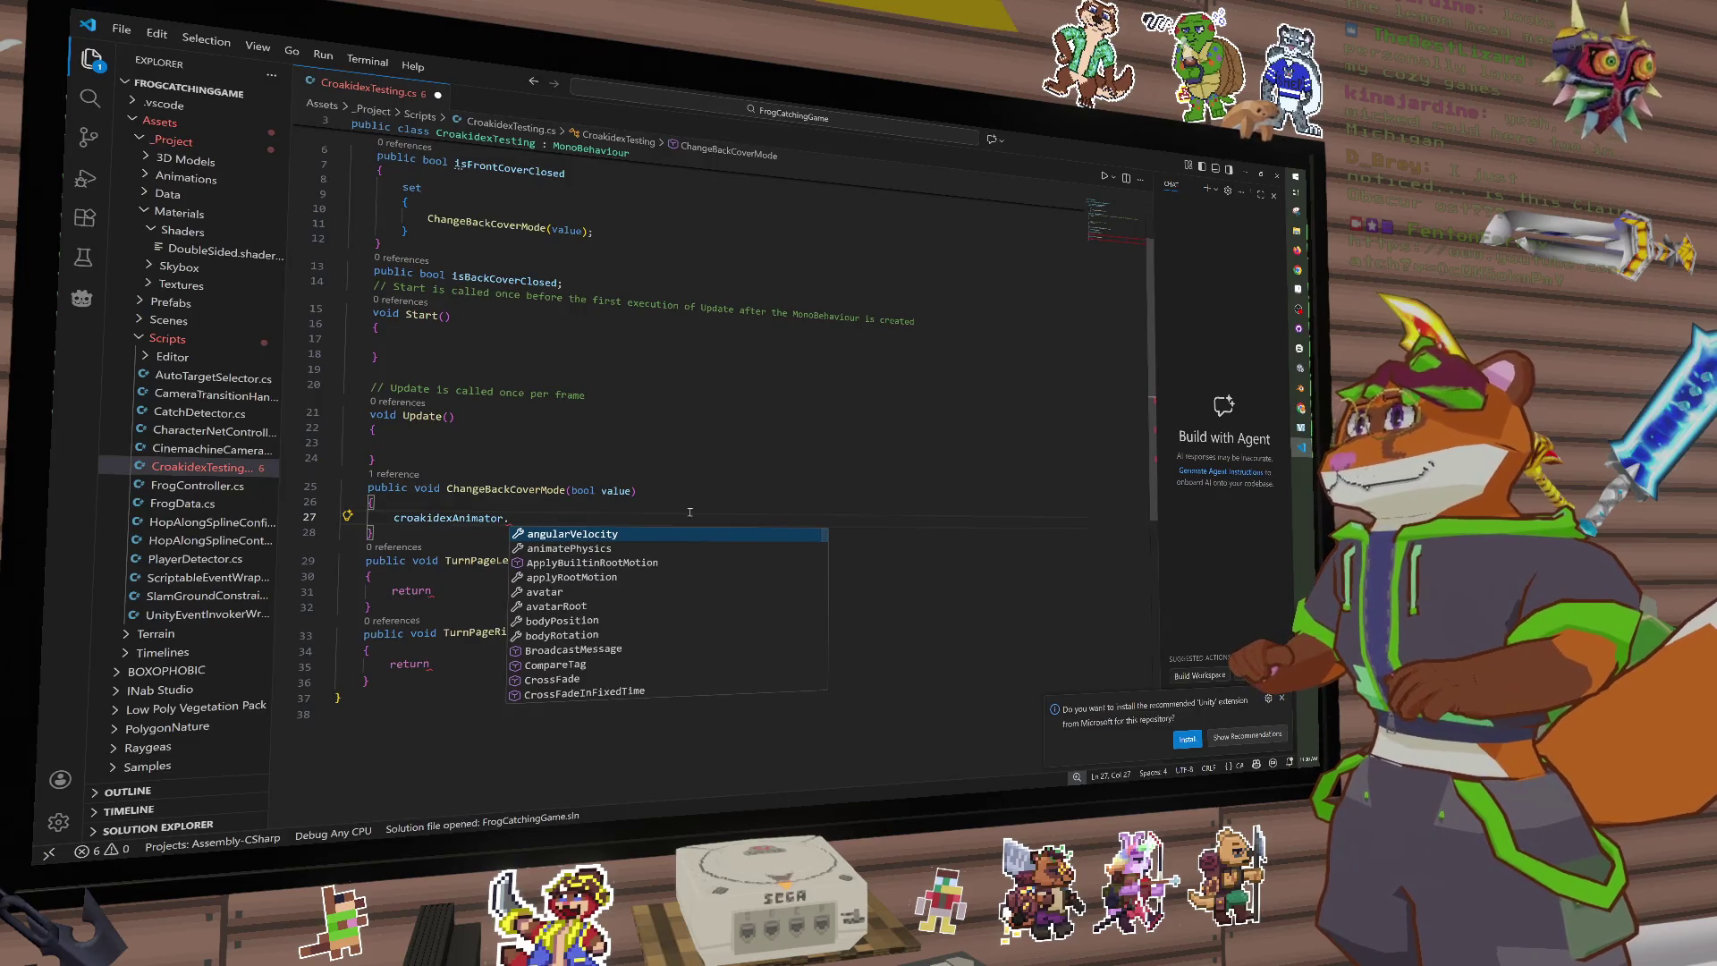
Step: Check the Croakidex Animator state machine graph in Unity, then return to the script
mouse_move(1300, 416)
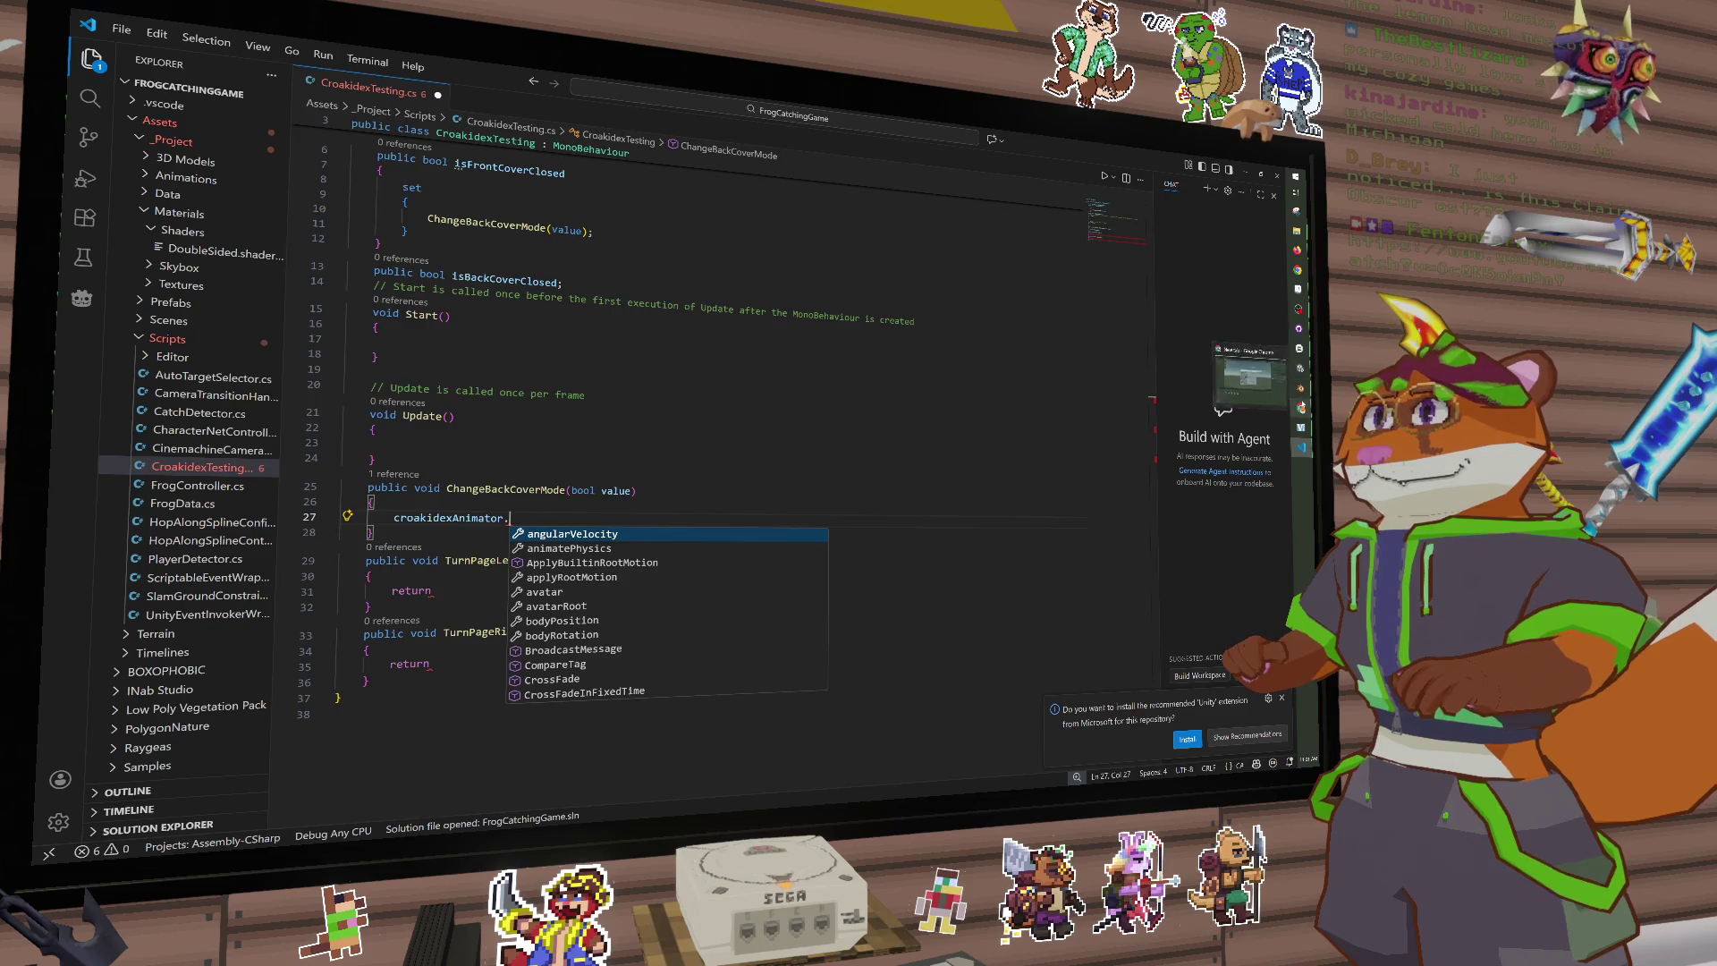
click(1300, 388)
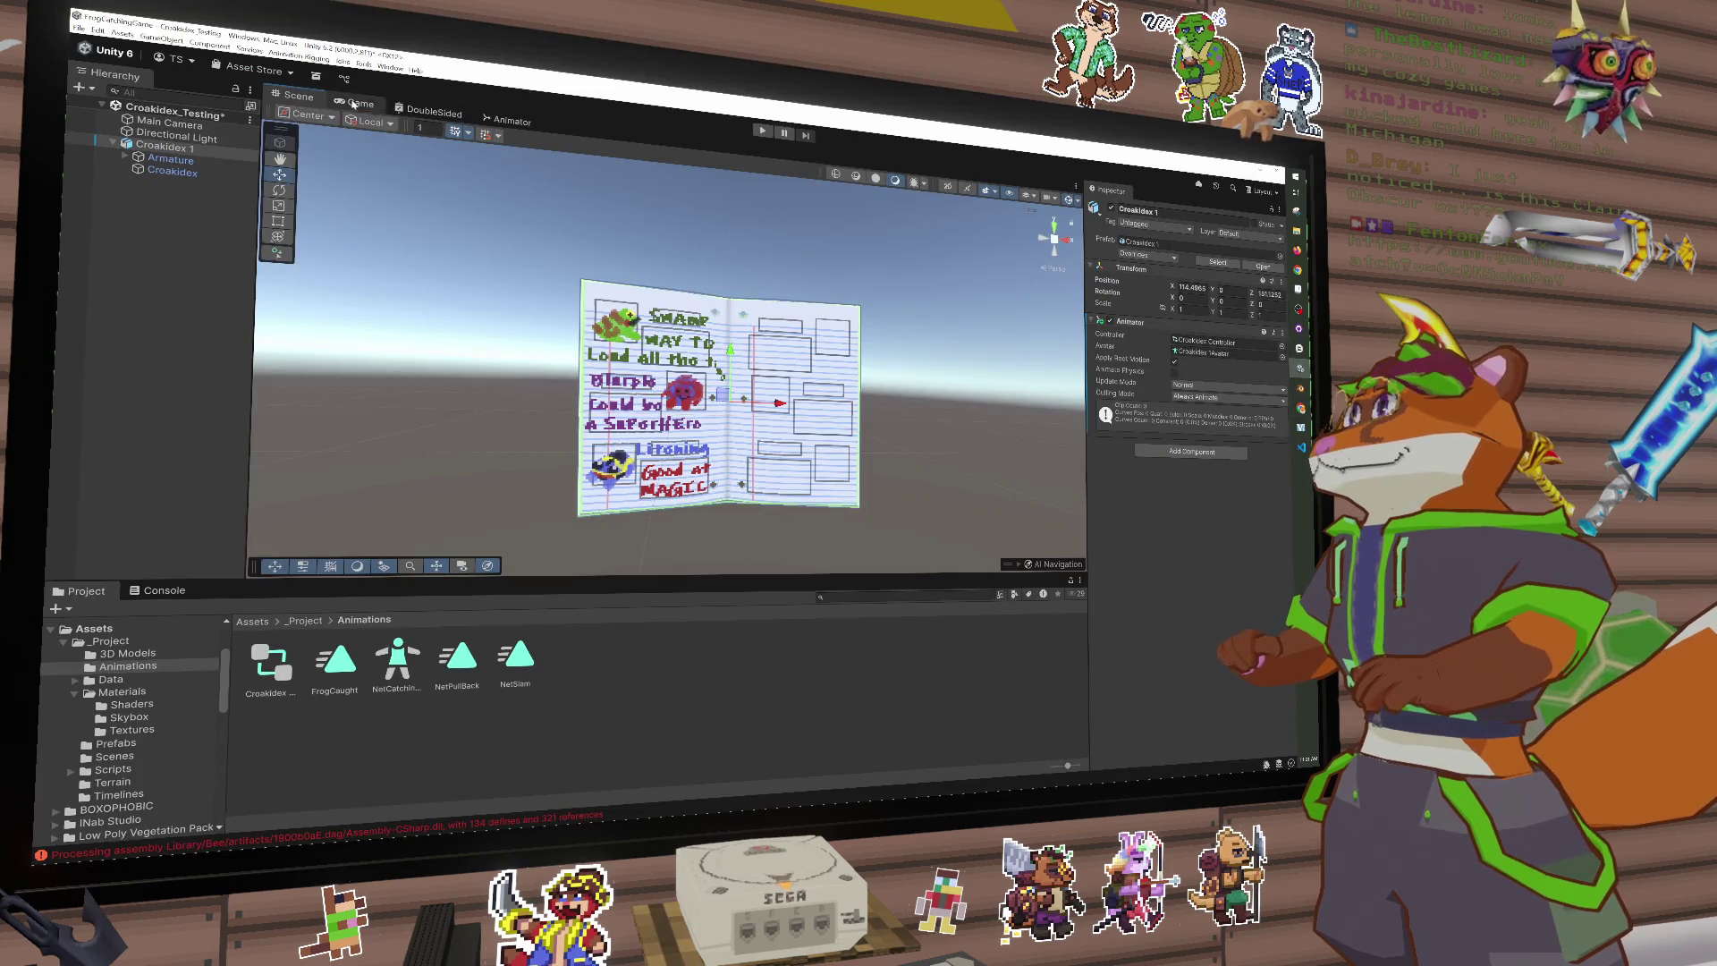
click(510, 120)
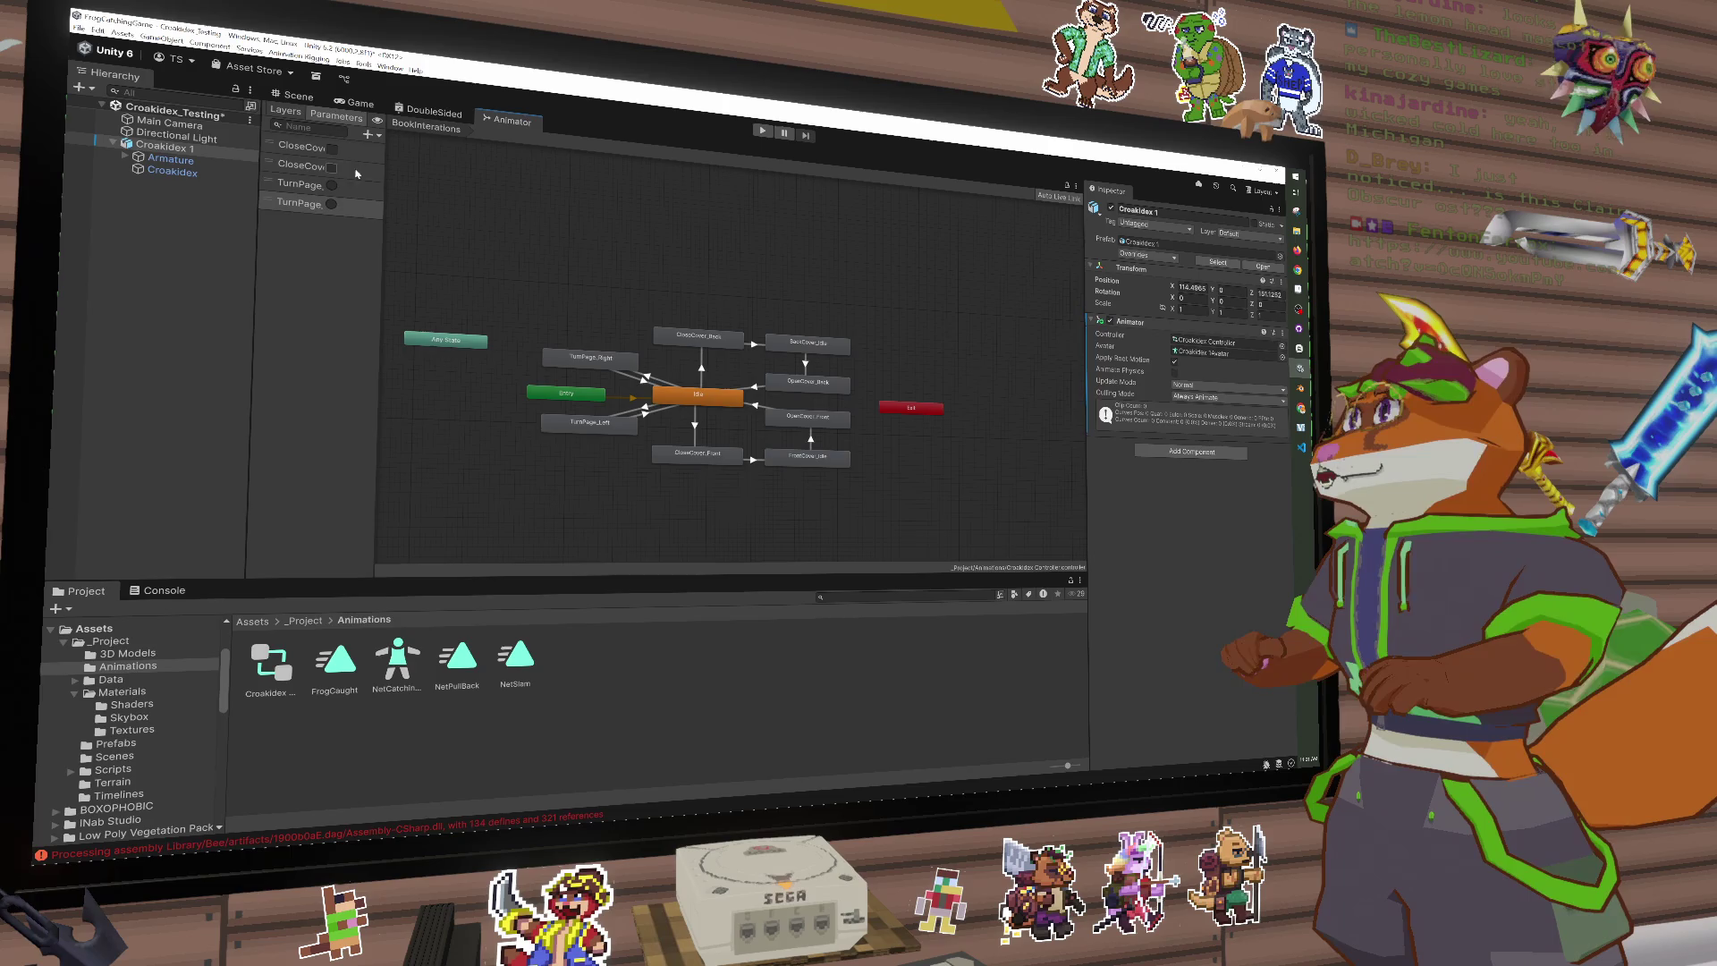
key(alt+Tab)
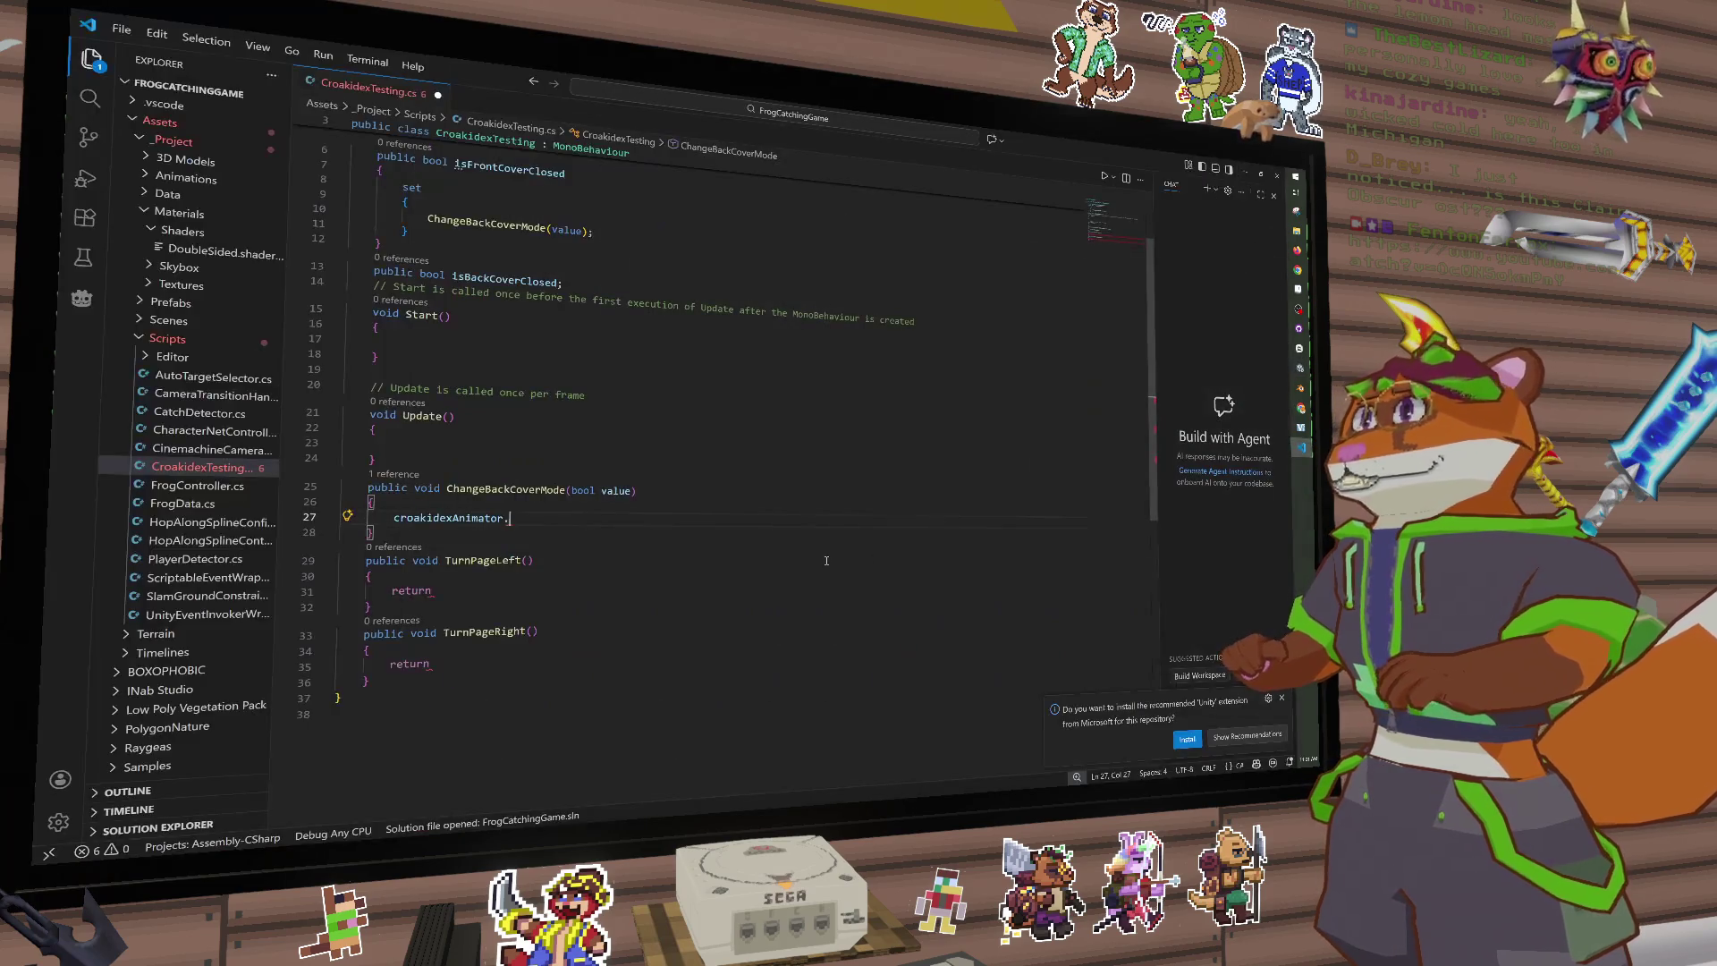
Step: Extend line 27 to croakidexAnimator.parameters. and browse the members in its completion list
text(set)
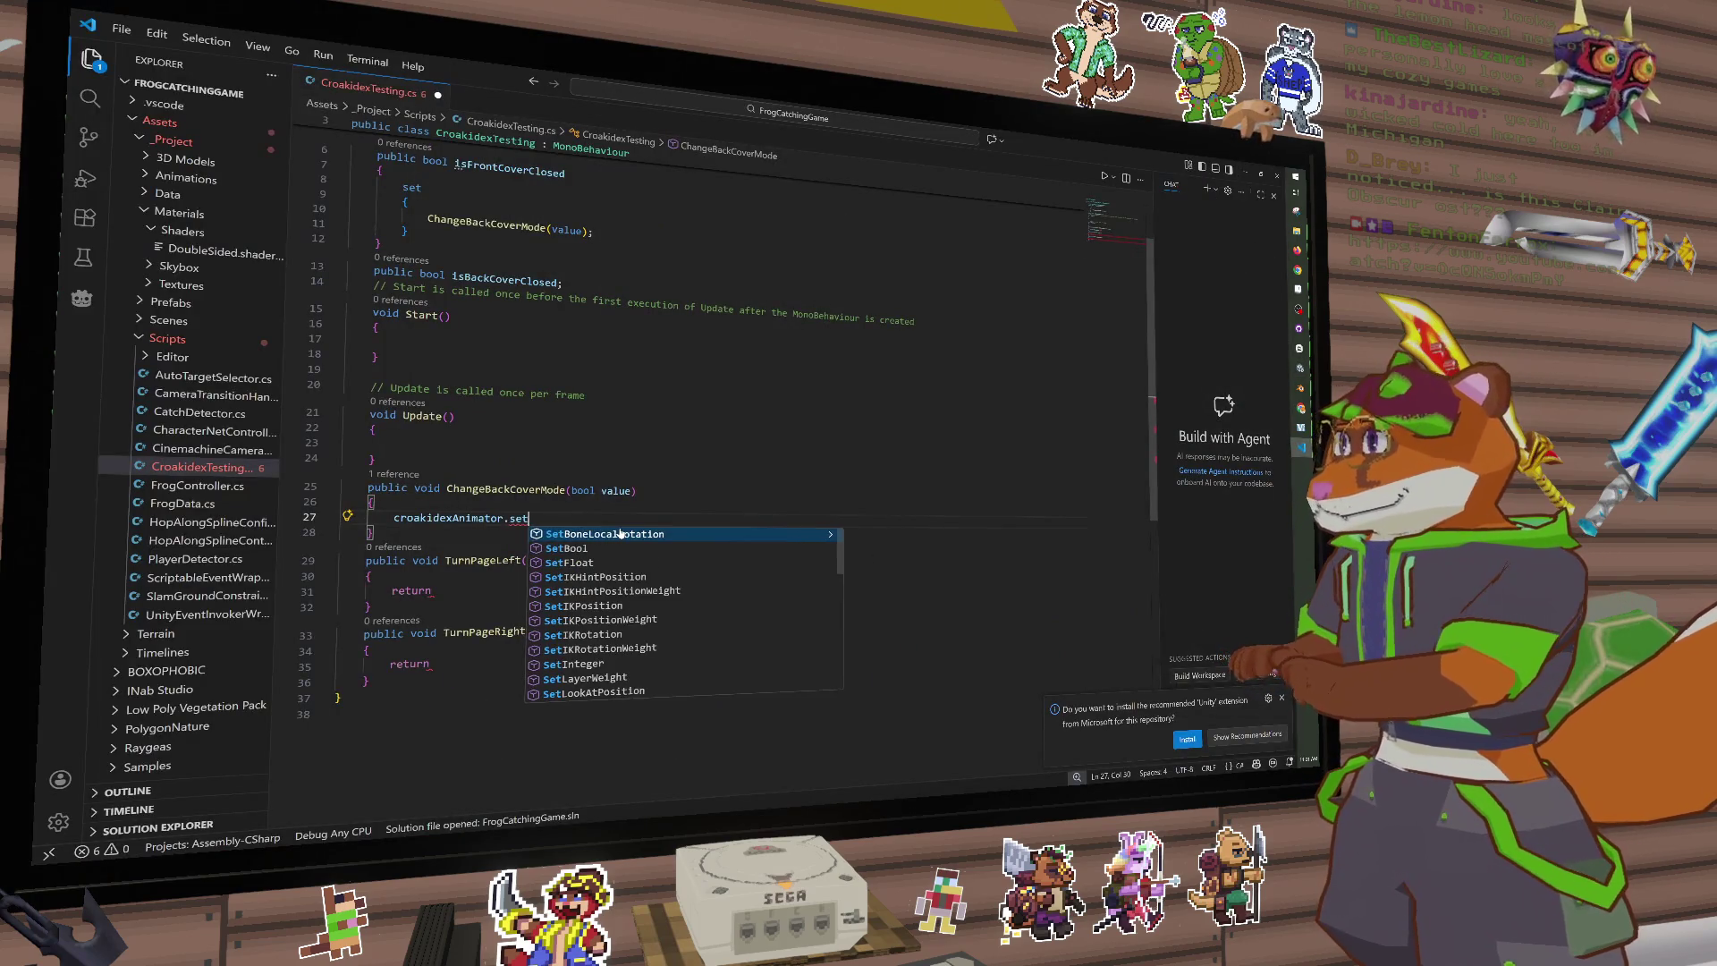
text(pa)
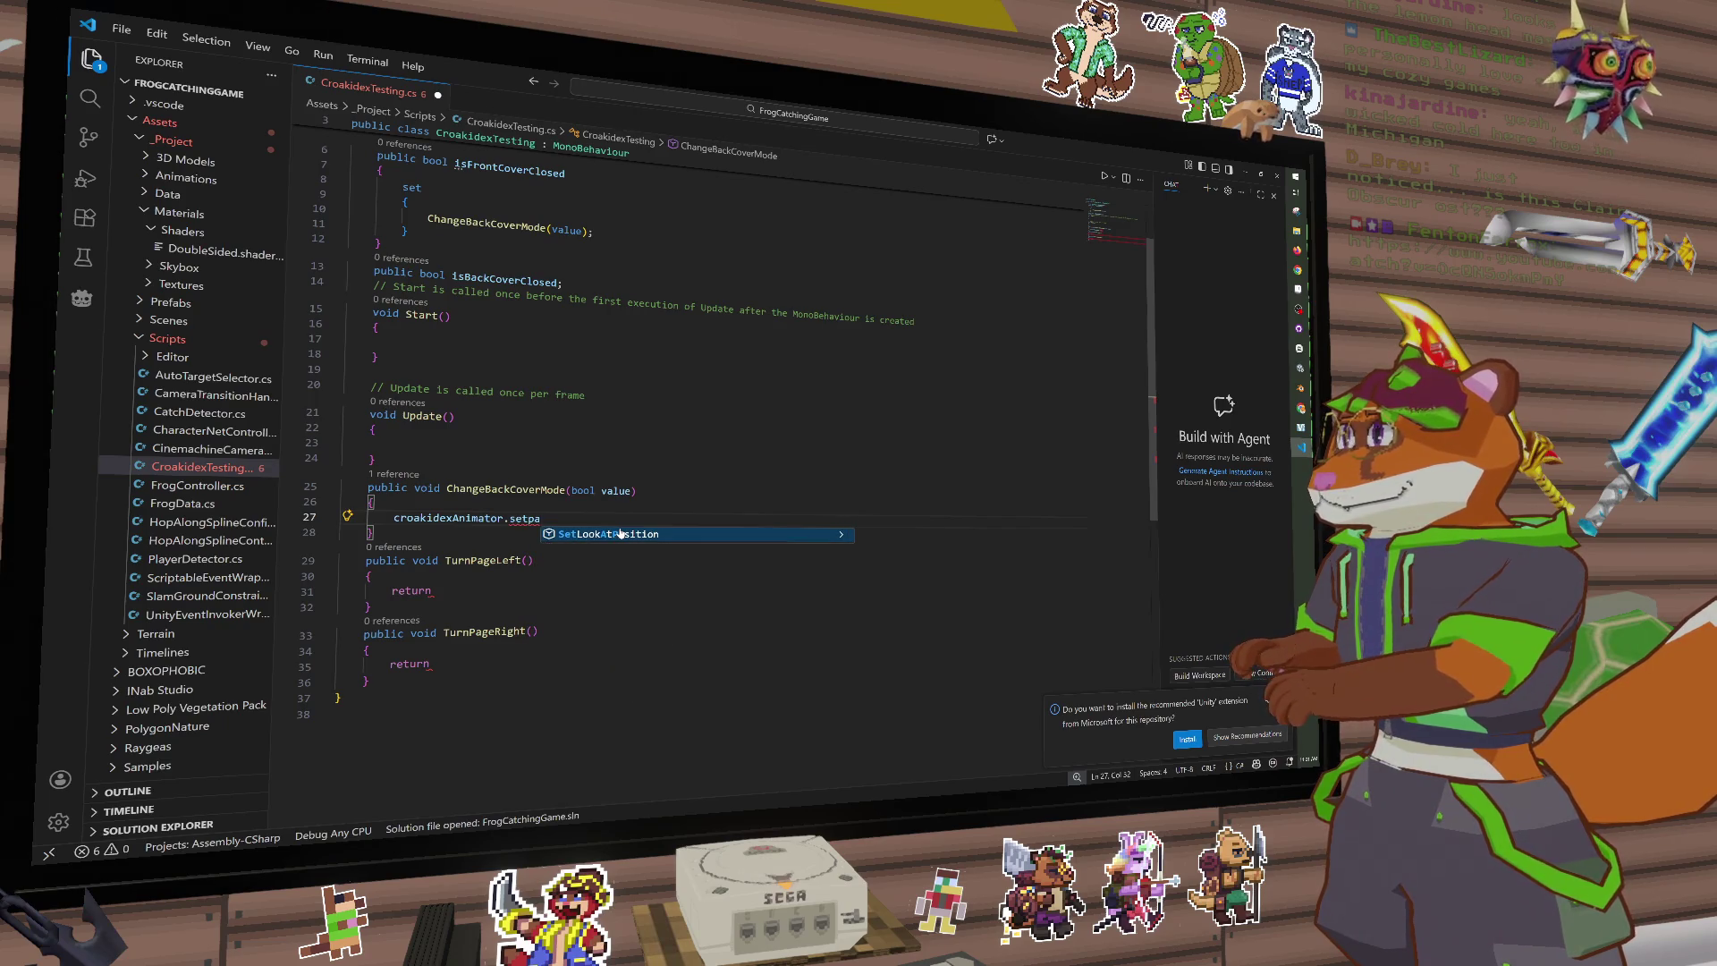
key(BackSpace)
key(BackSpace)
key(BackSpace)
key(BackSpace)
key(BackSpace)
text(par)
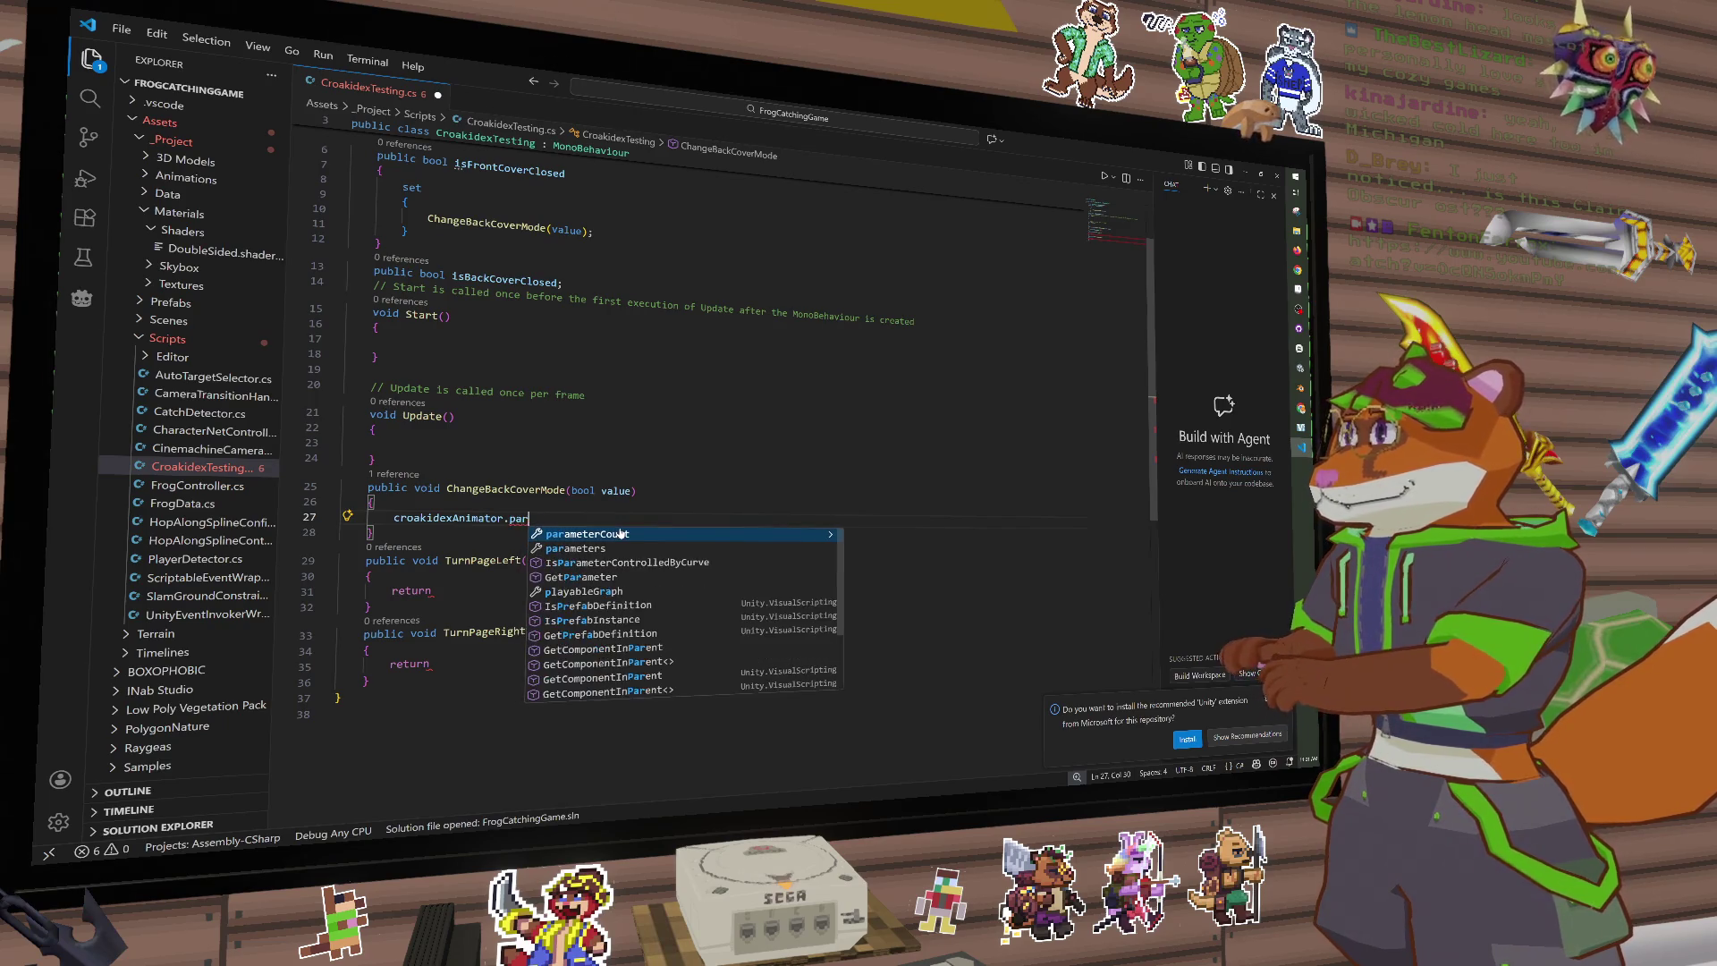
text(a)
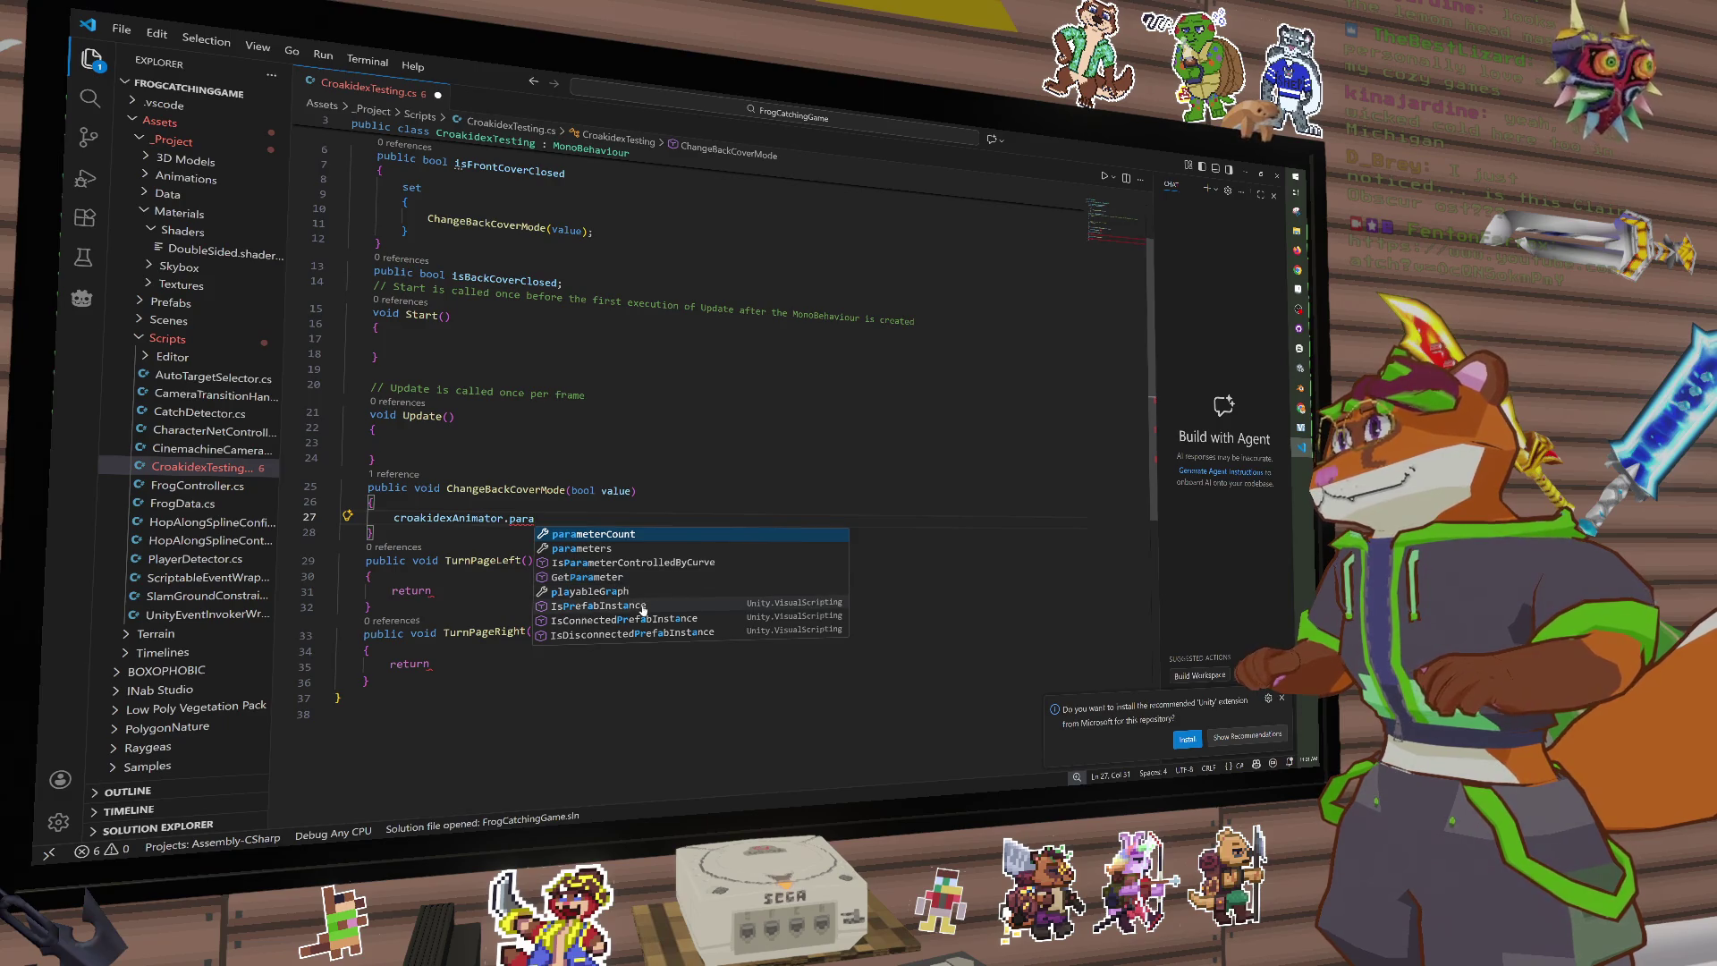
click(612, 550)
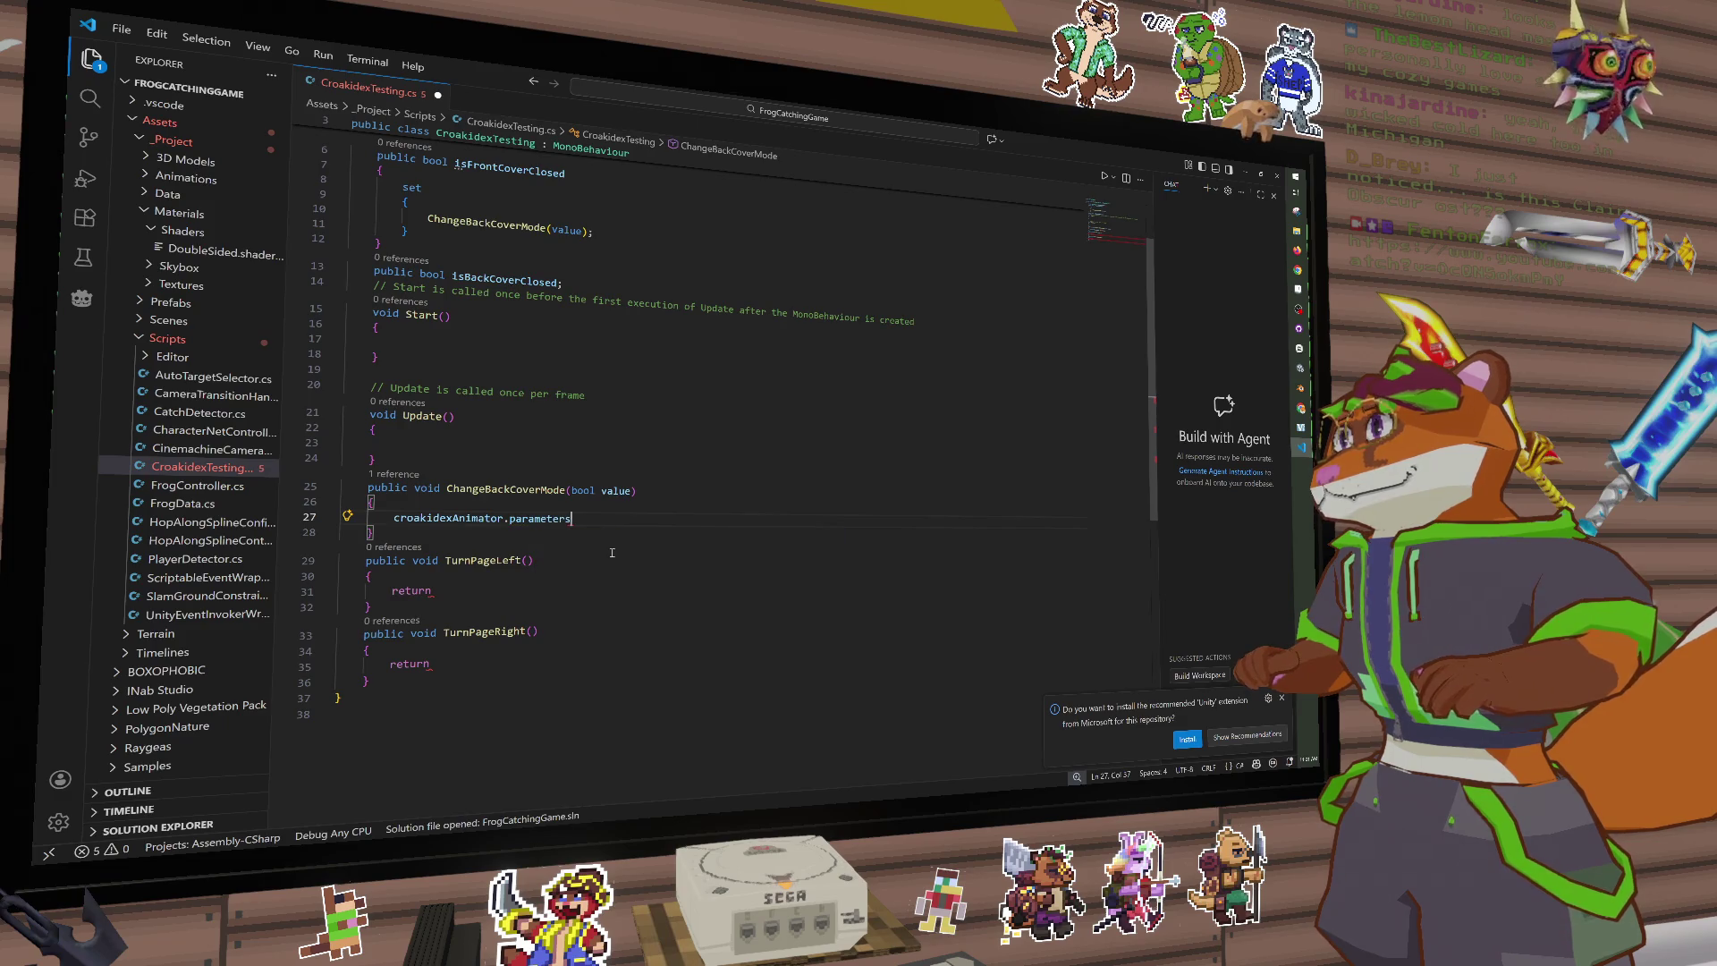
text(.)
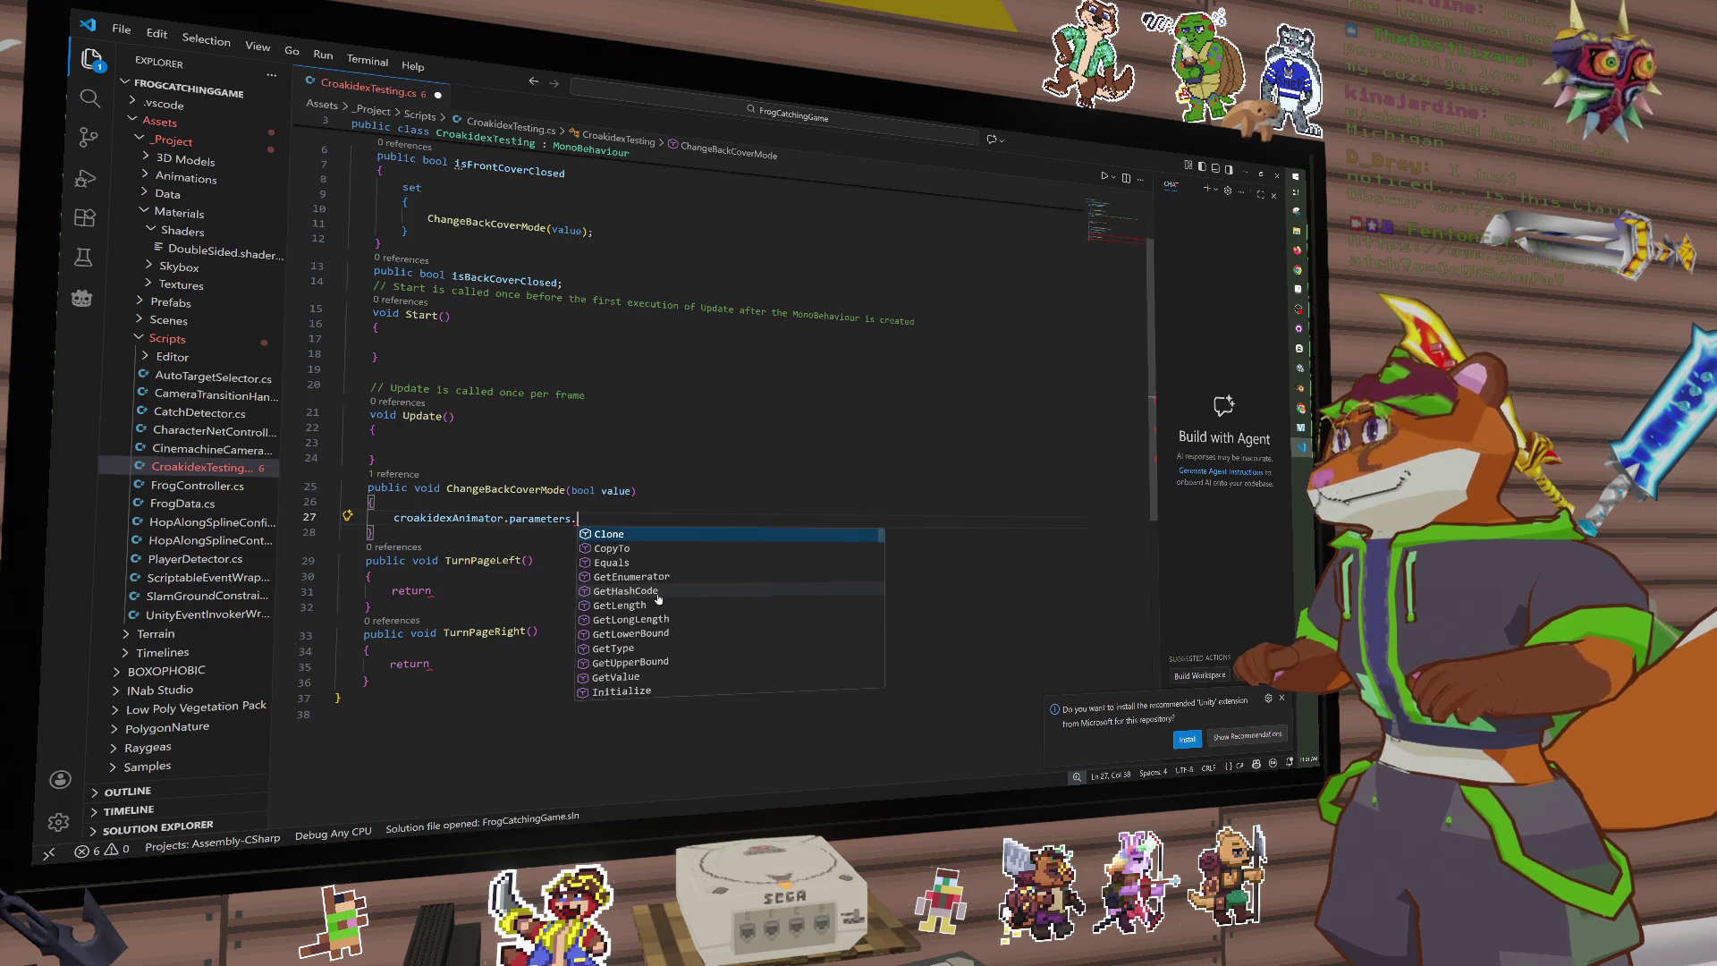
scroll(658, 597, down, 5)
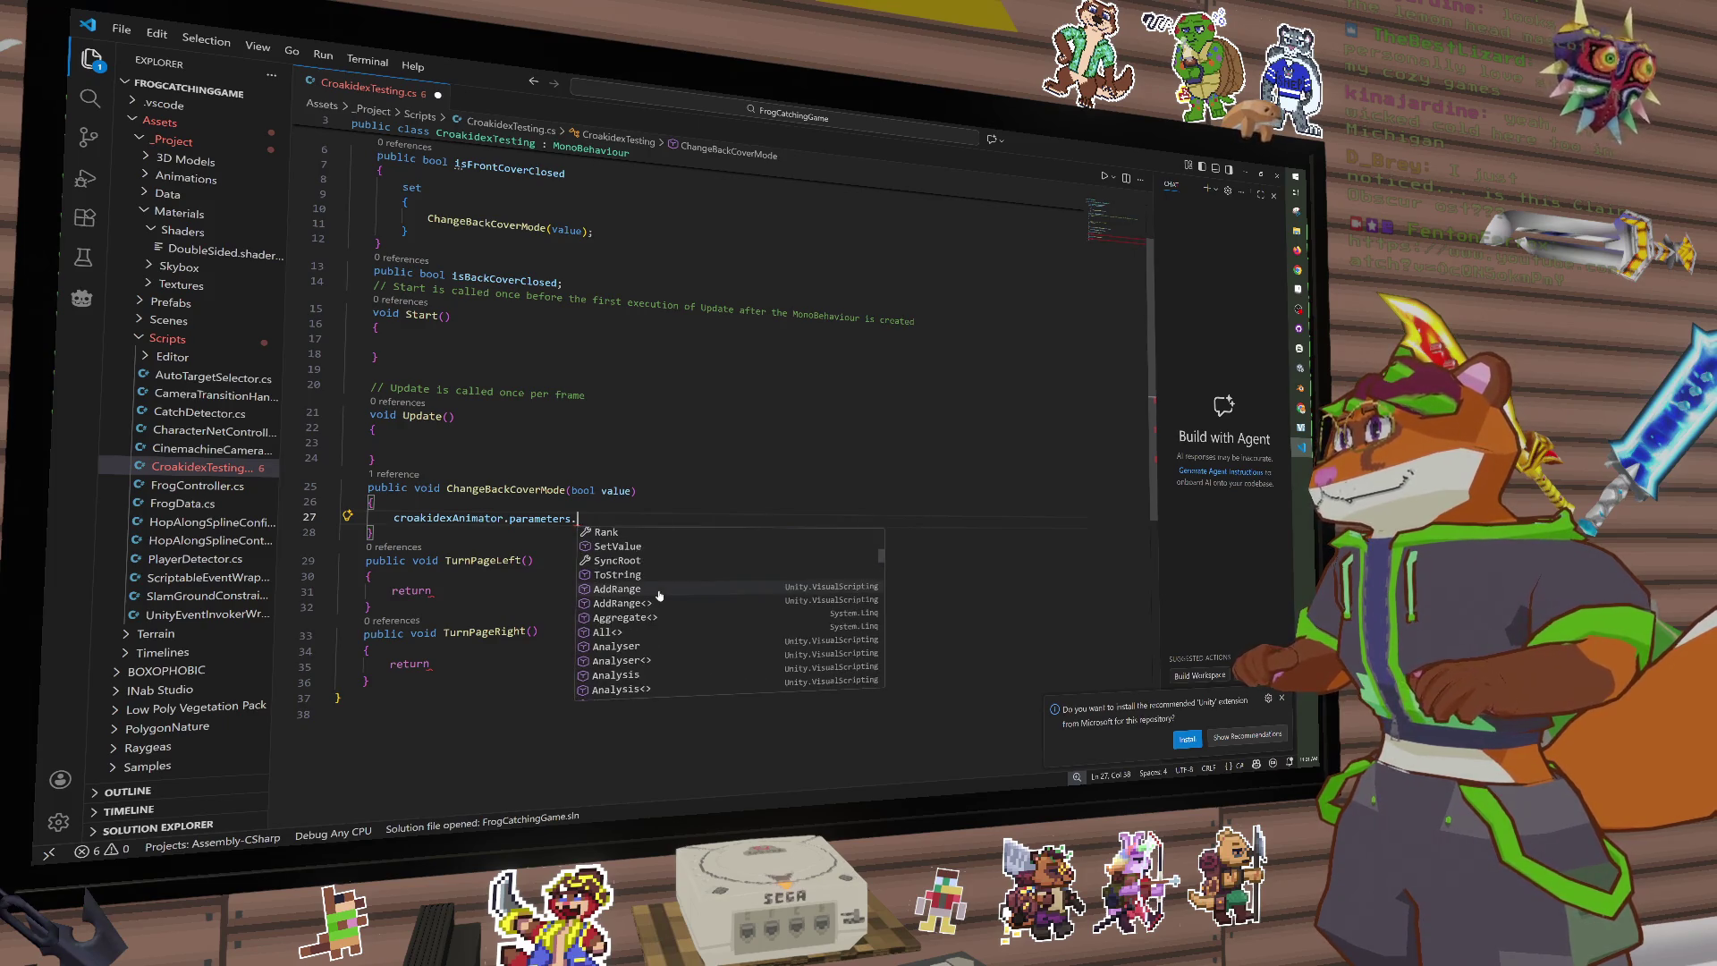
scroll(659, 596, down, 5)
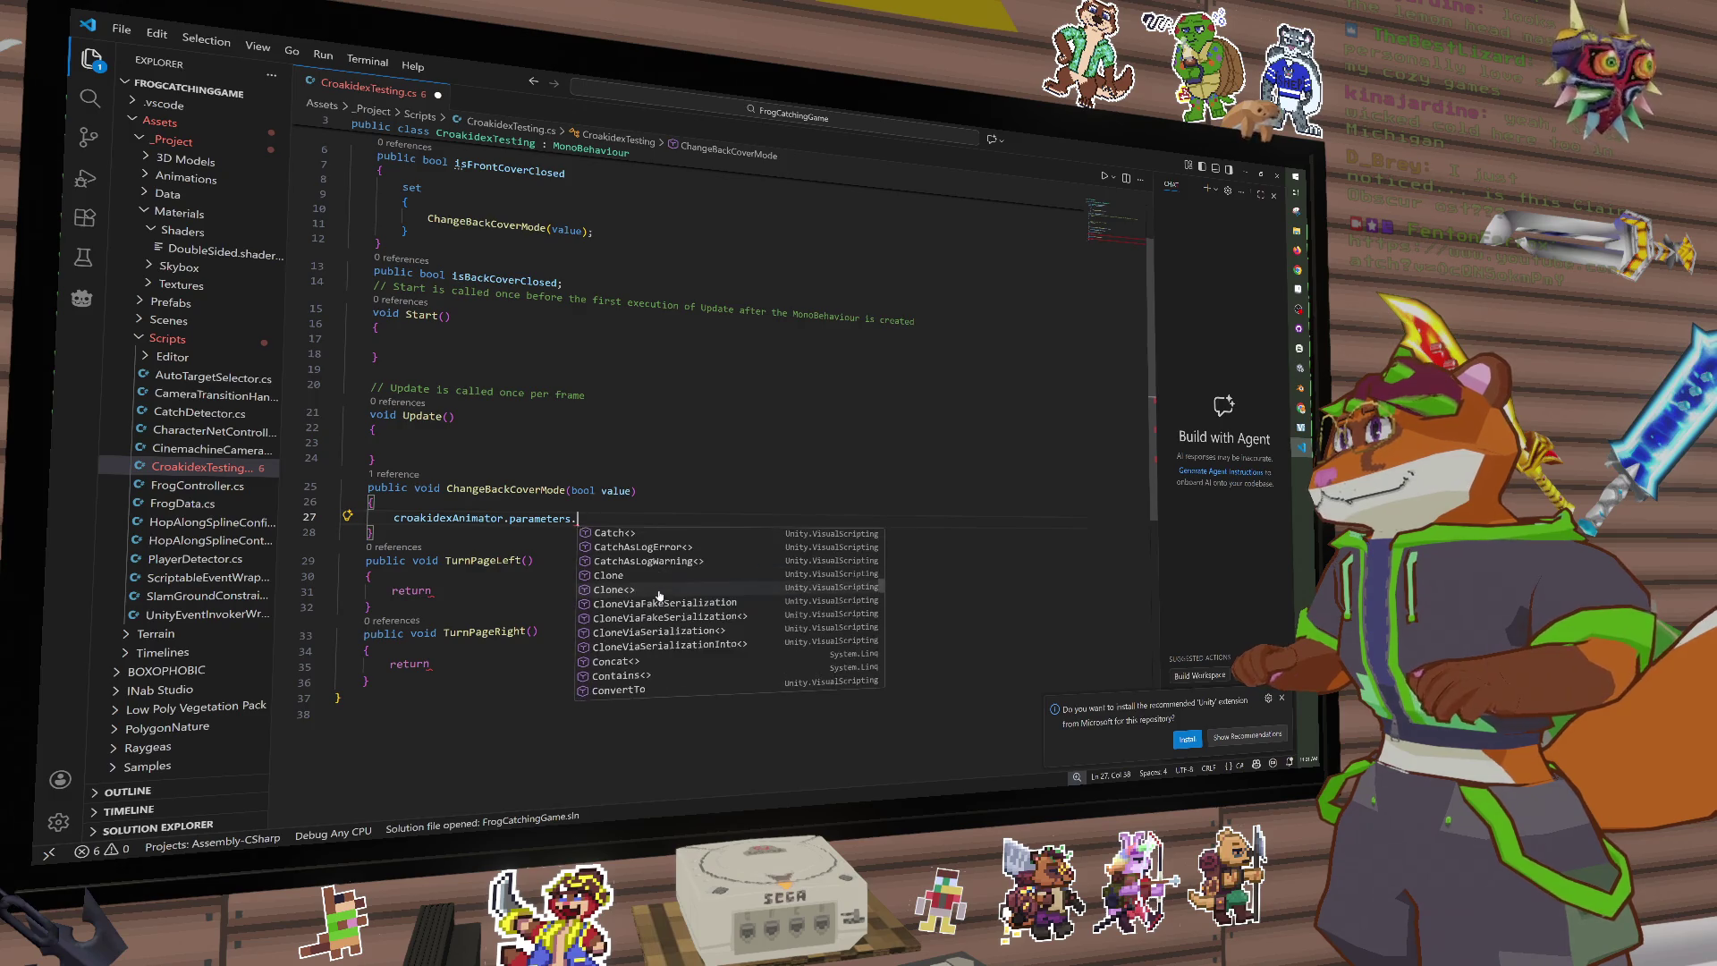
scroll(659, 596, down, 10)
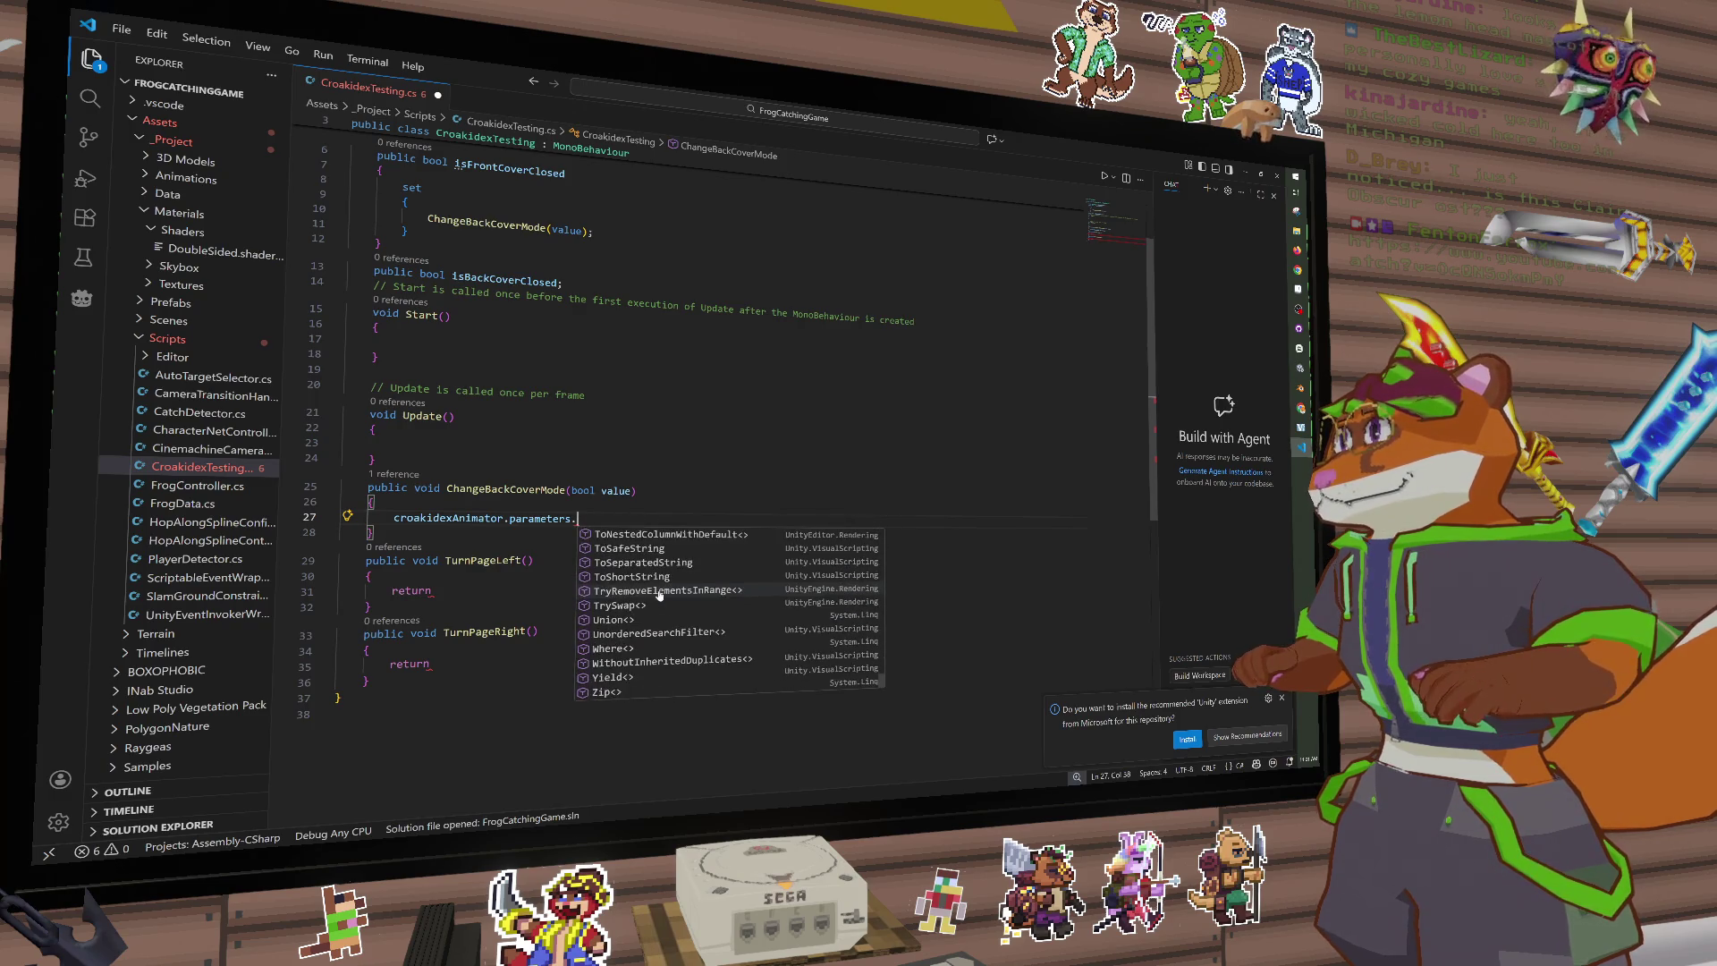
scroll(659, 595, up, 20)
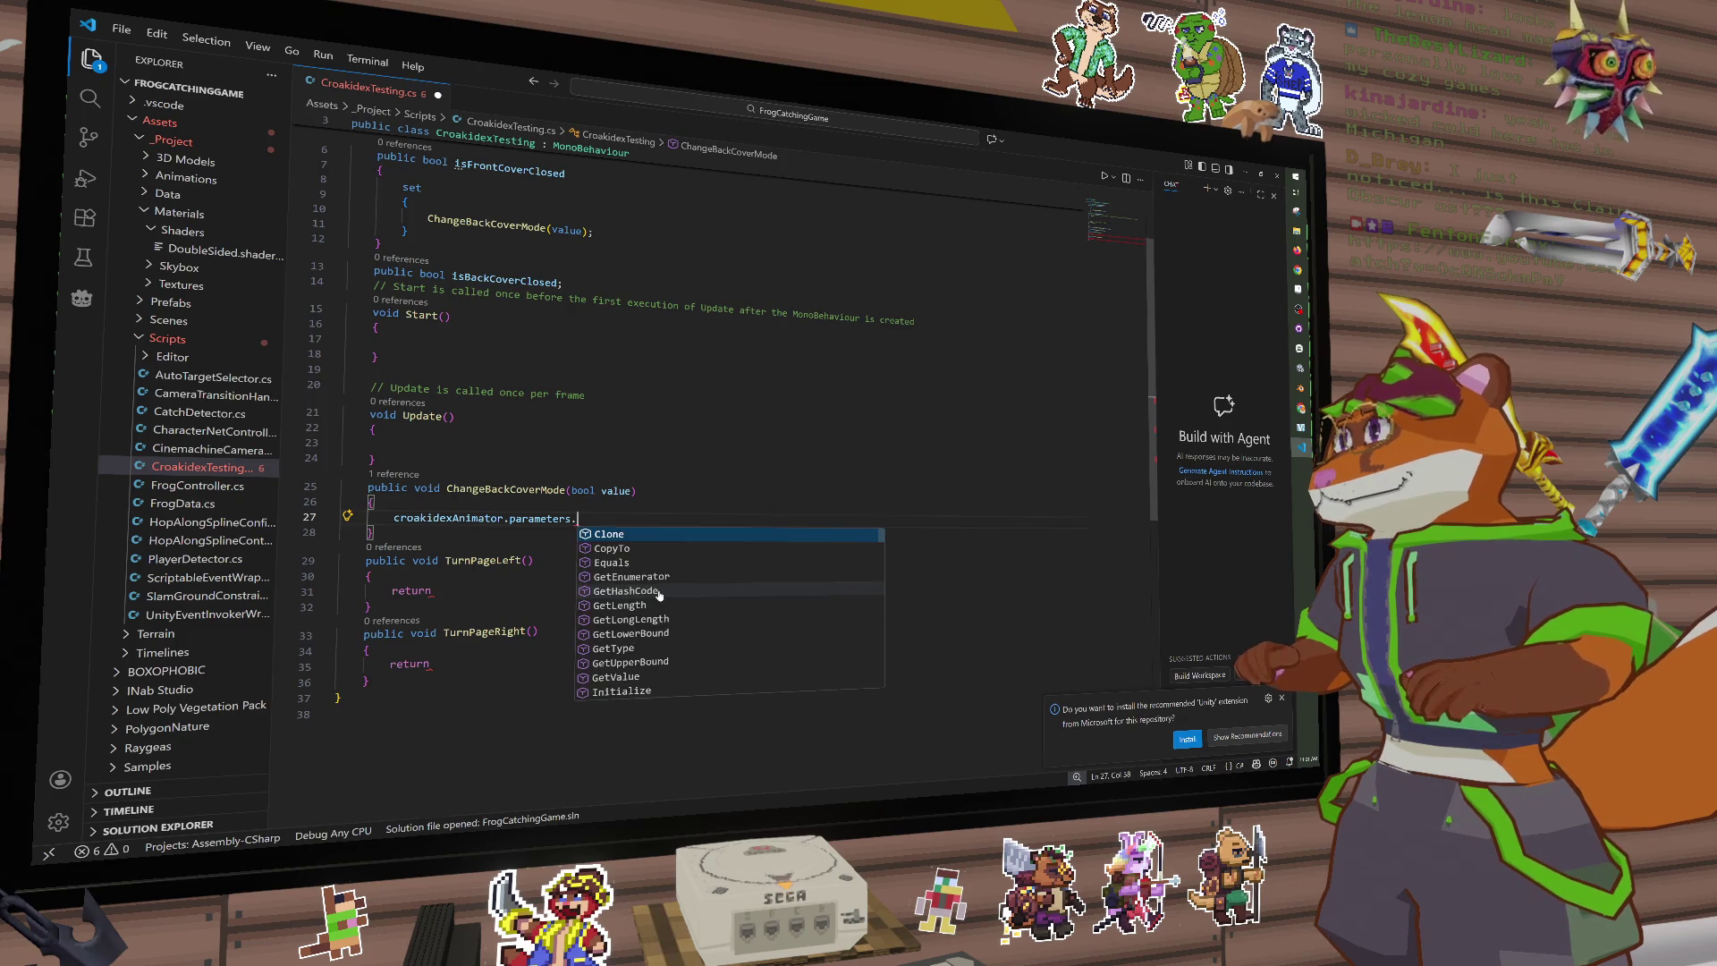
scroll(662, 594, down, 3)
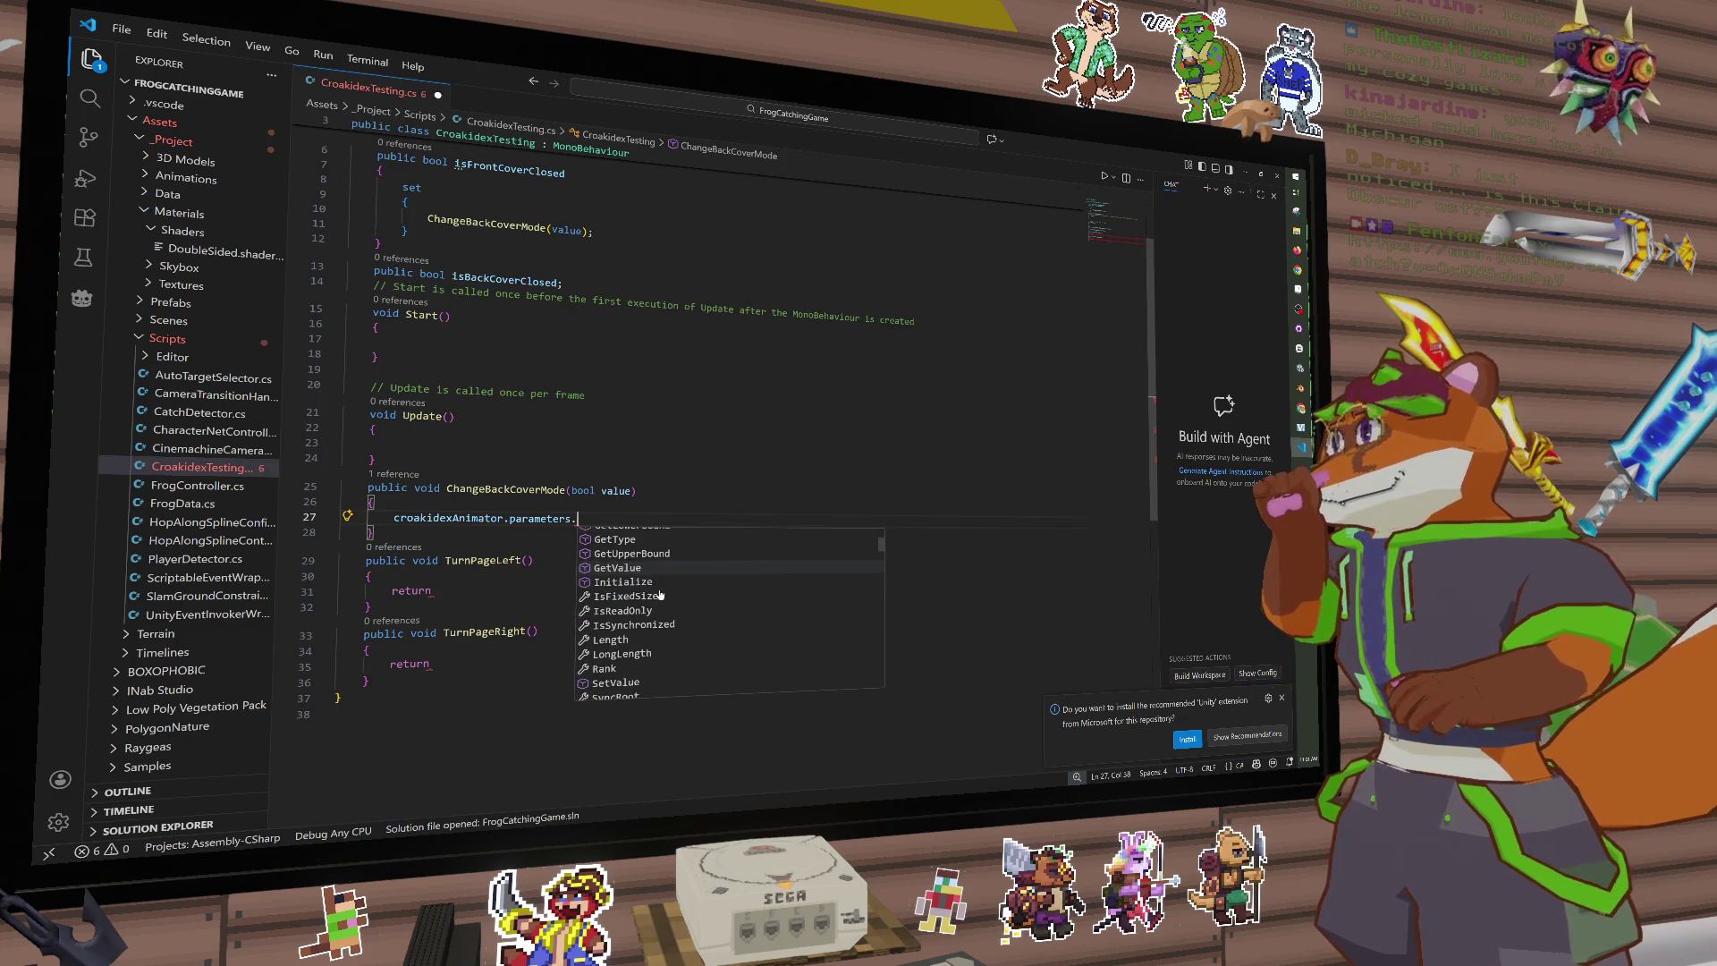
scroll(692, 594, down, 3)
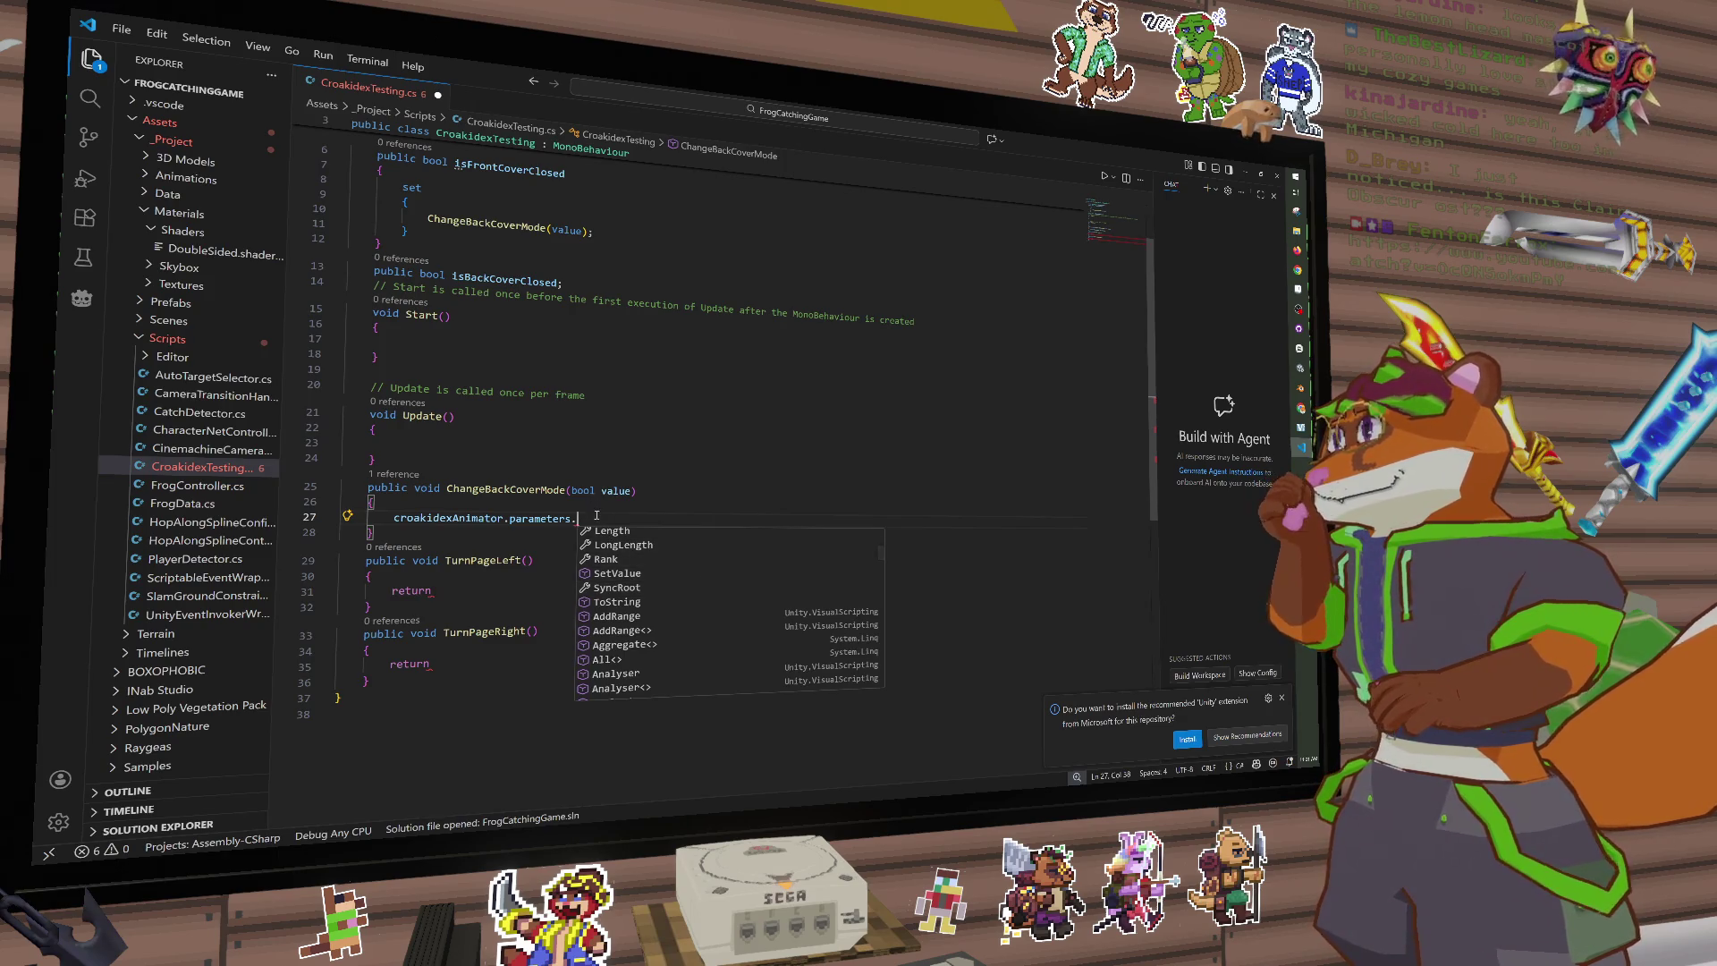
key(ctrl+shift+Left)
key(ctrl+shift+Left)
Step: Delete 'parameters.' from line 27, leaving only croakidexAnimator
key(BackSpace)
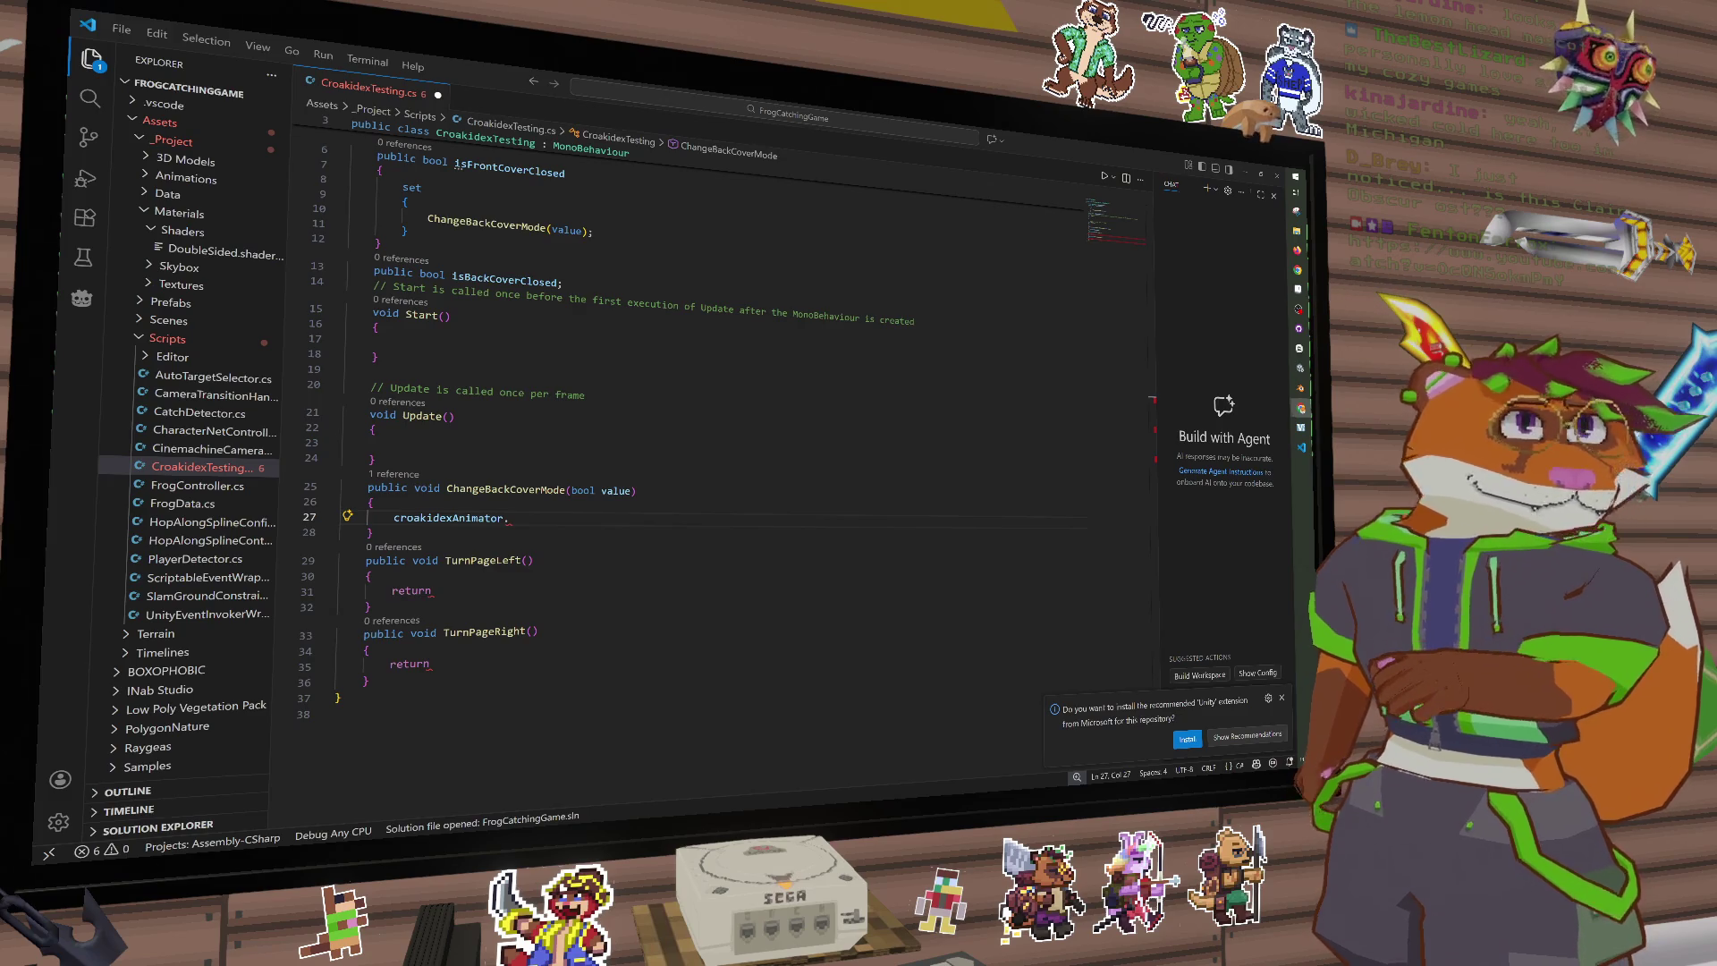
Step: Begin croakidexAnimator.SetBool(" on line 27, then bring Unity's Croakidex Animator graph forward
text(S)
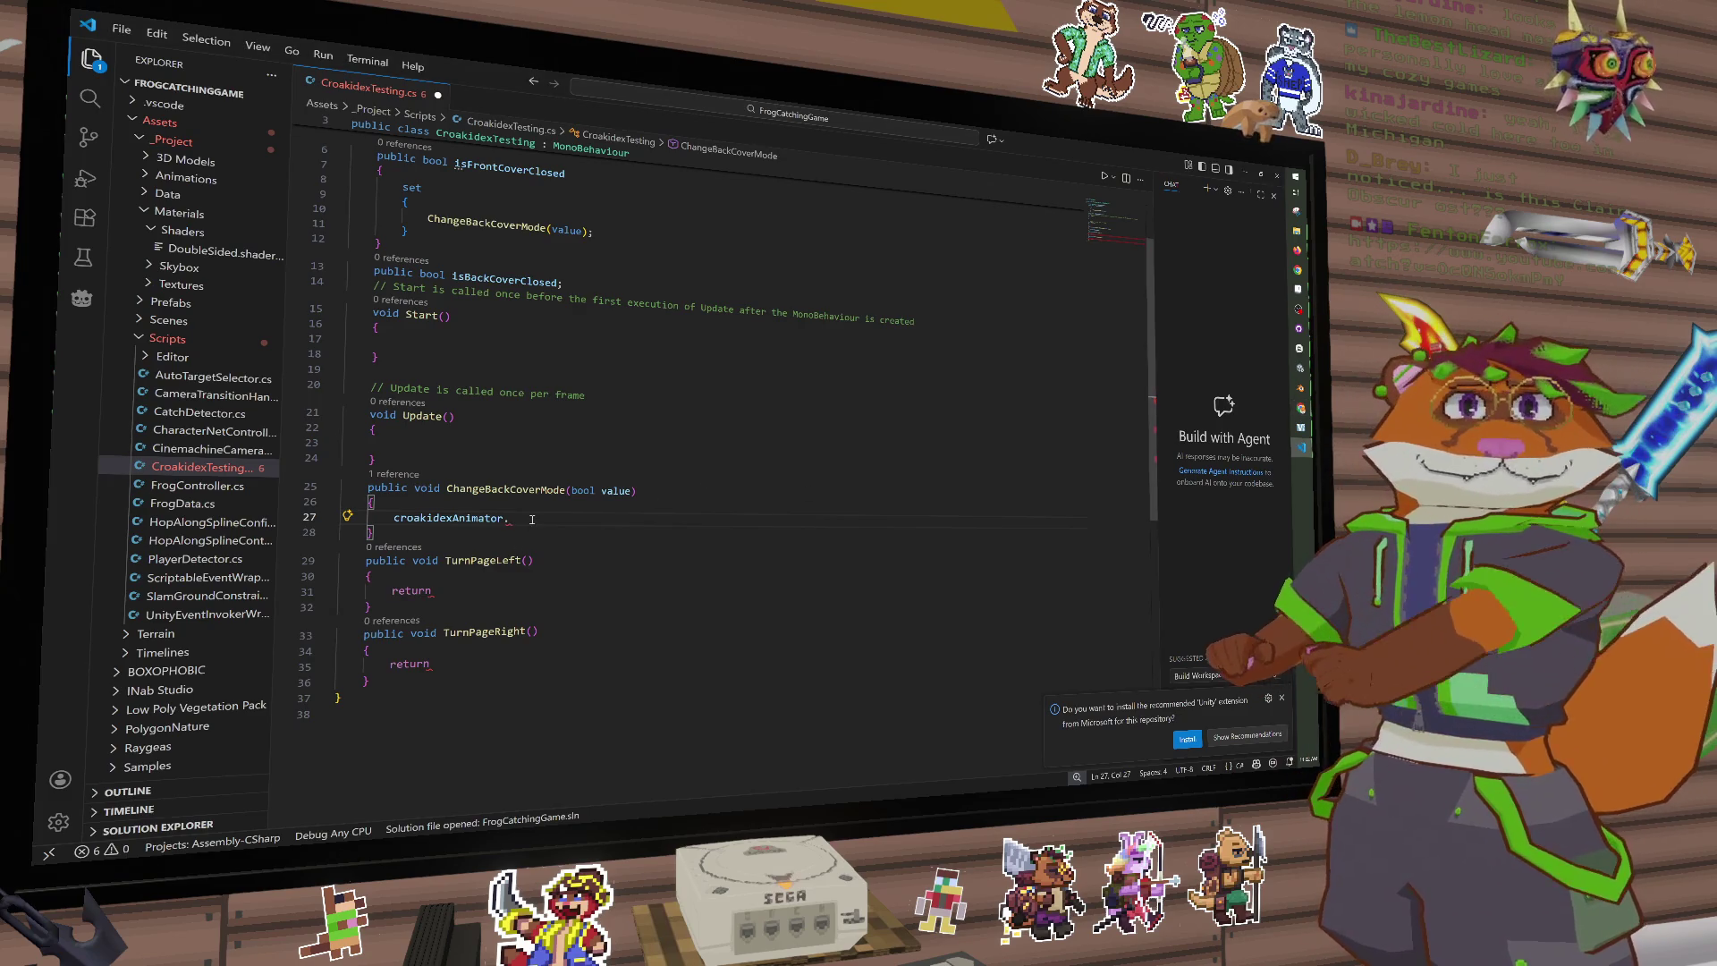
text(et)
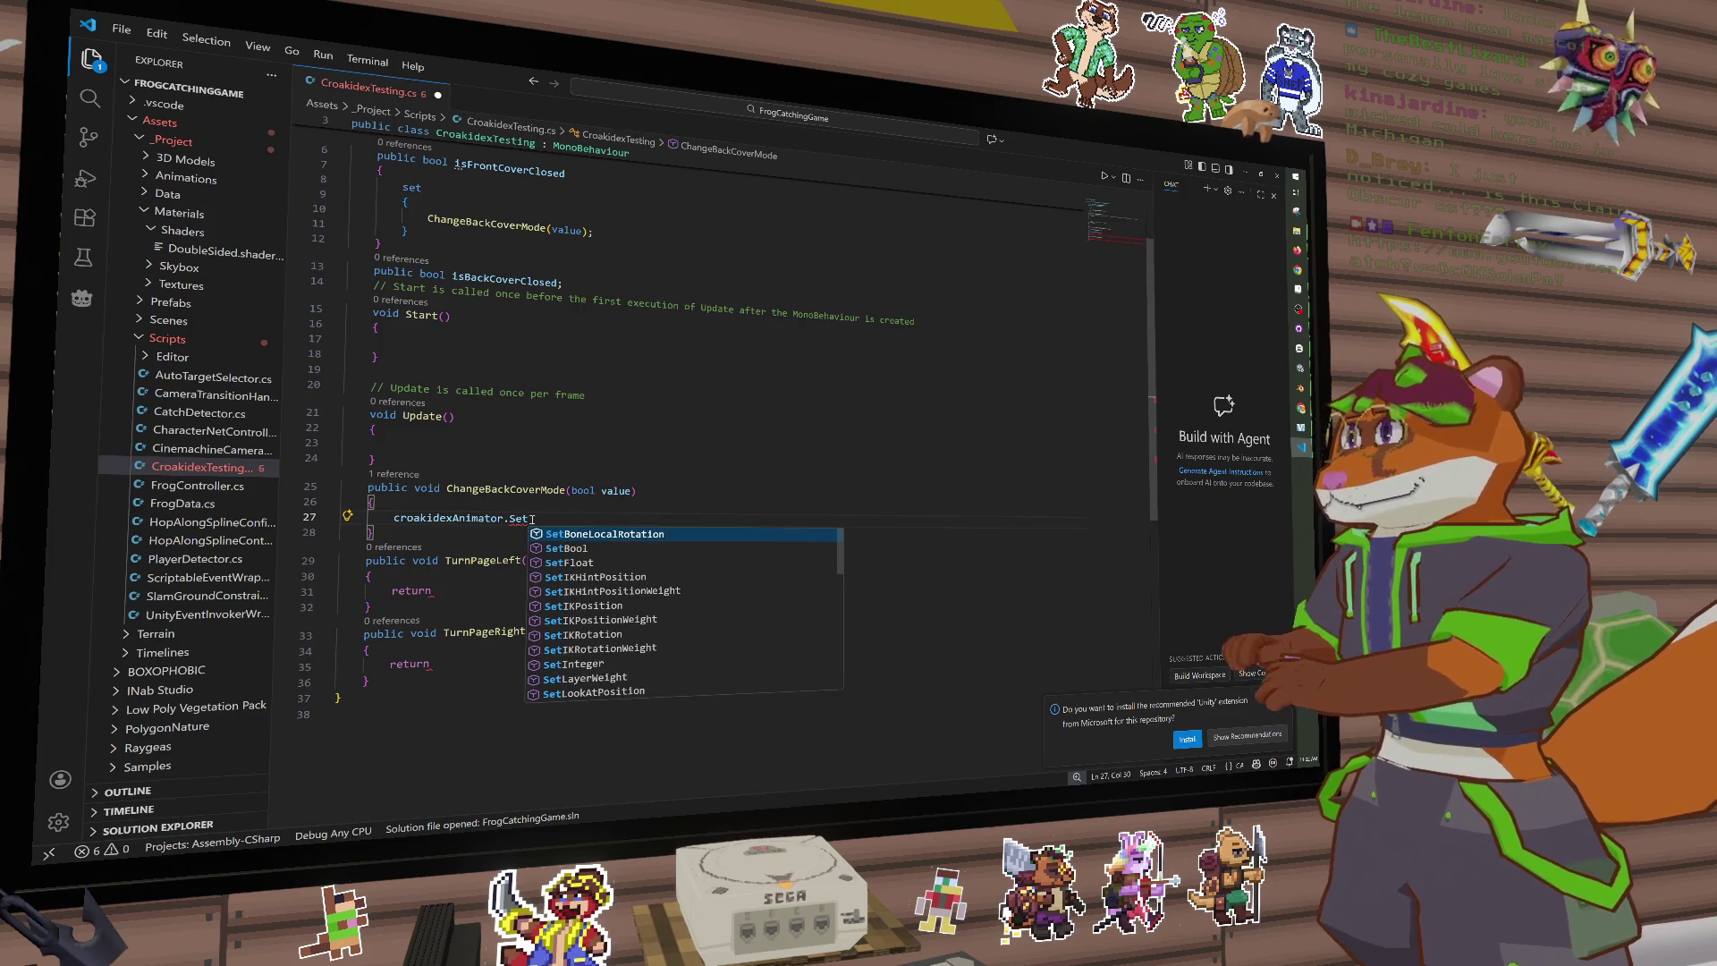
key(Tab)
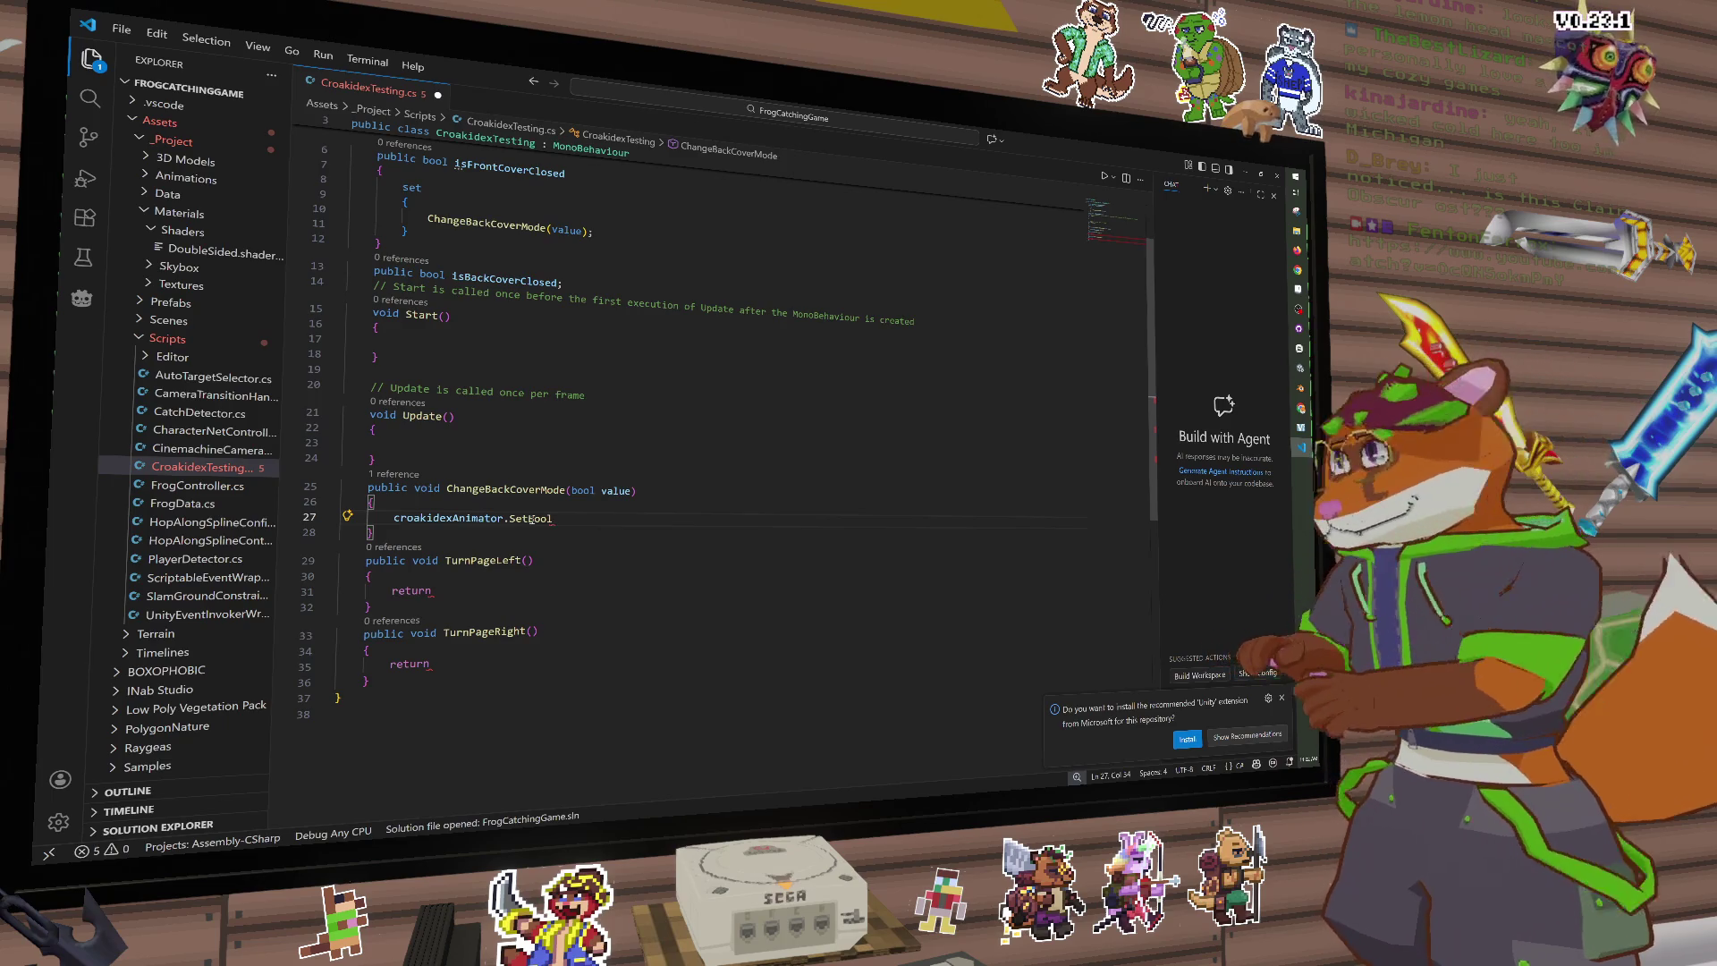
text((")
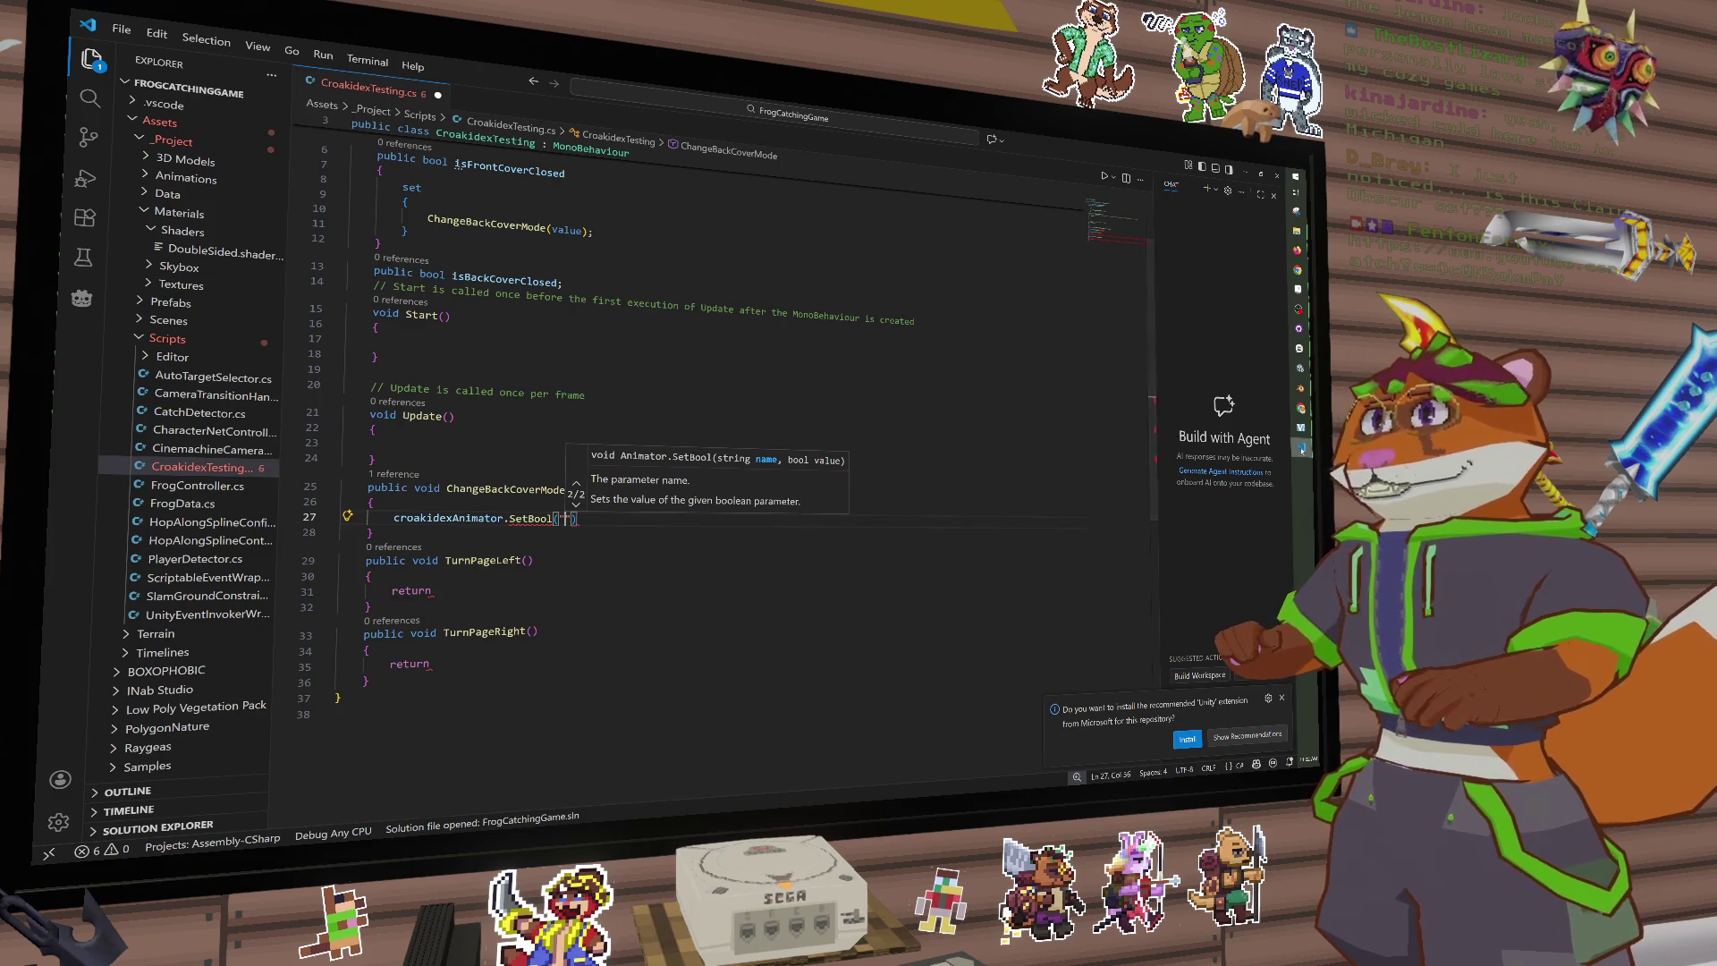
click(1301, 371)
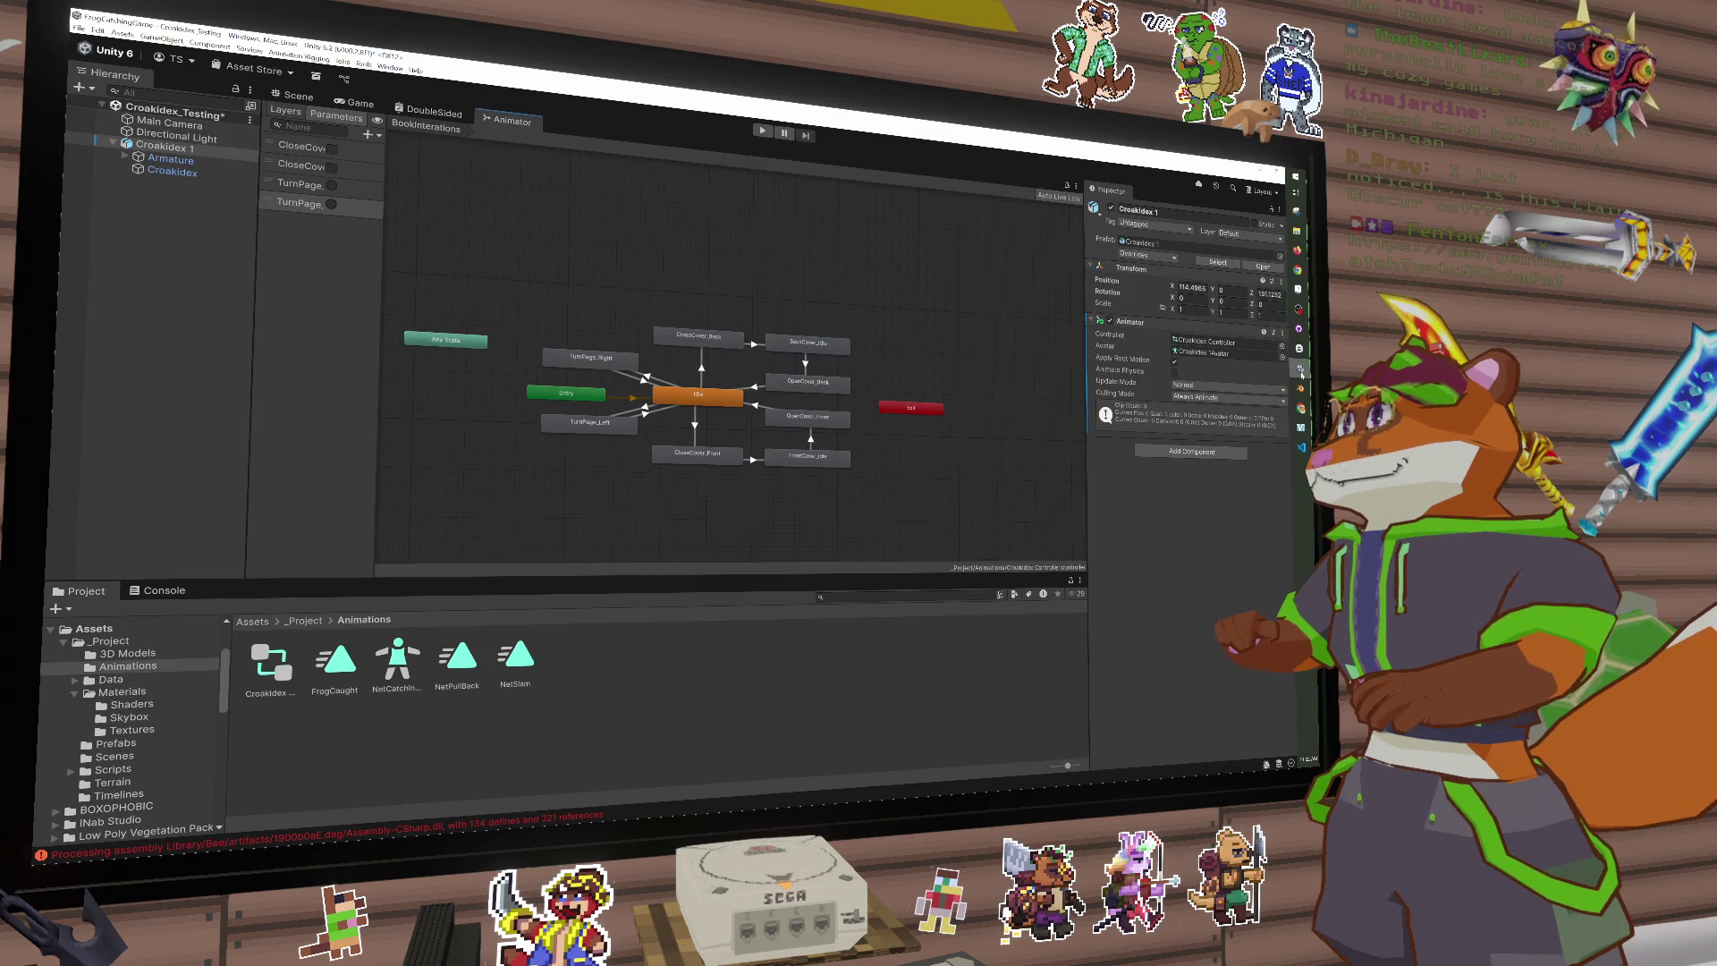
Step: Copy the first CloseCover parameter's name from the Animator Parameters list and return to VS Code
click(286, 148)
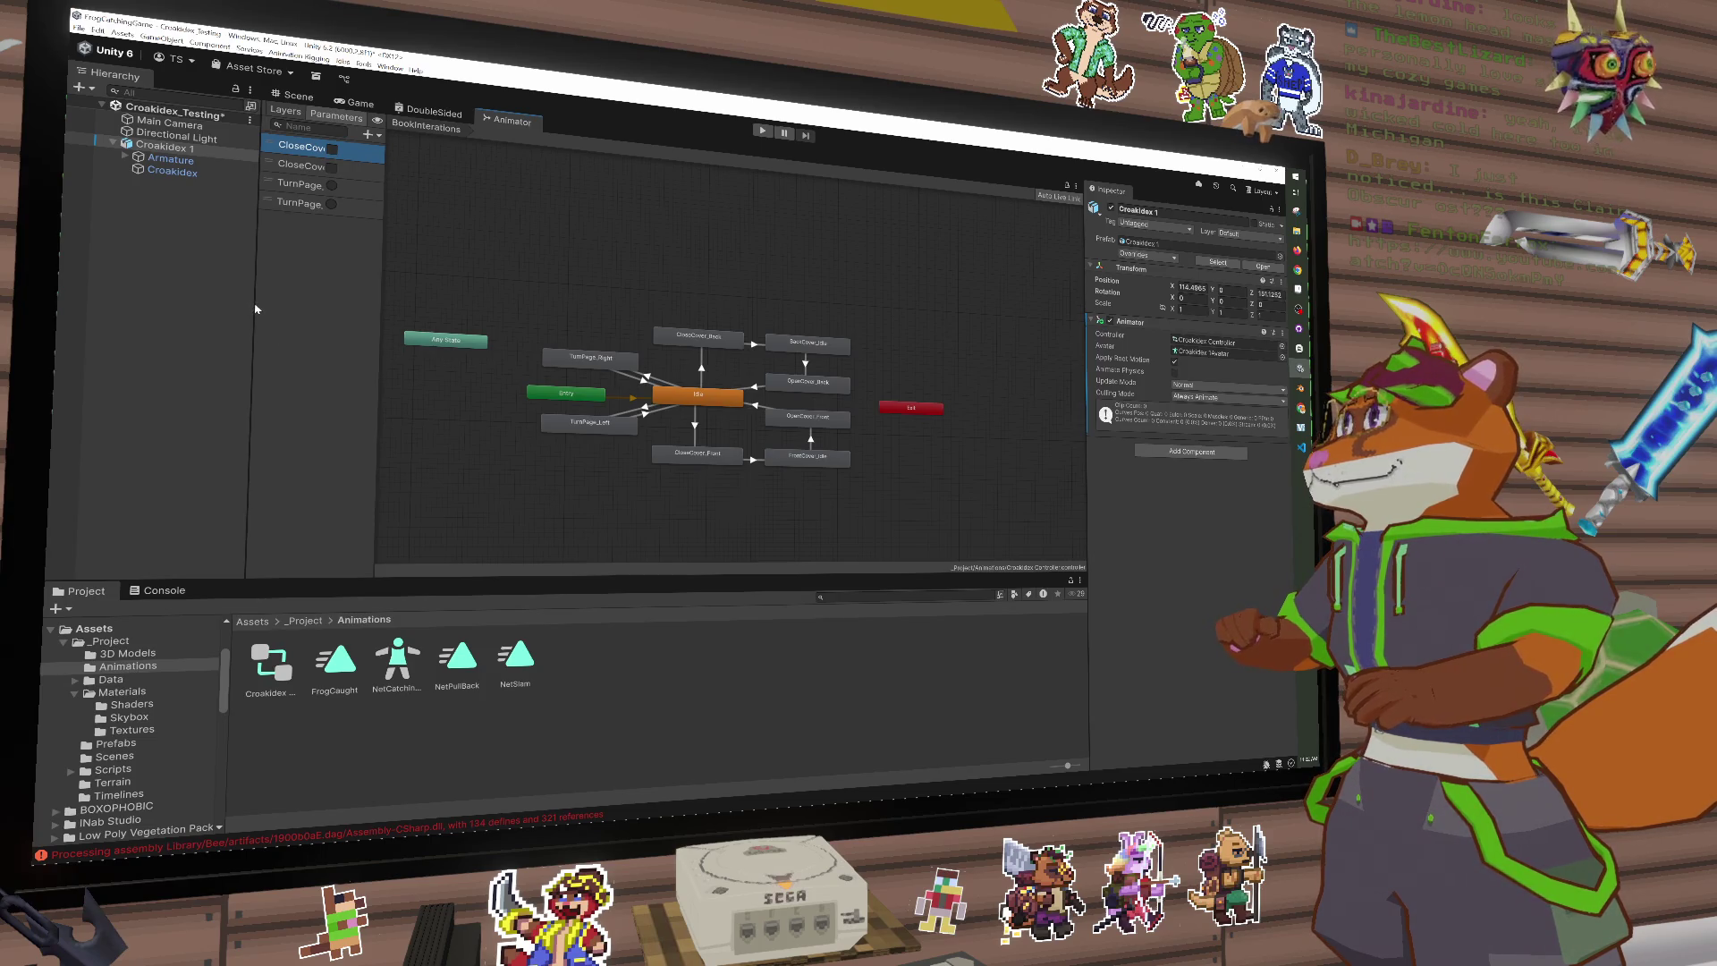
double_click(293, 148)
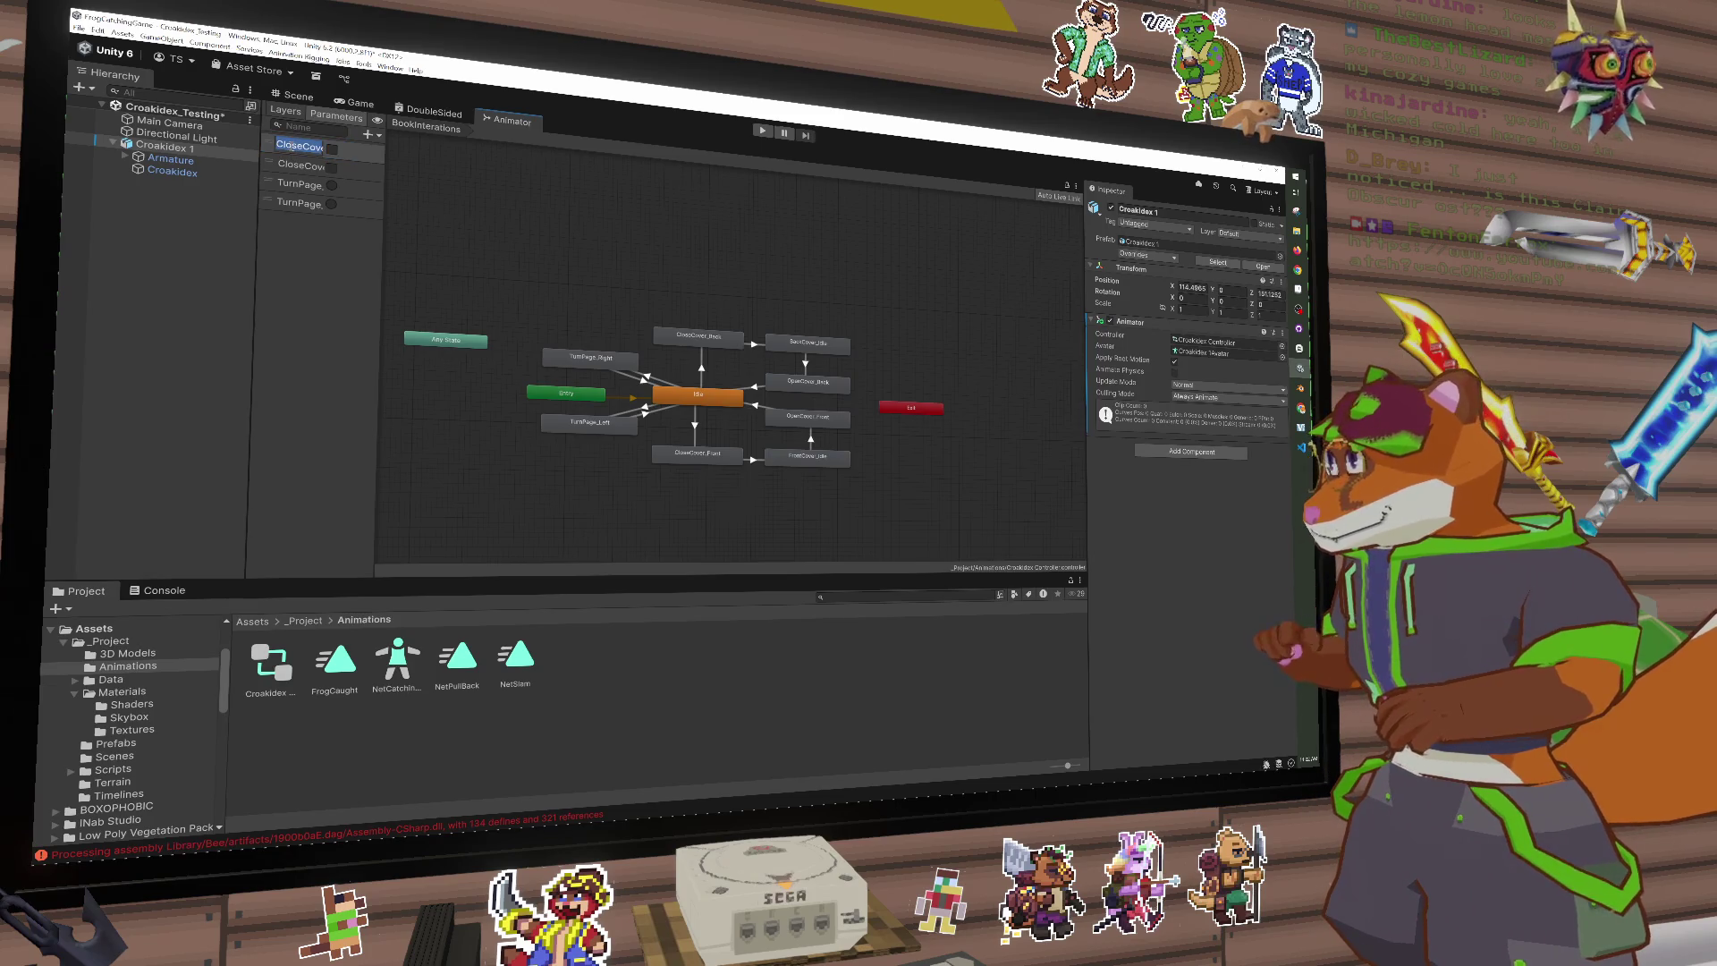
click(453, 208)
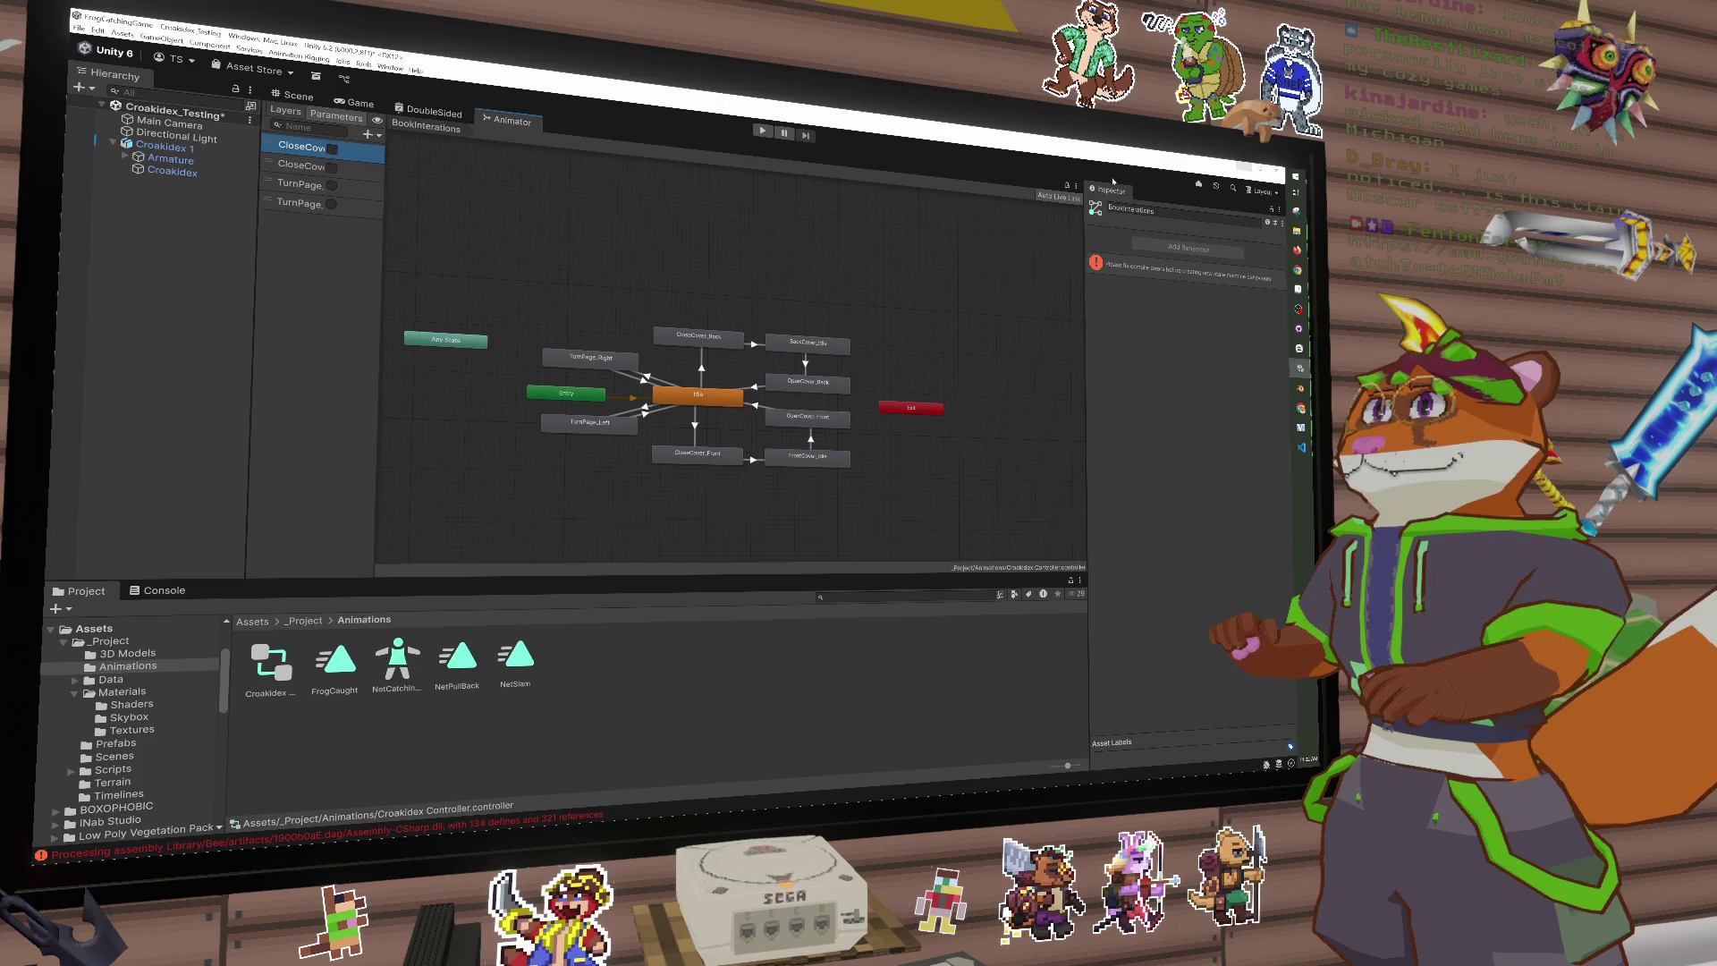
double_click(299, 145)
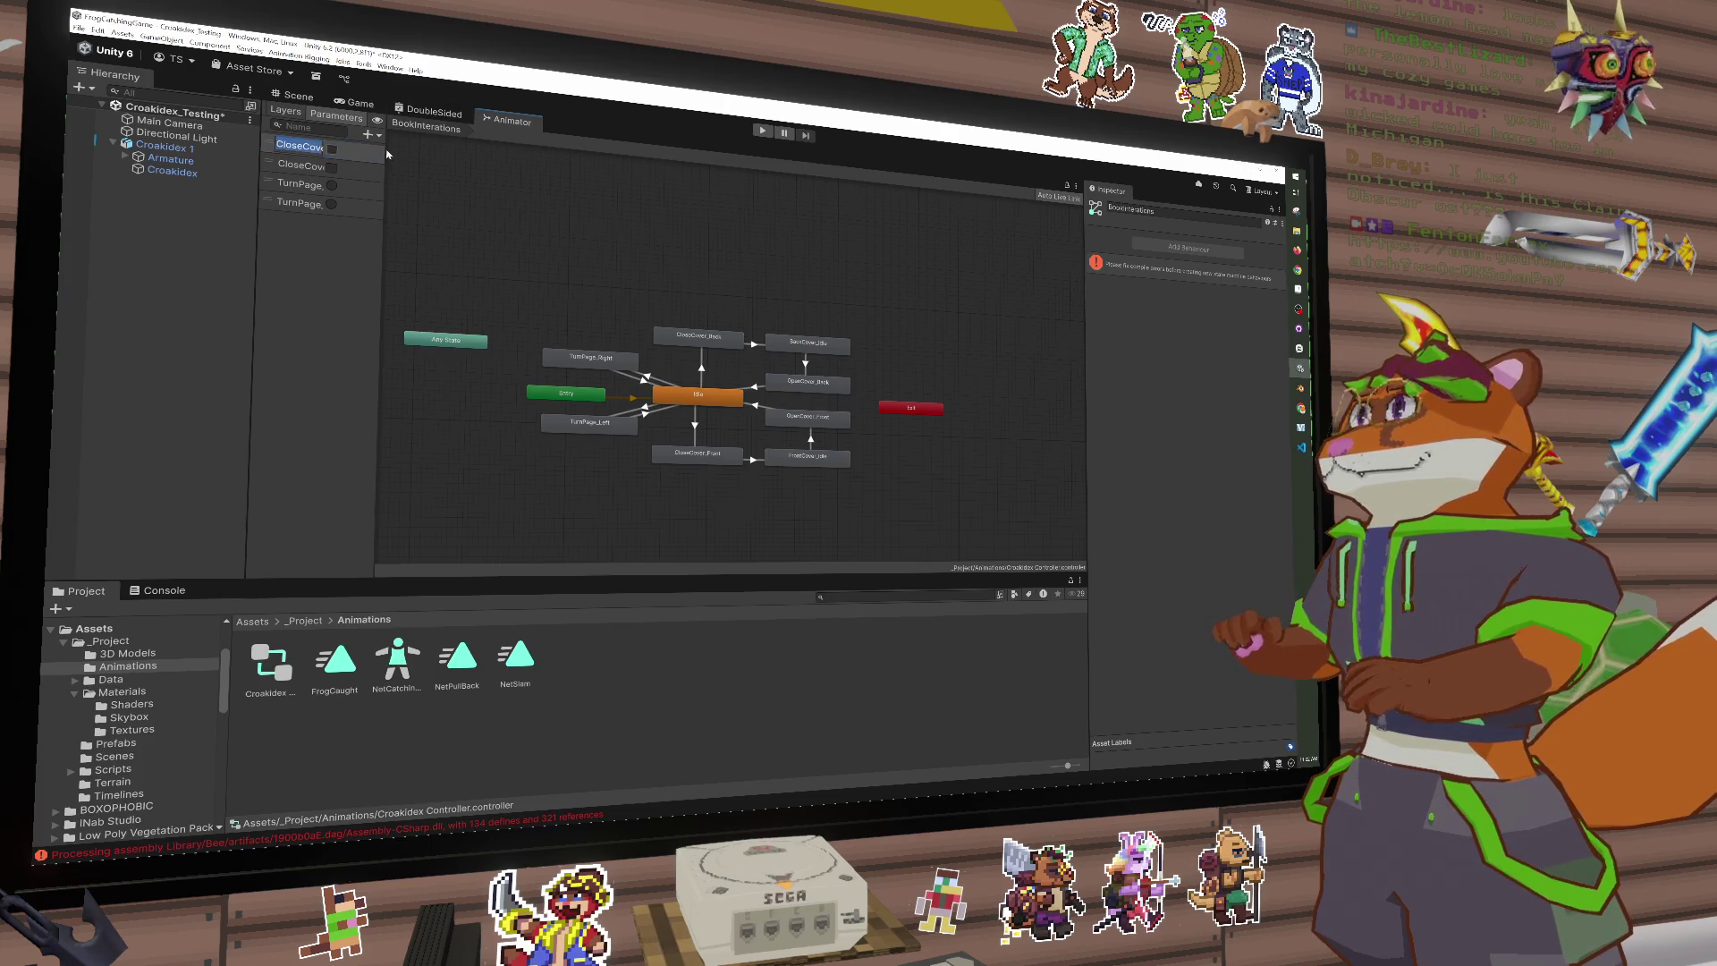
key(alt+Tab)
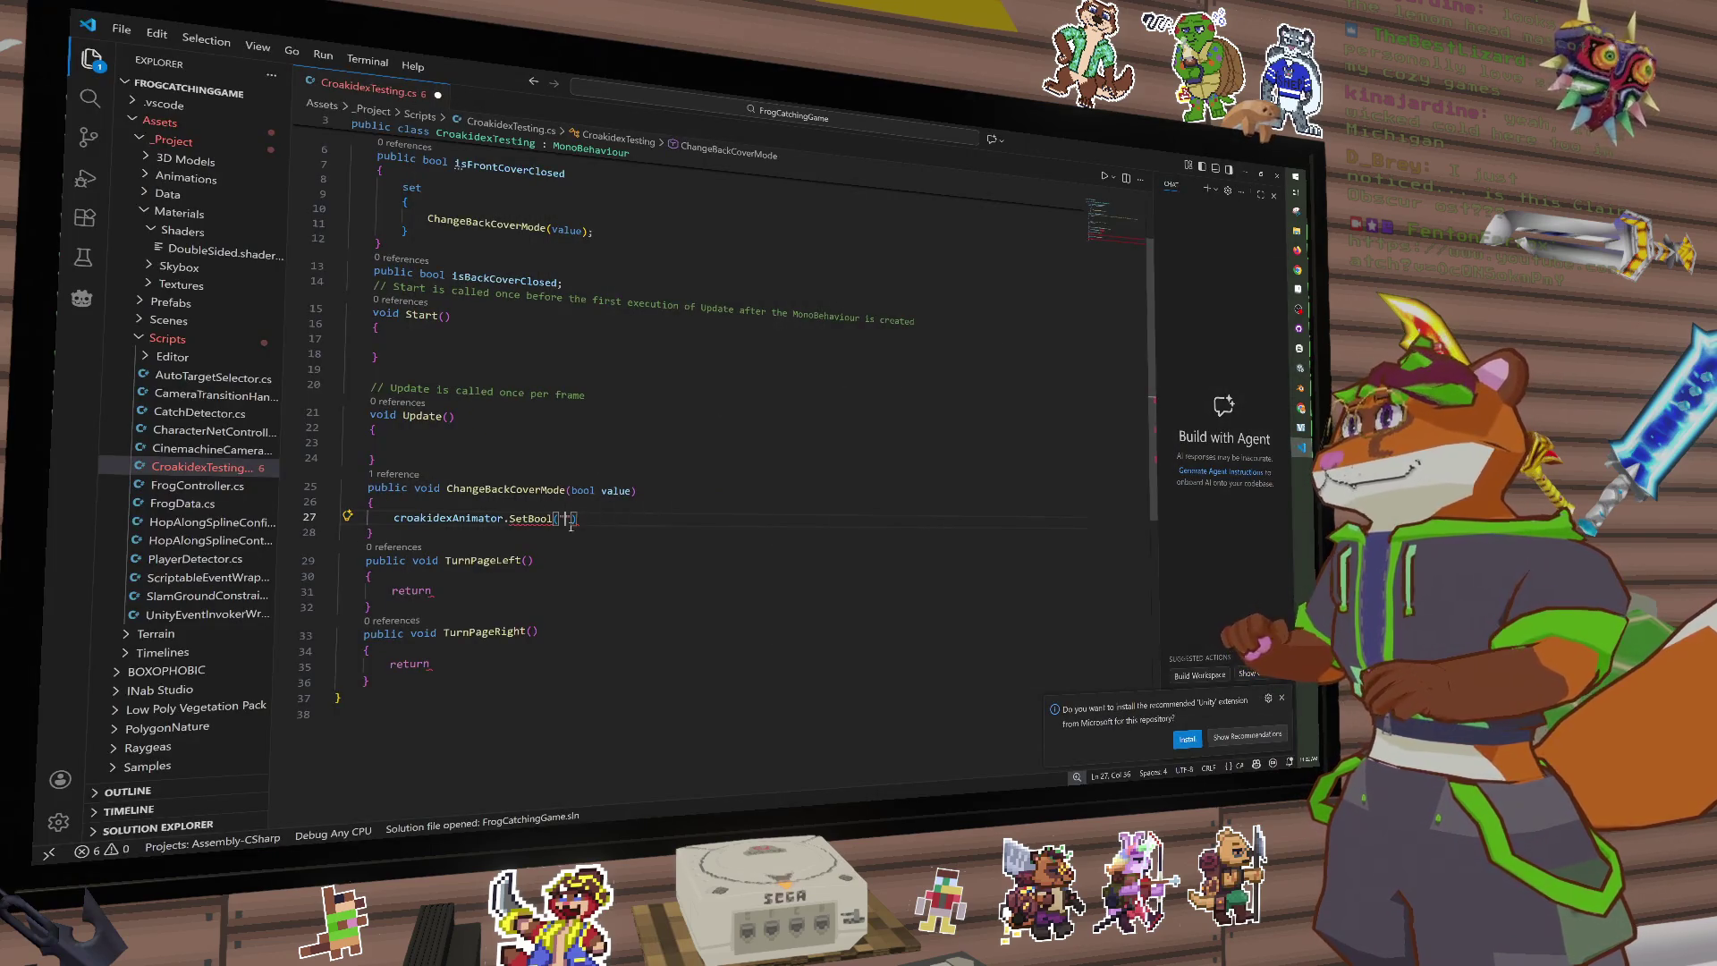
Step: Complete line 27 as SetBool("CloseCover_Back", value);
text(CloseCover_Front)
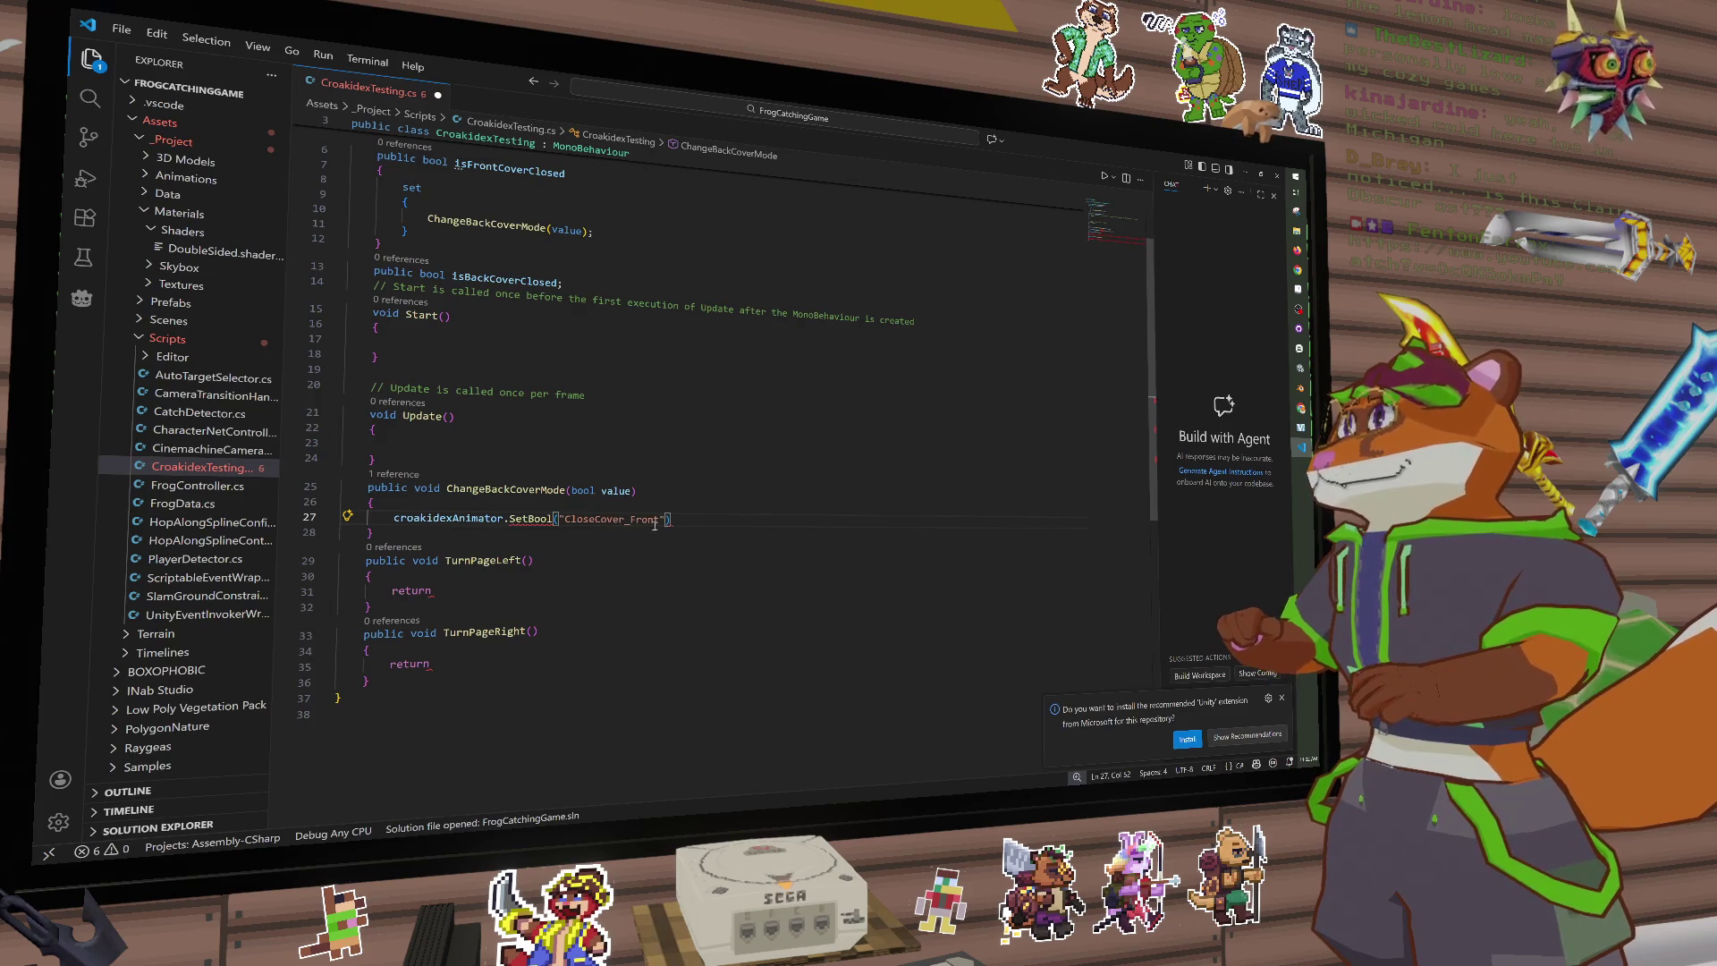
click(636, 520)
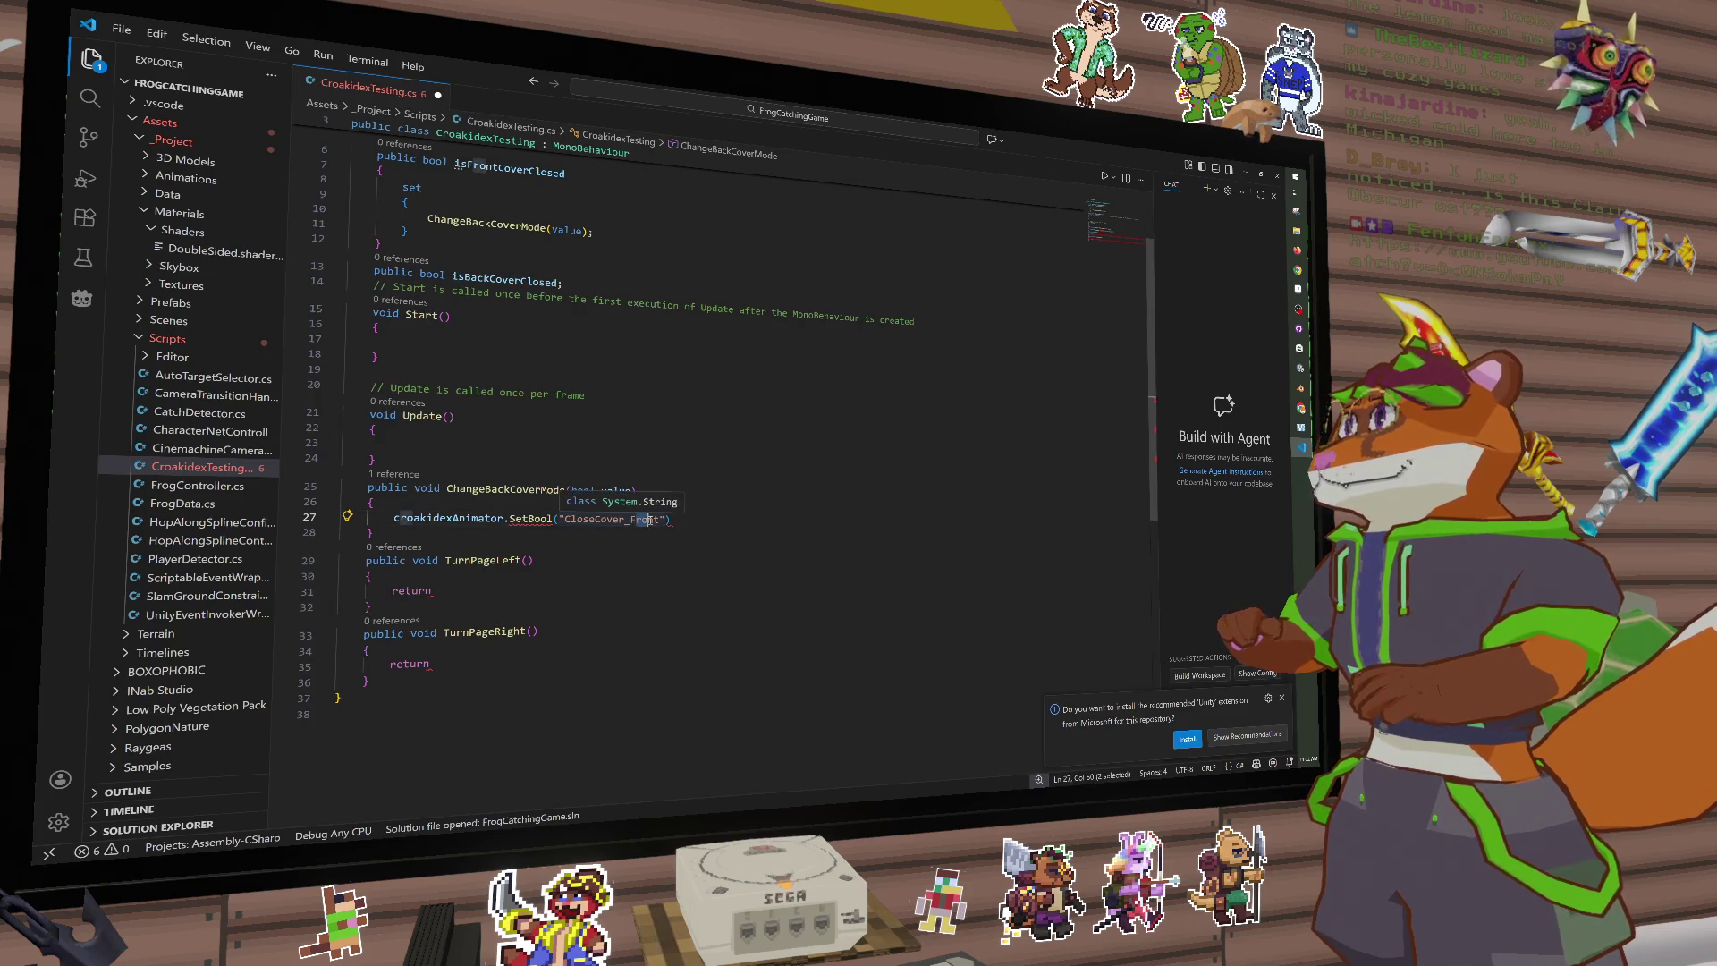
key(Delete)
key(Delete)
key(Delete)
key(BackSpace)
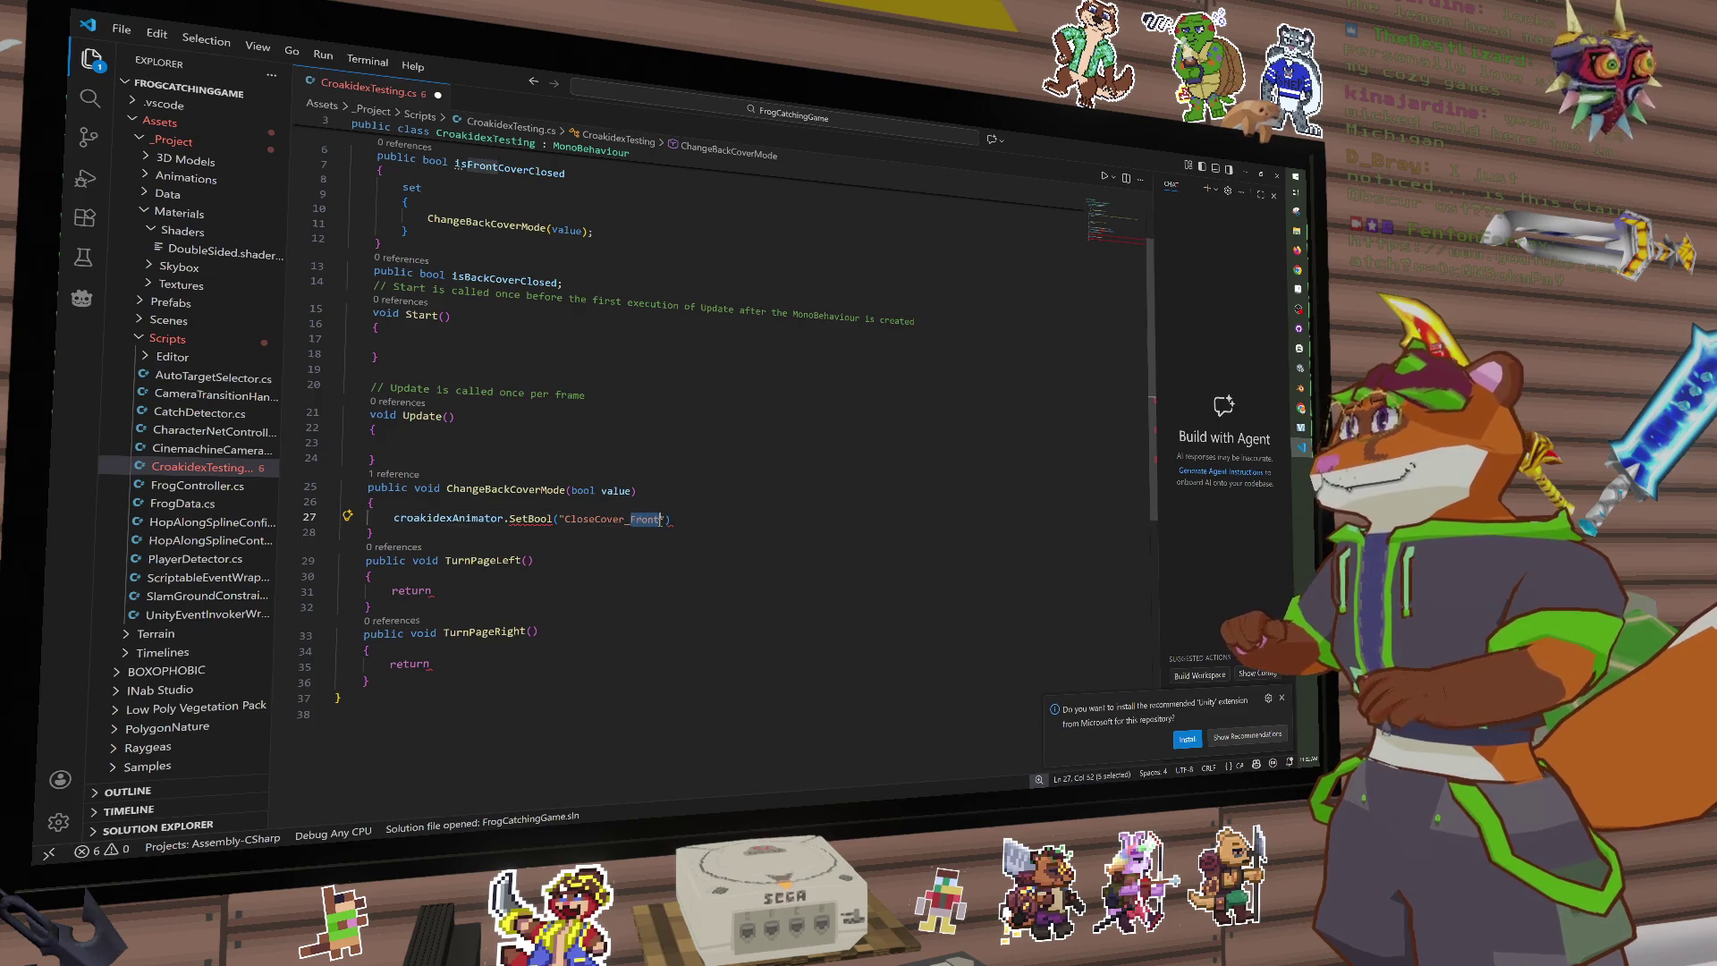
text(Back)
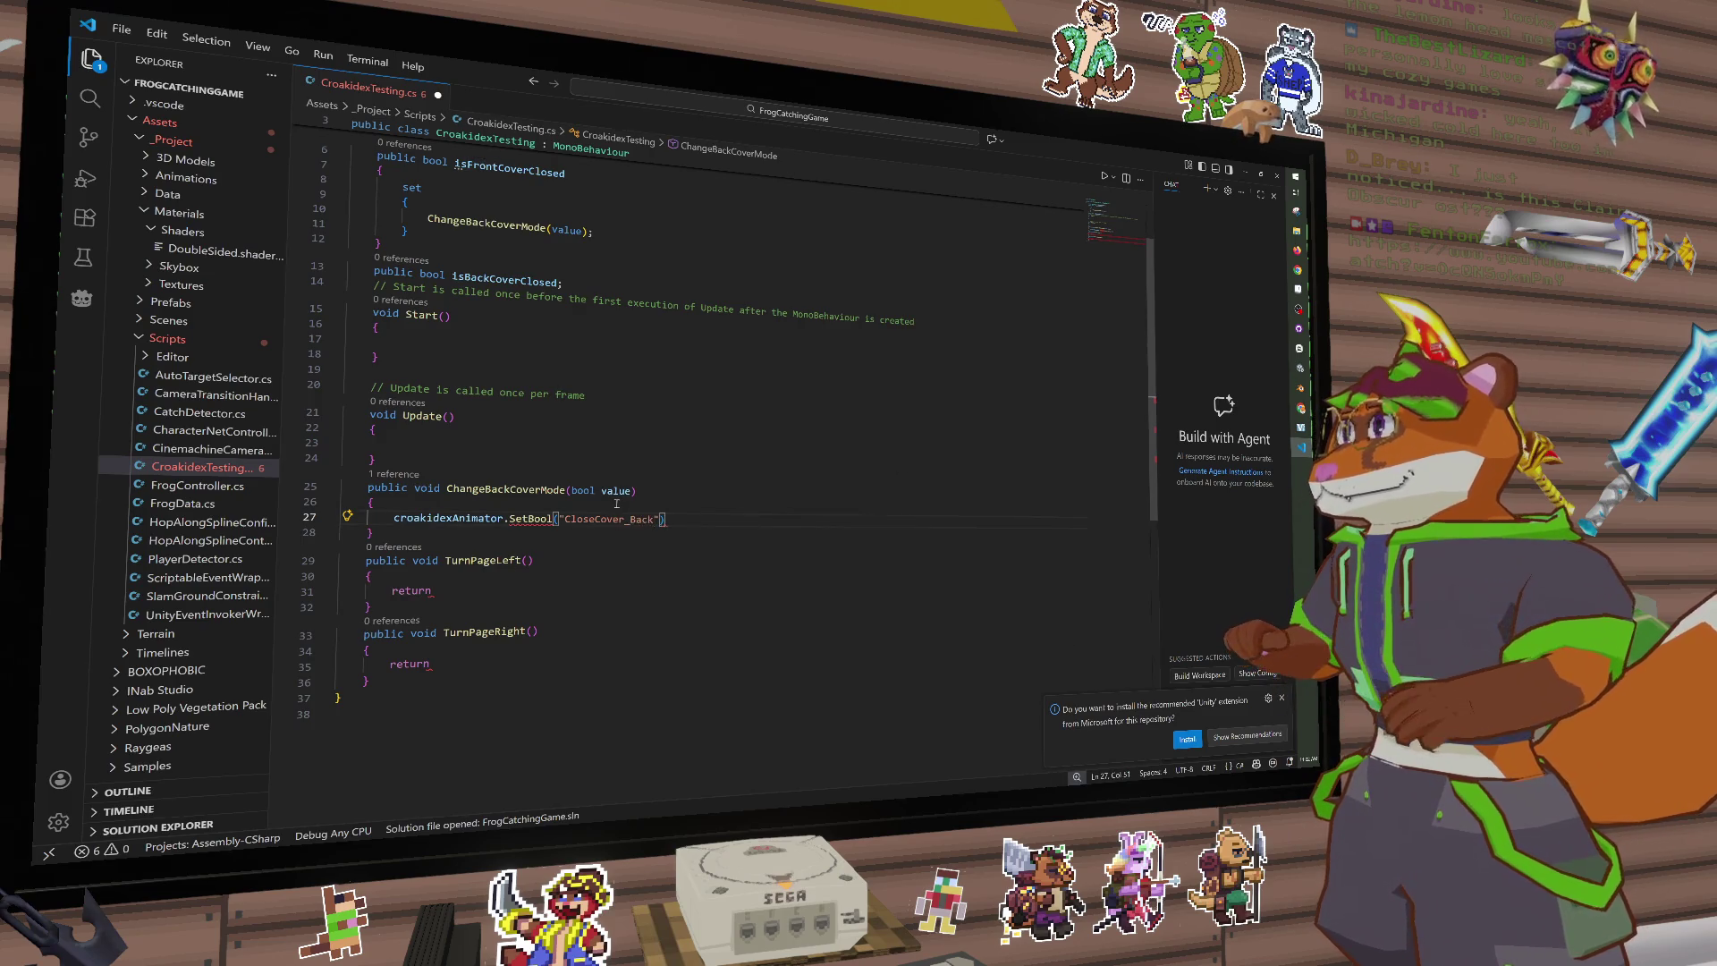
text(",)
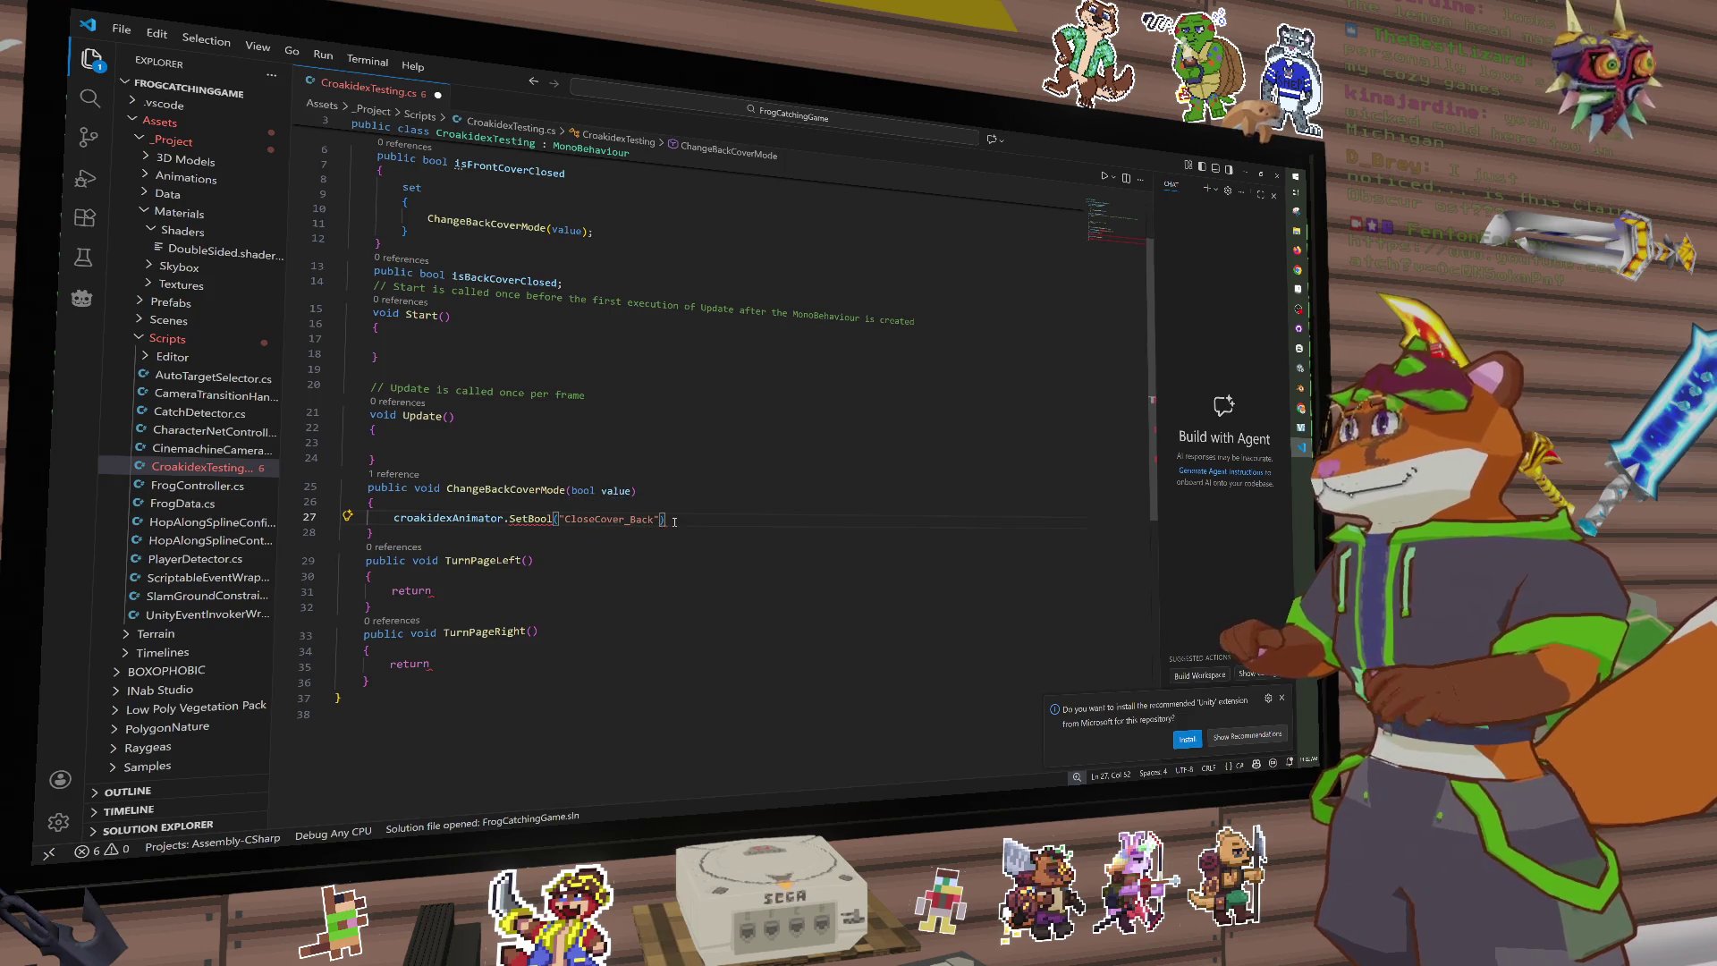
text( value)
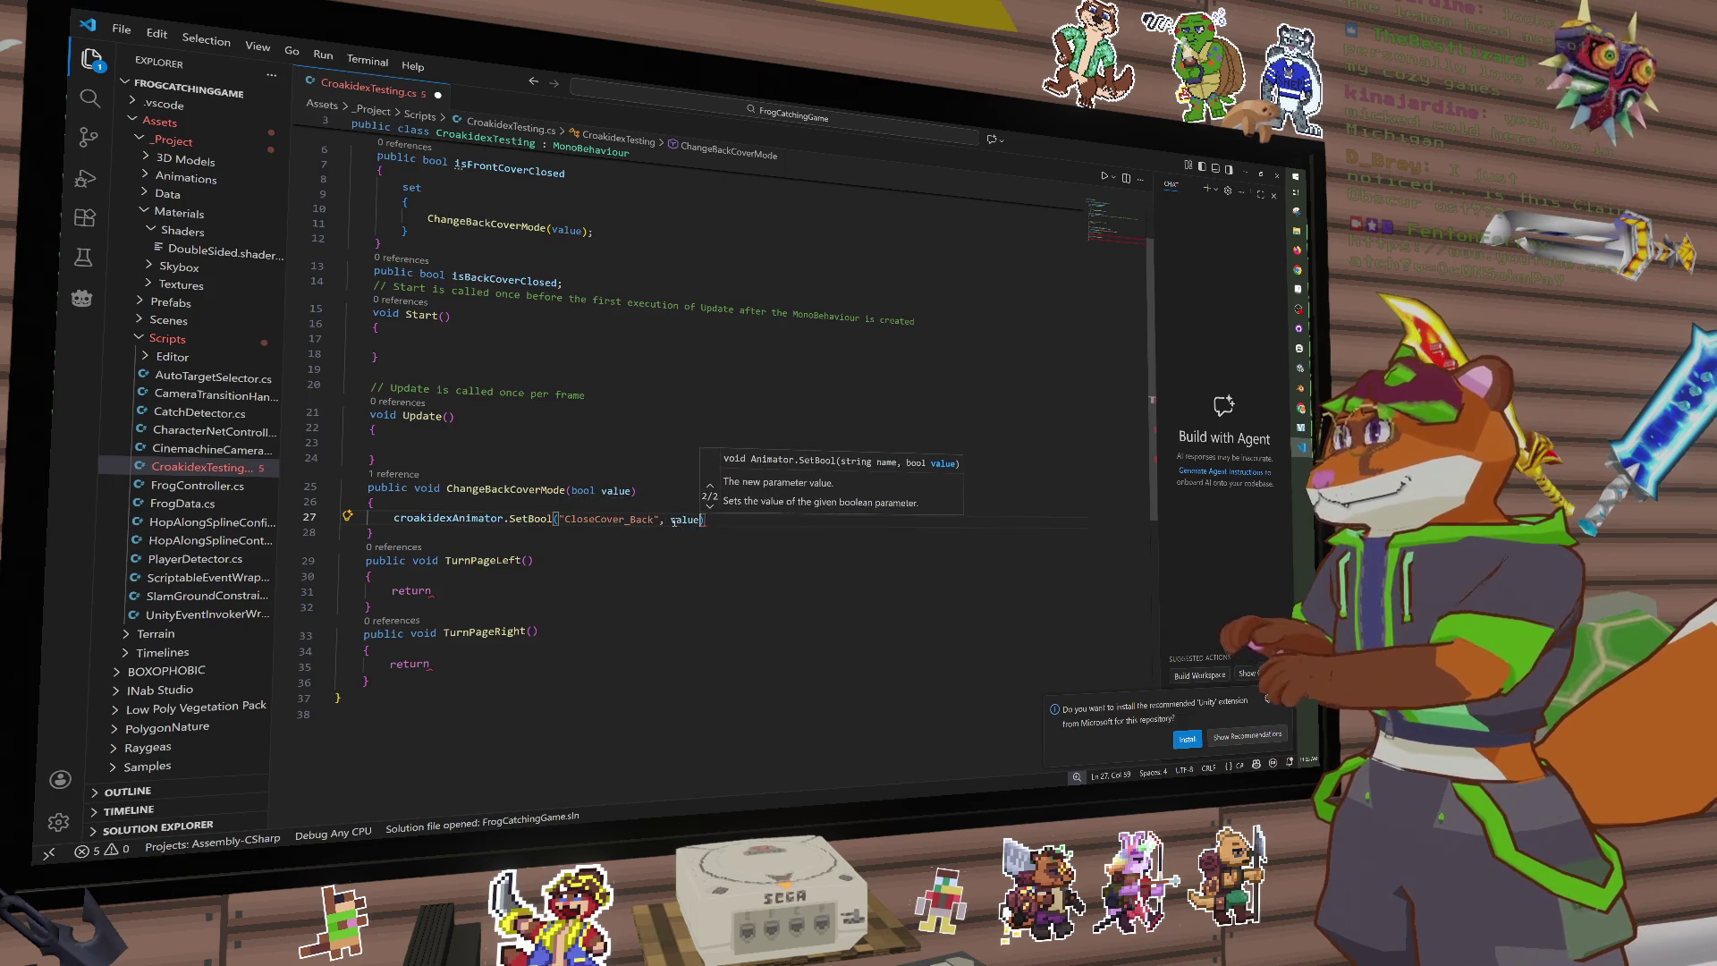
text())
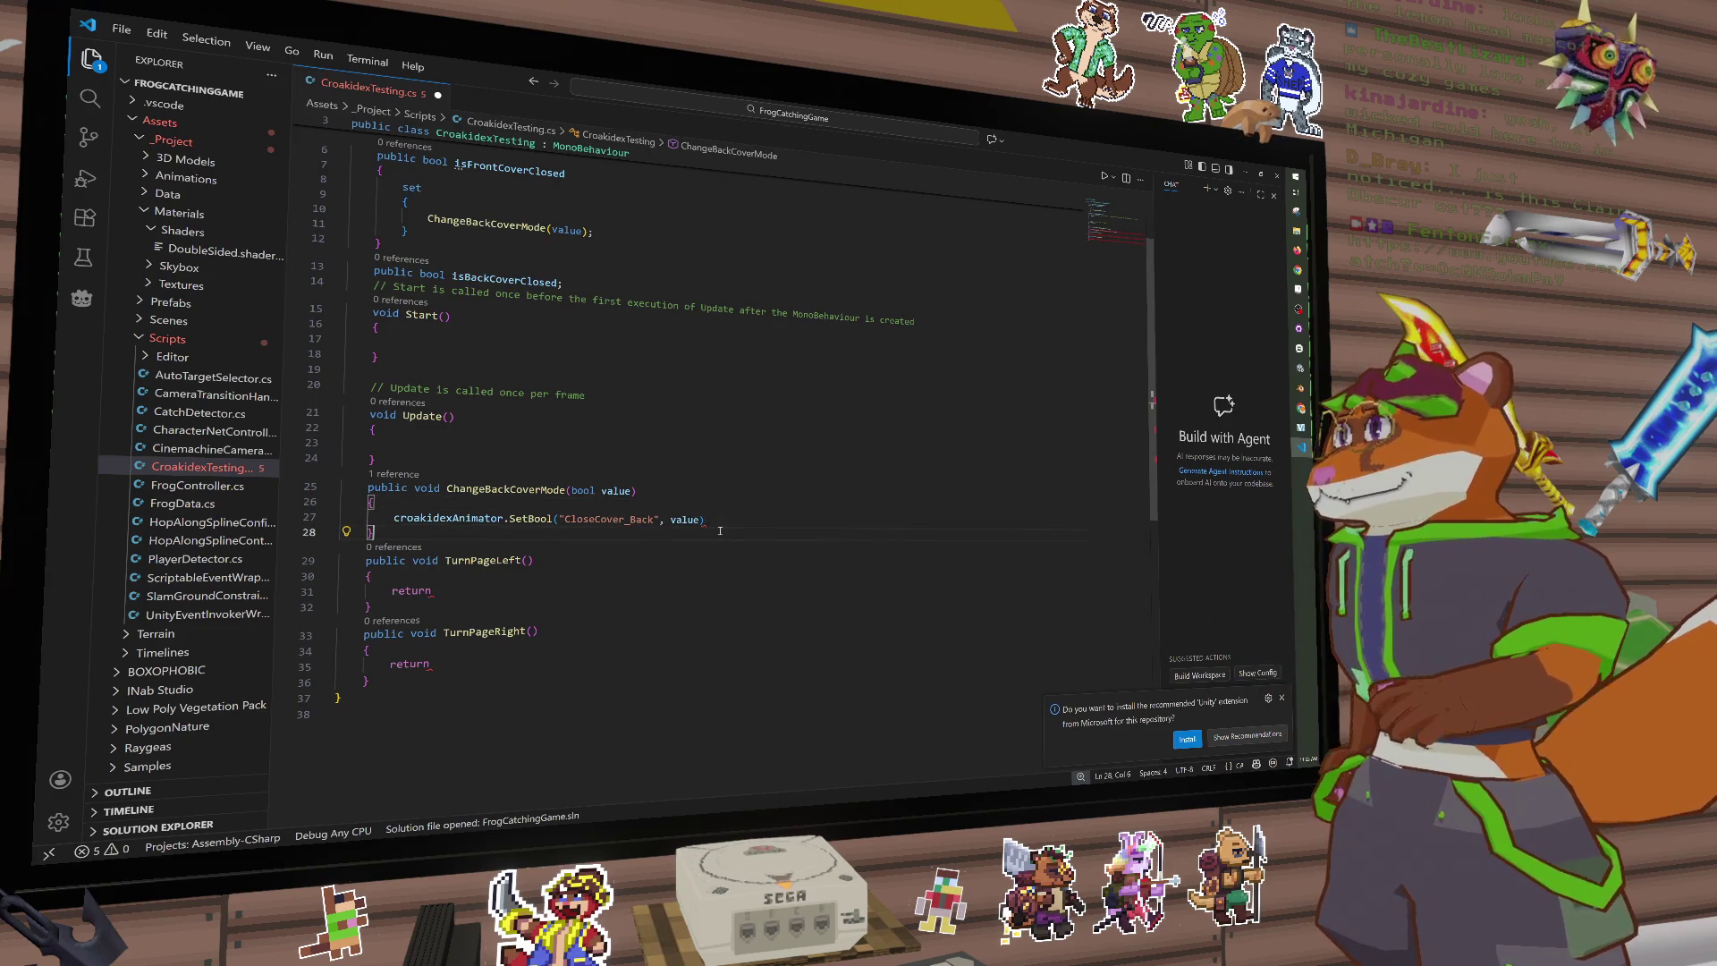
text(;)
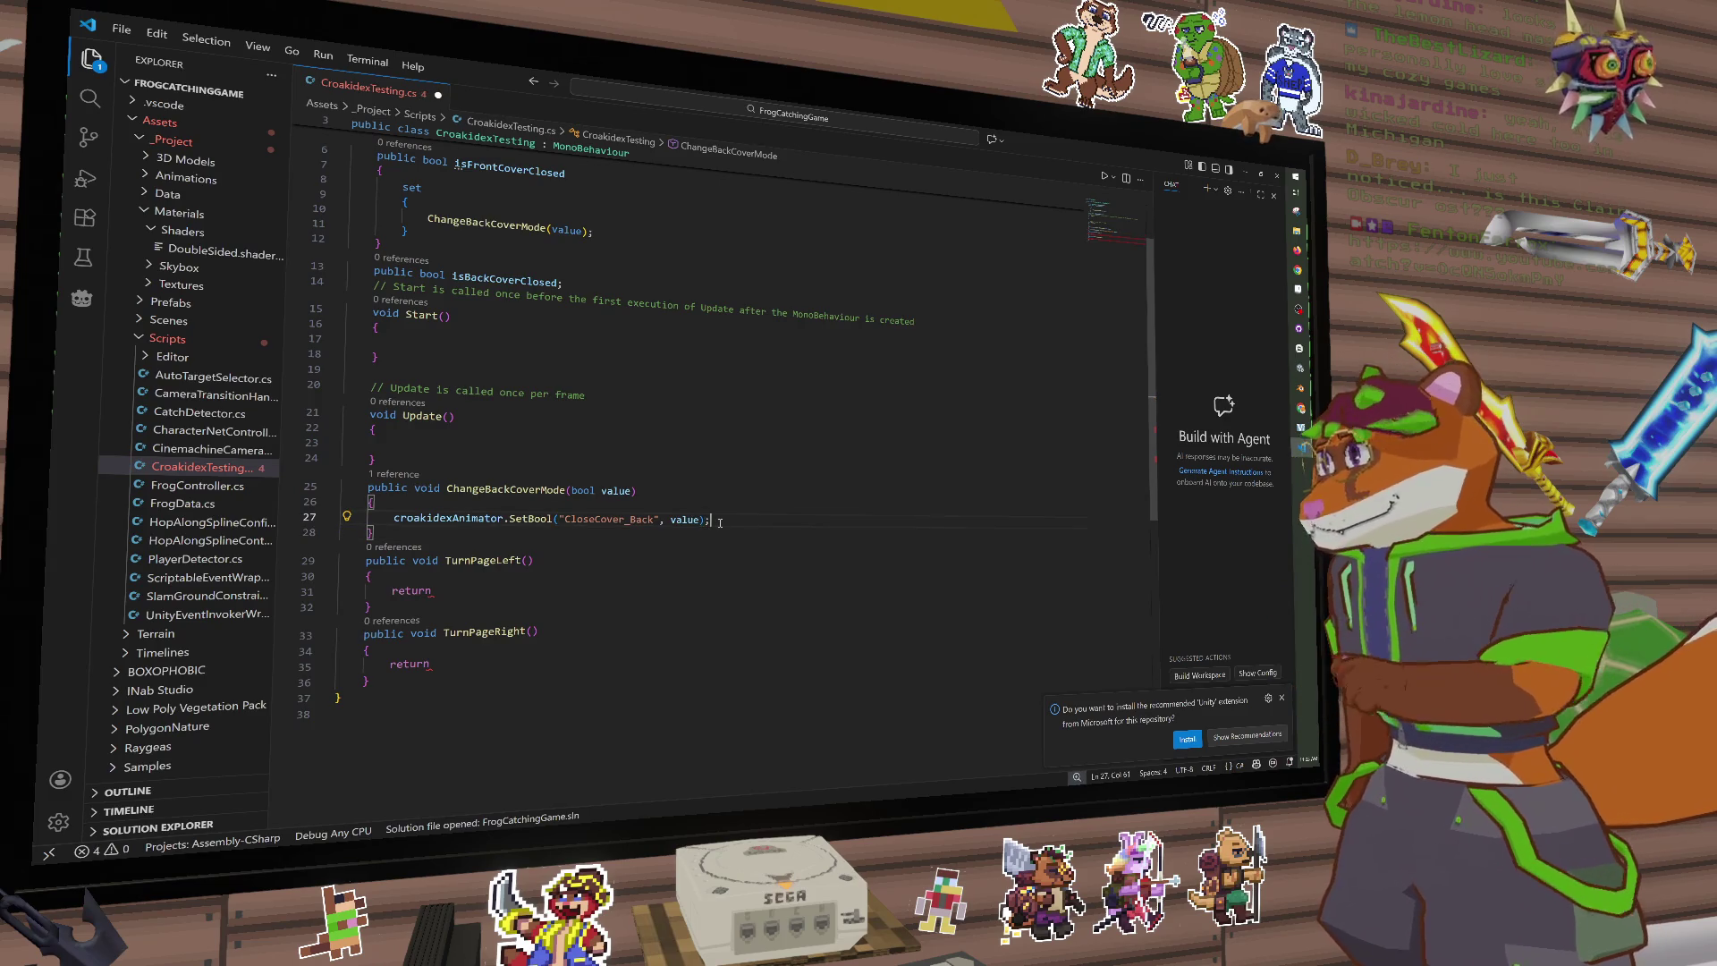
Step: Change the isFrontCoverClosed setter to call ChangeFrontCoverMode instead of ChangeBackCoverMode
click(615, 540)
scroll(562, 280, up, 2)
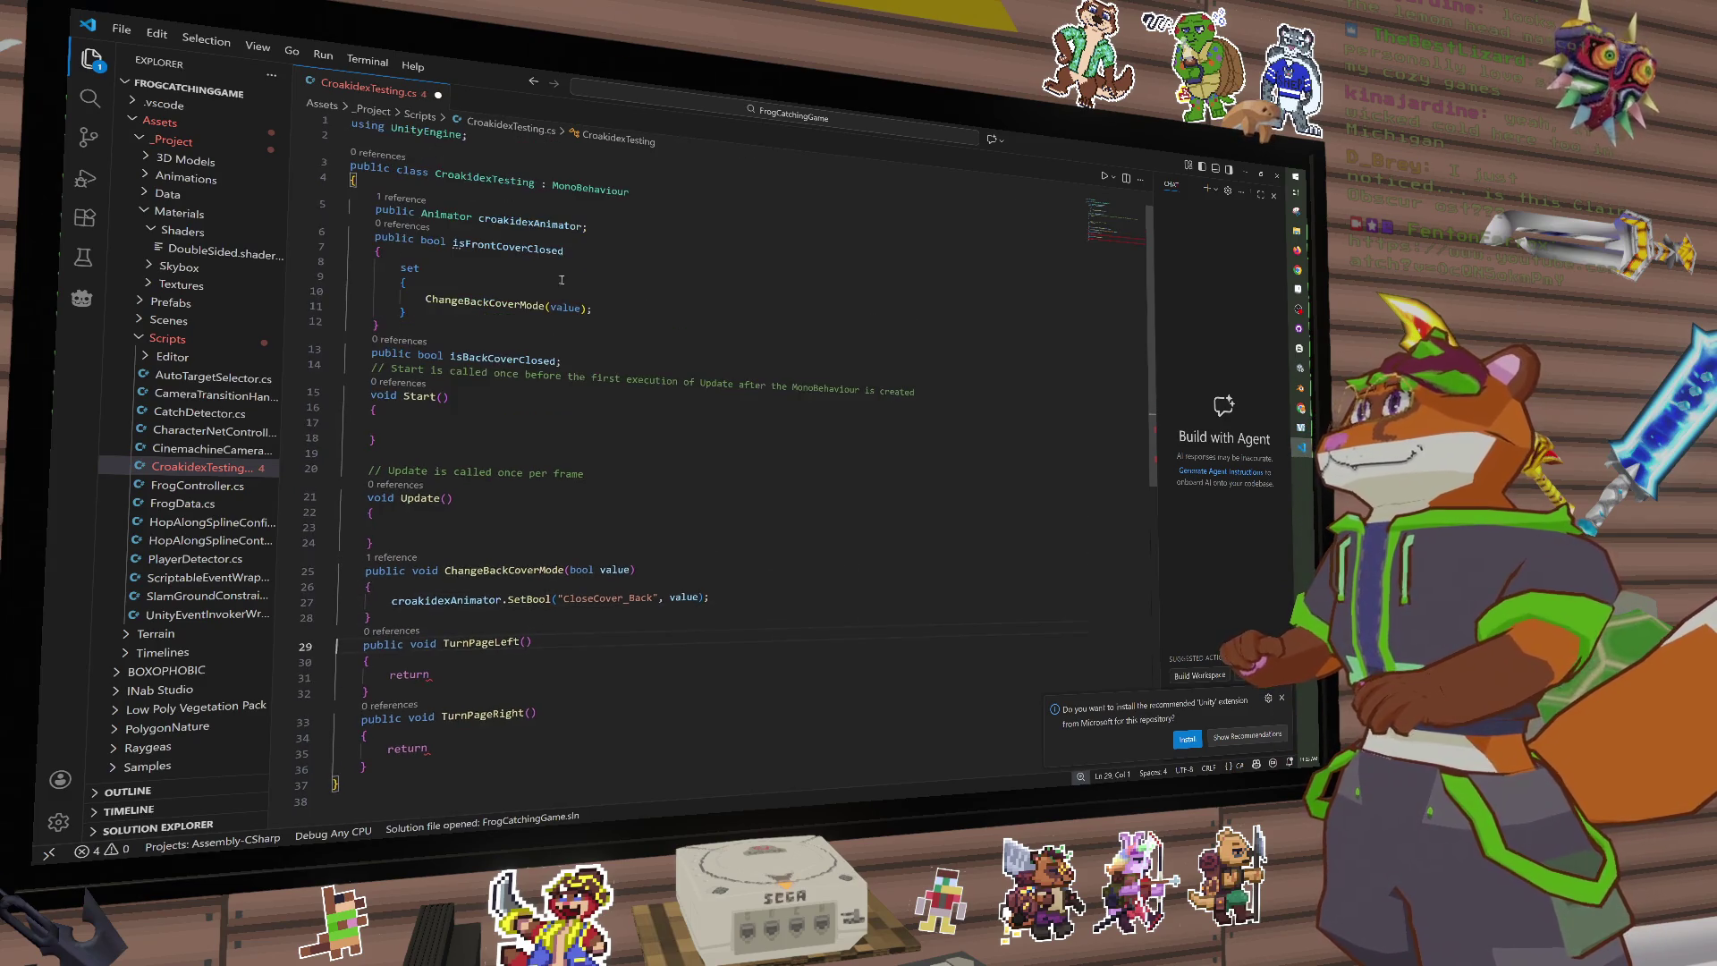
mouse_move(500, 334)
mouse_down()
mouse_move(421, 305)
mouse_move(375, 238)
mouse_up()
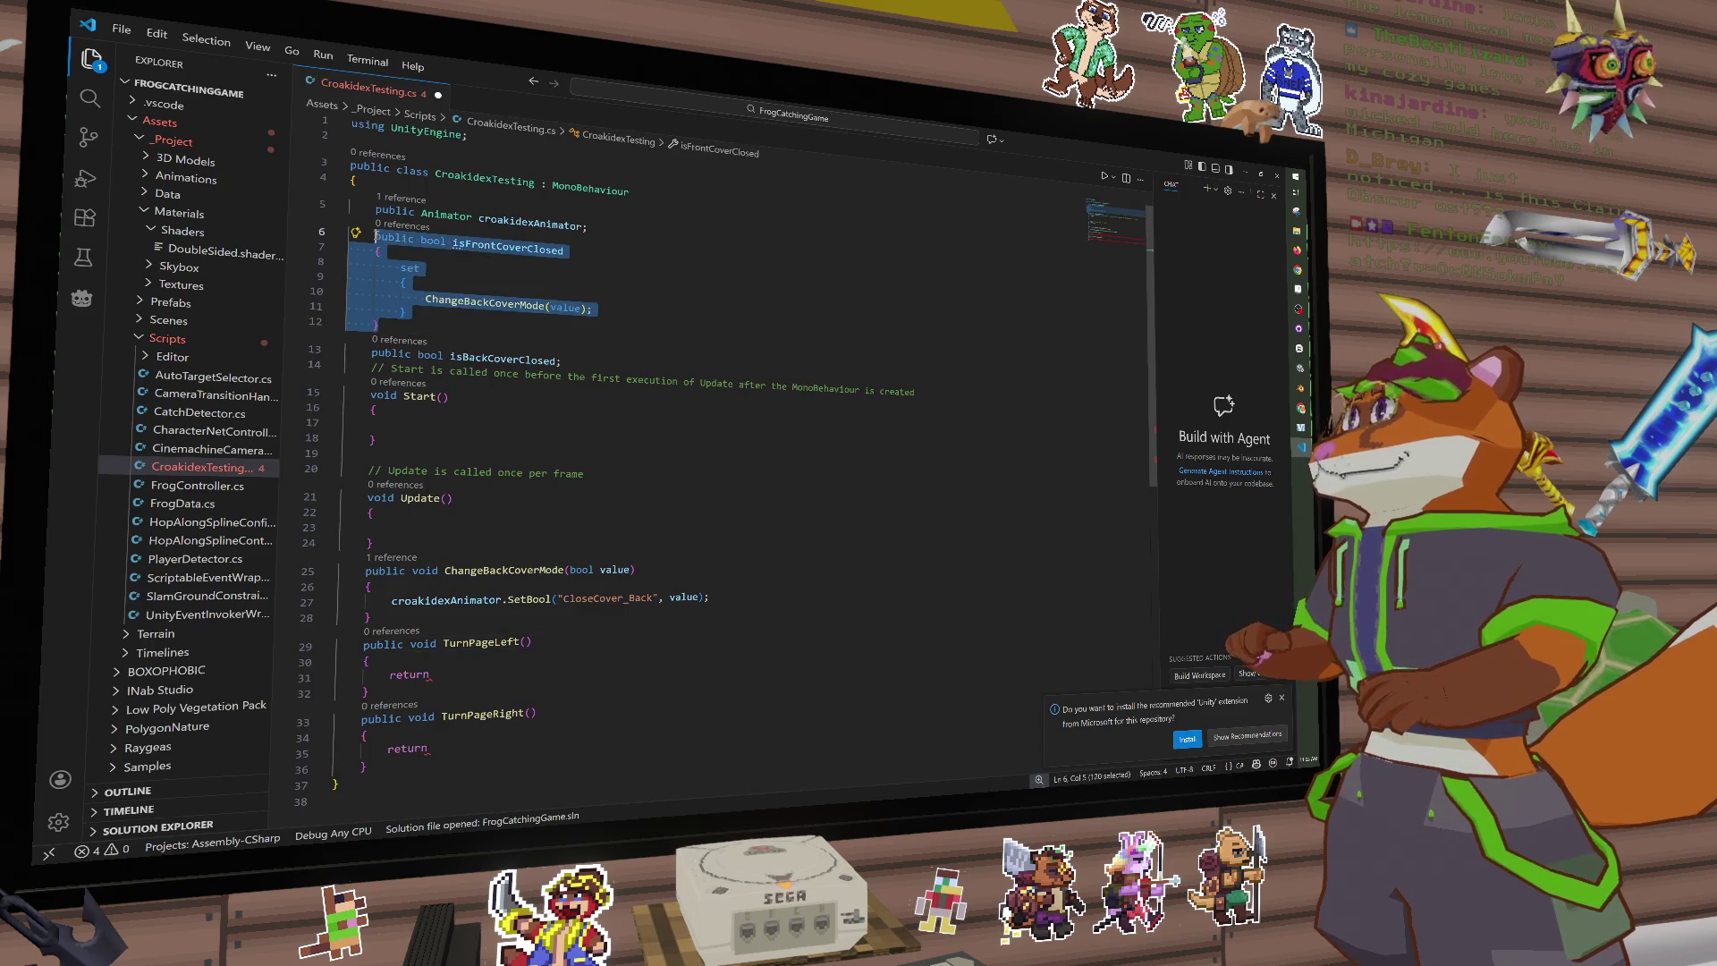
click(515, 309)
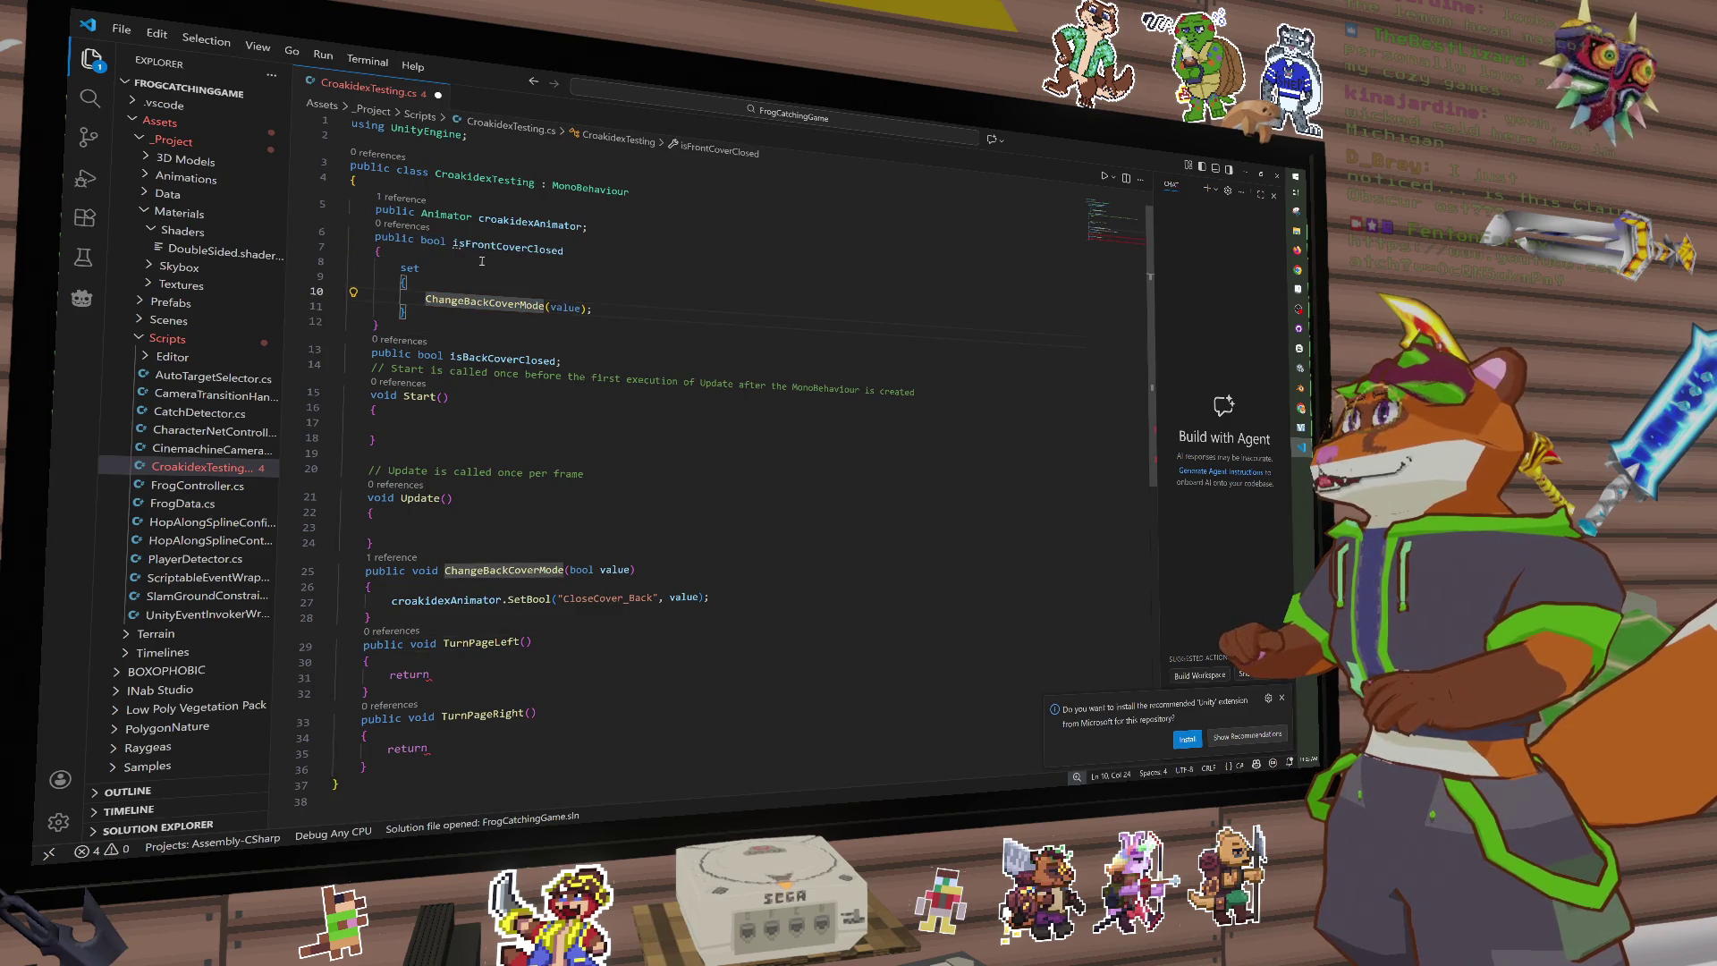
click(488, 302)
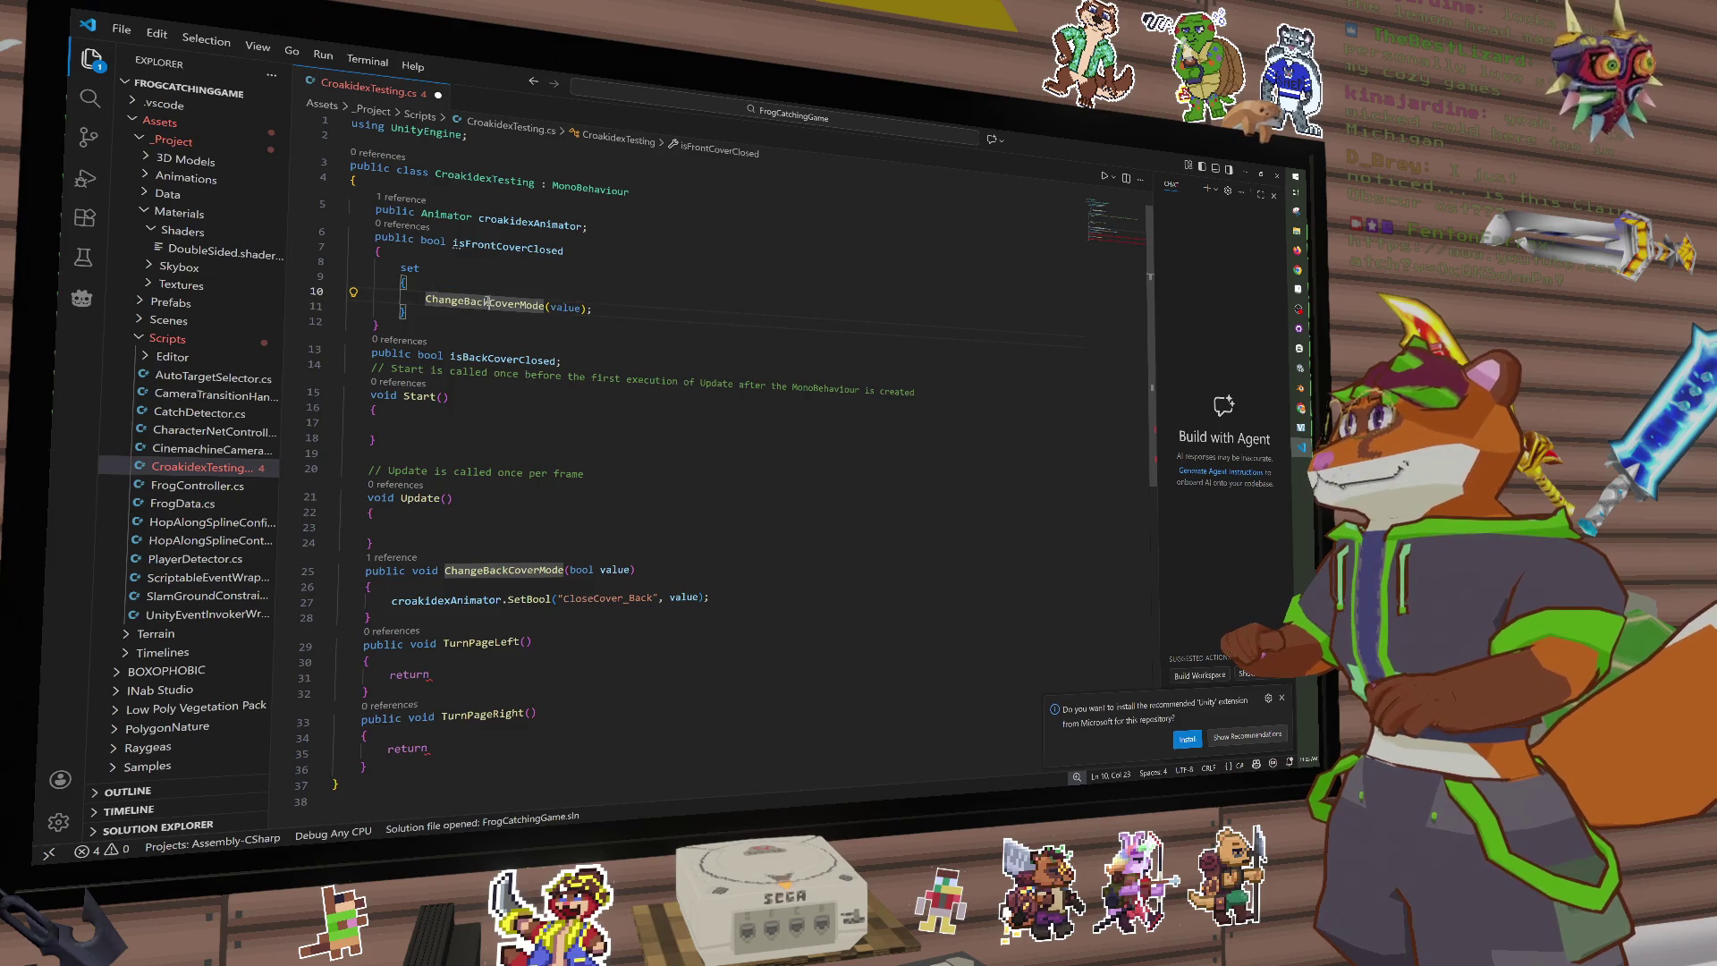
key(BackSpace)
key(BackSpace)
key(BackSpace)
text(F)
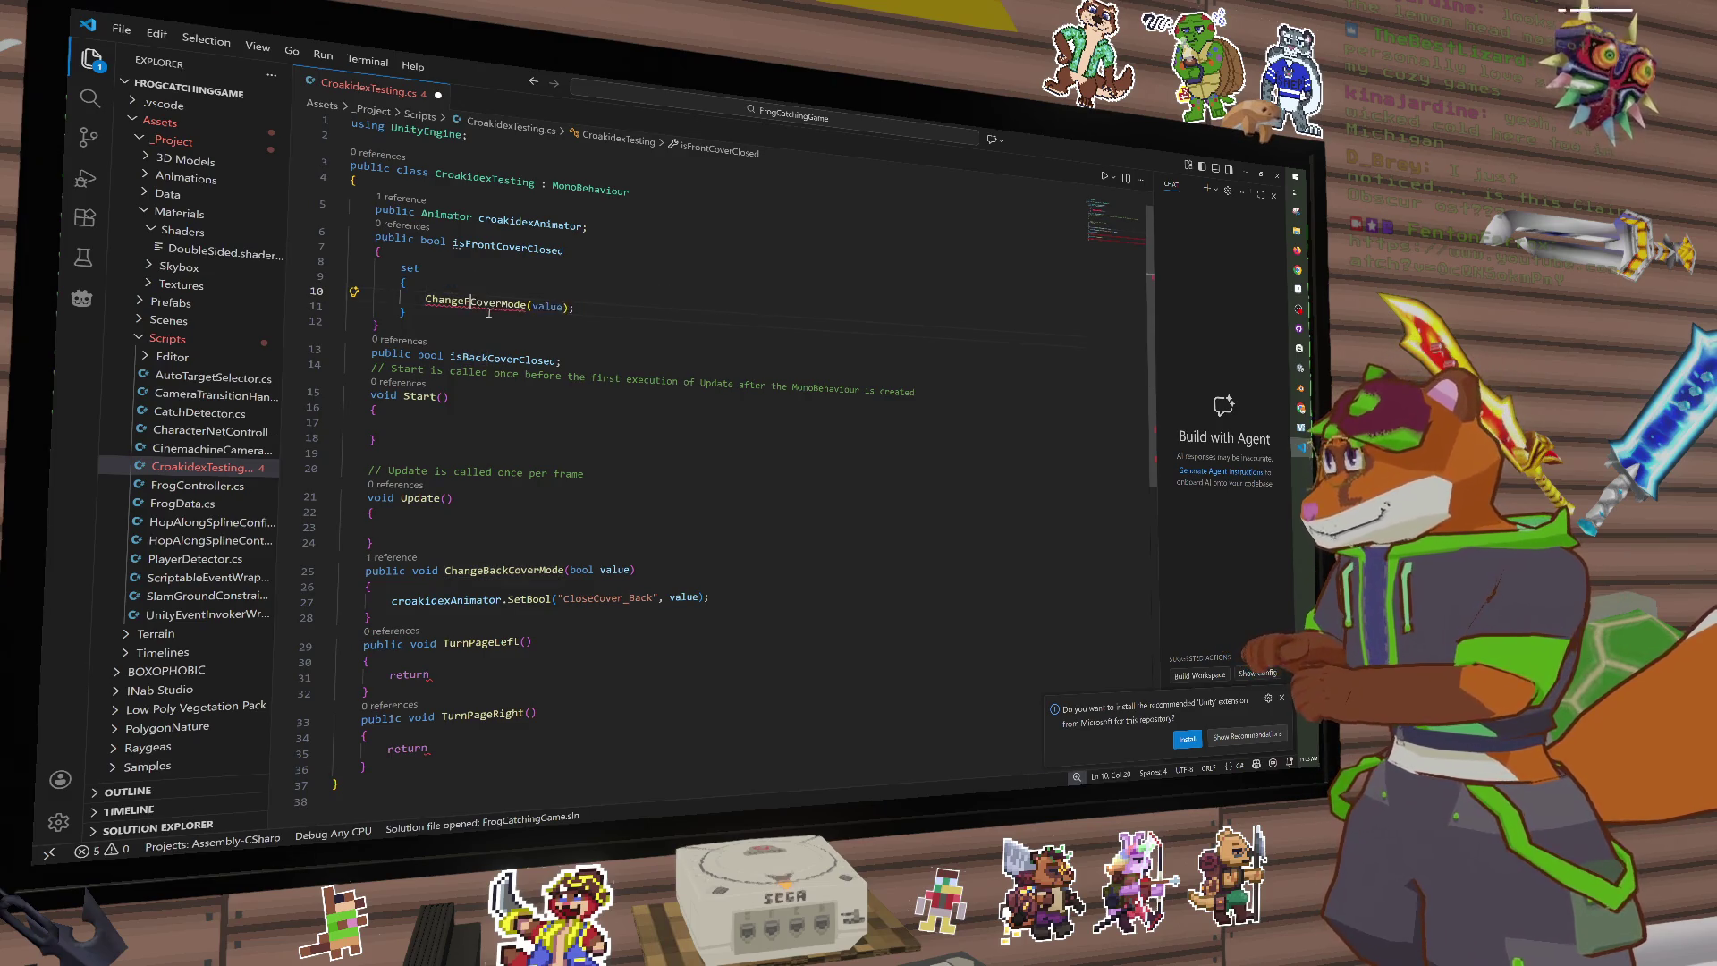
text(ront)
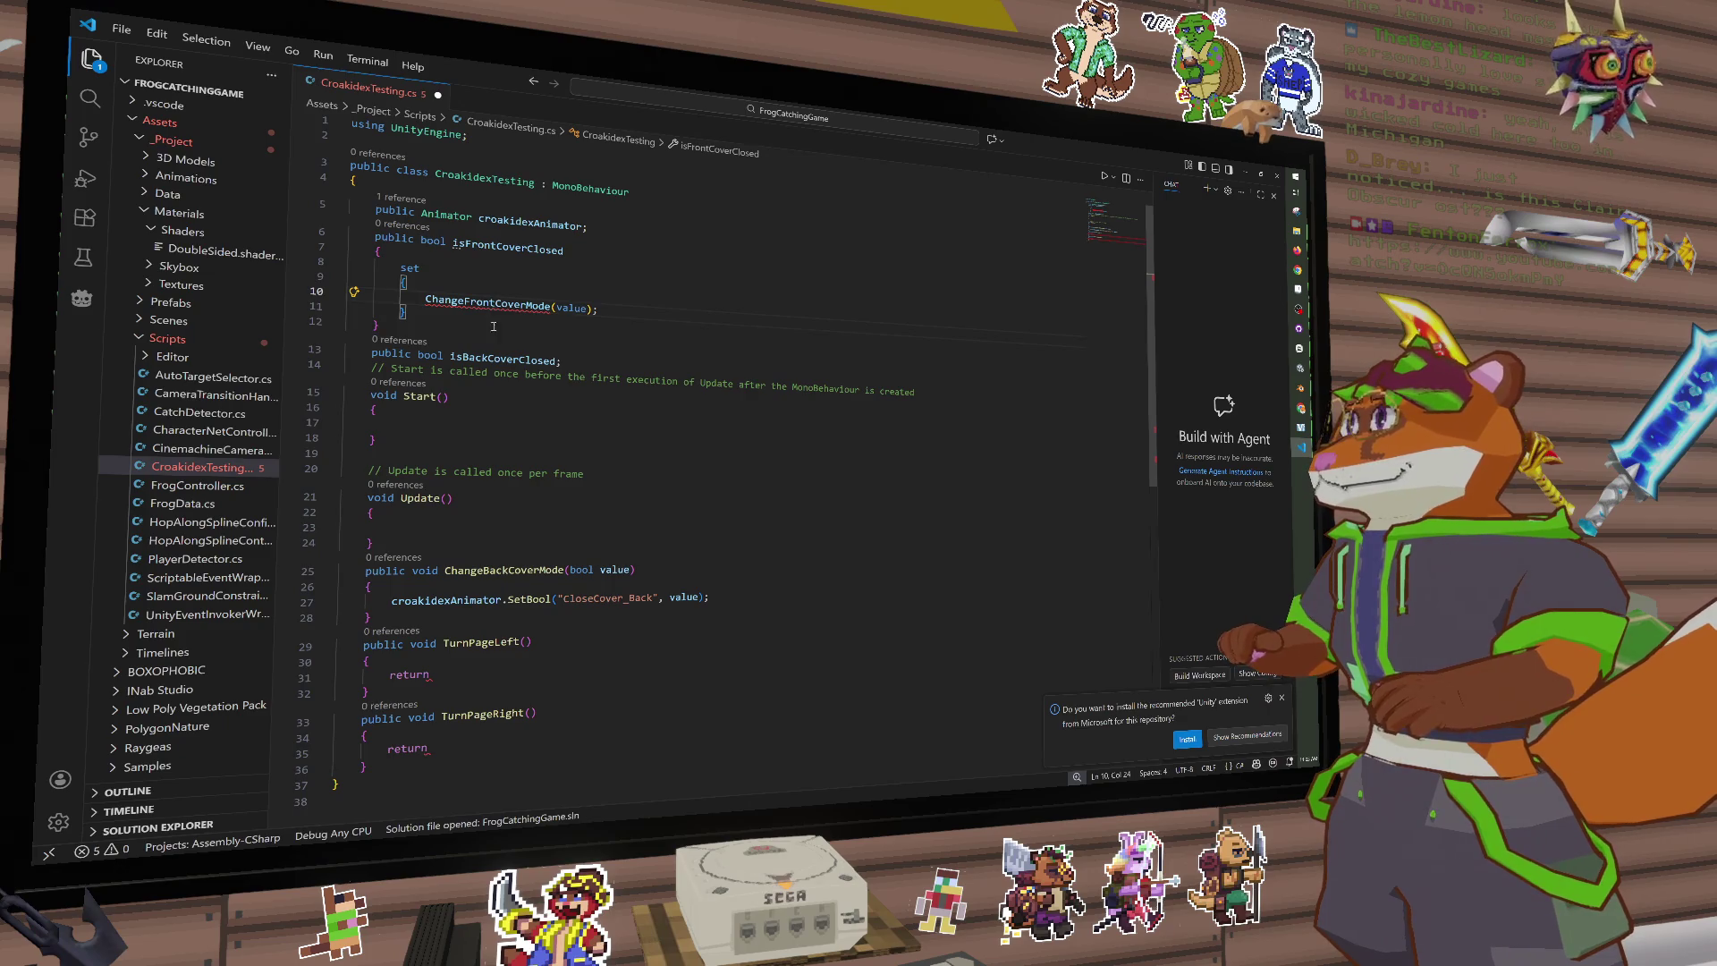
Step: Duplicate ChangeBackCoverMode as ChangeFrontCoverMode, setting the CloseCover_Front parameter
drag(416, 626, 357, 570)
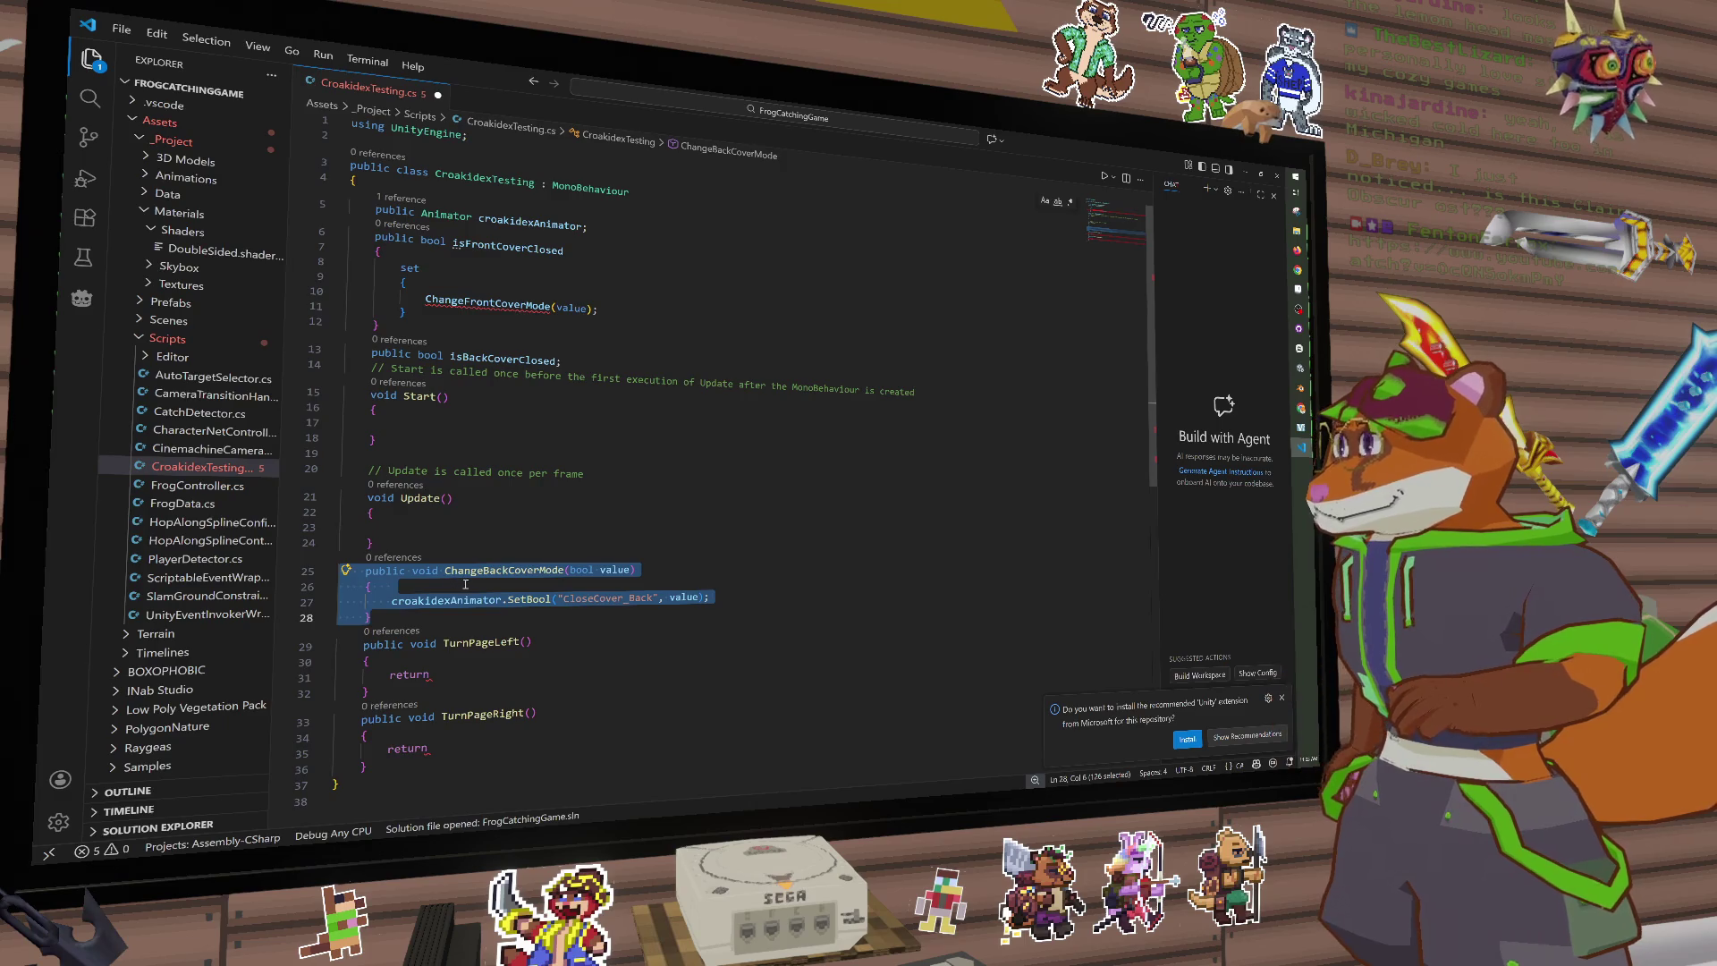
key(ctrl+c)
key(Right)
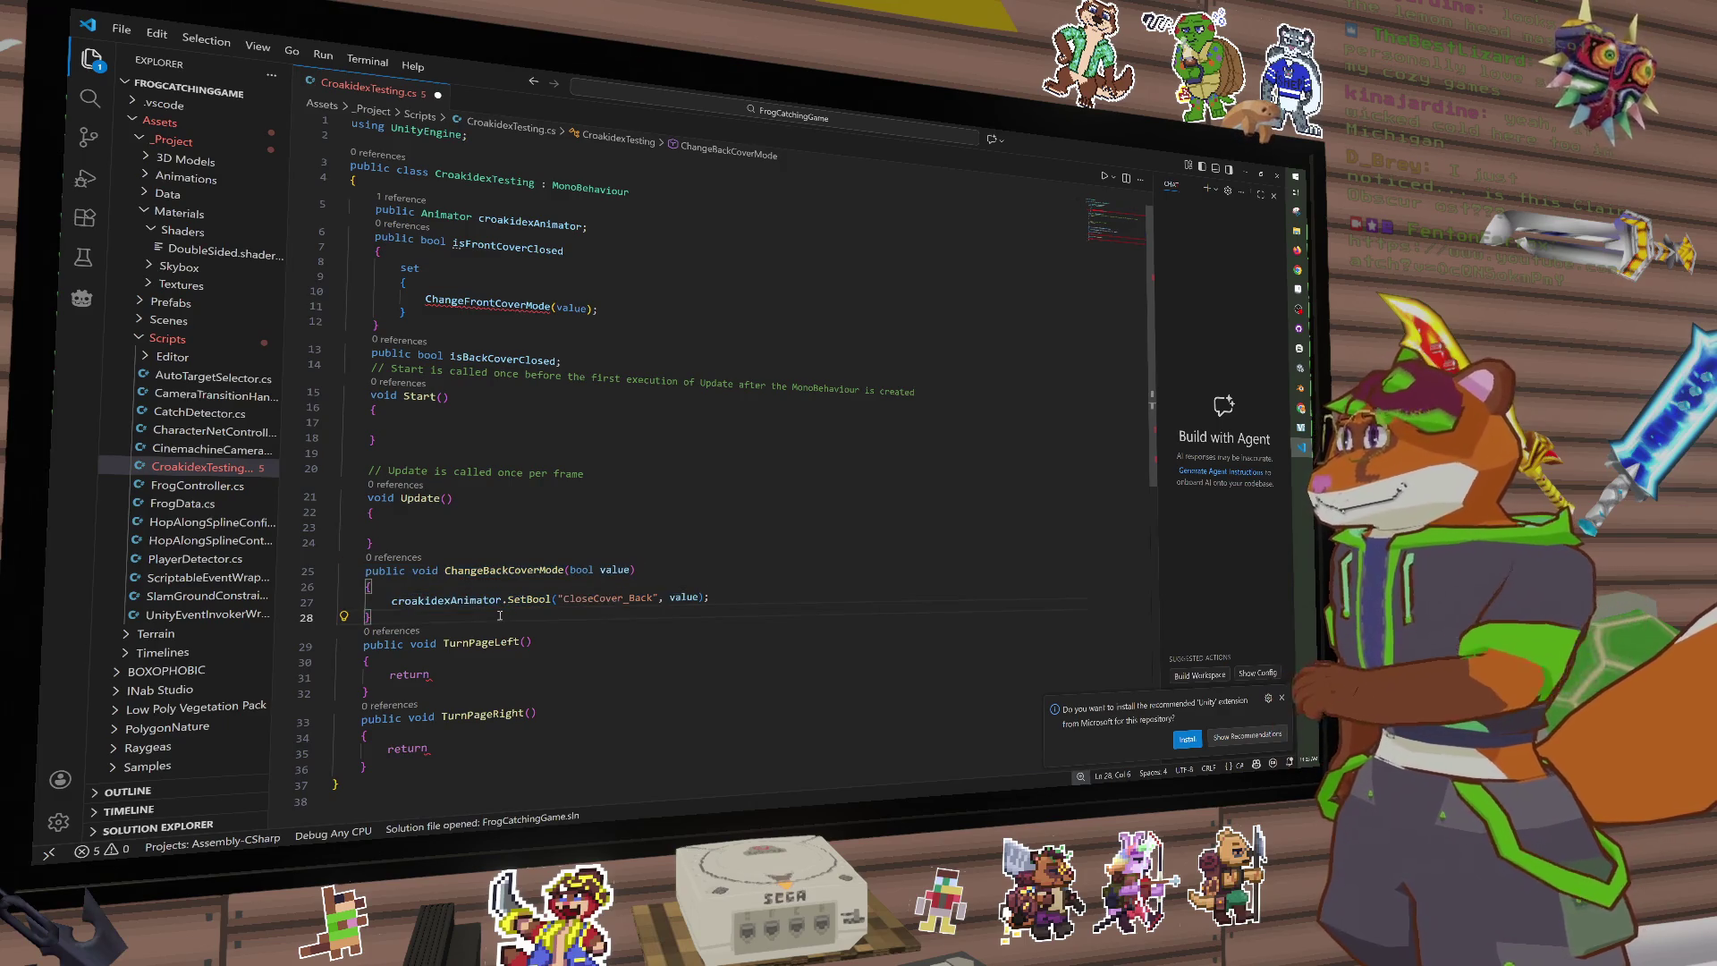
key(Return)
key(ctrl+v)
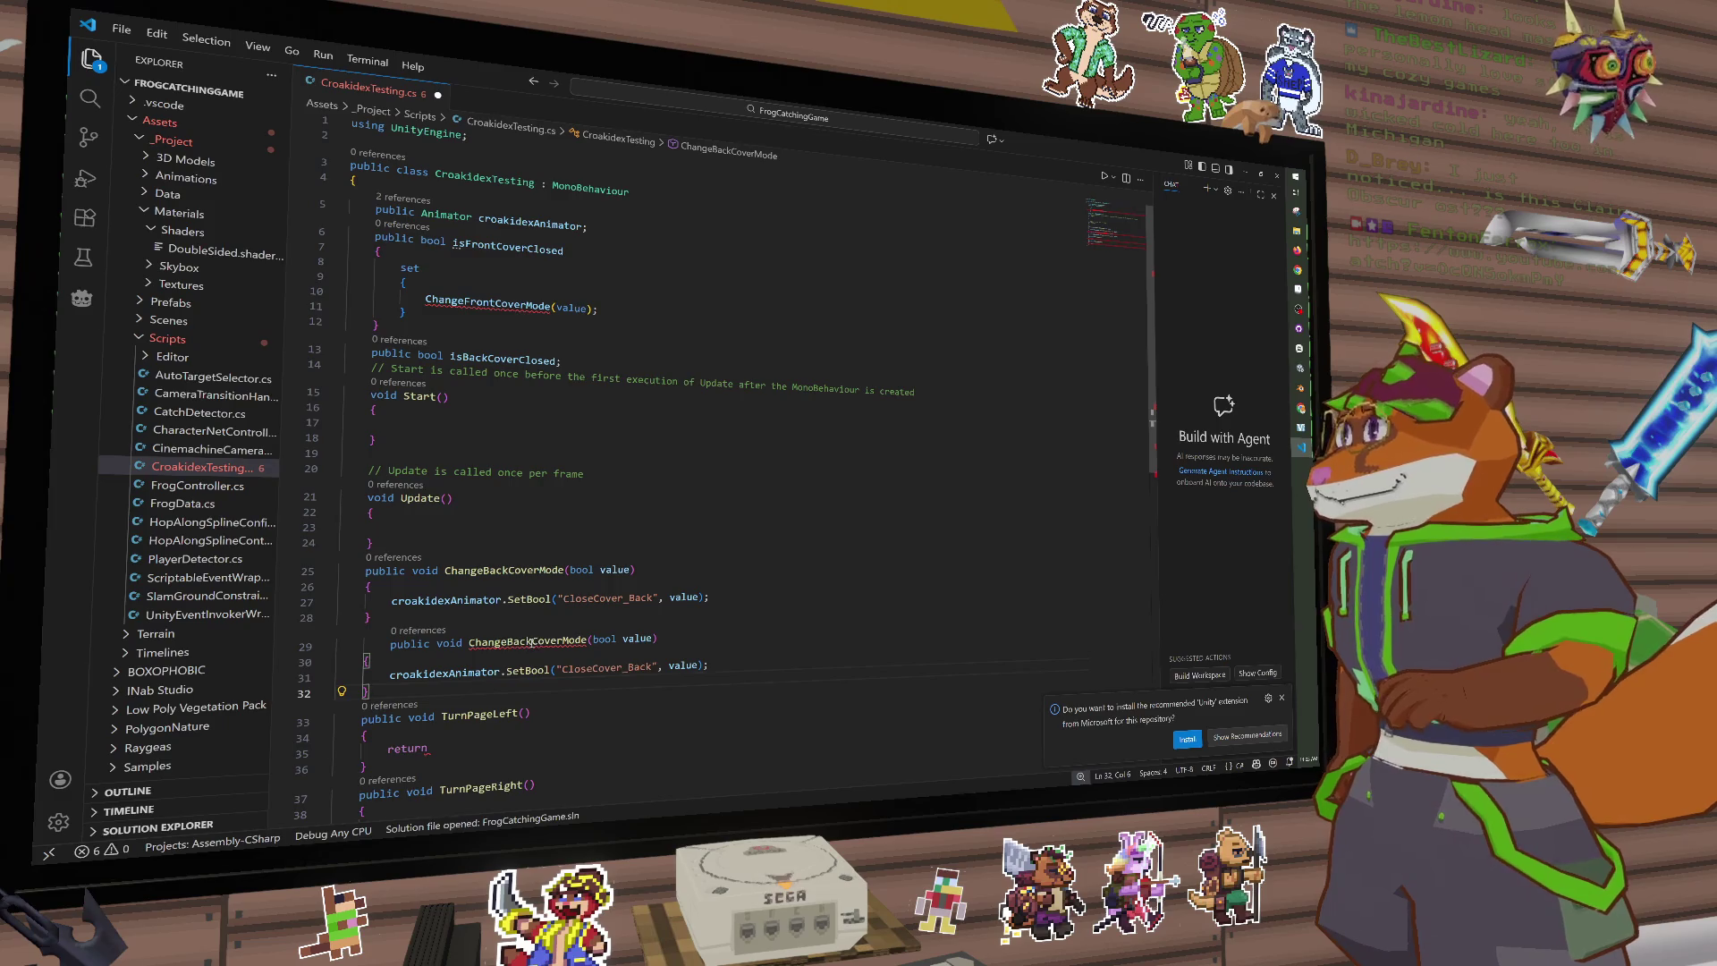
click(529, 642)
key(BackSpace)
key(BackSpace)
key(BackSpace)
text(Fro)
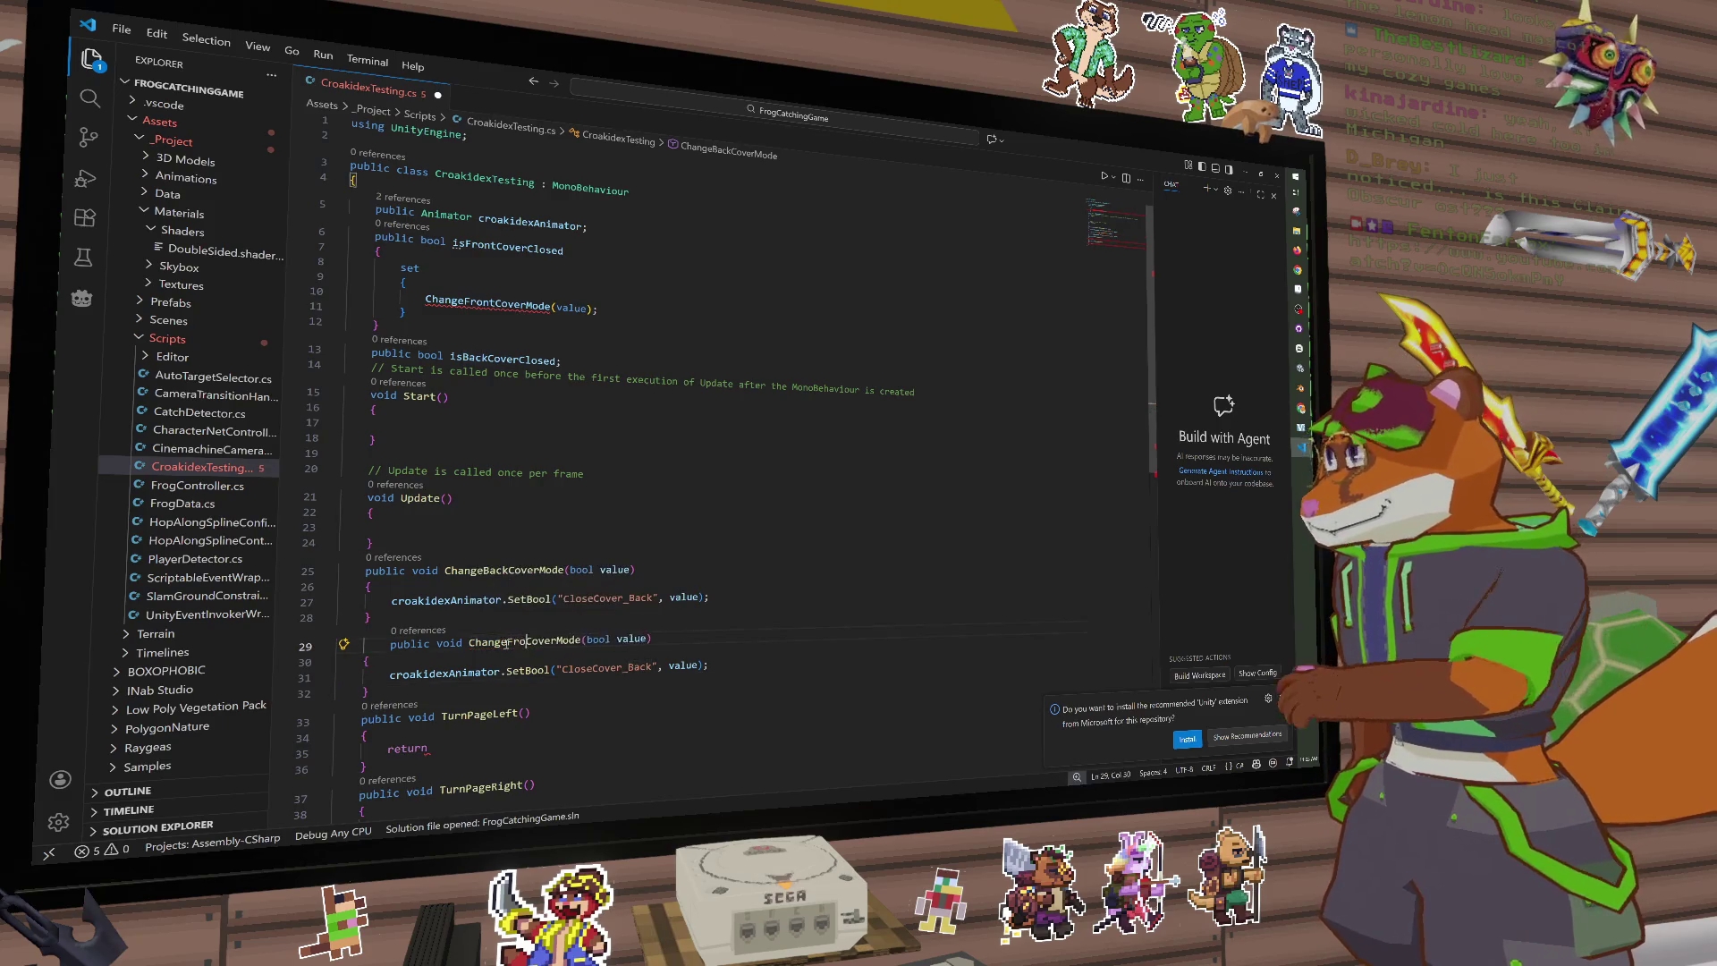
text(nt)
drag(629, 667, 650, 667)
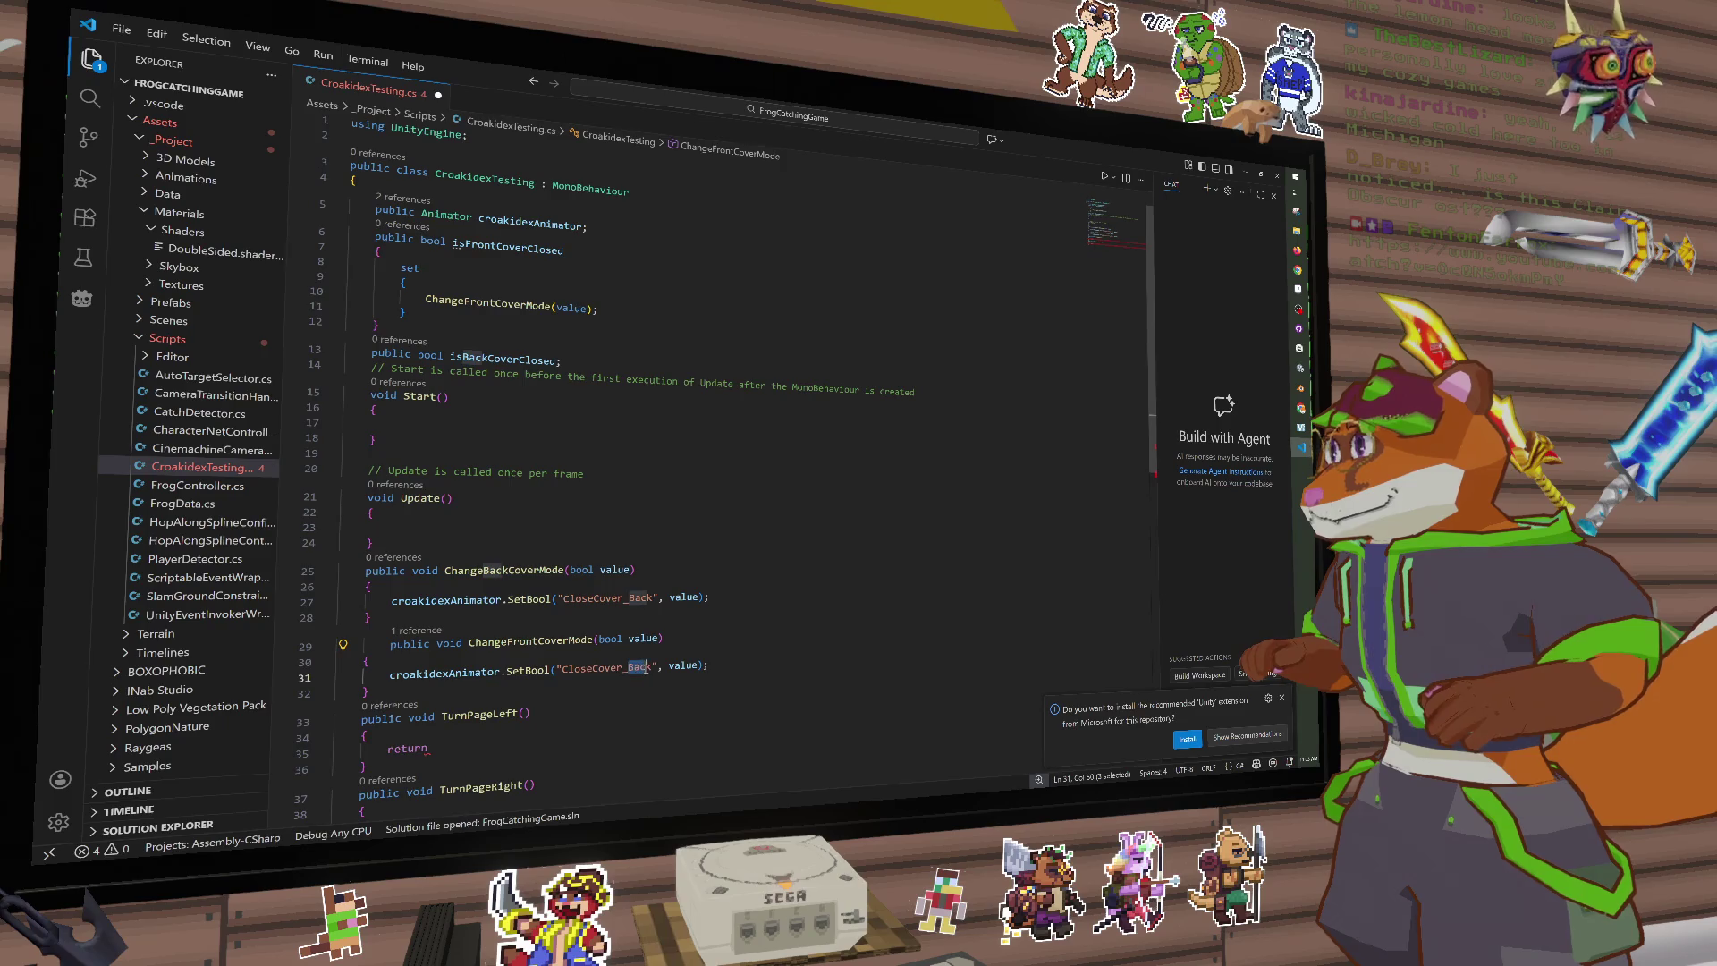
text(Front)
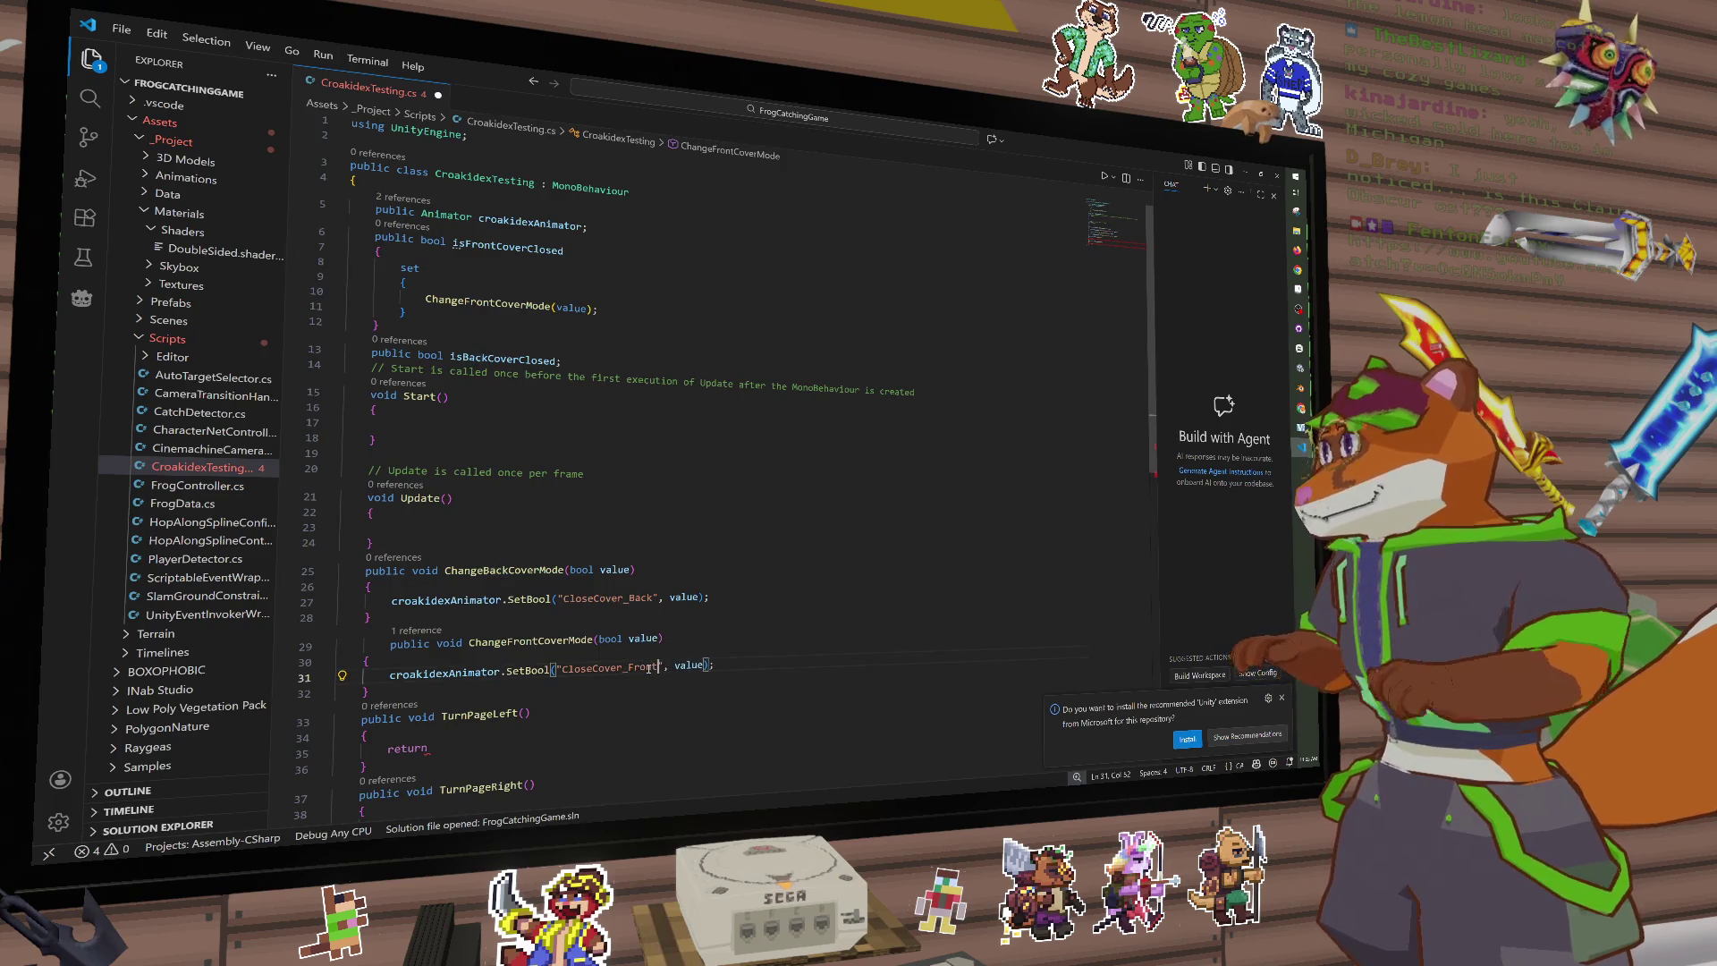
click(779, 661)
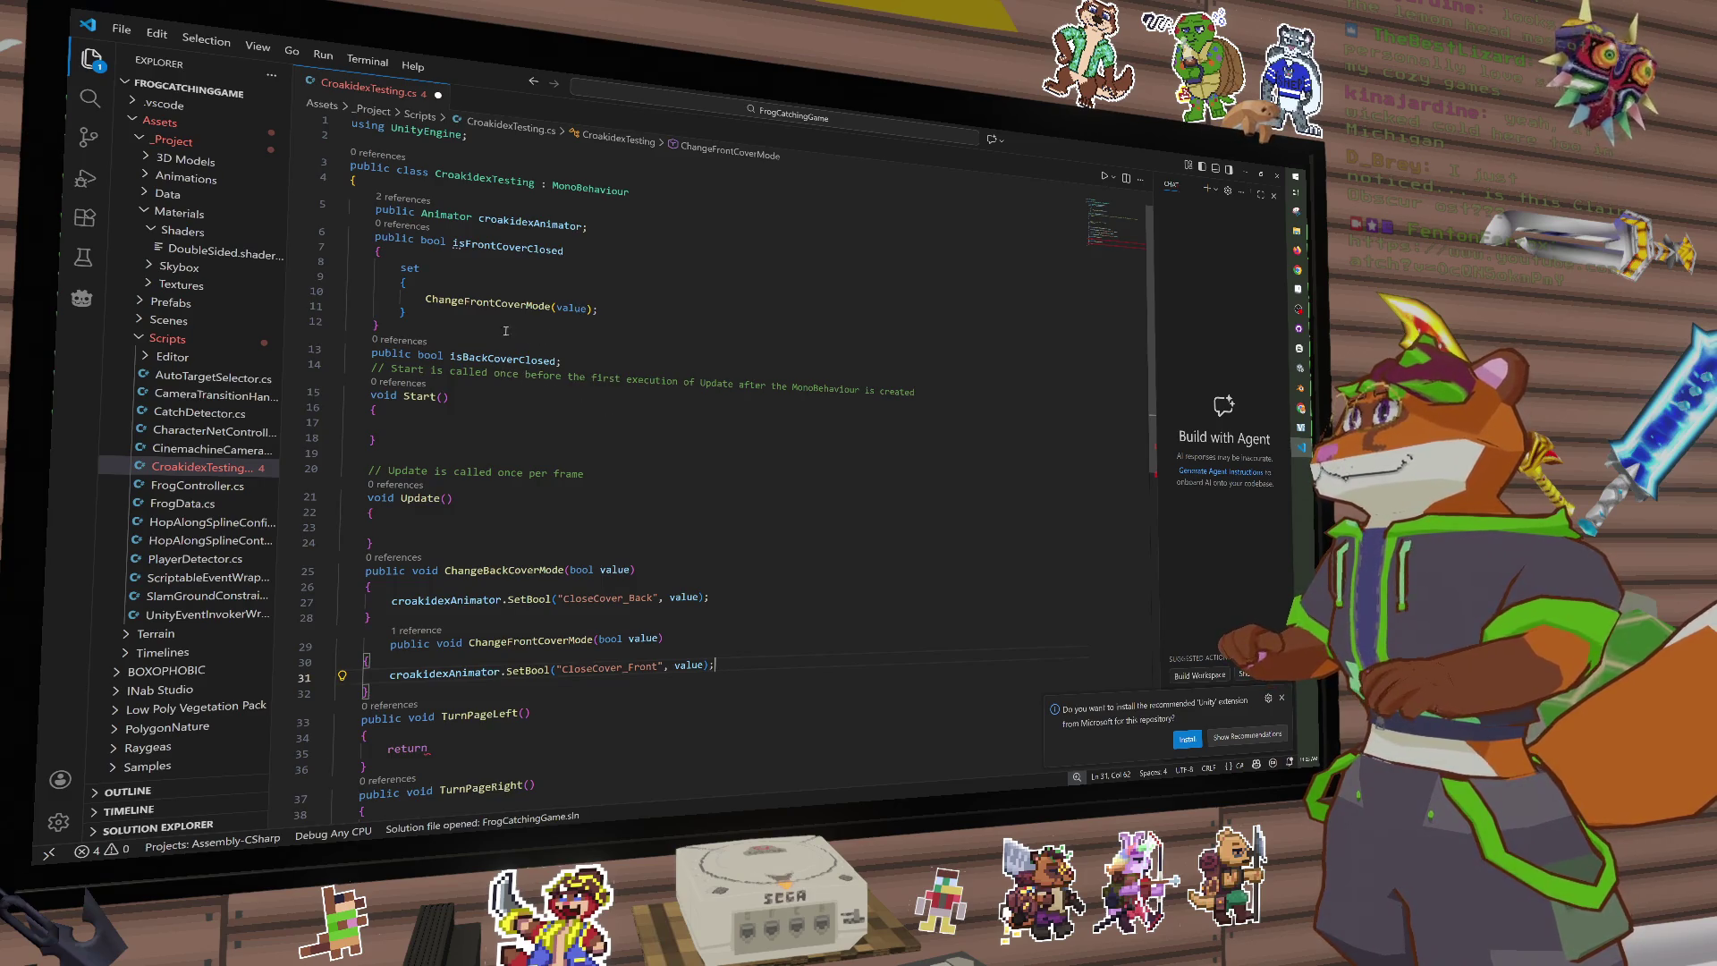
drag(505, 331, 338, 237)
key(ctrl+c)
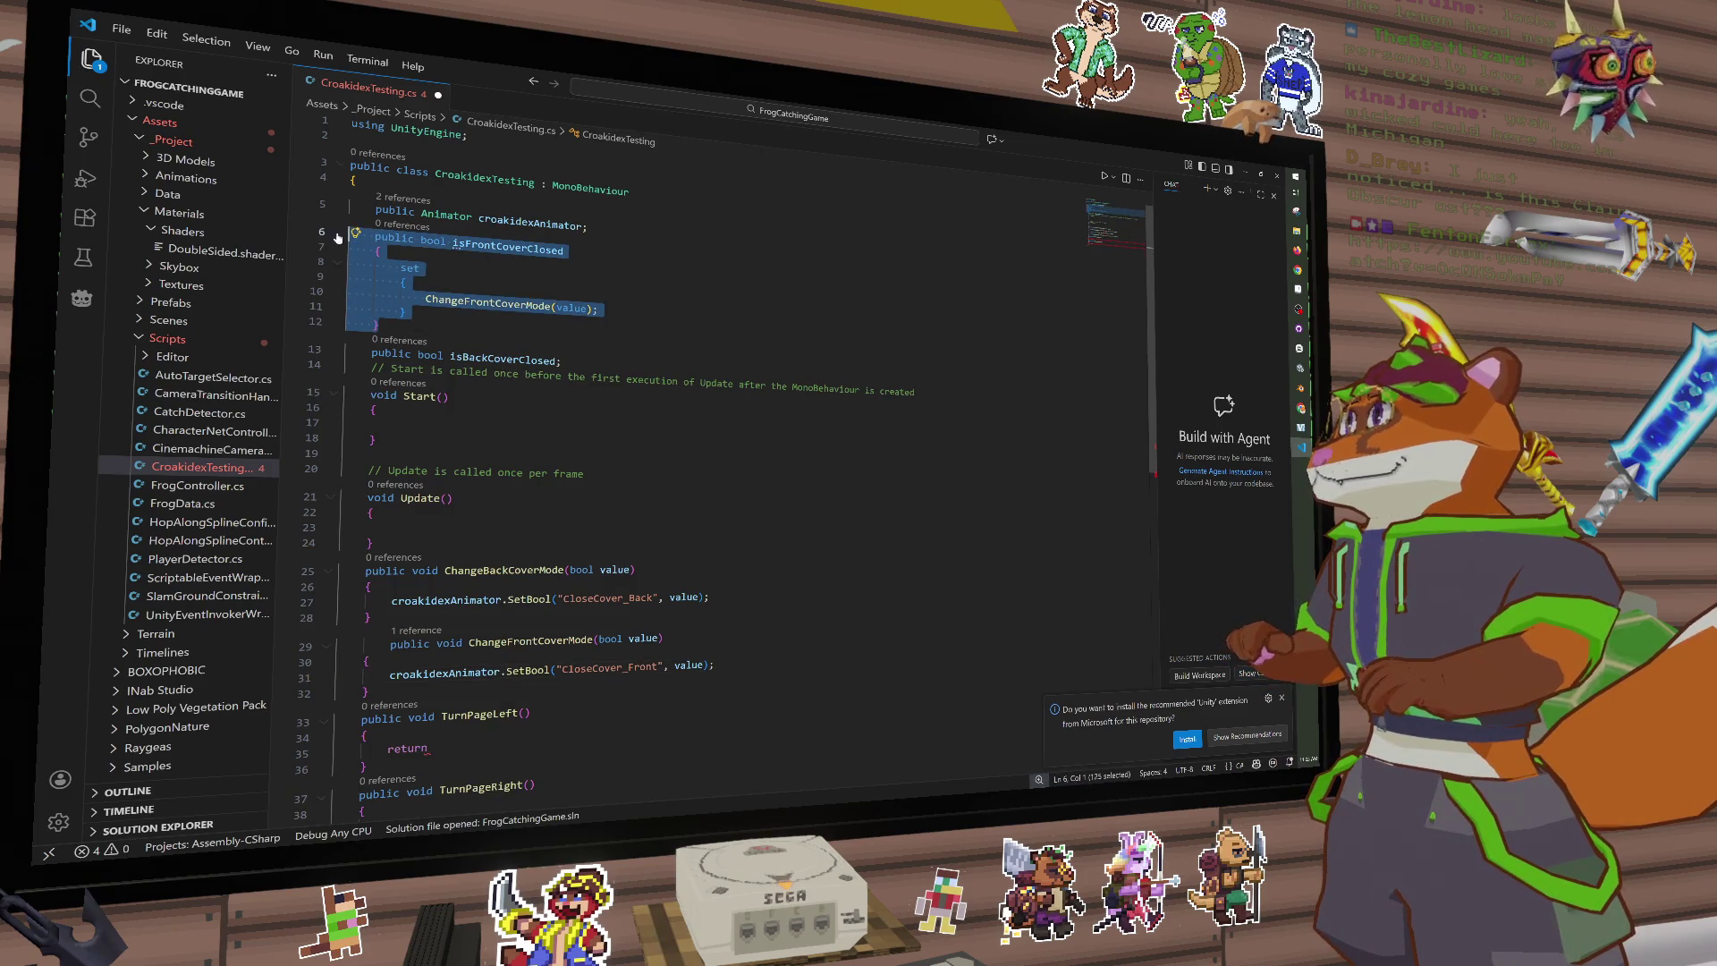
click(450, 325)
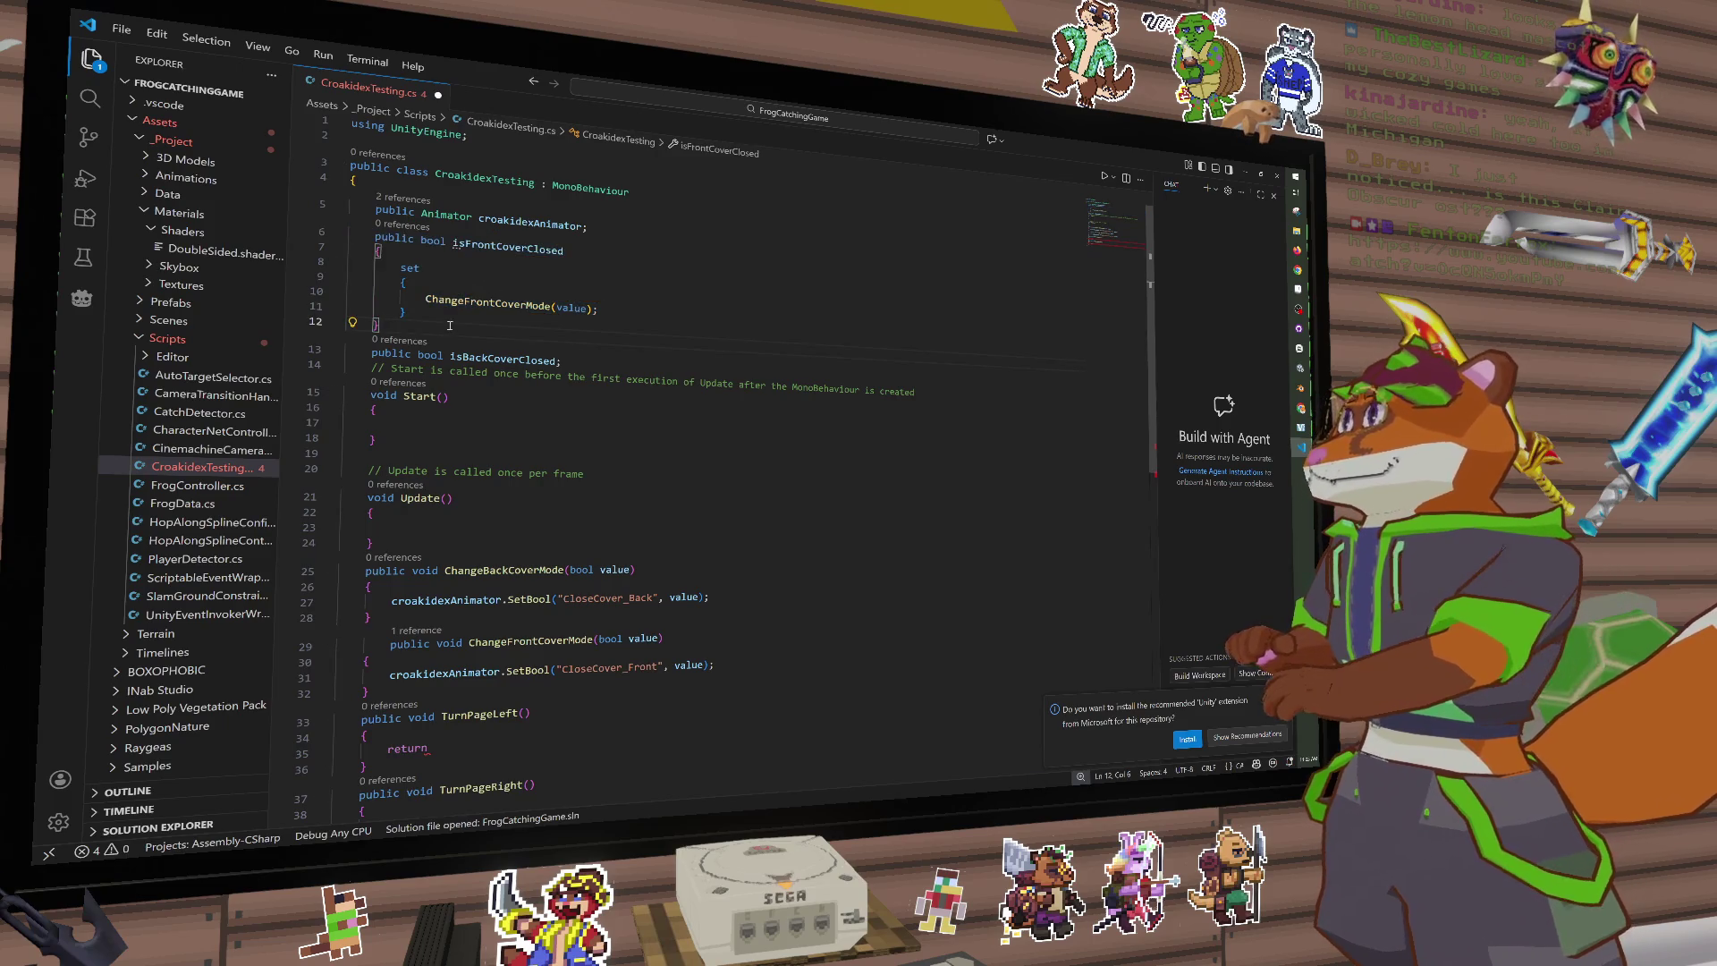
key(Return)
key(ctrl+v)
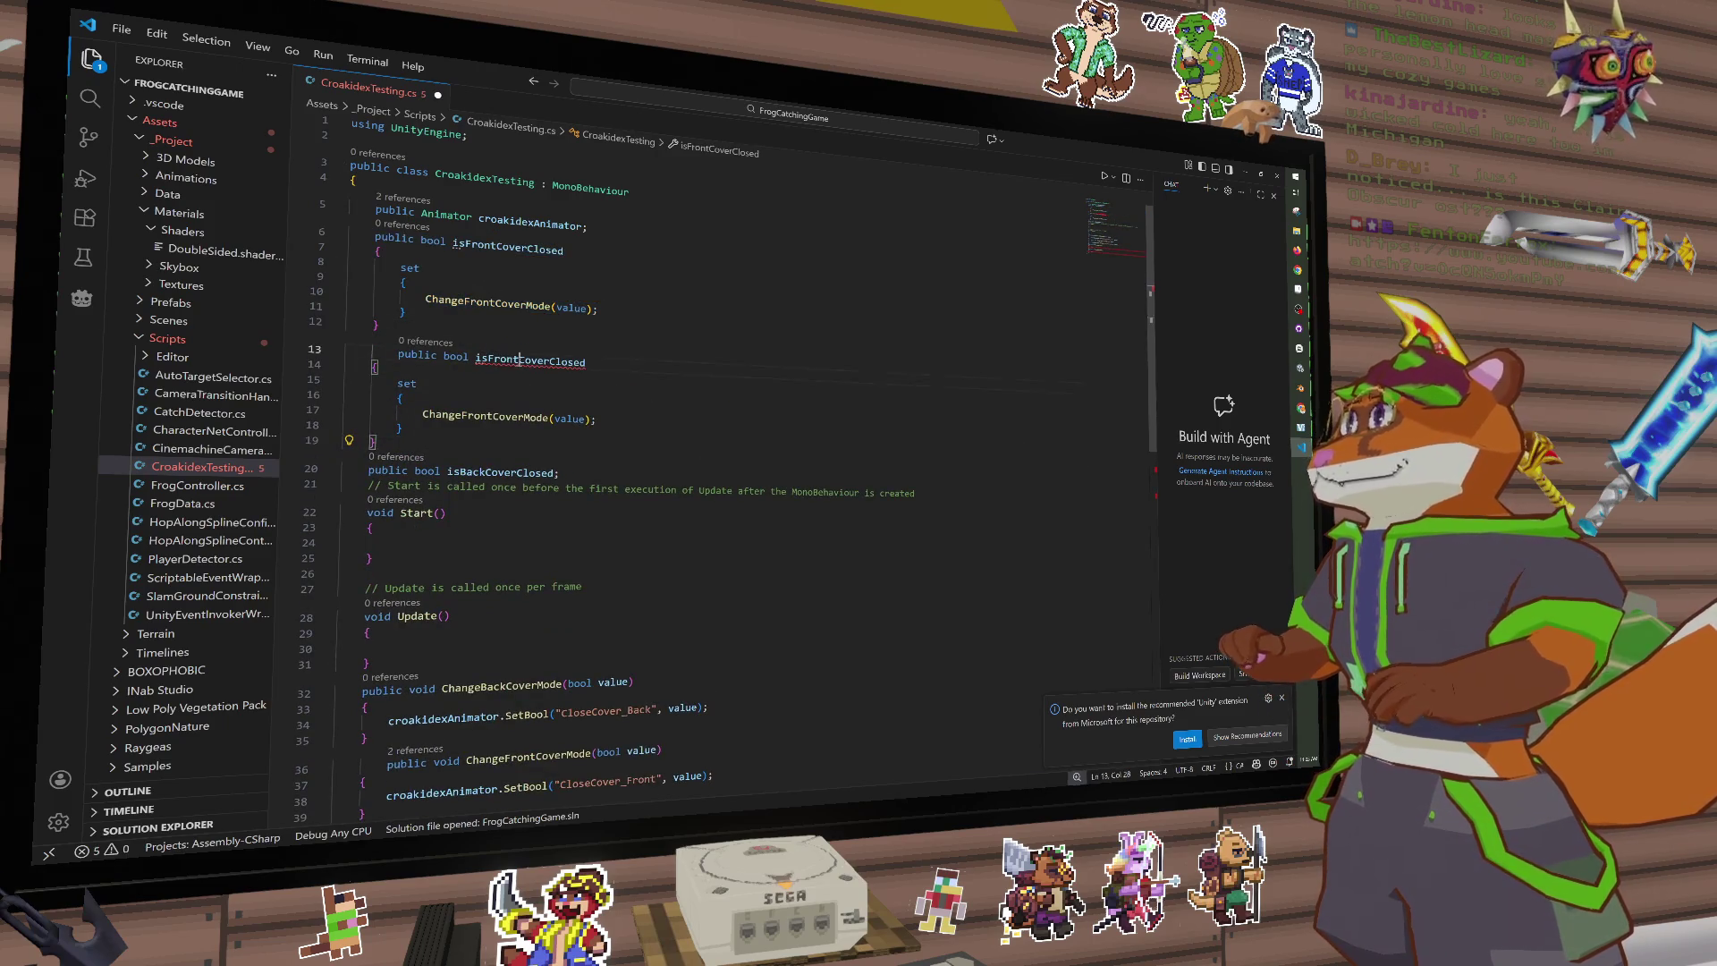
drag(487, 359, 518, 359)
text(Back)
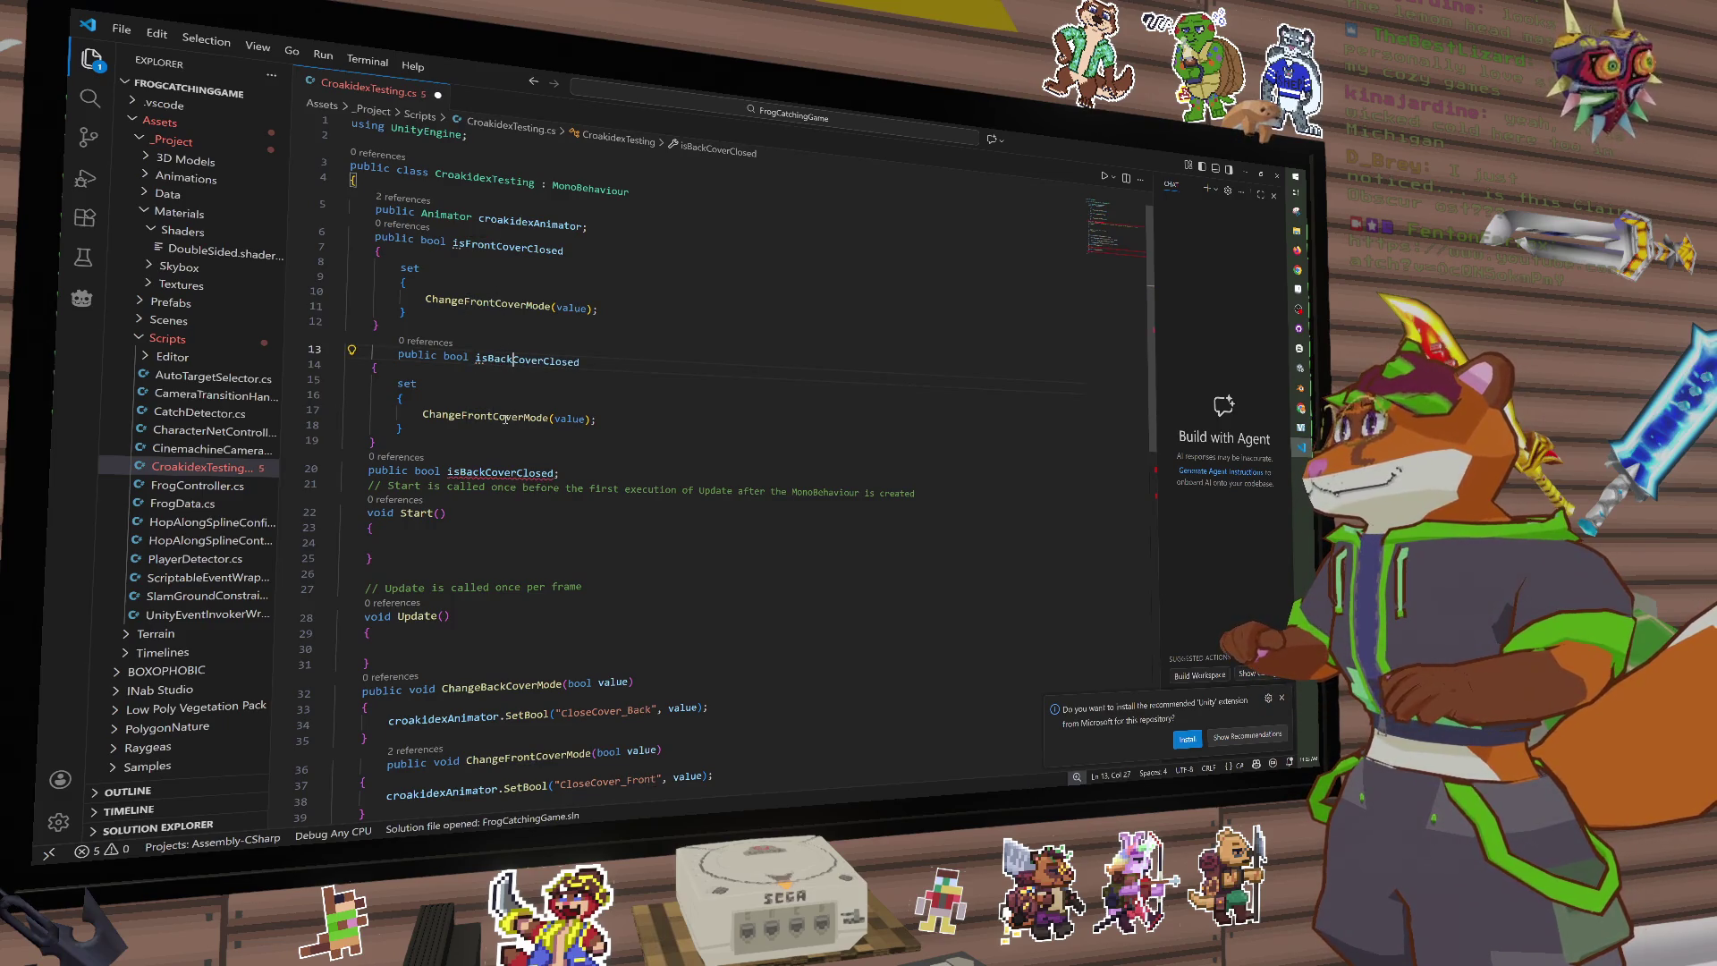
drag(495, 417, 464, 417)
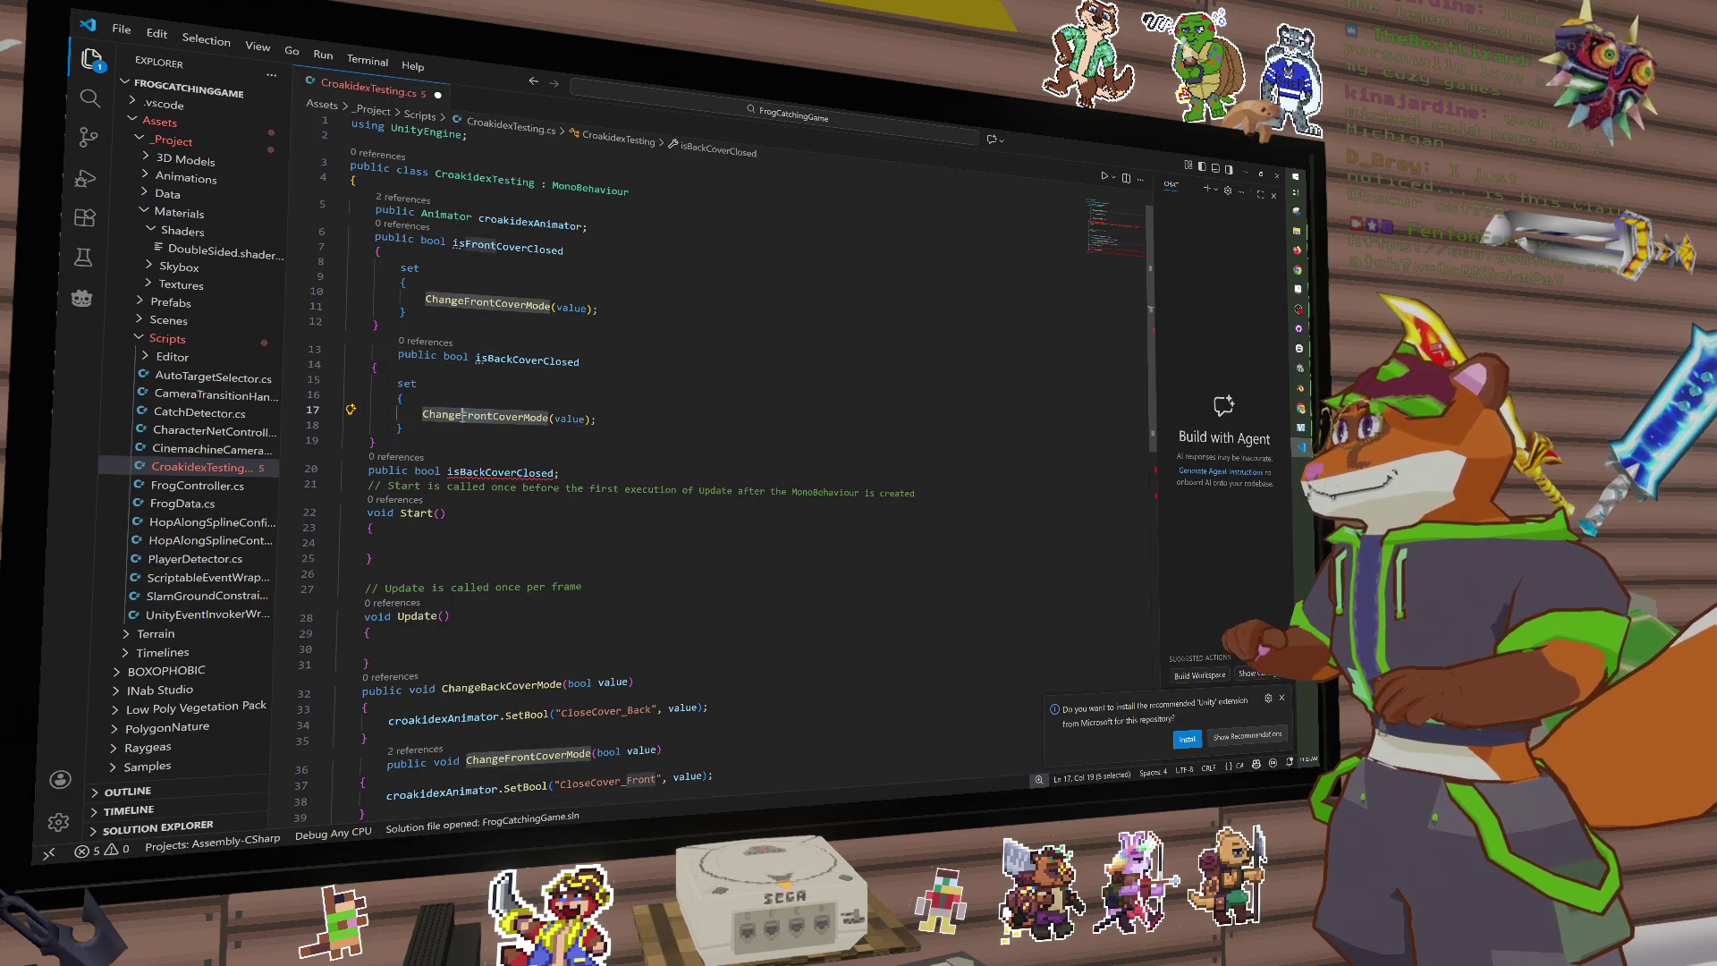
text(Back)
click(593, 417)
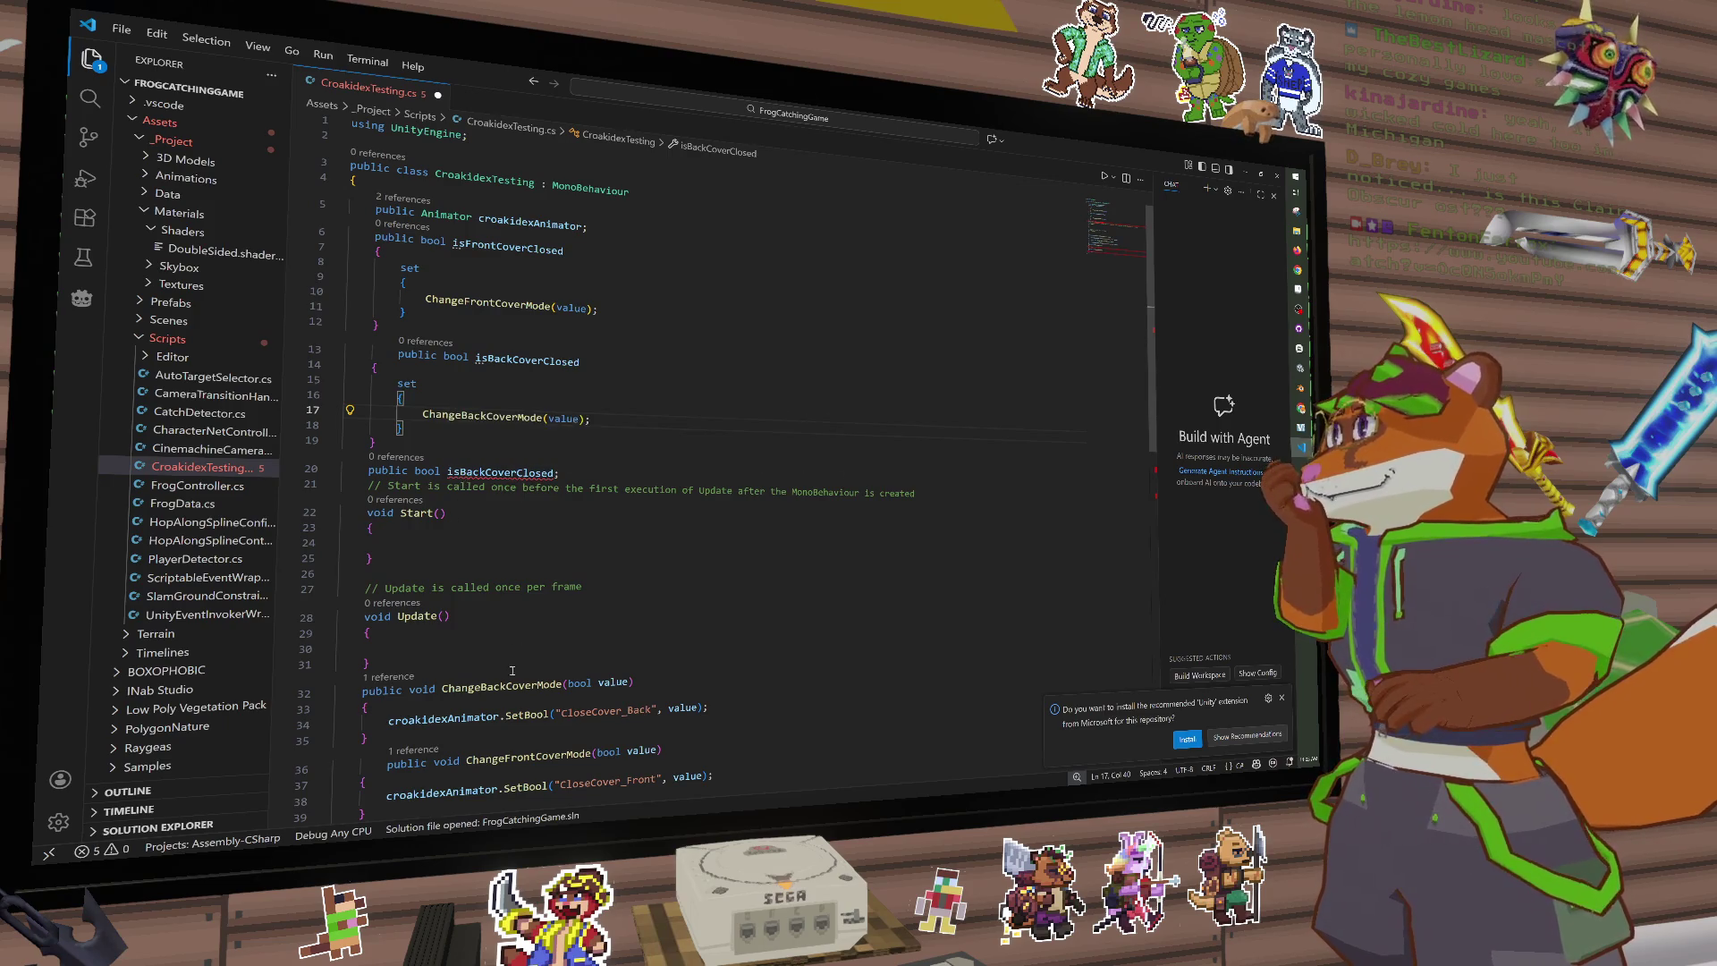
scroll(537, 440, down, 1)
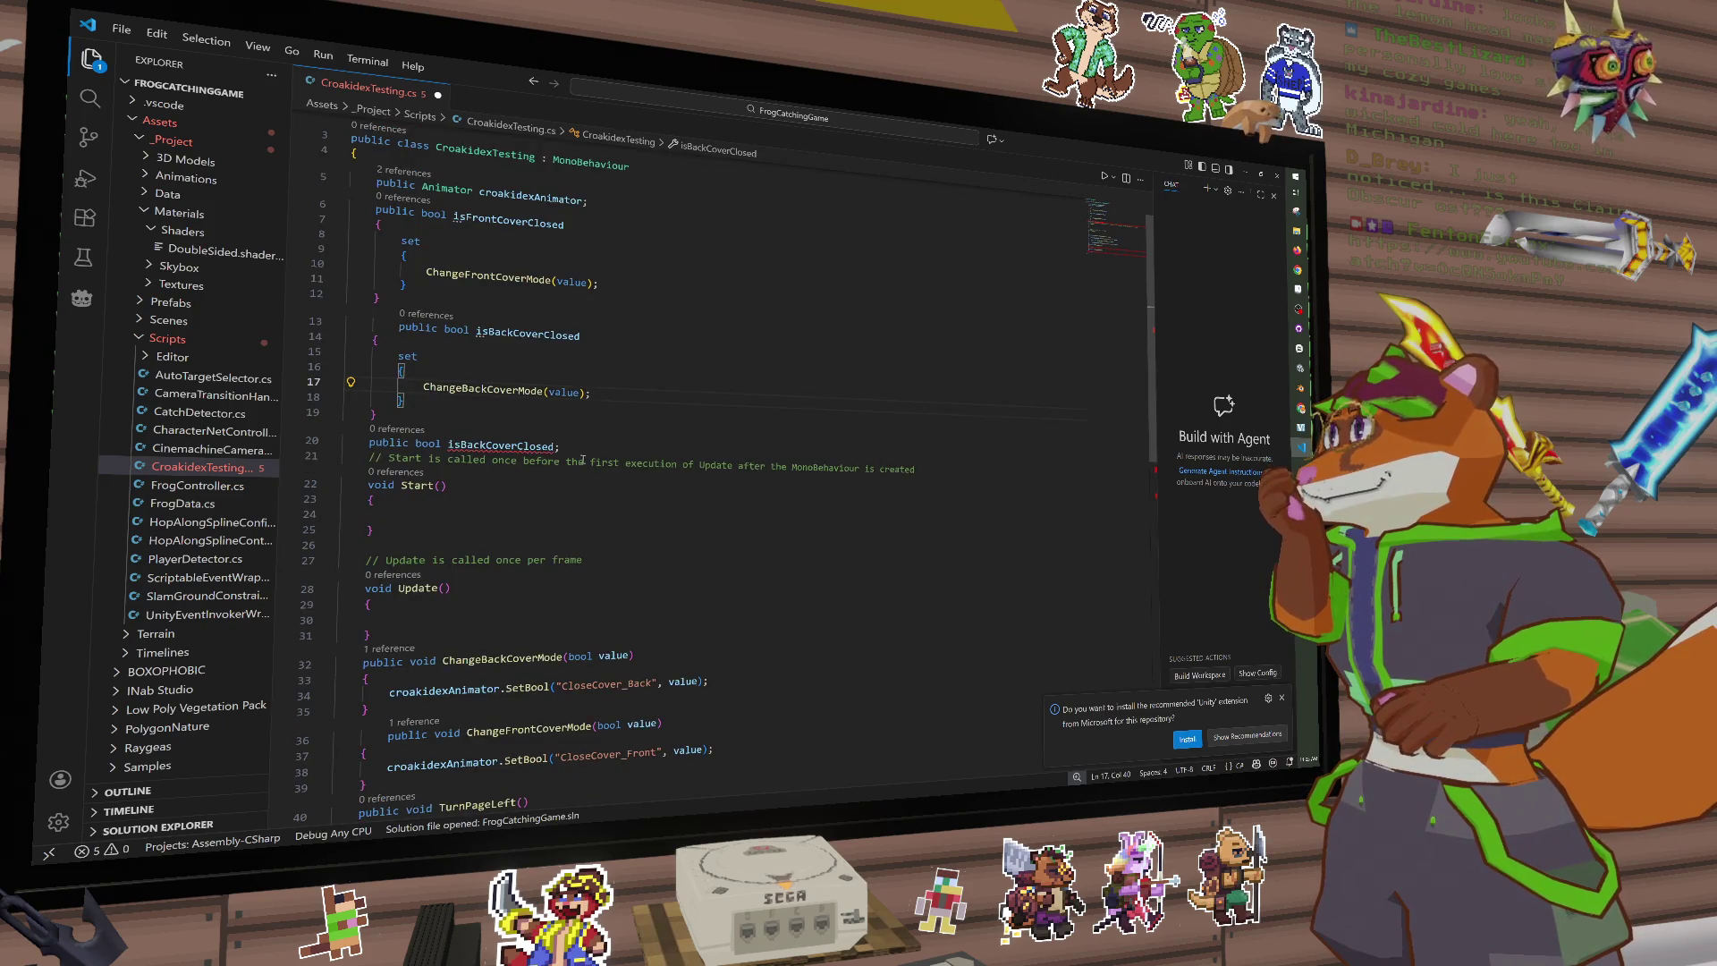
drag(594, 454, 345, 447)
key(BackSpace)
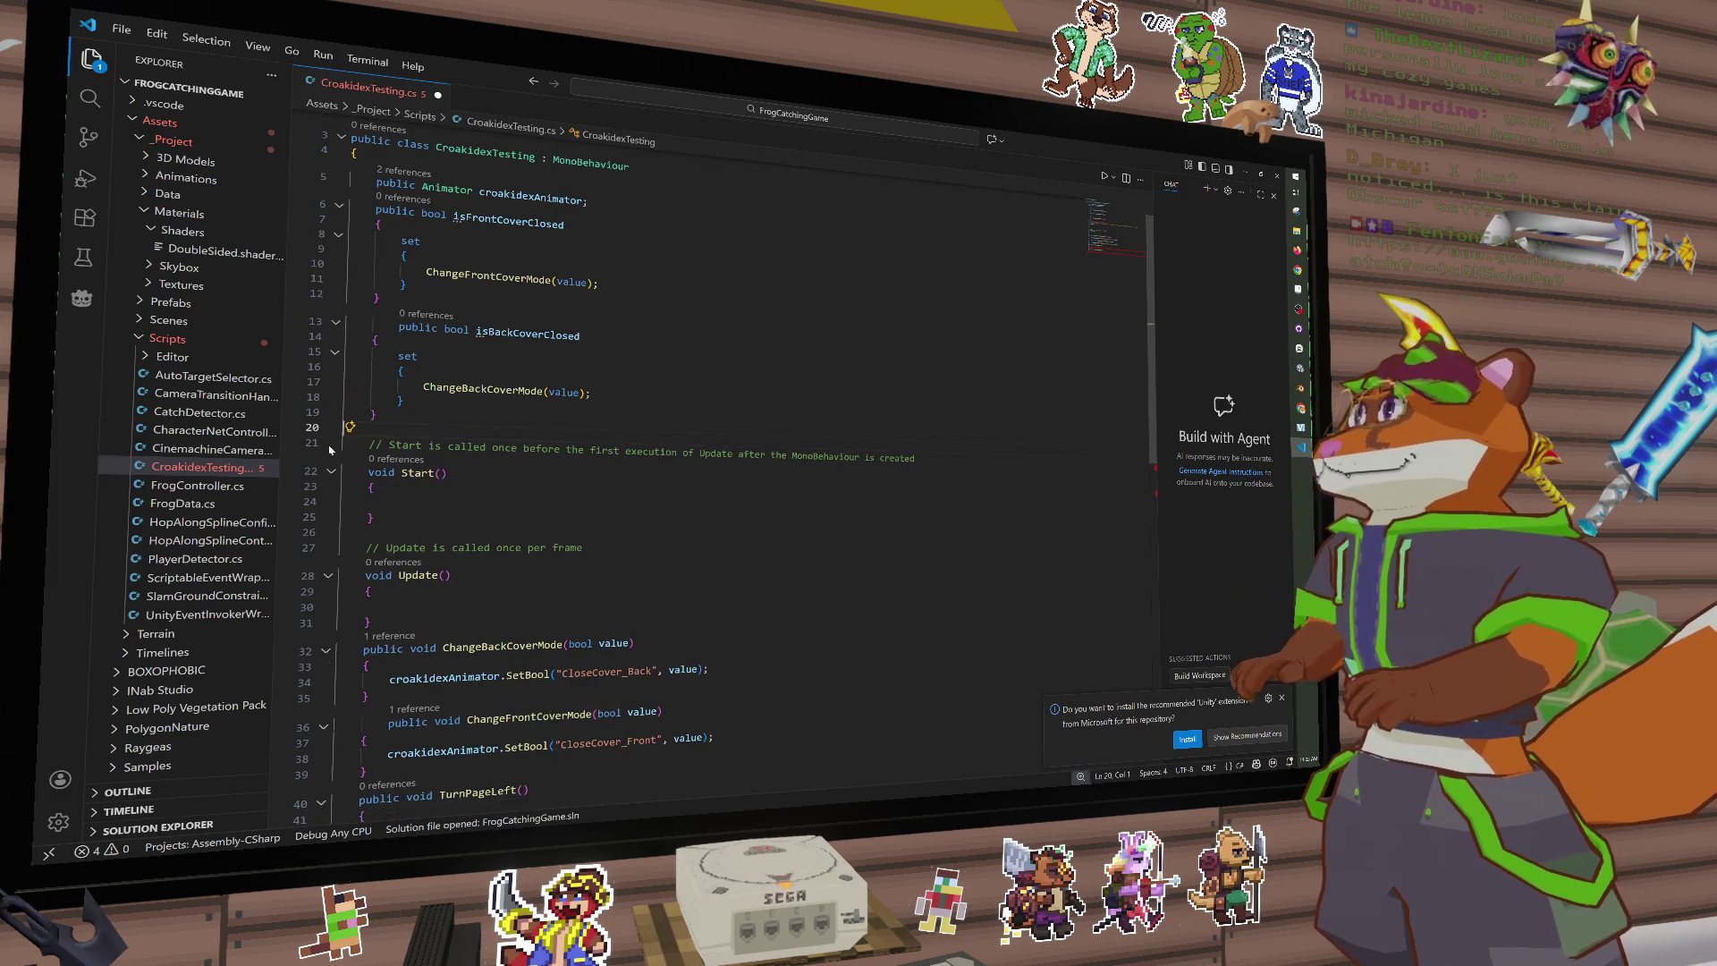
scroll(468, 404, down, 1)
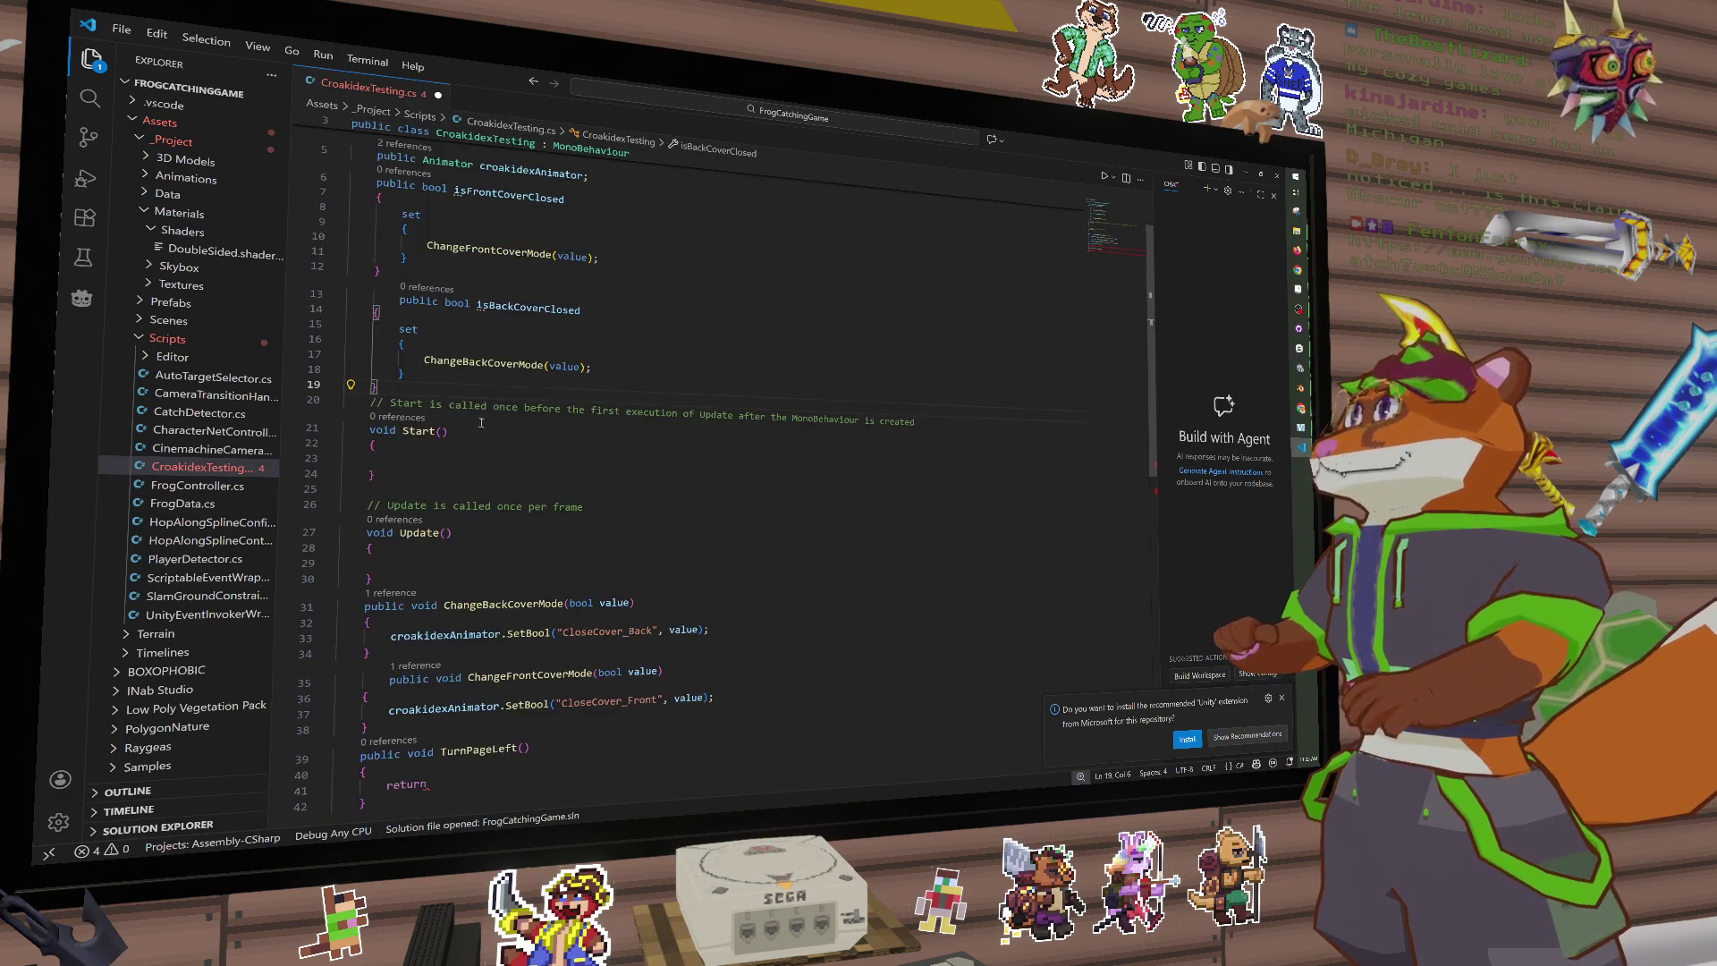
scroll(509, 491, down, 3)
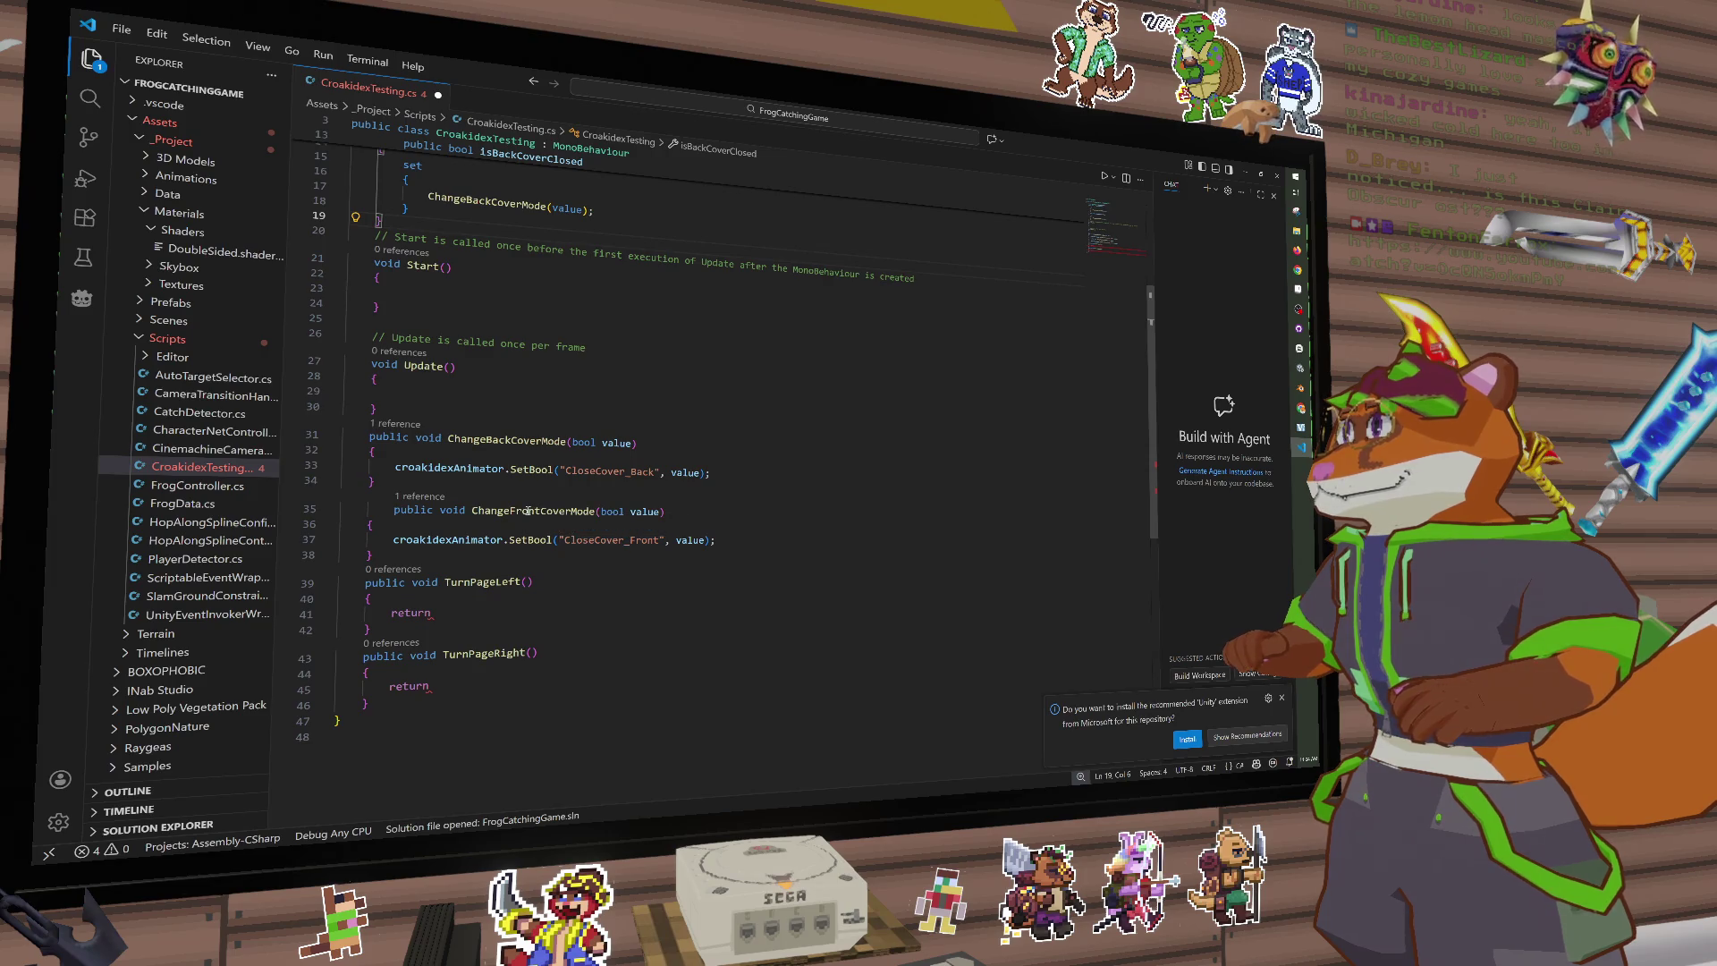
scroll(518, 362, up, 3)
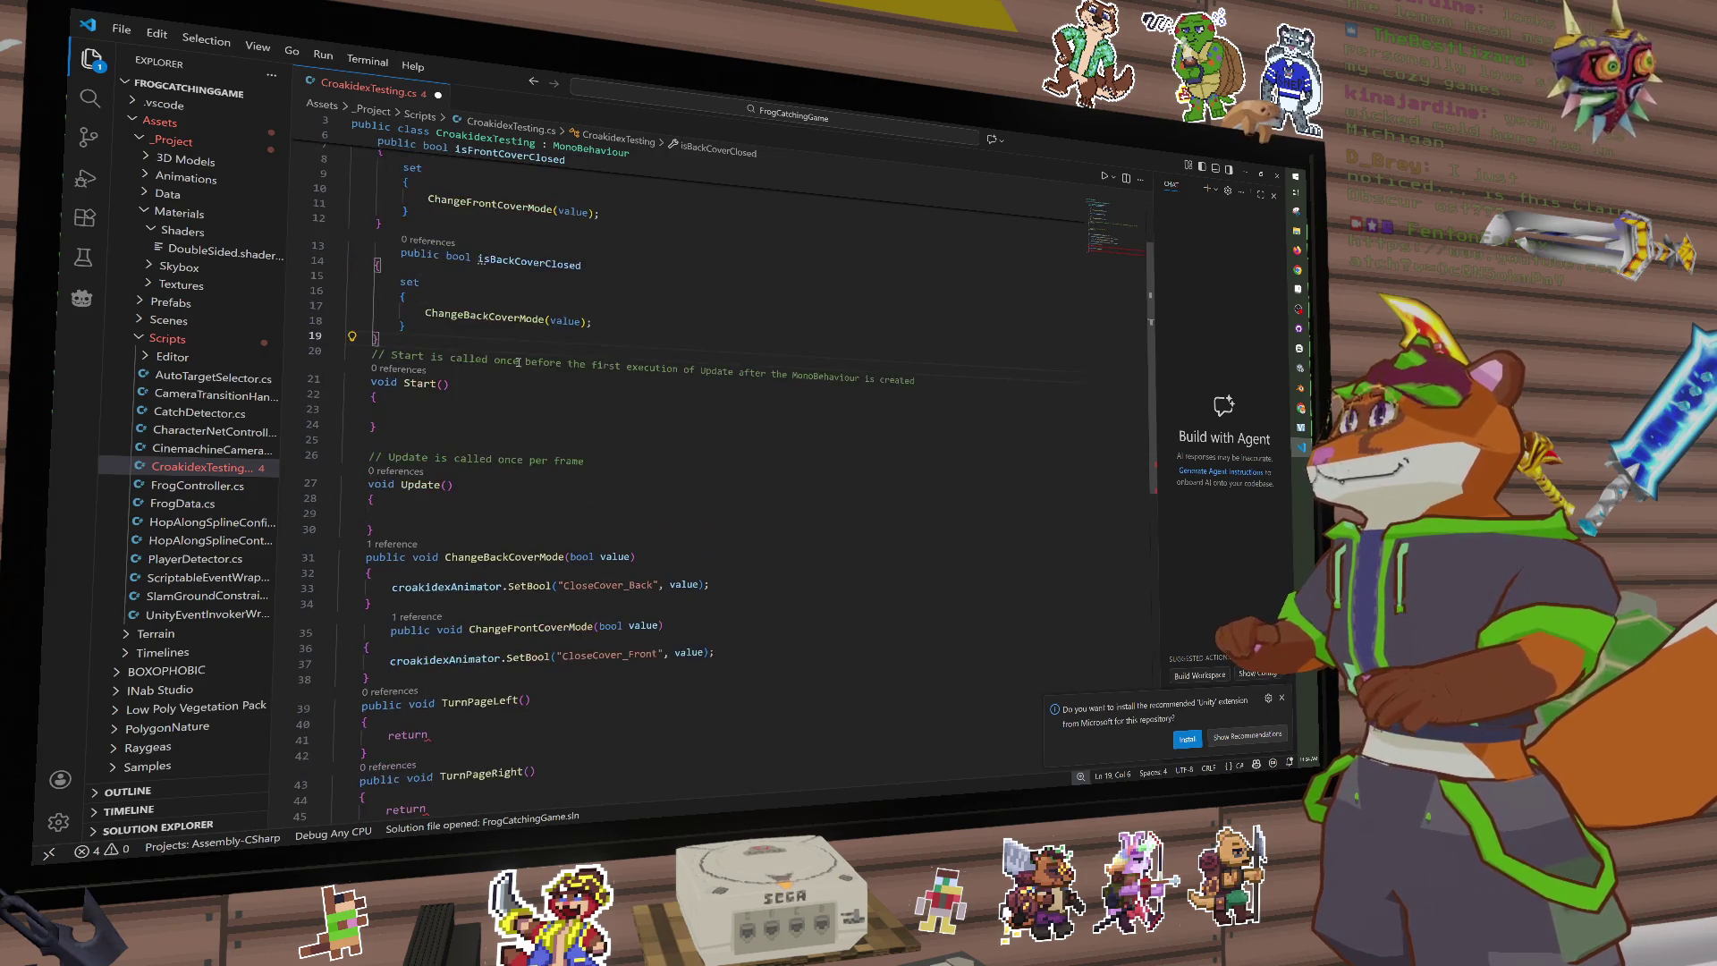
scroll(518, 362, up, 2)
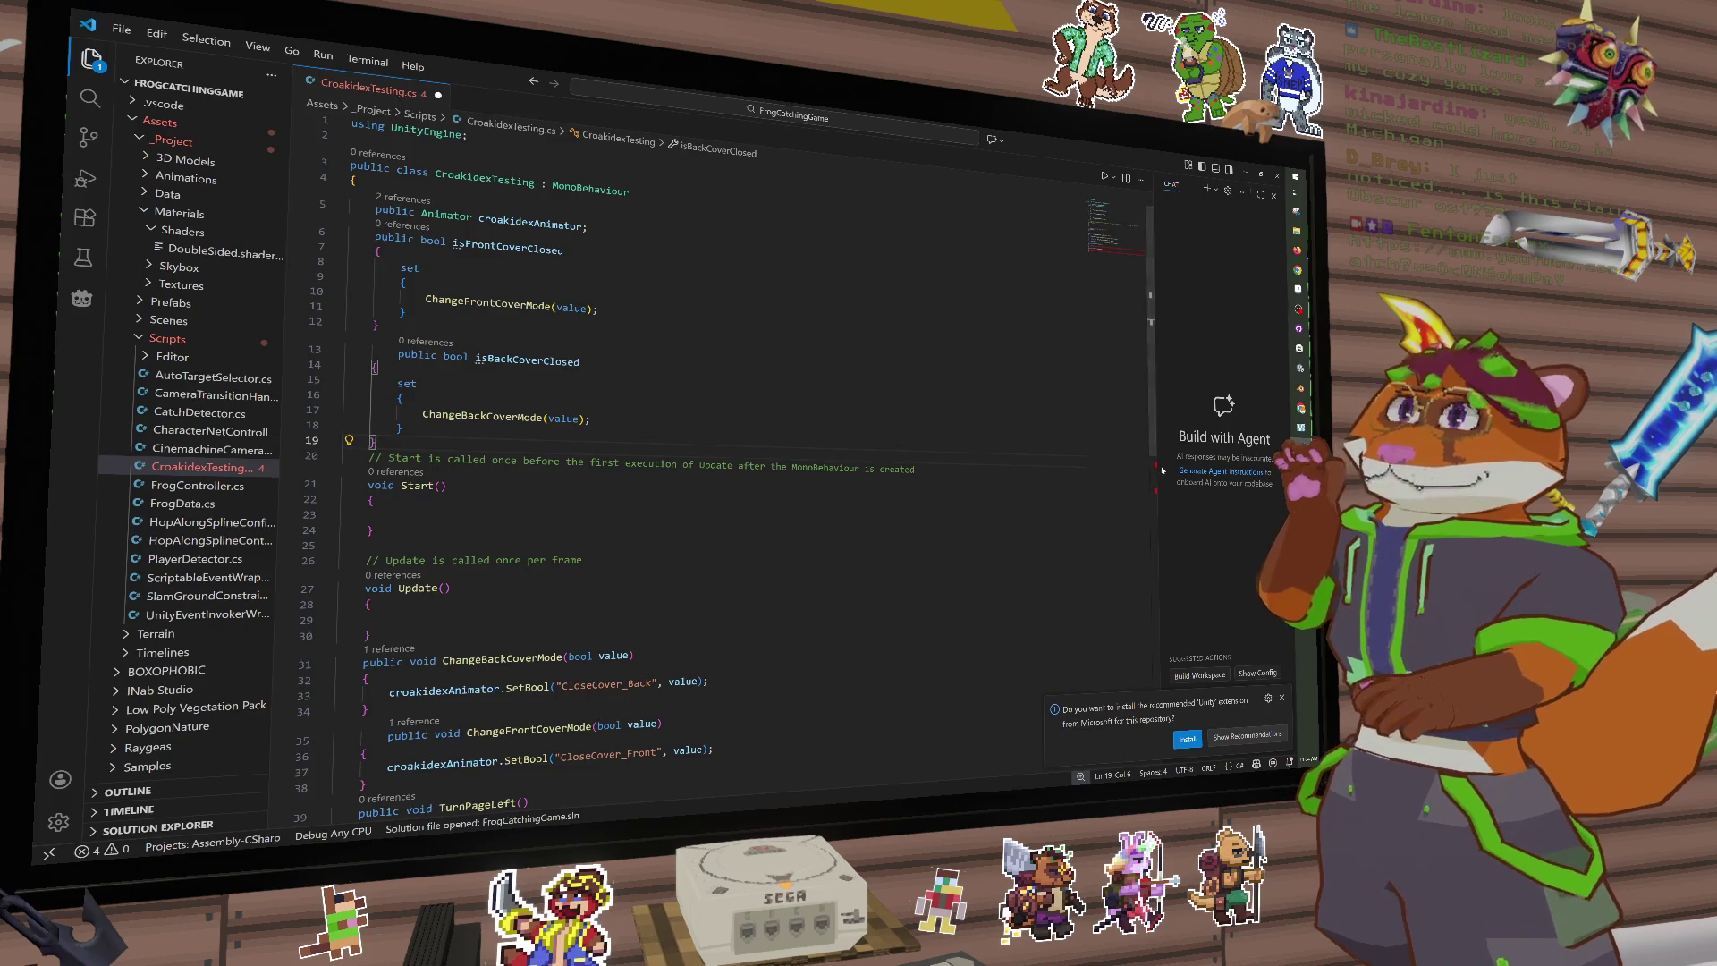
click(497, 282)
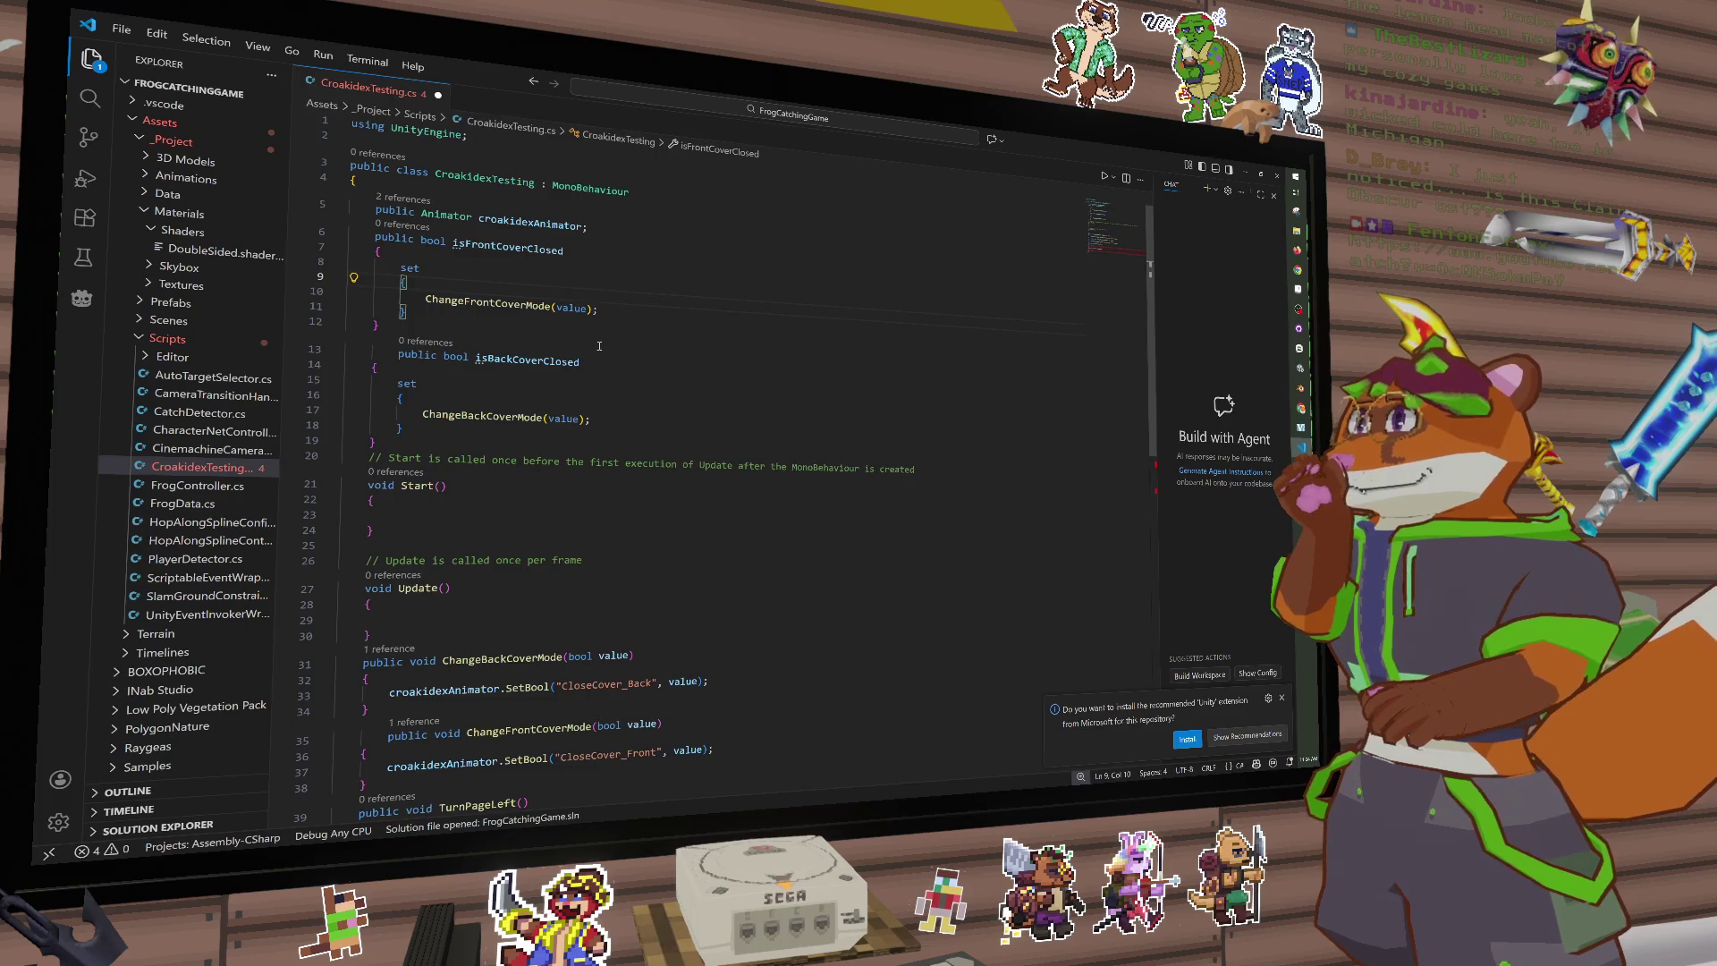
scroll(738, 416, down, 5)
scroll(724, 428, up, 5)
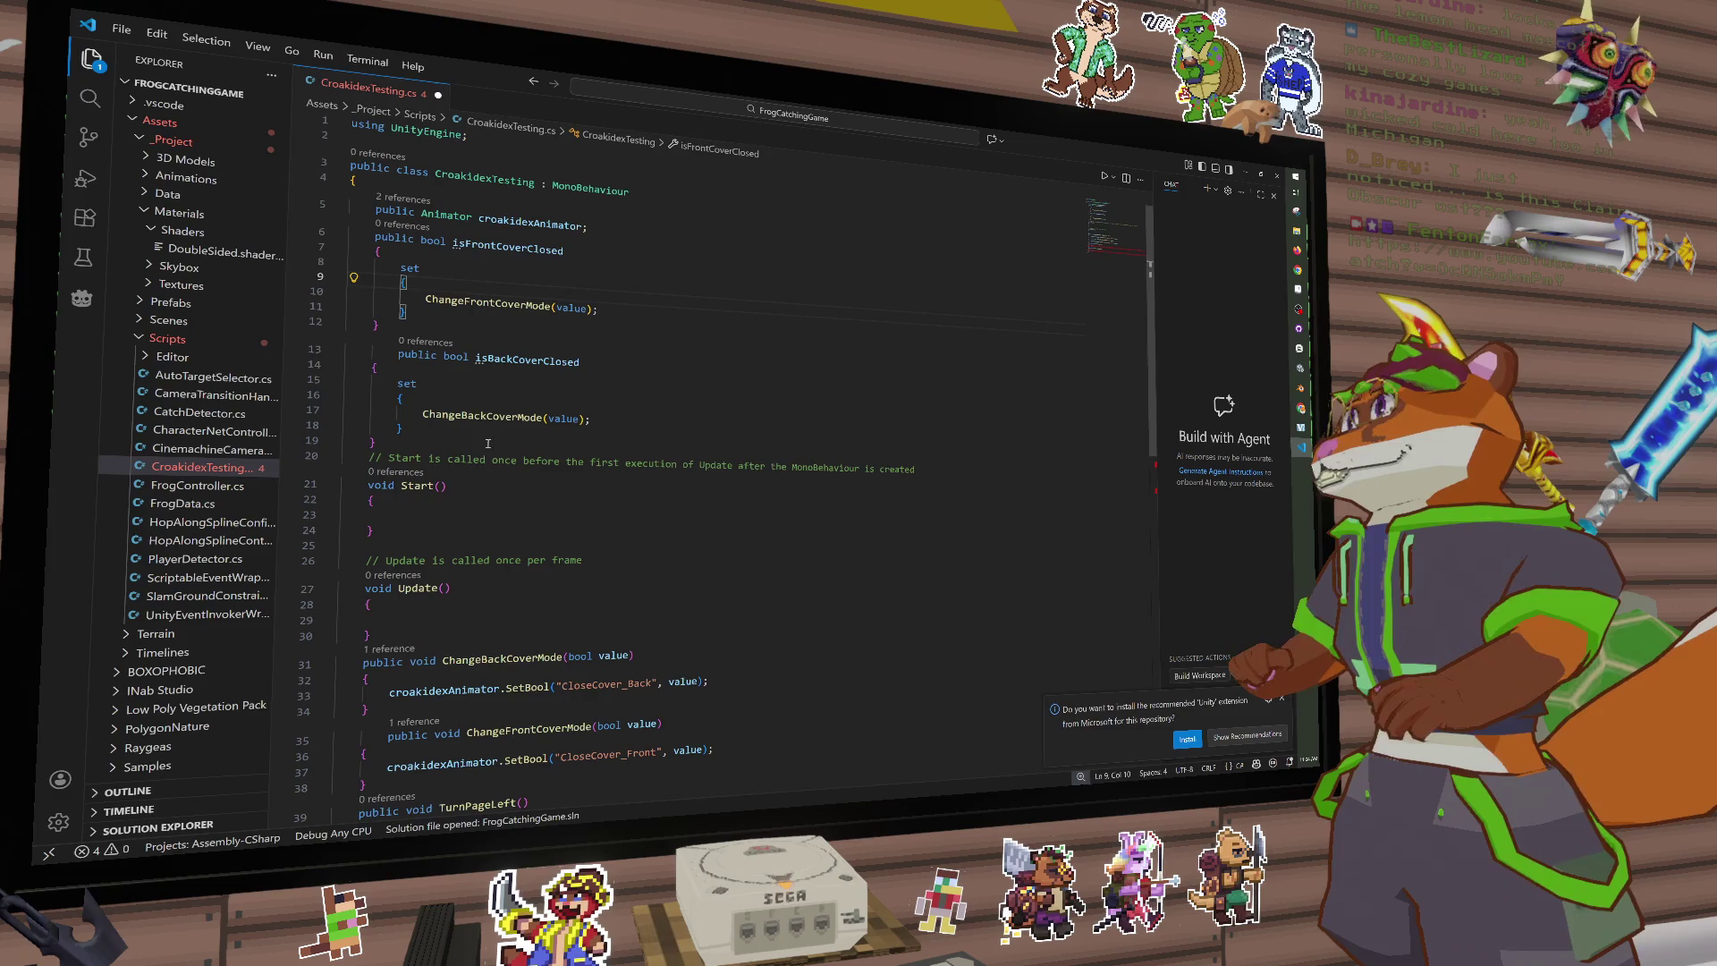
scroll(472, 442, down, 6)
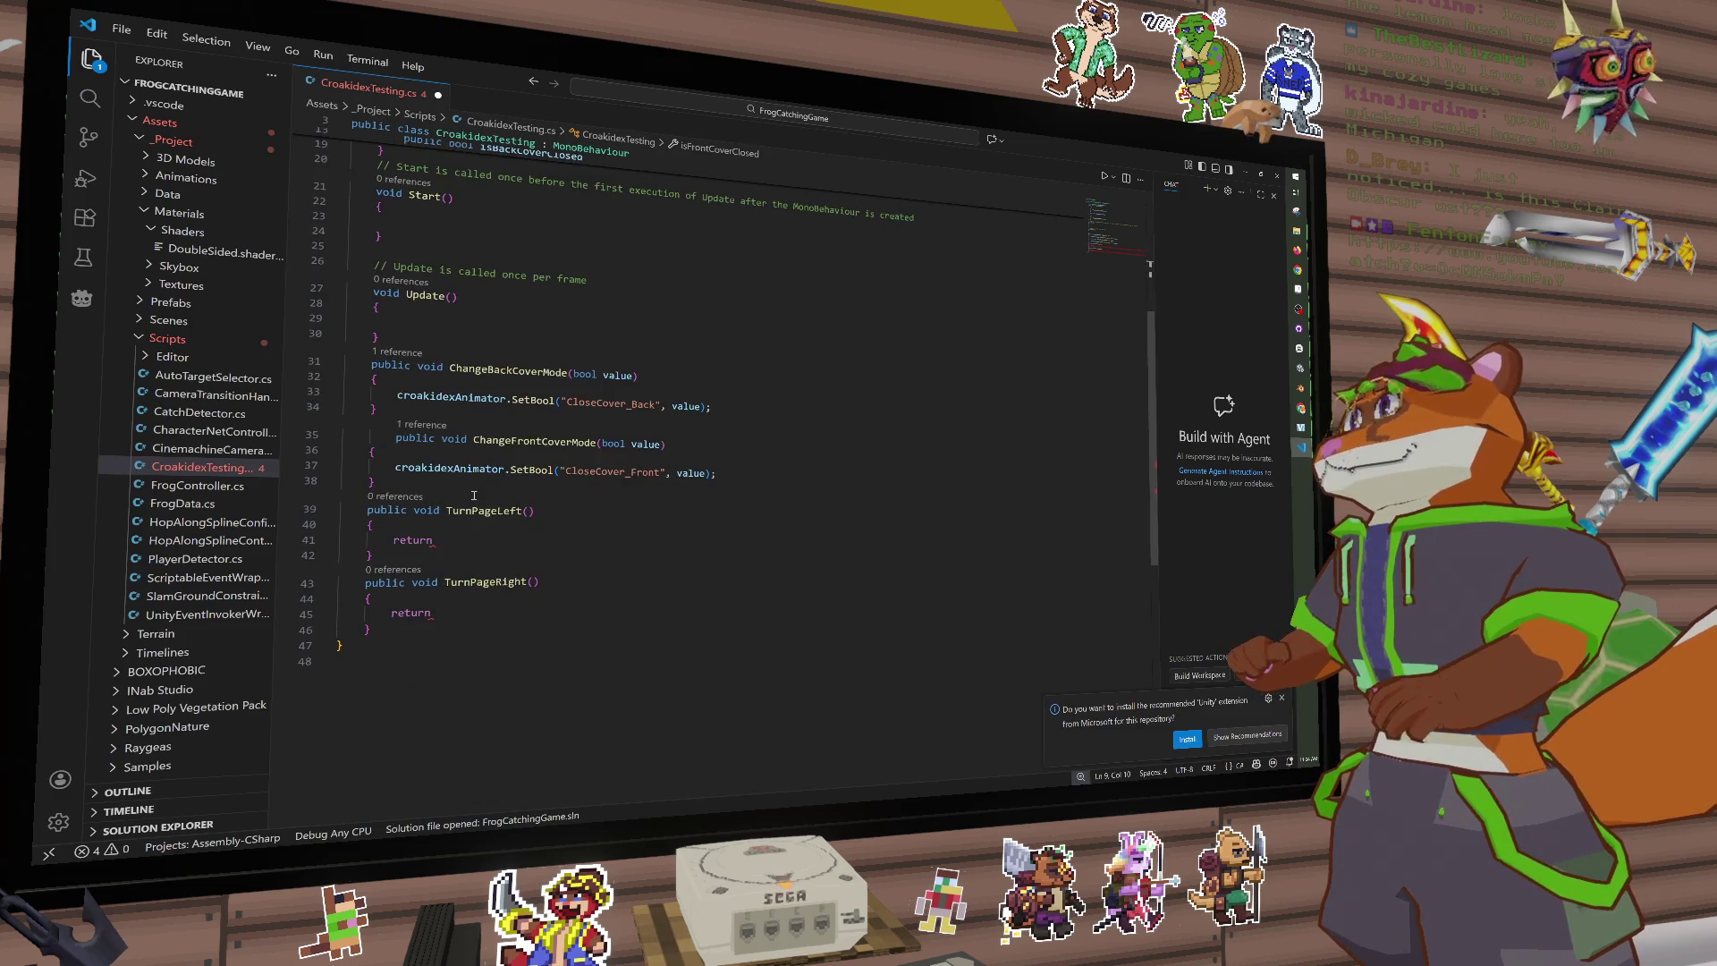
Step: Replace TurnPageLeft's return statement with a croakidexAnimator.SetTrigger("") call
double_click(415, 454)
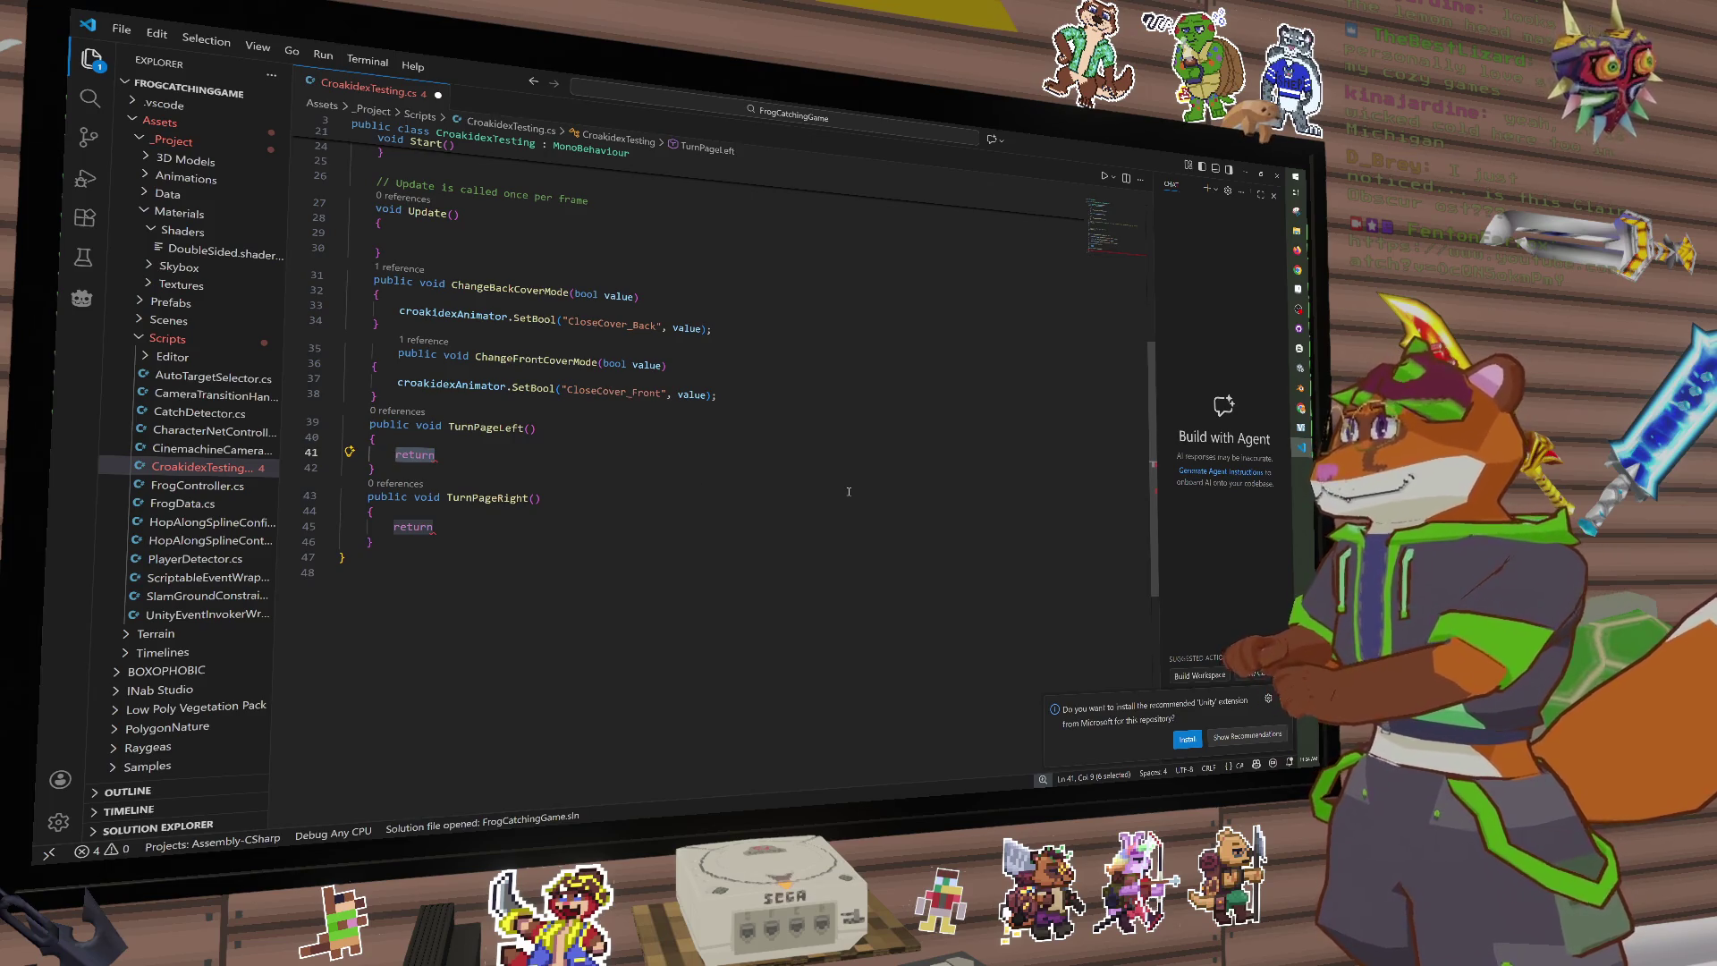
text(cr)
key(Tab)
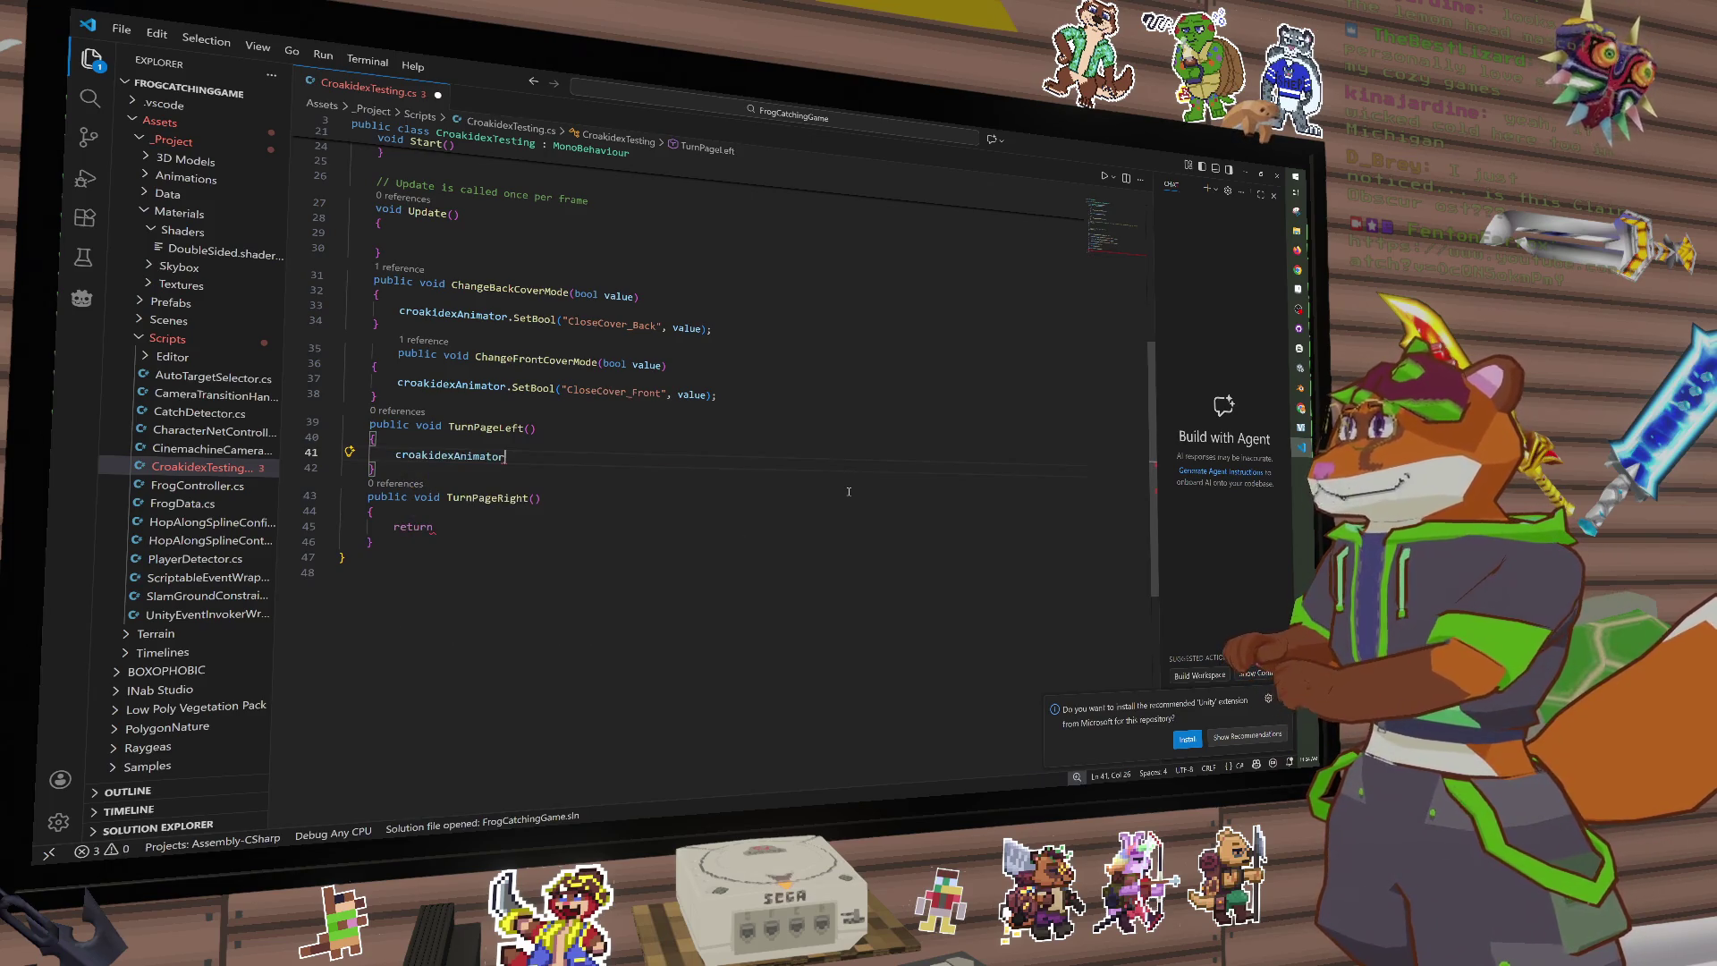
text(.tri)
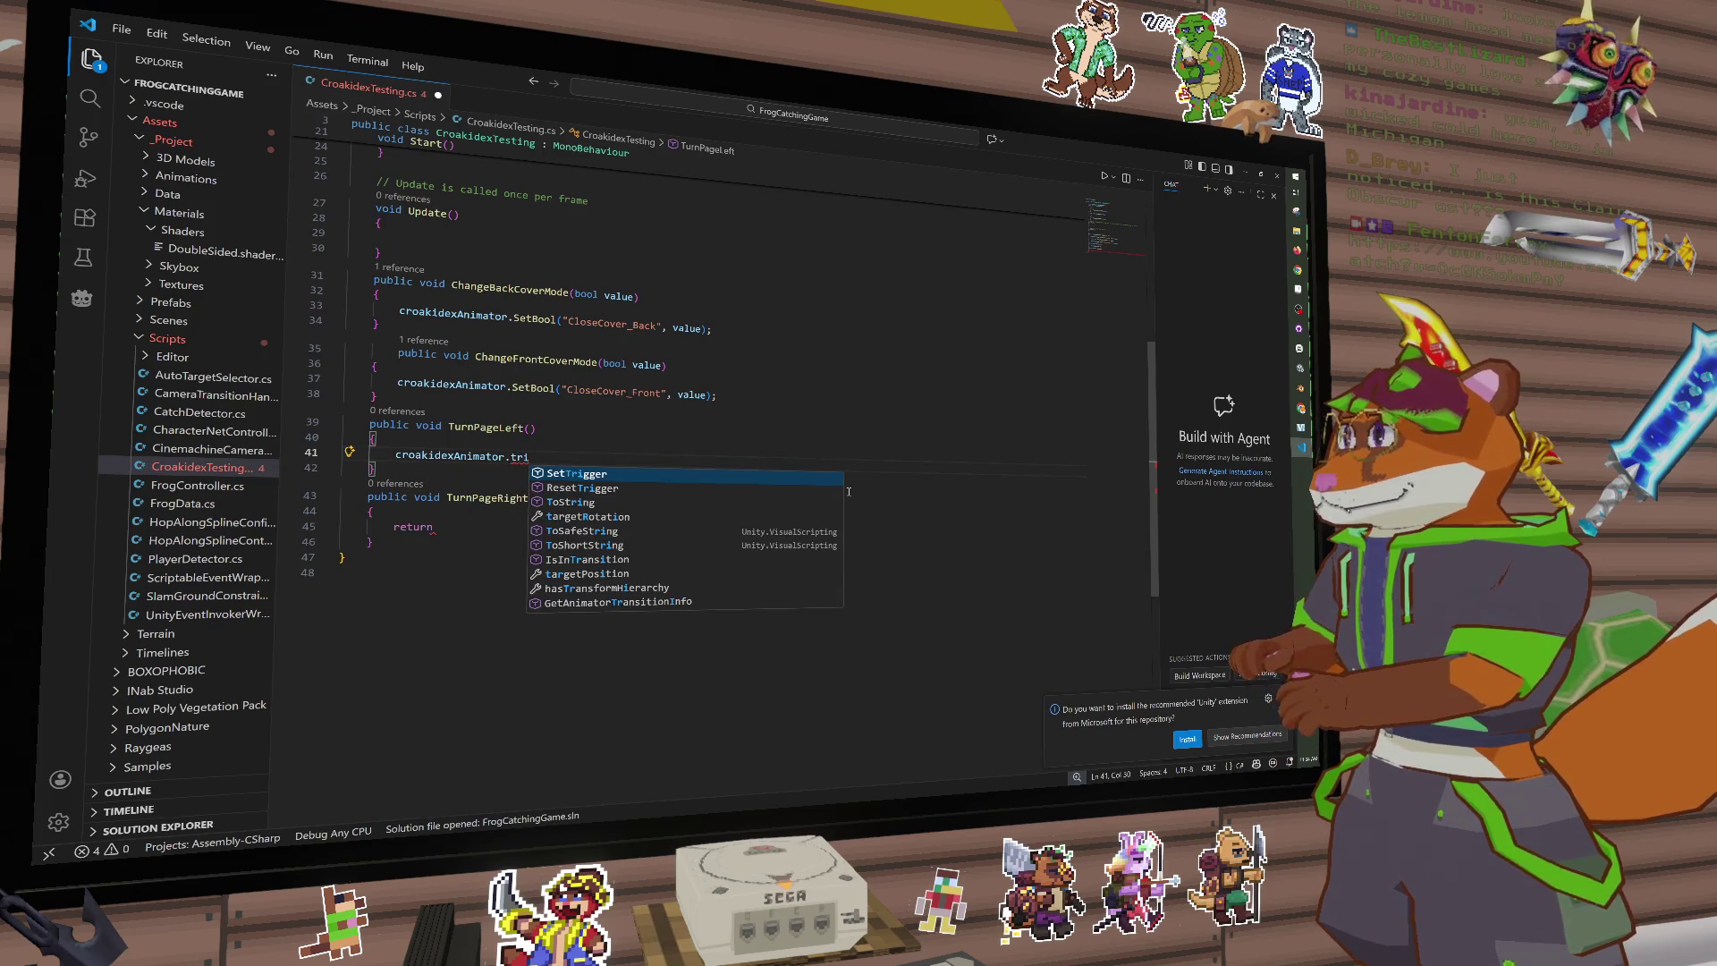
key(Tab)
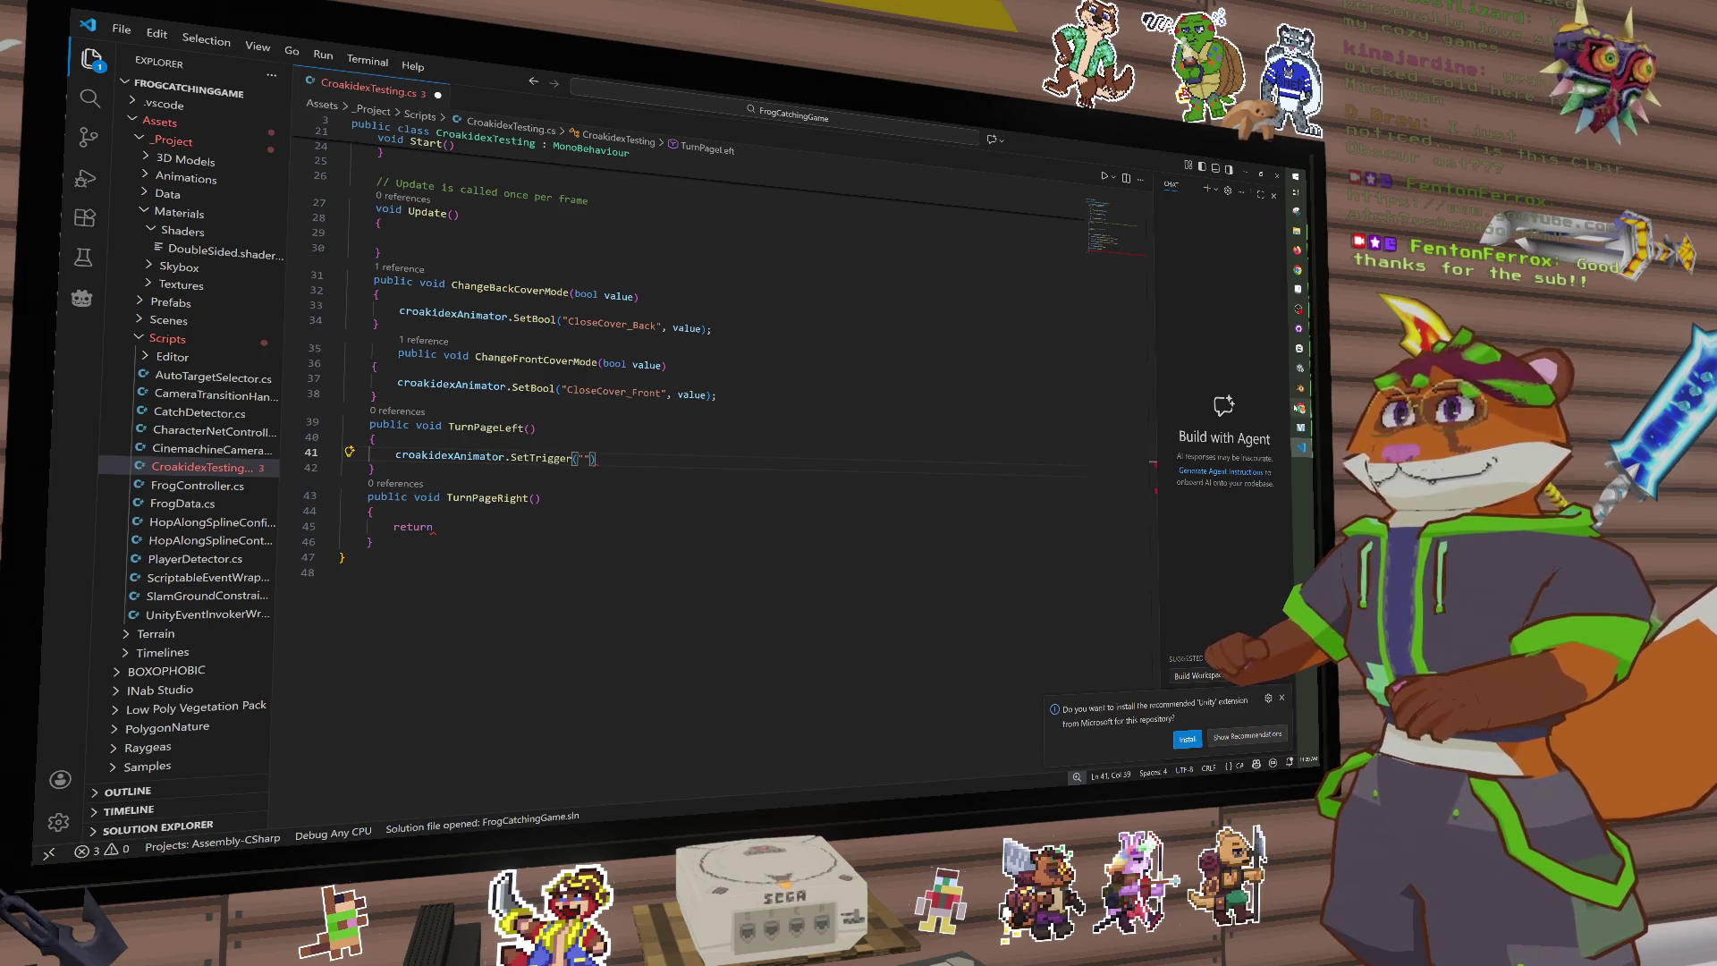
Step: Switch to Unity's Animator and open the TurnPage trigger parameter's name for copying
mouse_move(1300, 409)
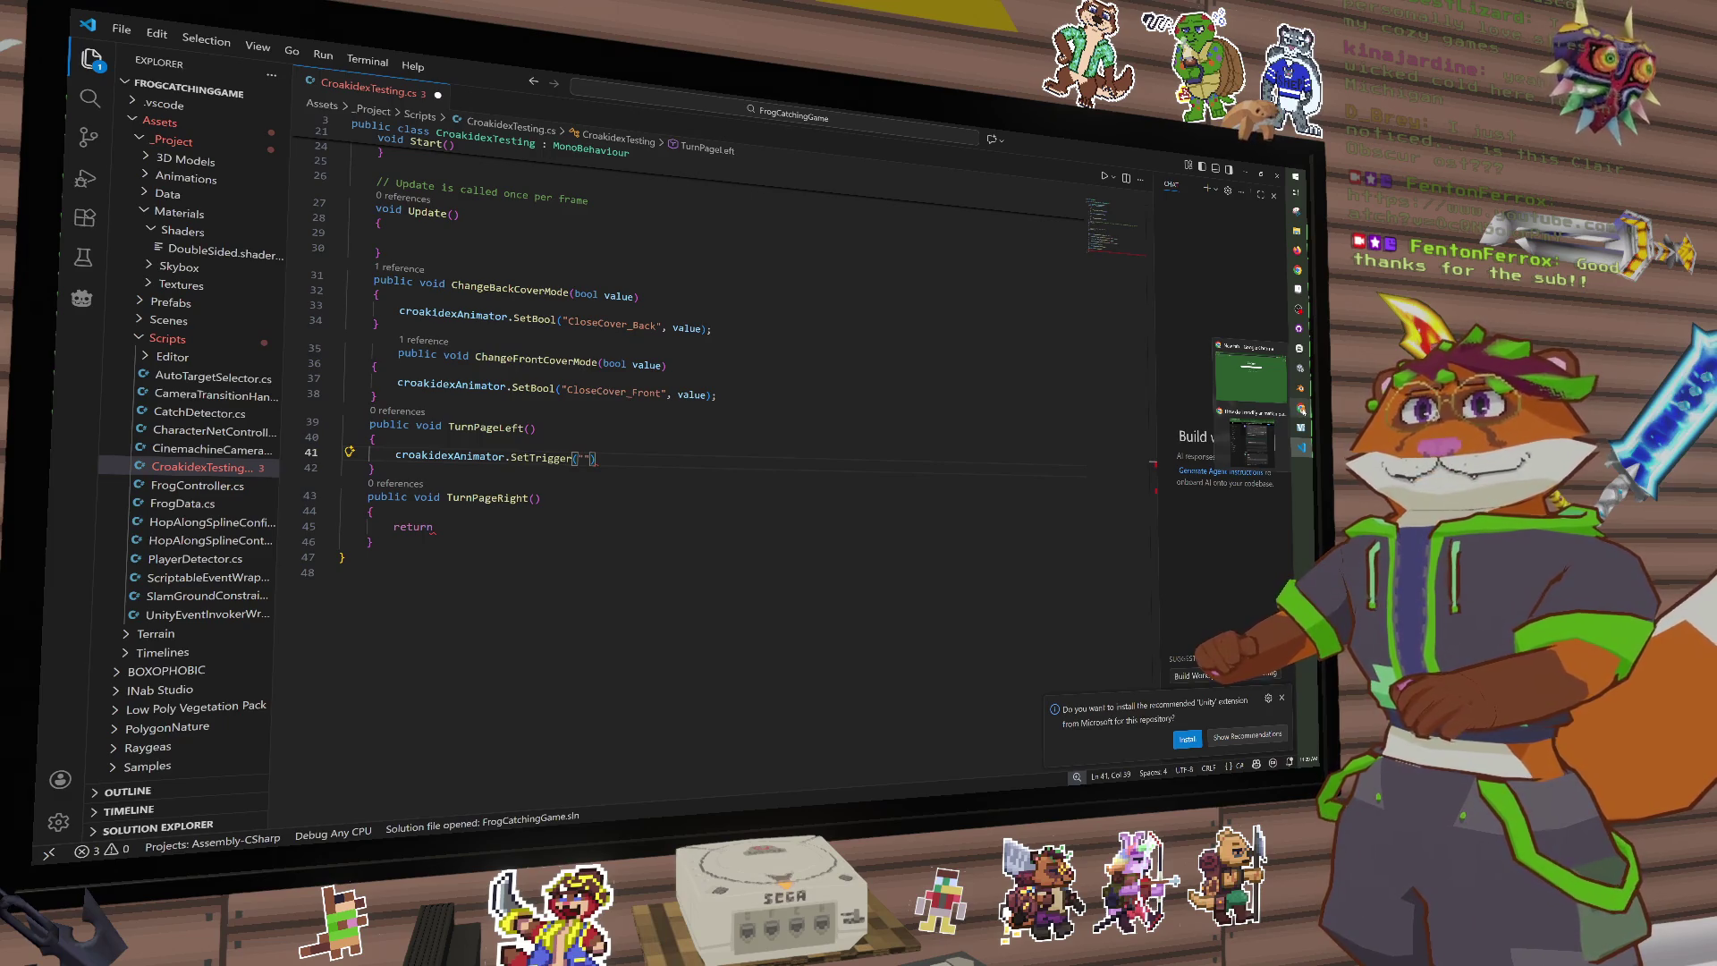
mouse_move(1267, 445)
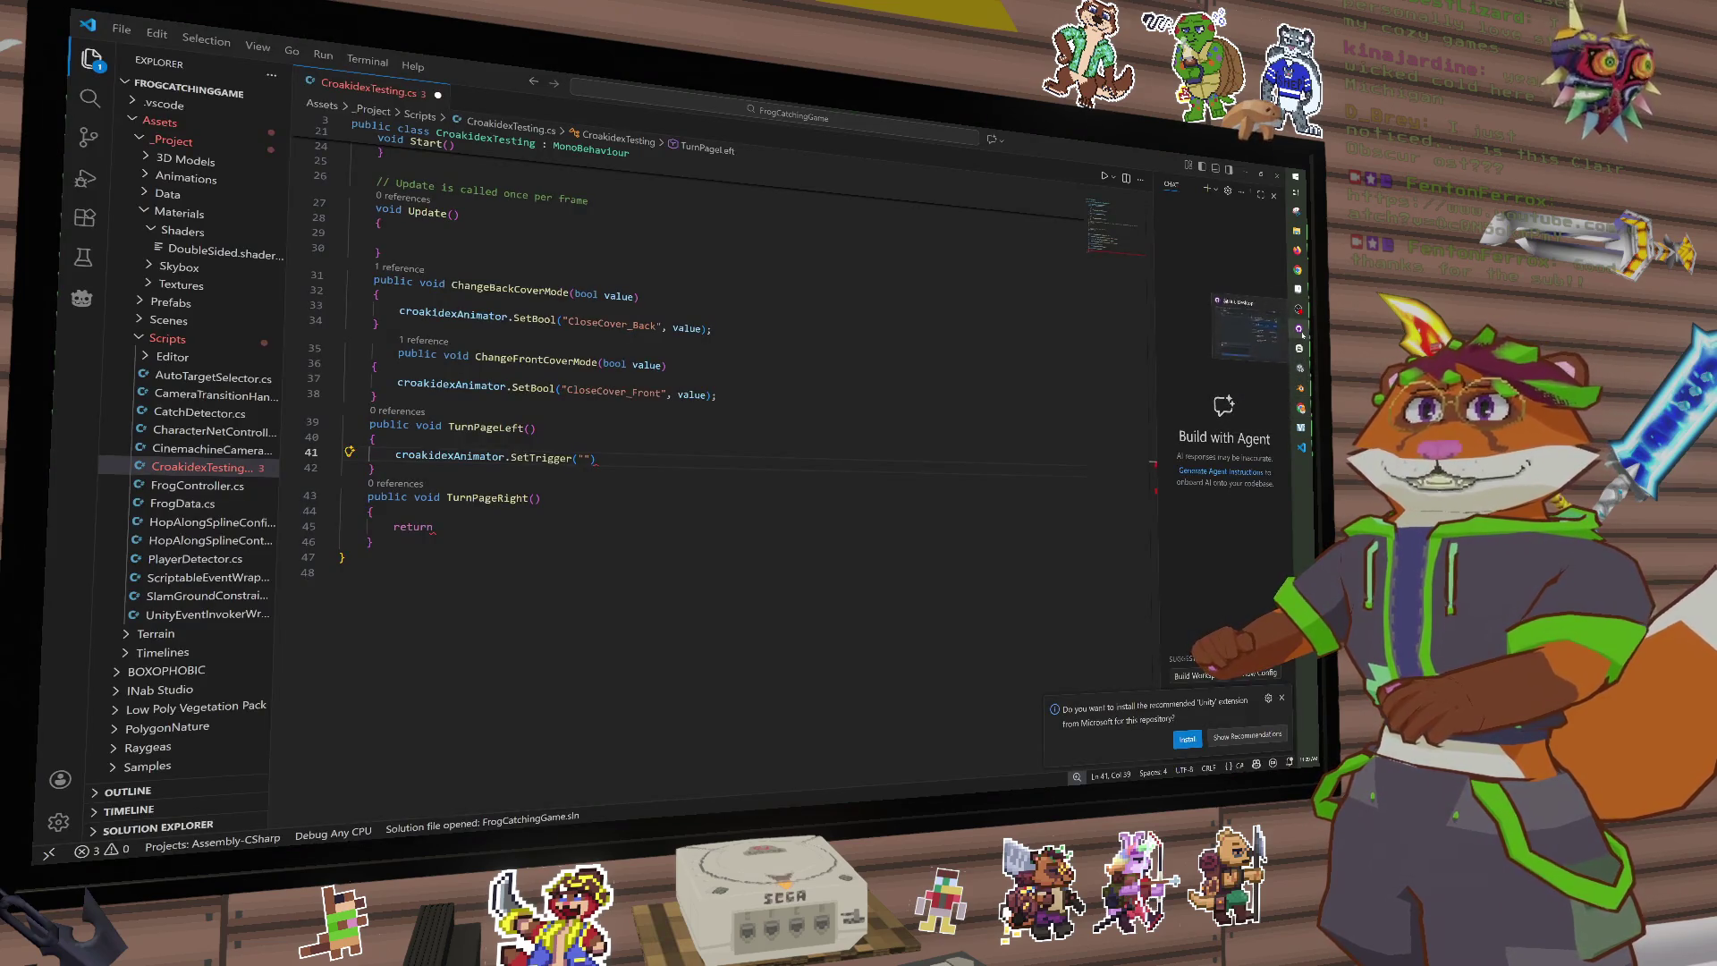
mouse_move(1298, 330)
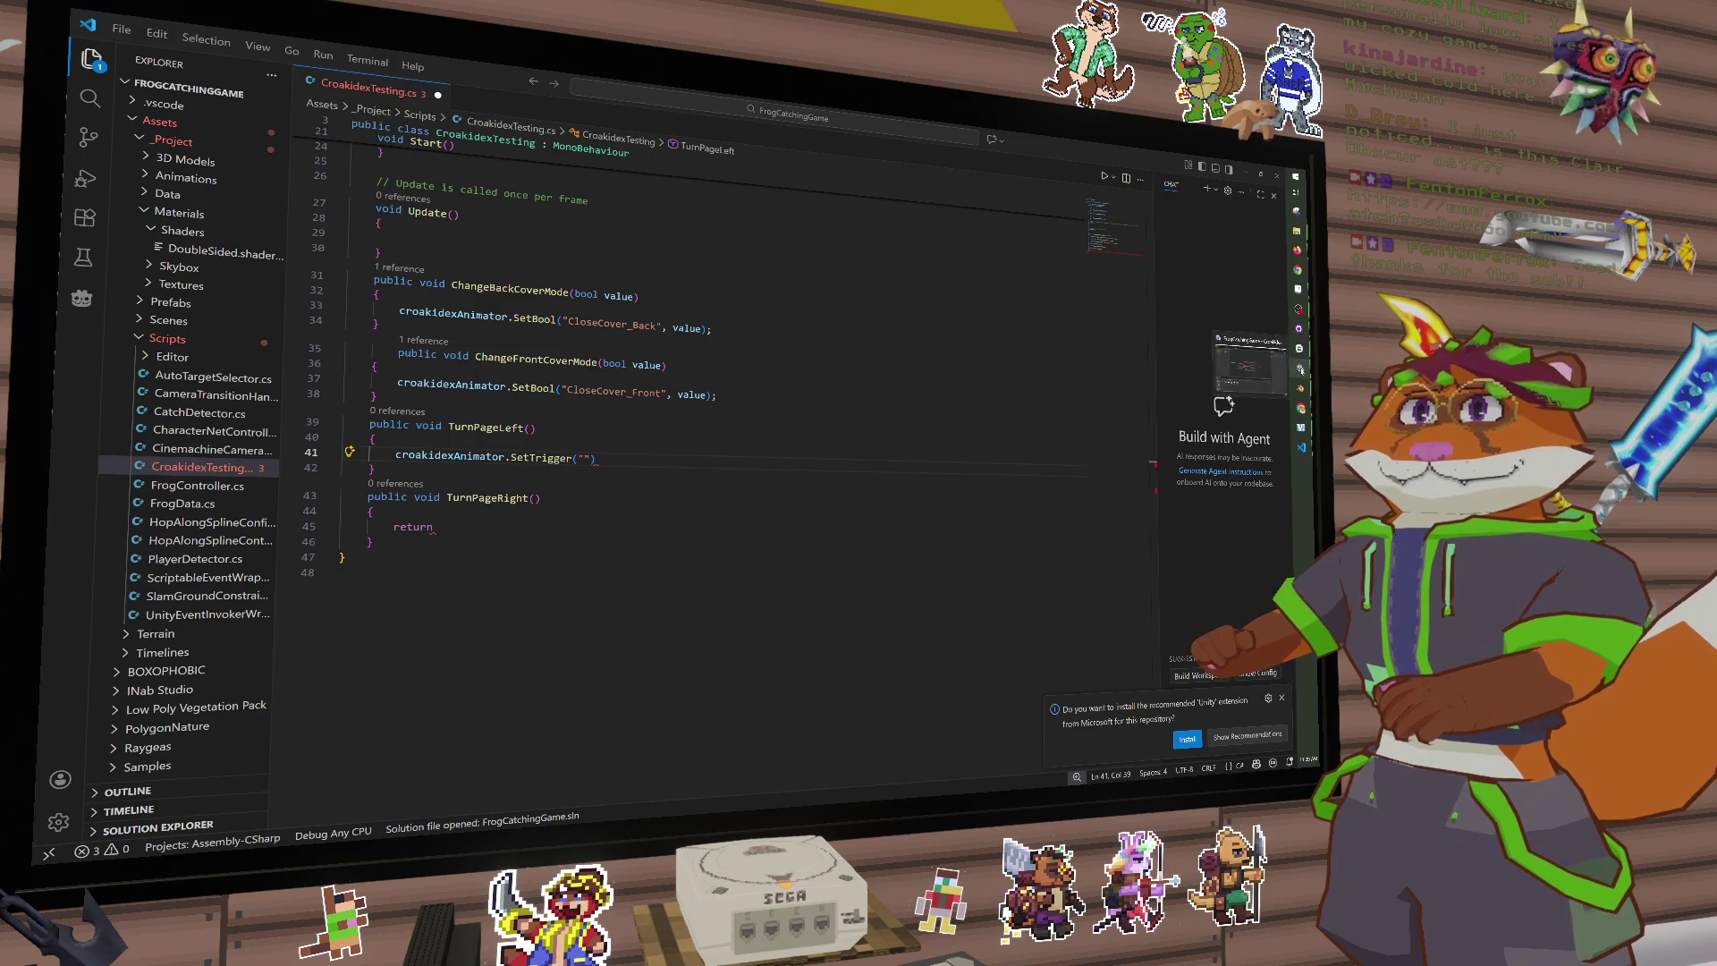
click(1250, 347)
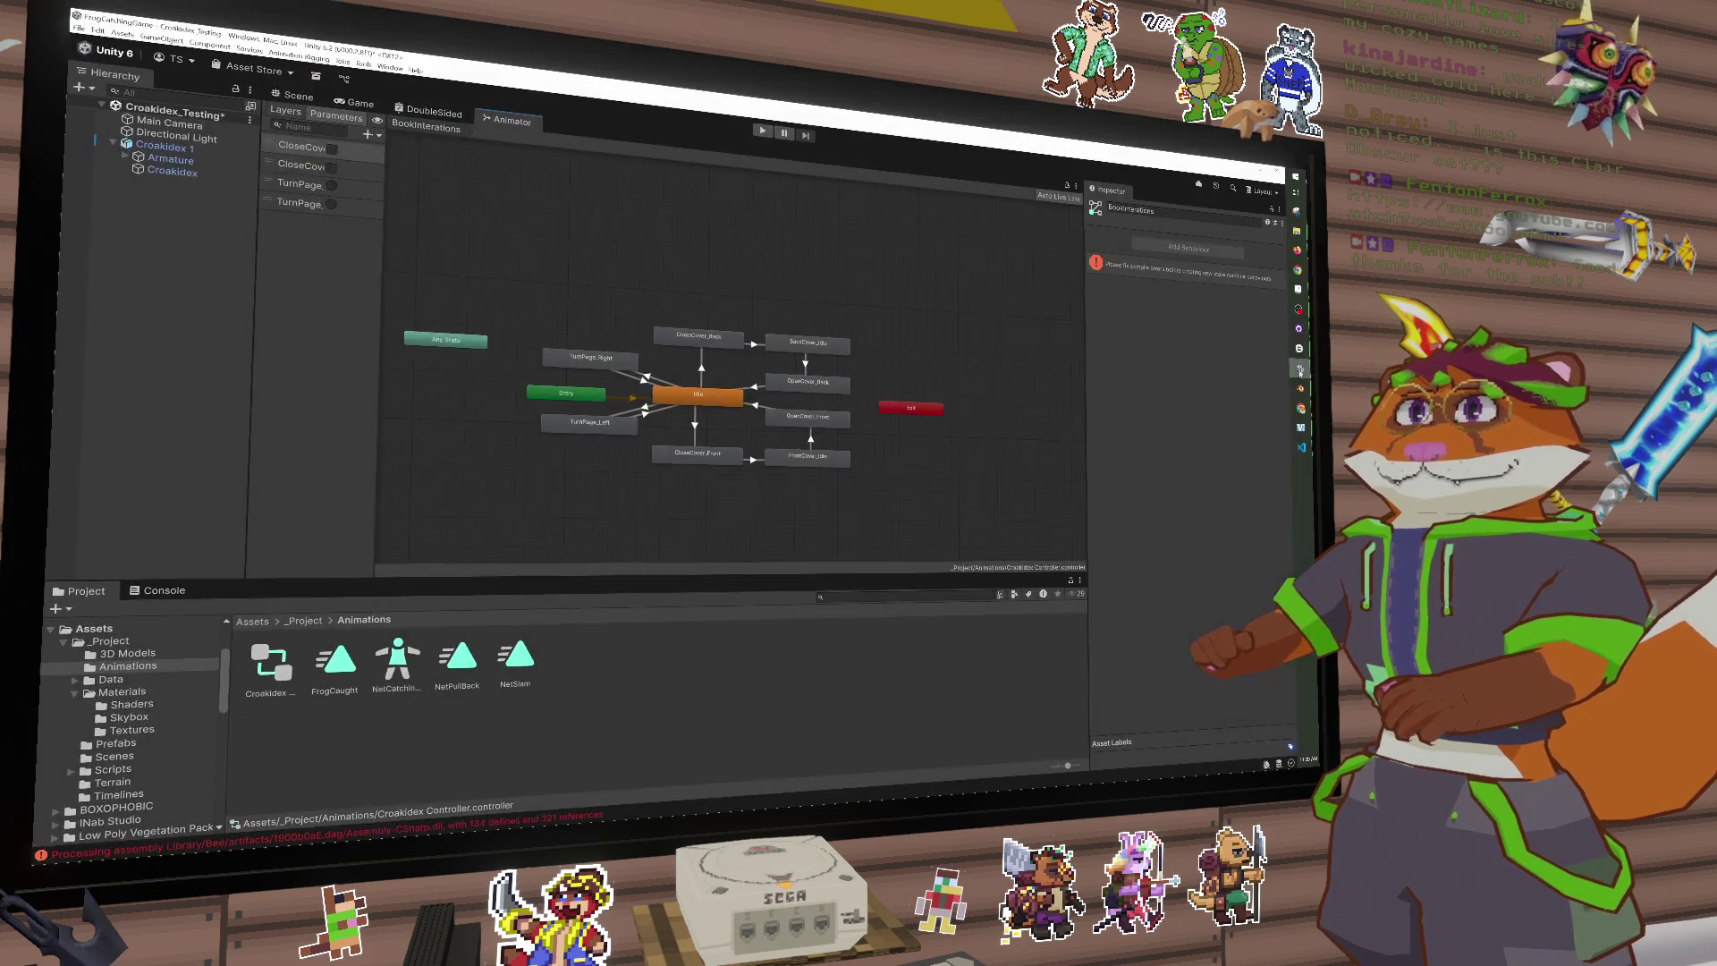
double_click(290, 185)
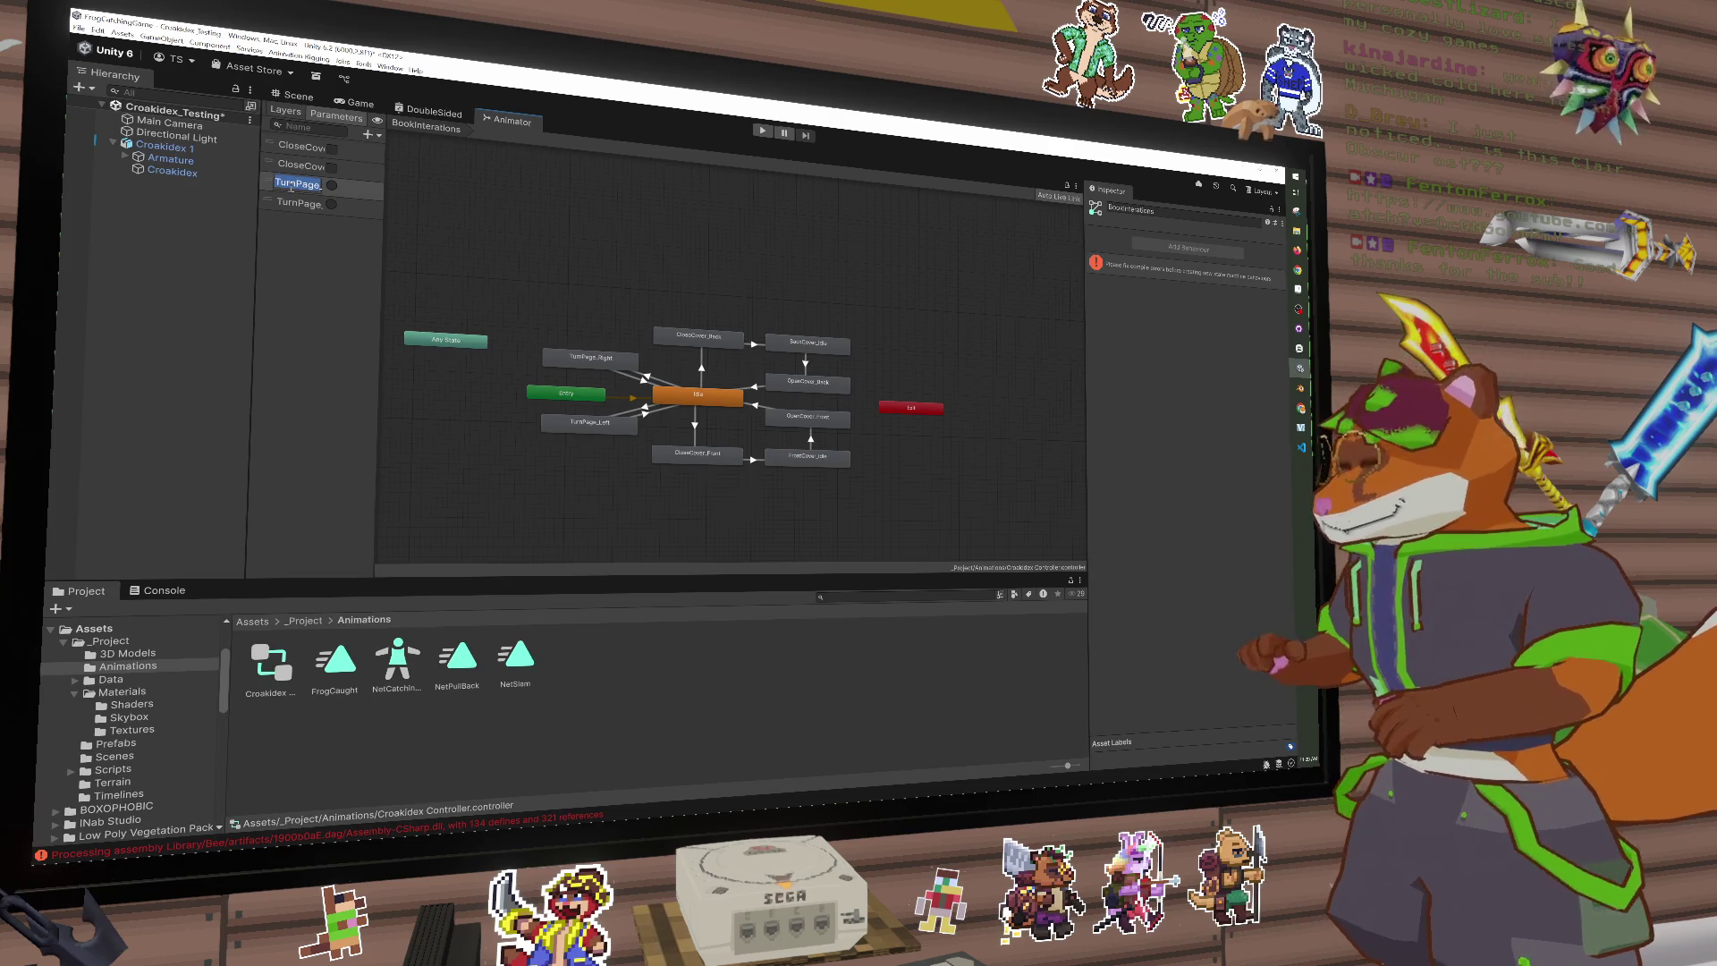
Step: Finish TurnPageLeft's SetTrigger call with the pasted trigger name, changed to end in Left
key(alt+Tab)
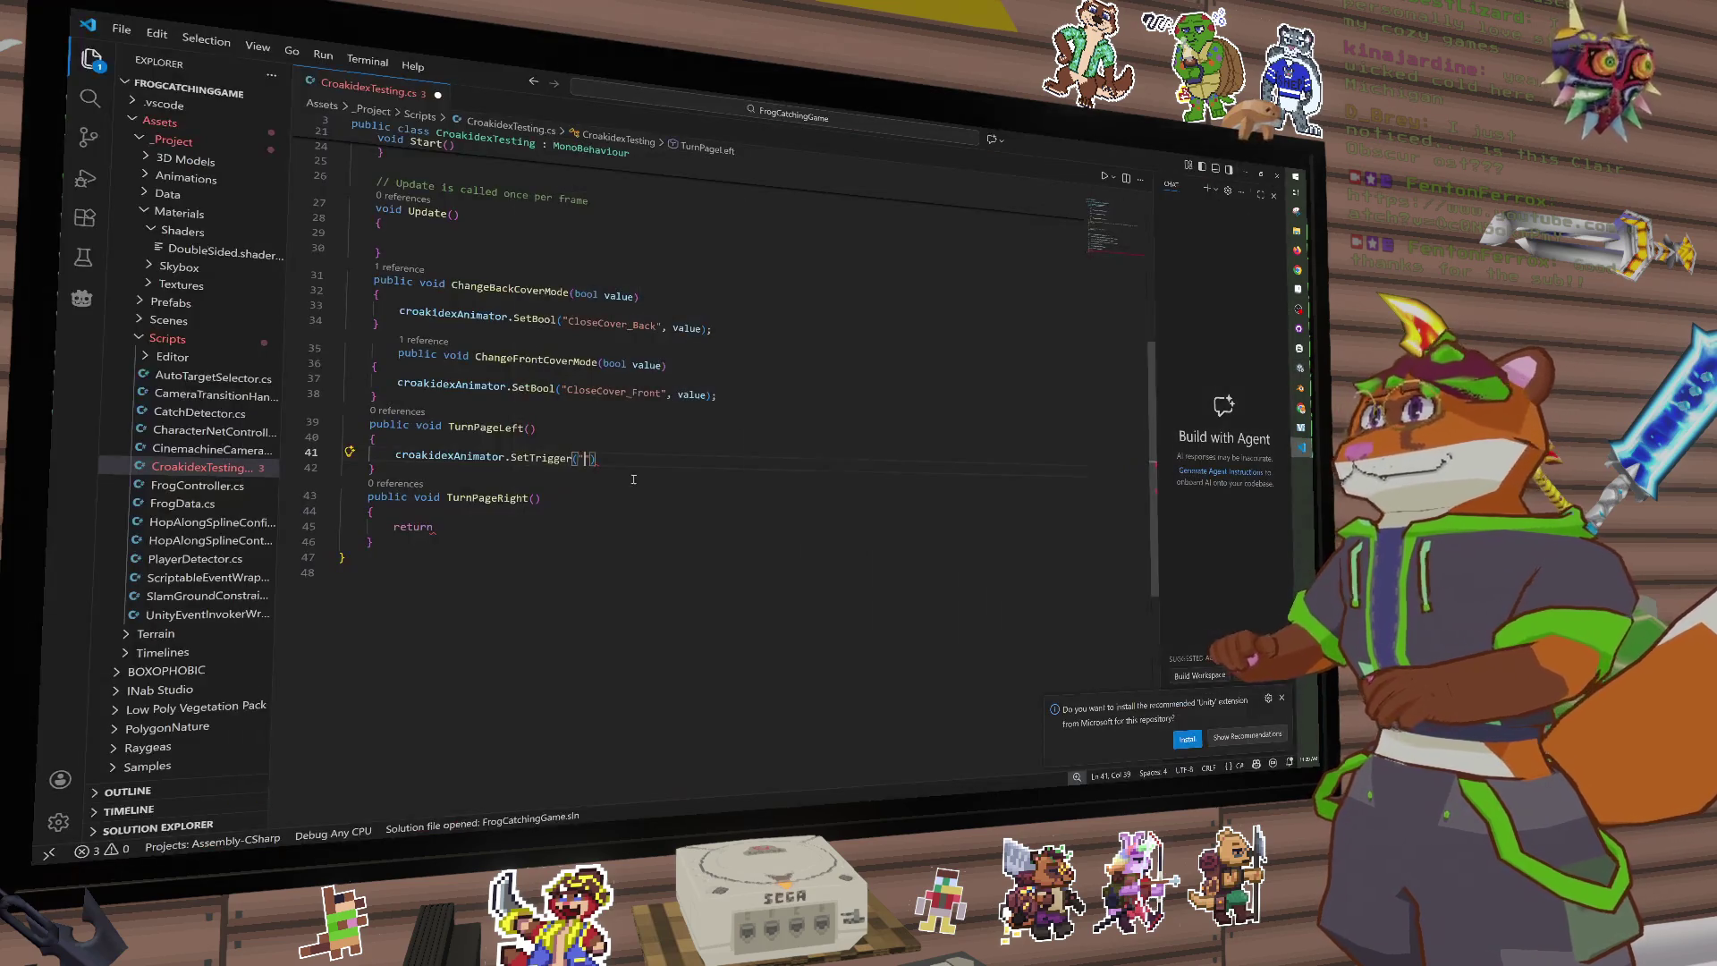
text(TurnPage_Right)
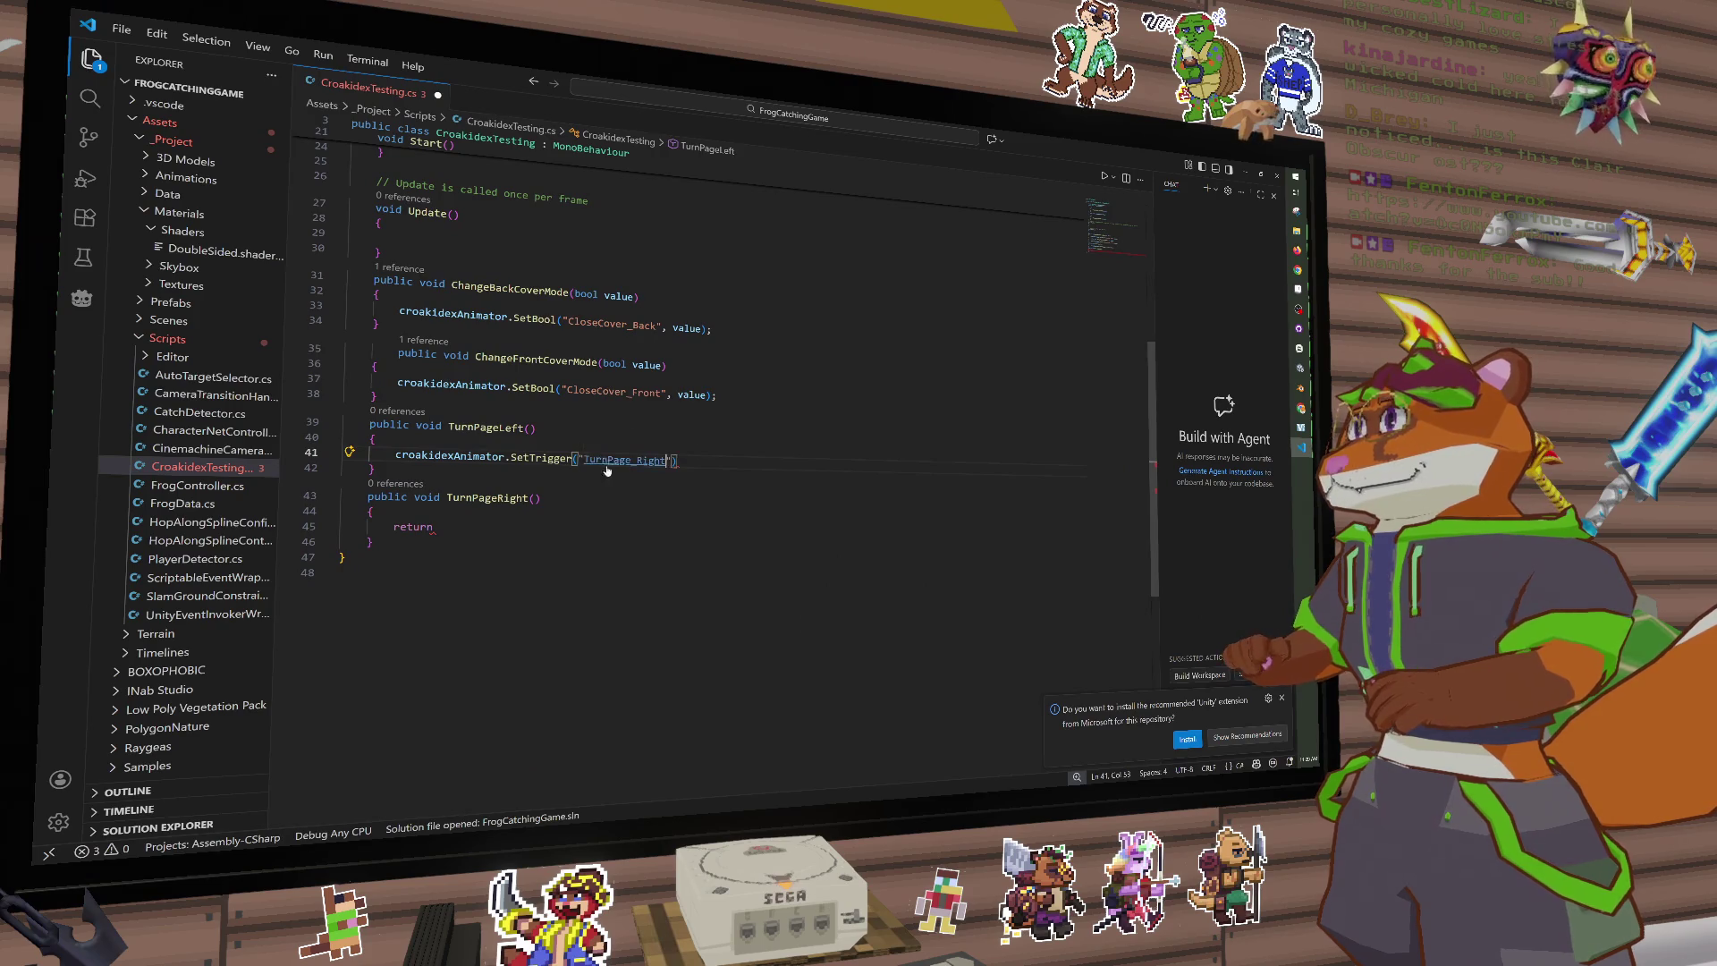
double_click(651, 460)
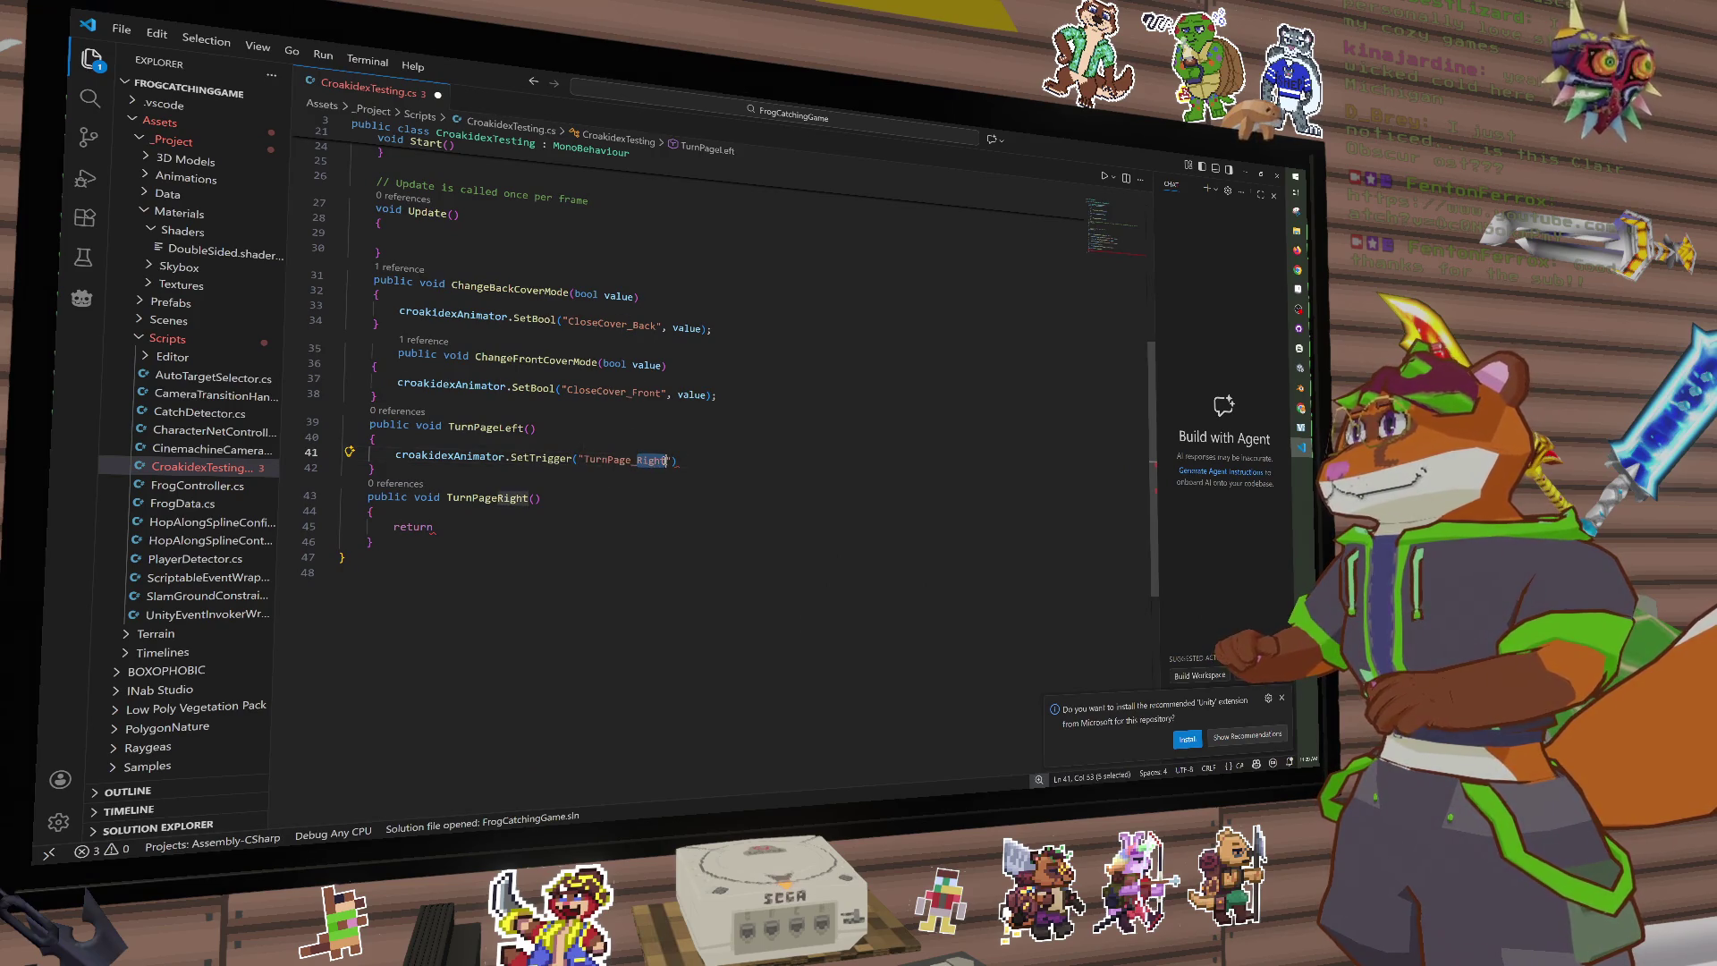
text(Left)
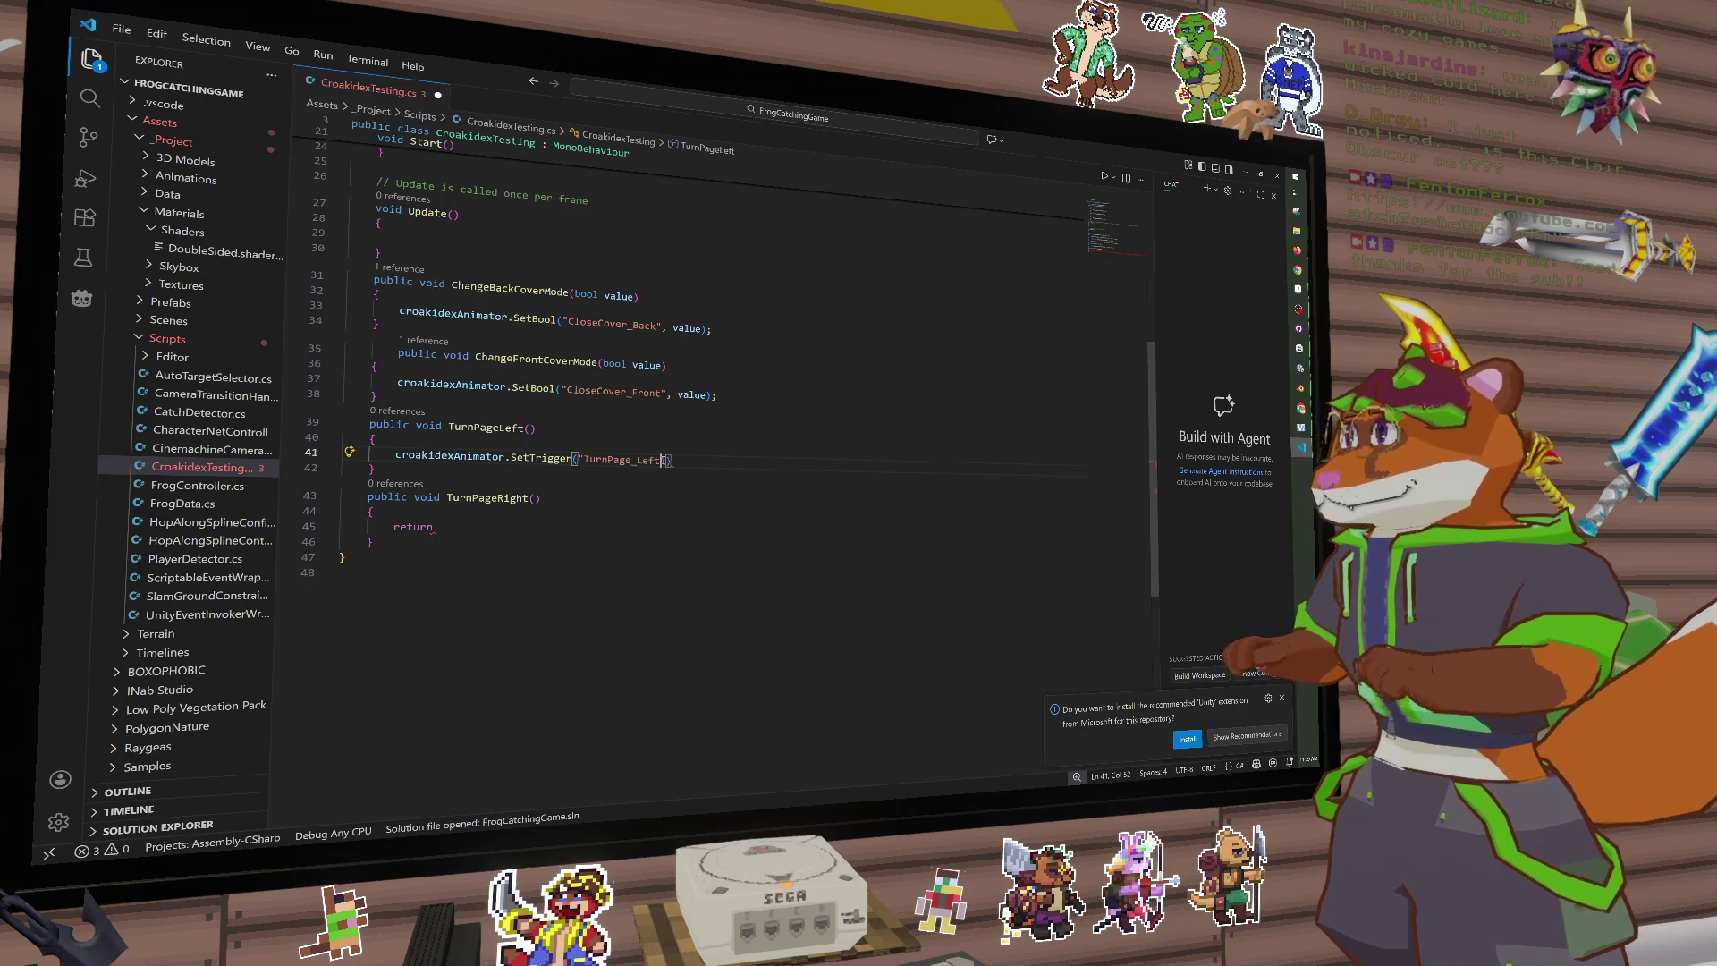
key(Right)
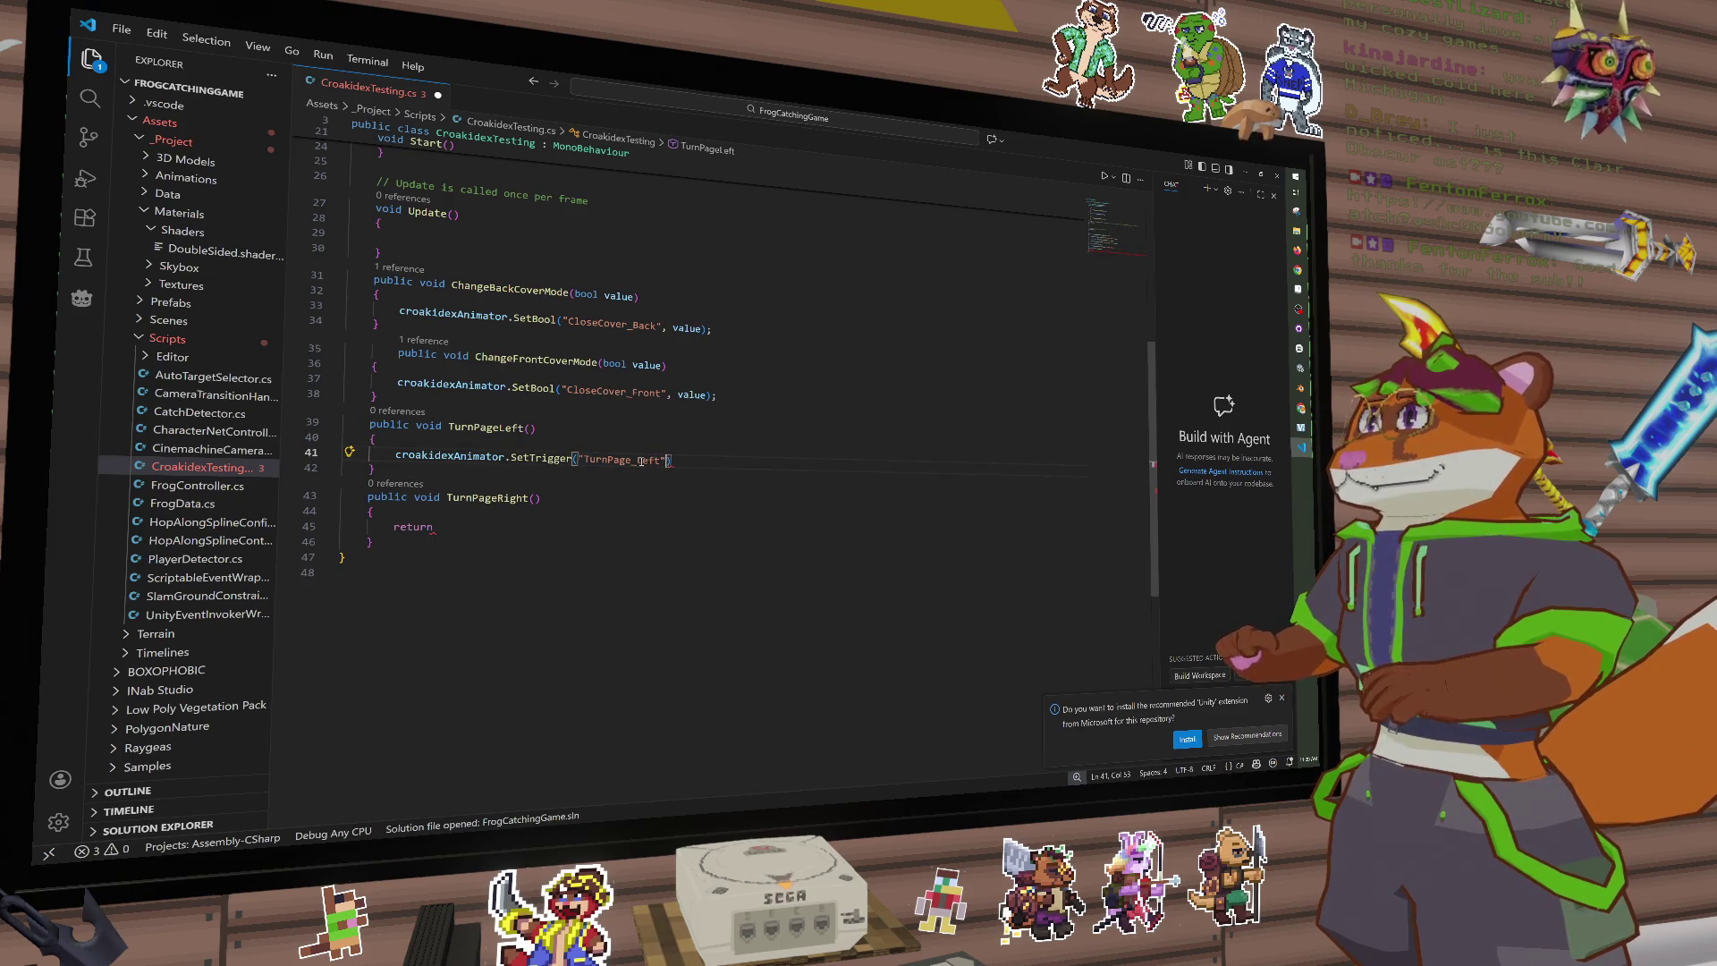
text(,)
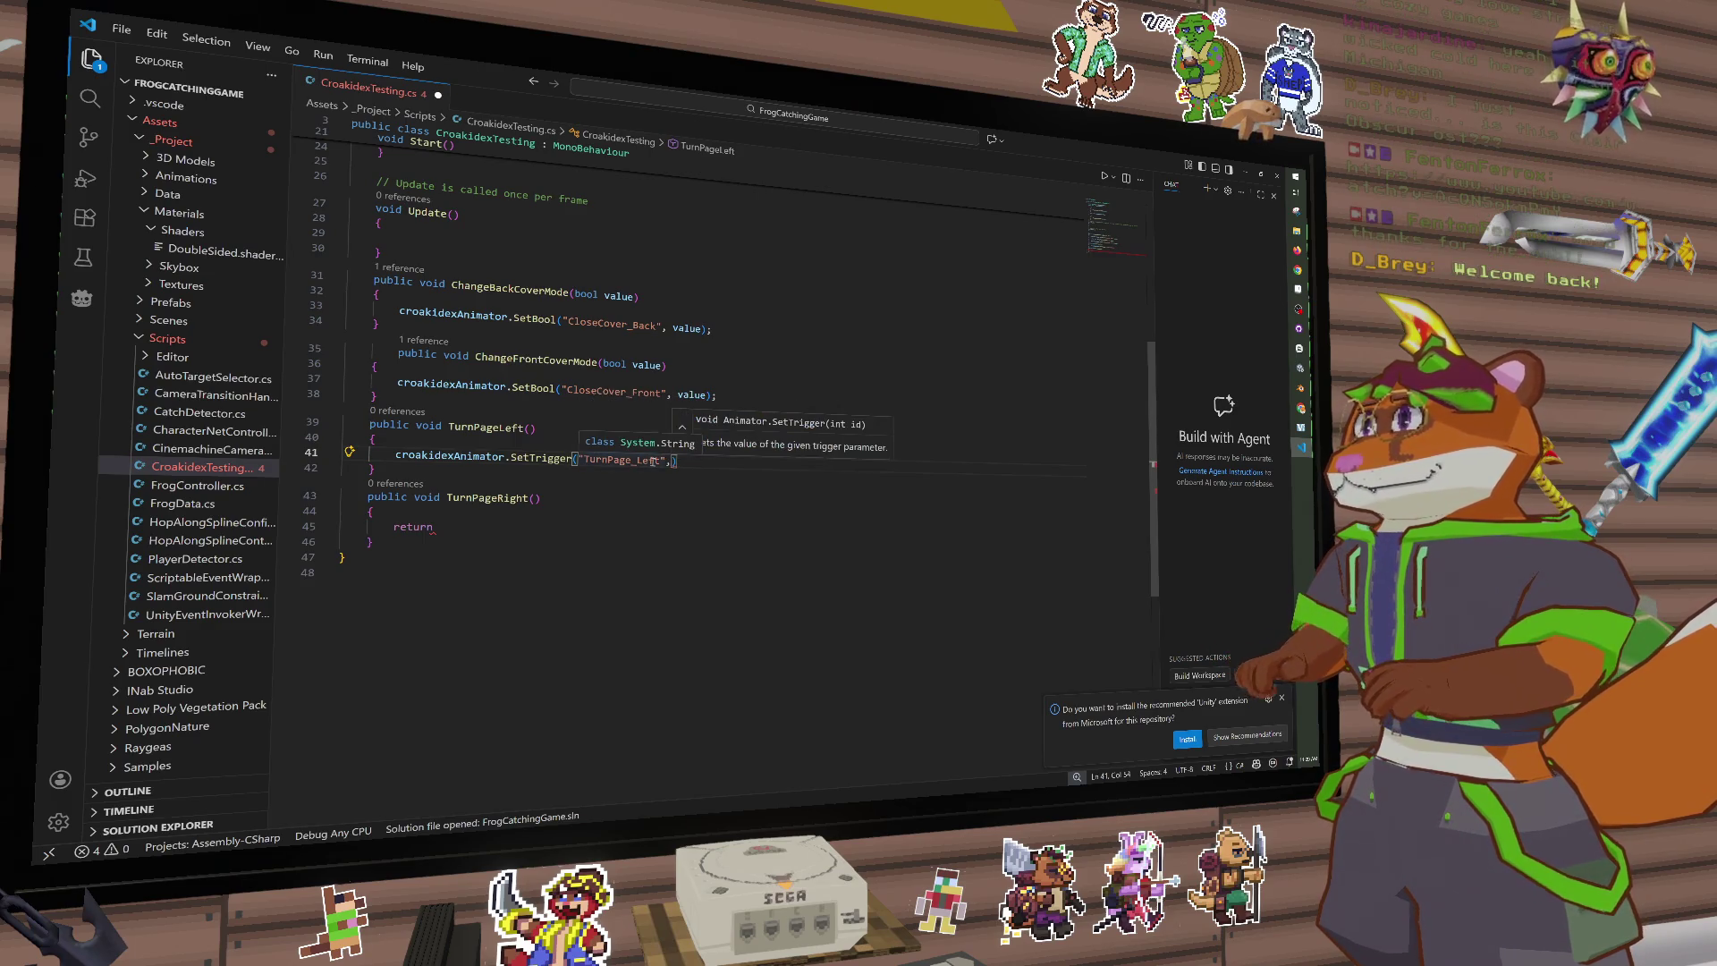
key(BackSpace)
text();)
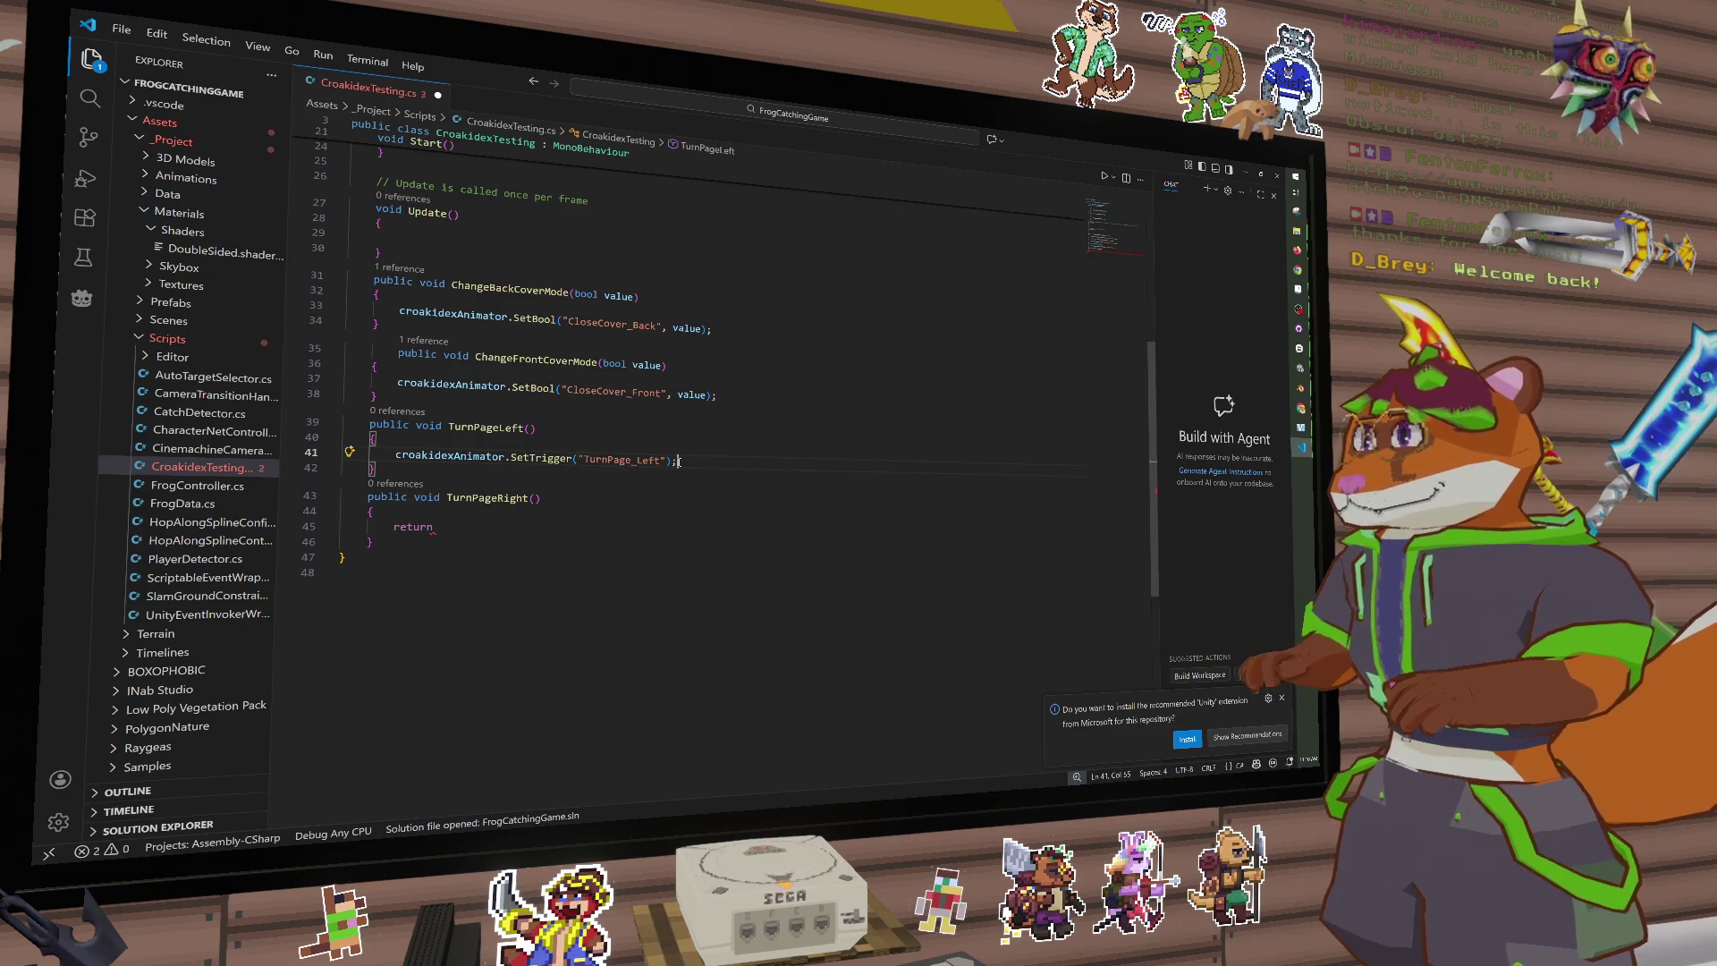
Step: Give TurnPageRight the same SetTrigger call with the name ending in Right, and save
drag(694, 464, 396, 459)
key(ctrl+c)
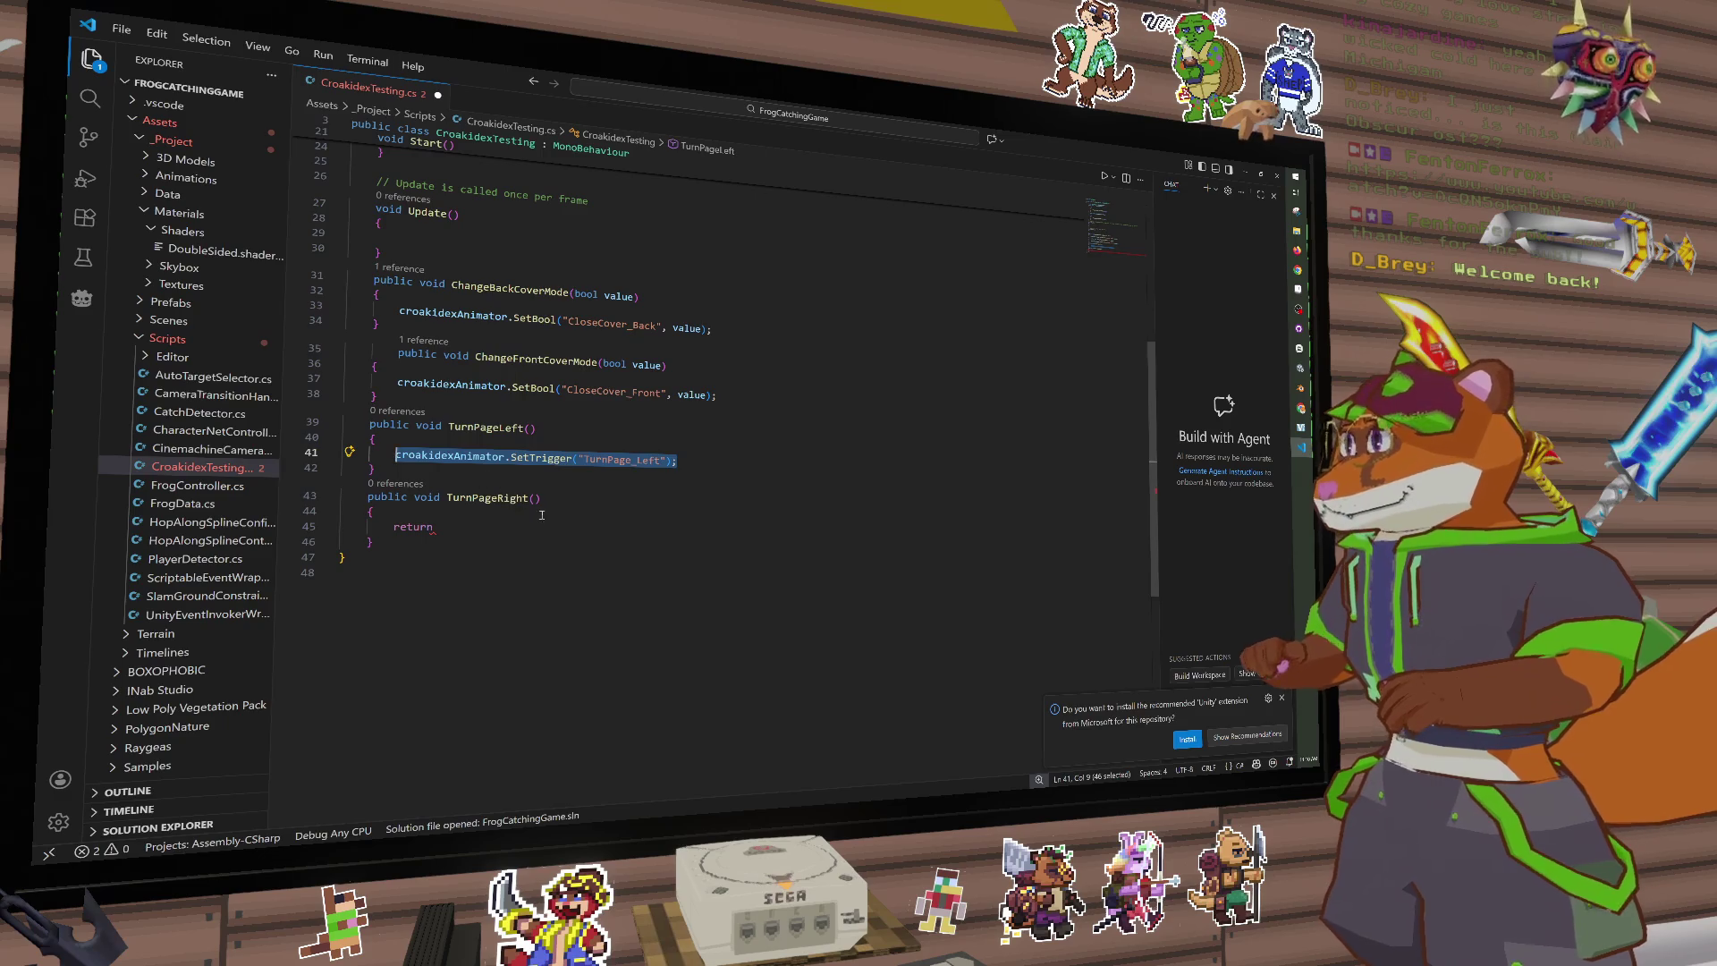
drag(435, 528, 394, 527)
key(ctrl+v)
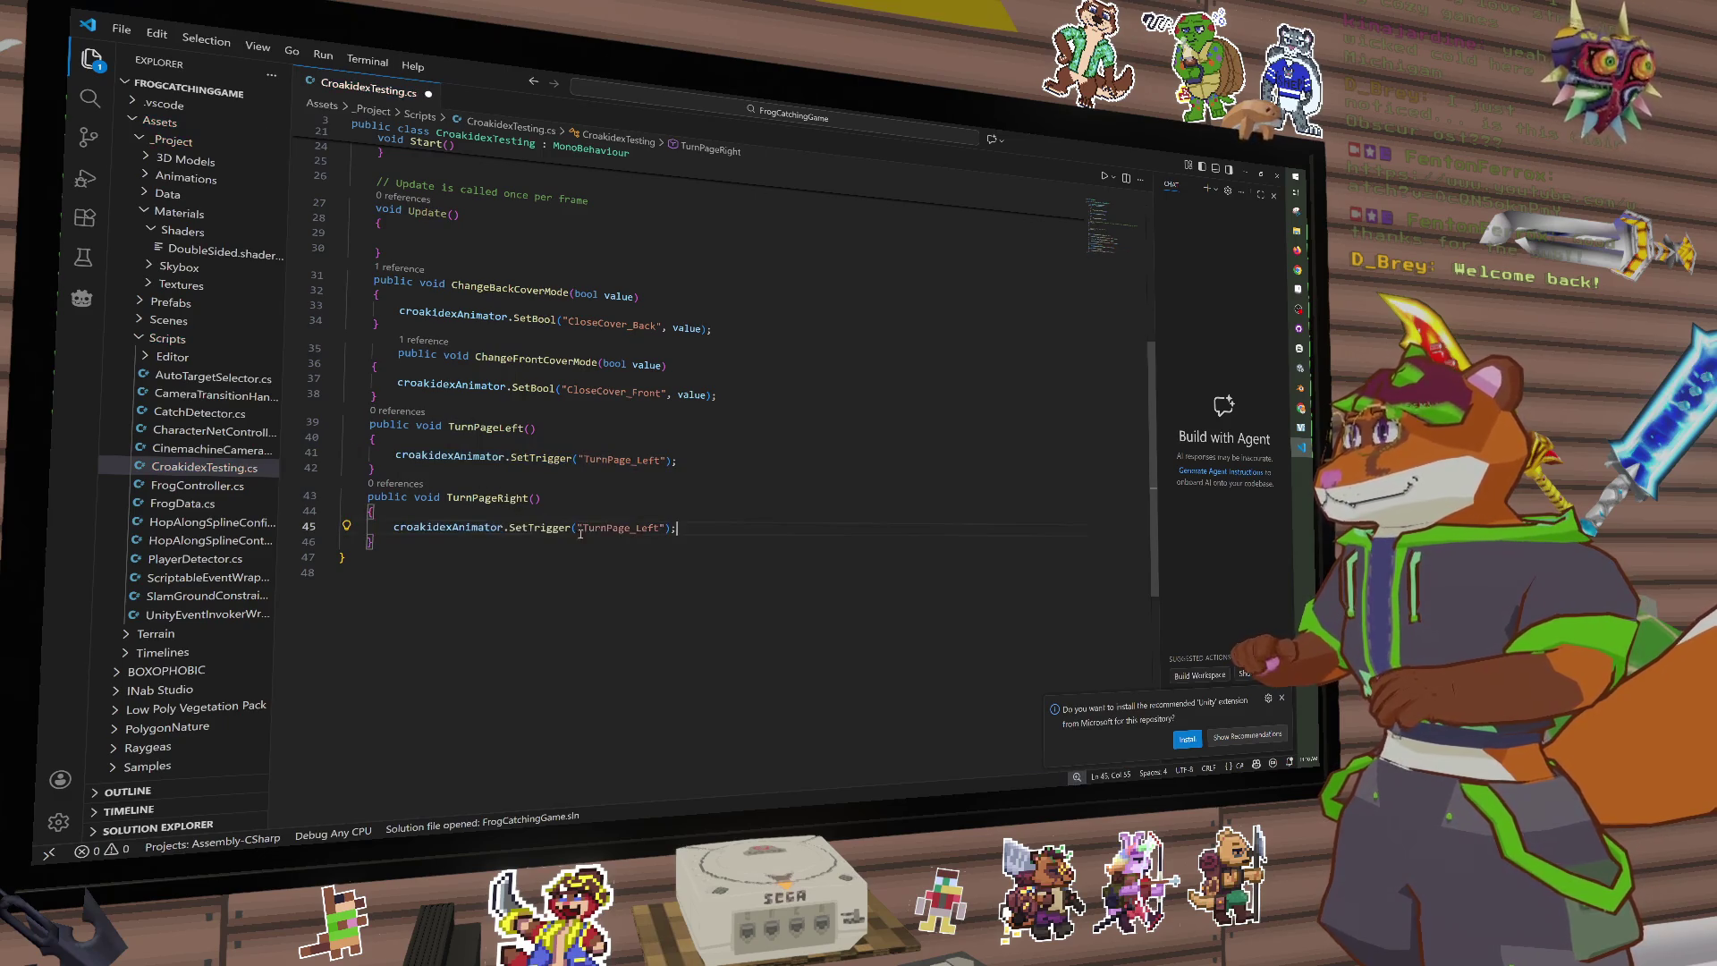
drag(636, 528, 660, 528)
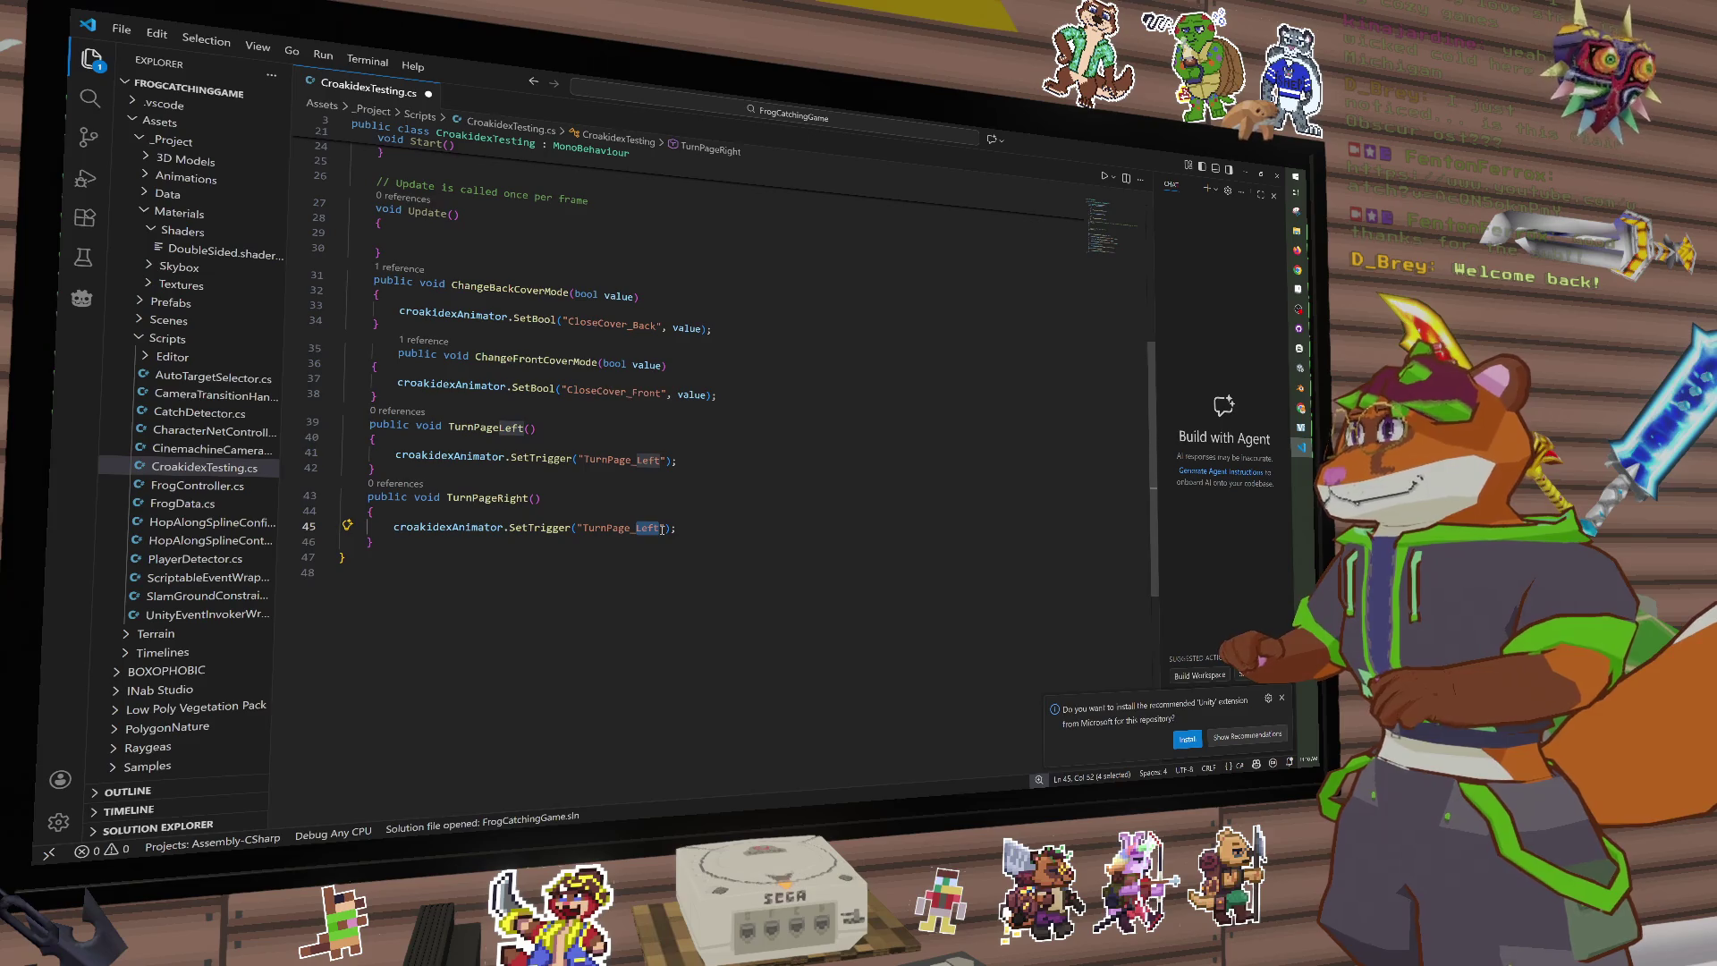
text(Right)
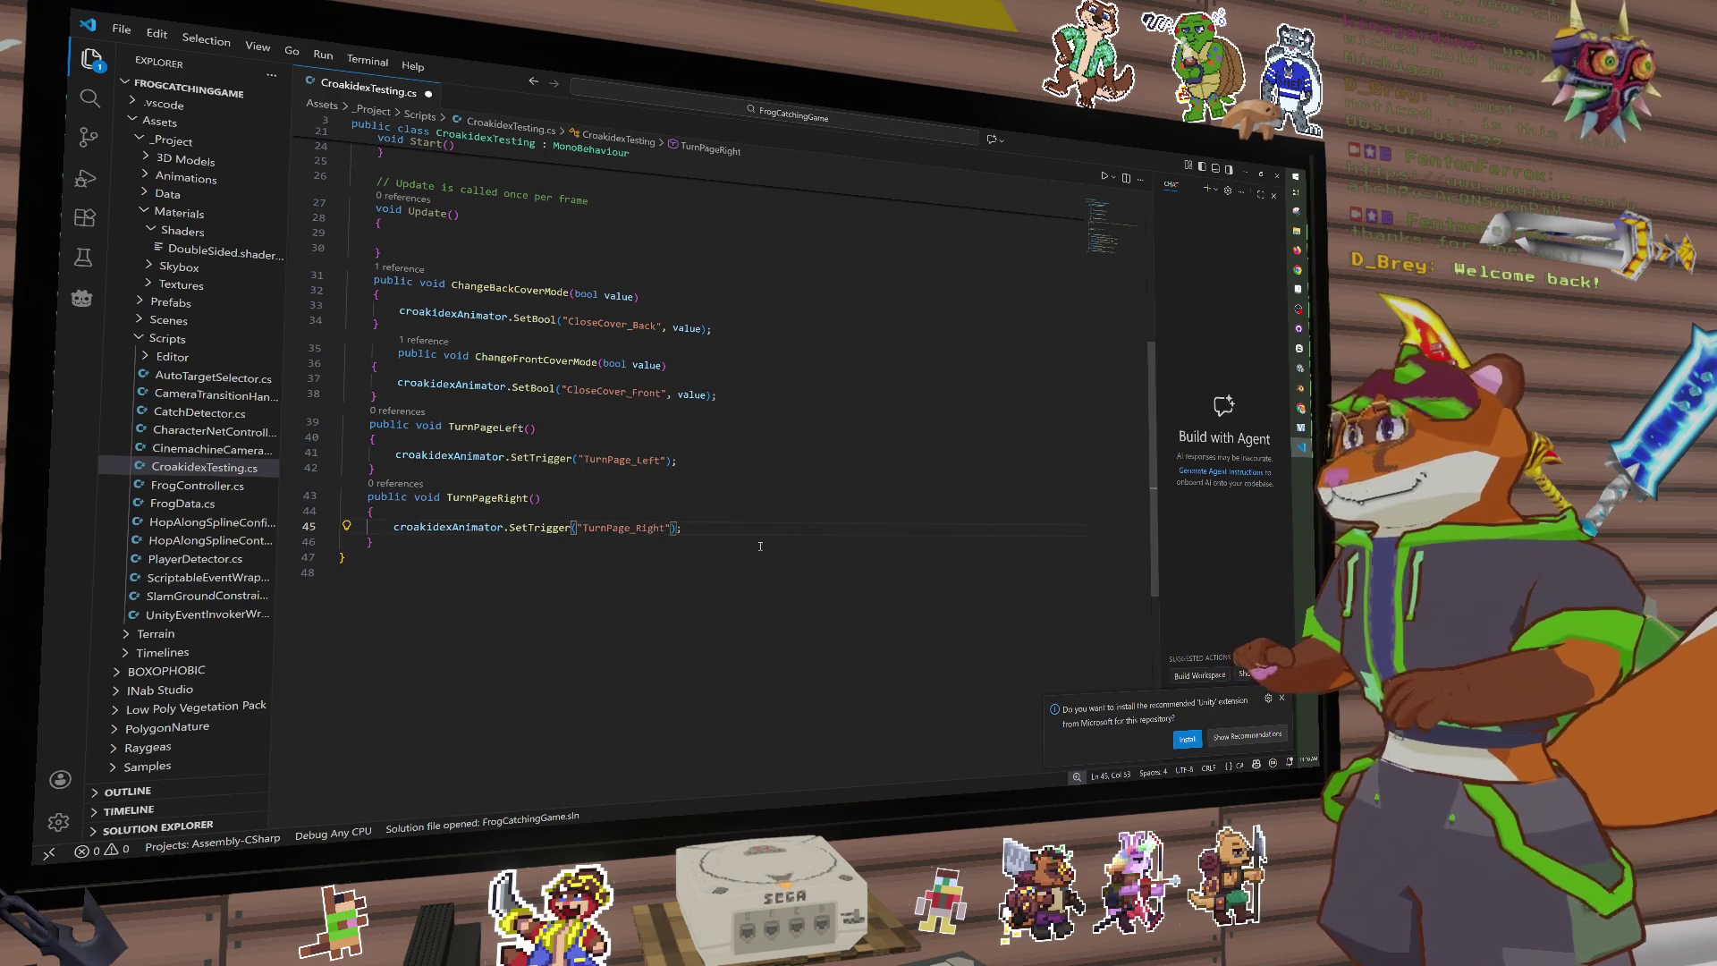
key(ctrl+s)
key(Up)
key(Up)
Step: Tidy the declarations: add a blank line before the Start comment and unindent isBackCoverClosed
scroll(736, 428, up, 3)
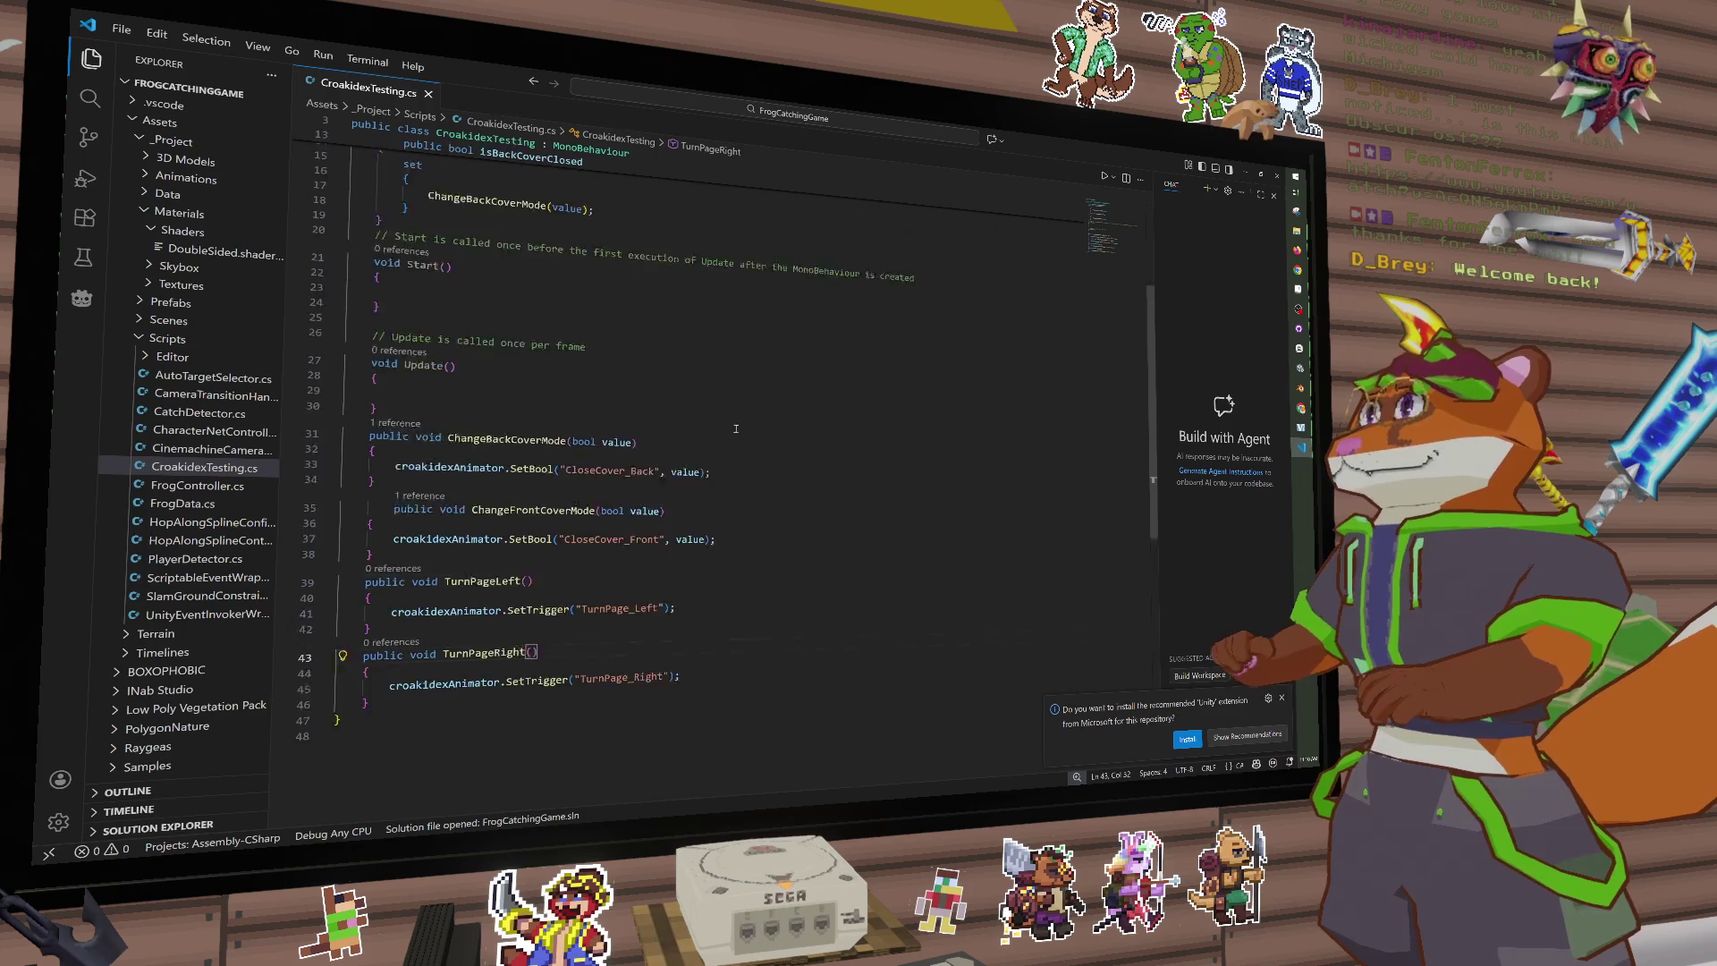
scroll(736, 428, up, 5)
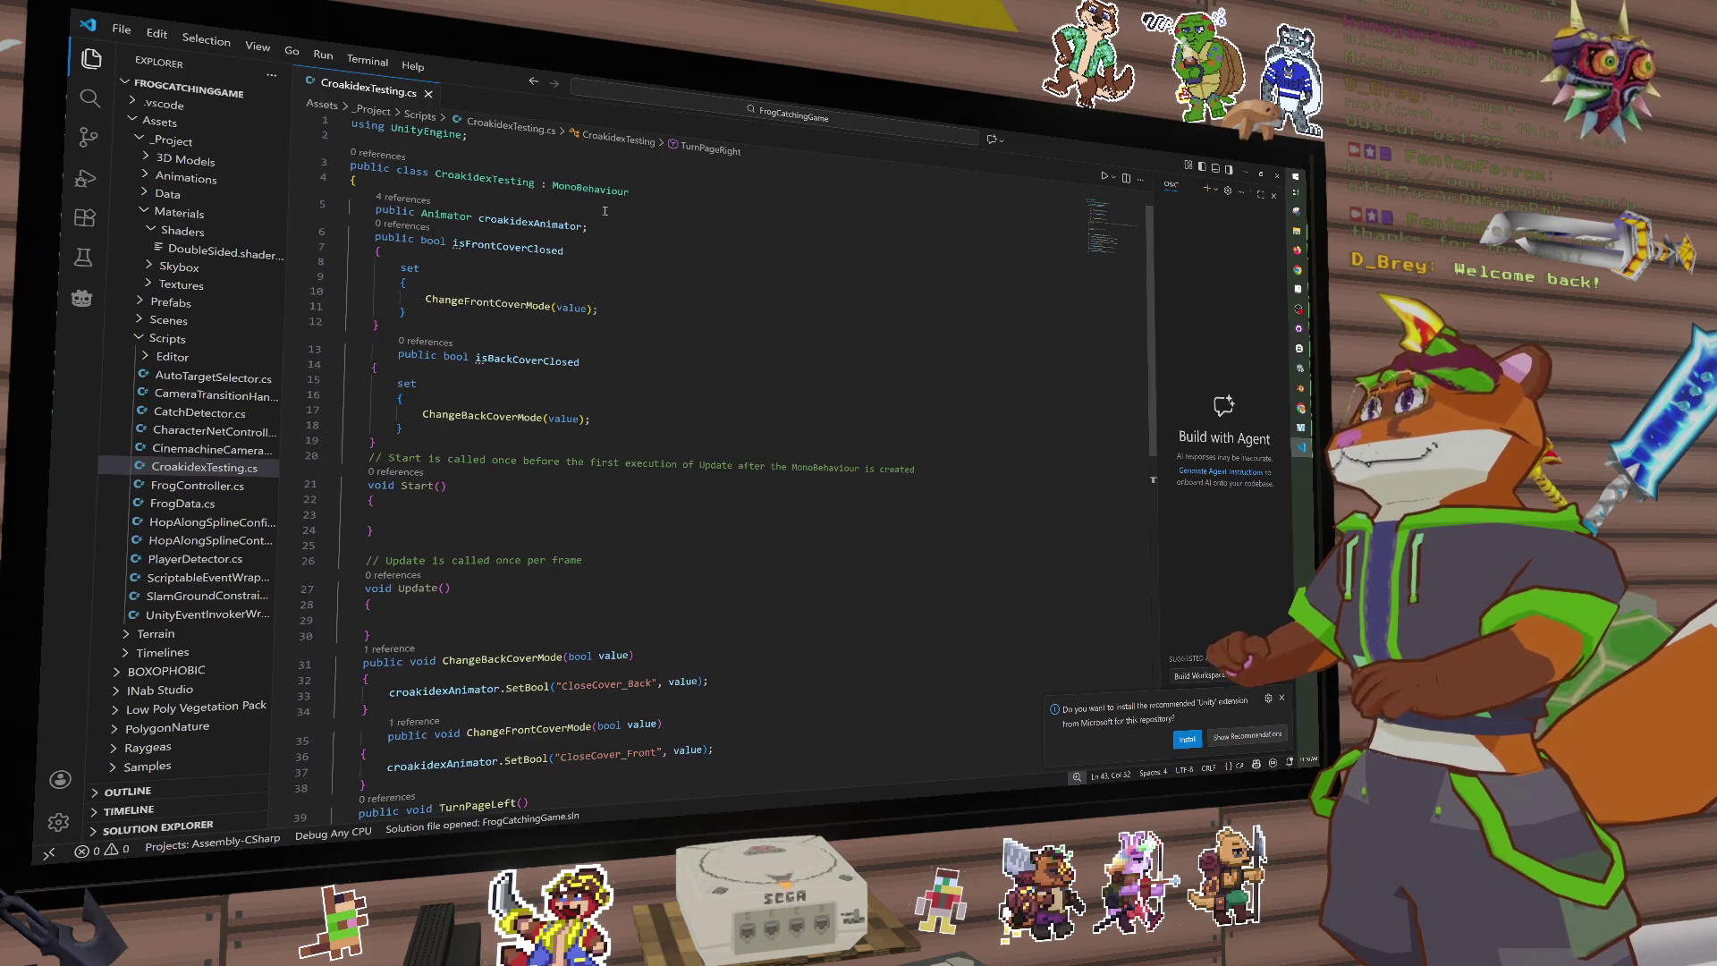
click(638, 238)
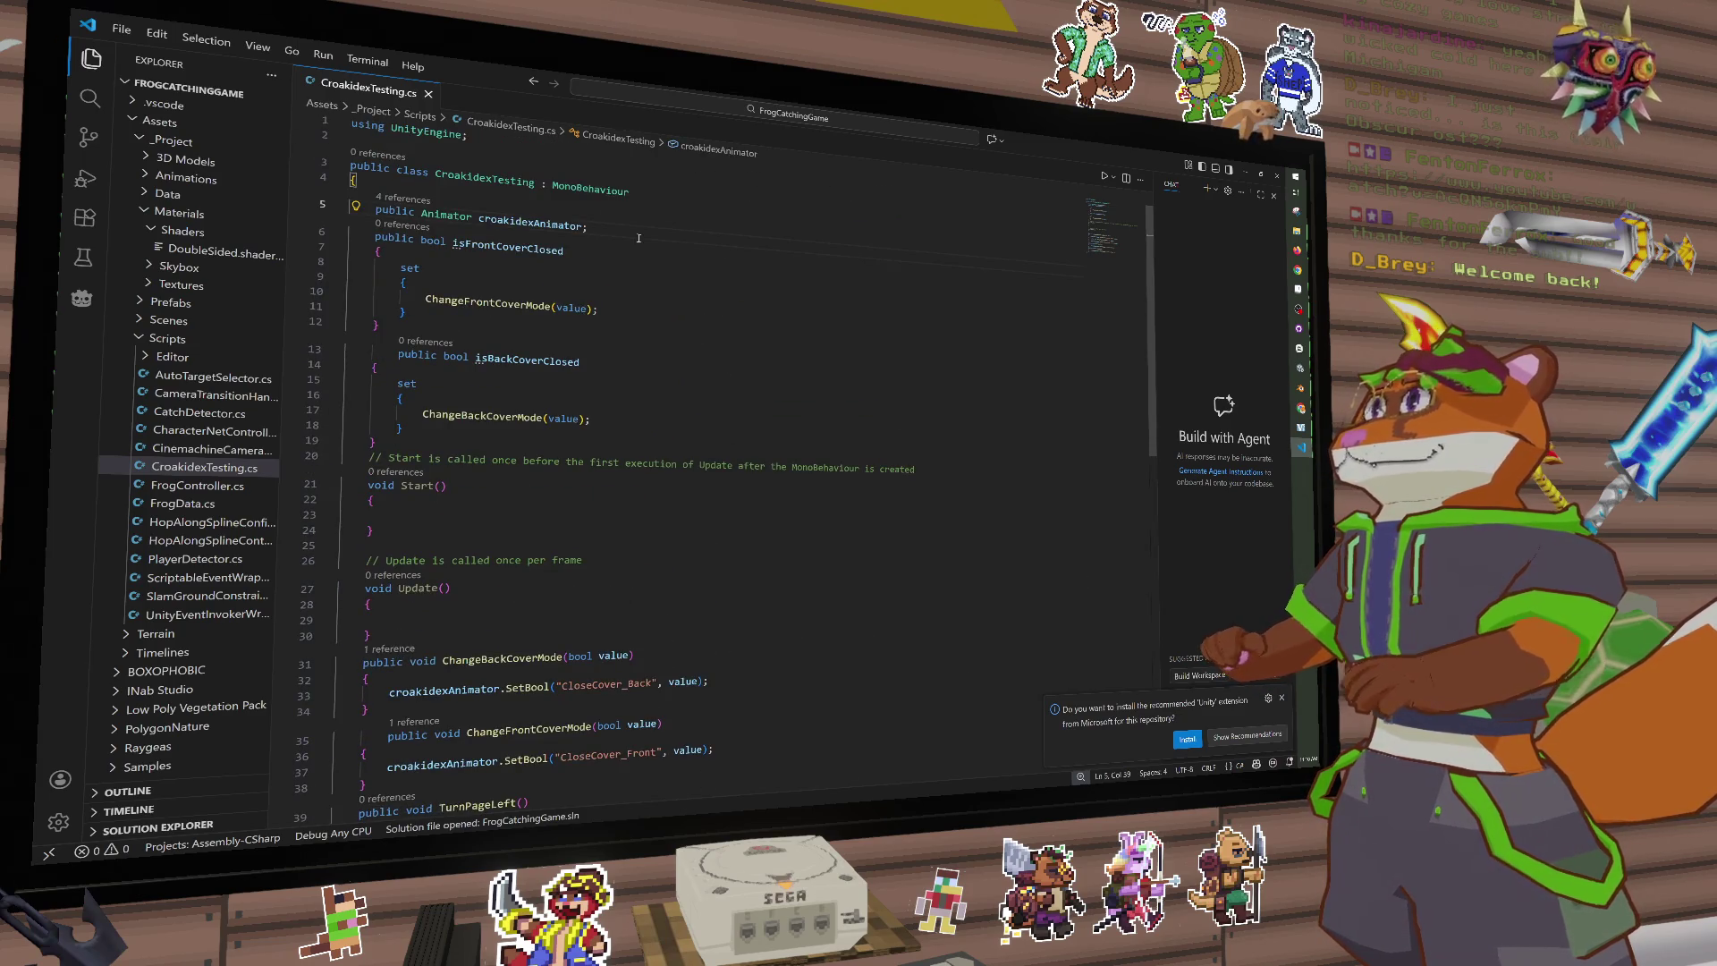
key(Return)
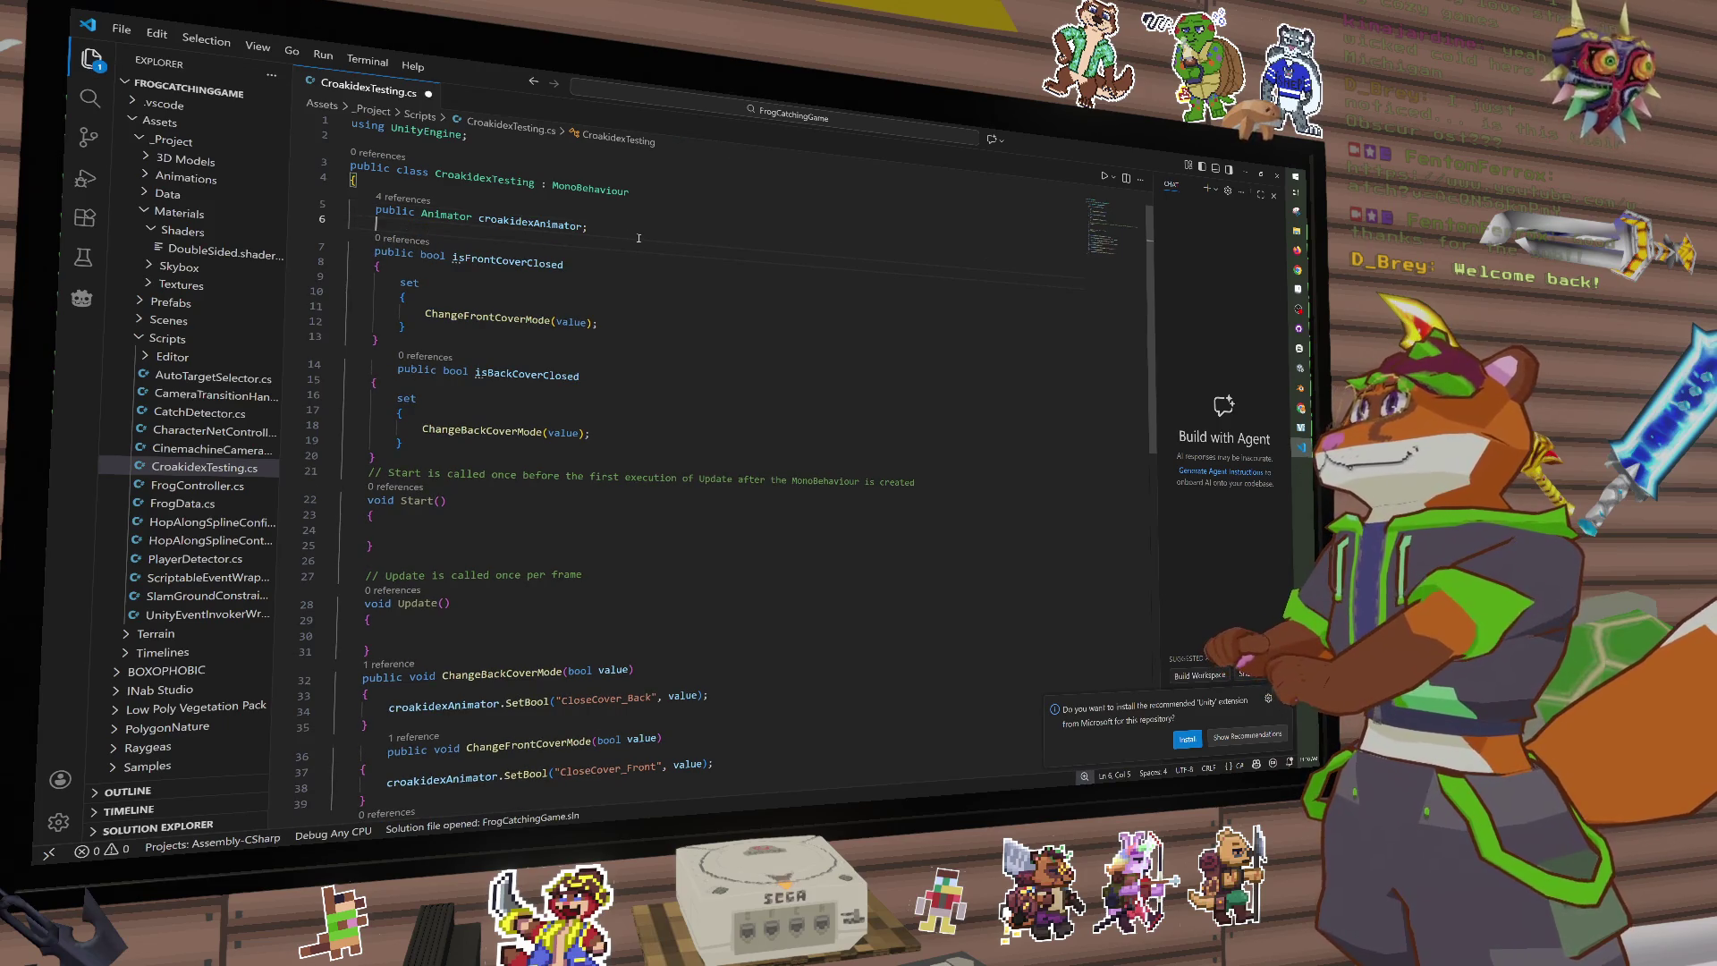
key(BackSpace)
key(BackSpace)
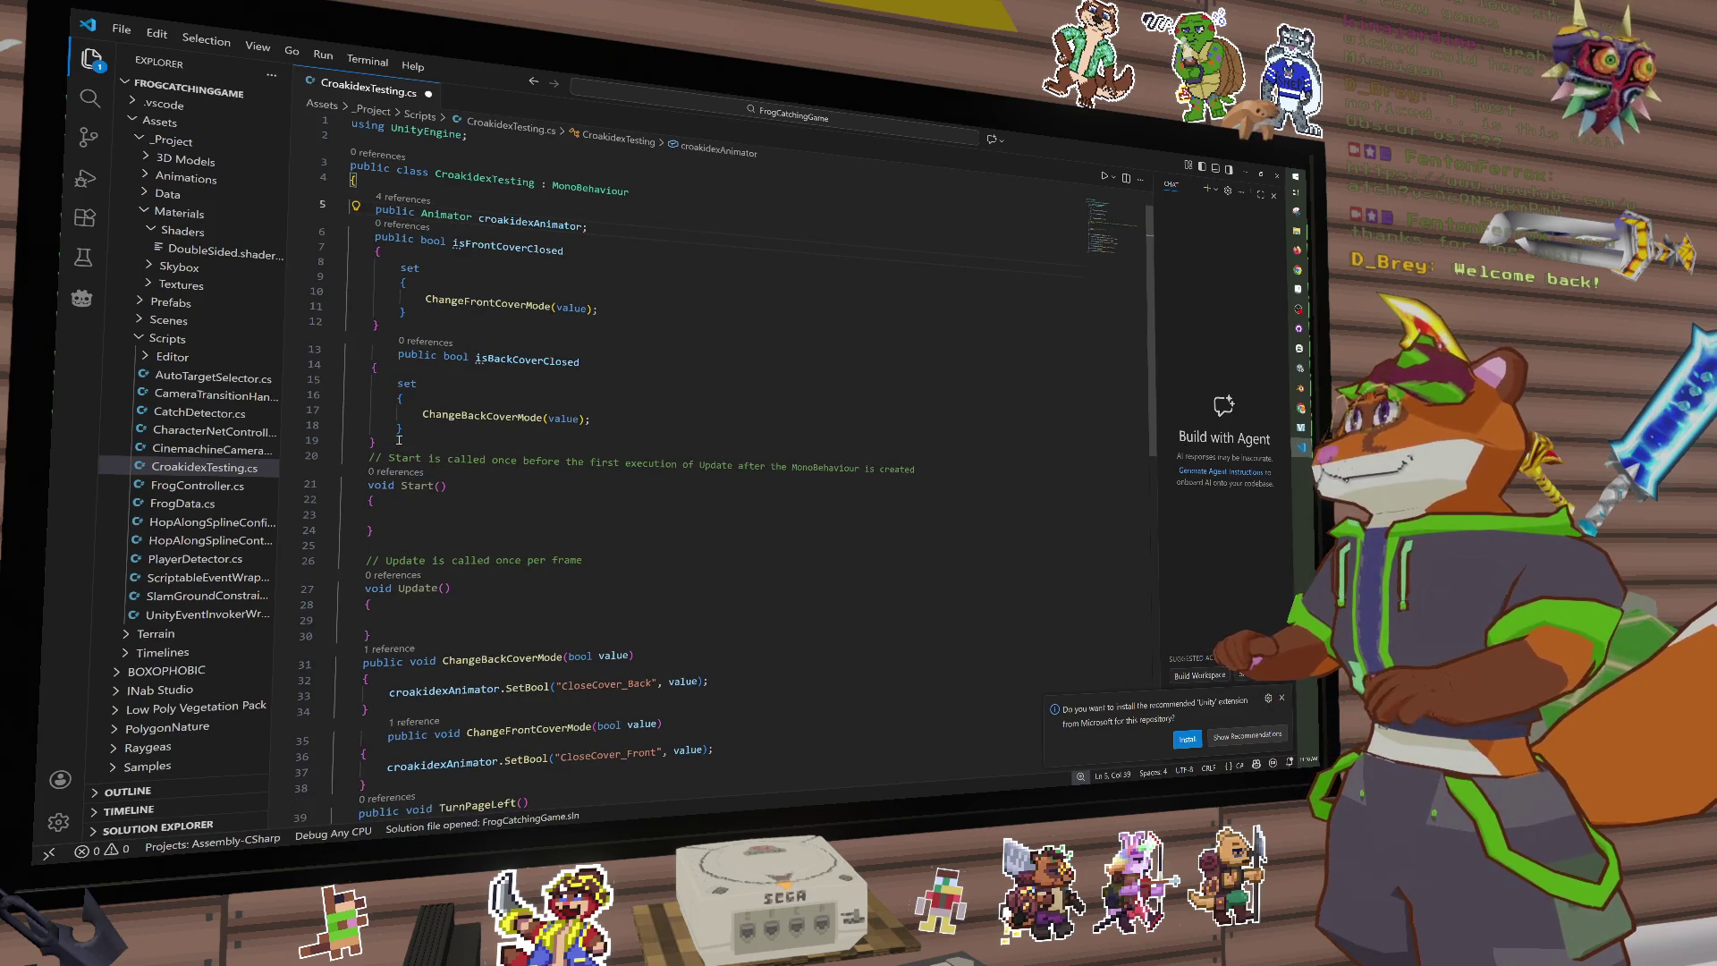
click(399, 439)
key(Return)
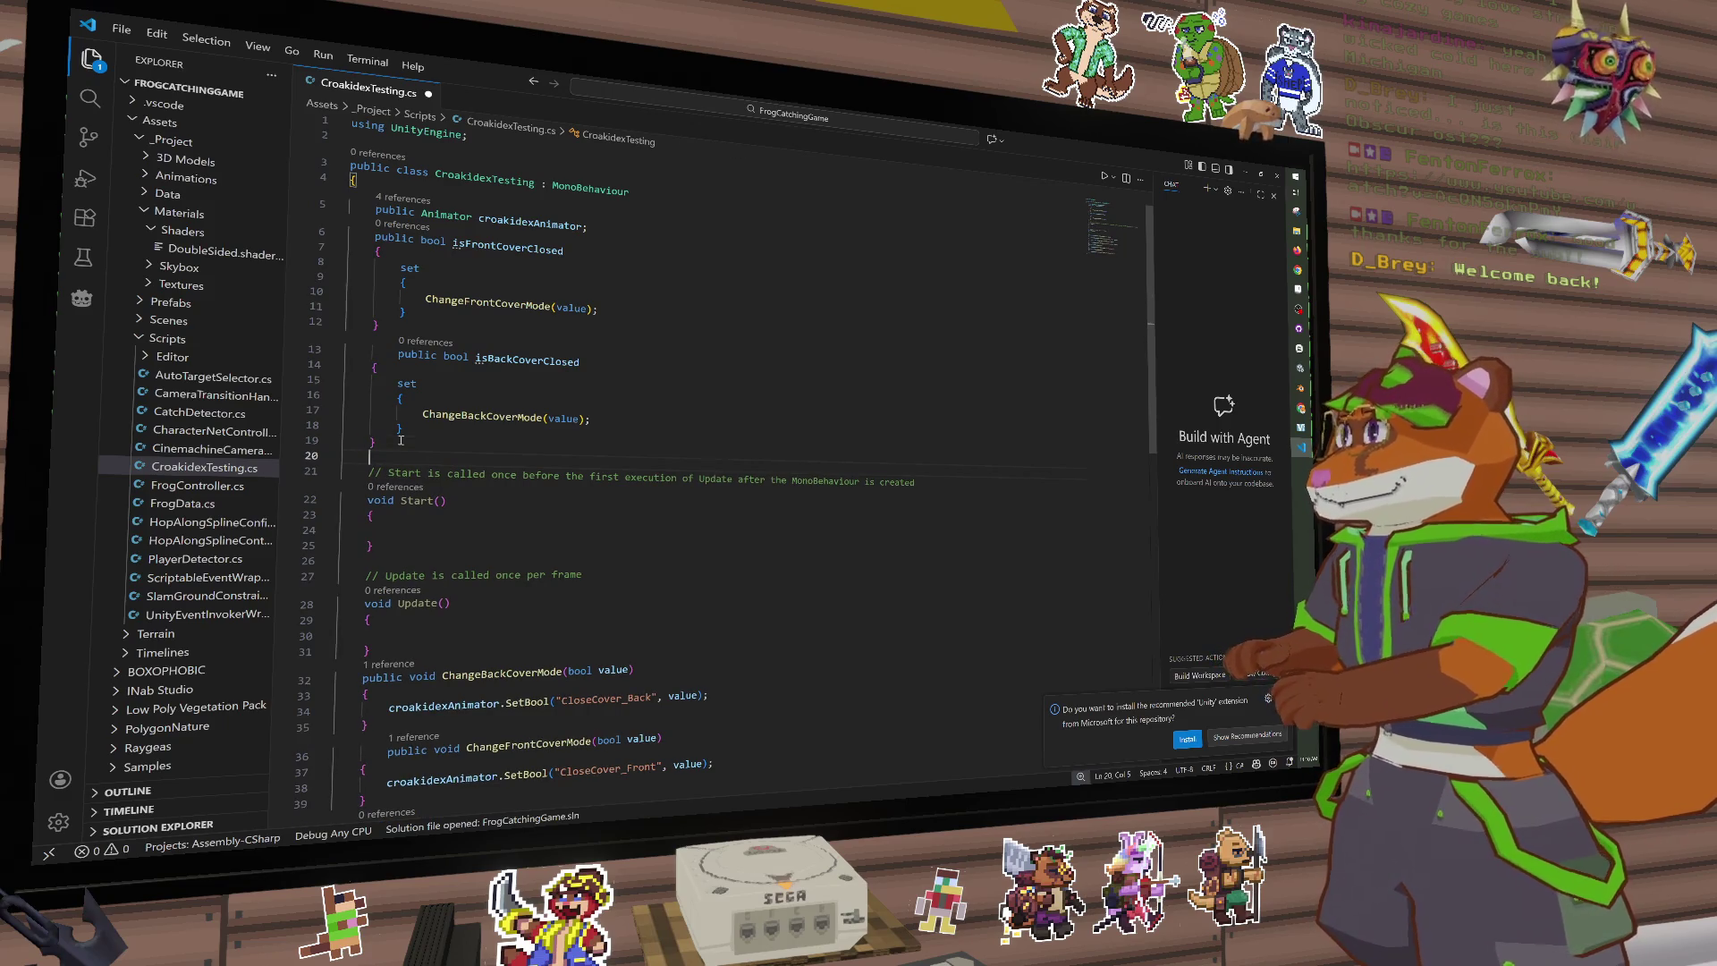
click(388, 356)
key(BackSpace)
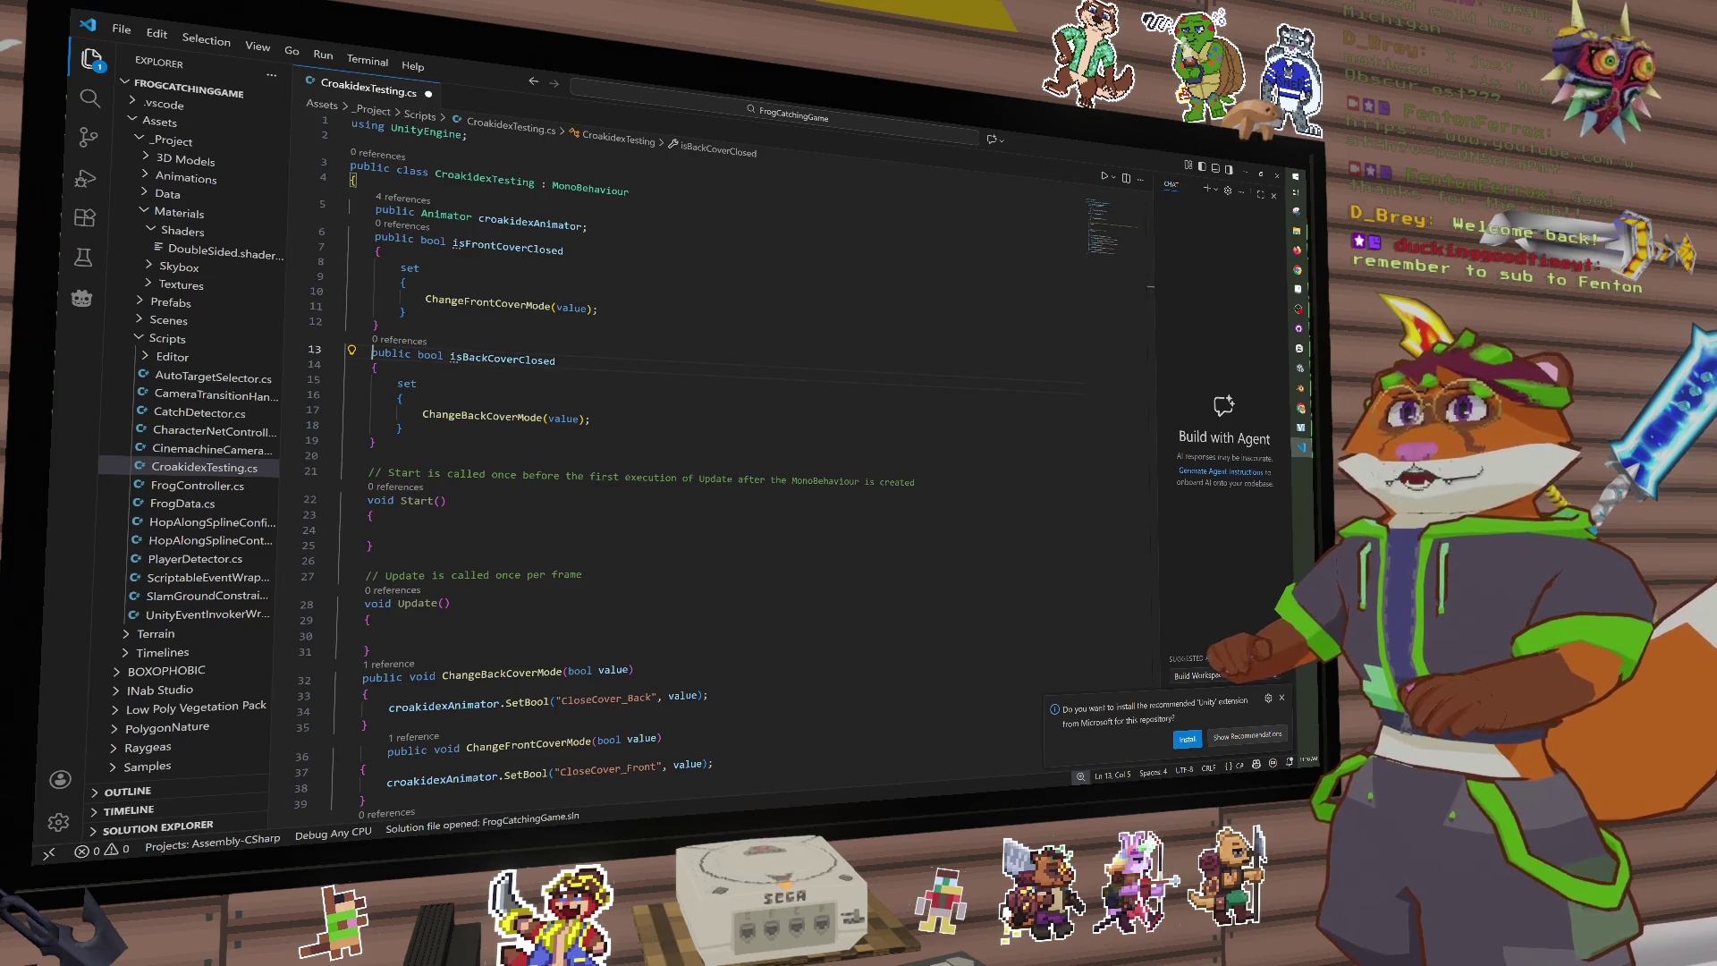
Step: Begin a public declaration on empty line 20, then bring up the Croakidex art in Aseprite
click(386, 455)
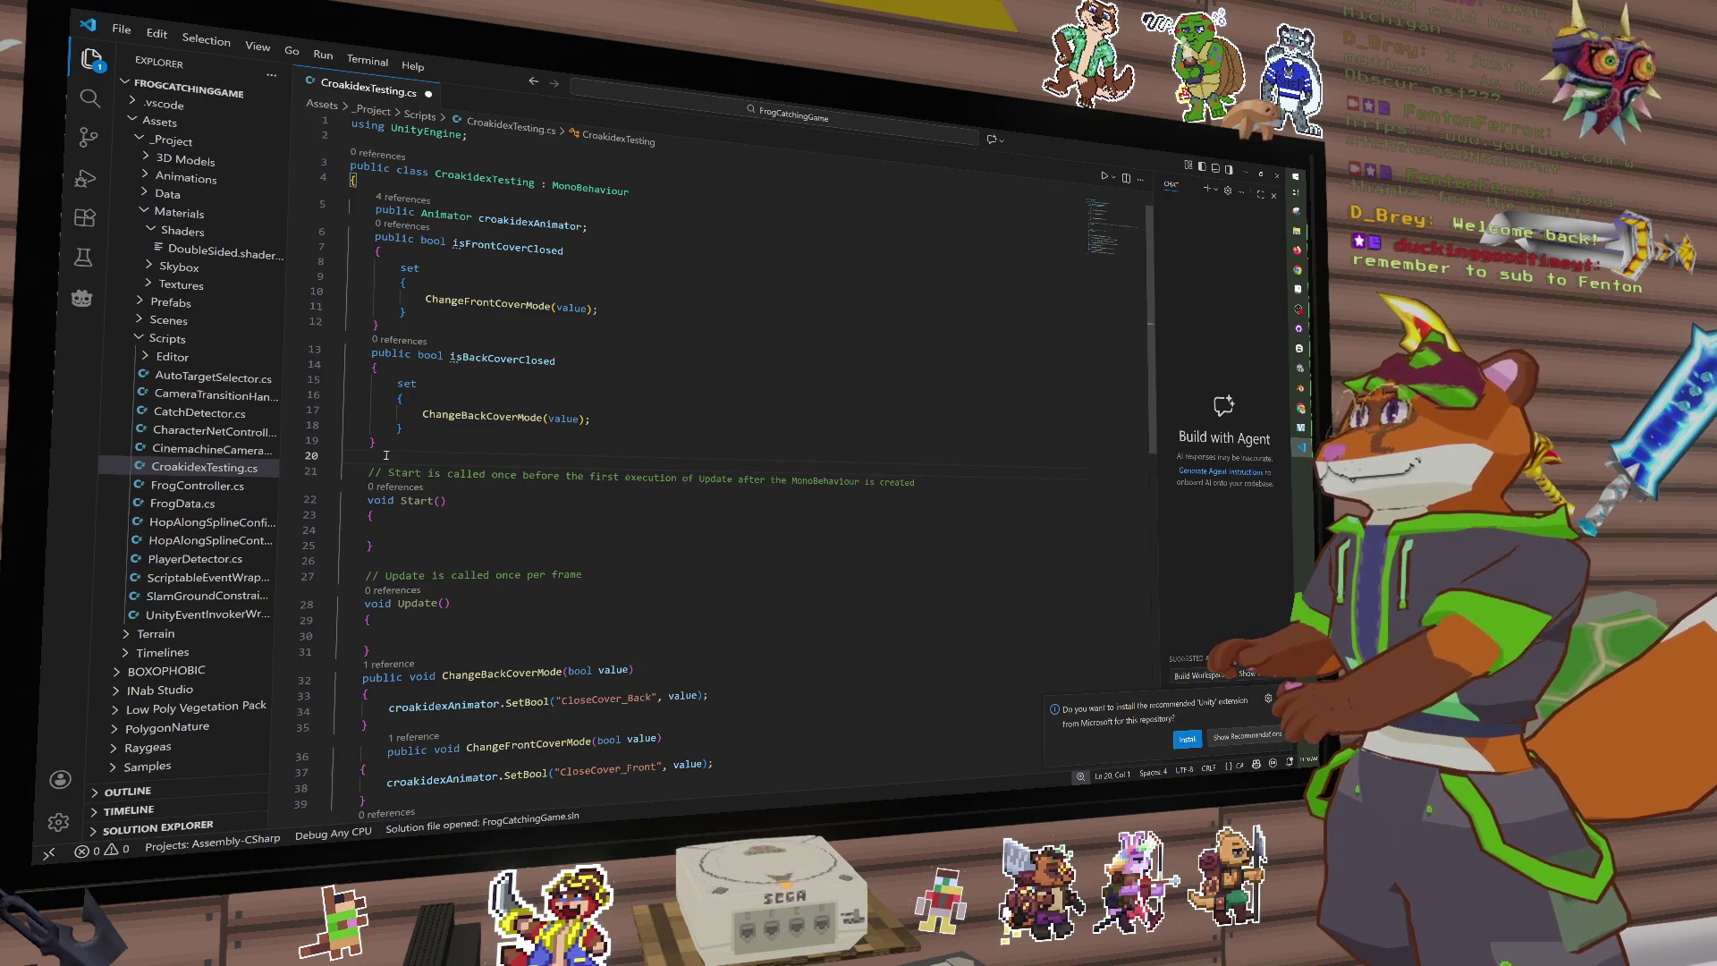
text(public )
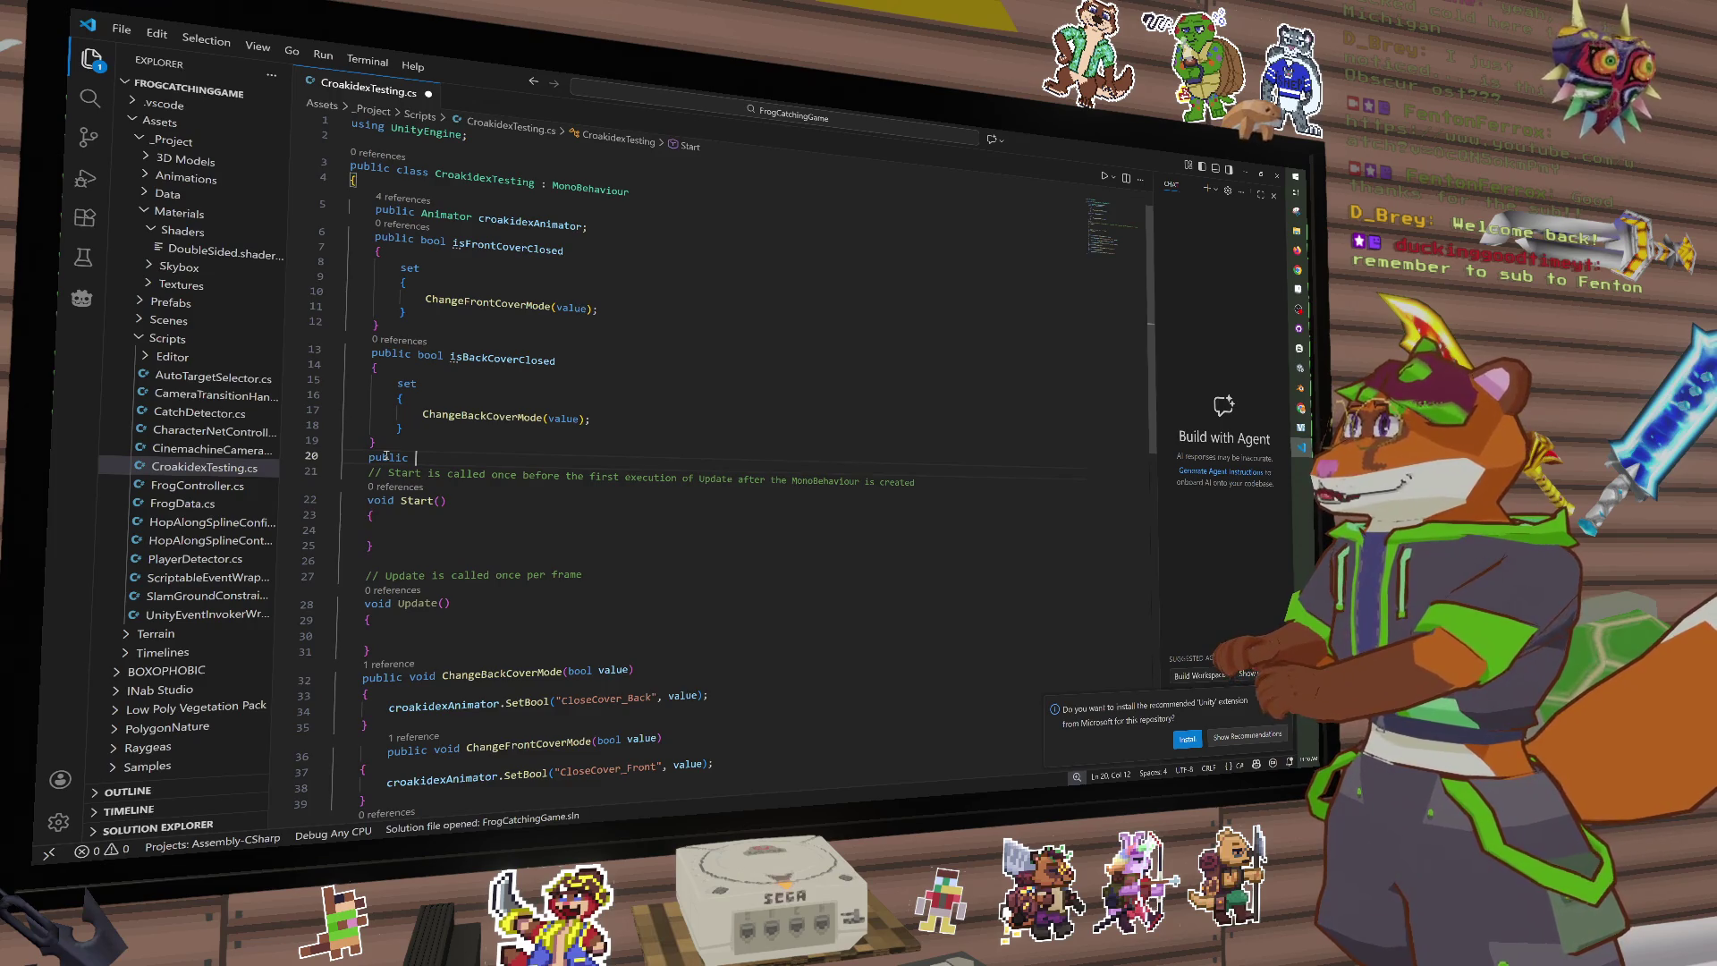
text(tr)
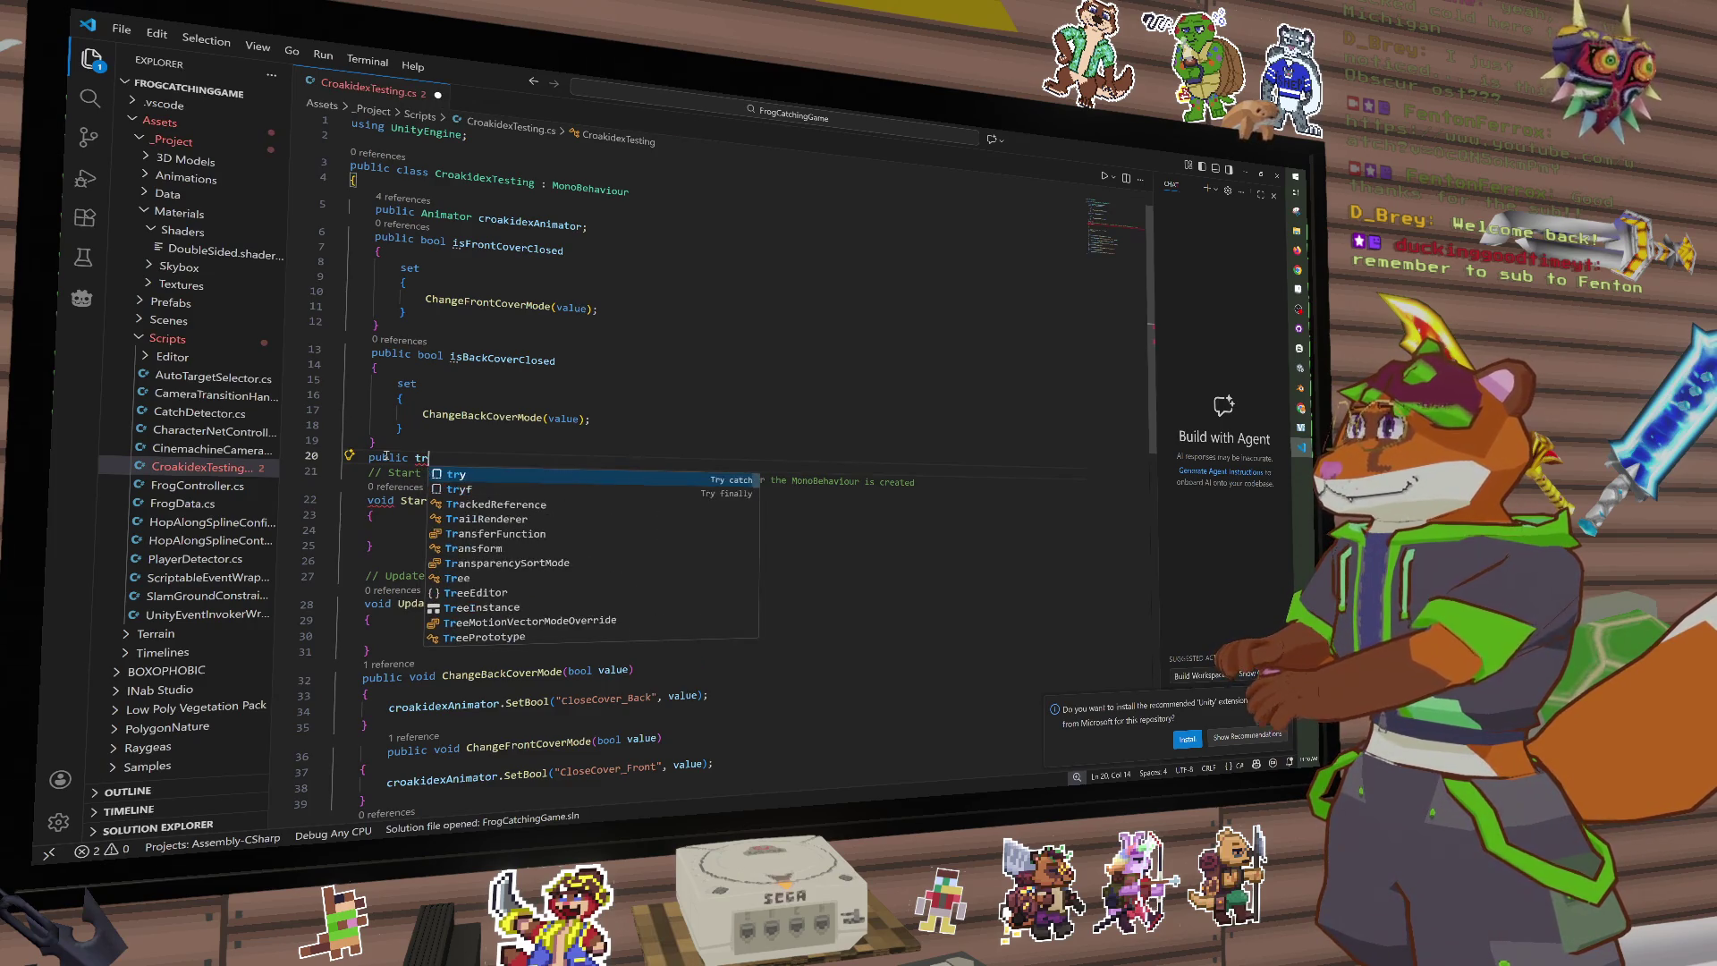
text(igger)
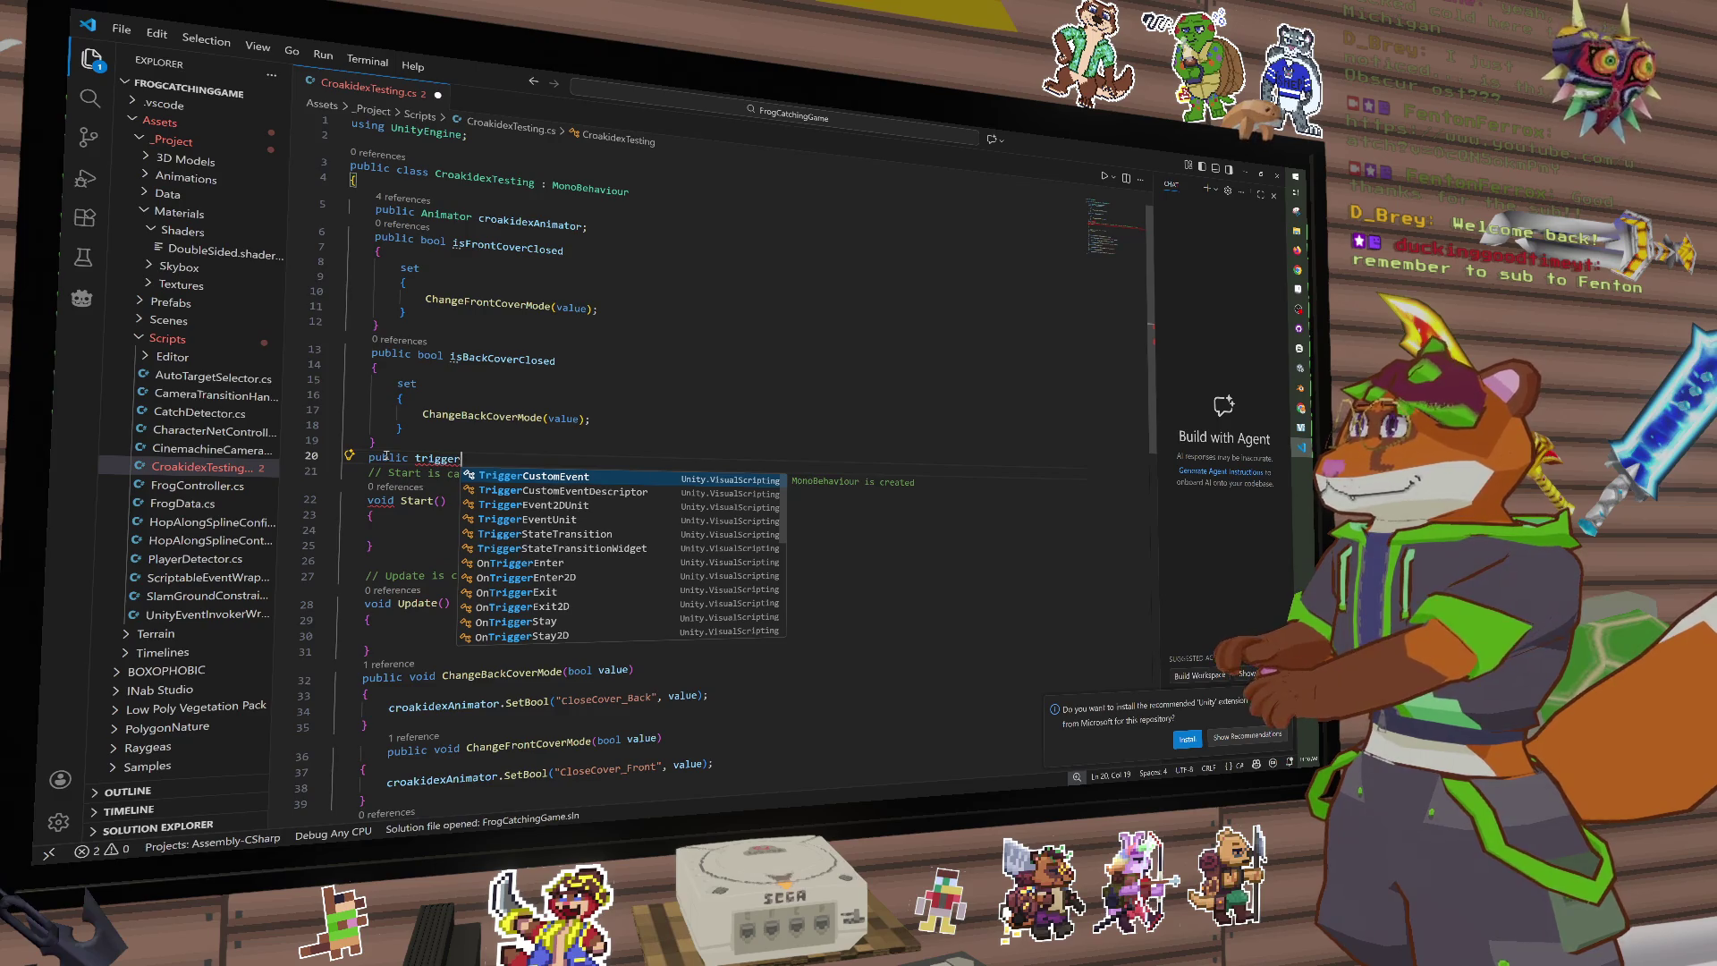
key(BackSpace)
key(BackSpace)
key(BackSpace)
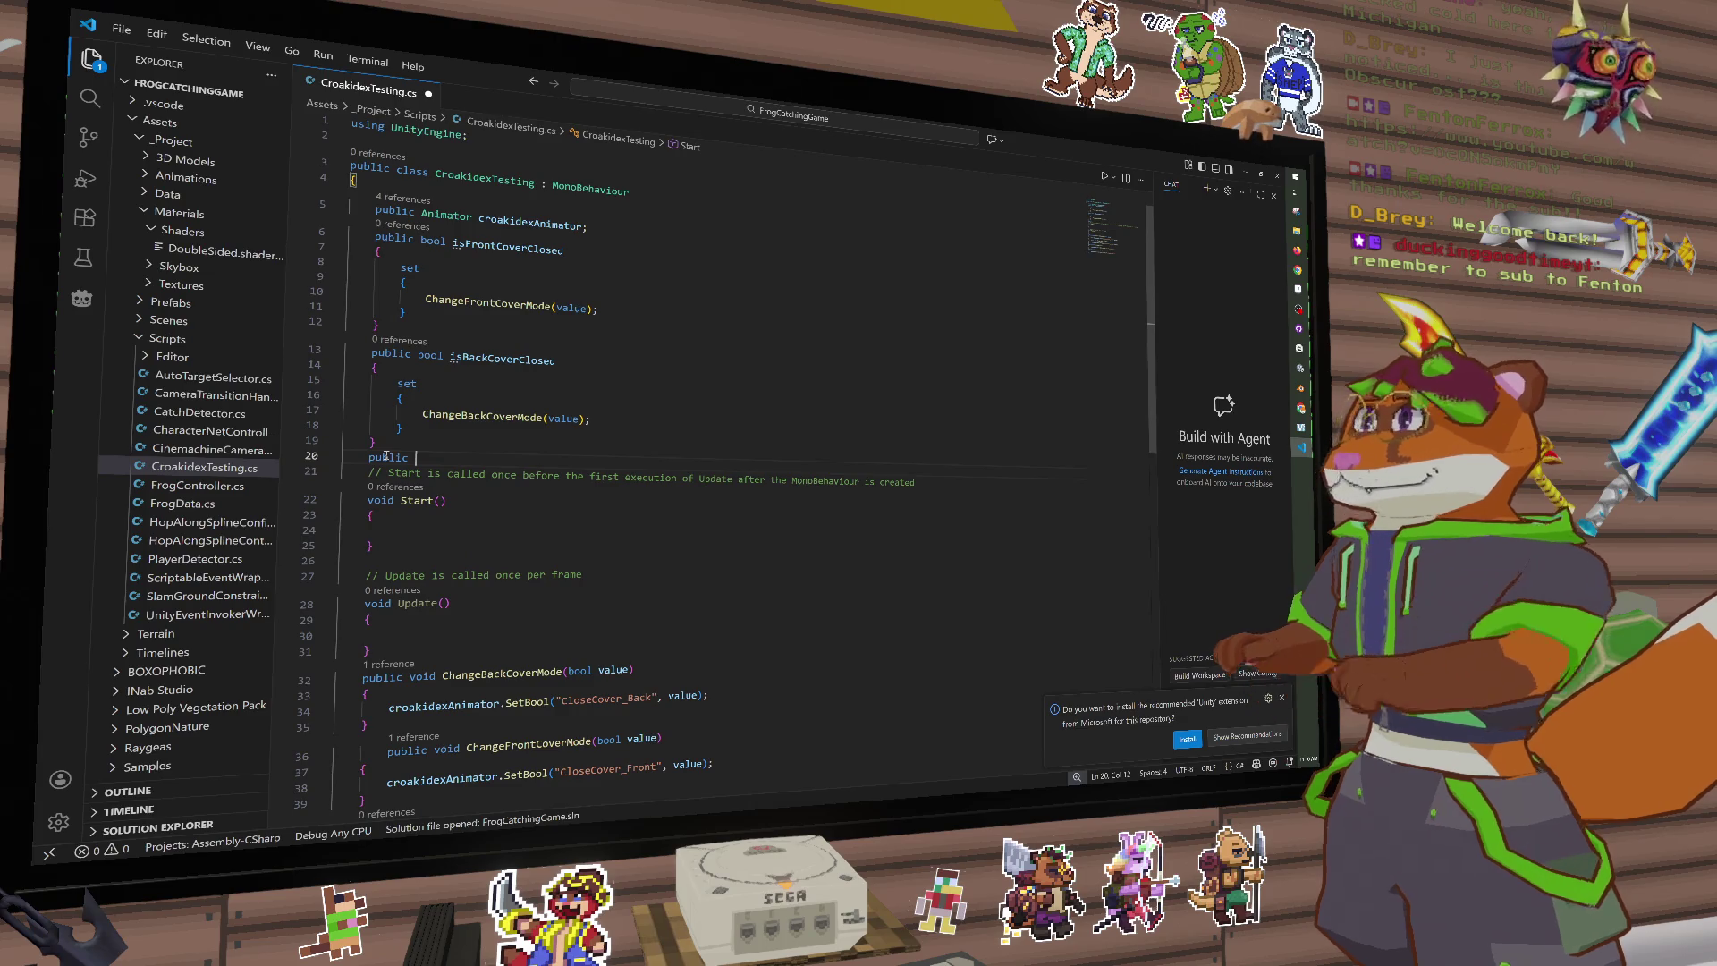
click(1299, 290)
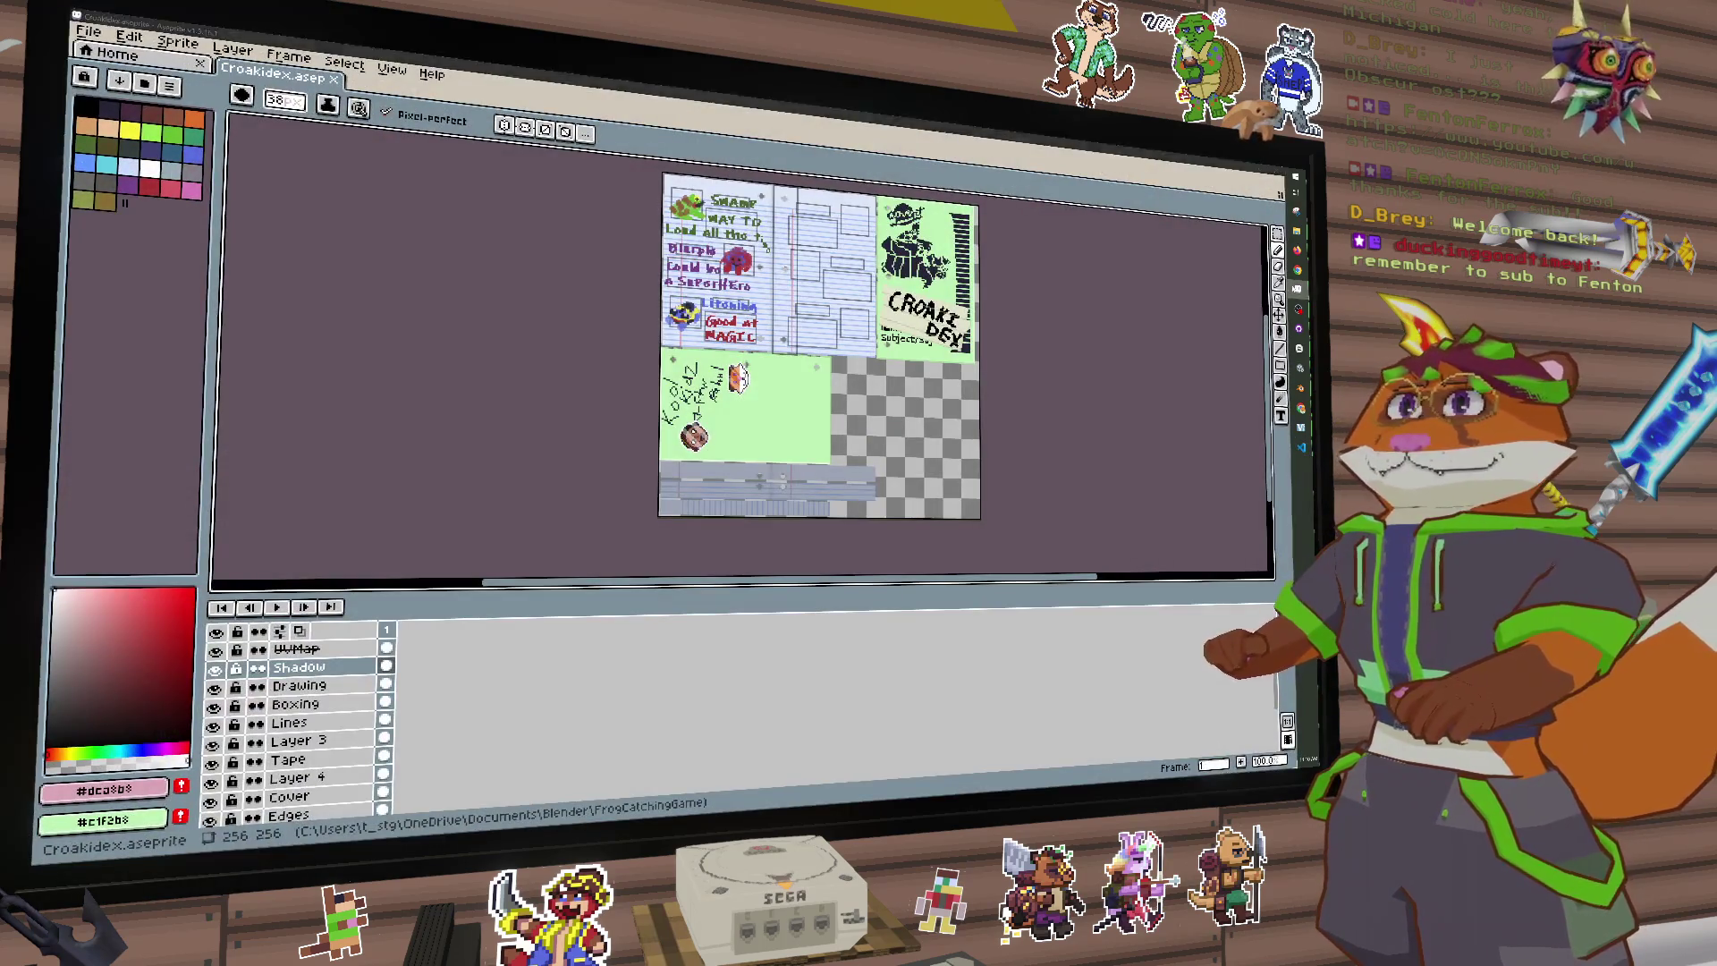
Step: Switch from the Croakidex.aseprite sprite sheet back to CroakidexTesting.cs in Visual Studio Code
click(1298, 290)
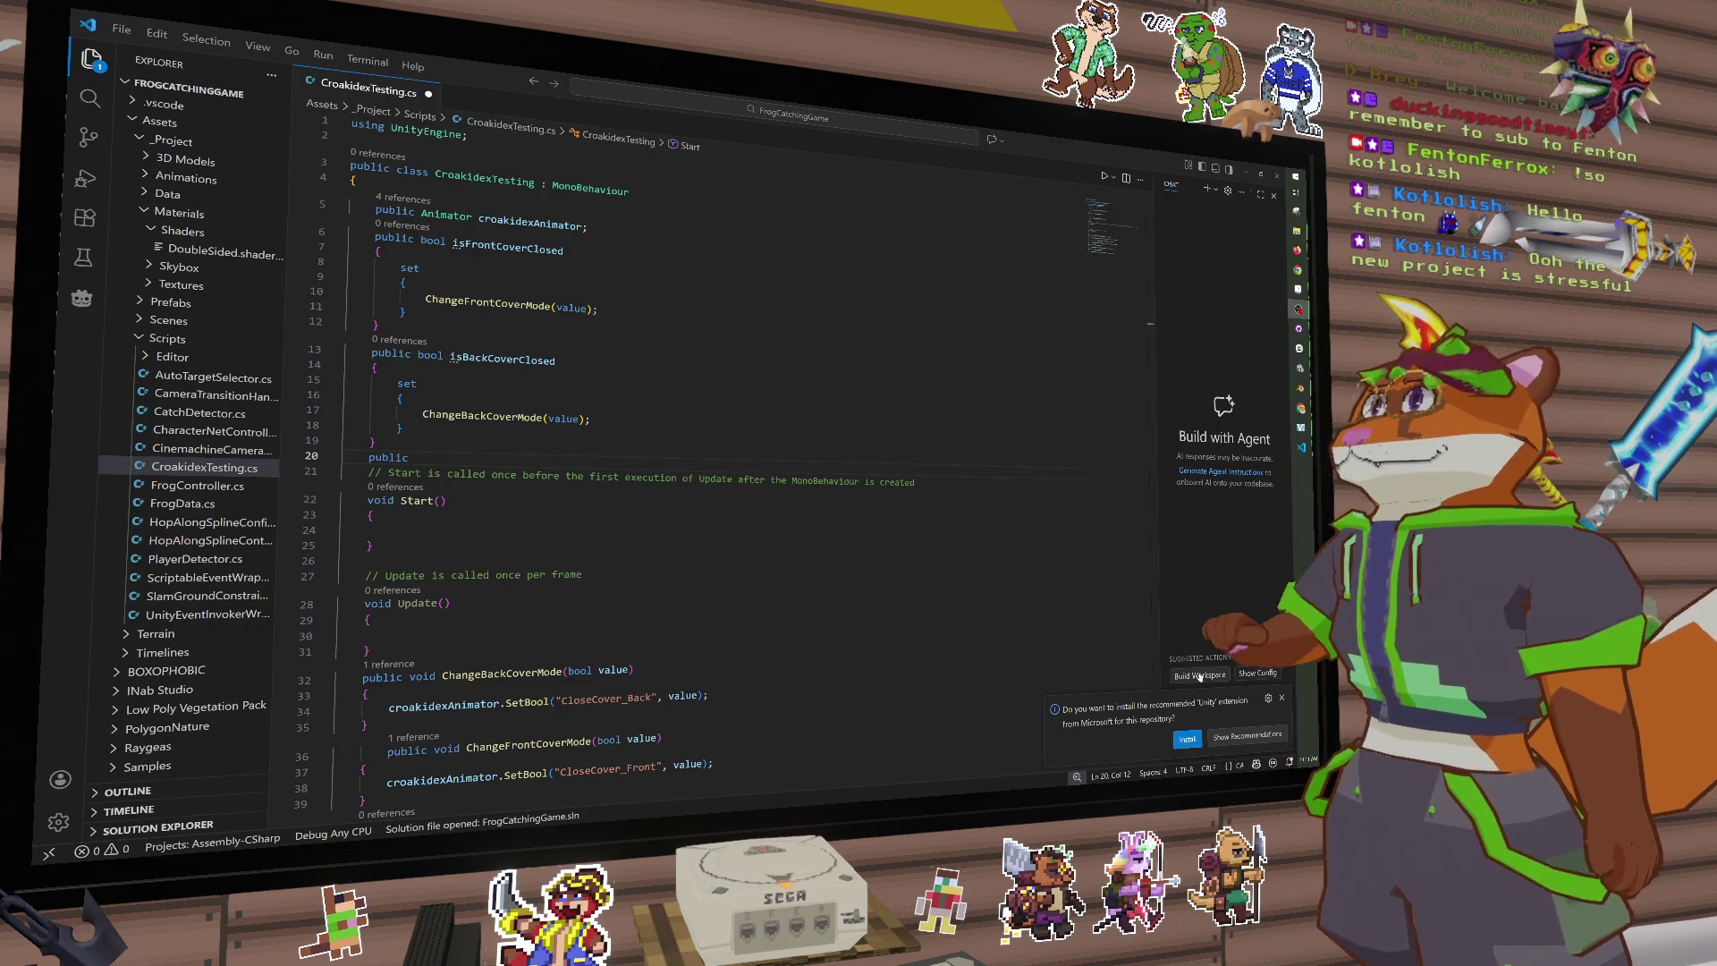
Step: Save CroakidexTesting.cs with line 20 still left as a bare public
click(486, 444)
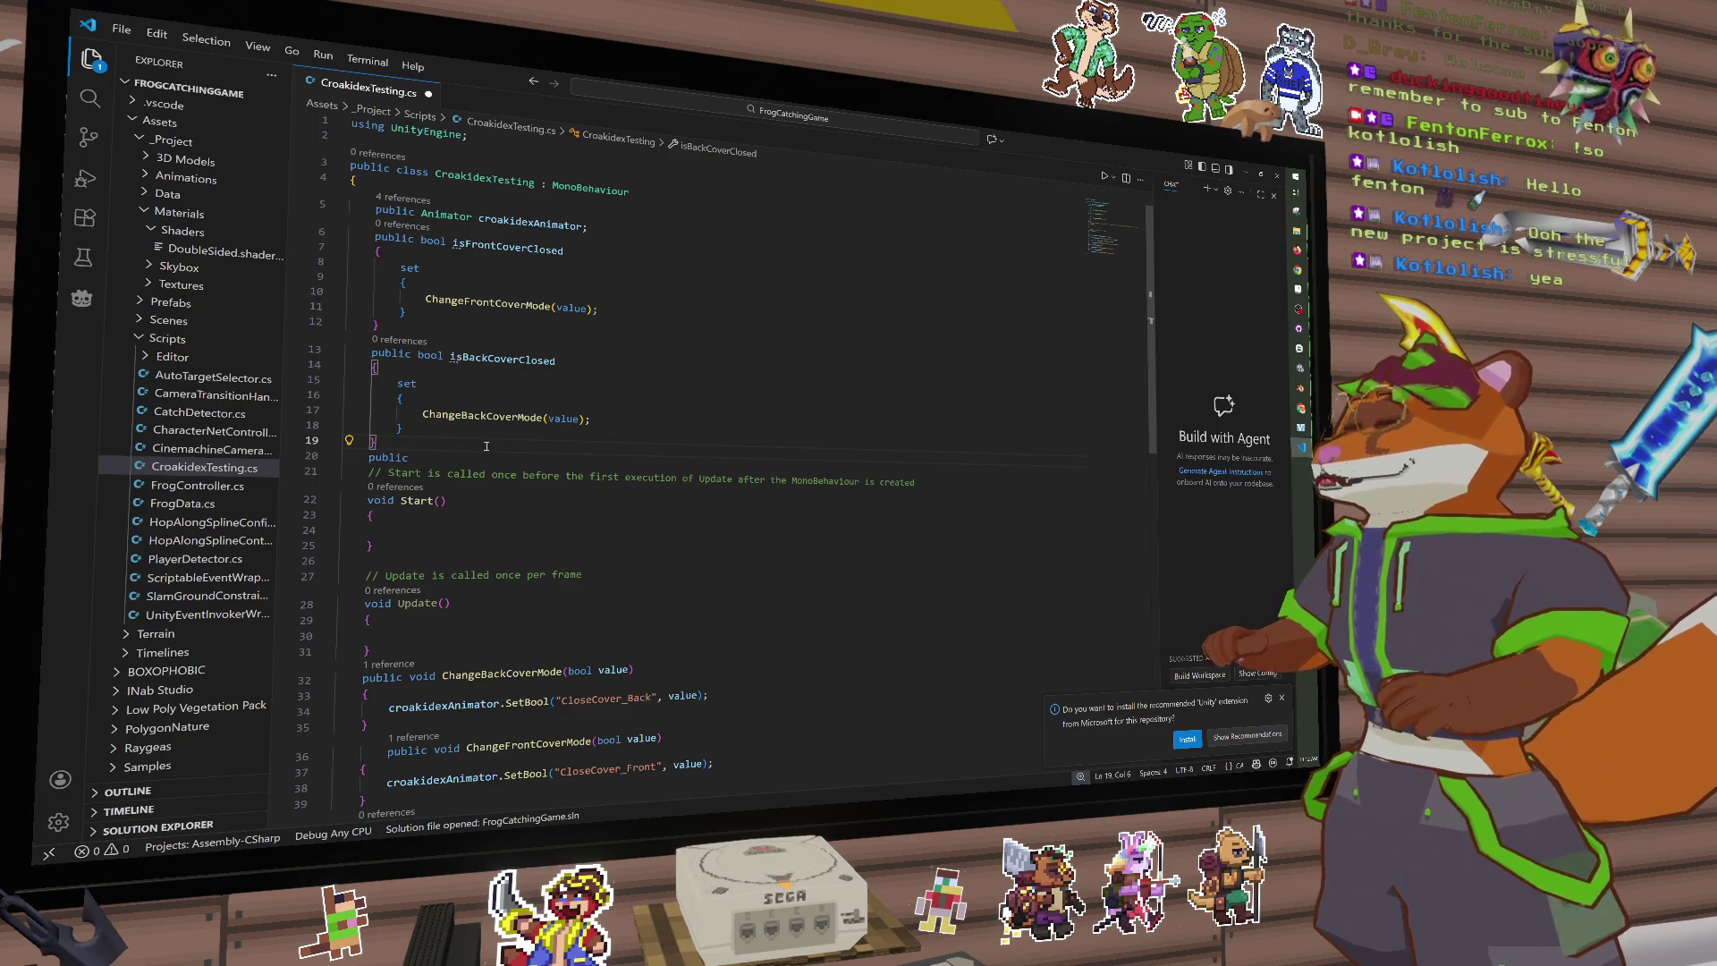
click(471, 461)
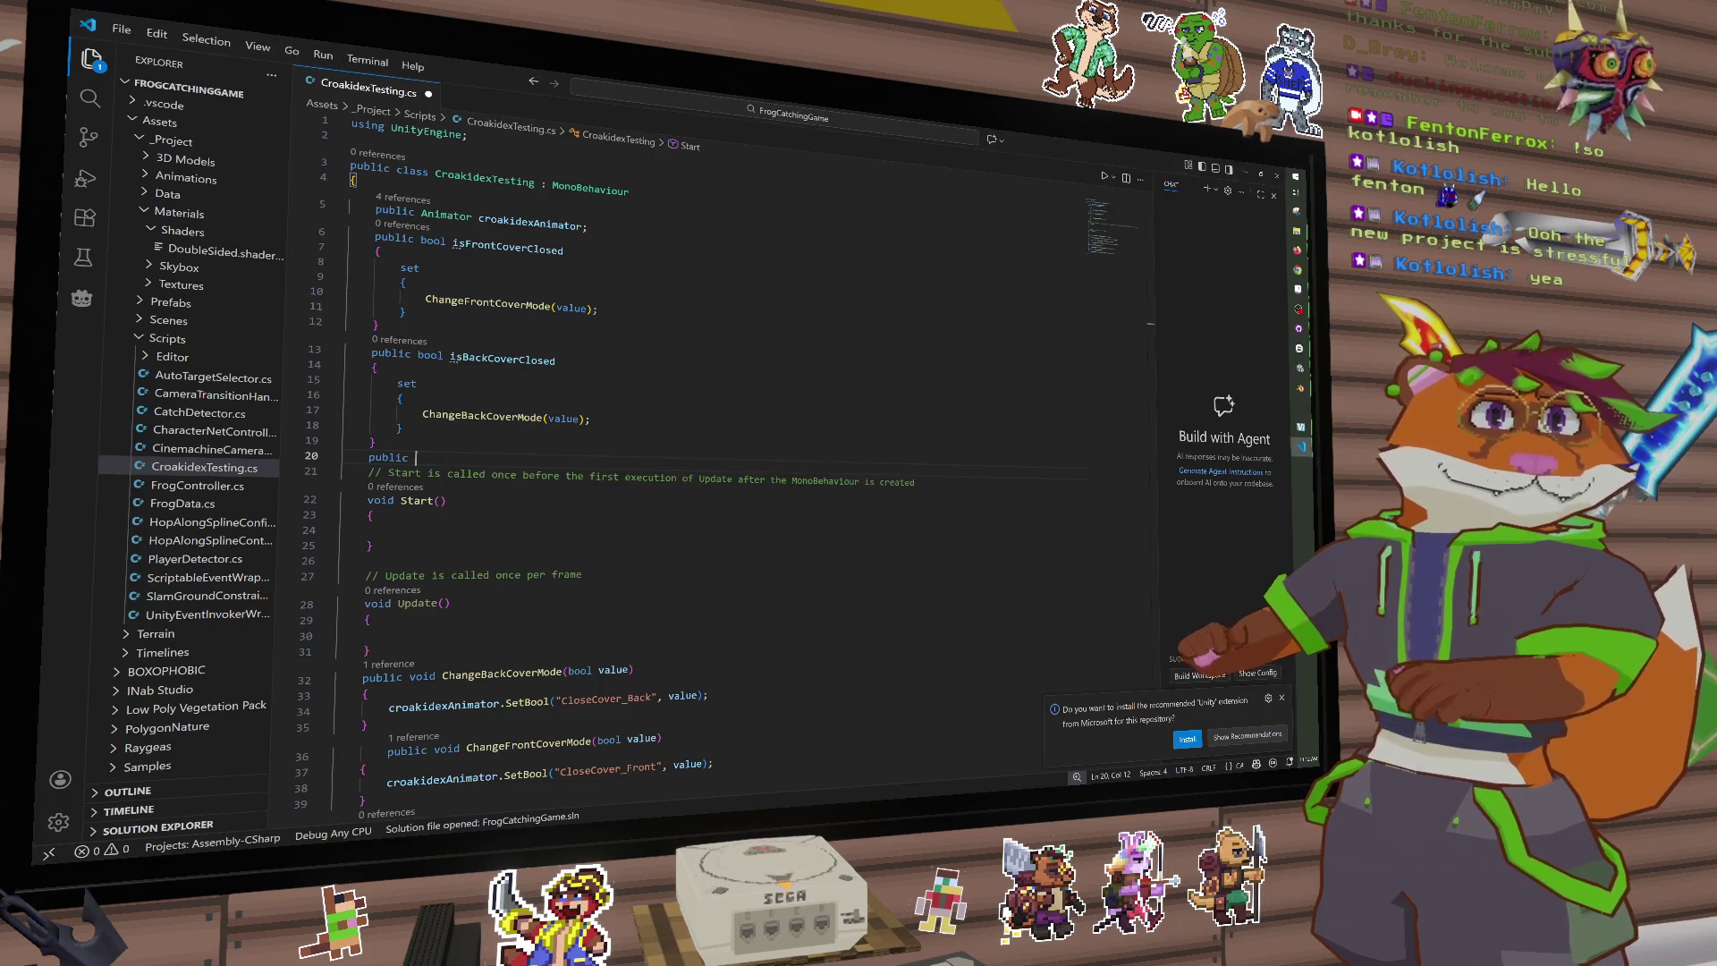
click(616, 455)
key(ctrl+s)
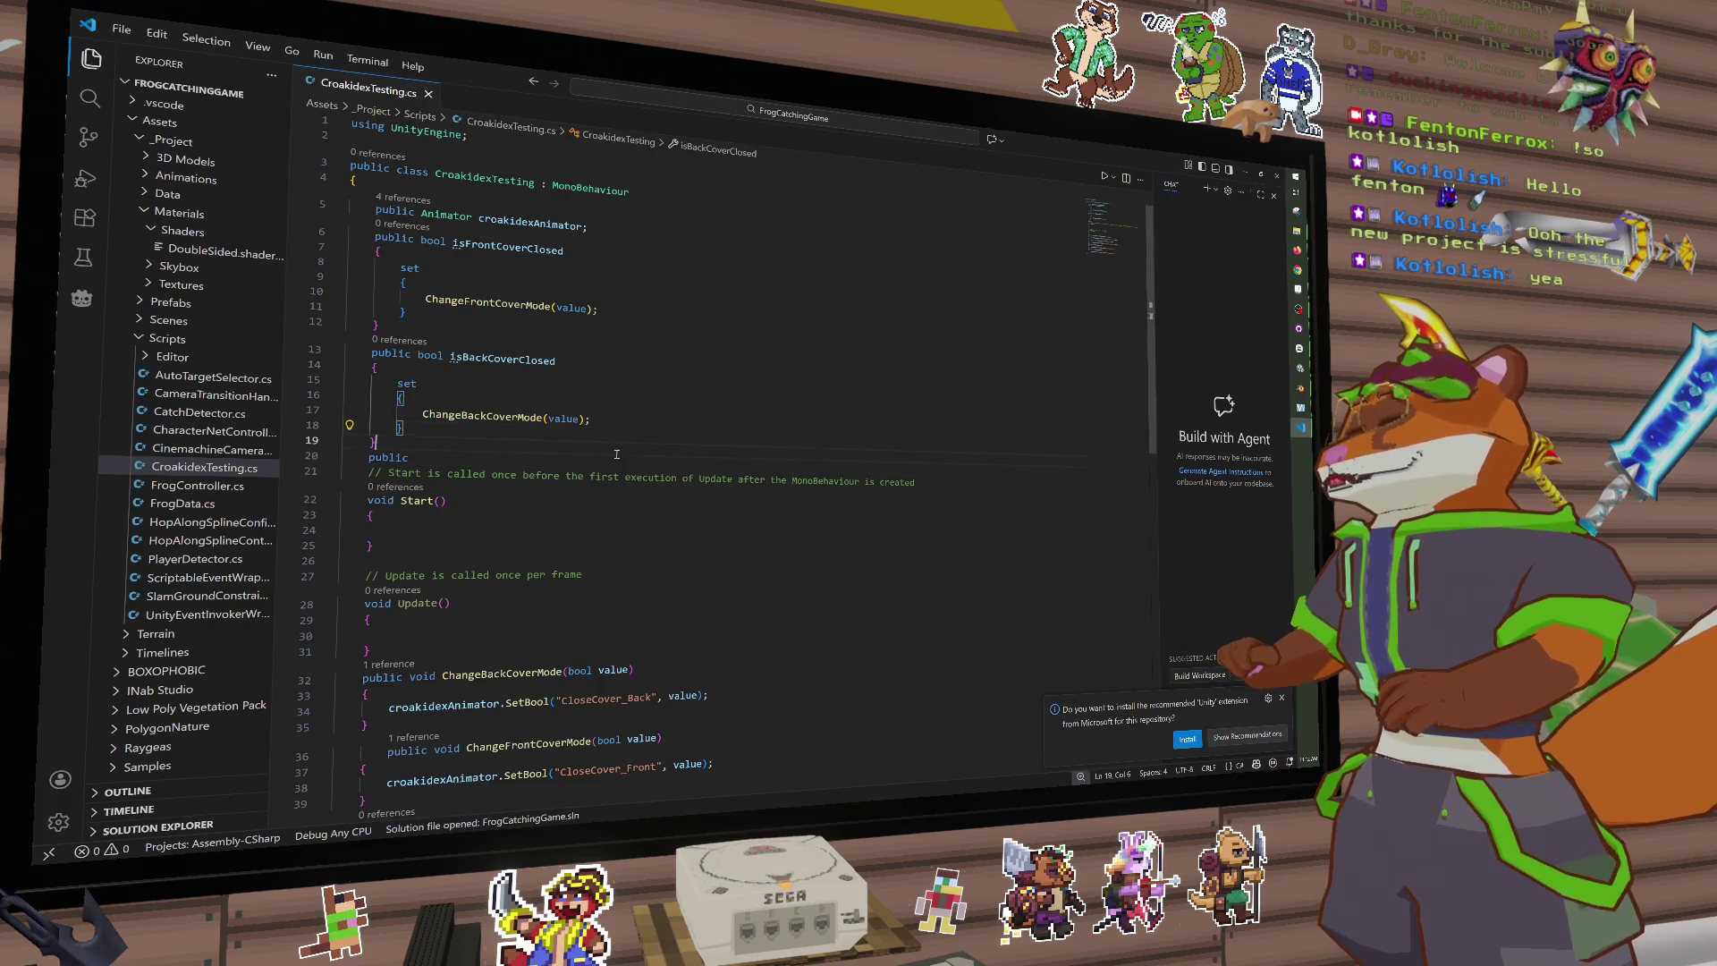
click(617, 402)
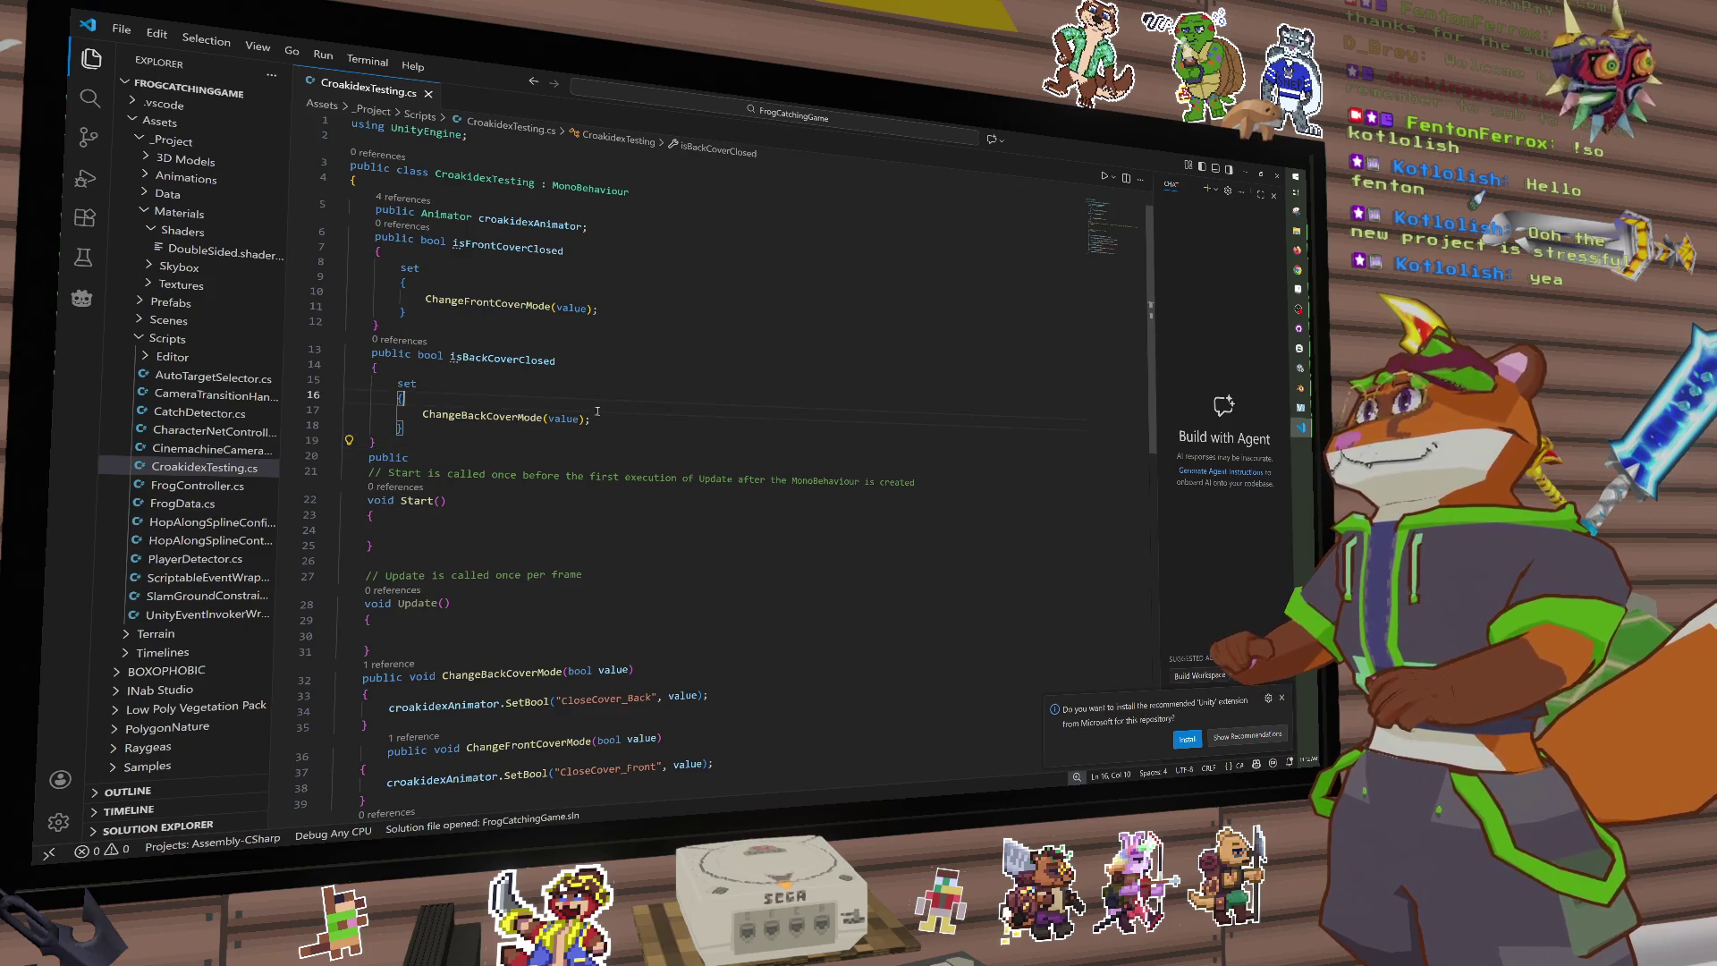
Step: Glance at the Croakidex book model in Blender, then return to Unity's Animator graph
click(1248, 173)
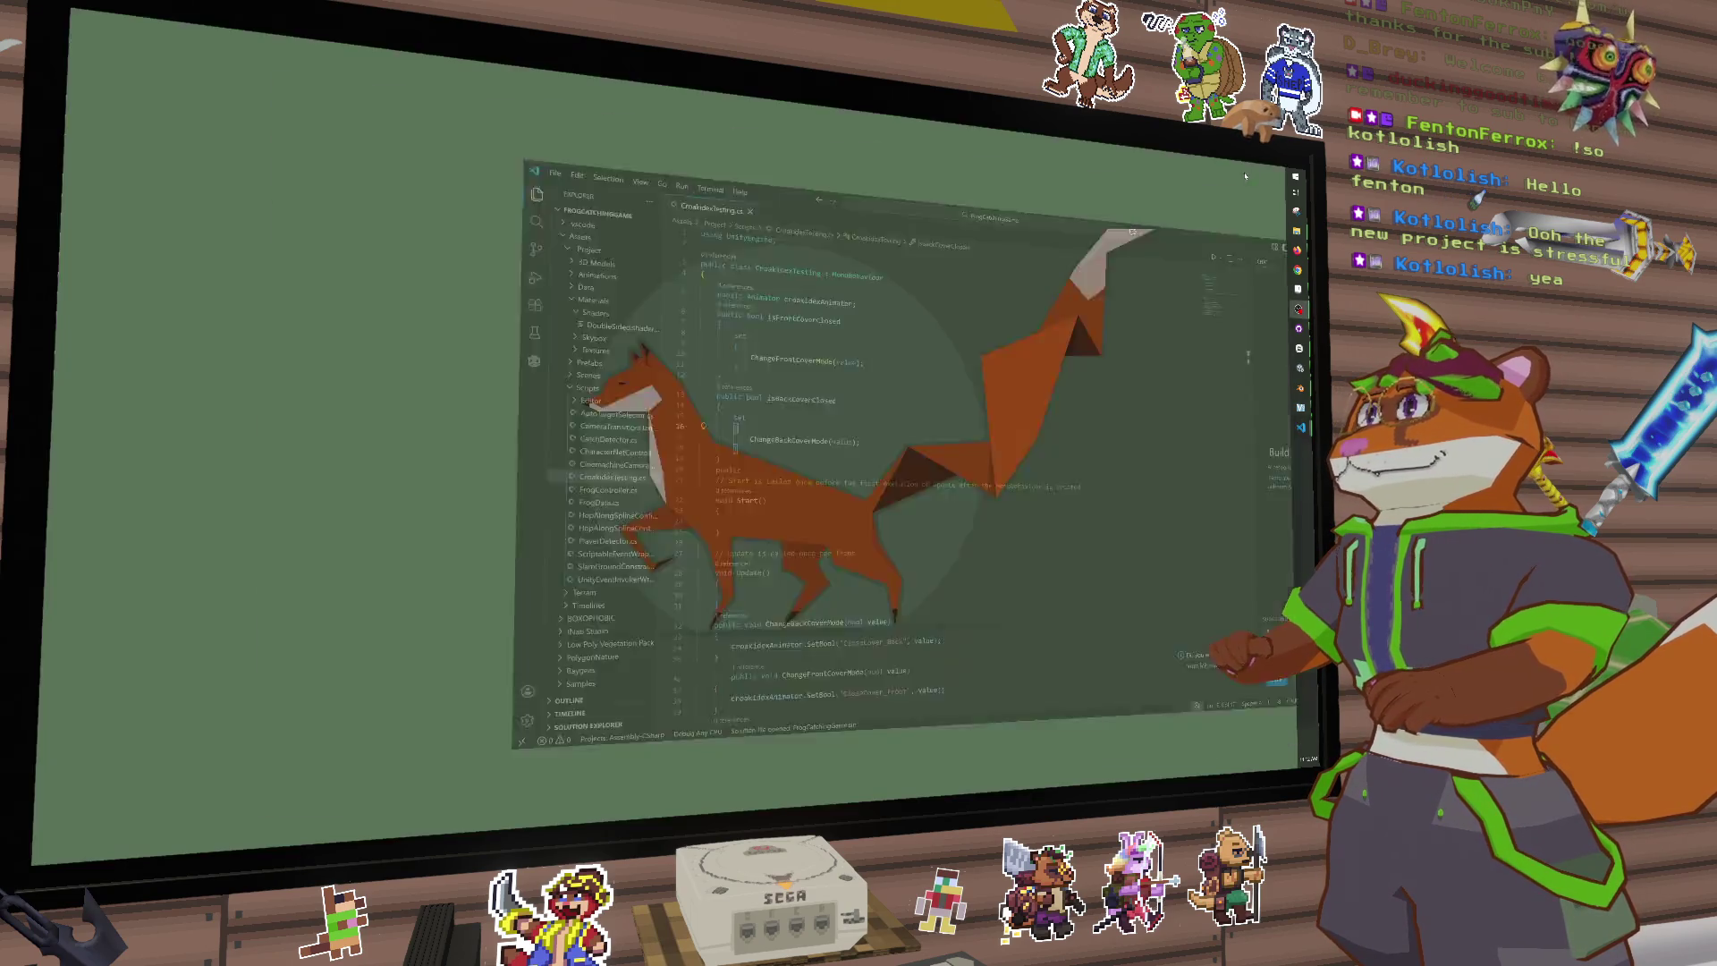
click(1302, 426)
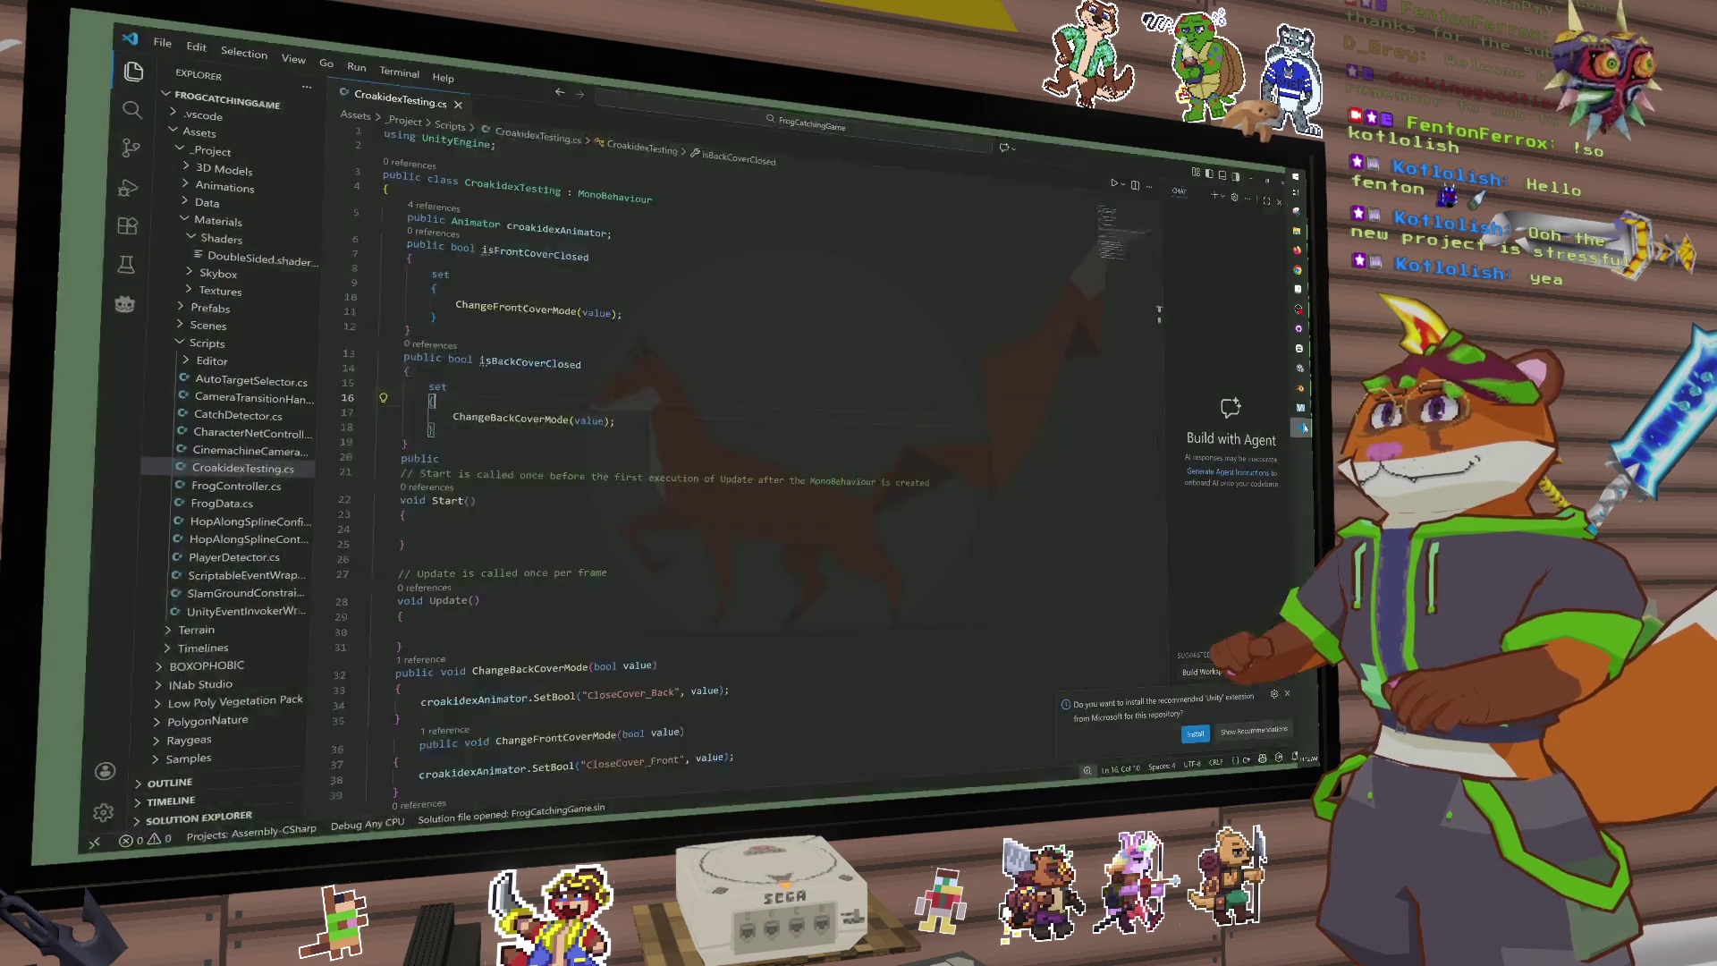
click(1300, 389)
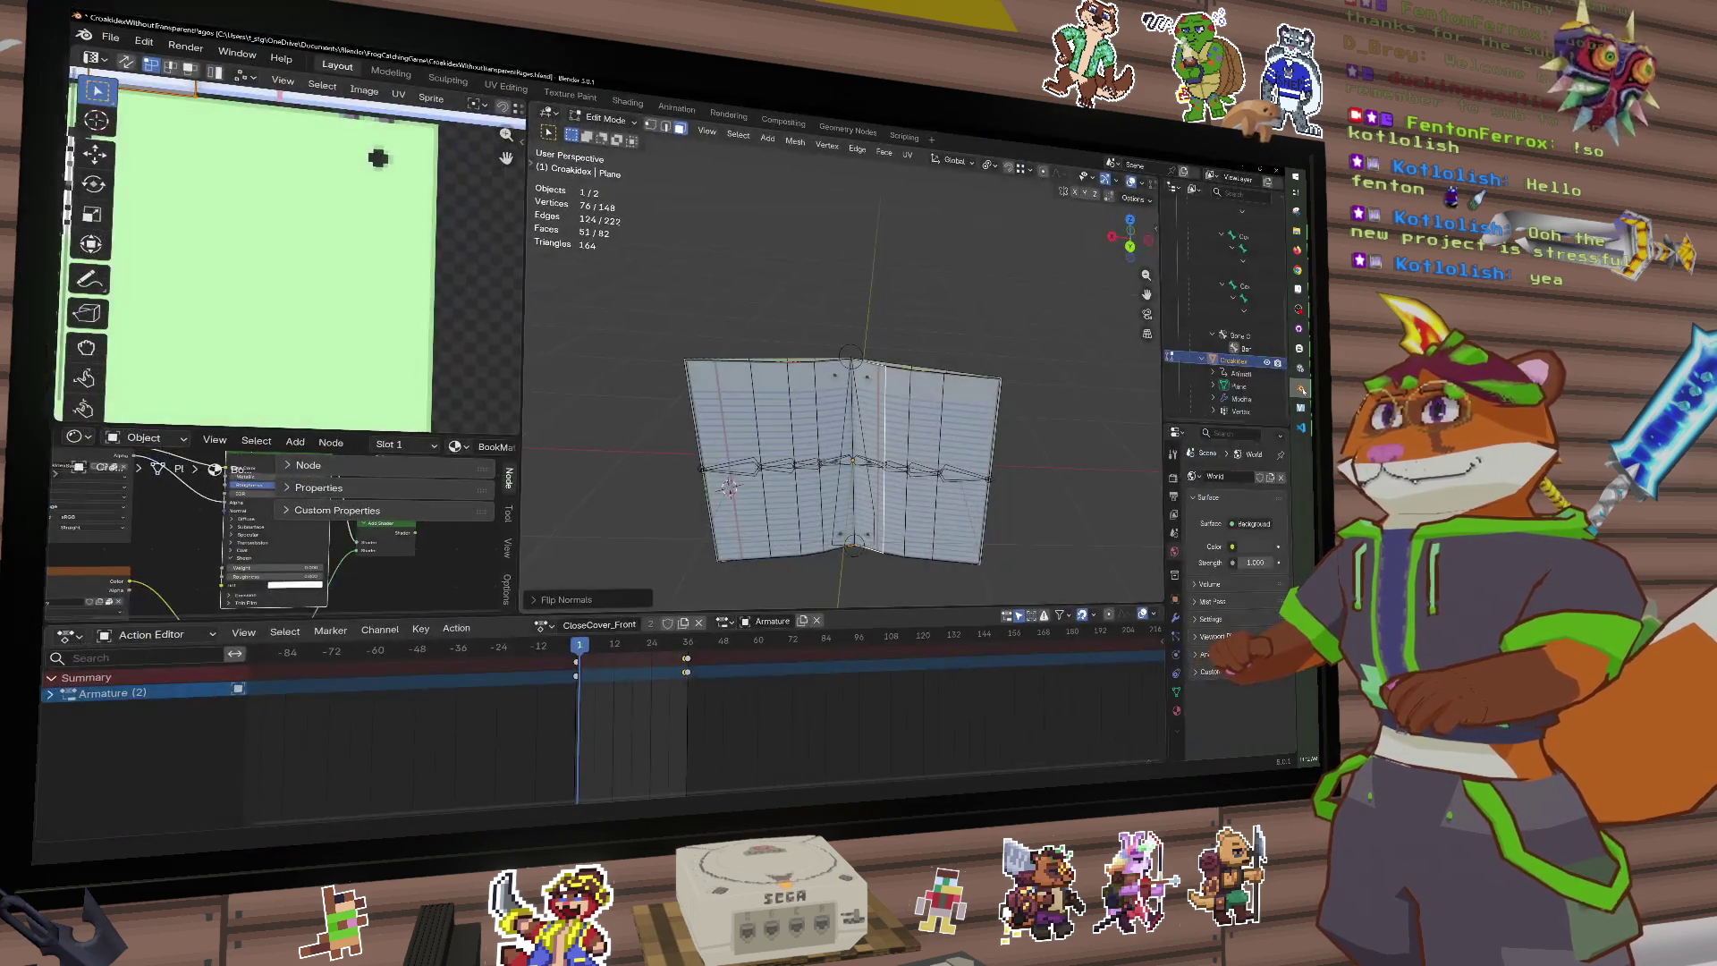
click(1260, 170)
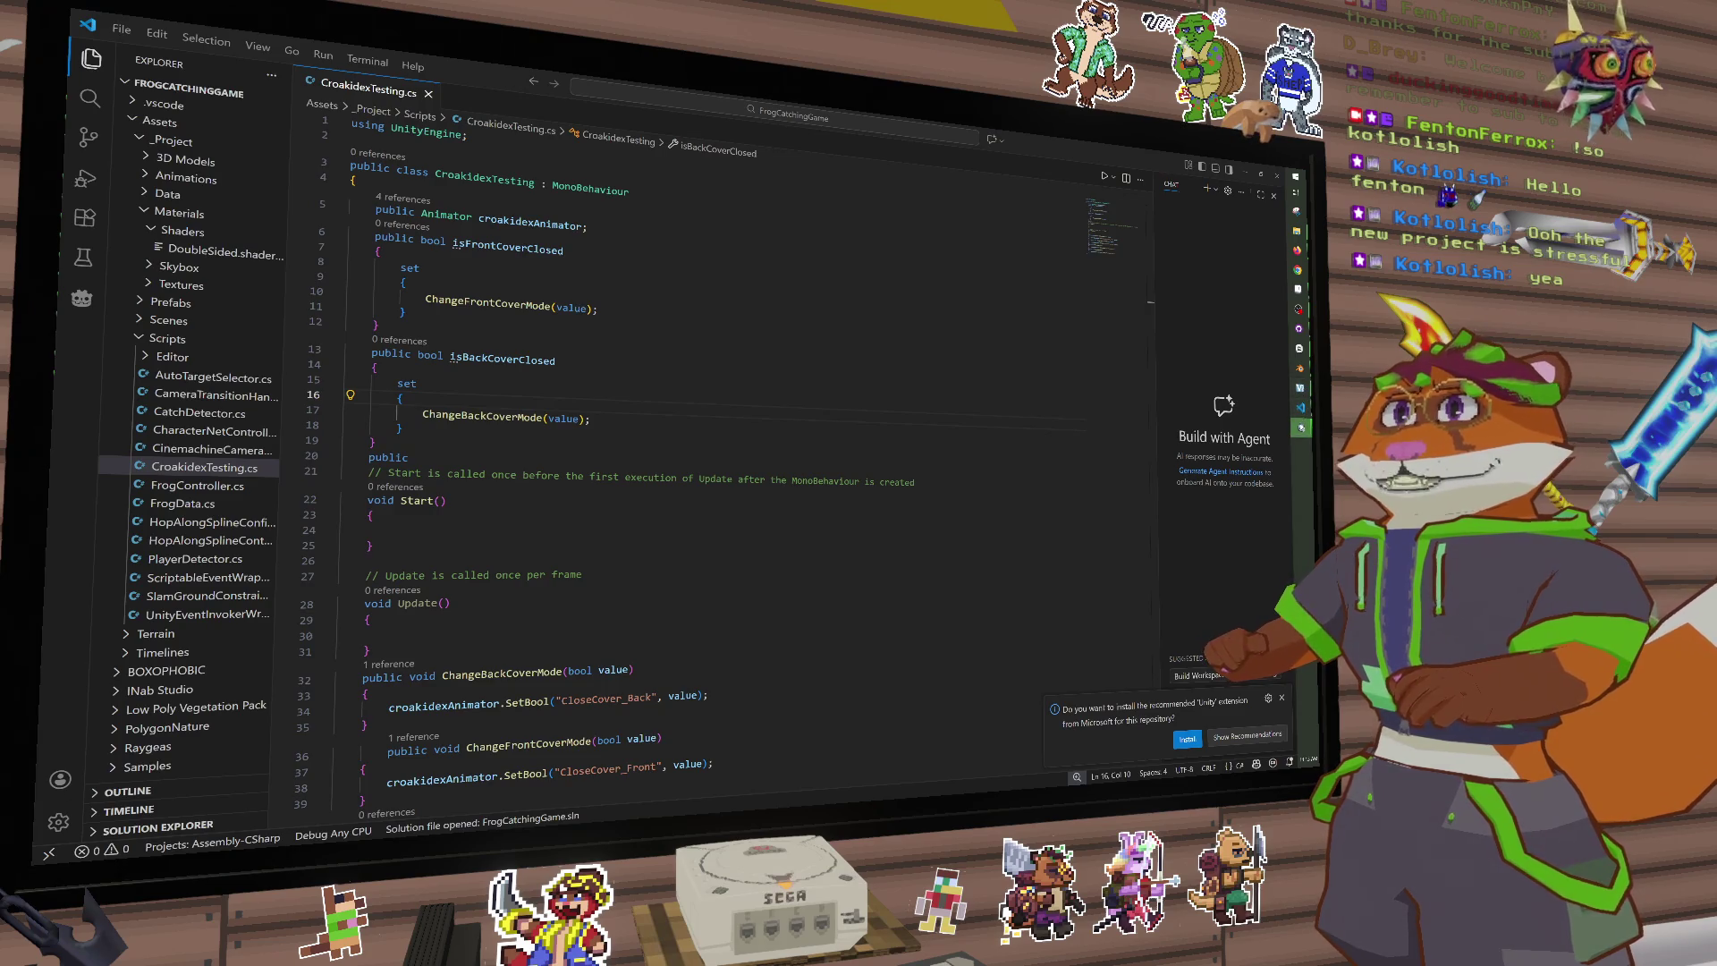
click(1301, 428)
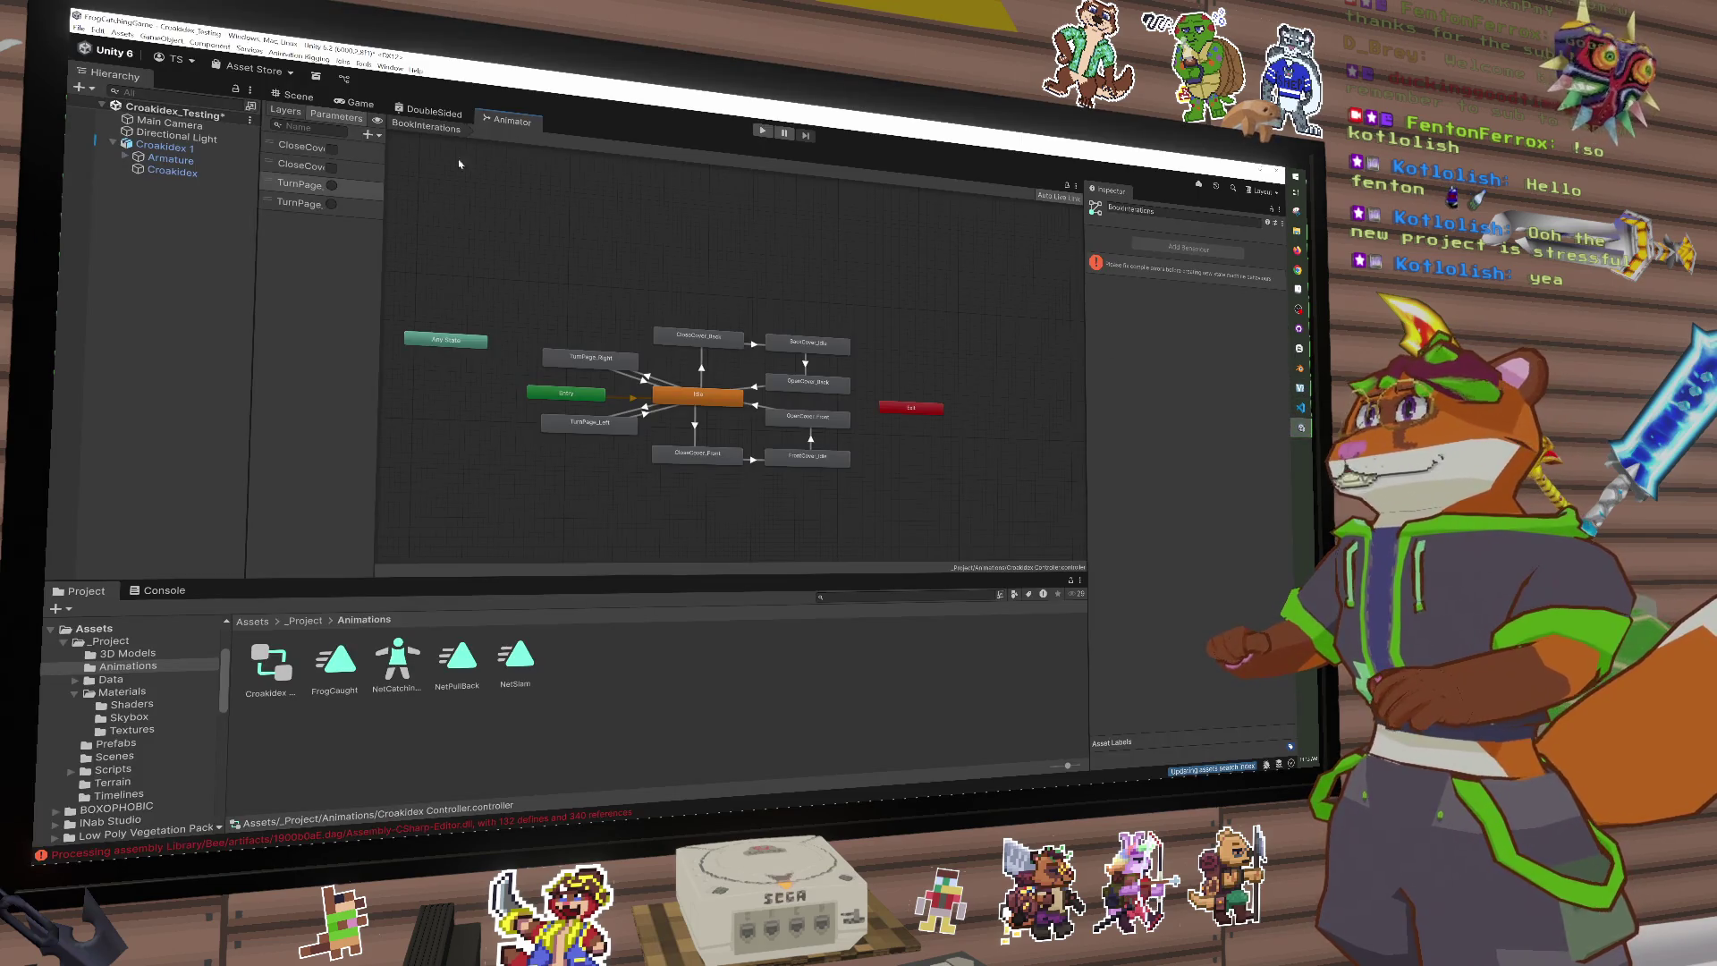
Step: Try Play mode, read the compiler errors in the Console, then delete Croakidex 1 from the scene
click(295, 94)
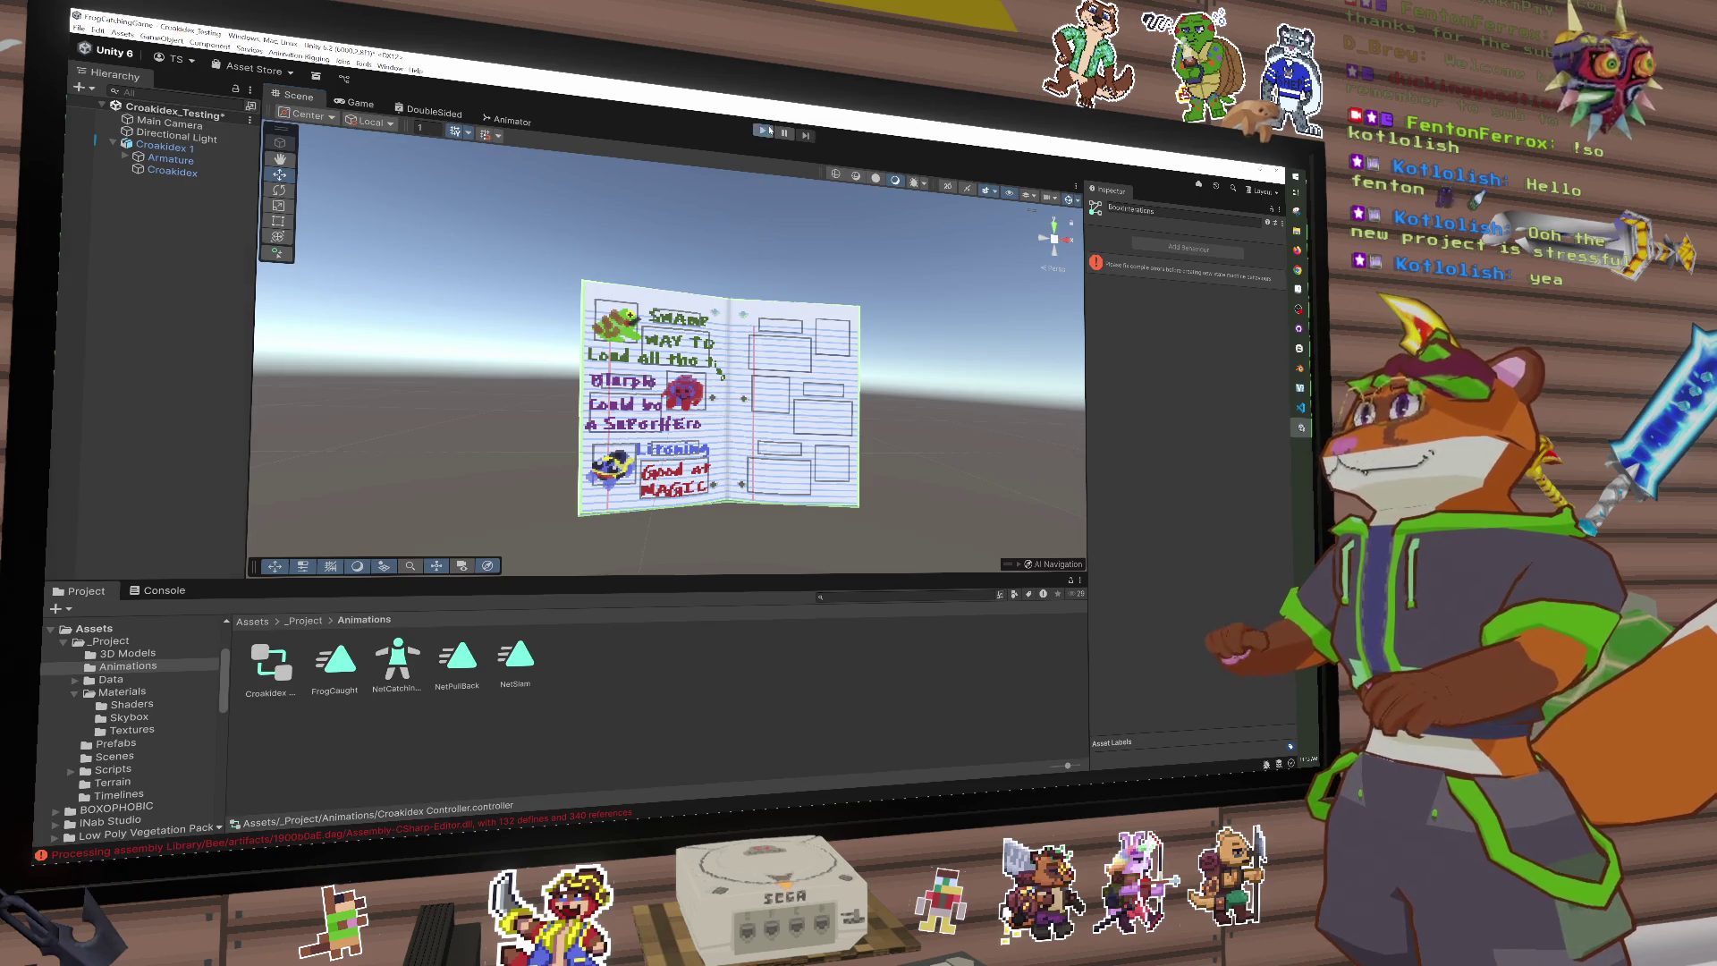
click(762, 132)
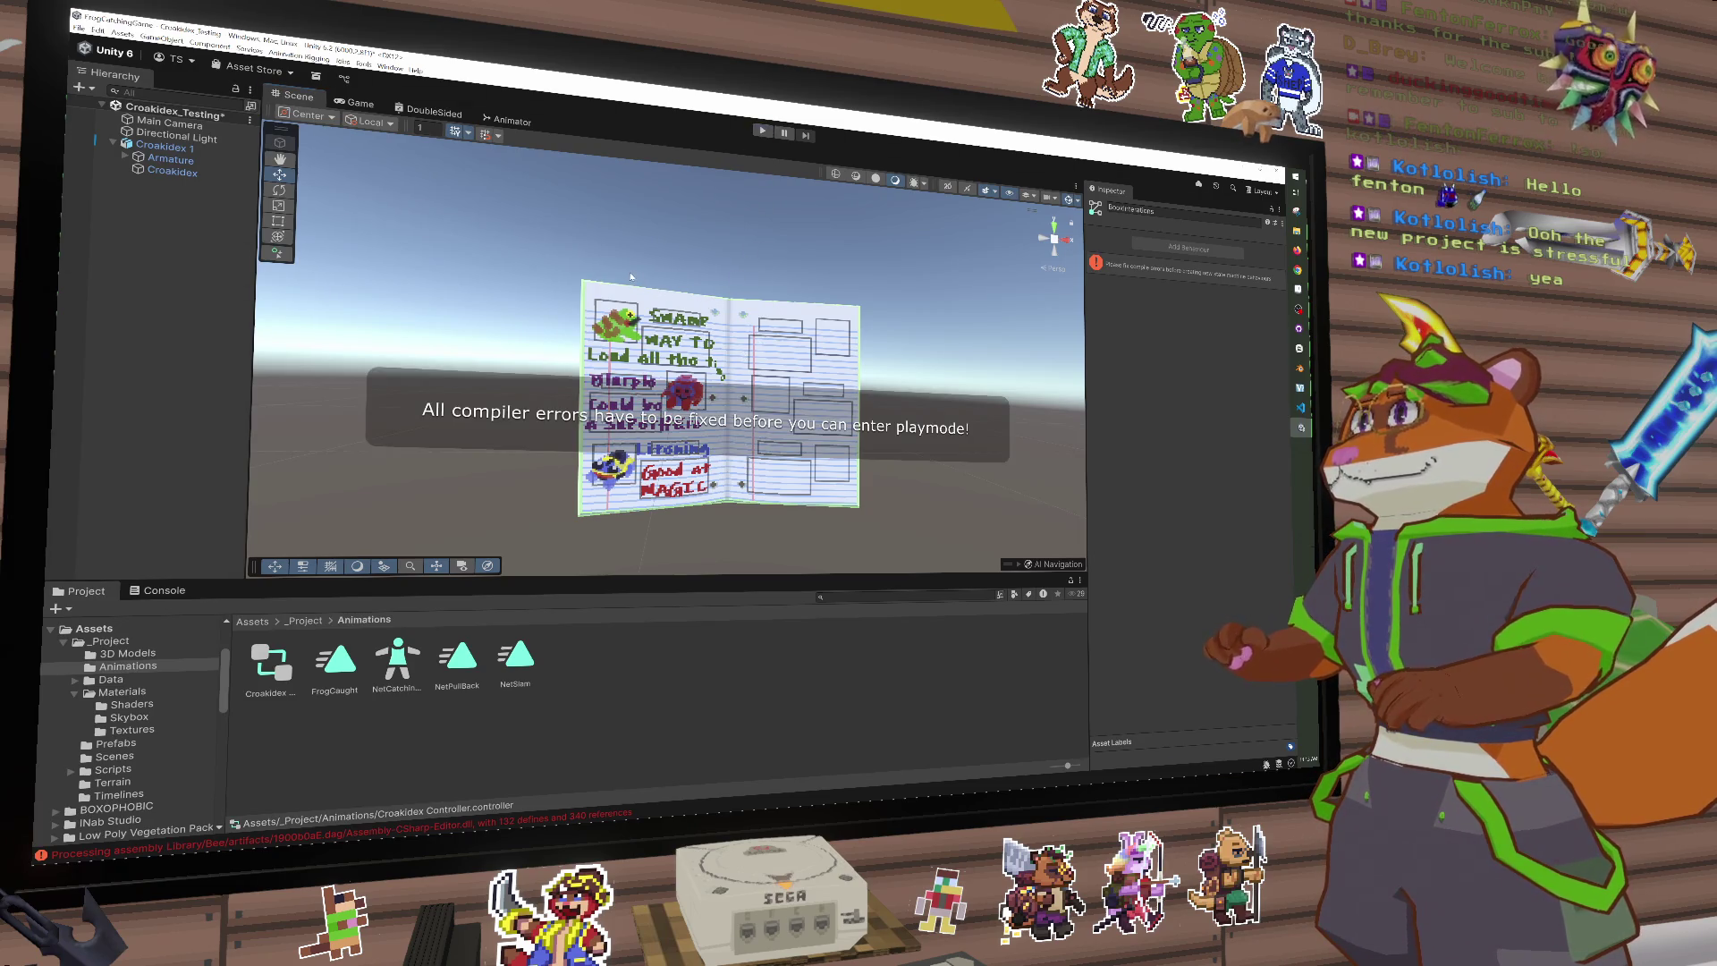
click(156, 590)
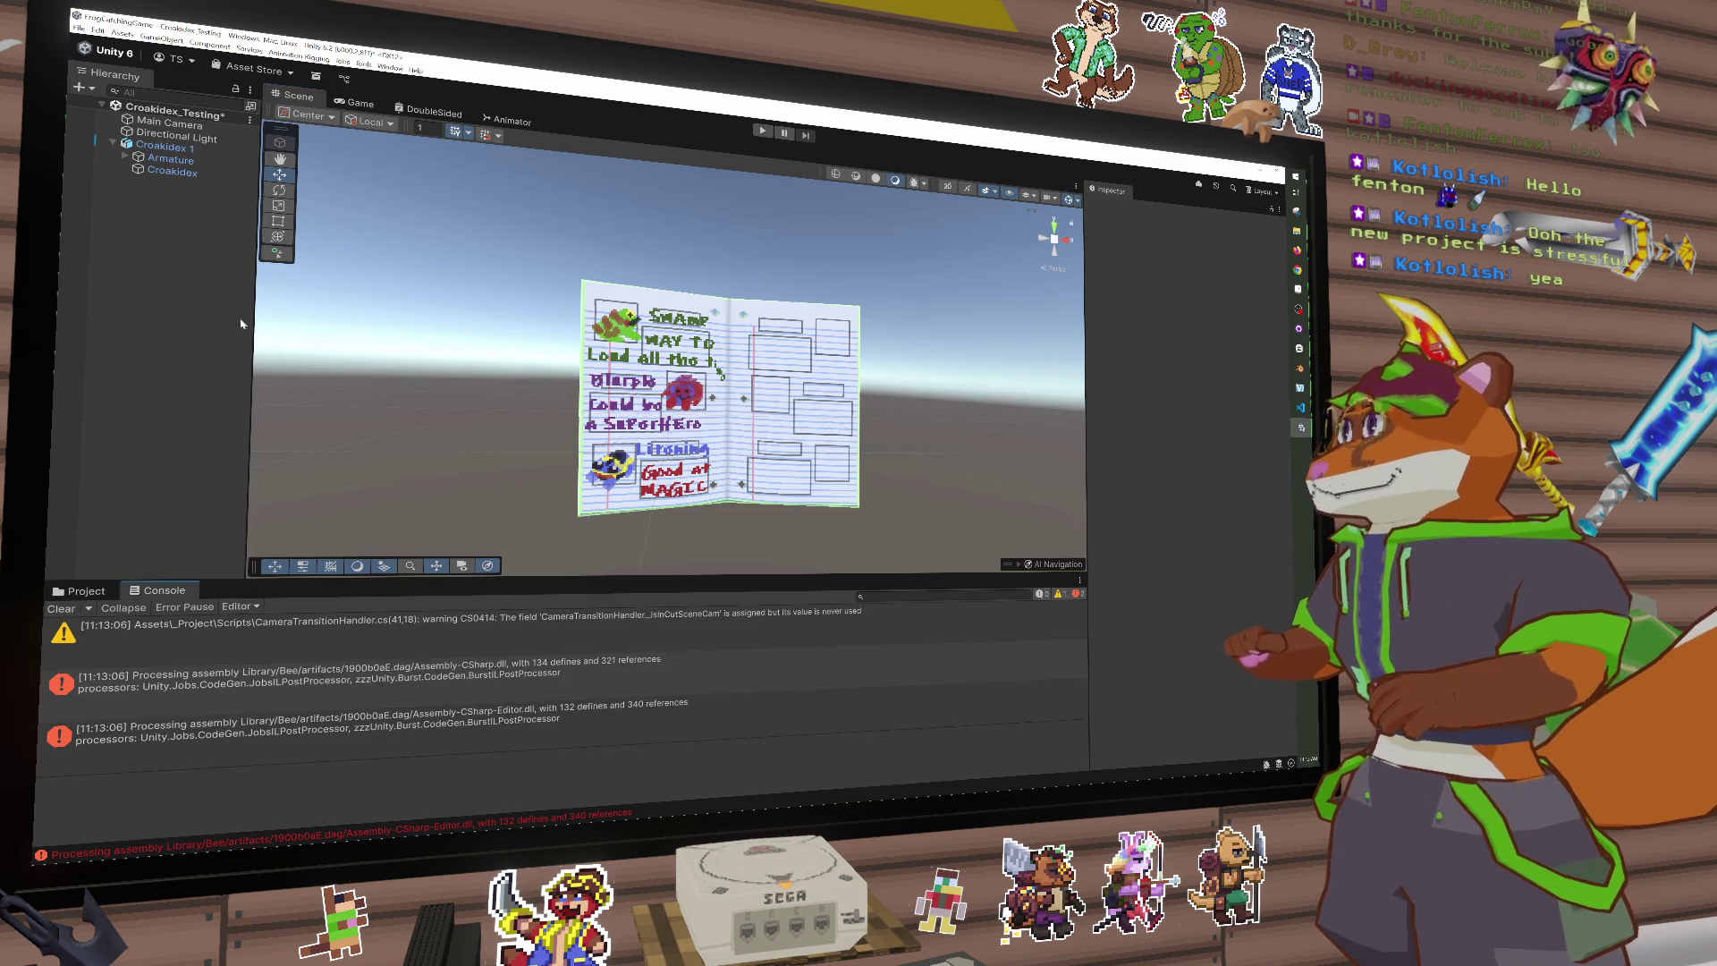
click(300, 691)
click(389, 693)
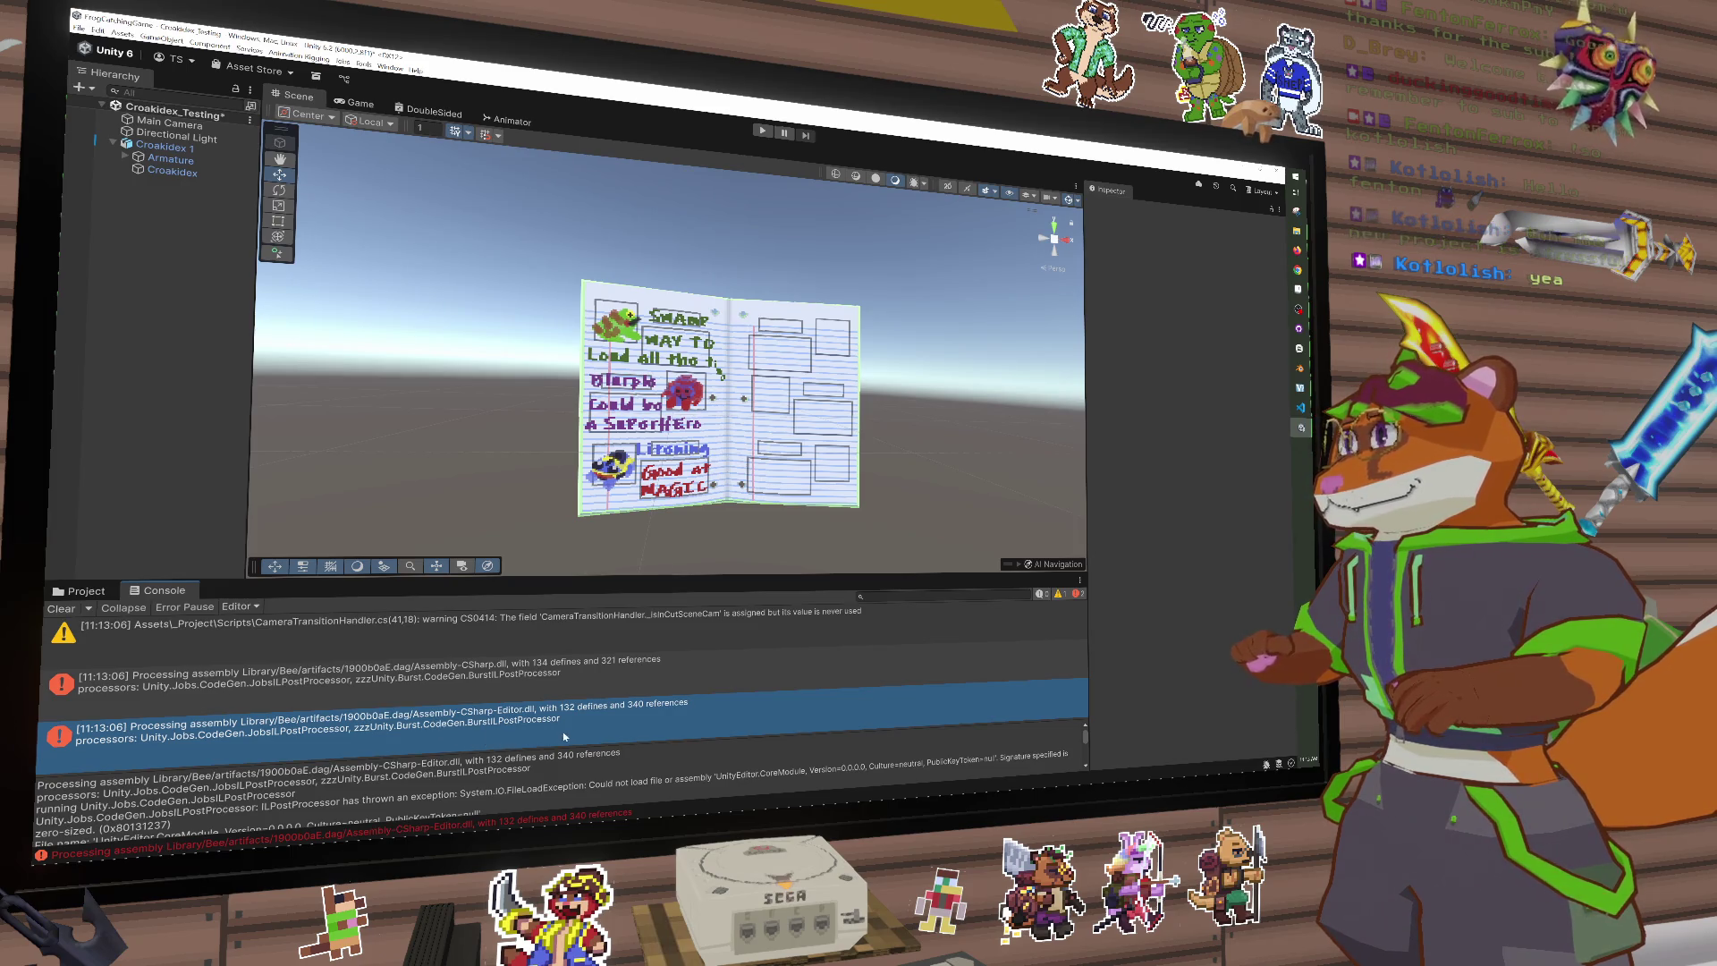
click(58, 594)
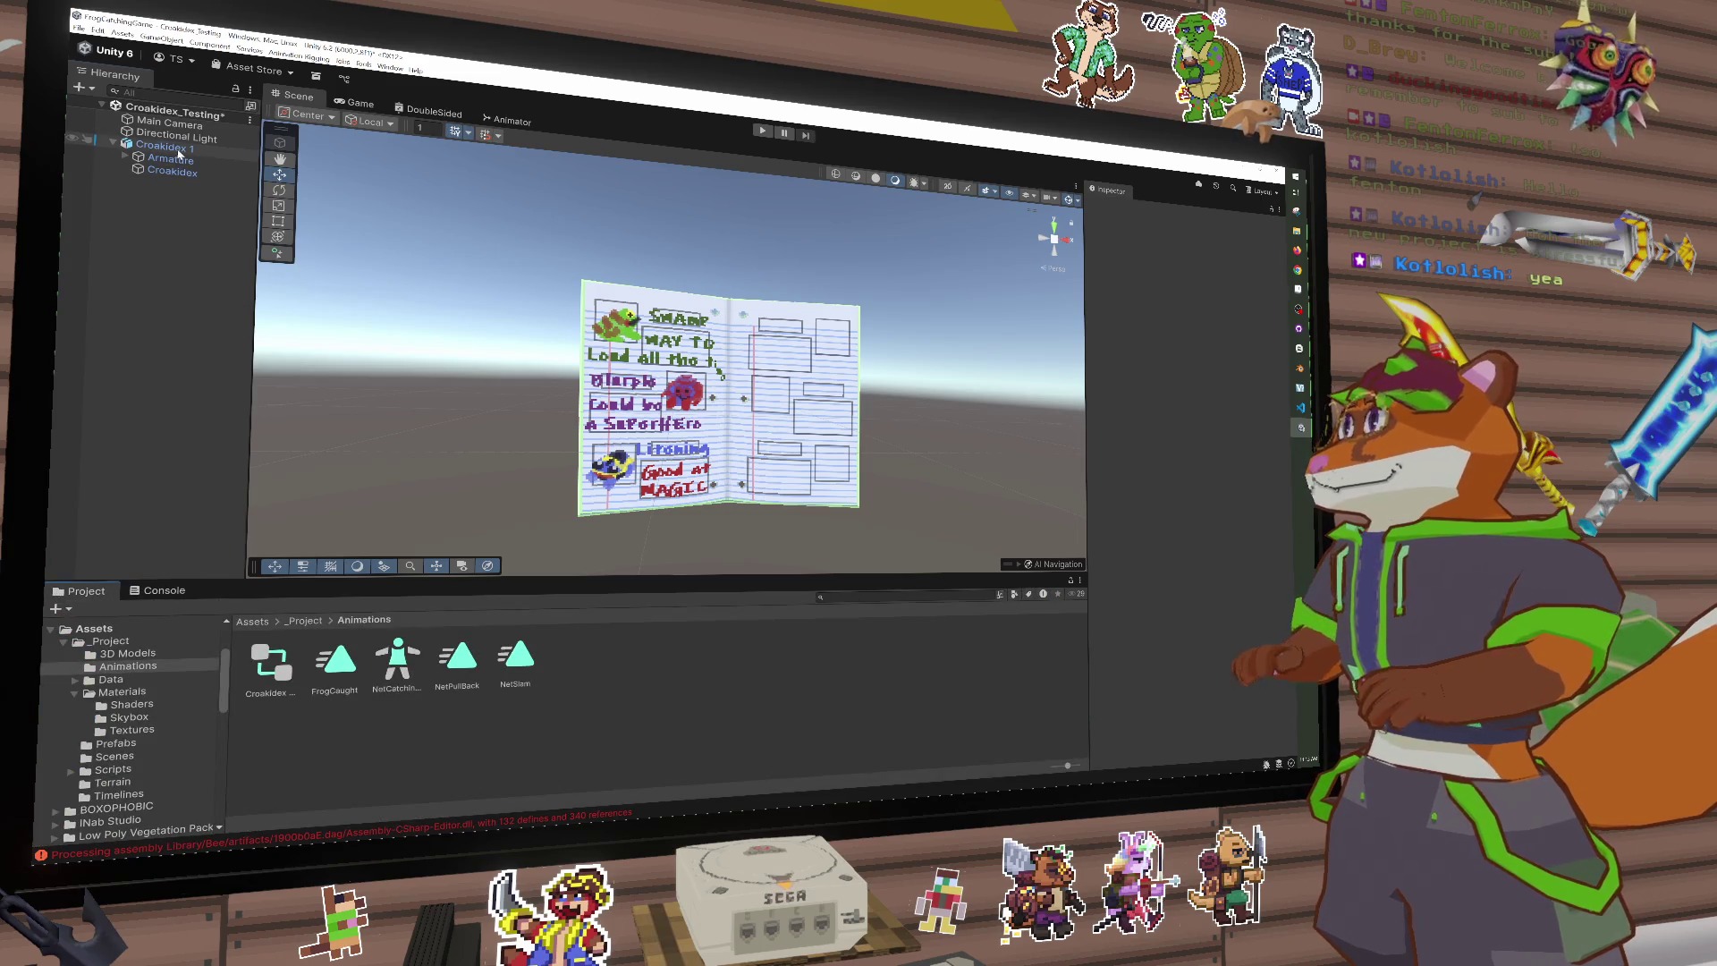
key(Delete)
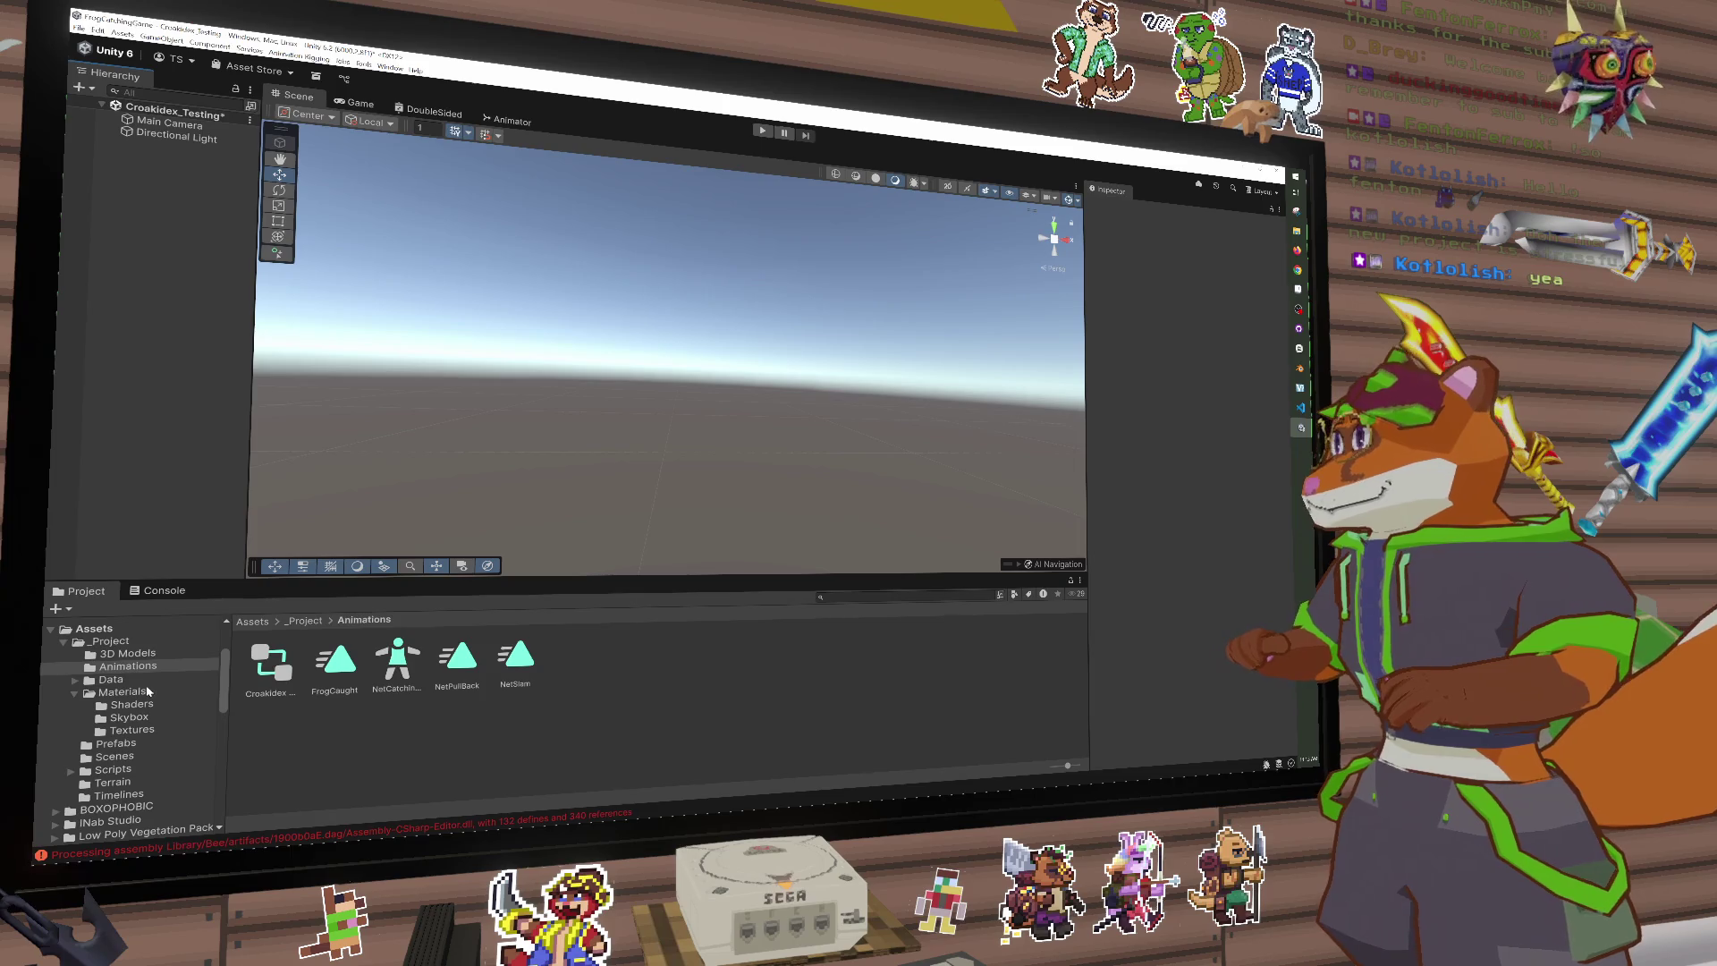
Step: Drag the Croakidex model from _Project > 3D Models into the Hierarchy as Croakidex 1
click(144, 655)
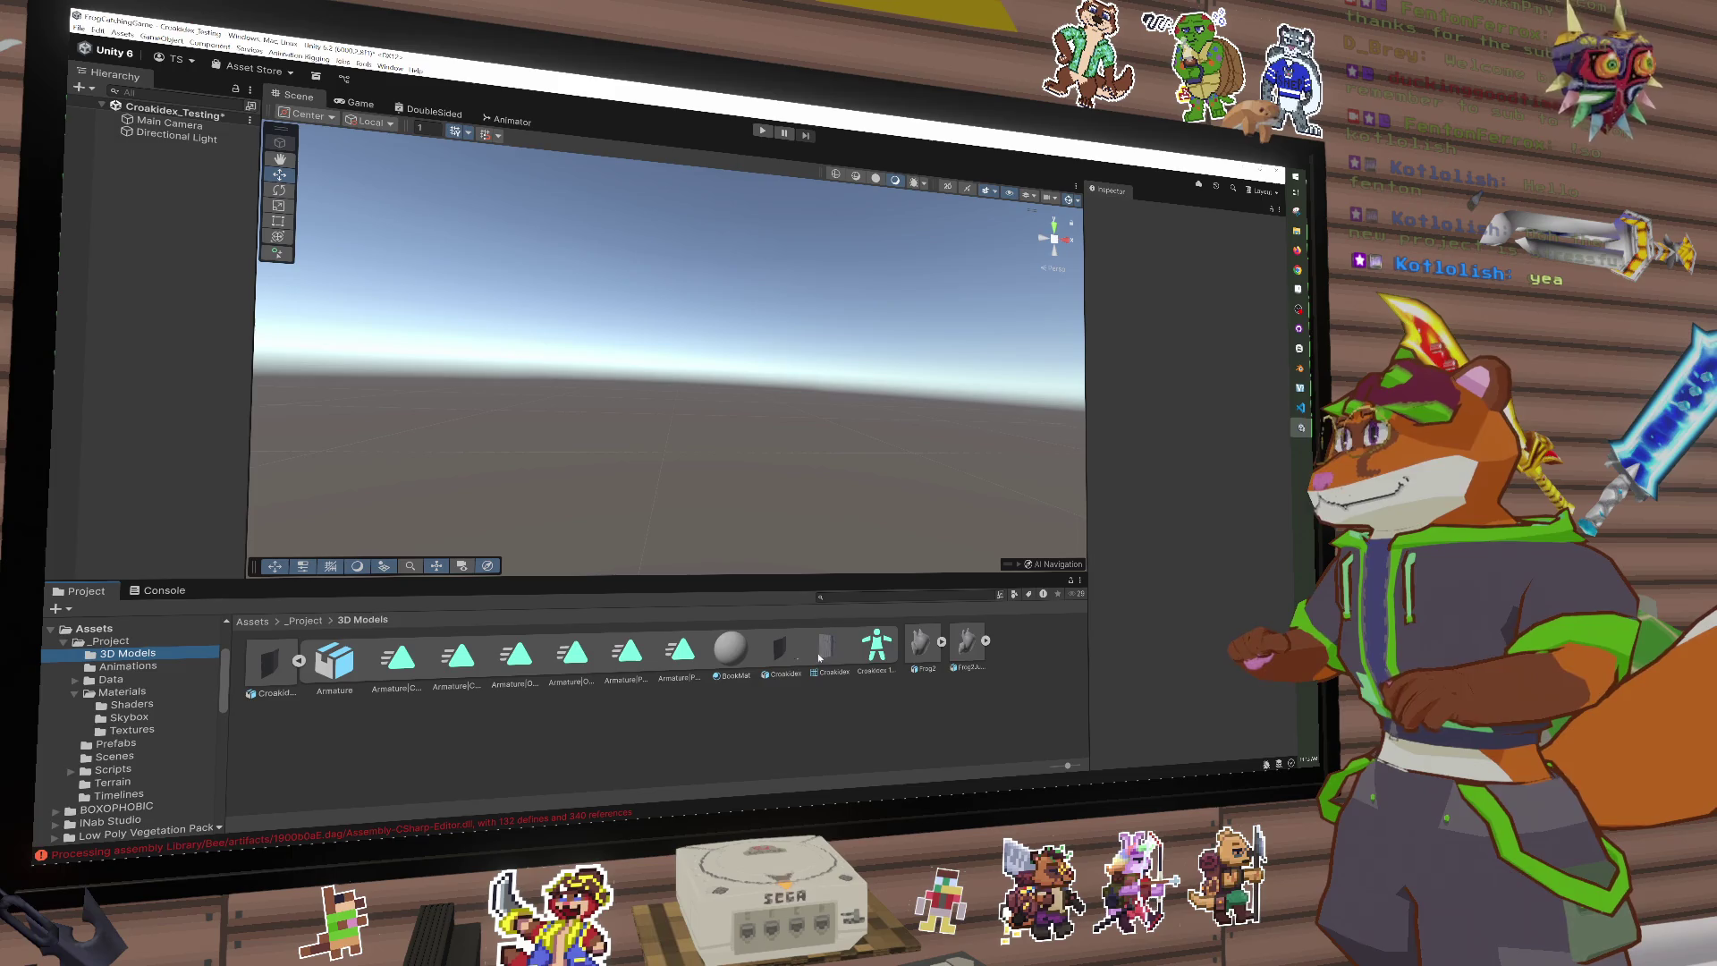
click(299, 664)
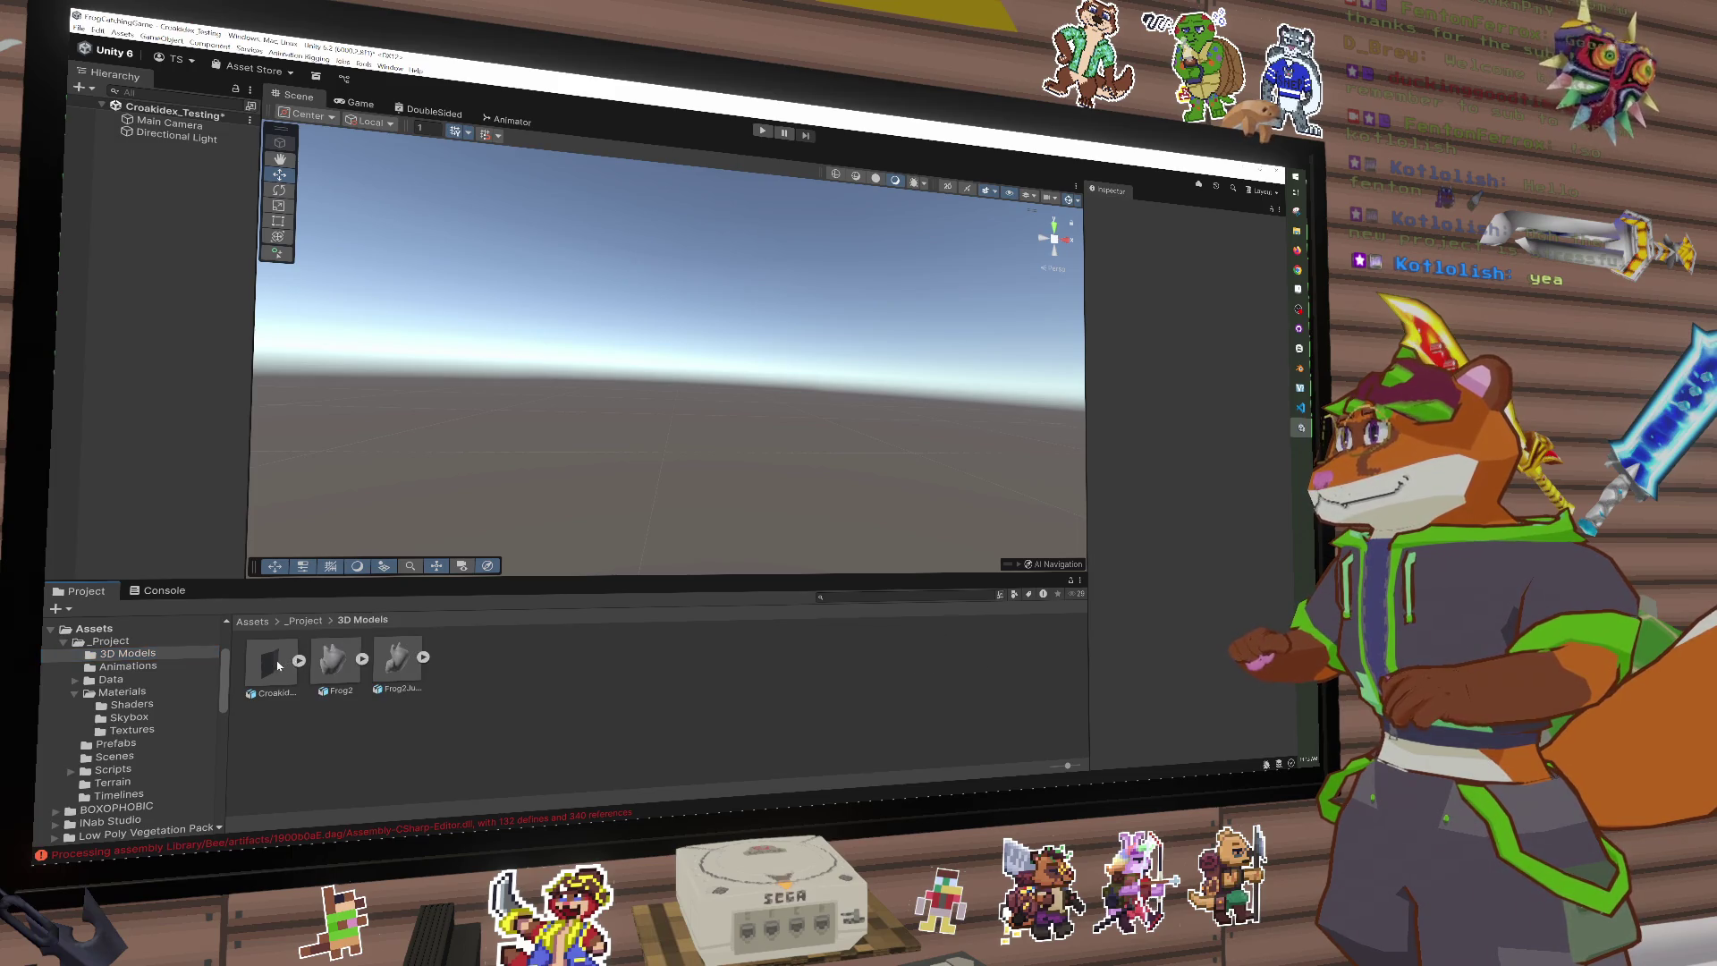
right_click(279, 662)
mouse_move(352, 403)
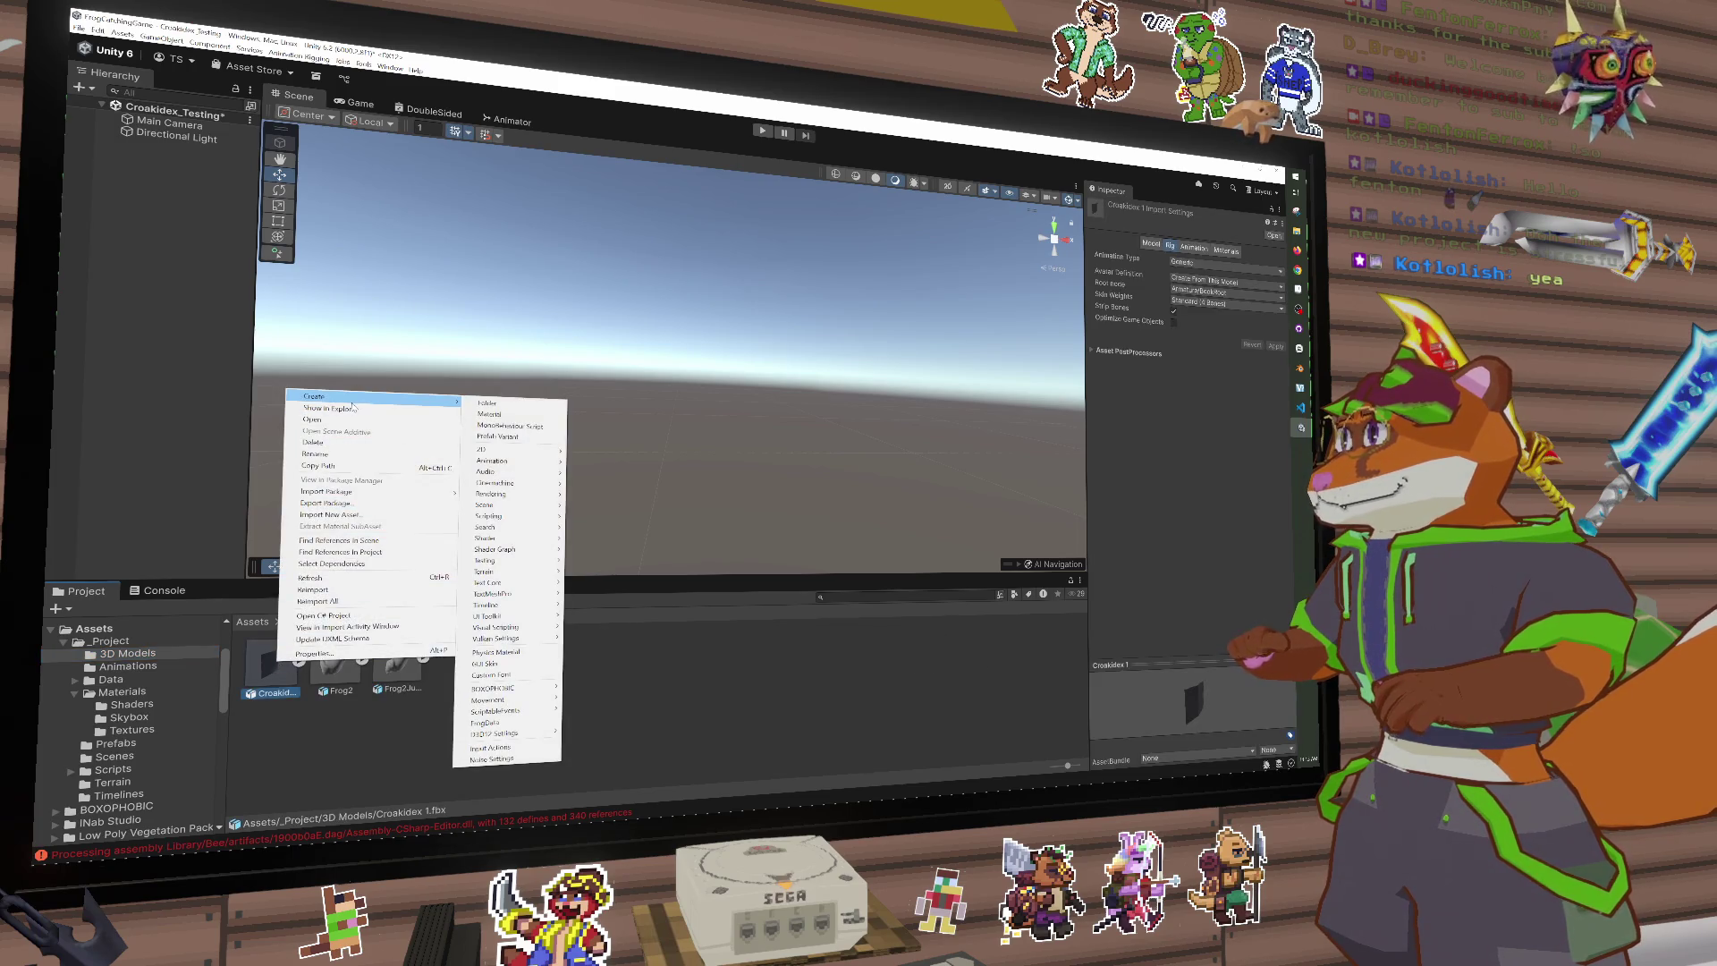
click(327, 725)
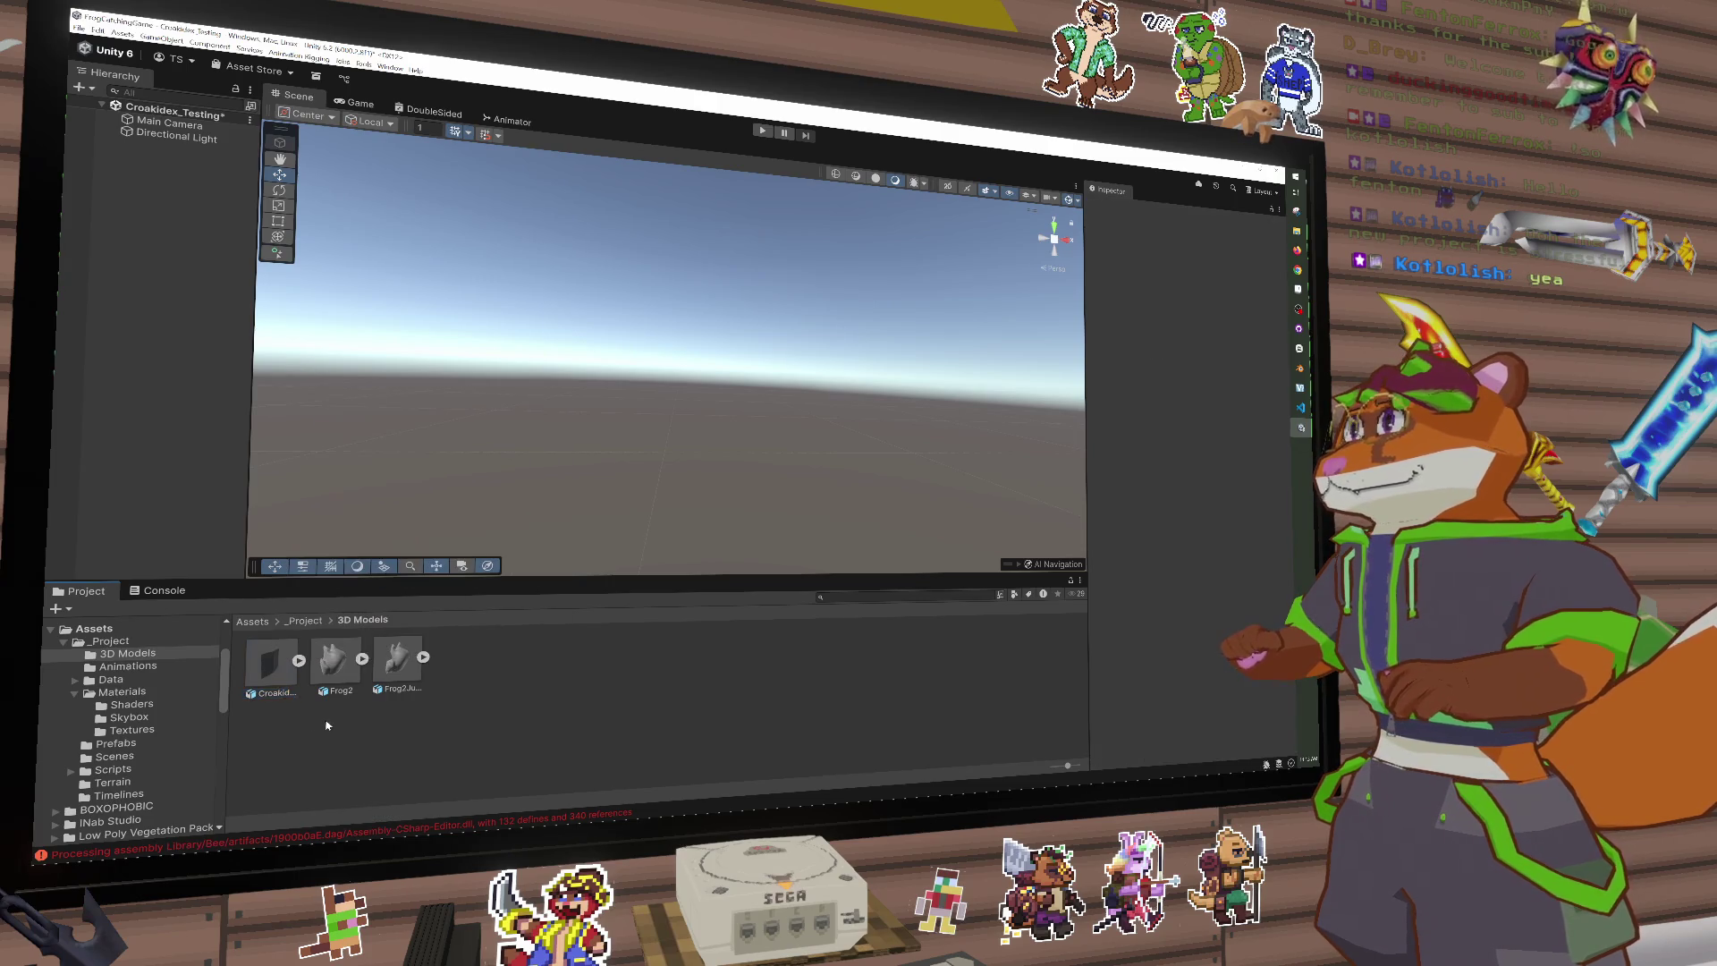
right_click(293, 666)
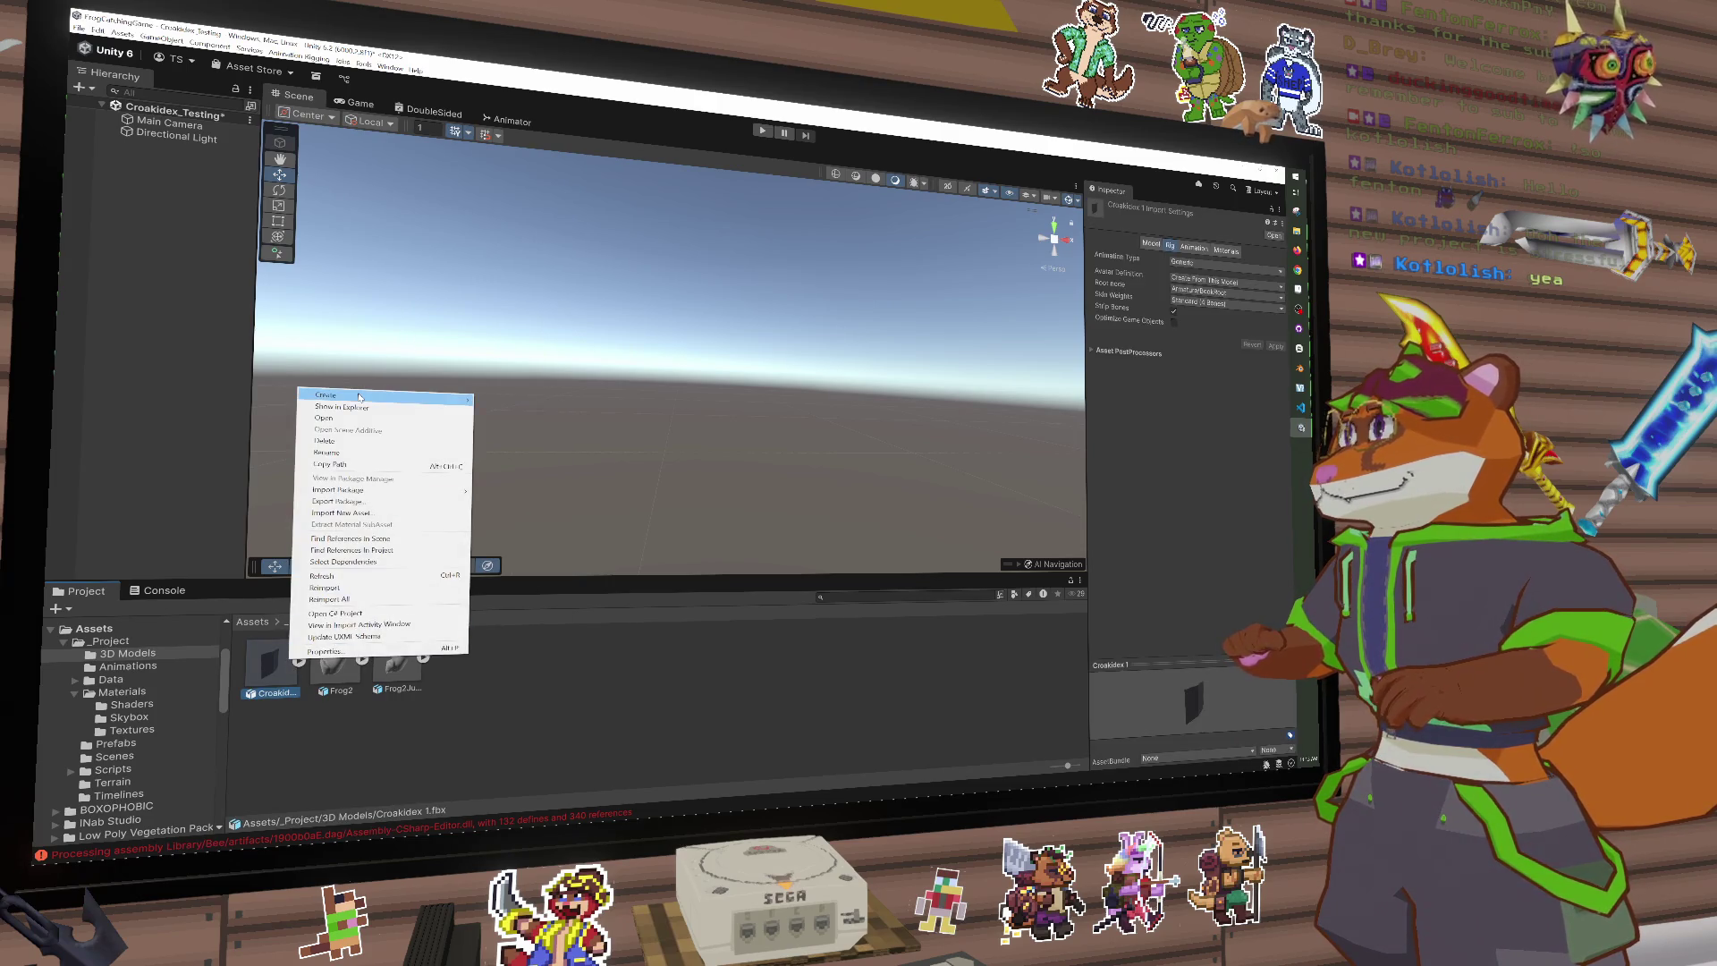
mouse_move(359, 397)
click(794, 659)
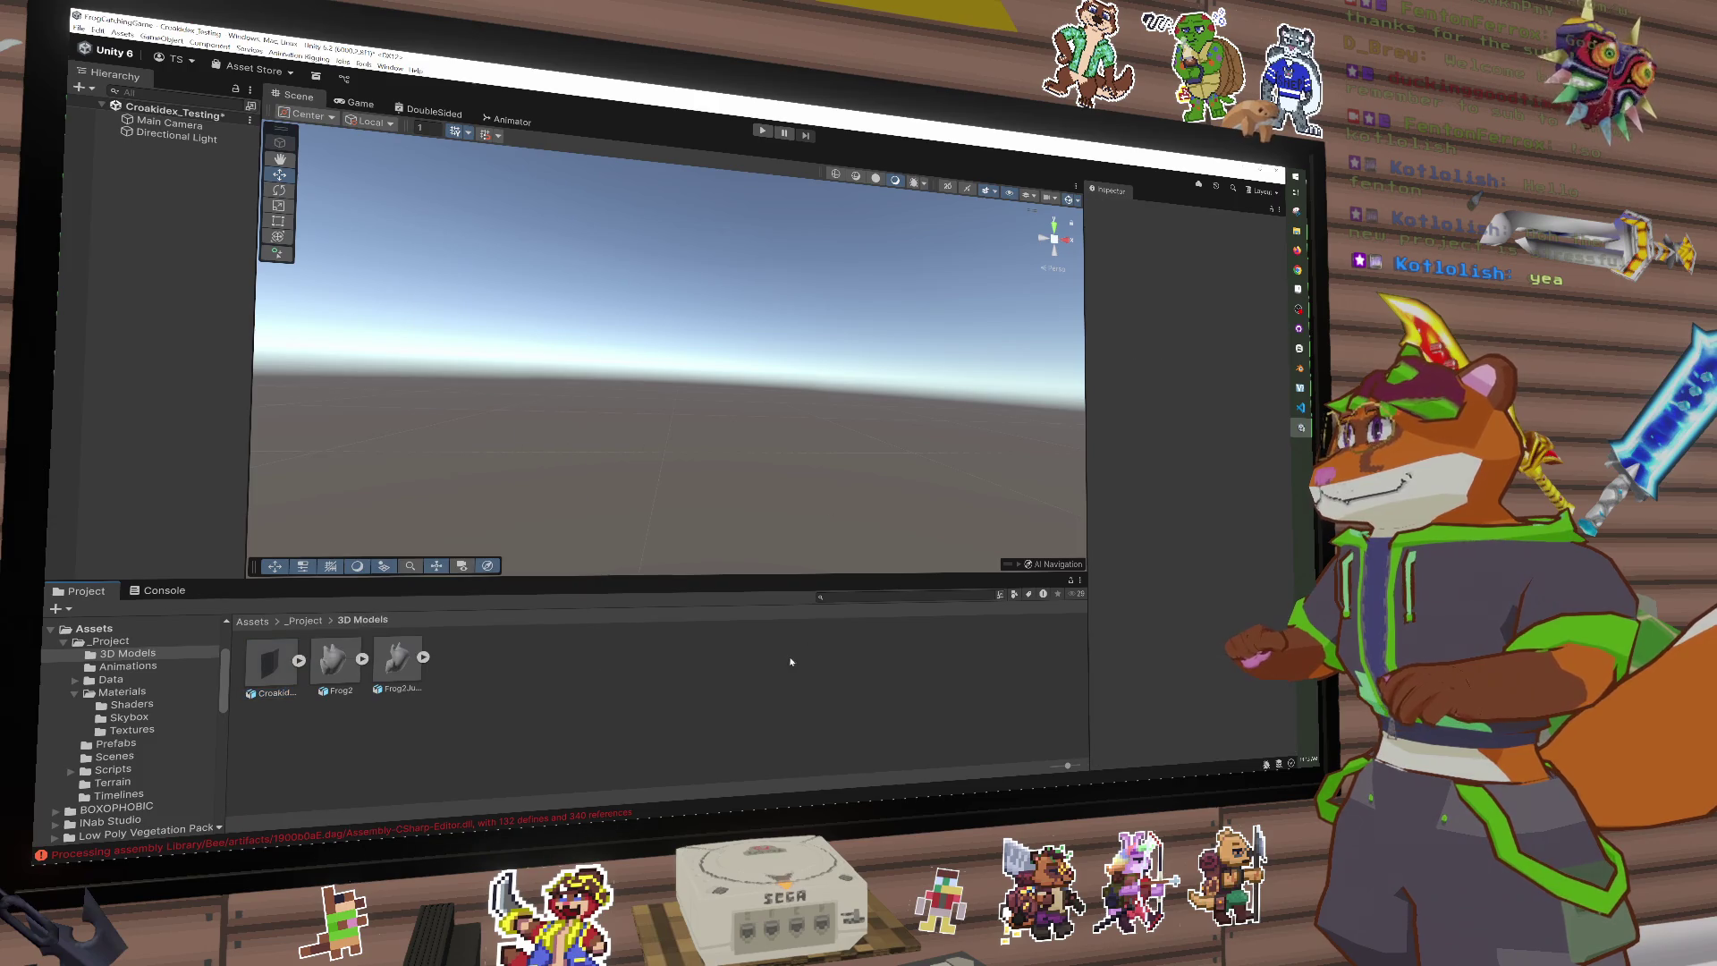
click(298, 662)
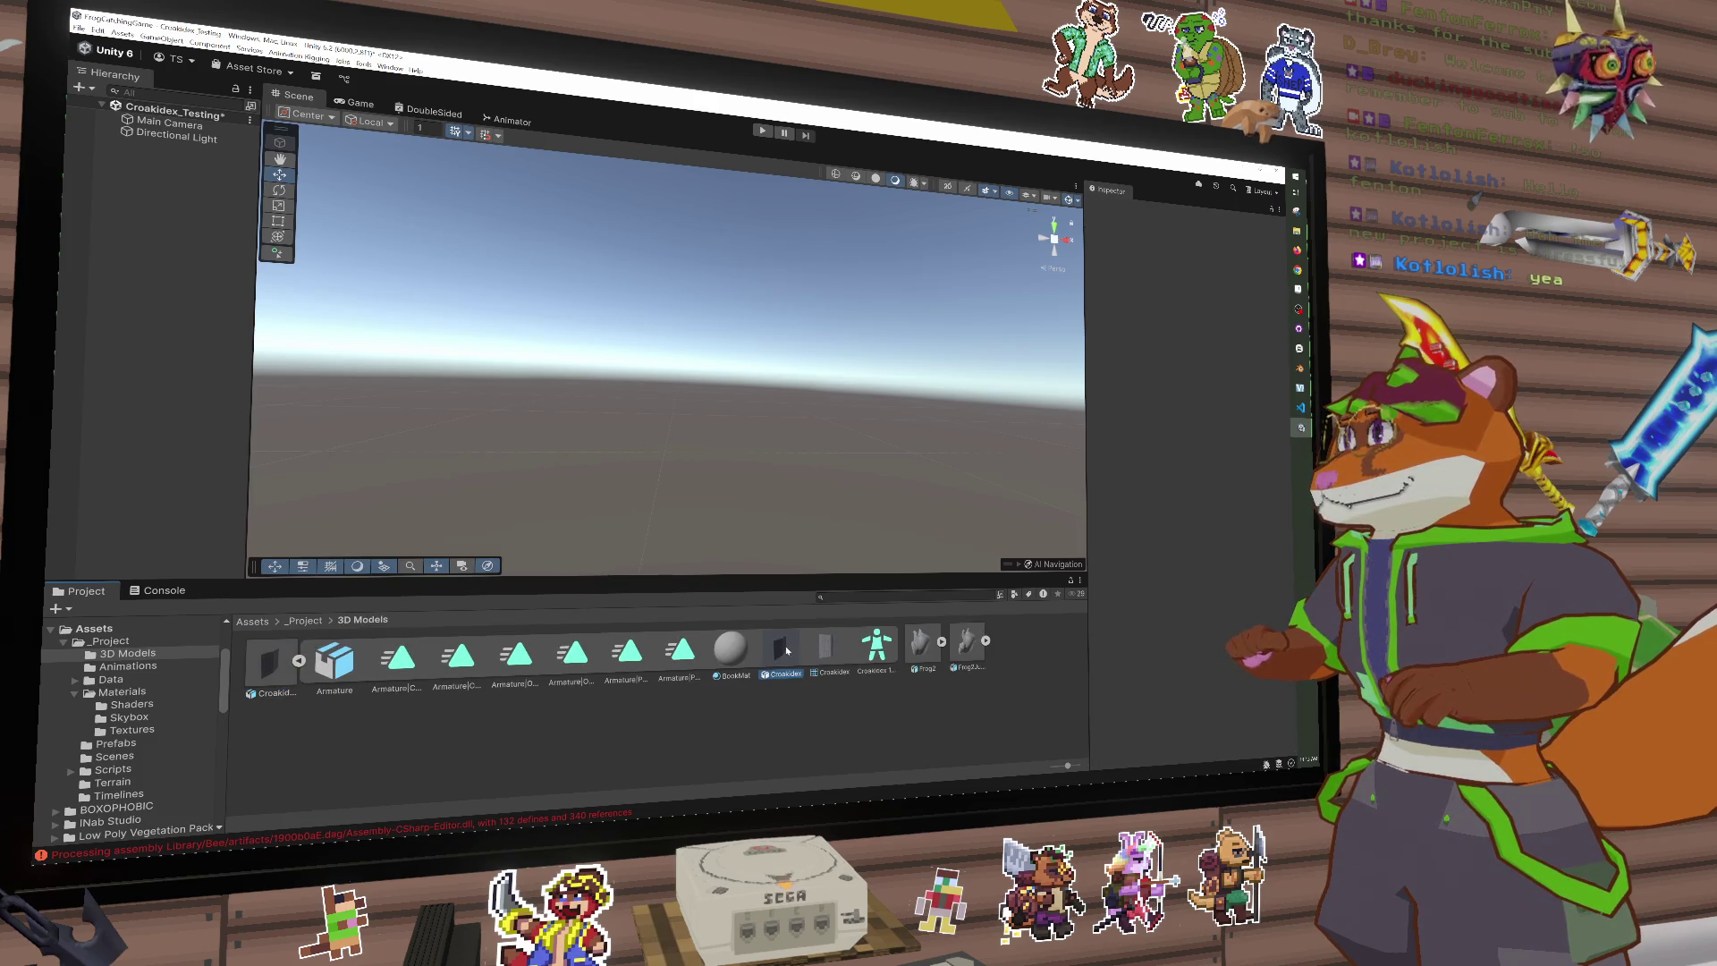
click(825, 646)
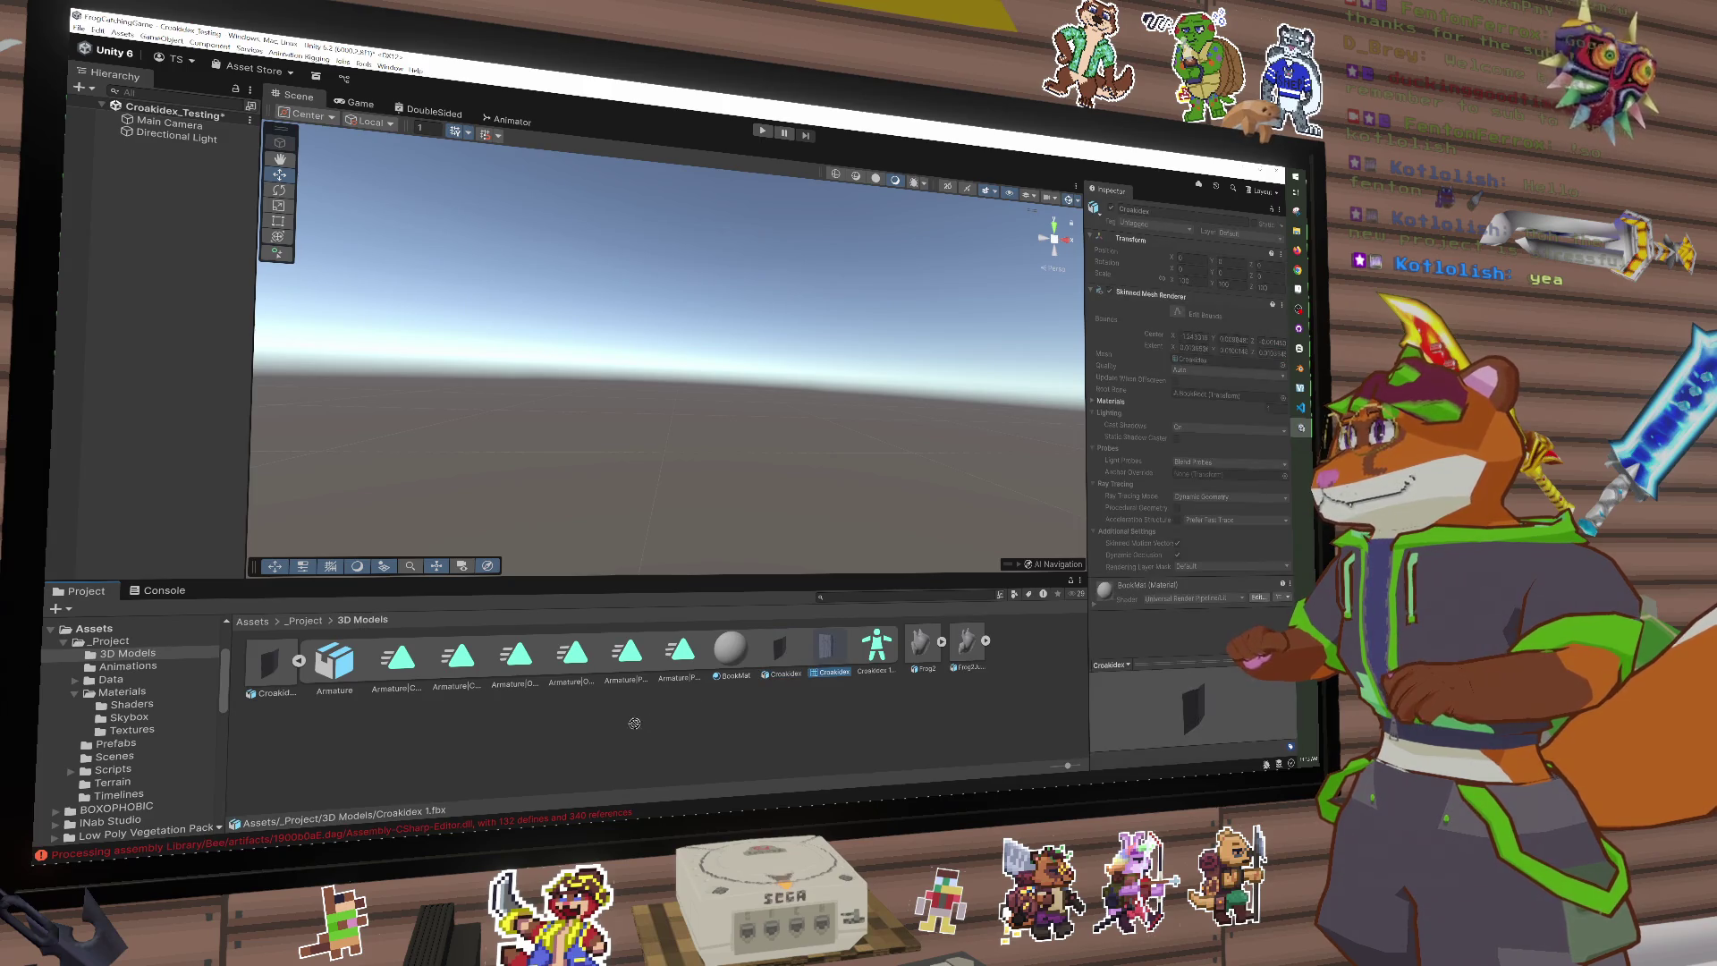
mouse_move(780, 649)
mouse_down()
mouse_move(269, 693)
mouse_move(173, 307)
mouse_up()
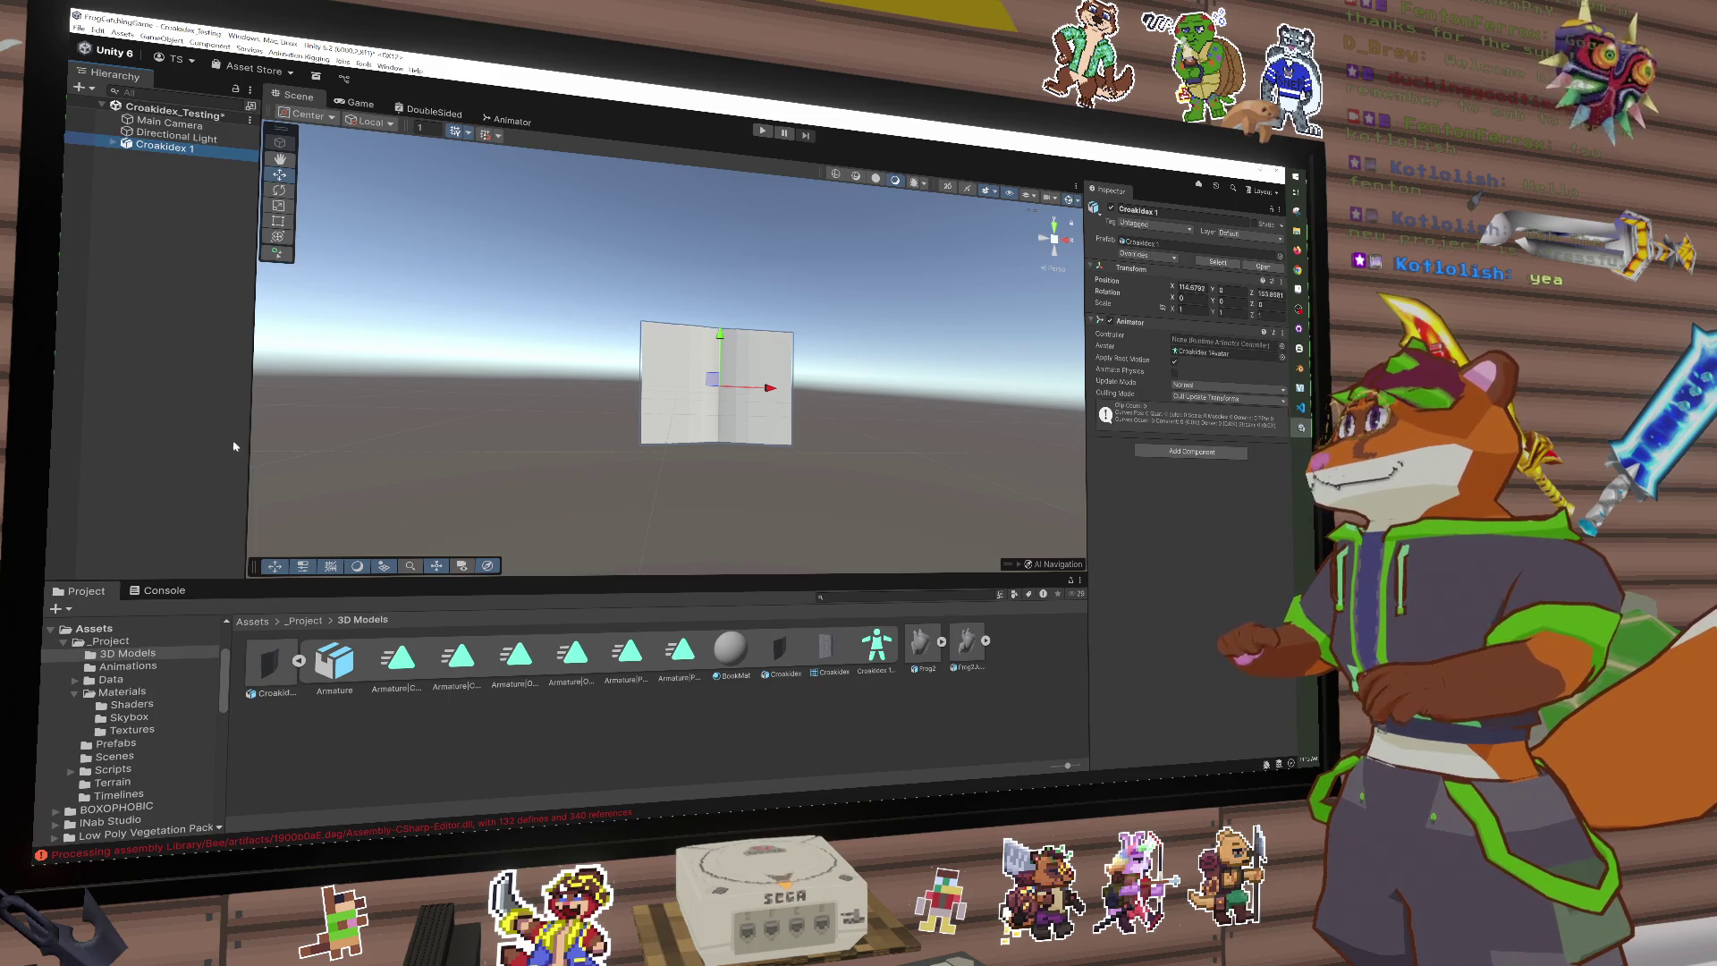
Step: Unpack the Croakidex 1 prefab and move Armature below the Croakidex mesh
right_click(140, 145)
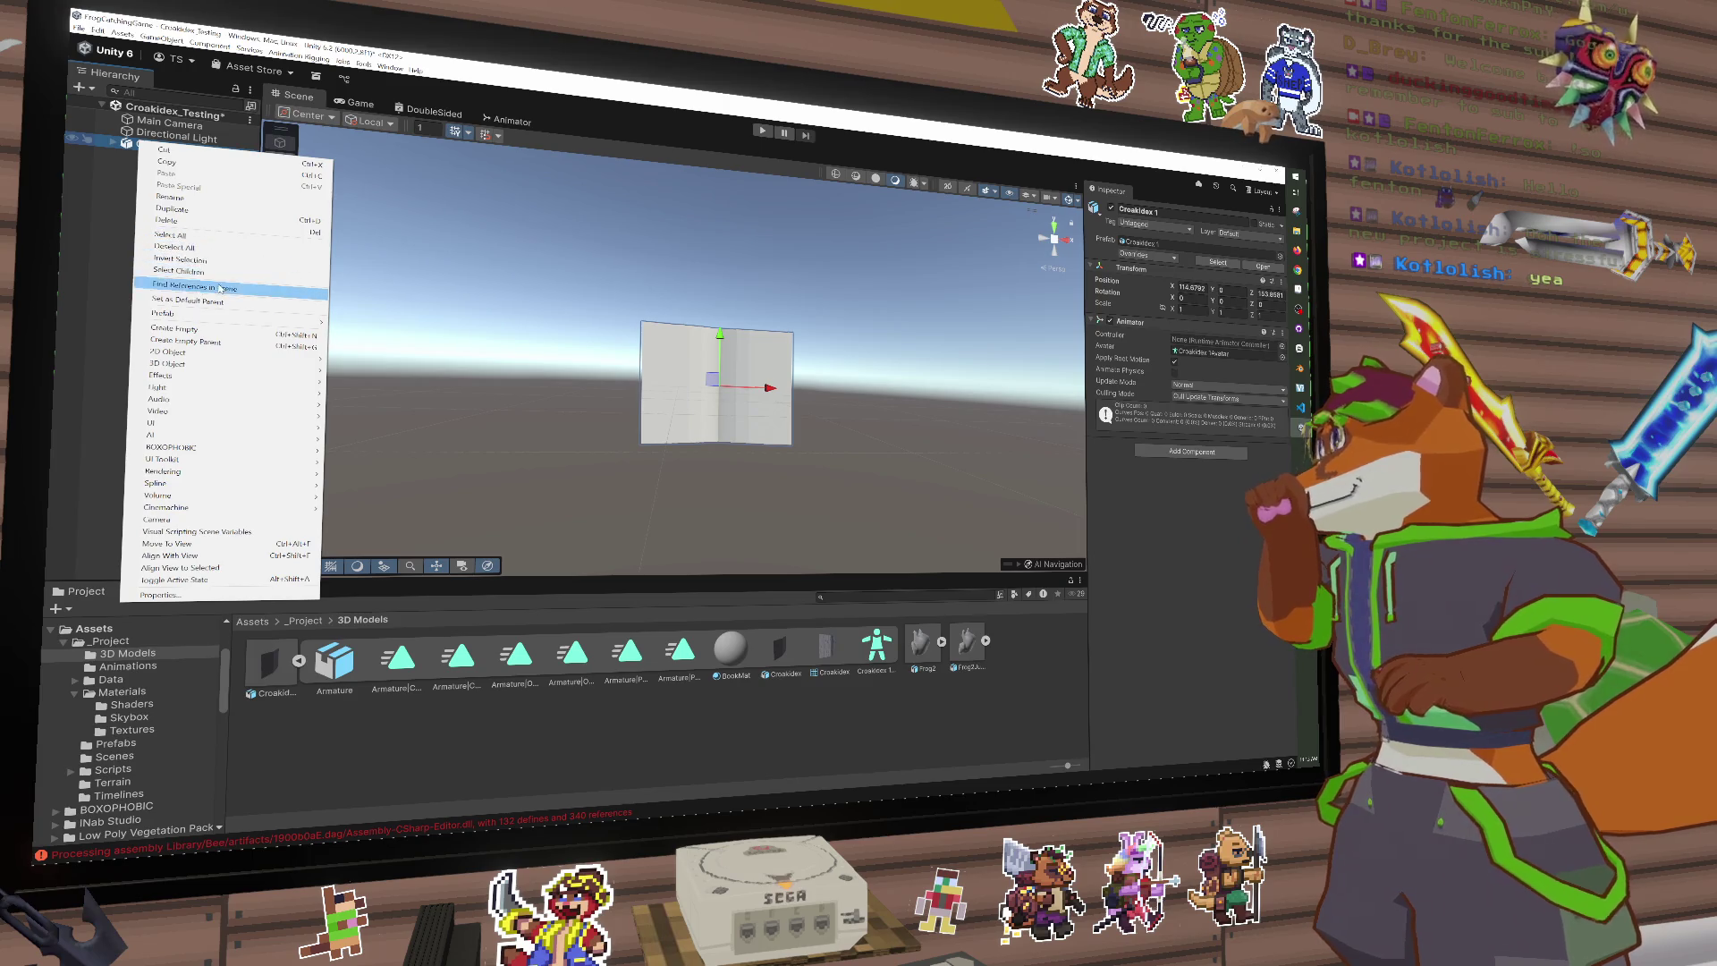
mouse_move(215, 313)
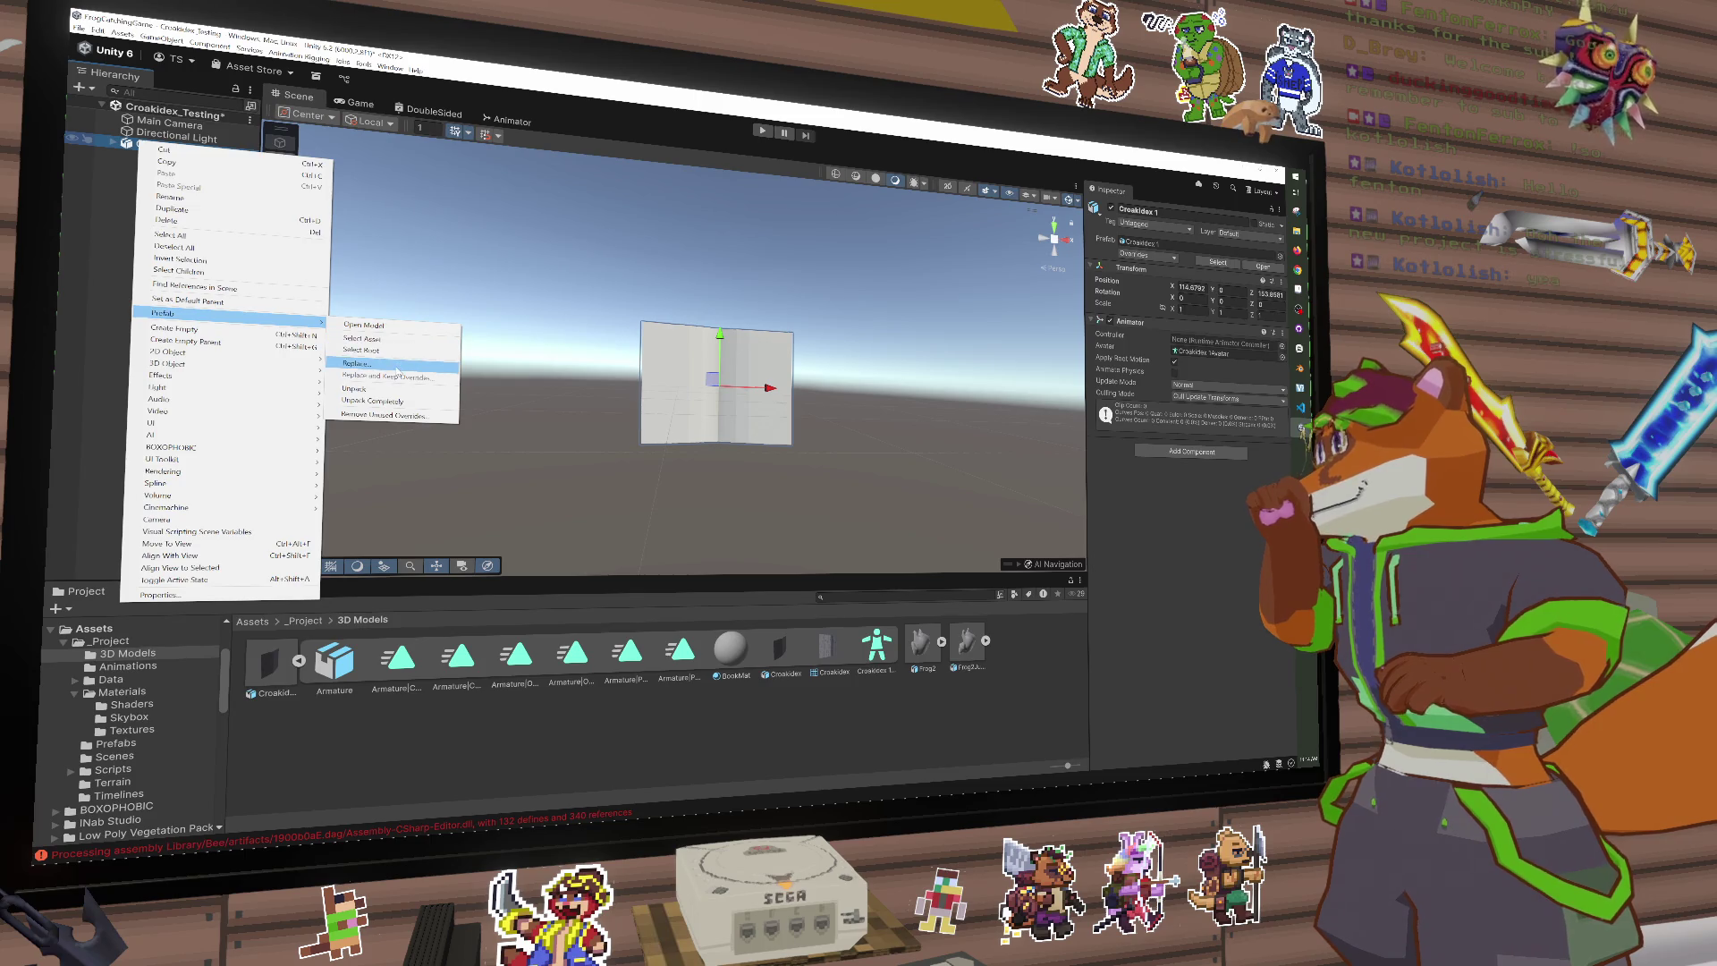
click(372, 401)
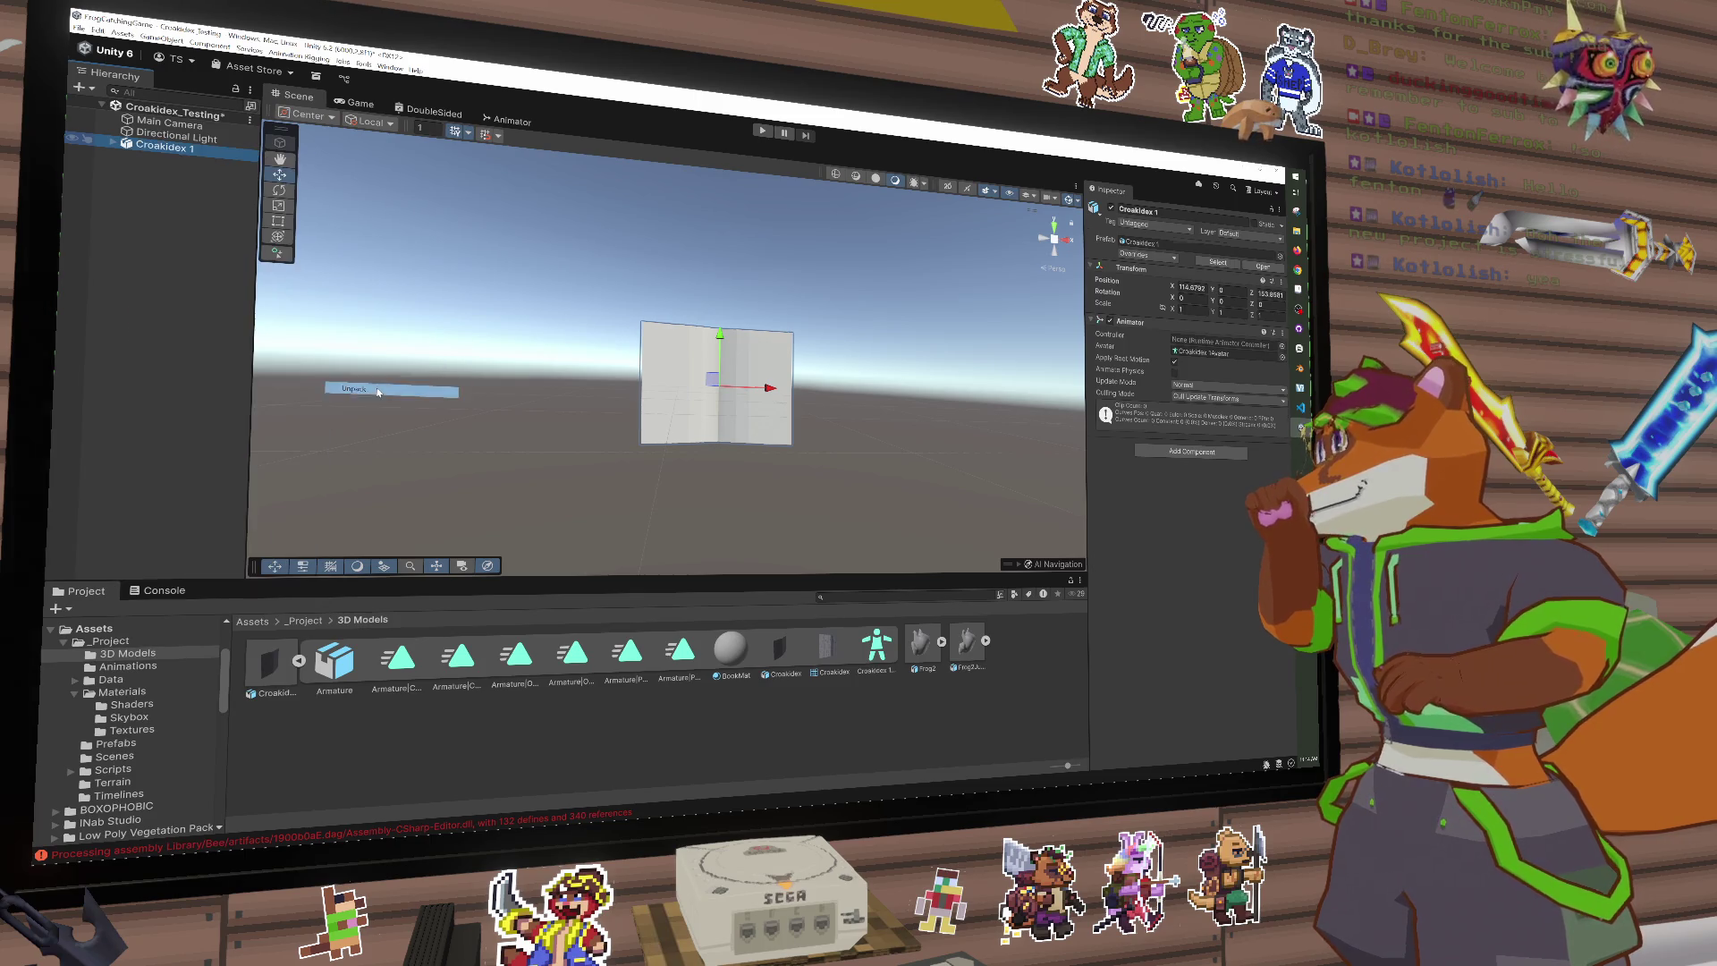
click(114, 143)
click(168, 171)
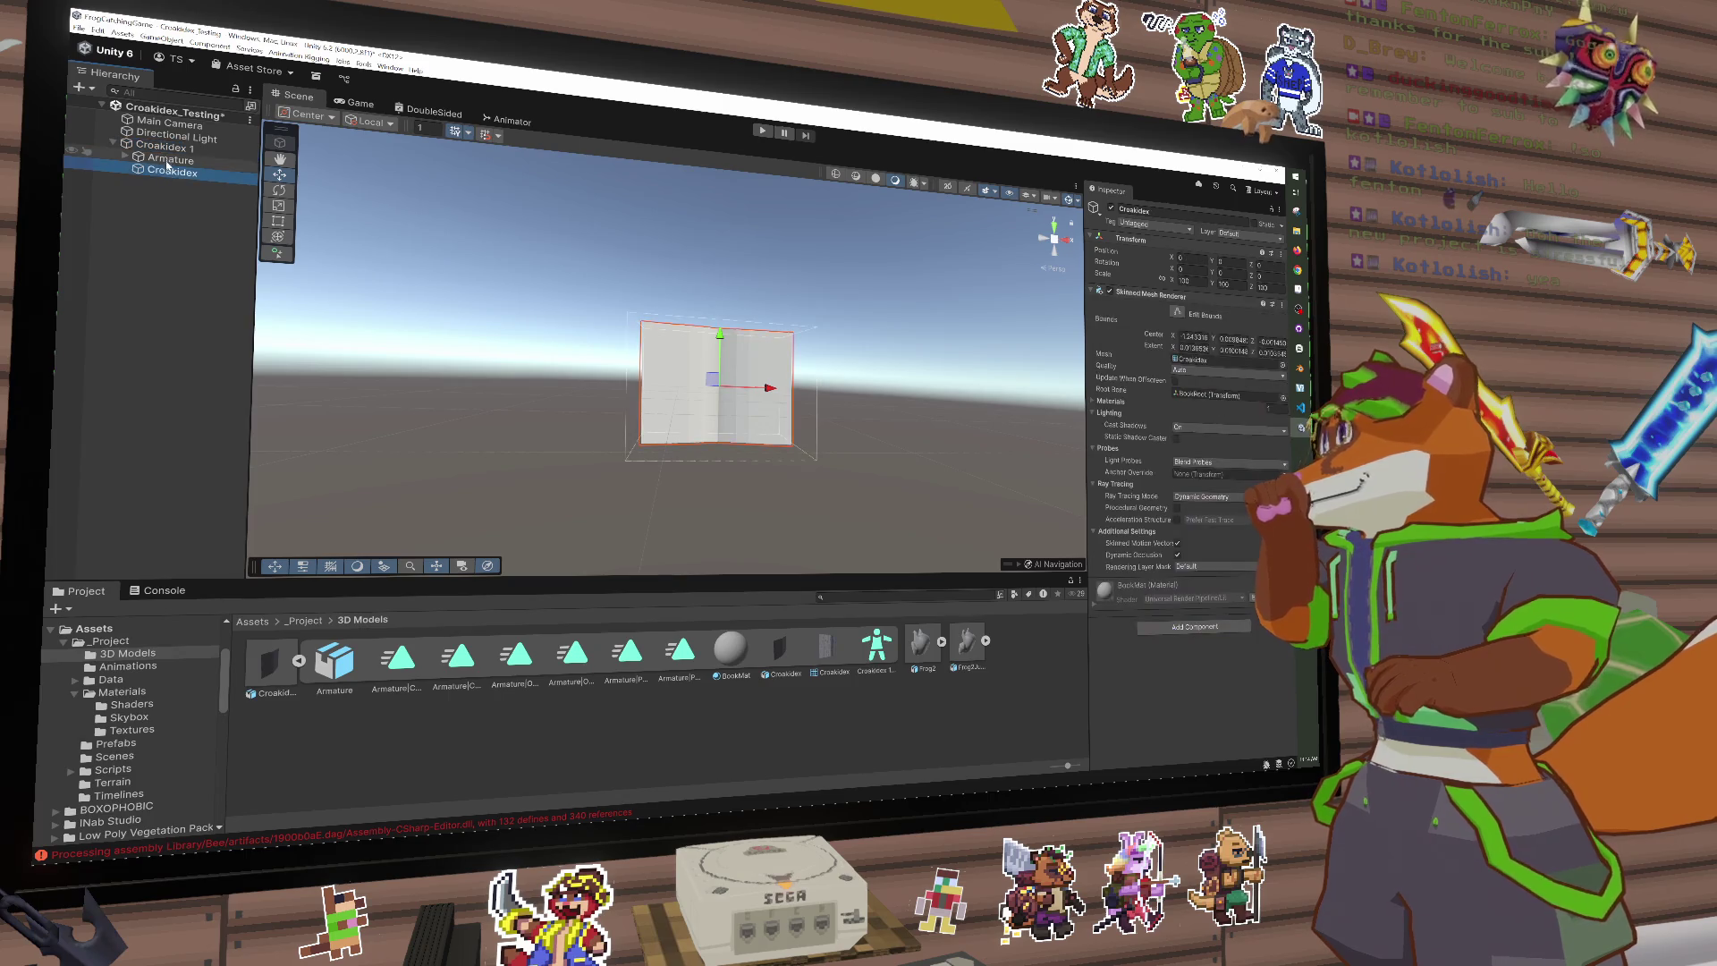
click(168, 160)
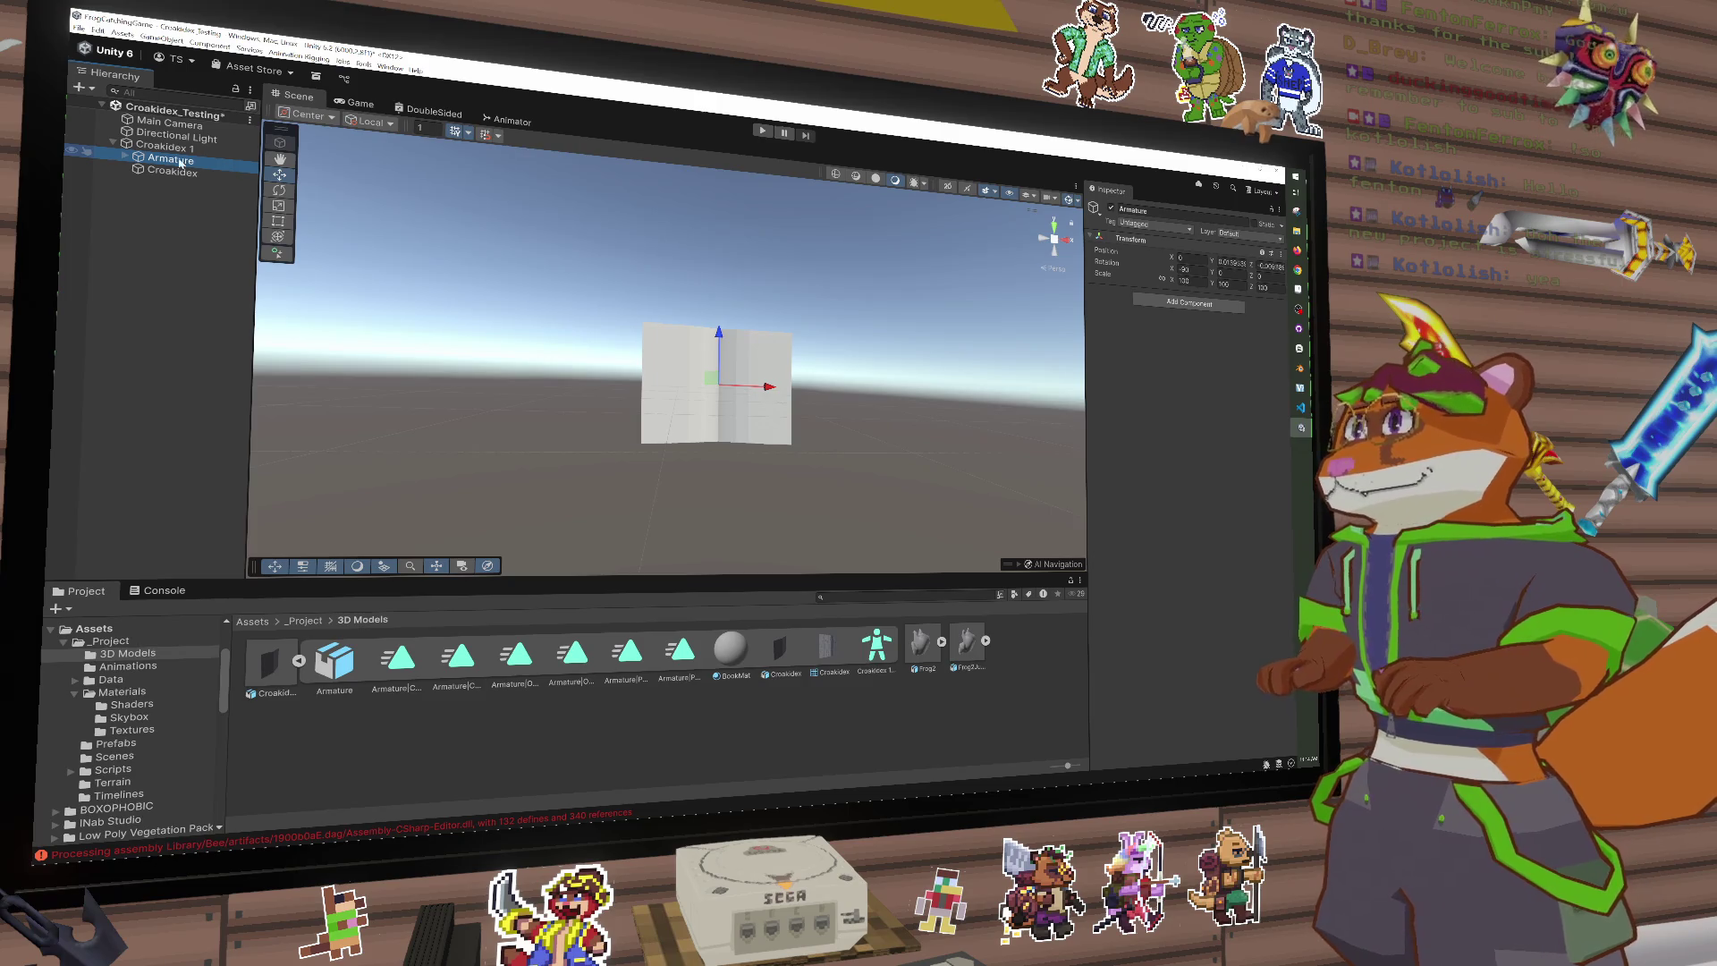
mouse_move(147, 159)
mouse_down()
mouse_move(164, 191)
mouse_move(170, 166)
mouse_up()
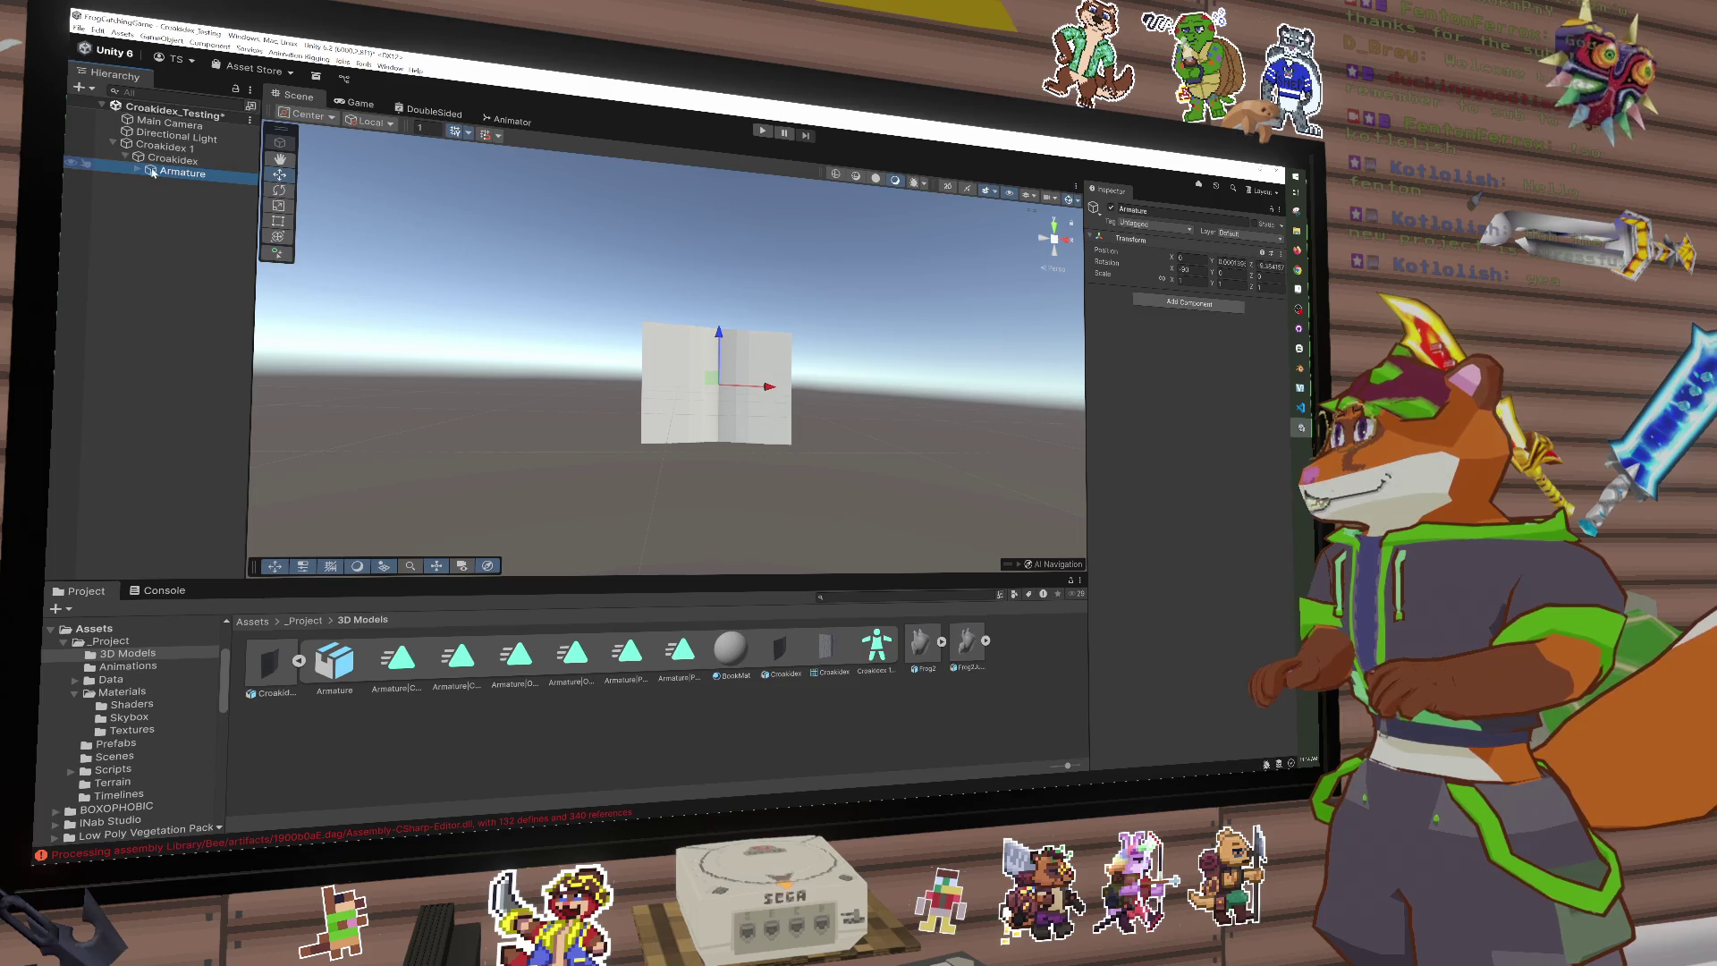
Step: Move Croakidex out to the scene root and remove the leftover Croakidex 1 object
click(139, 170)
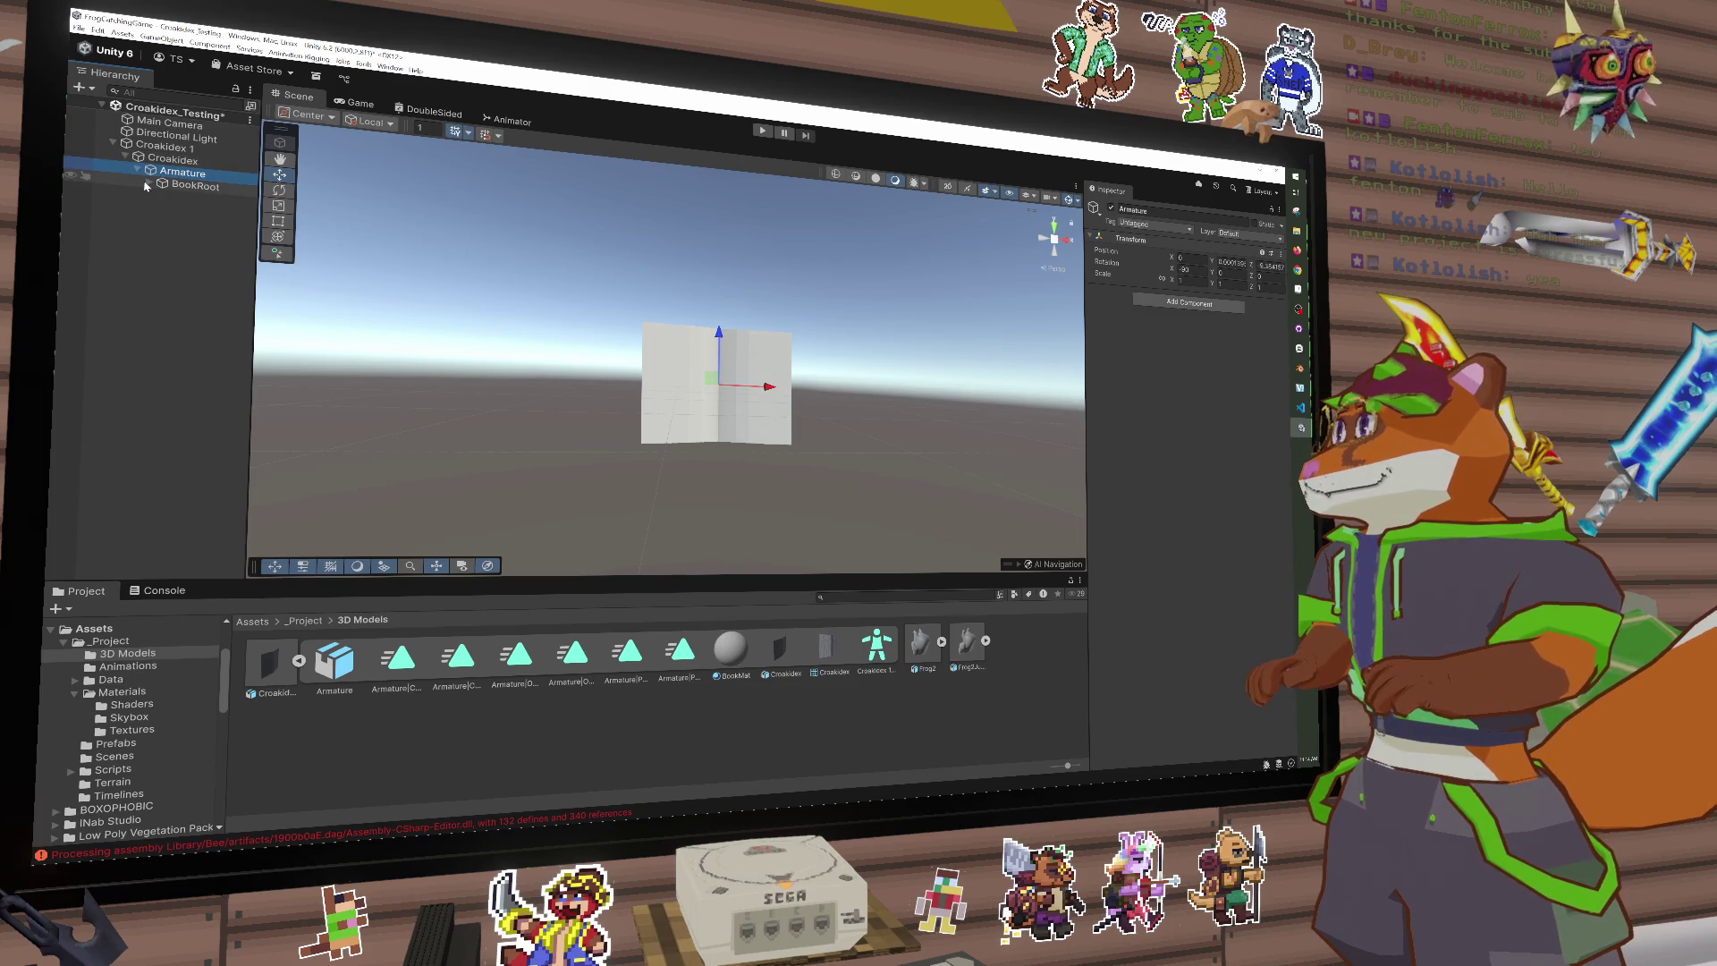
click(139, 169)
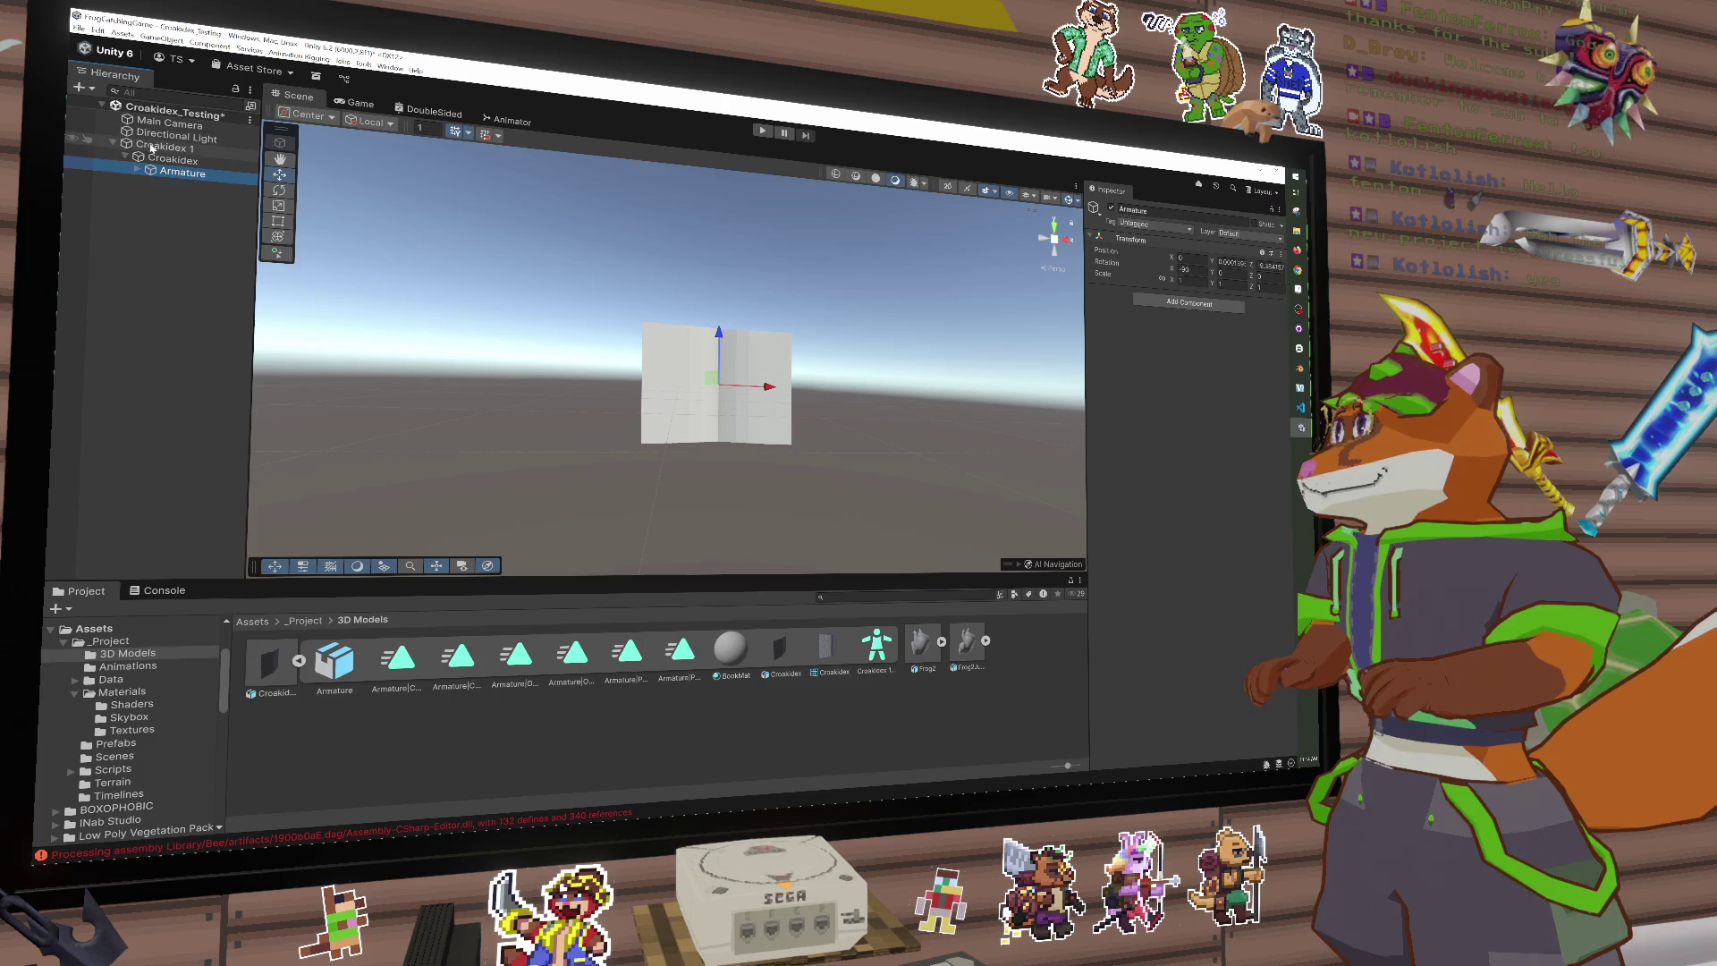
drag(123, 157, 106, 152)
key(ctrl+z)
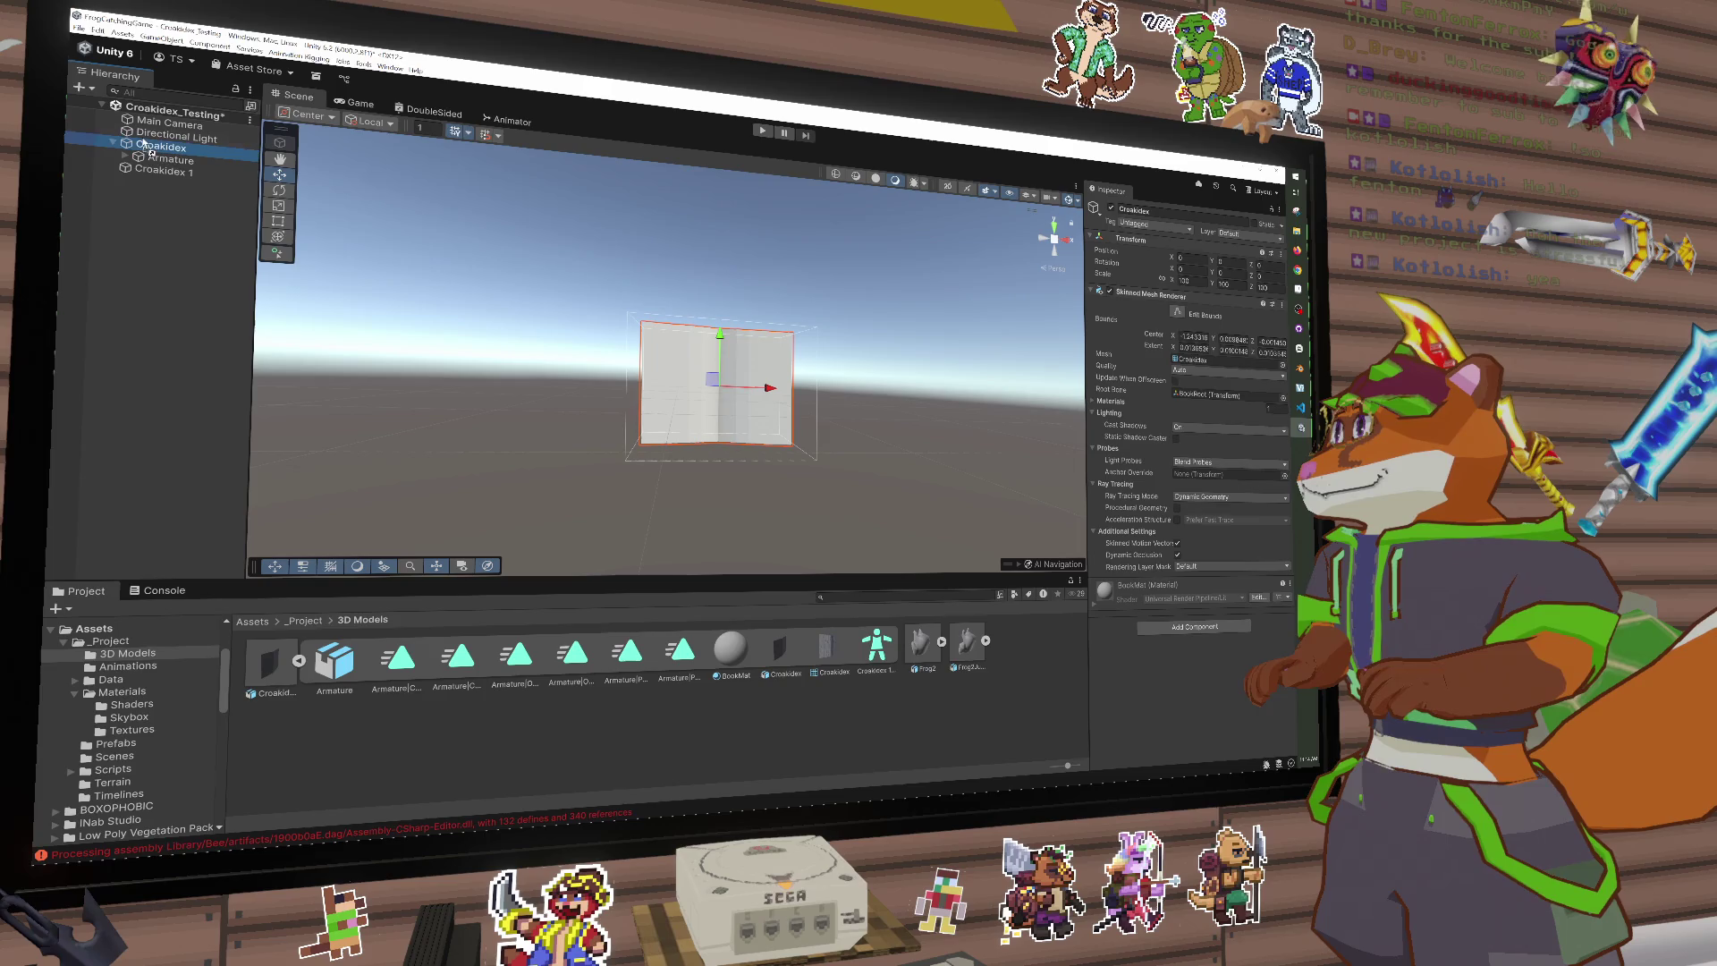
click(161, 145)
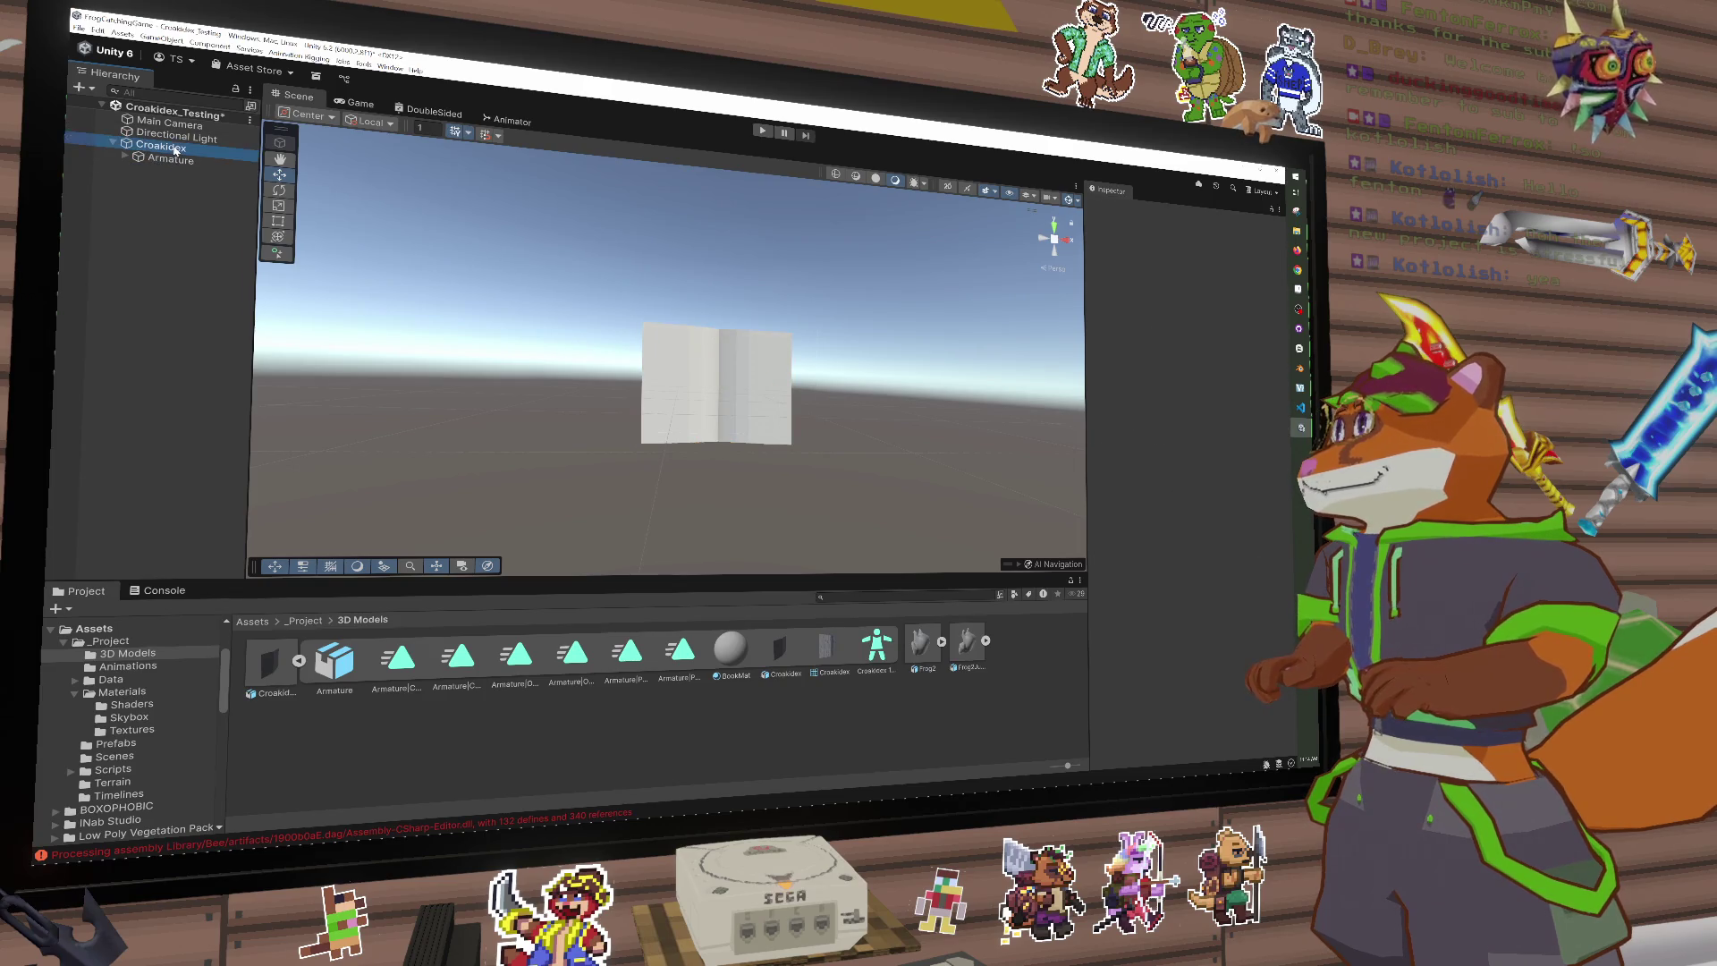
right_click(157, 147)
click(141, 270)
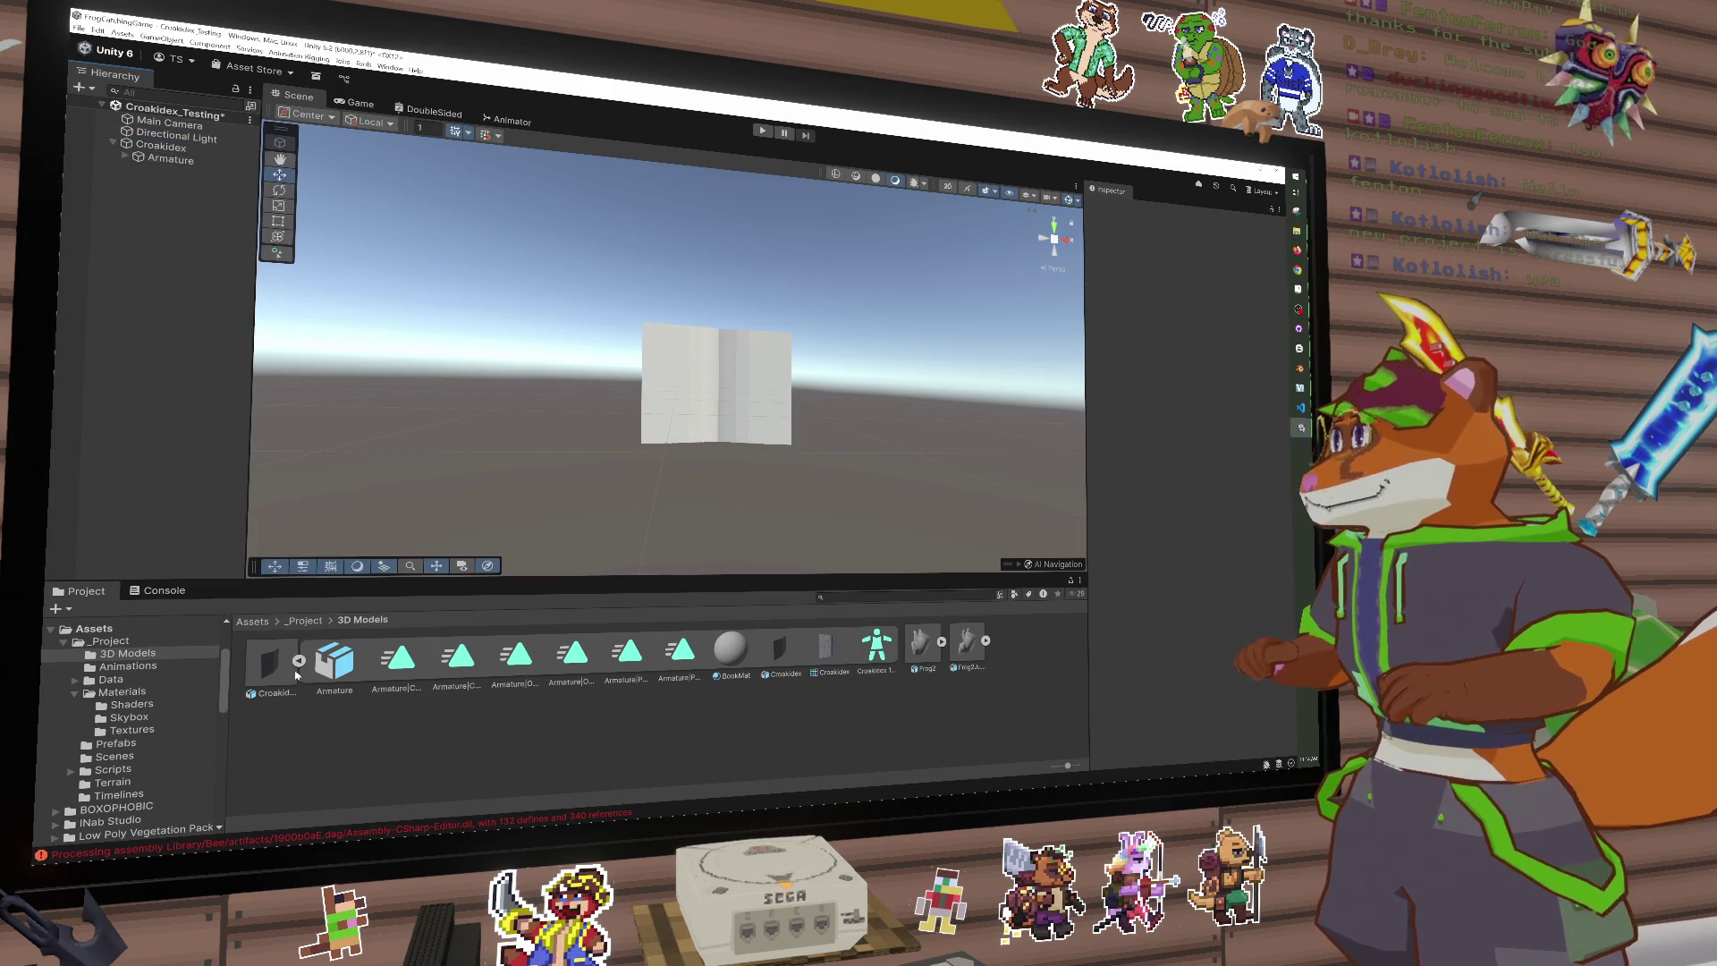
Step: Save Croakidex as a prefab in Prefabs and apply the Croakidex_Mat material to its mesh
click(121, 744)
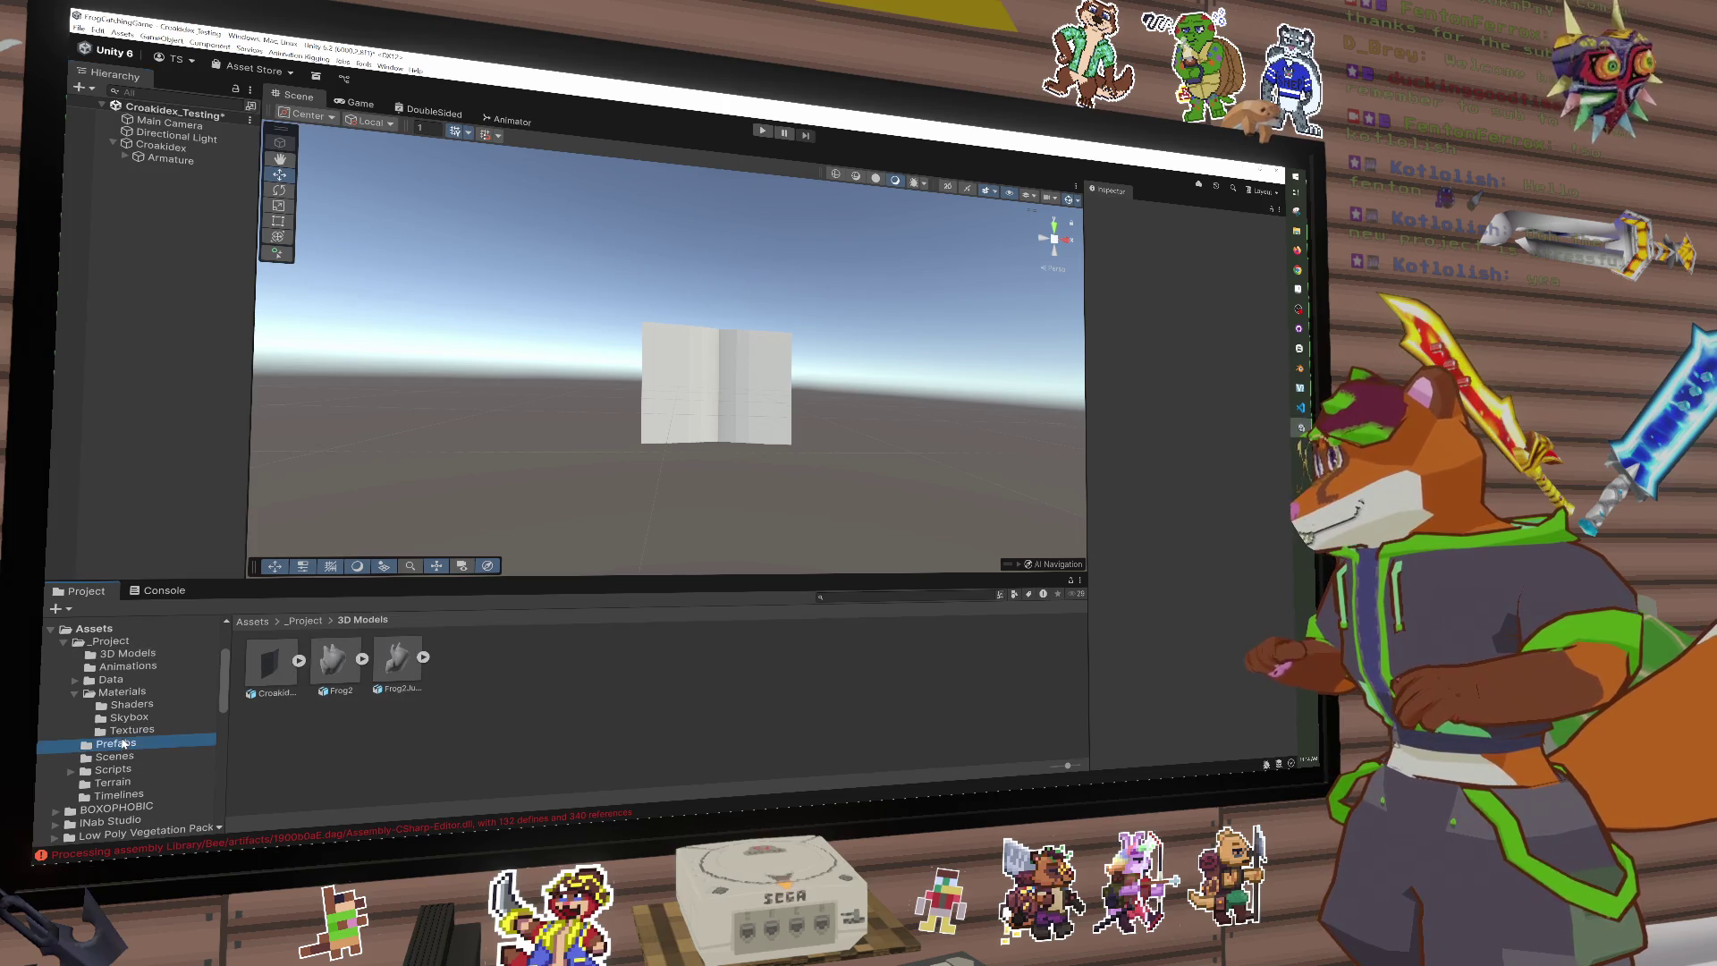
drag(165, 164, 427, 674)
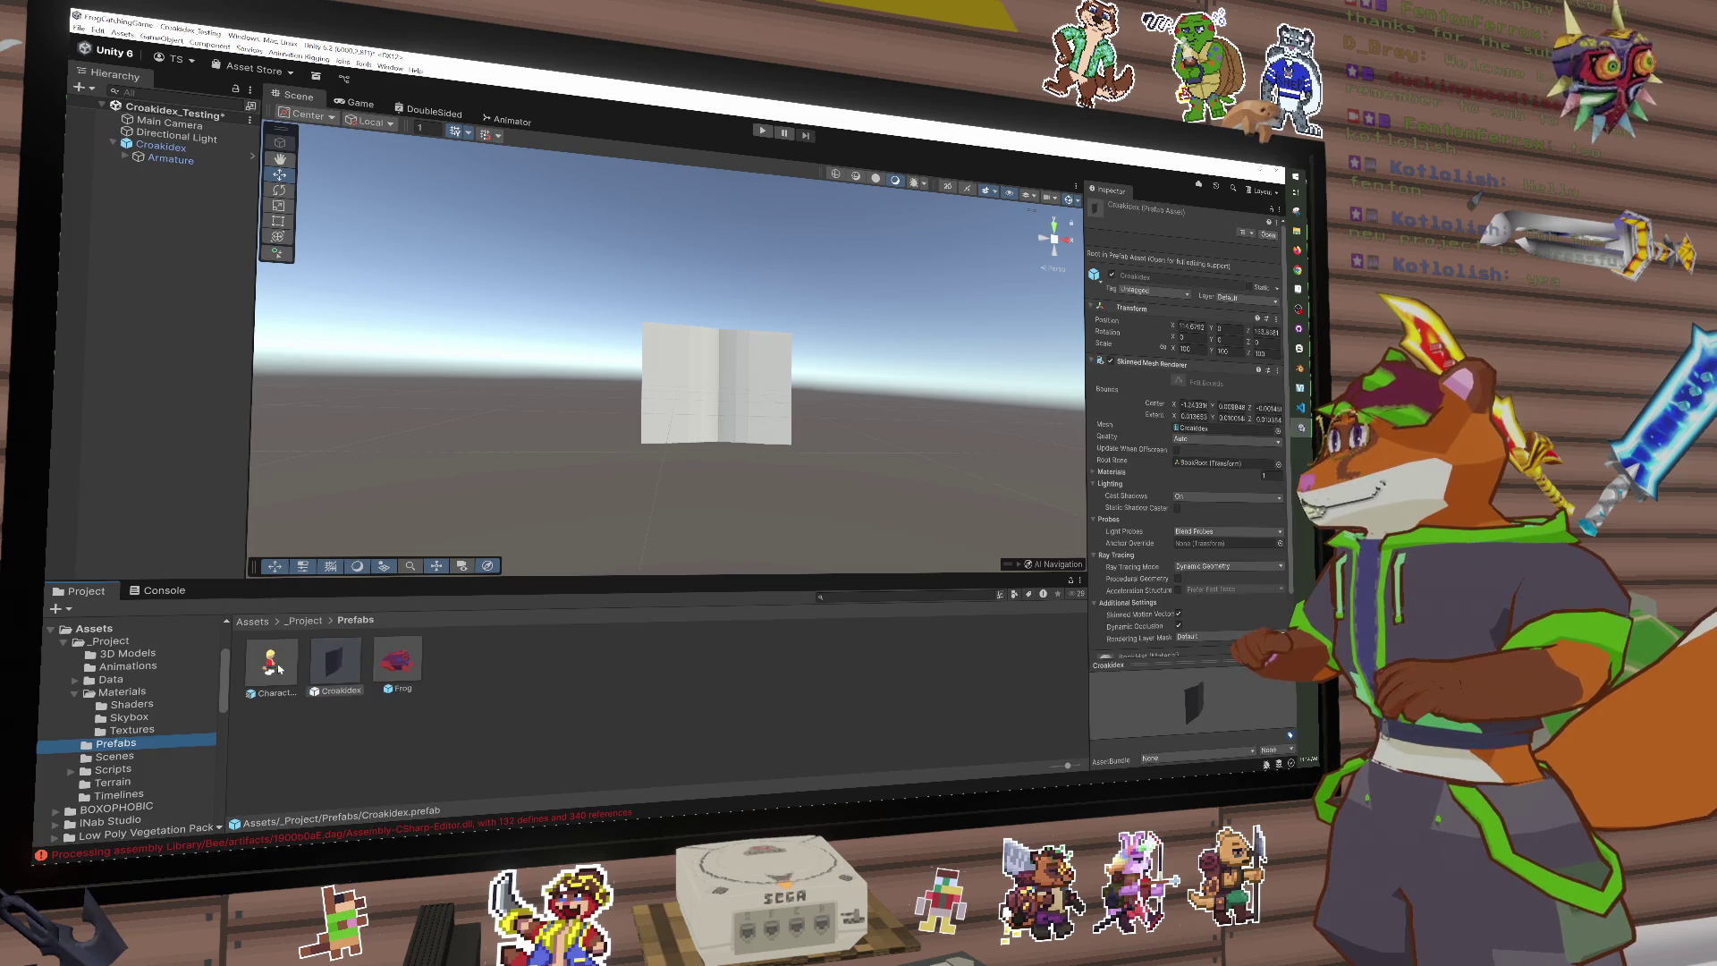
double_click(335, 666)
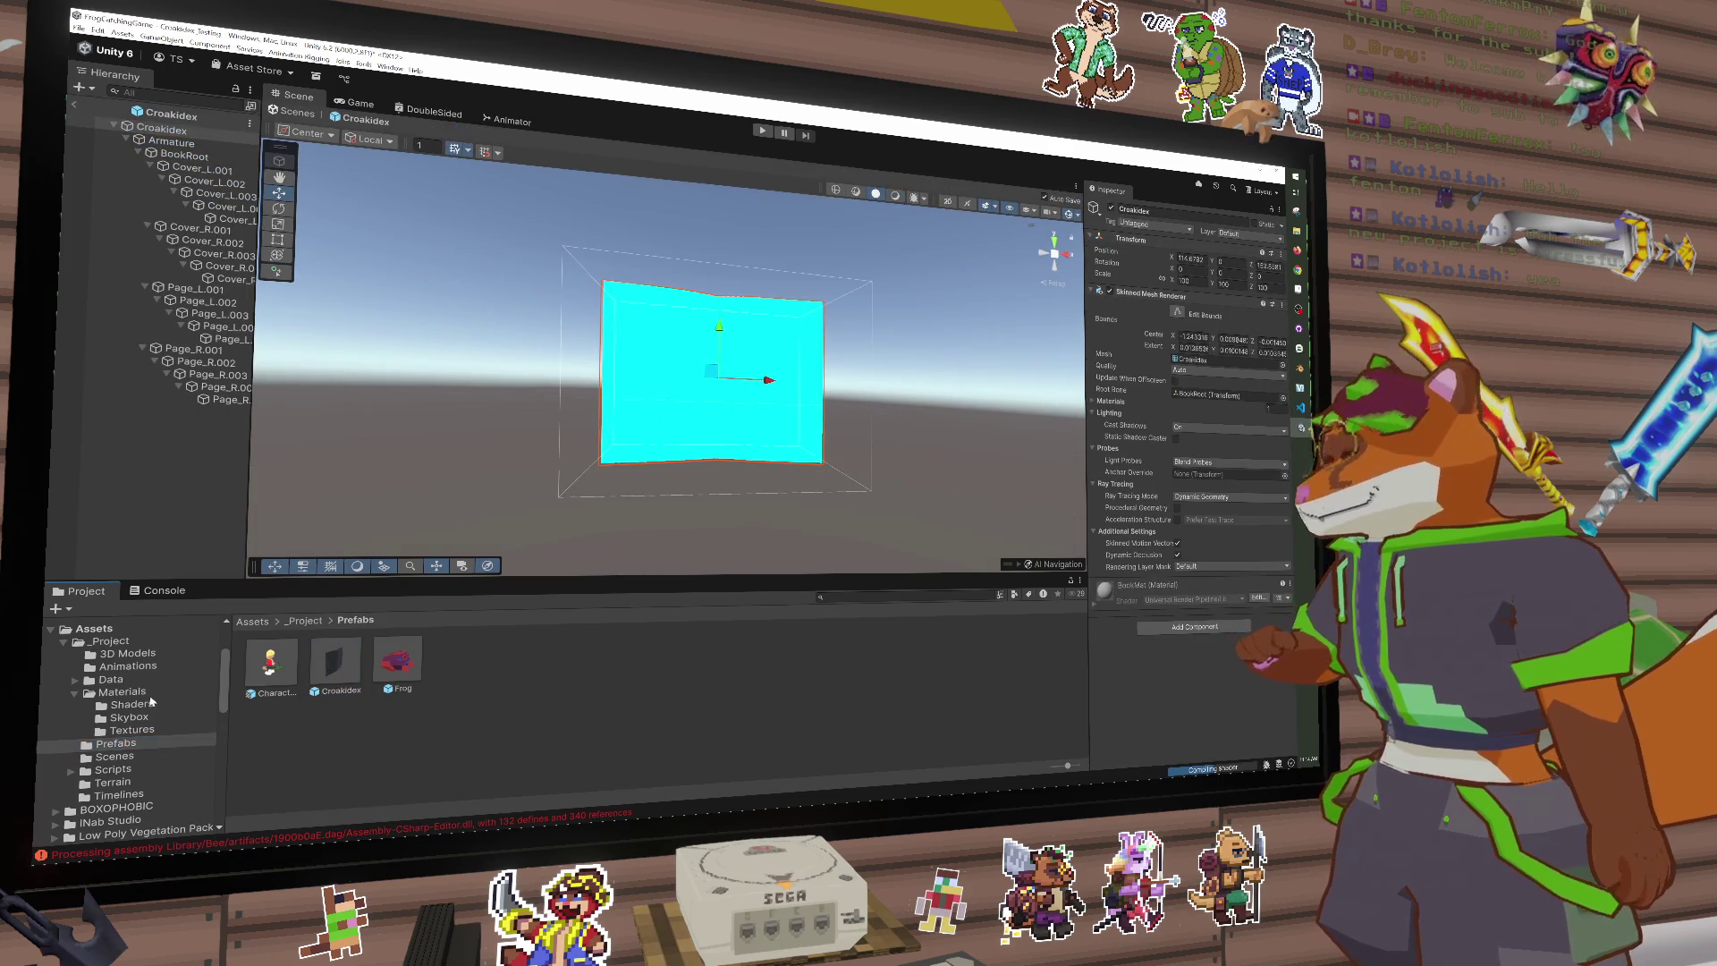
click(136, 694)
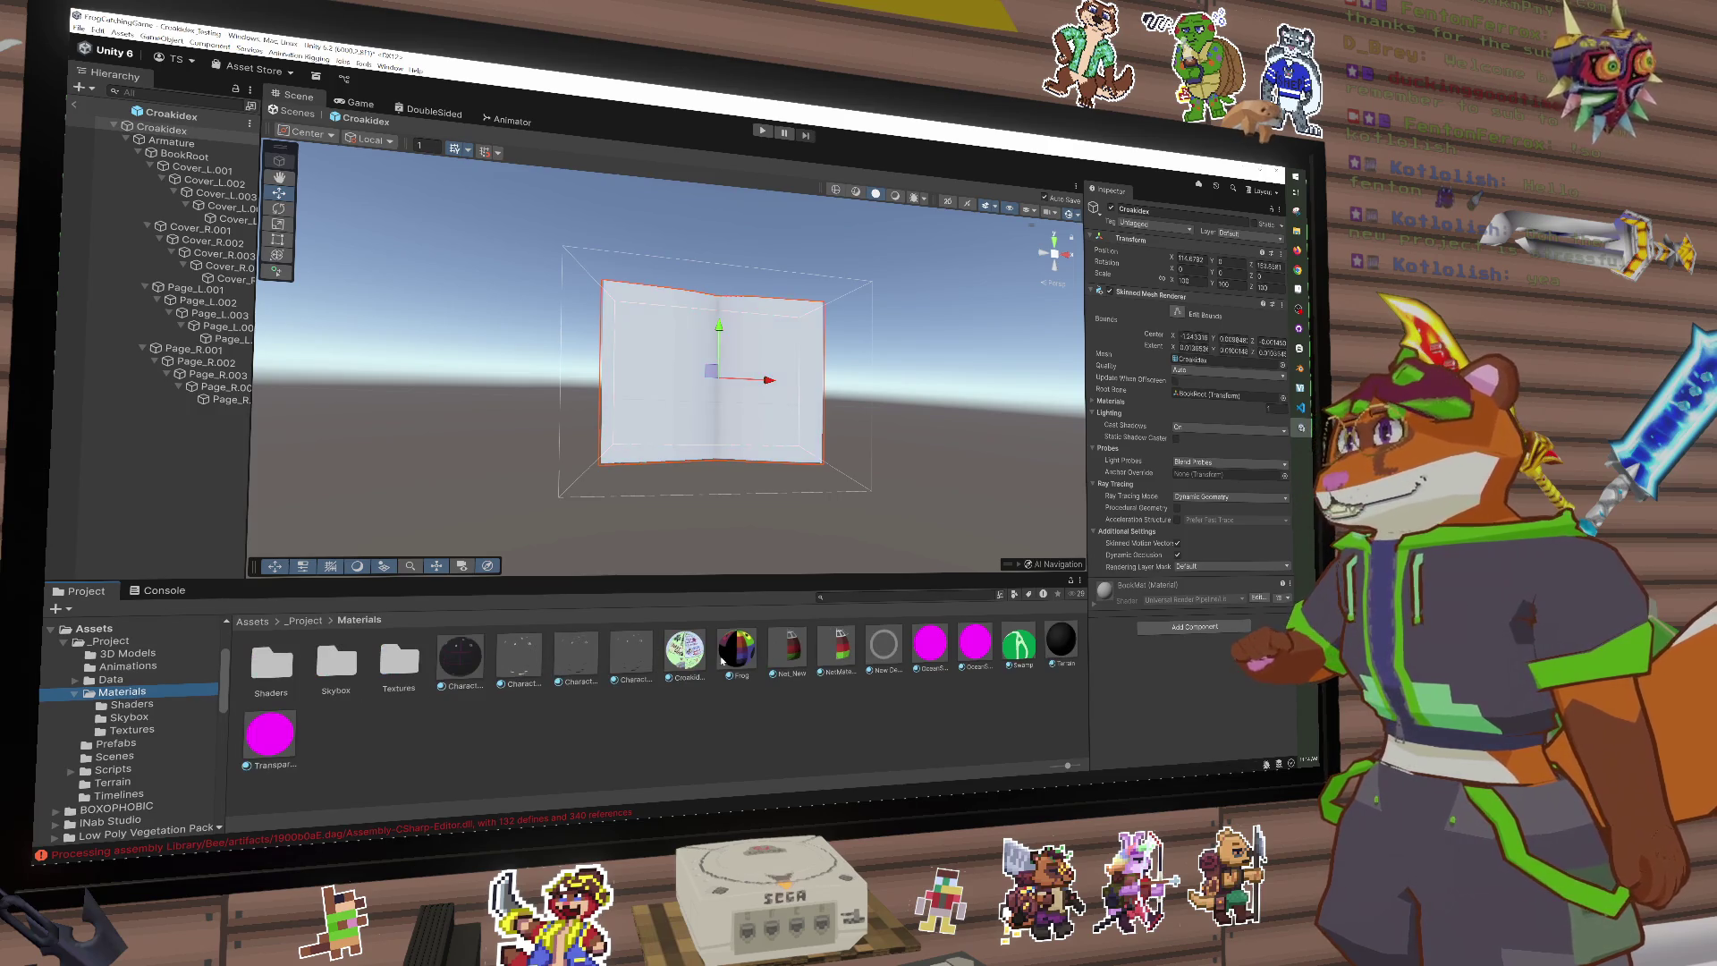
mouse_move(684, 648)
mouse_down()
mouse_move(696, 436)
mouse_move(906, 489)
mouse_move(402, 371)
mouse_up()
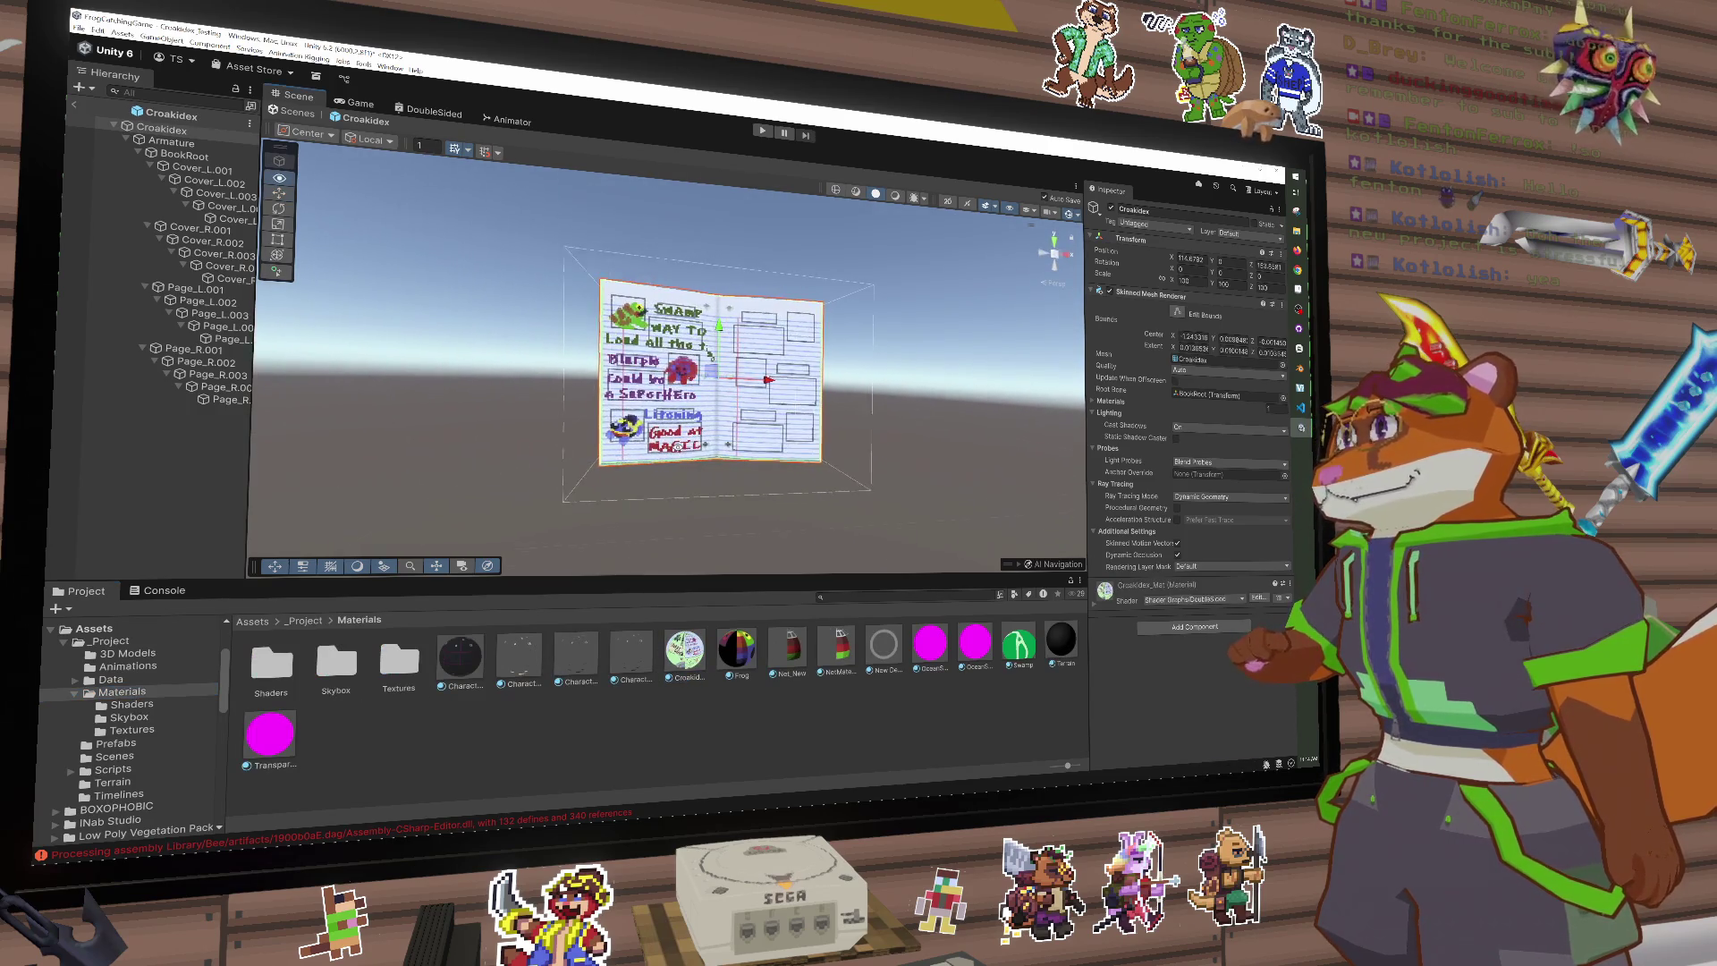
click(75, 105)
click(161, 146)
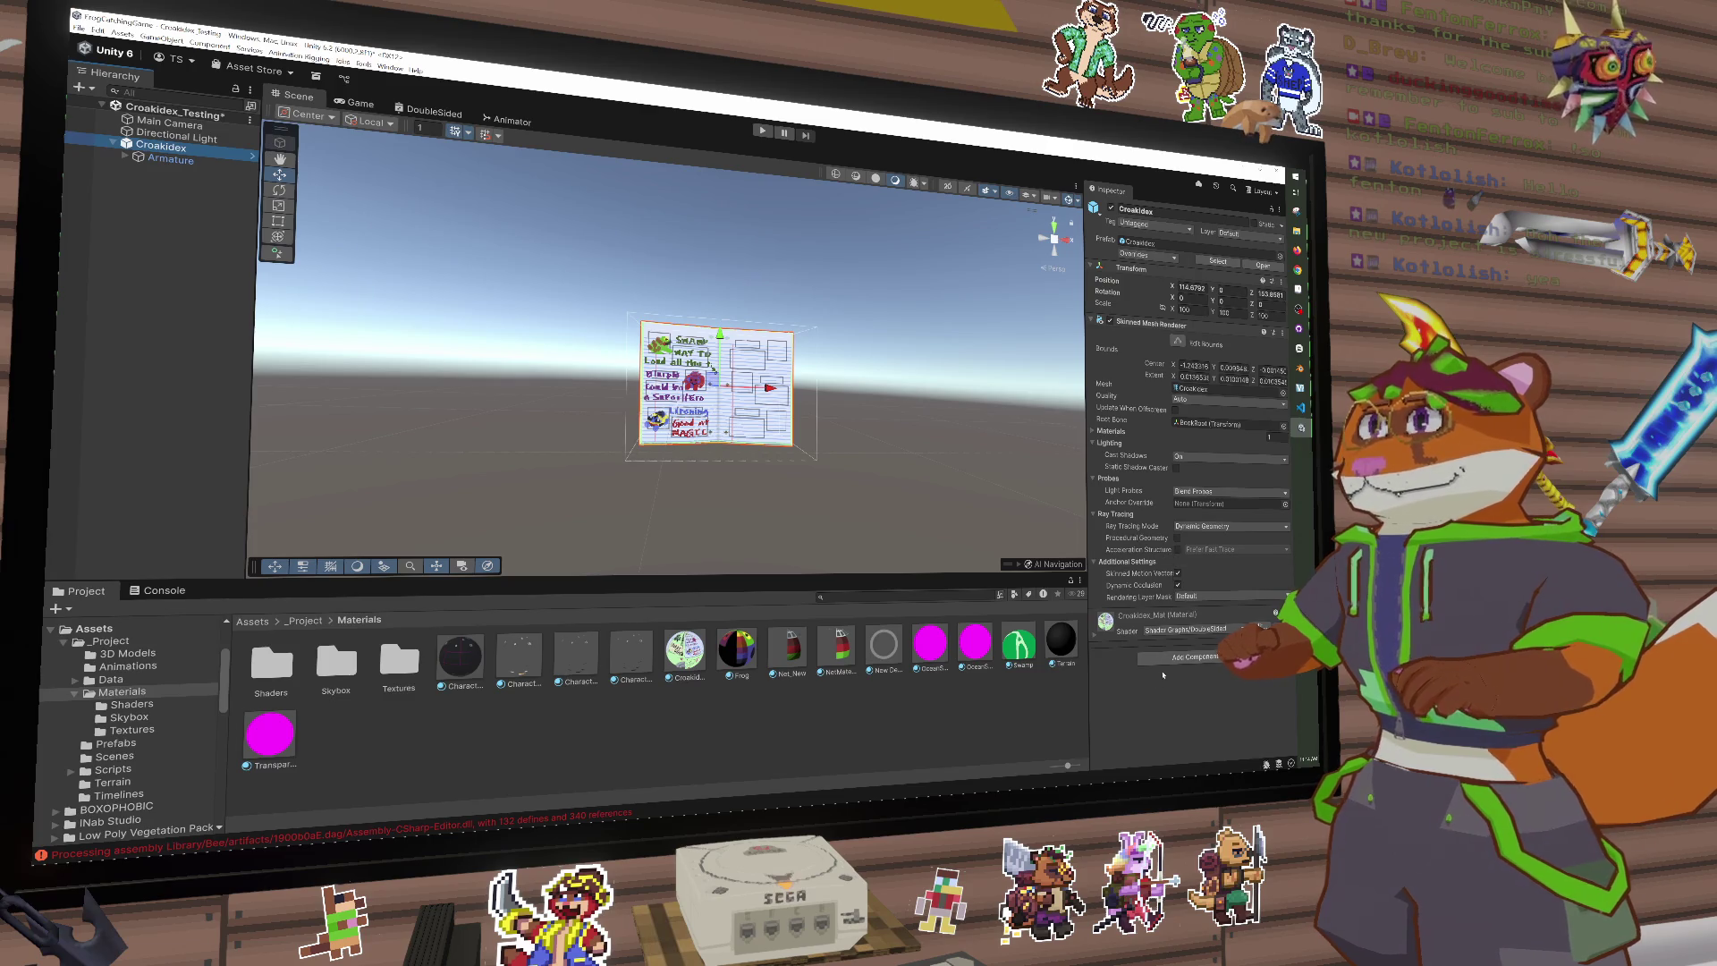
Step: Add an Animator to Croakidex using Croakidex Controller and Croakidex Avatar
click(1175, 661)
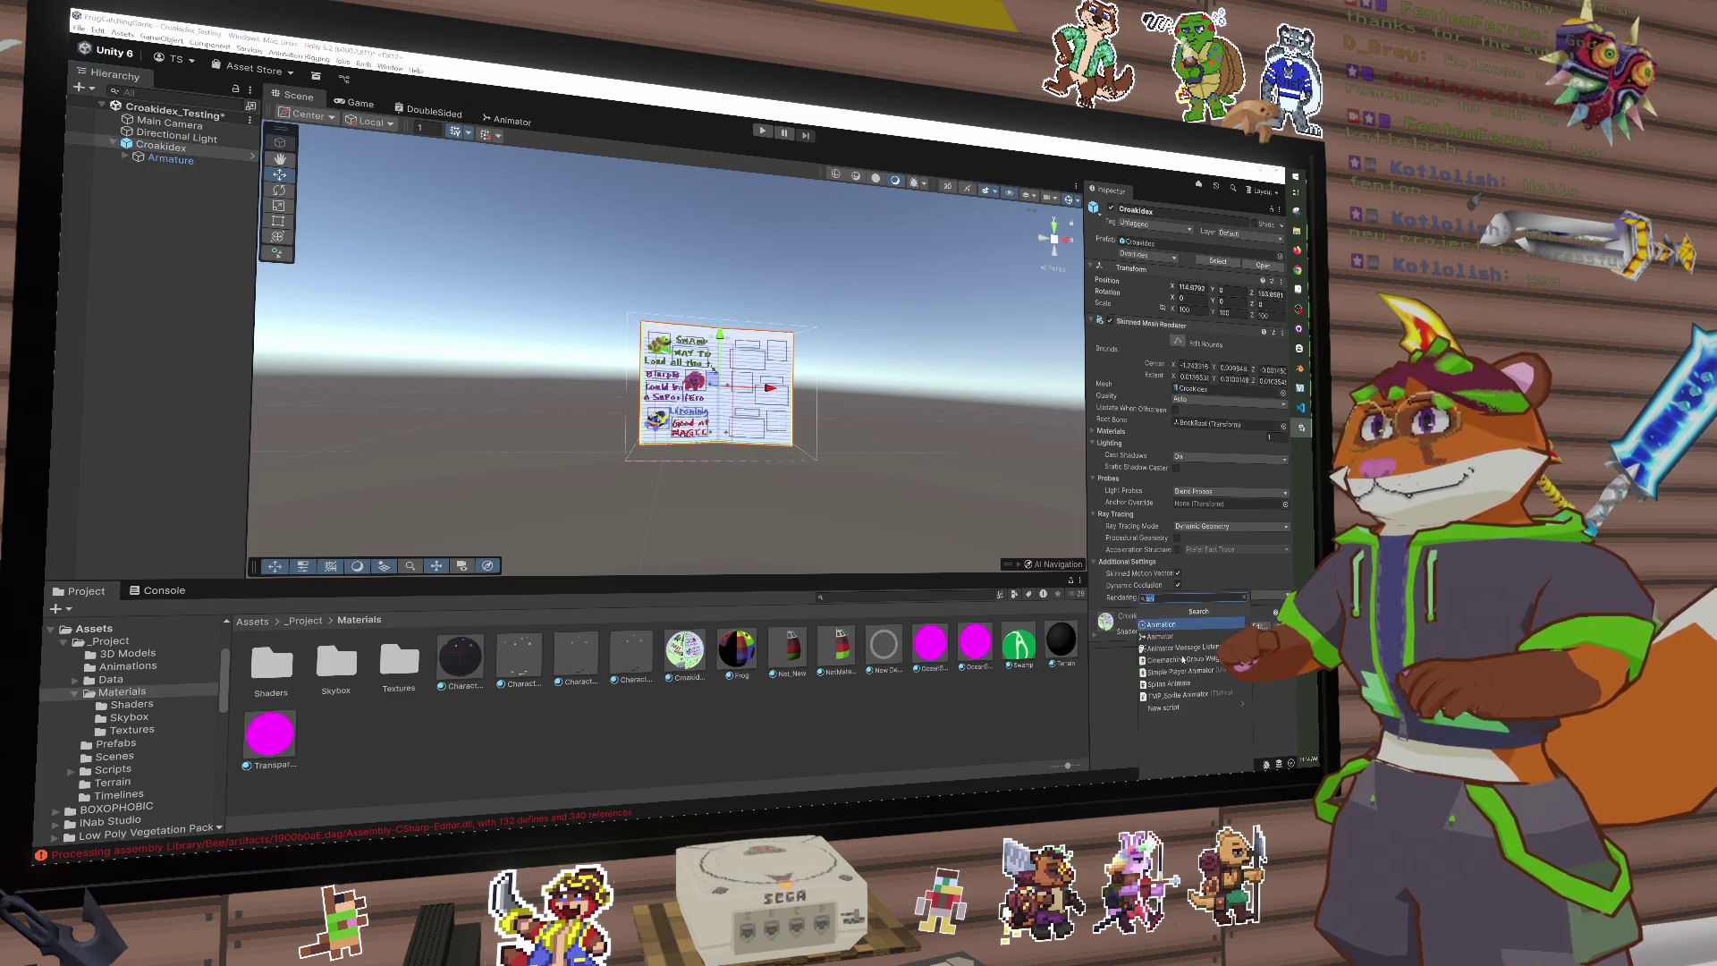
click(1172, 630)
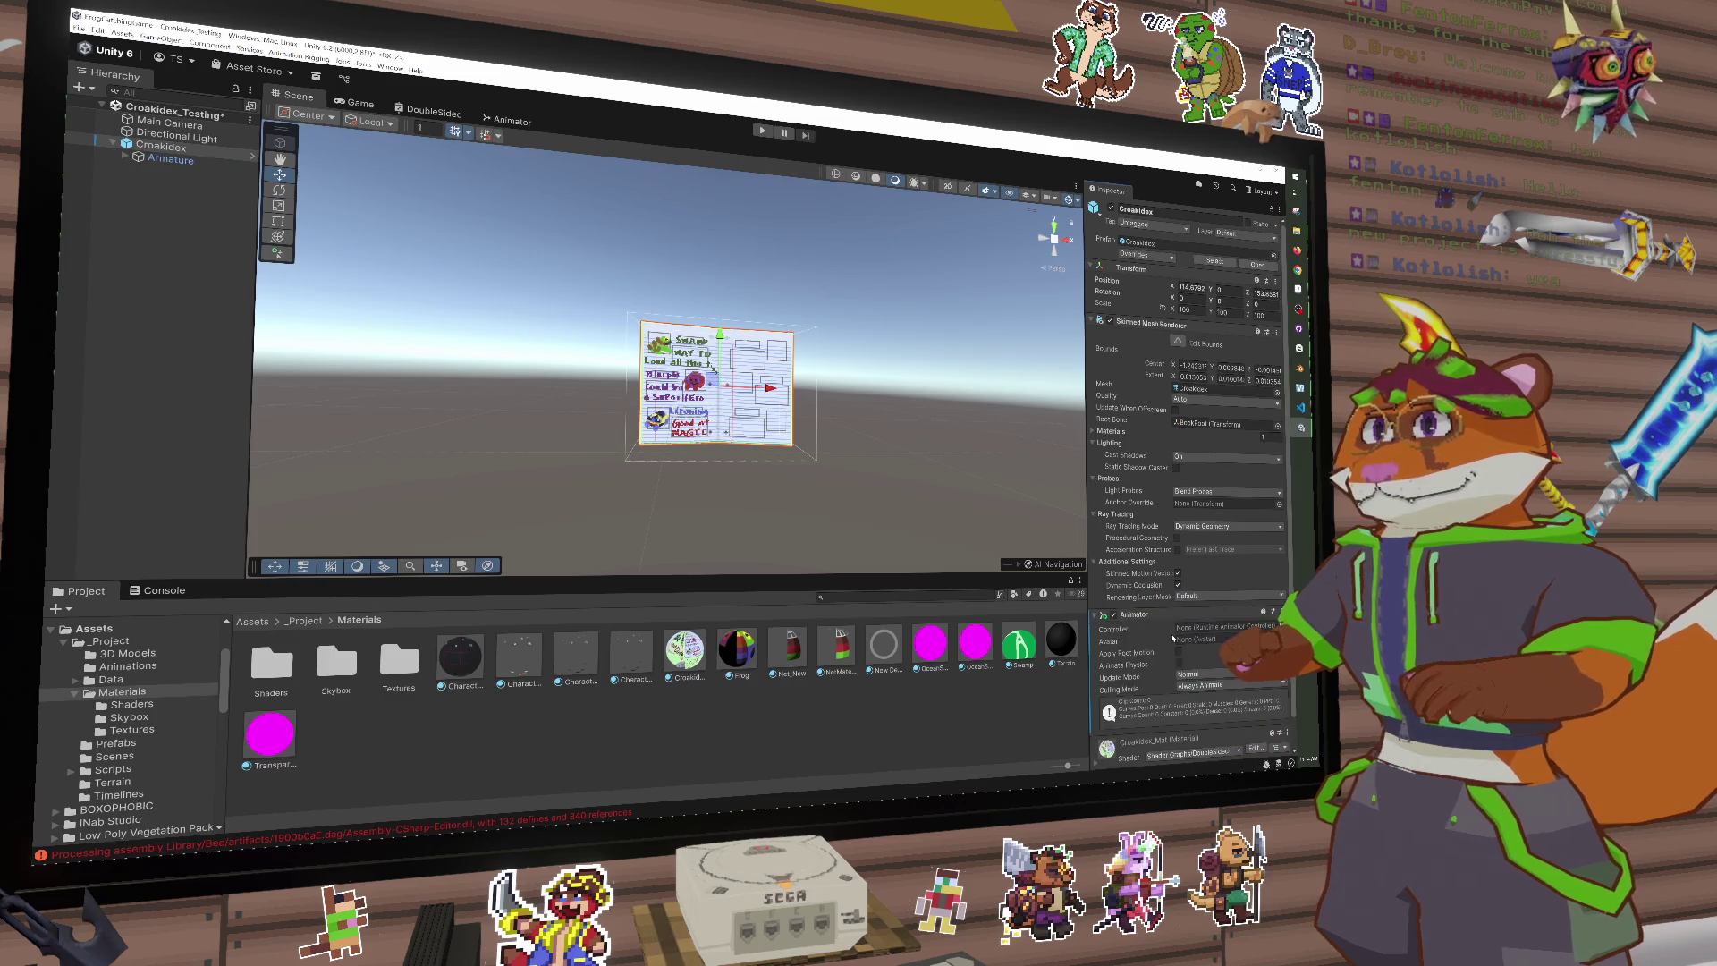
scroll(1165, 655, down, 2)
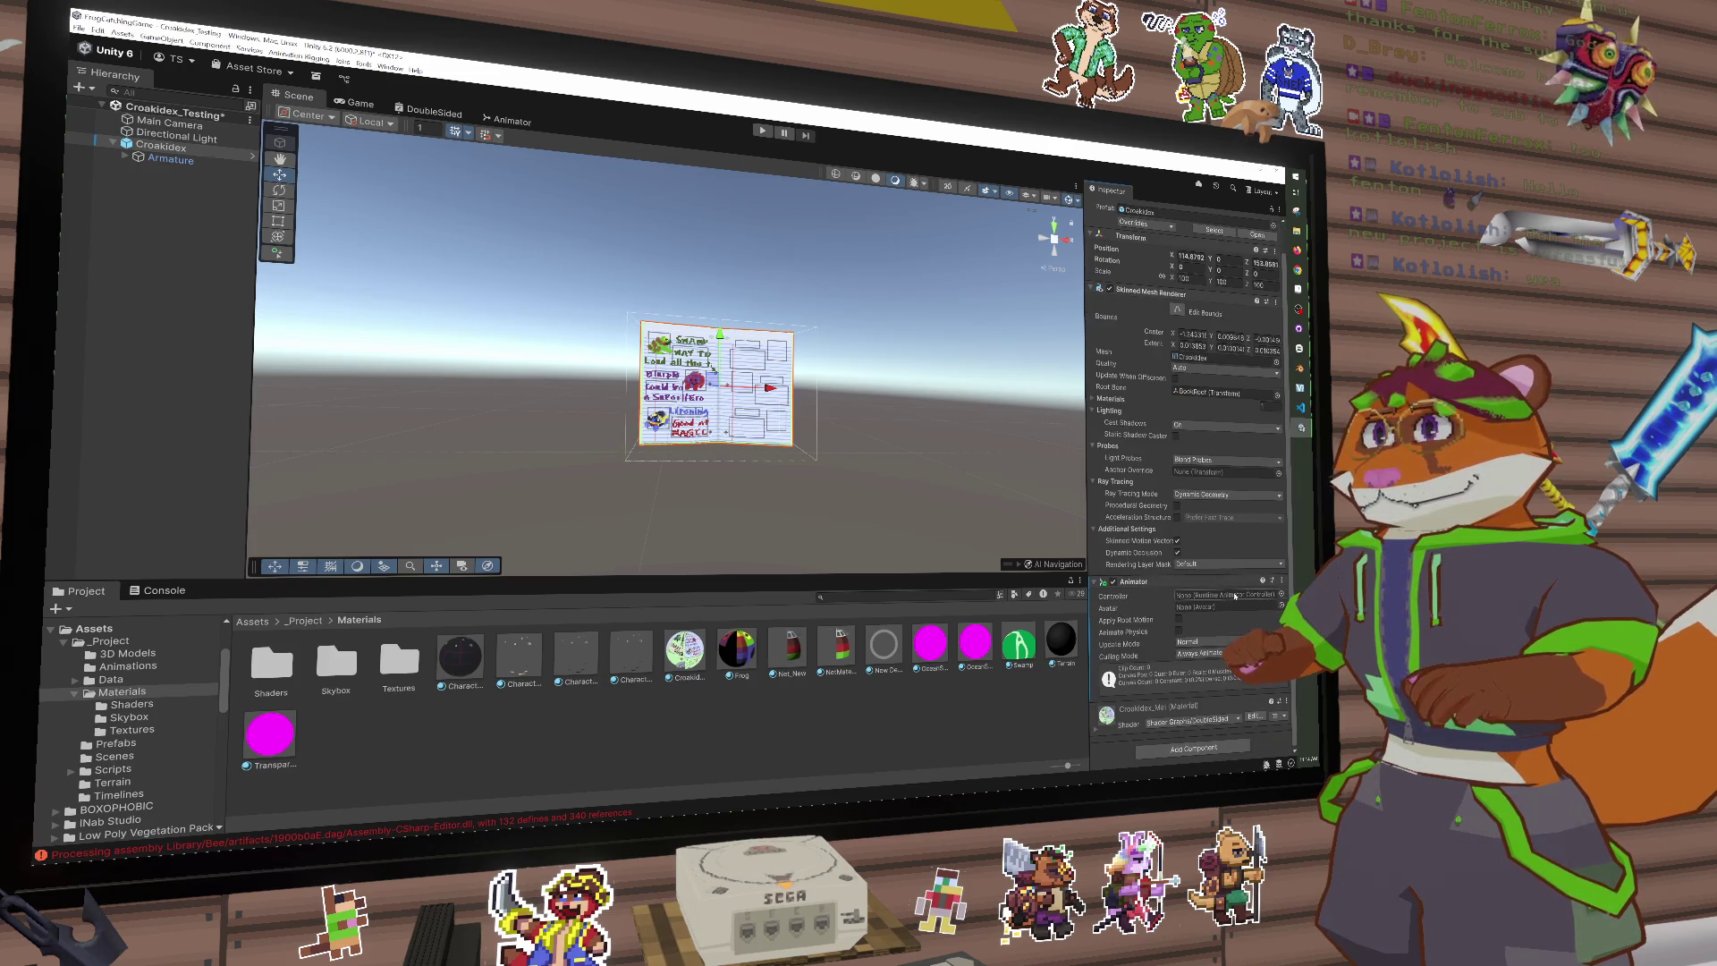
click(1281, 594)
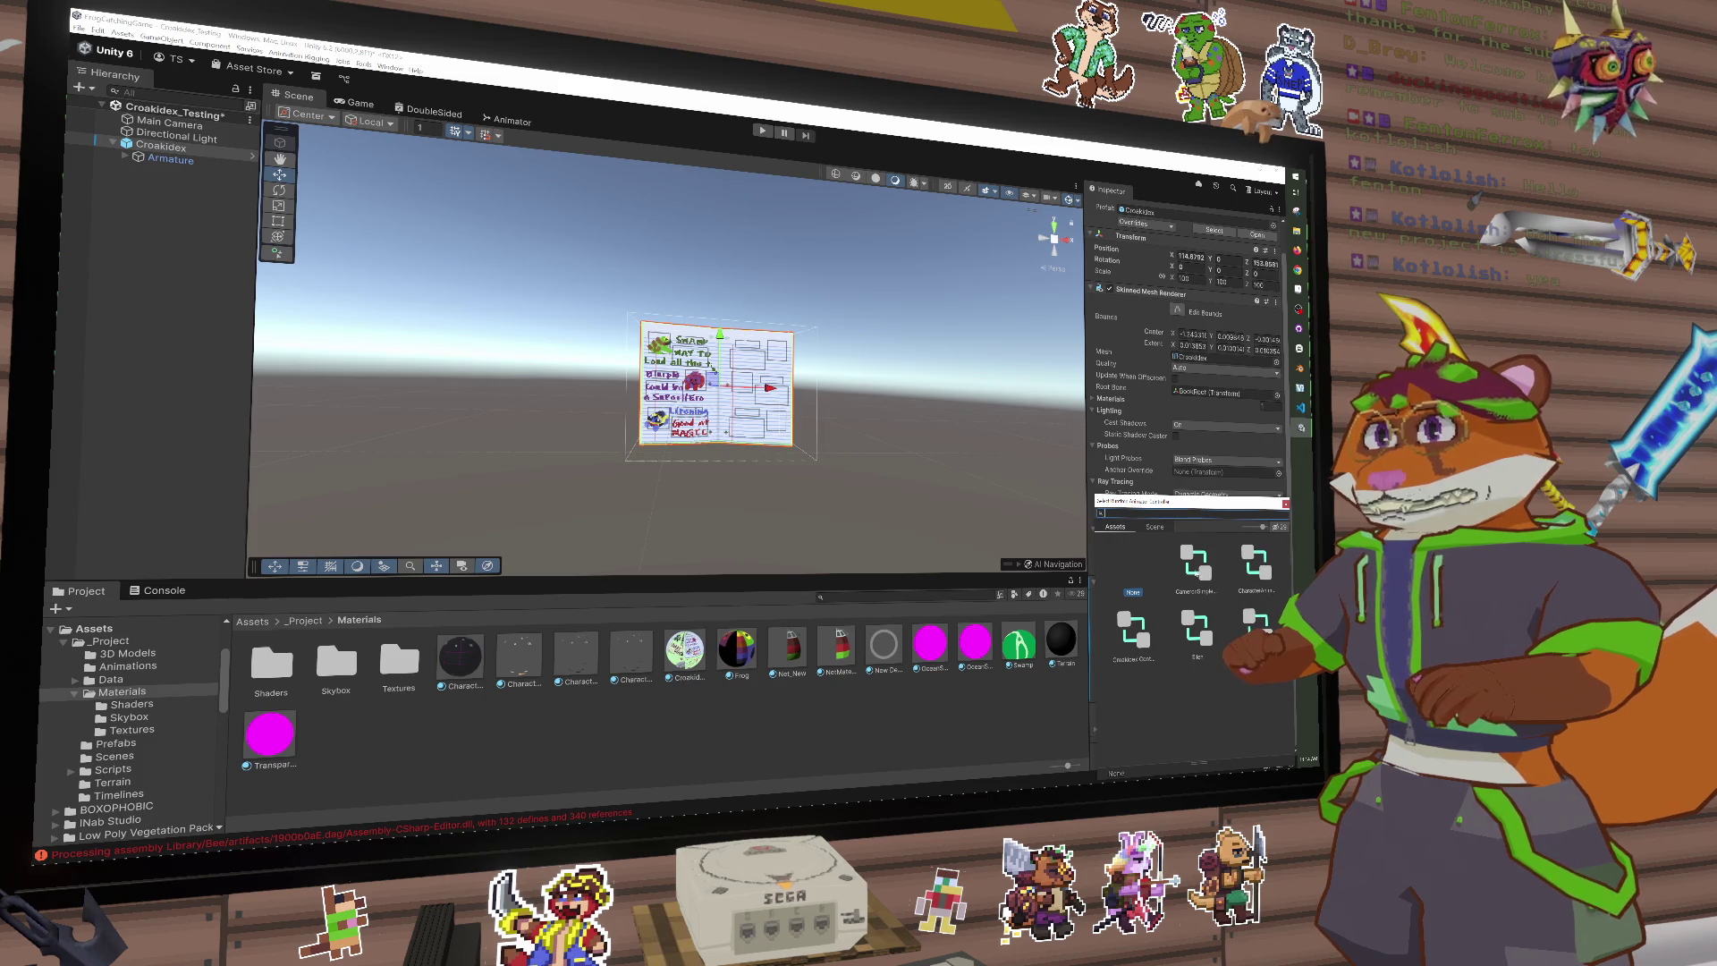
double_click(1132, 631)
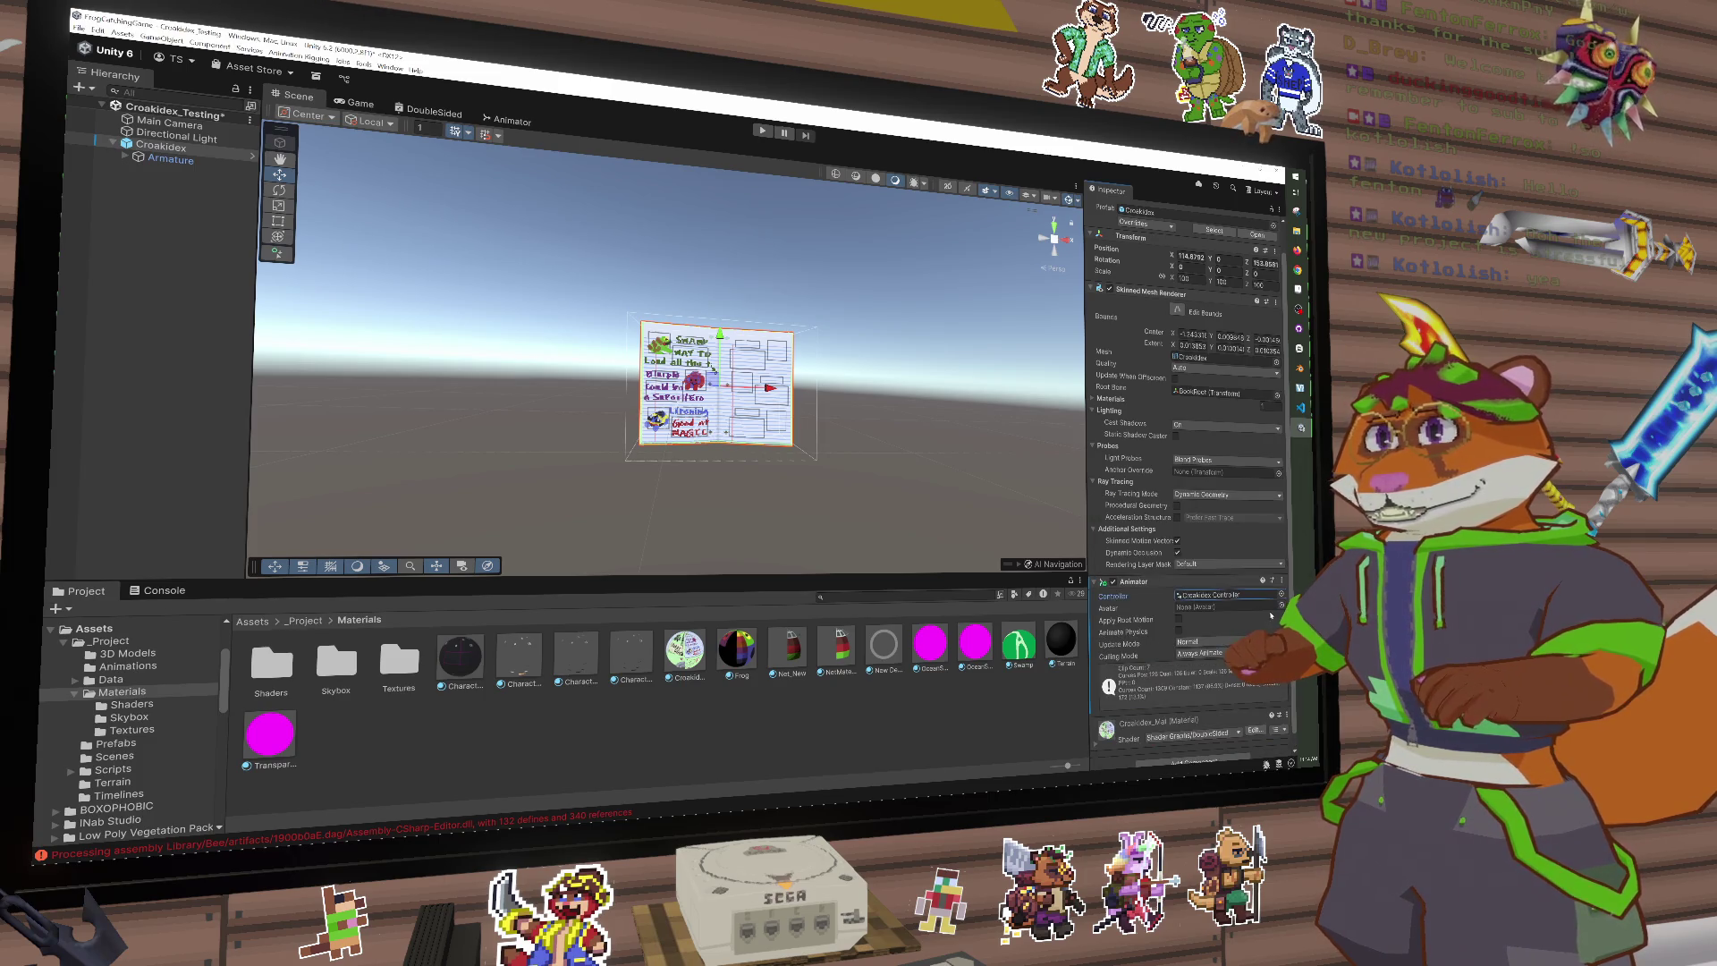
click(1281, 607)
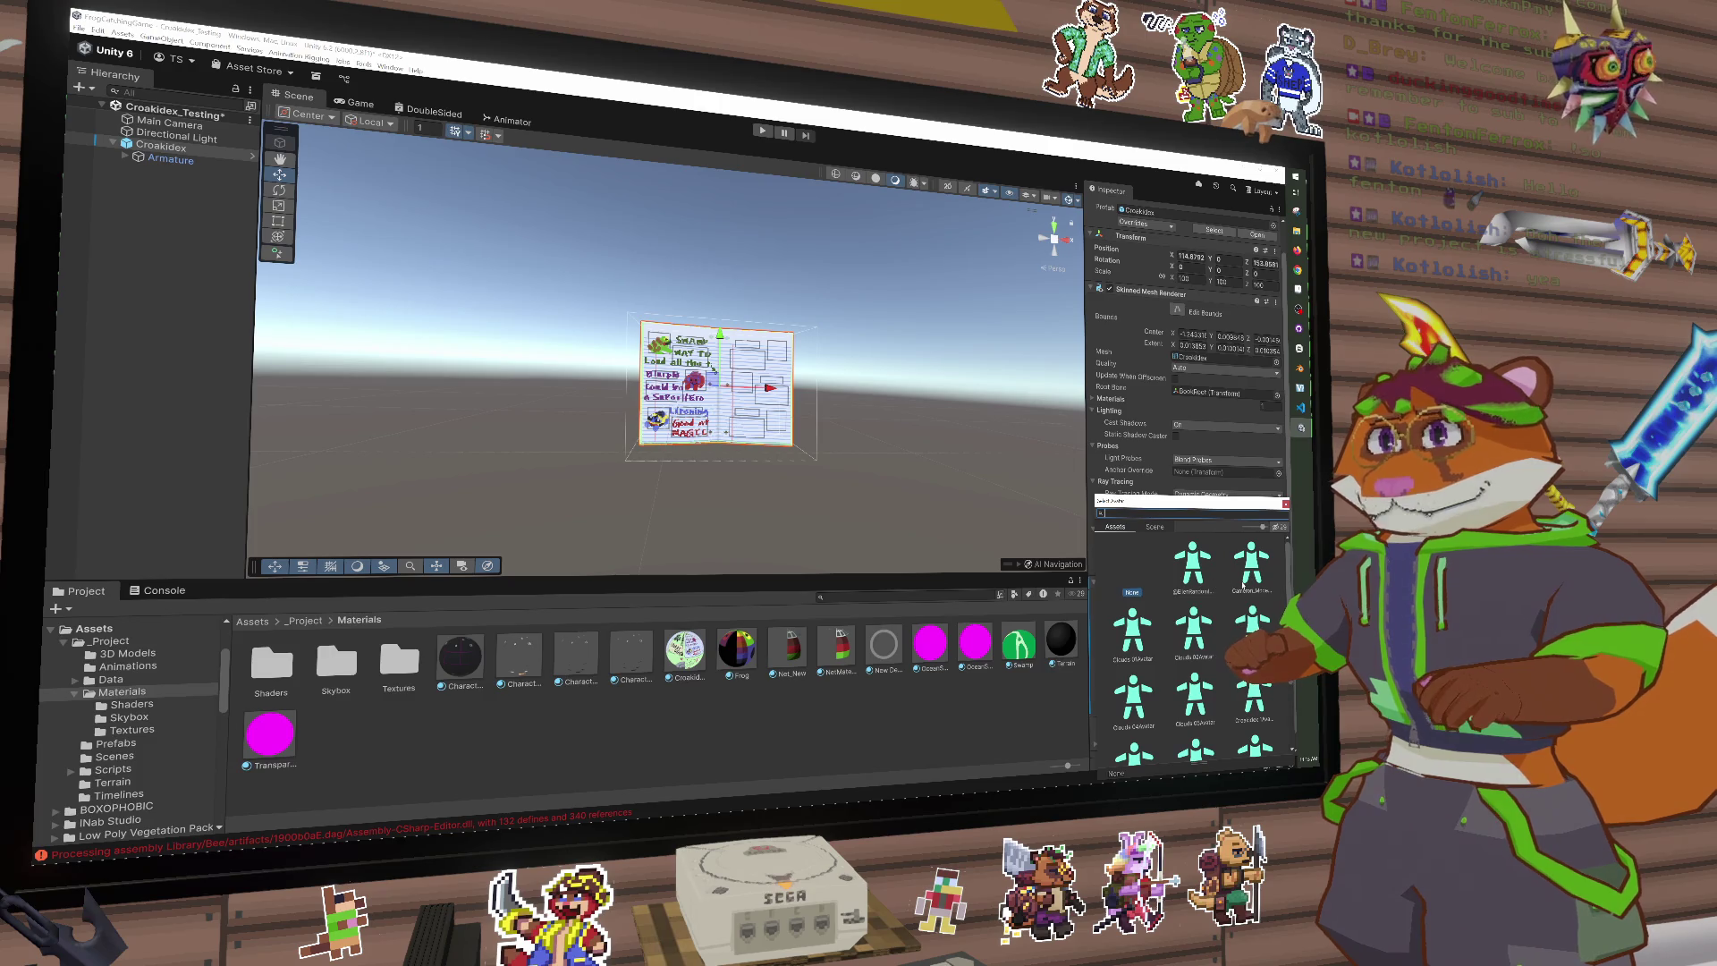
scroll(1160, 704, down, 3)
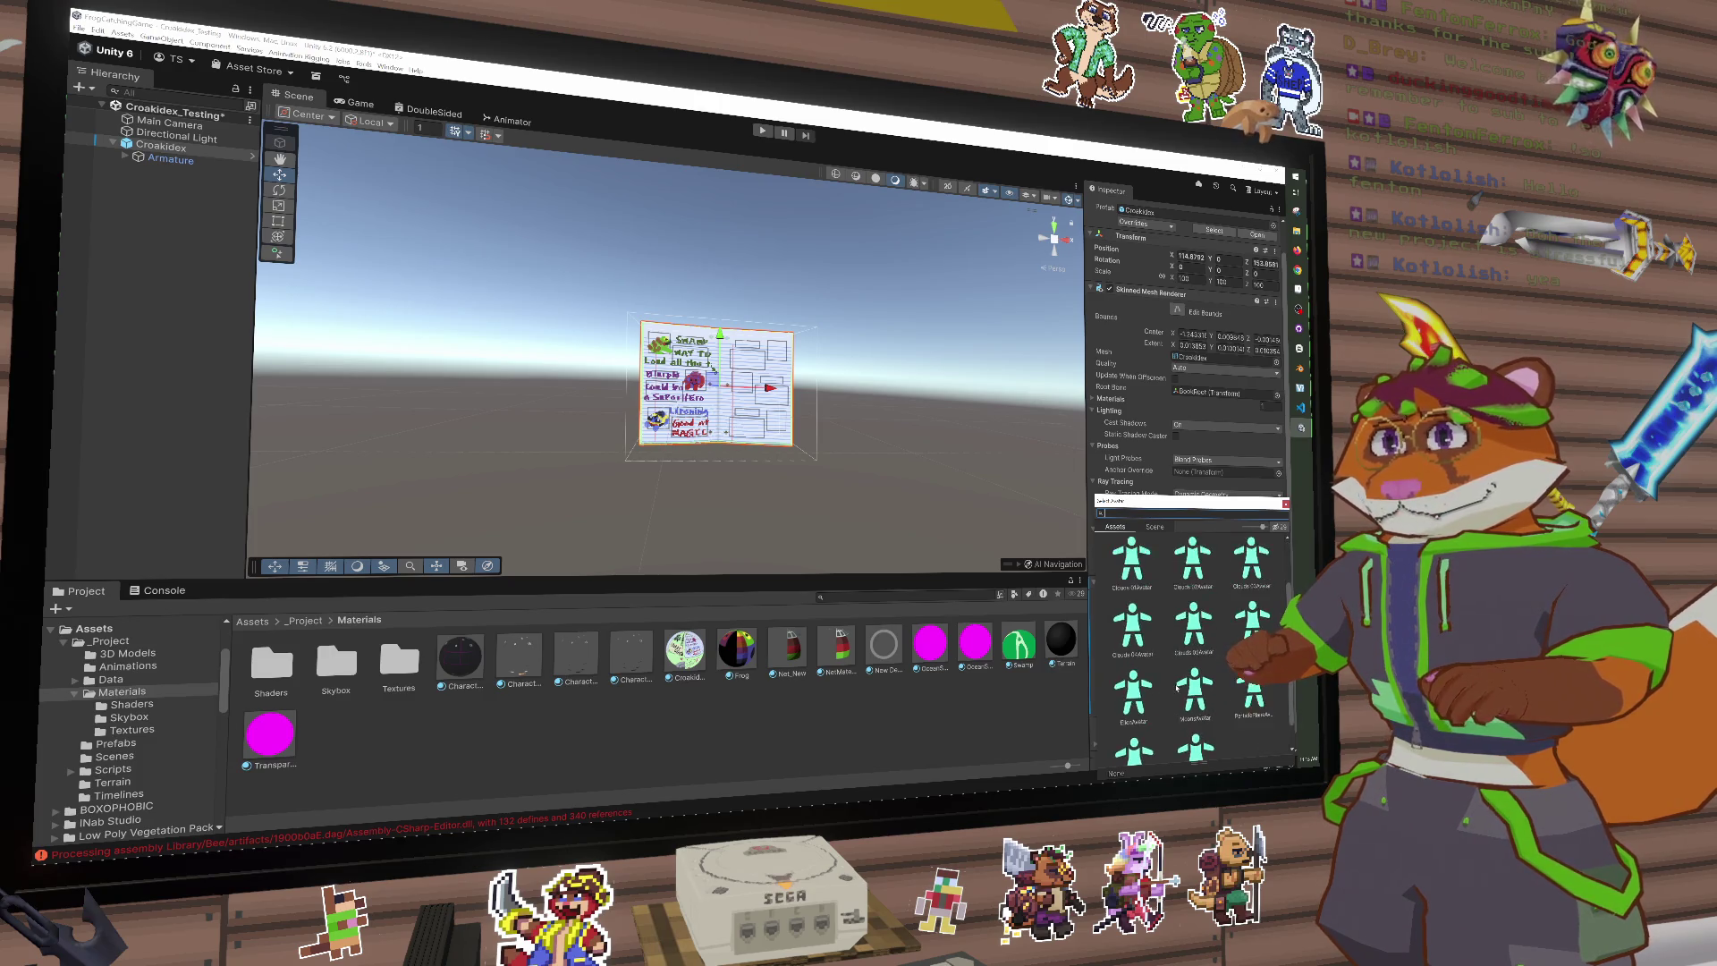
double_click(1249, 597)
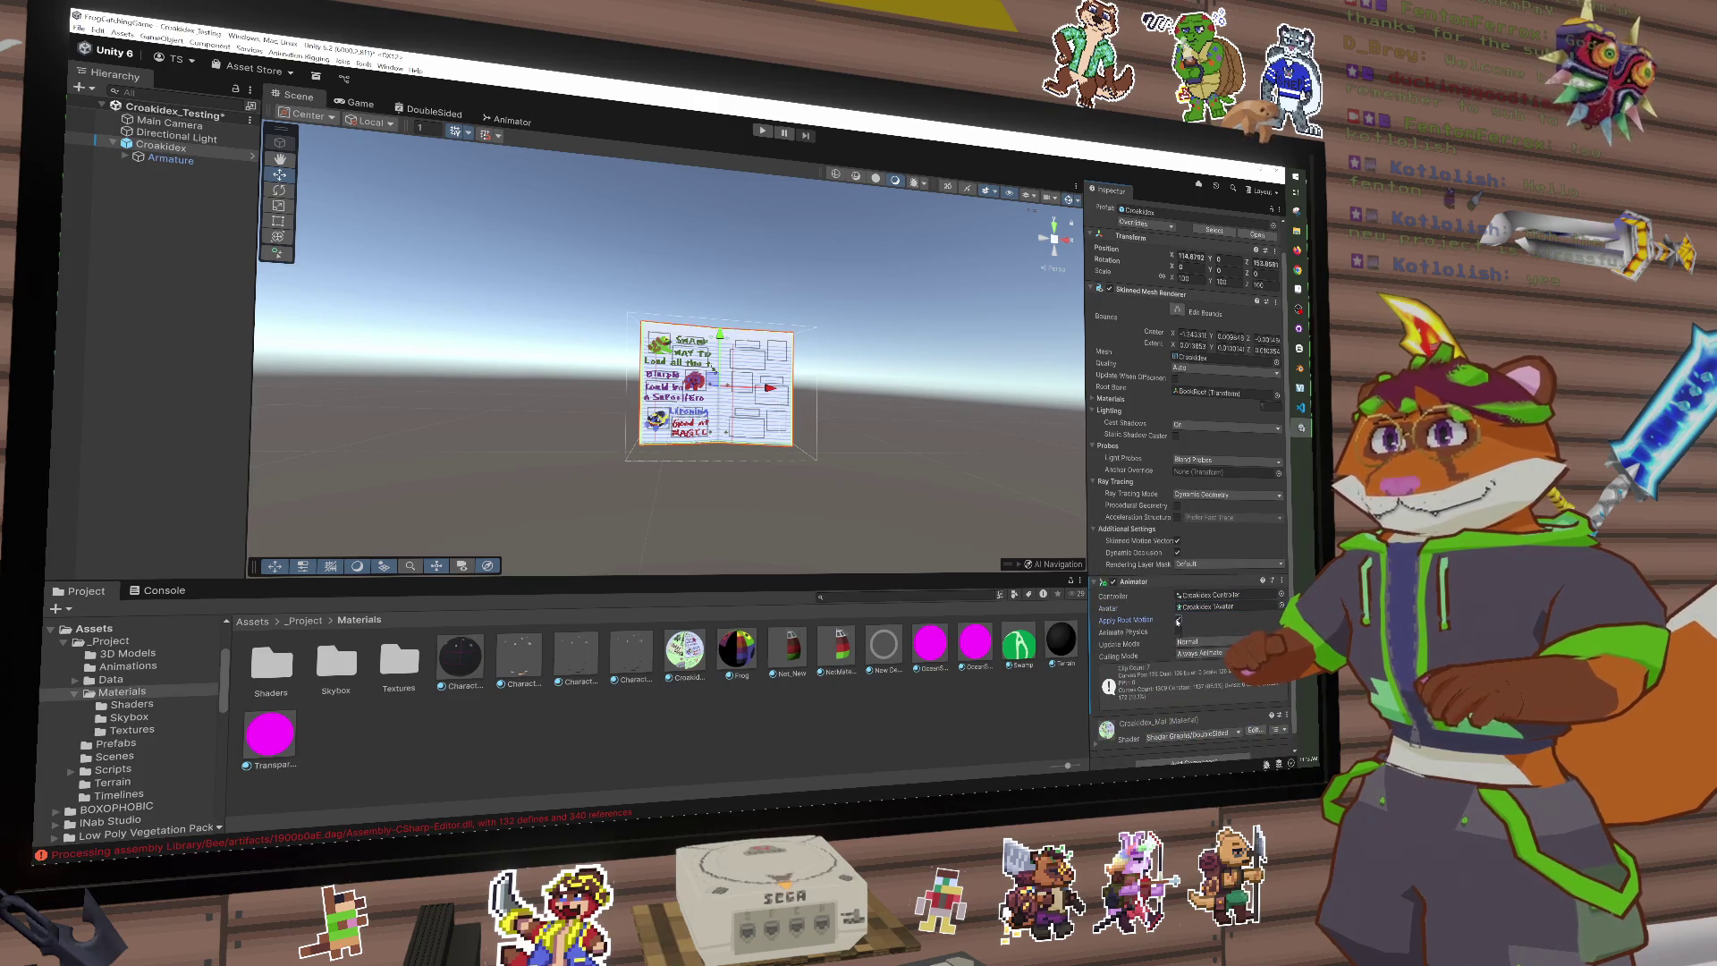
scroll(1219, 696, down, 1)
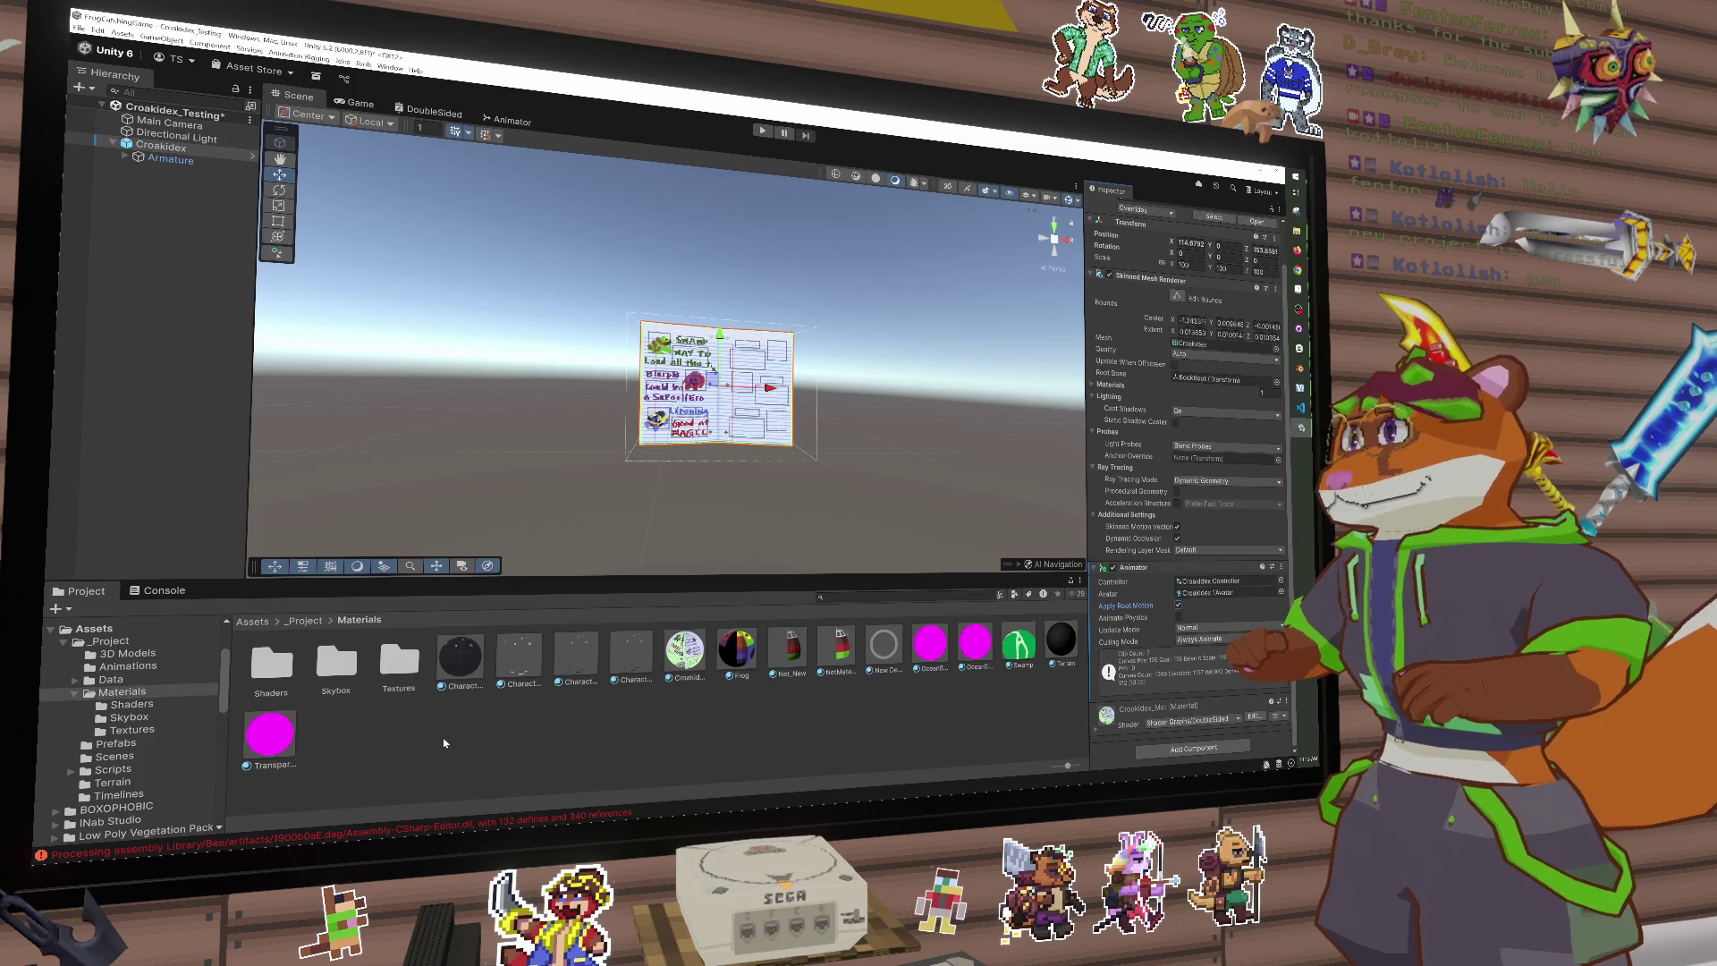
click(127, 746)
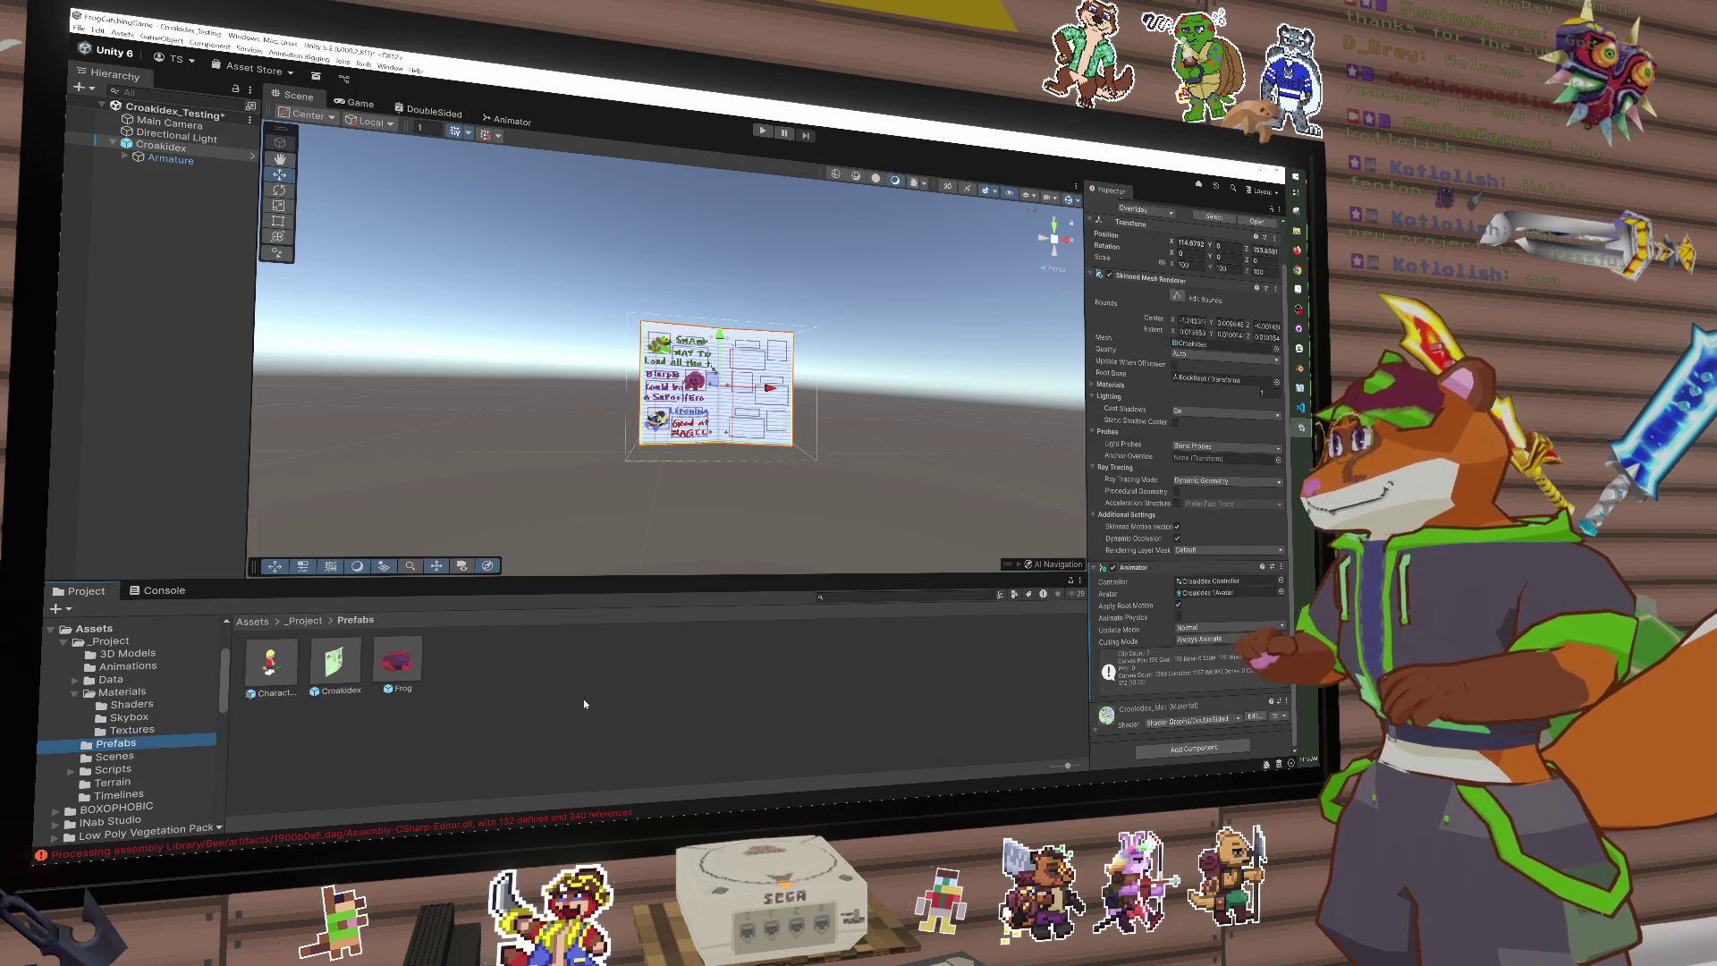
click(556, 710)
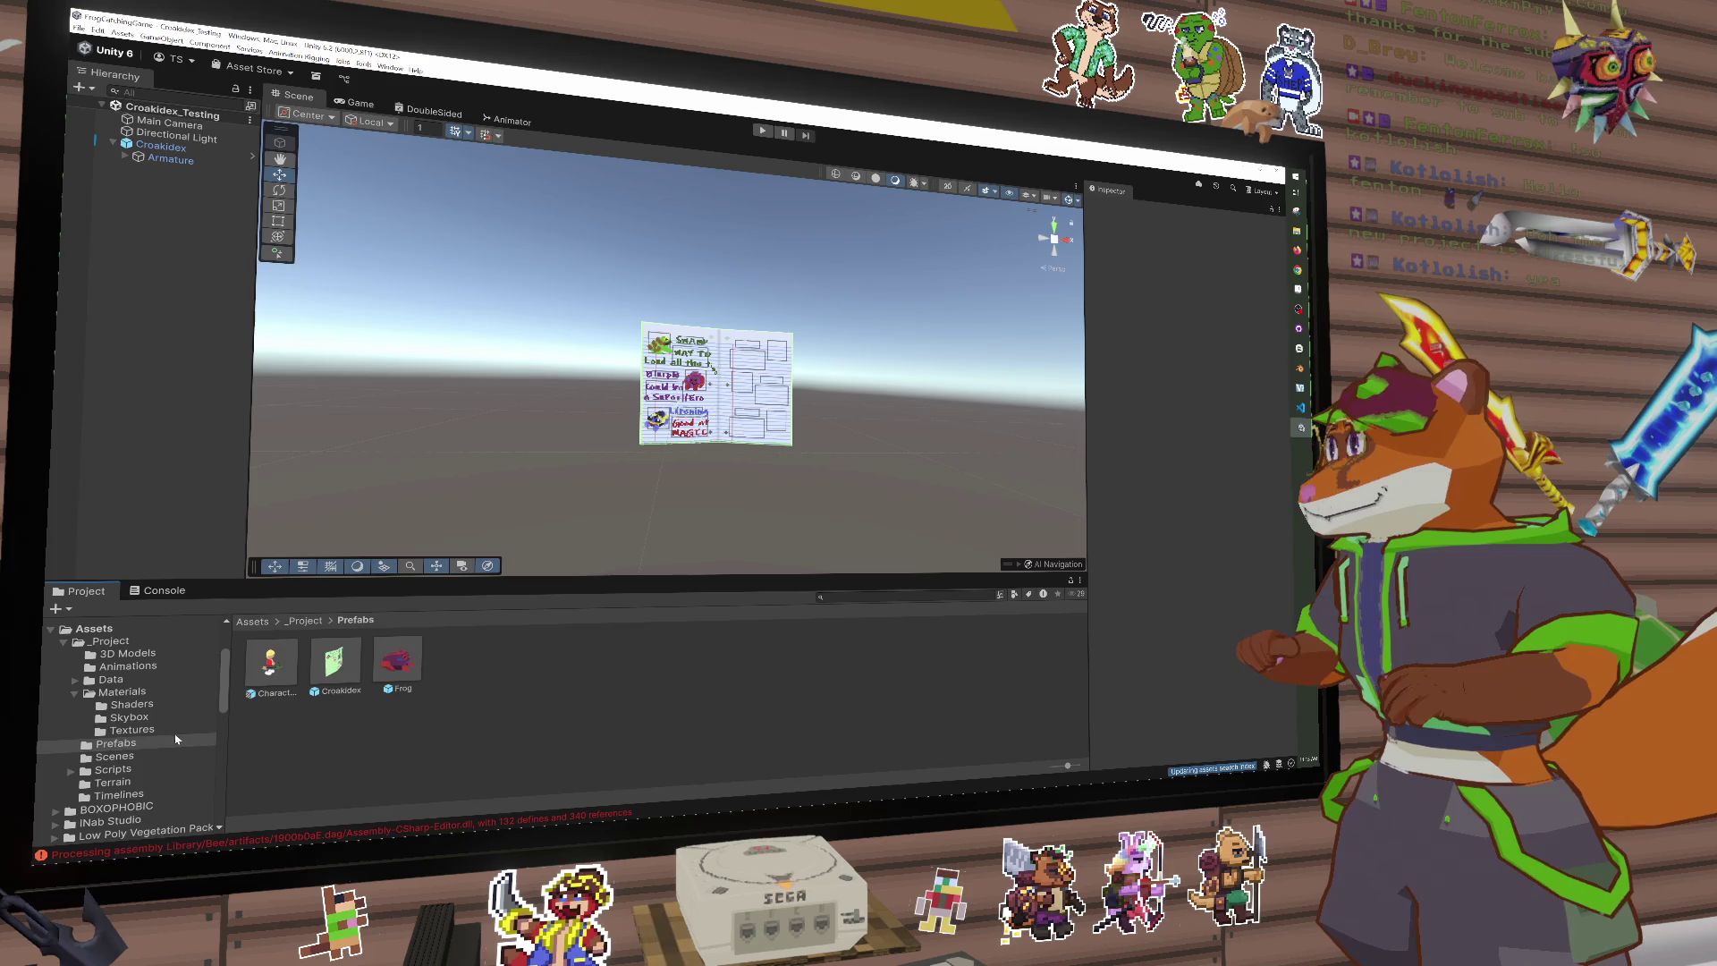
Step: Browse the Materials, Data, Animations, 3D Models, Scenes and Scripts folders, then inspect Croakidex's components
click(143, 693)
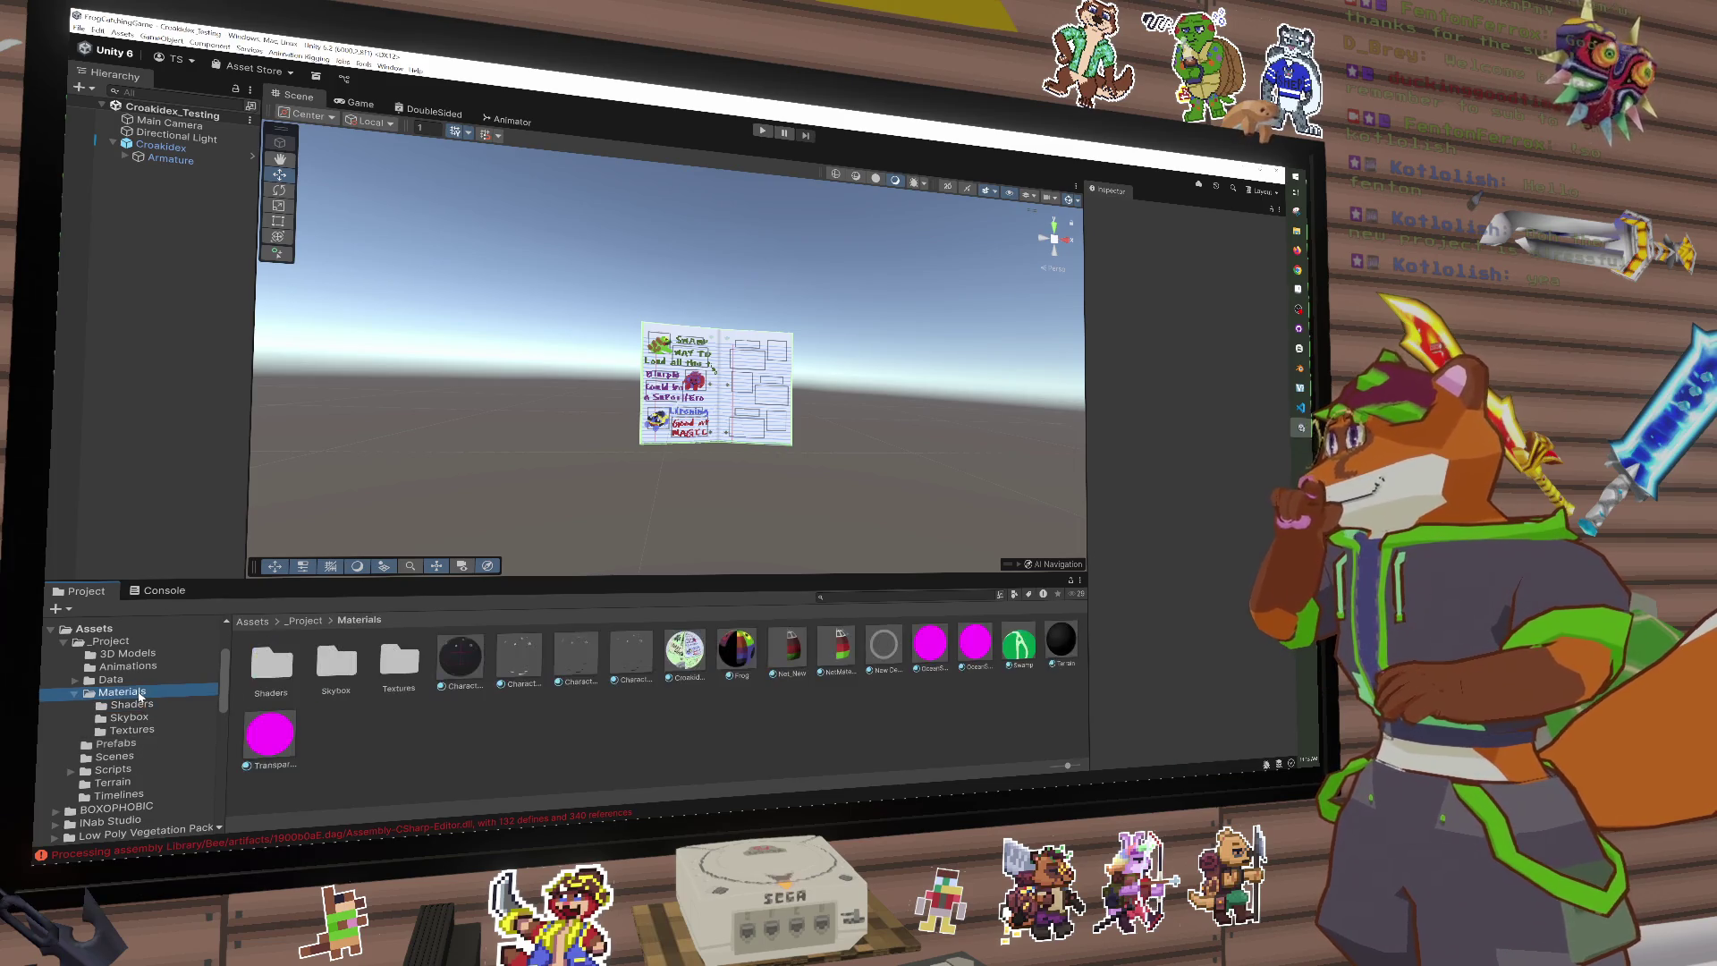
click(146, 680)
click(152, 666)
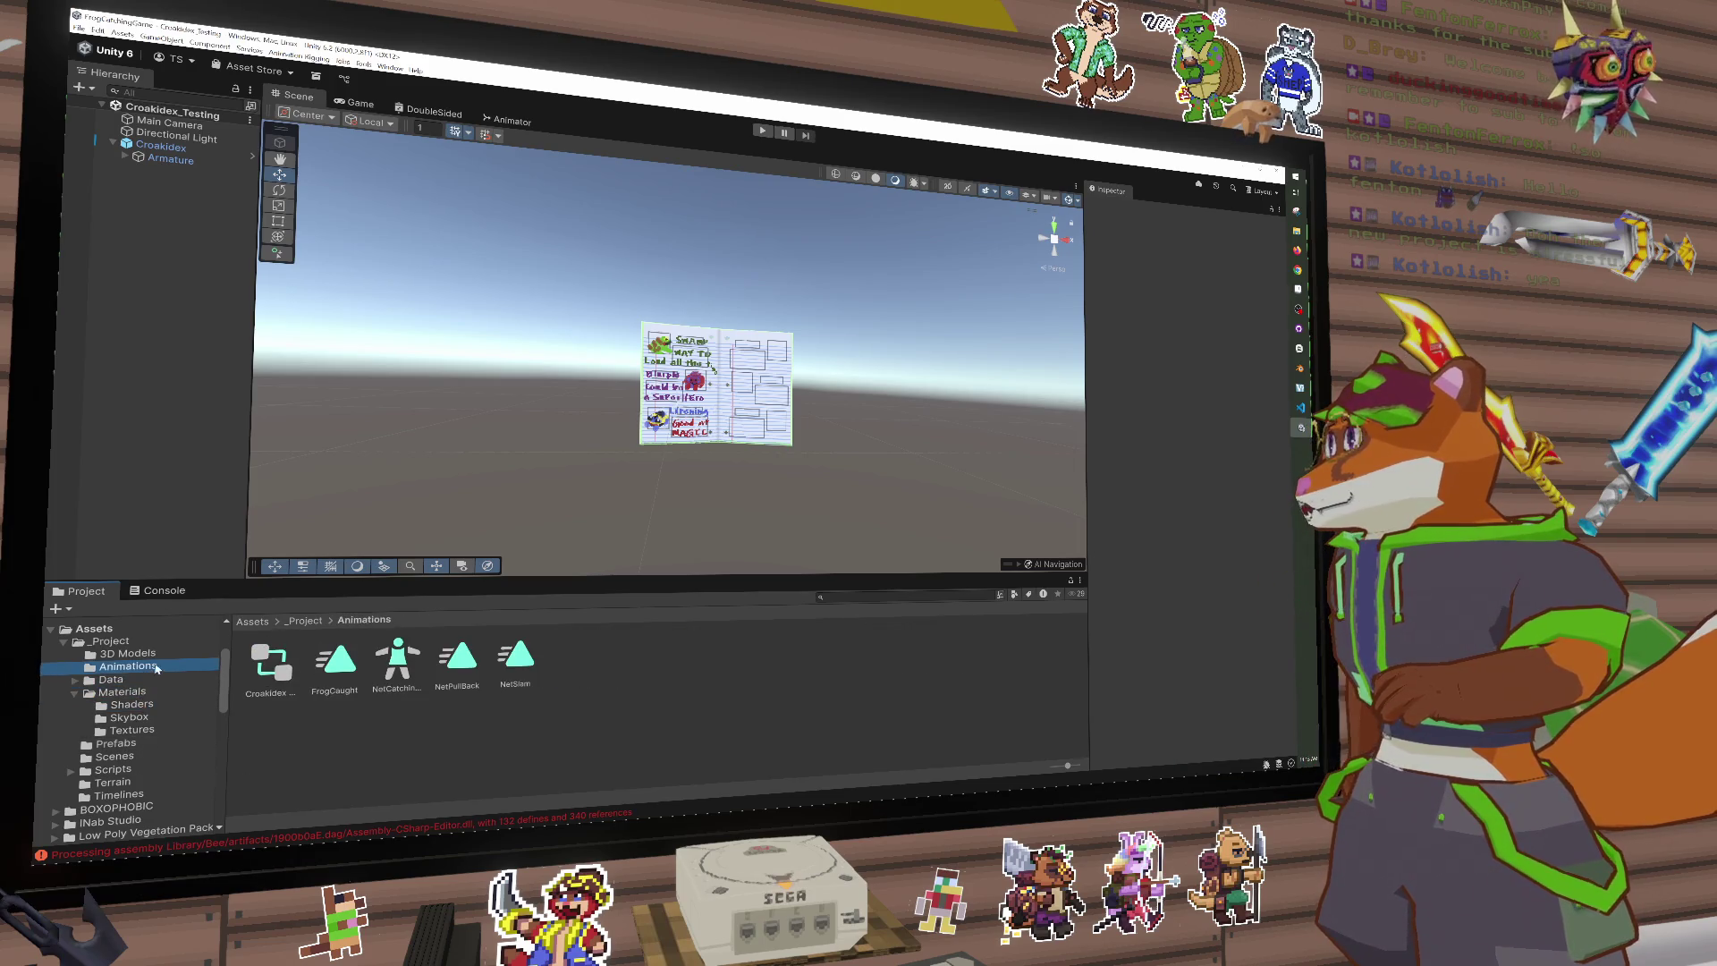
click(164, 658)
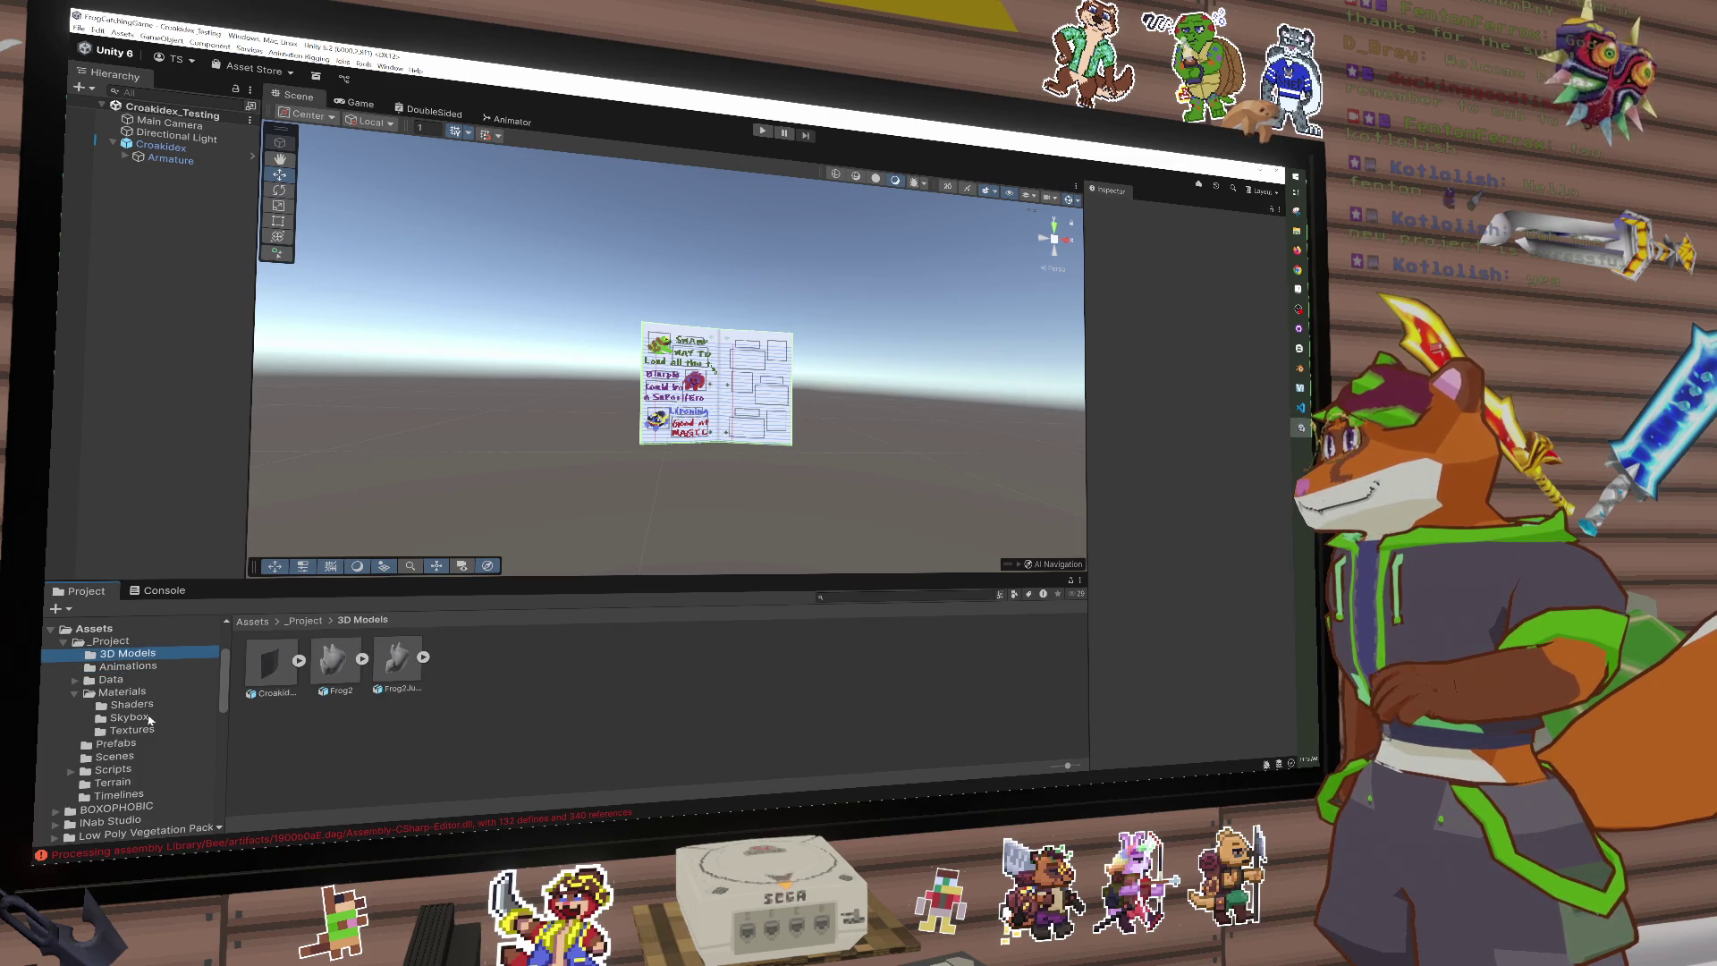
click(123, 757)
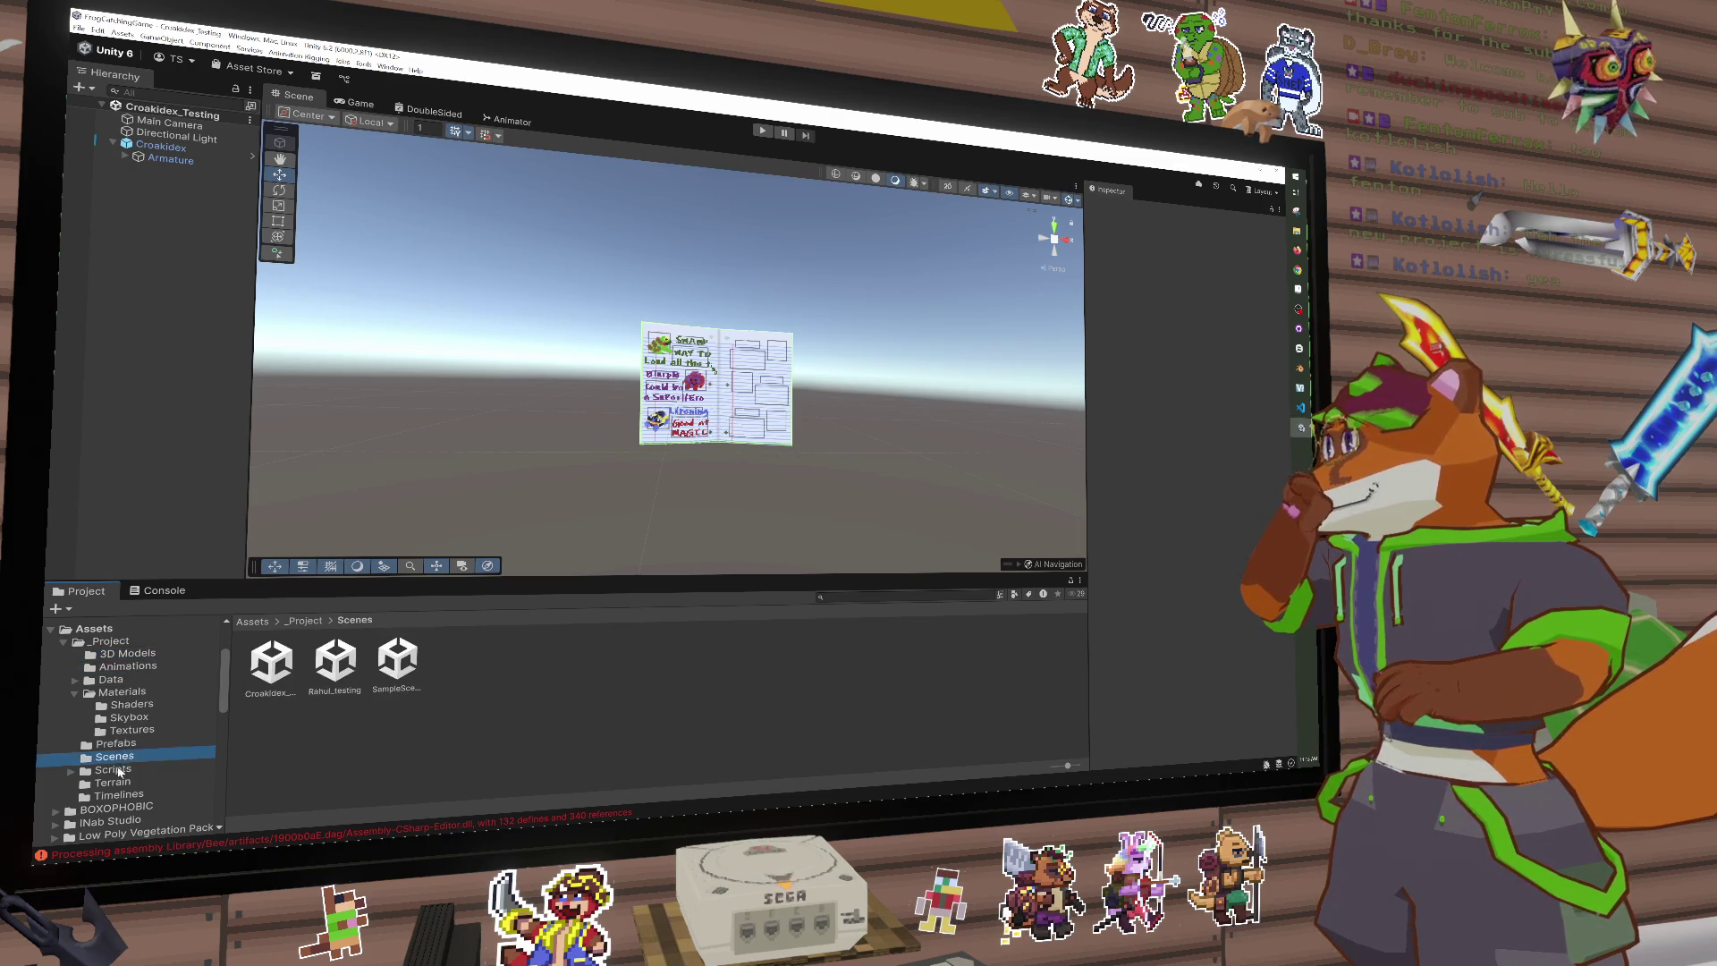
click(113, 769)
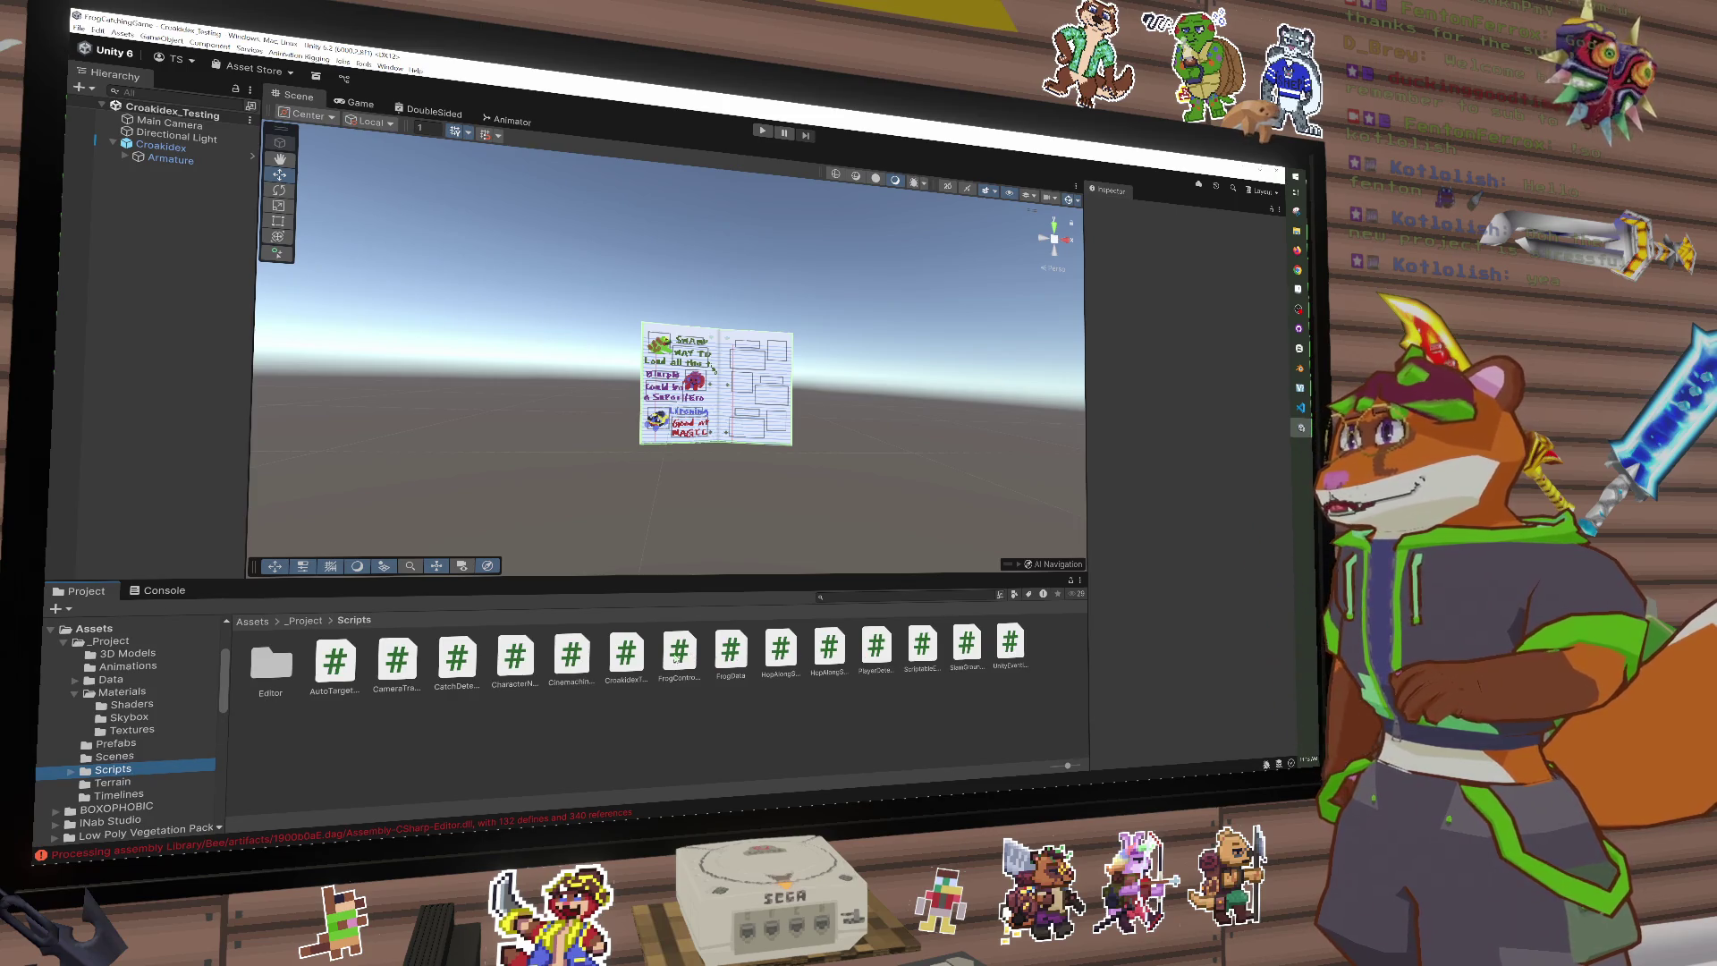
click(170, 147)
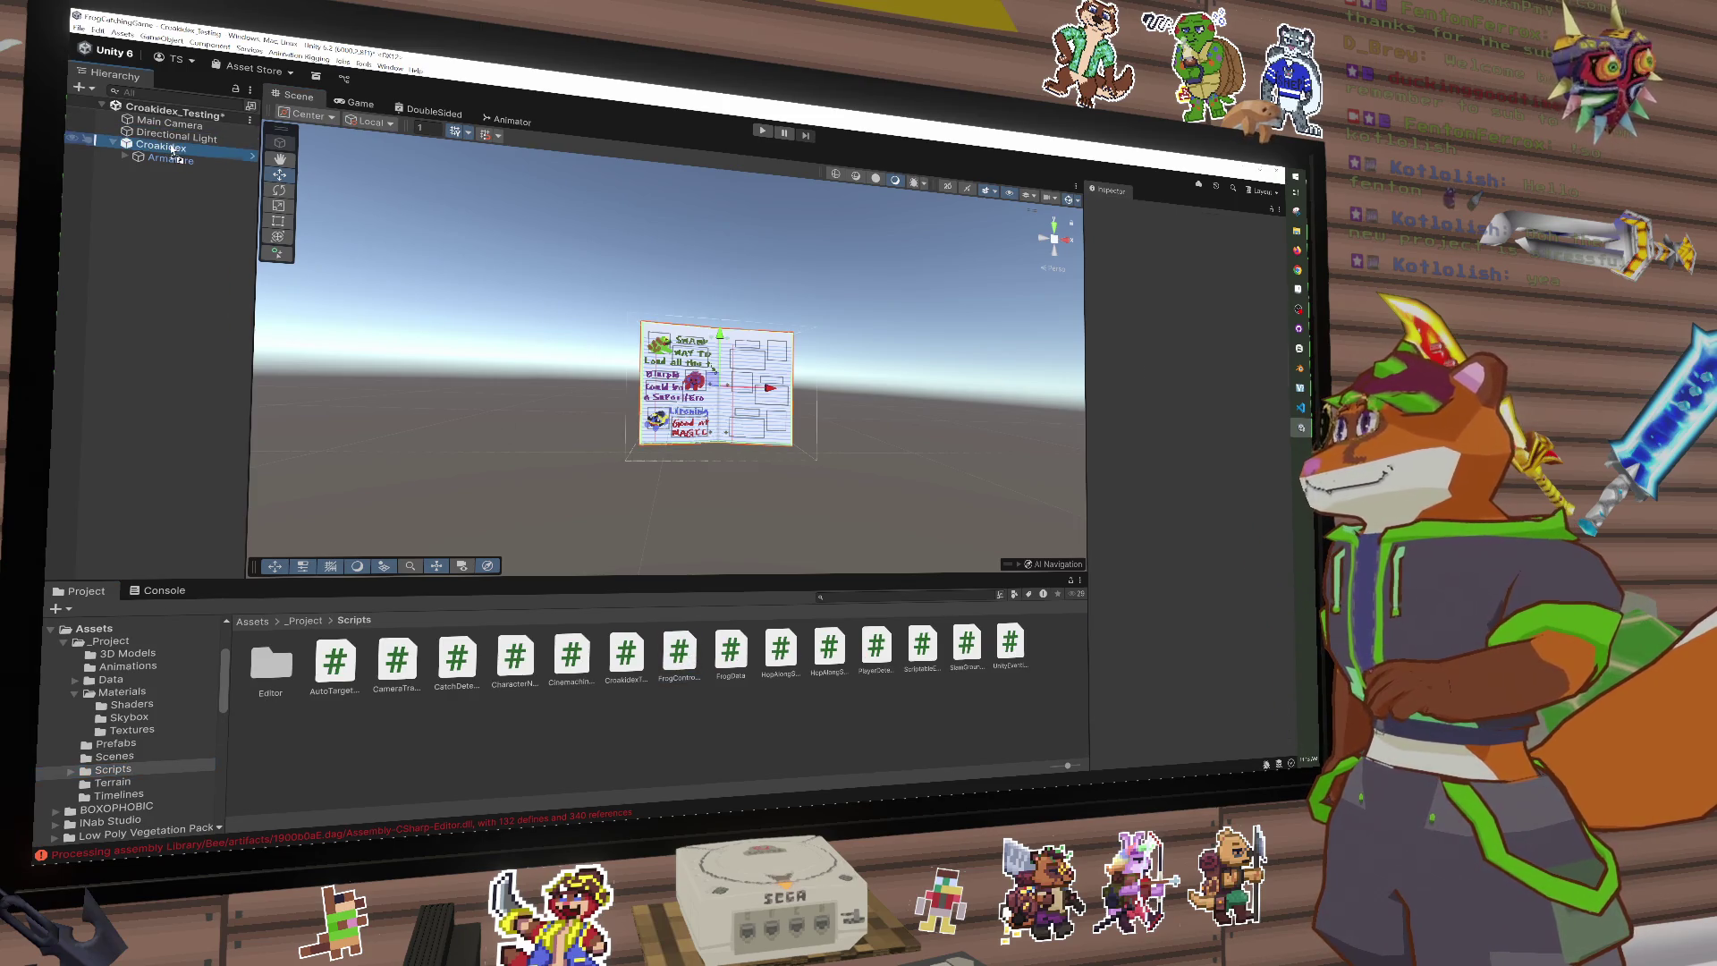
scroll(1127, 603, down, 5)
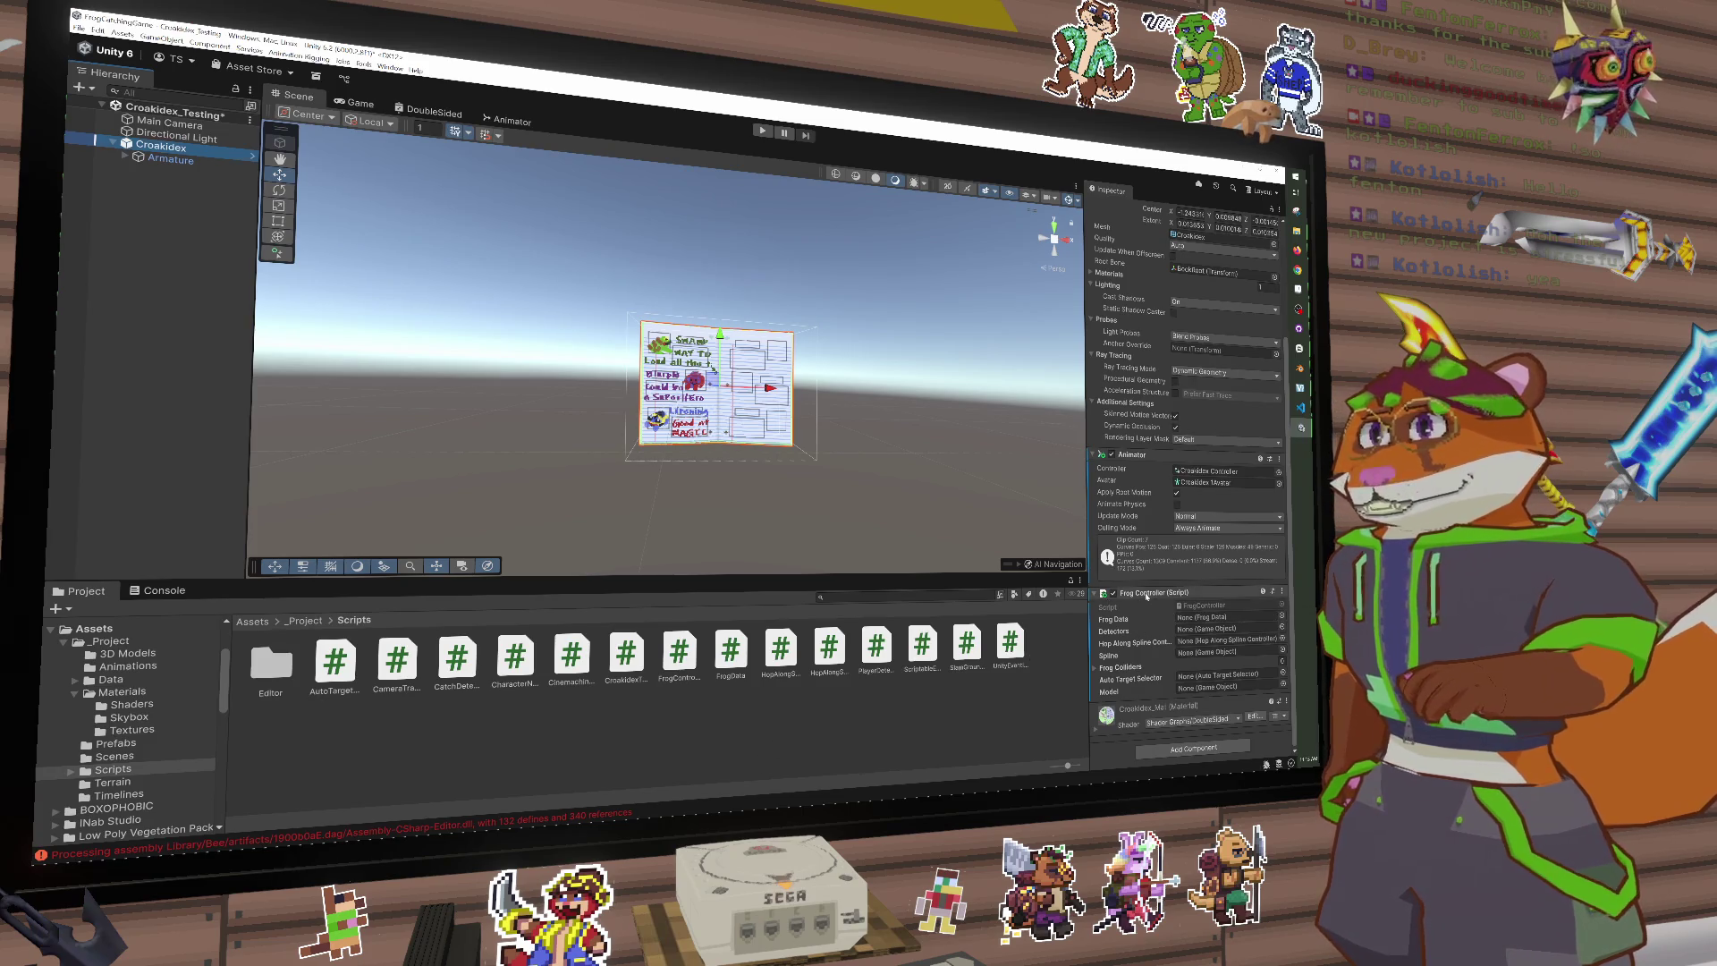
Step: Remove Frog Controller from Croakidex, try attaching CroakidexTesting, dismiss the error, and switch to VS Code
right_click(1146, 596)
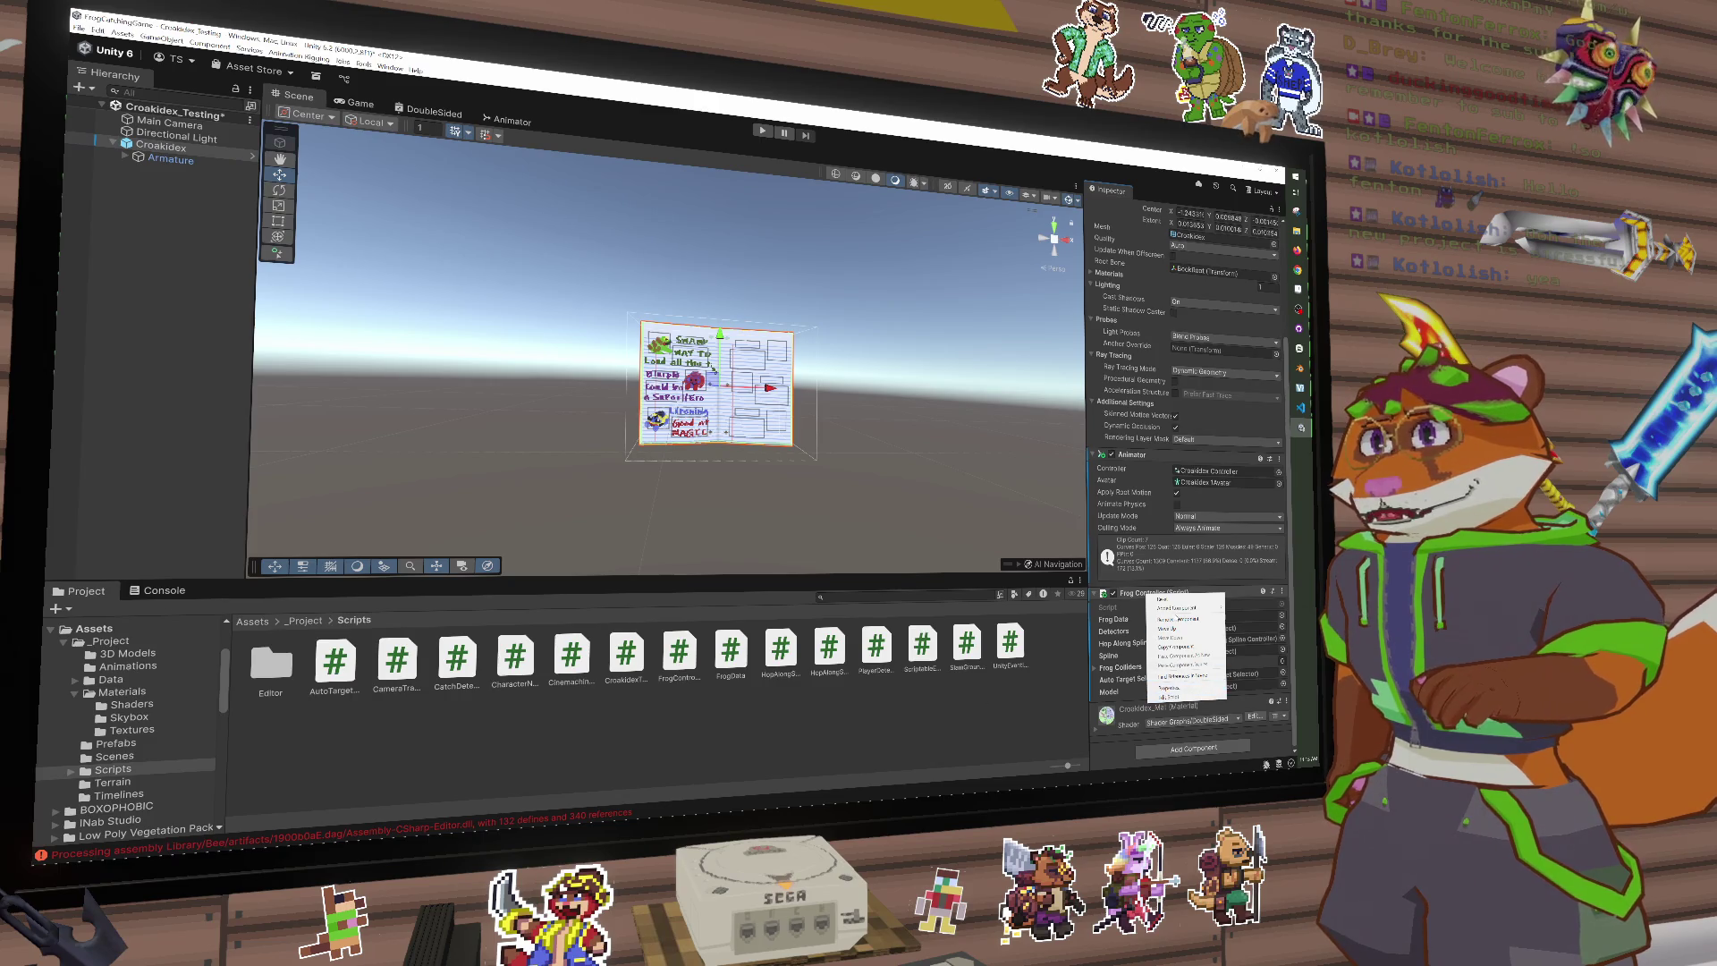
click(1179, 618)
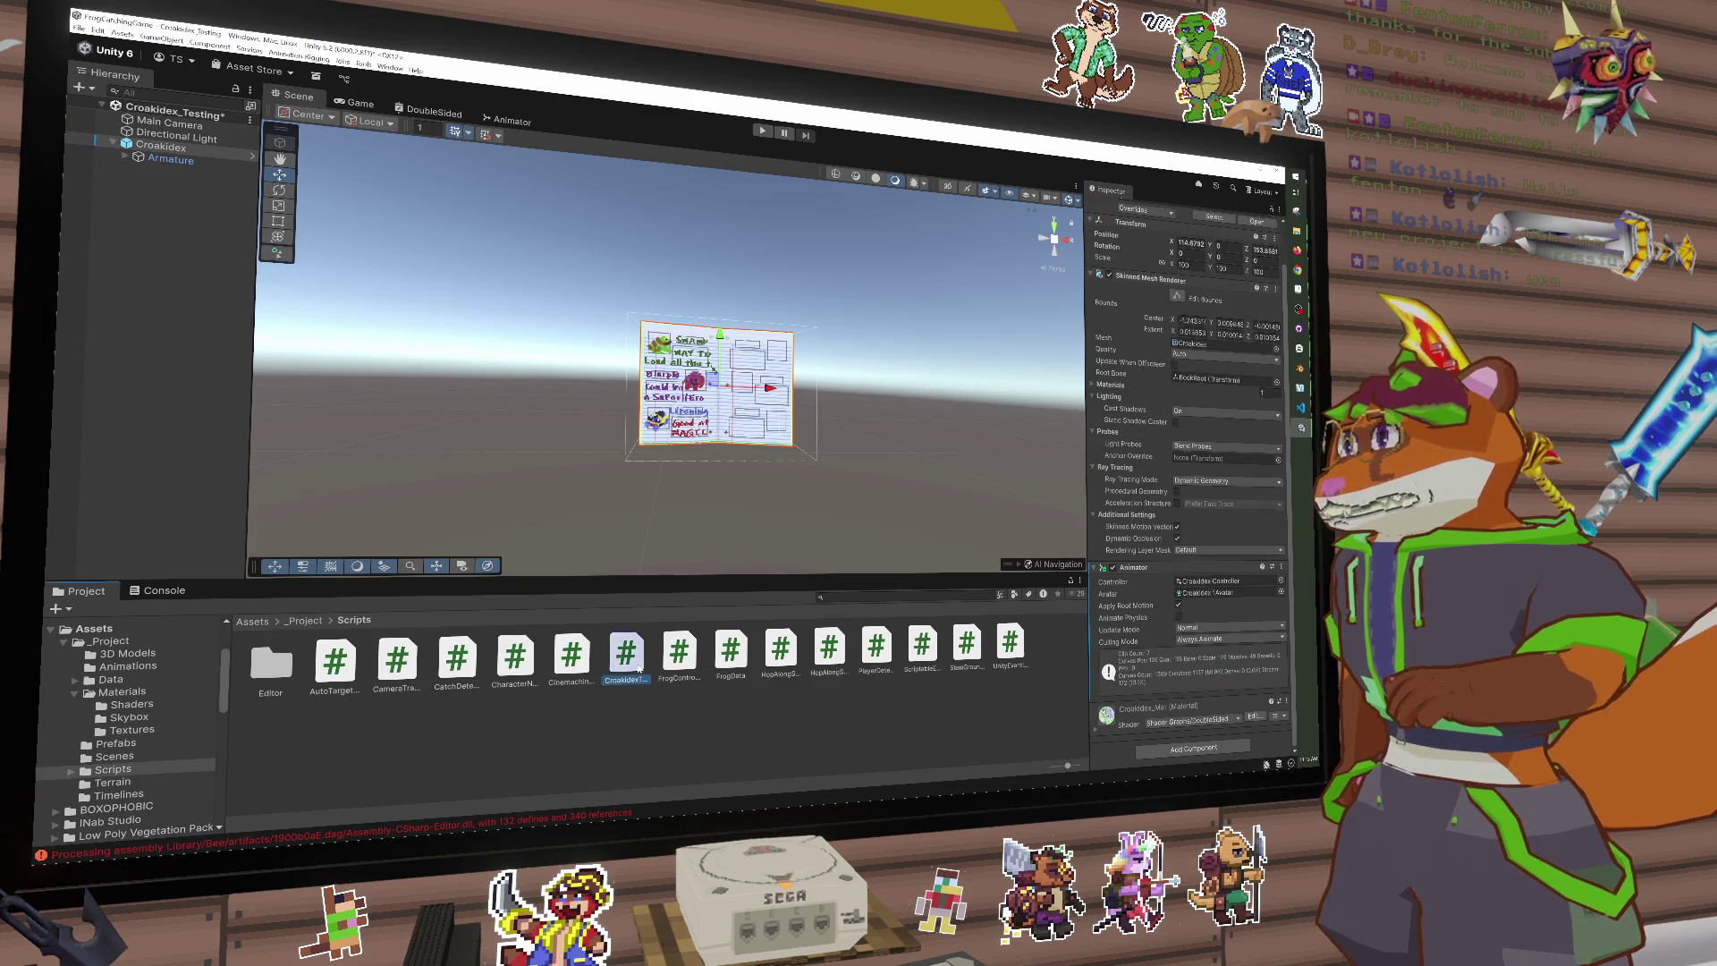
click(175, 148)
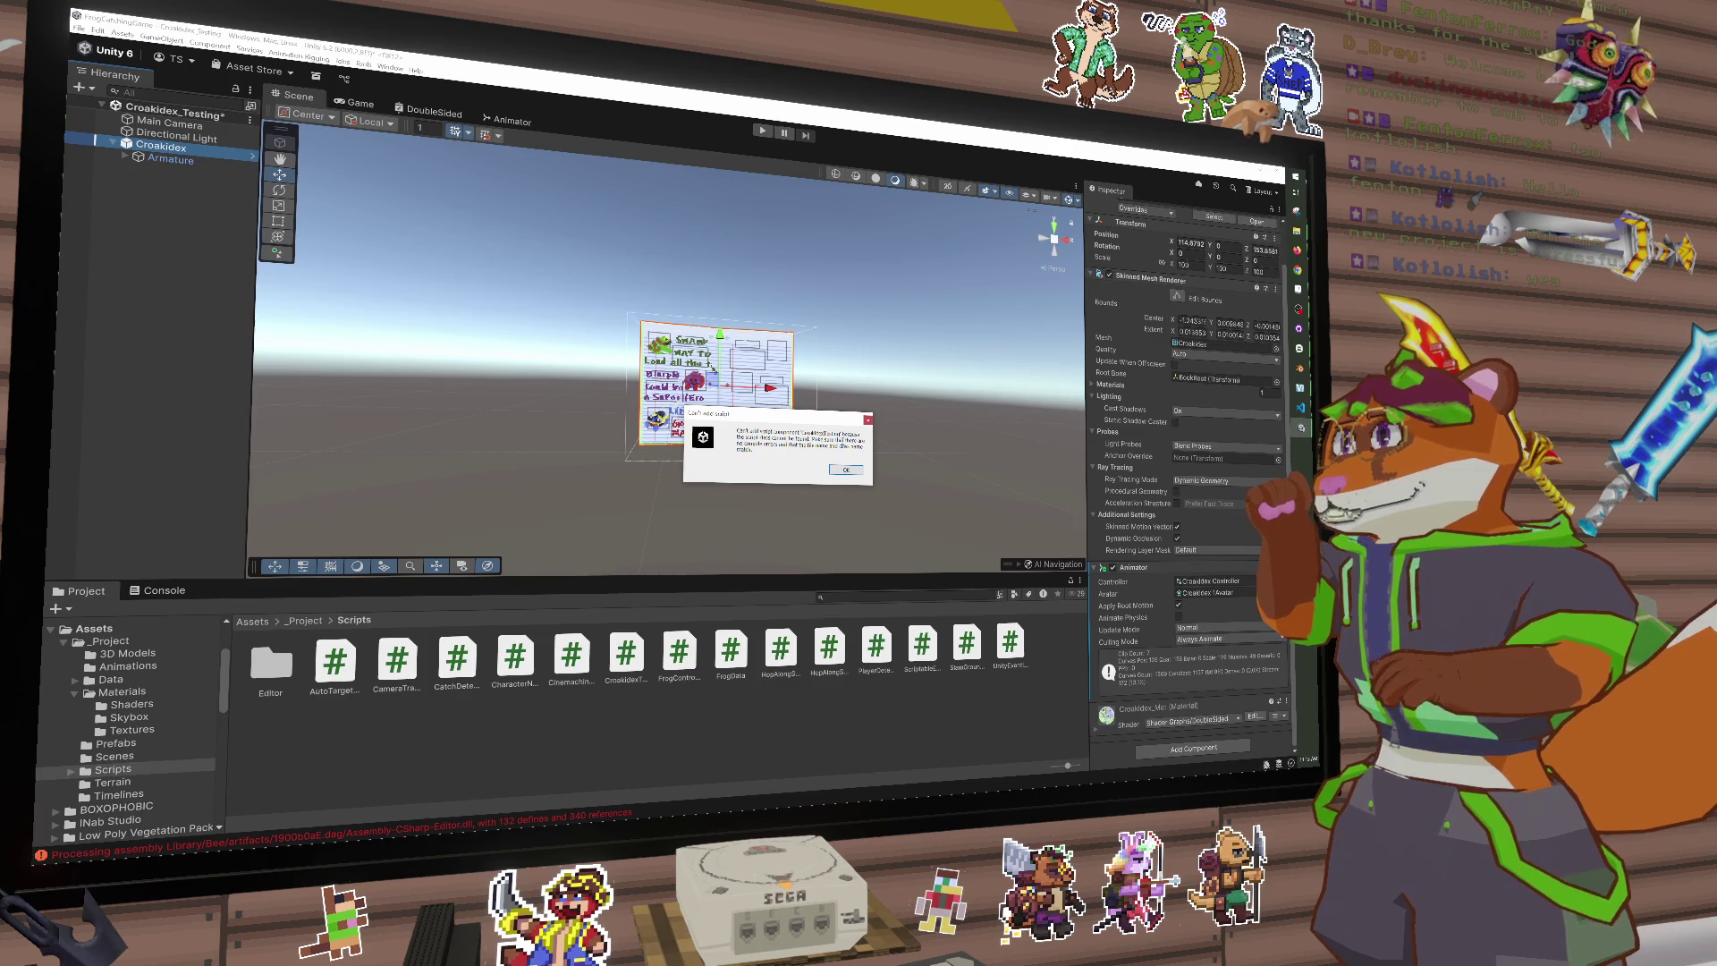
click(843, 471)
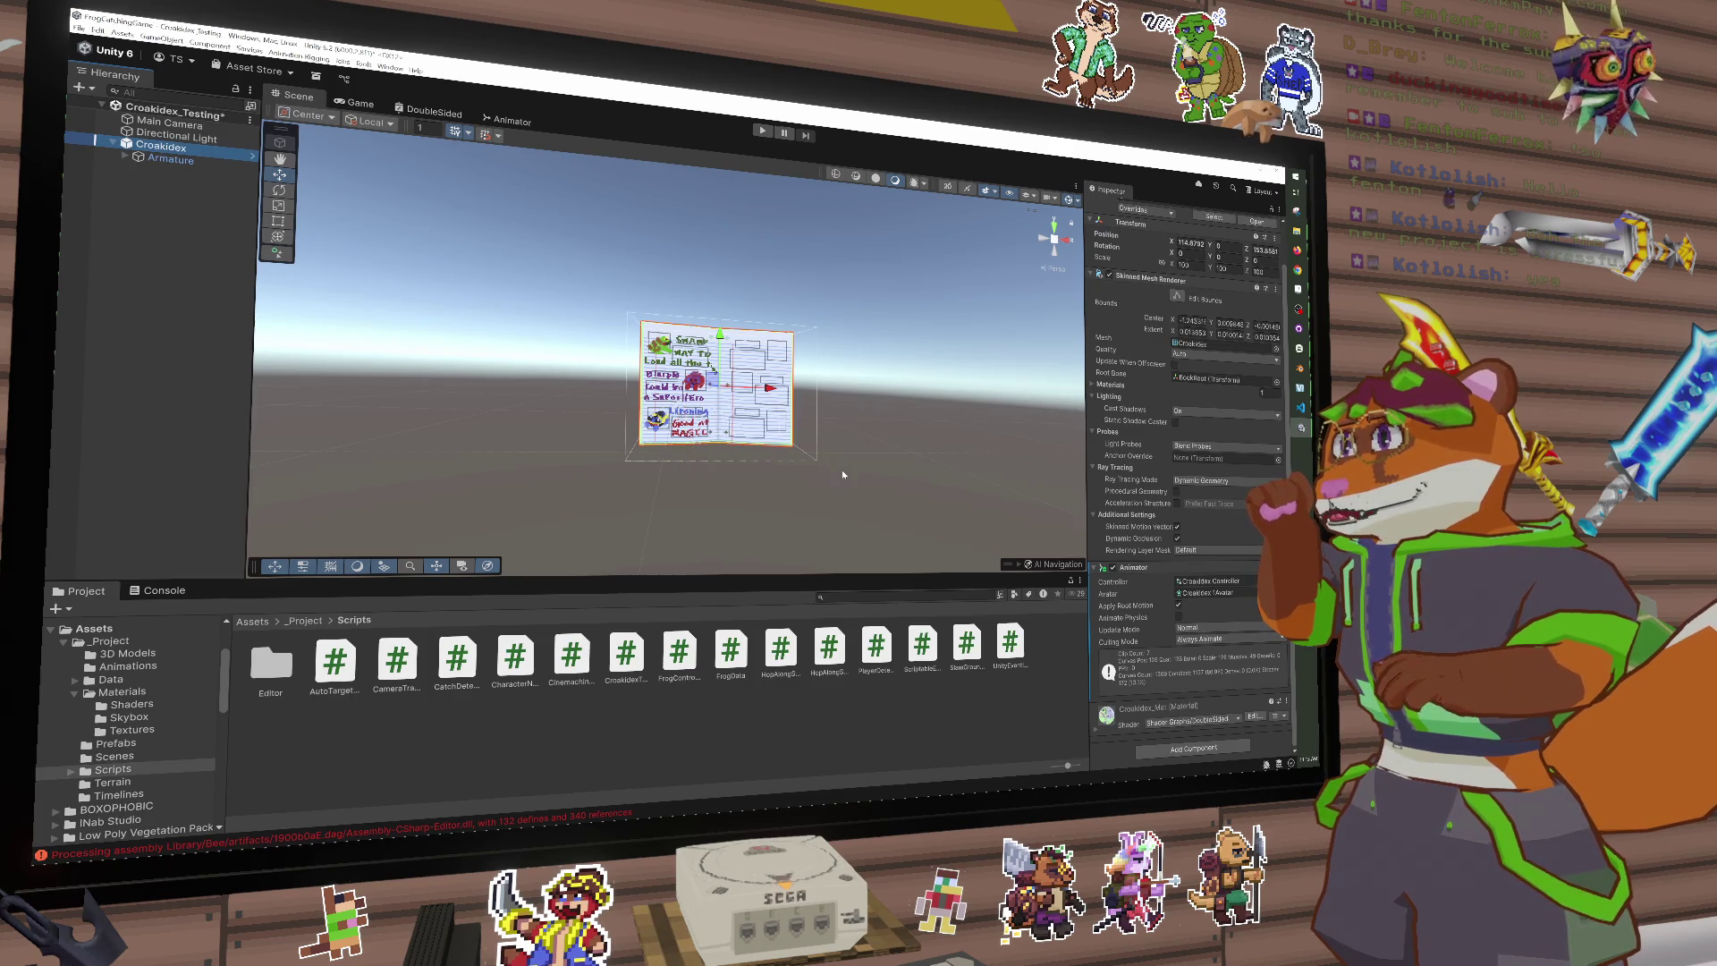
key(alt+Tab)
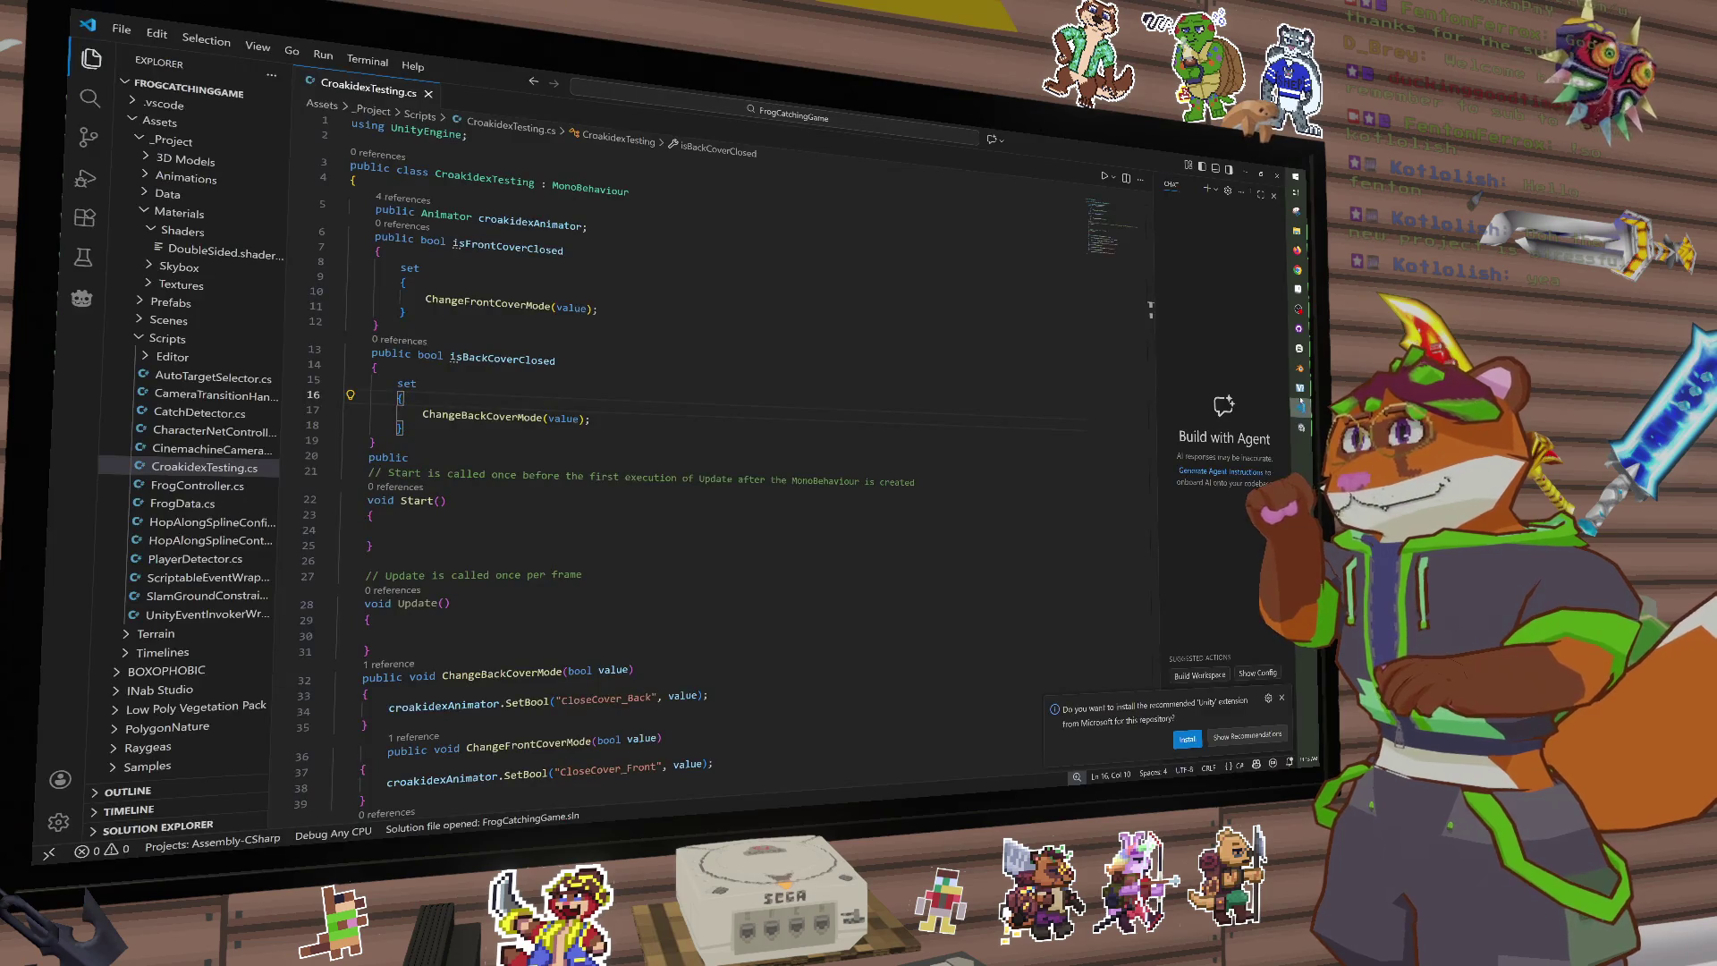
Step: Review the cover properties and TurnPageLeft/TurnPageRight methods, then return to Unity to recompile
click(788, 452)
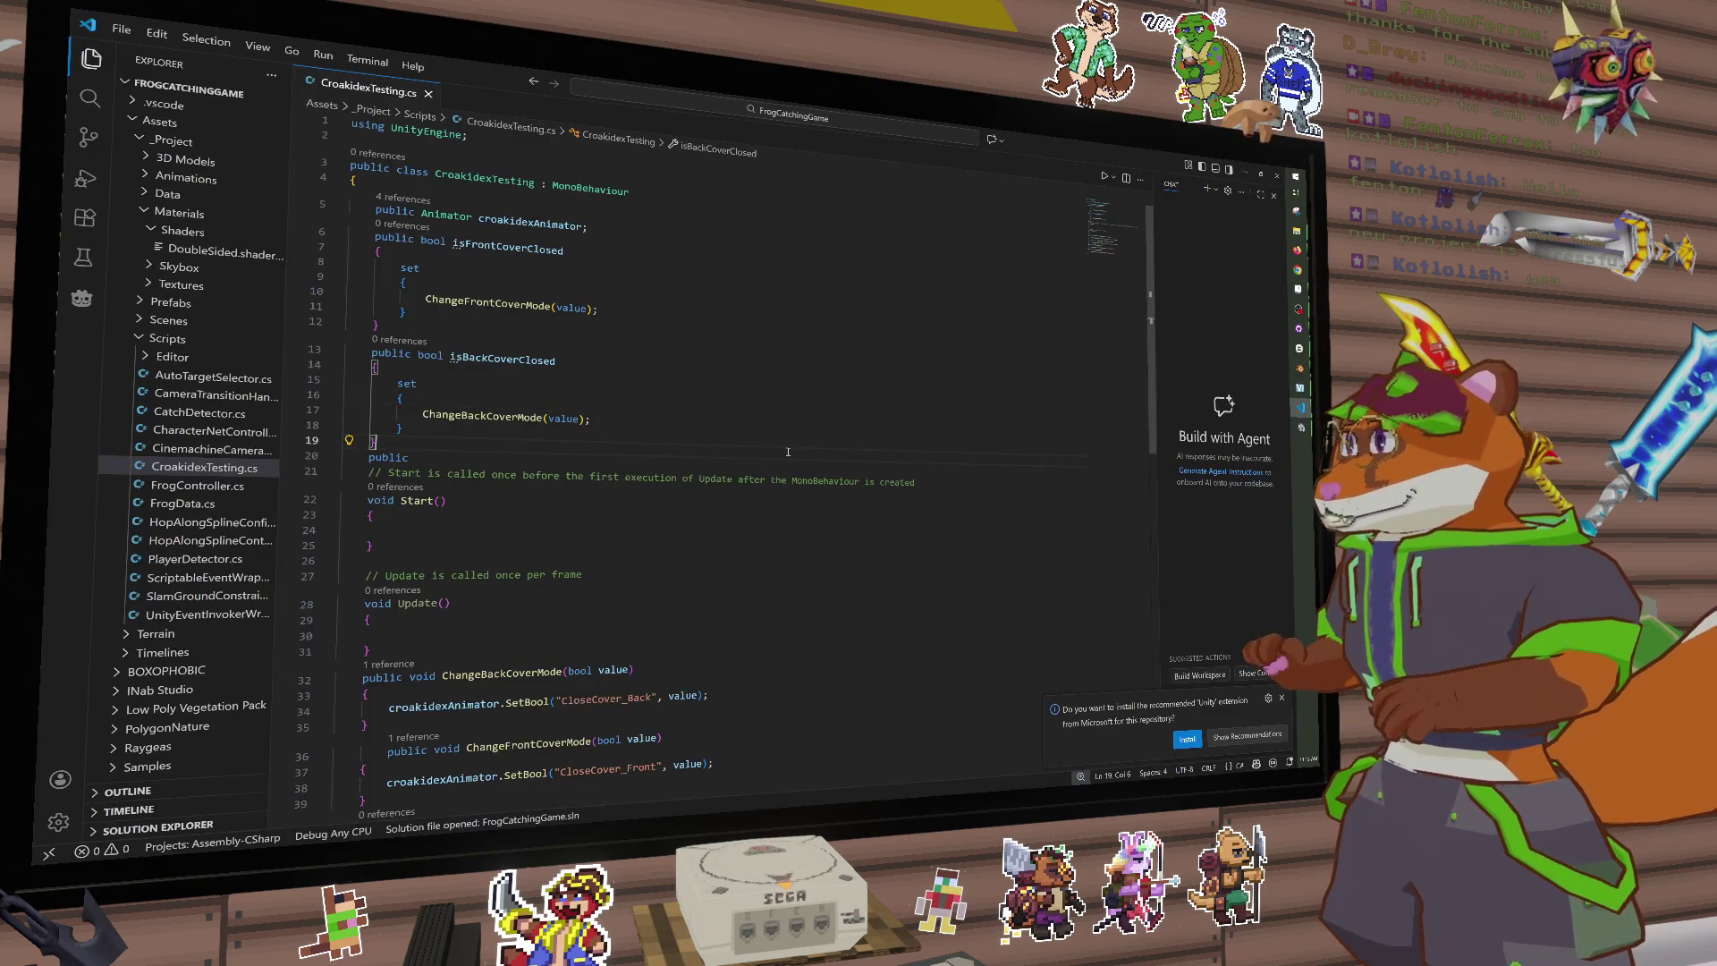
scroll(675, 510, down, 9)
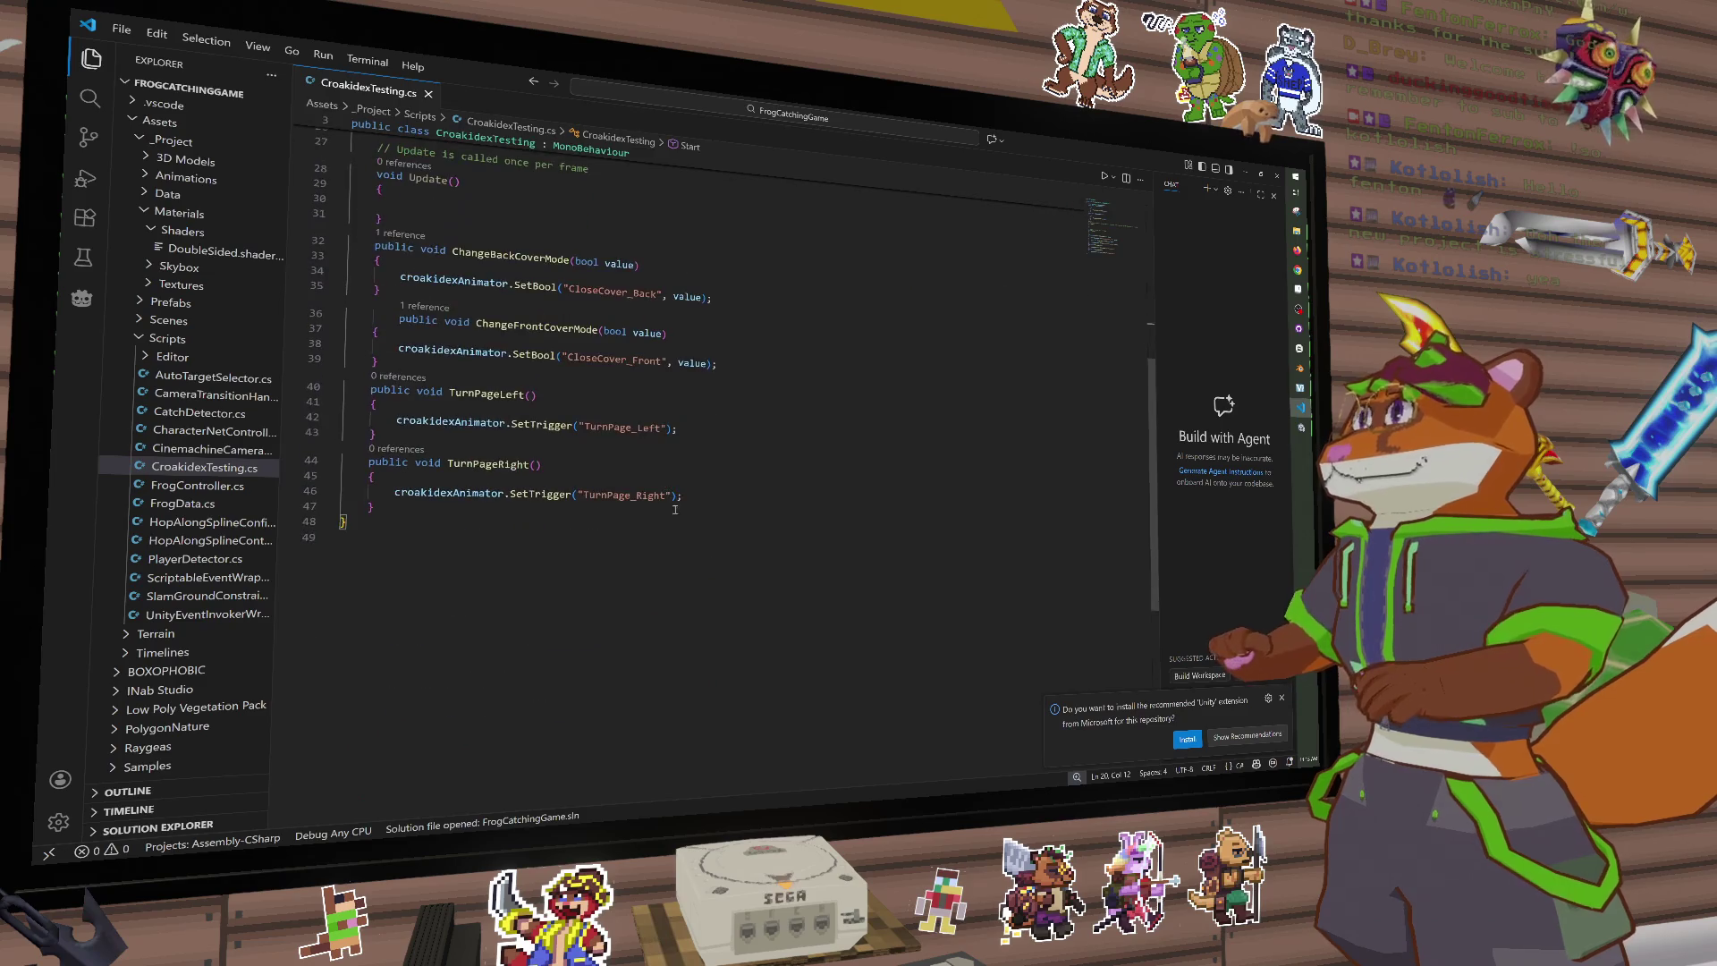
mouse_move(476, 585)
mouse_down()
mouse_move(498, 255)
mouse_move(393, 204)
mouse_move(343, 111)
mouse_up()
scroll(498, 255, up, 8)
click(379, 252)
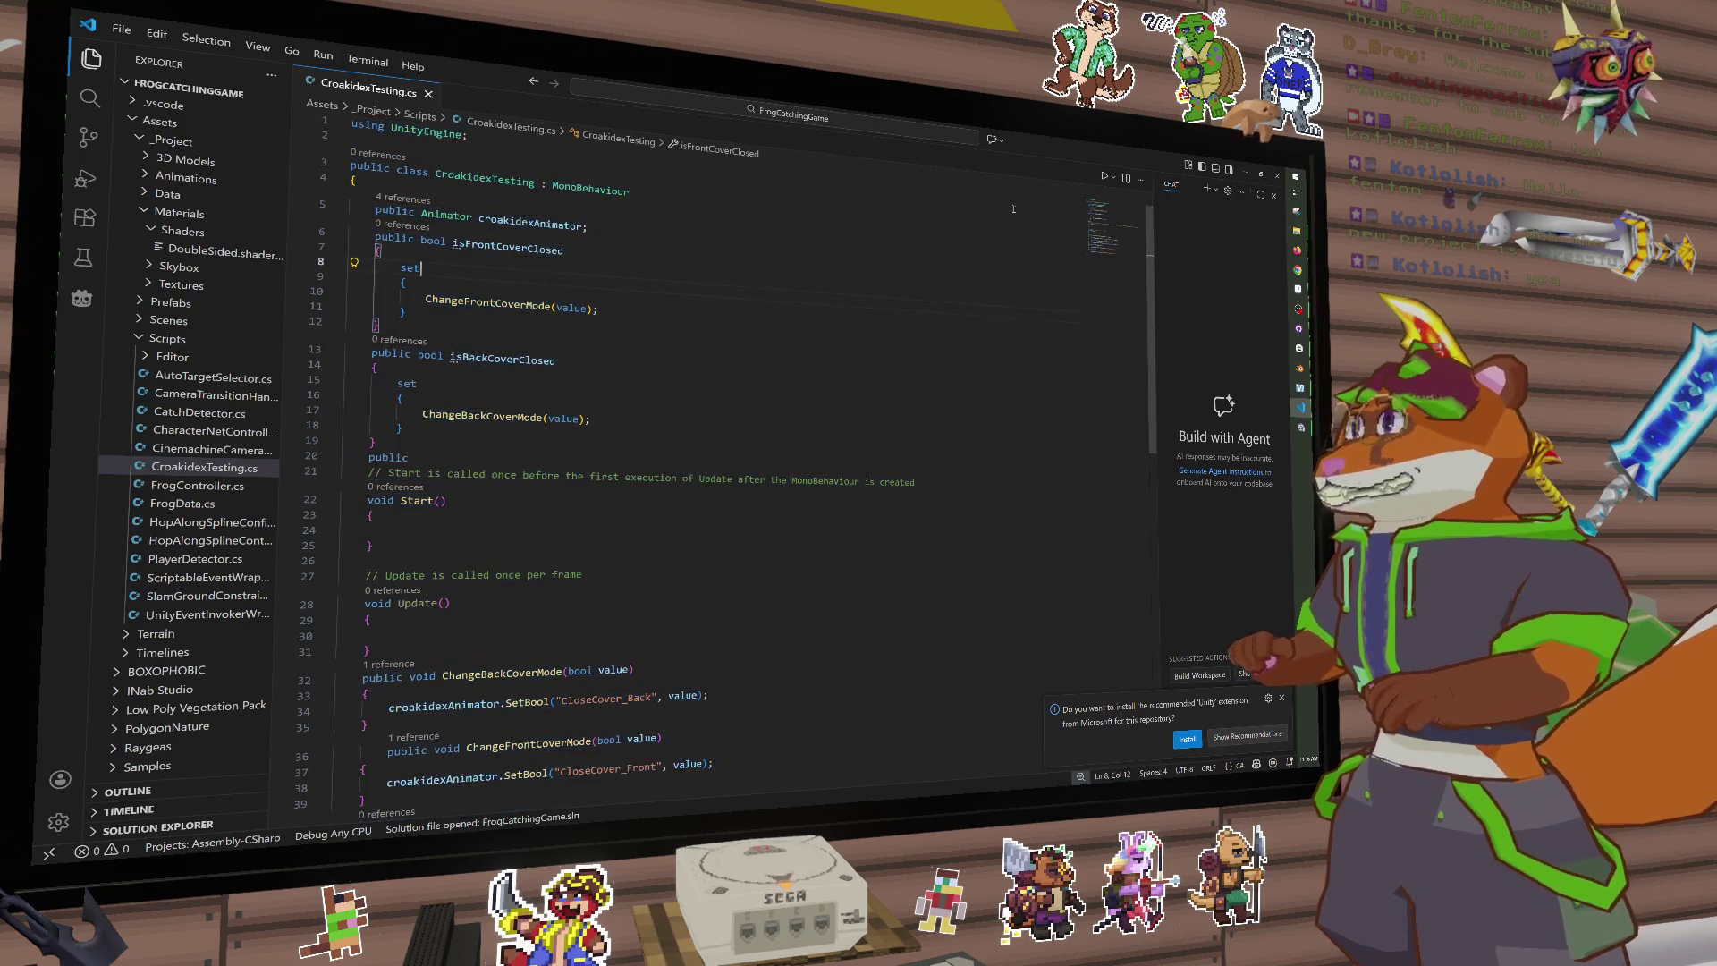
key(alt+Tab)
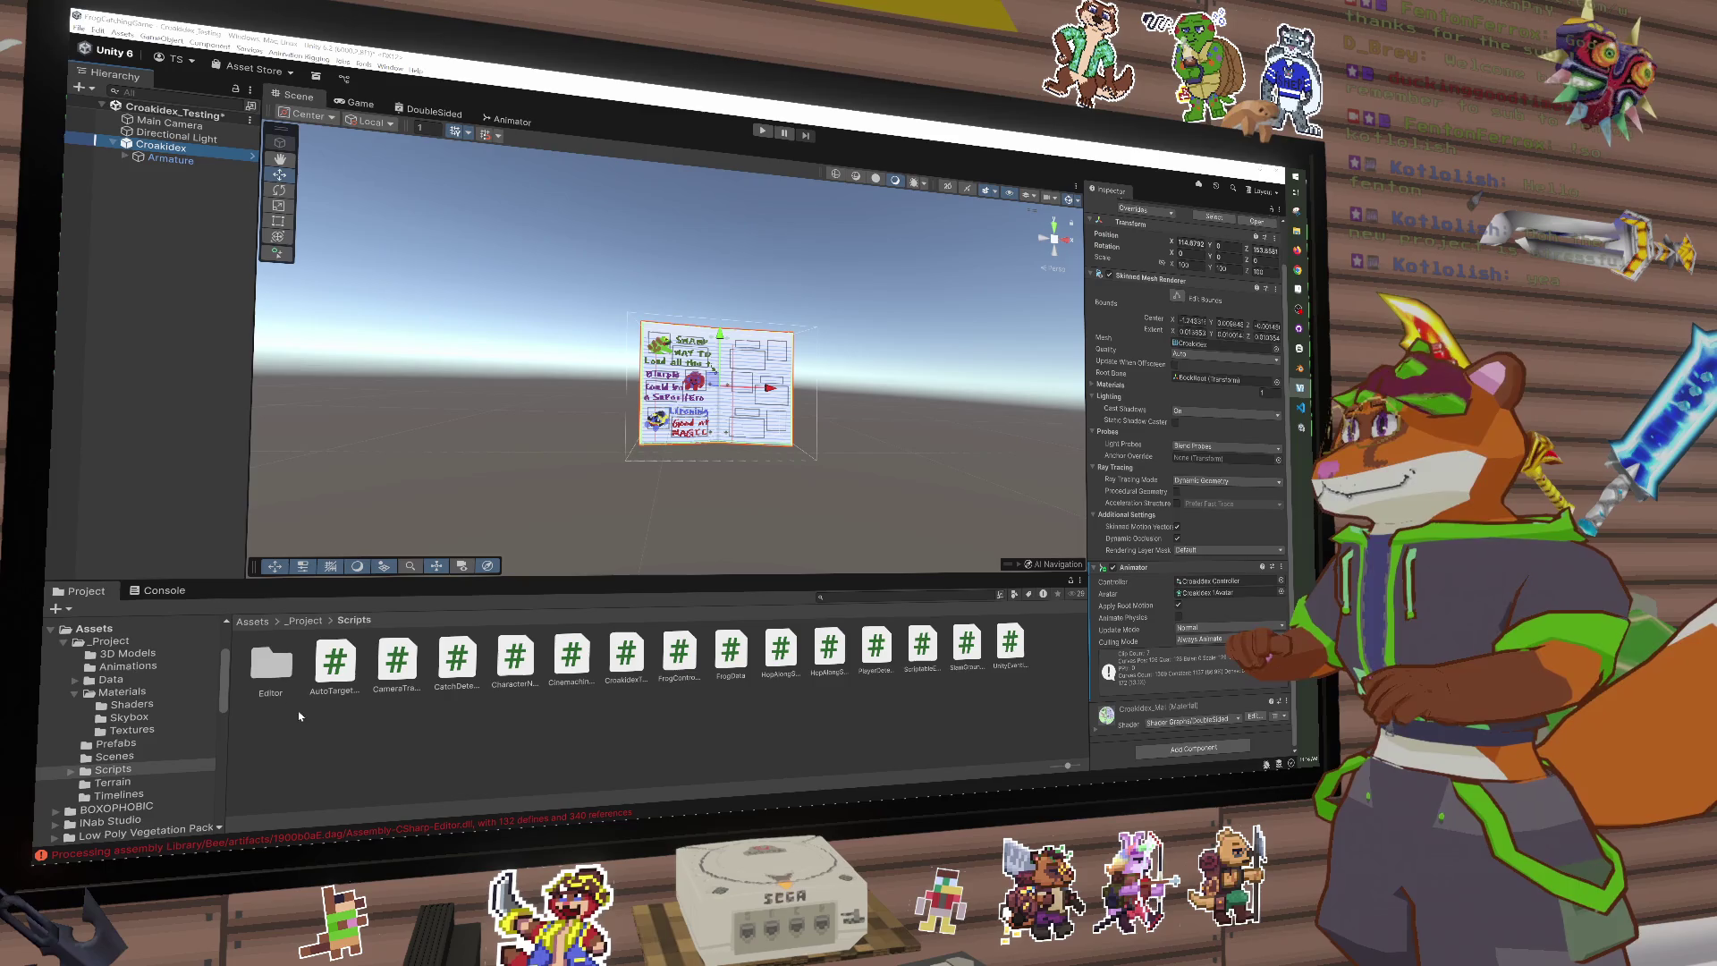
Step: Review the Assembly-CSharp errors in the Console, then open CameraTransitionHandler.cs from its CS0414 warning
click(224, 841)
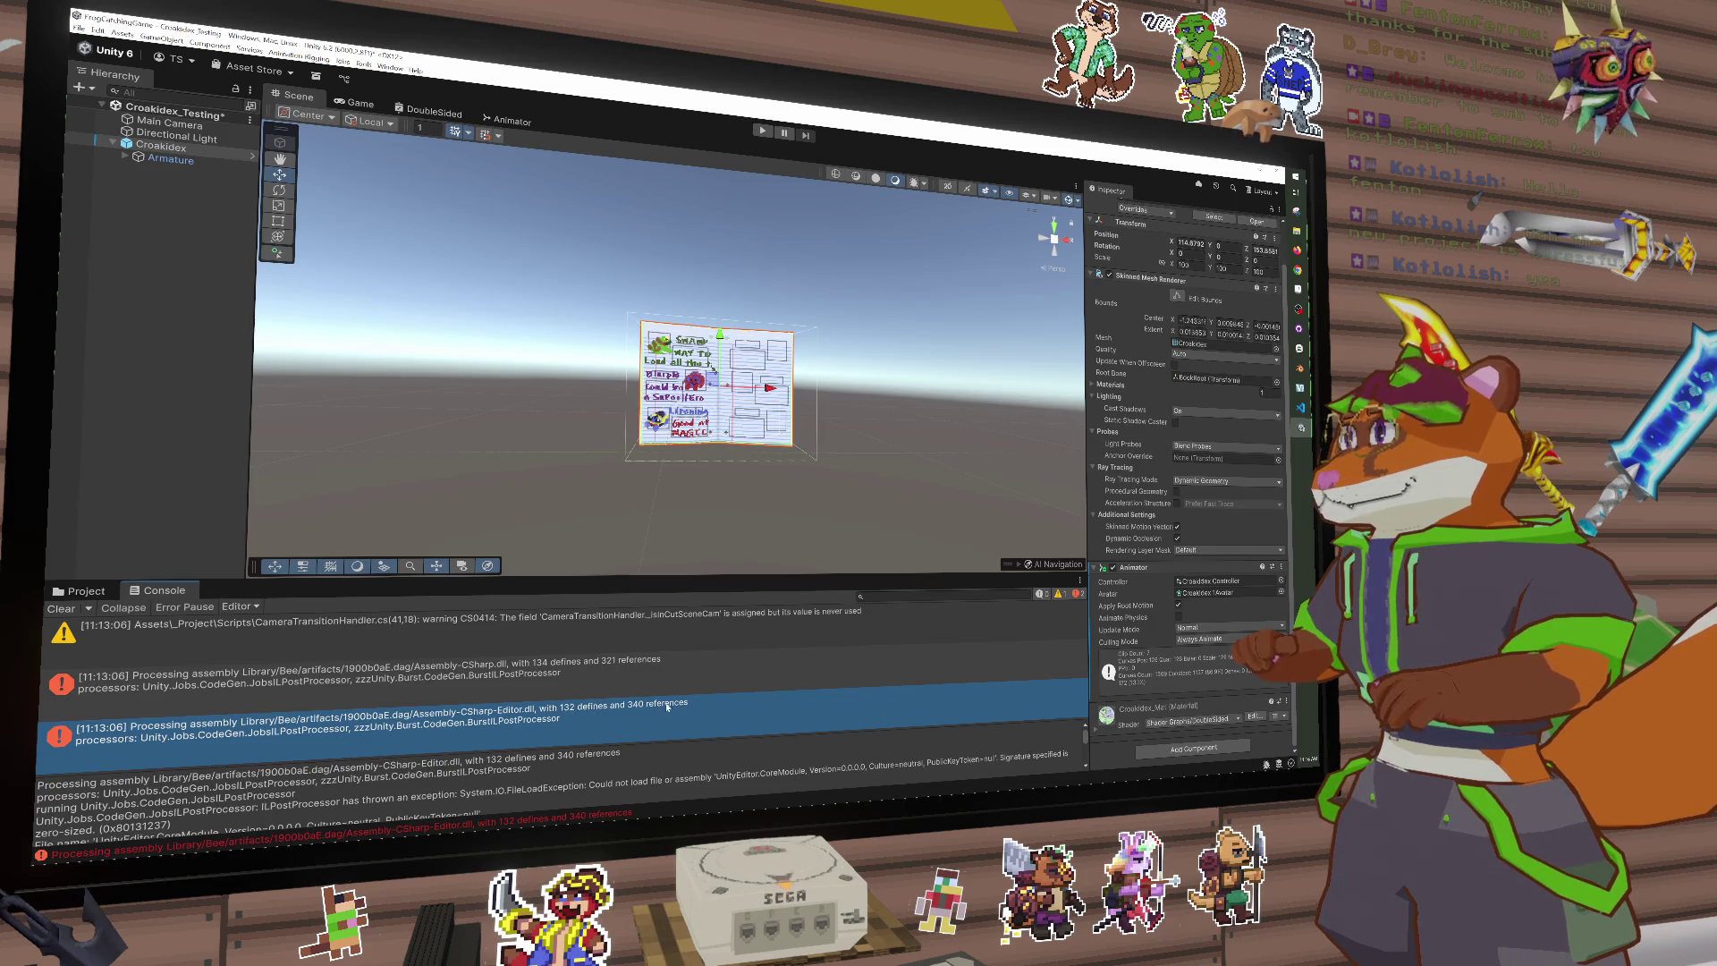
click(556, 664)
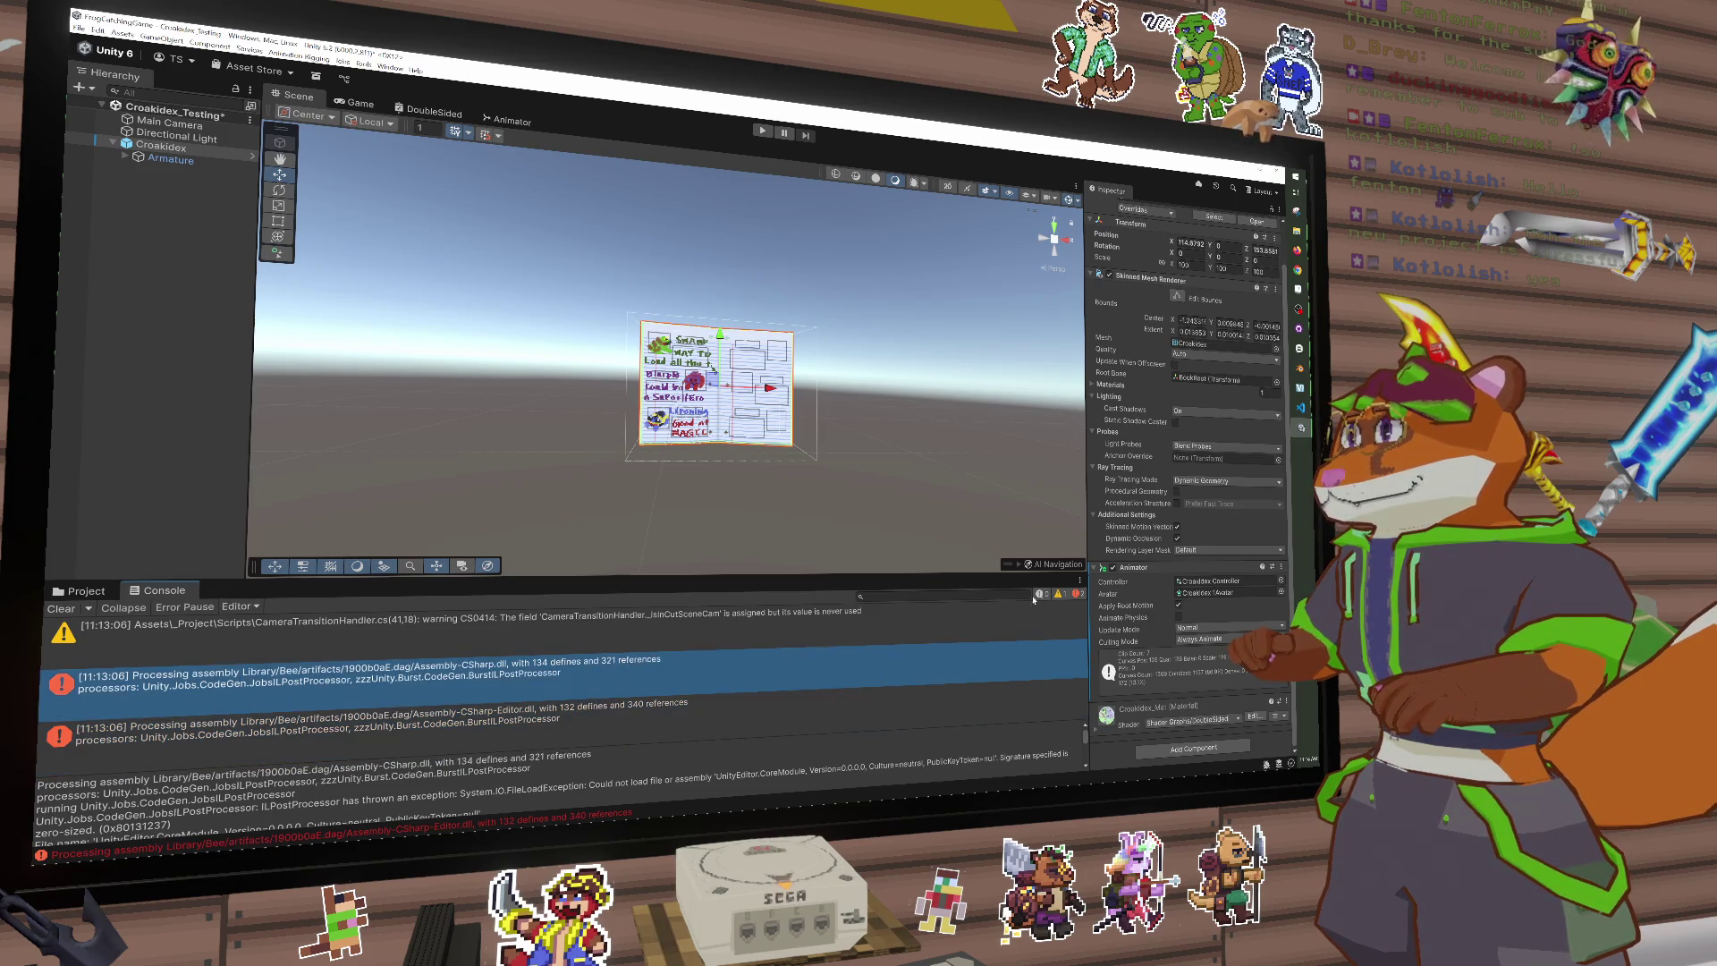
click(1078, 594)
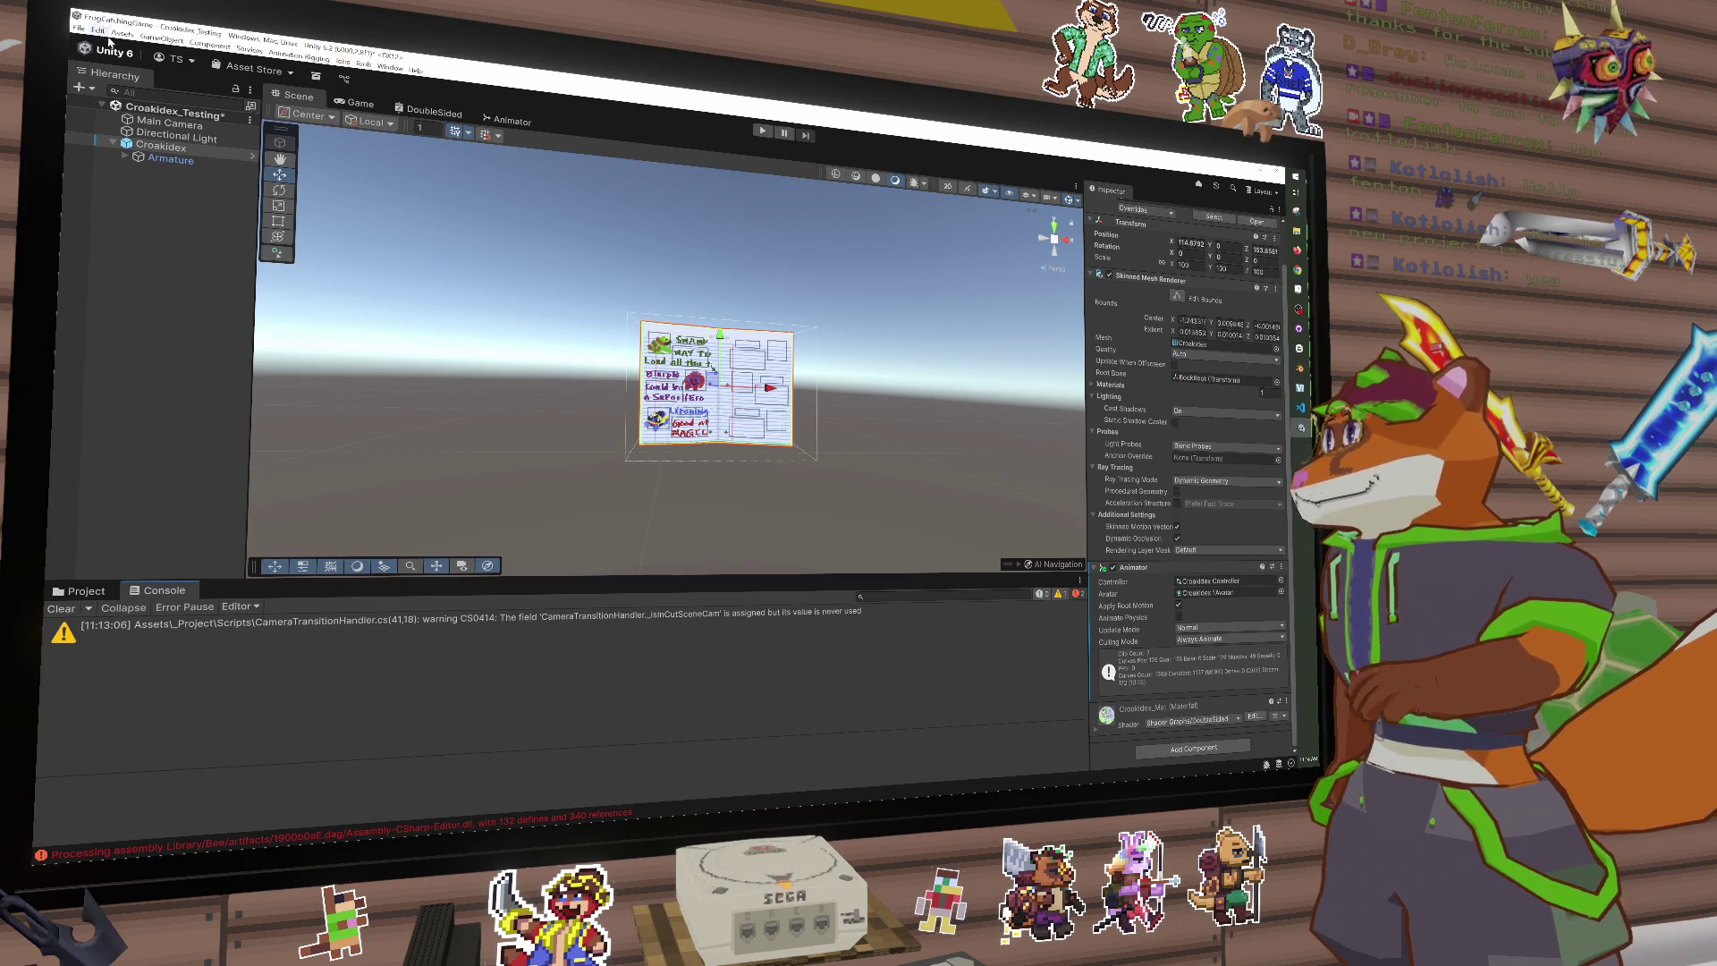
double_click(714, 622)
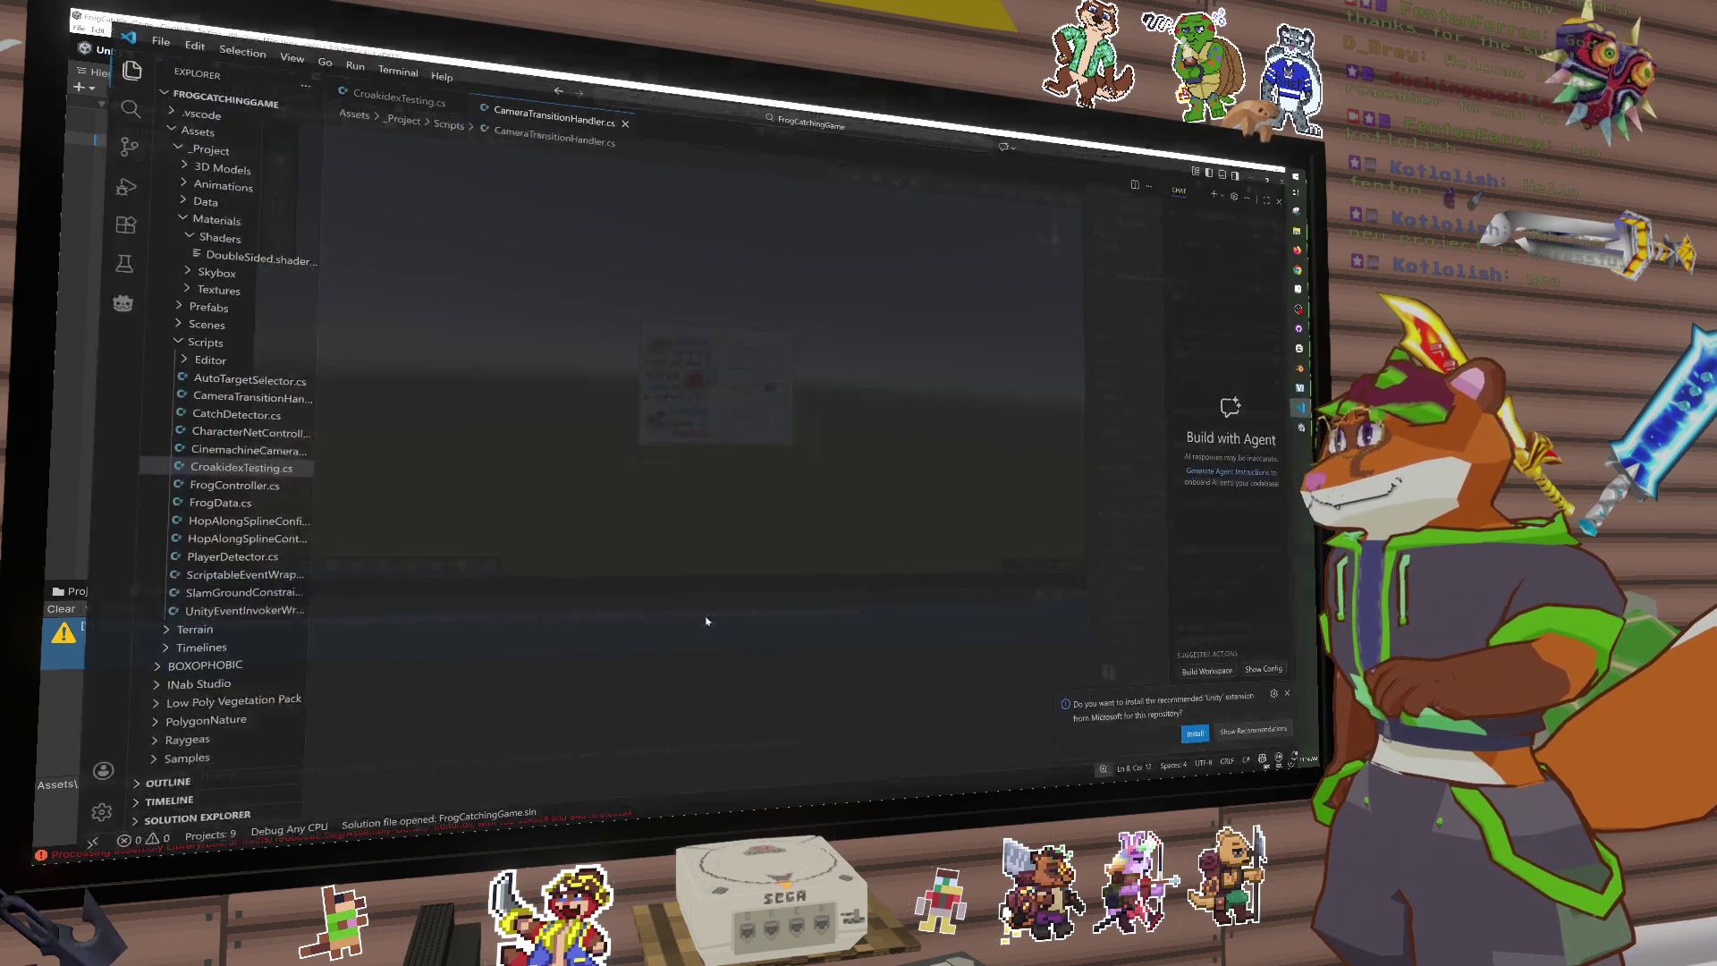
Step: Close CameraTransitionHandler.cs in Visual Studio Code and switch back to Unity
scroll(692, 562, up, 5)
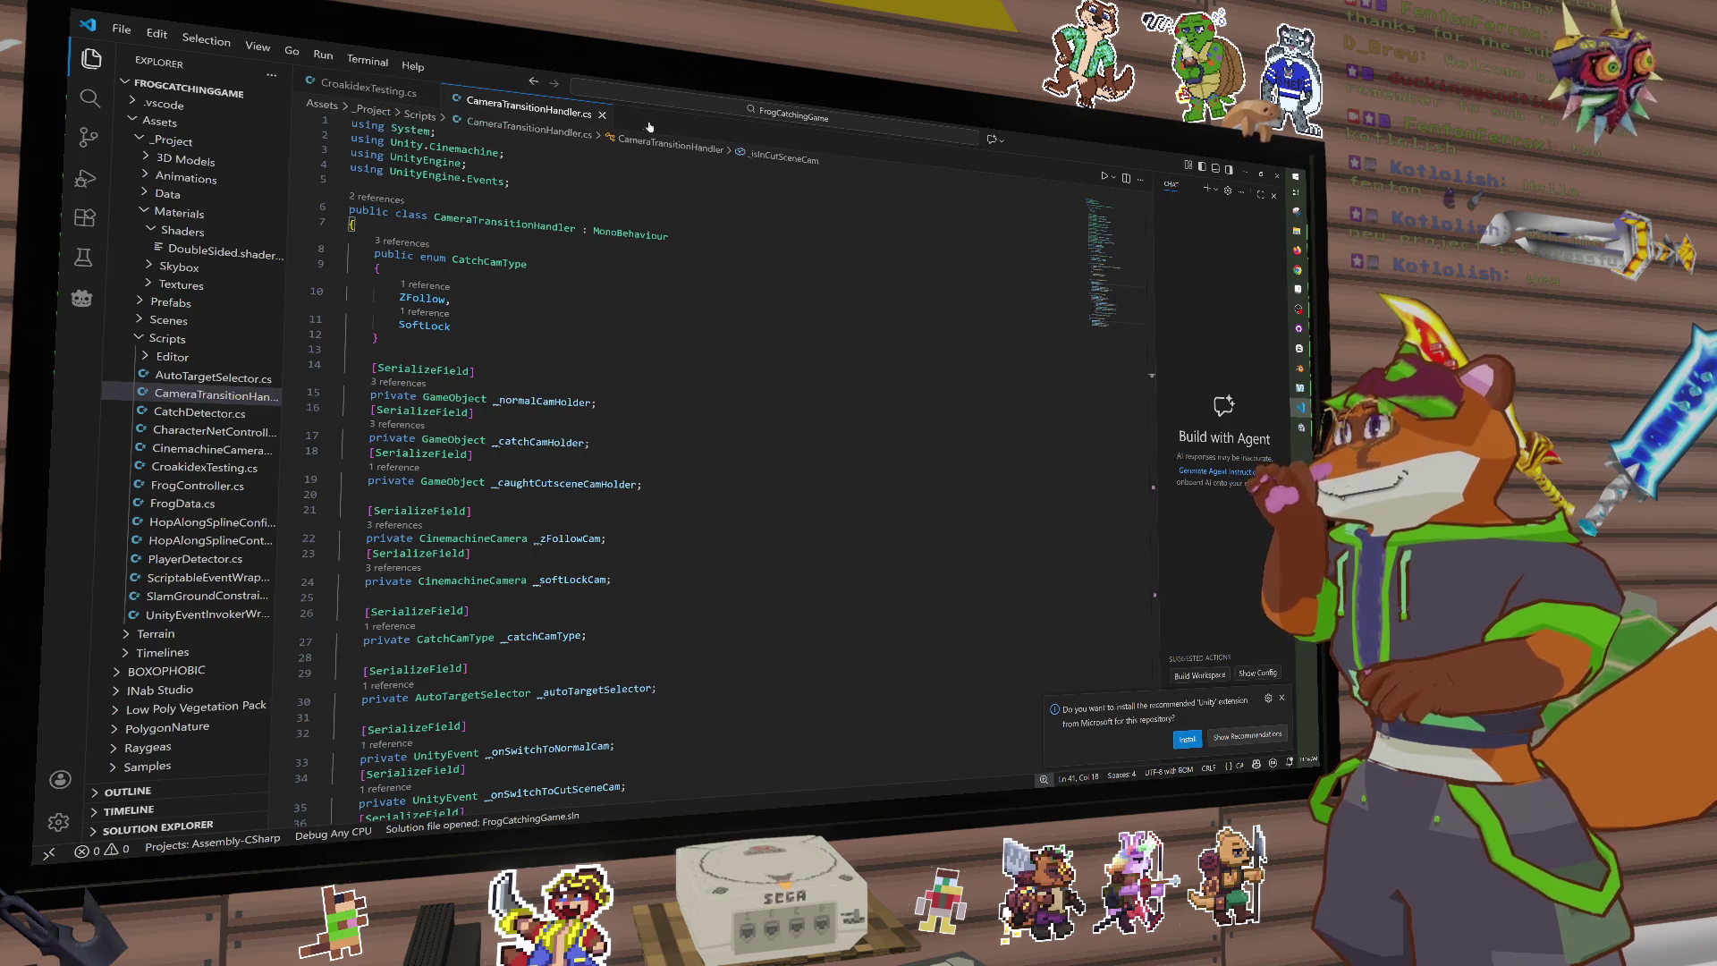
click(604, 119)
key(alt+Tab)
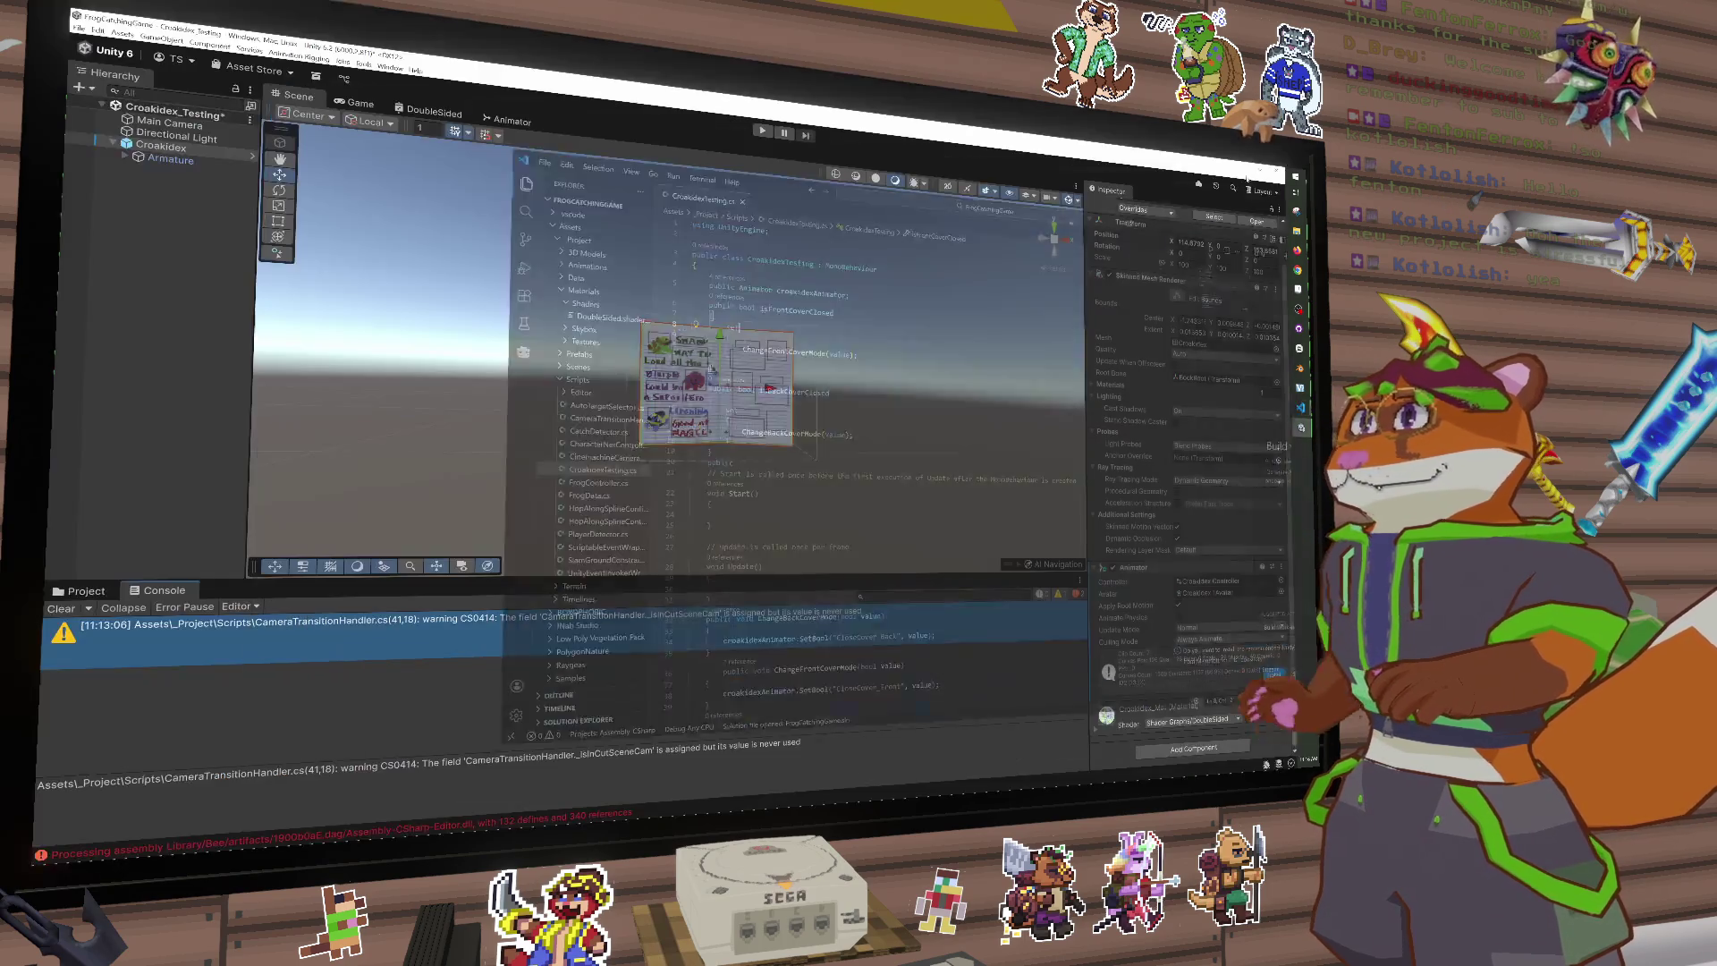
Step: Filter the Console to errors only, try Play, and read both assembly errors blocking it
click(1059, 595)
click(1074, 595)
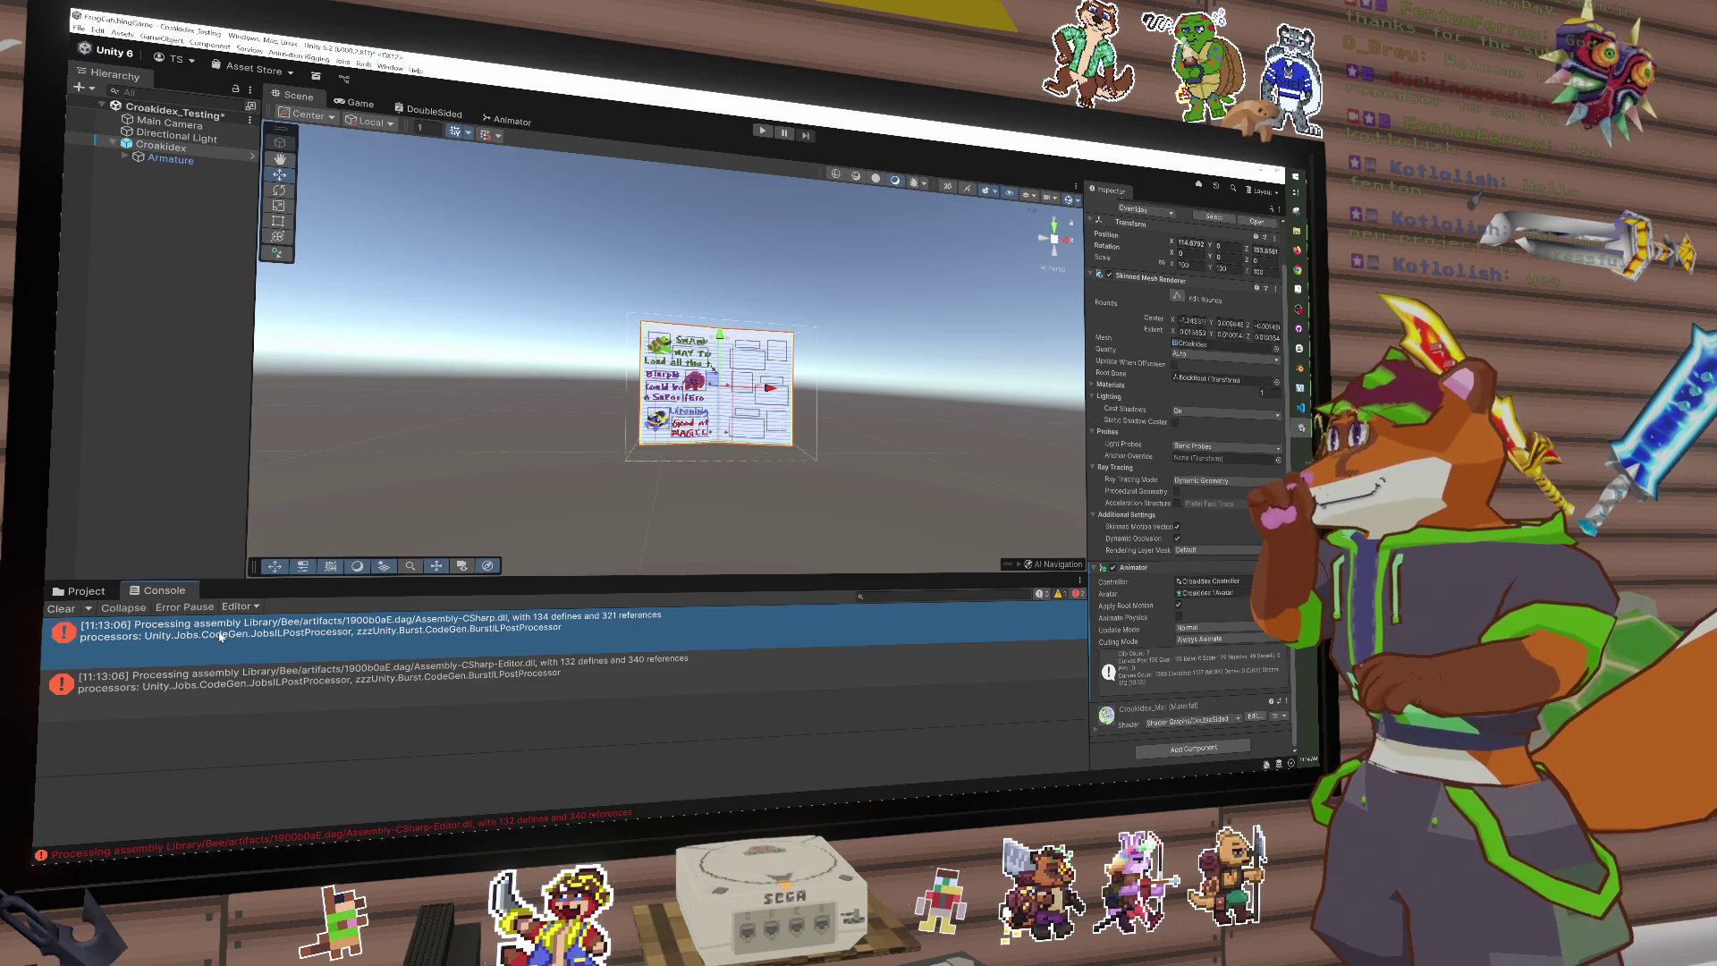
click(156, 286)
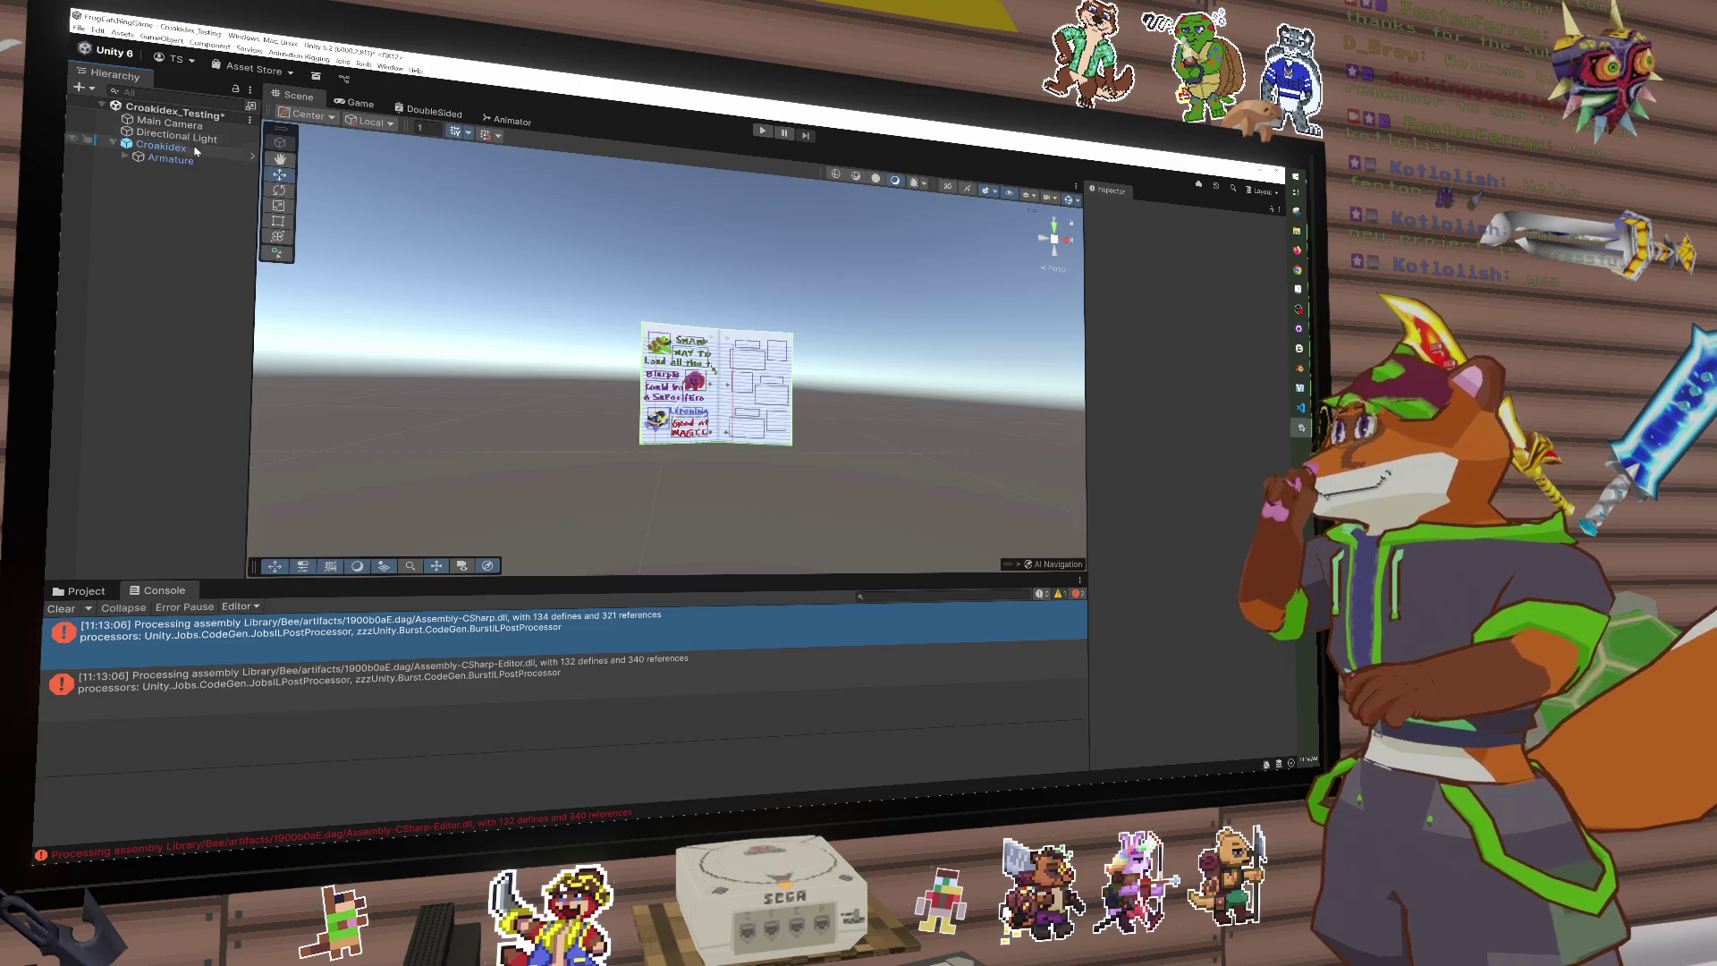
click(763, 132)
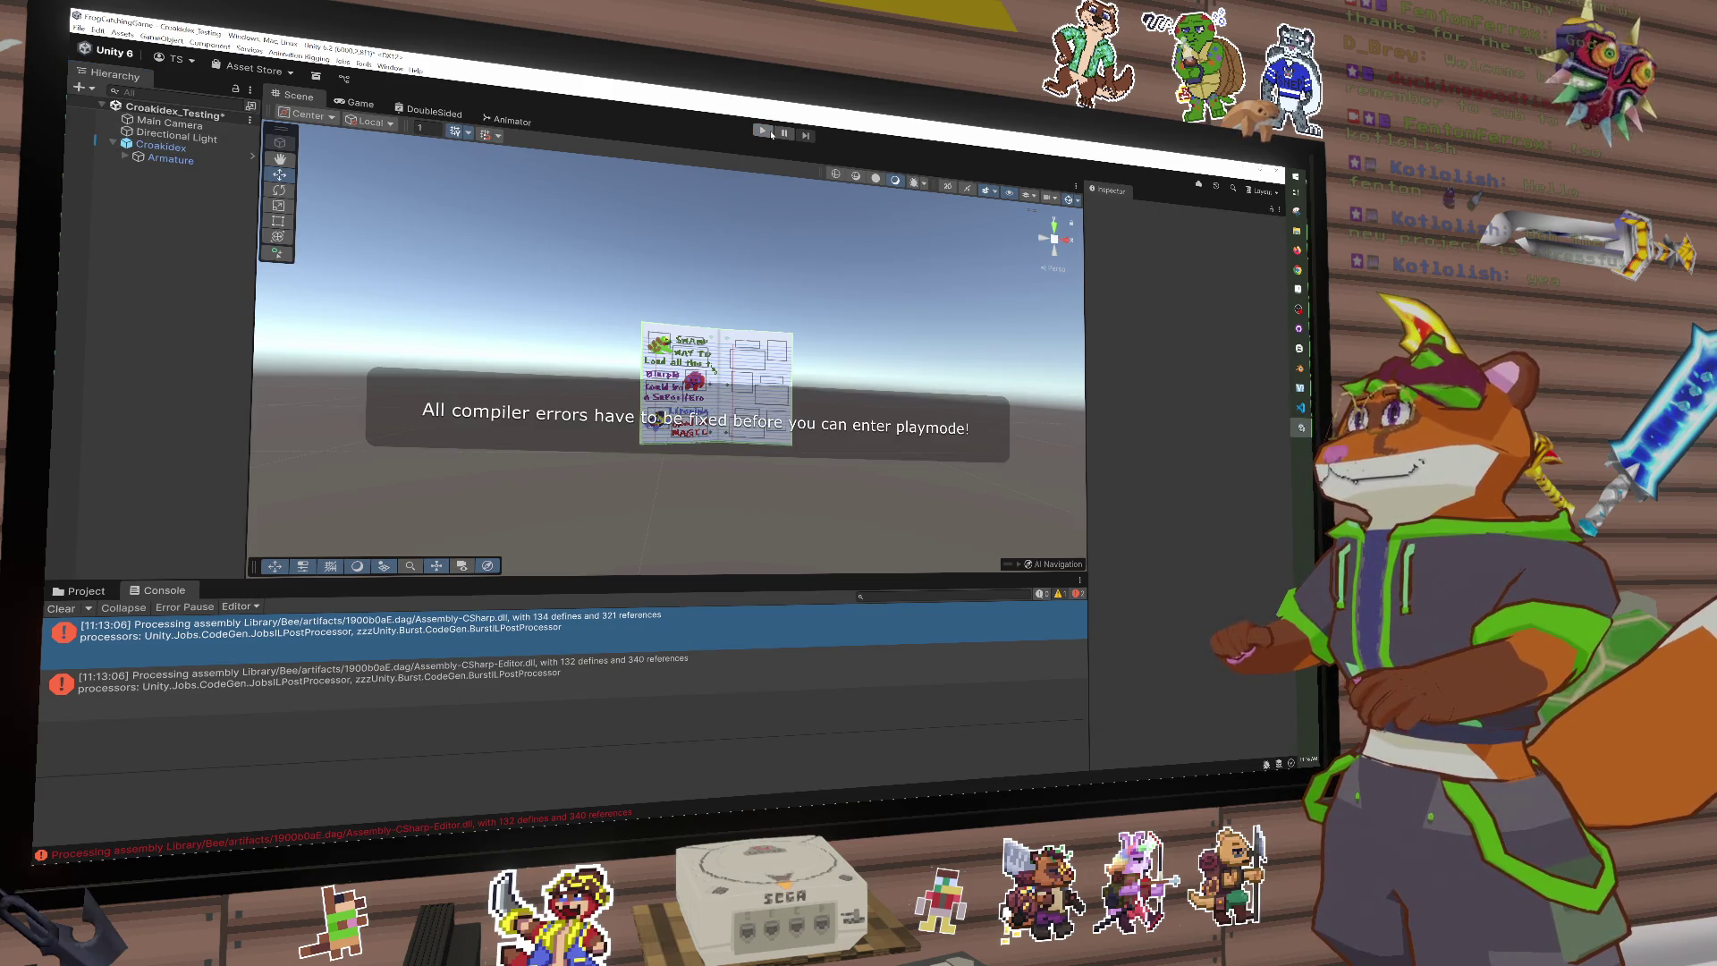
click(510, 675)
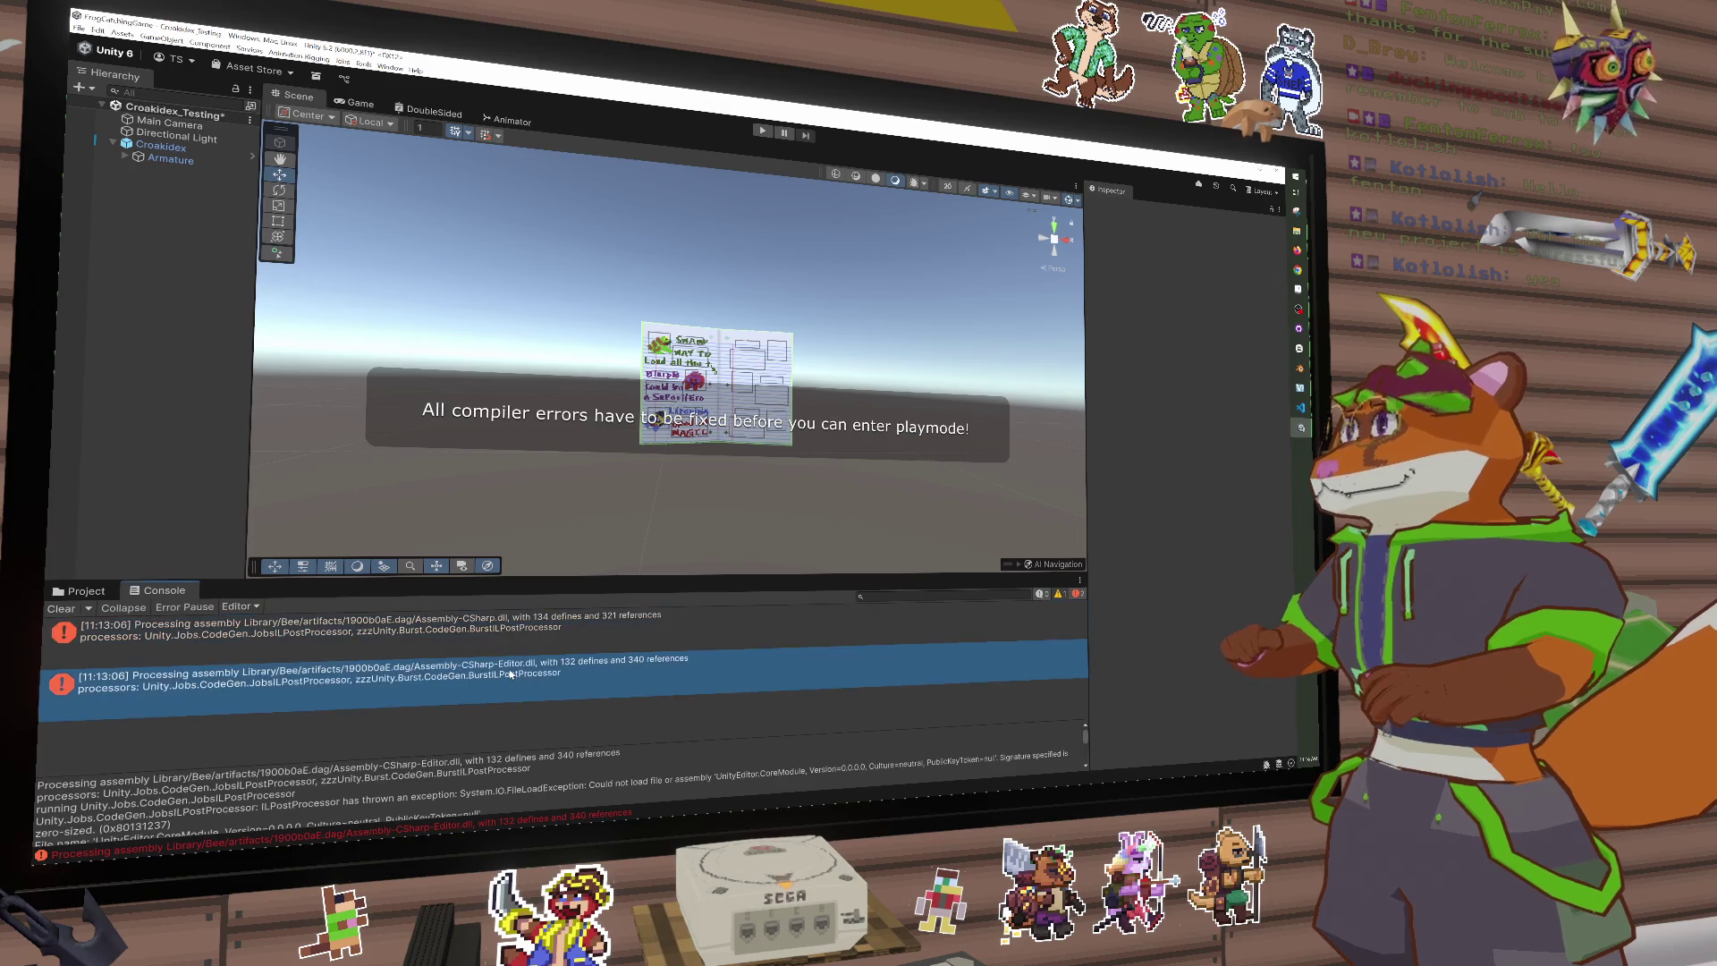
click(518, 641)
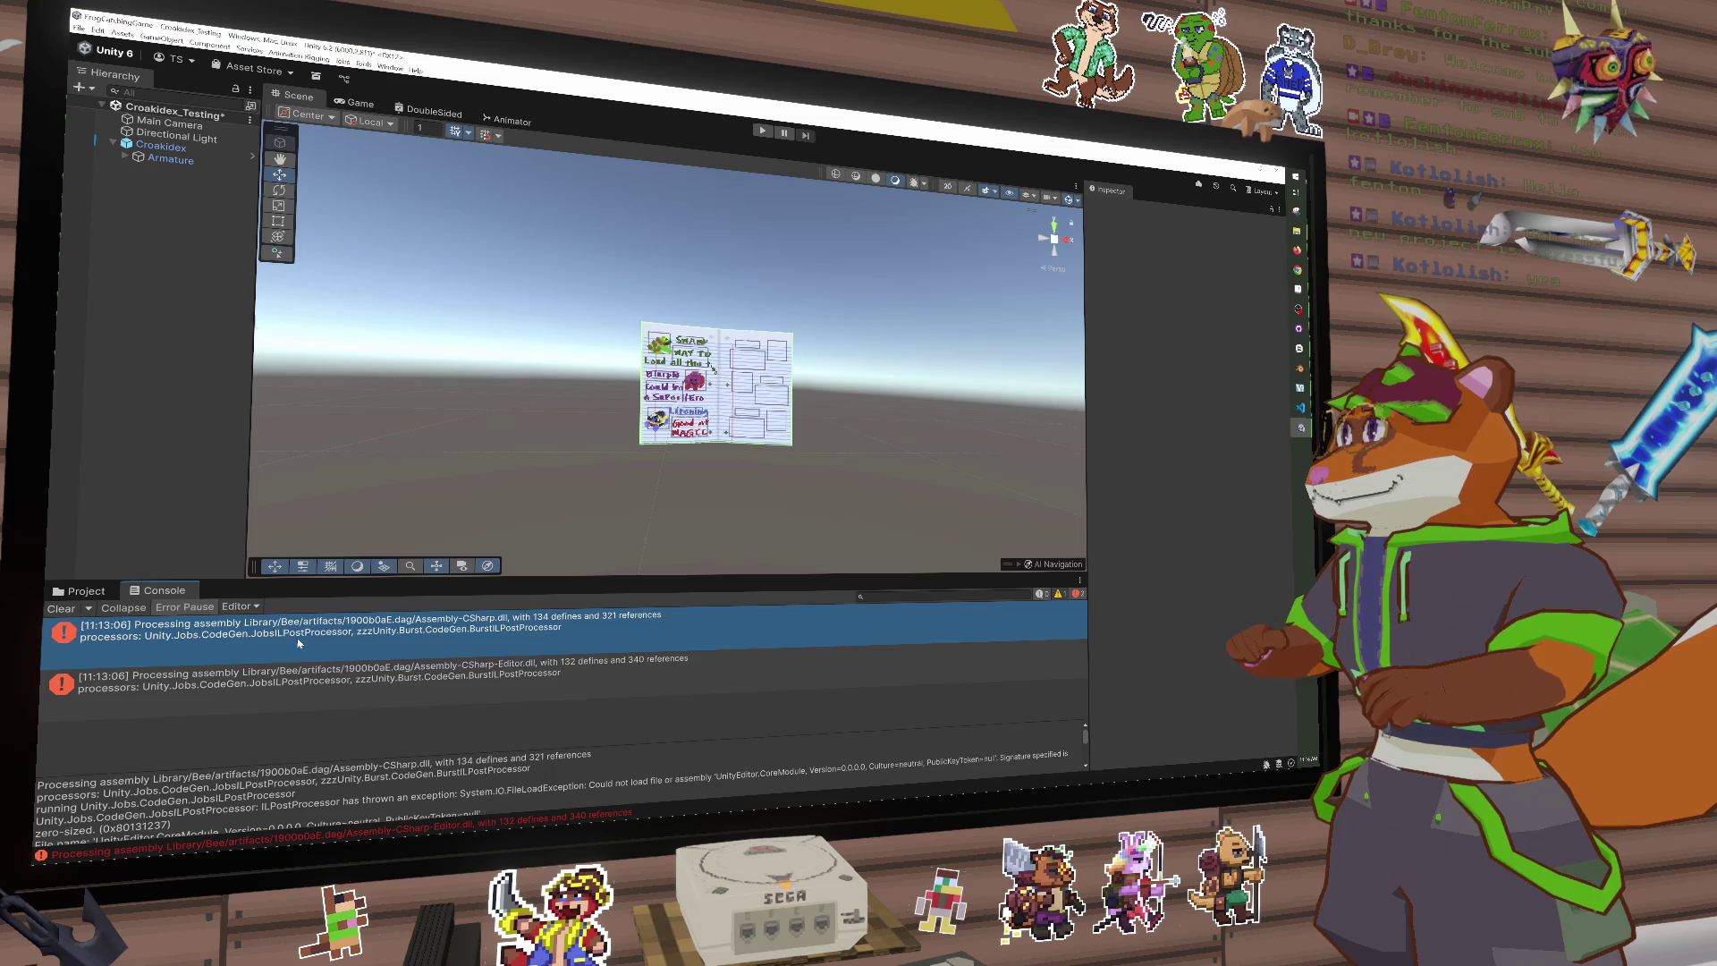
Step: Set Croakidex's Skinned Mesh Renderer Lighting > Cast Shadows to Two Sided
click(297, 711)
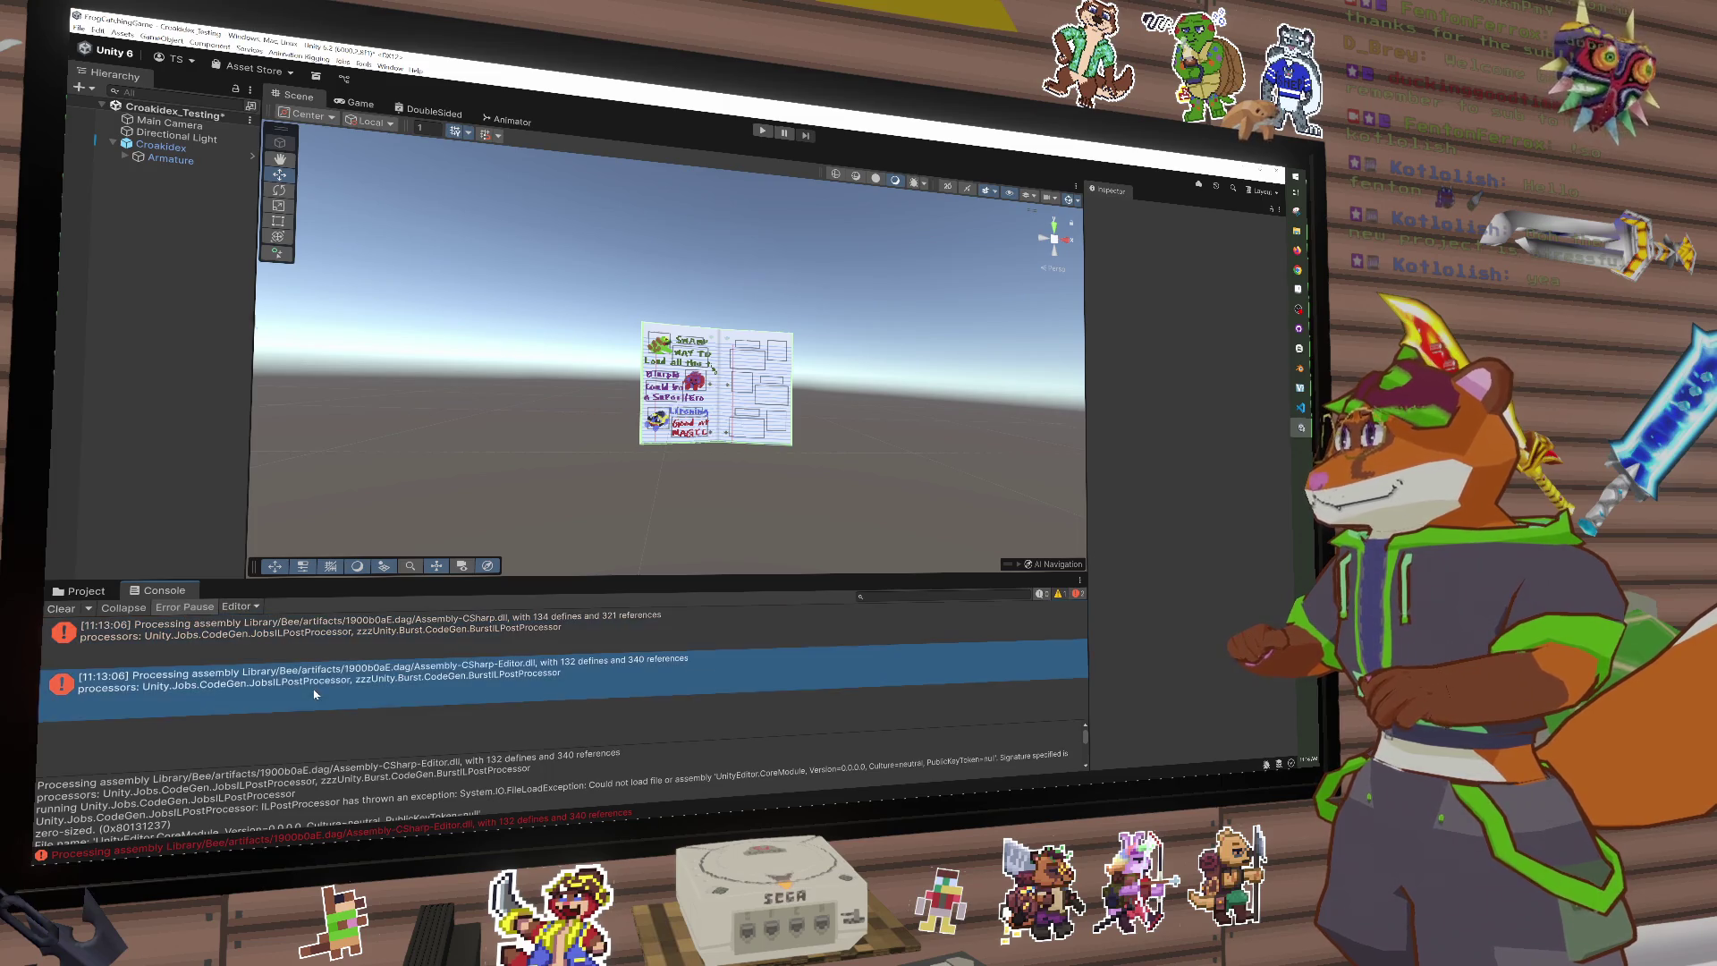
click(196, 163)
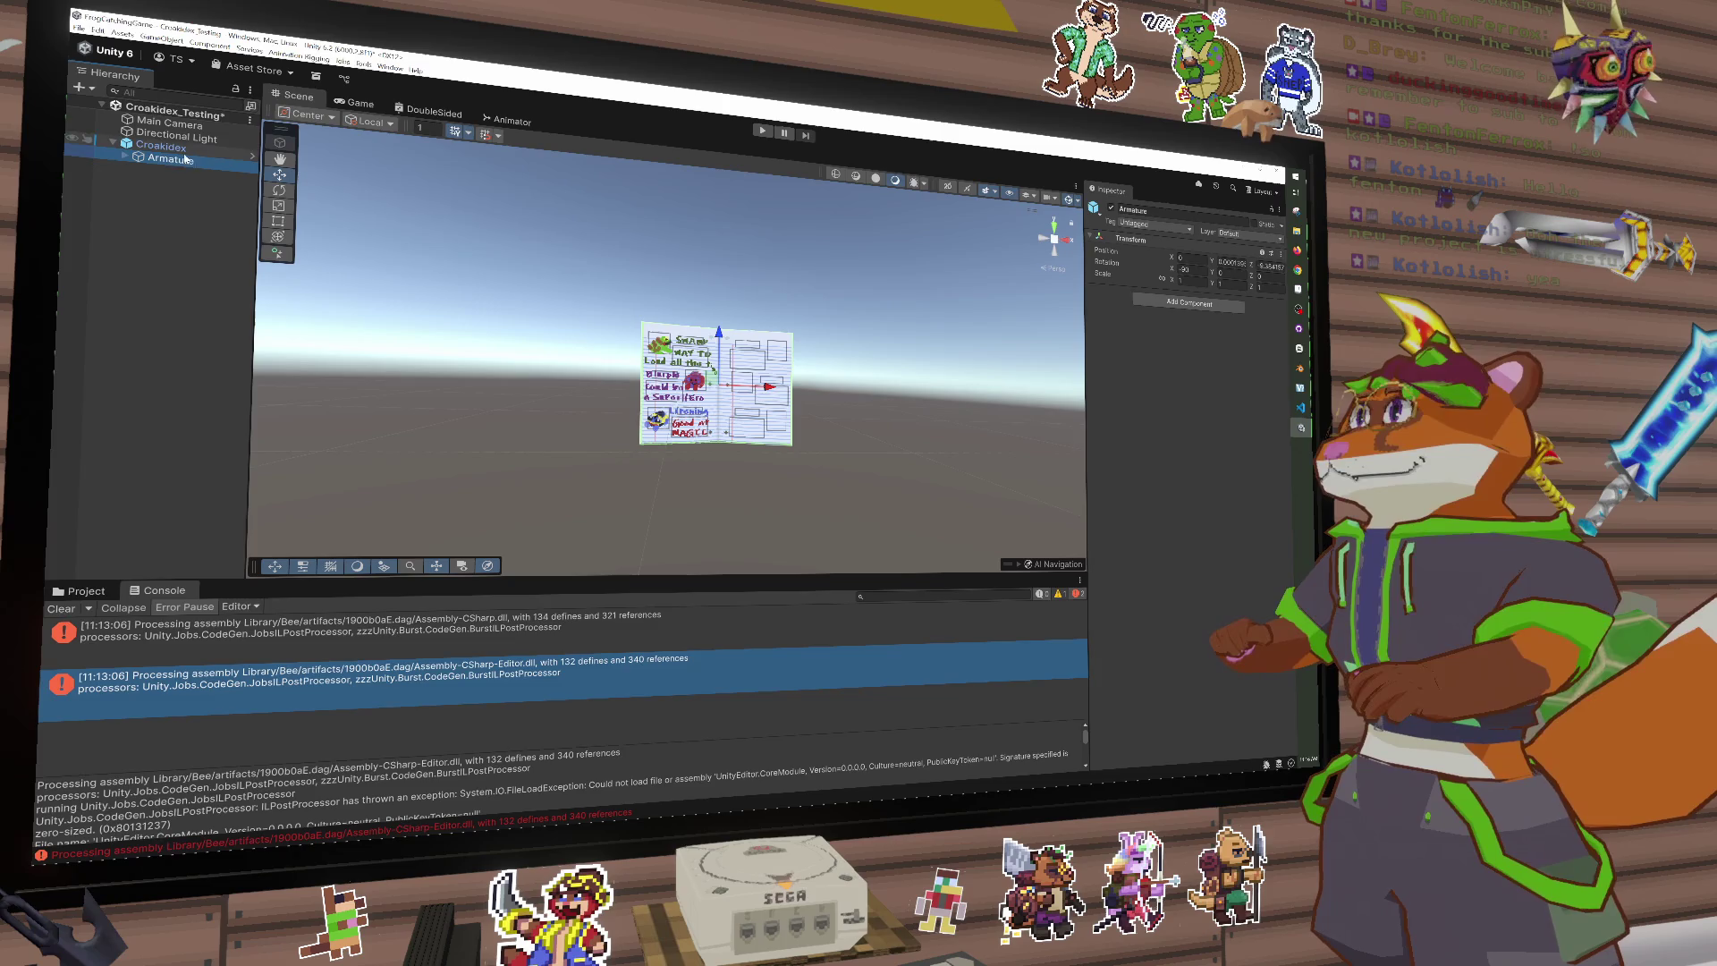
click(180, 153)
scroll(1193, 499, down, 2)
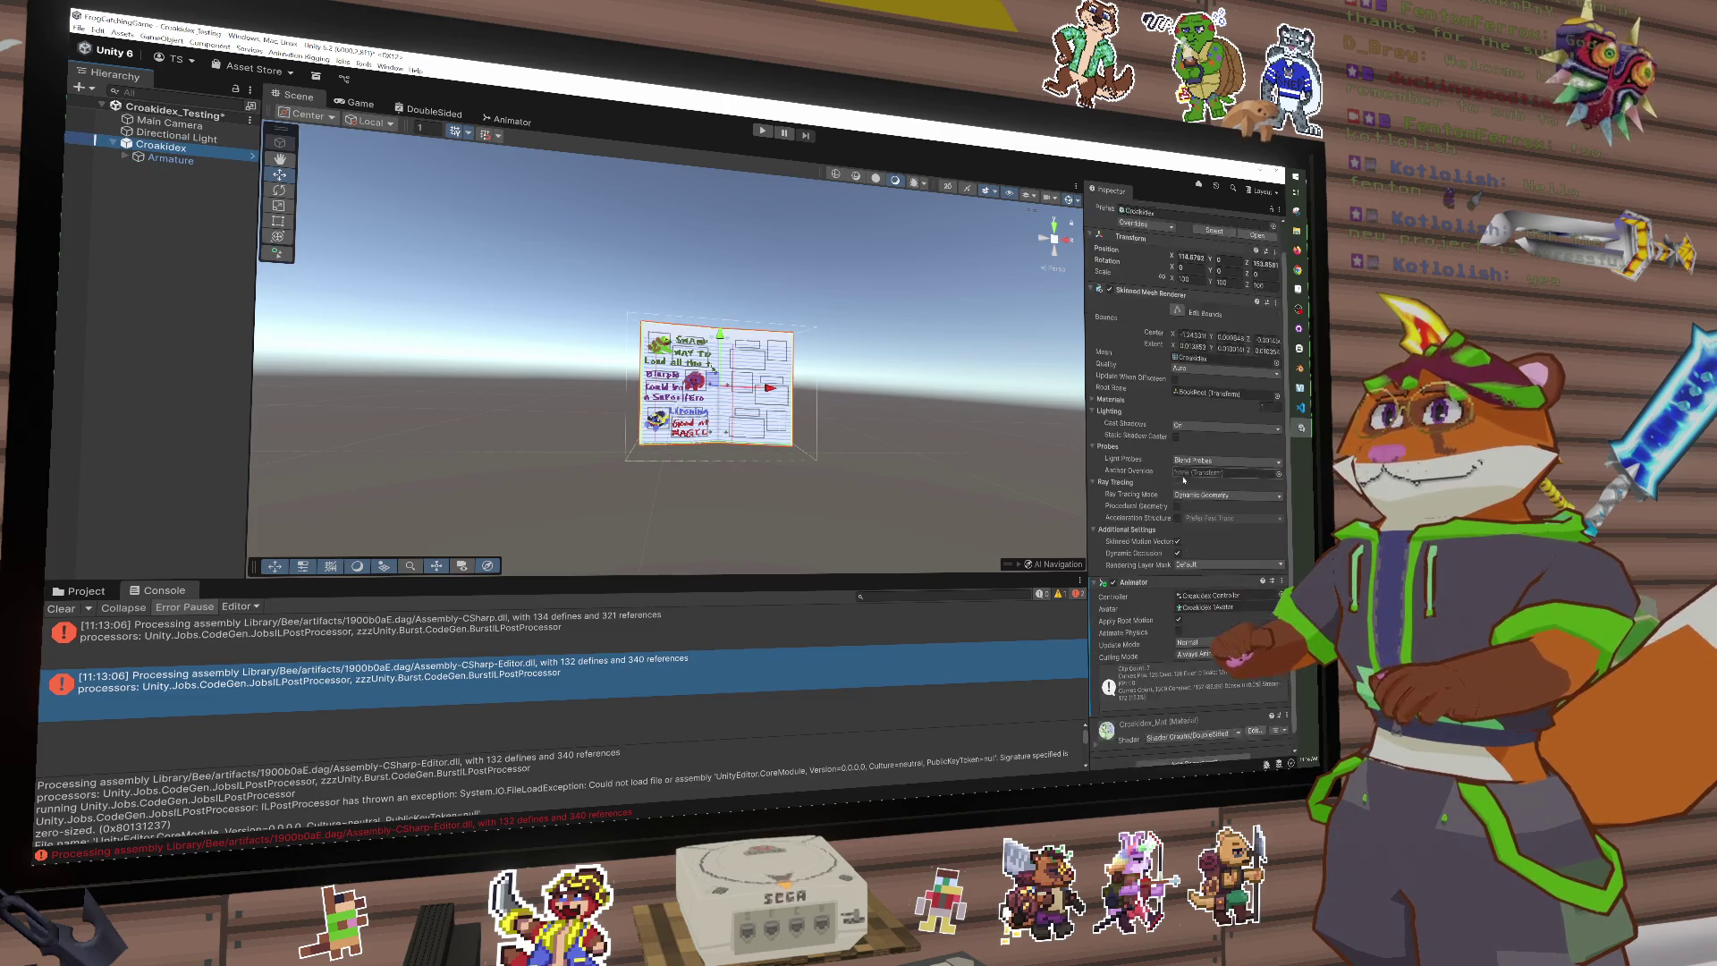
click(1234, 412)
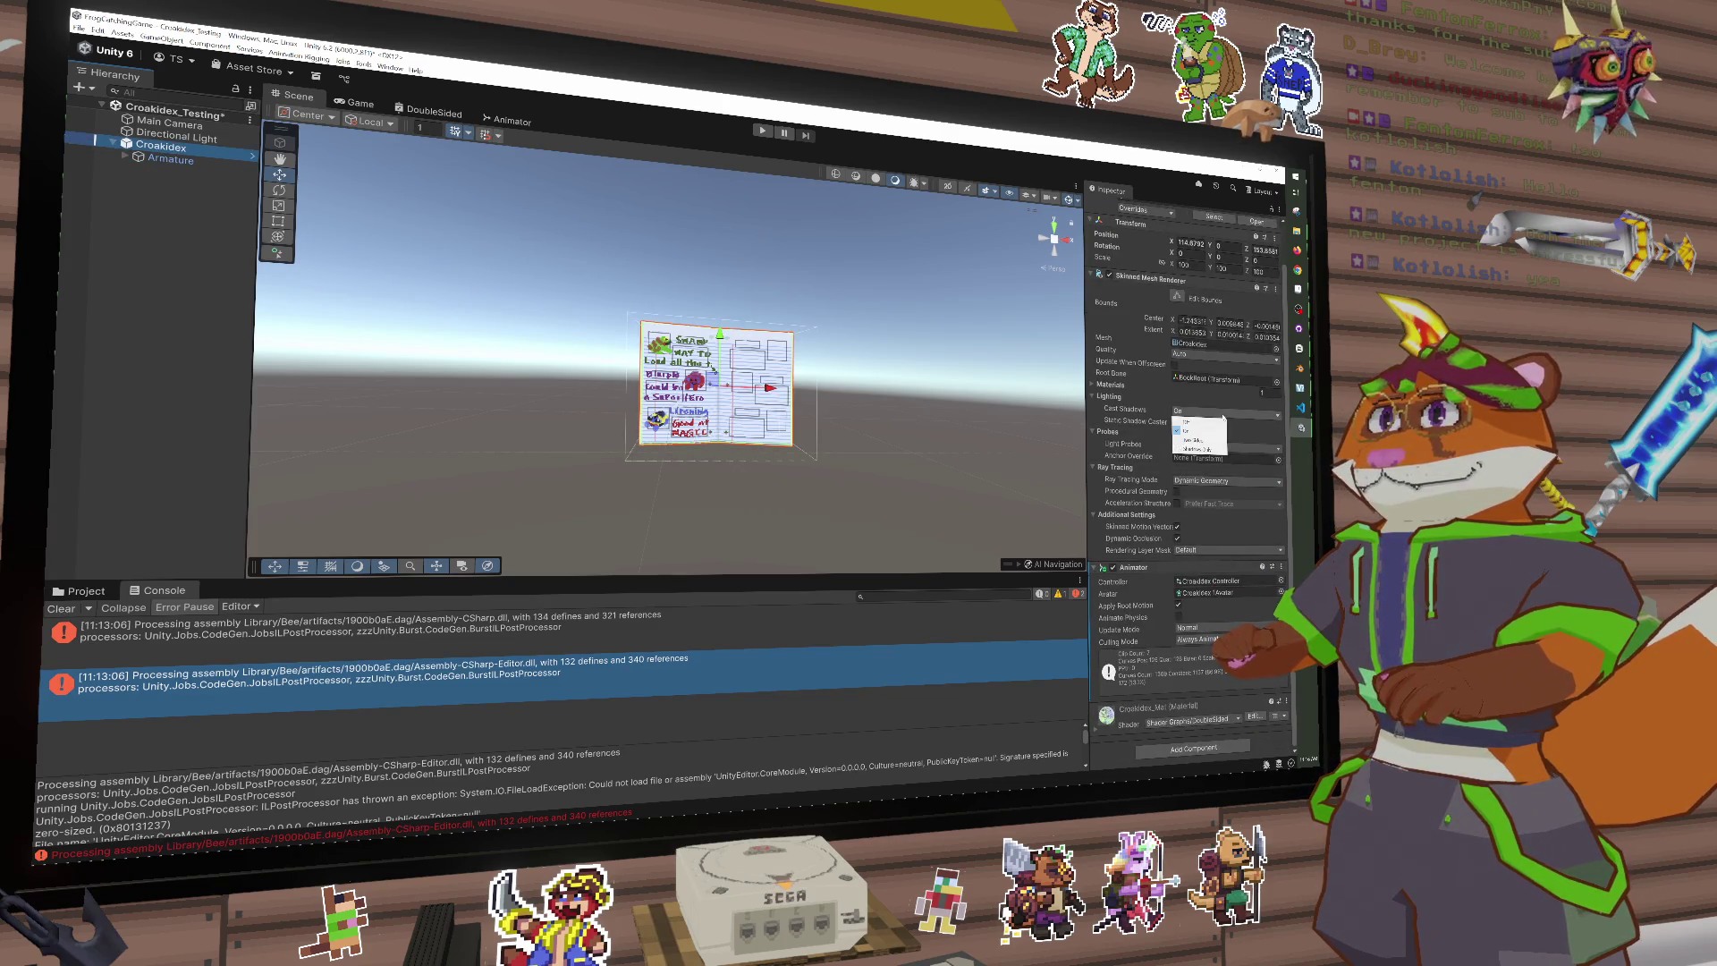
click(1203, 425)
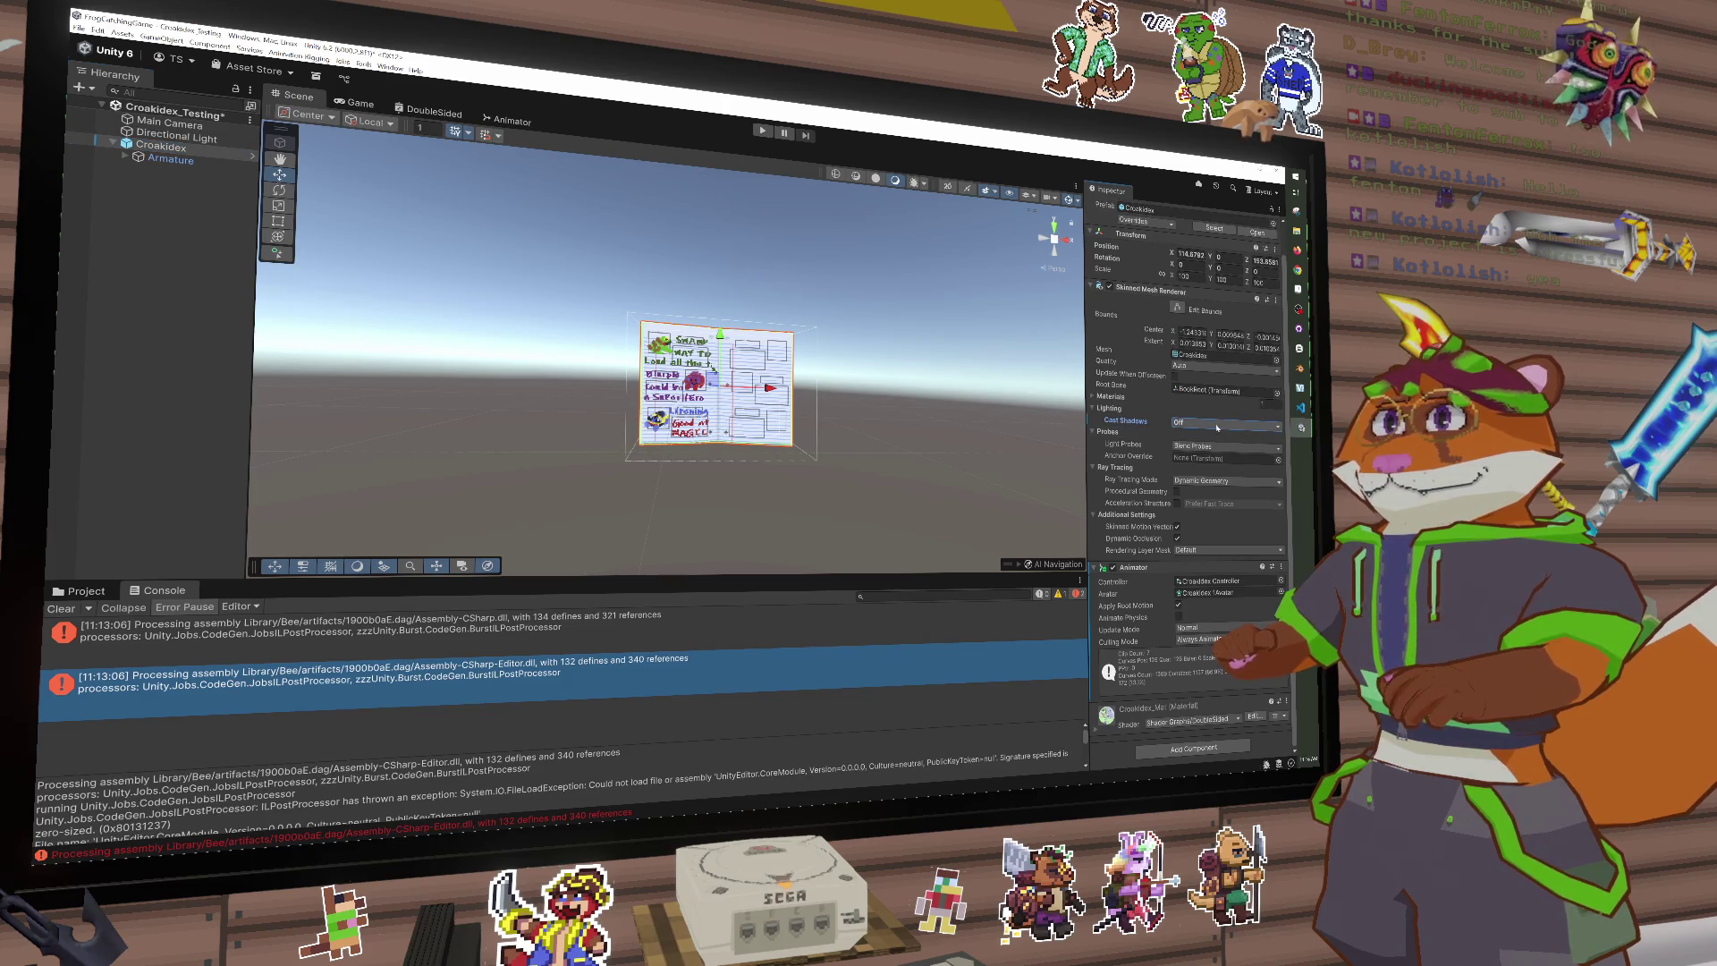
click(1218, 427)
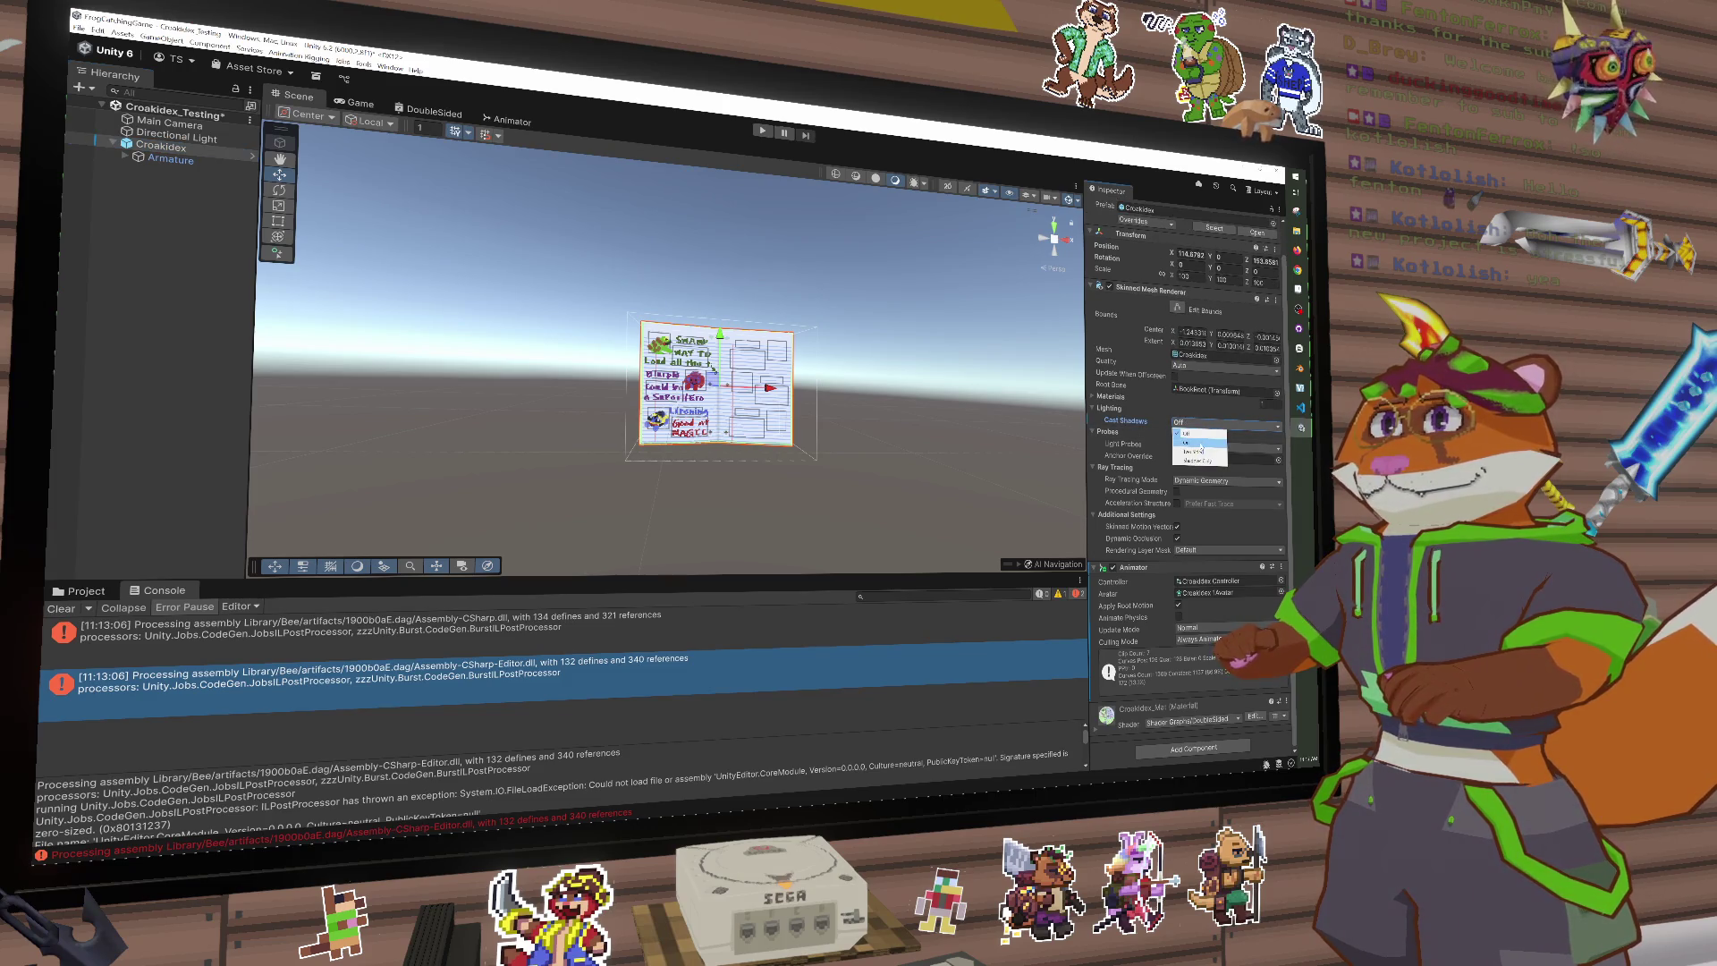
click(1195, 452)
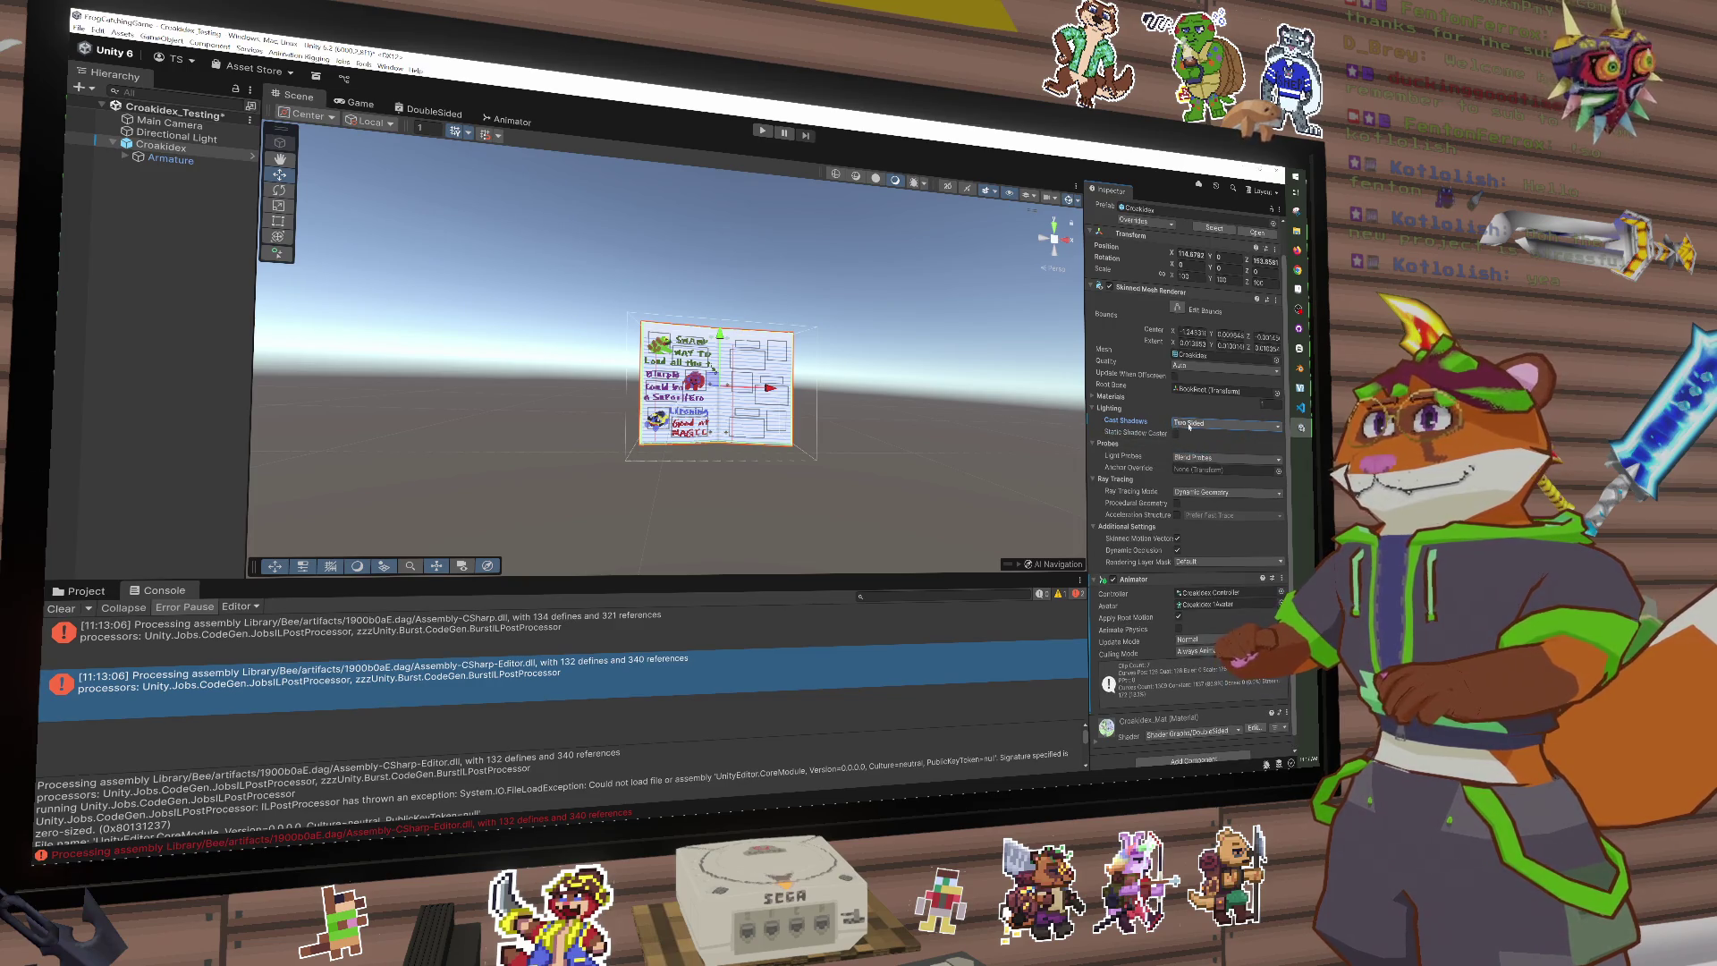
click(1100, 408)
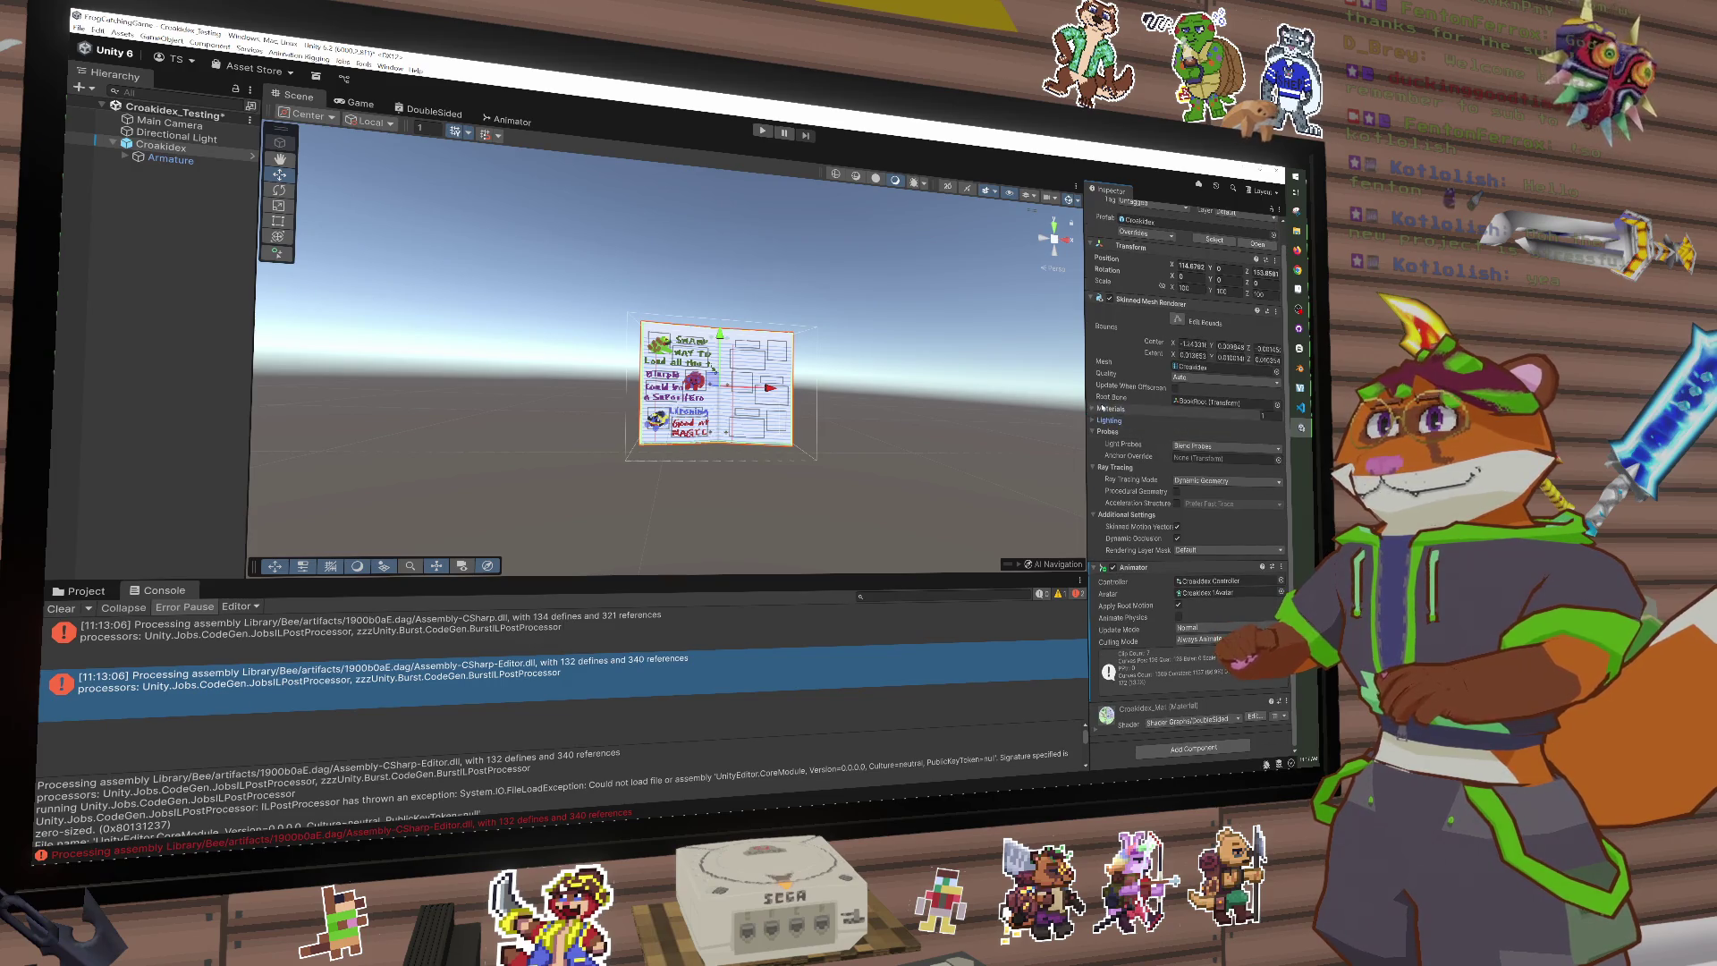
click(1109, 410)
click(1109, 410)
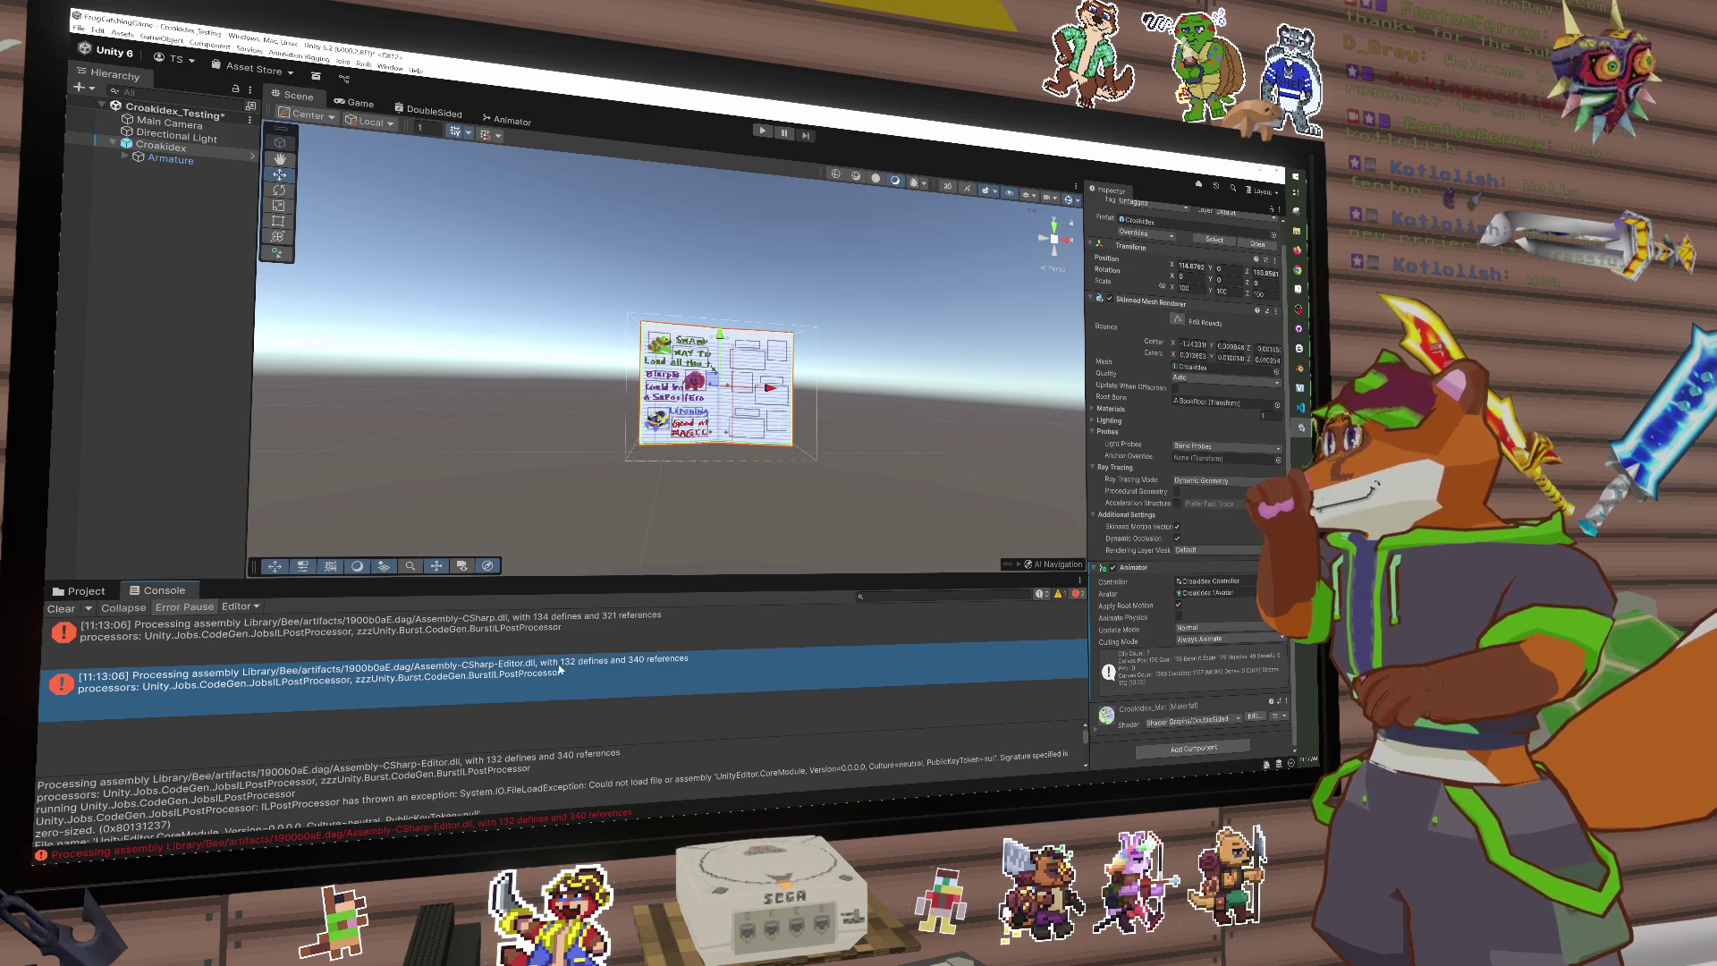
Step: Open CameraTransitionHandler from the Scripts folder, close it in VS Code, and return to Unity
click(83, 595)
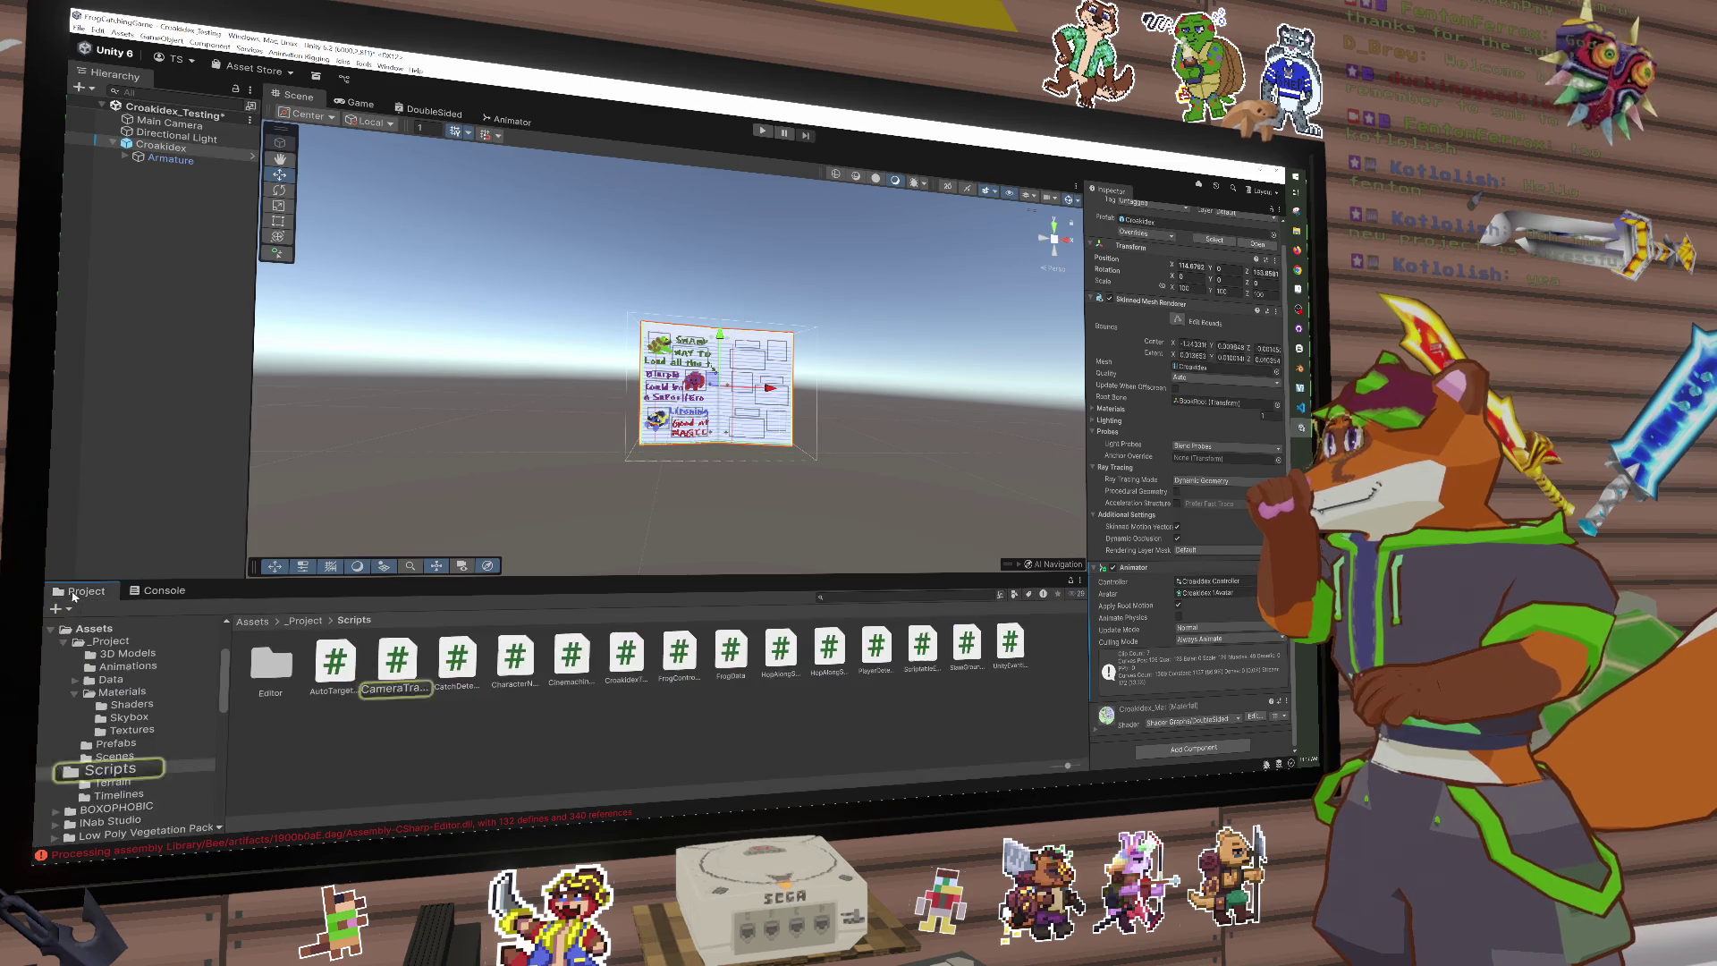
double_click(397, 667)
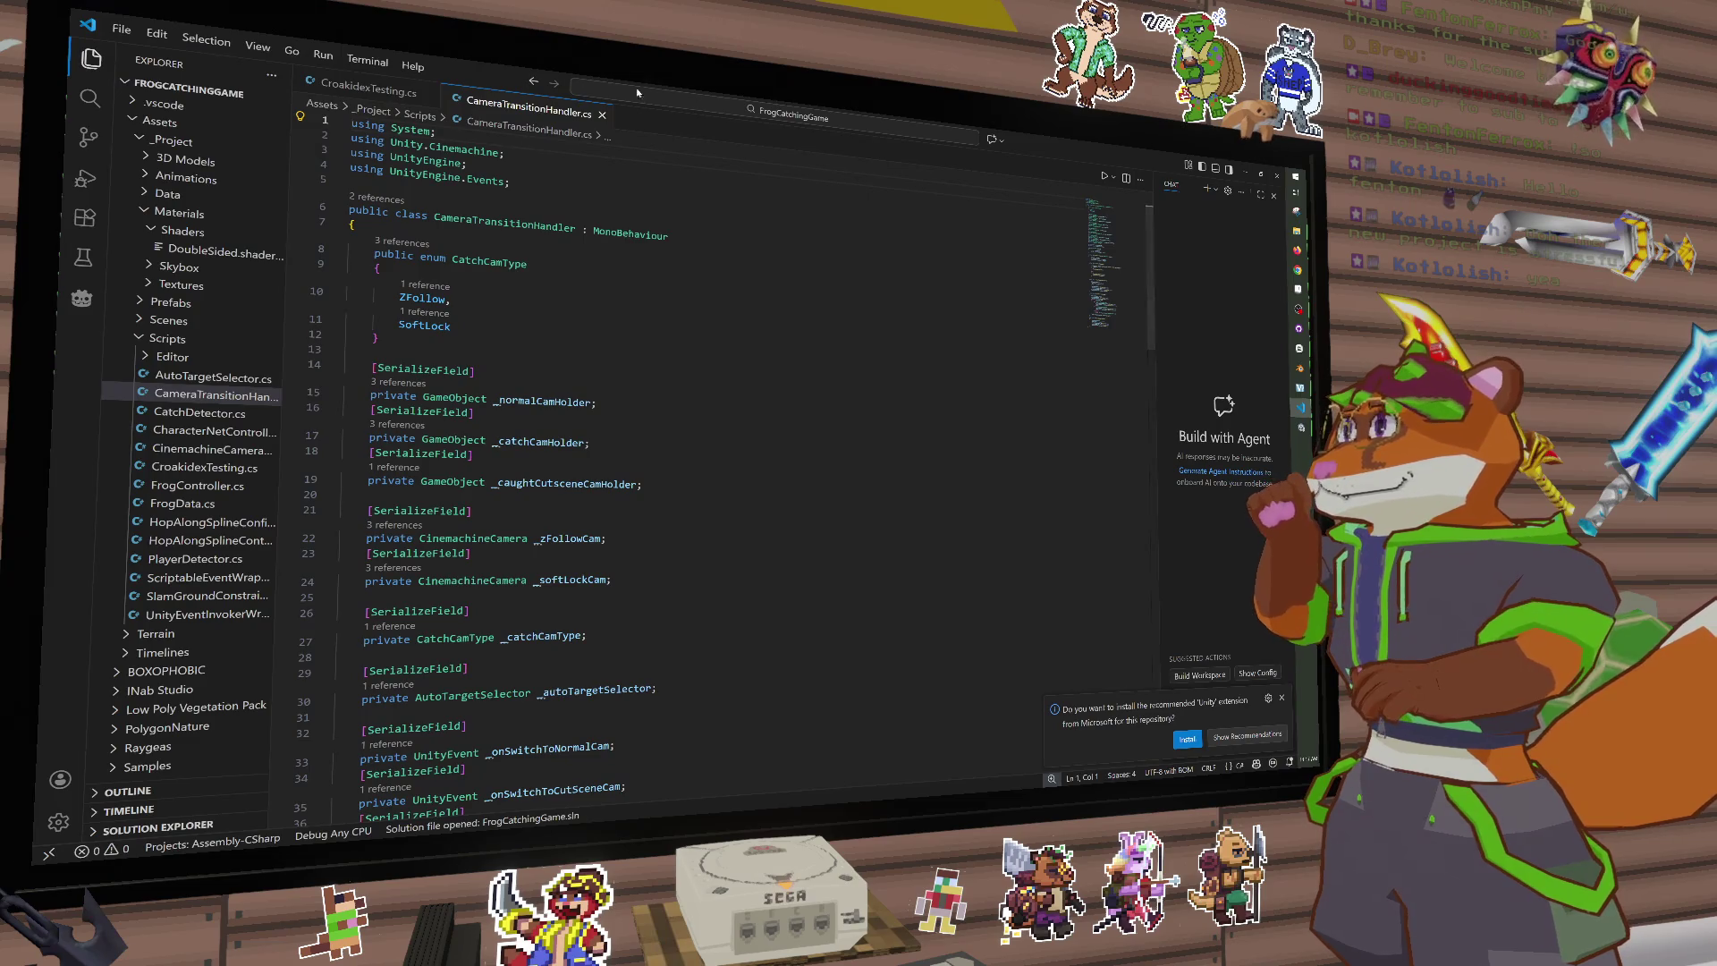
click(604, 116)
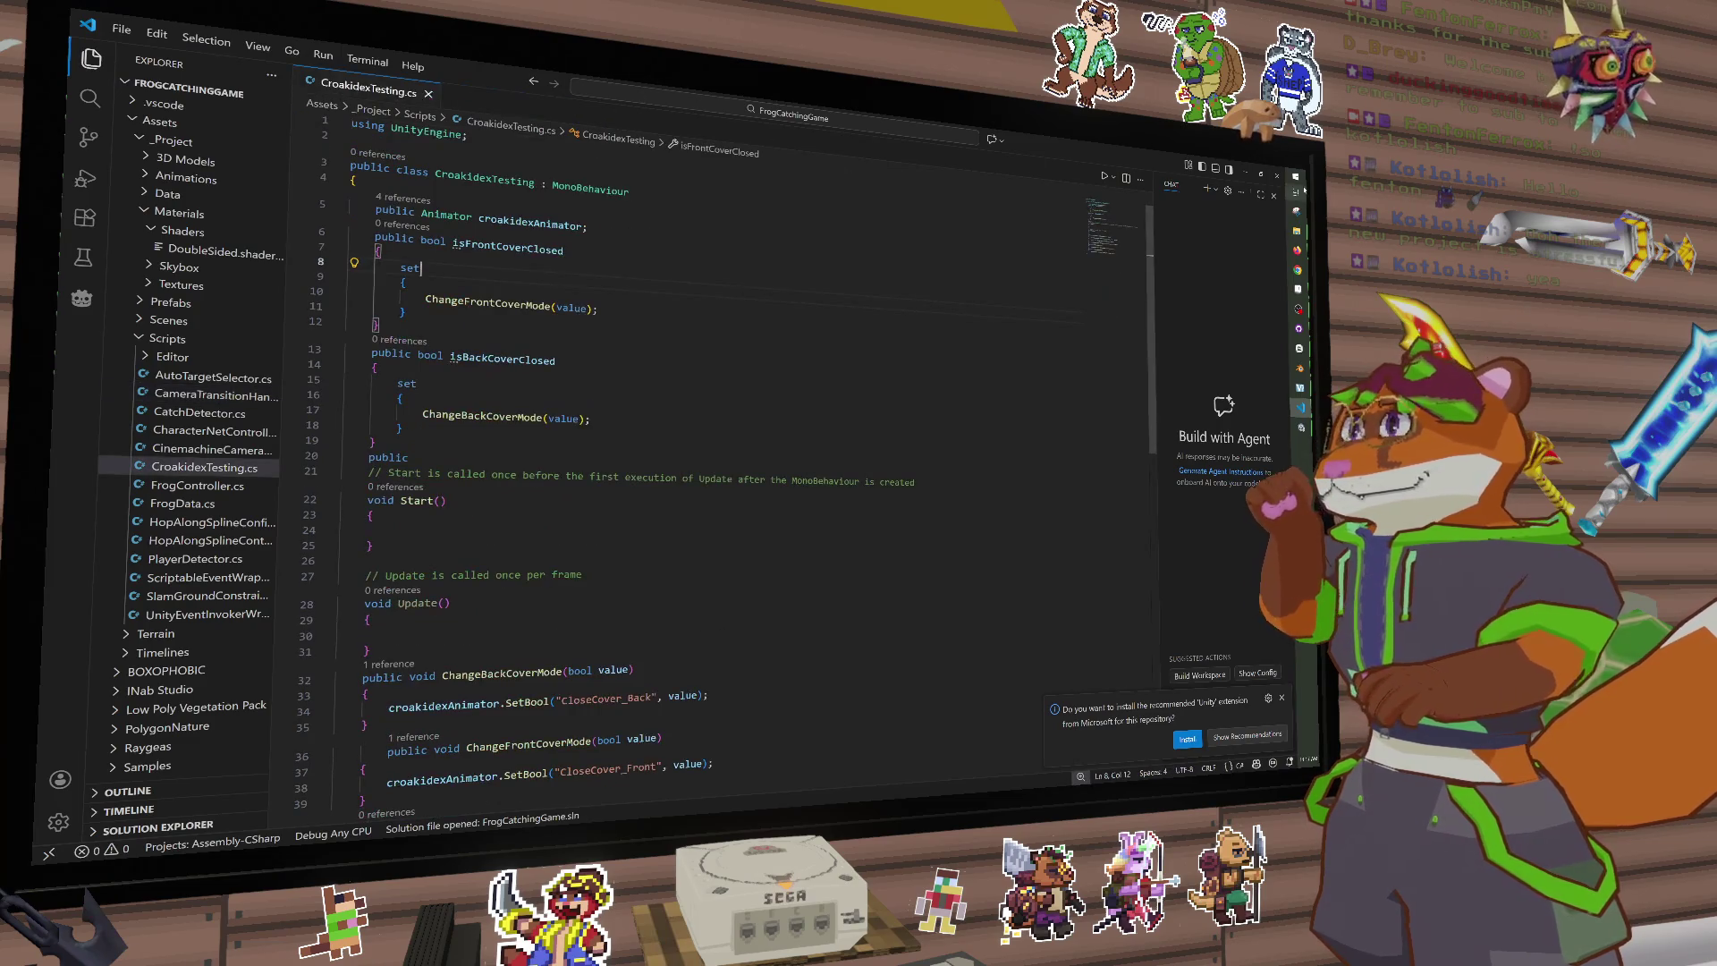
key(alt+Tab)
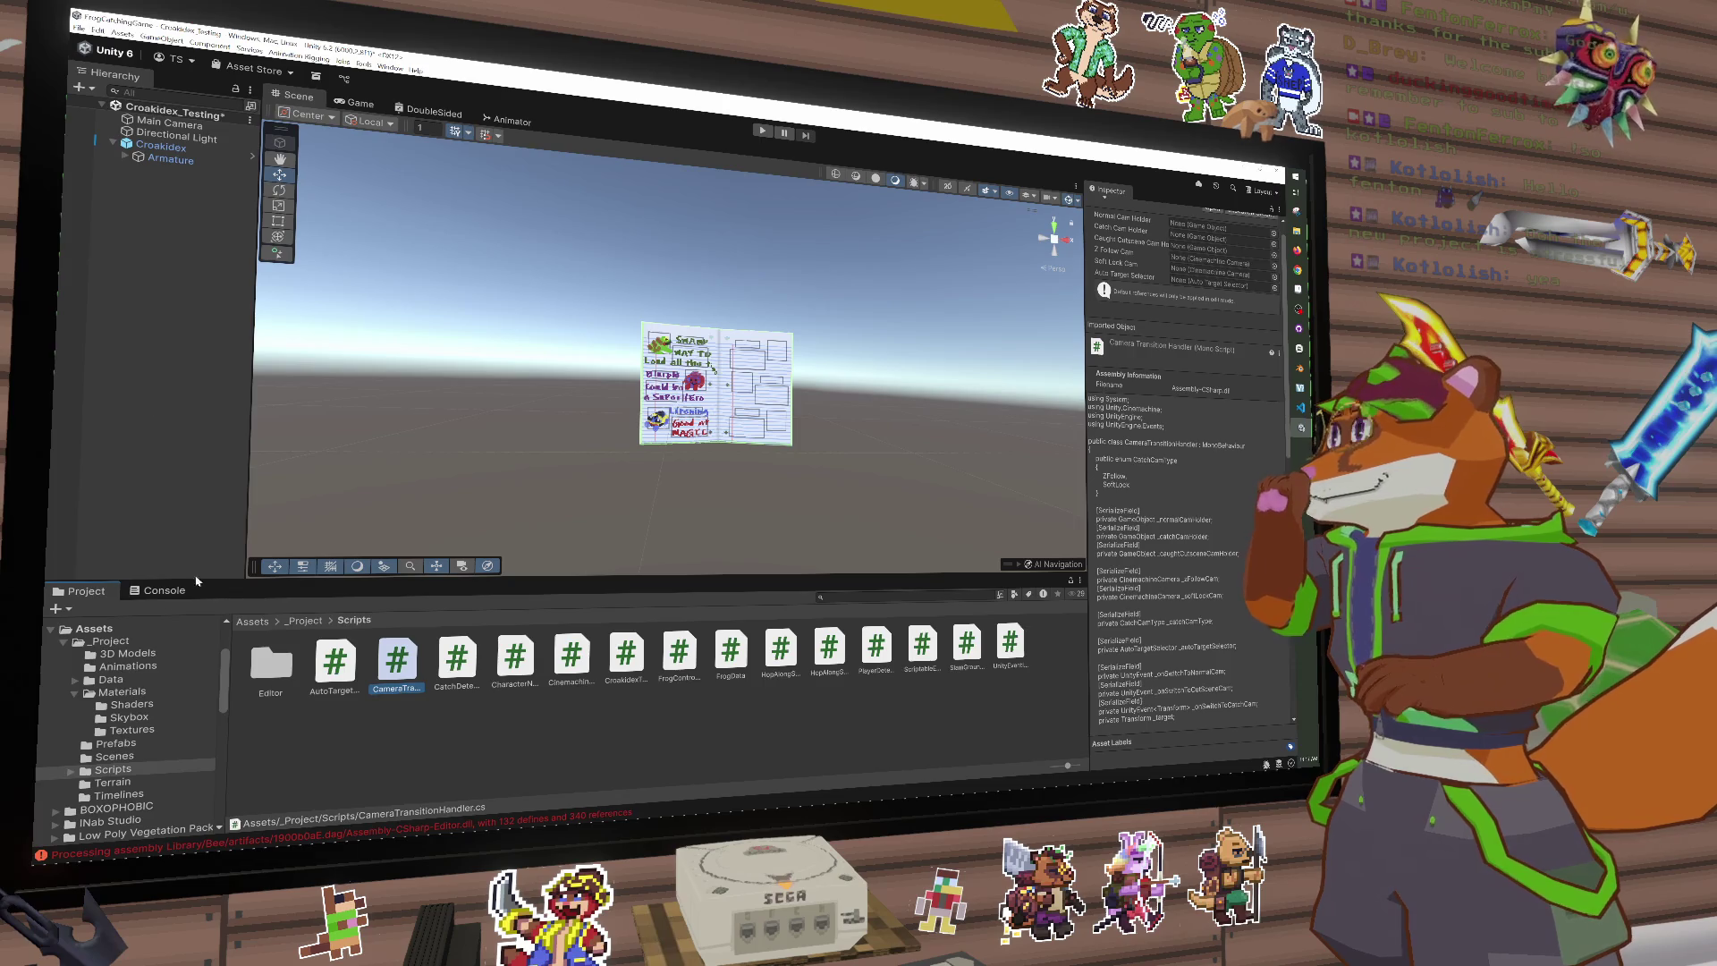
Step: Frame the Croakidex book in the Scene view
right_click(97, 530)
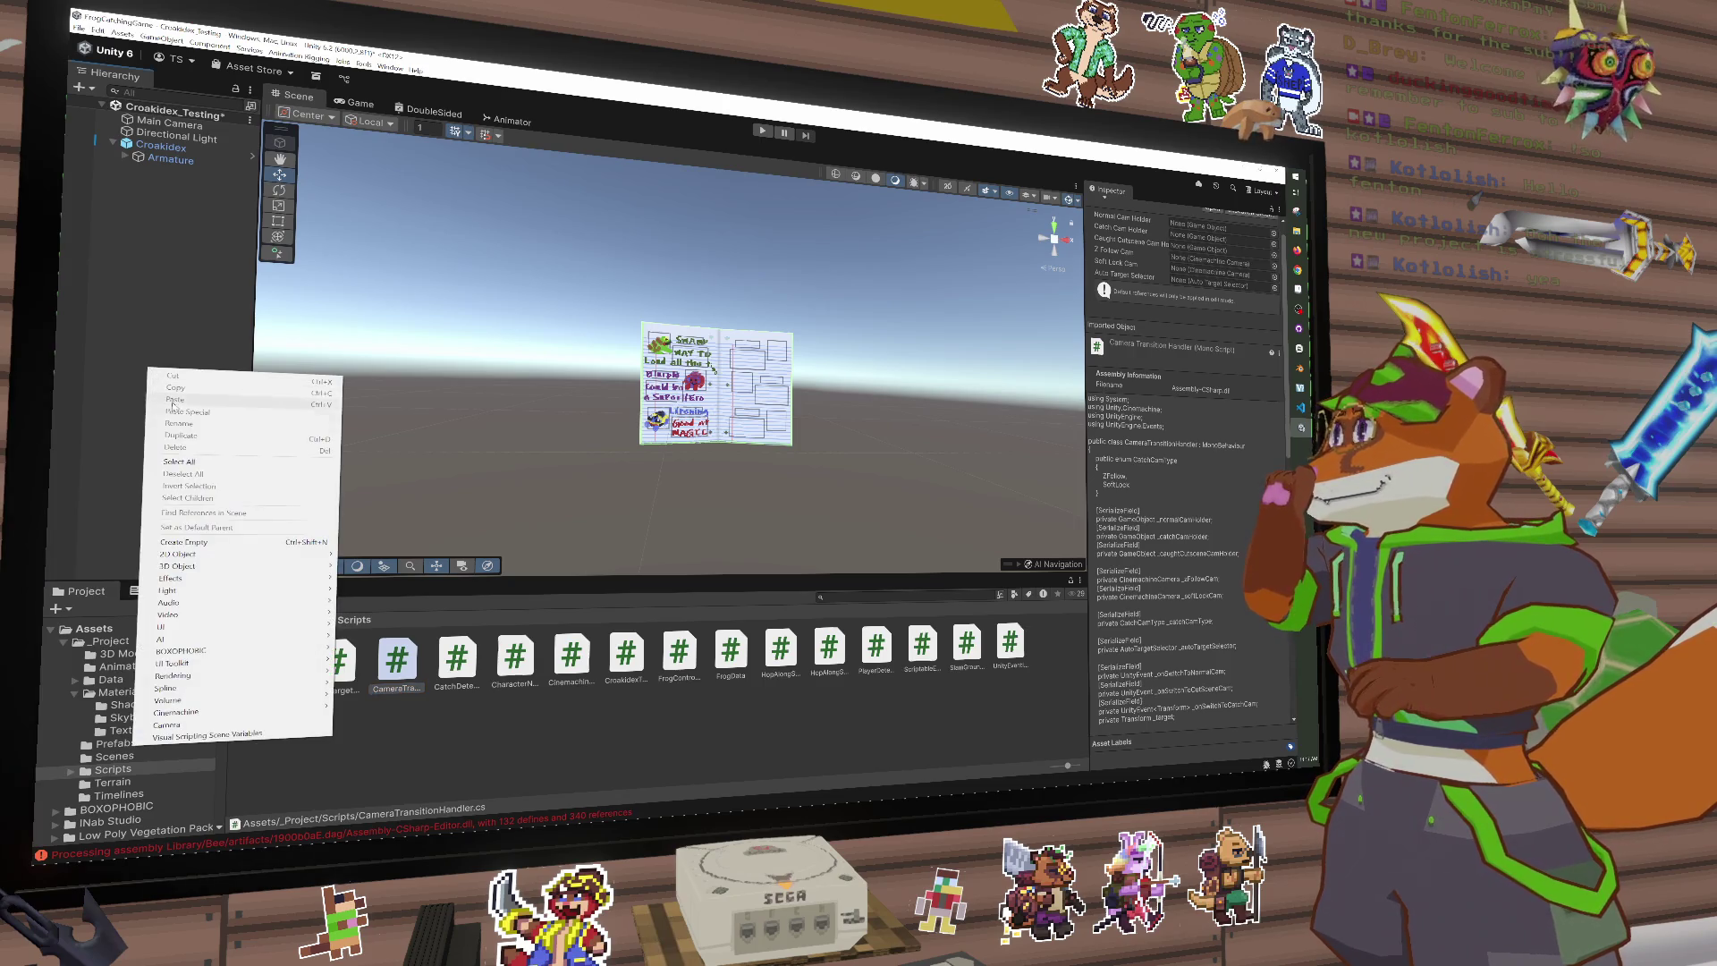
click(97, 530)
scroll(134, 715, up, 5)
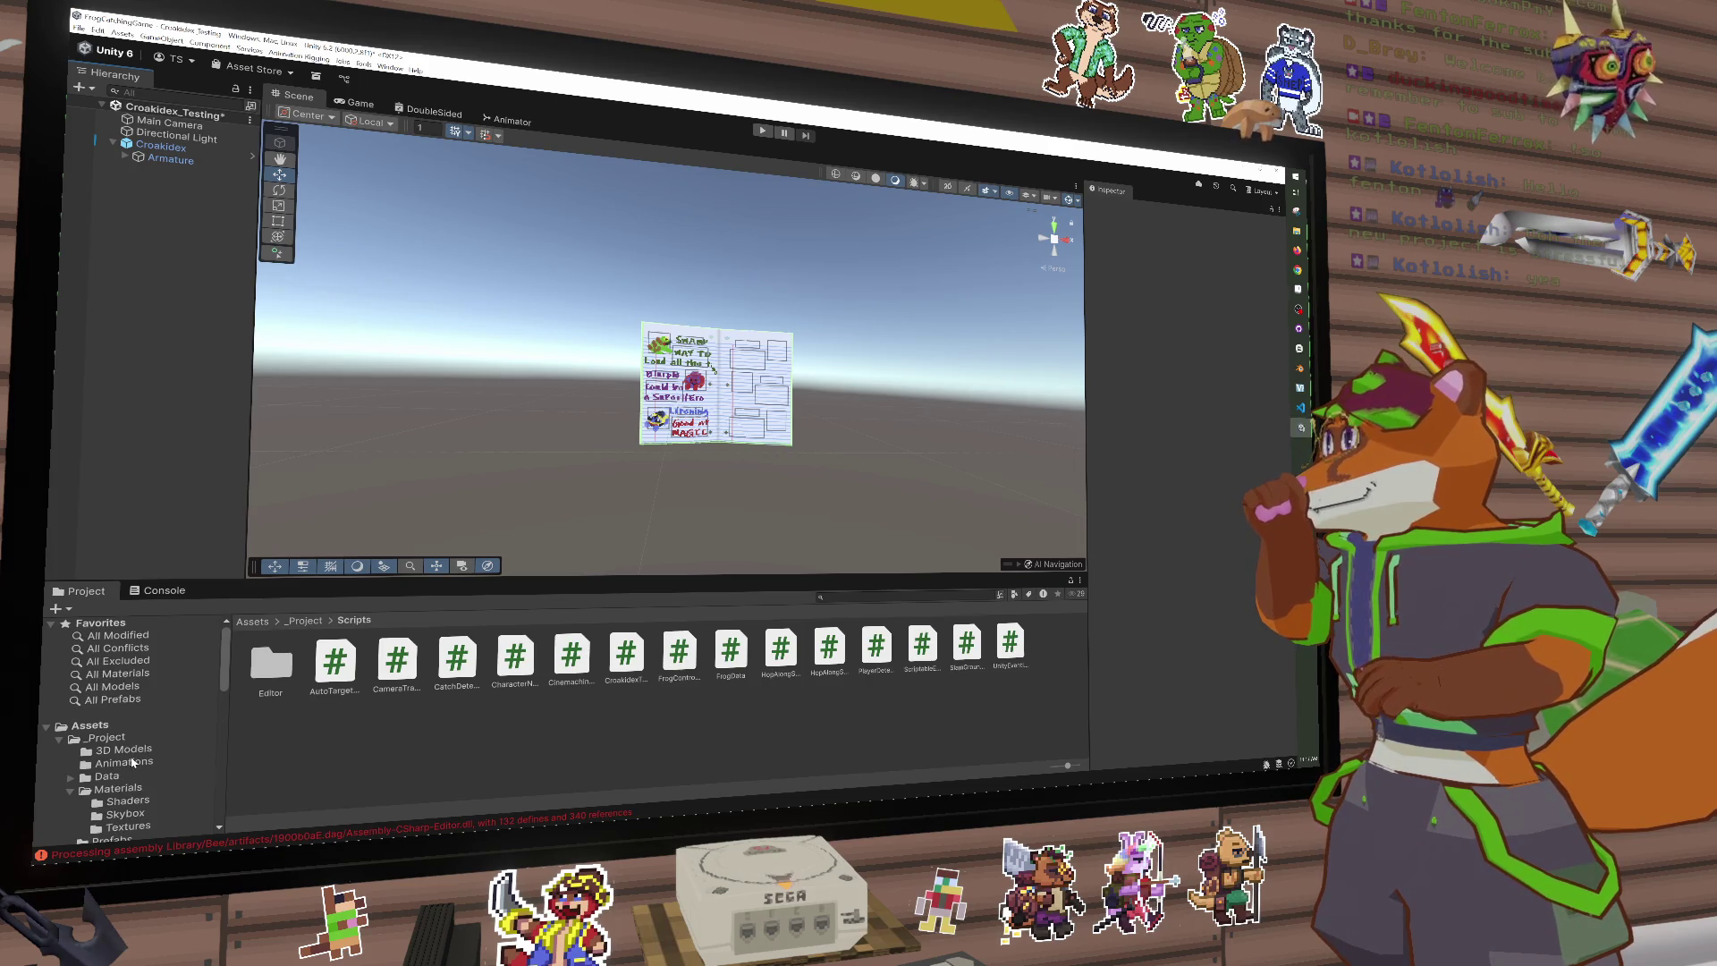
scroll(132, 762, down, 2)
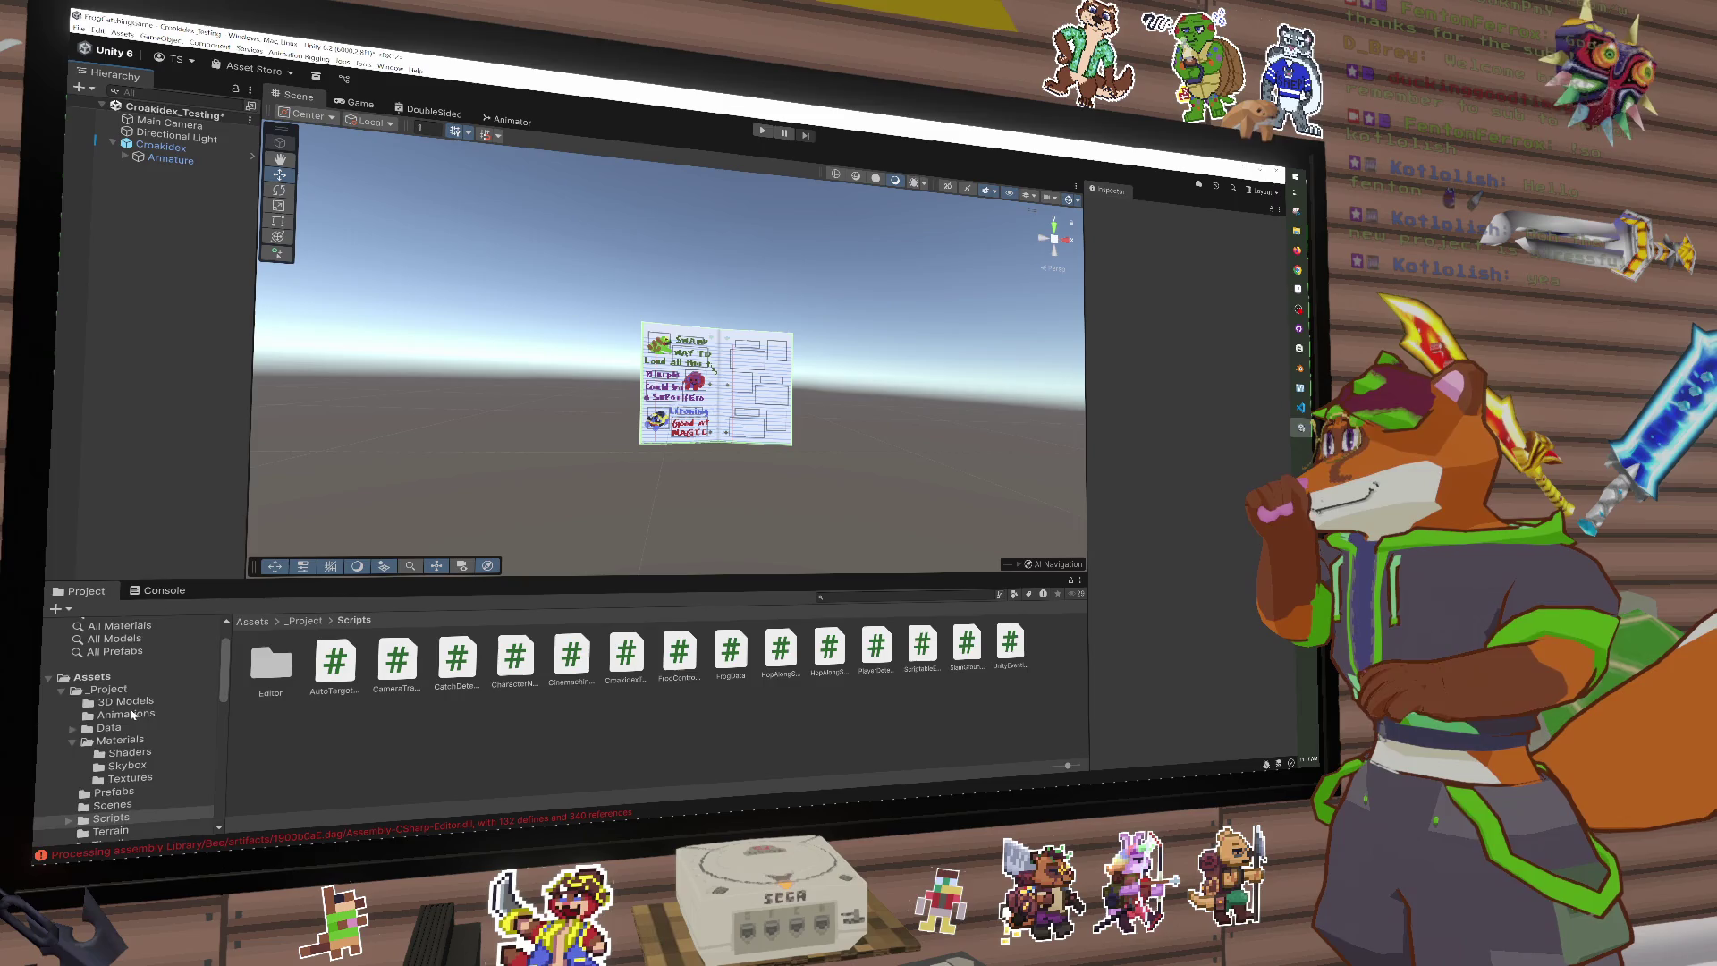
scroll(133, 711, up, 2)
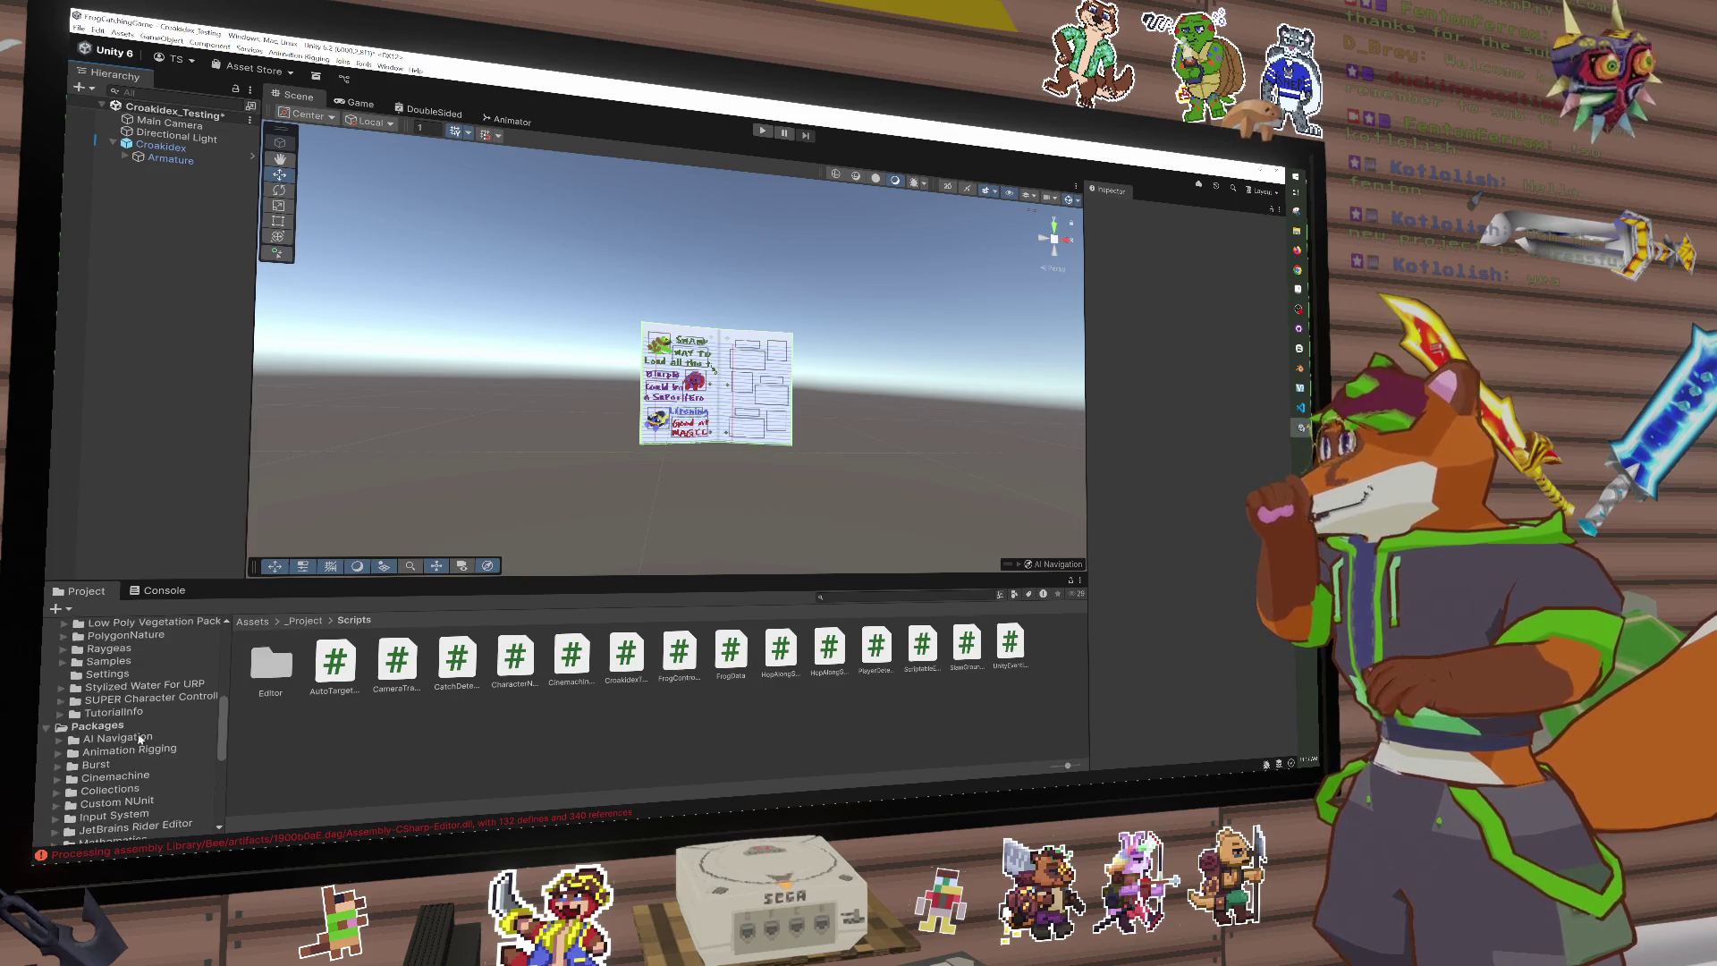
right_click(154, 146)
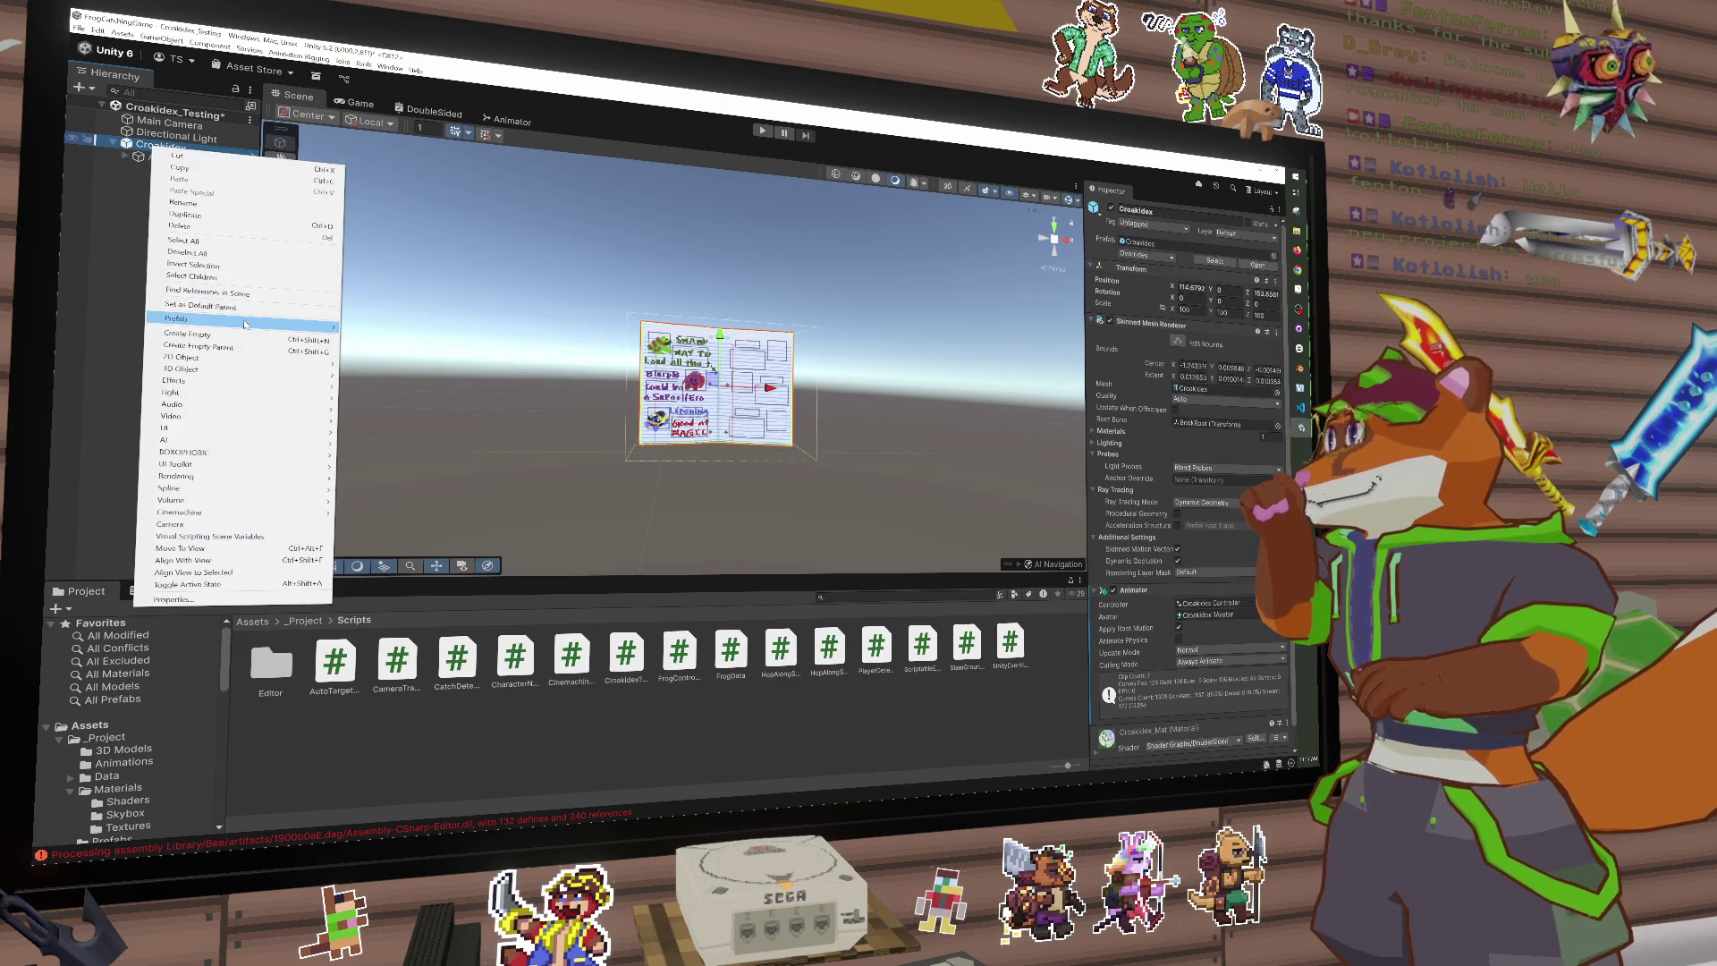
mouse_move(268, 318)
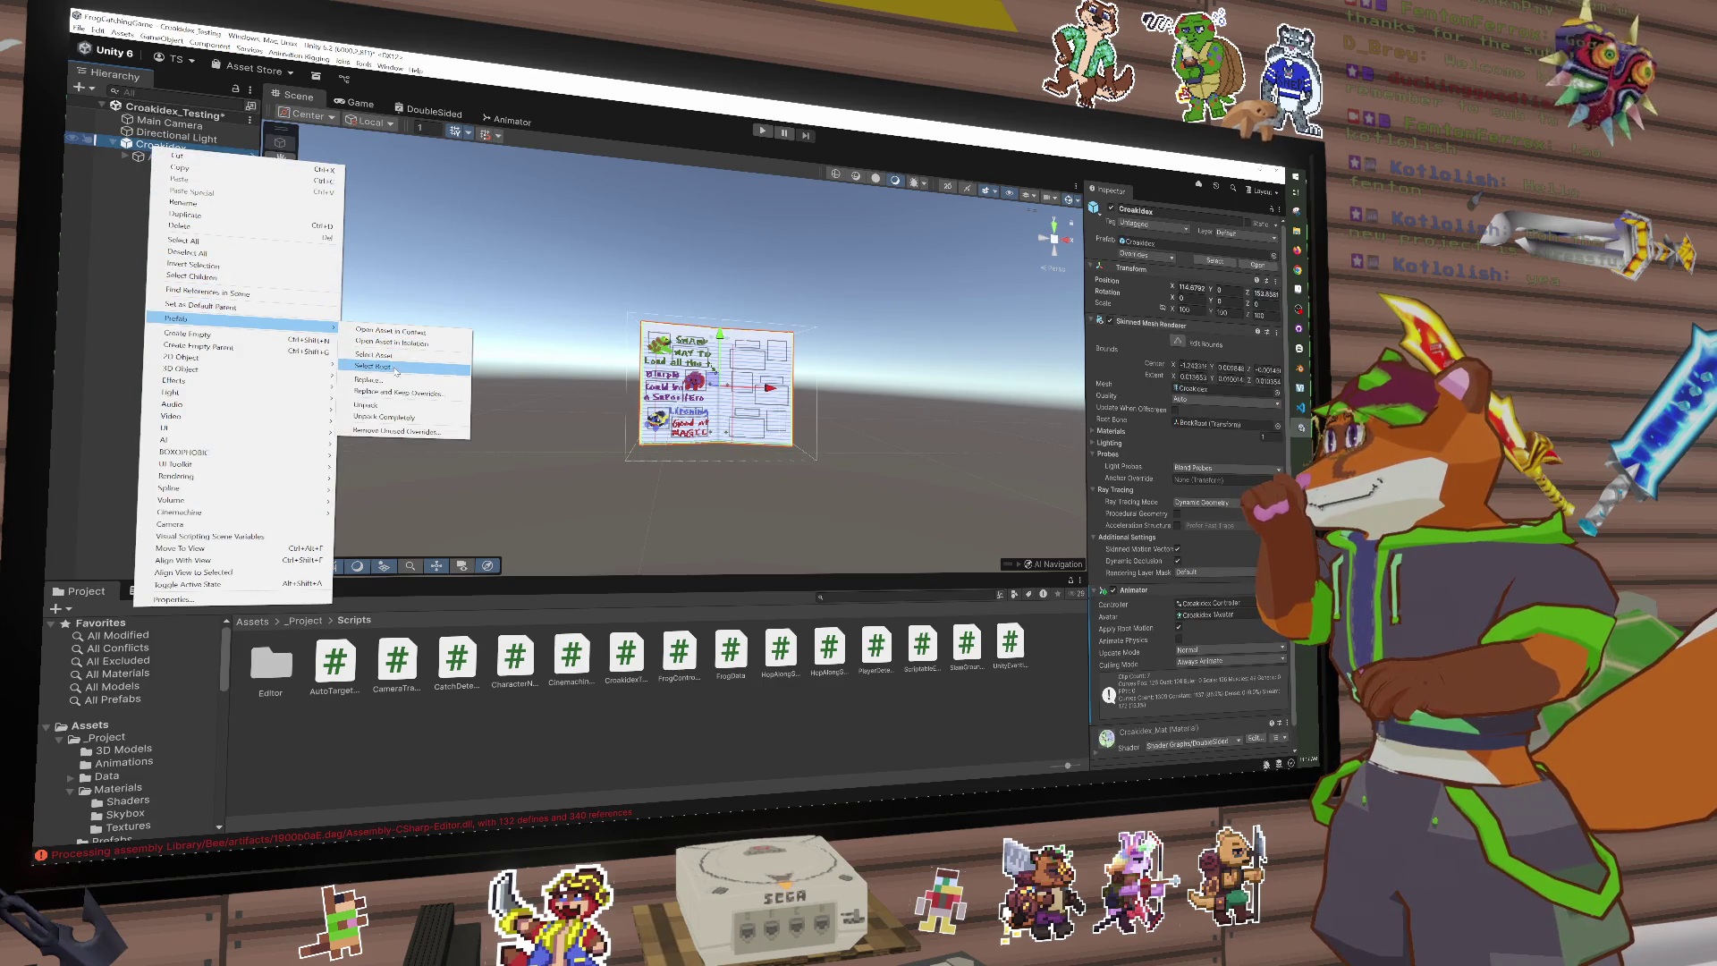
key(Escape)
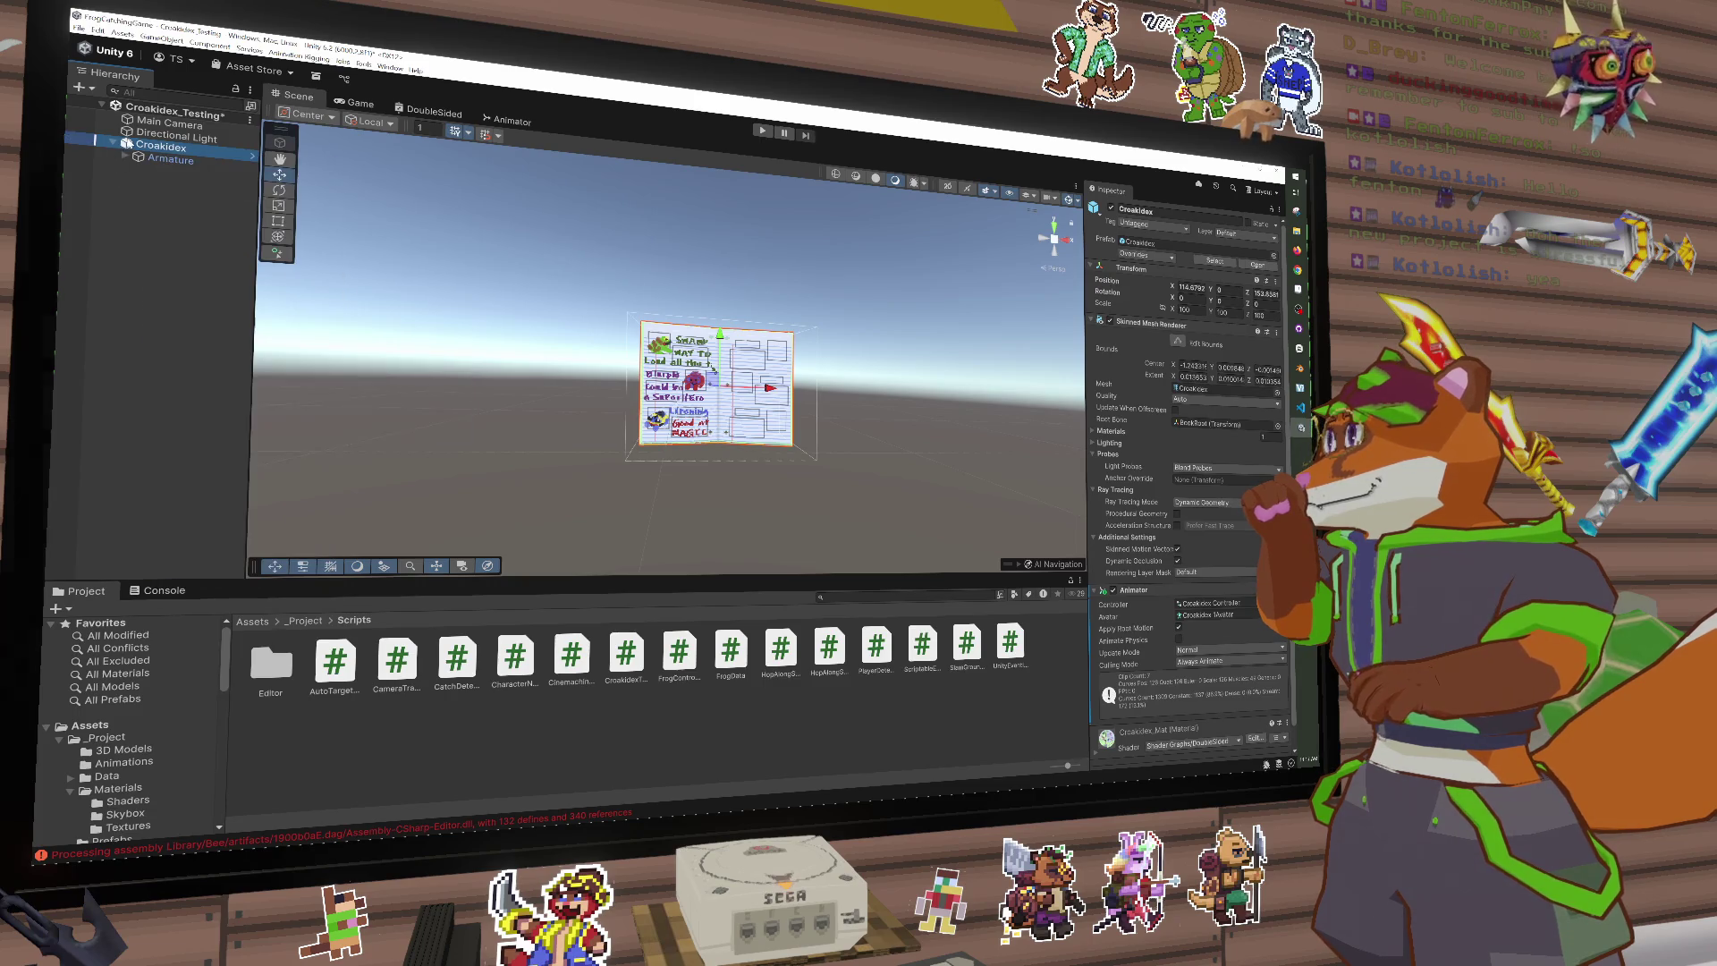
key(f)
Step: Open the Croakidex prefab from the Prefabs folder in Prefab Mode
scroll(134, 716, down, 4)
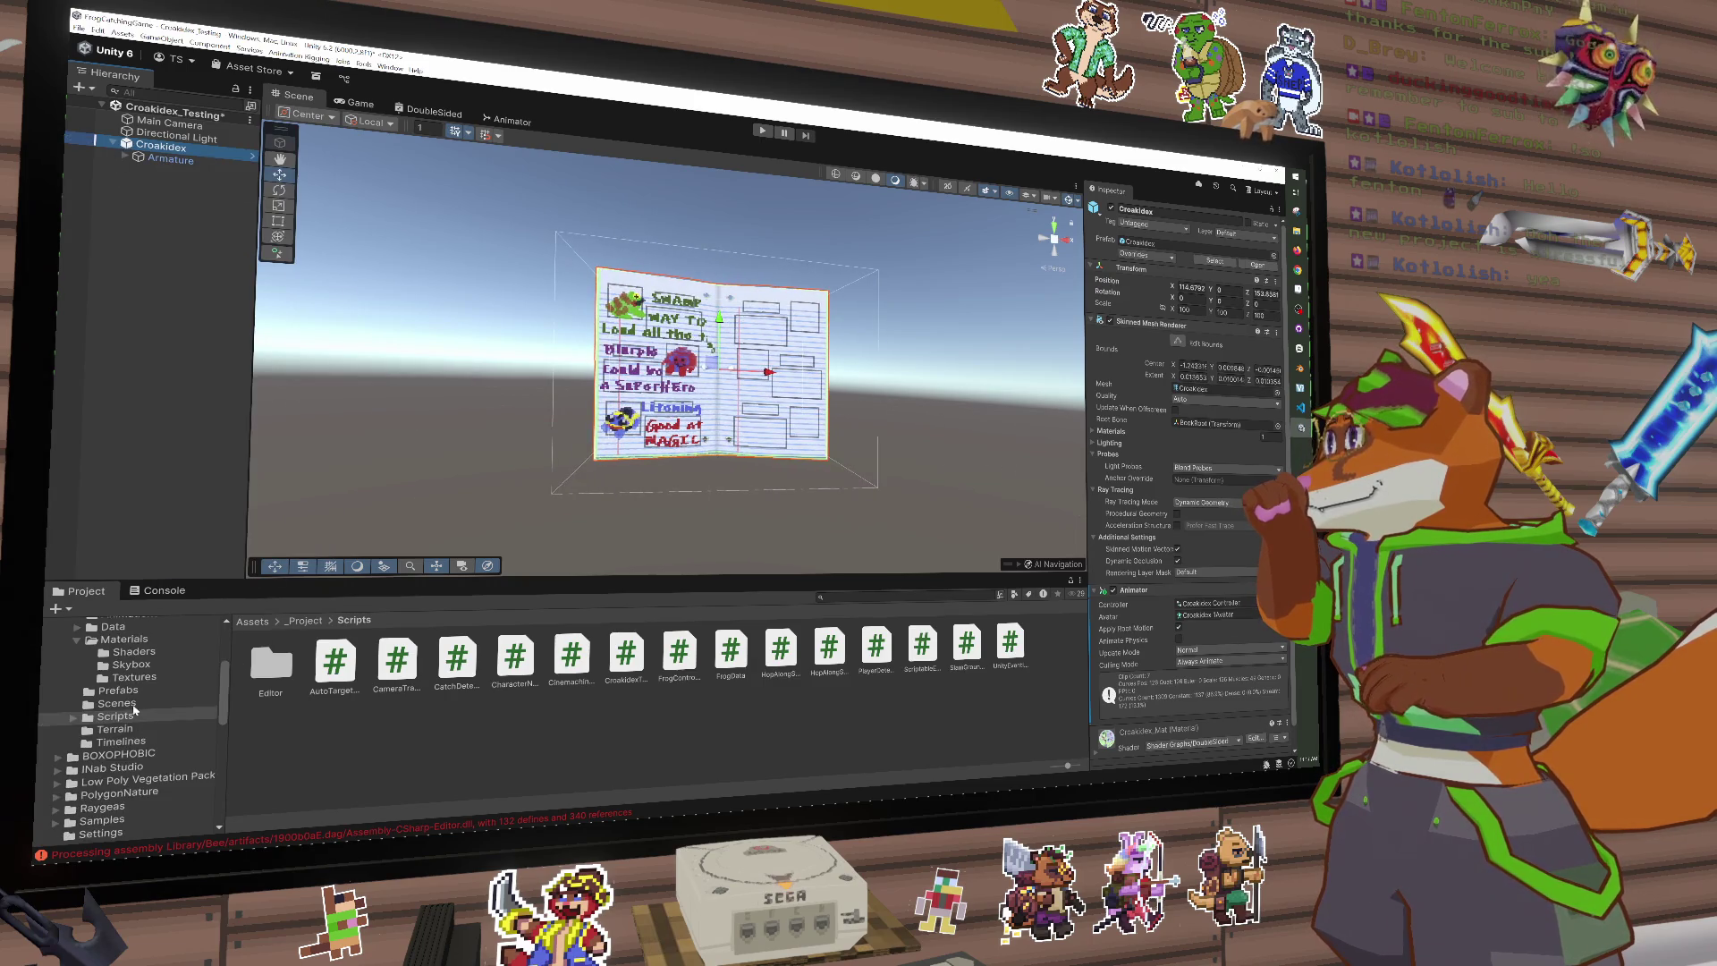
click(138, 692)
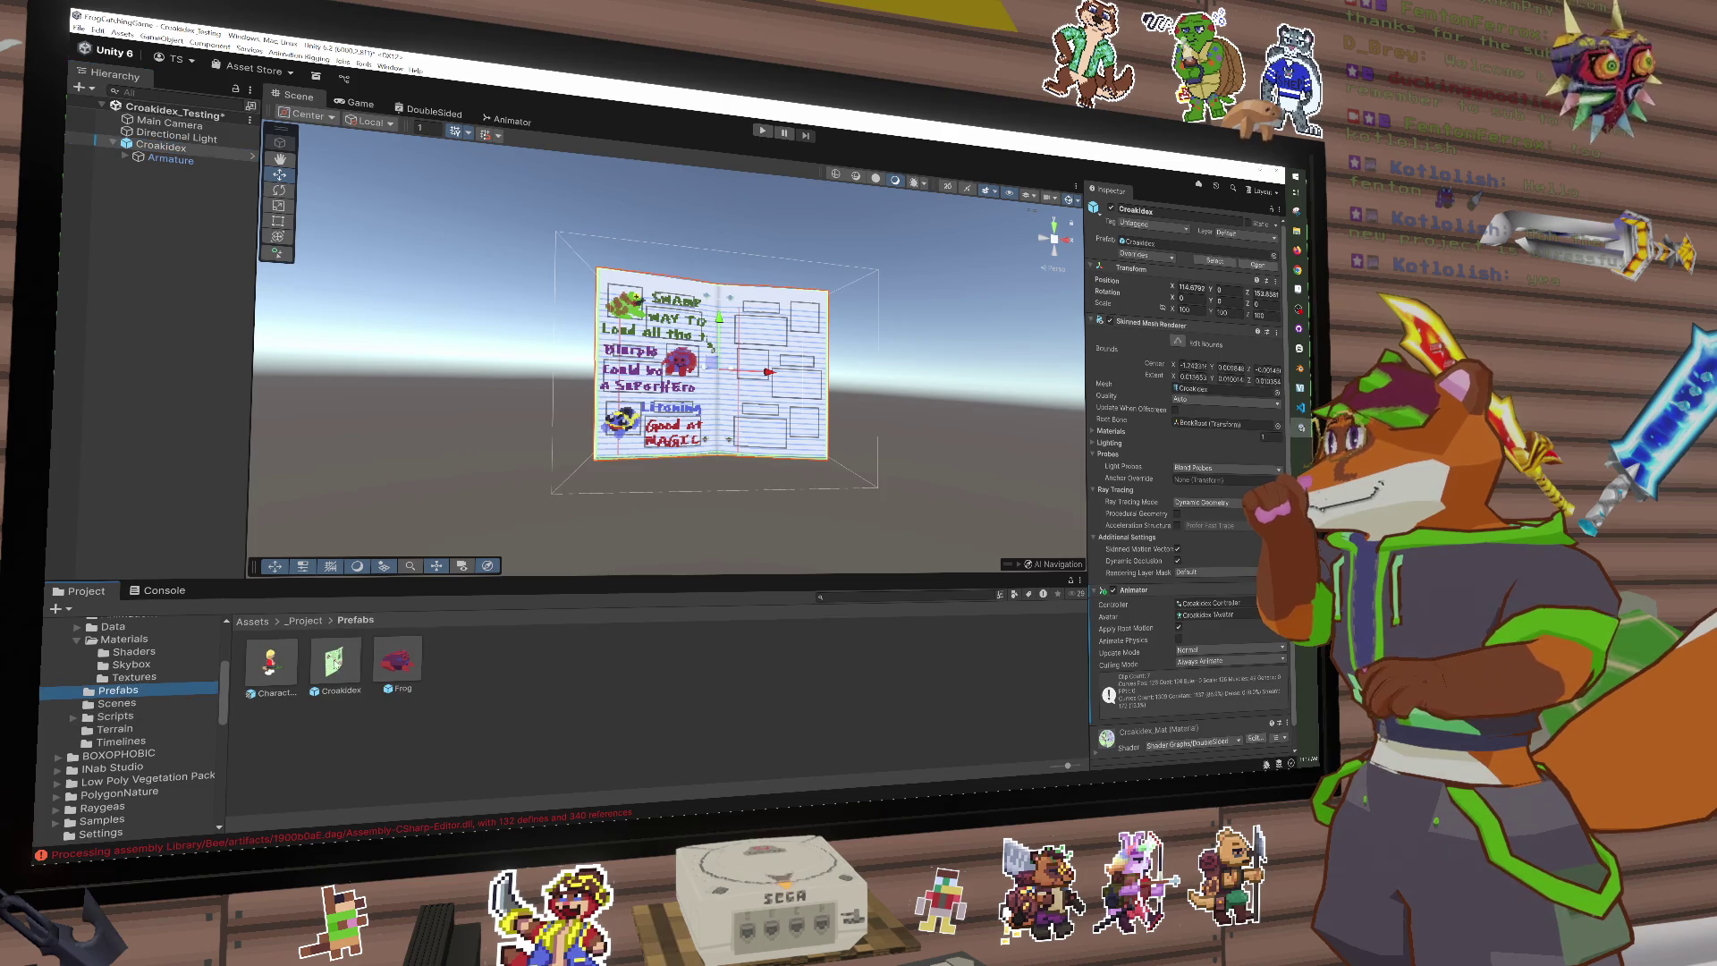
click(1257, 264)
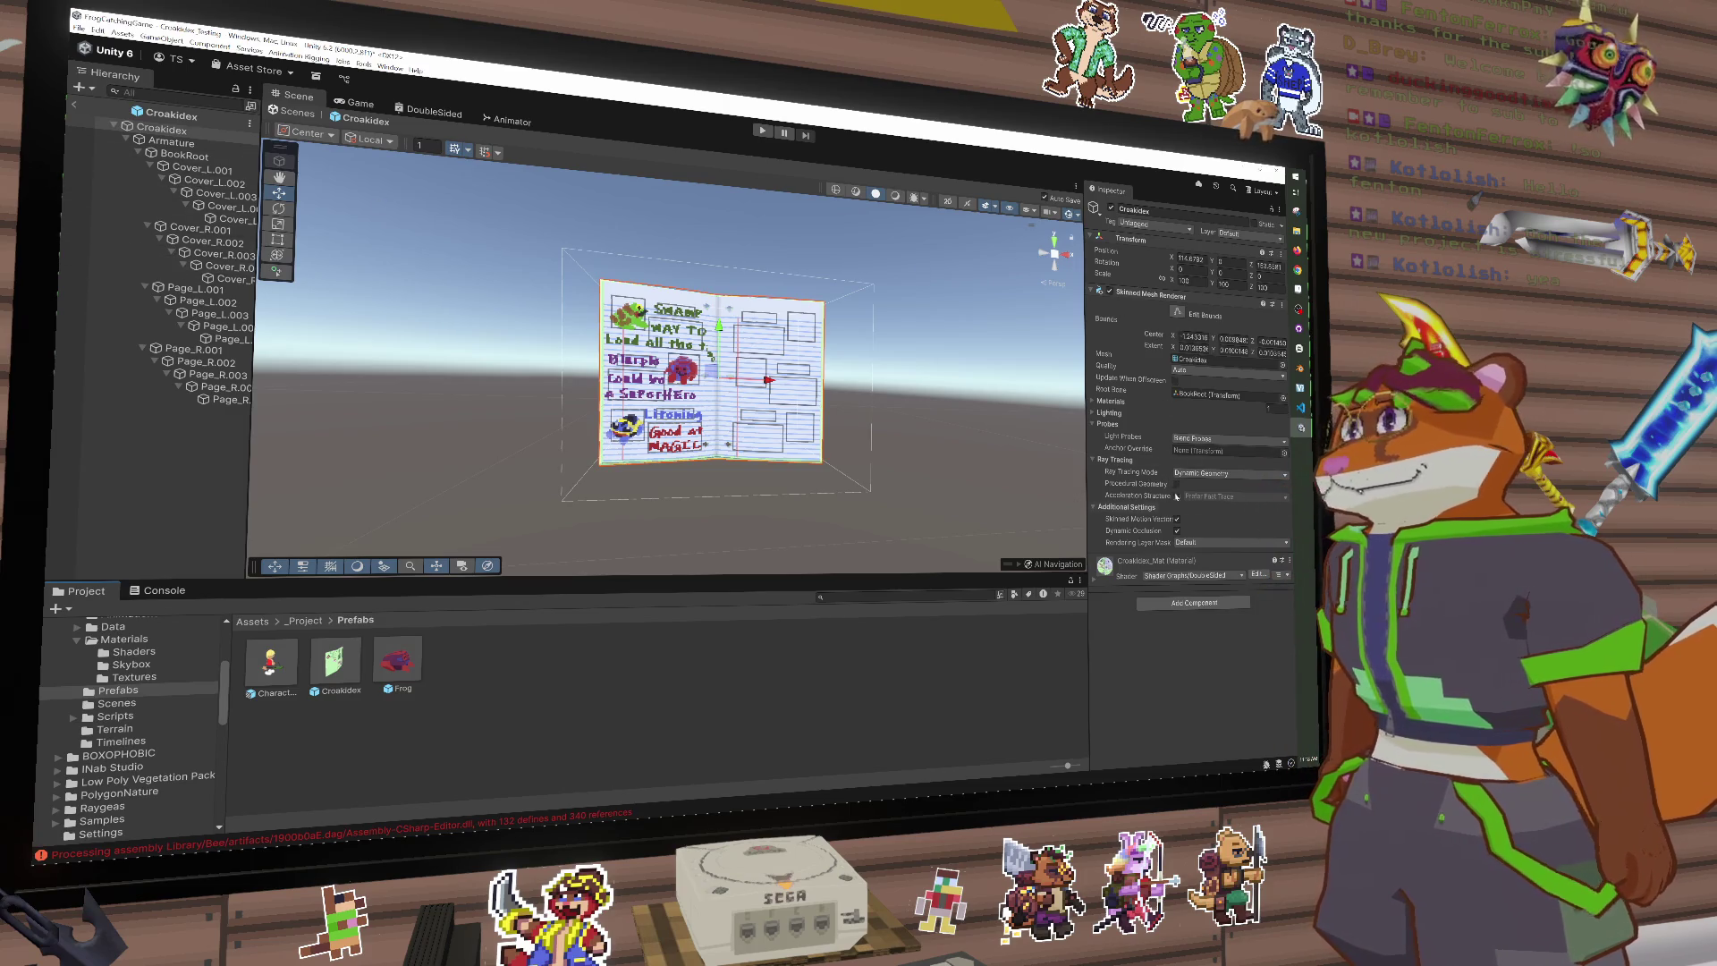
Step: Add an Animator using Croakidex Controller as controller and Croakidex Avatar as avatar
click(1193, 603)
text(ani)
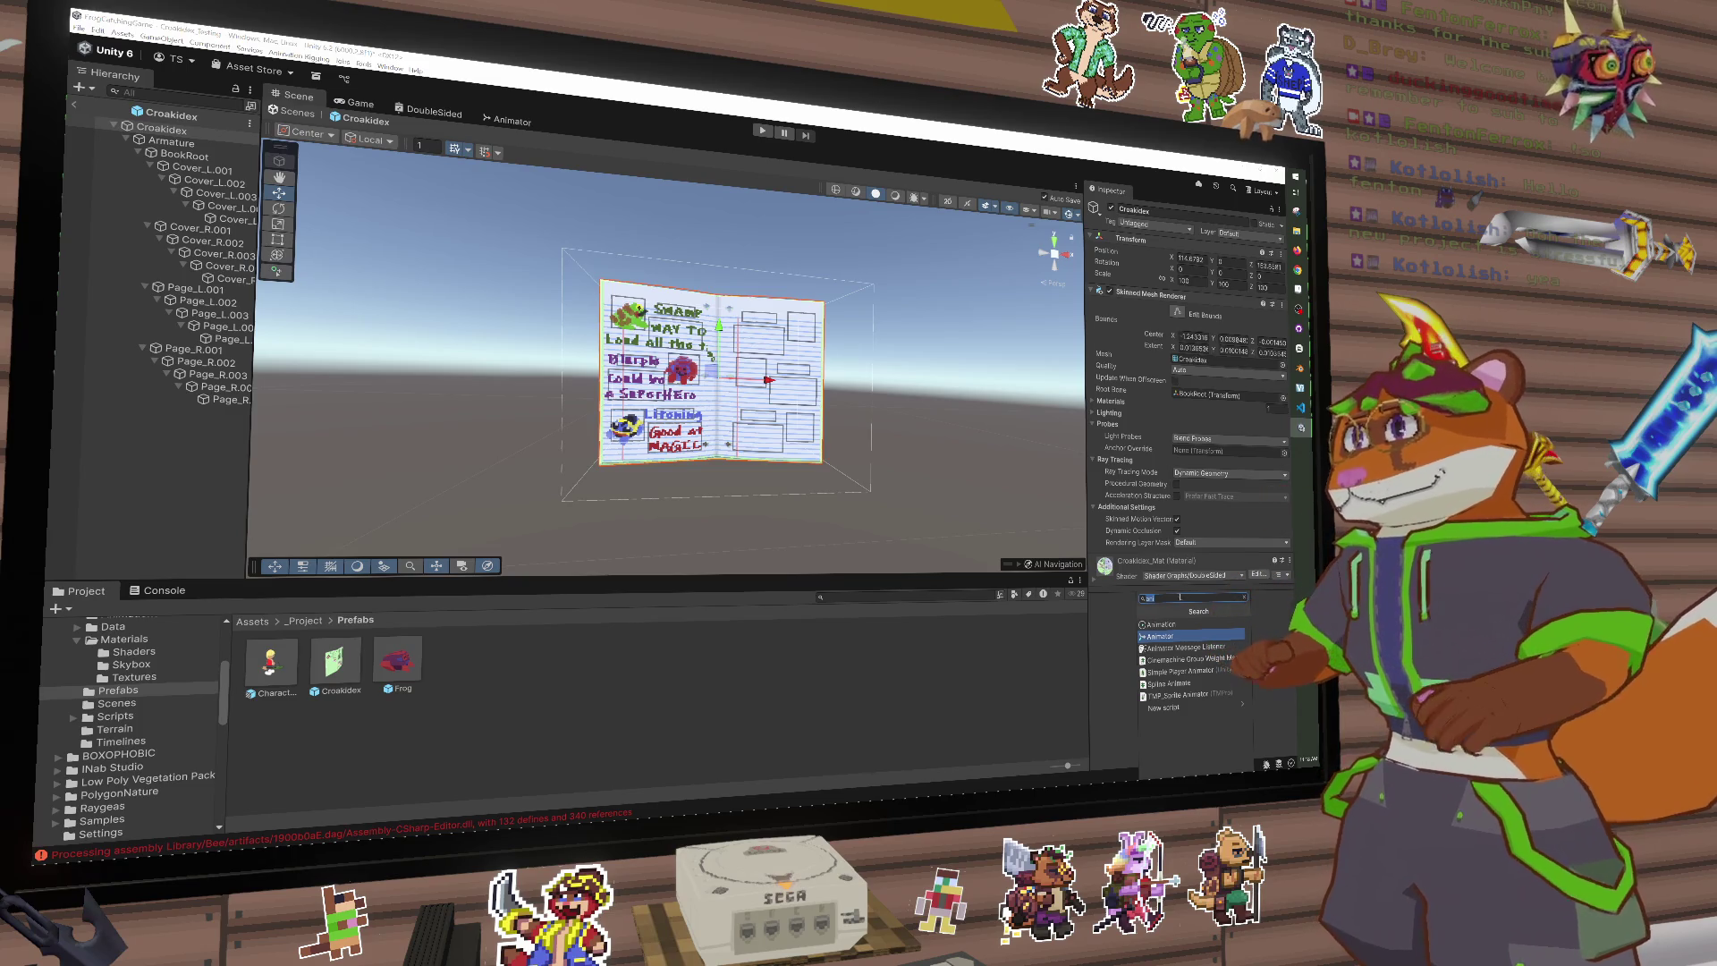
key(Return)
click(1287, 573)
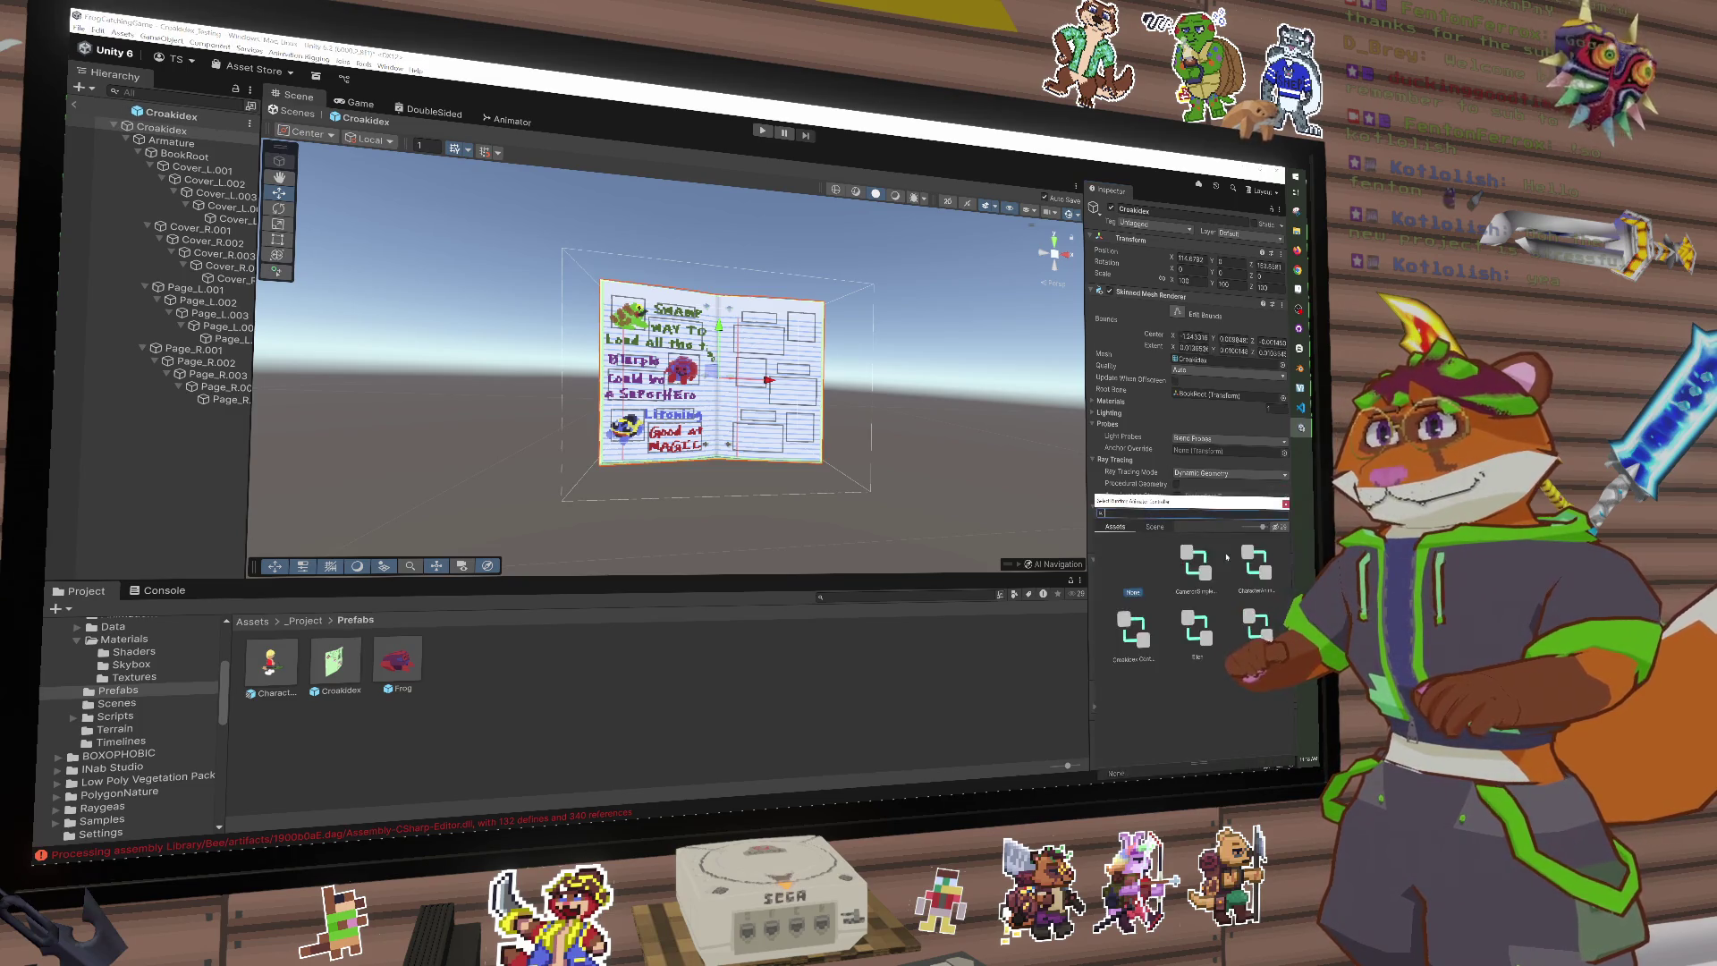
double_click(1144, 627)
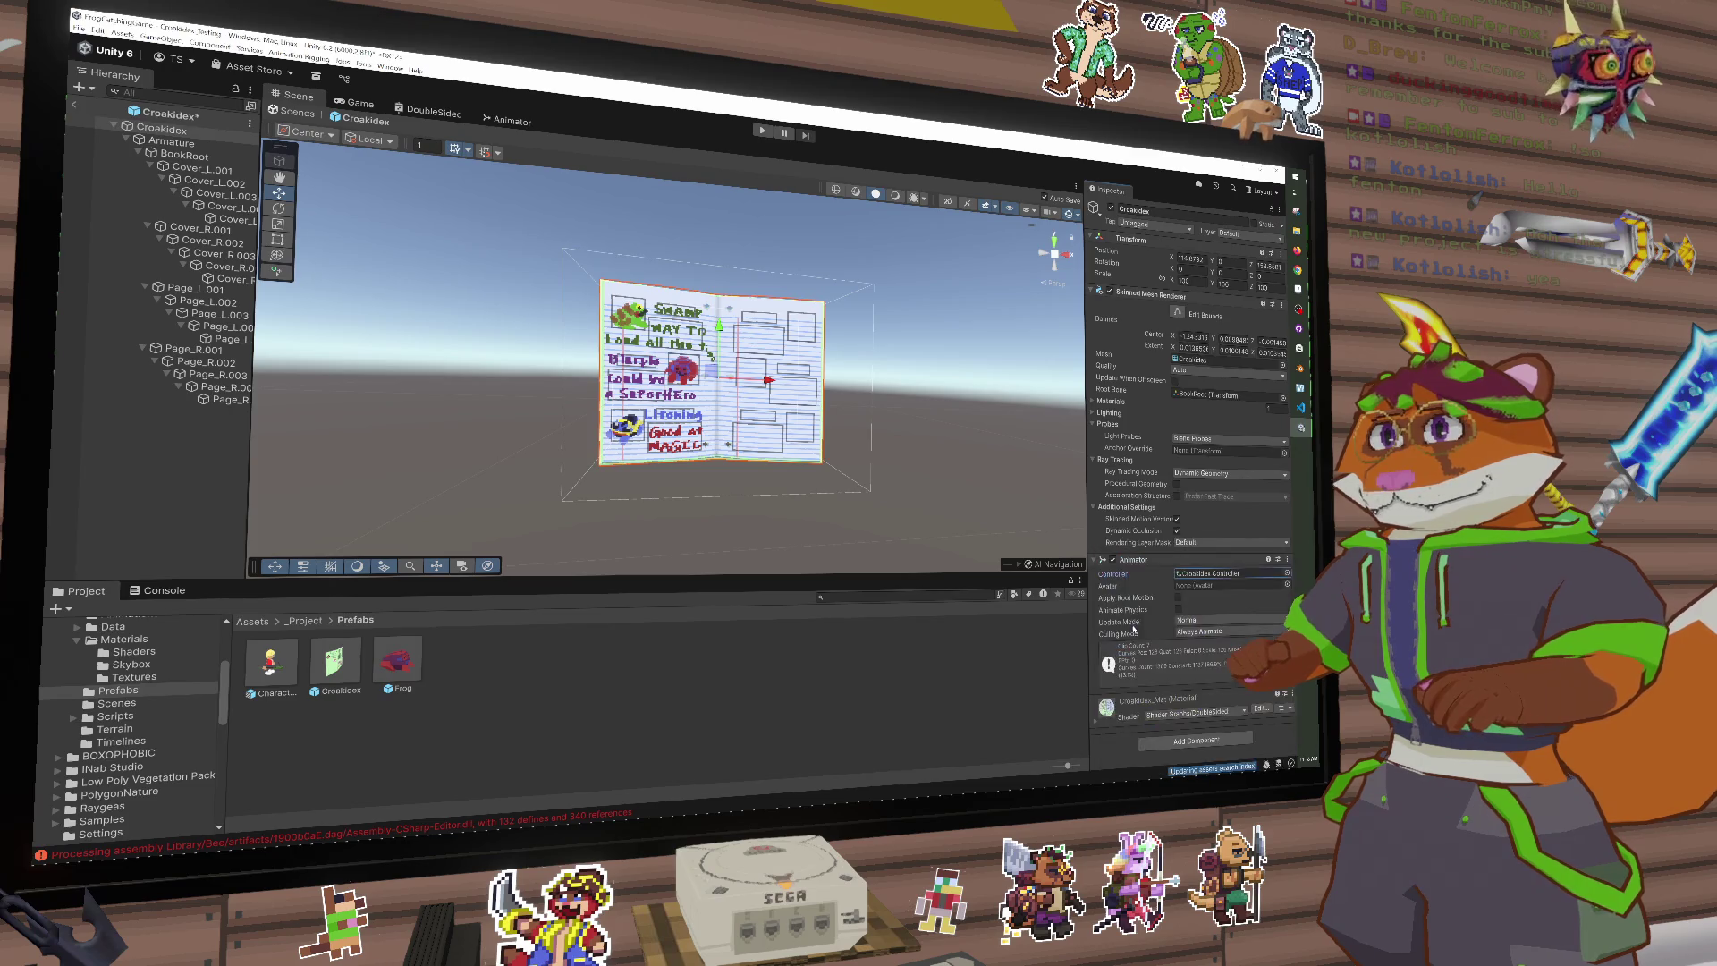
click(1284, 584)
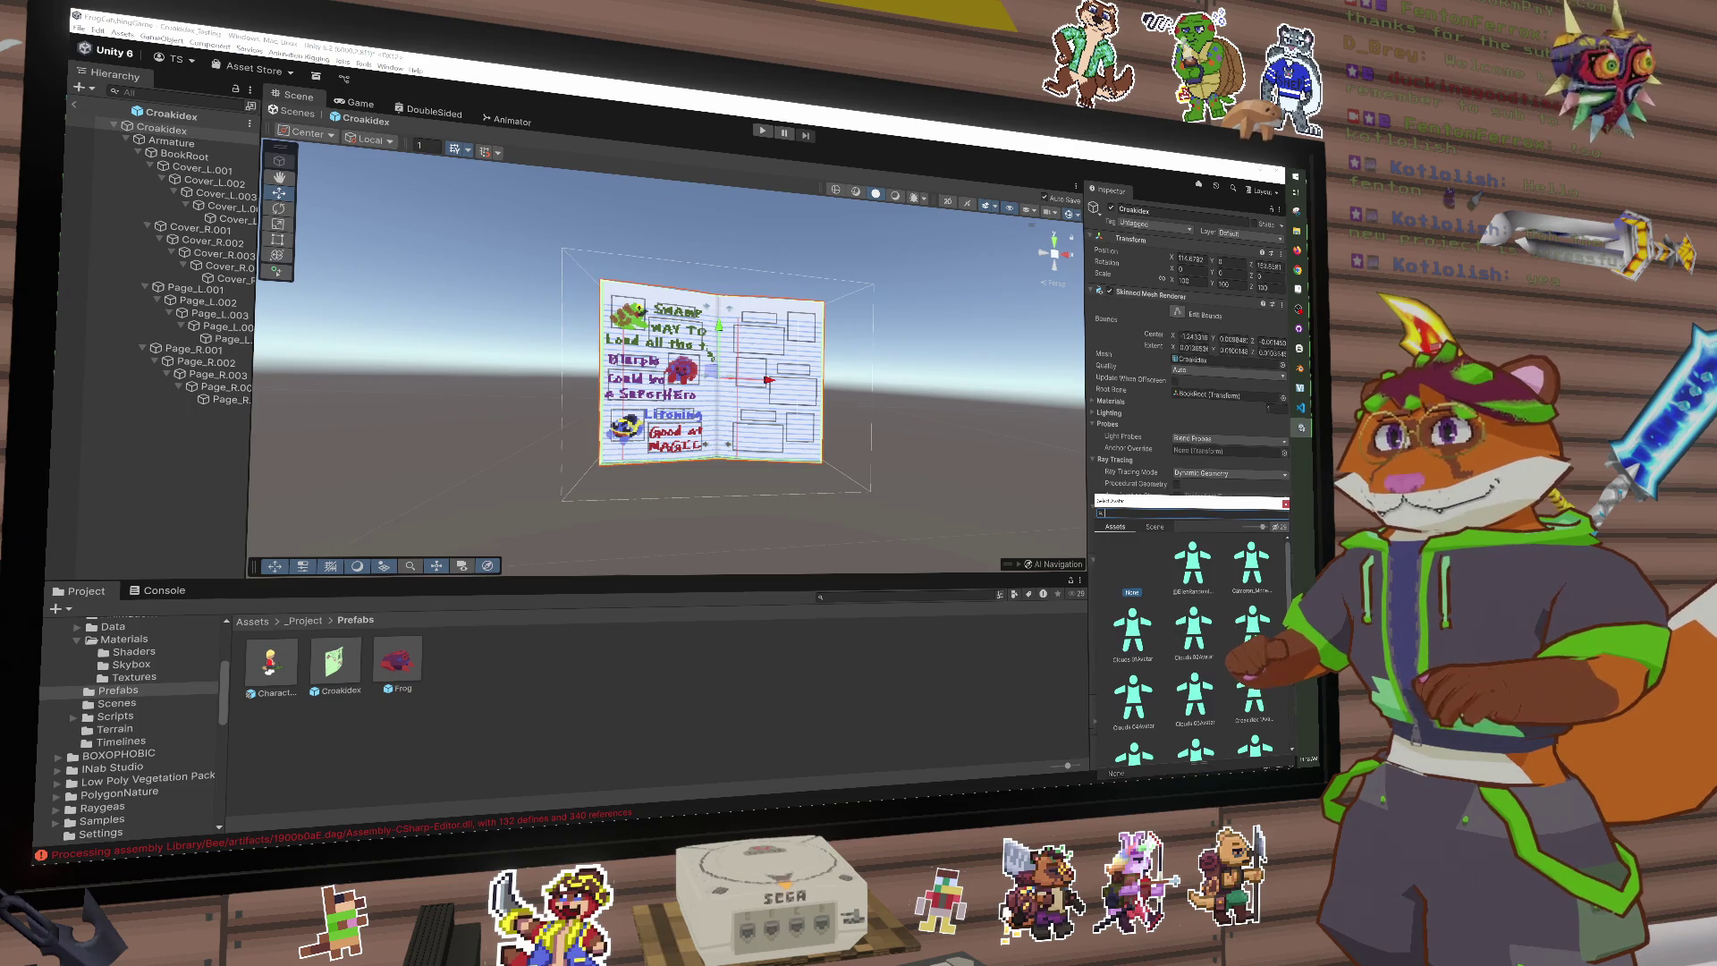
double_click(1235, 688)
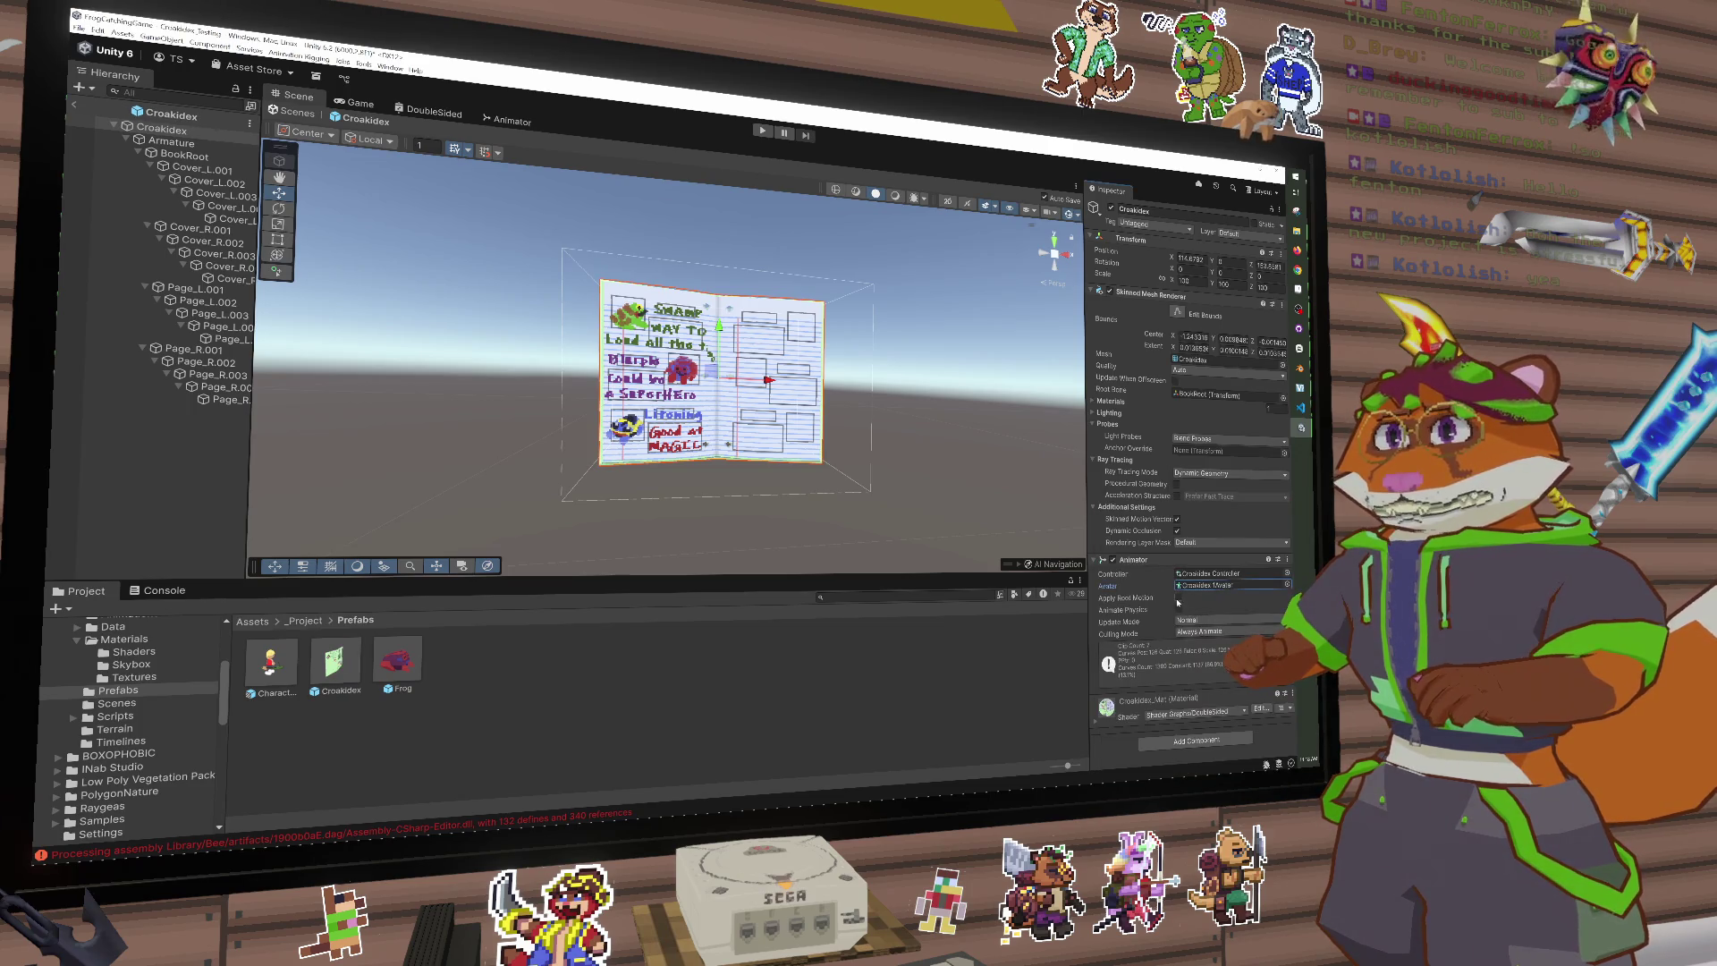
Step: Try attaching the CroakidexTesting script to the prefab and dismiss the 'Can't add script' error
click(134, 744)
click(134, 730)
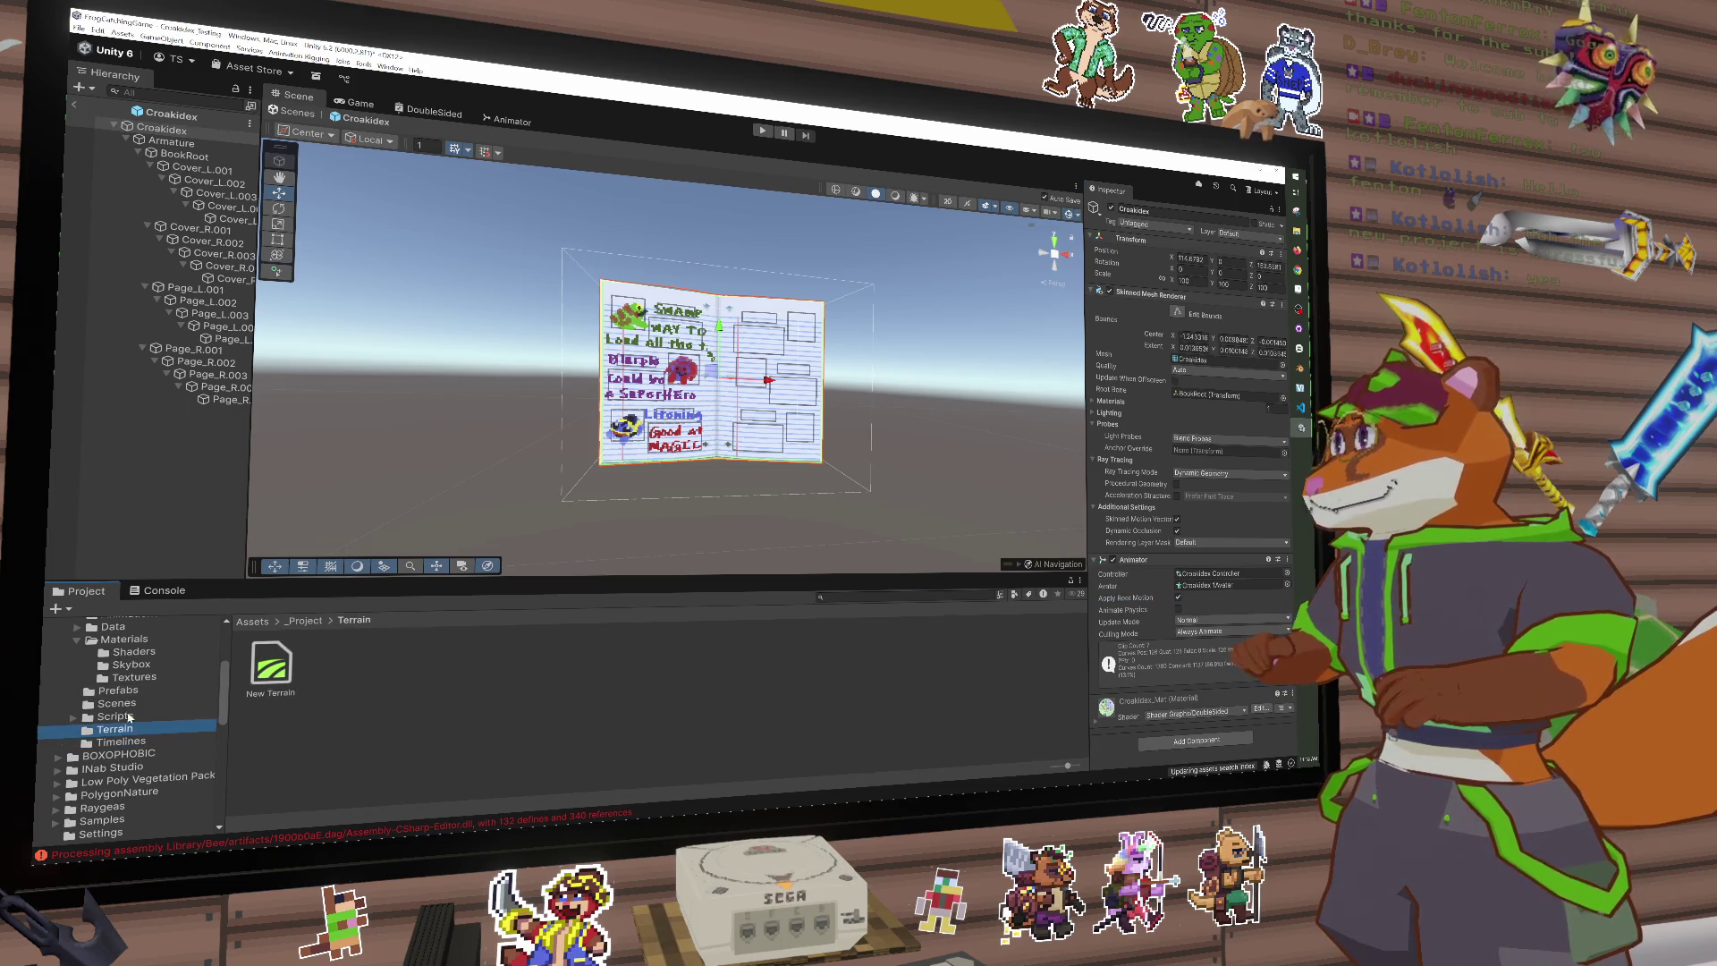
click(116, 717)
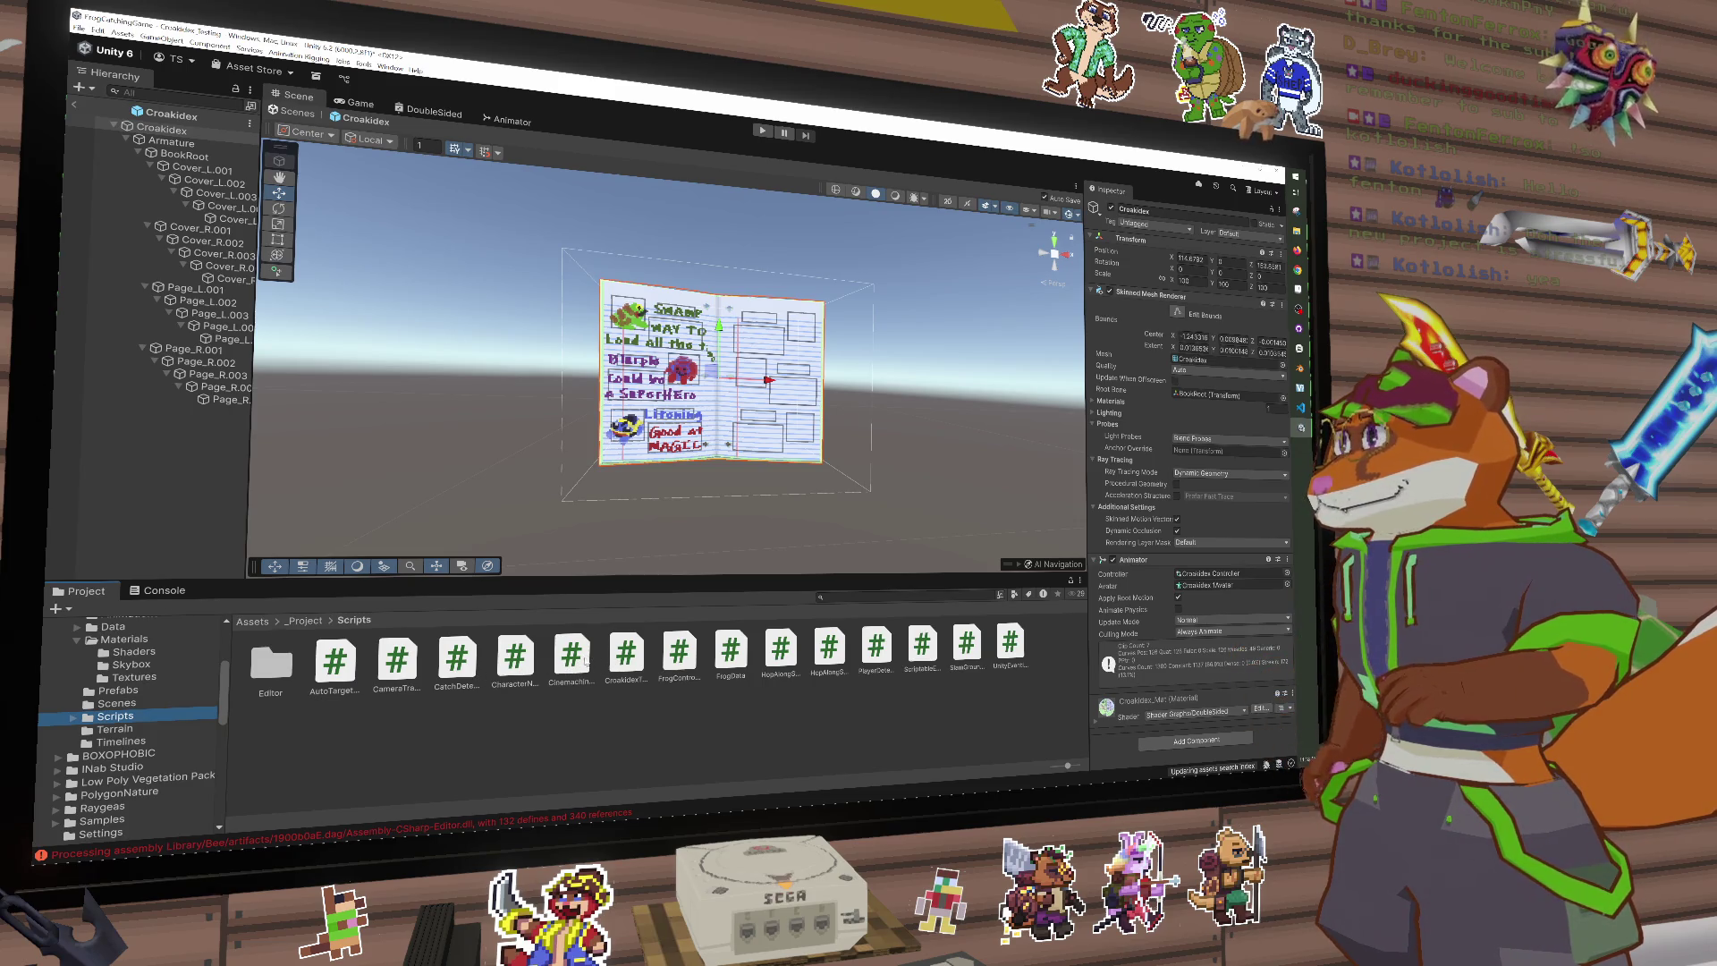
mouse_move(630, 658)
mouse_down()
mouse_move(436, 631)
mouse_move(169, 197)
mouse_move(179, 131)
mouse_up()
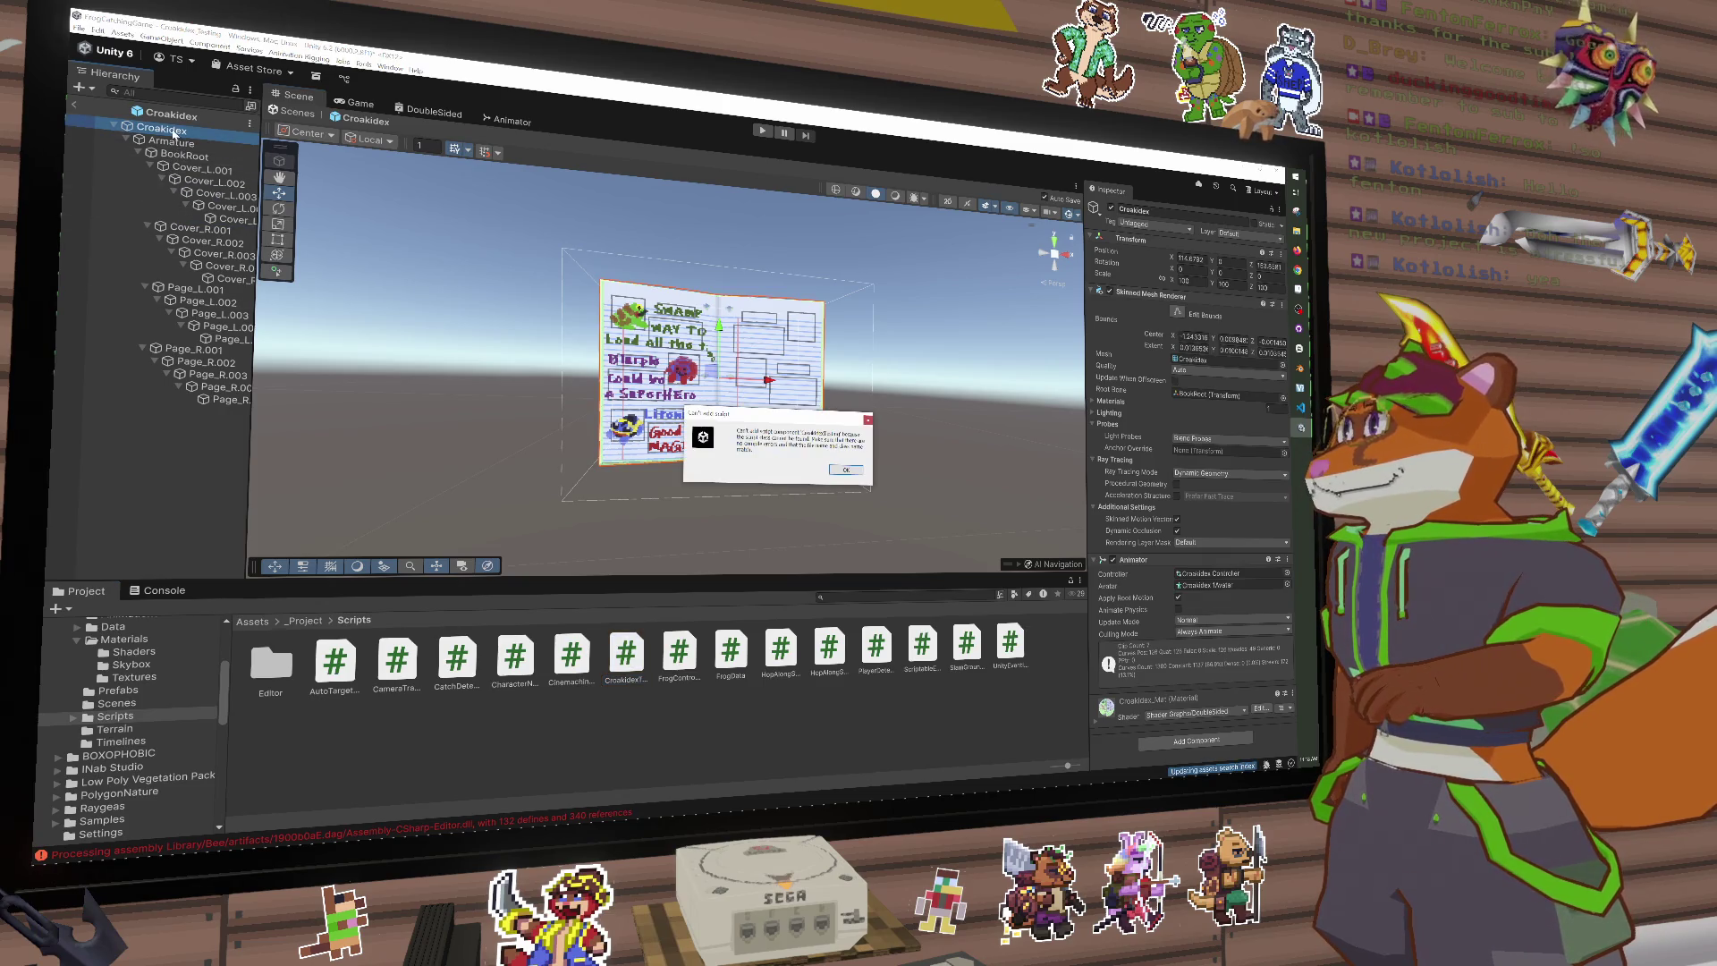
click(844, 470)
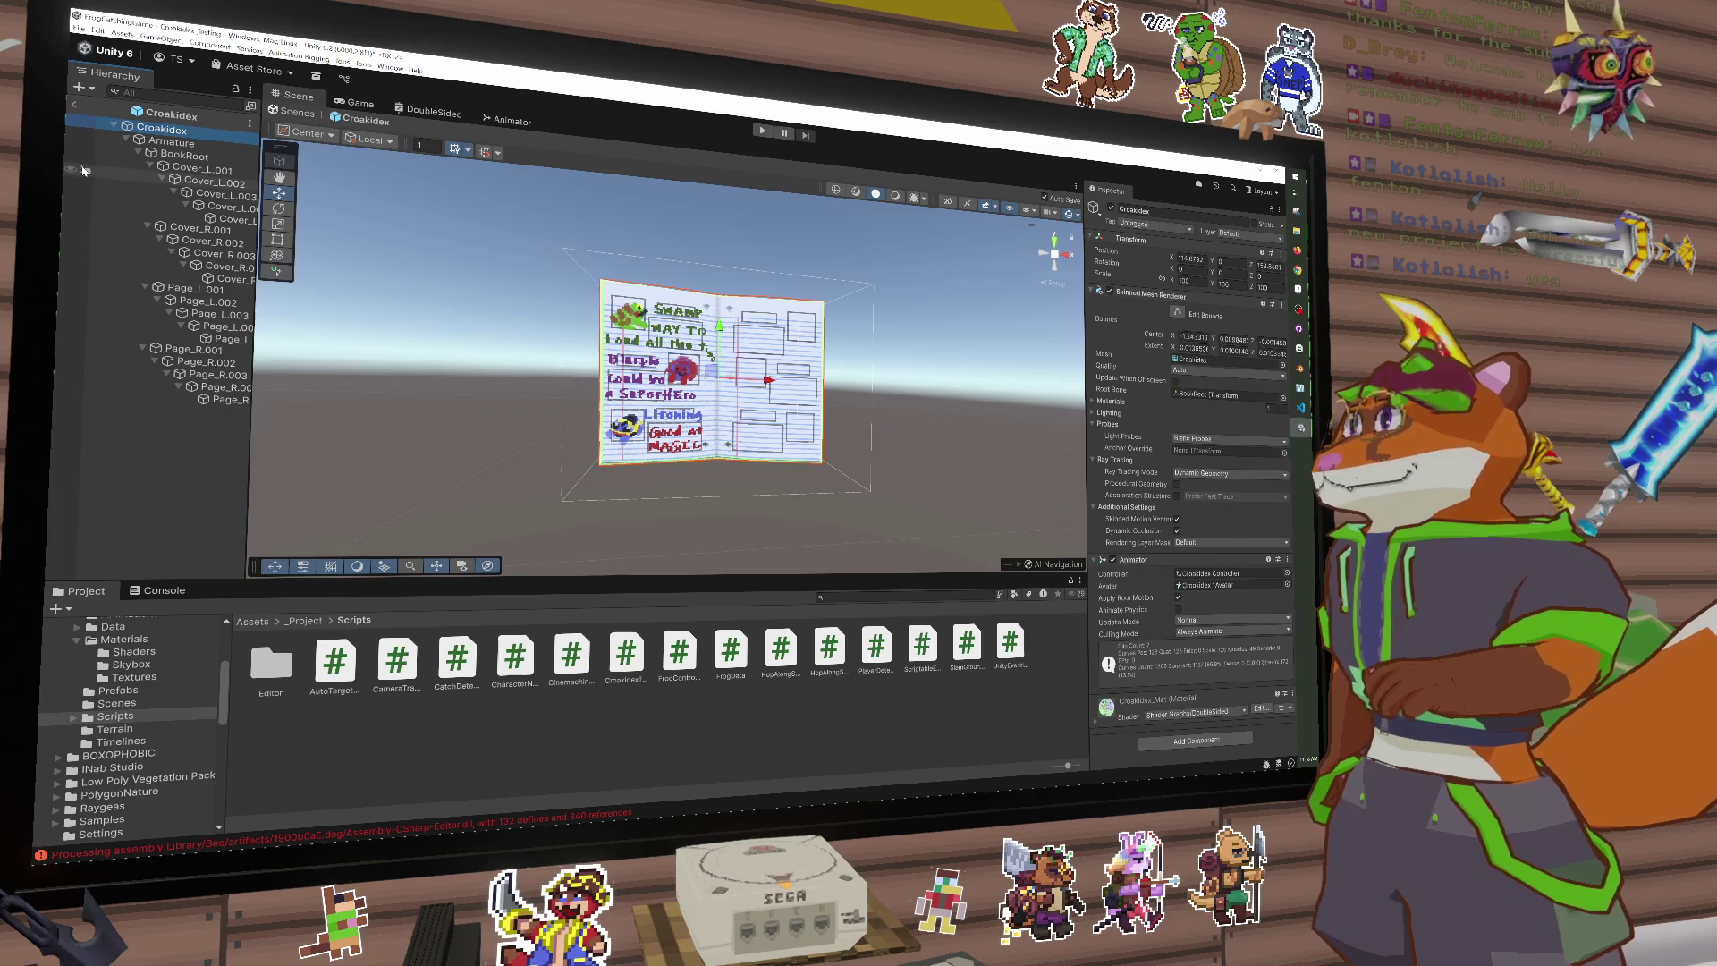
Step: Exit Prefab Mode and select Croakidex in the Croakidex_Testing scene
click(74, 105)
click(161, 146)
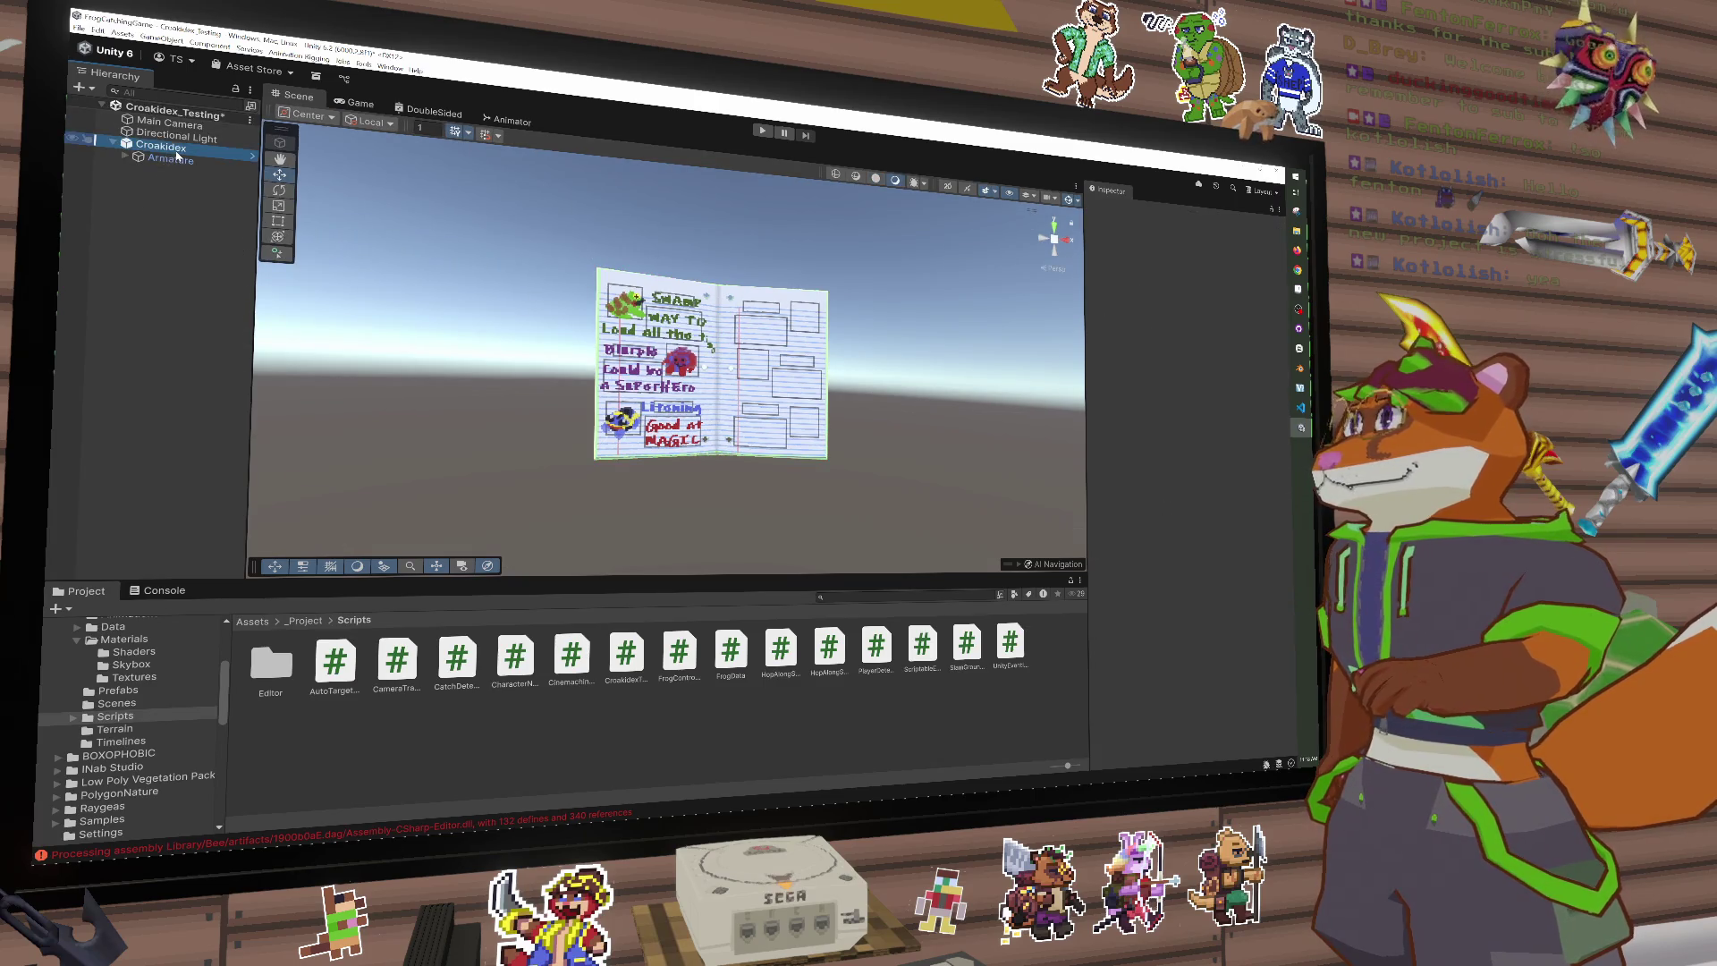
scroll(1195, 743, down, 1)
Step: Search Add Component for anim, scroll and script, cancel without adding, then view Console errors
click(1195, 746)
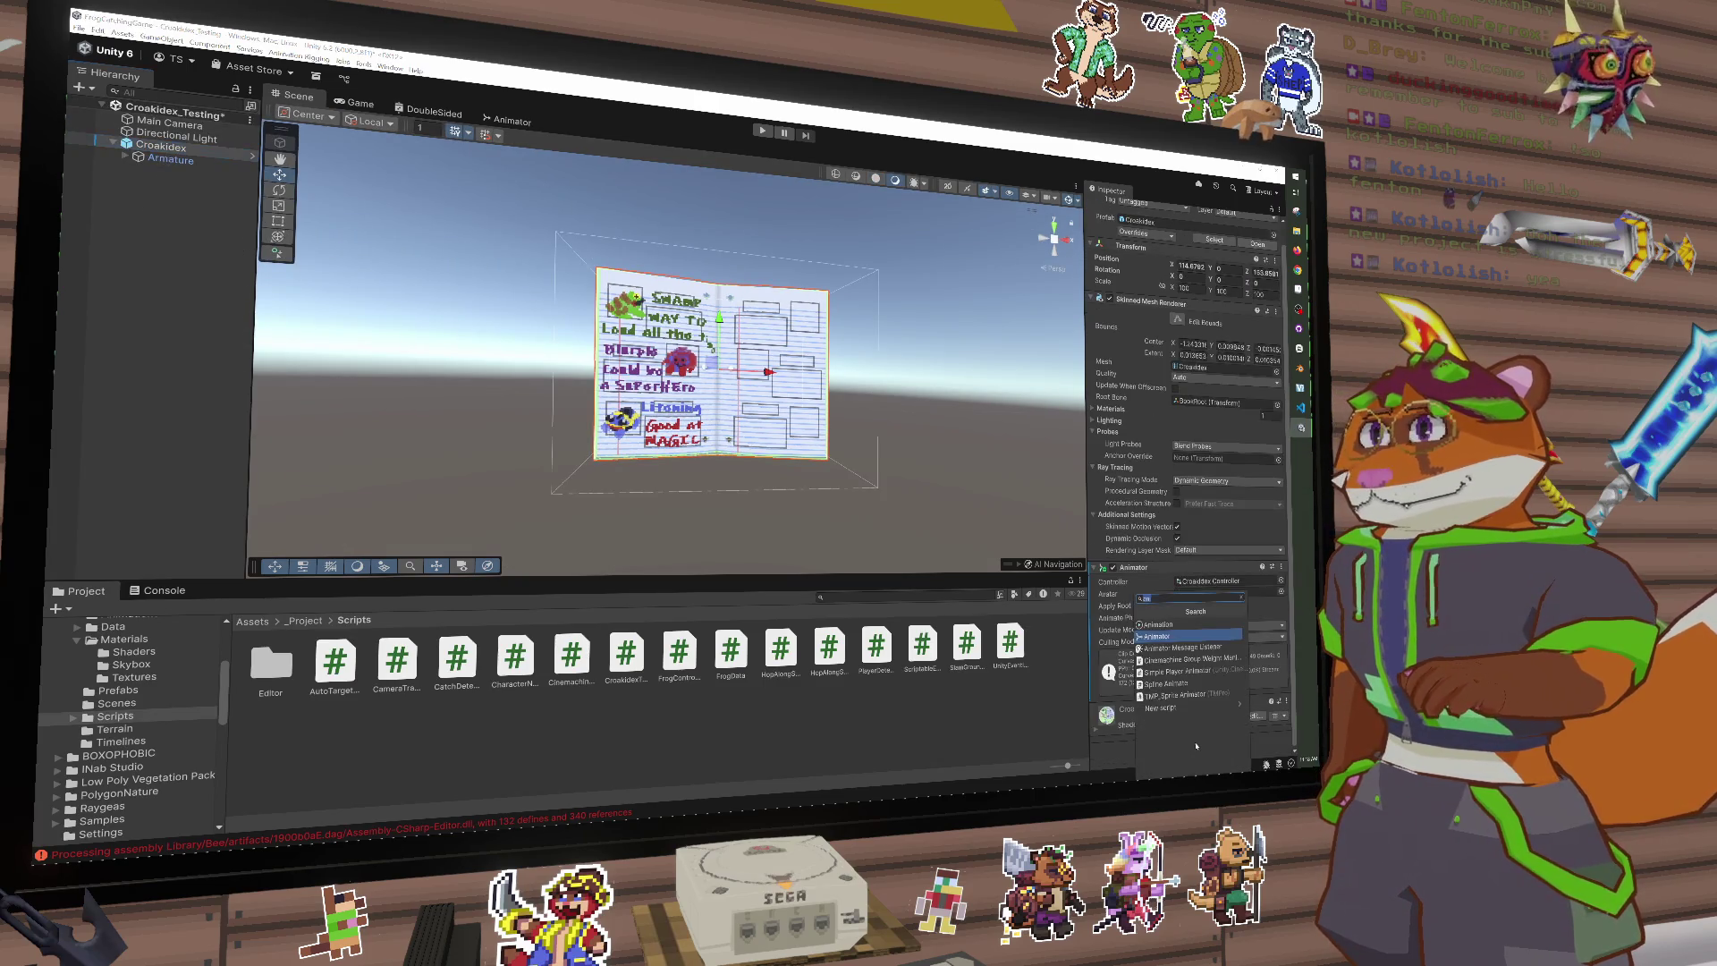
text(anim)
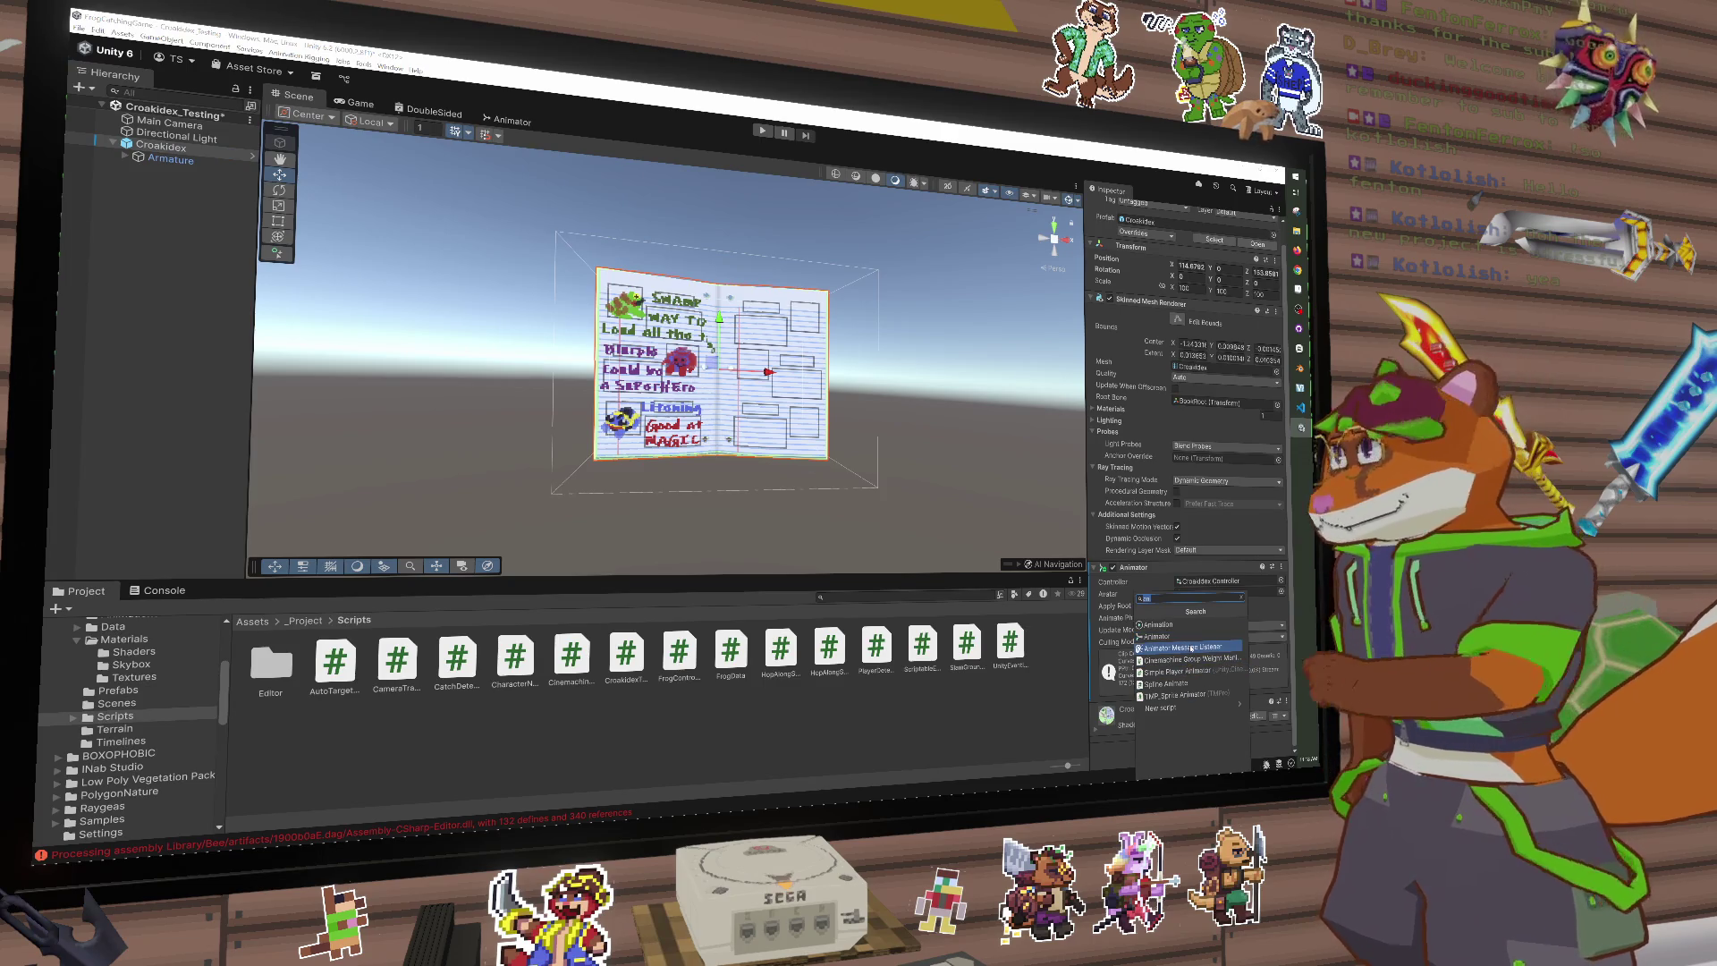
key(BackSpace)
key(BackSpace)
key(BackSpace)
text(scroll)
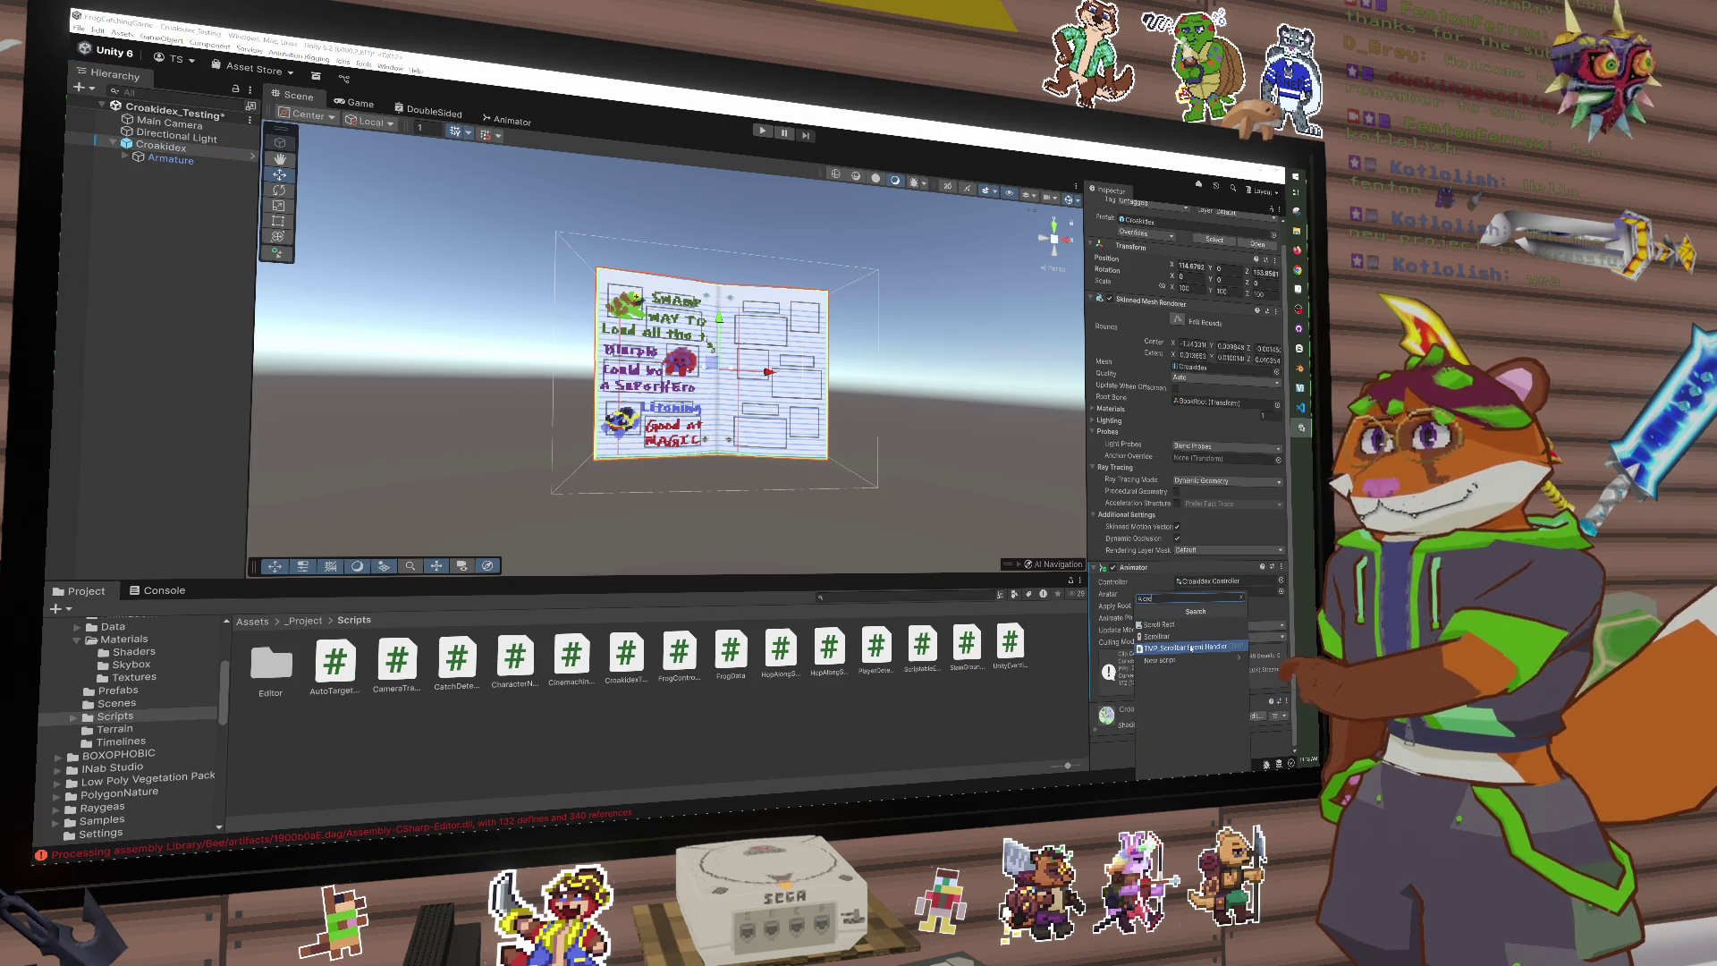
key(BackSpace)
key(BackSpace)
key(BackSpace)
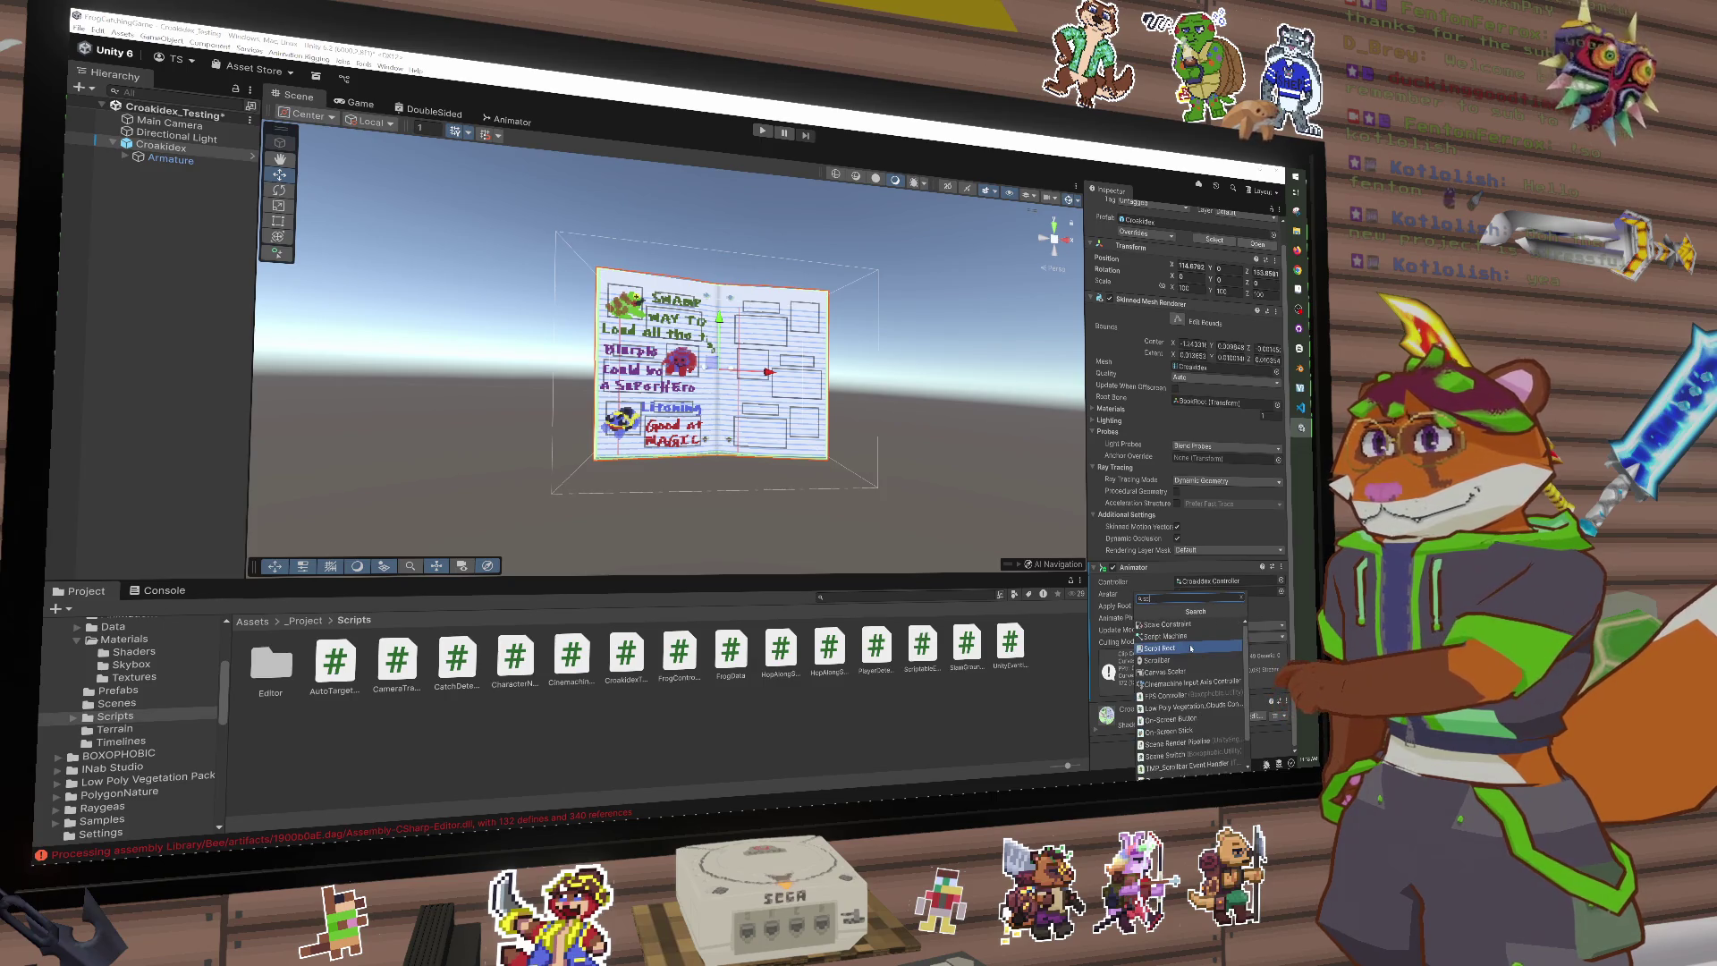
text(ript)
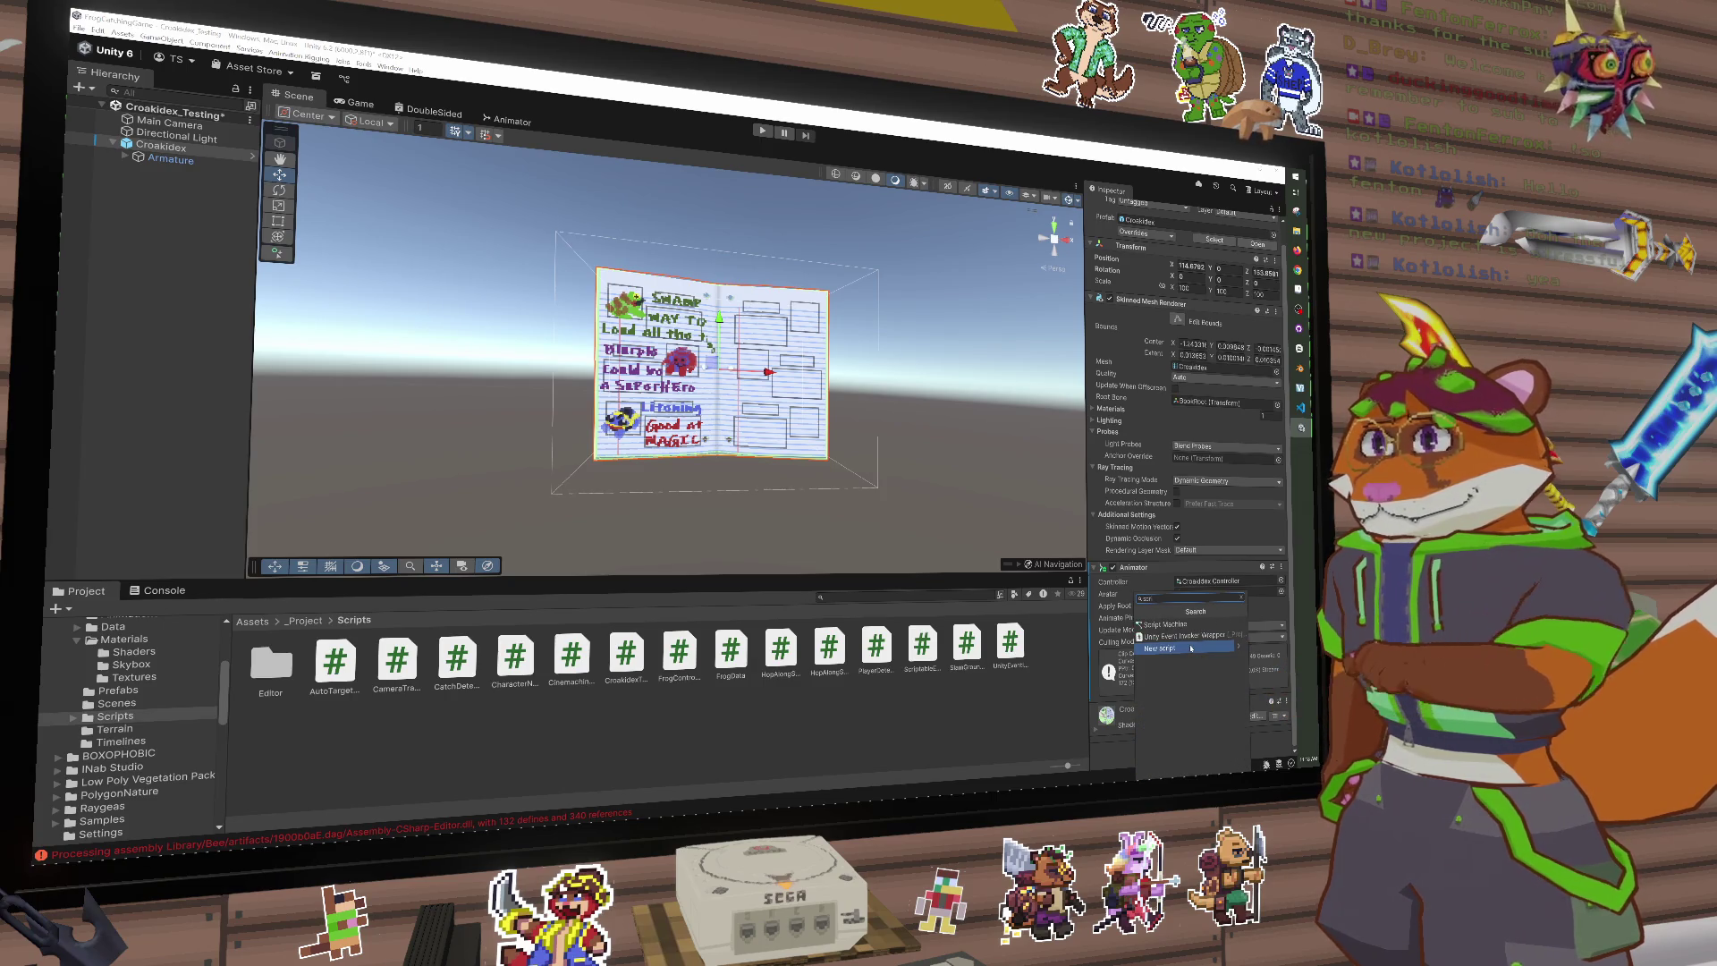
click(1190, 648)
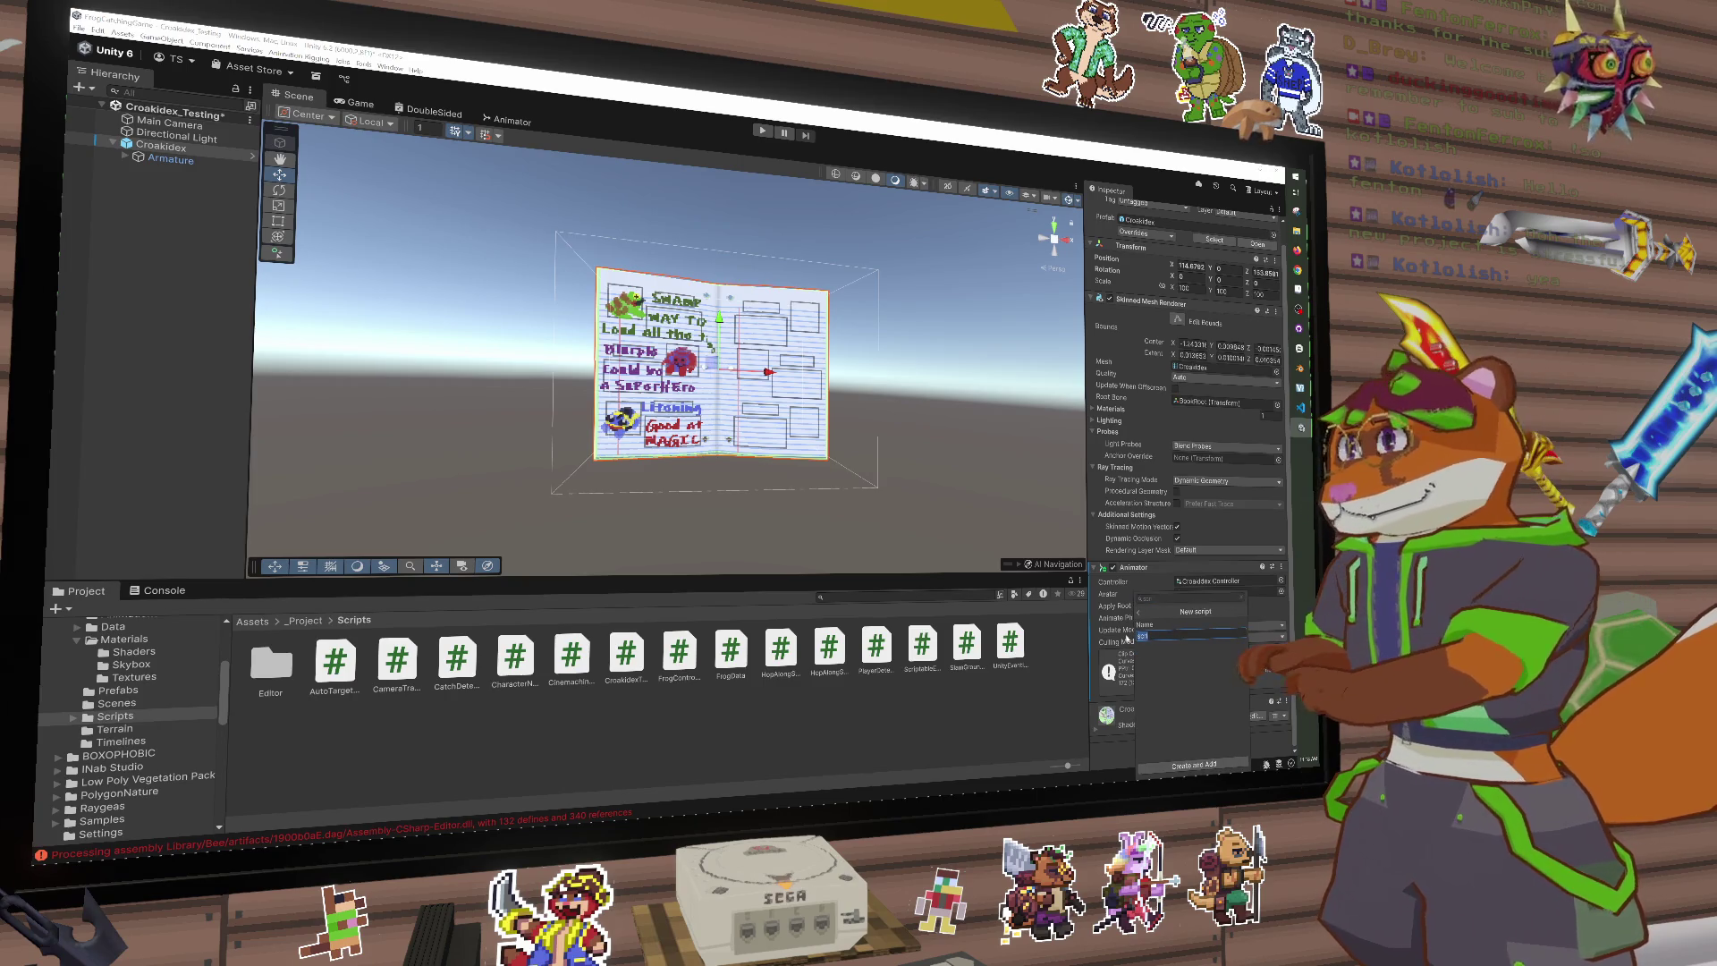
key(Escape)
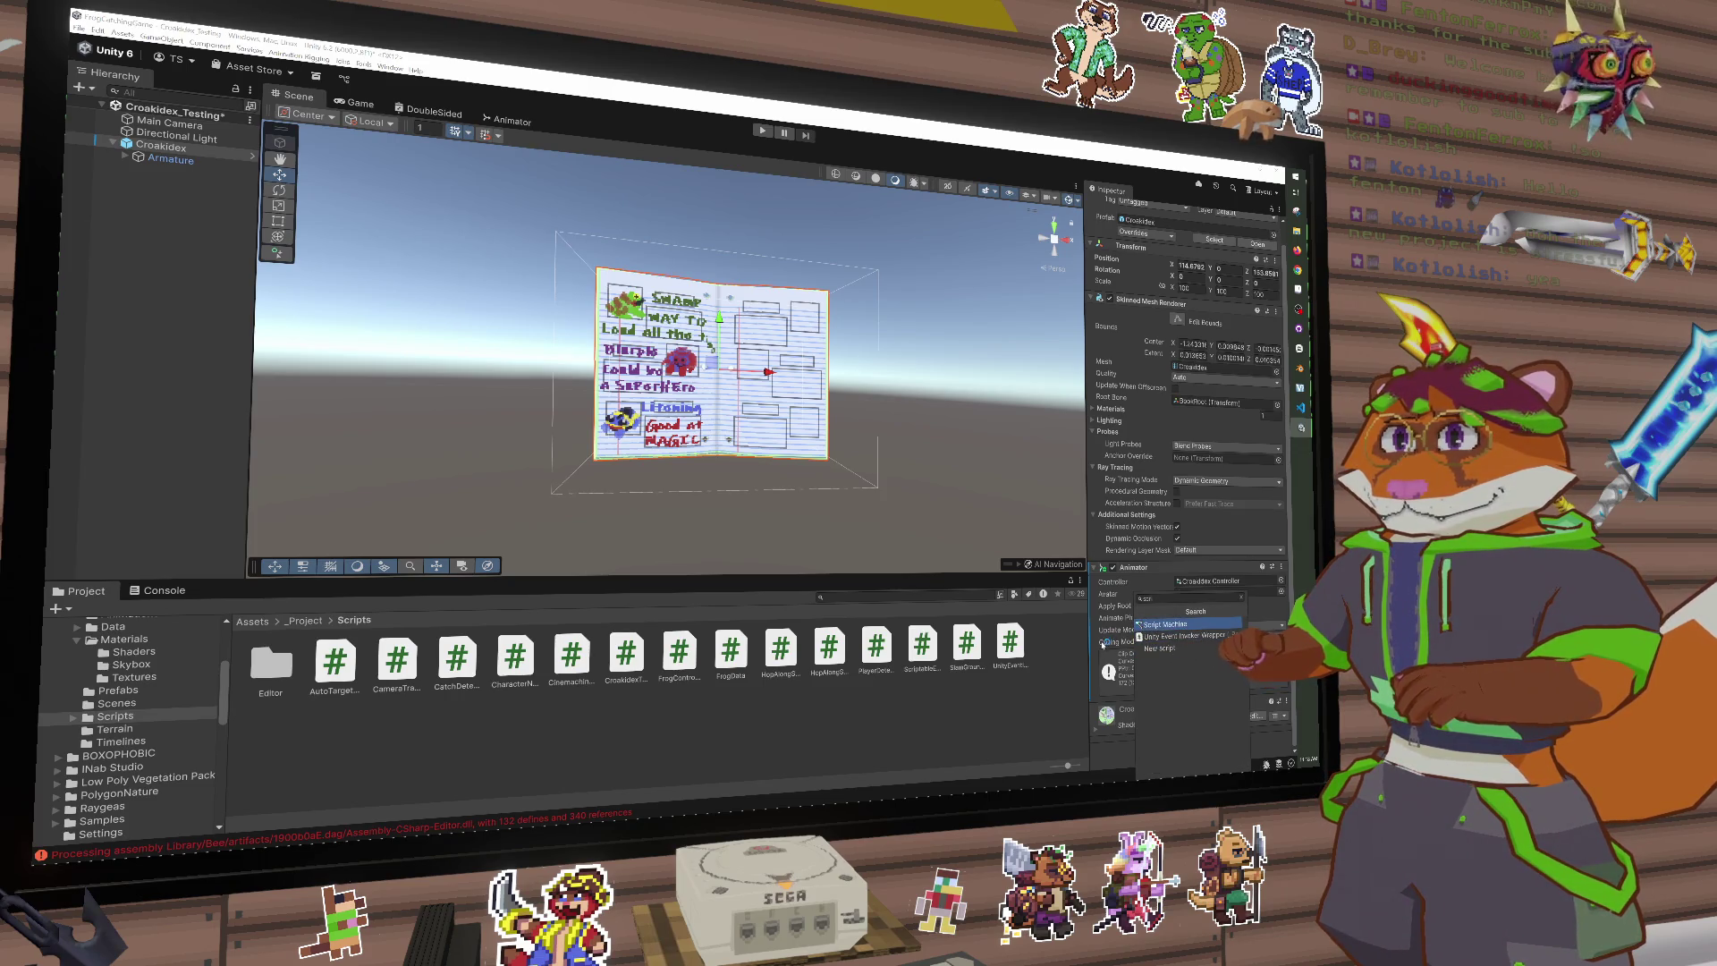
key(Escape)
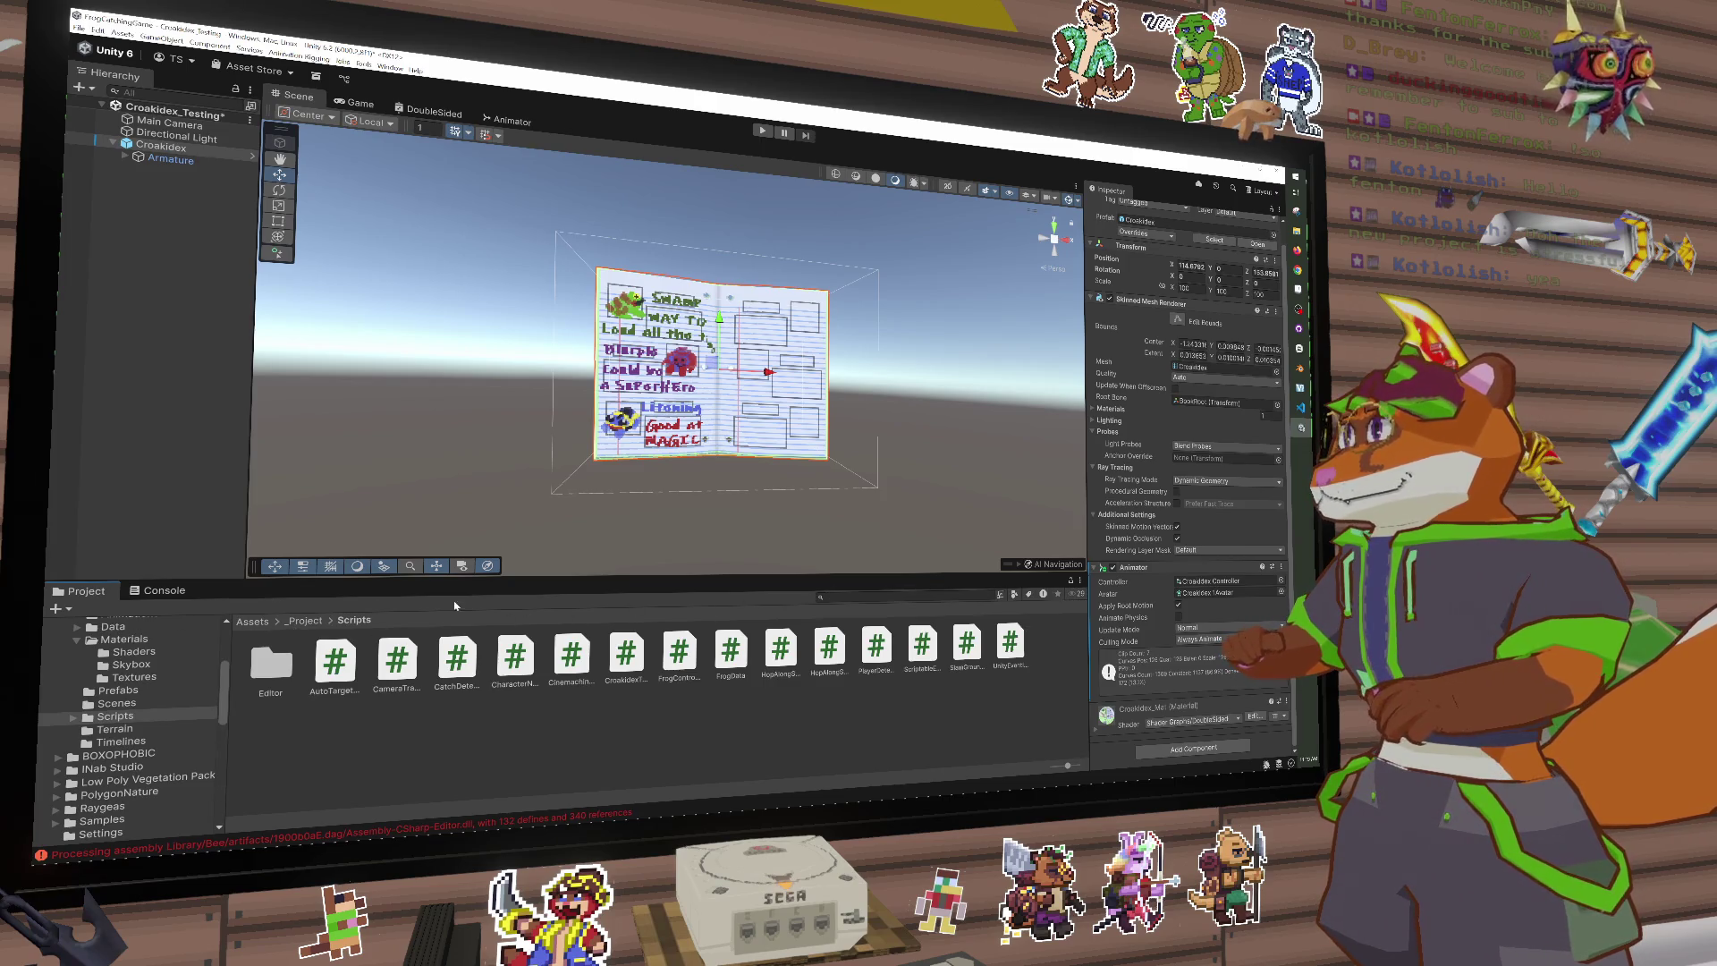
click(162, 590)
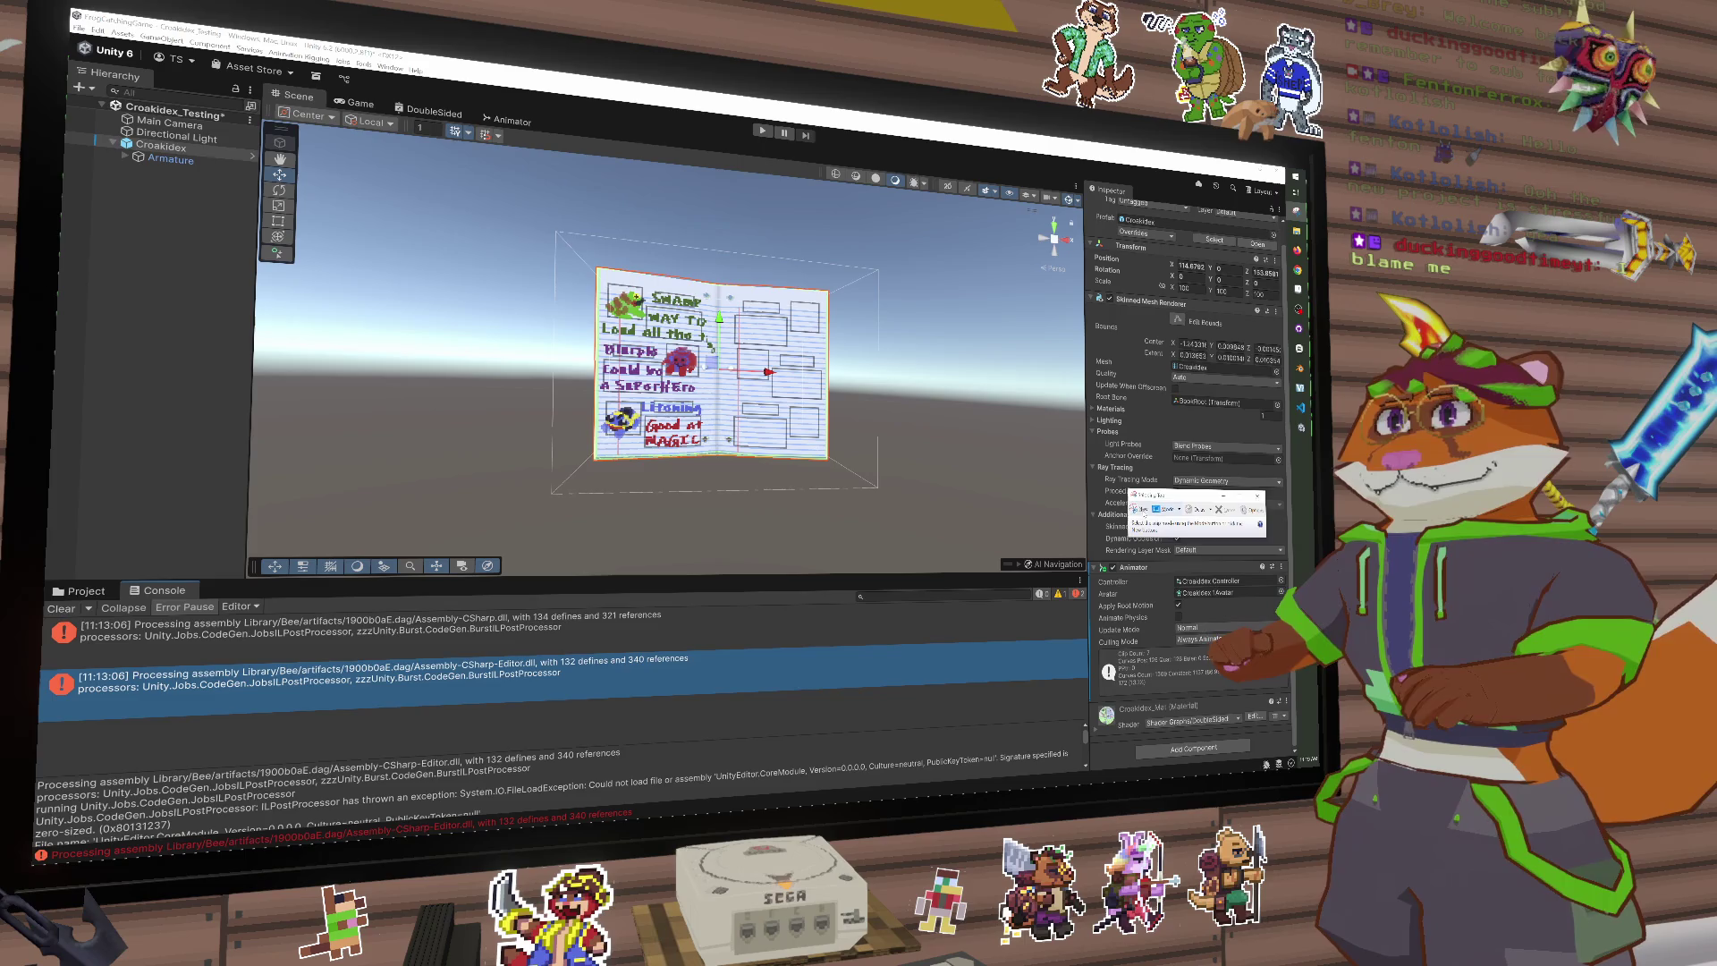
Step: Snip the two Console assembly errors, then close the snip window and answer the save prompt
click(1142, 509)
mouse_move(45, 611)
mouse_down()
mouse_move(661, 711)
mouse_move(698, 696)
mouse_up()
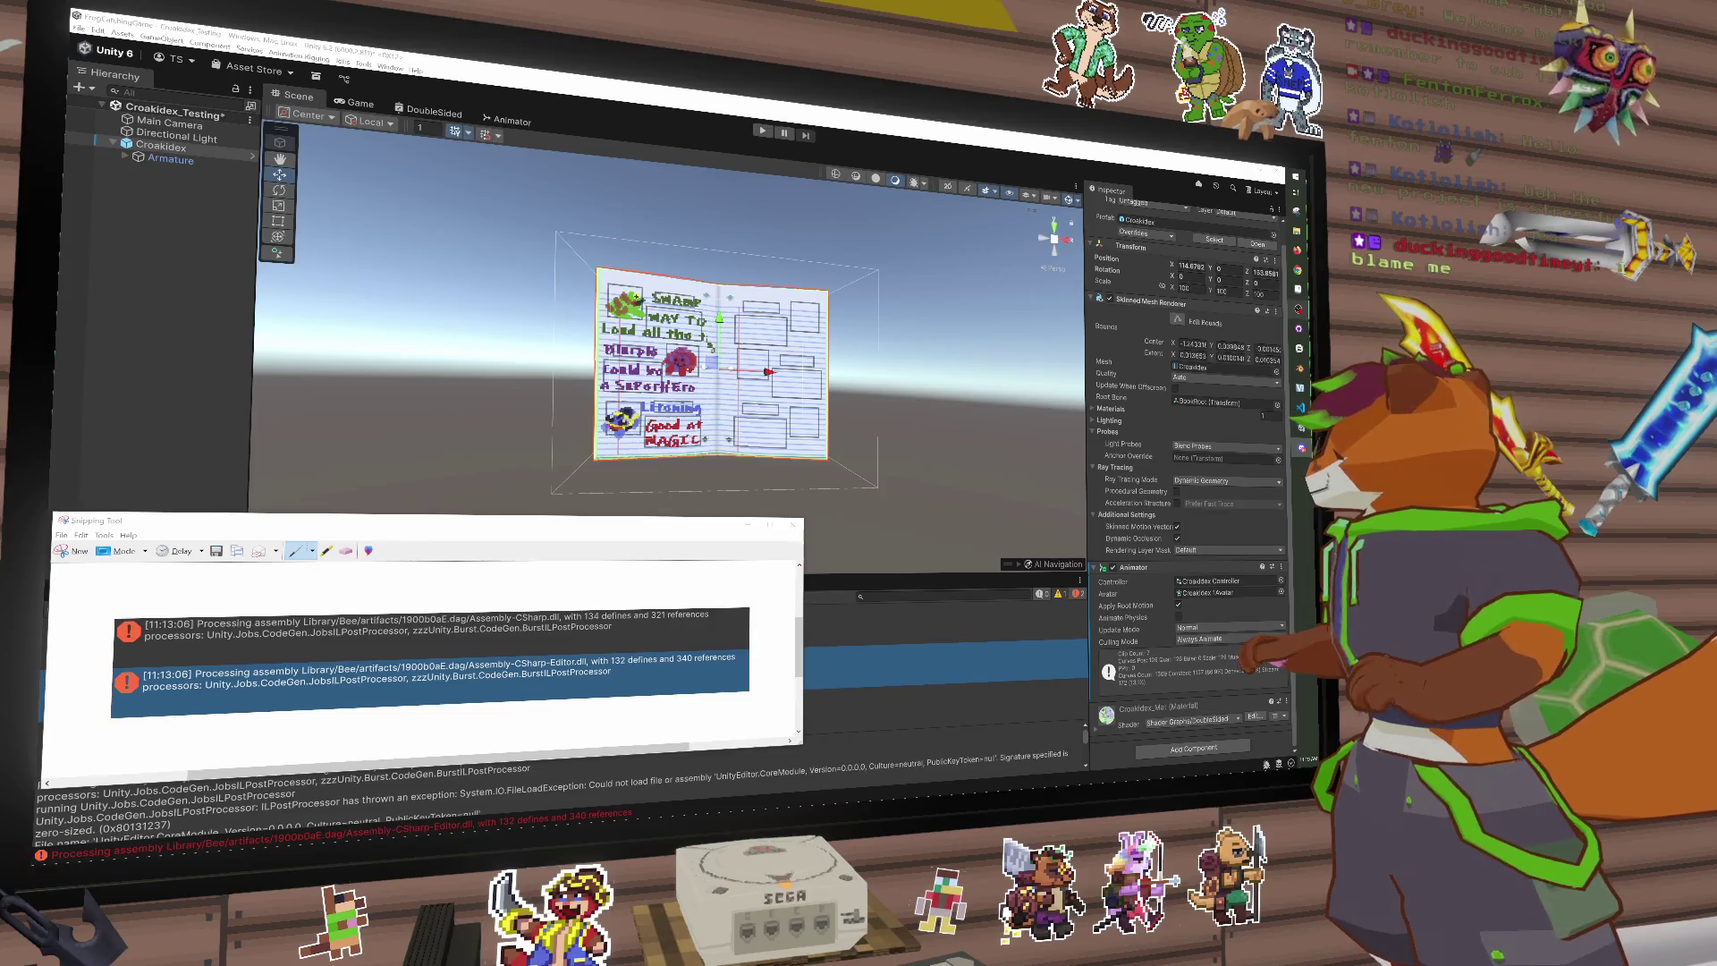
mouse_move(1297, 299)
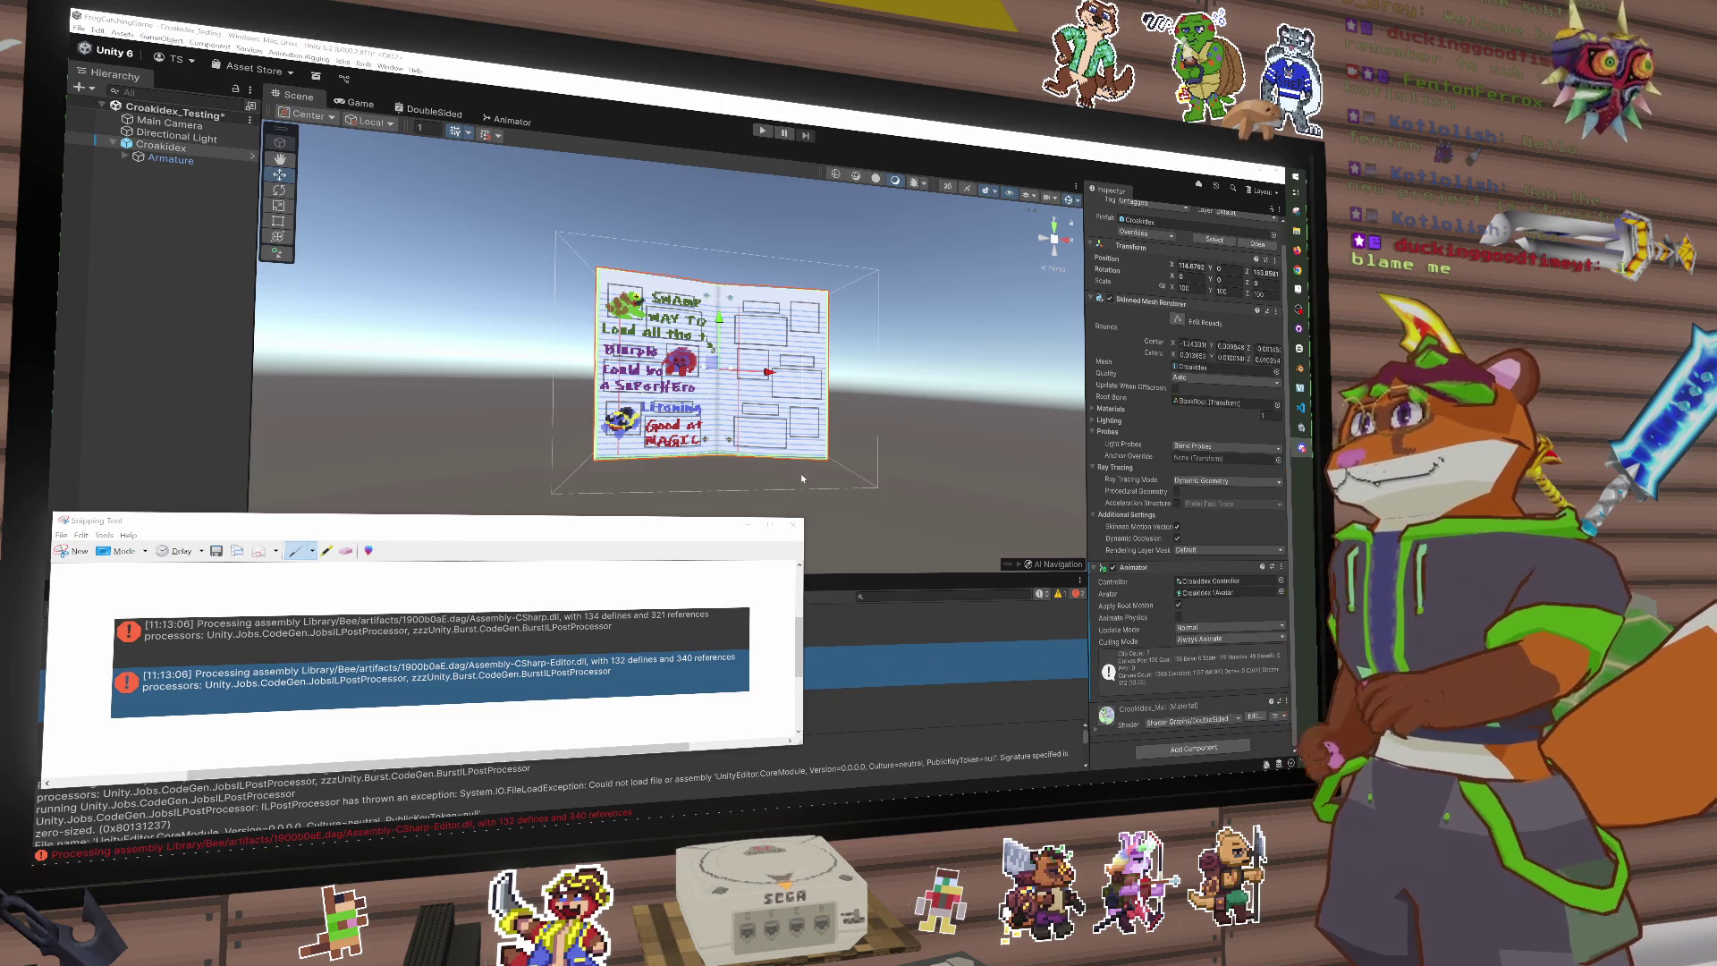
click(798, 528)
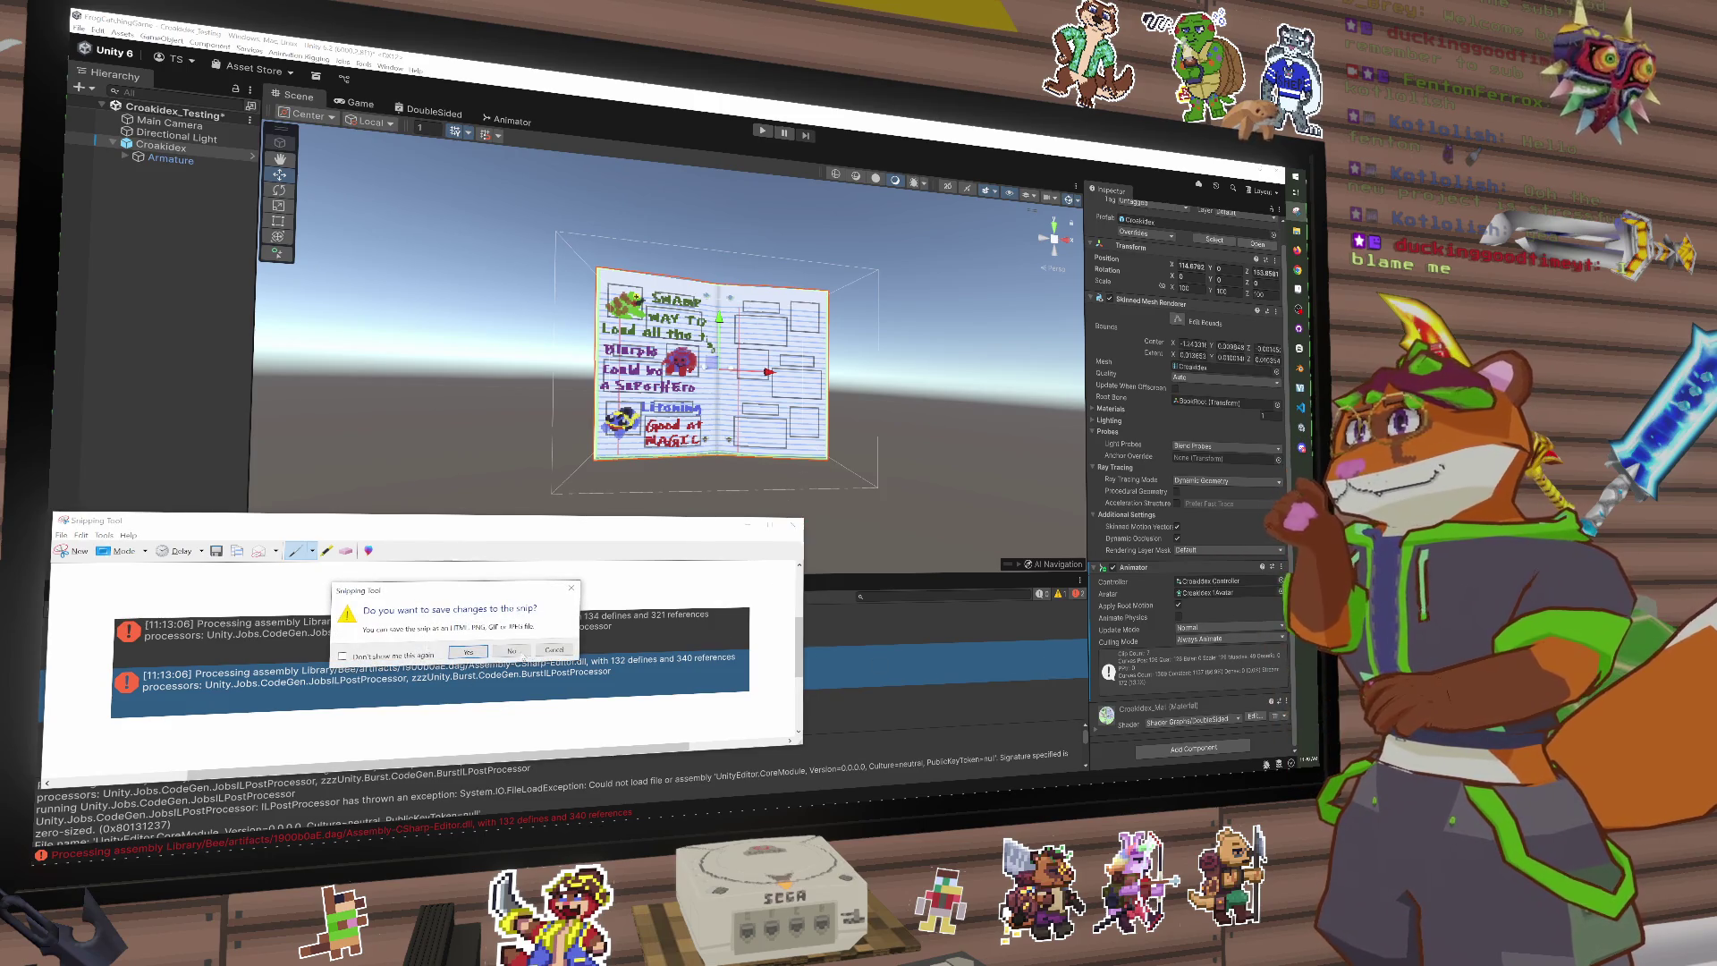
click(512, 650)
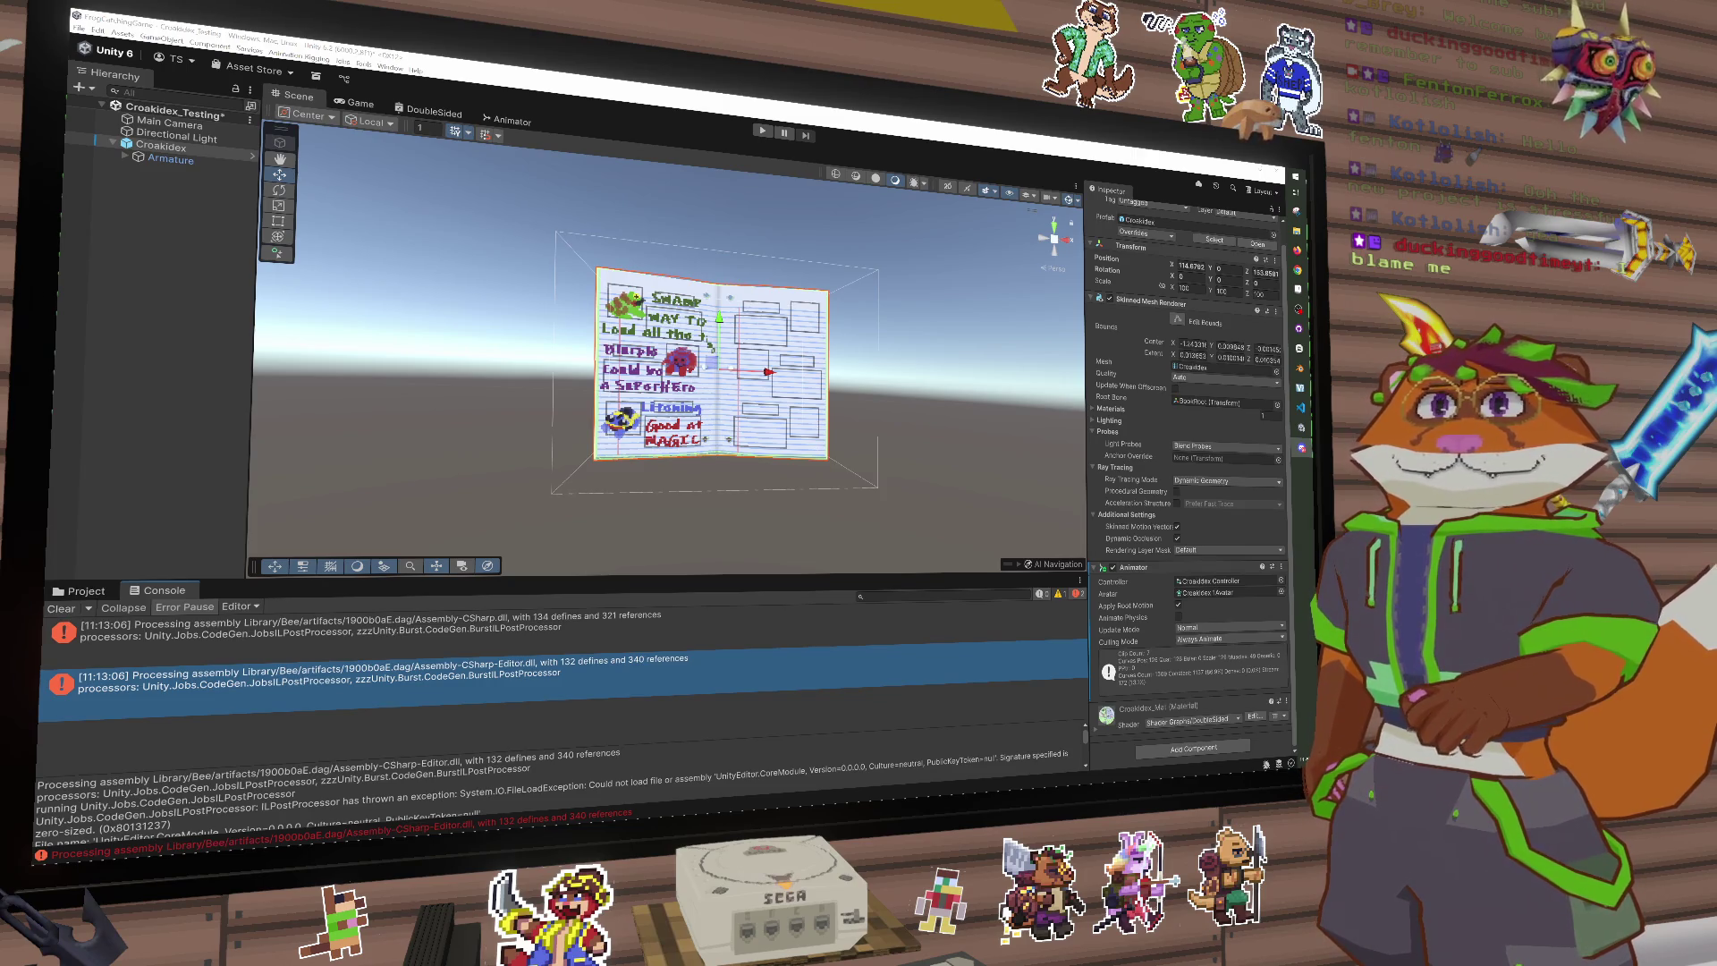
Step: Orbit and zoom onto the book's green cover, reselect Croakidex, and switch to Blender
mouse_move(805, 449)
mouse_down()
mouse_move(453, 472)
mouse_move(626, 465)
mouse_move(536, 501)
mouse_move(456, 608)
mouse_move(626, 519)
mouse_move(805, 465)
mouse_move(1008, 440)
mouse_up()
scroll(1008, 440, up, 5)
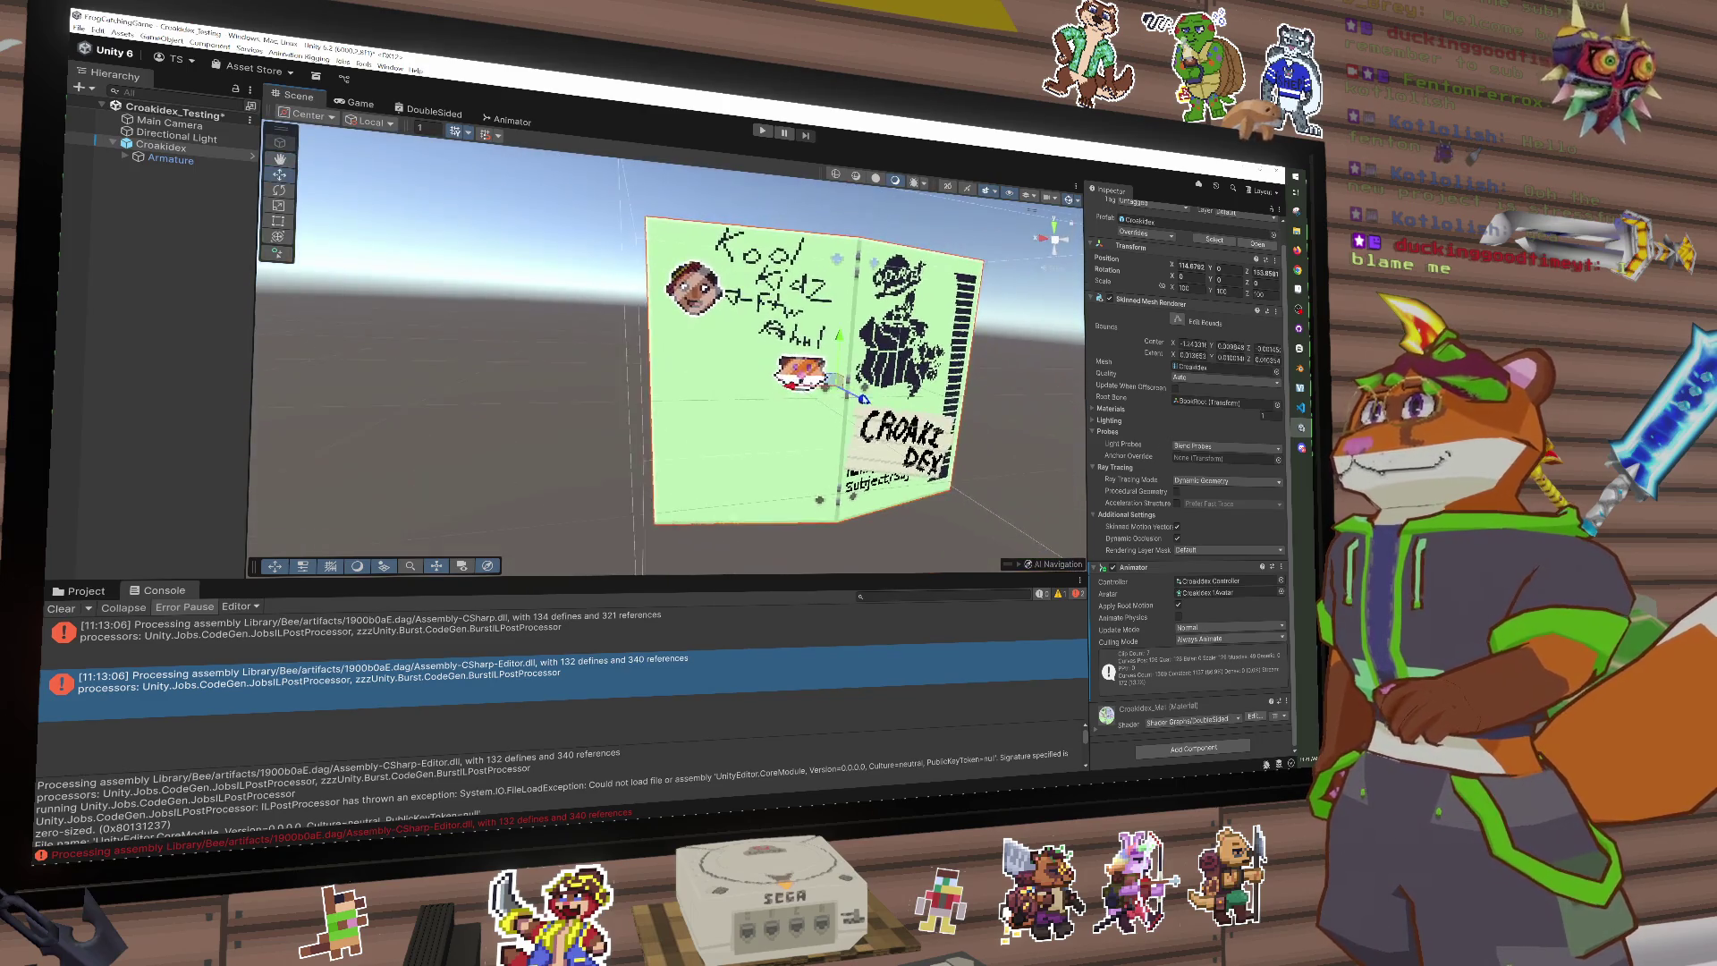
click(485, 414)
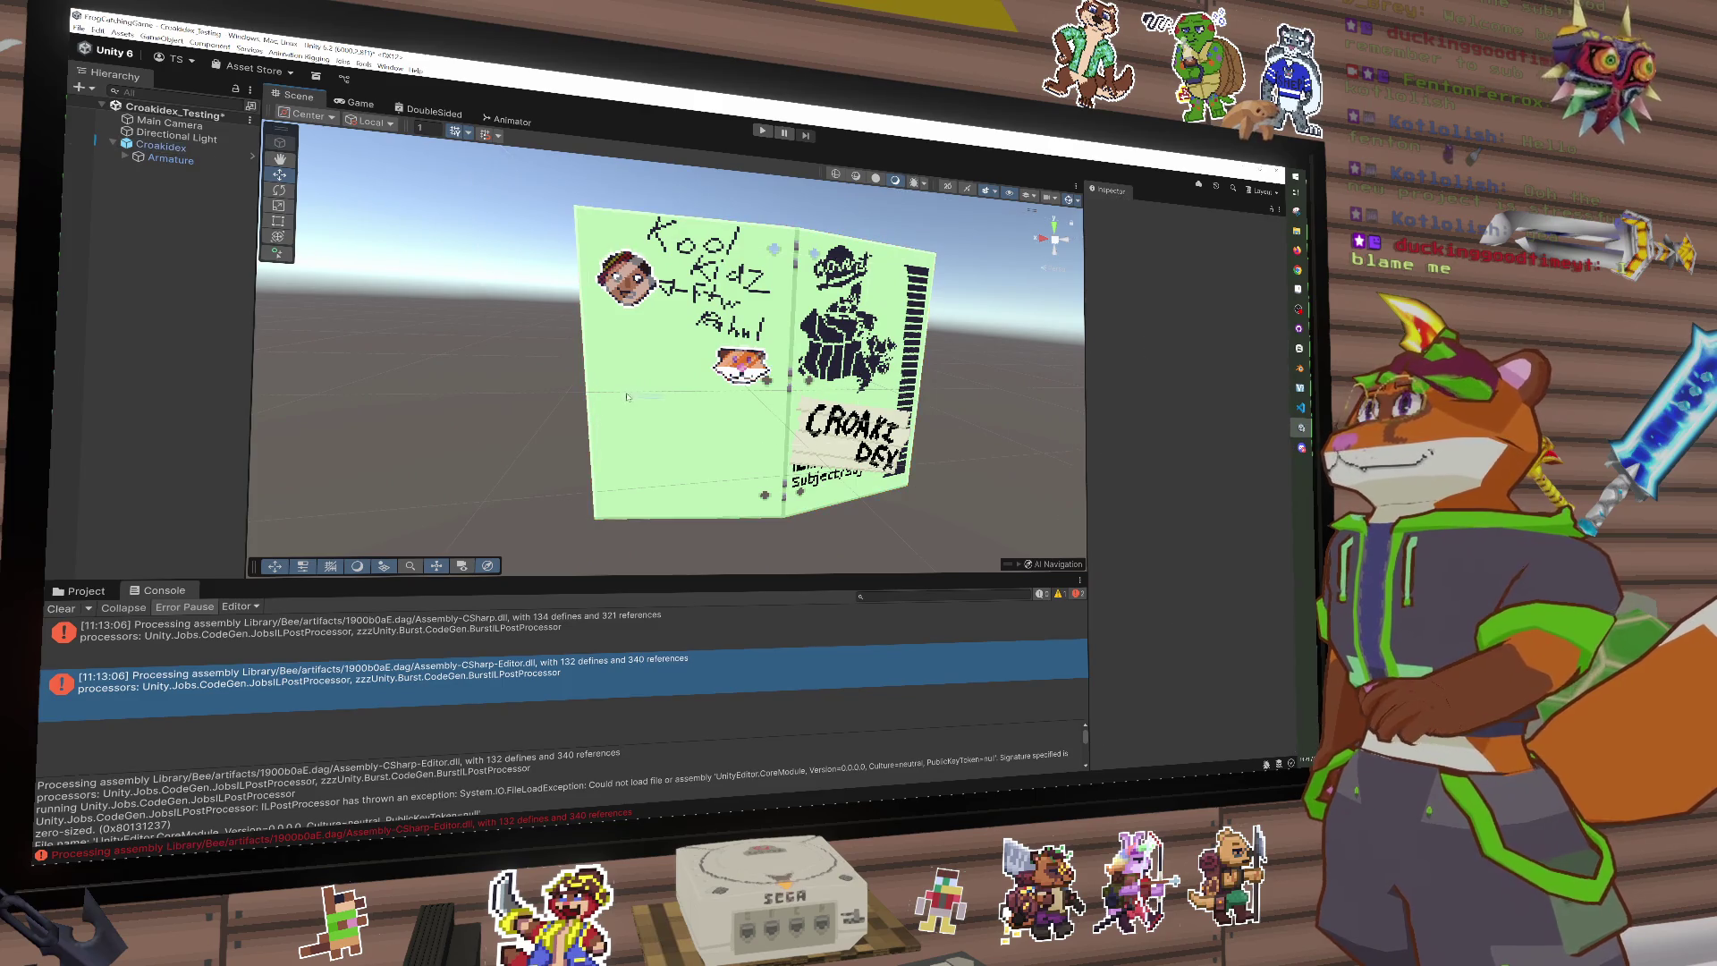
drag(746, 446, 709, 432)
click(744, 432)
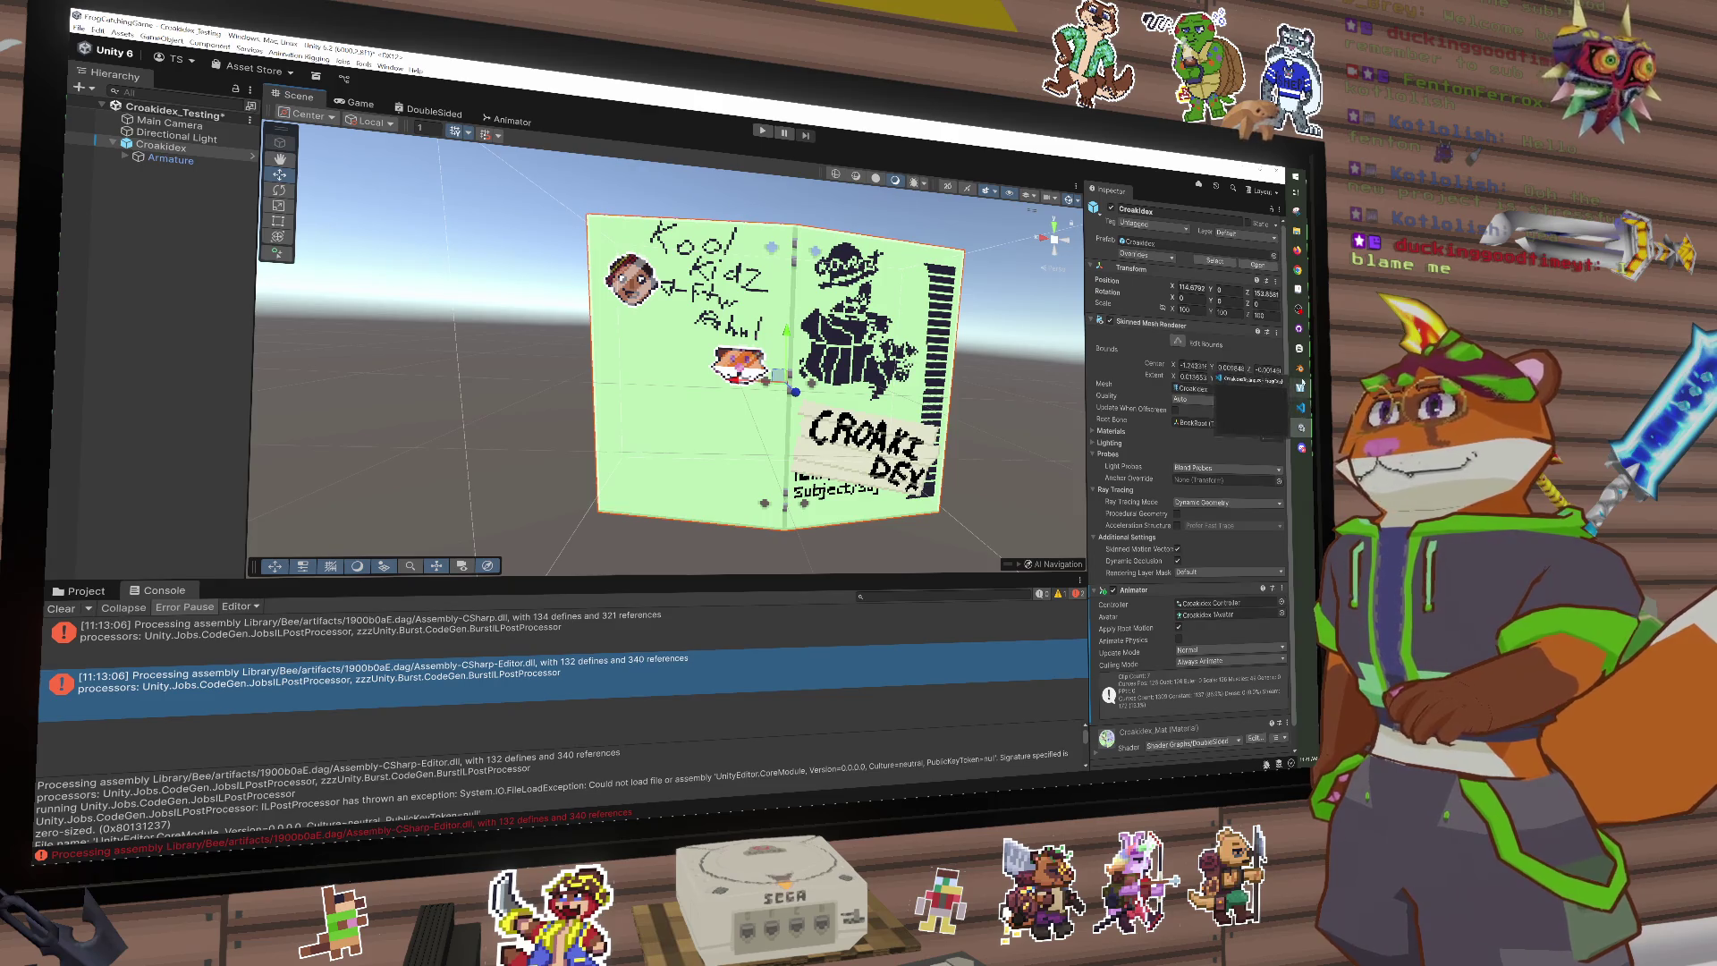
click(1301, 384)
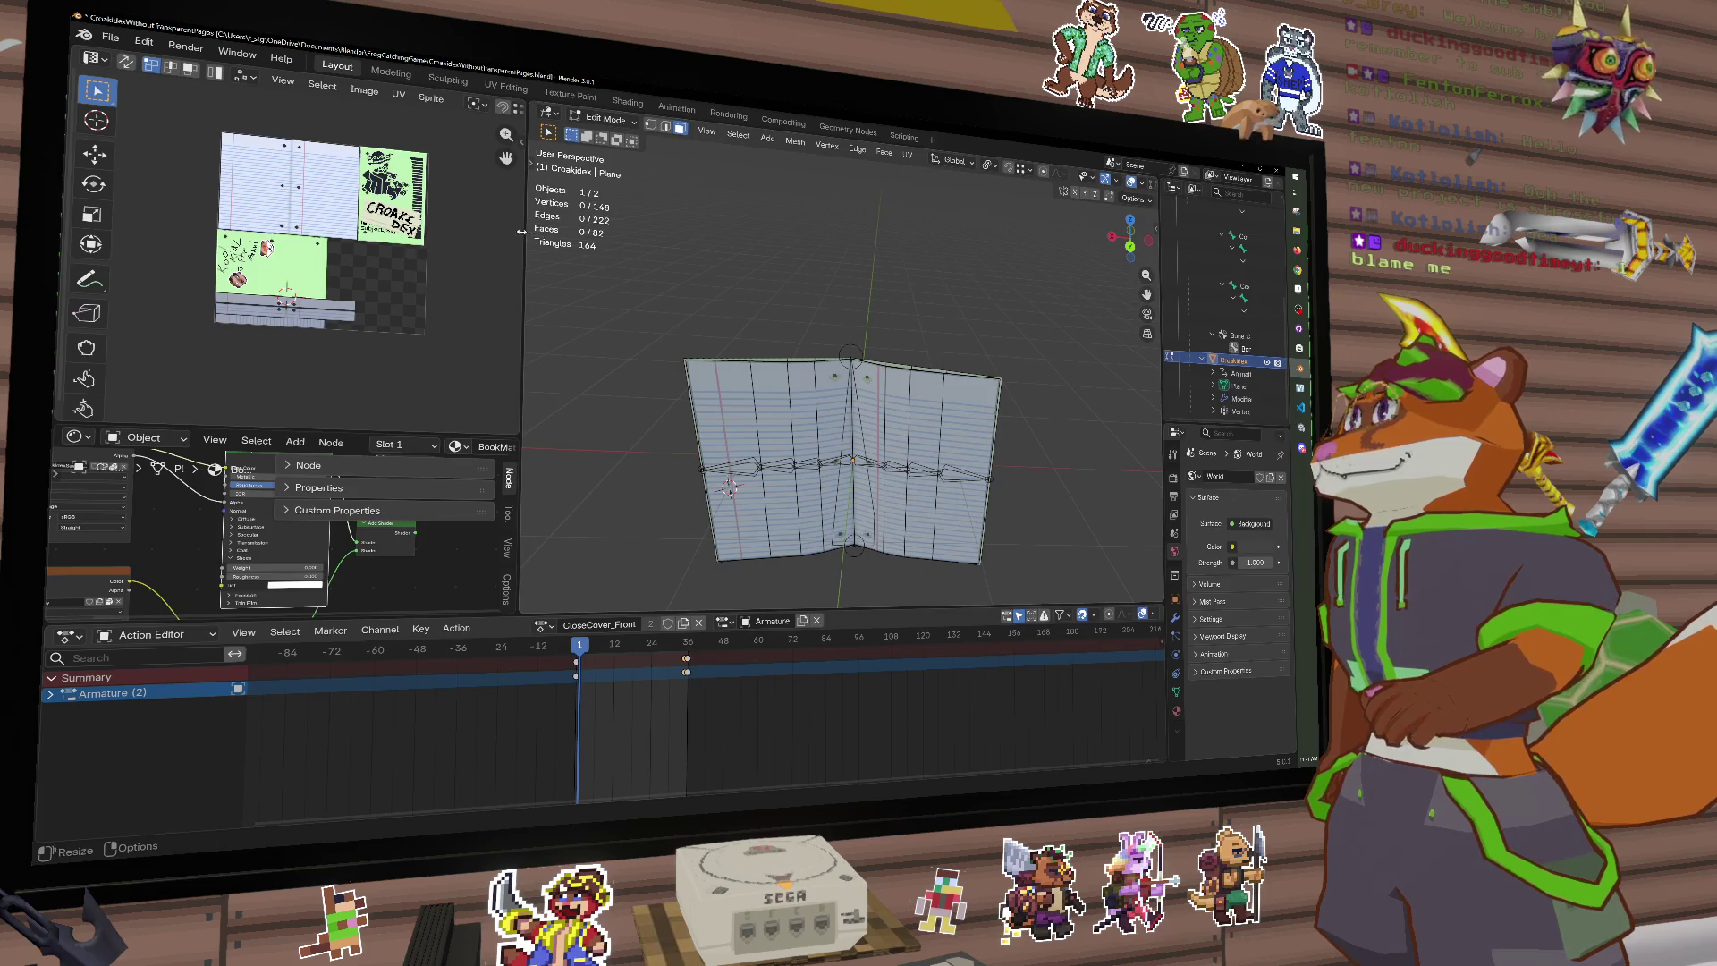
Step: Widen Blender's image editor, show the Shiny texture zoomed in, and return to Unity
drag(521, 231, 778, 232)
click(597, 119)
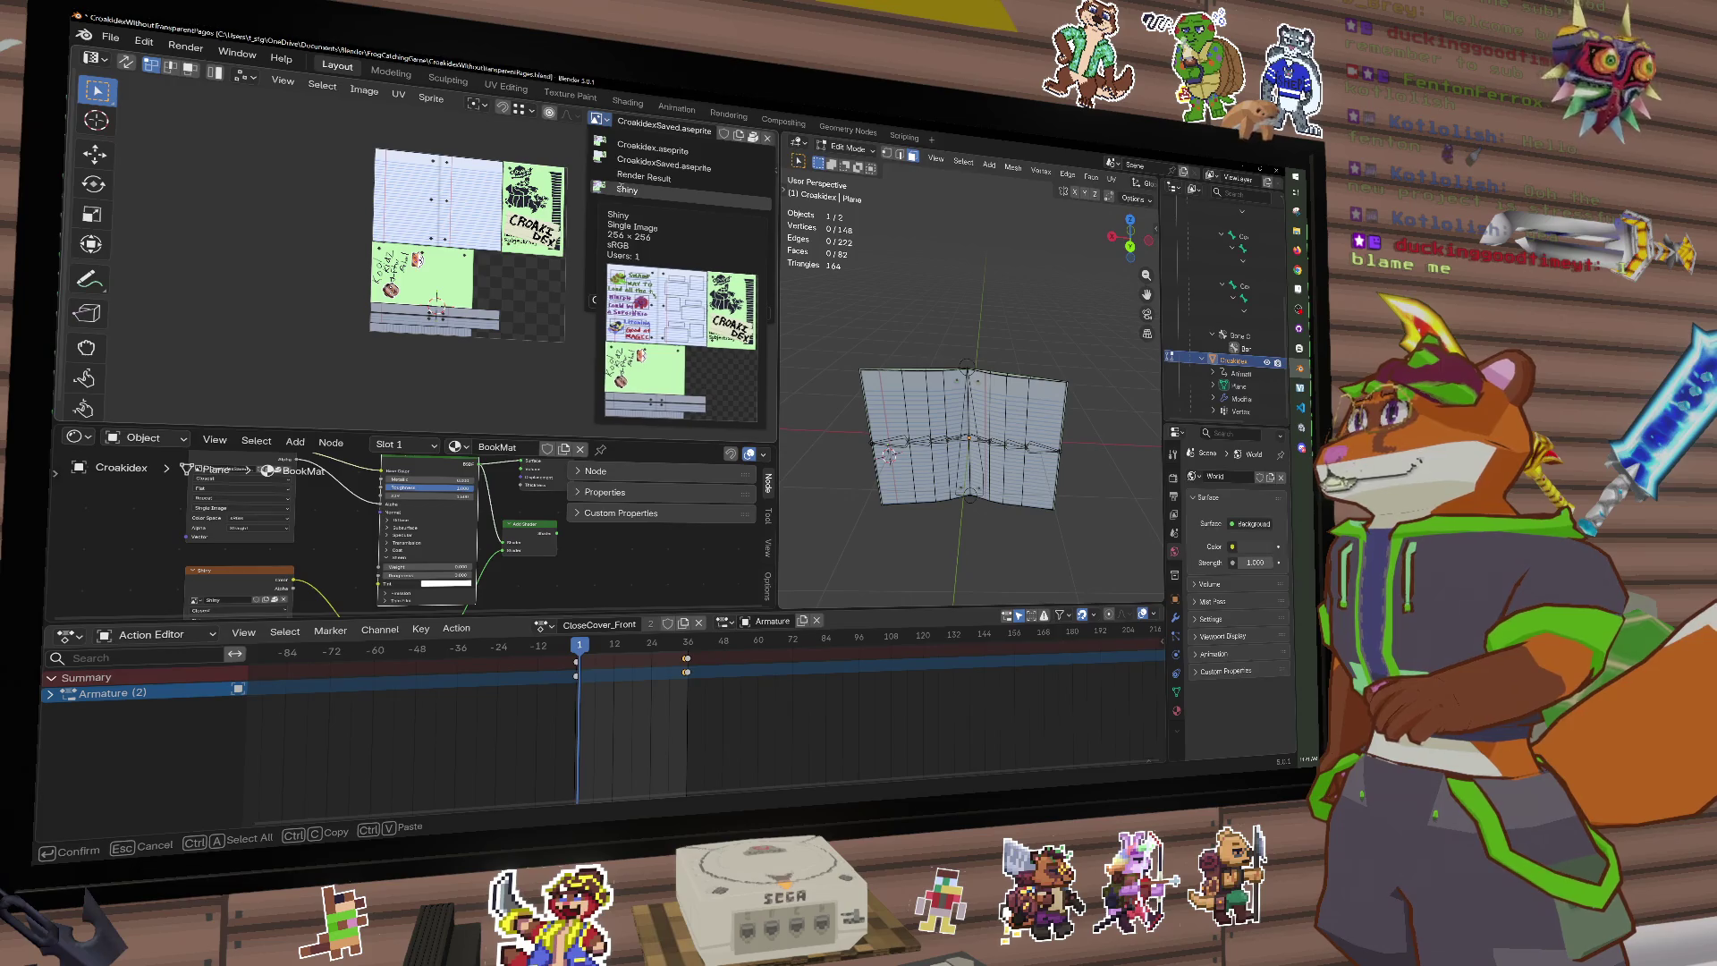
click(623, 189)
scroll(456, 219, up, 1)
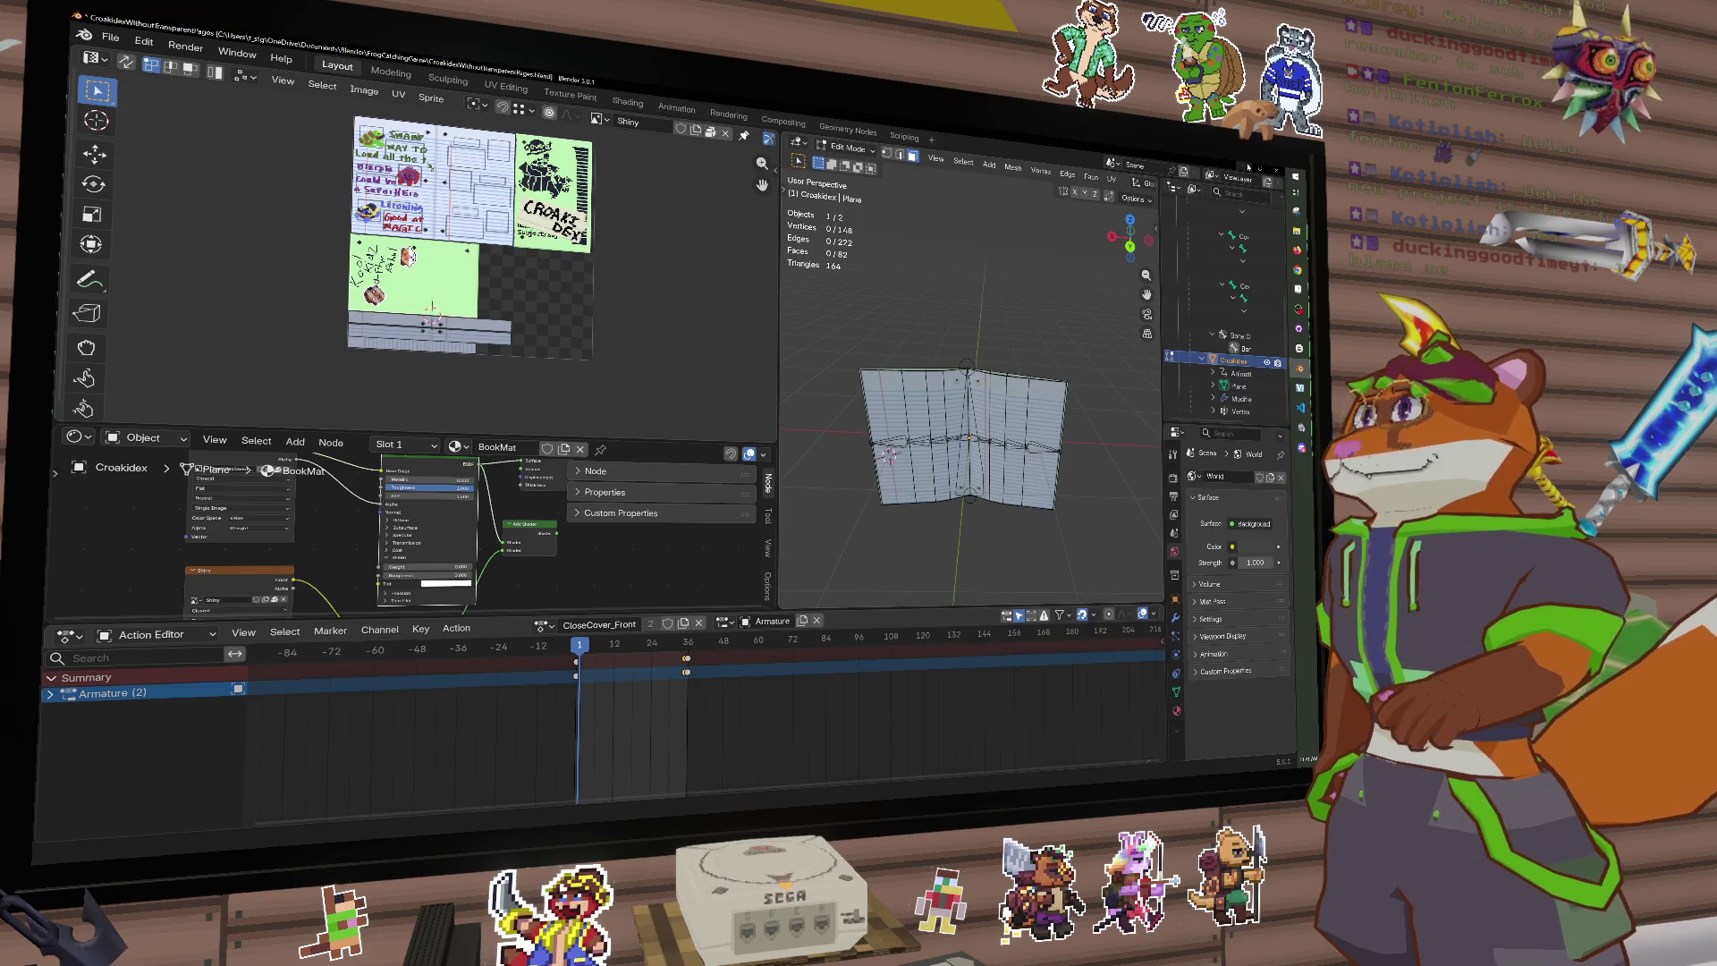
click(1247, 168)
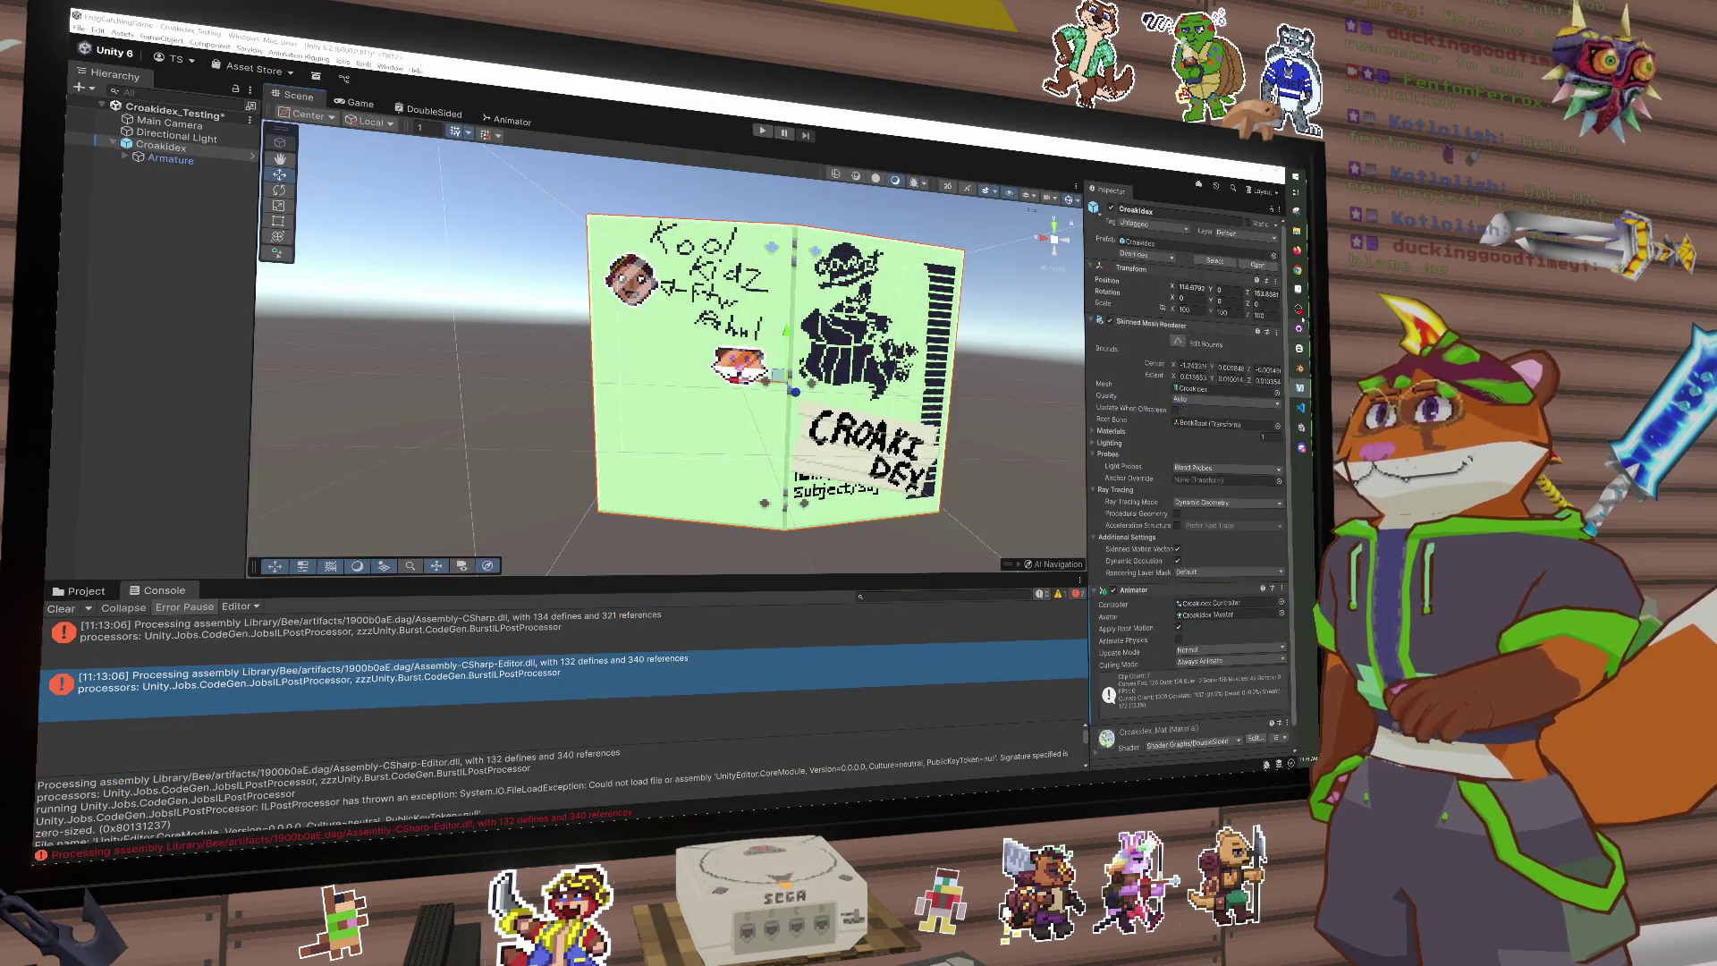
Step: Bring the Croakidex cover art in Aseprite to the front and zoom into the face
click(1298, 289)
scroll(693, 429, up, 3)
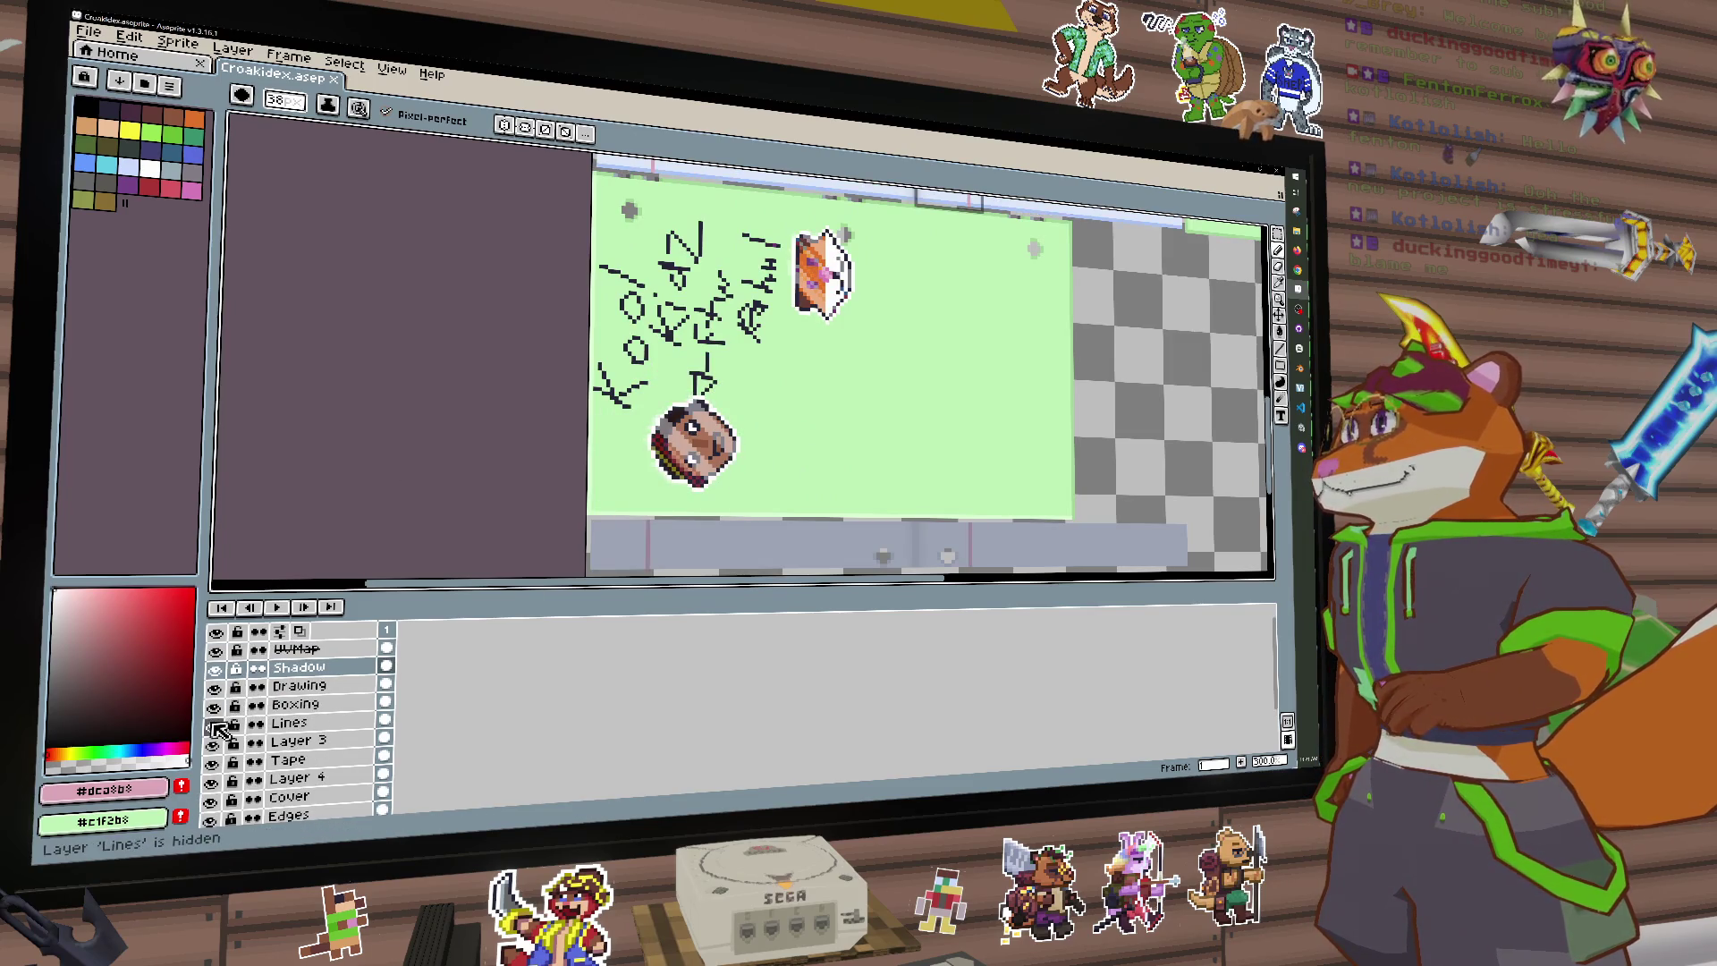
Step: Compare the face with Layer 4 hidden and shown, then delete Layer 4
click(212, 783)
click(212, 782)
click(212, 783)
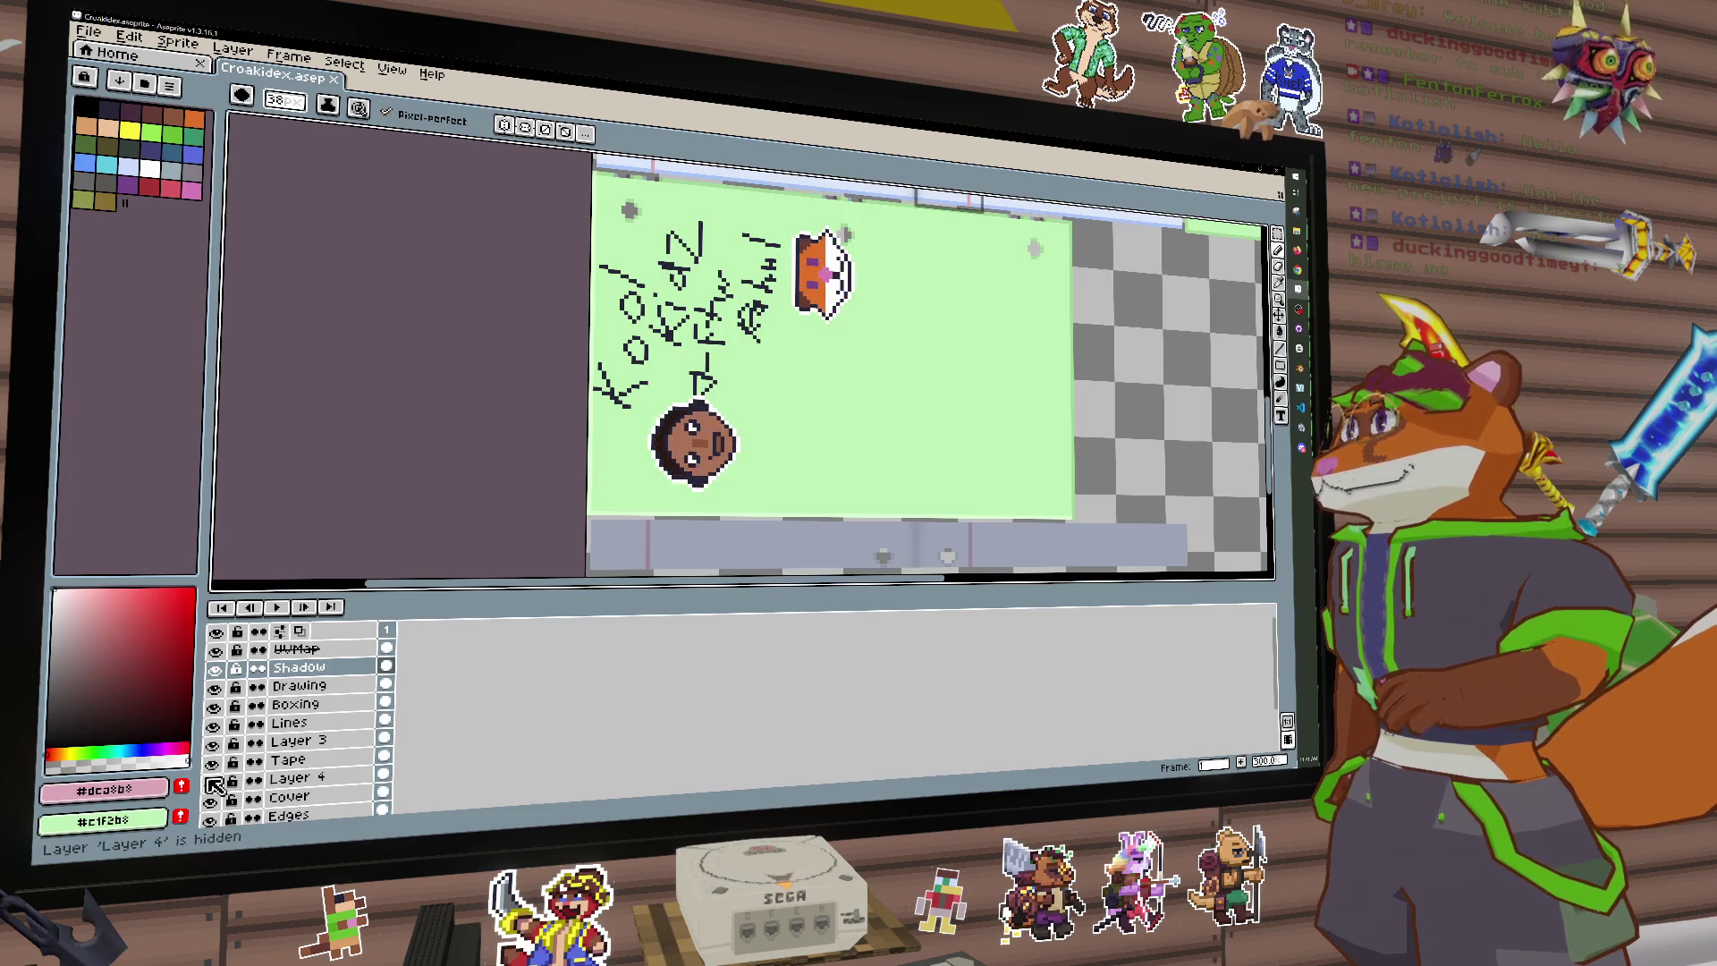
click(212, 782)
click(289, 786)
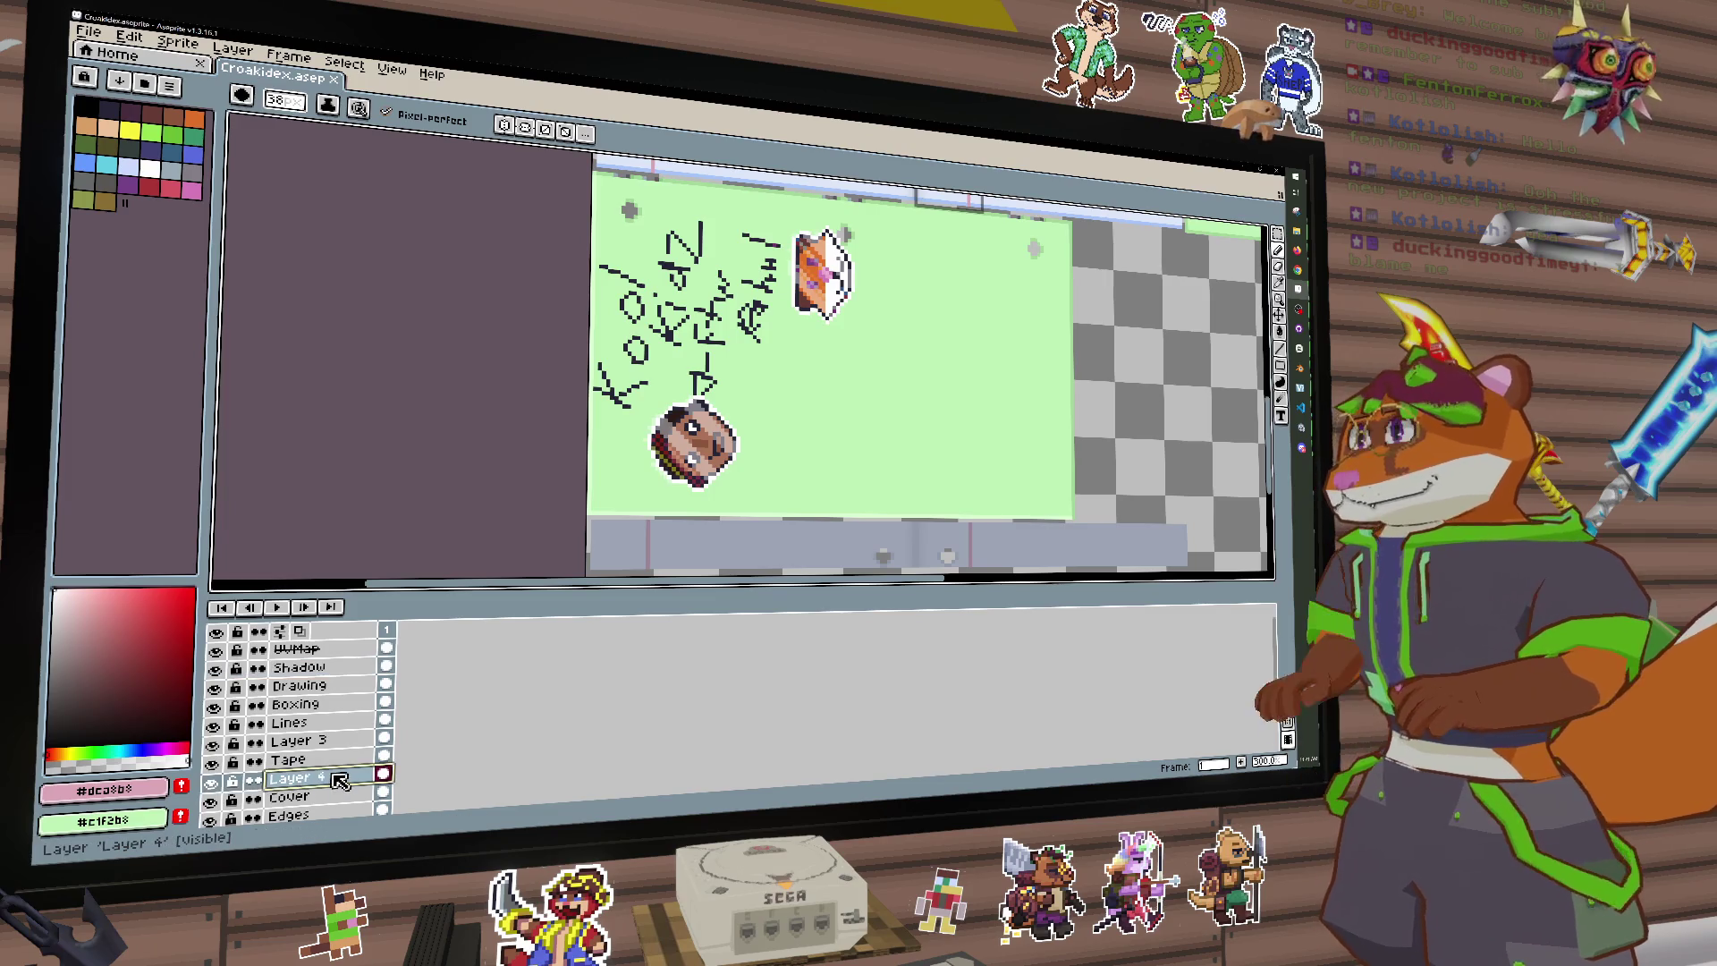
key(Delete)
scroll(1068, 285, down, 2)
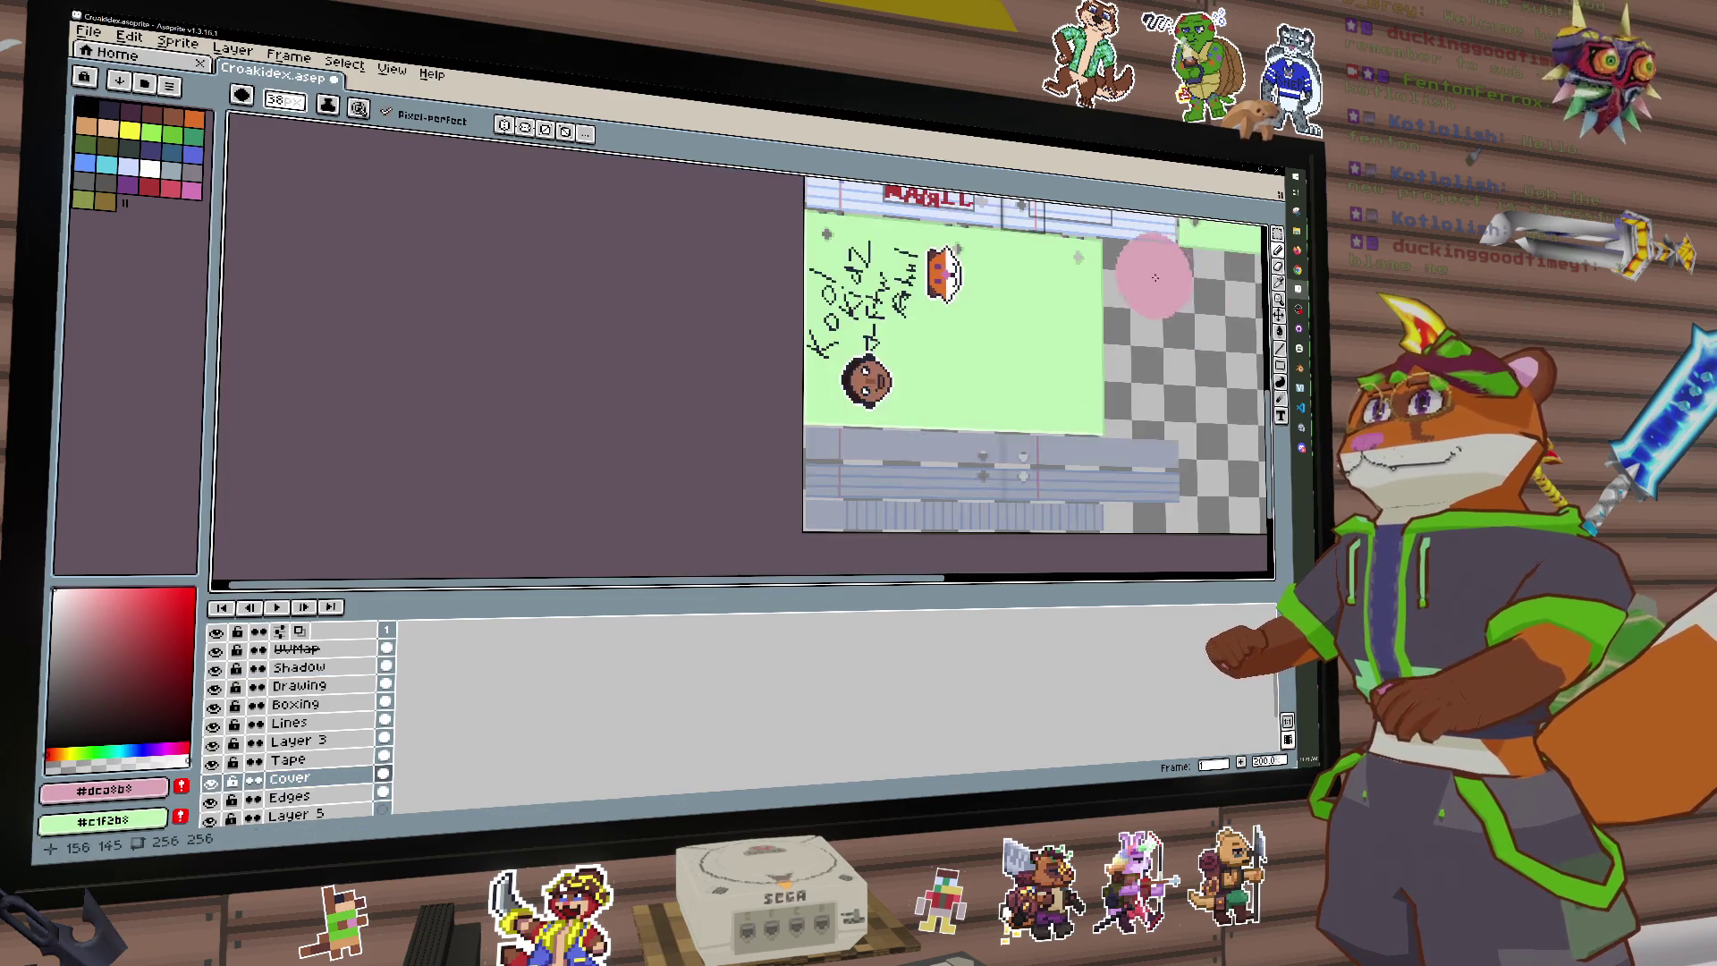
Step: Export the sprite sheet over CroakidexIdeas.png, confirming the overwrite
click(88, 31)
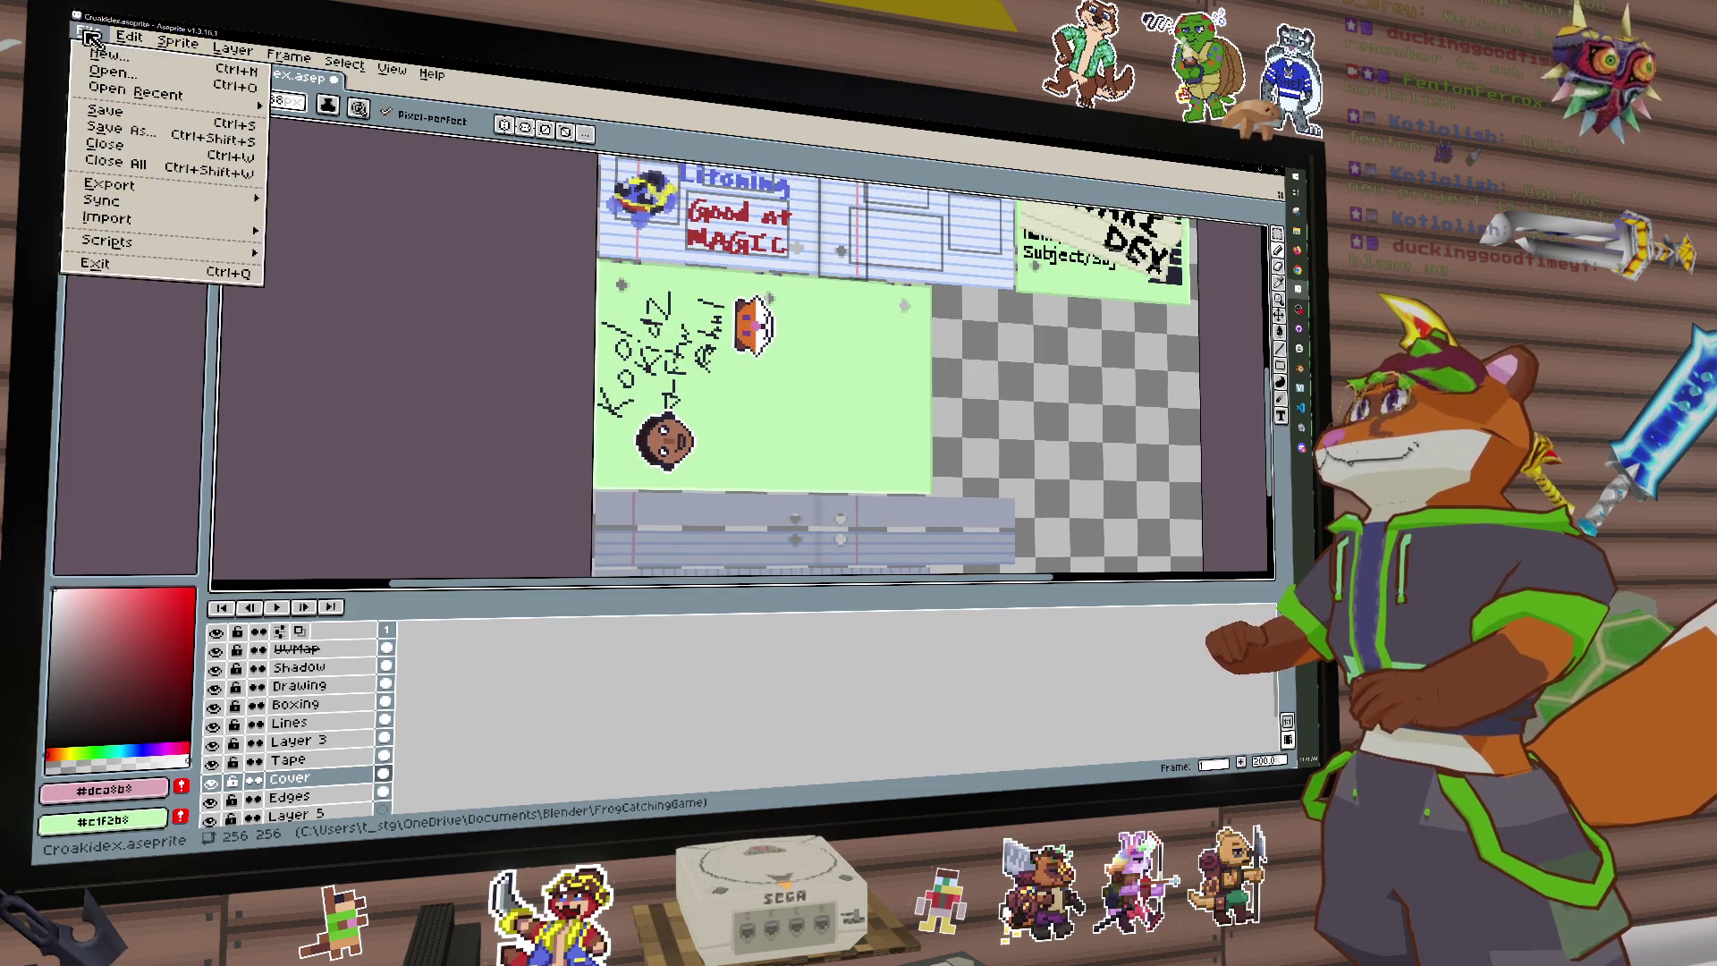
mouse_move(138, 191)
click(376, 199)
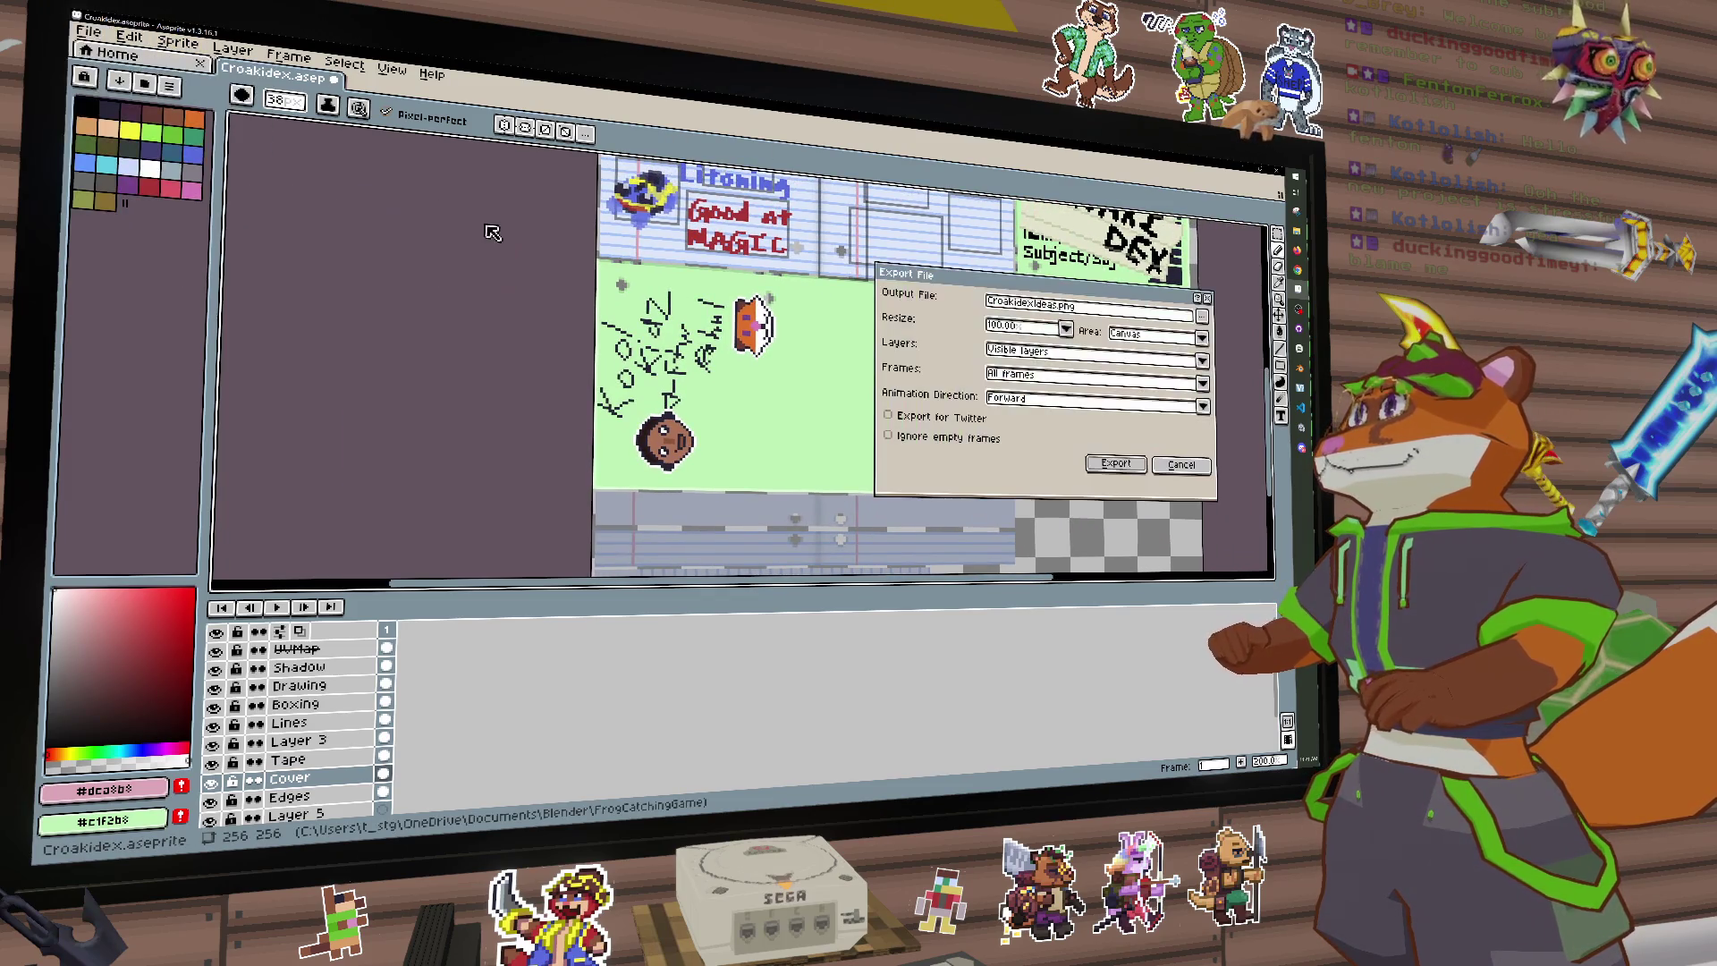
click(1123, 464)
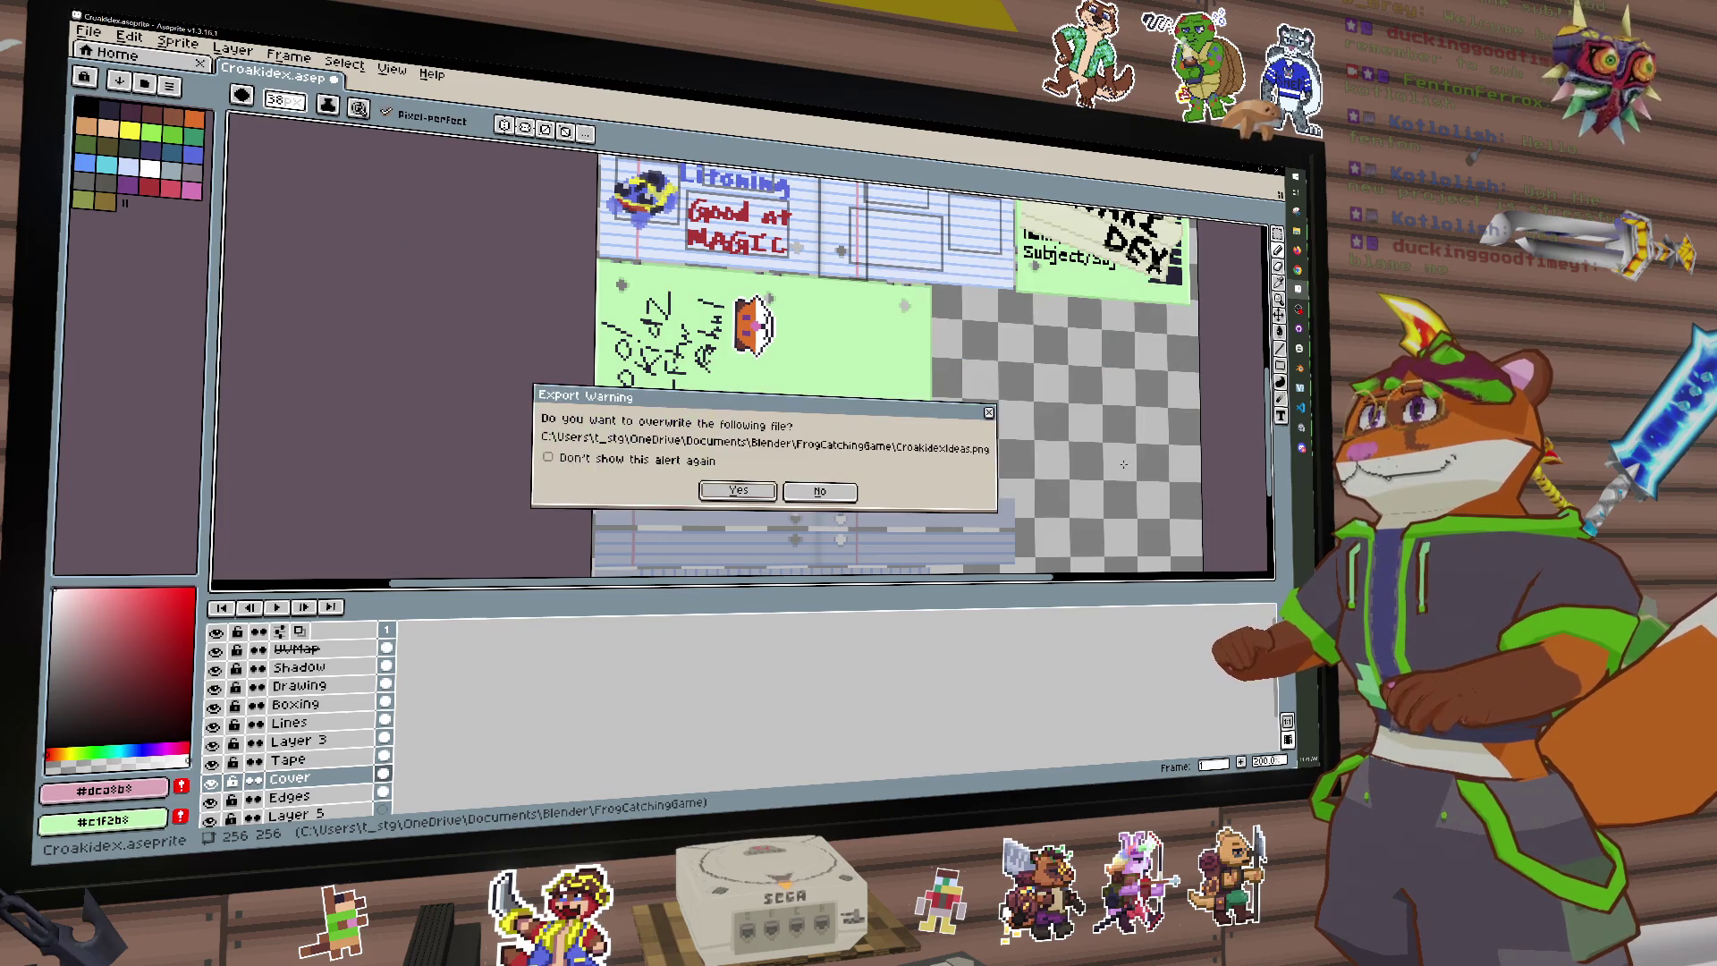
click(736, 492)
scroll(671, 384, up, 1)
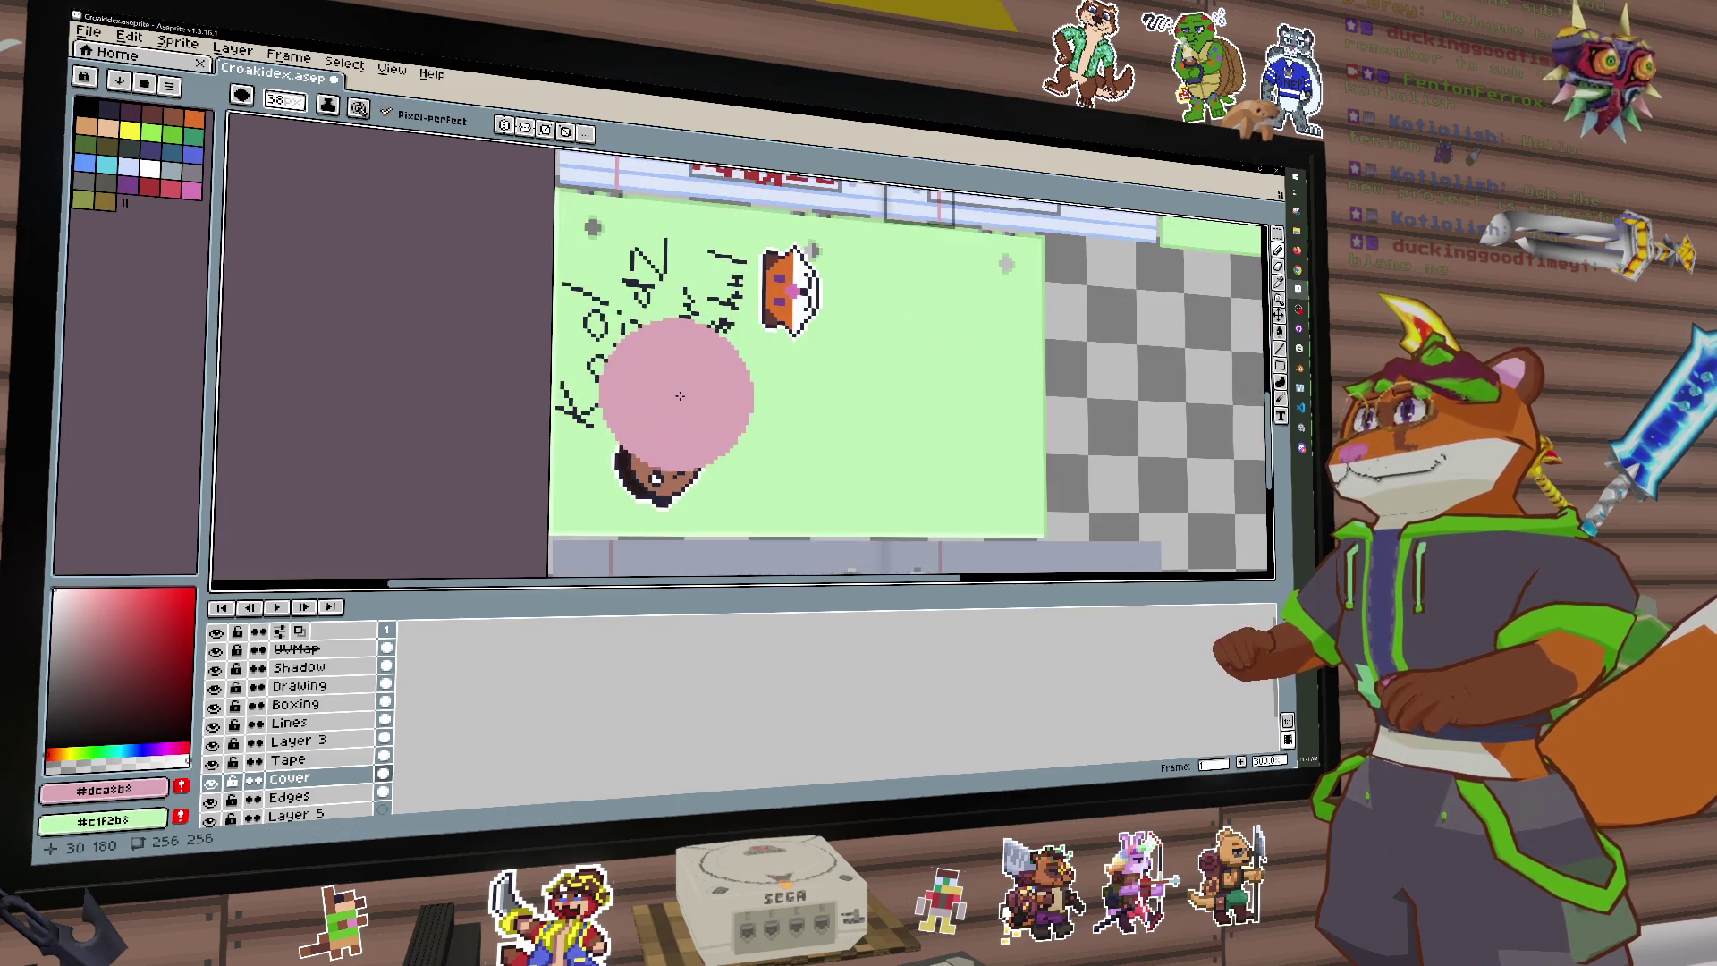
Step: Select the green background of the cover art with the Magic Wand
click(1279, 241)
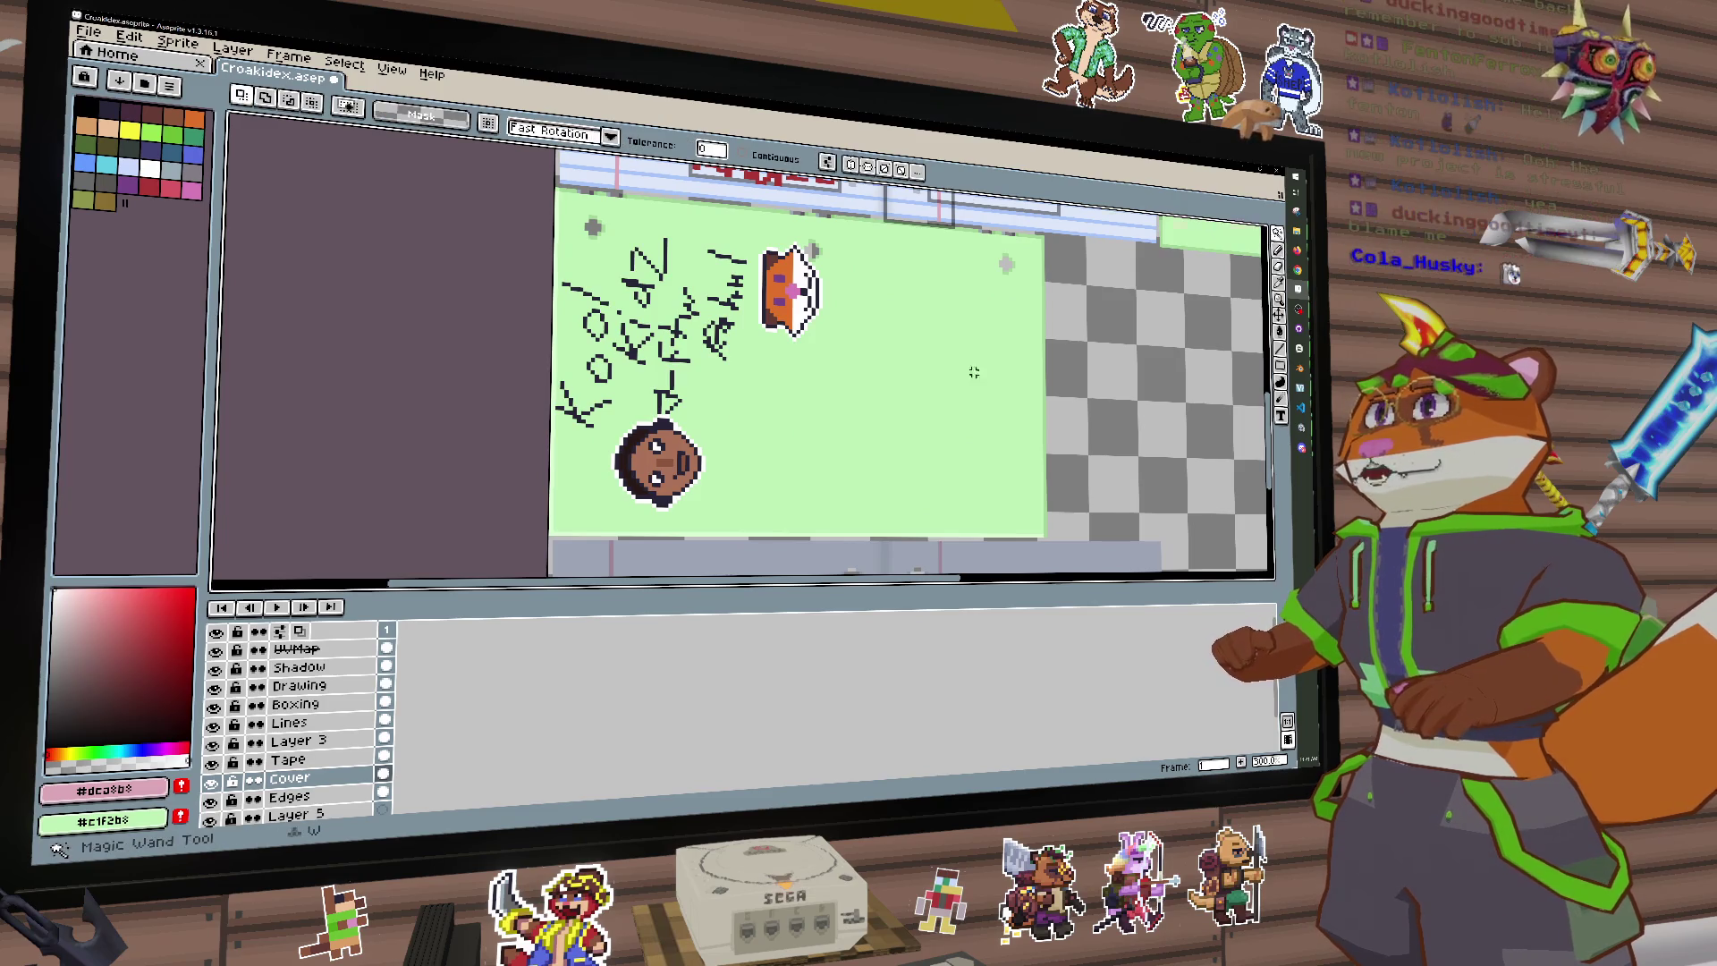
scroll(832, 395, down, 4)
drag(833, 395, 816, 401)
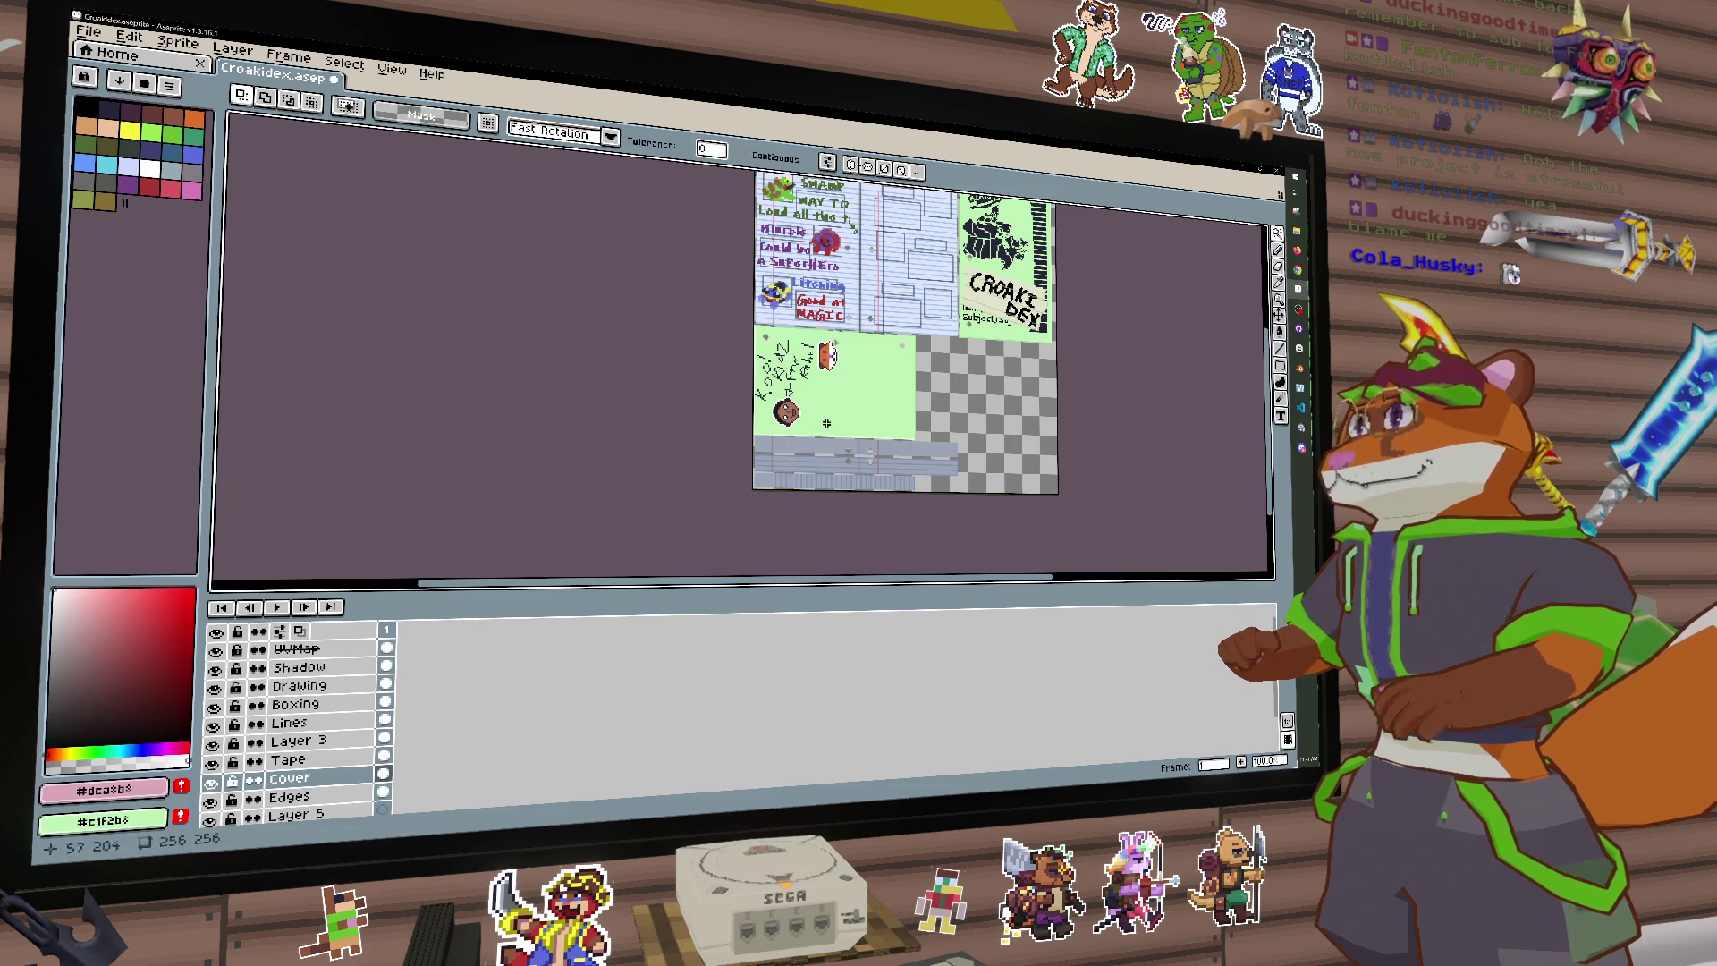
scroll(827, 423, up, 2)
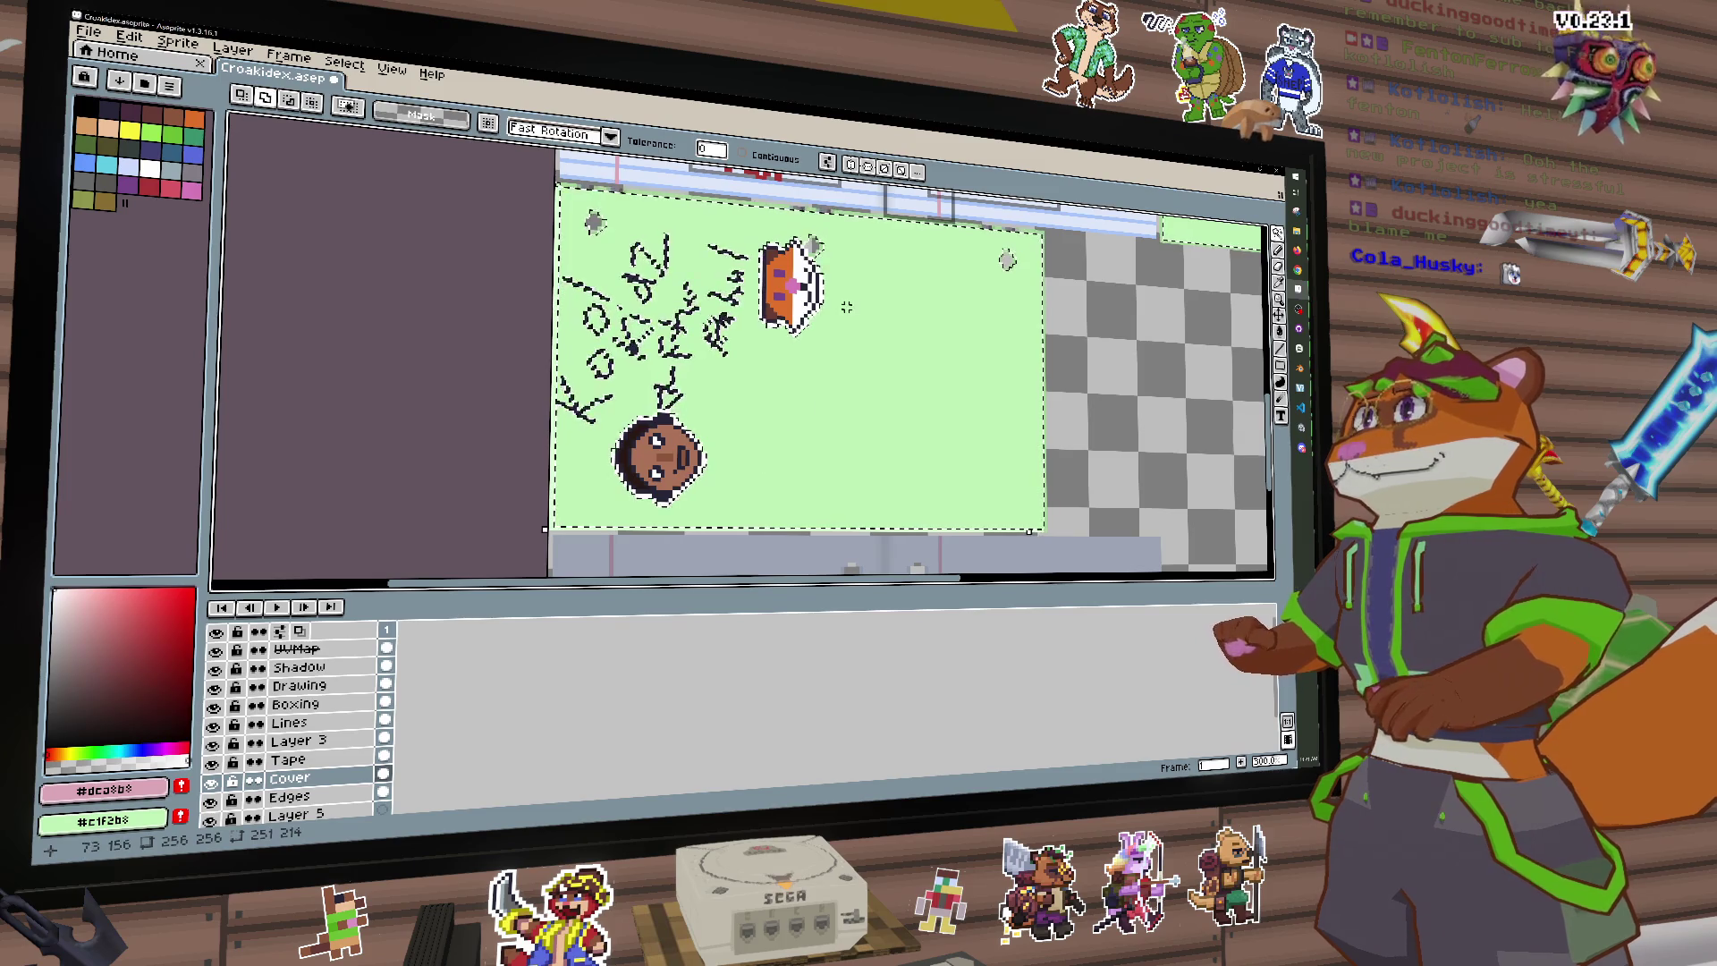
click(820, 262)
mouse_move(682, 438)
mouse_down()
mouse_move(912, 439)
mouse_move(787, 380)
mouse_move(670, 204)
mouse_up()
scroll(912, 438, up, 2)
scroll(817, 395, down, 2)
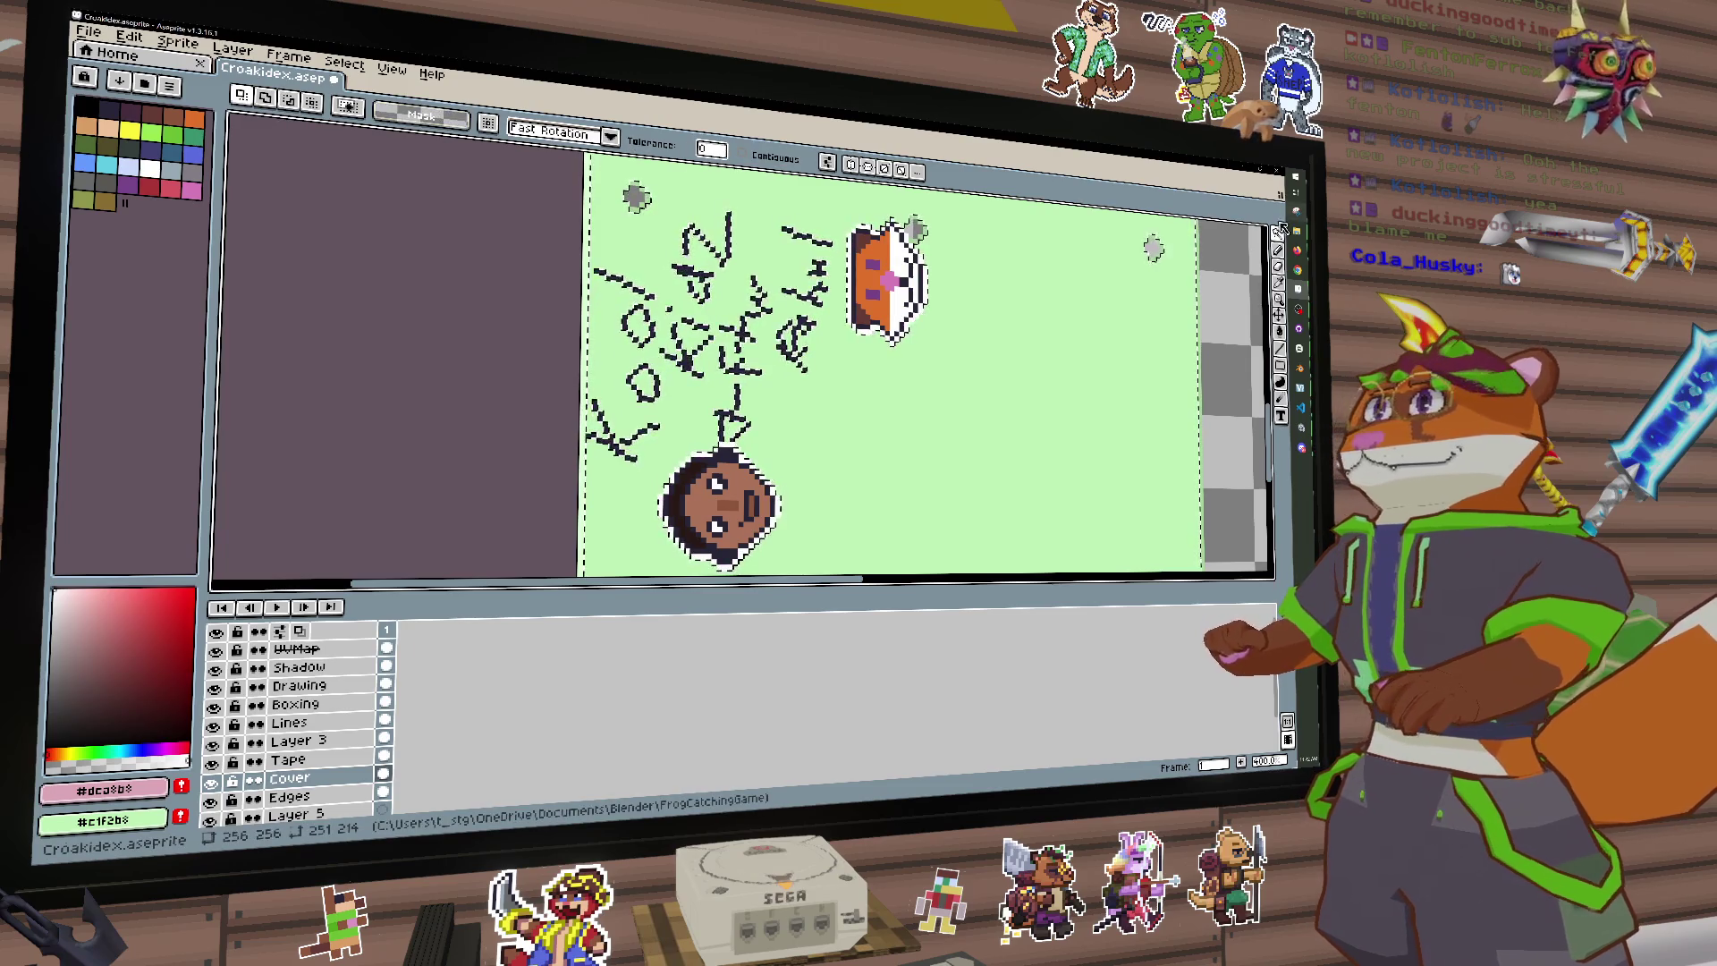
Step: Try a rectangular marquee box beside the orange cup, then undo it
key(m)
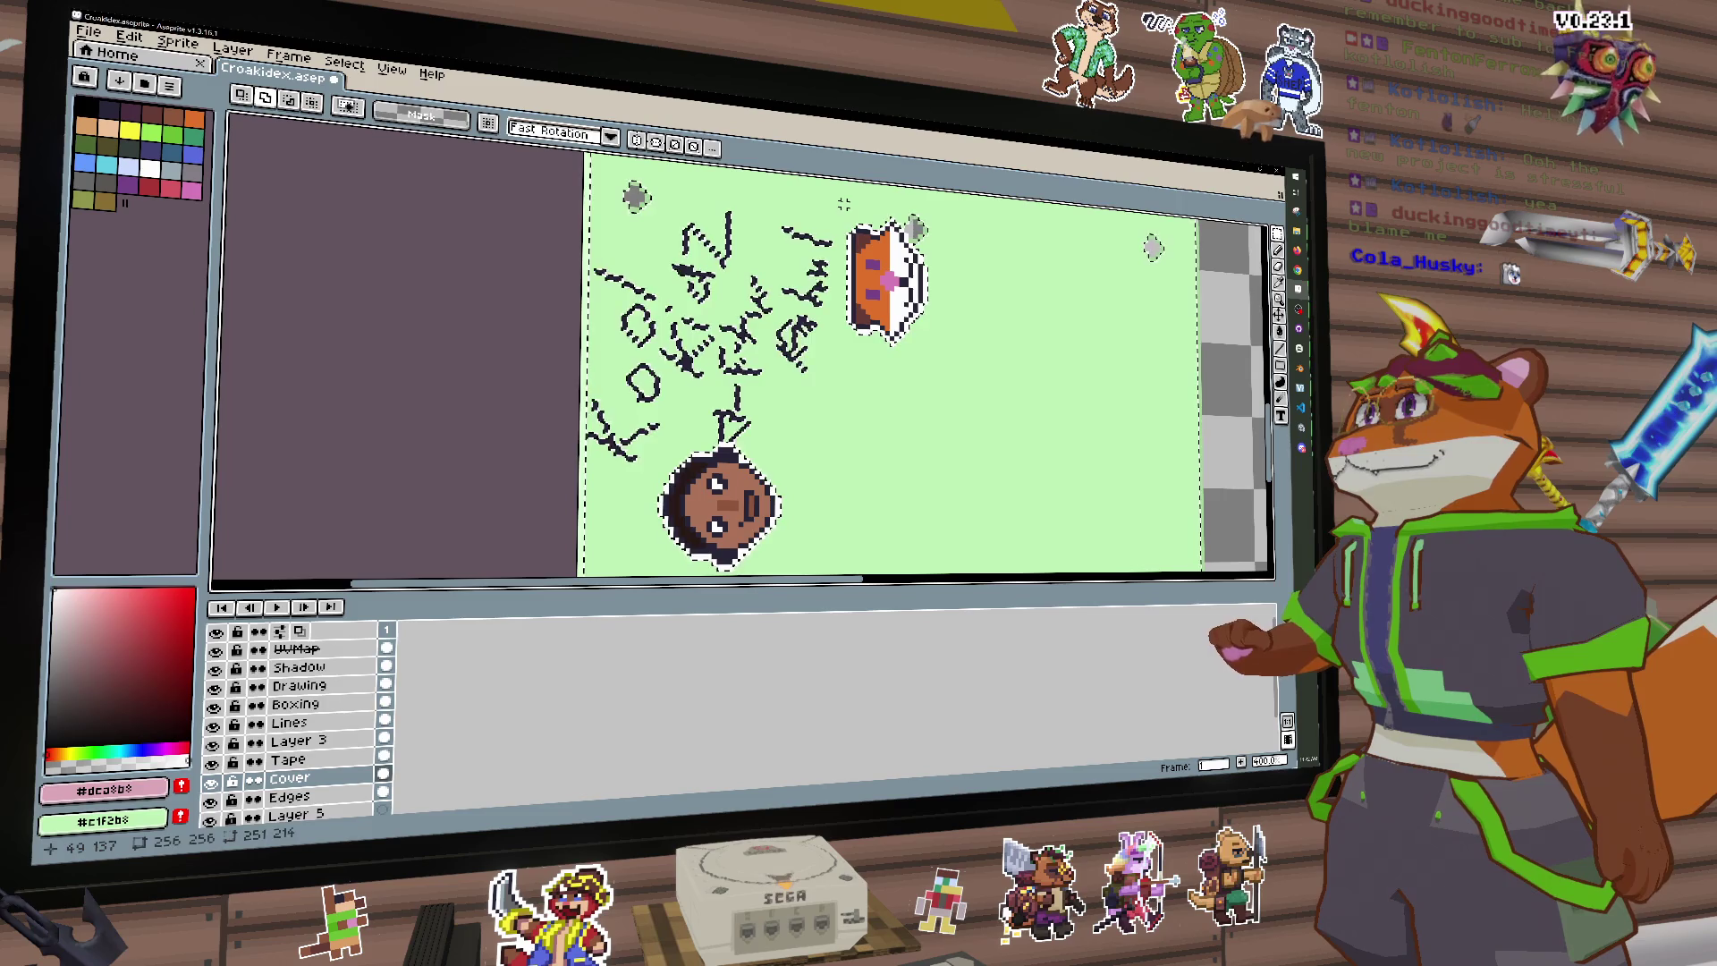
drag(843, 205, 920, 354)
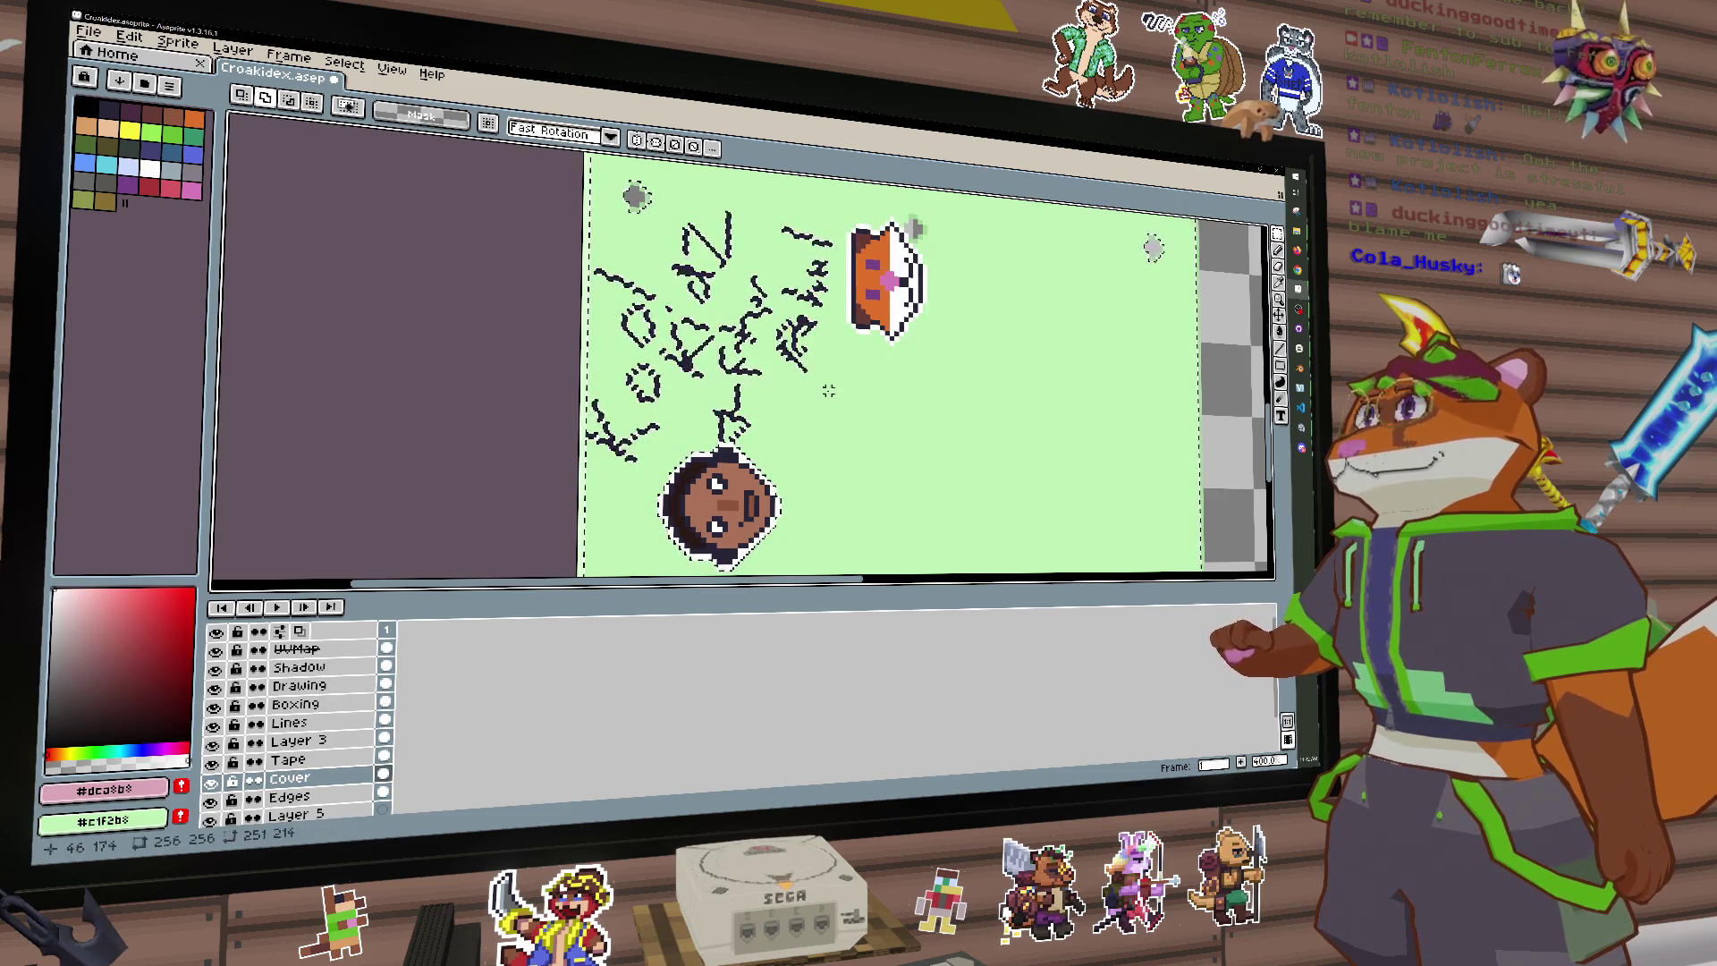
key(ctrl+z)
Step: Box-select the orange cup and face, then clear and undo those selections
drag(834, 251, 959, 466)
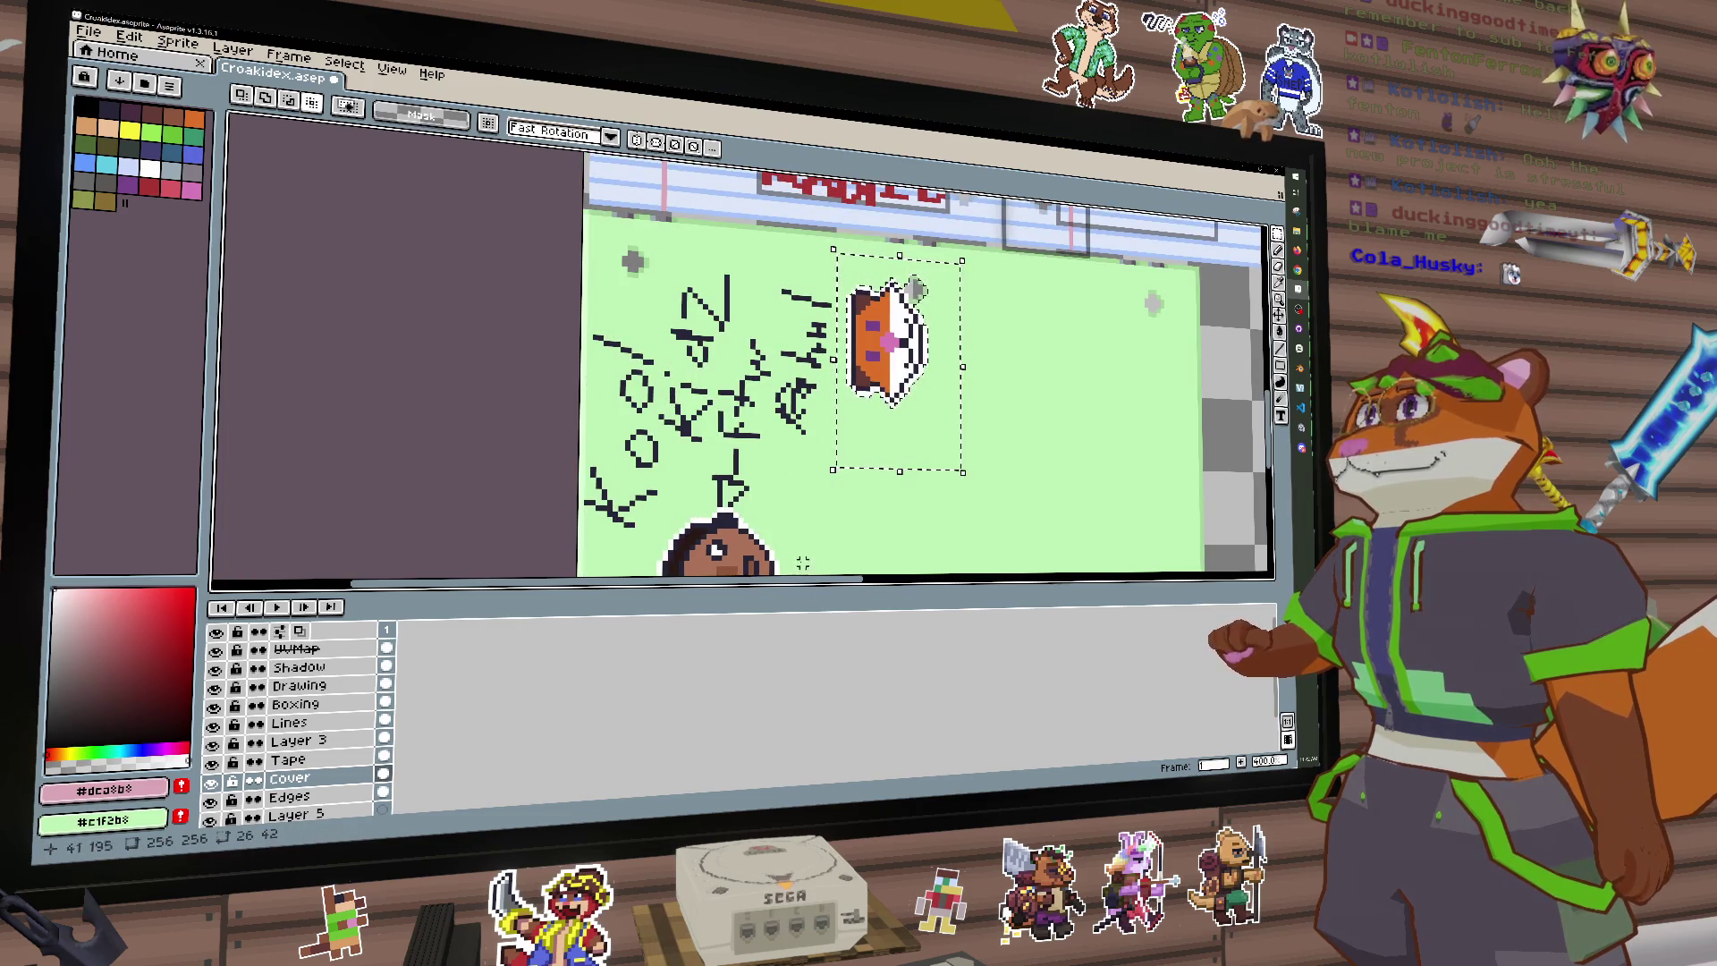
scroll(821, 476, down, 3)
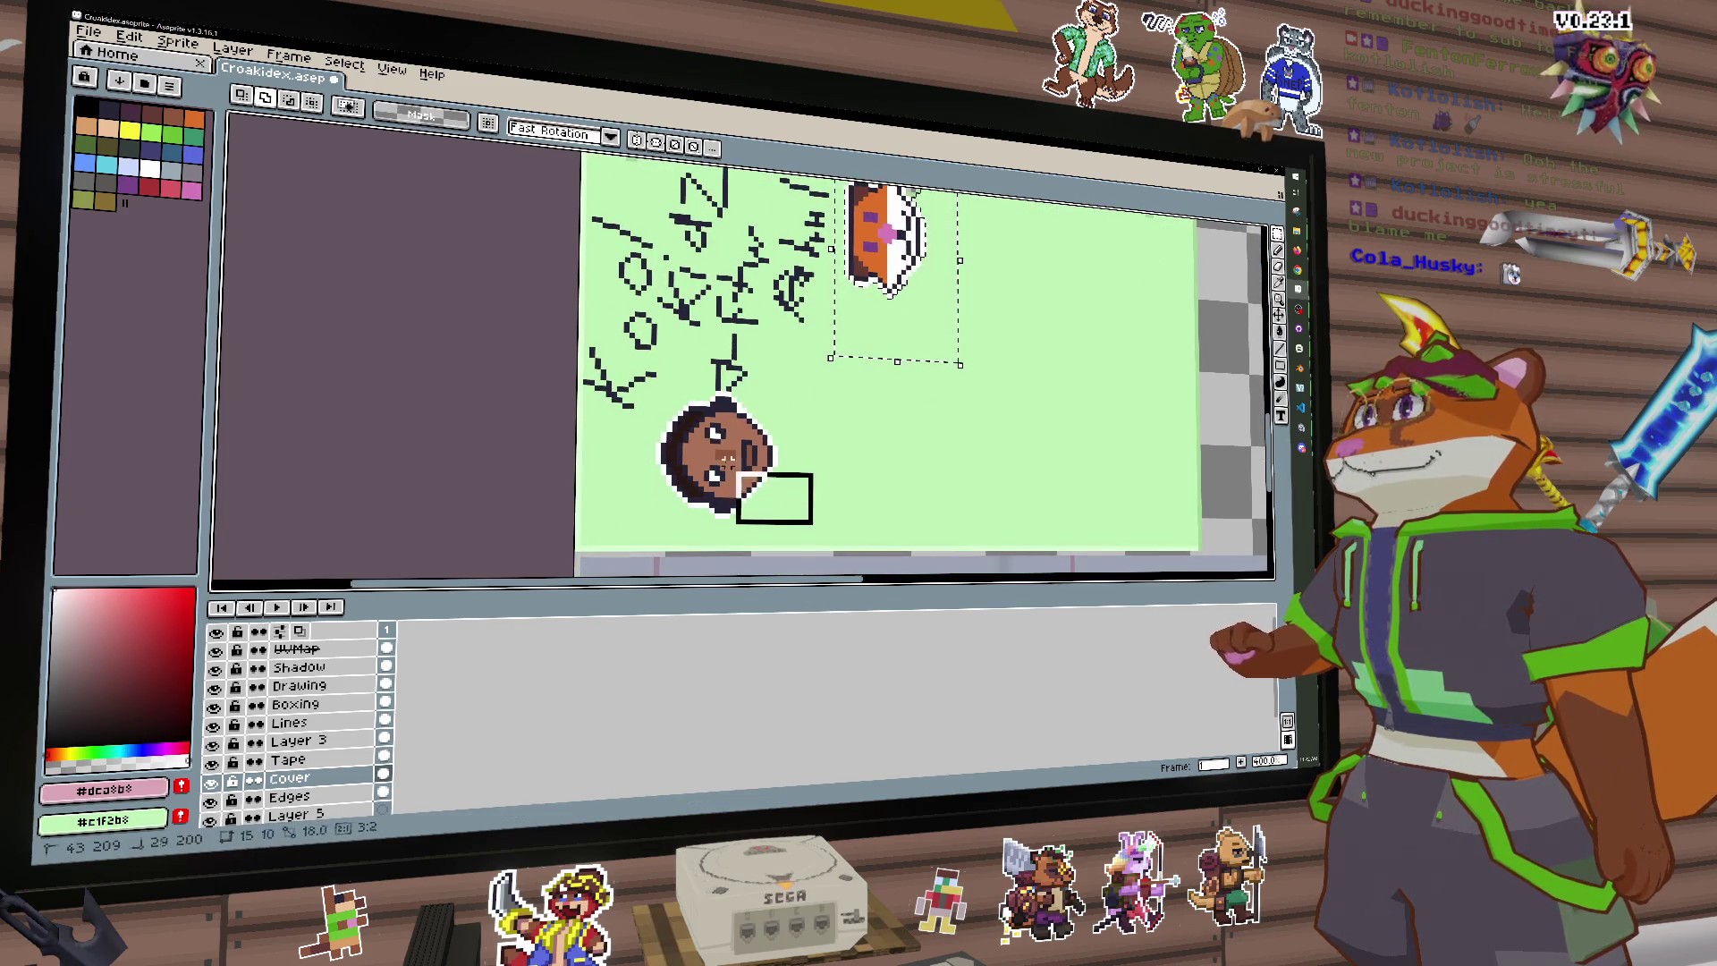
drag(741, 476, 629, 393)
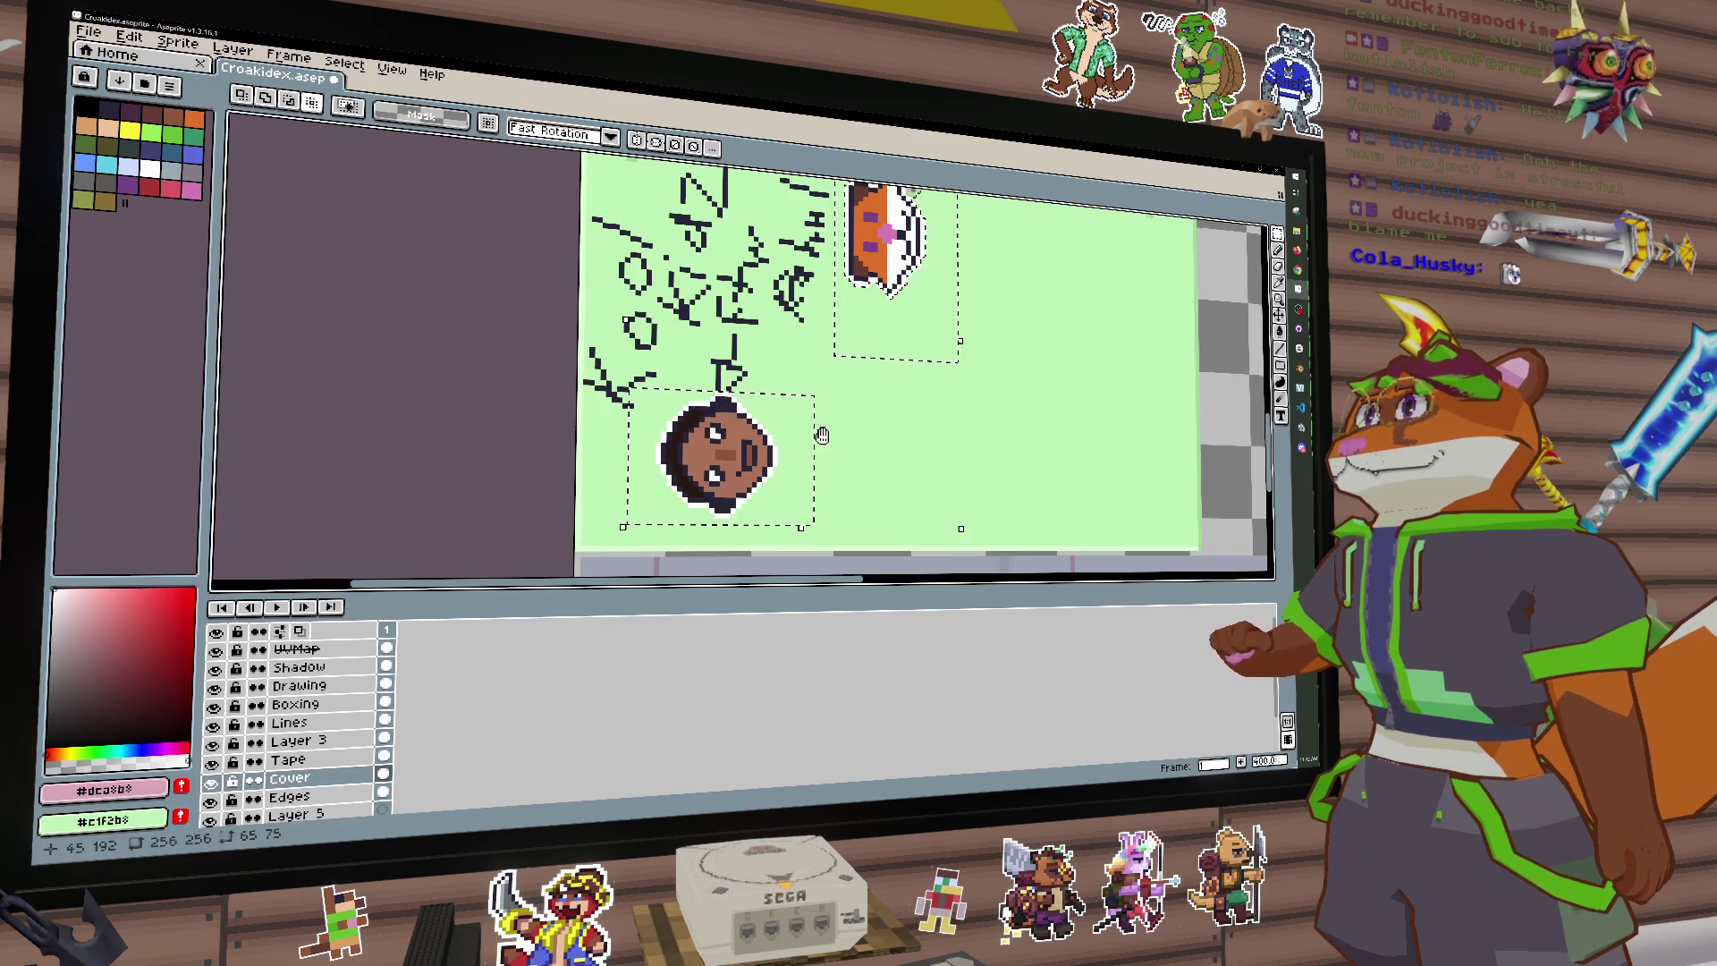
drag(822, 436, 805, 466)
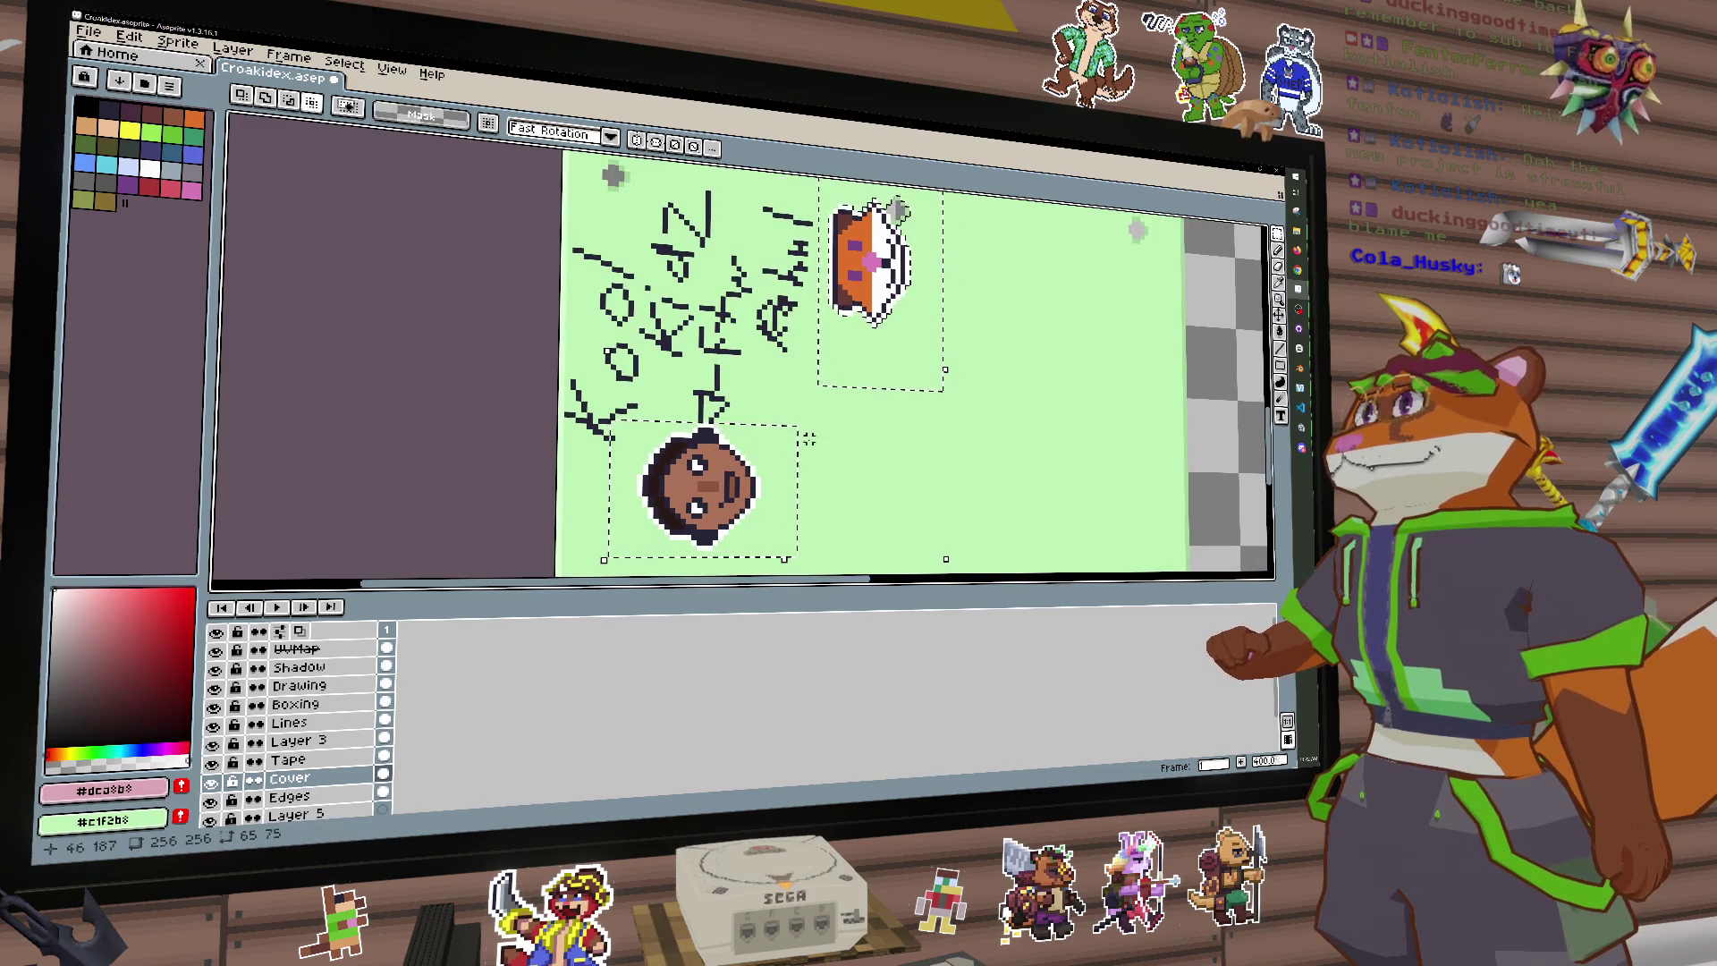
key(ctrl+d)
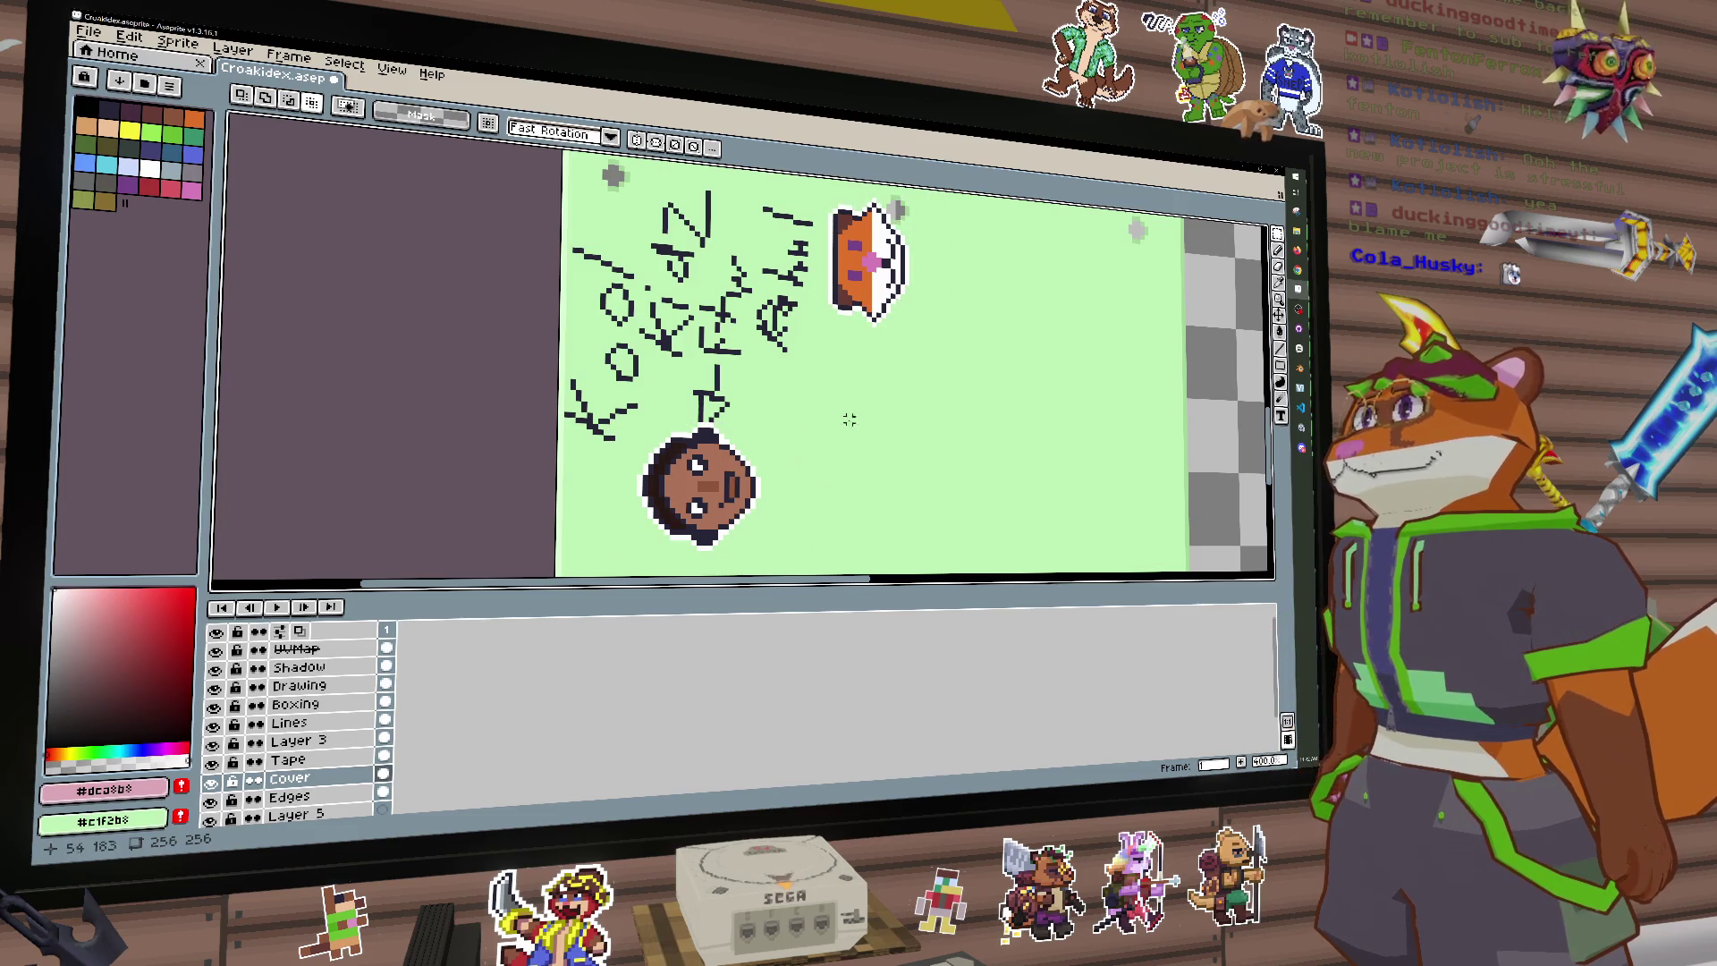
key(ctrl+z)
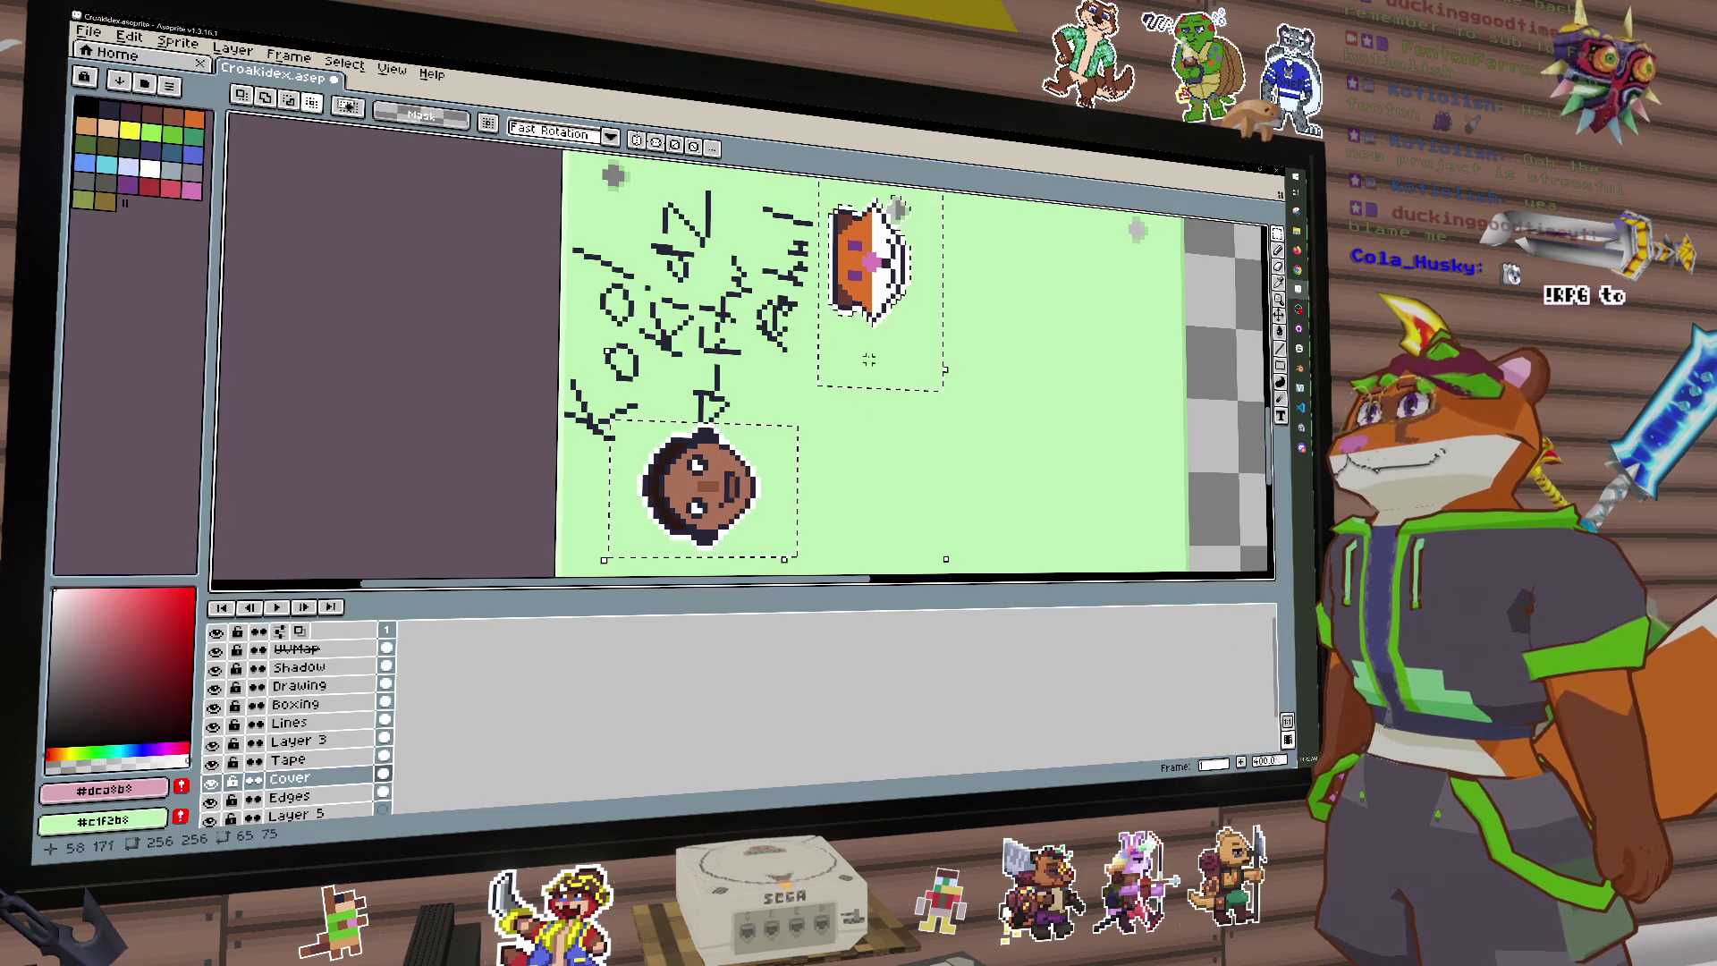
key(ctrl+z)
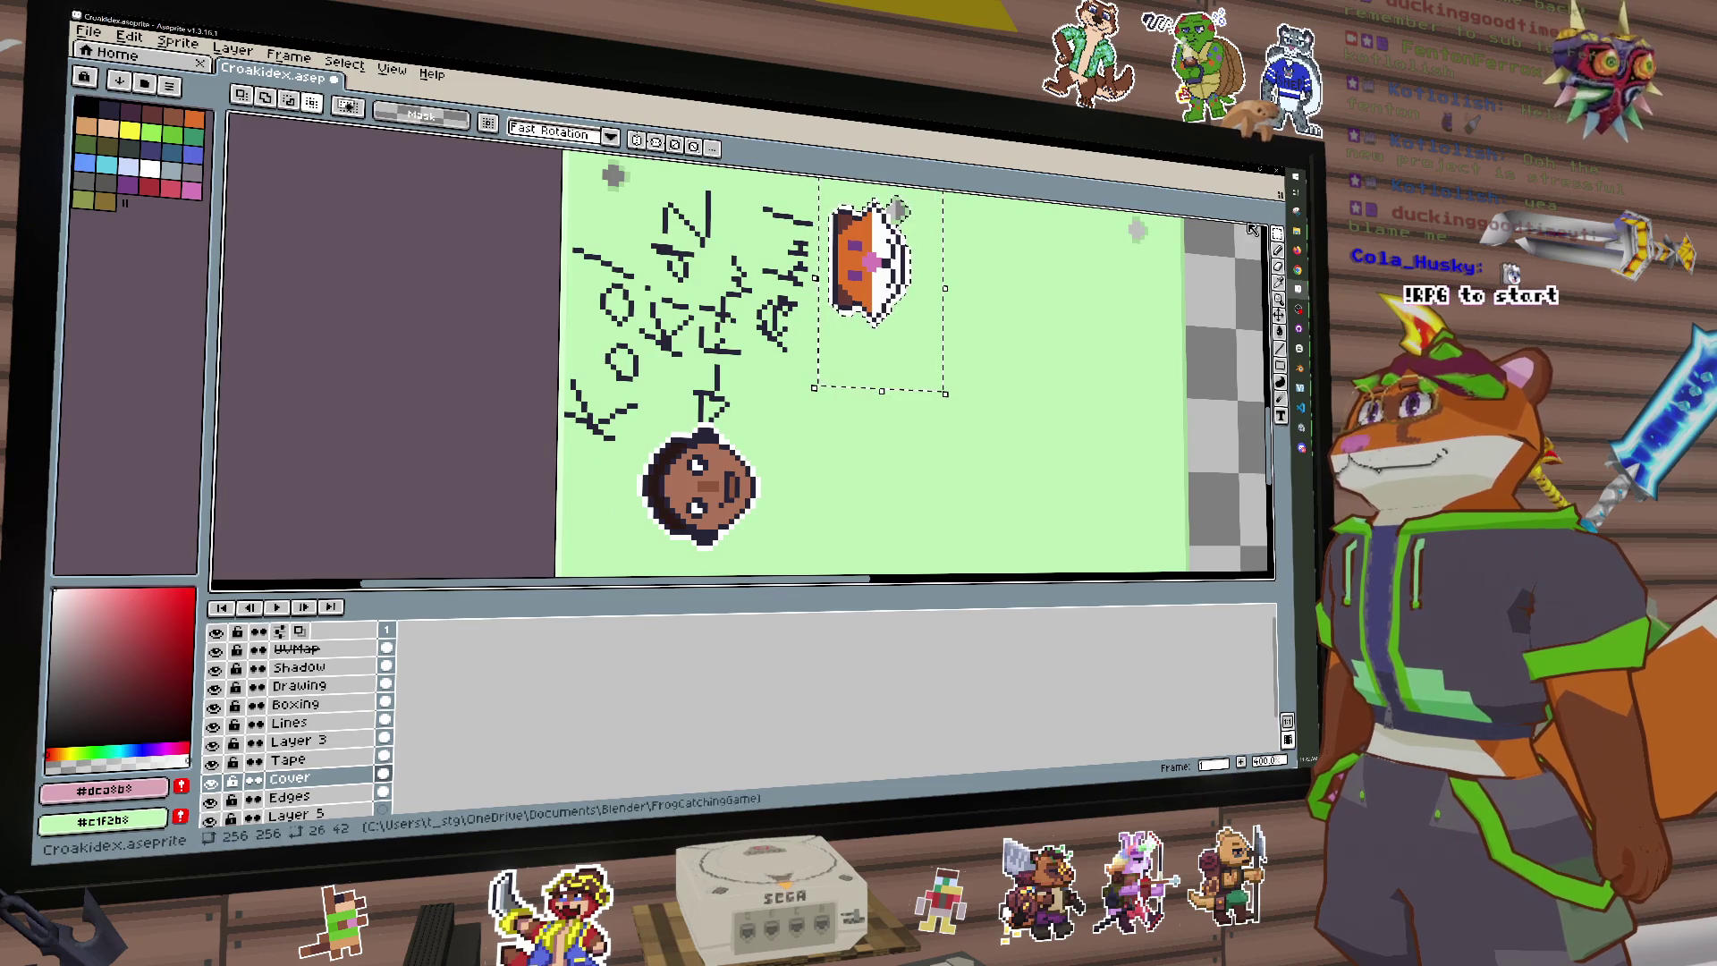
Step: Reselect the orange cup and the face with rectangular marquee boxes
click(1279, 235)
click(1269, 234)
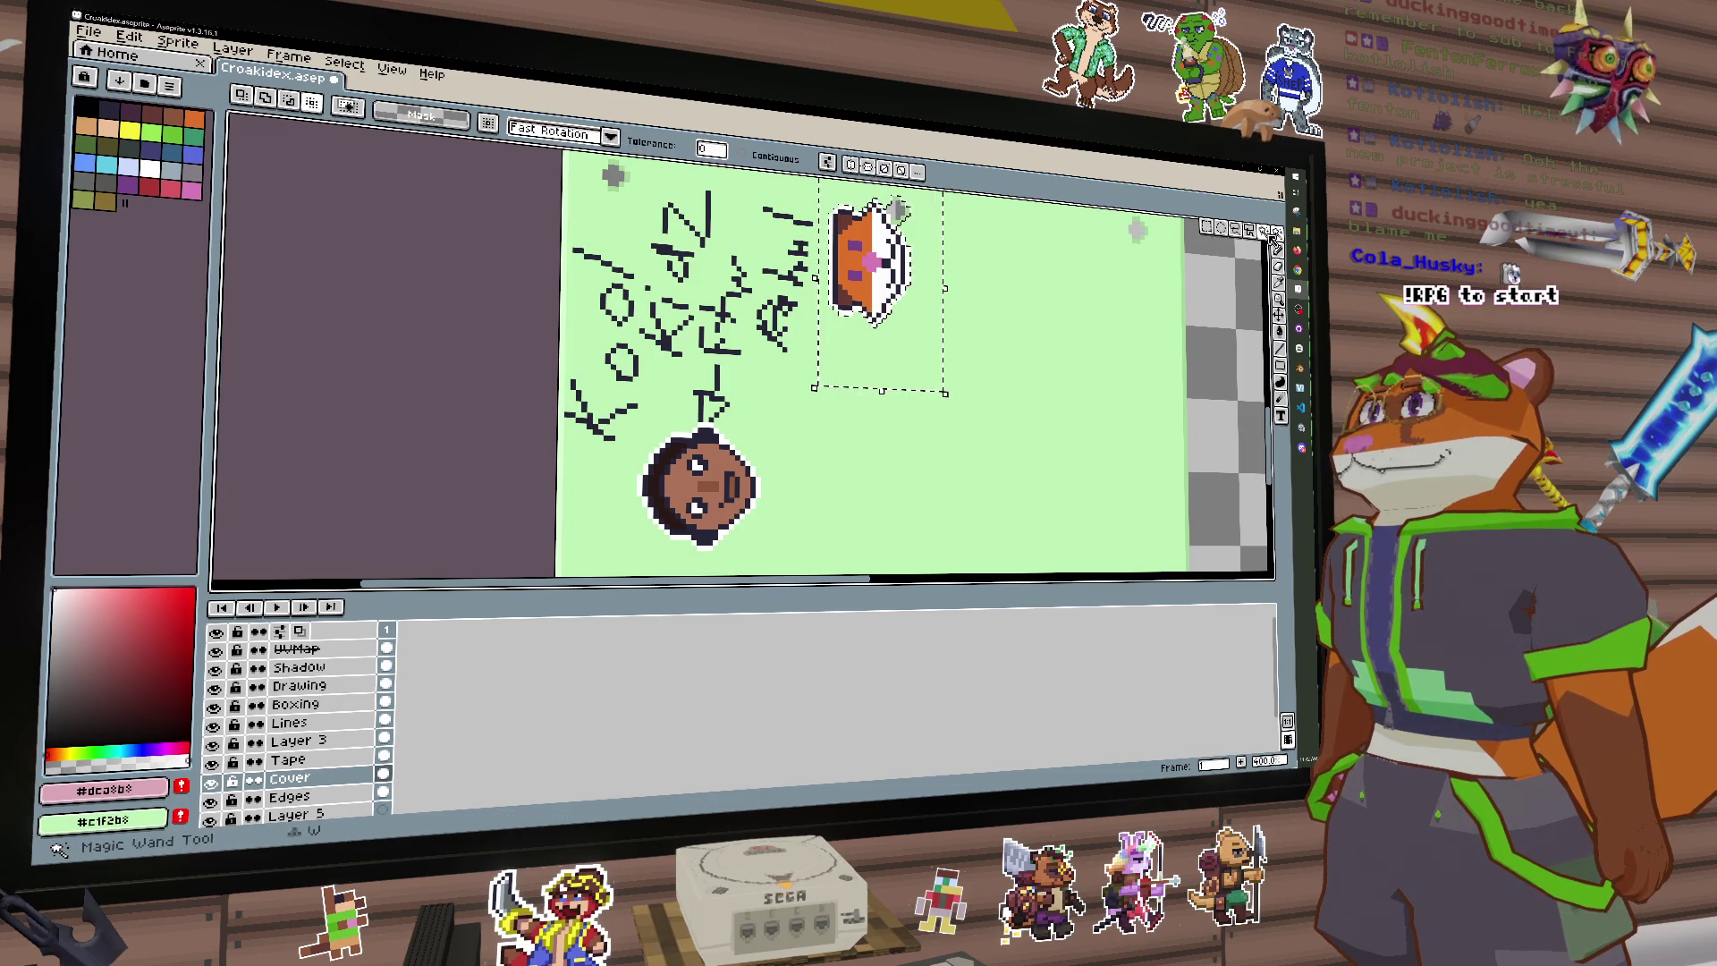
click(1284, 235)
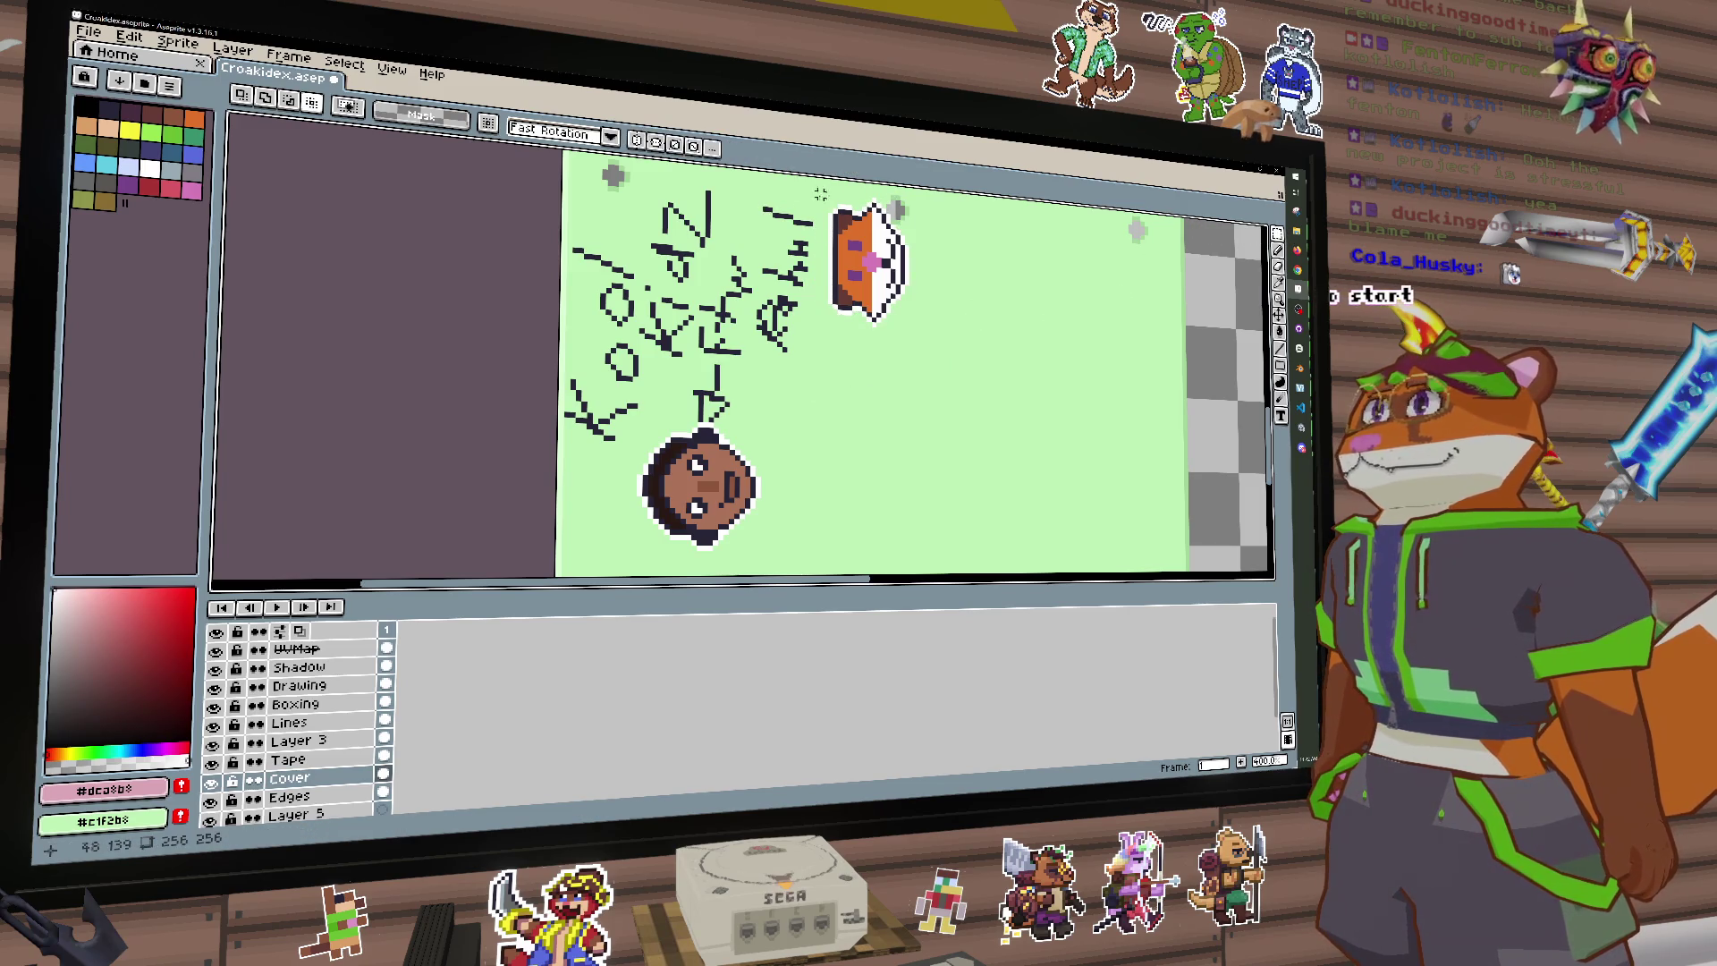
drag(830, 190, 922, 345)
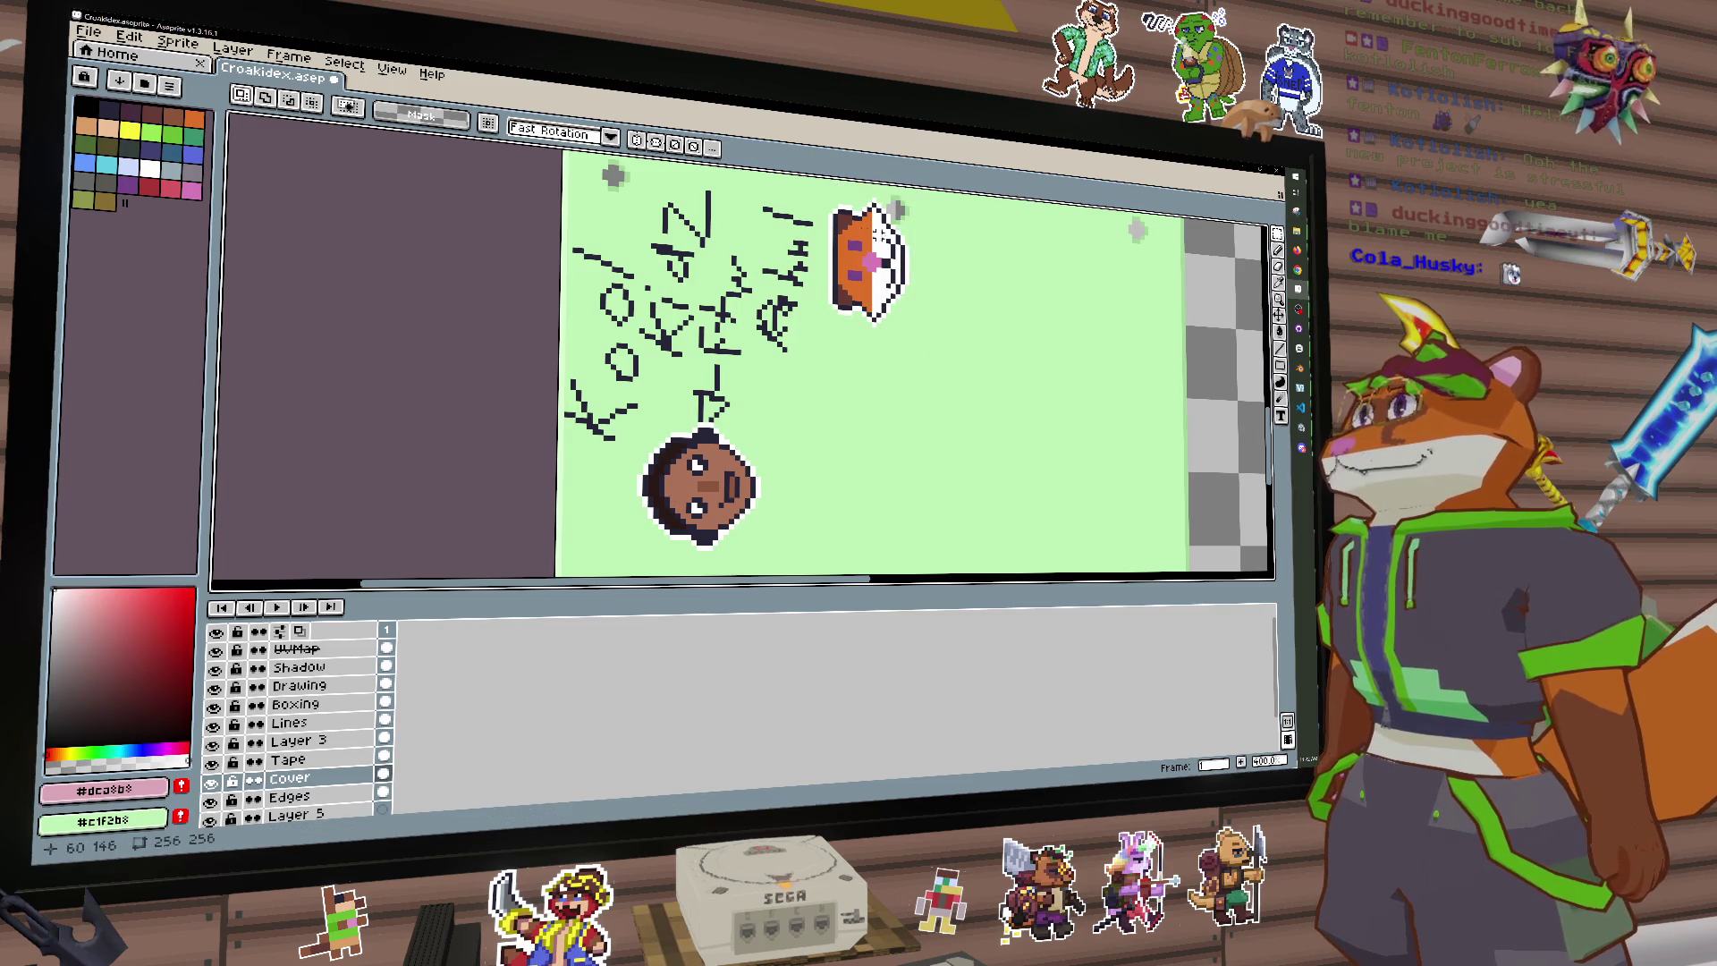
drag(917, 194, 819, 338)
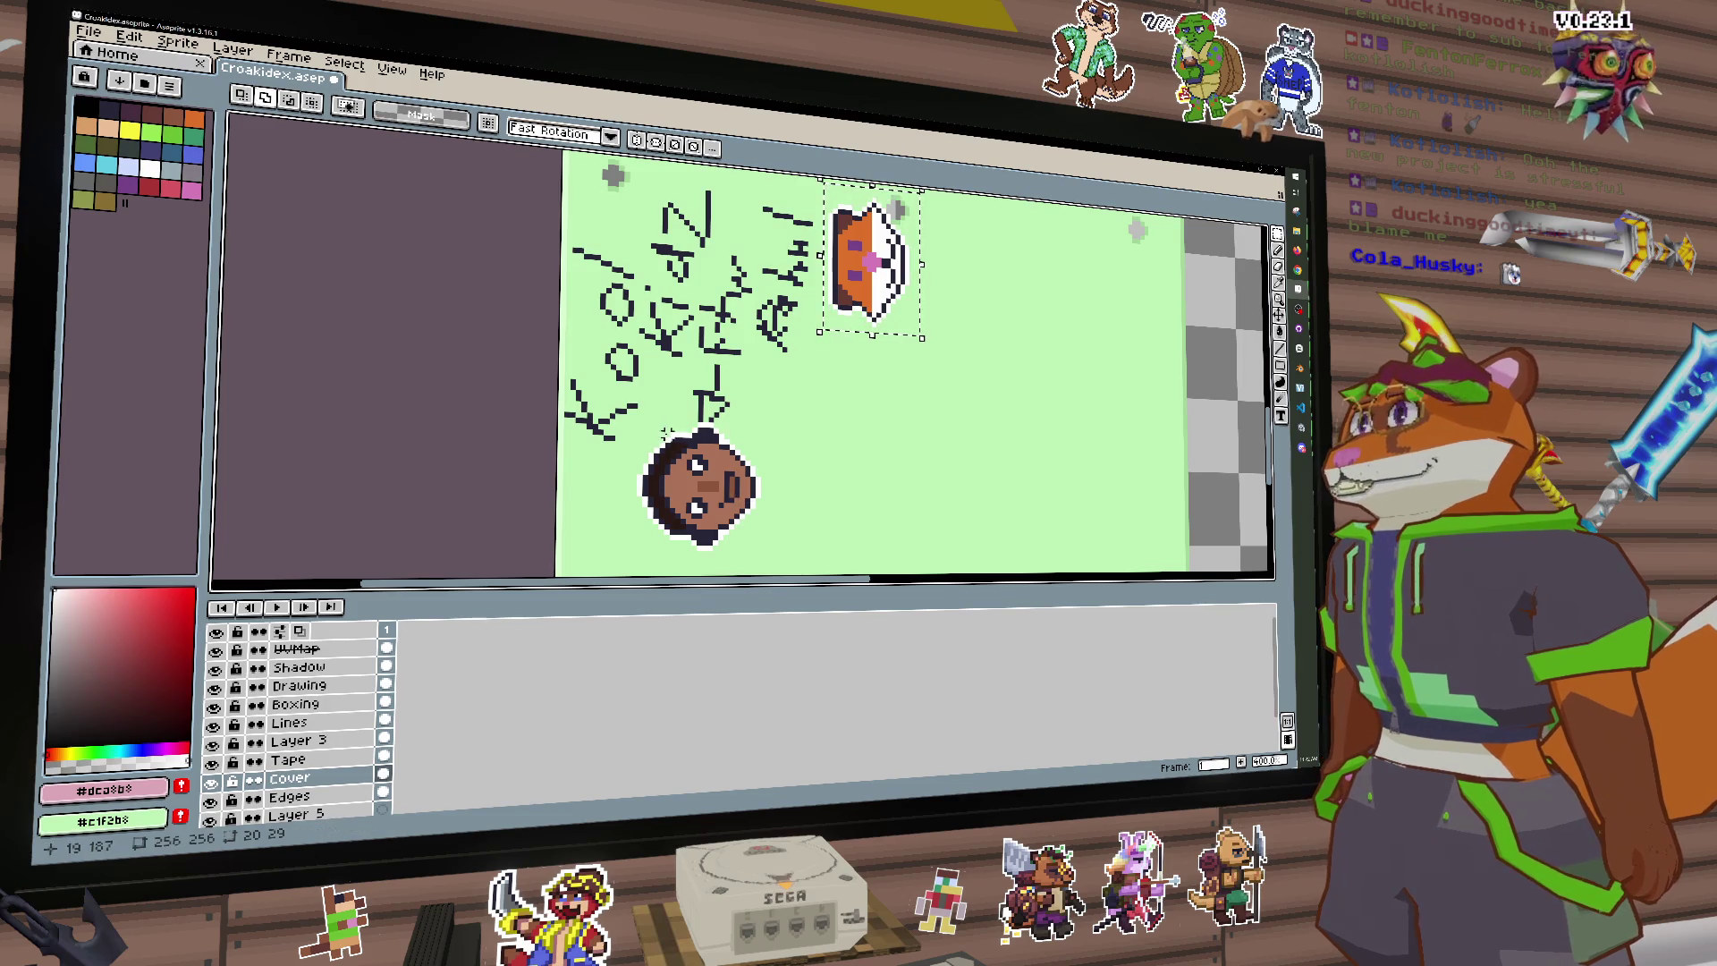
drag(634, 422, 792, 553)
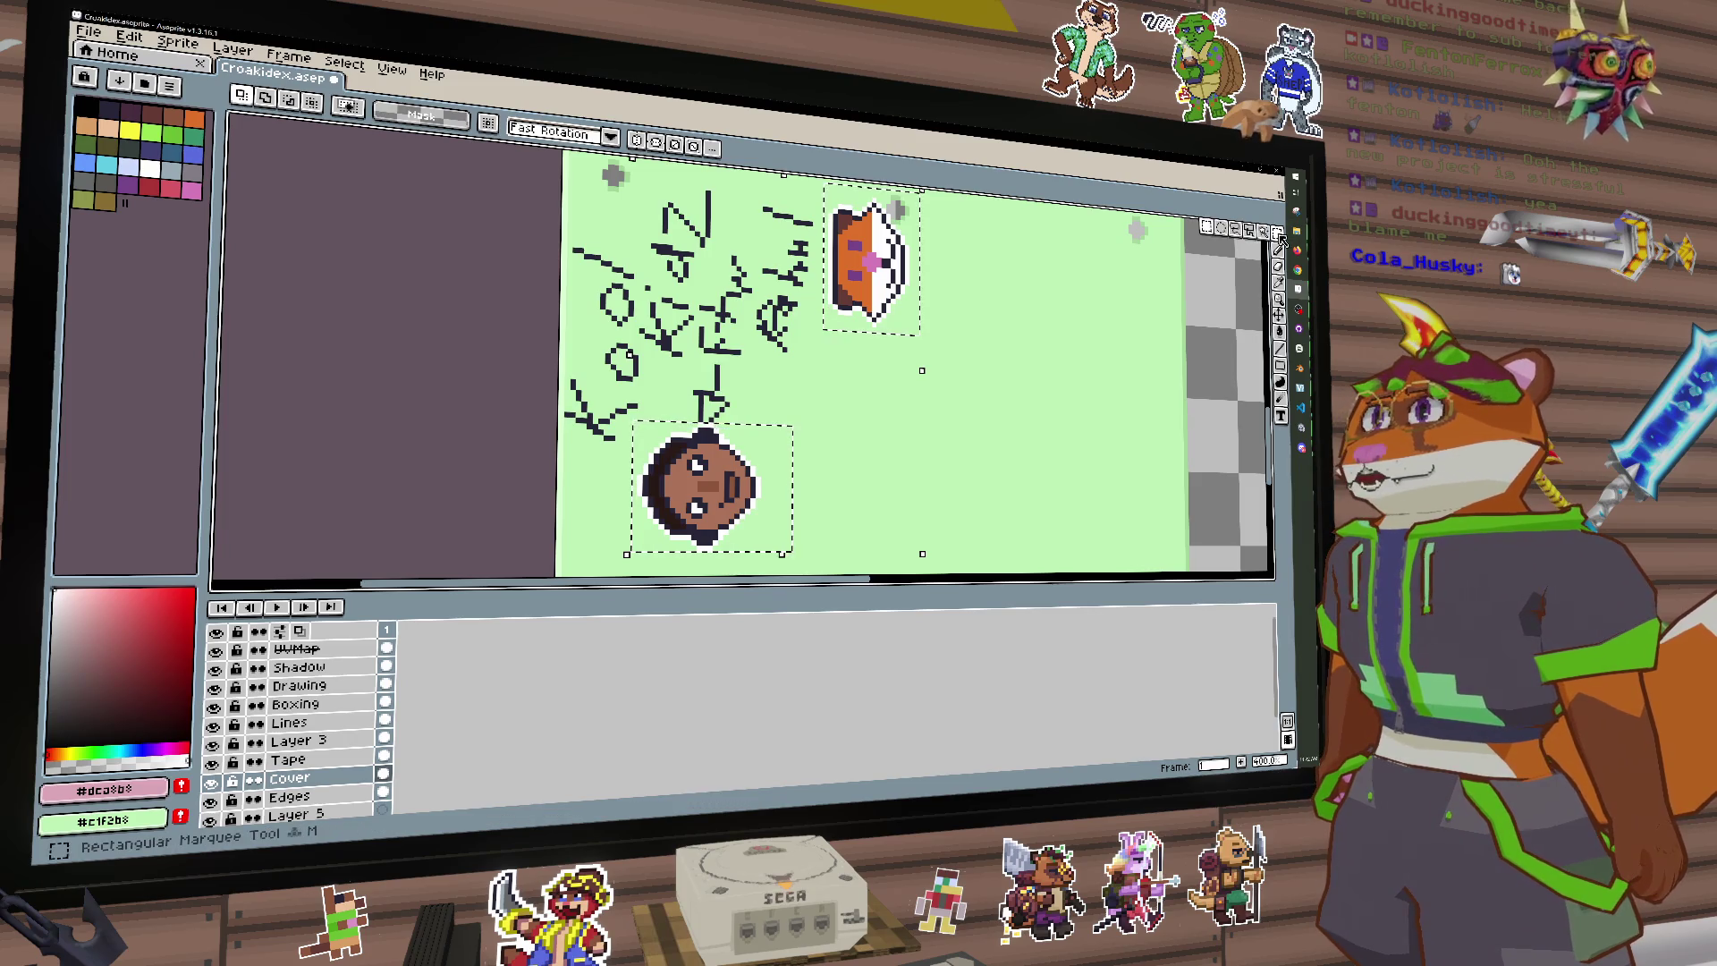
Step: Tighten the cup and face selection to their outlines with the Magic Wand and check it zoomed
key(w)
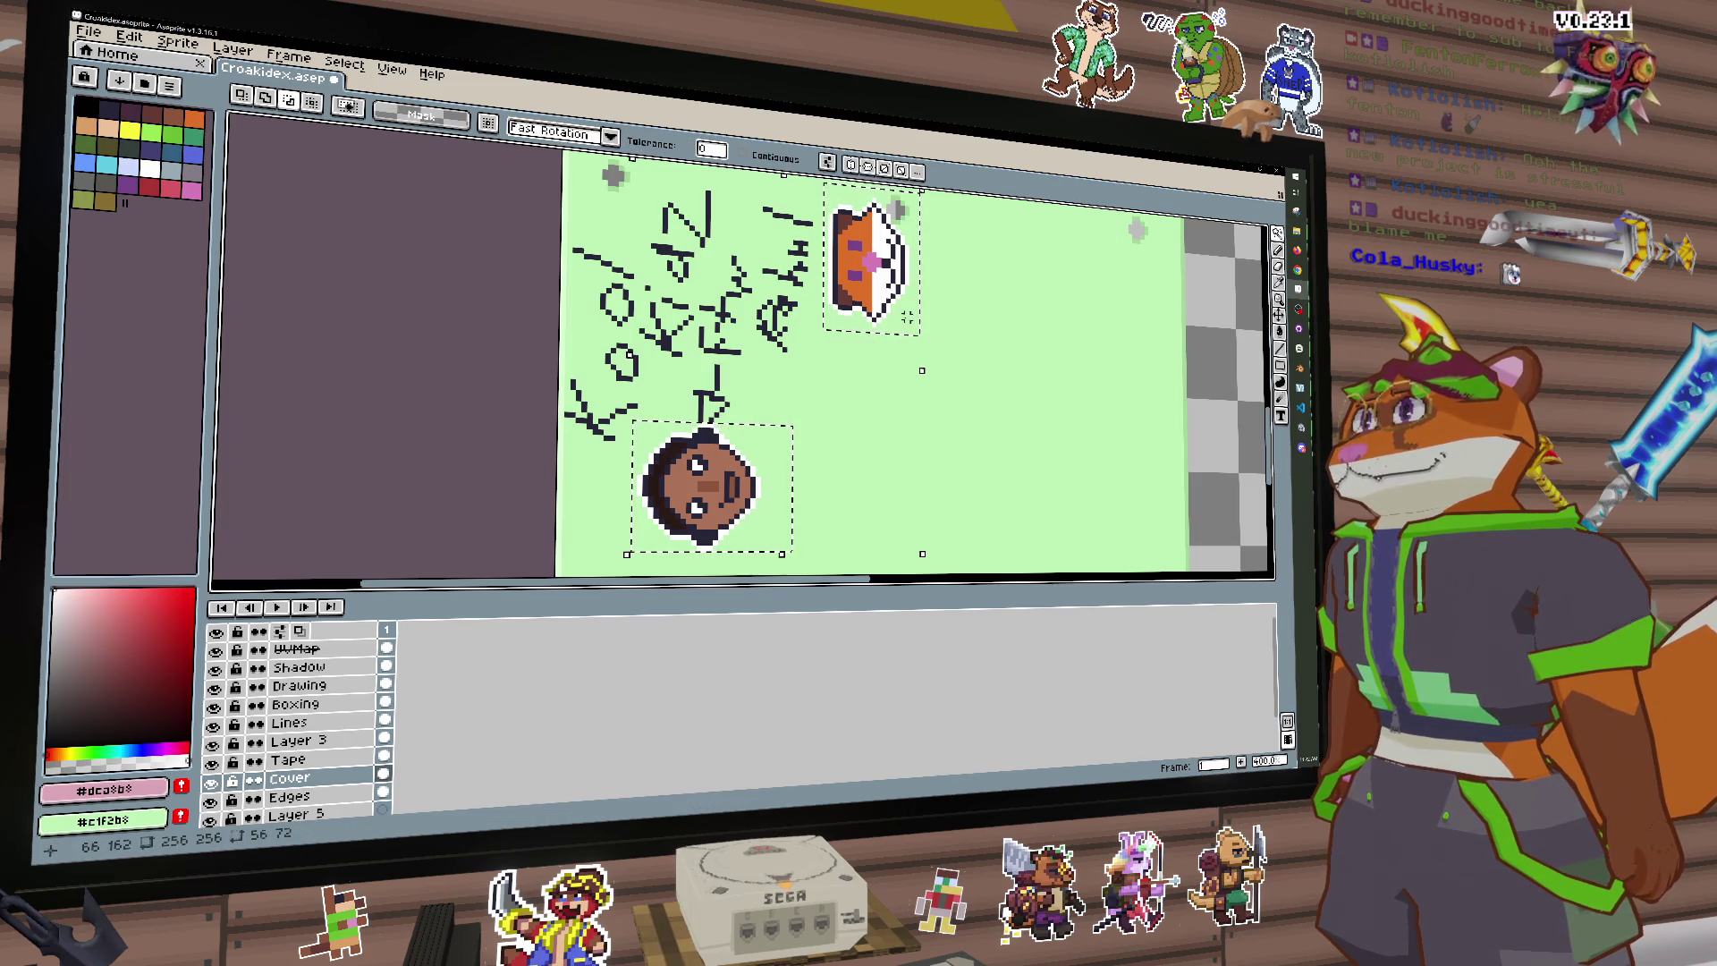
click(898, 208)
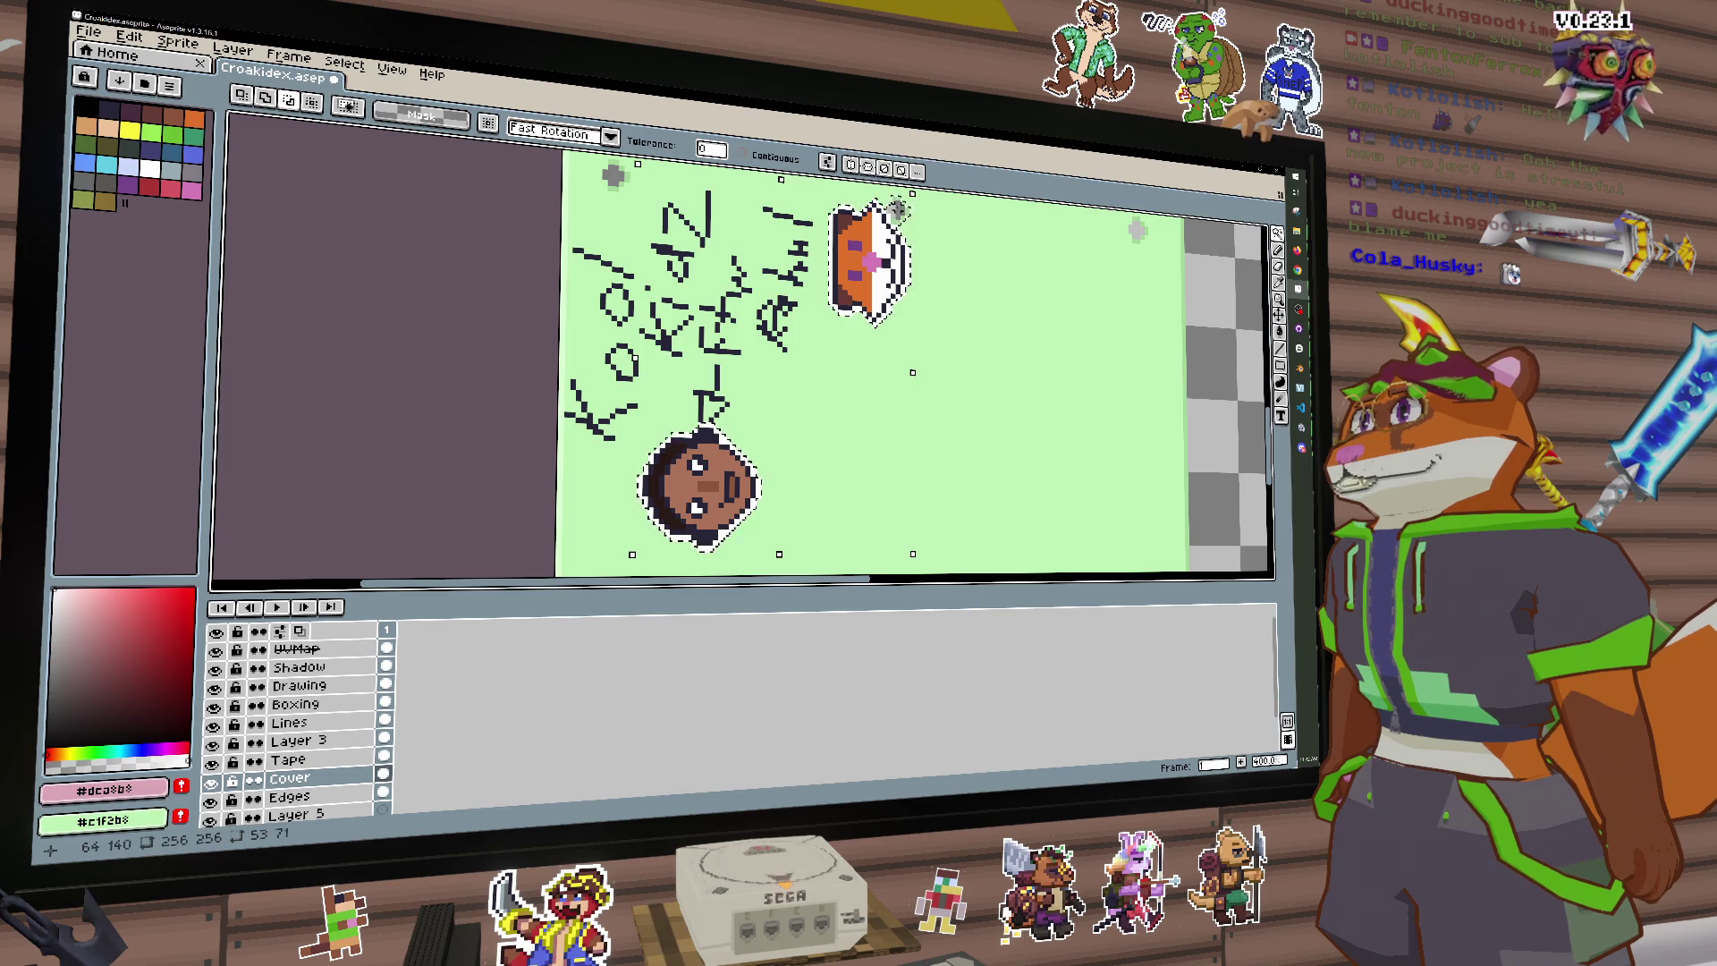
scroll(1124, 315, up, 1)
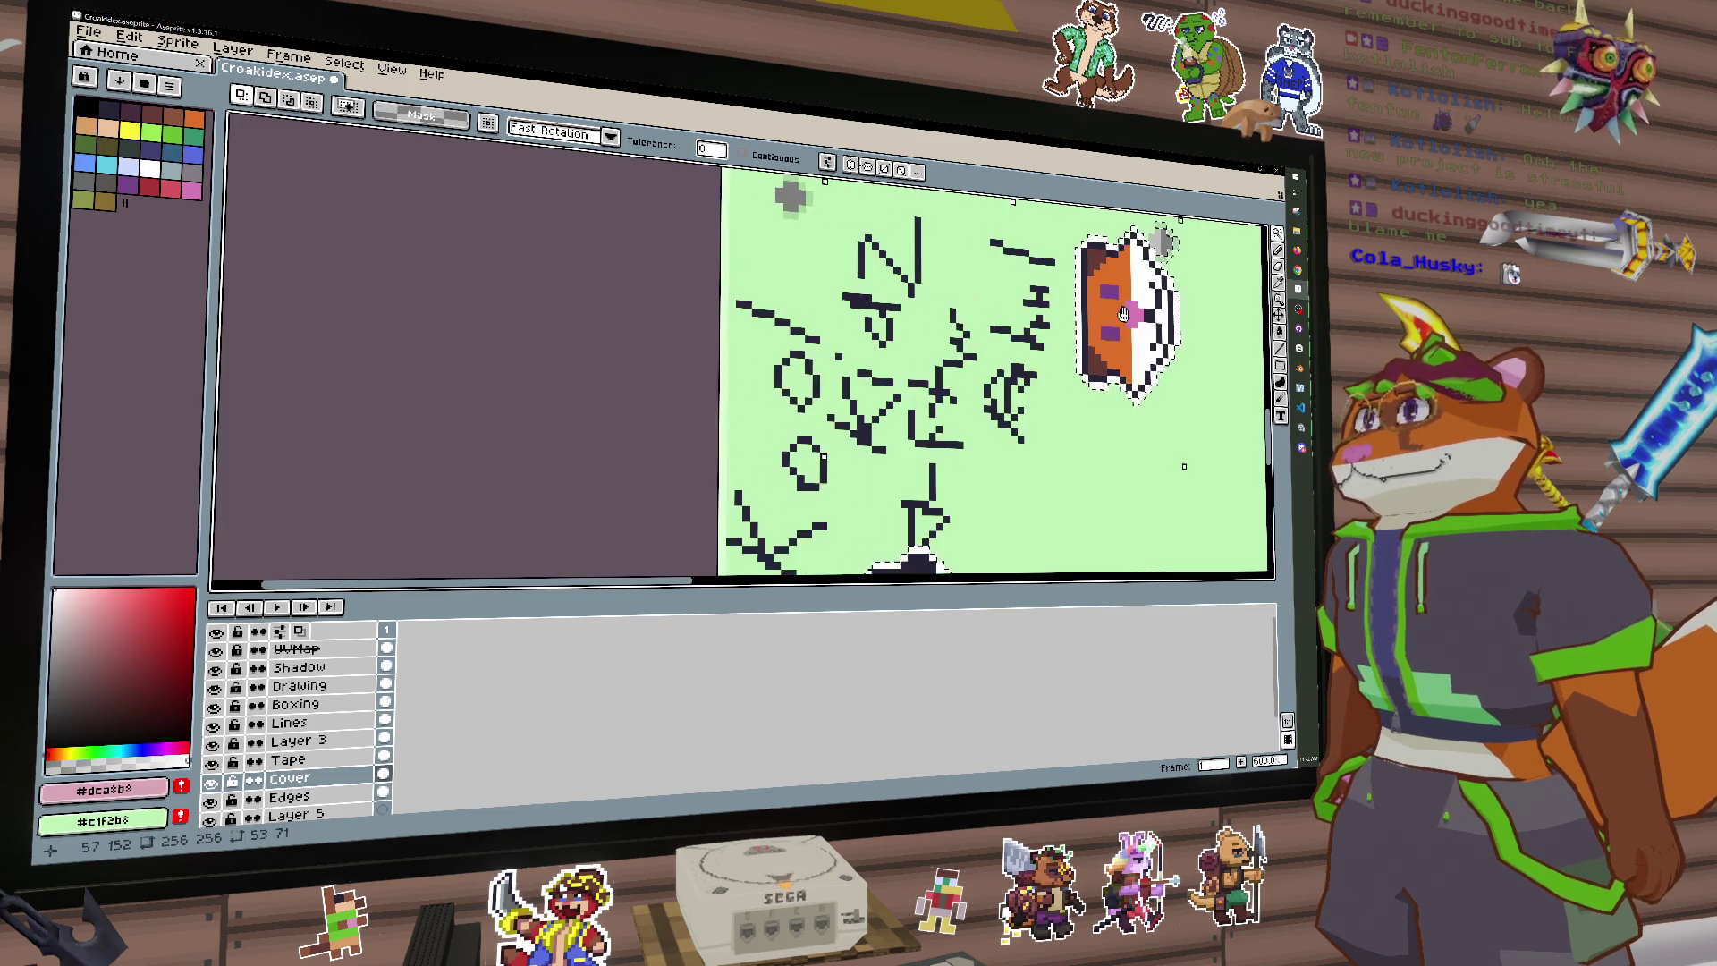
drag(1124, 315, 863, 315)
scroll(928, 331, up, 2)
scroll(929, 331, down, 1)
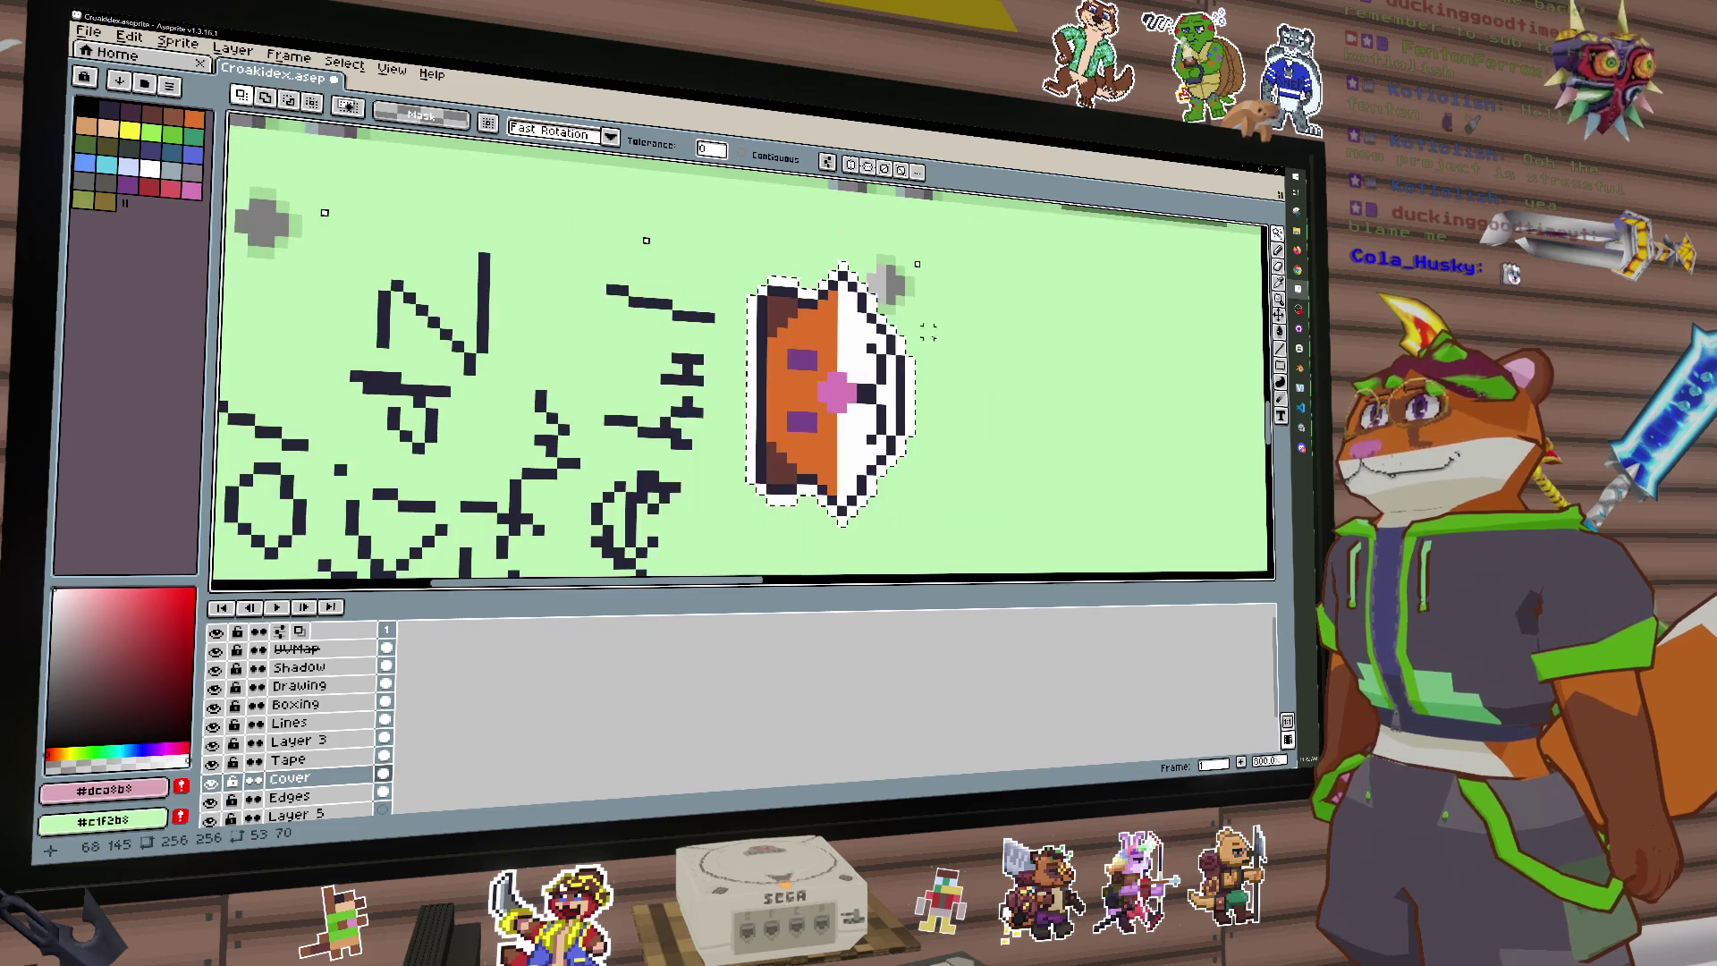
scroll(928, 331, down, 4)
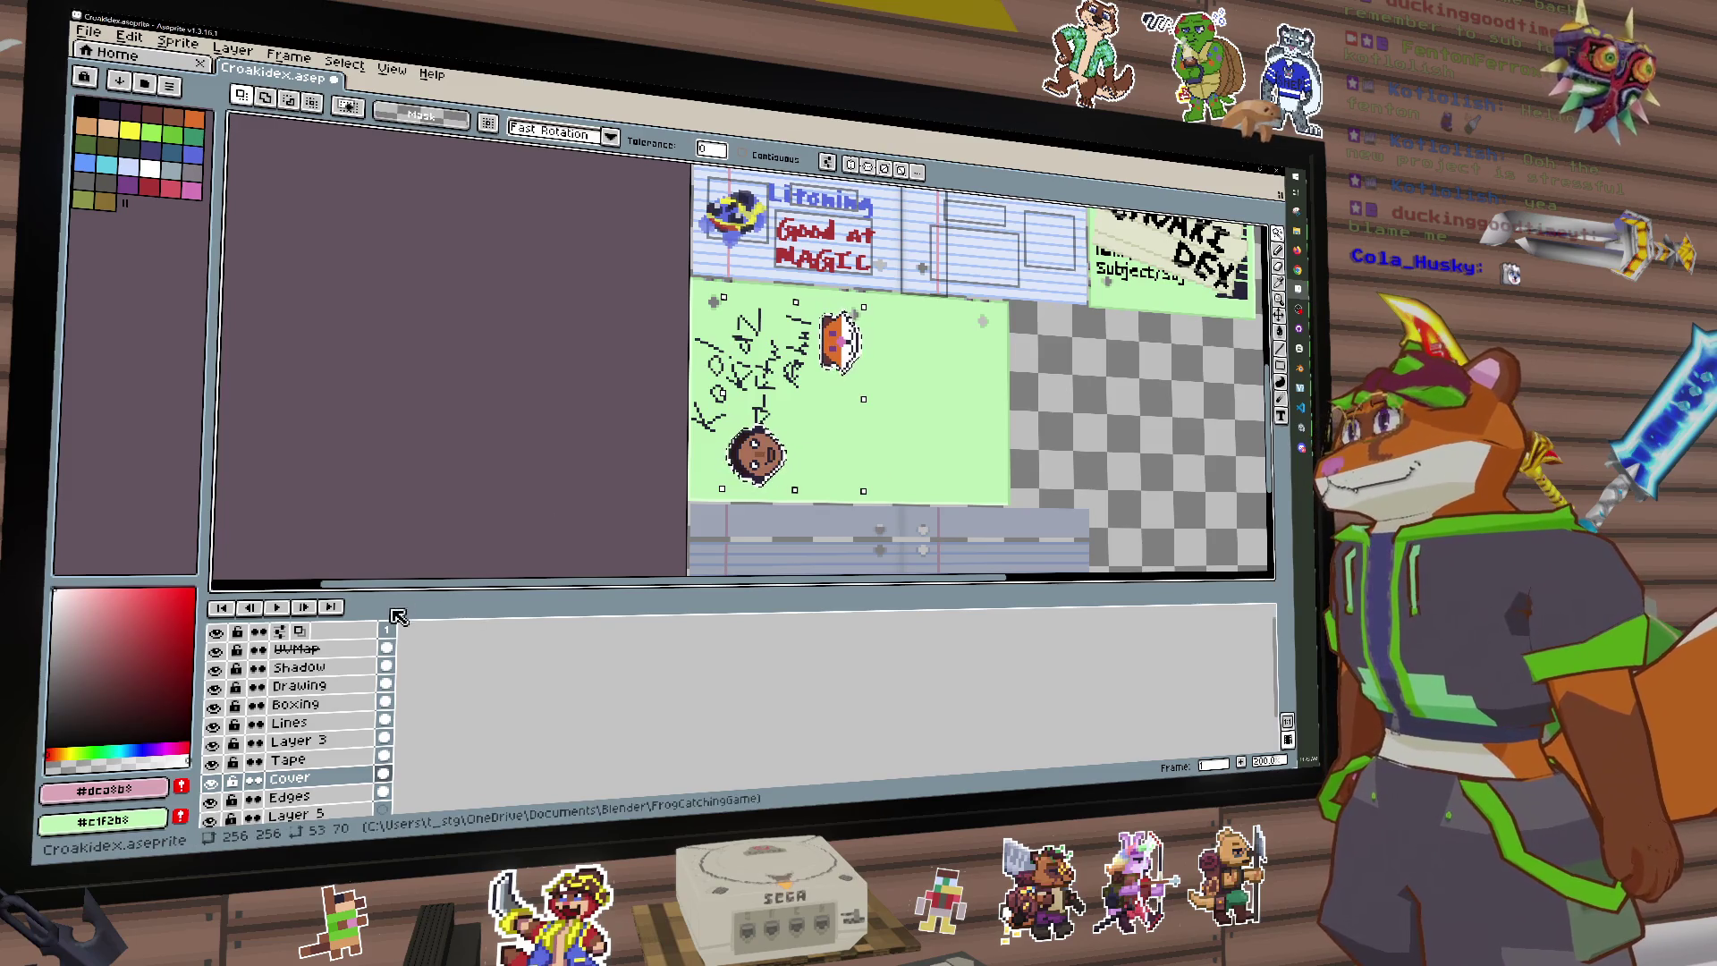
Step: Insert a new layer above Shadow and rename it 'Reflect'
click(319, 668)
key(shift+n)
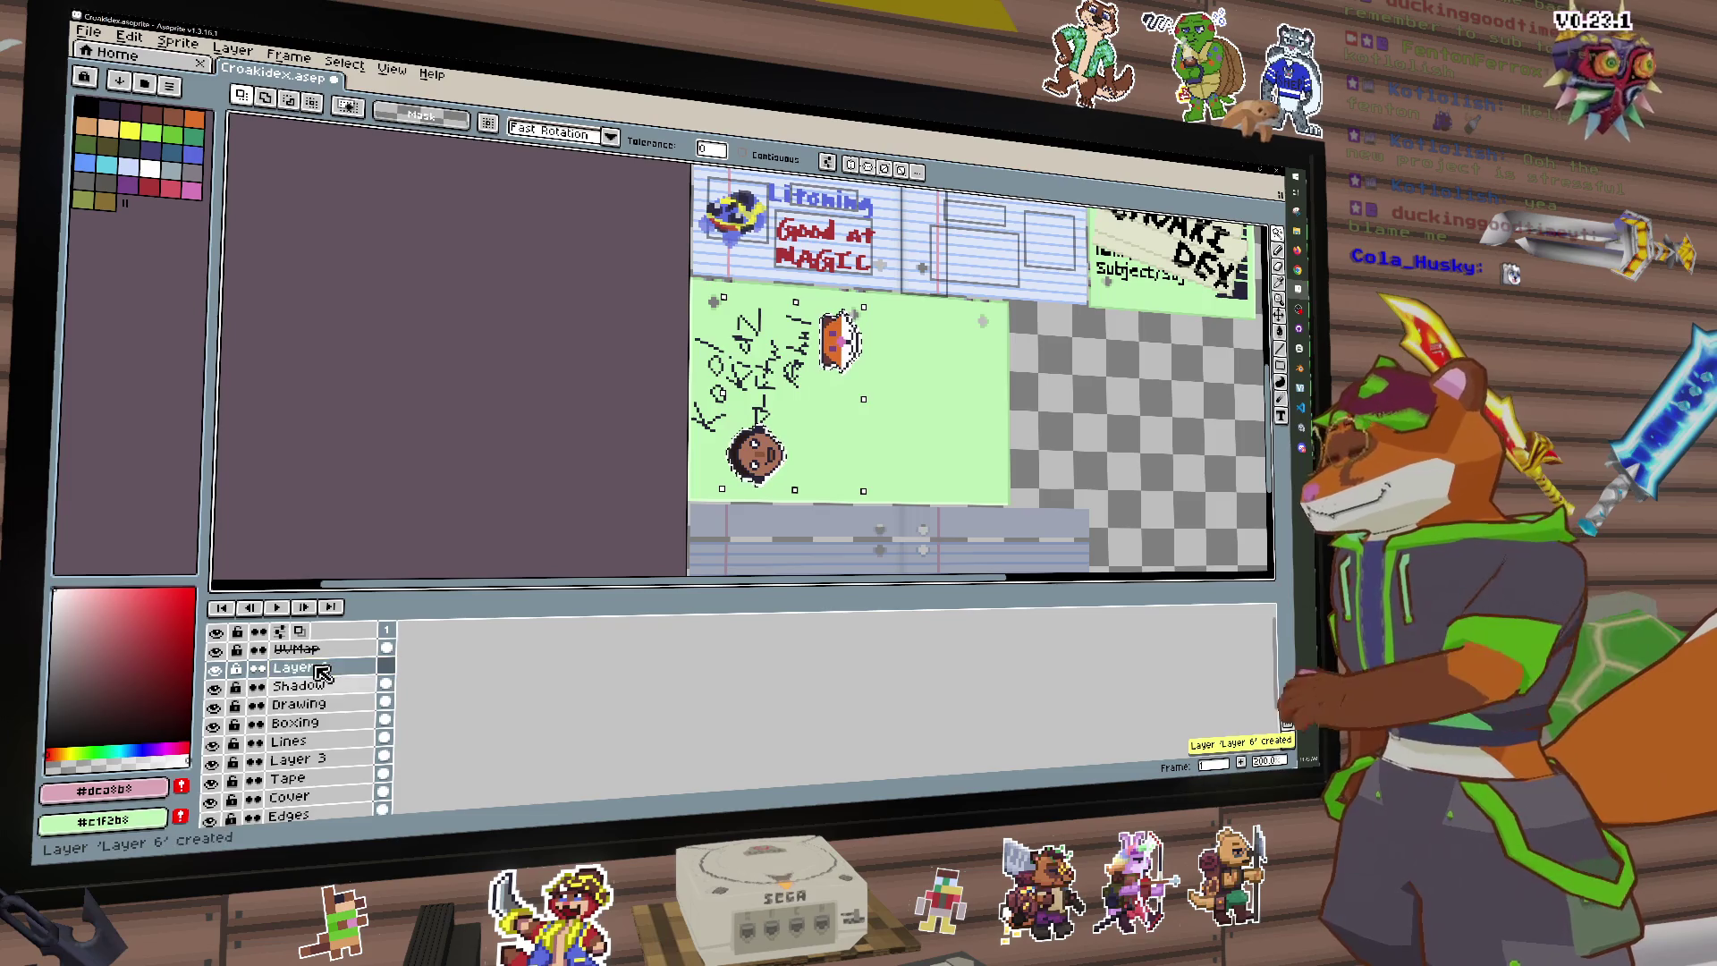
double_click(318, 668)
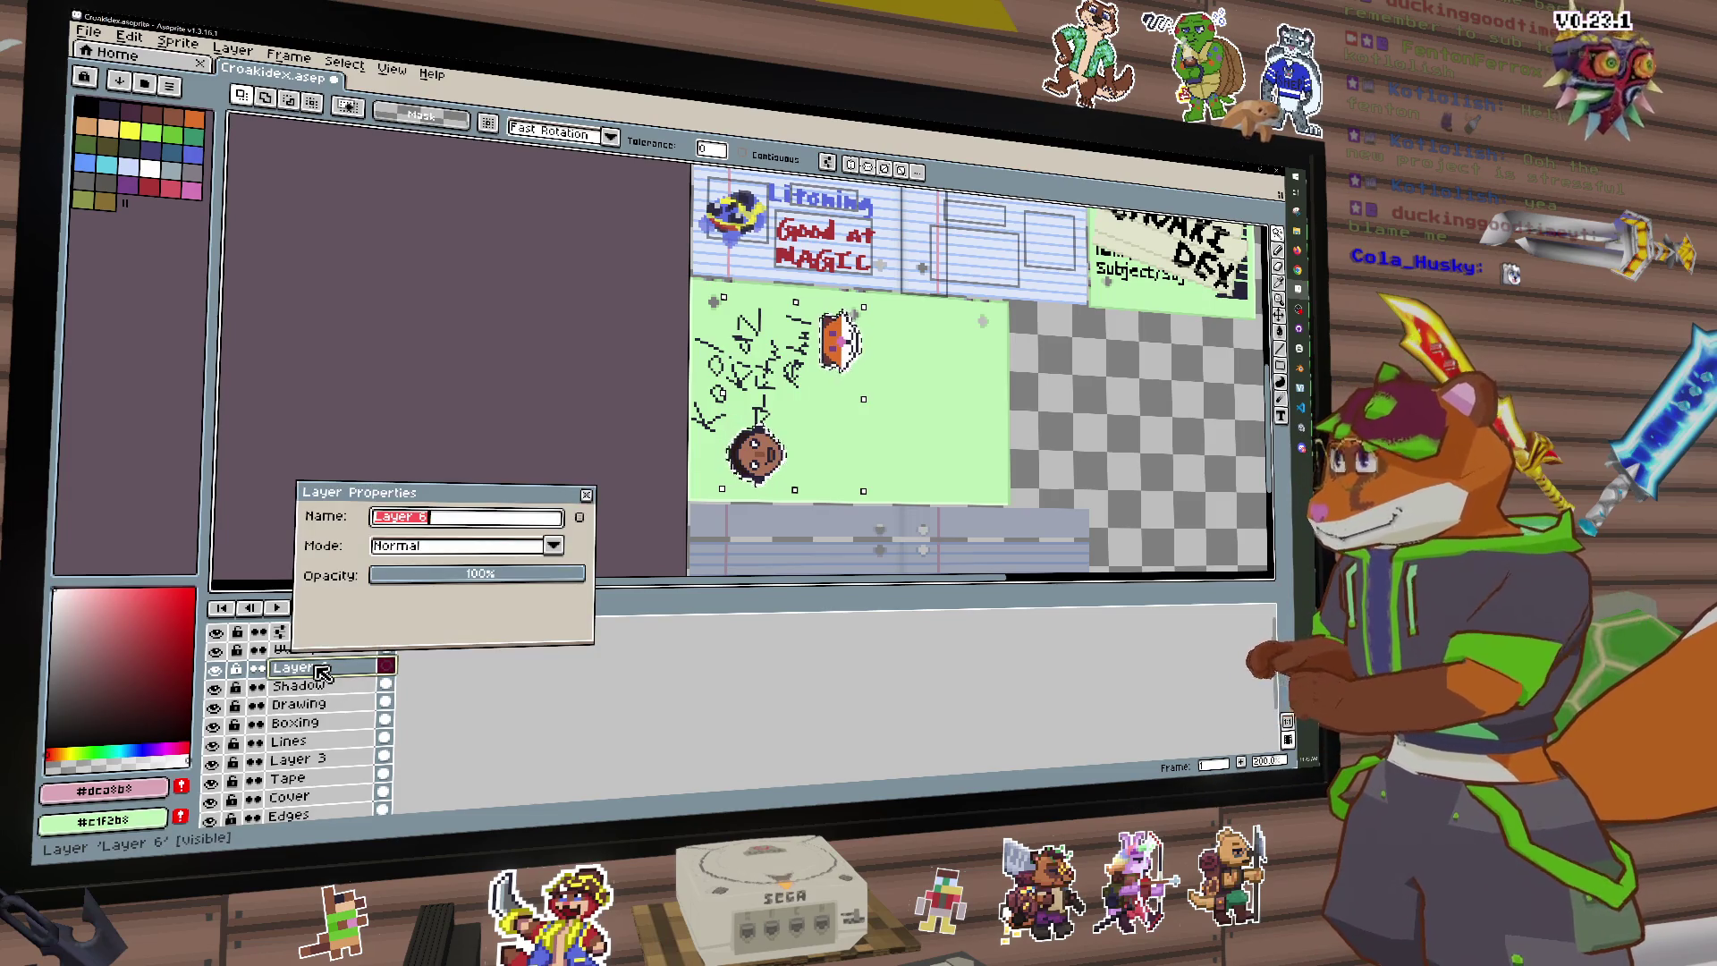
text(ReflectMask)
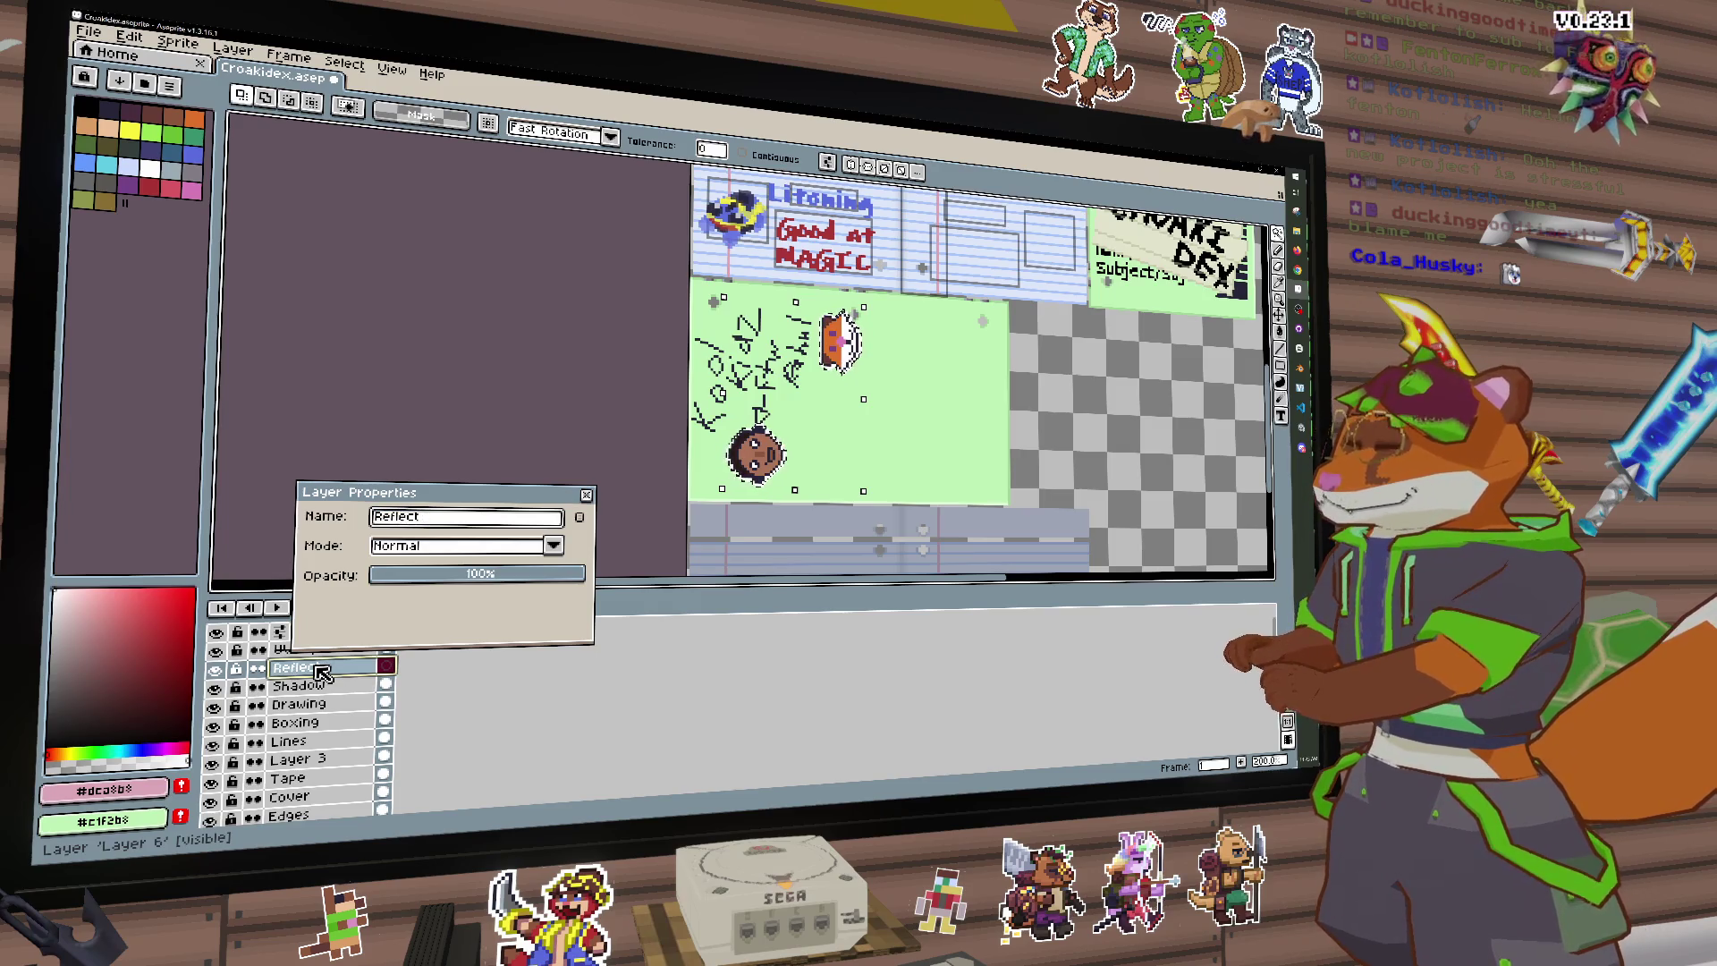
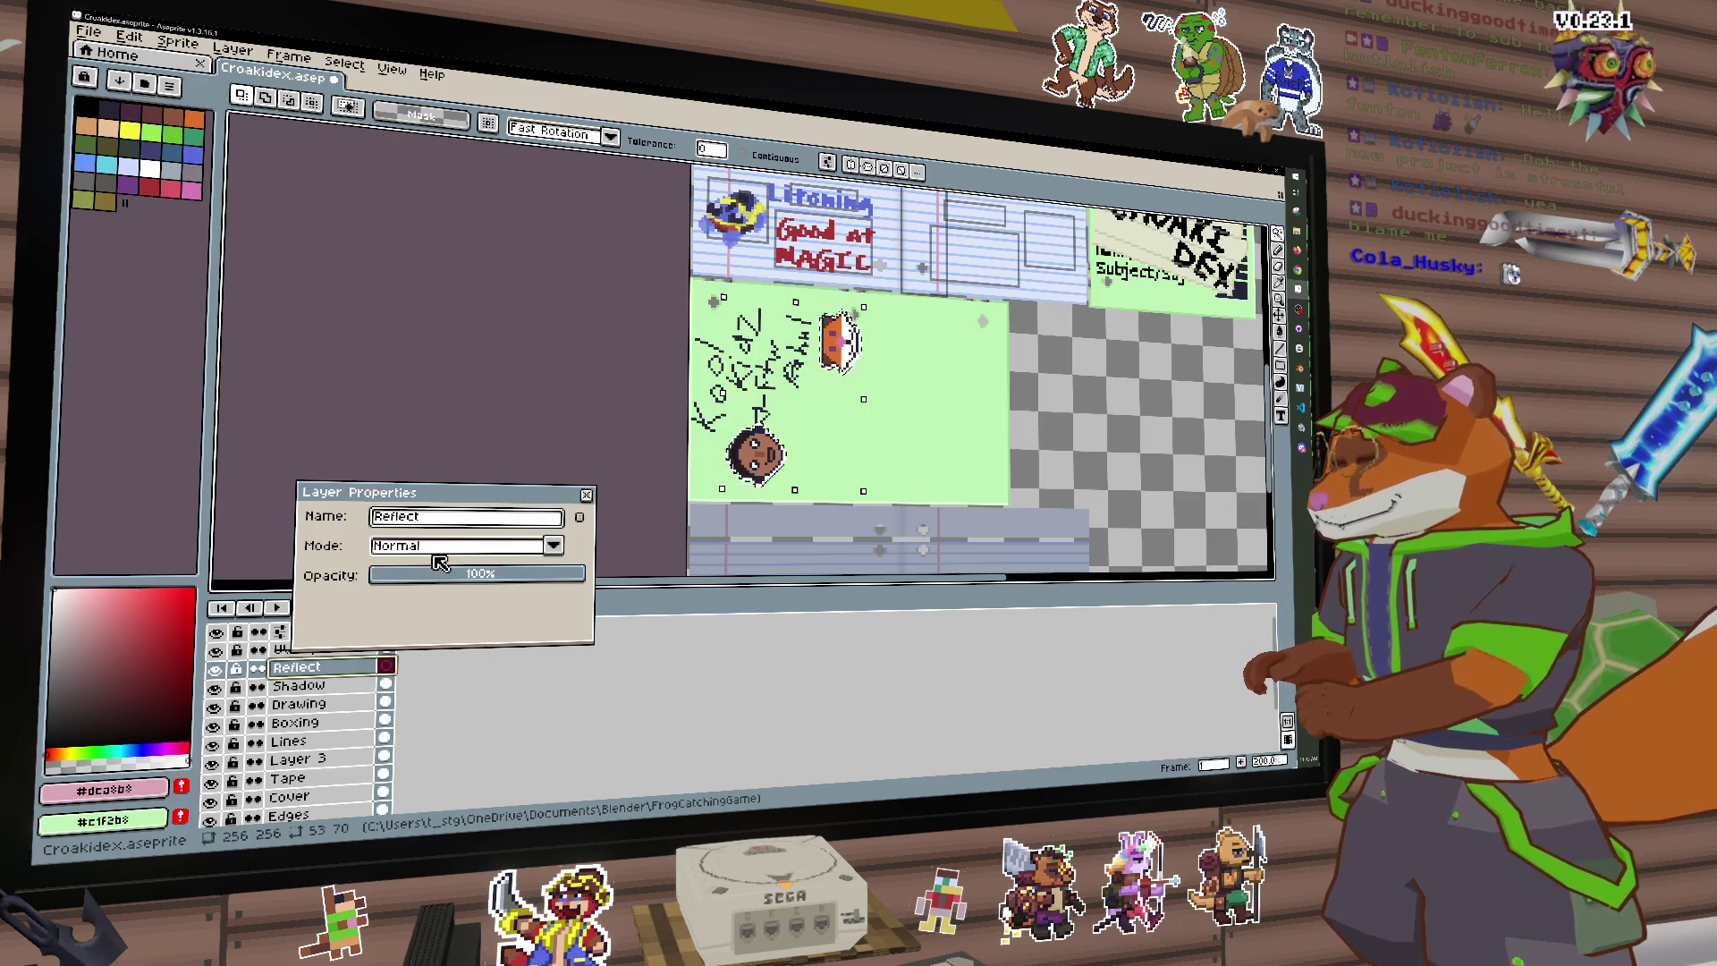
Step: Keep the ReflectMask layer name and paint white patches over the face and orange figure
key(Return)
key(g)
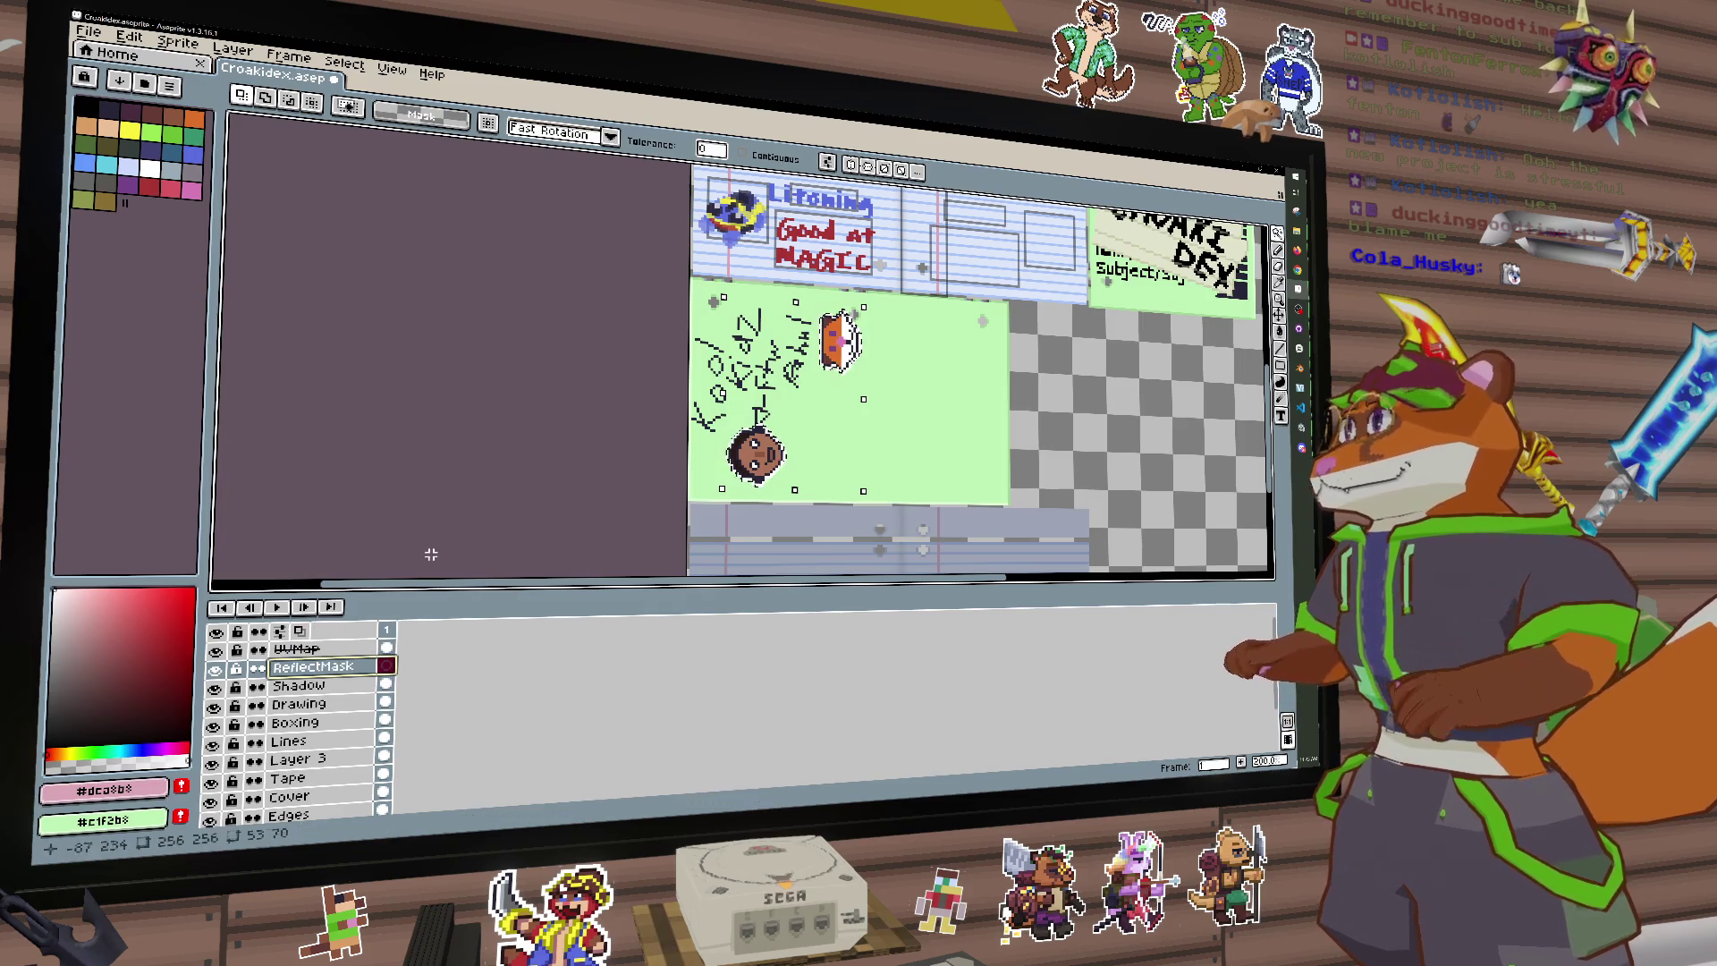
click(149, 168)
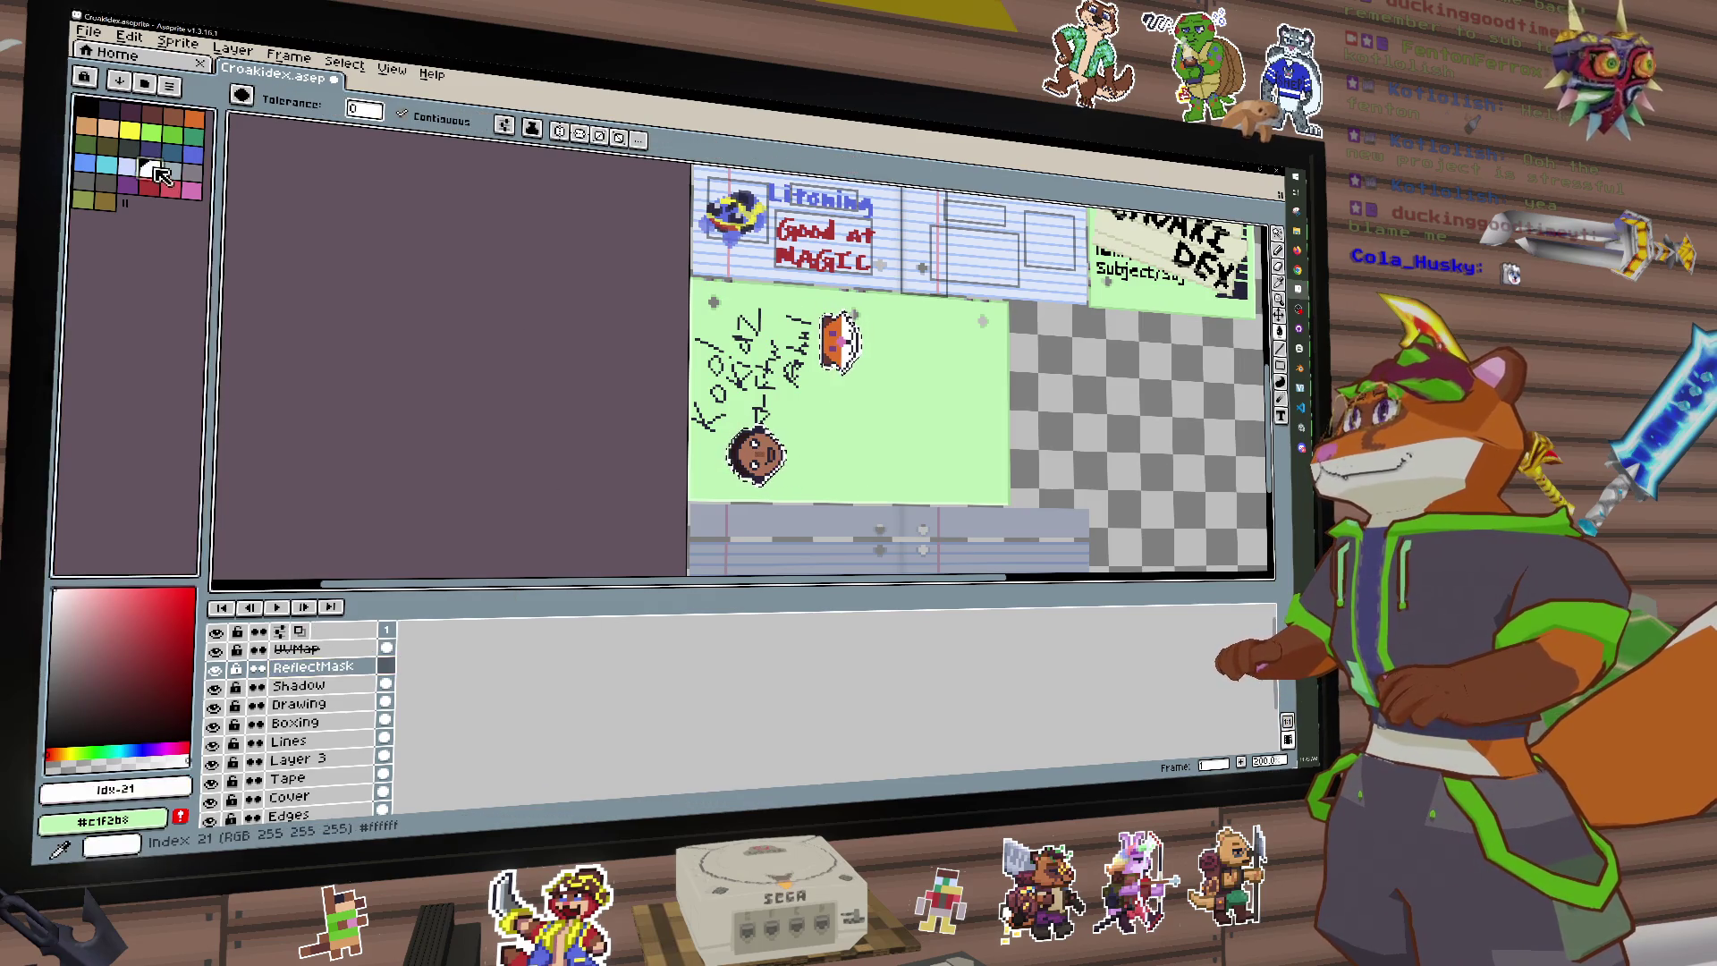
key(b)
drag(756, 442, 767, 450)
drag(836, 336, 843, 345)
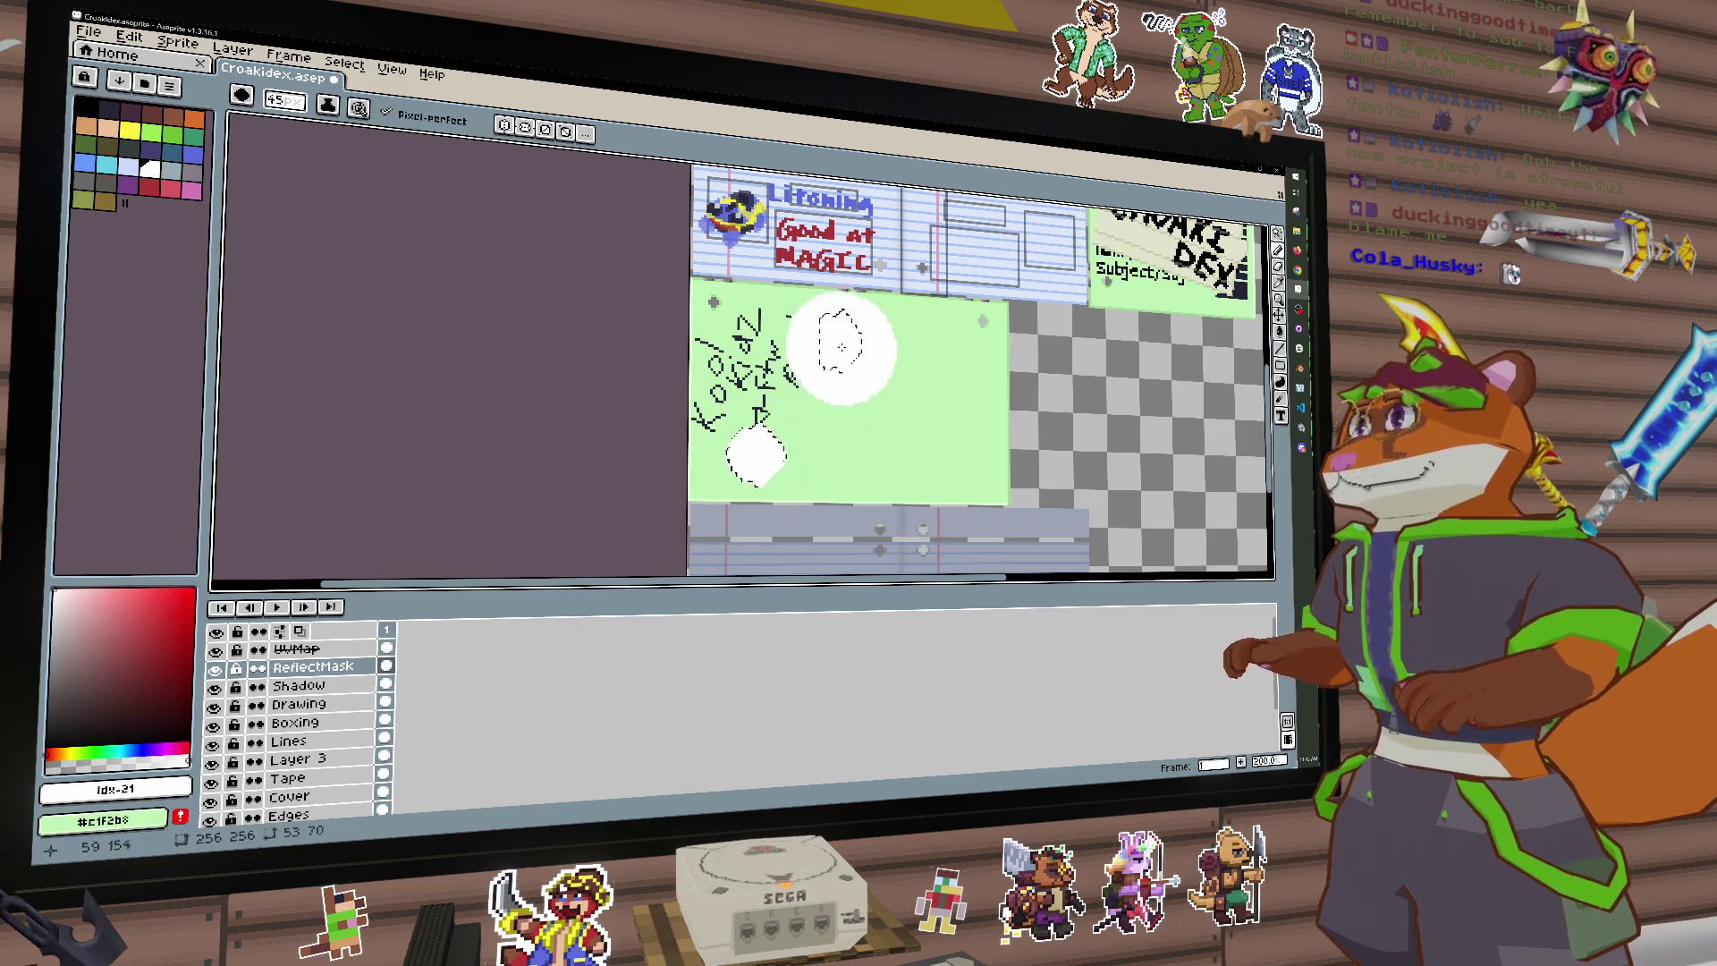
Step: Zoom and pan to view the whole painted sprite before checking Unity
scroll(874, 386, down, 4)
scroll(847, 418, up, 1)
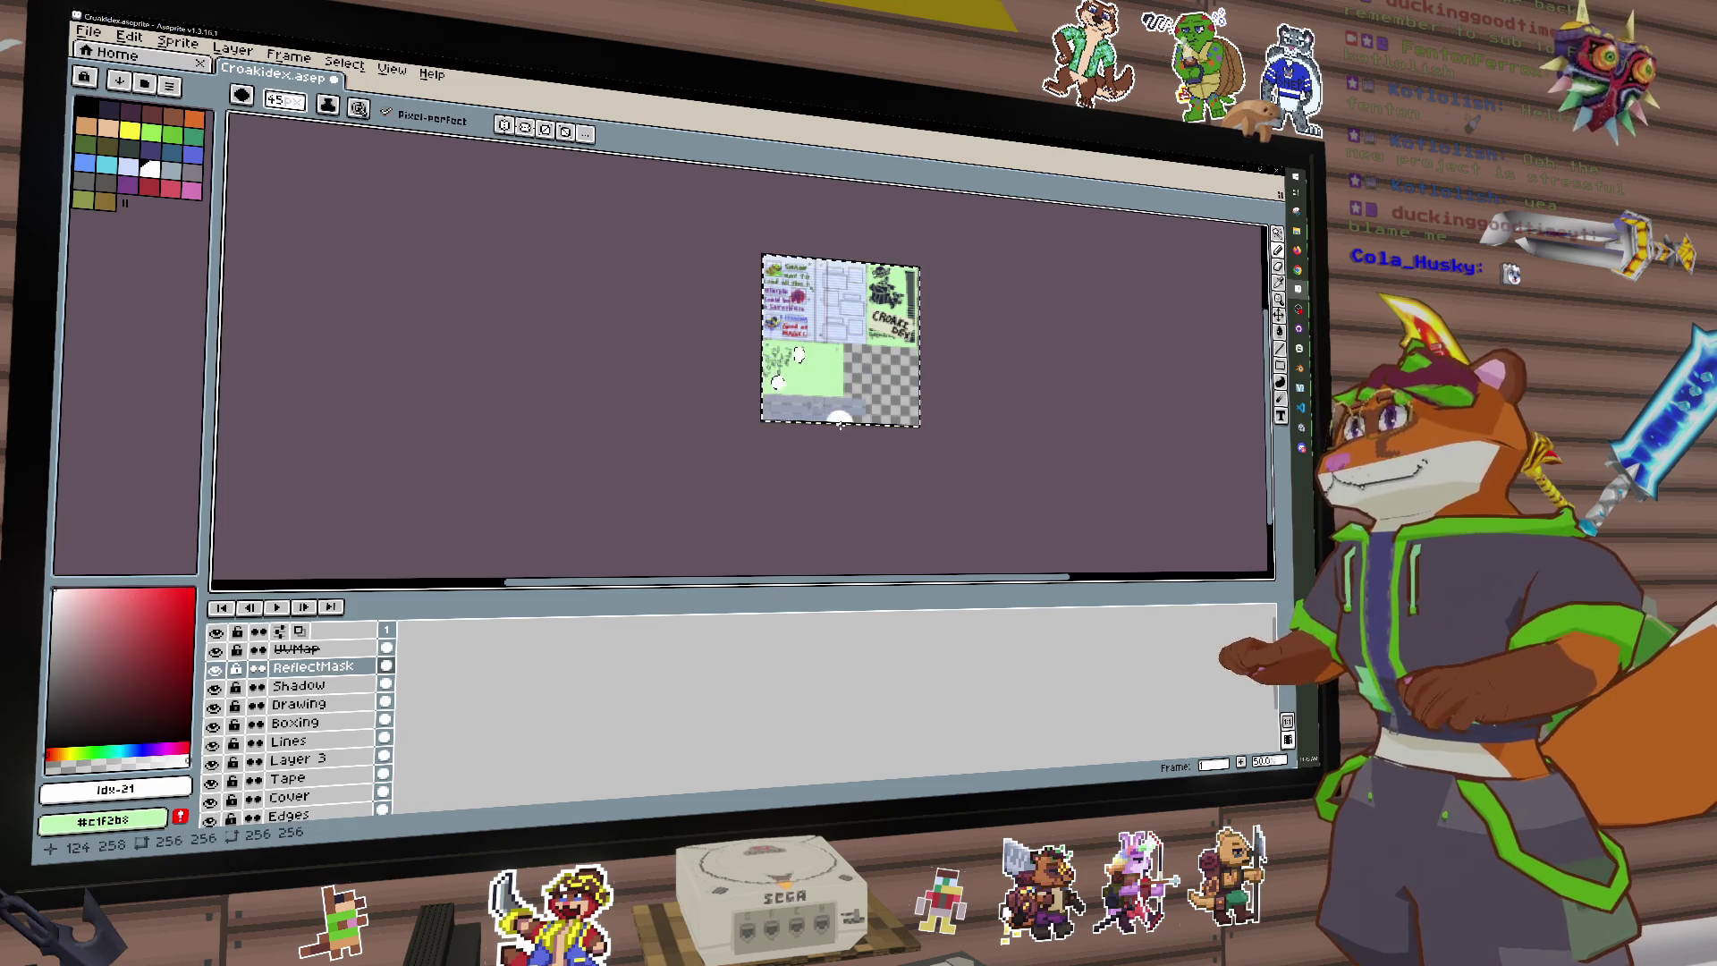
scroll(840, 423, up, 1)
drag(840, 423, 751, 512)
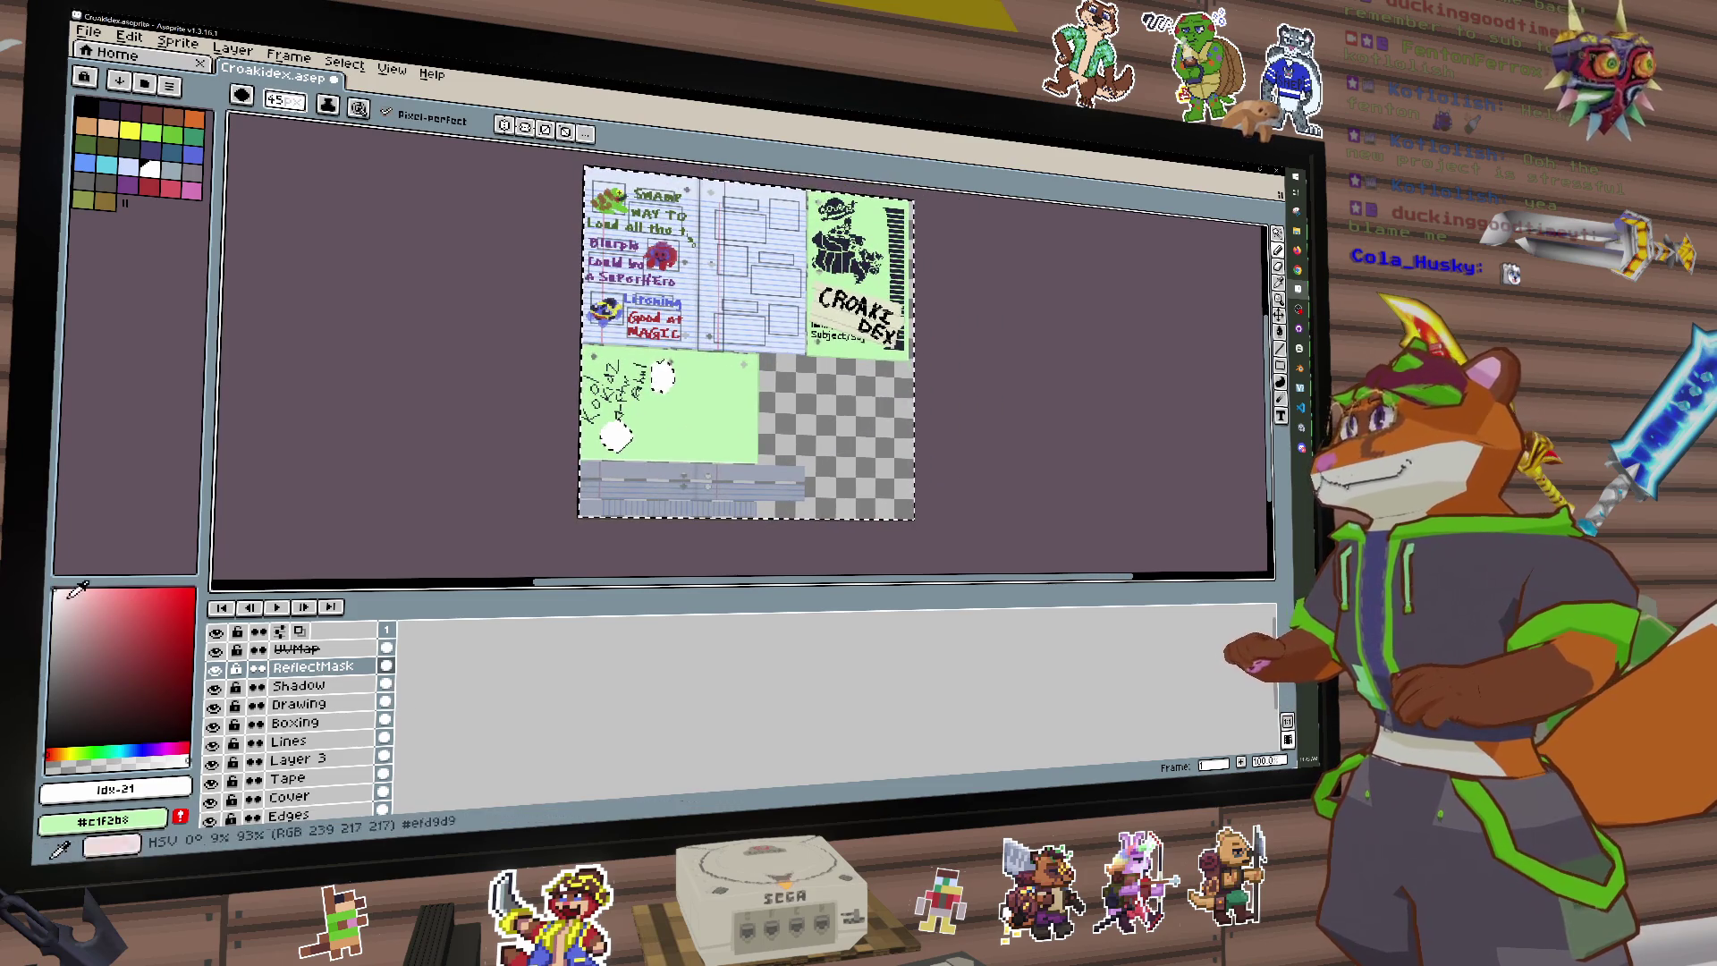
mouse_move(728, 199)
mouse_down()
mouse_move(510, 161)
mouse_move(525, 168)
mouse_move(226, 200)
mouse_up()
key(alt+Tab)
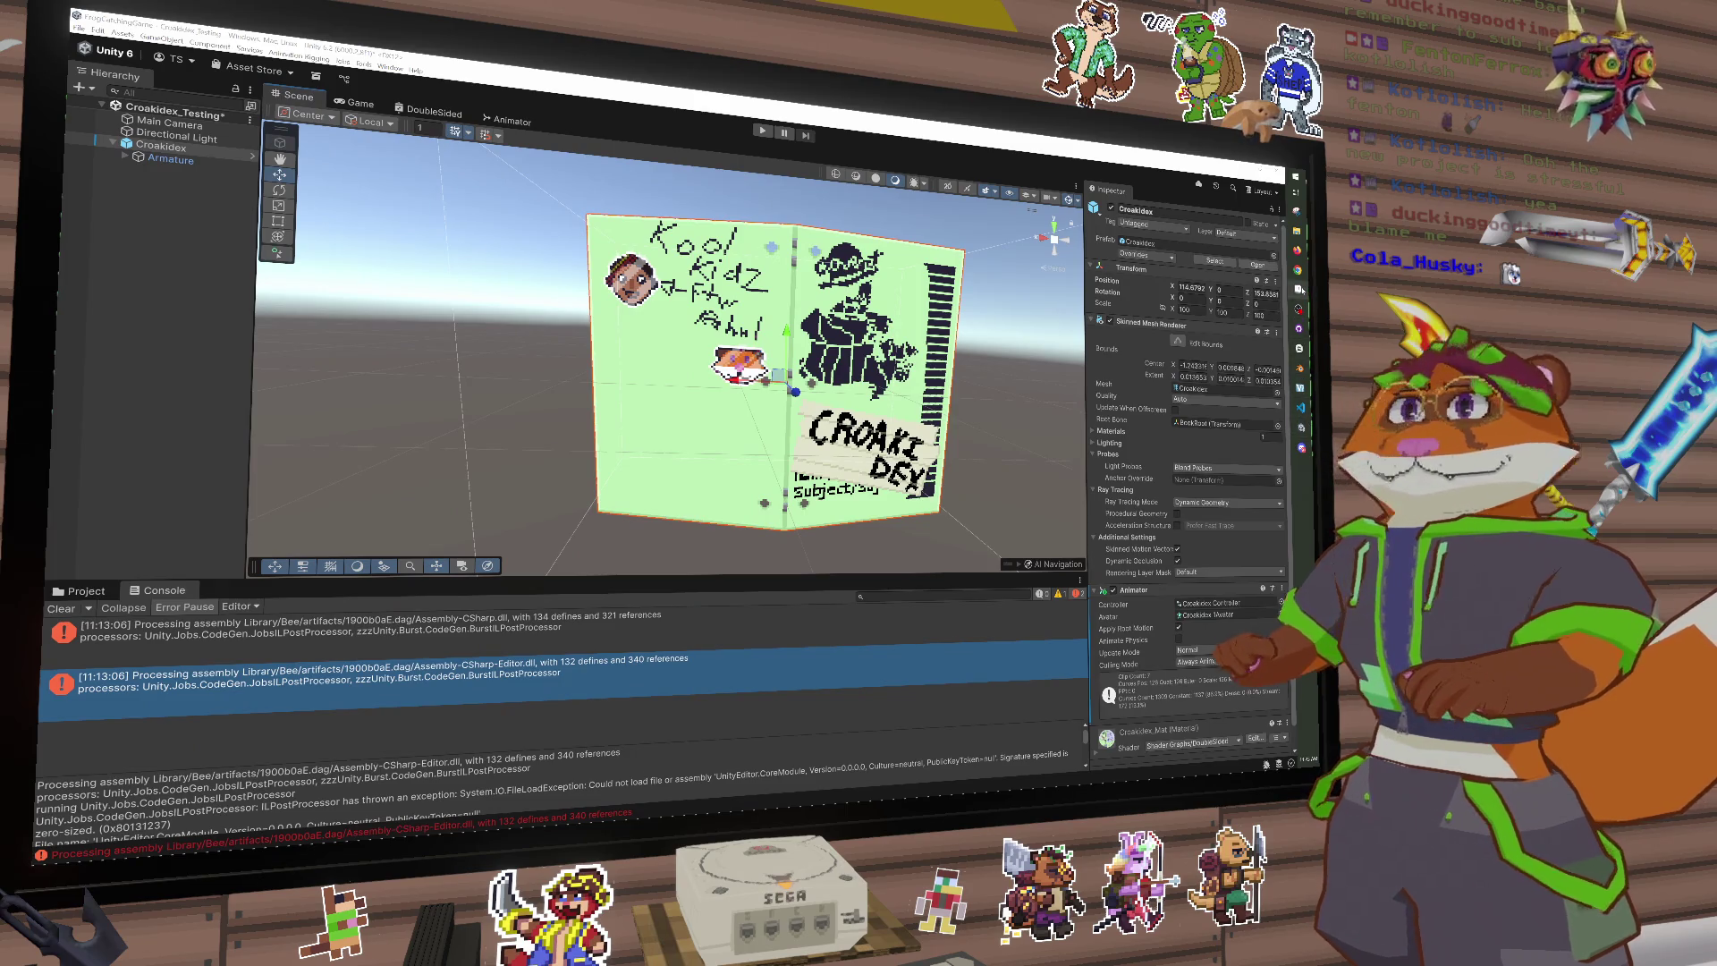
Step: Return to Aseprite's Home tab listing recent files and folders
click(1300, 288)
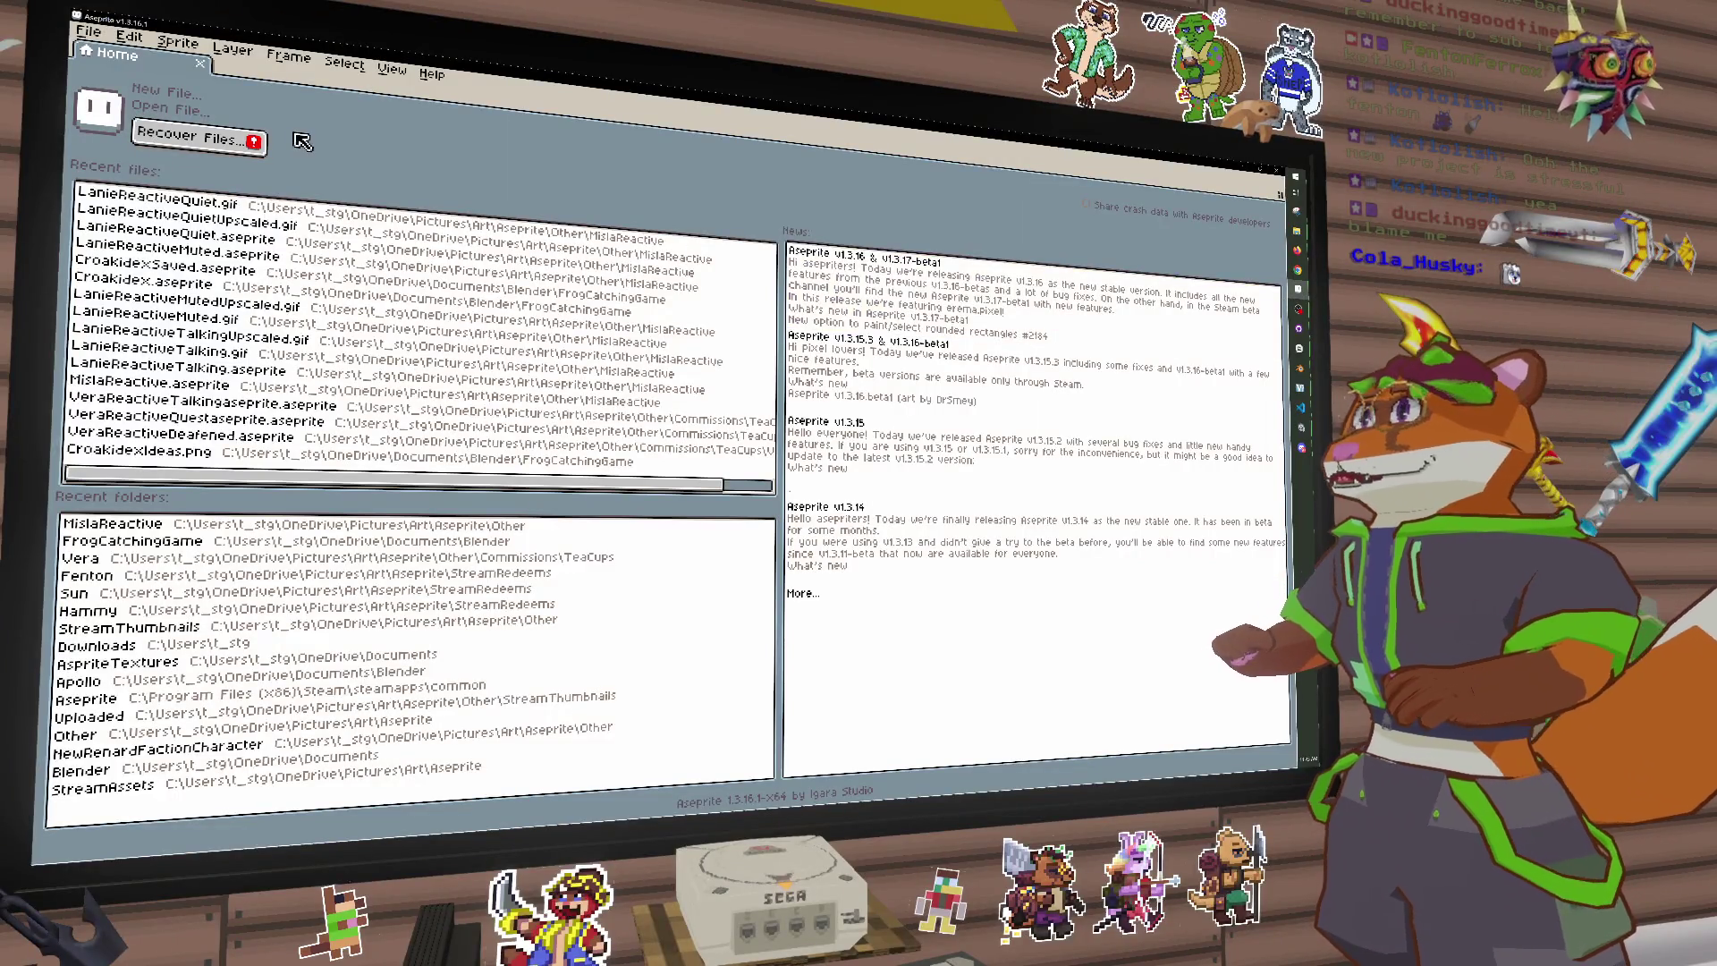
Step: Reopen Croakidex.aseprite from File > Open Recent and view the sprite's lower half
click(88, 31)
mouse_move(170, 97)
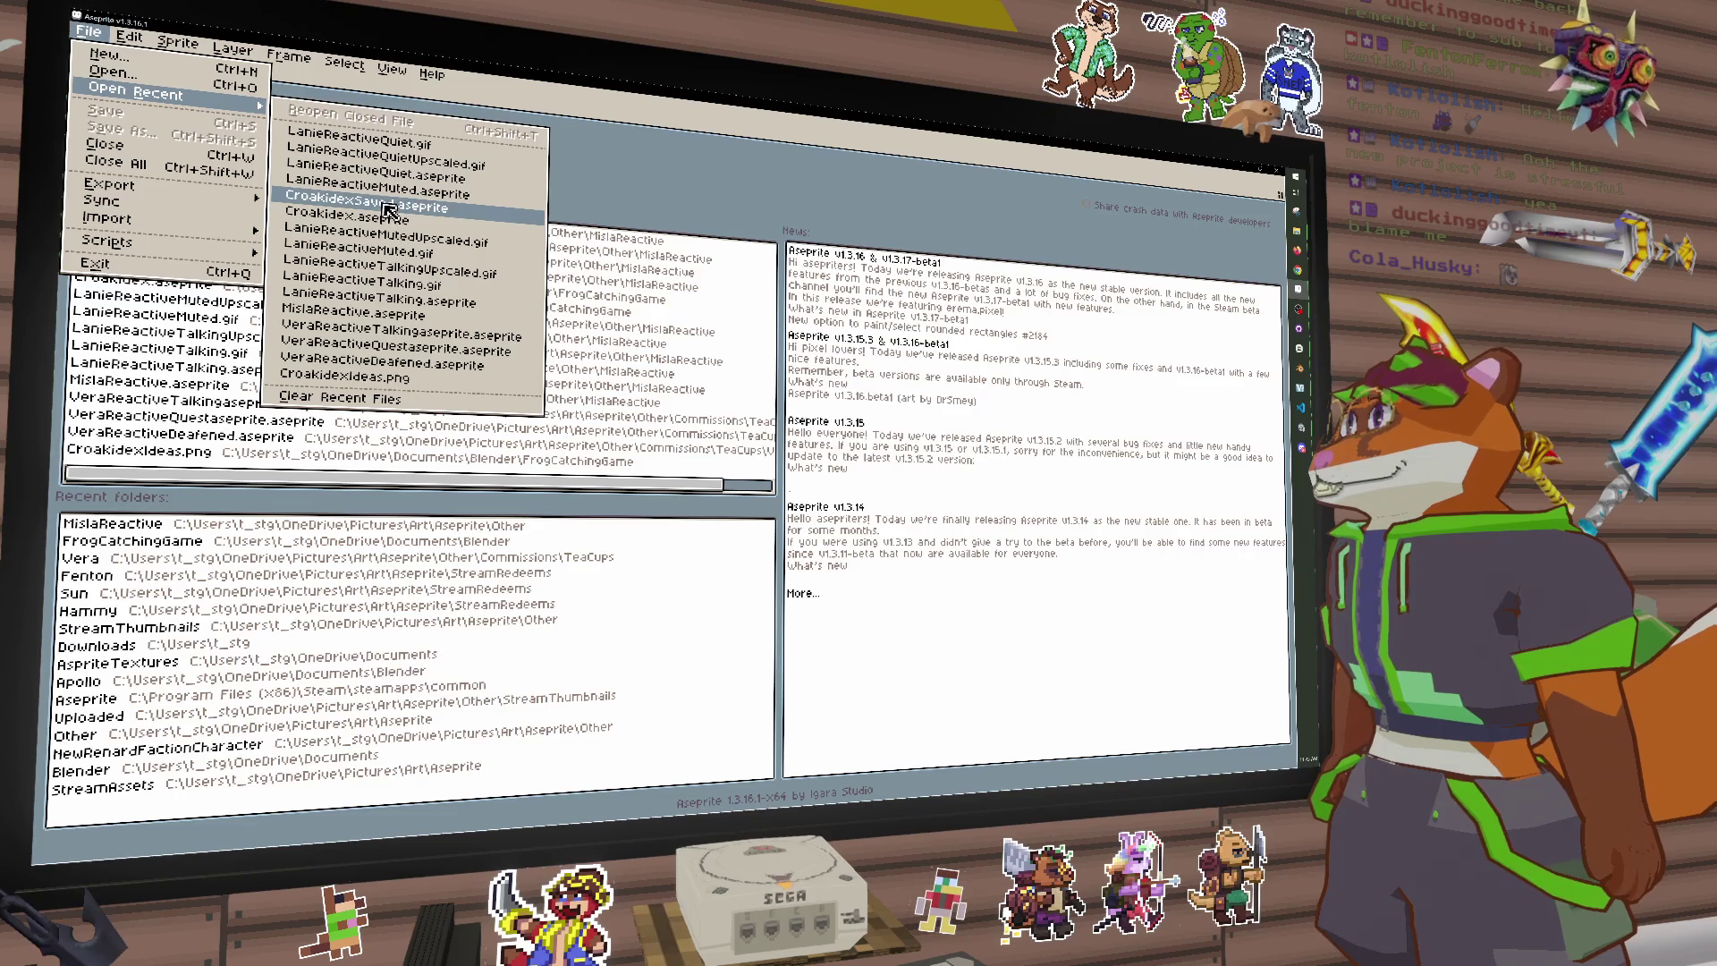
click(402, 218)
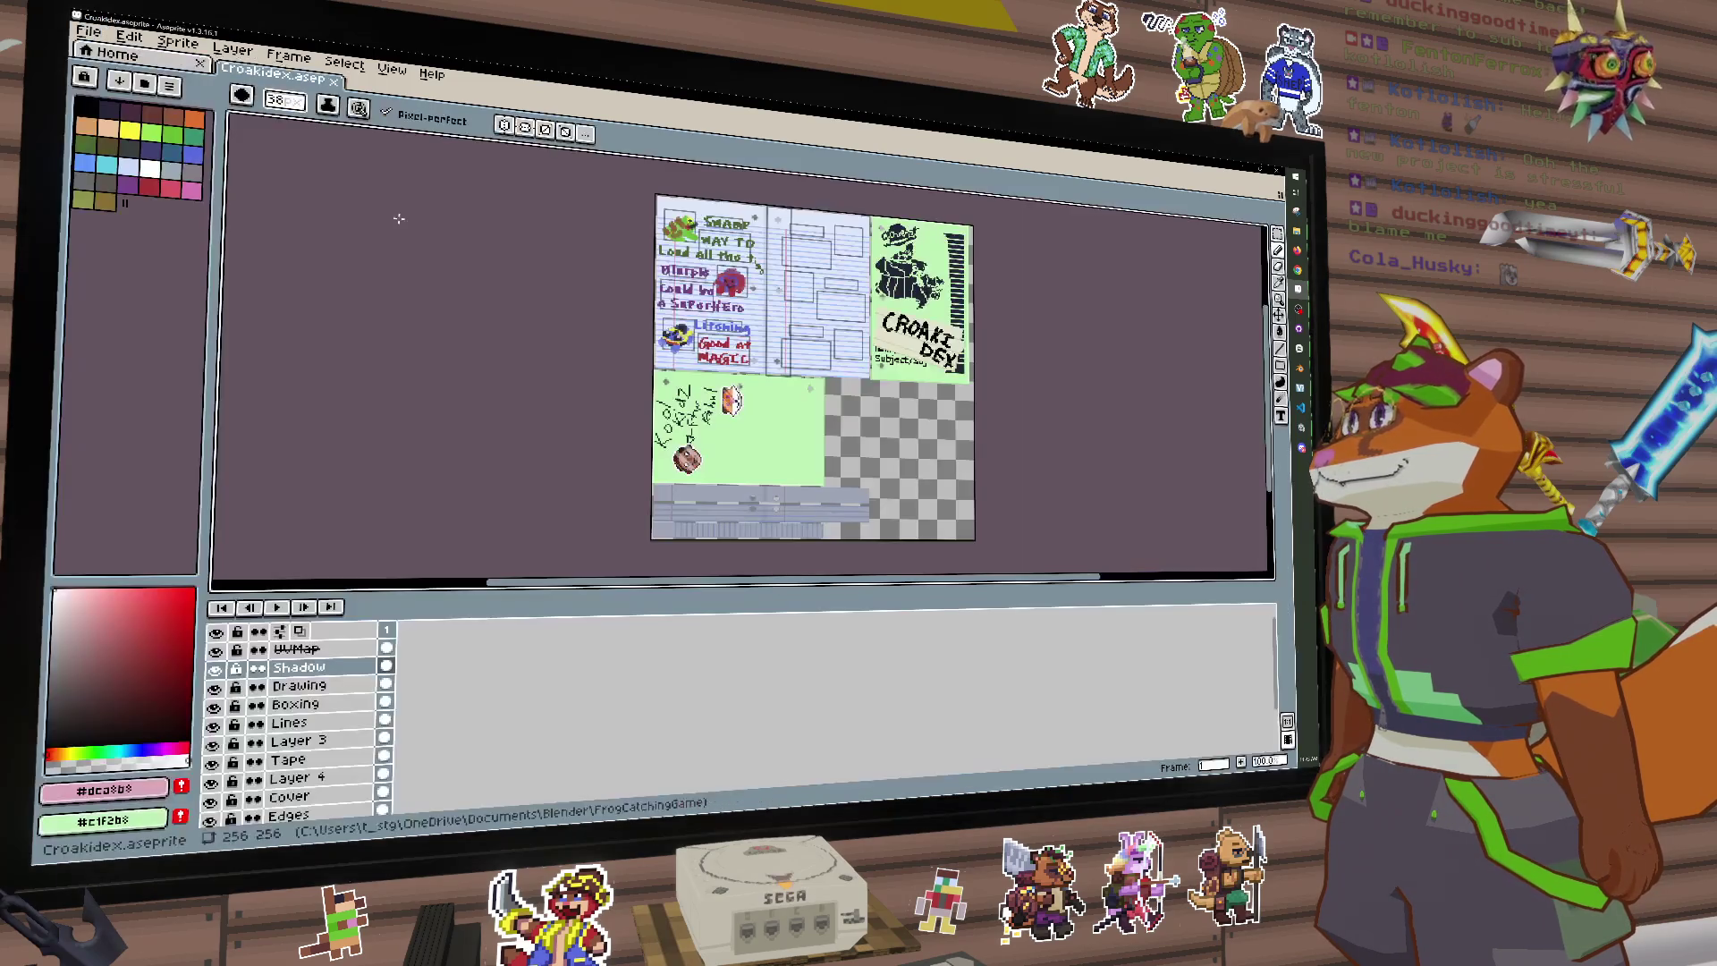
scroll(755, 376, up, 2)
drag(755, 372, 759, 349)
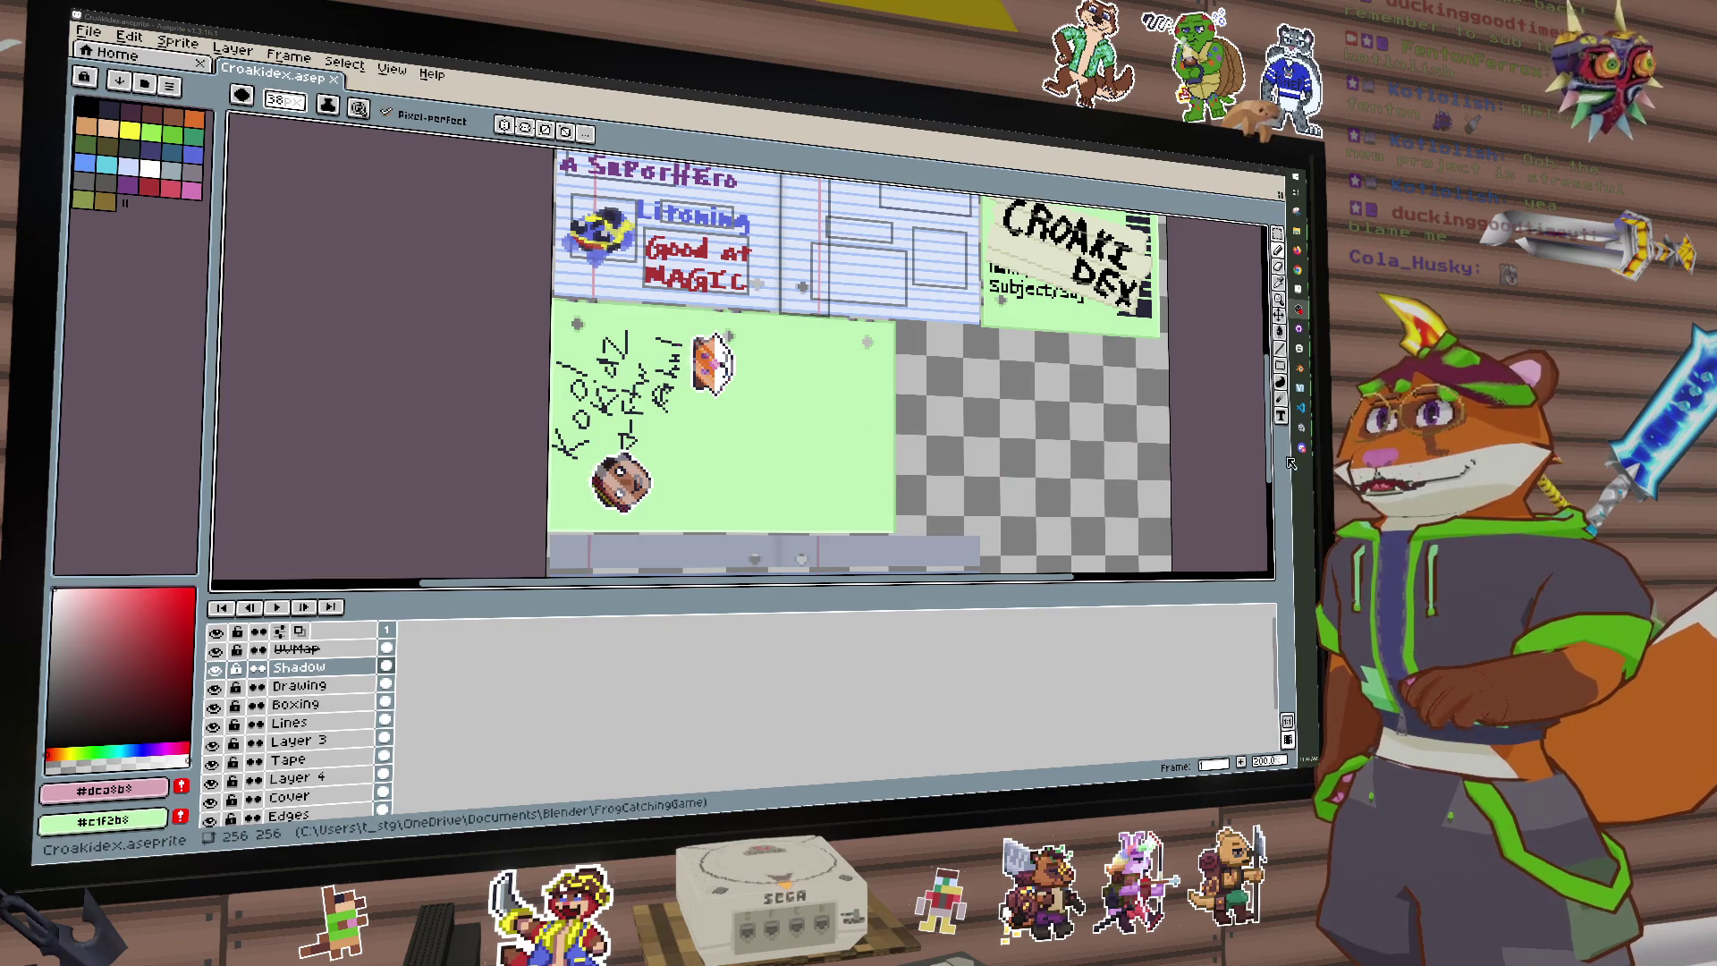
Step: Compare with the book model in Unity and the CroakidexTesting.cs script, then return to Aseprite
key(alt+Tab)
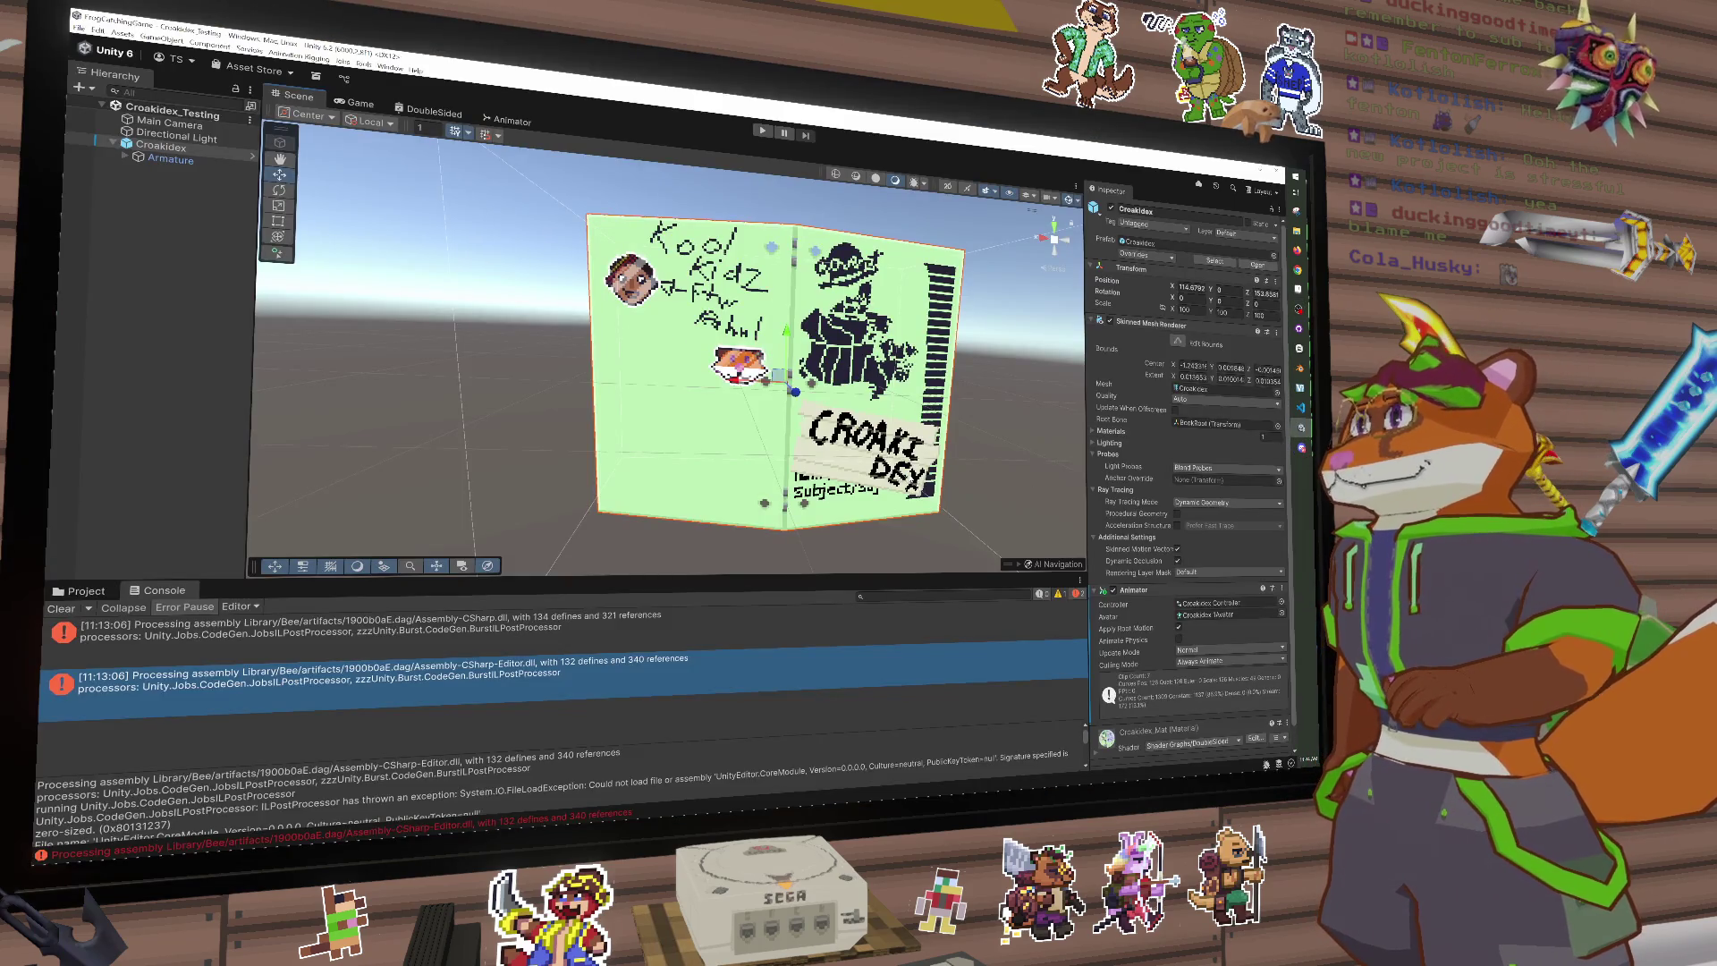
drag(1028, 417, 979, 401)
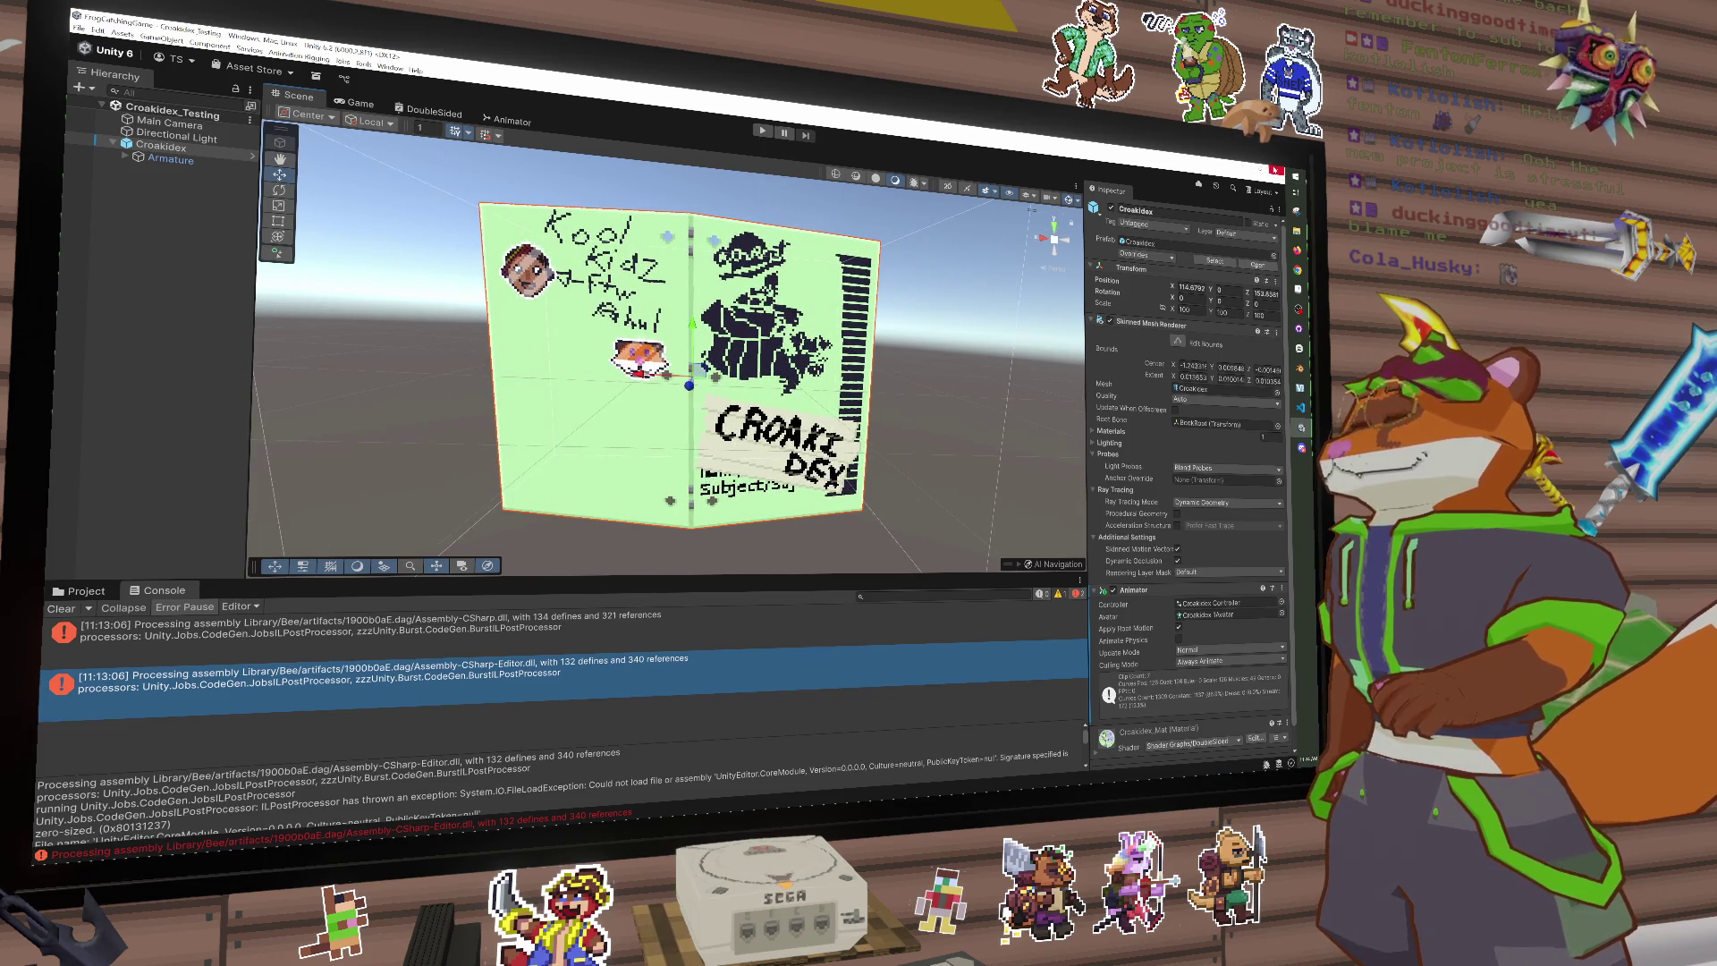
key(alt+Tab)
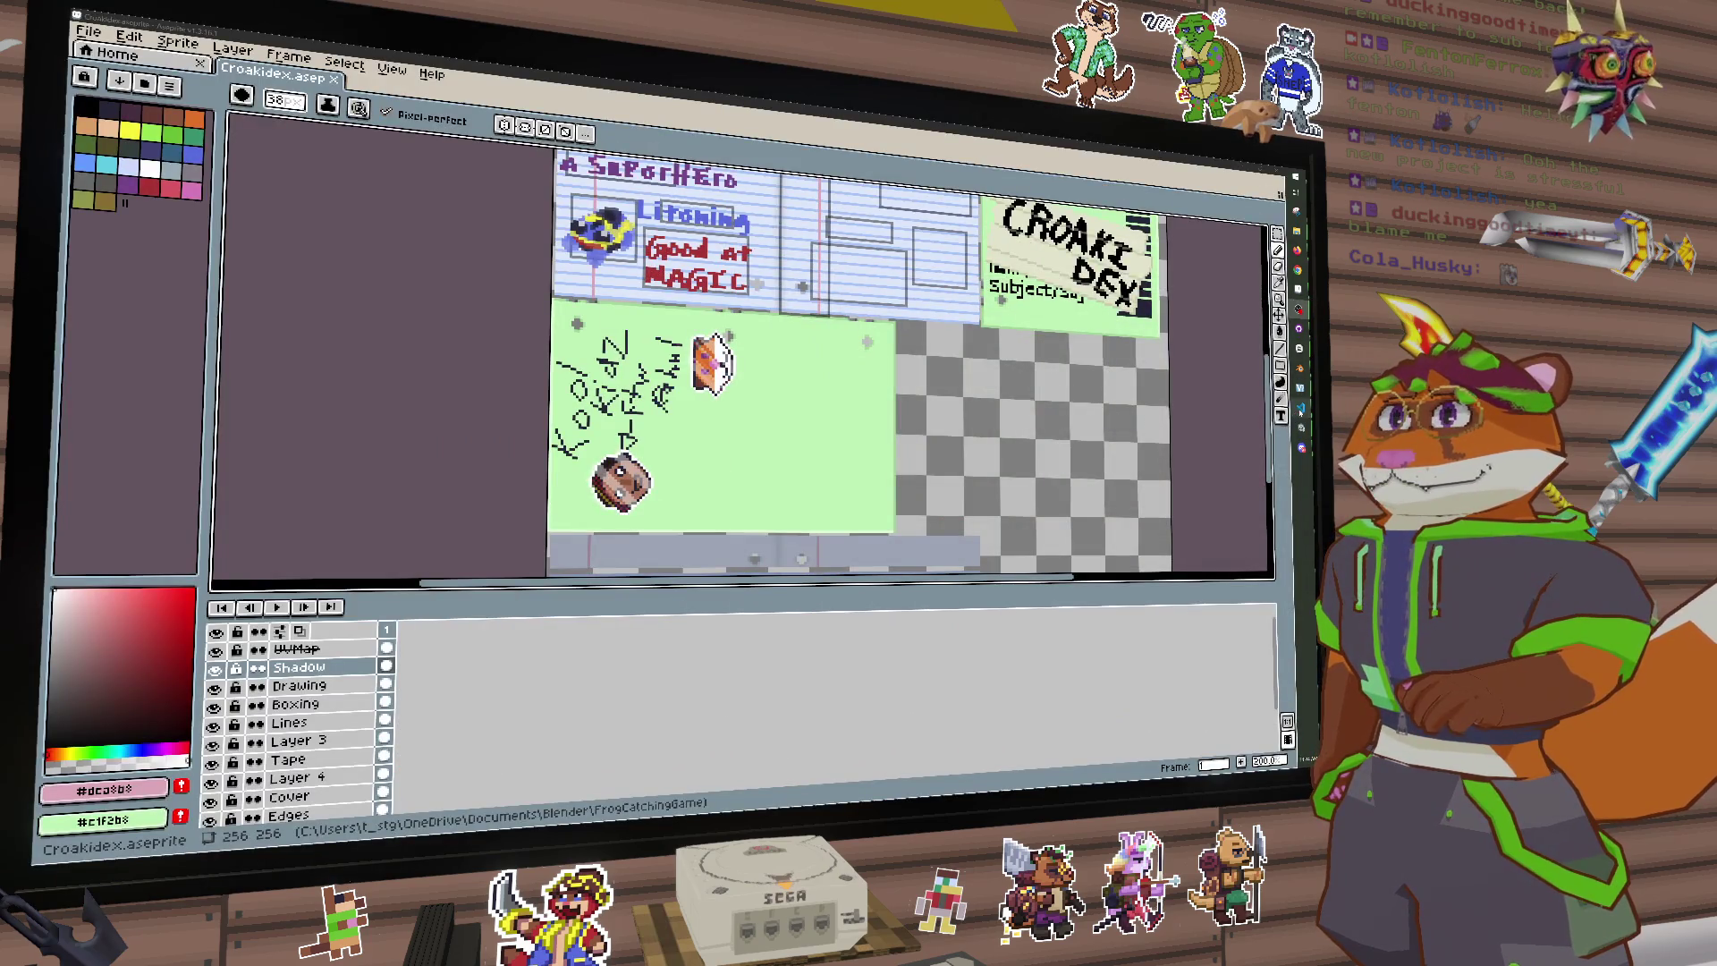
key(alt+Tab)
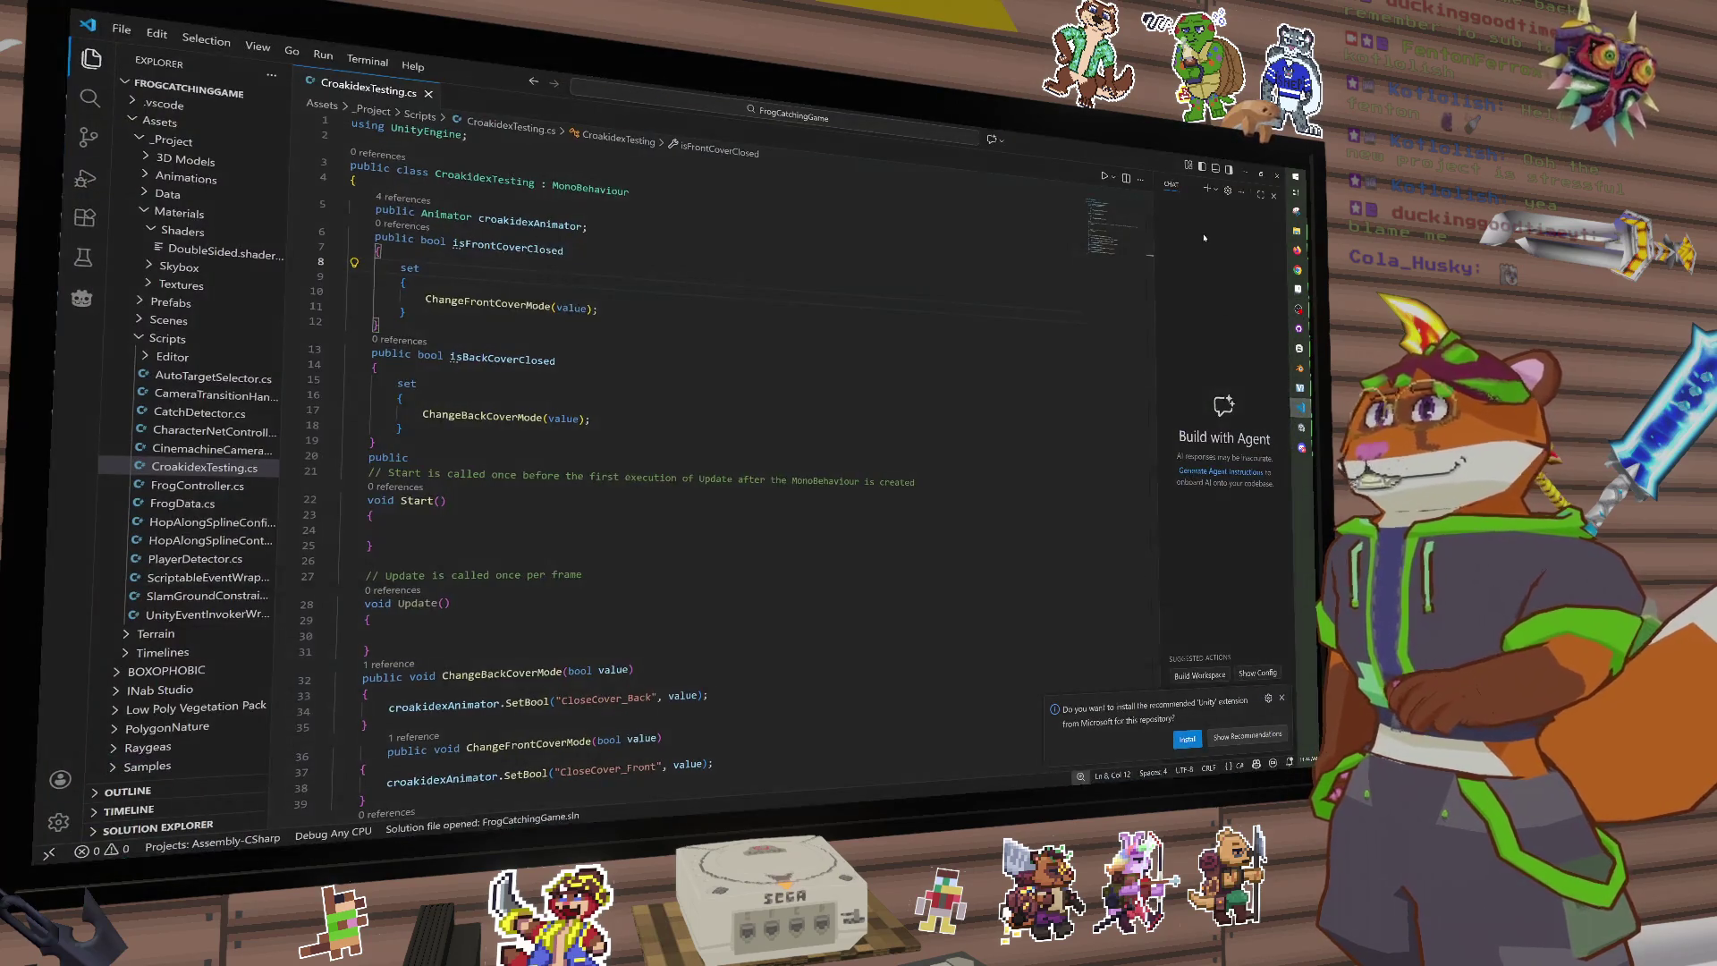
key(alt+Tab)
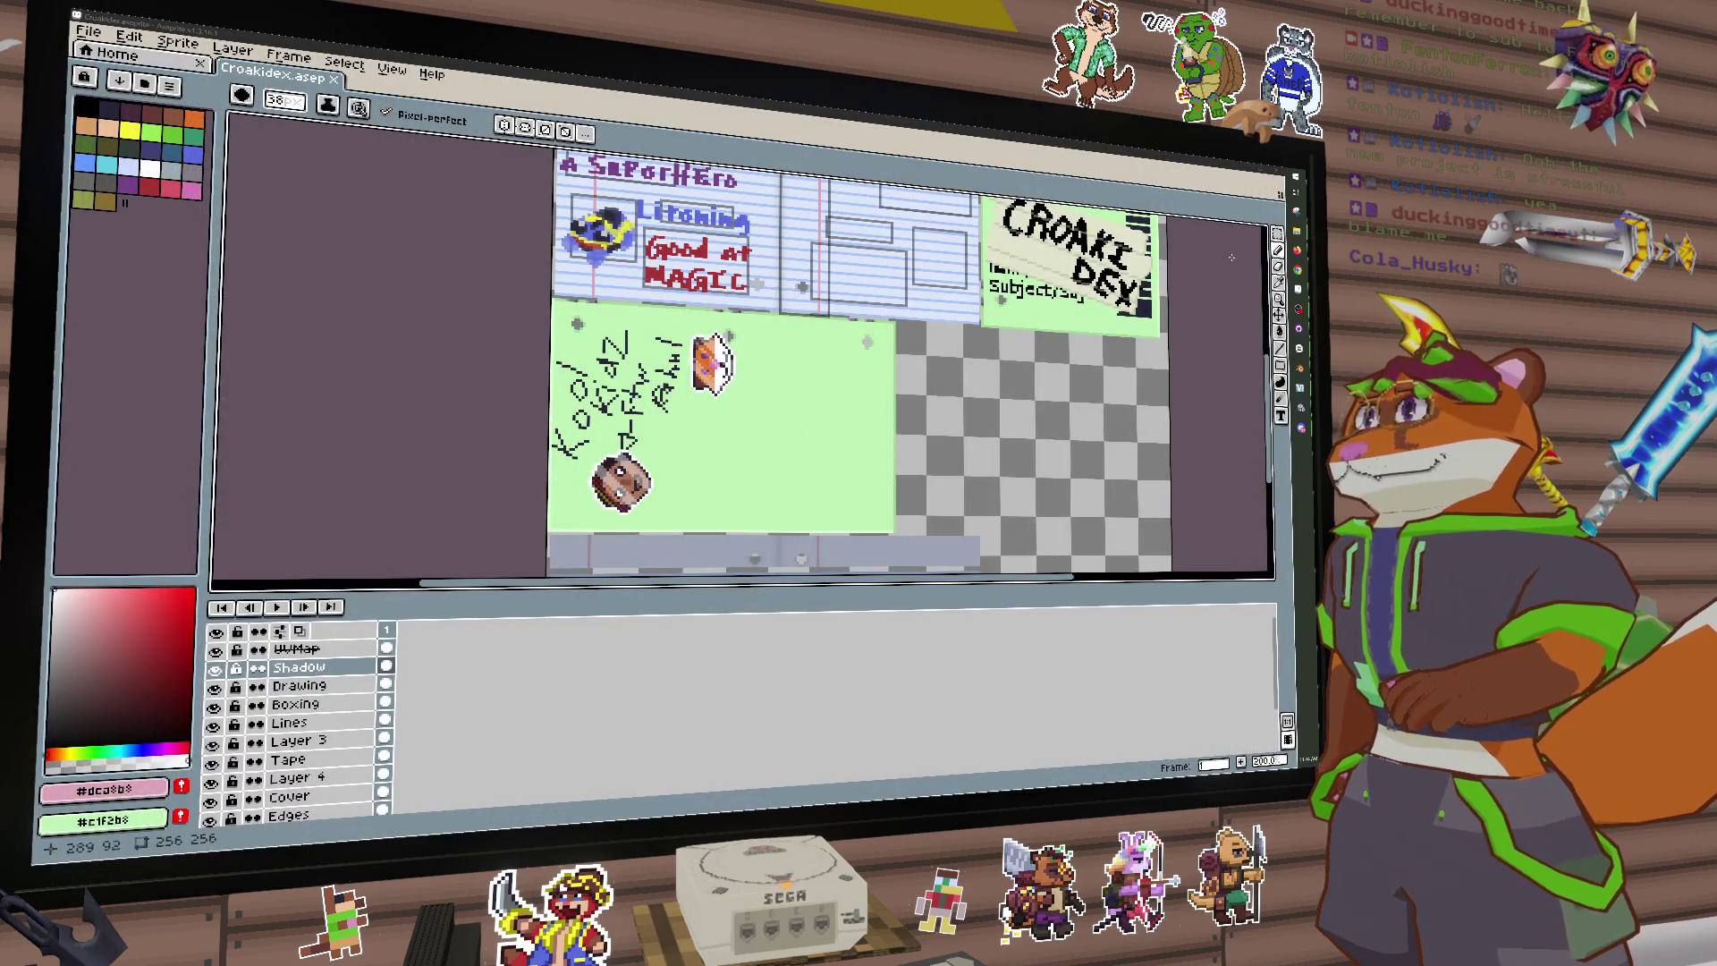
Step: Check what the layers hold and delete Layer 4
click(1277, 234)
click(1252, 234)
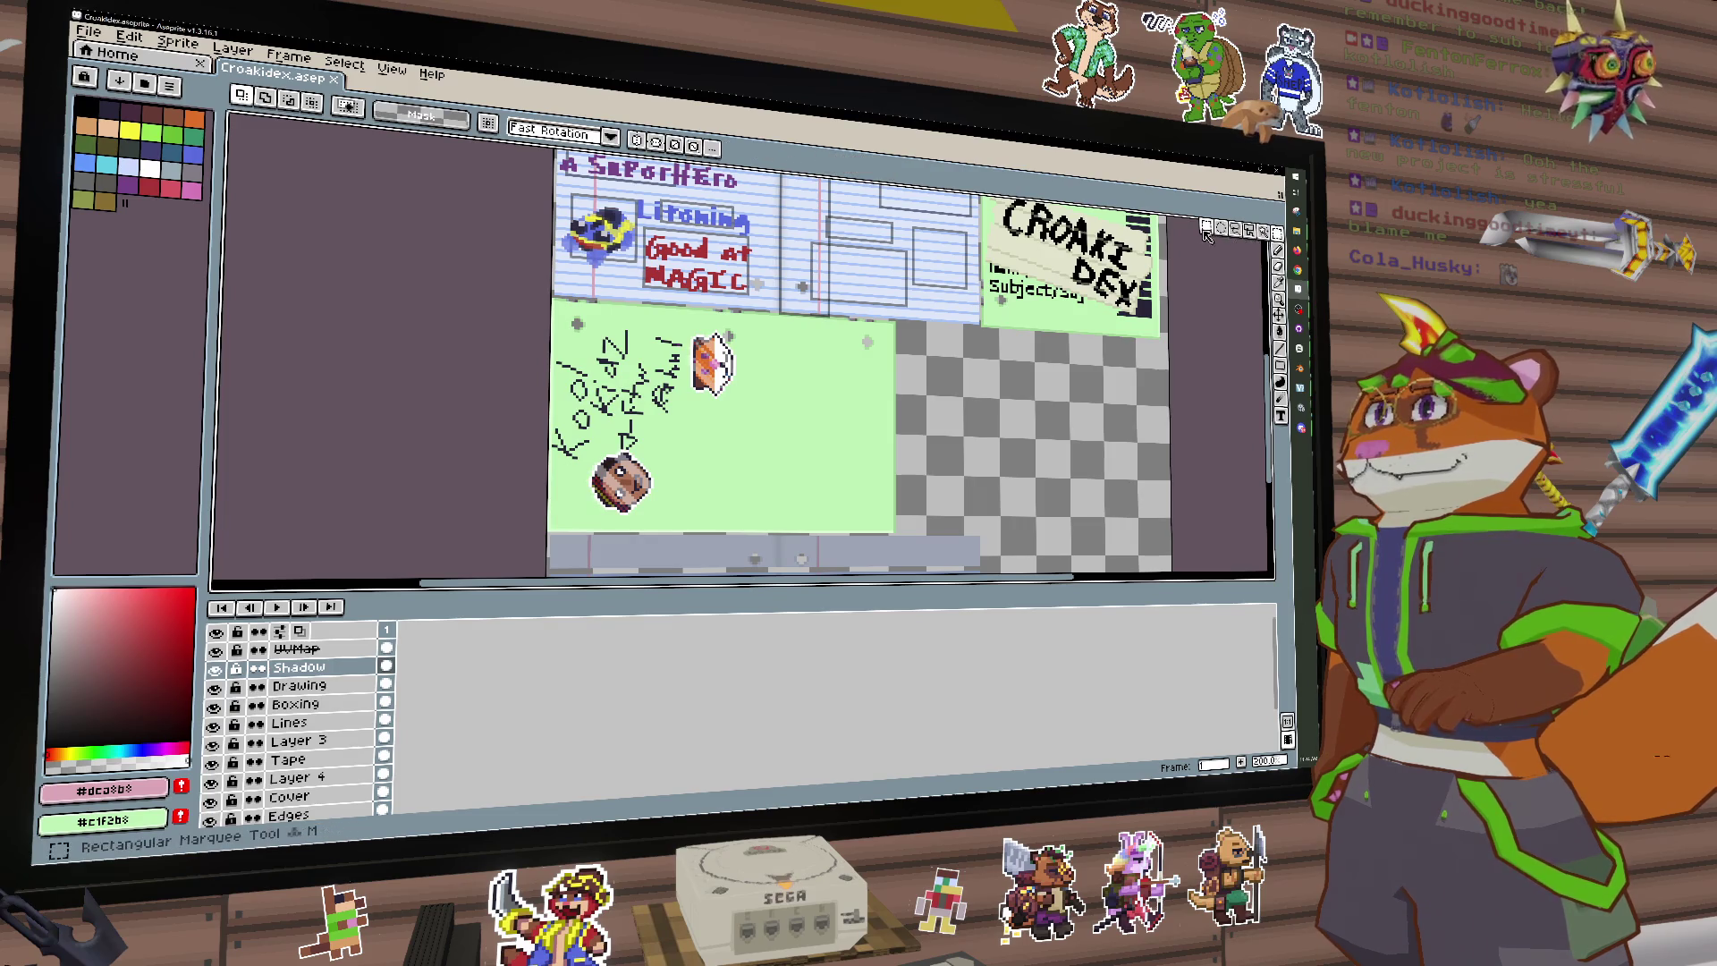
scroll(677, 450, up, 1)
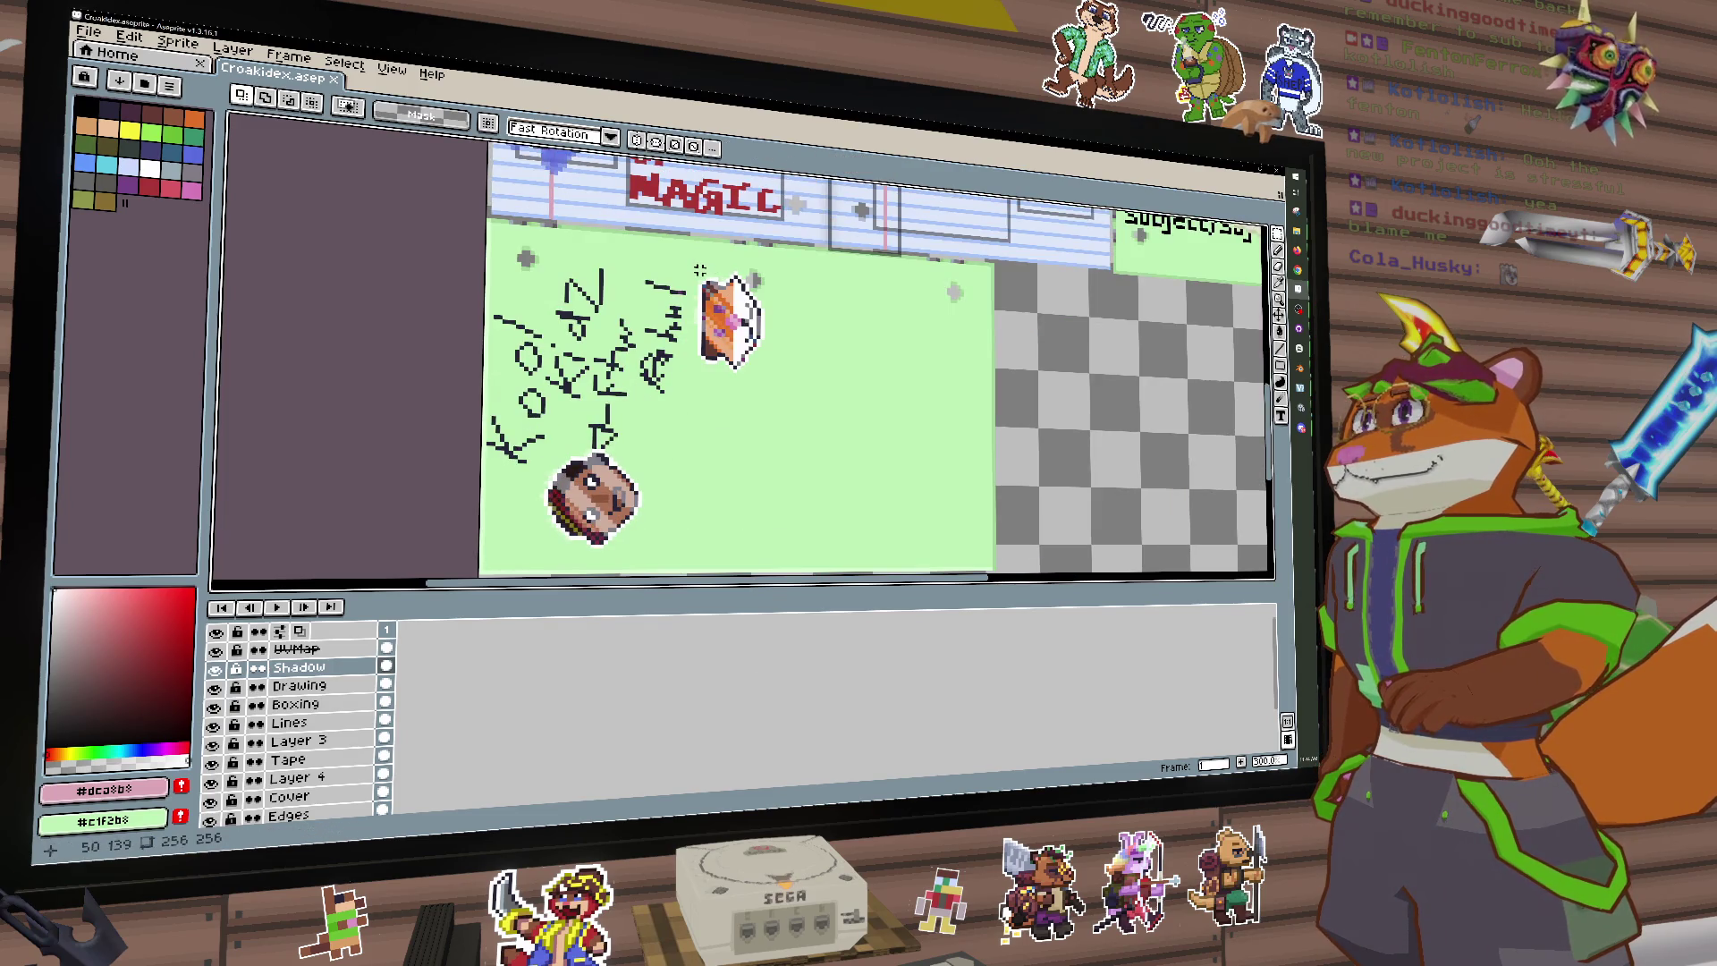
scroll(699, 270, up, 2)
key(b)
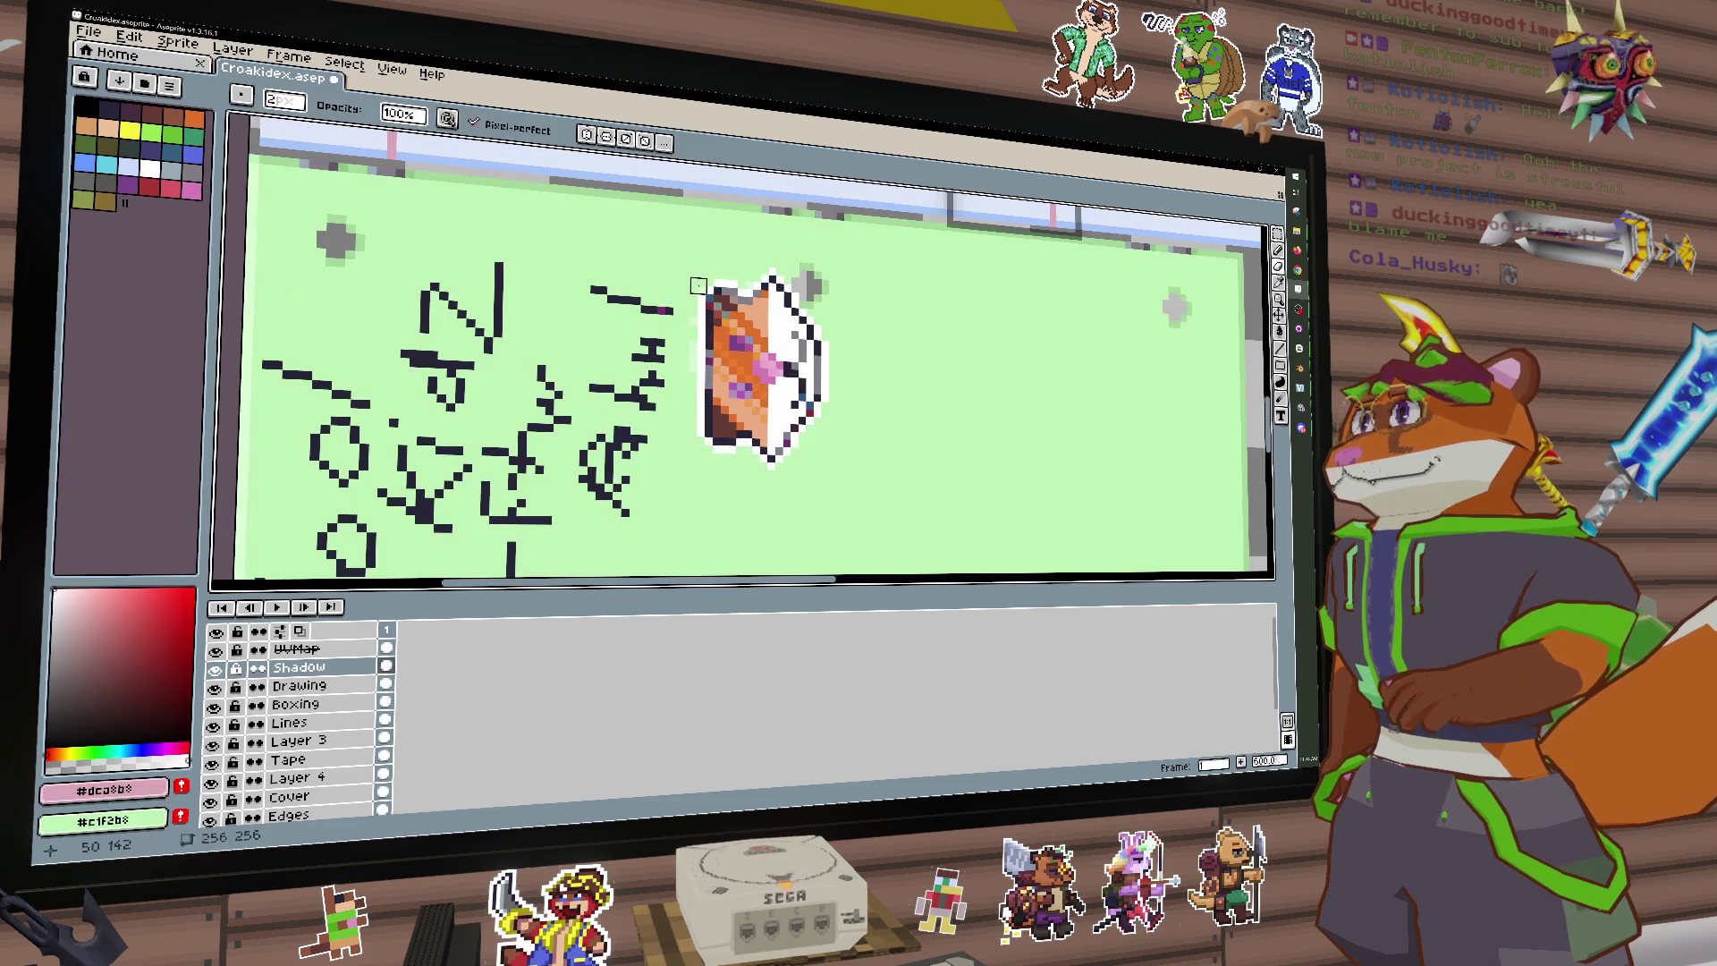
click(213, 744)
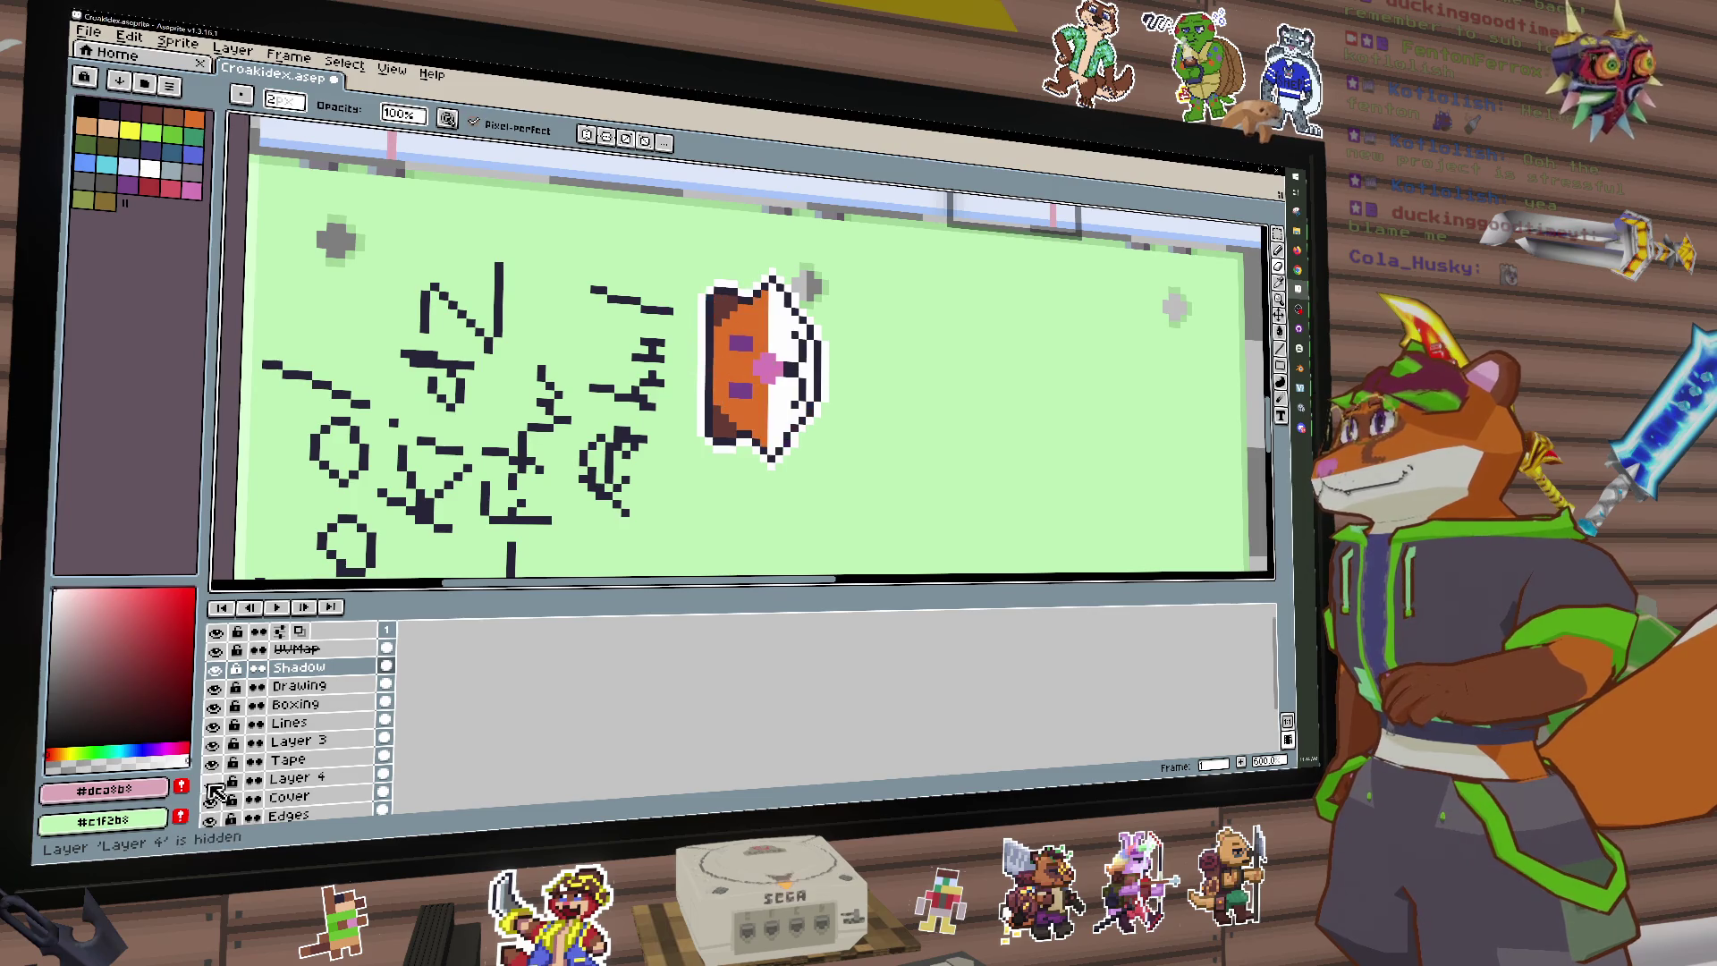
click(344, 782)
key(Delete)
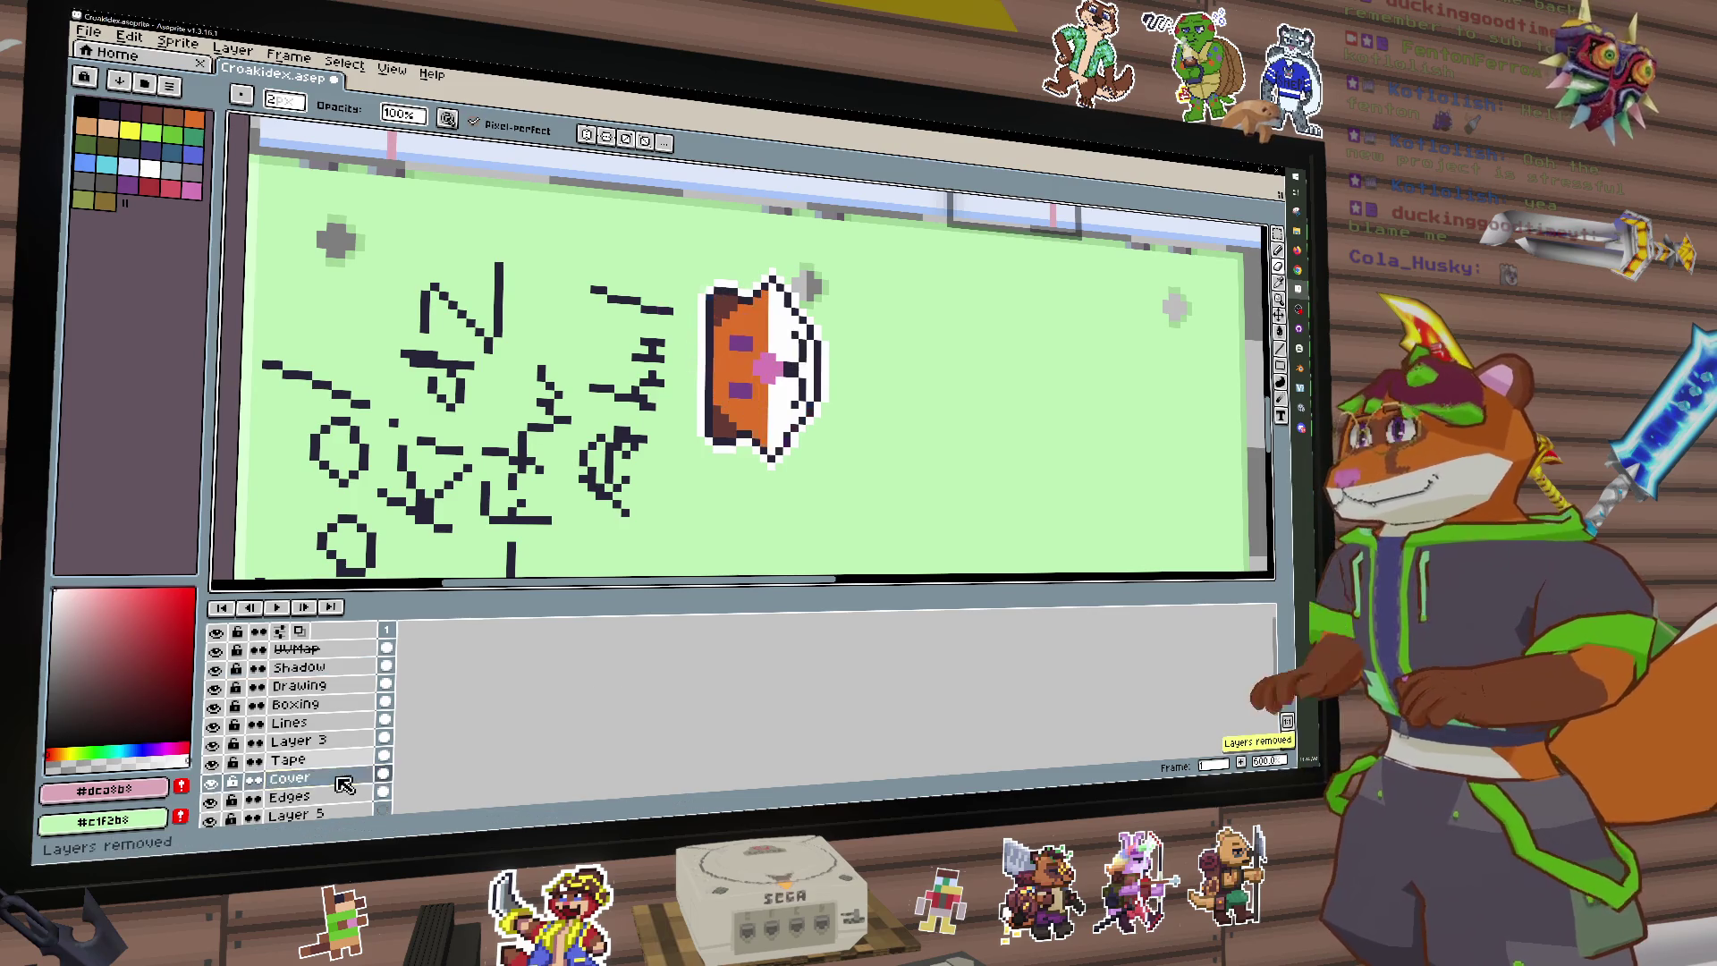
Step: Select the orange figure and the face using rectangular and Magic Wand selections
click(1277, 238)
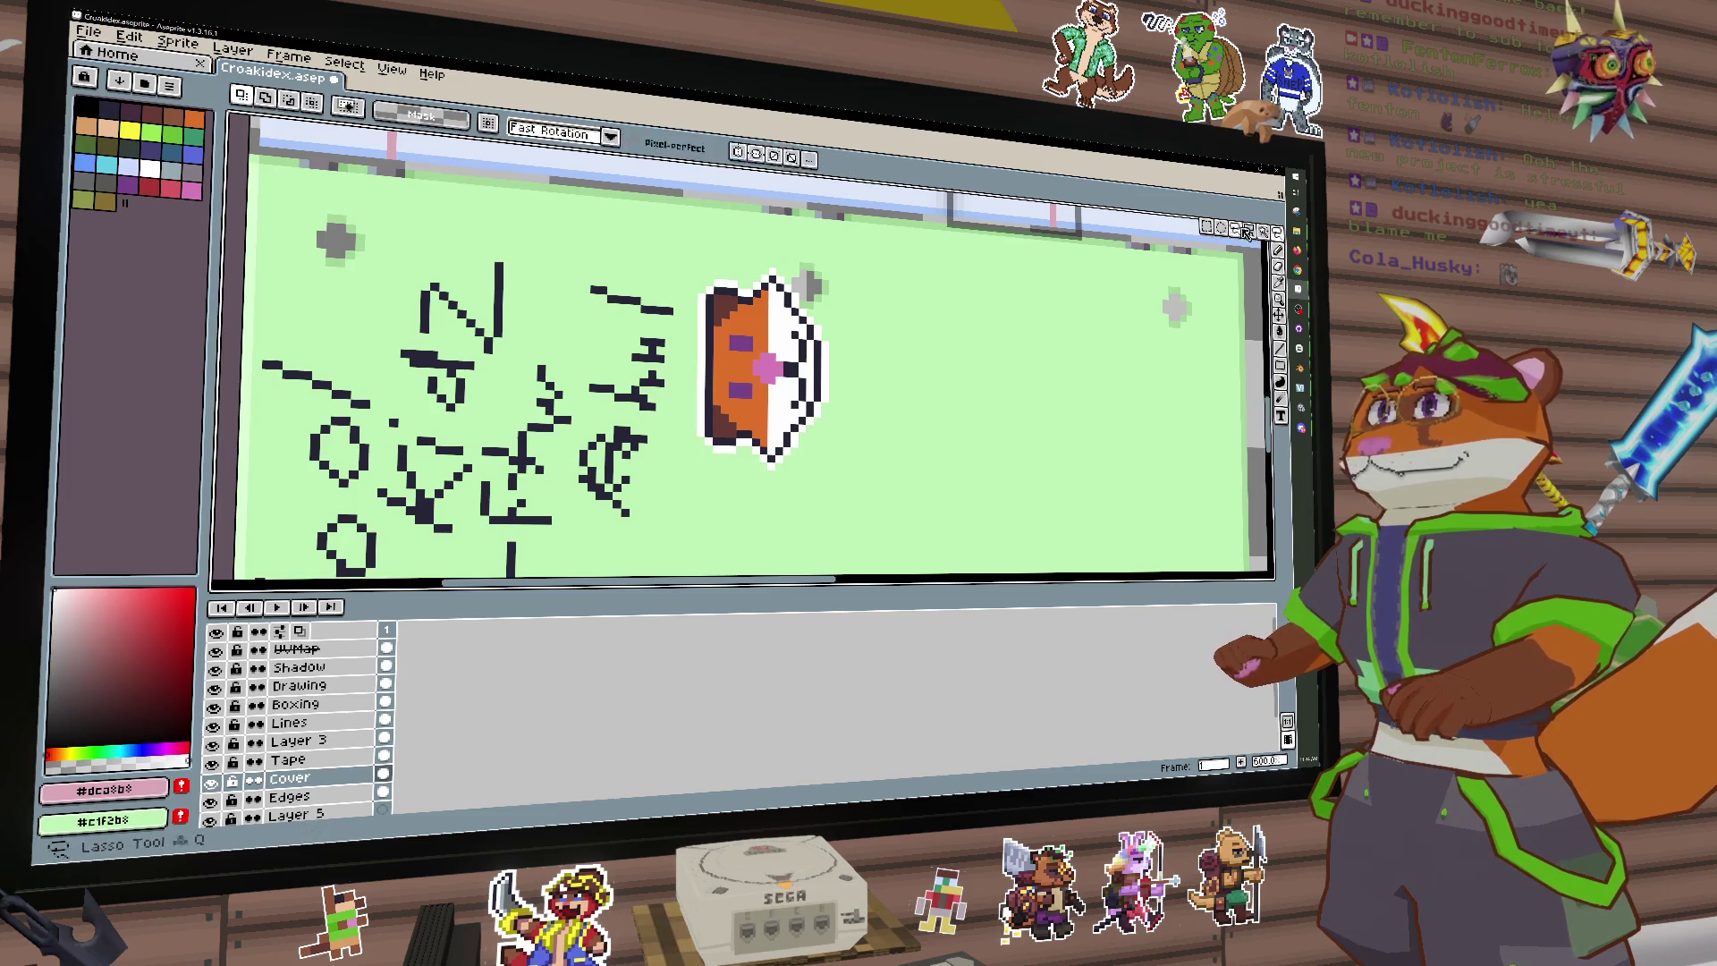
mouse_move(701, 266)
mouse_down()
mouse_move(810, 470)
mouse_move(831, 472)
mouse_up()
scroll(649, 566, down, 5)
scroll(650, 566, left, 4)
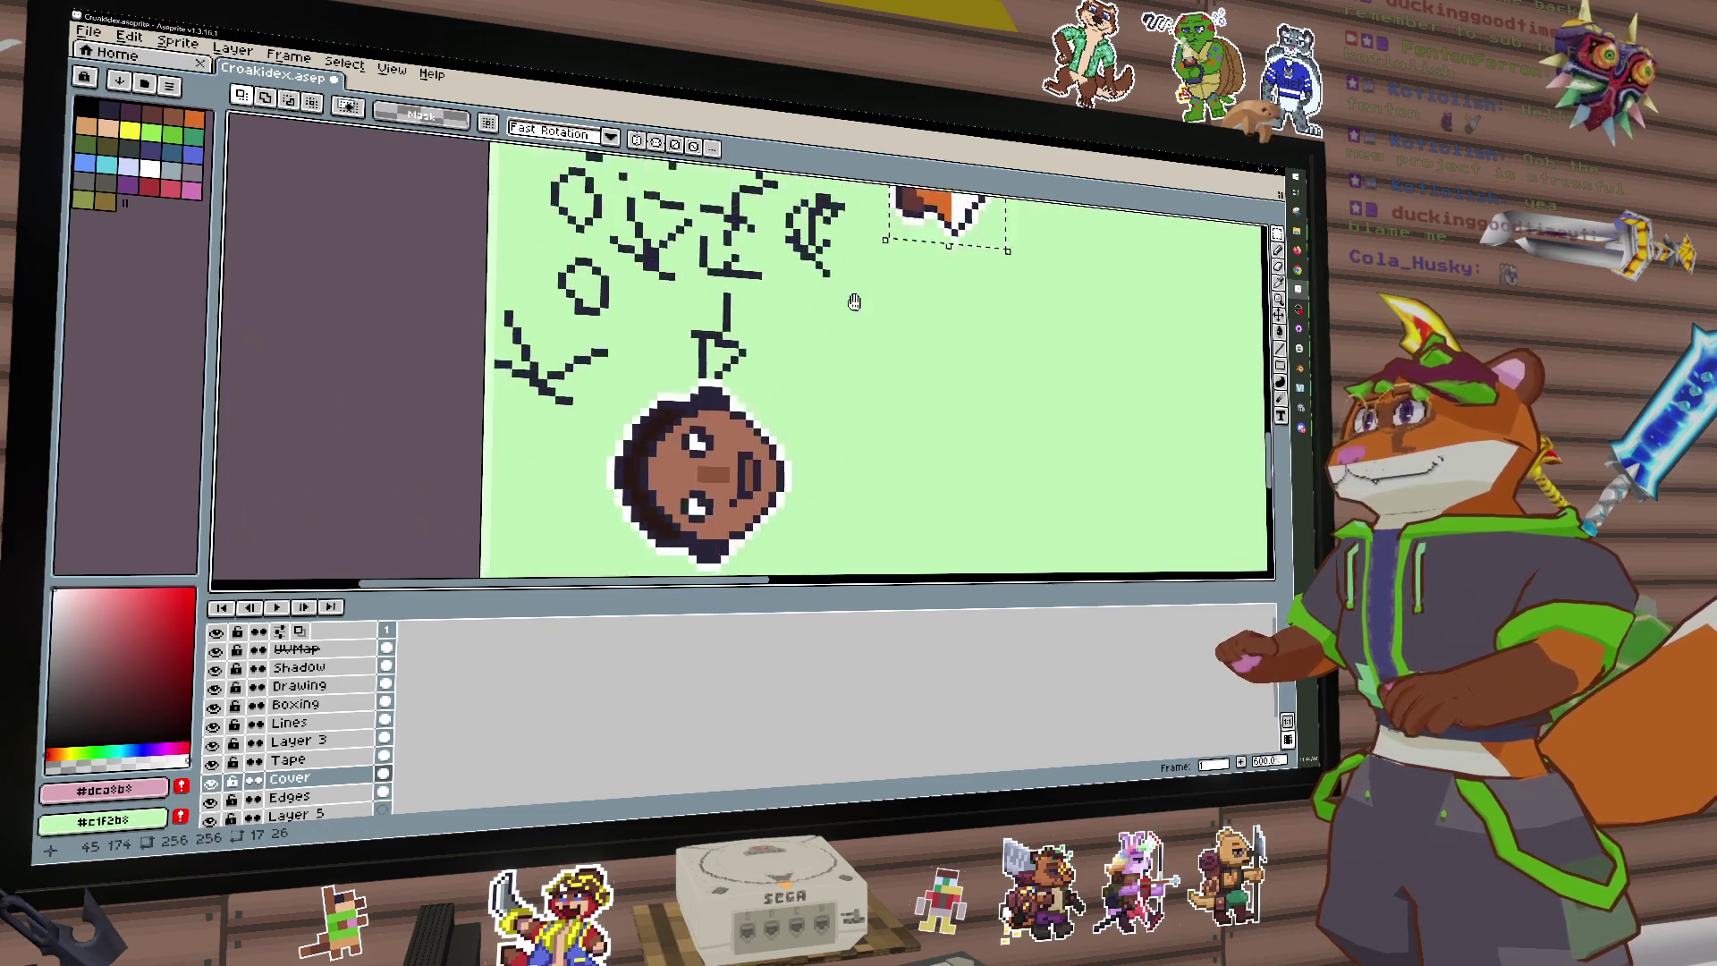
drag(667, 338, 833, 520)
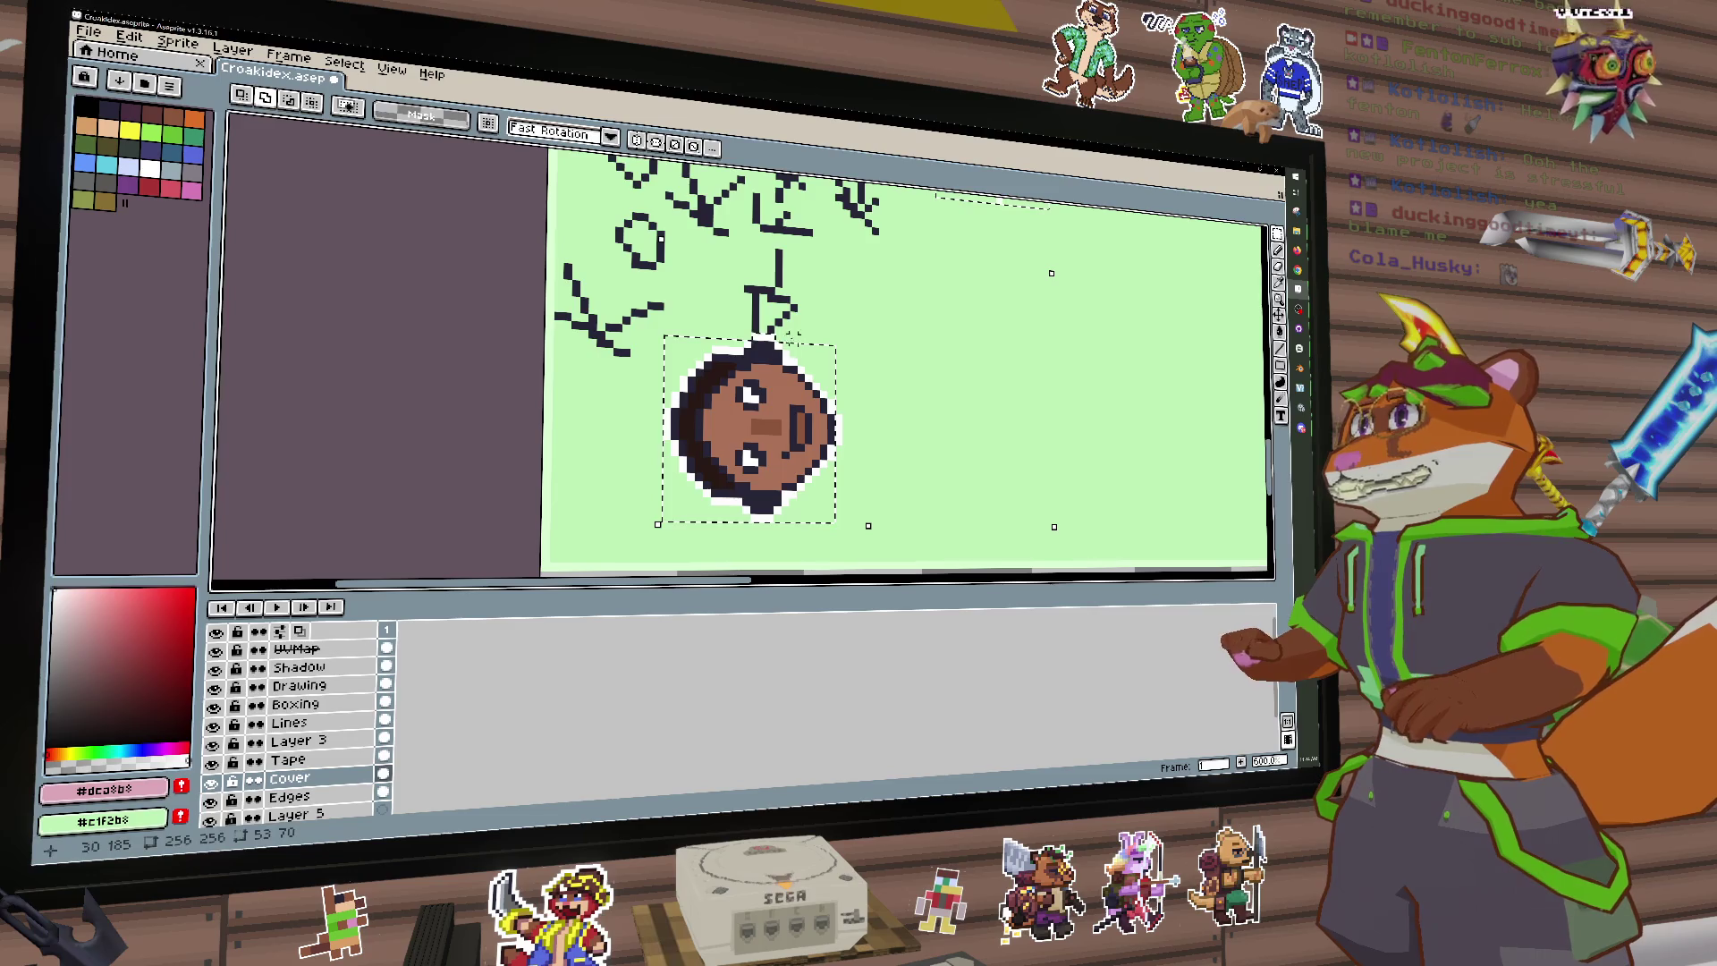
key(w)
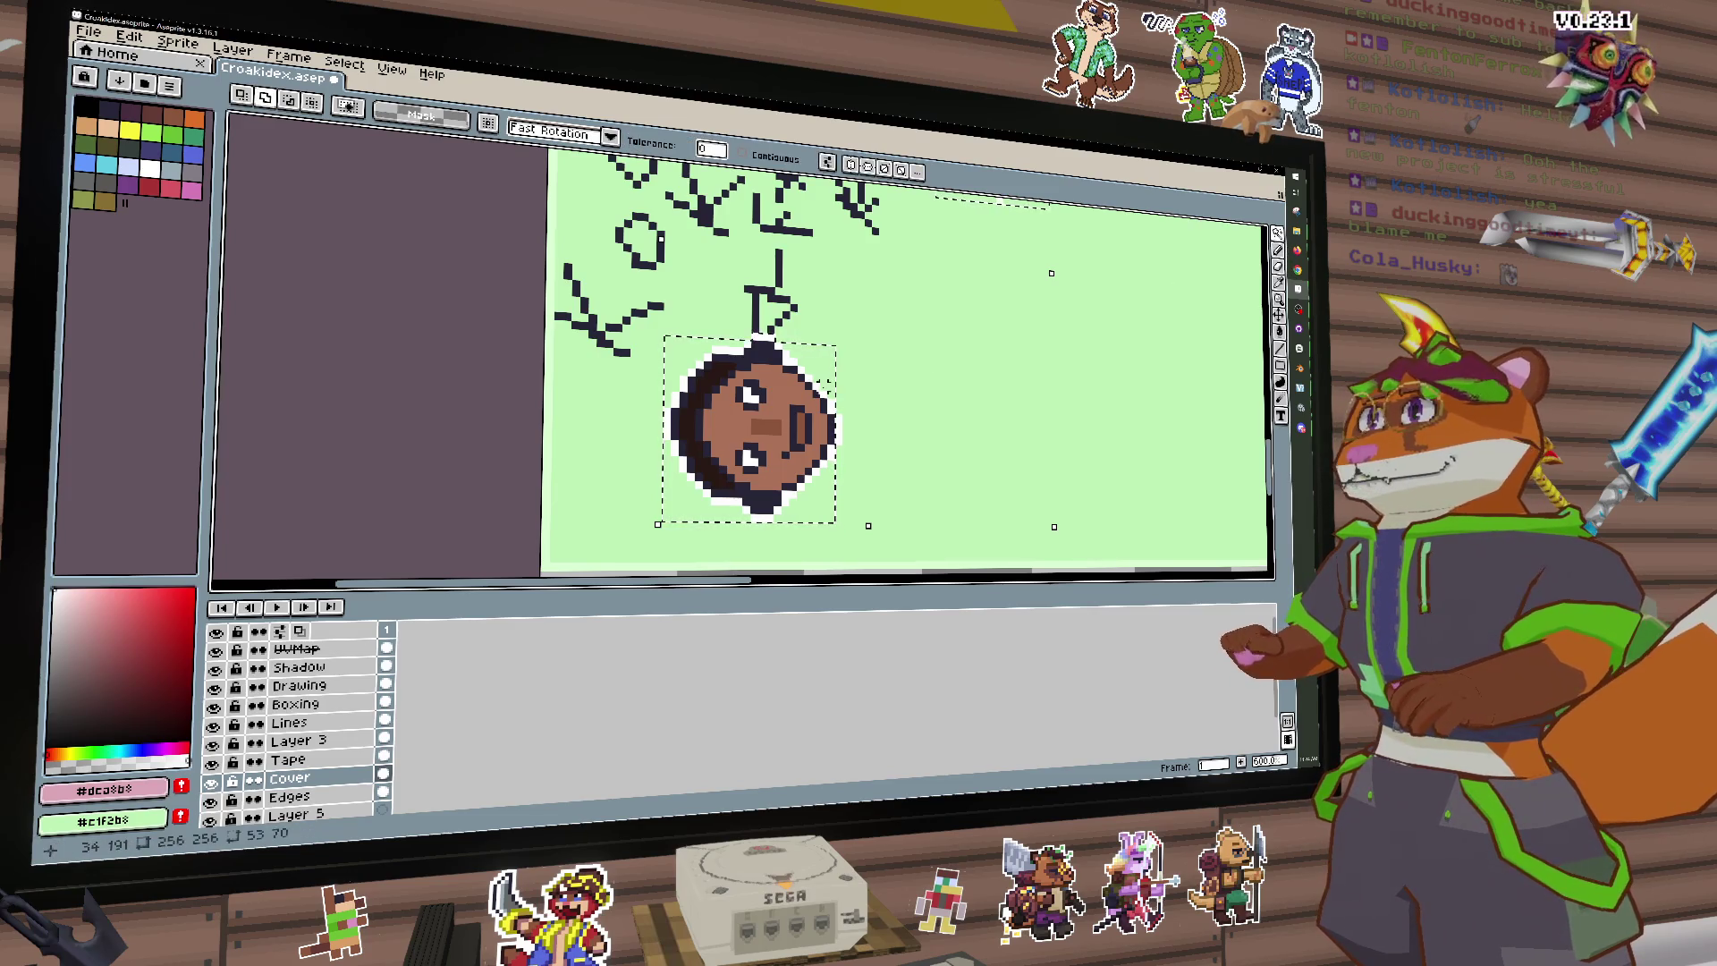
key(ctrl+z)
drag(904, 496, 851, 558)
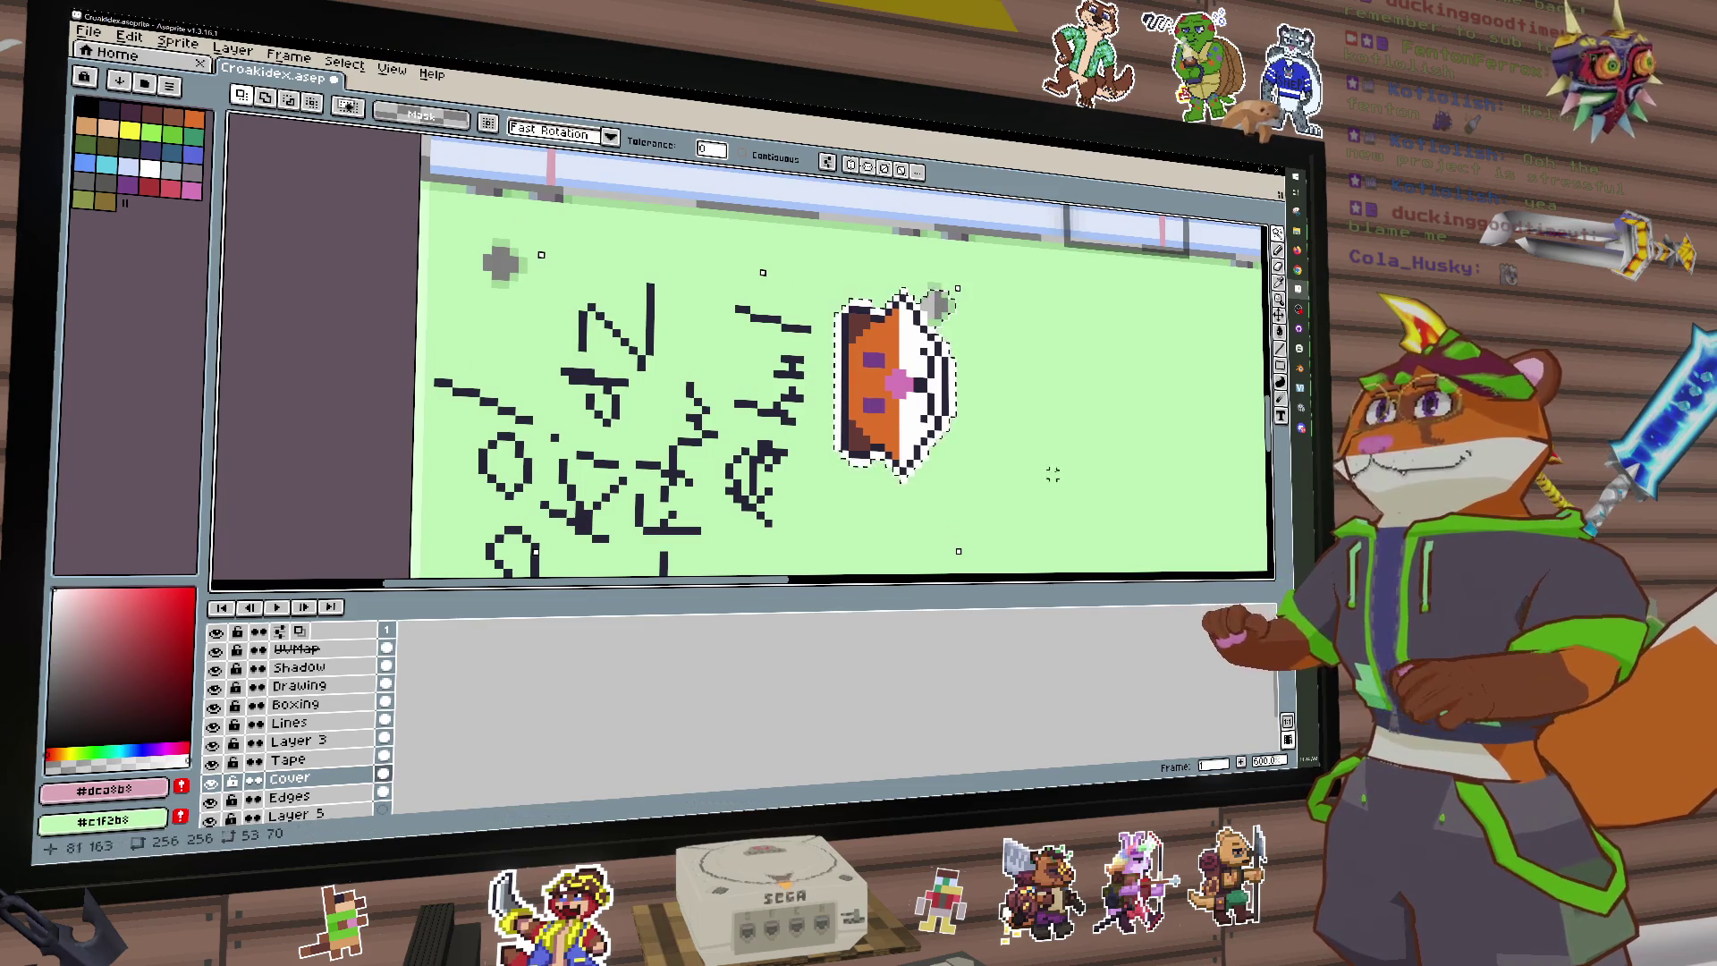
Step: Add a new empty layer, Layer 6, above the Shadow layer
scroll(1011, 353, up, 2)
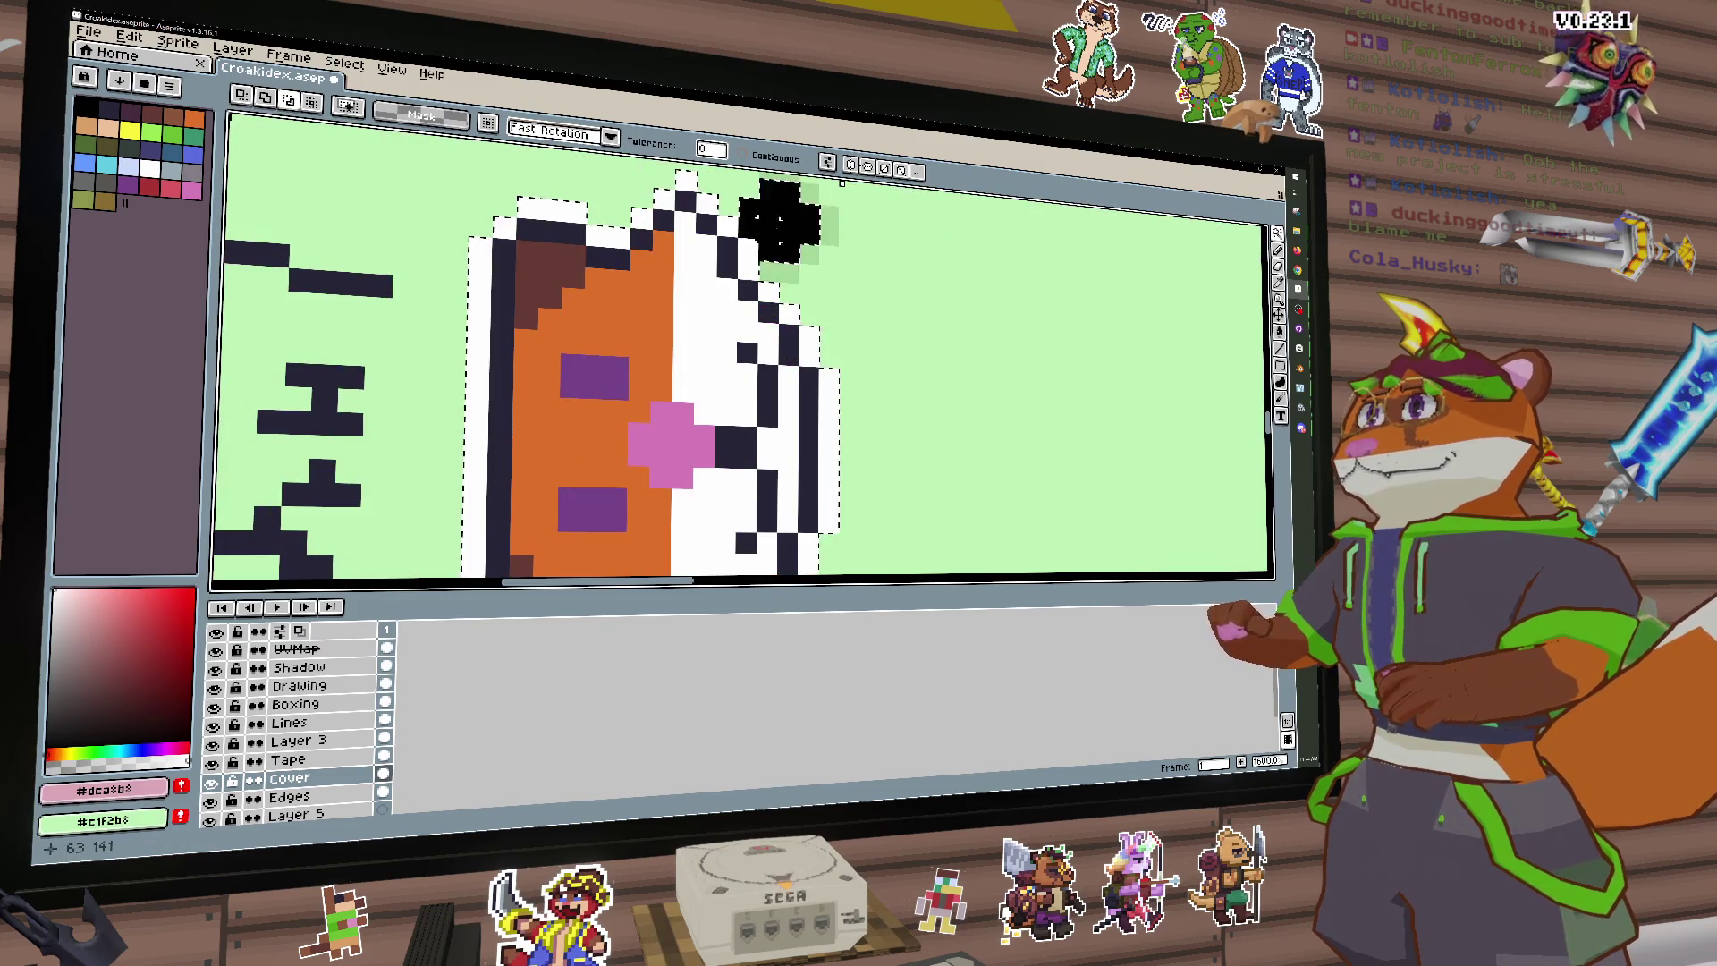
scroll(604, 370, down, 4)
scroll(605, 370, down, 1)
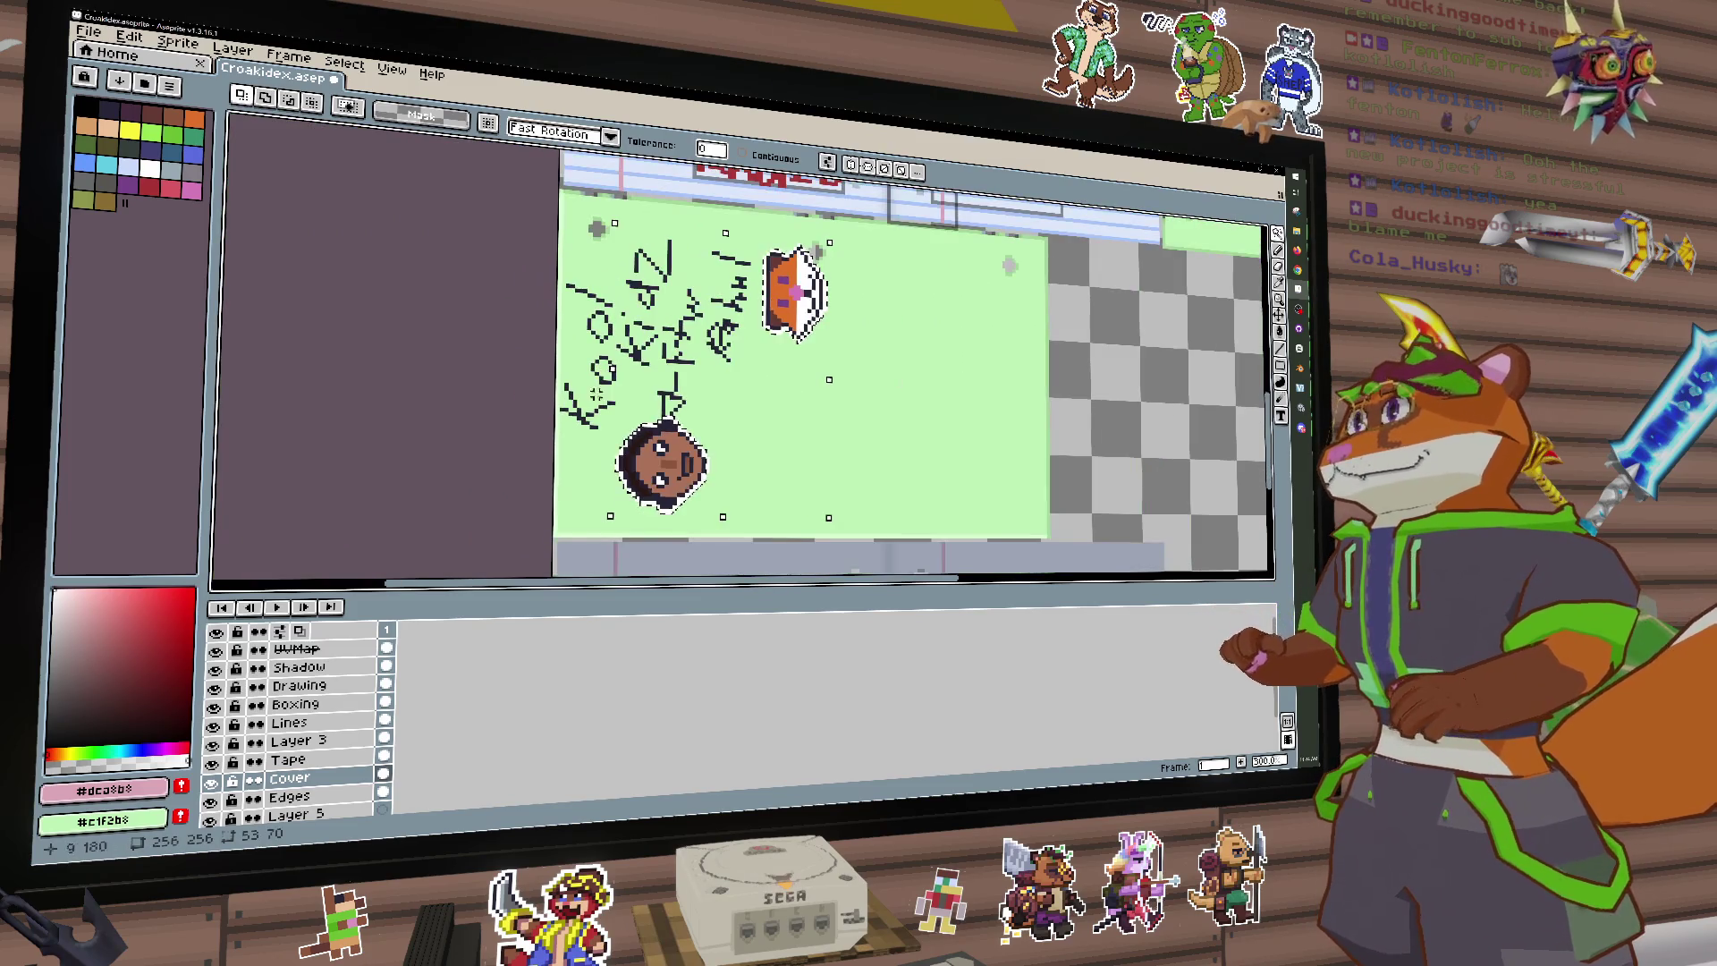
click(308, 669)
key(shift+ctrl+n)
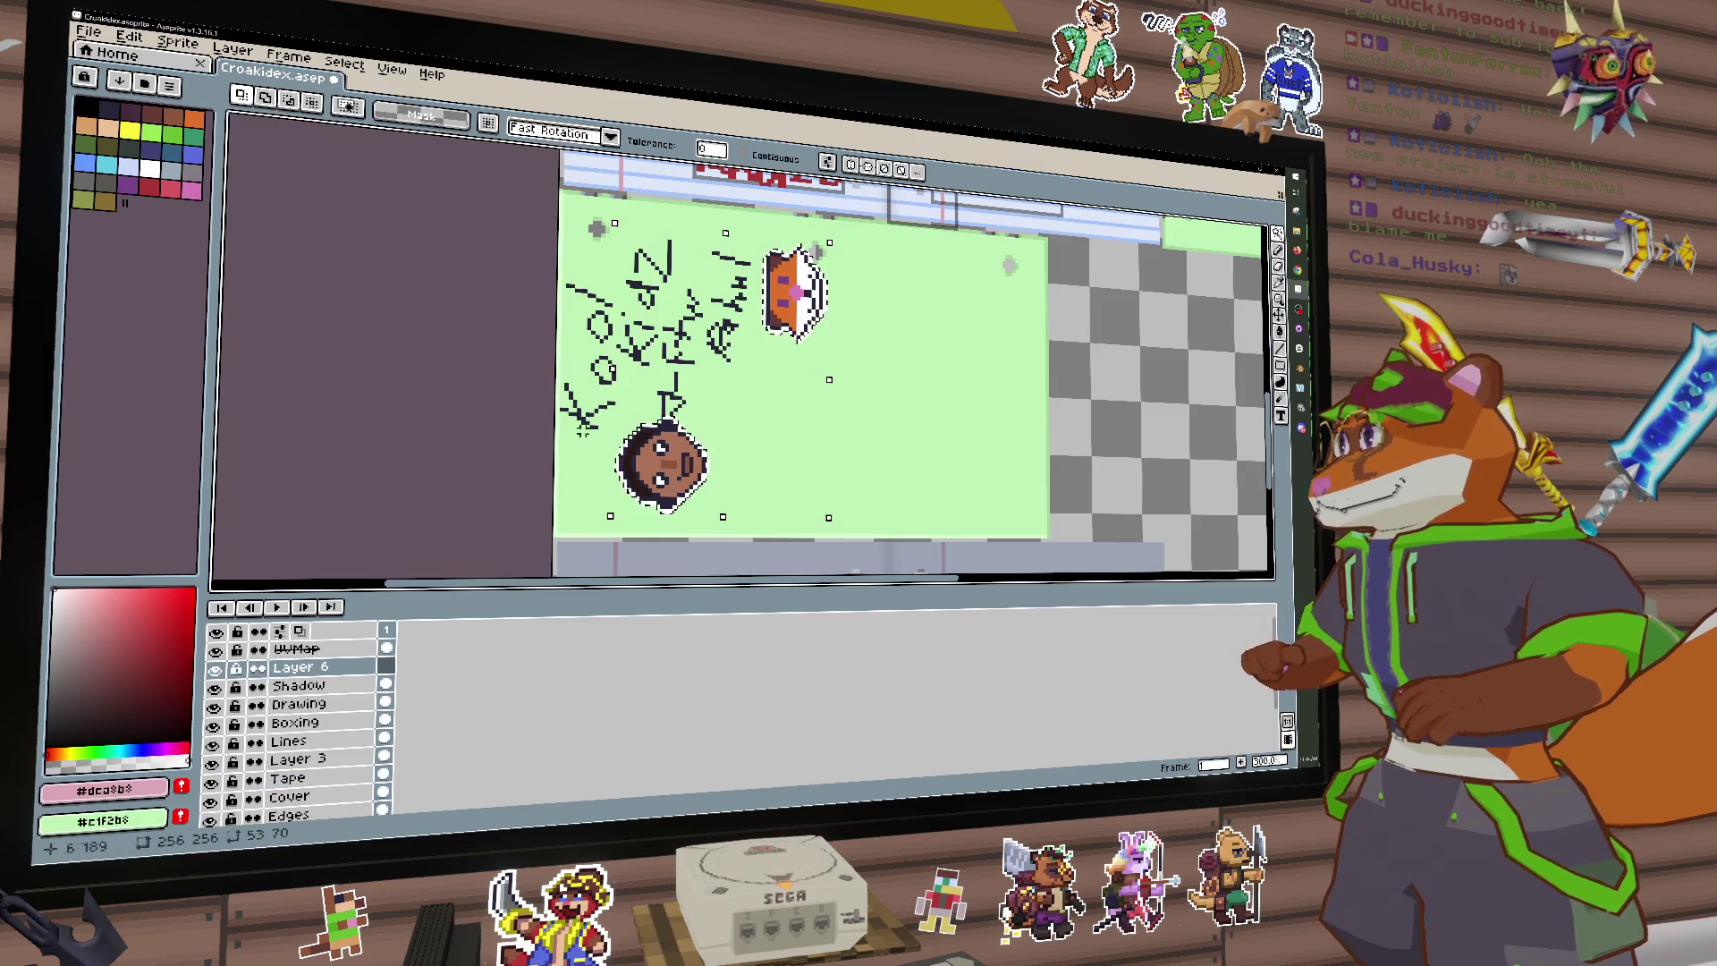
Step: Rename Layer 6 to Shiny Mask
double_click(328, 674)
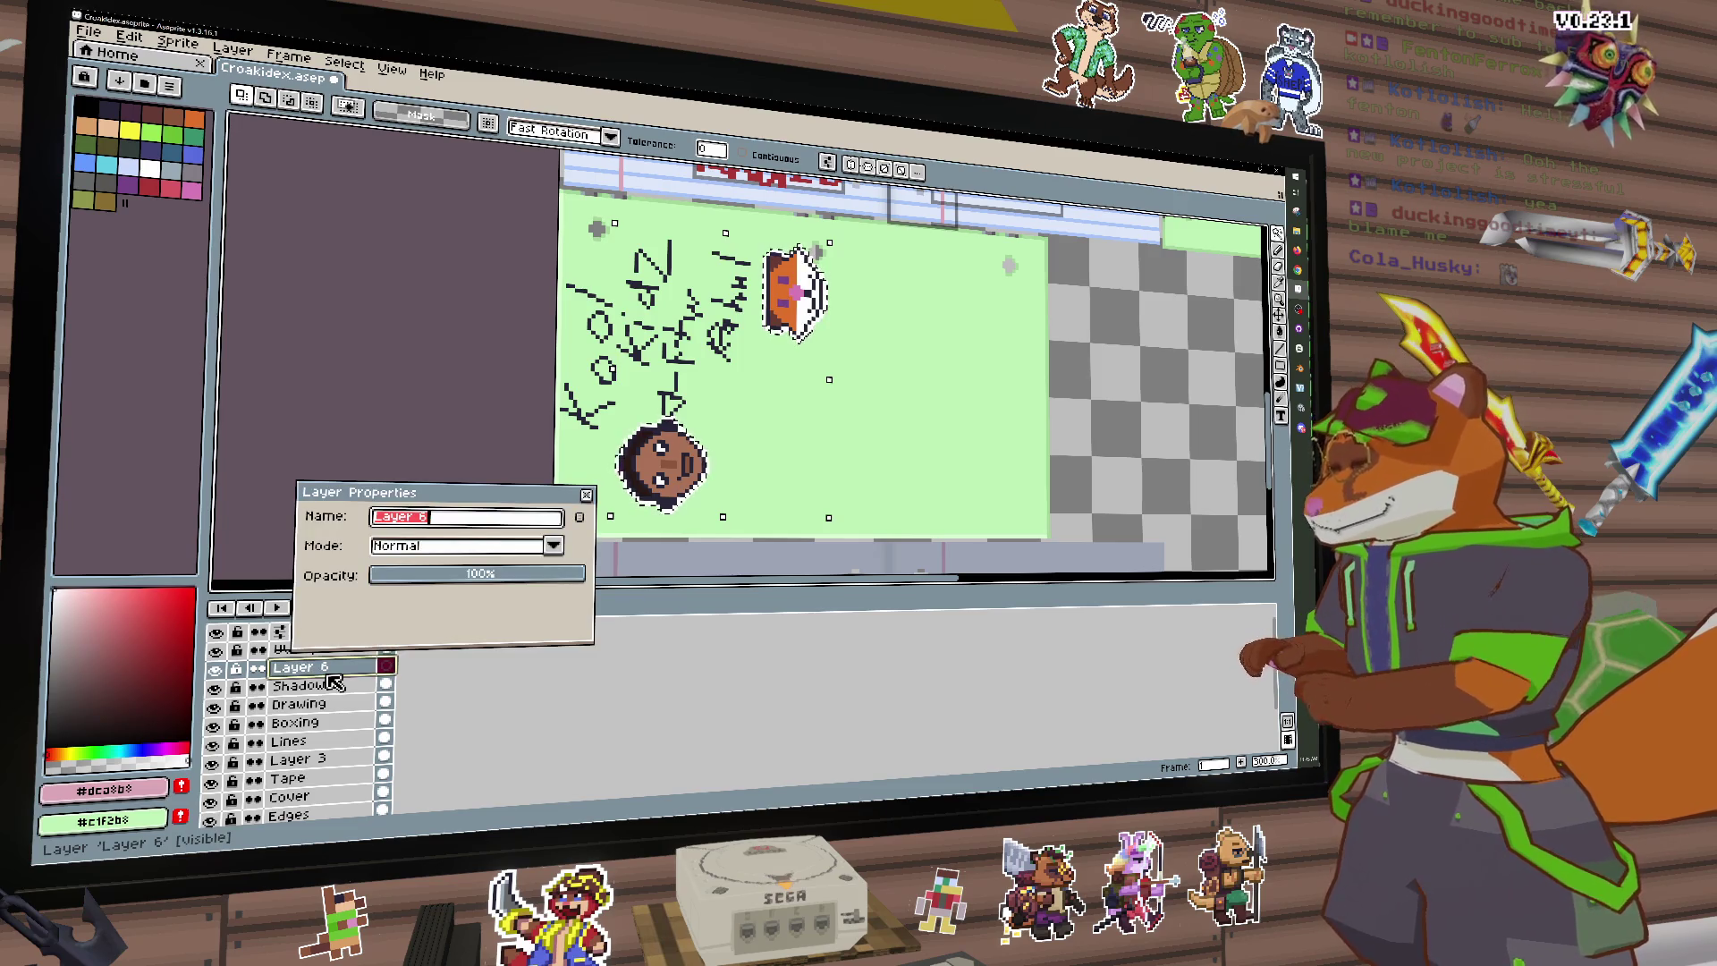
text(Shiny Mask)
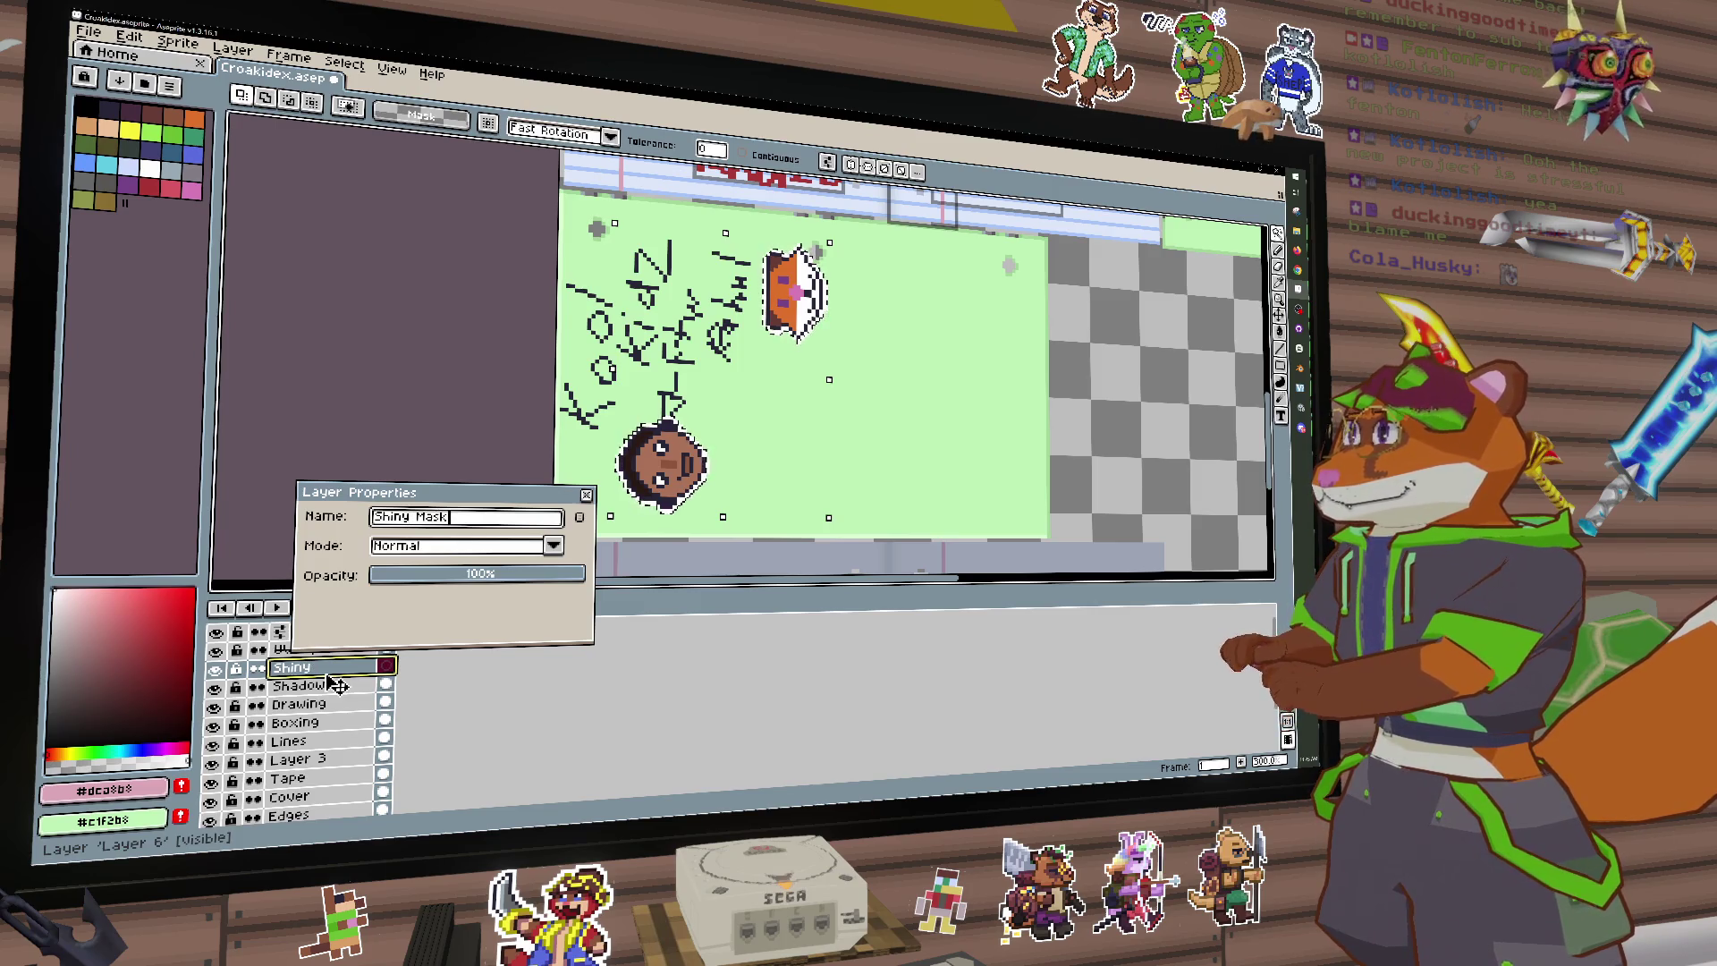
key(Return)
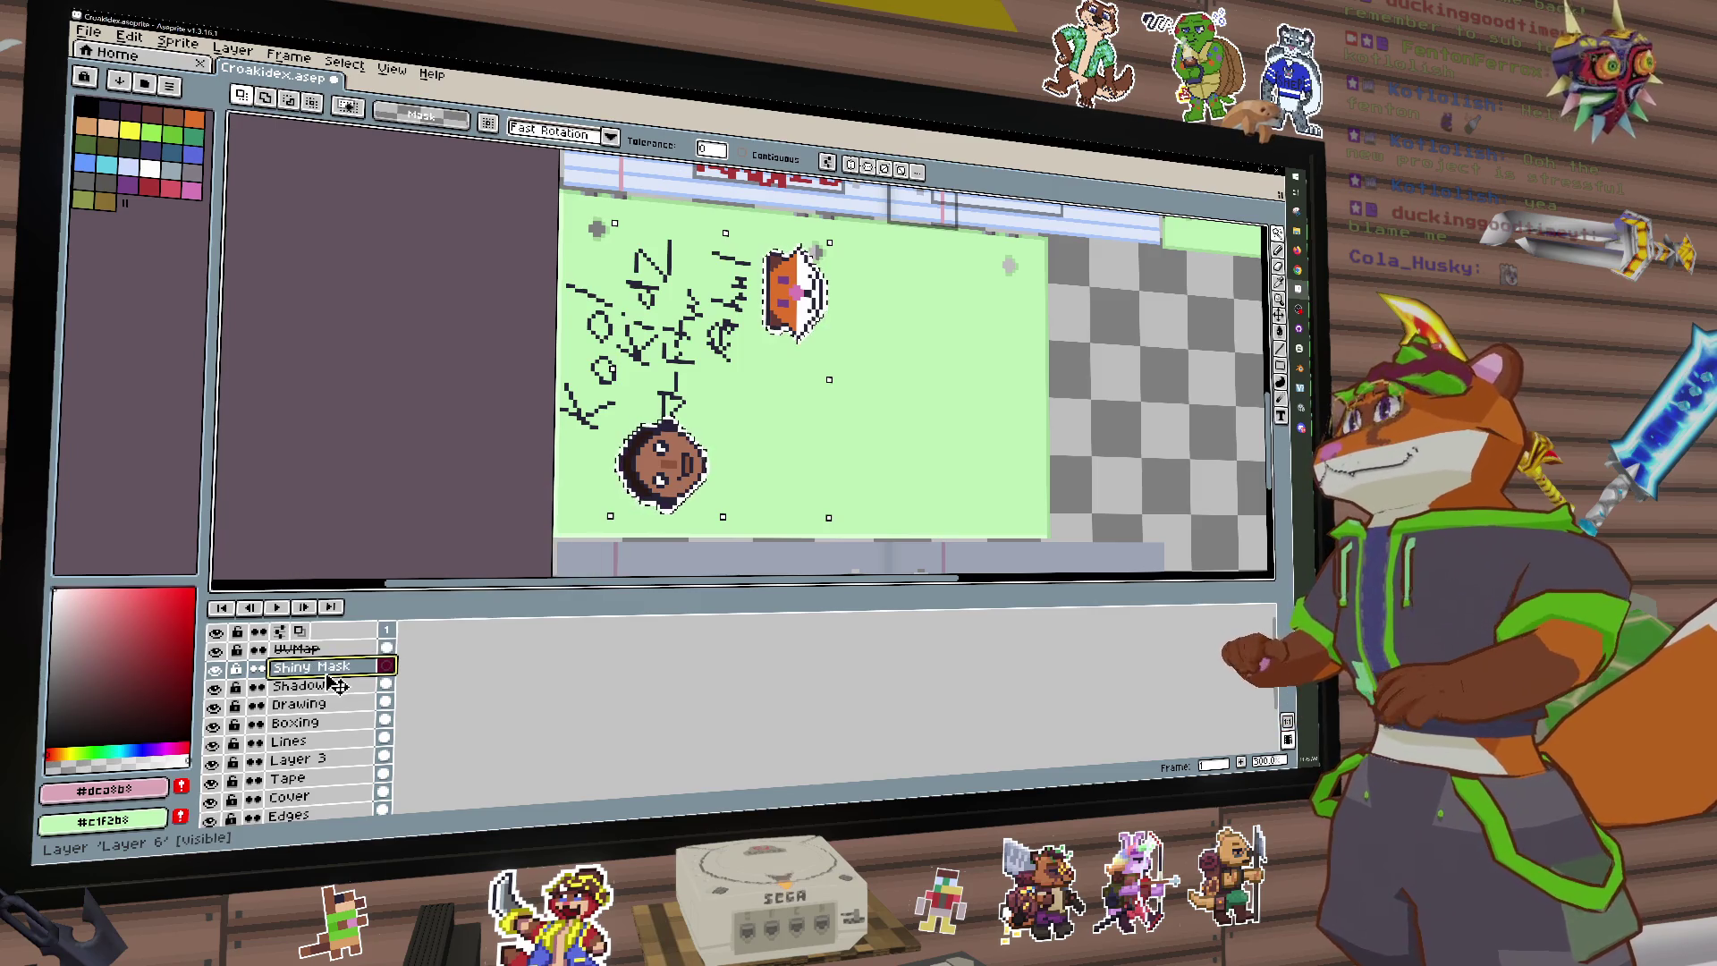
Step: Choose white as the colour and the Pencil tool for painting the heads
click(154, 176)
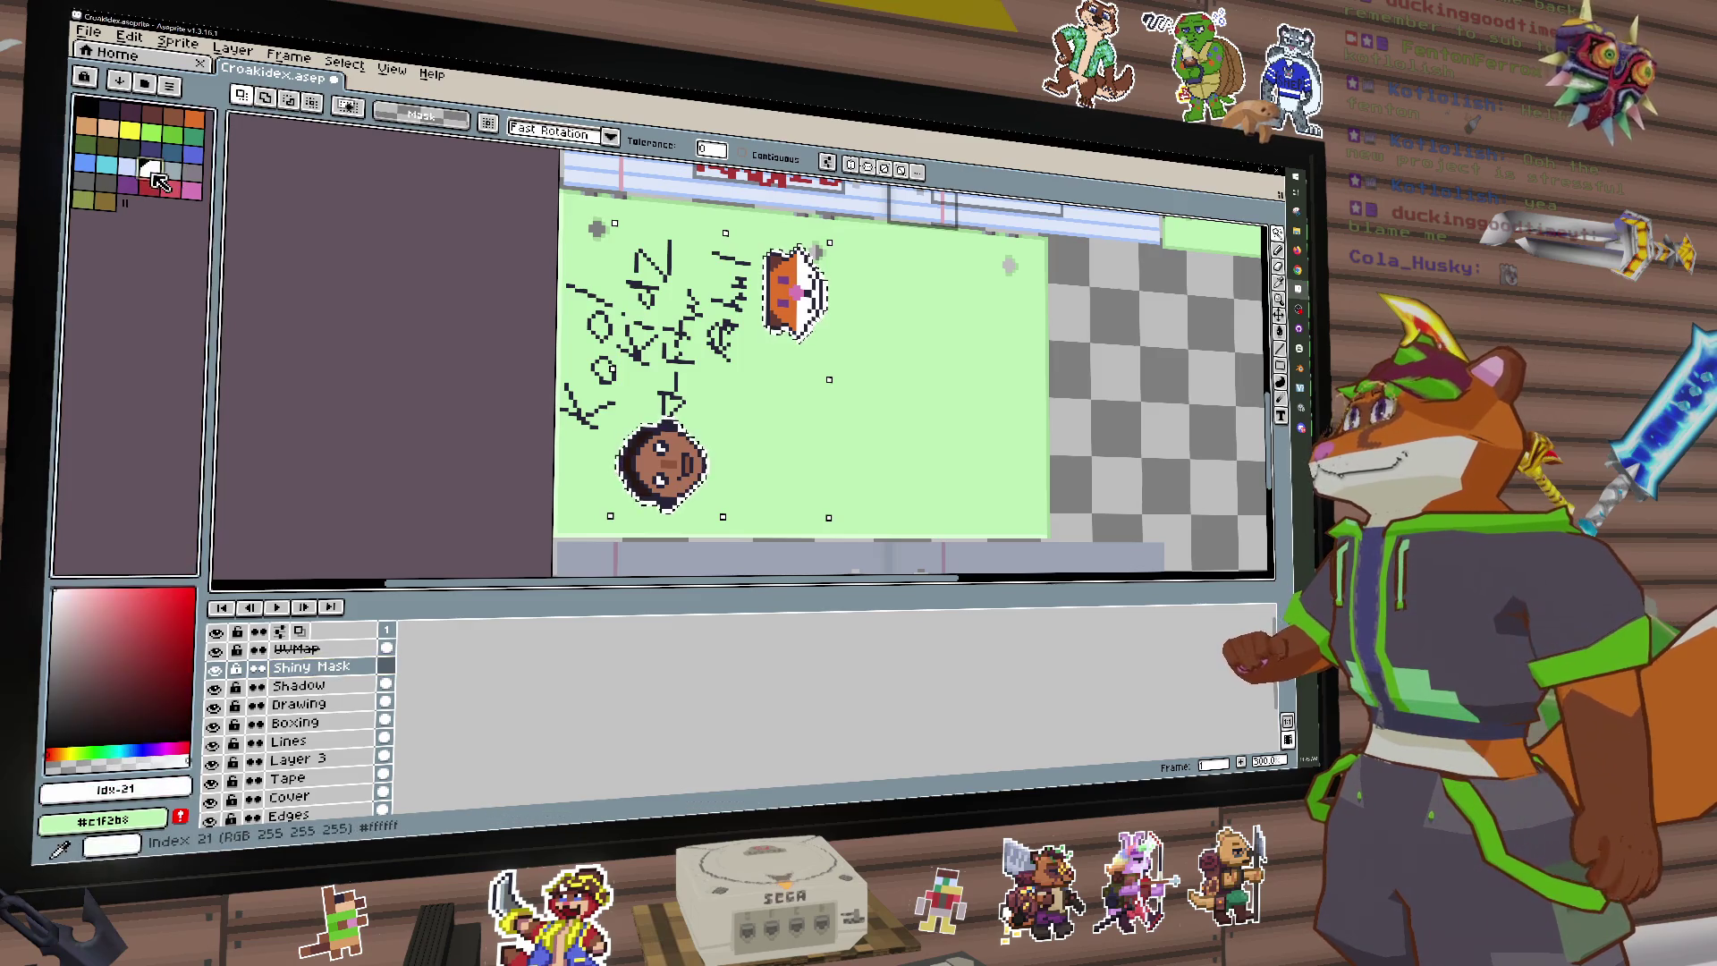
key(g)
key(b)
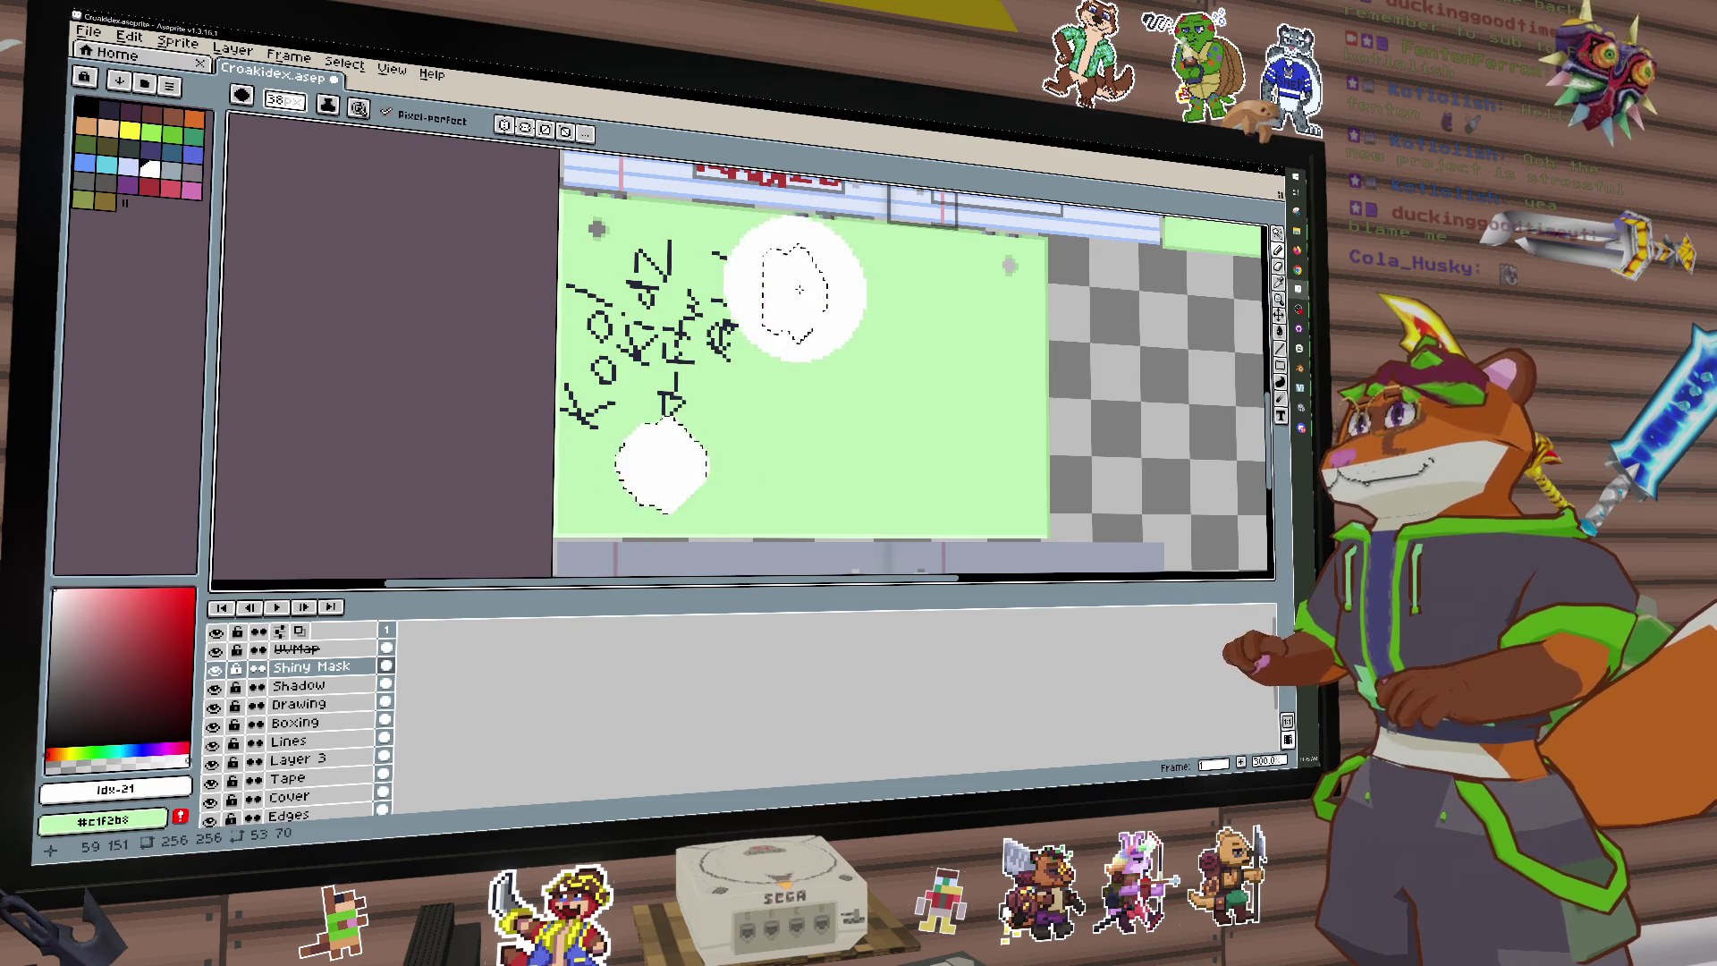
scroll(799, 288, down, 5)
scroll(604, 519, up, 2)
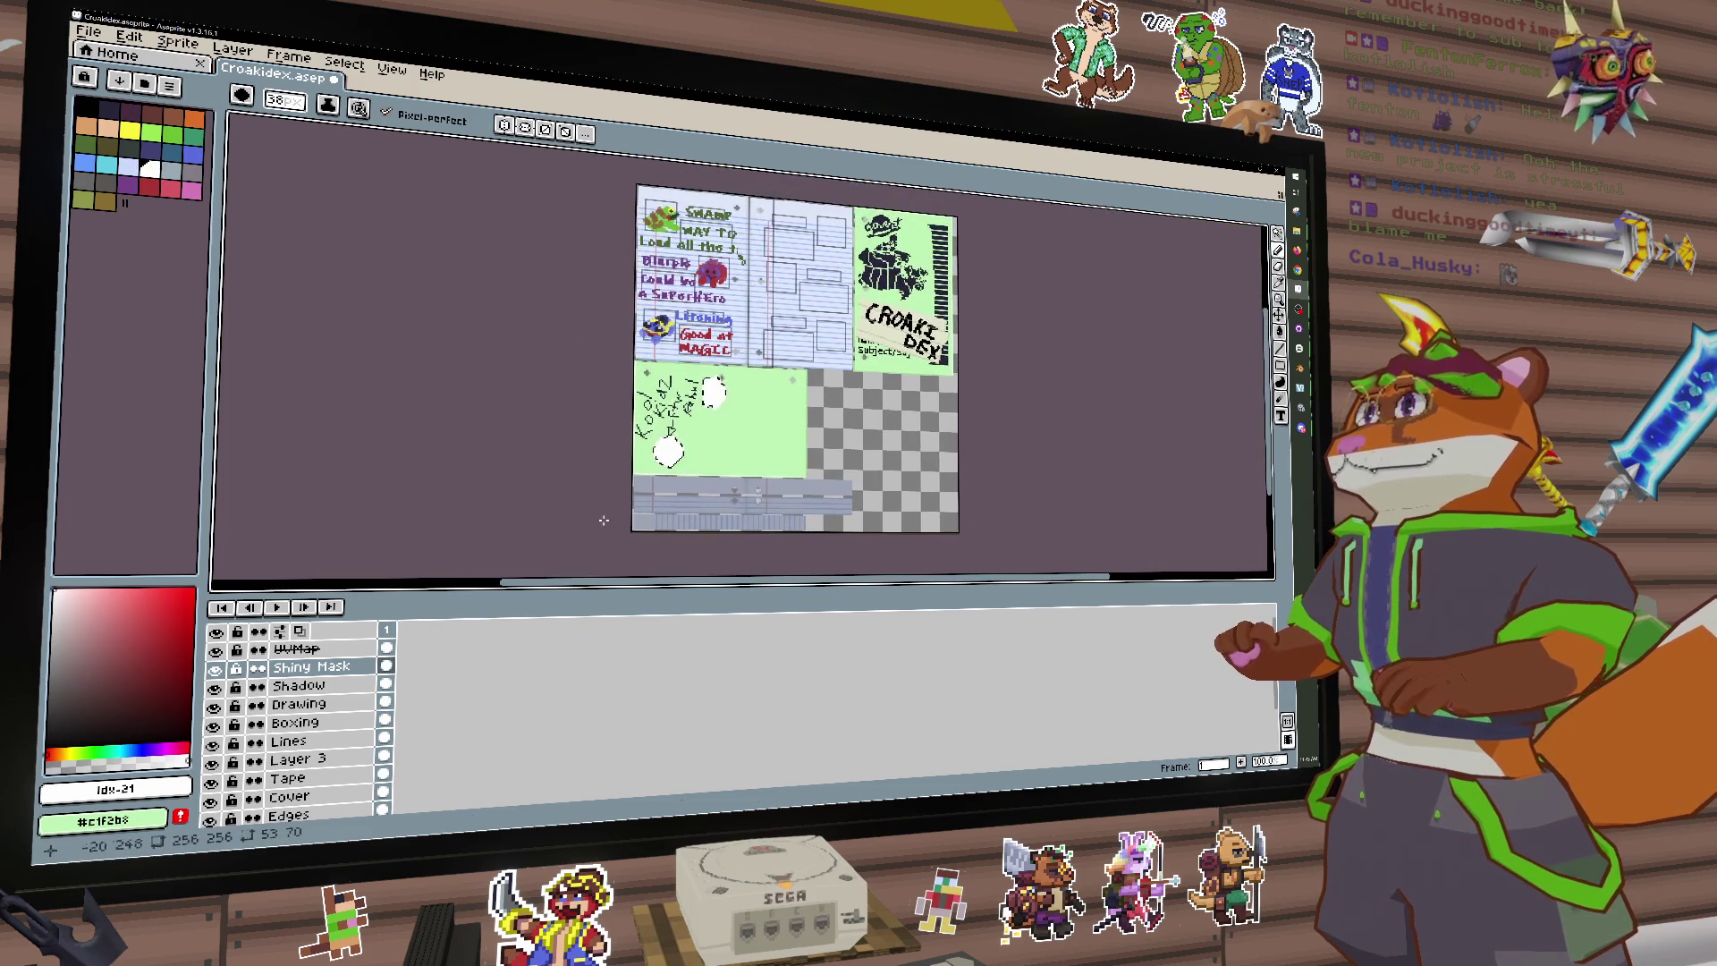
Step: Hide the other layers so only the Shiny Mask layer is visible
click(215, 650)
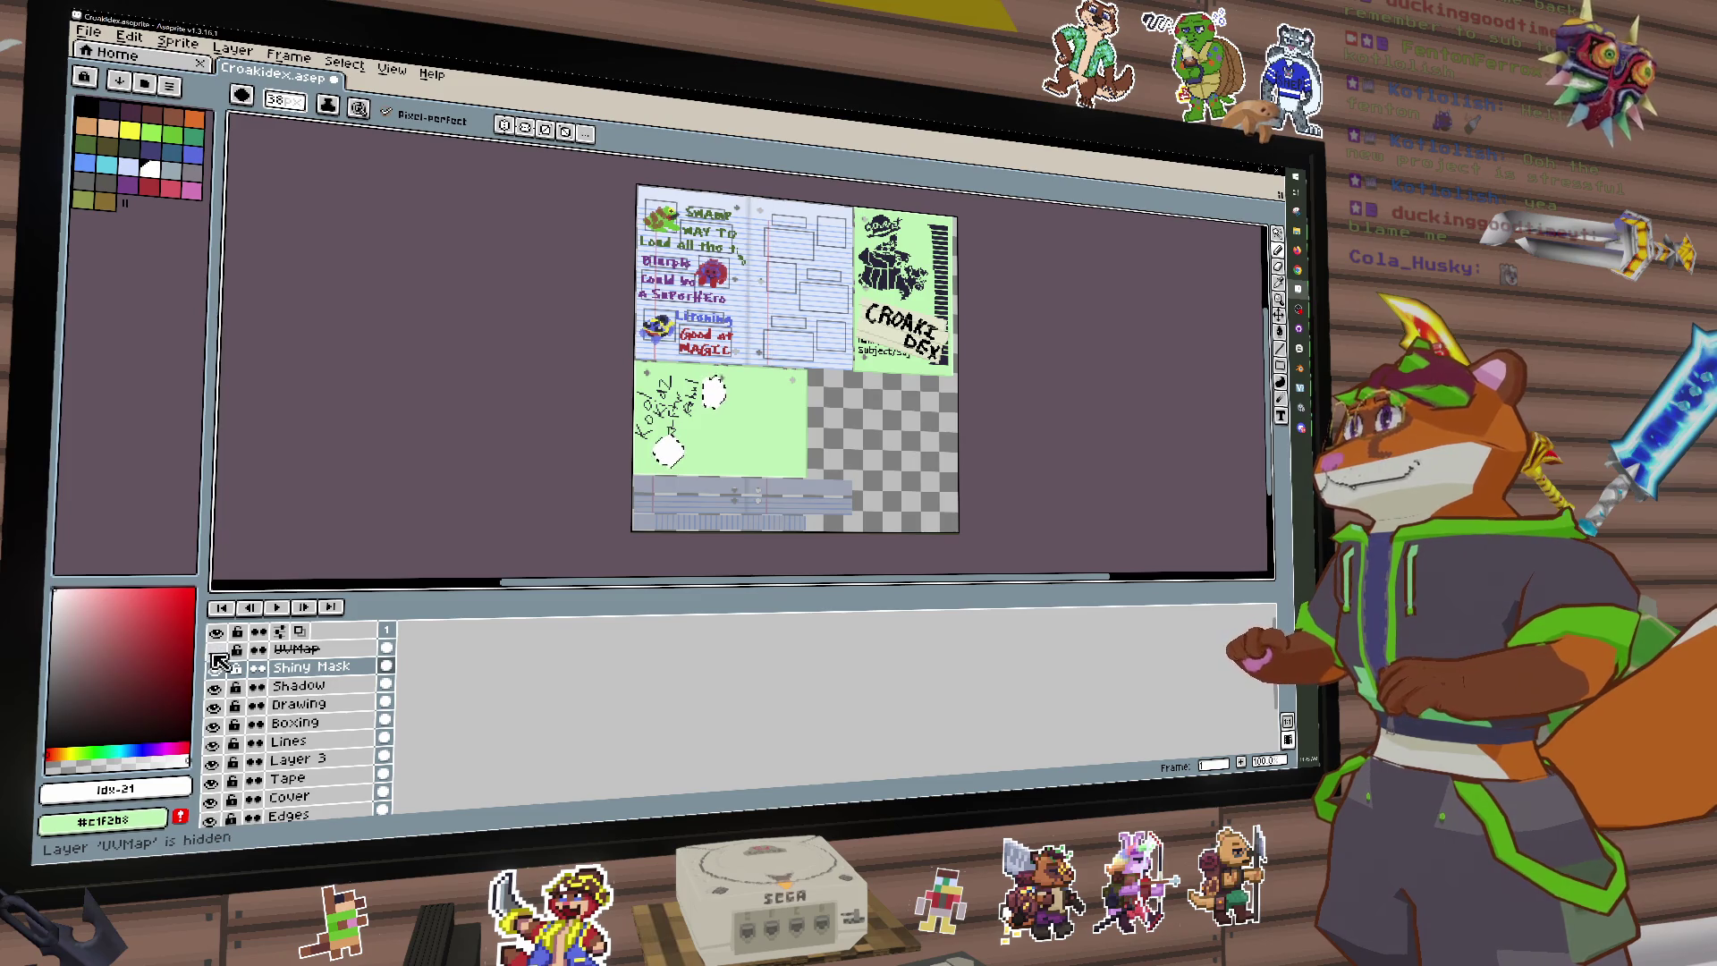
click(216, 650)
click(215, 650)
click(215, 650)
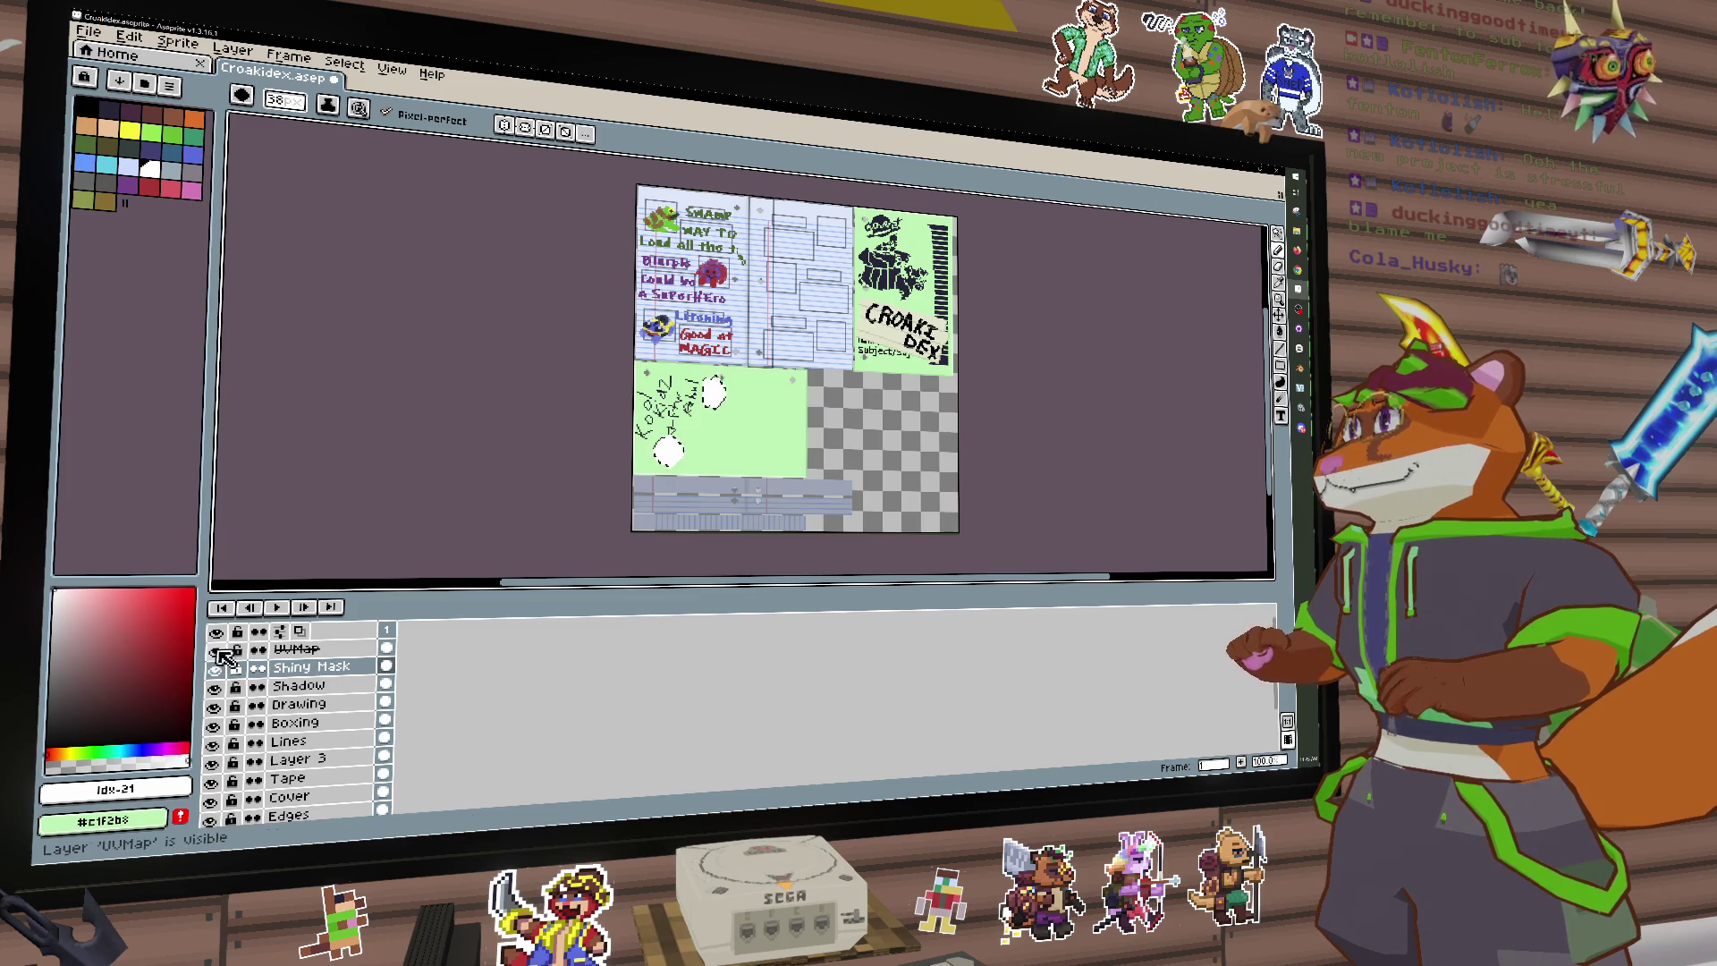
alt+click(216, 668)
click(216, 668)
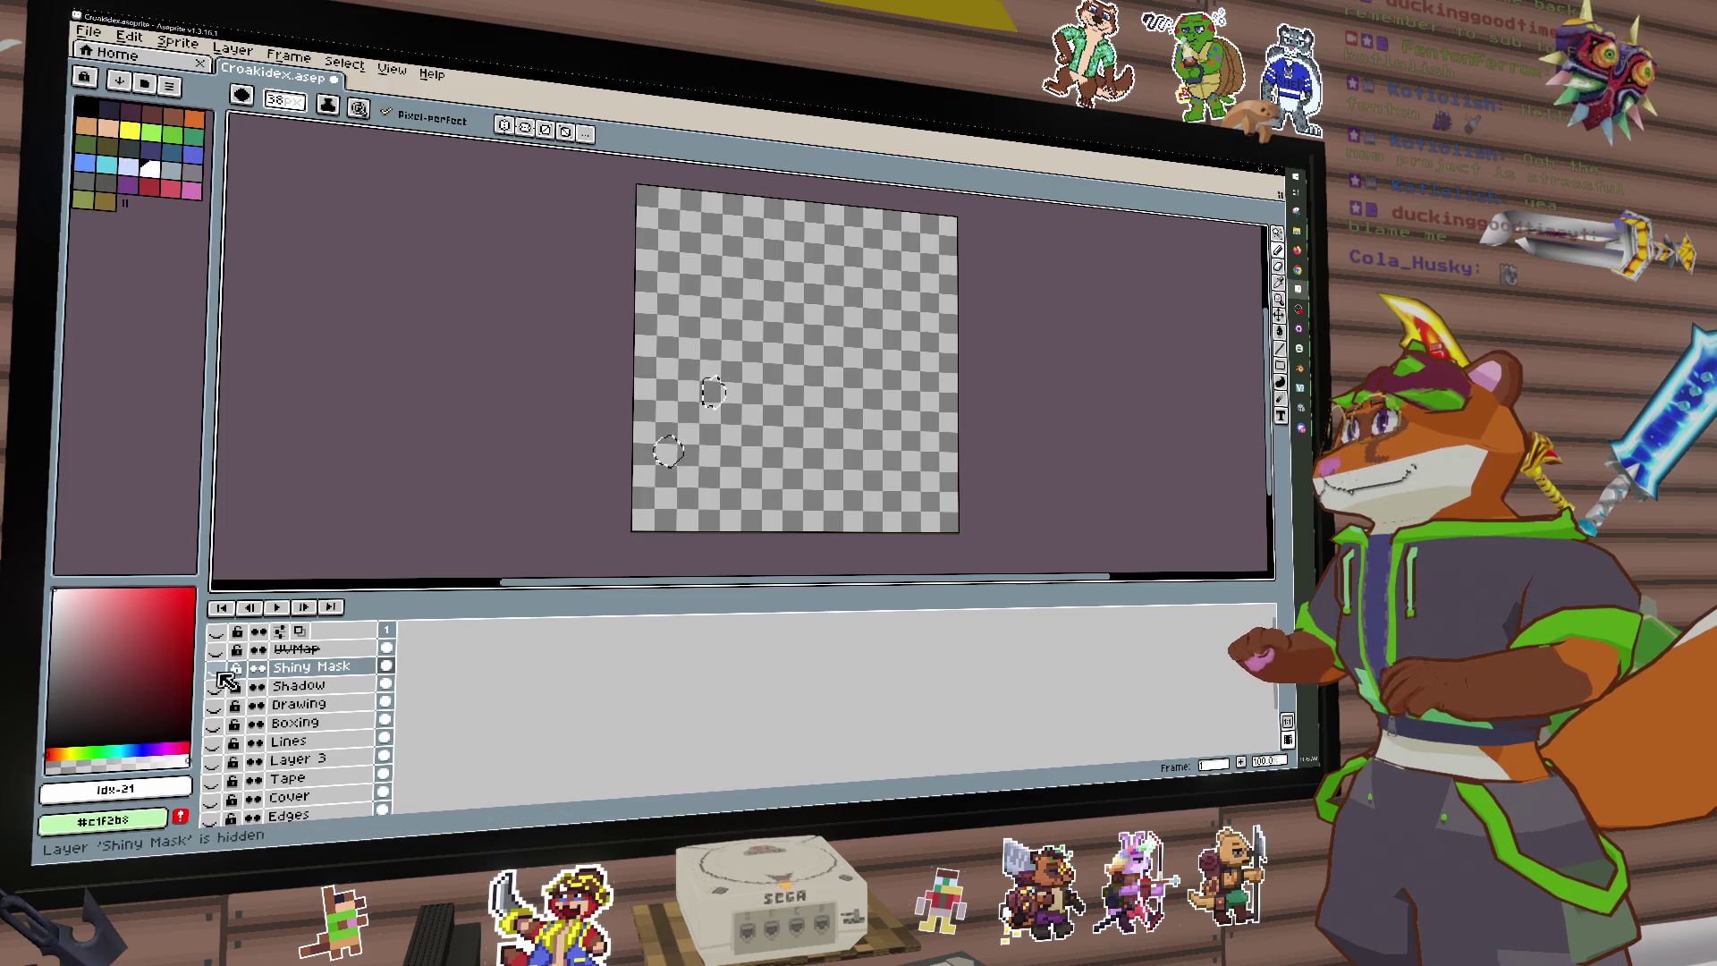
click(216, 669)
Step: Clear the selection and bucket-fill the area around the white spots with black
click(1279, 237)
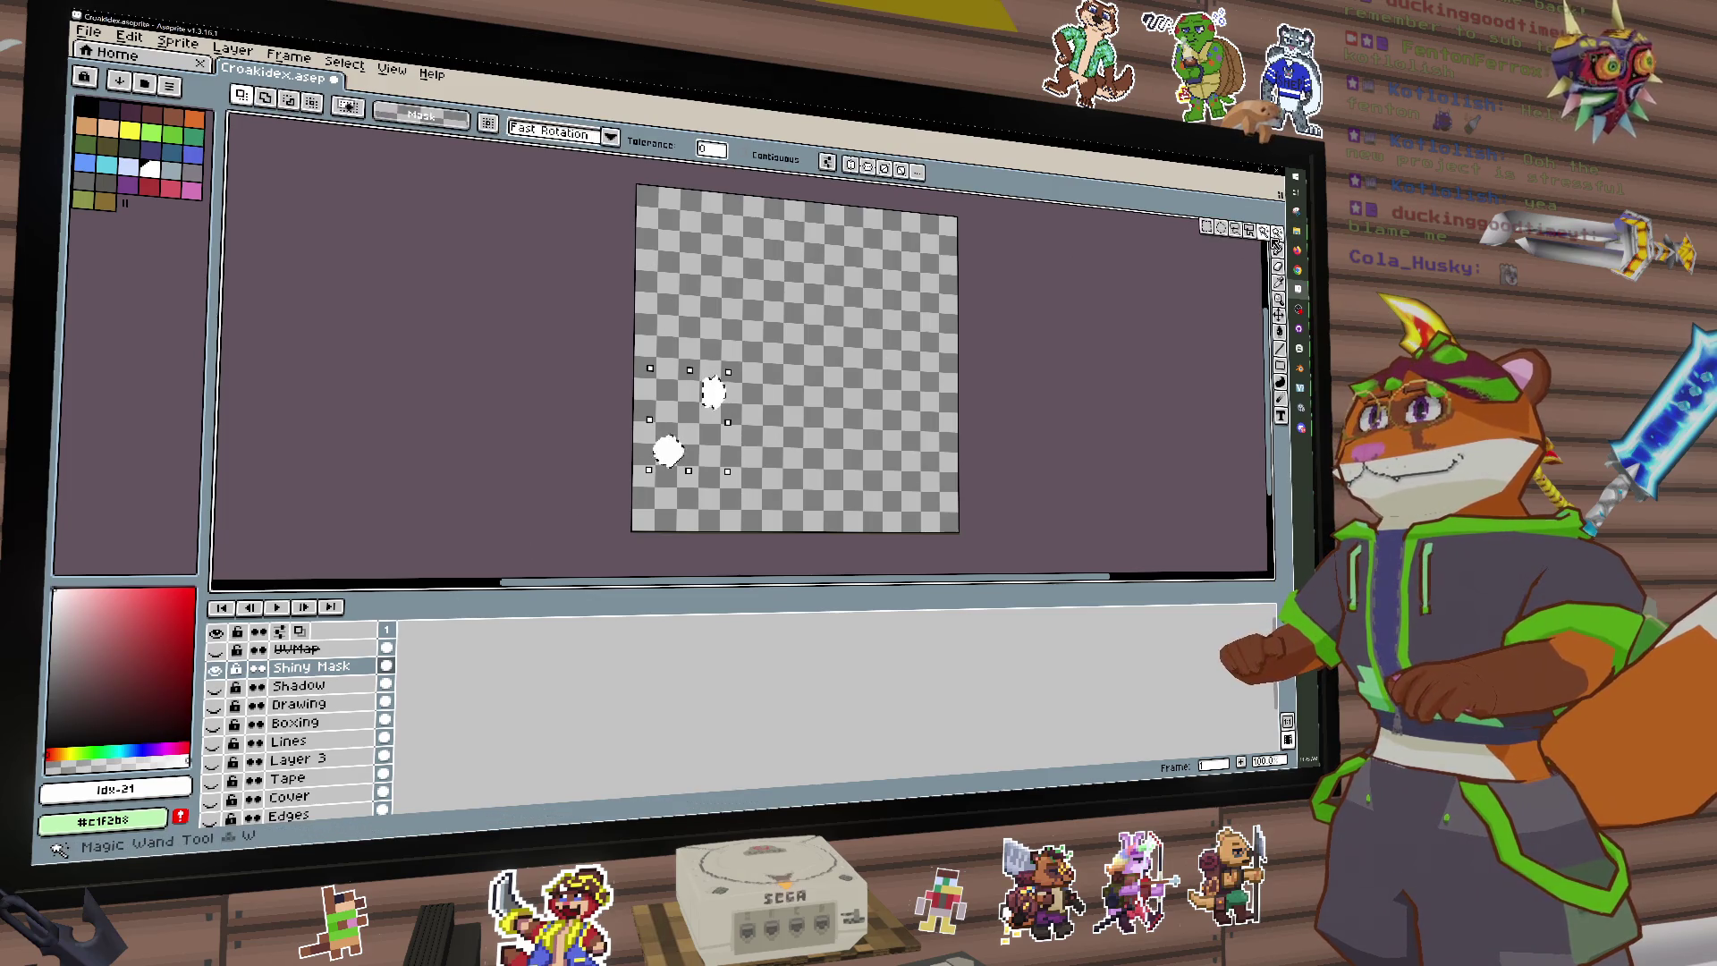
click(1278, 250)
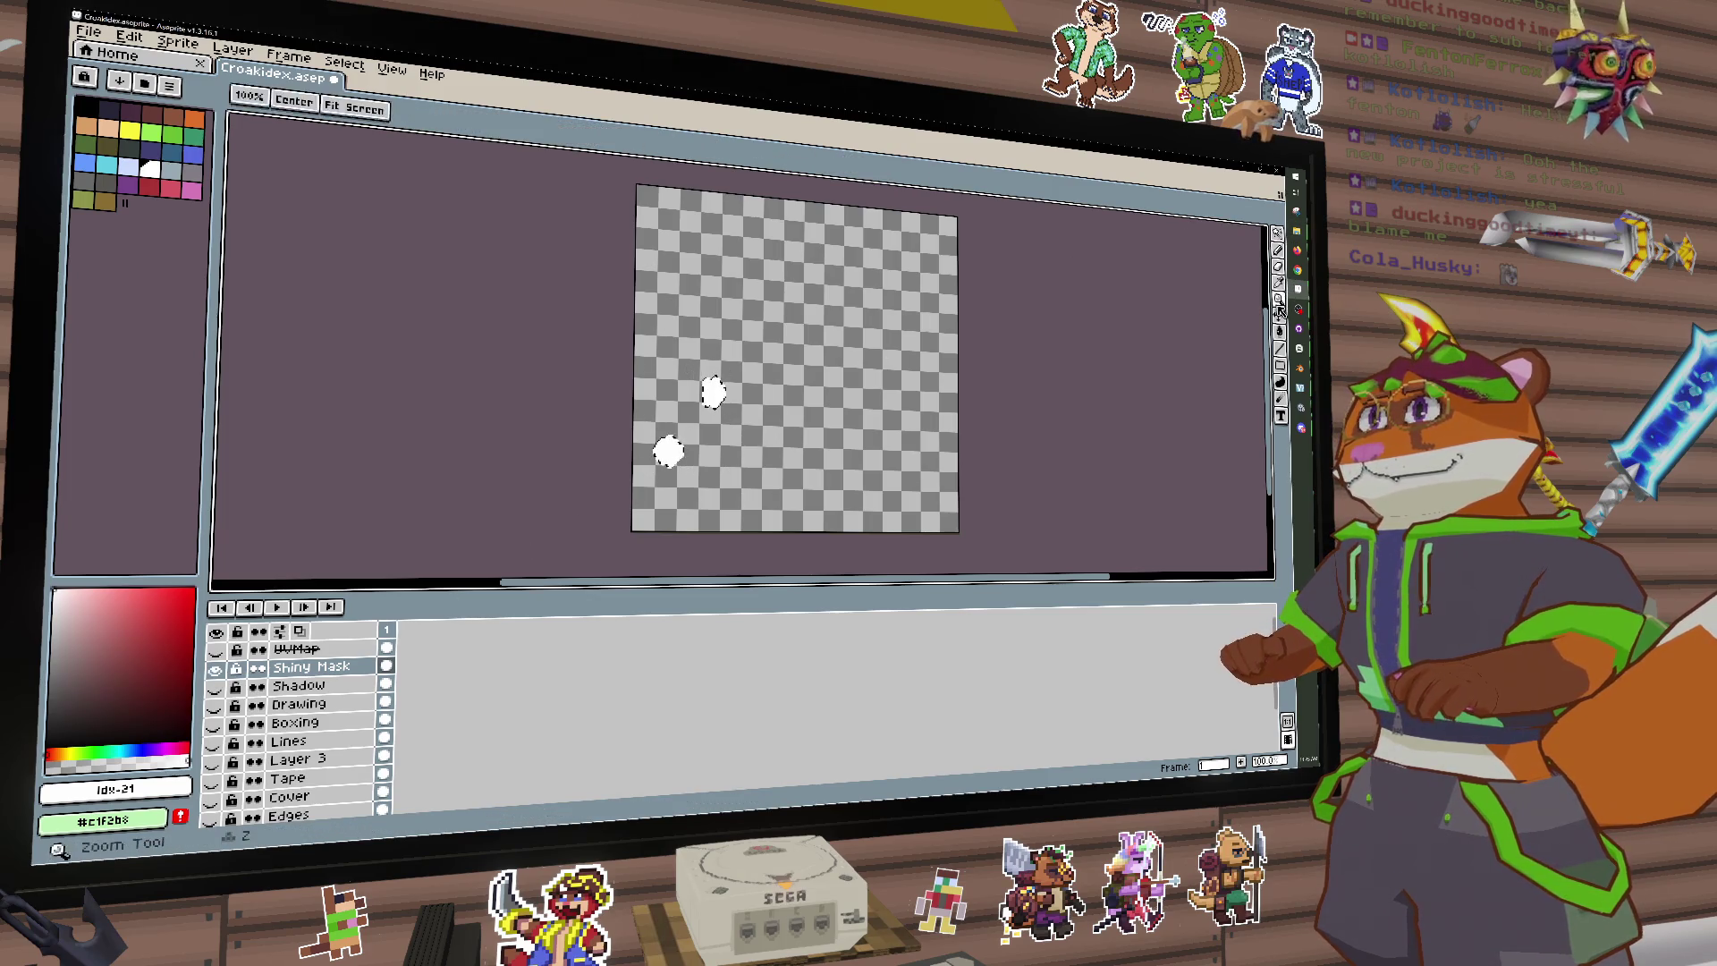
click(93, 106)
key(g)
click(773, 407)
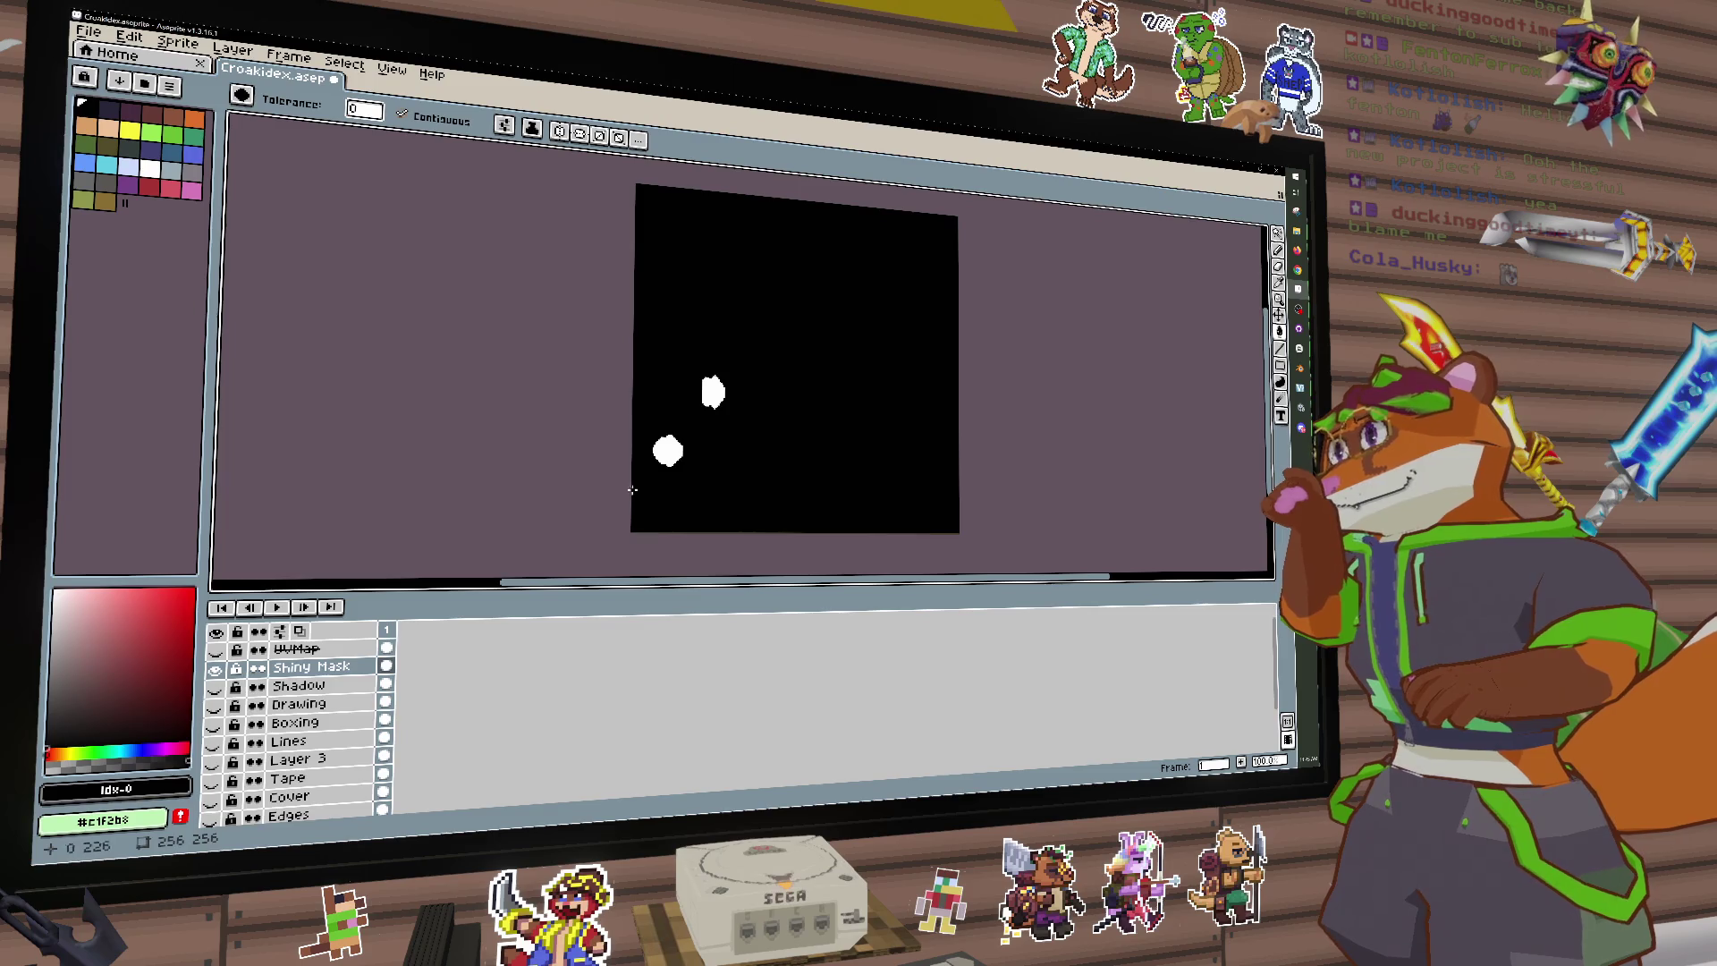
Step: Export the Shiny Mask at 100% as its own PNG, then show the other layers again
click(88, 30)
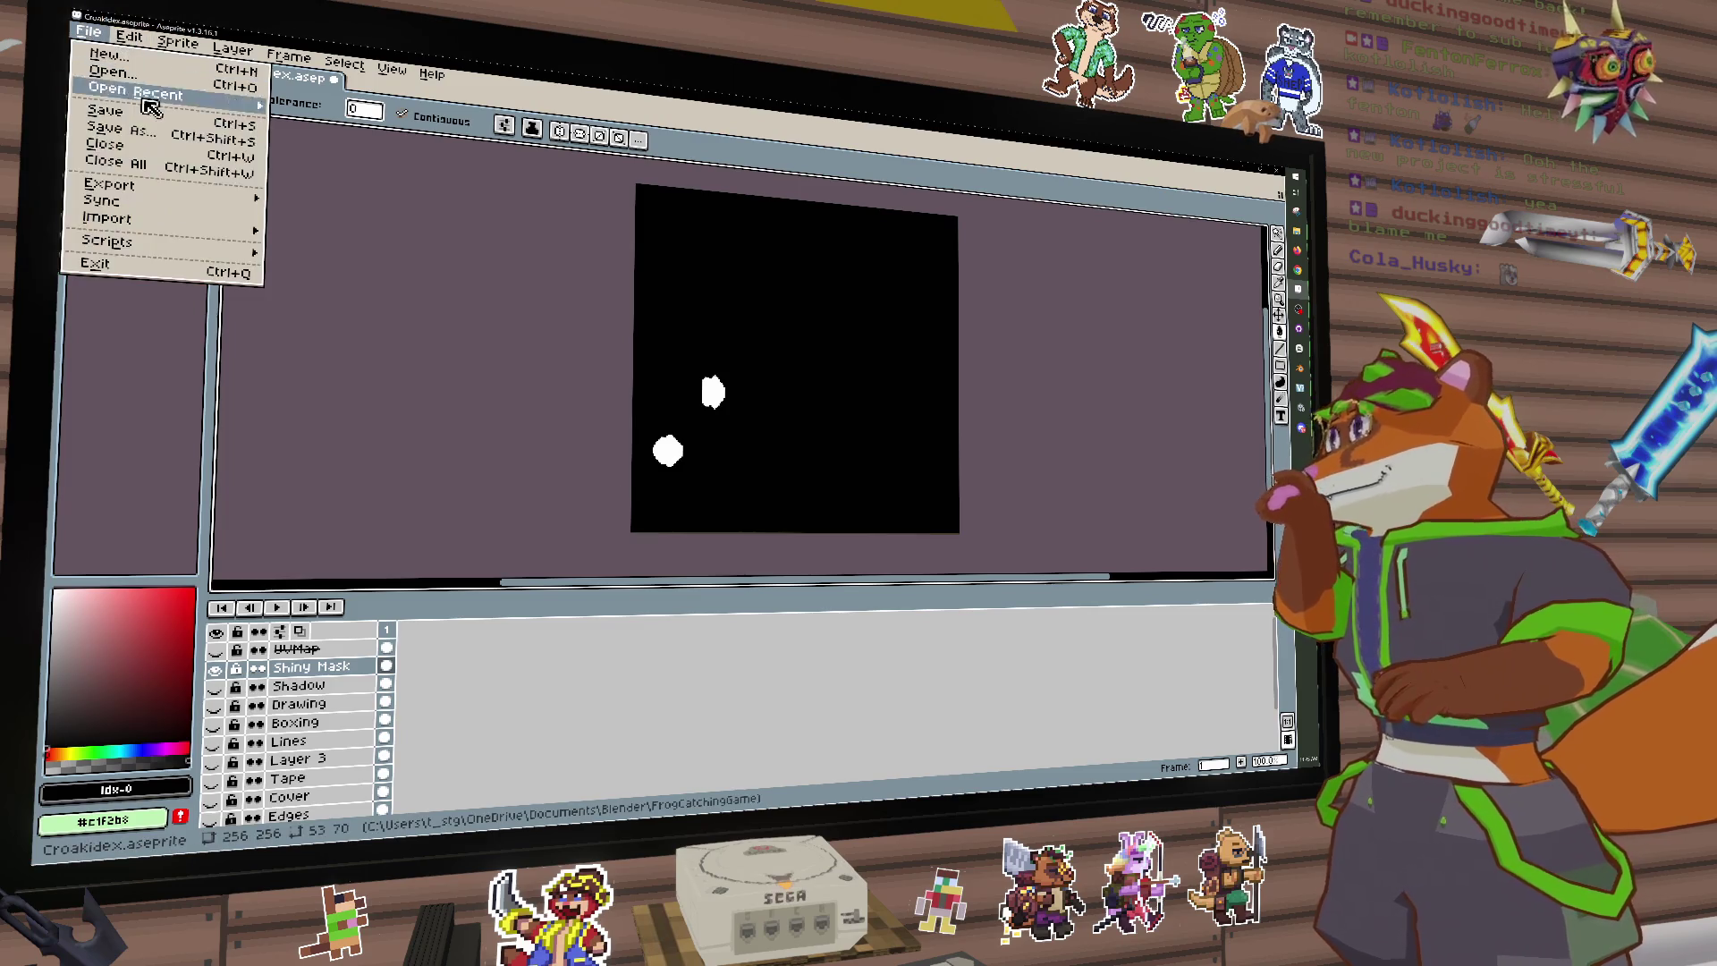
mouse_move(176, 202)
click(304, 198)
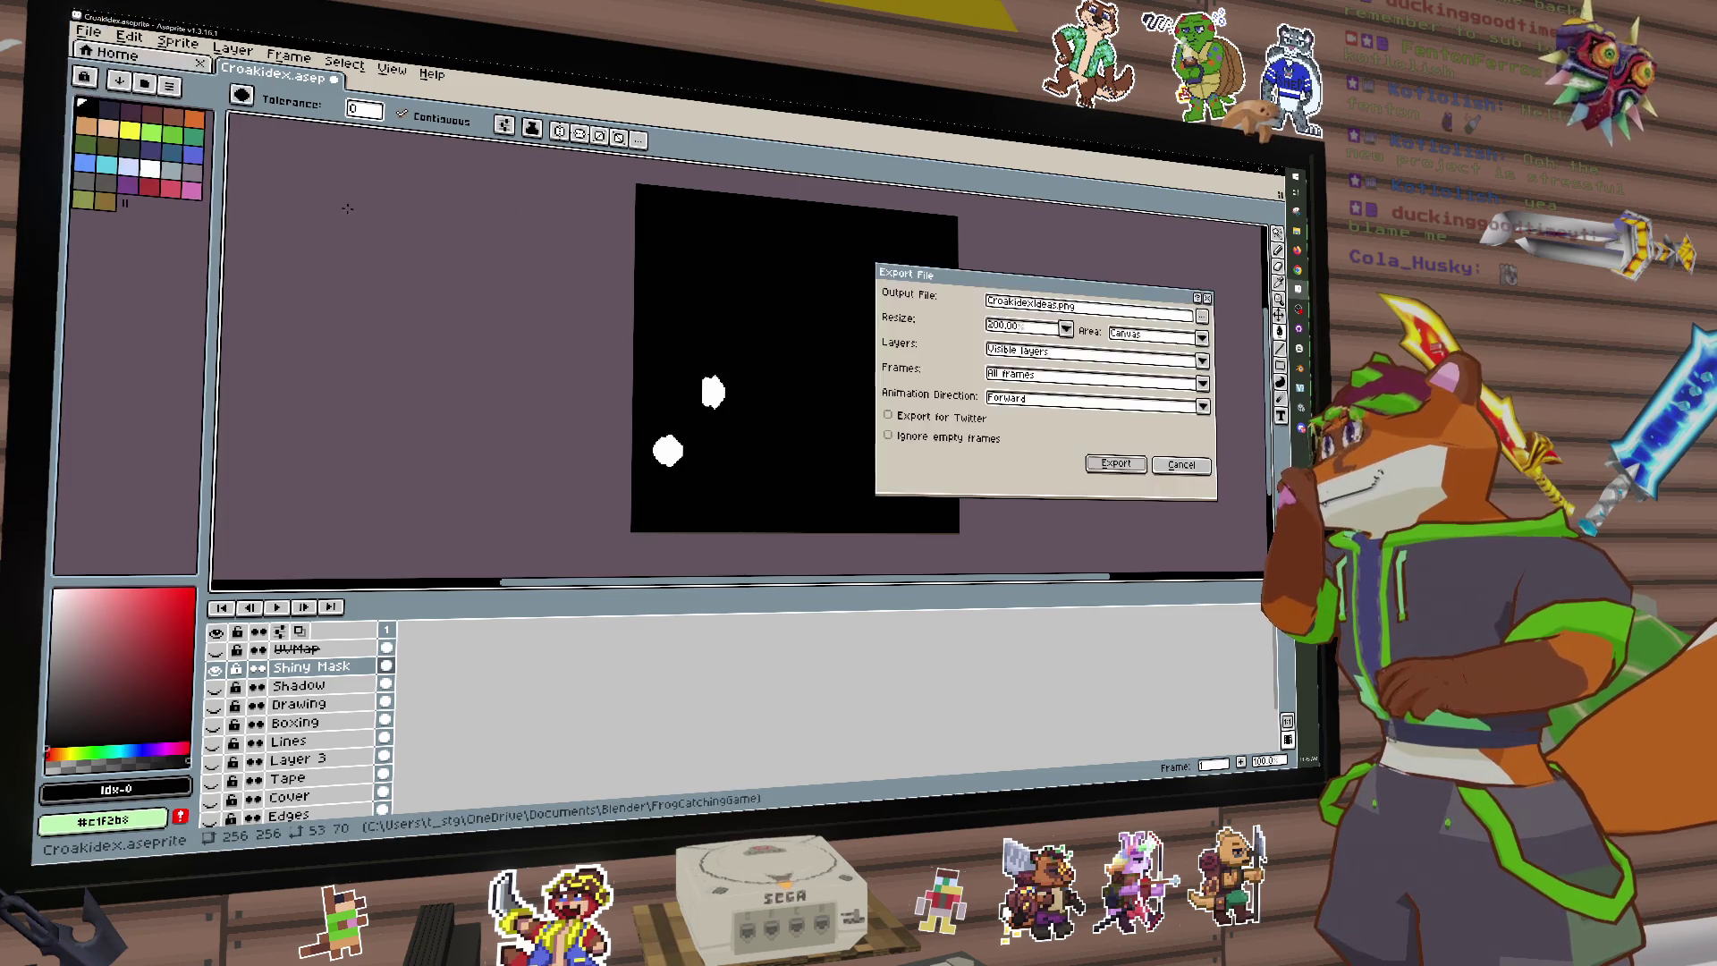
click(999, 331)
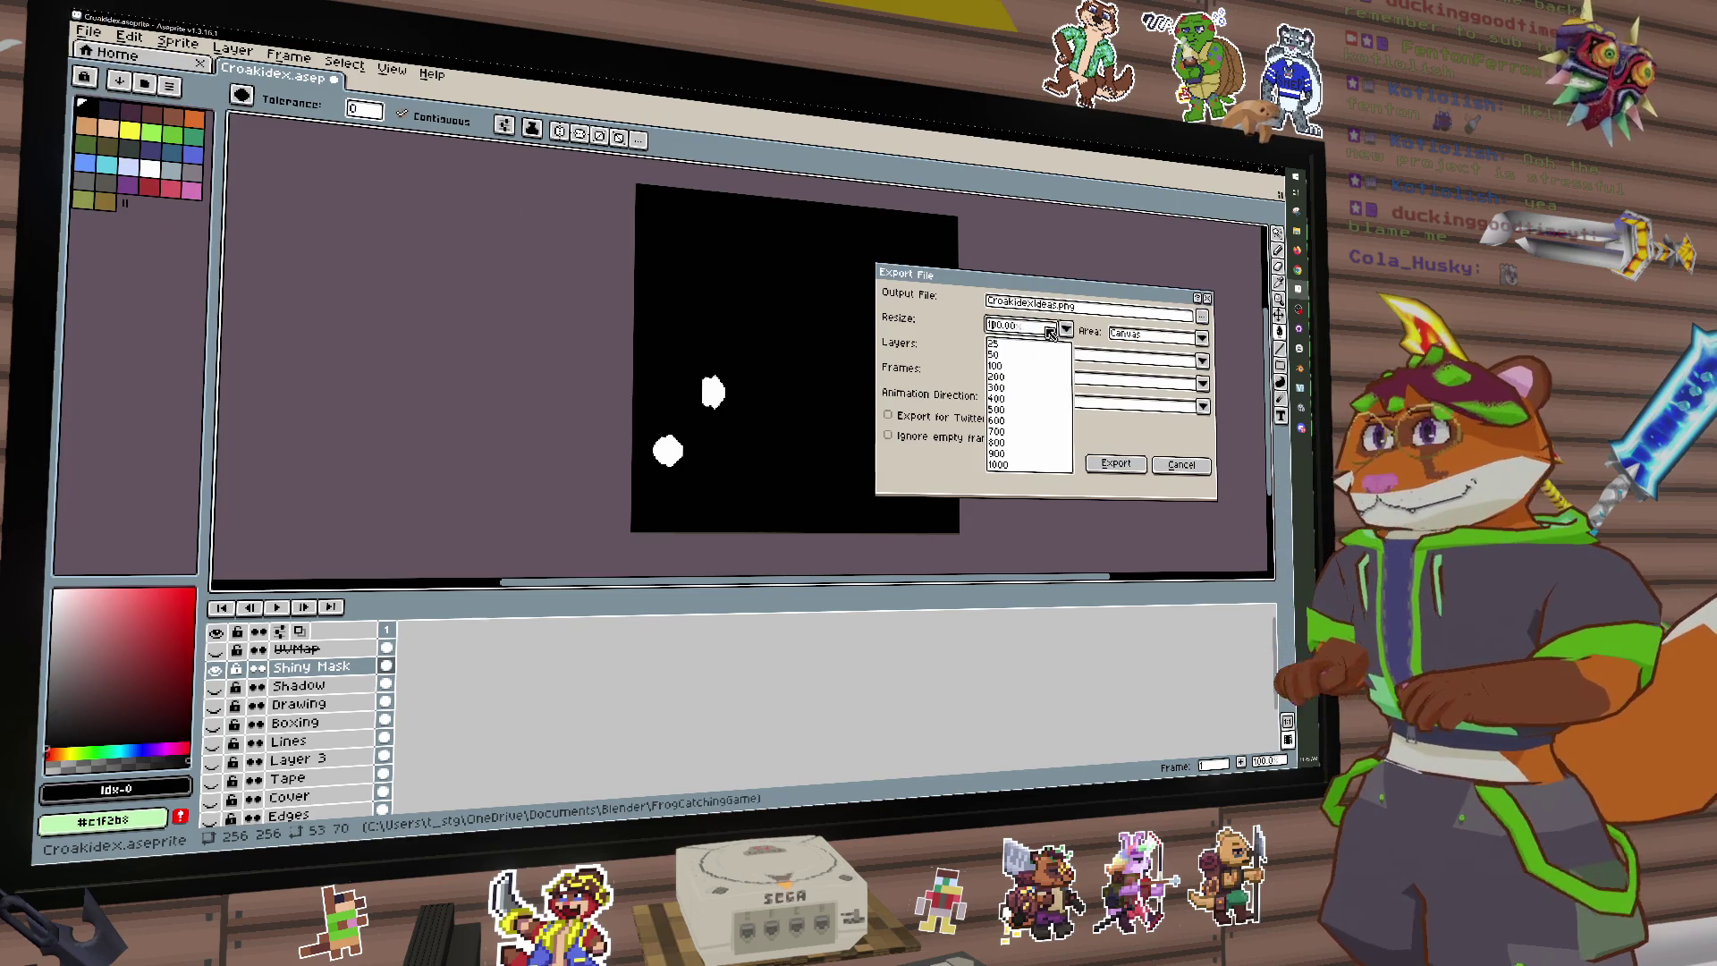
click(1001, 335)
click(1058, 310)
text(ShinyMask)
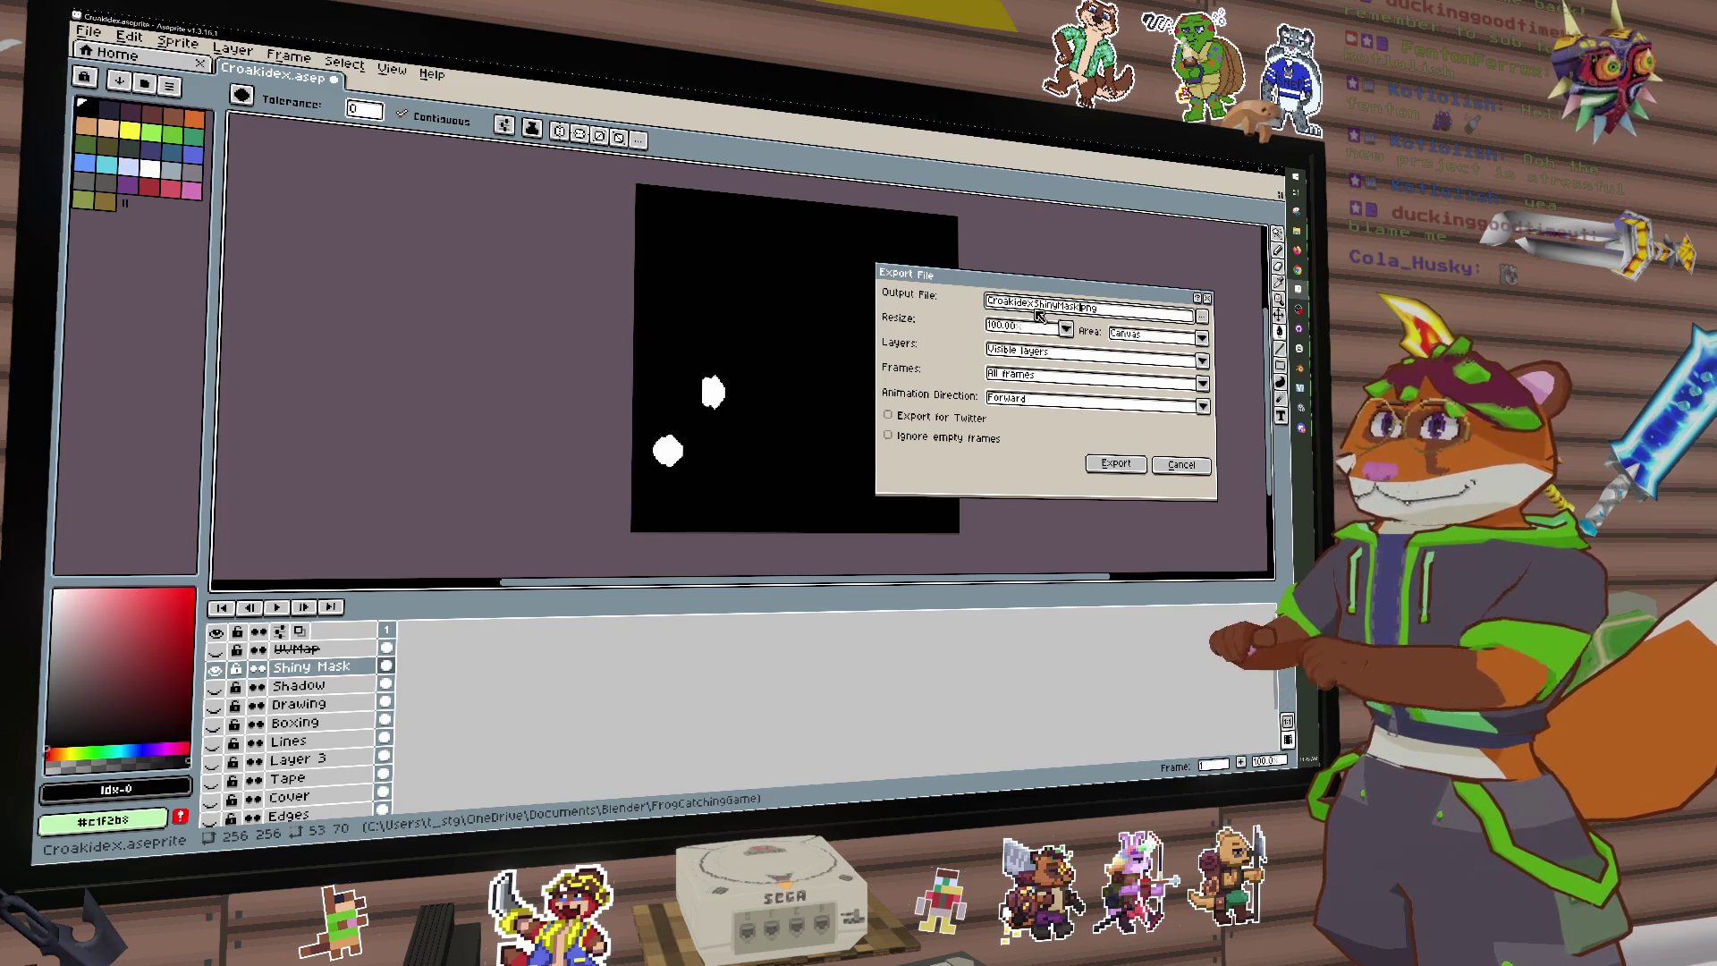
click(1115, 463)
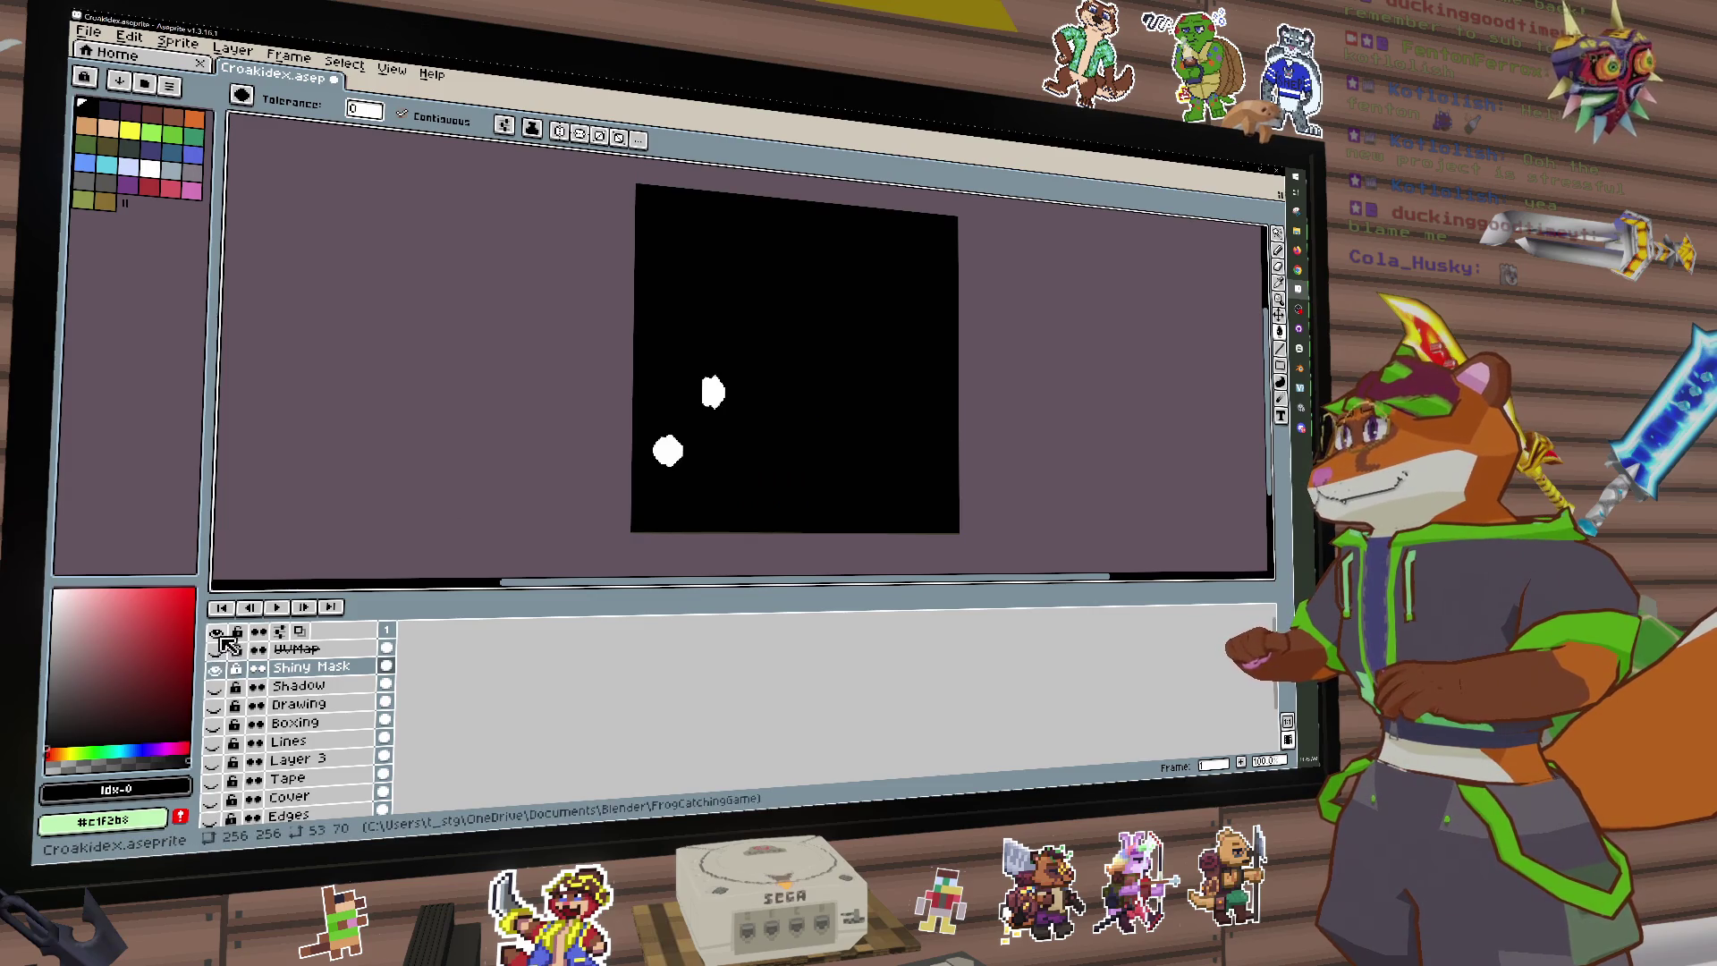
alt+click(223, 669)
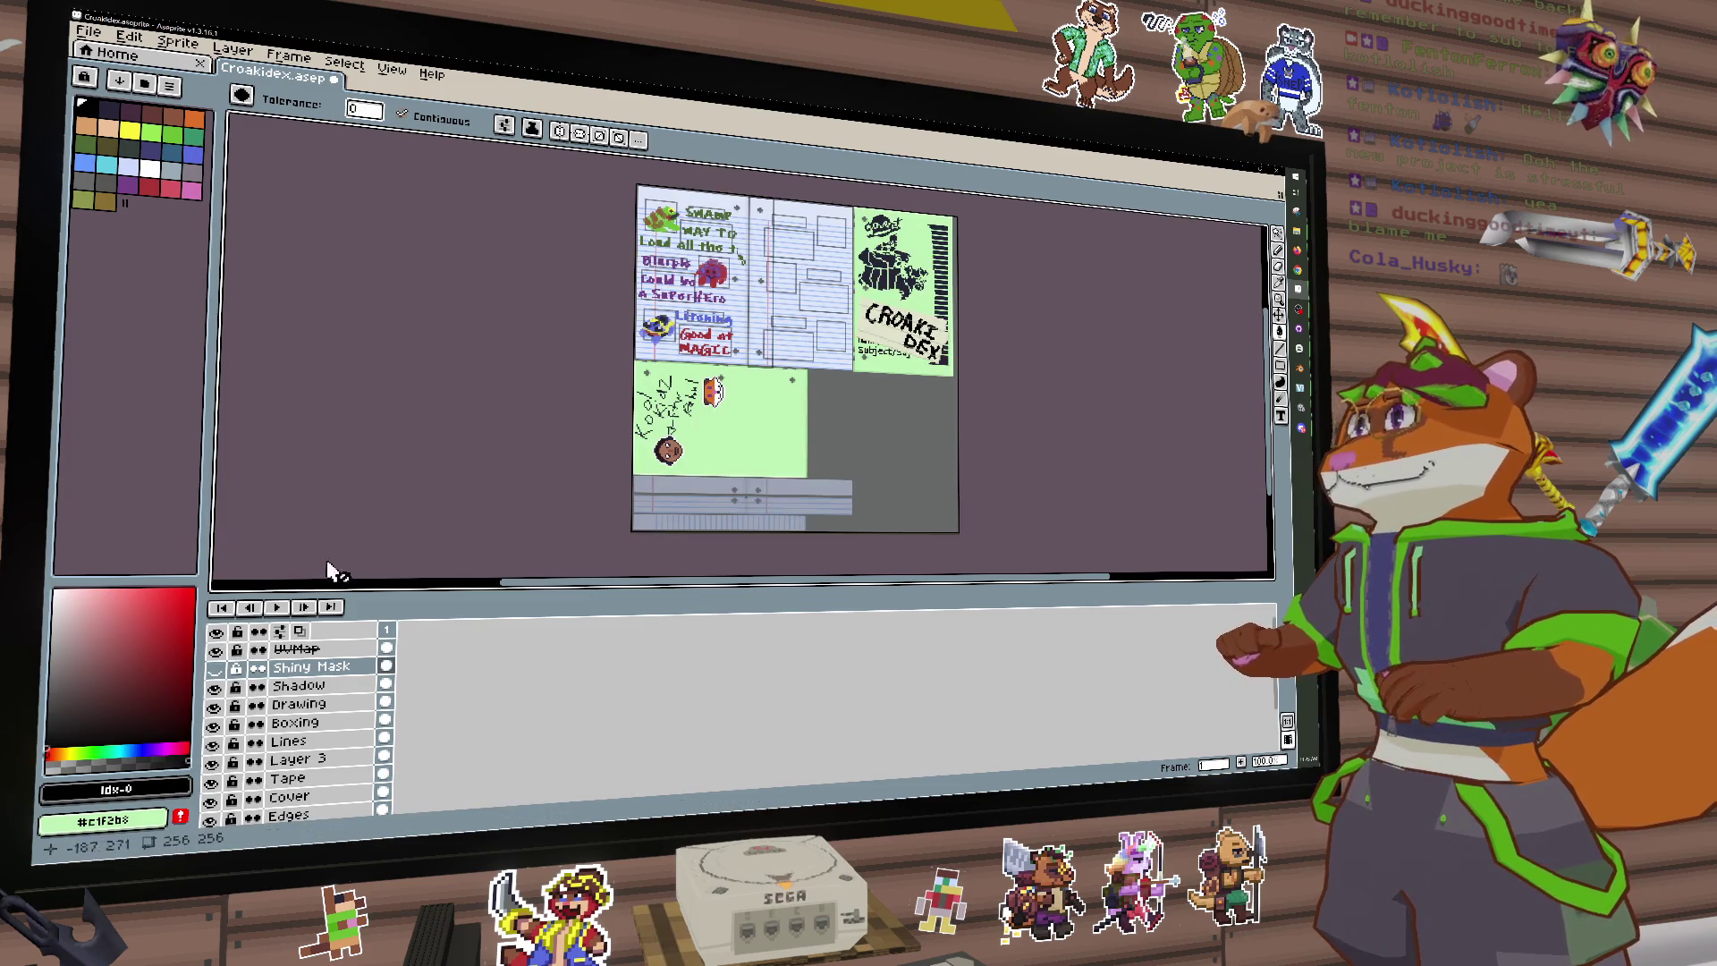
Step: Hide the BG, Drawing and Boxing layers
scroll(269, 769, down, 2)
click(216, 794)
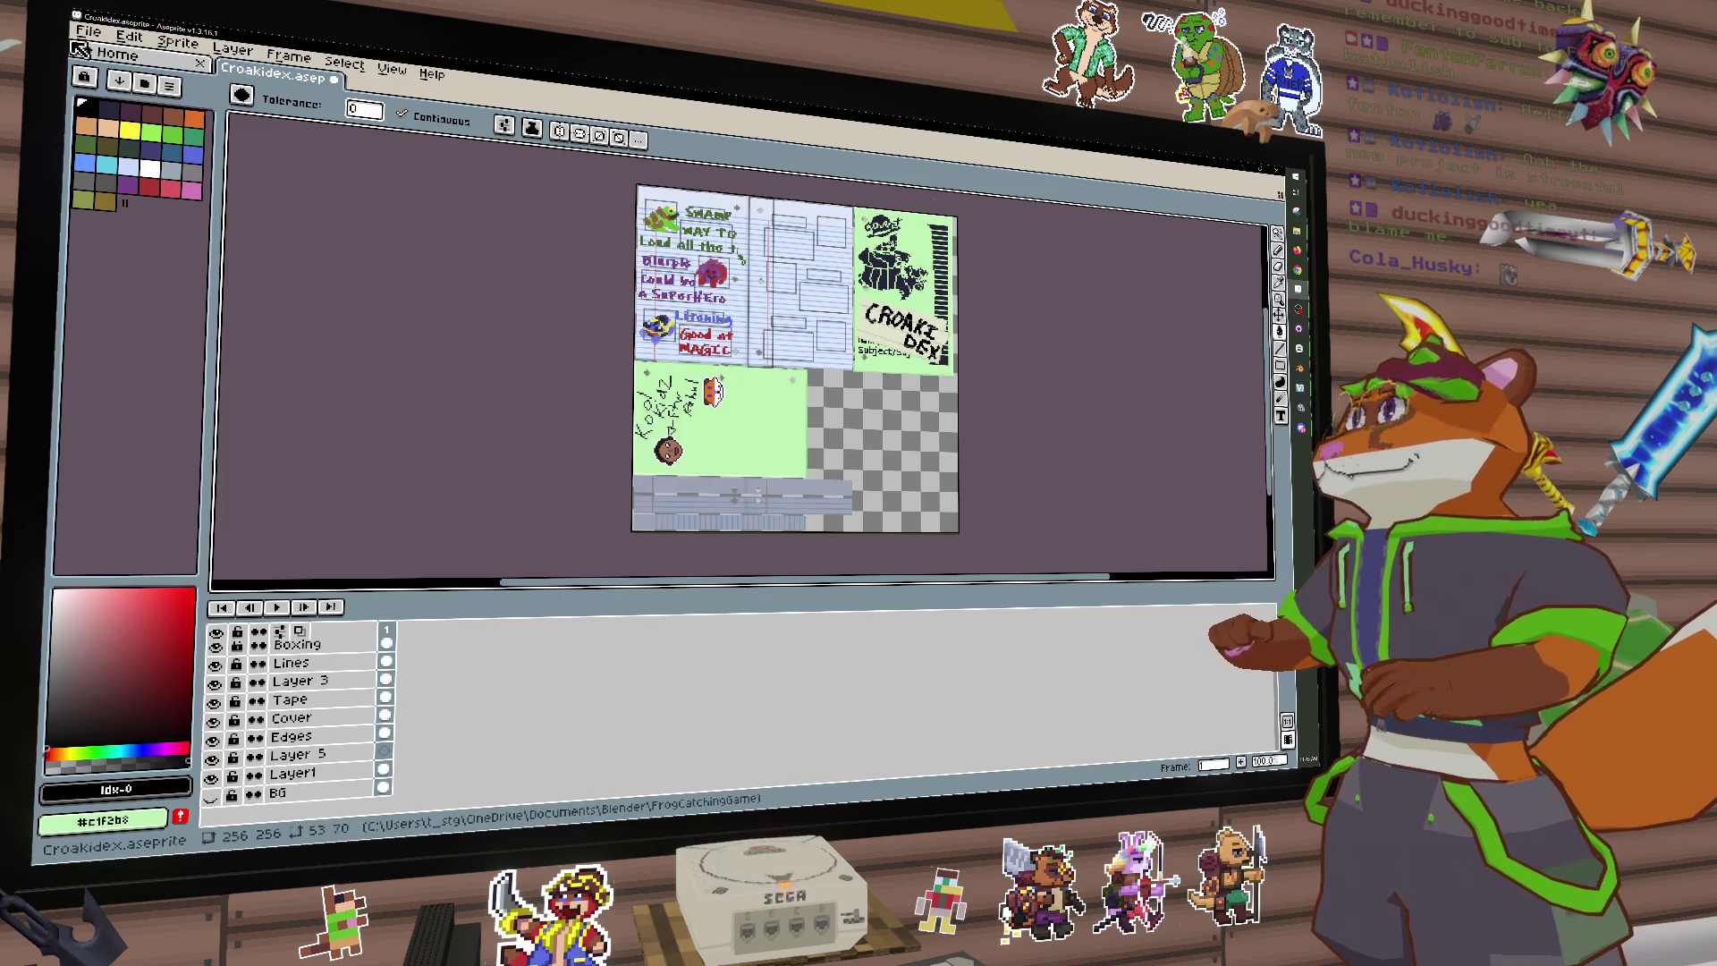
scroll(286, 716, up, 2)
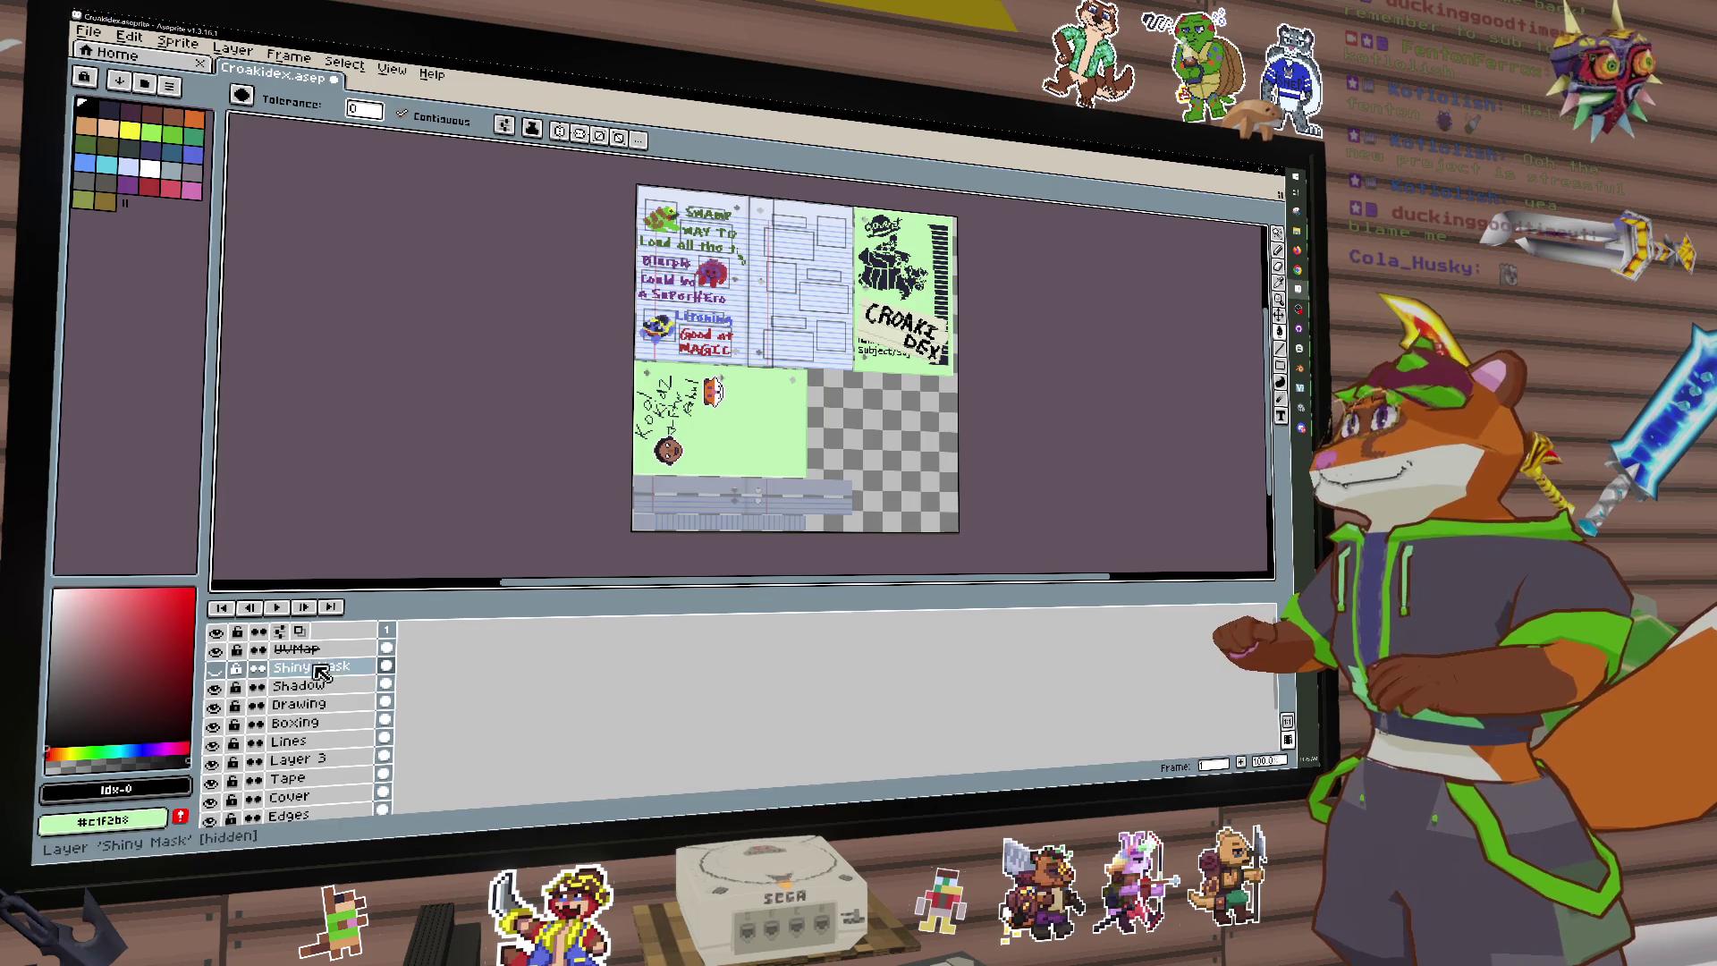
click(215, 707)
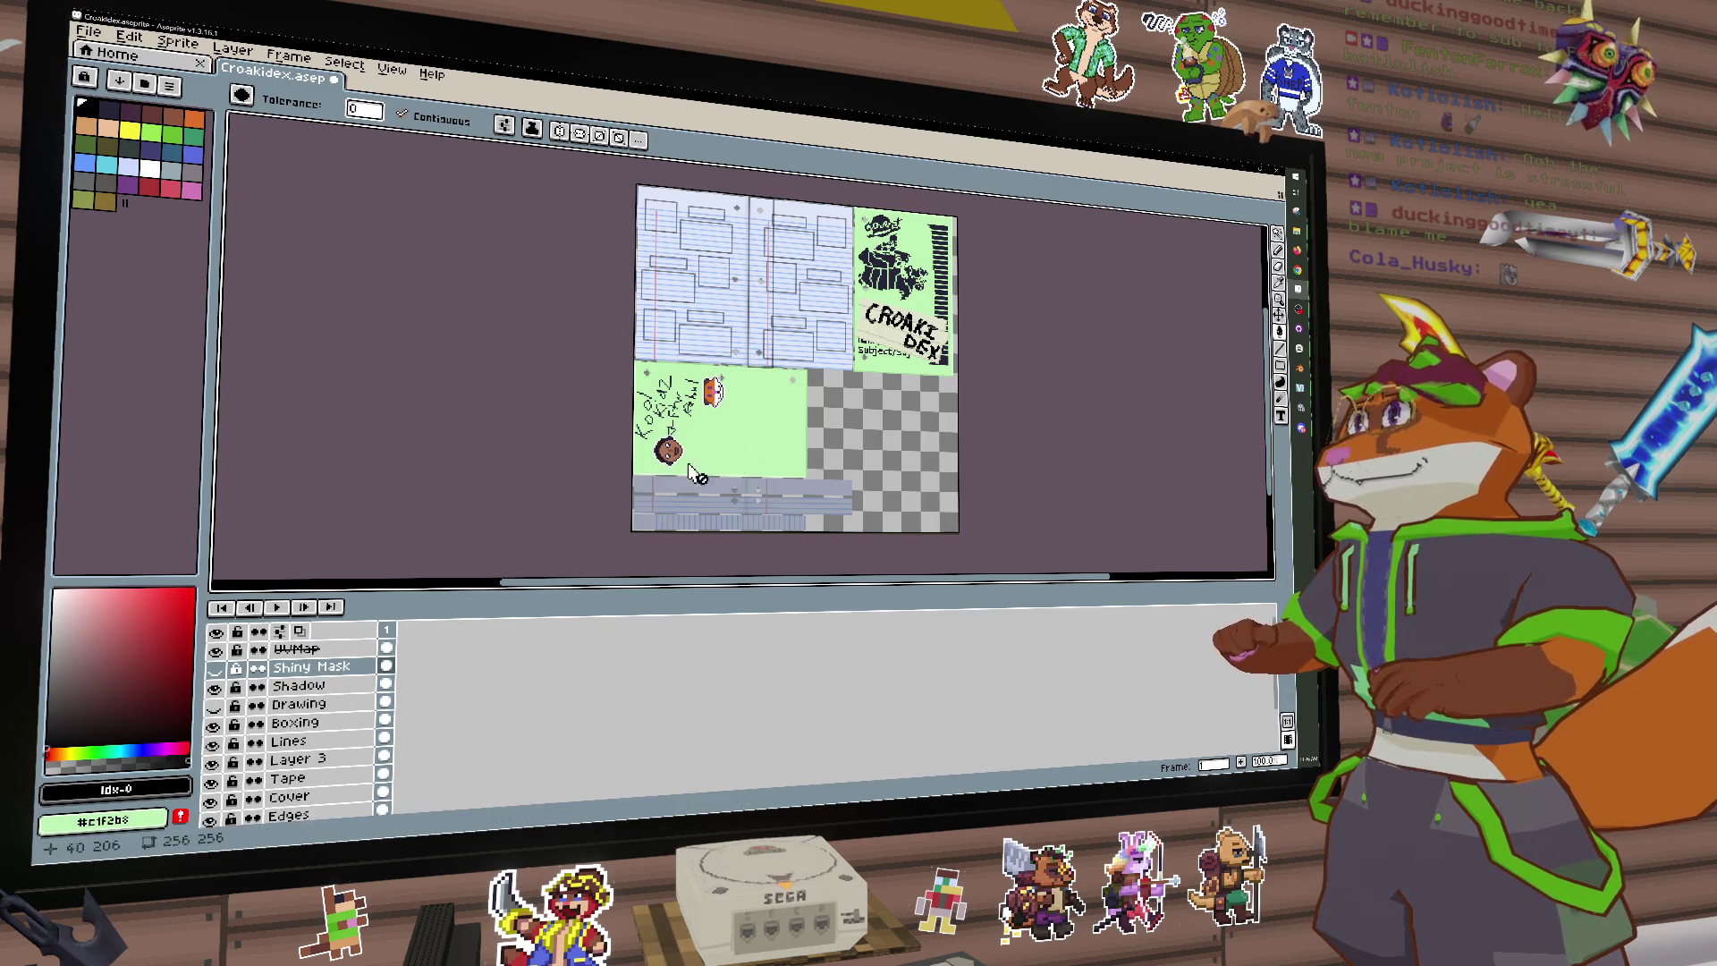
click(94, 36)
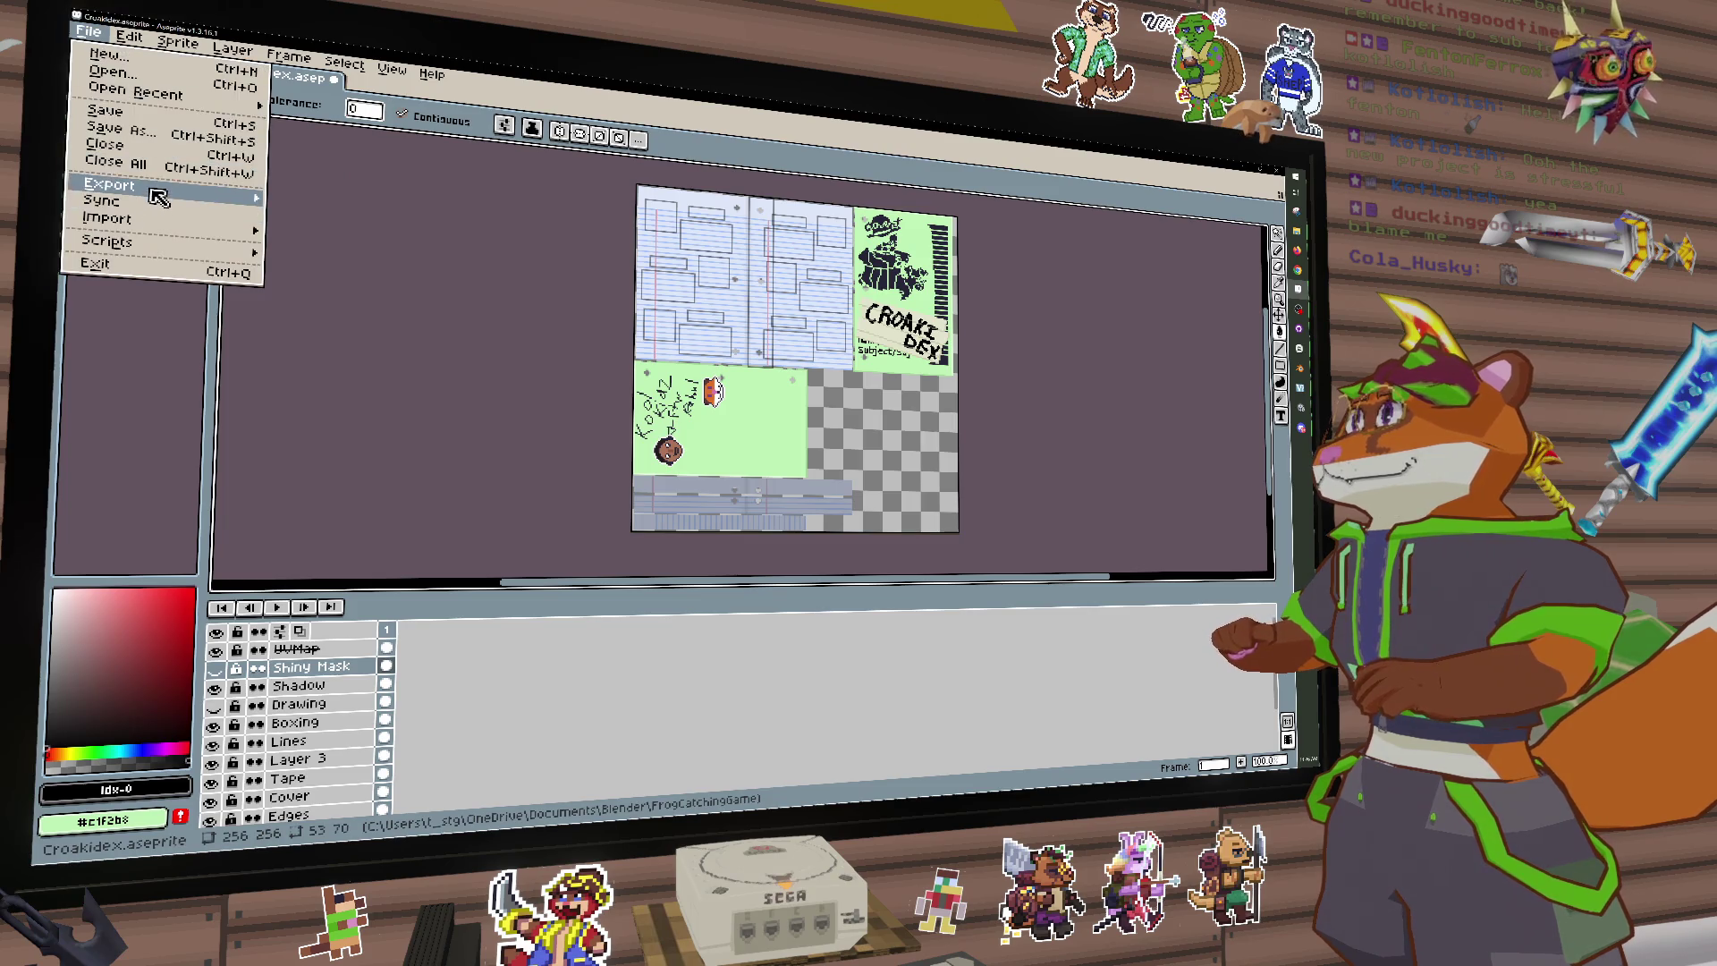
mouse_move(153, 190)
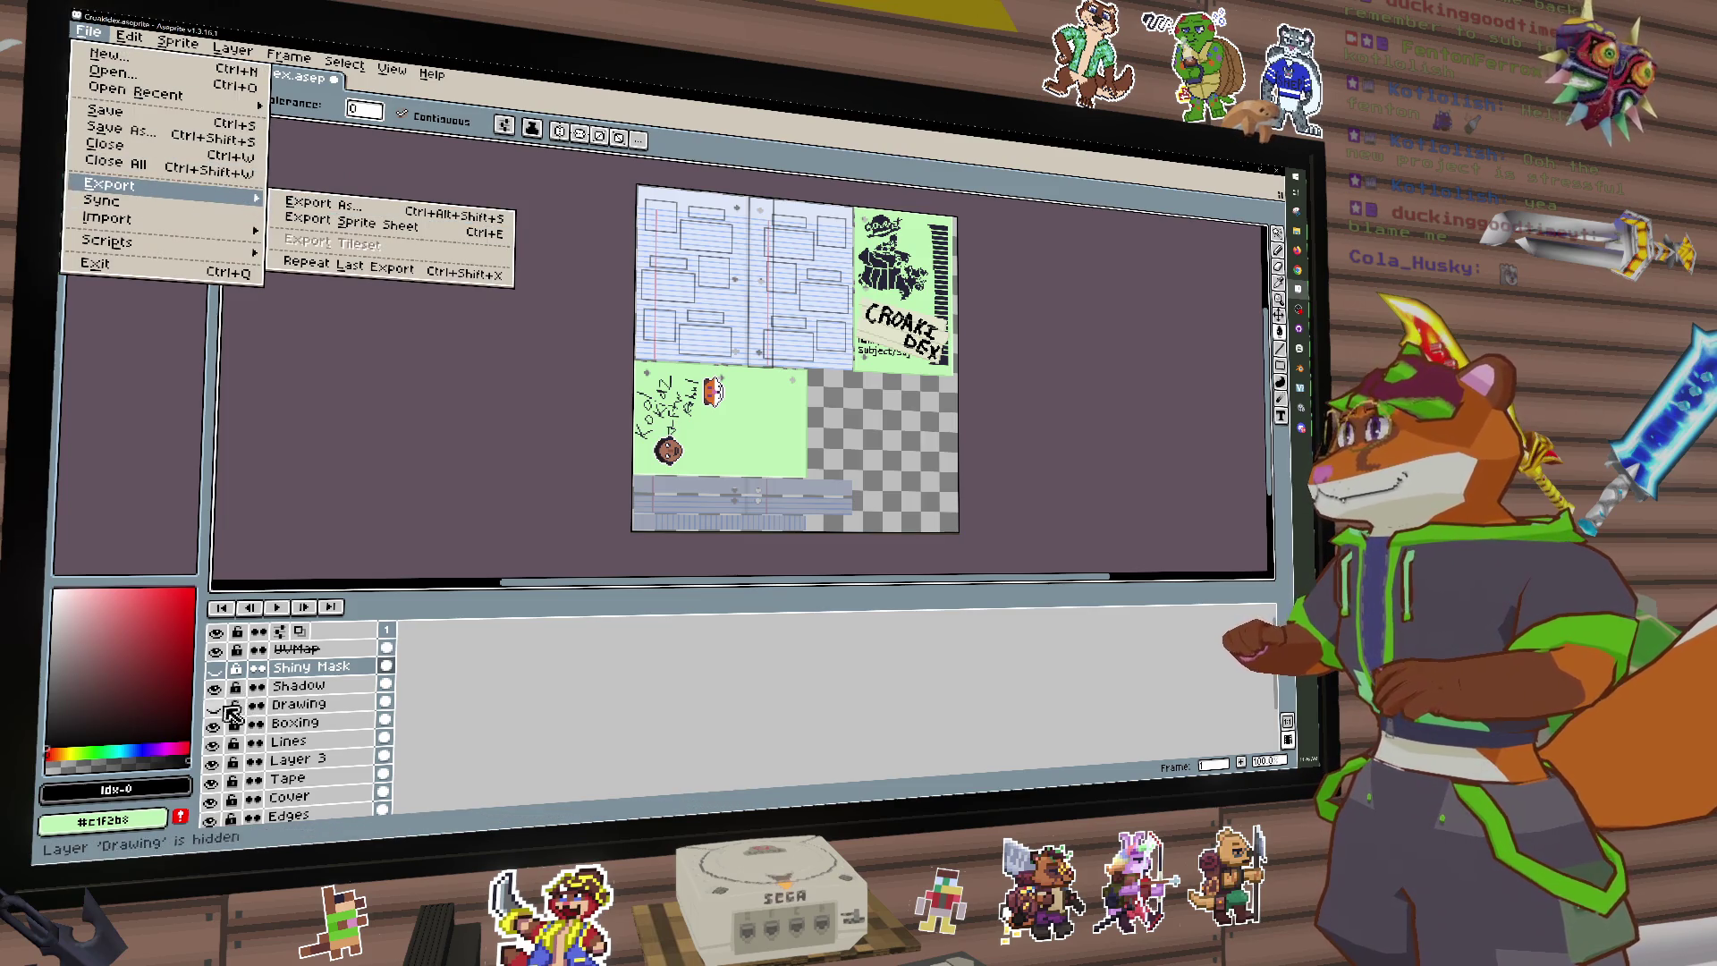
click(222, 736)
click(220, 733)
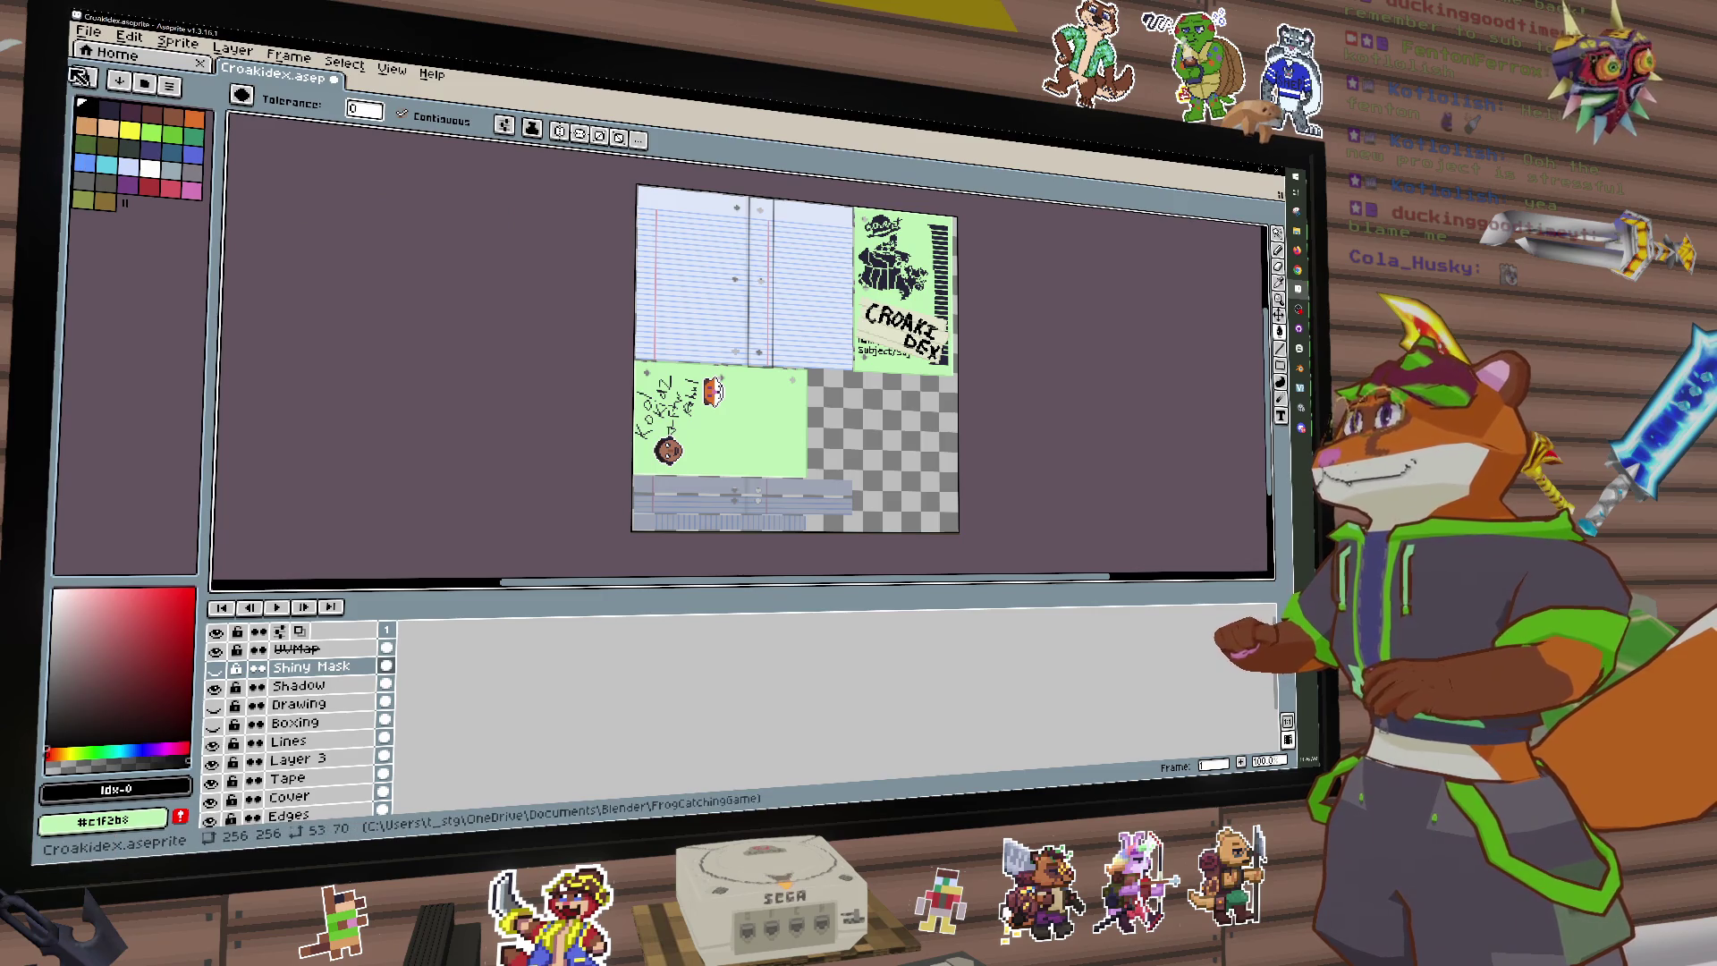
scroll(744, 331, up, 3)
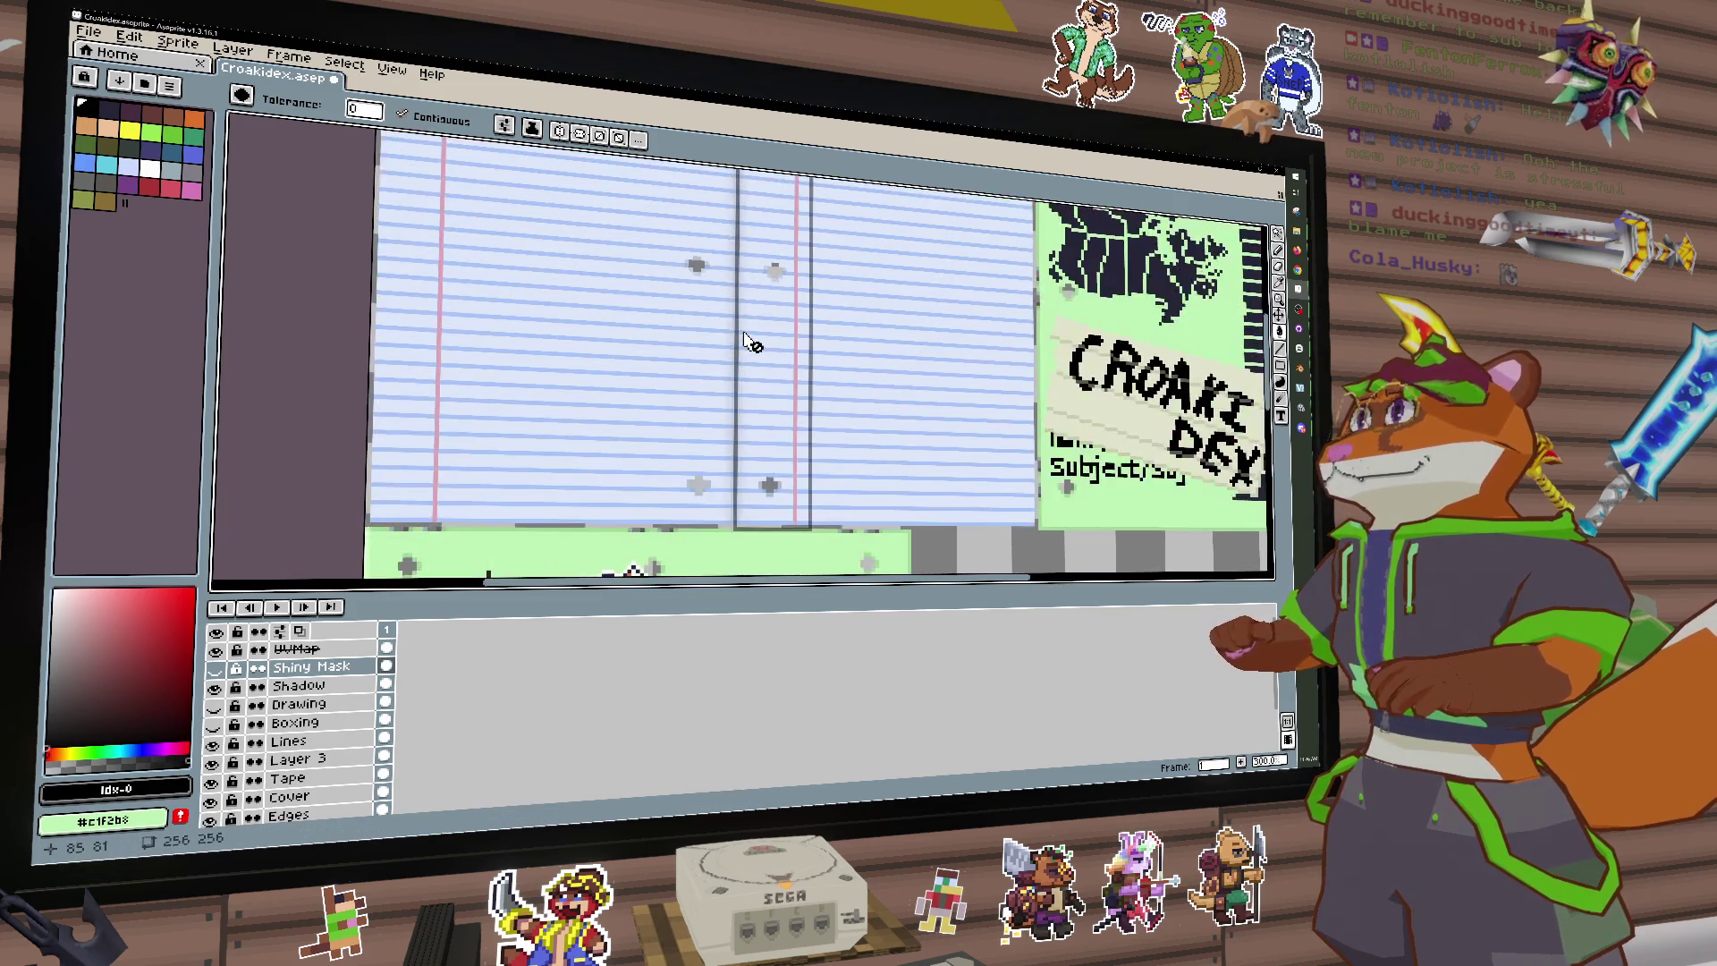
scroll(749, 341, down, 1)
Step: Export the remaining visible layers under a new file name, then minimise Aseprite
click(89, 30)
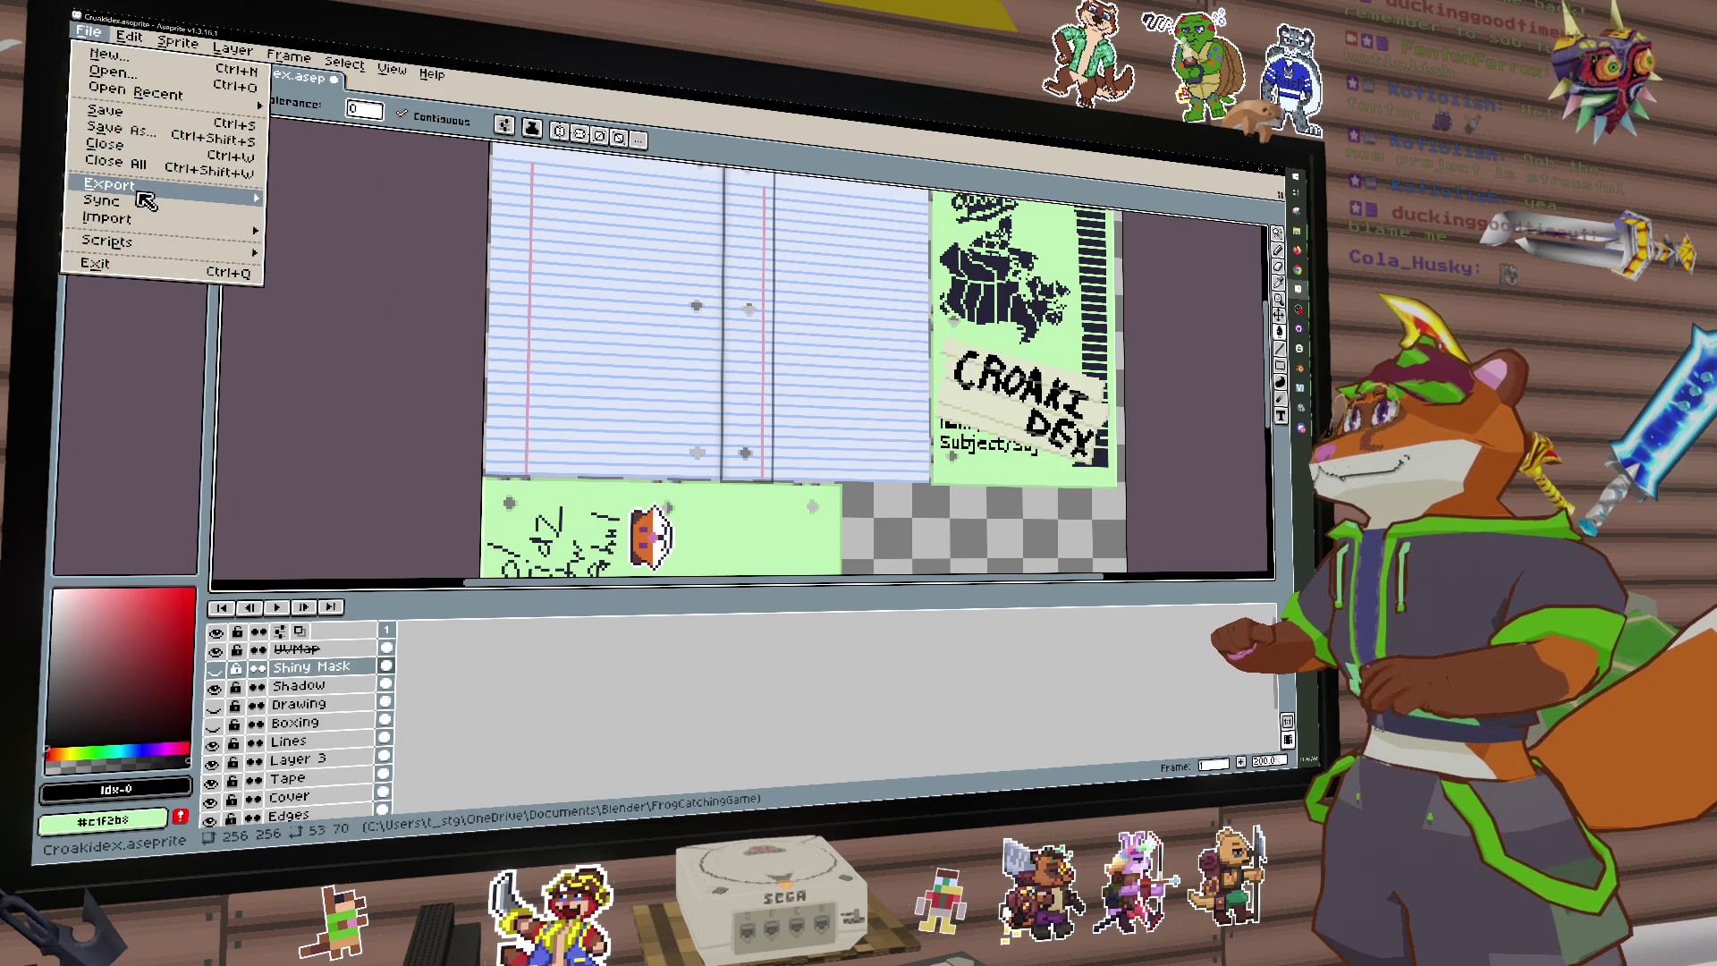
mouse_move(143, 188)
click(347, 214)
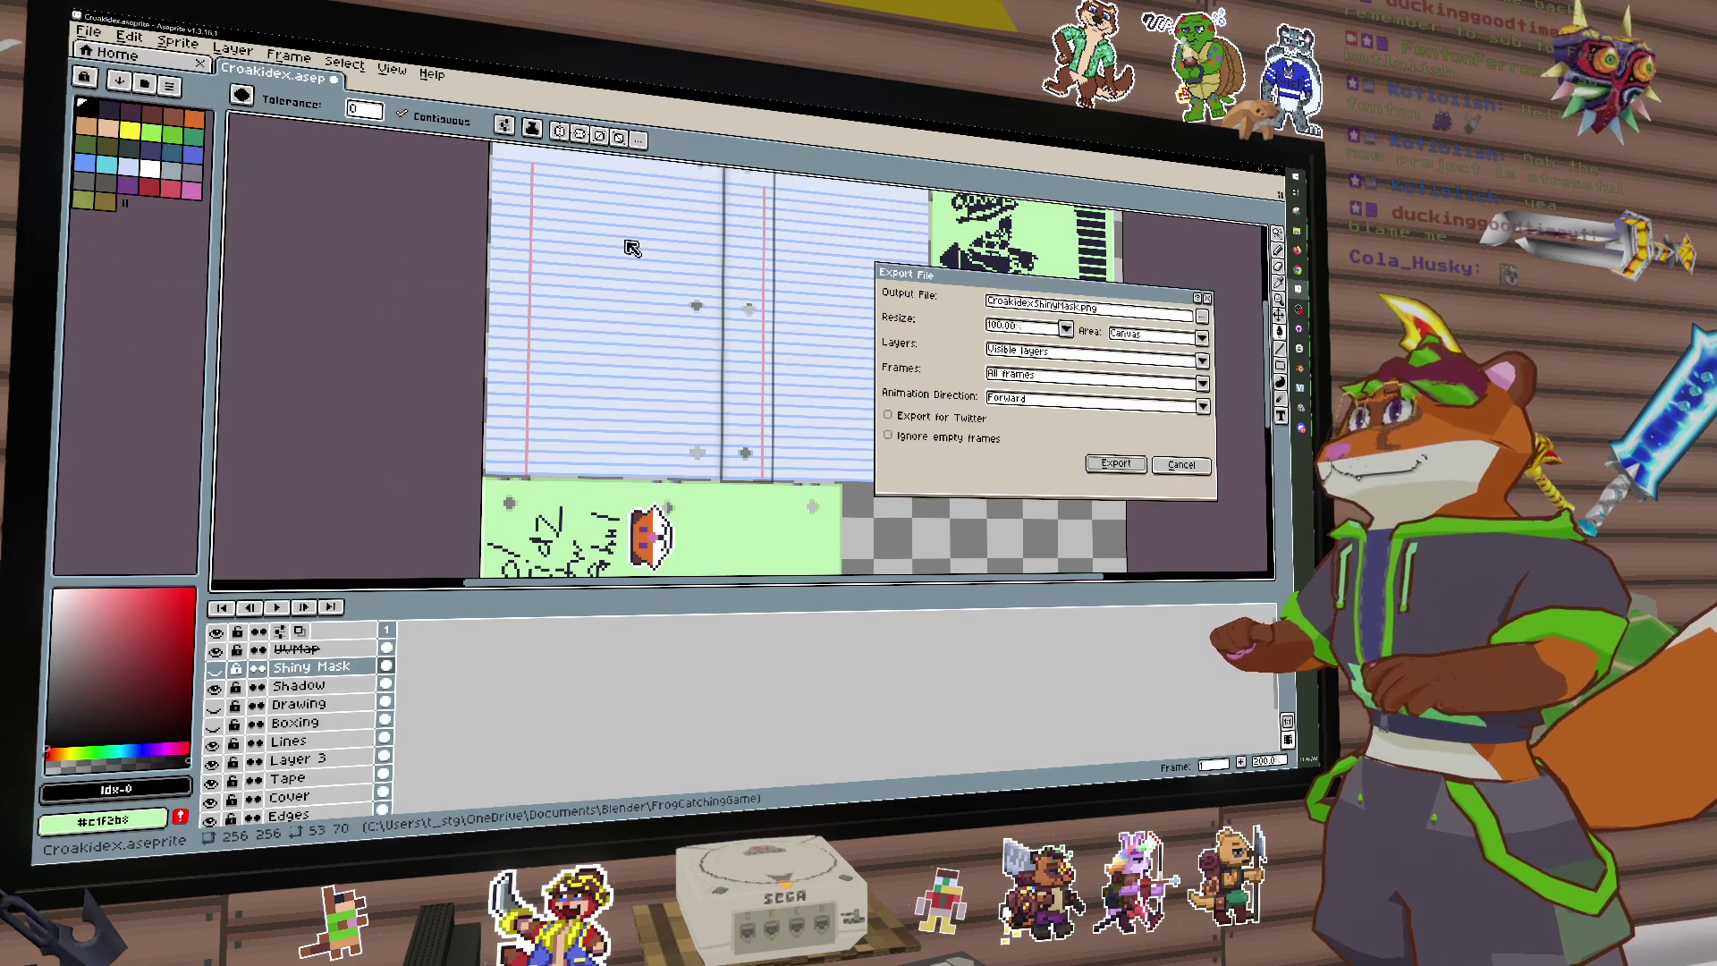
click(1081, 309)
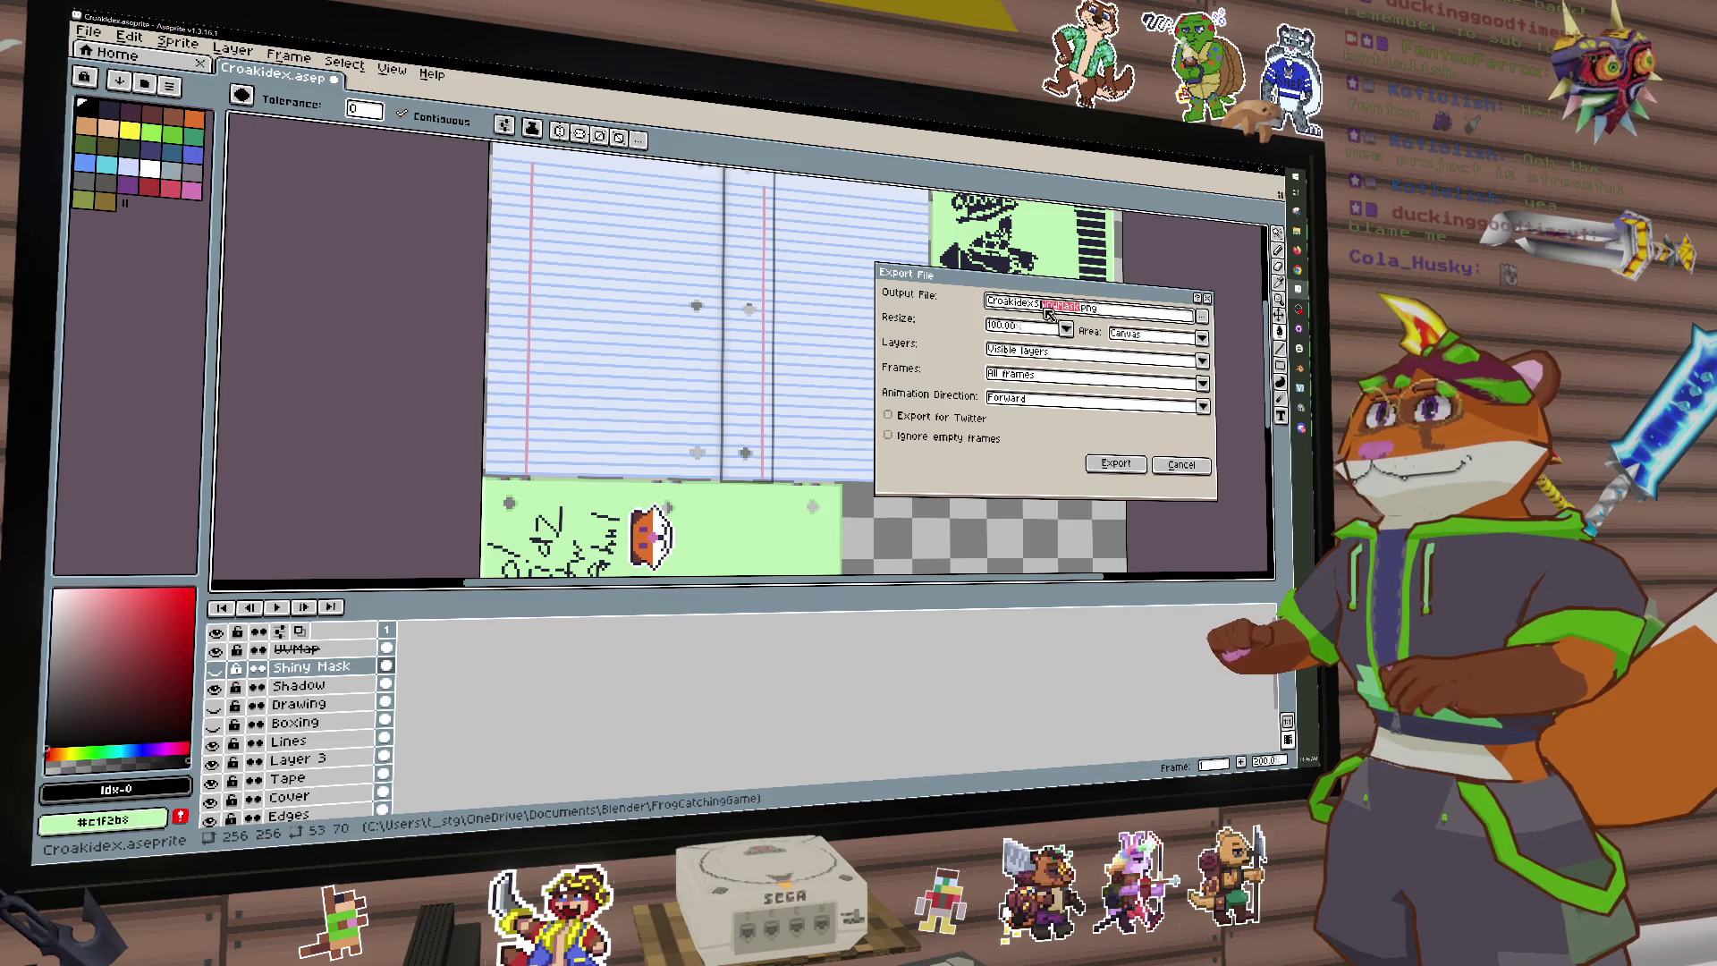
text(ba)
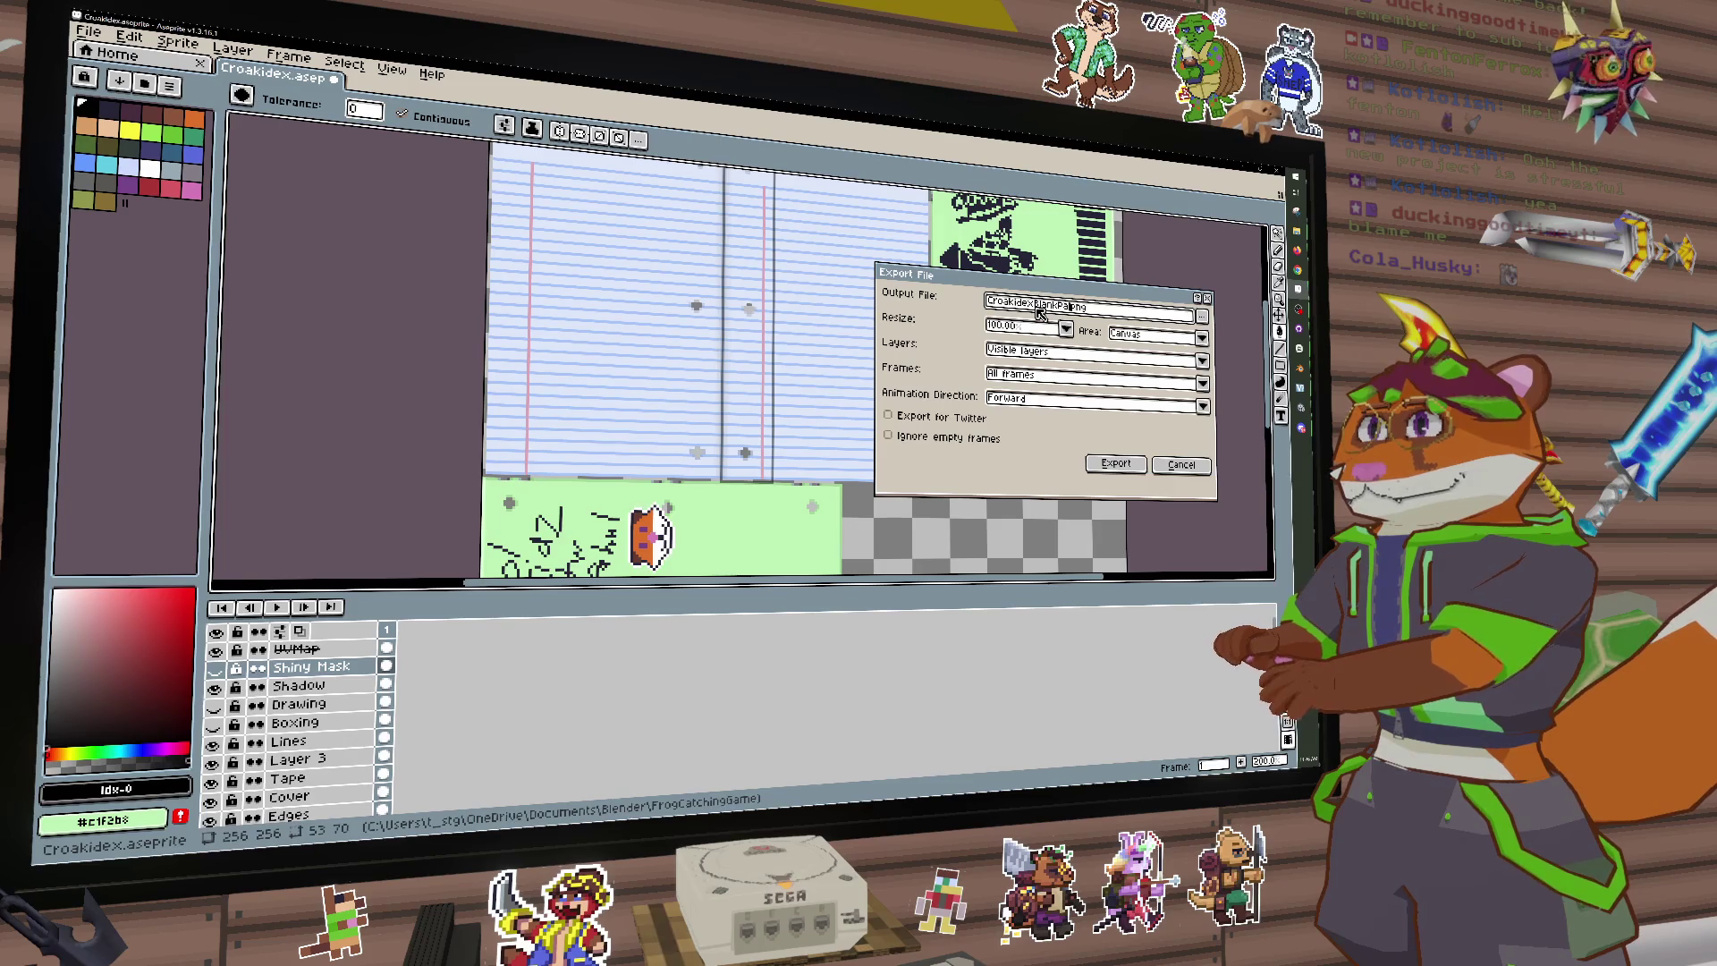
click(1115, 464)
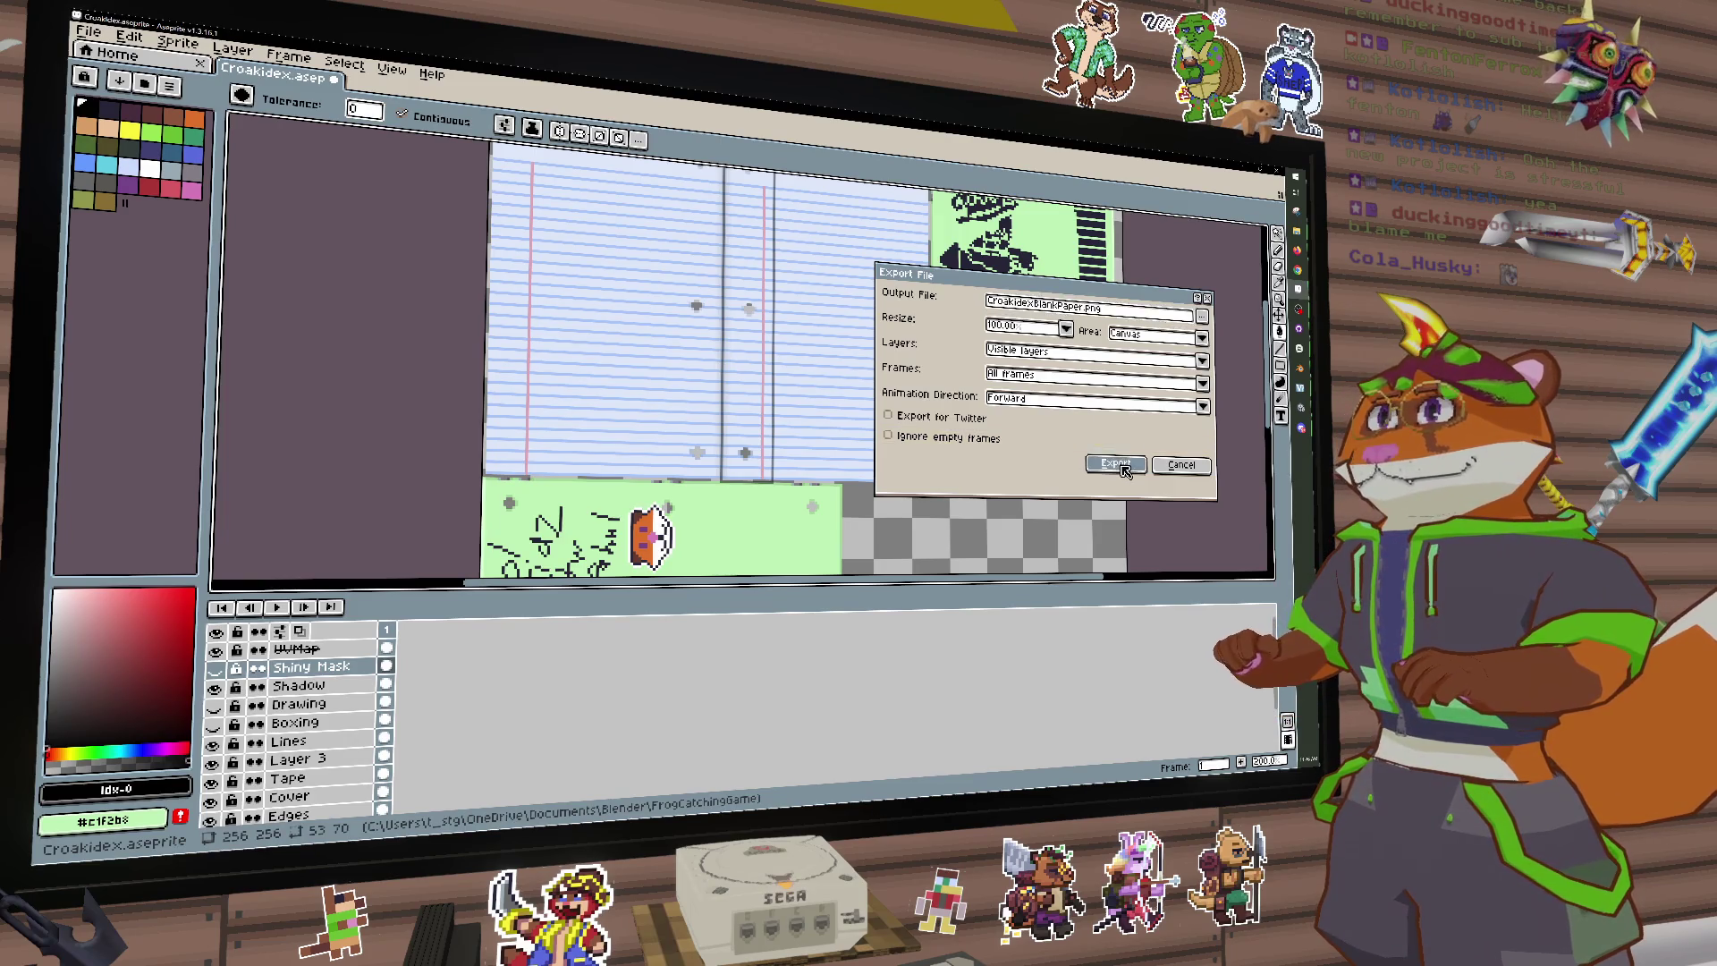
key(super+d)
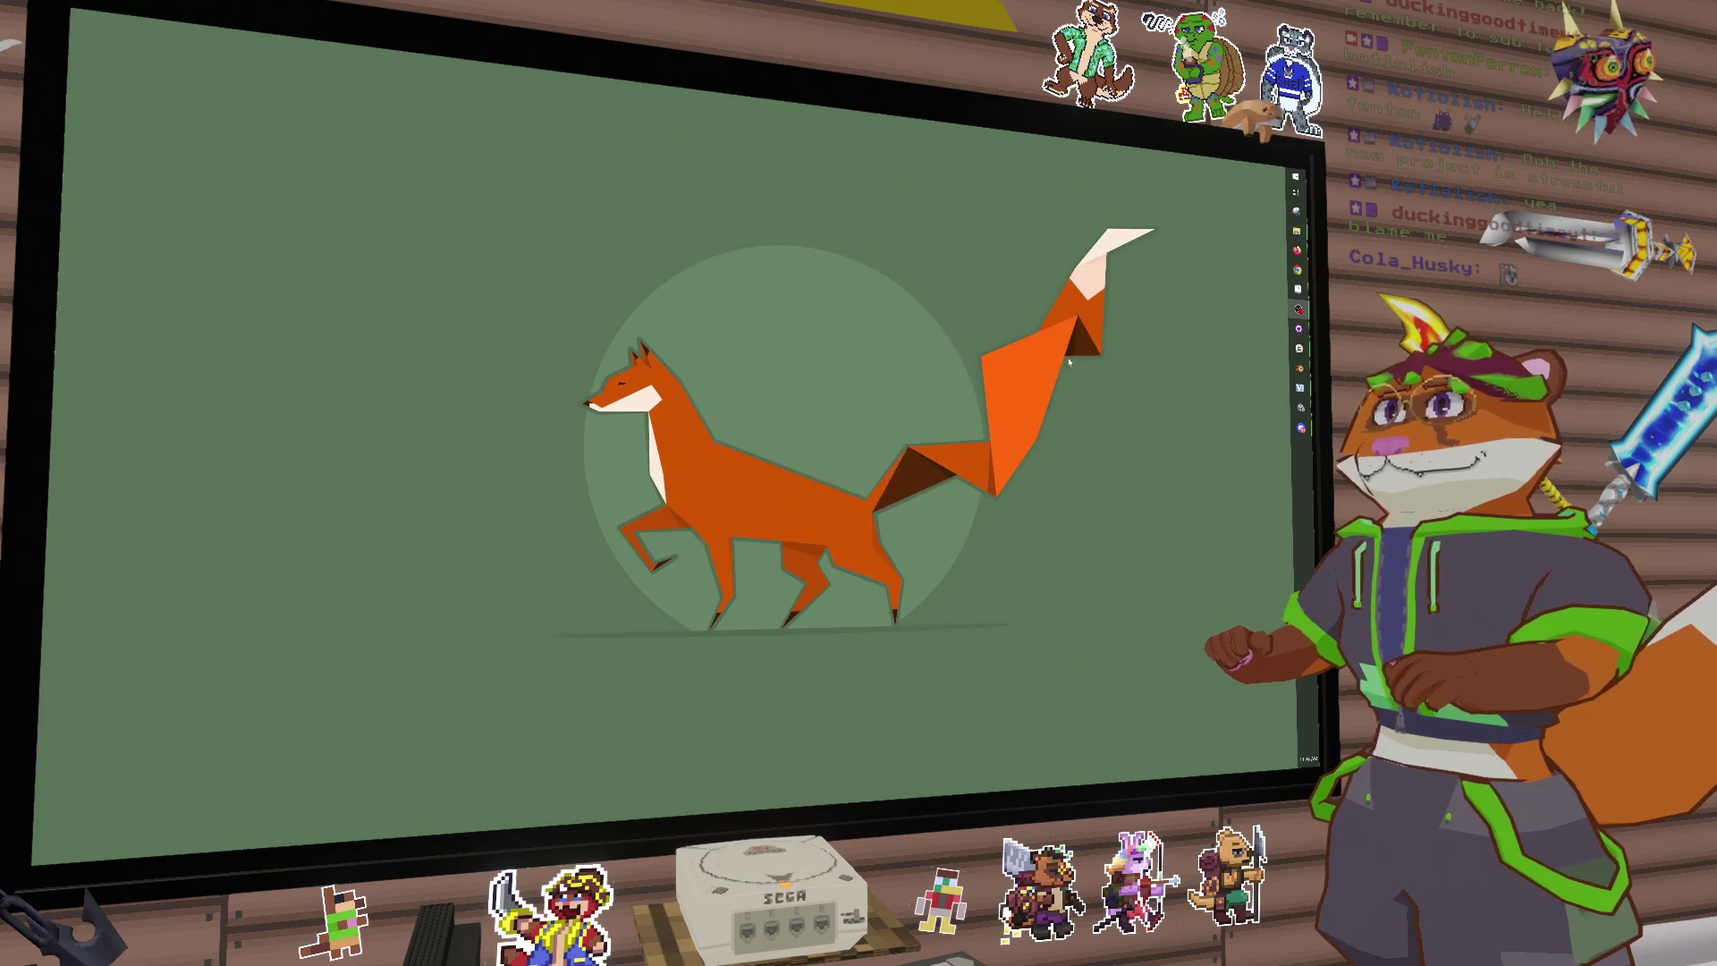
Step: Orbit around the book model in Unity to inspect its inside pages and green cover
key(alt+Tab)
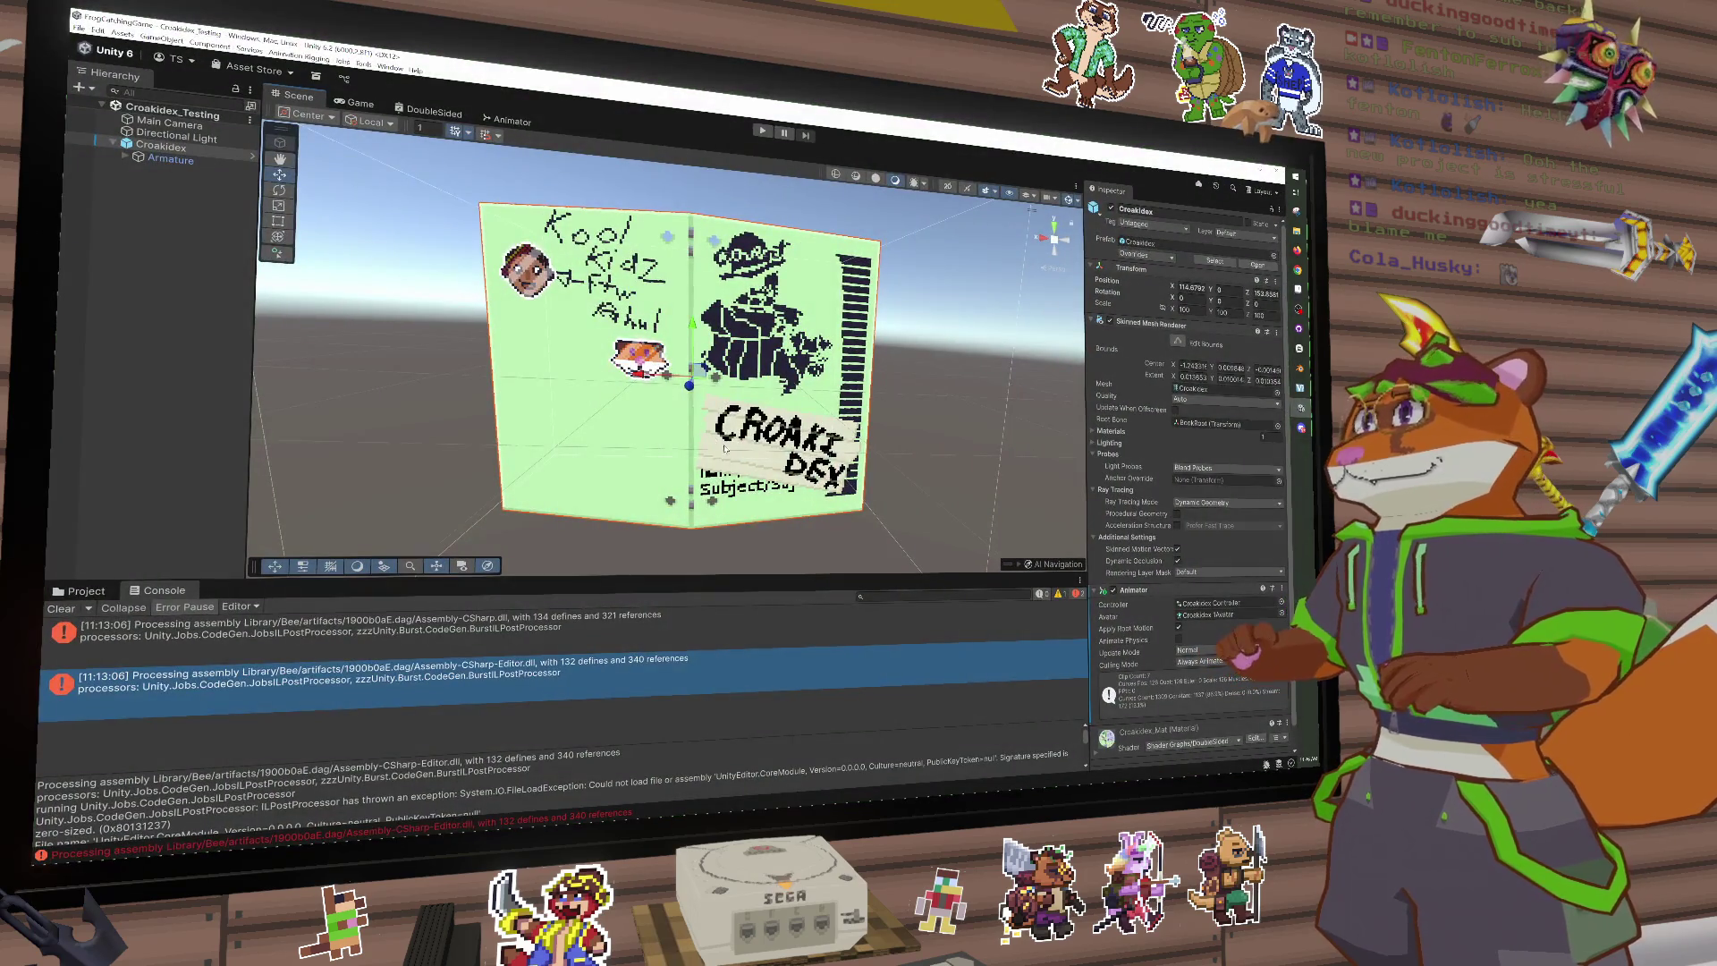
mouse_move(724, 449)
mouse_down()
mouse_move(756, 430)
mouse_move(913, 447)
mouse_up()
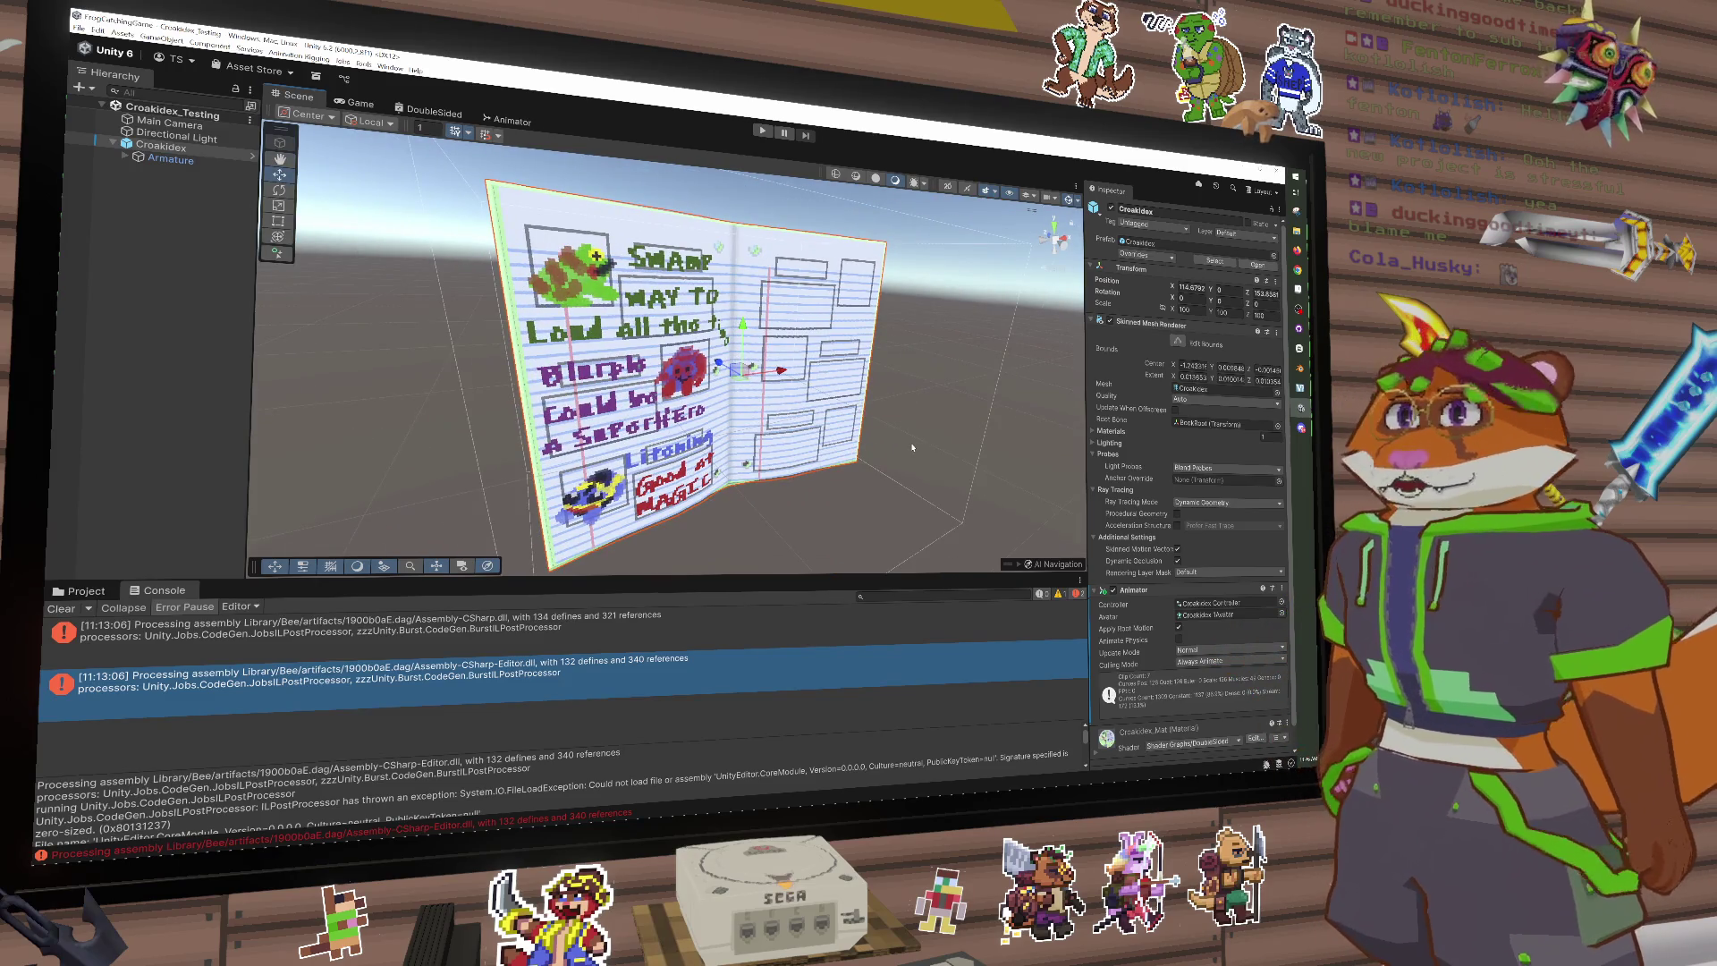
mouse_move(912, 448)
mouse_down()
mouse_move(1082, 443)
mouse_move(1028, 442)
mouse_up()
scroll(1029, 443, up, 5)
drag(573, 378, 295, 393)
drag(972, 391, 864, 394)
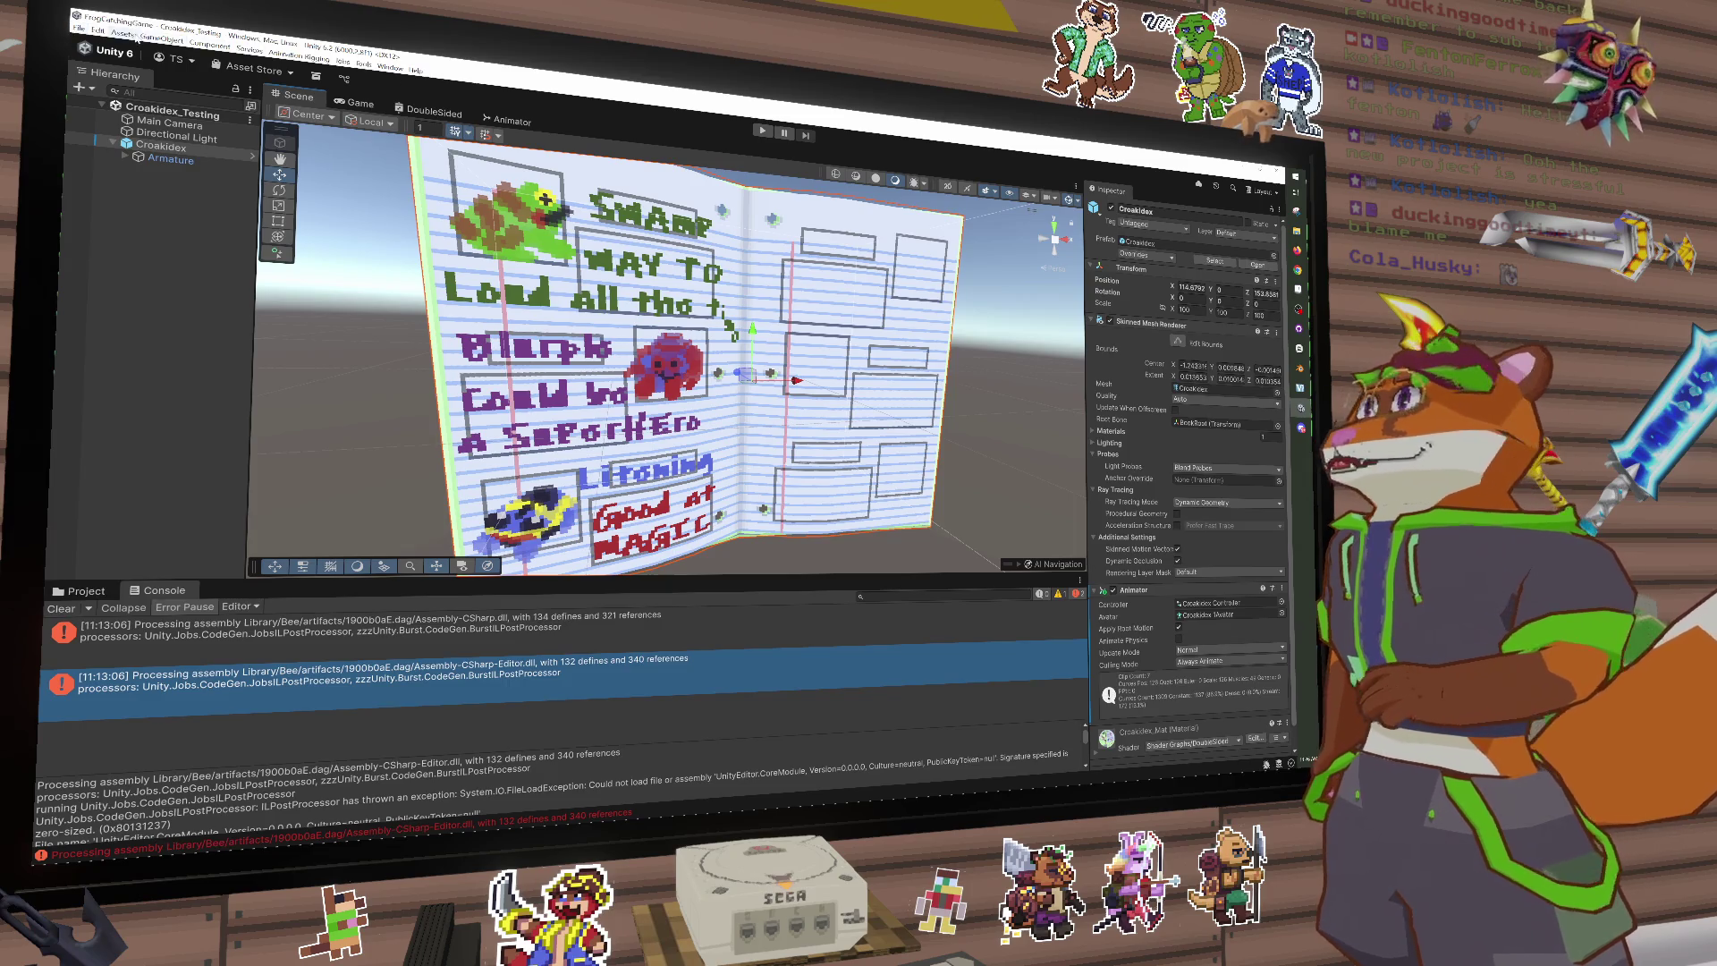
Step: Switch the bottom panel from Console to the Project browser
click(132, 34)
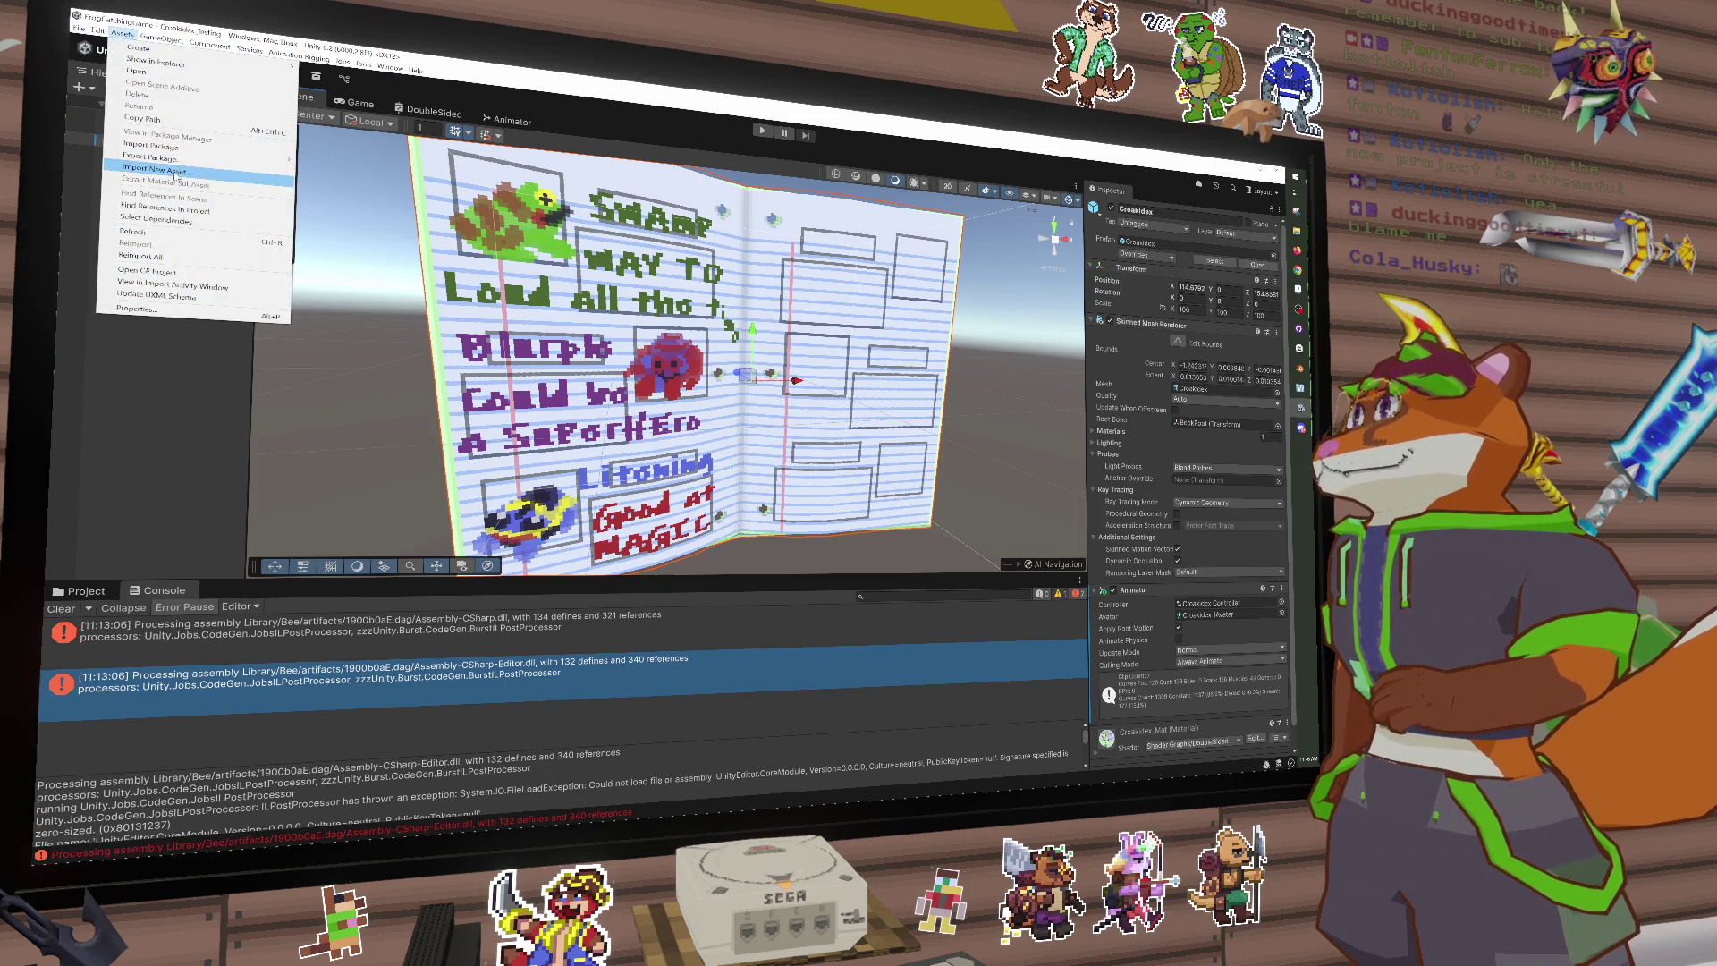
click(831, 262)
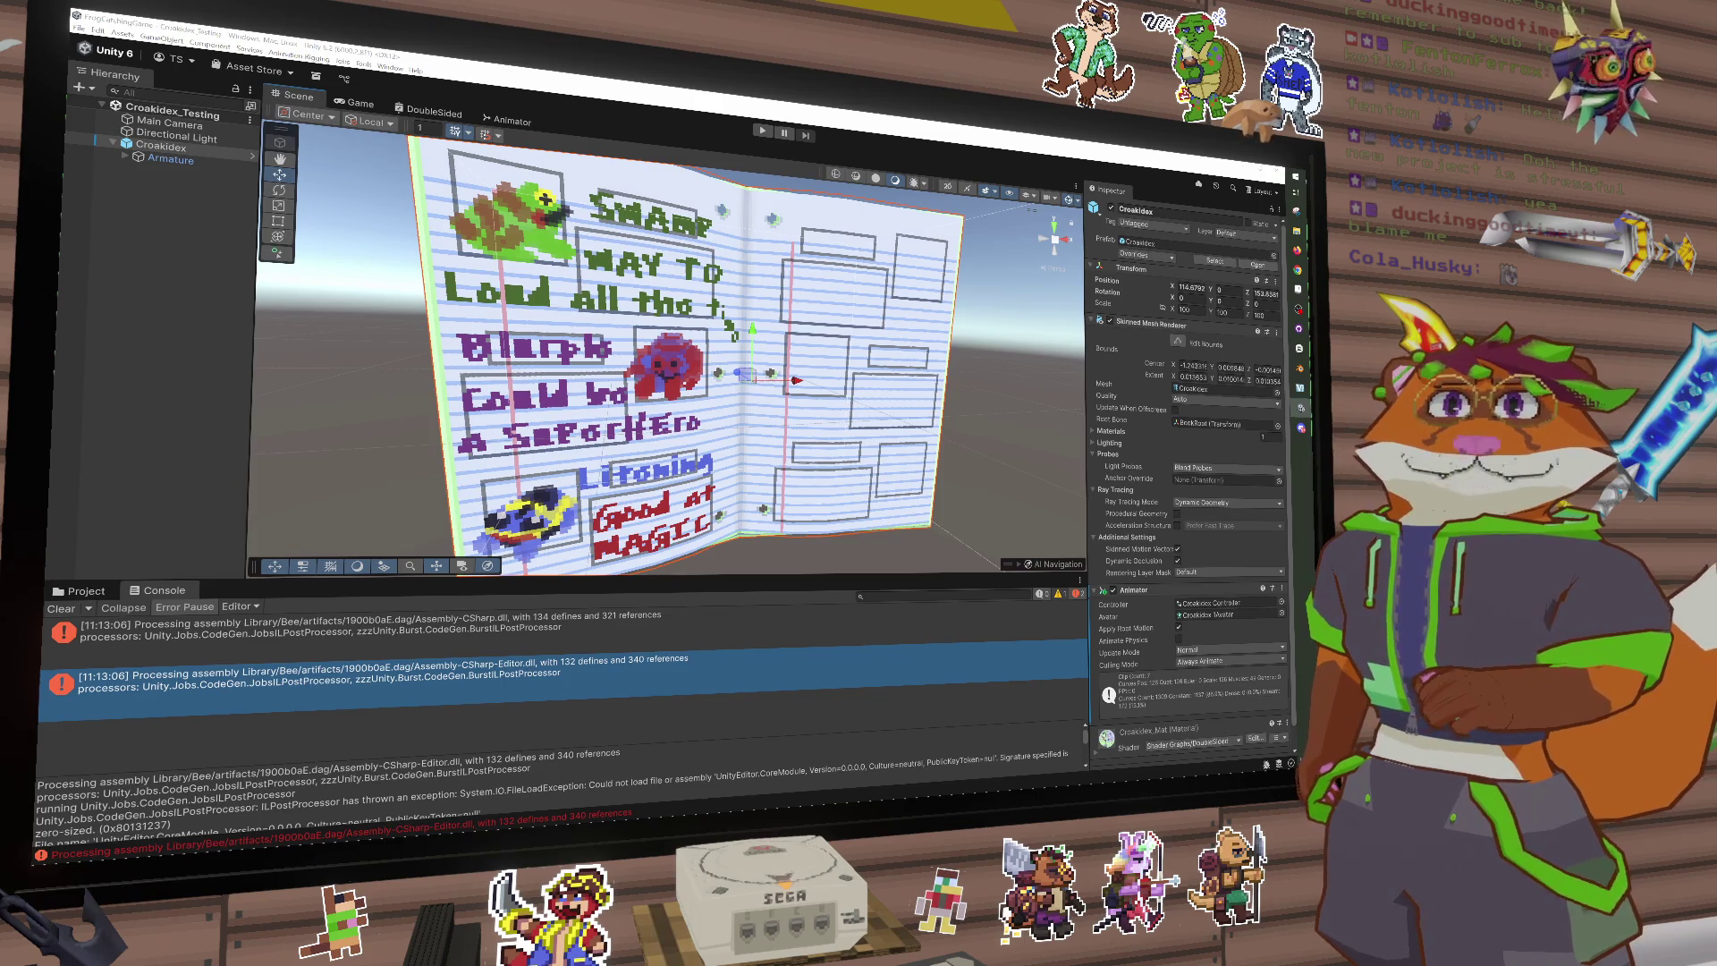
click(58, 592)
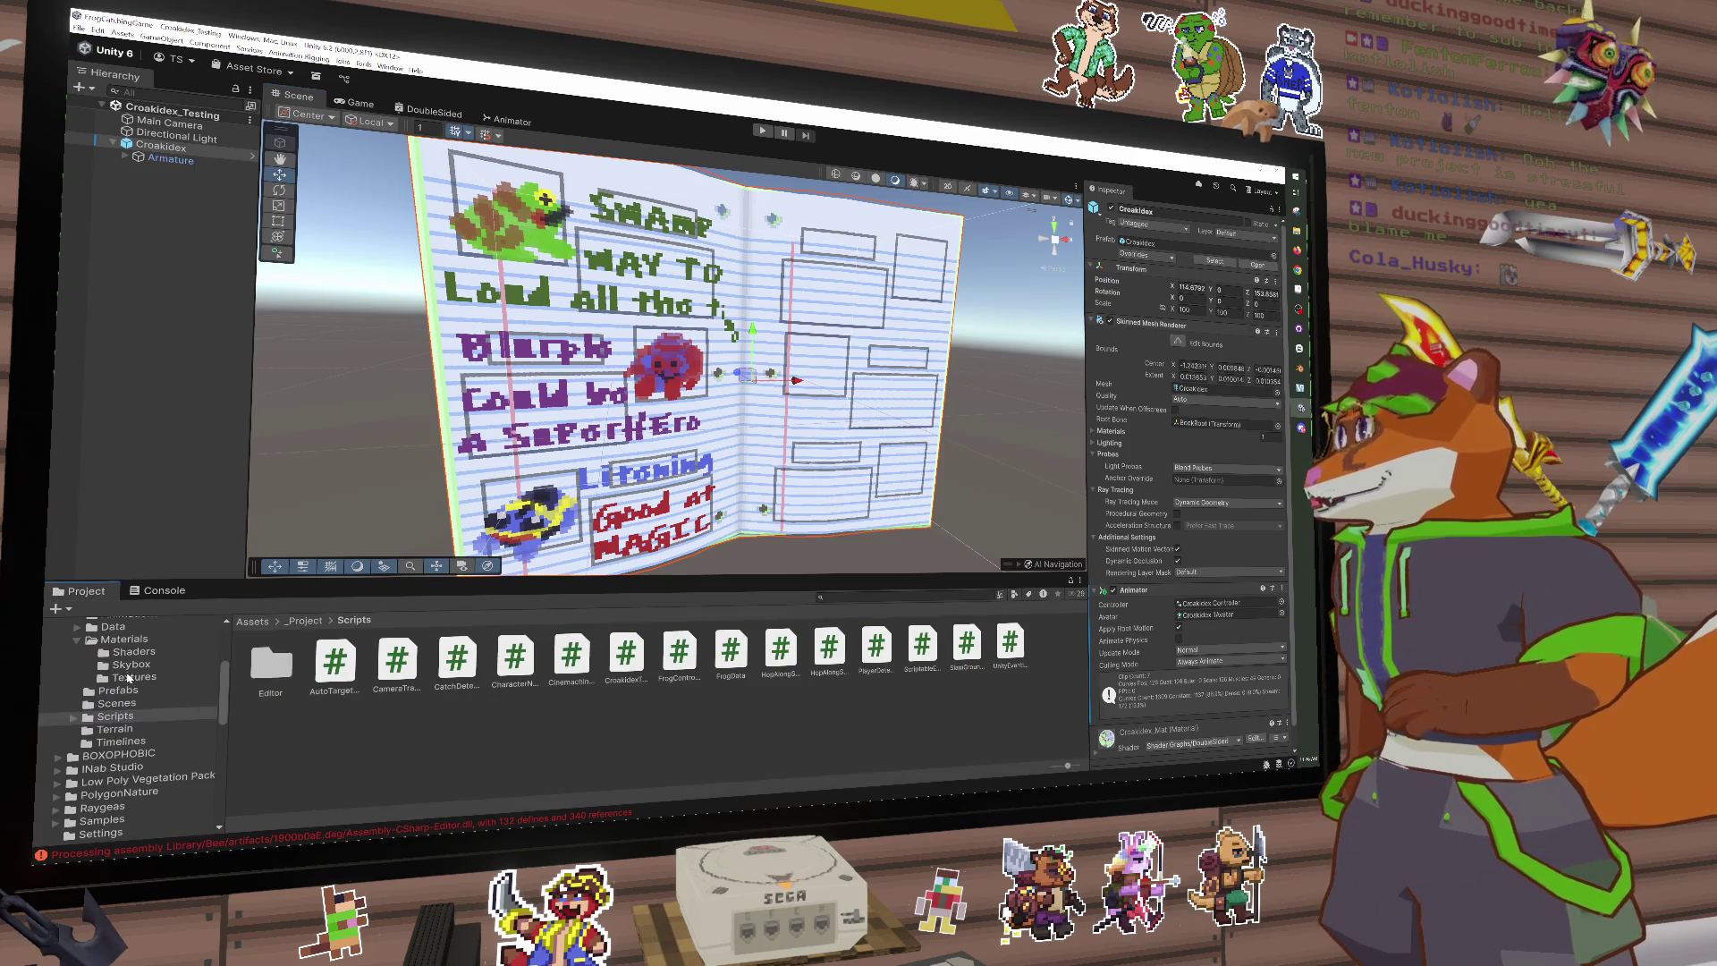
Step: Navigate to Materials > Textures and view the CroakidexIdeas texture's import settings
scroll(129, 678, up, 5)
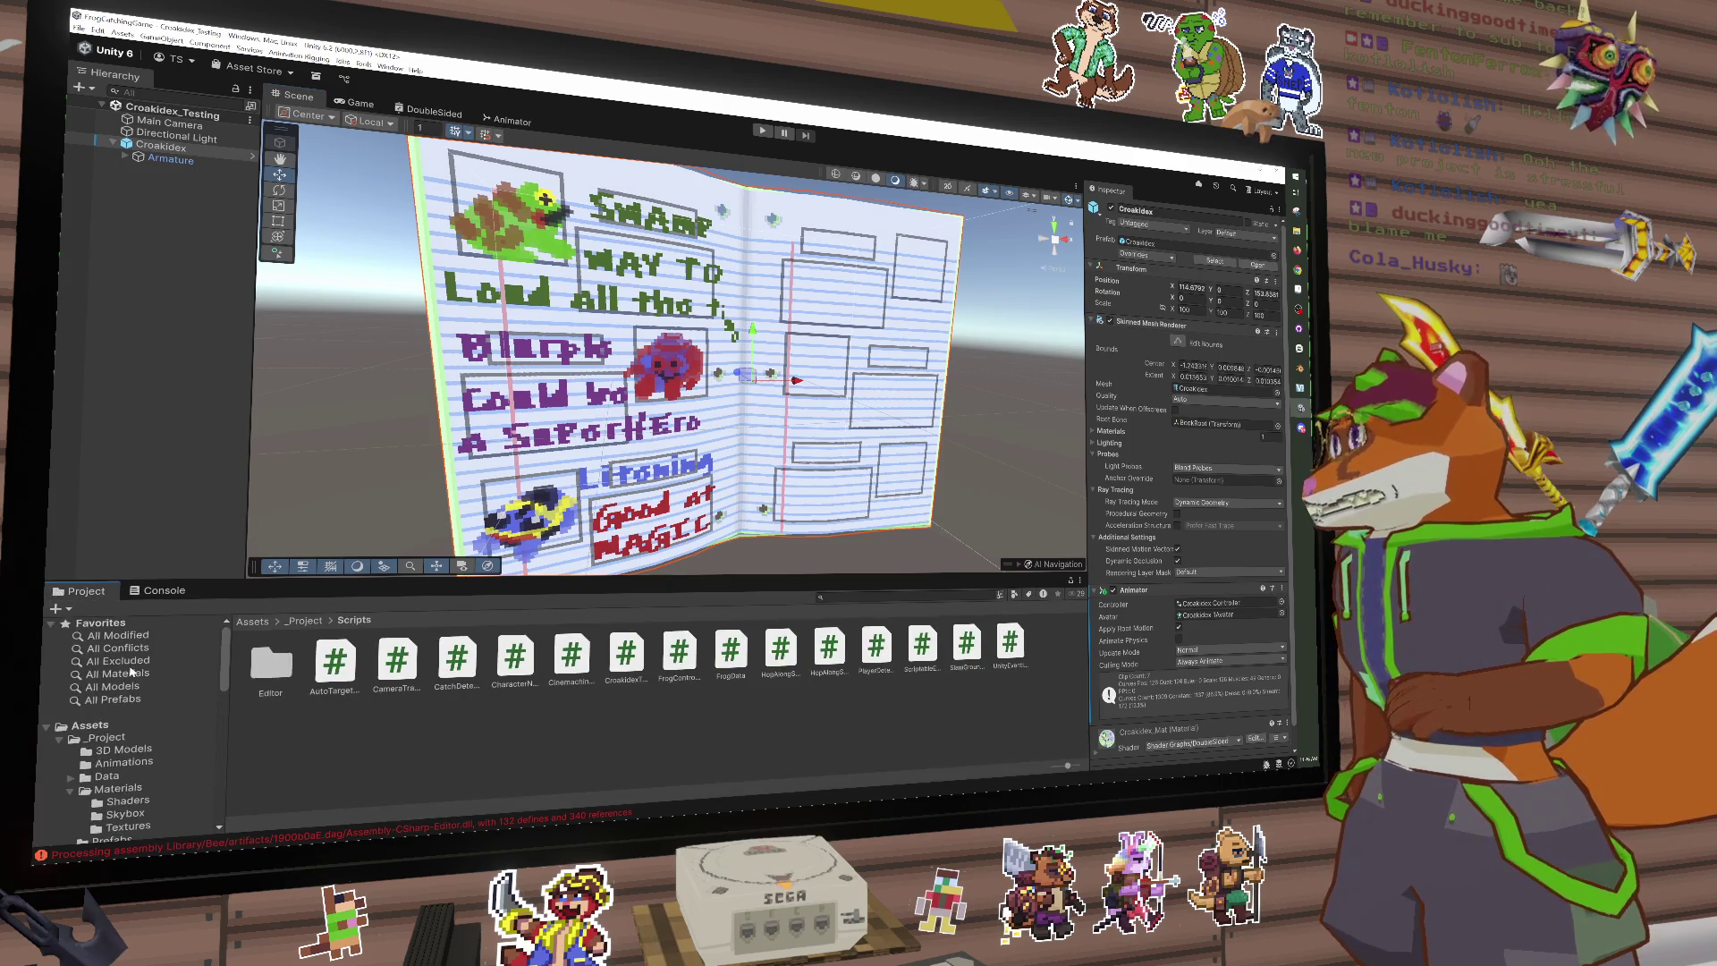
click(126, 752)
scroll(152, 751, down, 3)
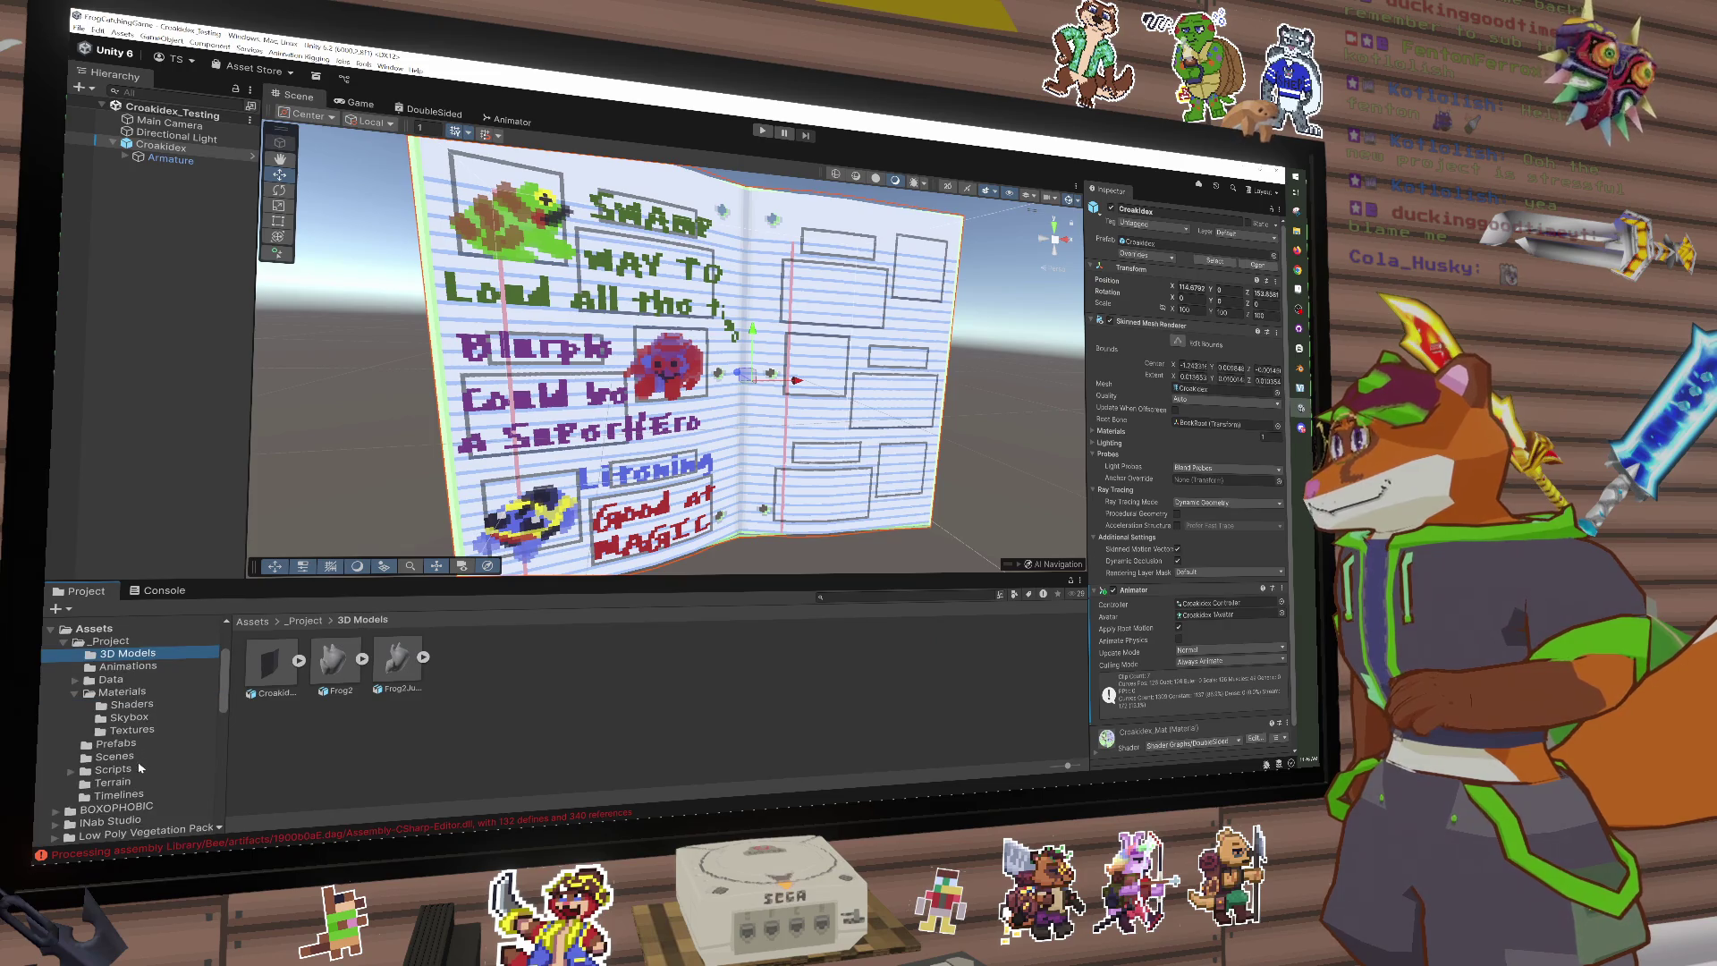
click(140, 693)
double_click(398, 662)
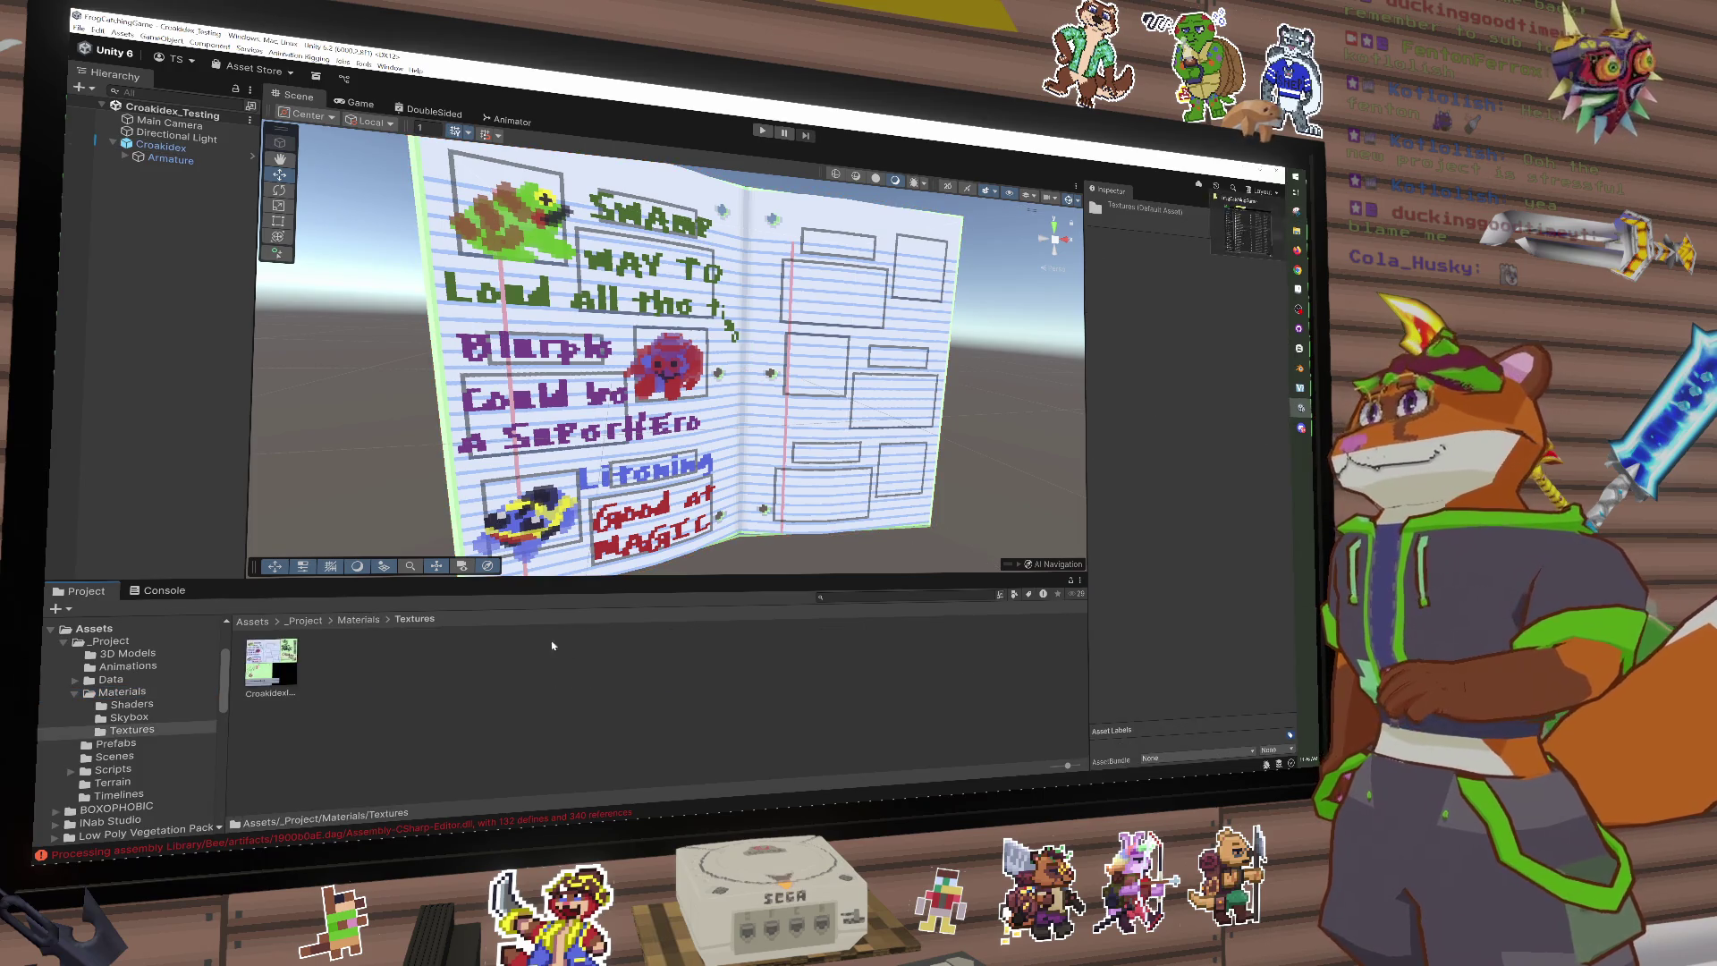
key(Right)
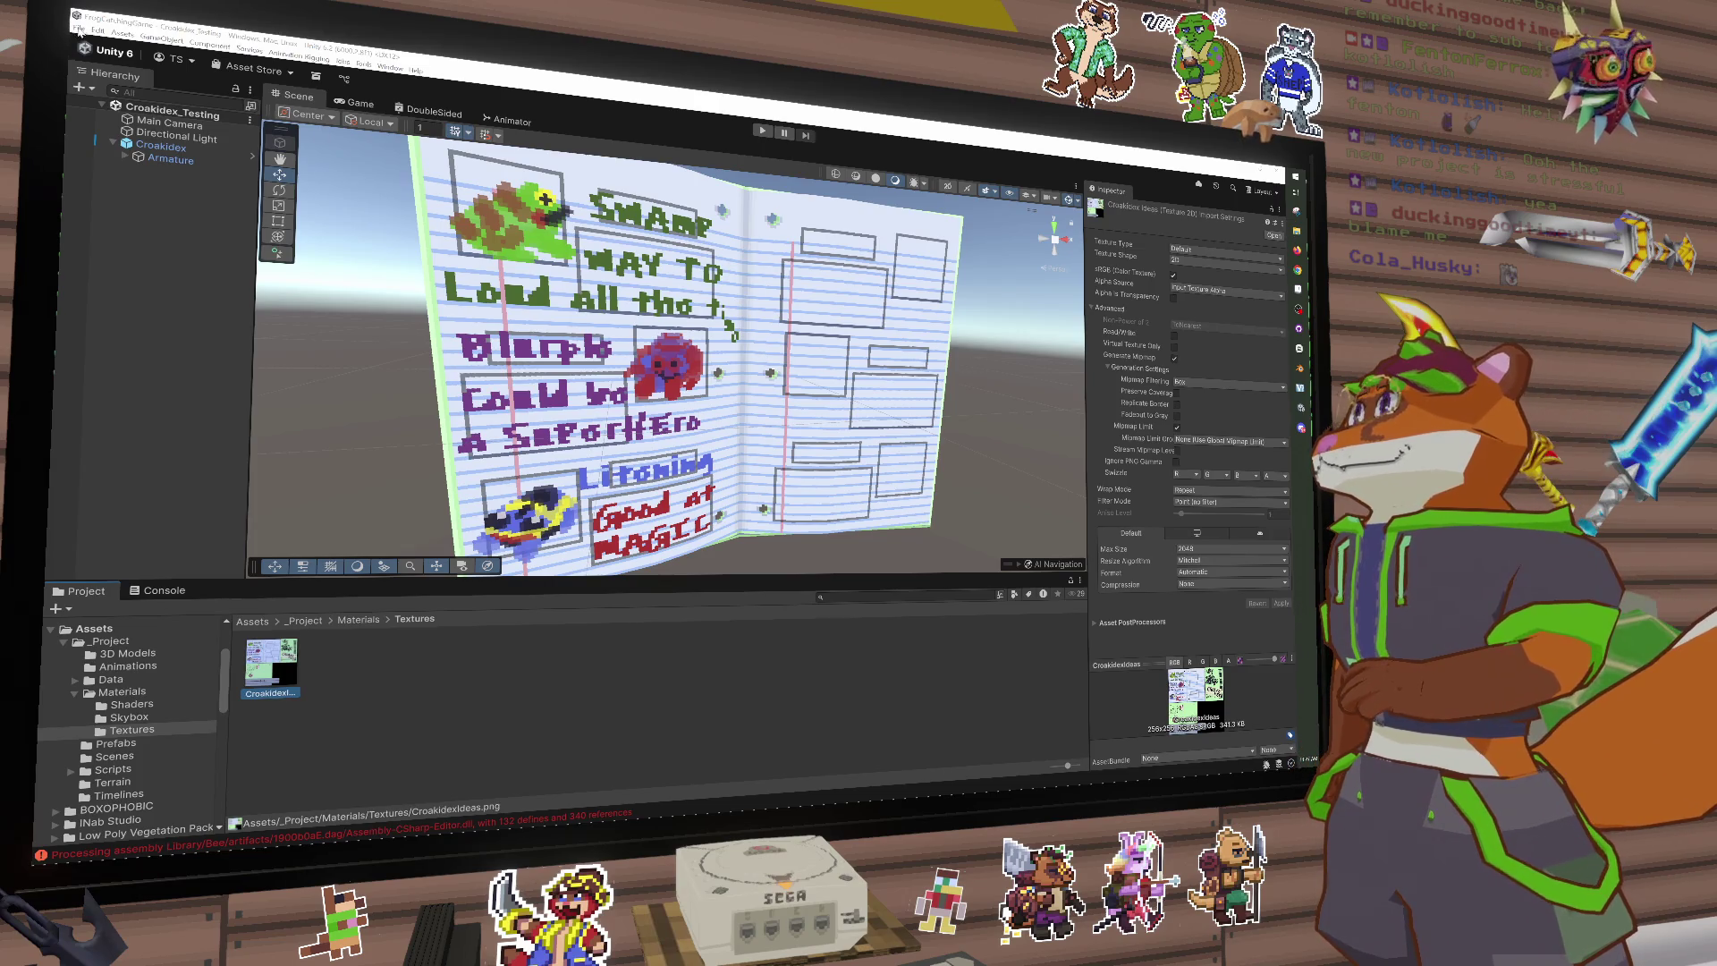
click(79, 29)
mouse_move(122, 33)
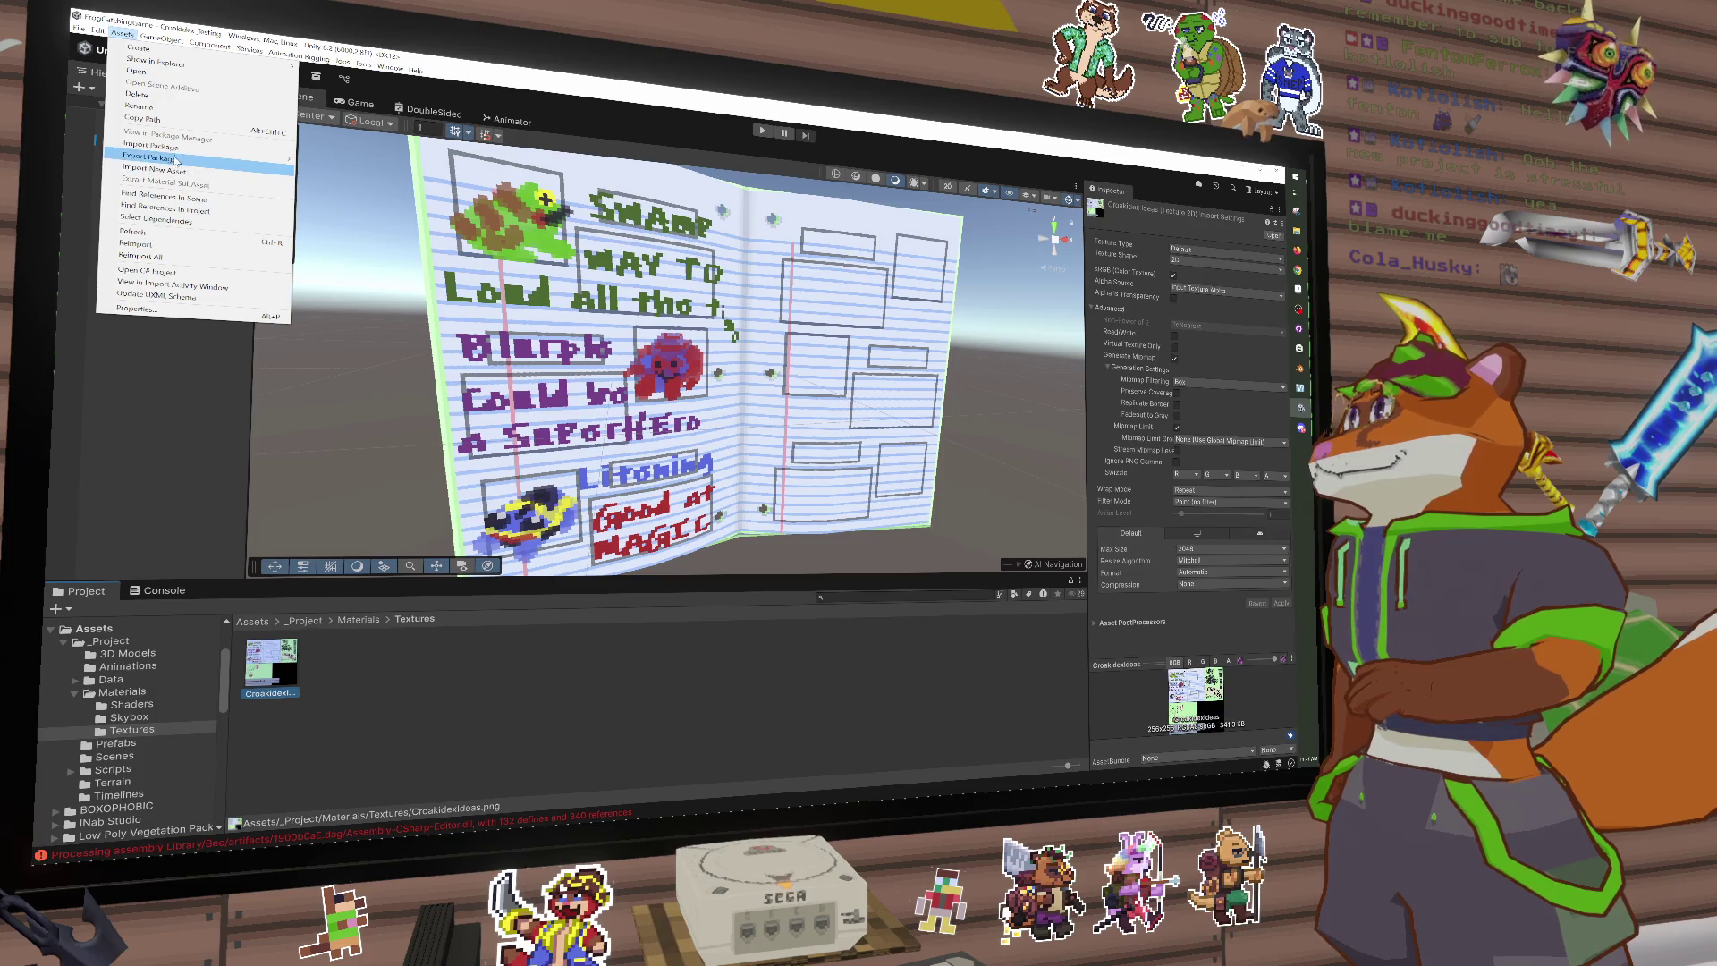
key(Escape)
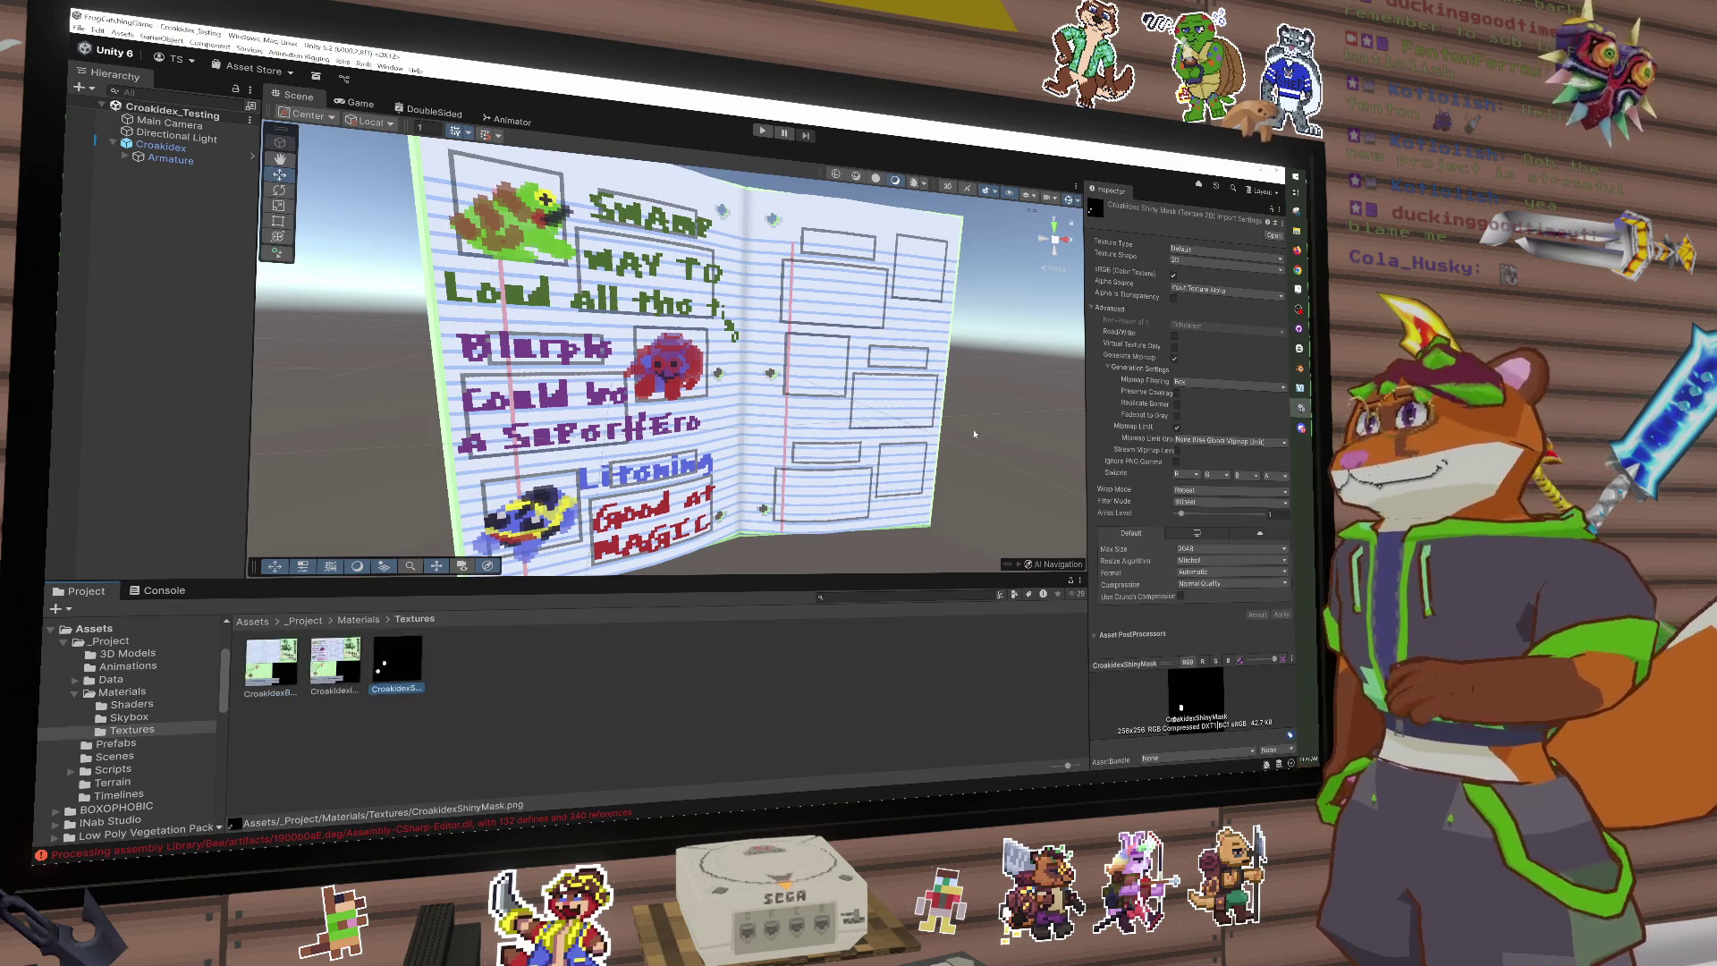
Step: Set both Croakidex textures to Alpha is Transparency, Point filtering and no compression
ctrl+click(273, 671)
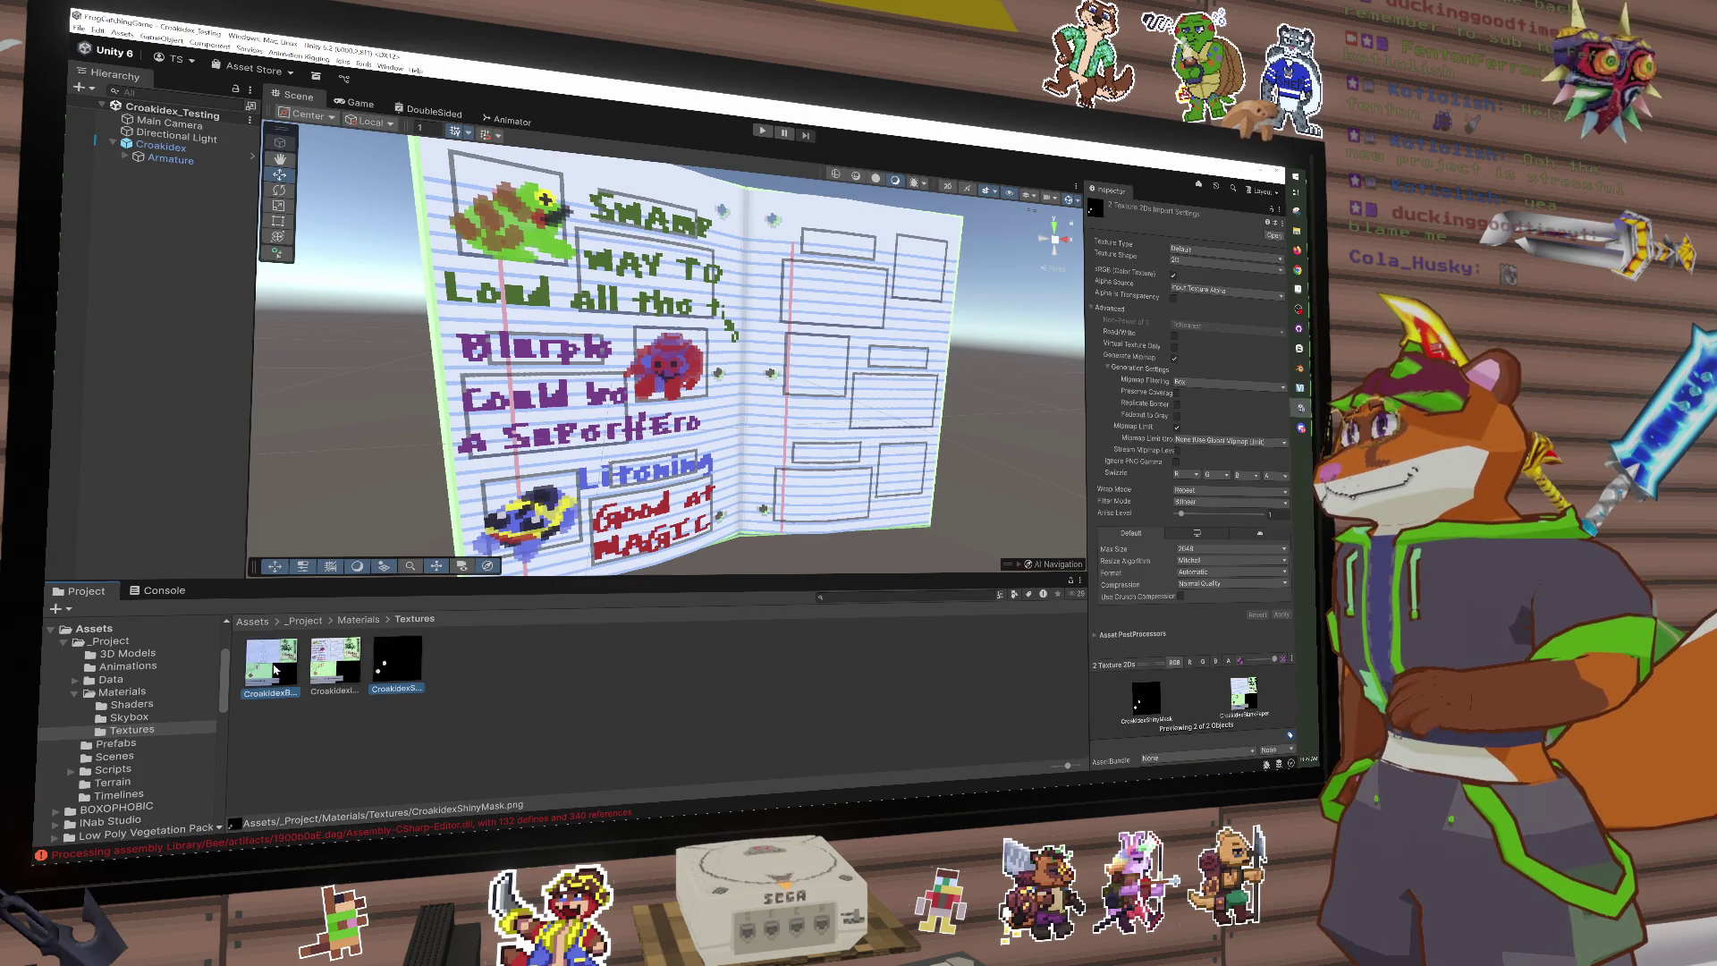
click(1175, 299)
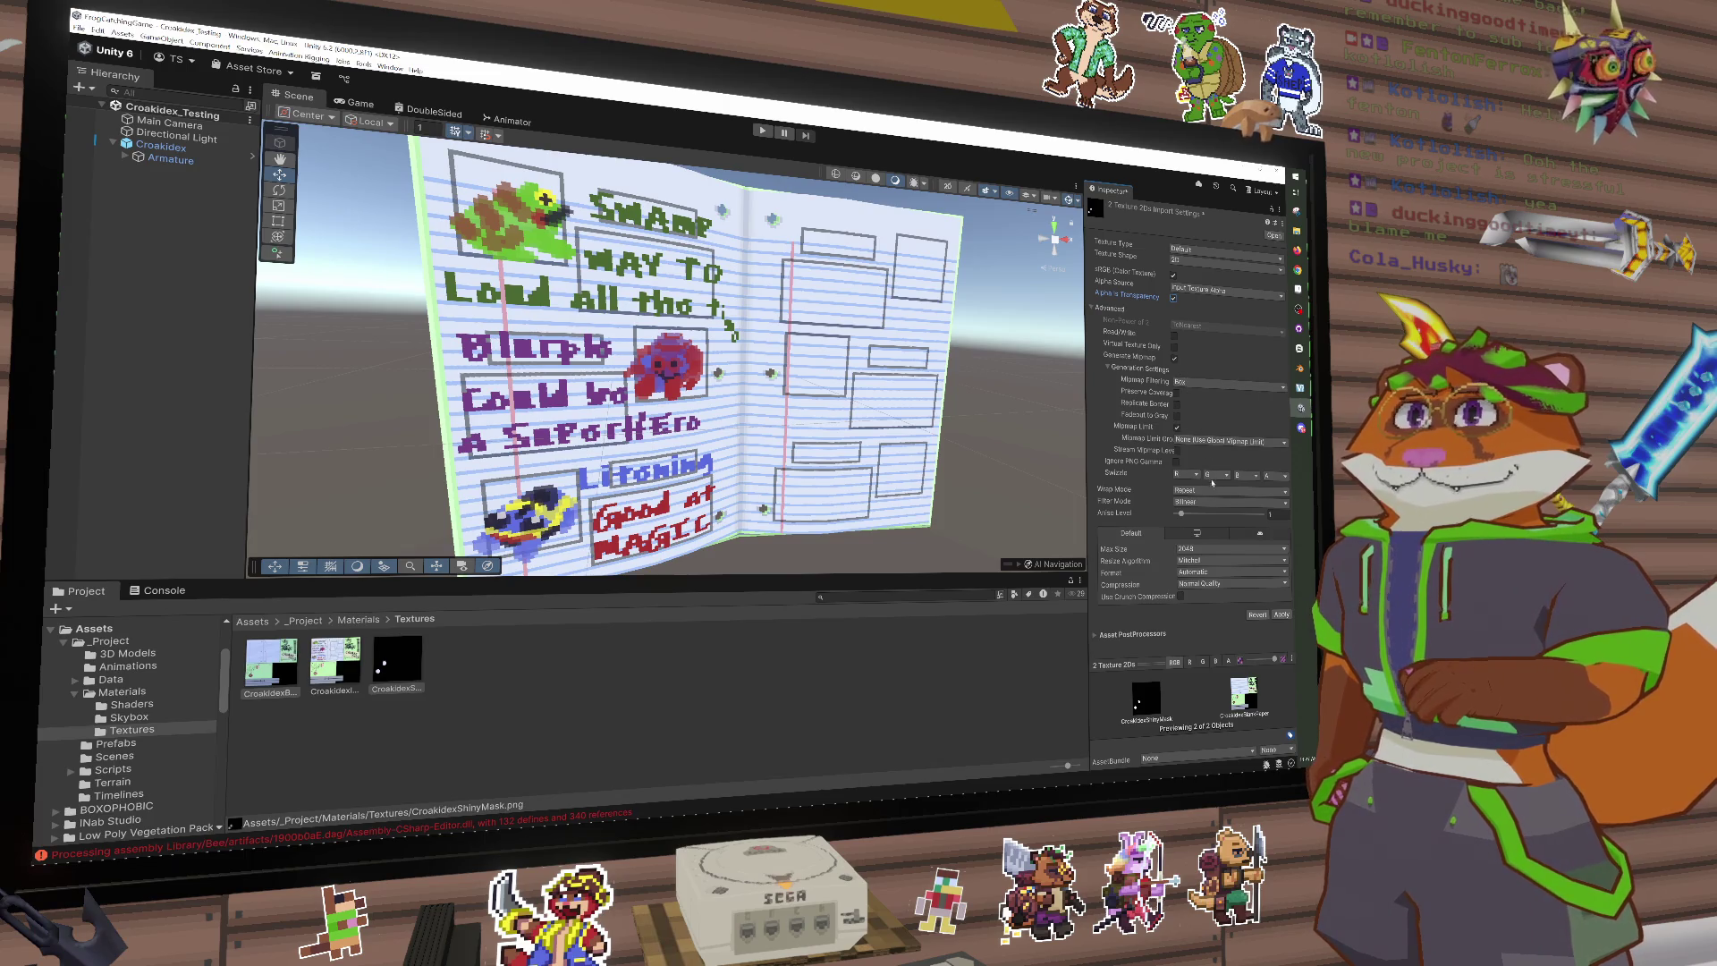
click(1208, 506)
click(1194, 512)
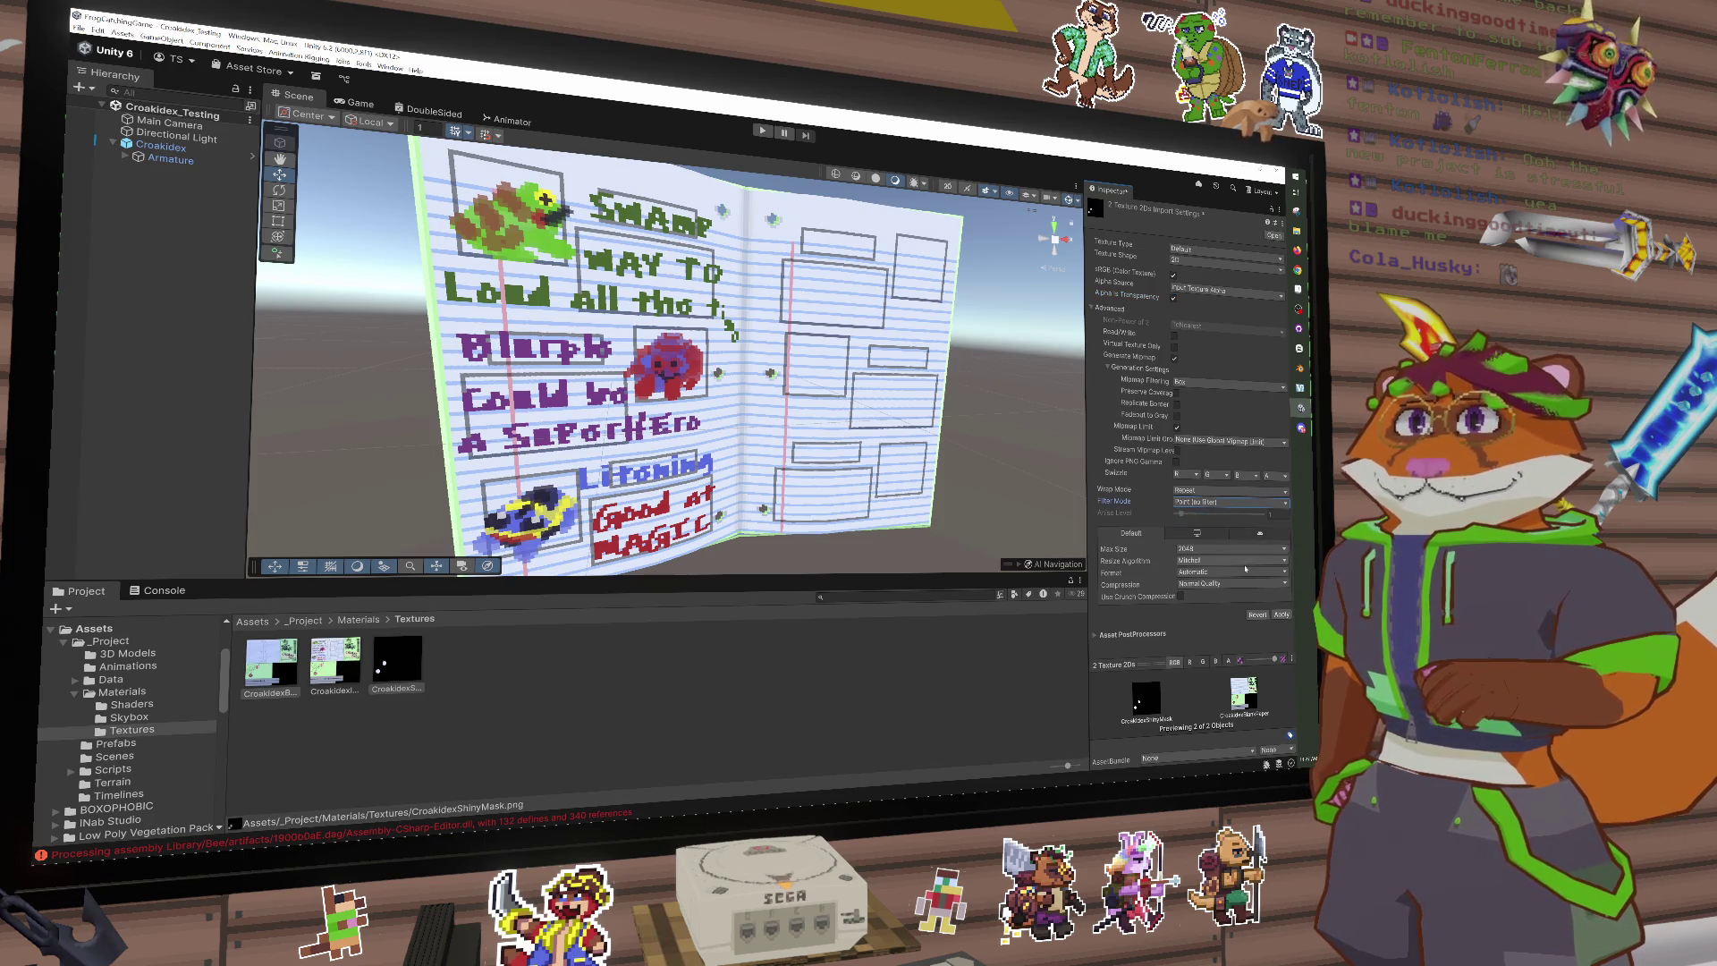
click(1223, 583)
click(1195, 594)
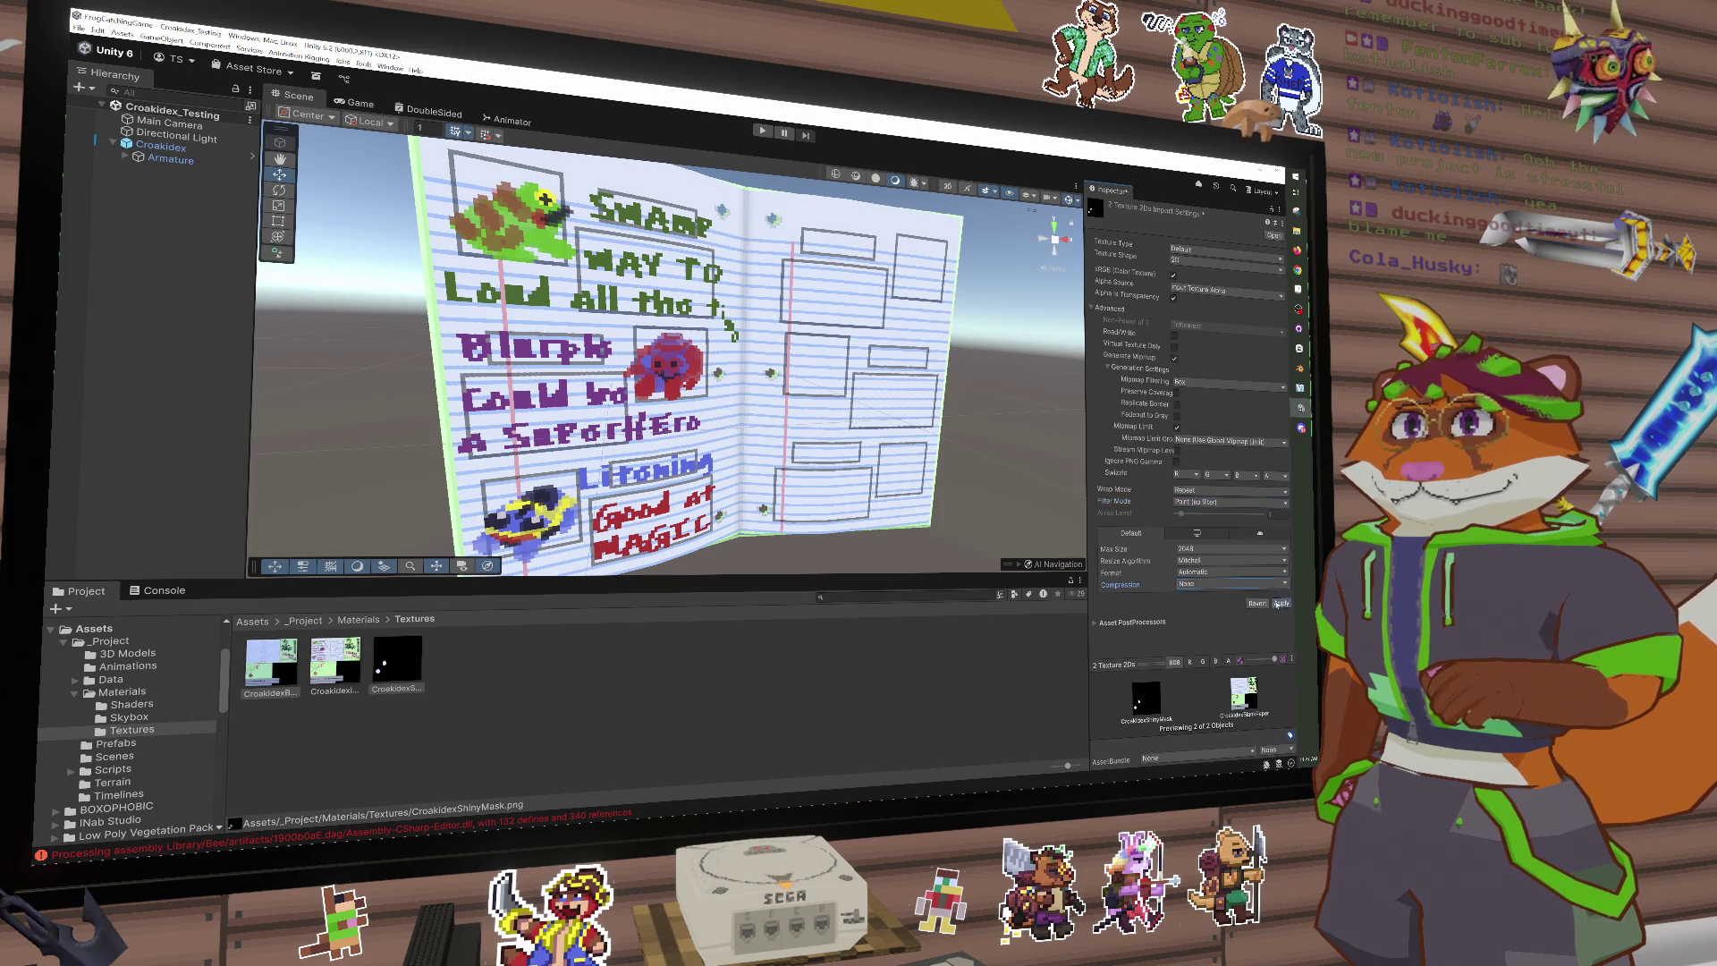
click(304, 686)
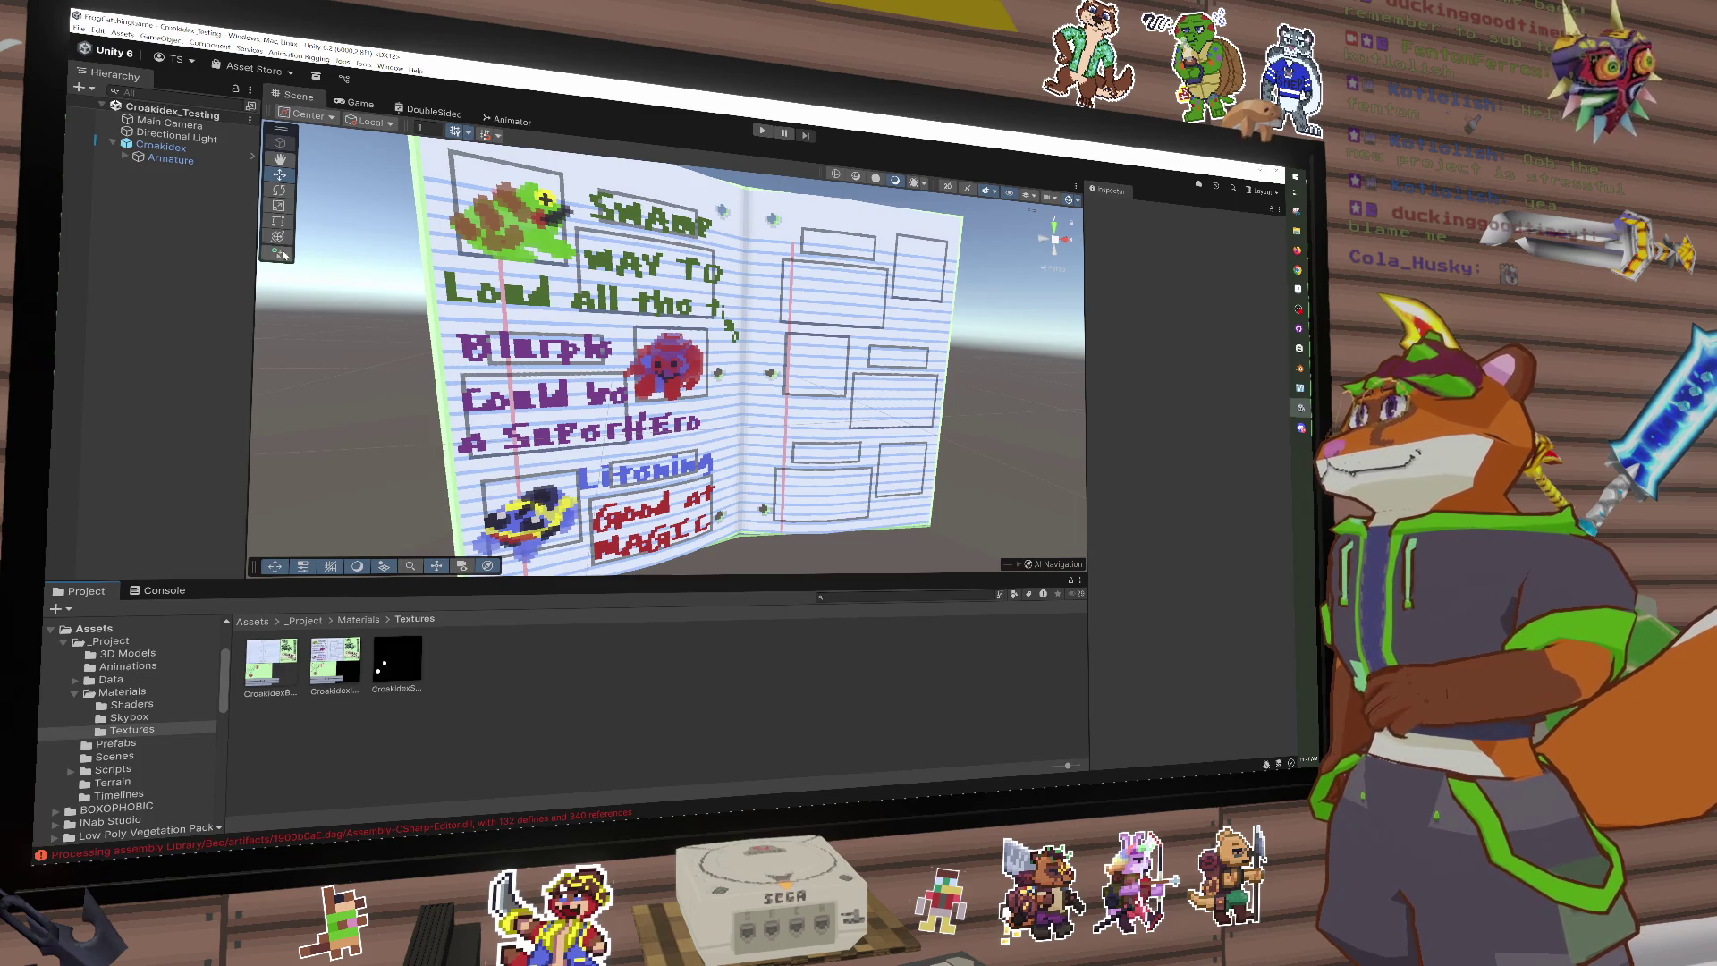
Step: Locate and select the DoubleSided shader graph in Materials > Shaders
click(148, 705)
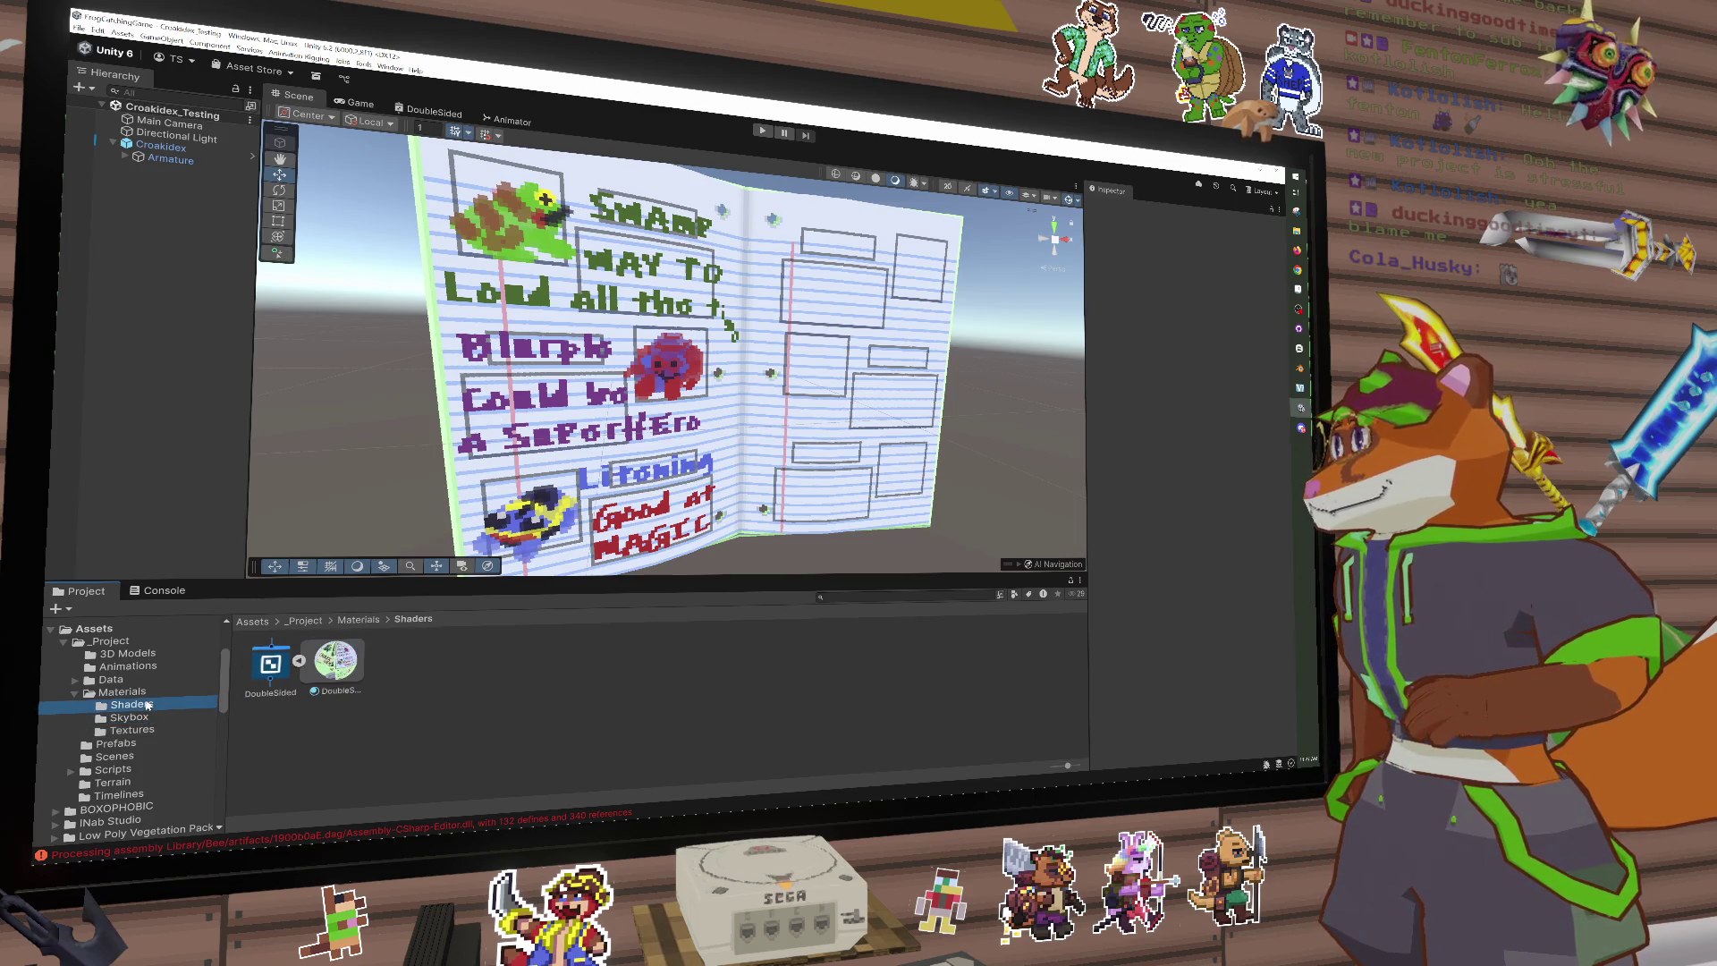
click(150, 695)
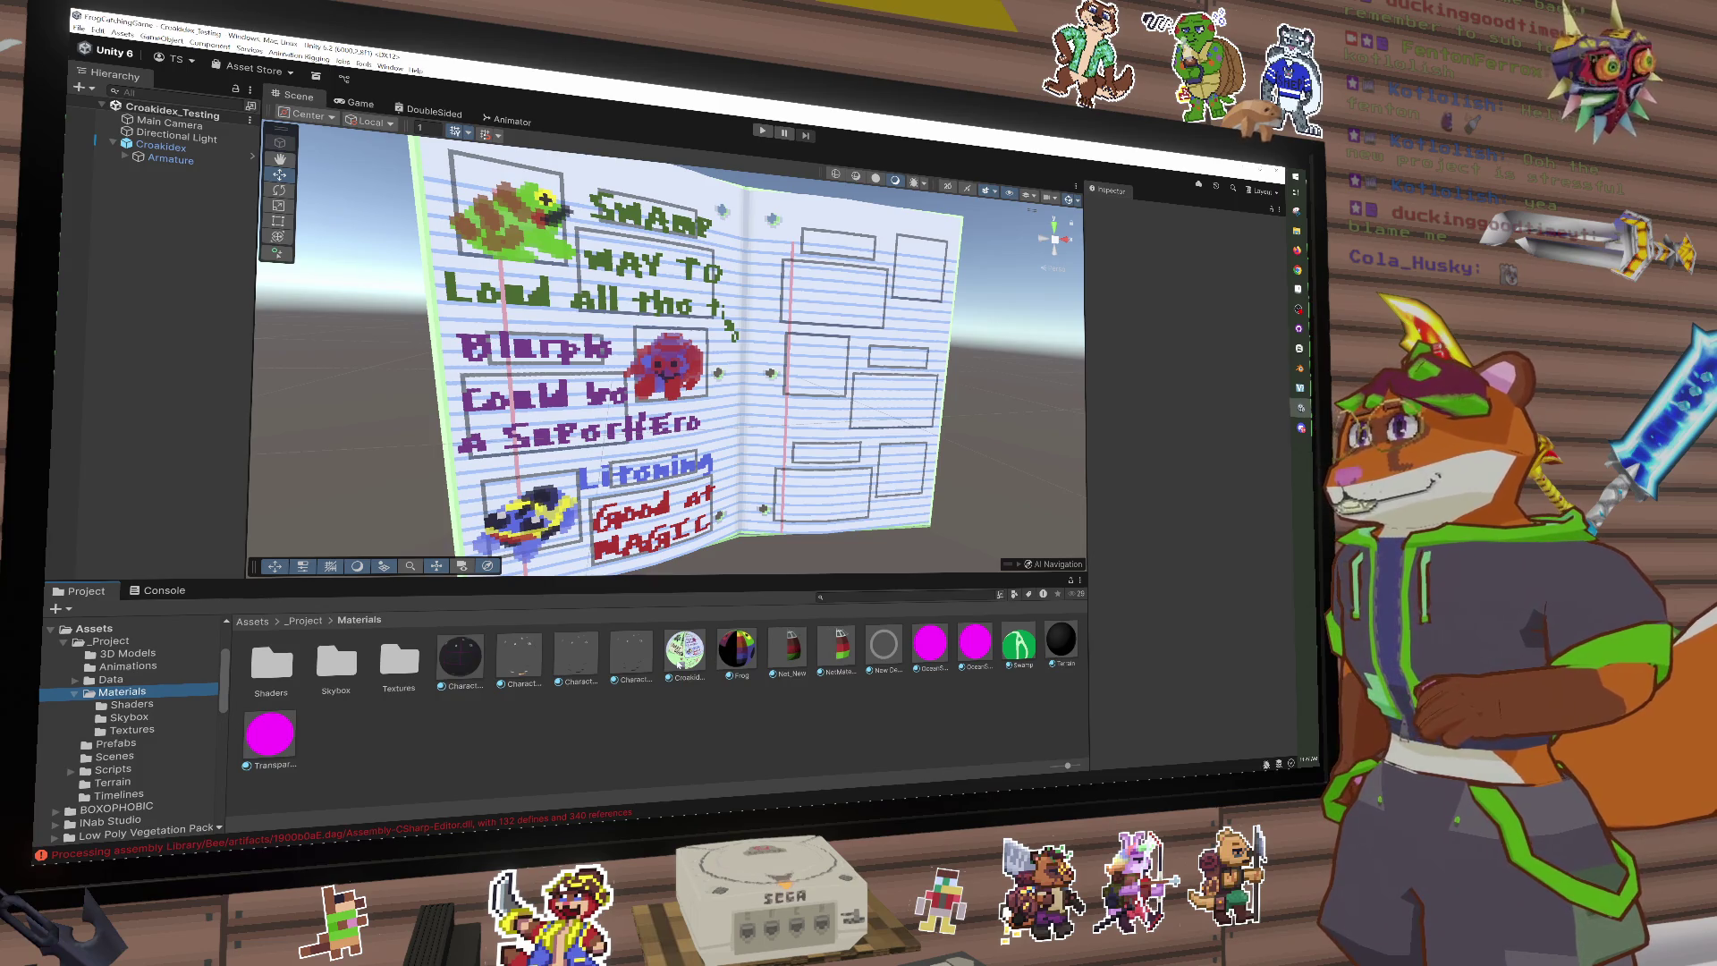
click(682, 660)
click(1111, 238)
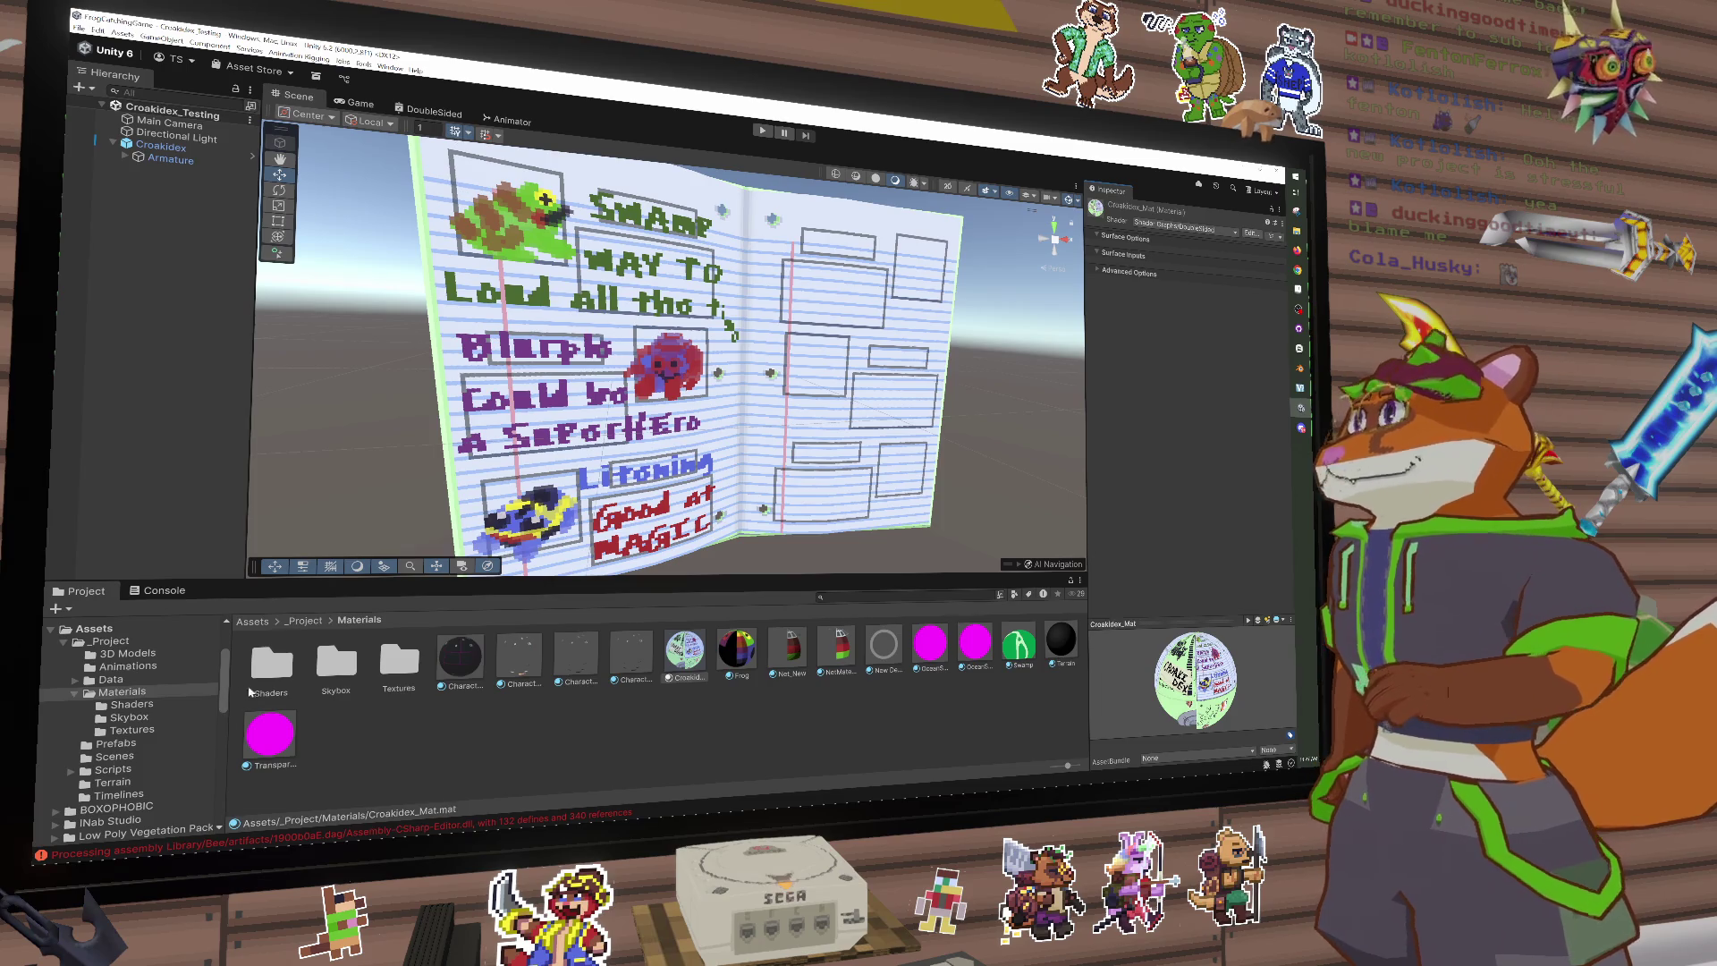
click(286, 677)
double_click(399, 662)
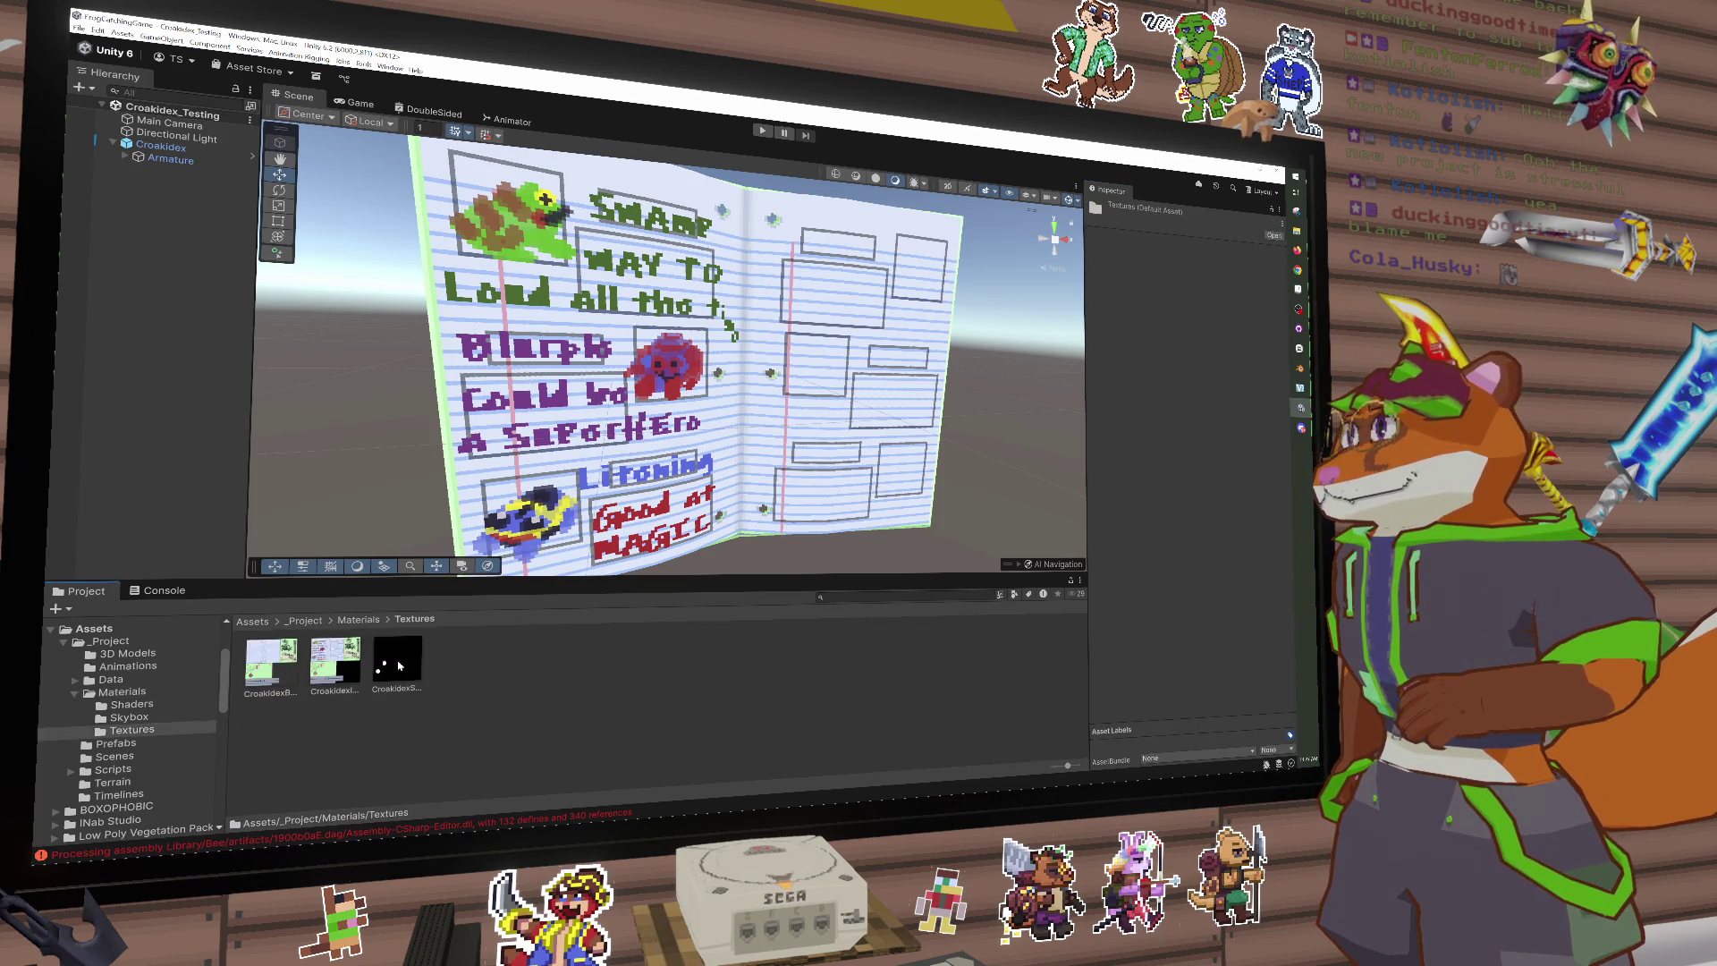
click(357, 621)
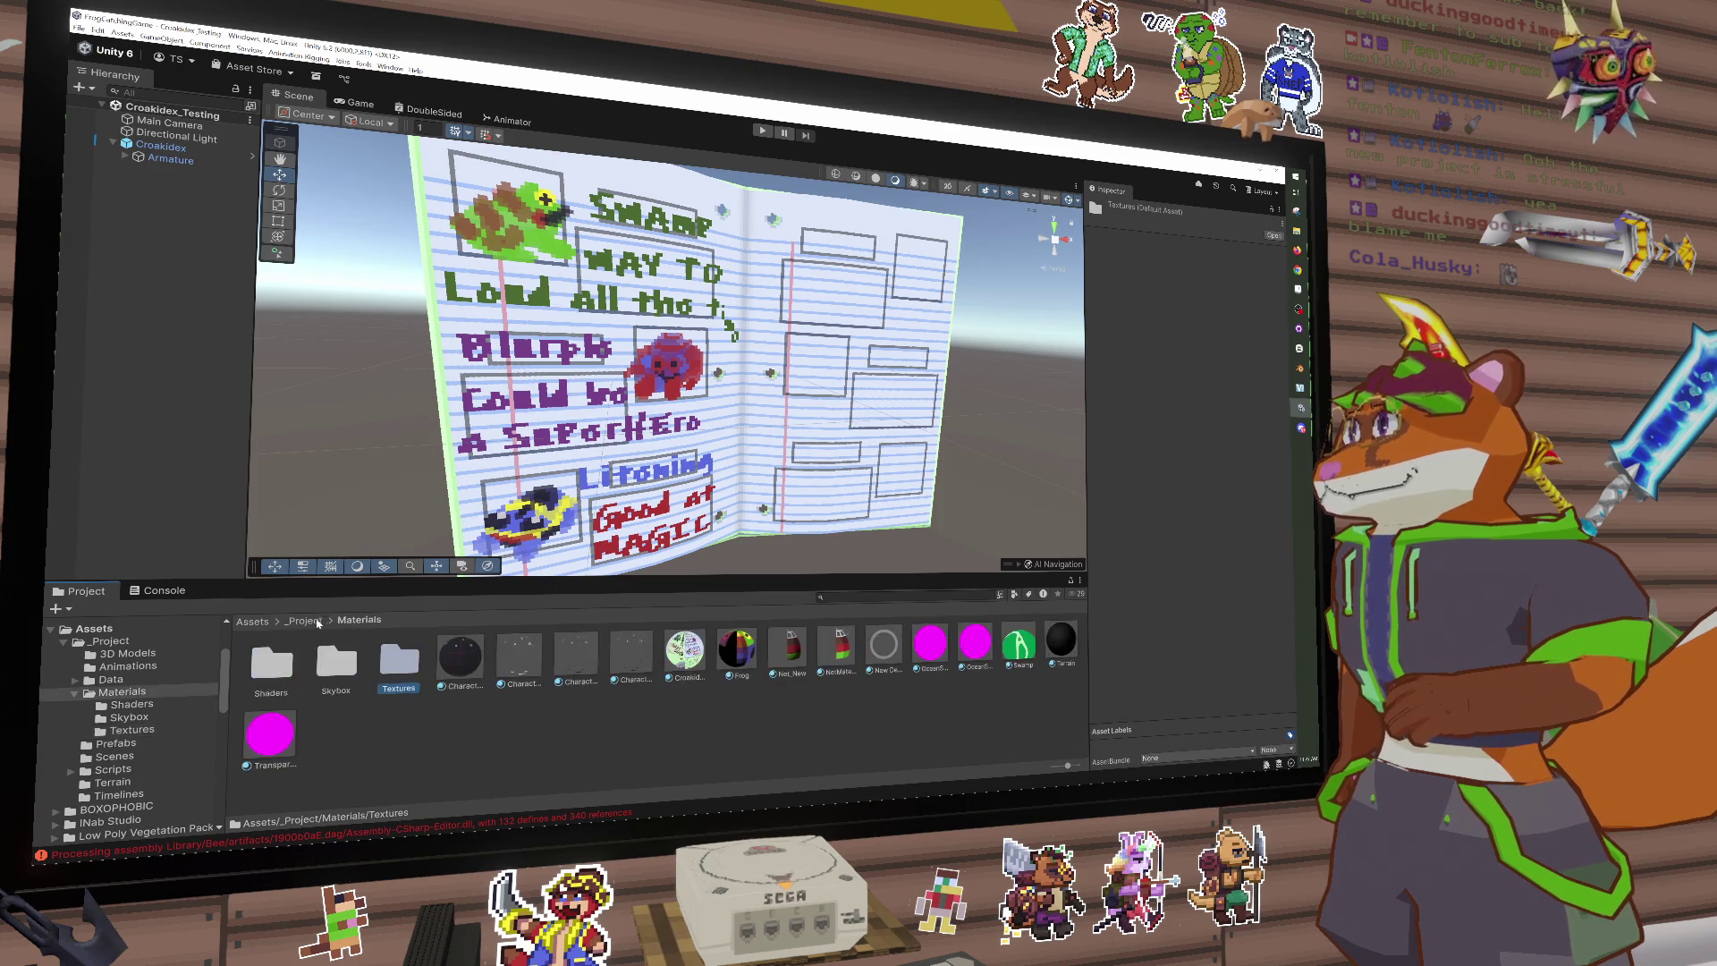
double_click(285, 666)
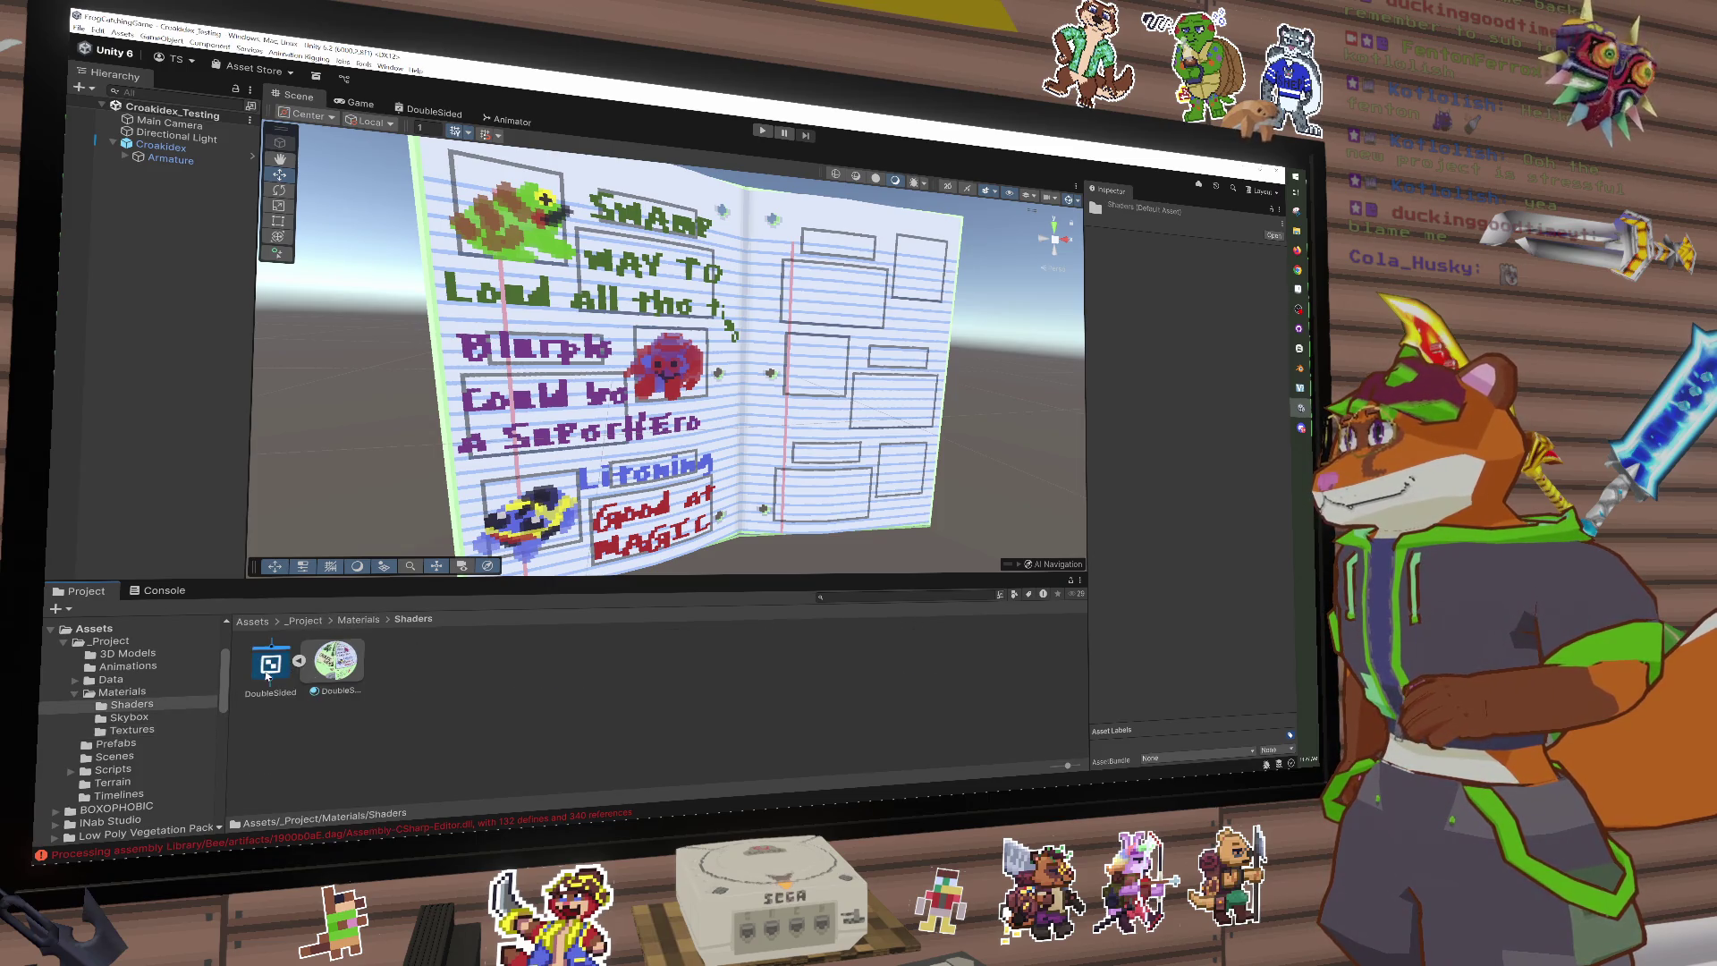
click(270, 666)
Step: Add a Texture2D property named MainTex to the DoubleSided graph and place its node
double_click(270, 669)
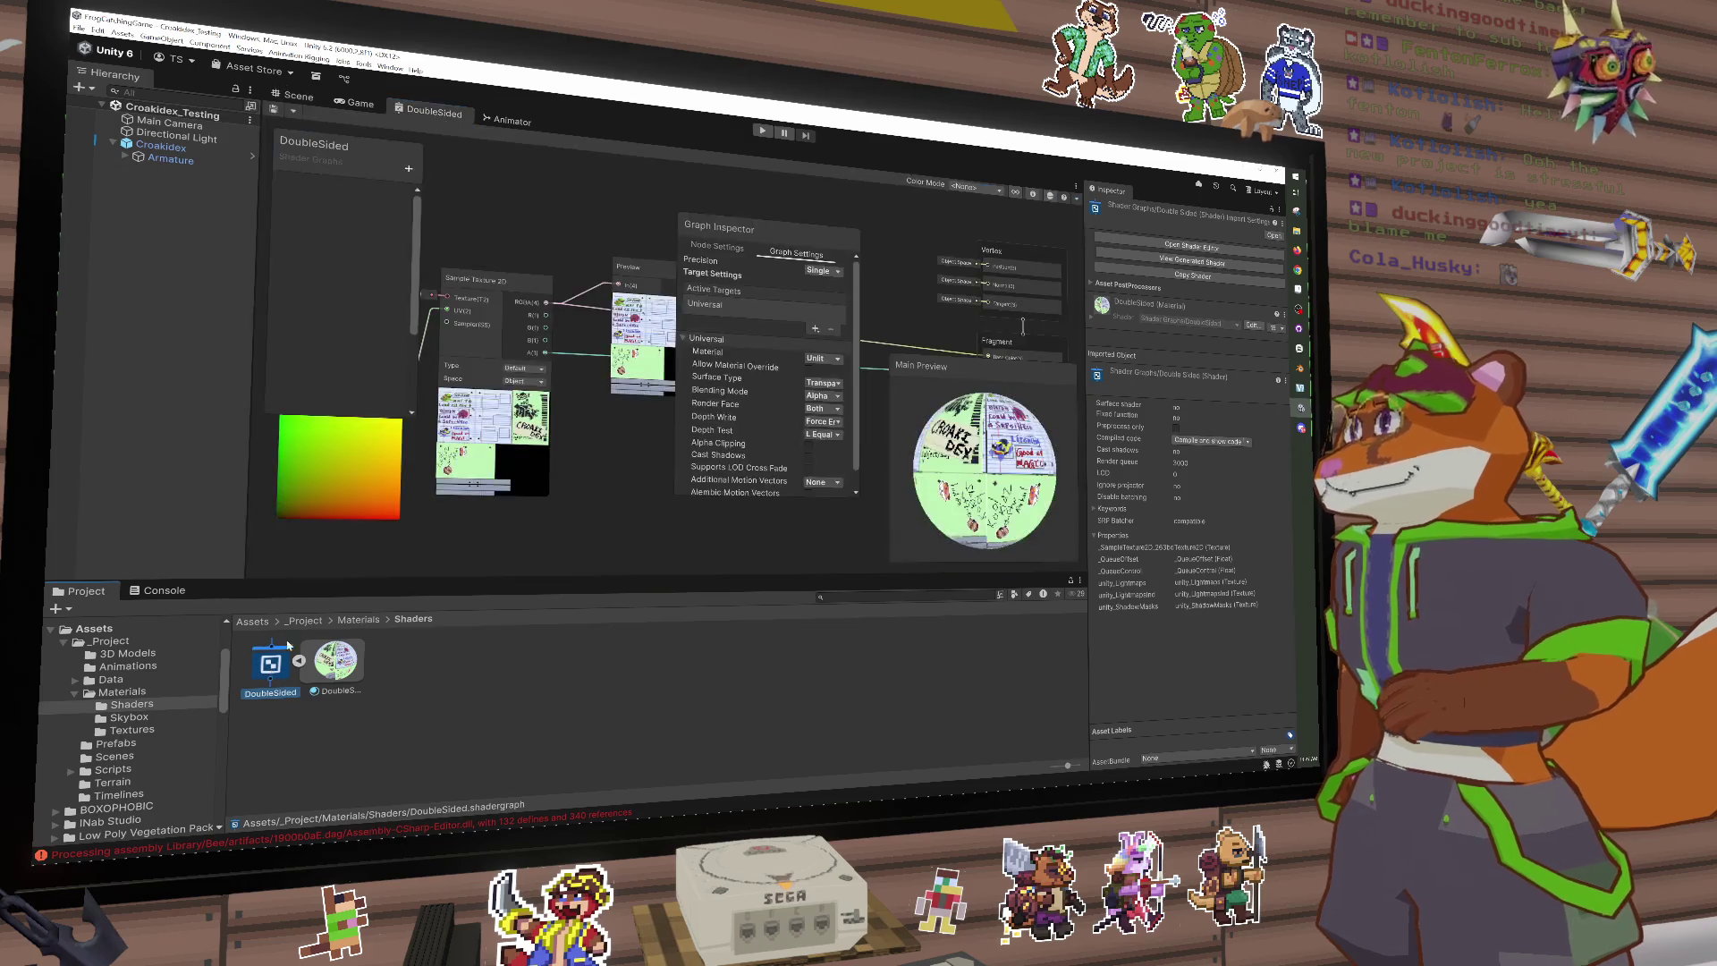
click(408, 168)
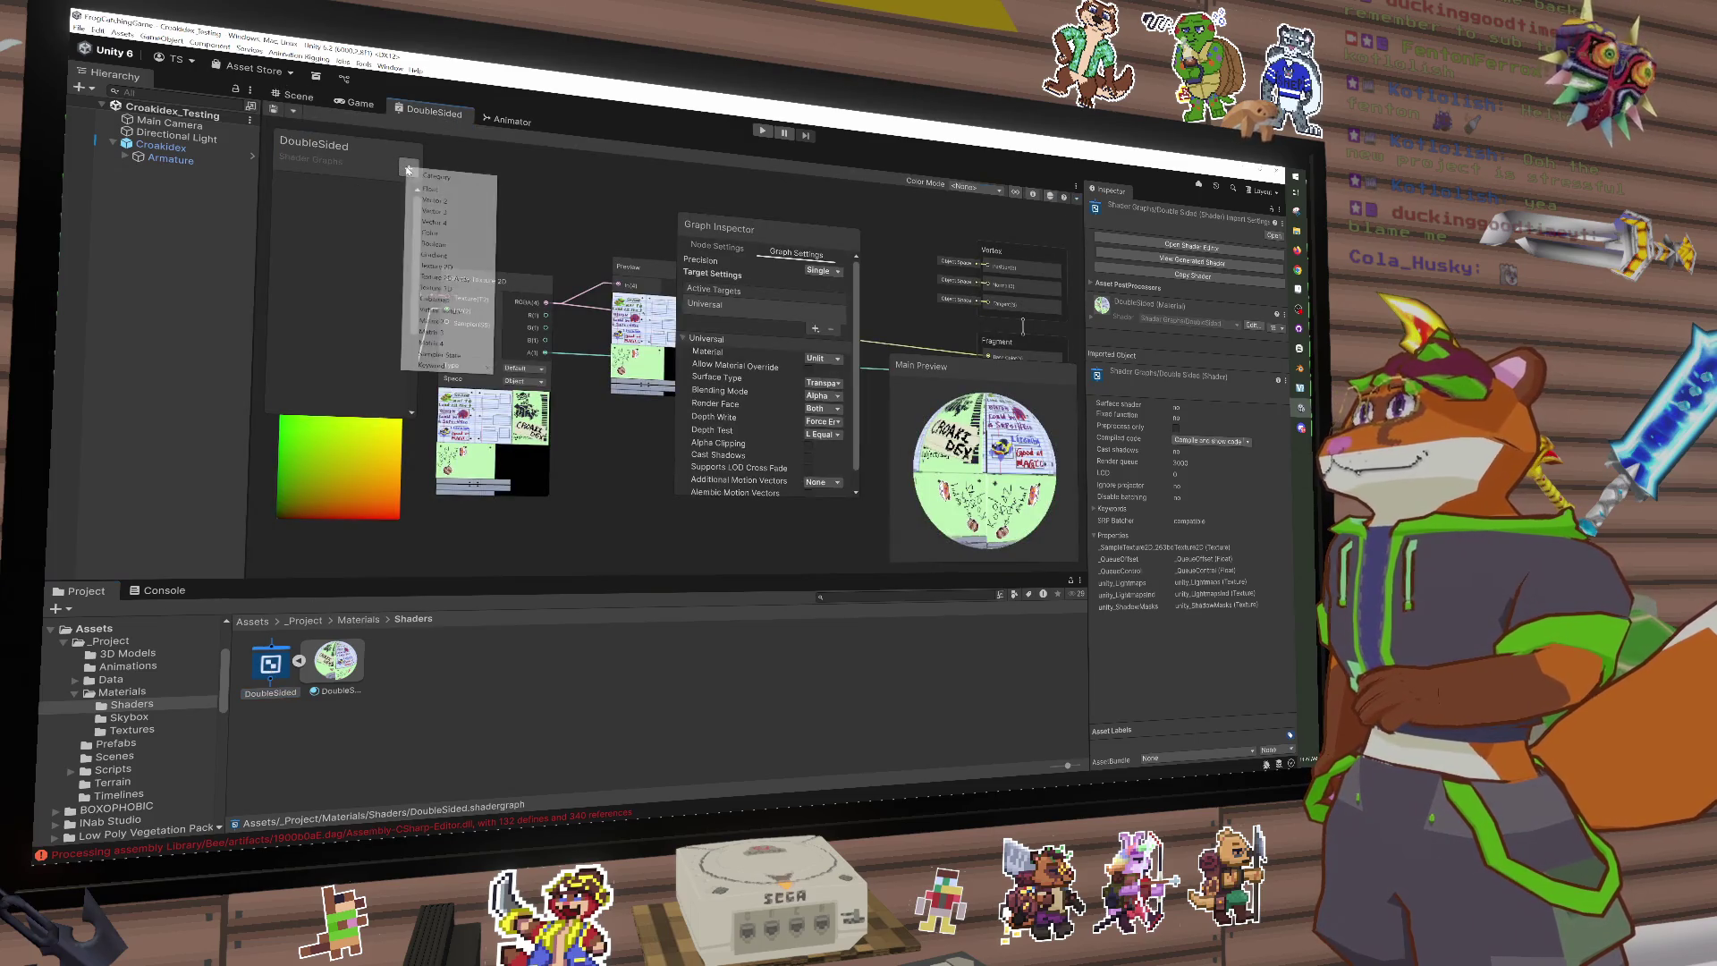
click(436, 266)
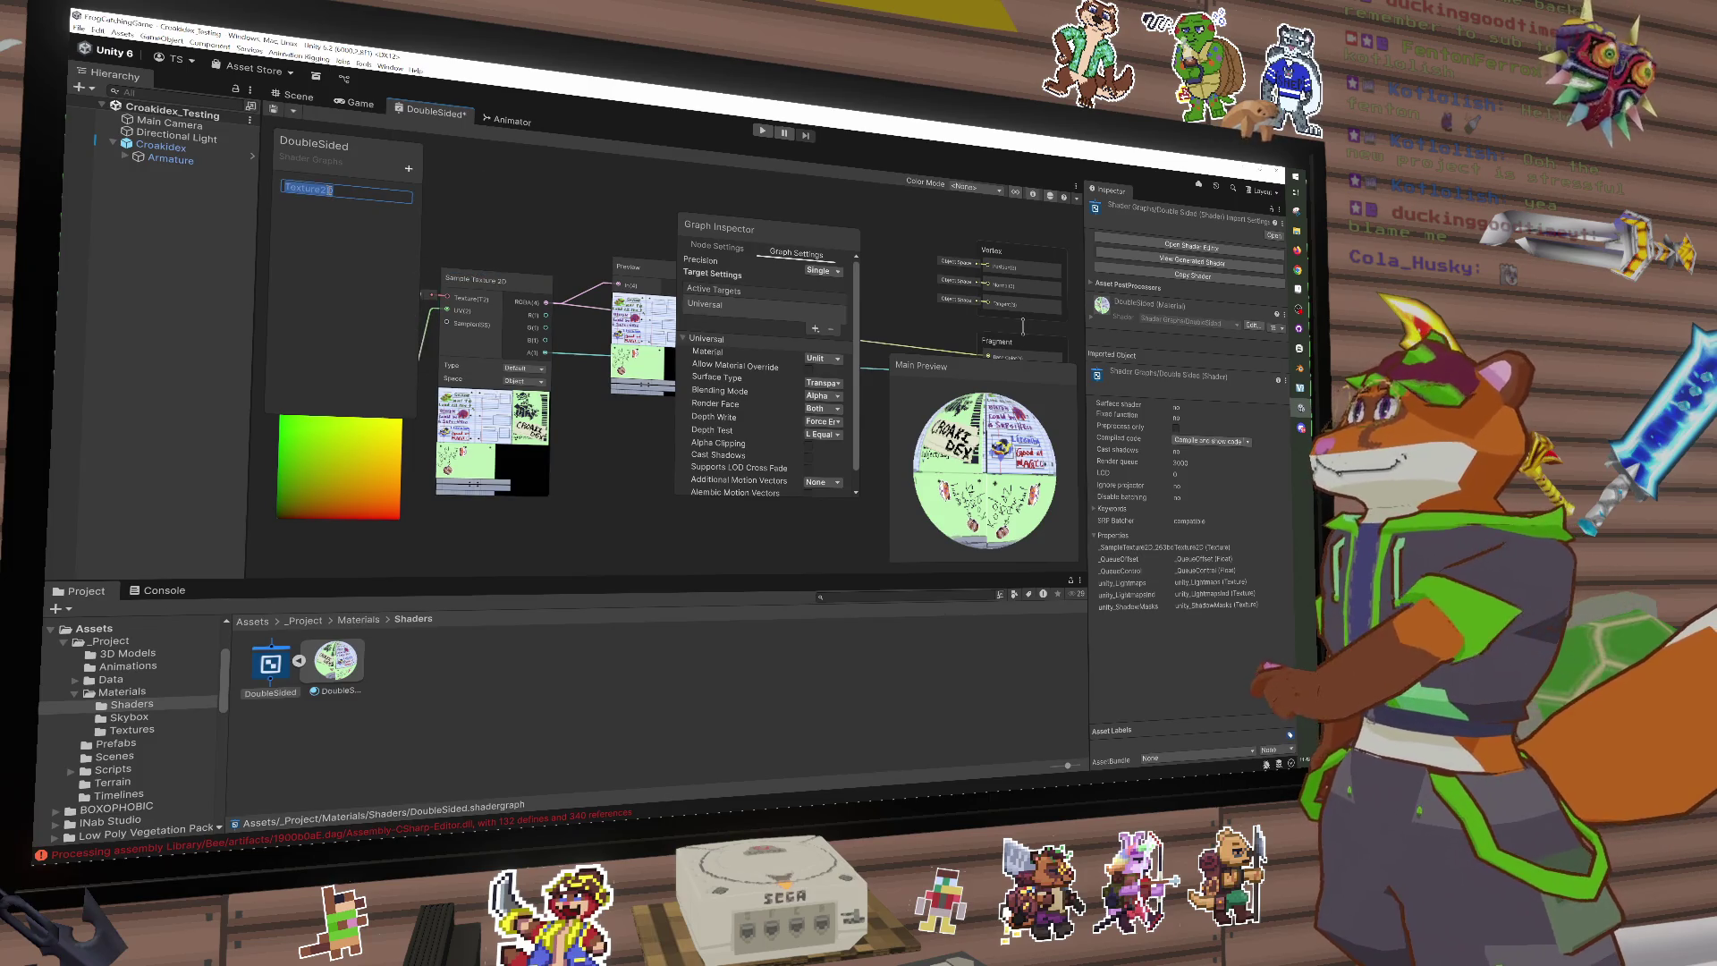
text(MainTex)
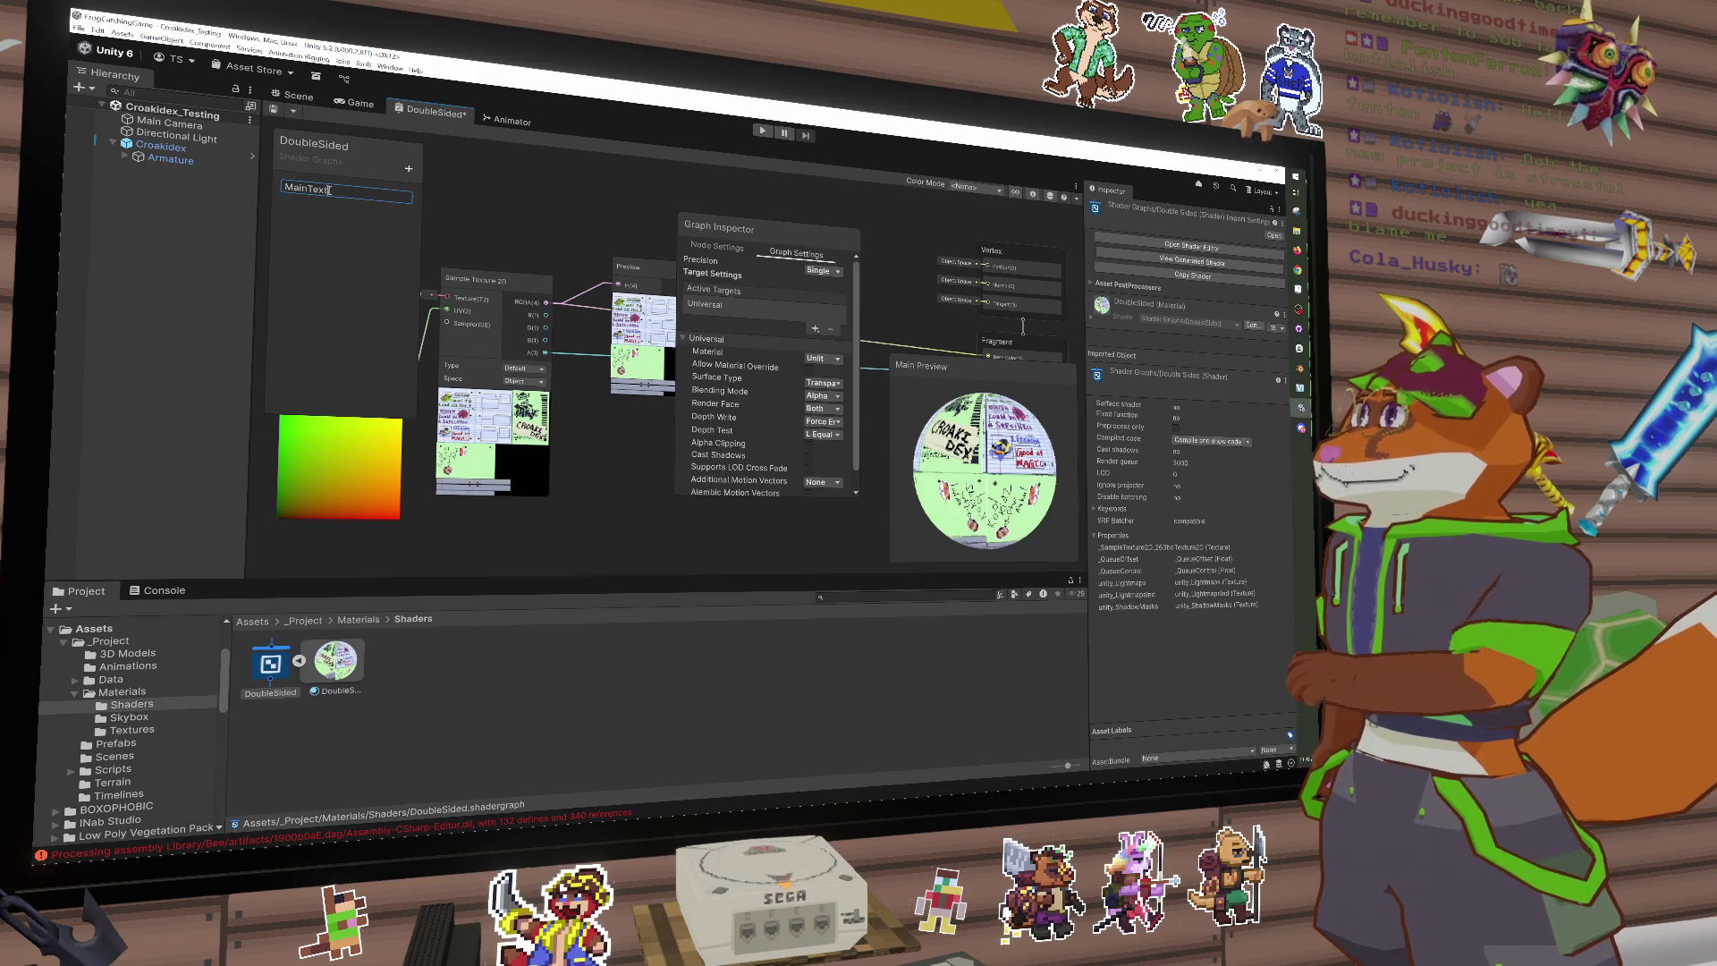
key(Return)
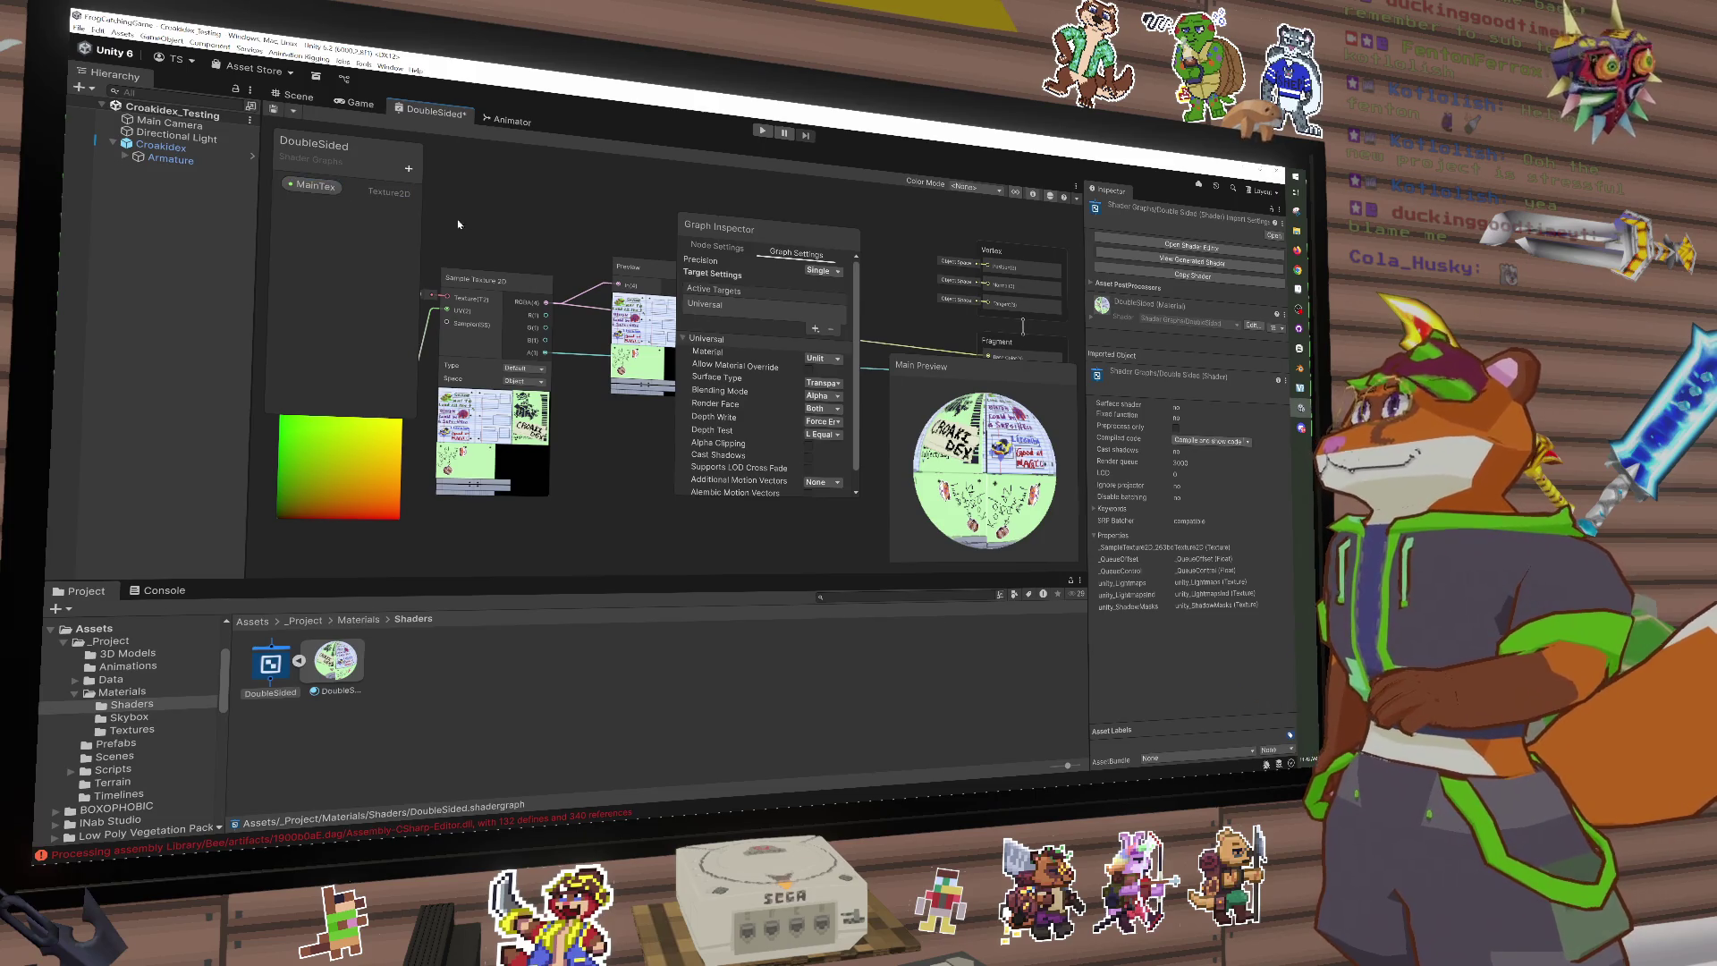
drag(478, 229, 562, 232)
mouse_move(311, 185)
mouse_down()
mouse_move(472, 270)
mouse_move(479, 296)
mouse_up()
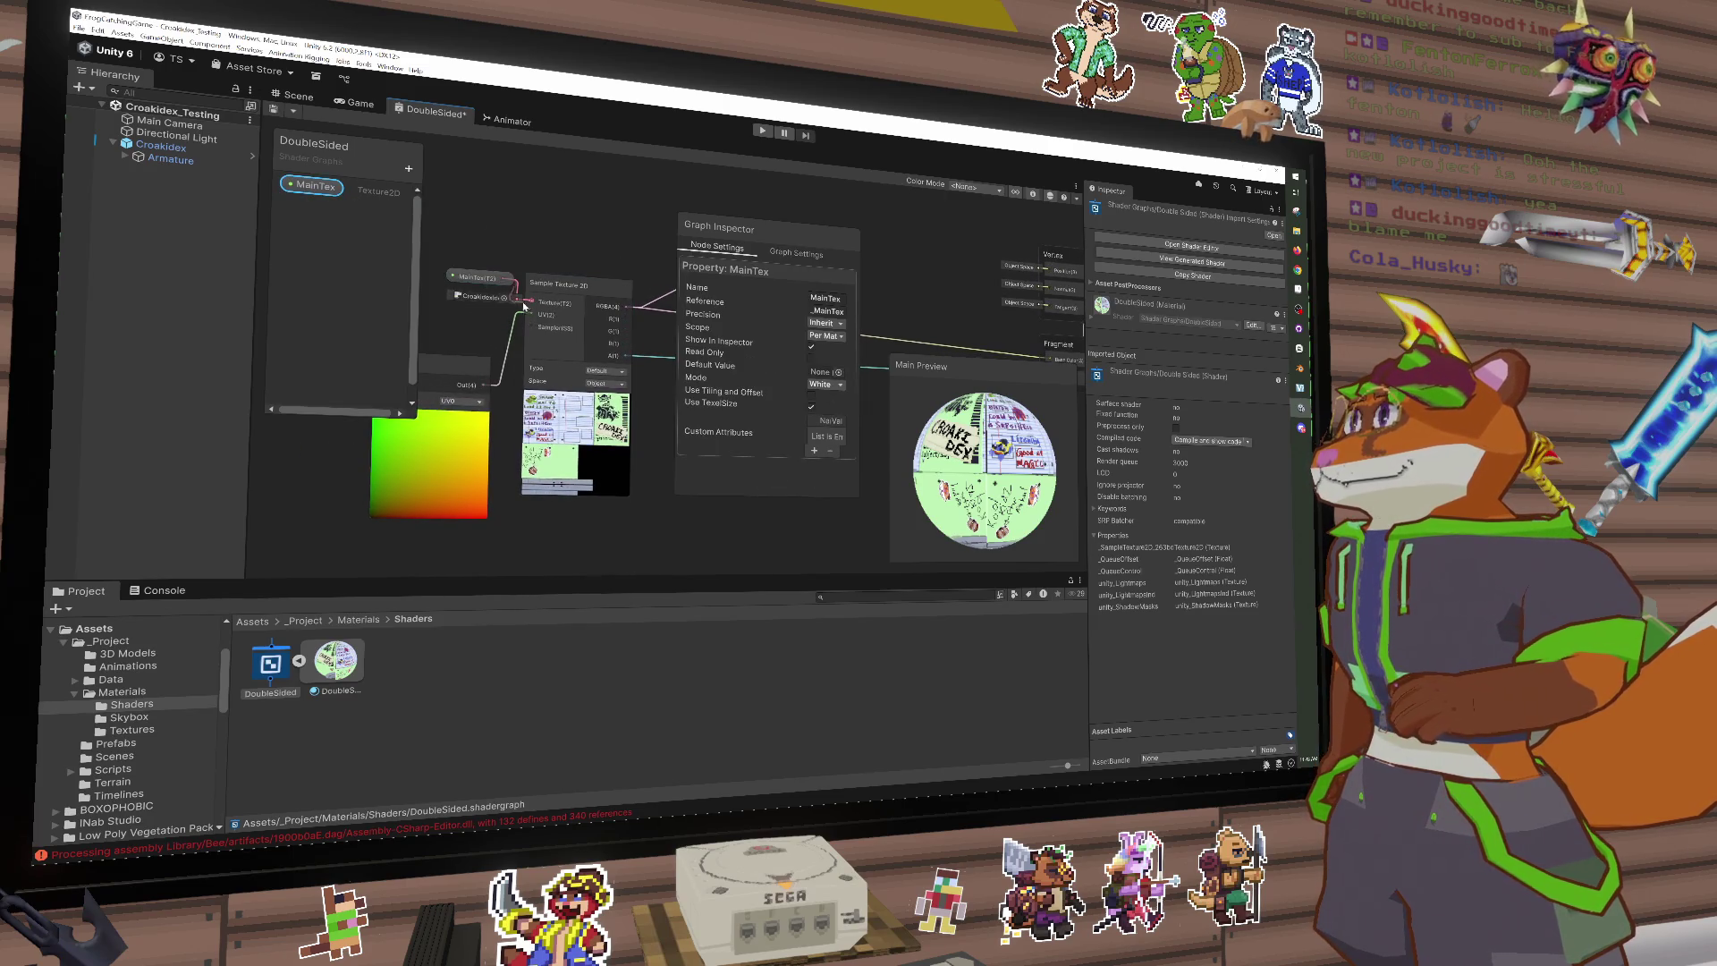
double_click(313, 188)
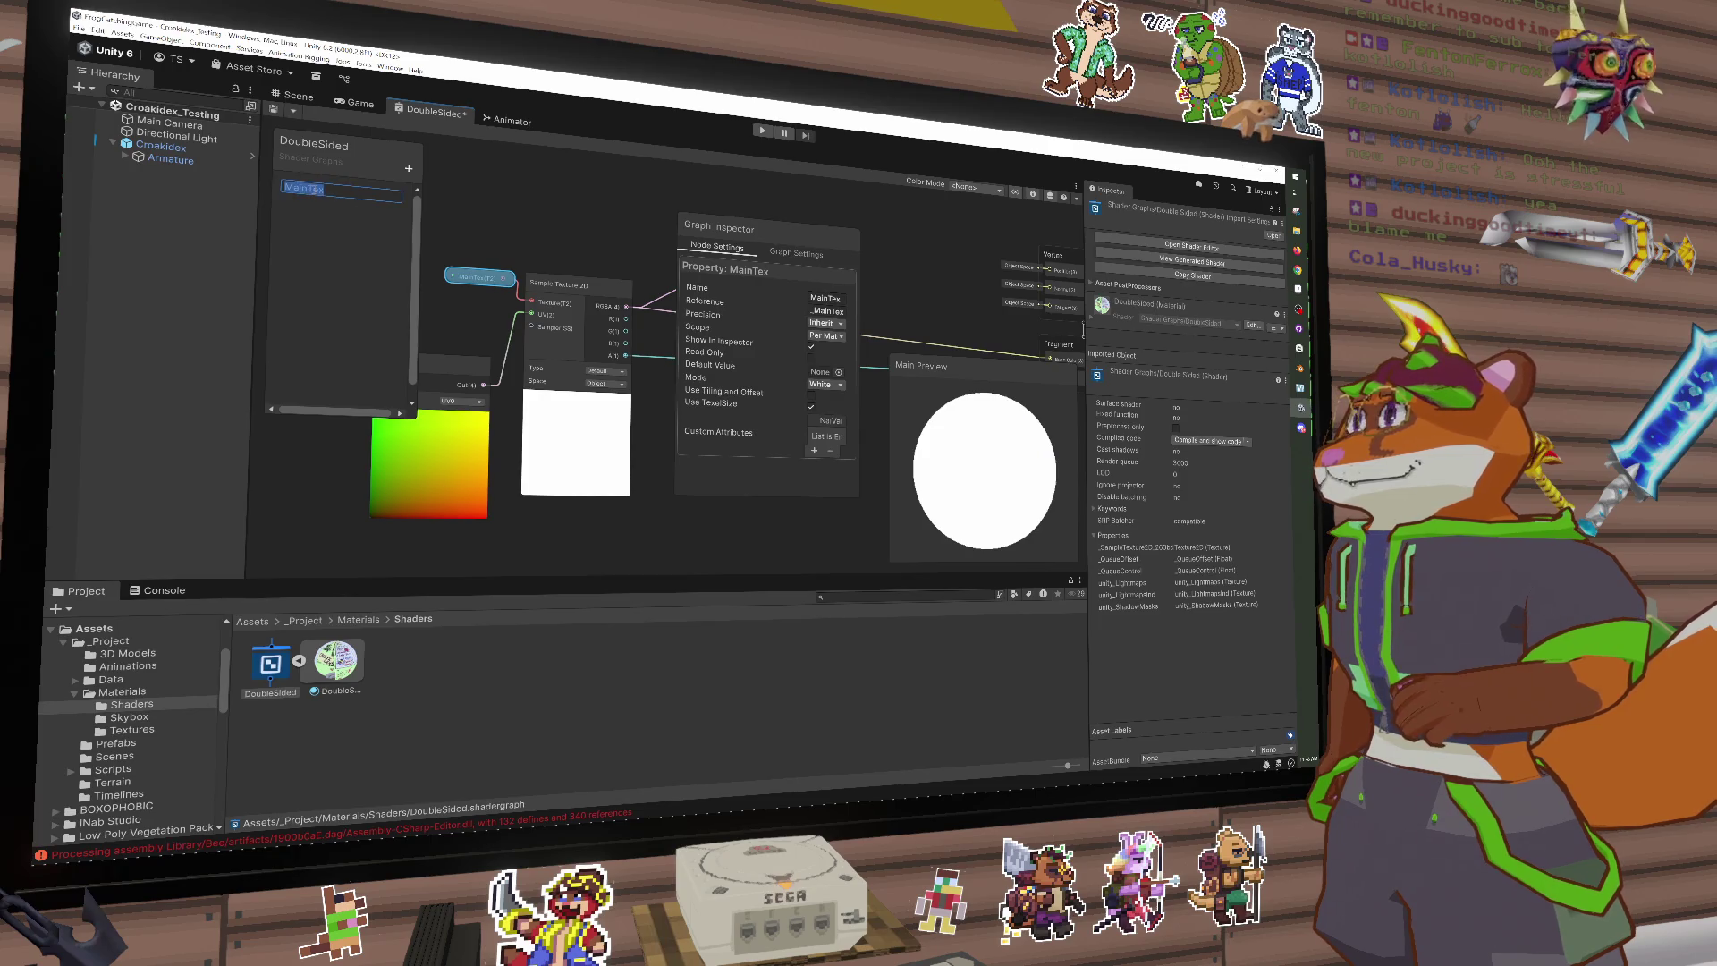
Step: Set the Croakidex texture as MainTex's default texture
click(839, 373)
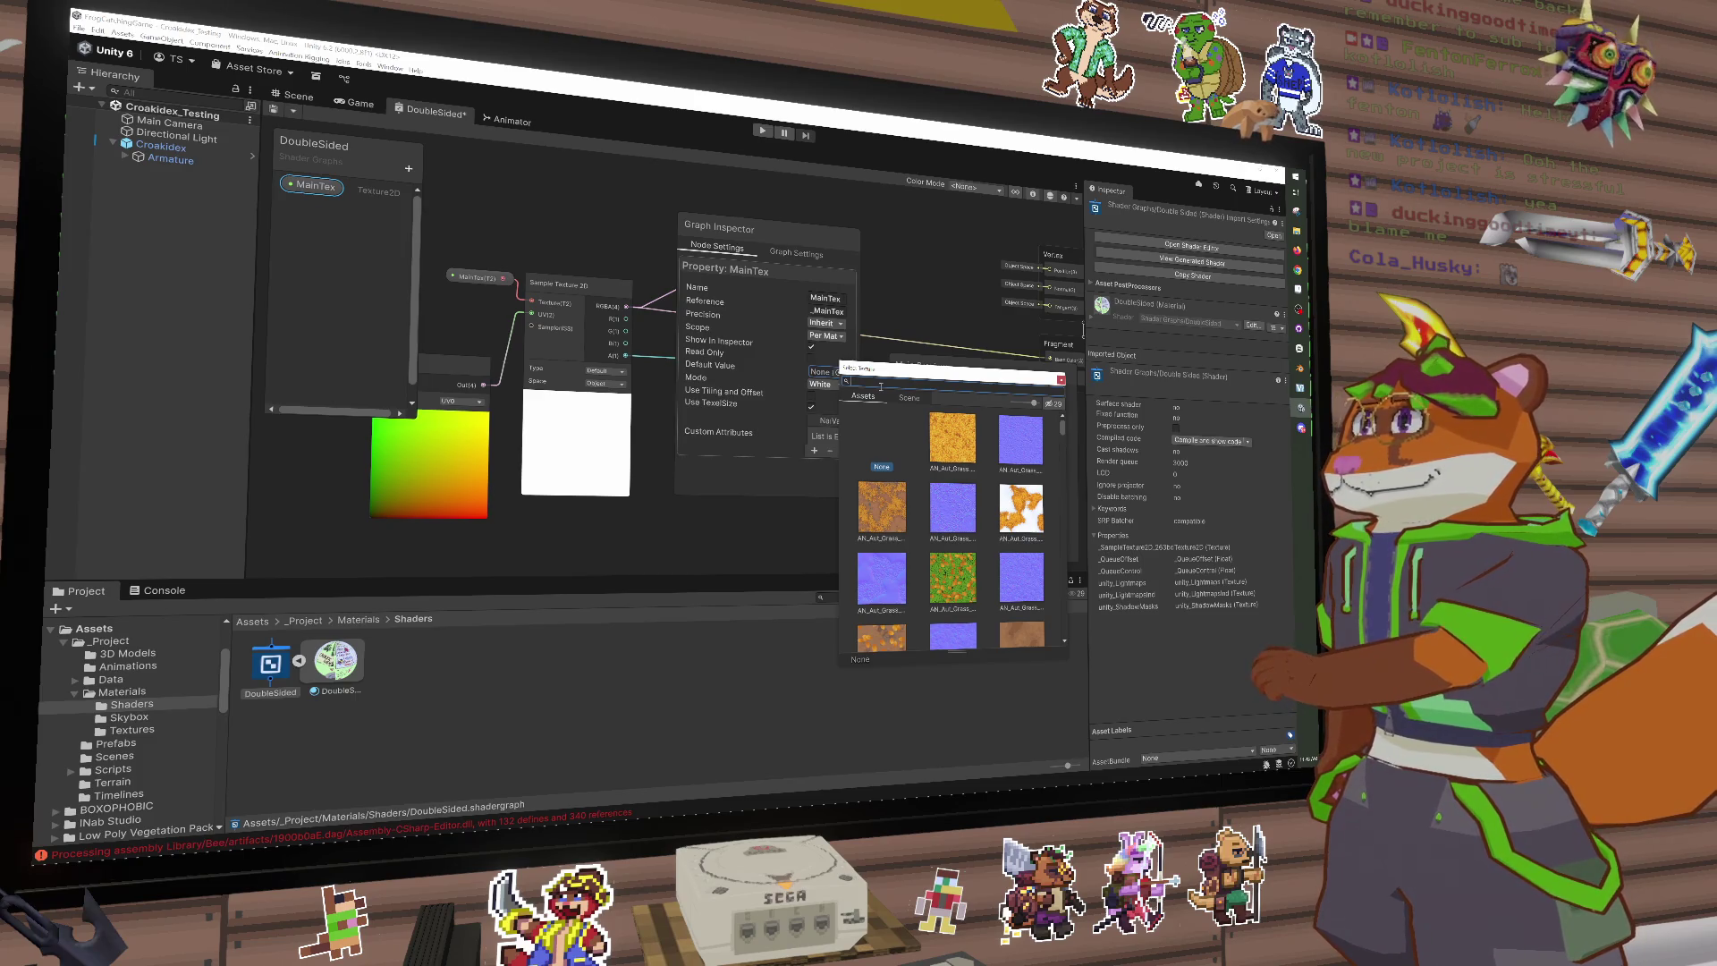
text(croa)
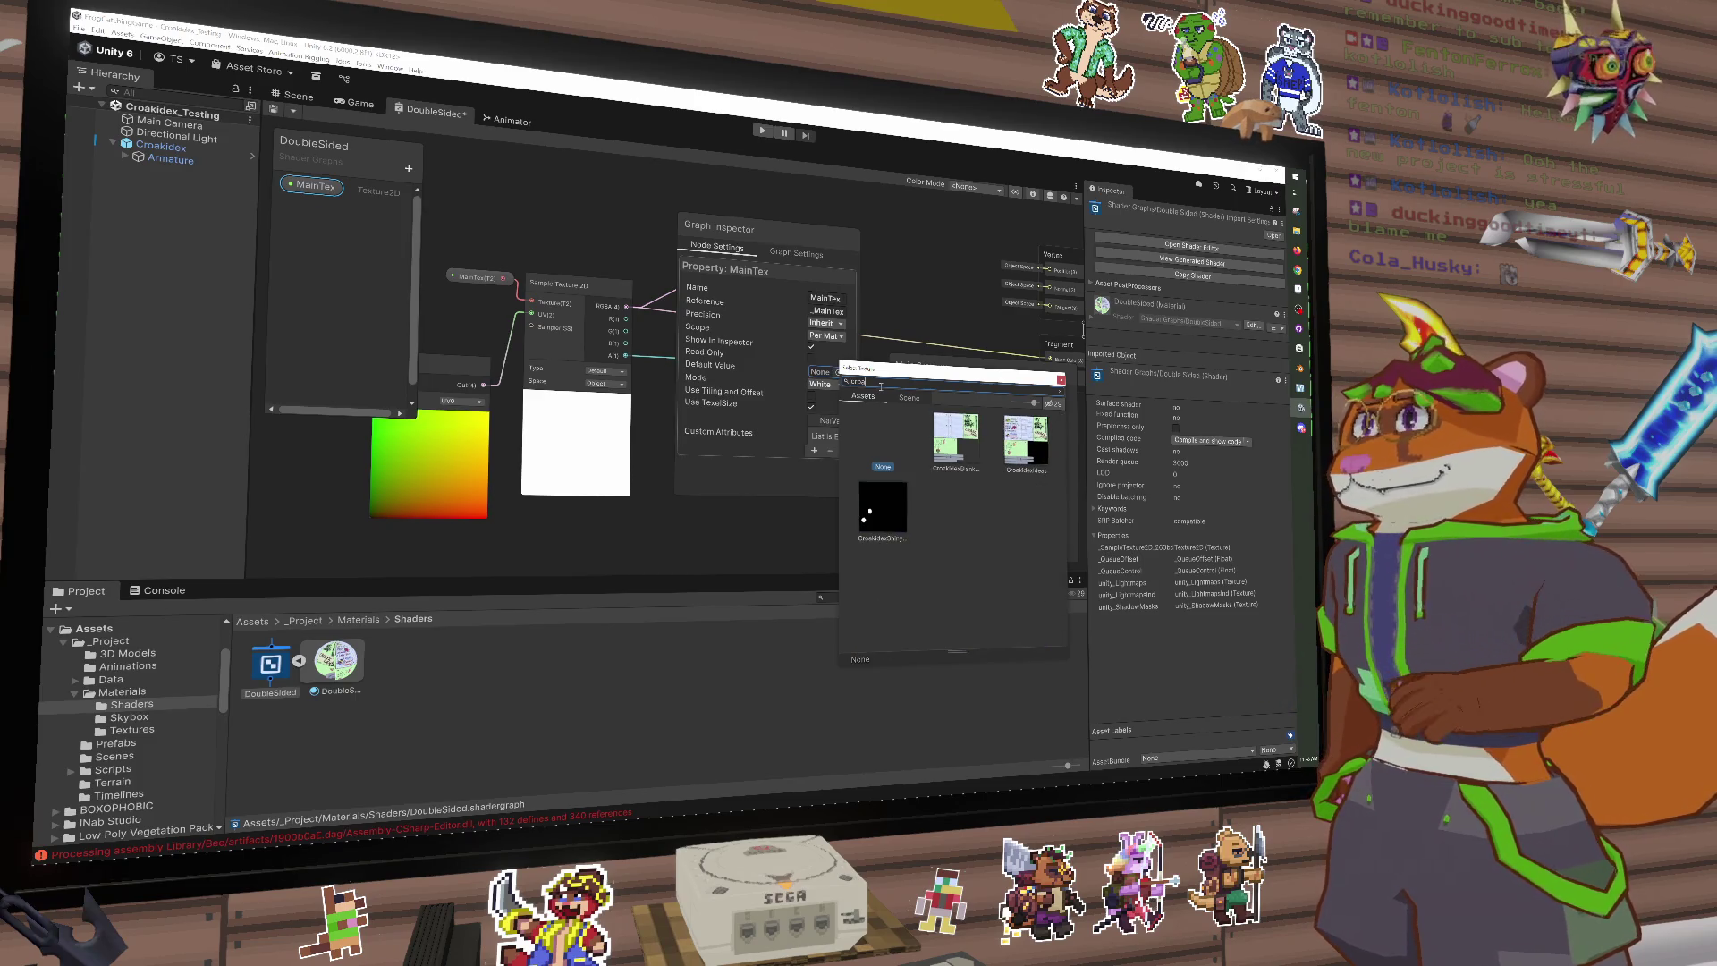
double_click(1044, 464)
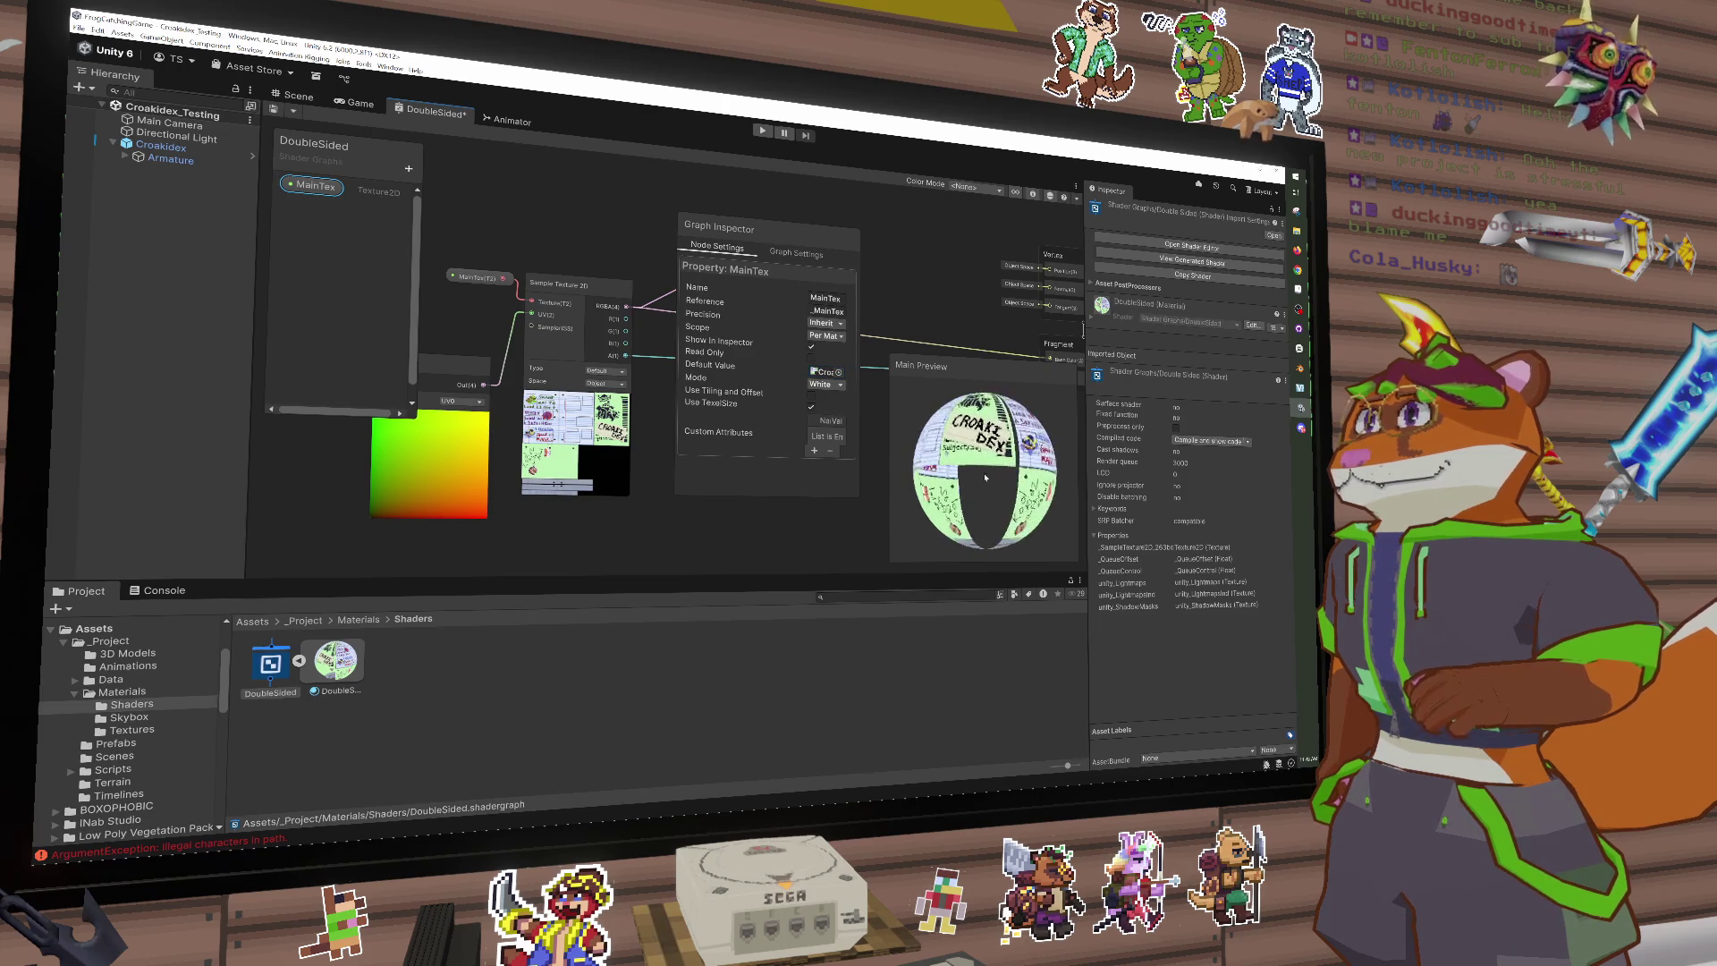
click(798, 260)
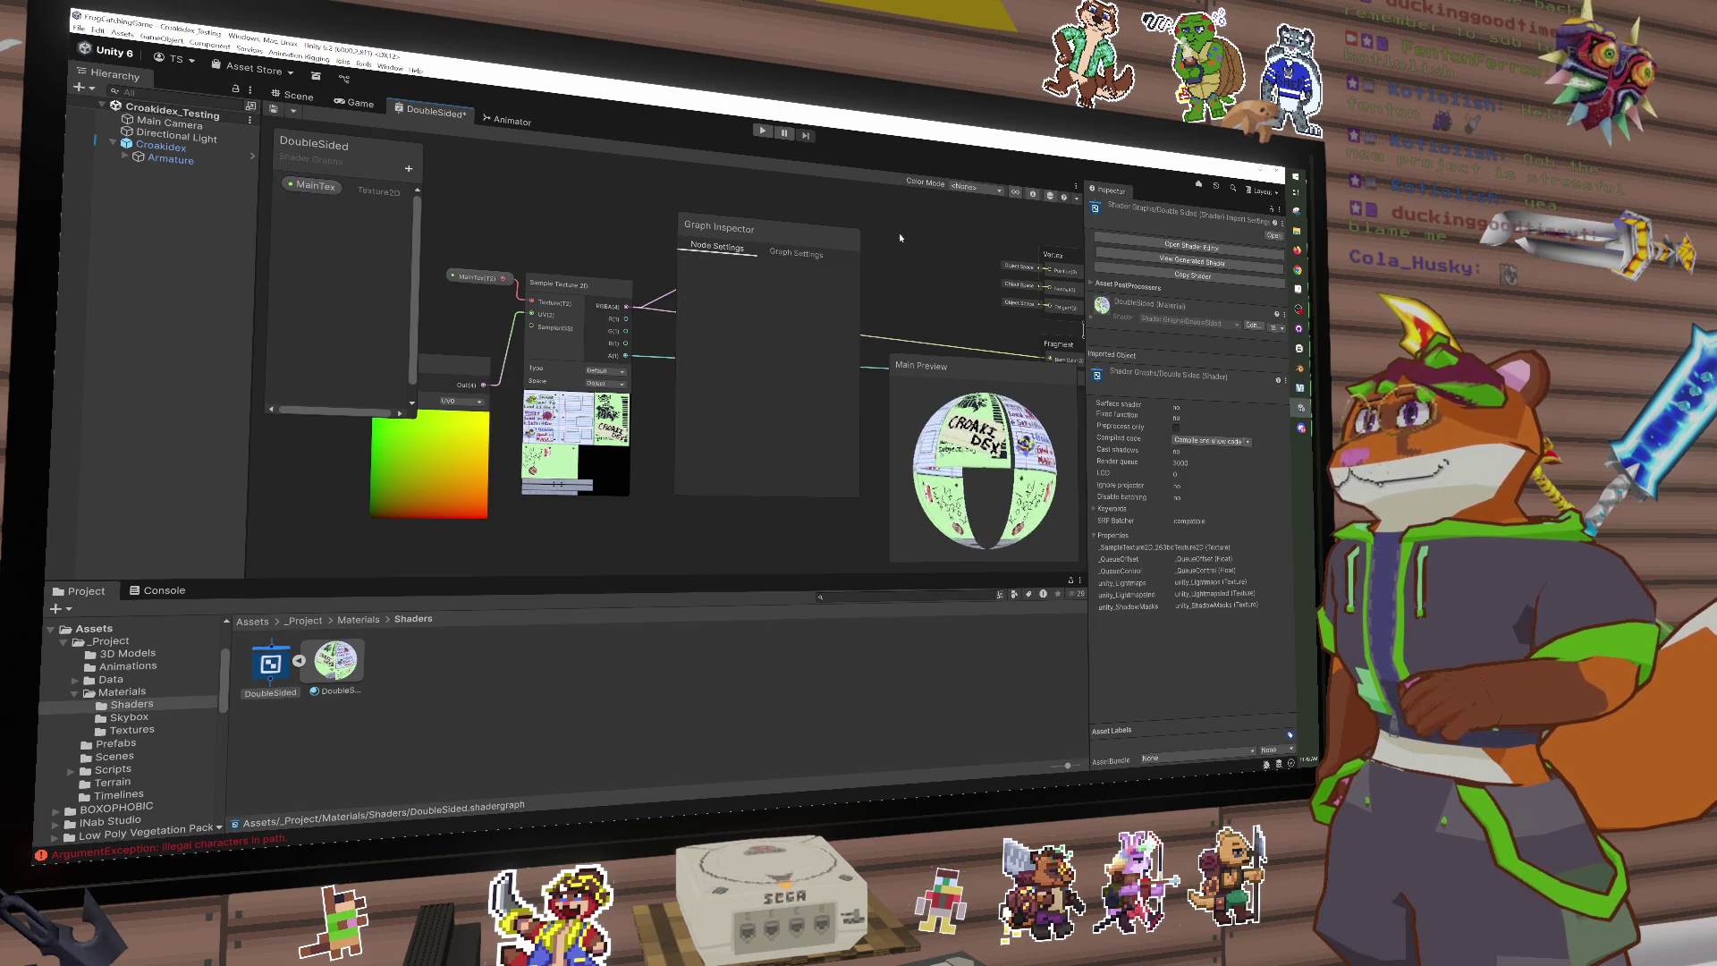
Step: Select Croakidex_Mat in the Materials folder and save the DoubleSided shader graph asset
click(304, 103)
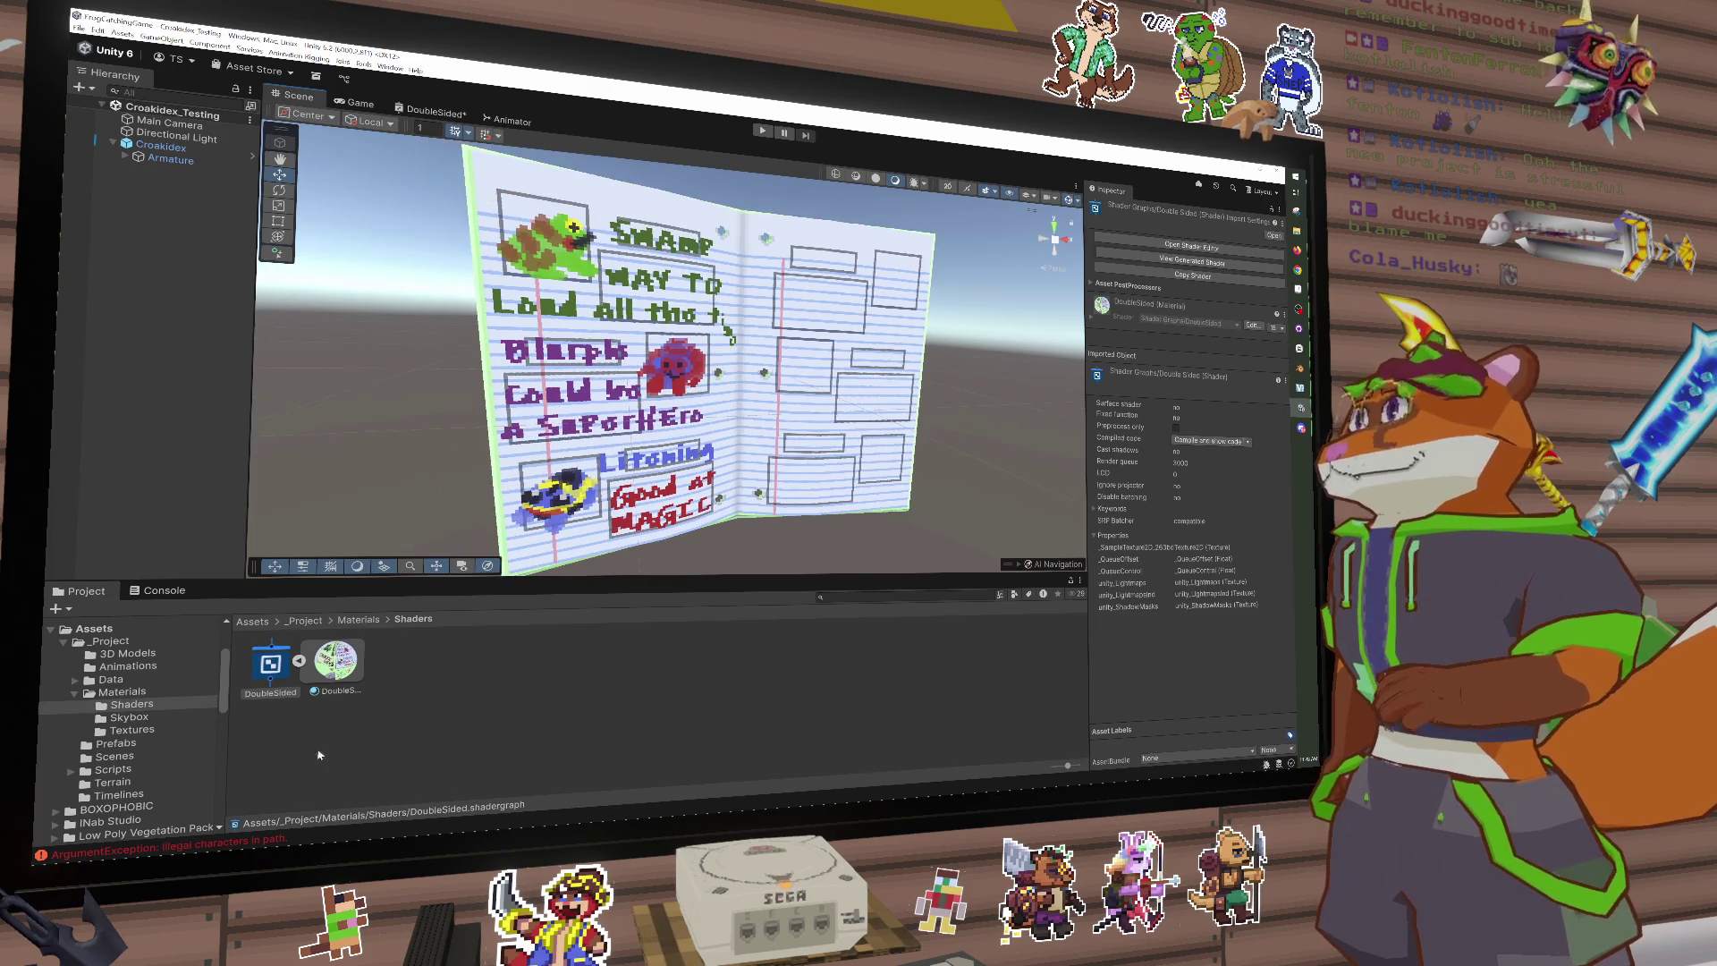
click(359, 620)
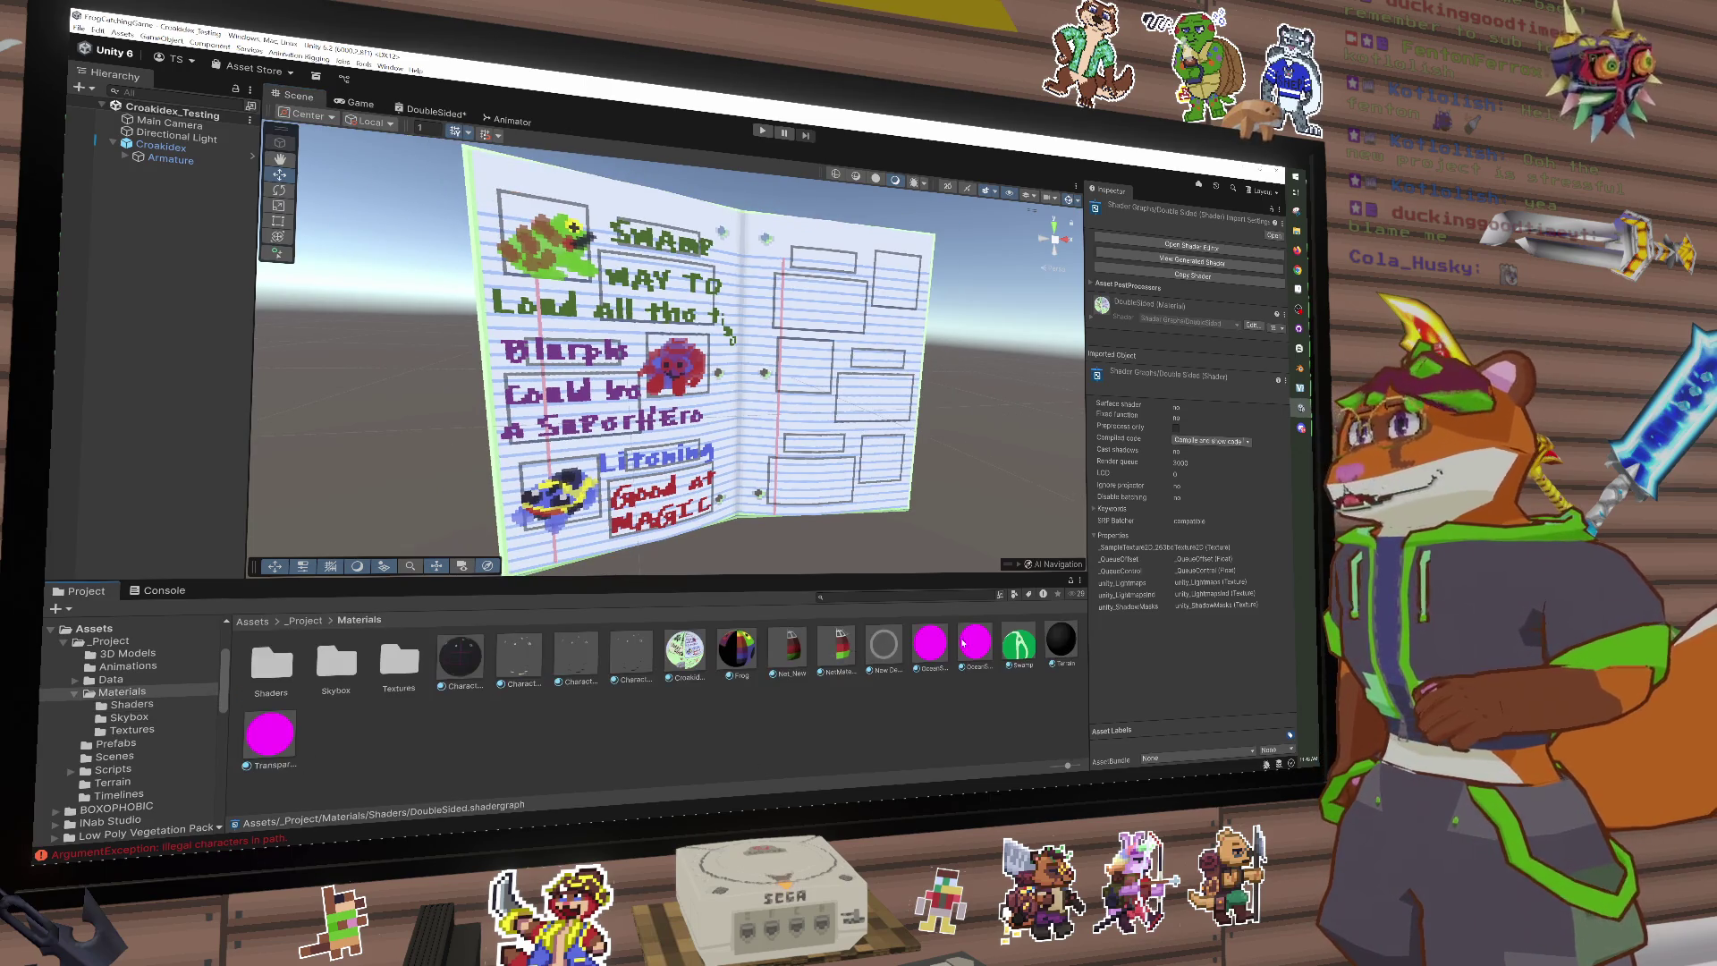
click(687, 652)
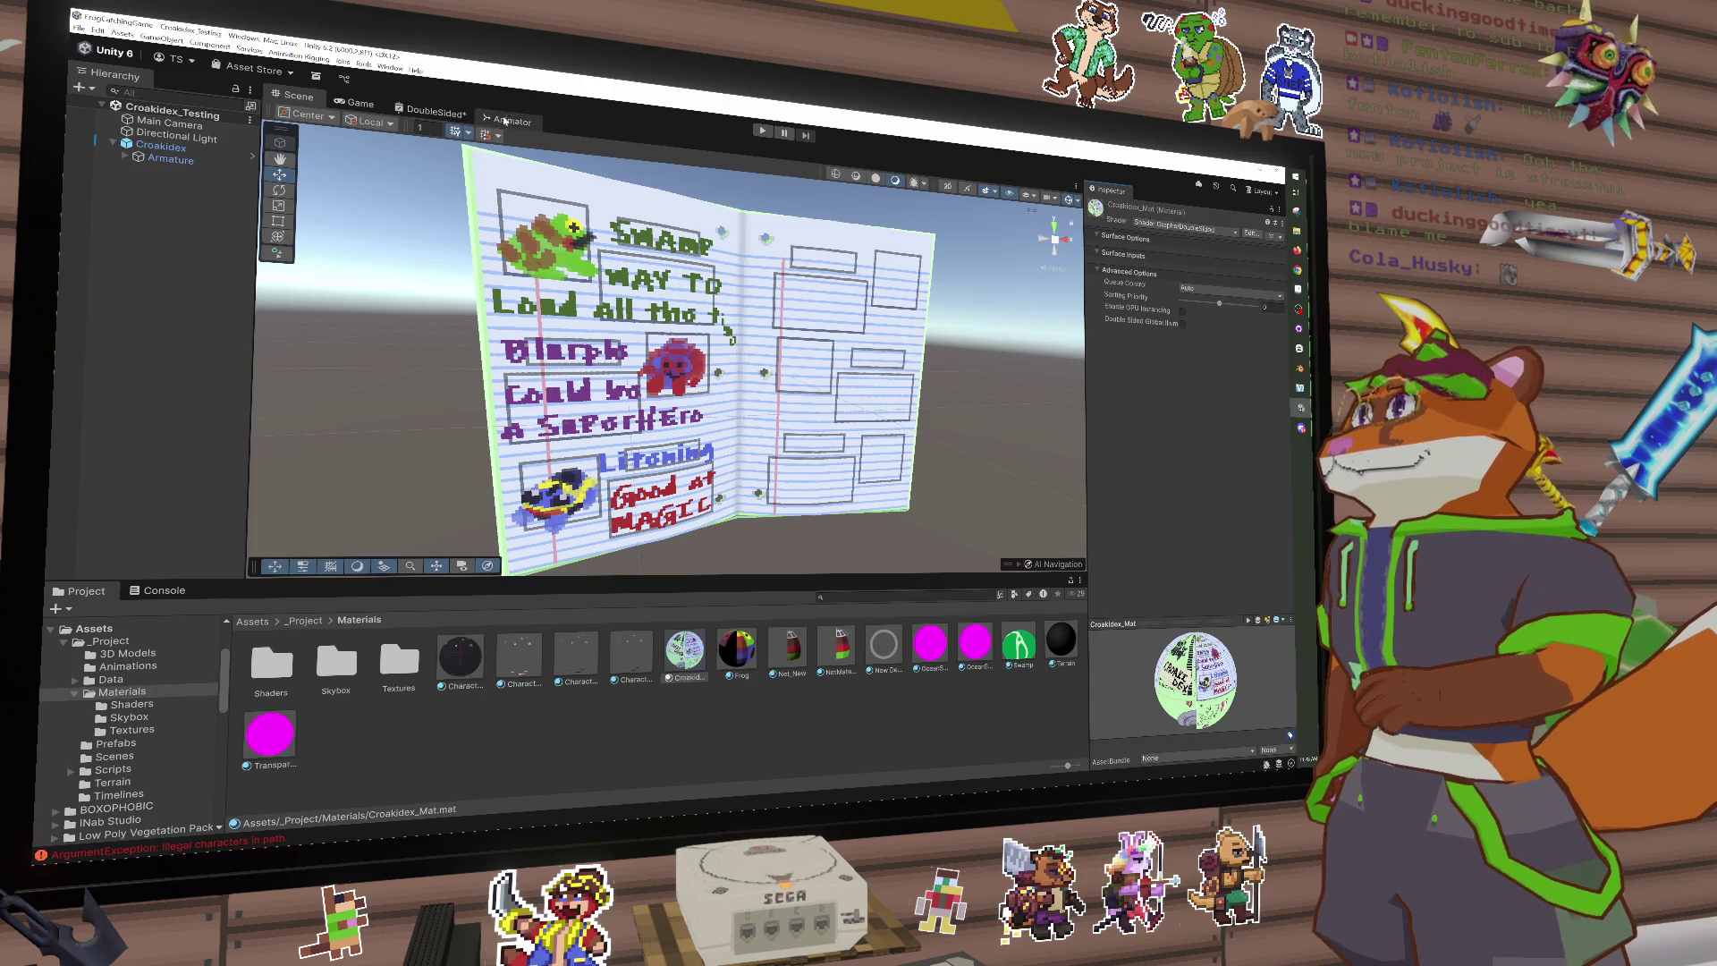
click(430, 110)
click(274, 113)
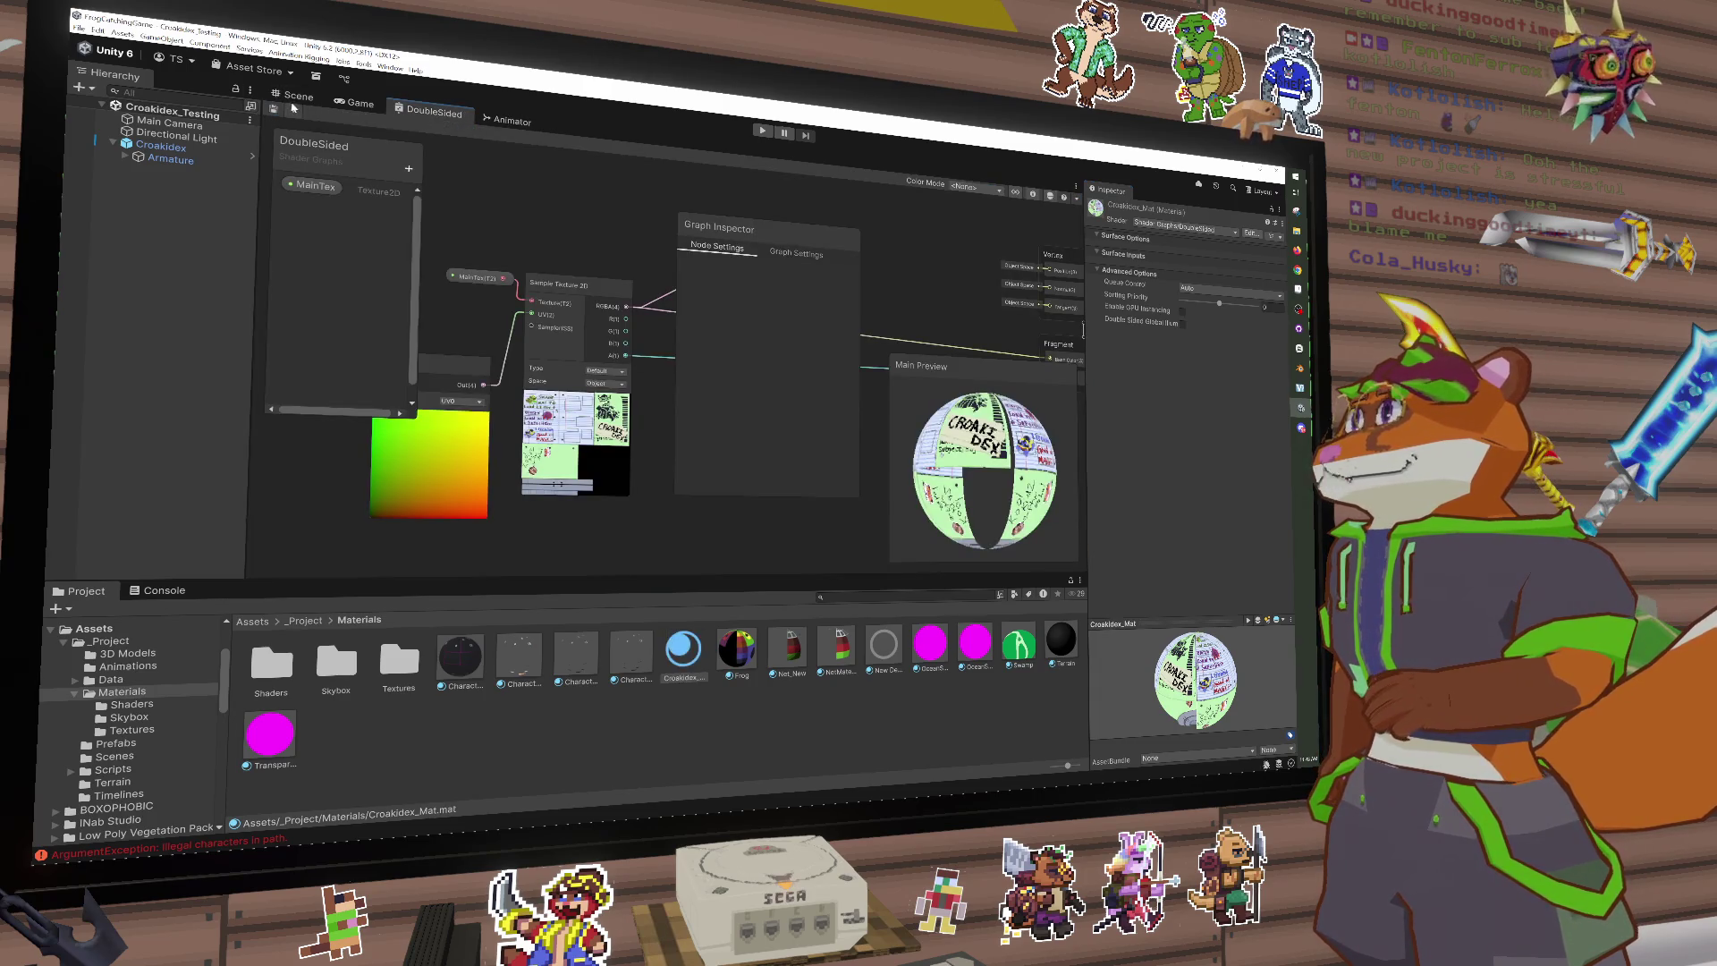
click(298, 95)
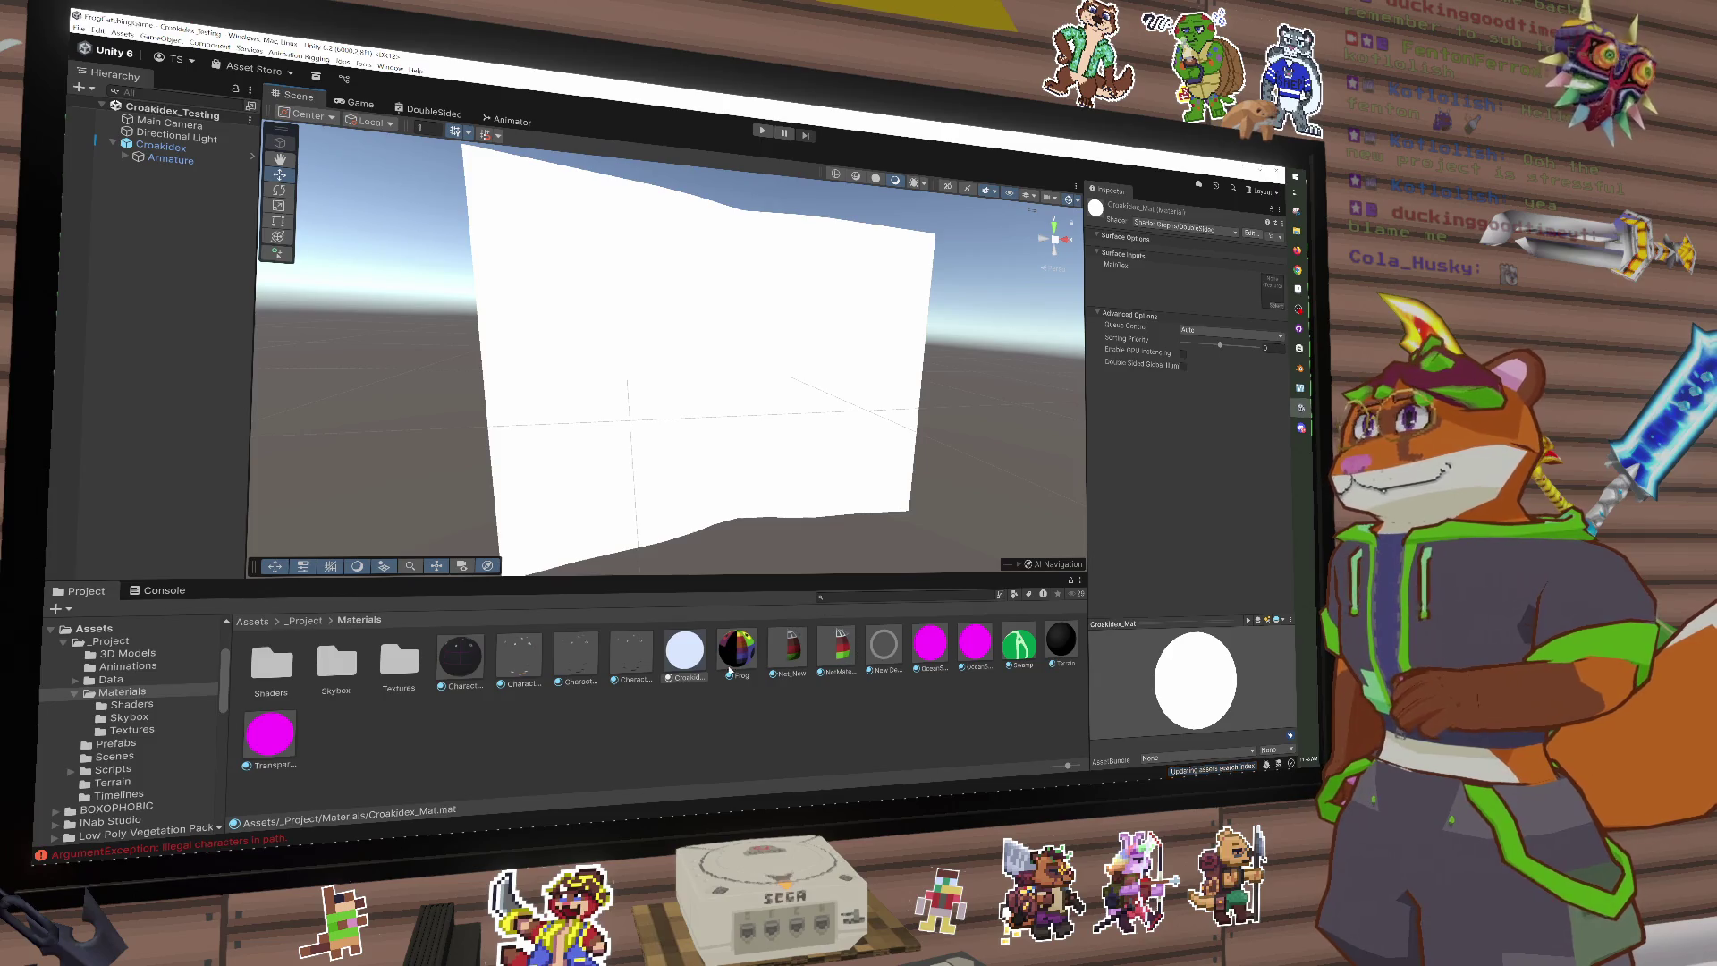
Step: Delete the Preview node from the DoubleSided graph and tidy the UV node
mouse_move(682, 549)
mouse_down()
mouse_move(793, 510)
mouse_move(1000, 531)
mouse_up()
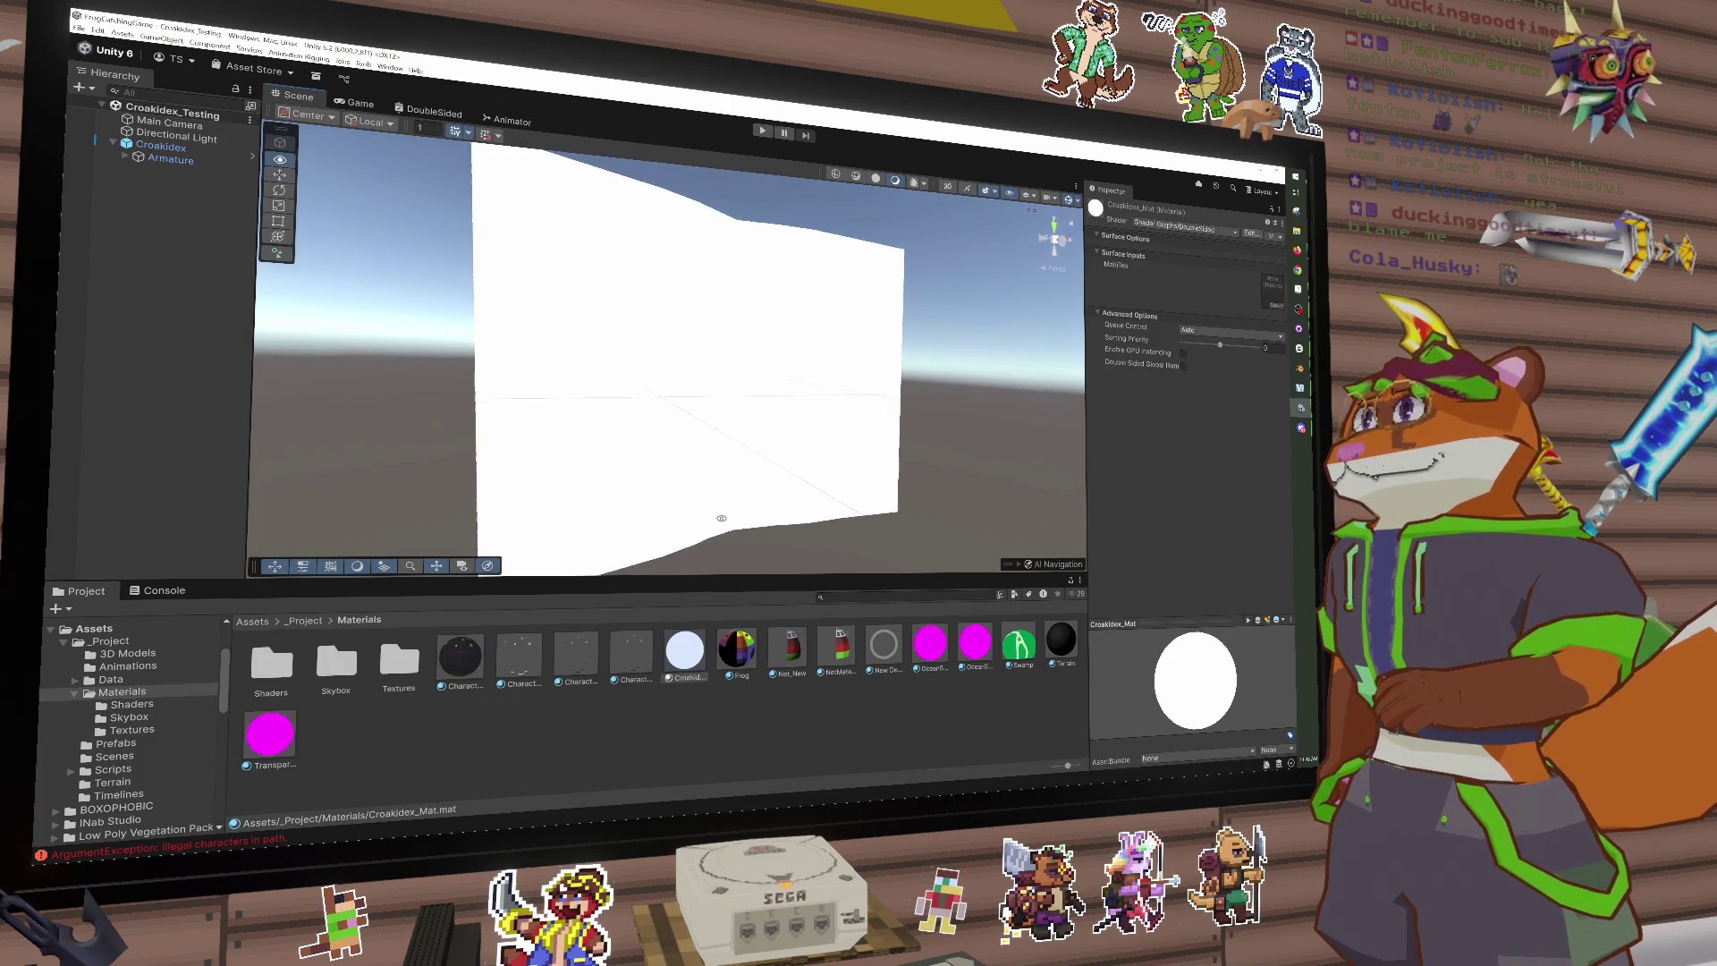
click(472, 116)
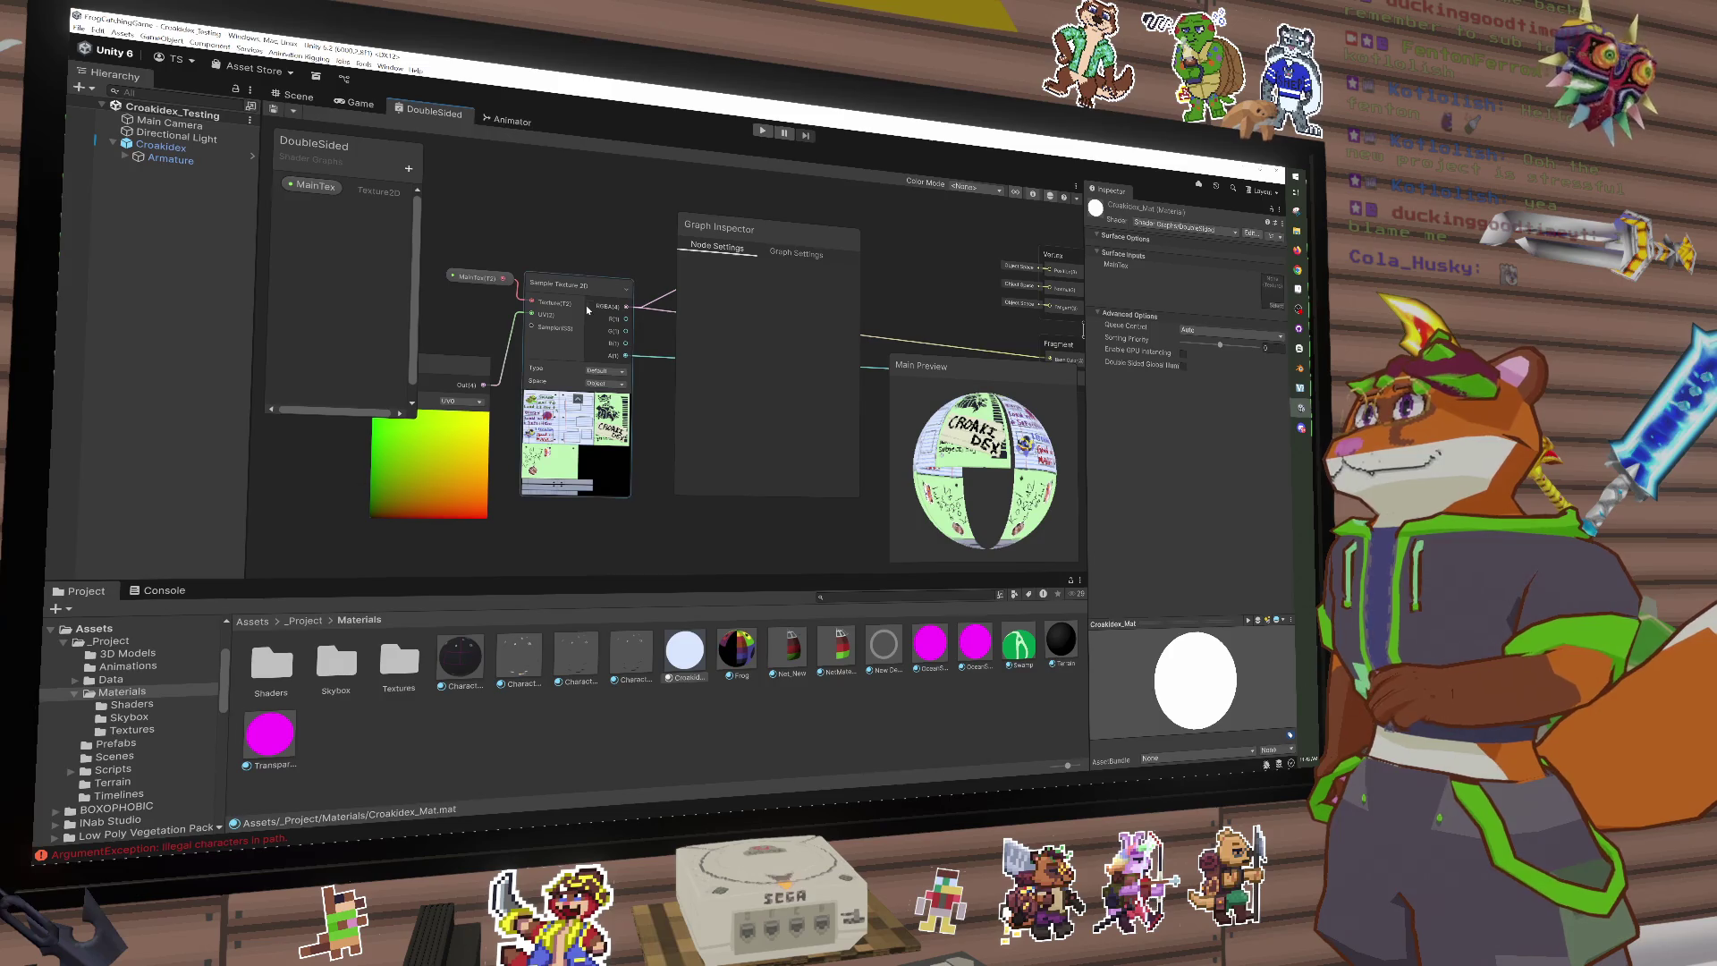
scroll(599, 268, down, 3)
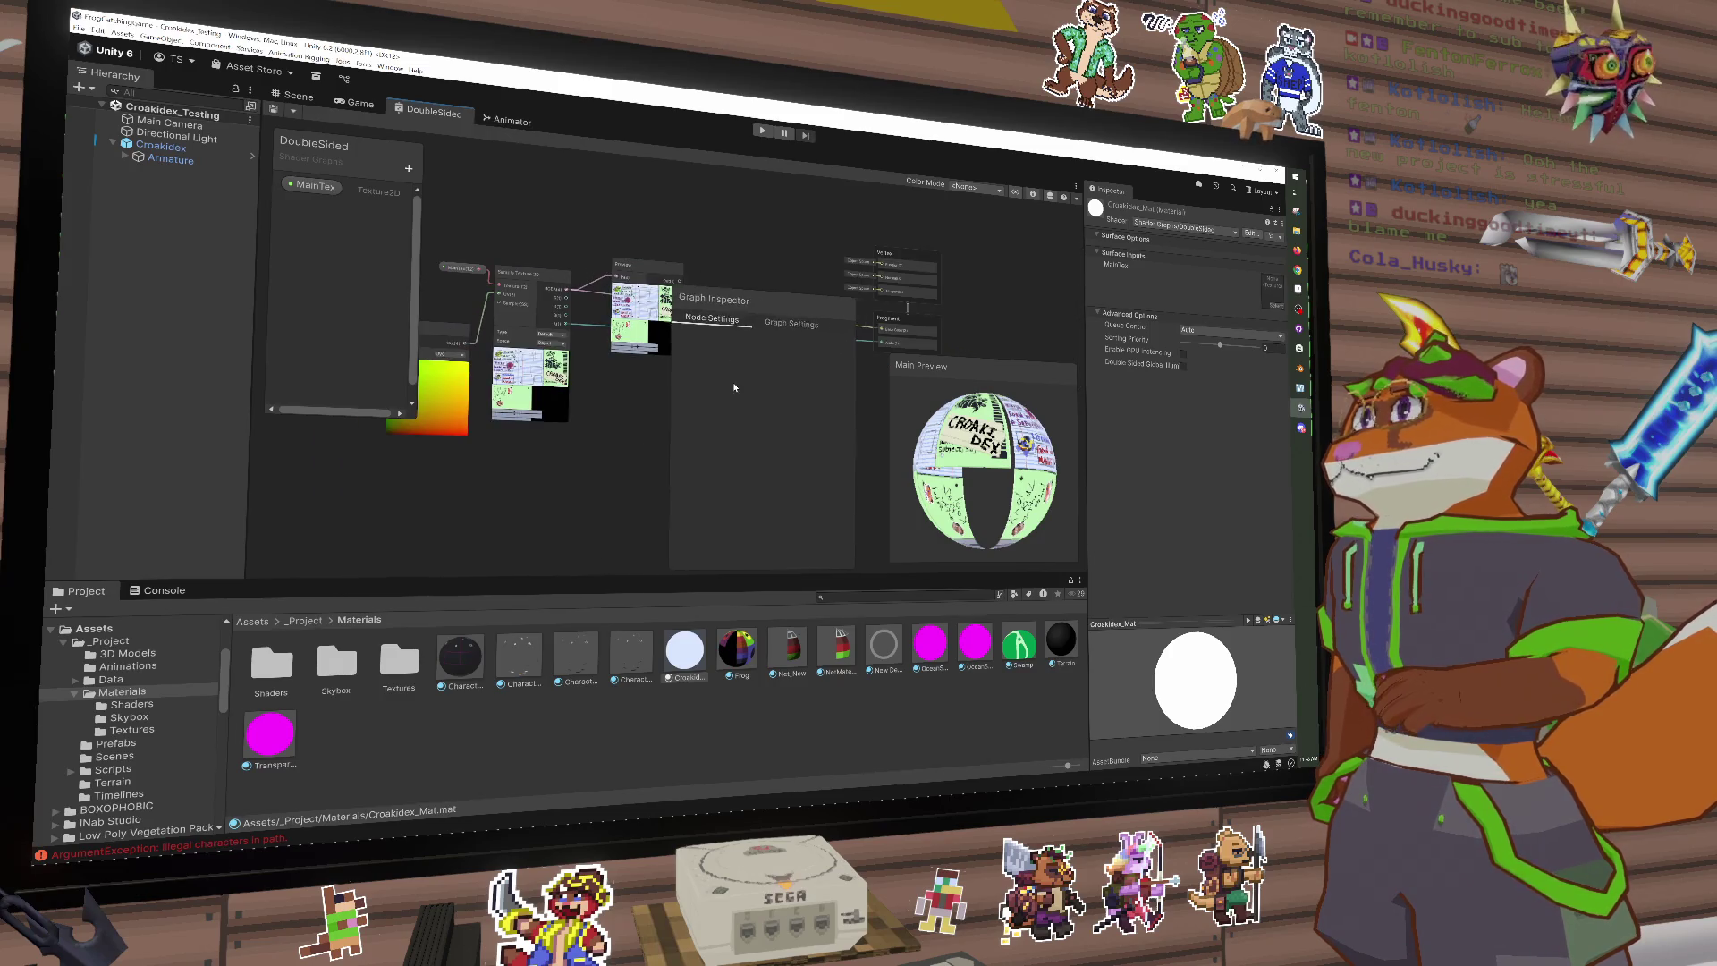
drag(731, 252, 828, 263)
click(663, 274)
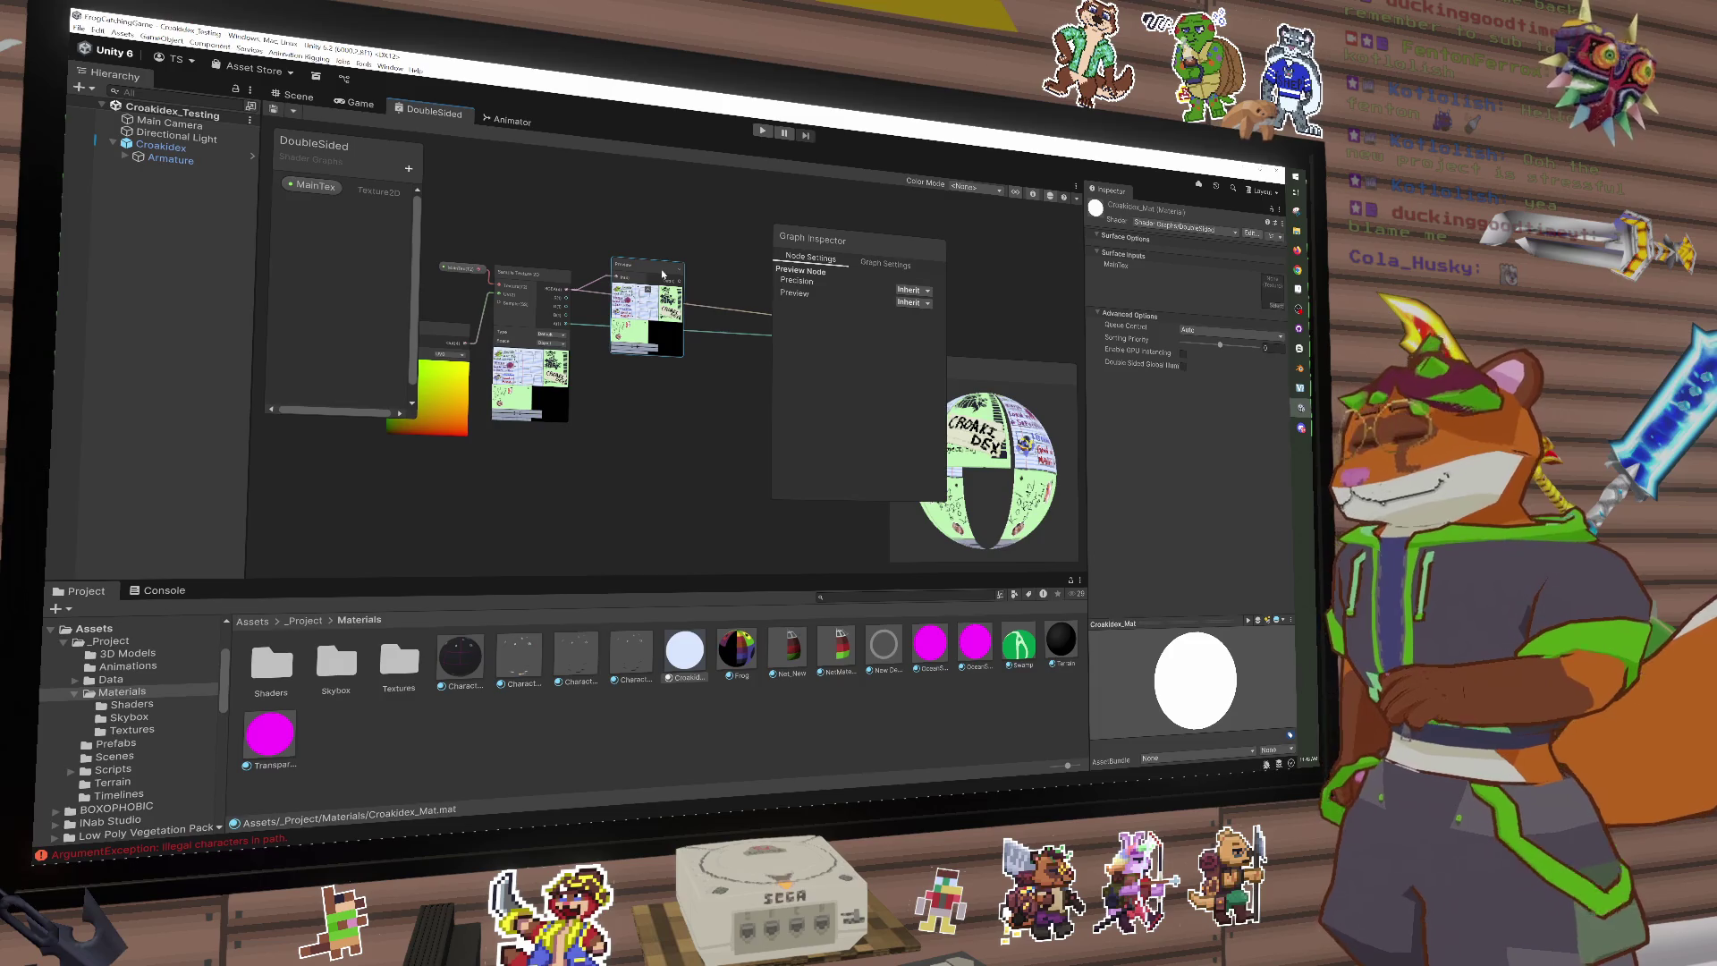
key(Delete)
drag(647, 274, 680, 286)
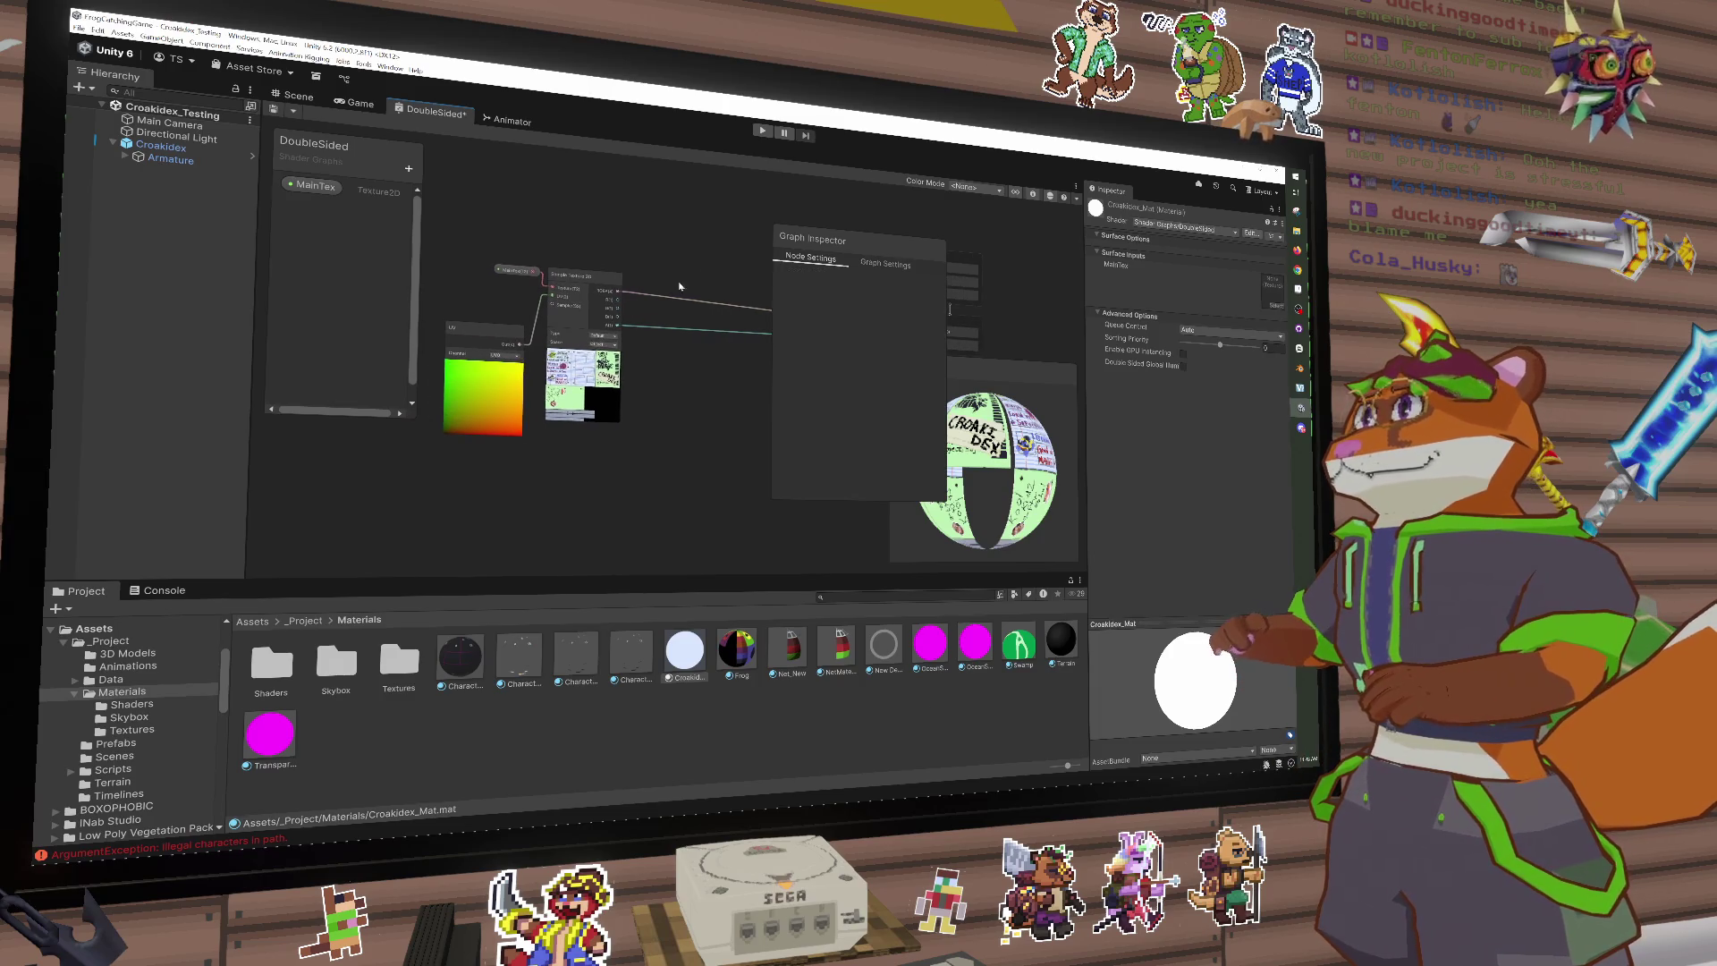
drag(483, 336, 488, 338)
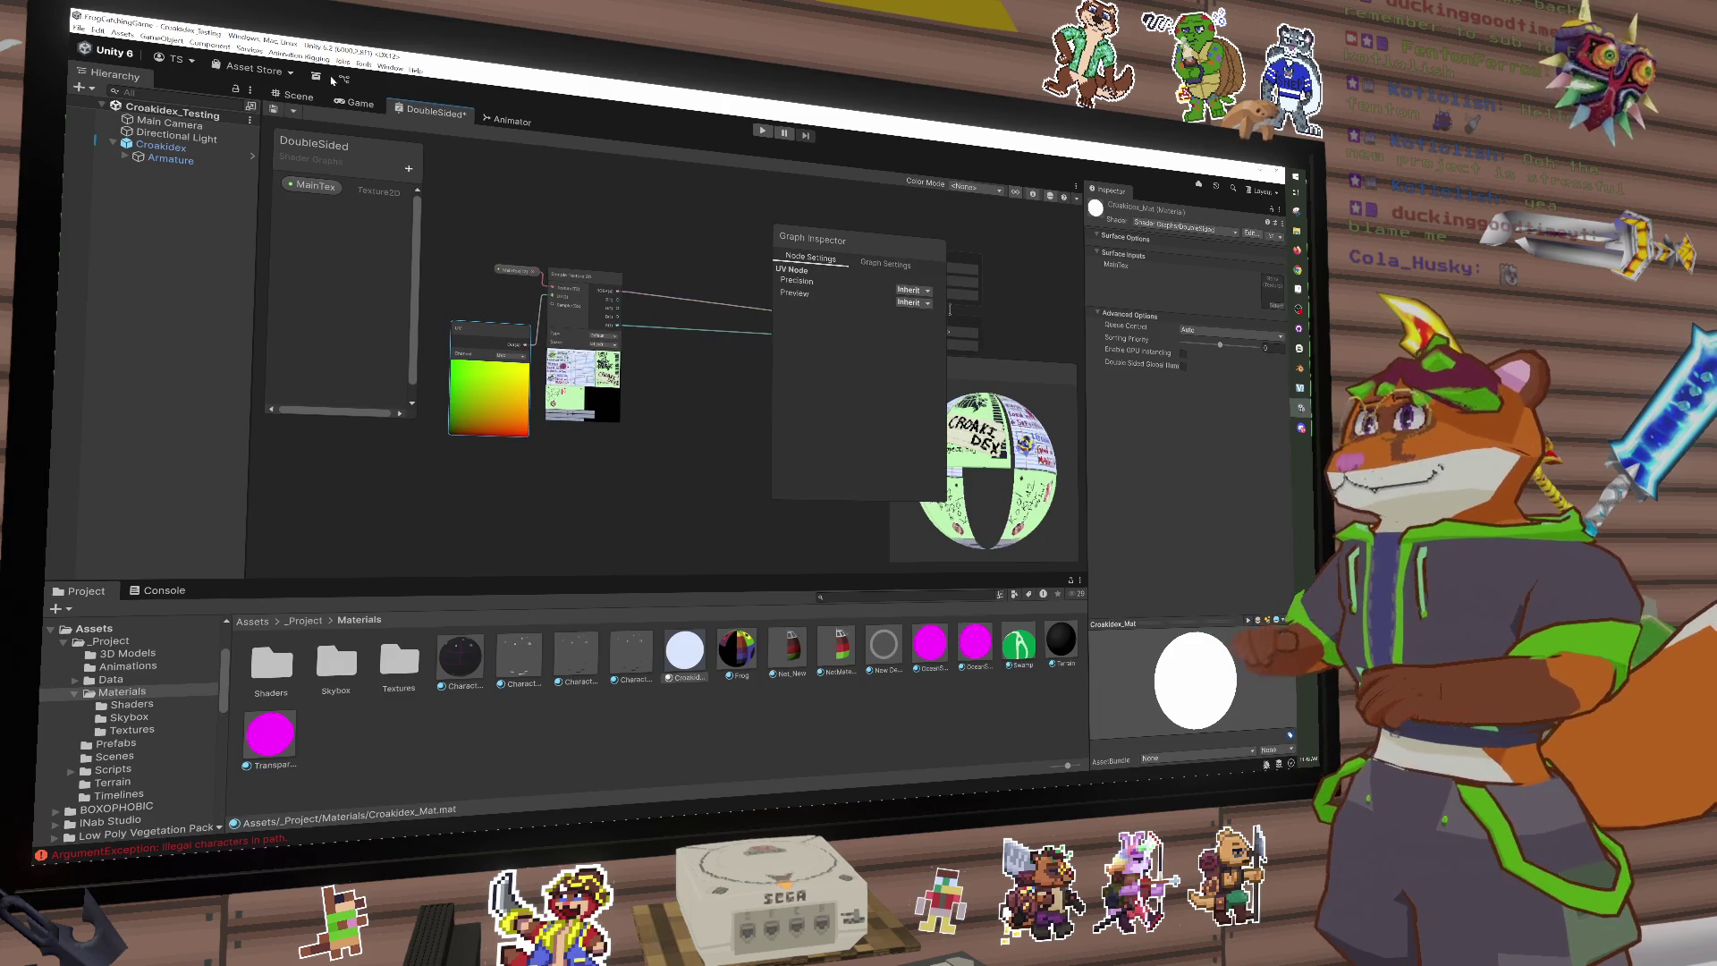
Step: Assign CroakidexBlankPaper as the book material's MainTex texture
click(490, 123)
click(297, 99)
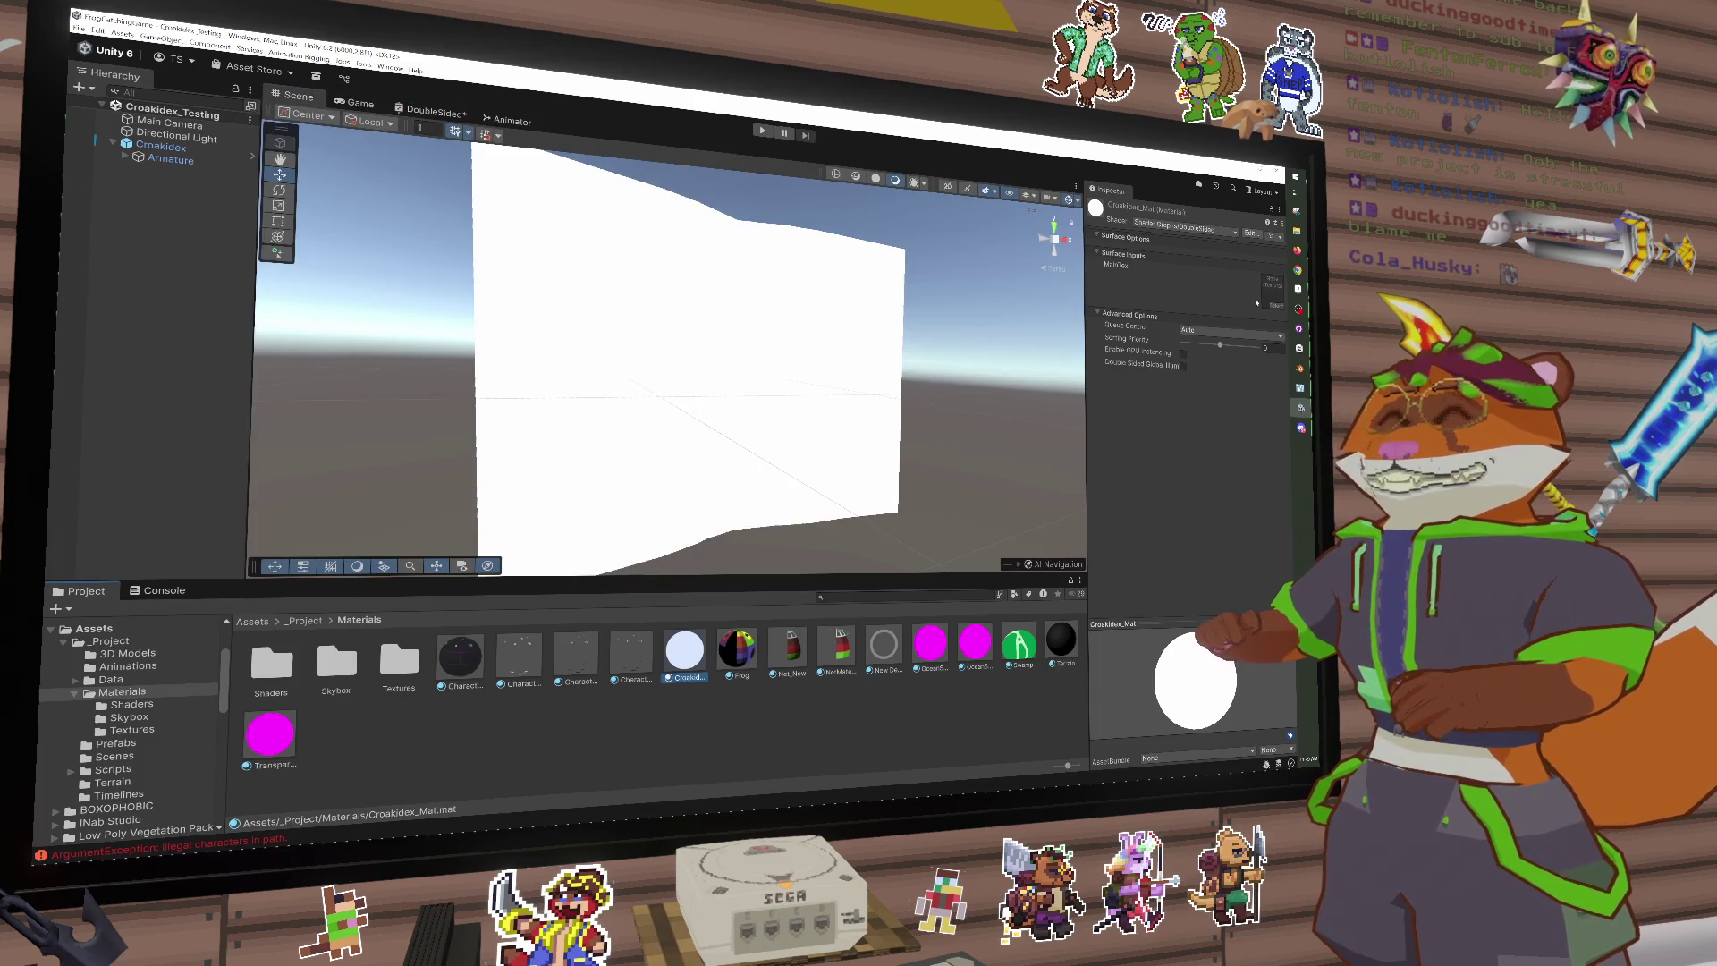
click(1276, 308)
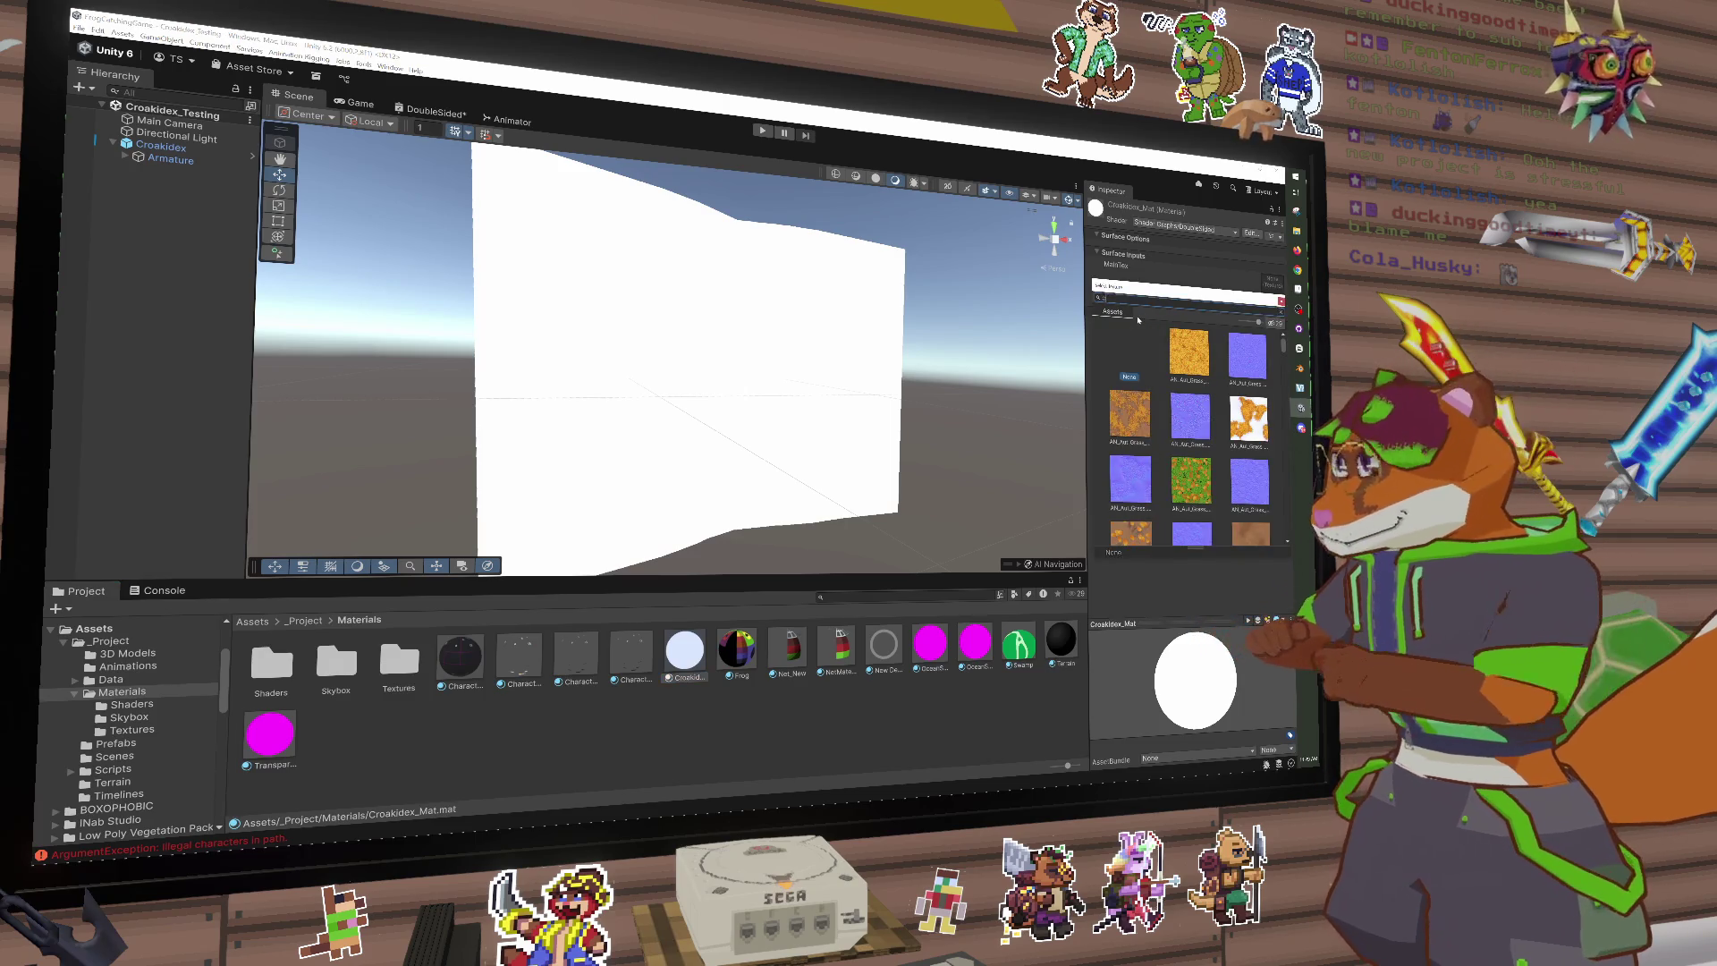
text(cro)
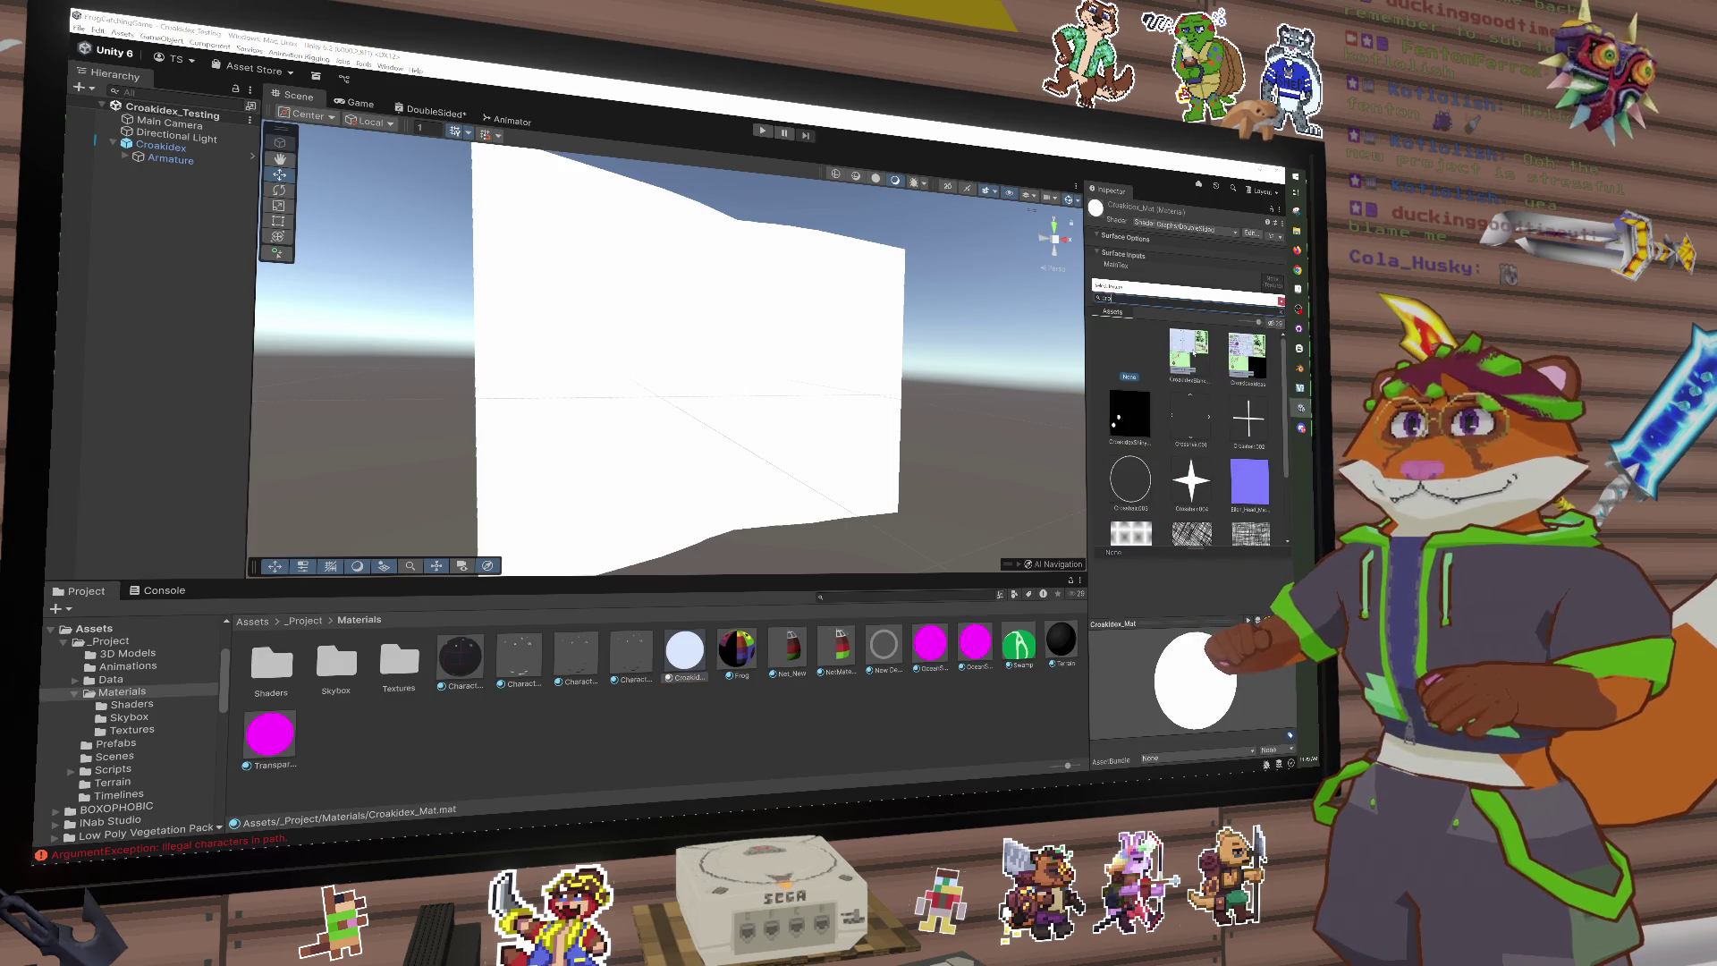
click(1189, 354)
mouse_move(1038, 425)
mouse_down()
mouse_move(921, 498)
mouse_move(838, 587)
mouse_move(874, 602)
mouse_move(941, 497)
mouse_move(594, 364)
mouse_up()
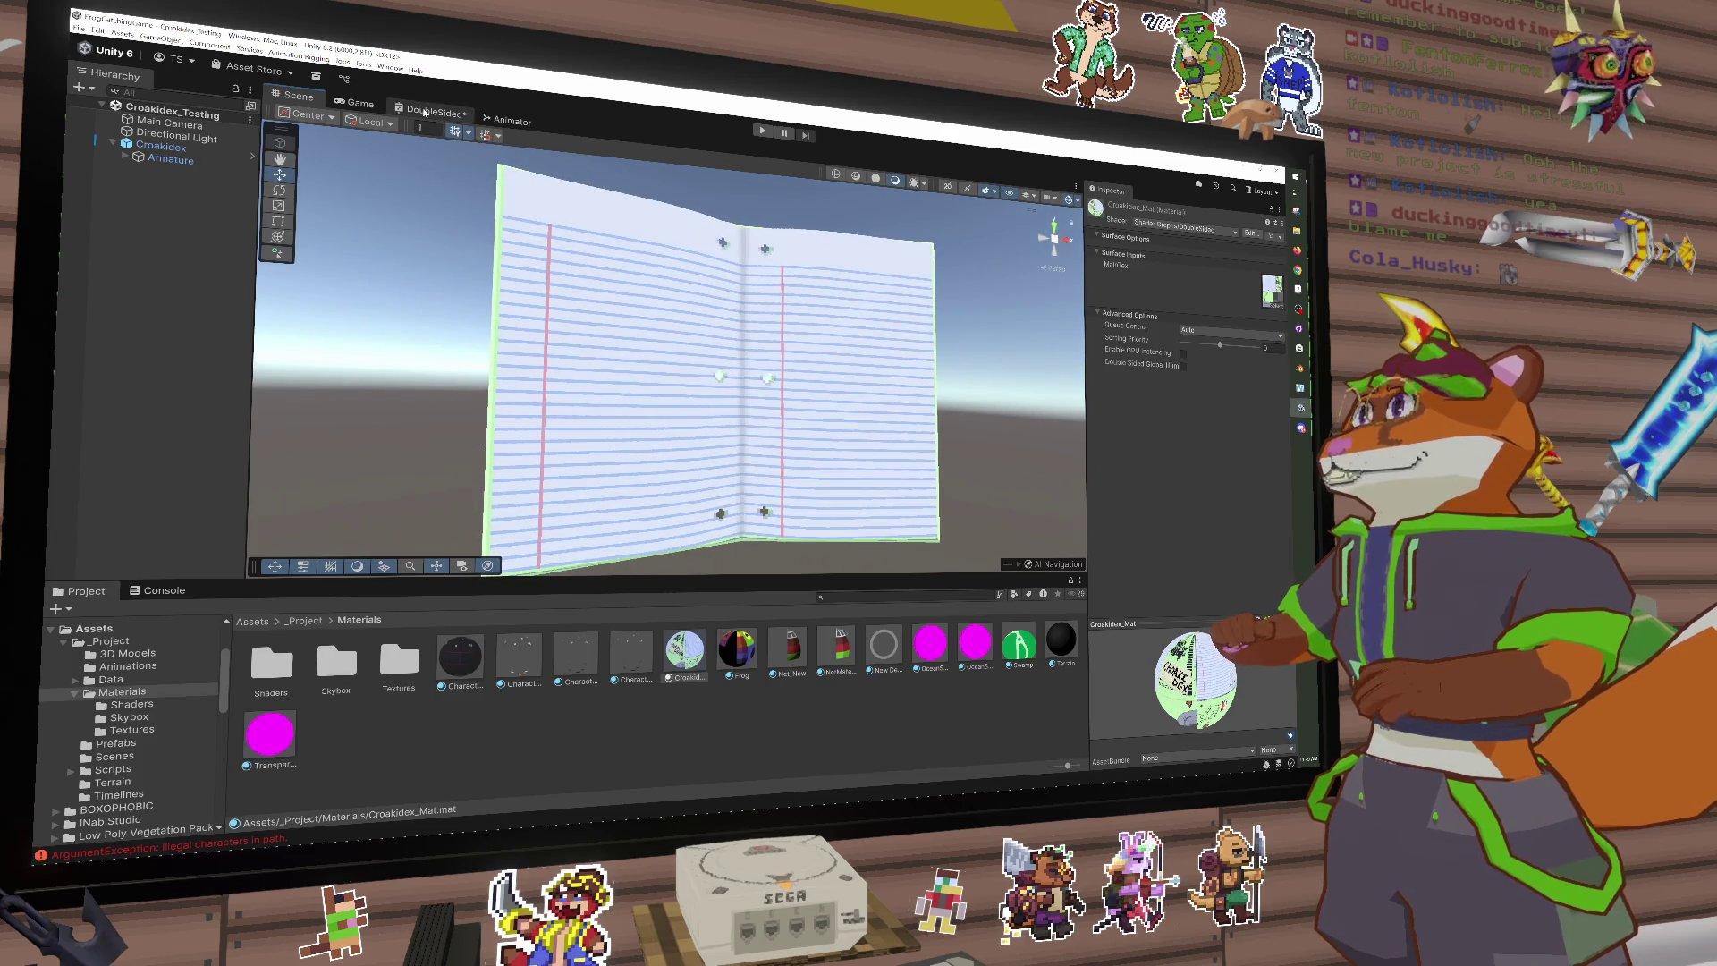
Step: Save the DoubleSided graph and shrink the graph inspector and main preview panels
click(442, 108)
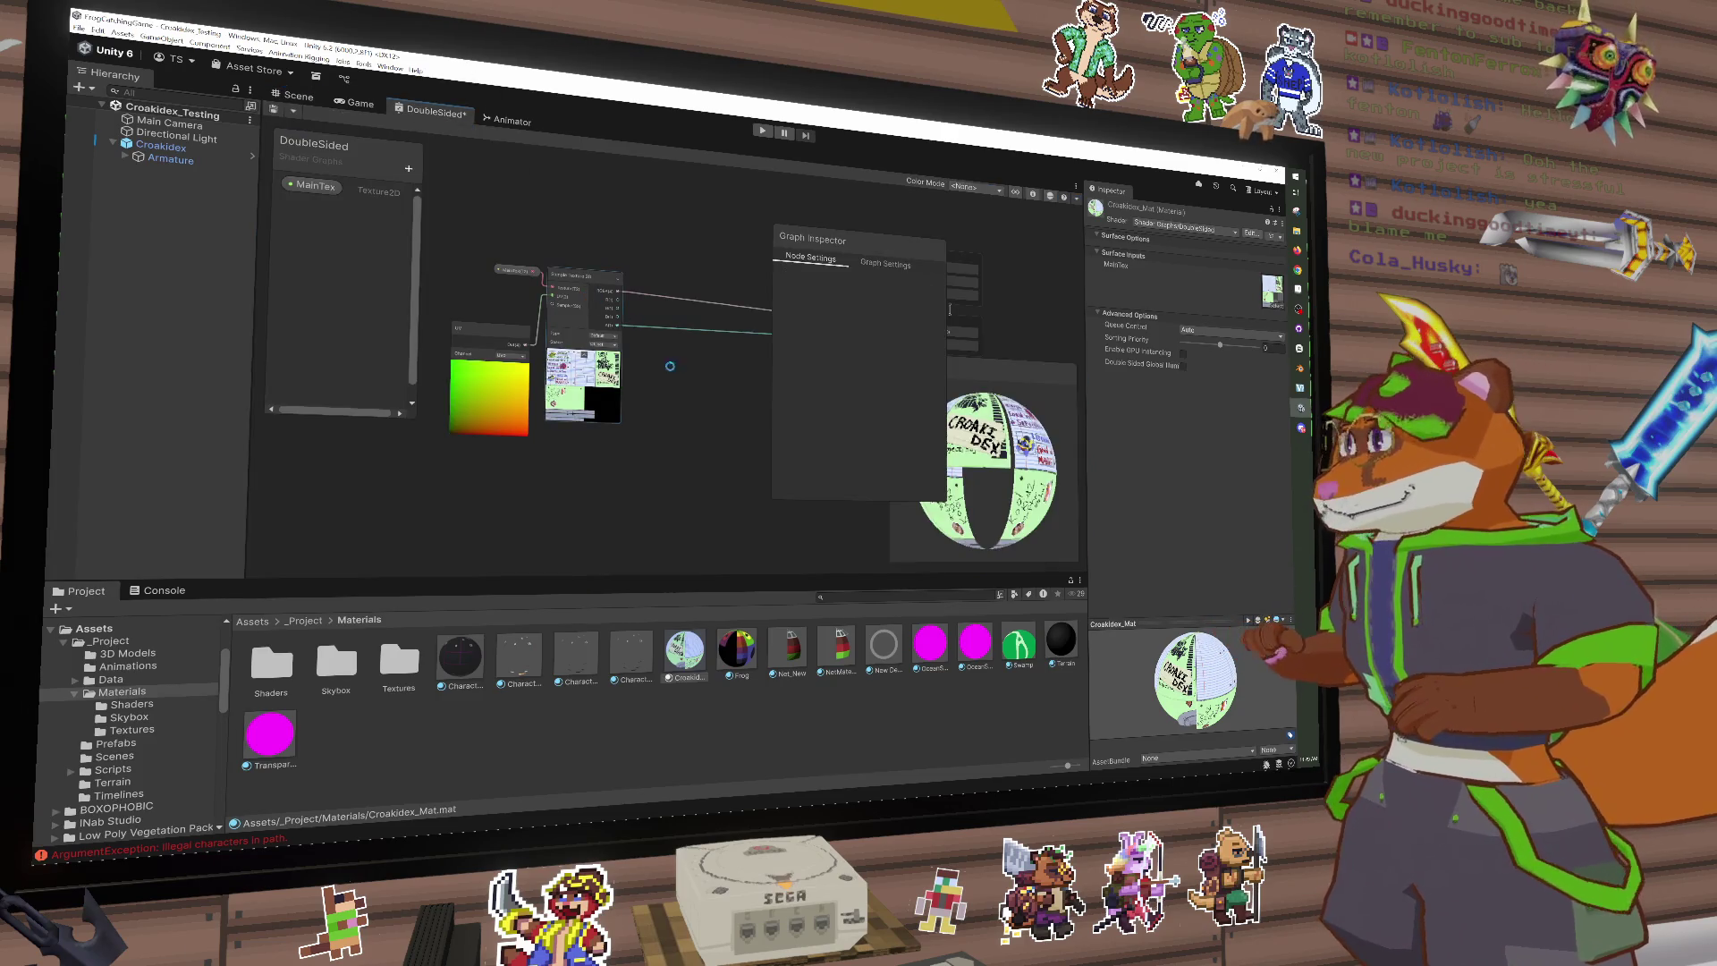
key(ctrl+s)
mouse_move(858, 239)
mouse_down()
mouse_move(592, 245)
mouse_move(838, 242)
mouse_move(1010, 211)
mouse_up()
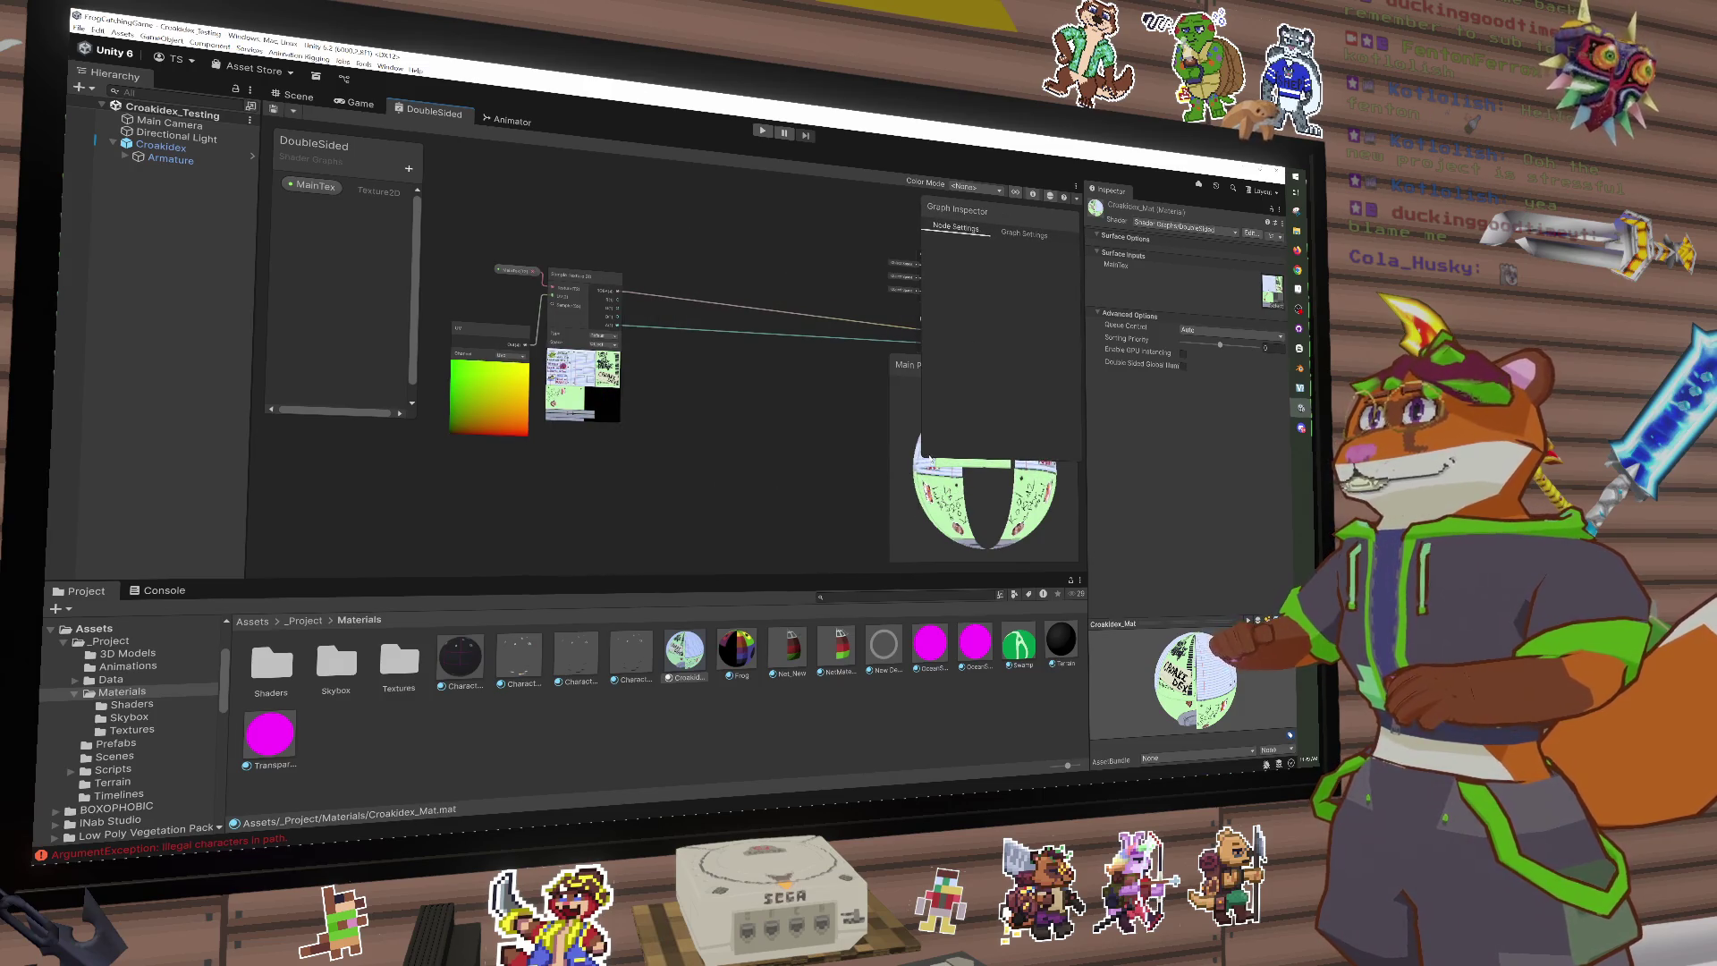
drag(923, 452, 949, 309)
mouse_move(888, 356)
mouse_down()
mouse_move(937, 384)
mouse_move(968, 440)
mouse_up()
Step: Add a Tangent Vector node set to Tangent space, placed below the UV node
key(space)
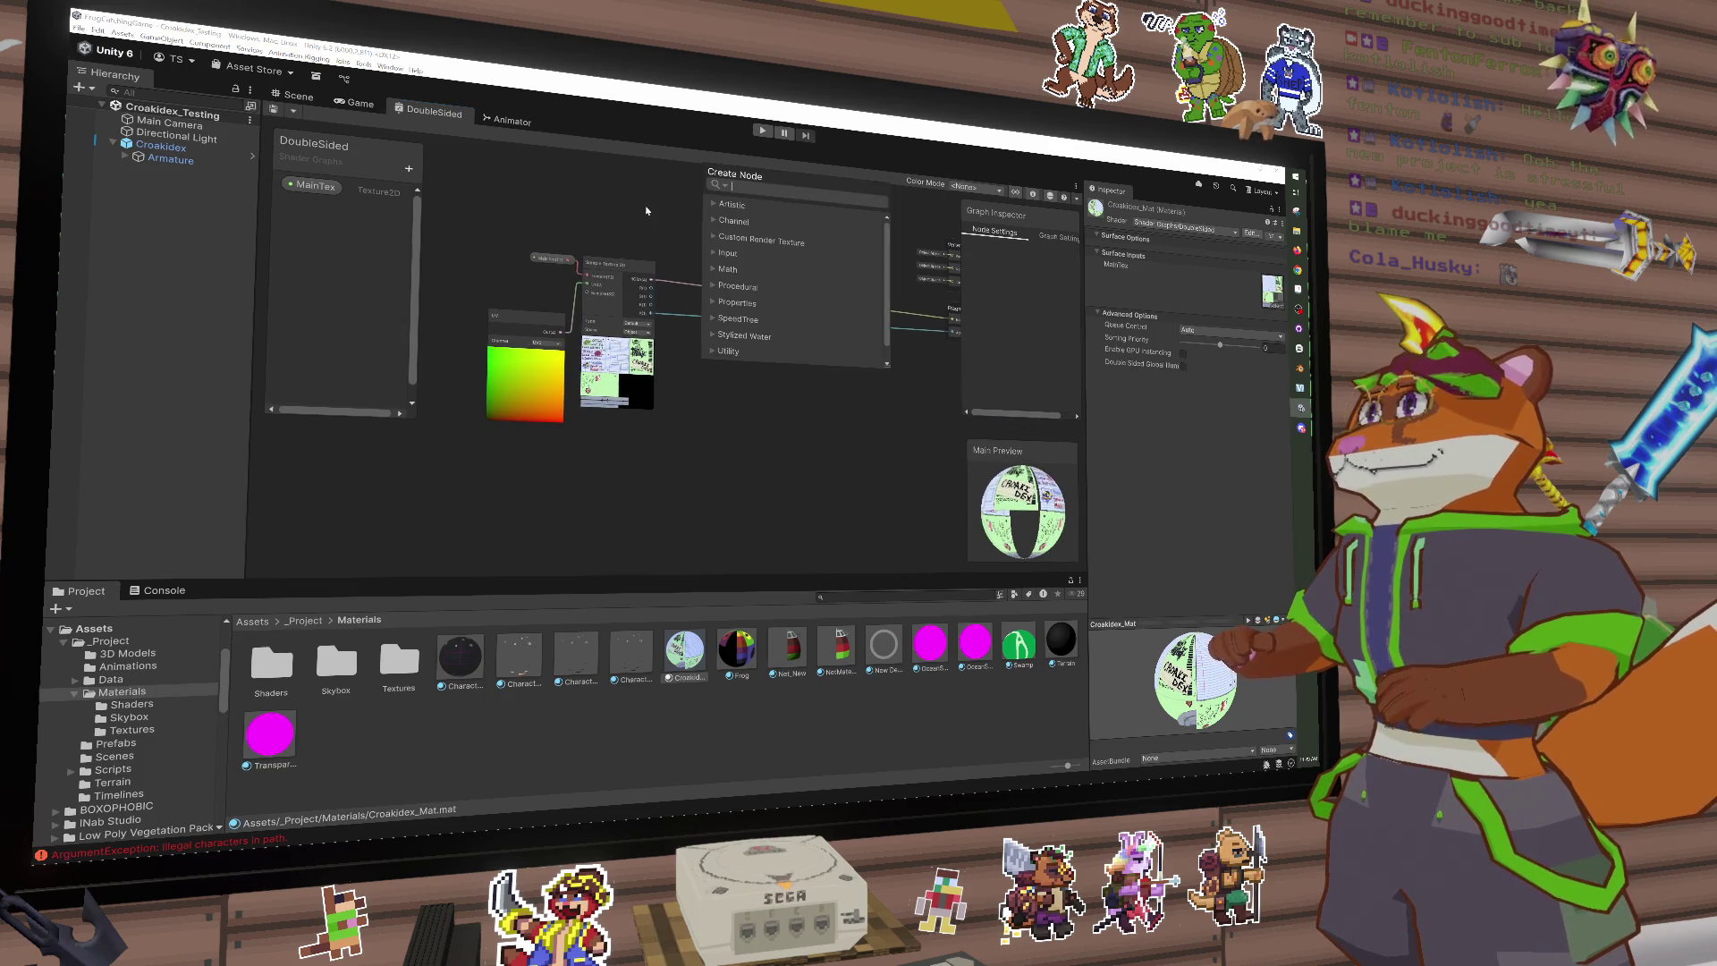
text(tan)
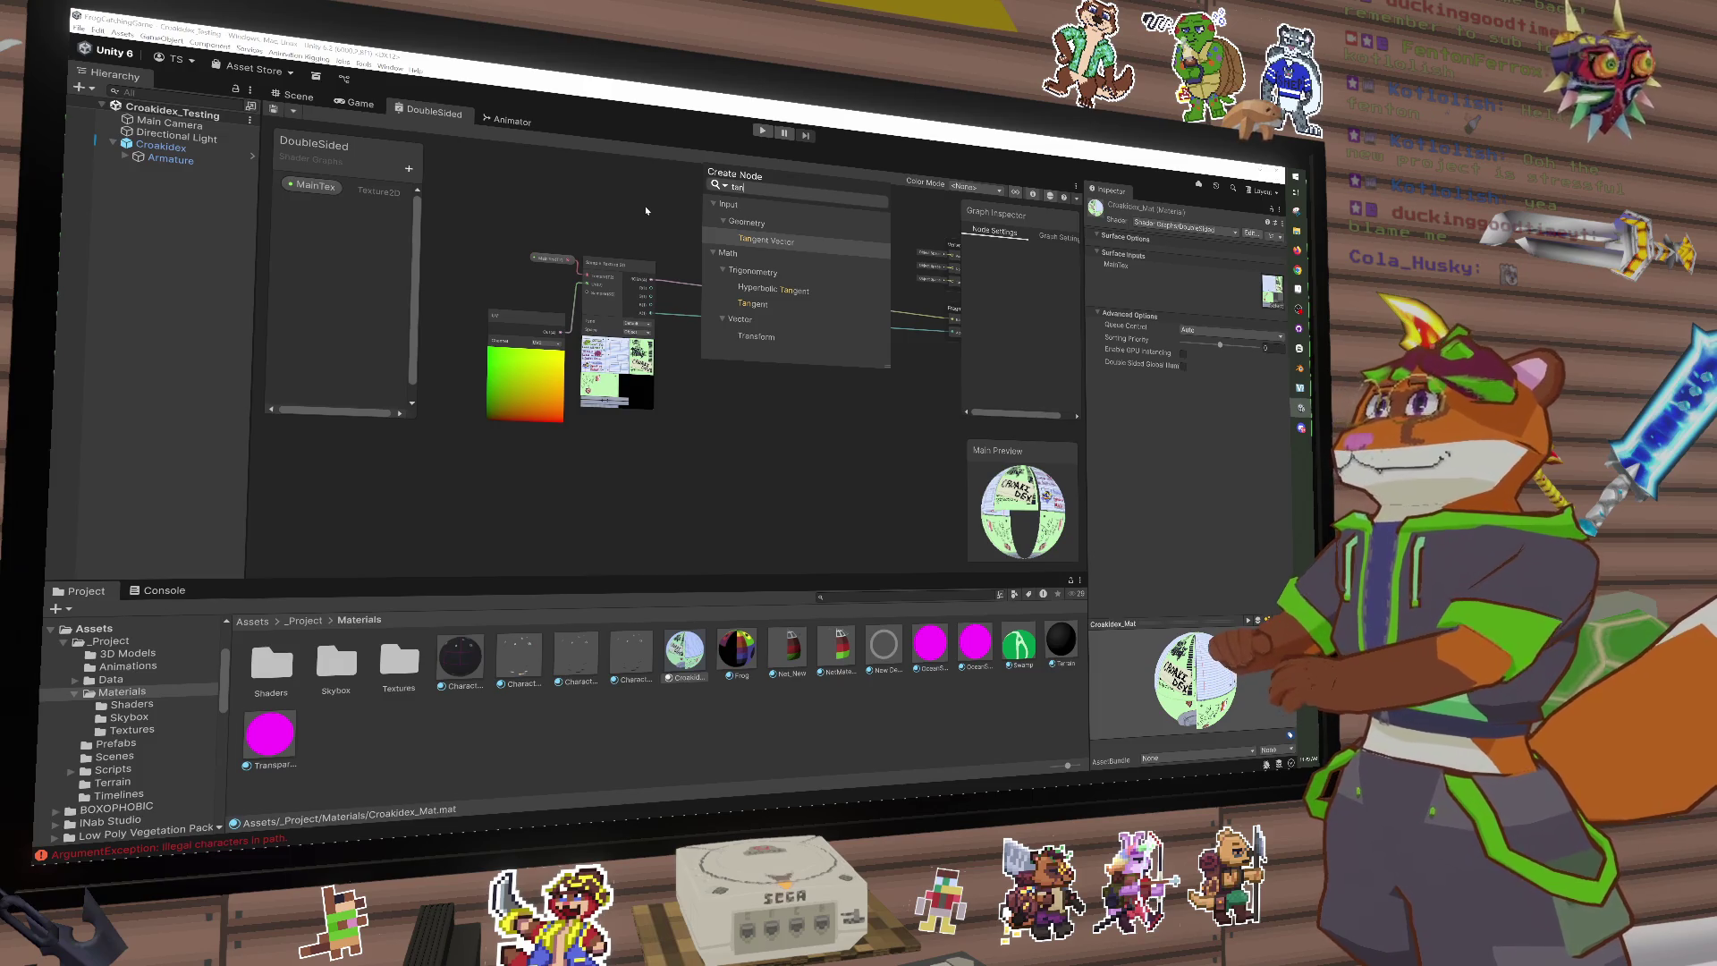
key(Return)
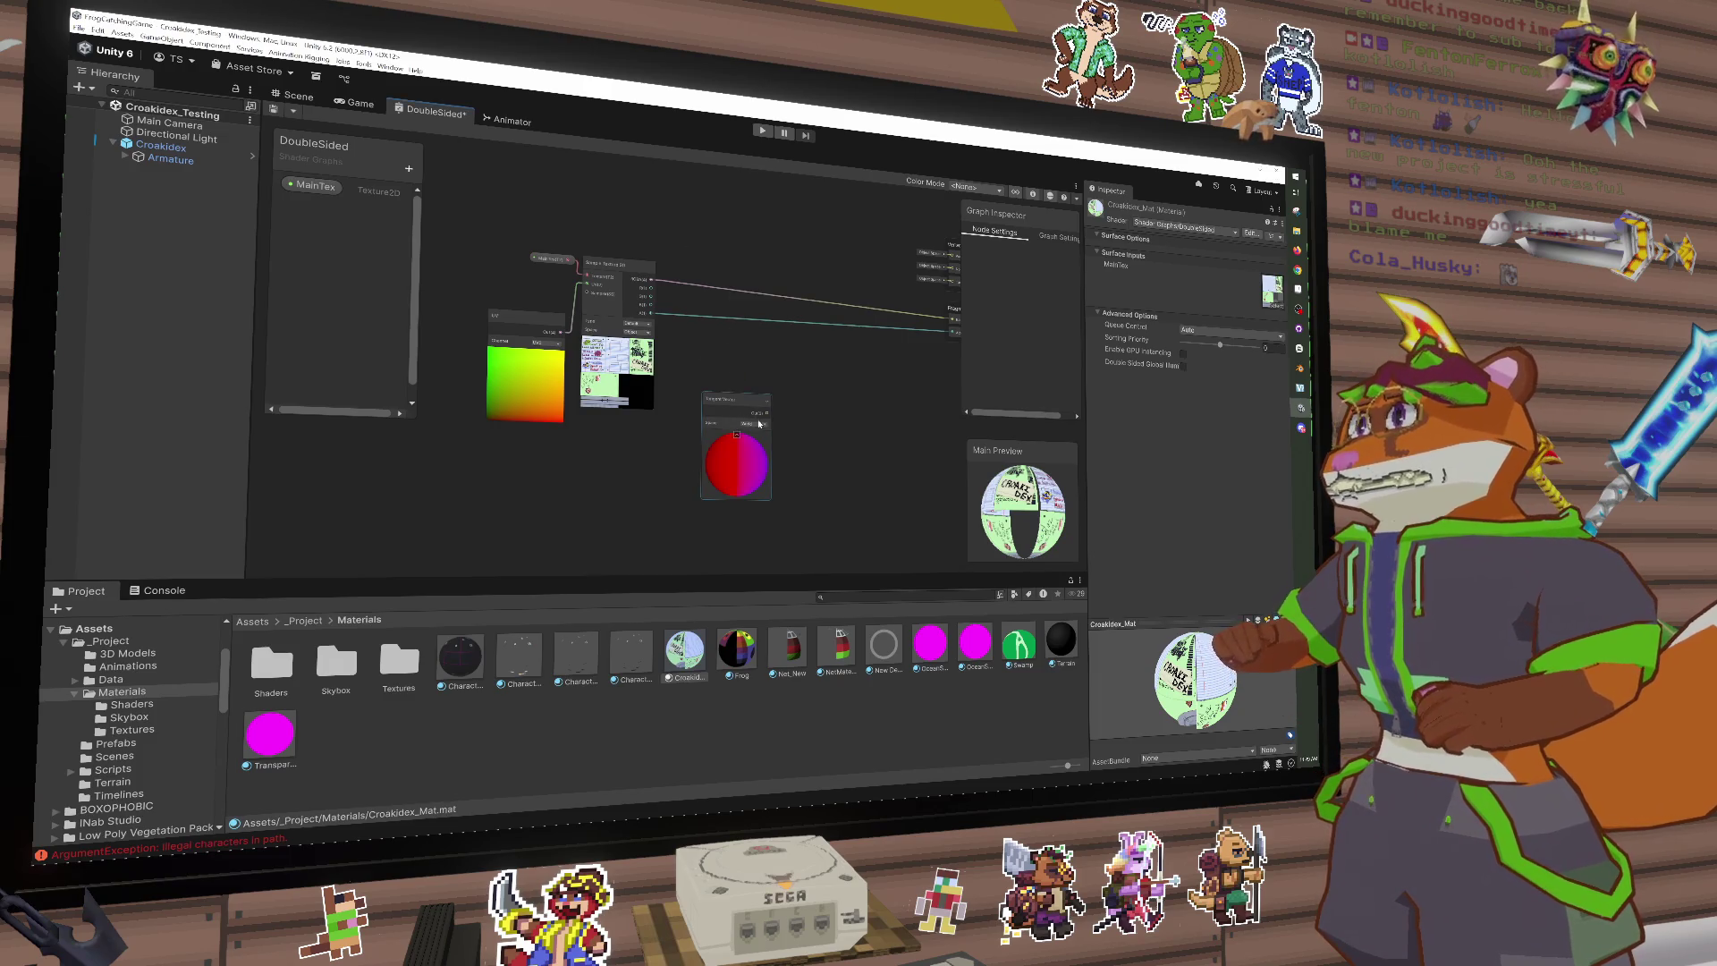
click(758, 423)
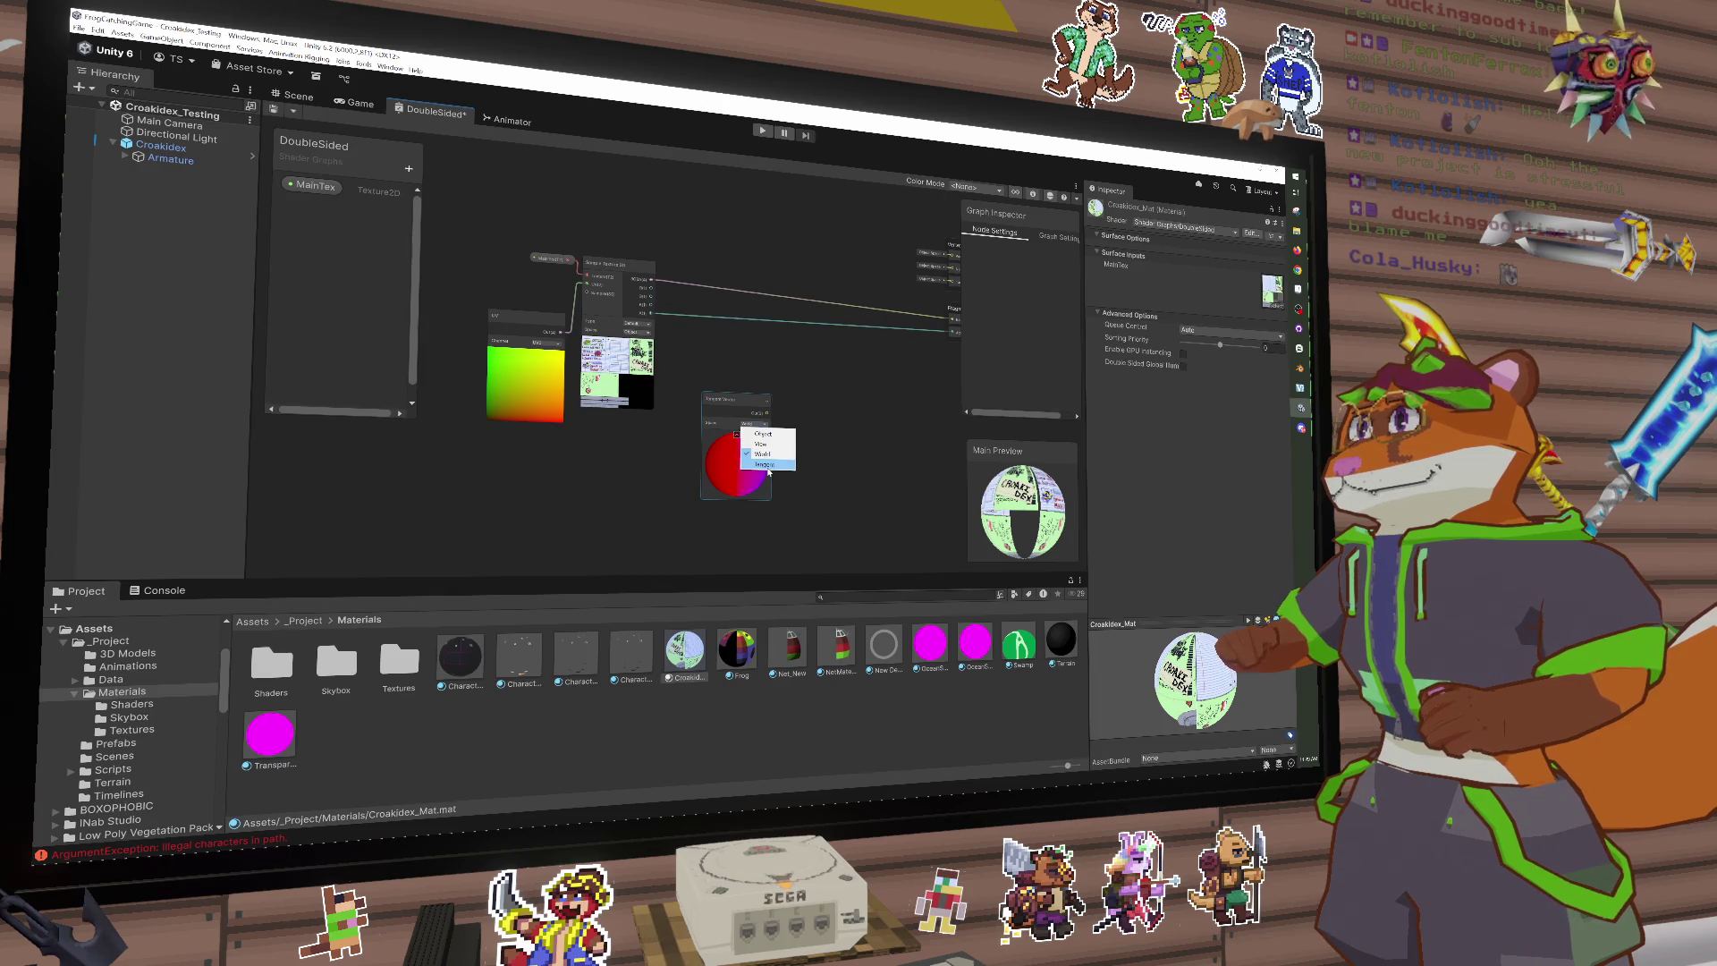
click(767, 465)
scroll(706, 426, up, 2)
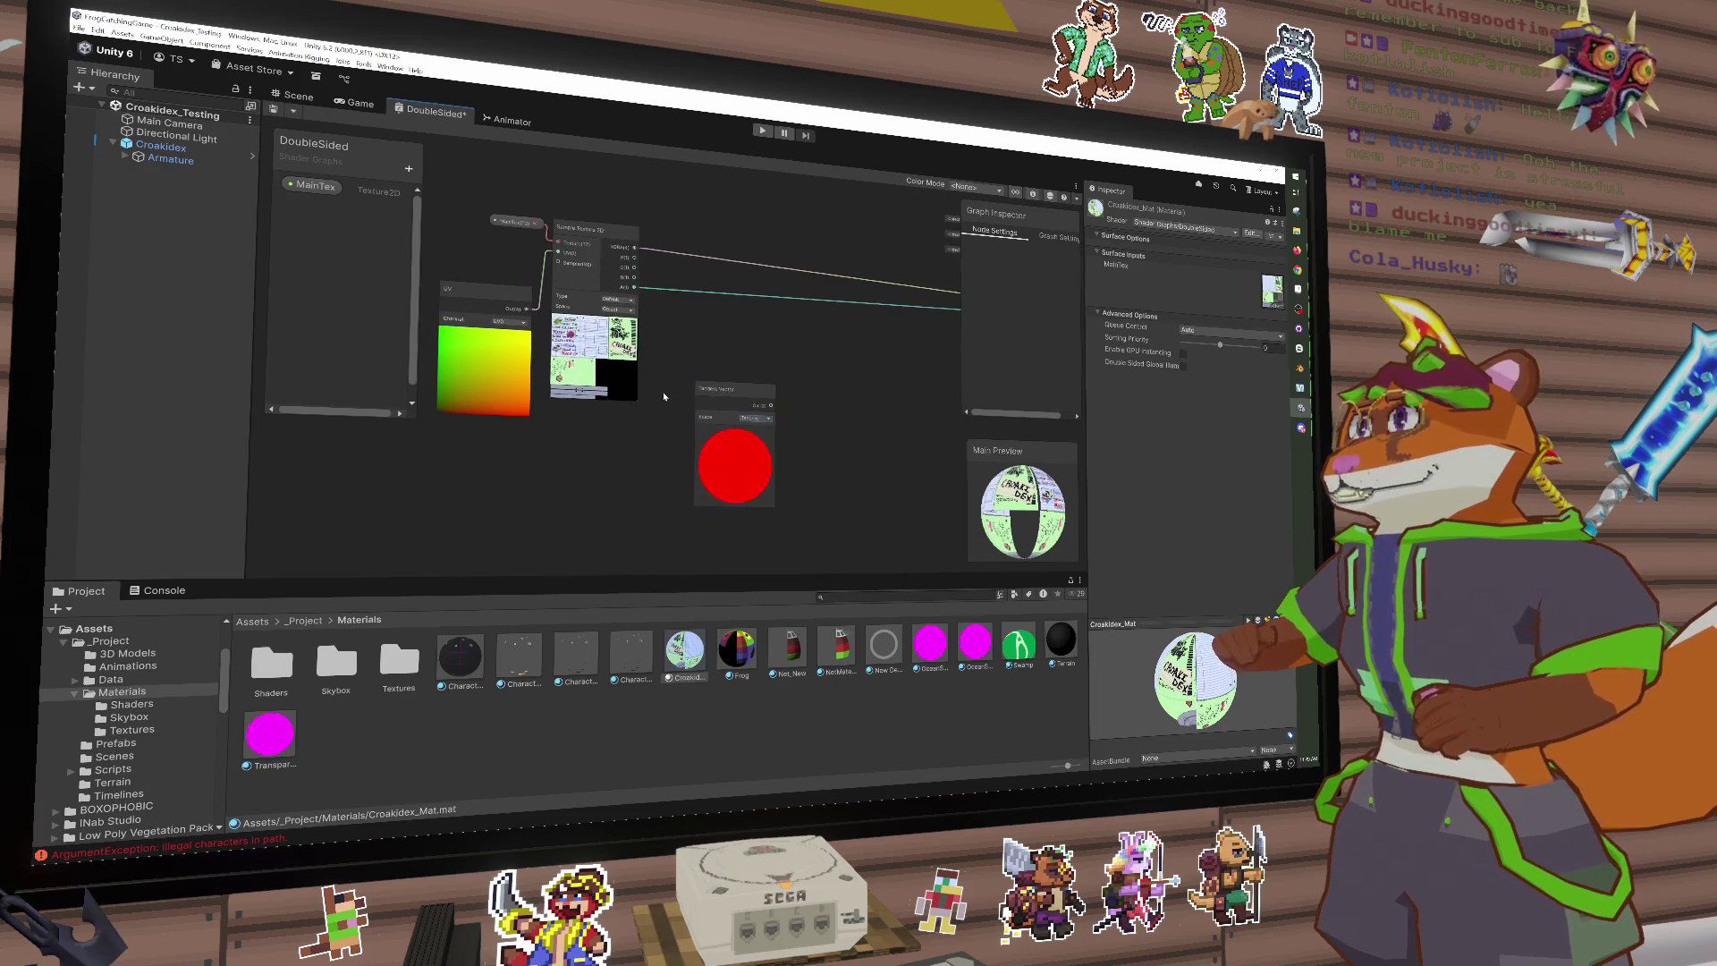
mouse_move(780, 388)
mouse_down()
mouse_move(673, 463)
mouse_move(572, 488)
mouse_move(653, 493)
mouse_up()
drag(540, 281, 517, 232)
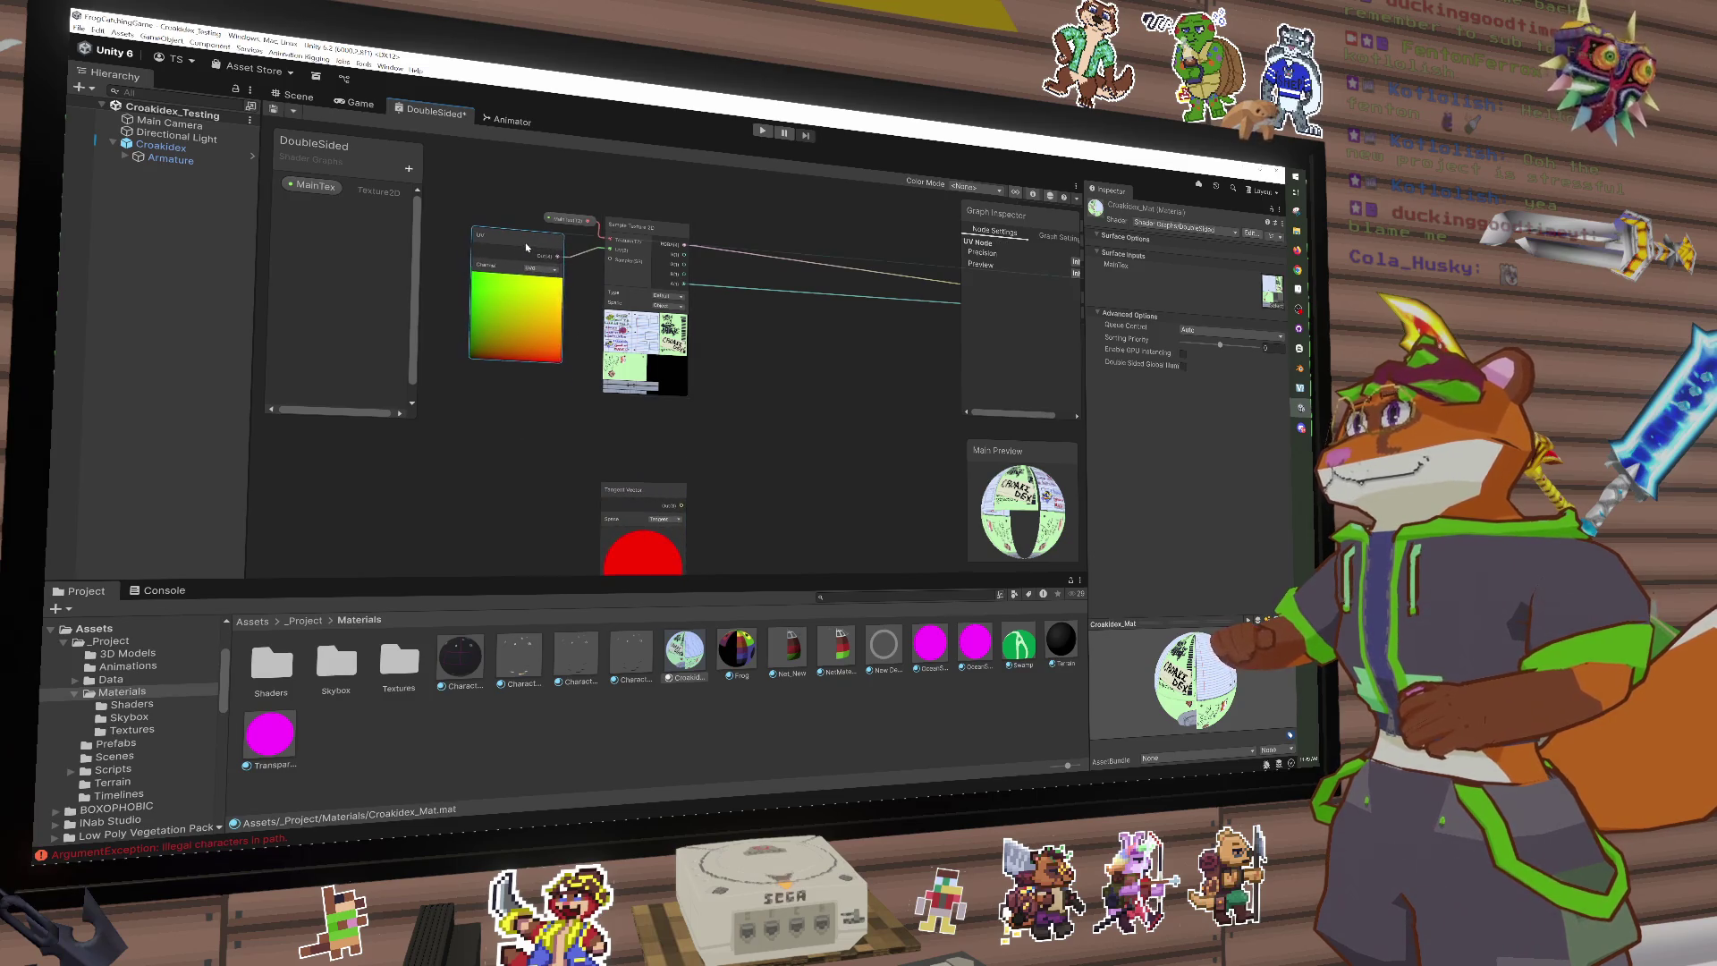
Step: Search the node list for texture-sampling nodes with 'sam'
key(space)
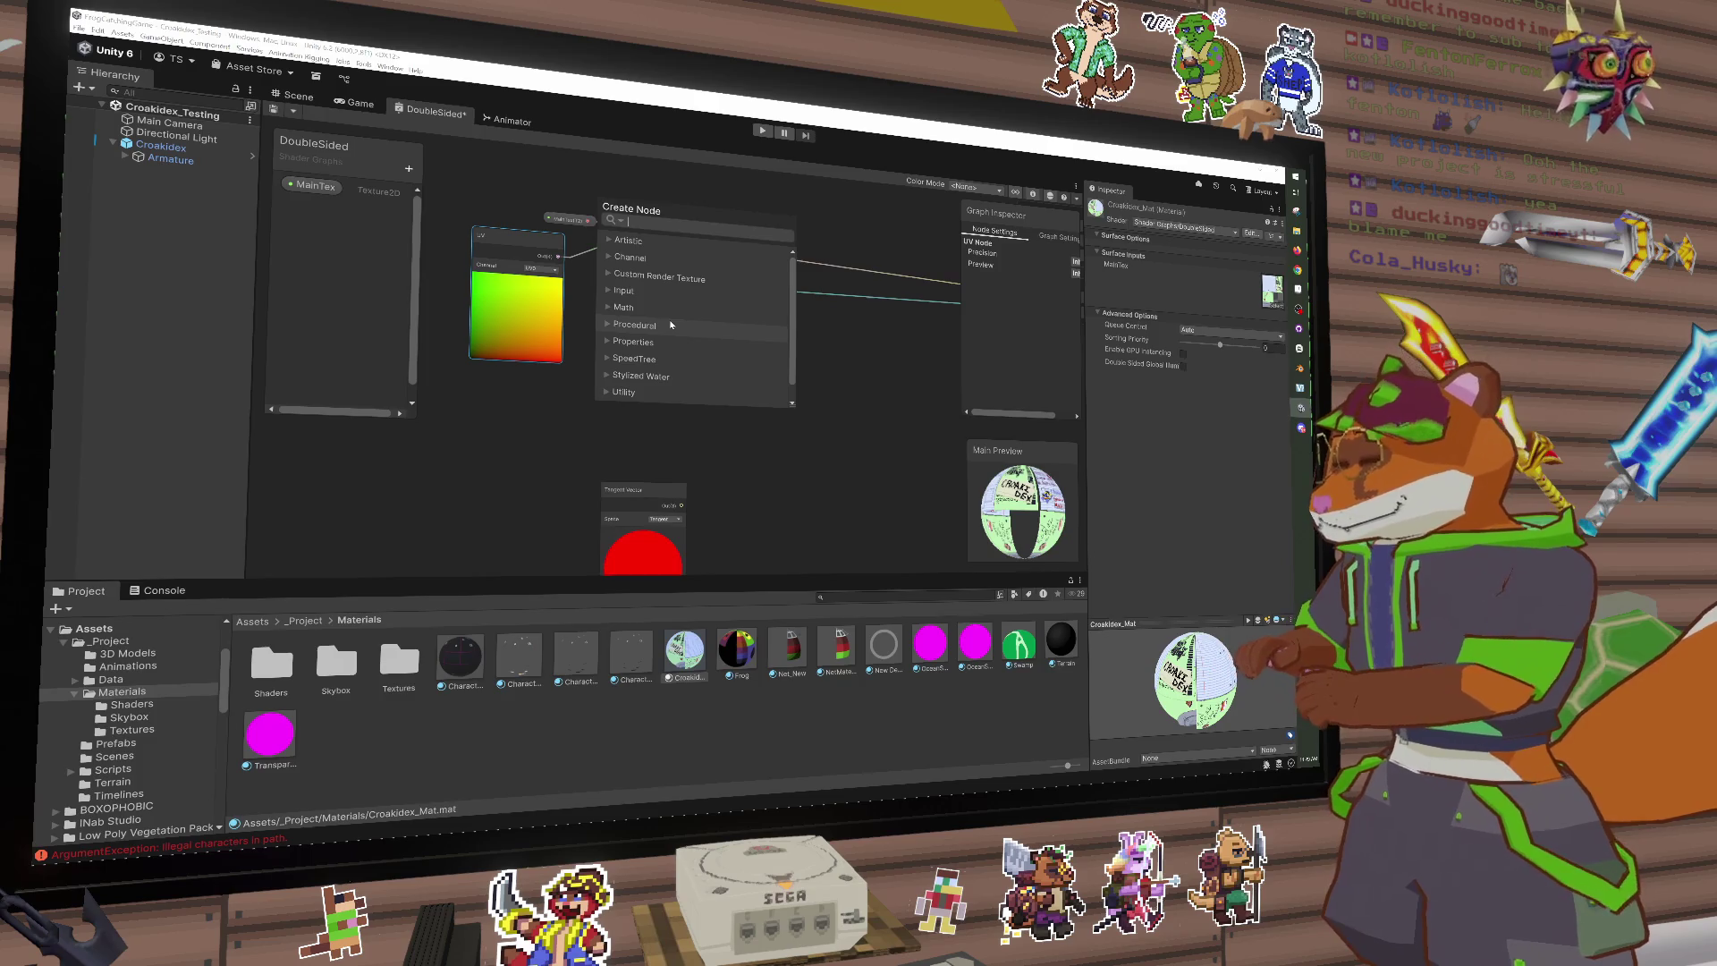
text(texur)
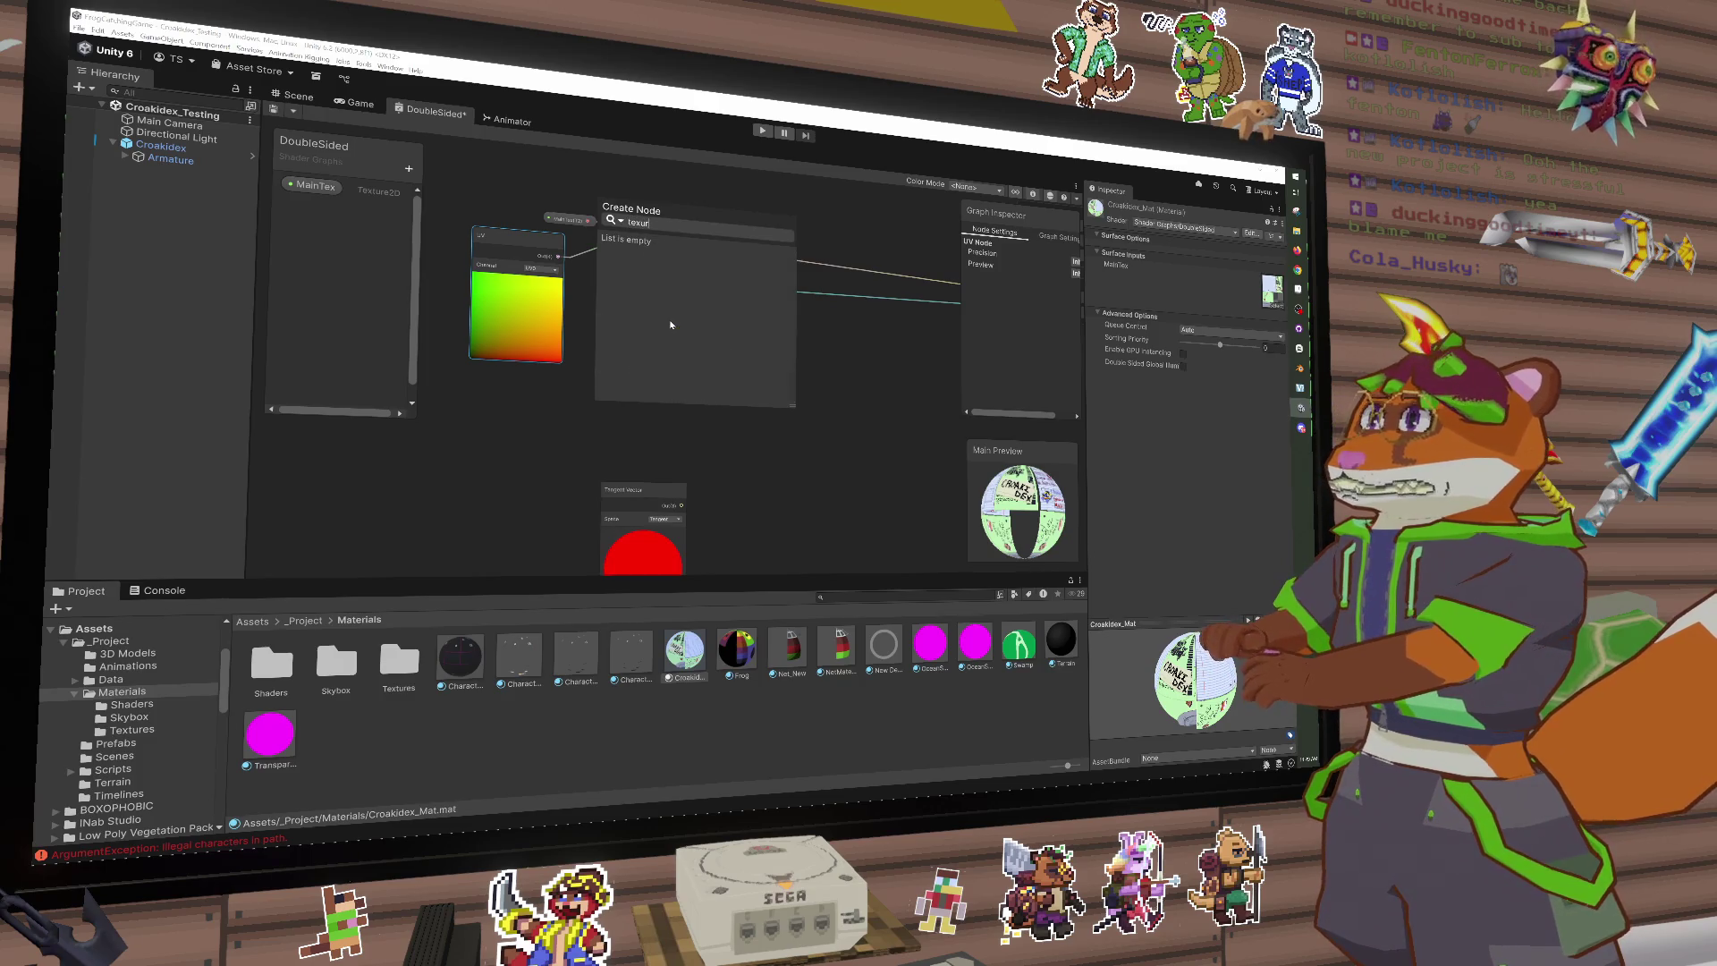
key(BackSpace)
key(BackSpace)
key(BackSpace)
text(2d)
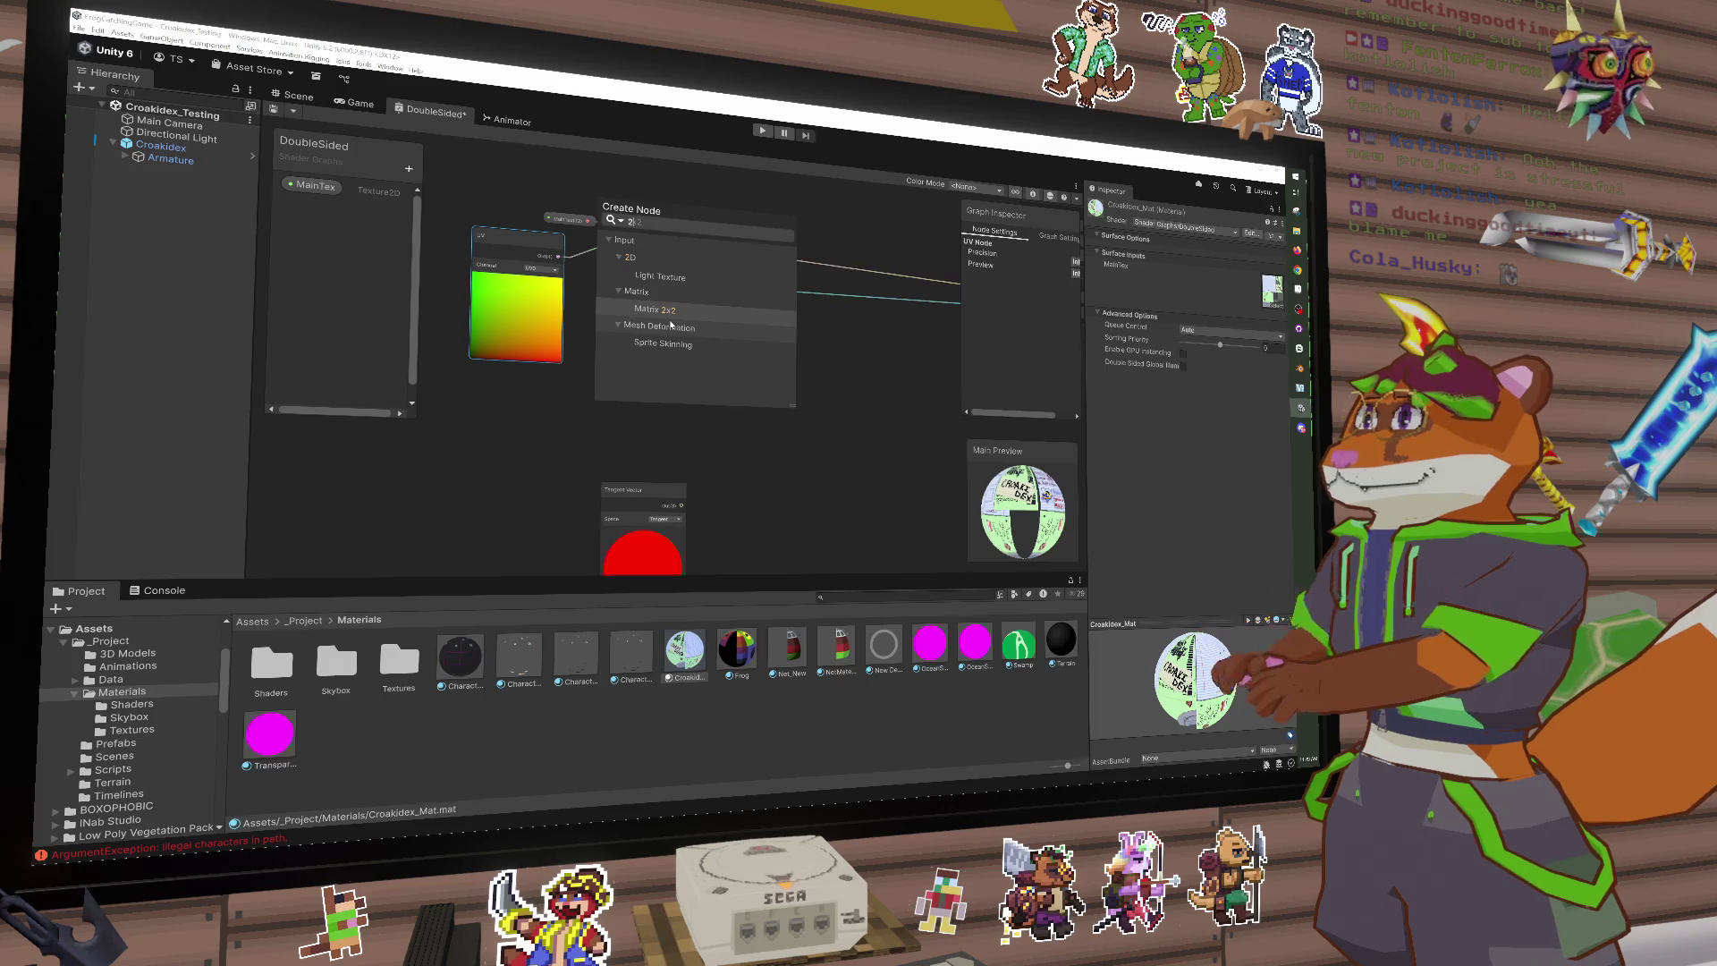
key(BackSpace)
key(BackSpace)
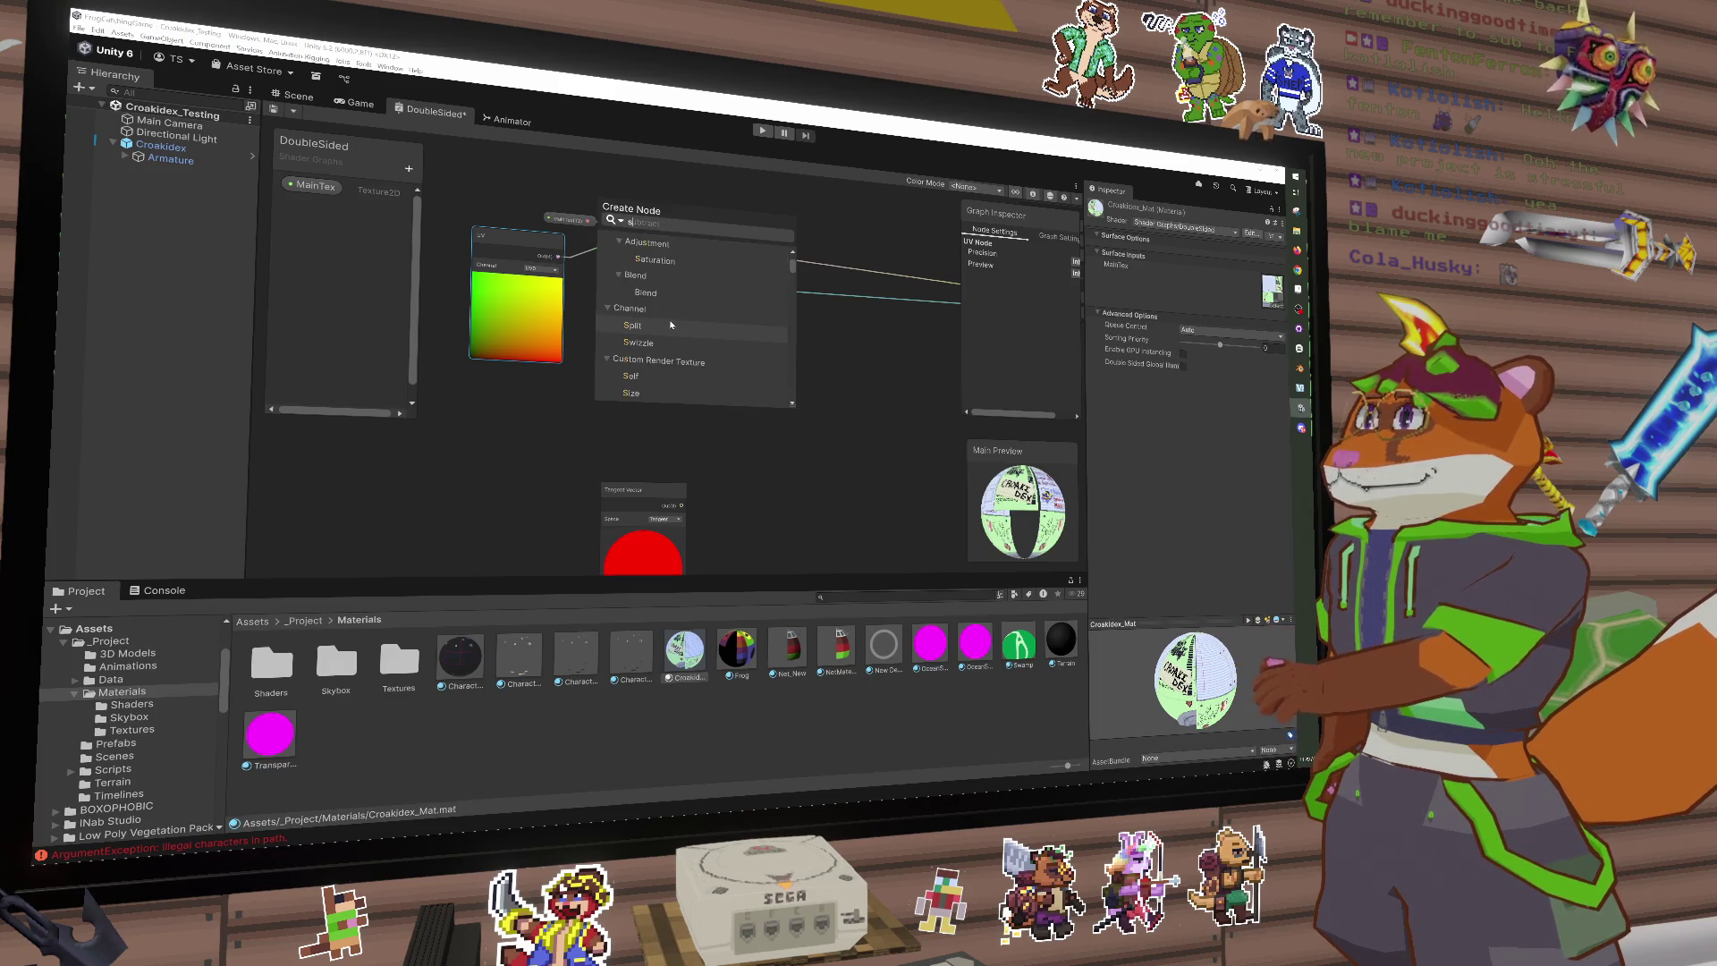
text(s)
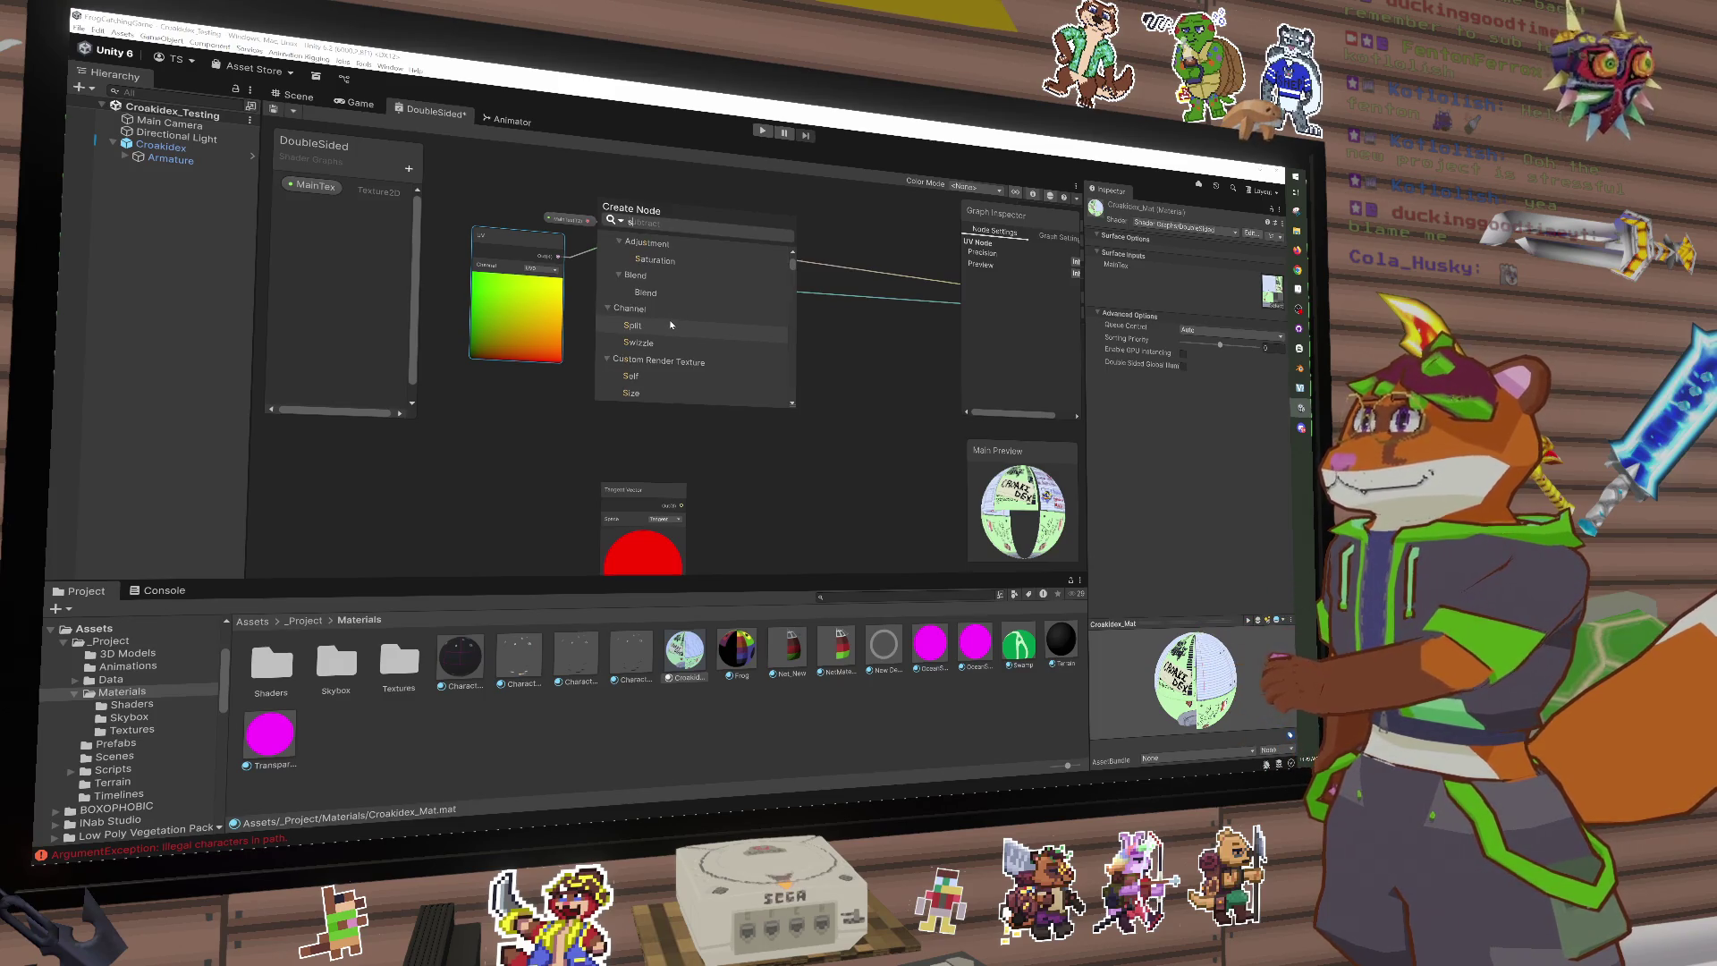
text(ampl)
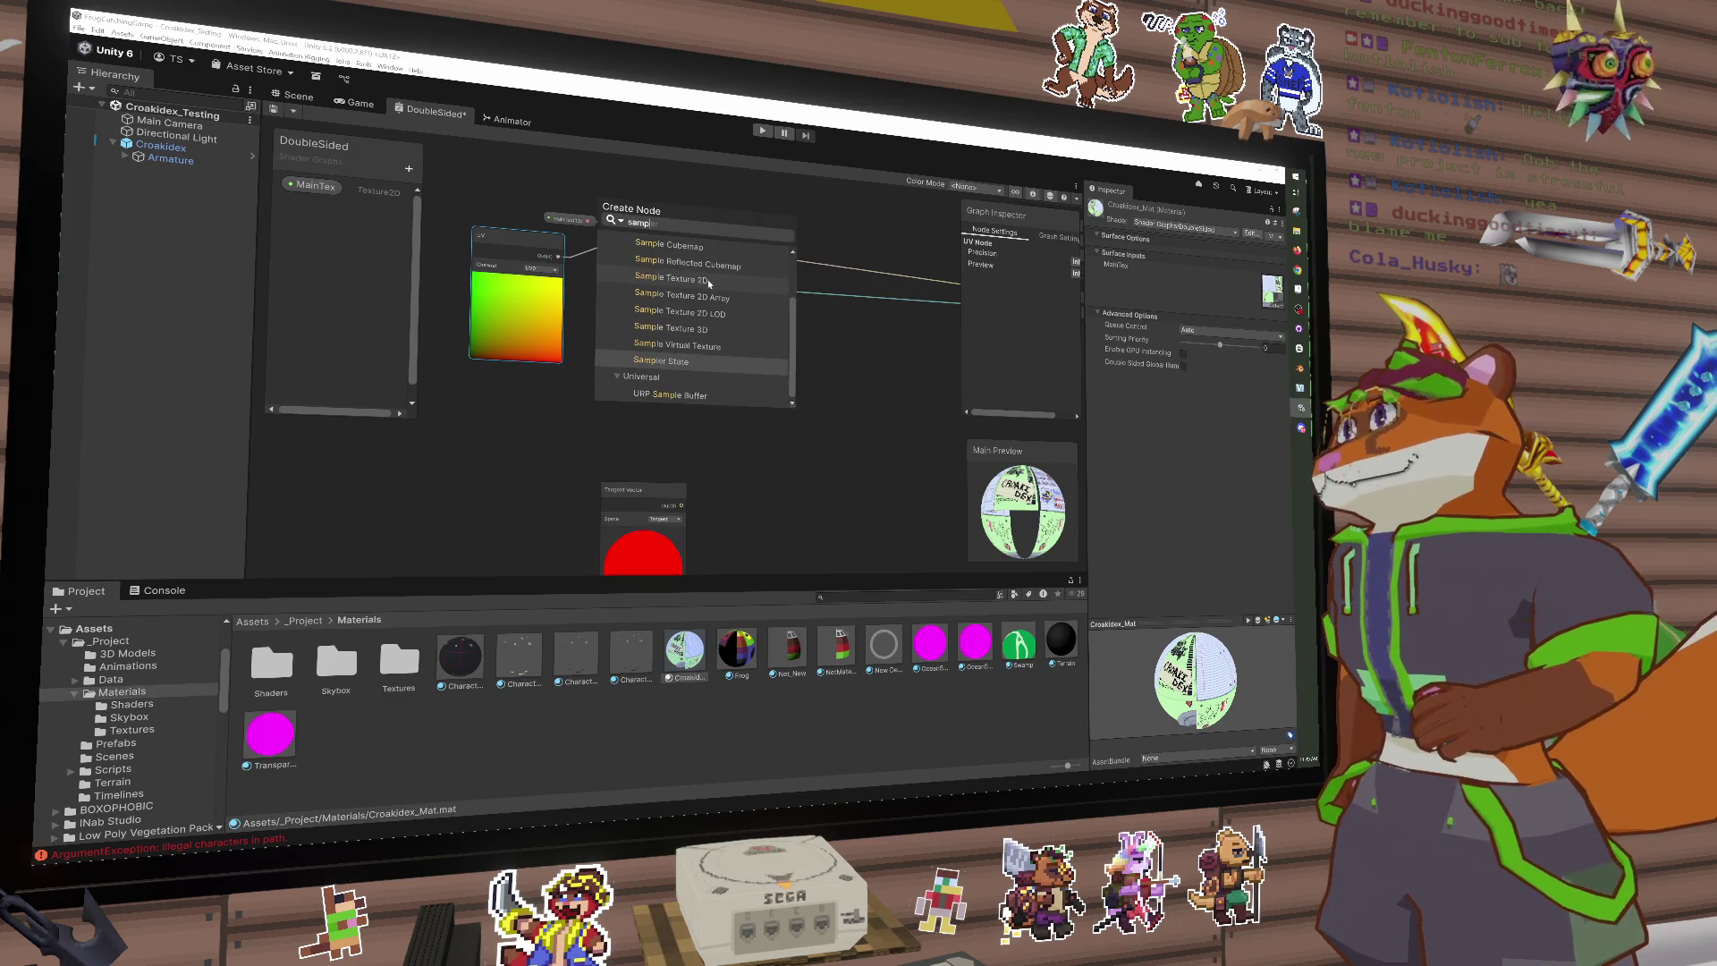
Step: Add a Sample Texture 2D node using CroakidexShinyMask, fed by the UV node
click(706, 279)
click(577, 355)
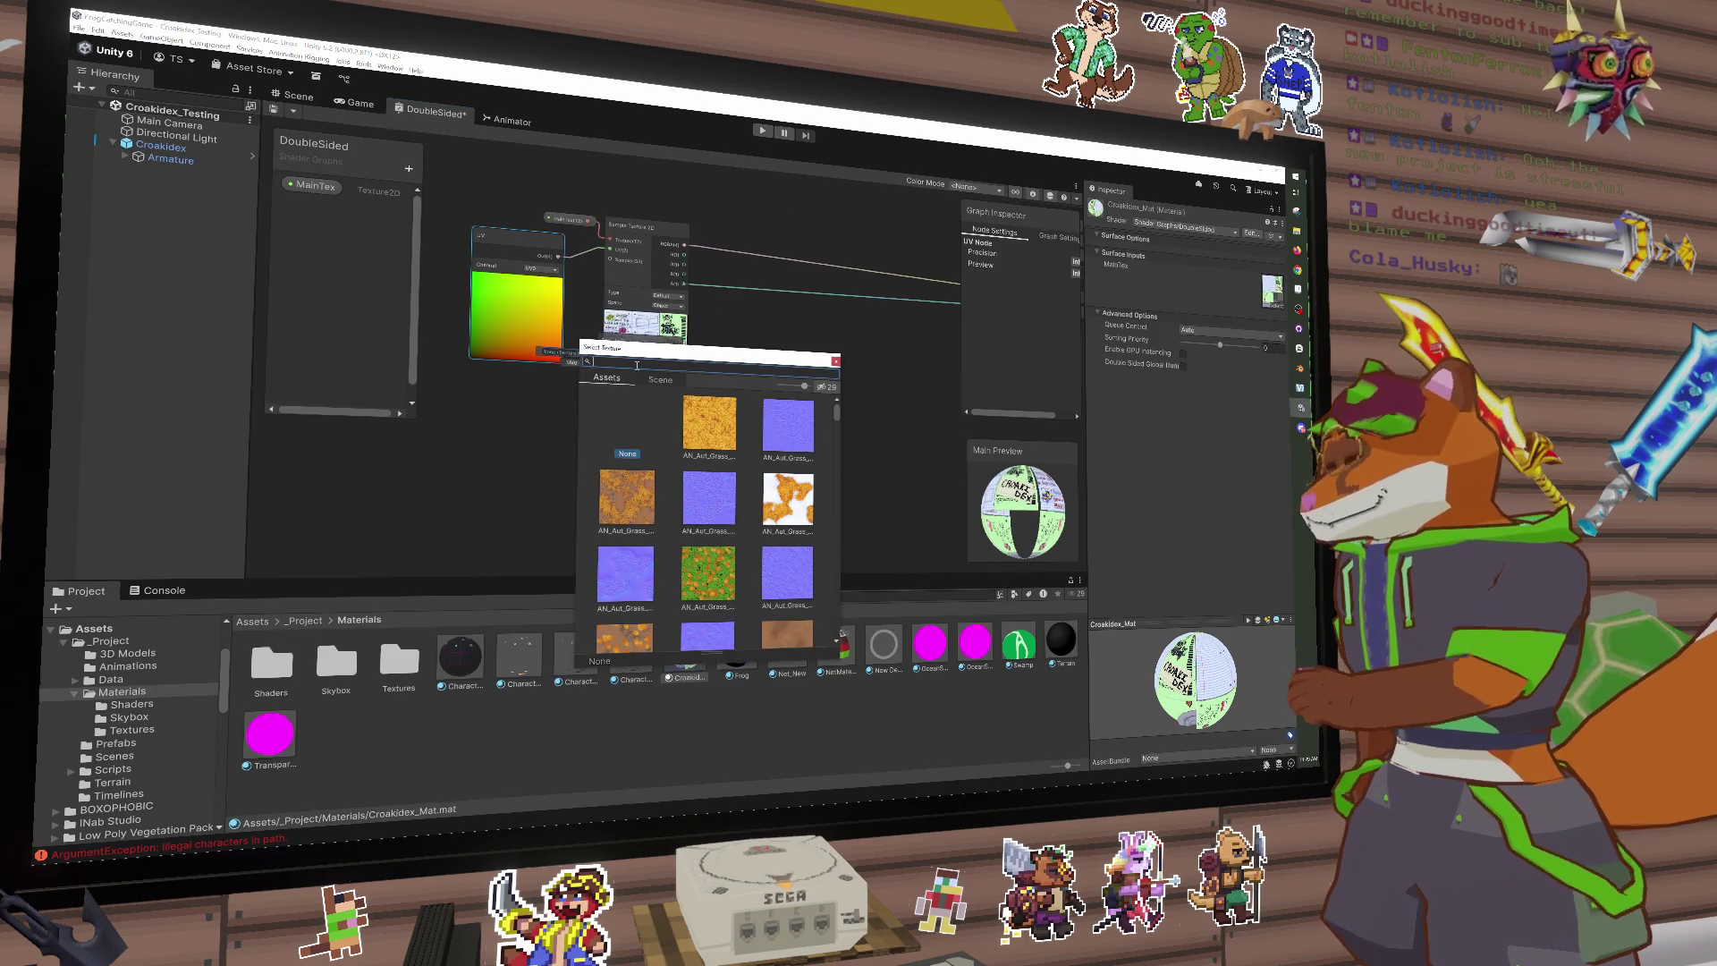
text(shin)
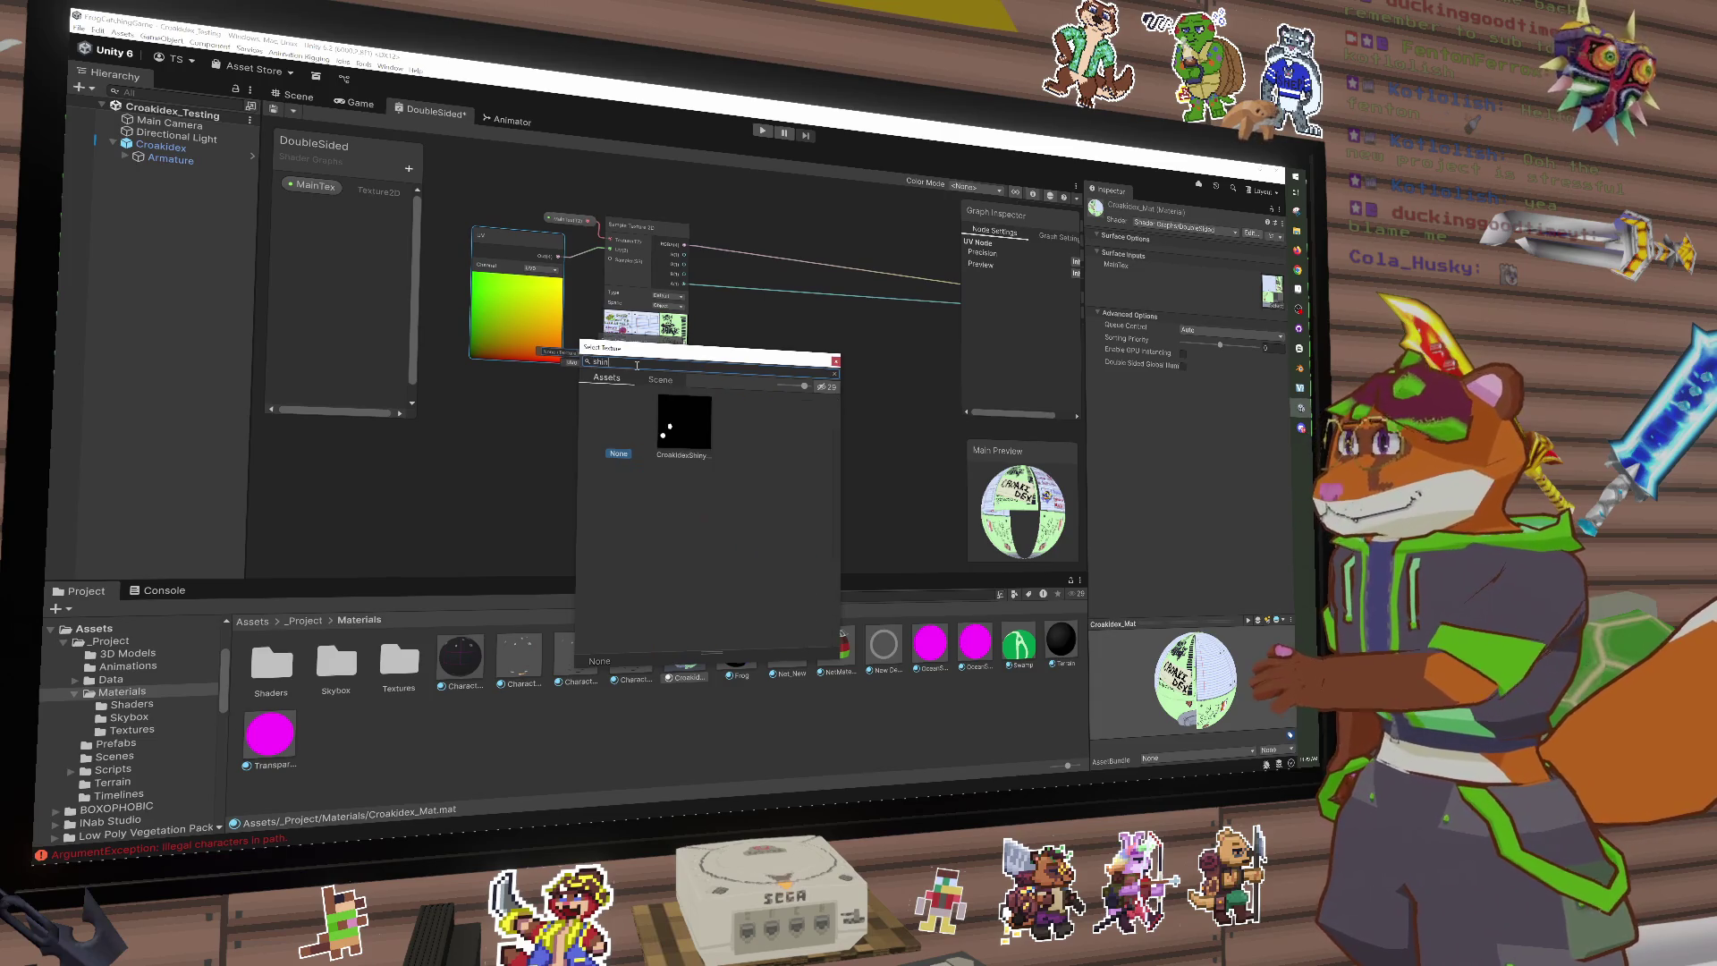
click(667, 423)
double_click(666, 423)
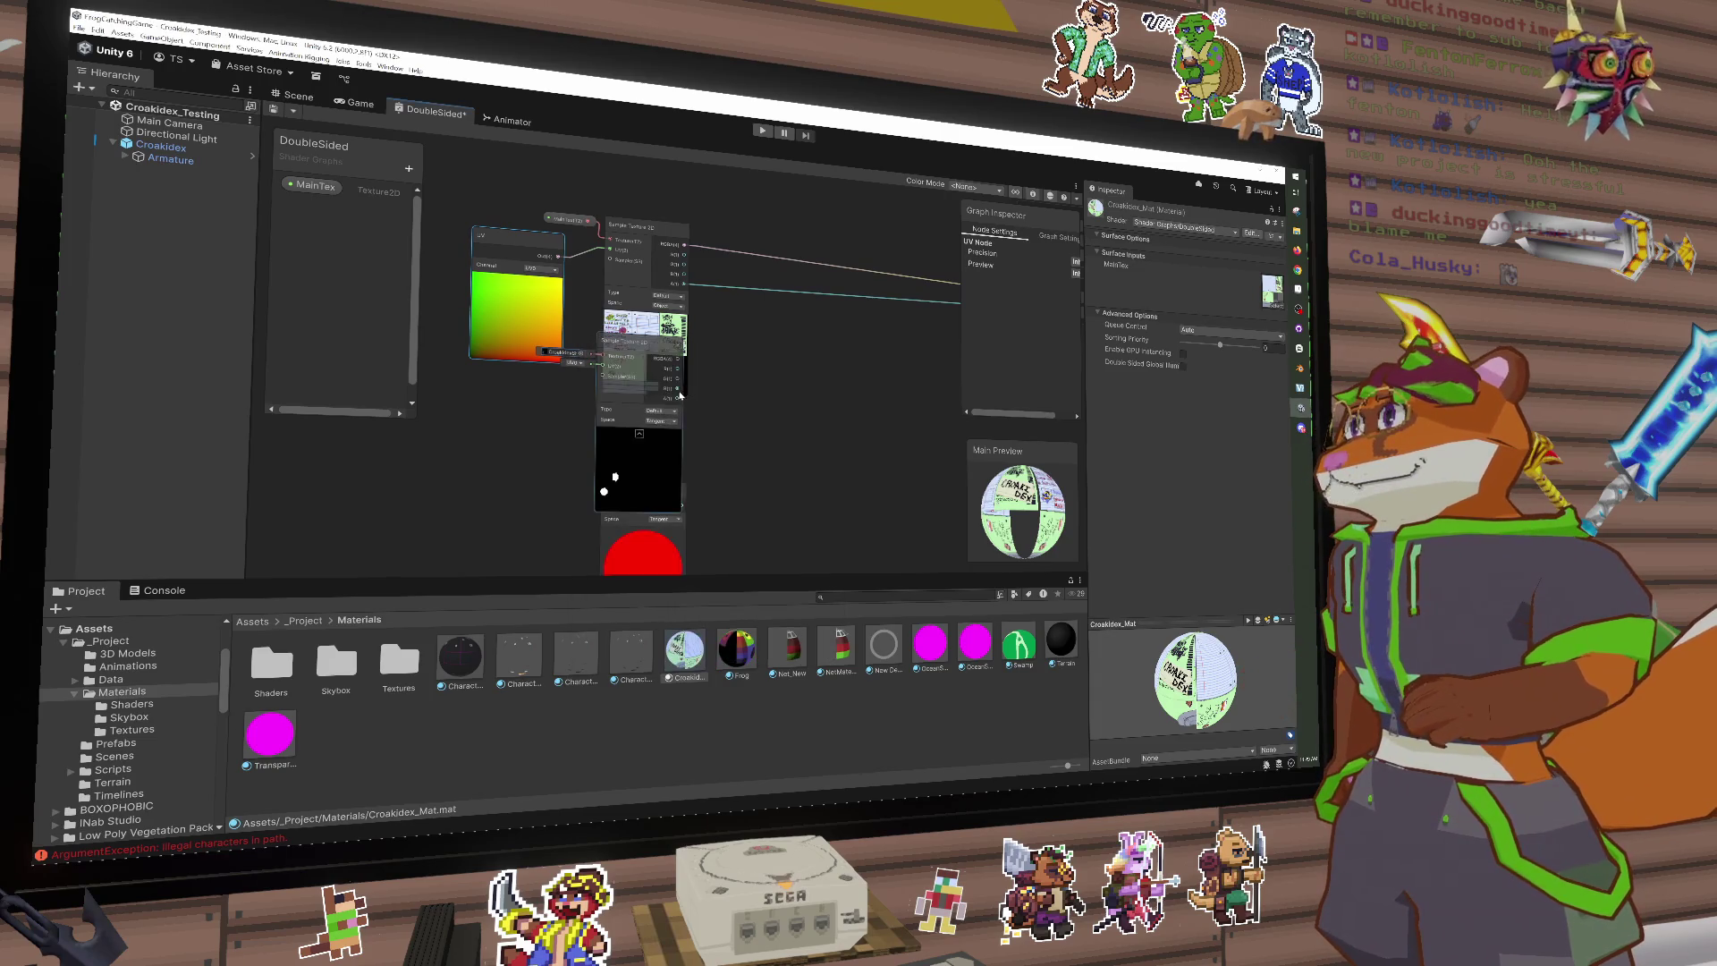
drag(666, 364, 666, 309)
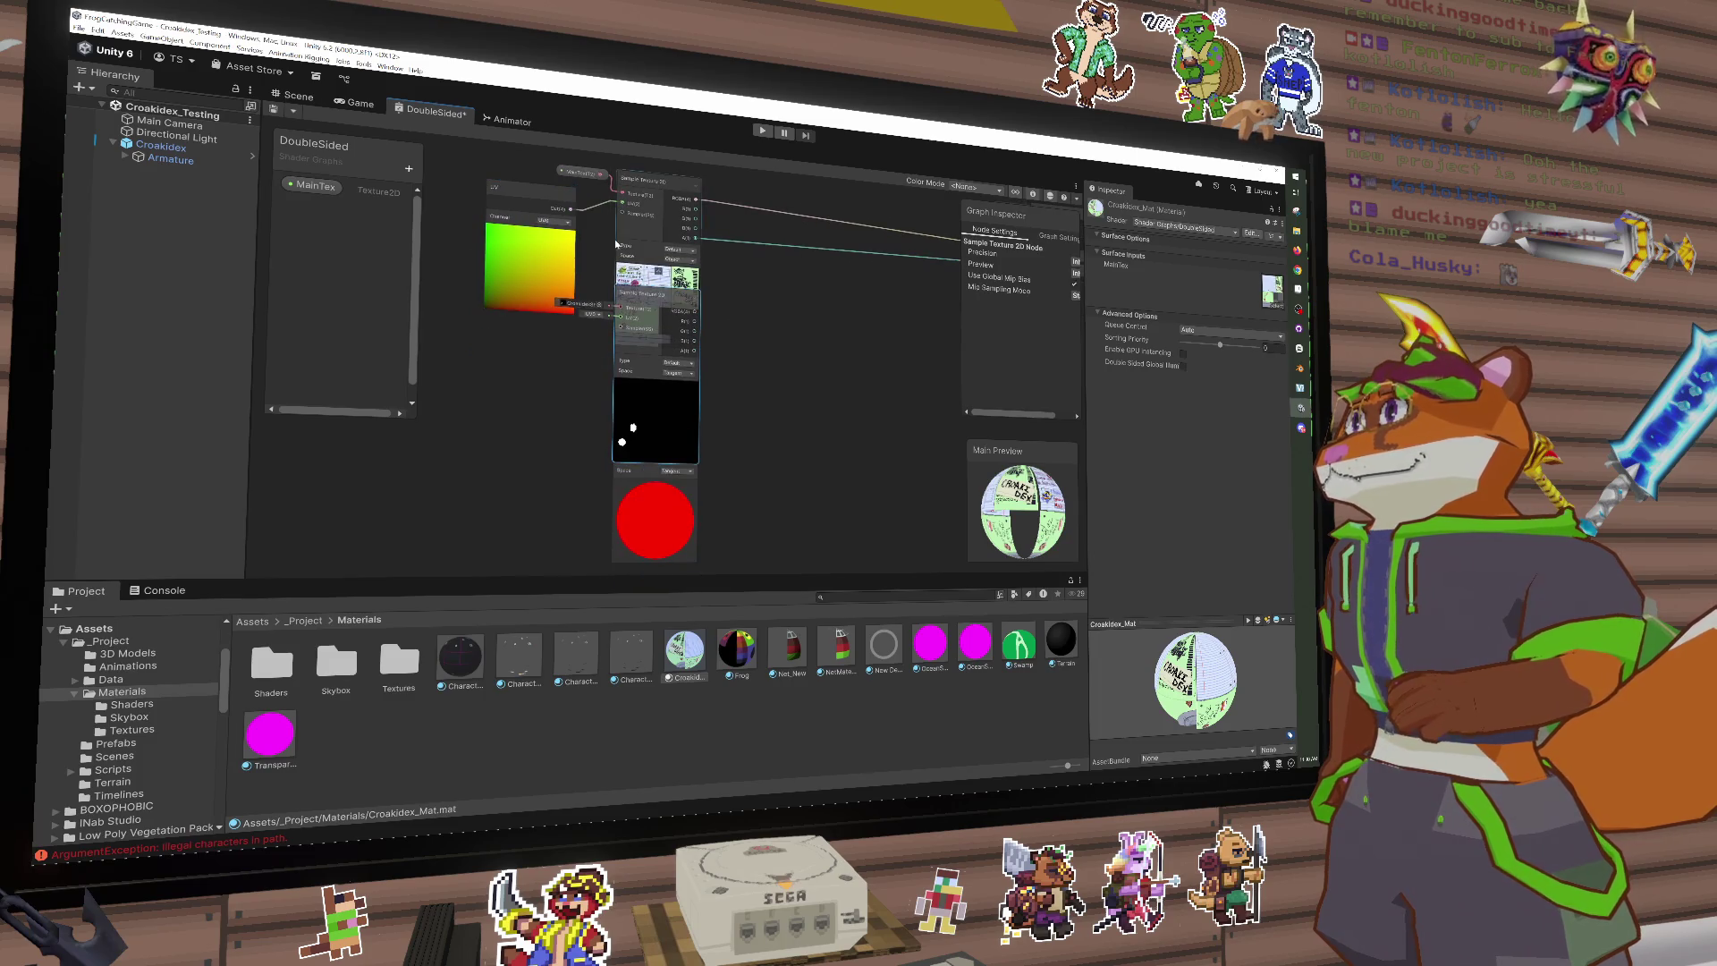
drag(571, 208, 666, 391)
Step: Wire the Tangent Vector's Out into the shiny-mask sampler's UV input
click(685, 558)
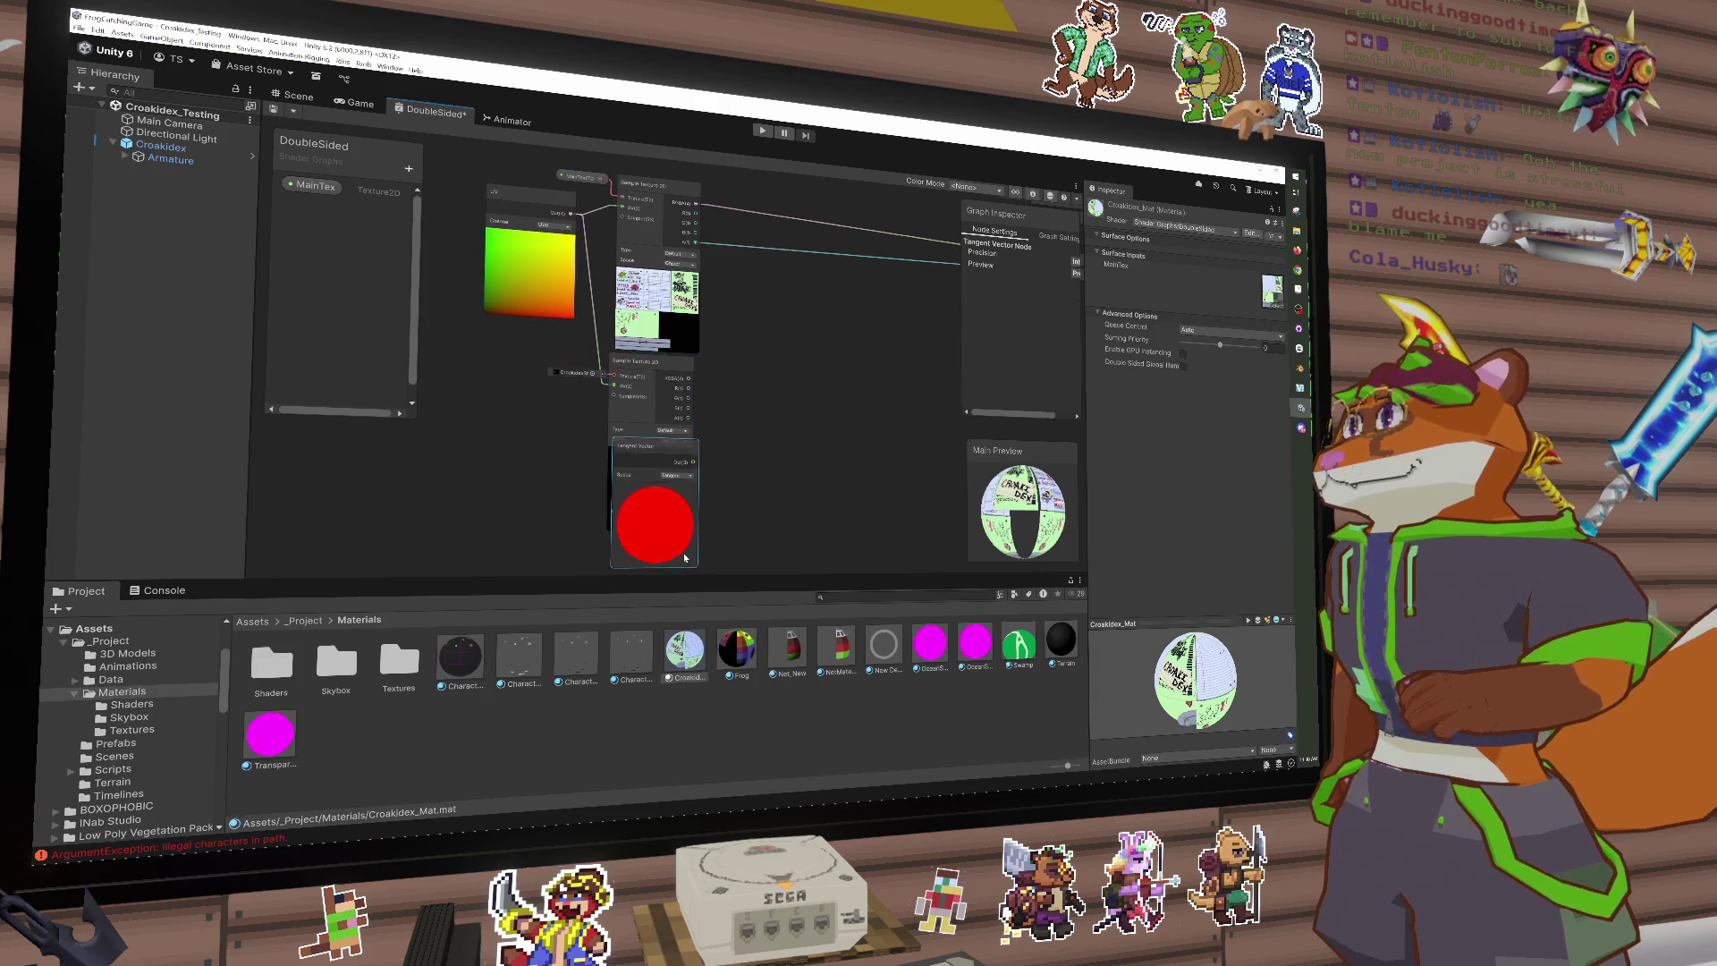
mouse_move(645, 463)
mouse_down()
mouse_move(716, 451)
mouse_move(791, 401)
mouse_up()
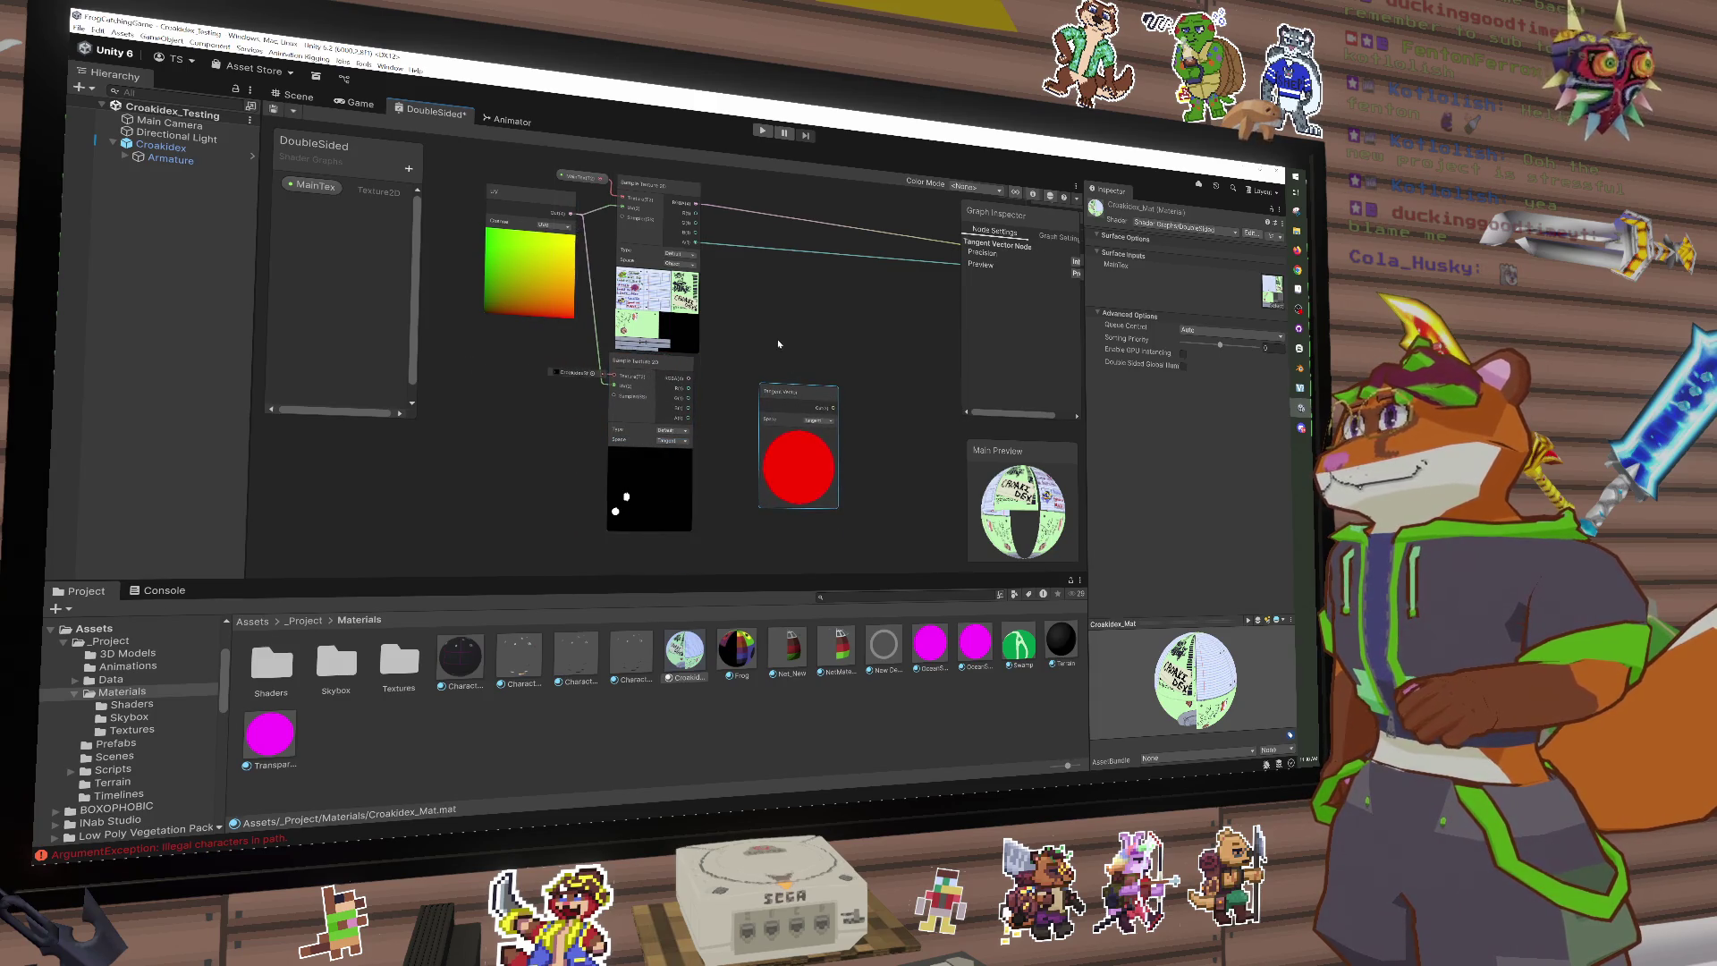
mouse_move(777, 340)
mouse_down()
mouse_move(767, 310)
mouse_move(731, 313)
mouse_up()
drag(762, 373, 486, 383)
drag(474, 243, 608, 239)
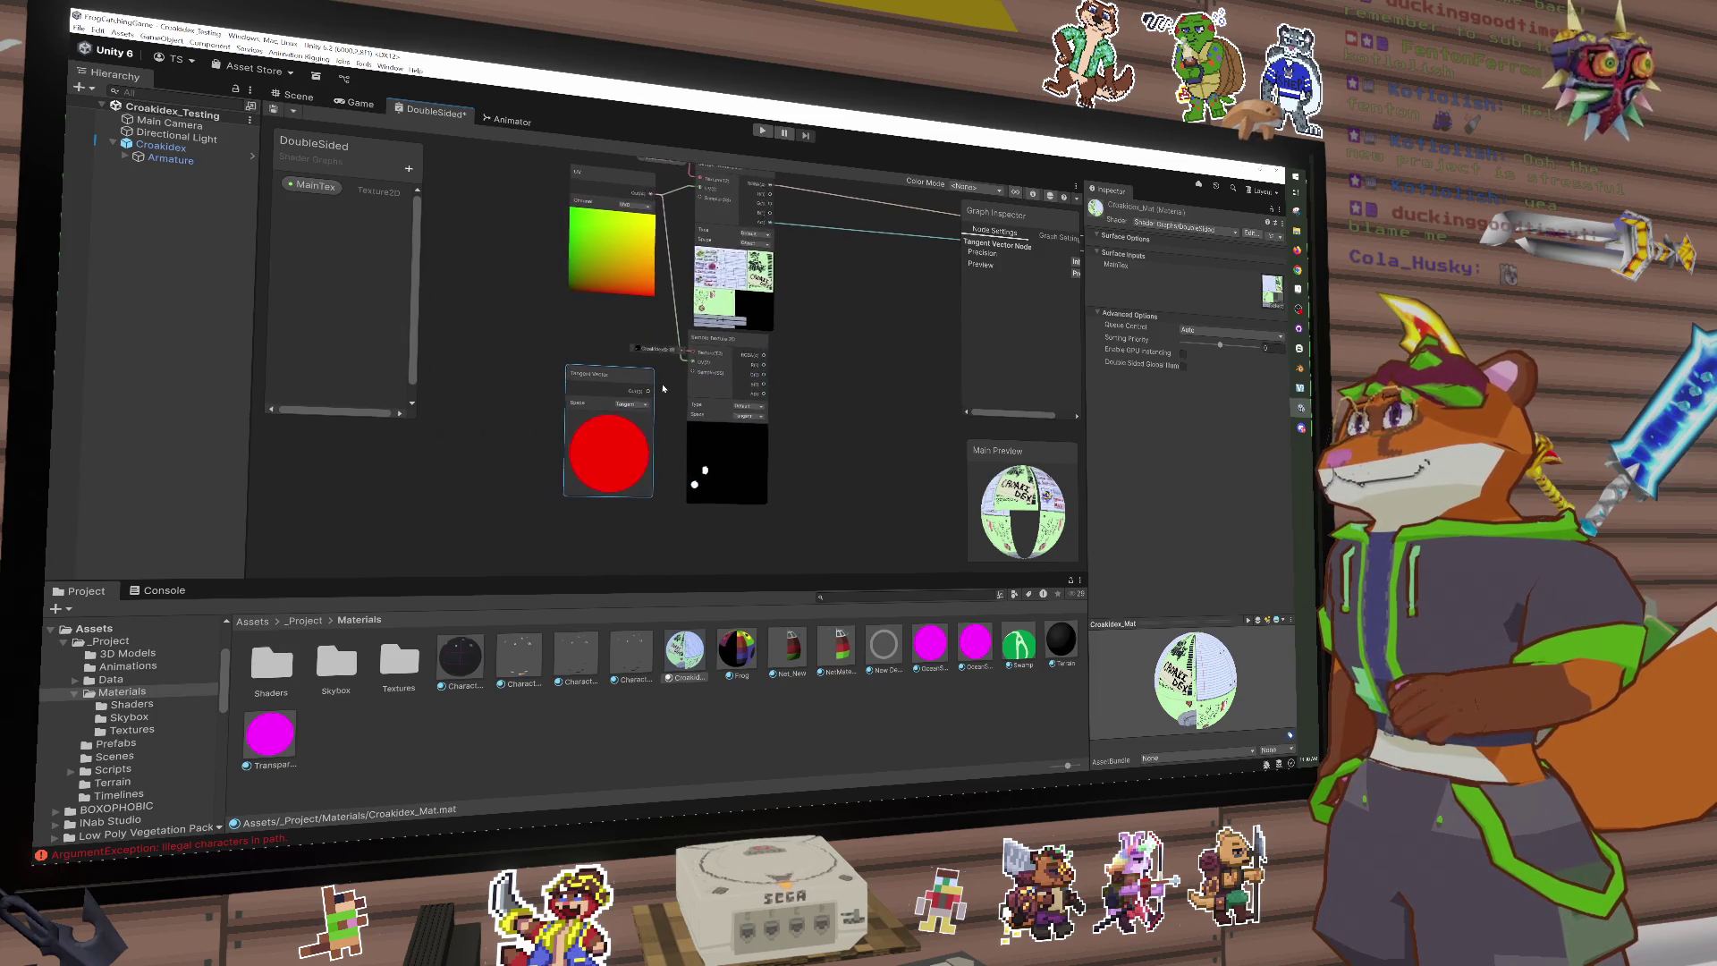
drag(608, 180, 520, 254)
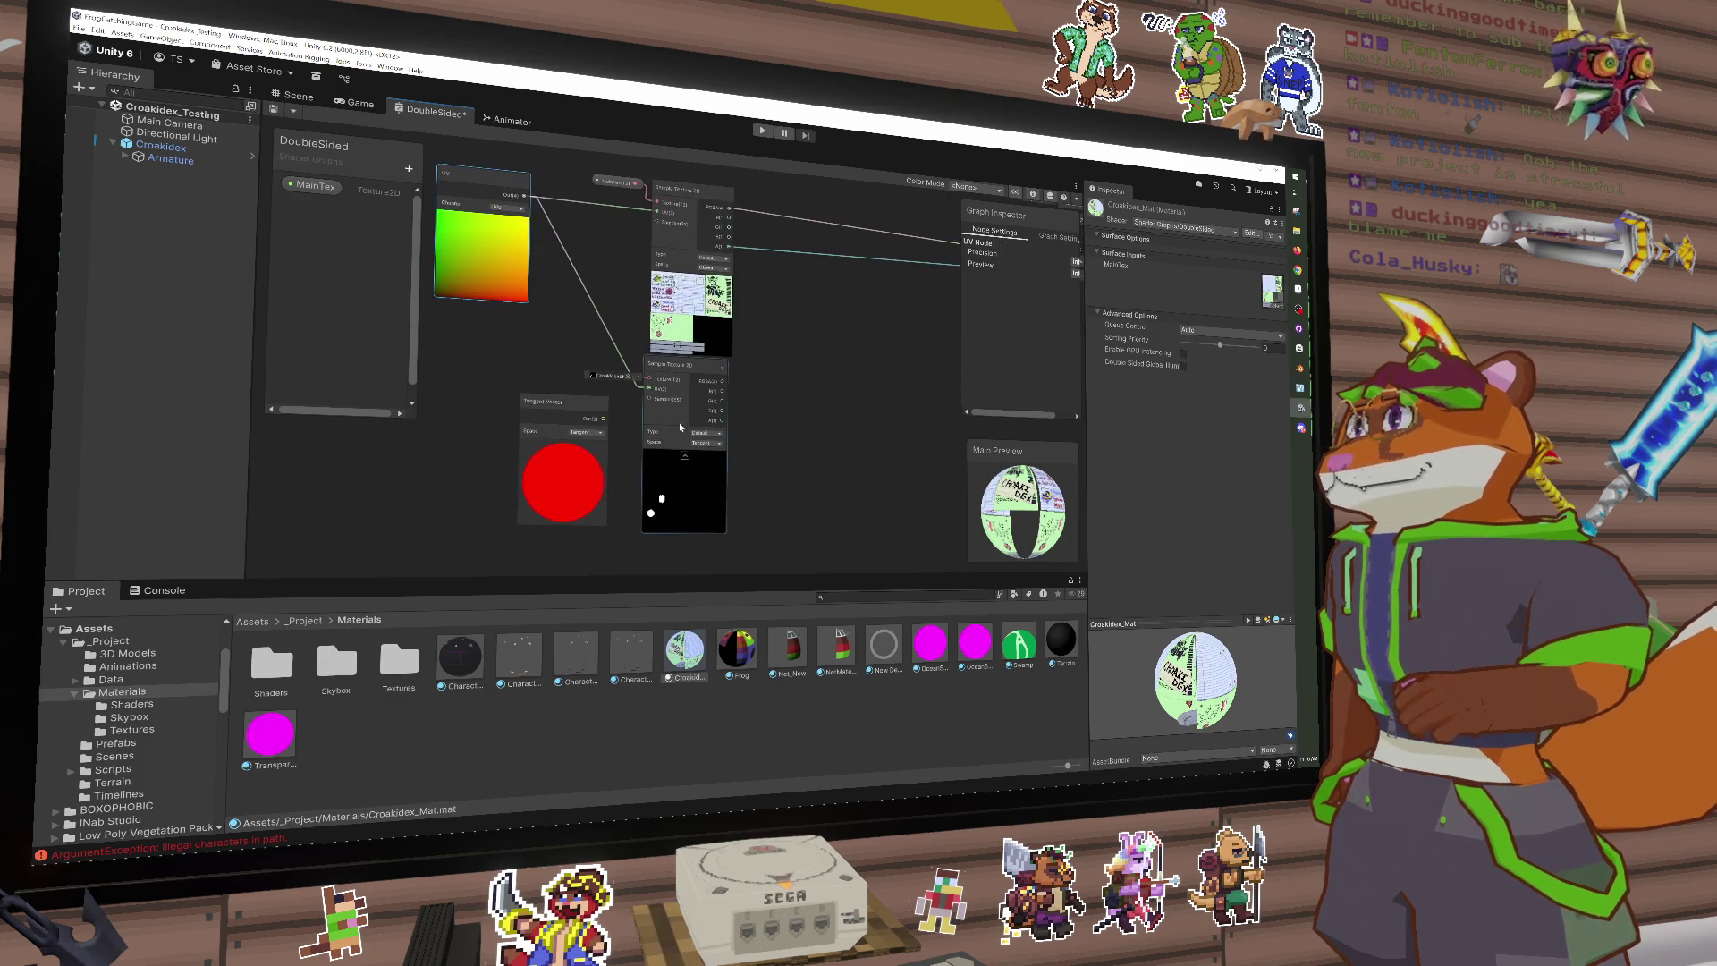
drag(603, 422, 654, 392)
click(677, 483)
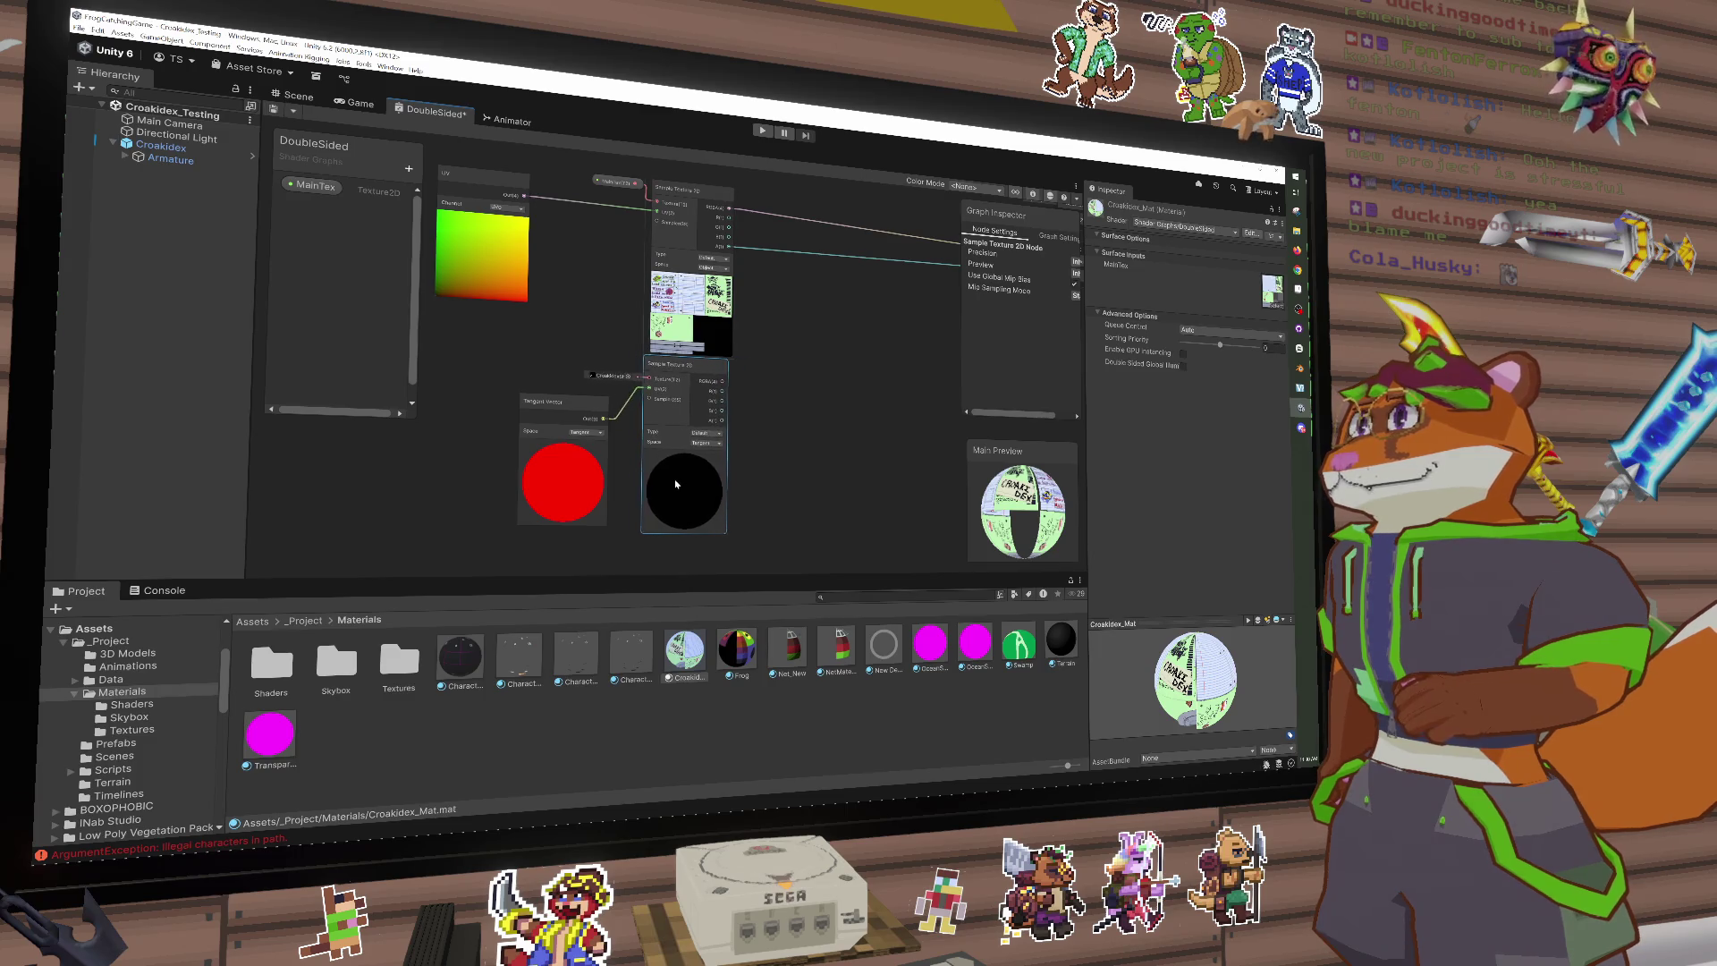
scroll(1038, 510, up, 5)
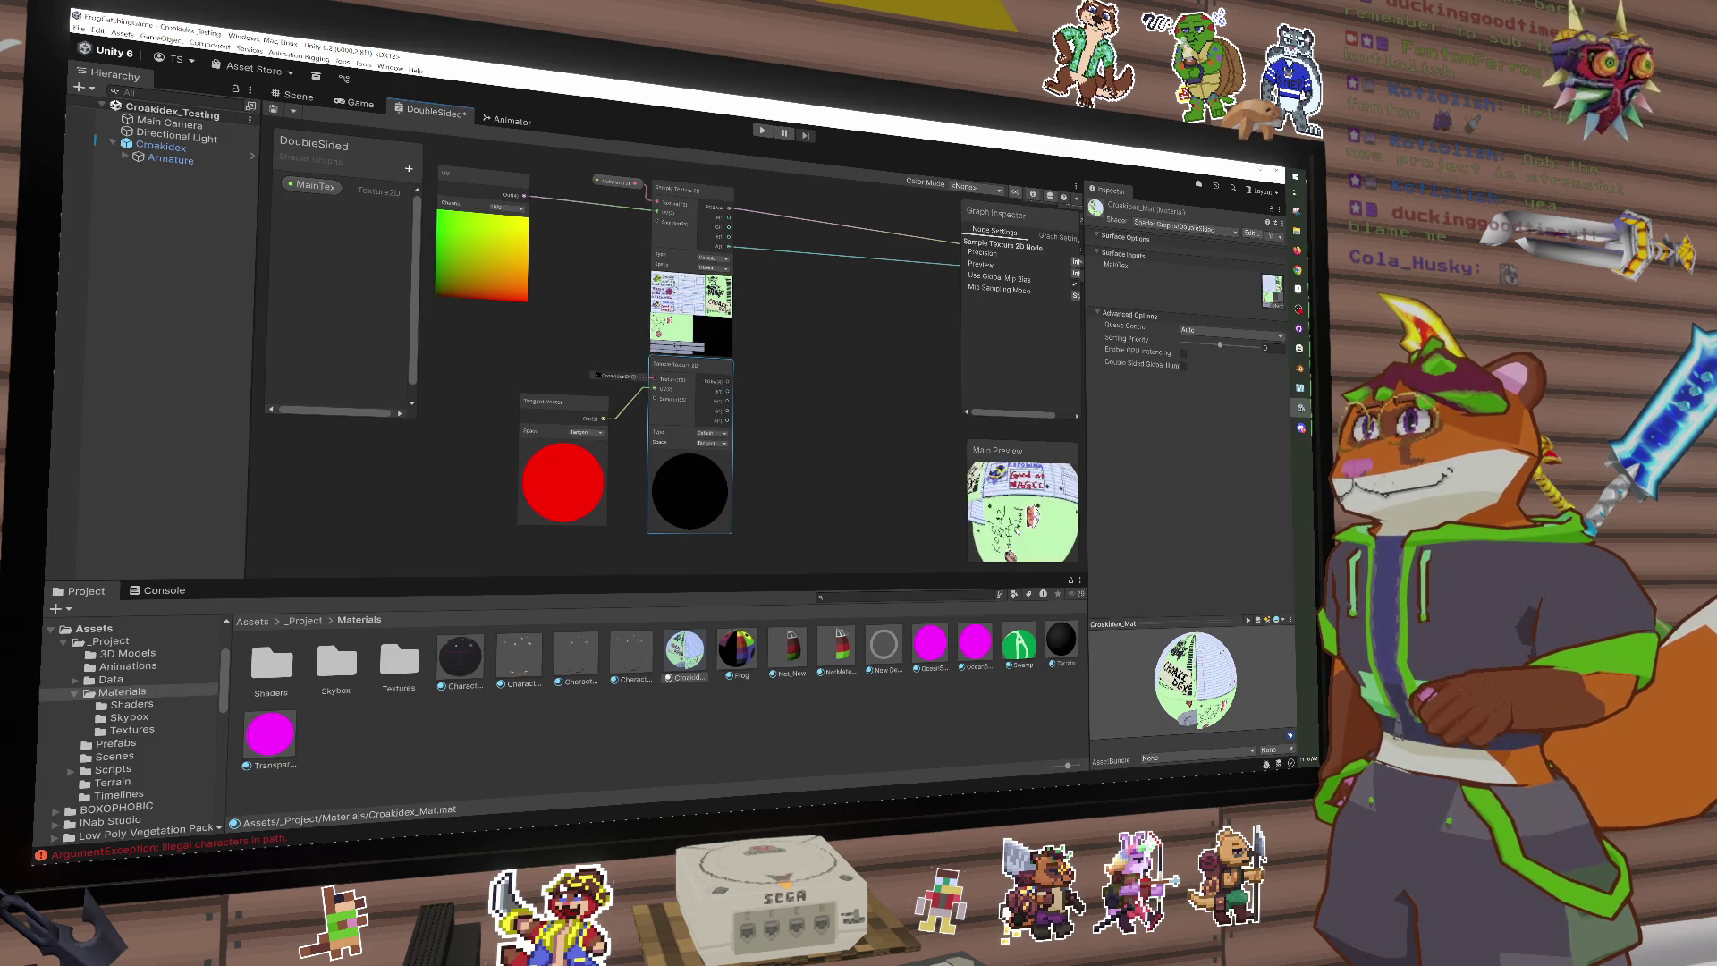
drag(1016, 511, 975, 513)
Step: Review the MainTex property settings and open its default texture modes
click(616, 184)
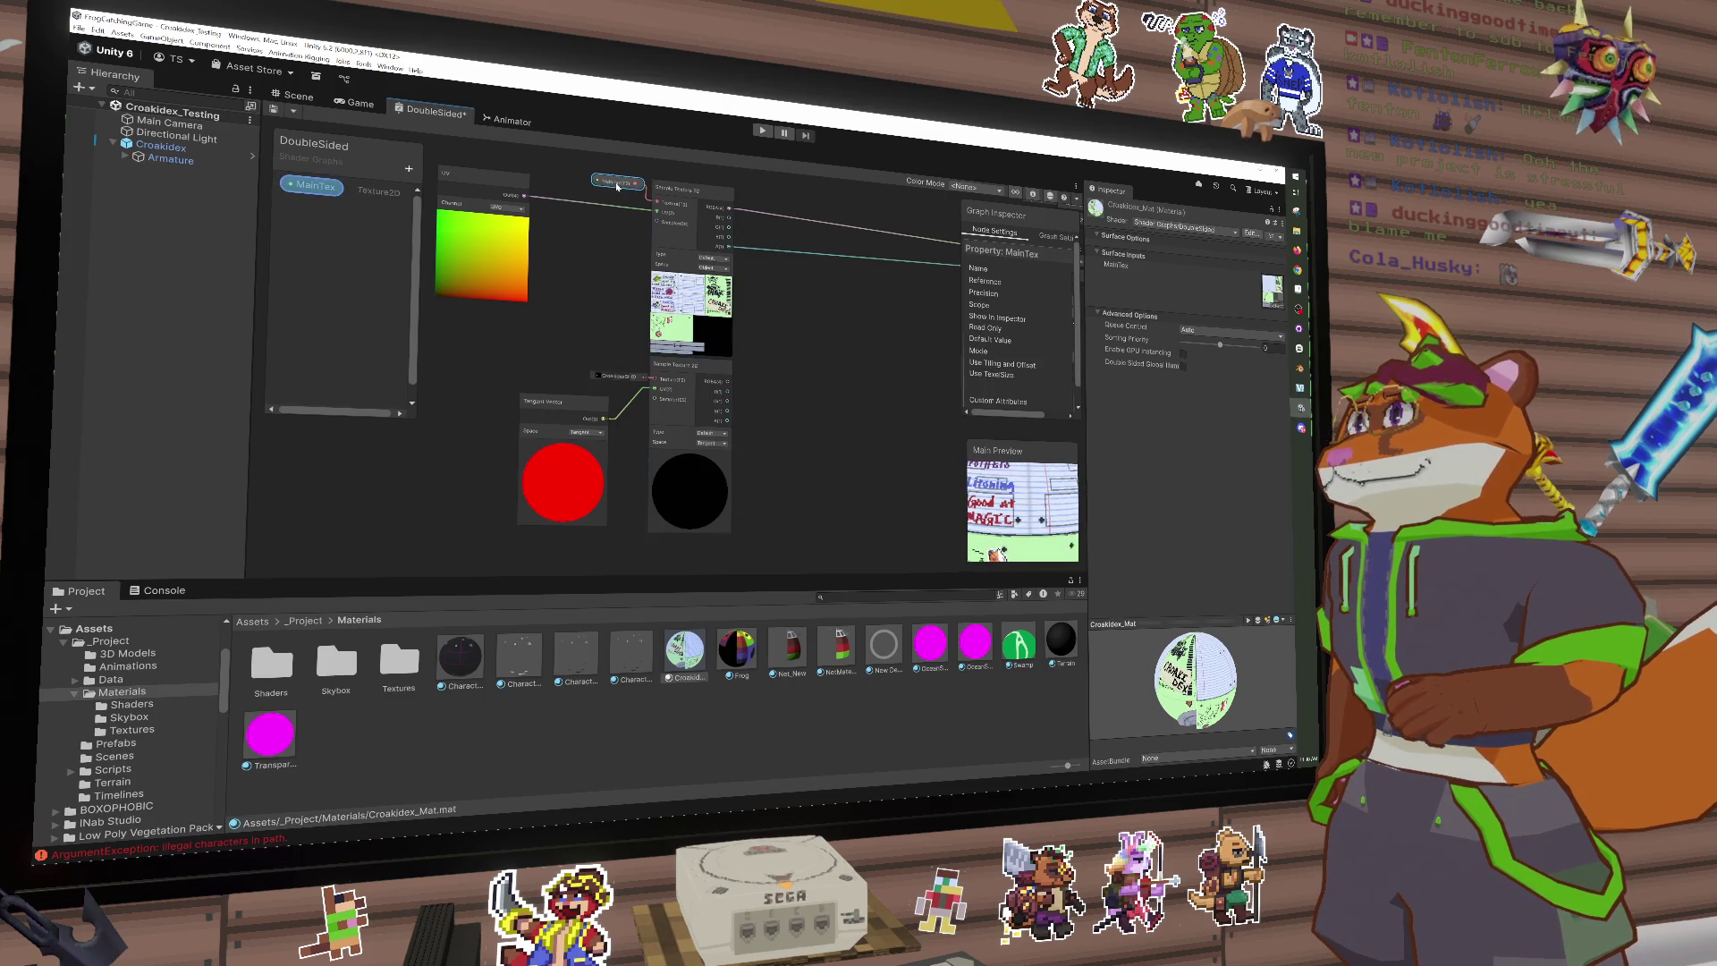
double_click(296, 188)
key(Return)
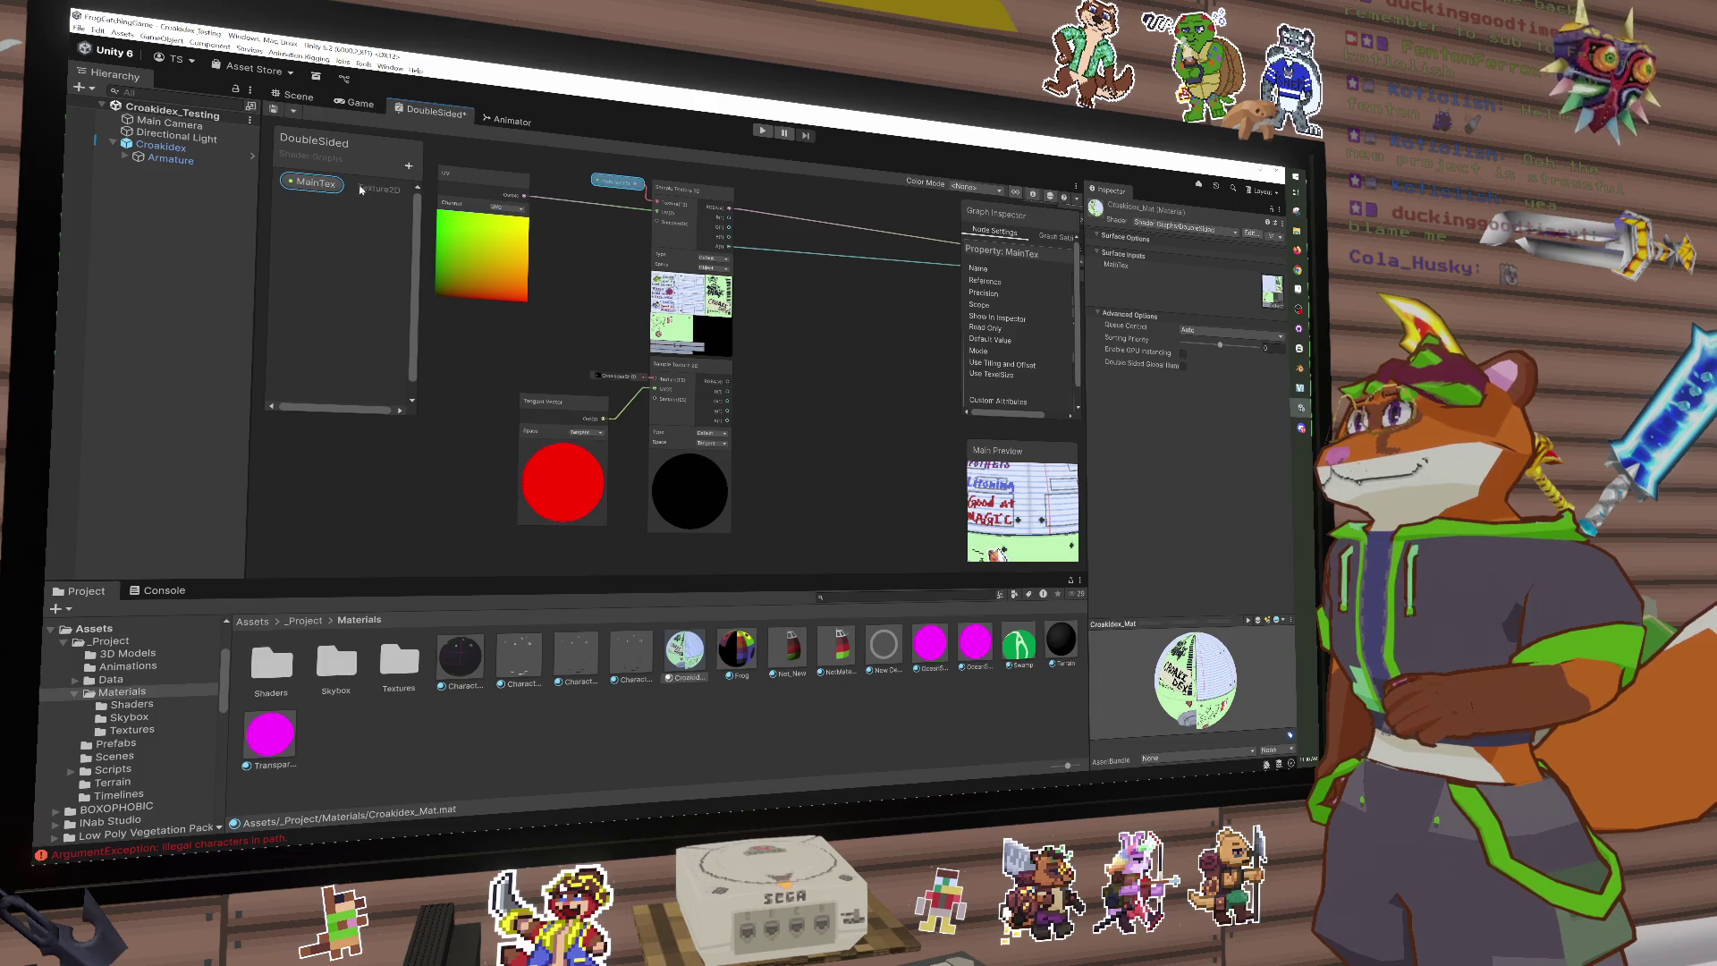
double_click(614, 183)
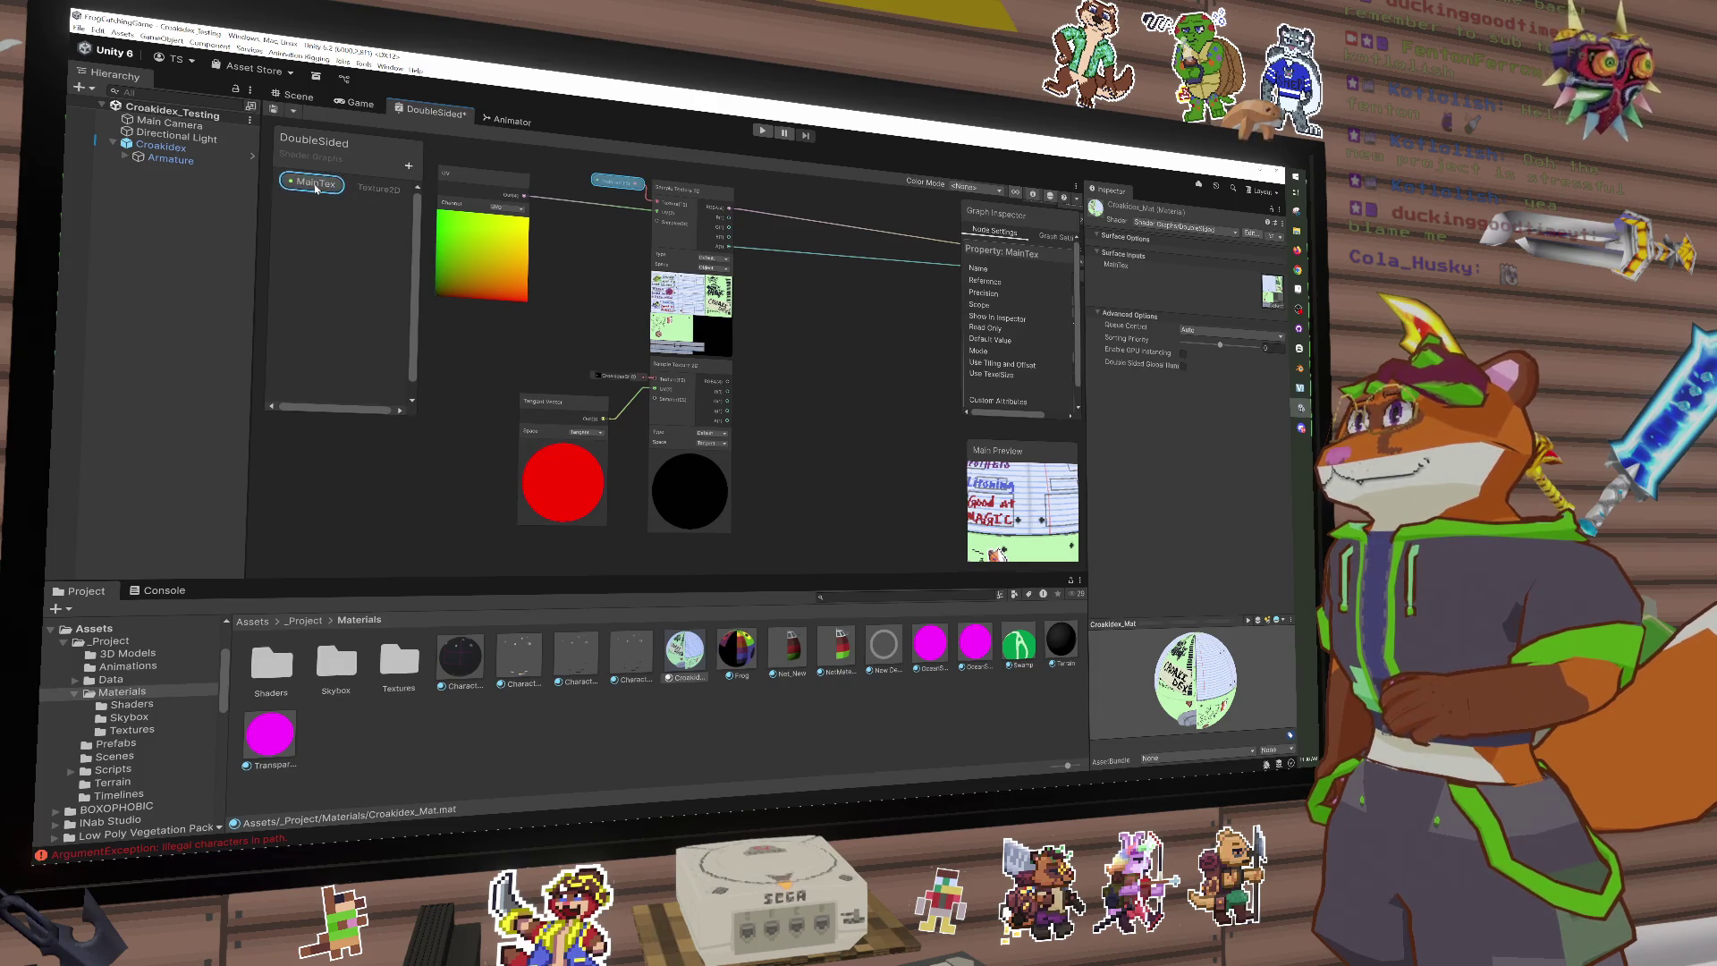
drag(960, 328, 860, 328)
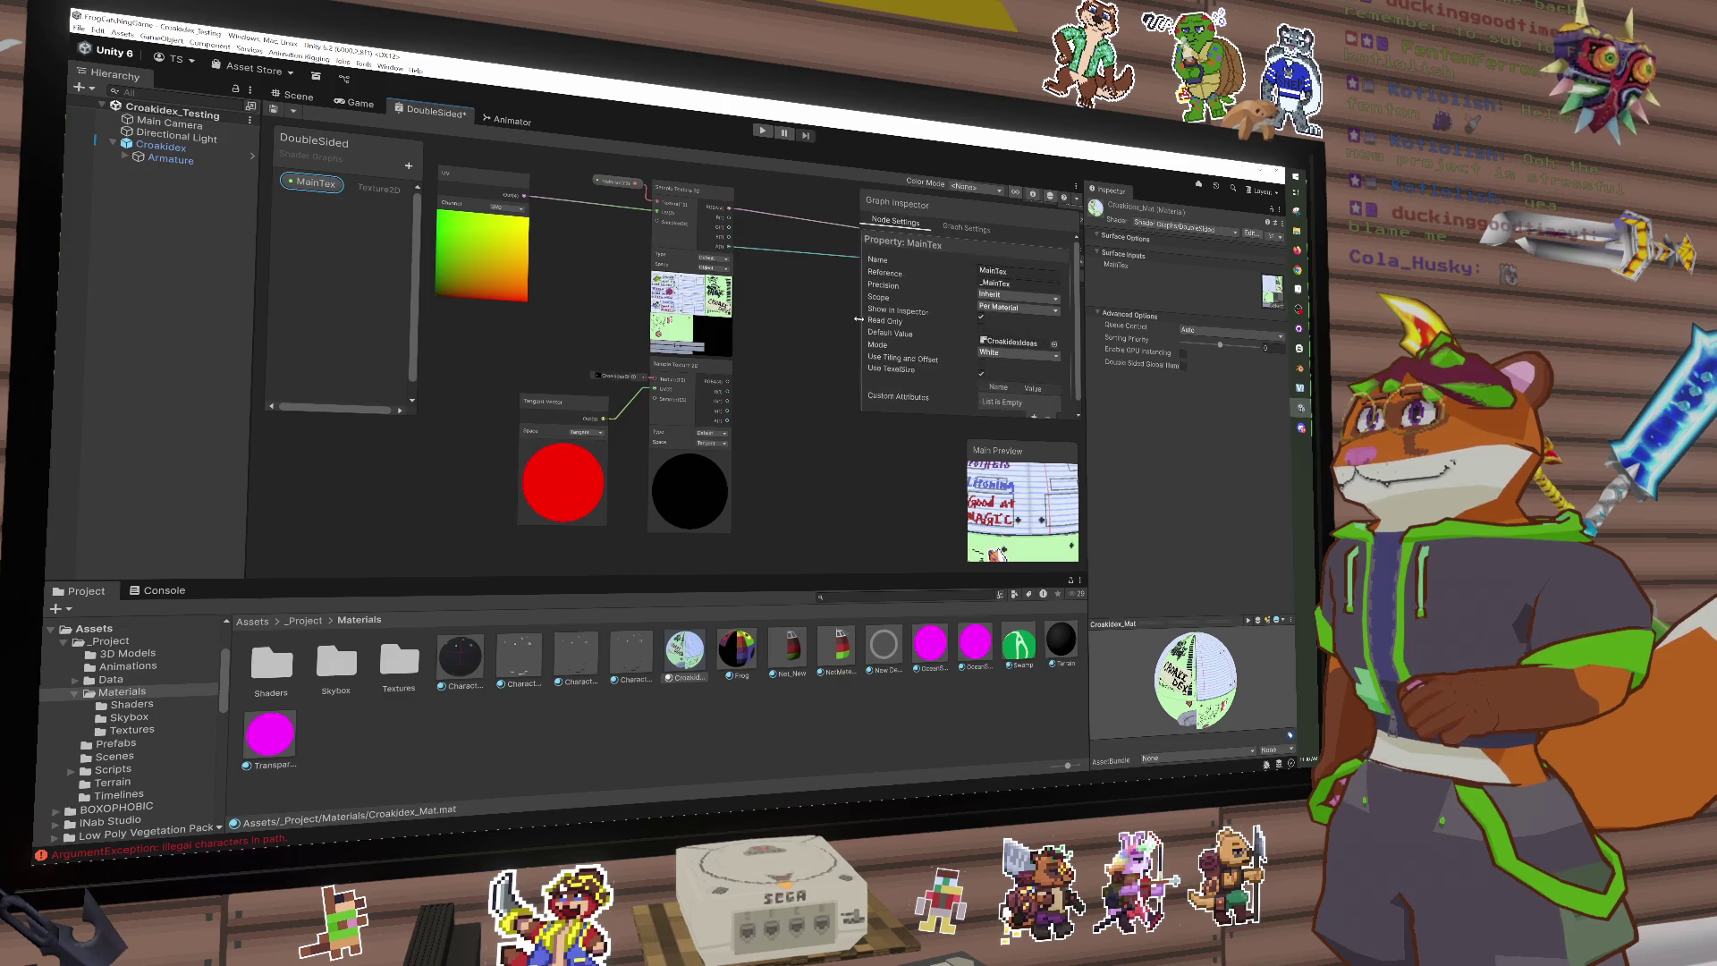
click(1057, 357)
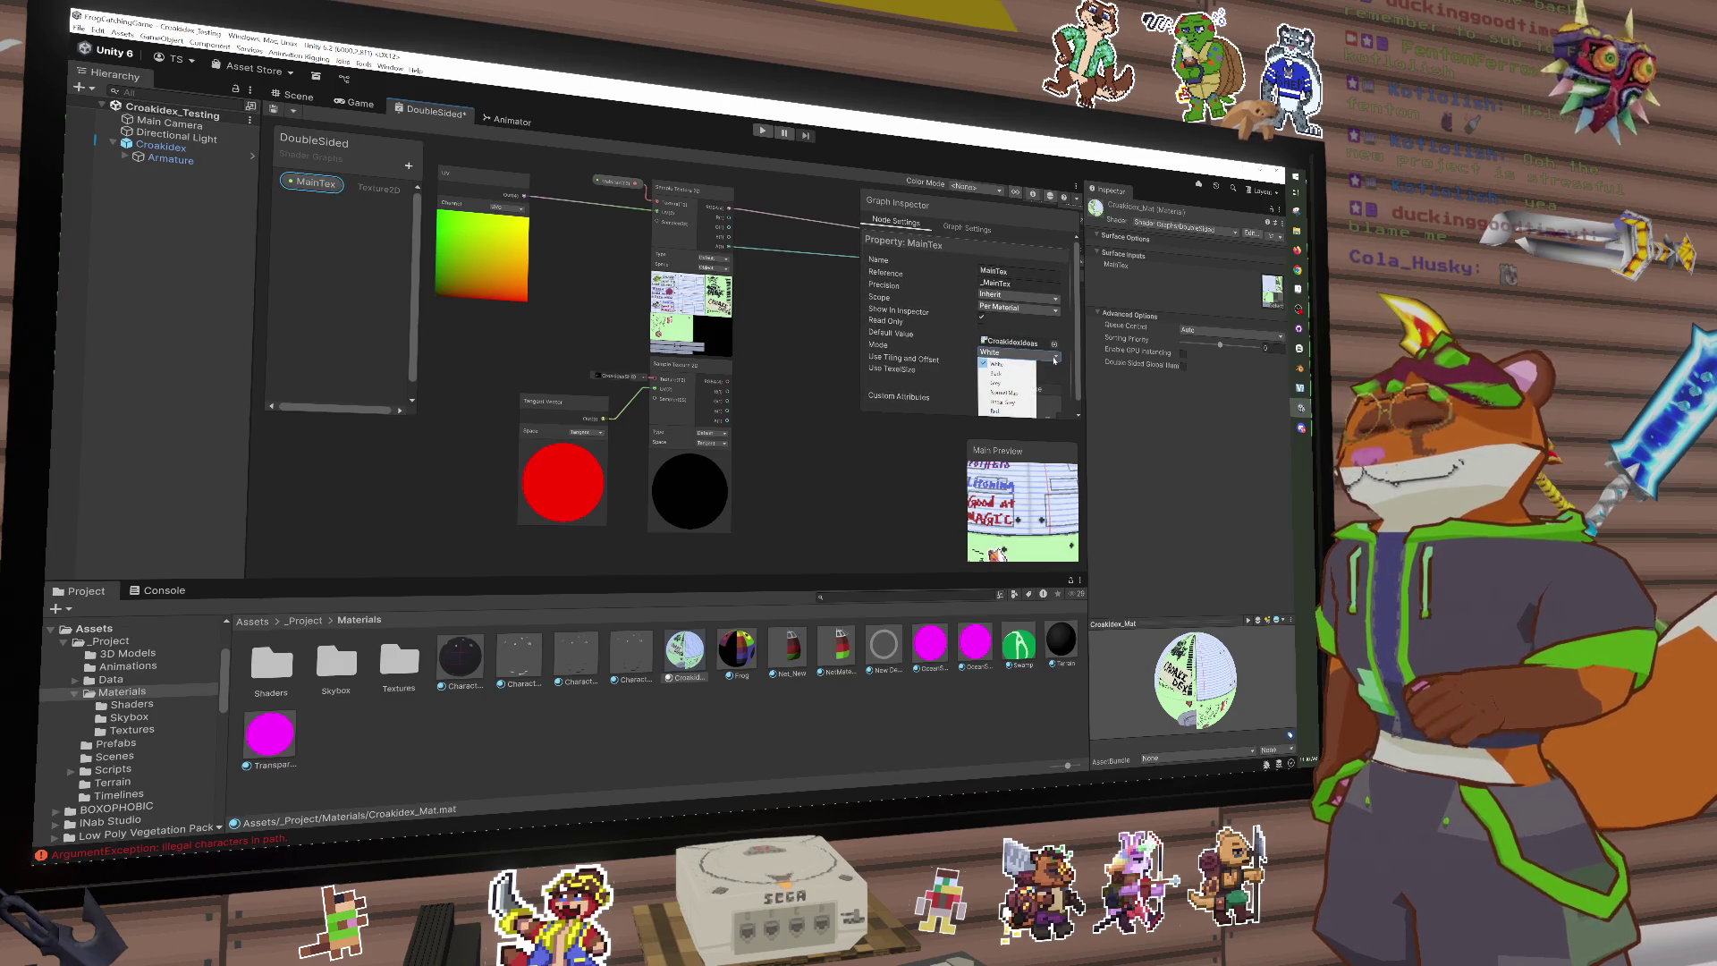
Step: Make the blank lined-paper Croakidex page MainTex's default texture, then switch to Aseprite
click(1055, 344)
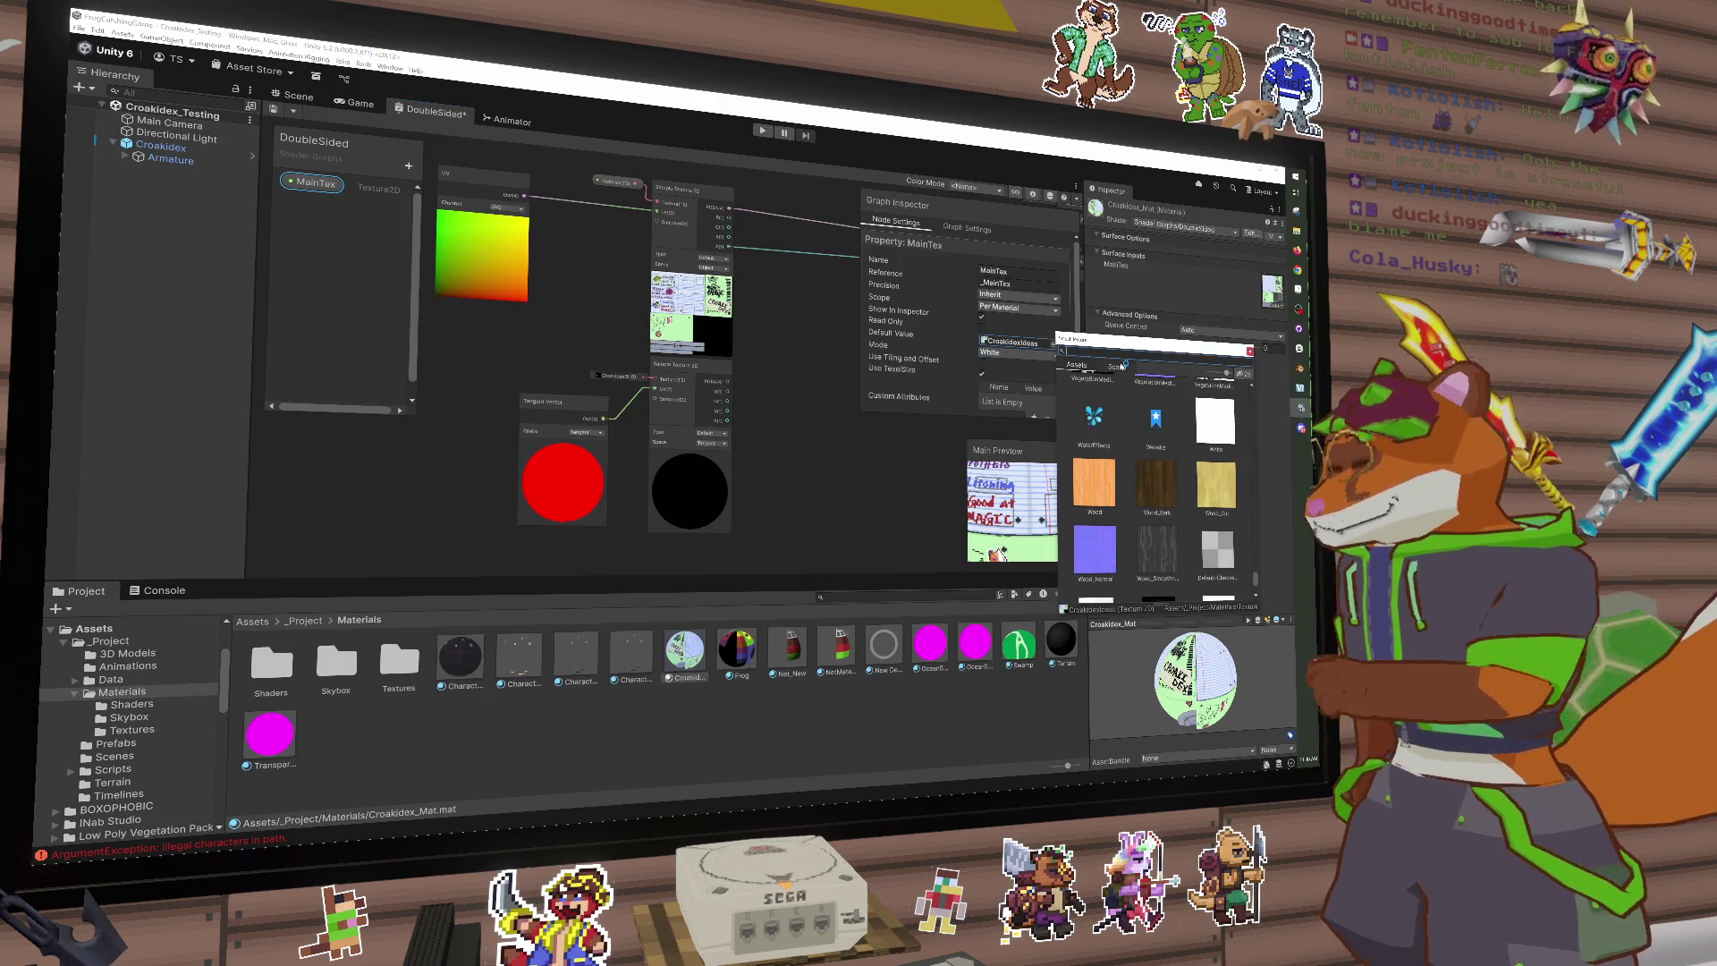
text(cro)
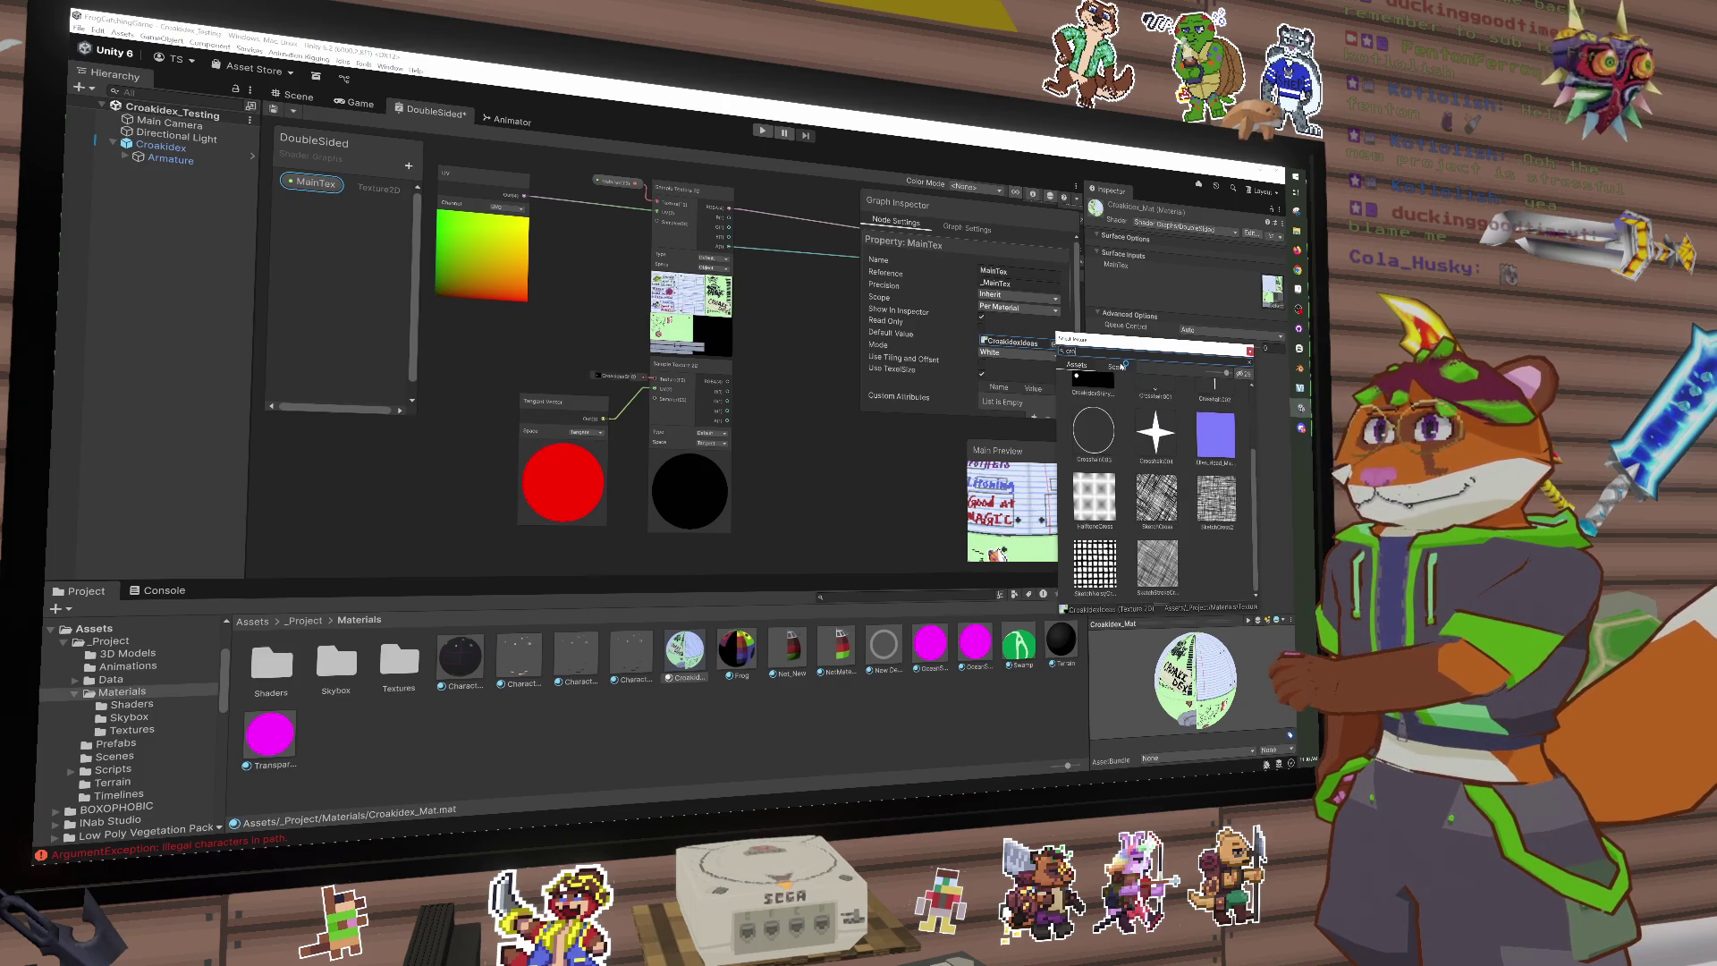
text(a)
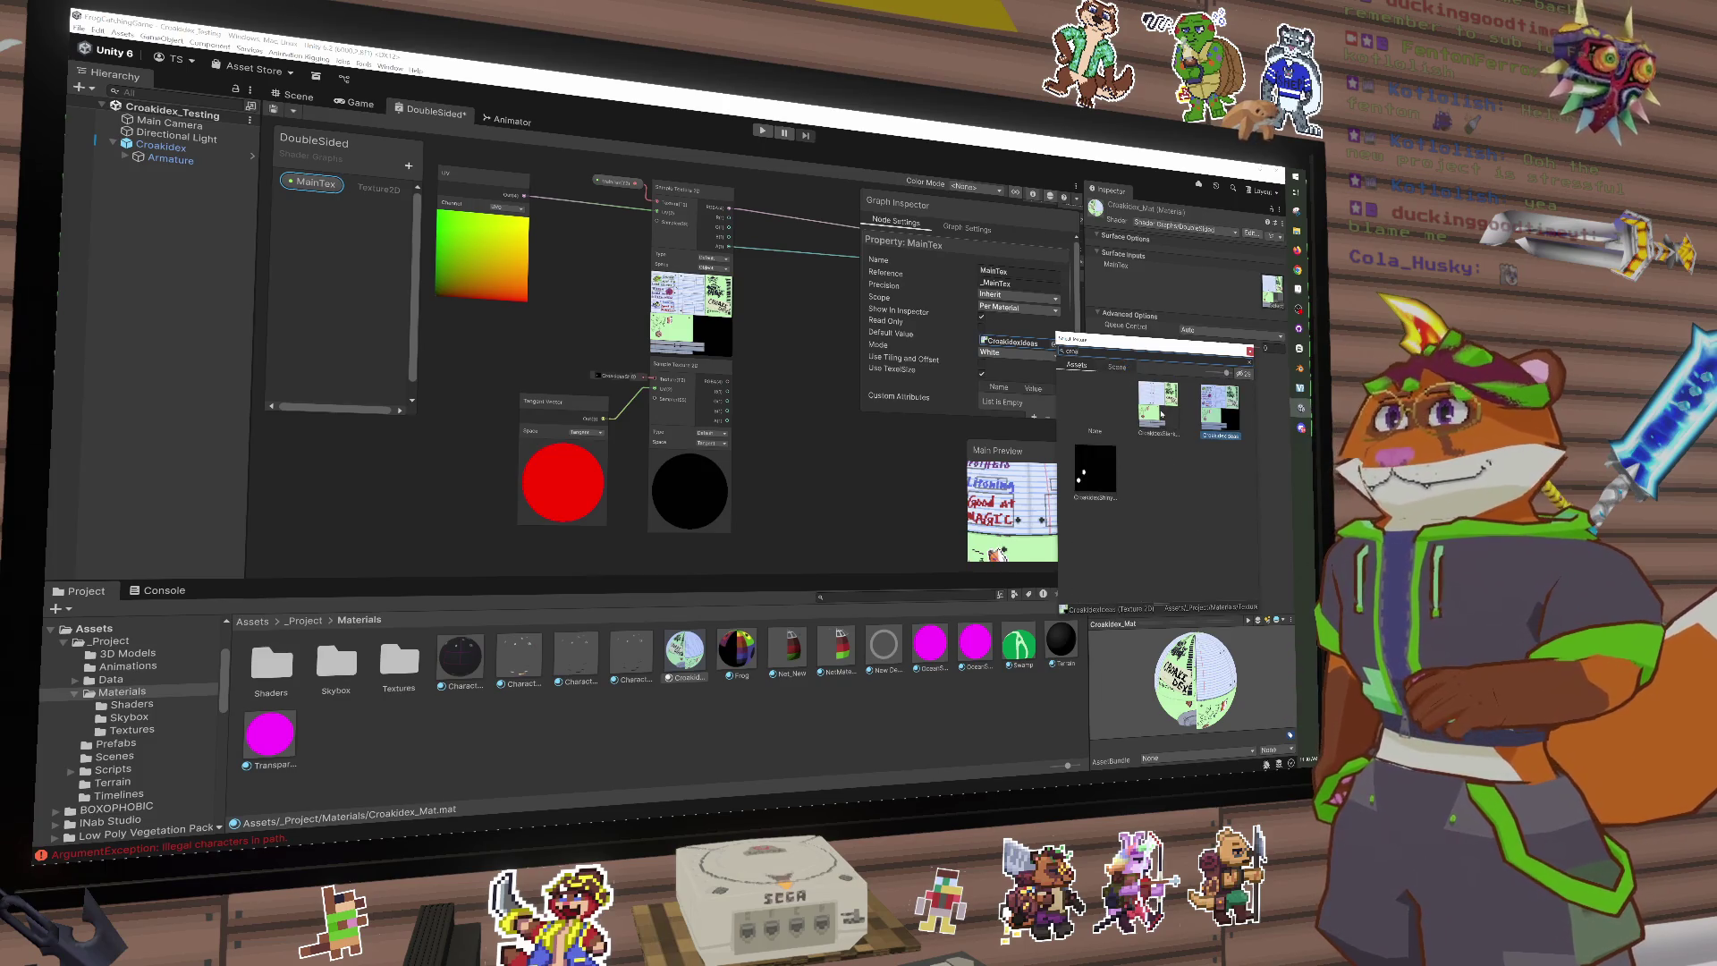
double_click(1163, 409)
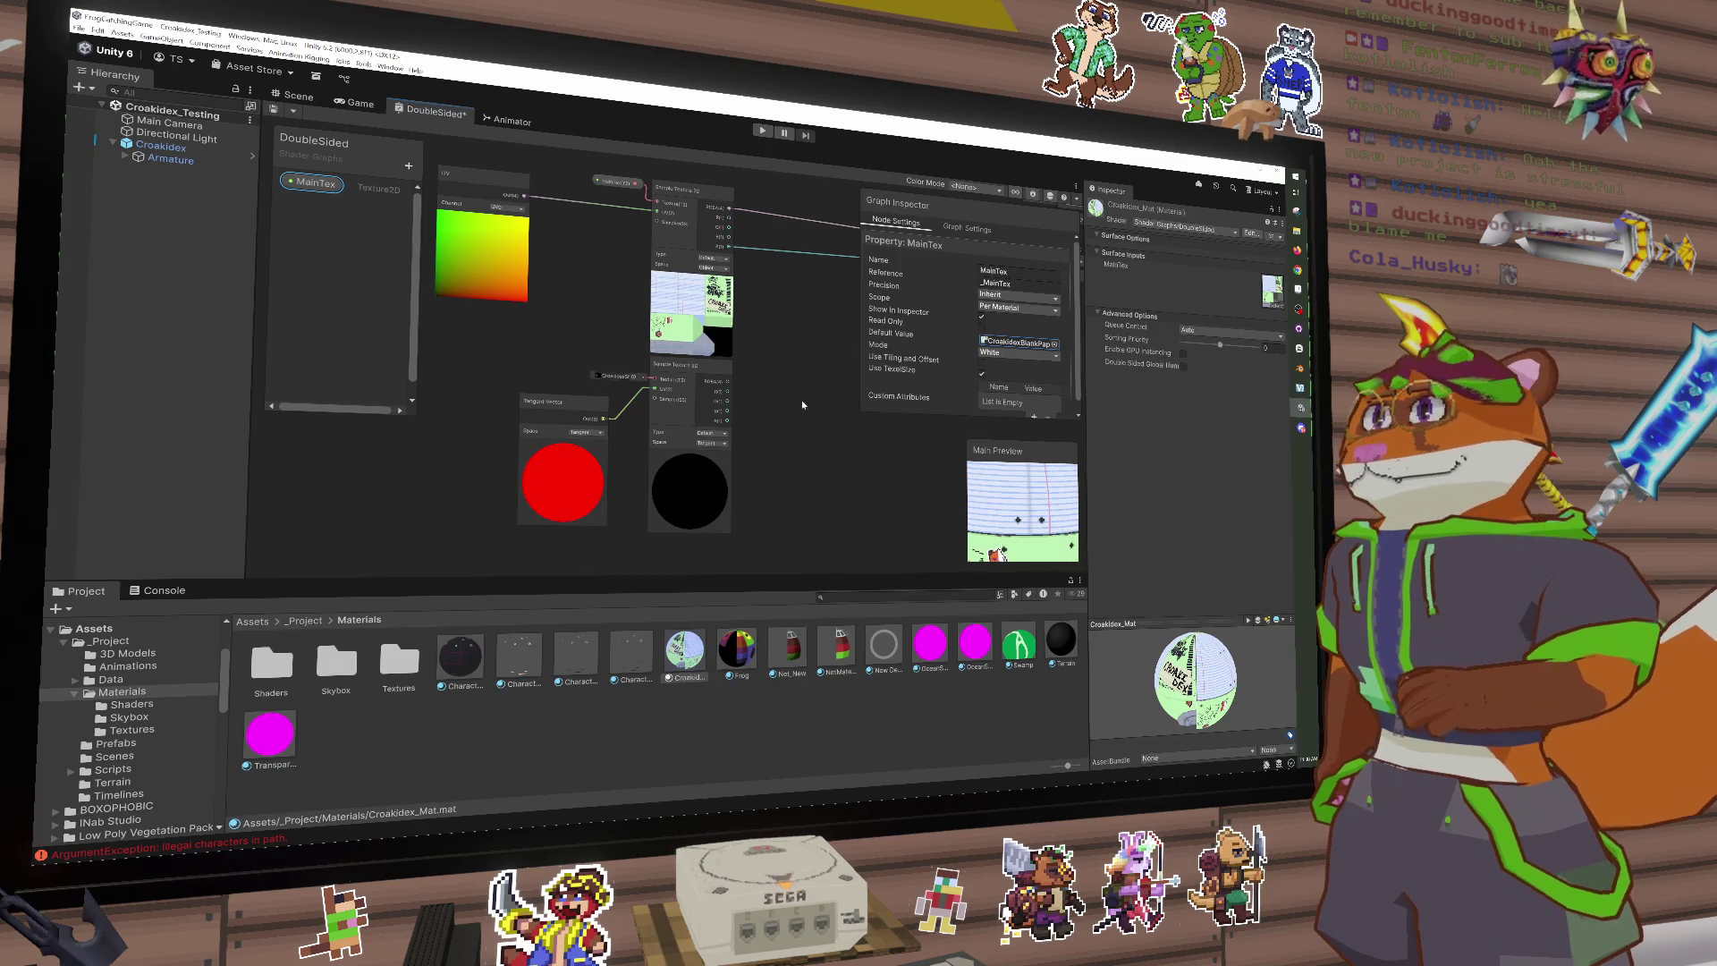
drag(1029, 534, 1039, 514)
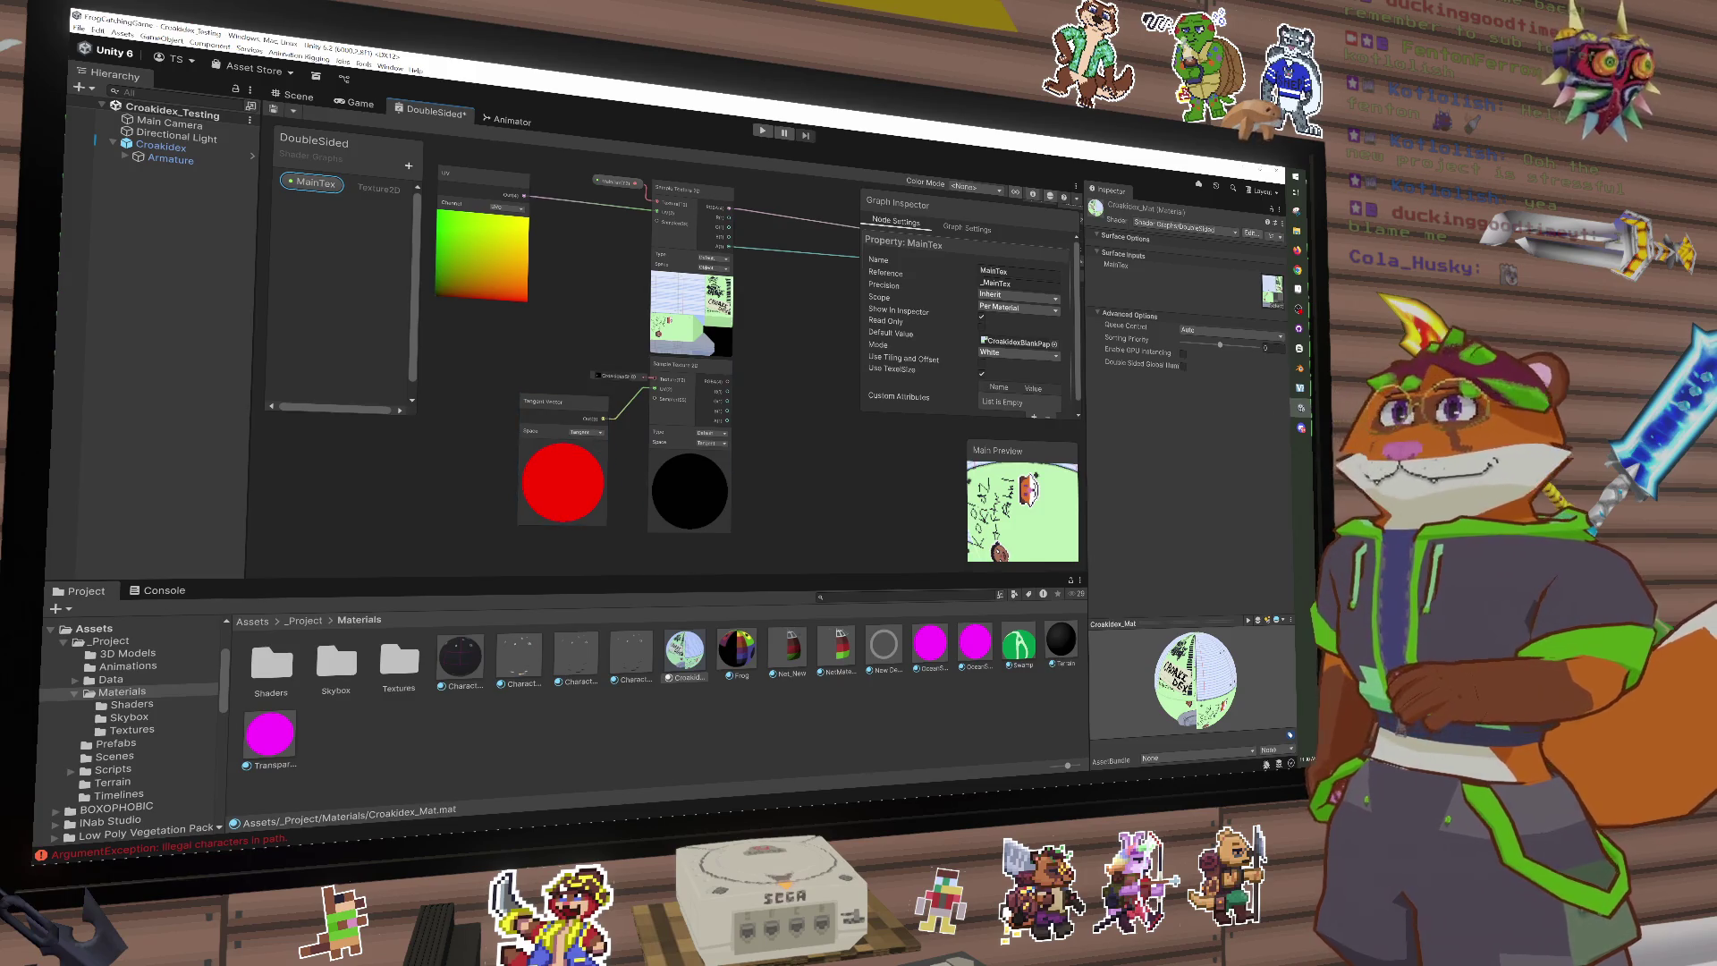
key(alt+Tab)
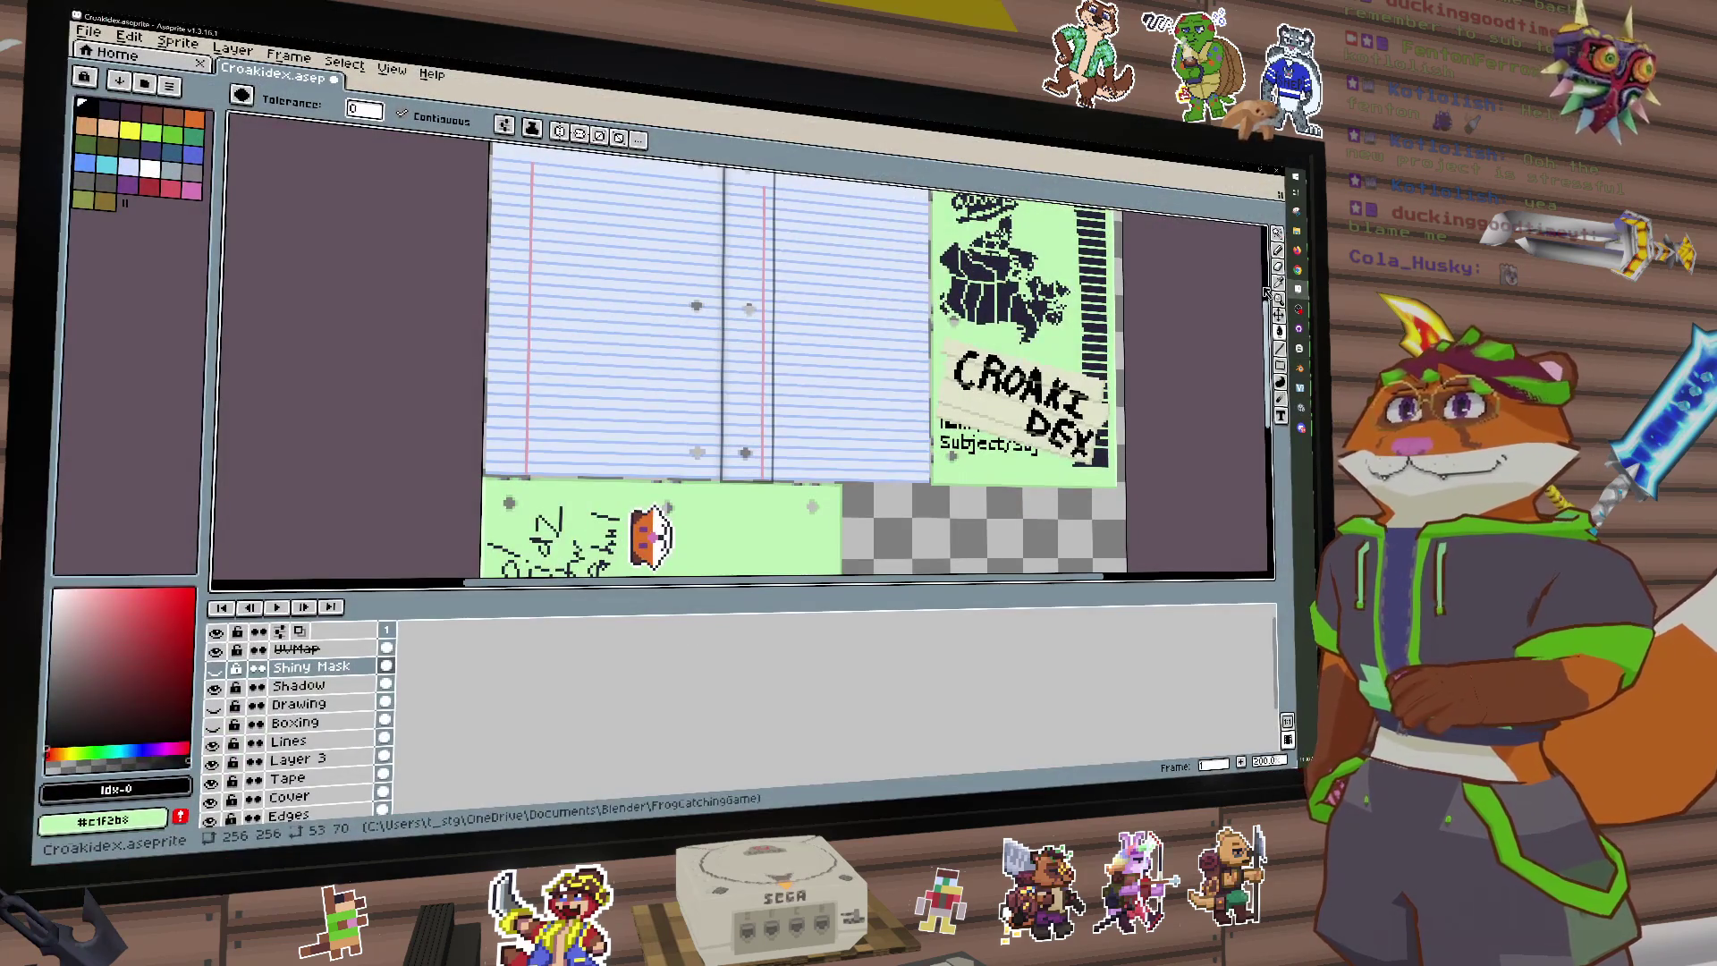
Step: Switch from the Croakidex sprite sheet in Aseprite back to Unity's DoubleSided graph
key(alt+Tab)
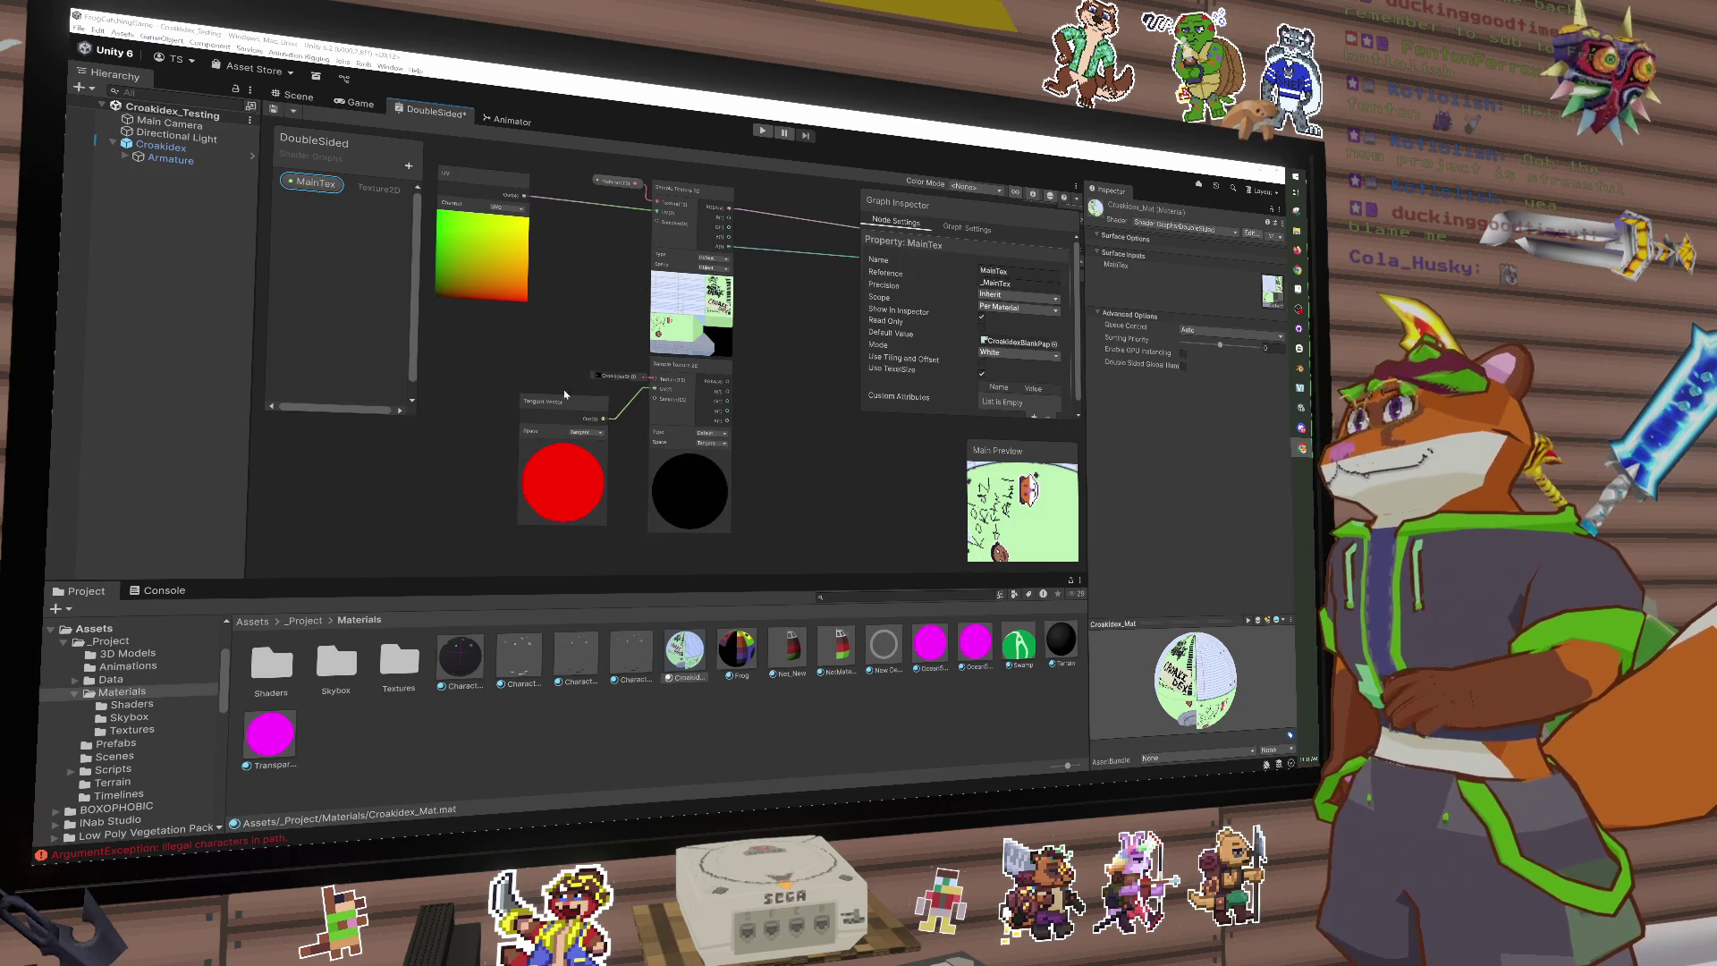
Step: Add a Parallax Mapping node near the samplers and nudge the Tangent Vector left
click(555, 362)
key(space)
text(parallax)
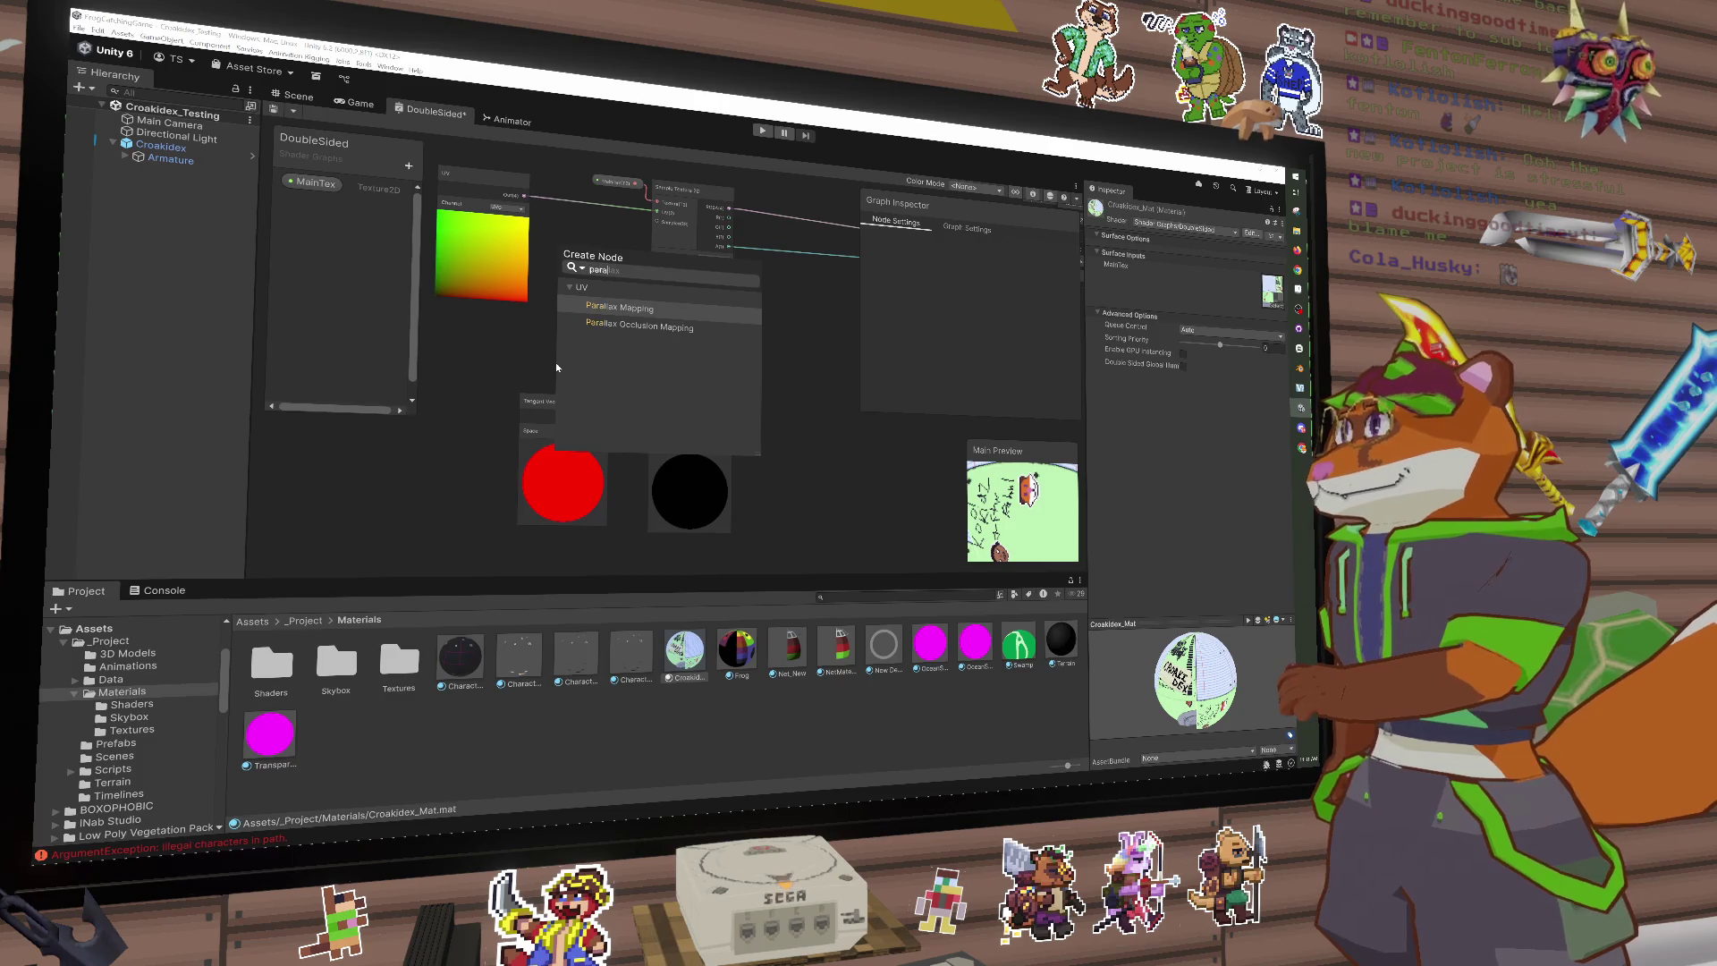
key(Return)
mouse_move(589, 394)
mouse_down()
mouse_move(791, 444)
mouse_move(650, 369)
mouse_move(626, 307)
mouse_move(641, 289)
mouse_up()
click(555, 411)
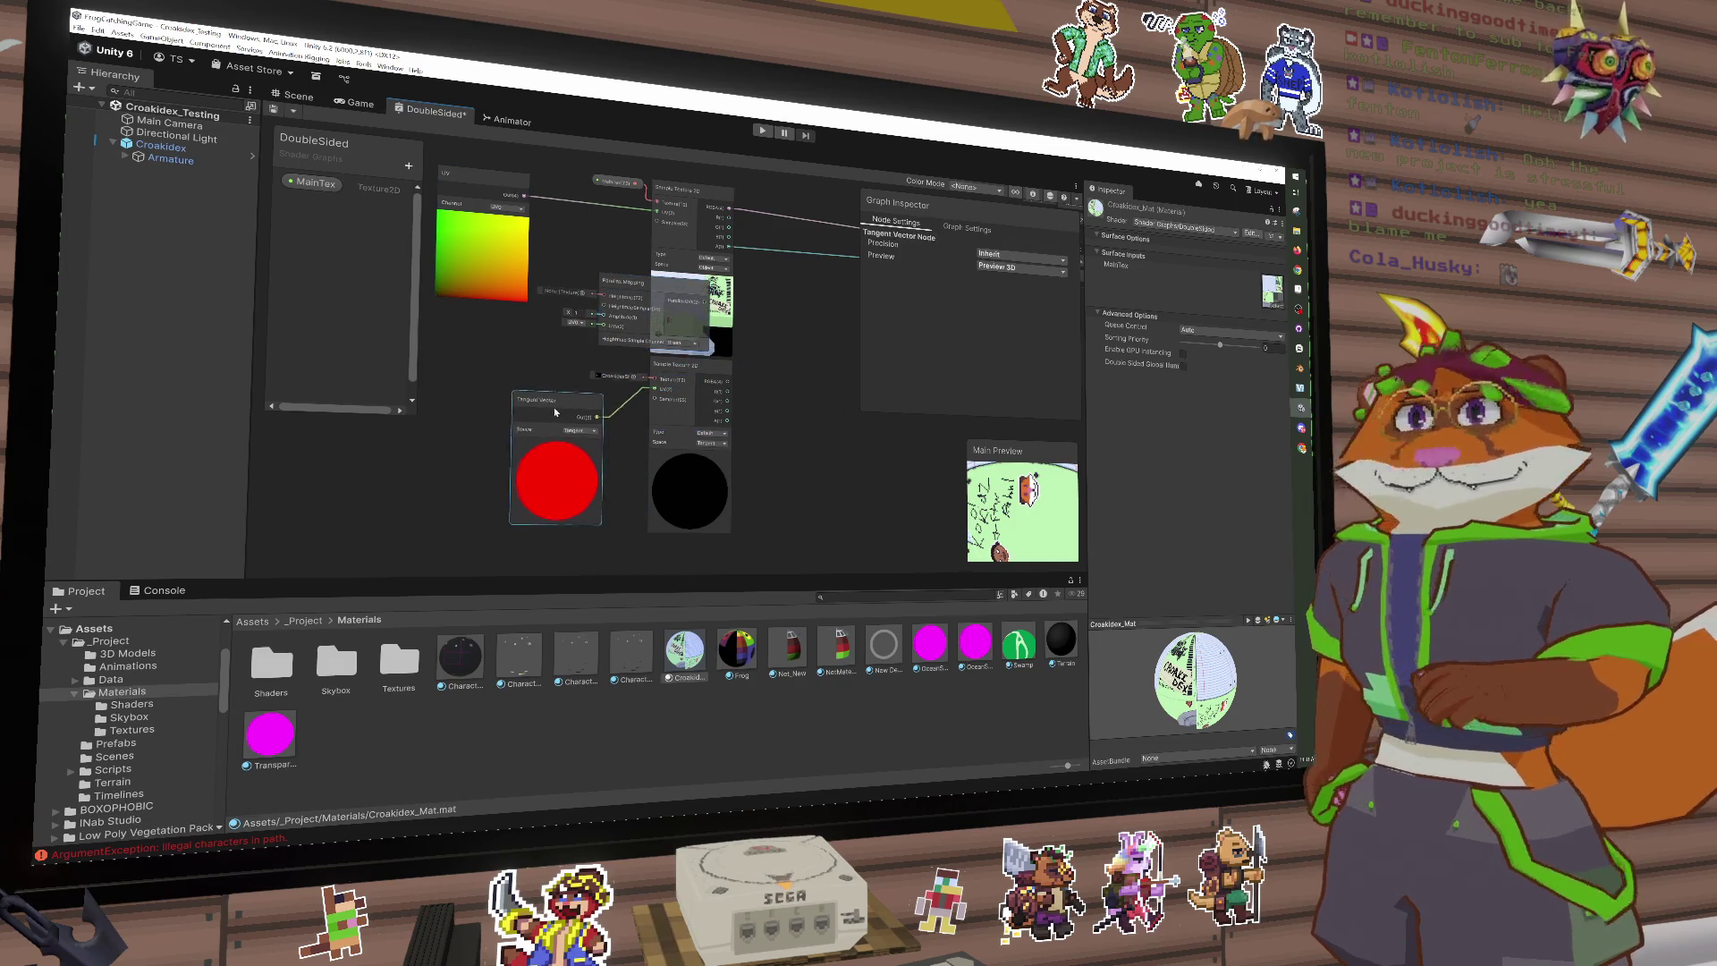
drag(554, 412, 524, 411)
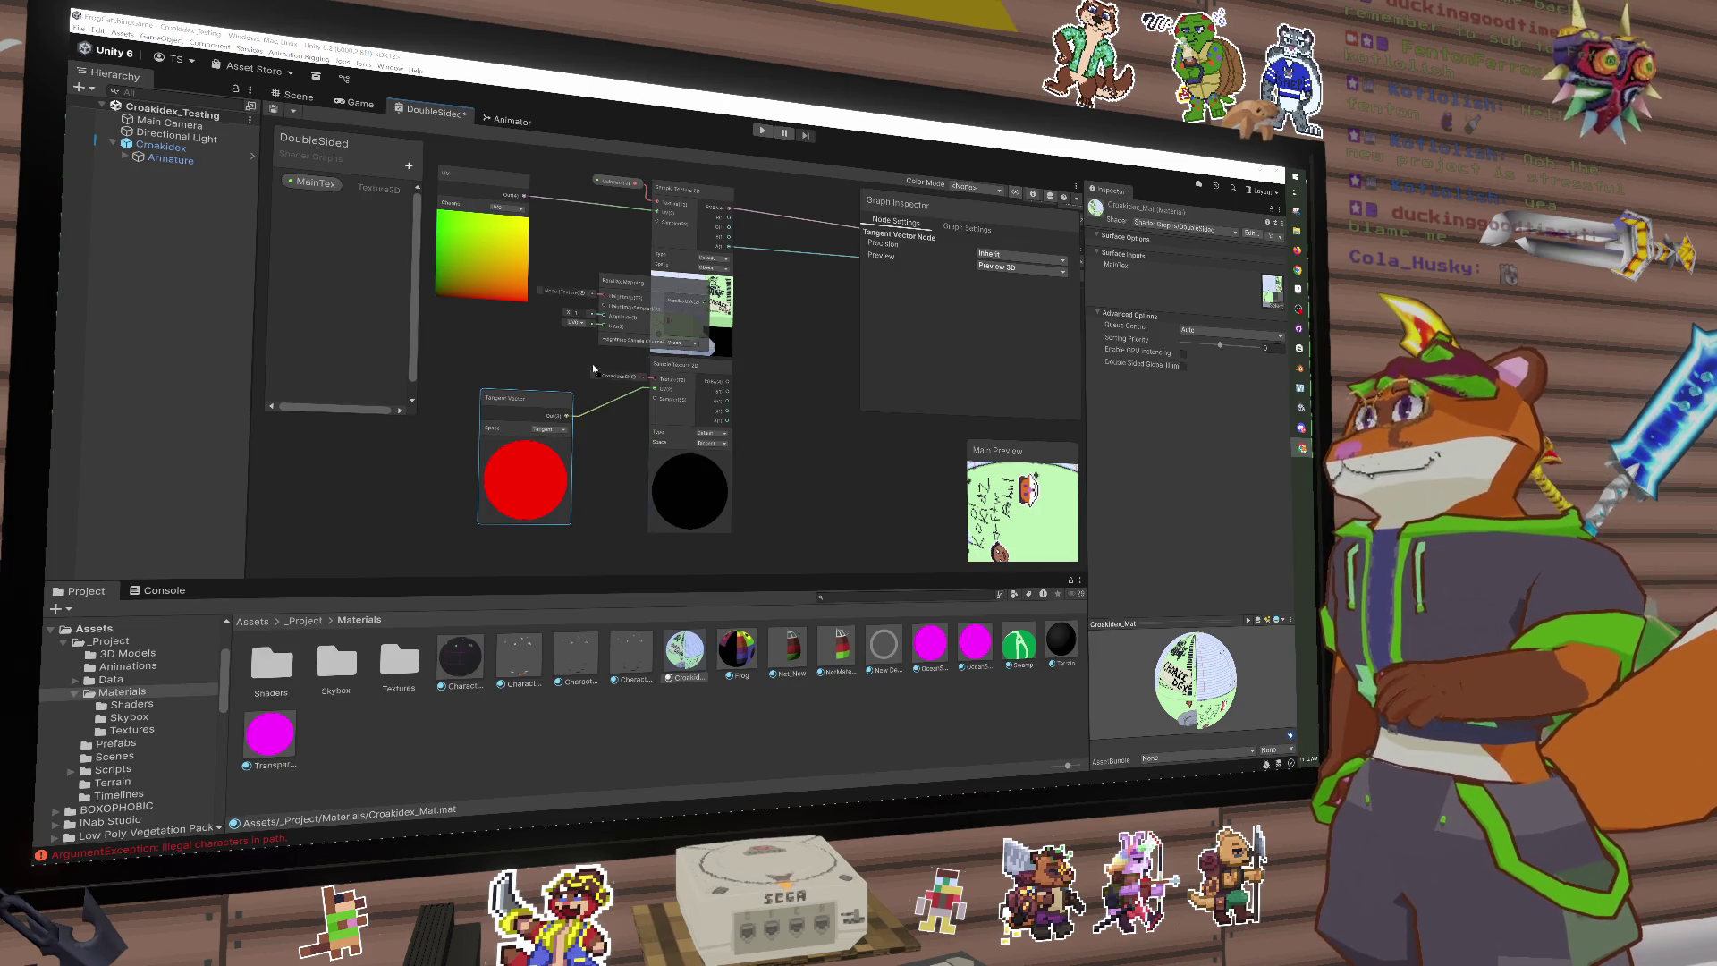
Step: Move the Parallax Mapping node under the UV node, above the Tangent Vector
mouse_move(588, 368)
mouse_down()
mouse_move(684, 432)
mouse_move(657, 424)
mouse_up()
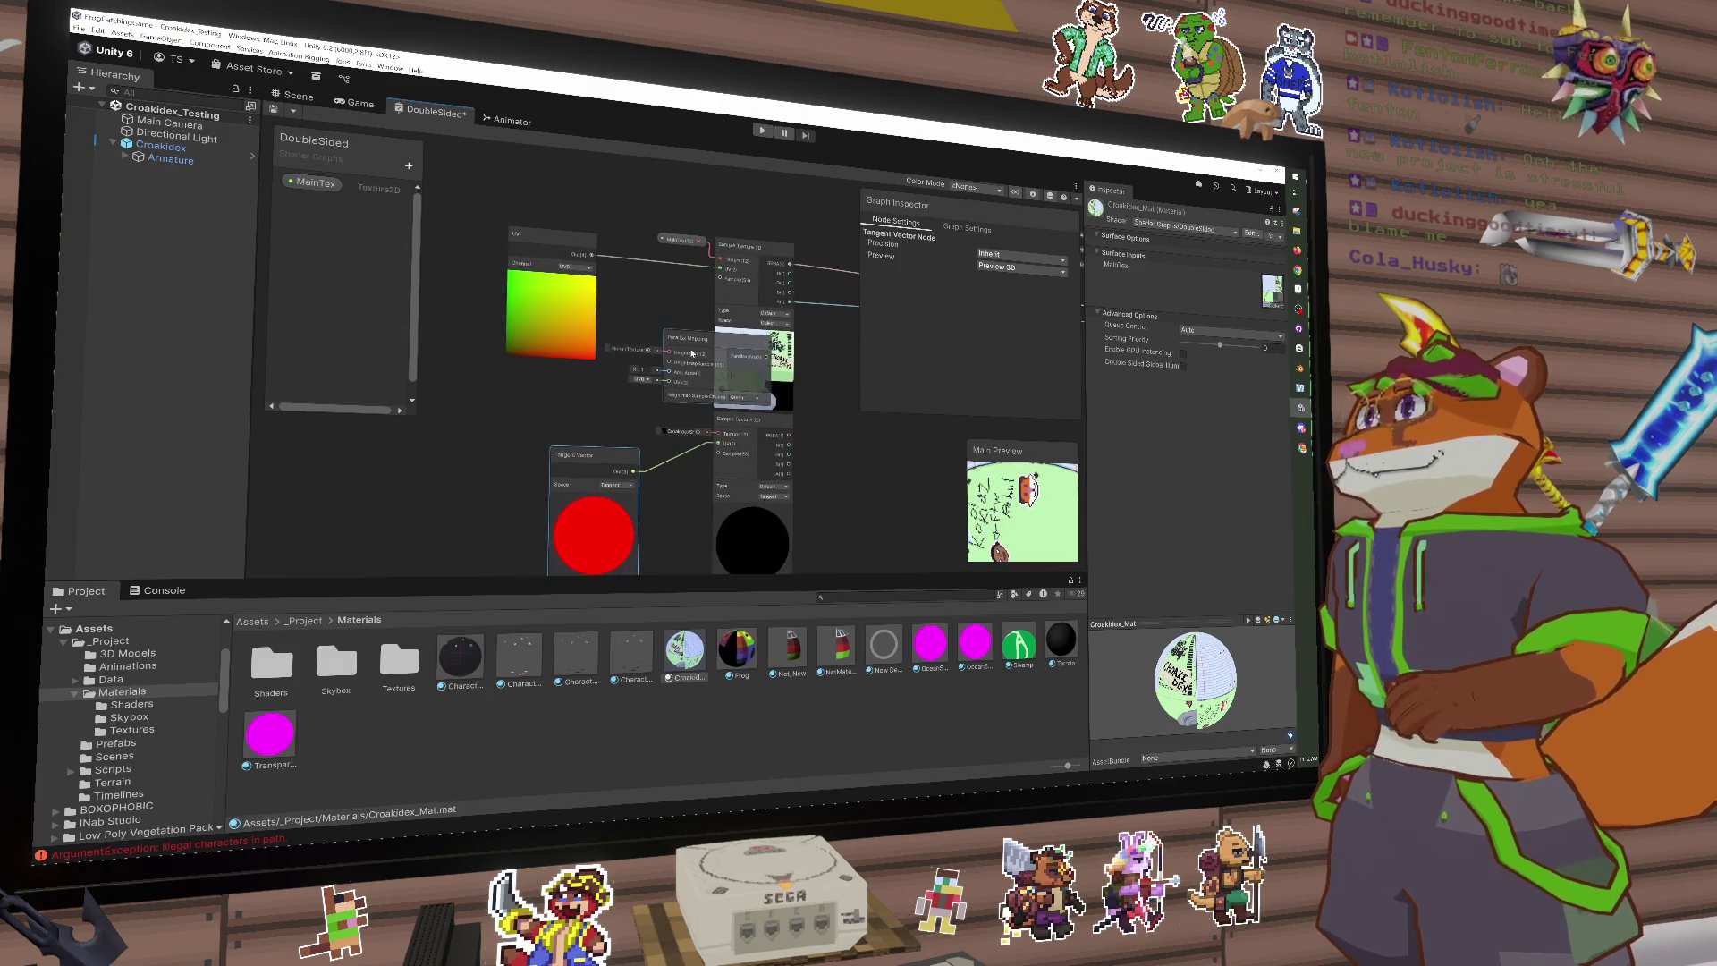
mouse_move(694, 343)
mouse_down()
mouse_move(626, 376)
mouse_move(569, 374)
mouse_up()
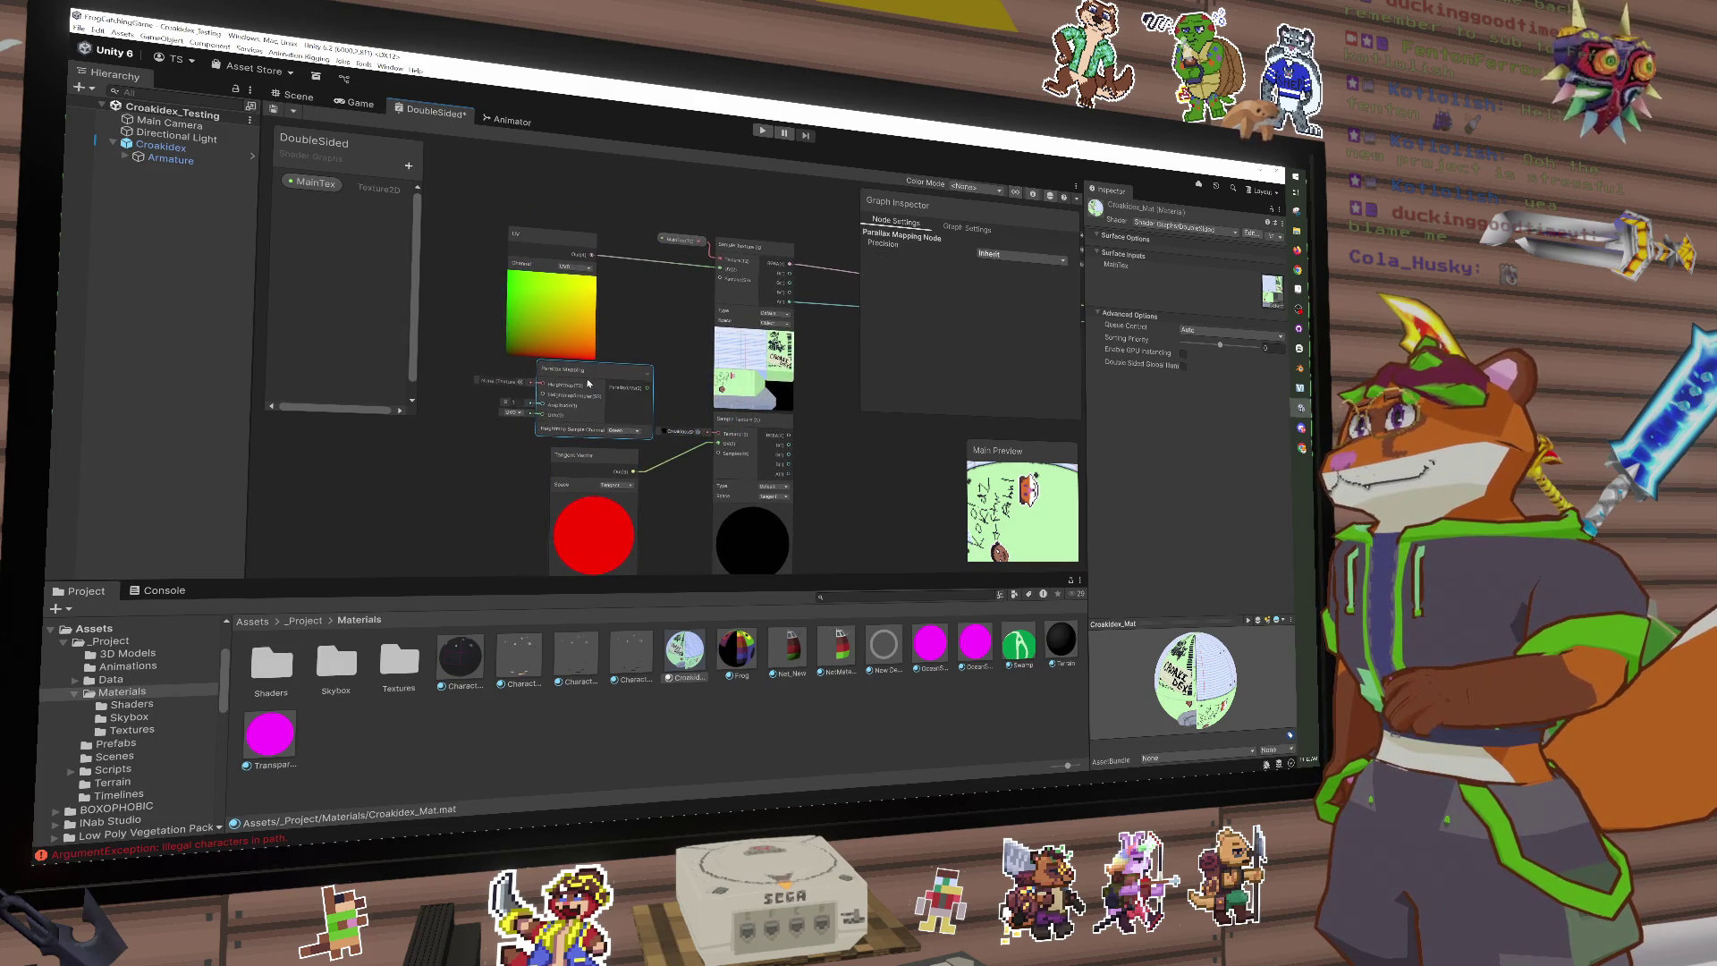
scroll(590, 386, up, 4)
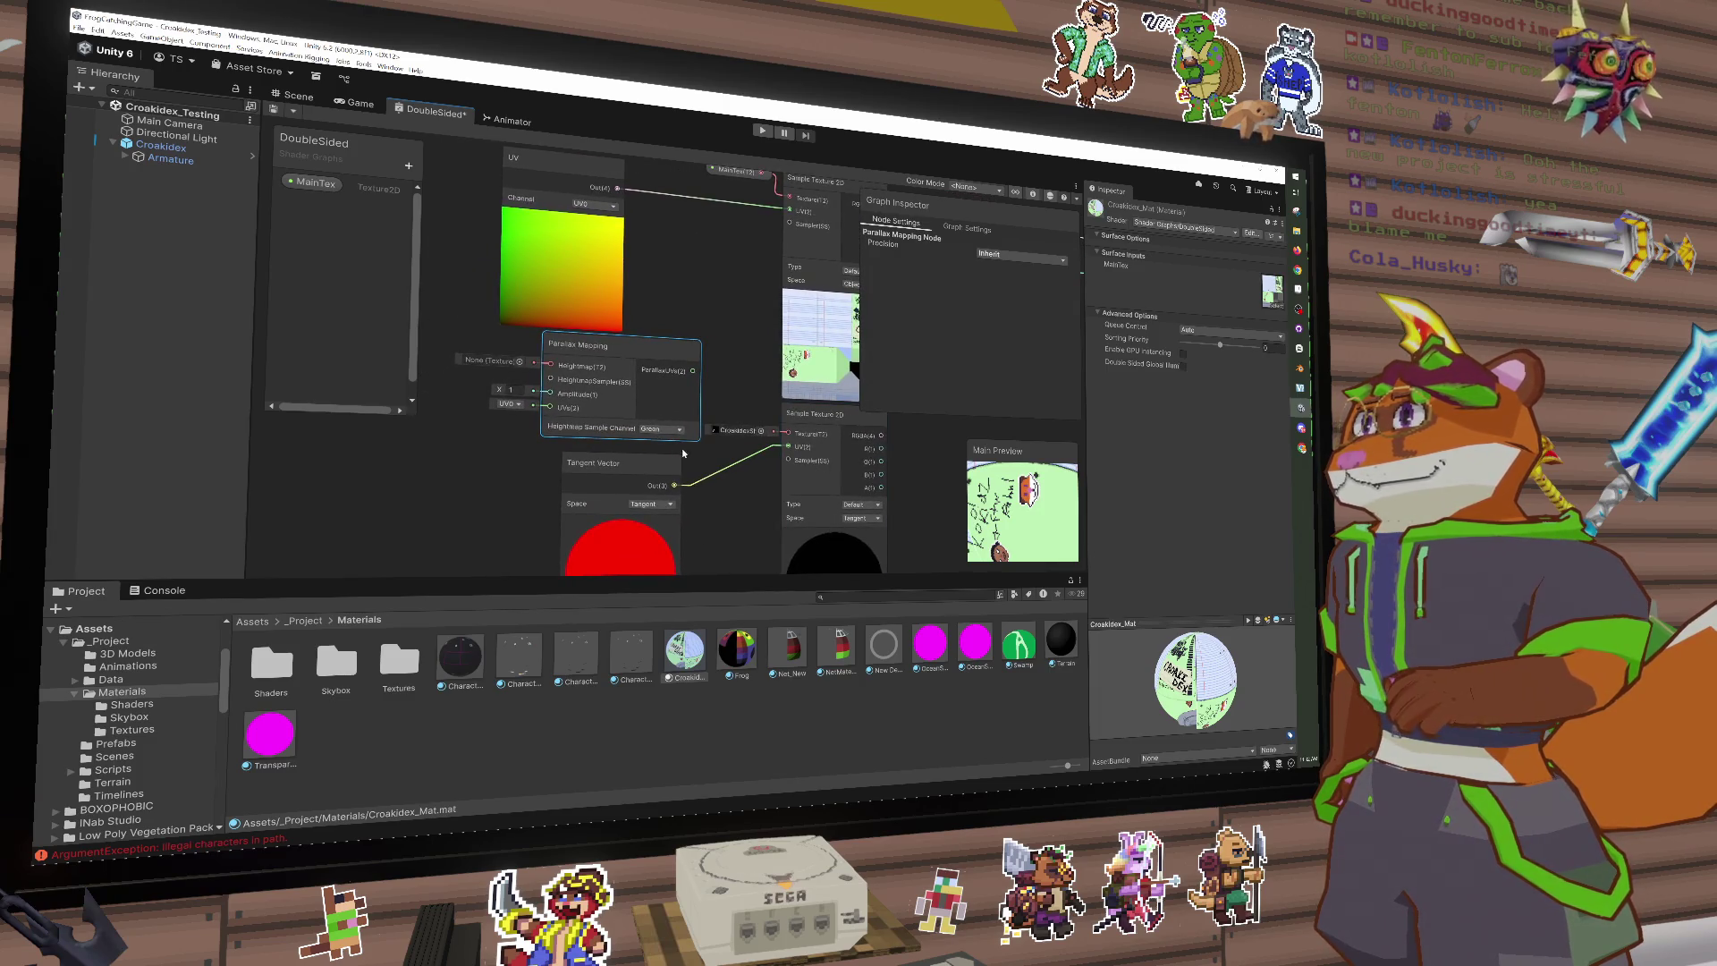
click(728, 391)
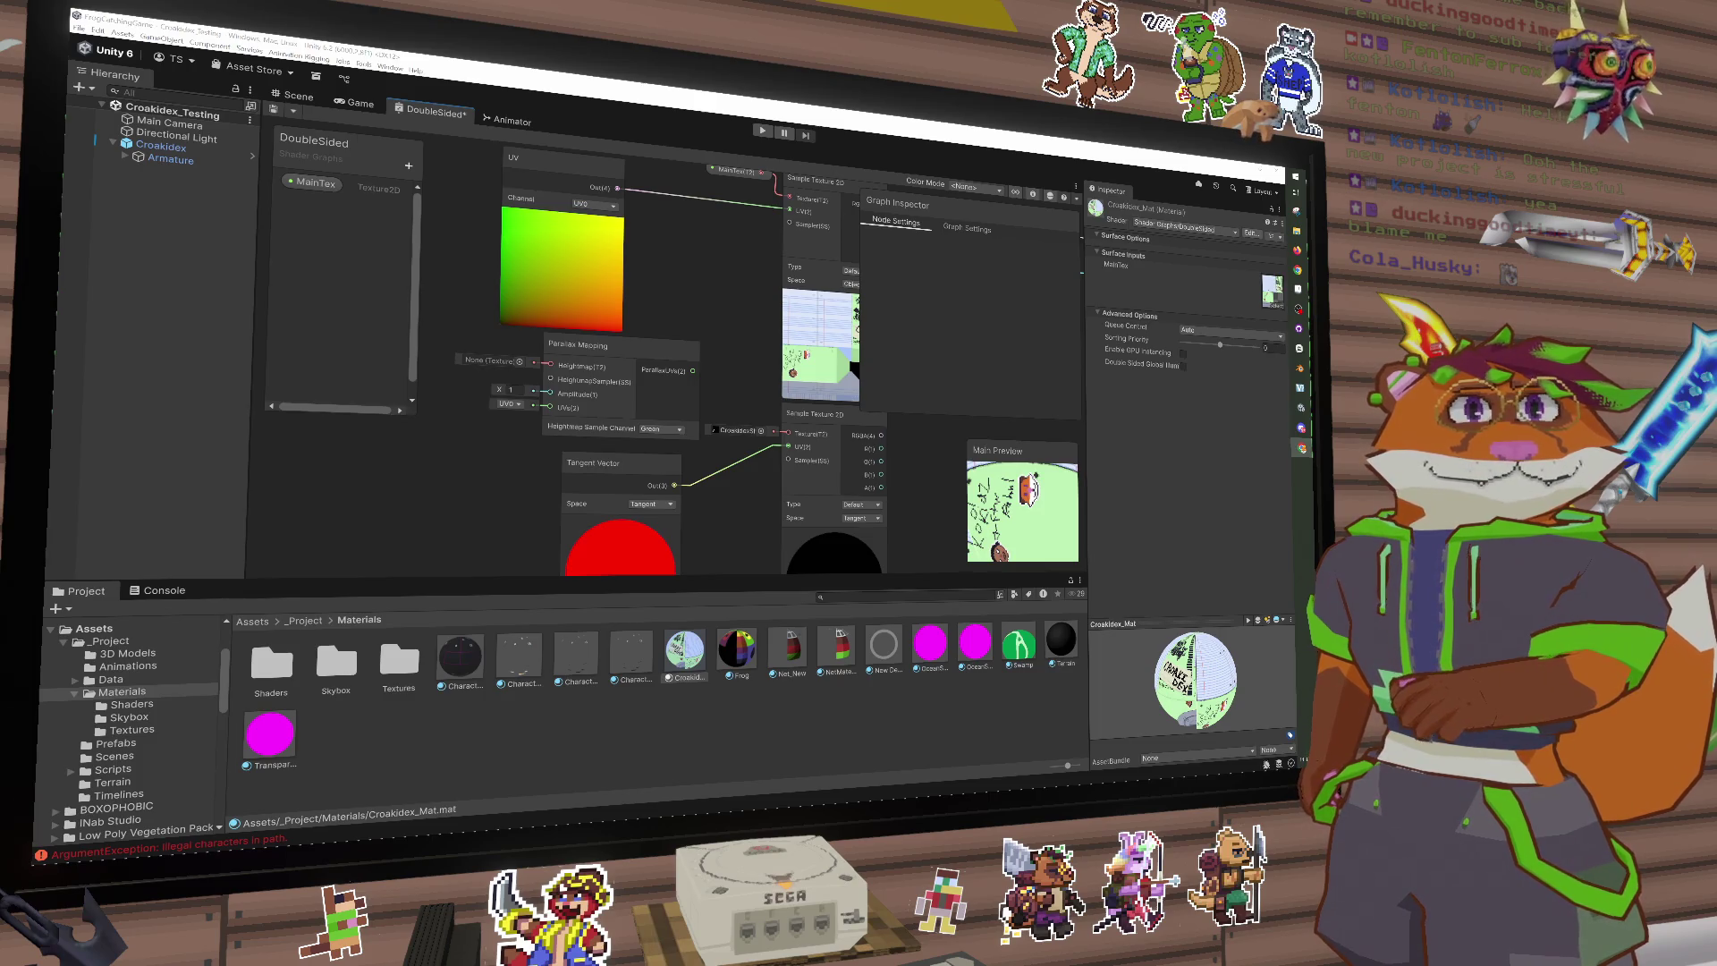
Step: Add a View Vector node in Tangent space beside the Parallax Mapping node
right_click(491, 493)
click(505, 498)
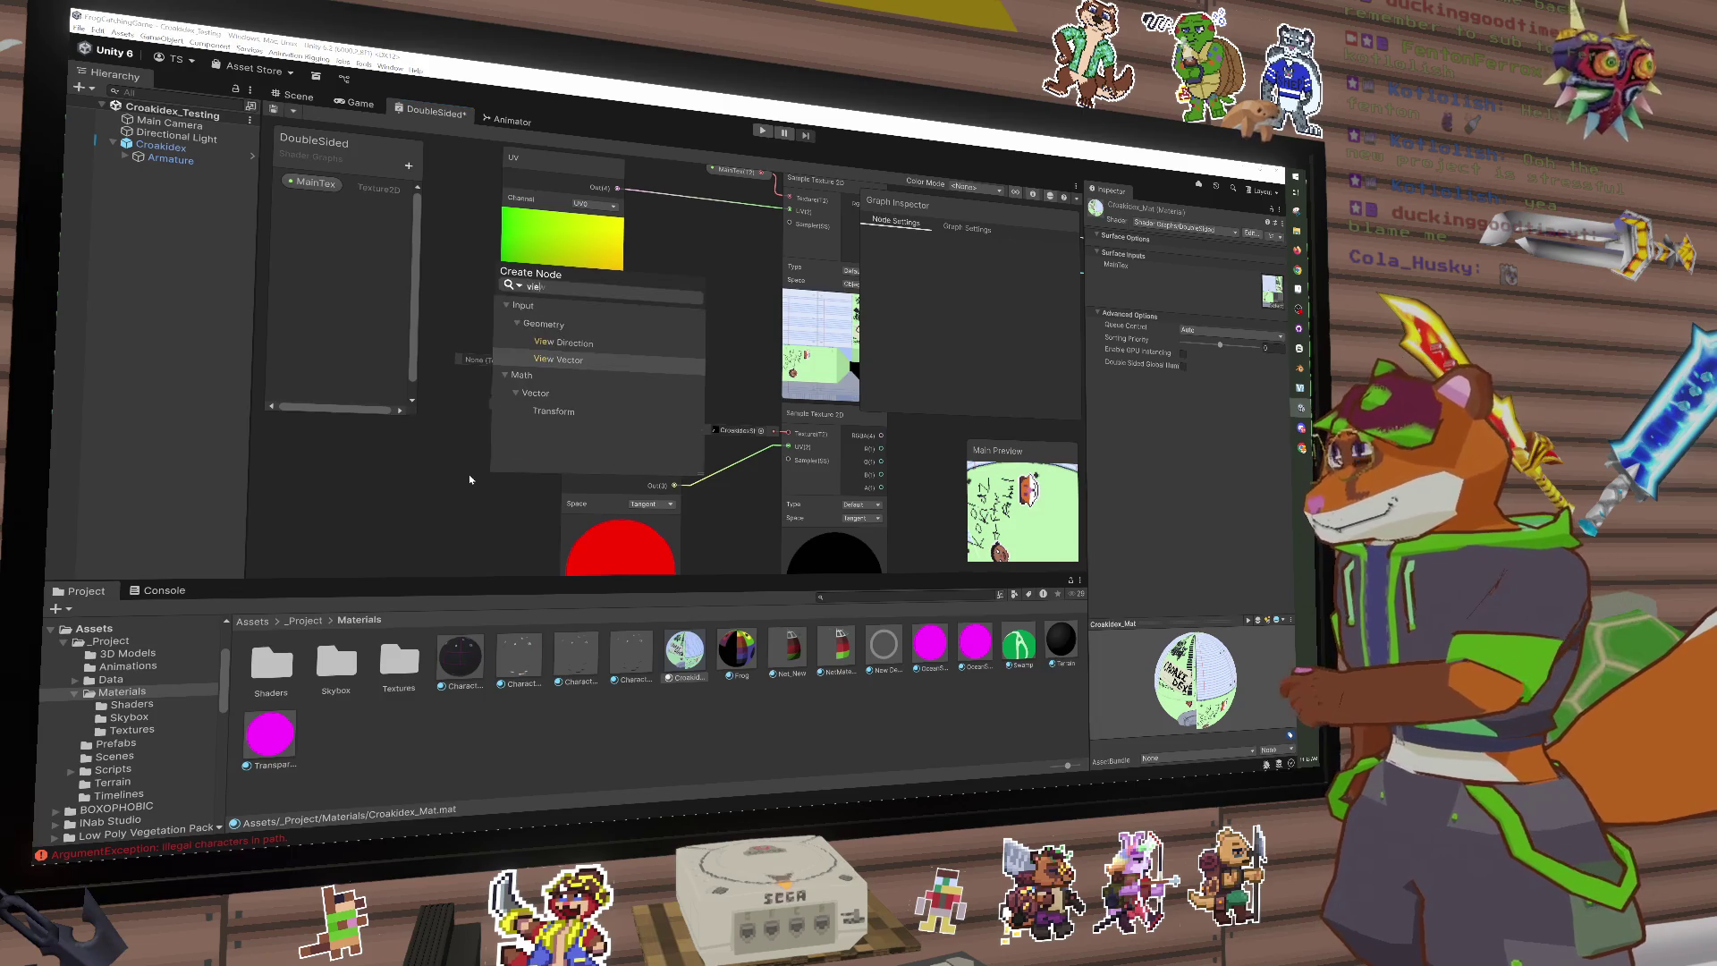
click(470, 479)
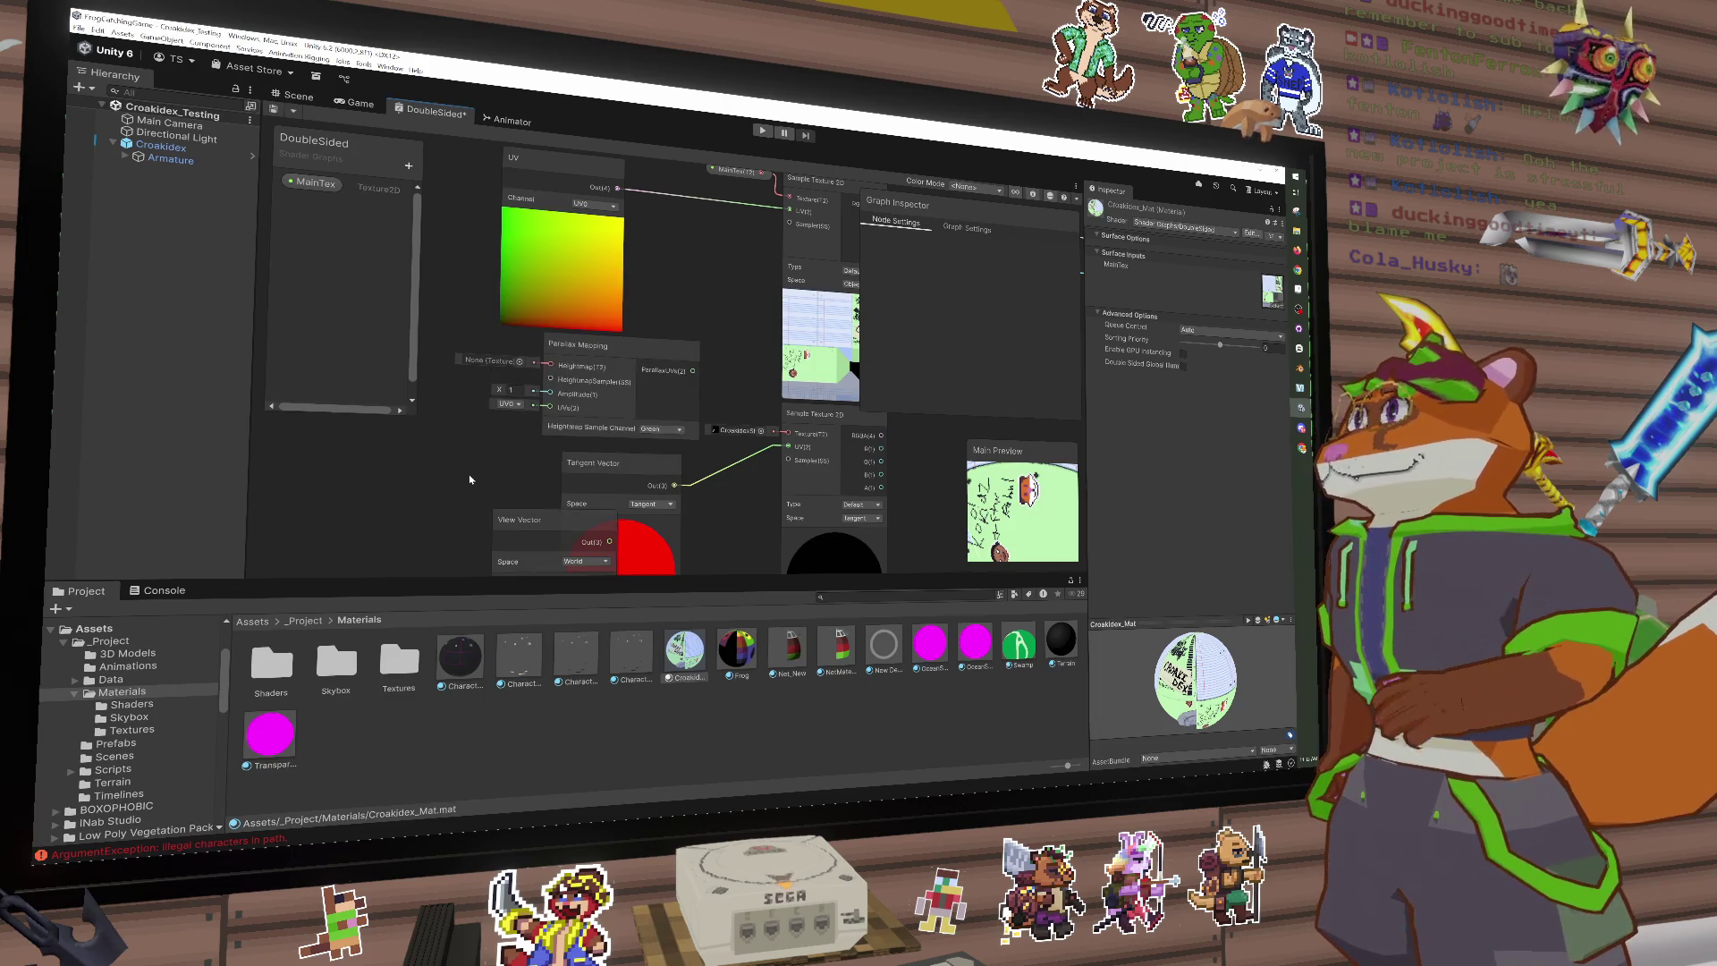
mouse_move(550, 521)
mouse_down()
mouse_move(423, 454)
mouse_move(424, 422)
mouse_up()
click(463, 461)
click(467, 508)
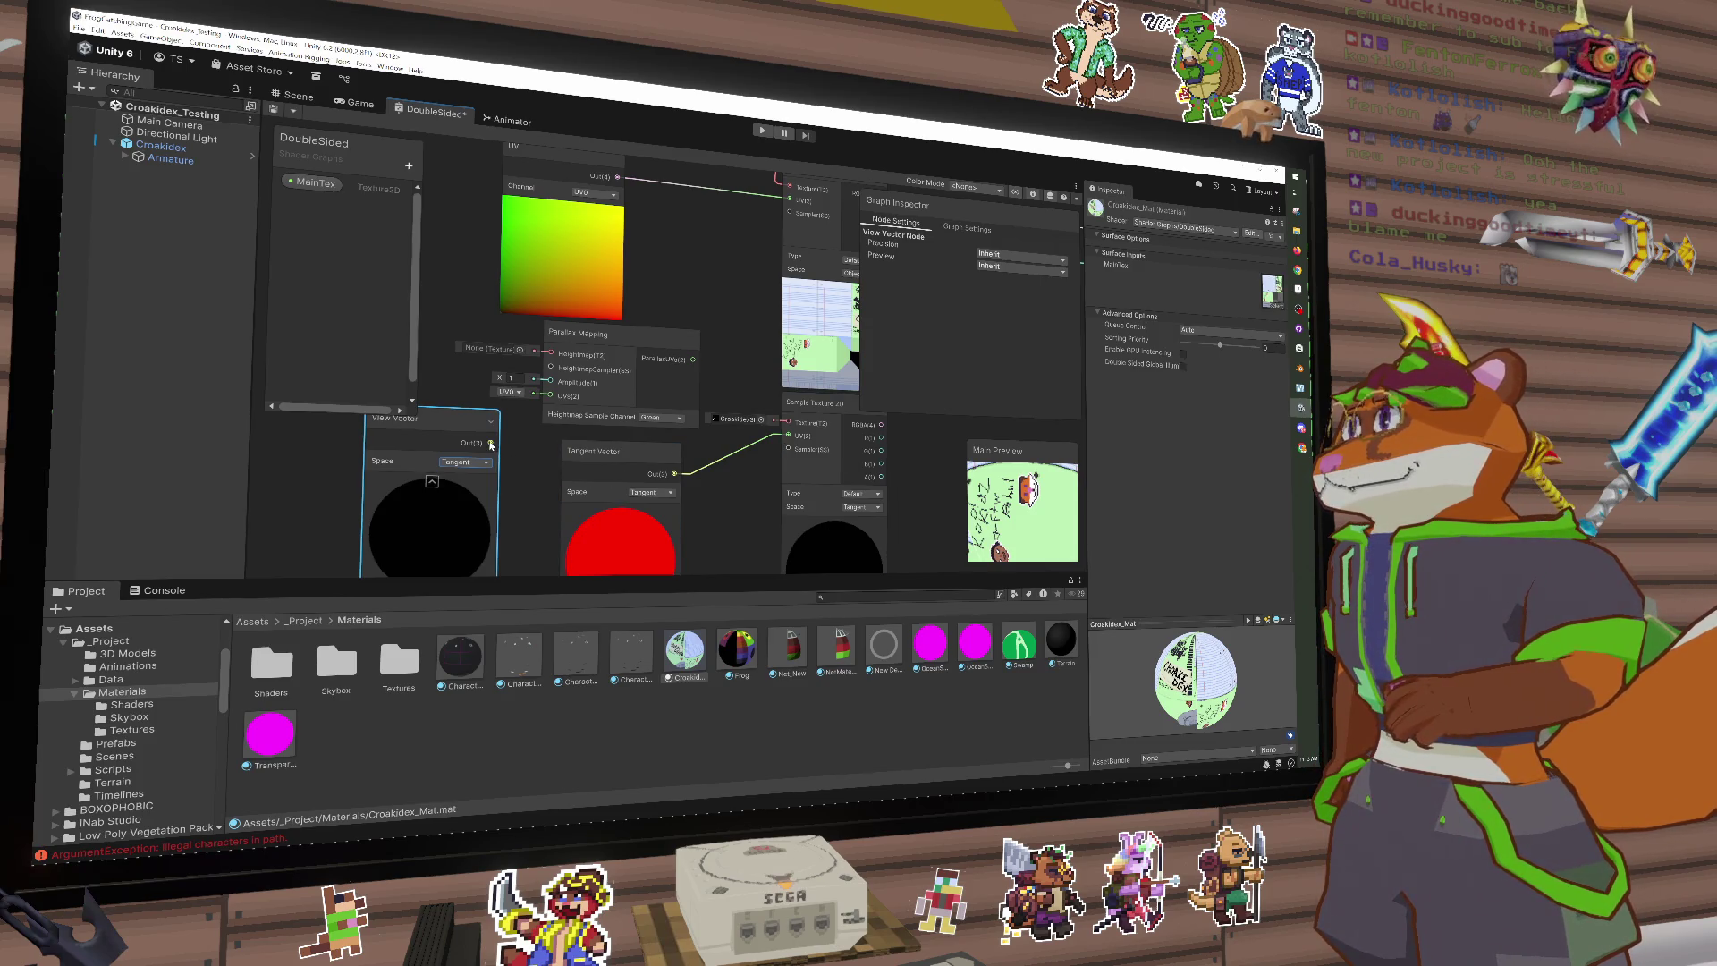
mouse_move(492, 442)
mouse_down()
mouse_move(614, 425)
mouse_move(522, 427)
mouse_move(540, 436)
mouse_up()
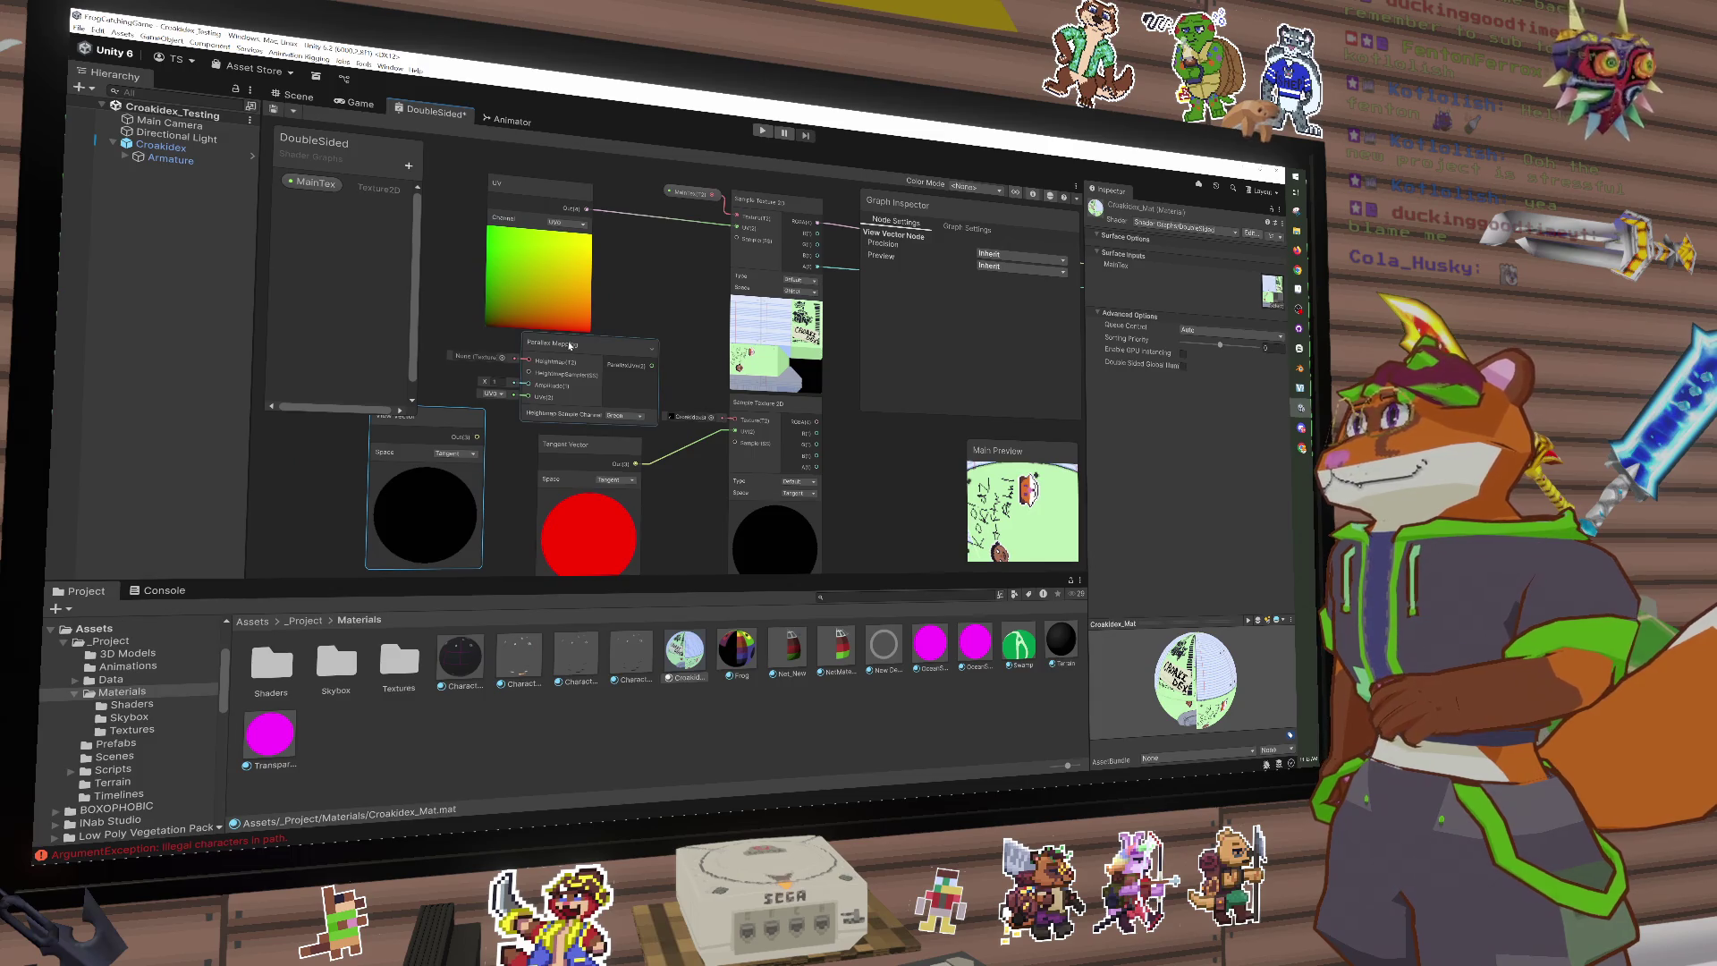
drag(582, 355, 610, 355)
key(space)
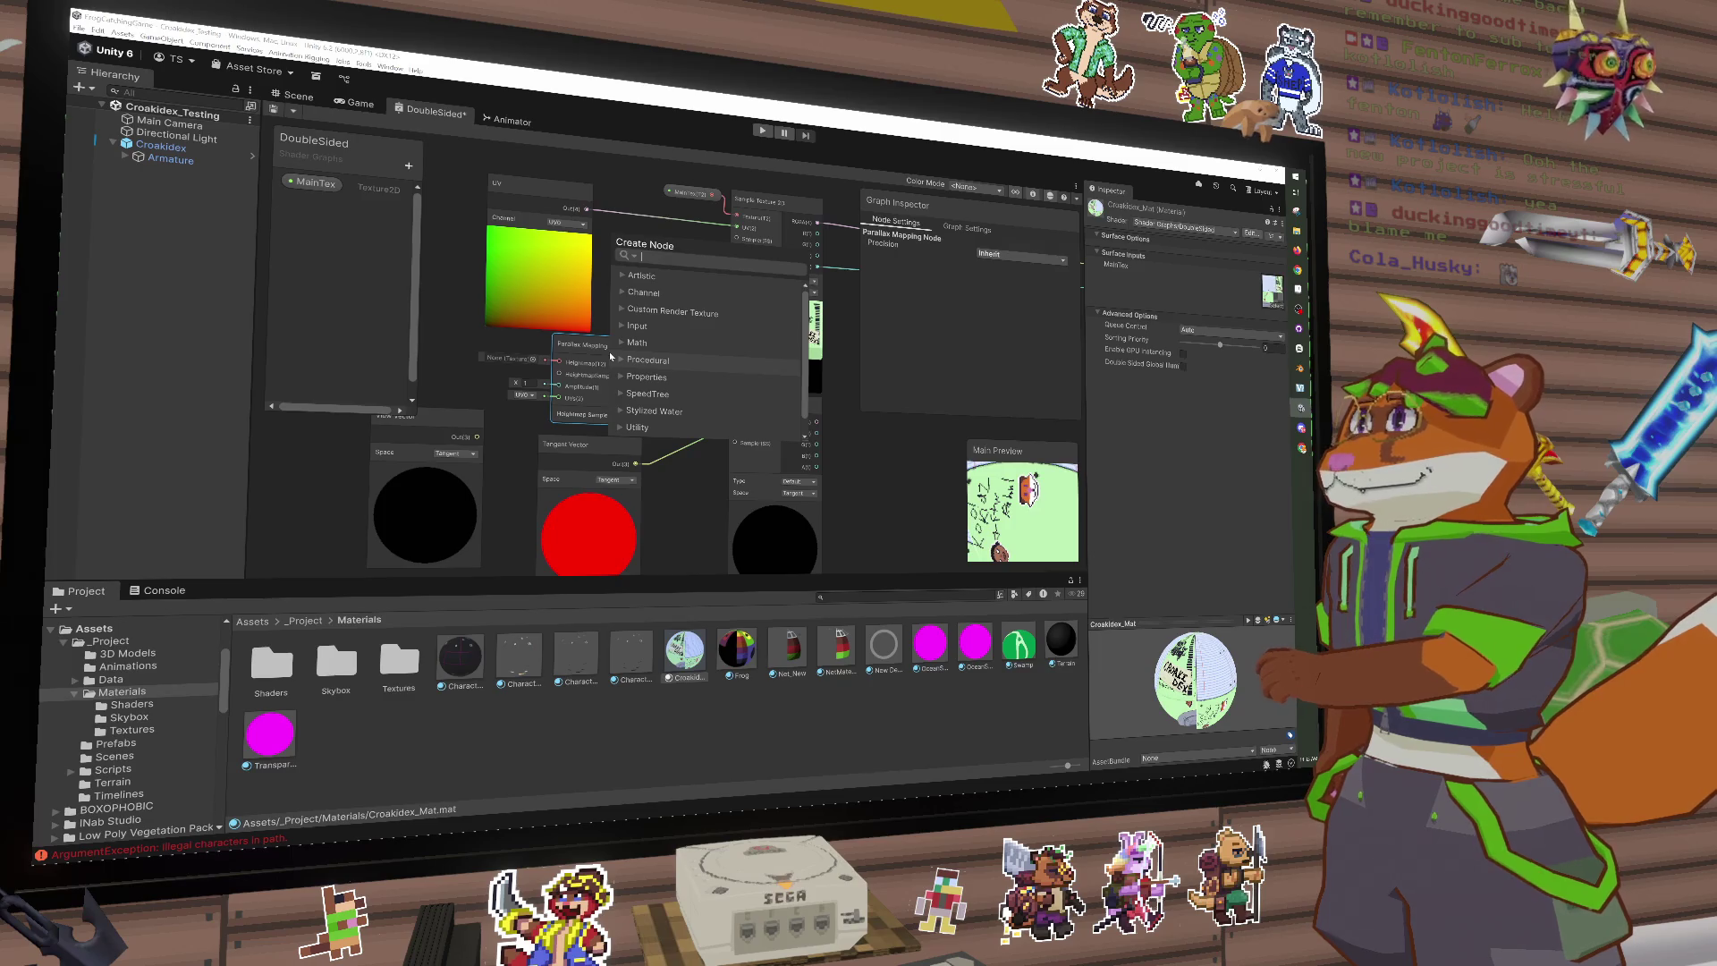
text(vec)
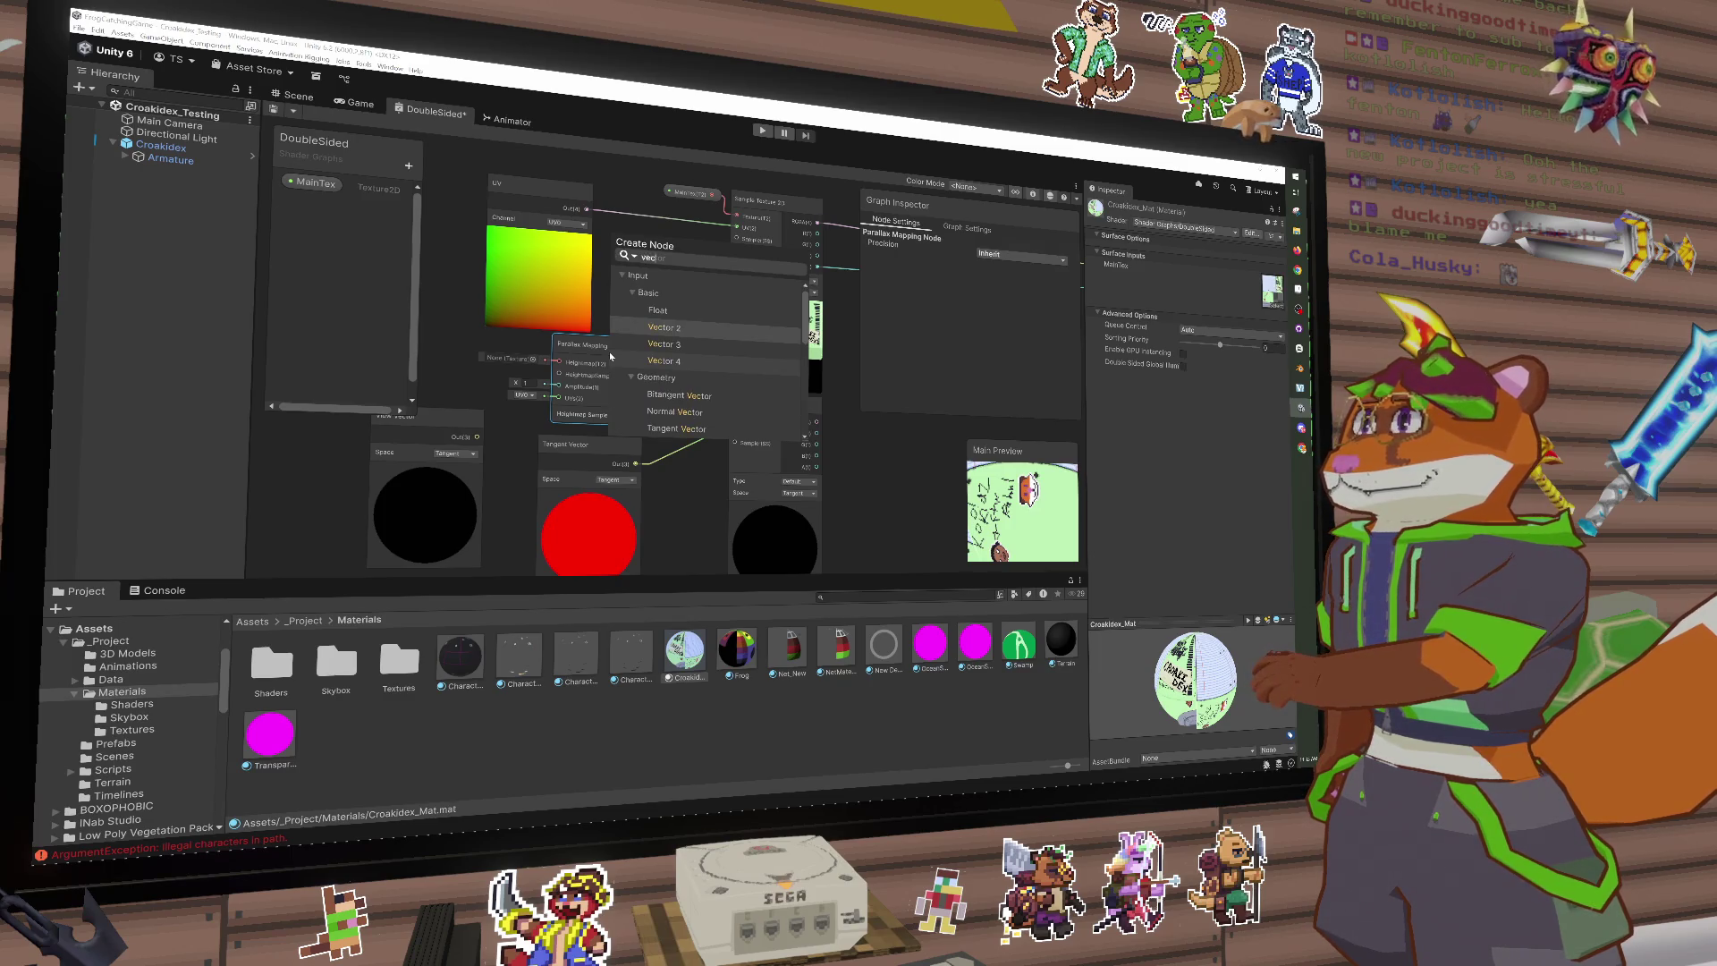
text(to)
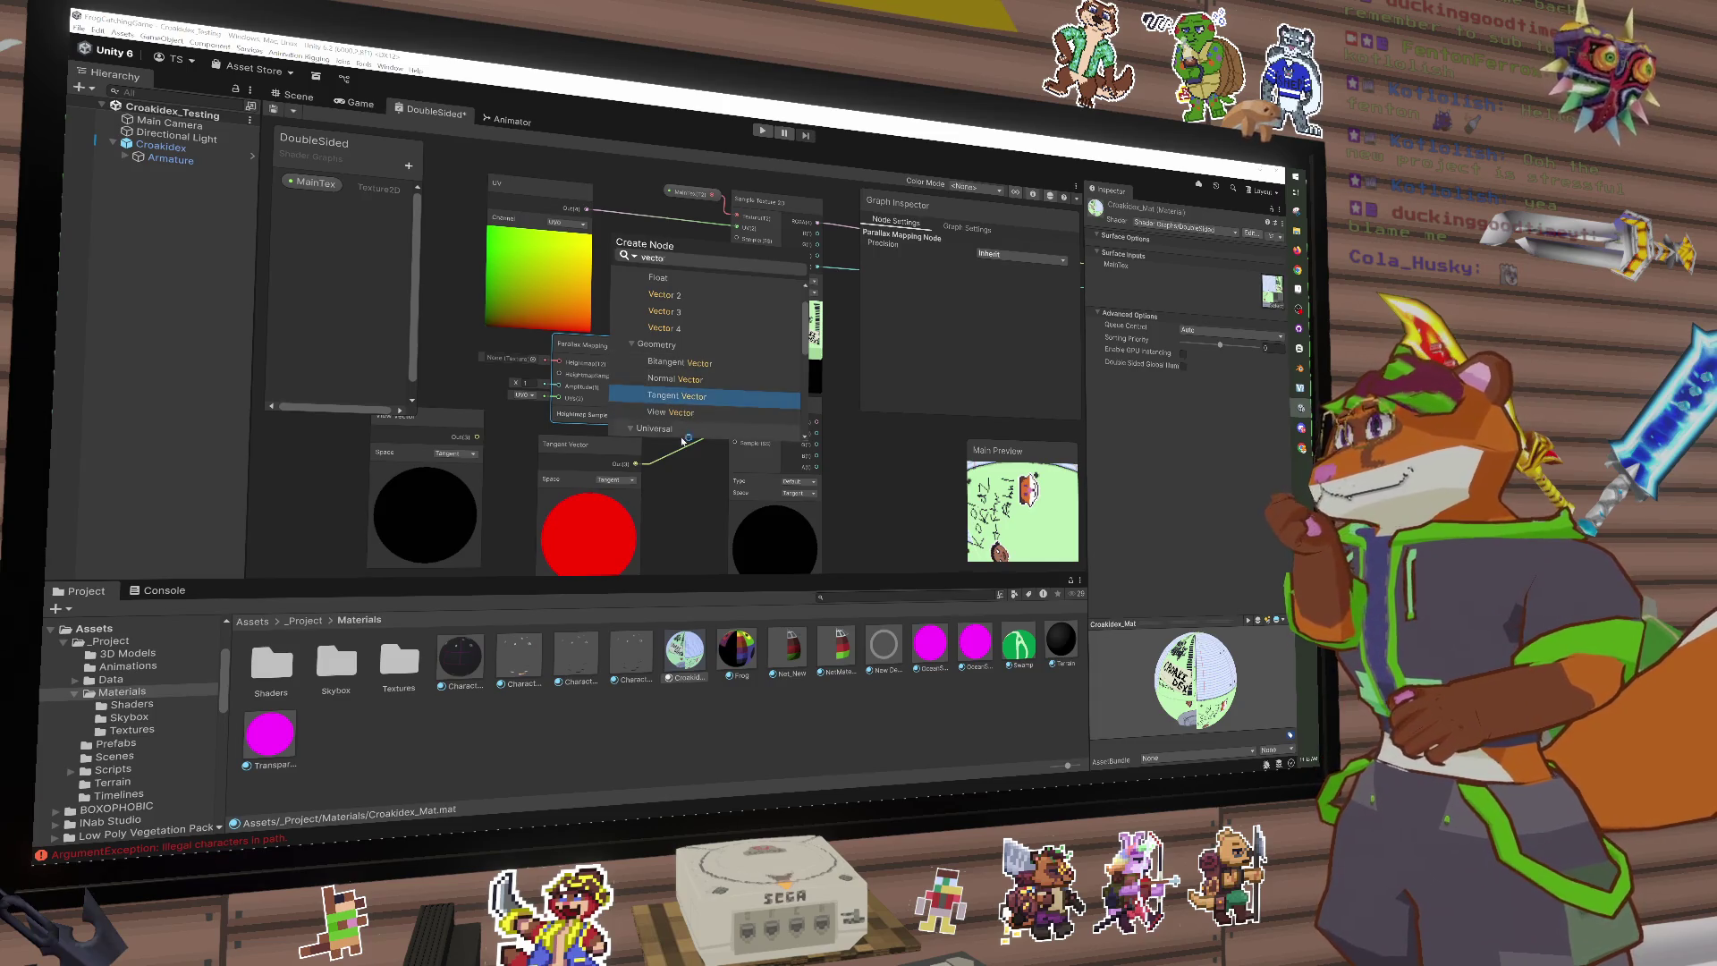
click(690, 397)
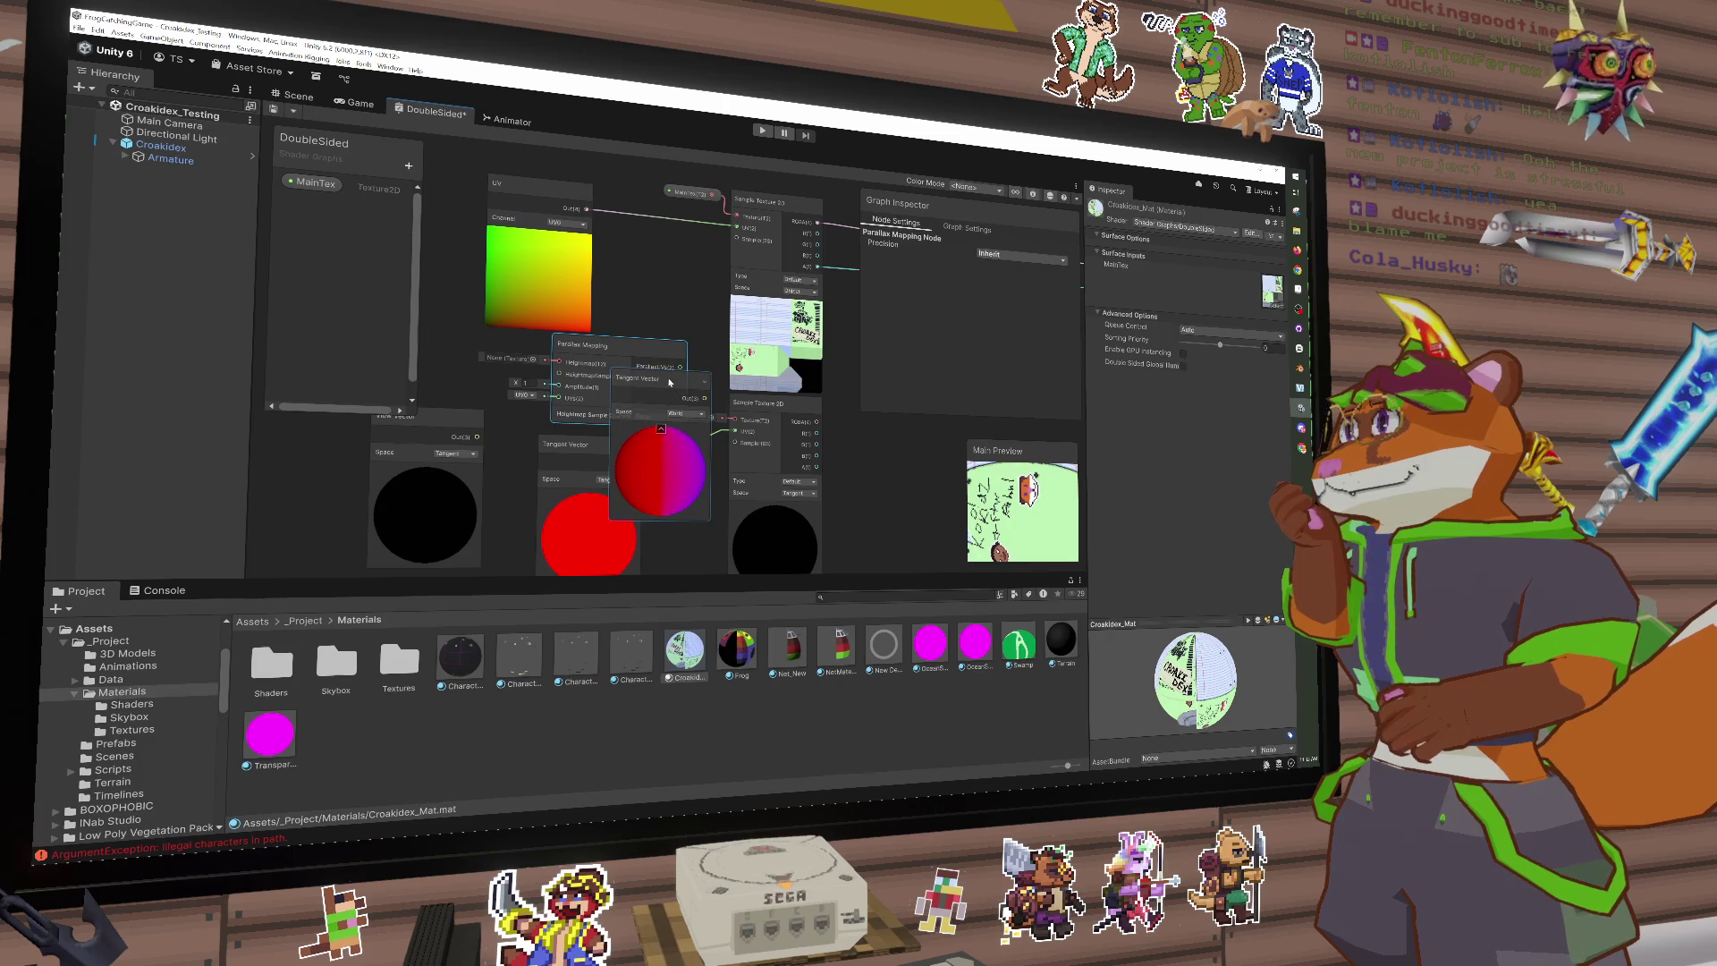
drag(669, 382, 575, 379)
right_click(573, 377)
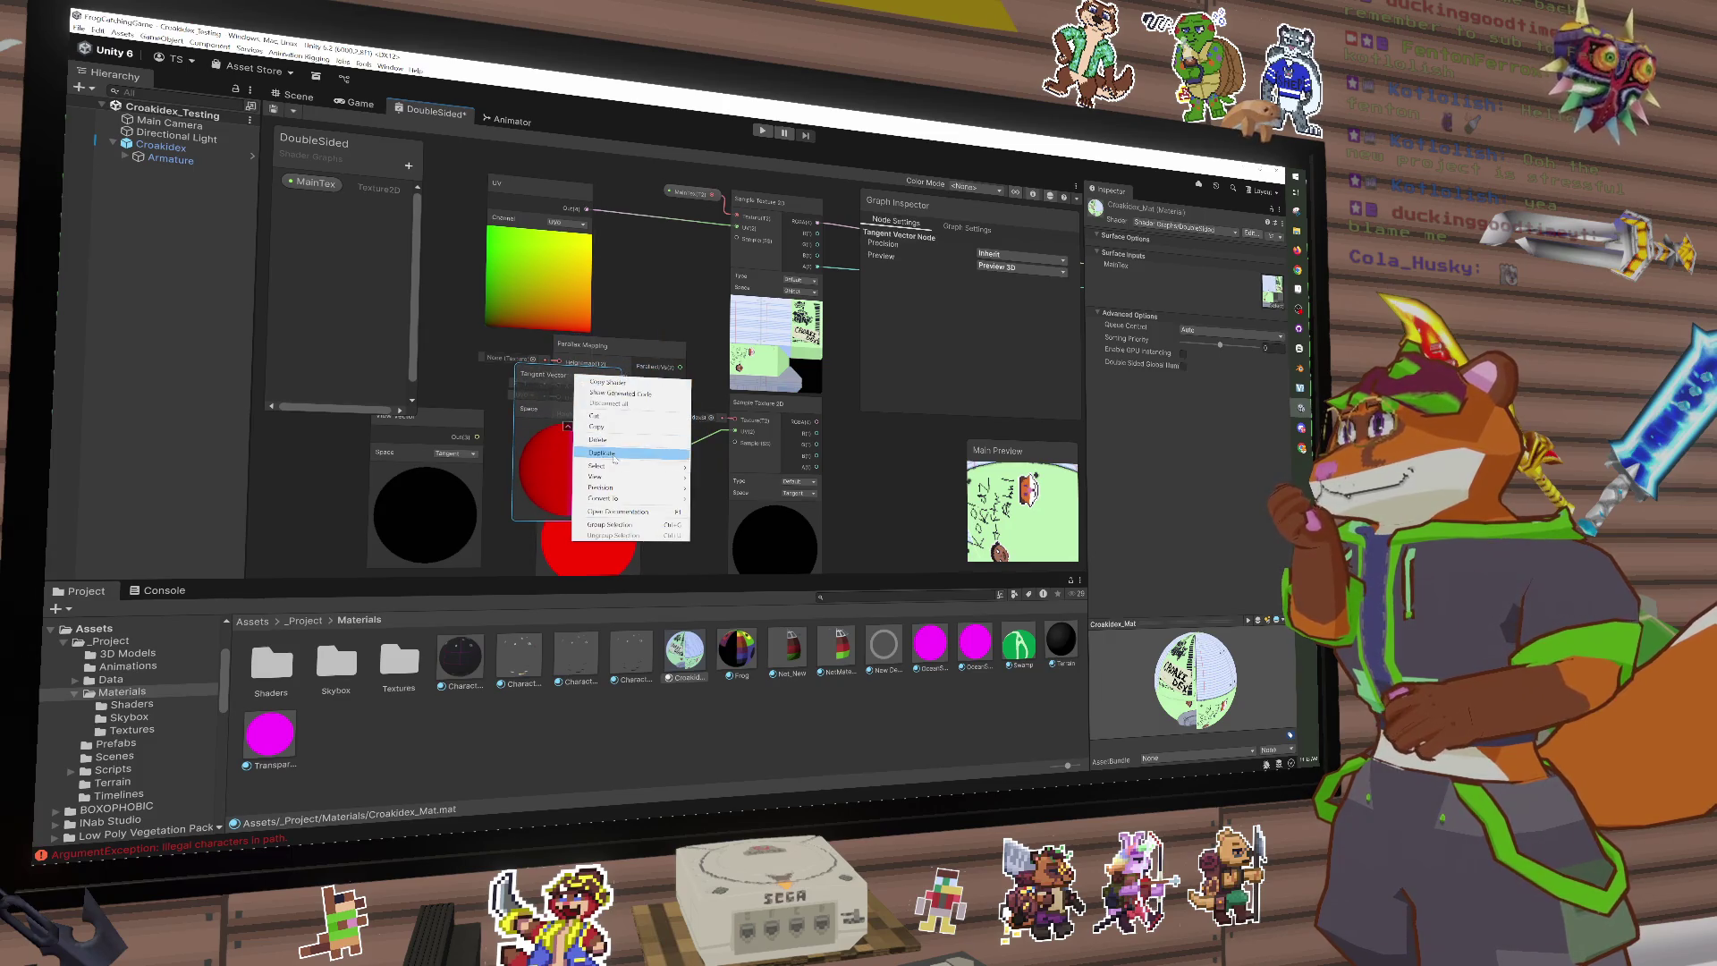
key(Escape)
key(Delete)
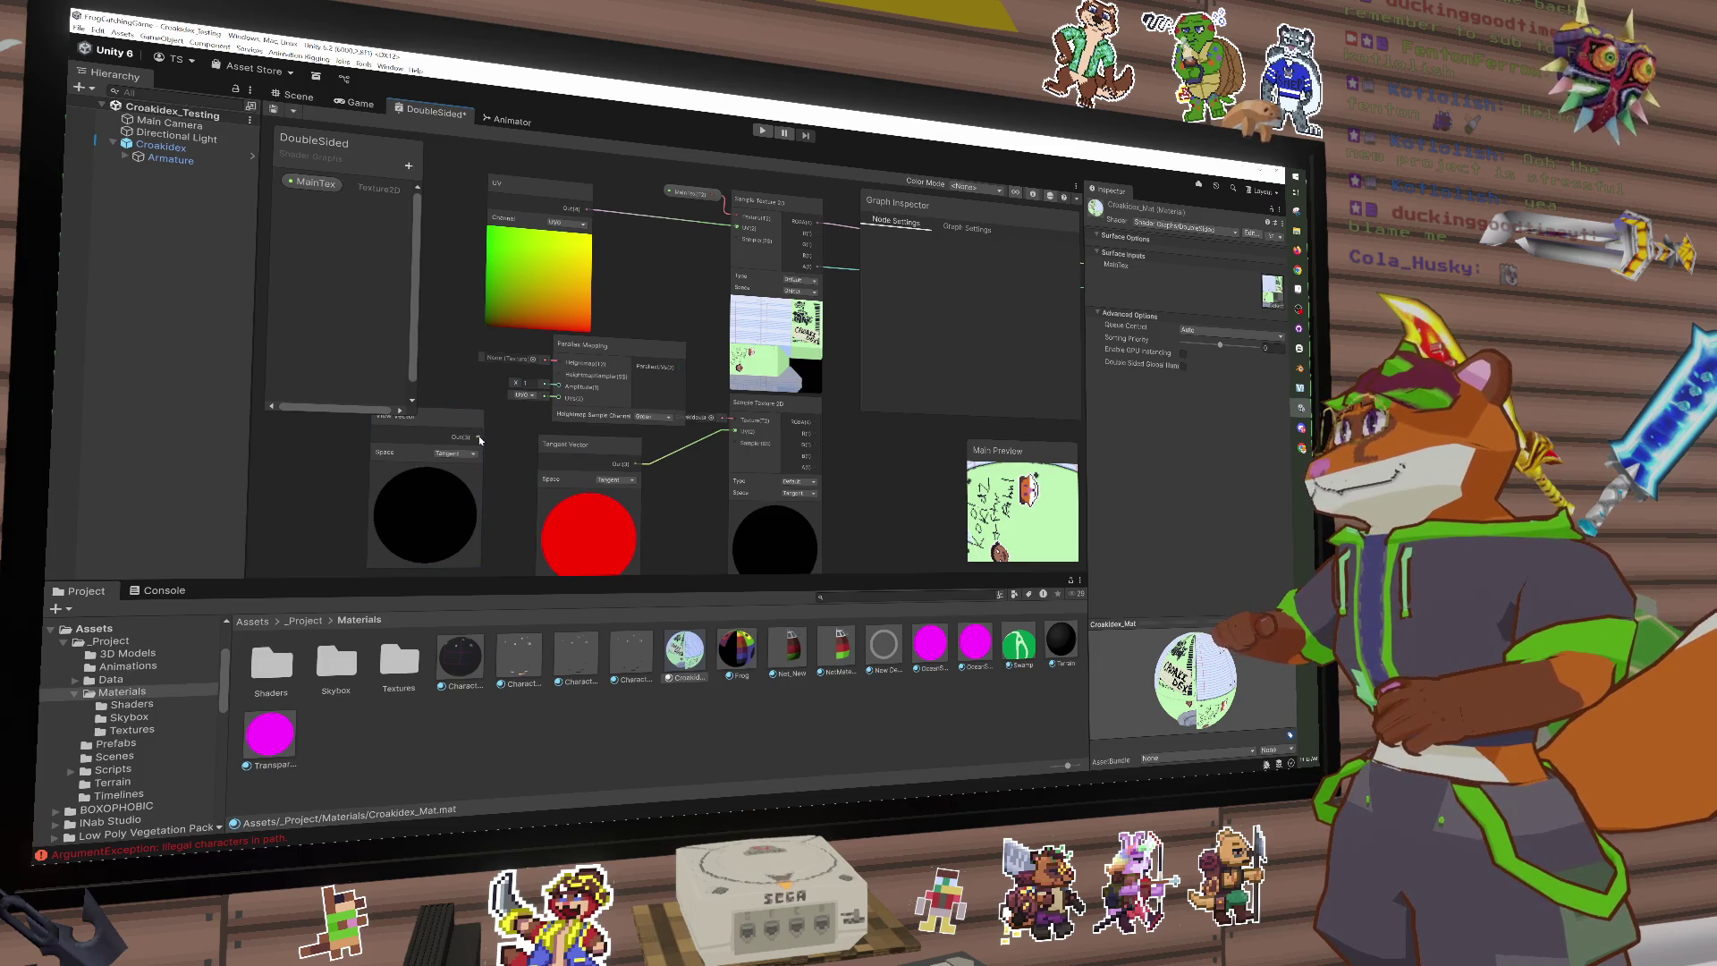
mouse_move(533, 388)
mouse_down()
mouse_move(546, 394)
mouse_move(555, 363)
mouse_up()
key(Escape)
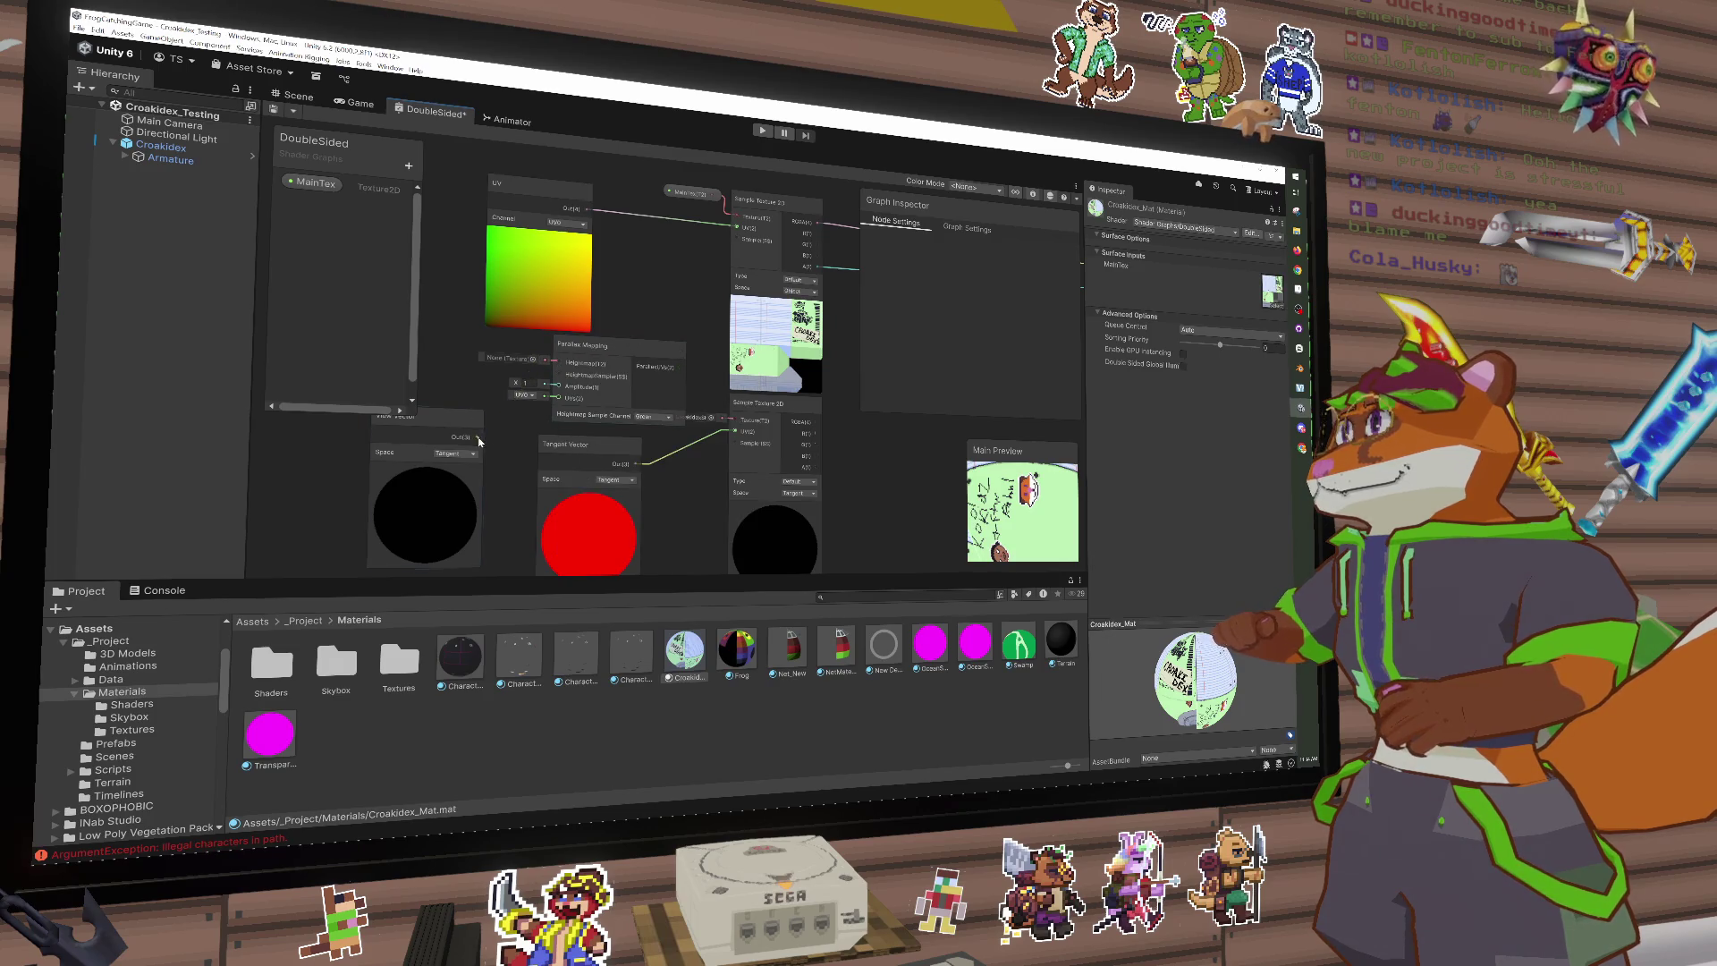
drag(477, 436, 511, 425)
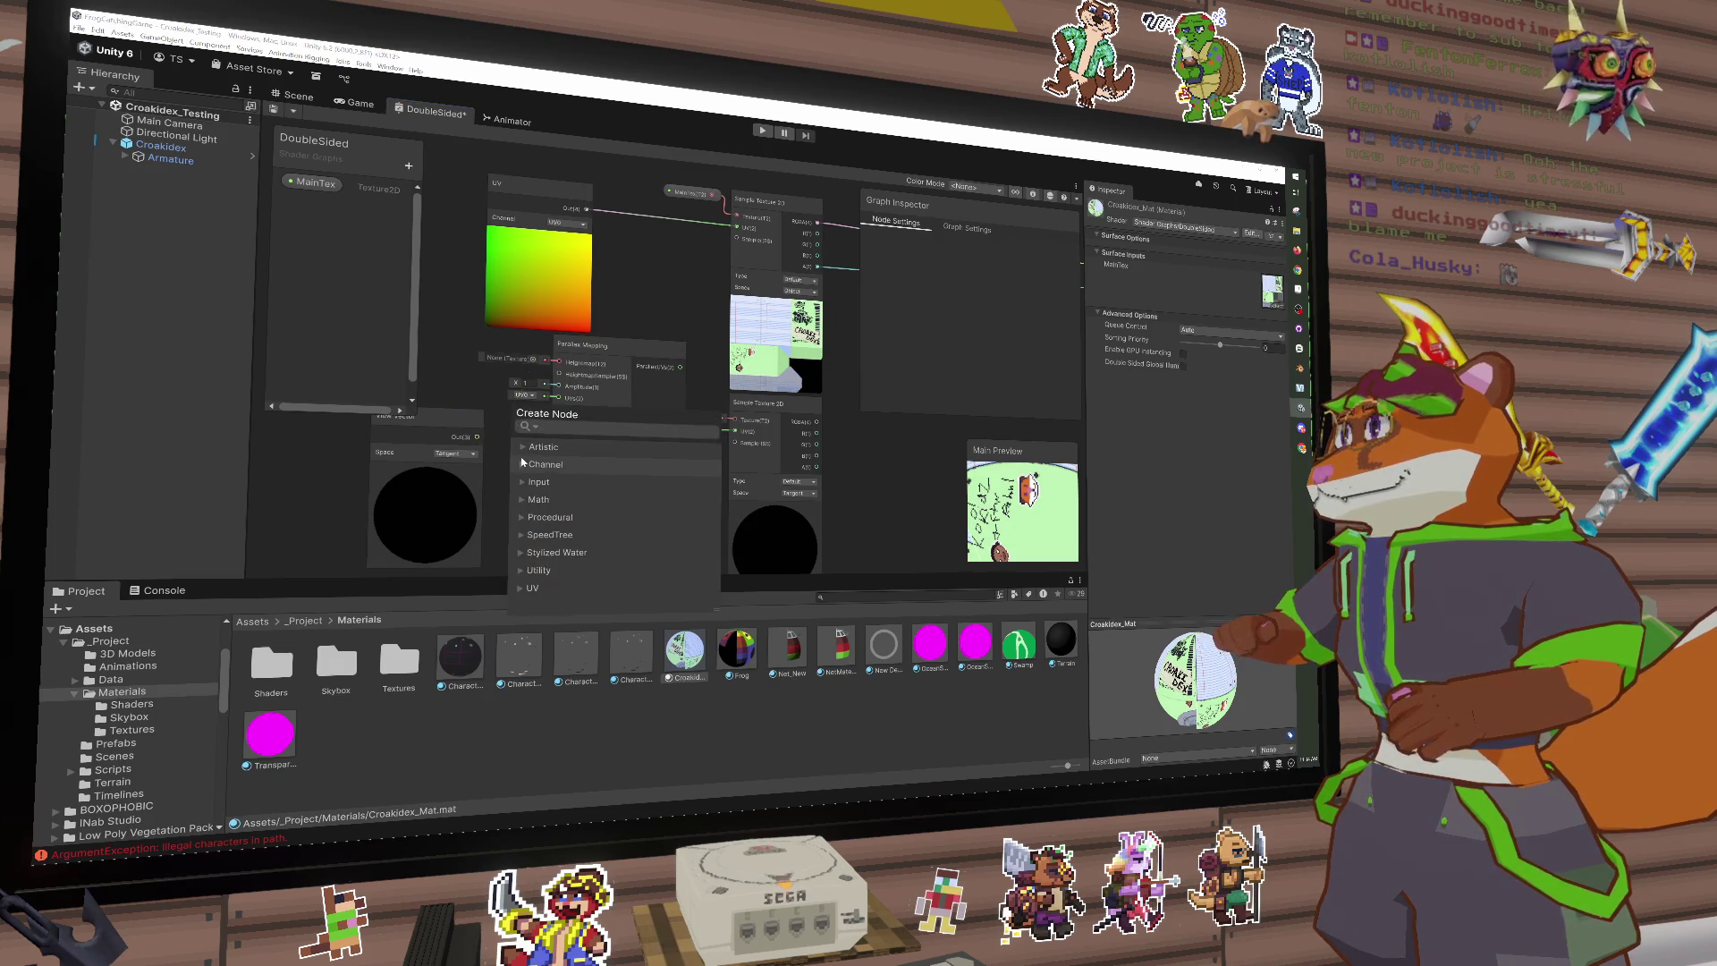
click(523, 466)
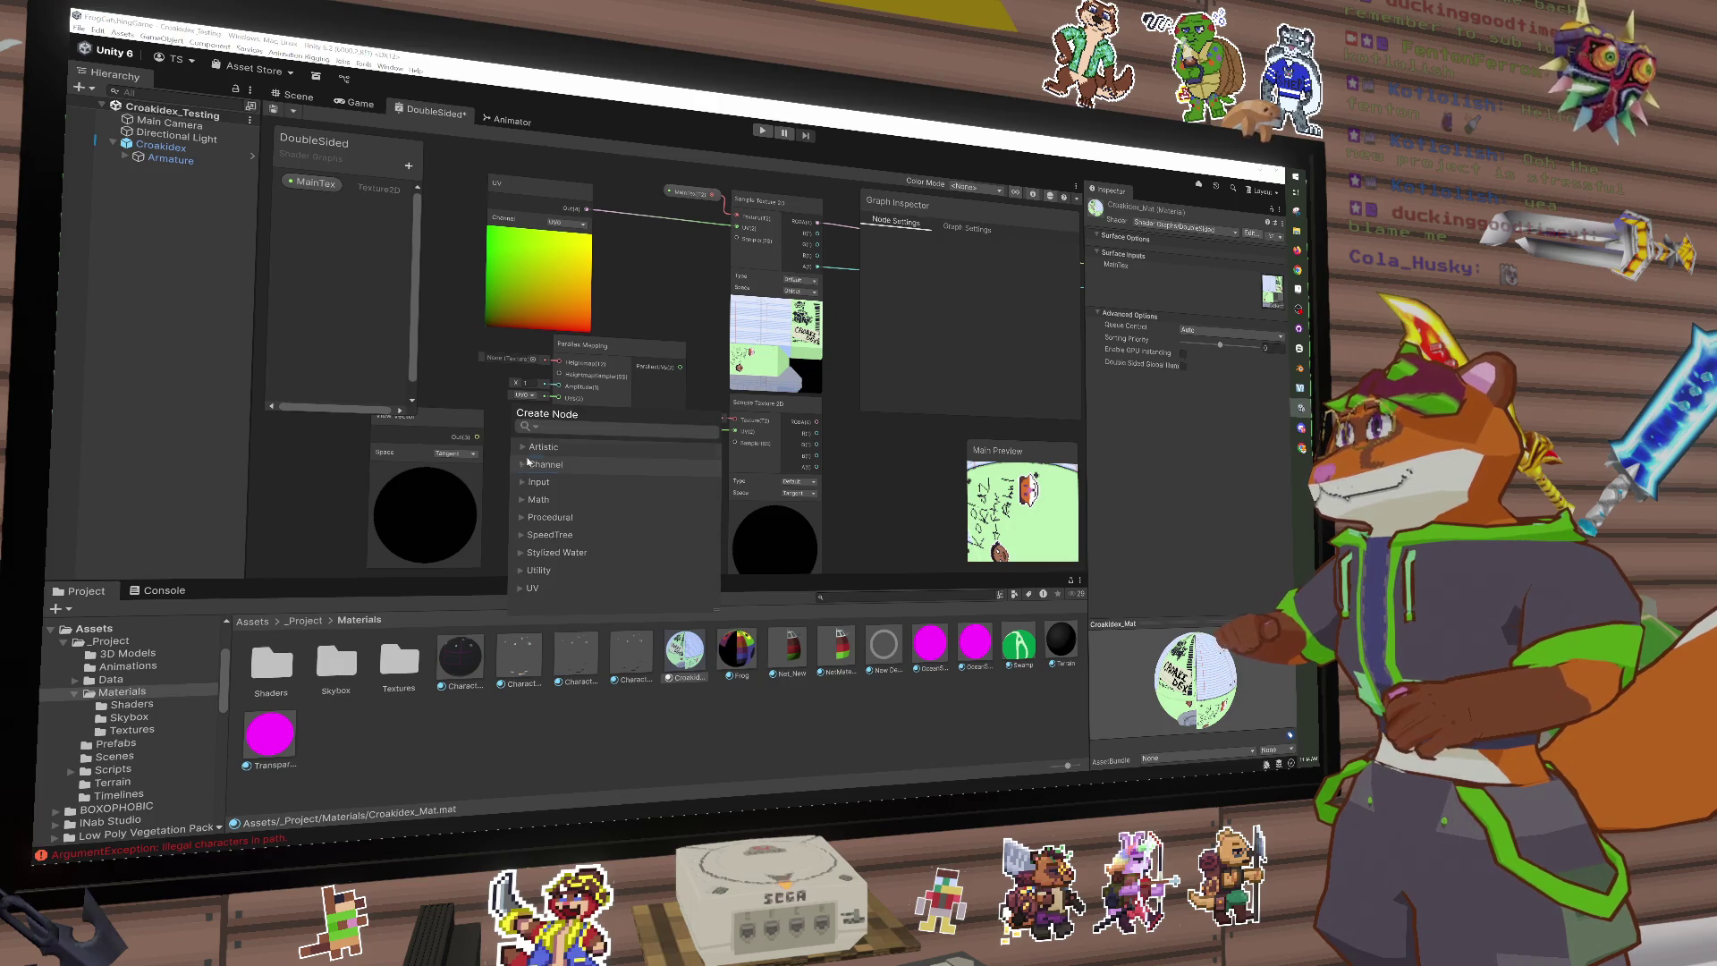
click(617, 358)
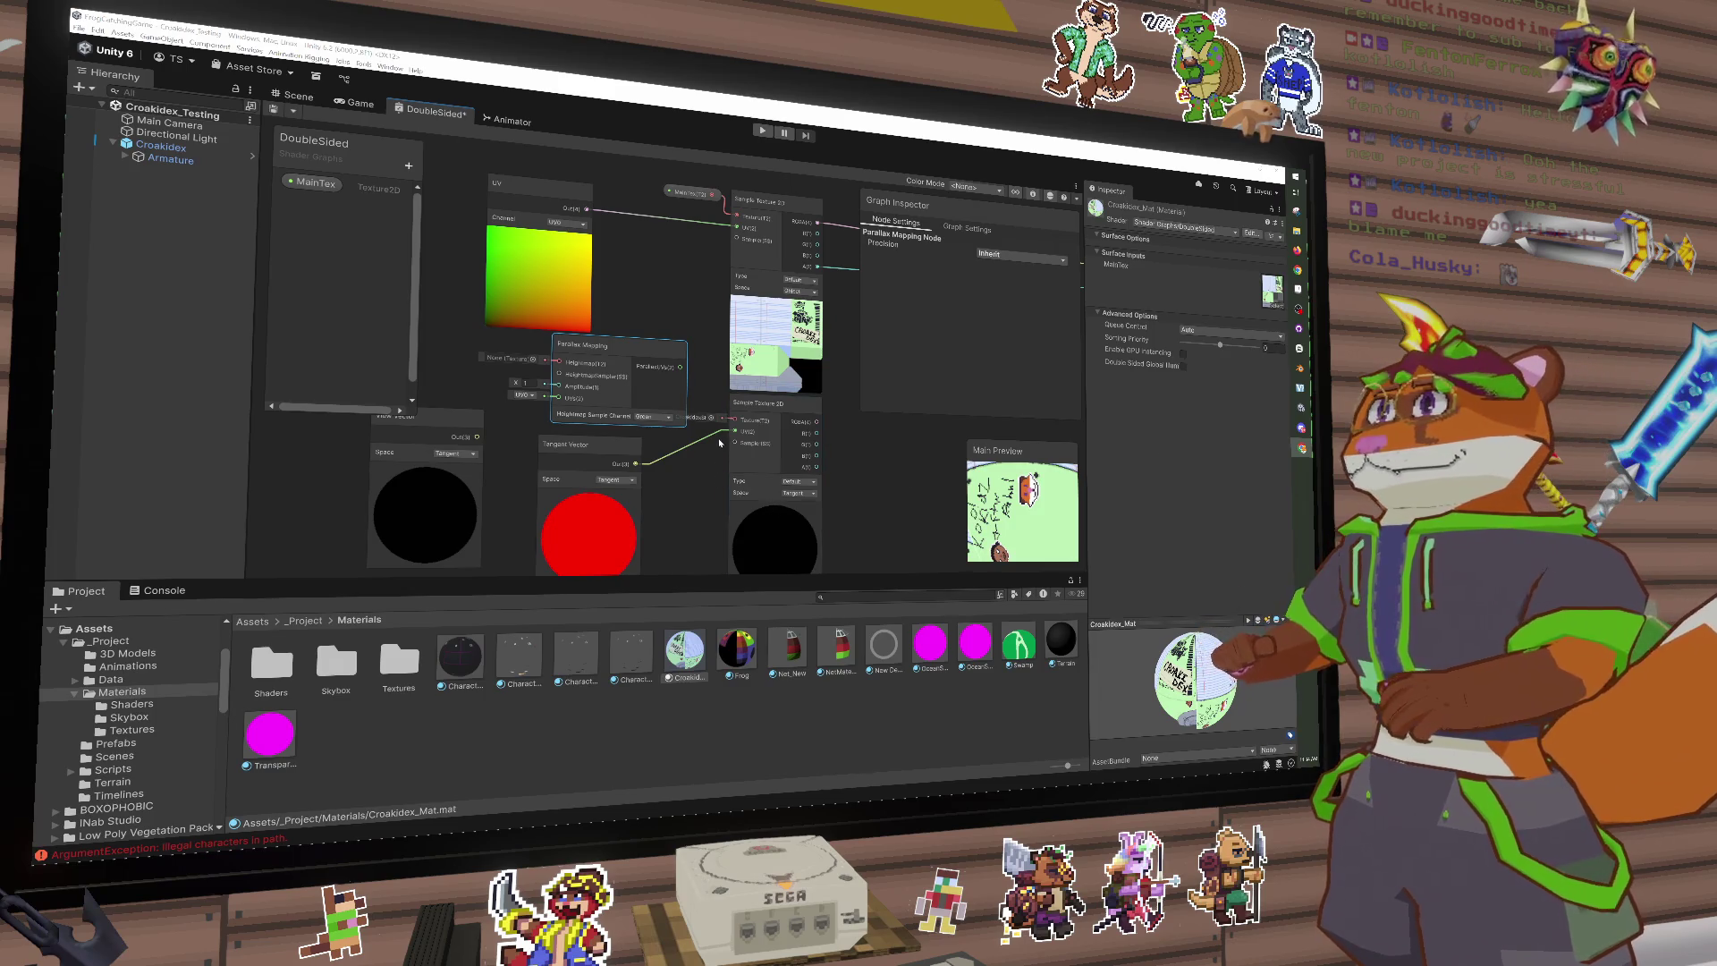
Step: Add a Multiply node with the View Vector wired into its B input
drag(506, 374, 595, 350)
key(space)
text(m)
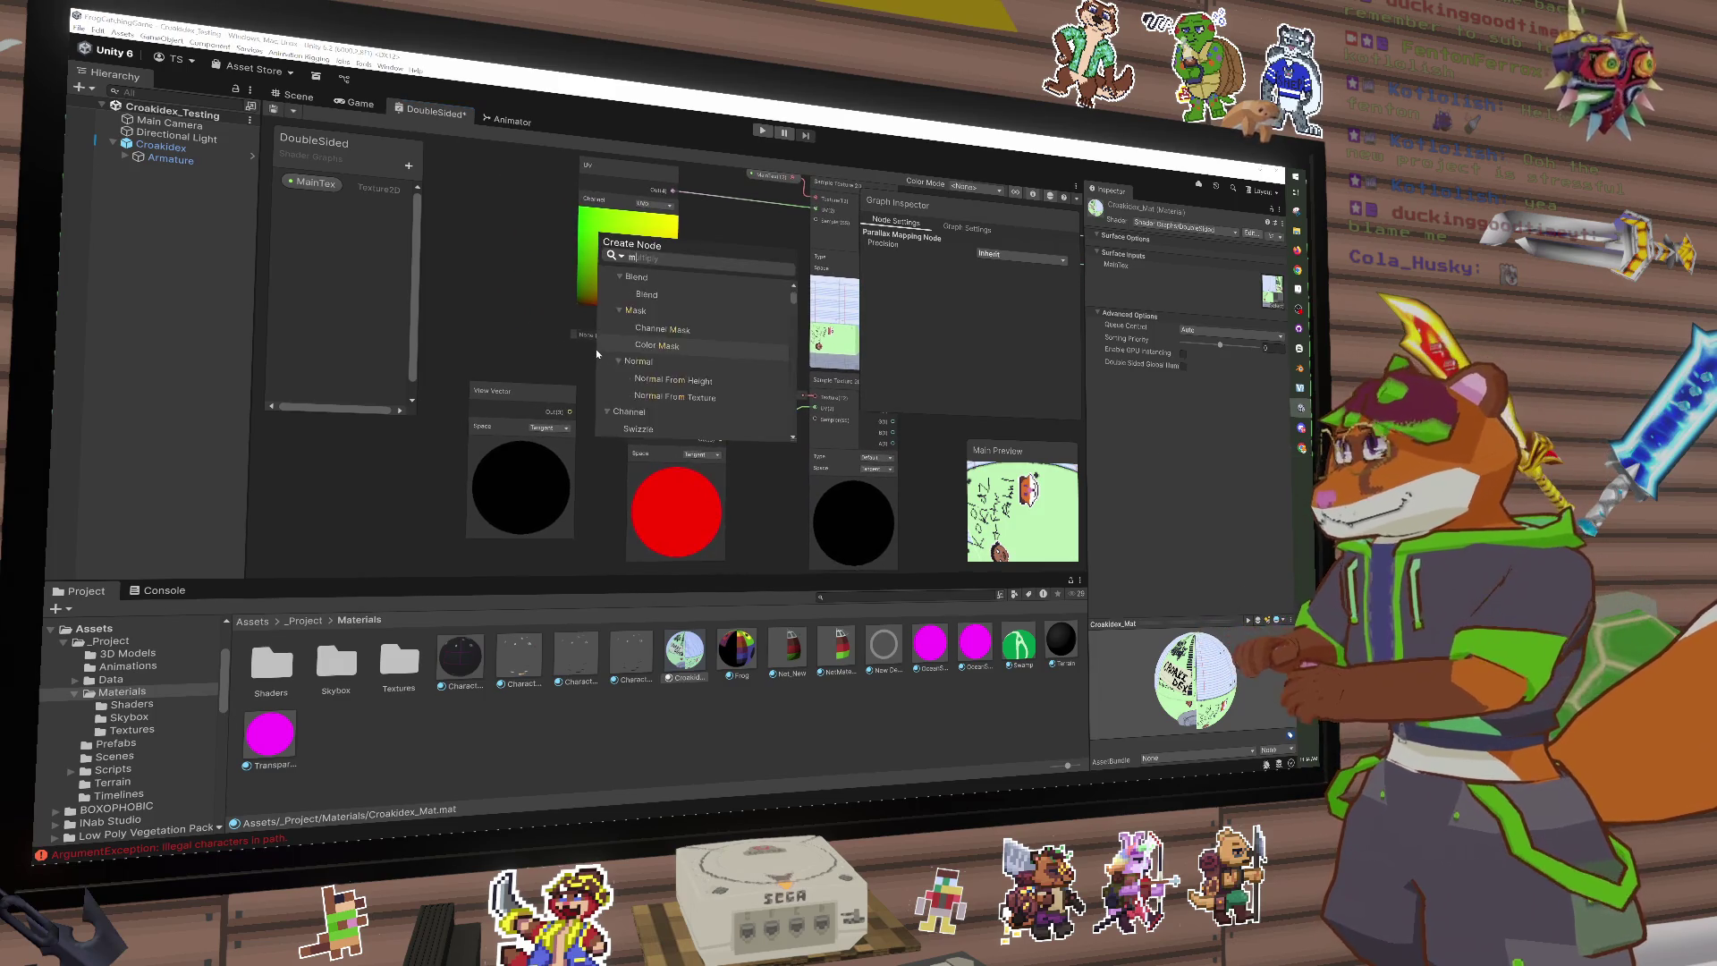
text(ultiply)
key(Return)
mouse_move(534, 400)
mouse_down()
mouse_move(504, 410)
mouse_move(601, 408)
mouse_up()
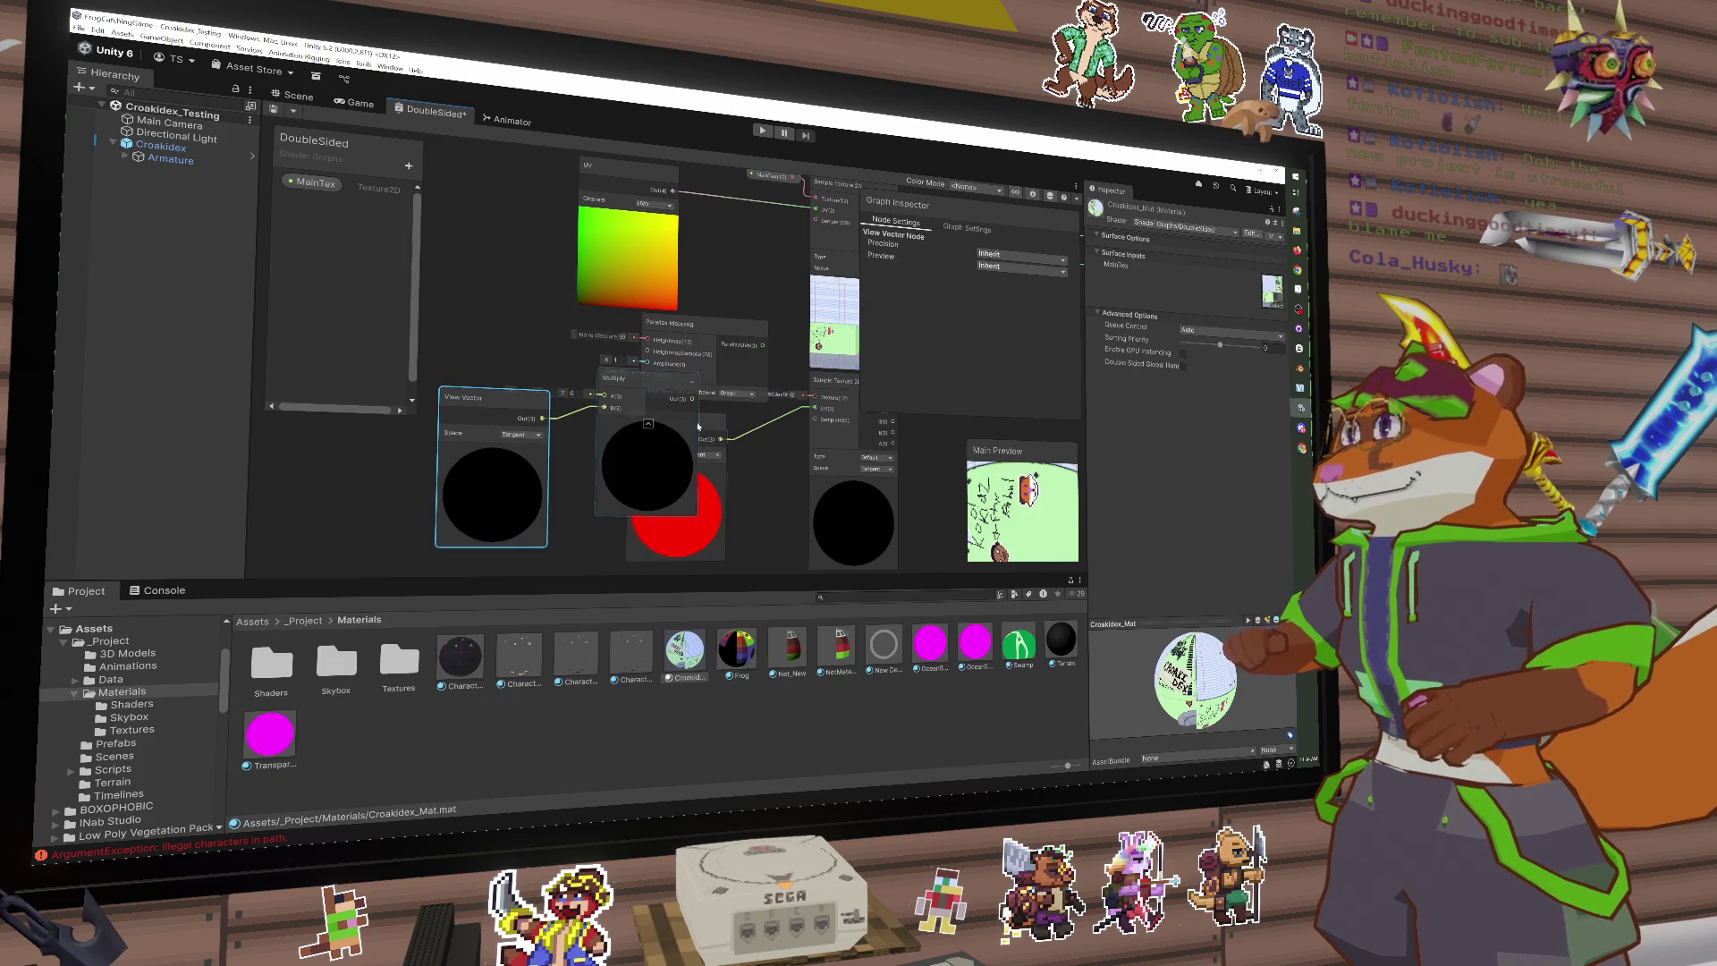
mouse_move(726, 433)
mouse_down()
mouse_move(527, 302)
mouse_move(558, 237)
mouse_move(545, 255)
mouse_move(602, 396)
mouse_up()
drag(729, 433, 712, 433)
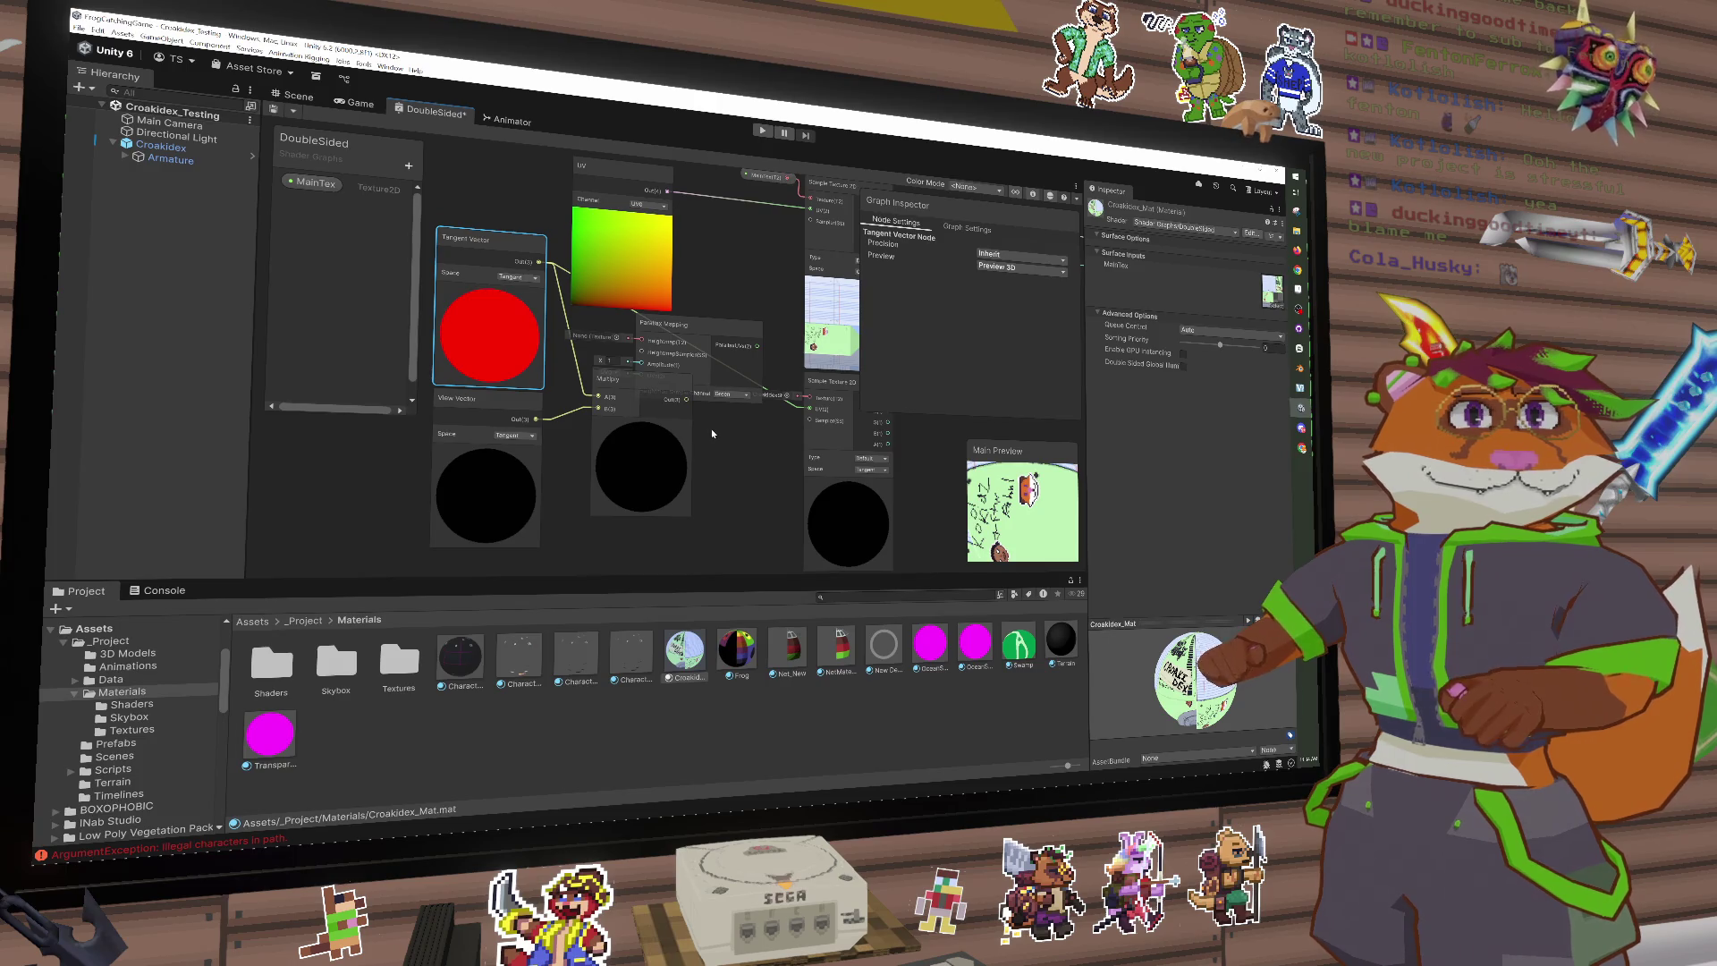
Step: Add a Tiling And Offset node fed by Multiply into Offset, and delete Parallax Mapping
key(space)
text(tiling)
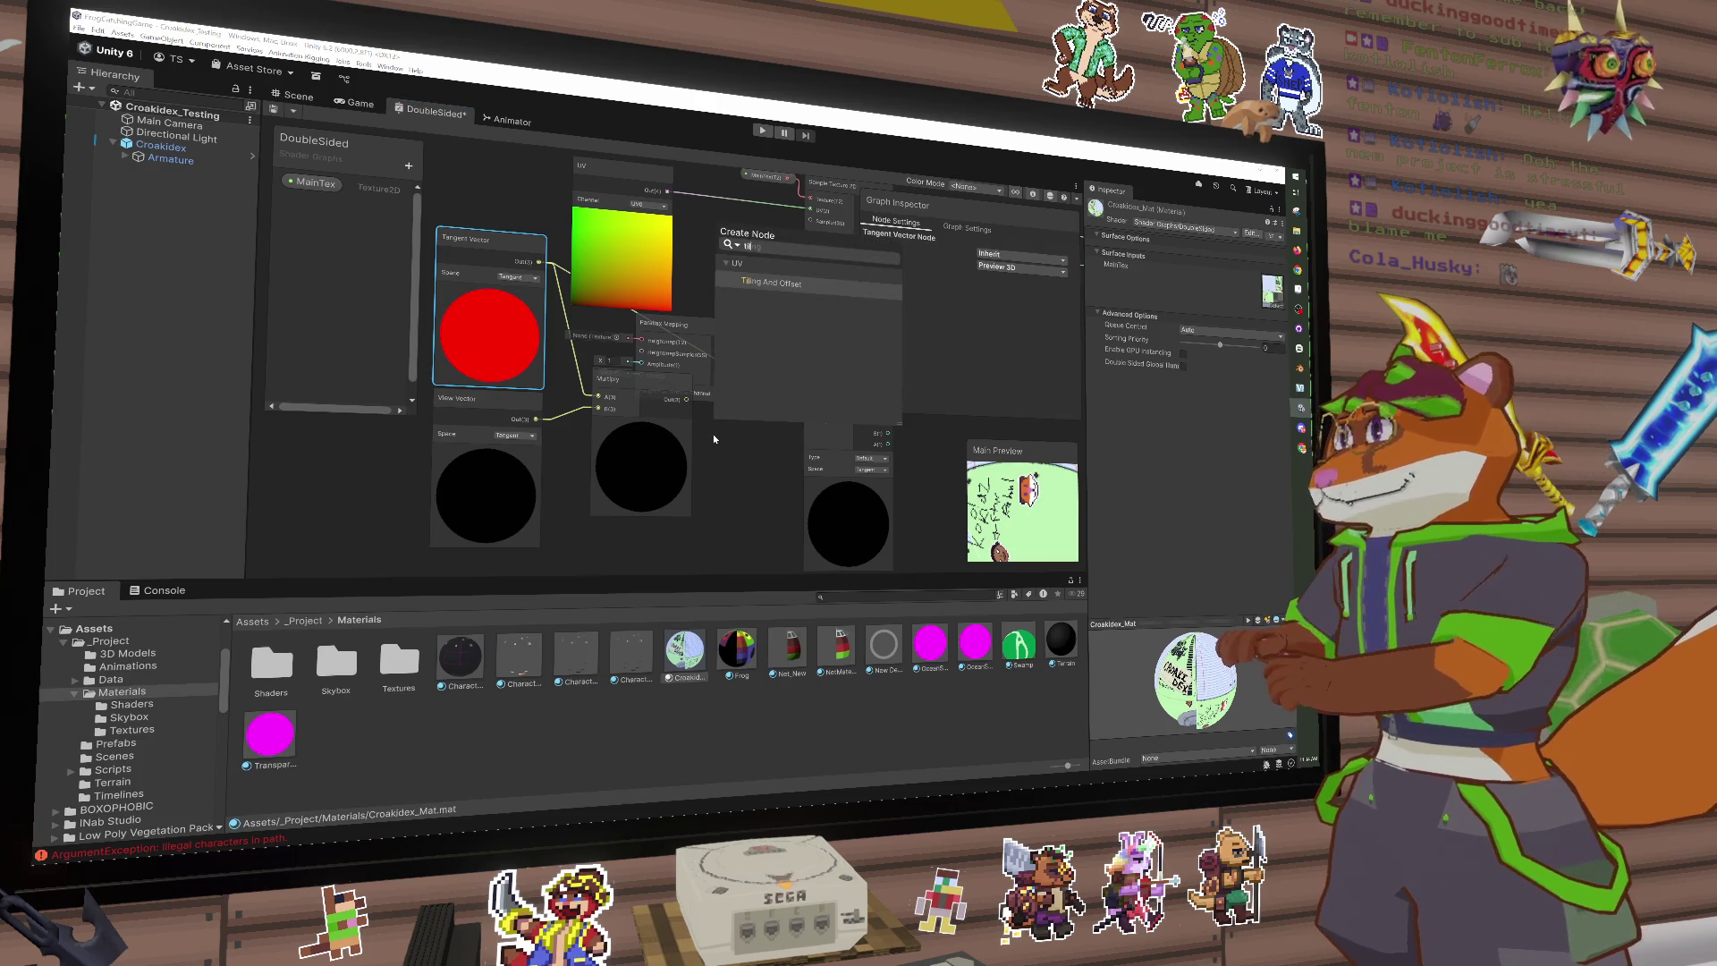
key(Return)
mouse_move(733, 458)
mouse_down()
mouse_move(734, 403)
mouse_move(721, 434)
mouse_up()
drag(642, 390, 629, 442)
click(695, 370)
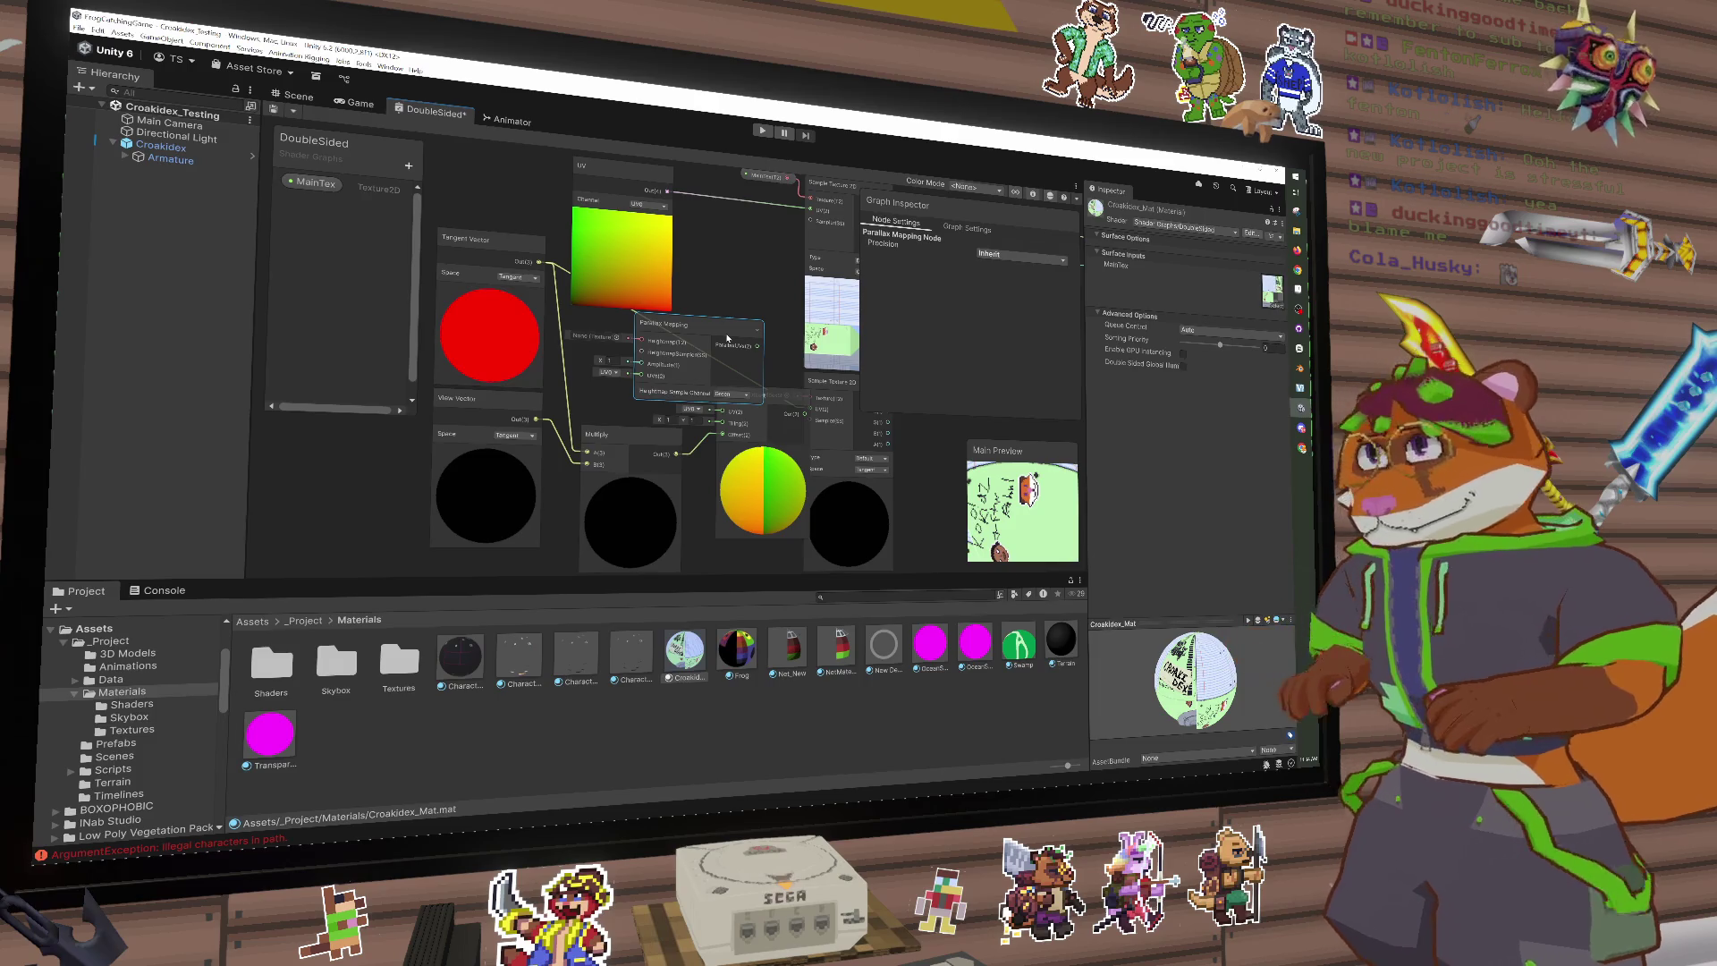
key(Delete)
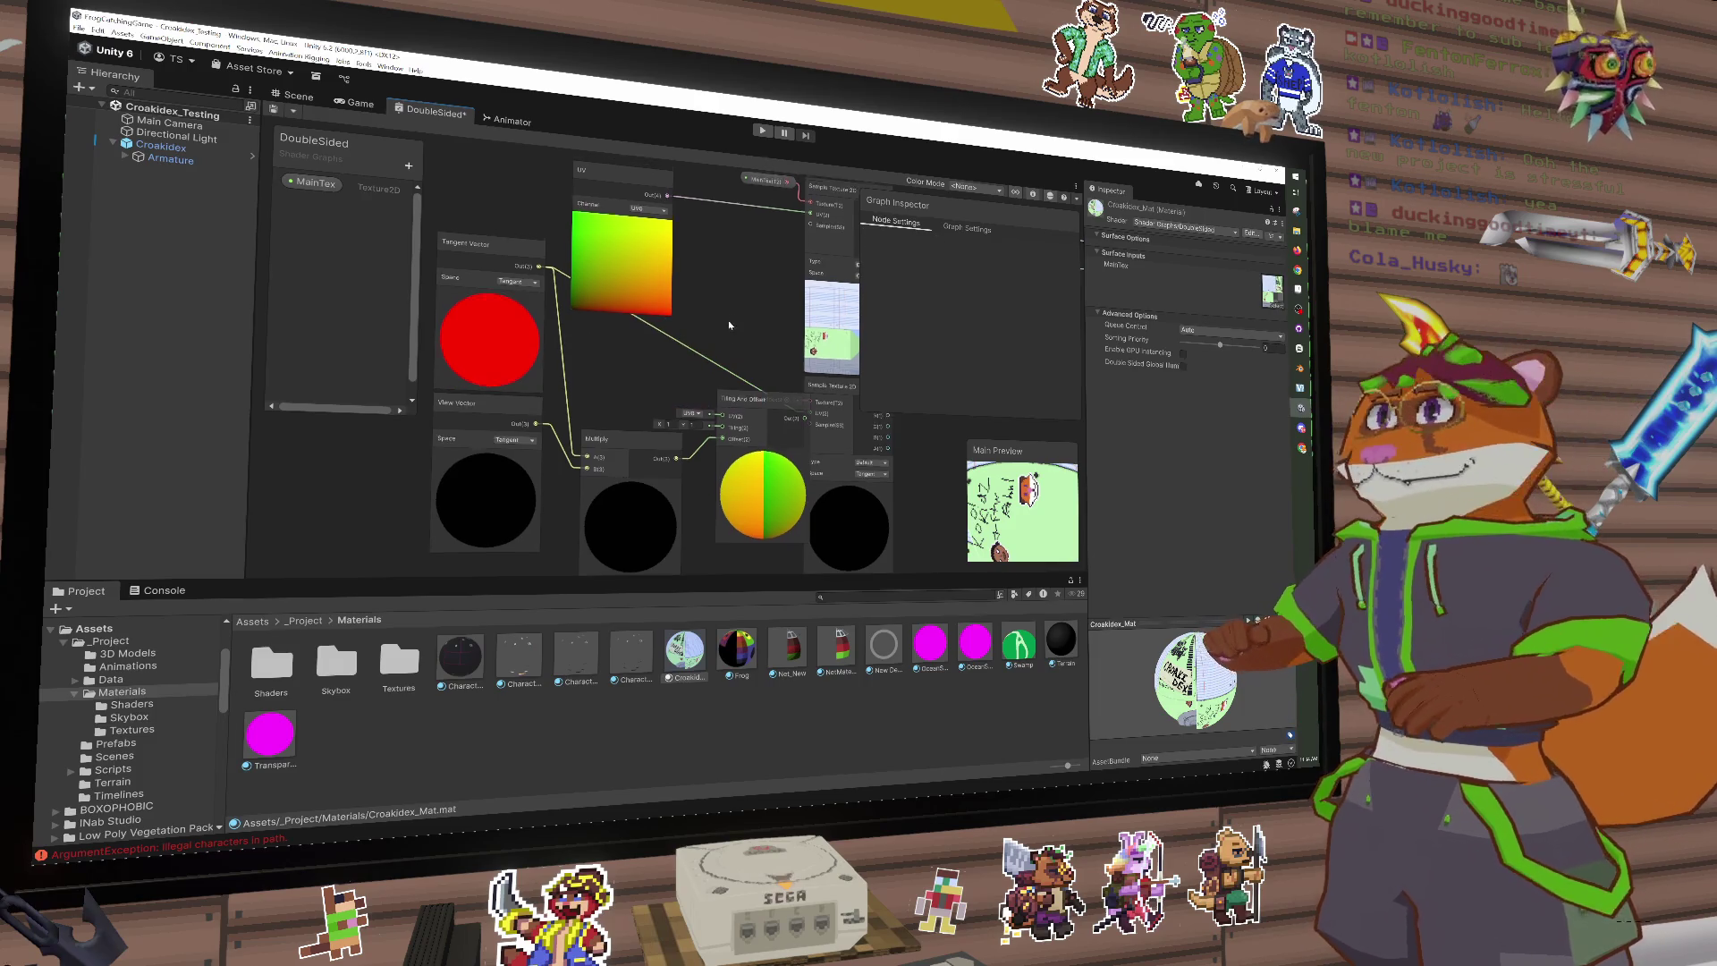
Step: Make room among the vector nodes and add a Tiling And Offset node fed by the UV output
click(725, 405)
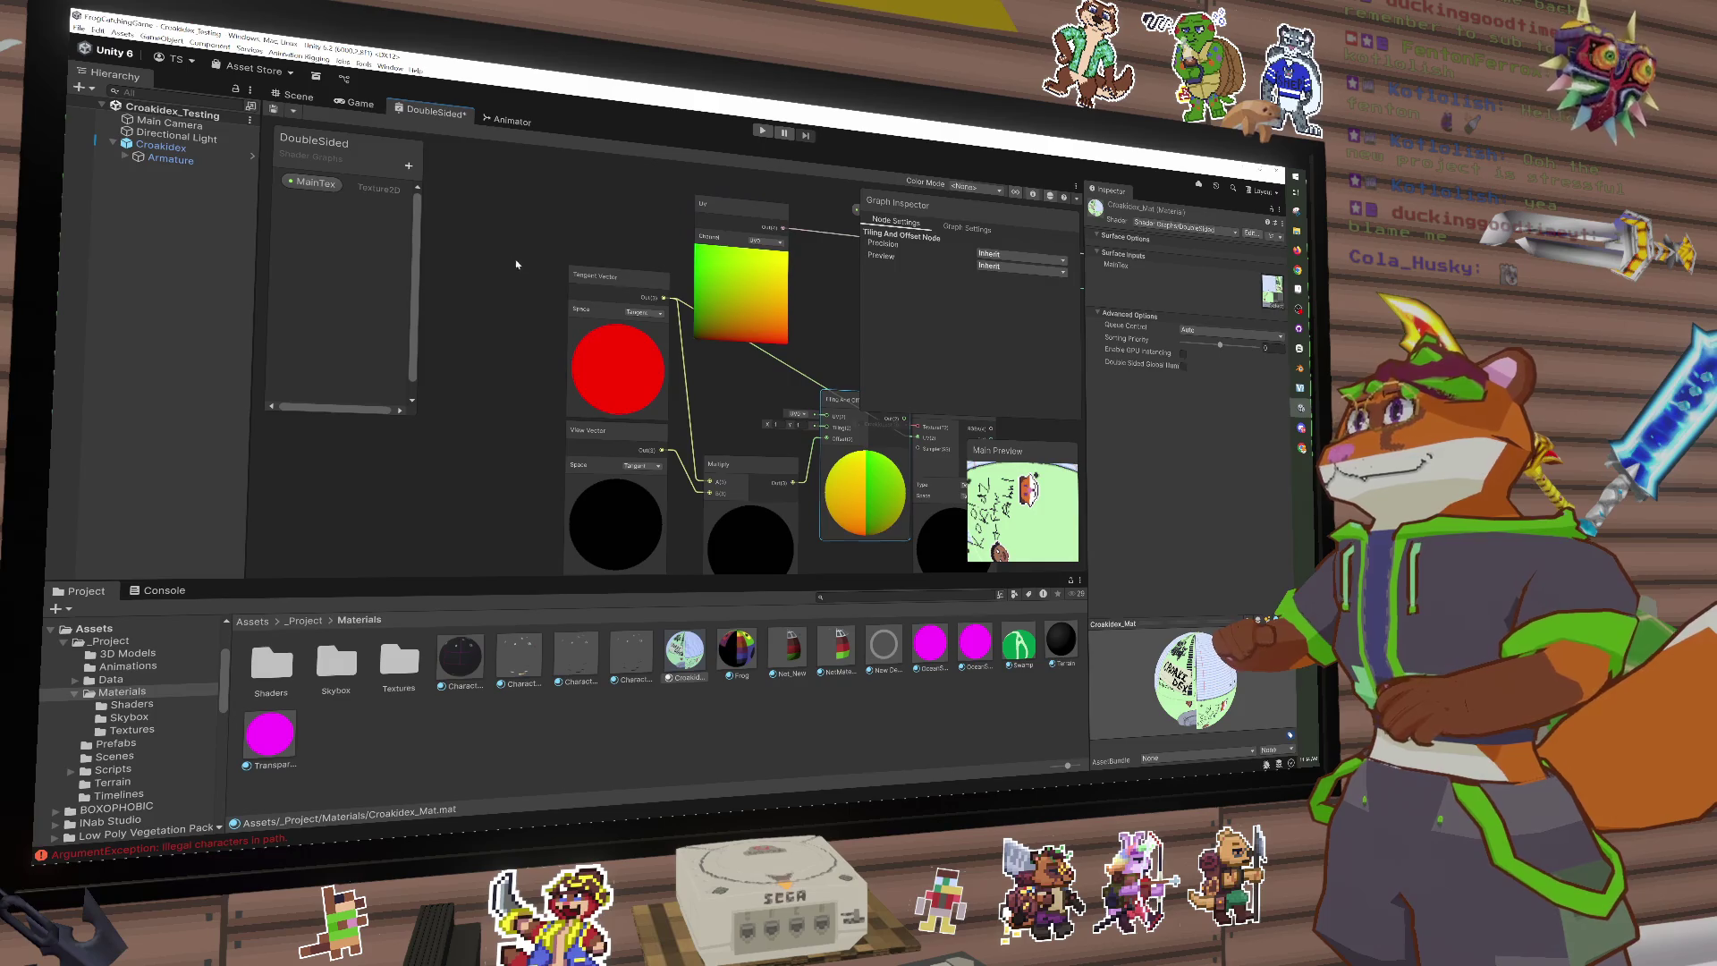
mouse_move(537, 242)
mouse_down()
mouse_move(609, 429)
mouse_move(471, 414)
mouse_up()
drag(746, 485, 613, 407)
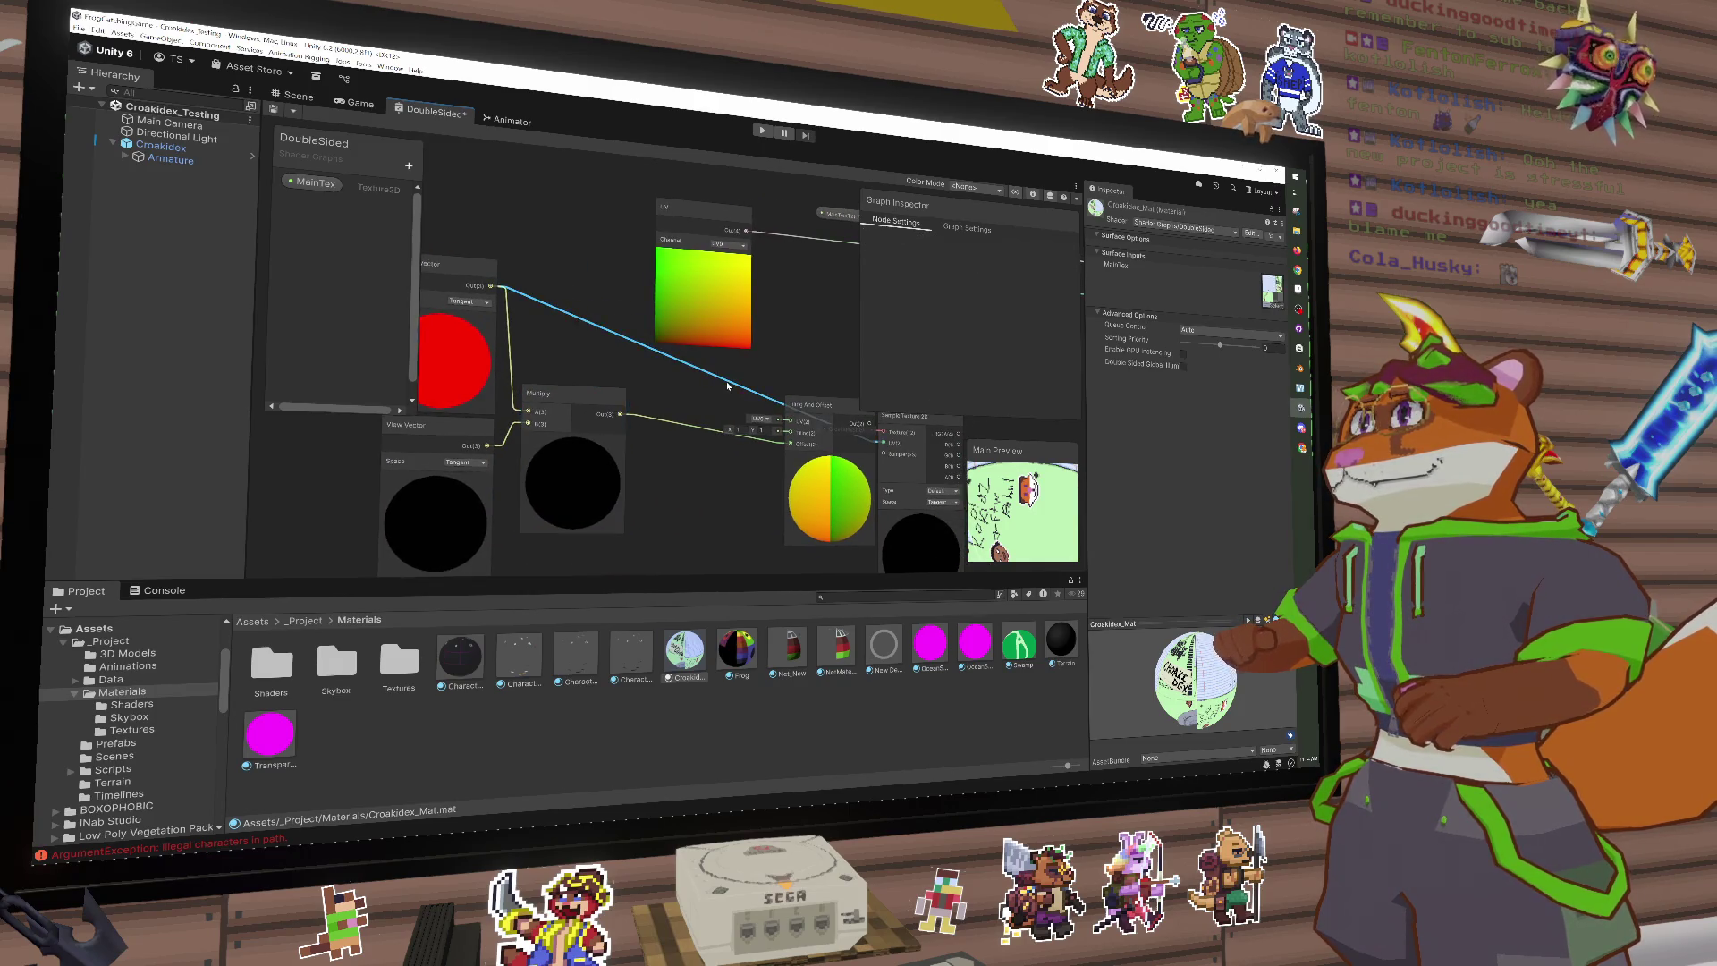
key(space)
text(tiling)
key(Return)
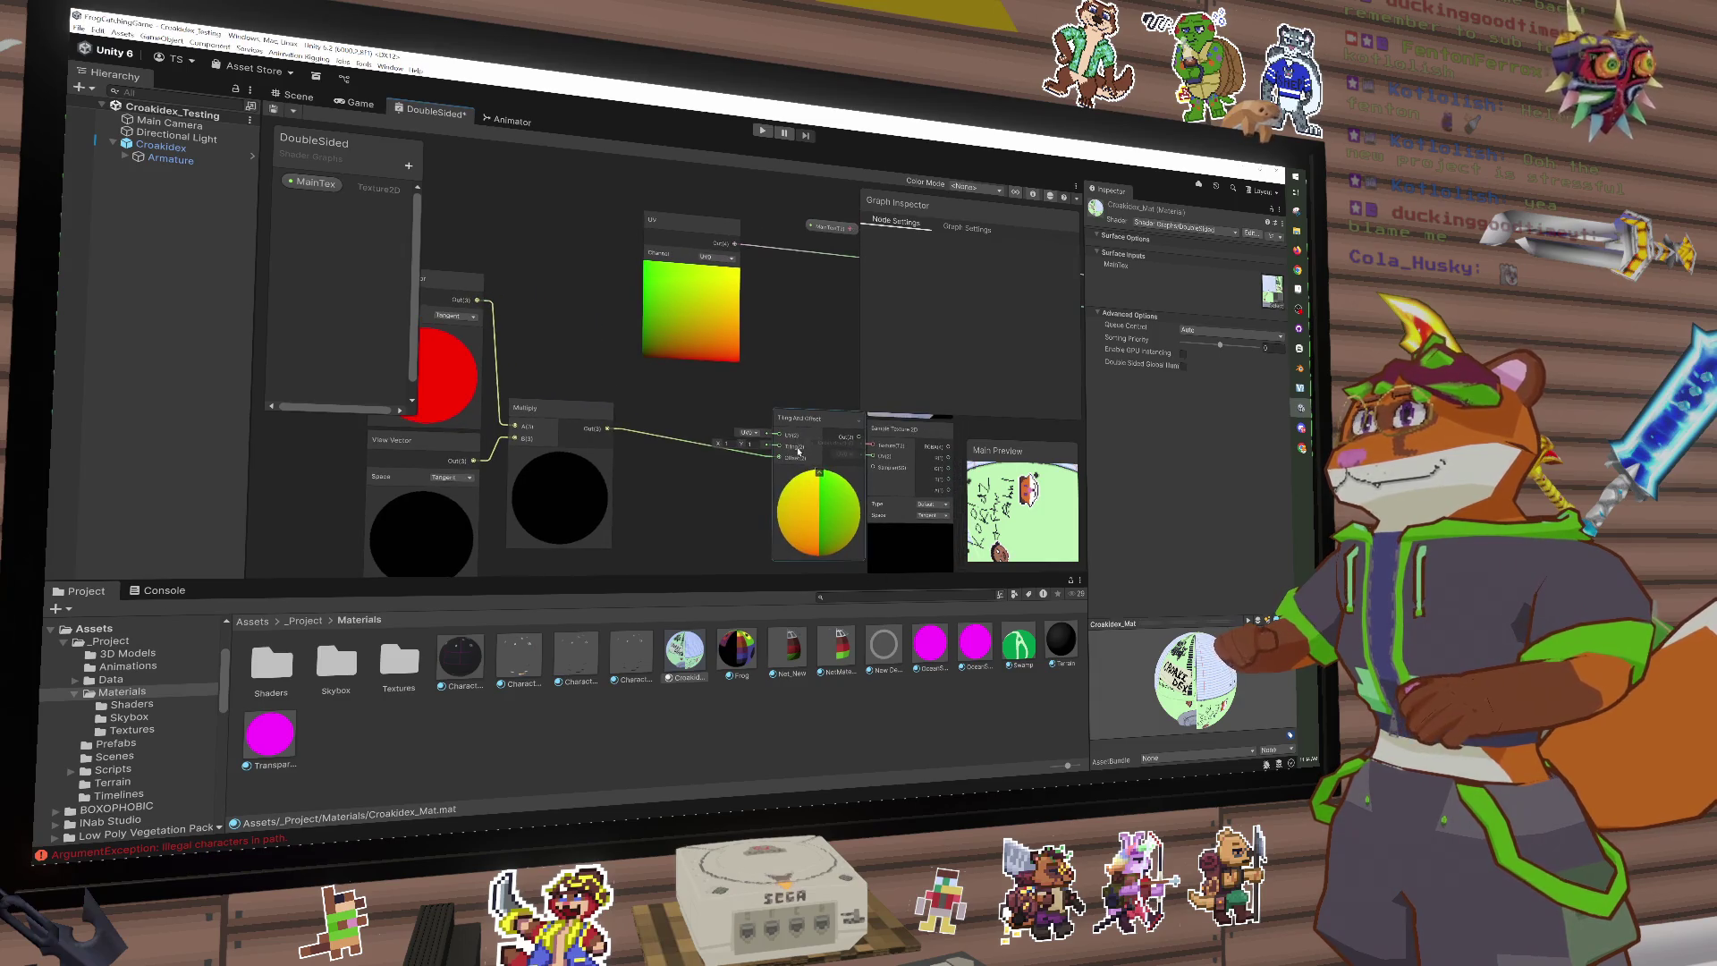
drag(736, 243, 767, 346)
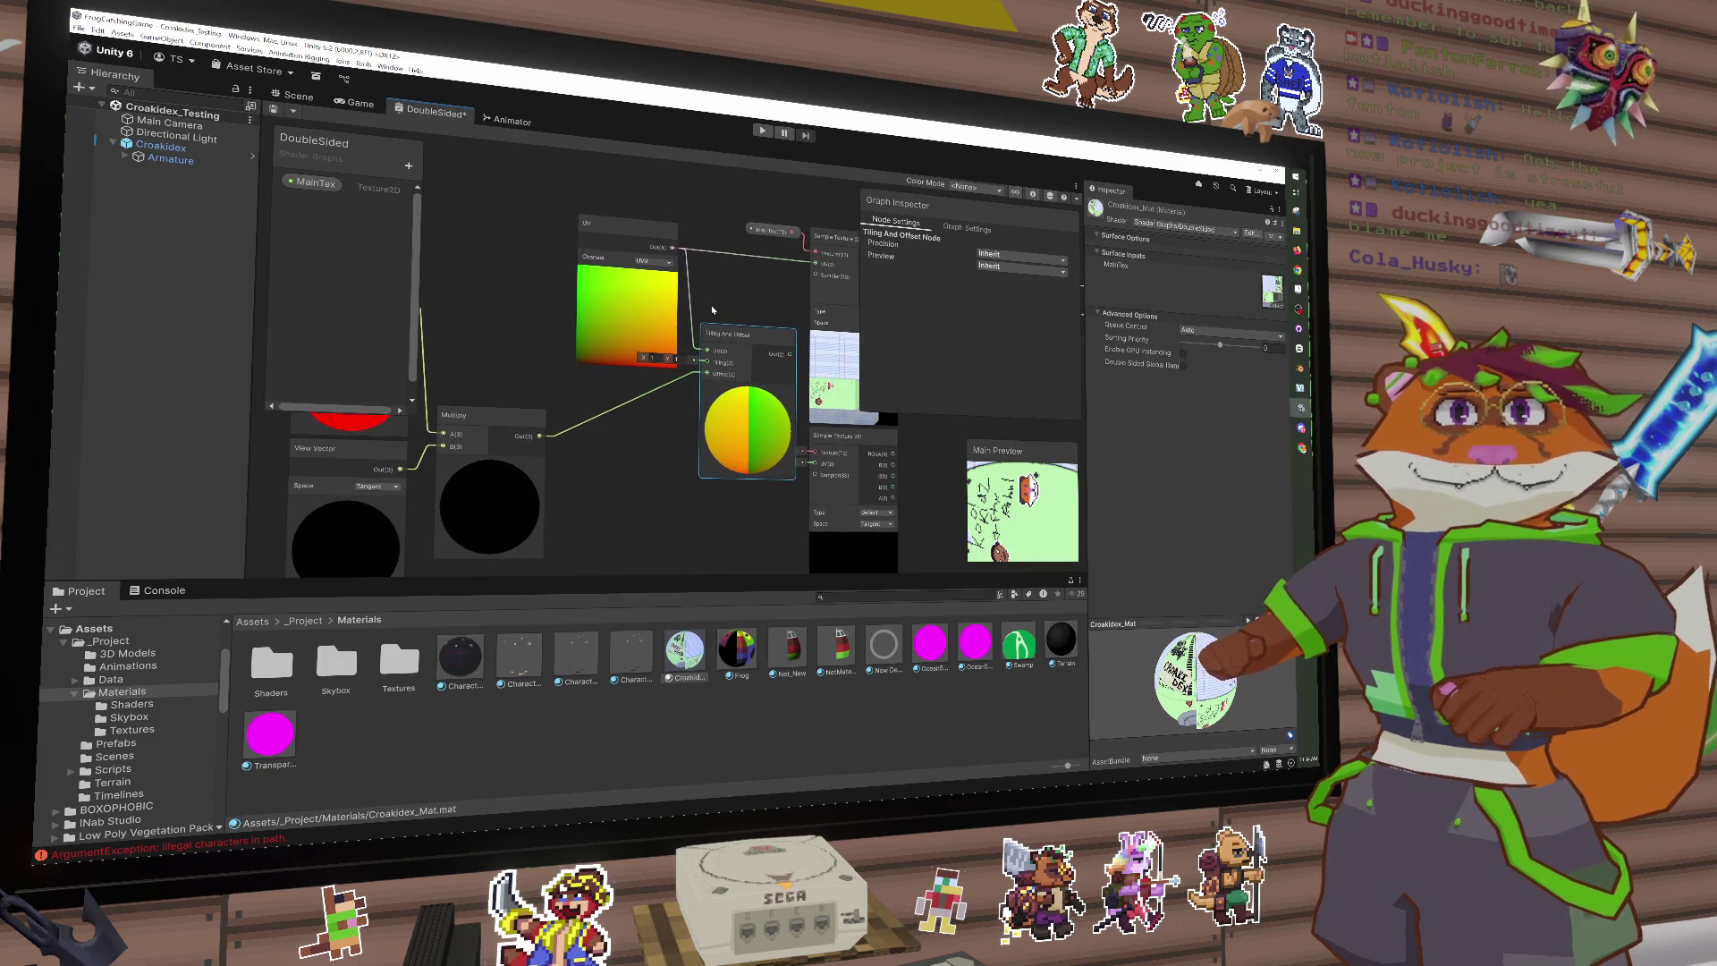
Step: Feed Tiling And Offset's Out into the lower Sample Texture 2D UV and check the preview
drag(626, 223, 577, 220)
drag(741, 340, 690, 334)
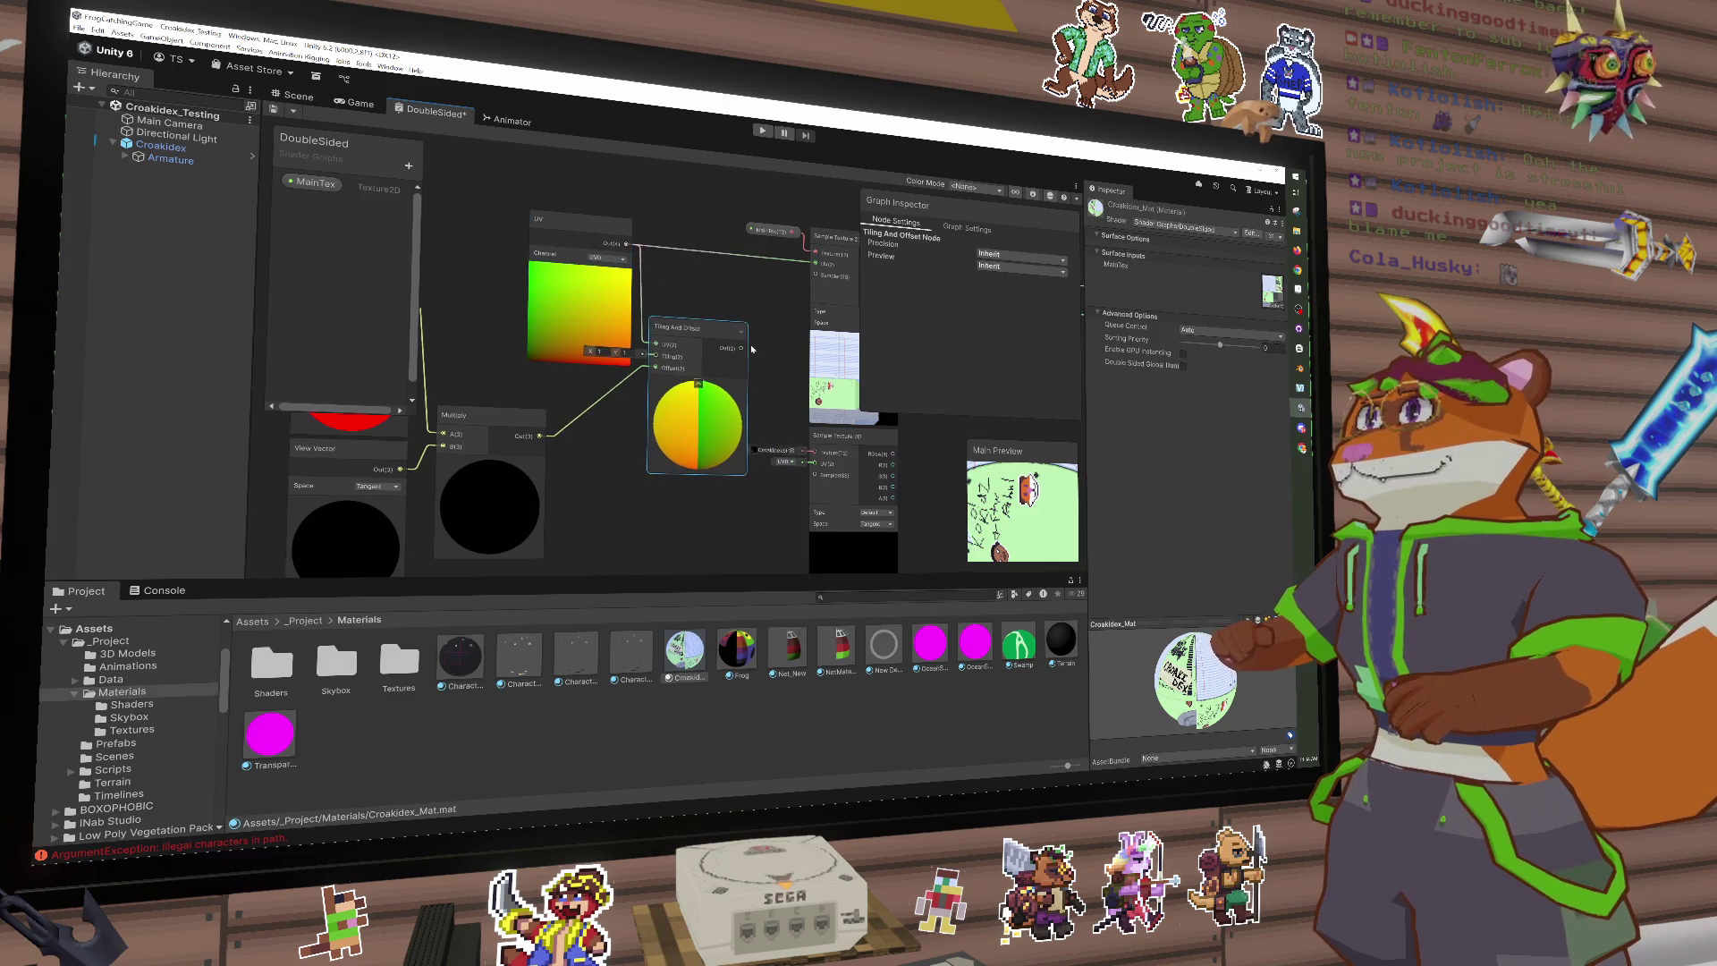
drag(798, 281, 811, 463)
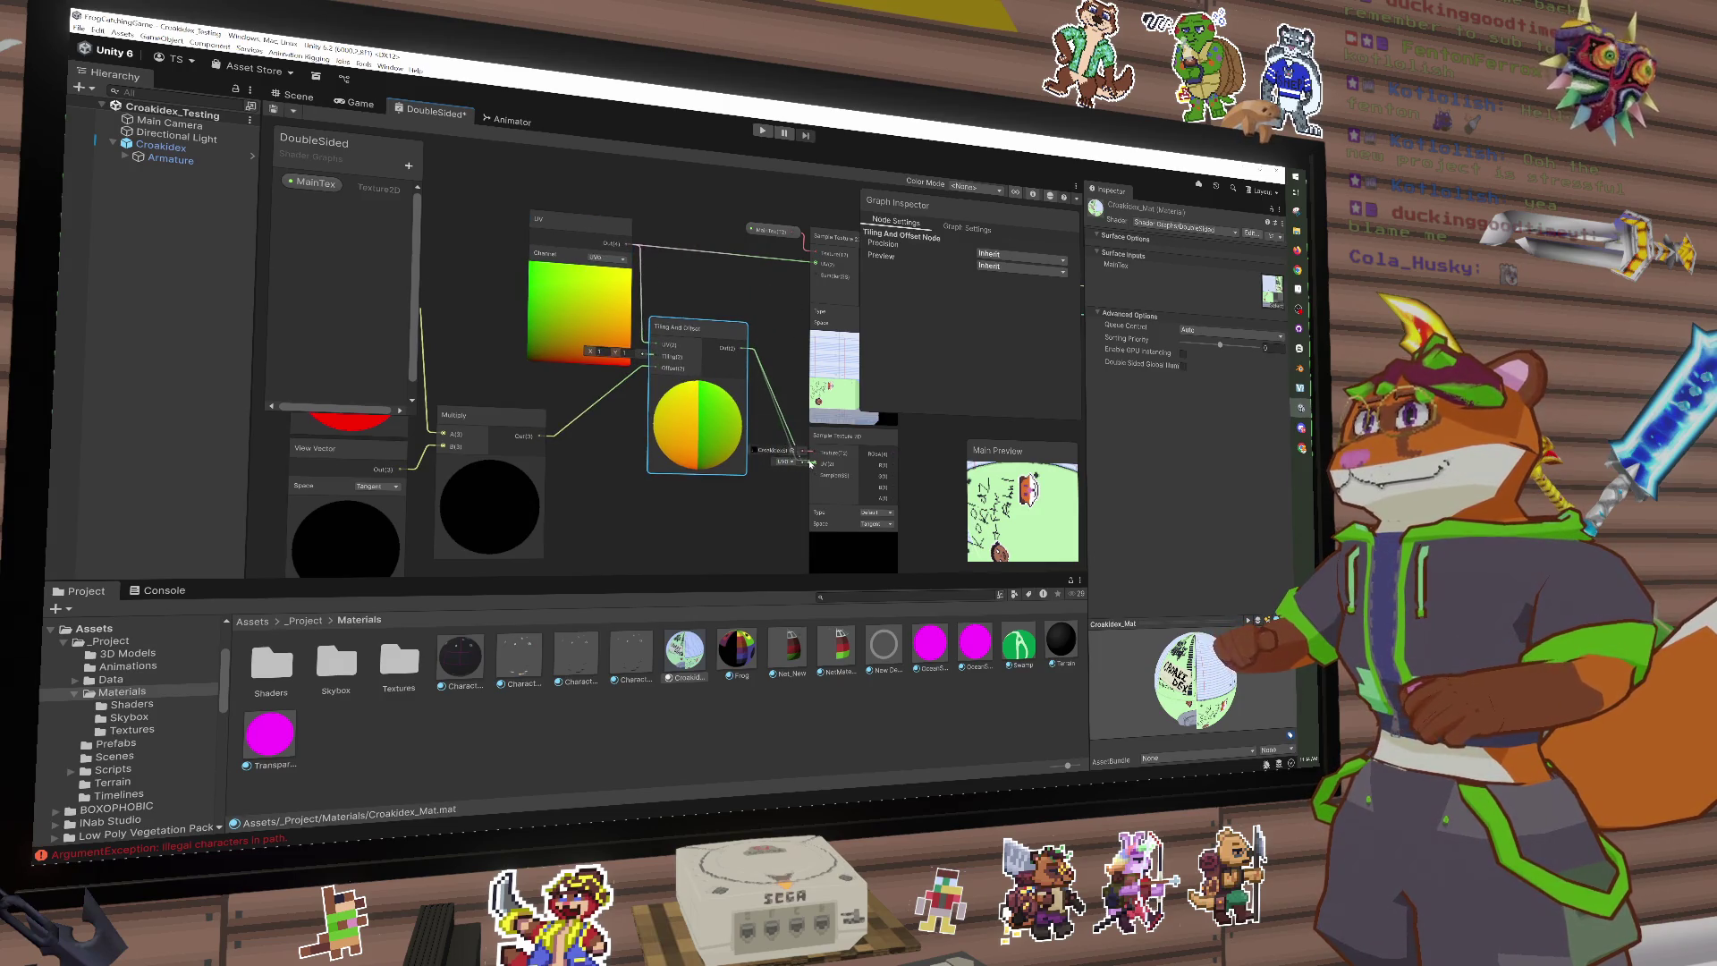
drag(780, 374, 694, 259)
mouse_move(984, 492)
mouse_down()
mouse_move(1022, 459)
mouse_move(1002, 501)
mouse_up()
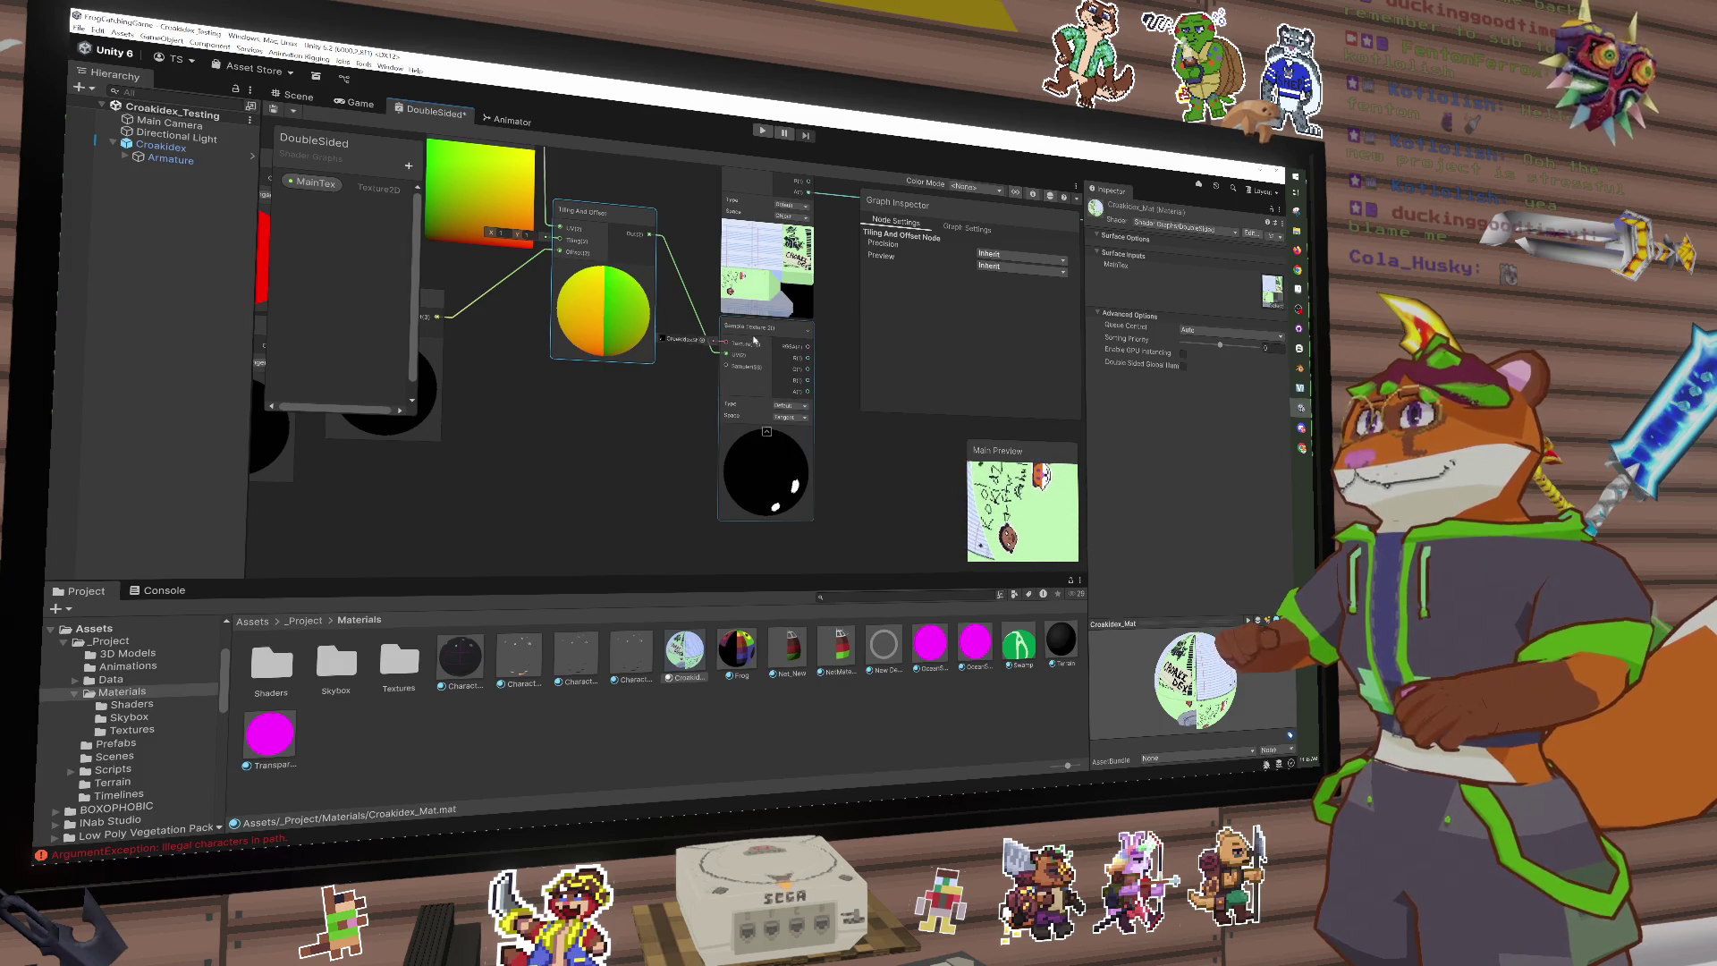
Step: Reposition the lower sampler, inspect the preview from several angles, and re-route its UV wire
mouse_move(754, 340)
mouse_down()
mouse_move(759, 421)
mouse_move(780, 377)
mouse_move(731, 434)
mouse_up()
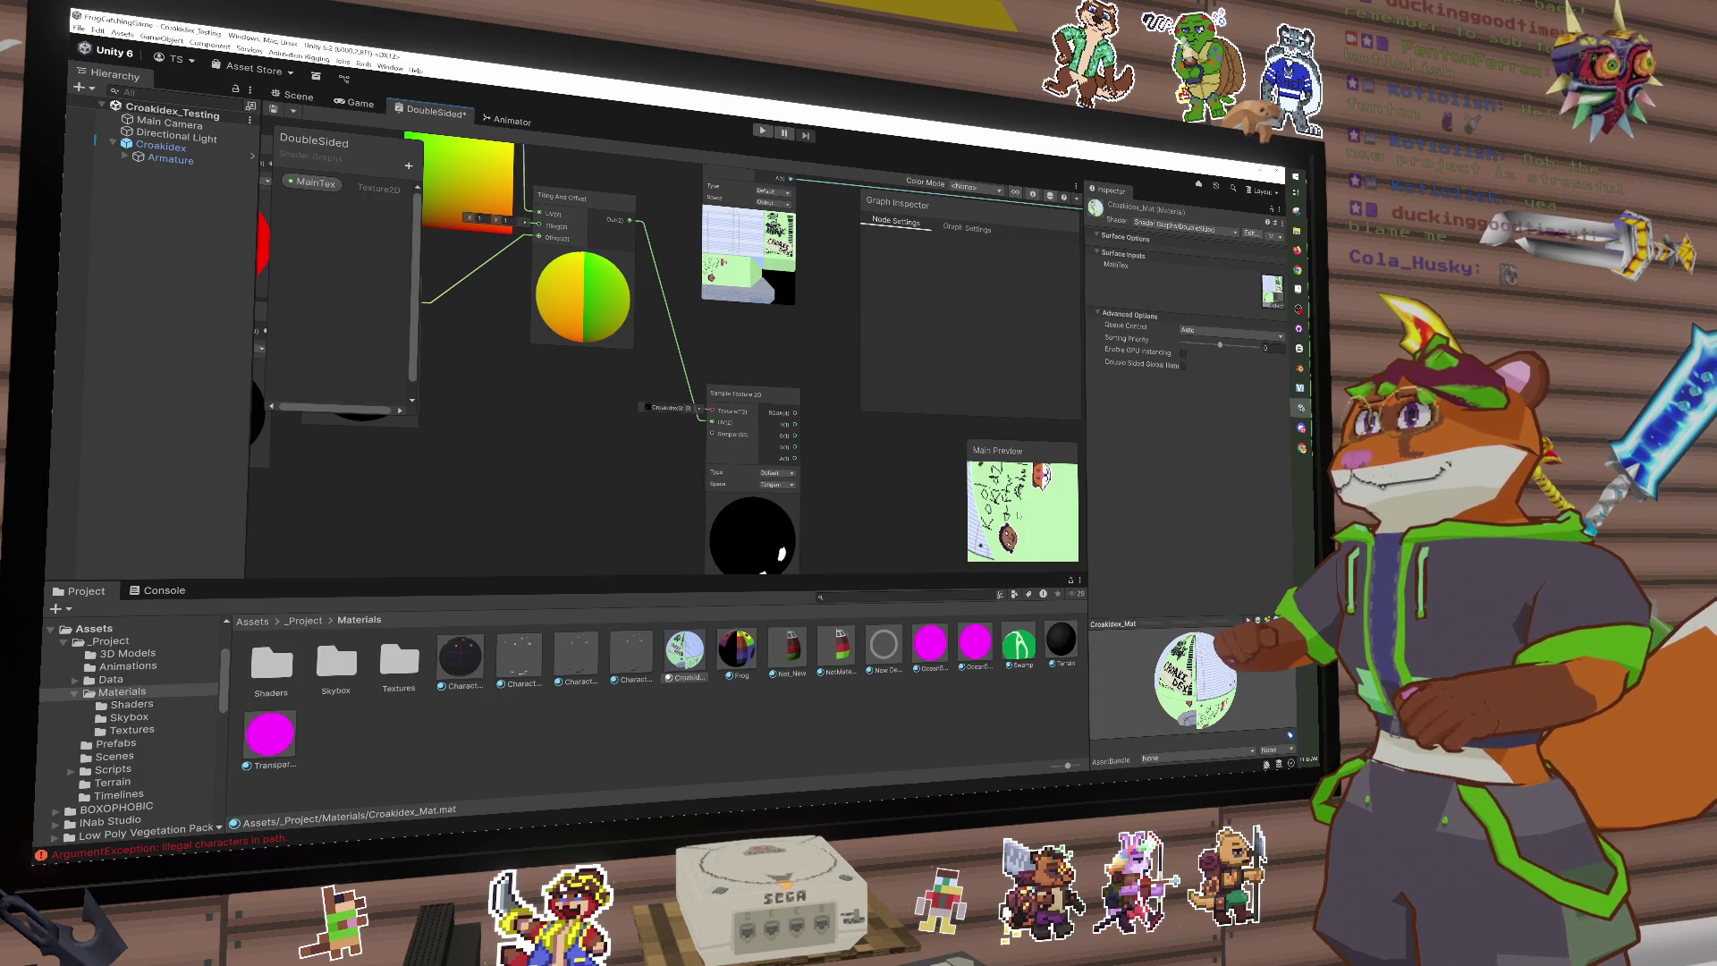
mouse_move(1028, 505)
mouse_down()
mouse_move(1064, 455)
mouse_move(1029, 500)
mouse_up()
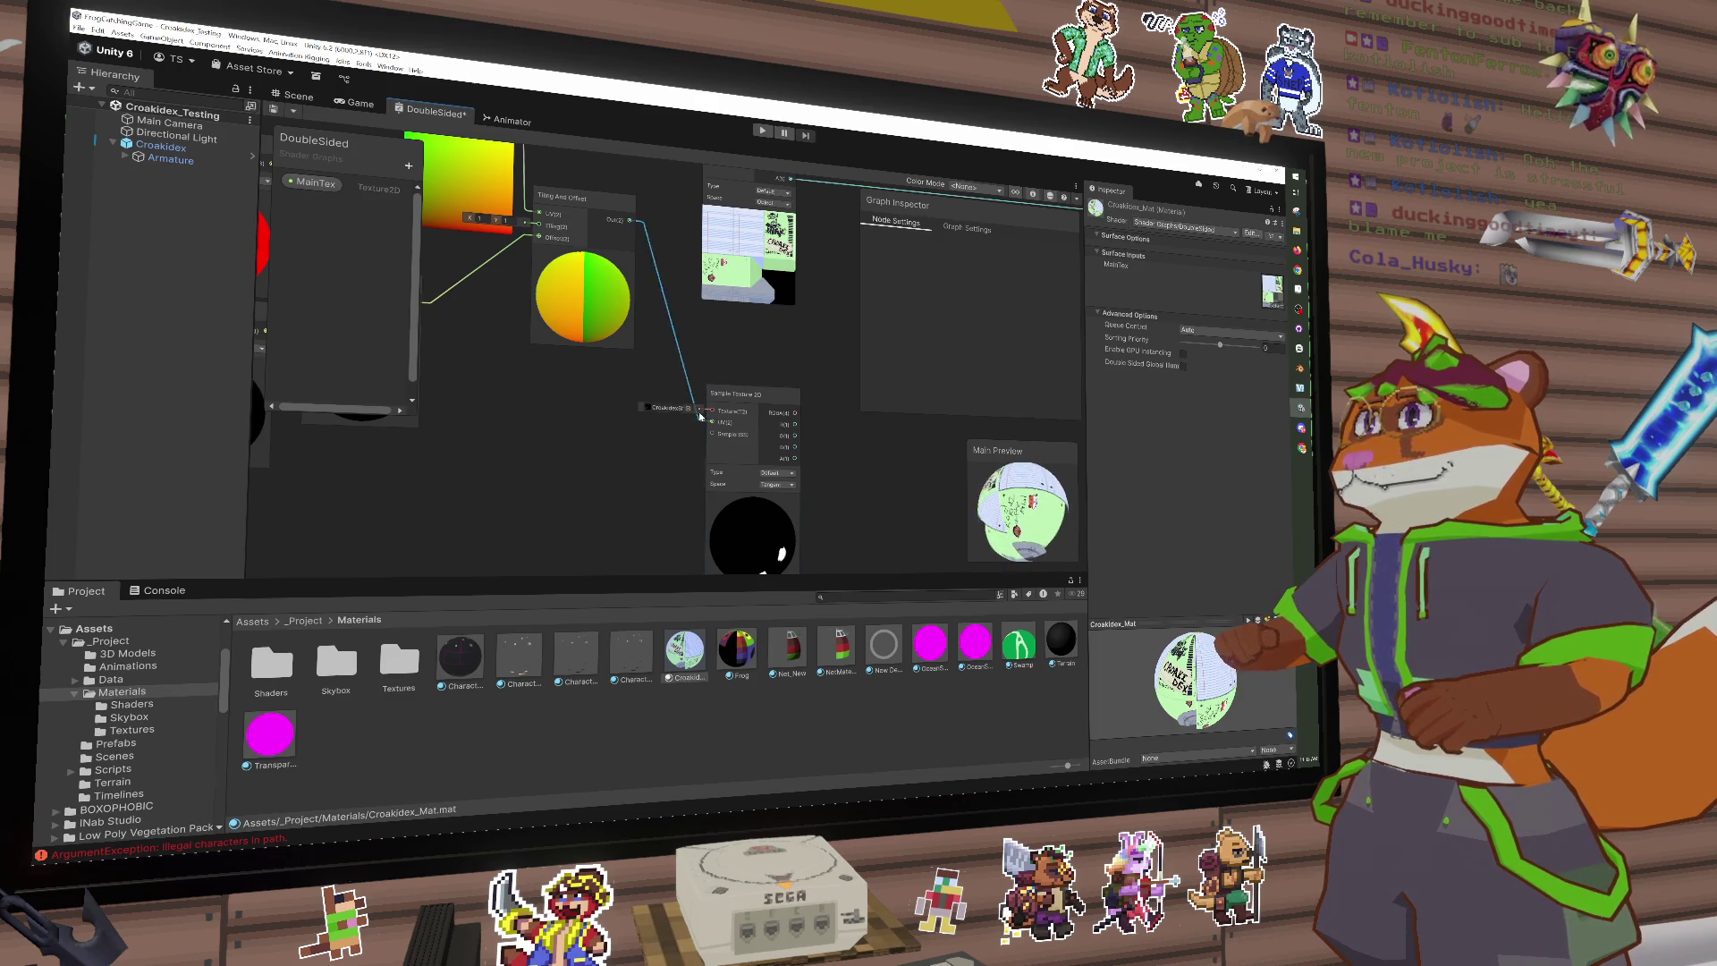
drag(708, 147, 708, 255)
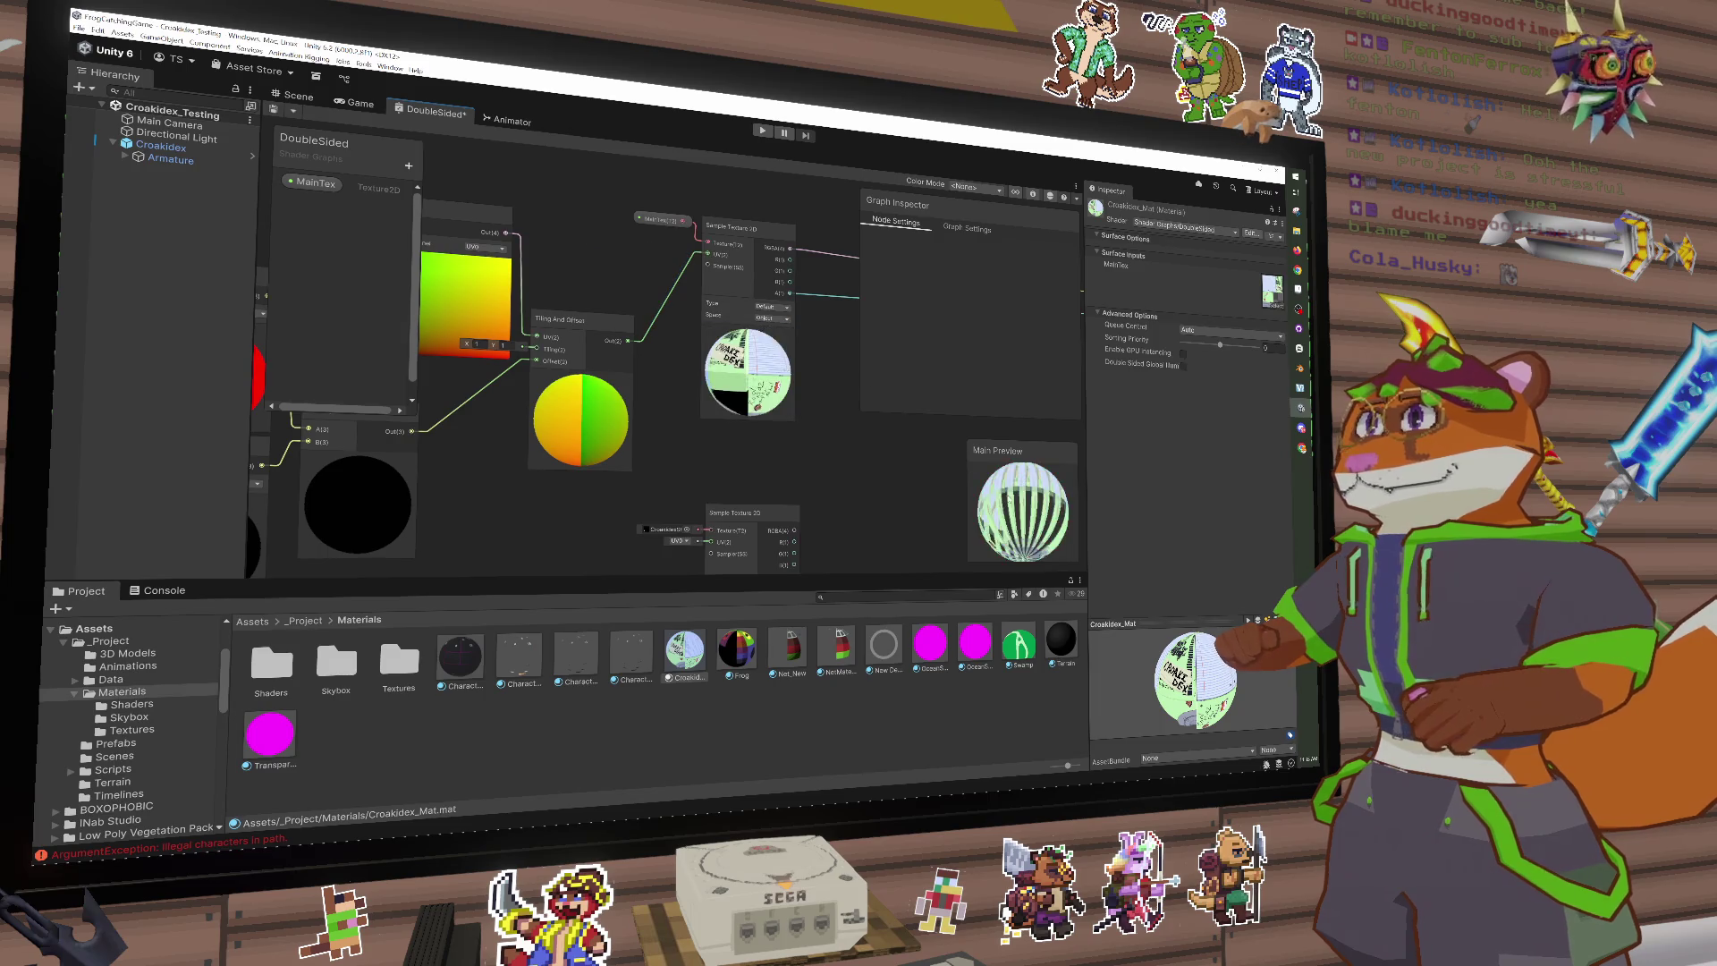
mouse_move(1012, 522)
mouse_down()
mouse_move(1034, 476)
mouse_move(1025, 512)
mouse_up()
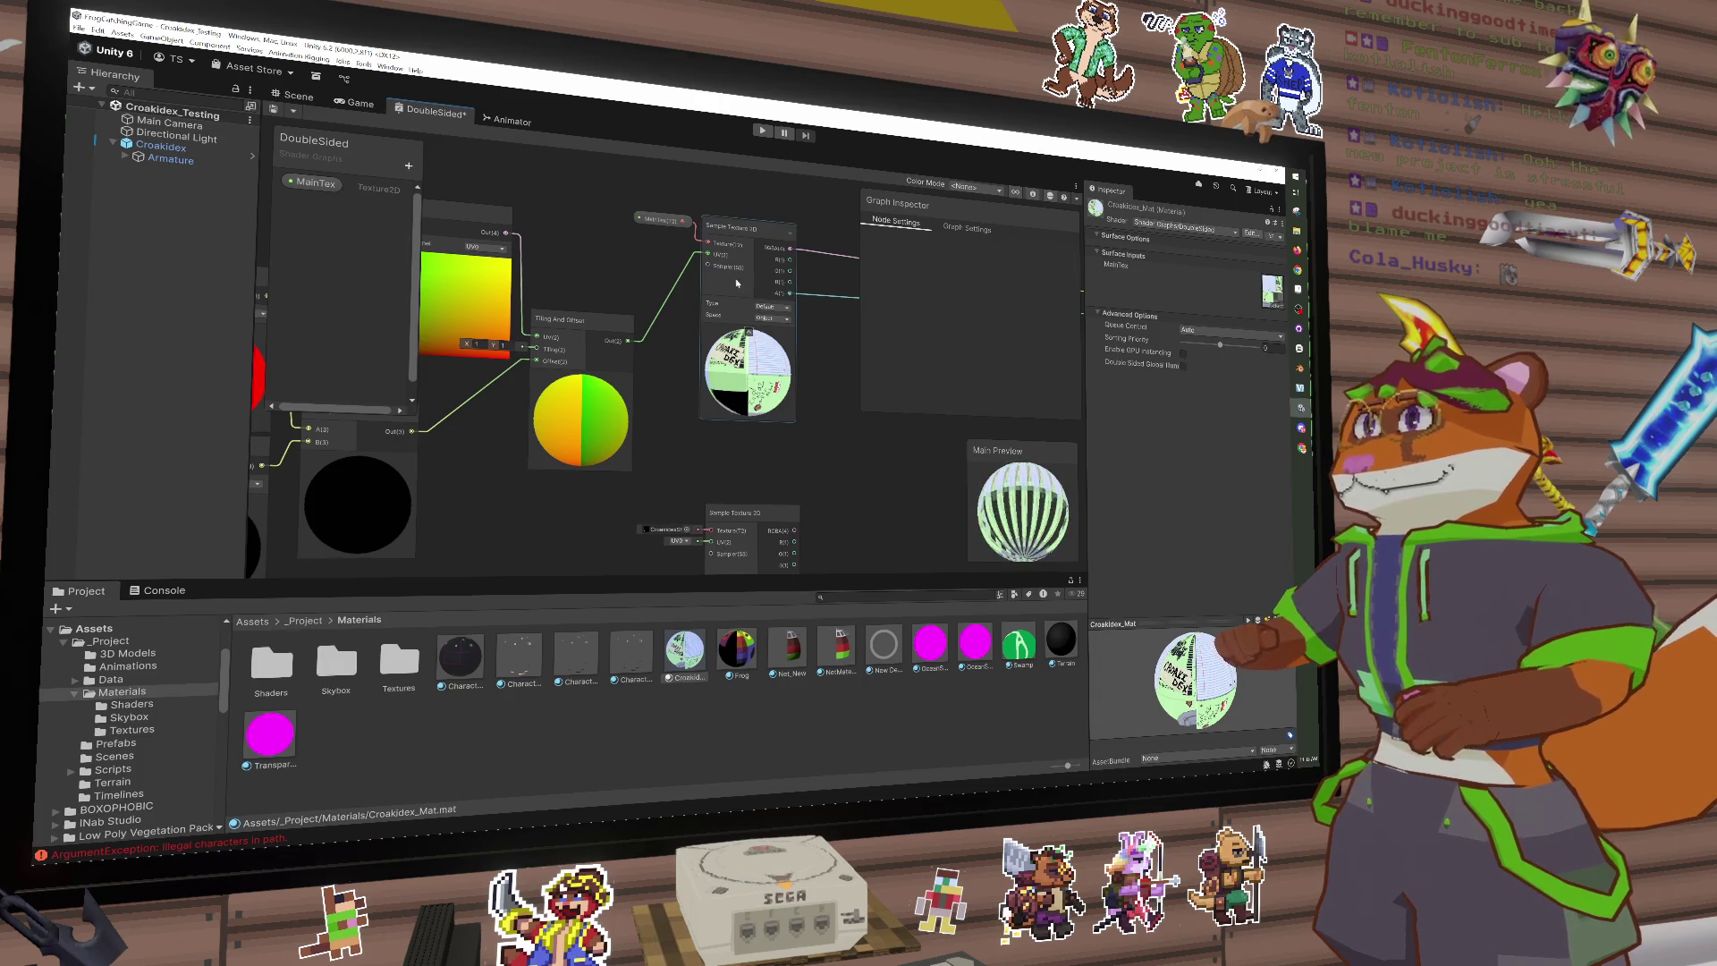
mouse_move(705, 261)
mouse_down()
mouse_move(704, 537)
mouse_move(707, 477)
mouse_up()
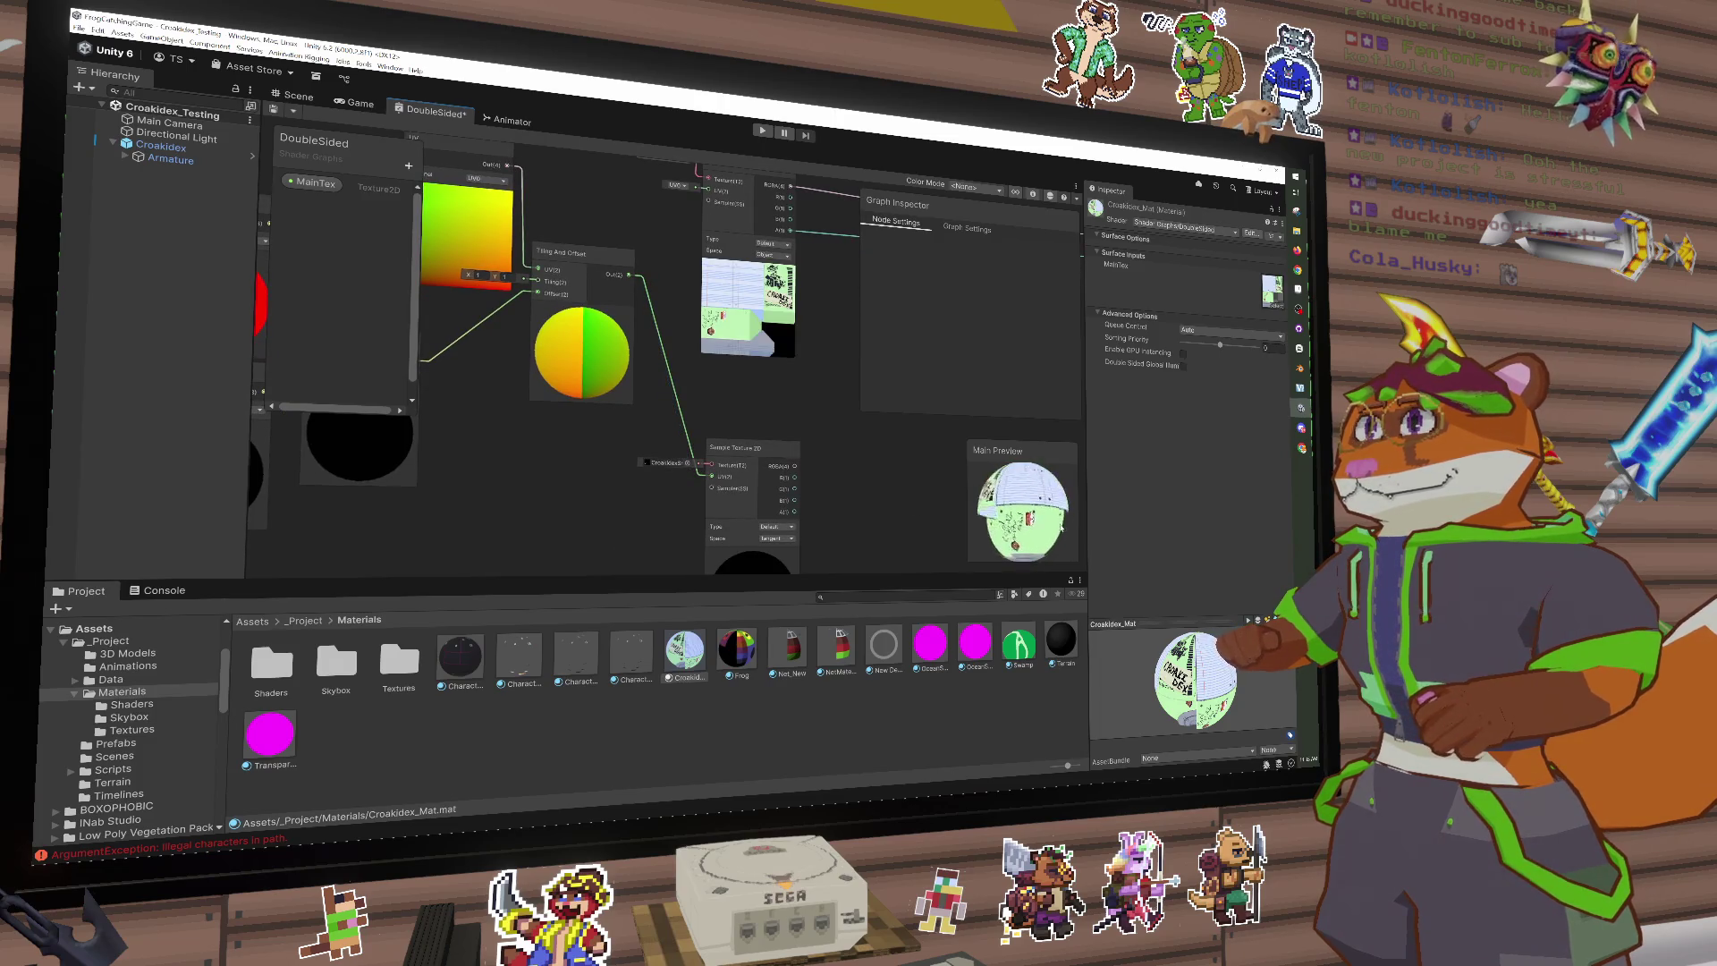
drag(707, 476, 741, 400)
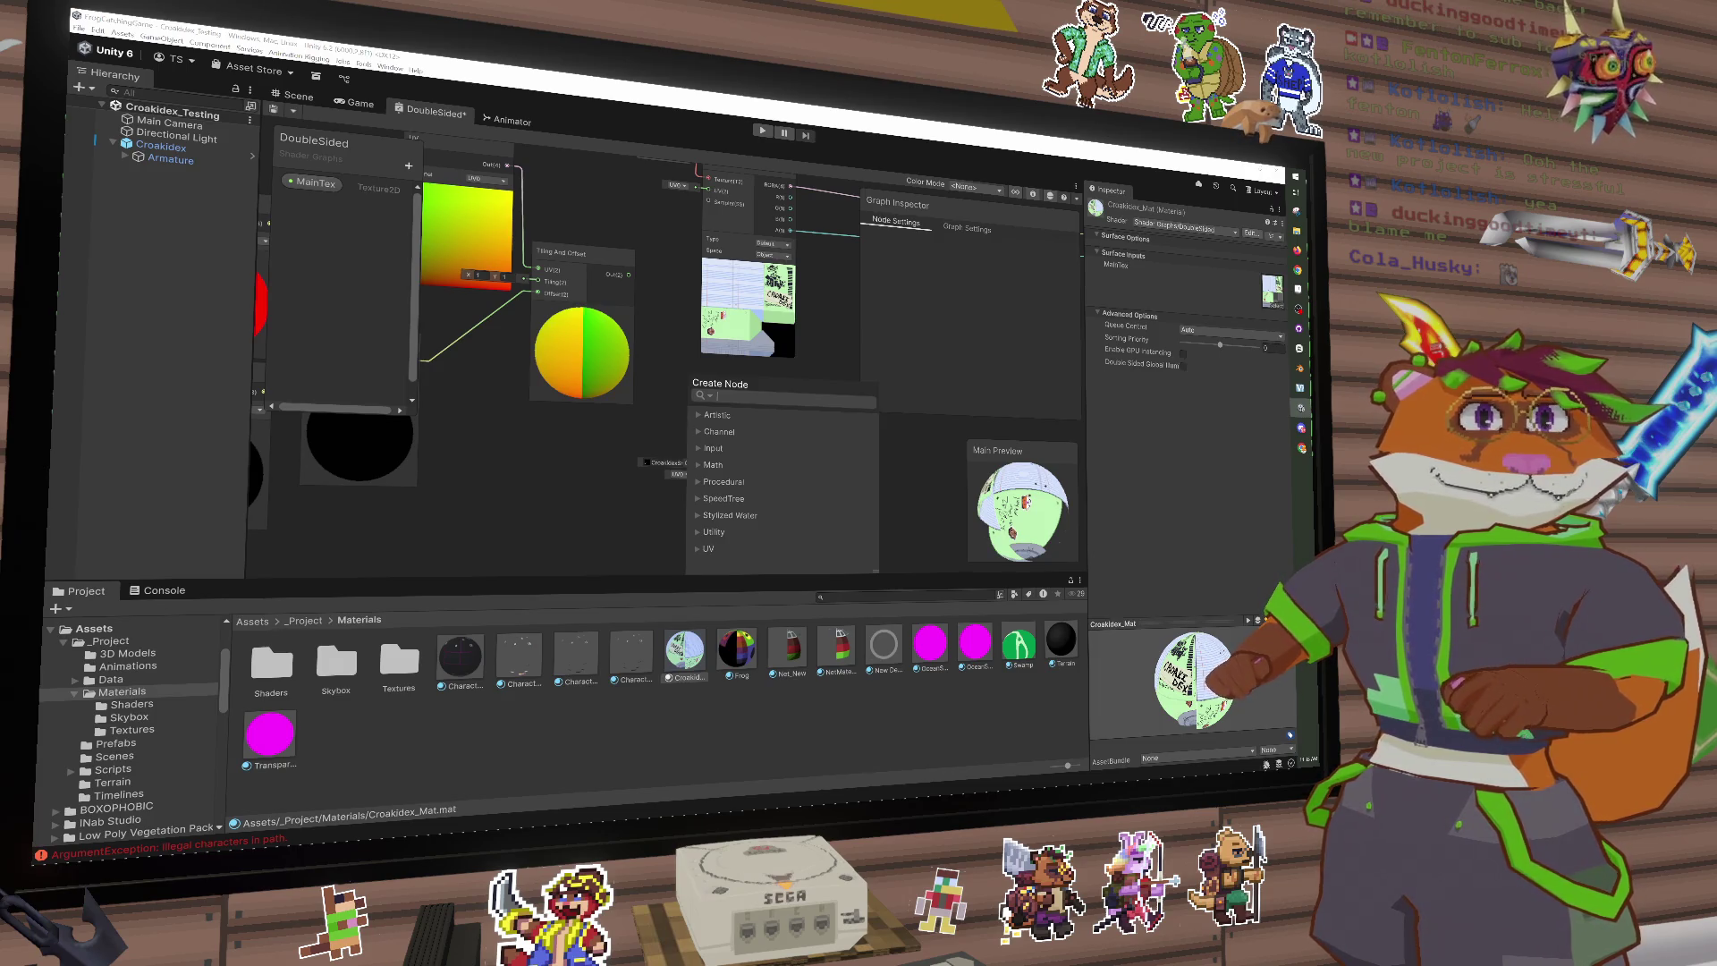
Step: Tuck the lower Sample Texture 2D beneath Tiling And Offset and close the node search unused
mouse_move(665, 353)
mouse_down()
mouse_move(582, 336)
mouse_move(414, 353)
mouse_move(492, 326)
mouse_move(614, 401)
mouse_move(726, 388)
mouse_up()
drag(647, 308, 651, 356)
mouse_move(773, 449)
mouse_down()
mouse_move(759, 402)
mouse_move(622, 446)
mouse_up()
drag(769, 471, 775, 425)
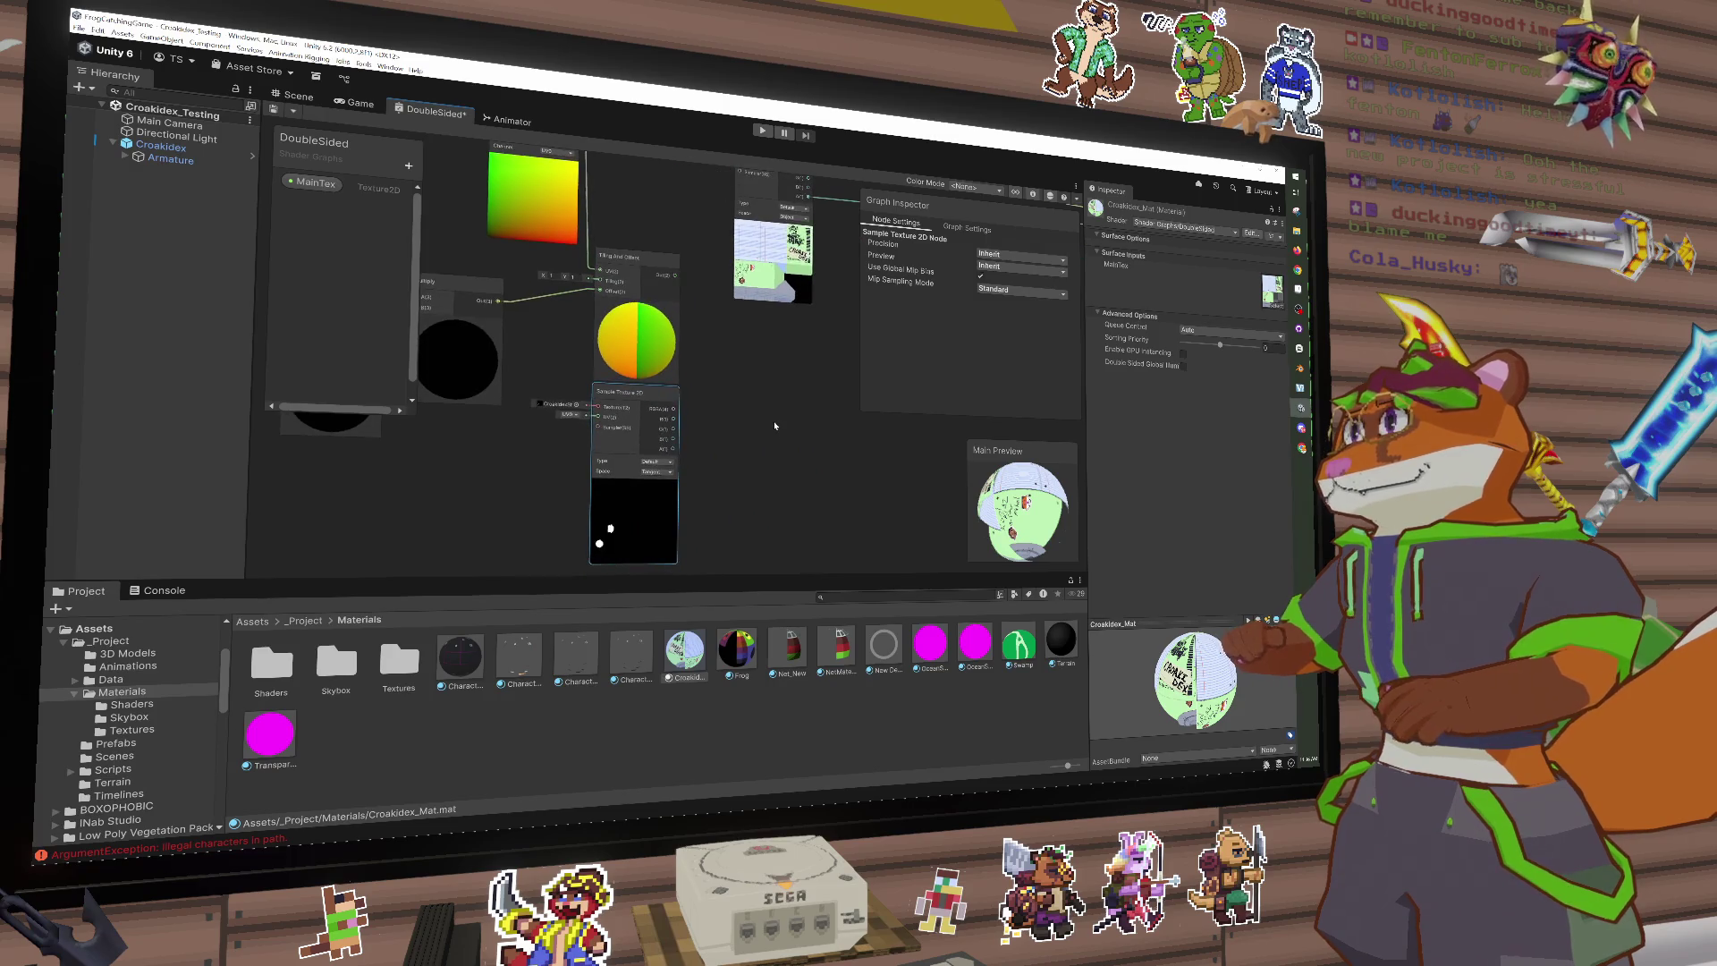
key(space)
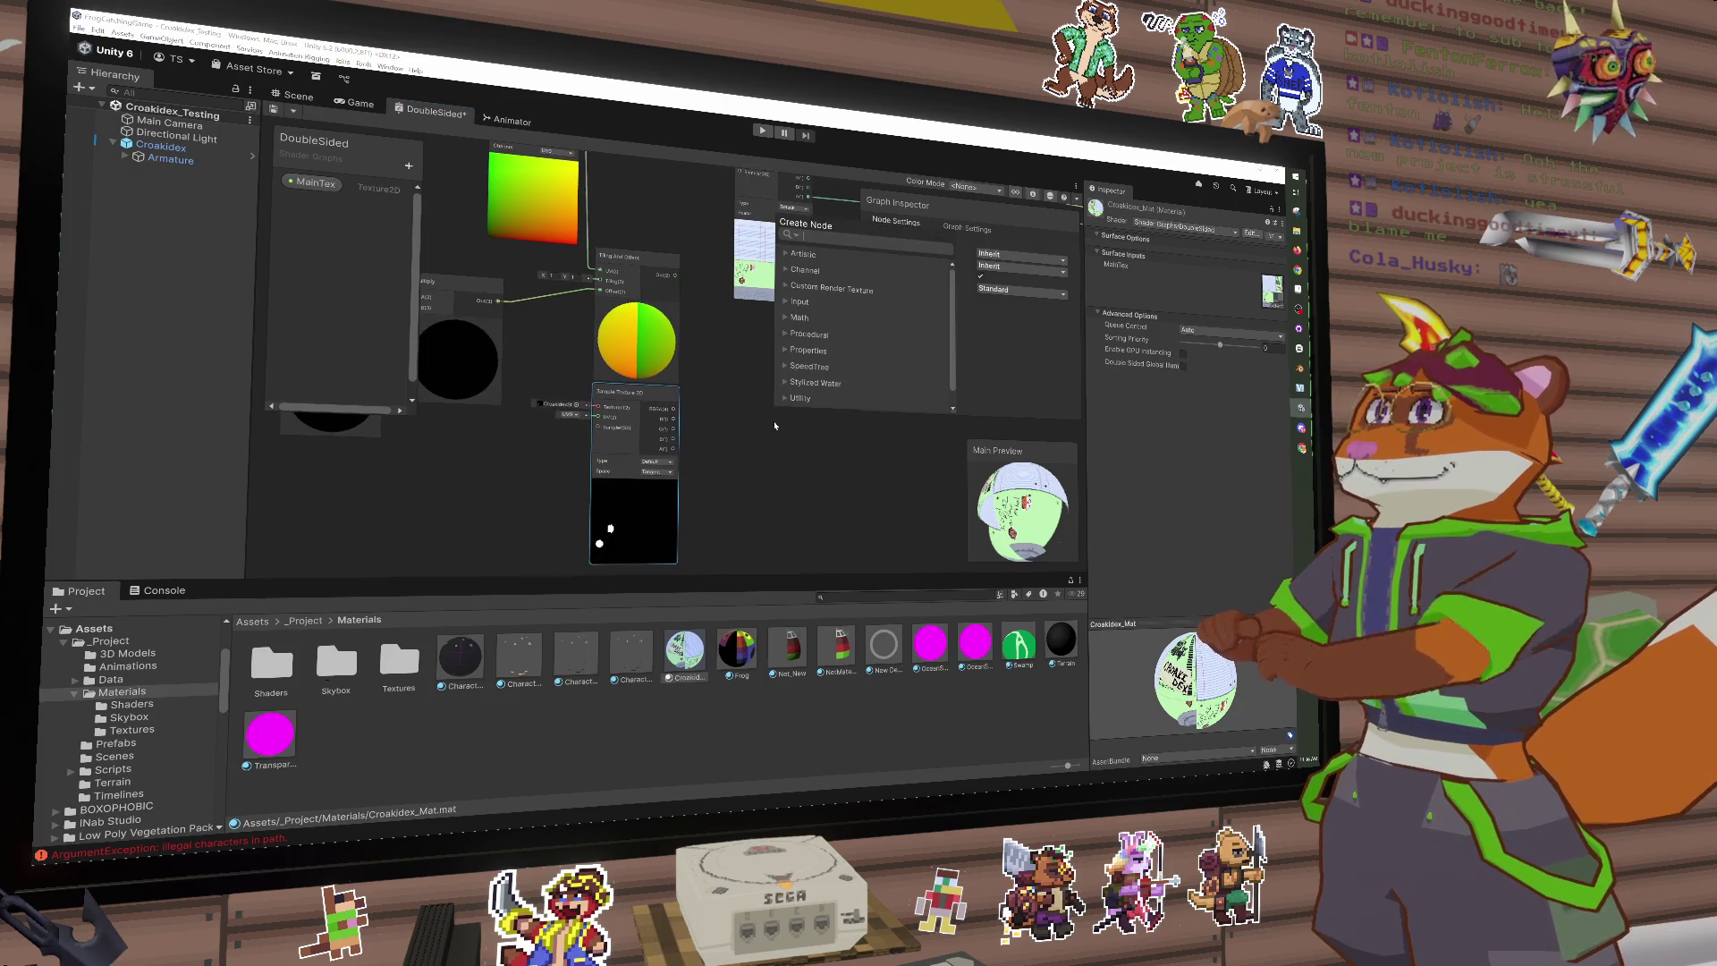
click(737, 315)
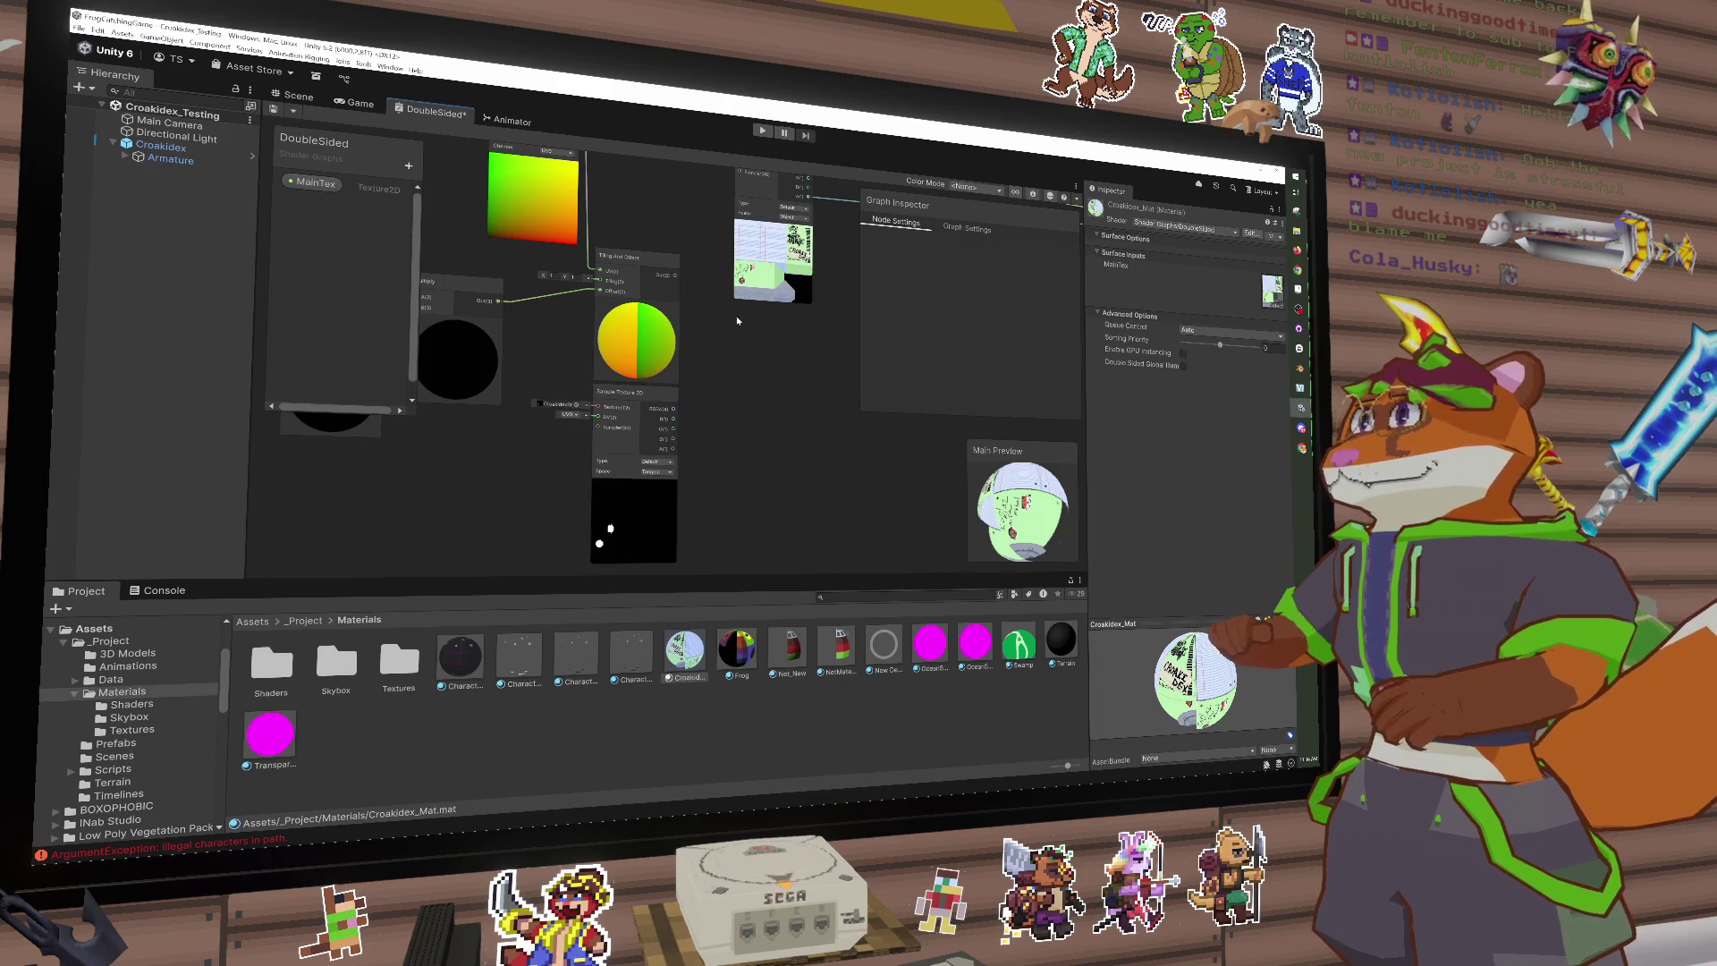
drag(766, 304, 763, 311)
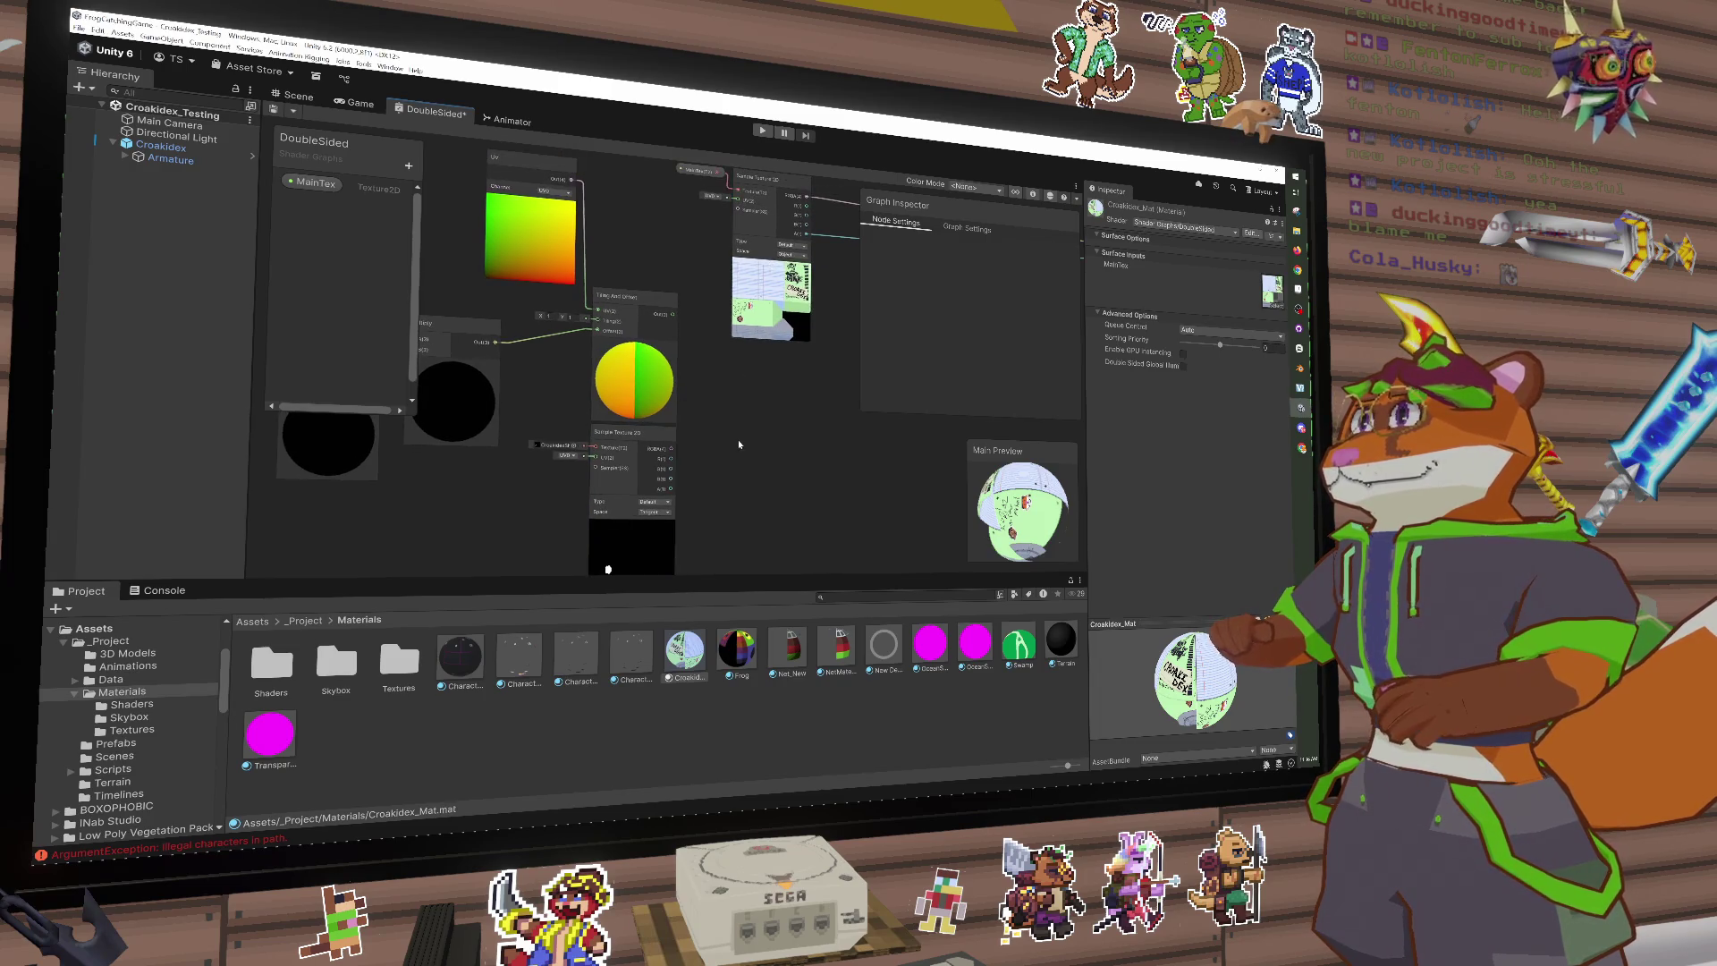
Step: Add an Artistic Blend node and connect the main texture's RGBA into it
key(space)
text(mul)
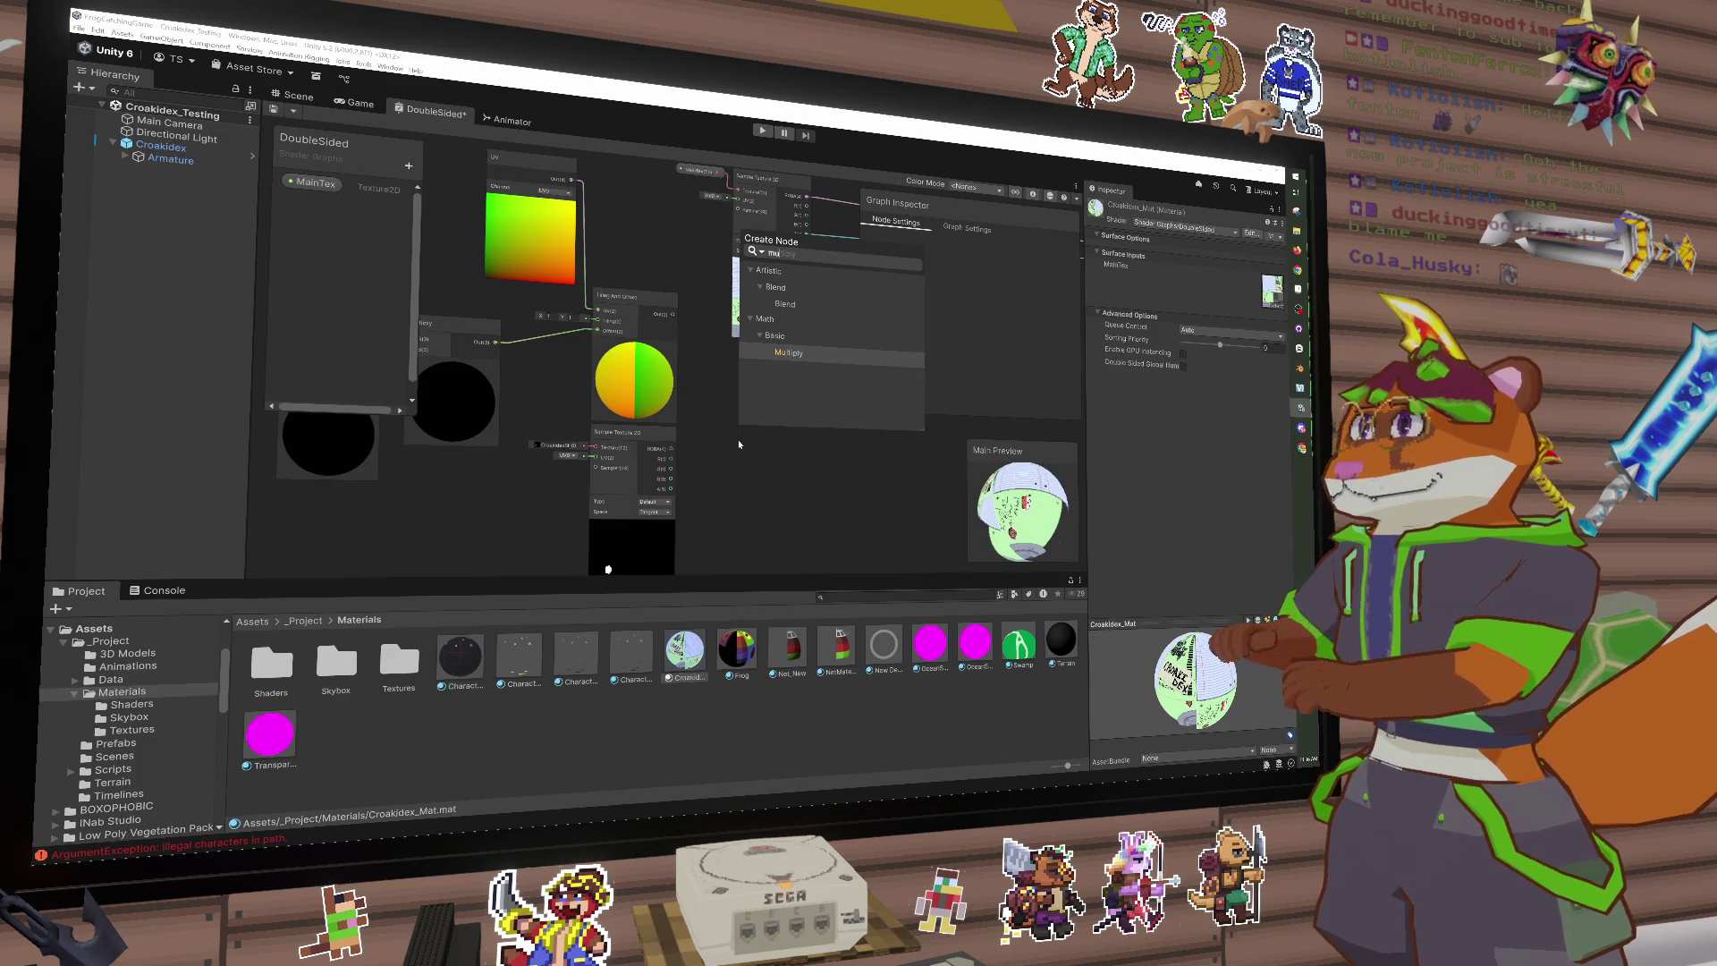
key(Up)
key(Up)
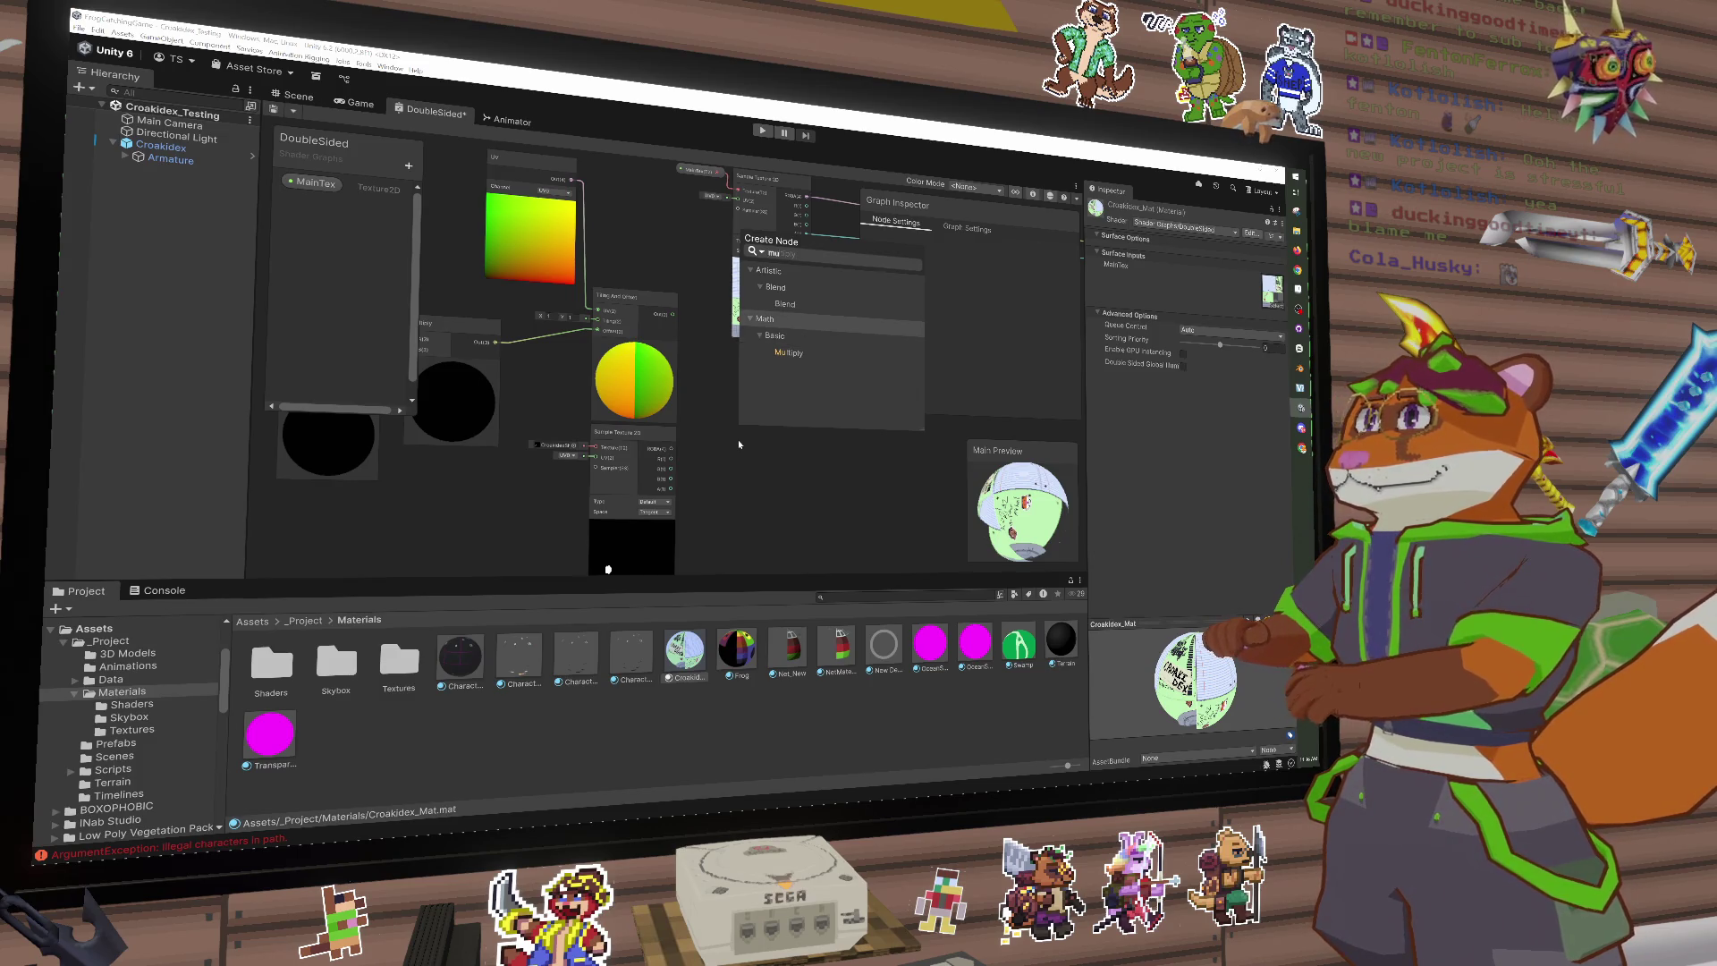
key(Up)
key(Return)
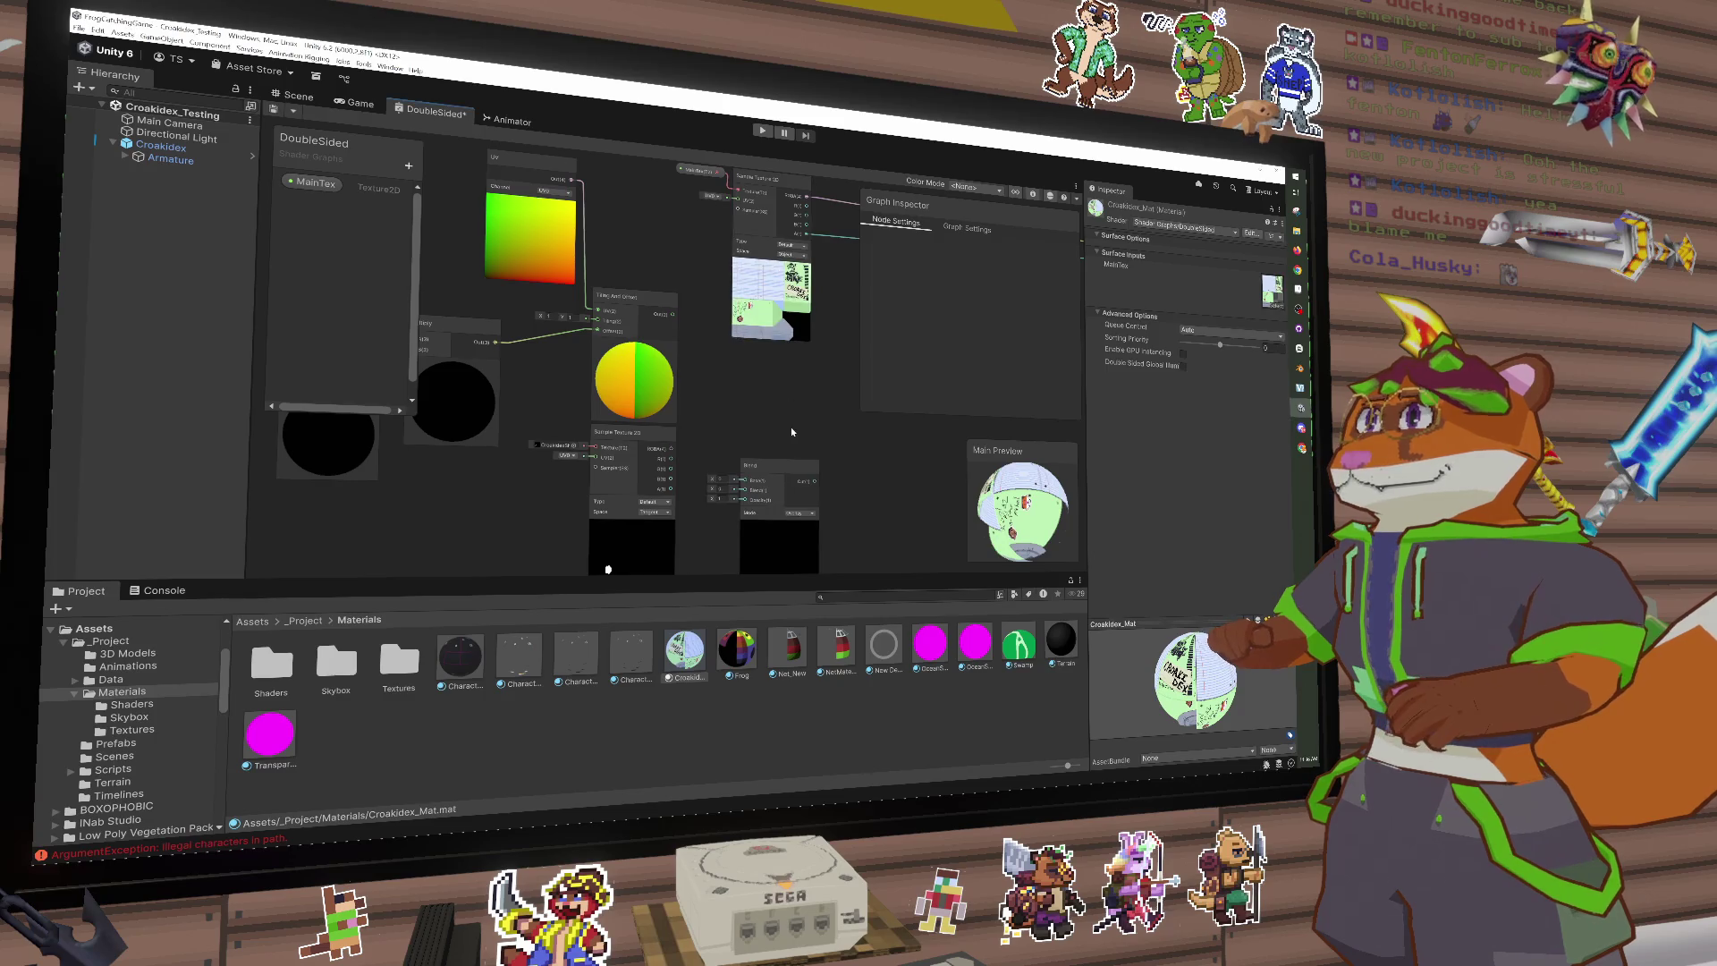
mouse_move(790, 426)
mouse_down()
mouse_move(798, 369)
mouse_move(728, 390)
mouse_move(790, 337)
mouse_up()
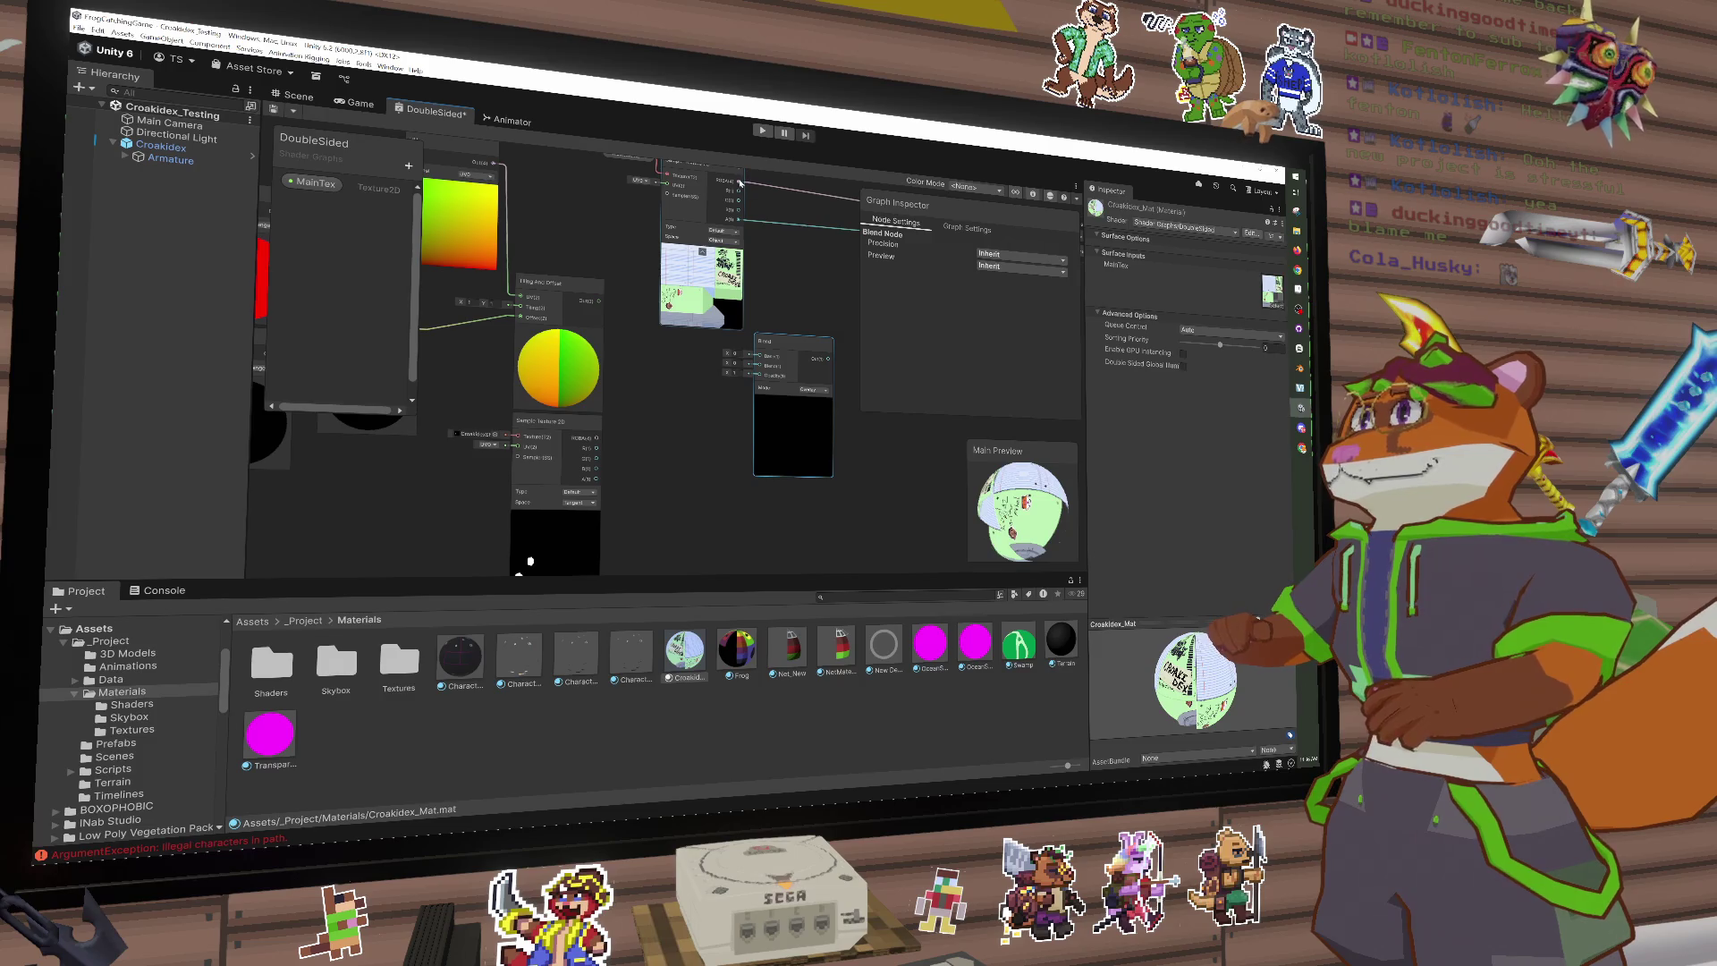
drag(739, 182, 760, 384)
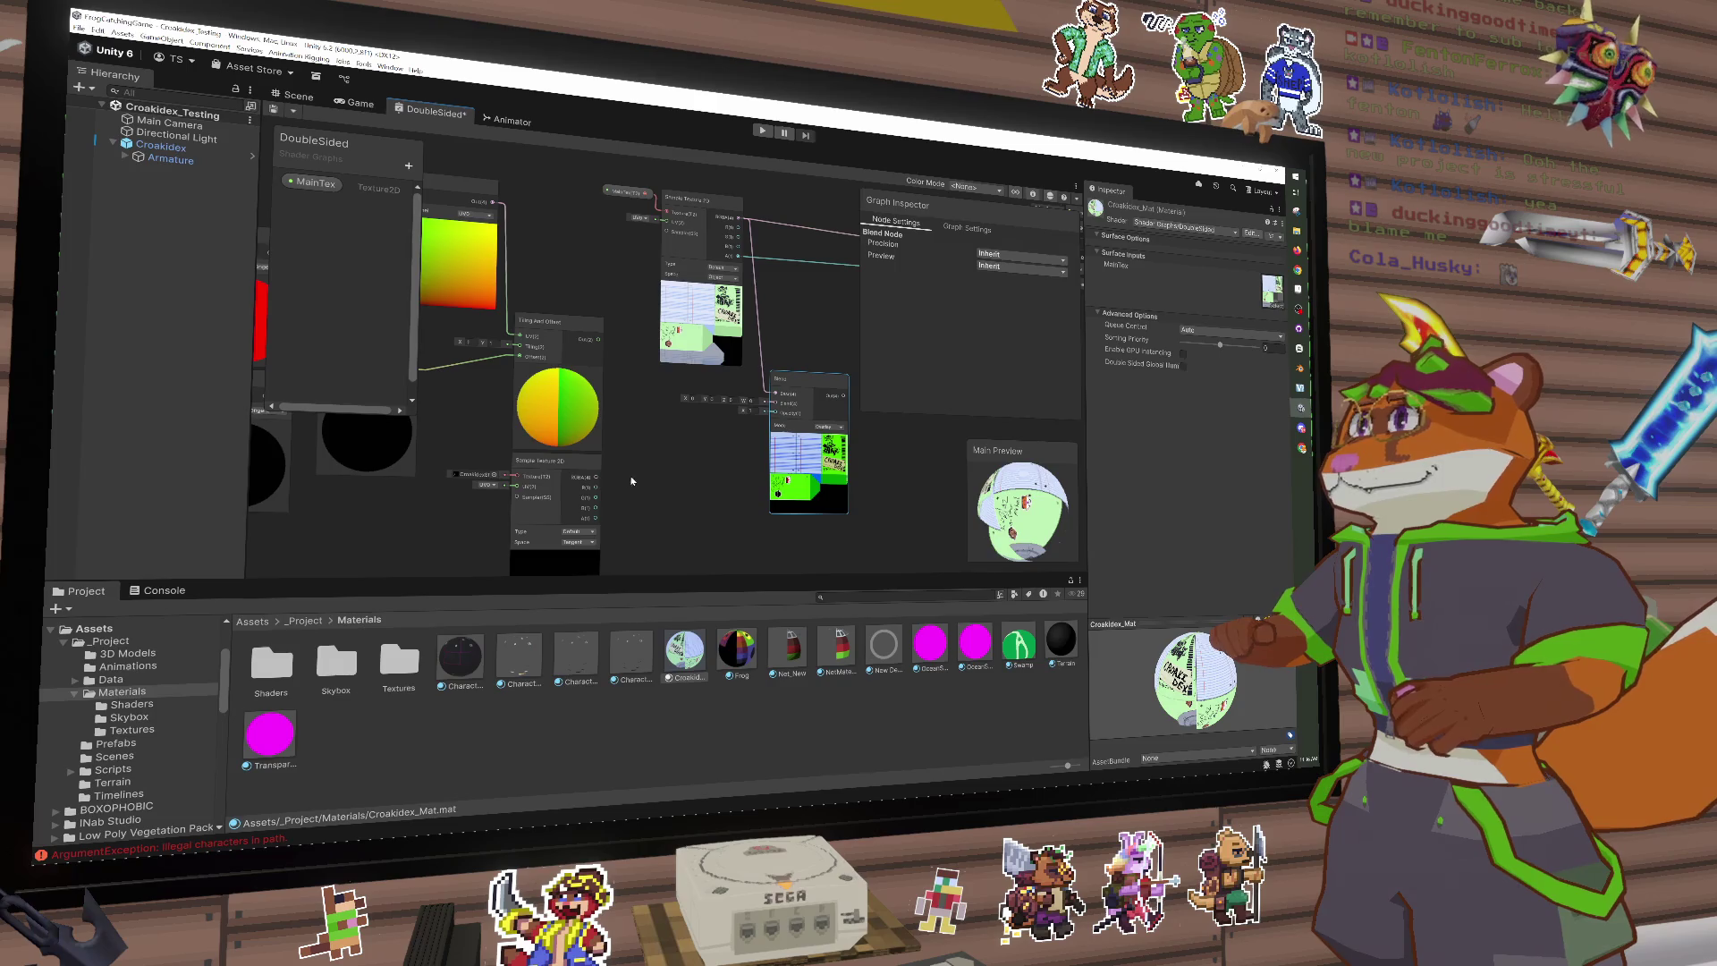
Step: Connect the second Sample Texture 2D's RGBA into the Blend node's other input
drag(555, 462, 651, 464)
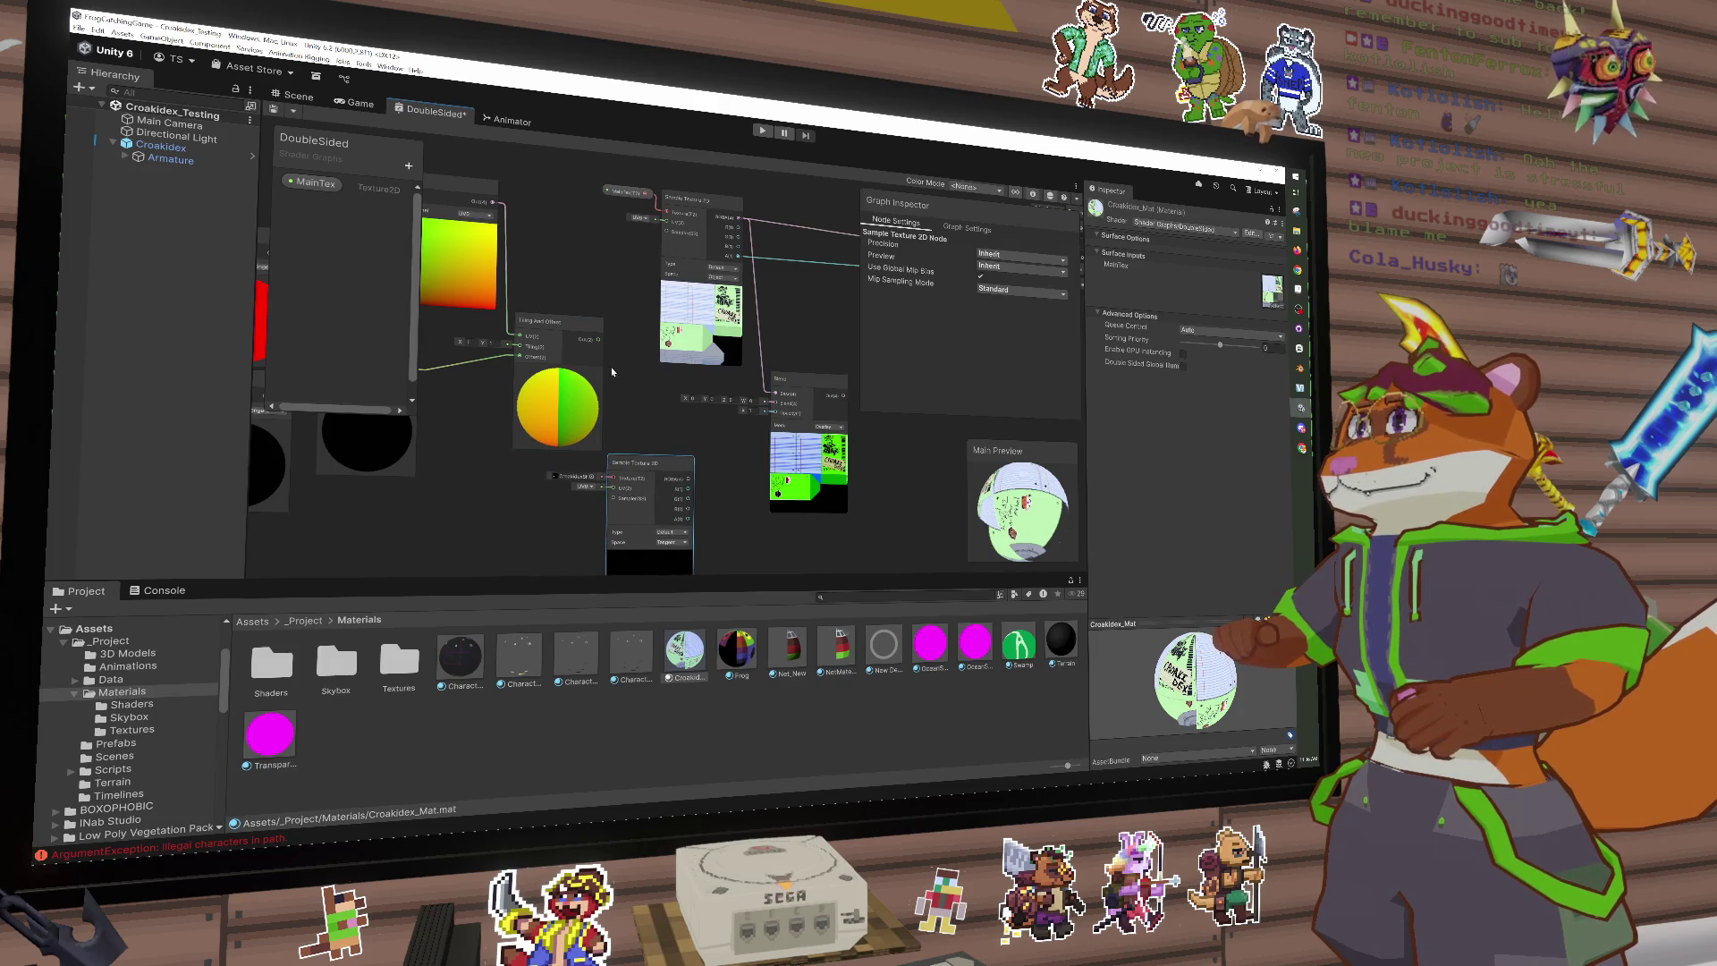
drag(598, 343, 609, 487)
click(650, 424)
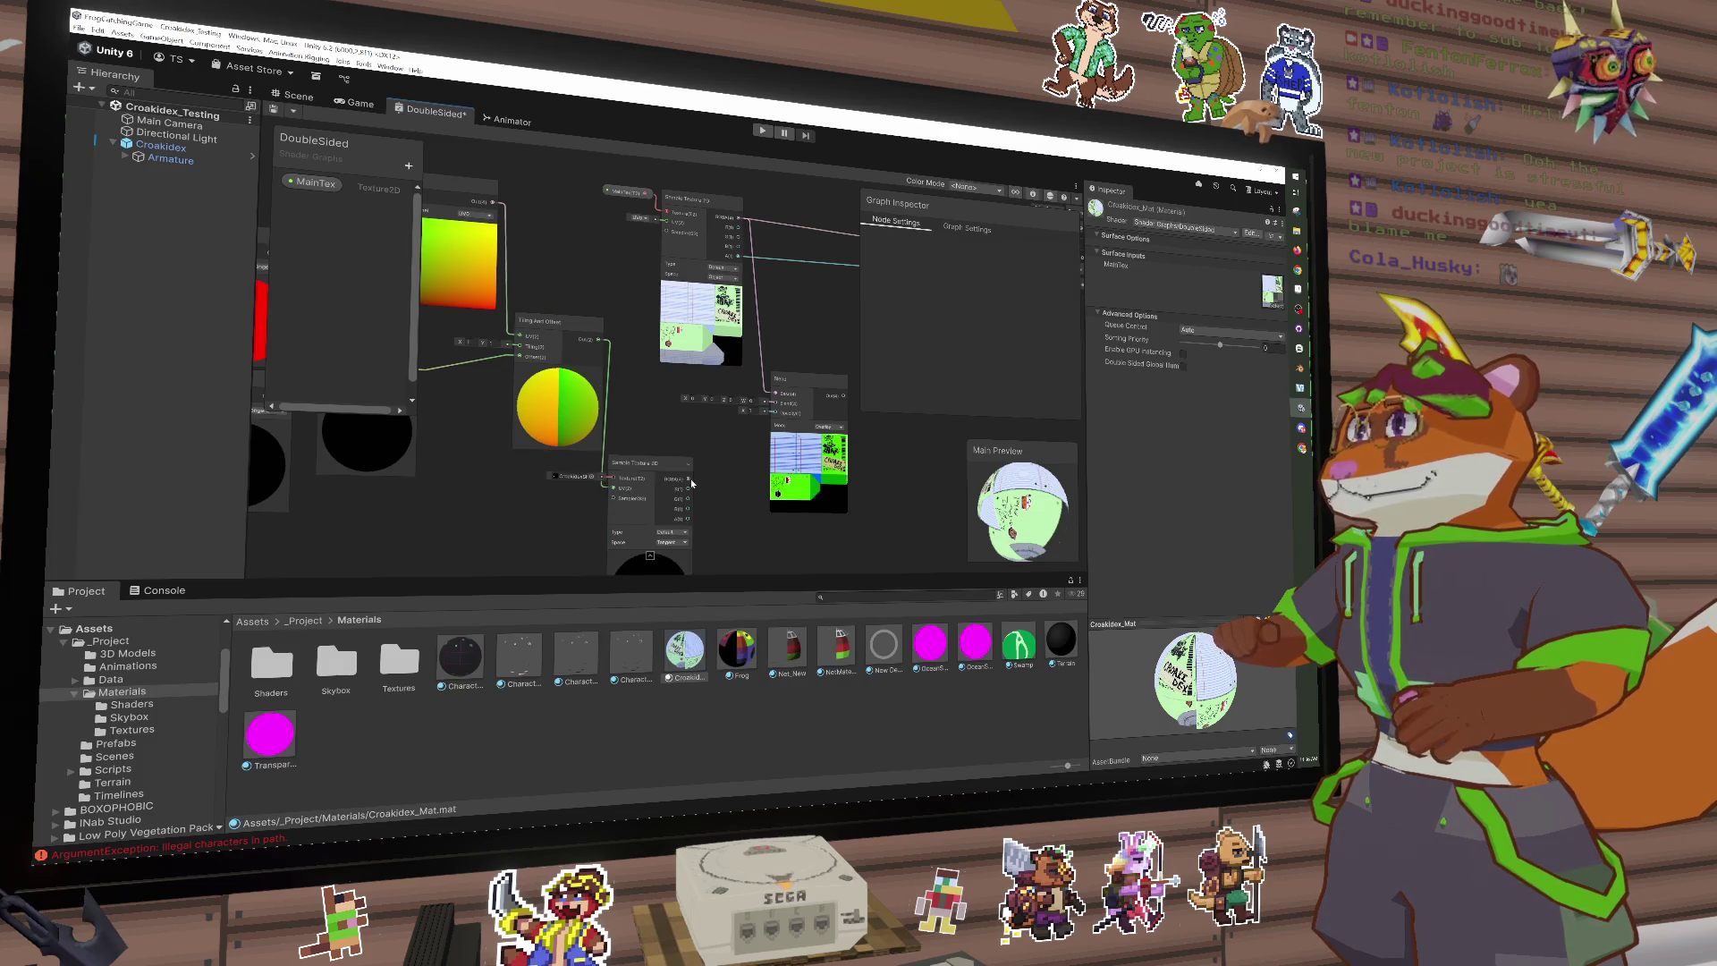
drag(756, 429, 794, 374)
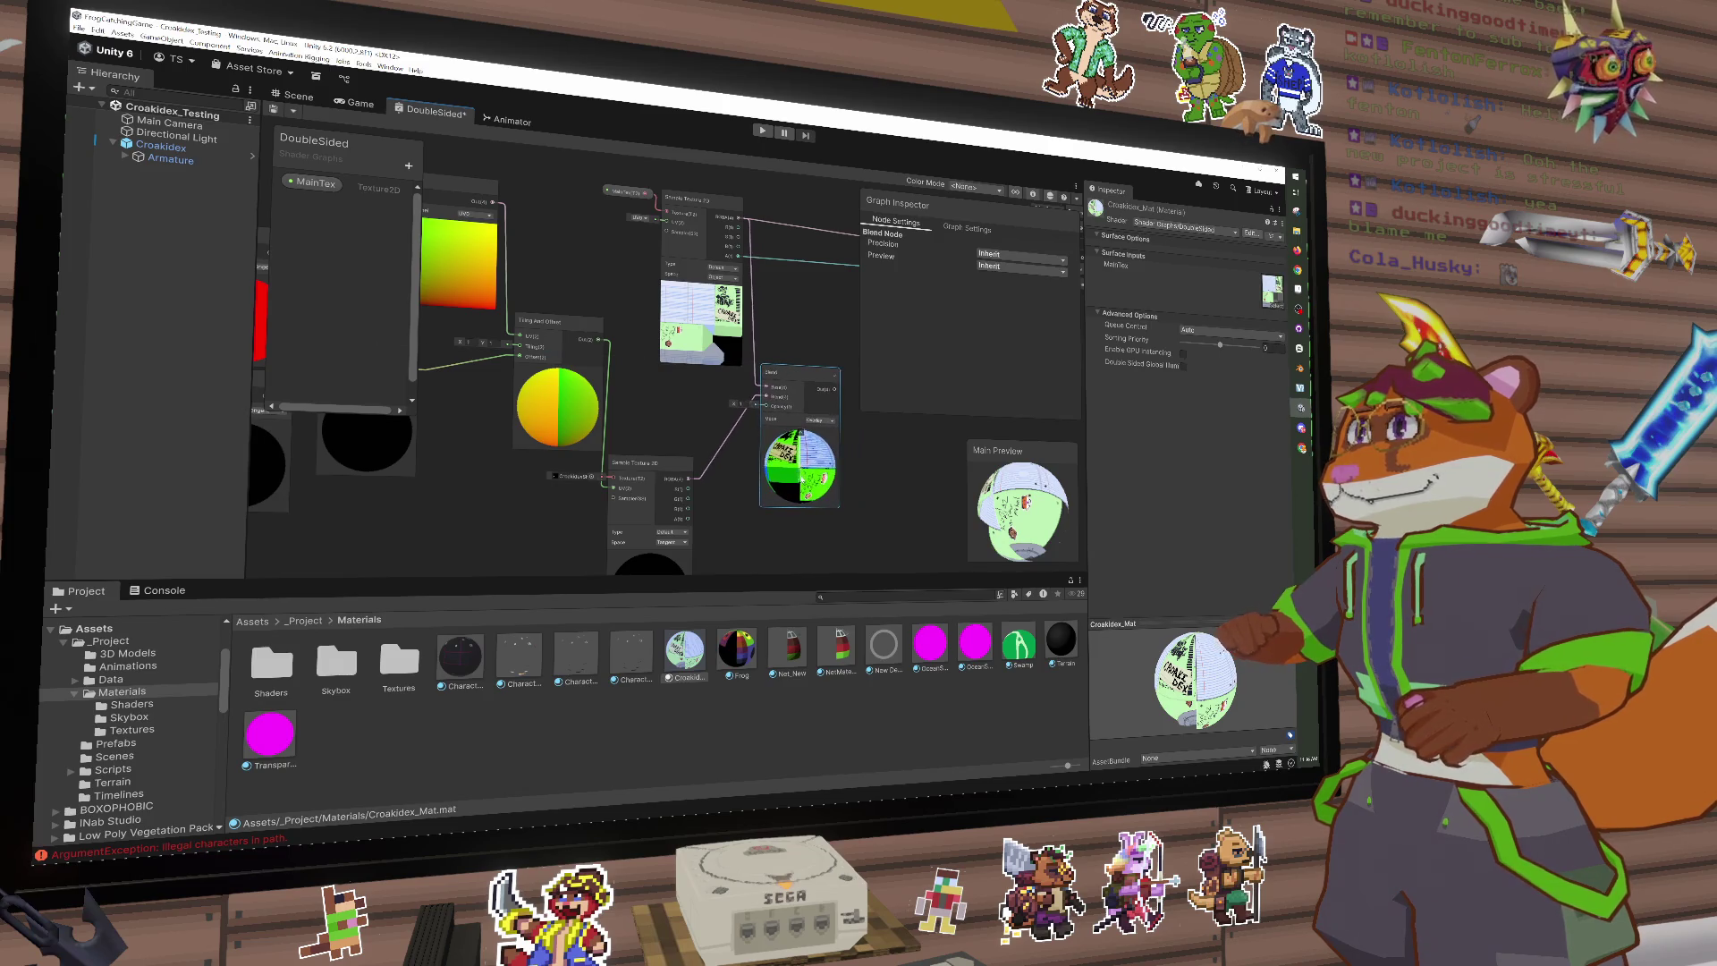
drag(816, 487, 797, 484)
drag(937, 497, 737, 504)
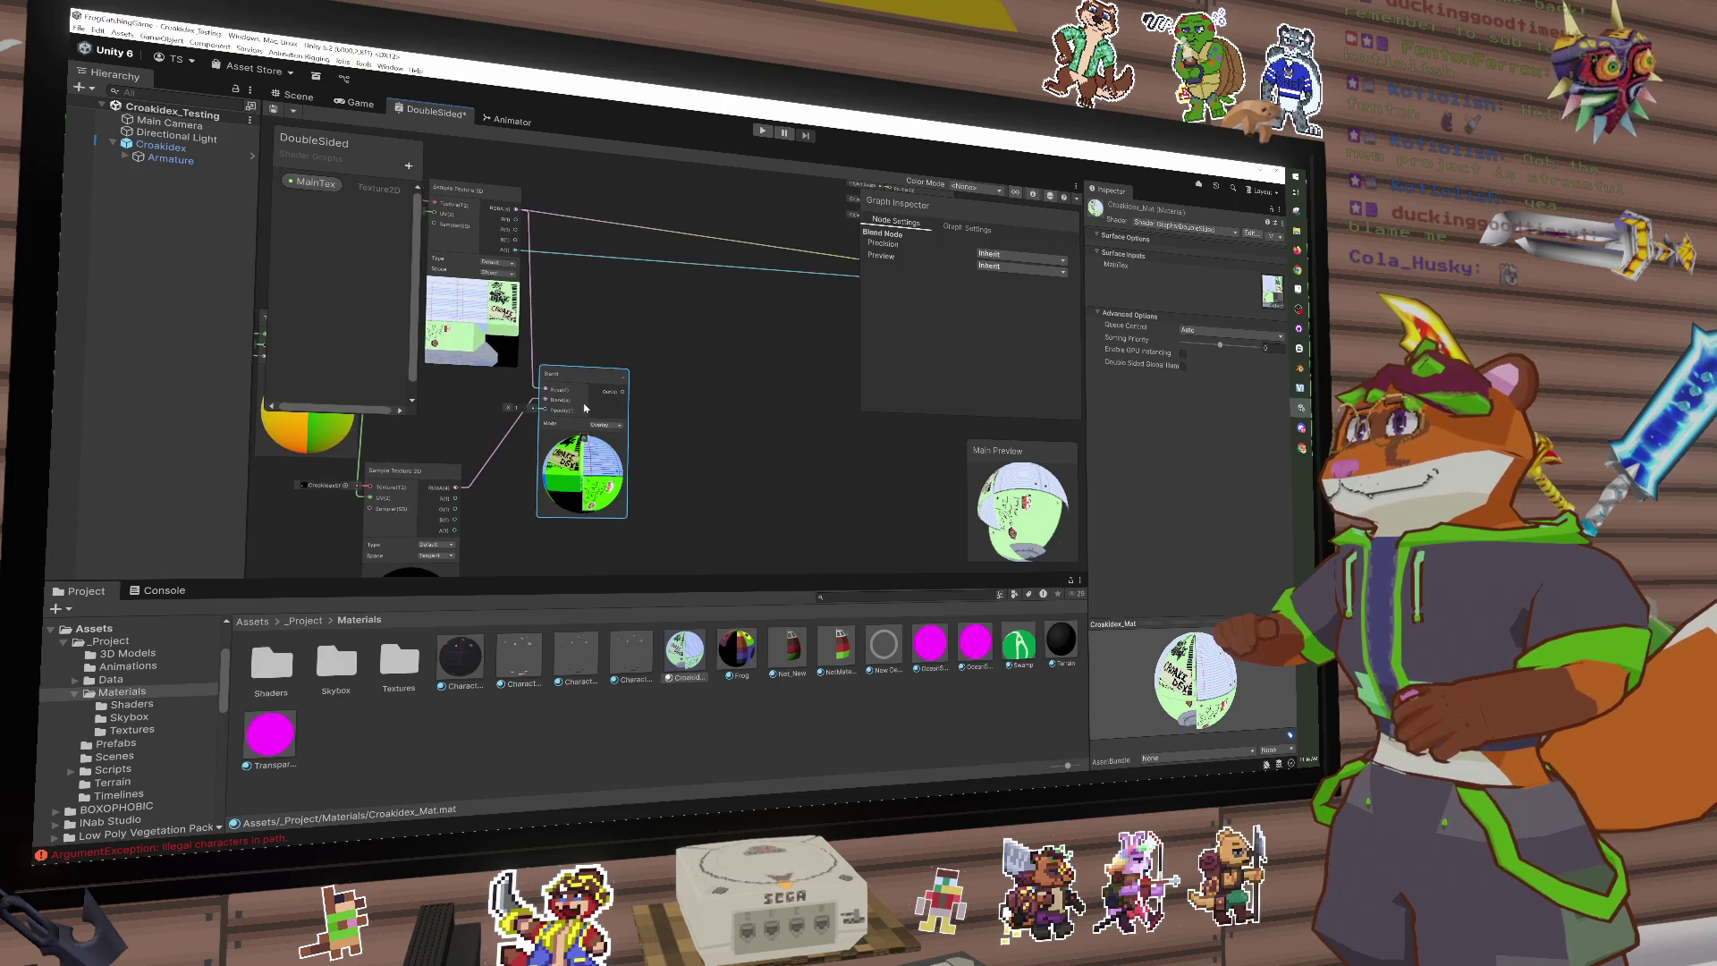
Step: Set the Blend node's mode to Multiply
click(605, 431)
click(611, 435)
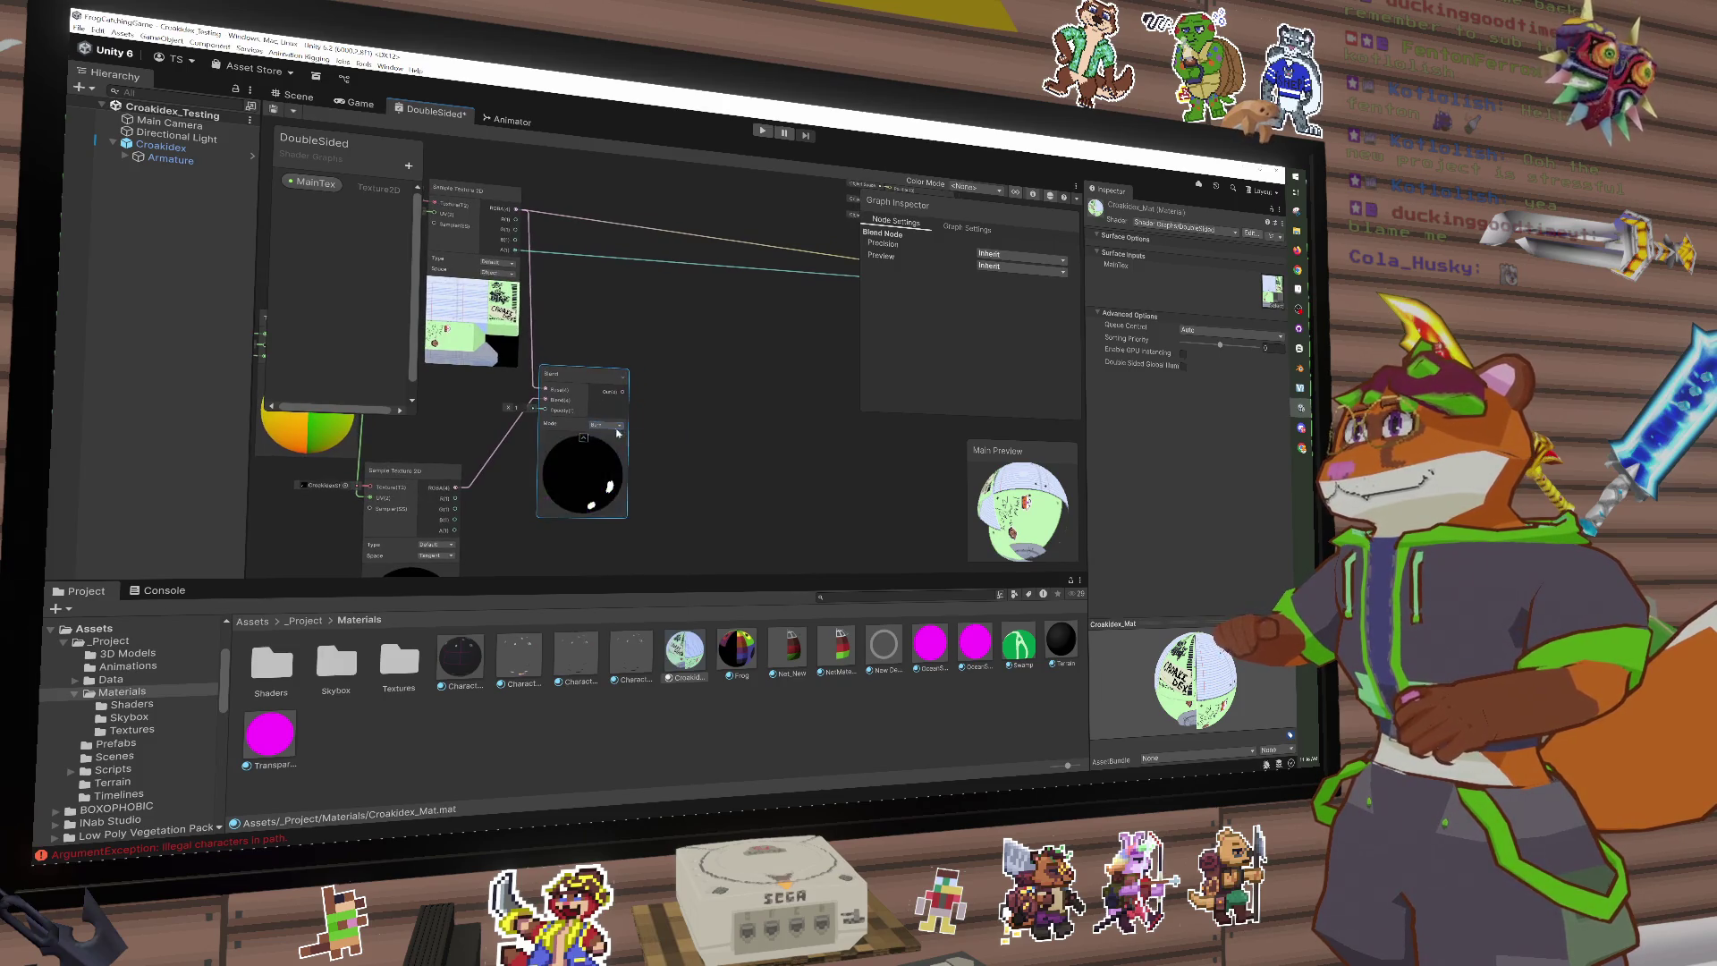
click(605, 425)
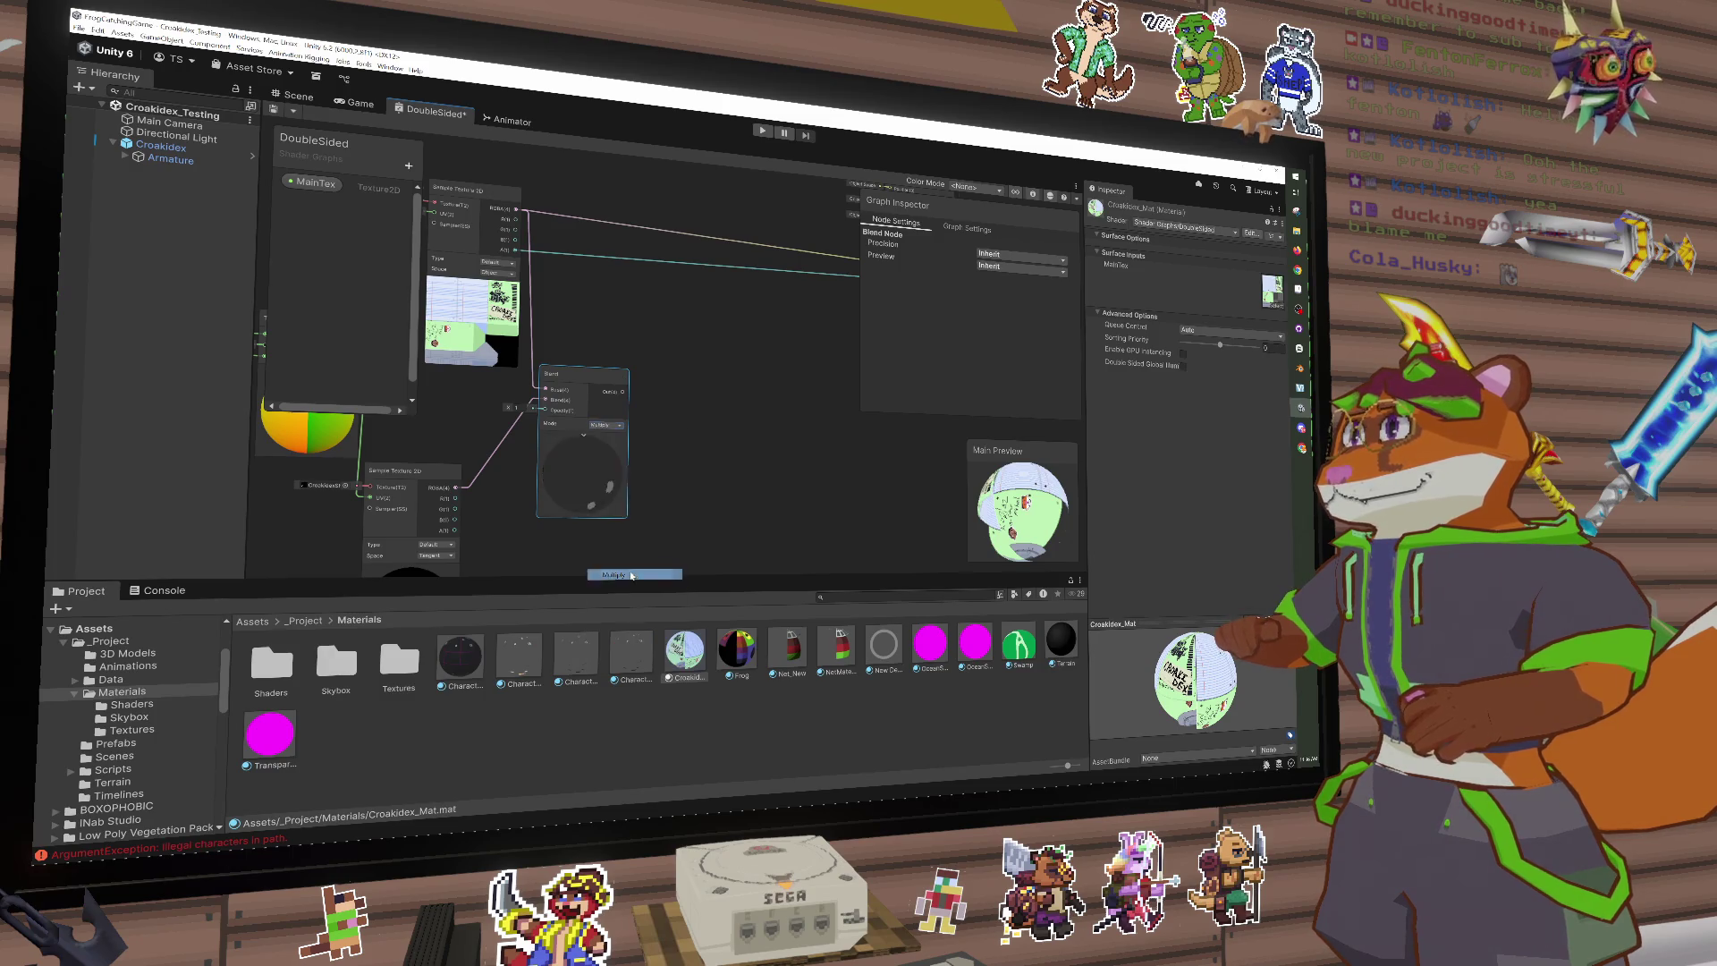
click(615, 575)
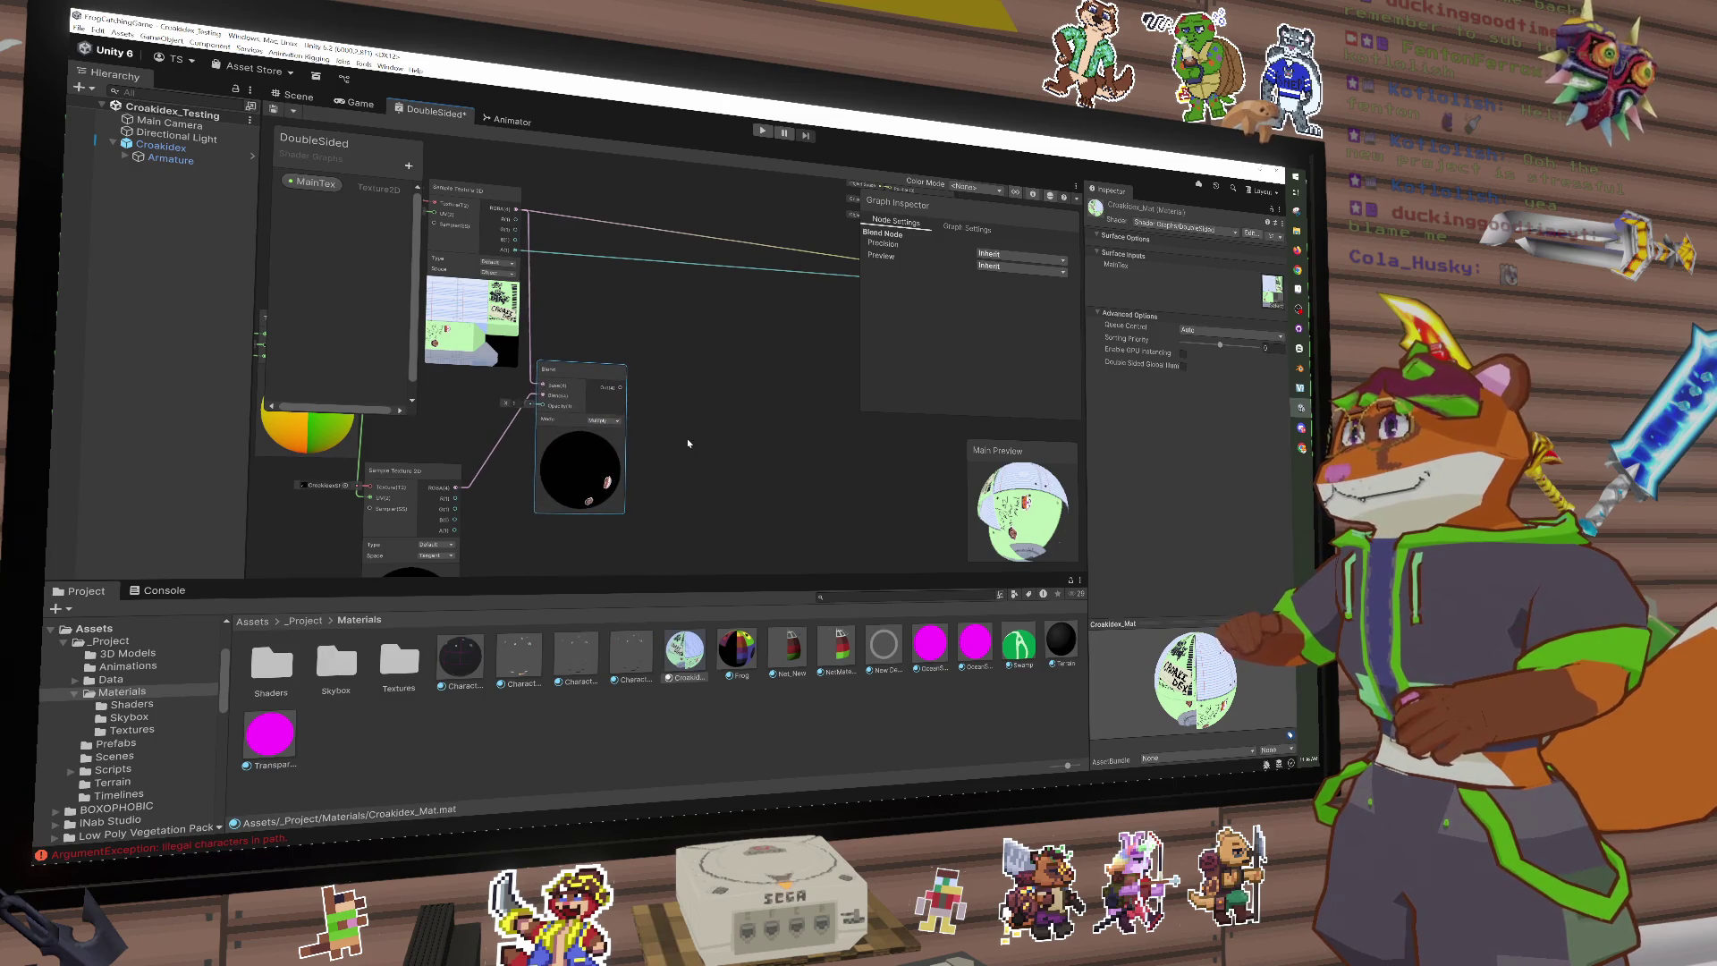
Step: Send the Blend output into Fragment Base Color and inspect the main preview
drag(687, 438, 581, 503)
drag(510, 447, 794, 318)
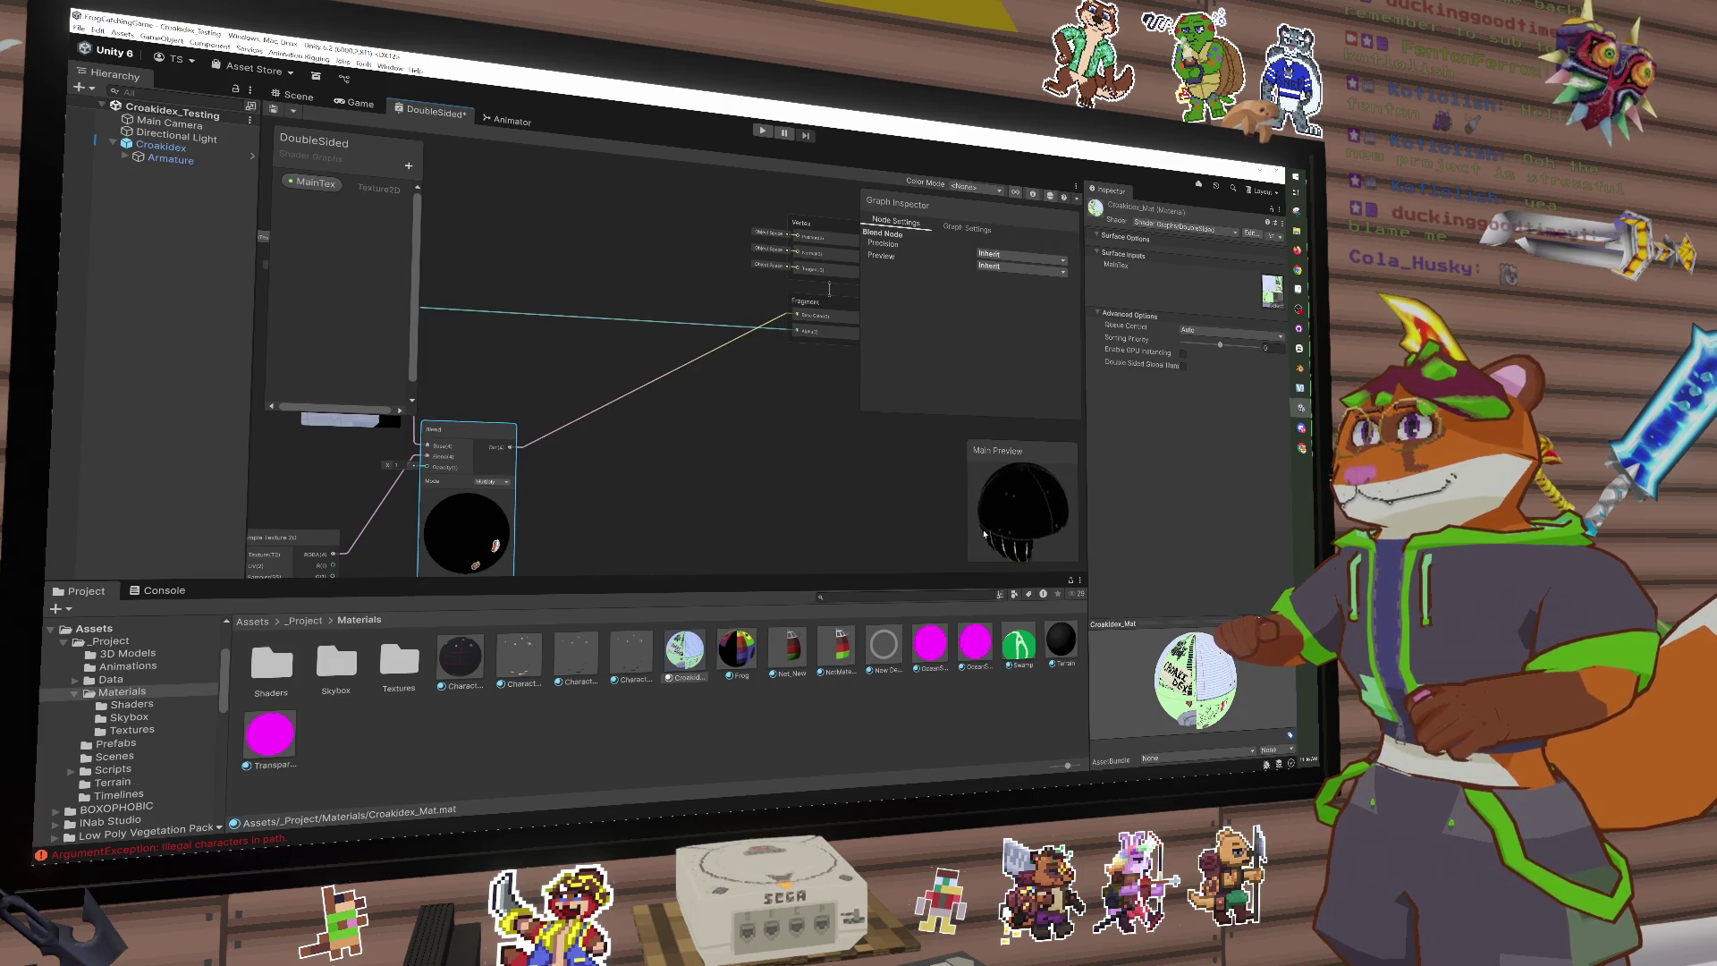
drag(1043, 509, 1007, 448)
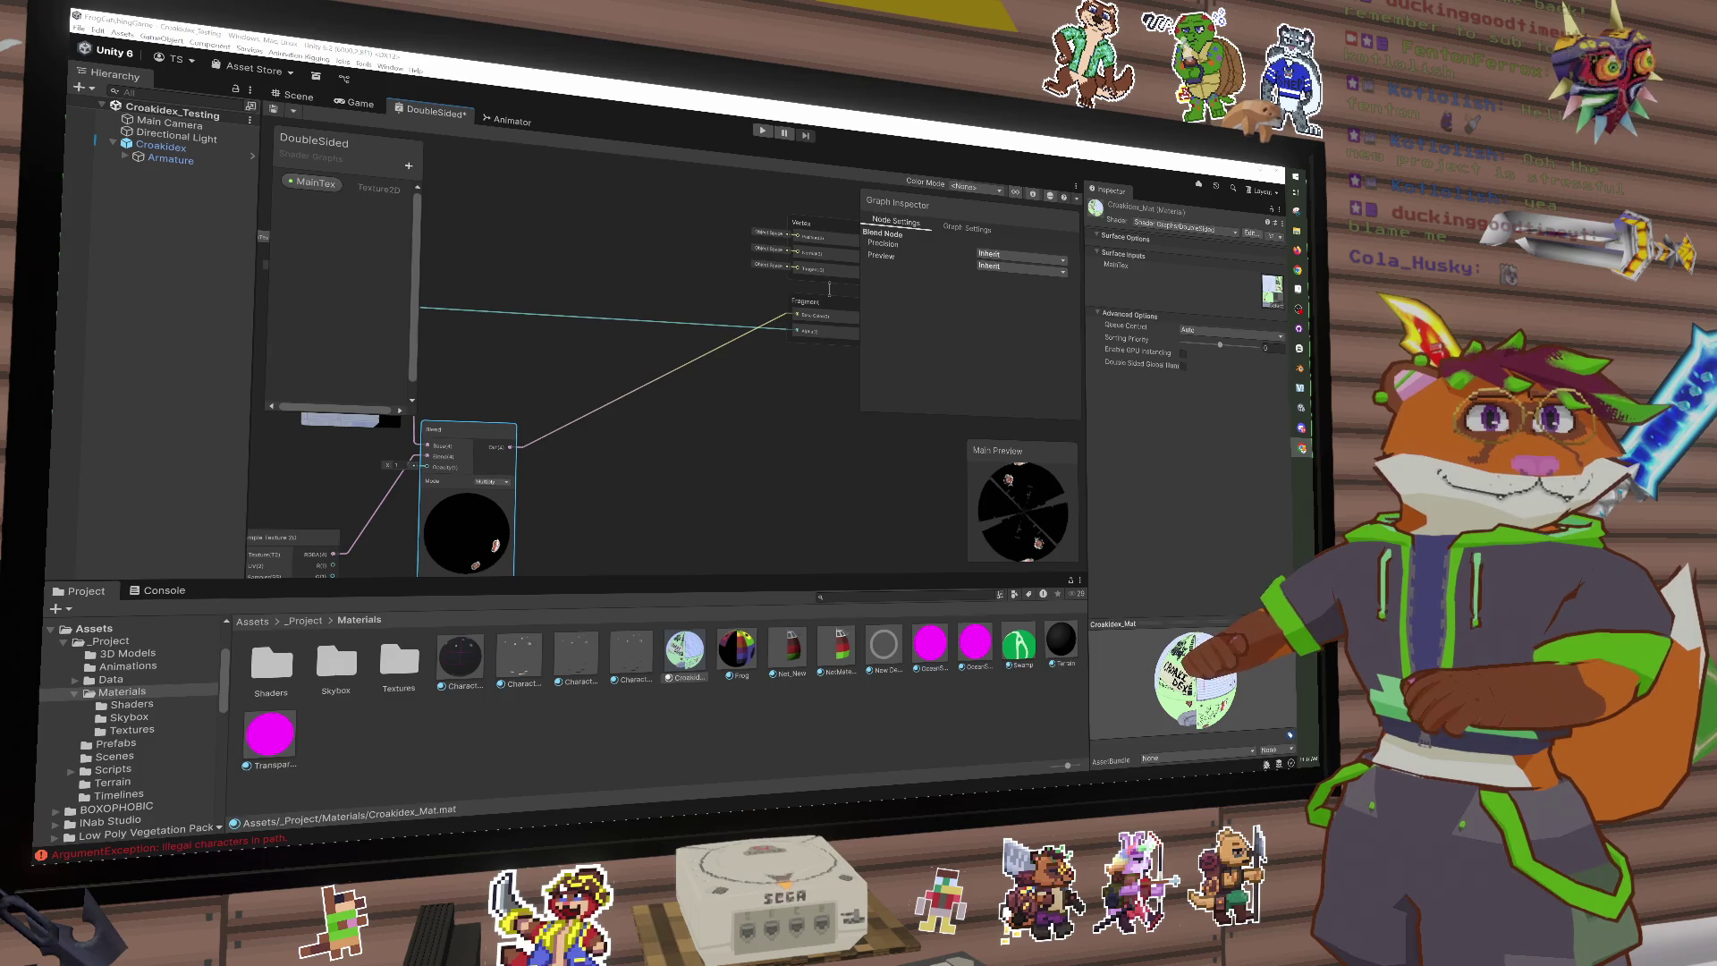
Step: Deselect, return to the texture samplers, and lower the Blend node beside them
click(748, 475)
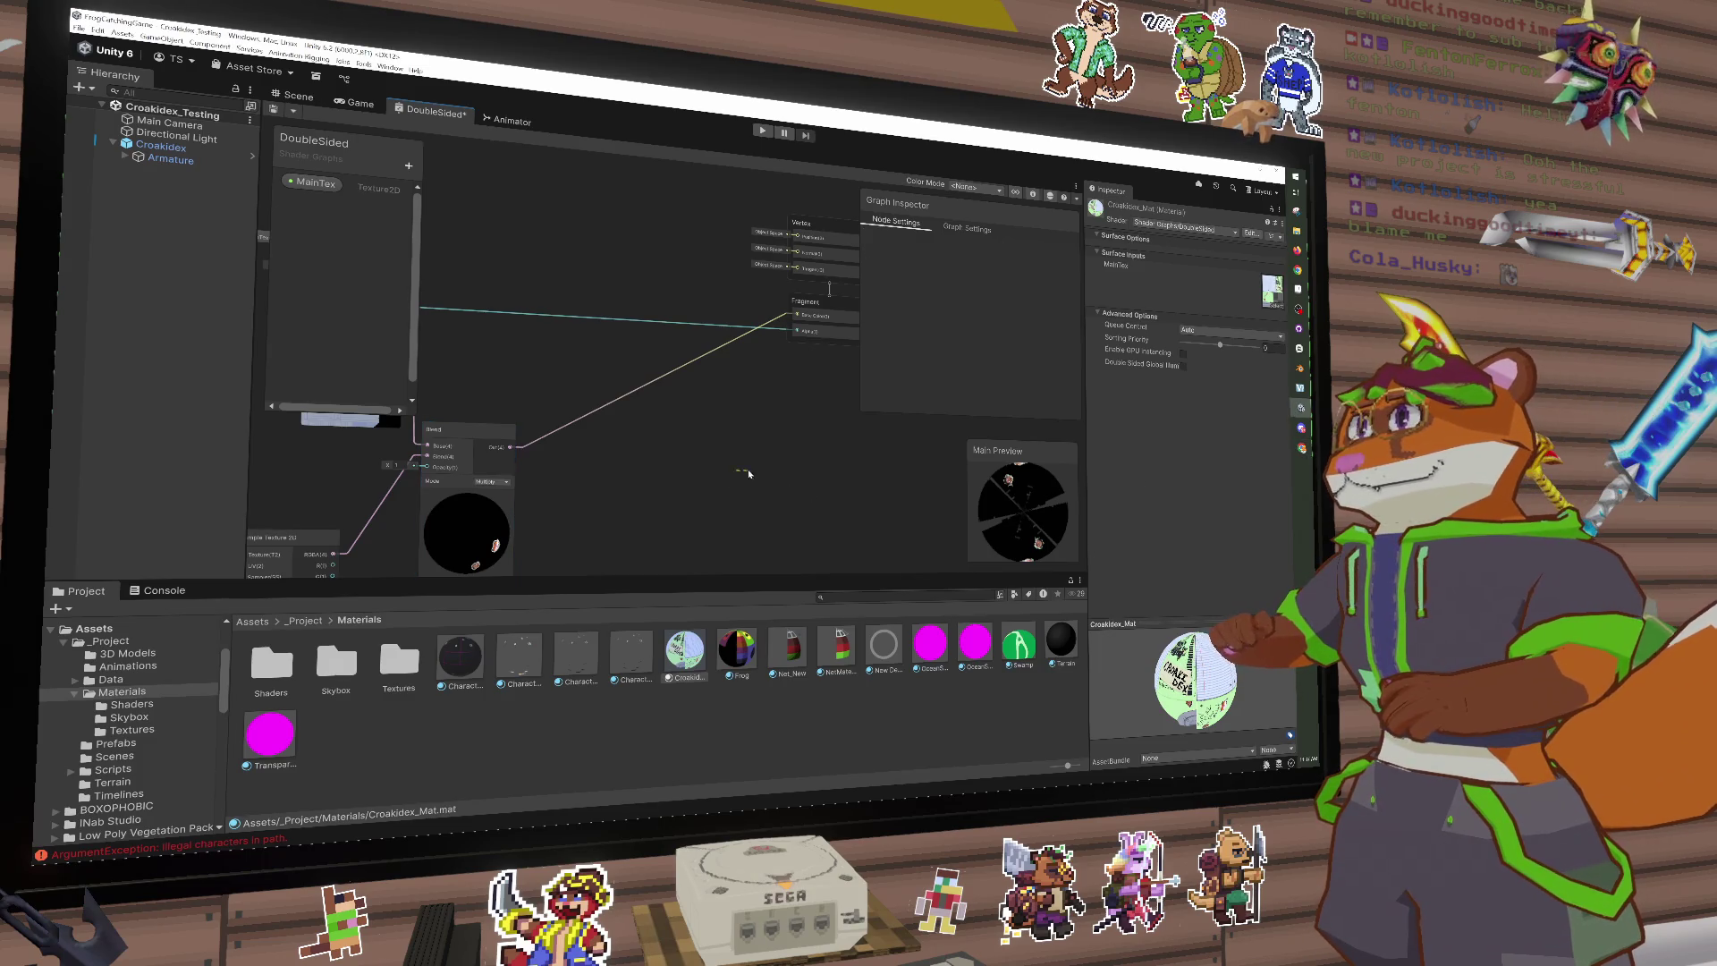
mouse_move(748, 475)
mouse_down()
mouse_move(742, 458)
mouse_move(857, 451)
mouse_move(768, 391)
mouse_move(714, 385)
mouse_up()
mouse_move(671, 381)
mouse_down()
mouse_move(674, 419)
mouse_move(741, 375)
mouse_up()
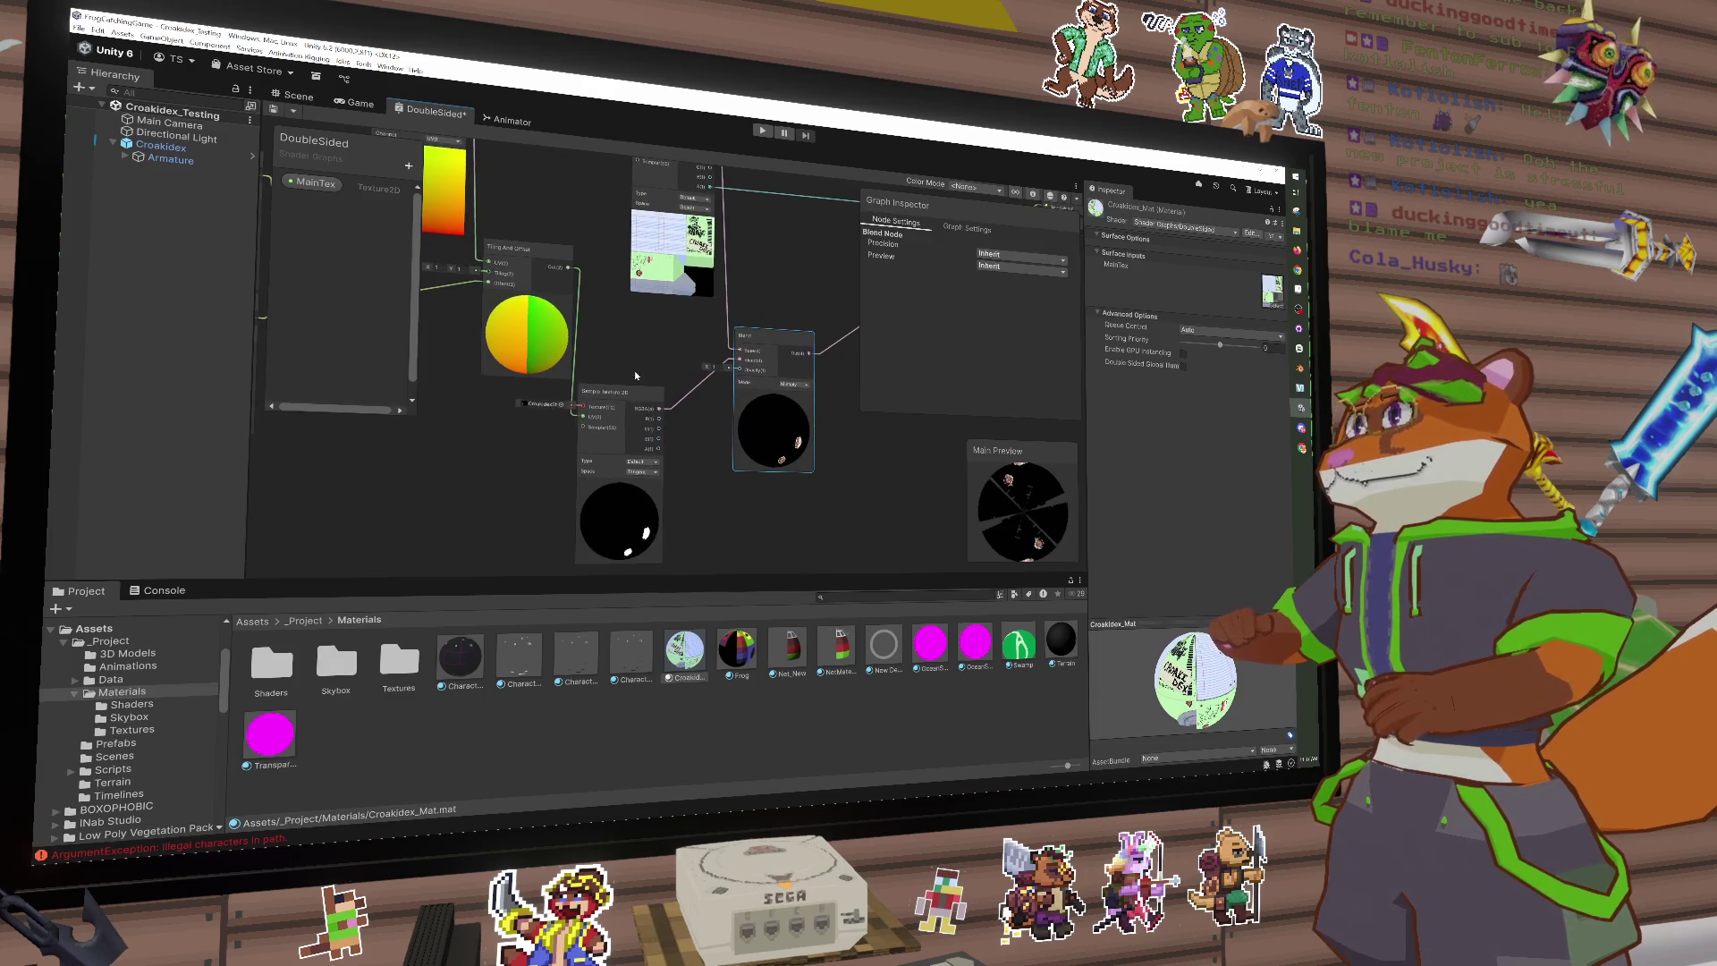
Step: Add a Gradient node with the rainbow preset and place it left of the shiny-mask sampler
key(space)
text(grad)
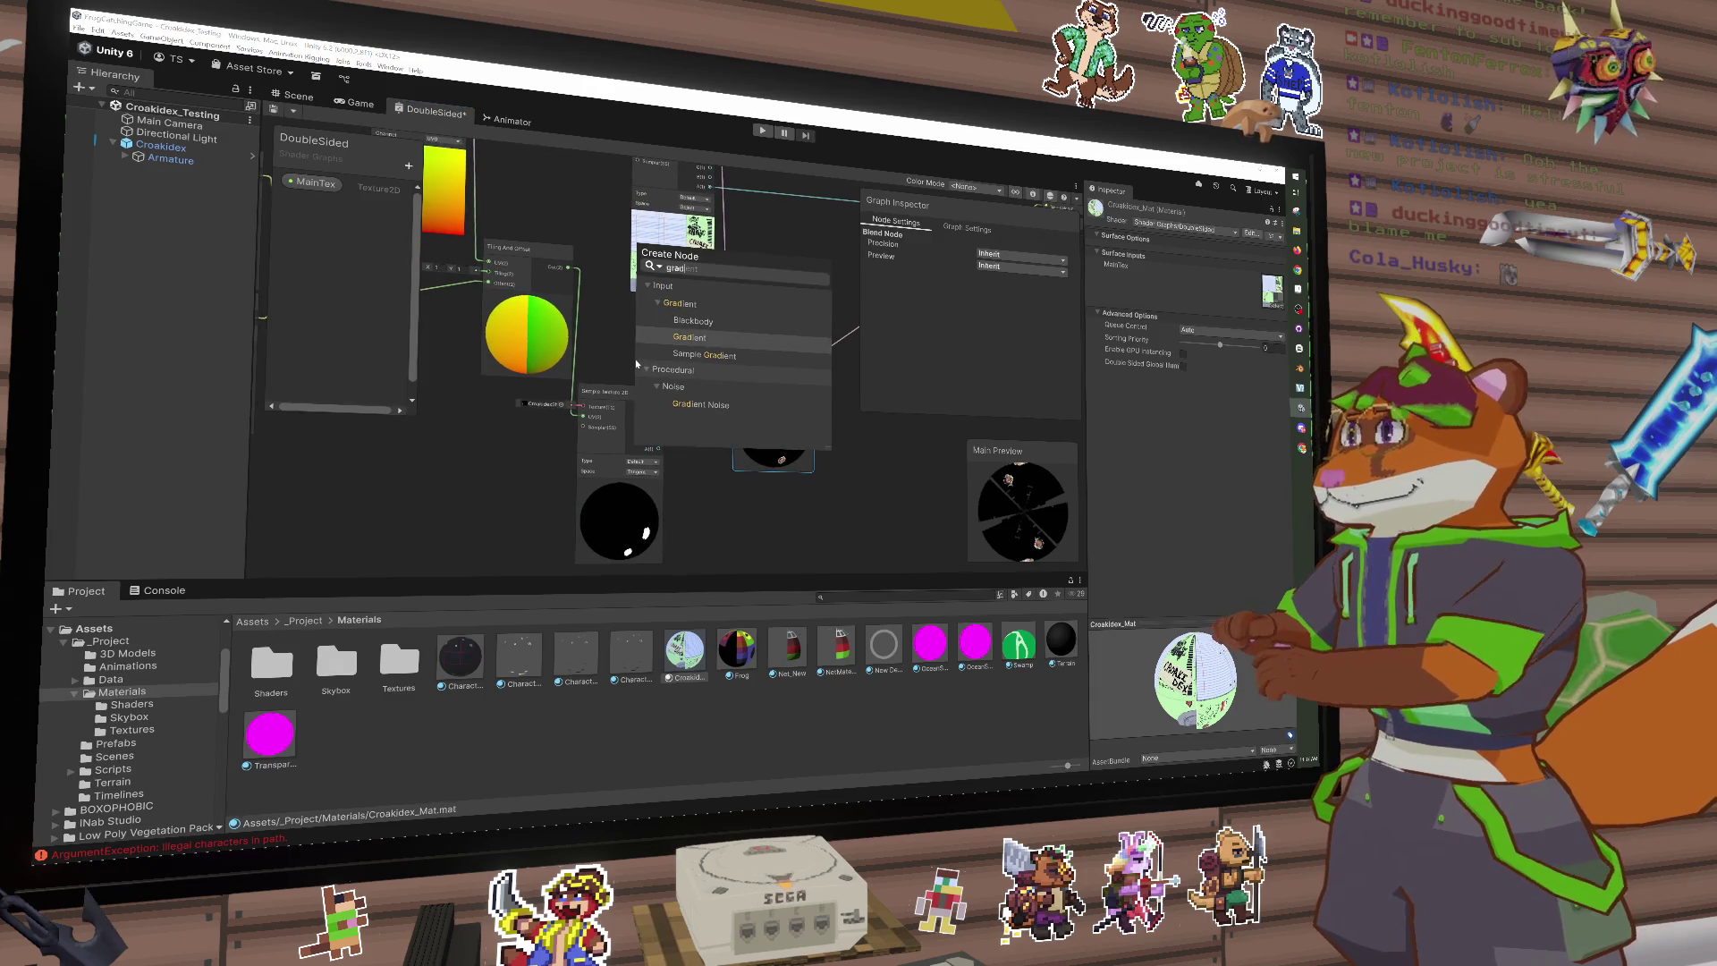
key(Return)
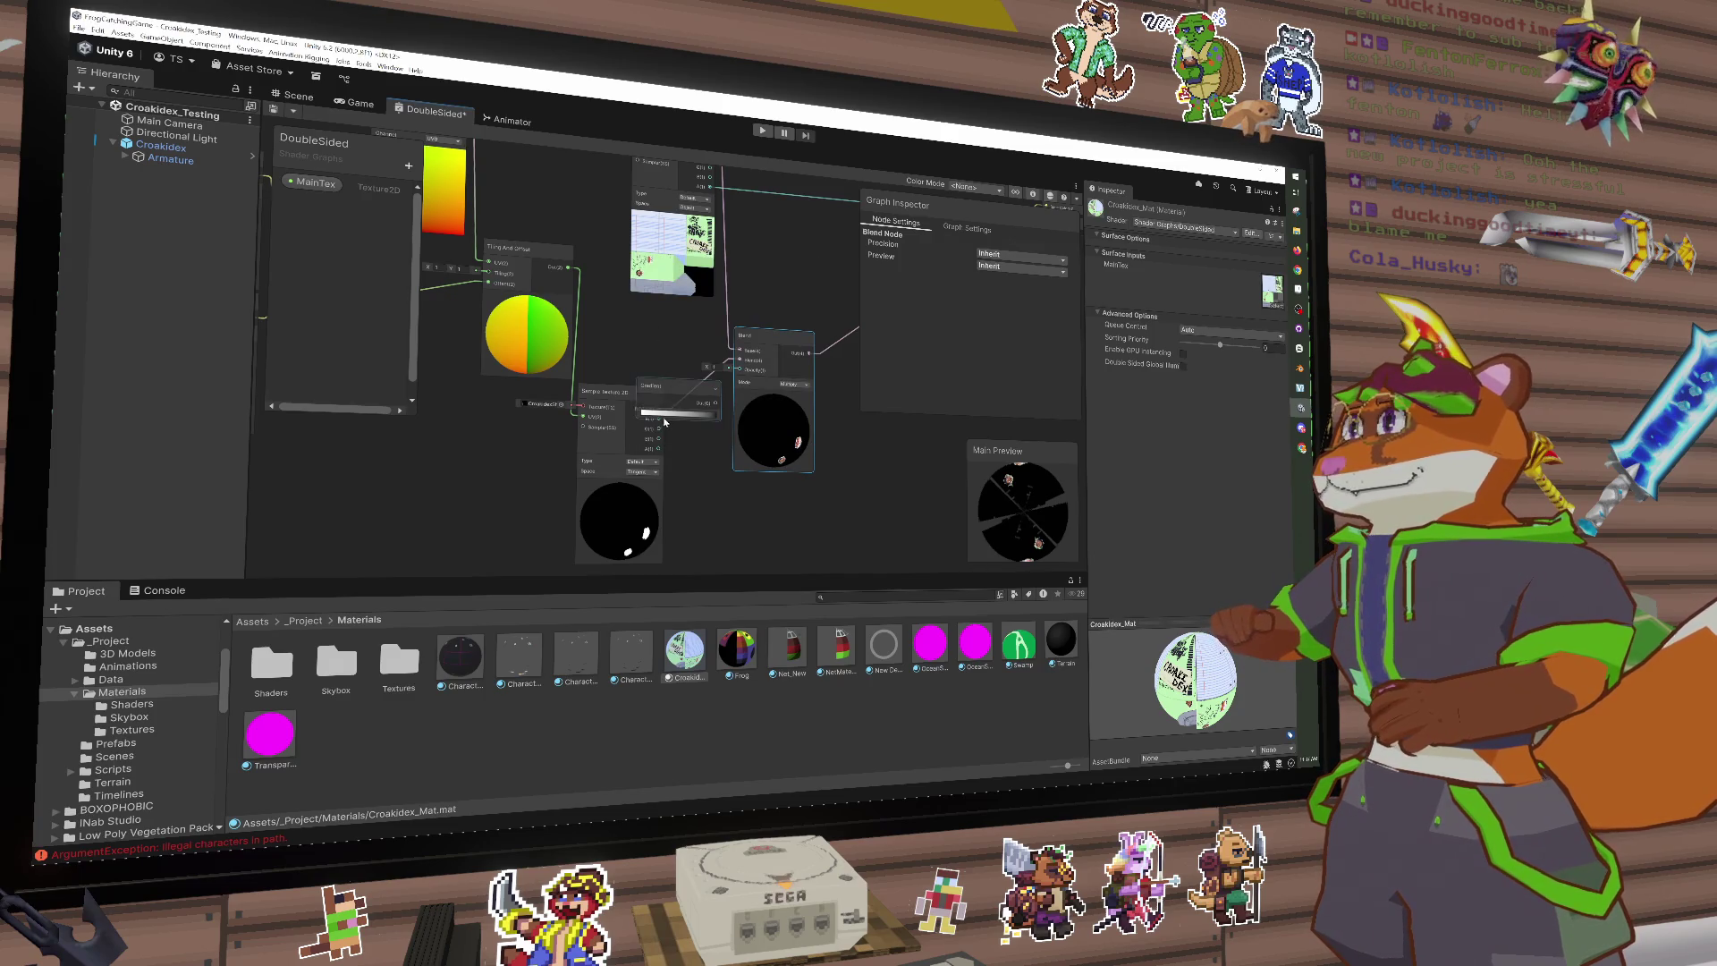
click(663, 414)
click(576, 440)
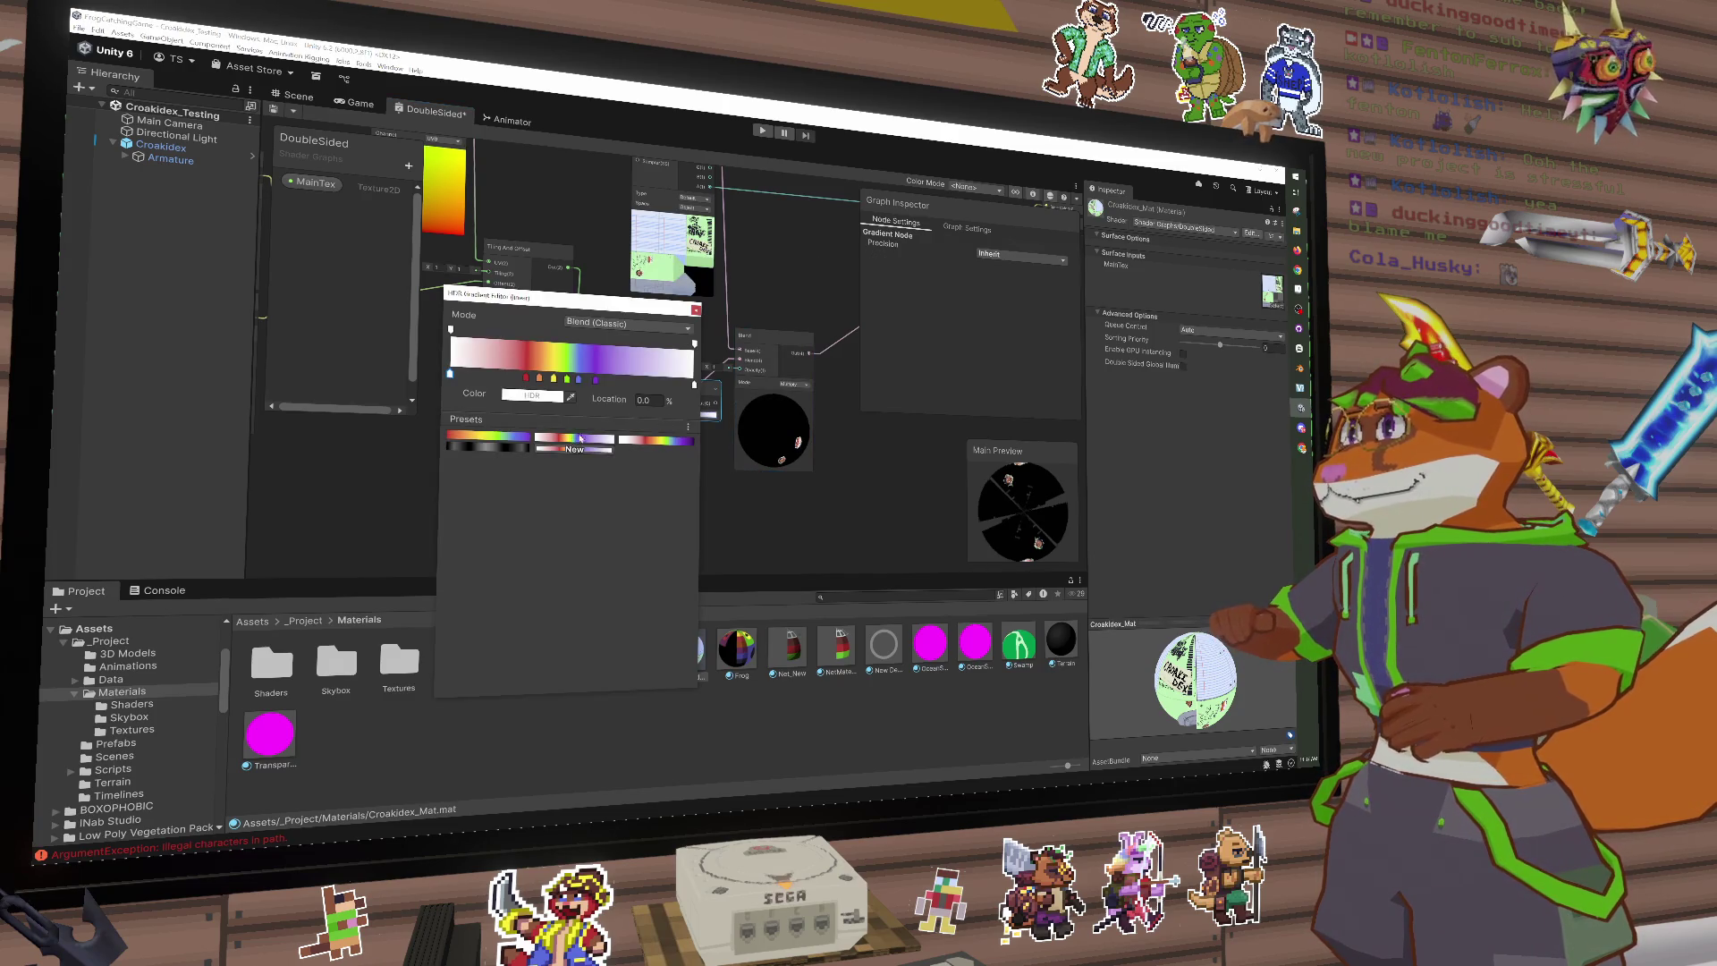
click(613, 293)
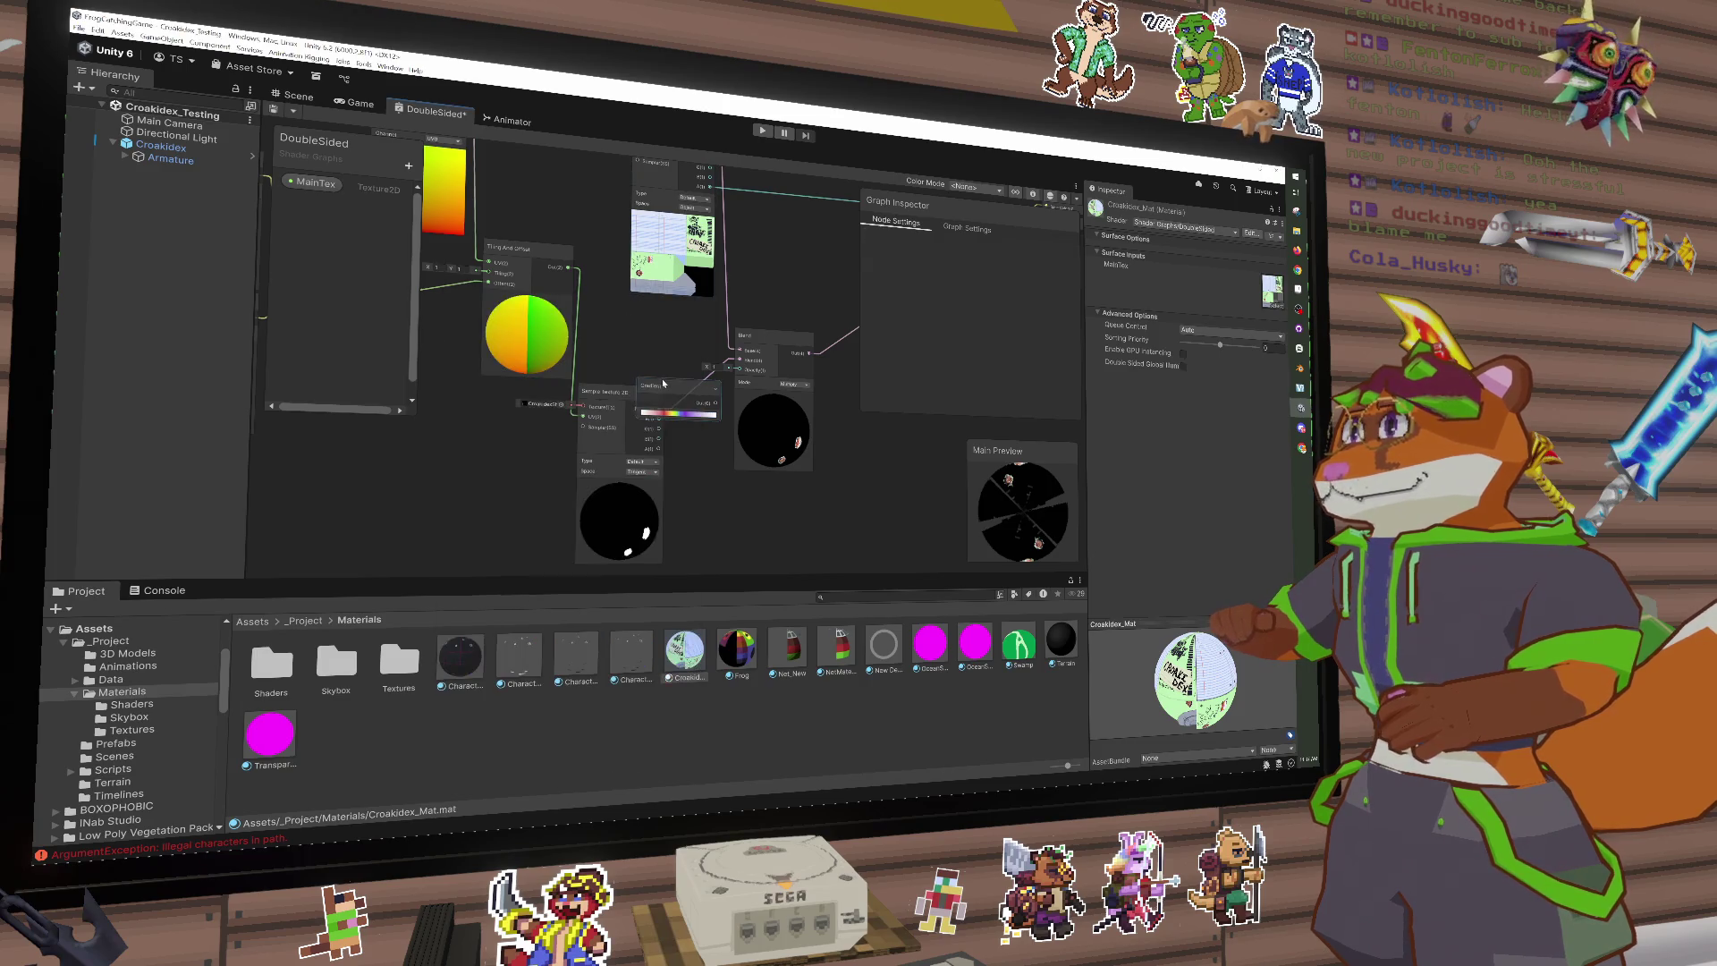
drag(662, 383, 491, 422)
drag(602, 407, 620, 467)
key(space)
Step: Add a Multiply node via the 'mul' search
text(a)
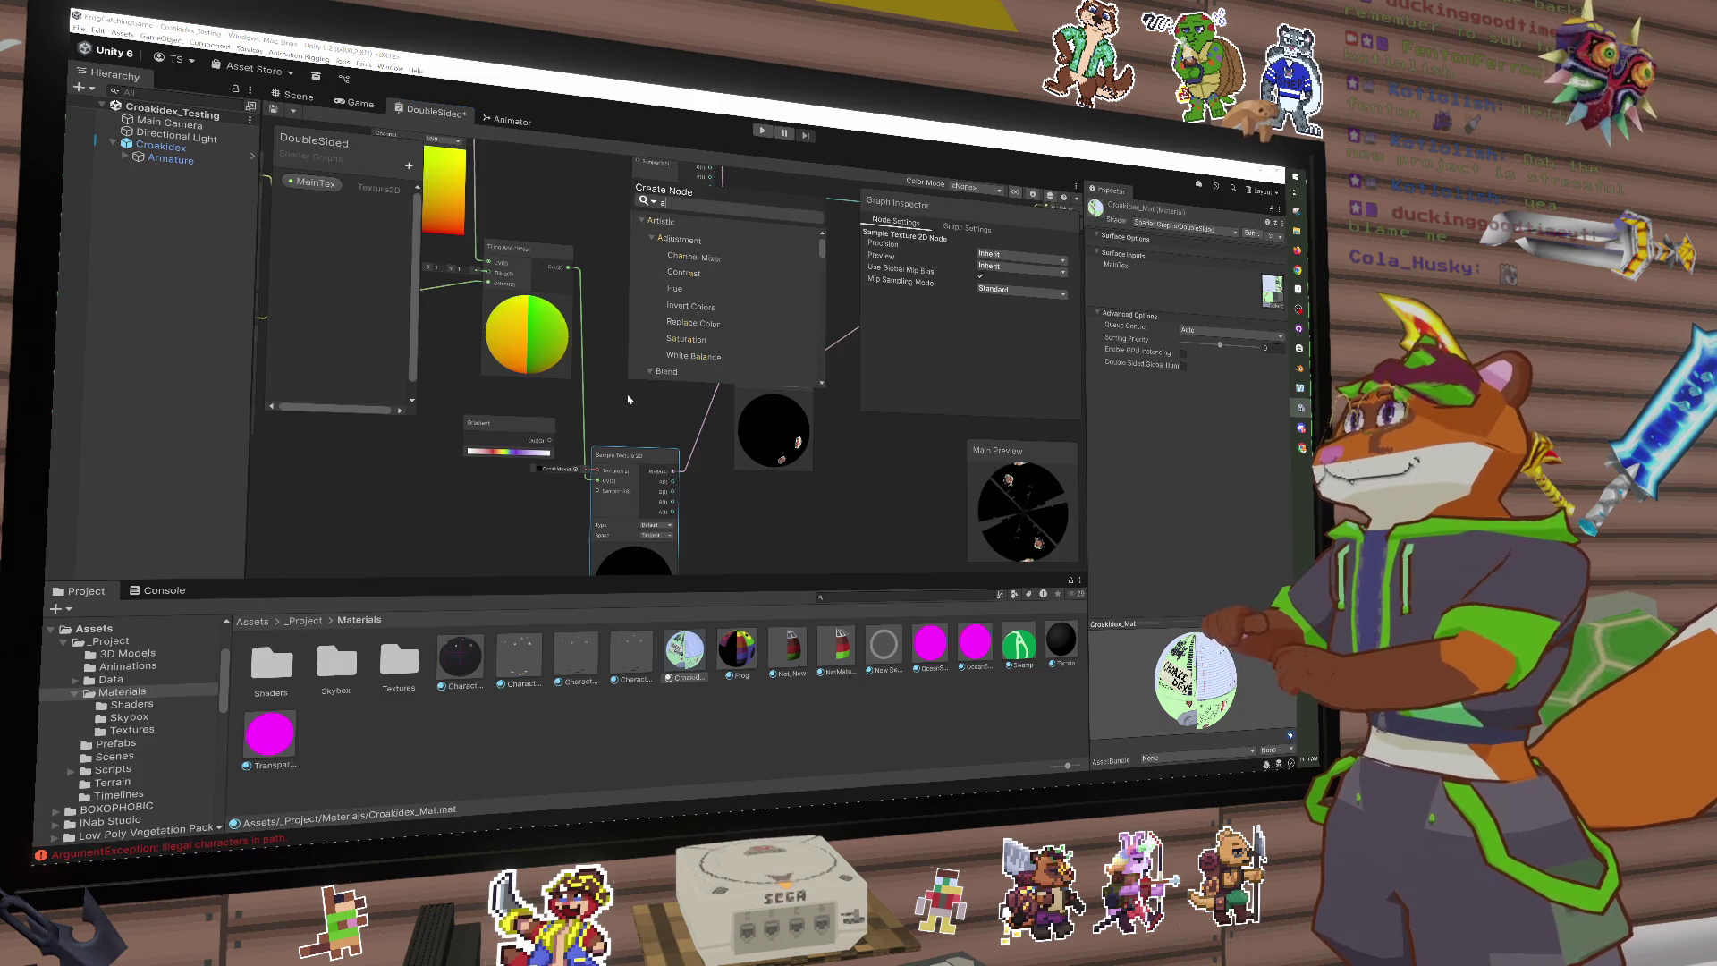
key(BackSpace)
text(m)
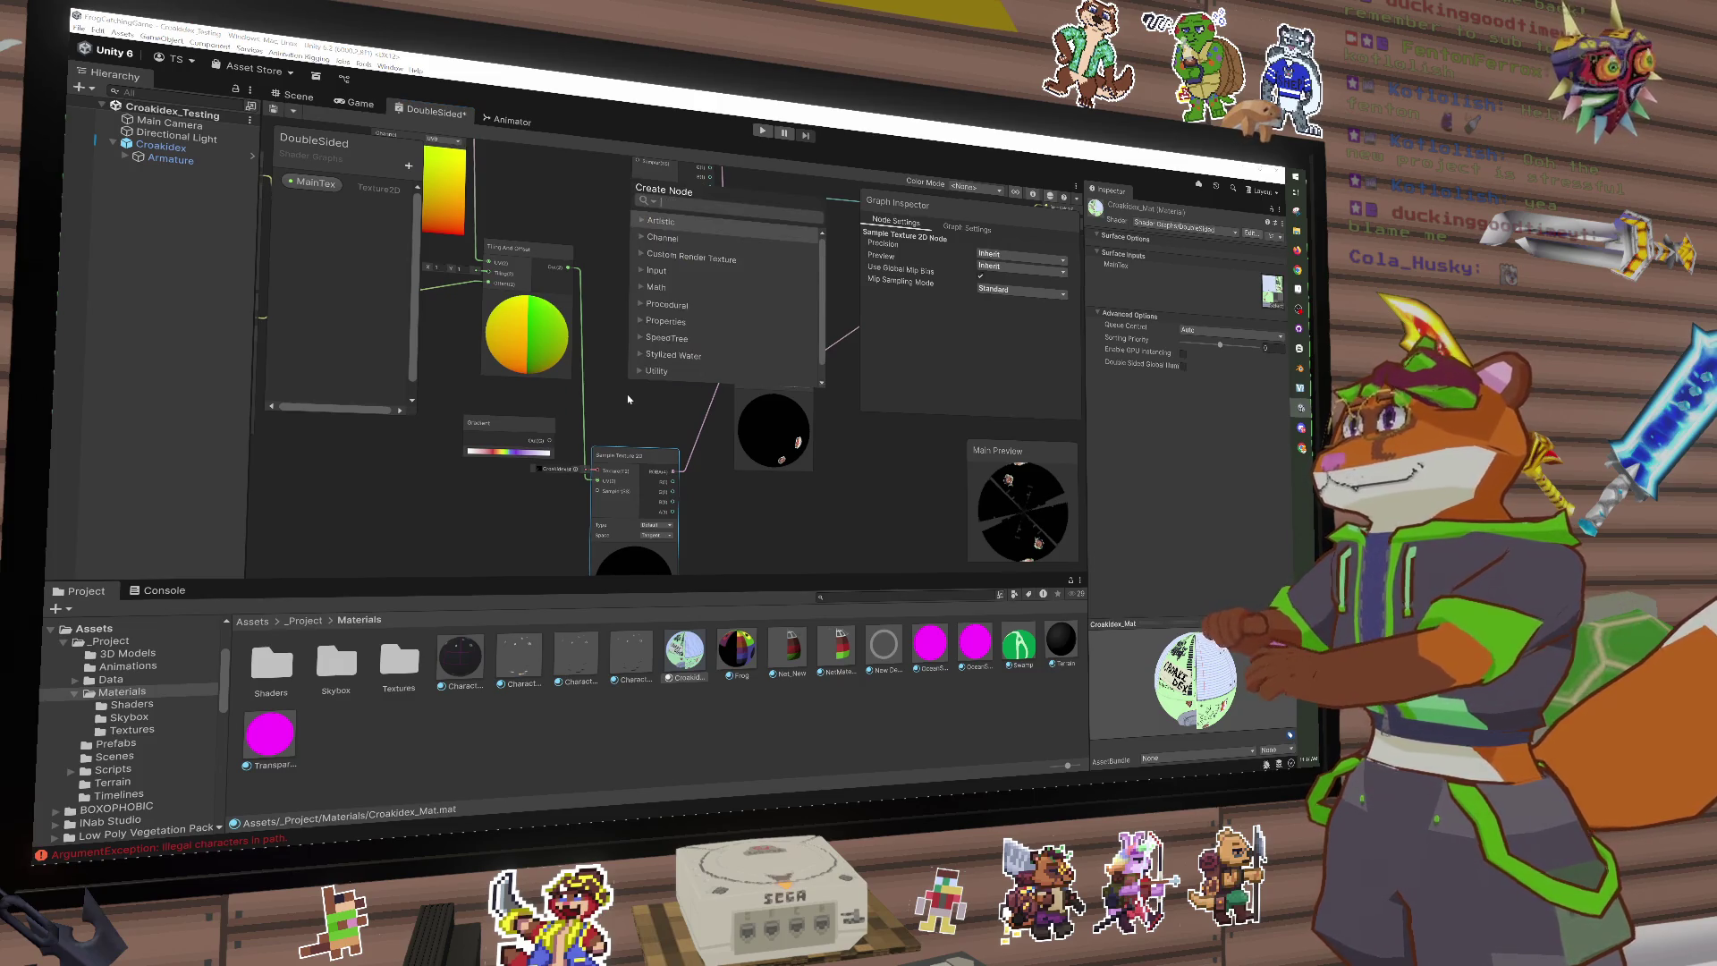
text(ul)
key(Return)
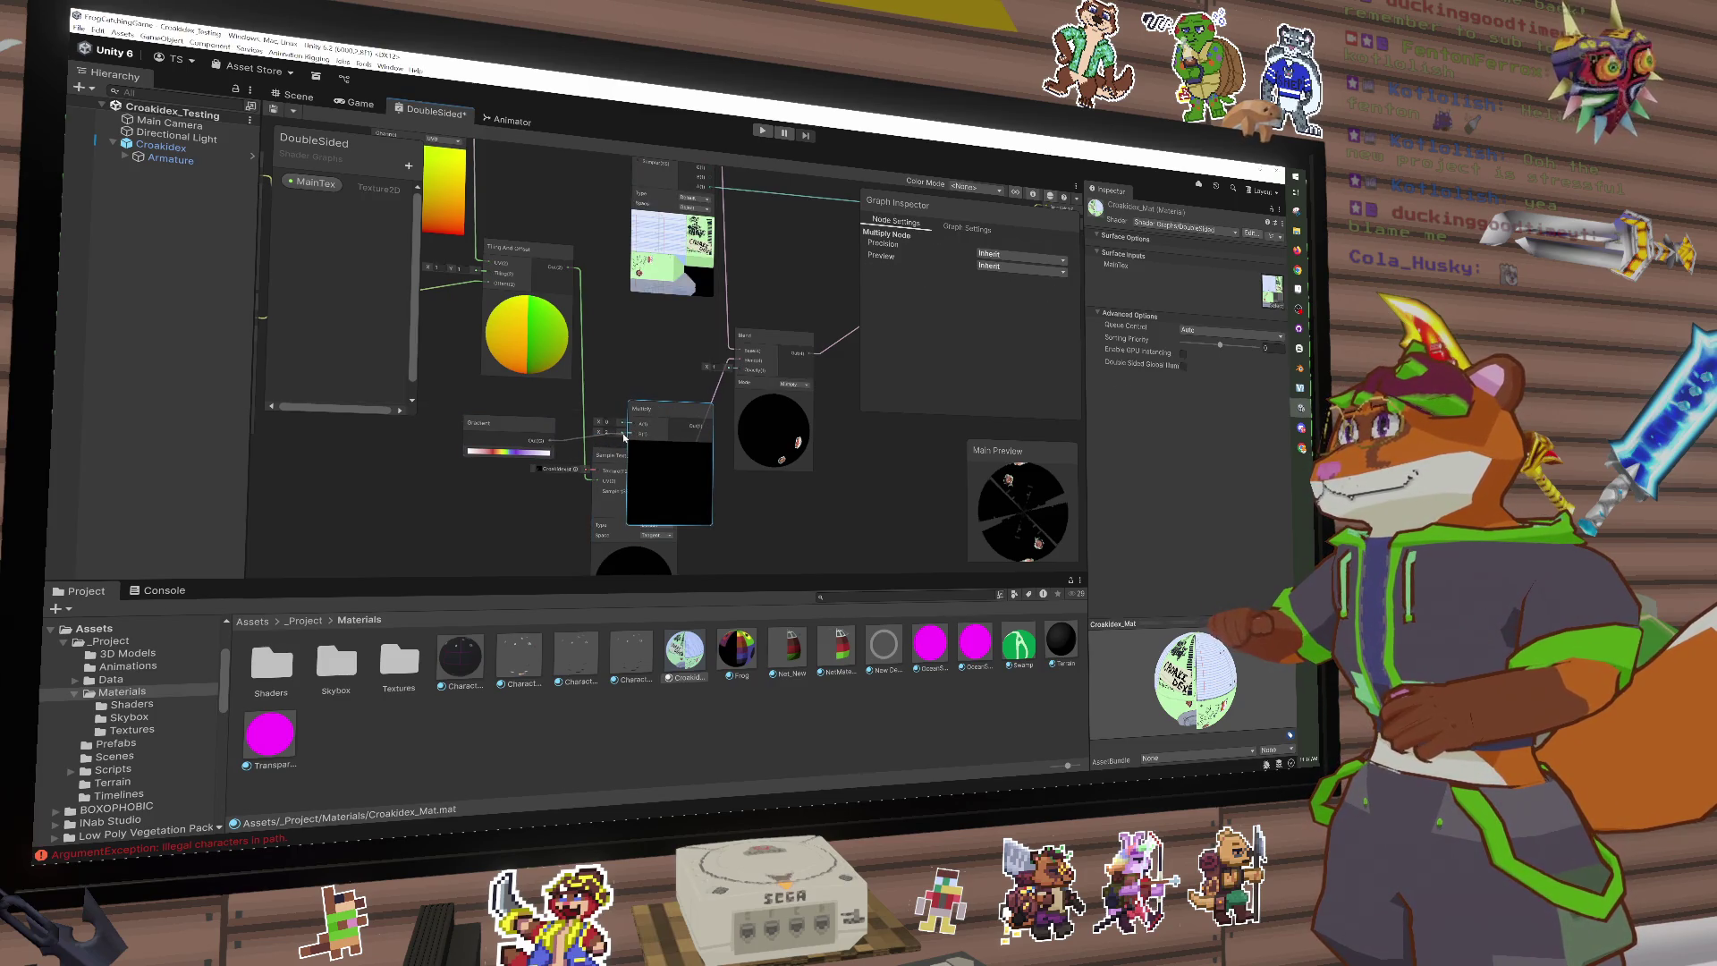
Step: Create a Sample Gradient node from a dragged connection, position it, and paste a Multiply copy
drag(623, 437, 631, 437)
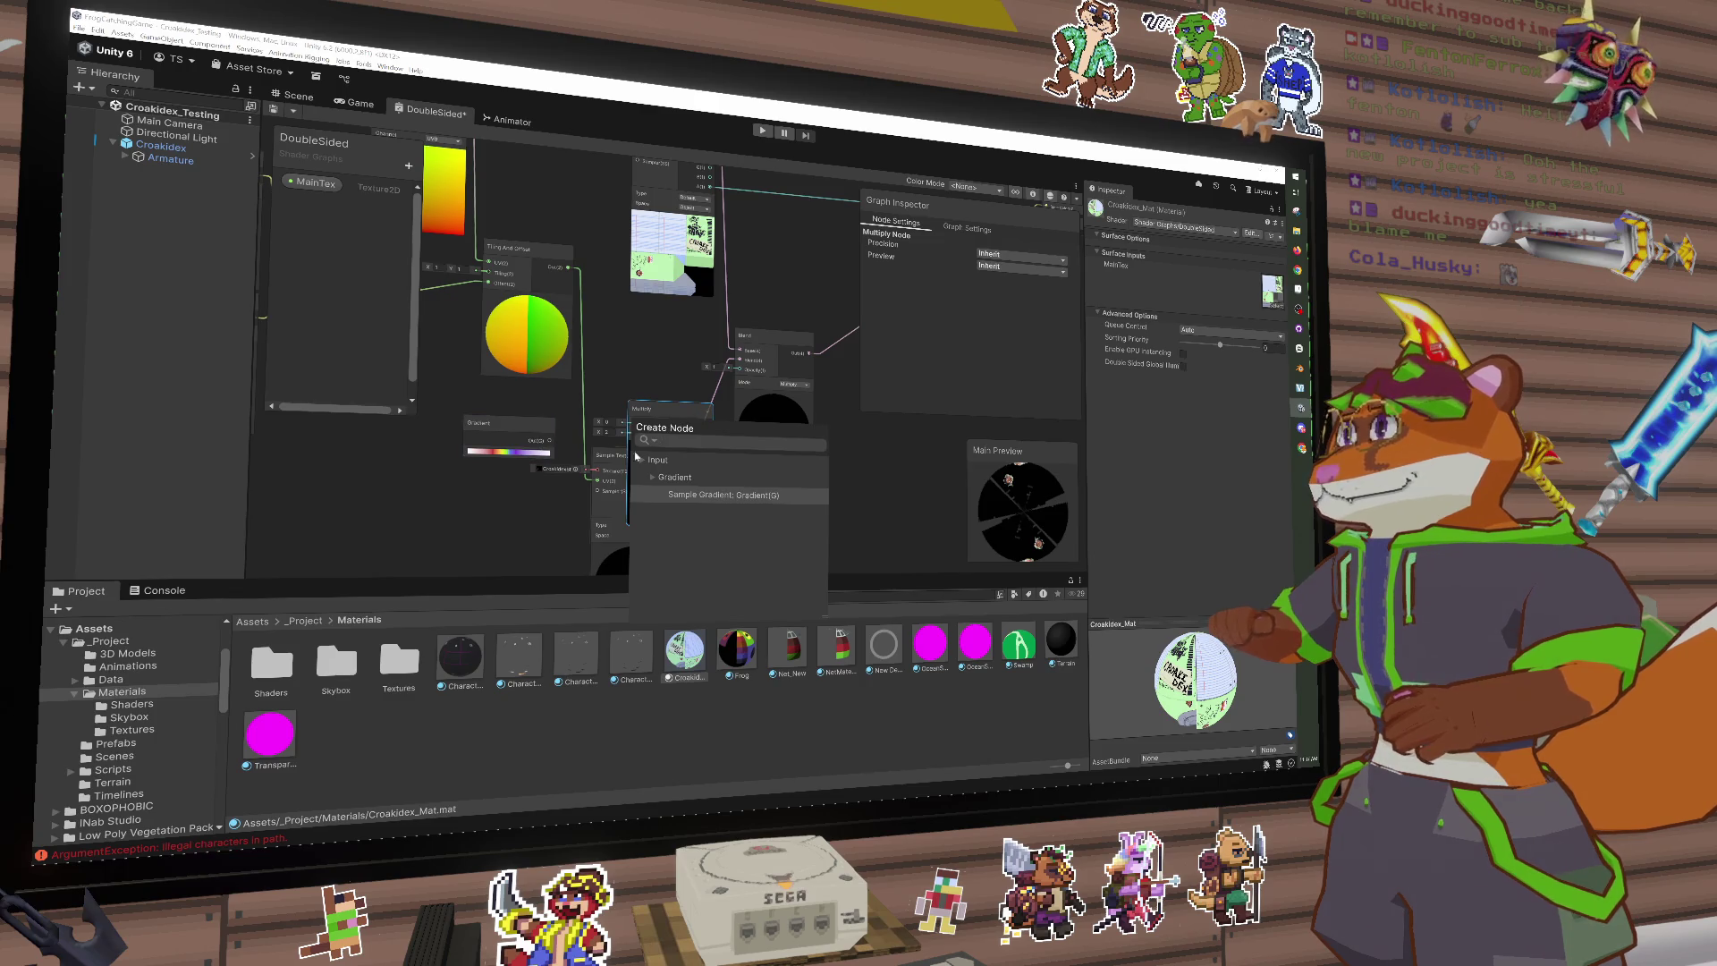
click(689, 494)
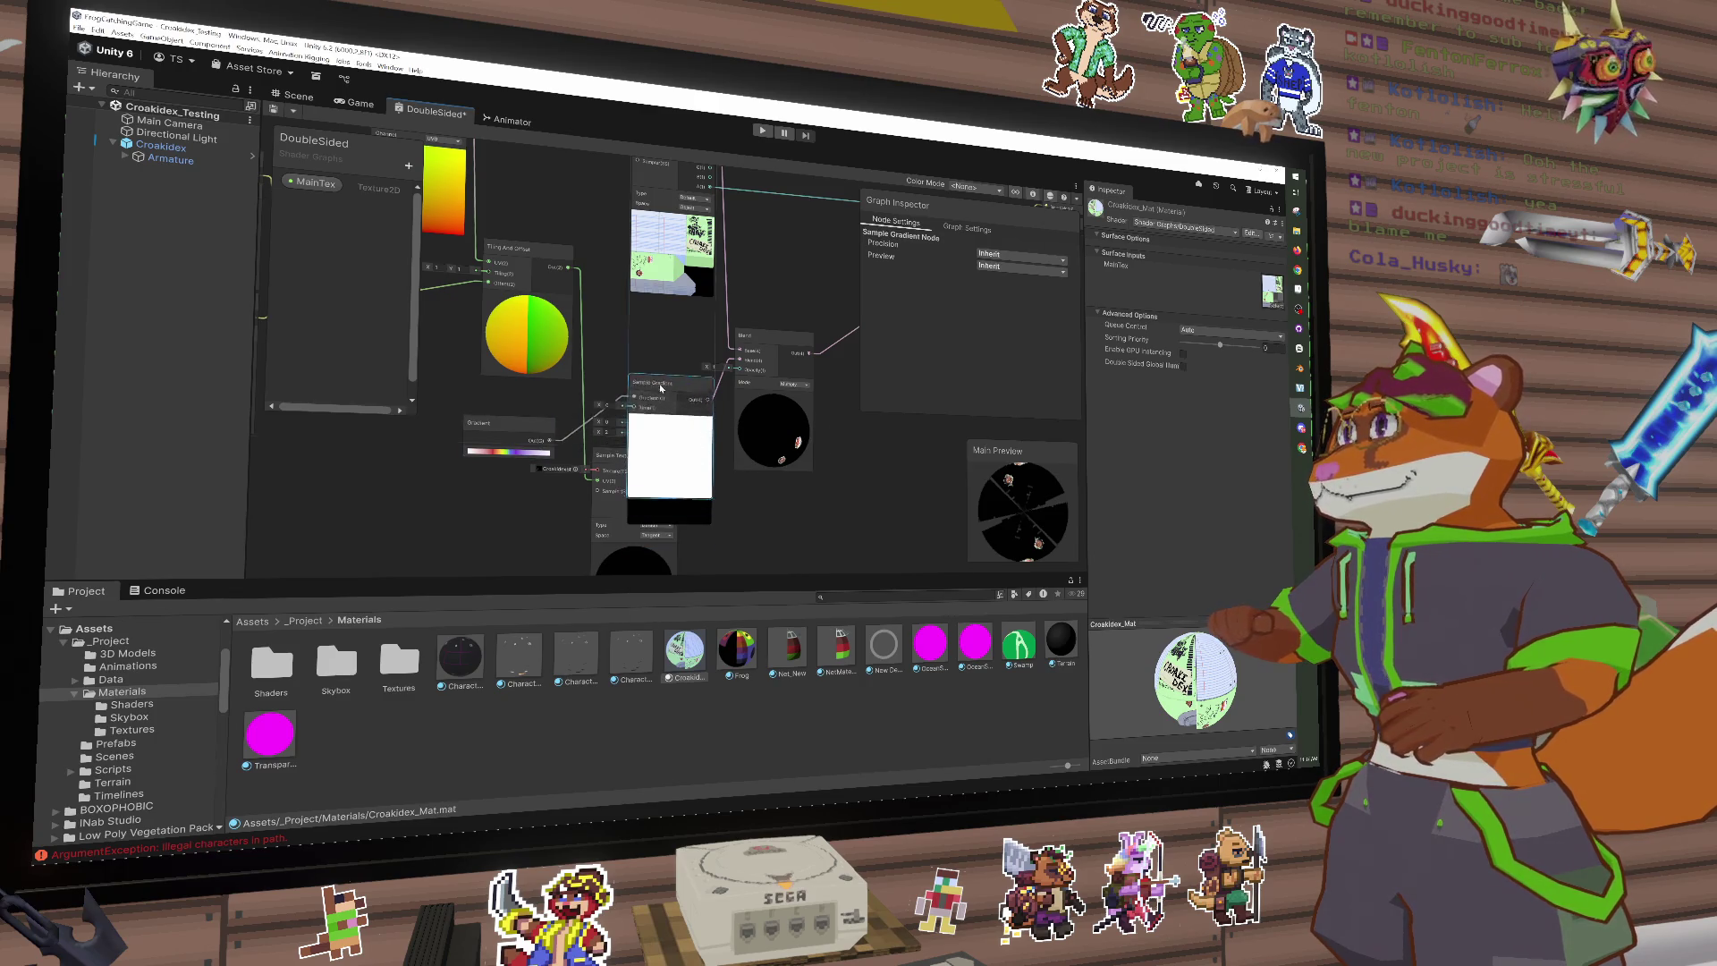
drag(661, 389, 658, 356)
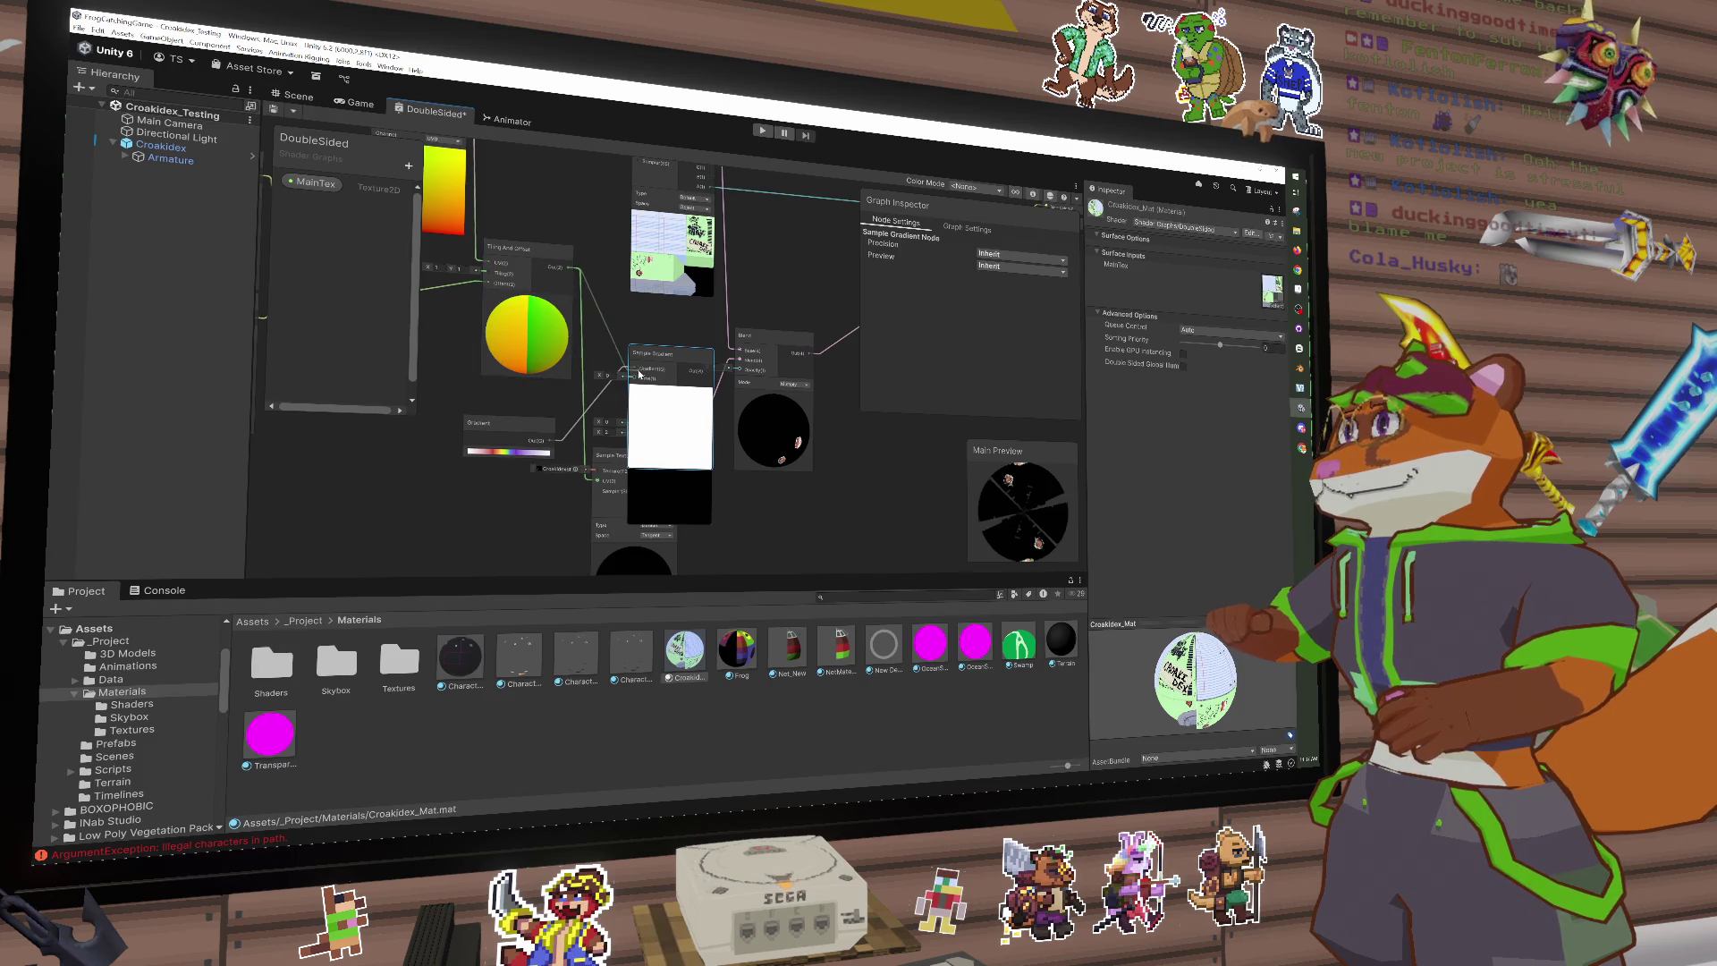
mouse_move(657, 355)
mouse_down()
mouse_move(602, 353)
mouse_move(636, 377)
mouse_up()
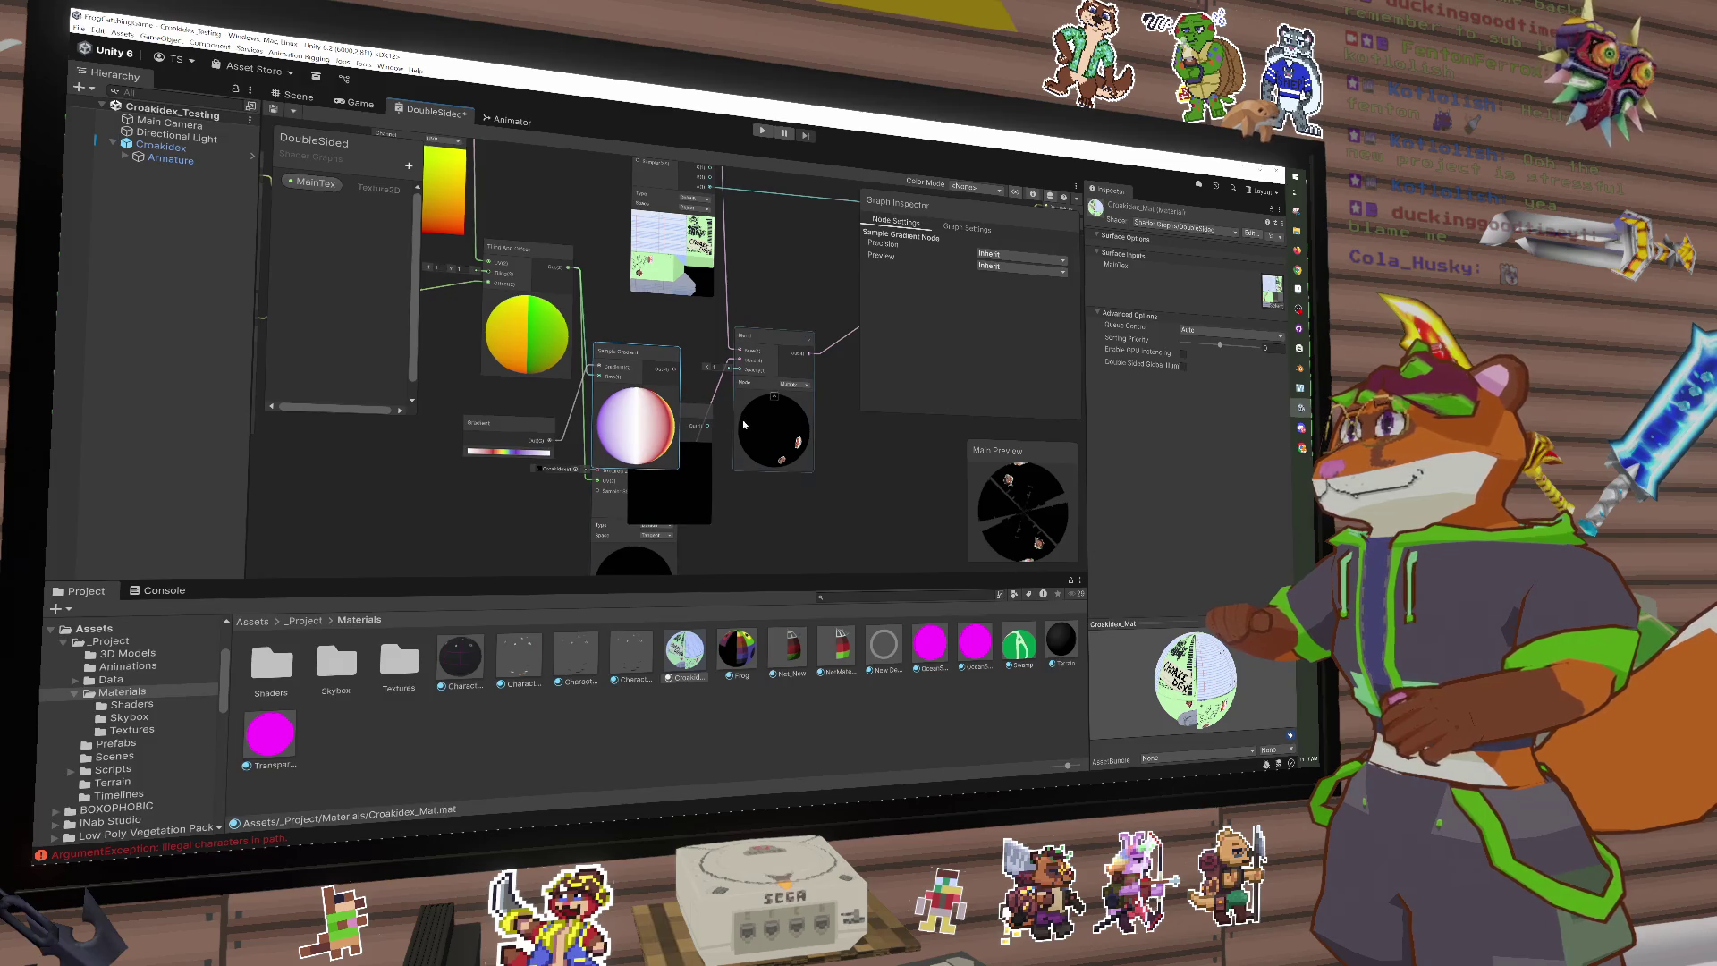
key(ctrl+v)
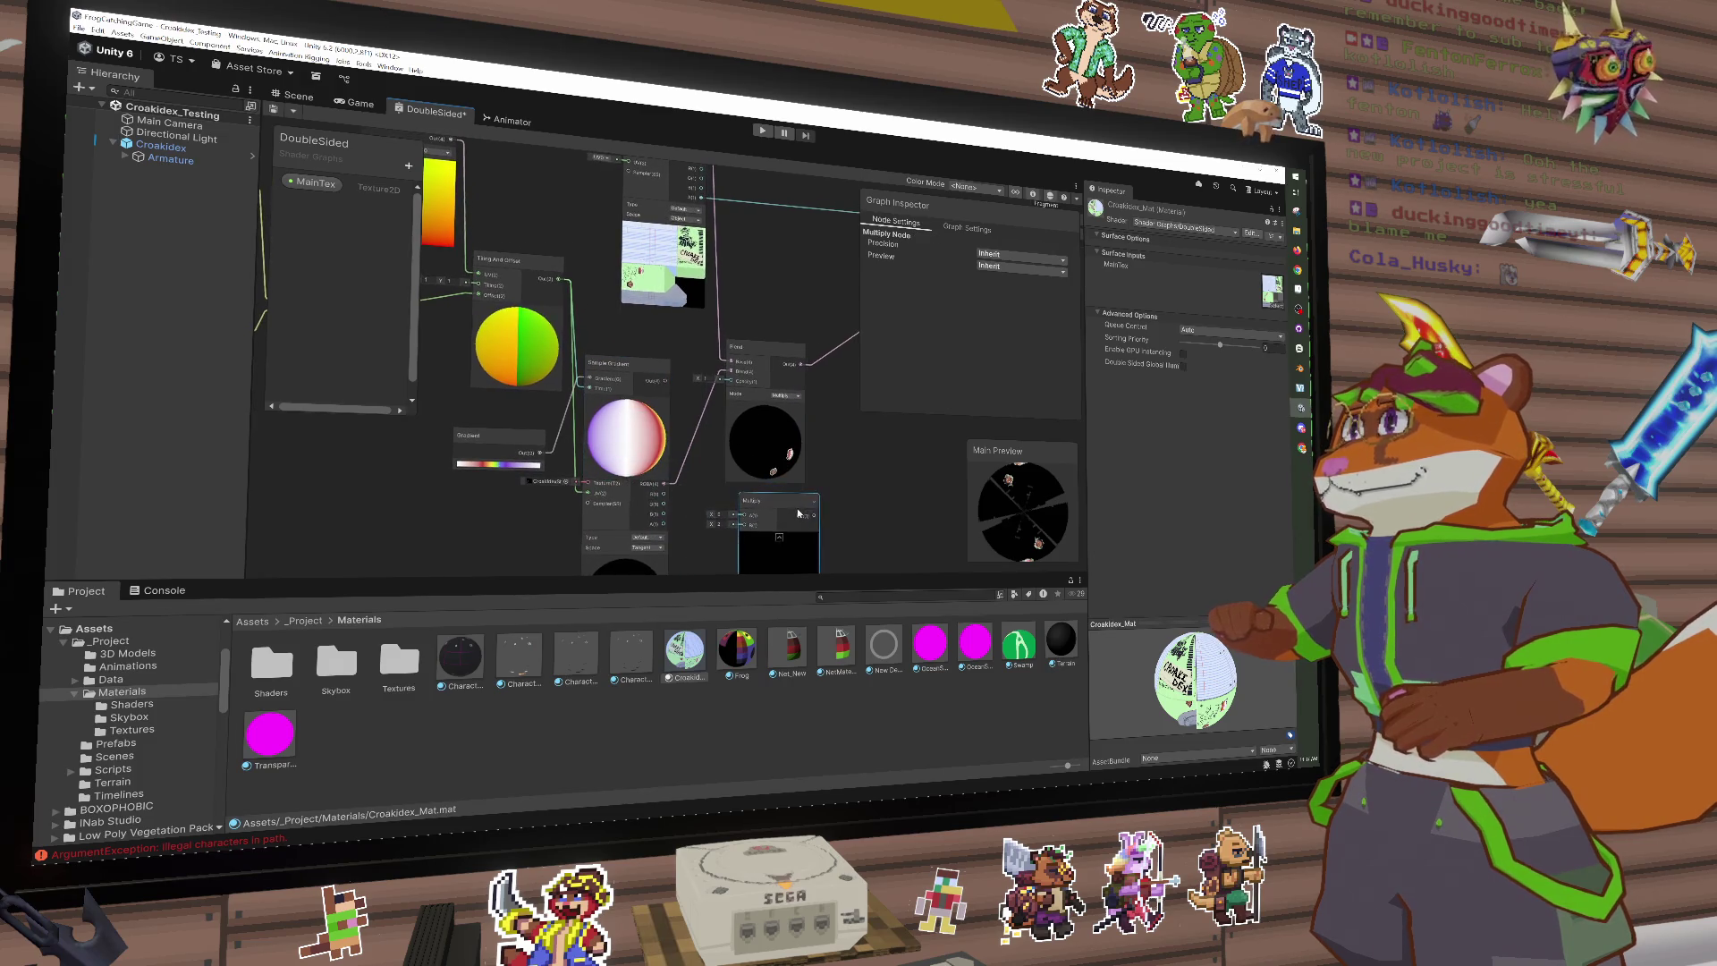
Step: Create a Multiply node beside the shiny mask texture's outputs
click(649, 466)
key(space)
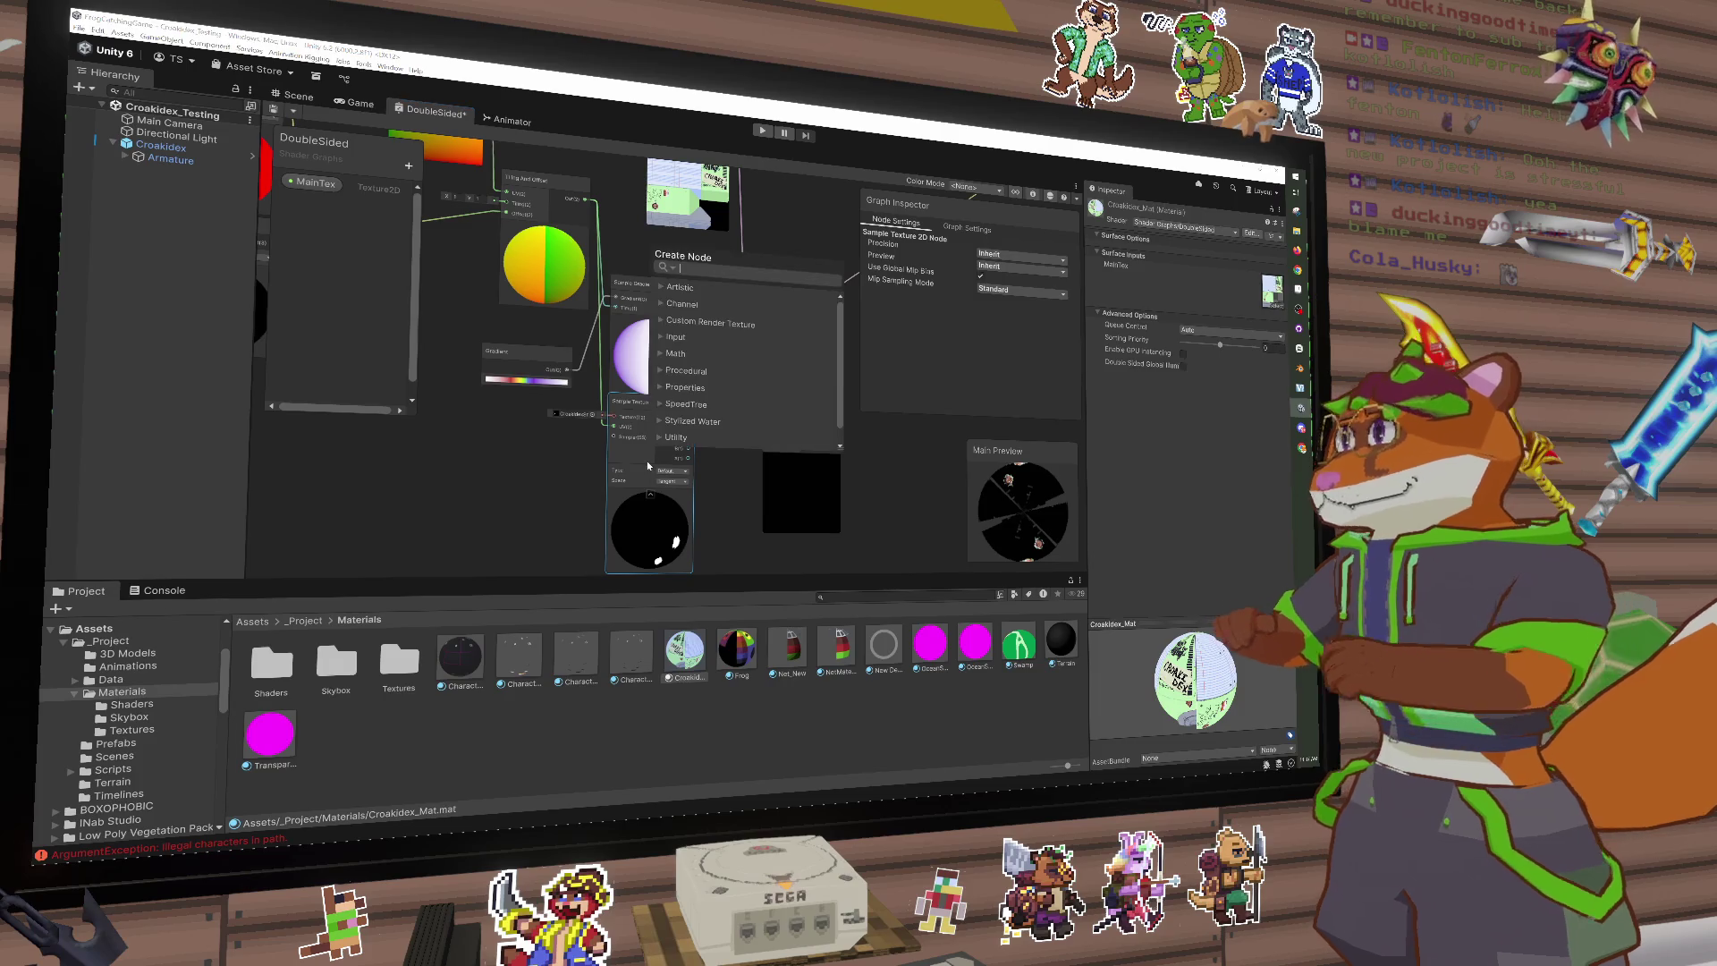
text(multiply)
key(Return)
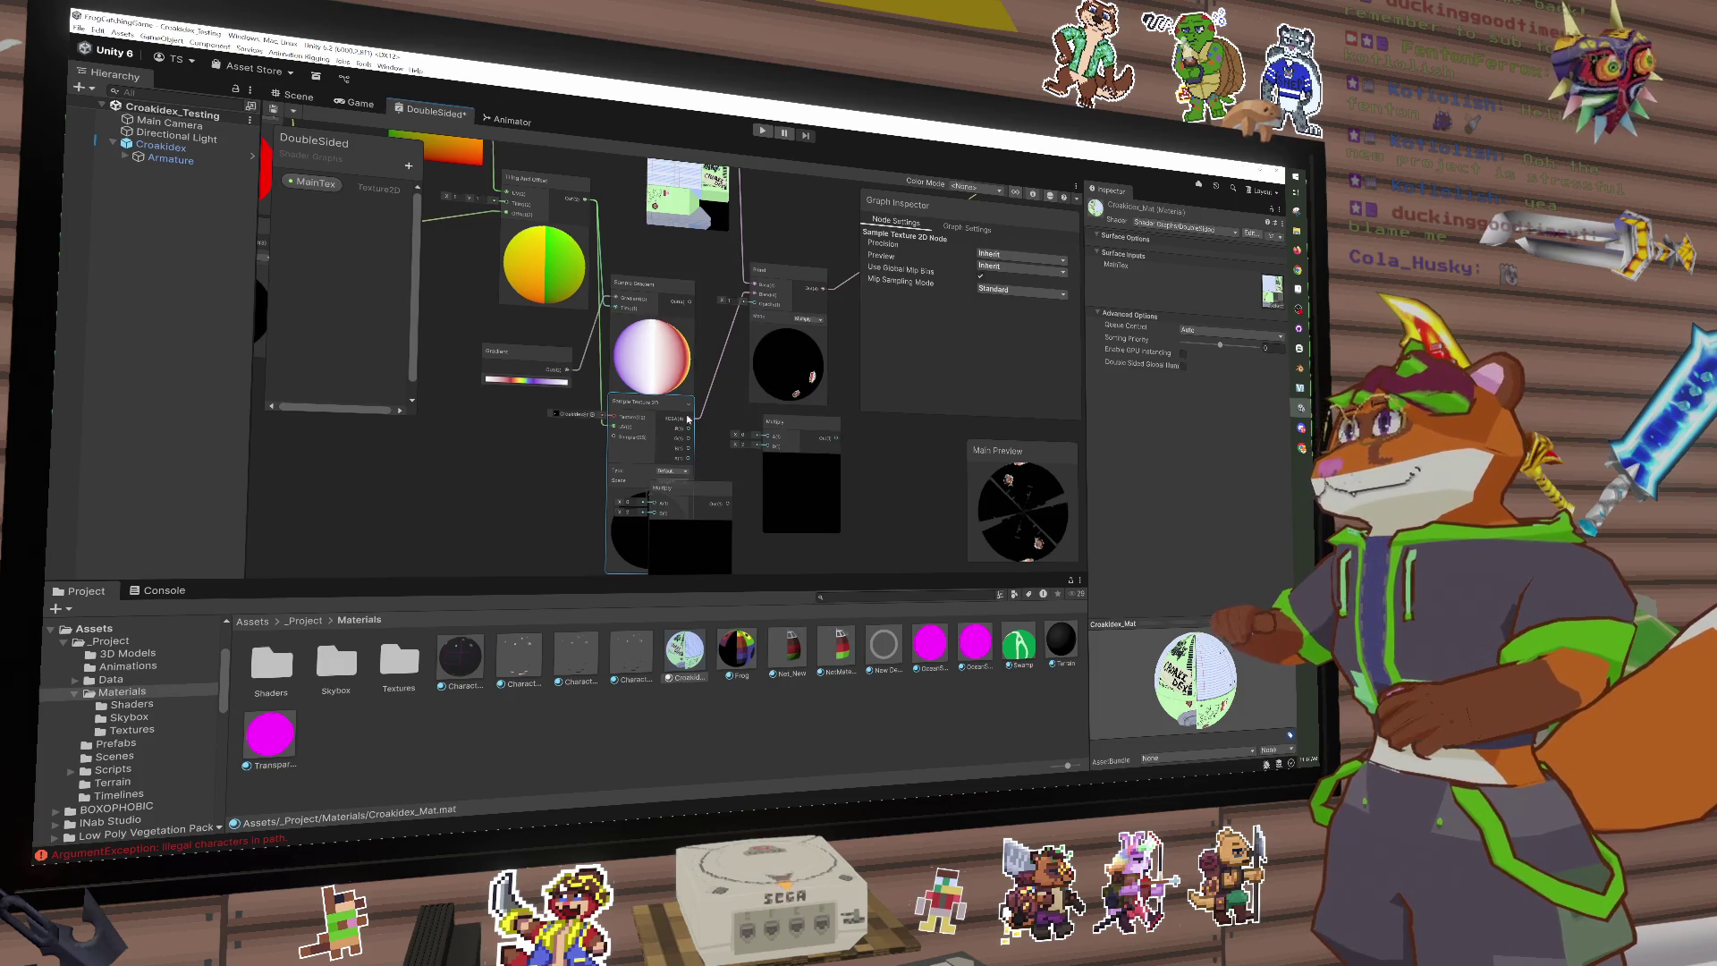
drag(679, 494, 742, 399)
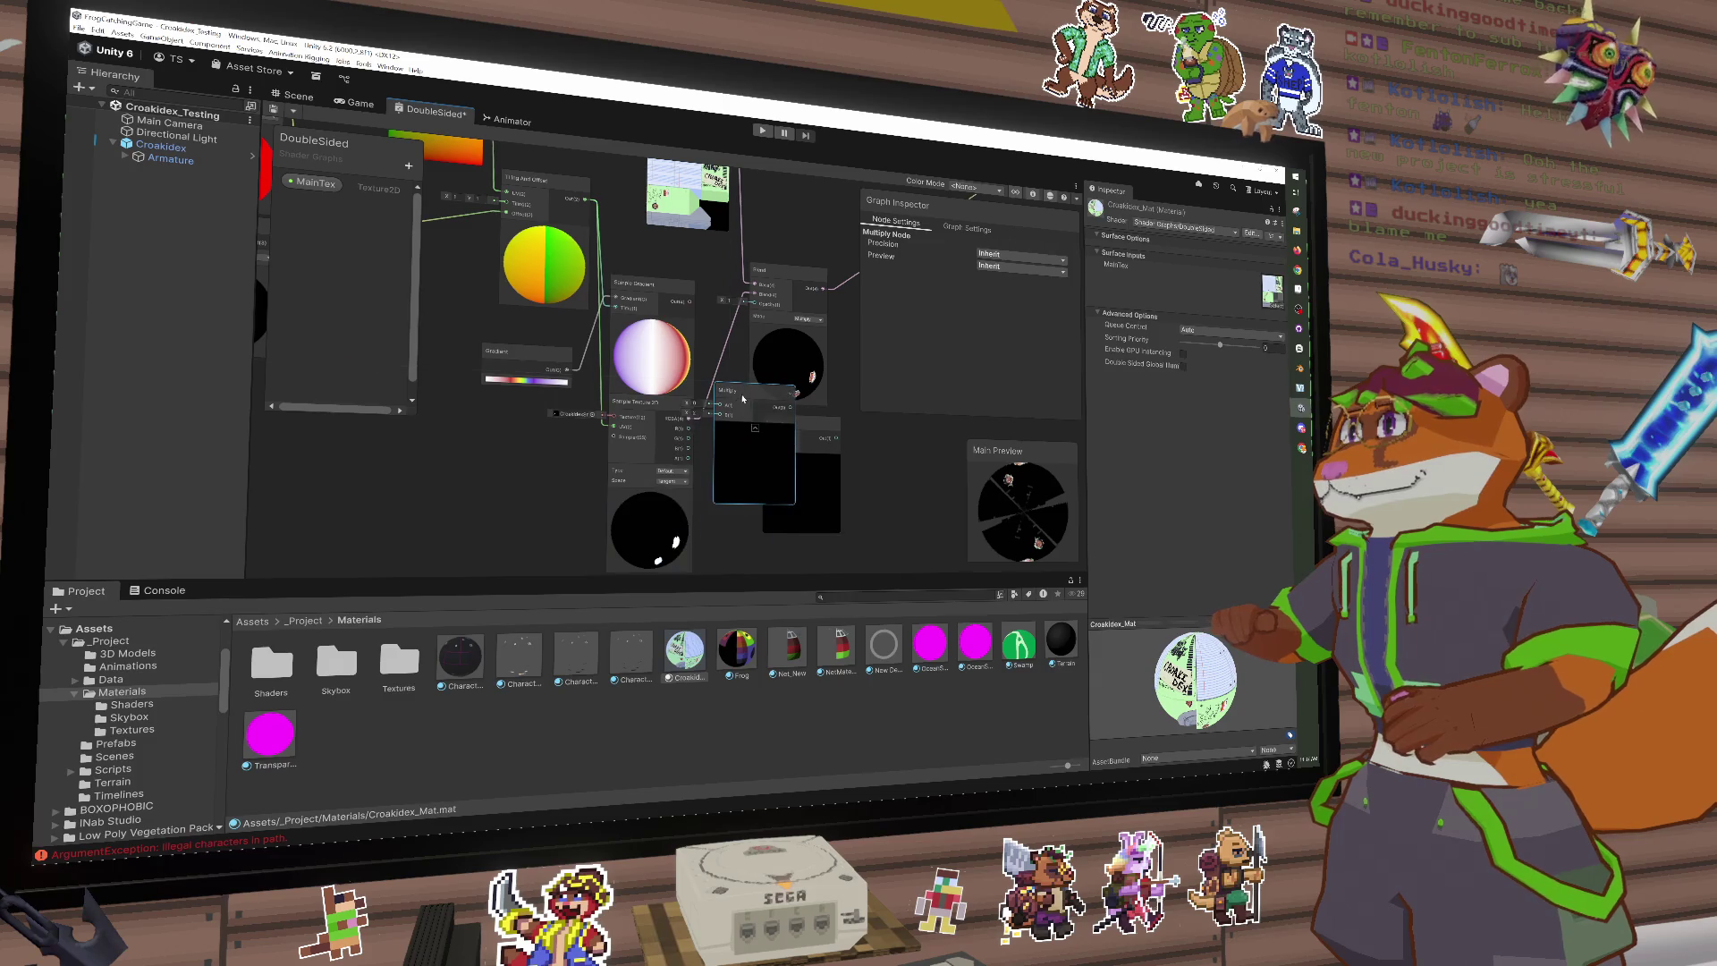
Step: Wire the Sample Gradient colour and mask texture into the new Multiply node
click(566, 427)
mouse_move(608, 430)
mouse_down()
mouse_move(572, 416)
mouse_move(689, 433)
mouse_up()
key(Escape)
click(654, 394)
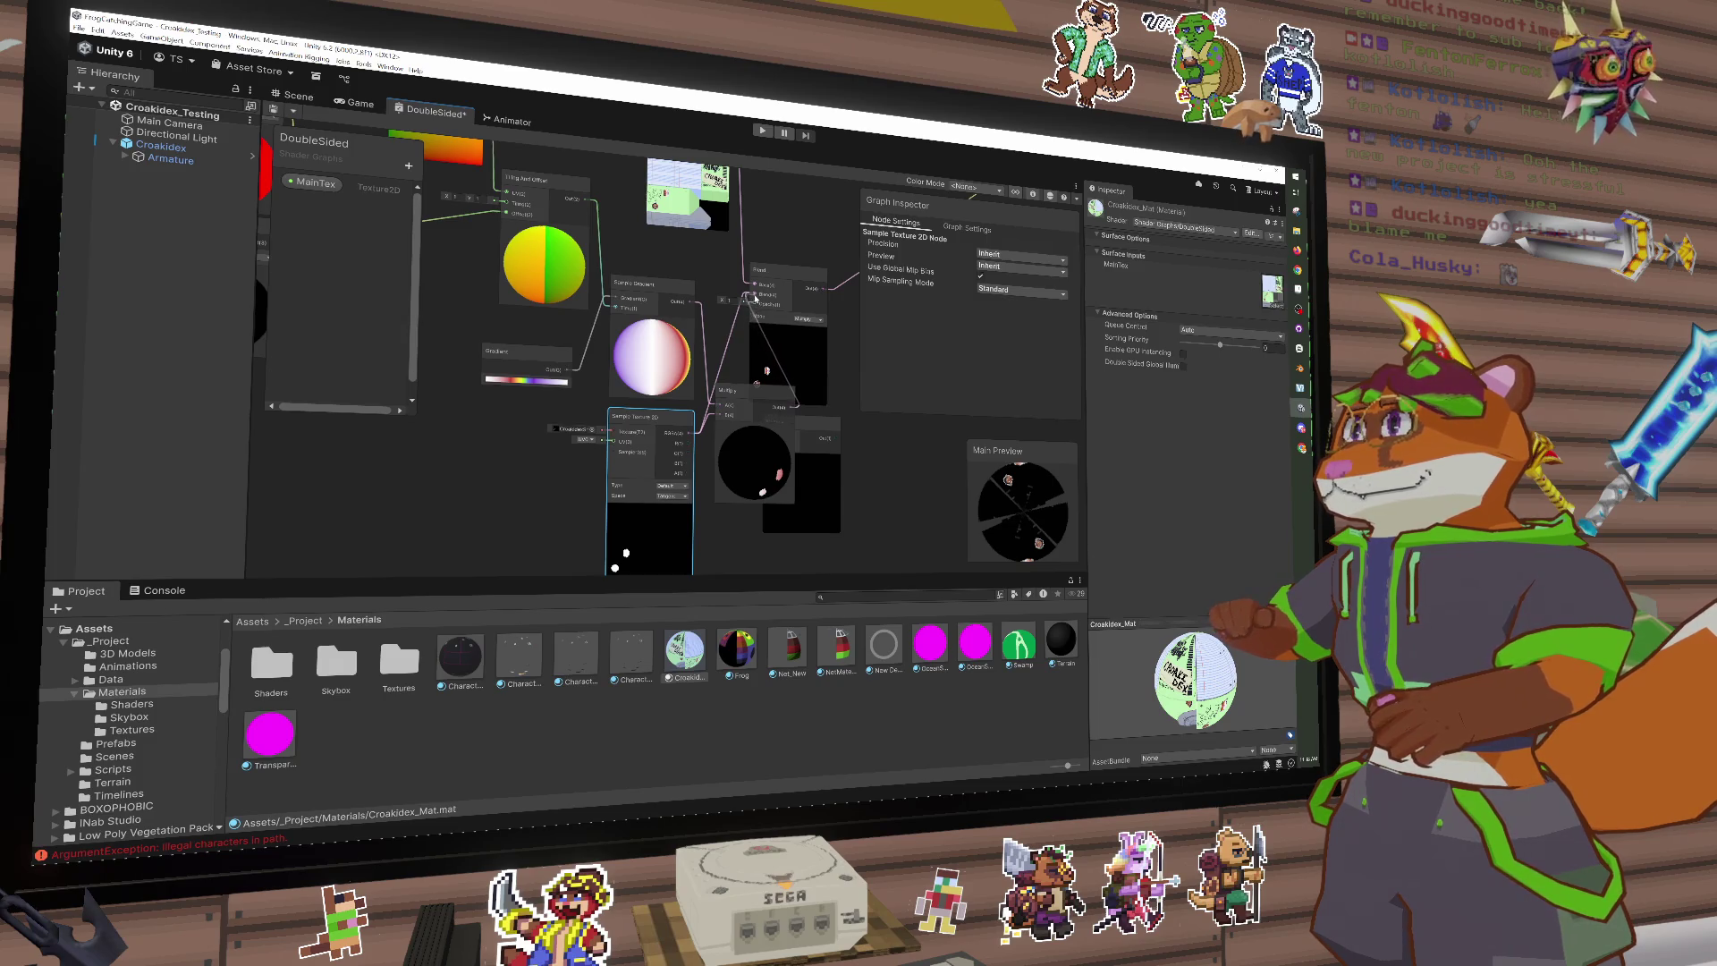
mouse_move(1029, 523)
mouse_down()
mouse_move(1042, 555)
mouse_move(1014, 533)
mouse_up()
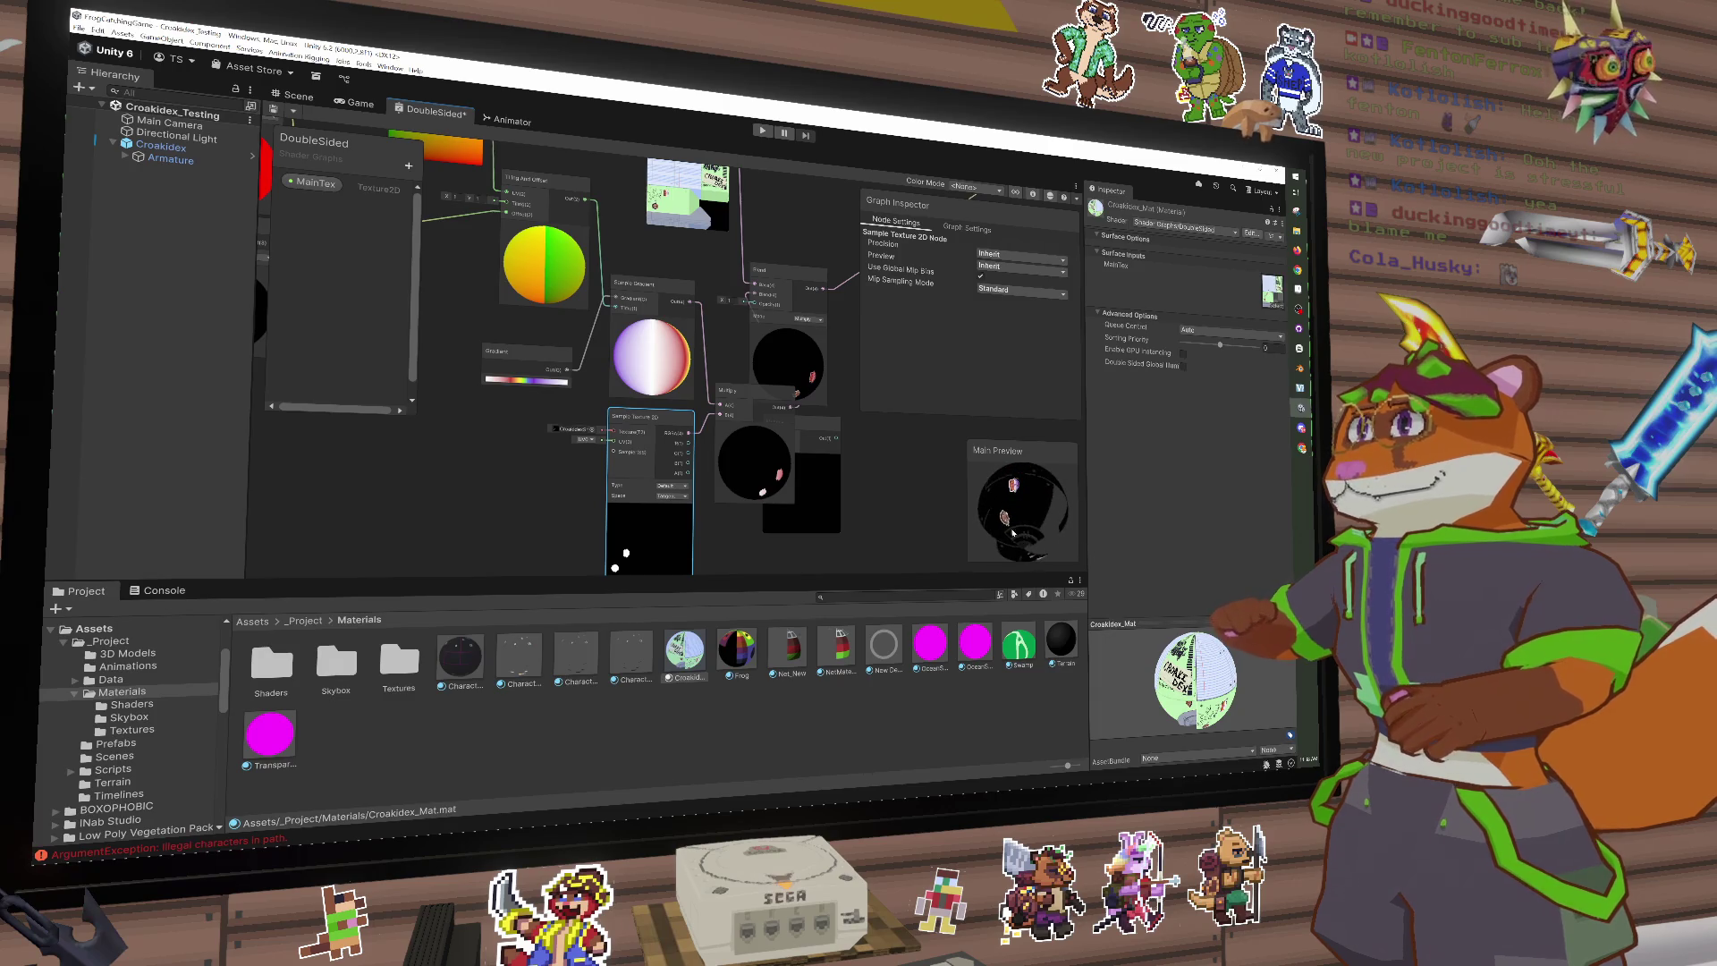
drag(888, 381, 728, 408)
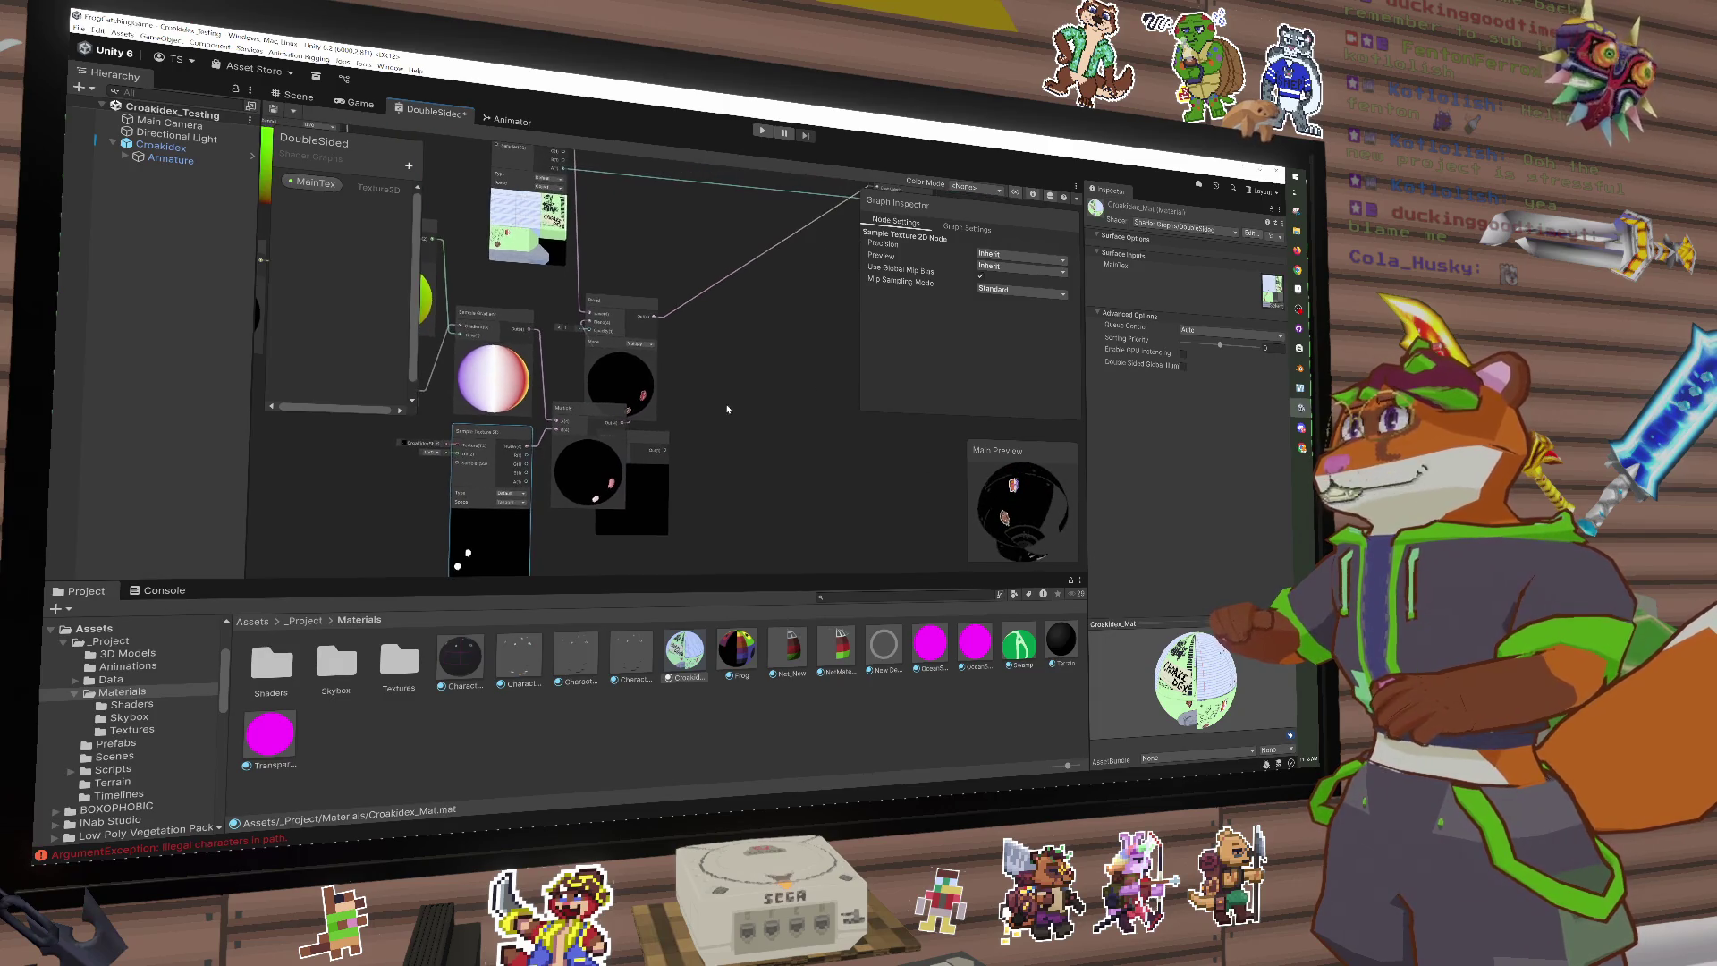
Step: Keep the Blend node on Multiply and rewire it to show the main texture
click(727, 409)
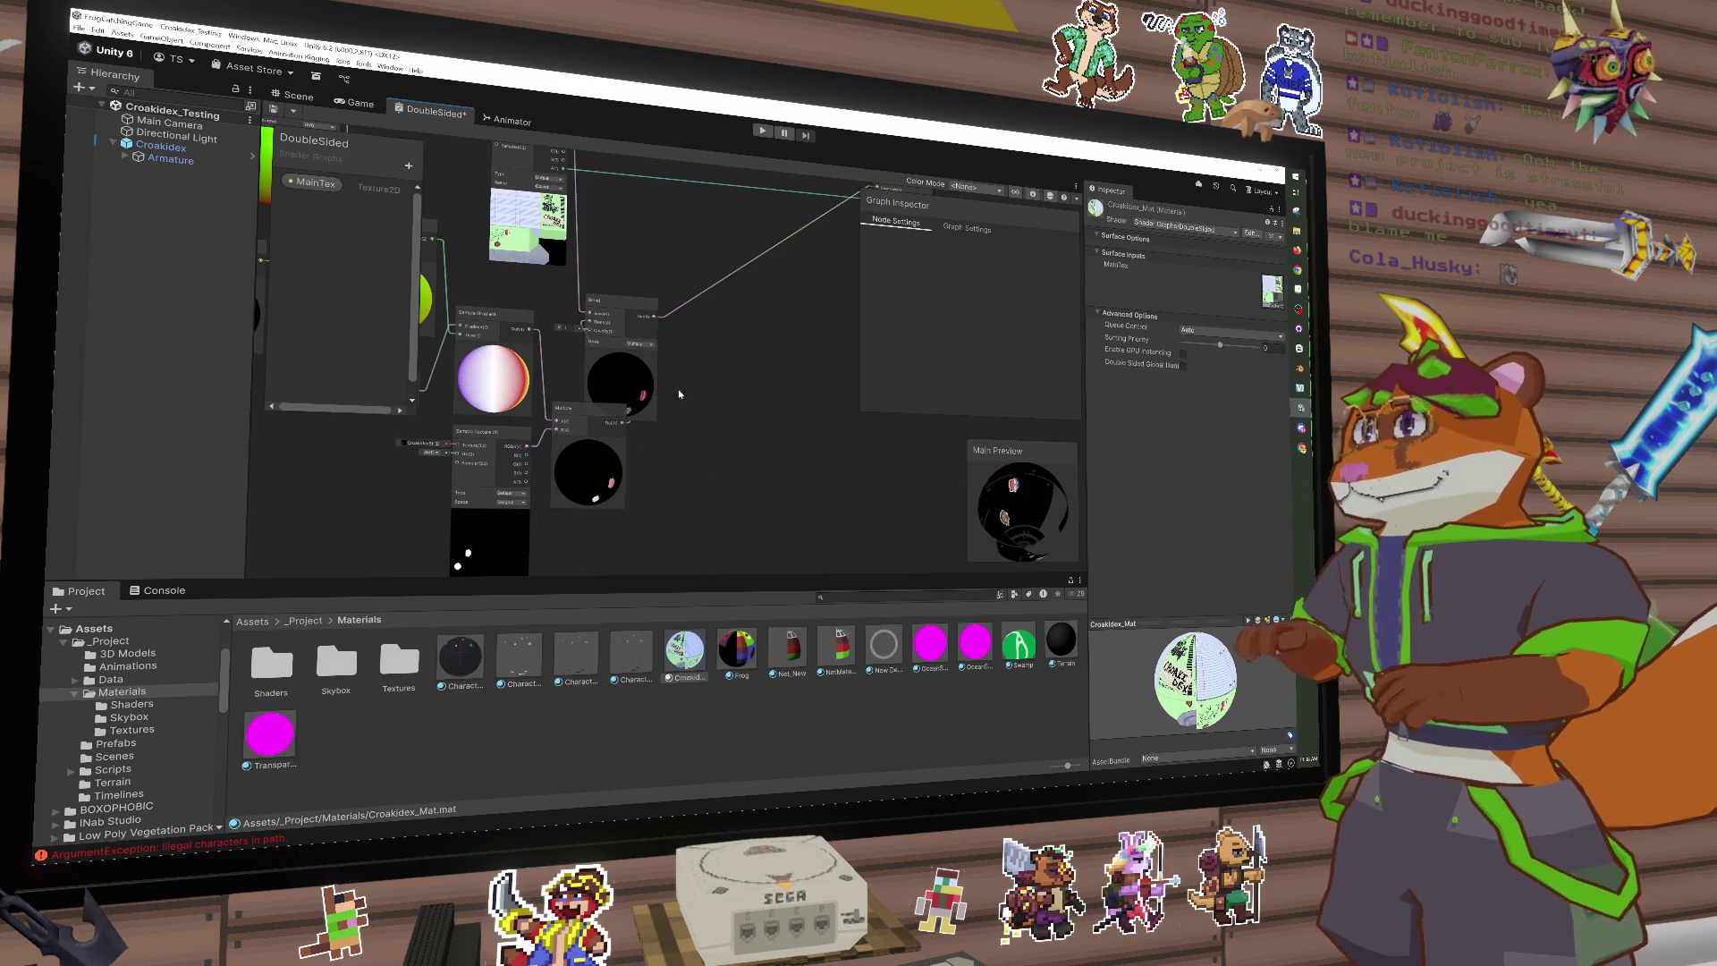
drag(593, 328, 677, 314)
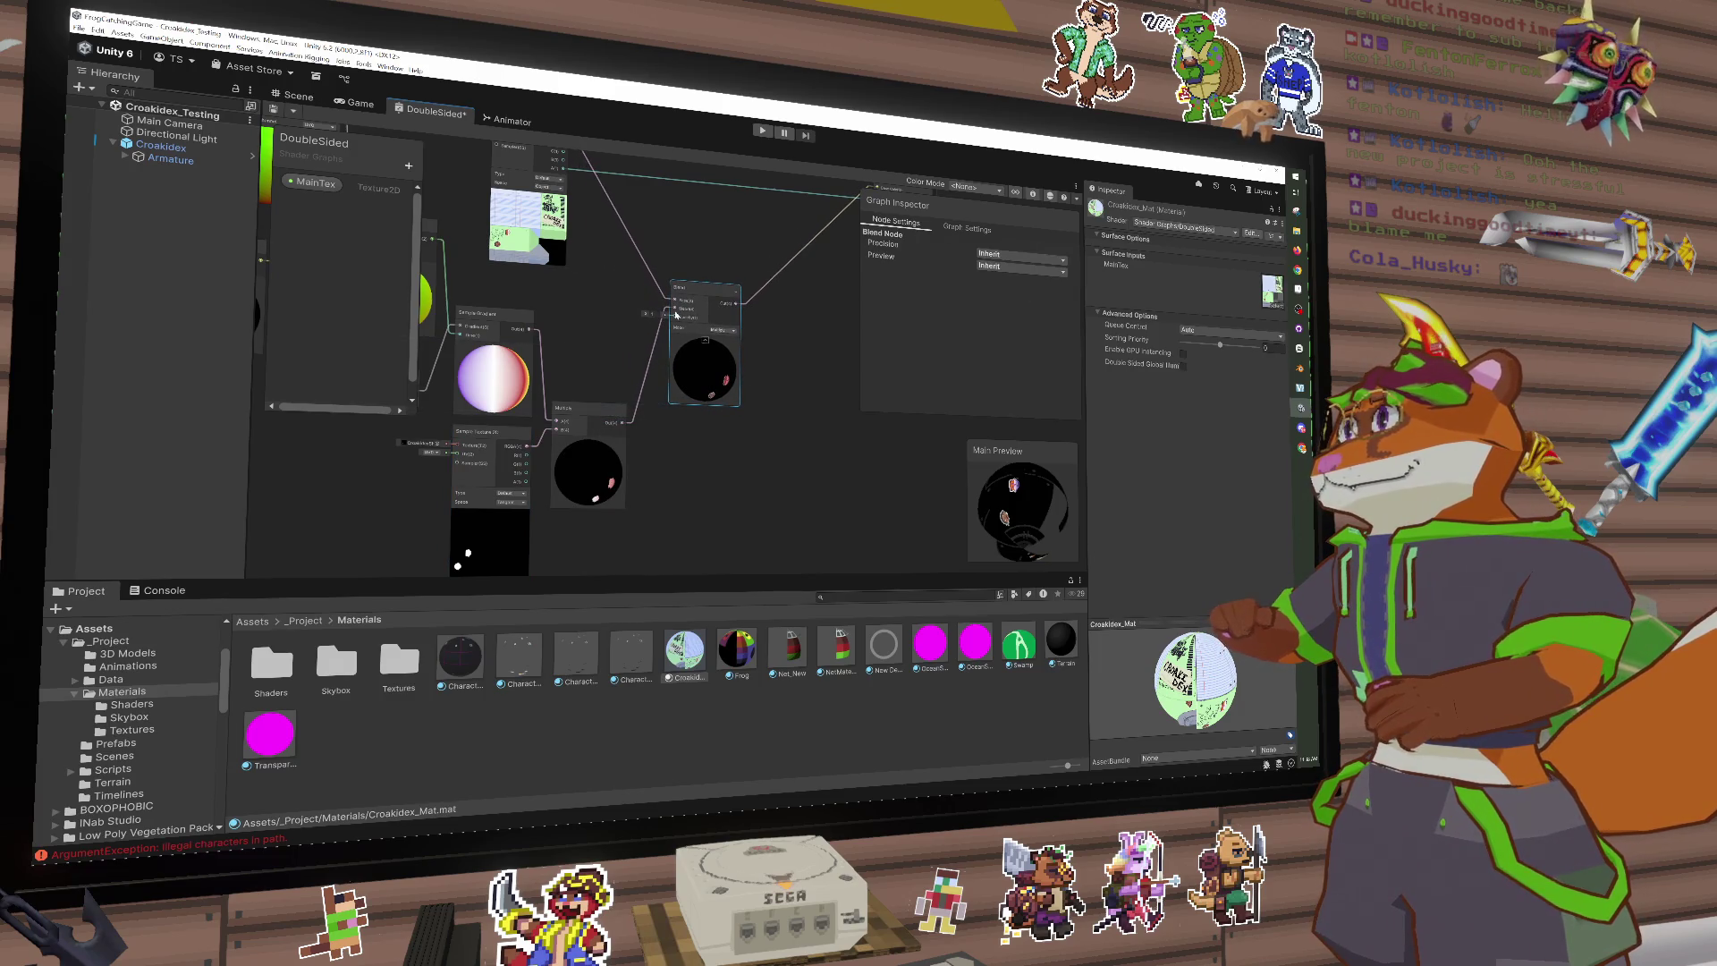
click(718, 333)
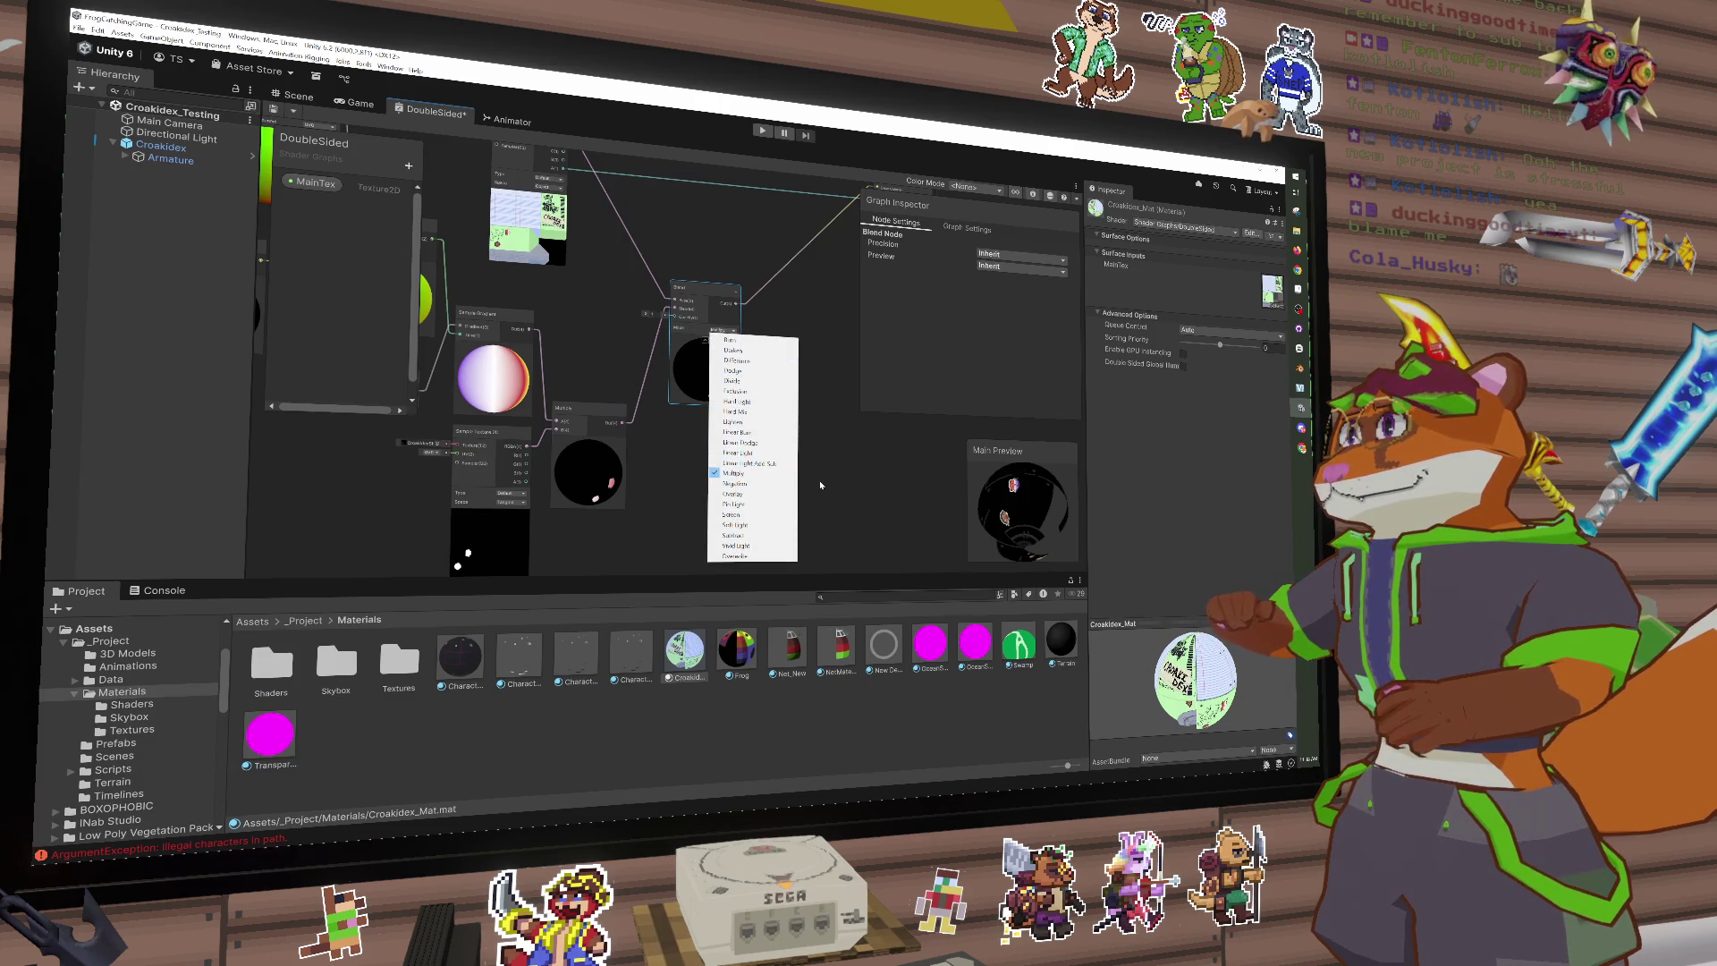
click(768, 427)
scroll(770, 458, up, 2)
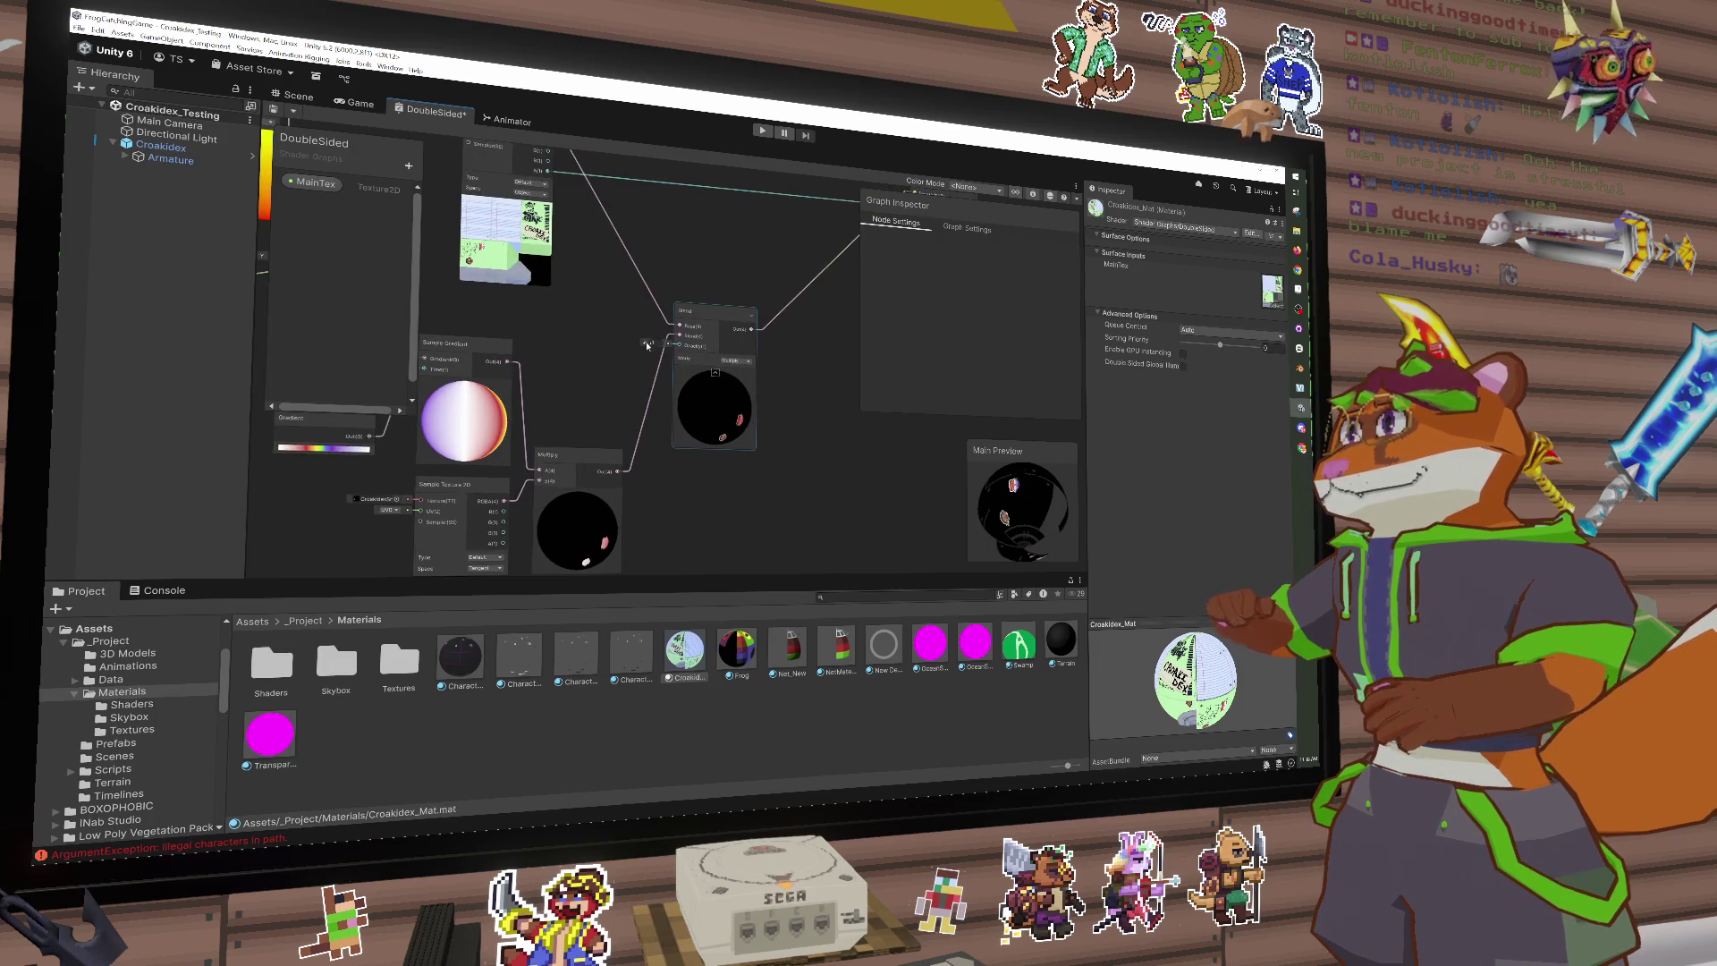
drag(647, 345, 637, 344)
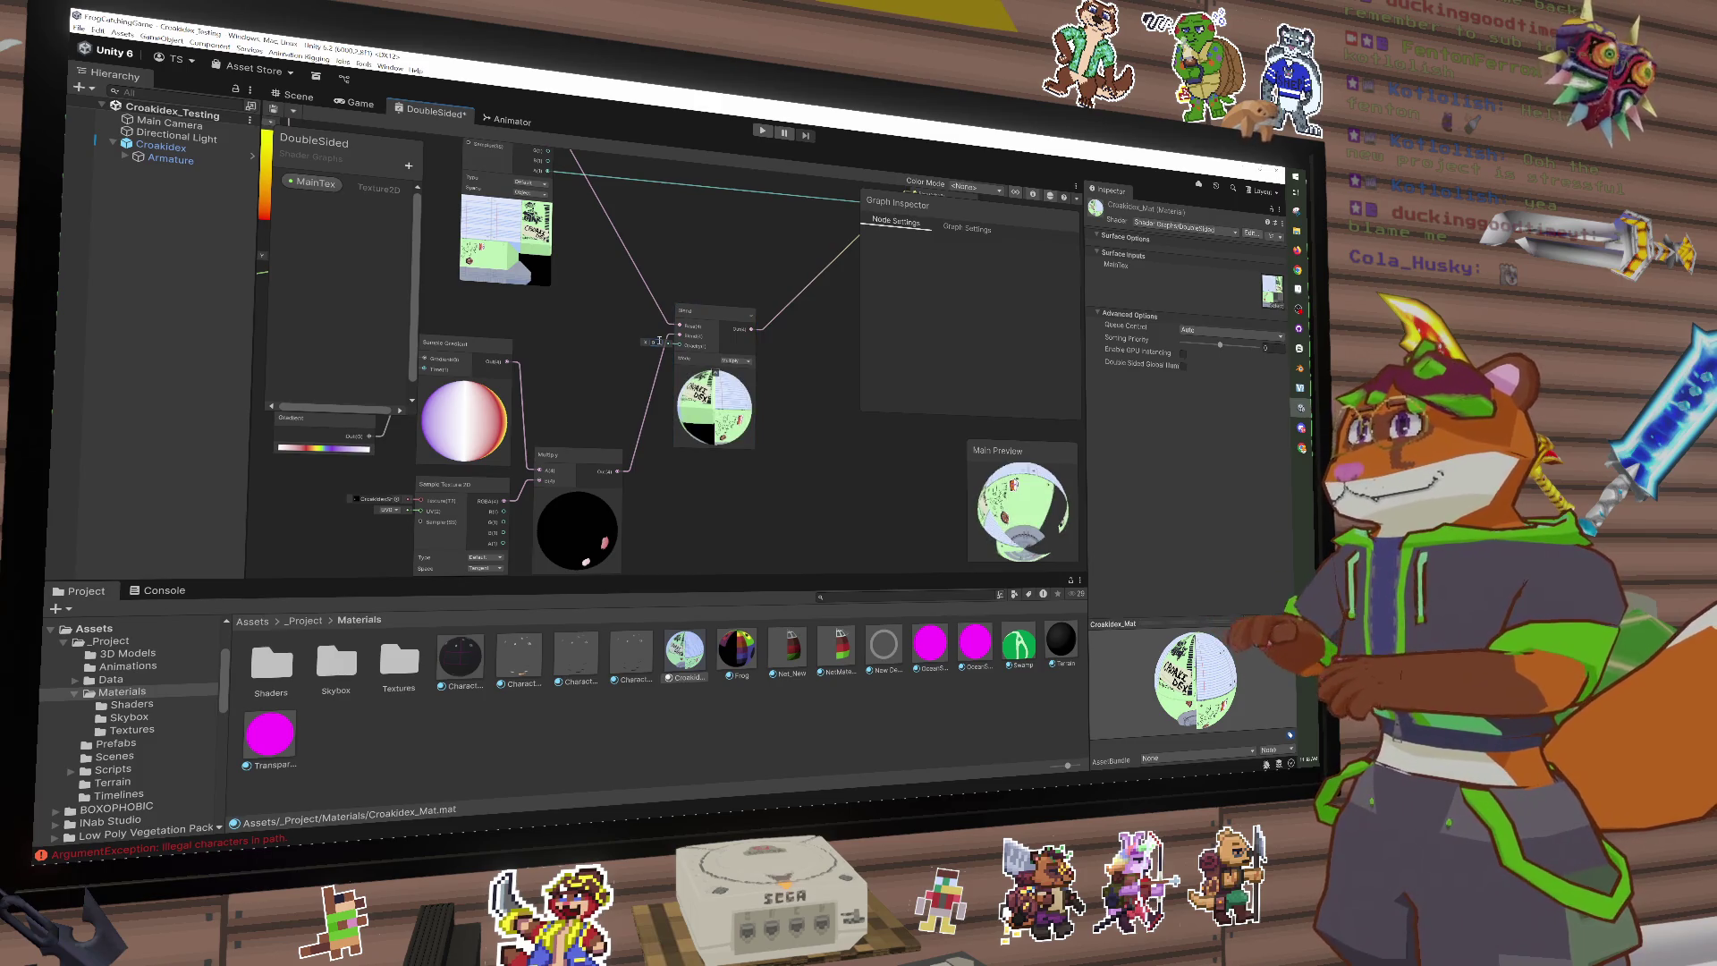
Step: Inspect the preview sphere, then delete the Blend node
mouse_move(1054, 519)
mouse_down()
mouse_move(765, 478)
mouse_move(834, 465)
mouse_up()
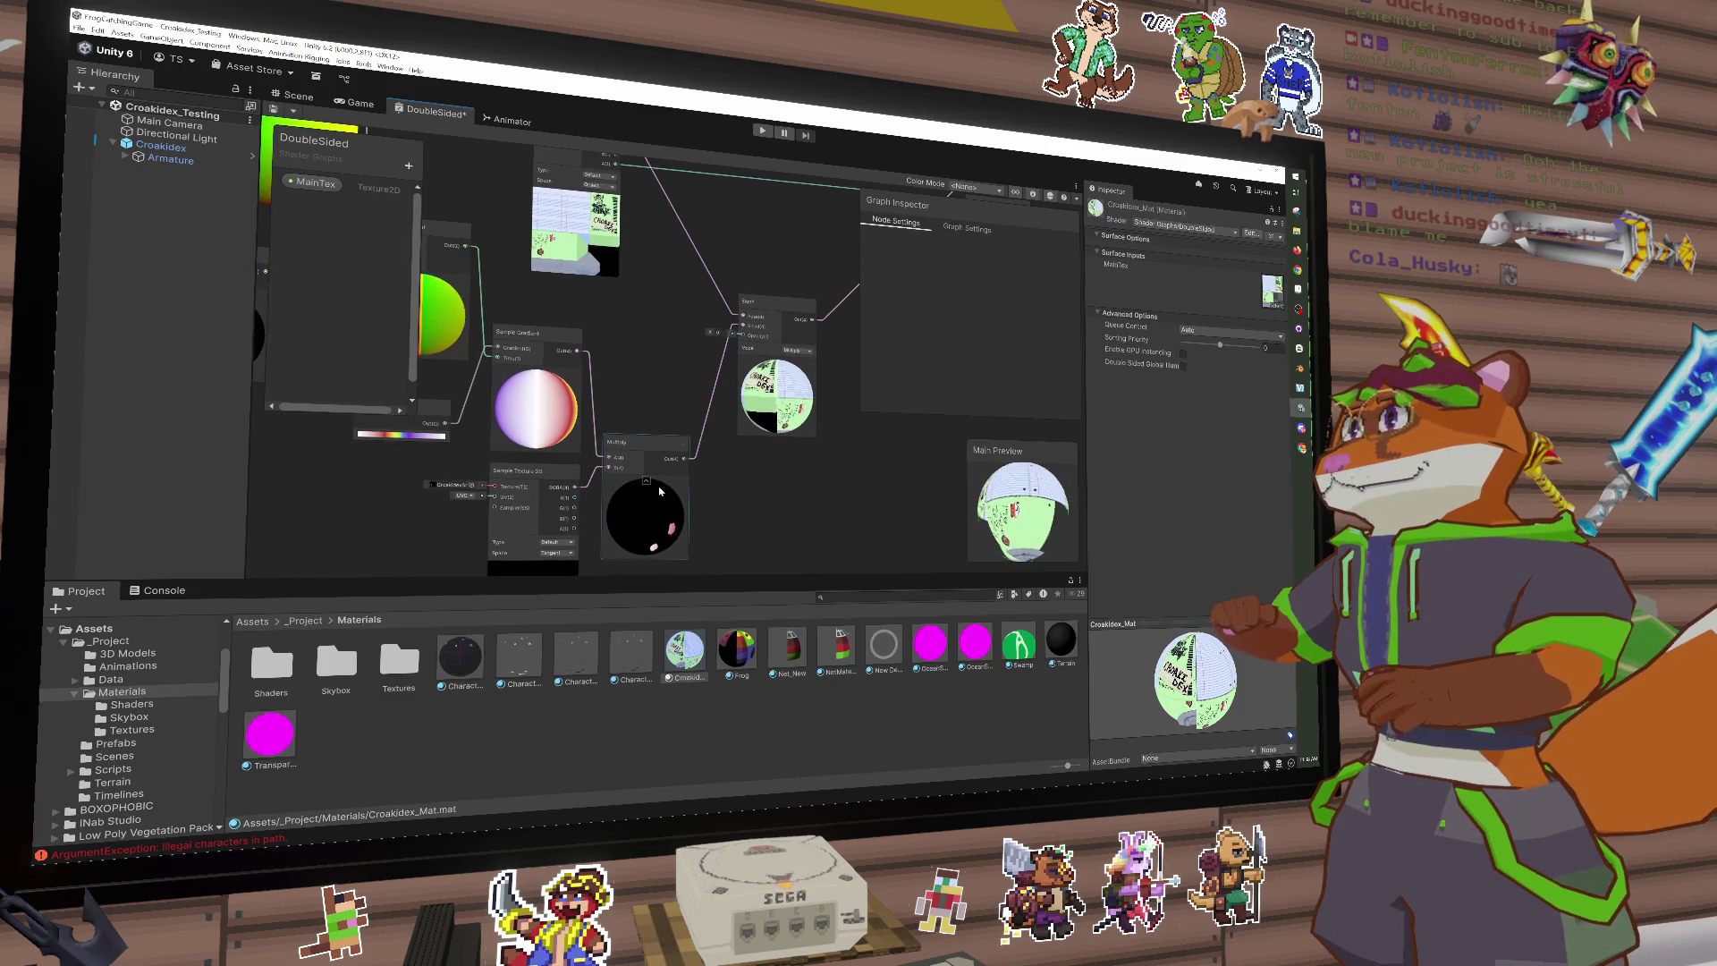
drag(754, 414, 716, 402)
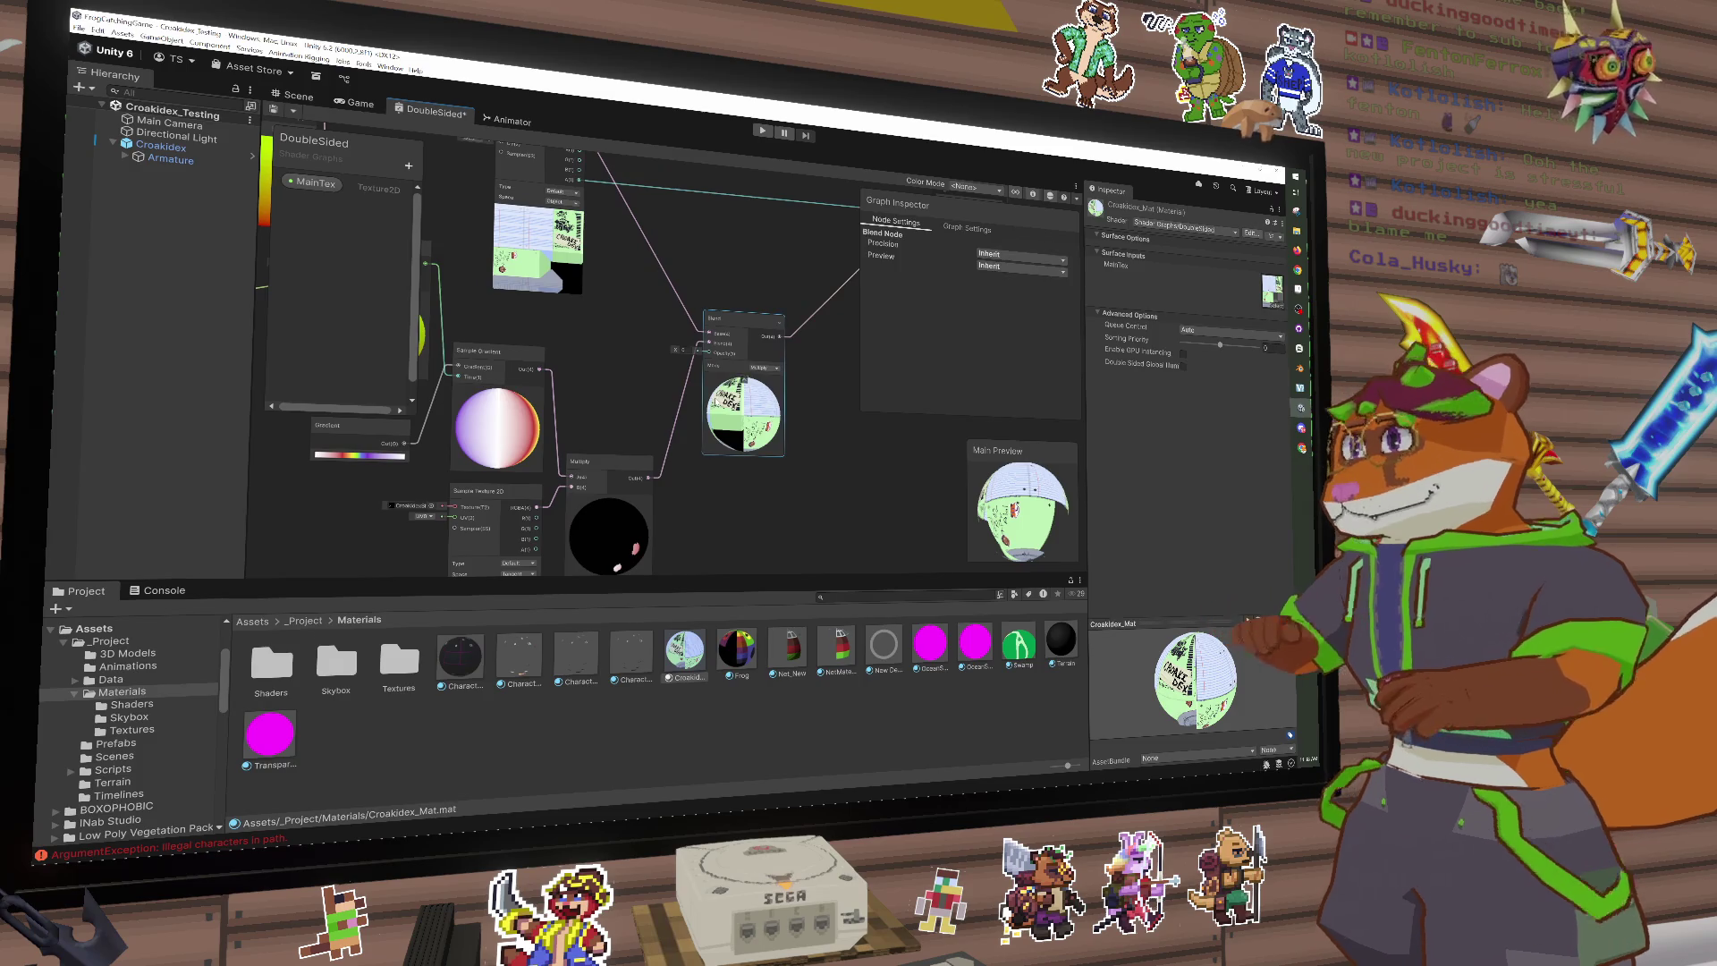
key(Delete)
key(space)
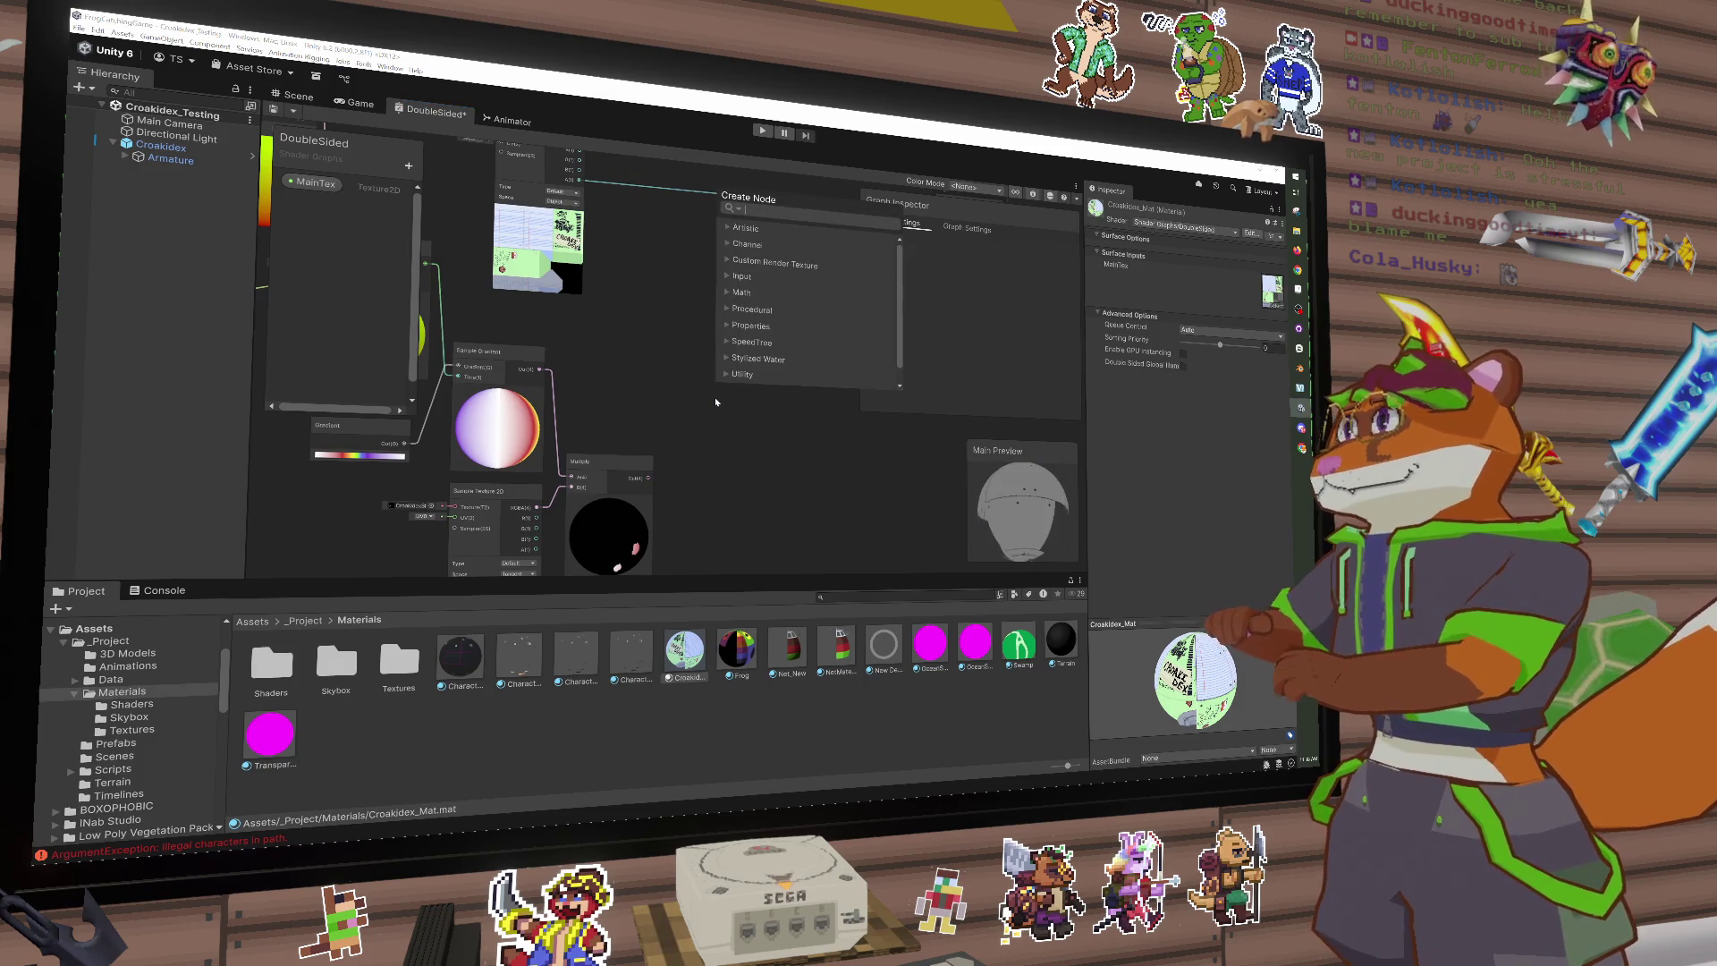
Step: Add an Add node taking the tinted mask Multiply in A and the main texture in B
text(add)
key(Return)
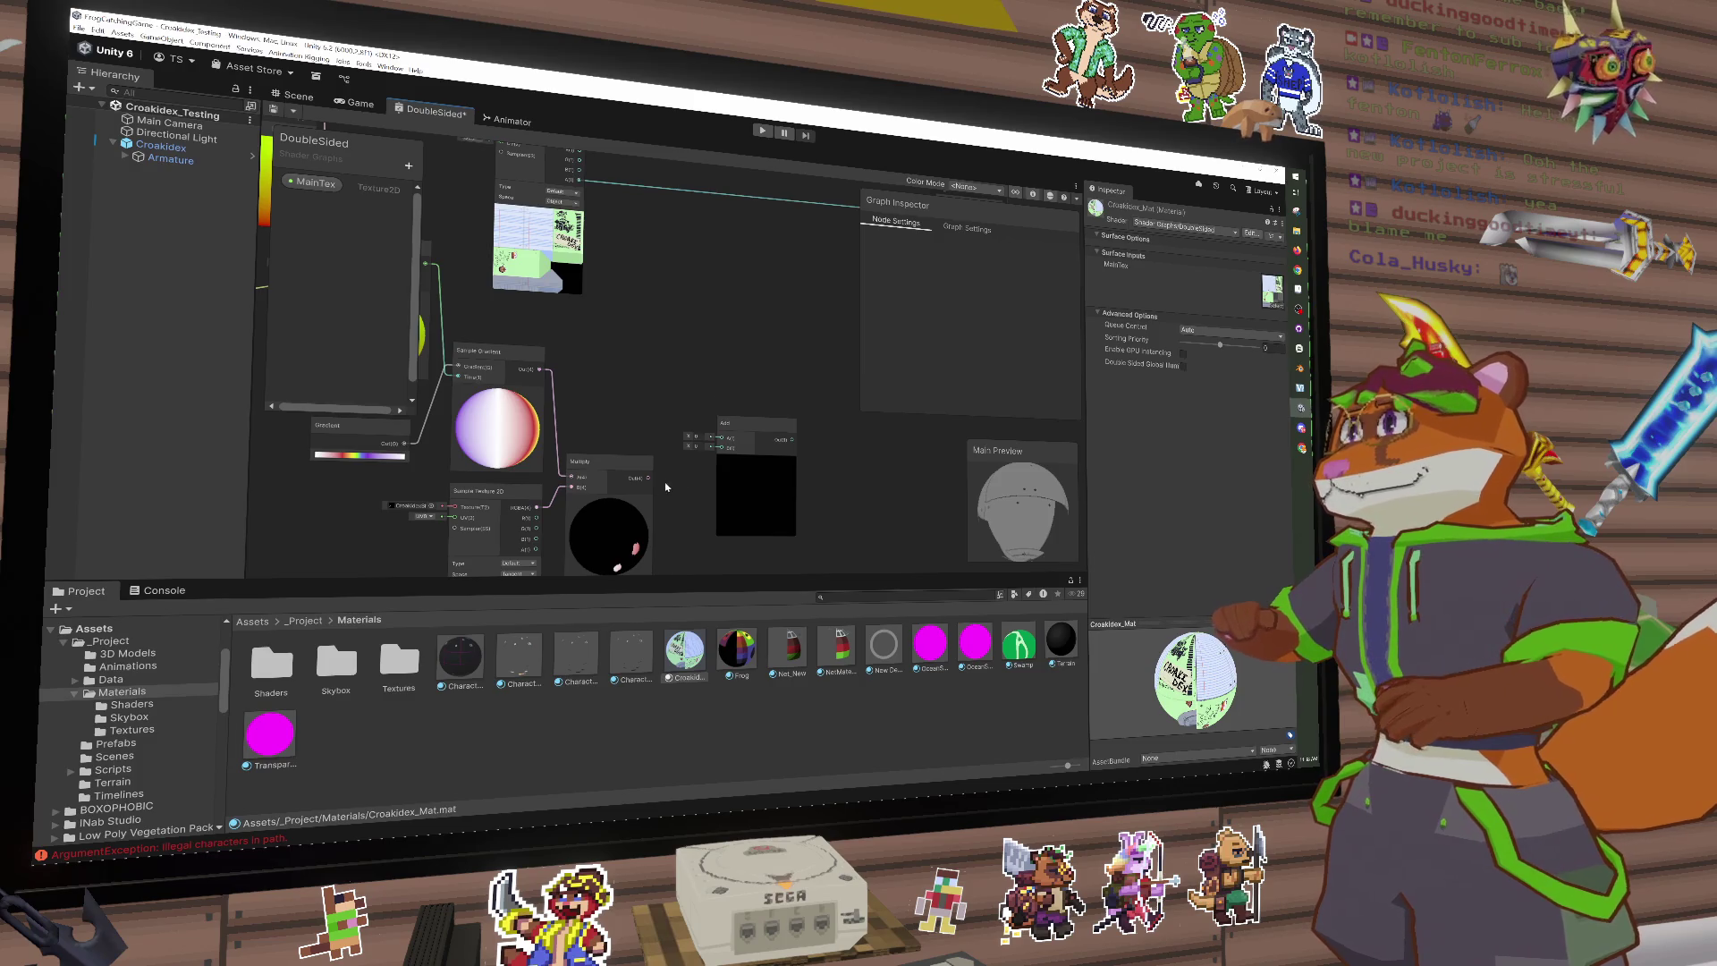
drag(648, 479, 720, 438)
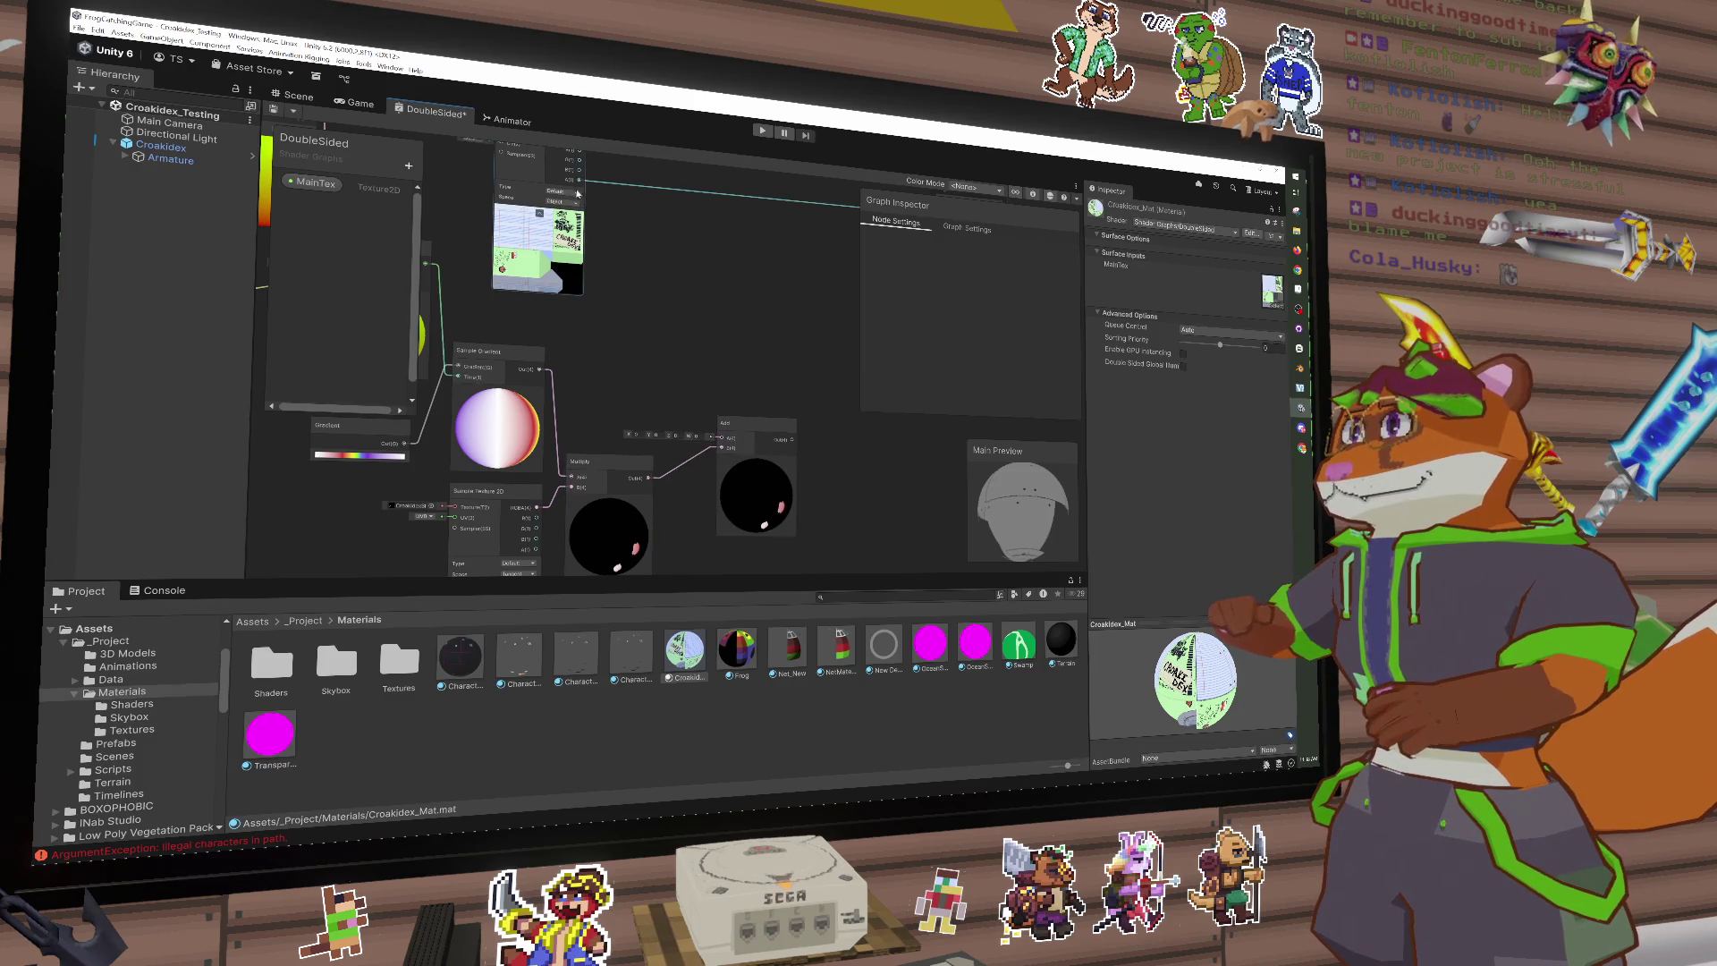
mouse_move(577, 192)
mouse_down()
mouse_move(706, 498)
mouse_move(810, 257)
mouse_up()
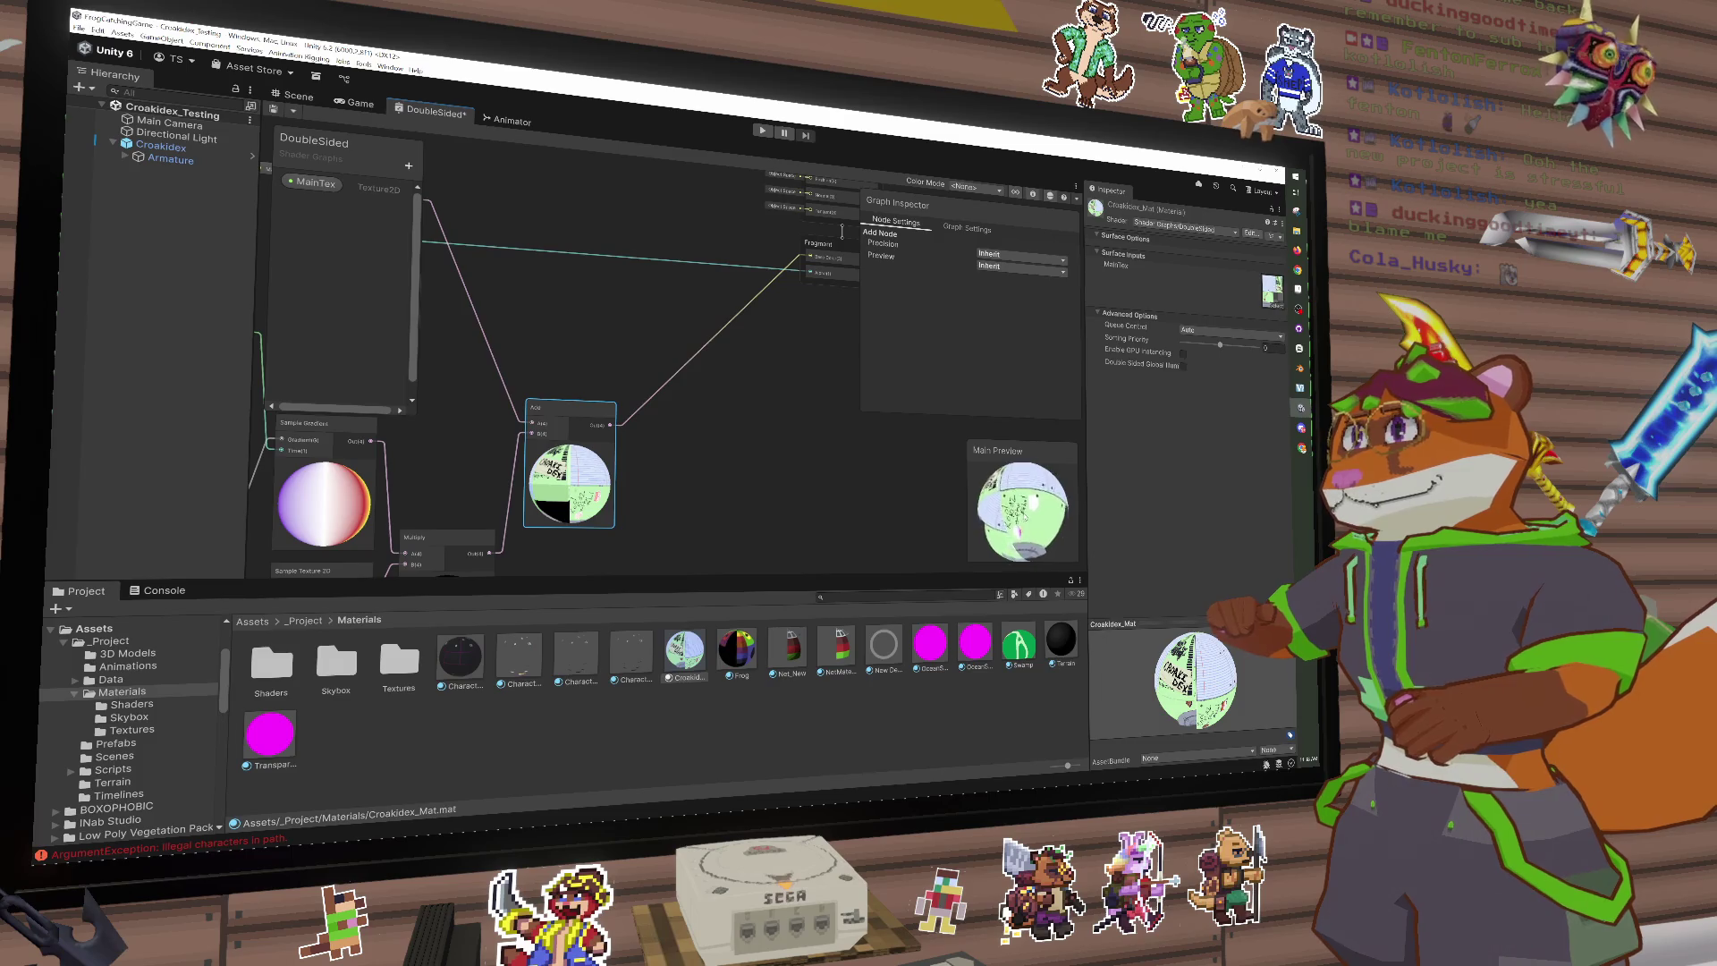
drag(729, 510, 841, 447)
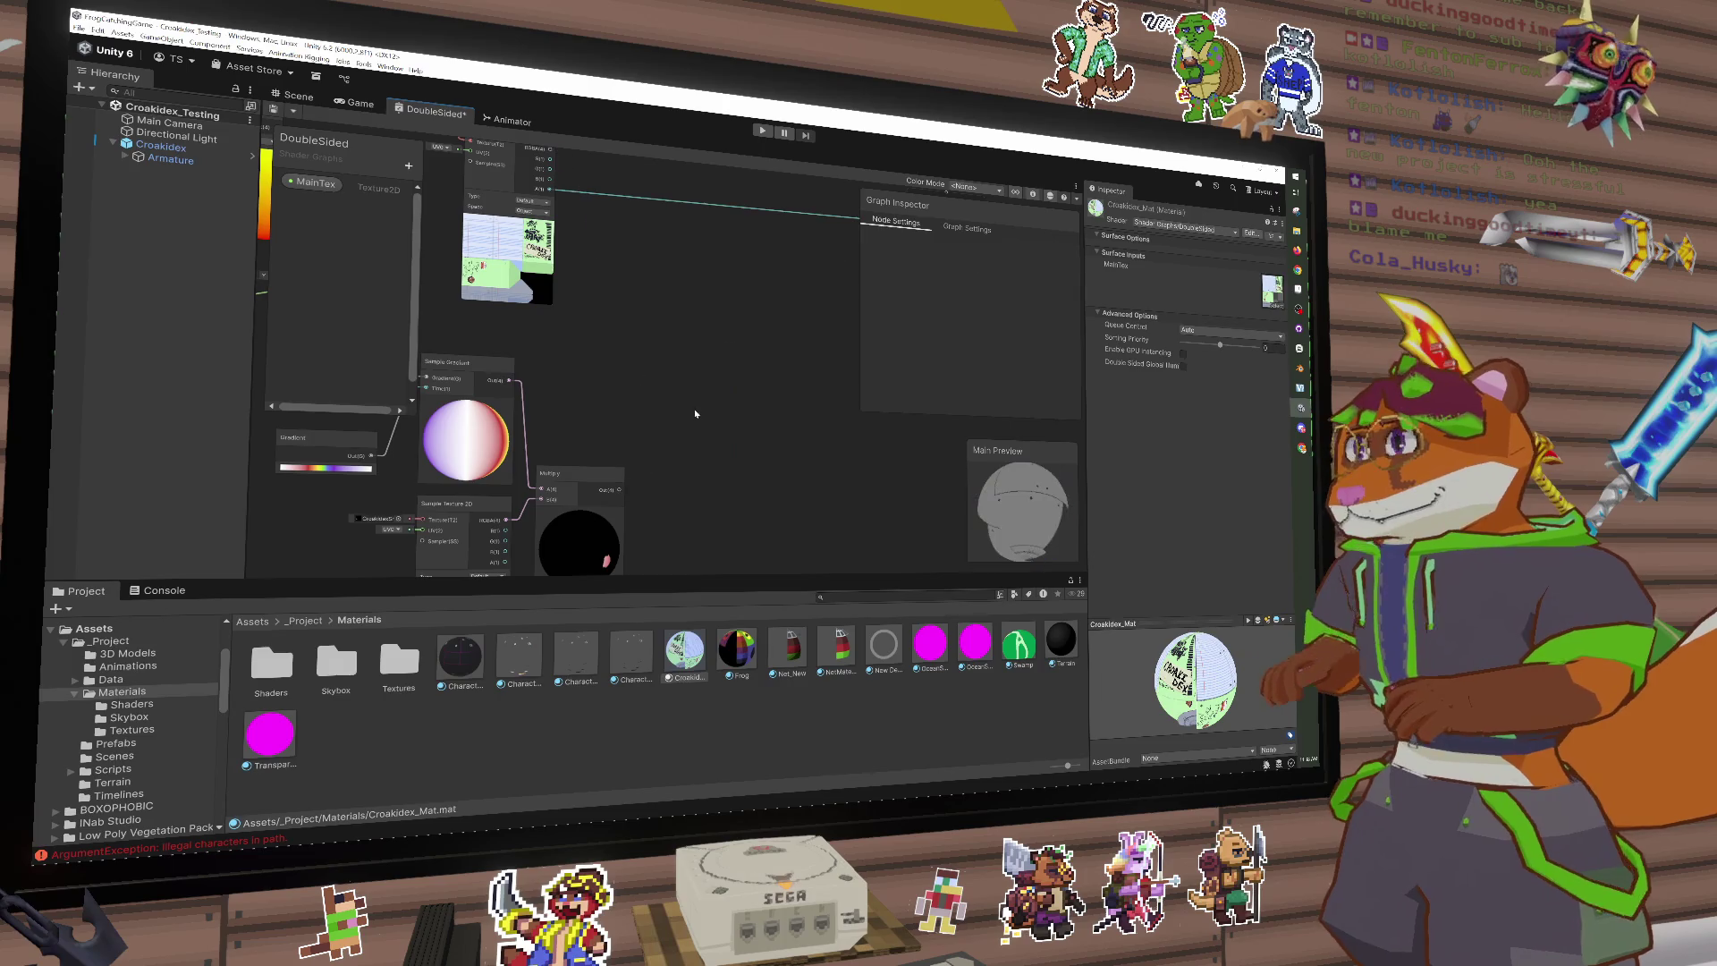
Step: Add a second Multiply node and connect the texture output to its B input
key(space)
text(multiply)
key(Return)
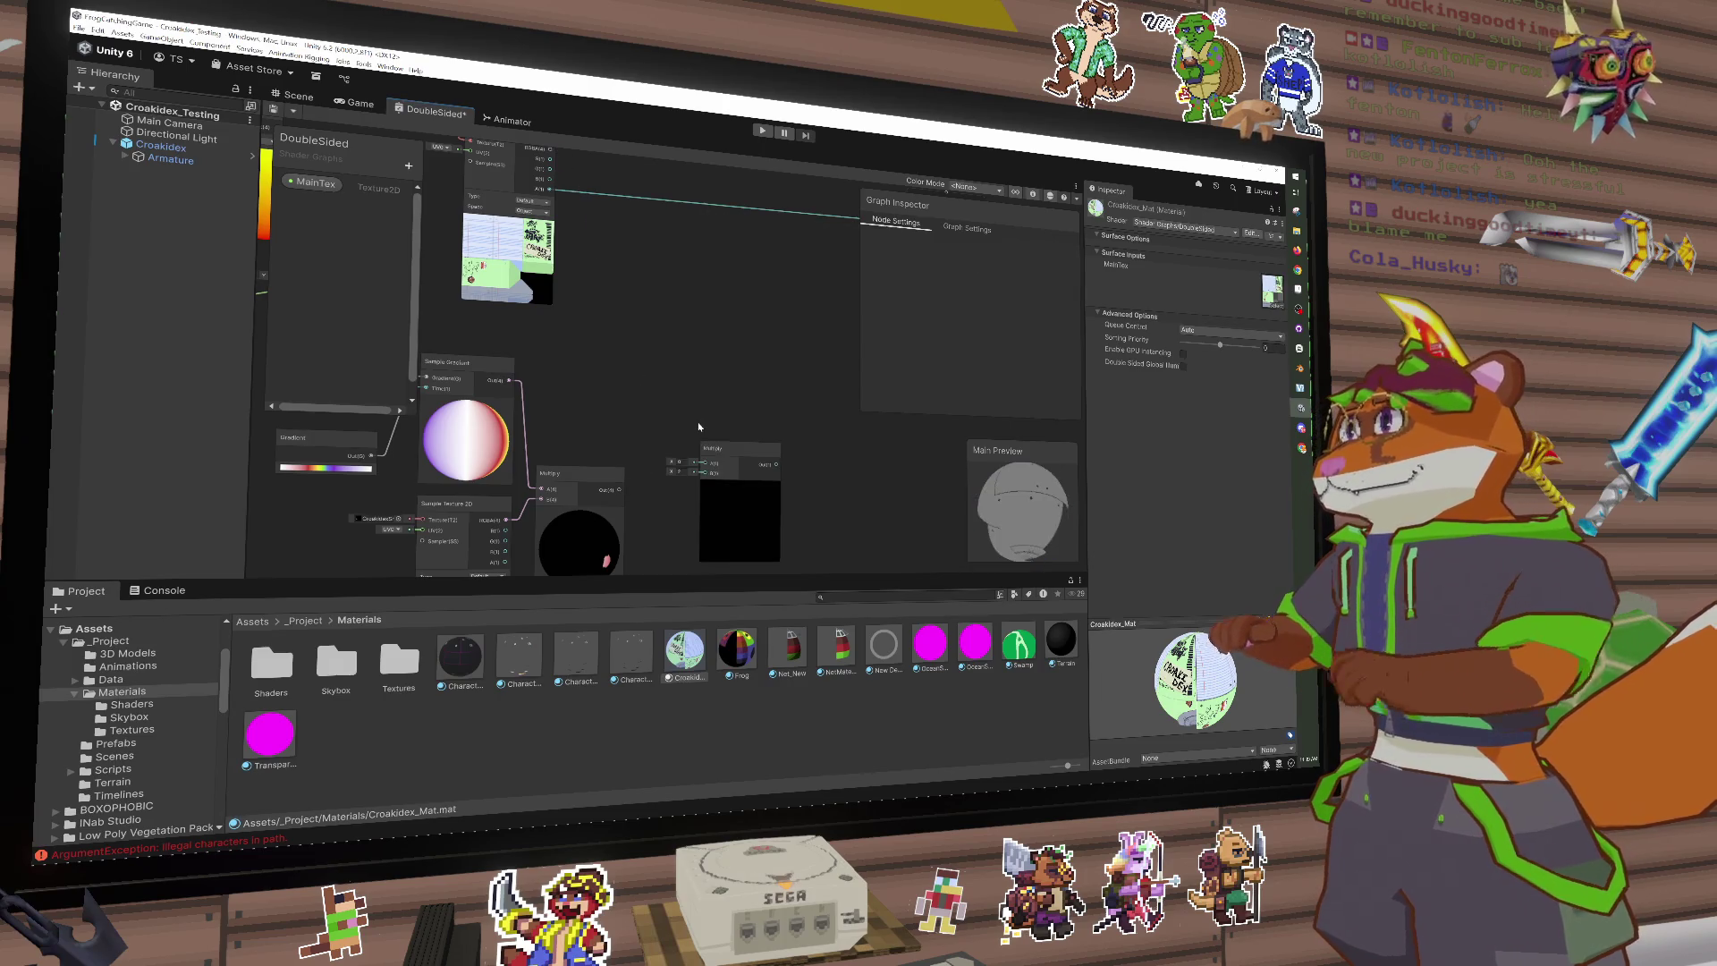
drag(600, 507, 705, 473)
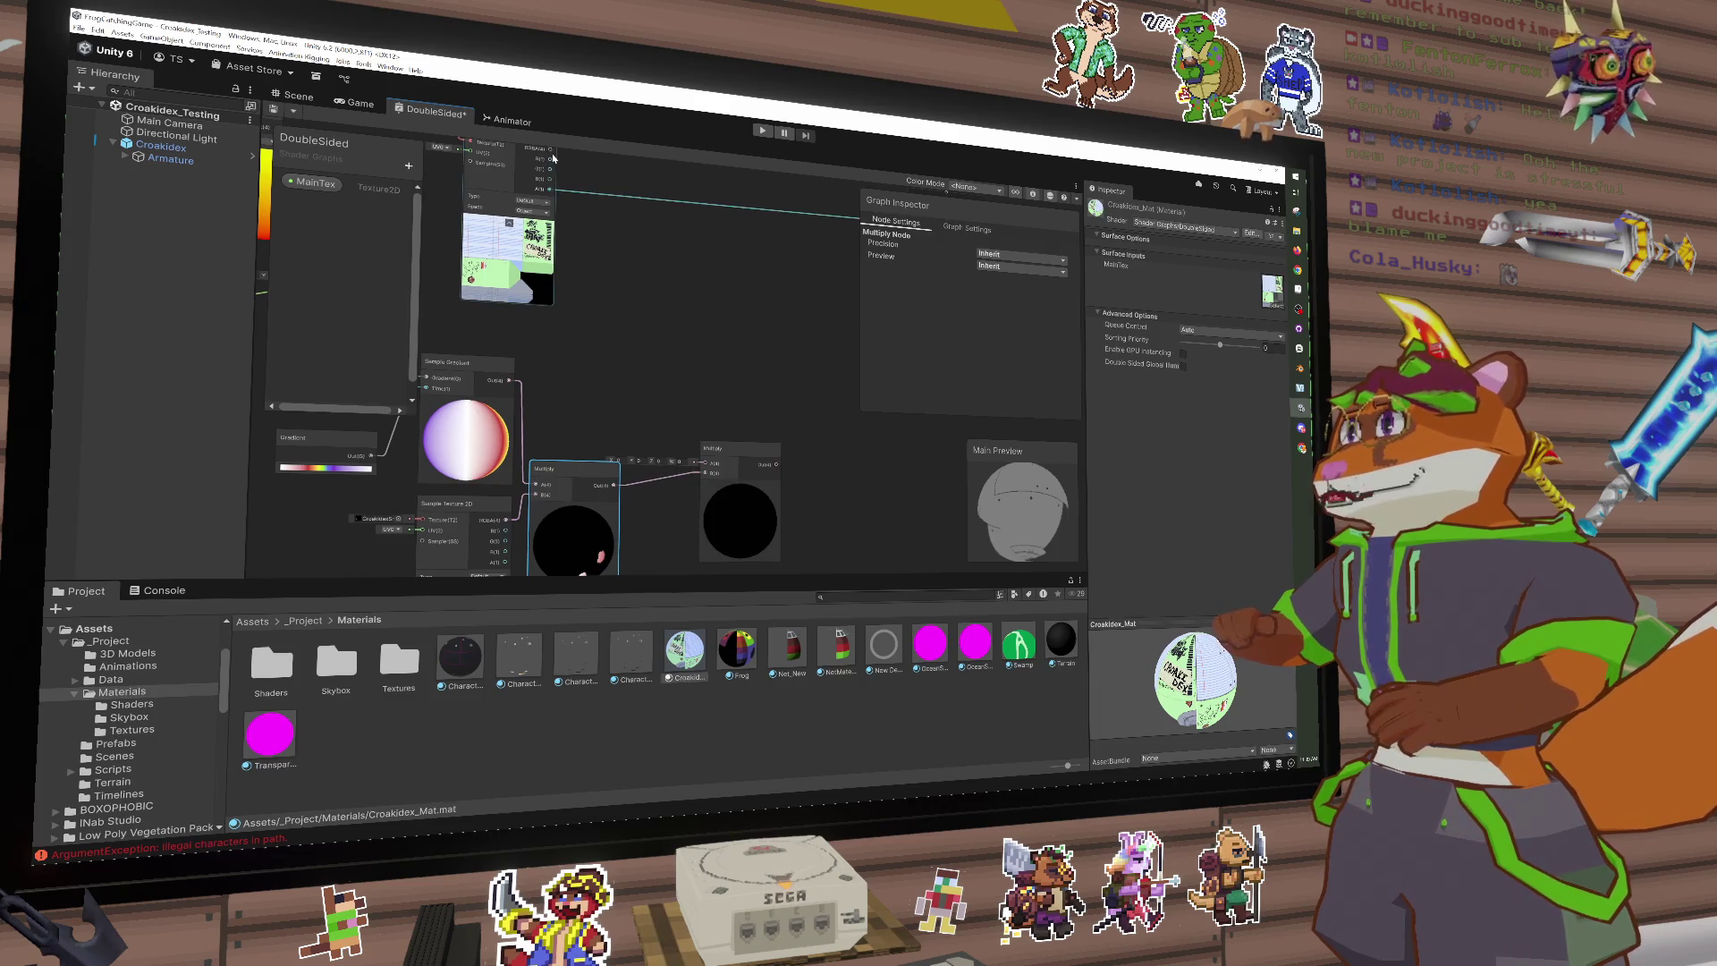
mouse_move(552, 158)
mouse_down()
mouse_move(703, 461)
mouse_move(727, 421)
mouse_move(718, 458)
mouse_up()
Step: Replace the second Multiply with a Color Mask node fed by the Multiply output into Mask Color
key(Delete)
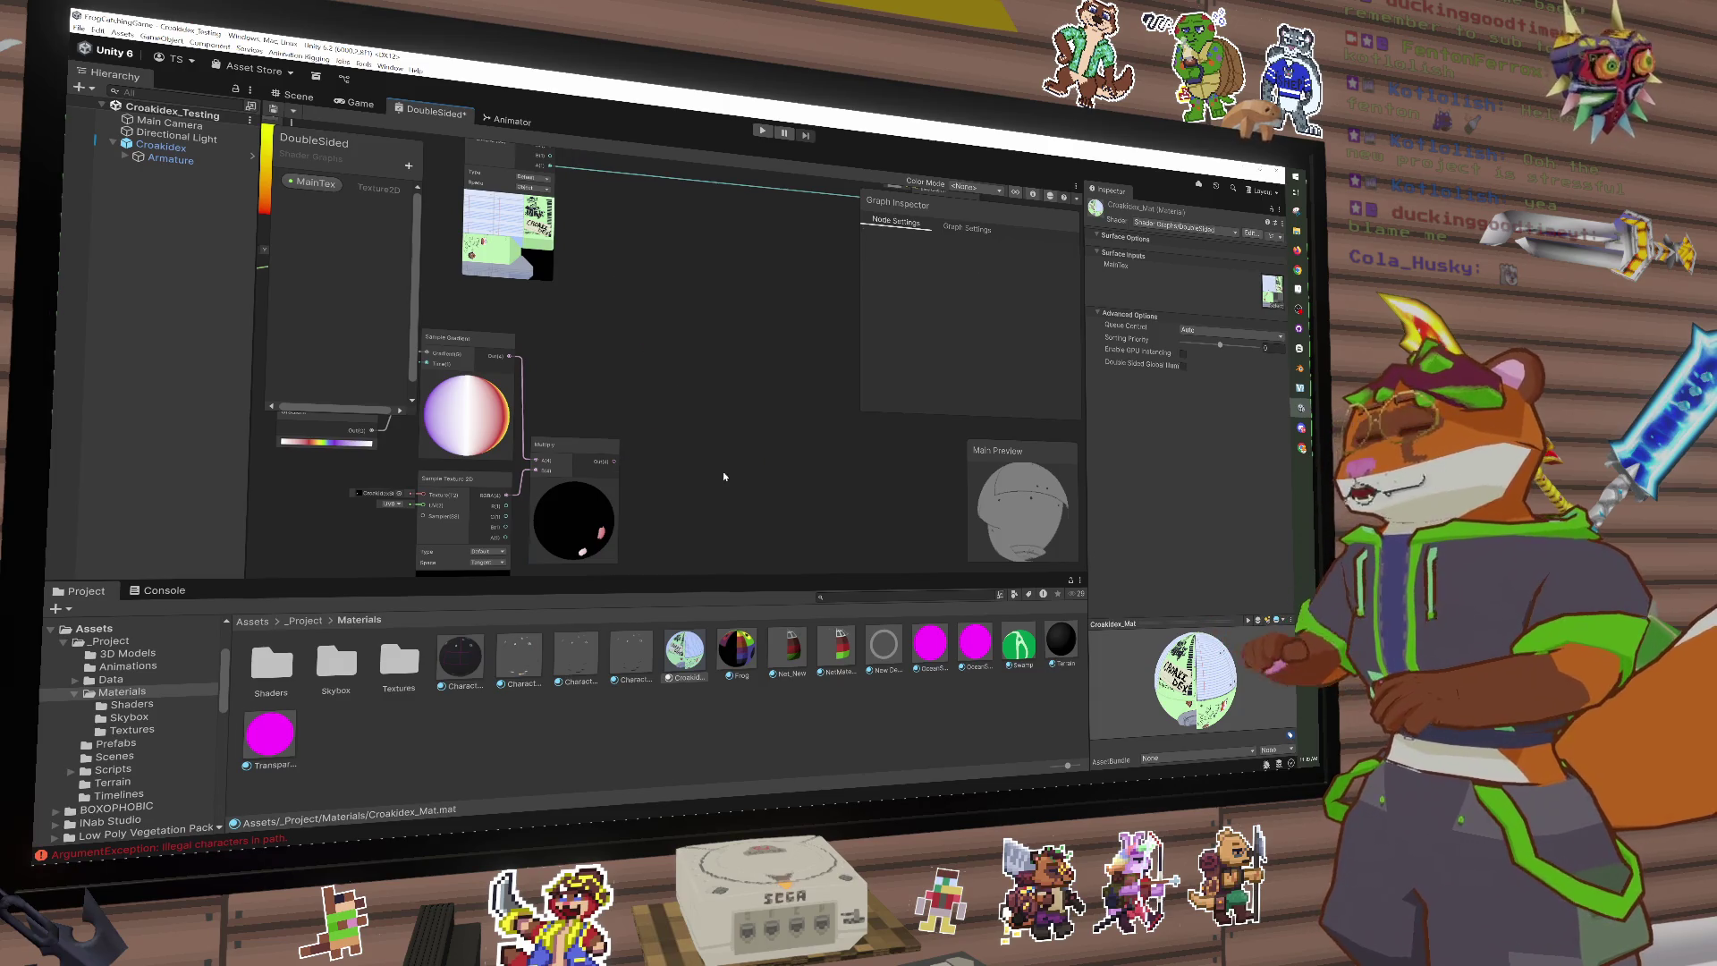
key(space)
key(Escape)
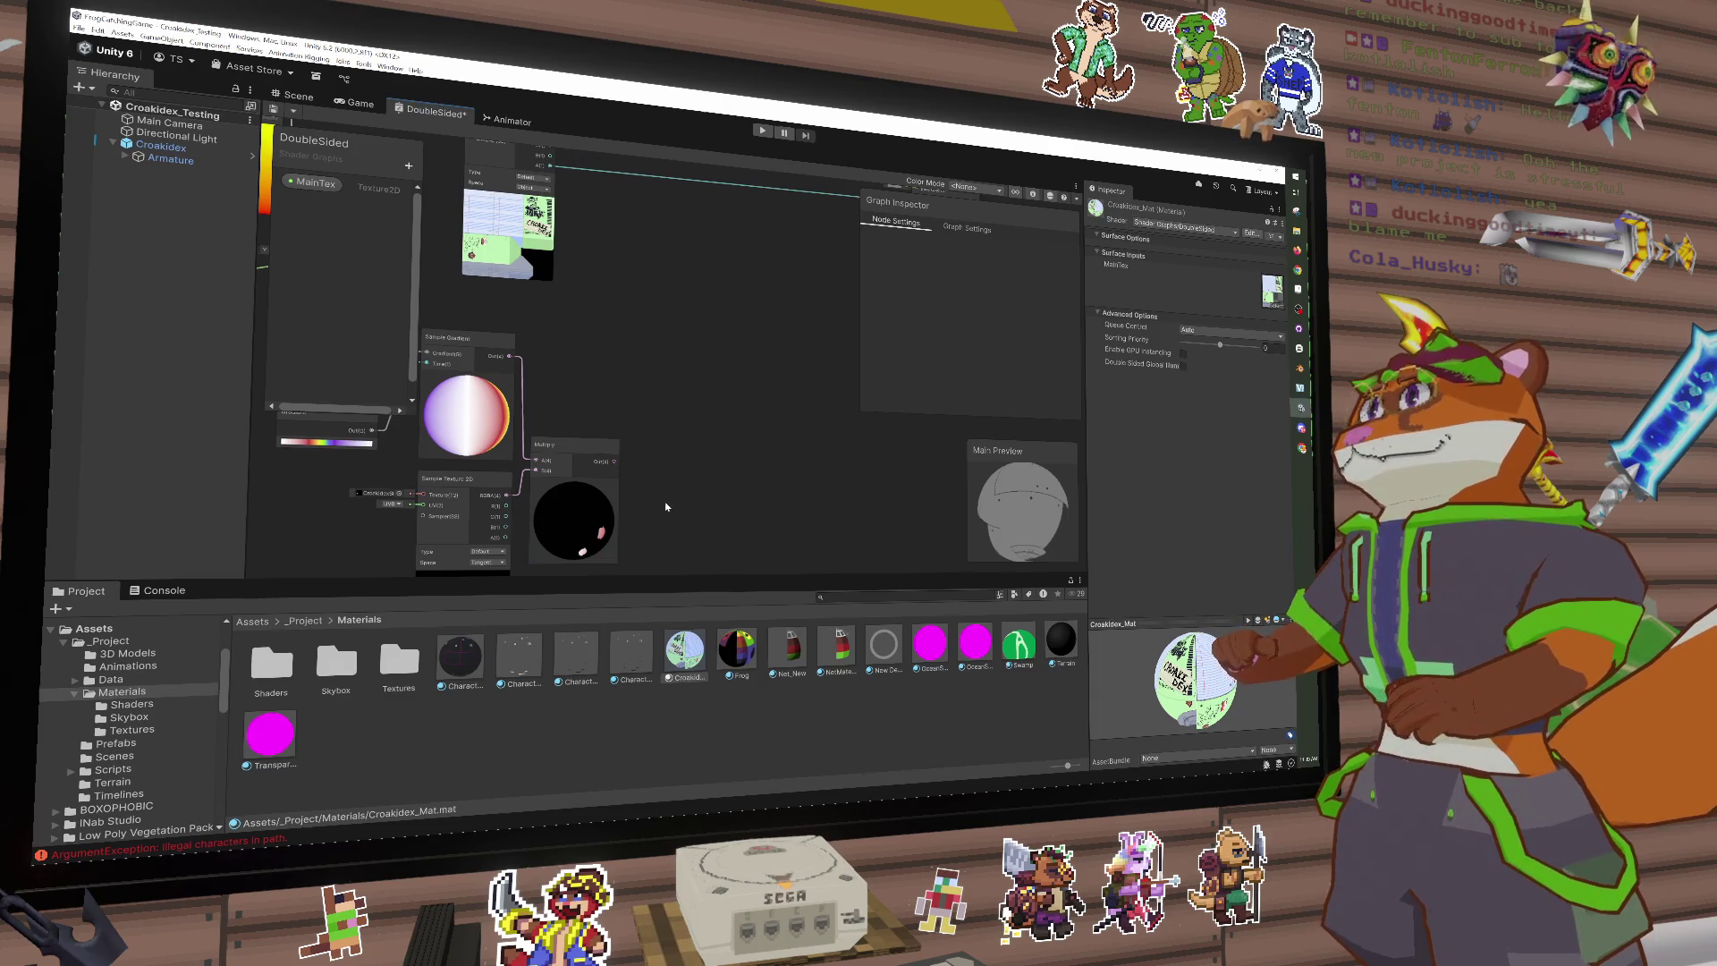
key(space)
text(mask)
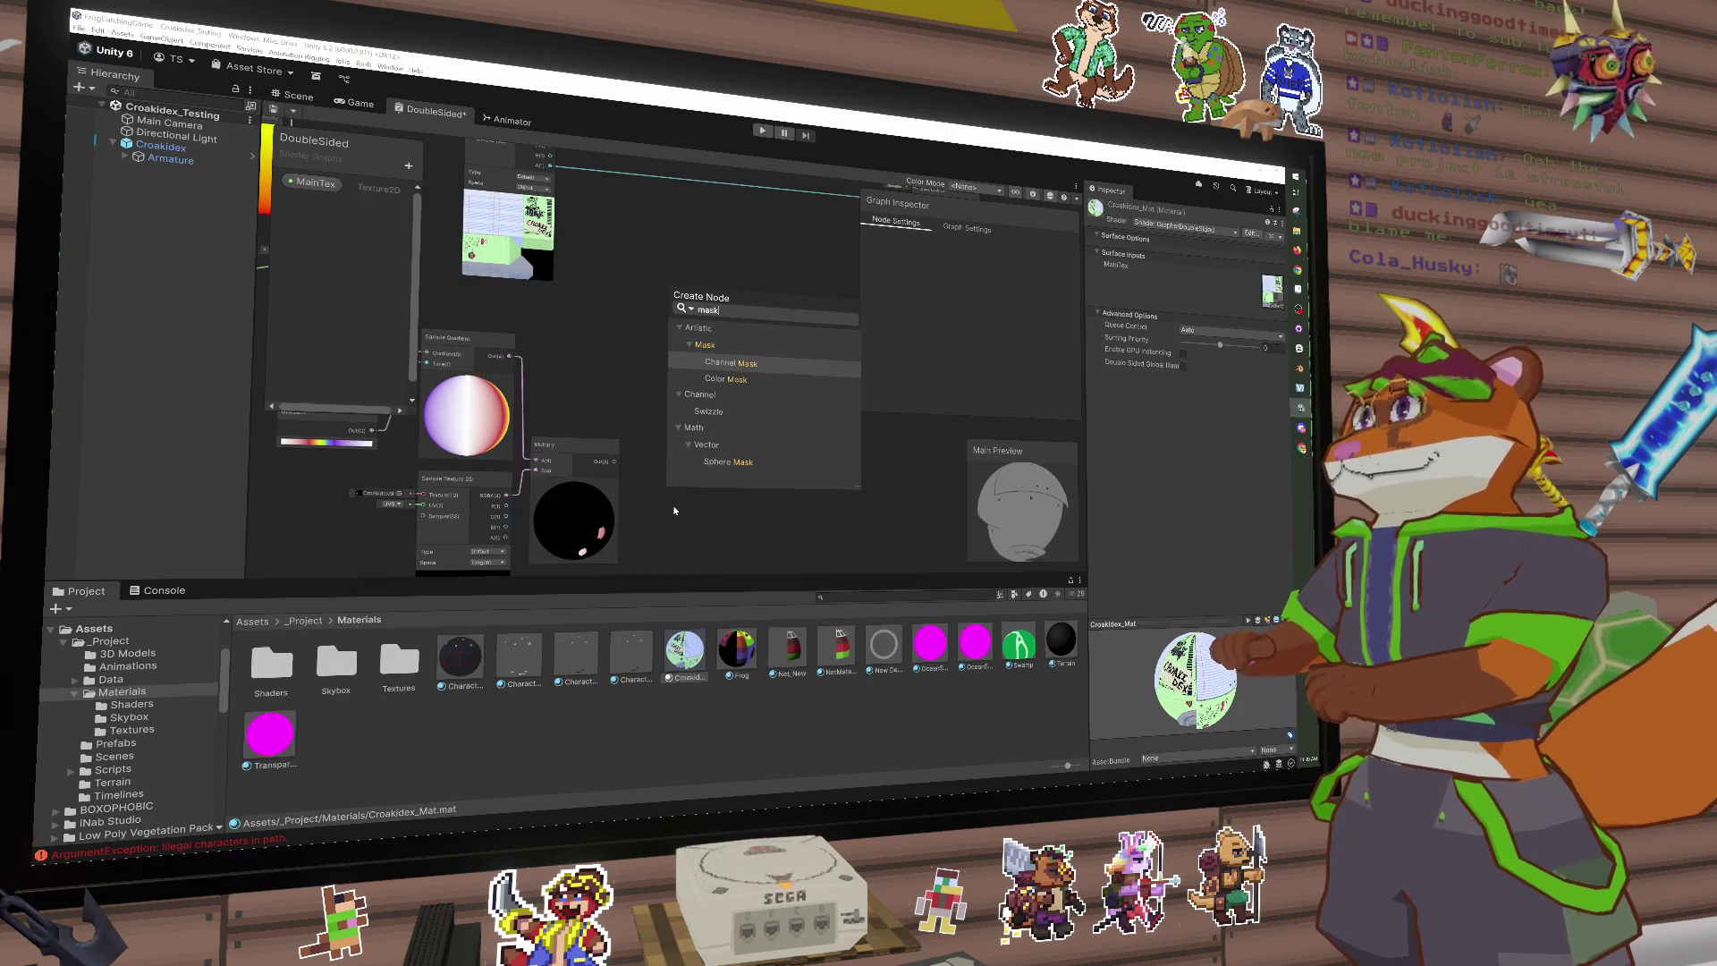
key(Down)
key(Return)
drag(677, 517, 686, 366)
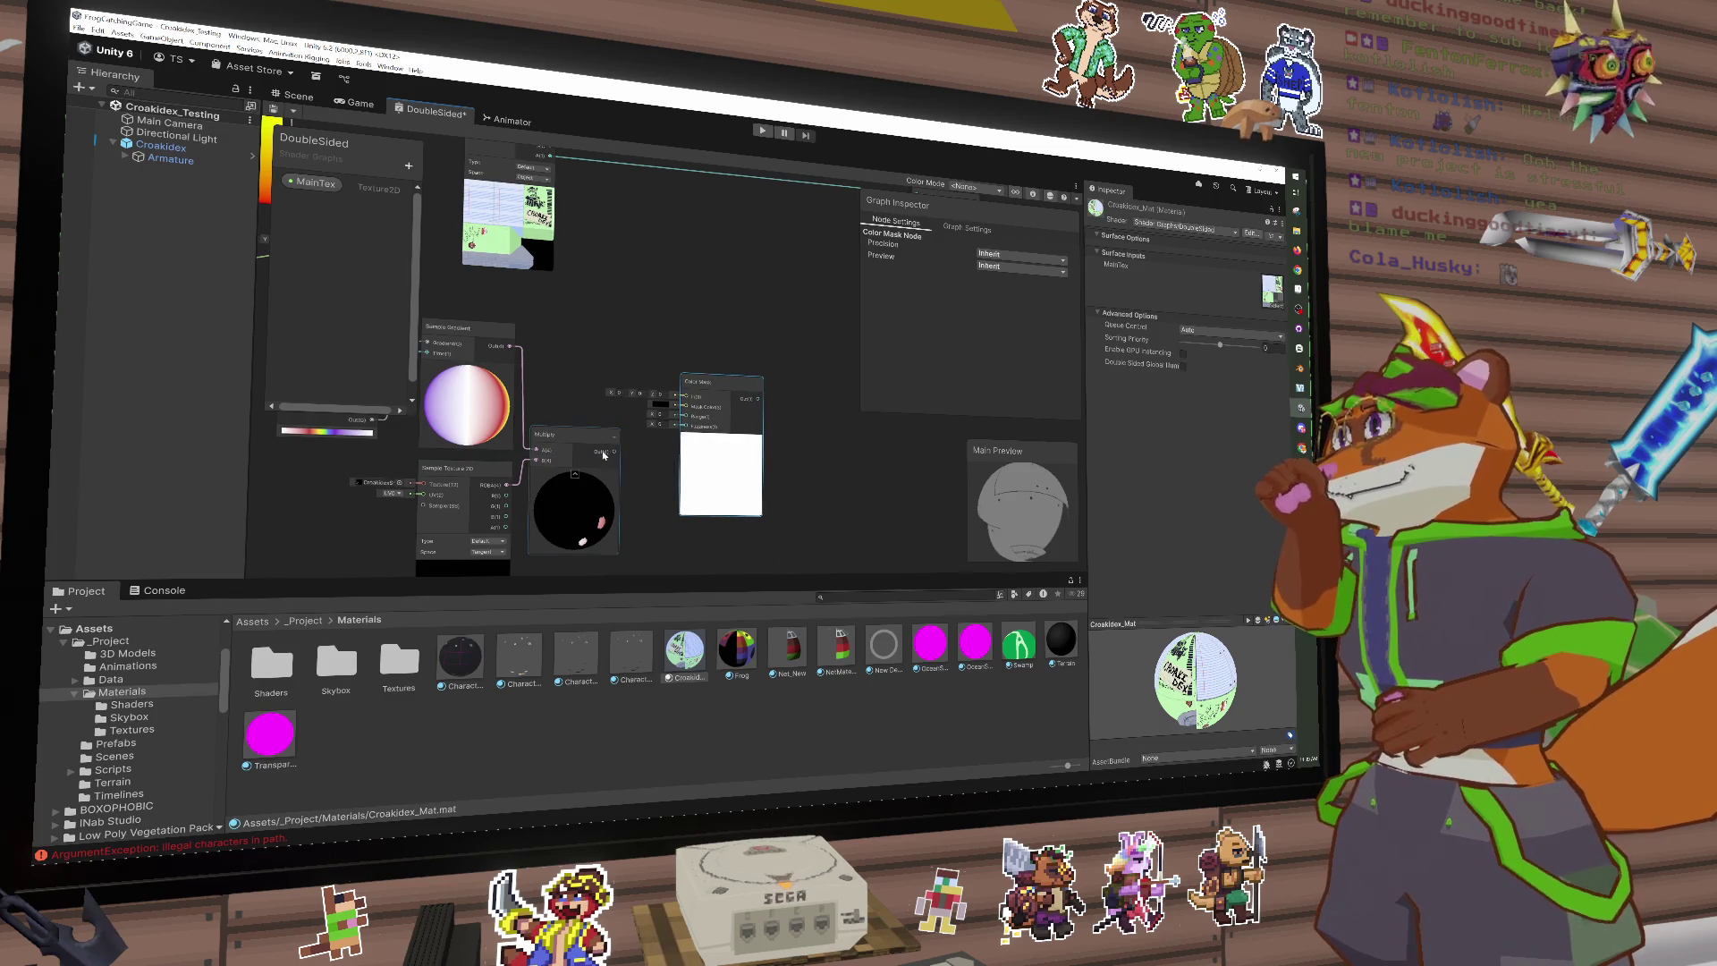
drag(611, 456, 644, 417)
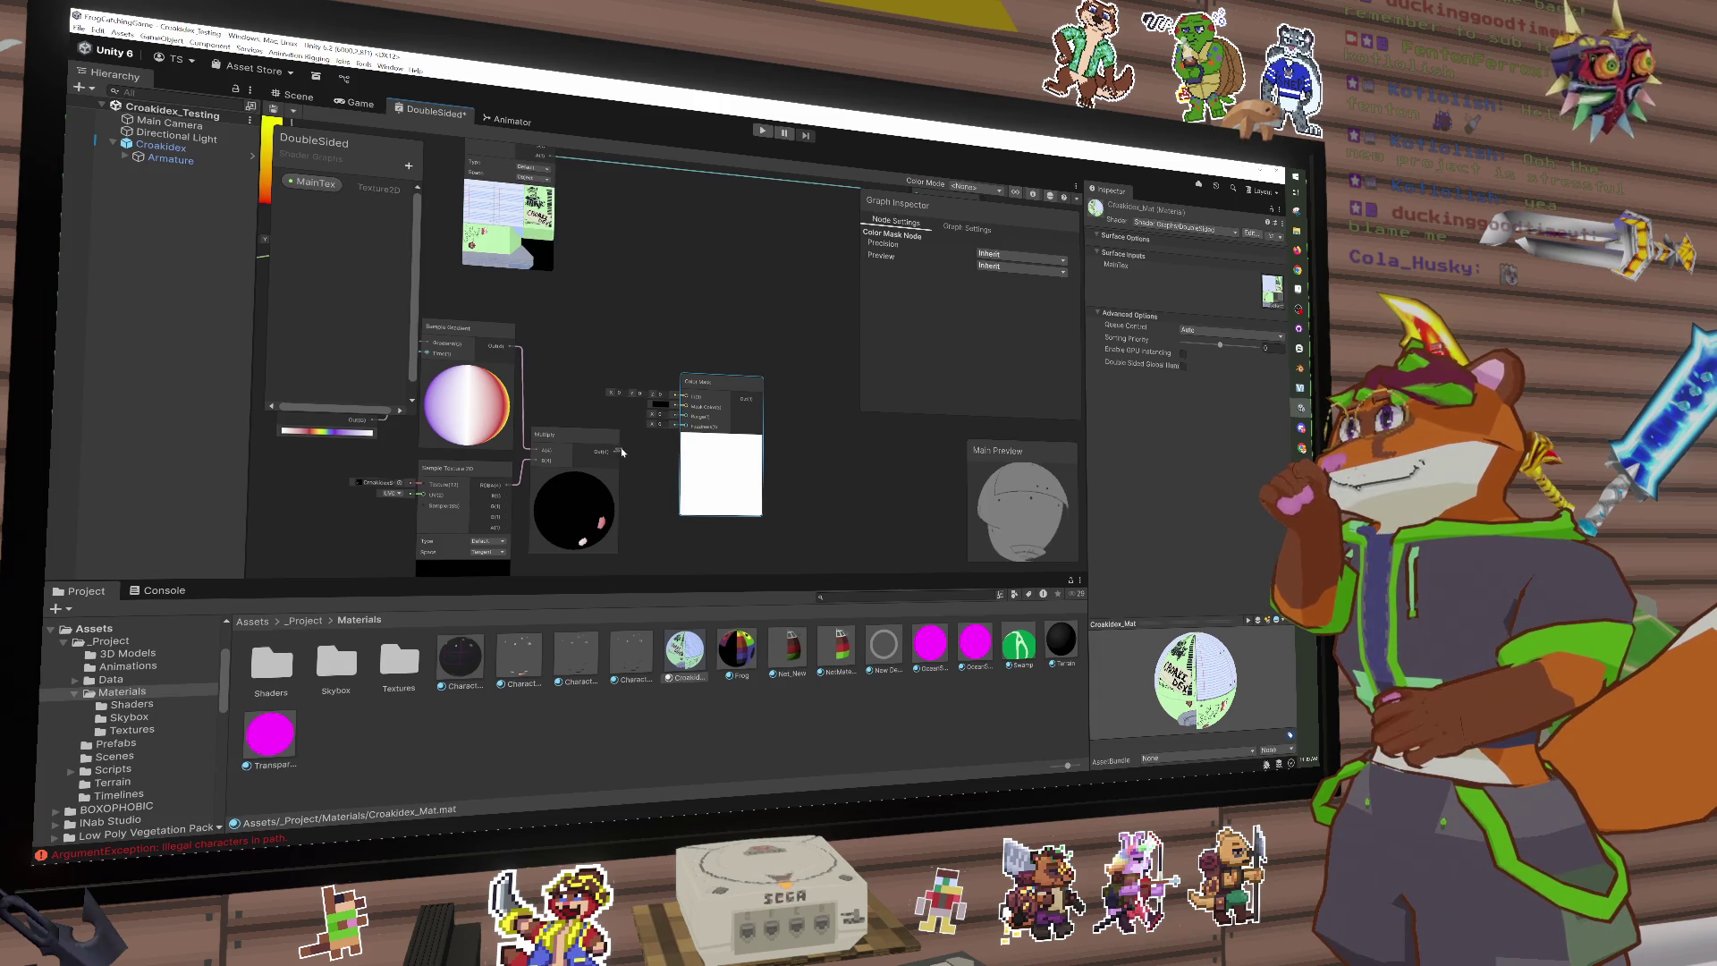
drag(676, 409, 682, 410)
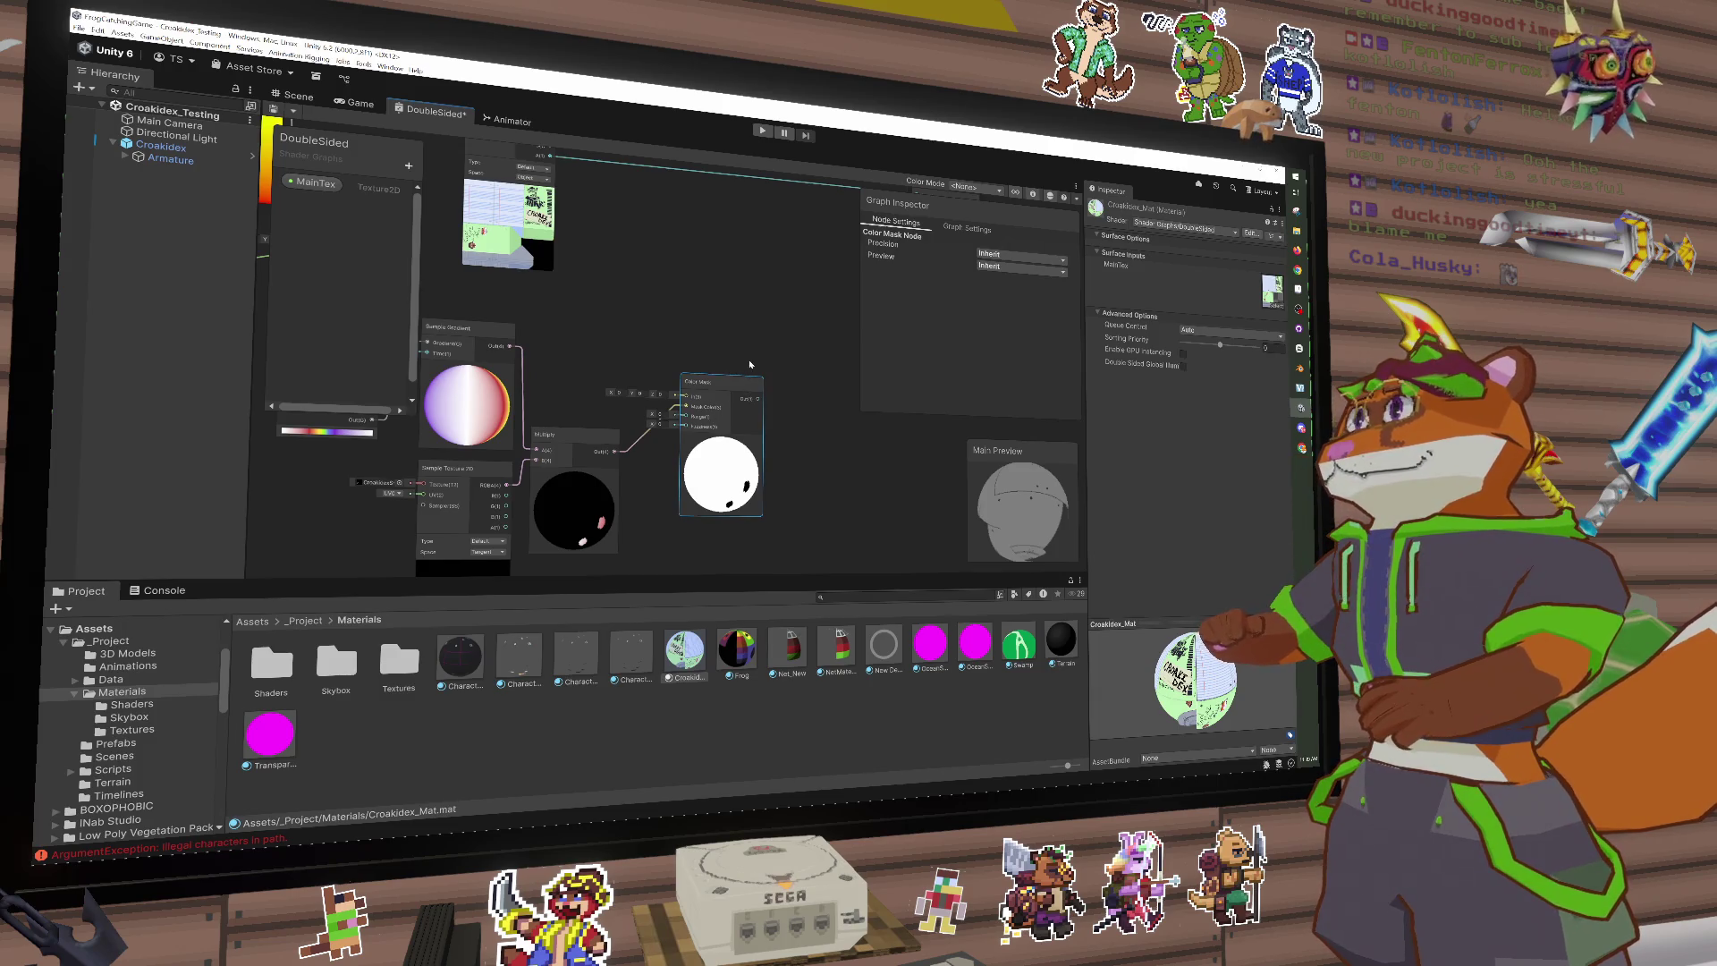
Step: Add an Add node and feed the main texture's RGBA output into it
scroll(749, 364, up, 2)
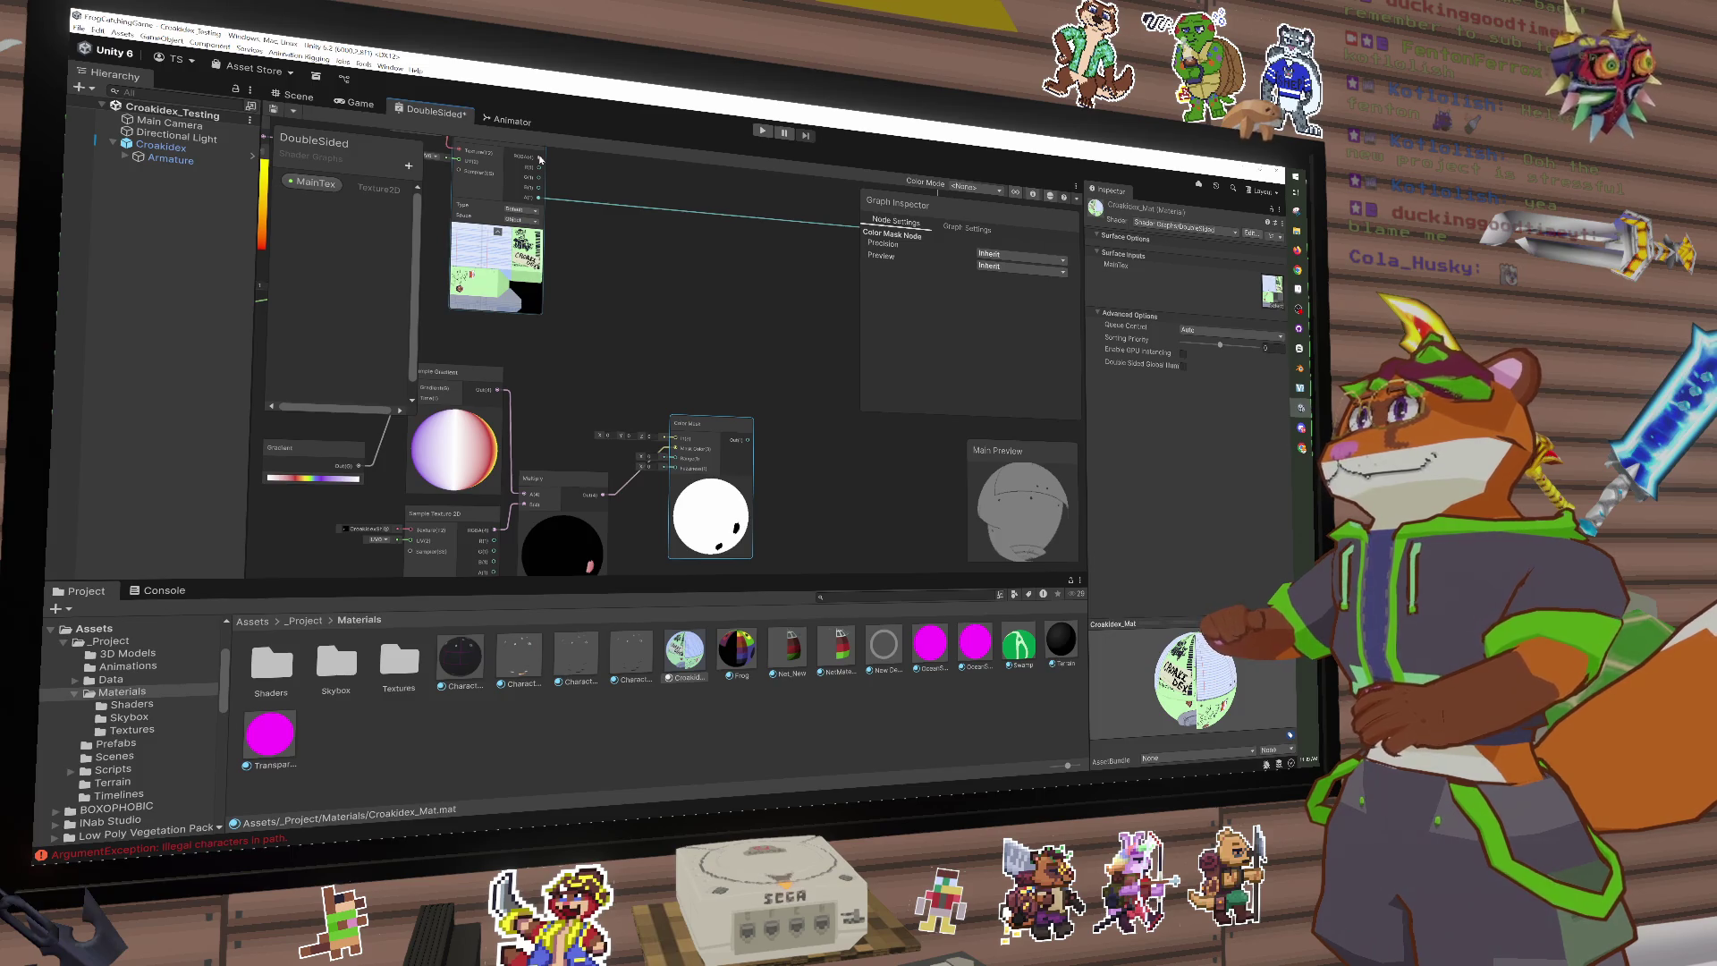
key(space)
text(add)
key(Return)
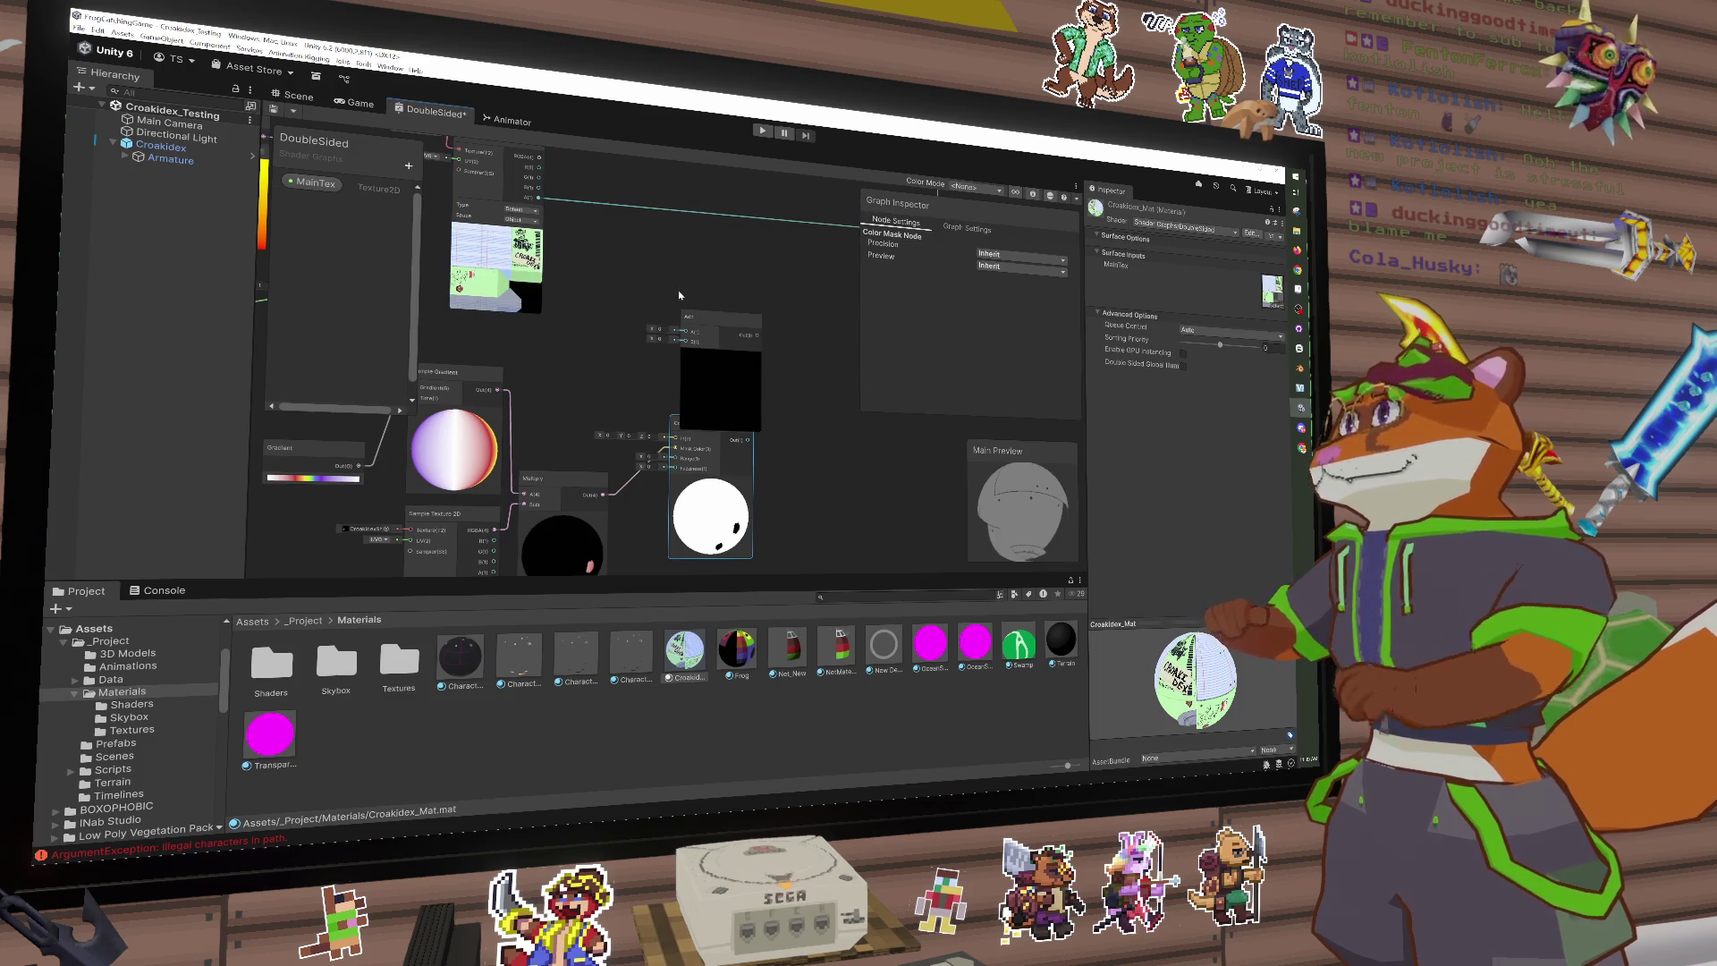
drag(721, 330, 810, 323)
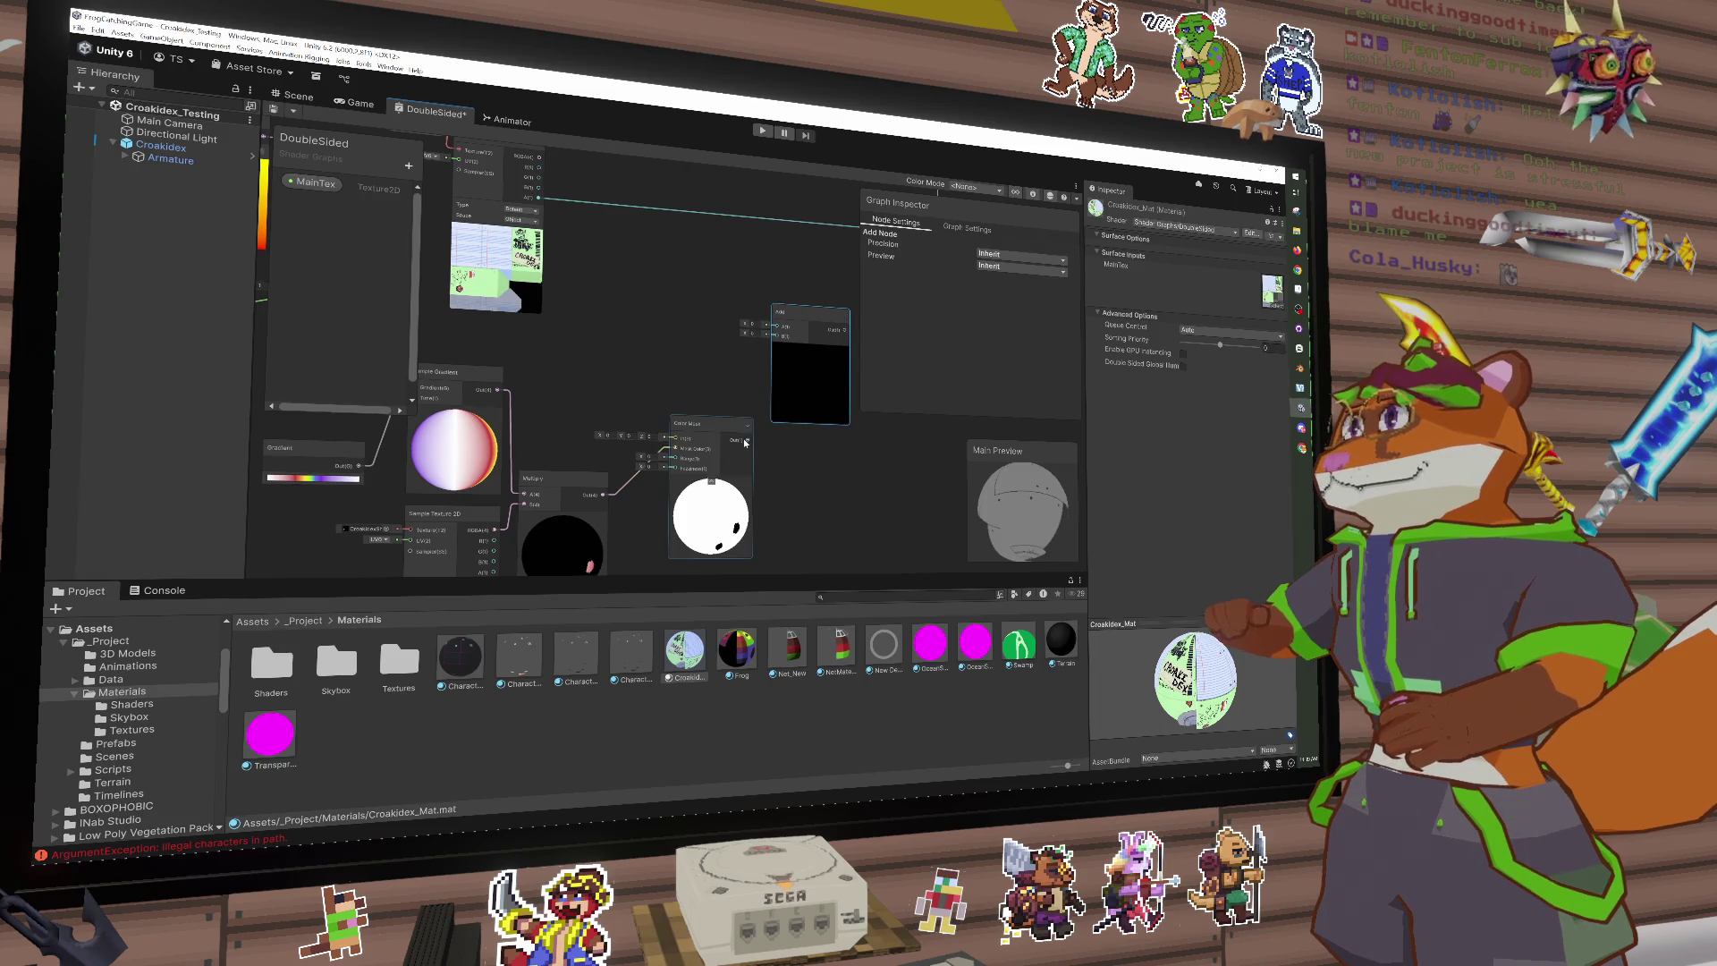
drag(537, 163, 775, 361)
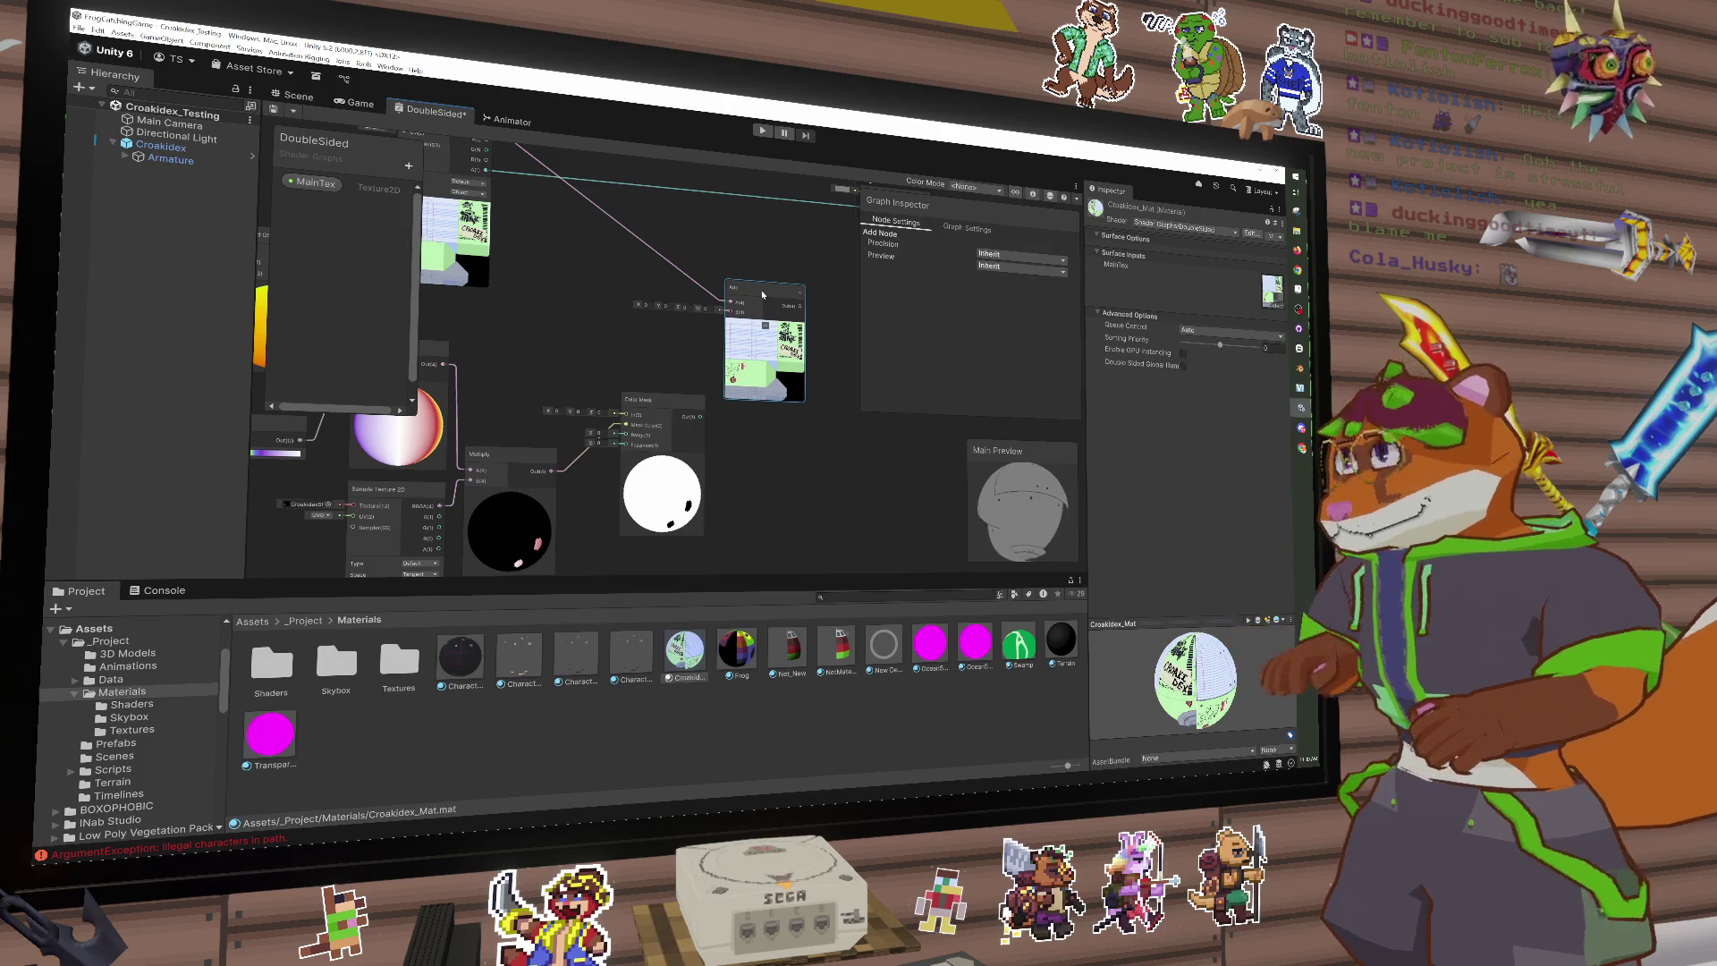
Step: Swap the Add node for a new Multiply node, feeding the Color Mask output into its B input
key(Delete)
key(space)
text(mu)
key(Return)
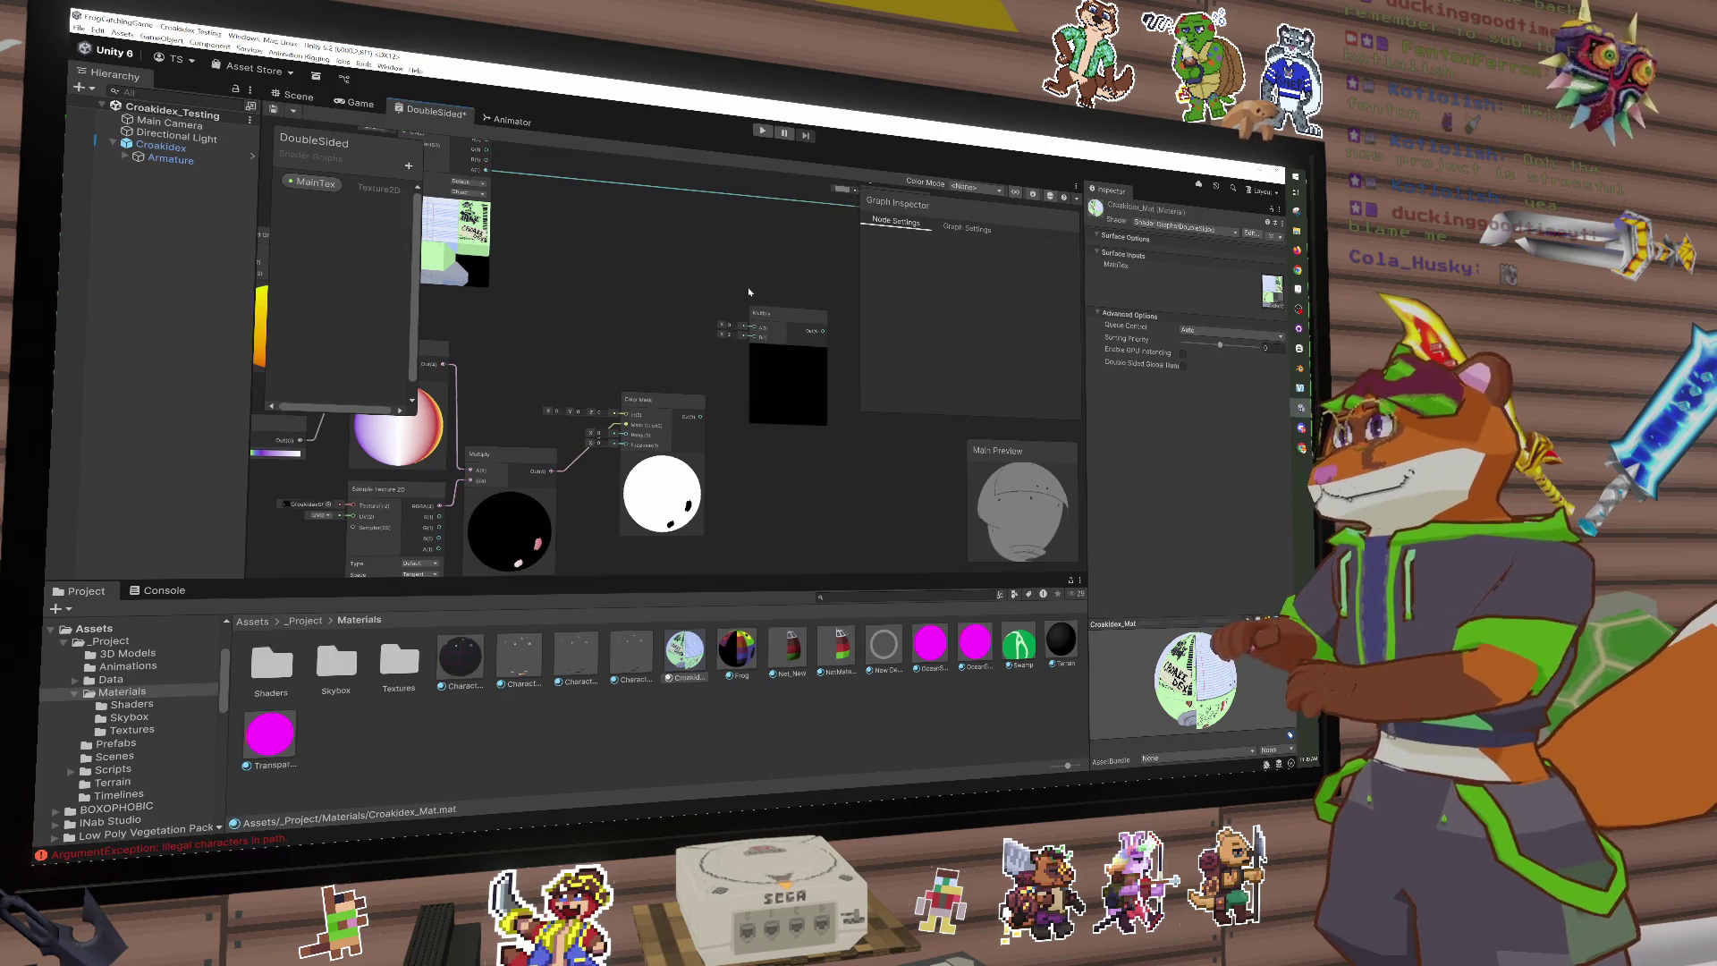
mouse_move(487, 141)
mouse_down()
mouse_move(499, 181)
mouse_move(752, 359)
mouse_up()
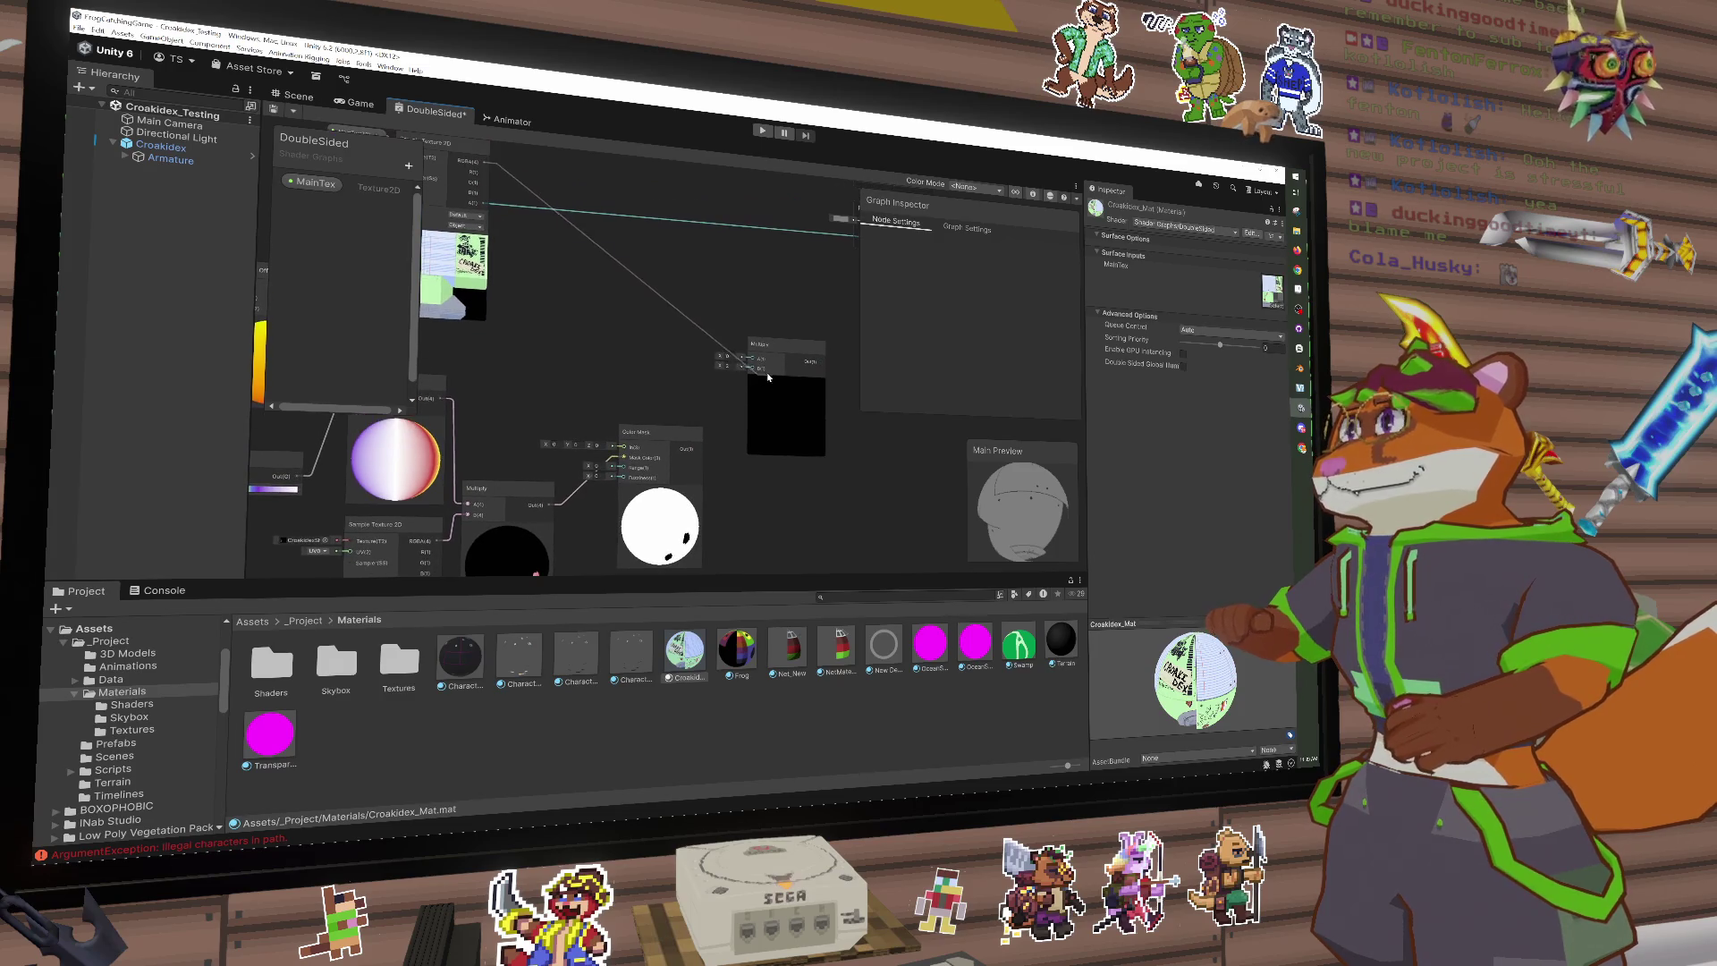
click(699, 448)
mouse_move(699, 448)
mouse_down()
mouse_move(752, 368)
mouse_move(775, 385)
mouse_up()
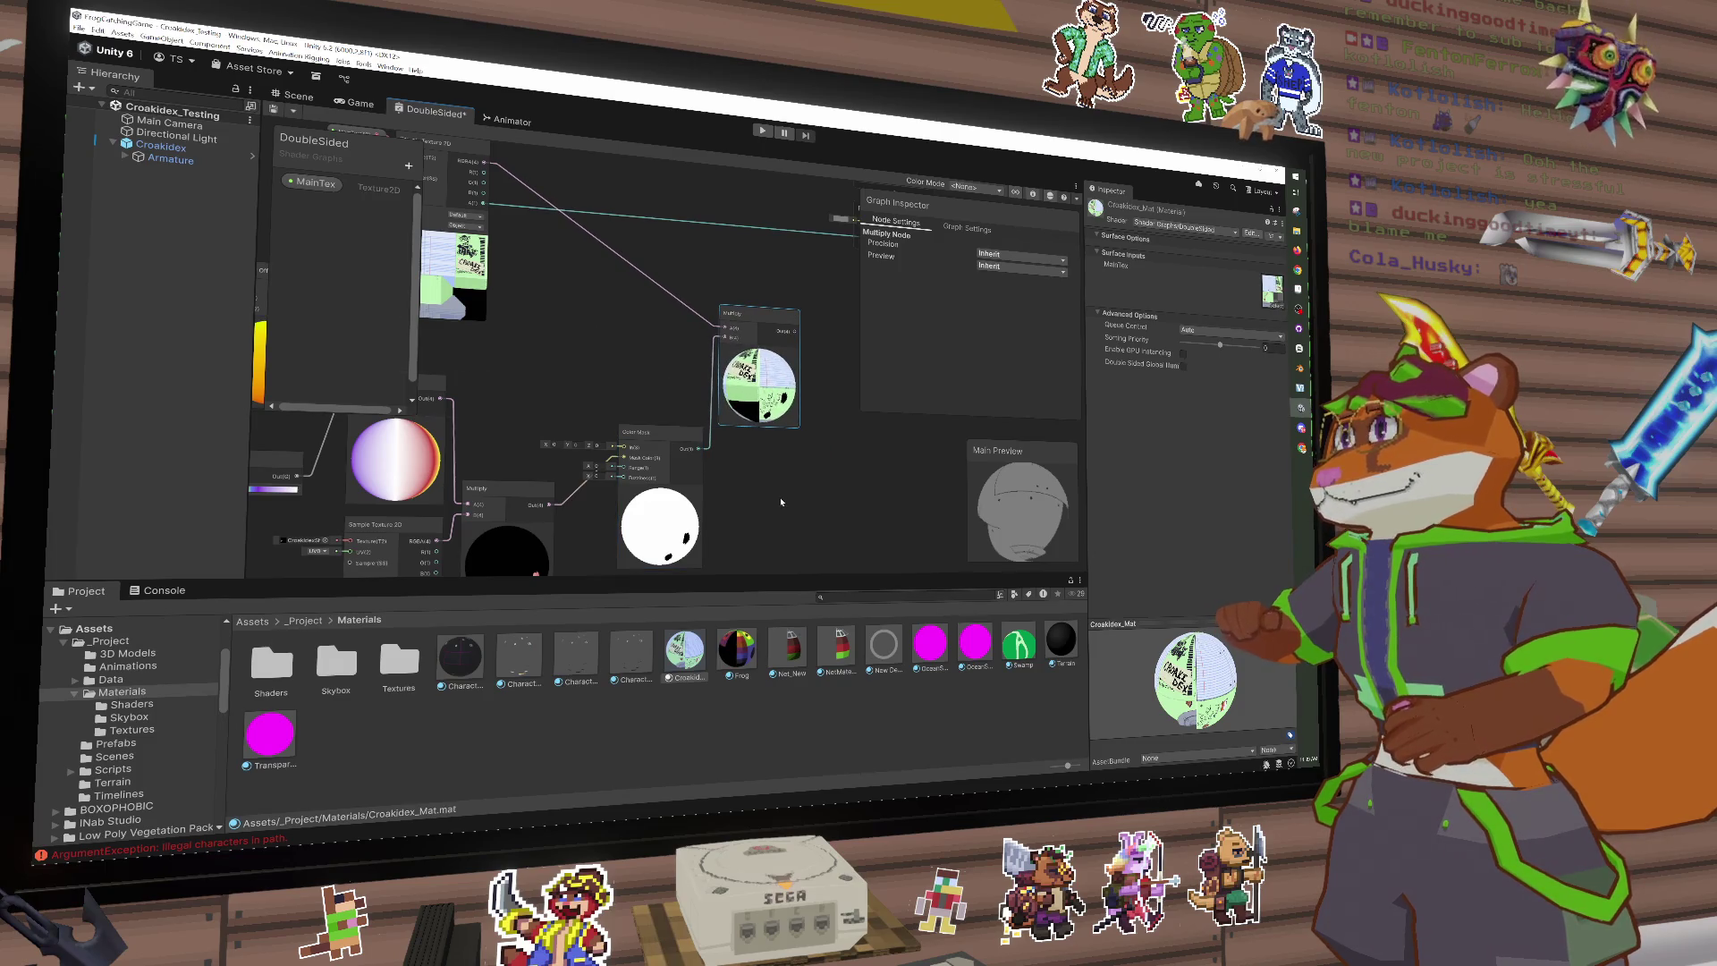
Step: Create an Add node combining both Multiply results in its A and B inputs
key(space)
text(add)
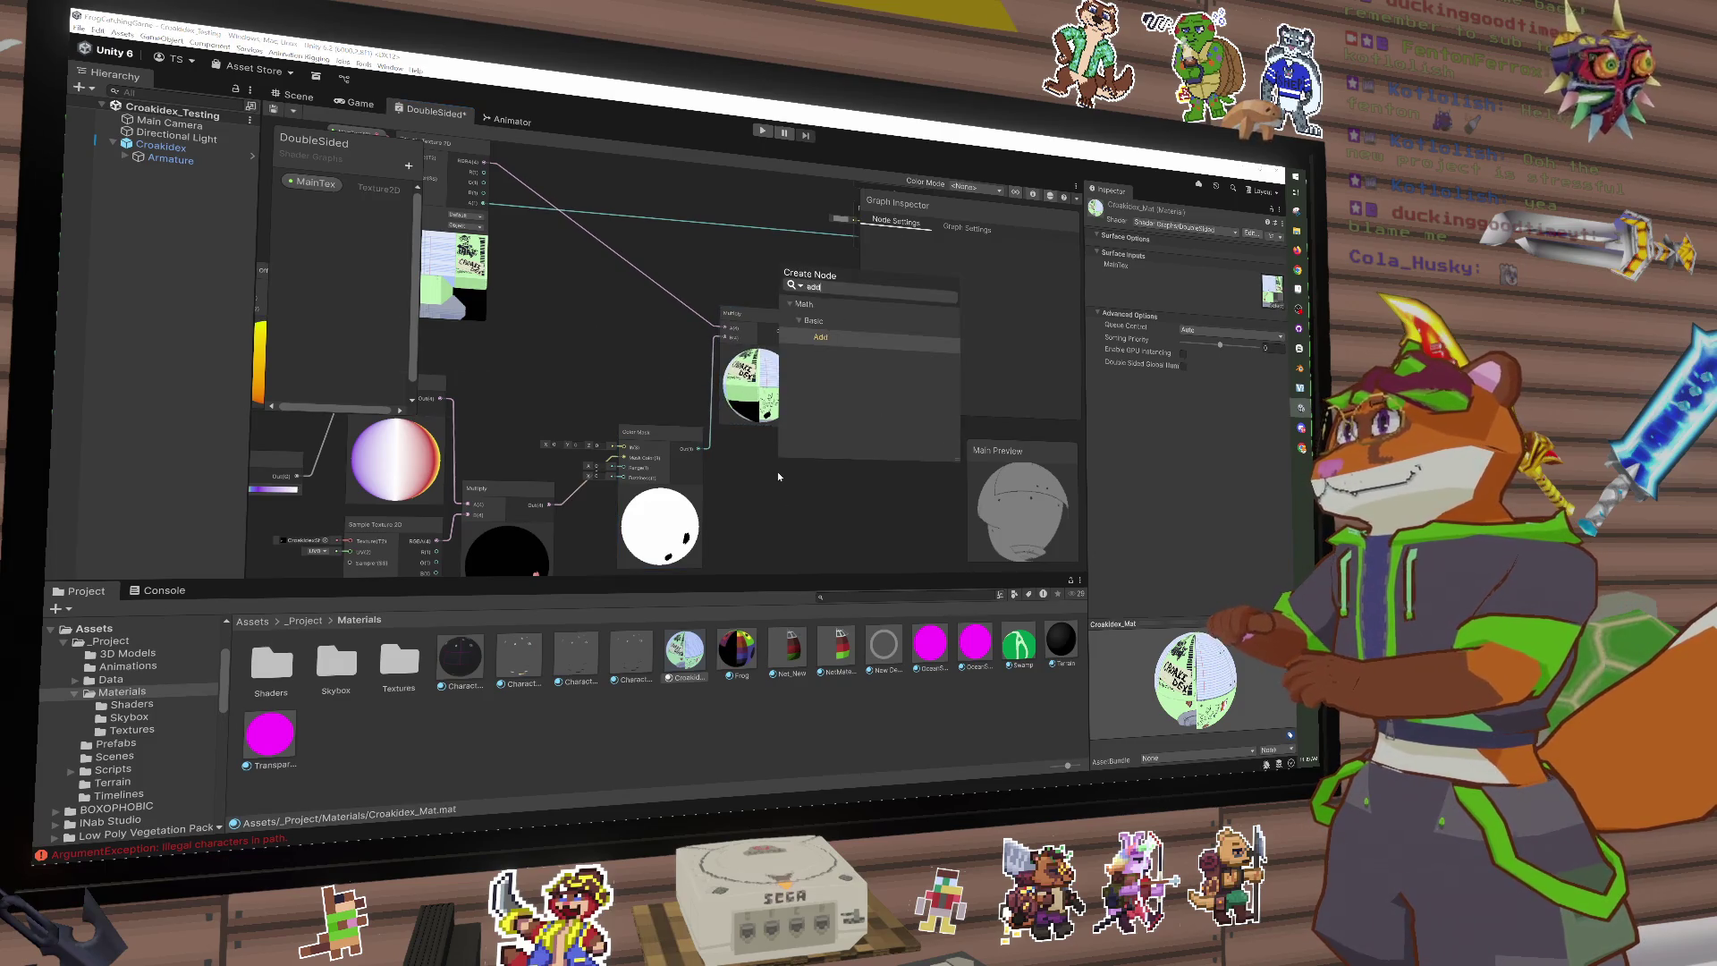
key(Return)
drag(796, 331, 781, 522)
mouse_move(546, 509)
mouse_down()
mouse_move(680, 546)
mouse_move(784, 454)
mouse_up()
mouse_move(778, 391)
mouse_down()
mouse_move(705, 443)
mouse_move(780, 226)
mouse_up()
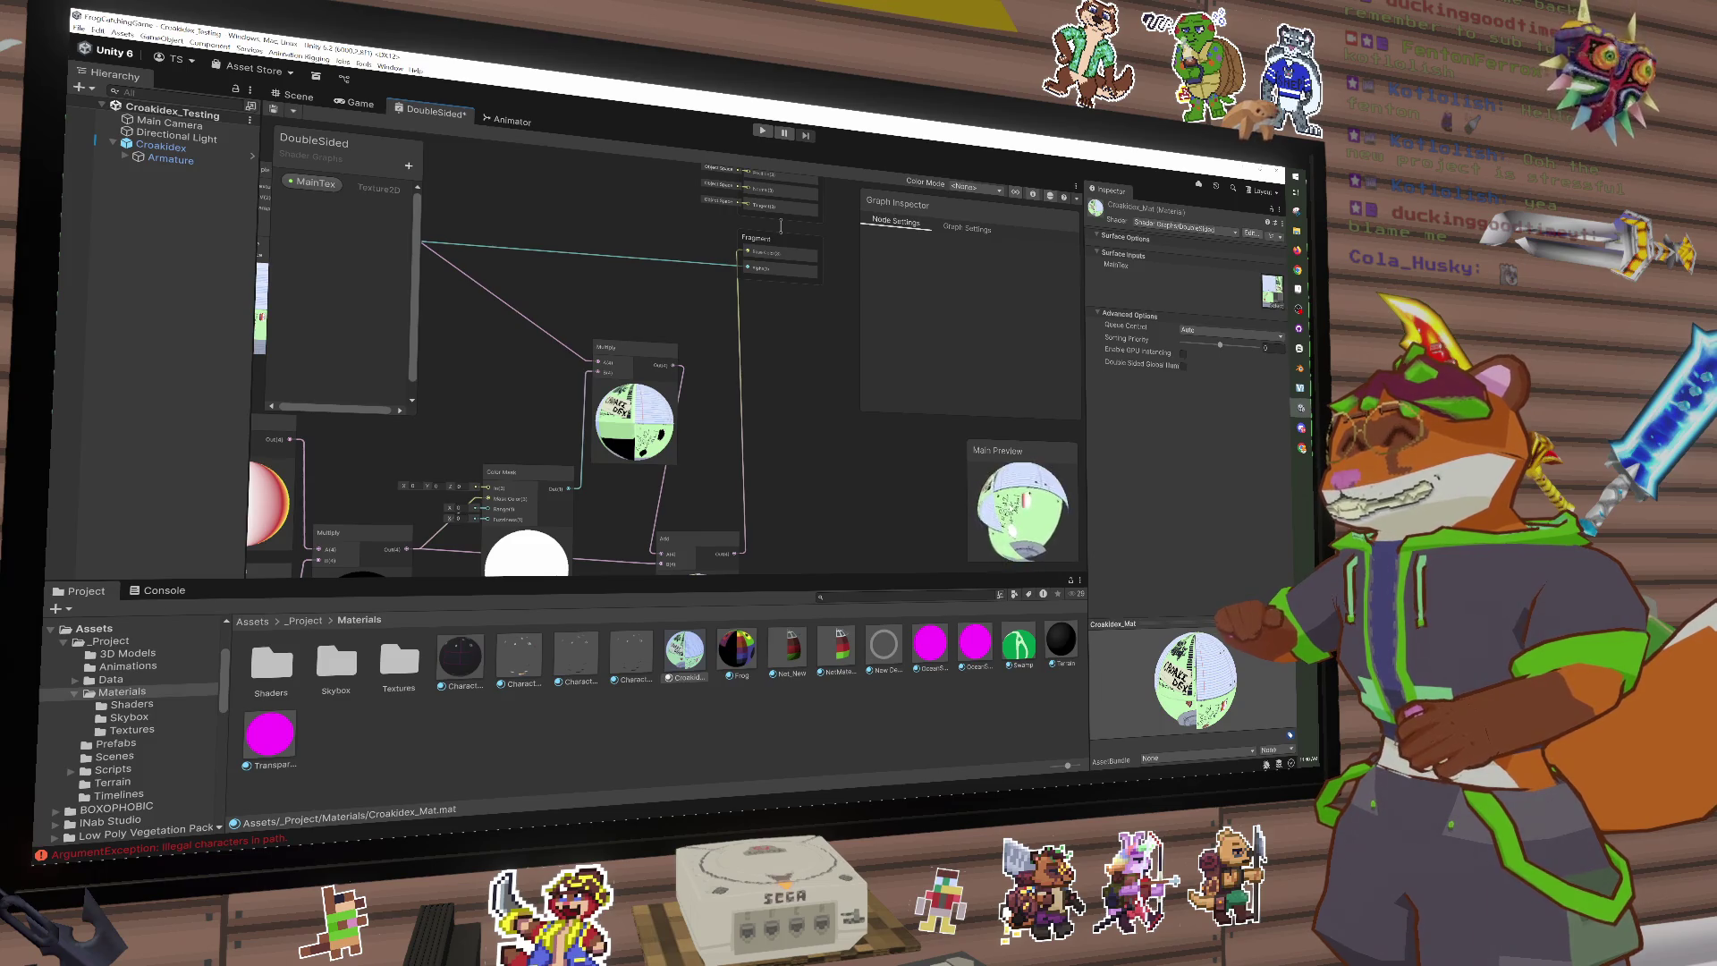
drag(813, 433, 863, 352)
Step: Delete the Add node and create a Blend node fed by the Multiply result
click(737, 475)
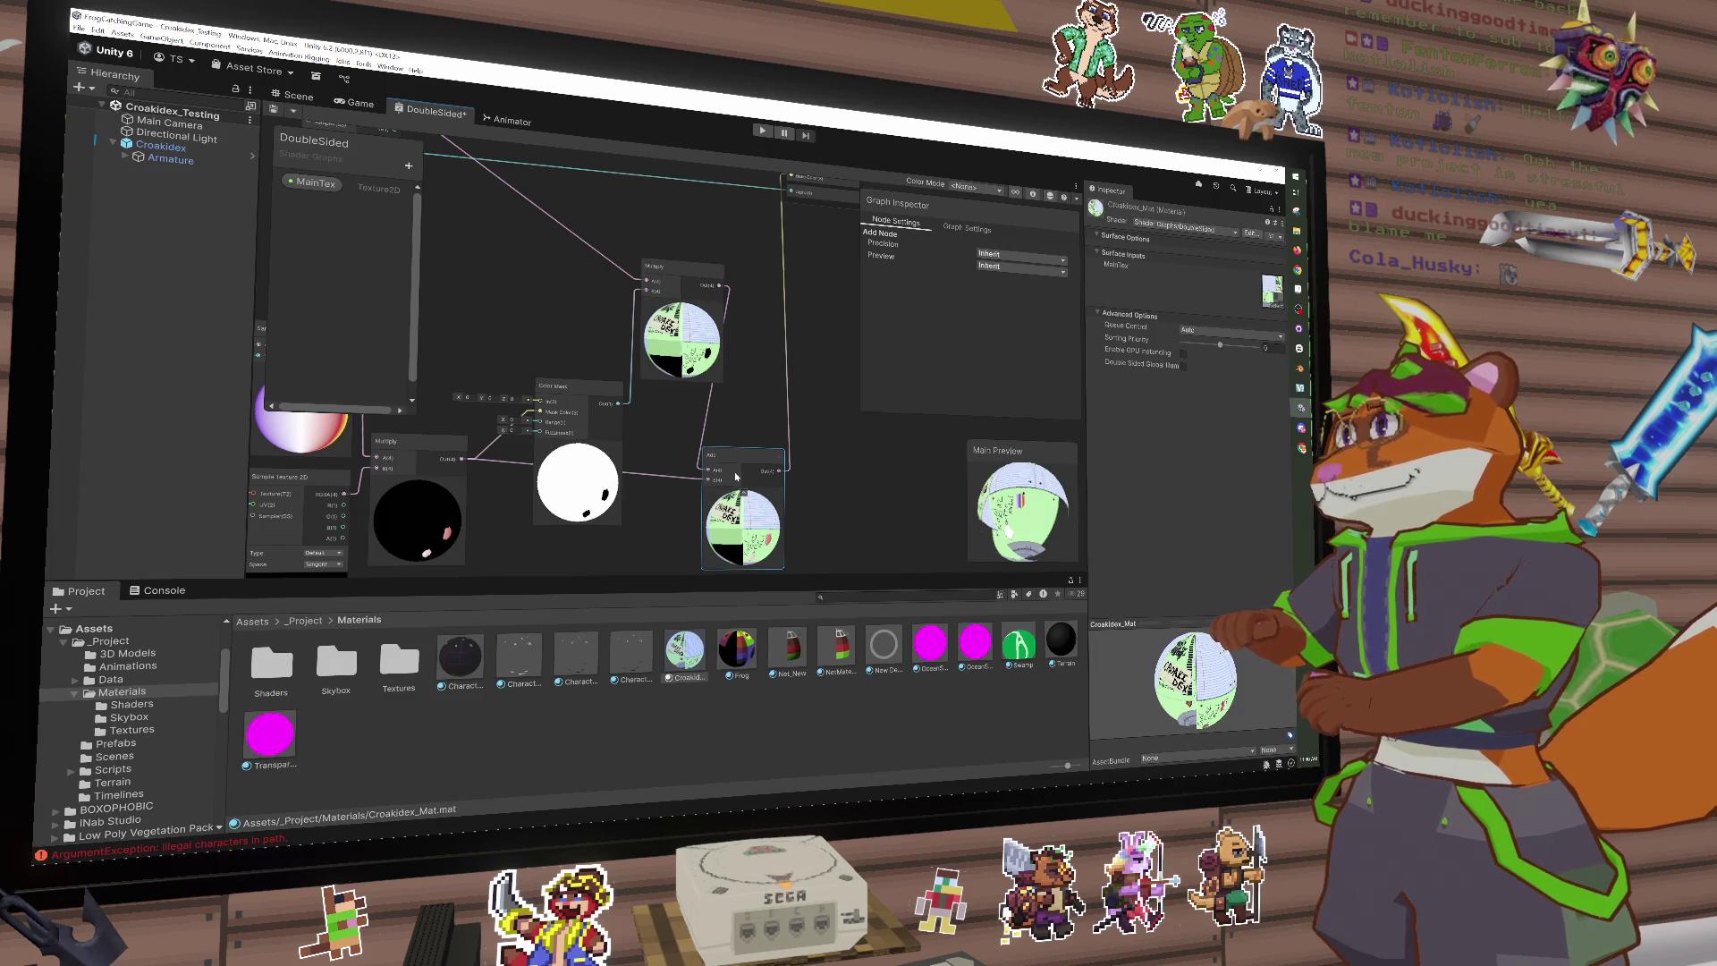
key(Delete)
key(space)
text(blen)
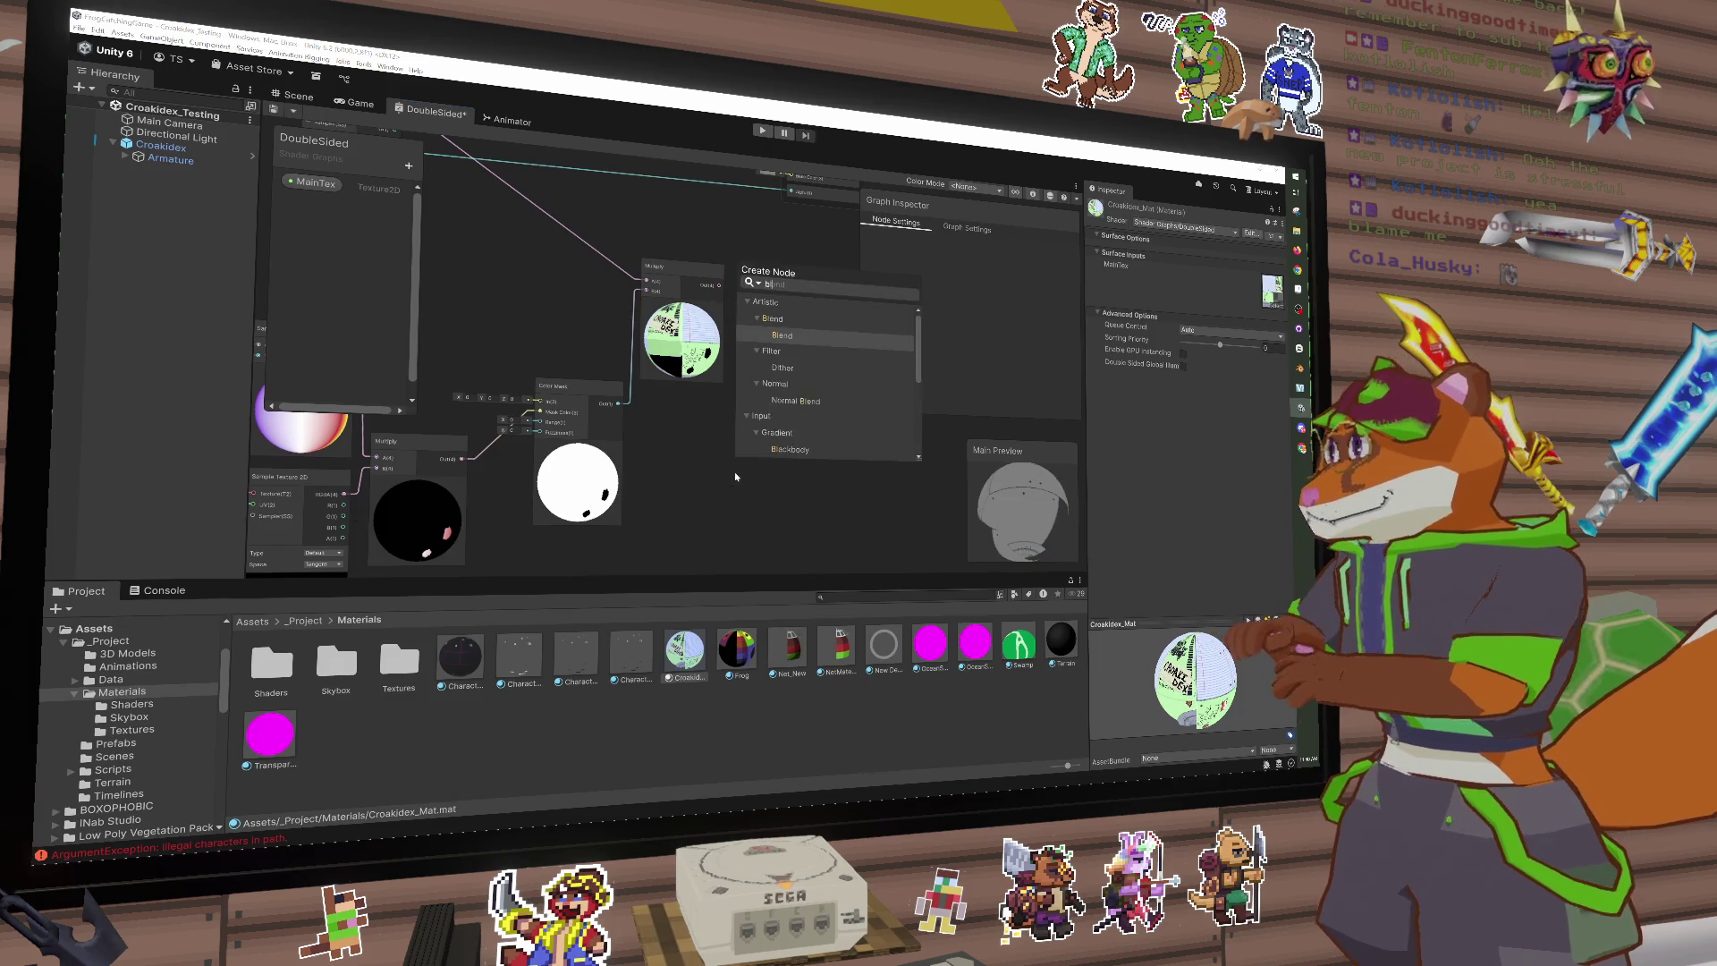
key(Return)
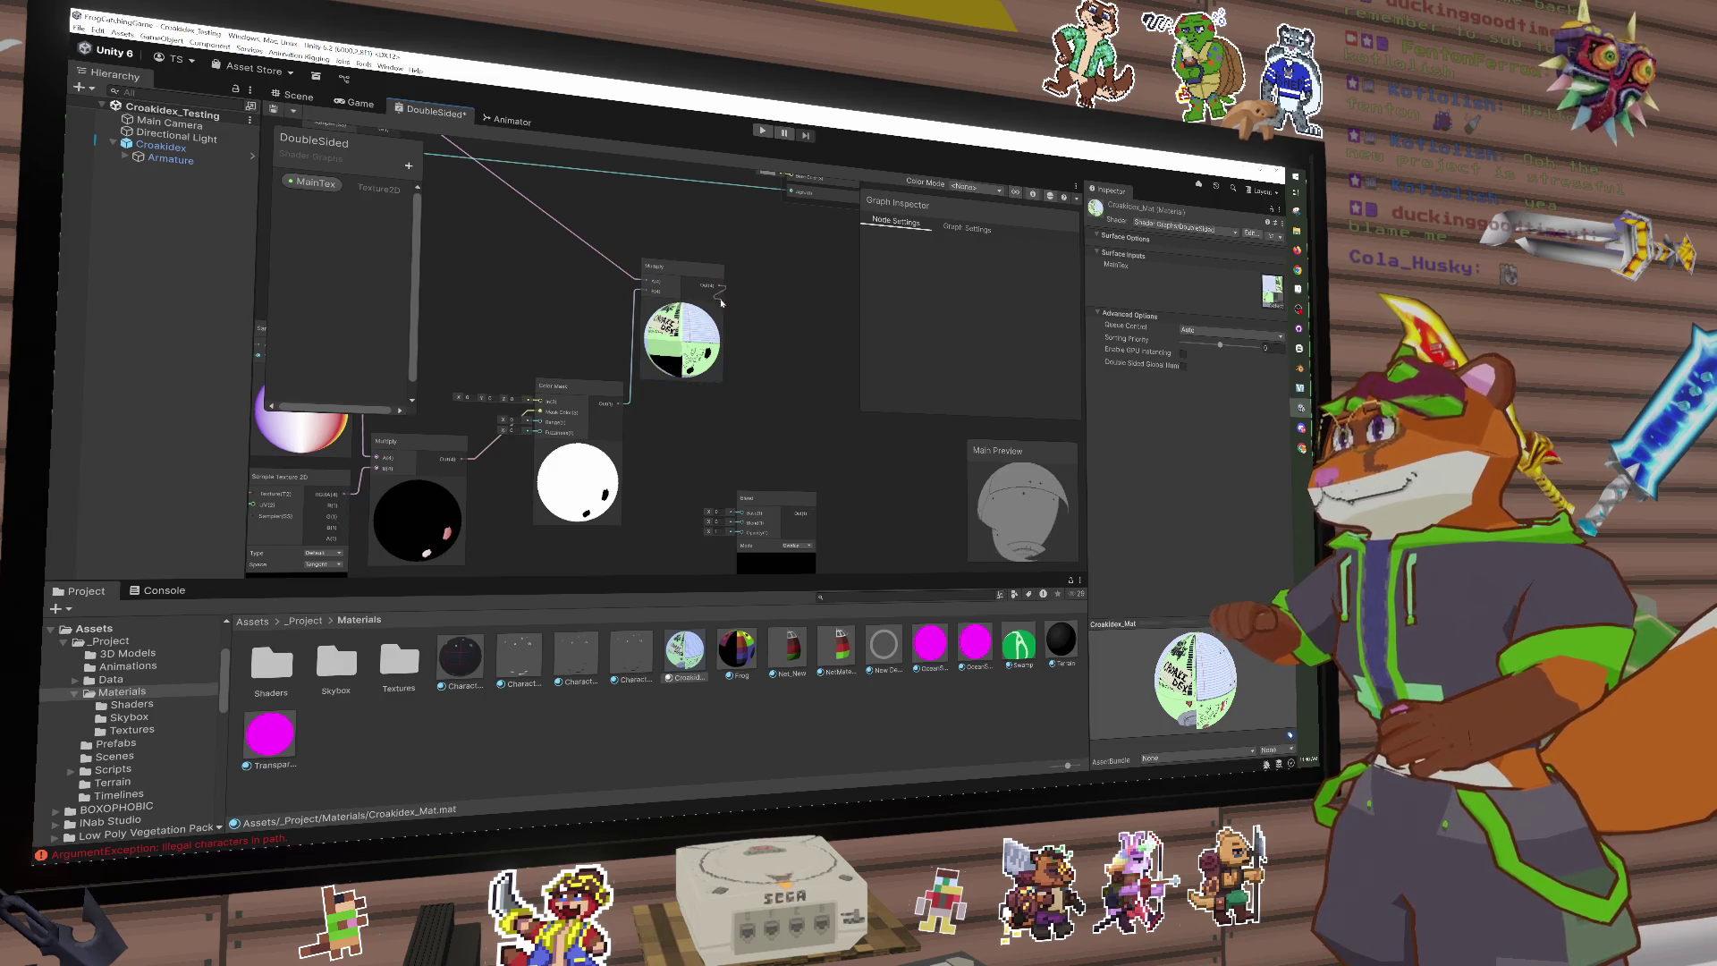
drag(721, 302, 742, 511)
key(Escape)
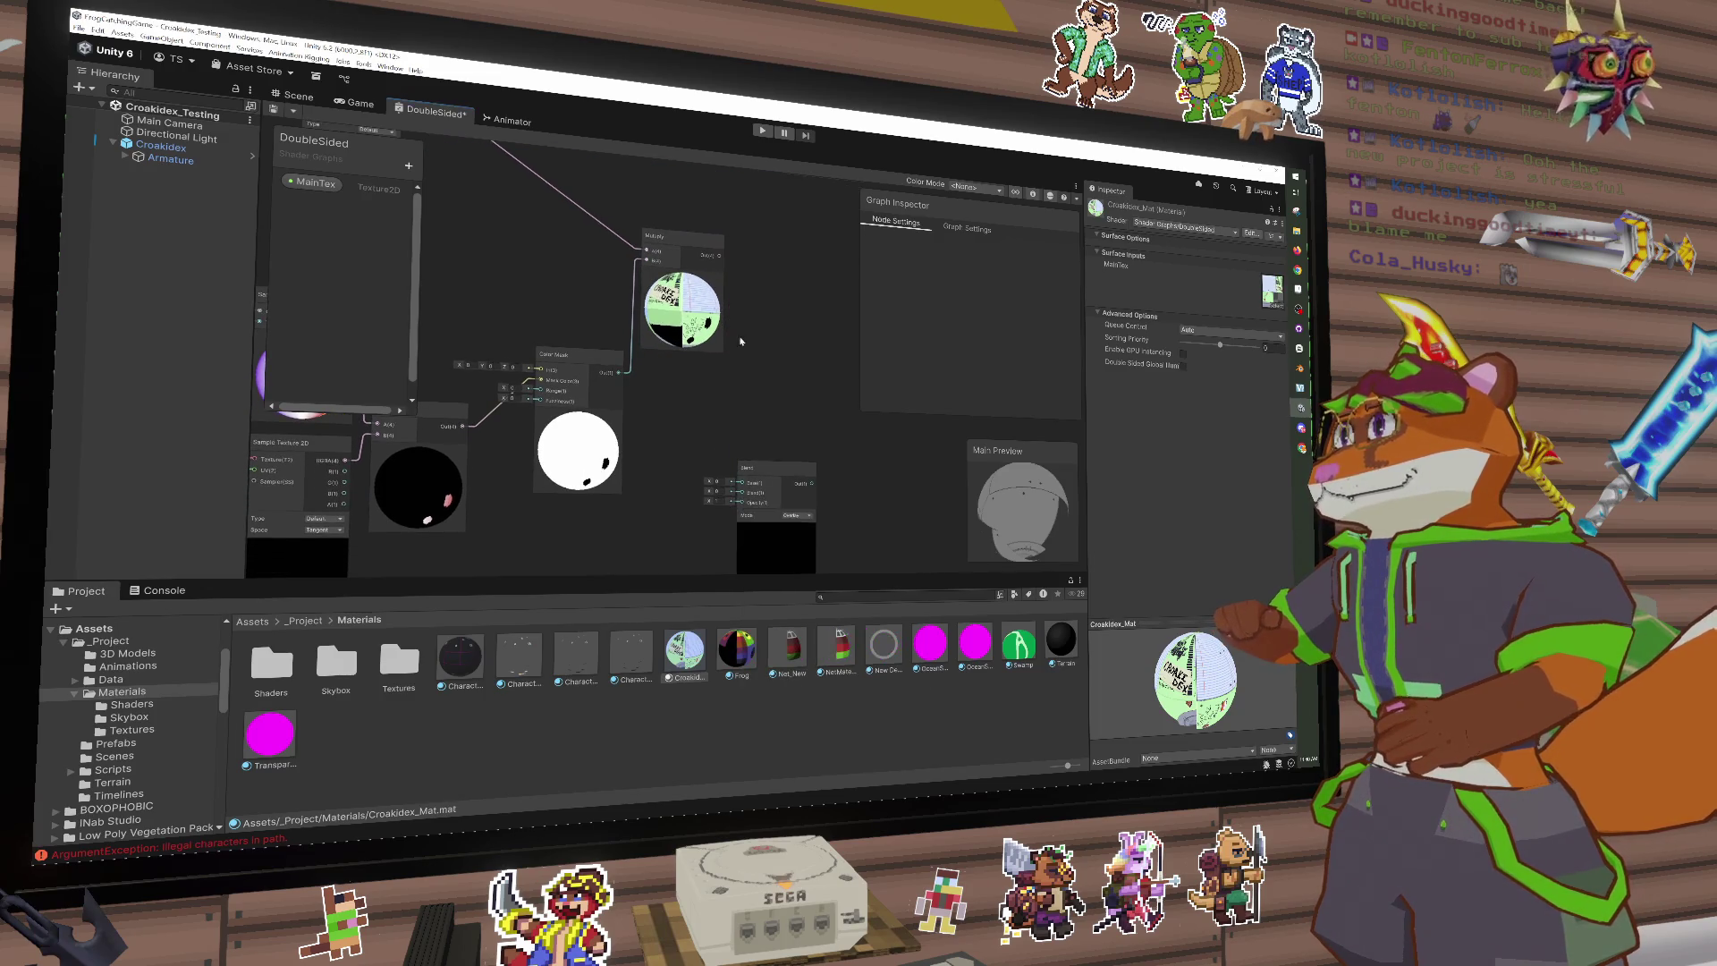
mouse_move(718, 257)
mouse_down()
mouse_move(737, 487)
mouse_move(764, 443)
mouse_move(763, 365)
mouse_up()
Step: Try the Blend node's Multiply and Overlay modes and adjust its opacity
click(792, 414)
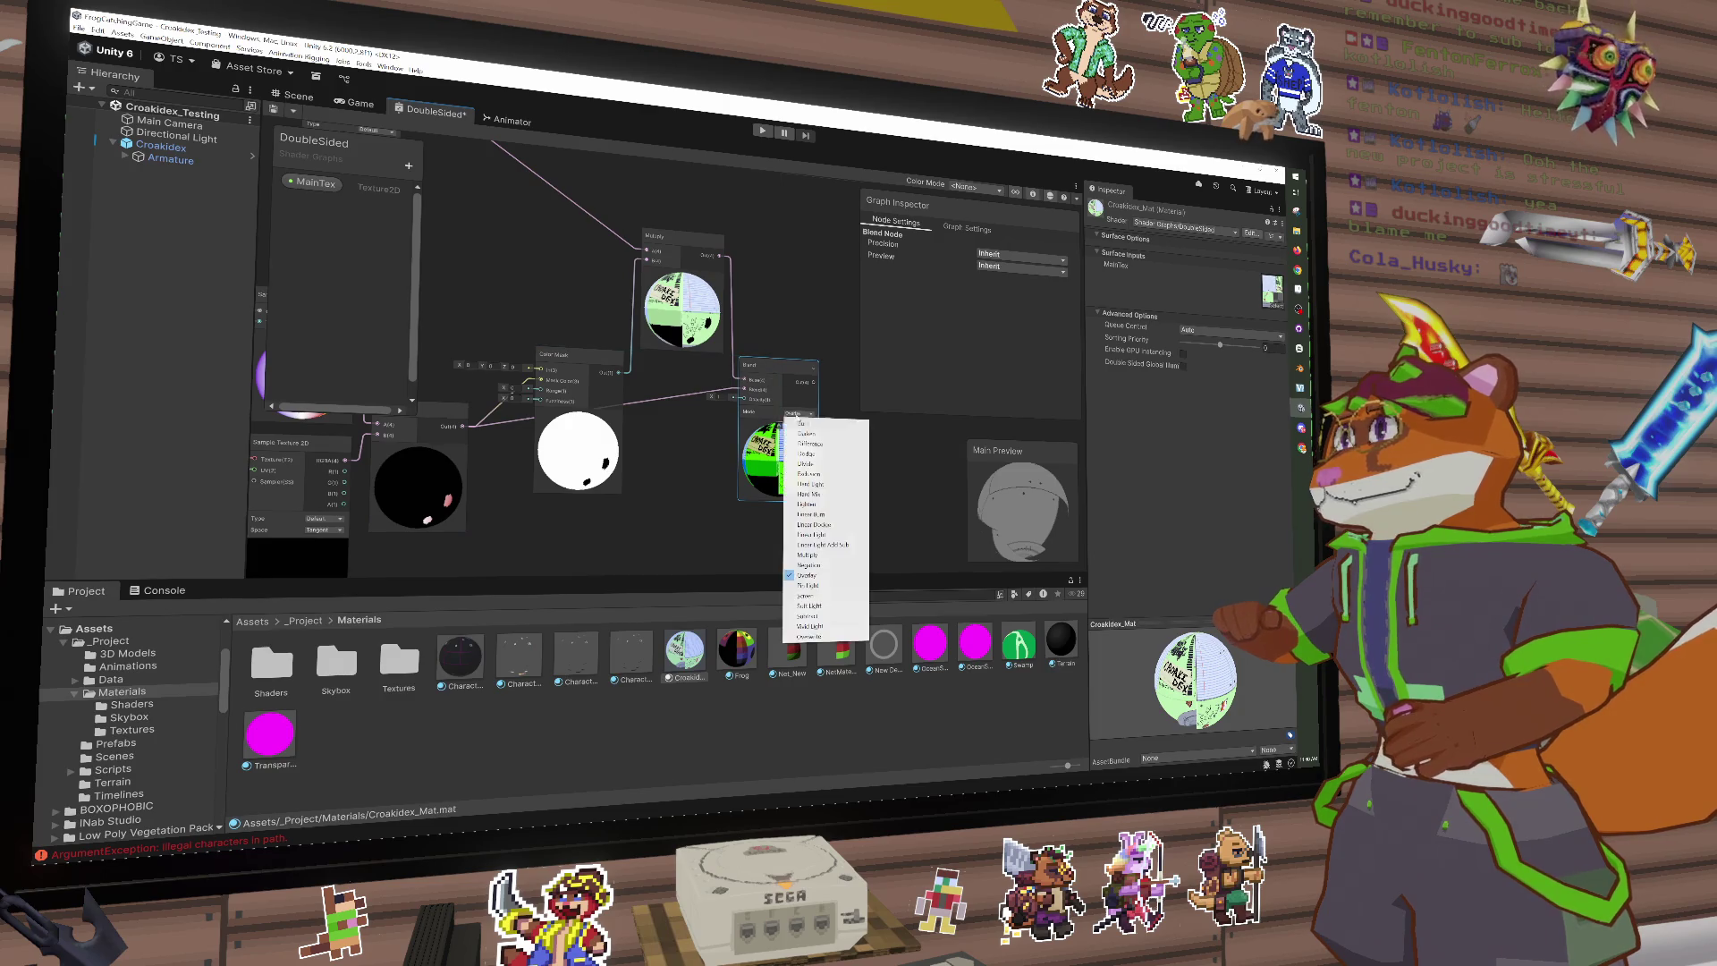
click(808, 554)
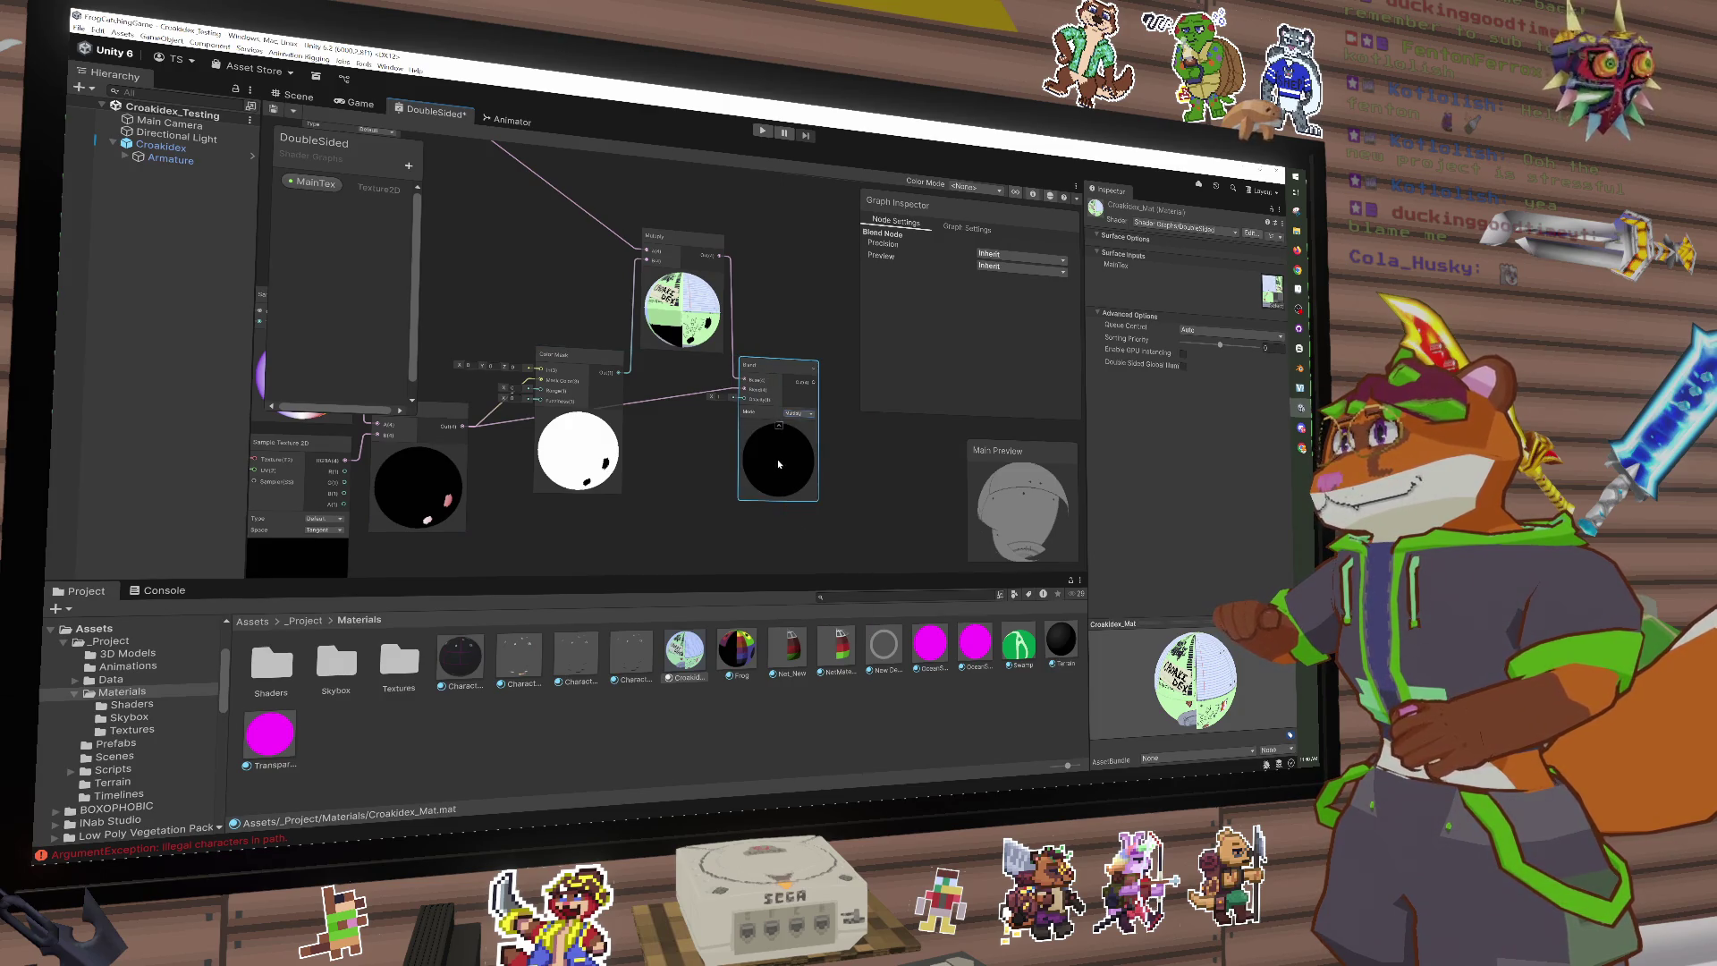
drag(778, 464, 787, 467)
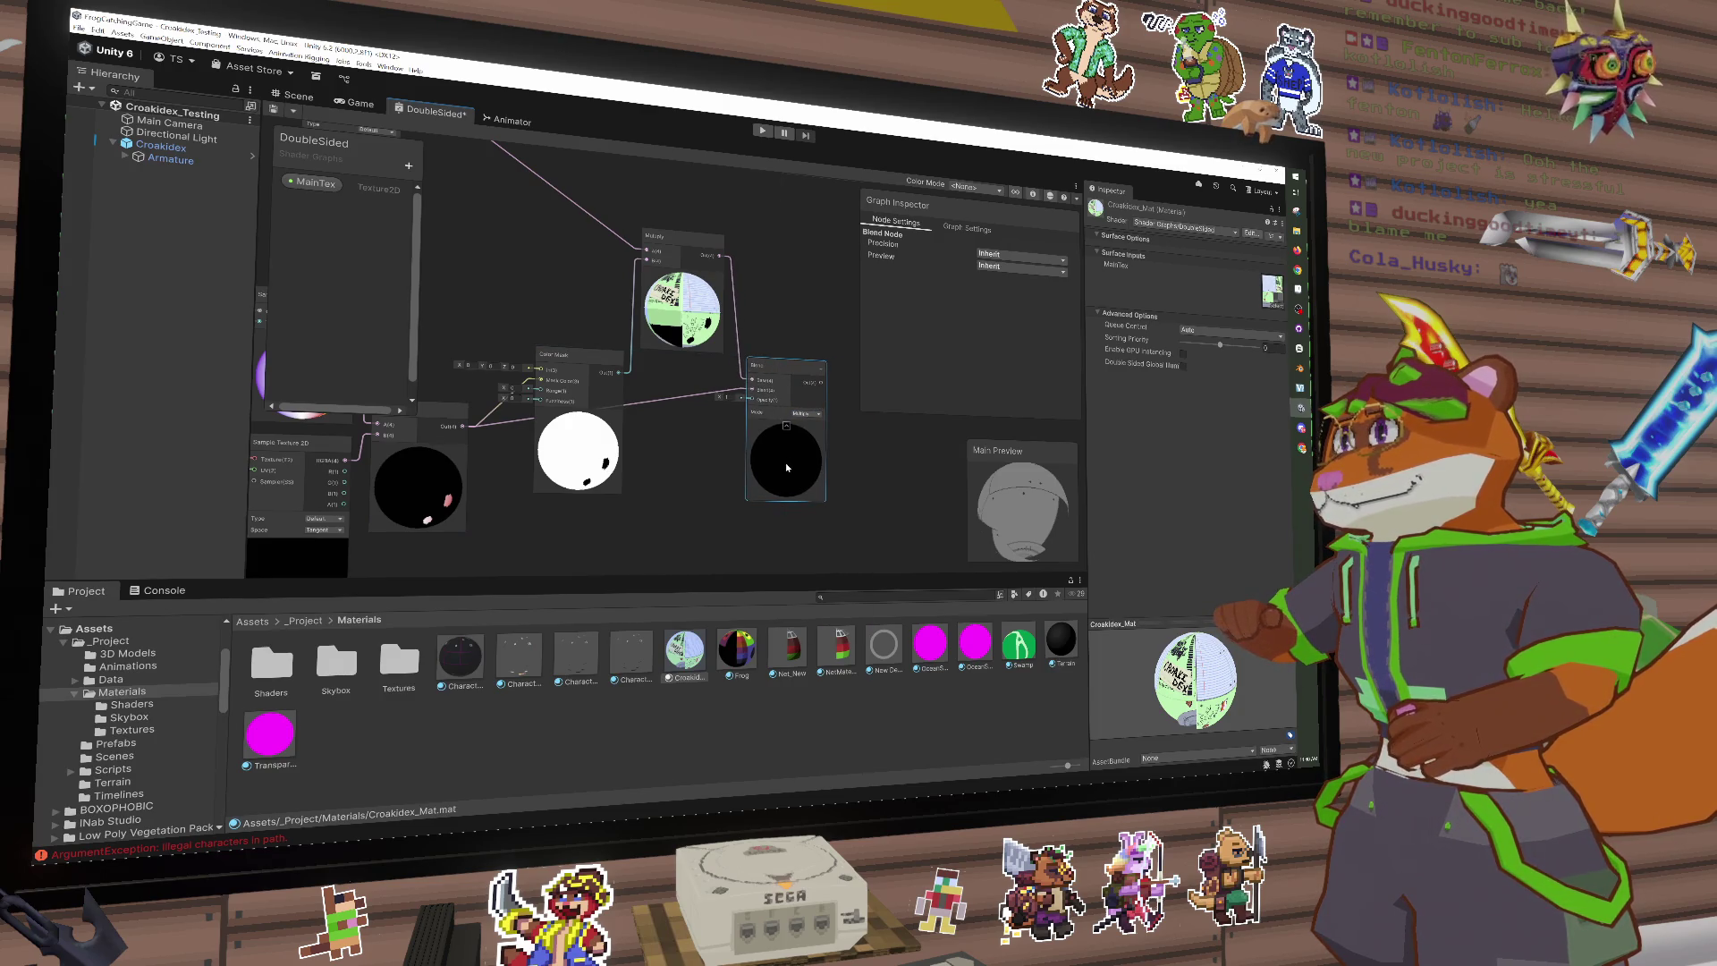
click(719, 397)
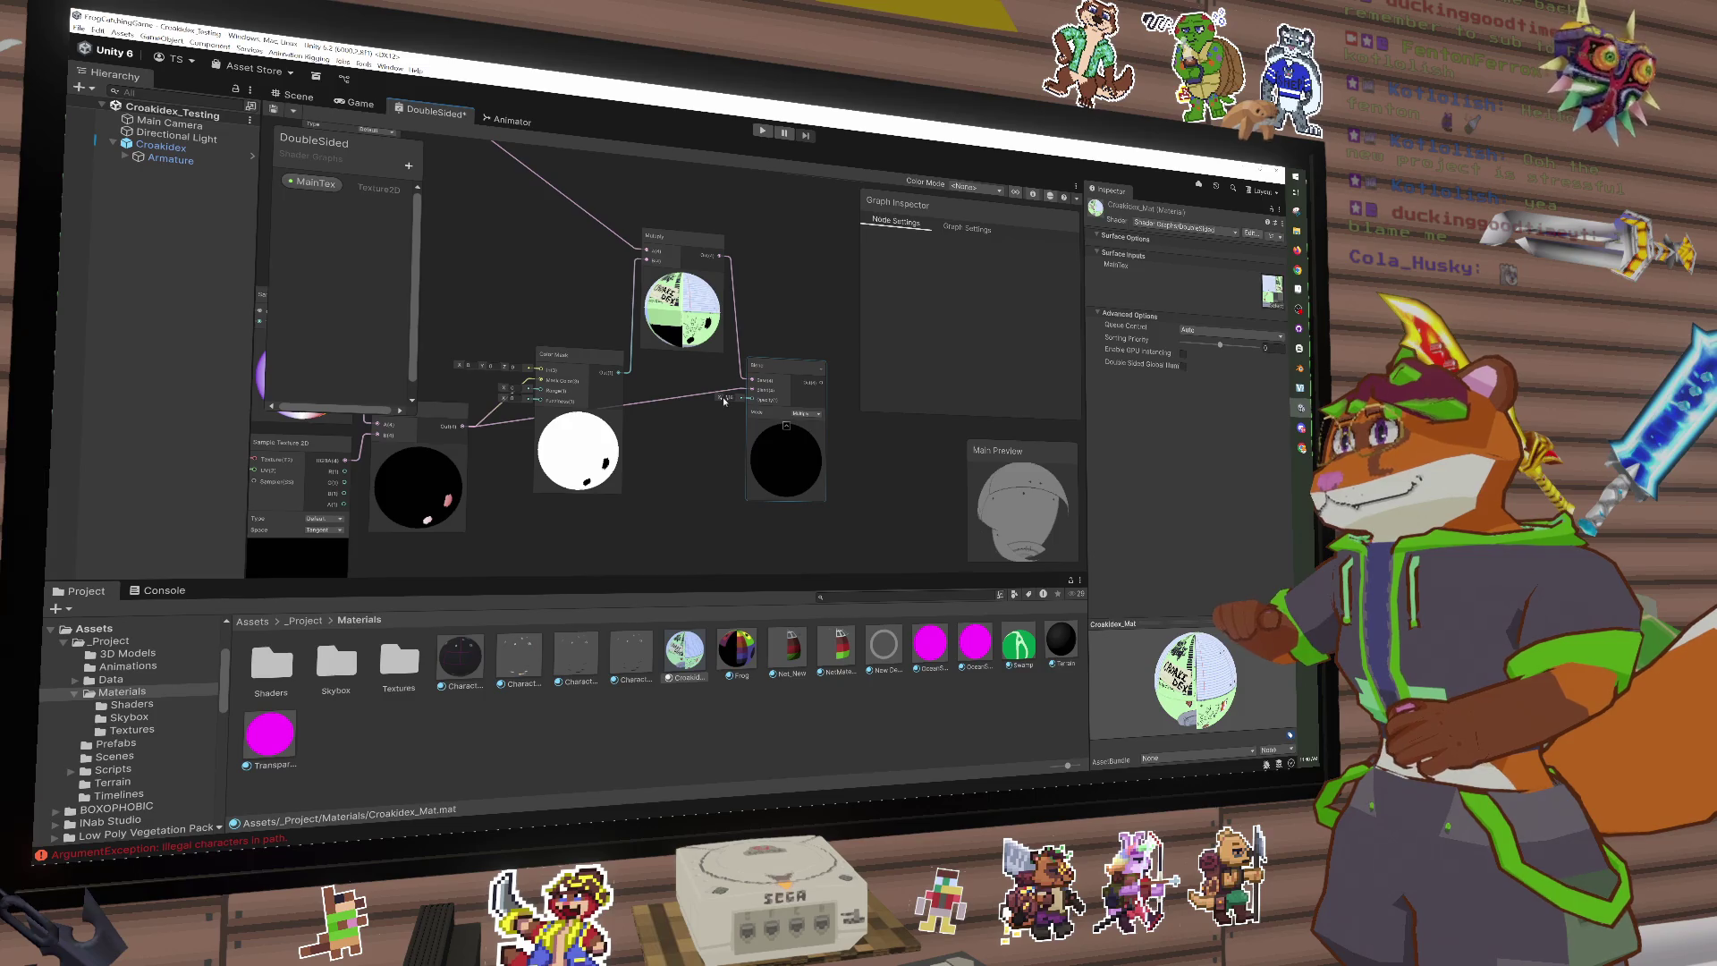
drag(724, 400, 717, 402)
click(807, 414)
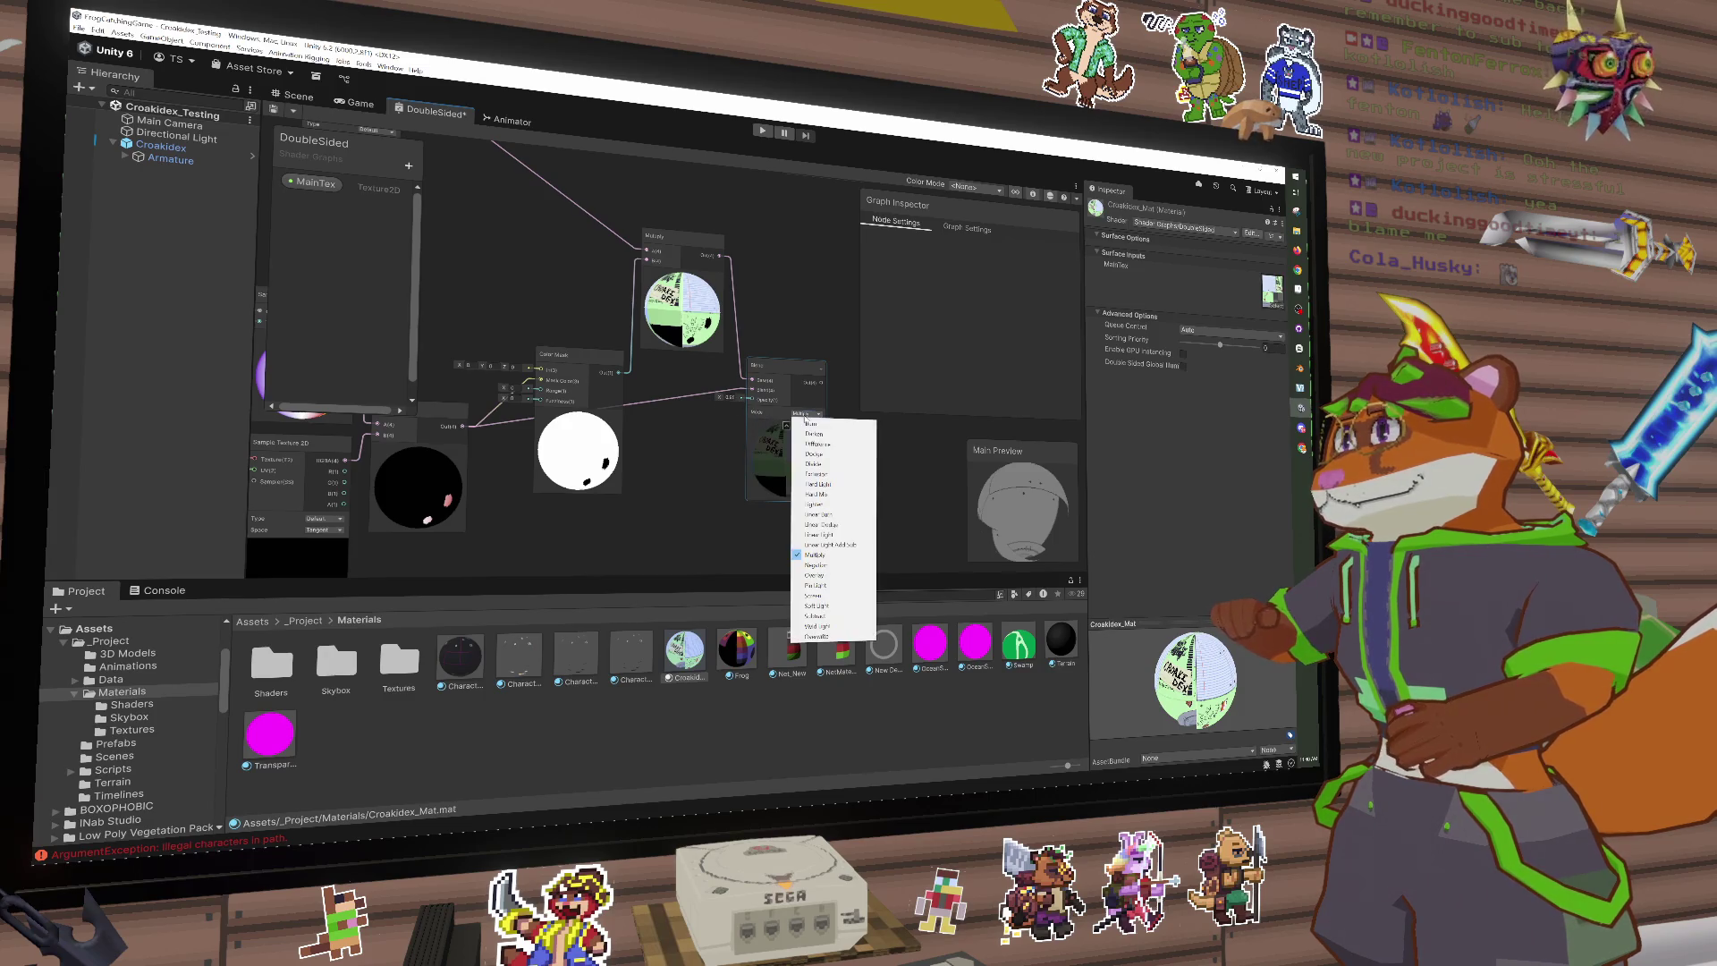
click(815, 575)
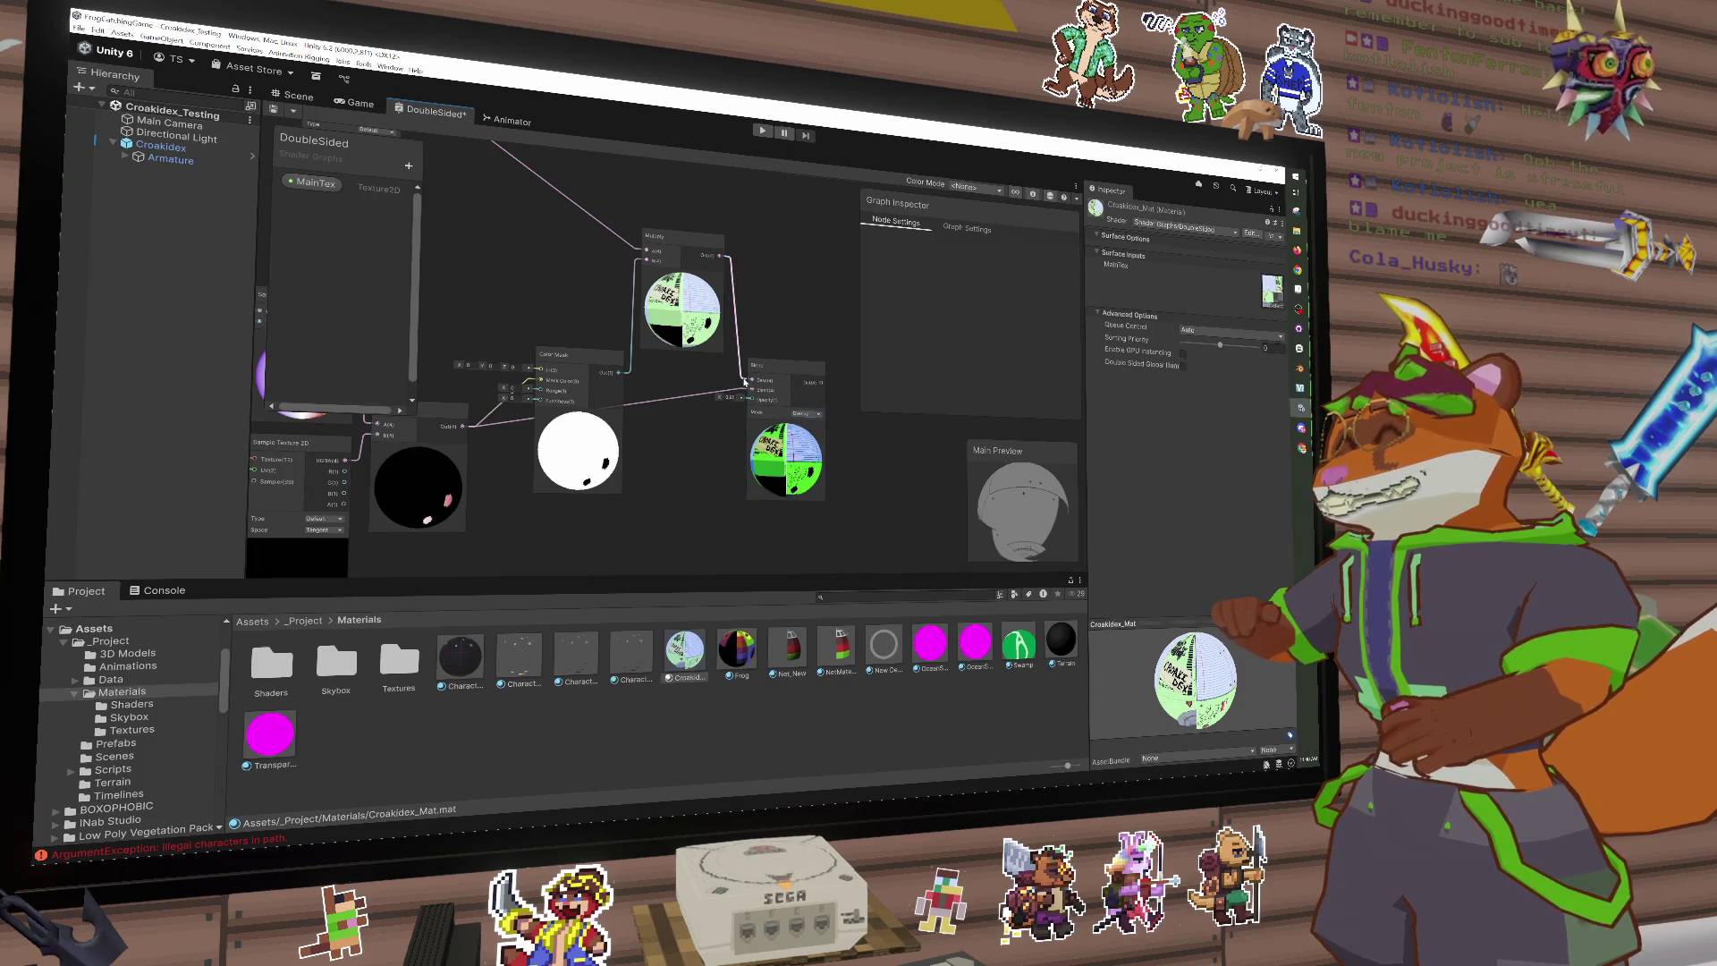
Step: Rewire Blend with another node's result, try Burn and Multiply modes, then delete the Blend node
drag(745, 381, 725, 277)
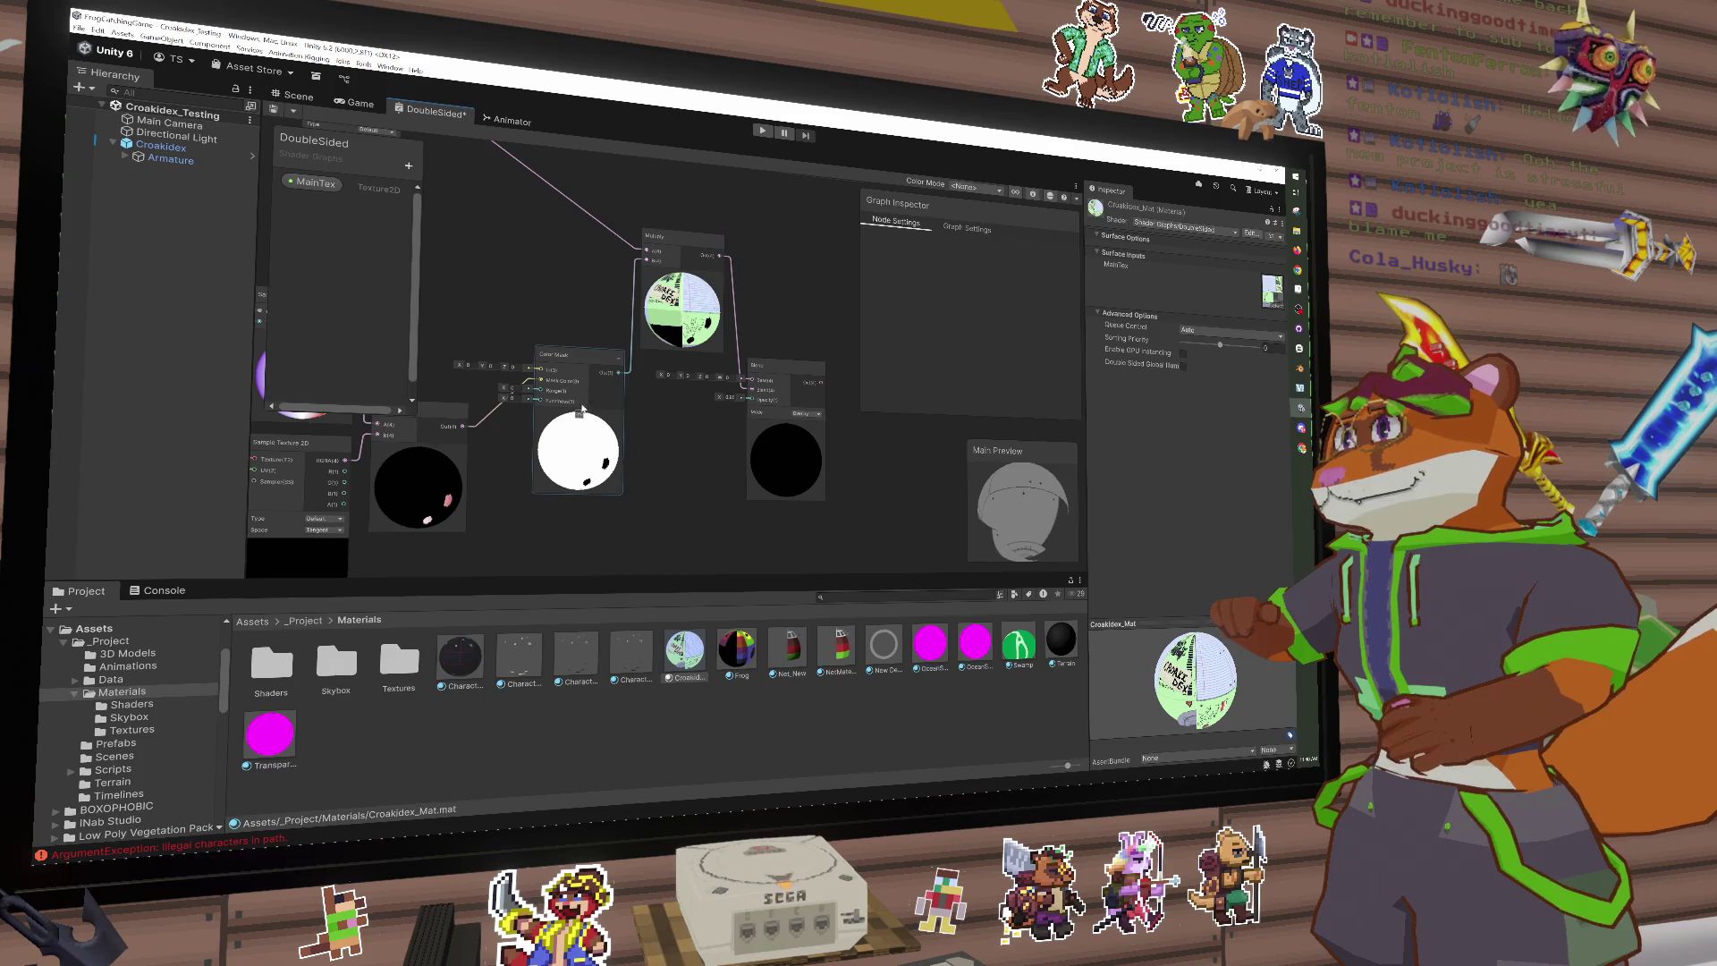
drag(463, 427, 745, 392)
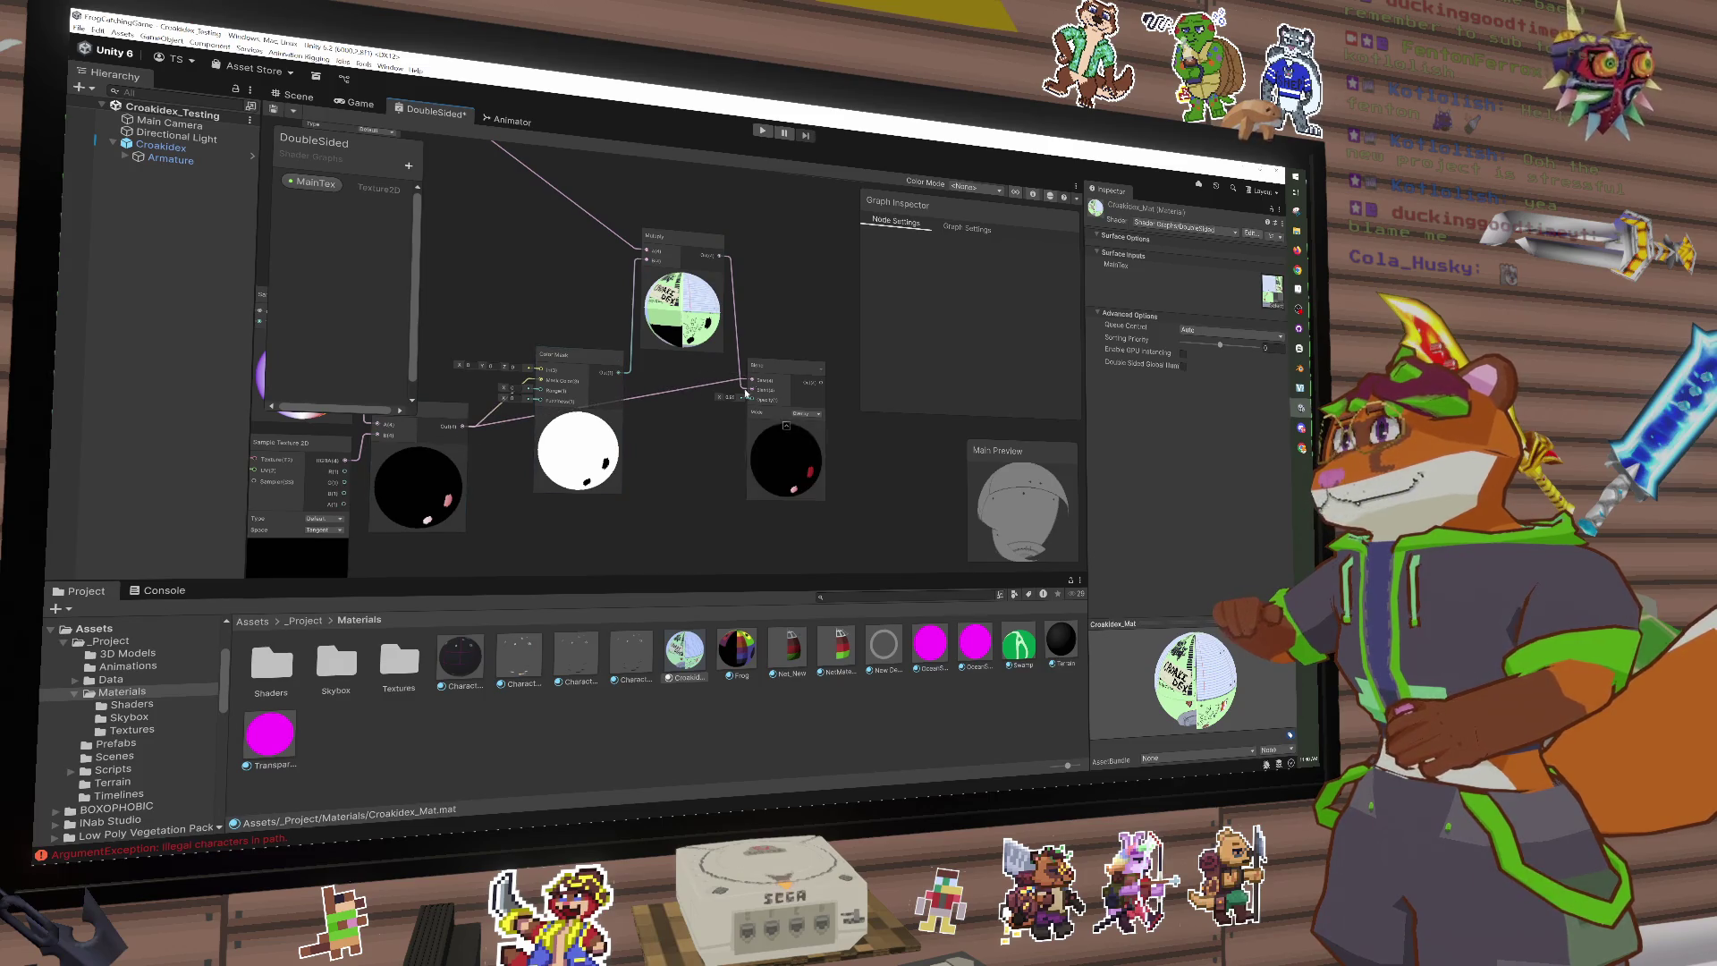
click(809, 469)
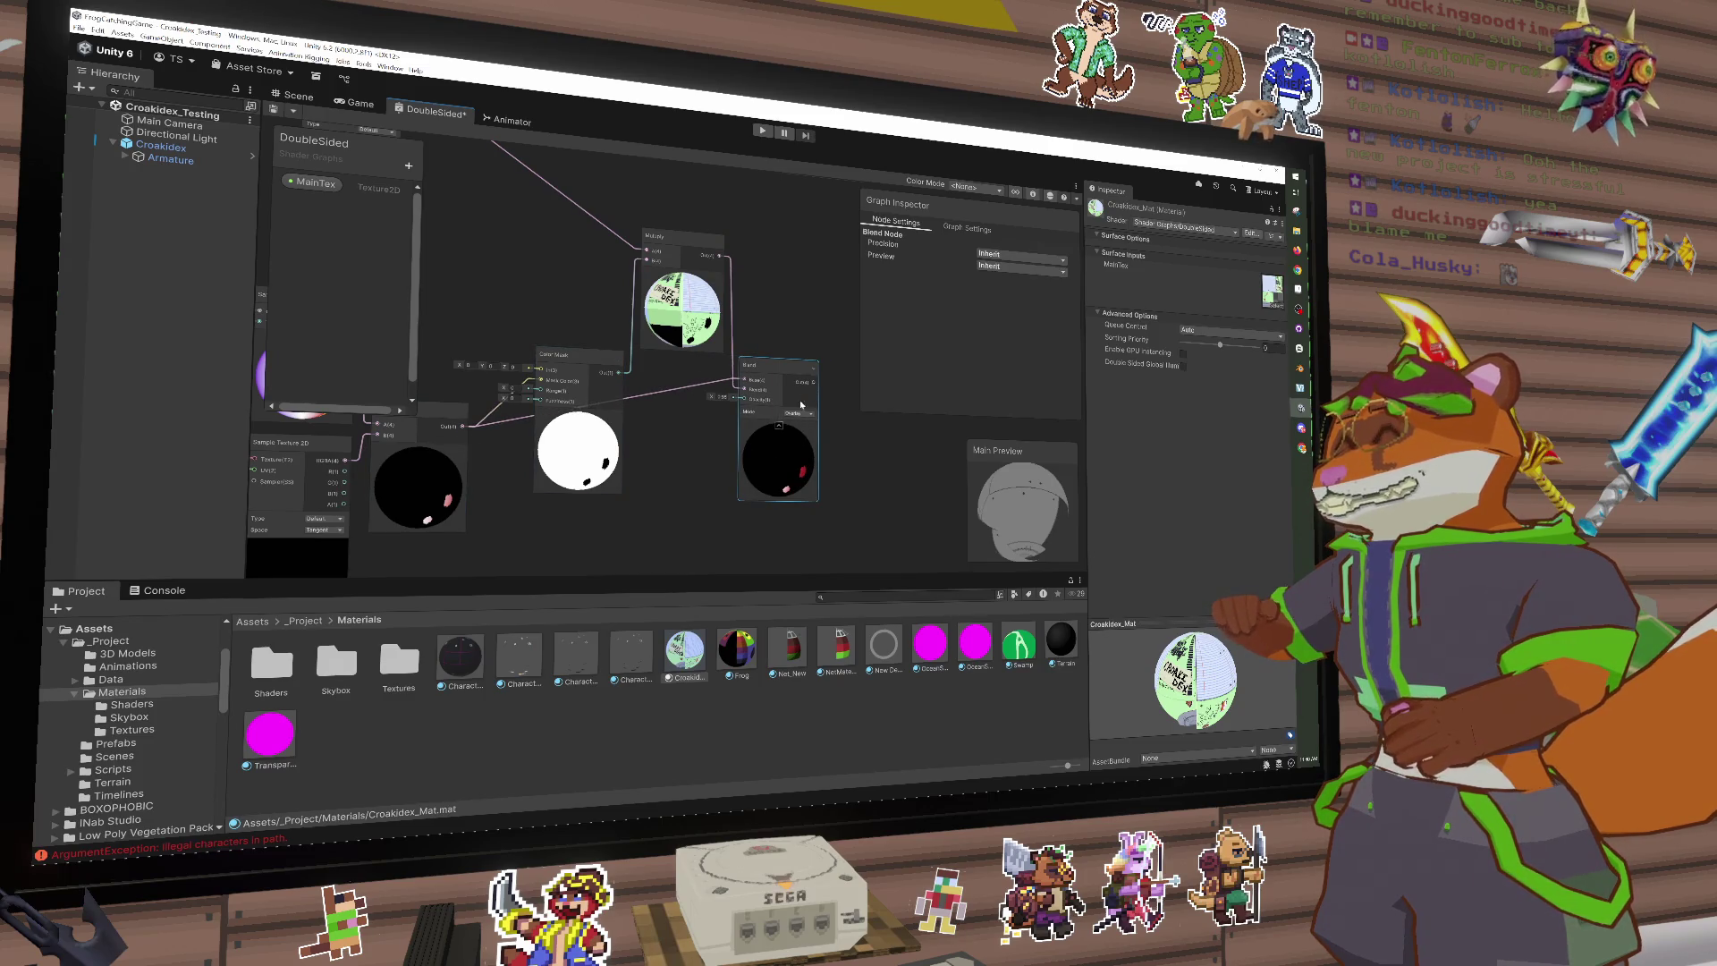
click(798, 414)
click(804, 424)
click(799, 413)
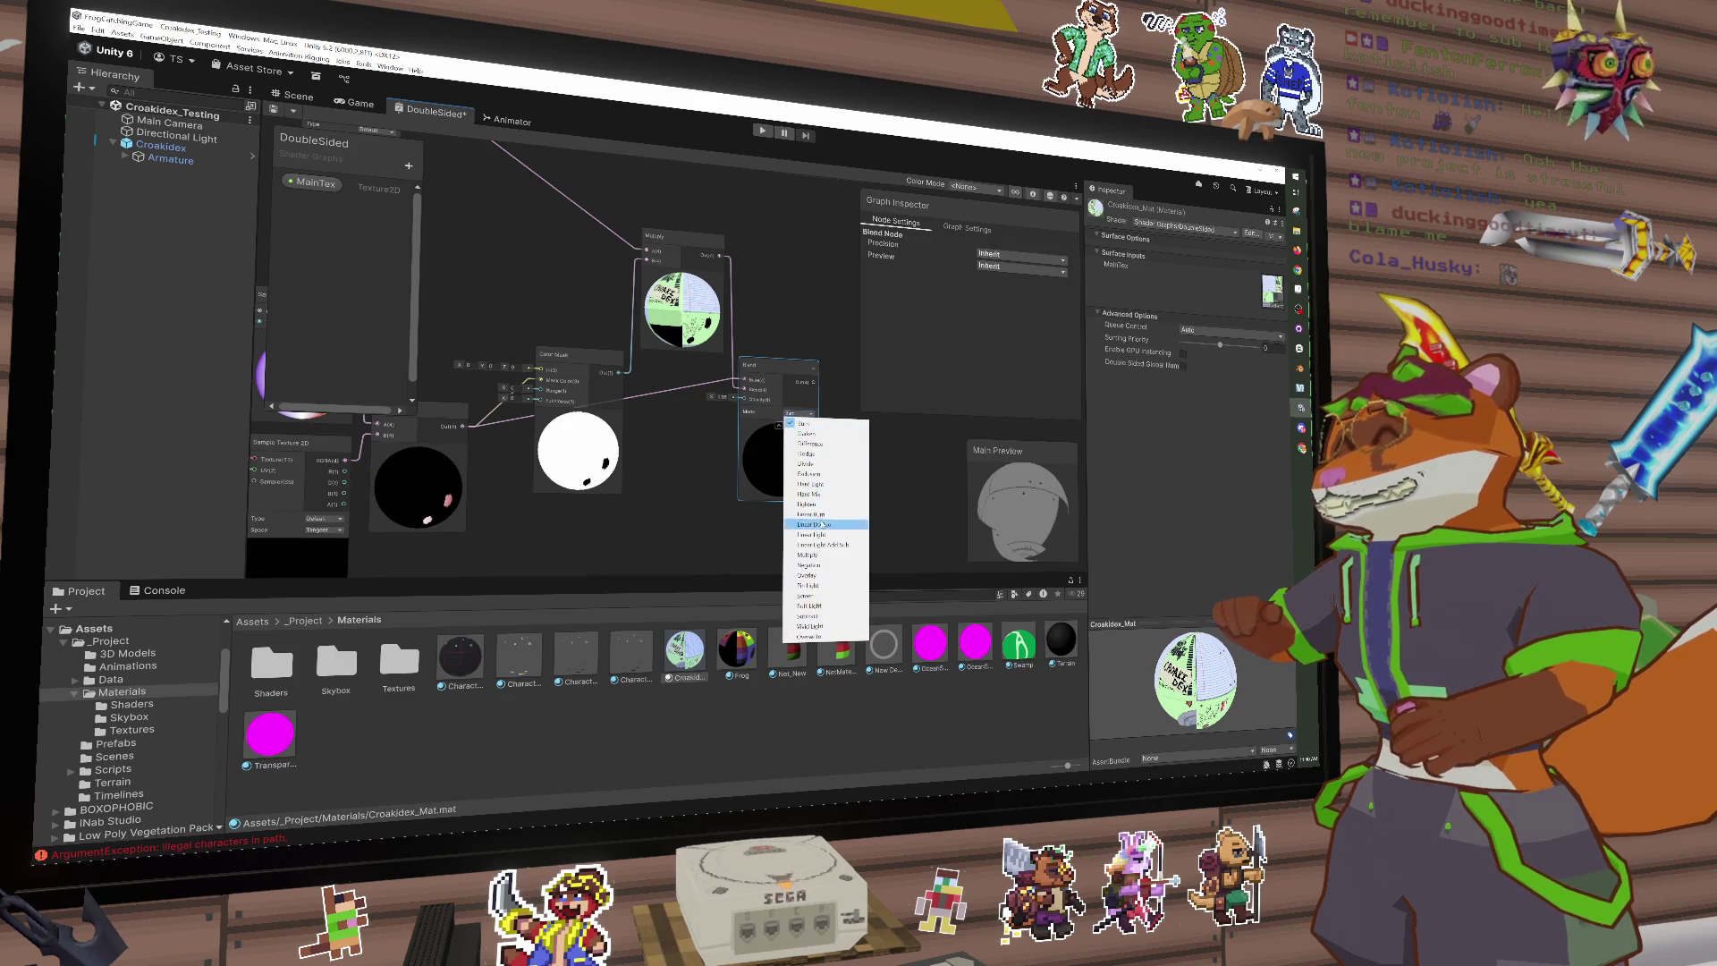
click(808, 555)
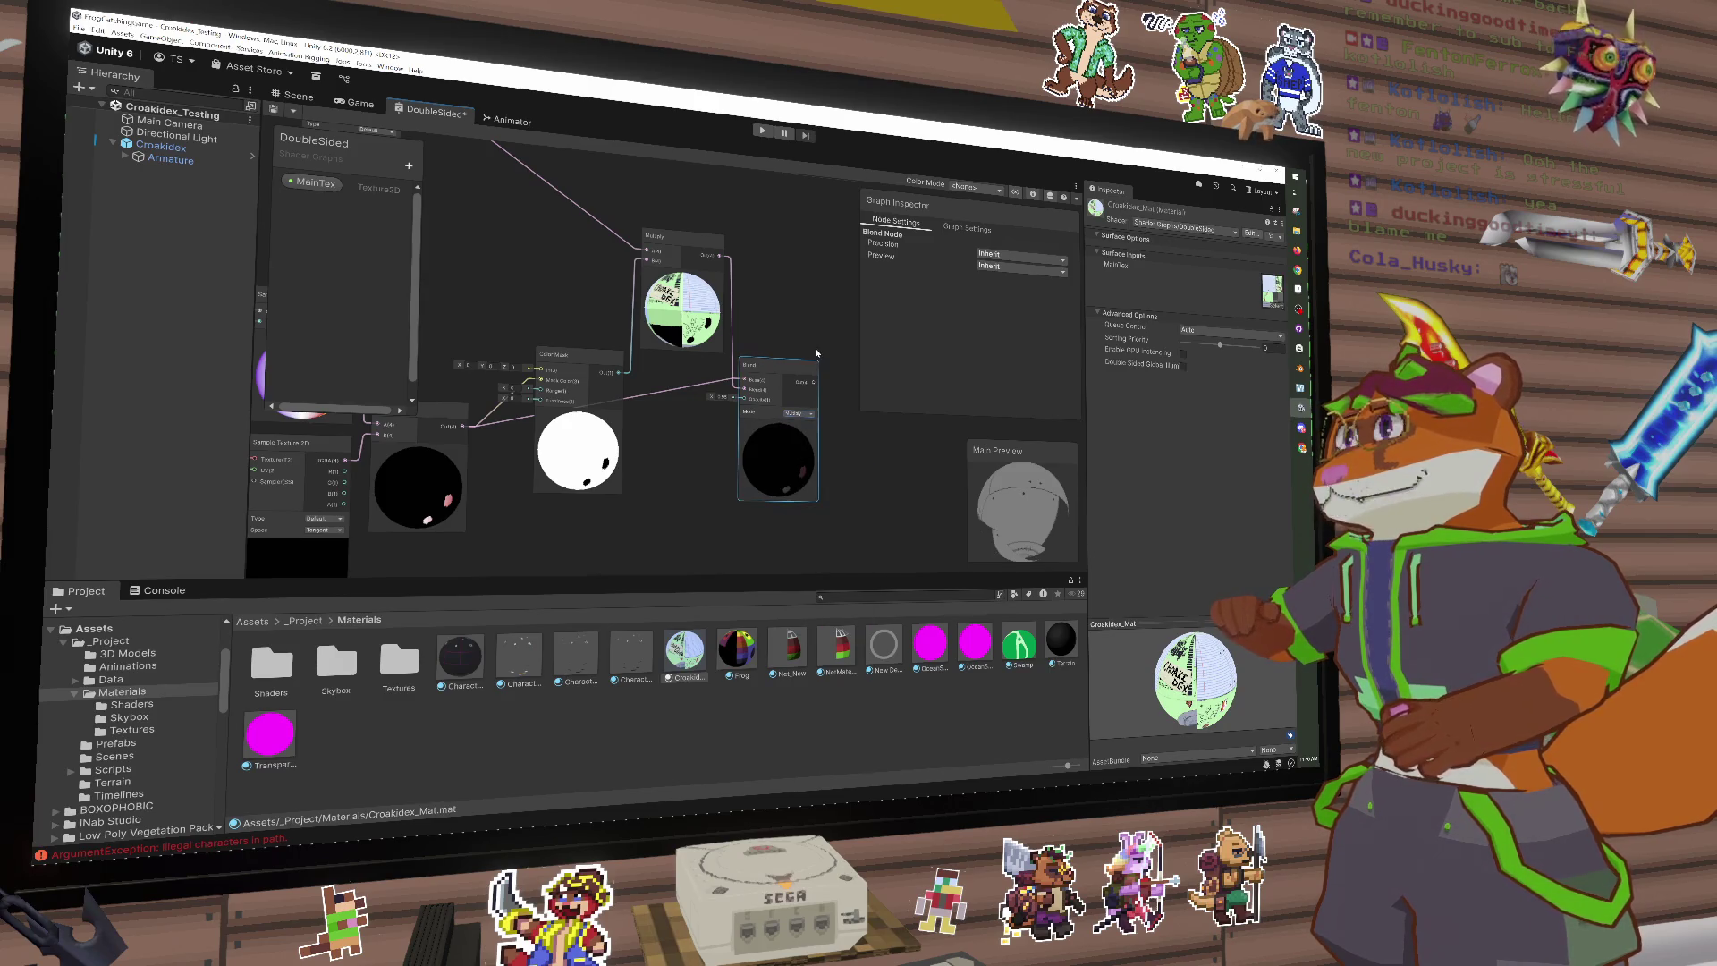
drag(816, 353, 809, 364)
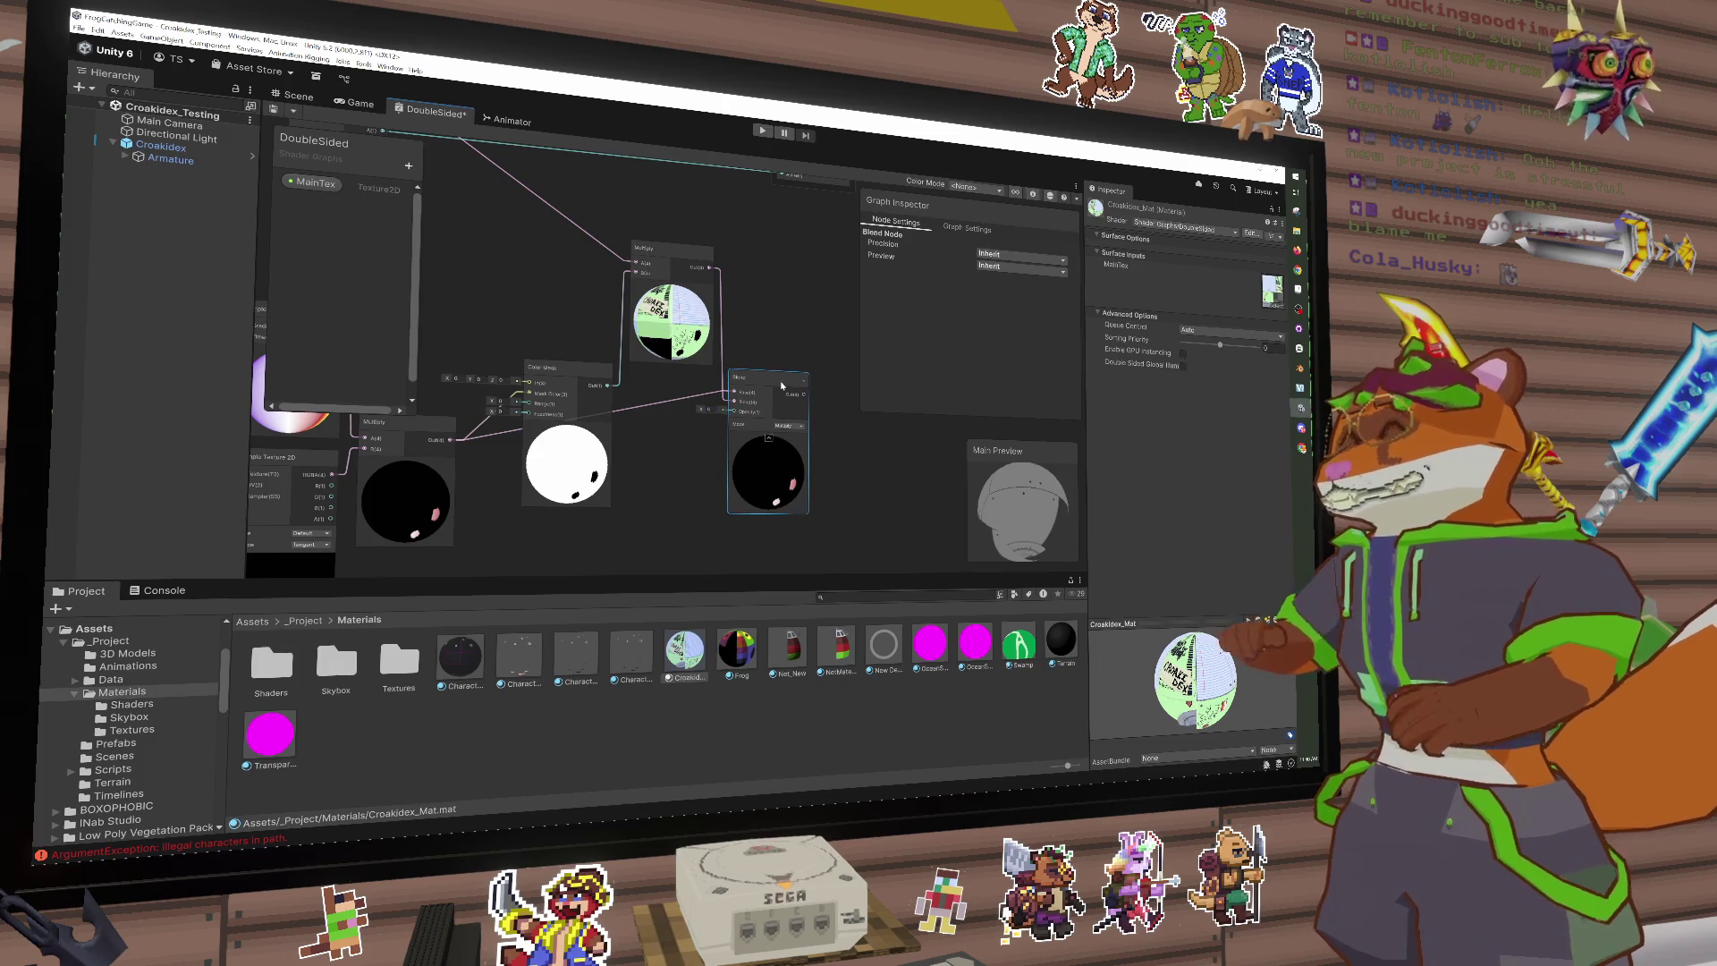
key(Delete)
Step: Wire the Multiply result into Fragment Base Color and rotate the Main Preview to check shading
scroll(716, 384, down, 2)
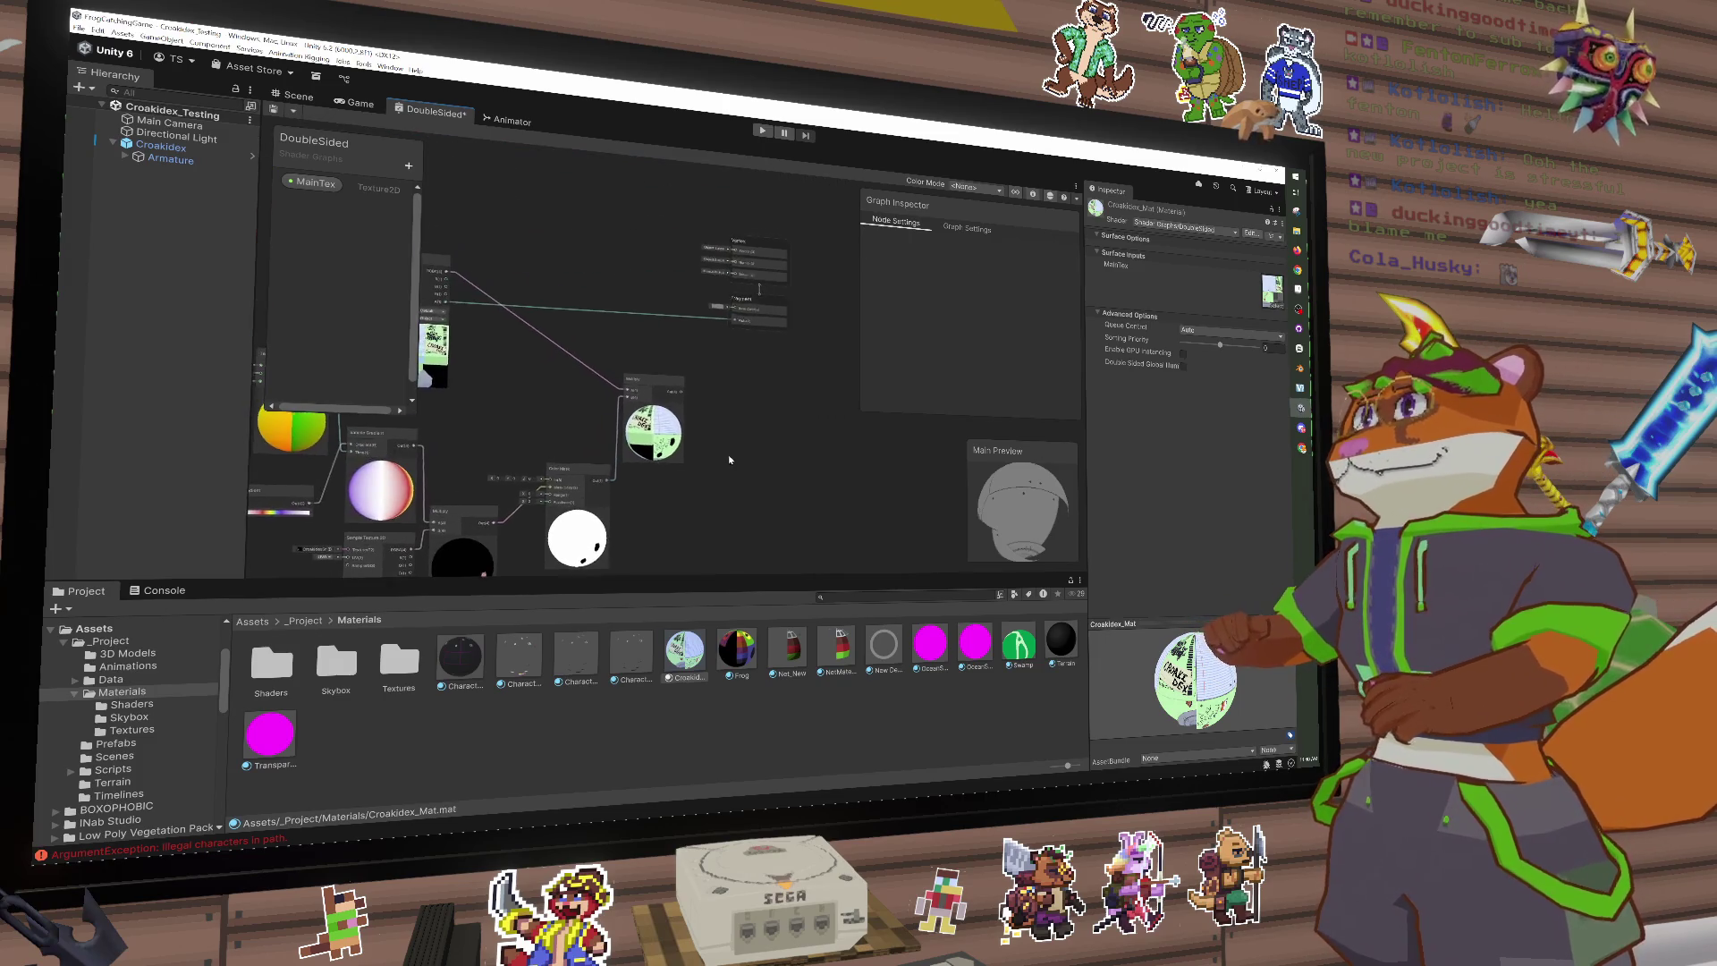
drag(678, 394, 730, 310)
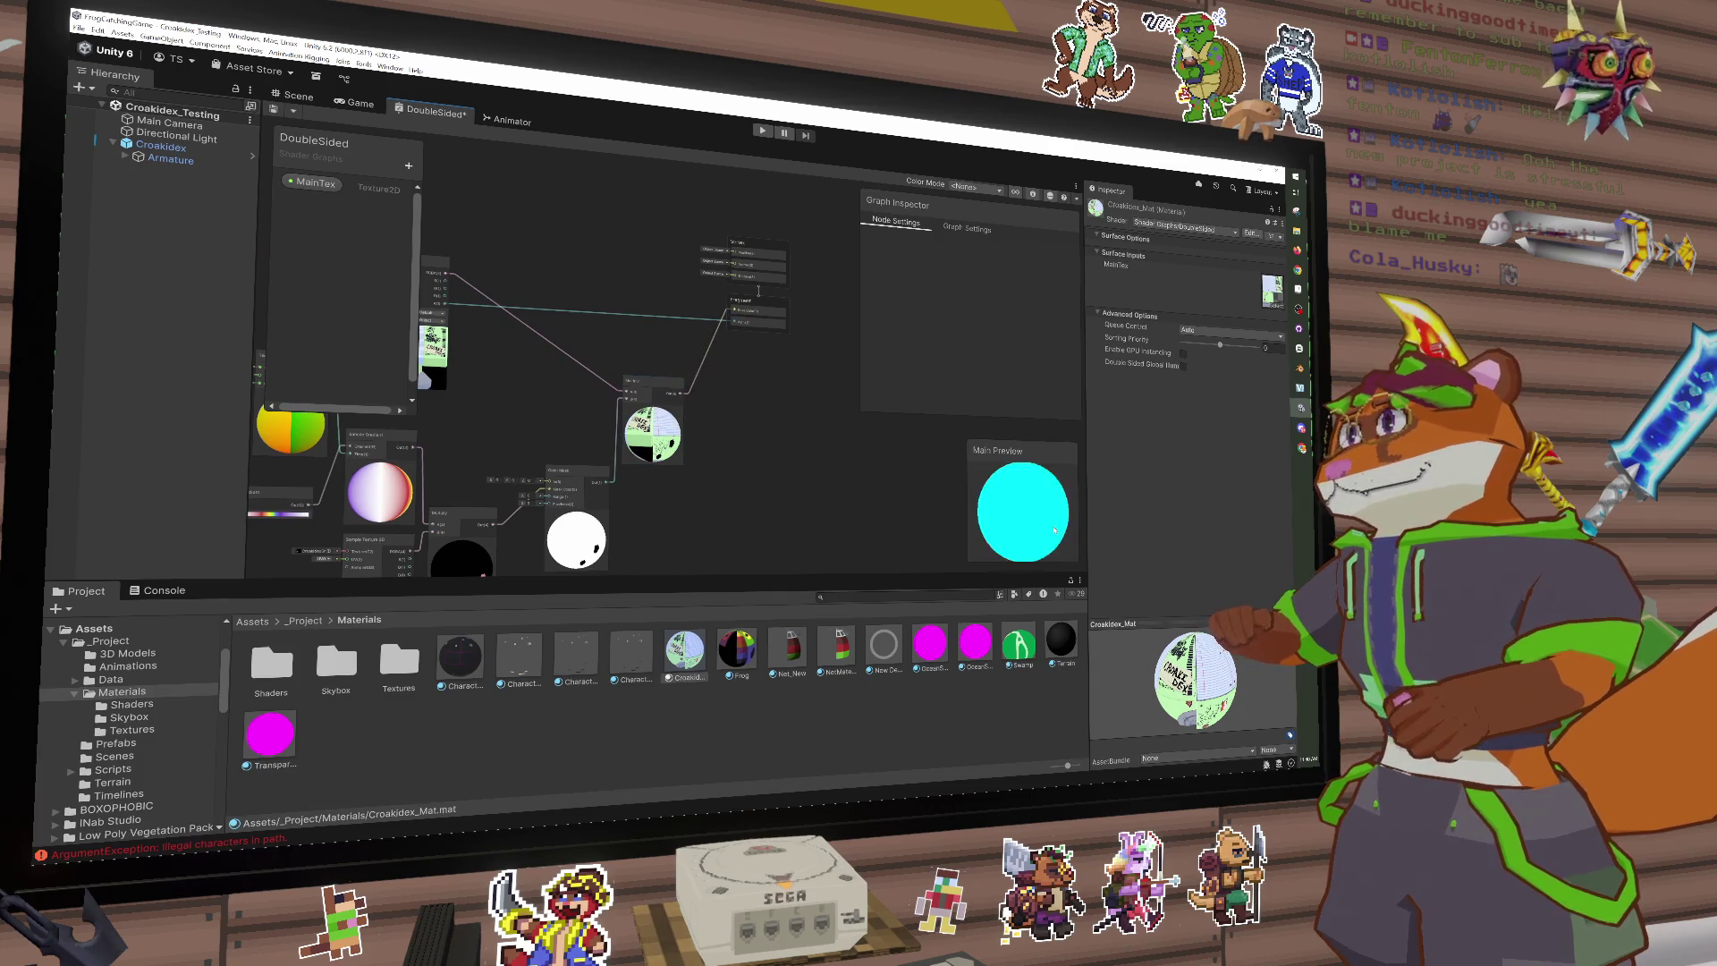
mouse_move(1060, 537)
mouse_down()
mouse_move(588, 465)
mouse_move(778, 418)
mouse_up()
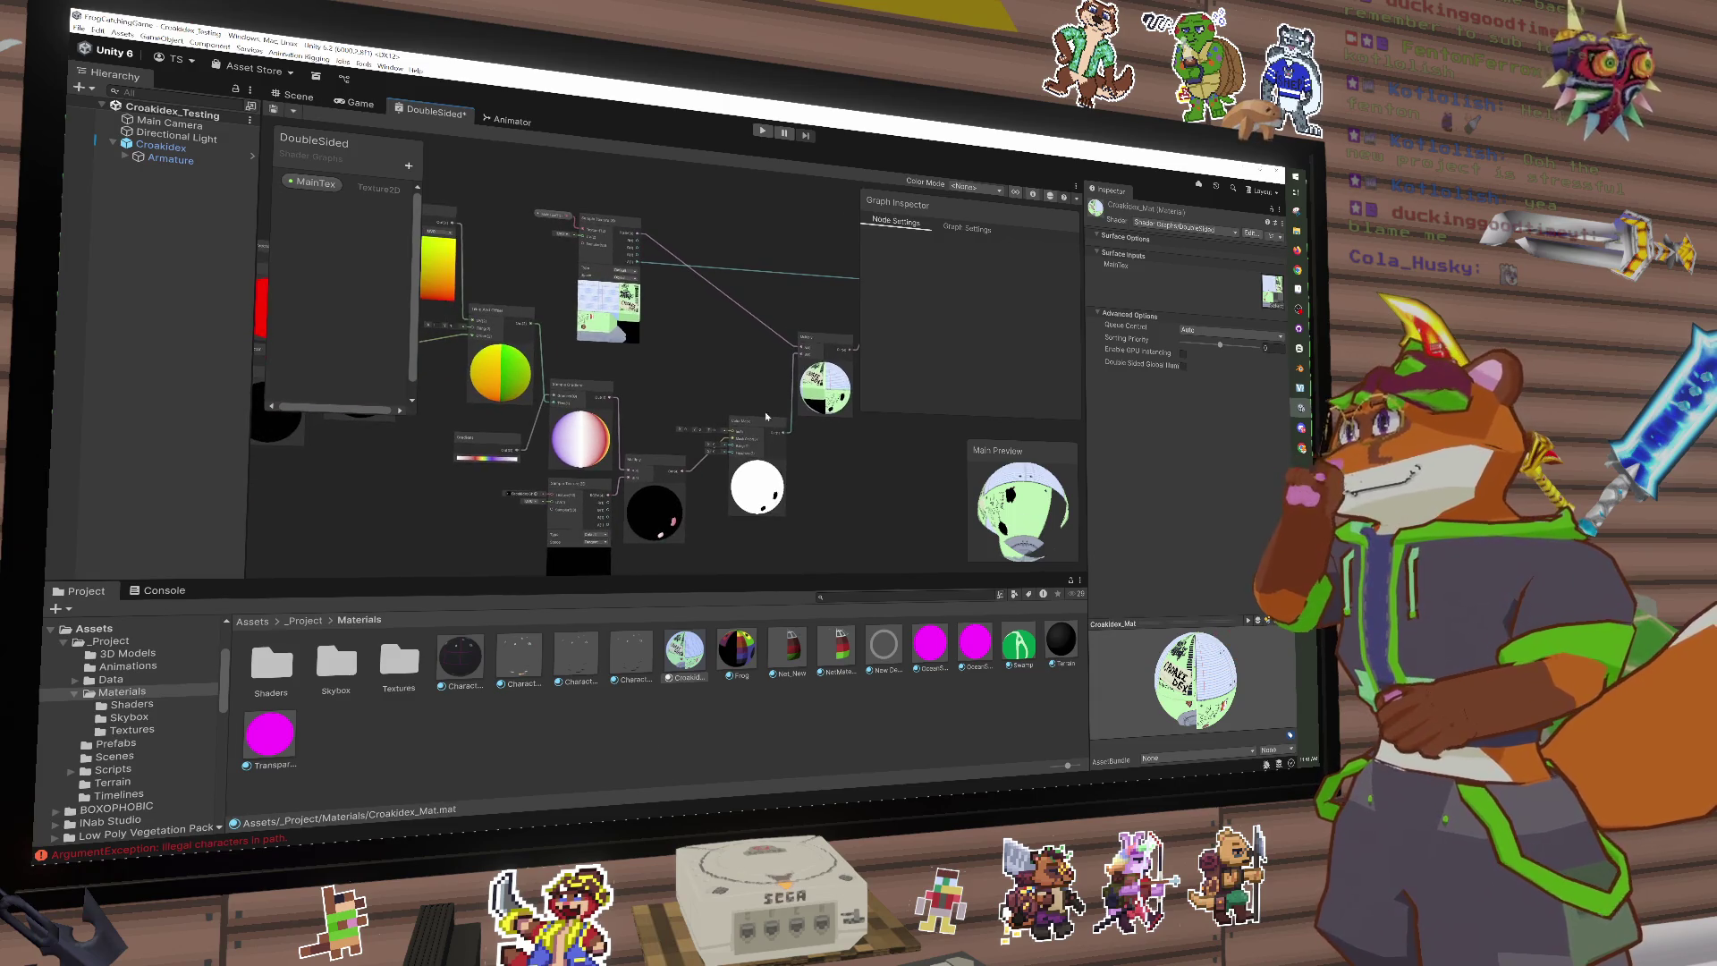
scroll(678, 427, up, 4)
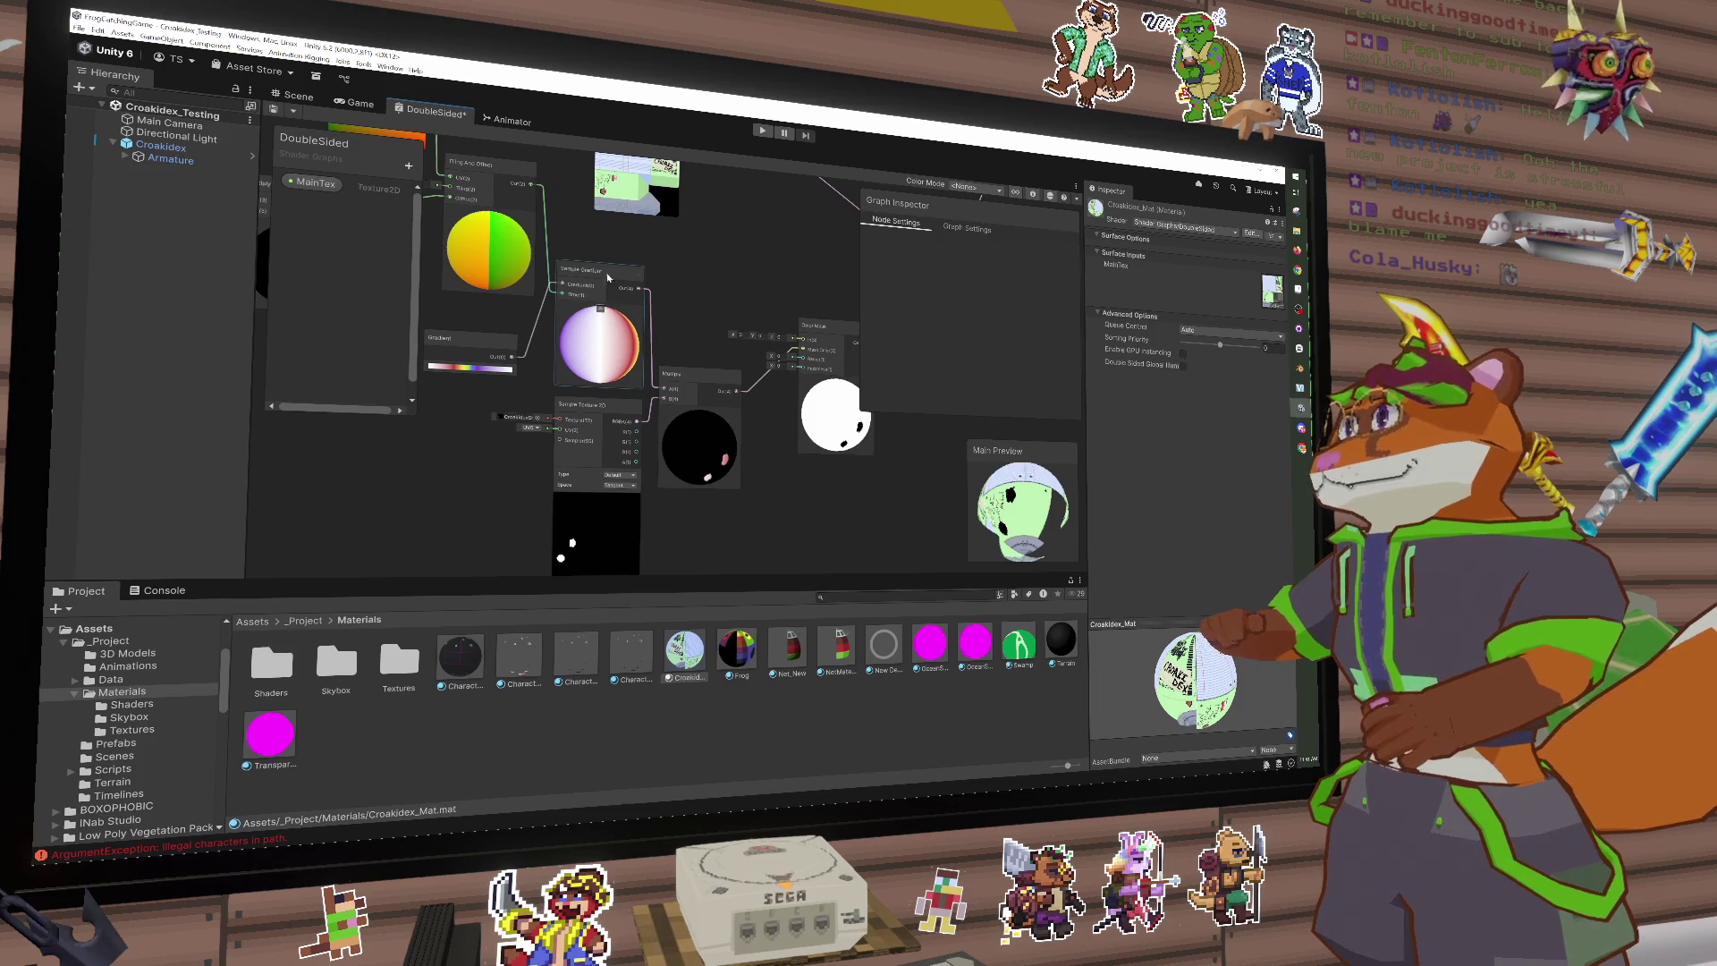
key(space)
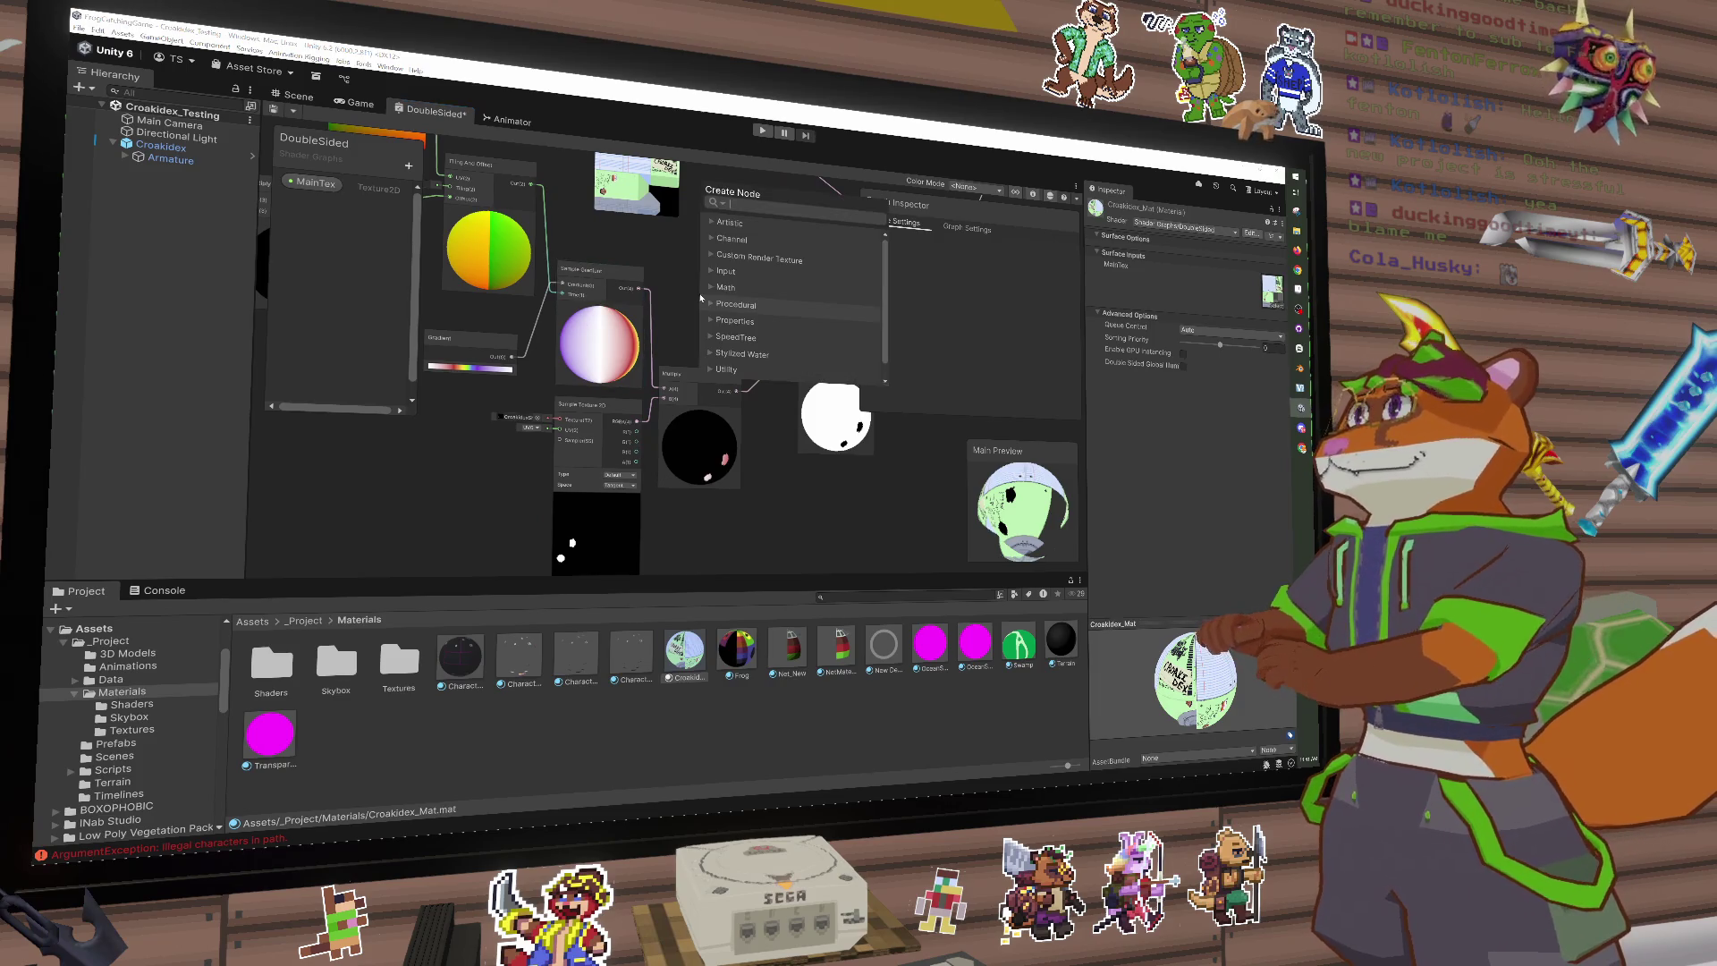
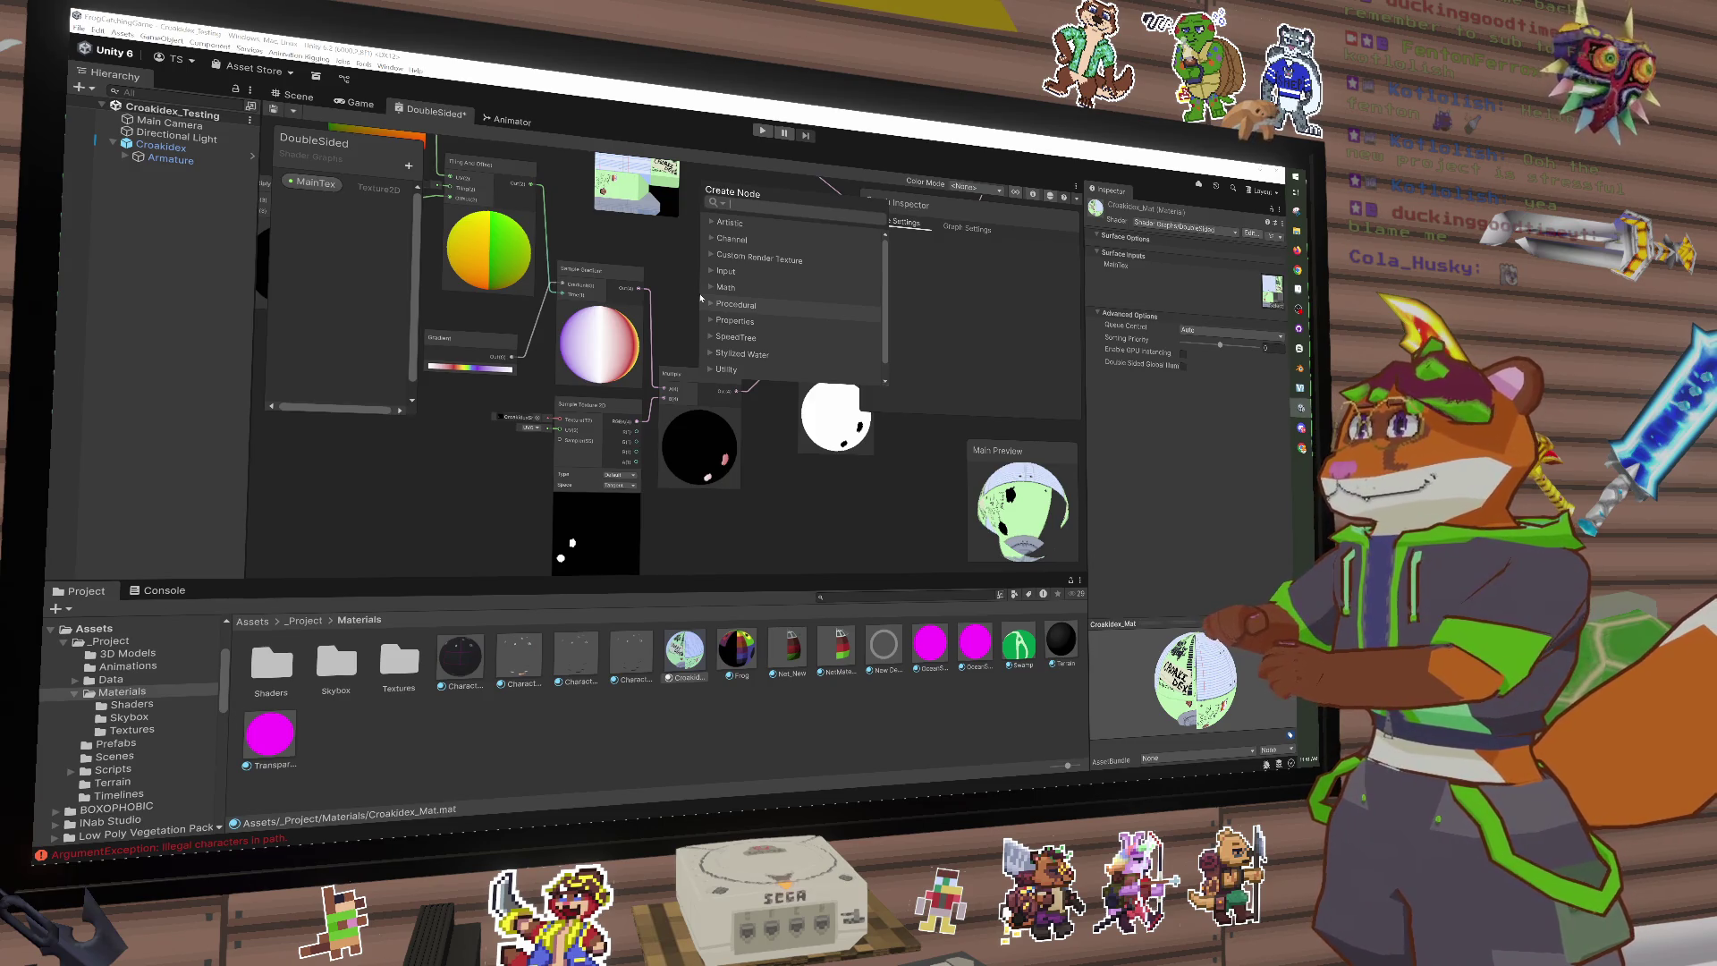
Step: Dismiss the 'deb' node search without adding a node and bring the Color Mask node into view
text(deb)
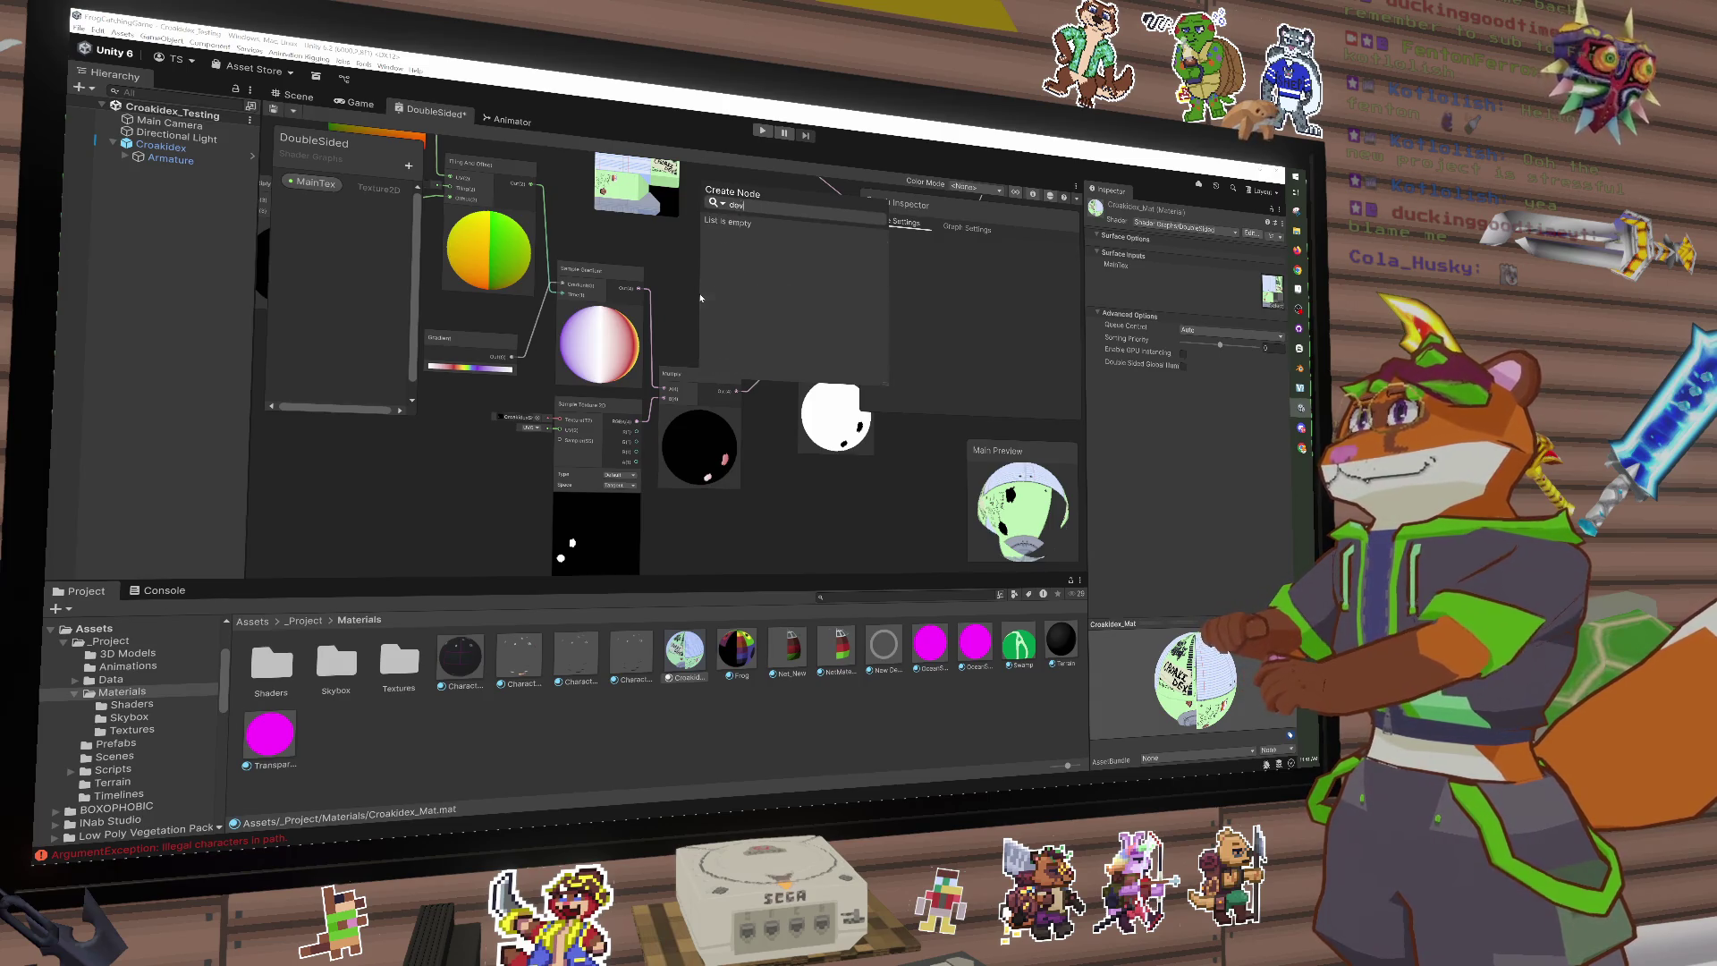
key(Escape)
drag(791, 539, 779, 514)
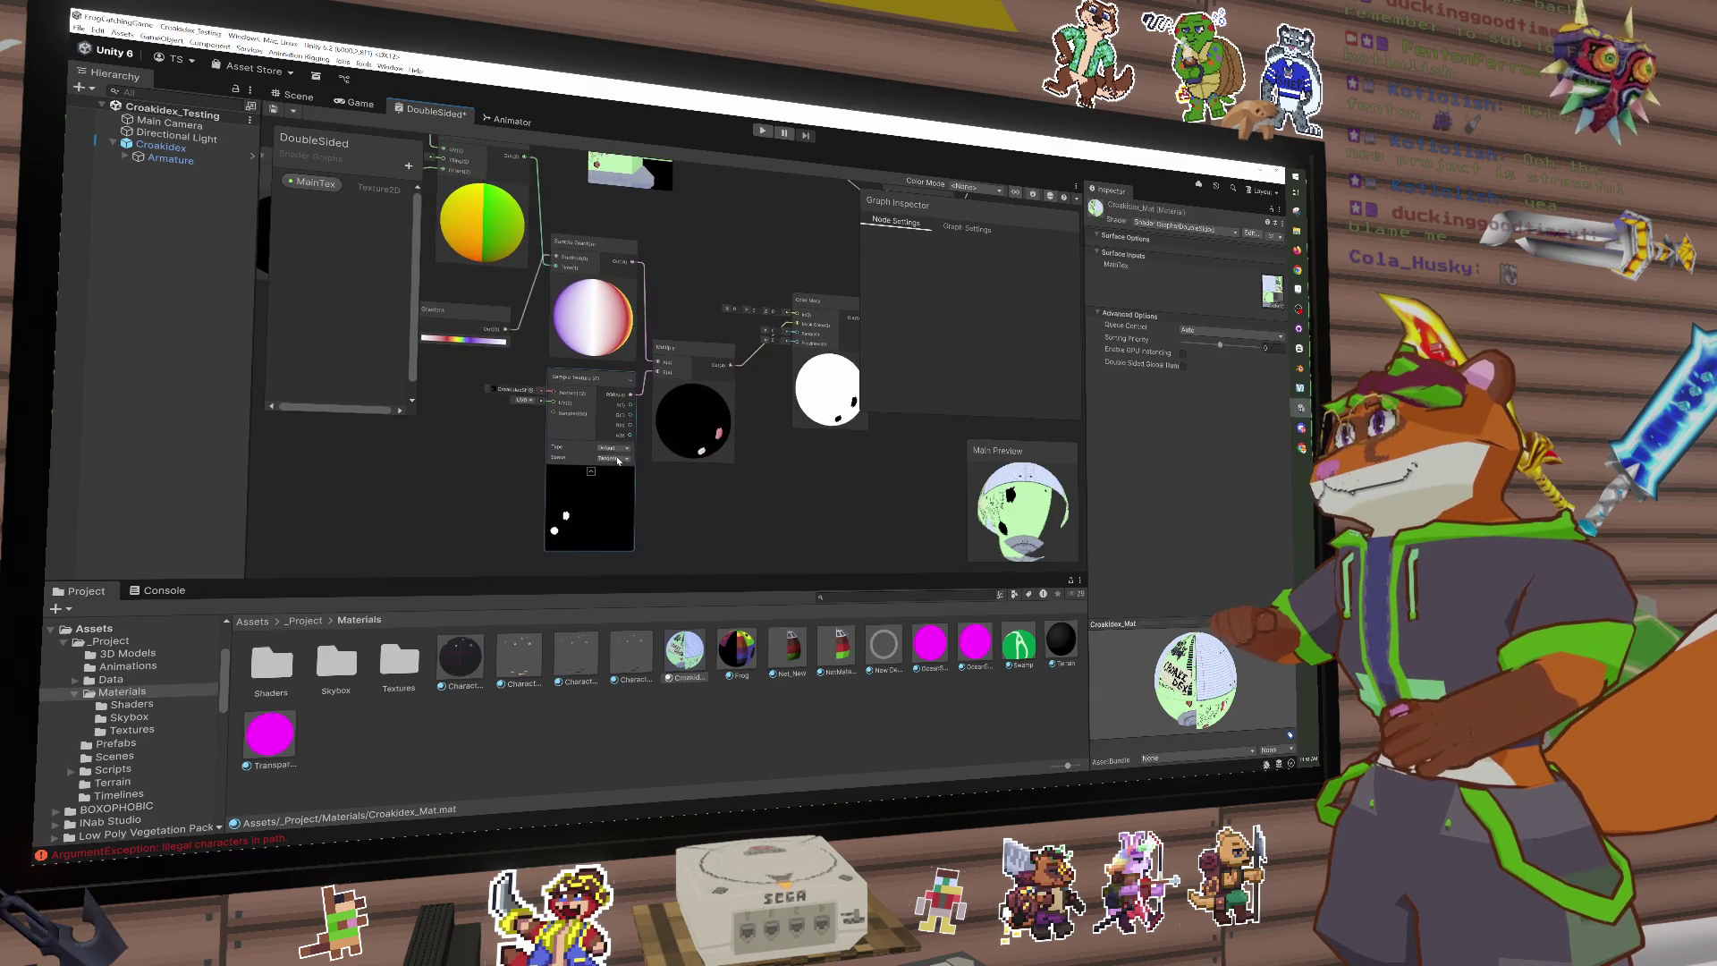
drag(745, 434, 713, 455)
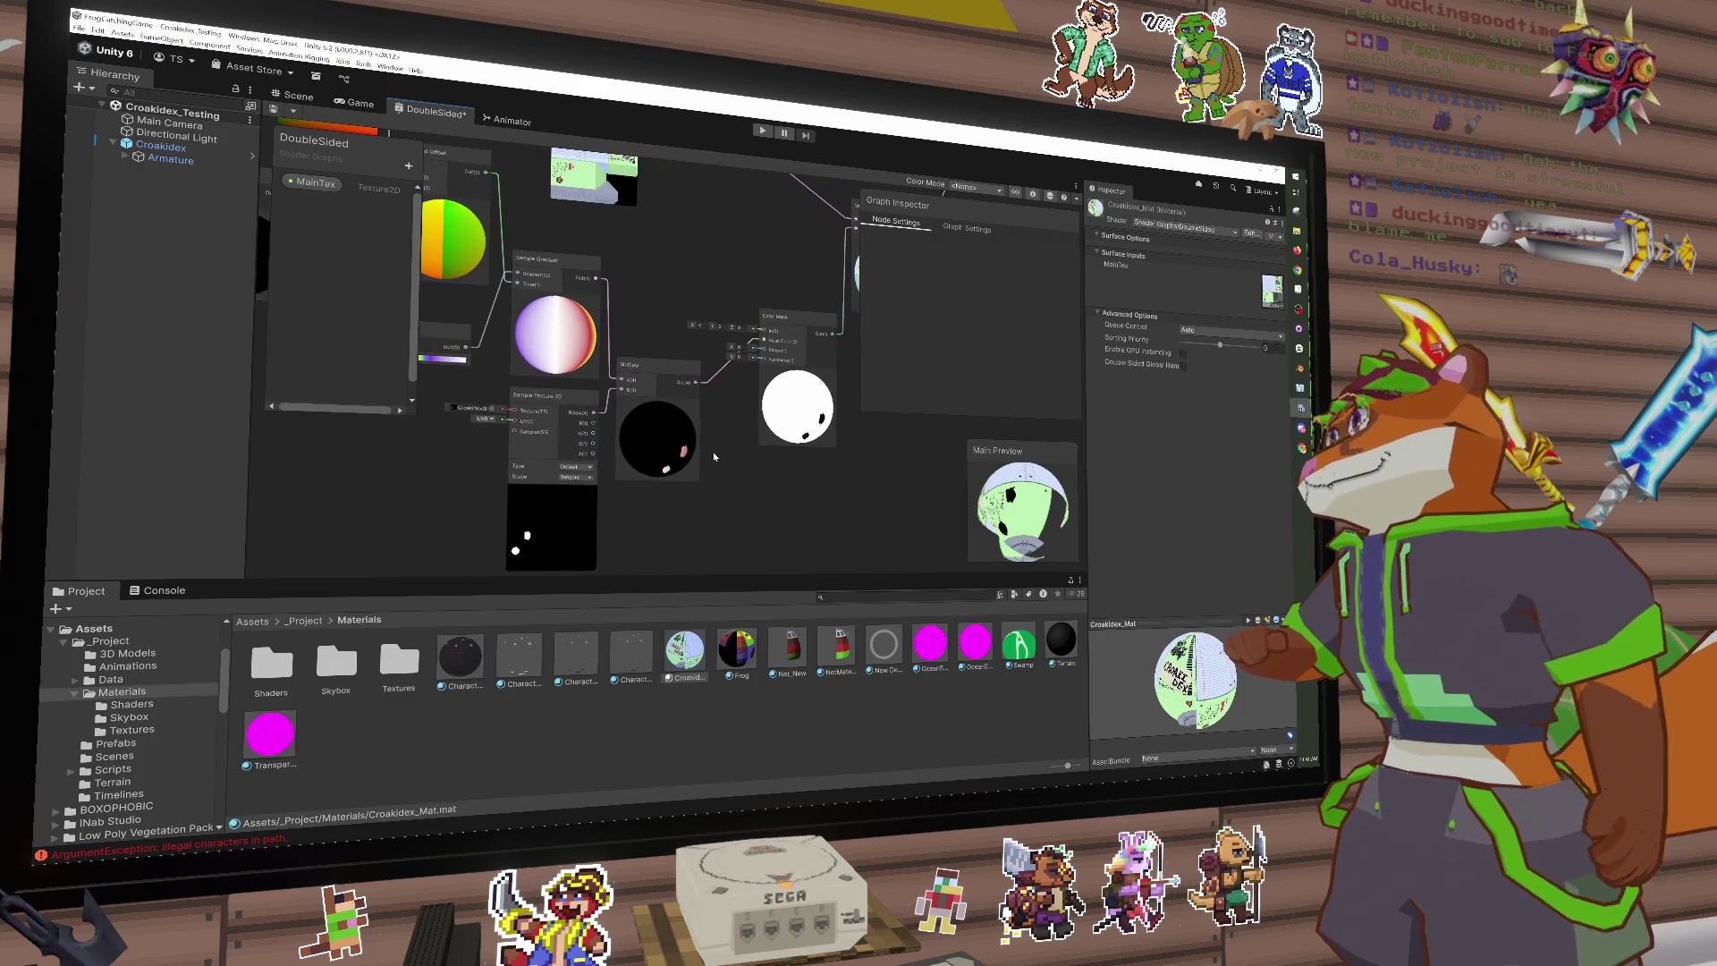
scroll(749, 344, up, 3)
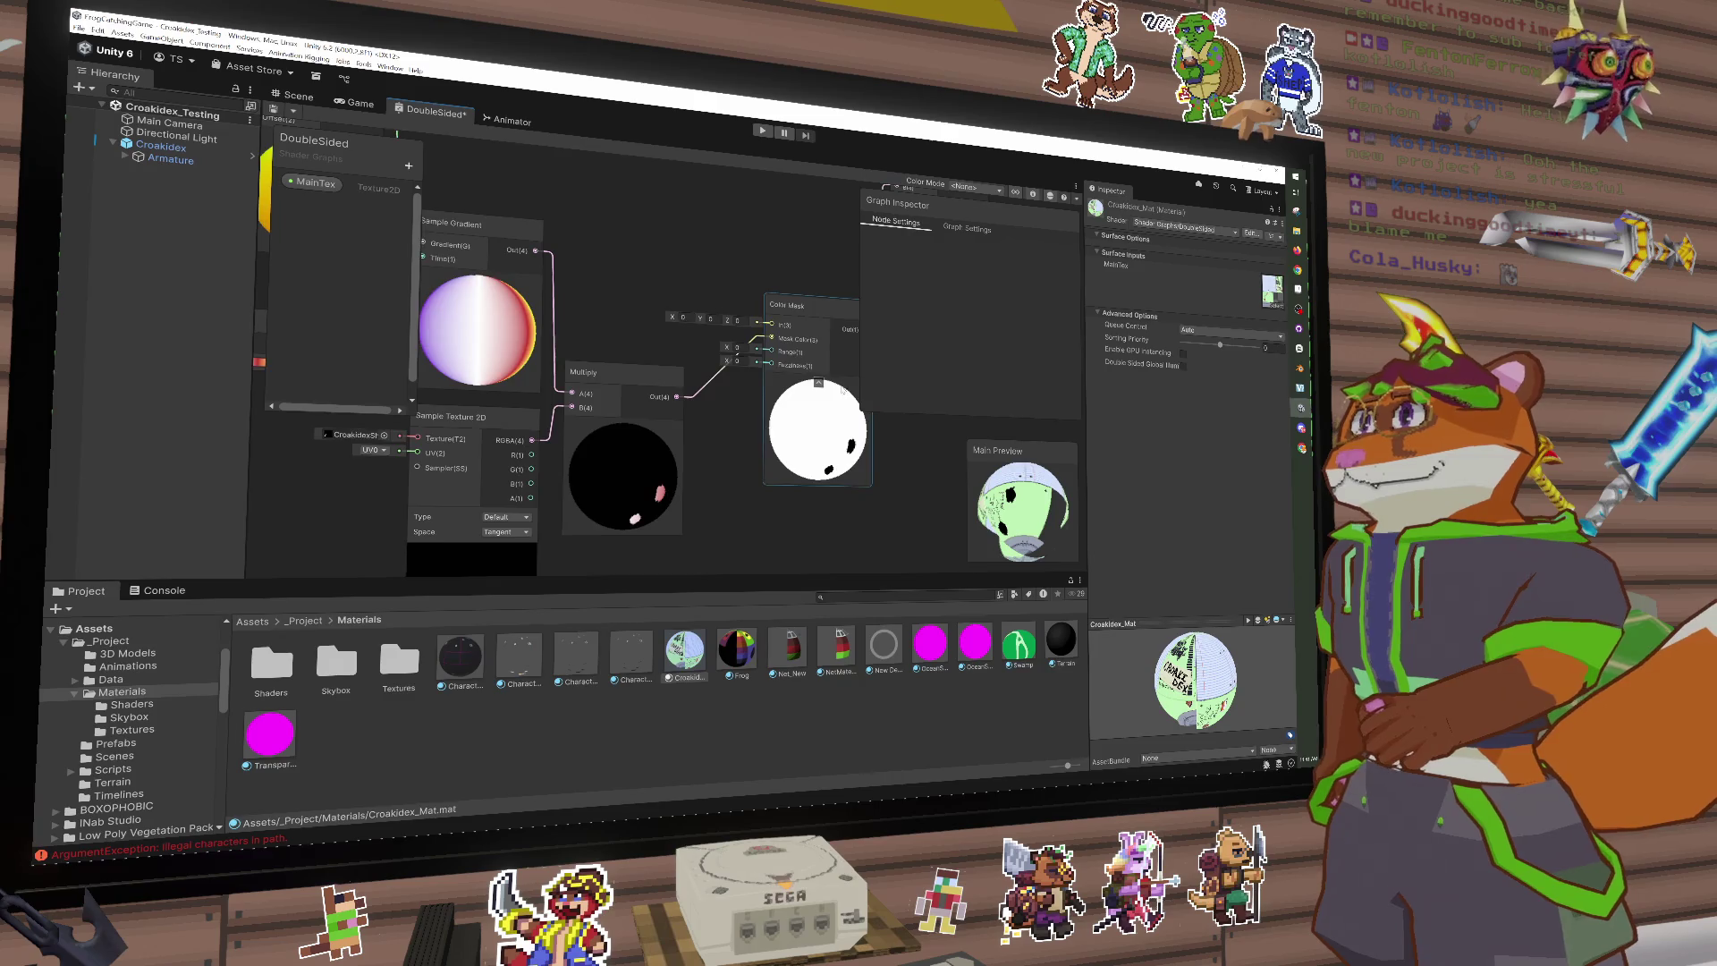
drag(841, 391, 737, 401)
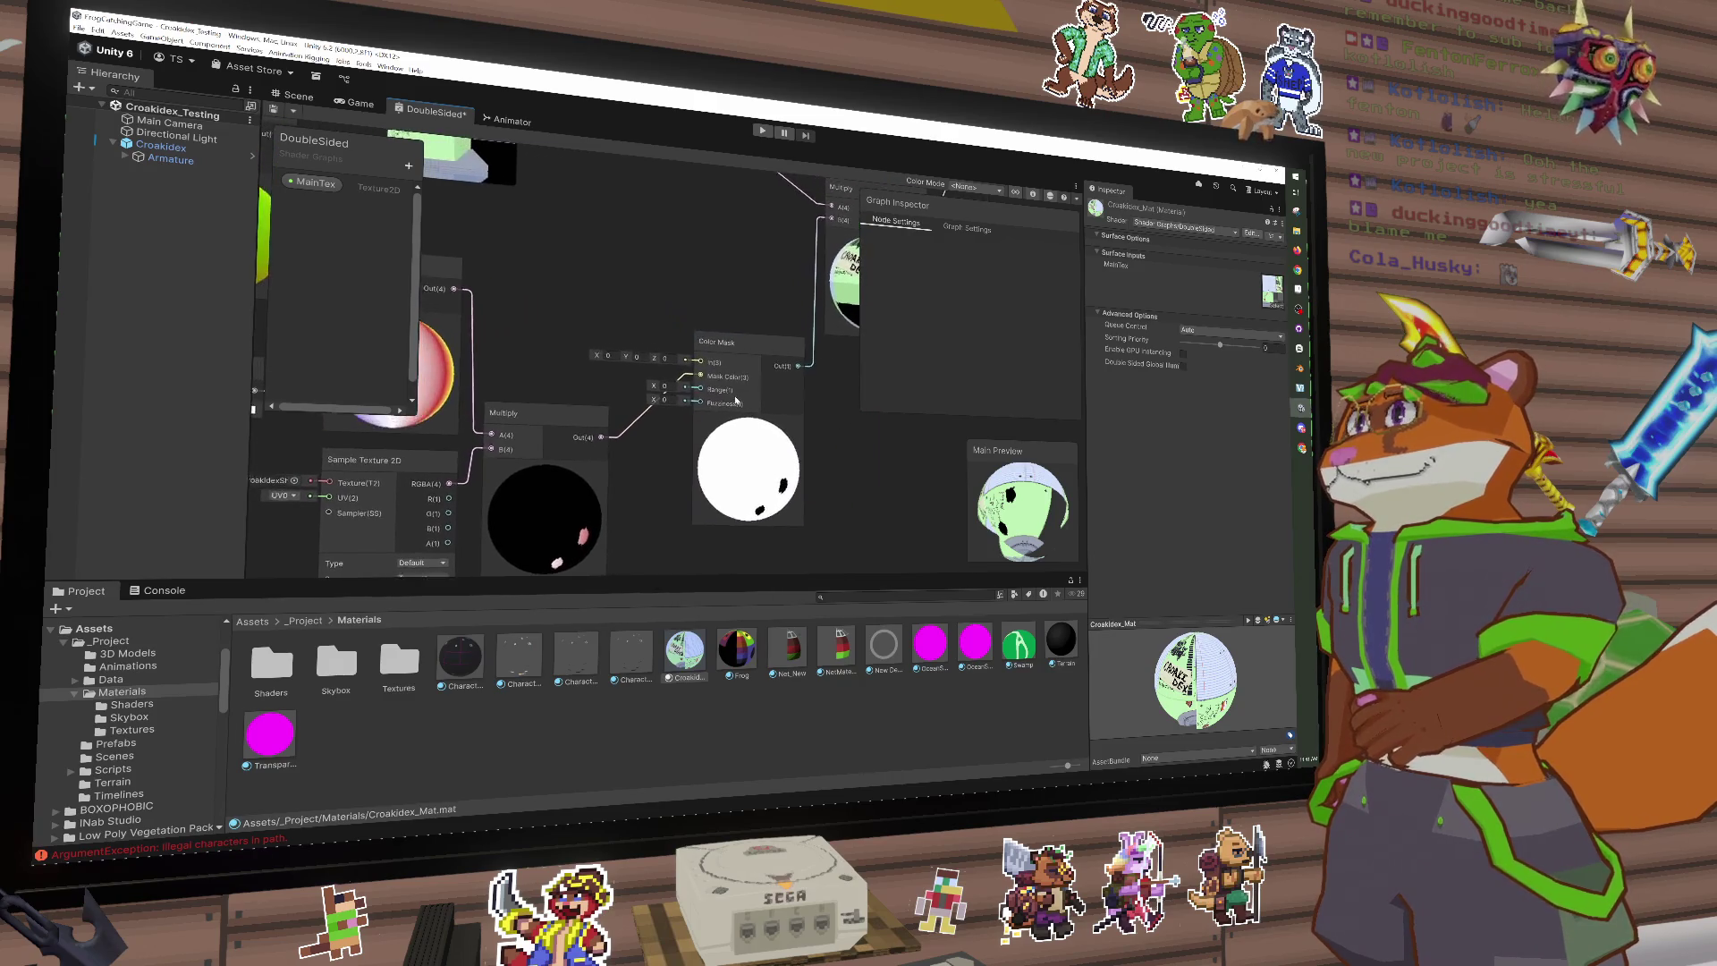
click(737, 402)
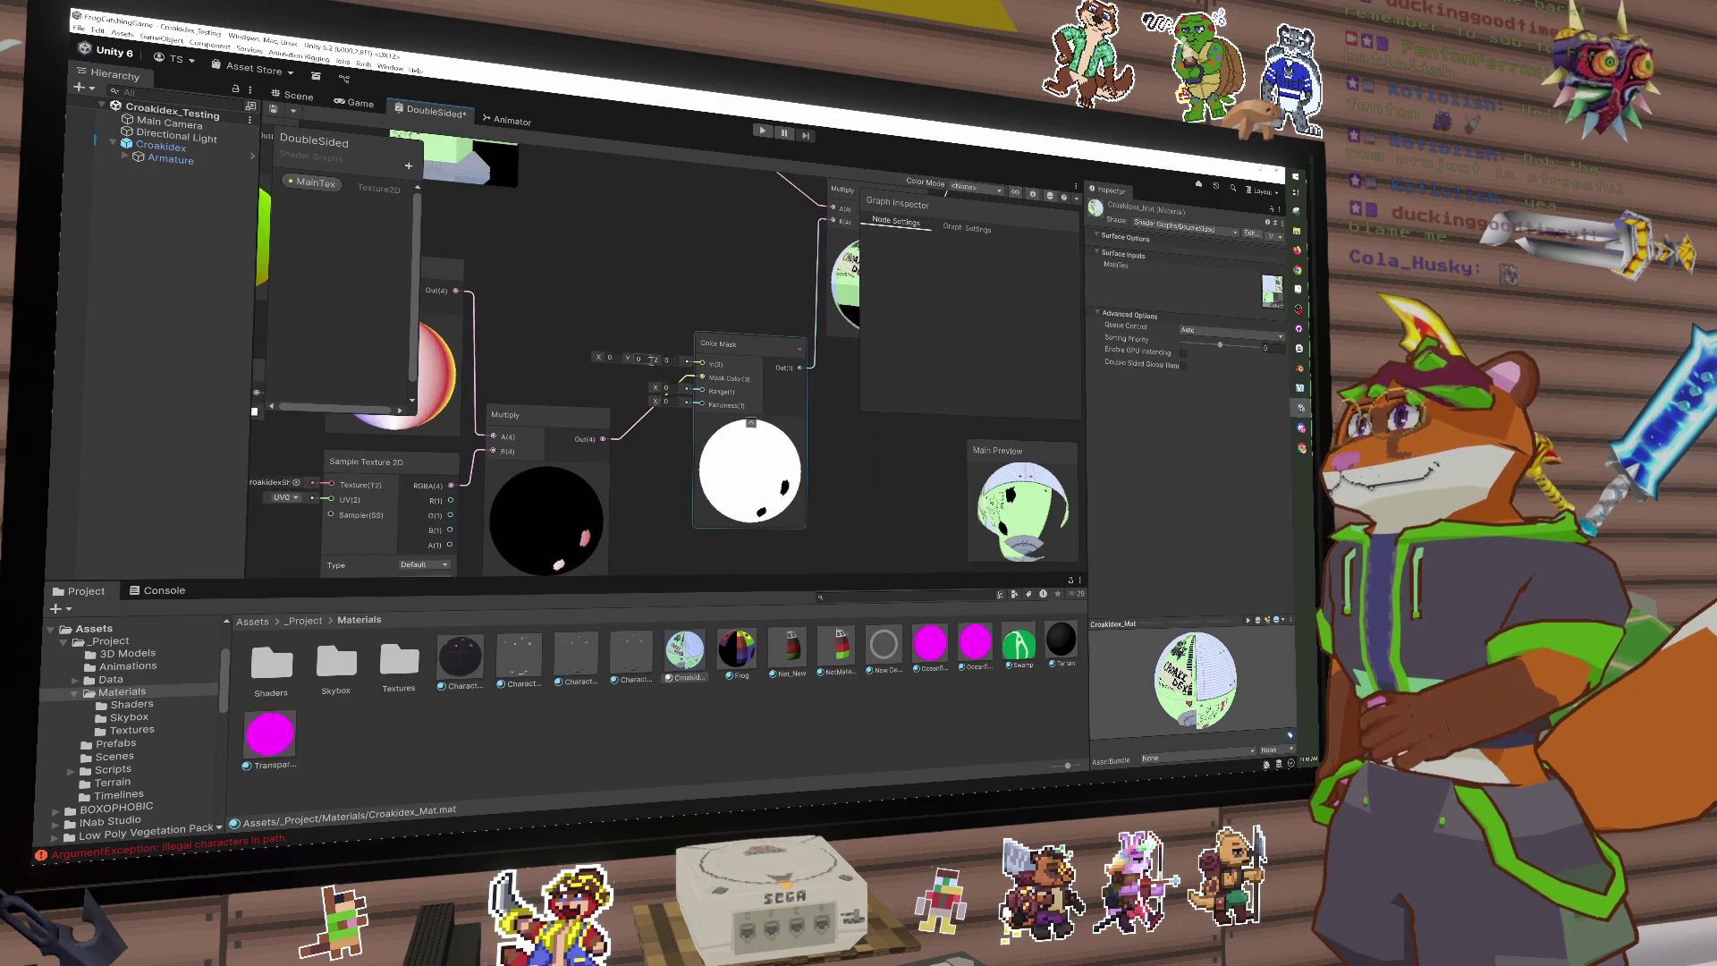
scroll(707, 356, down, 1)
Step: Wire the Sample Texture 2D RGBA into Color Mask In, then pull that wire off again
mouse_move(486, 465)
mouse_down()
mouse_move(662, 350)
mouse_move(698, 361)
mouse_up()
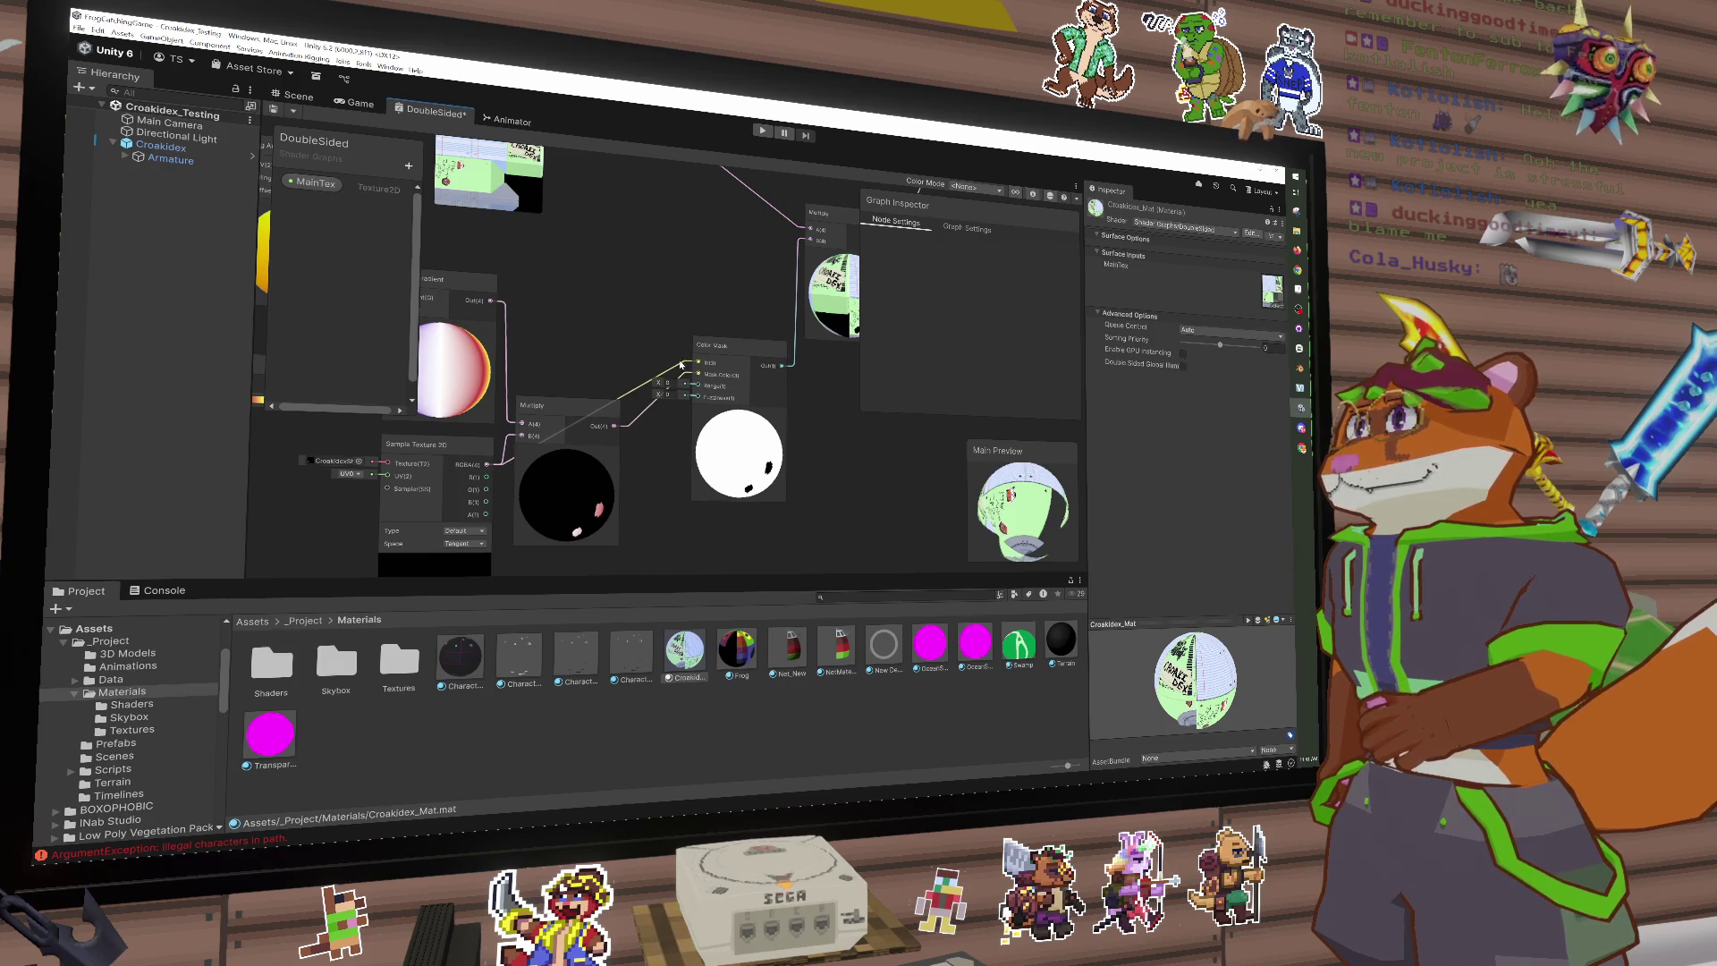
drag(681, 362, 498, 386)
key(Escape)
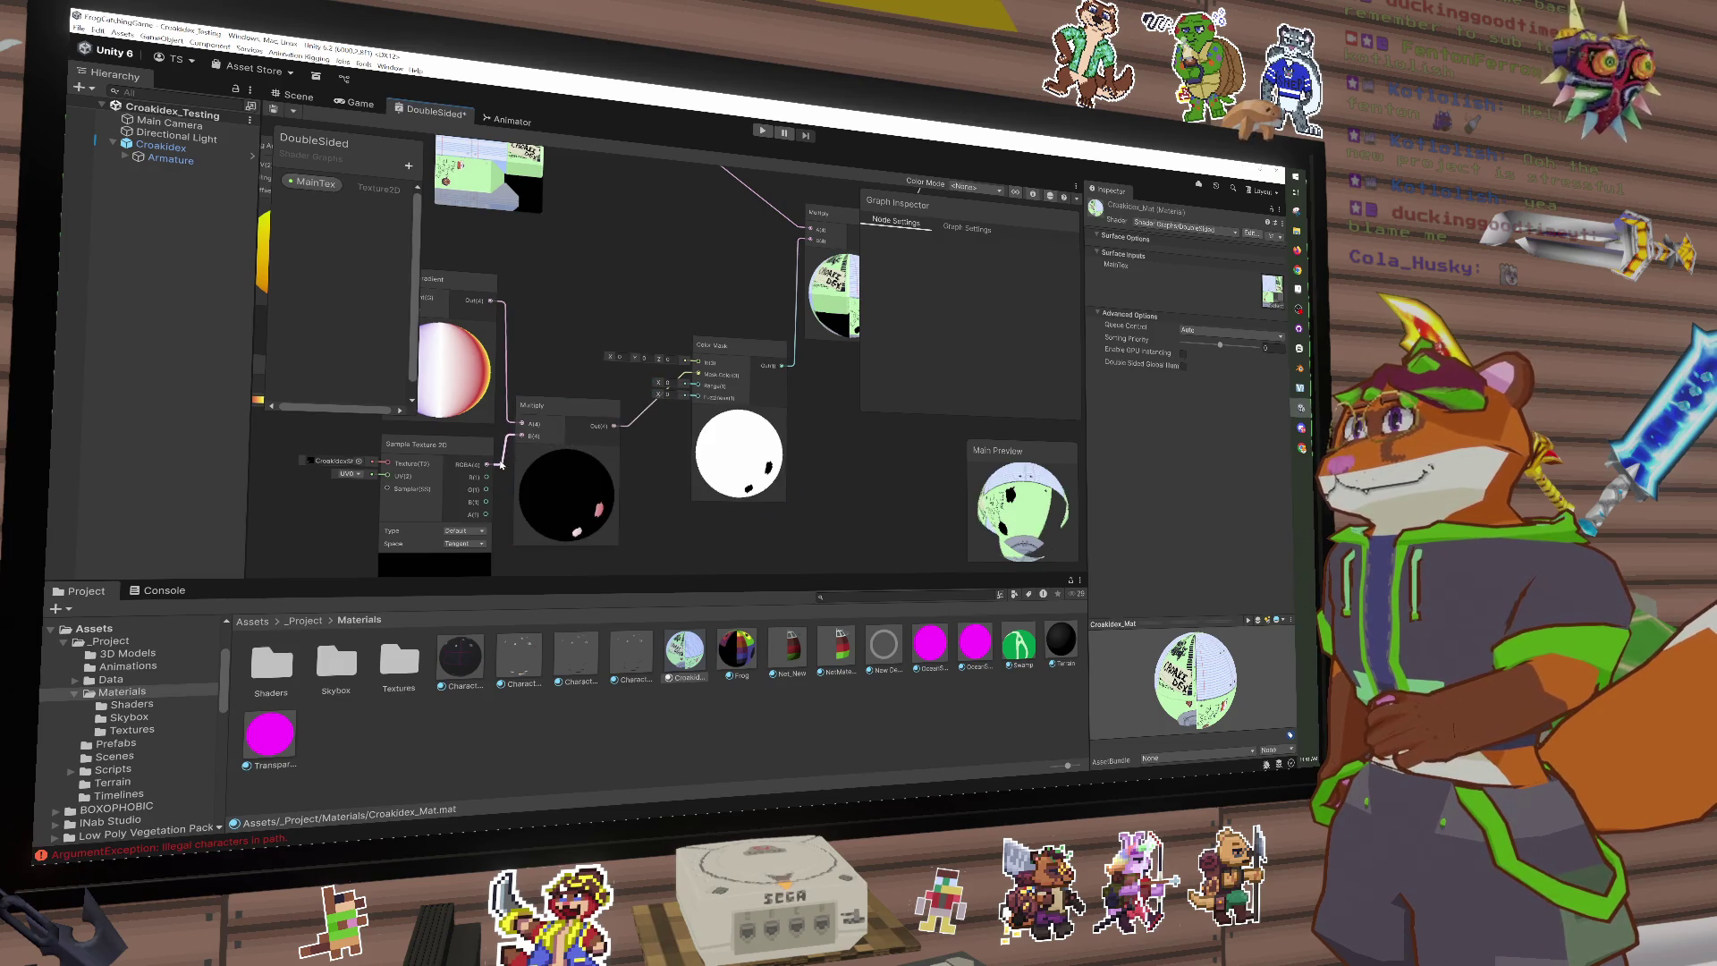
mouse_move(493, 471)
mouse_down()
mouse_move(626, 380)
mouse_move(696, 362)
mouse_up()
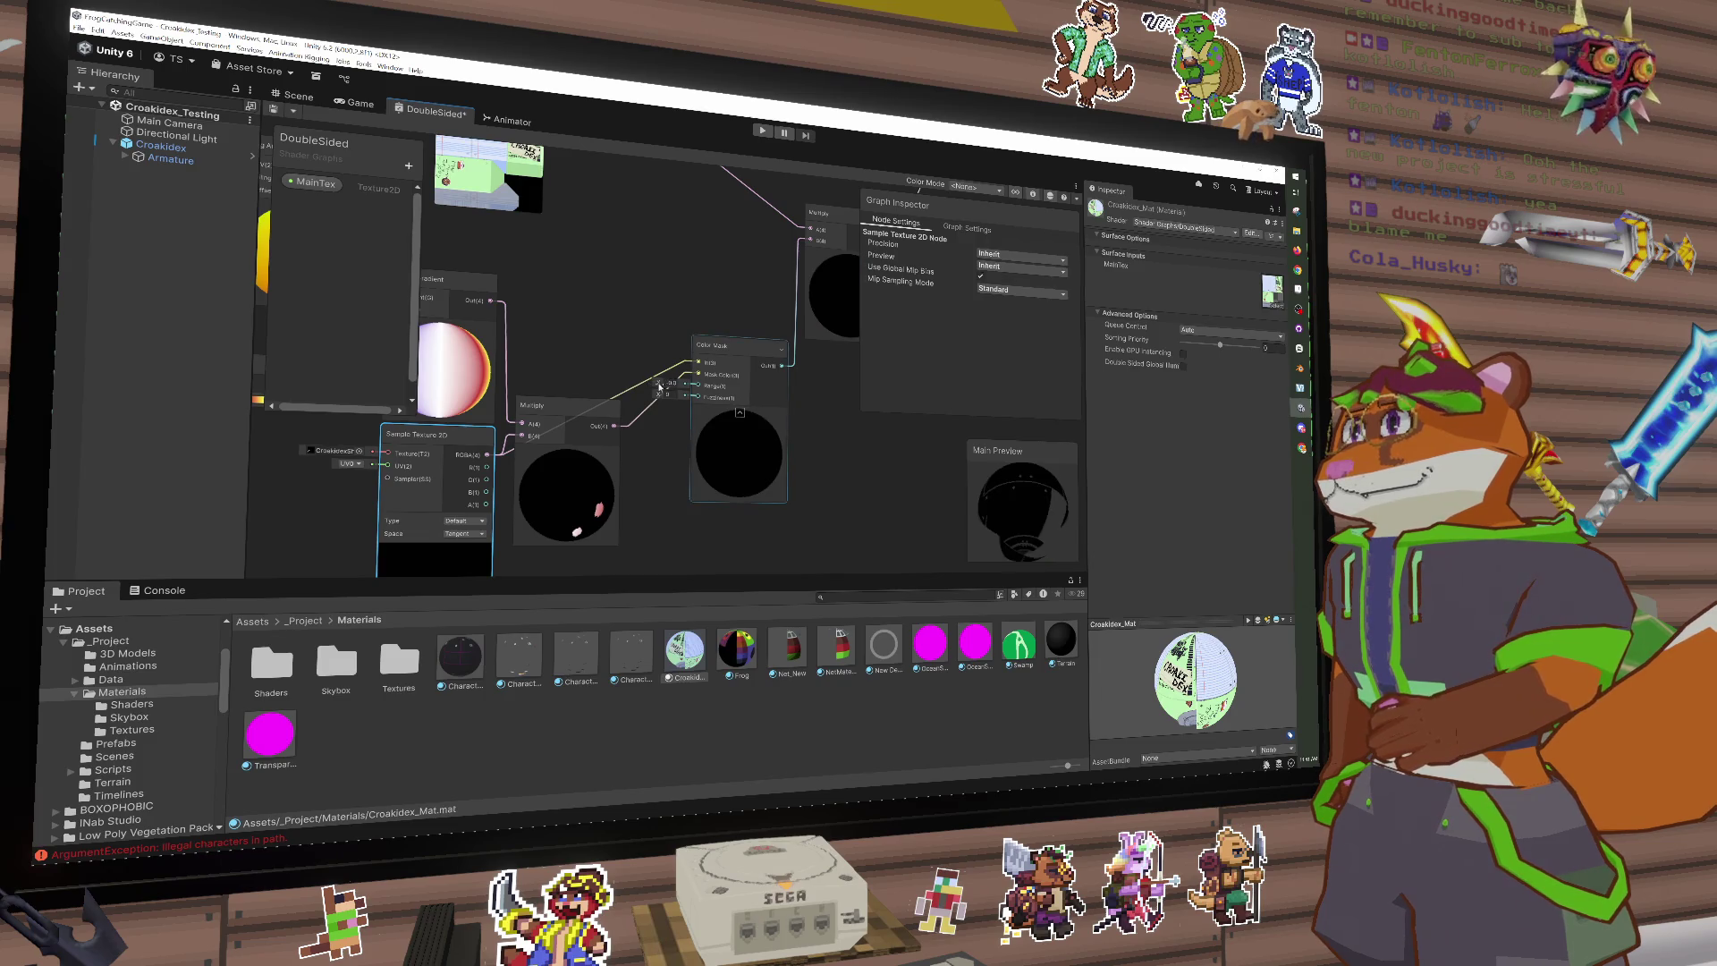
Step: Lower the Color Mask Range to 0.2 and remove the Multiply wire from Mask Color
key(BackSpace)
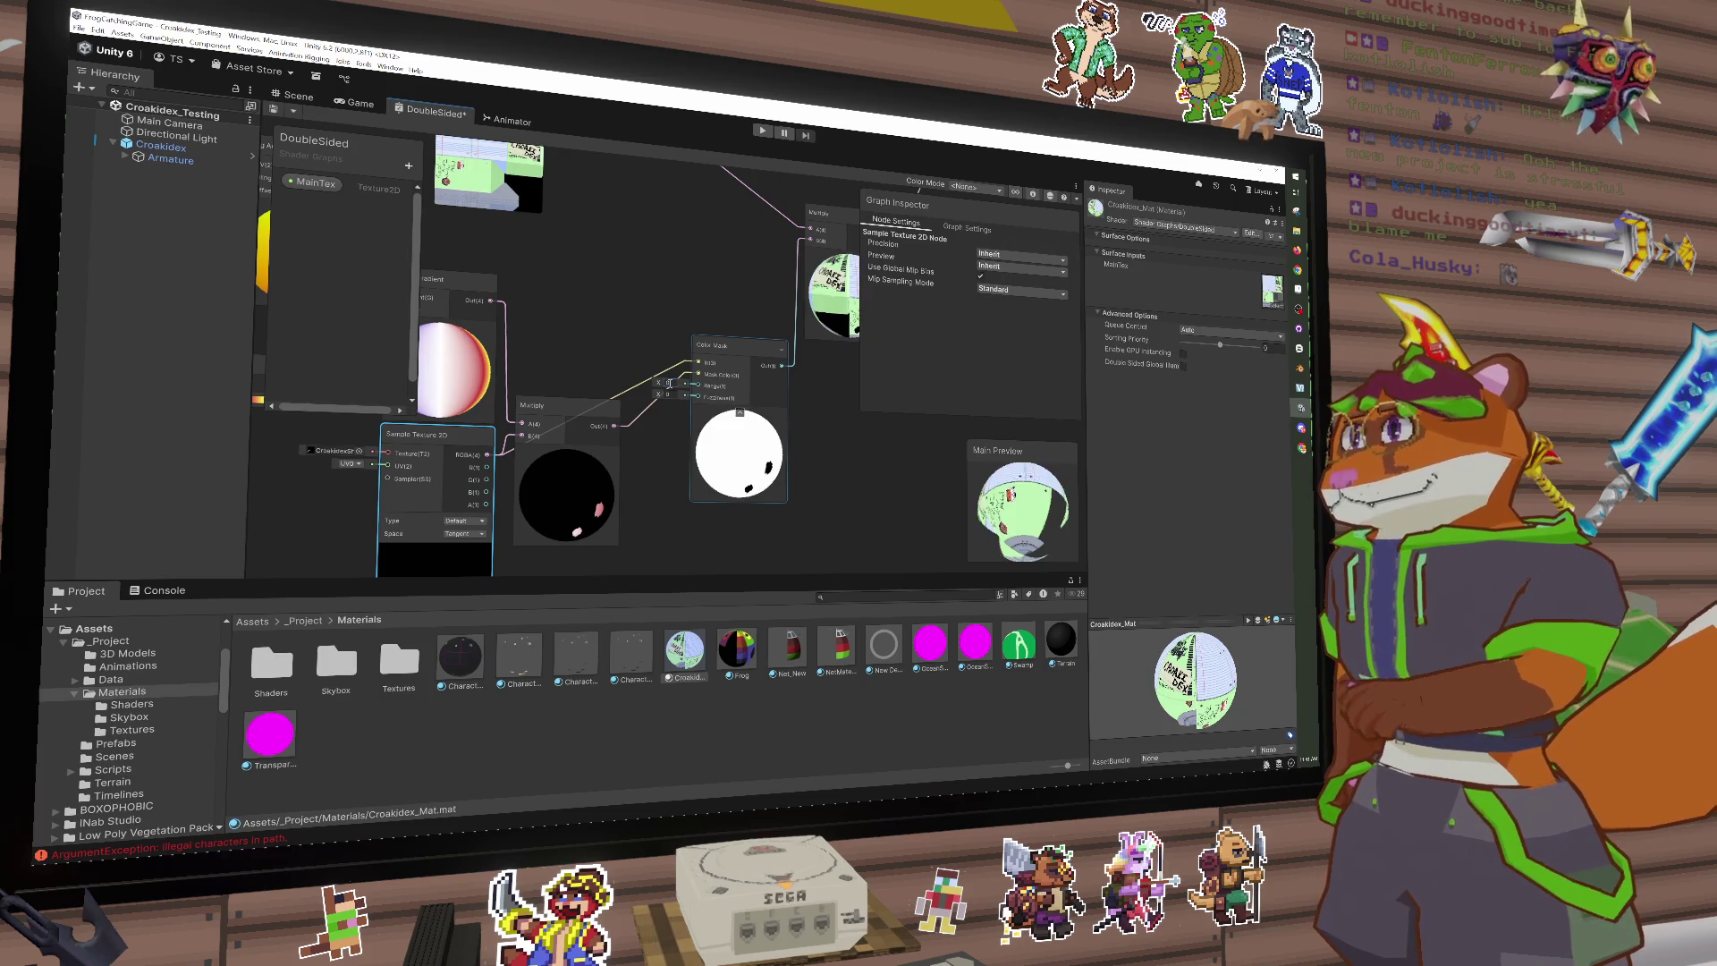
click(548, 449)
drag(614, 426, 699, 386)
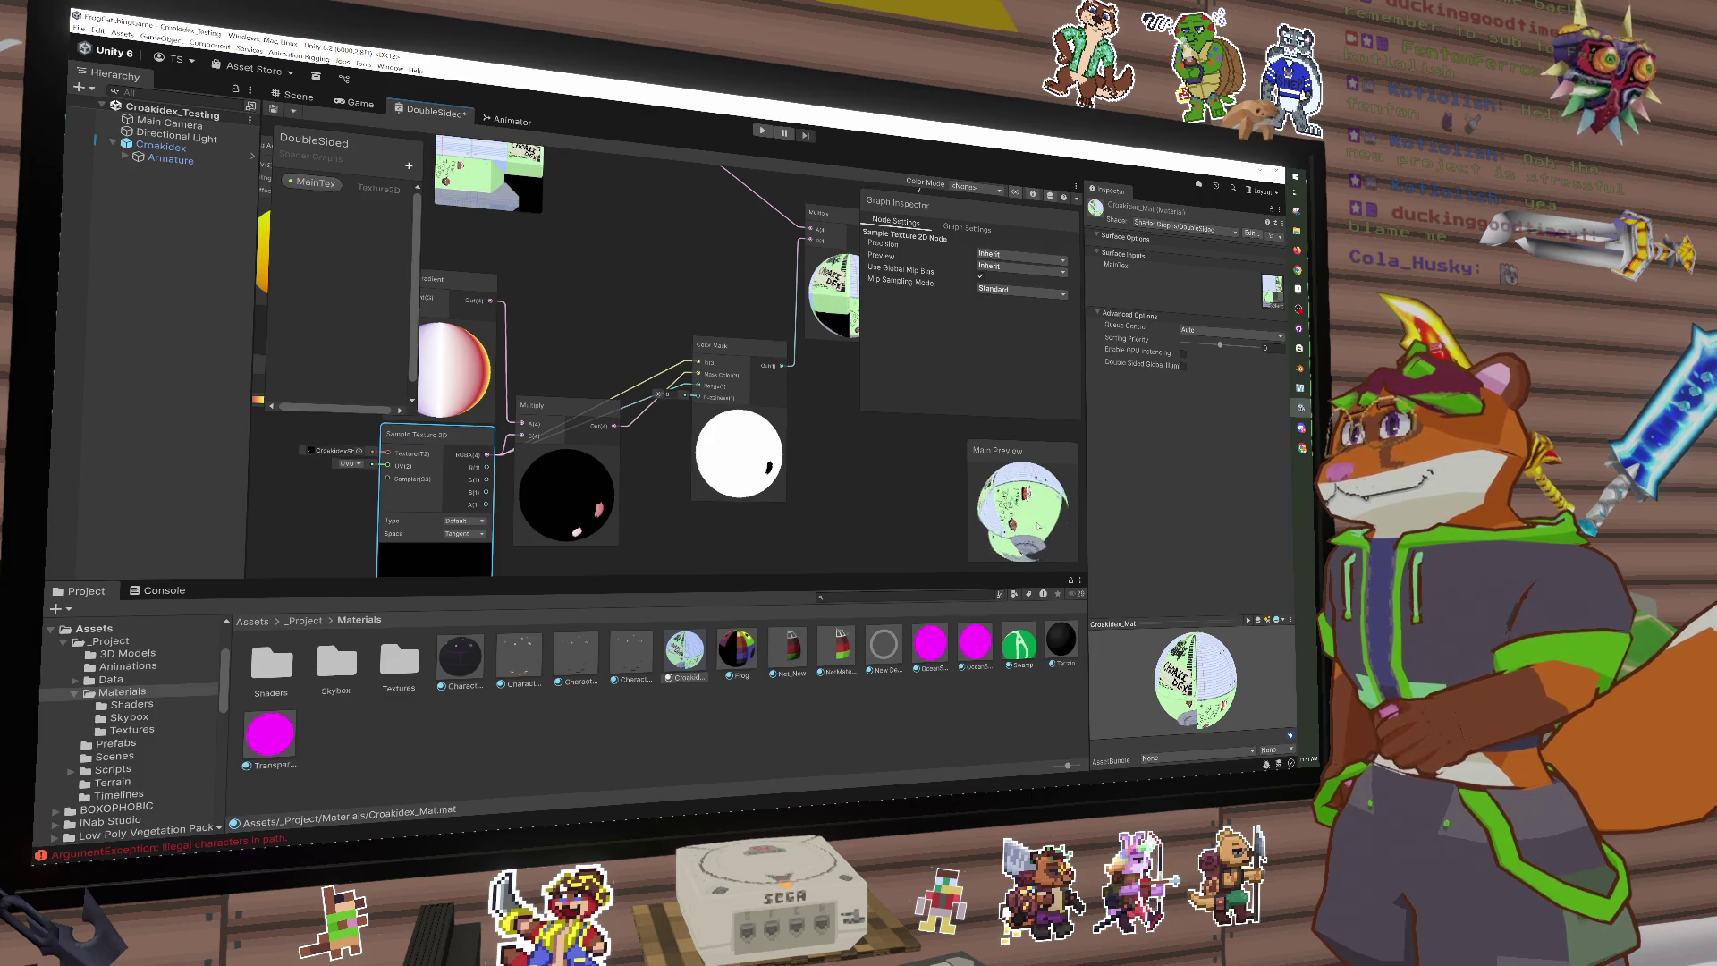
drag(859, 455, 835, 455)
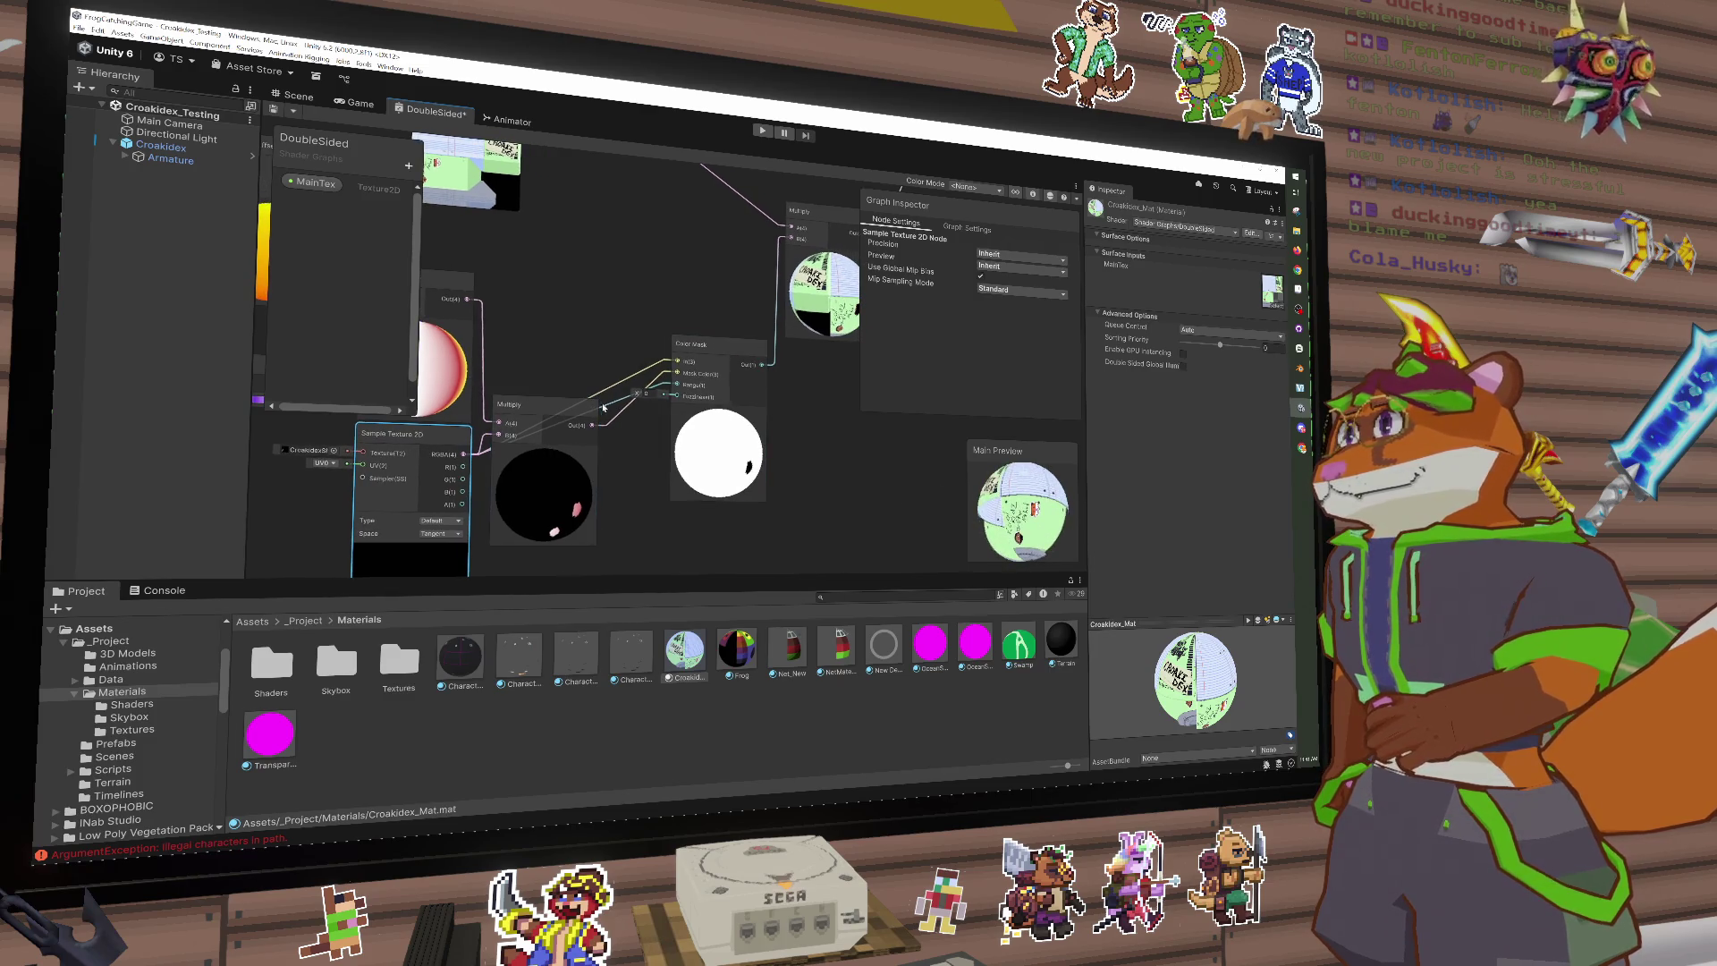
click(714, 451)
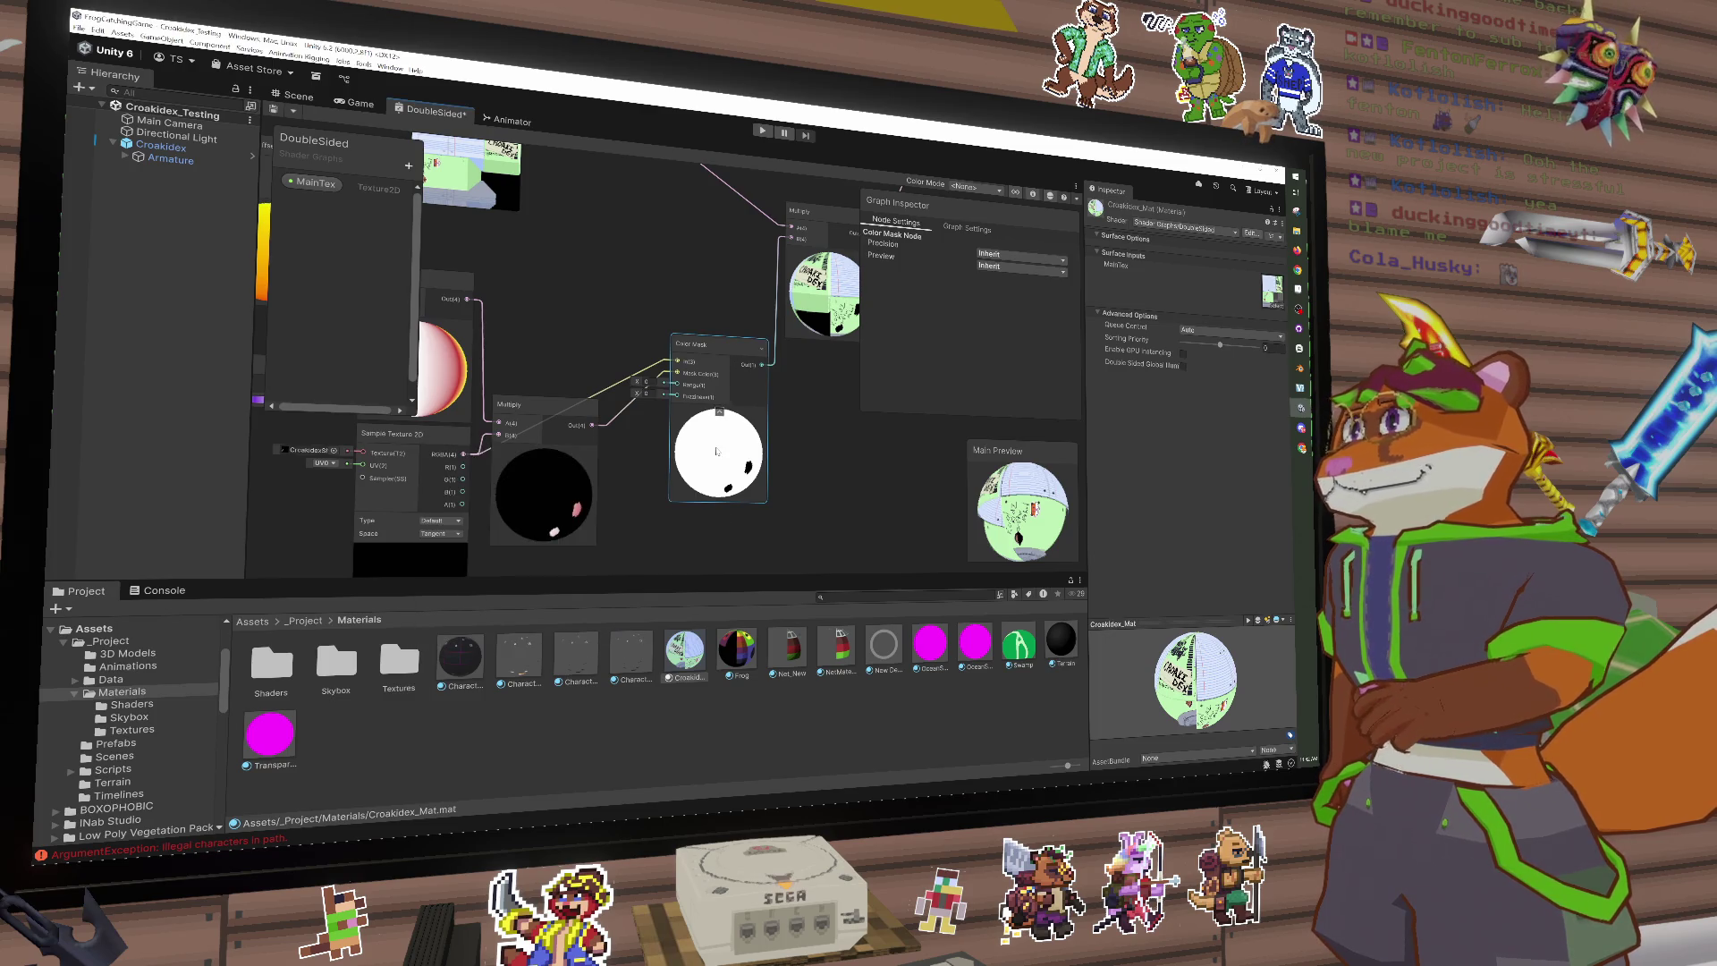
click(608, 426)
key(Delete)
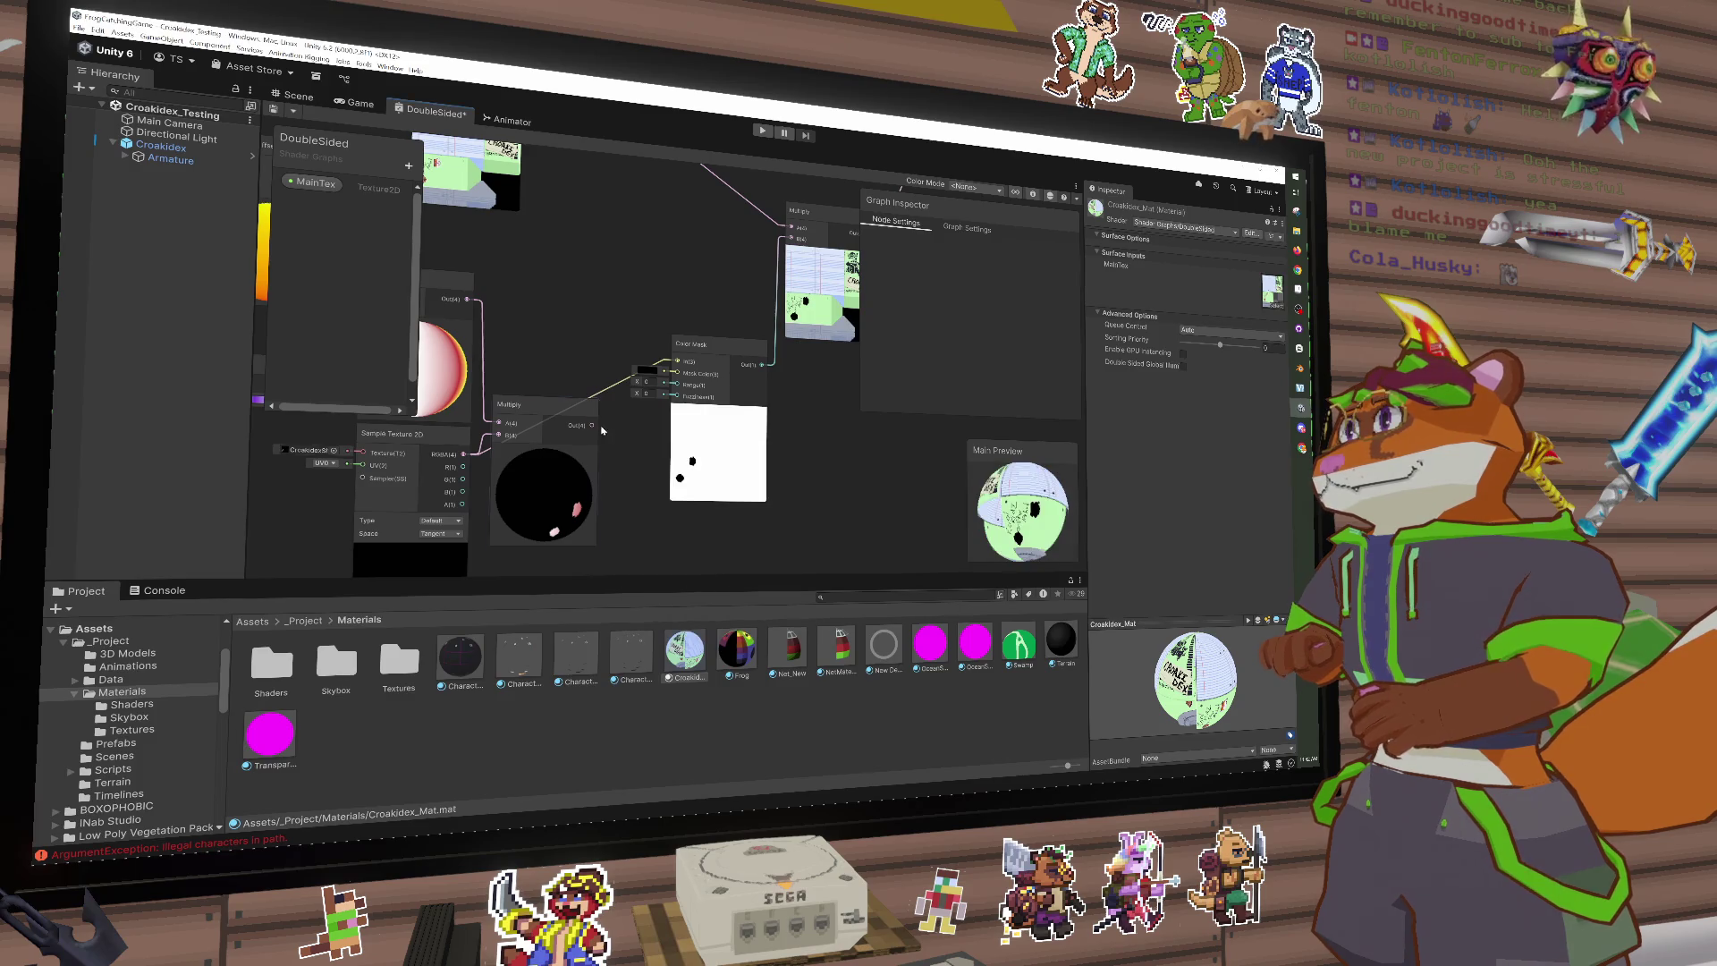
Step: Plug the Multiply output into Color Mask In and shift the Color Mask node down-left
drag(631, 427, 651, 425)
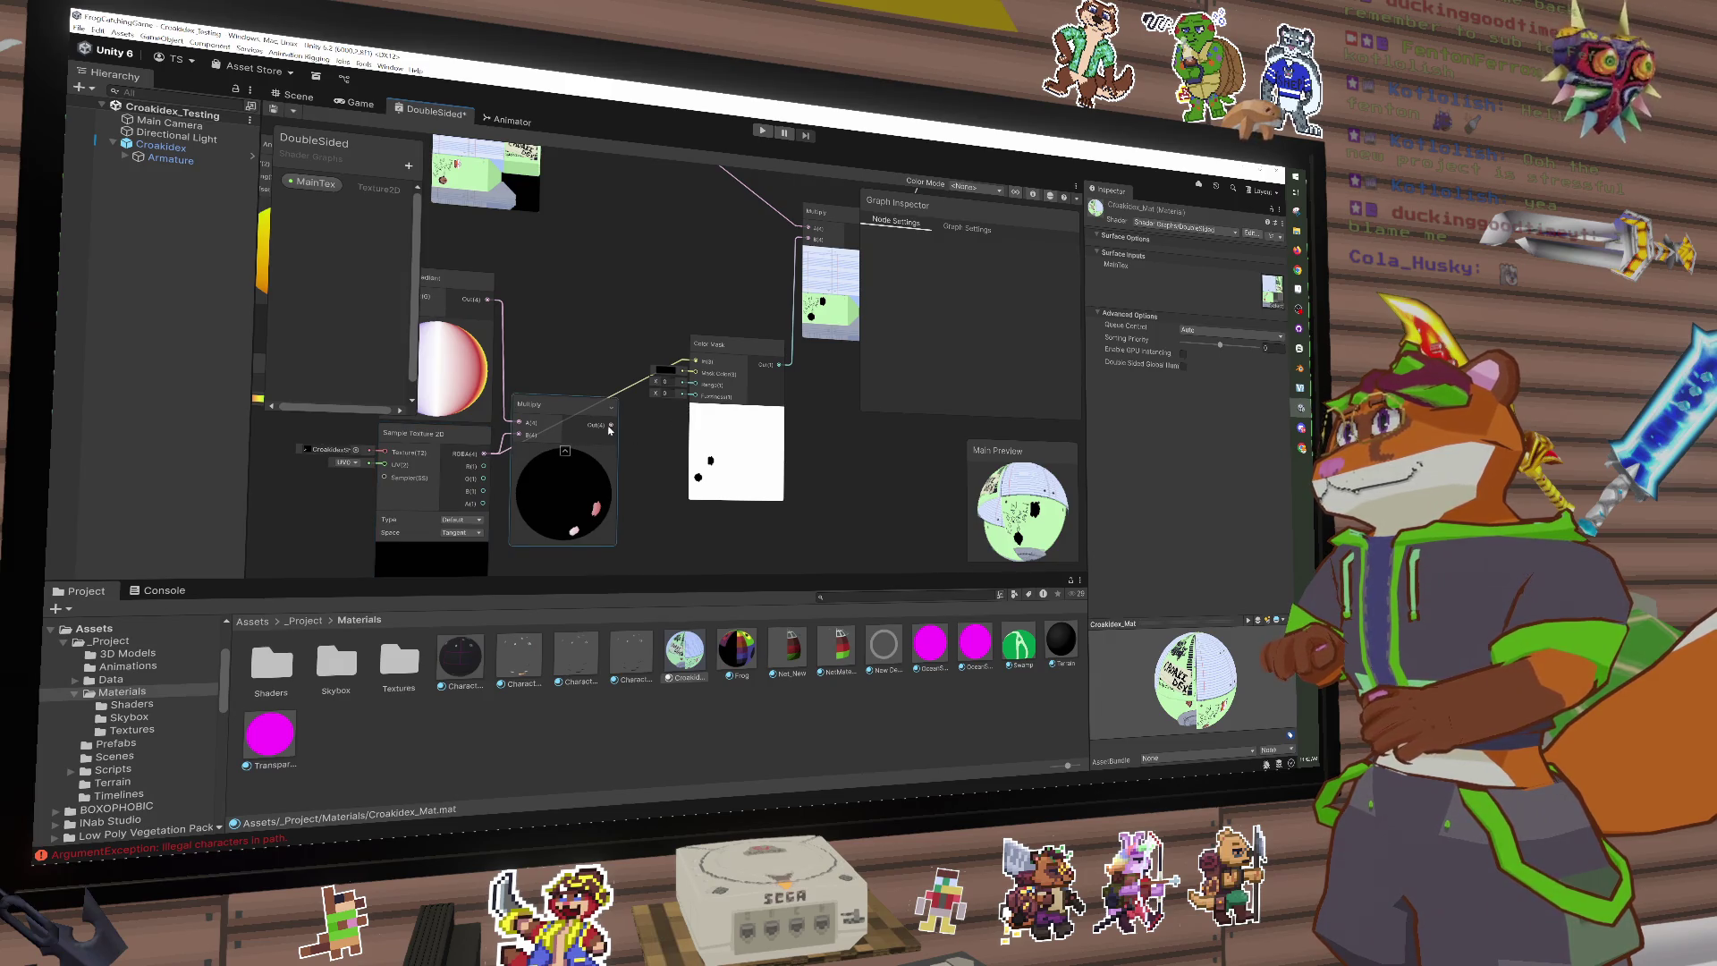
drag(609, 428, 572, 367)
key(Escape)
drag(612, 425, 695, 361)
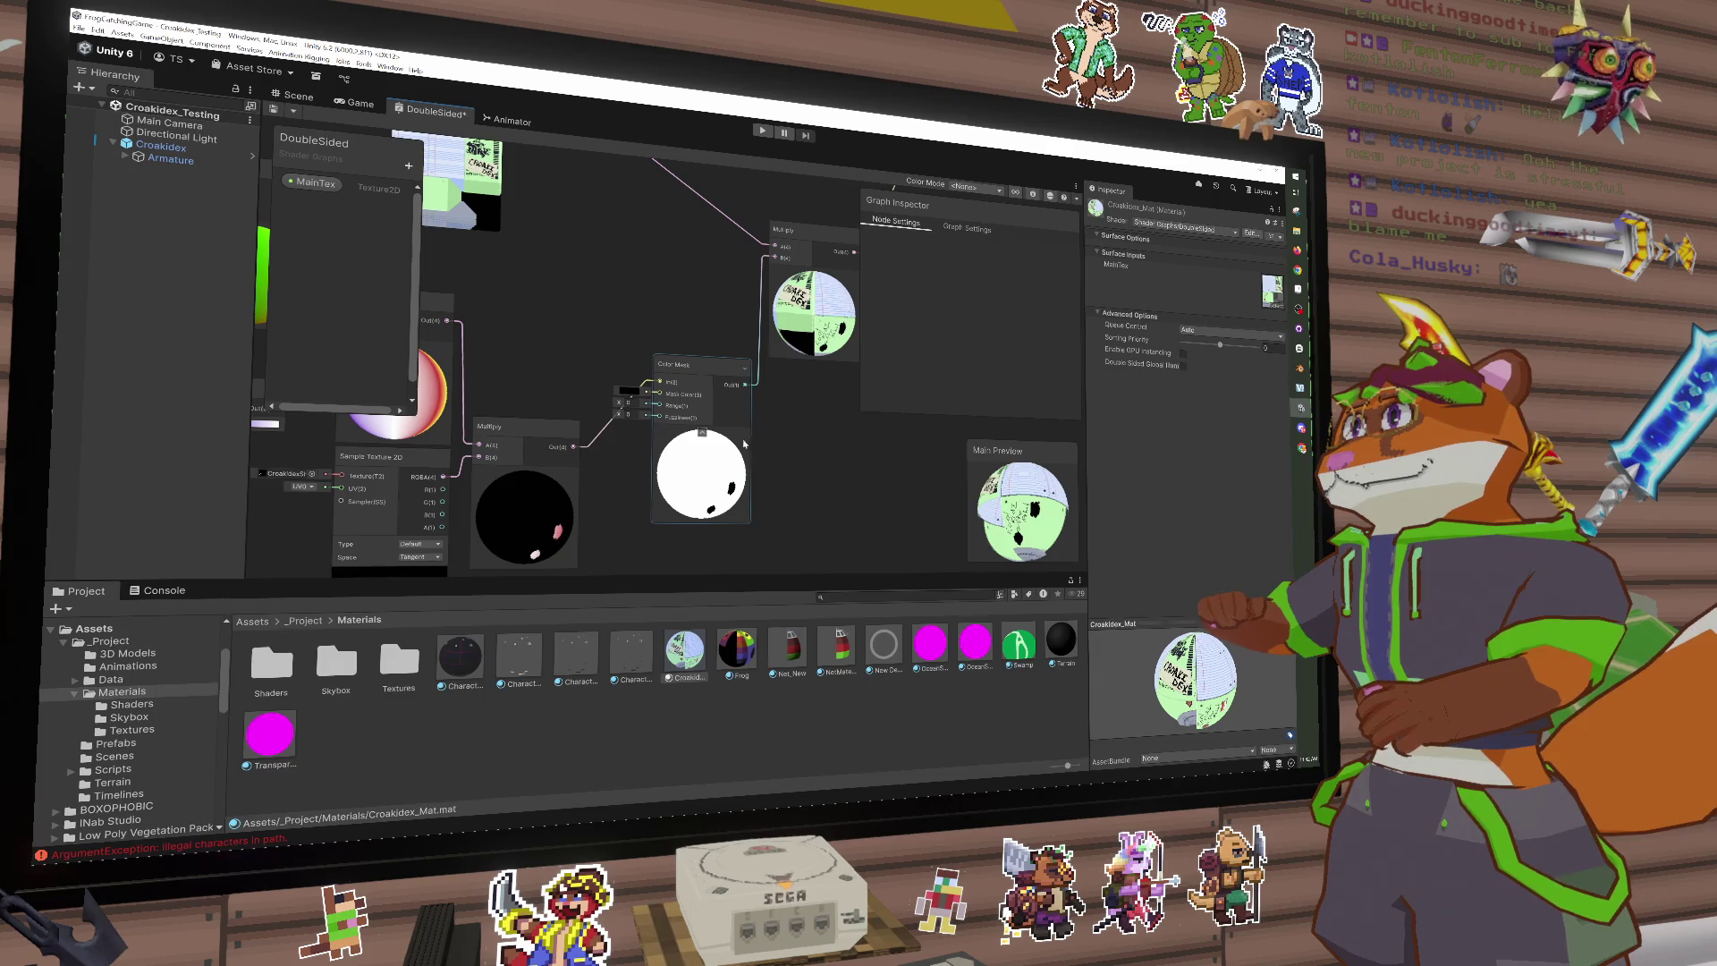
drag(719, 427, 687, 497)
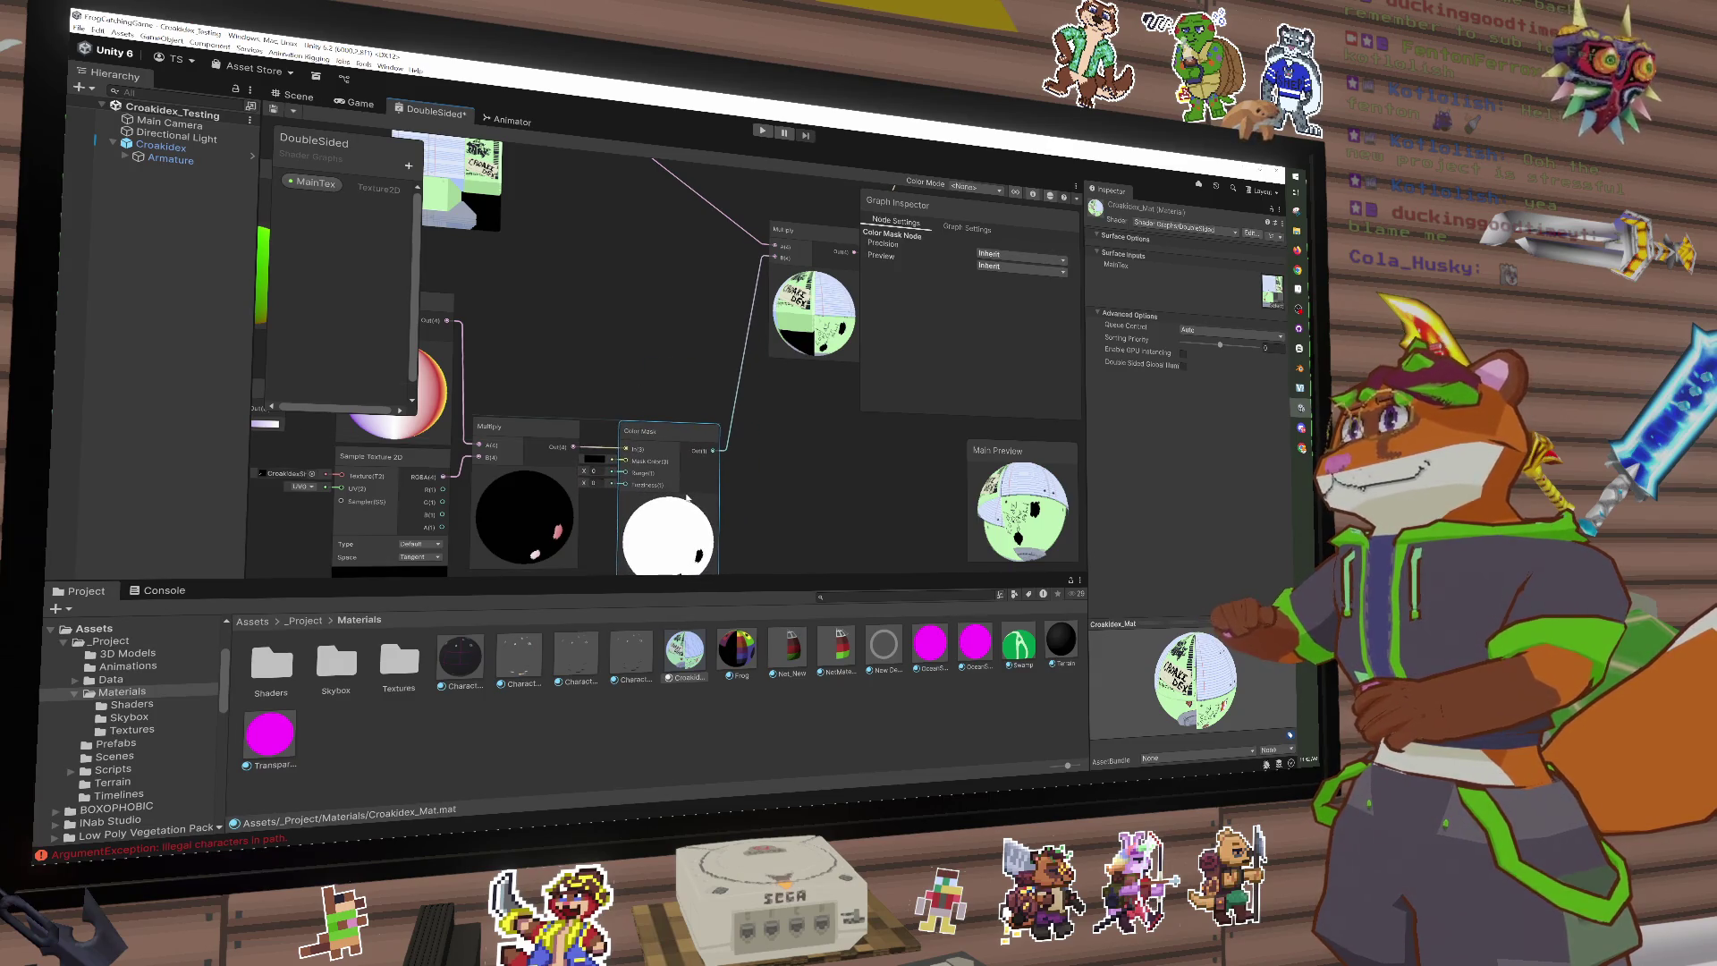
key(space)
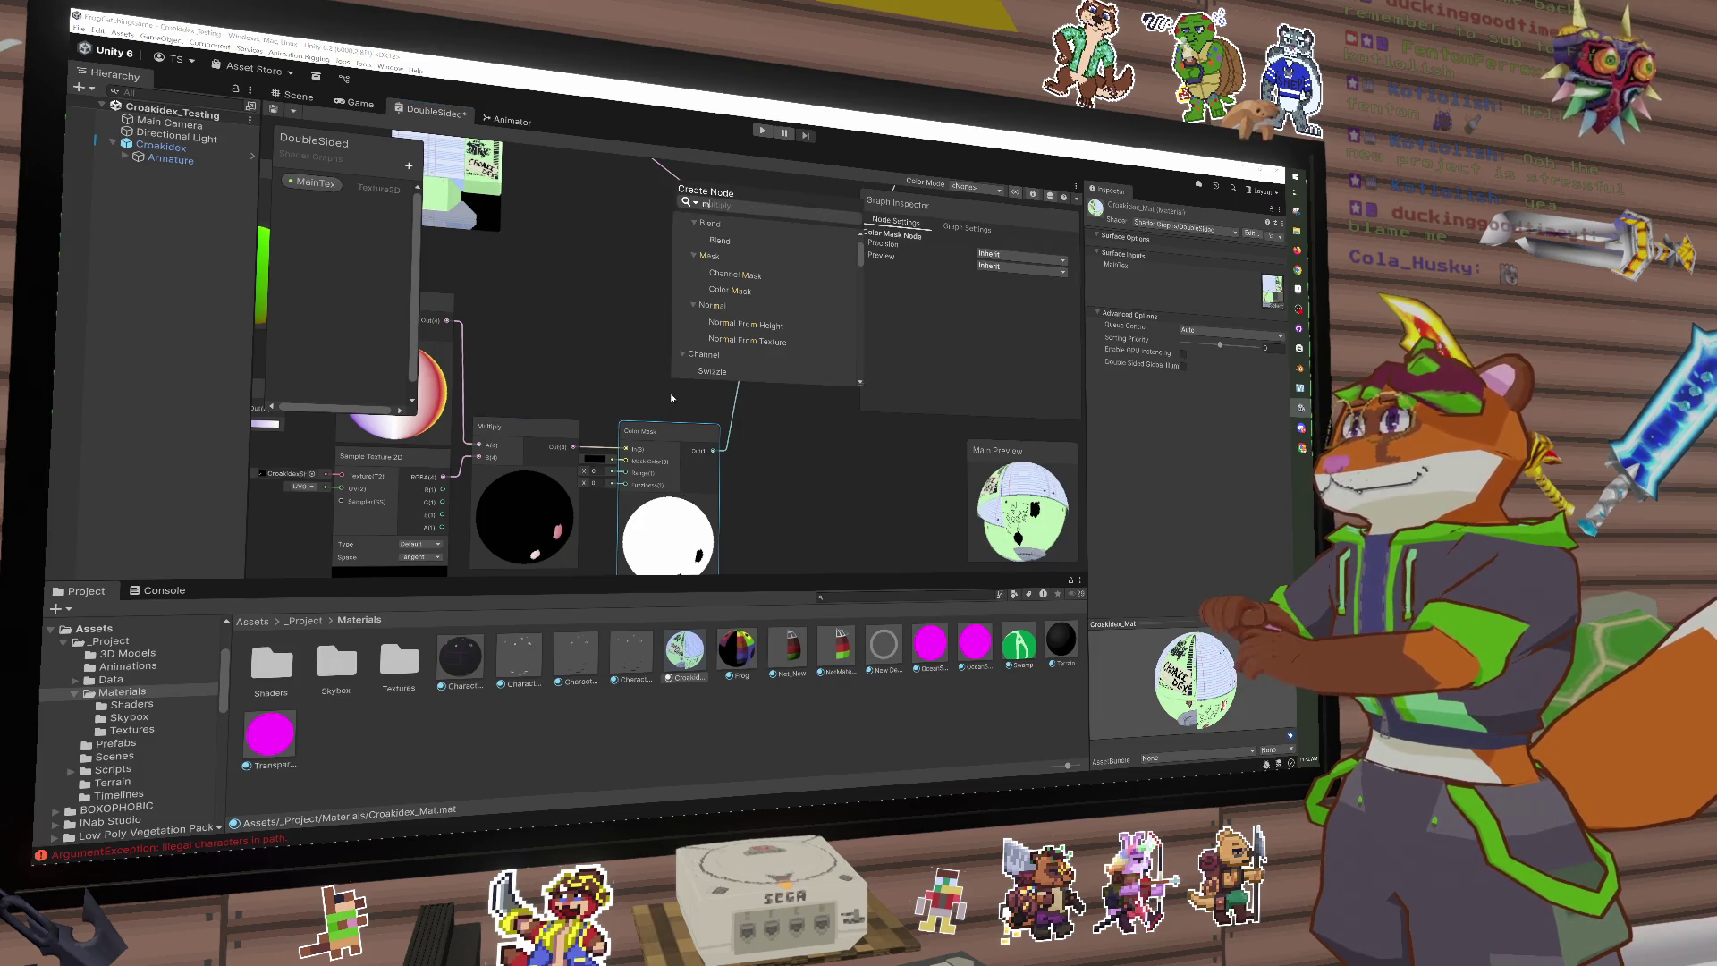
Step: Add a Multiply node fed by Color Mask and raise the Color Mask Range to about 2.8
text(multiply)
key(Return)
drag(694, 420, 749, 393)
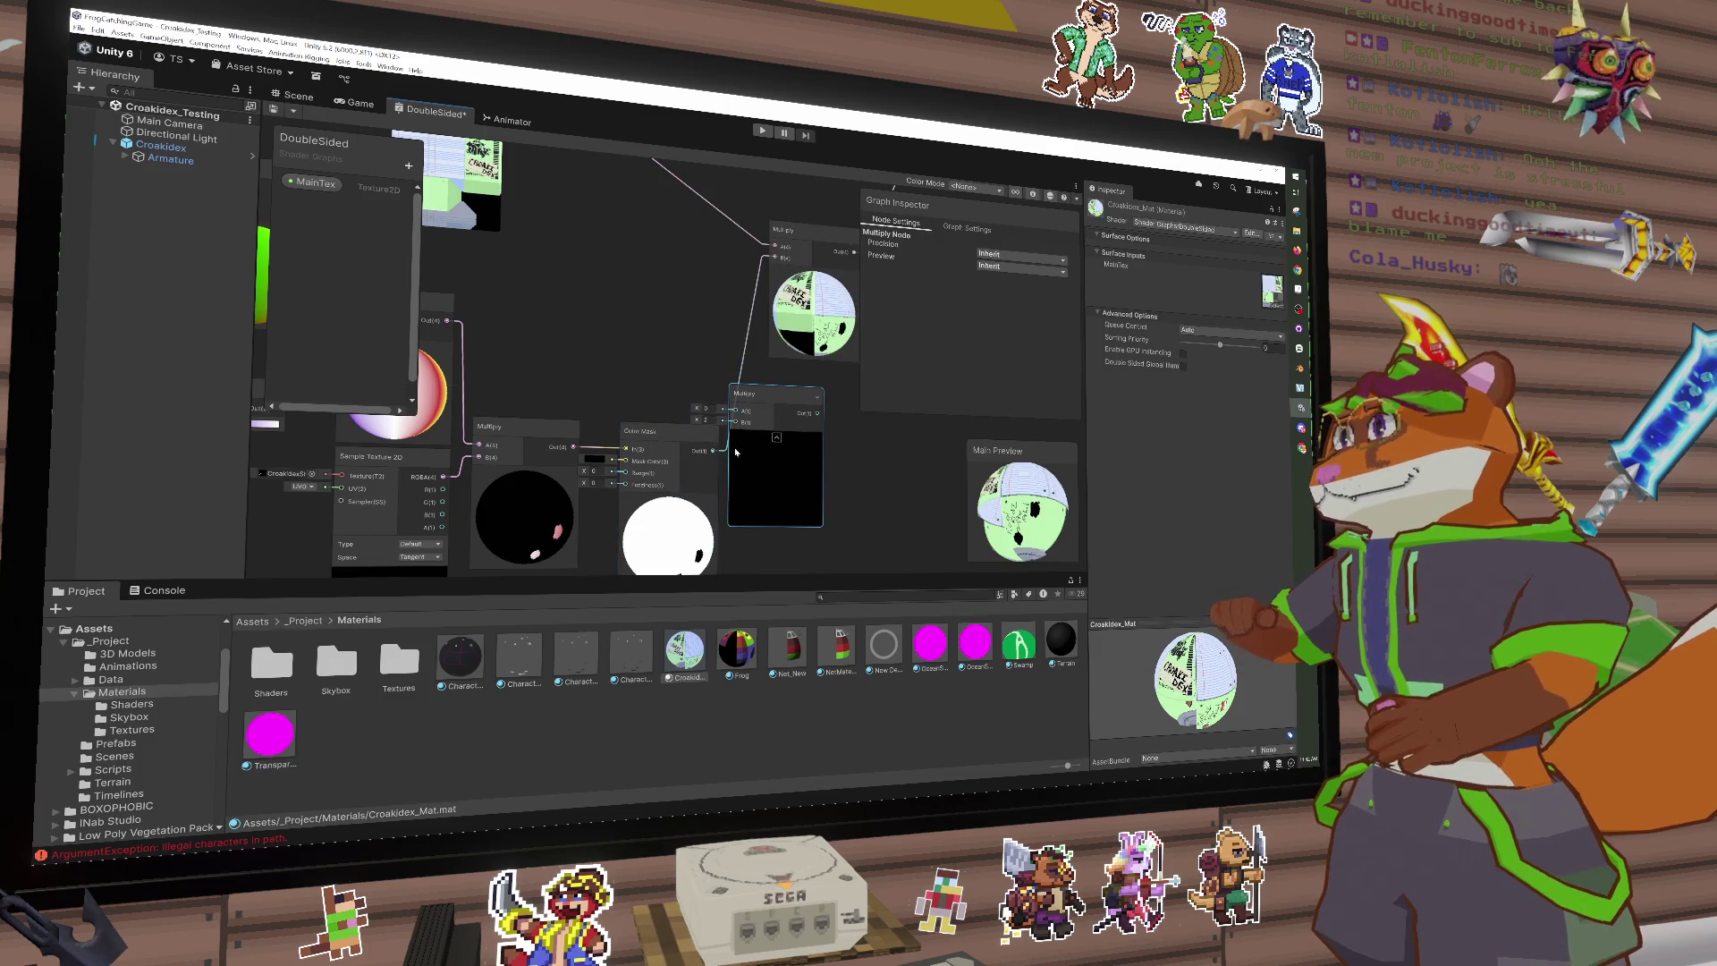
mouse_move(662, 430)
mouse_down()
mouse_move(681, 415)
mouse_move(692, 452)
mouse_move(735, 411)
mouse_up()
drag(576, 447, 735, 411)
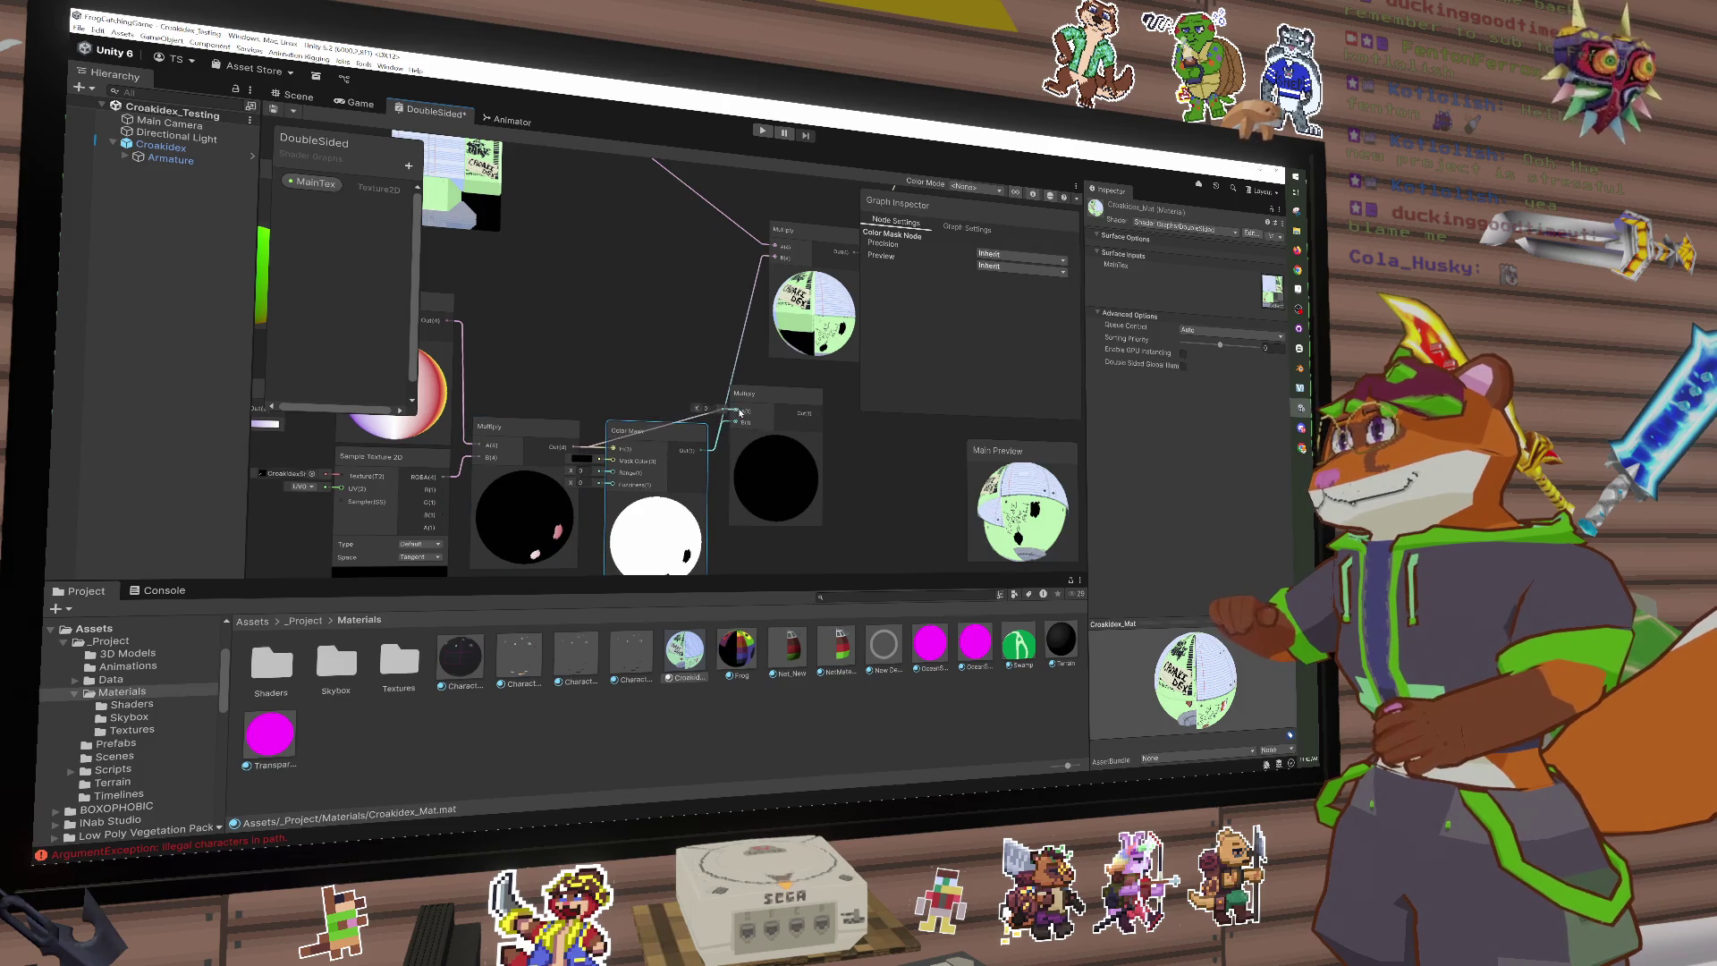
drag(775, 479, 784, 479)
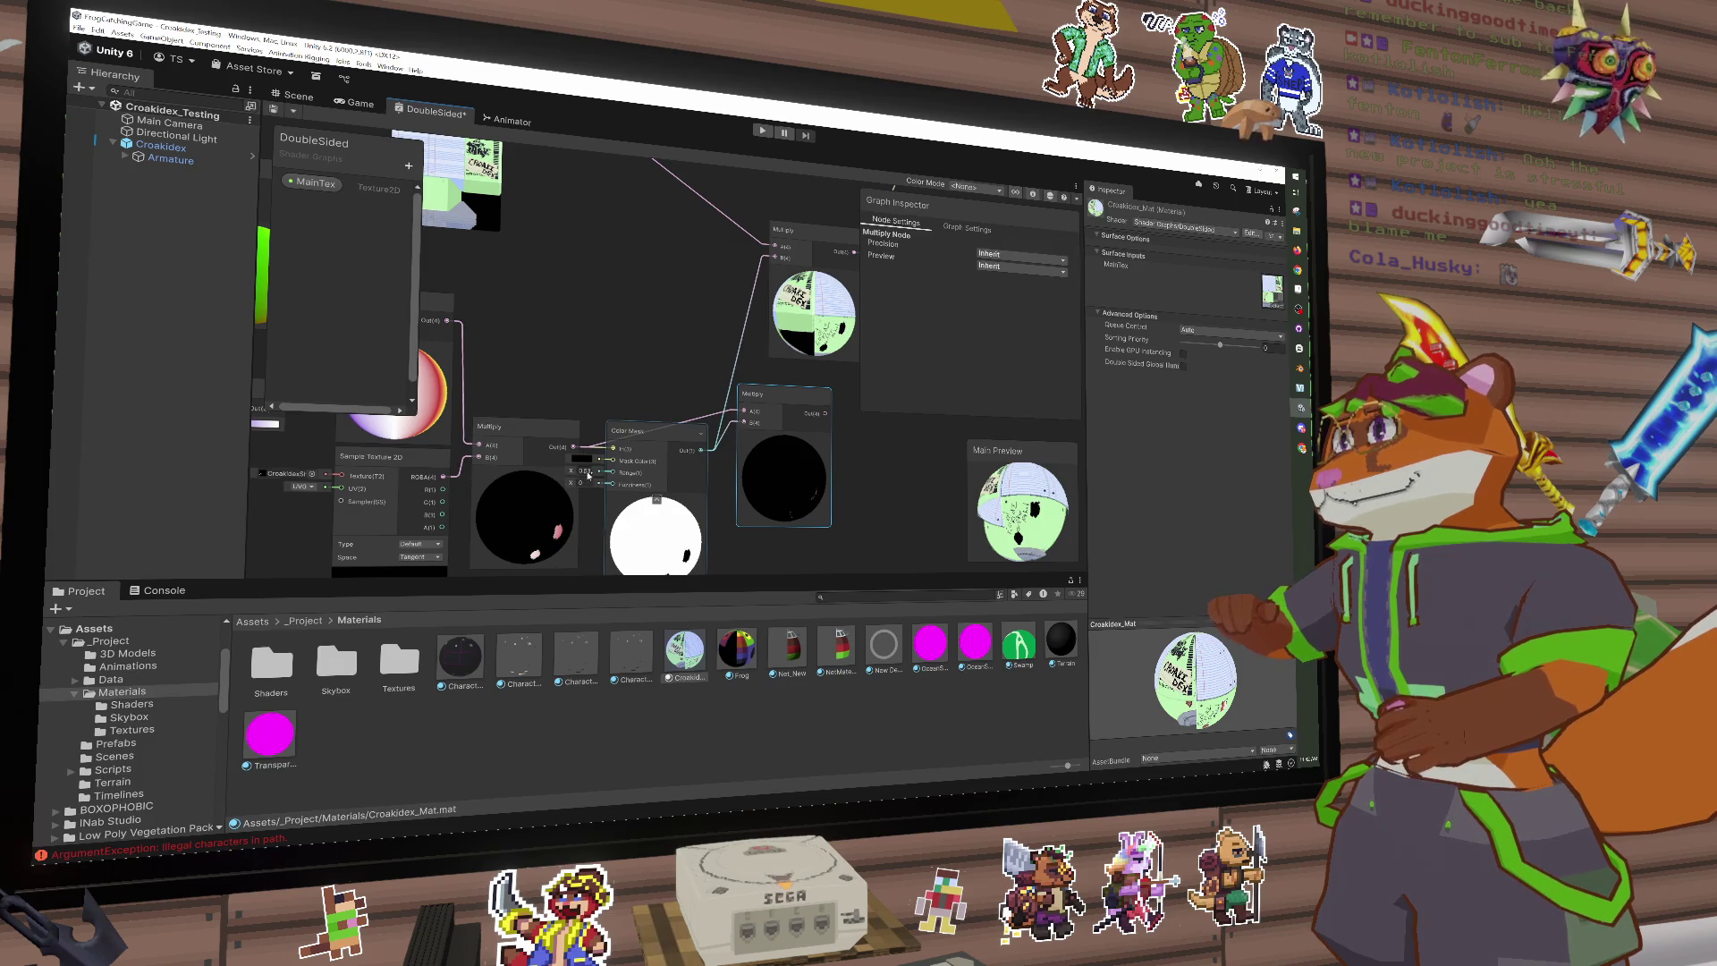
mouse_move(588, 475)
mouse_down()
mouse_move(642, 476)
mouse_move(622, 473)
mouse_up()
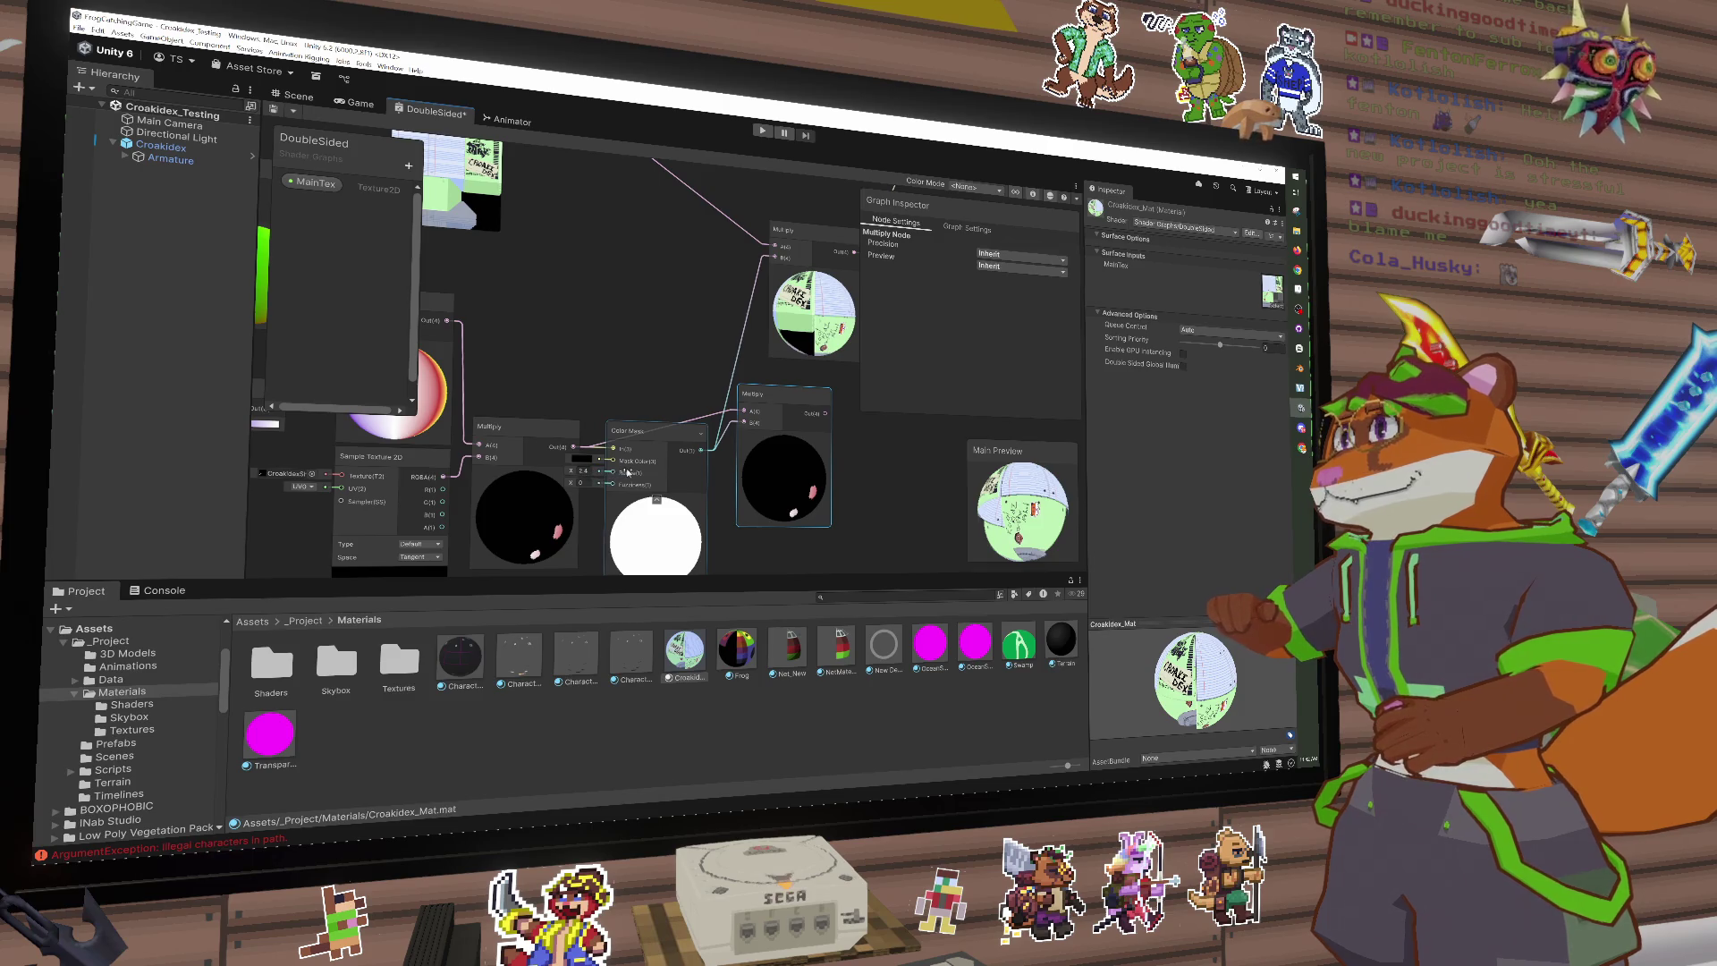
Step: Delete the trial Multiply and Color Mask nodes, wiring the first Multiply into the upper Multiply's B
key(Delete)
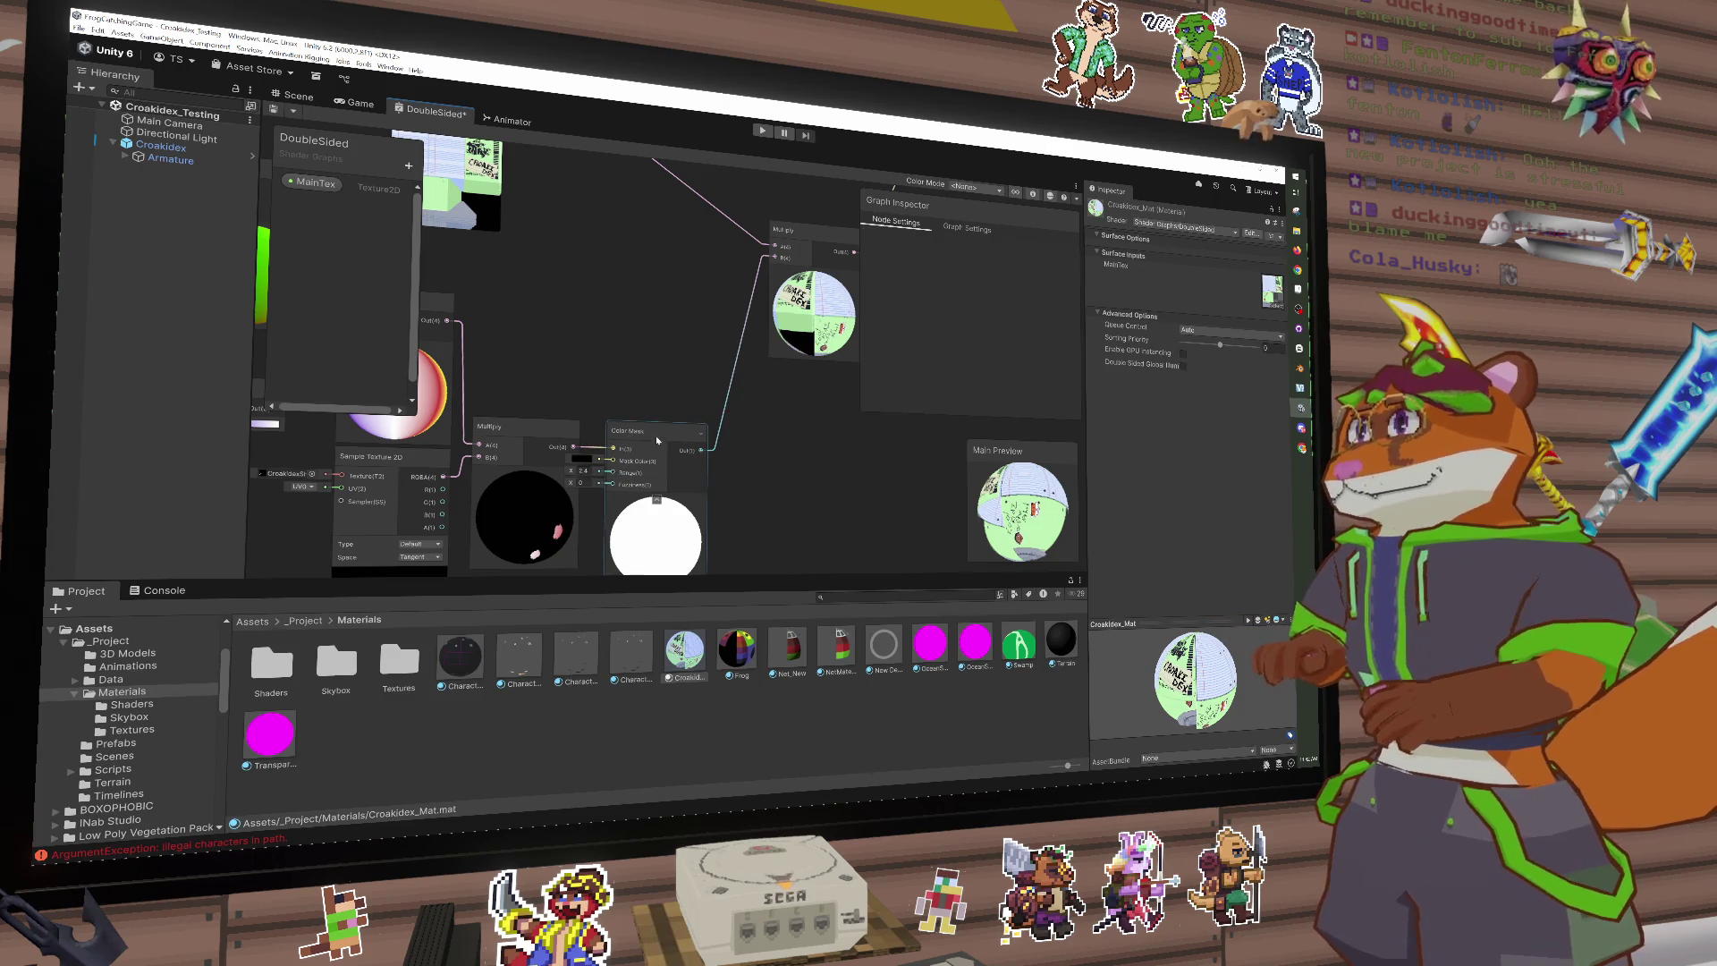
click(655, 436)
key(Delete)
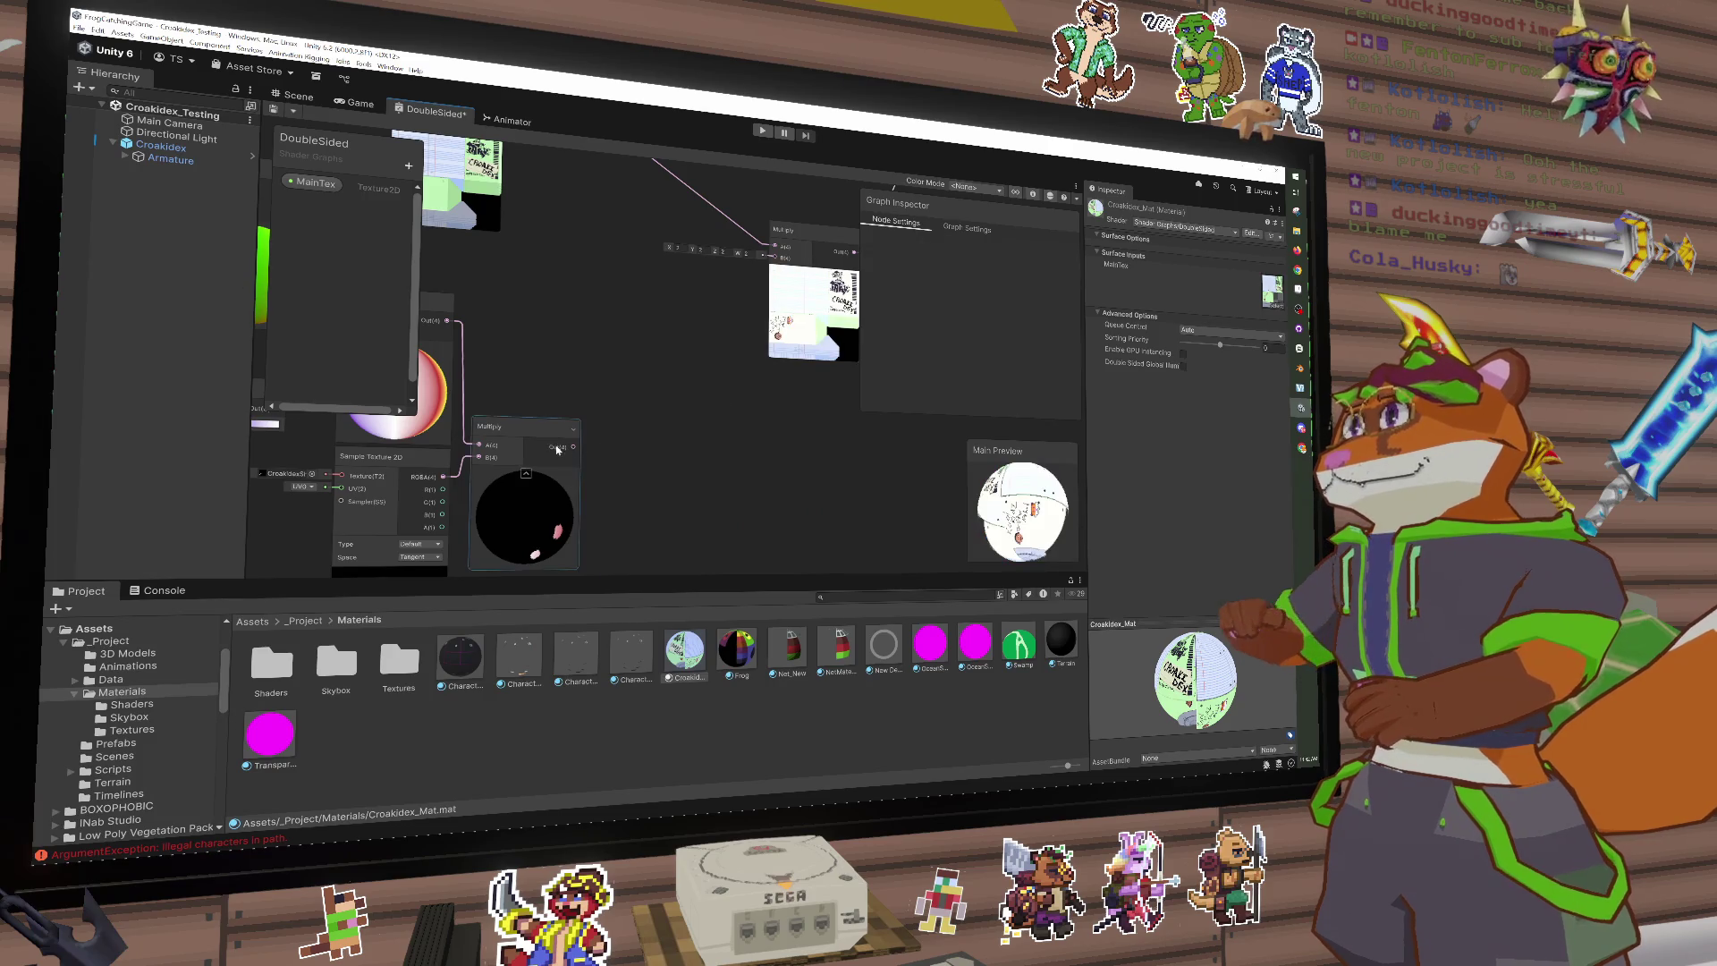
scroll(723, 412, down, 2)
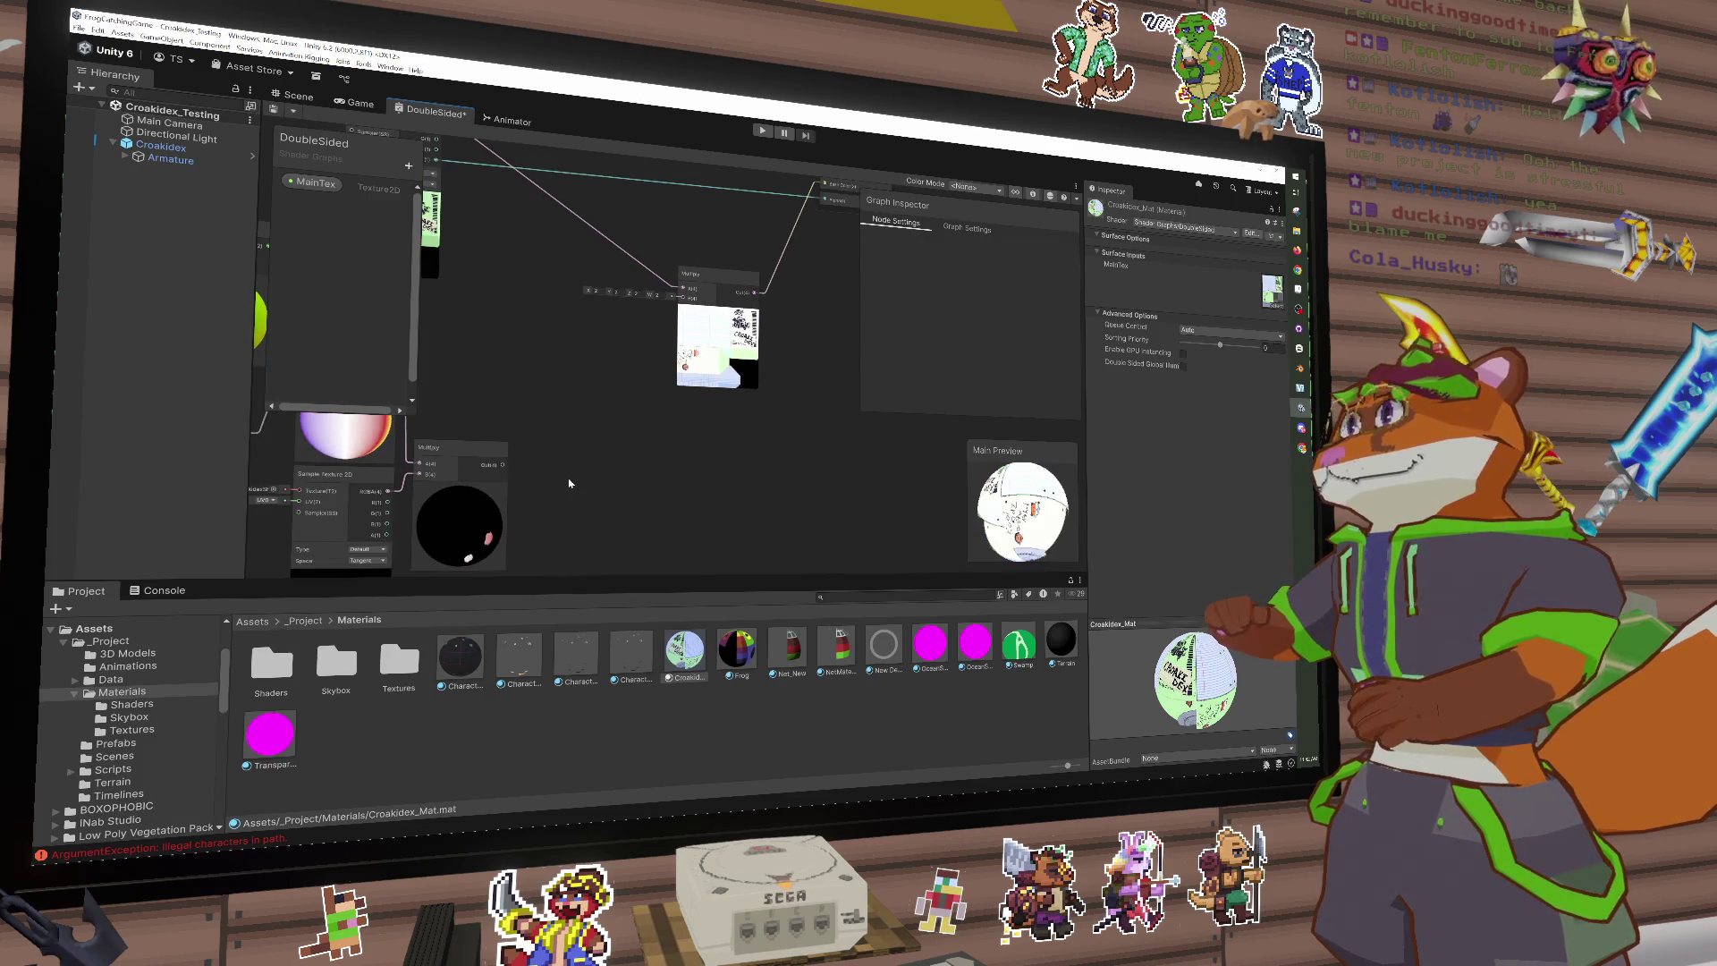
drag(503, 465, 681, 298)
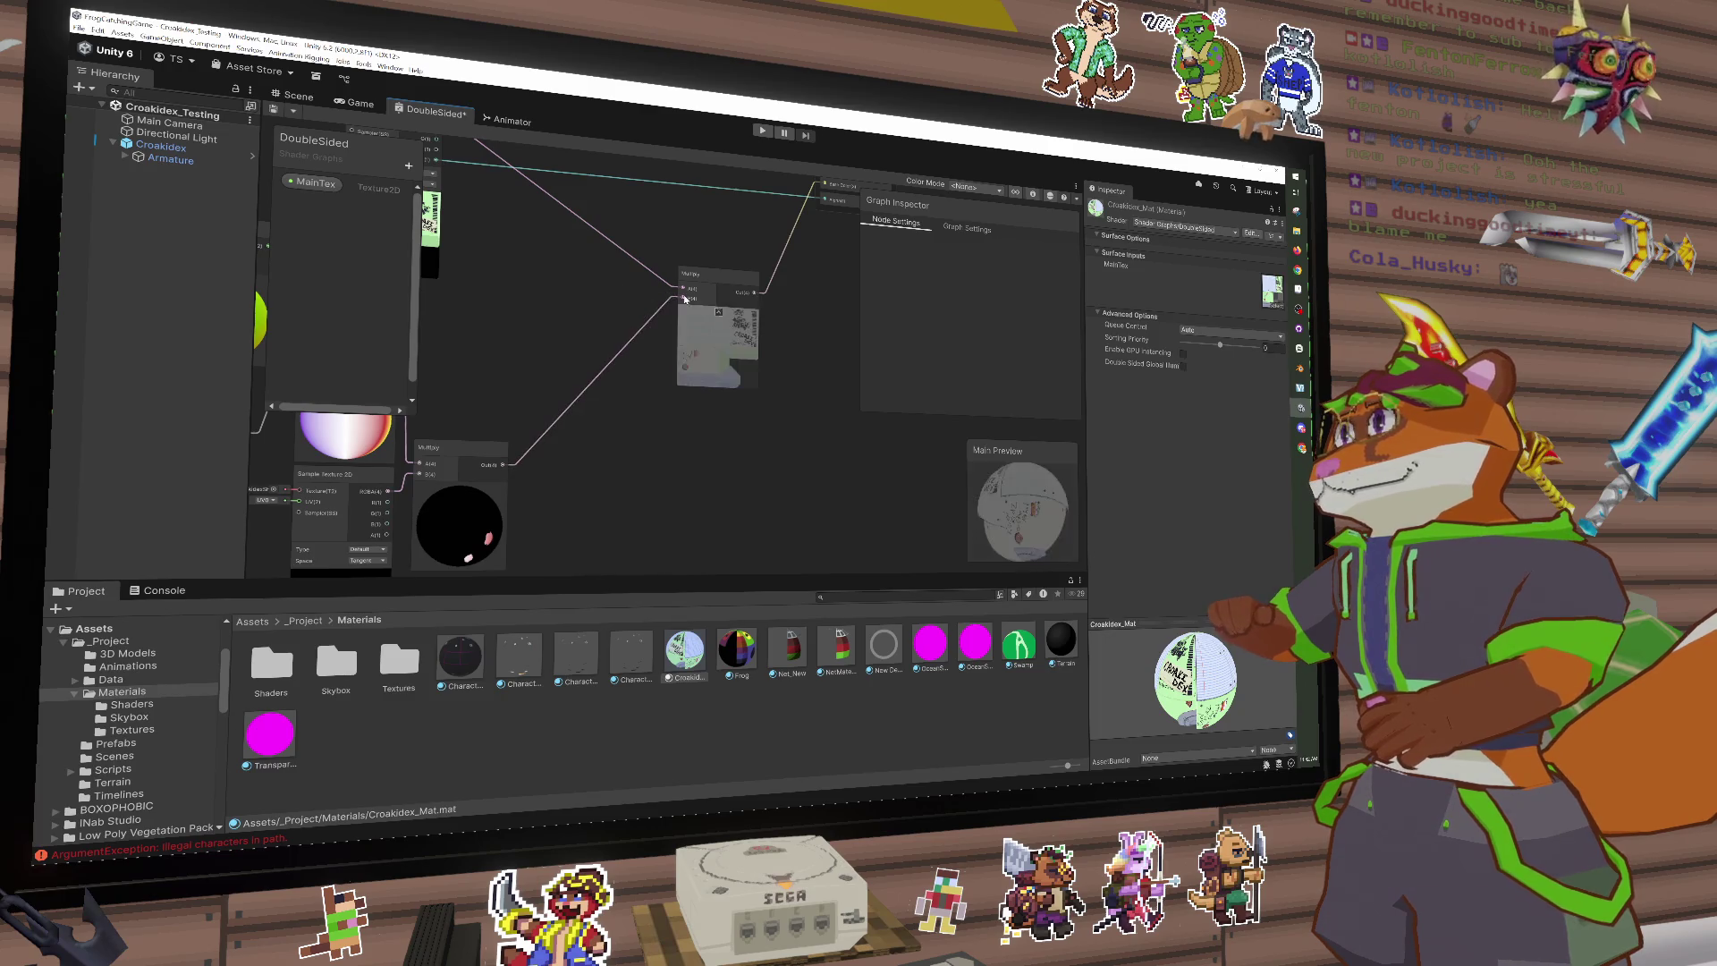
click(702, 372)
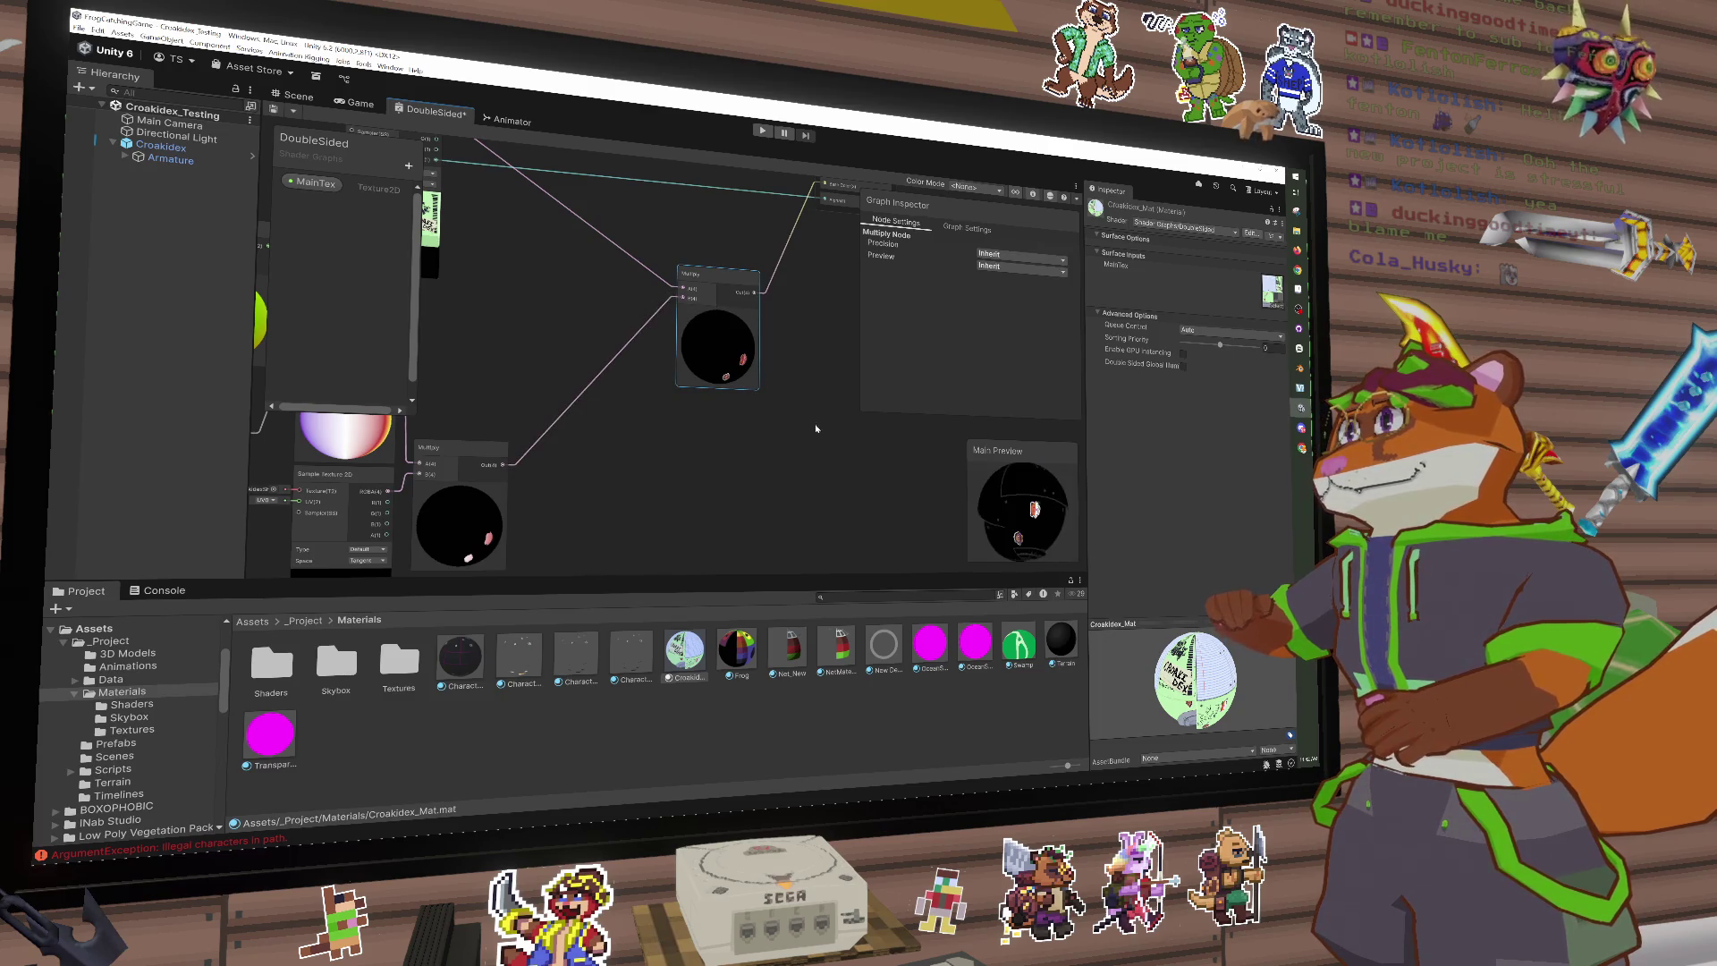
scroll(764, 399, up, 3)
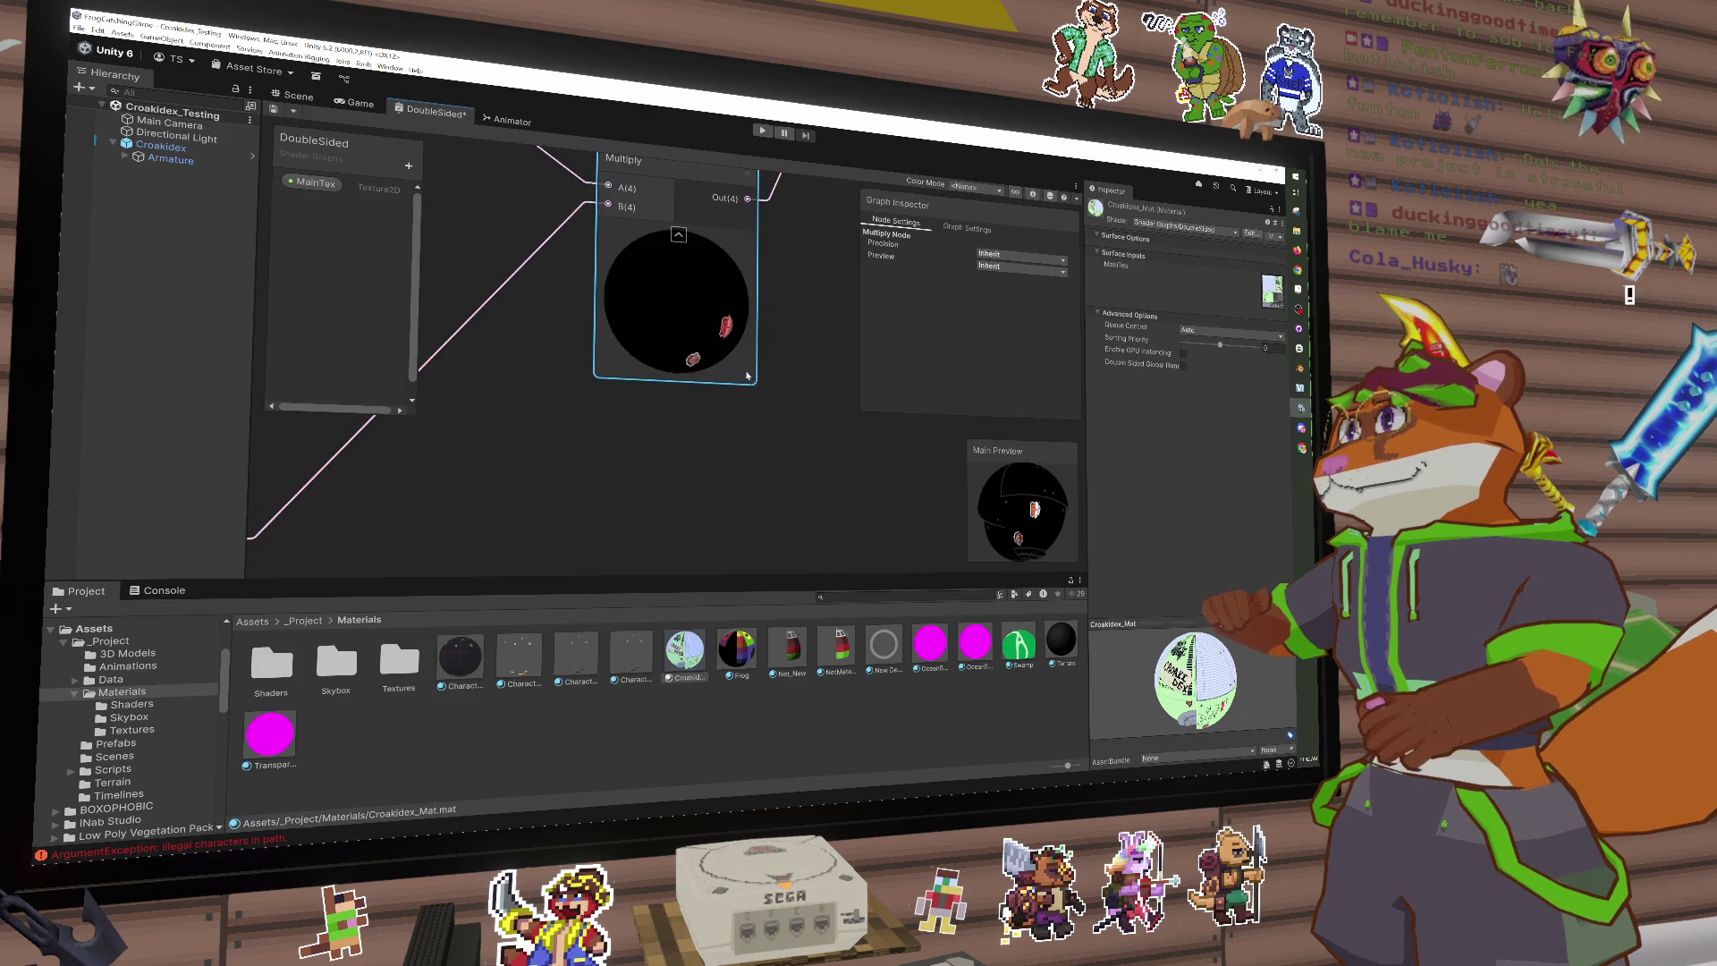
scroll(760, 396, down, 4)
drag(761, 397, 678, 432)
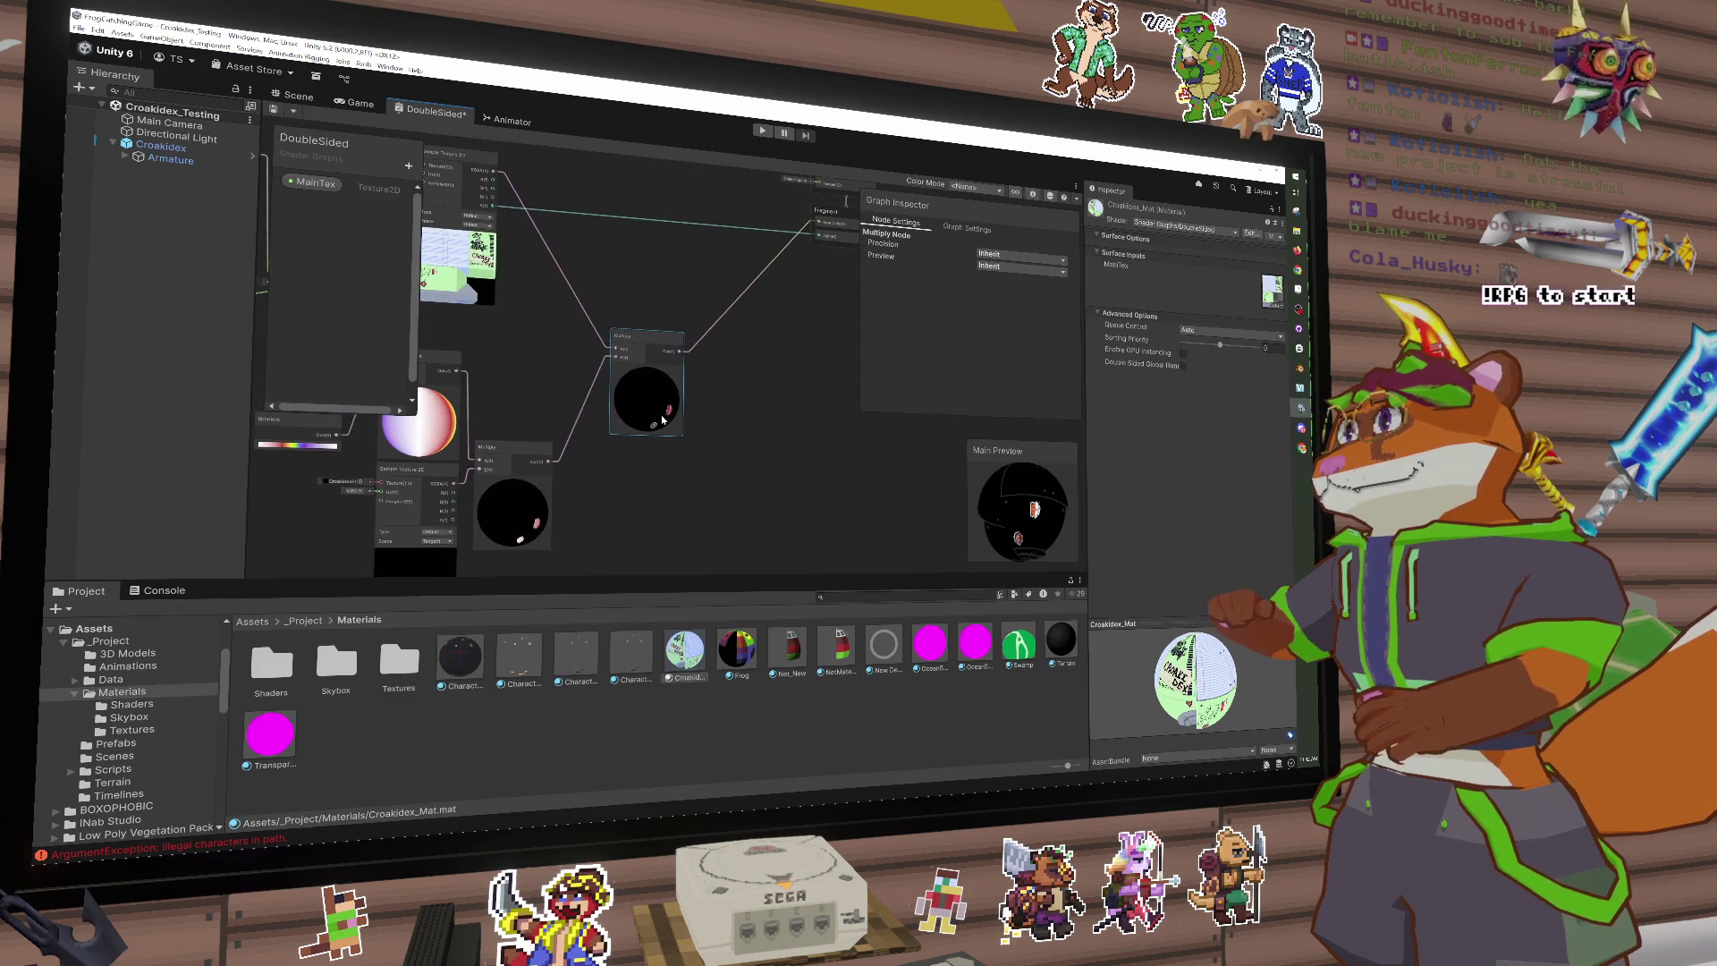
Step: Add a Color Mask node from a 'ma' search and connect the lower Multiply output to it
key(space)
text(ma)
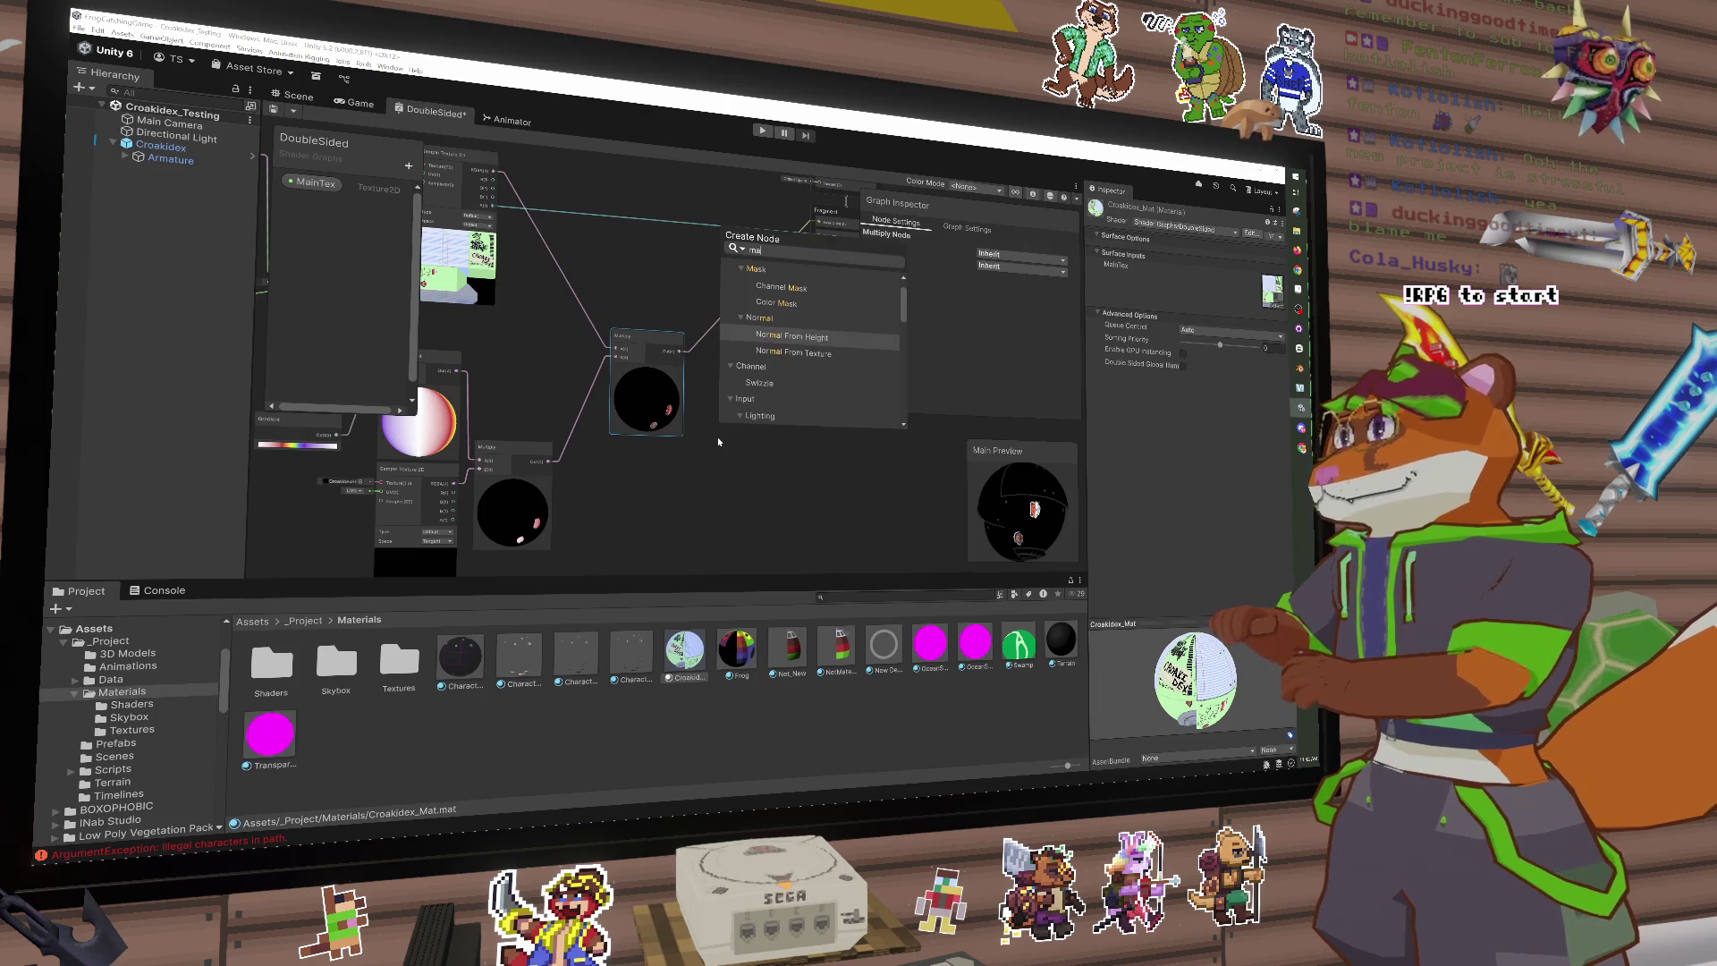
key(Up)
key(Up)
key(Down)
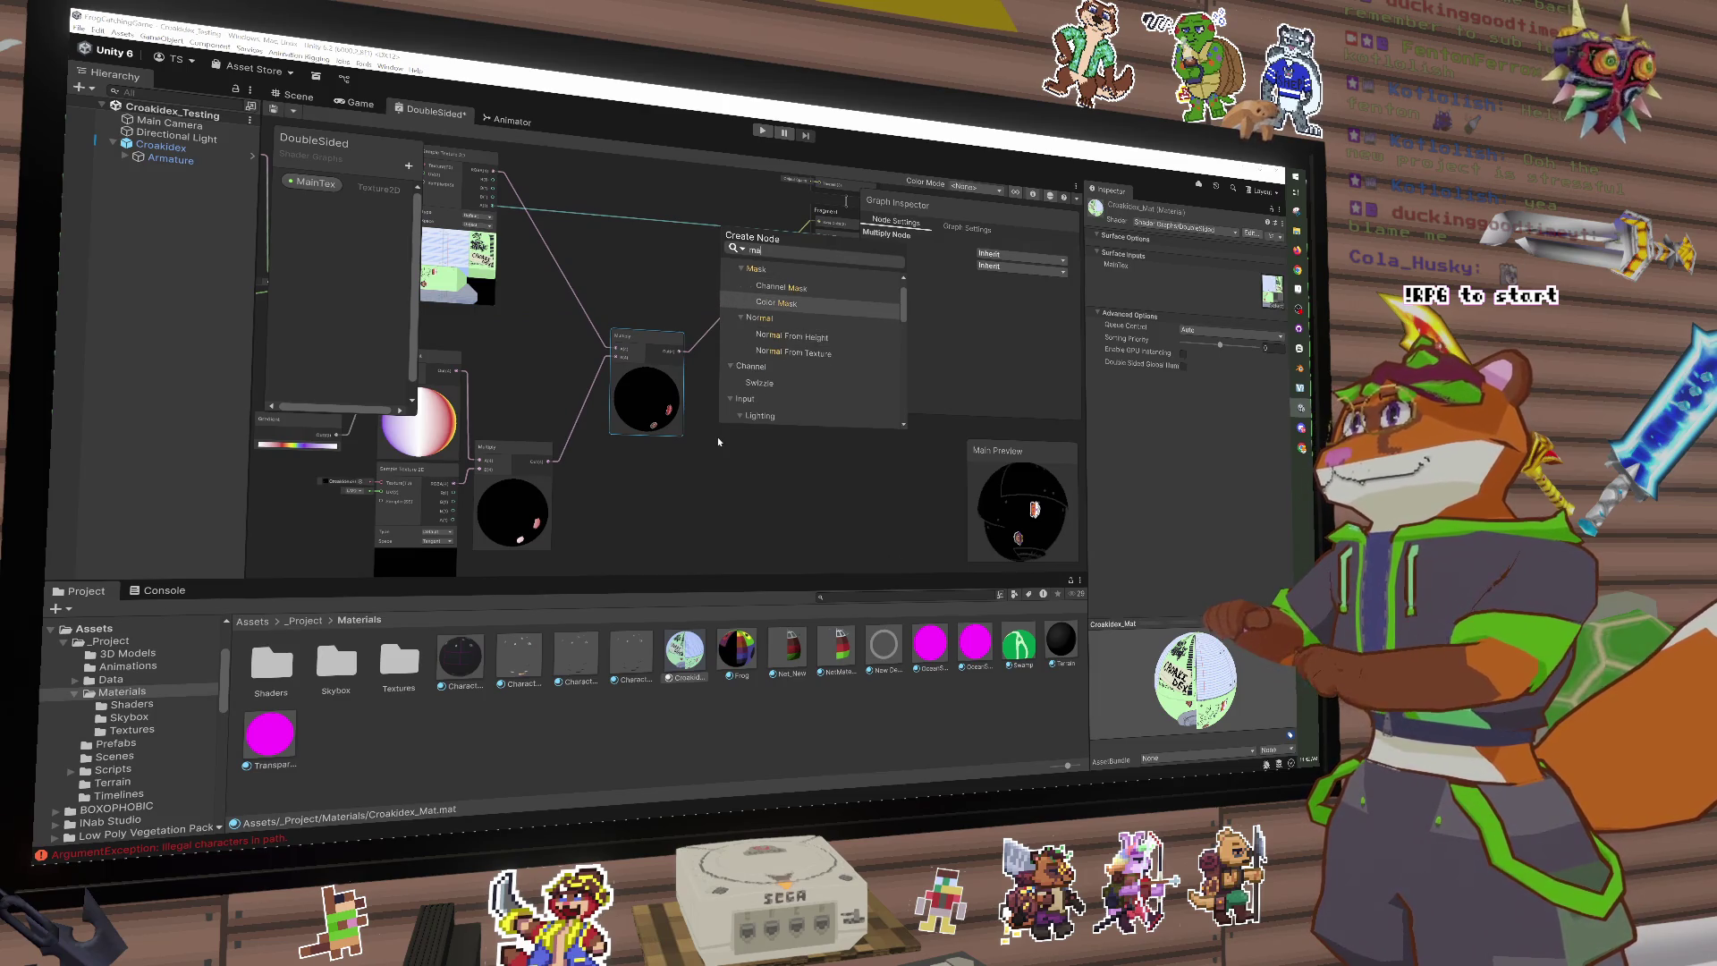
key(Down)
key(Up)
key(Return)
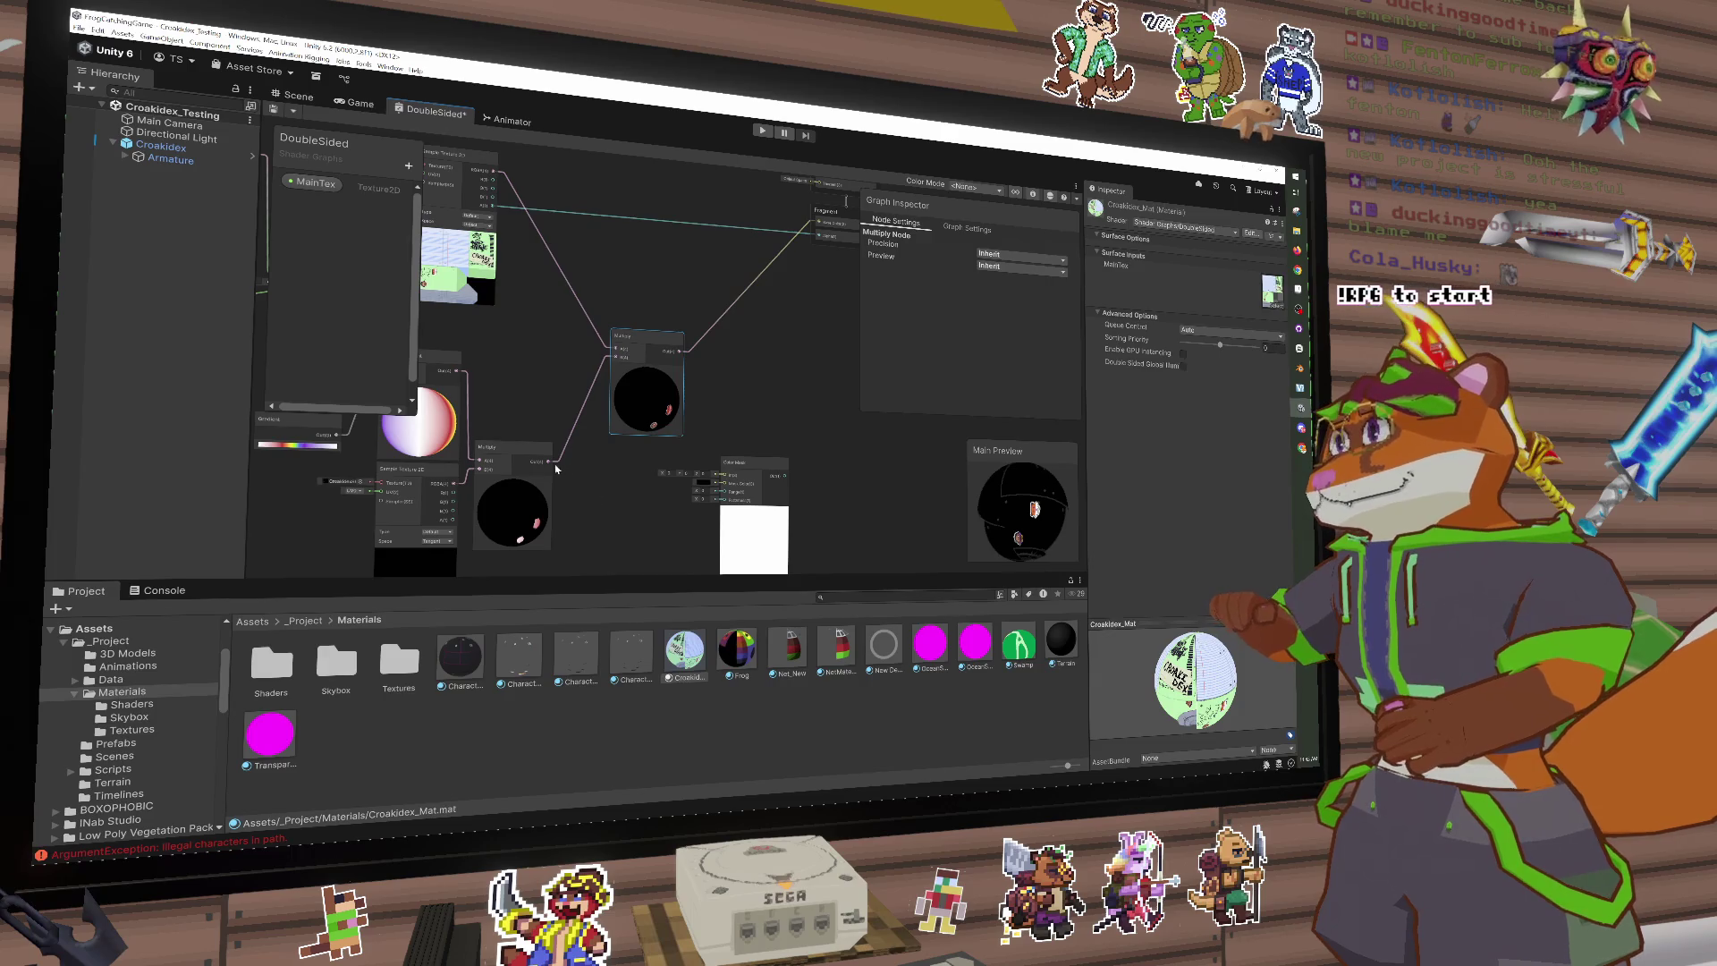
drag(552, 461, 712, 481)
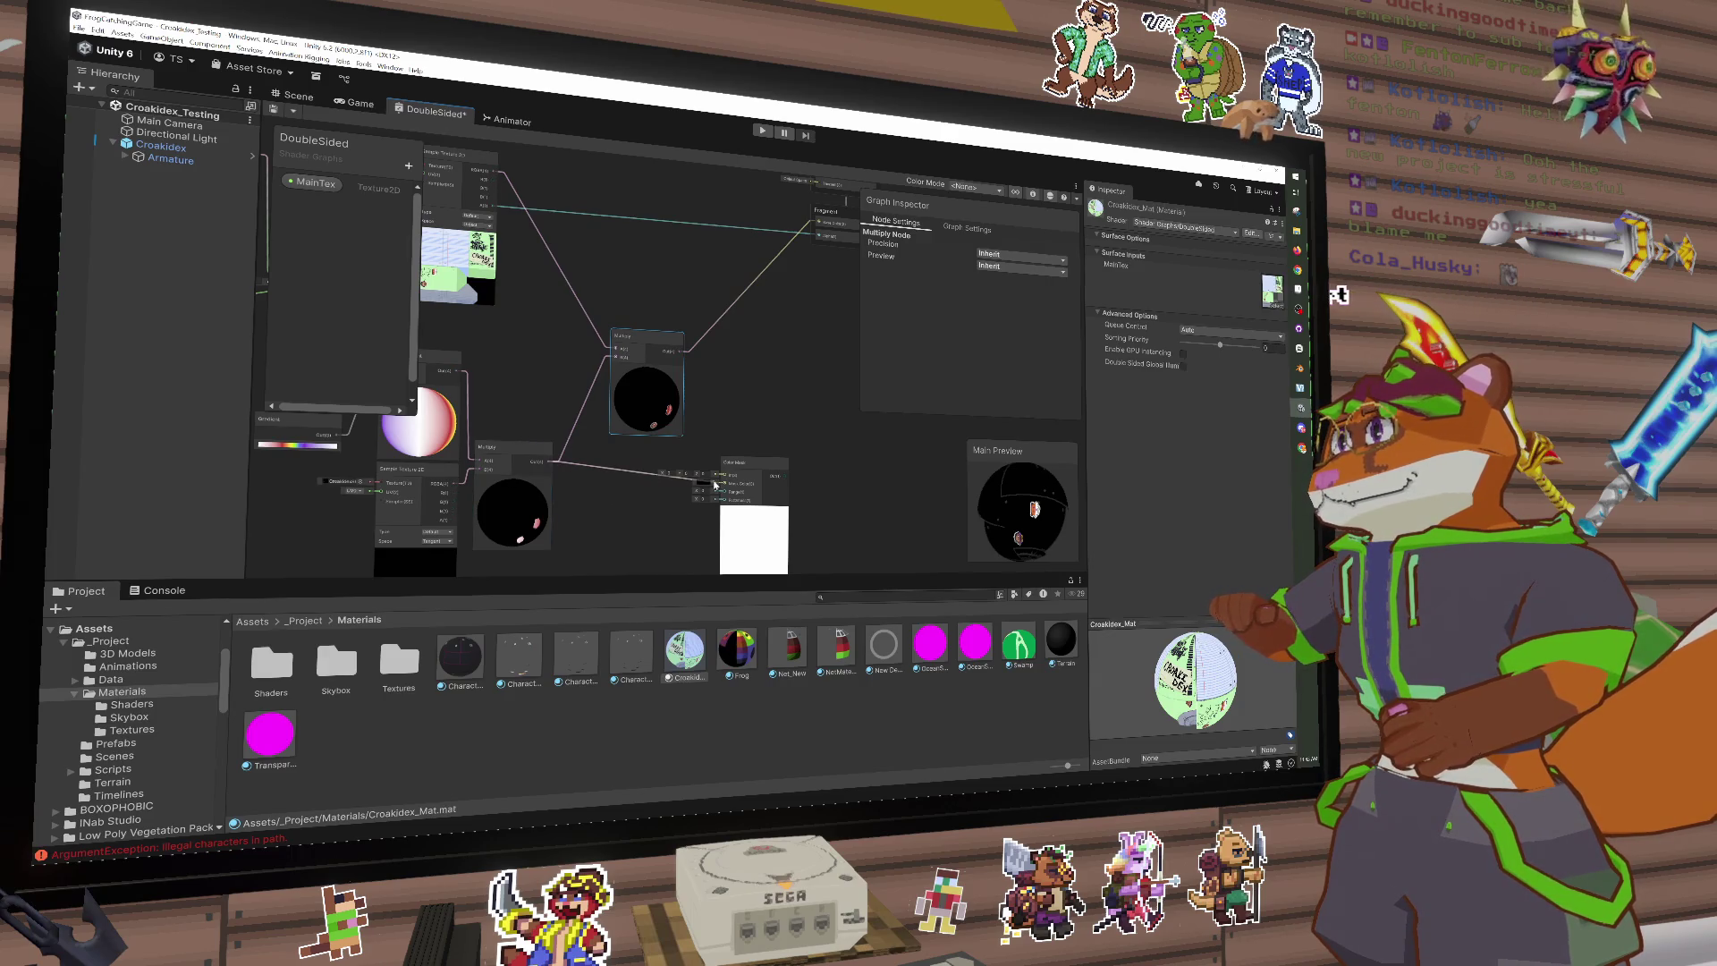
Step: Replace the Multiply-to-Color Mask wire with a fresh connection and confirm the Color Mask range
key(space)
click(703, 433)
mouse_move(463, 481)
mouse_down()
mouse_move(507, 398)
mouse_move(484, 417)
mouse_move(745, 414)
mouse_up()
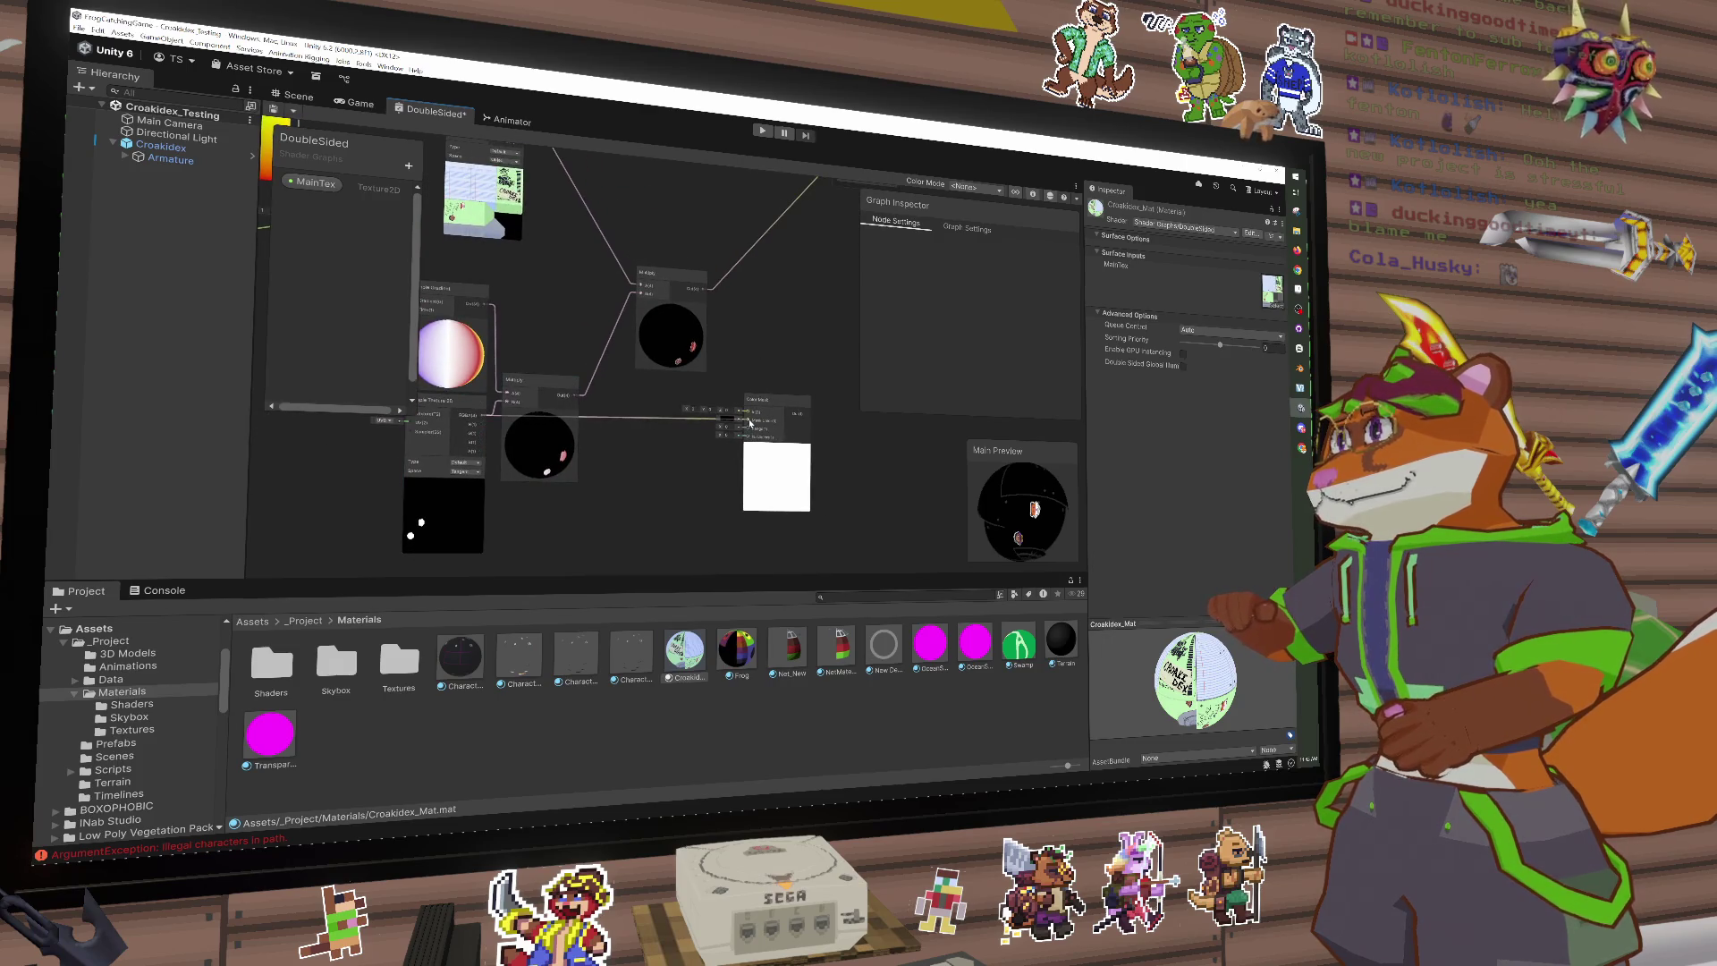
drag(698, 289, 749, 411)
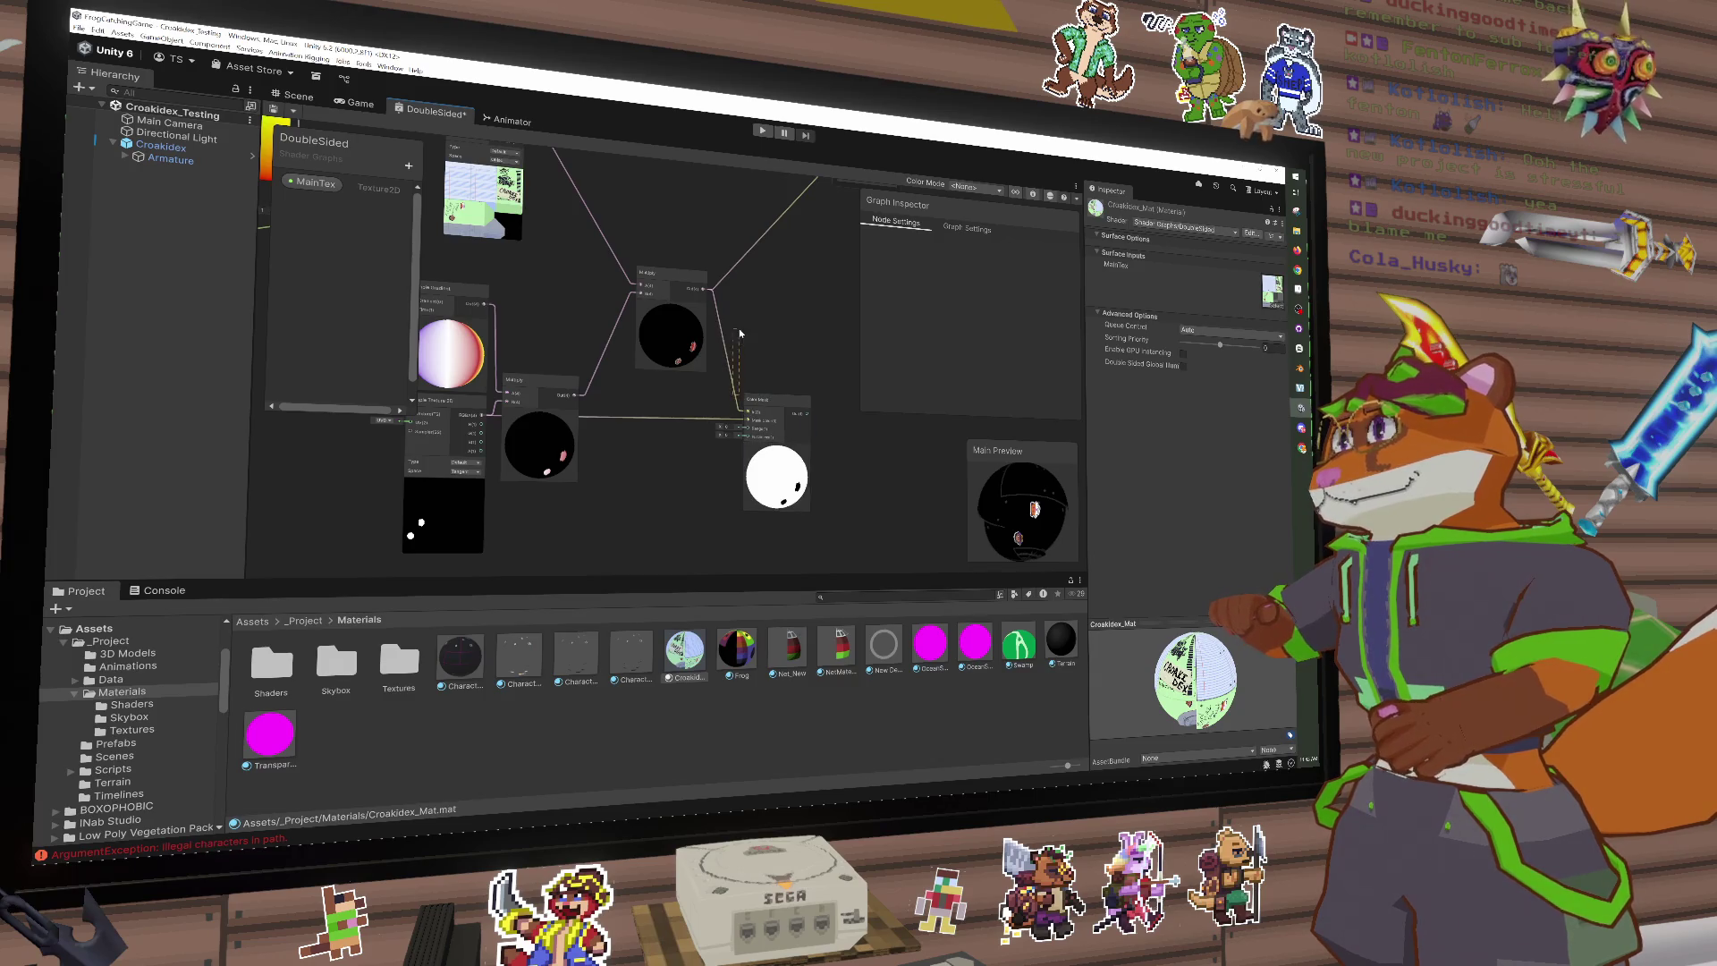
right_click(746, 295)
click(769, 447)
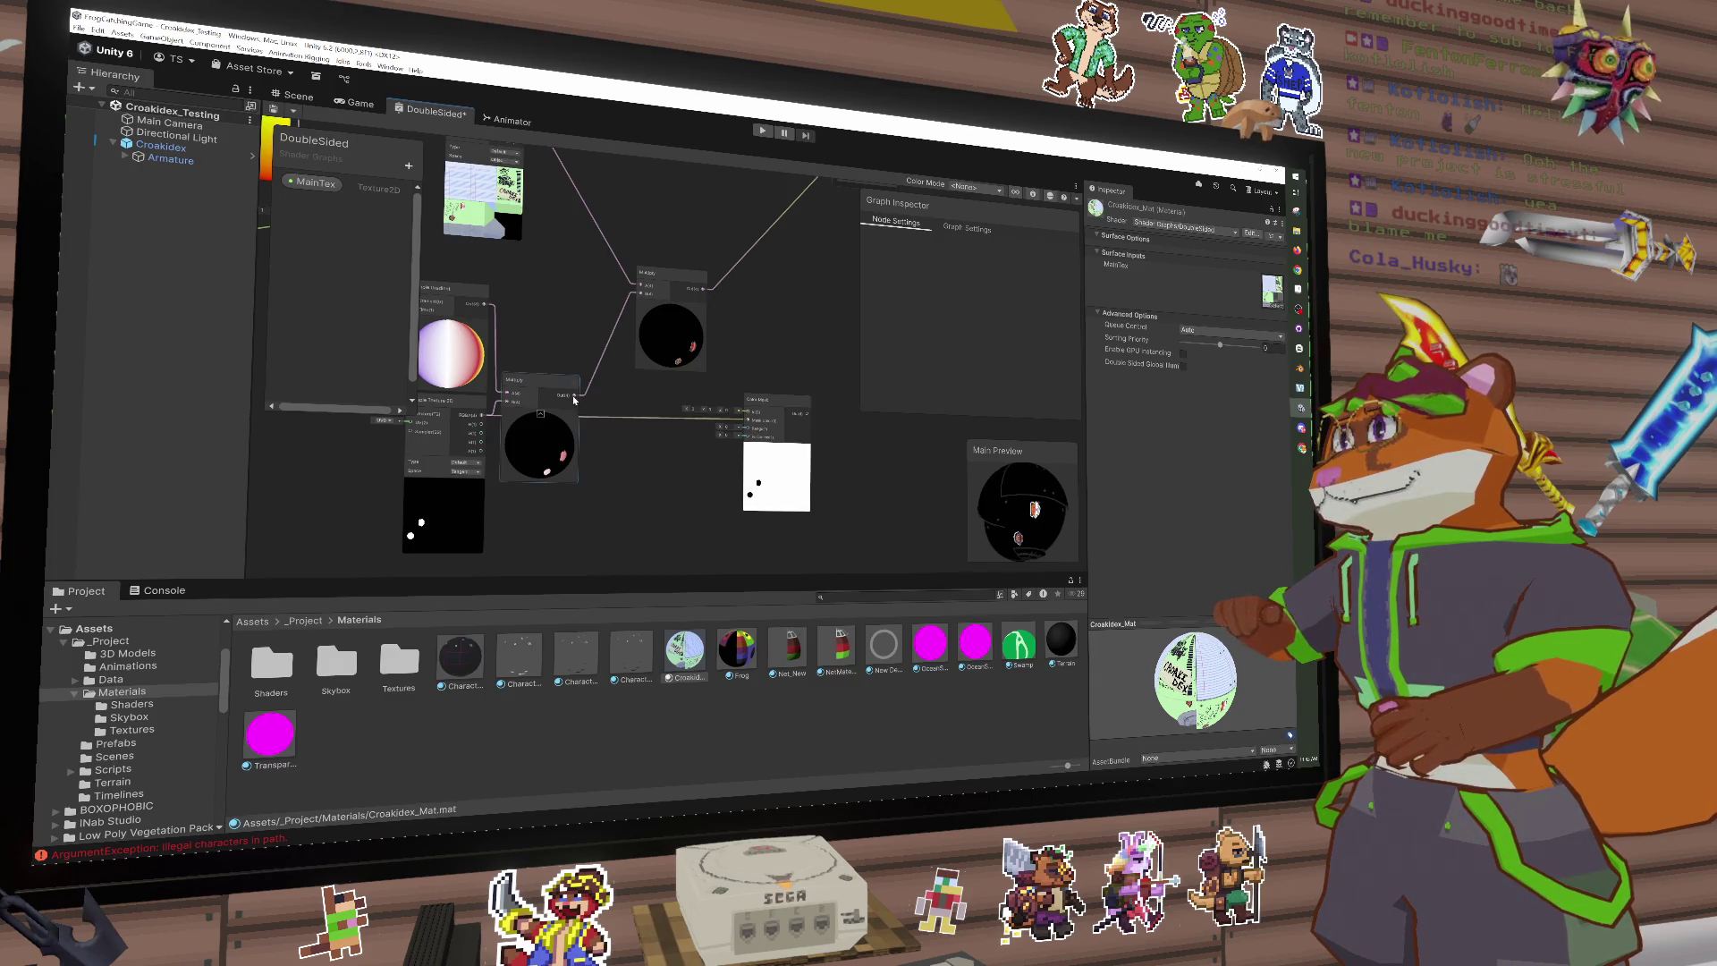
mouse_move(573, 400)
mouse_down()
mouse_move(760, 411)
mouse_move(690, 399)
mouse_up()
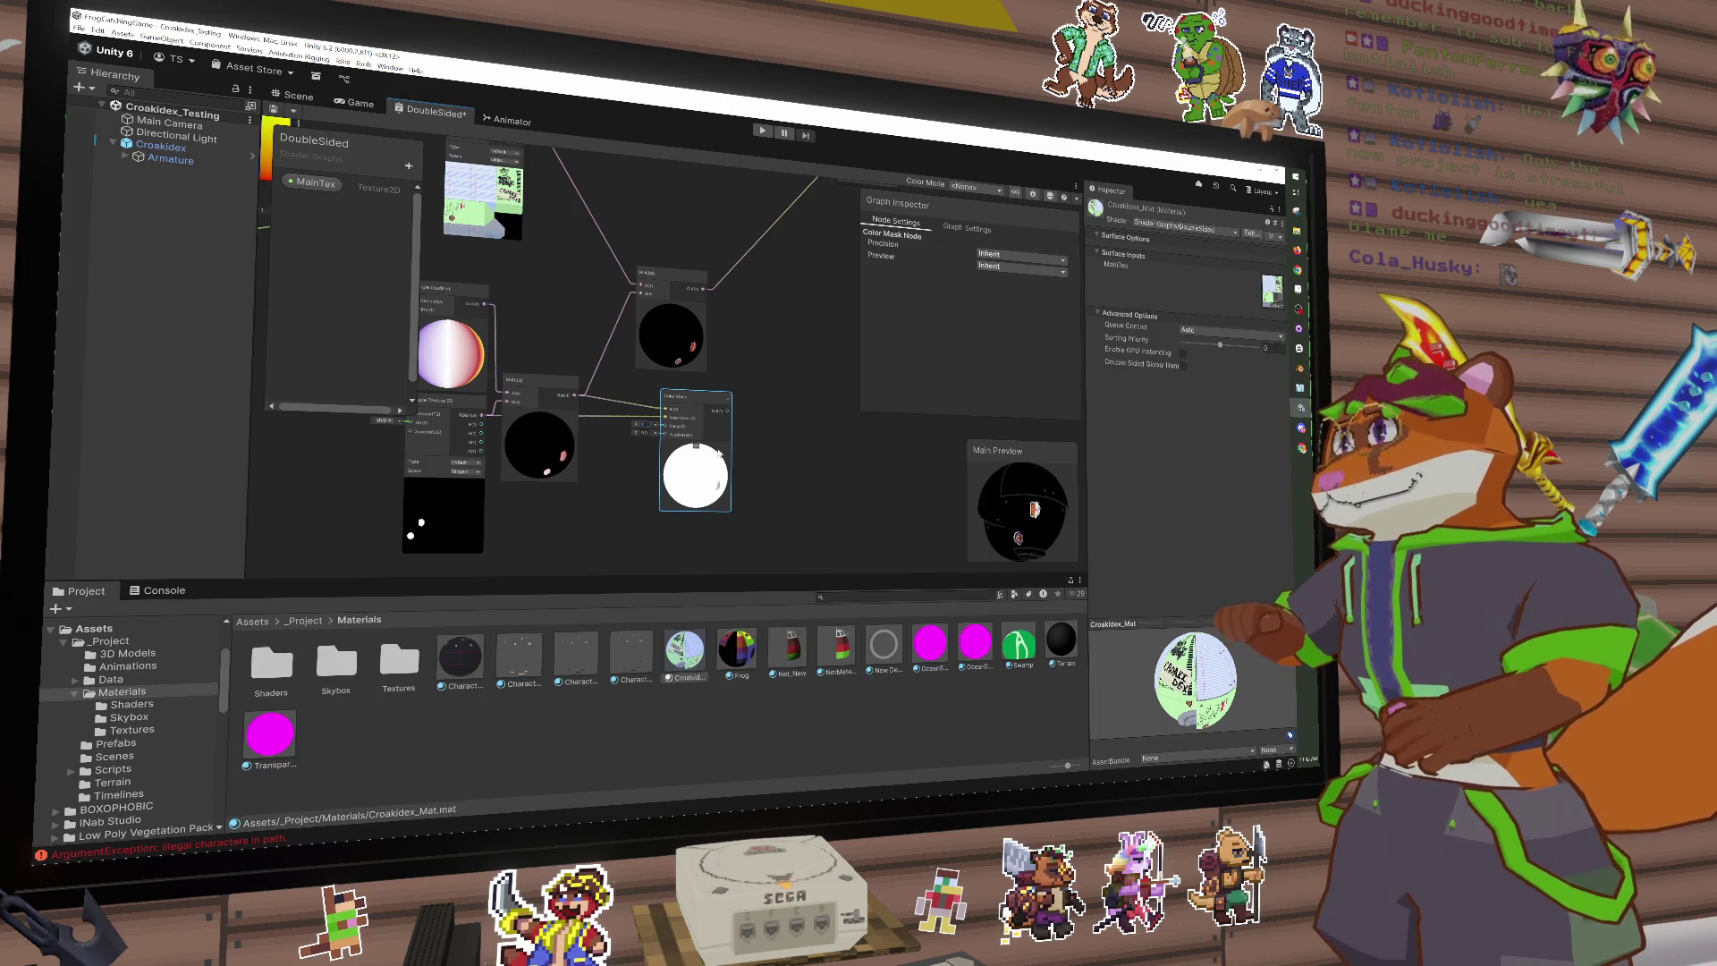
scroll(719, 451, up, 3)
click(632, 422)
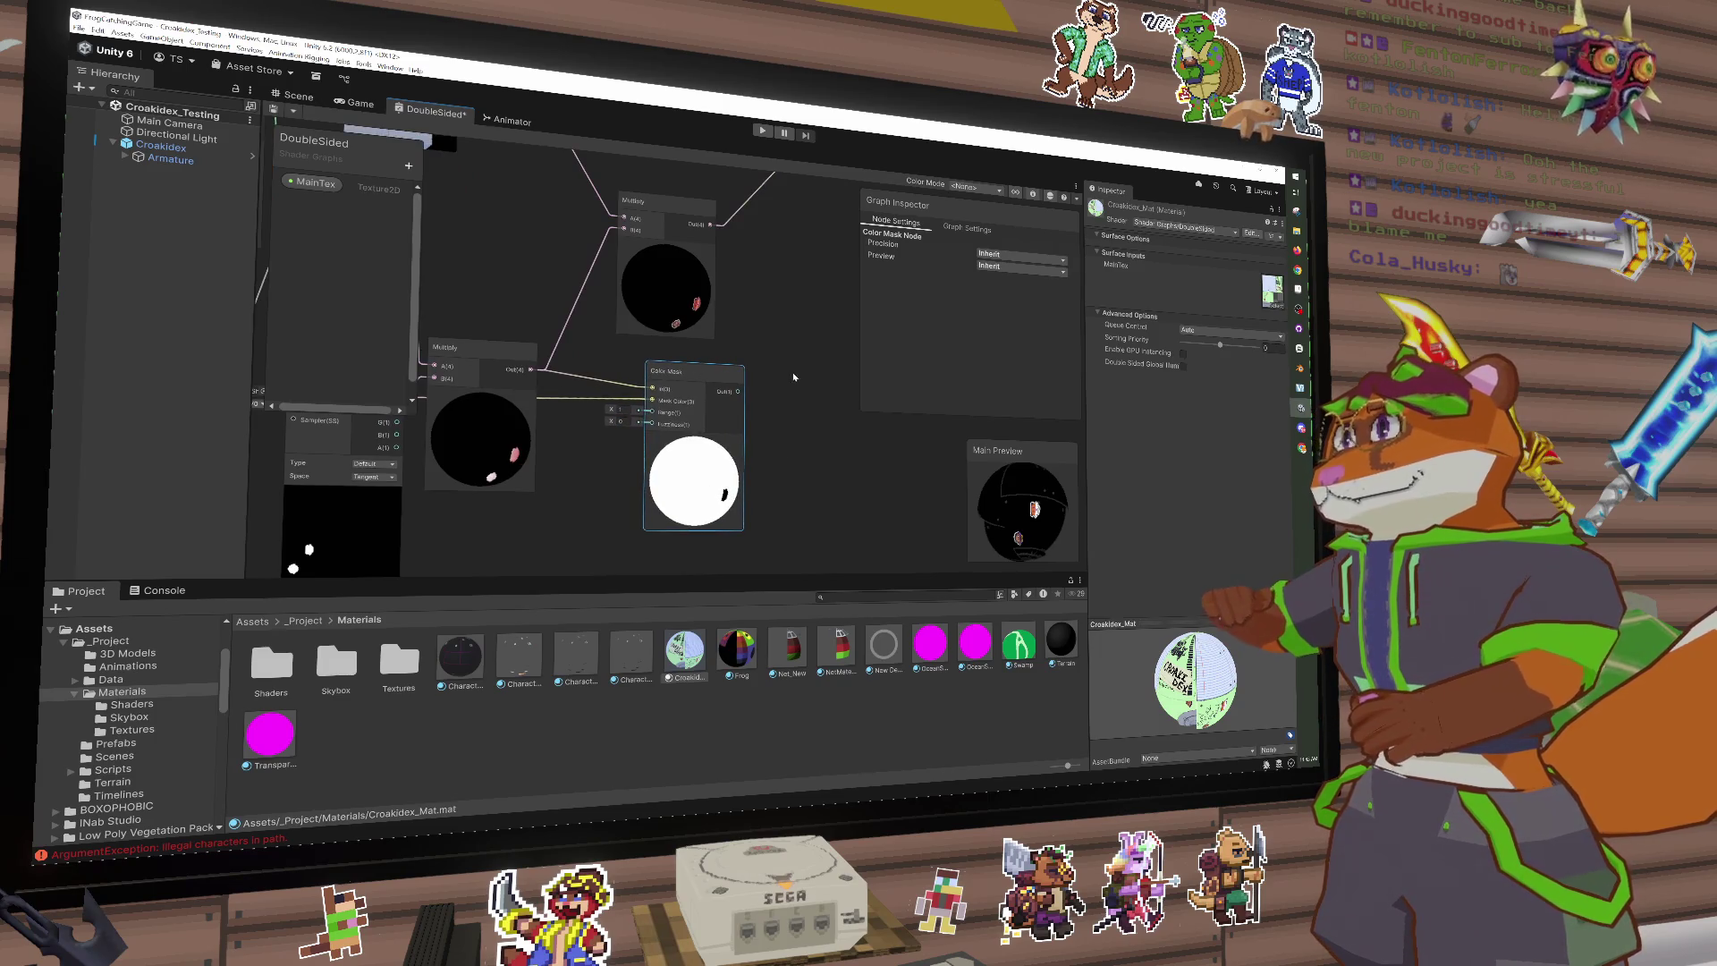
mouse_move(791, 376)
mouse_down()
mouse_move(747, 453)
mouse_move(634, 461)
mouse_up()
scroll(742, 438, down, 1)
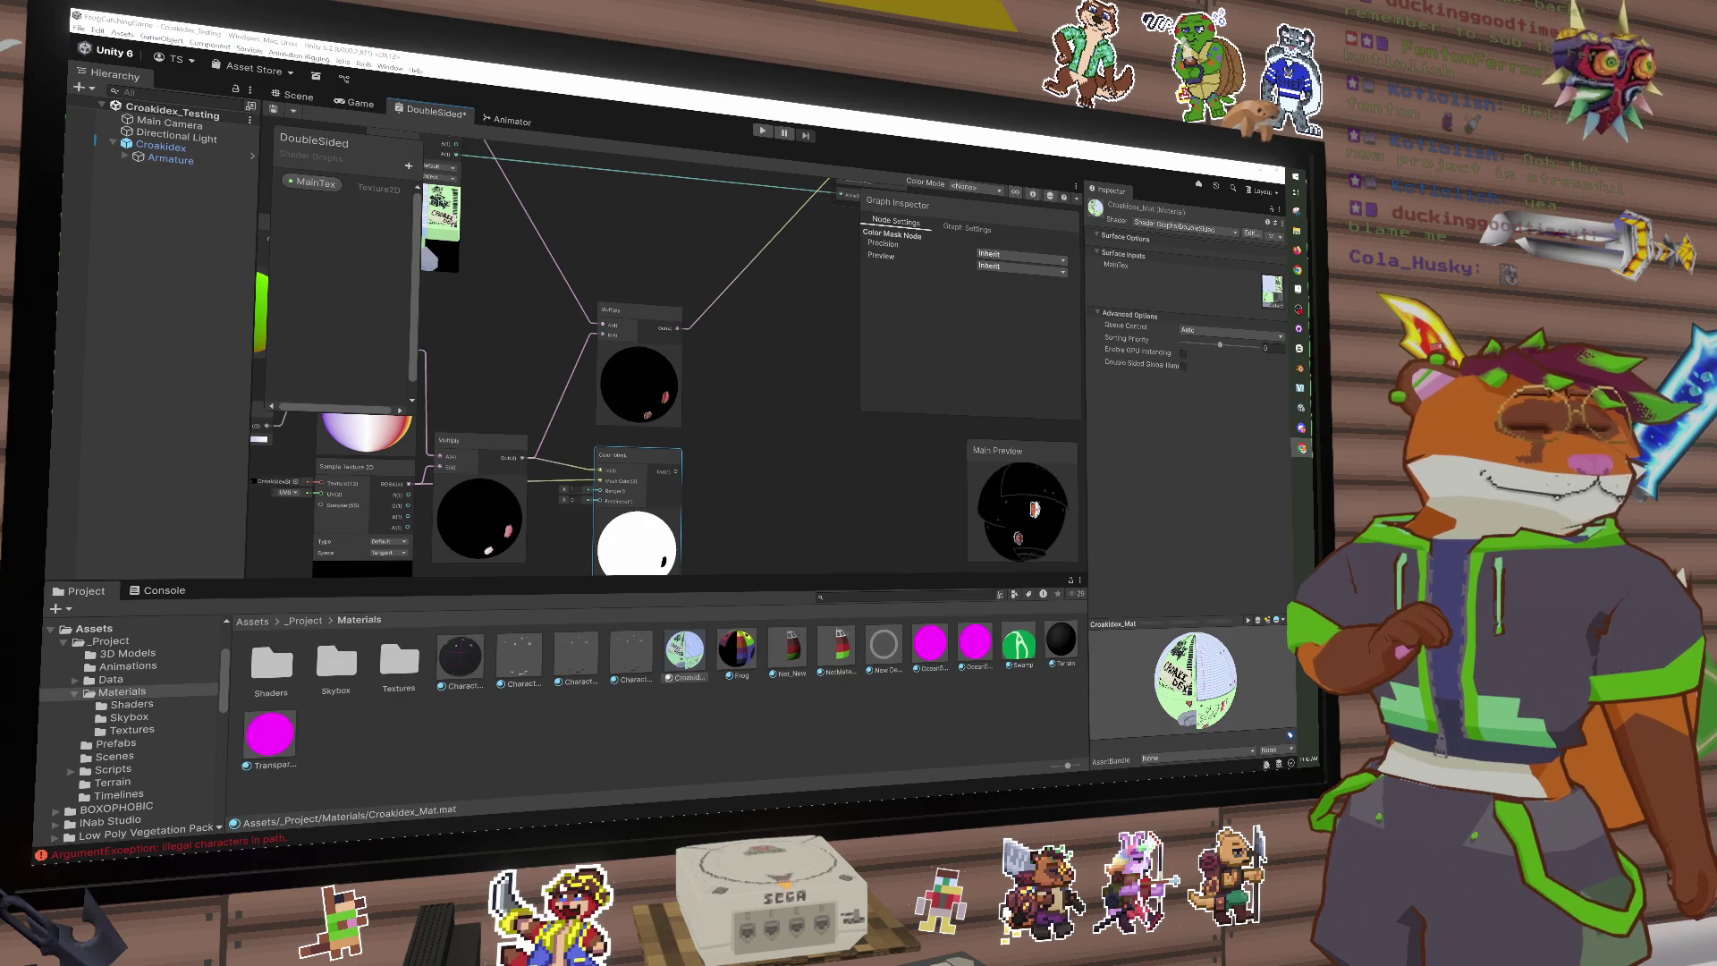
Step: Add a Replace Color node via 'color' and place it beside the Multiply node
click(728, 459)
key(space)
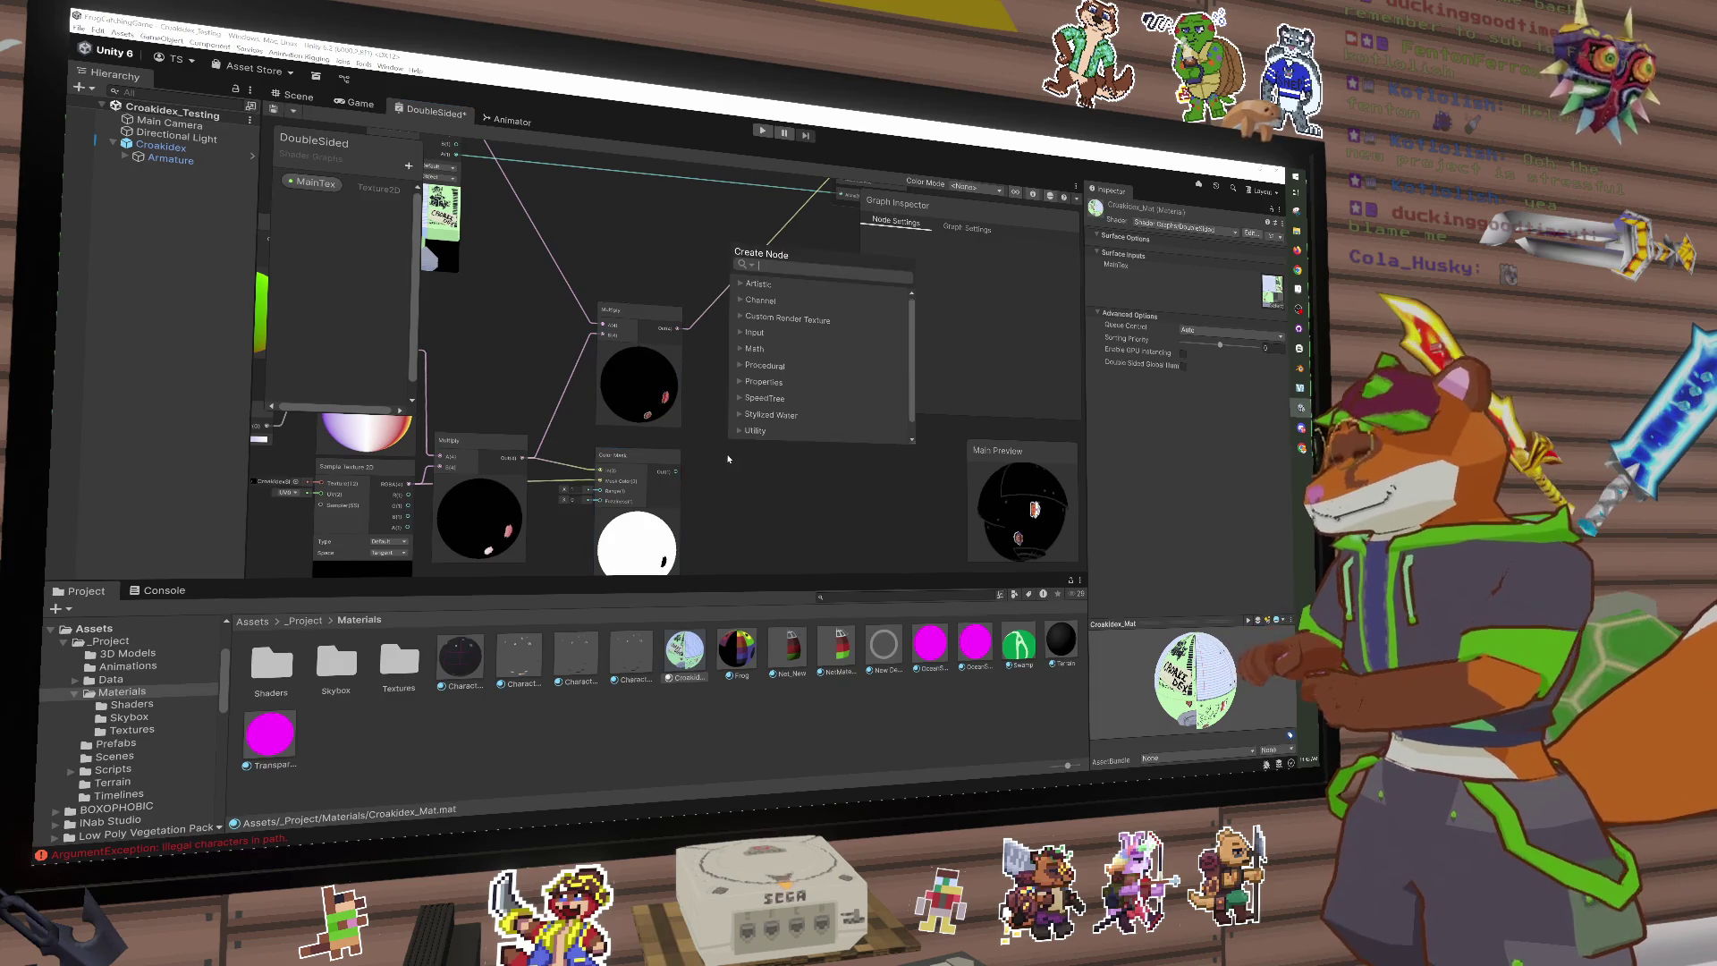
text(color)
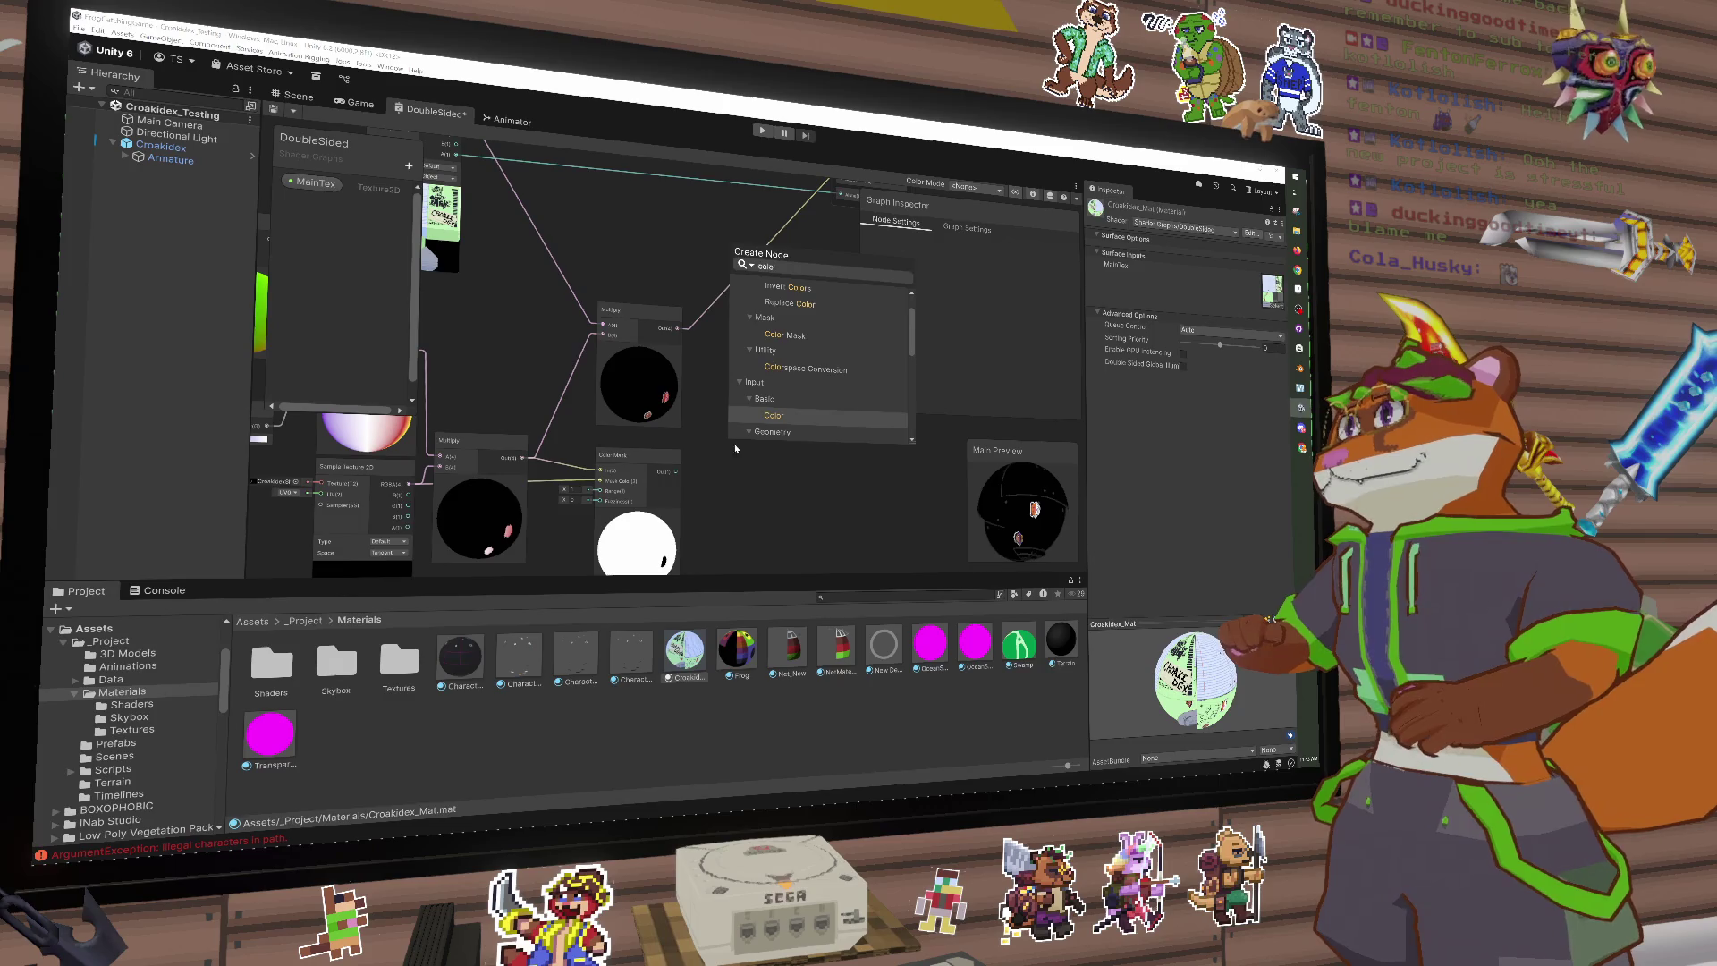
click(797, 305)
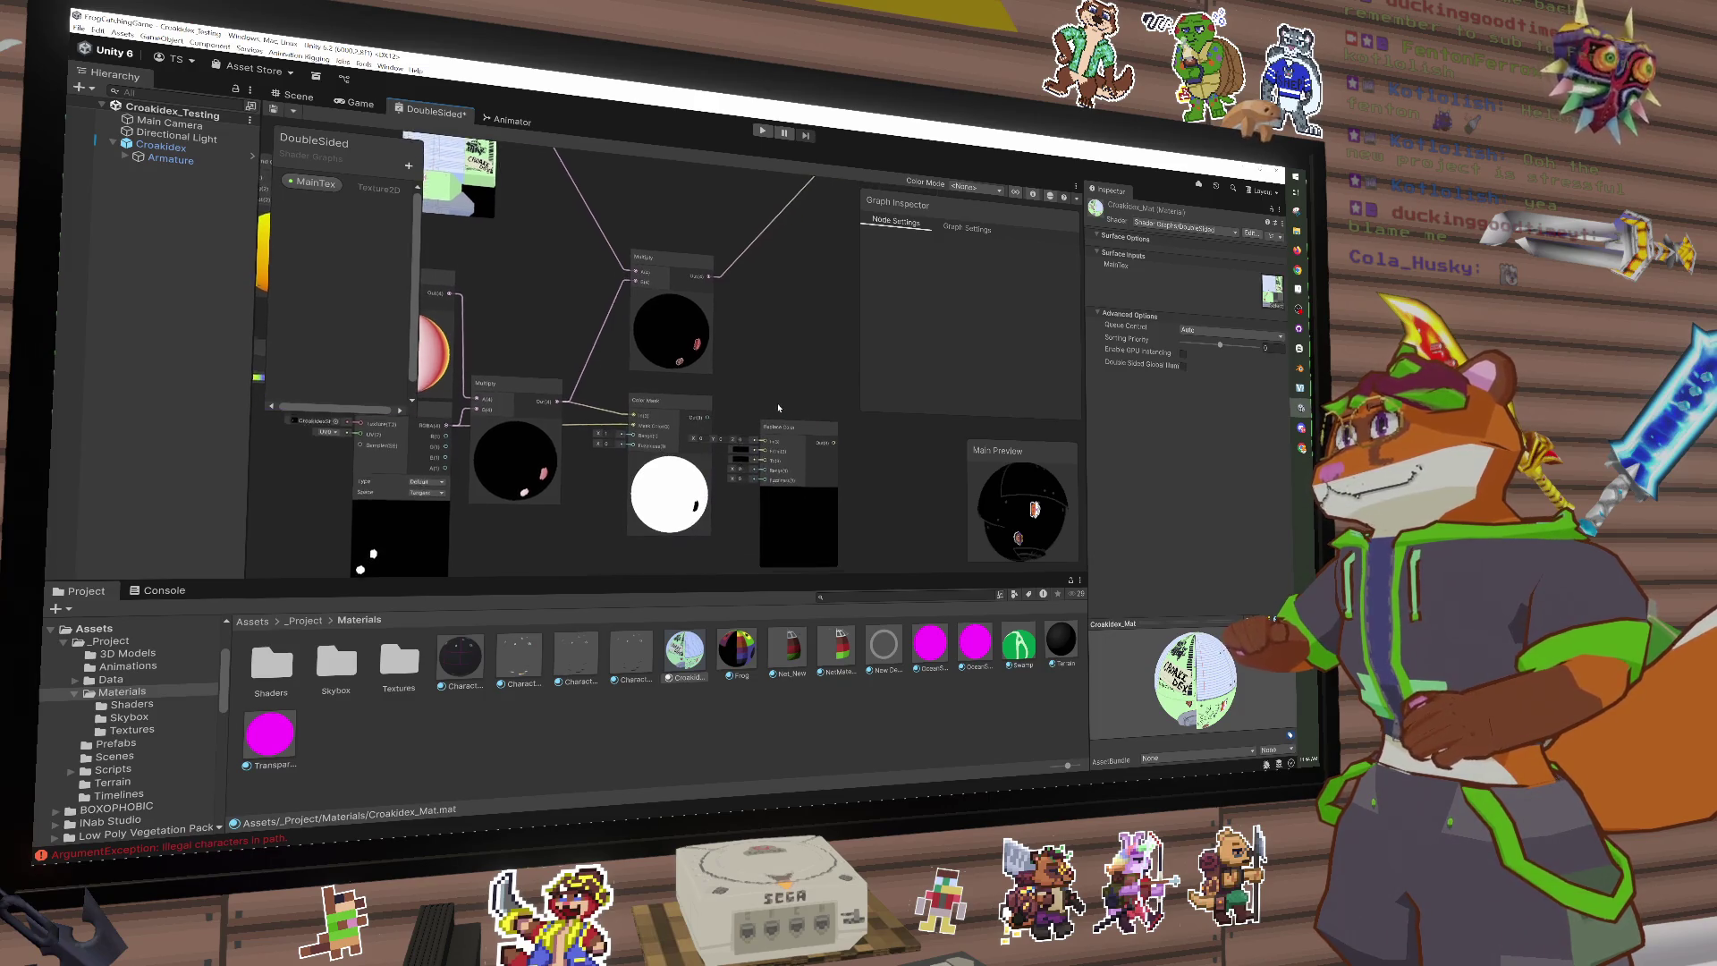
scroll(671, 448, down, 2)
scroll(657, 431, down, 1)
scroll(656, 432, down, 1)
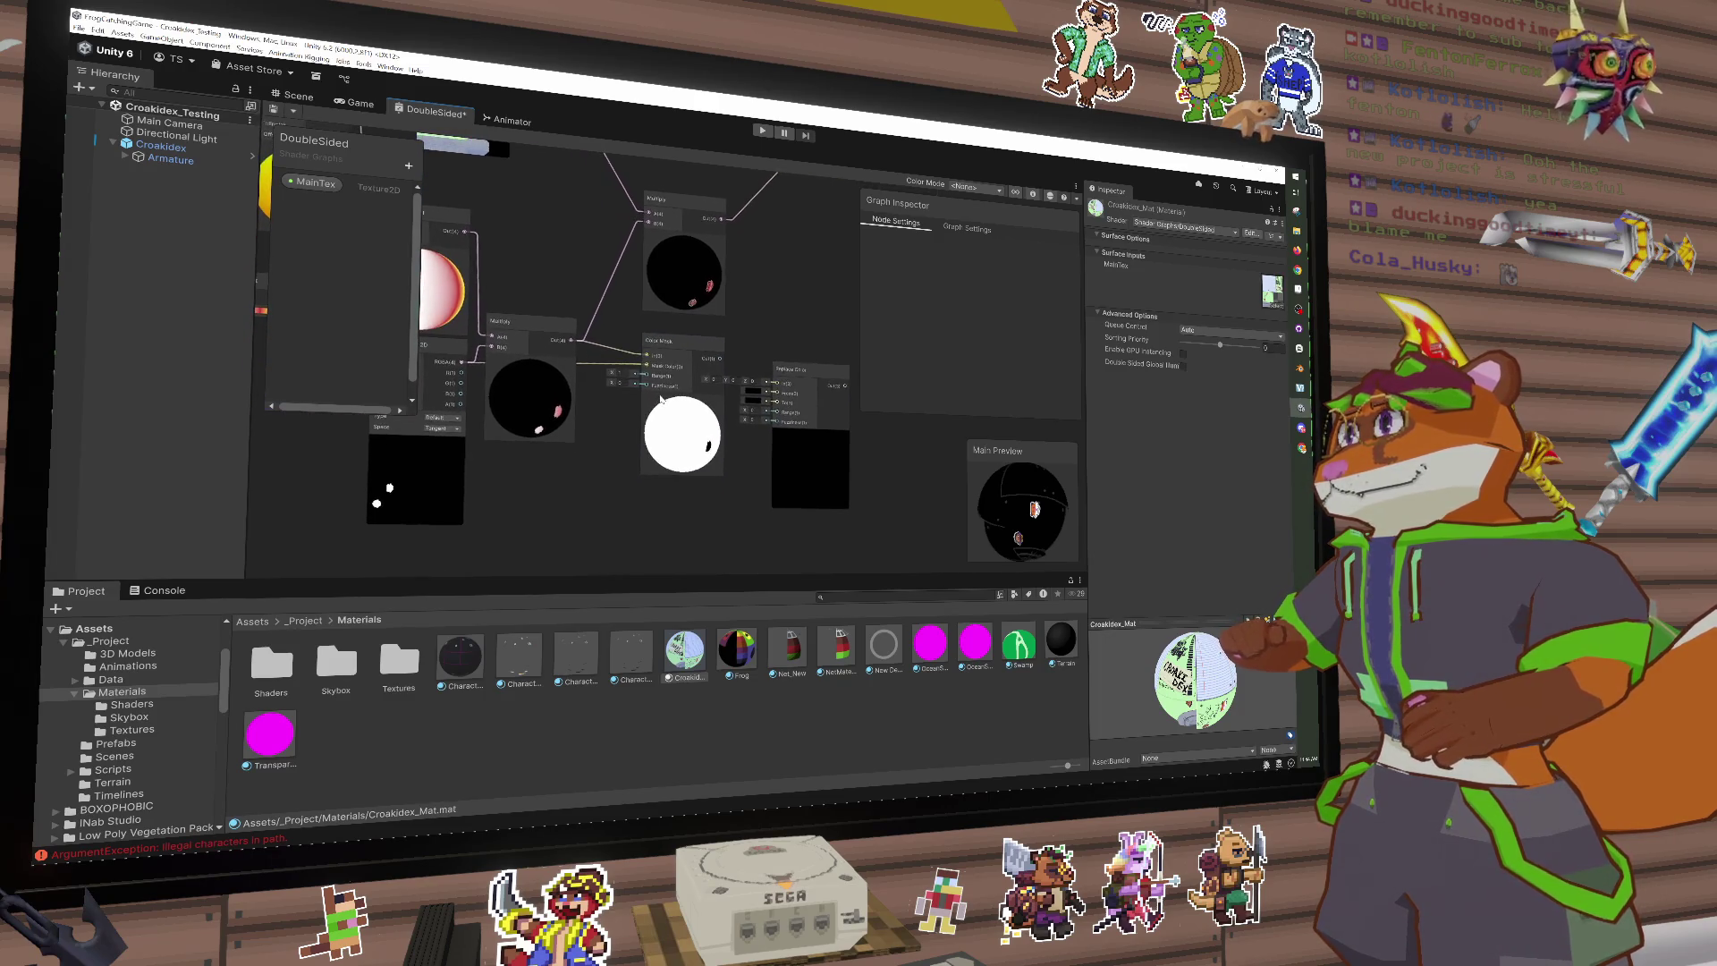
mouse_move(809, 371)
mouse_down()
mouse_move(740, 429)
mouse_move(771, 351)
mouse_up()
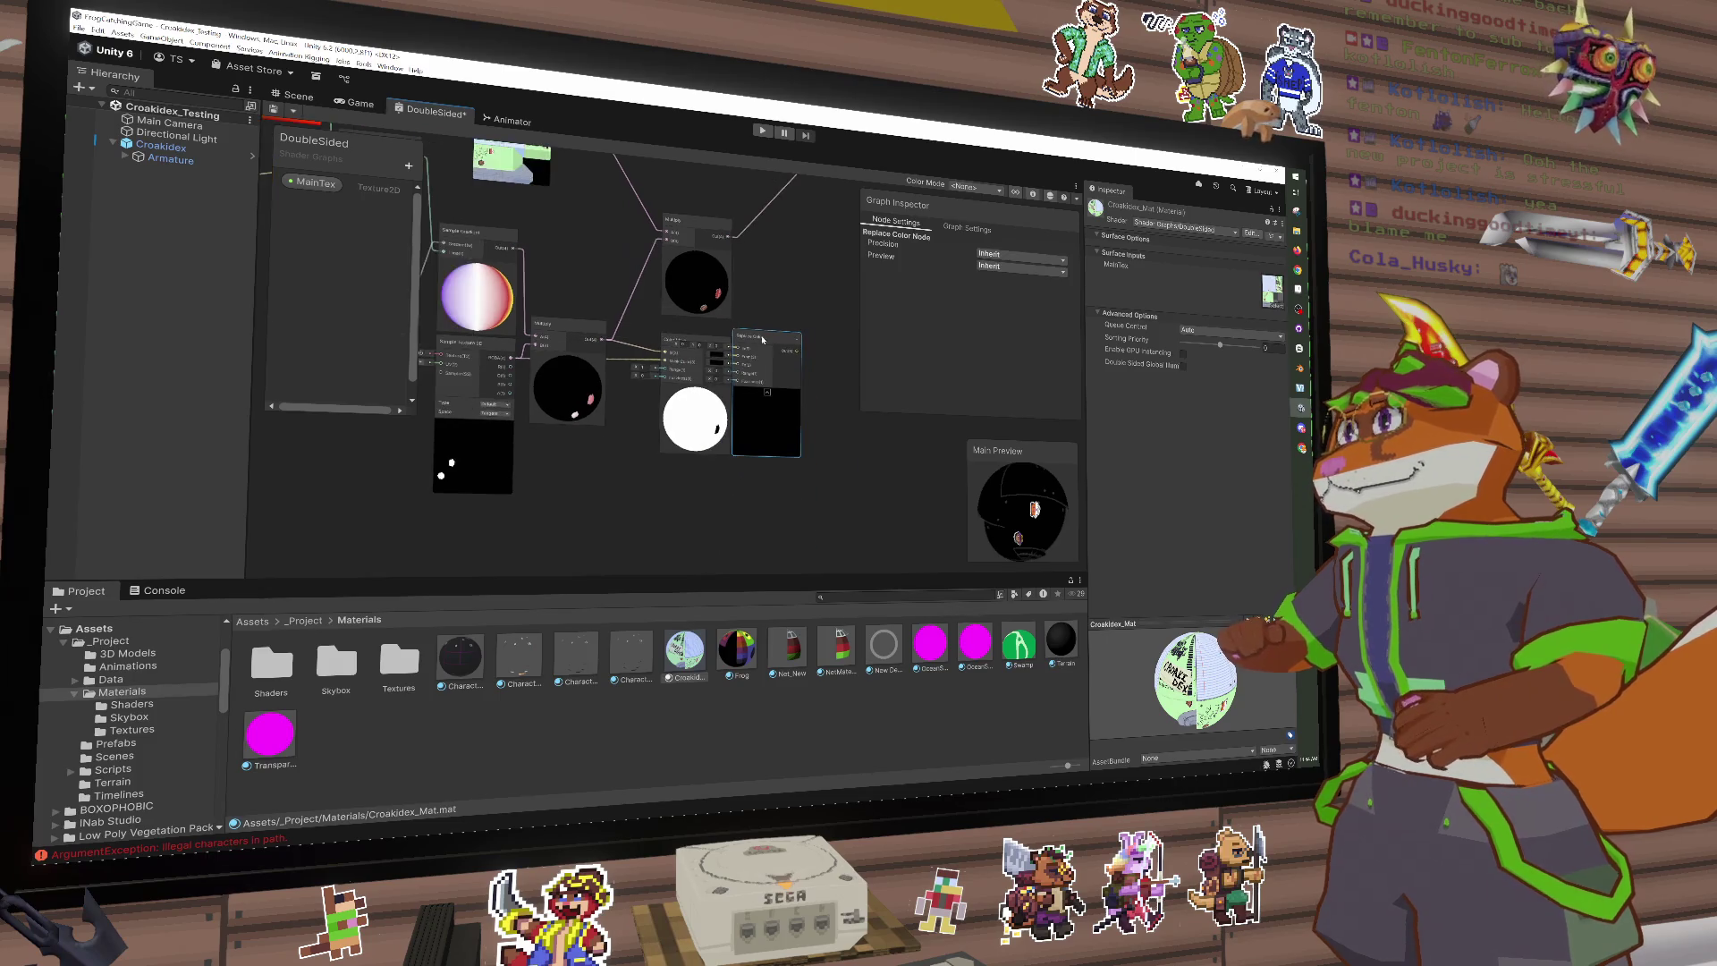
scroll(771, 358, up, 3)
mouse_move(785, 489)
mouse_down()
mouse_move(747, 311)
mouse_move(823, 367)
mouse_move(820, 347)
mouse_up()
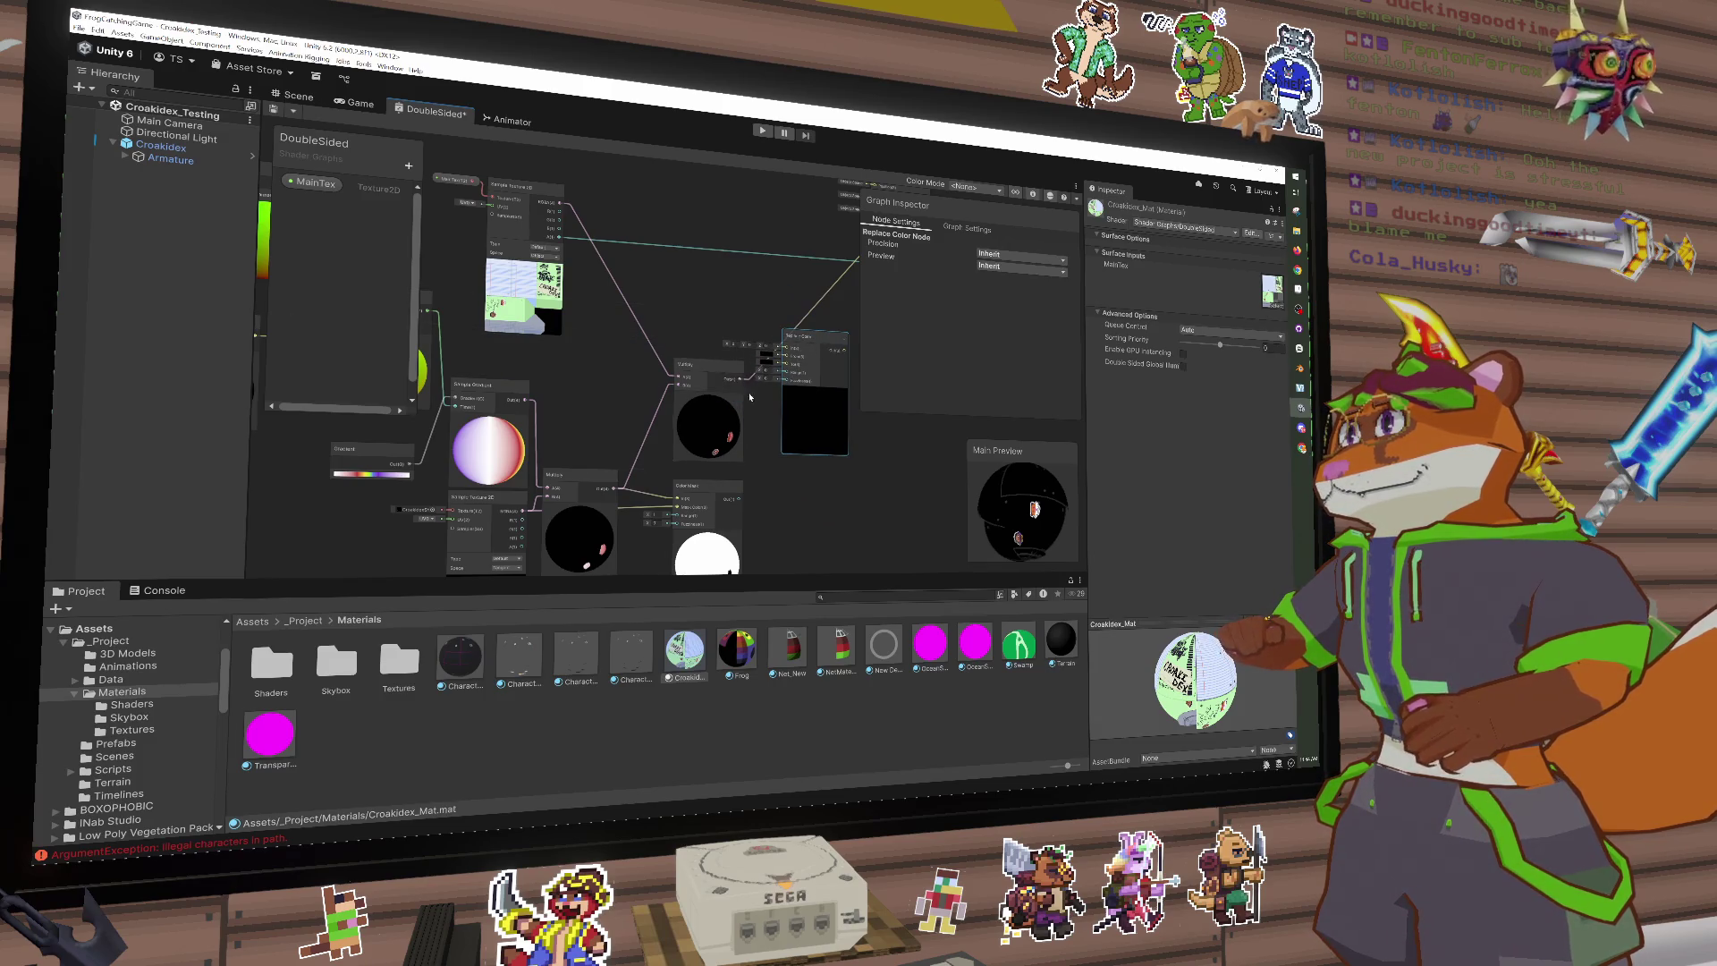
scroll(628, 440, down, 3)
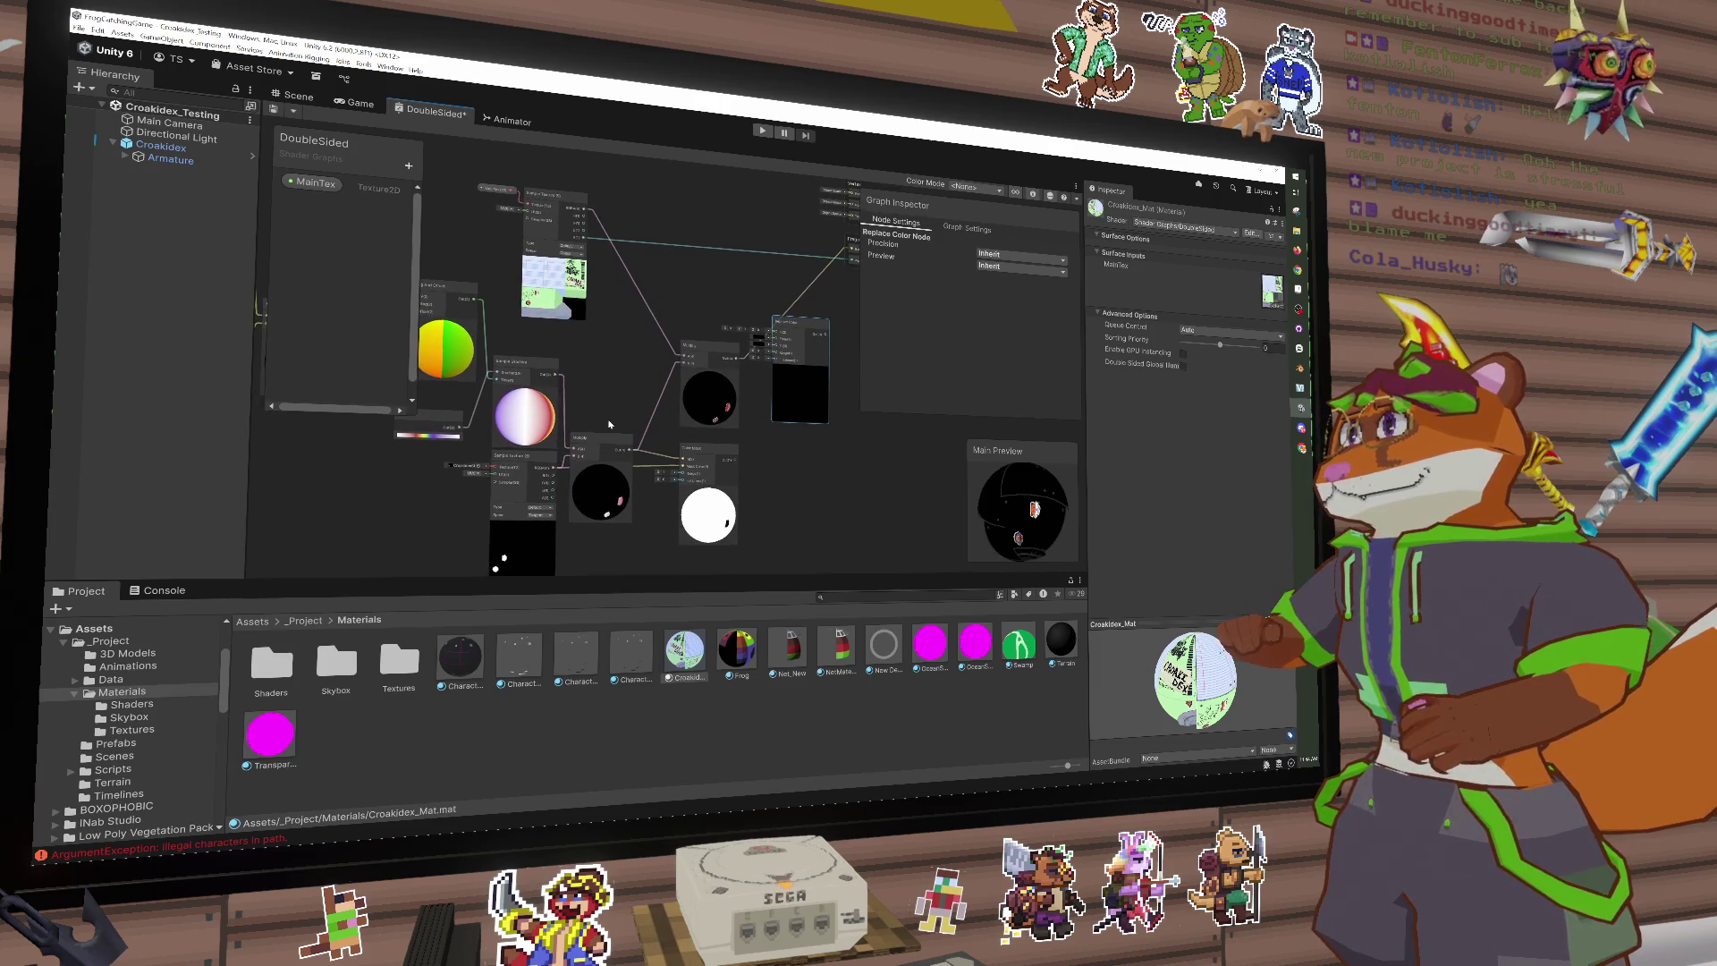
drag(526, 466, 413, 470)
Step: Add a One Minus node fed by the Sample Texture, then delete it and move the texture node right
click(530, 529)
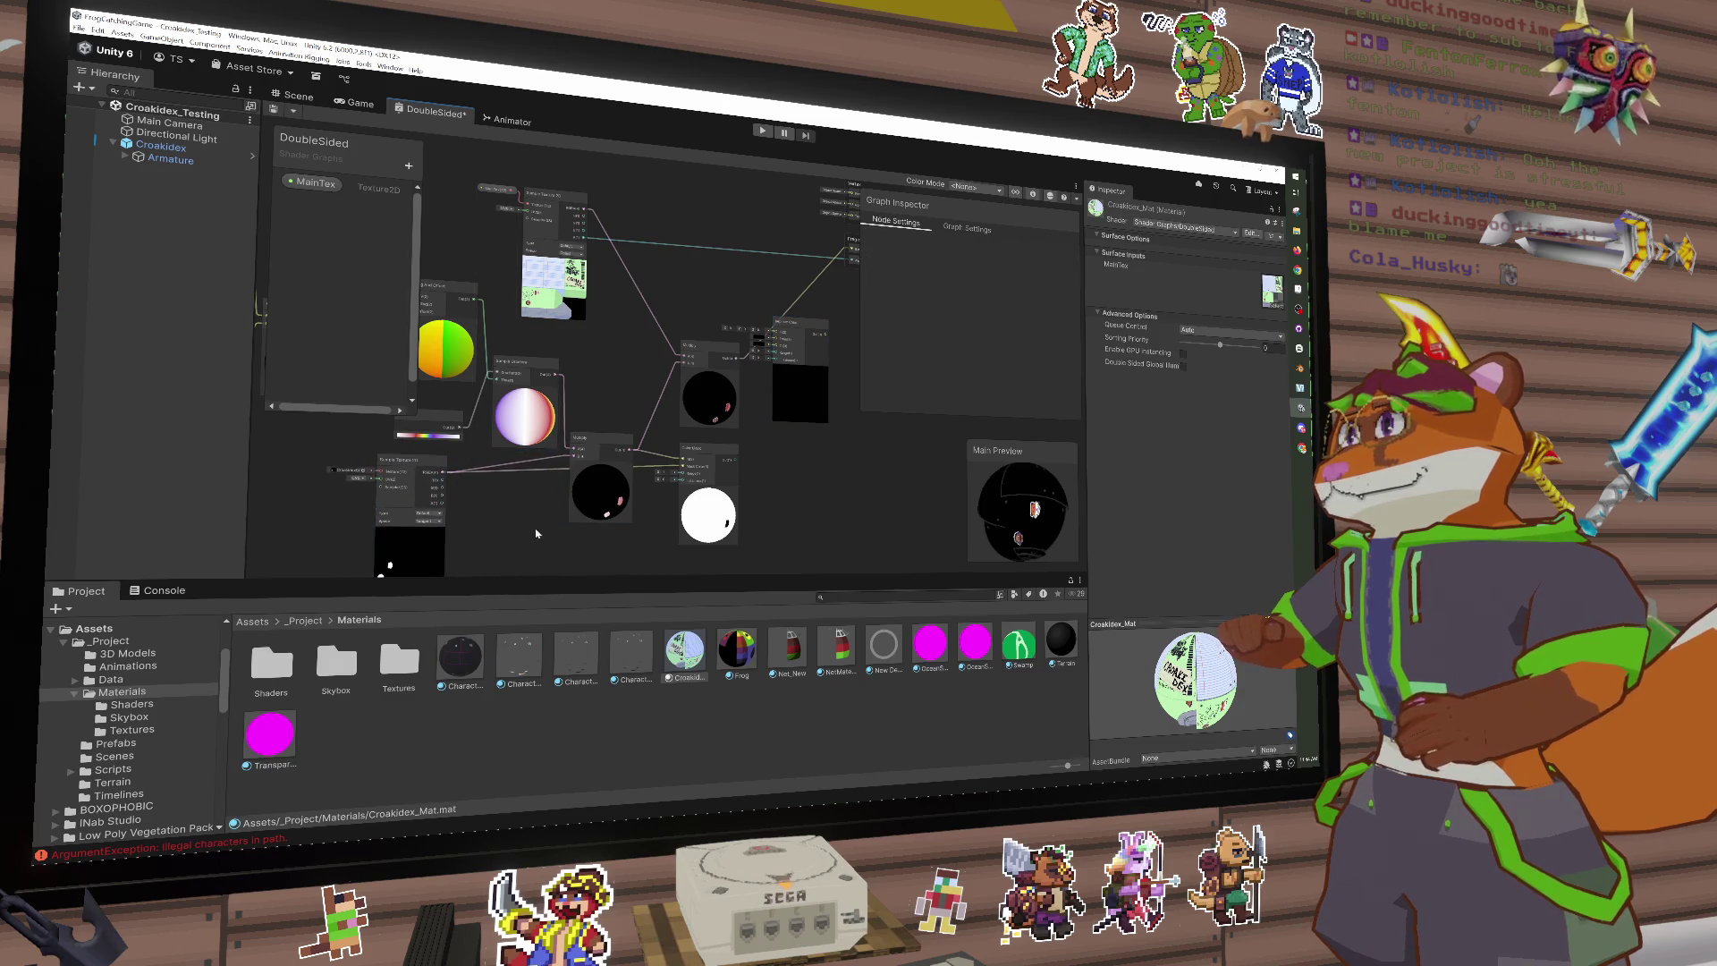
key(space)
text(one)
key(Return)
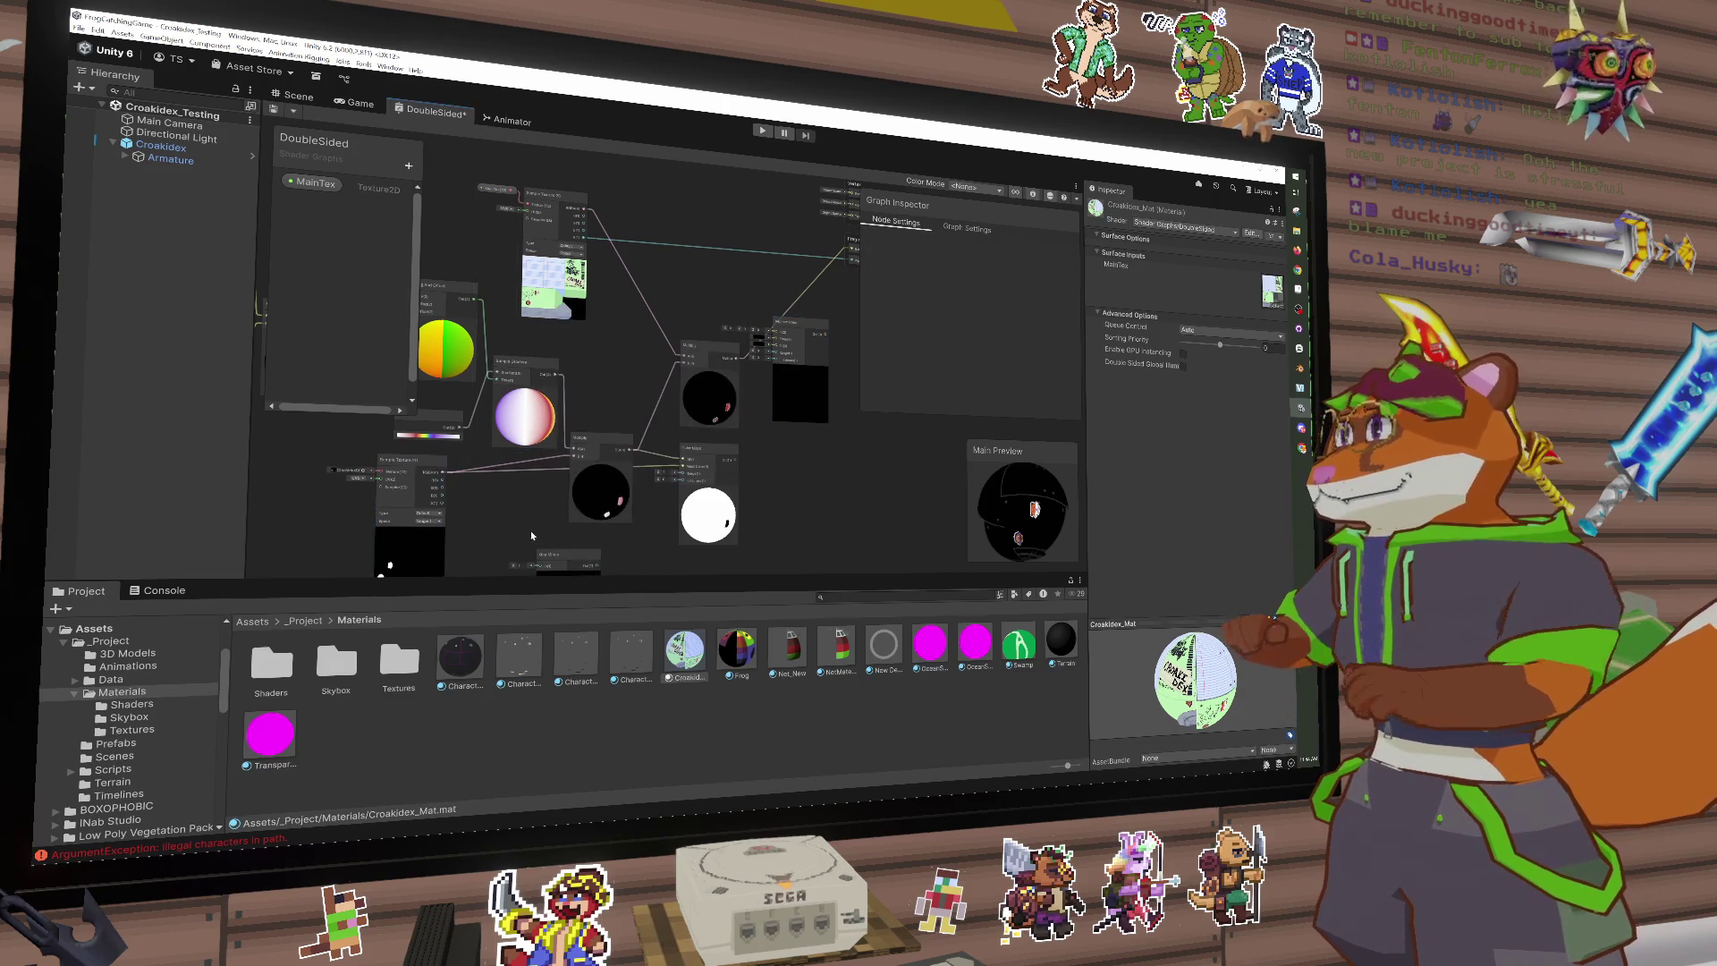
mouse_move(447, 478)
mouse_down()
mouse_move(488, 537)
mouse_move(527, 501)
mouse_move(542, 474)
mouse_move(528, 386)
mouse_up()
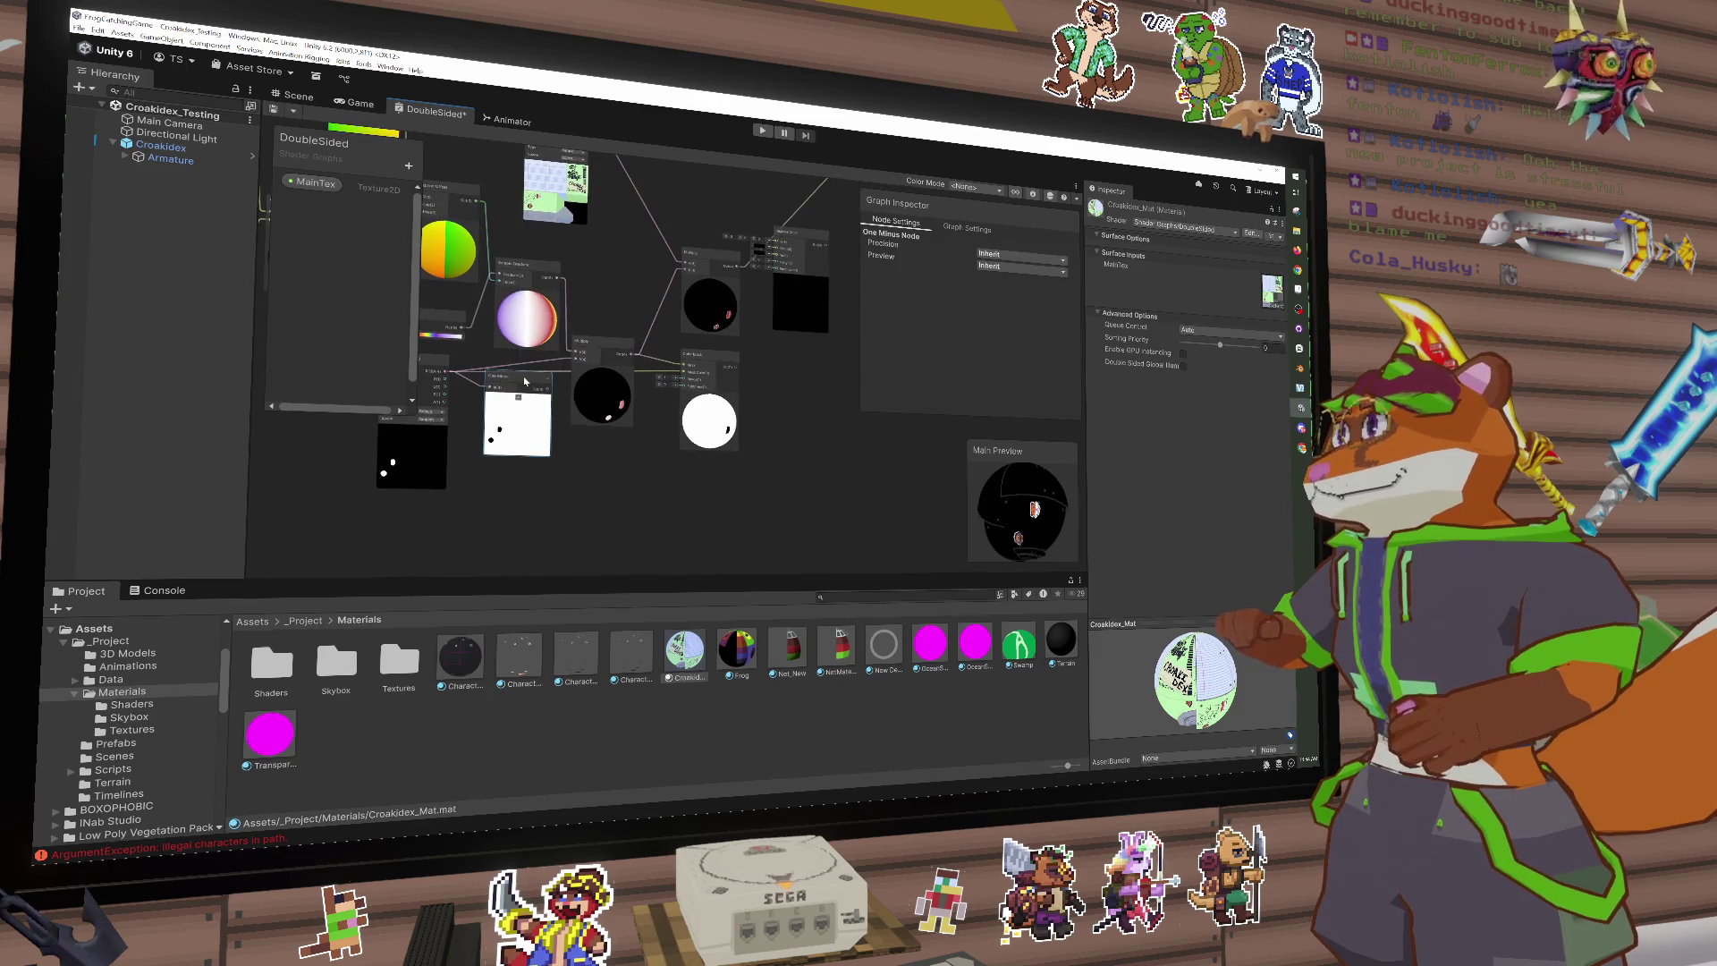
scroll(565, 393, up, 3)
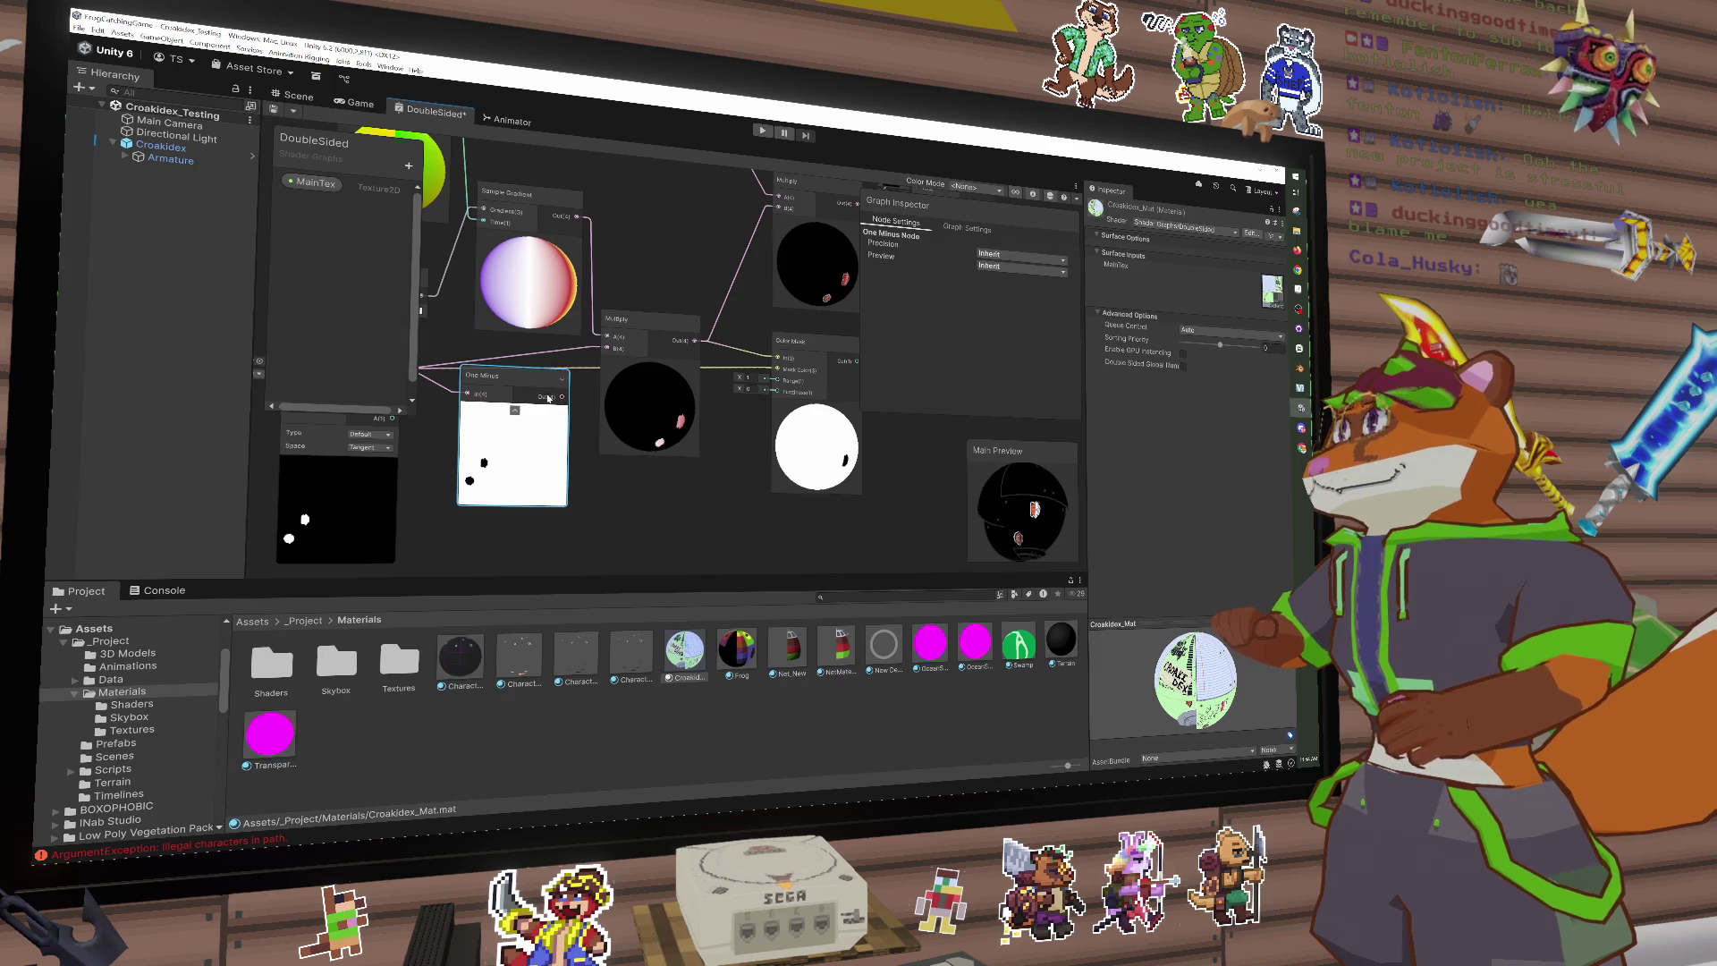
click(585, 438)
drag(585, 437, 648, 467)
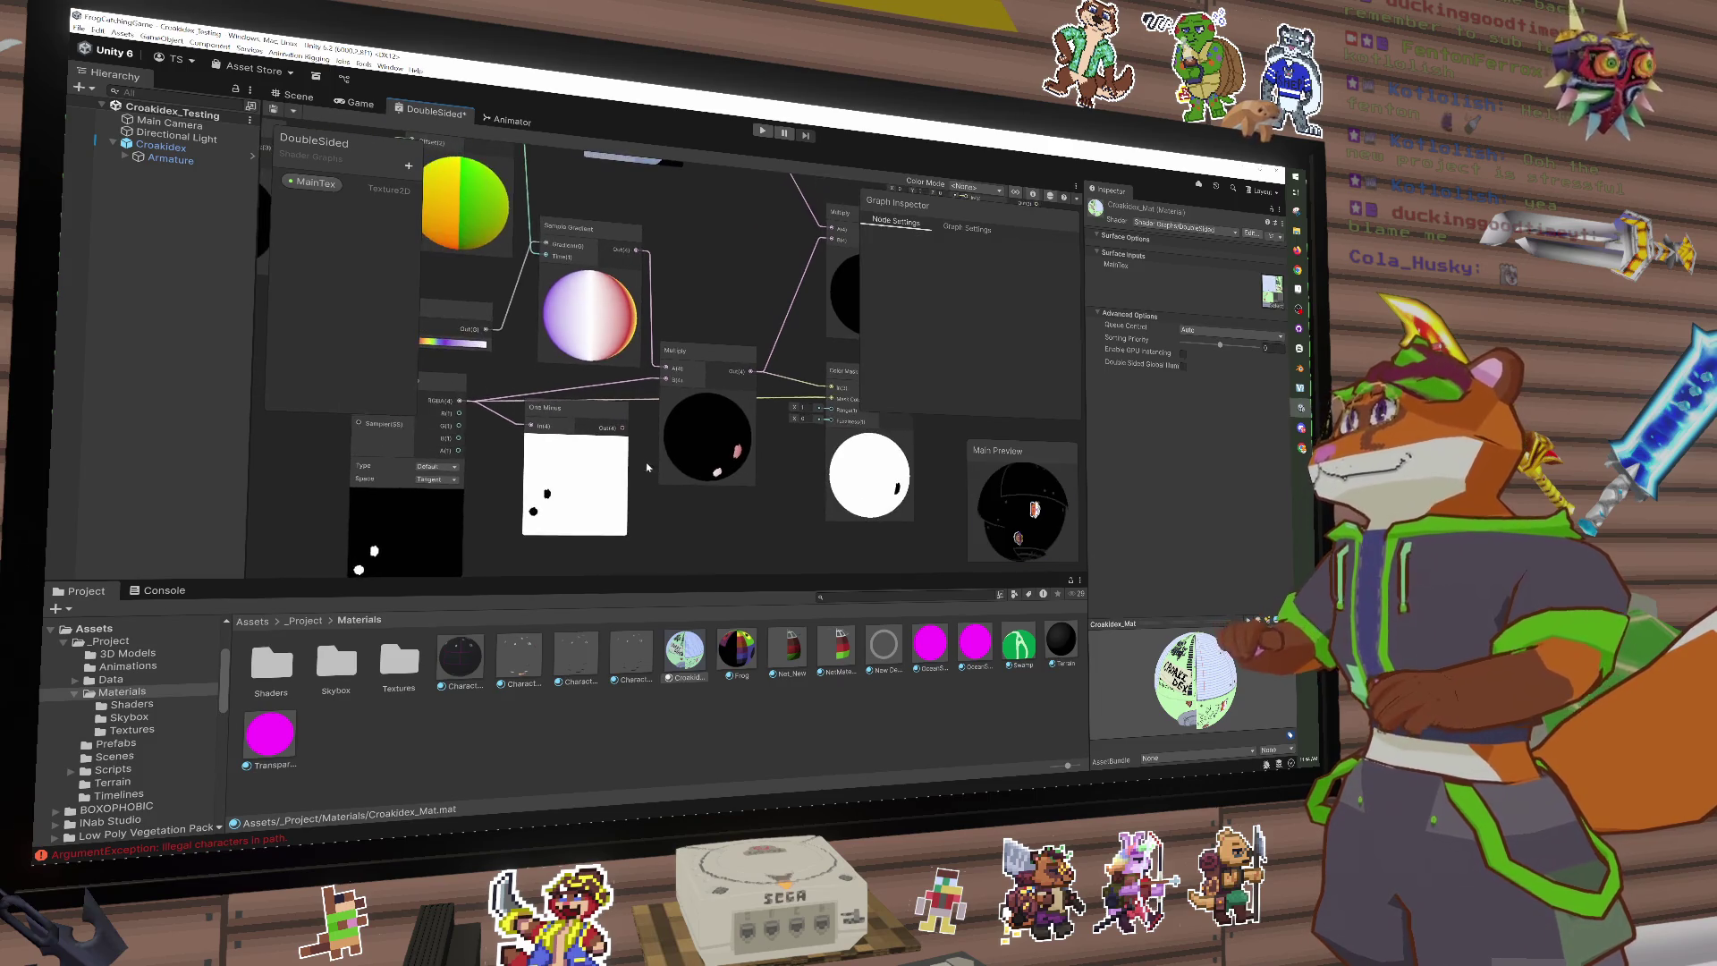
click(553, 407)
key(Delete)
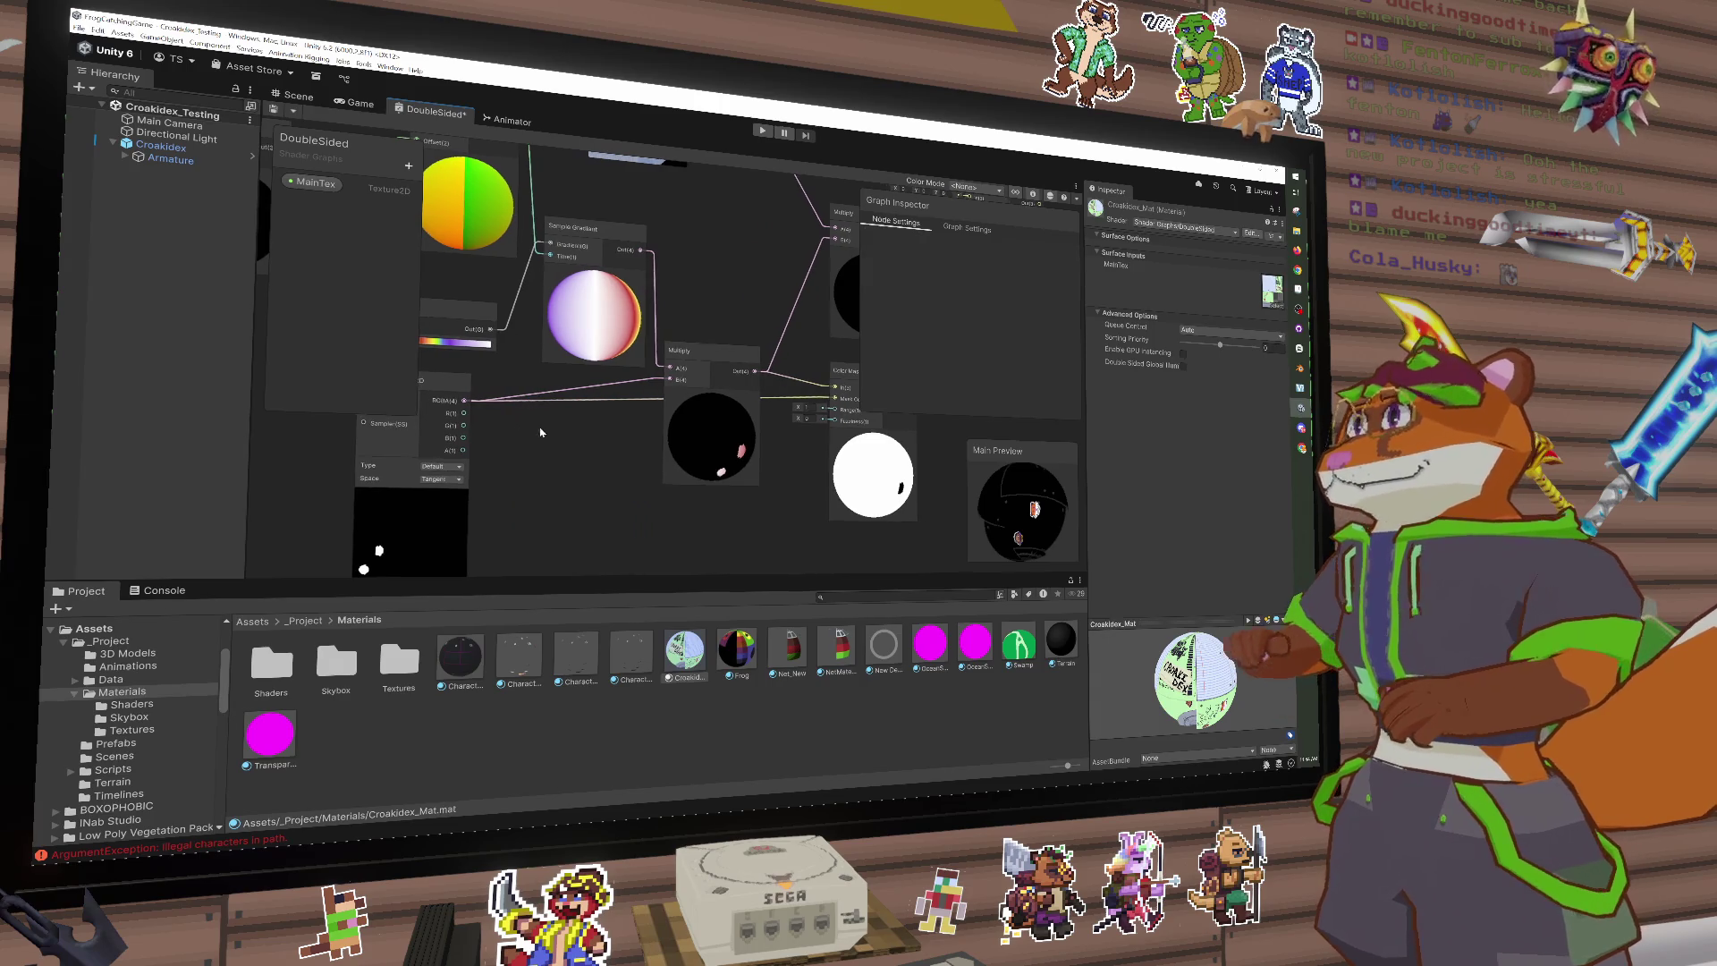
drag(429, 383, 586, 388)
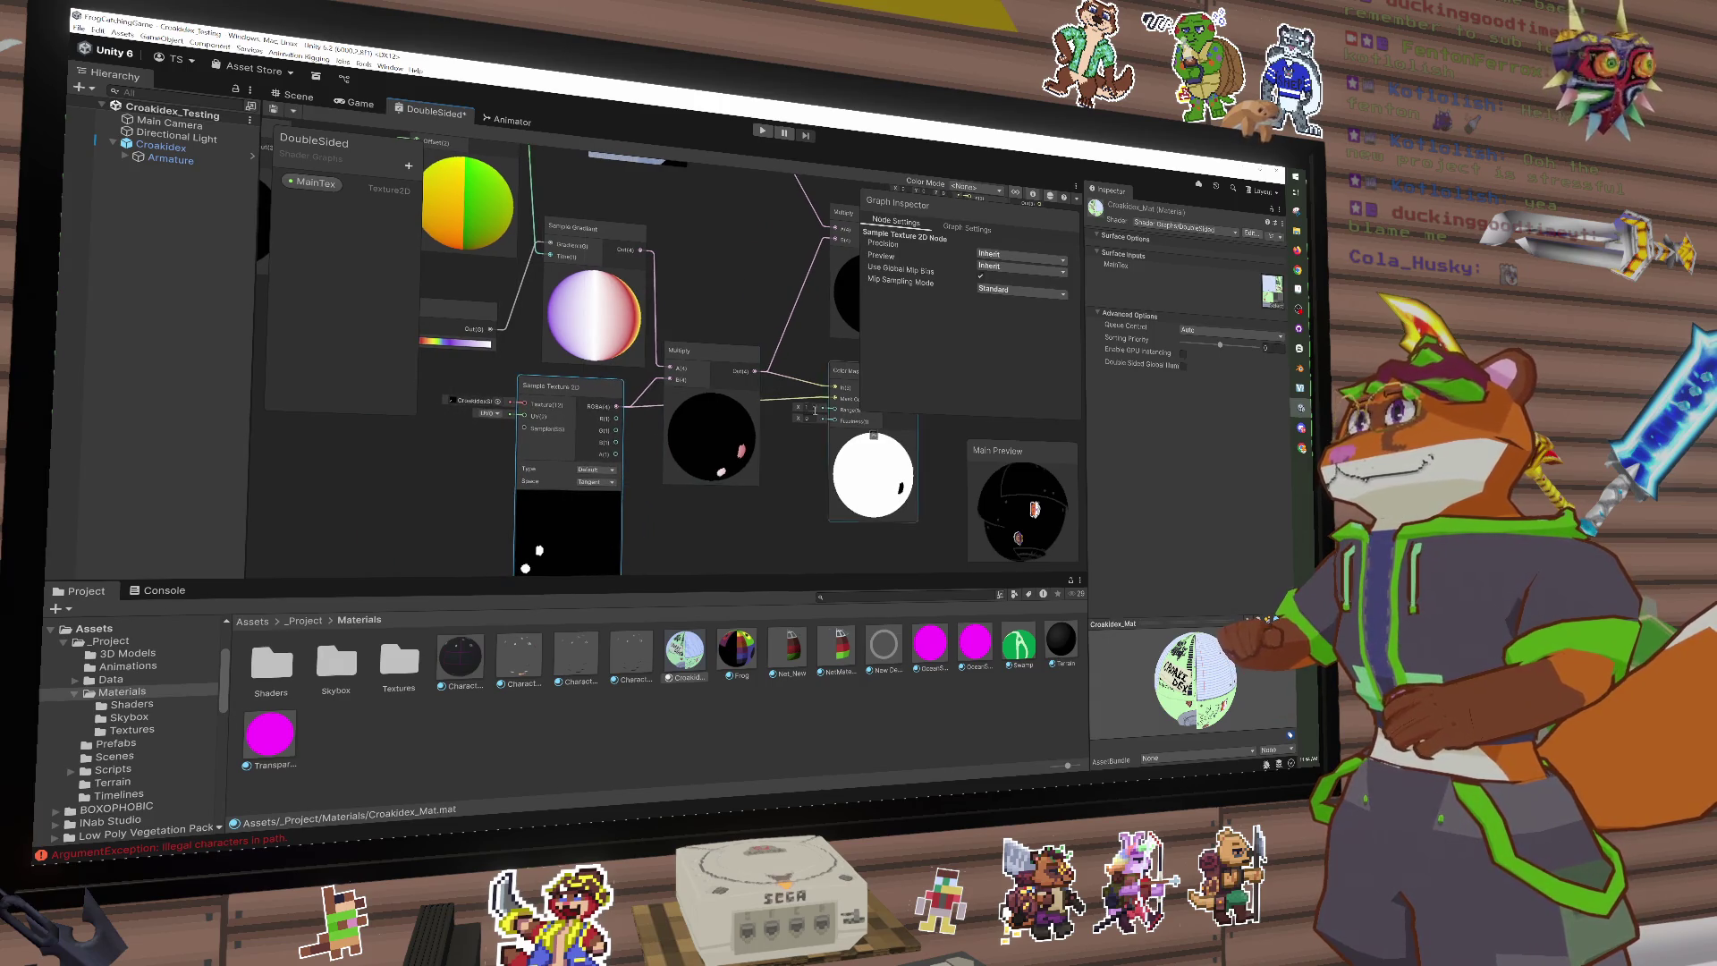
scroll(815, 408, down, 3)
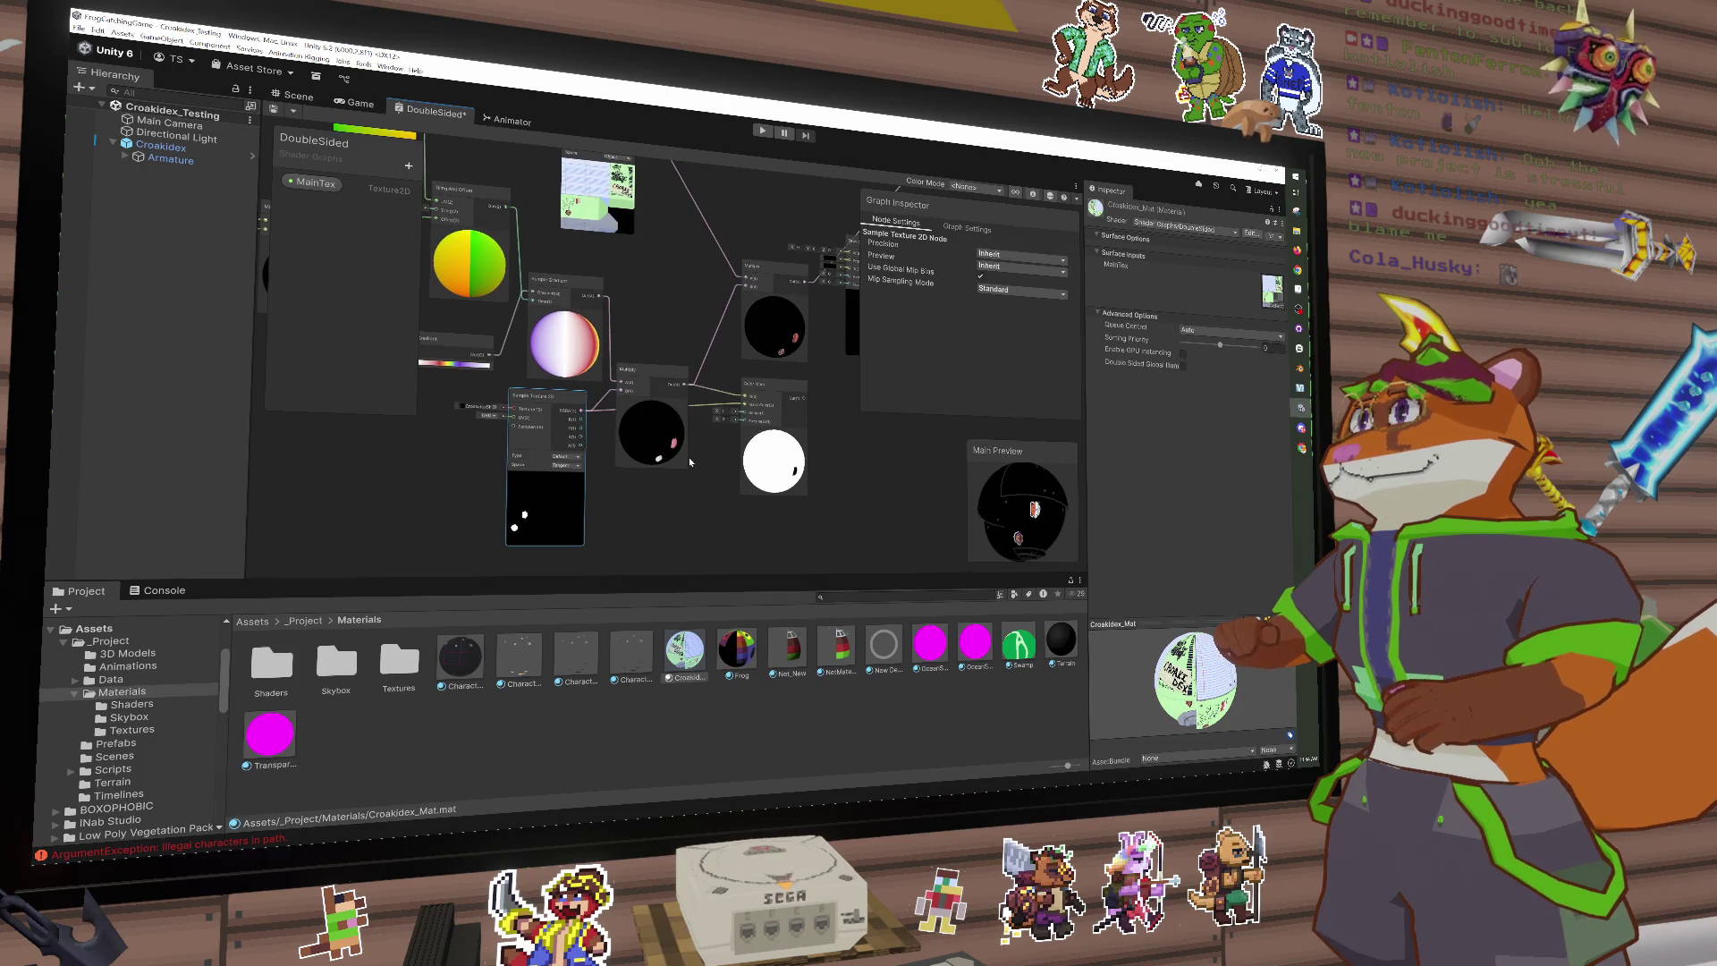
Step: Re-add One Minus on the Sample Texture 2D output and feed its result into Color Mask
key(space)
text(one minus)
key(Return)
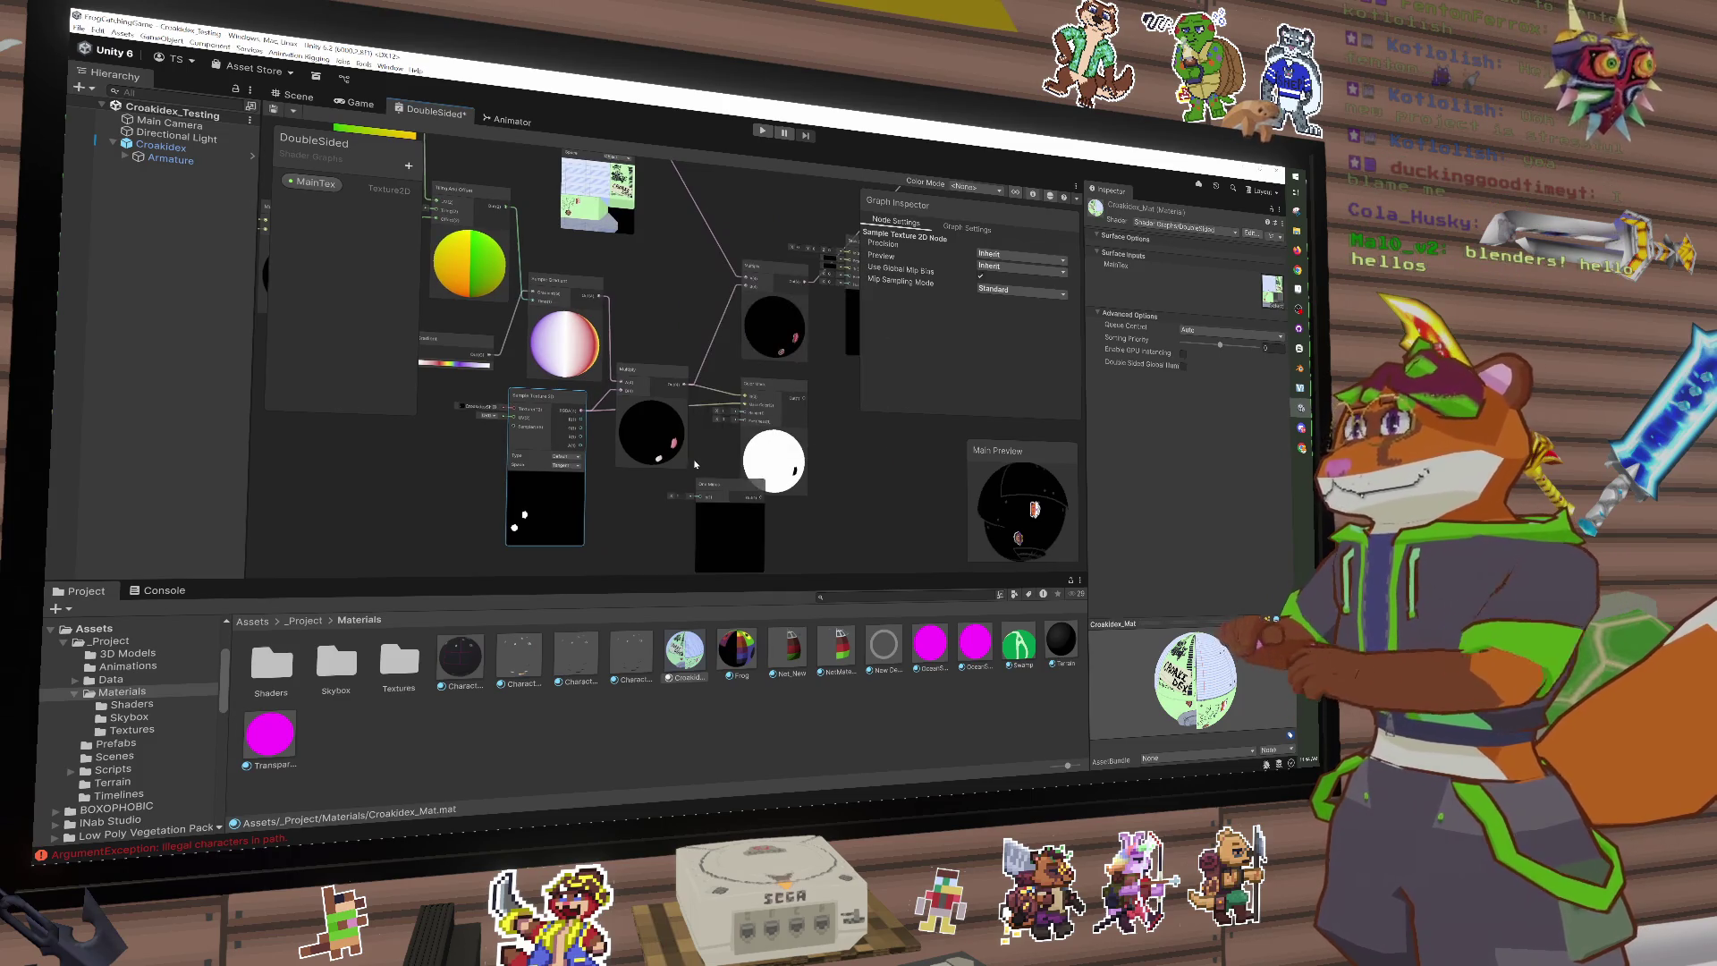
mouse_move(586, 420)
mouse_down()
mouse_move(702, 498)
mouse_move(646, 492)
mouse_up()
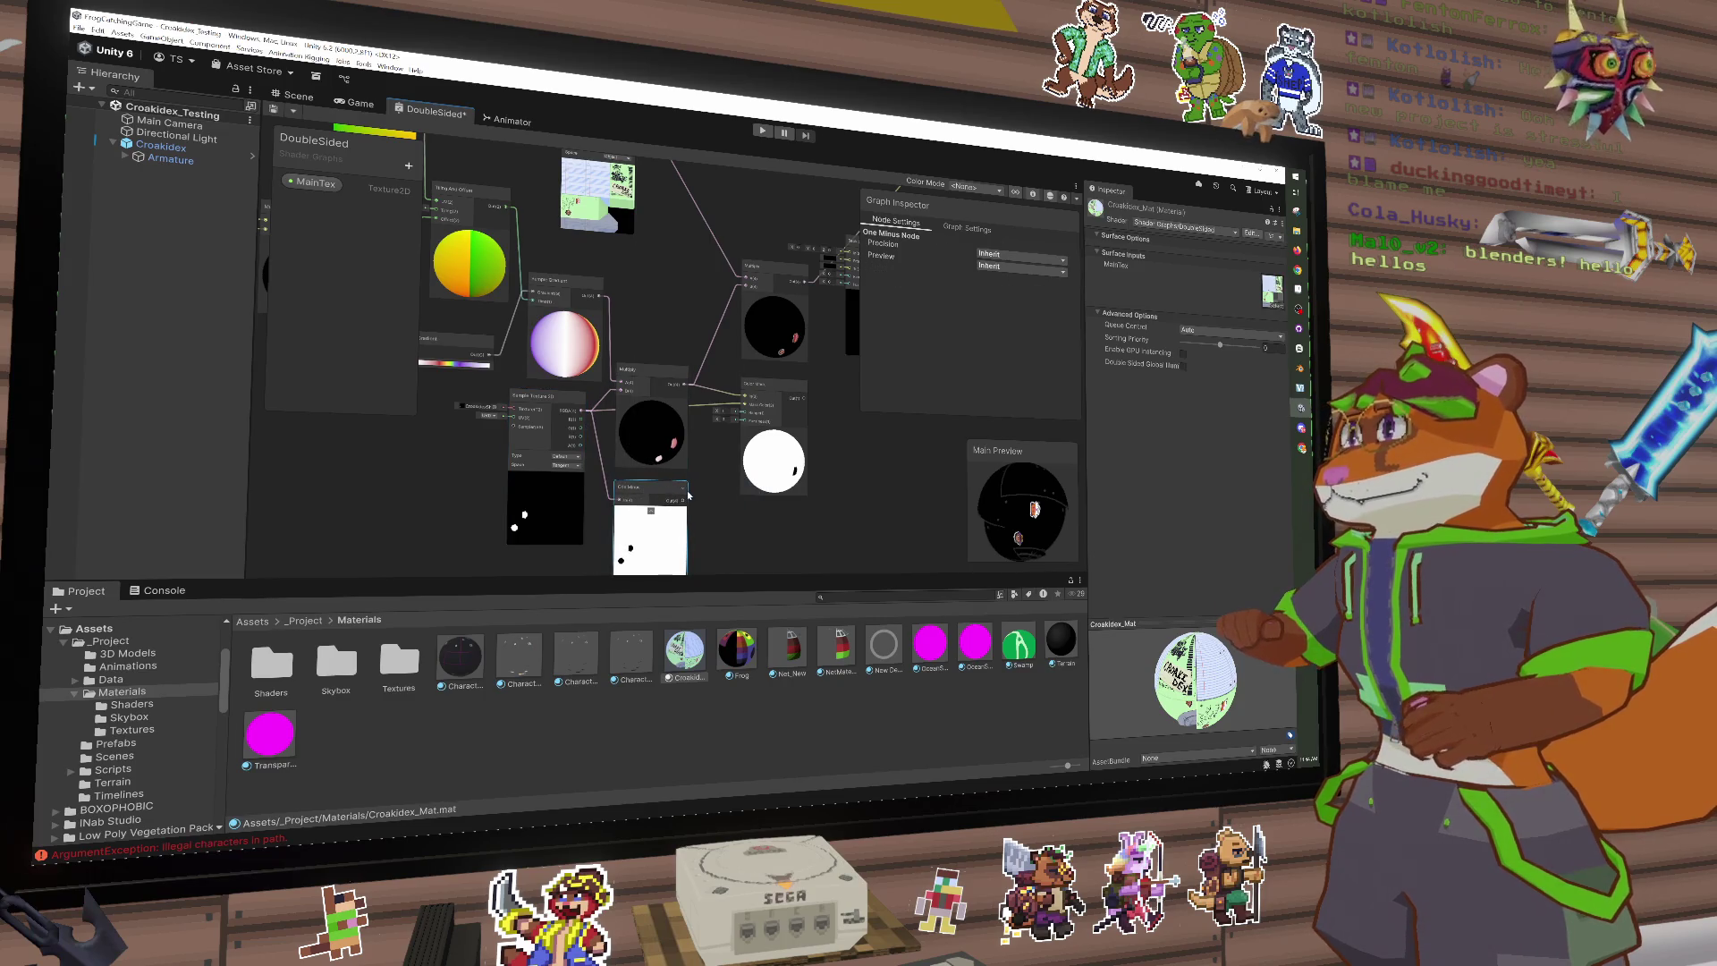
key(f)
drag(684, 378, 721, 388)
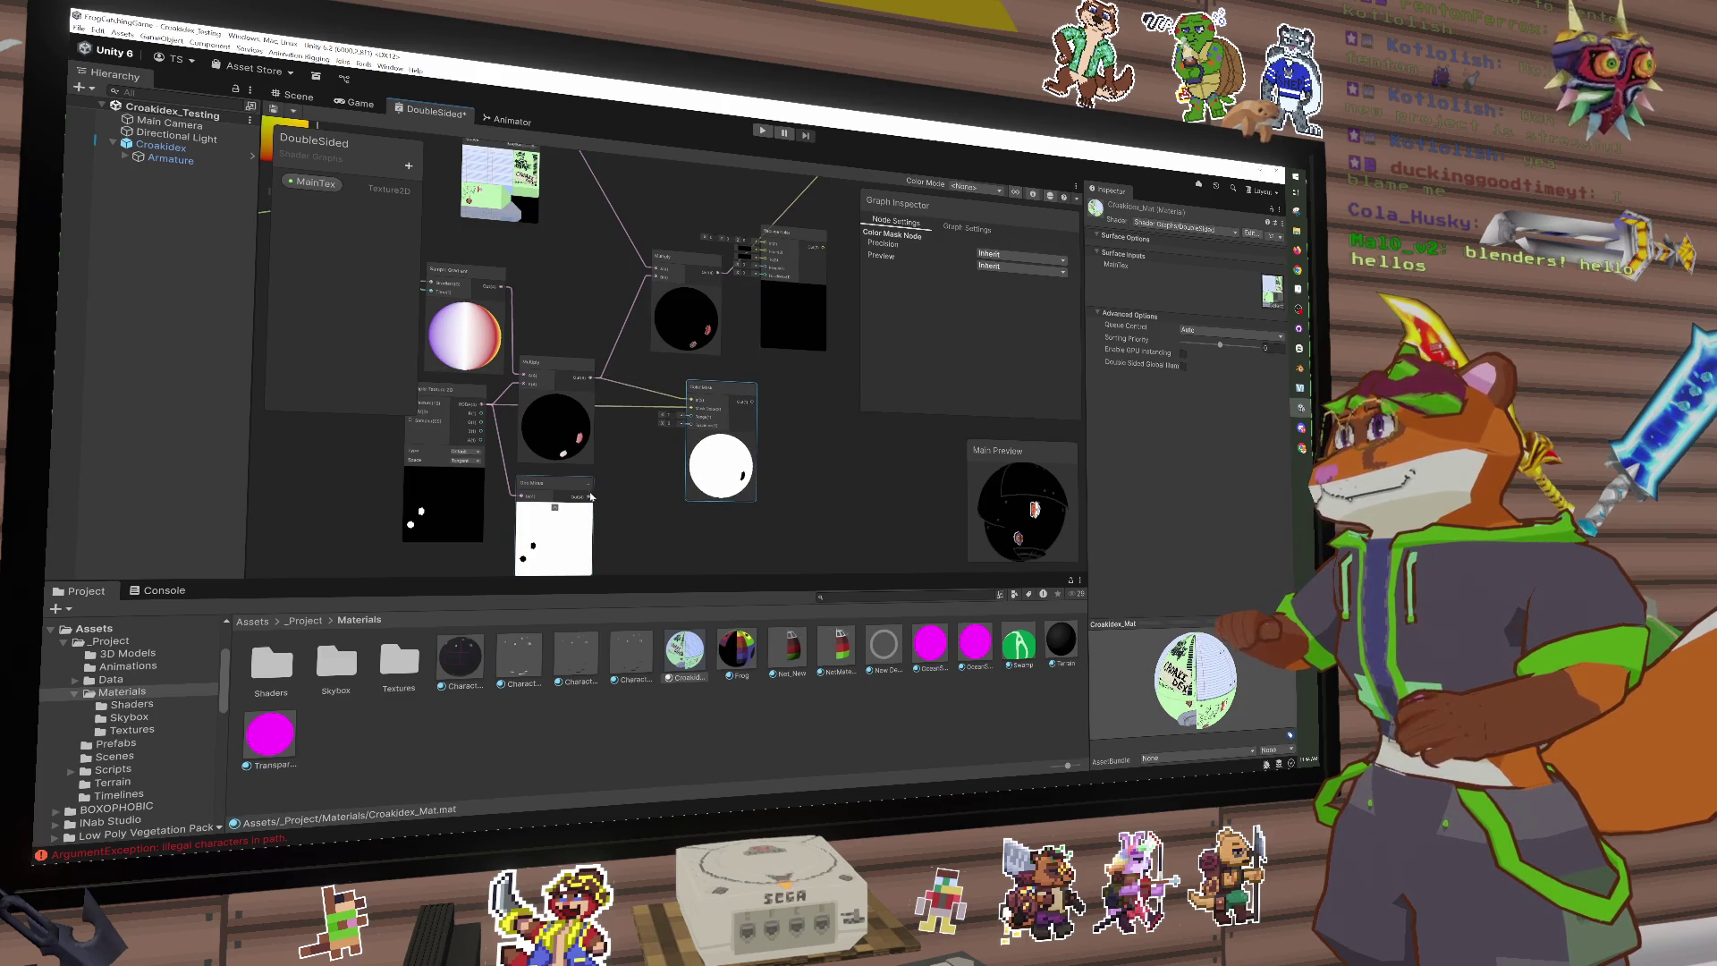
drag(591, 497, 690, 409)
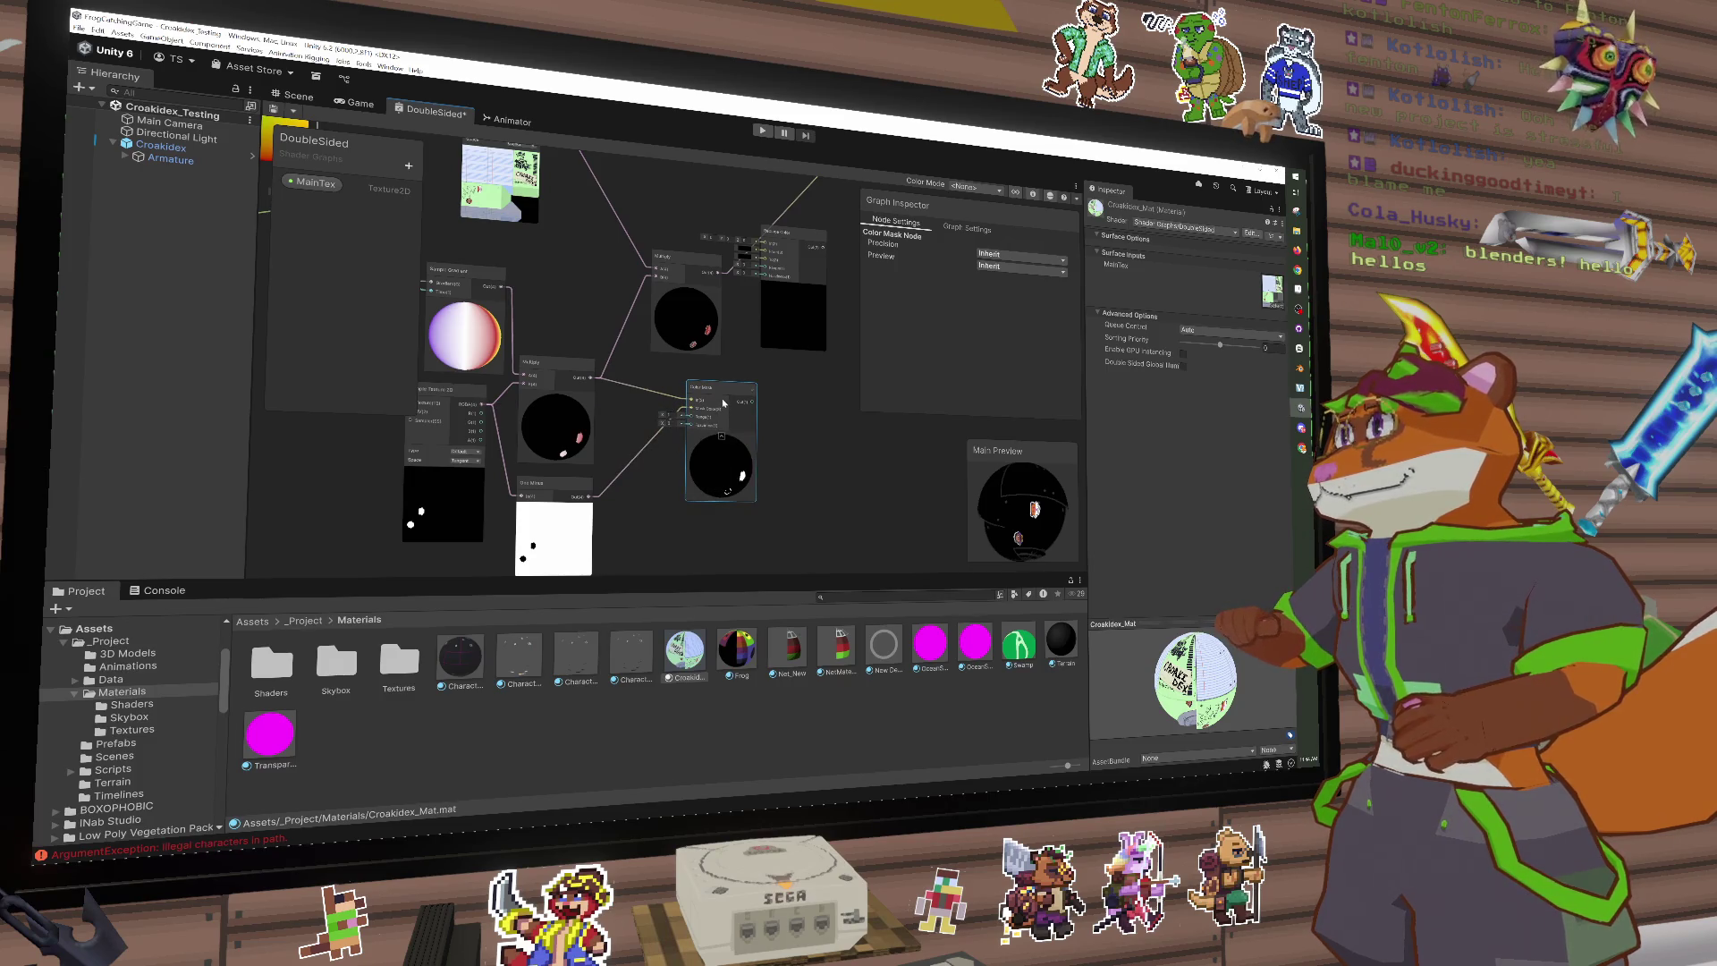
drag(723, 403, 684, 397)
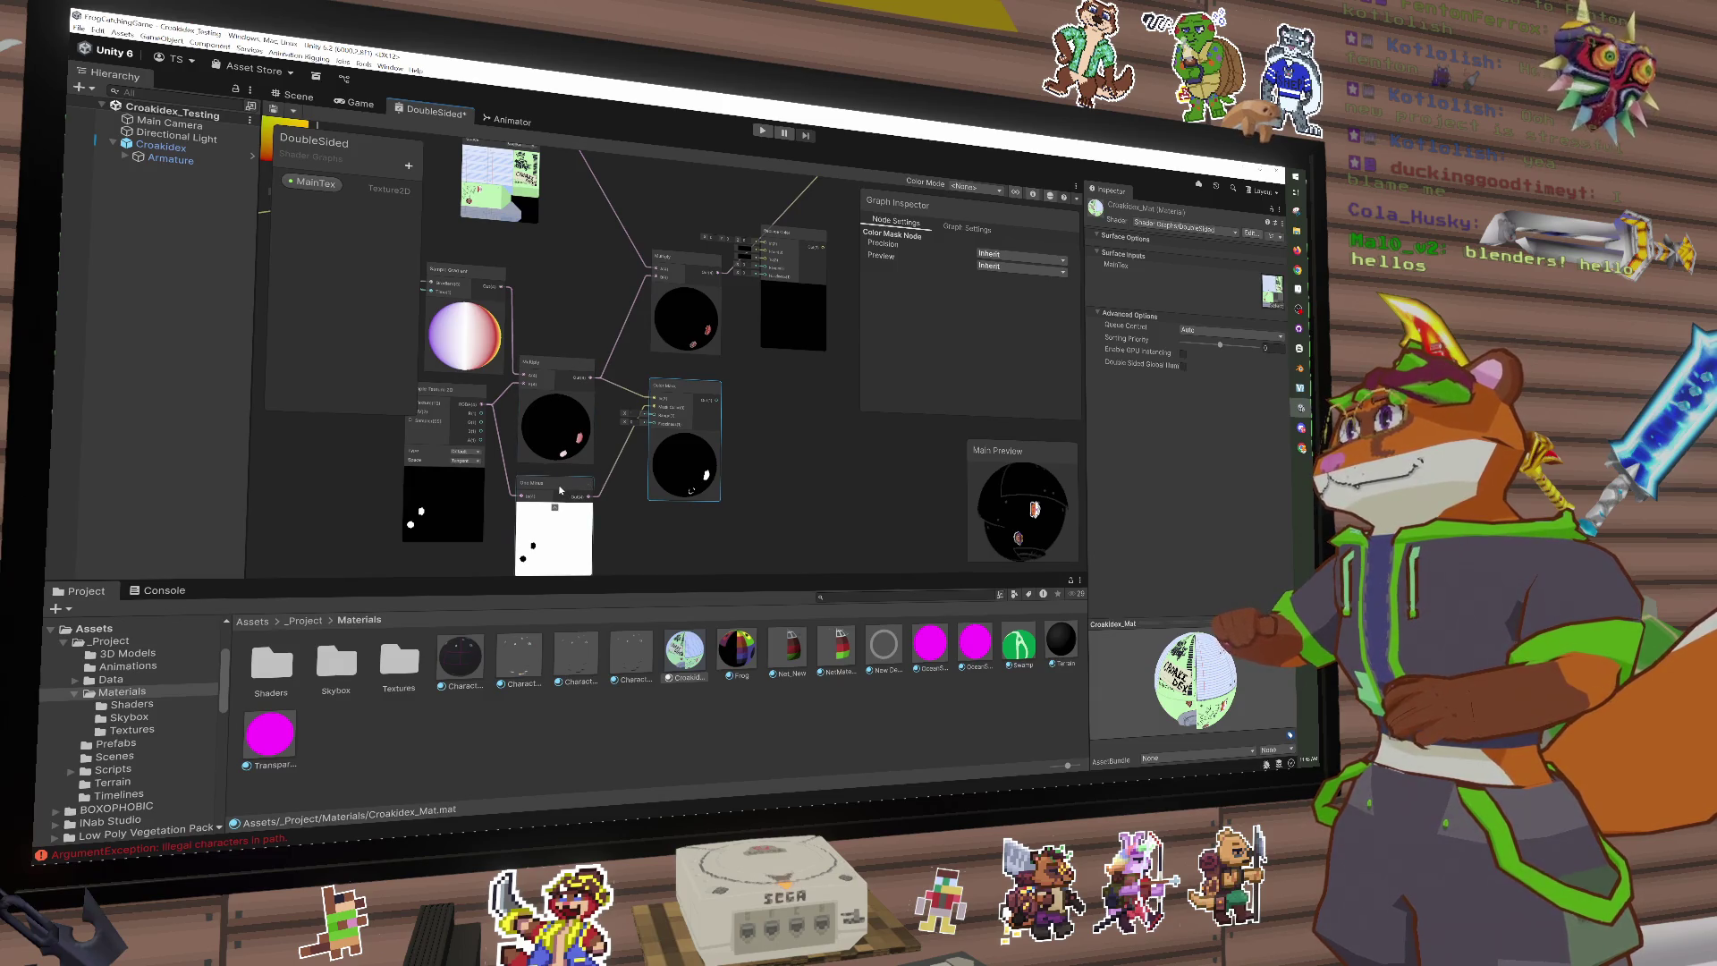
Step: Add a Multiply node from the 'multiply' search, then undo it
drag(680, 400, 724, 407)
key(space)
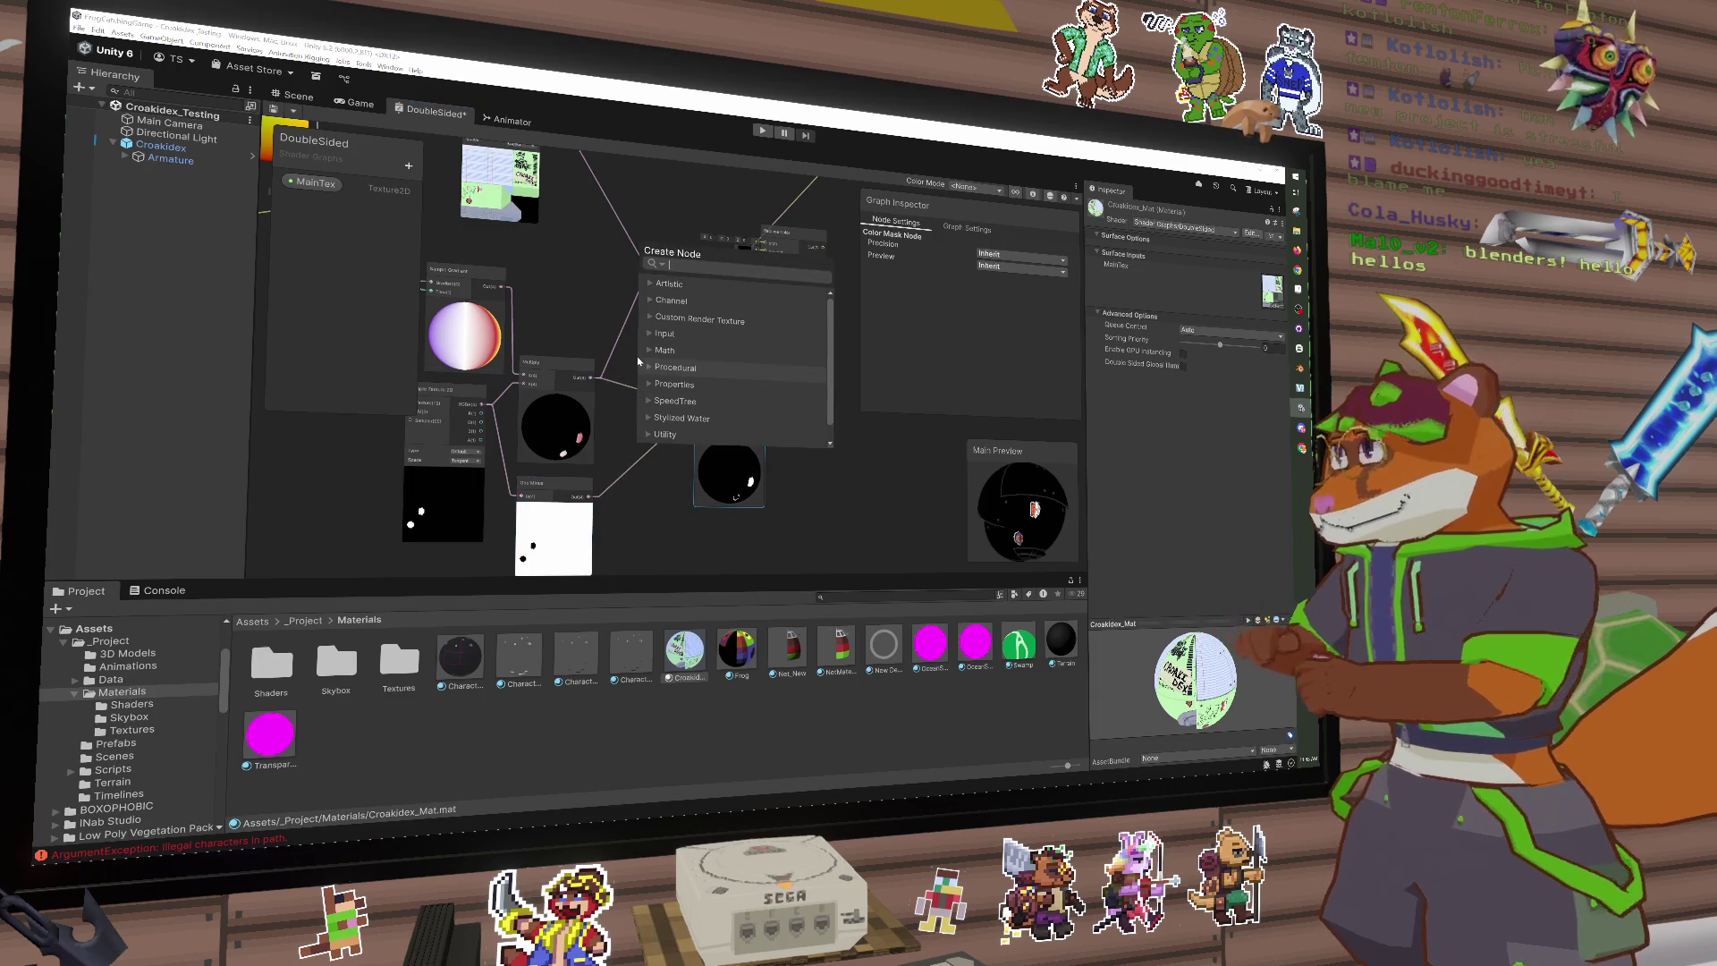
text(multiply)
key(Return)
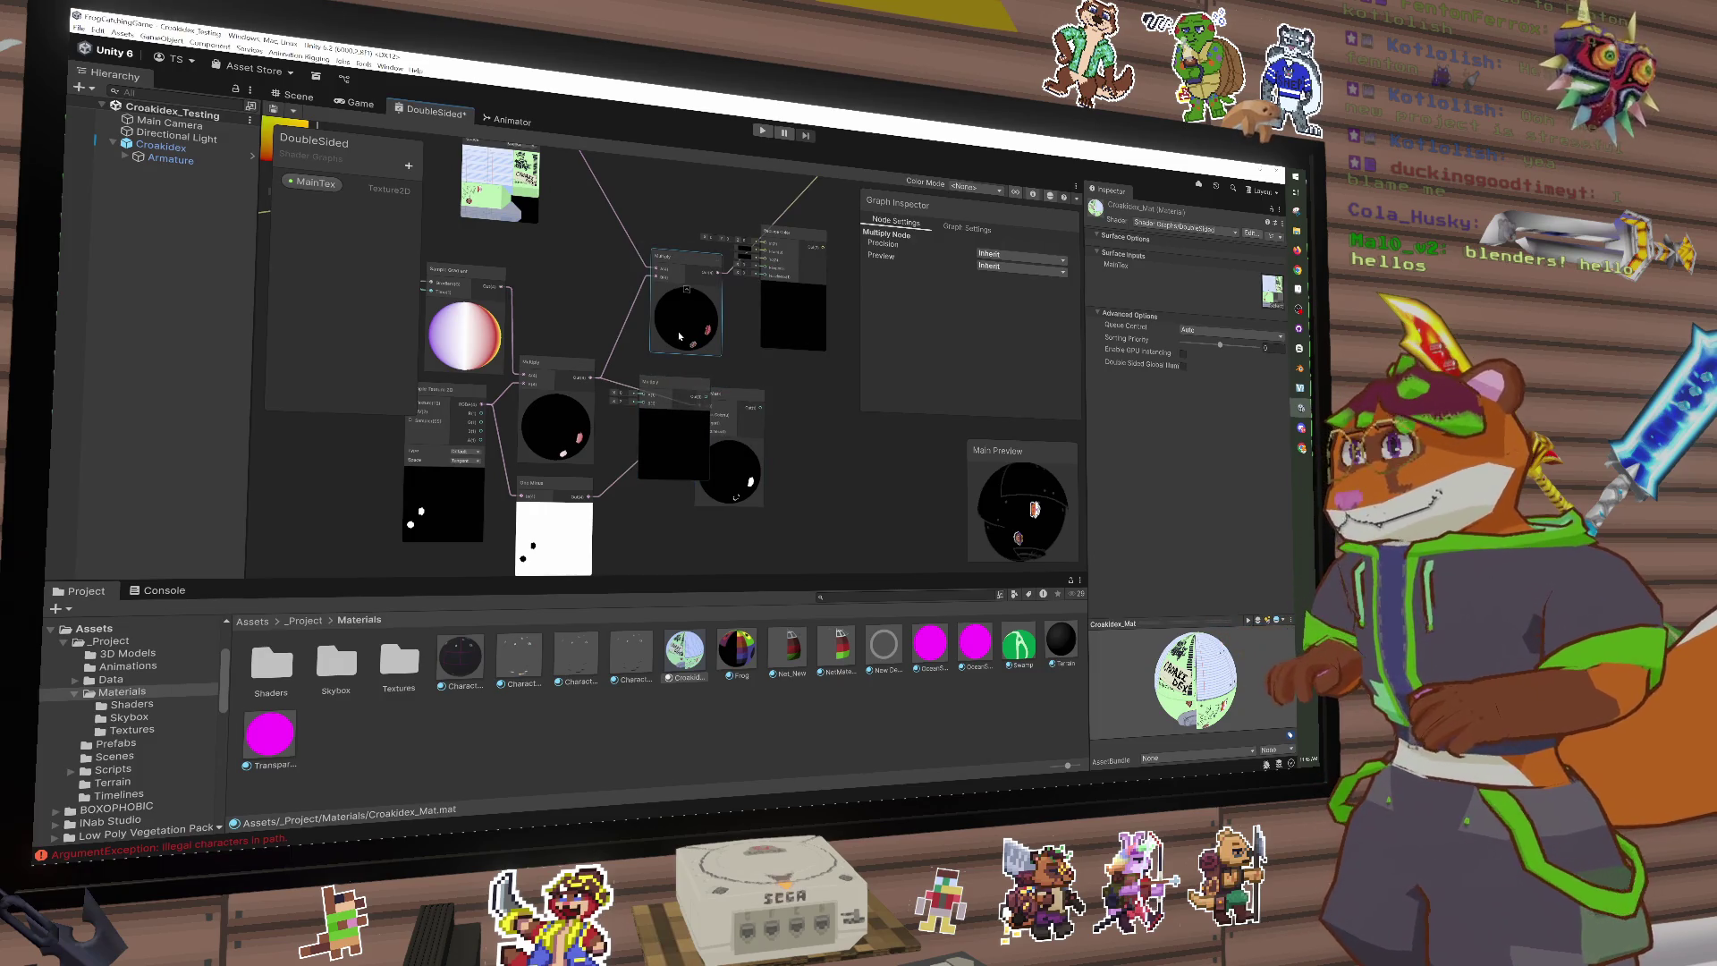
key(ctrl+z)
Step: Wire One Minus into the top Multiply's B input, then delete that Multiply node
drag(673, 383, 684, 286)
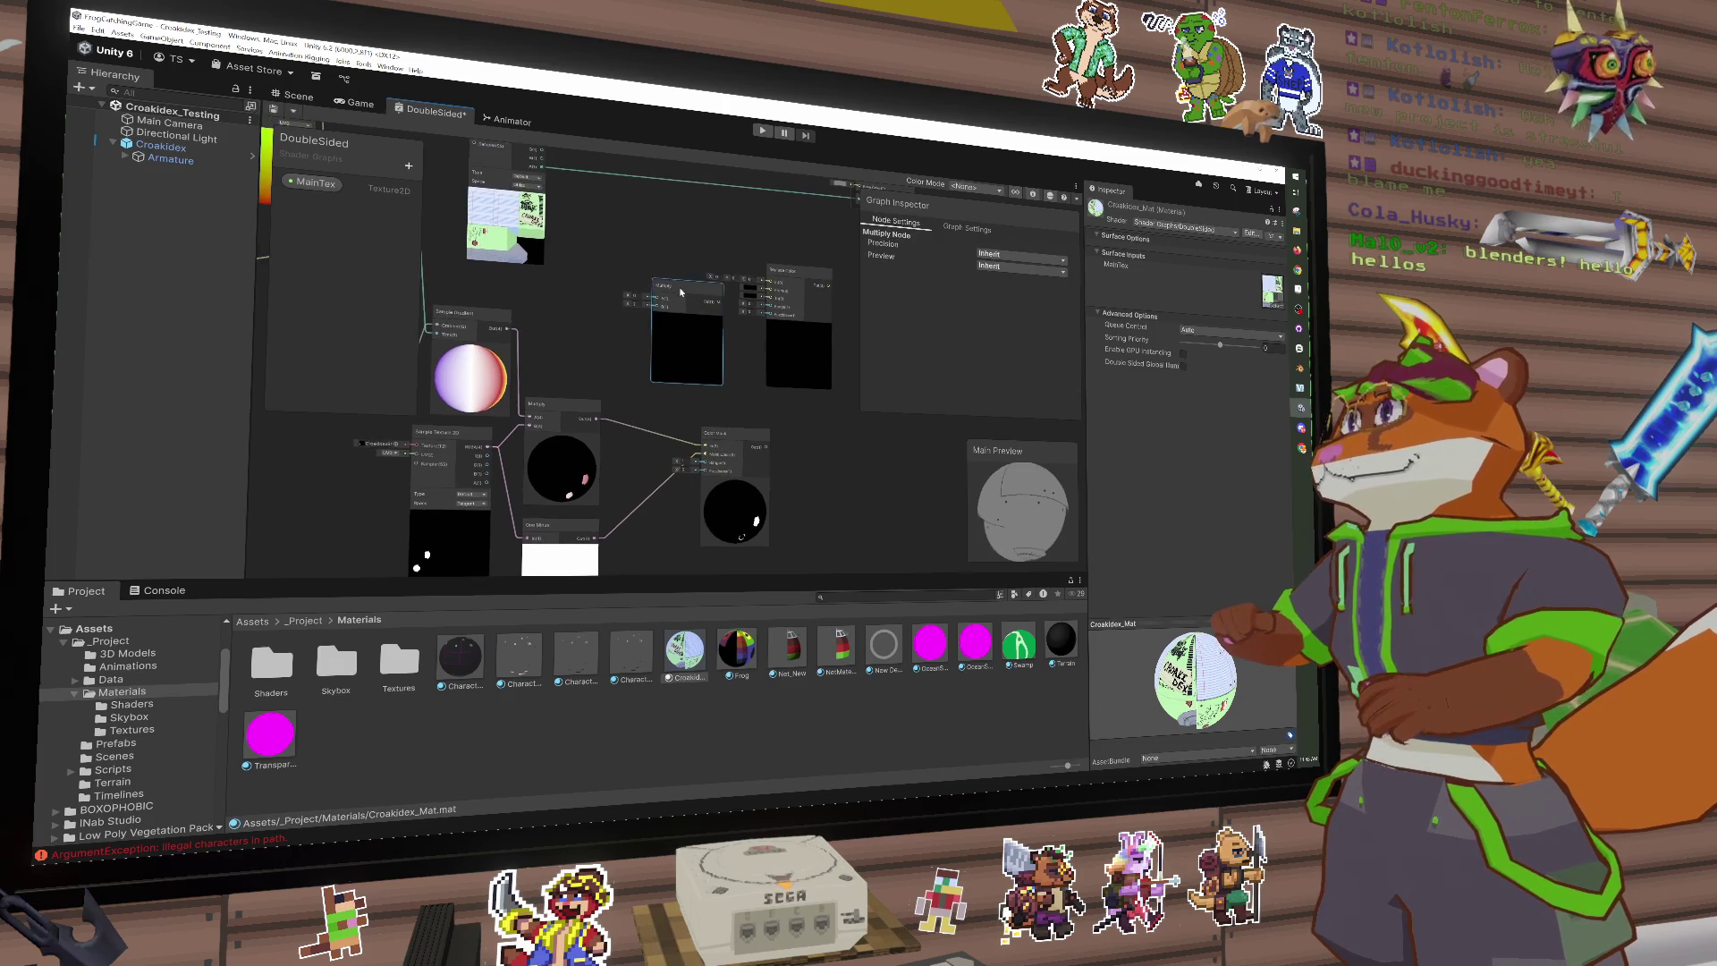
drag(556, 167, 662, 356)
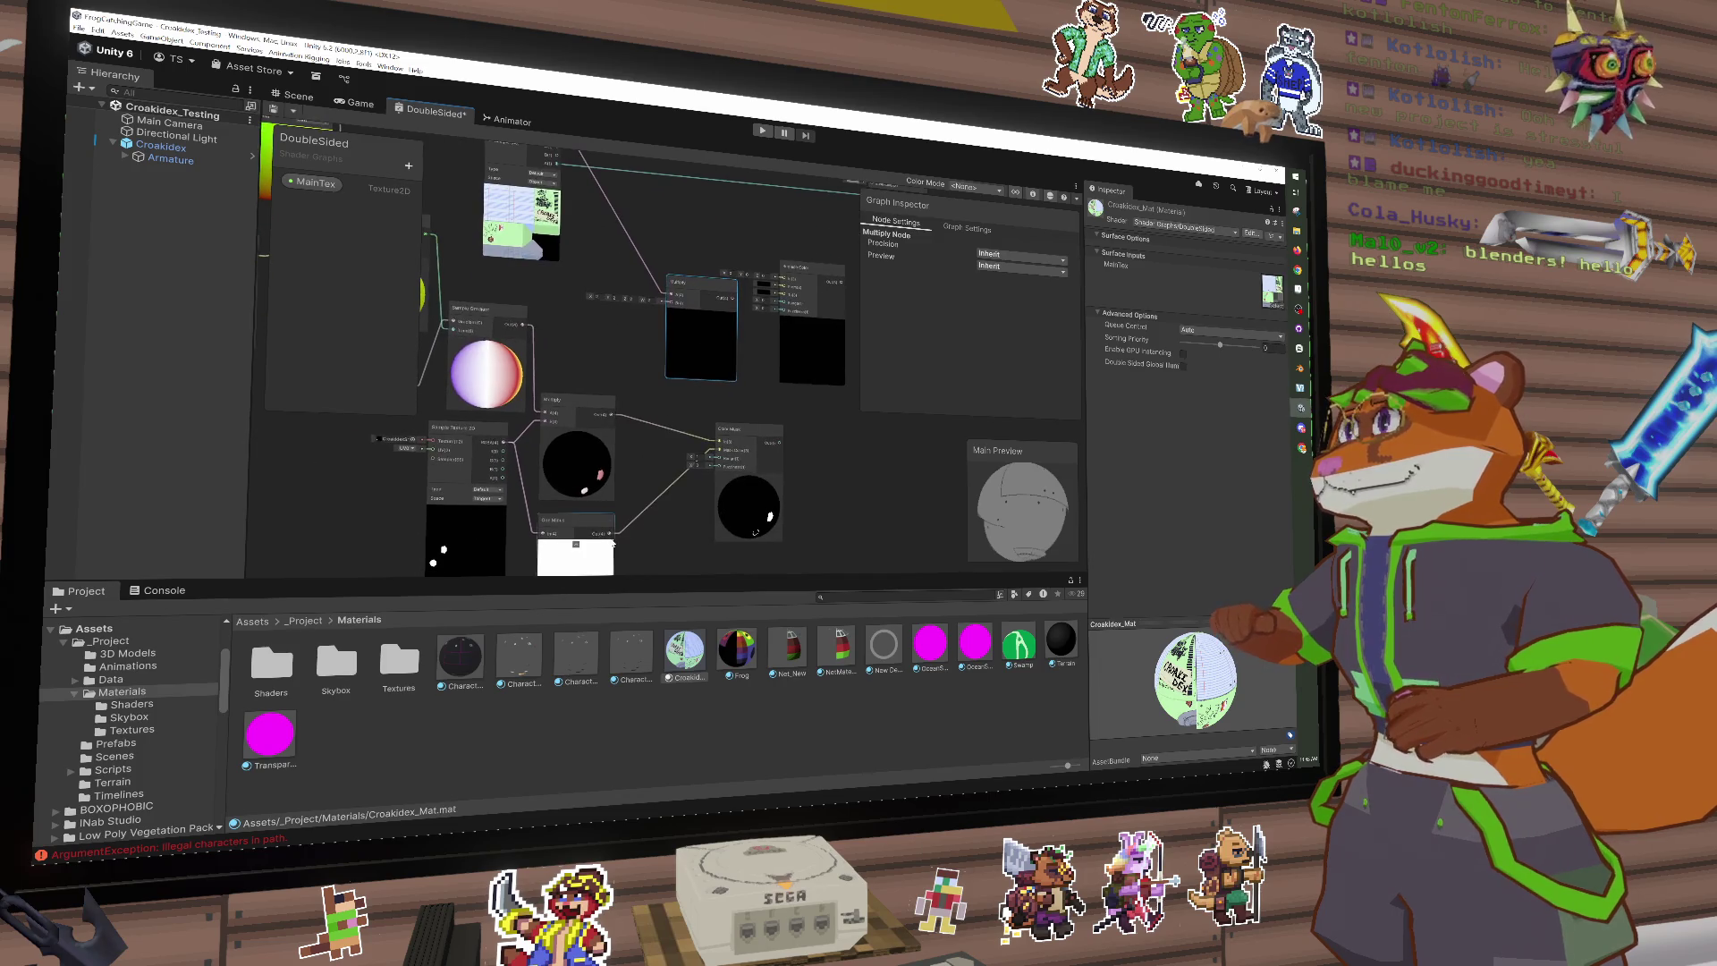
drag(611, 507, 668, 277)
scroll(690, 320, up, 2)
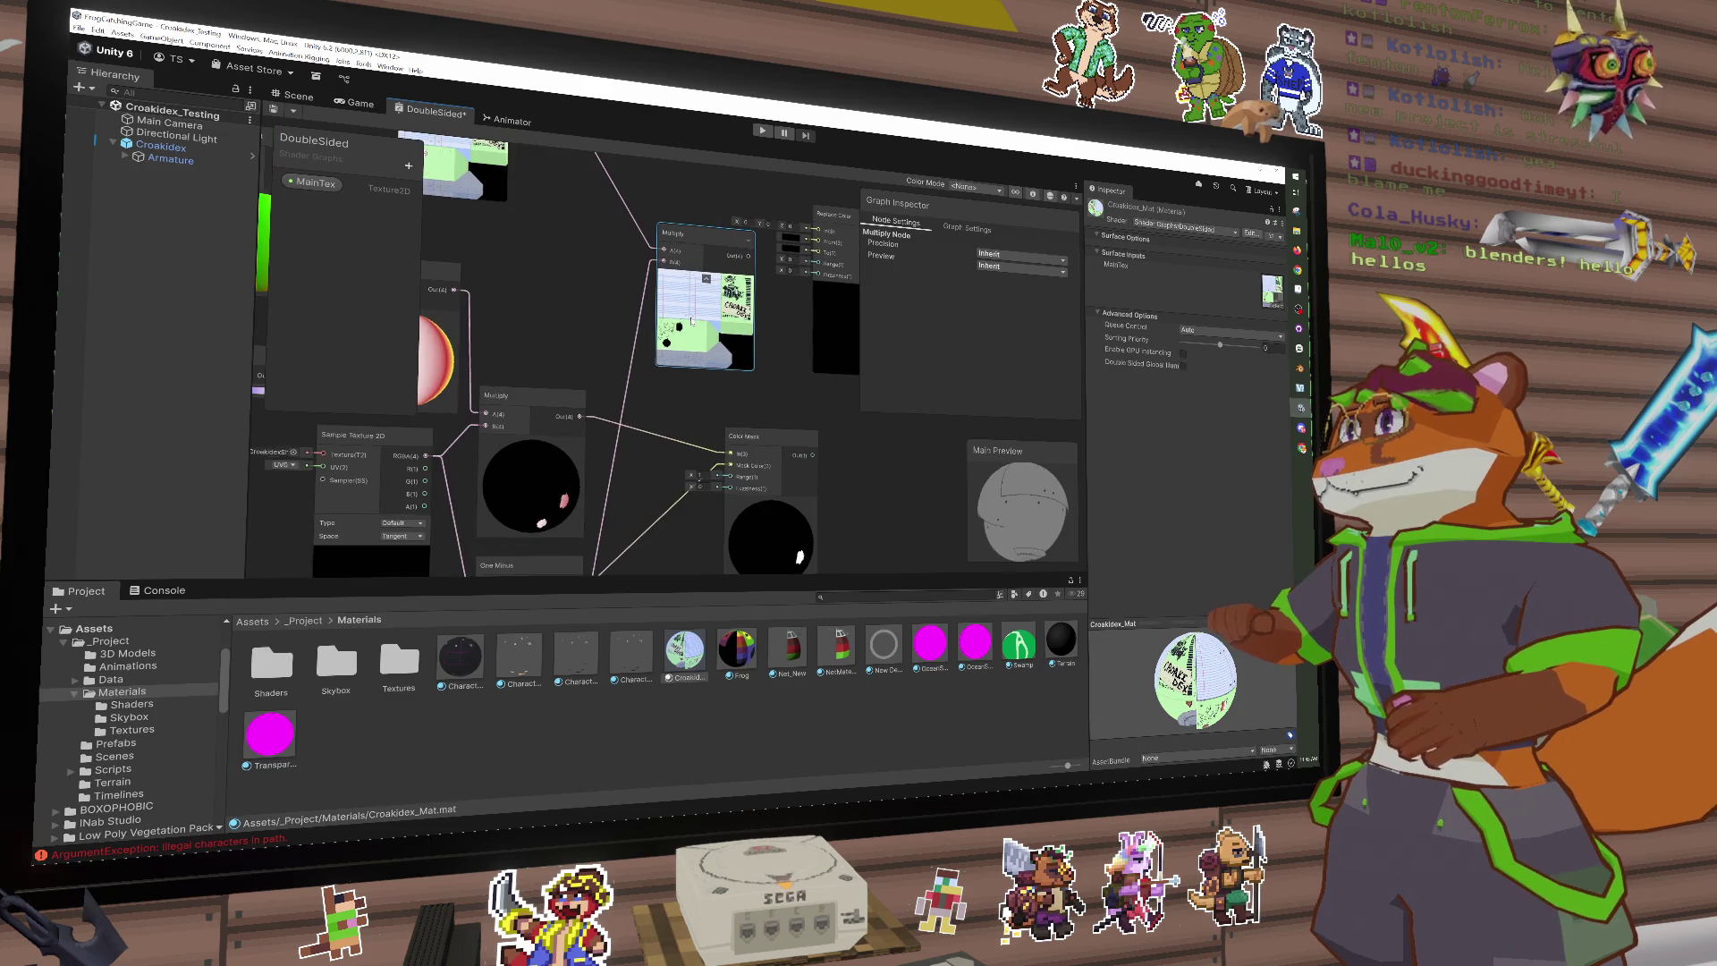
key(Delete)
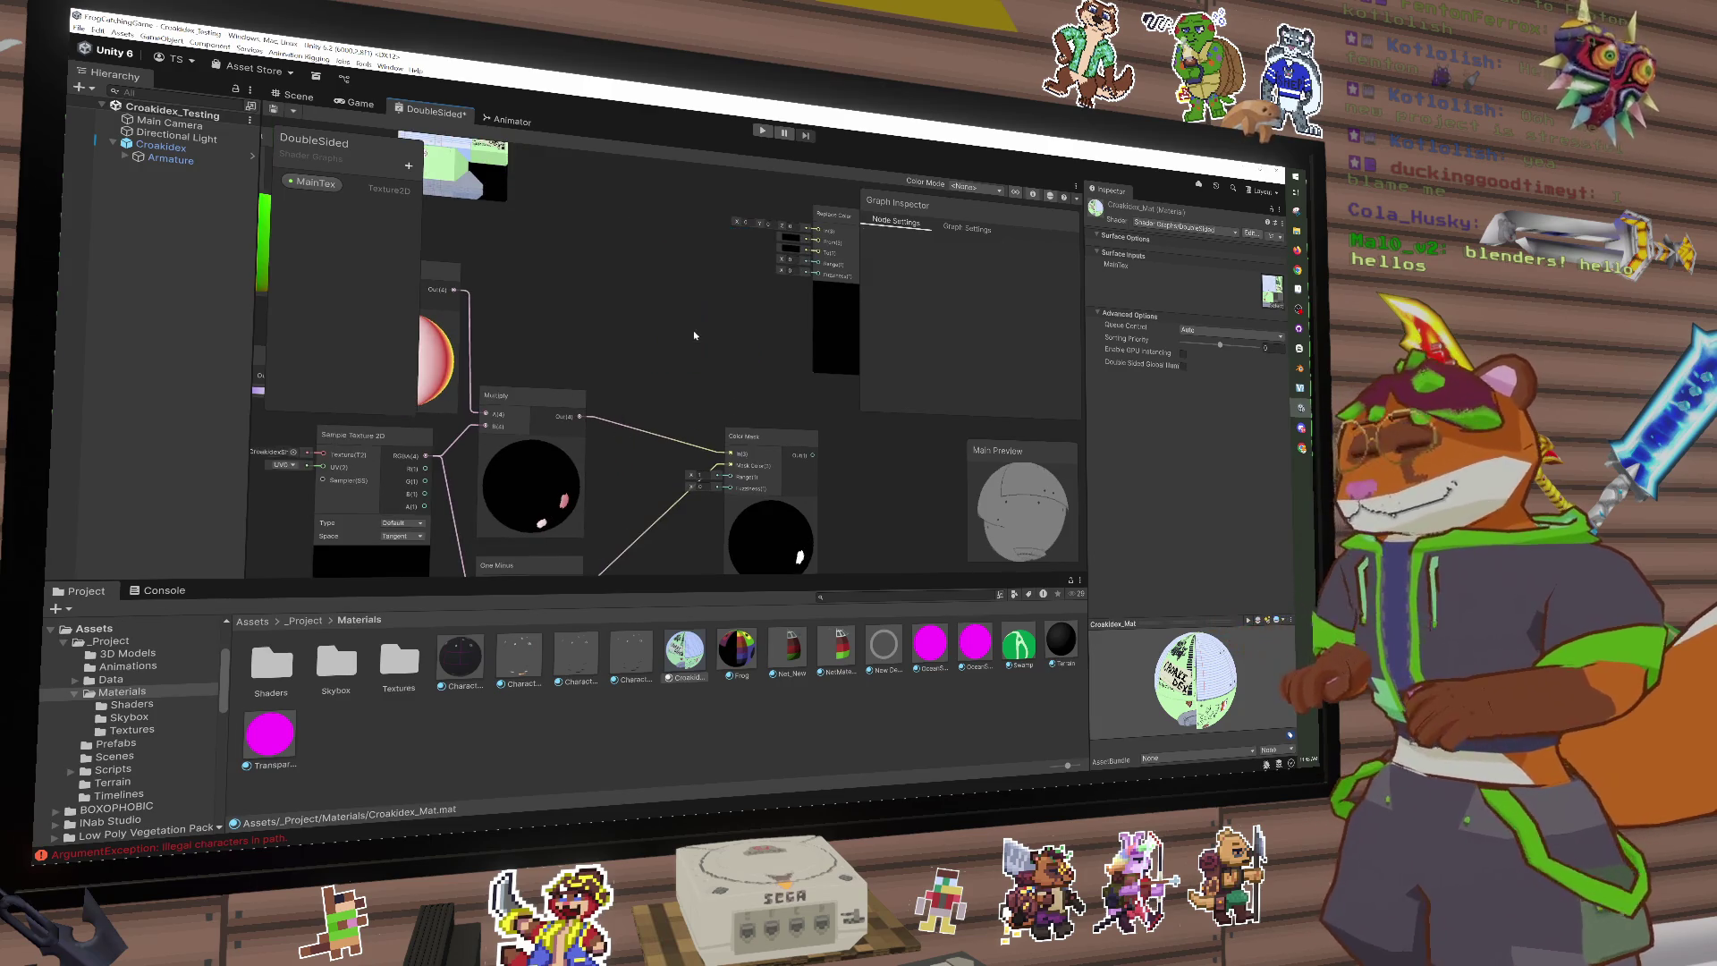
scroll(694, 409, down, 3)
drag(633, 217, 625, 237)
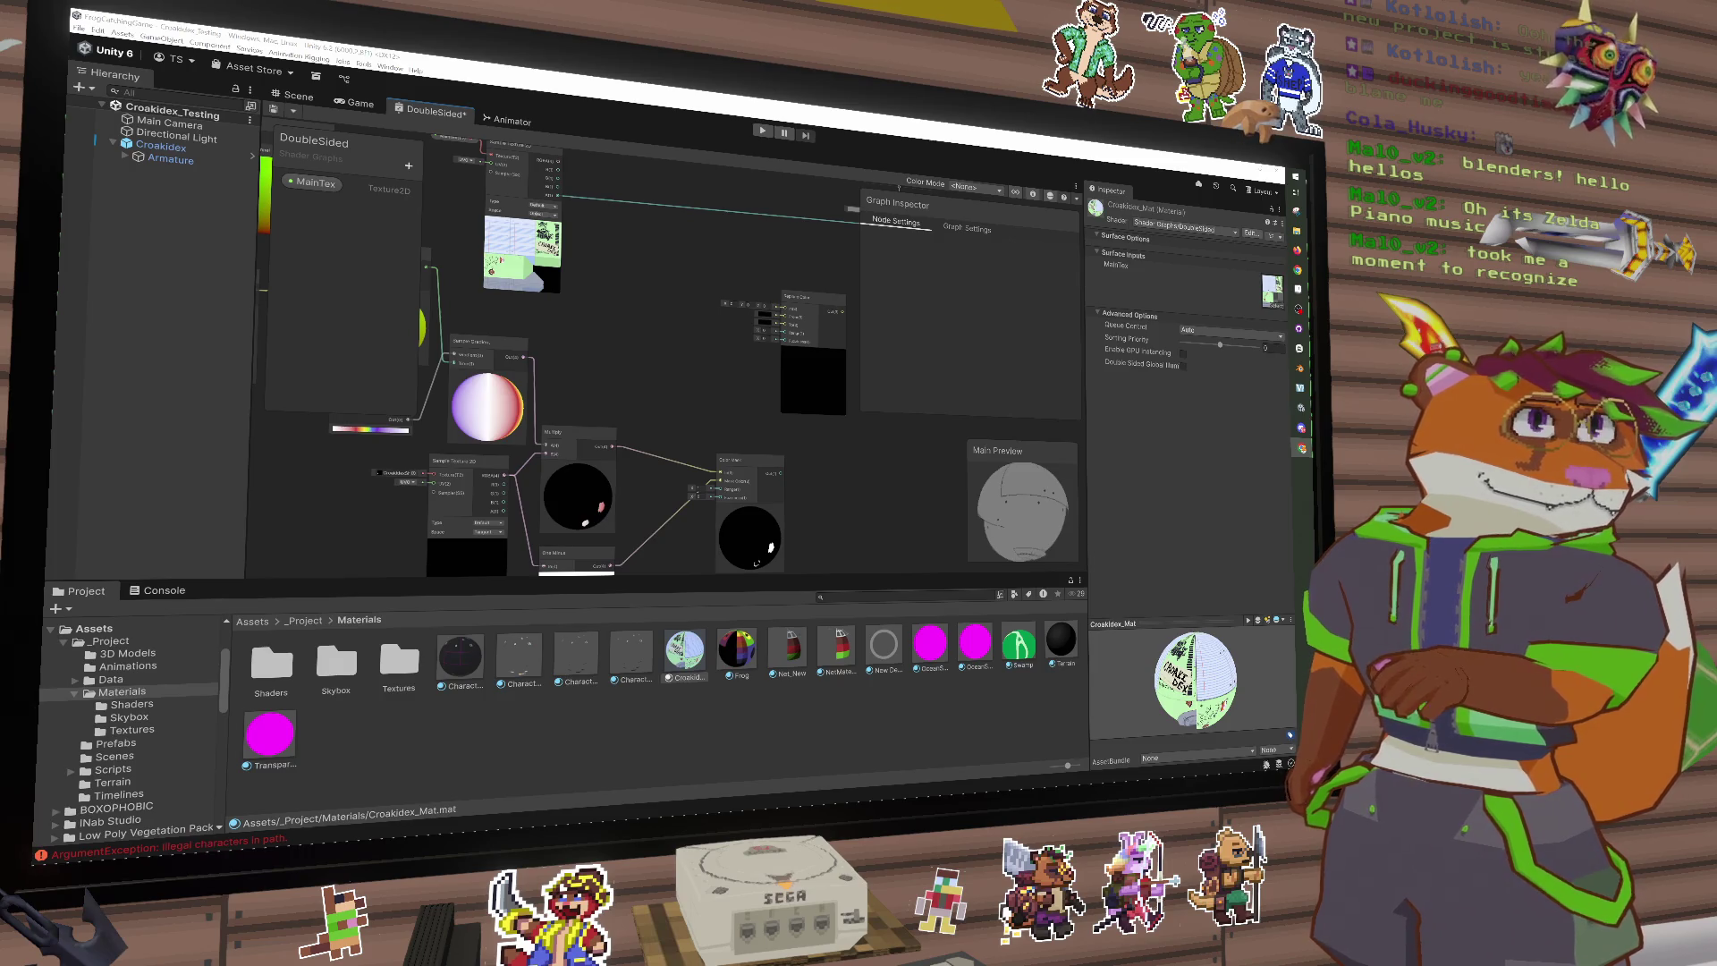
Step: Move Color Mask near the Multiply node and try a 'mask' node search before clearing it
mouse_move(771, 410)
mouse_down()
mouse_move(810, 340)
mouse_move(766, 358)
mouse_move(739, 334)
mouse_up()
right_click(741, 330)
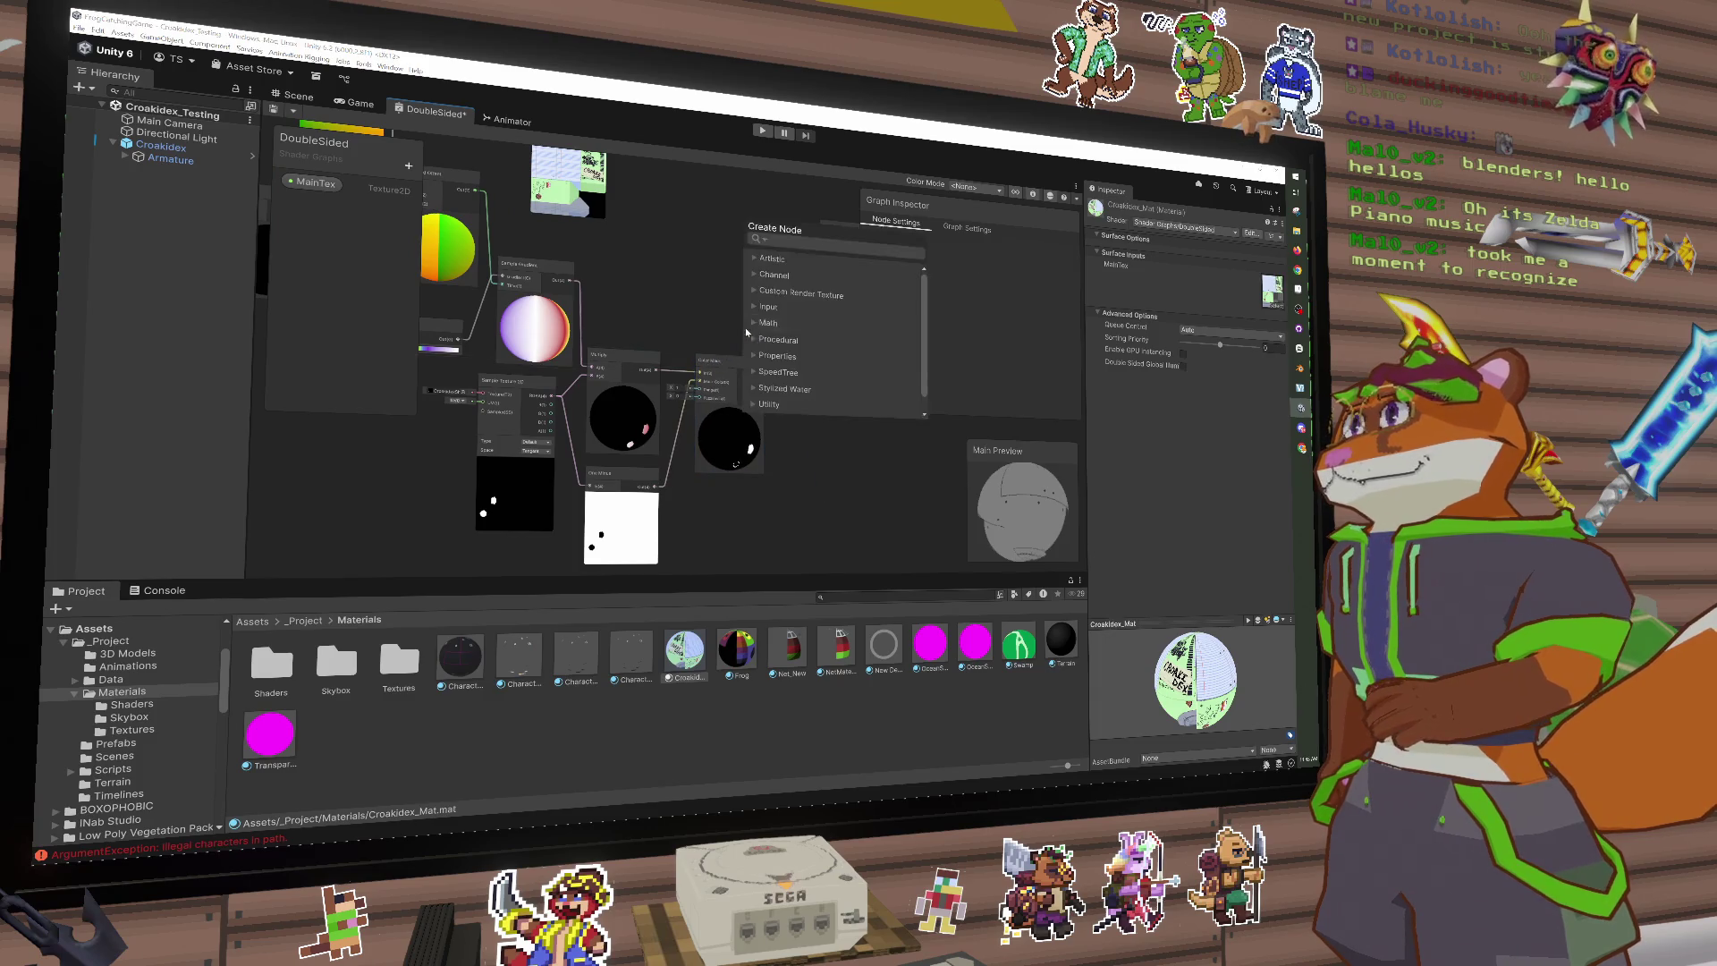
click(650, 275)
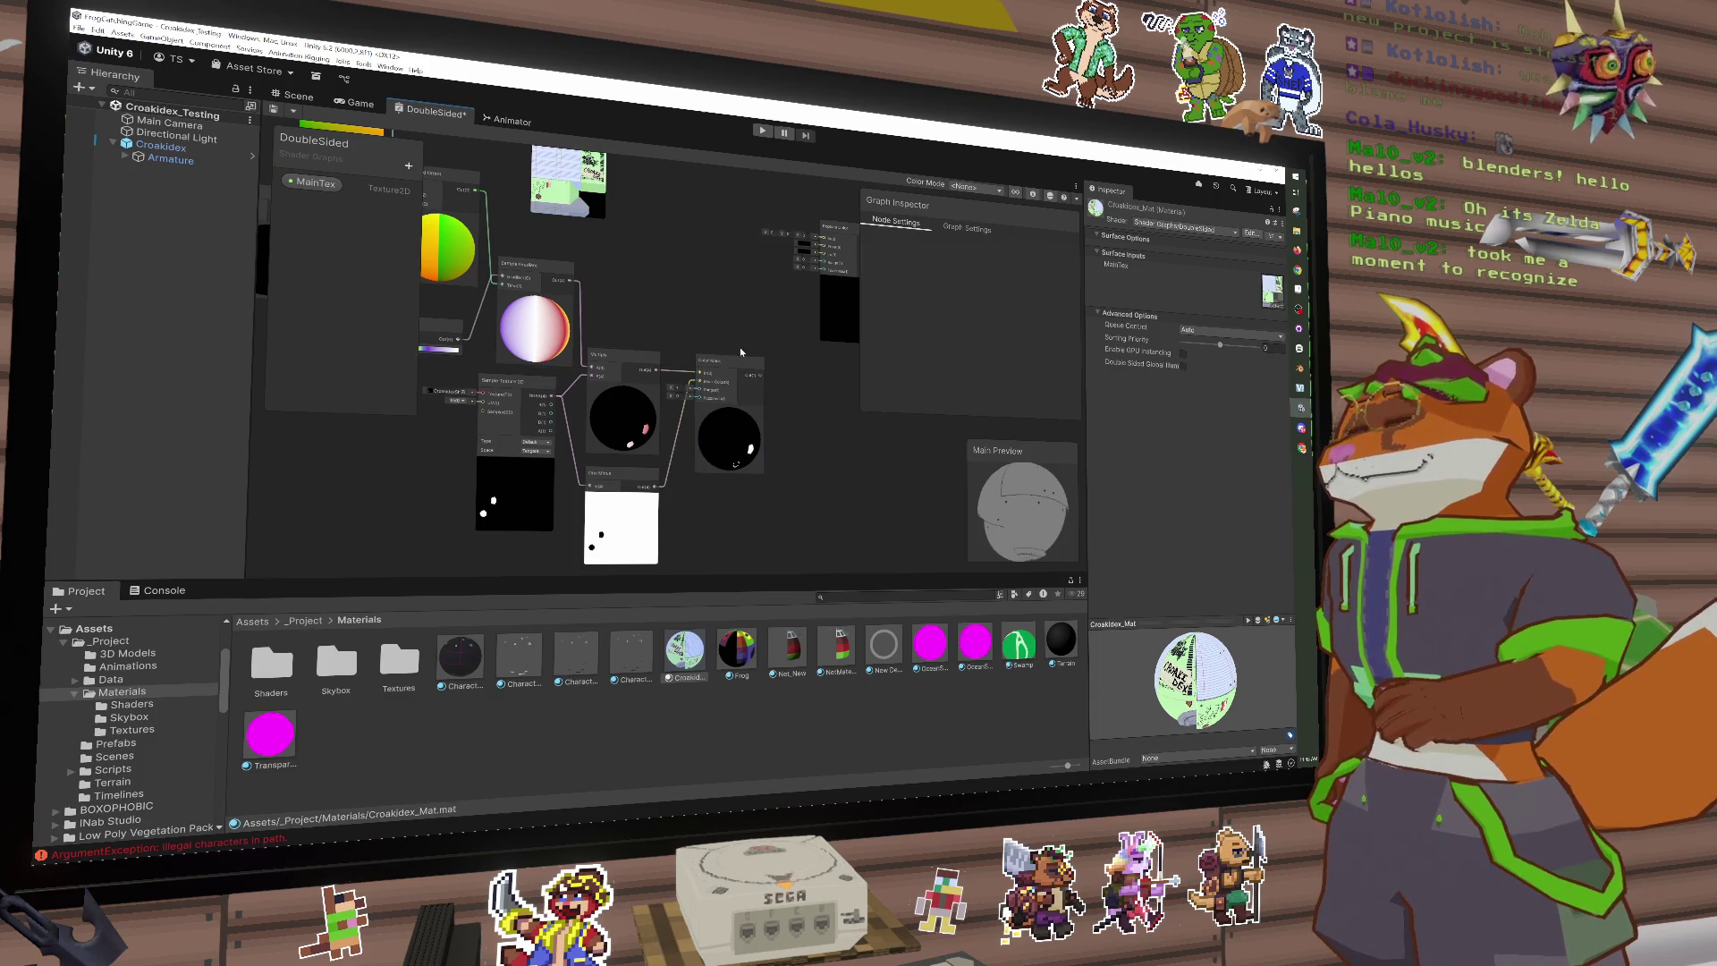
drag(788, 322, 683, 312)
key(space)
text(mask)
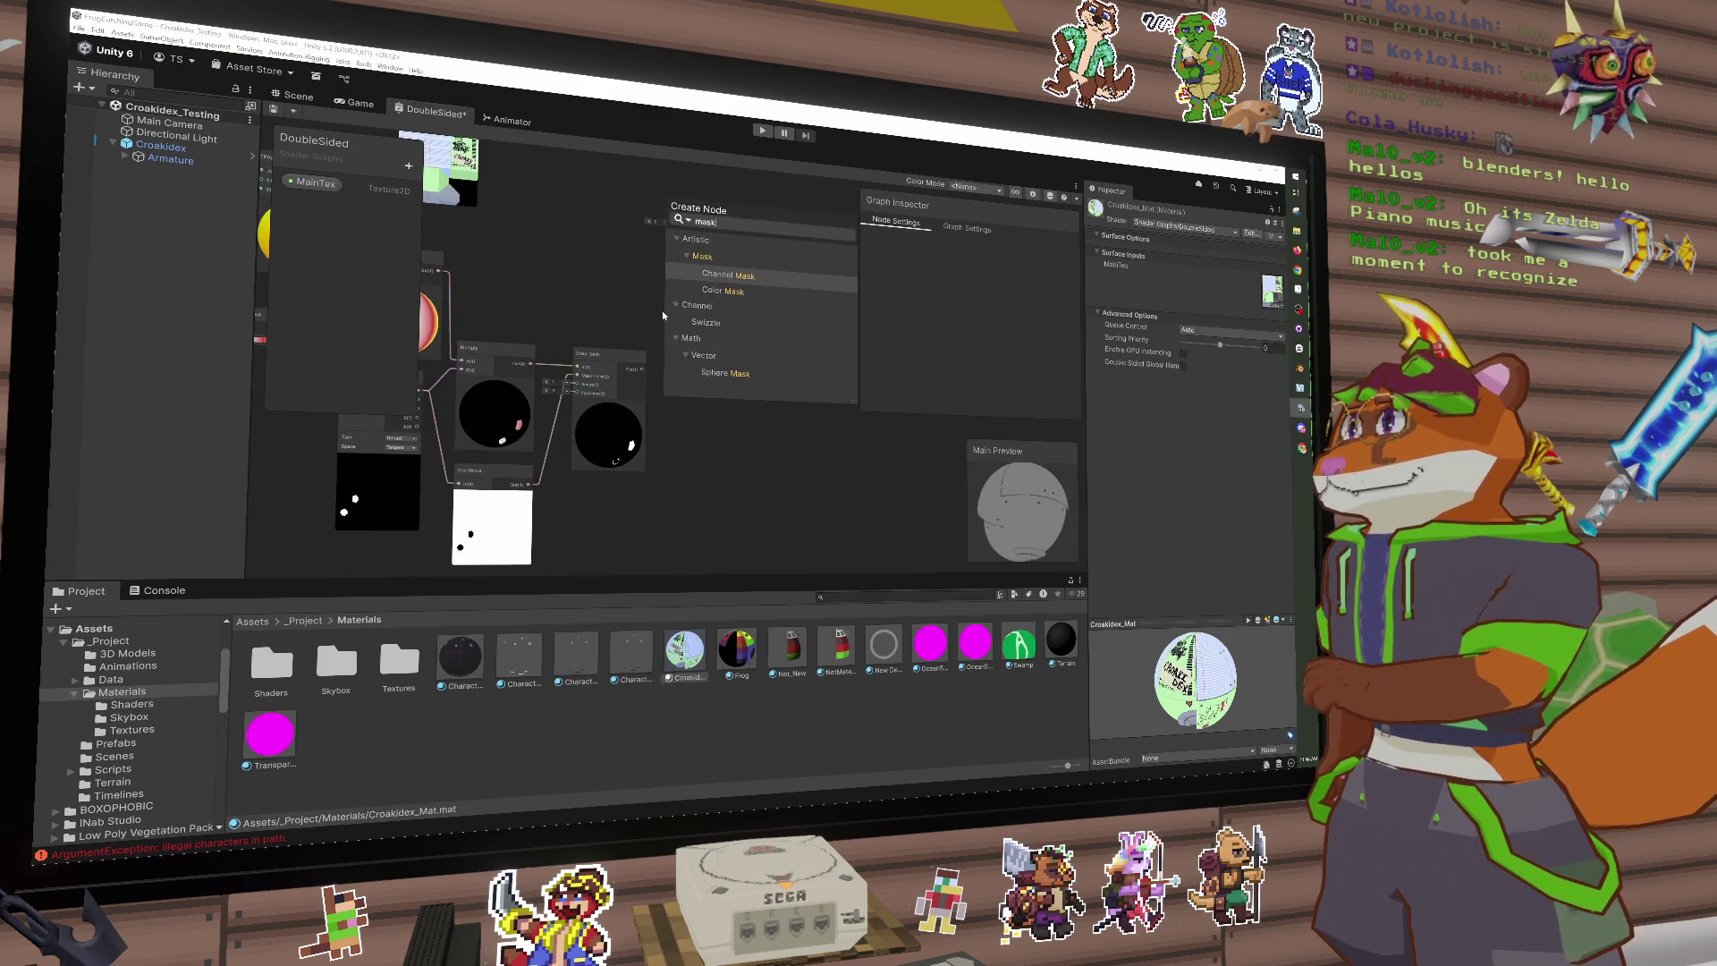
key(BackSpace)
key(BackSpace)
key(BackSpace)
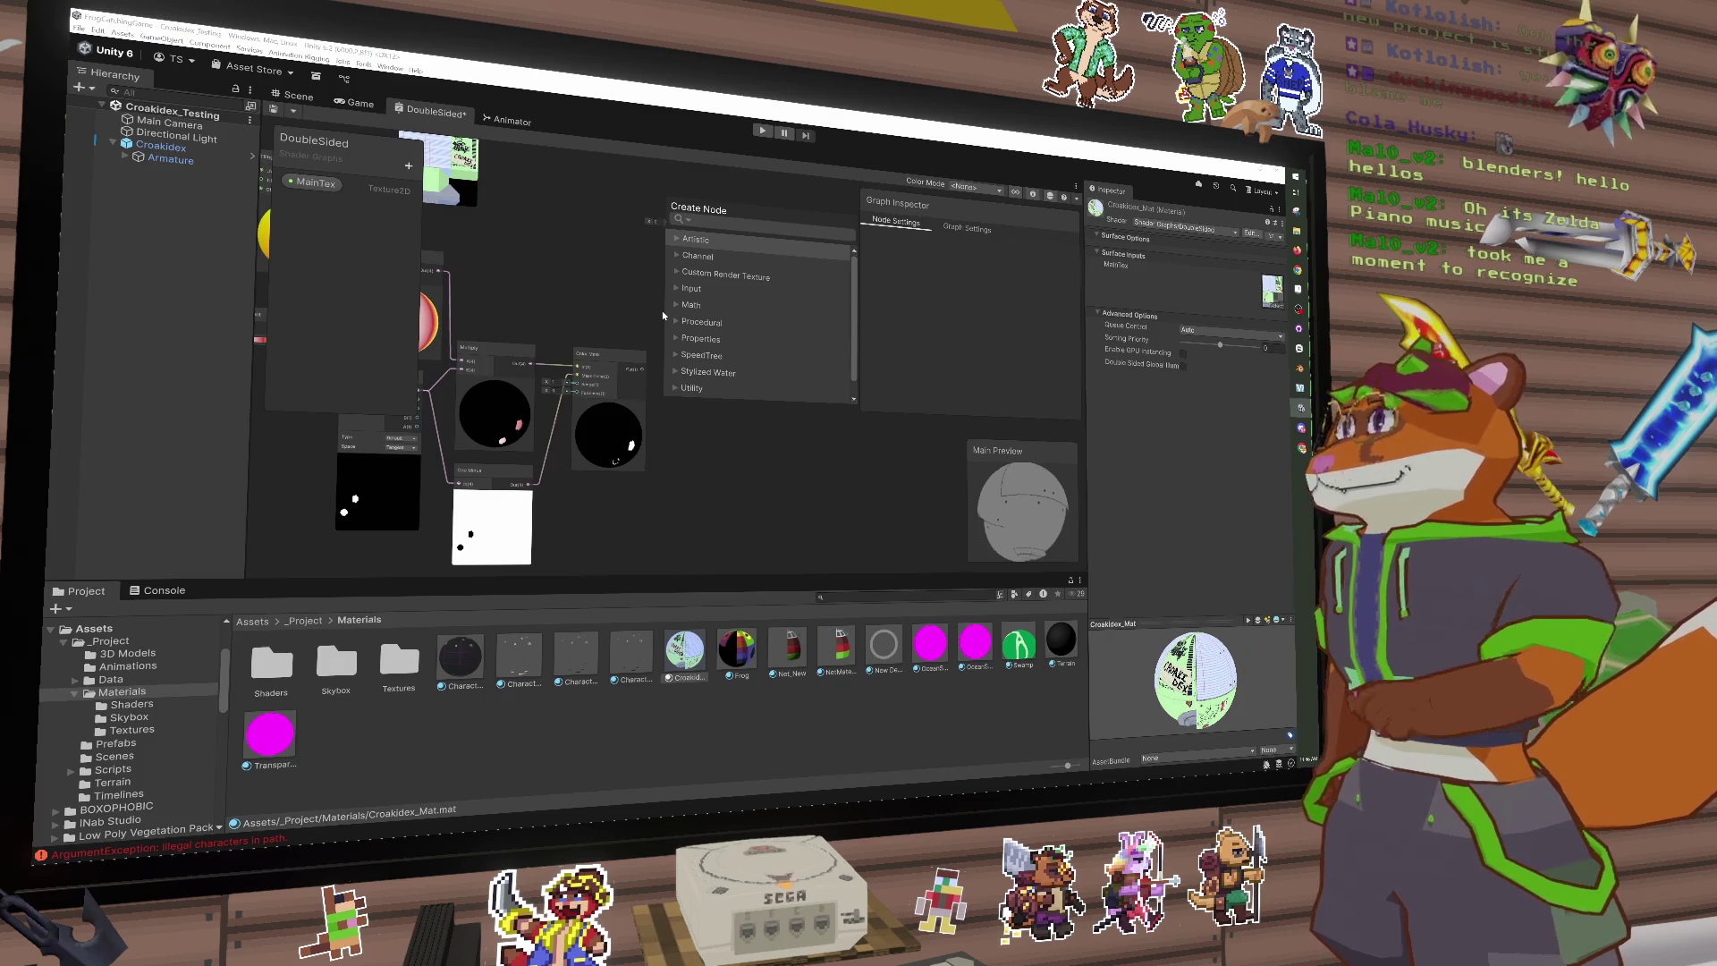
Step: Add a Blend node set to Overwrite mode and delete the Color Mask node
click(662, 309)
key(space)
text(blend)
key(Return)
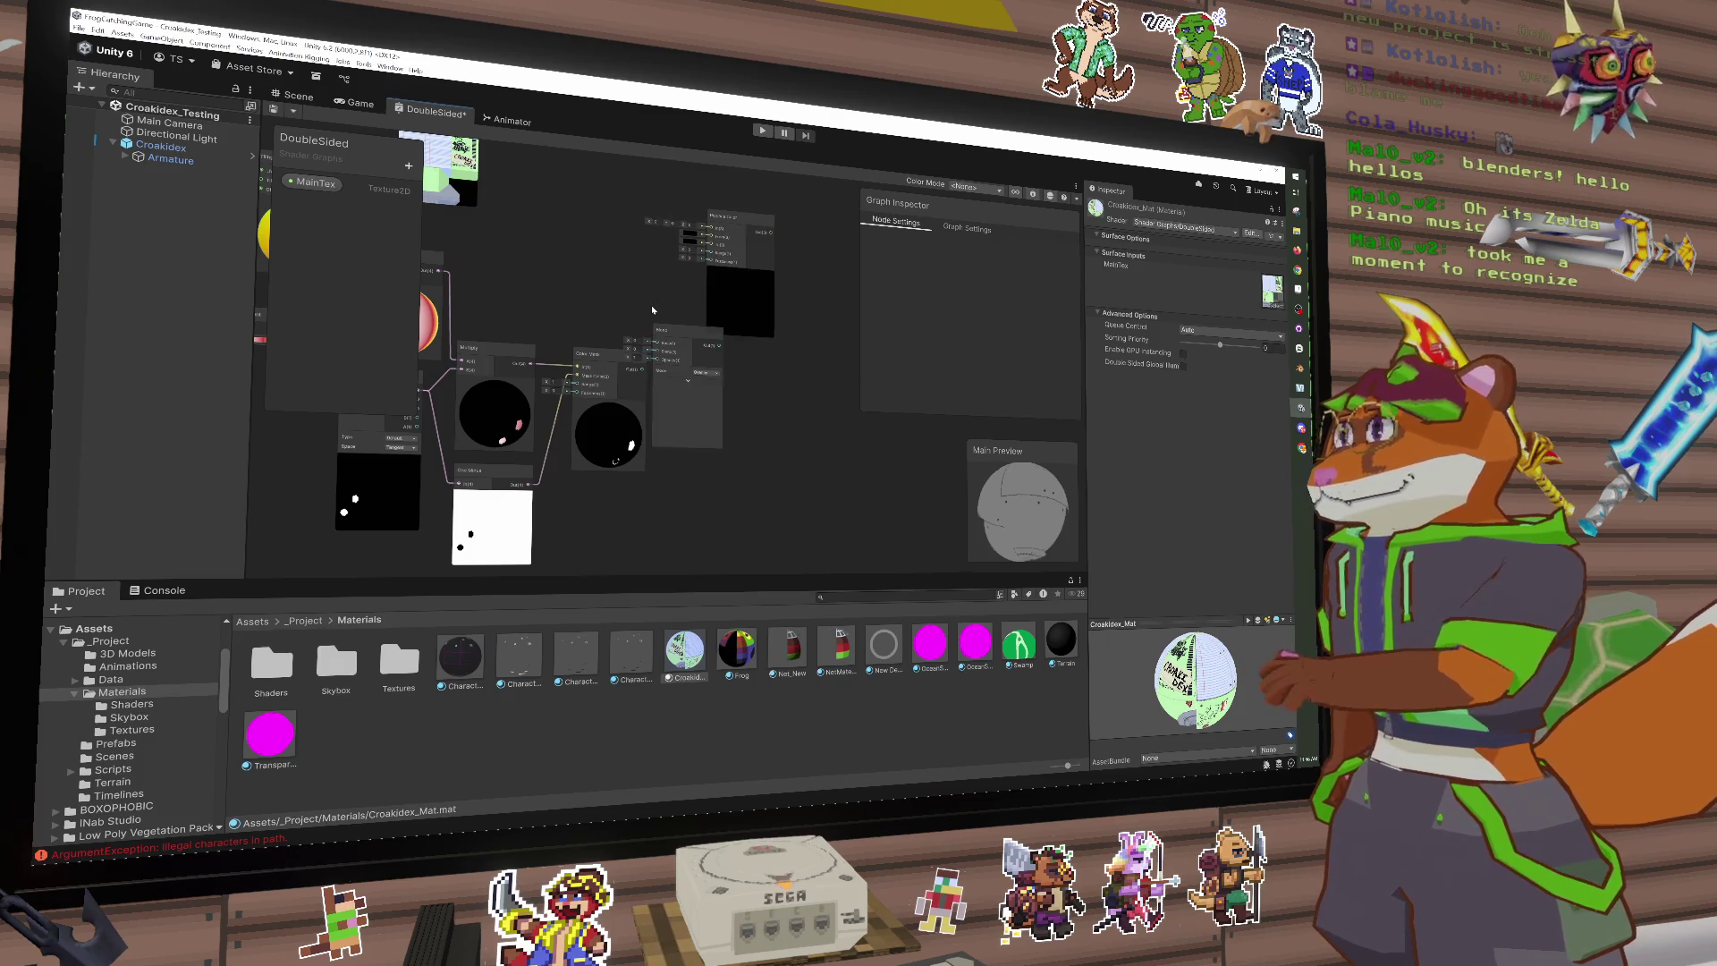
click(705, 374)
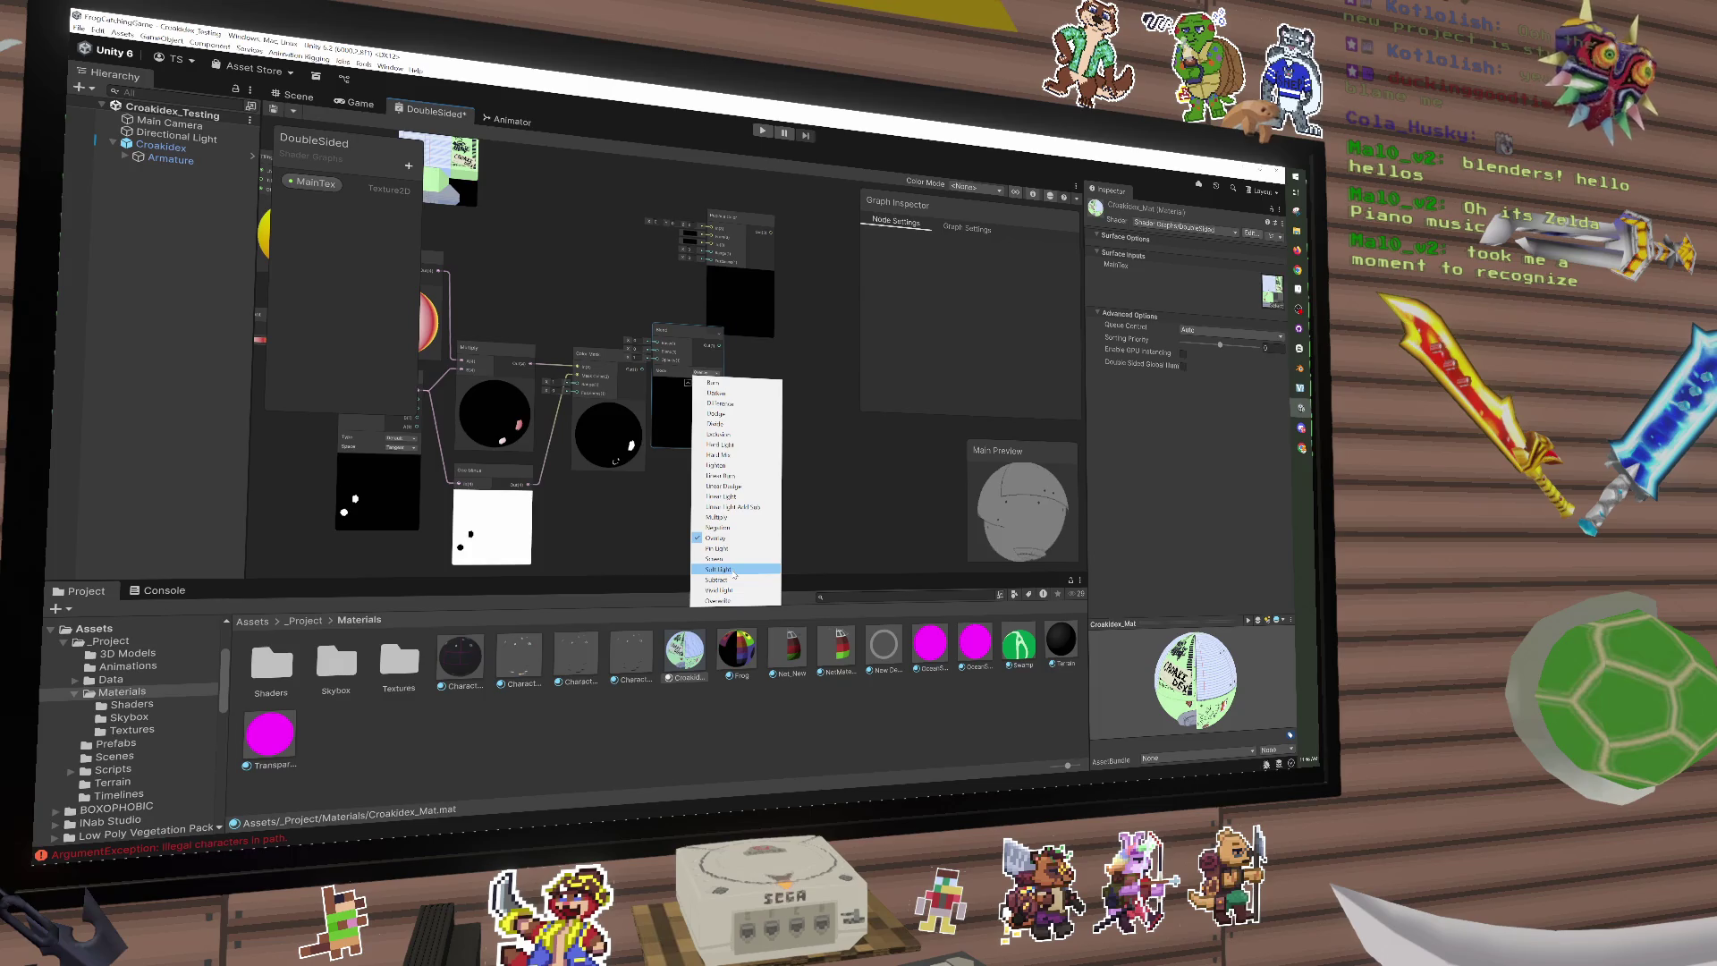
click(729, 601)
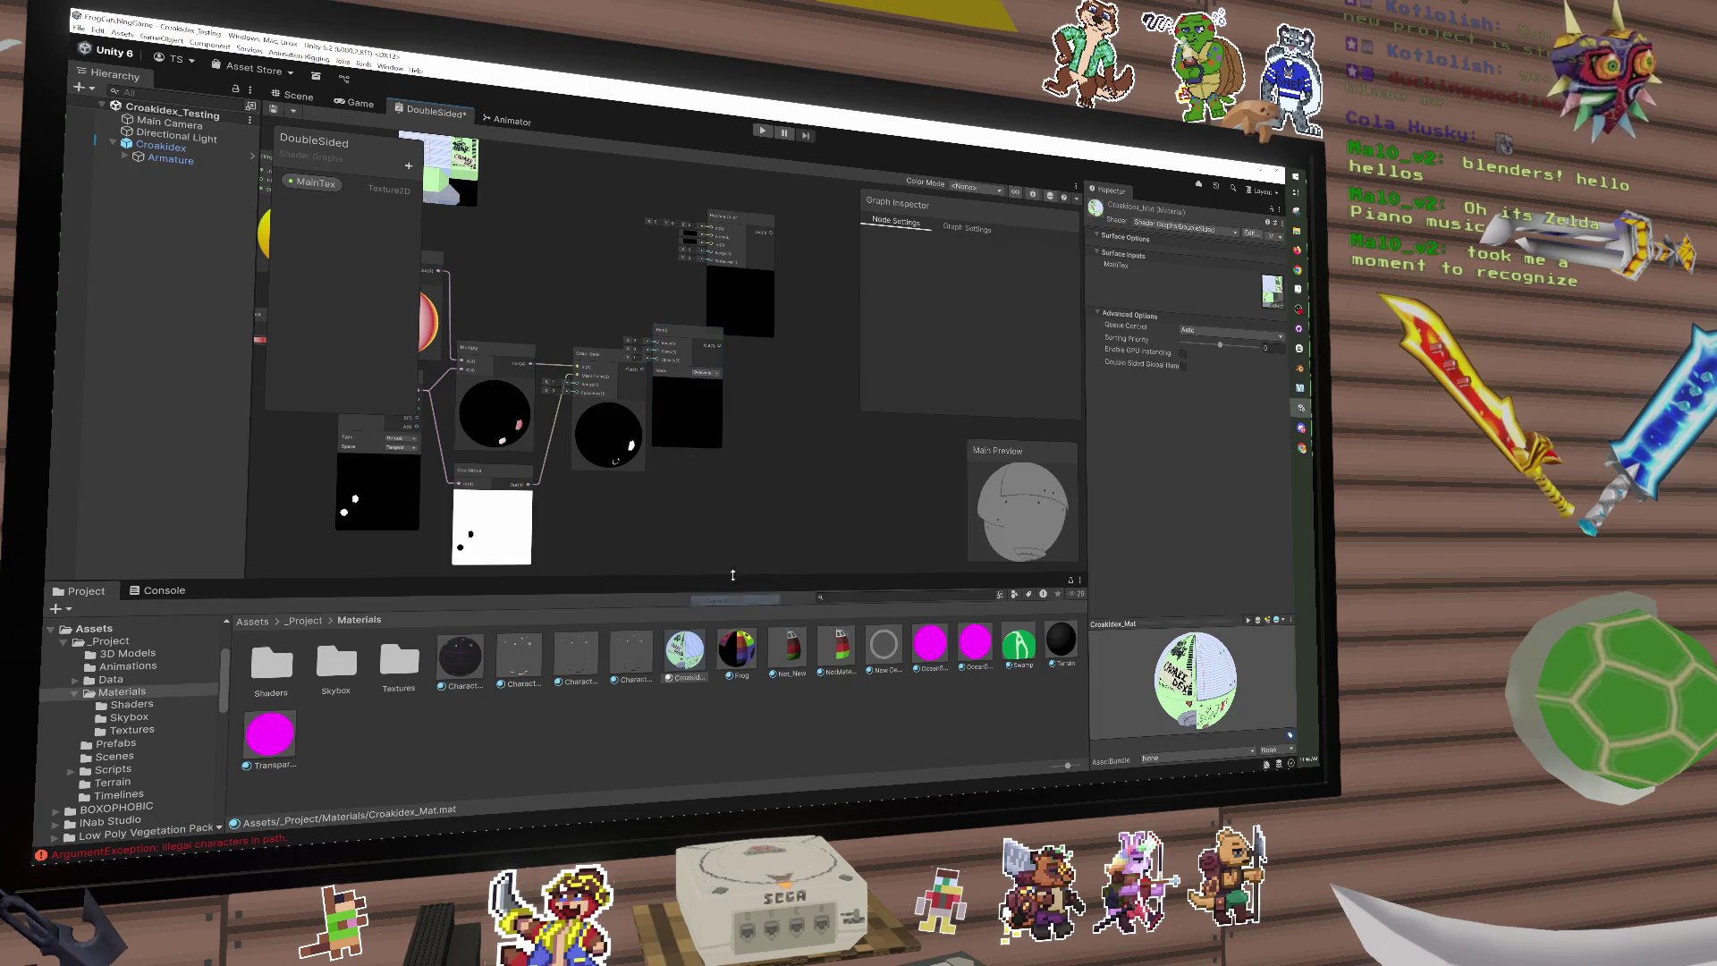
scroll(725, 379, up, 3)
scroll(545, 300, down, 3)
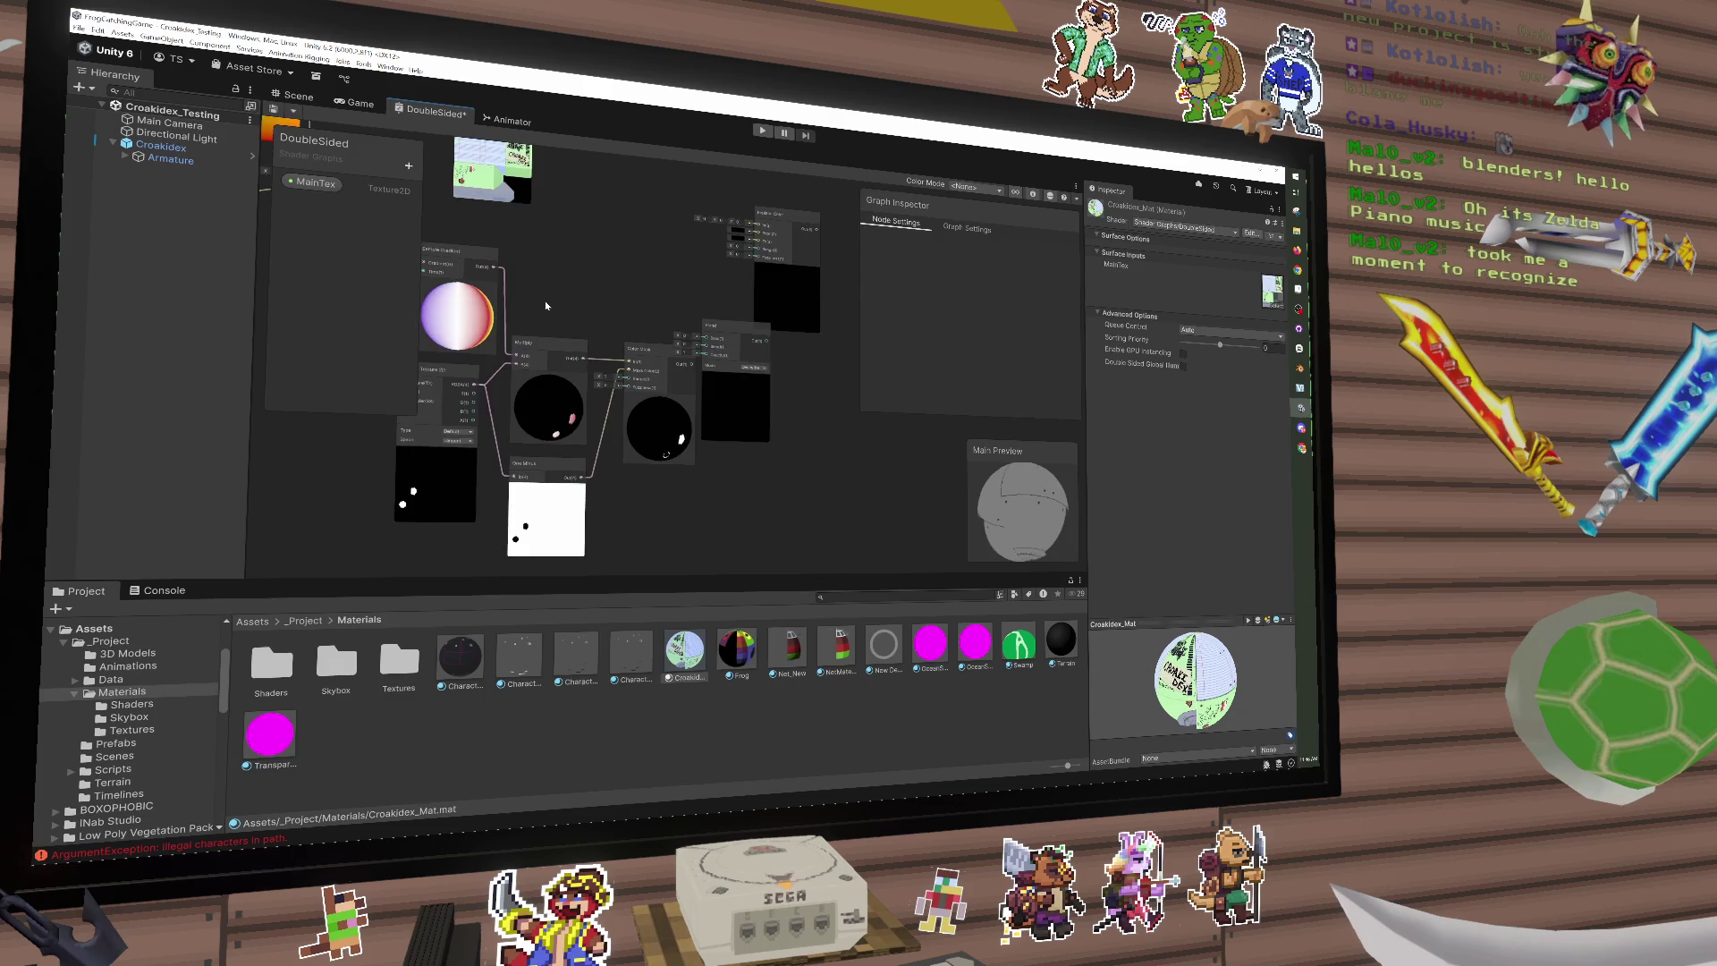
drag(635, 399, 622, 396)
key(Delete)
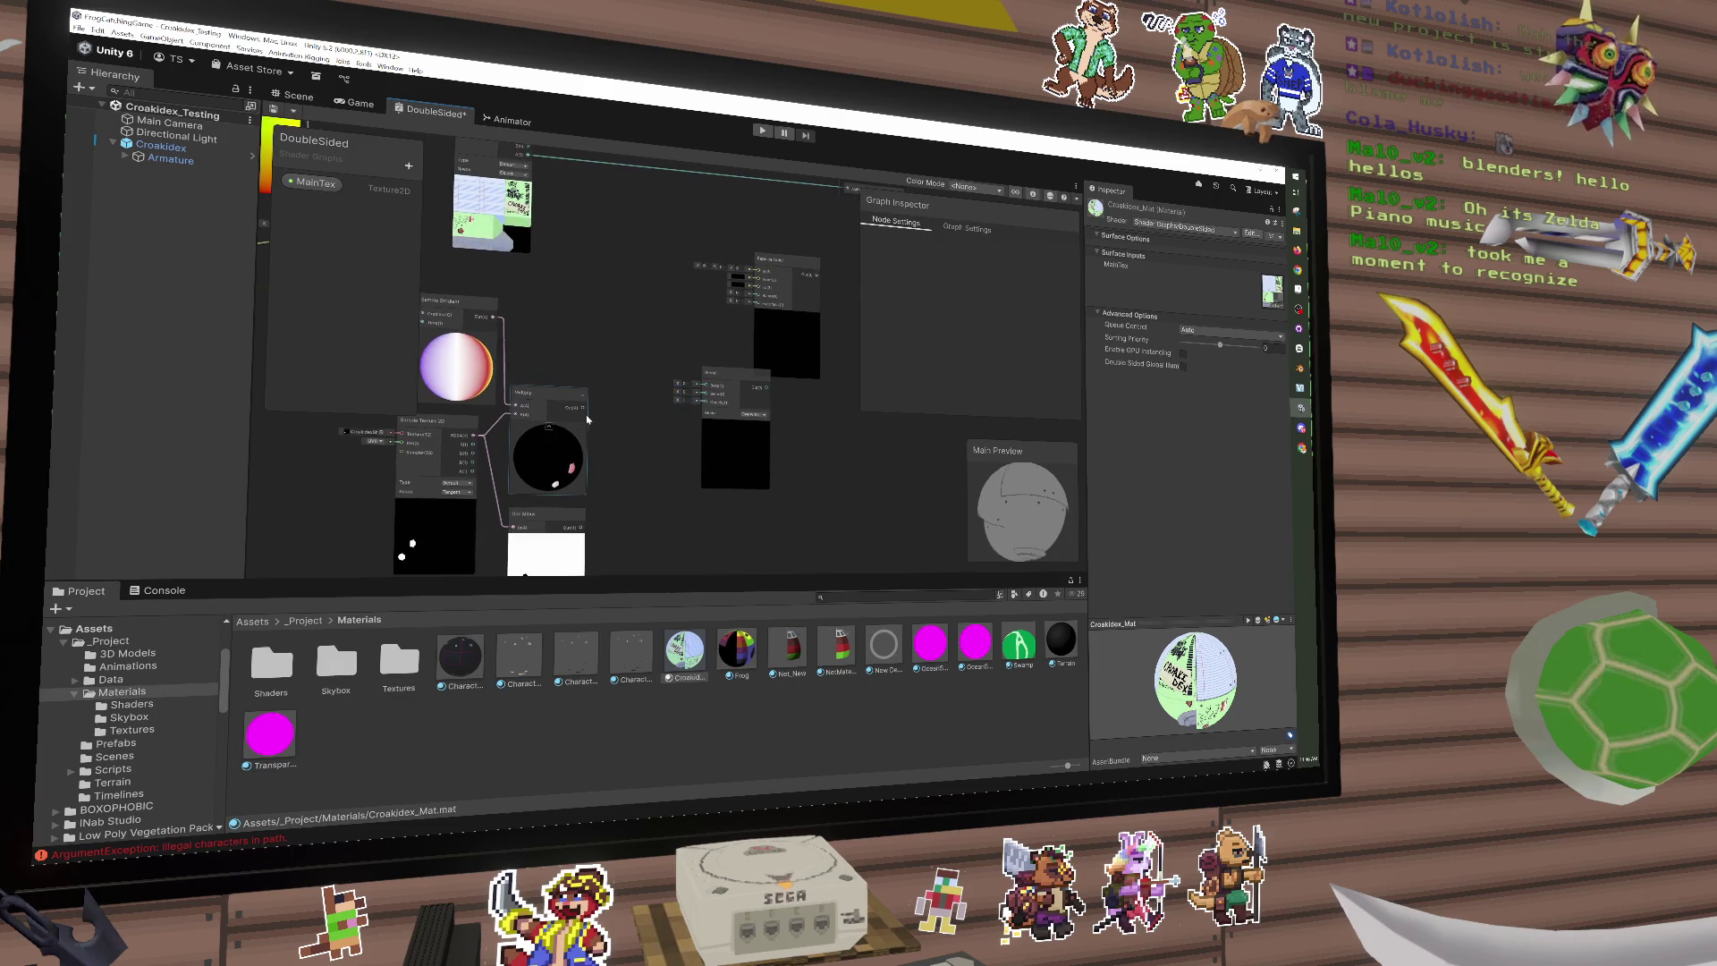
Step: Connect the Multiply output to the Blend node and discard a trial Replace Color node
mouse_move(587, 410)
mouse_down()
mouse_move(706, 393)
mouse_move(739, 452)
mouse_move(706, 436)
mouse_up()
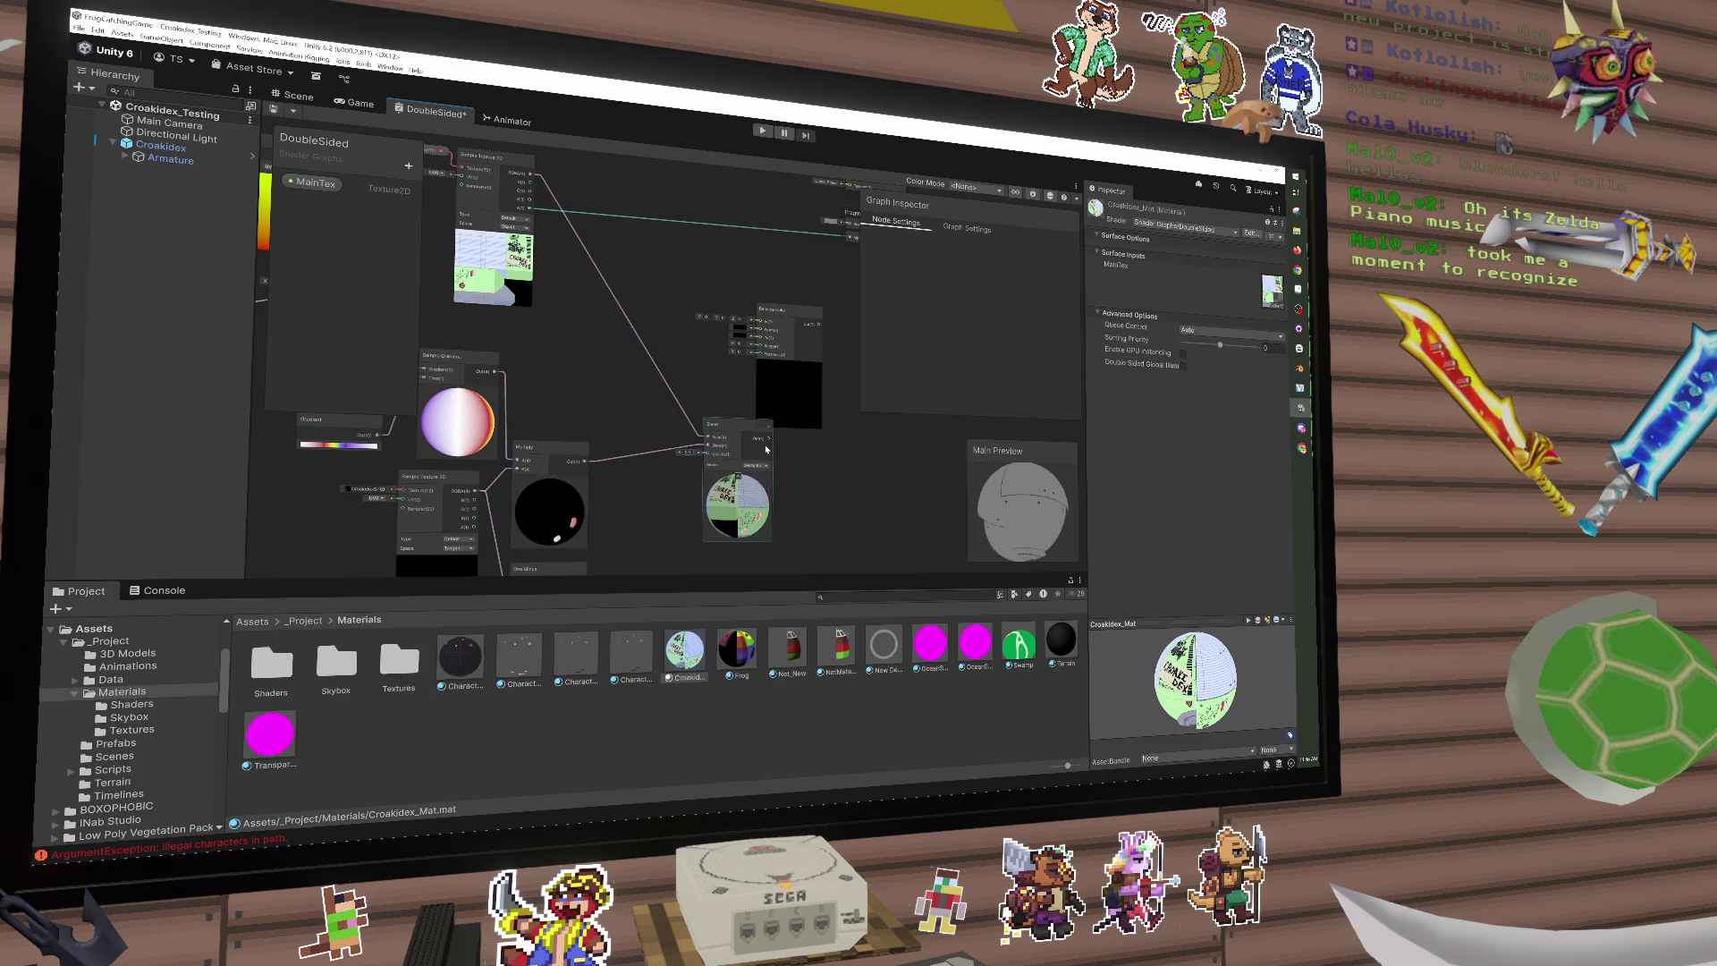
drag(766, 449, 764, 328)
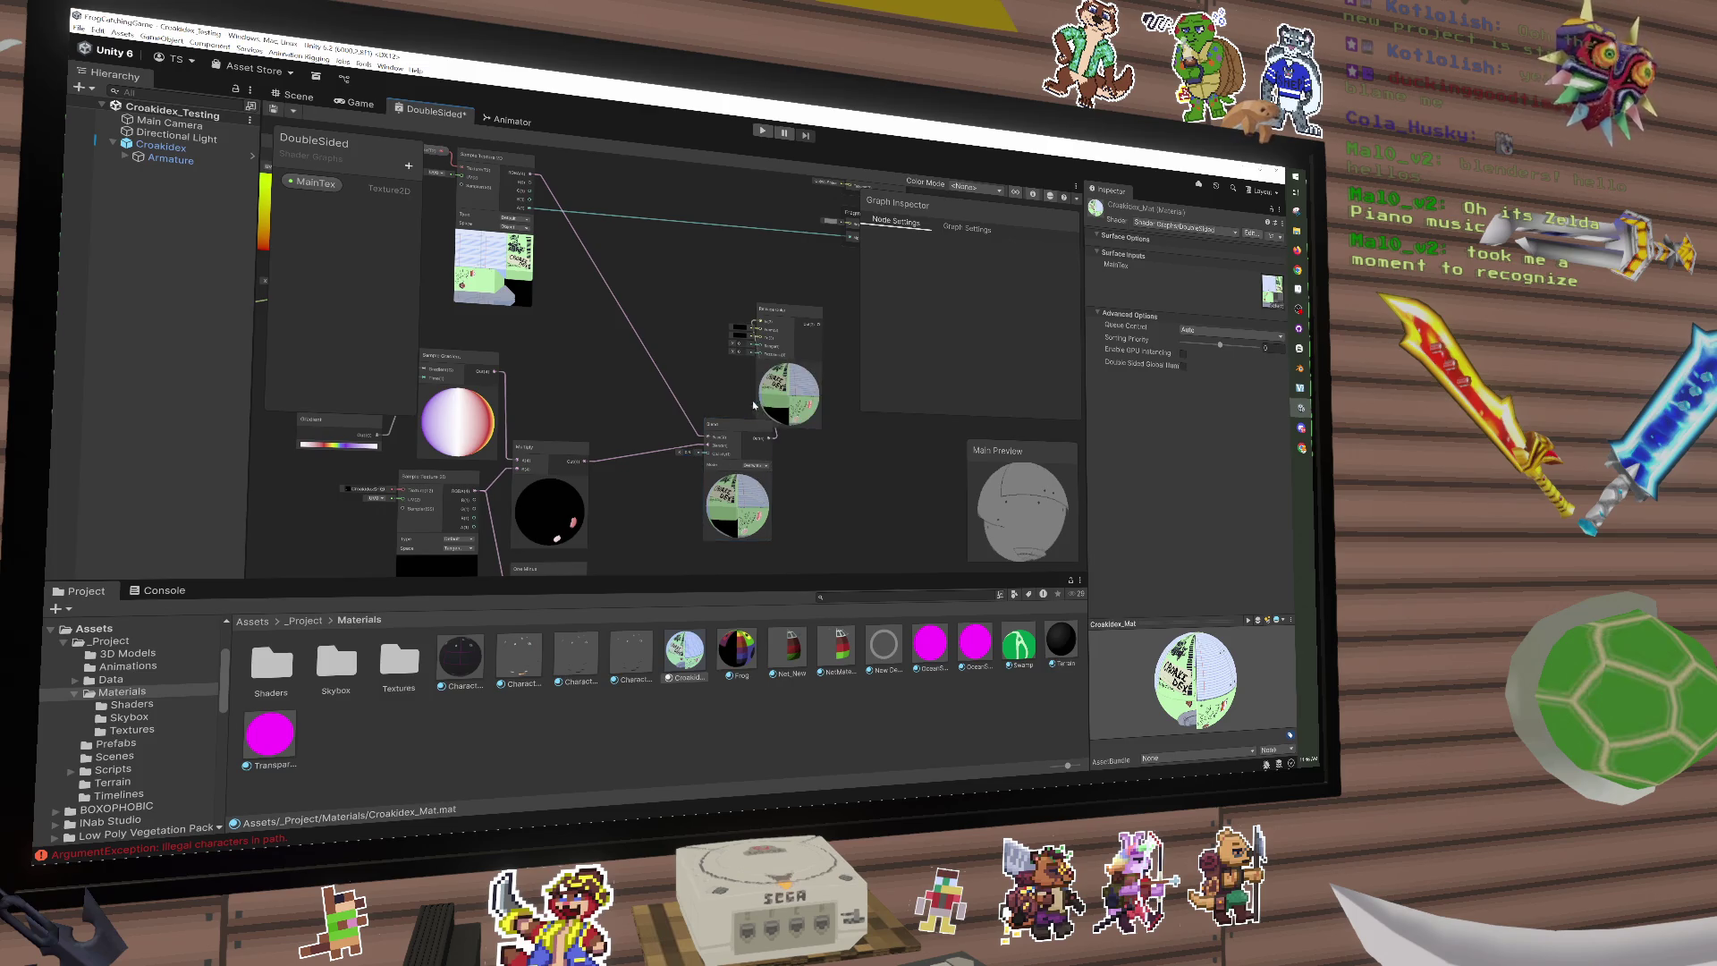
click(781, 380)
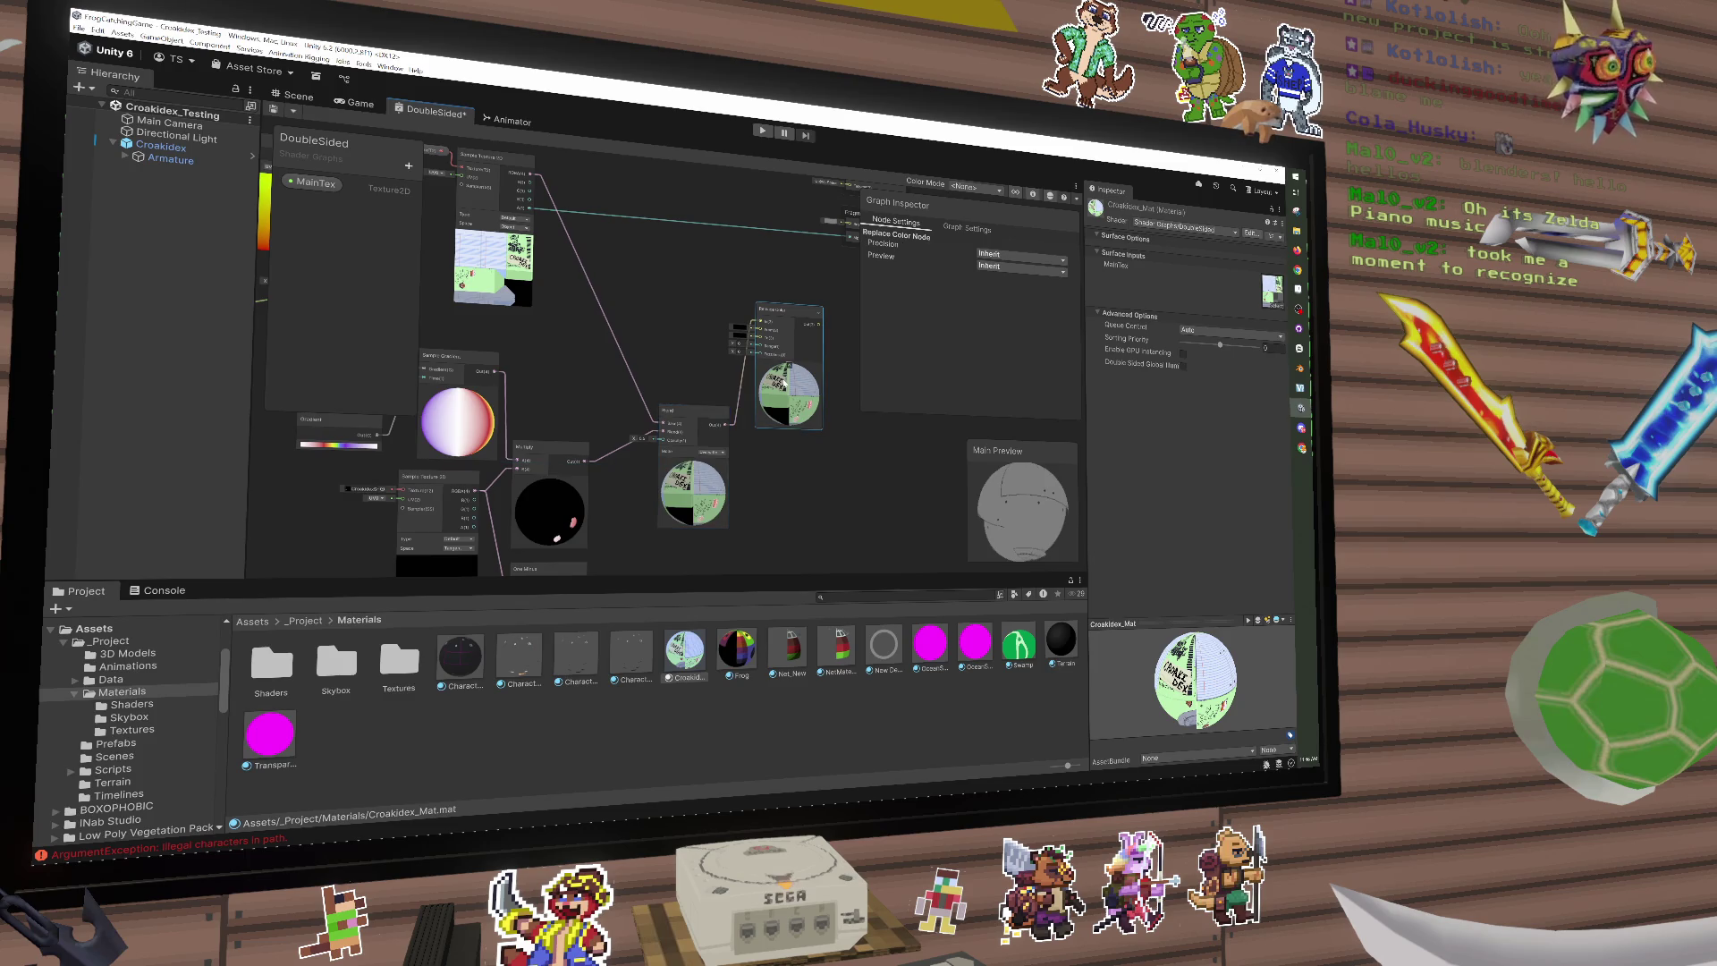
key(Delete)
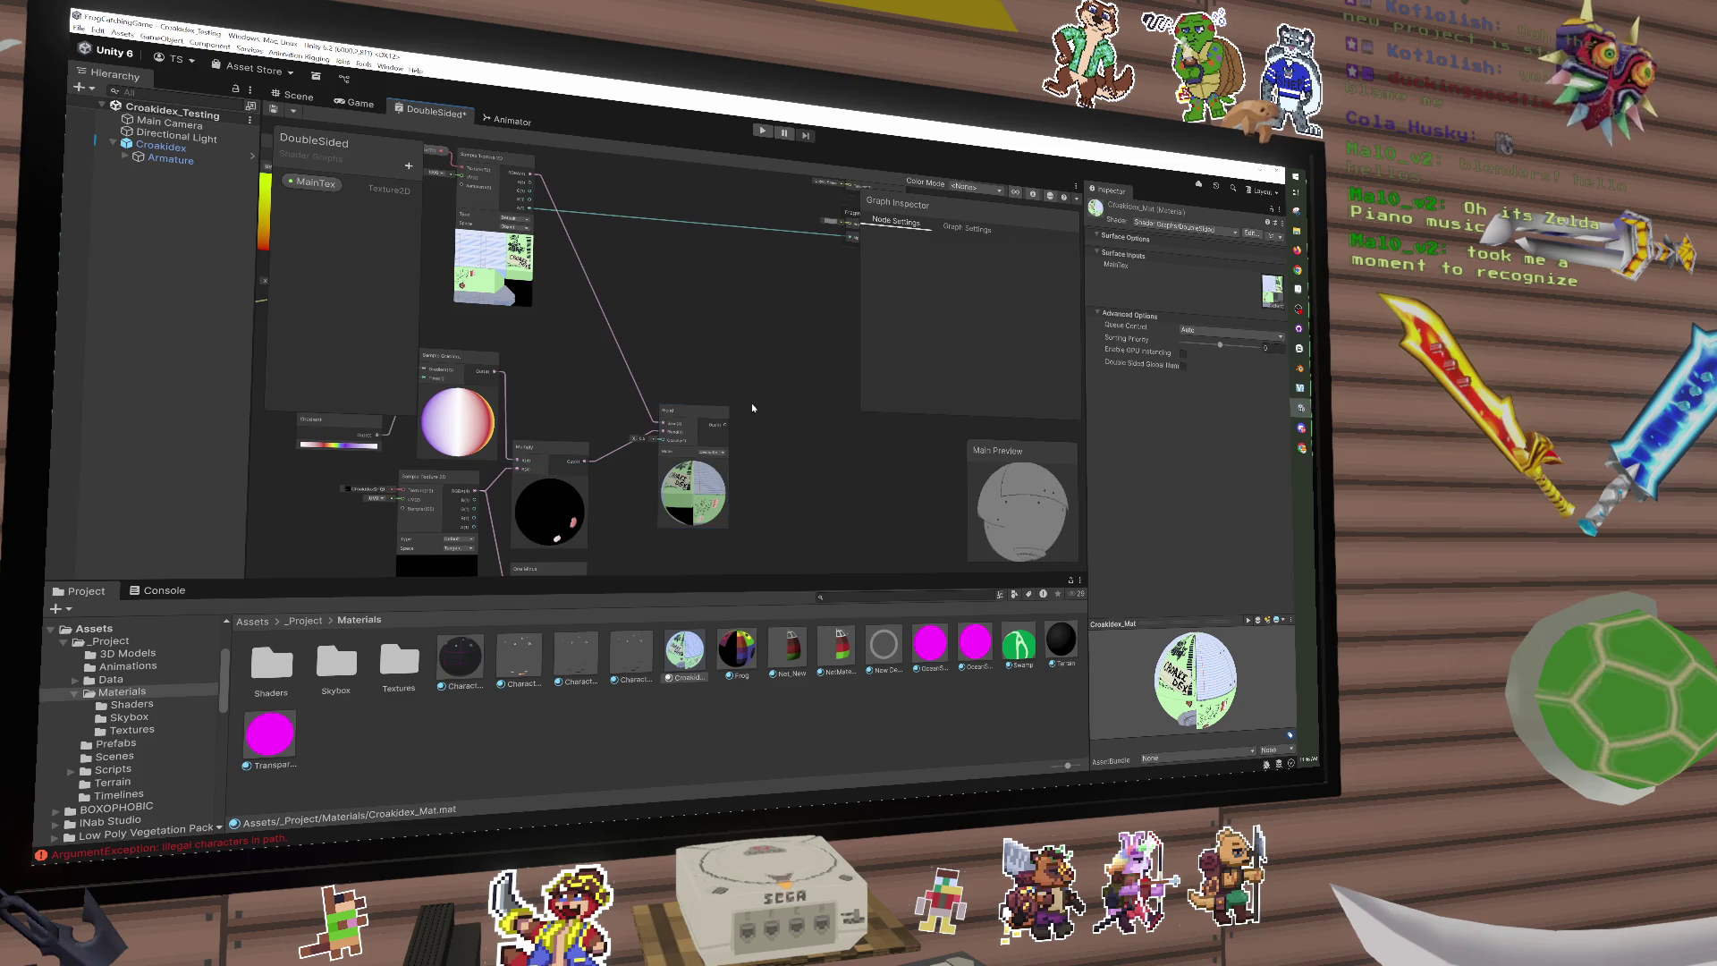
Step: Rotate the main preview to check the green texture, then move the Blend node right
scroll(749, 413, down, 2)
mouse_move(739, 421)
mouse_down()
mouse_move(656, 448)
mouse_move(745, 273)
mouse_up()
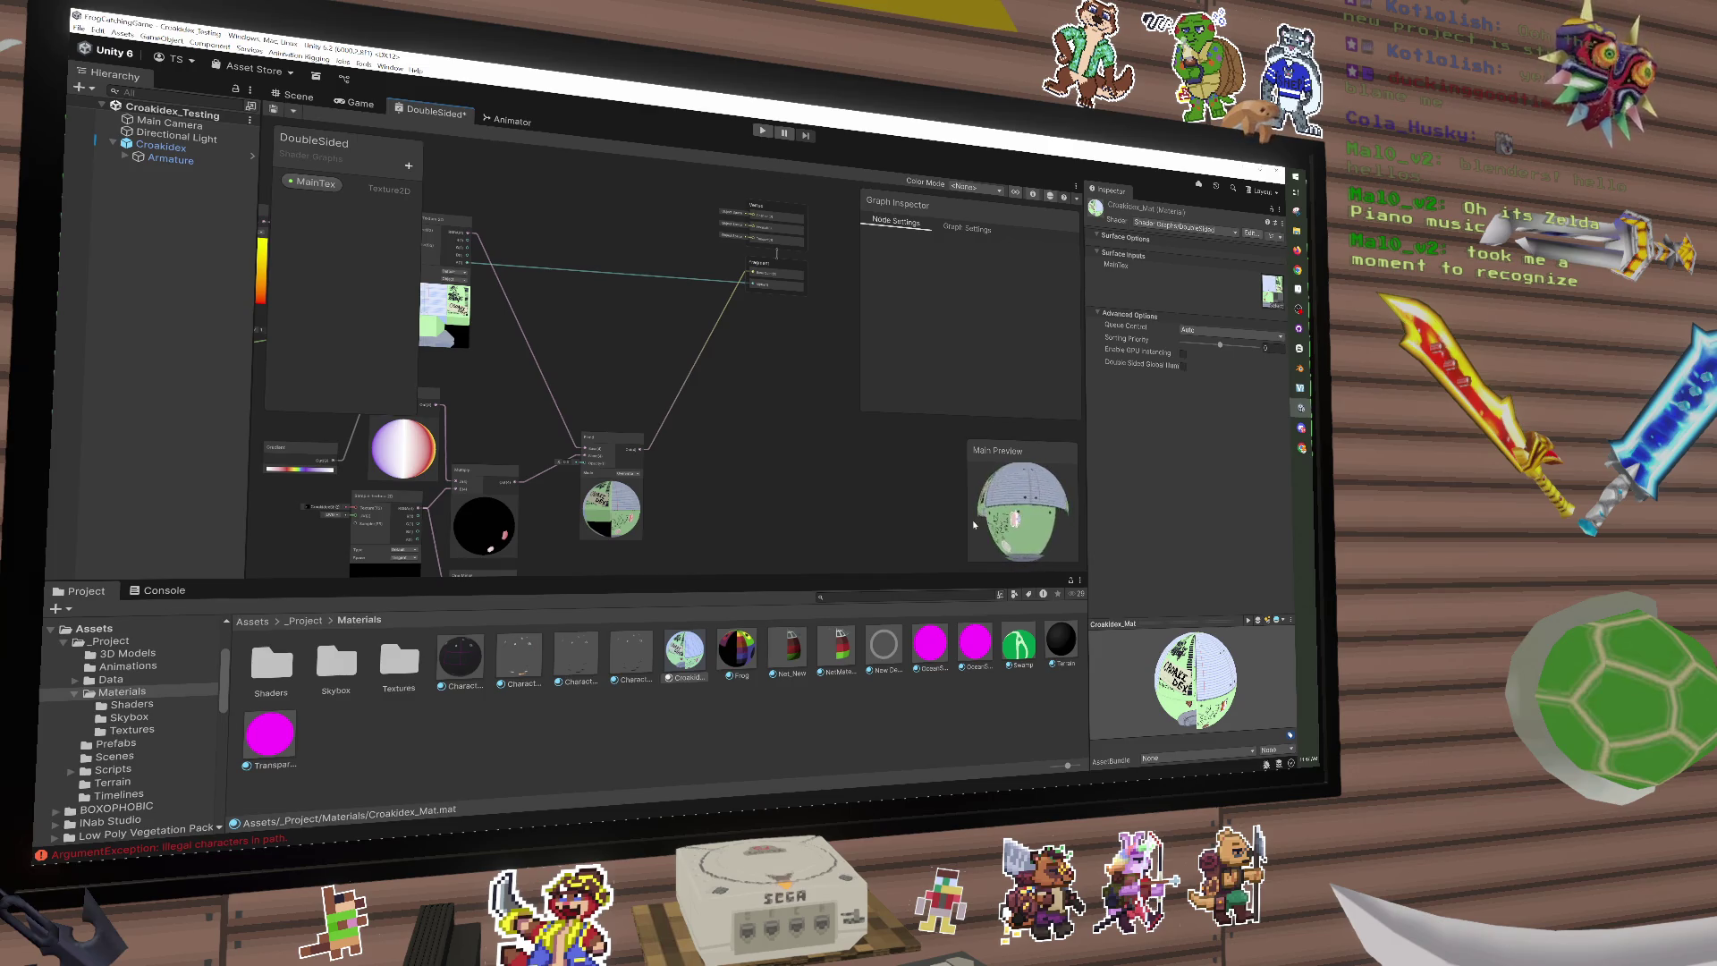
drag(974, 524, 980, 525)
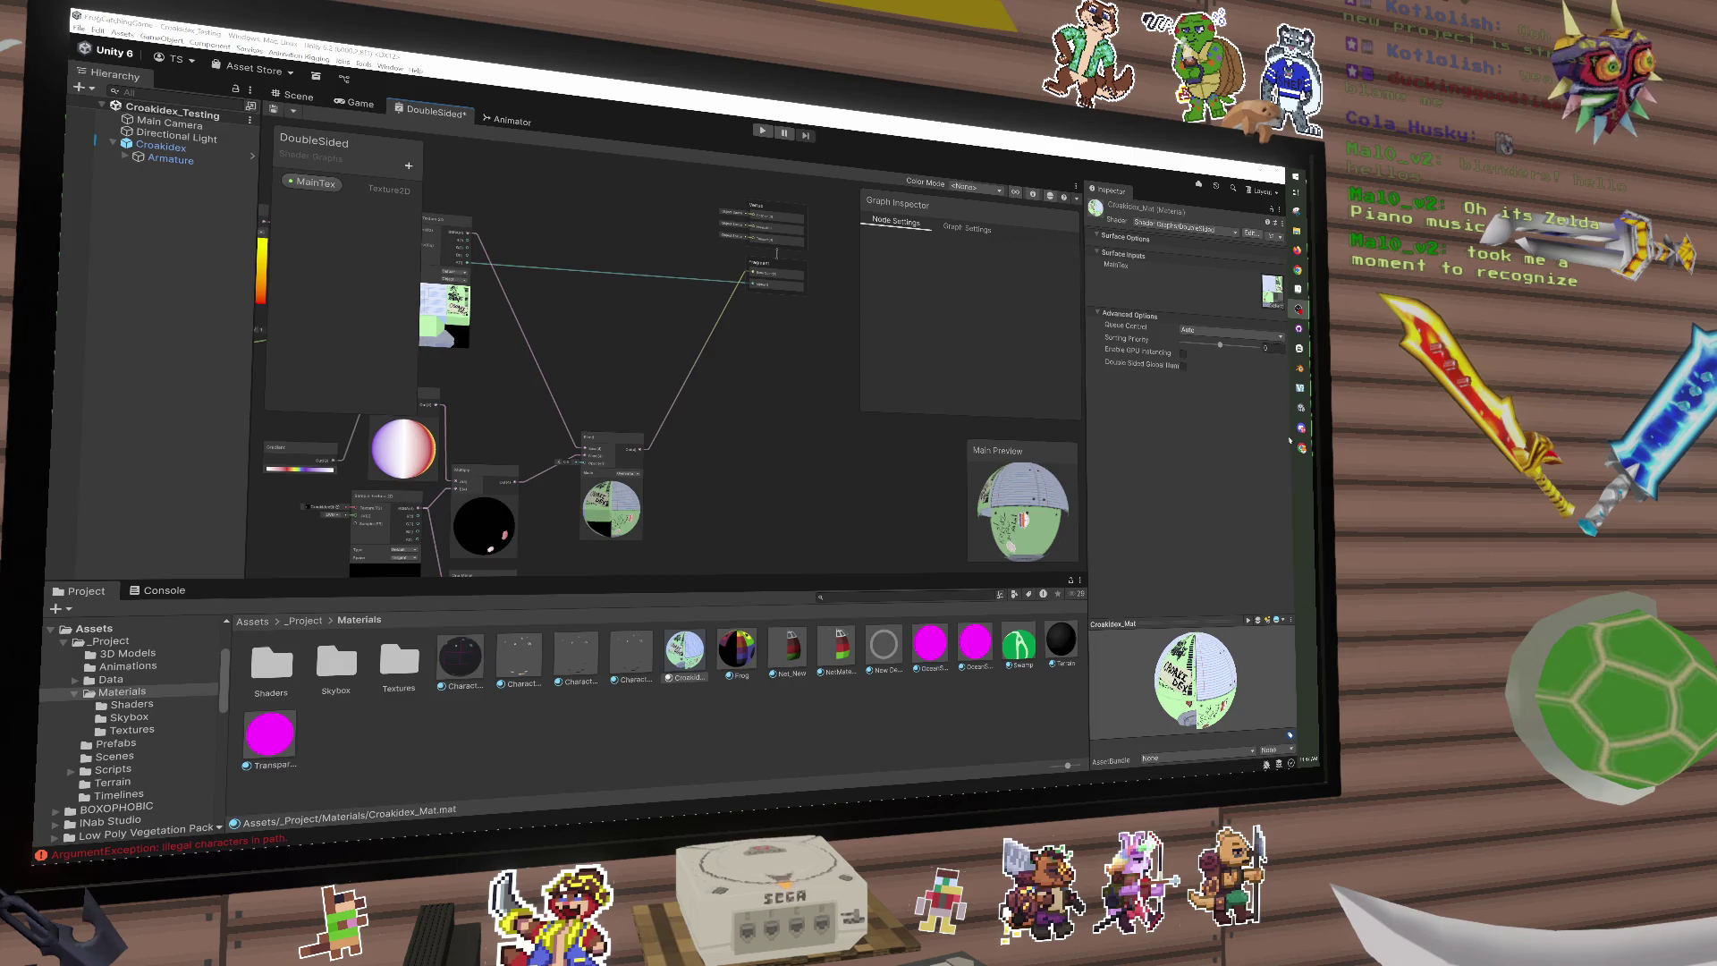
mouse_move(638, 515)
mouse_down()
mouse_move(754, 468)
mouse_move(775, 431)
mouse_up()
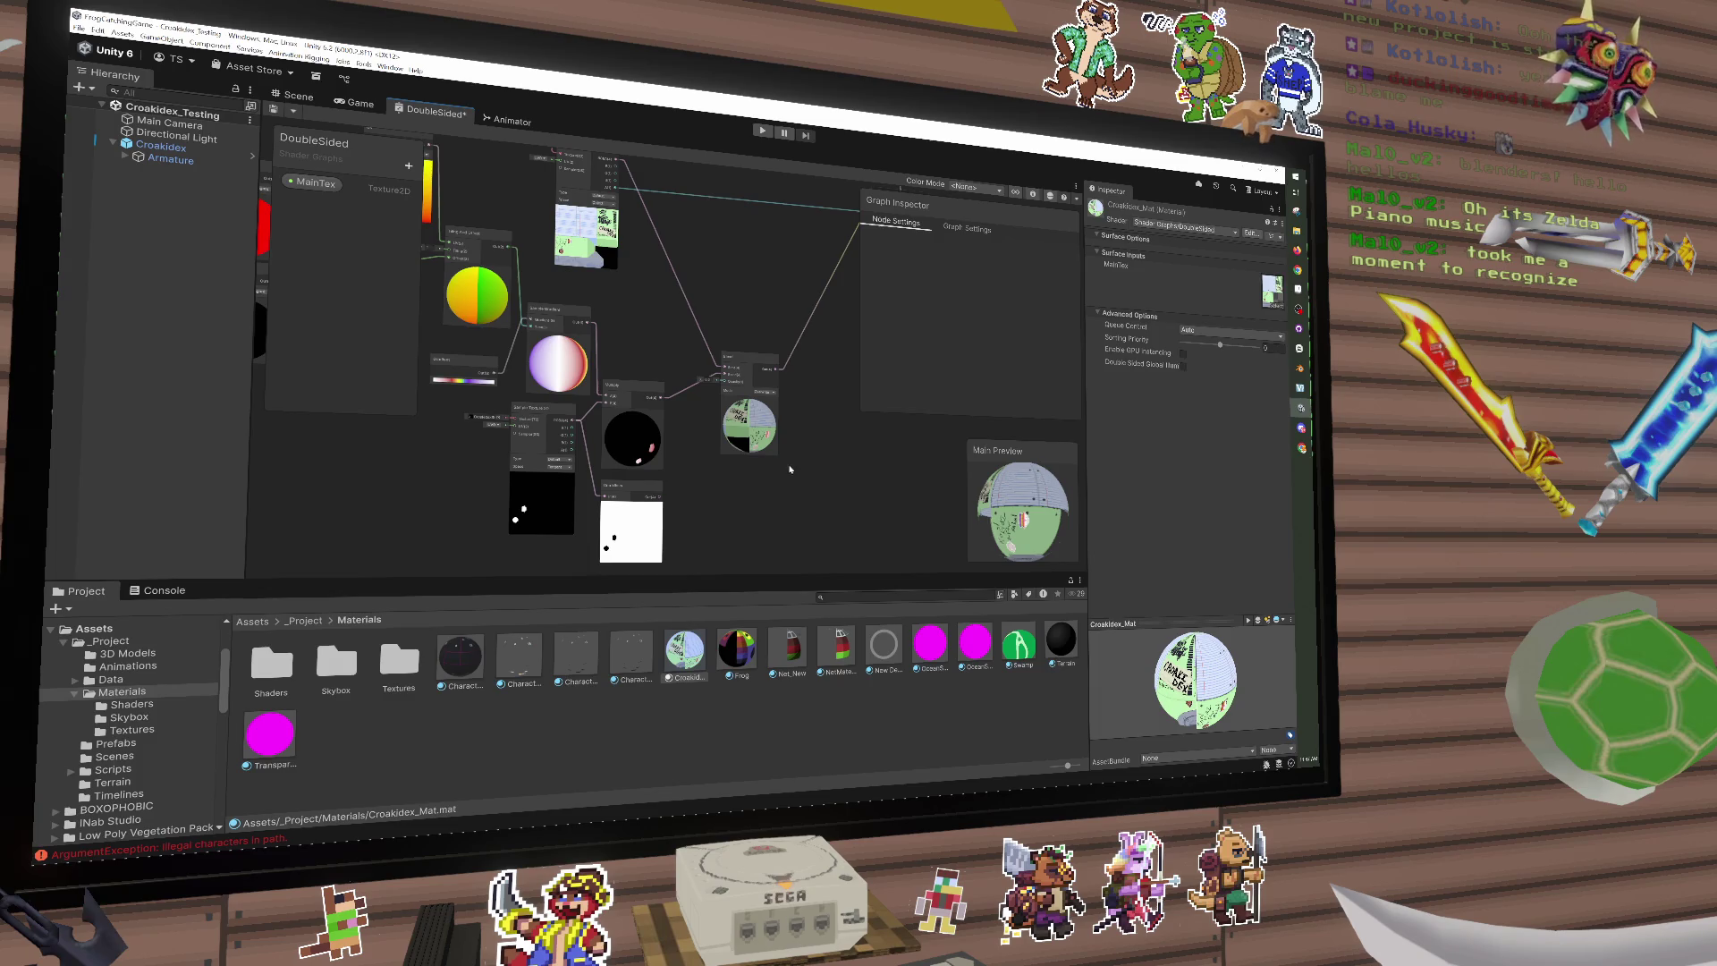
drag(769, 469, 759, 469)
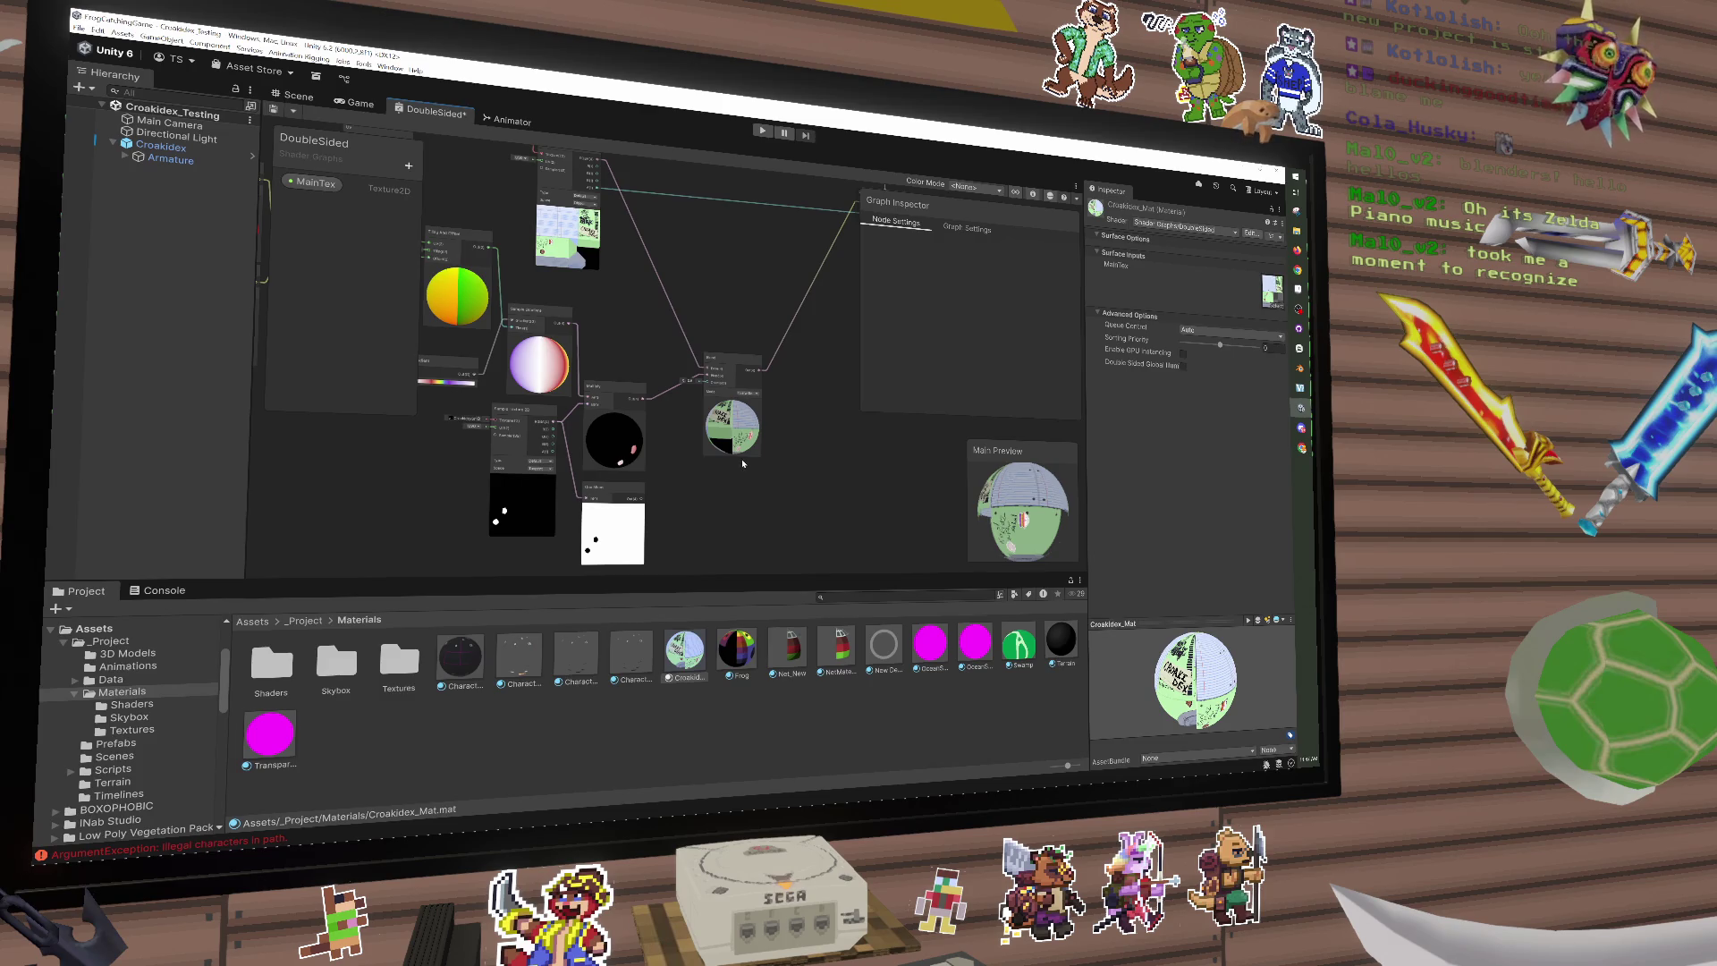
drag(738, 442, 783, 451)
Step: Add a Replace Color node via 'color' and connect Sample Texture 2D RGBA to its In port
key(space)
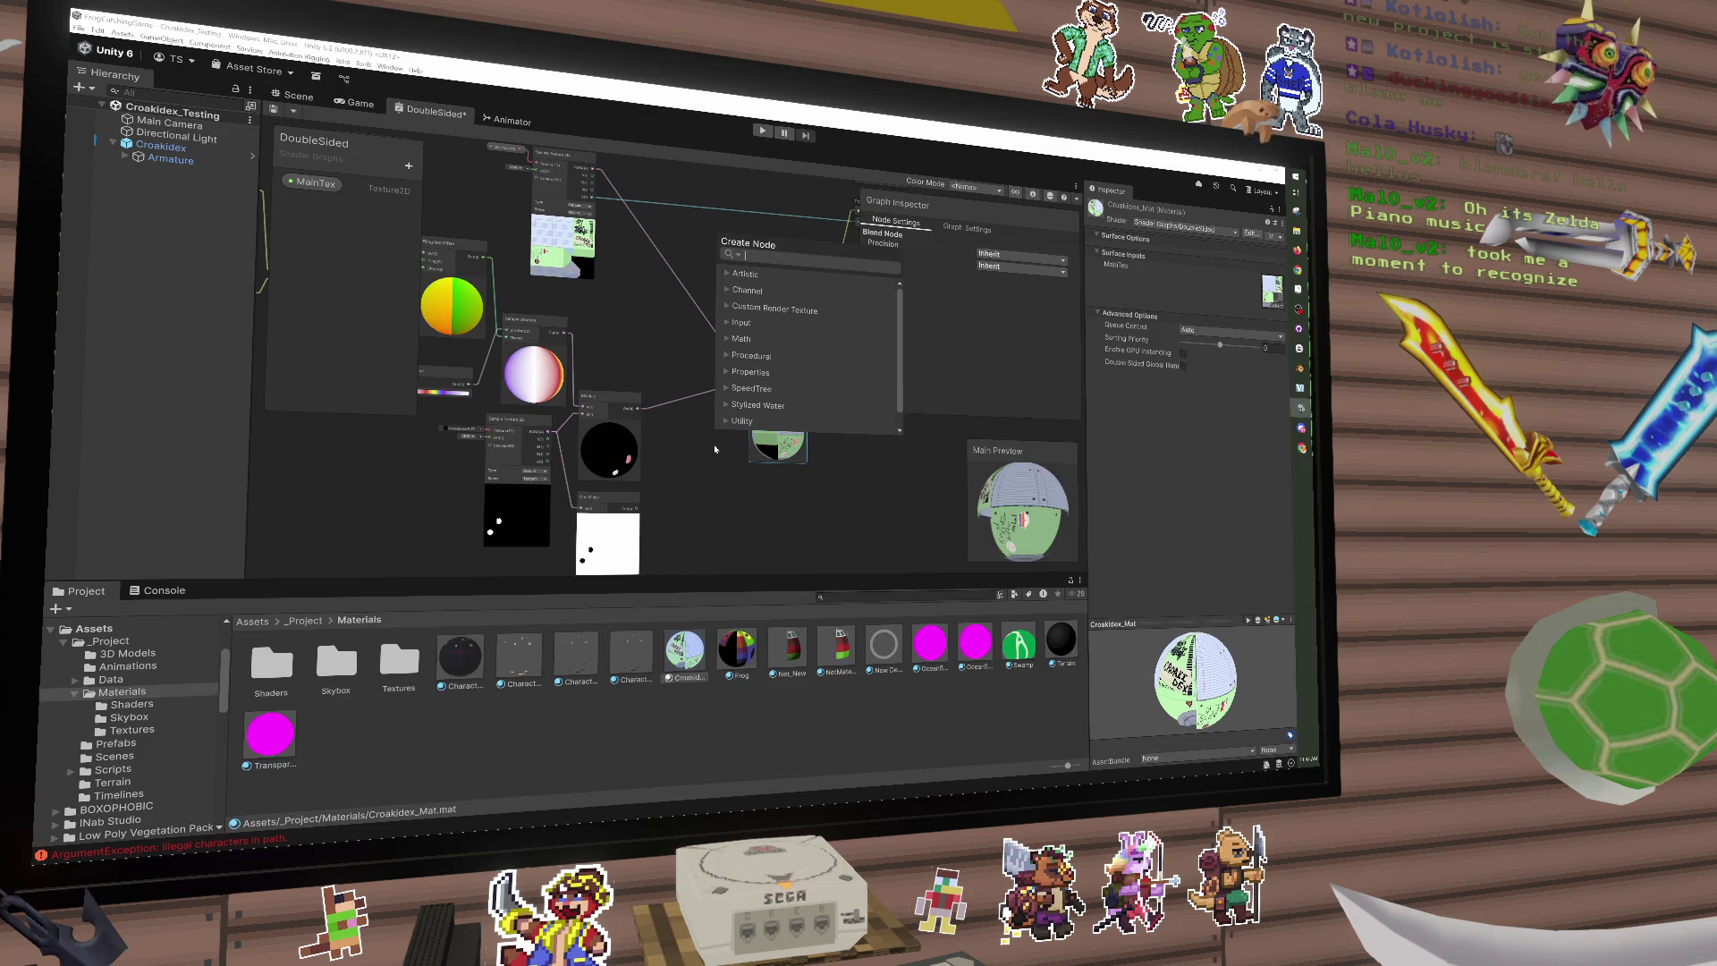
text(color)
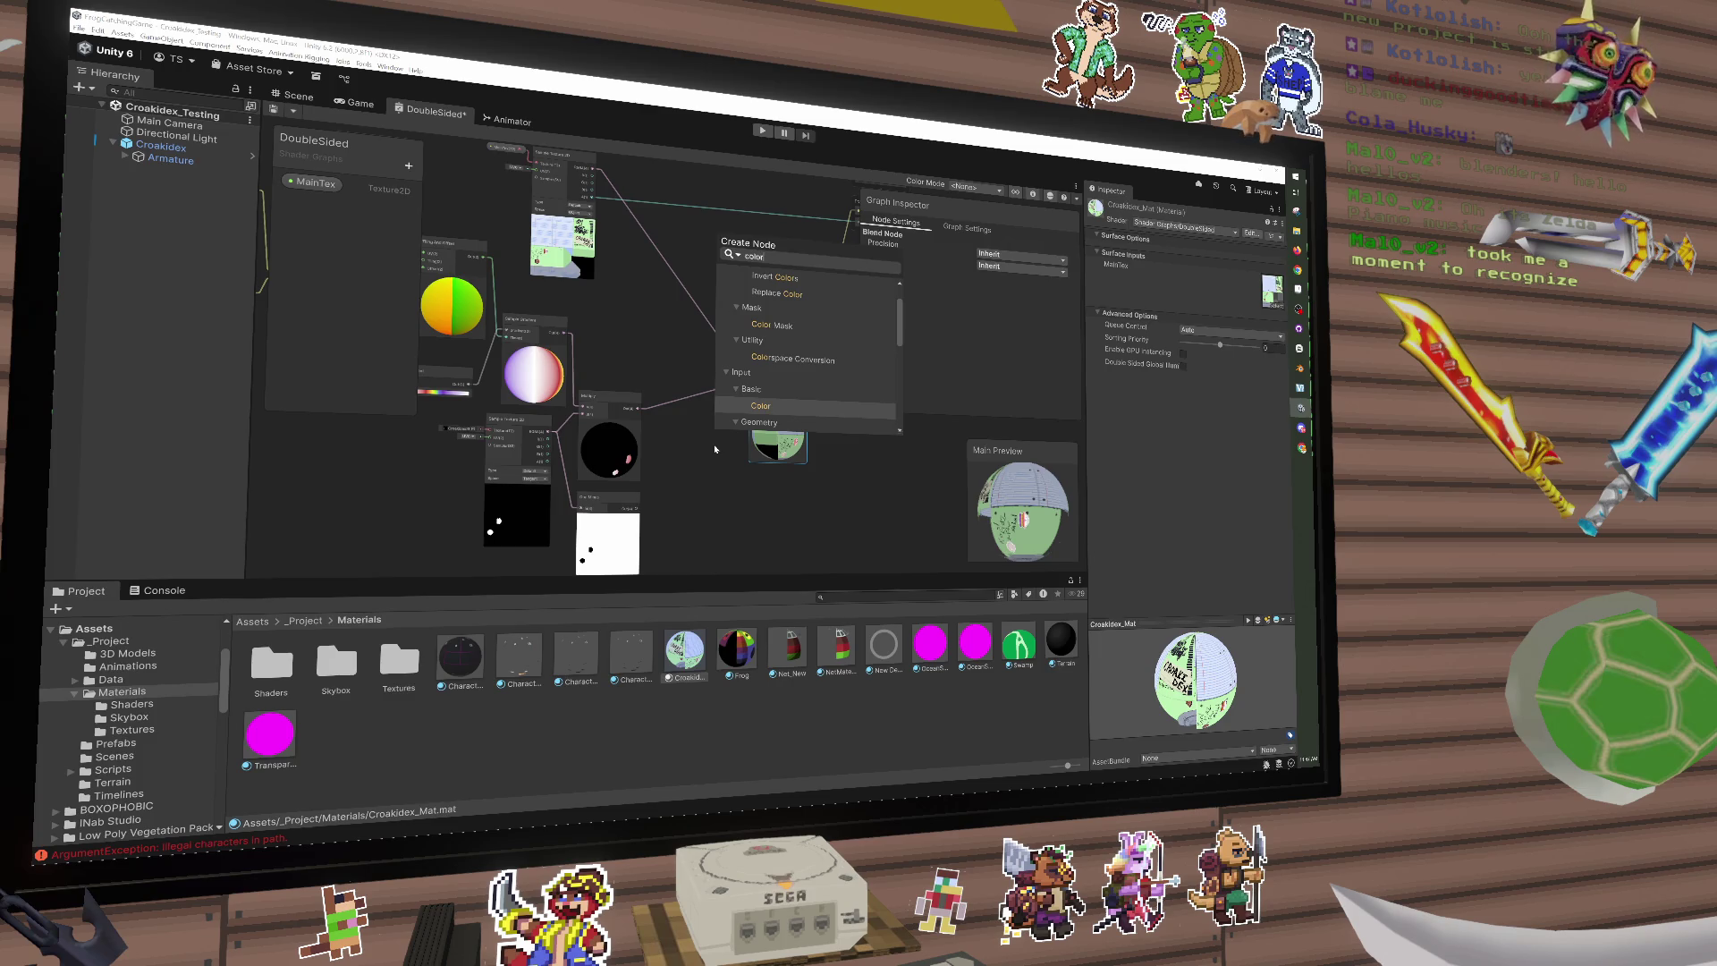
click(770, 294)
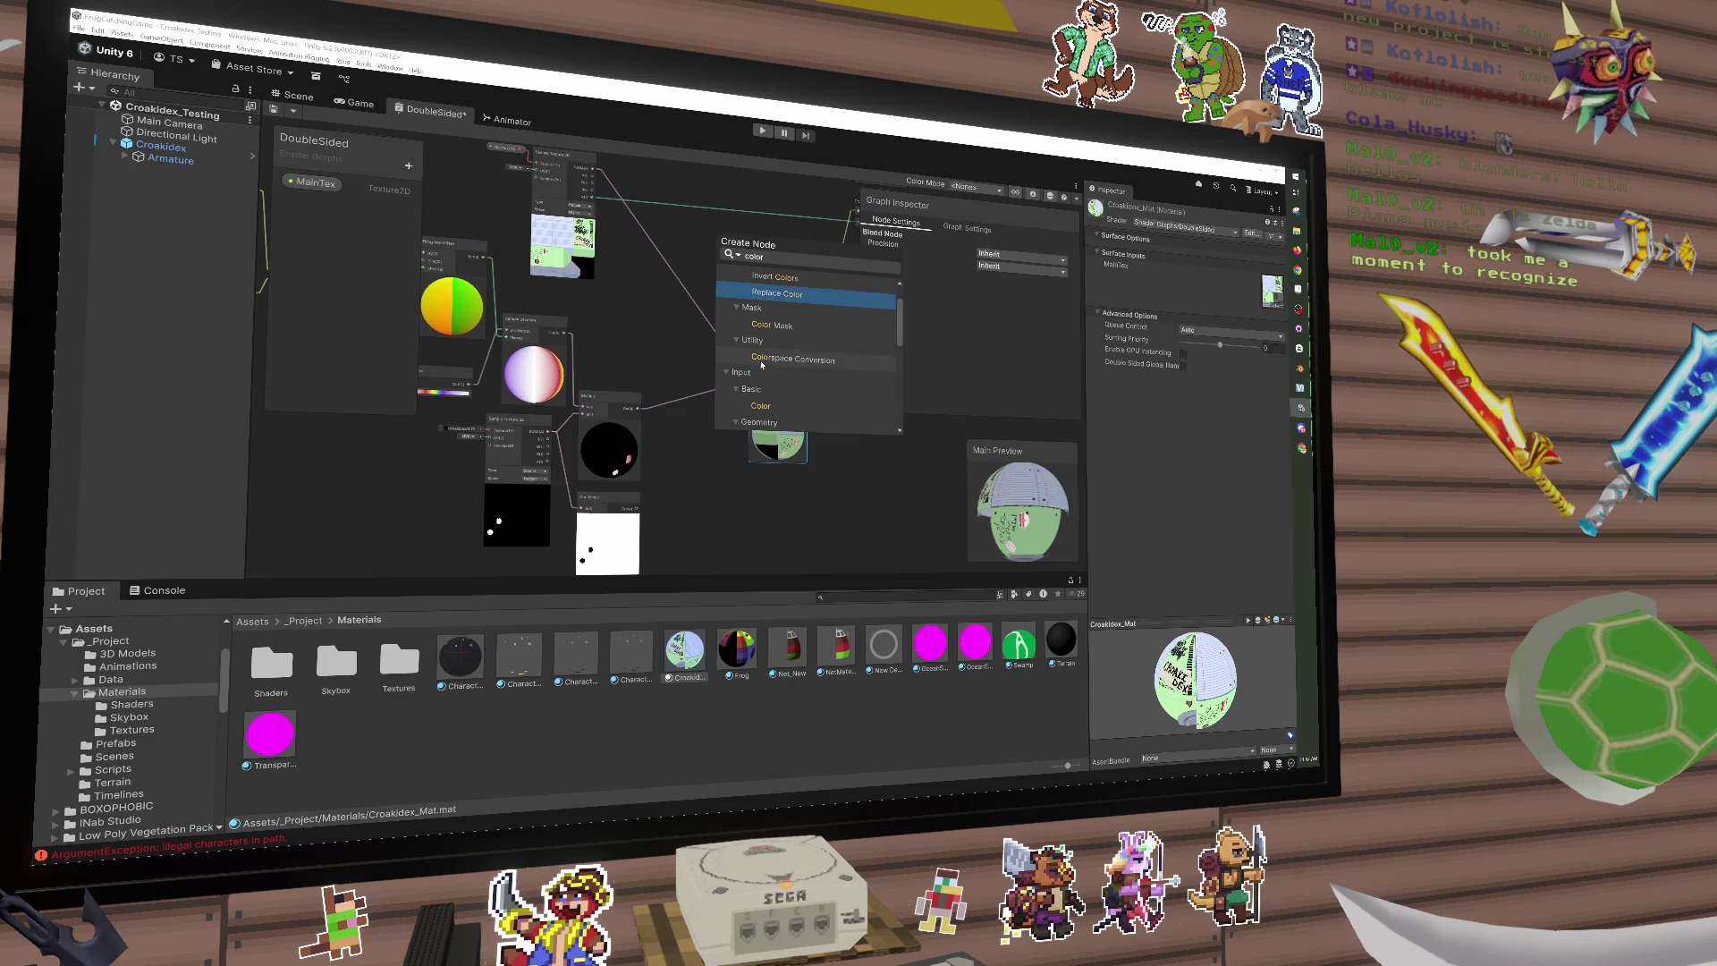
key(Return)
mouse_move(734, 447)
mouse_down()
mouse_move(709, 403)
mouse_move(689, 428)
mouse_move(711, 432)
mouse_up()
scroll(708, 402, up, 2)
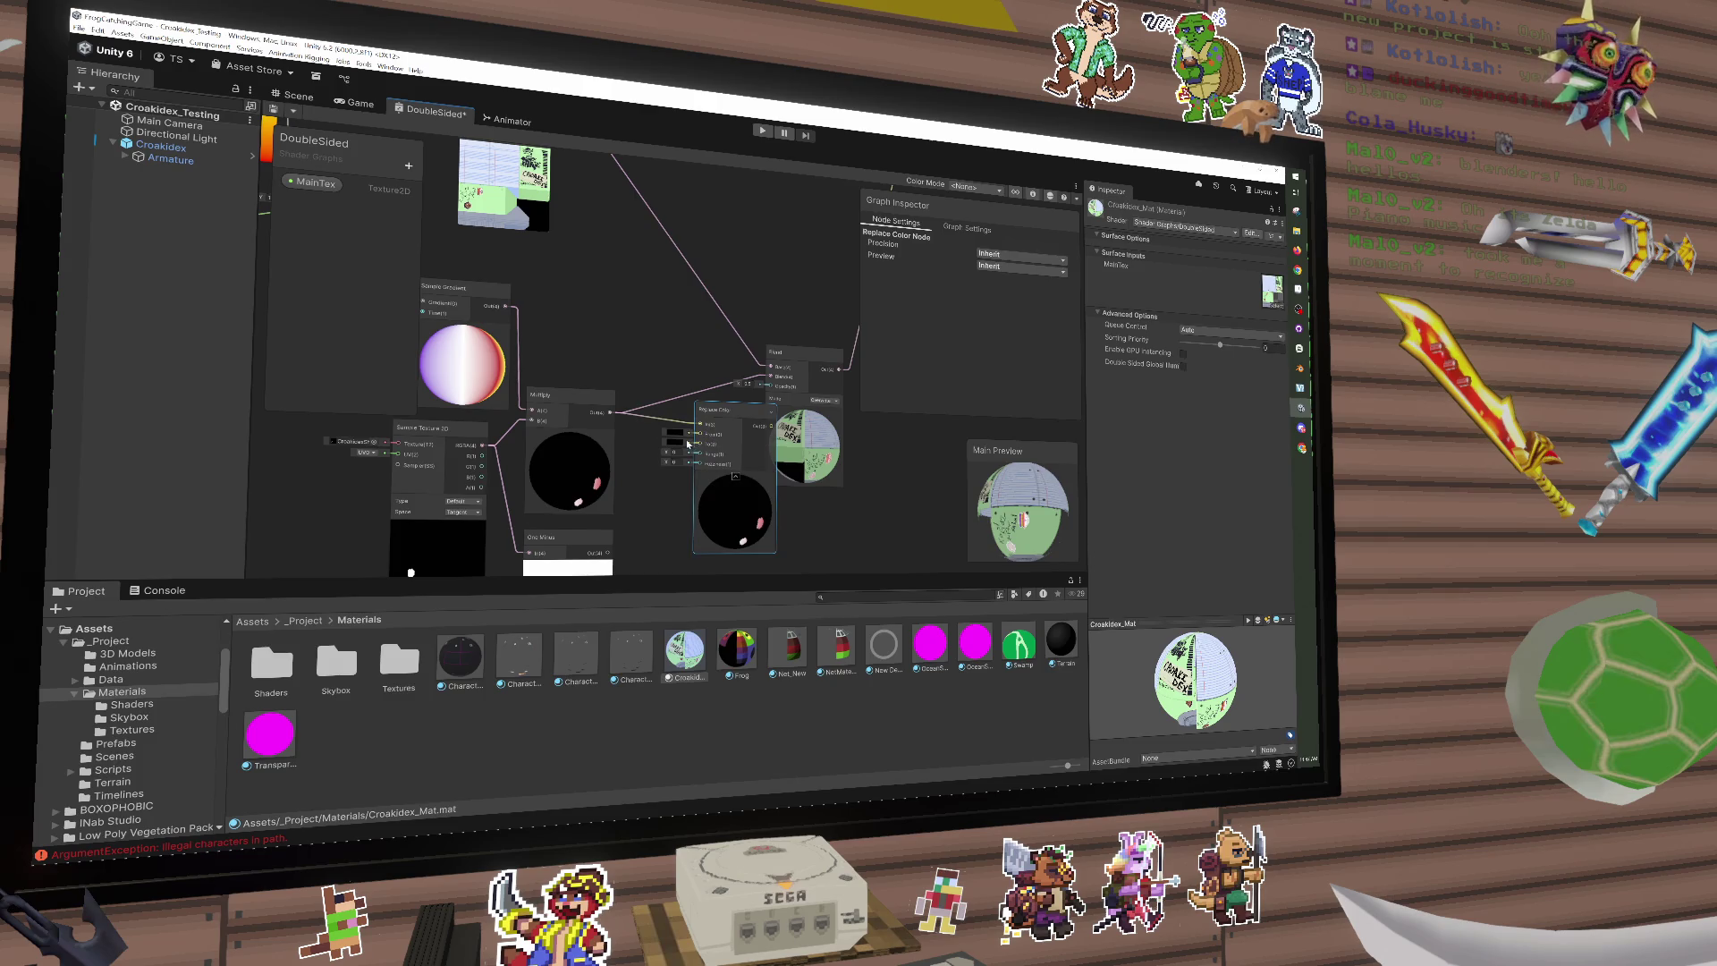
drag(653, 376, 640, 442)
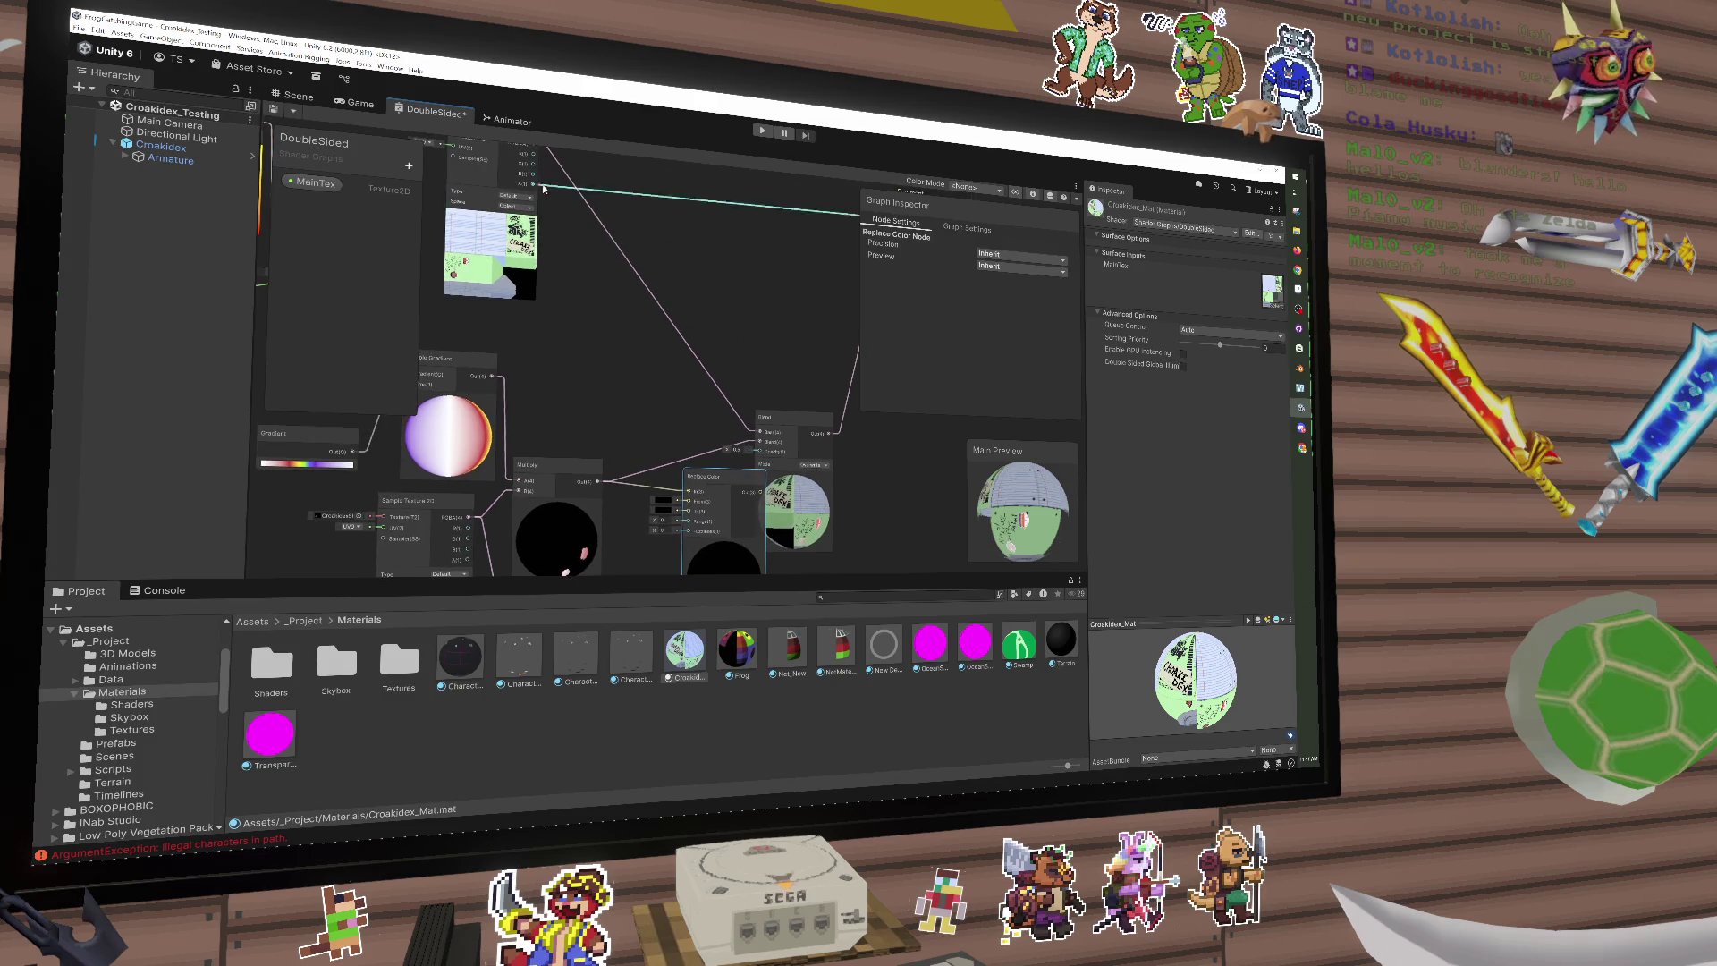
mouse_move(543, 188)
mouse_down()
mouse_move(575, 353)
mouse_move(687, 483)
mouse_move(693, 386)
mouse_move(672, 384)
mouse_move(690, 408)
mouse_move(601, 439)
mouse_move(691, 390)
mouse_move(705, 302)
mouse_up()
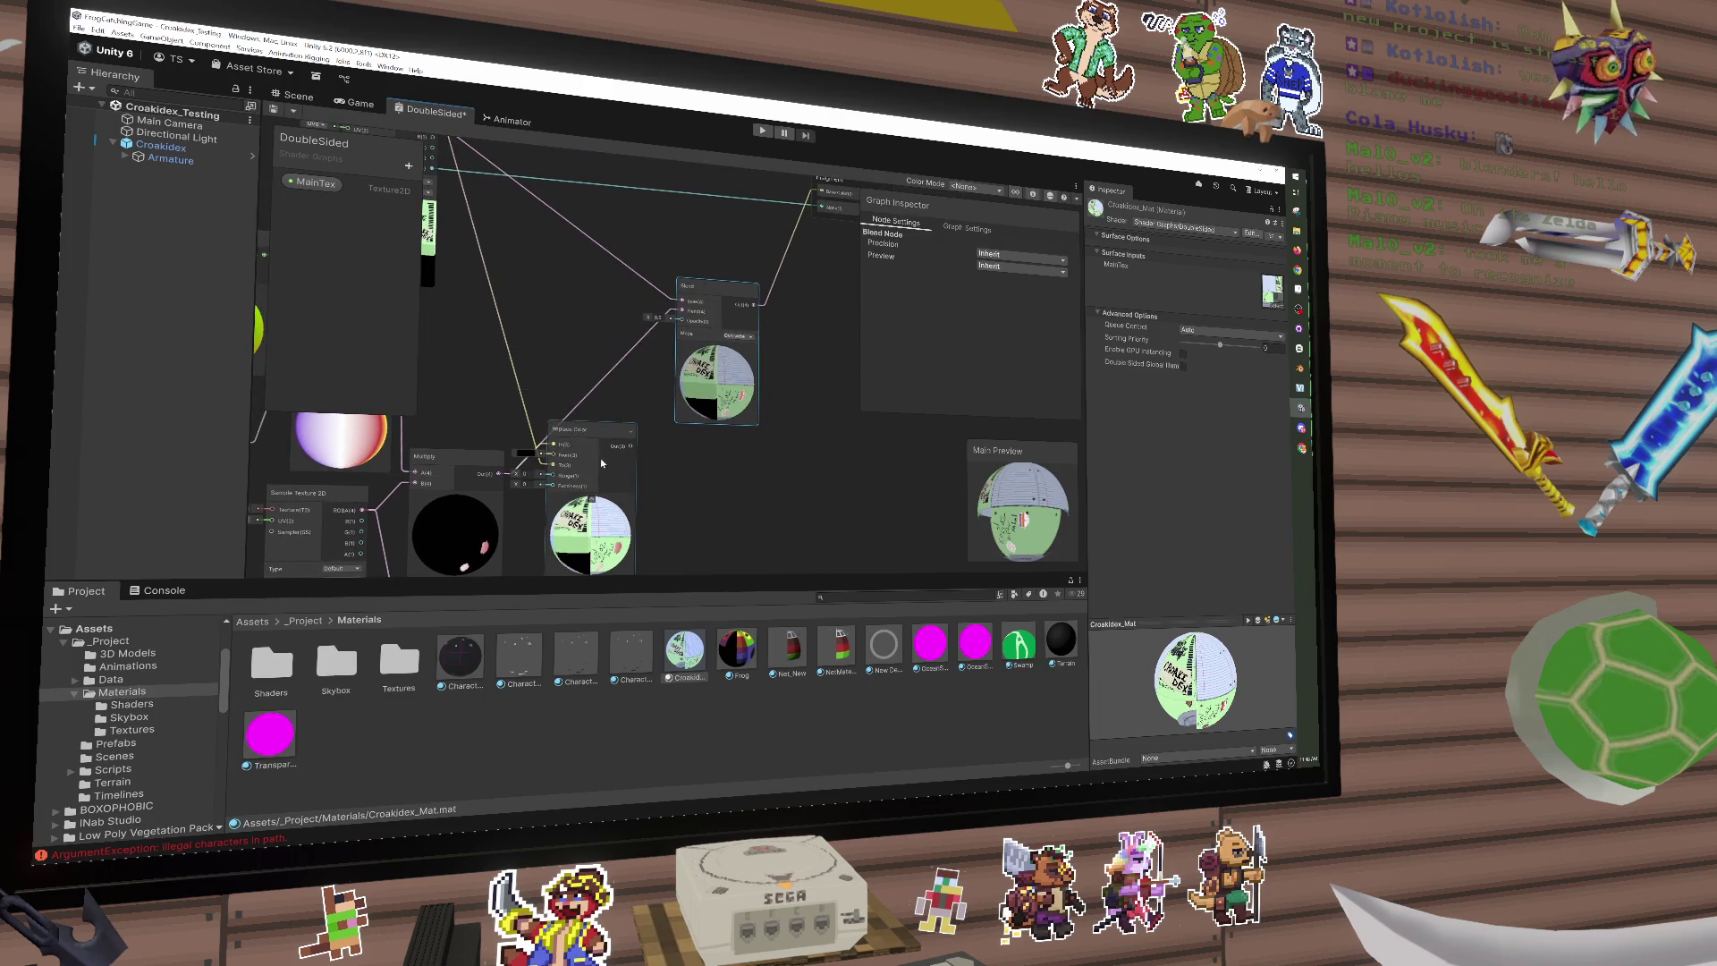
Step: Raise the Replace Color node to show its preview and place the Blend node above it
drag(610, 453, 626, 423)
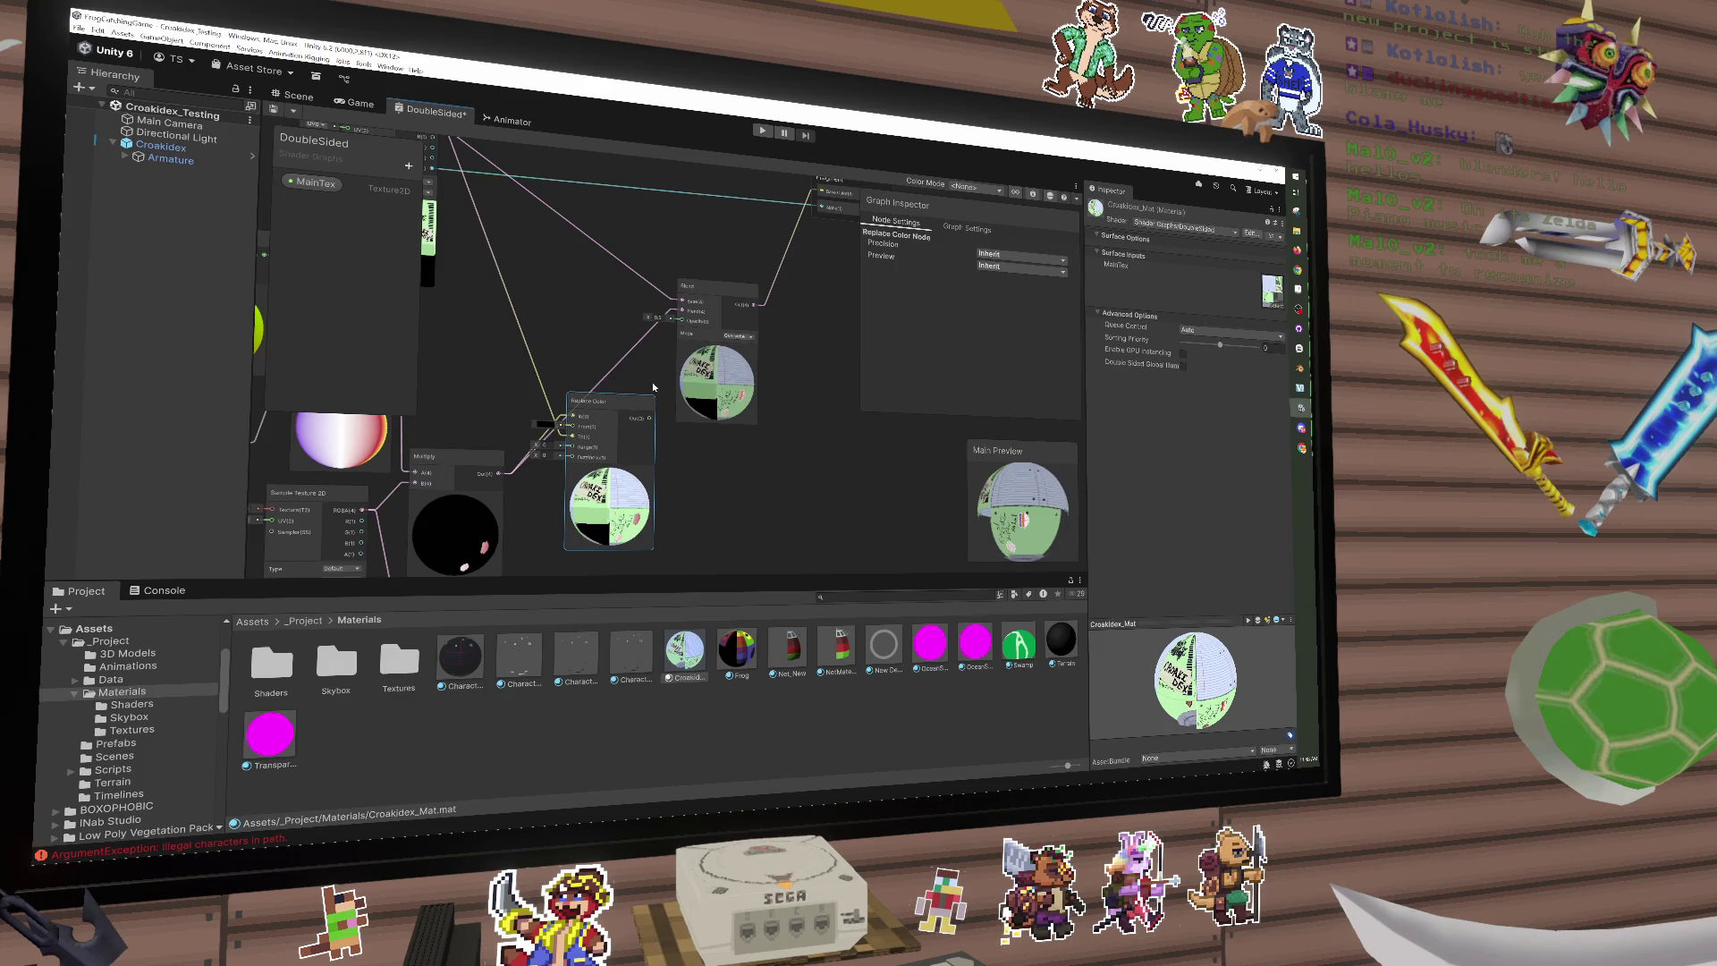
scroll(650, 419, up, 3)
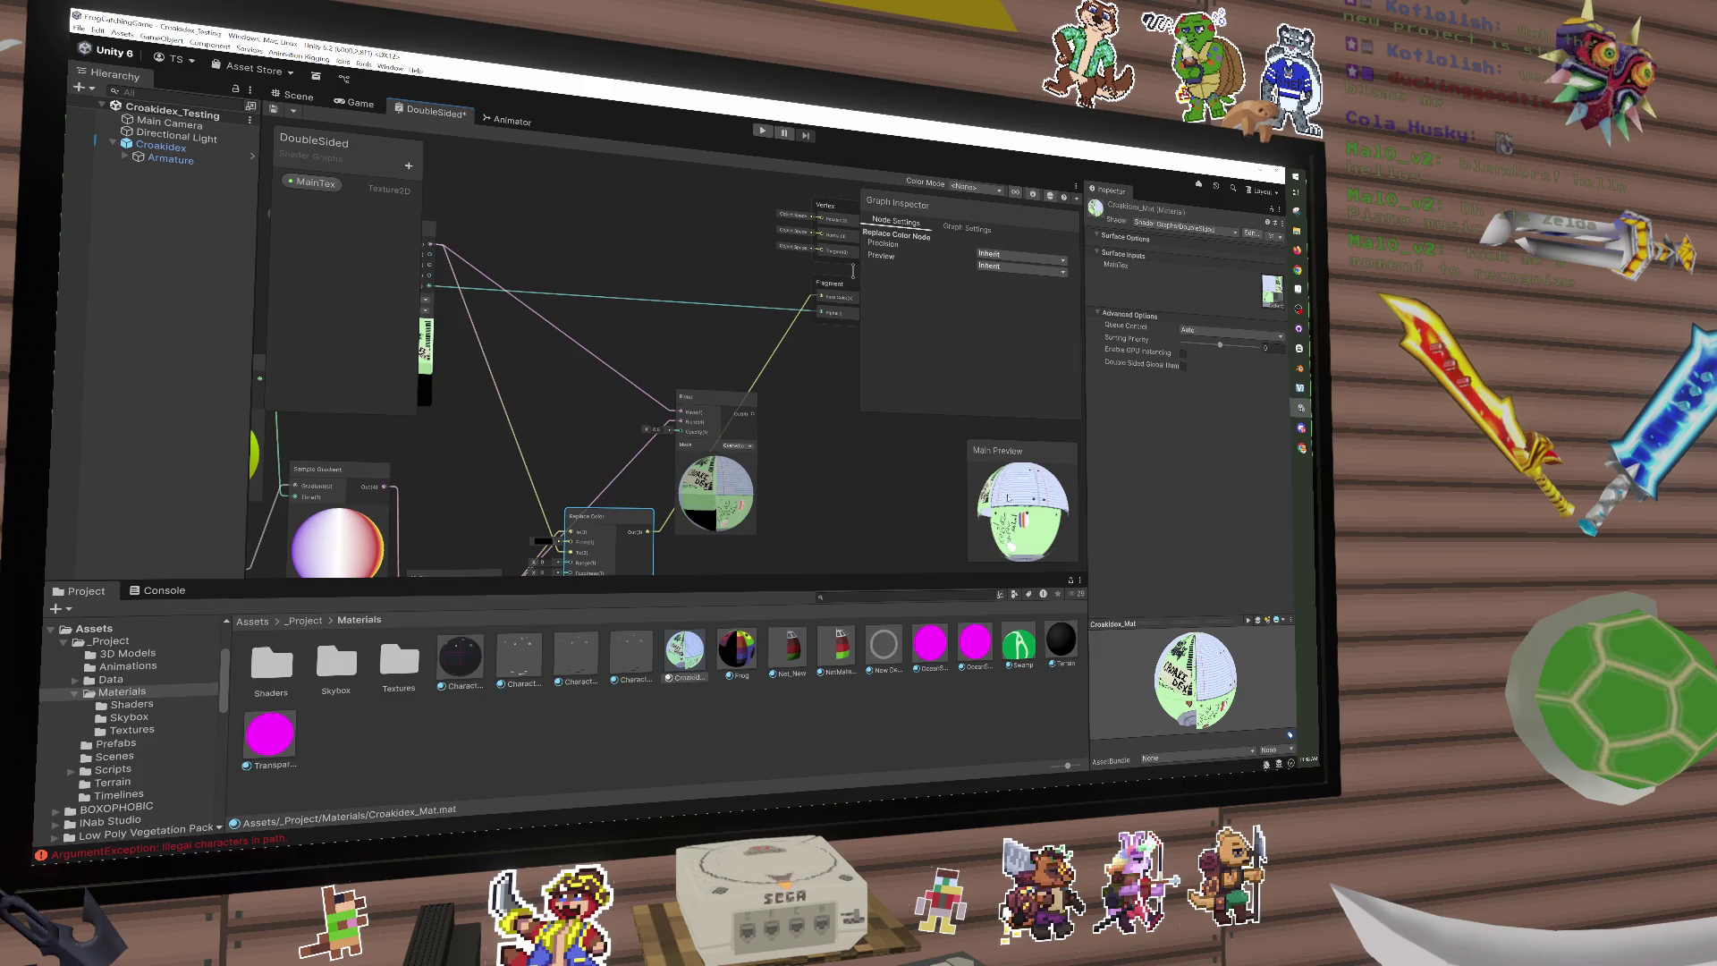
drag(993, 483, 1017, 498)
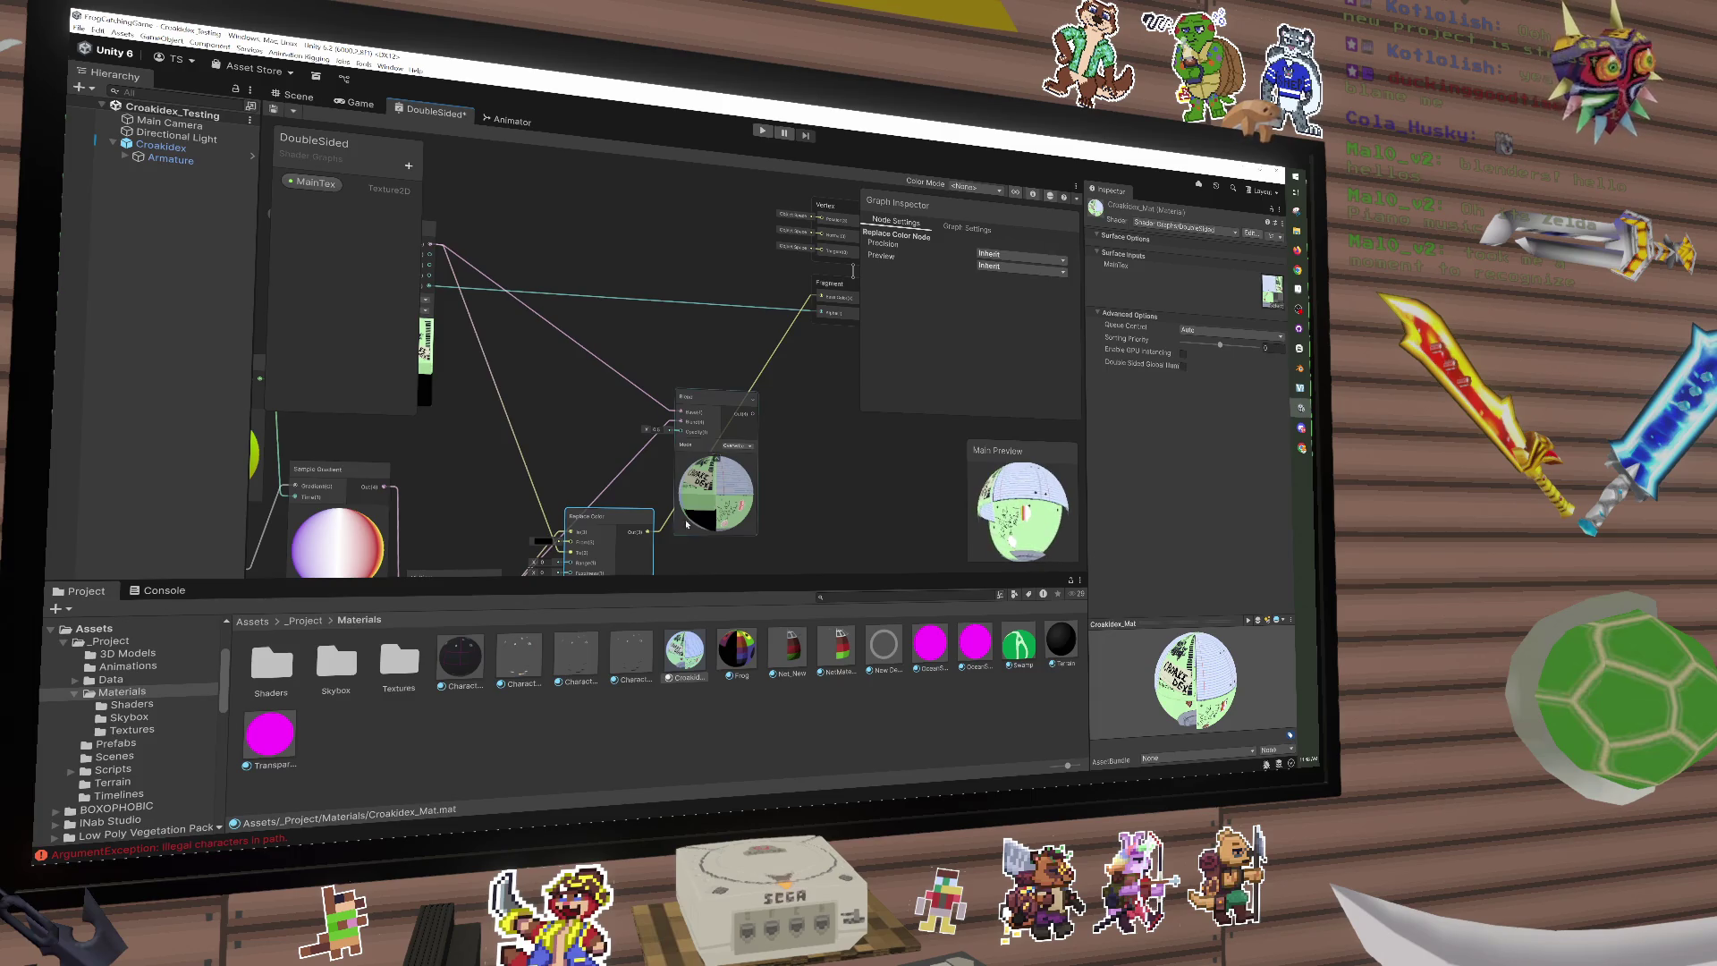
drag(536, 357, 626, 322)
drag(708, 488, 676, 358)
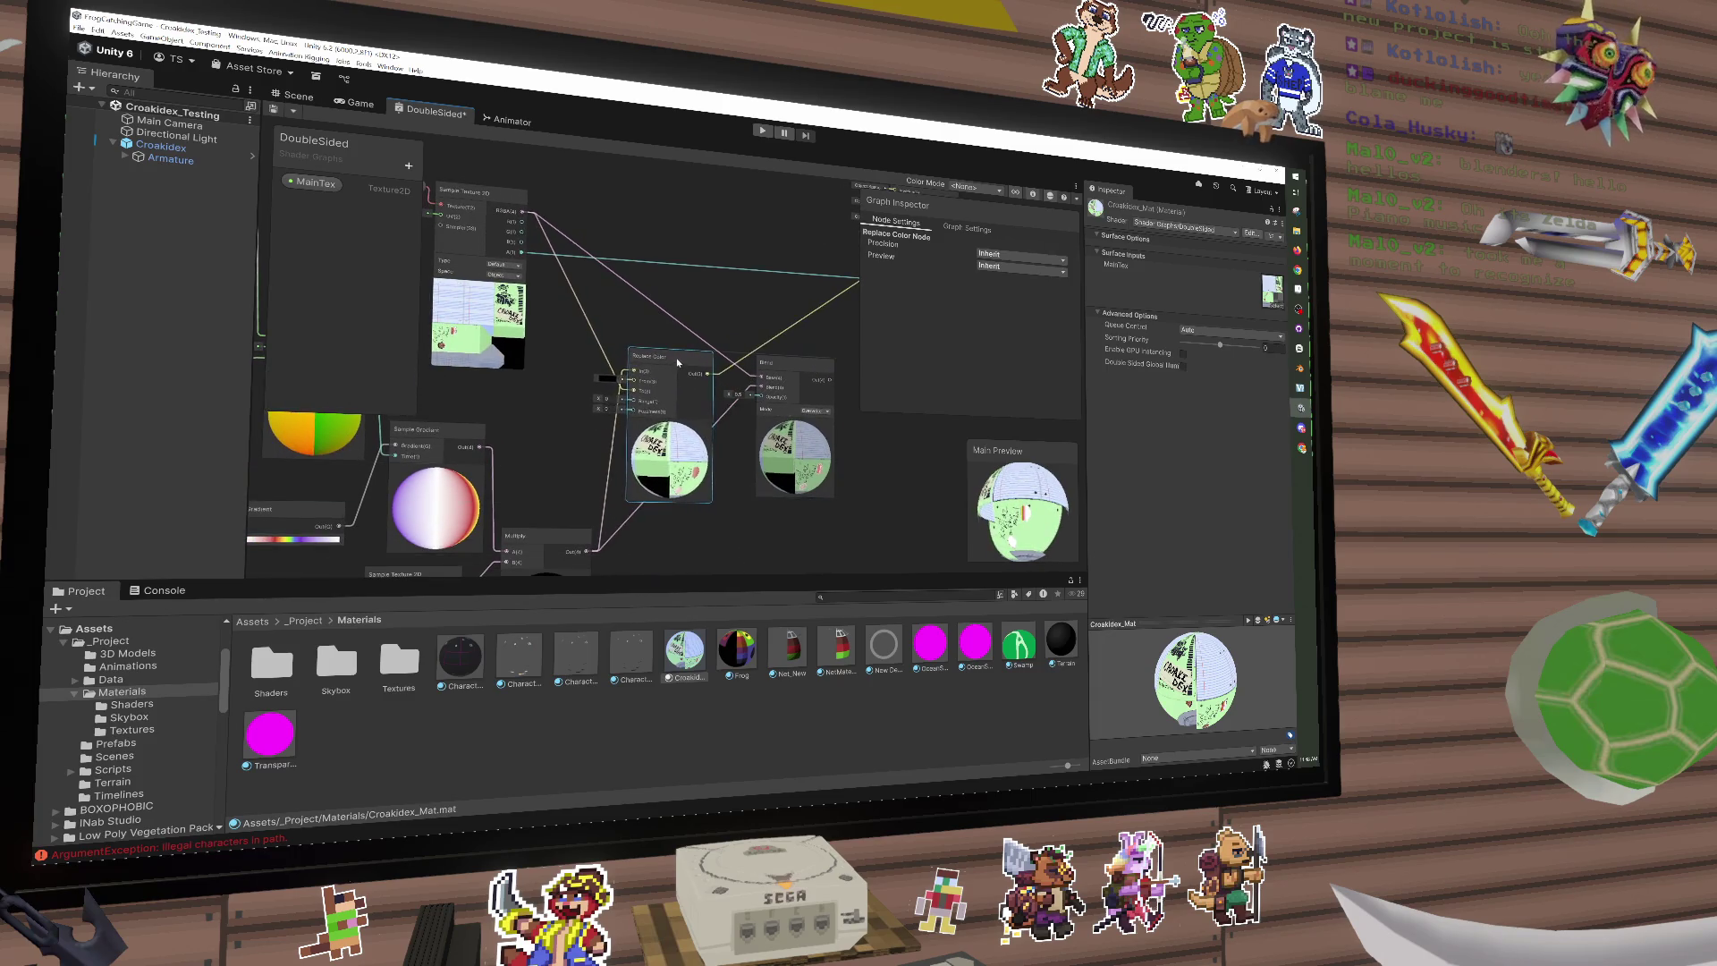
scroll(696, 303, down, 2)
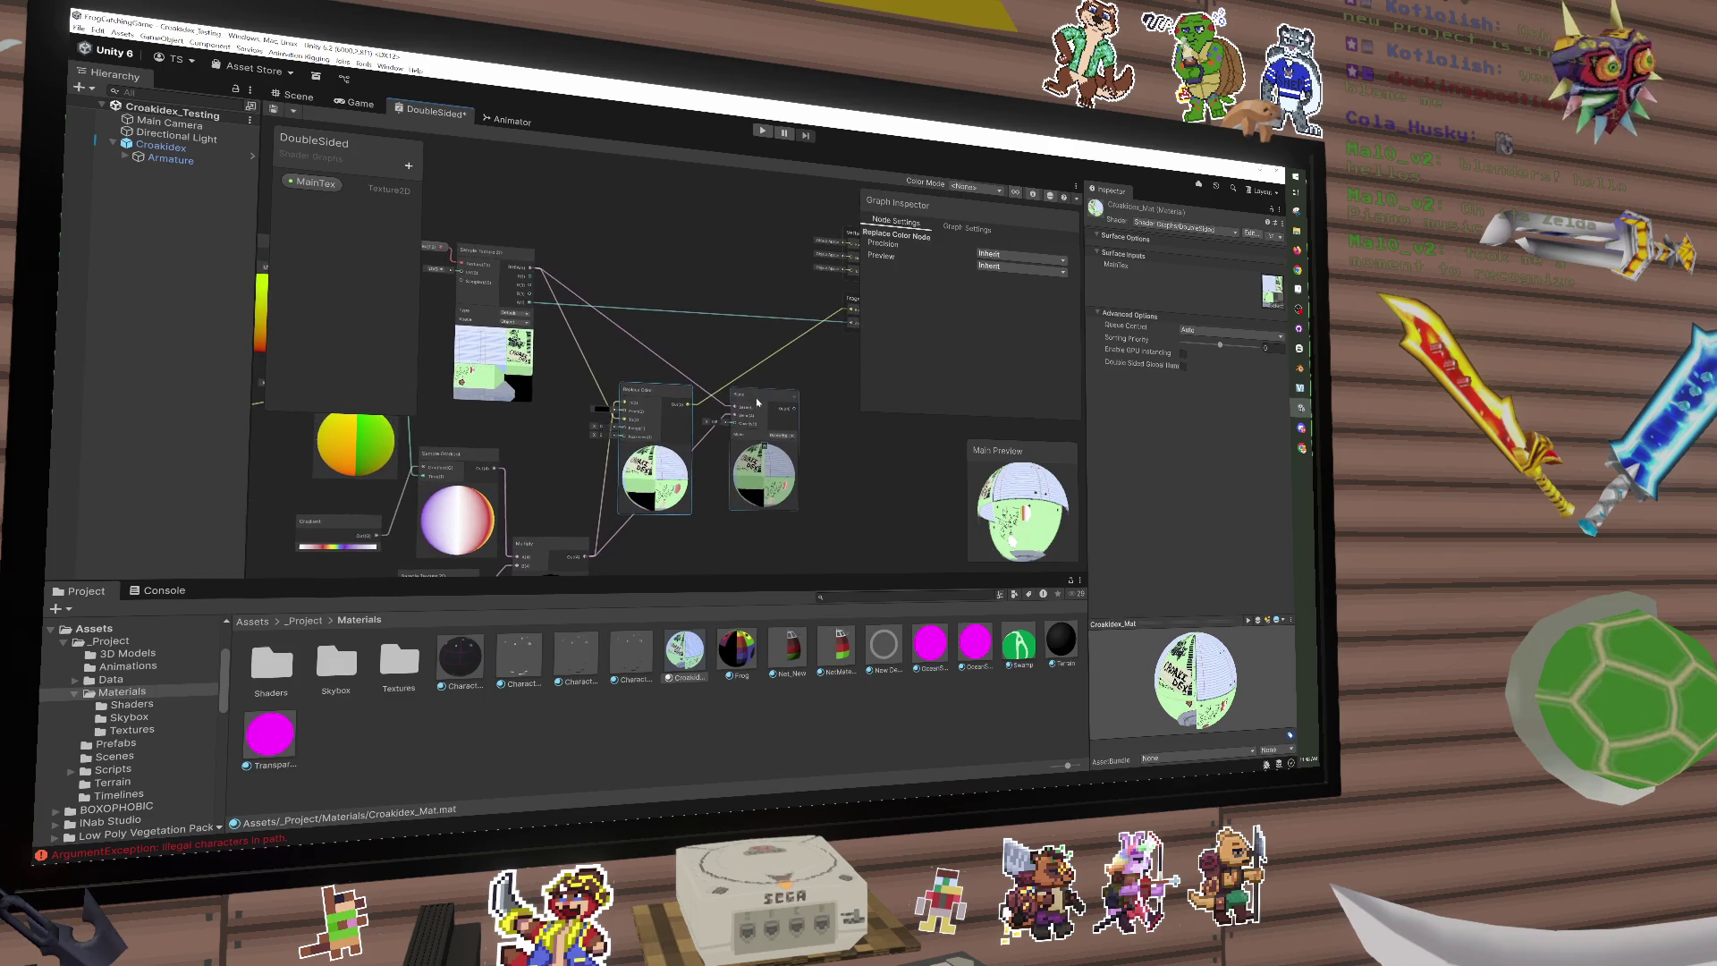
mouse_move(759, 400)
mouse_down()
mouse_move(746, 298)
mouse_move(778, 331)
mouse_up()
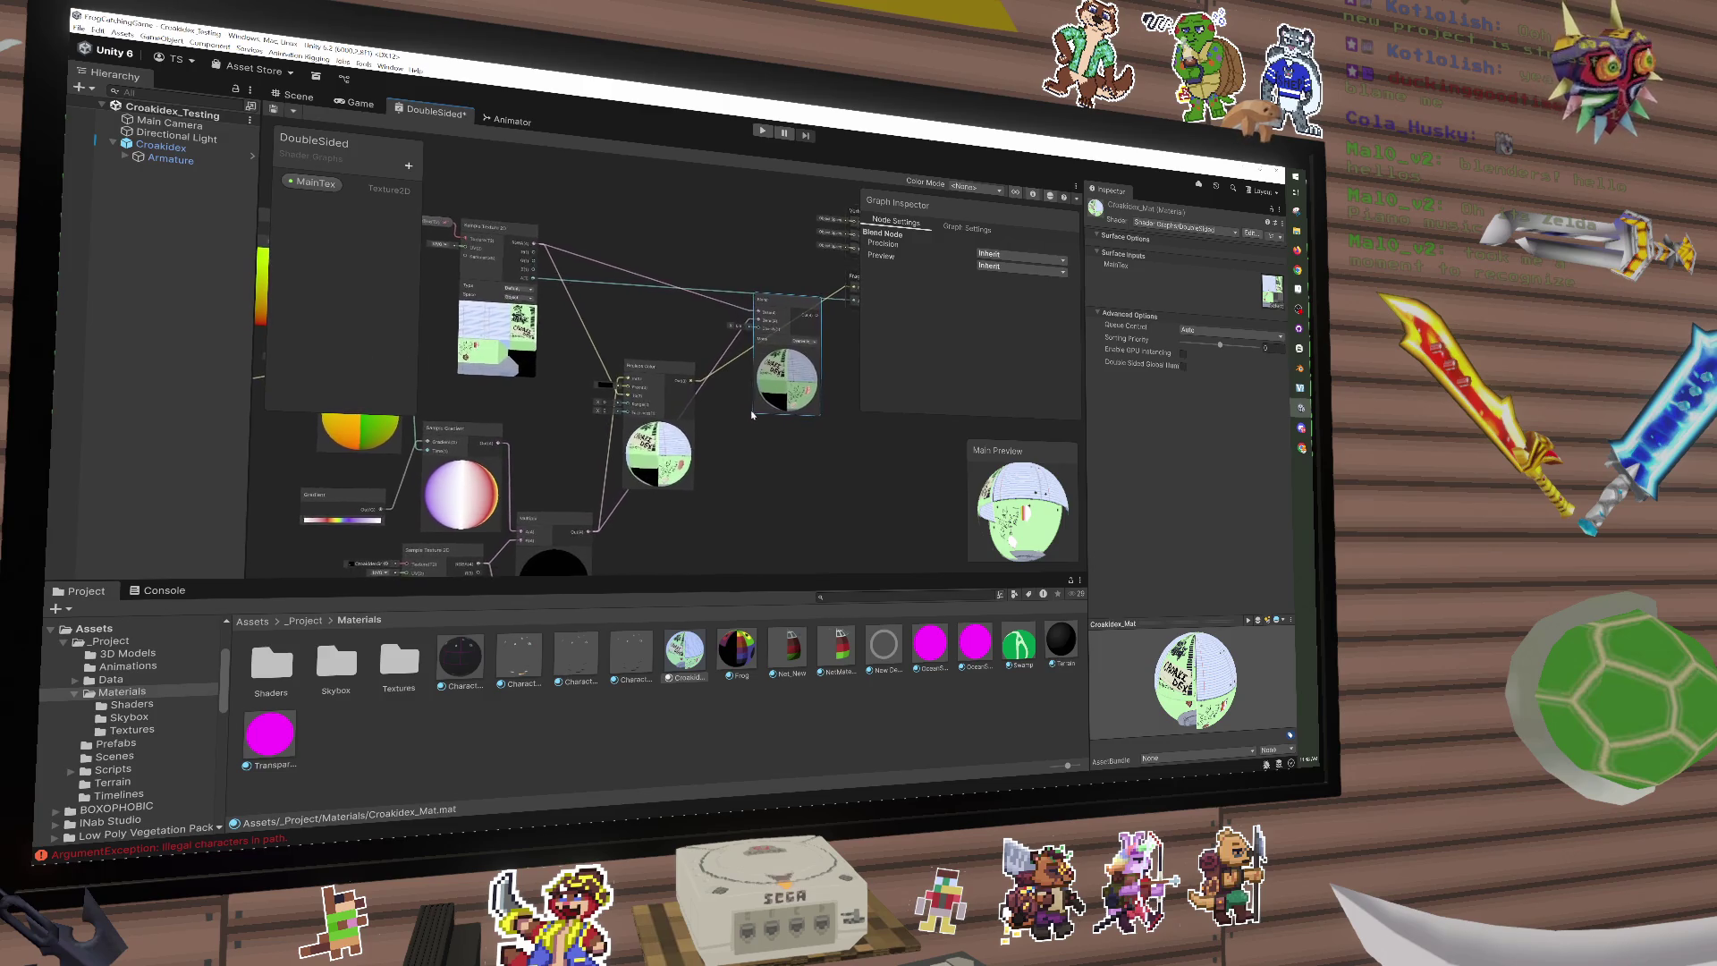
mouse_move(613, 362)
mouse_down()
mouse_move(685, 308)
mouse_move(623, 319)
mouse_up()
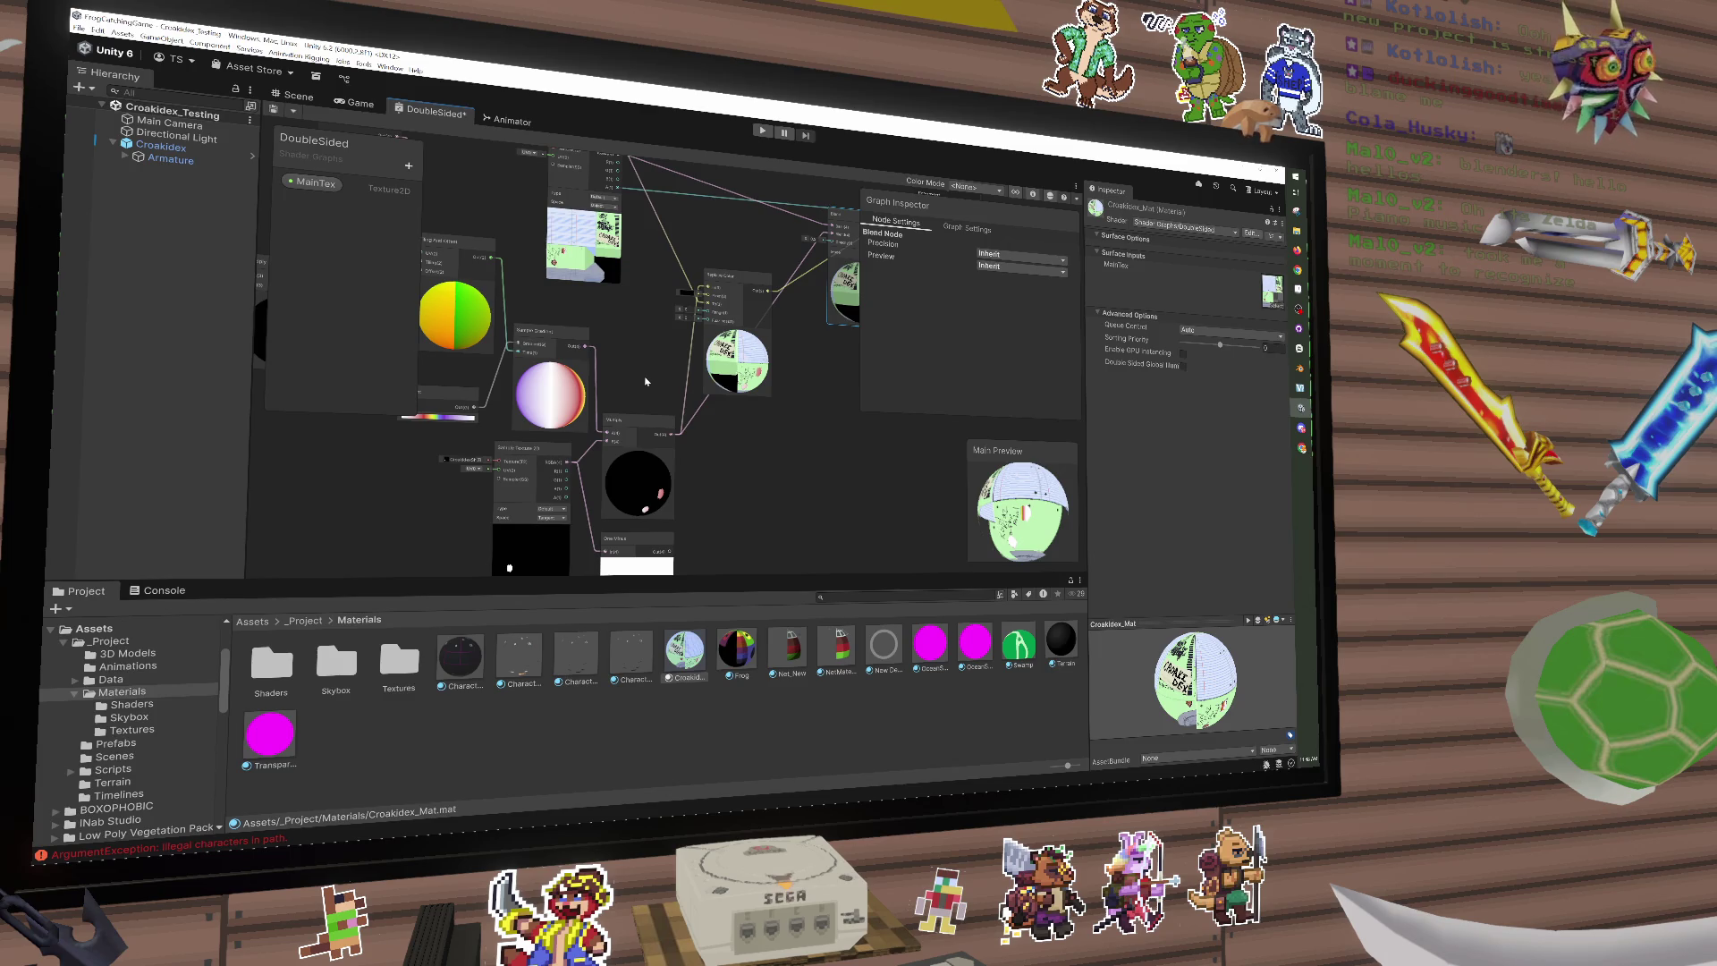
Step: Add a Multiply node and wire the lower Sample Texture 2D's RGBA into its A input
key(space)
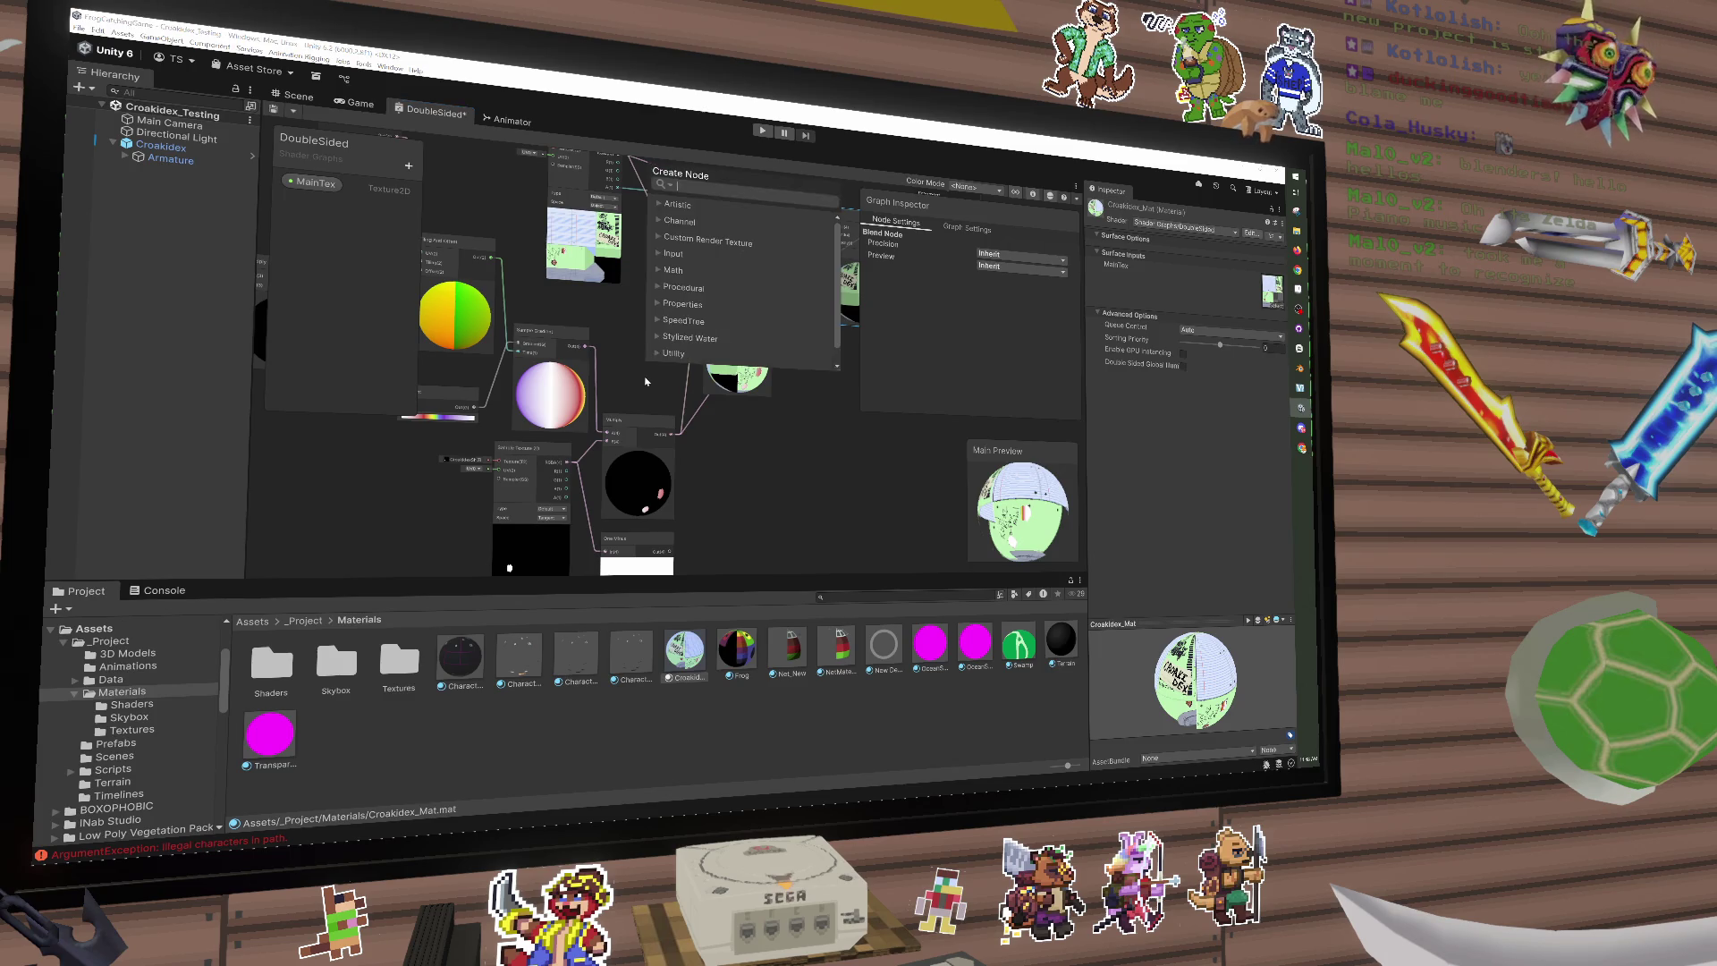
text(multiply)
key(Return)
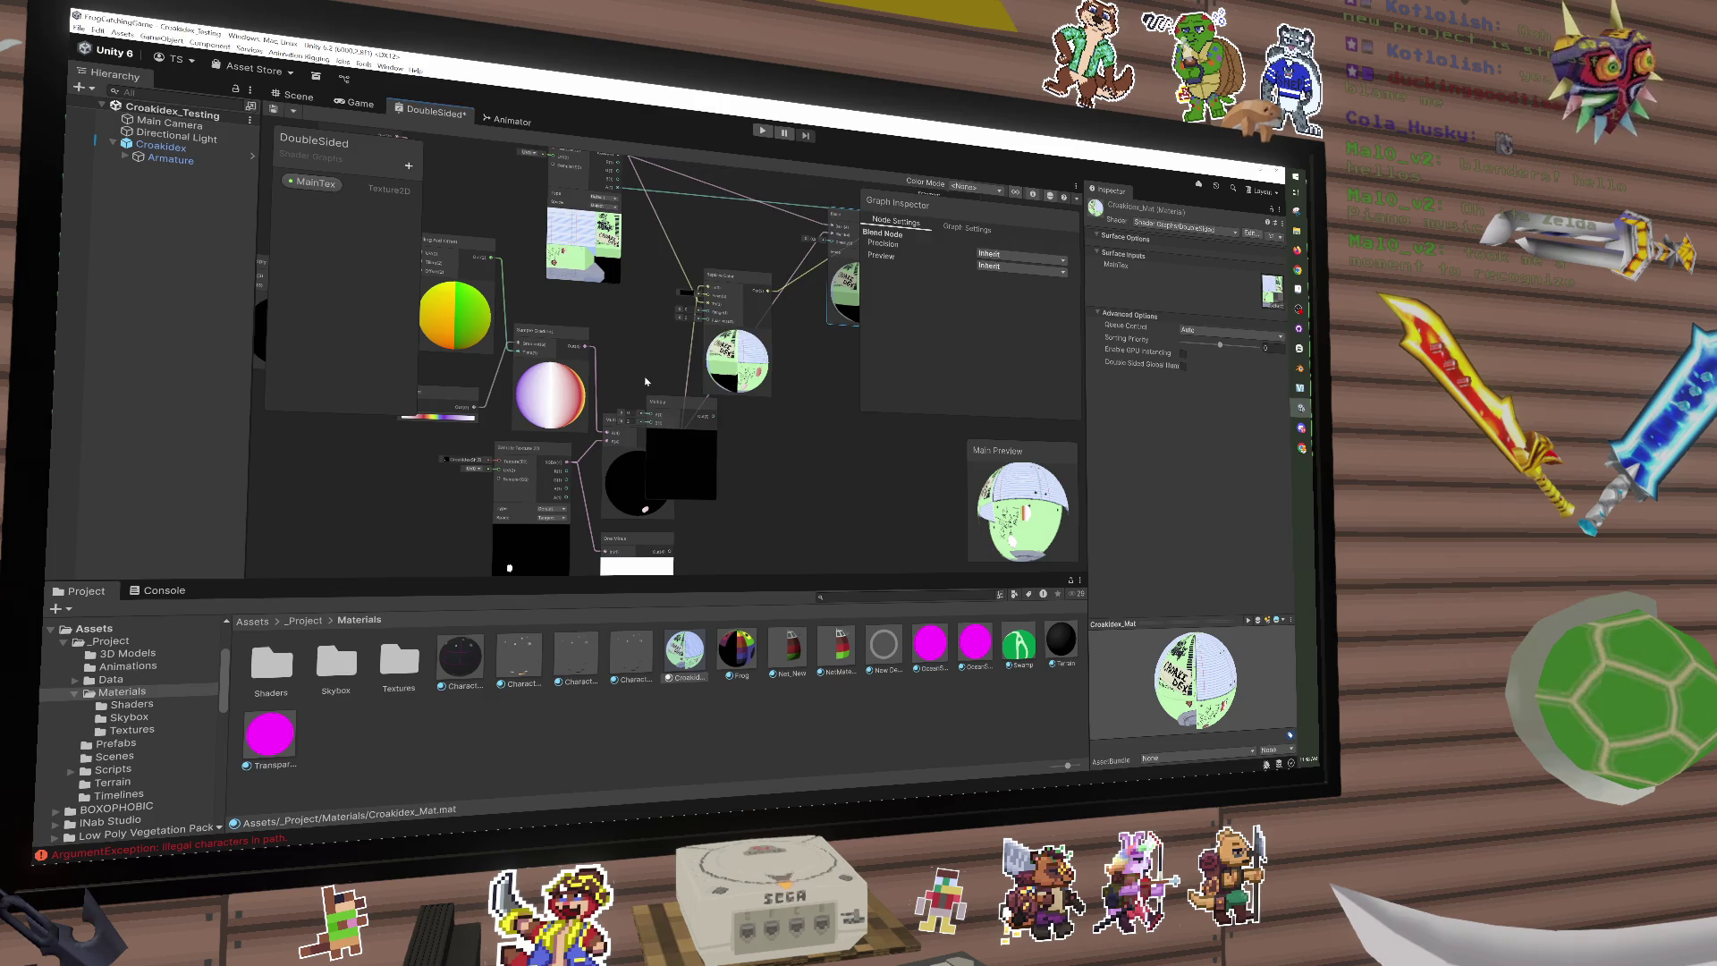
drag(660, 412, 629, 304)
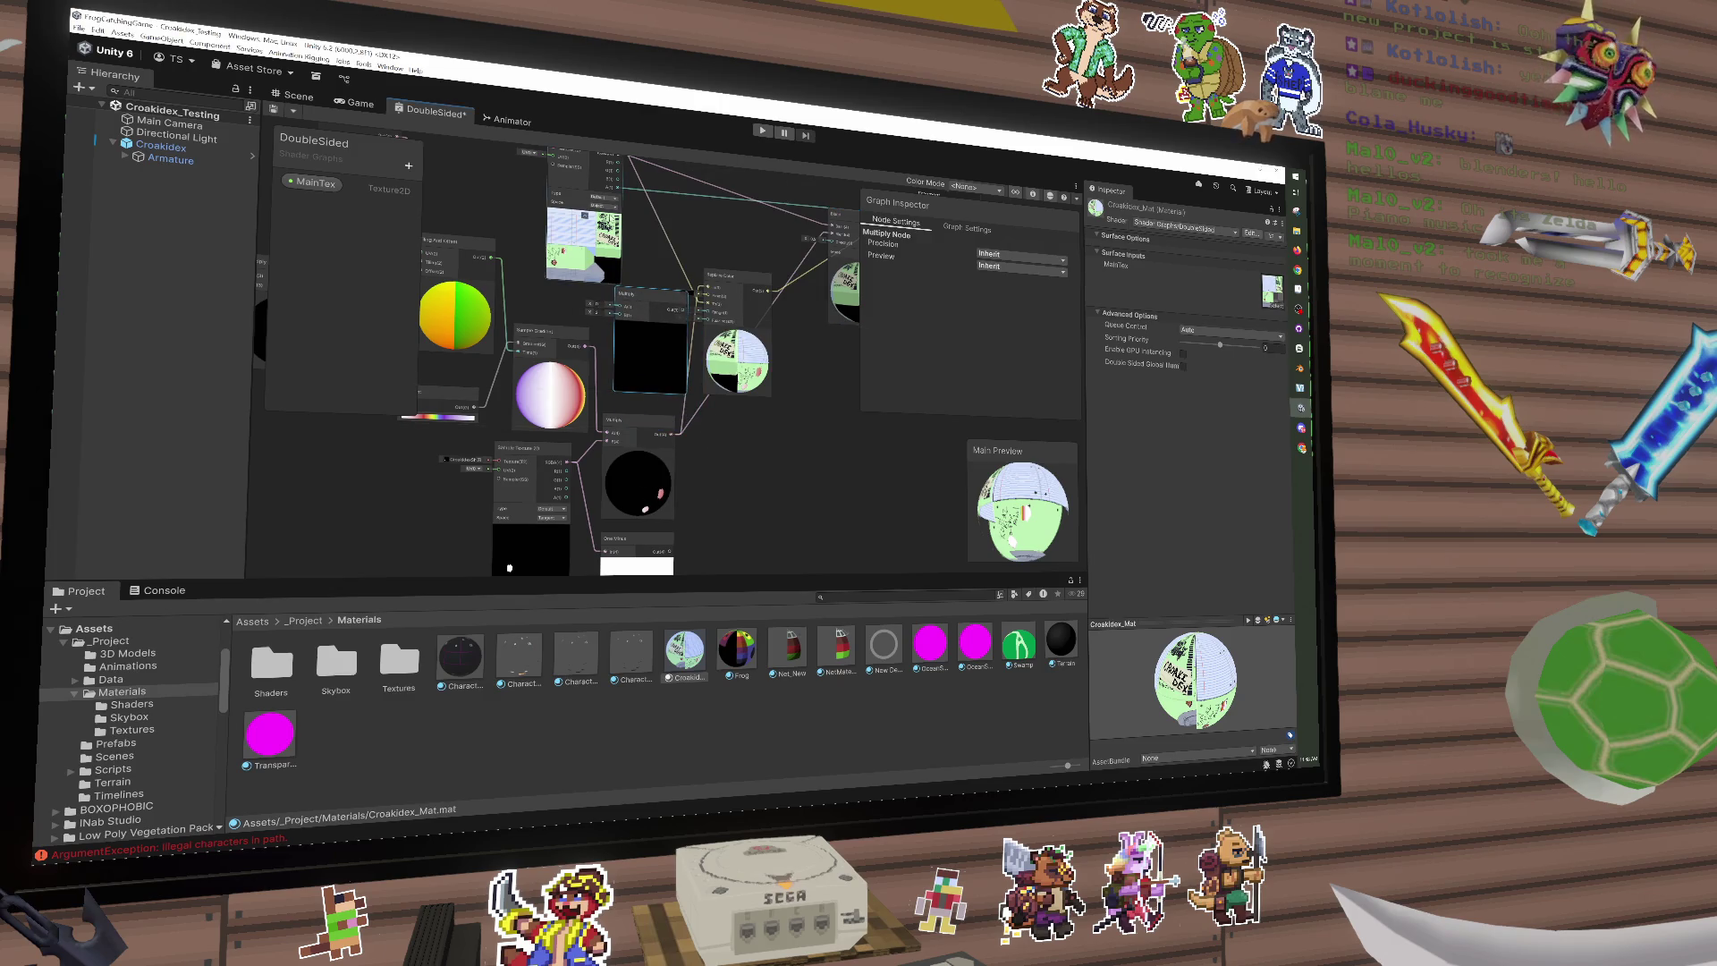
click(570, 234)
drag(570, 234, 558, 232)
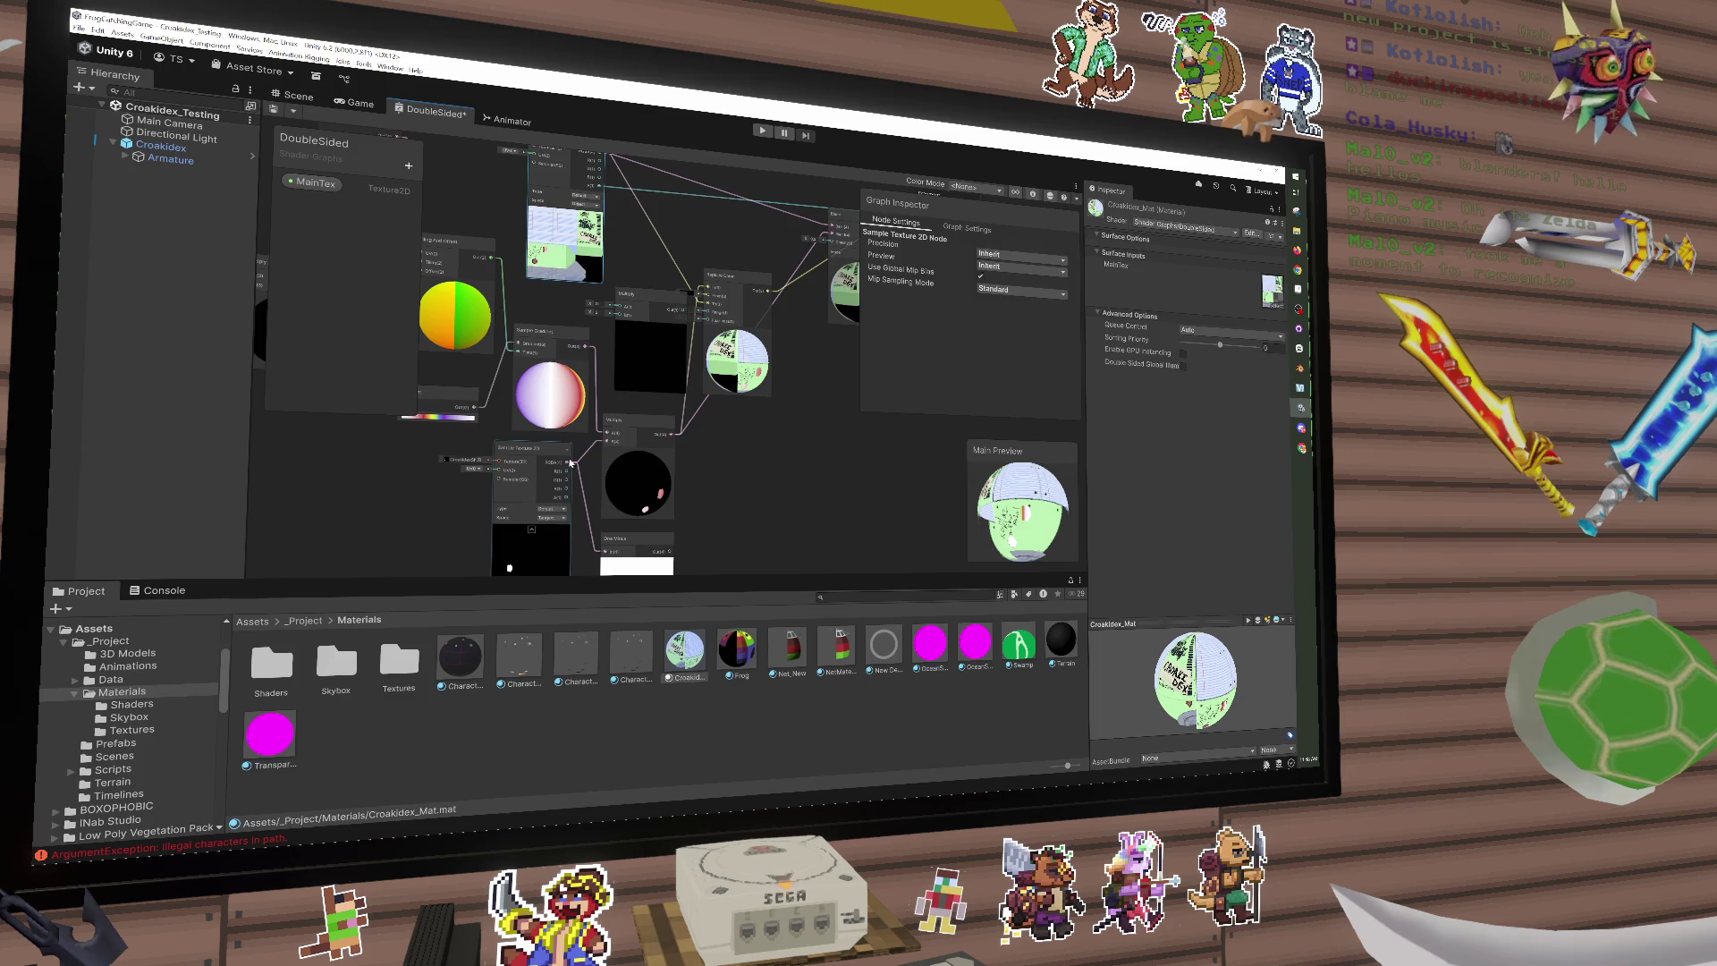
drag(570, 462, 619, 305)
scroll(642, 259, up, 1)
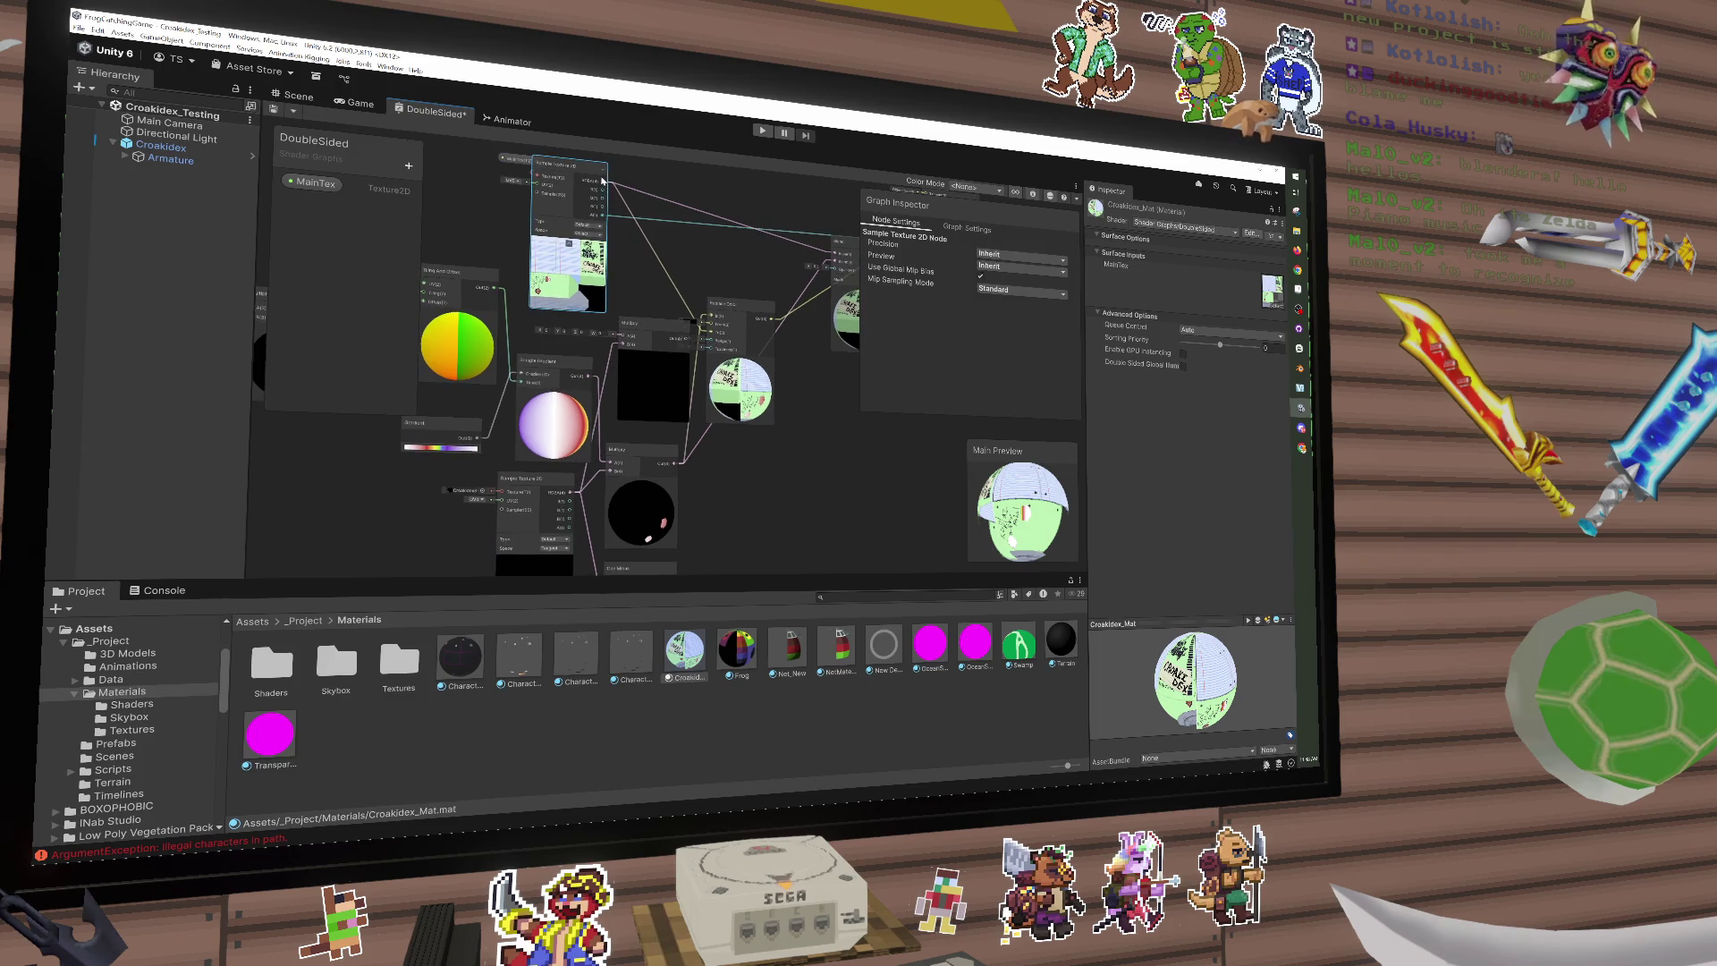
scroll(601, 181, up, 1)
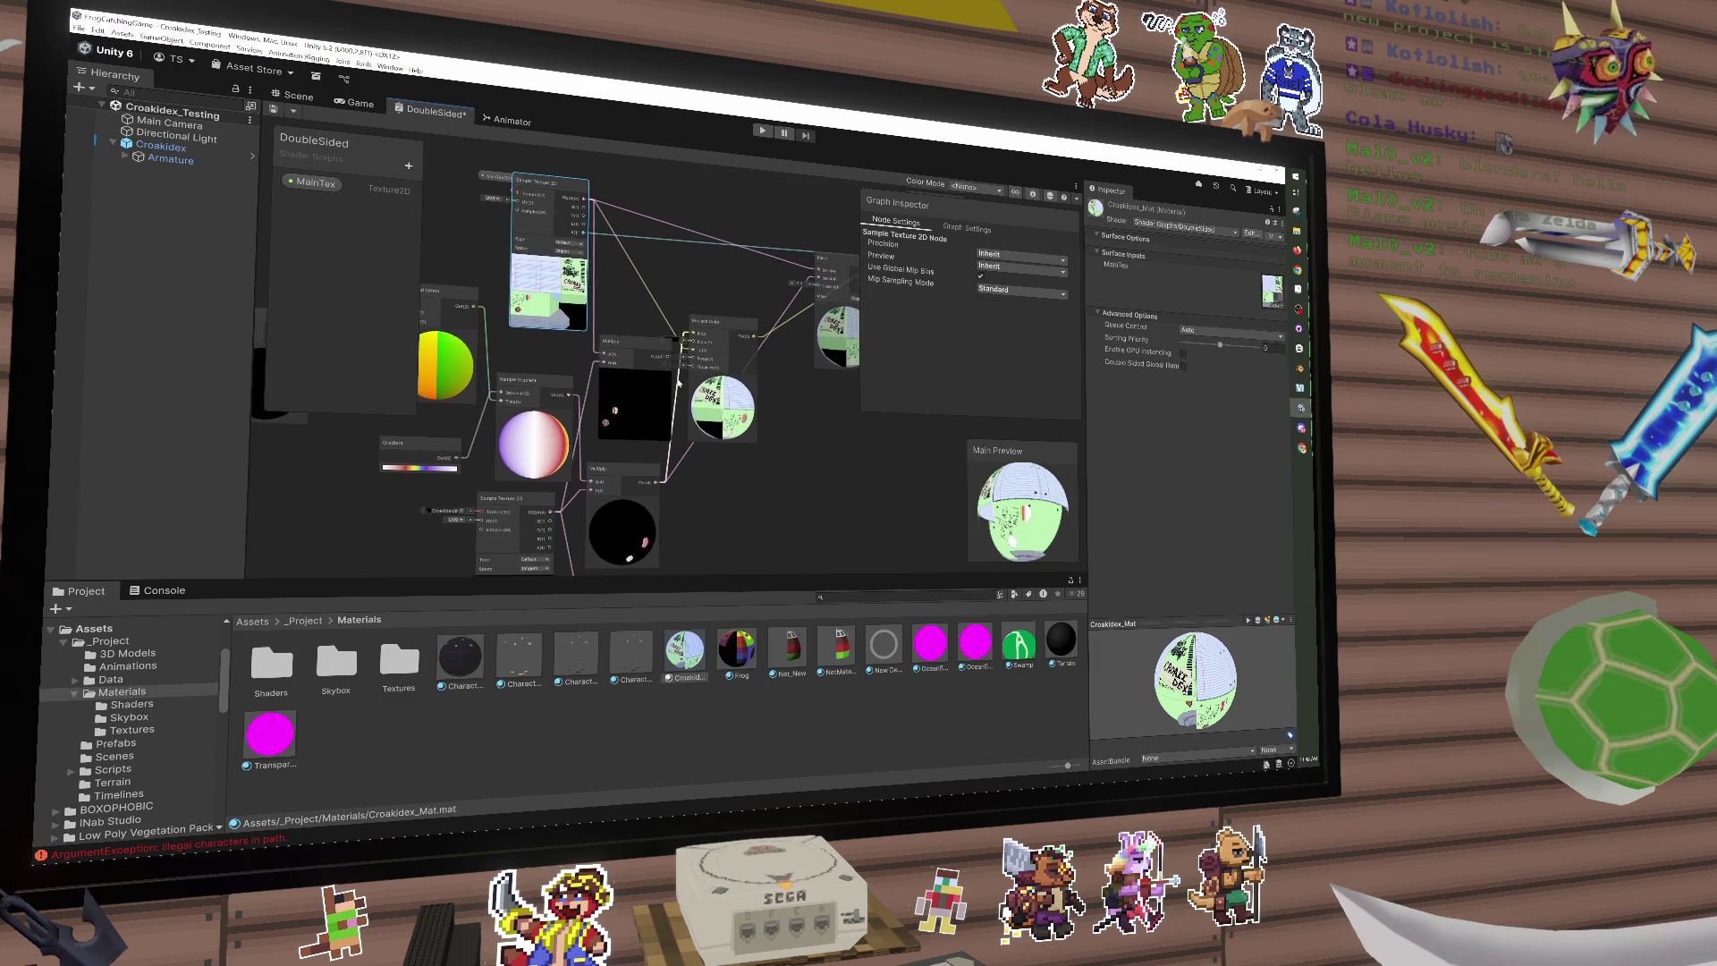
Step: Create an Add node and position it beside the graph
key(space)
text(add)
key(Return)
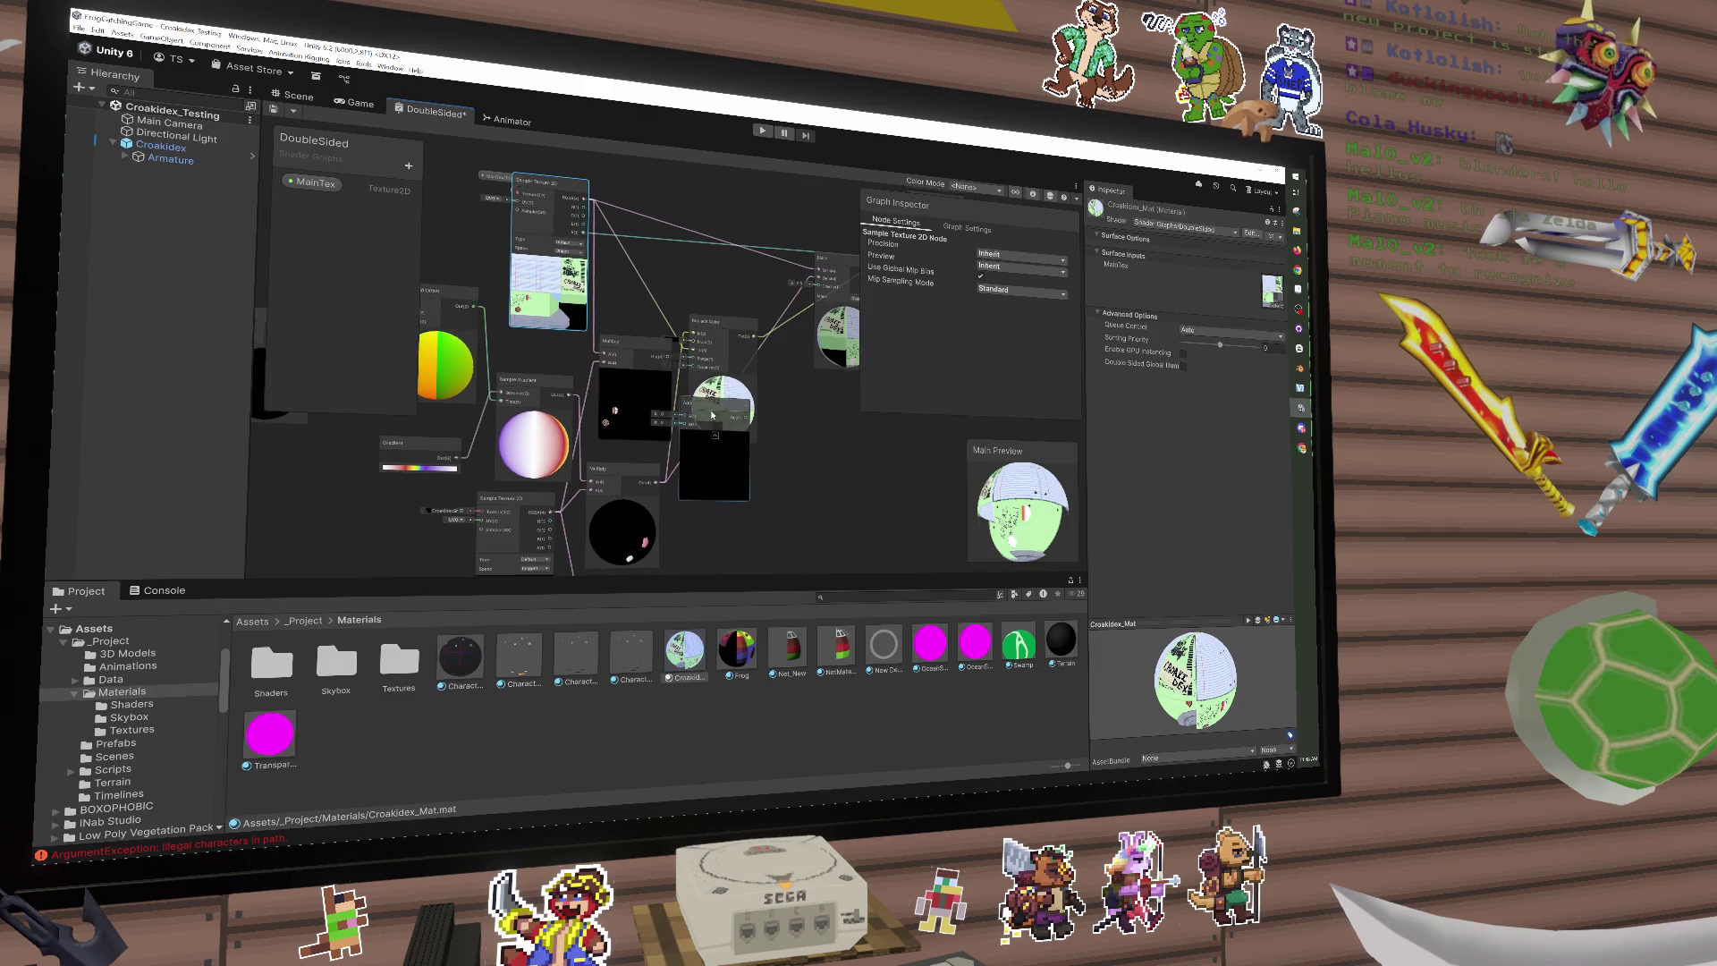
mouse_move(712, 414)
mouse_down()
mouse_move(784, 336)
mouse_move(705, 404)
mouse_move(748, 398)
mouse_move(756, 336)
mouse_move(697, 370)
mouse_up()
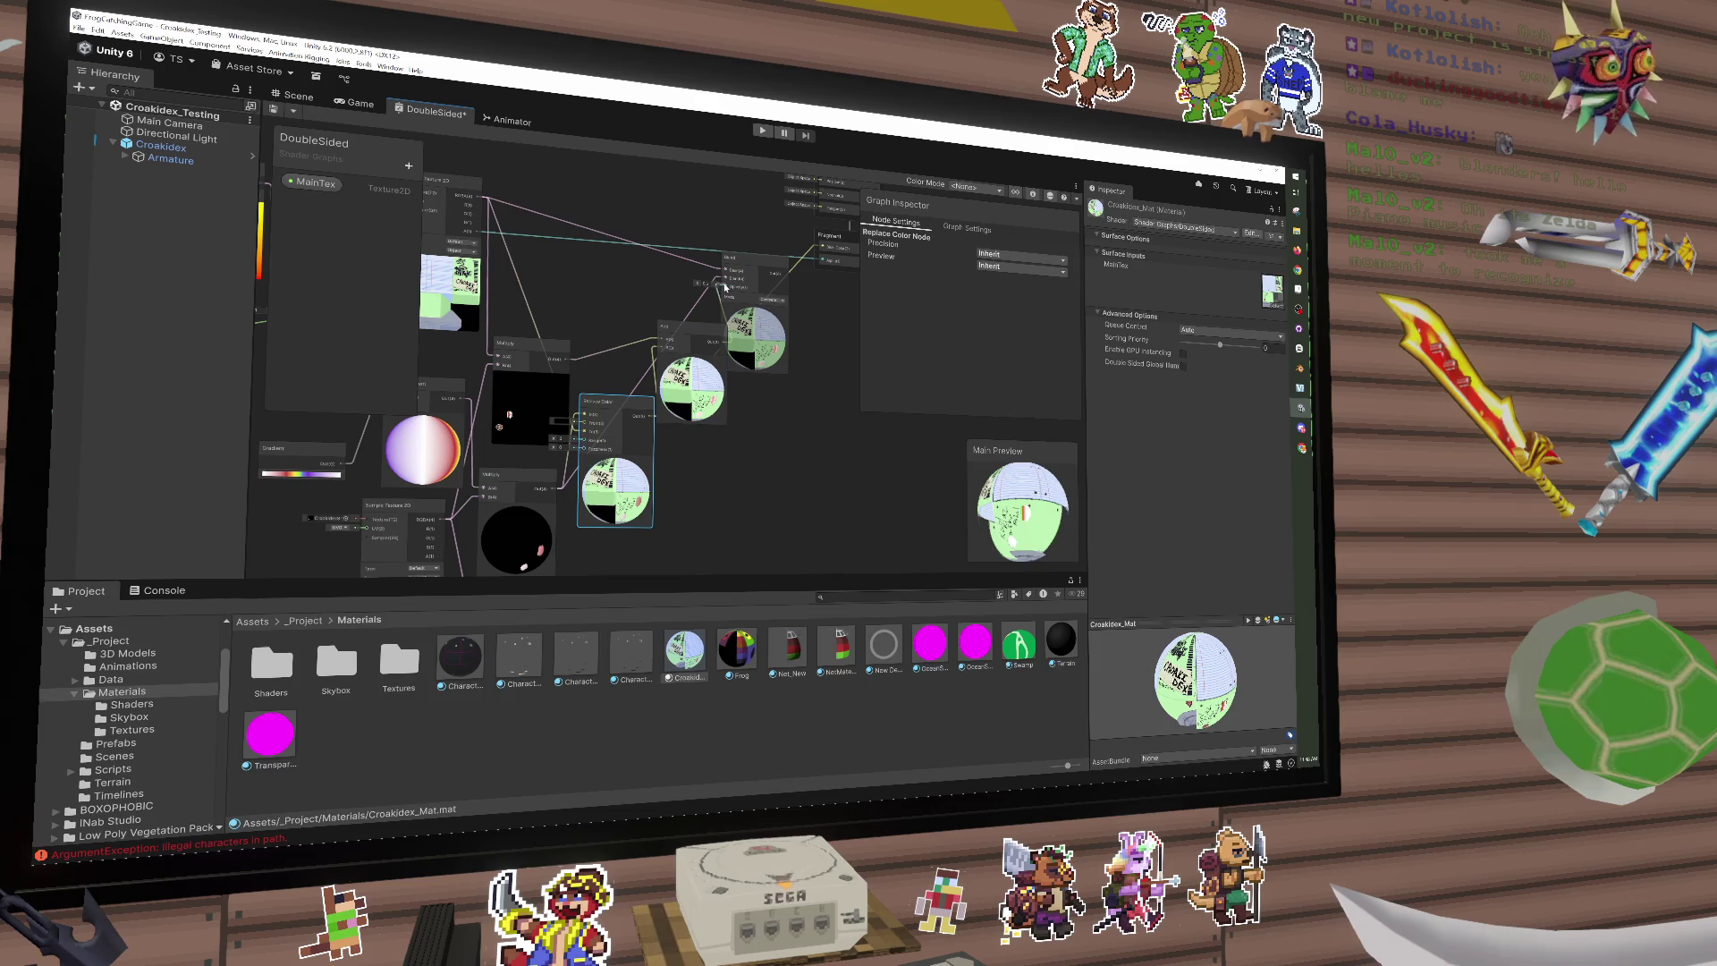
Step: Connect the Add output to the Fragment Base Color and delete the Blend node
drag(727, 283, 822, 253)
click(756, 271)
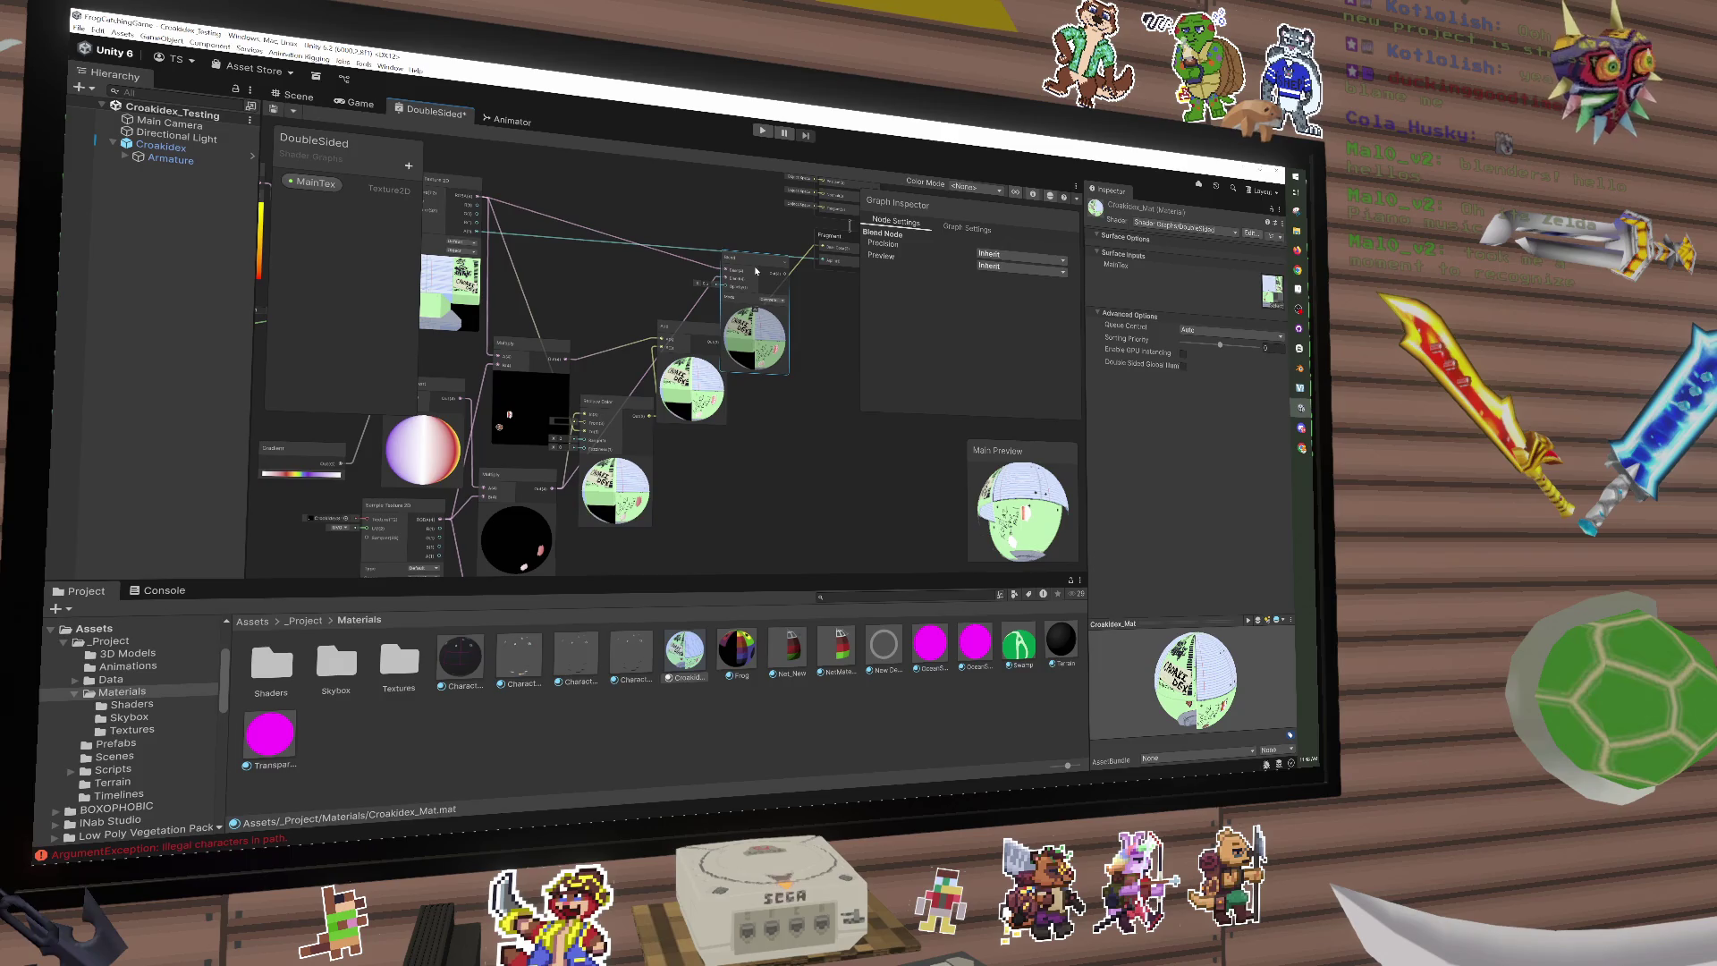
key(ctrl+z)
key(ctrl+z)
key(ctrl+z)
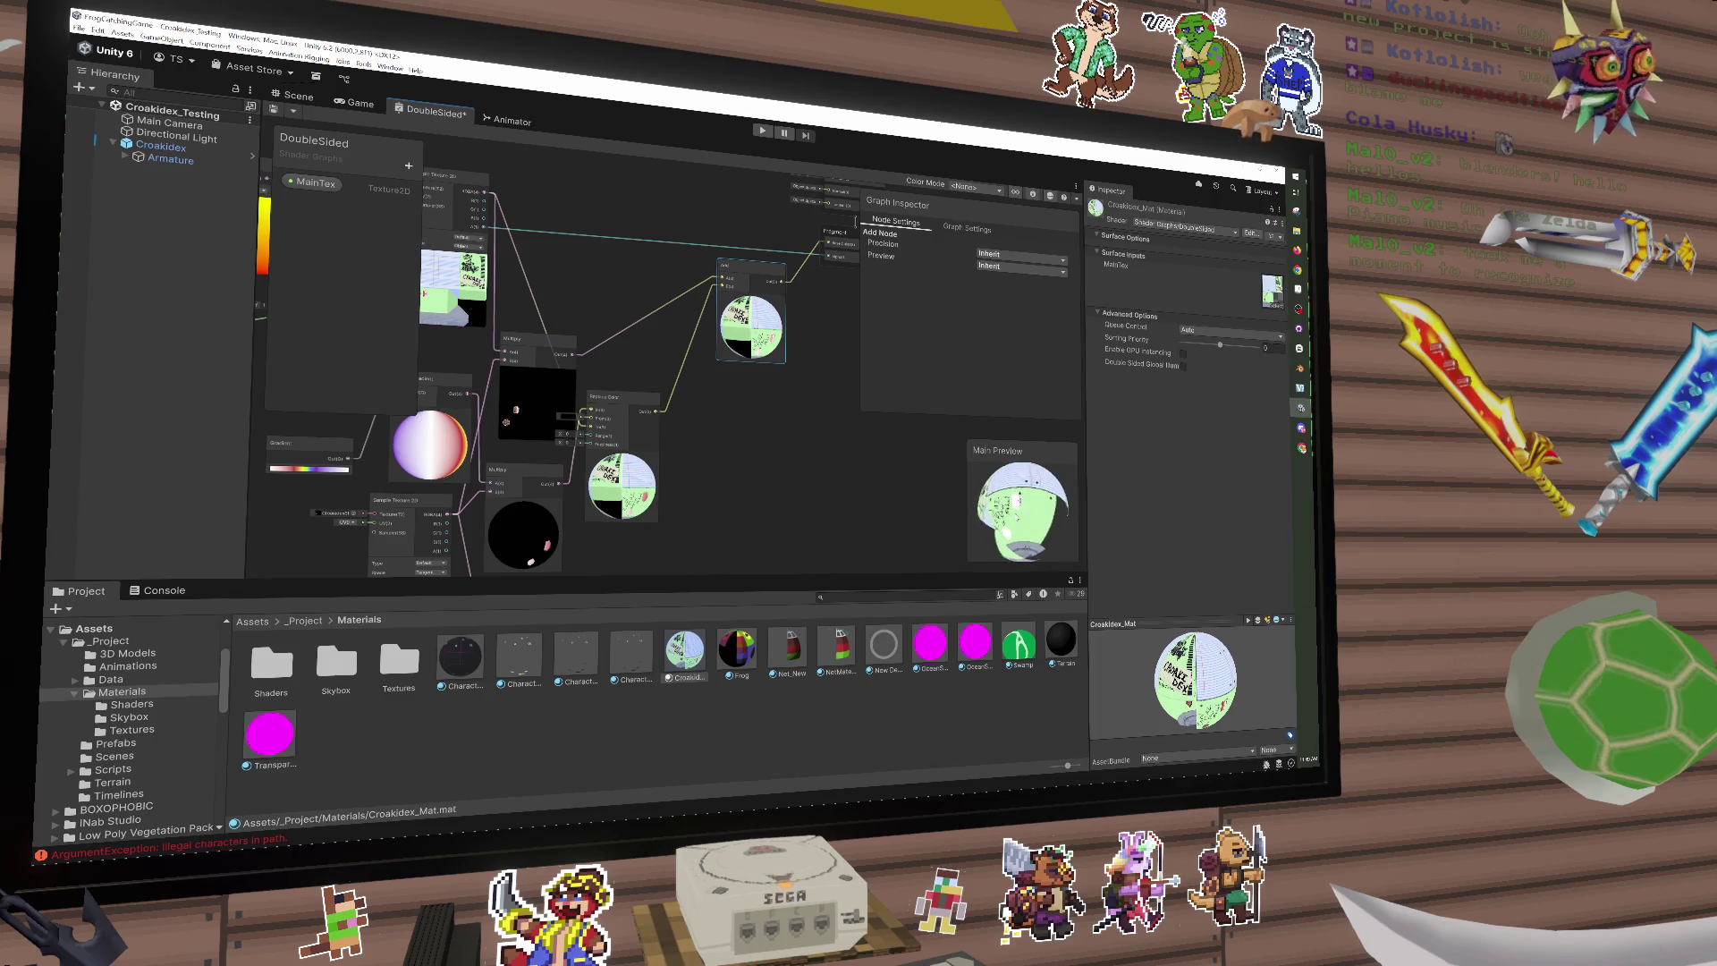
Step: Pan and zoom around the graph to review the result, selecting the Add node
mouse_move(684, 490)
mouse_down()
mouse_move(727, 469)
mouse_move(760, 479)
mouse_up()
scroll(761, 479, up, 2)
scroll(834, 409, down, 1)
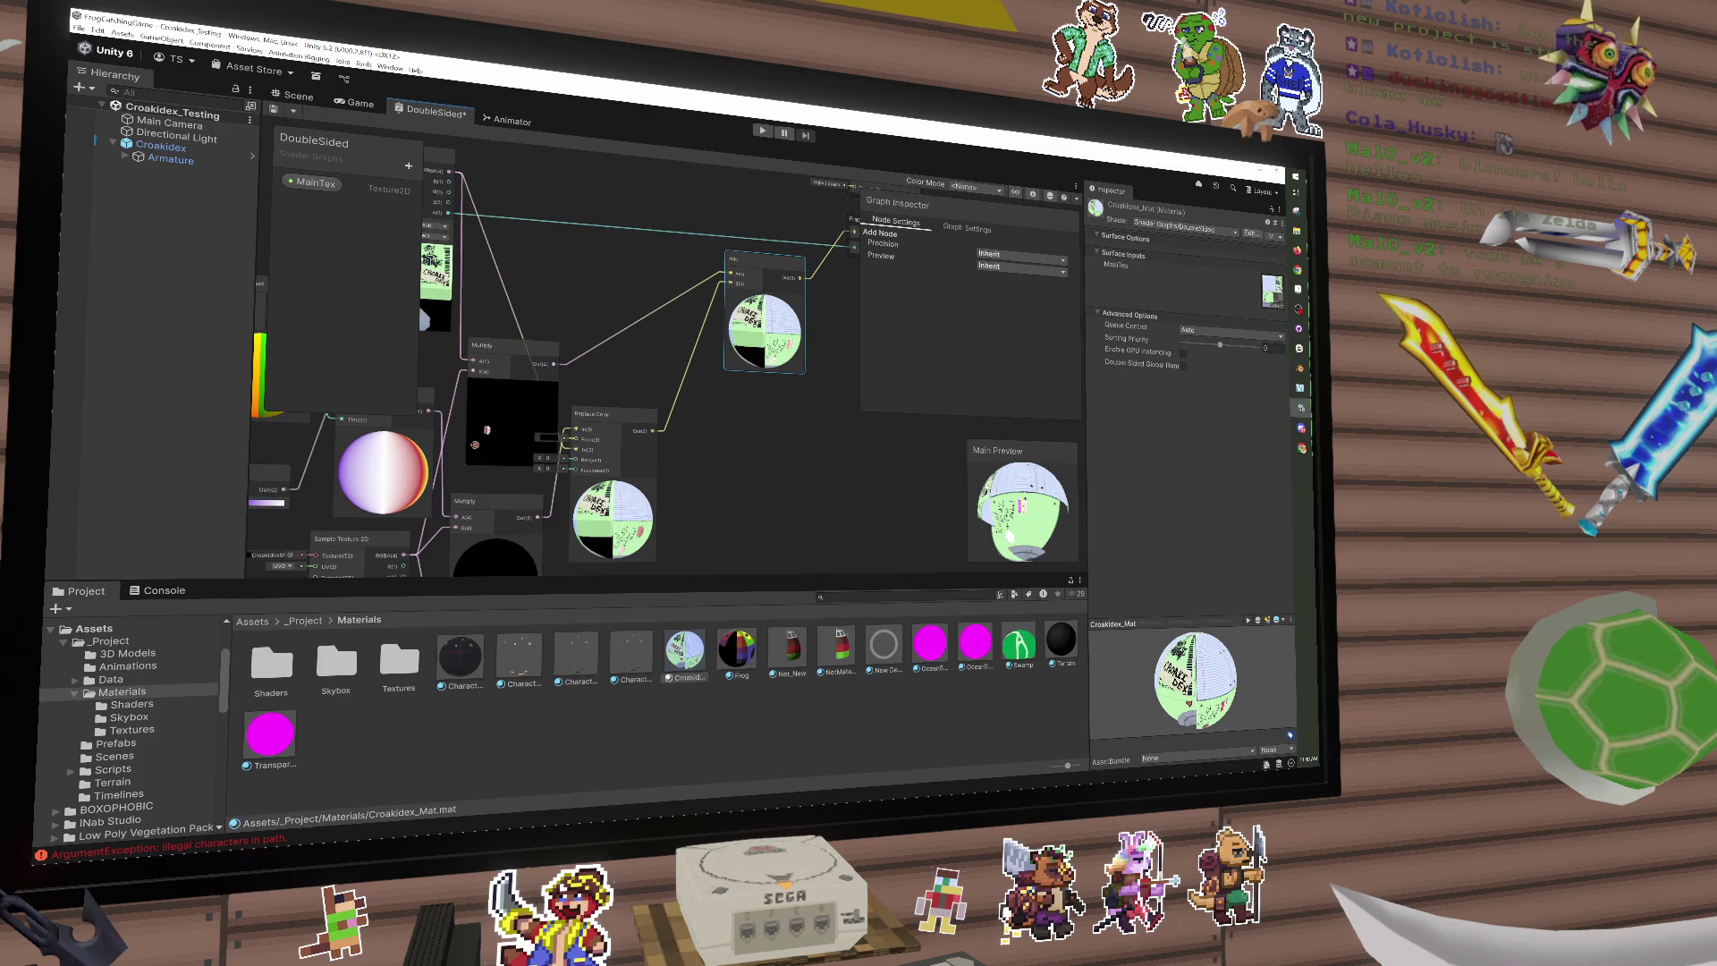
mouse_move(666, 430)
mouse_down()
mouse_move(690, 430)
mouse_move(626, 362)
mouse_move(640, 326)
mouse_move(623, 334)
mouse_move(661, 316)
mouse_move(641, 315)
mouse_up()
scroll(690, 430, down, 3)
scroll(712, 340, down, 1)
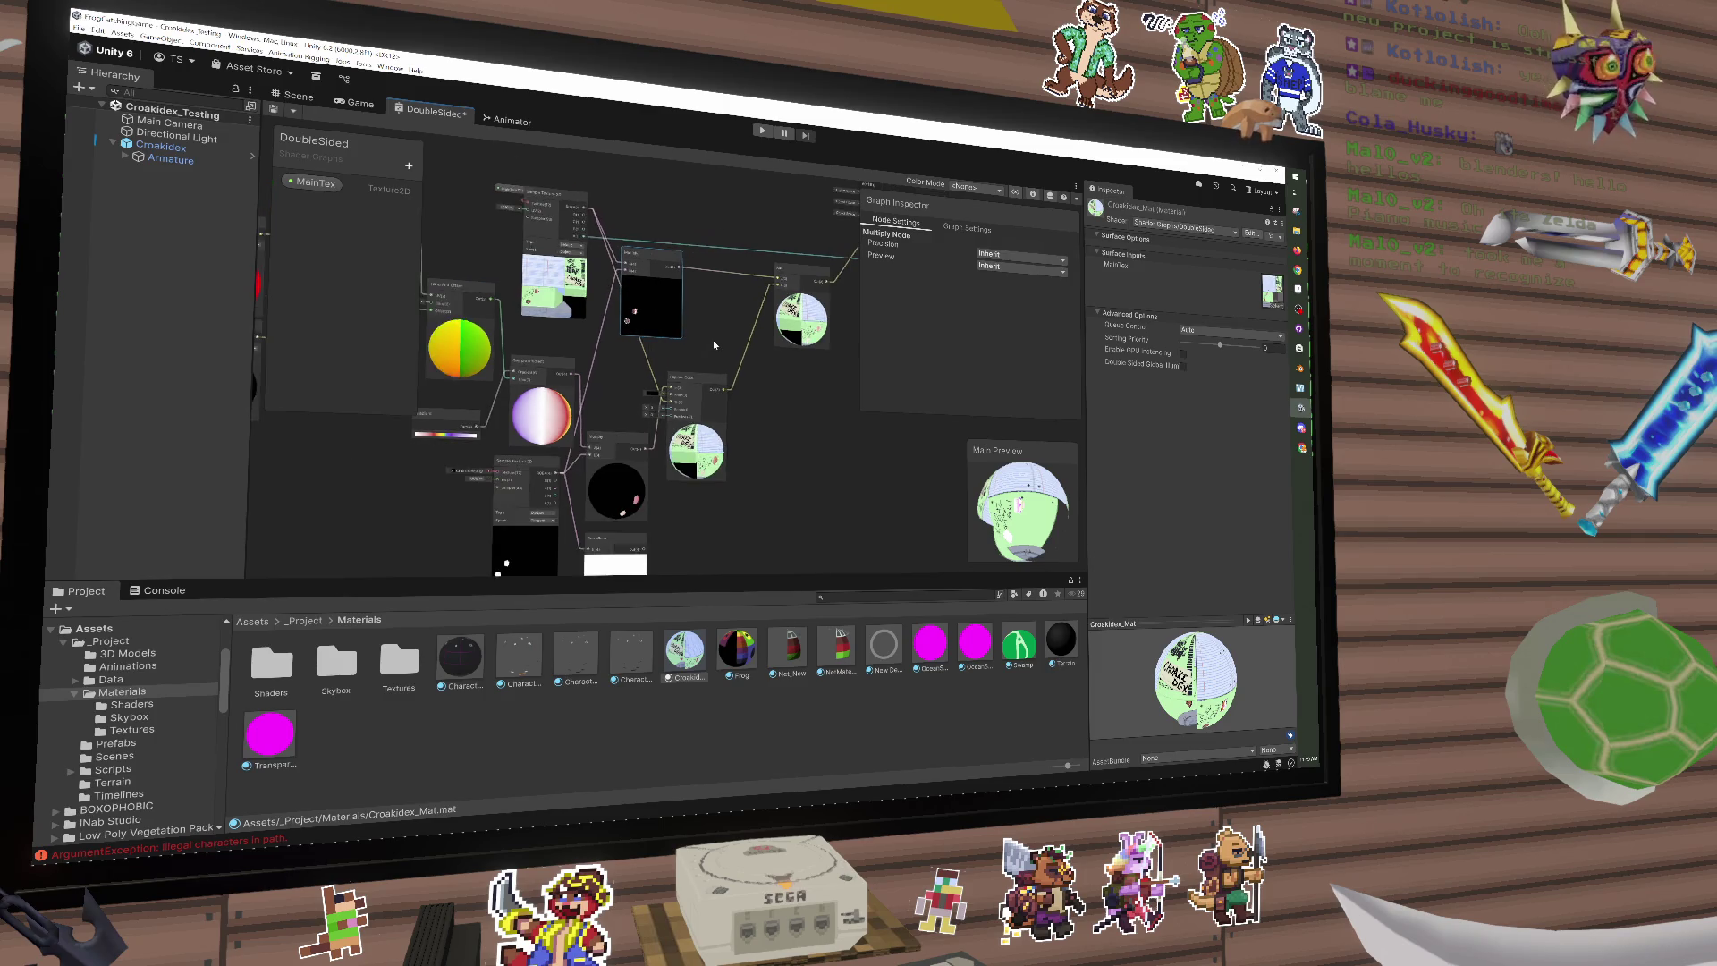
scroll(712, 340, up, 2)
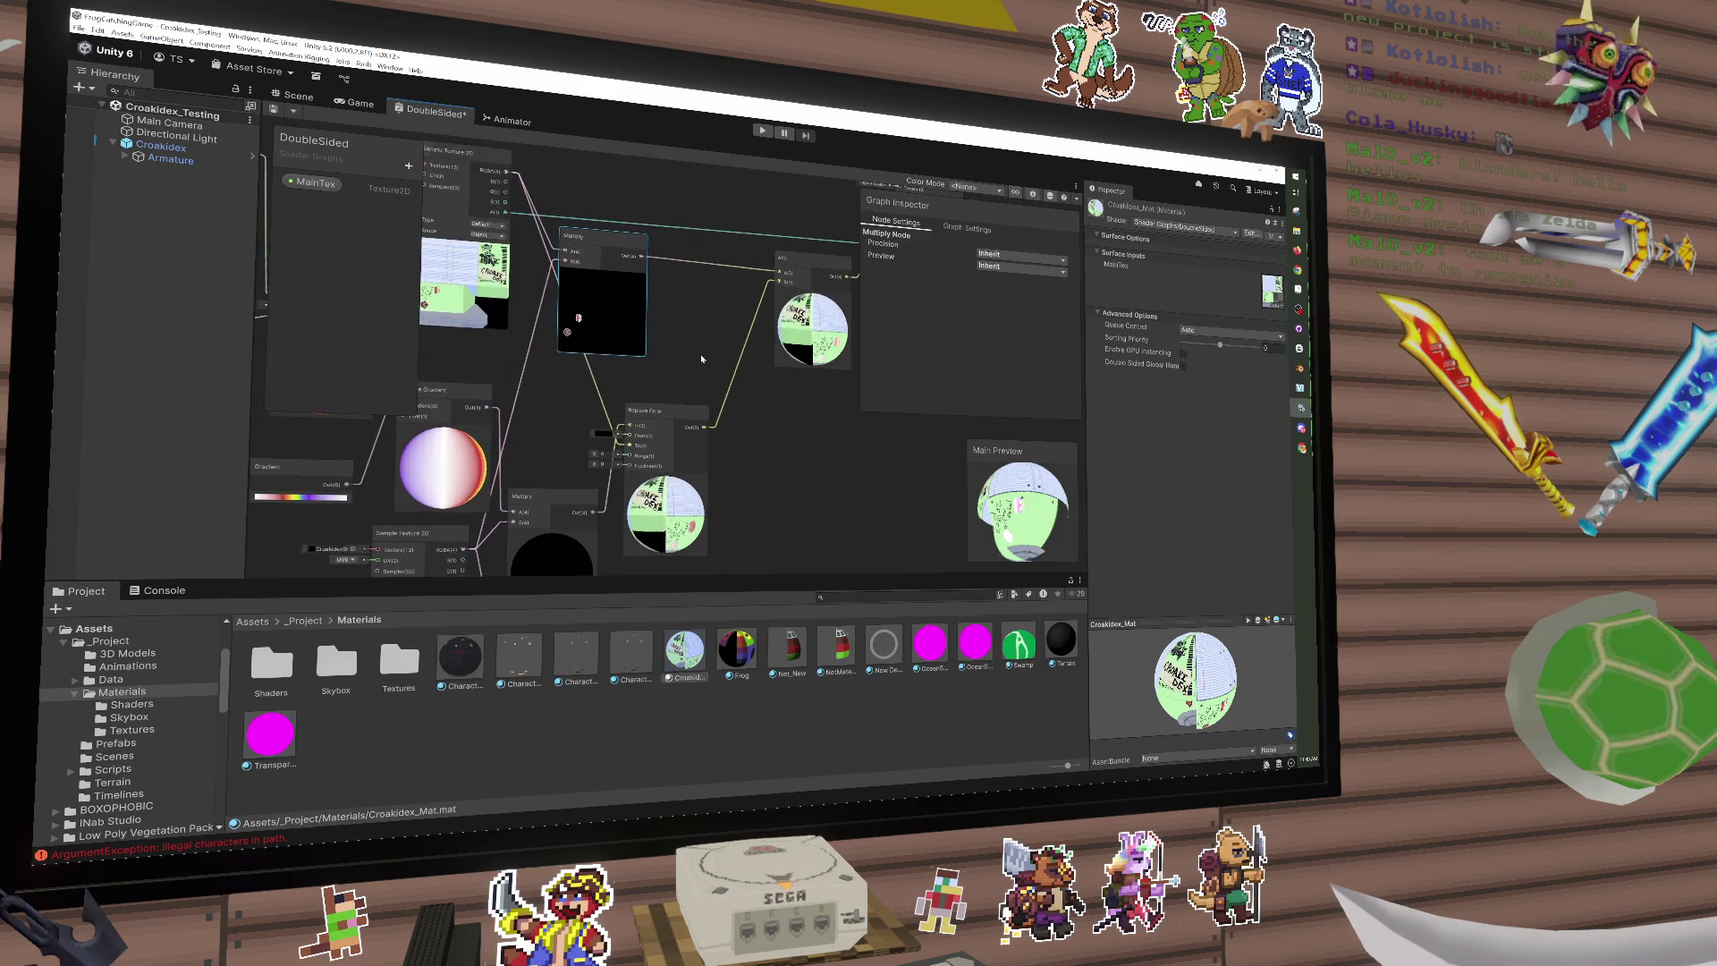
scroll(701, 358, up, 1)
click(816, 362)
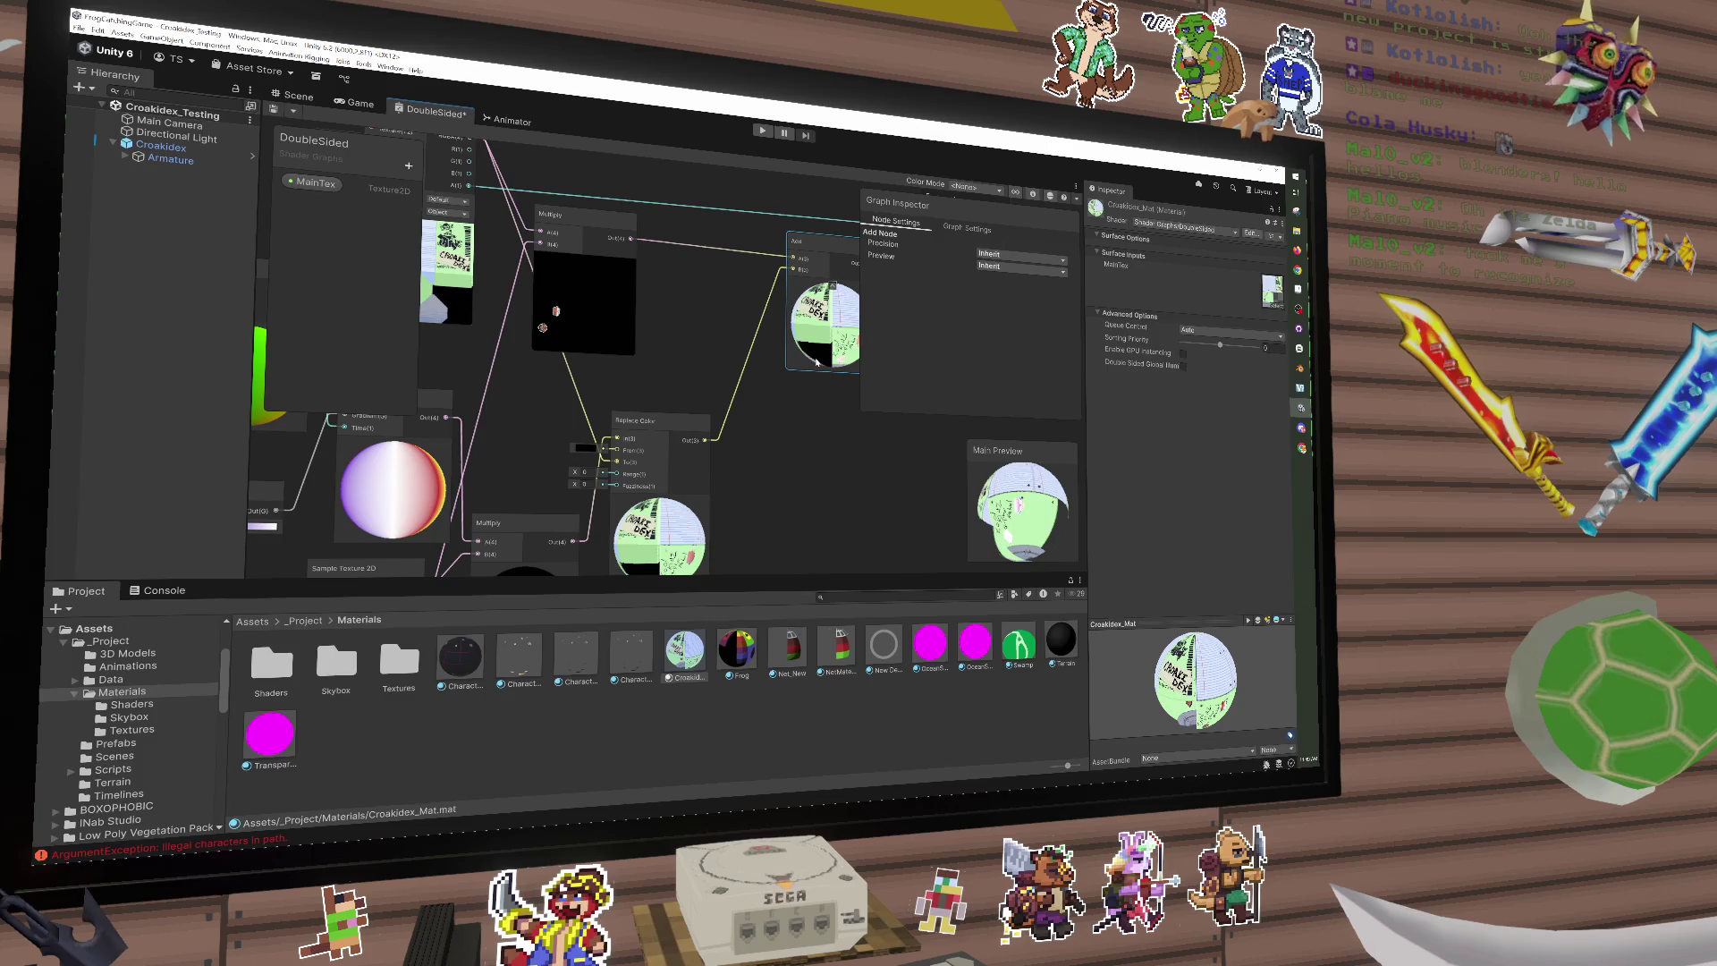
scroll(815, 361, down, 2)
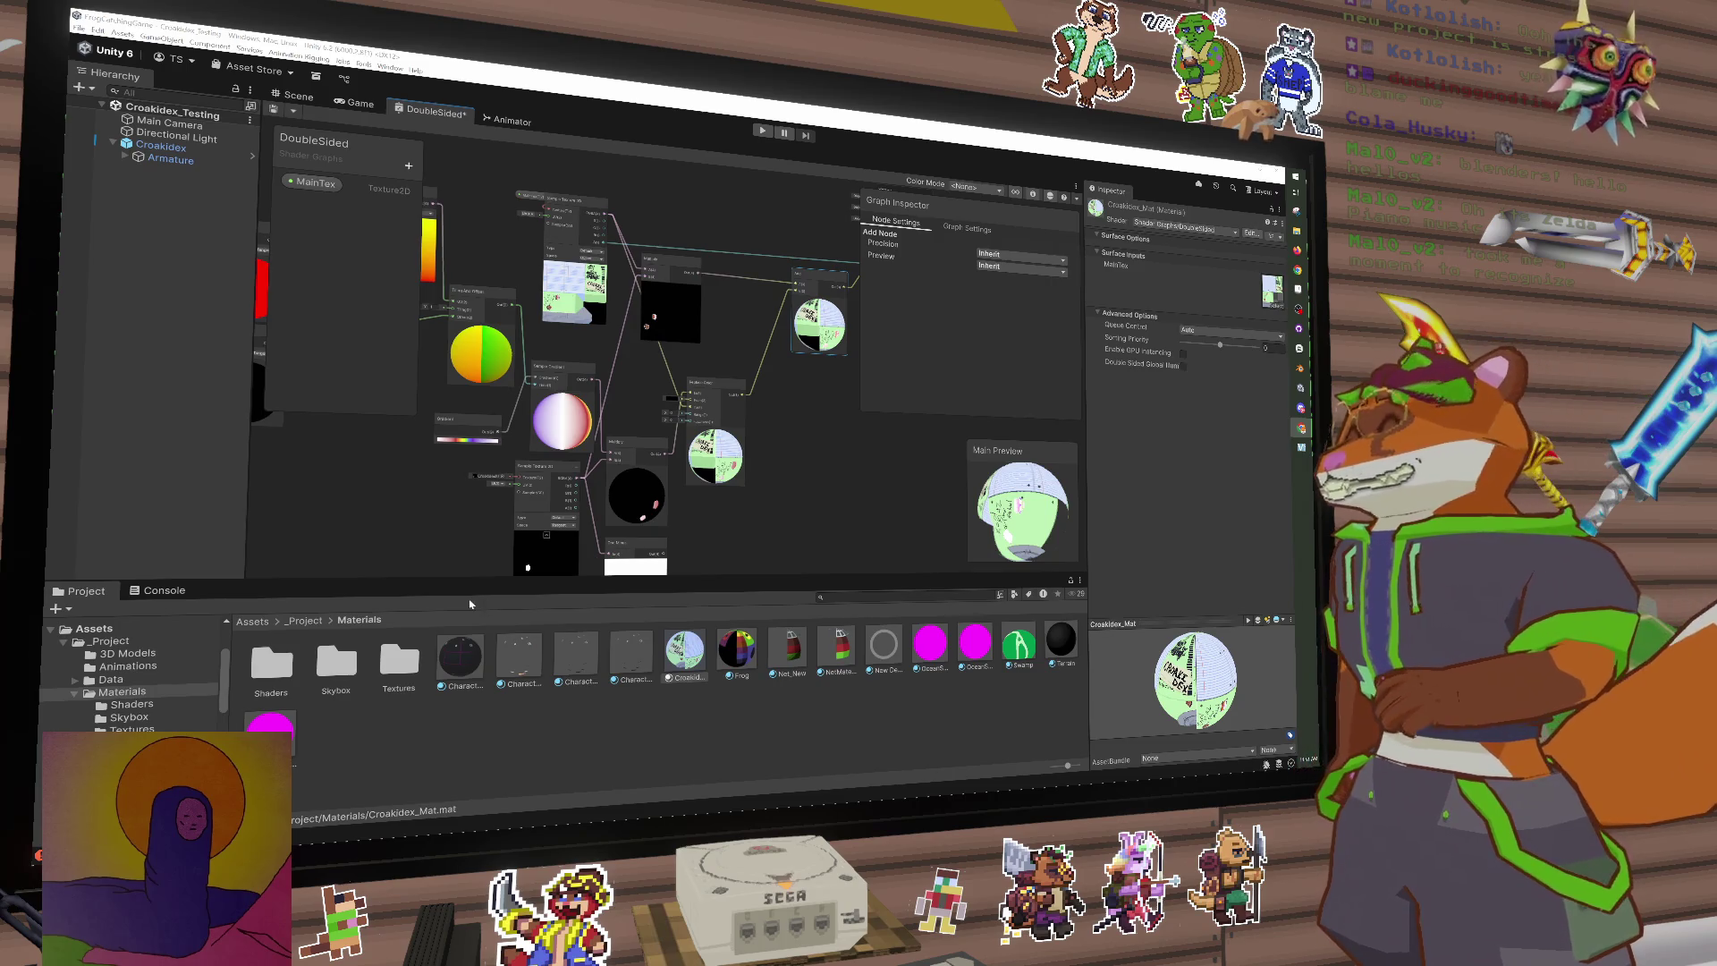
Step: Open the Gradient node's editor and set its first colour key to black
click(548, 405)
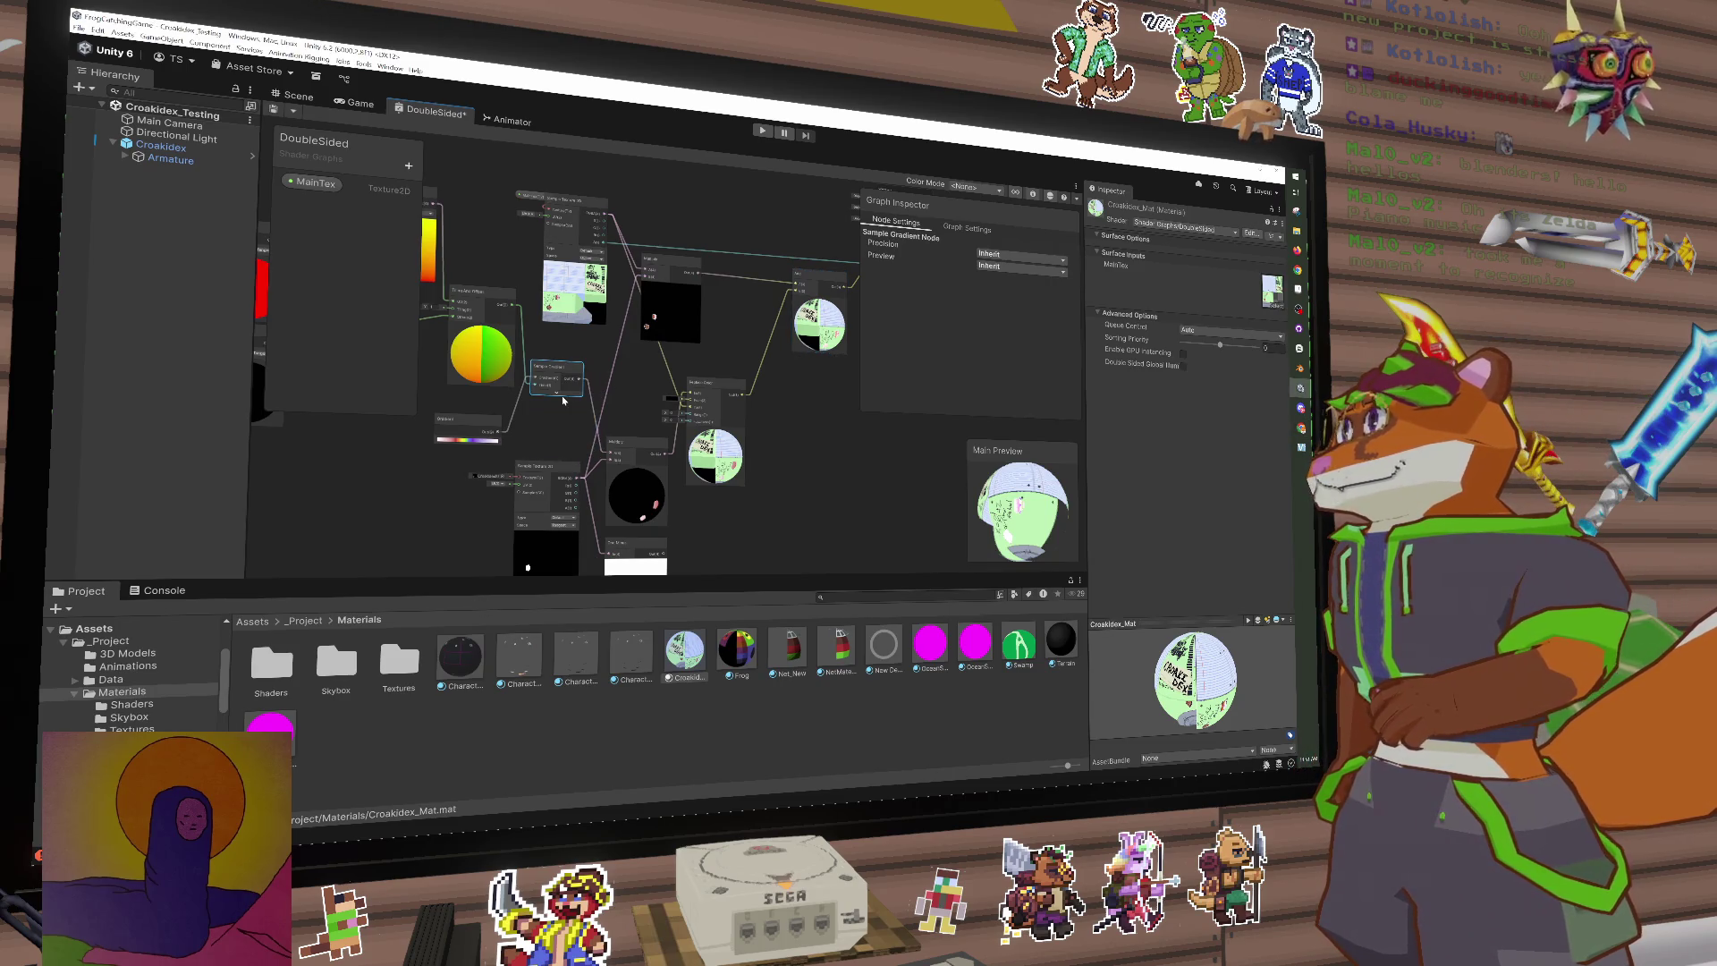
drag(556, 394, 674, 393)
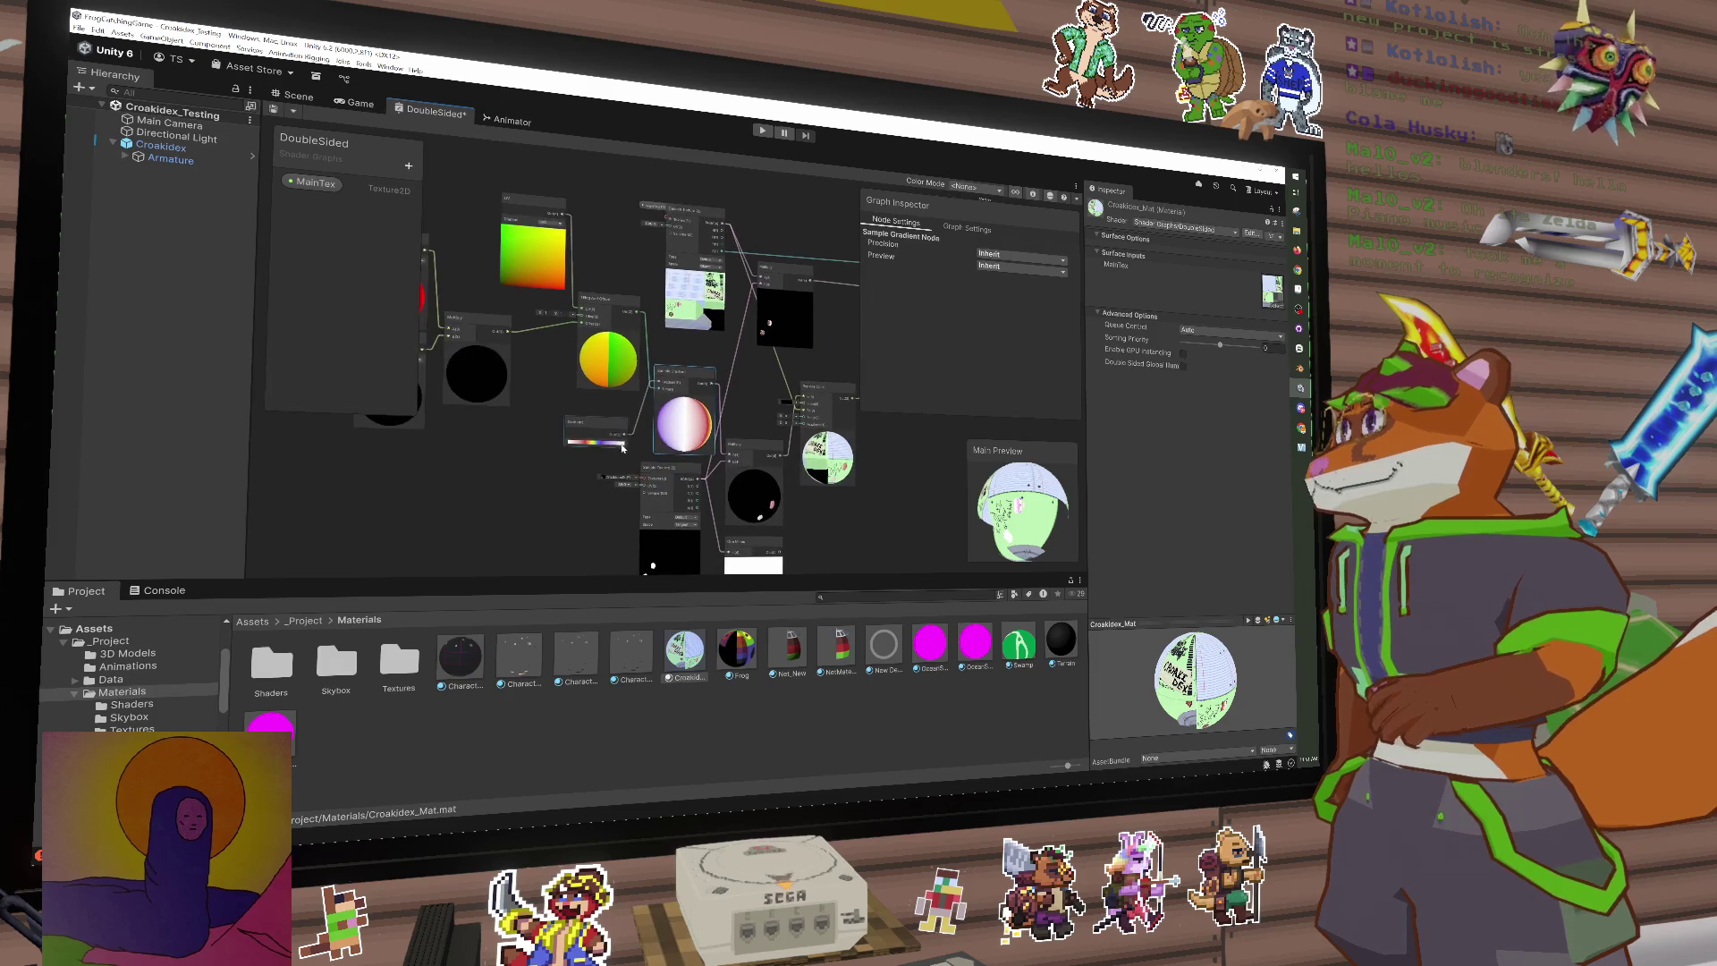
click(589, 441)
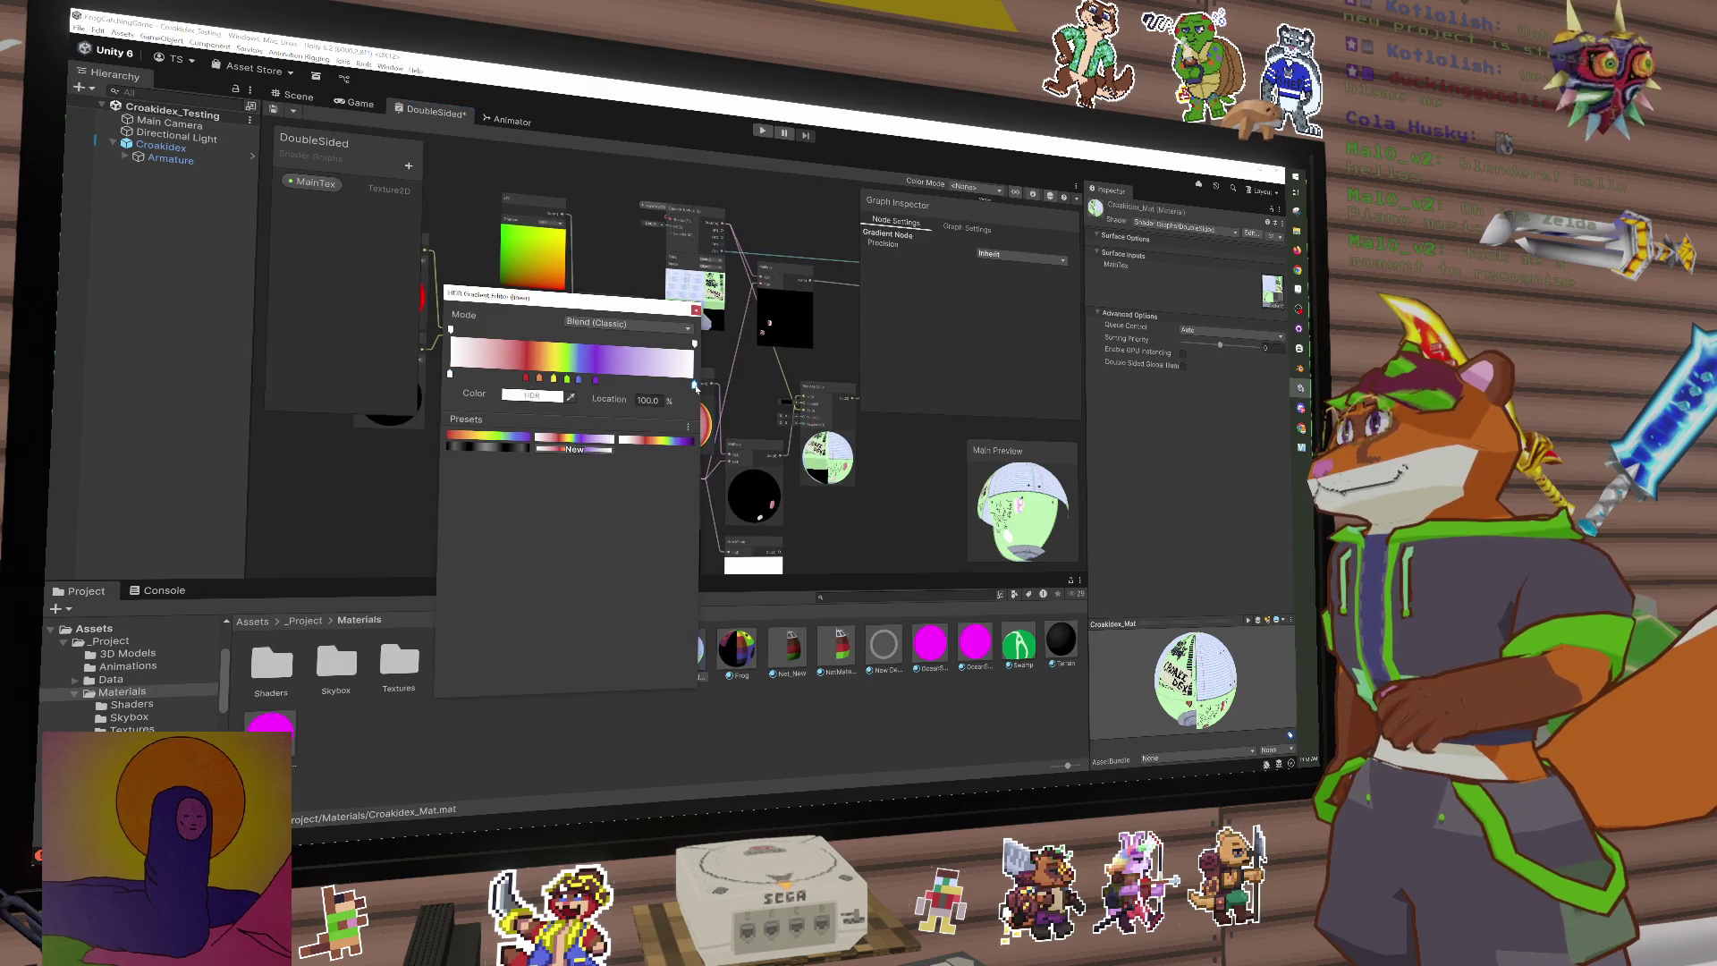
click(535, 395)
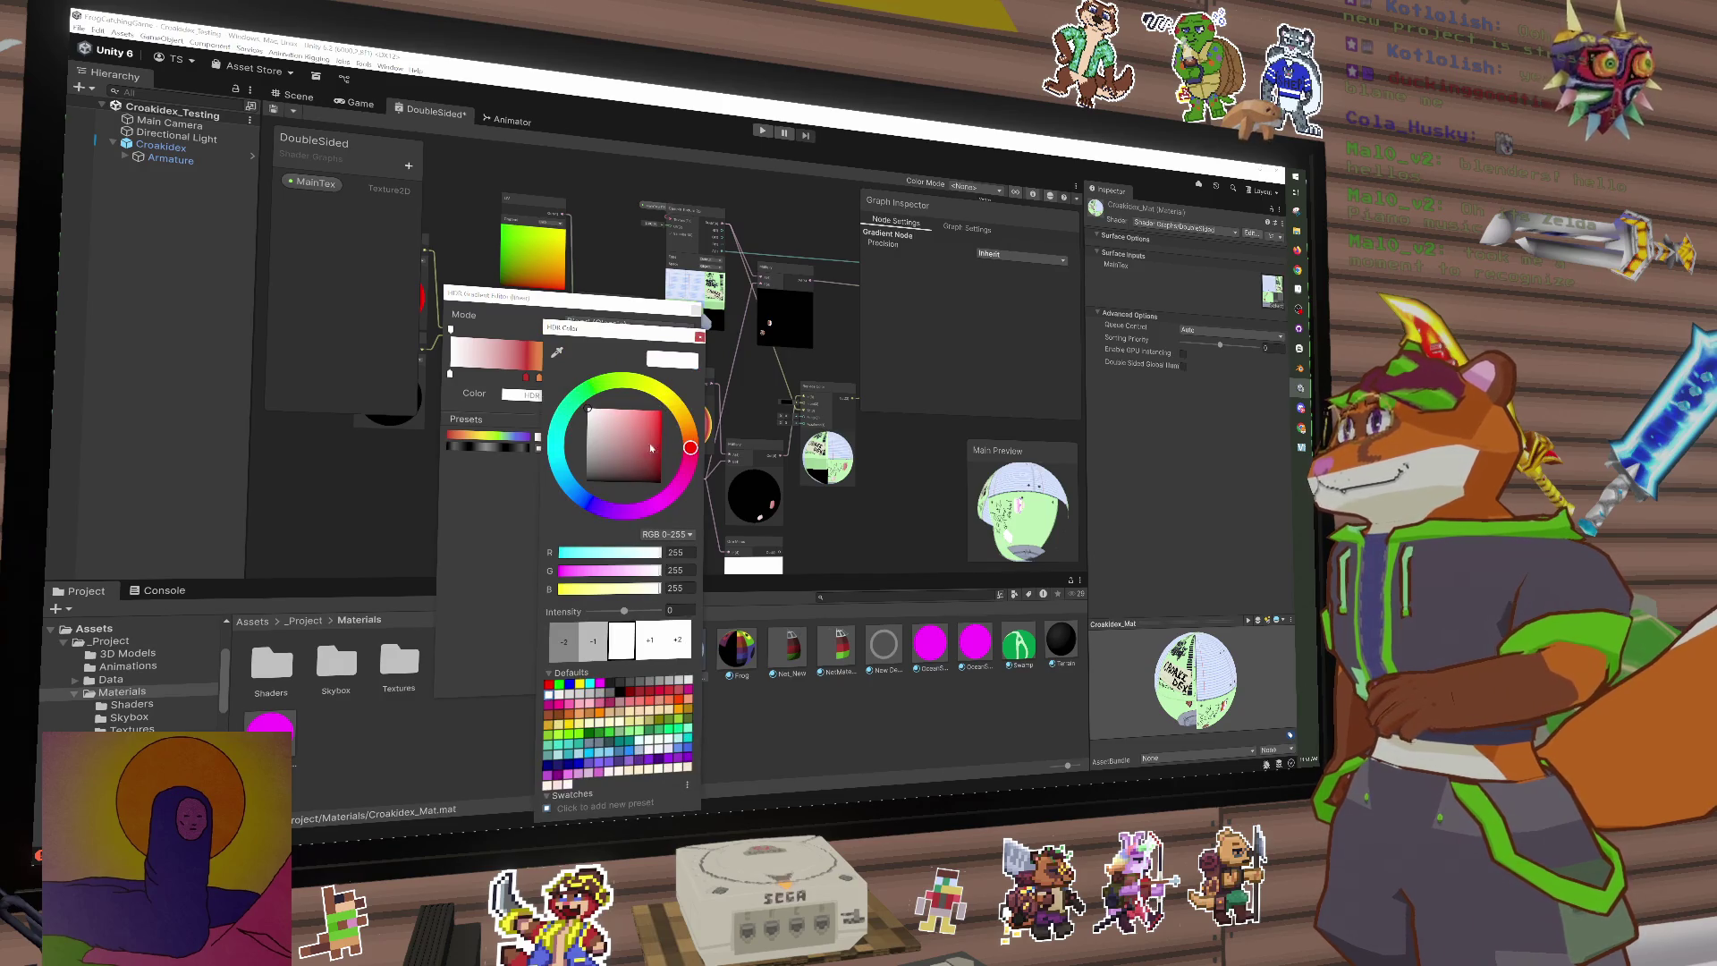
drag(598, 428, 536, 522)
click(699, 337)
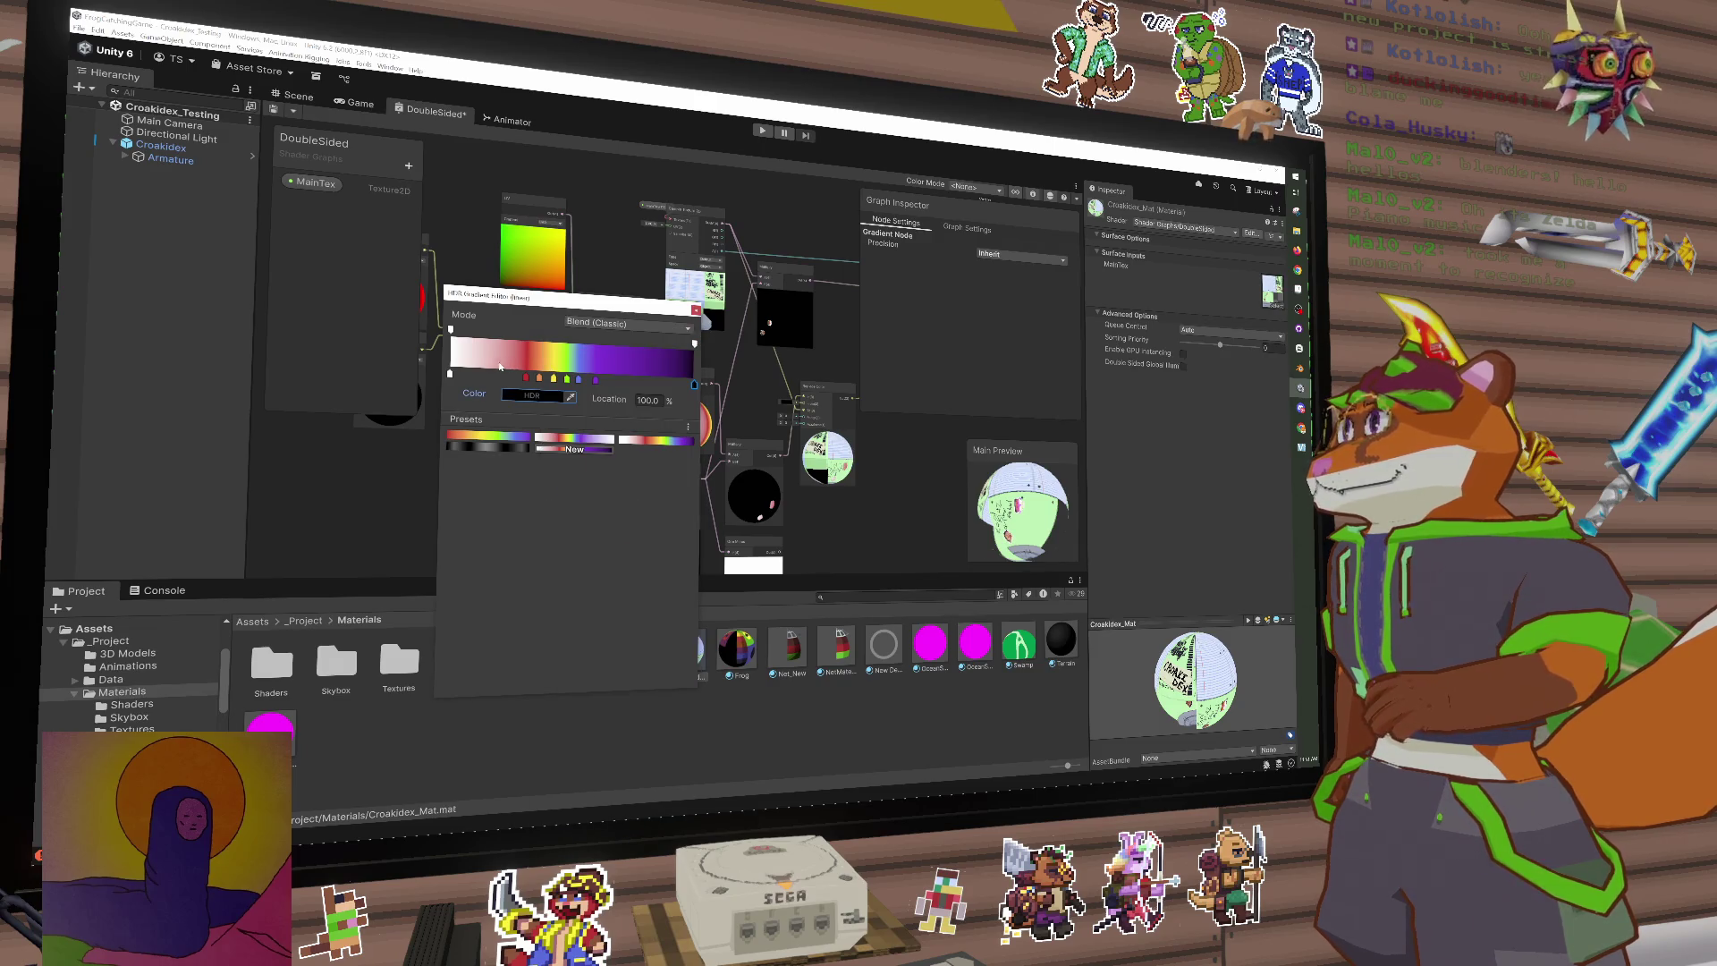
Step: Set the gradient's right colour key to white, discarding a stray extra alpha key
click(451, 374)
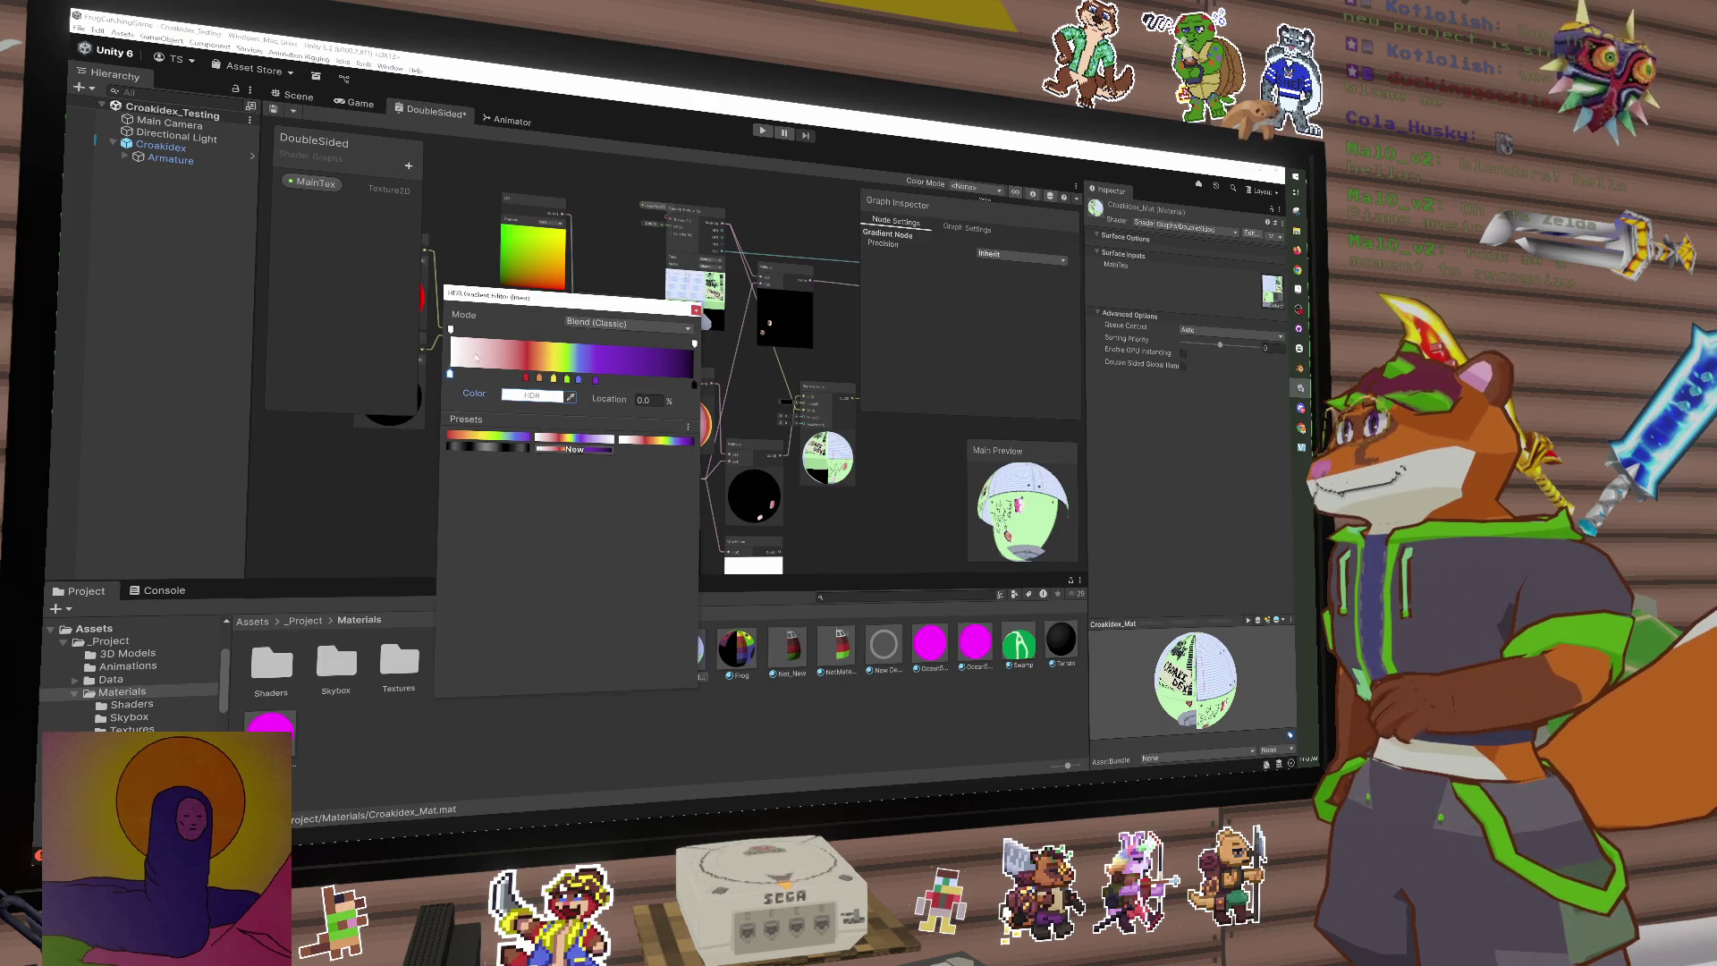
click(694, 385)
click(534, 395)
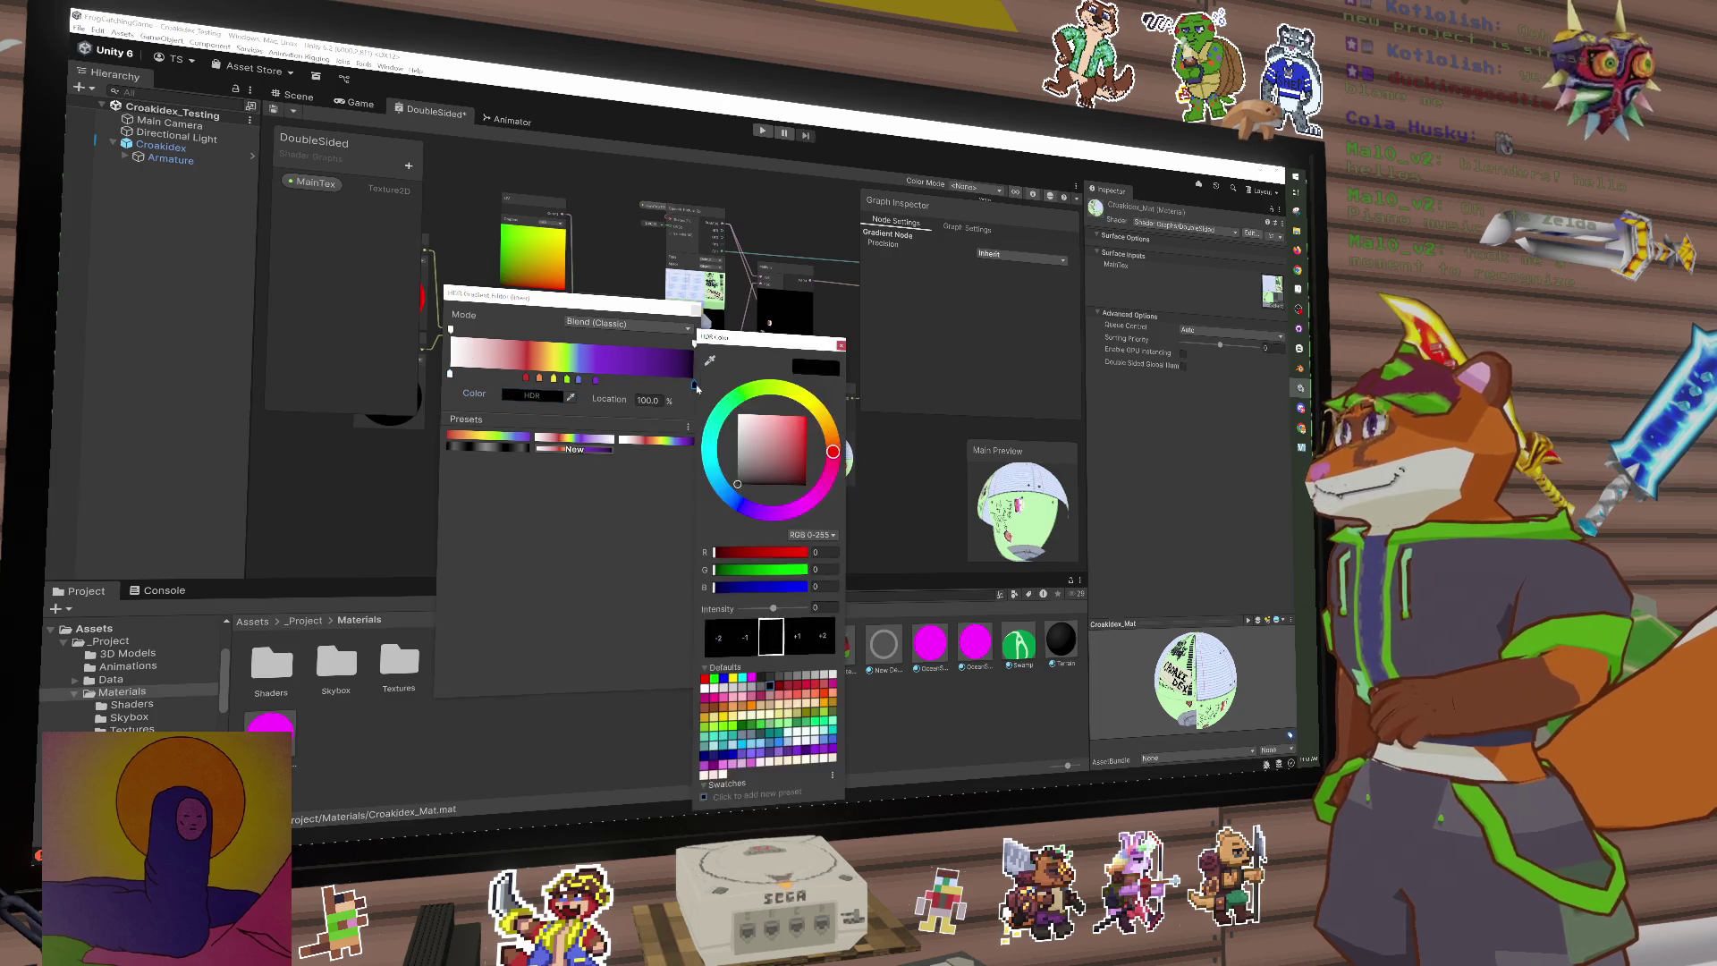
drag(769, 447, 739, 417)
click(663, 343)
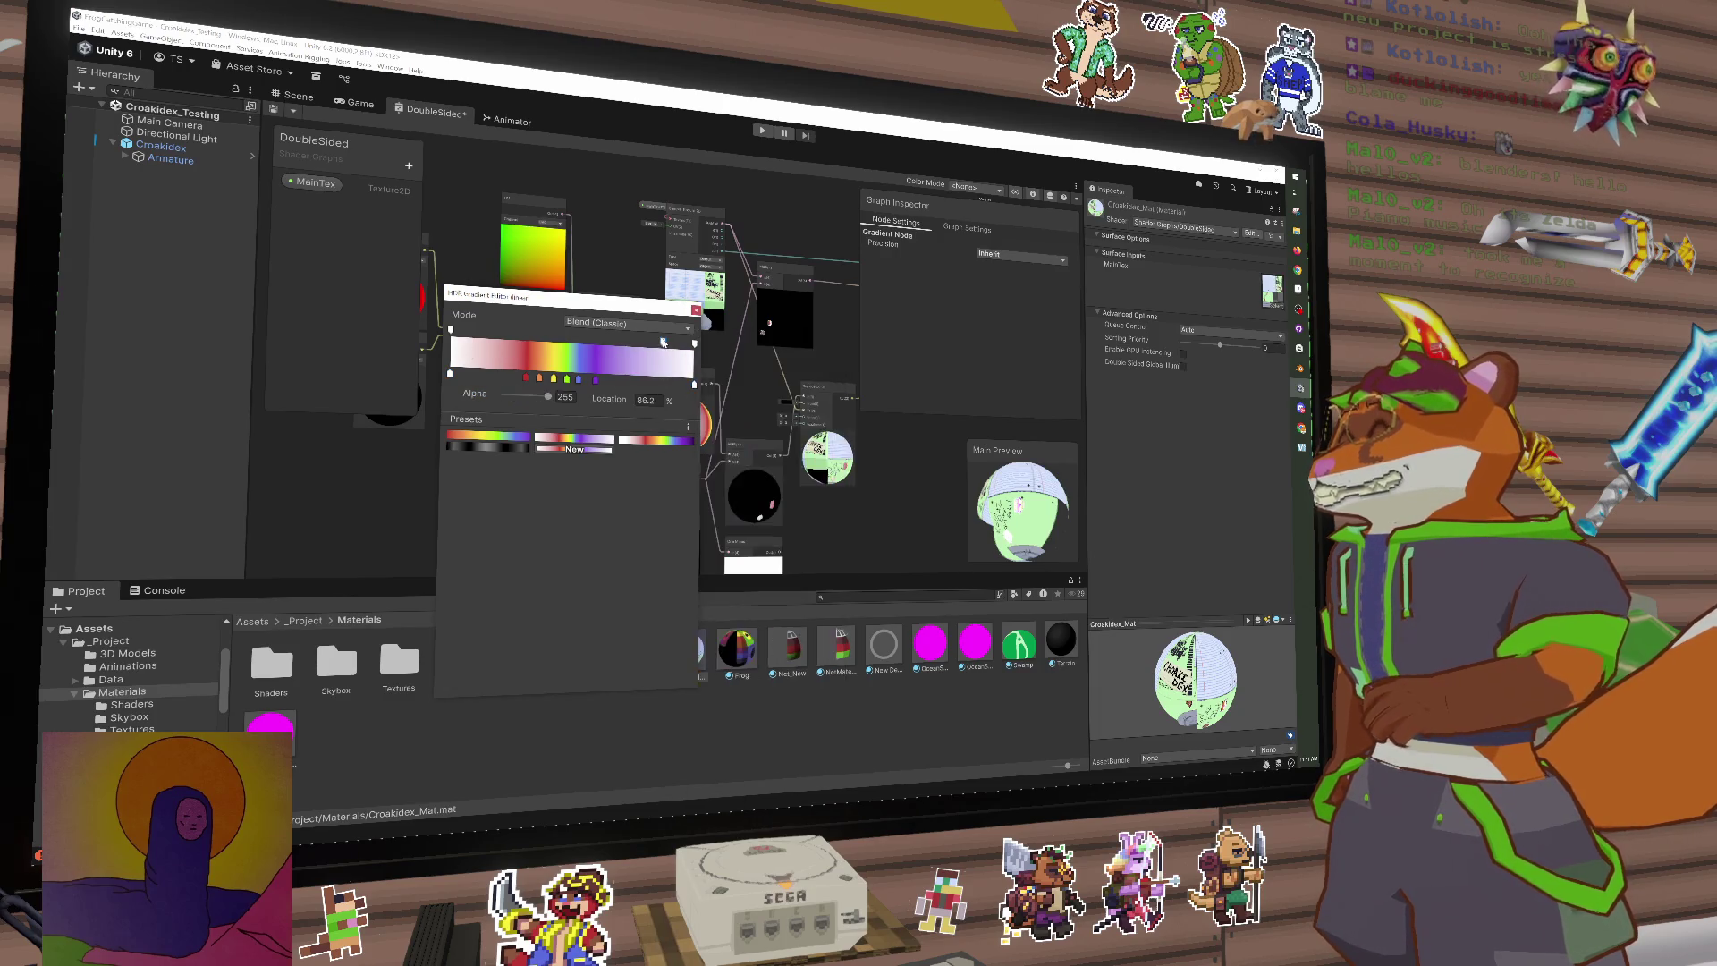
mouse_move(666, 345)
mouse_down()
mouse_move(626, 344)
mouse_move(691, 347)
mouse_move(598, 342)
mouse_up()
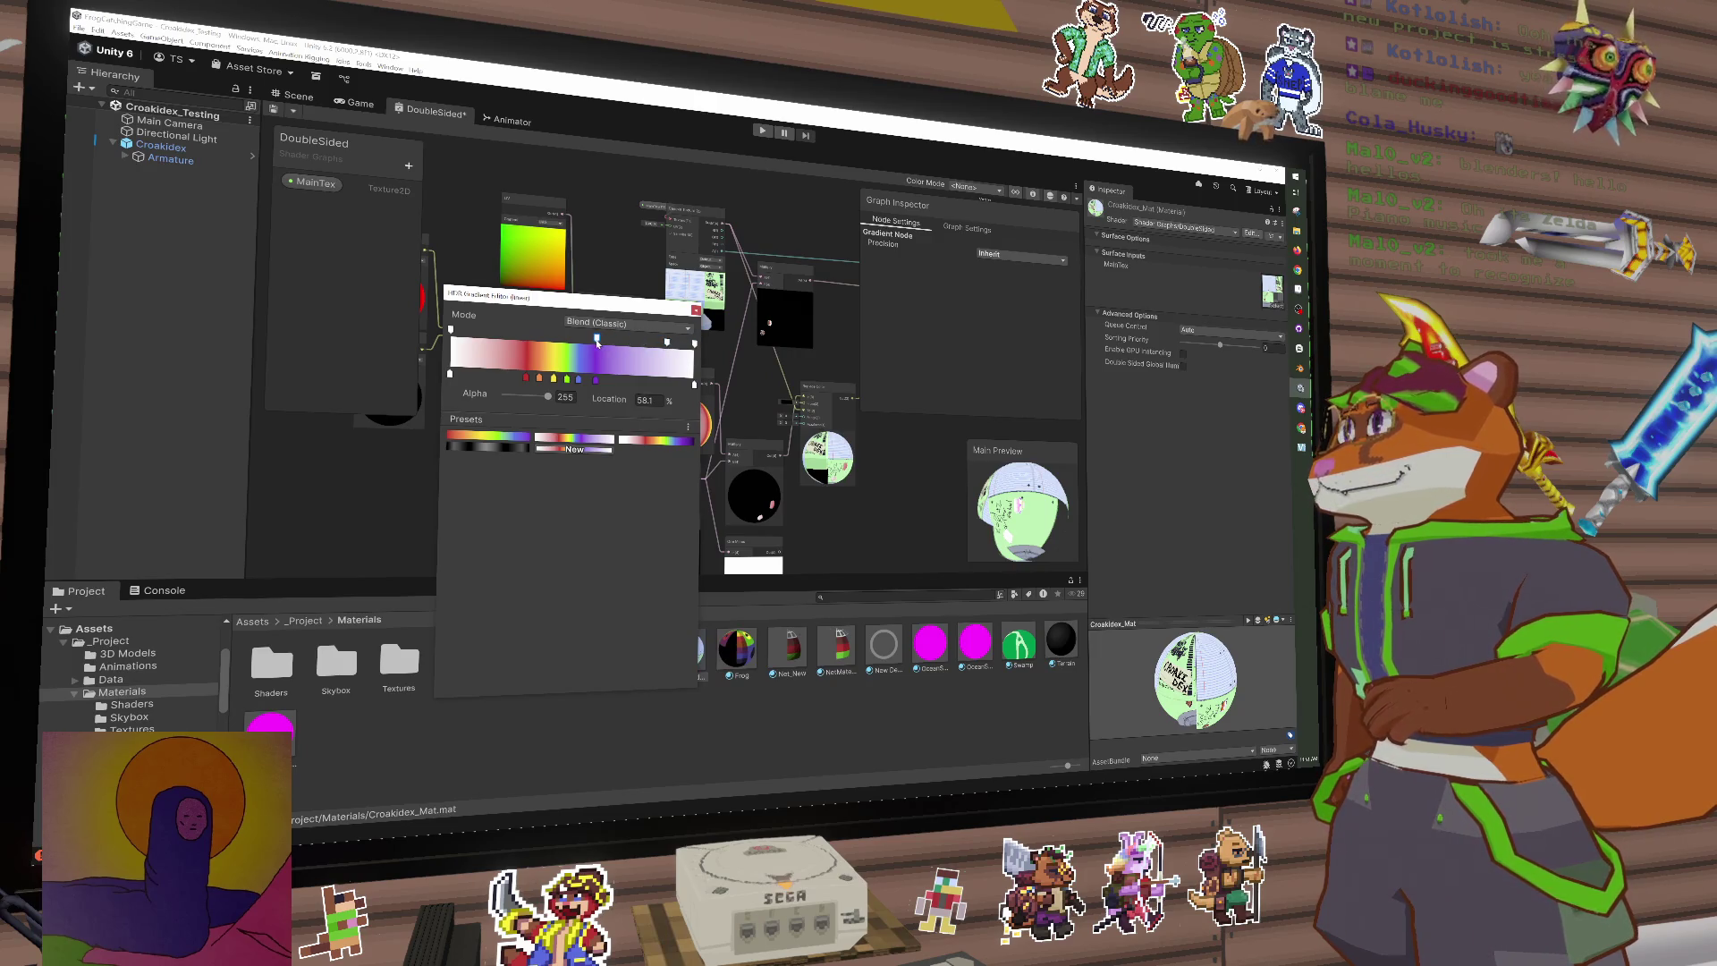
key(Delete)
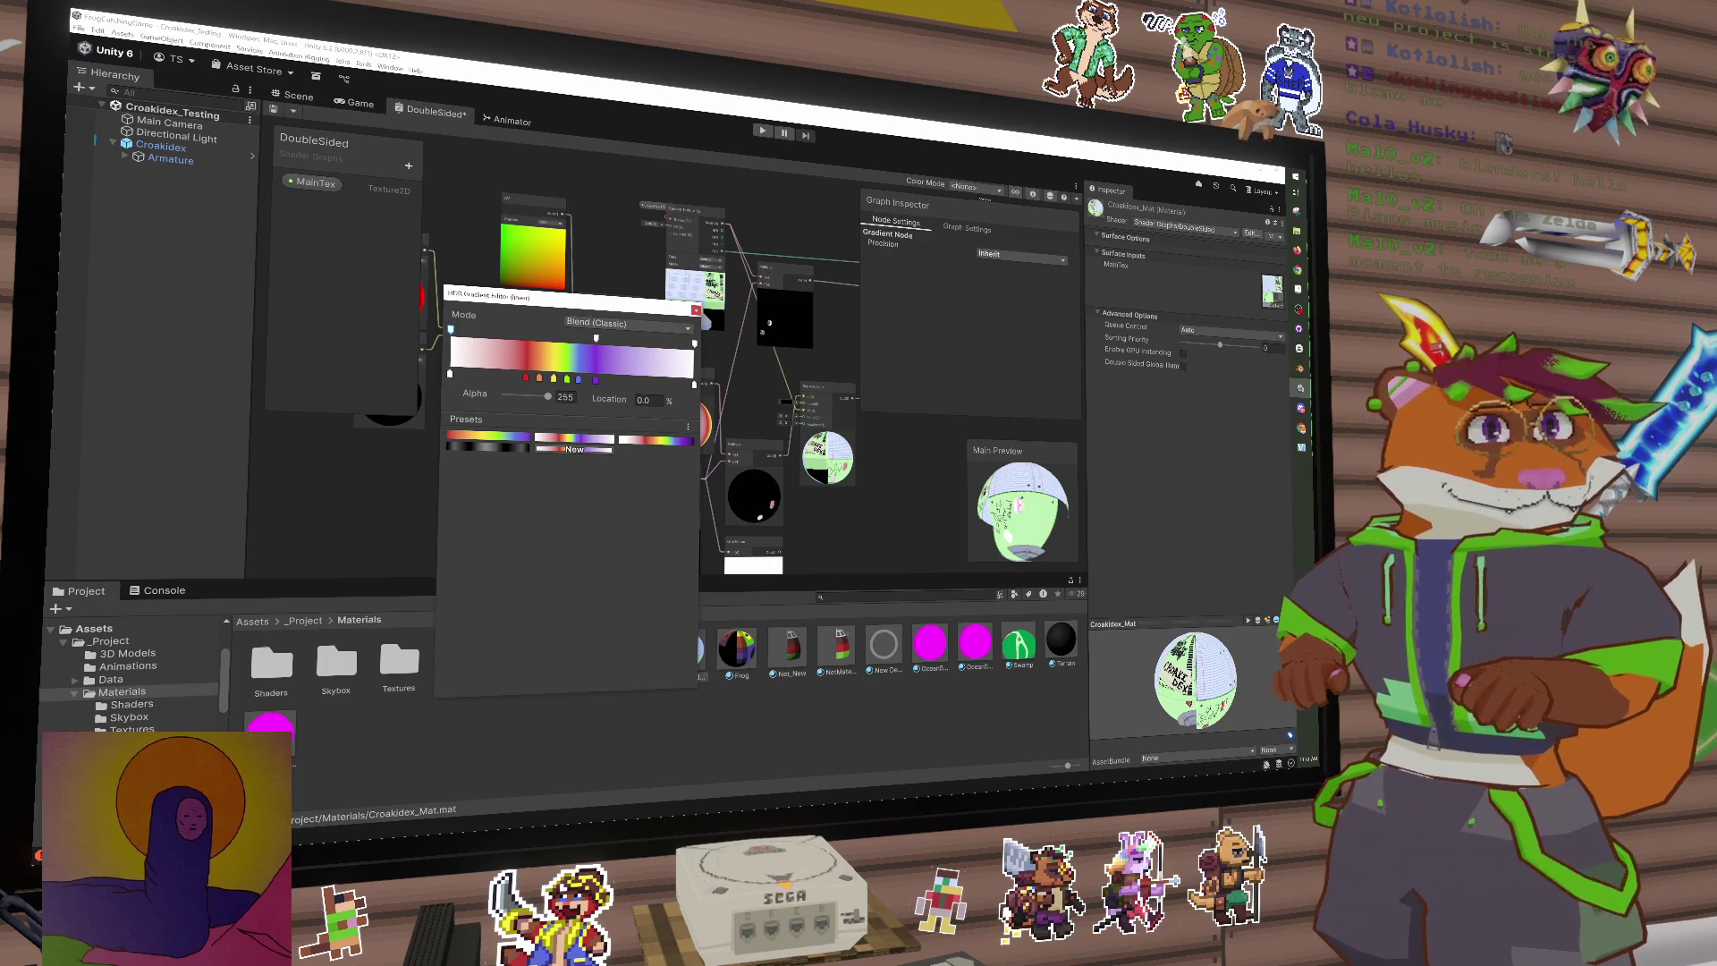
key(Escape)
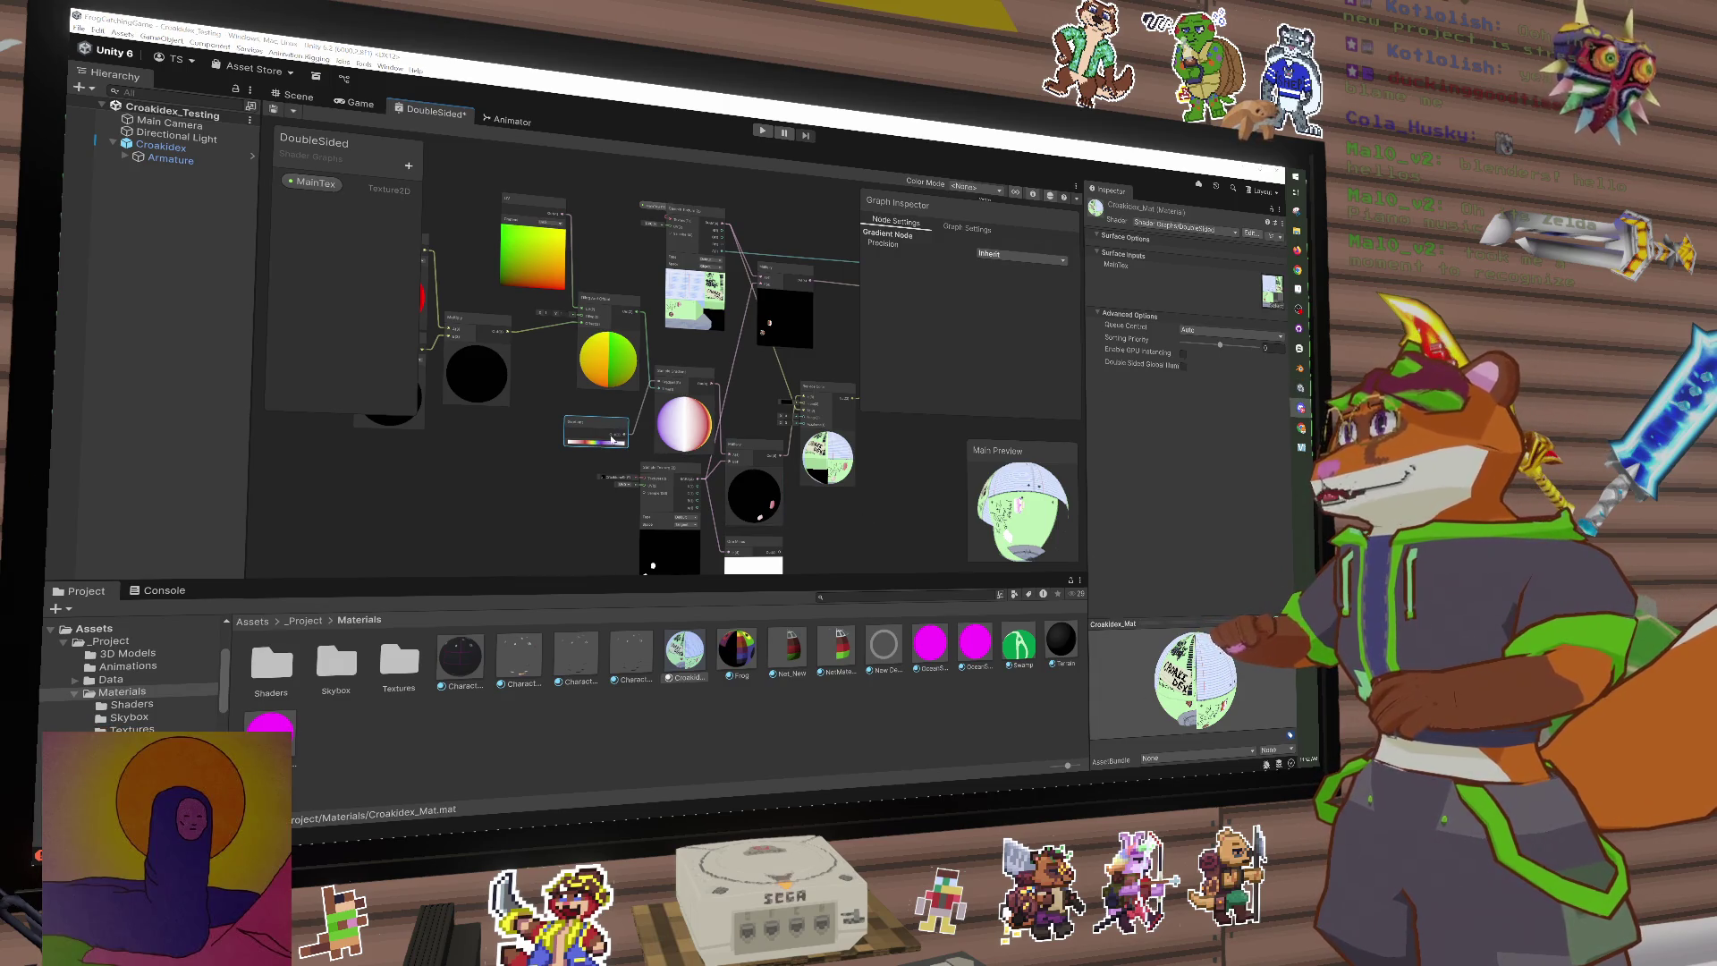
Step: Set both end alpha keys to 0 and add an opaque alpha key at 30.4%
click(614, 442)
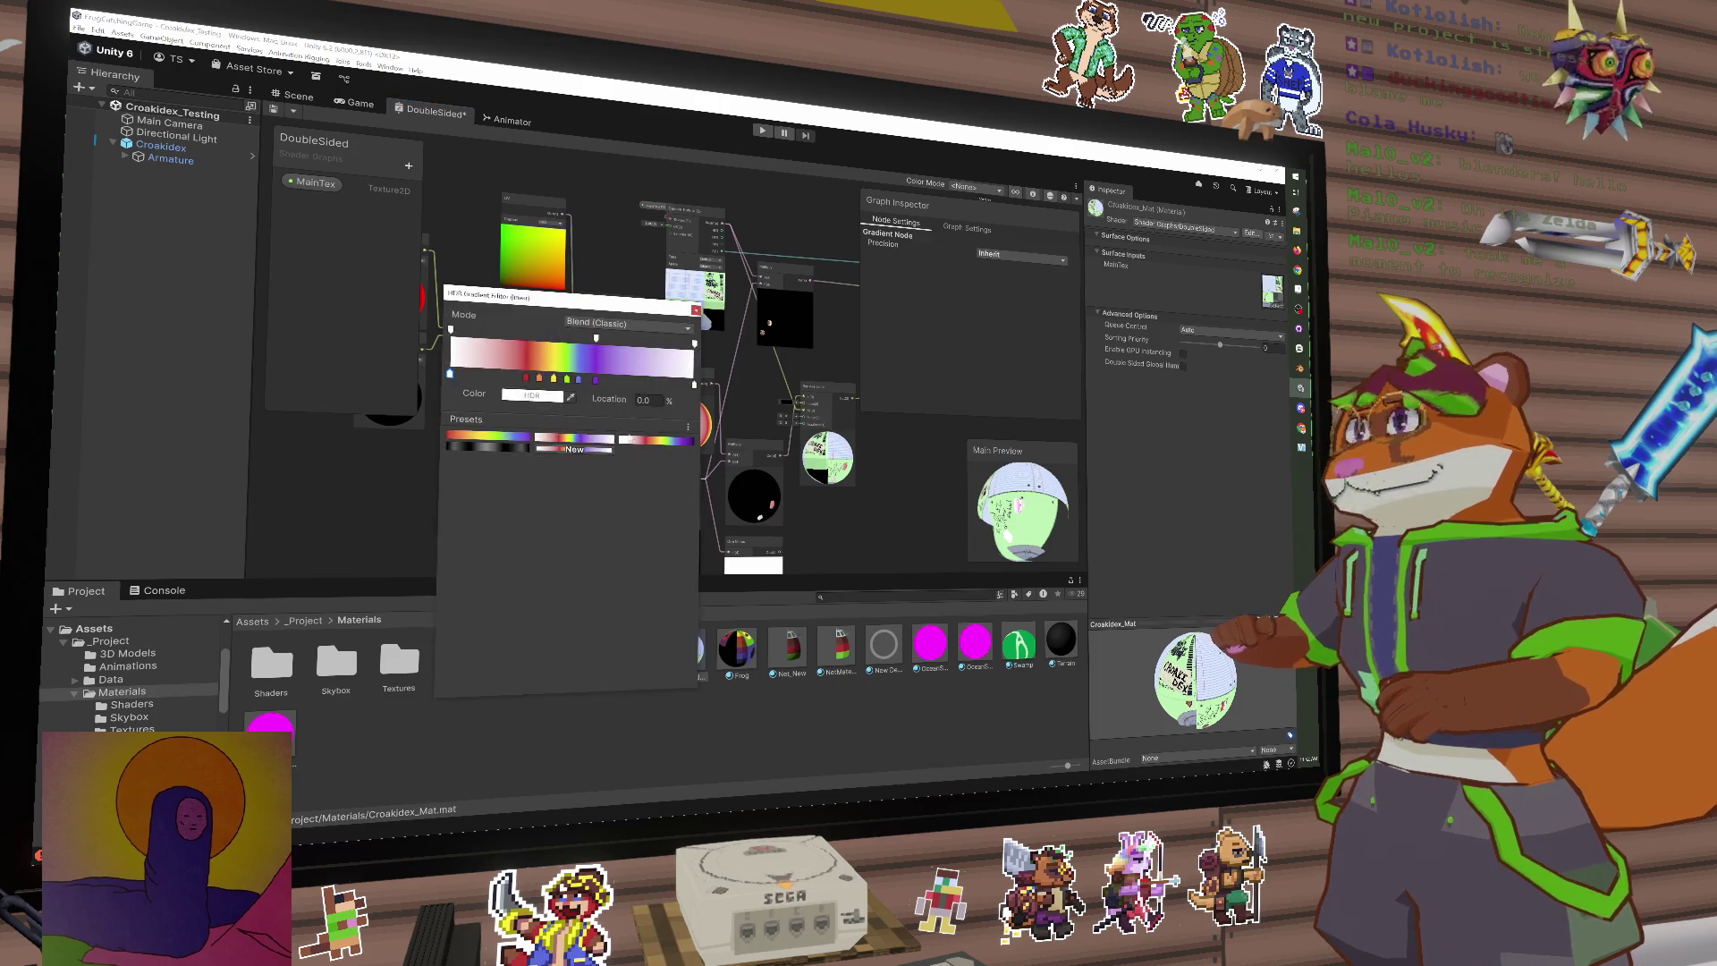
click(694, 343)
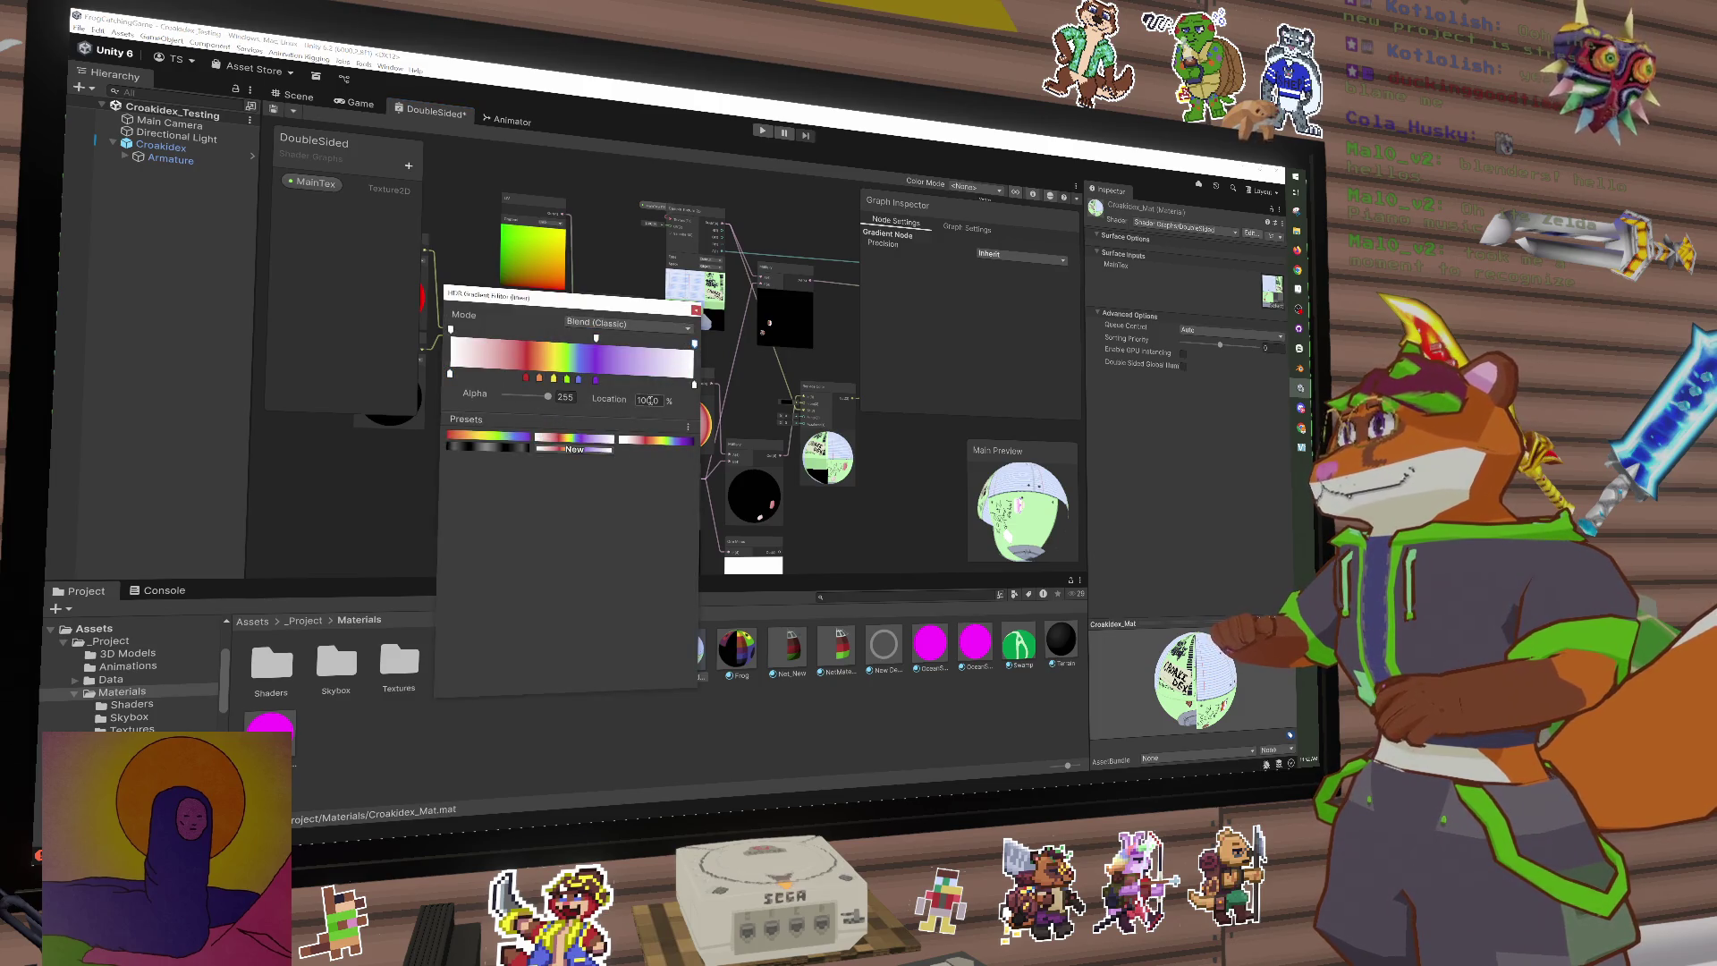
drag(547, 396, 391, 381)
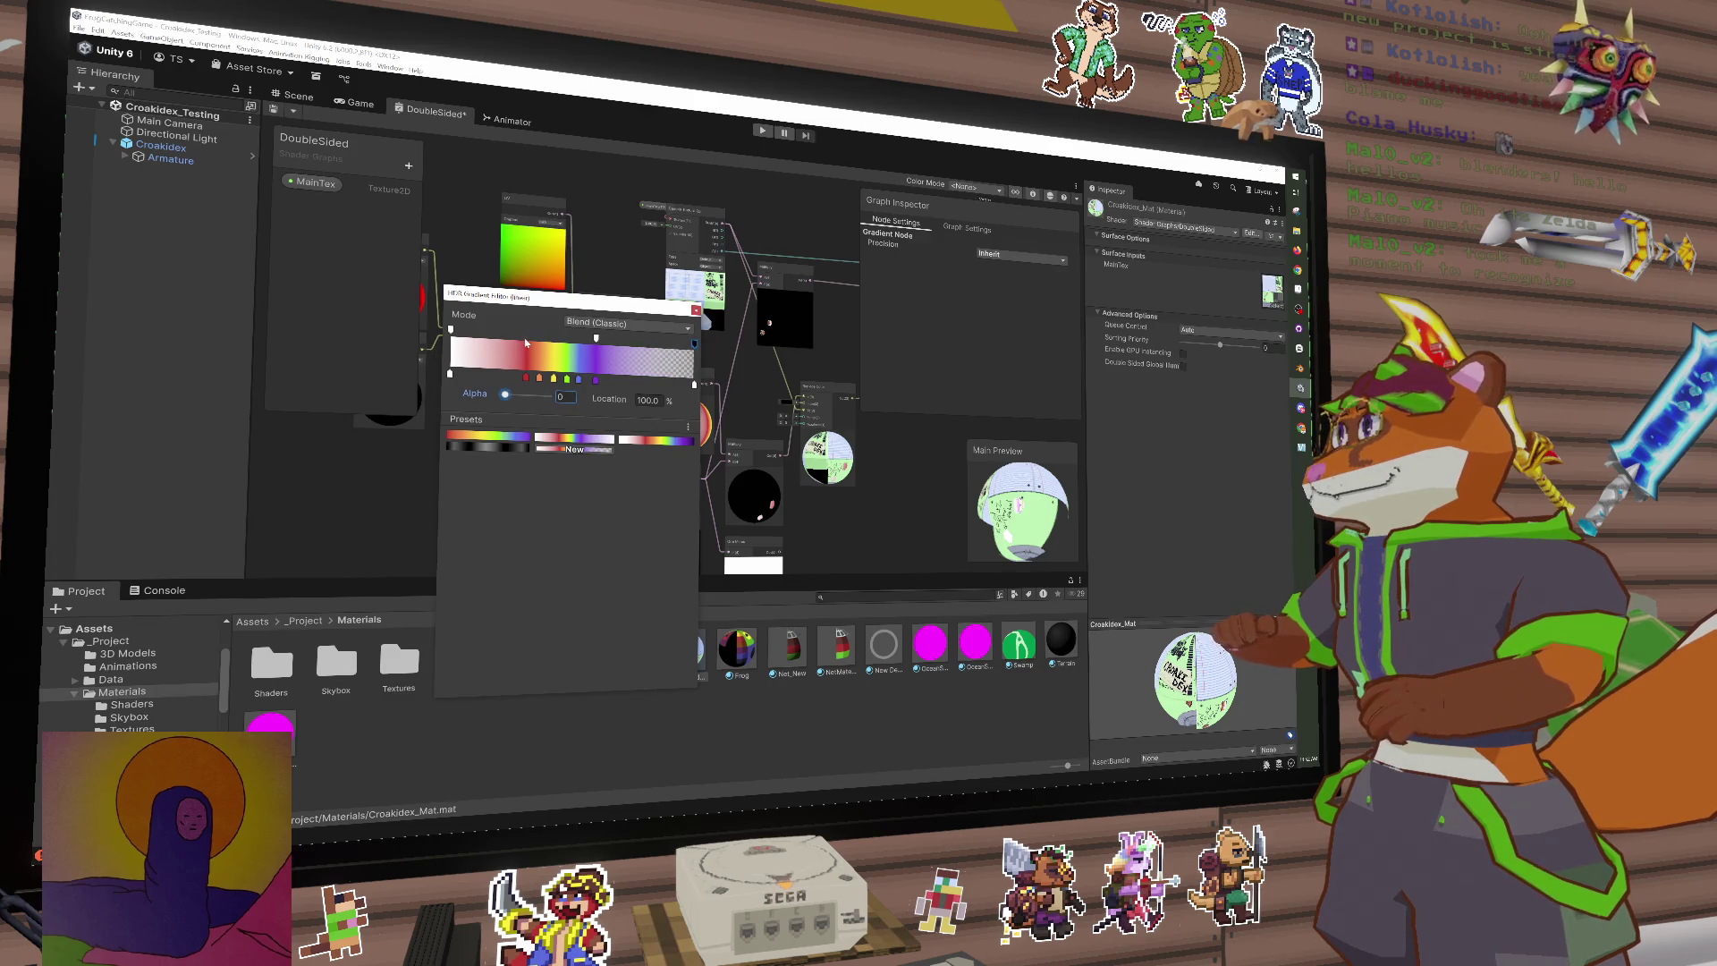
click(529, 340)
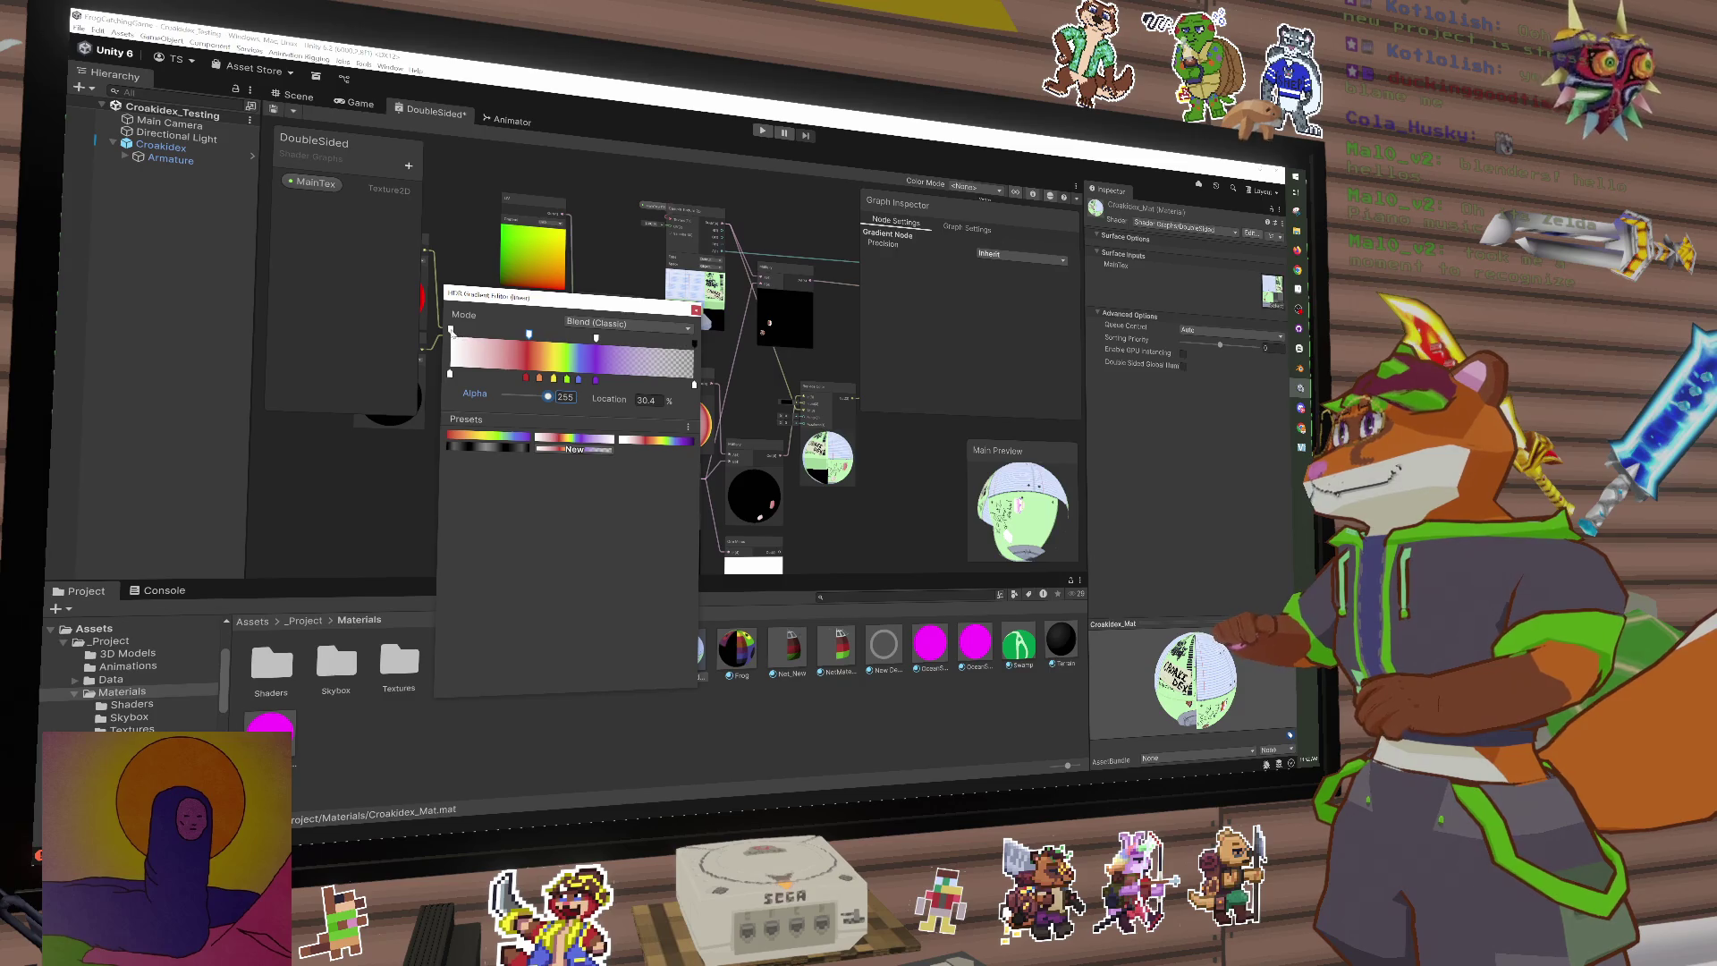
click(451, 331)
click(565, 397)
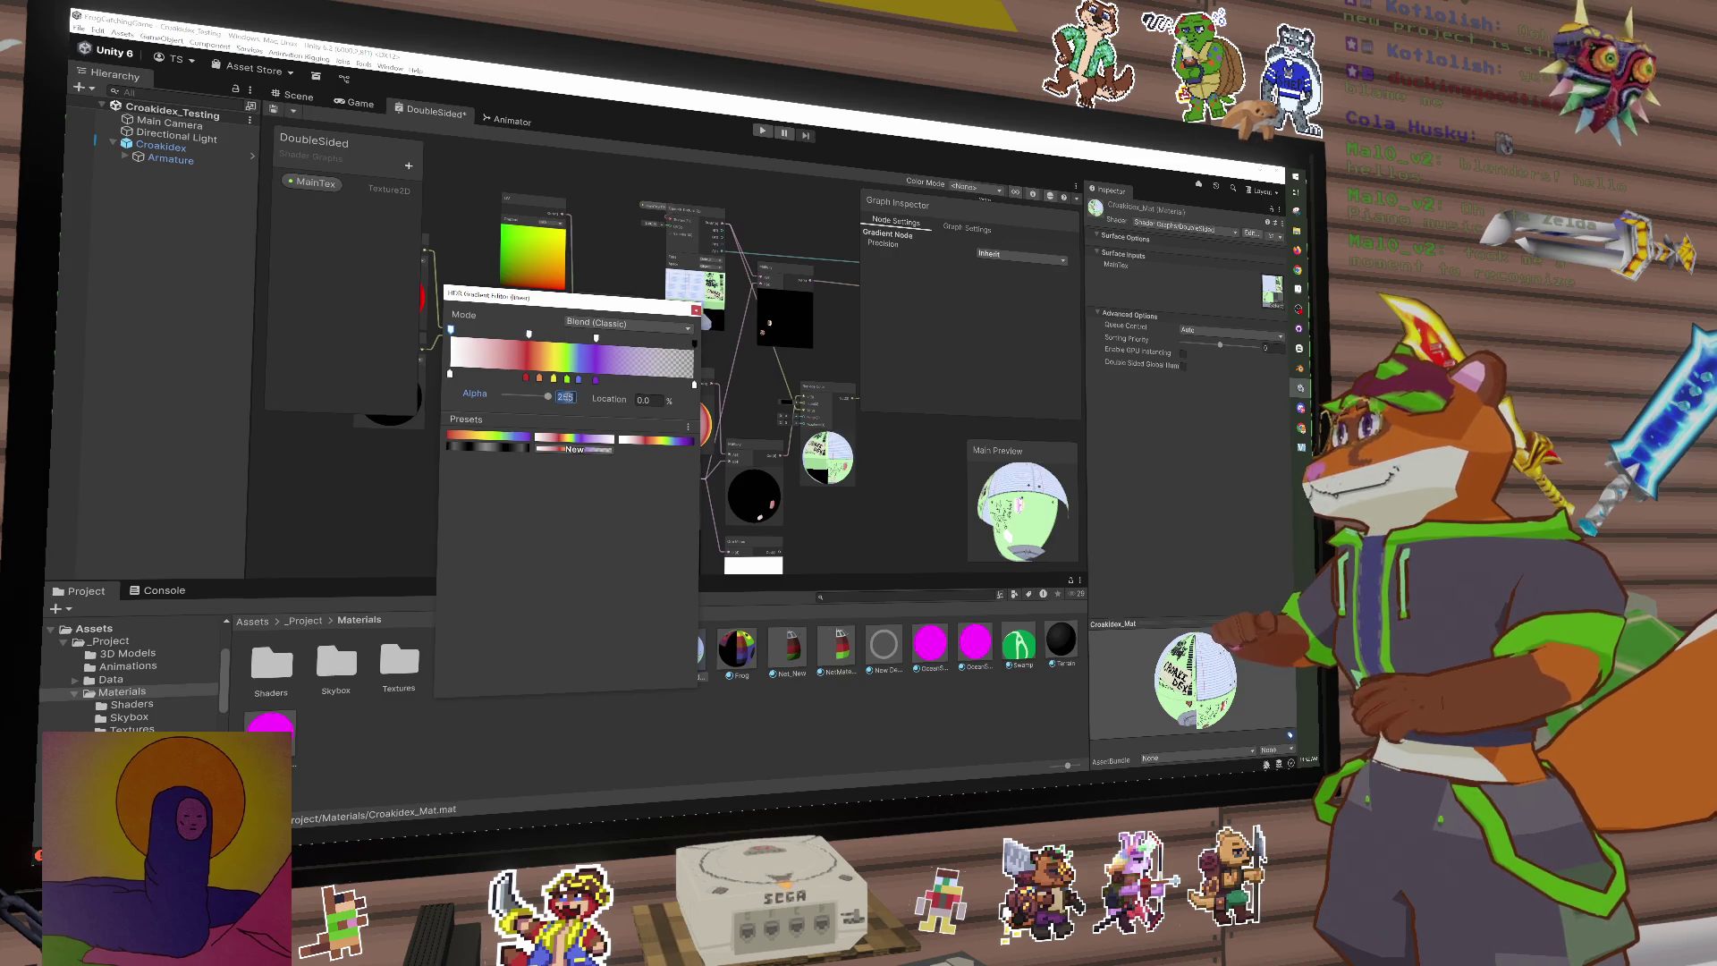
text(0)
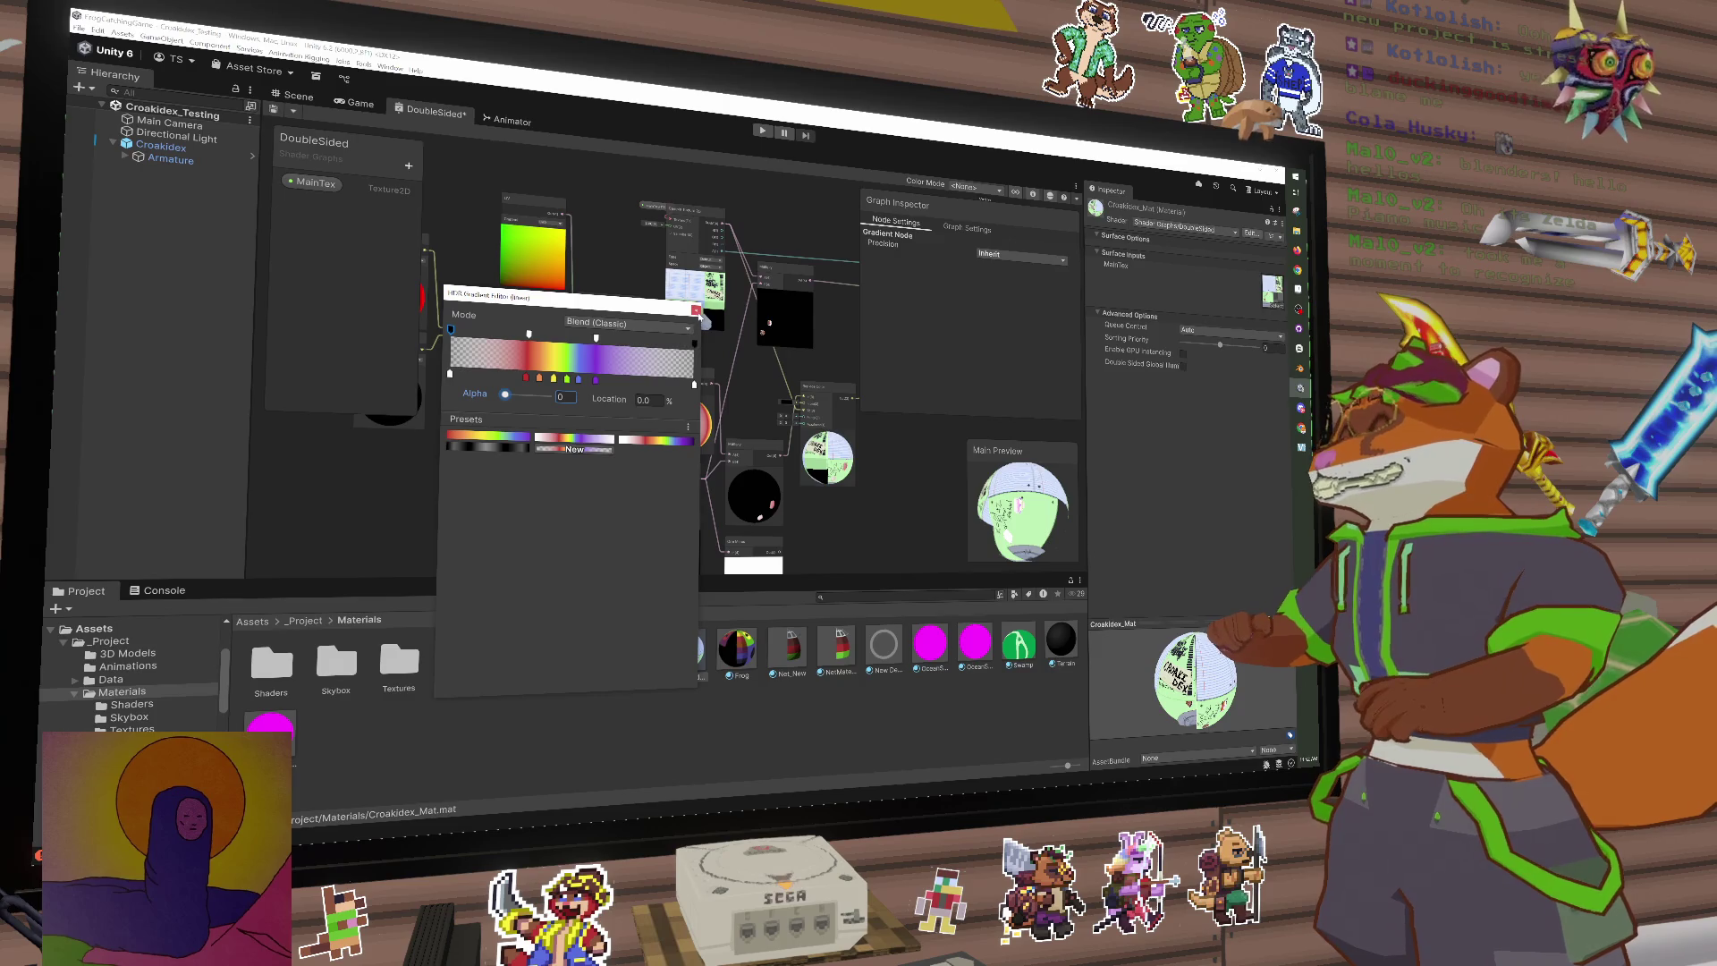
click(697, 311)
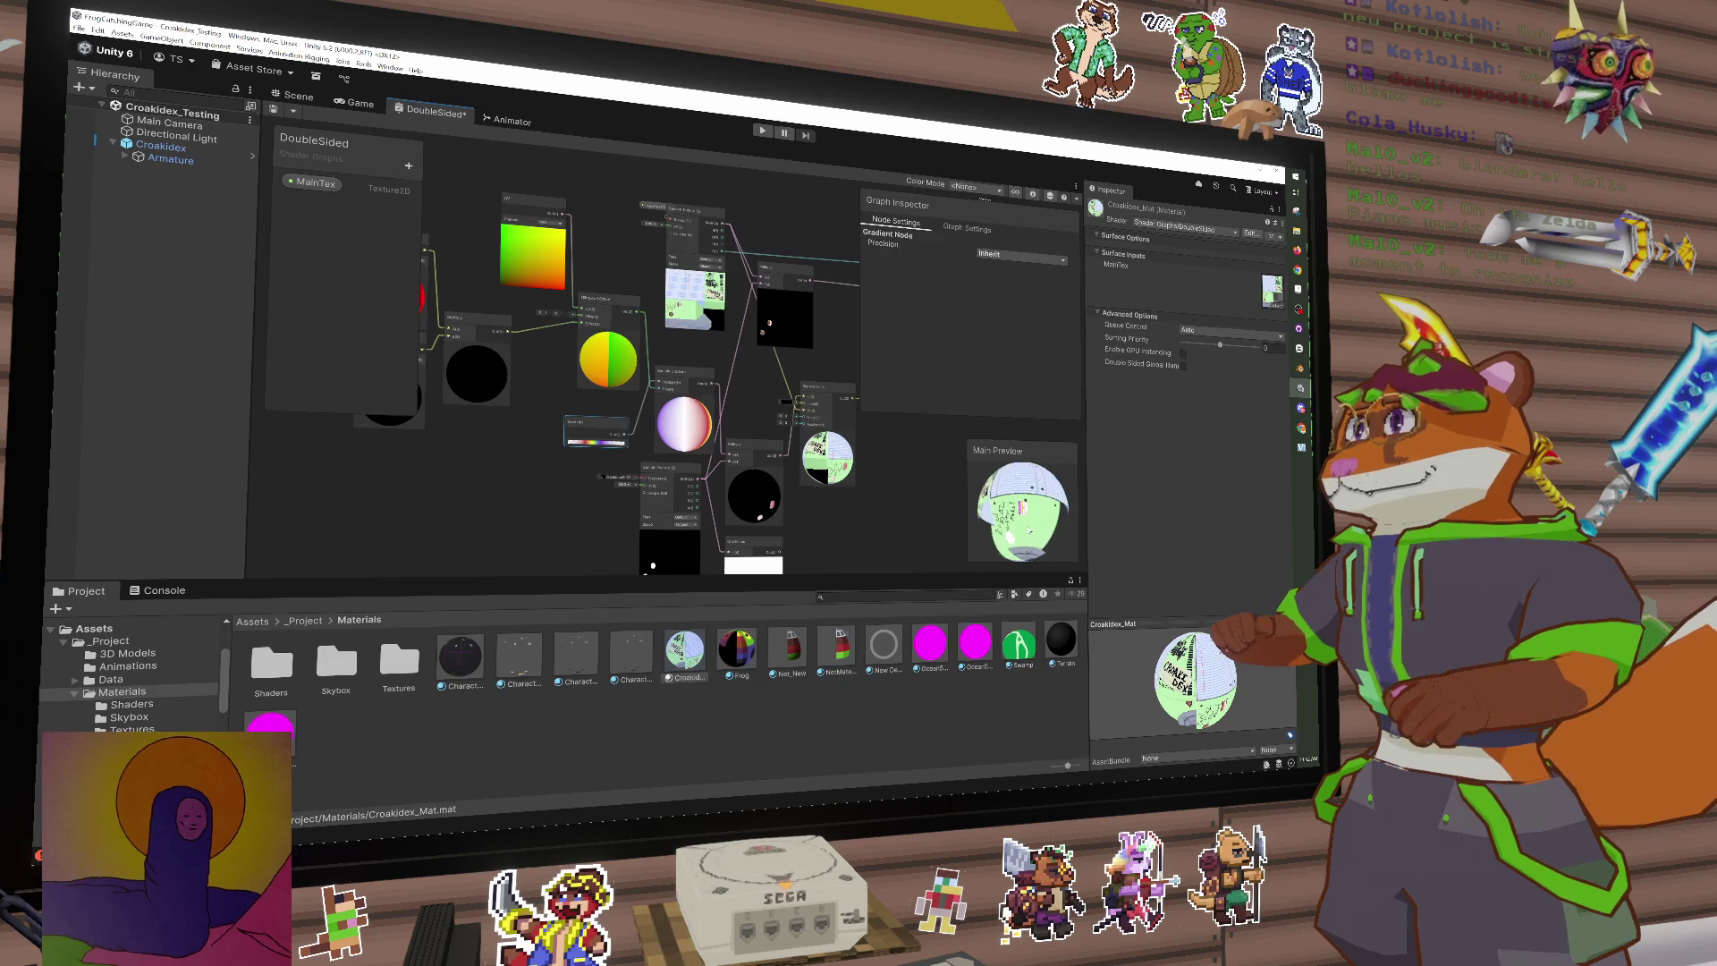
Step: Widen the Shader Graph workspace and move the Graph Inspector off the nodes
drag(1001, 510, 1118, 534)
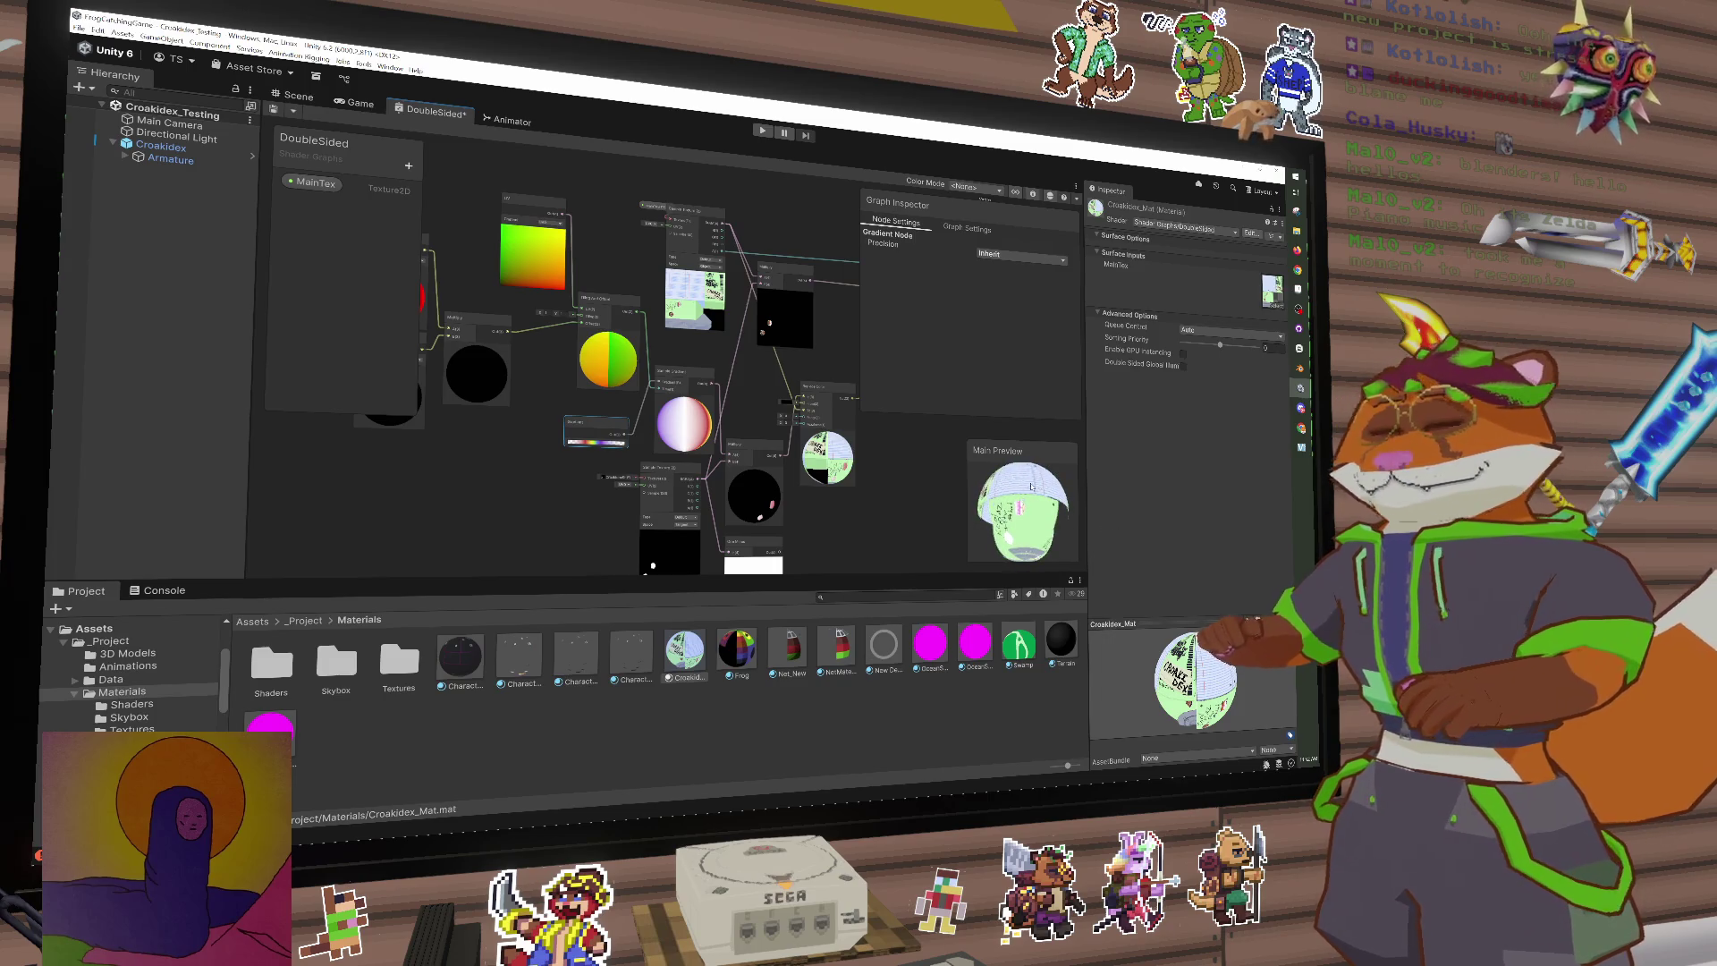
drag(1087, 466, 1224, 468)
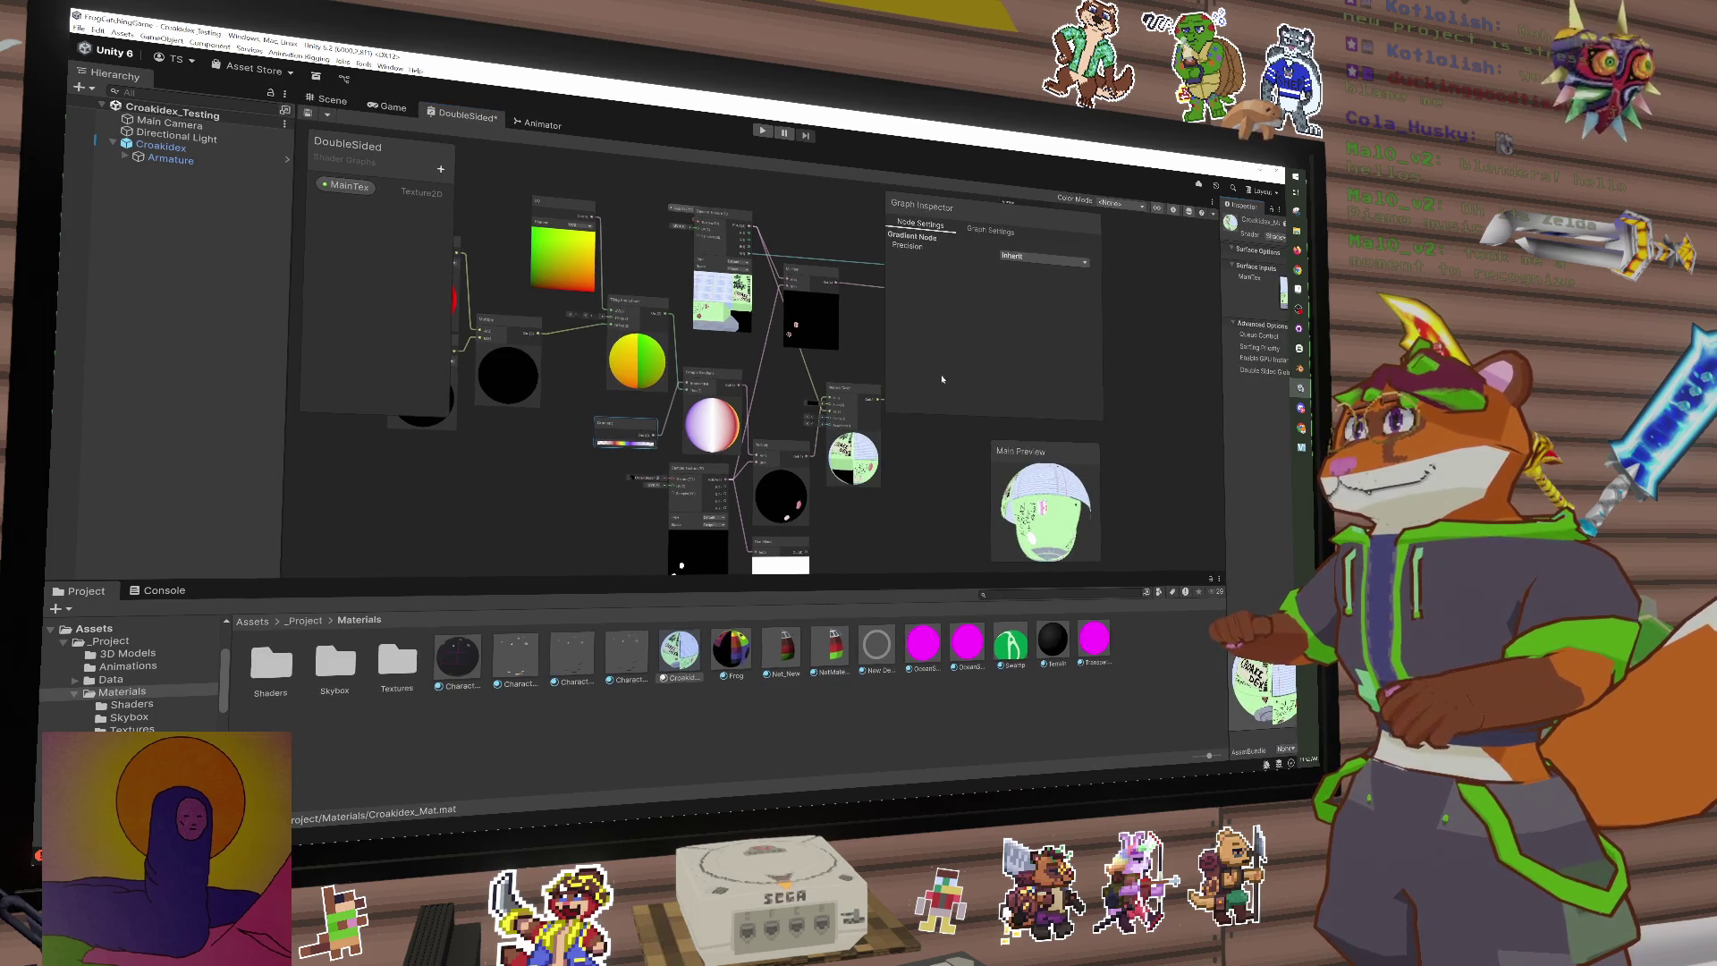
drag(1034, 220, 1163, 241)
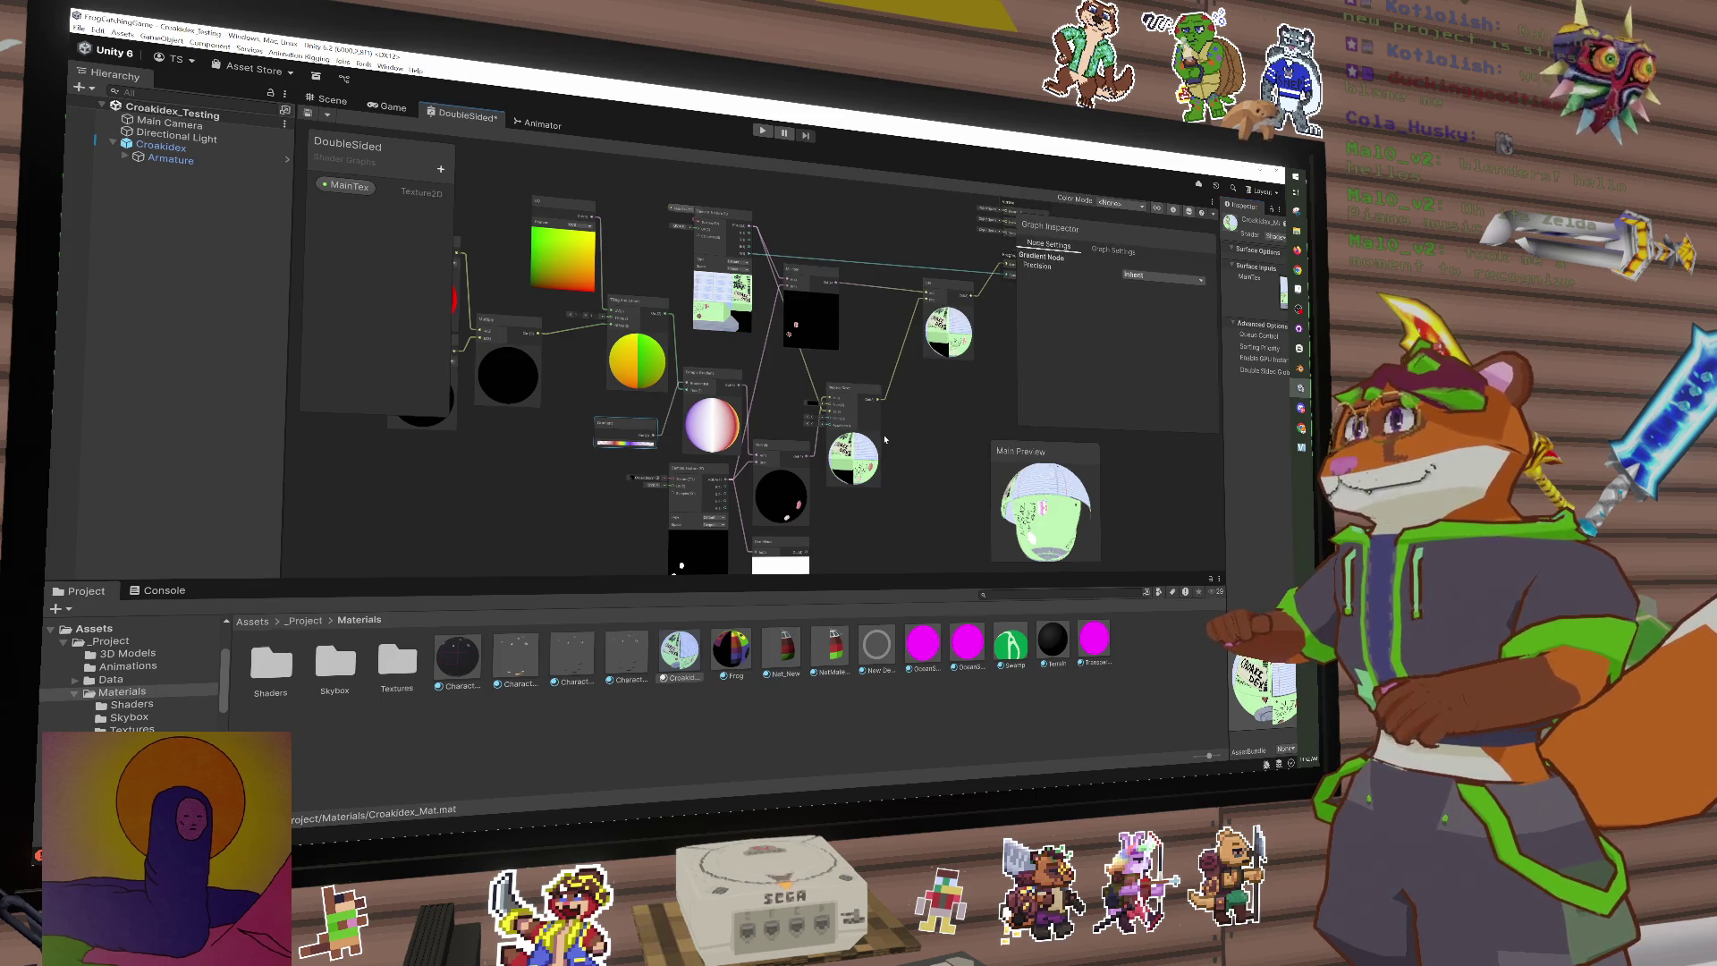
Step: Delete the Multiply node and the white preview node, then go back to the Scene view
mouse_move(885, 439)
mouse_down()
mouse_move(855, 397)
mouse_move(810, 395)
mouse_up()
click(760, 304)
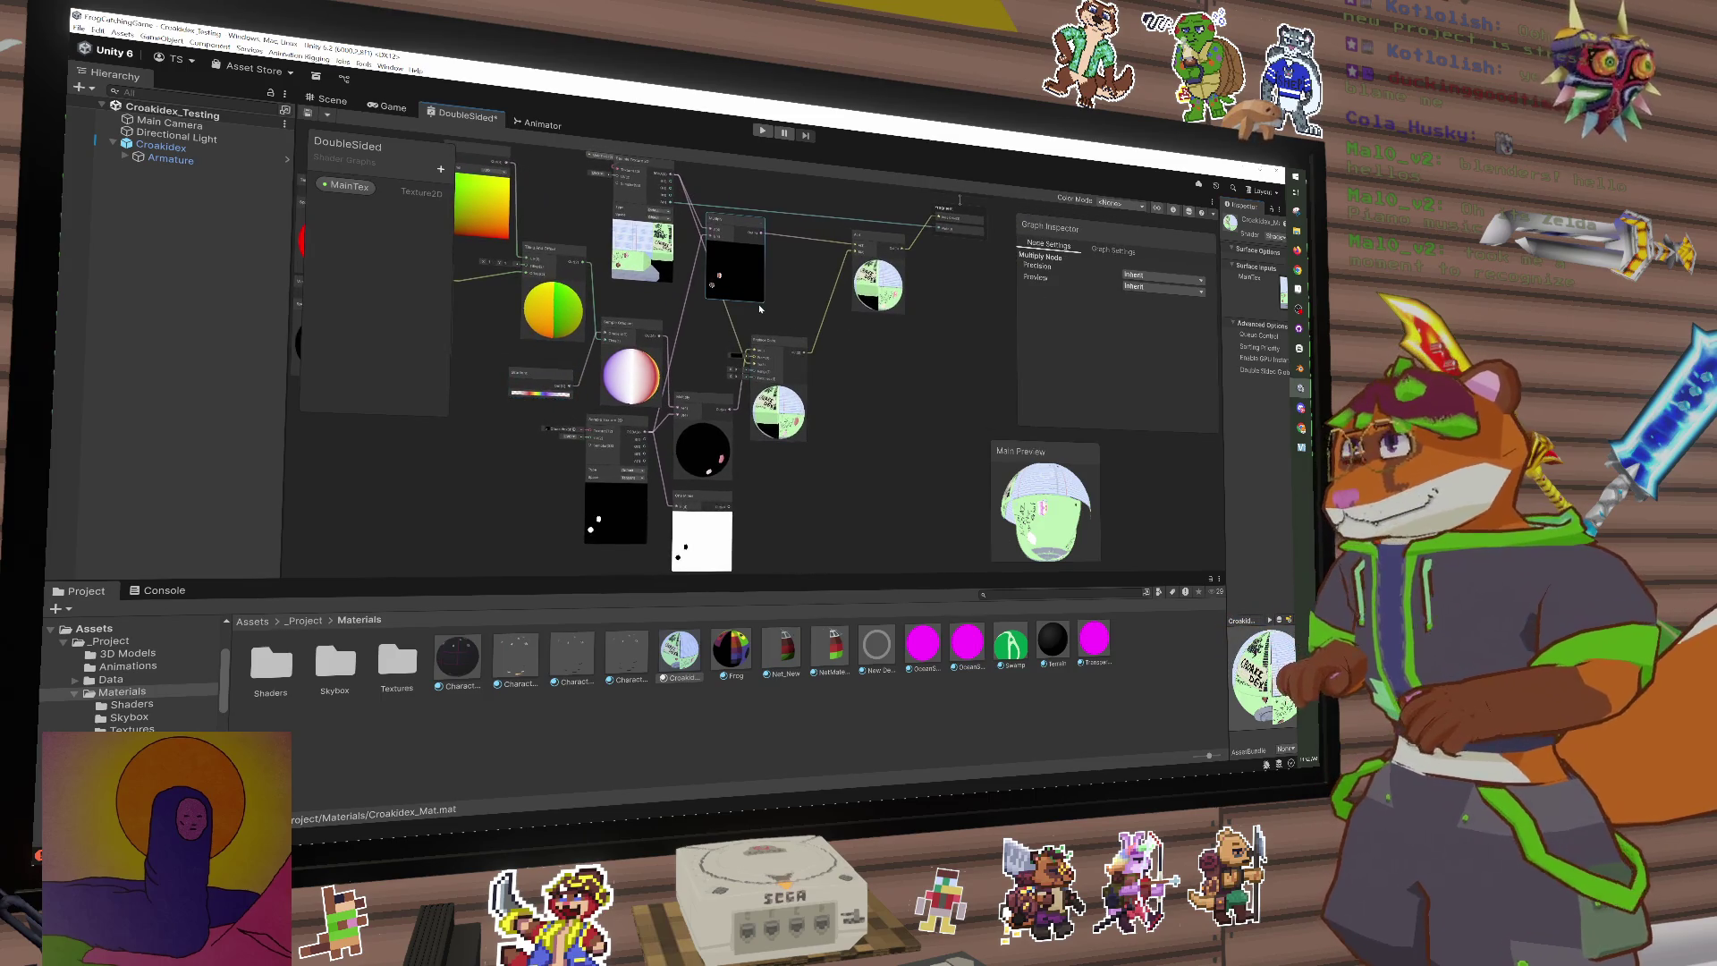
key(Delete)
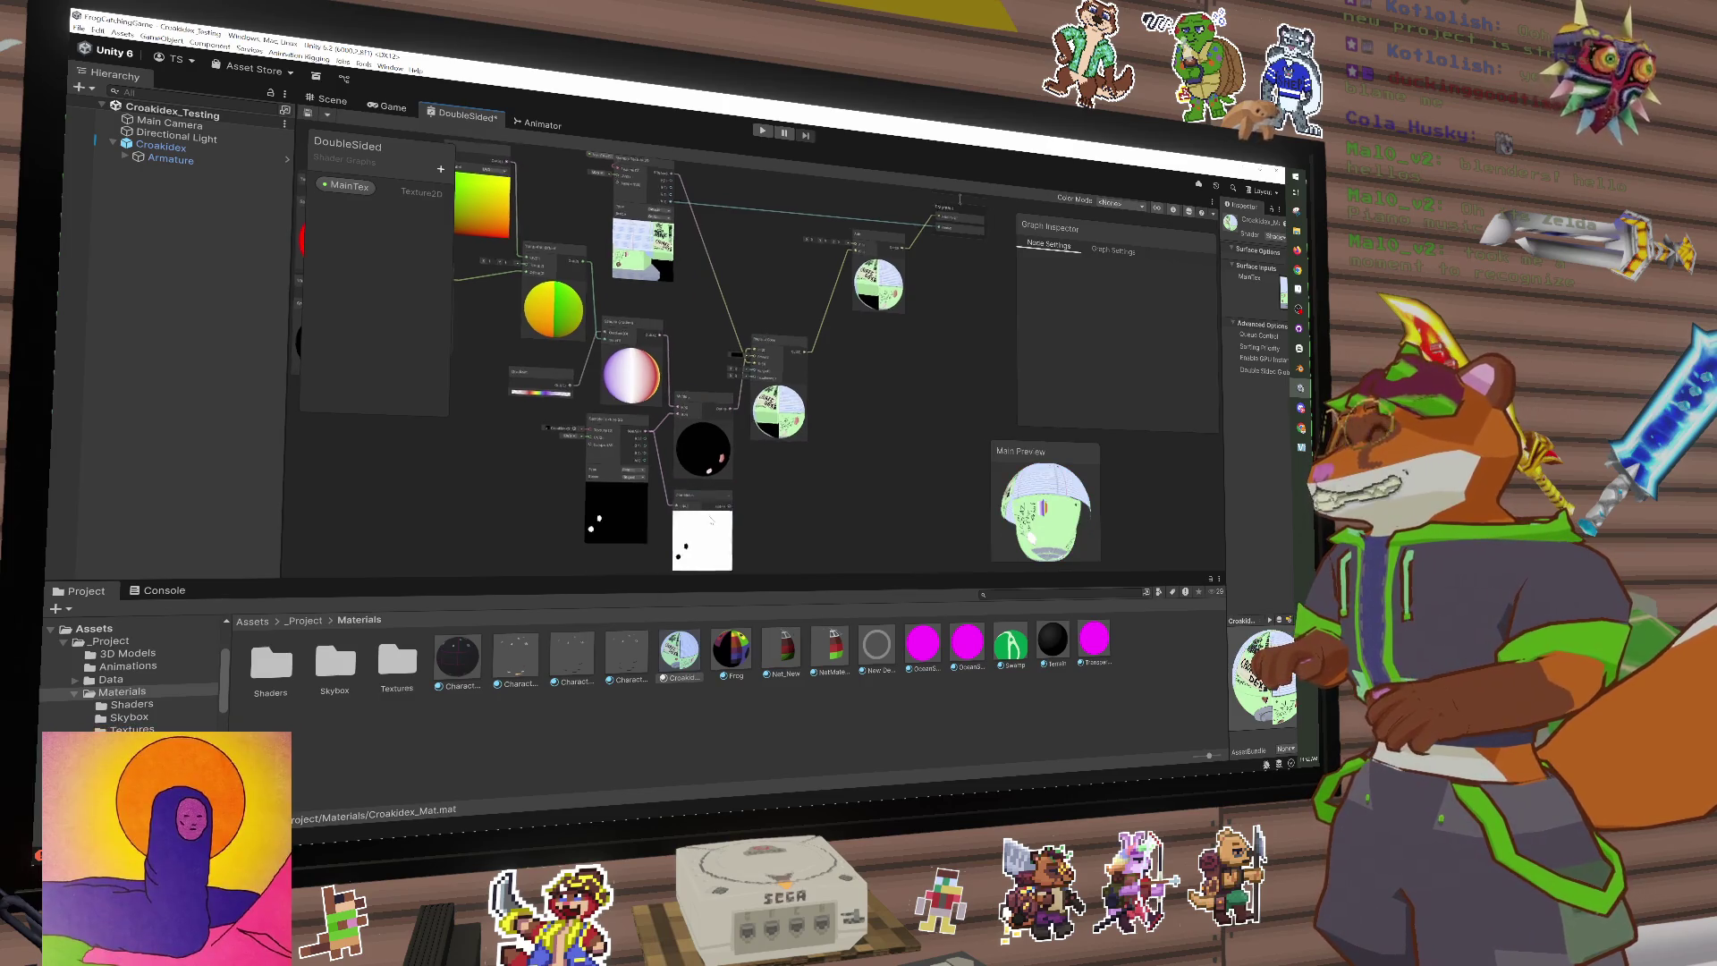
mouse_move(711, 518)
mouse_down()
mouse_move(692, 491)
mouse_move(807, 512)
mouse_up()
key(Delete)
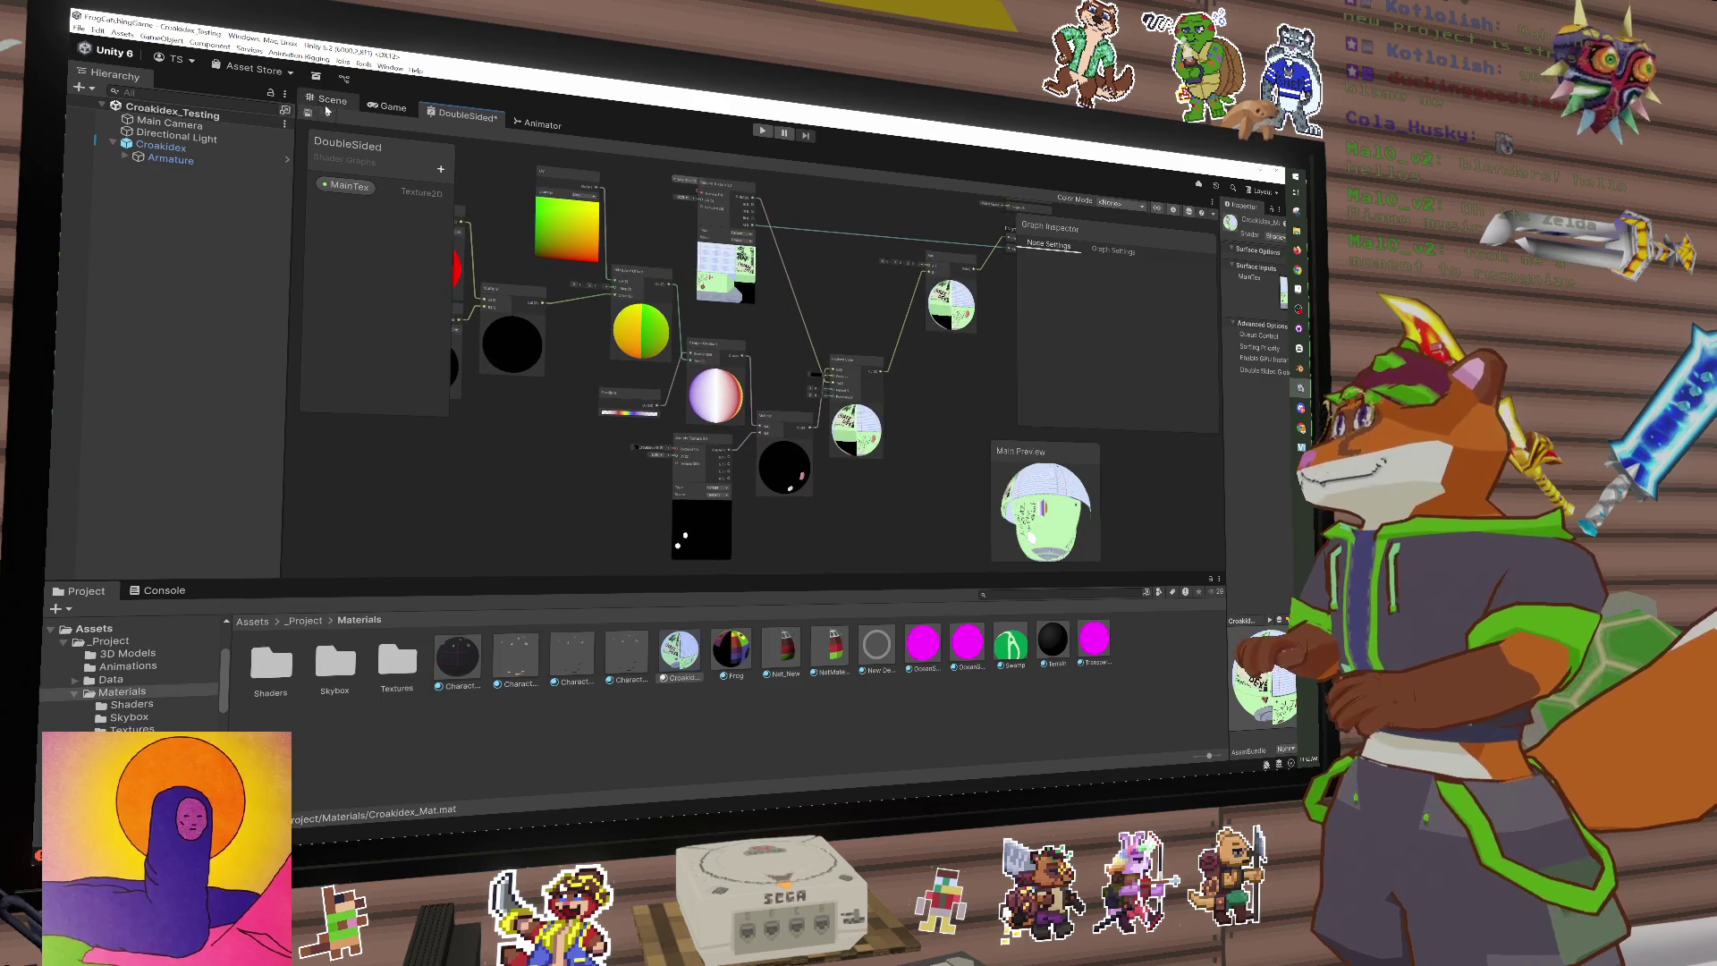
click(326, 108)
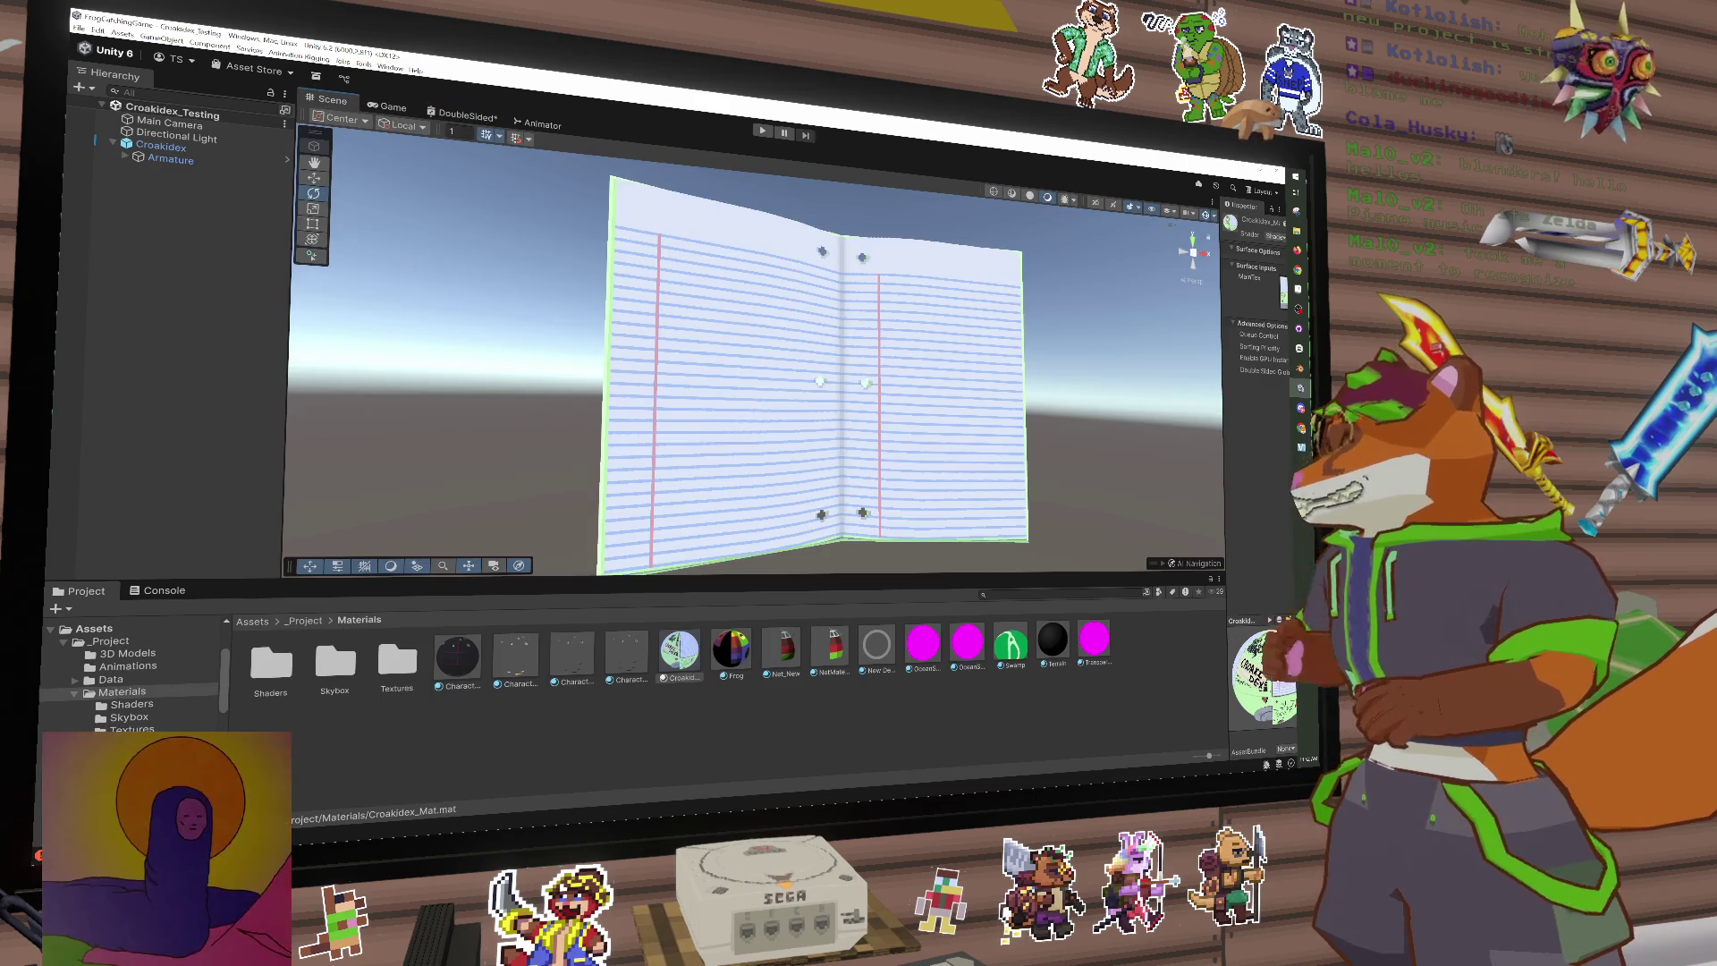
Step: Review the ArgumentException and assembly-processing errors, clear the console, and enlarge its detail pane
click(161, 590)
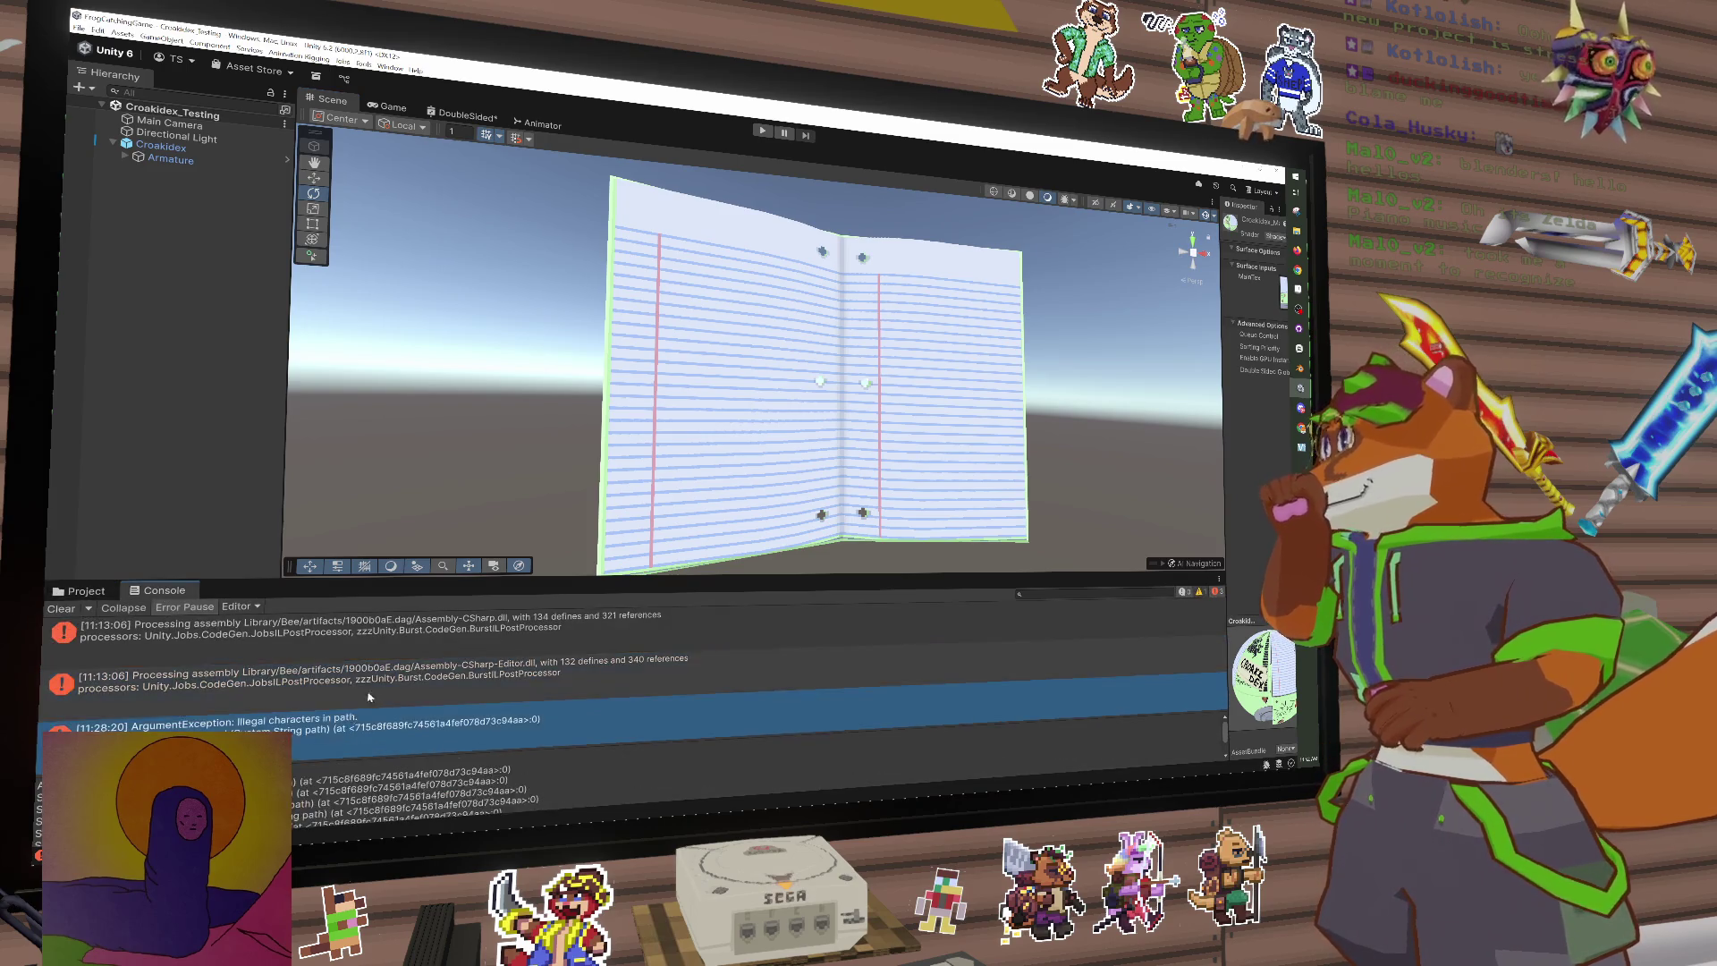
click(365, 727)
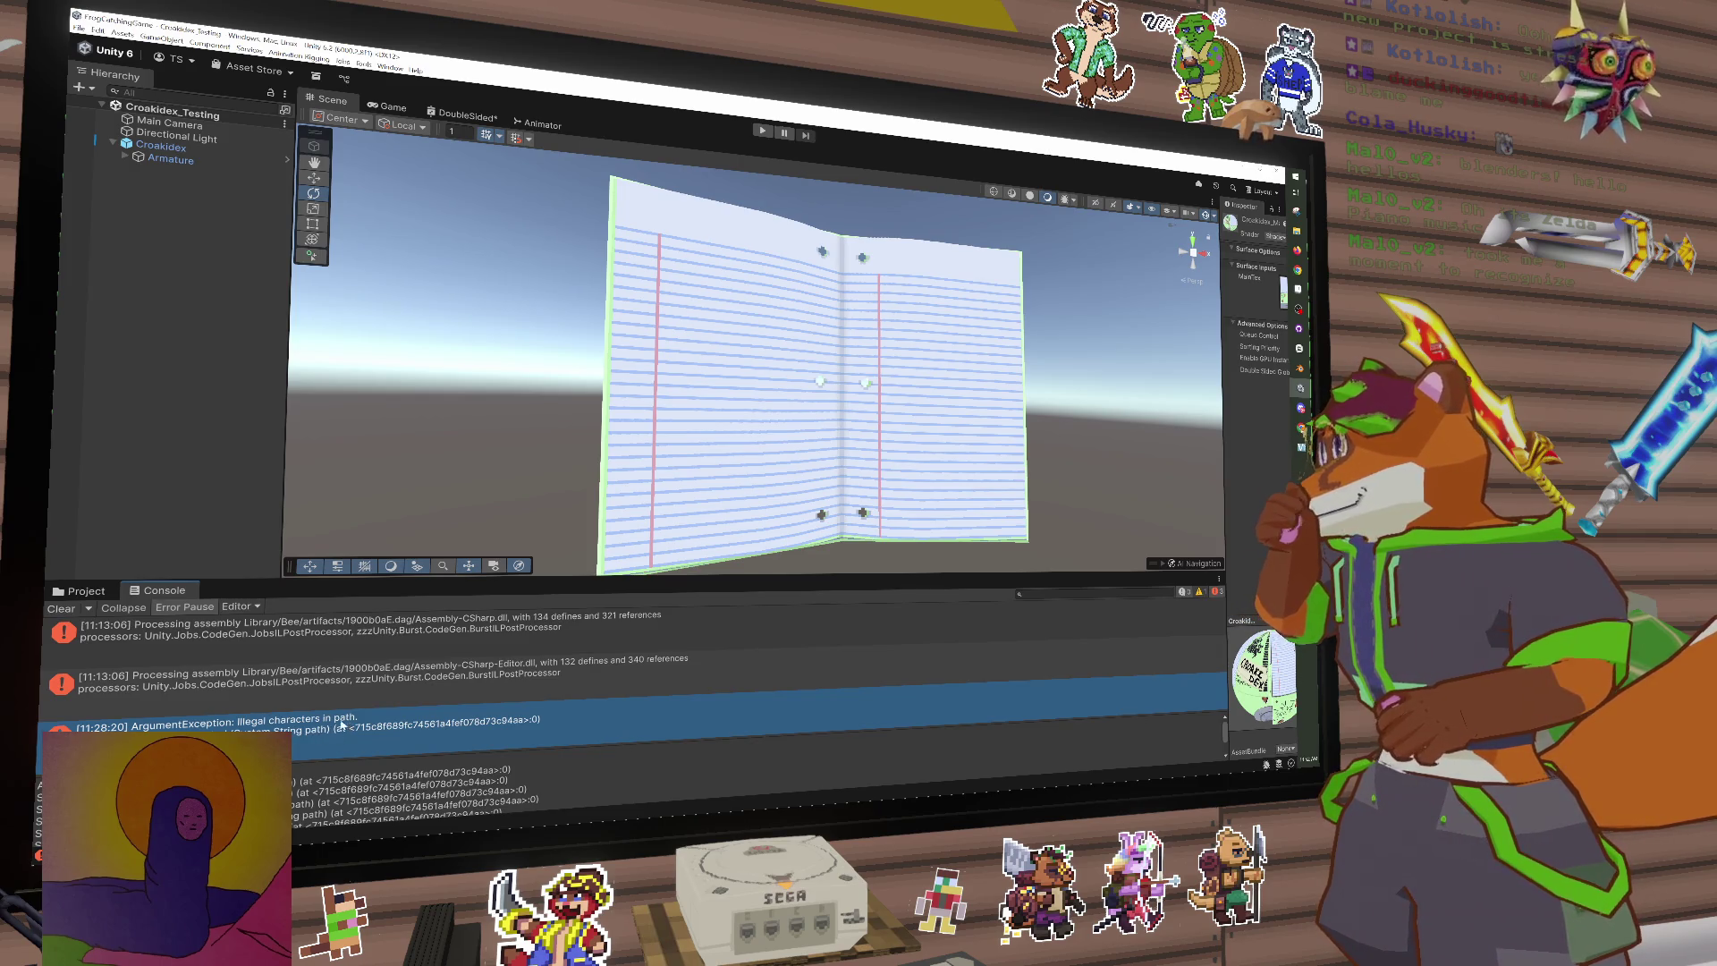
click(167, 684)
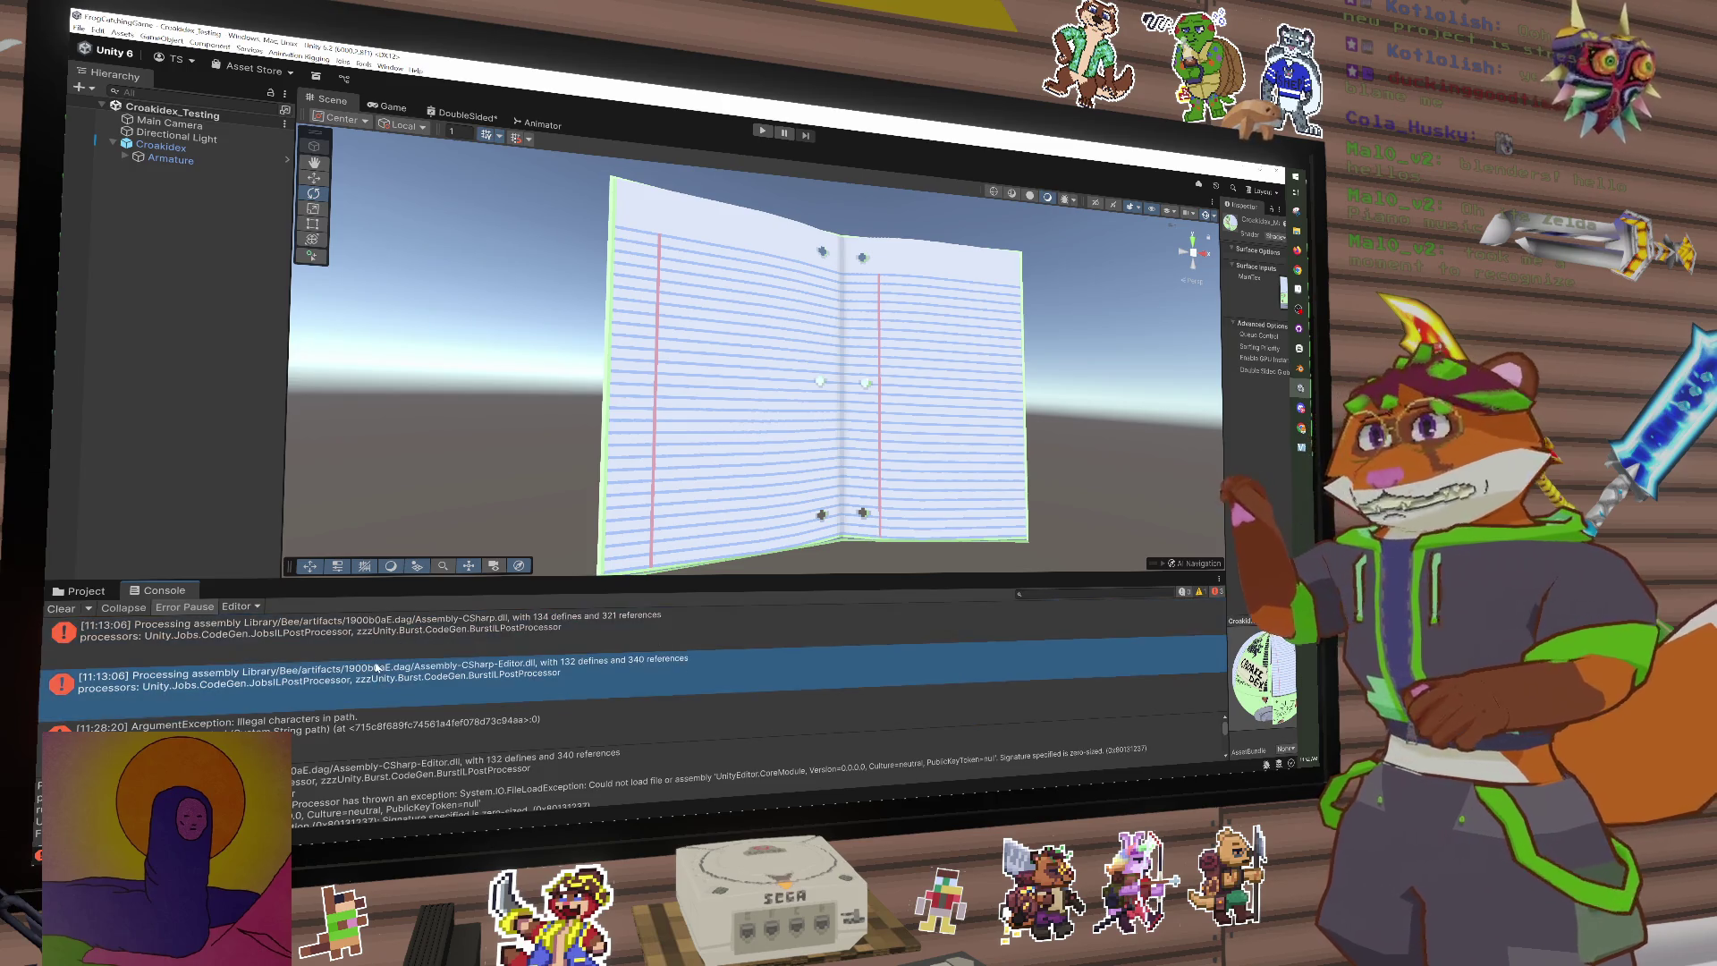
click(375, 626)
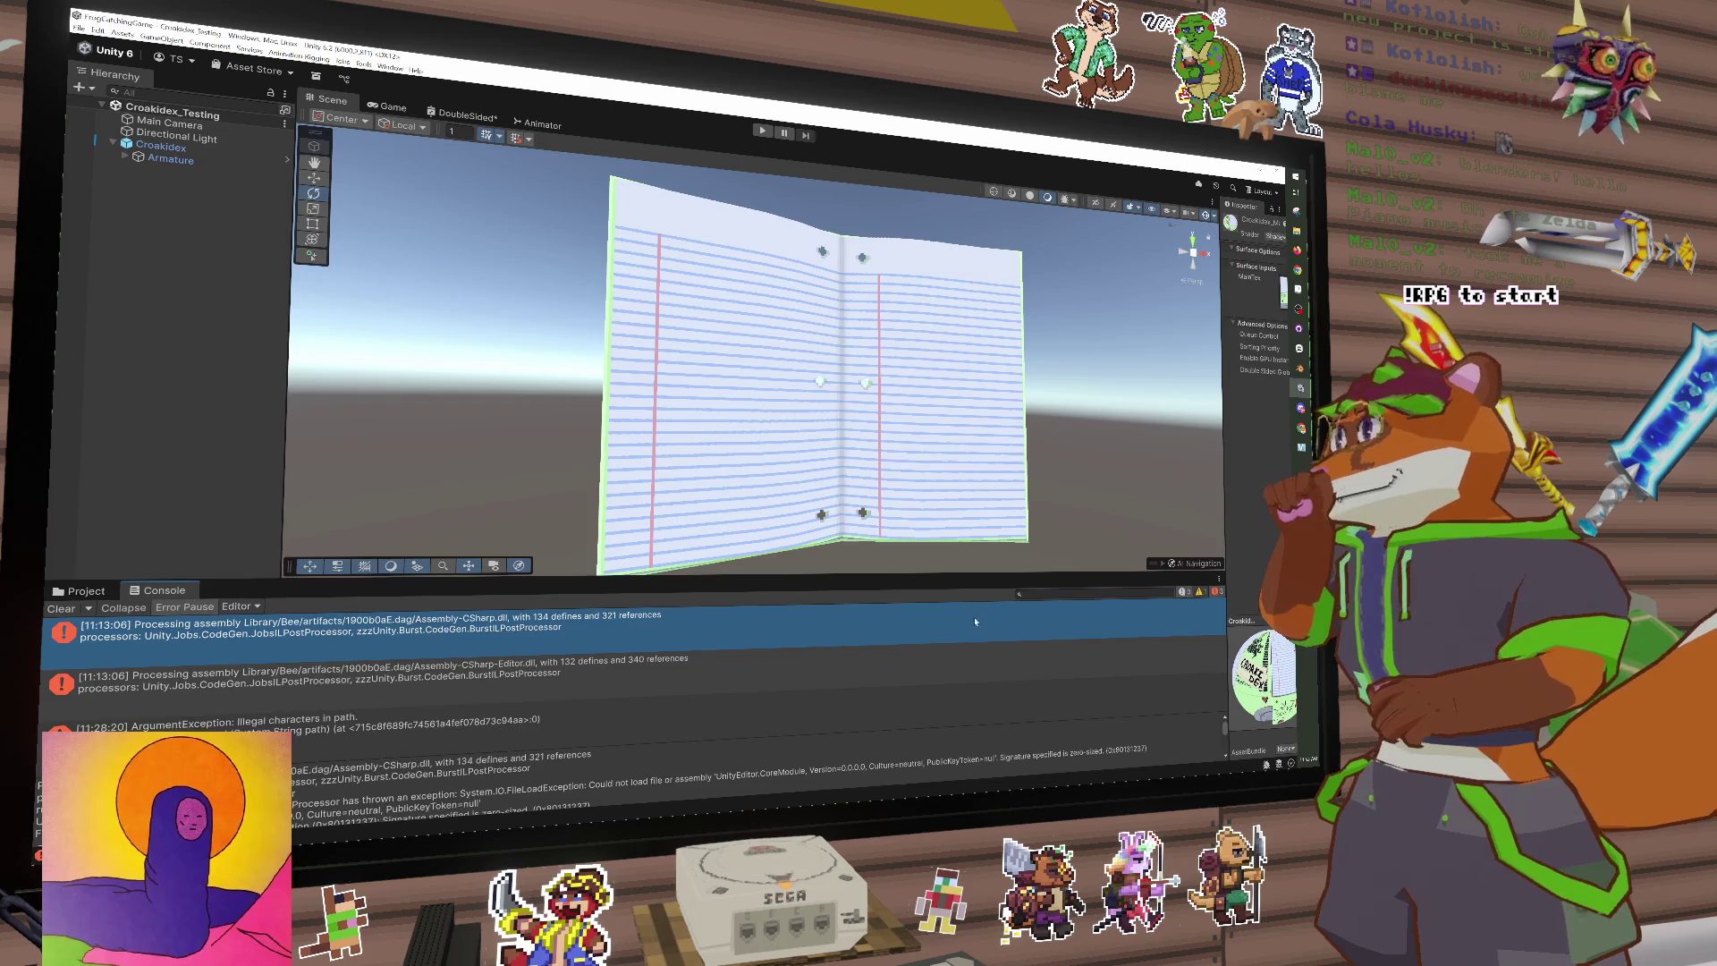
click(74, 611)
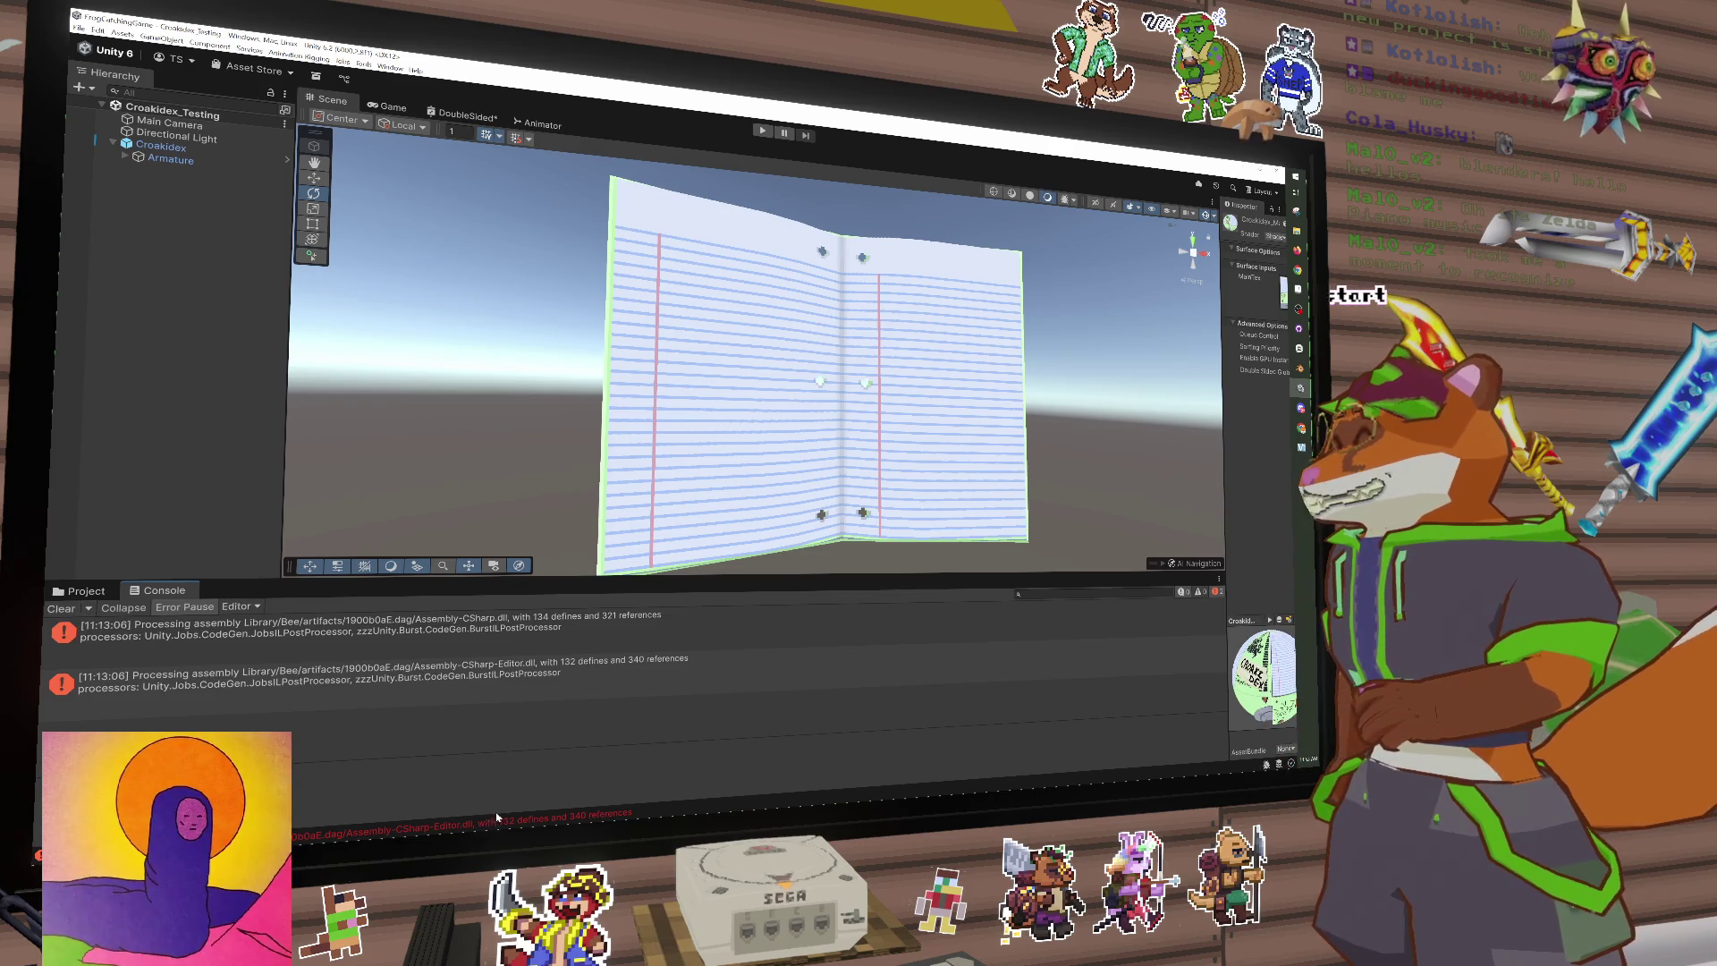
click(529, 623)
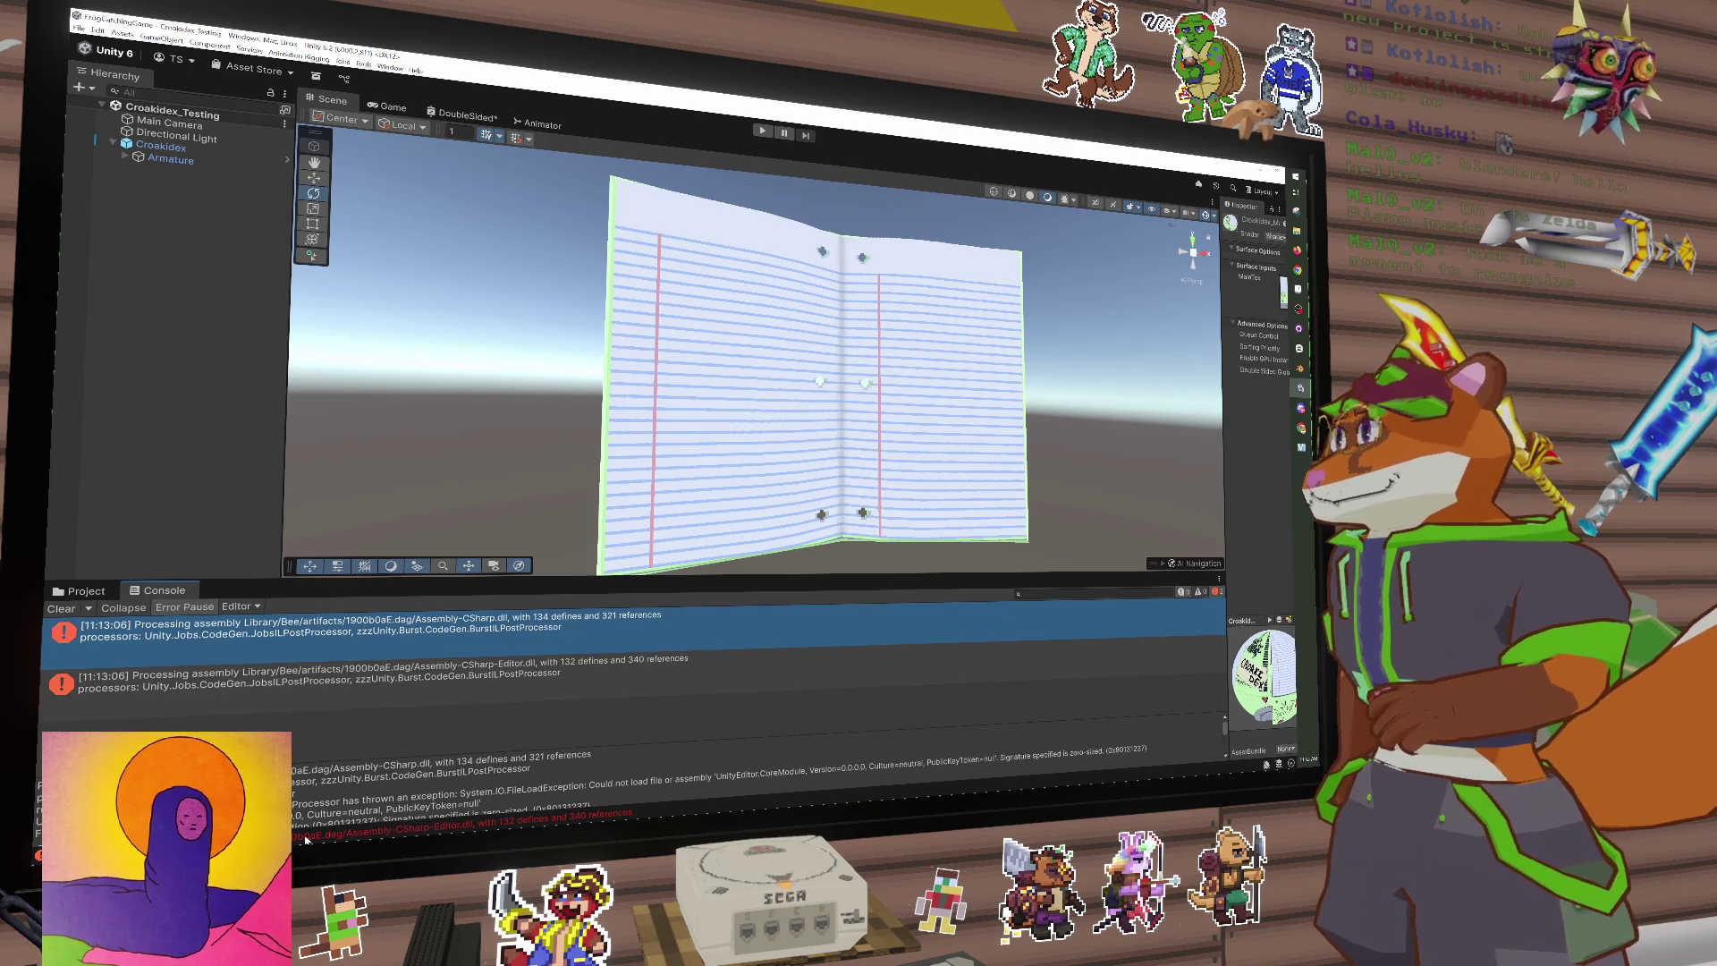
mouse_move(400, 759)
mouse_down()
mouse_move(417, 566)
mouse_move(508, 308)
mouse_move(501, 226)
mouse_up()
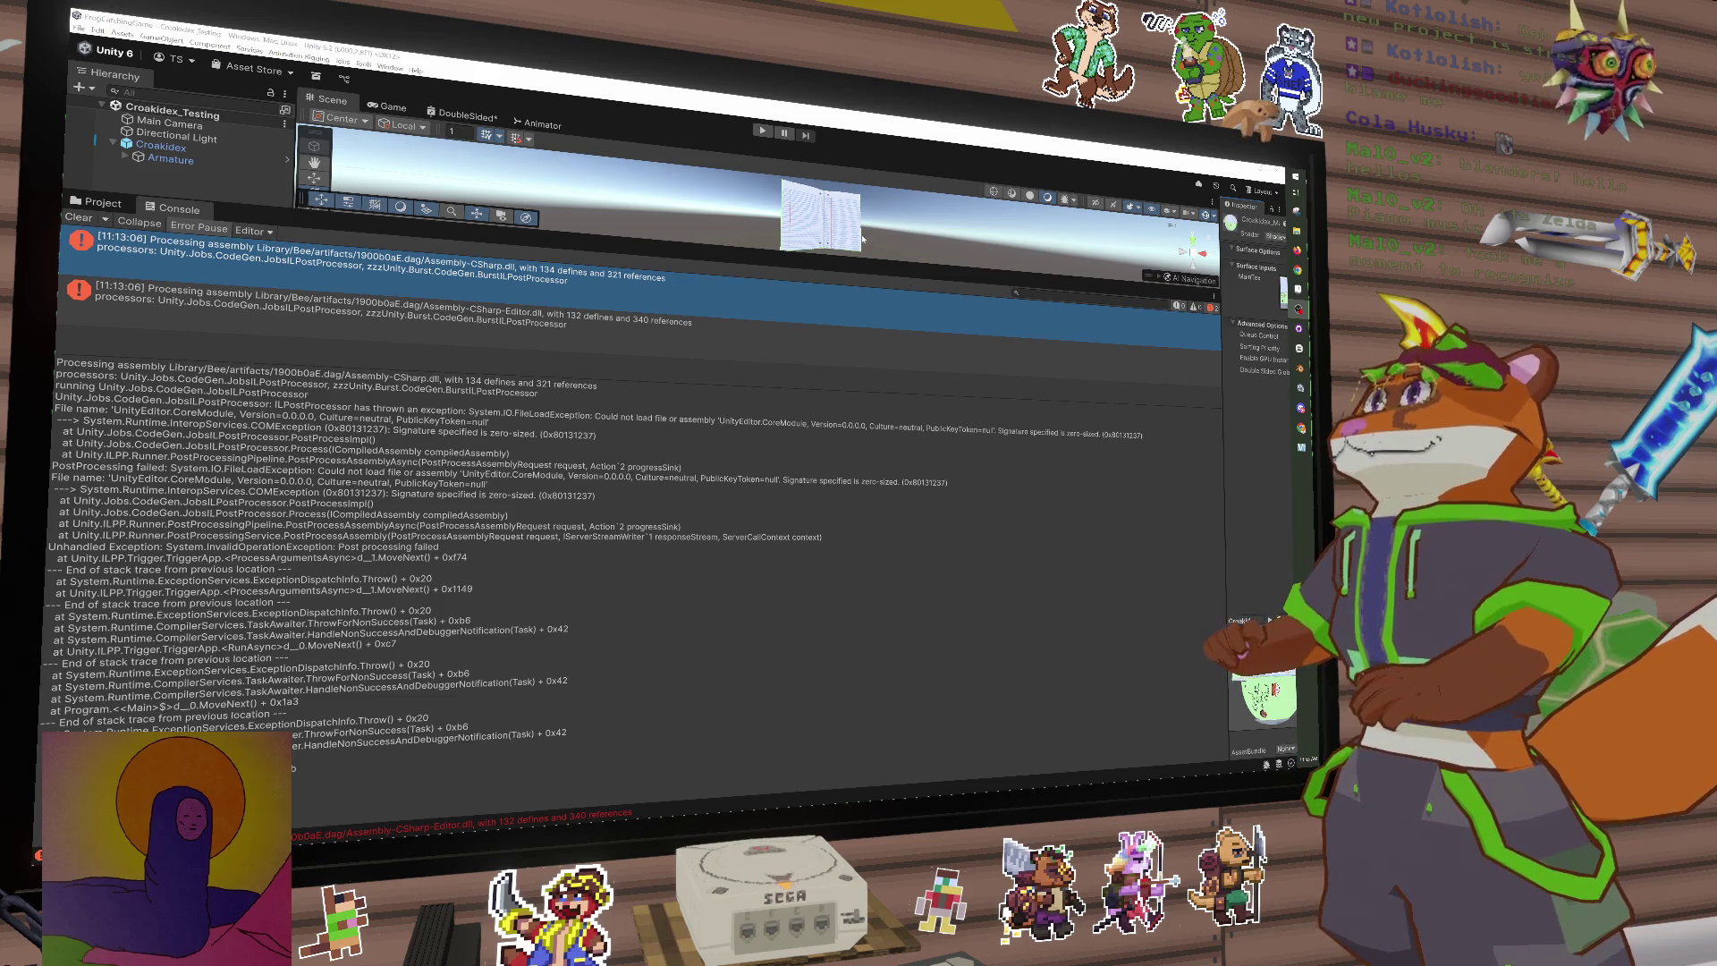
Step: Enlarge the Scene view, orbit to face the notebook's green cover, and select Croakidex
scroll(863, 239, up, 5)
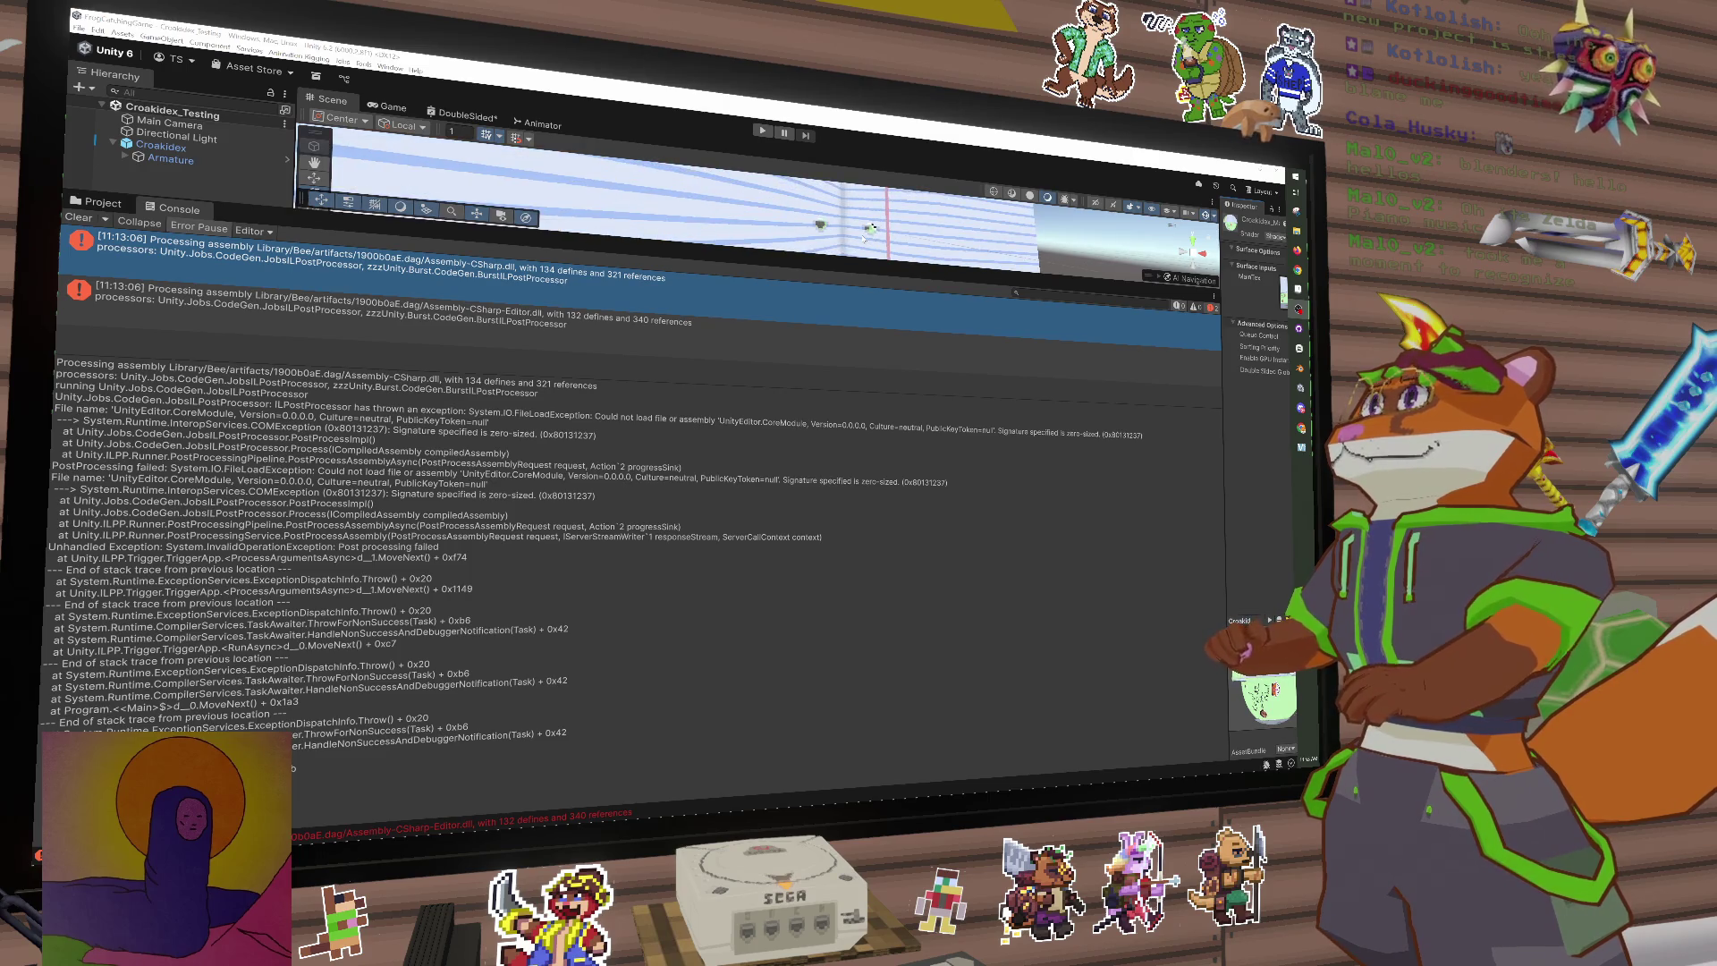
click(866, 238)
mouse_move(838, 257)
mouse_down()
mouse_move(895, 321)
mouse_move(302, 304)
mouse_move(977, 306)
mouse_move(1144, 328)
mouse_move(868, 285)
mouse_move(1052, 261)
mouse_move(931, 298)
mouse_move(962, 269)
mouse_move(913, 265)
mouse_move(1099, 304)
mouse_move(1037, 292)
mouse_up()
scroll(904, 306, down, 2)
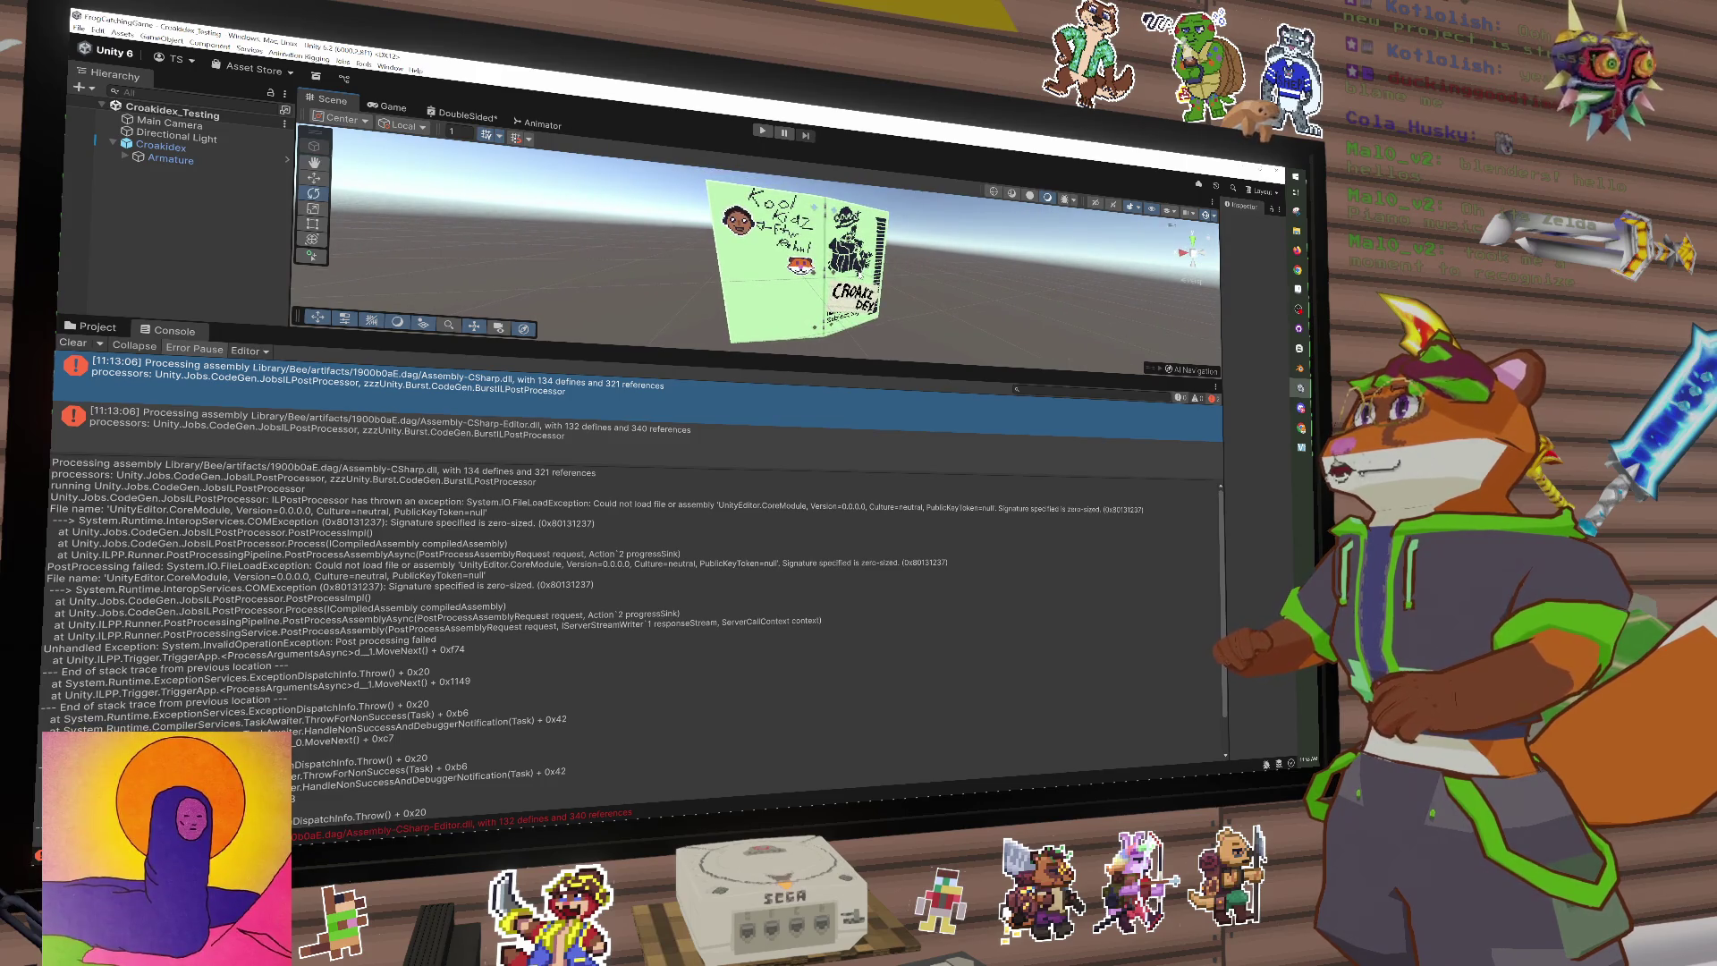
drag(914, 311, 890, 300)
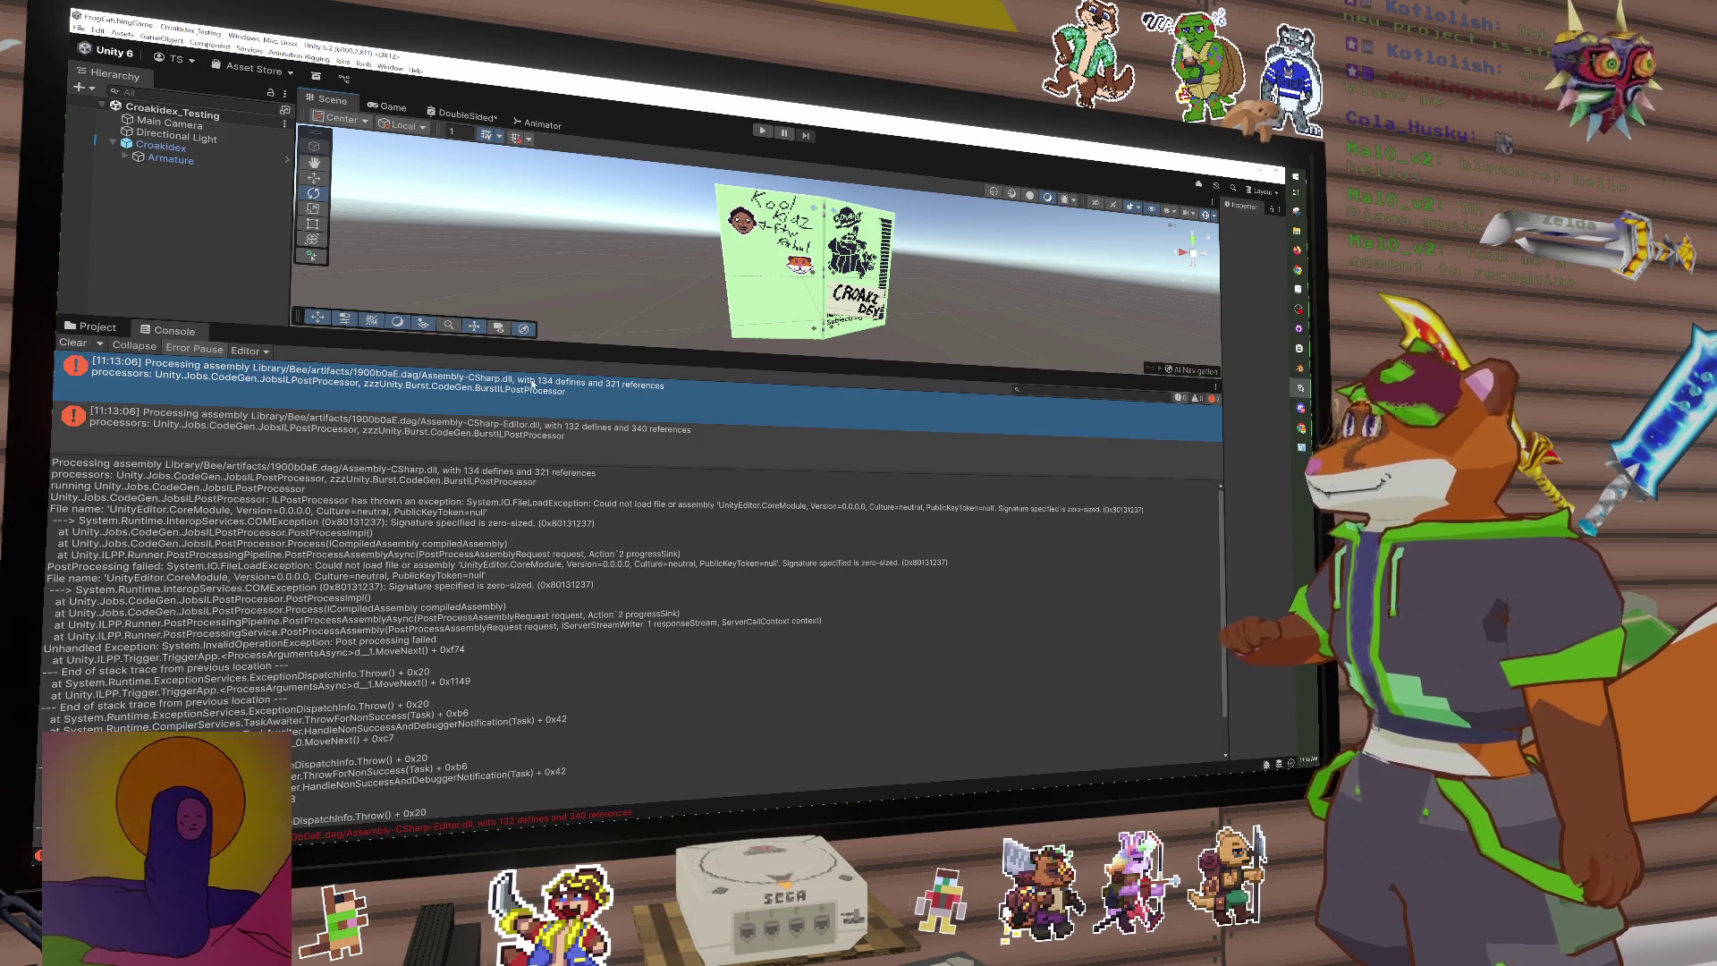
click(161, 147)
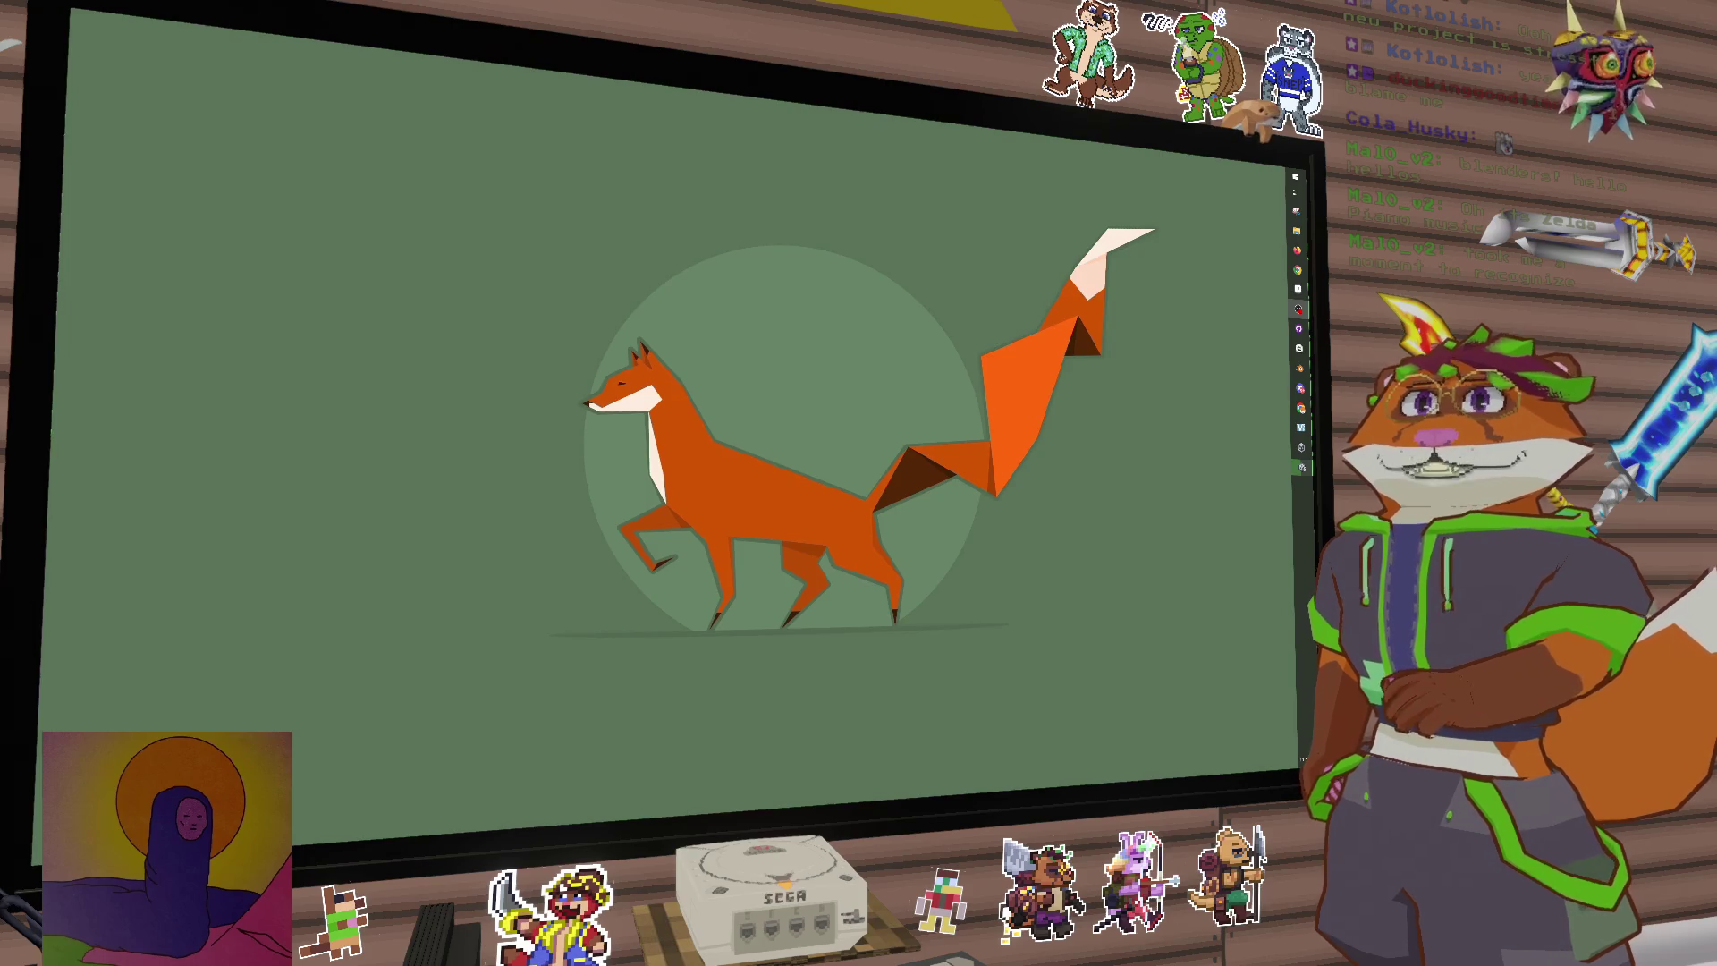
Step: Restore the FrogCatchingGame Unity editor window from the taskbar
click(1299, 309)
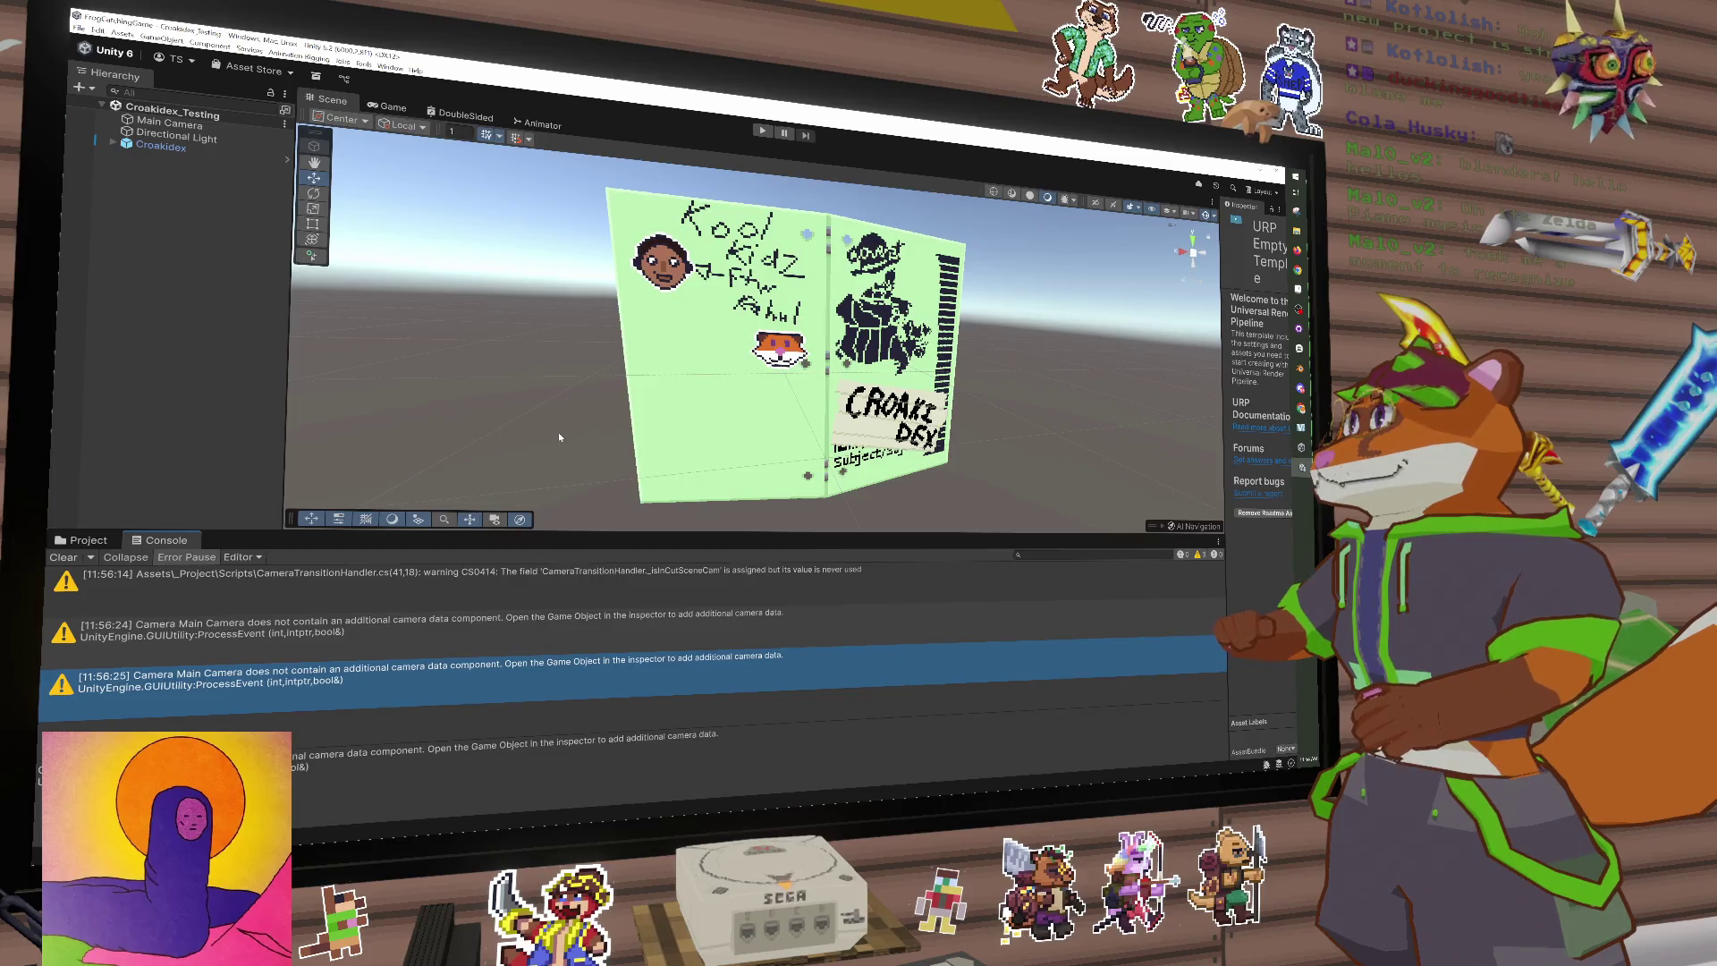
Step: Clear the console and run a brief Play-mode test of the notebook scene
mouse_move(478, 453)
mouse_down()
mouse_move(1016, 473)
mouse_move(582, 436)
mouse_move(1091, 433)
mouse_move(1068, 435)
mouse_up()
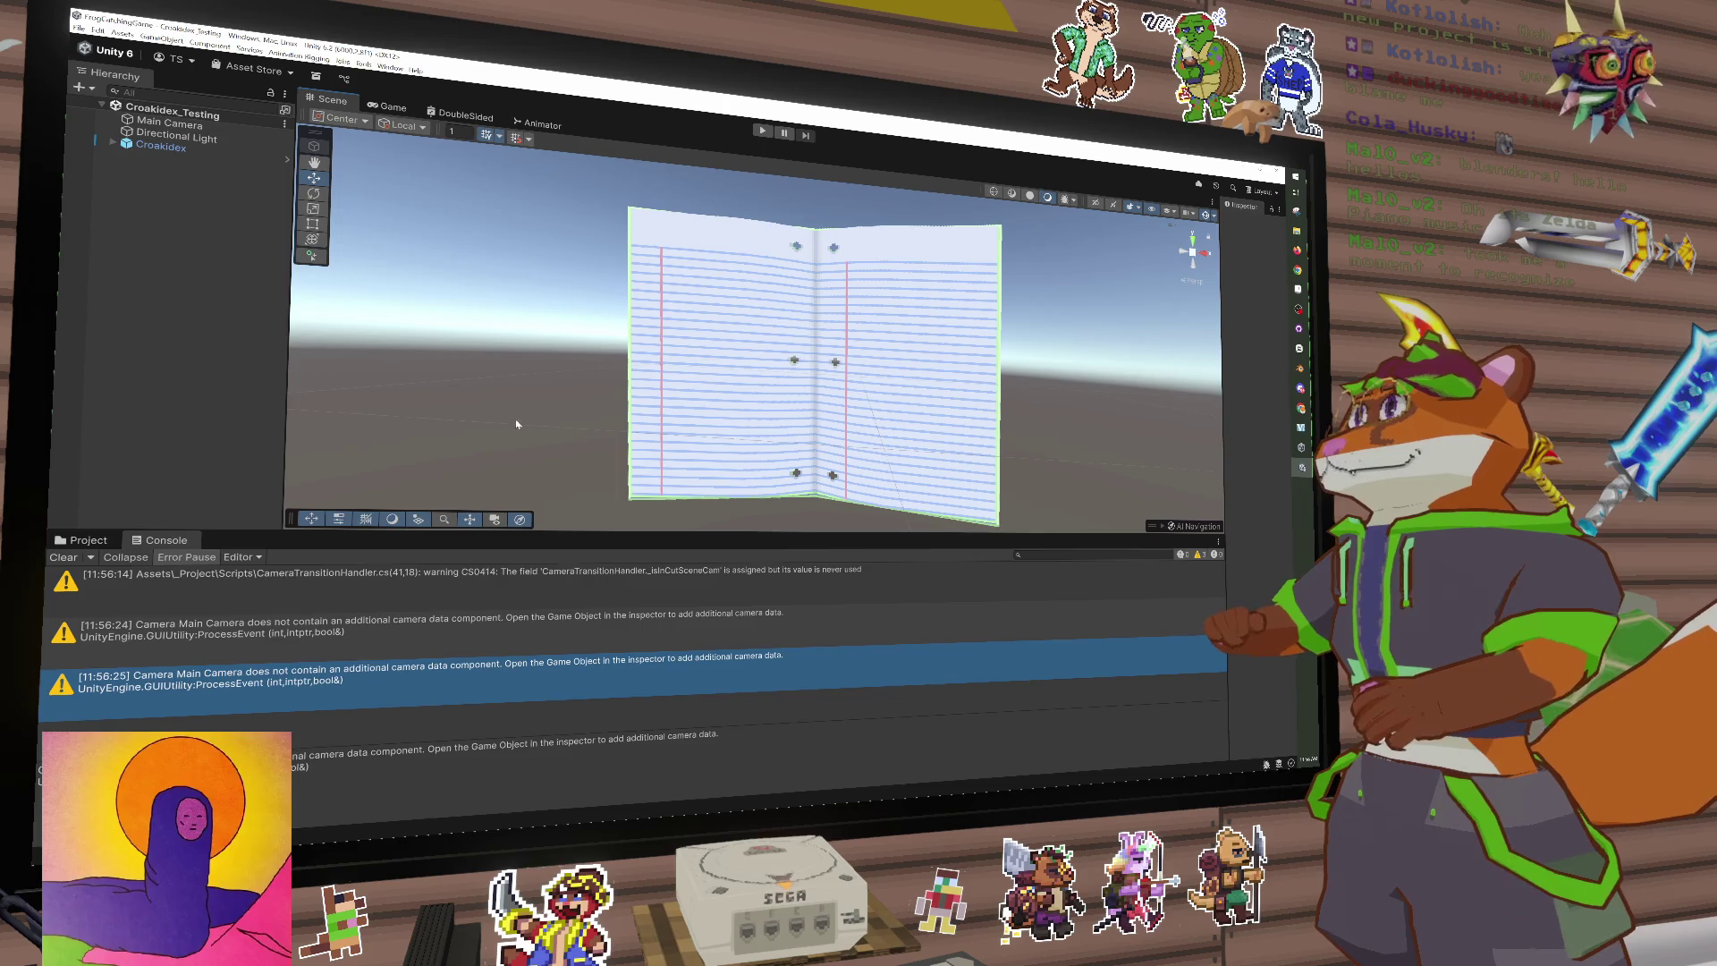
click(64, 557)
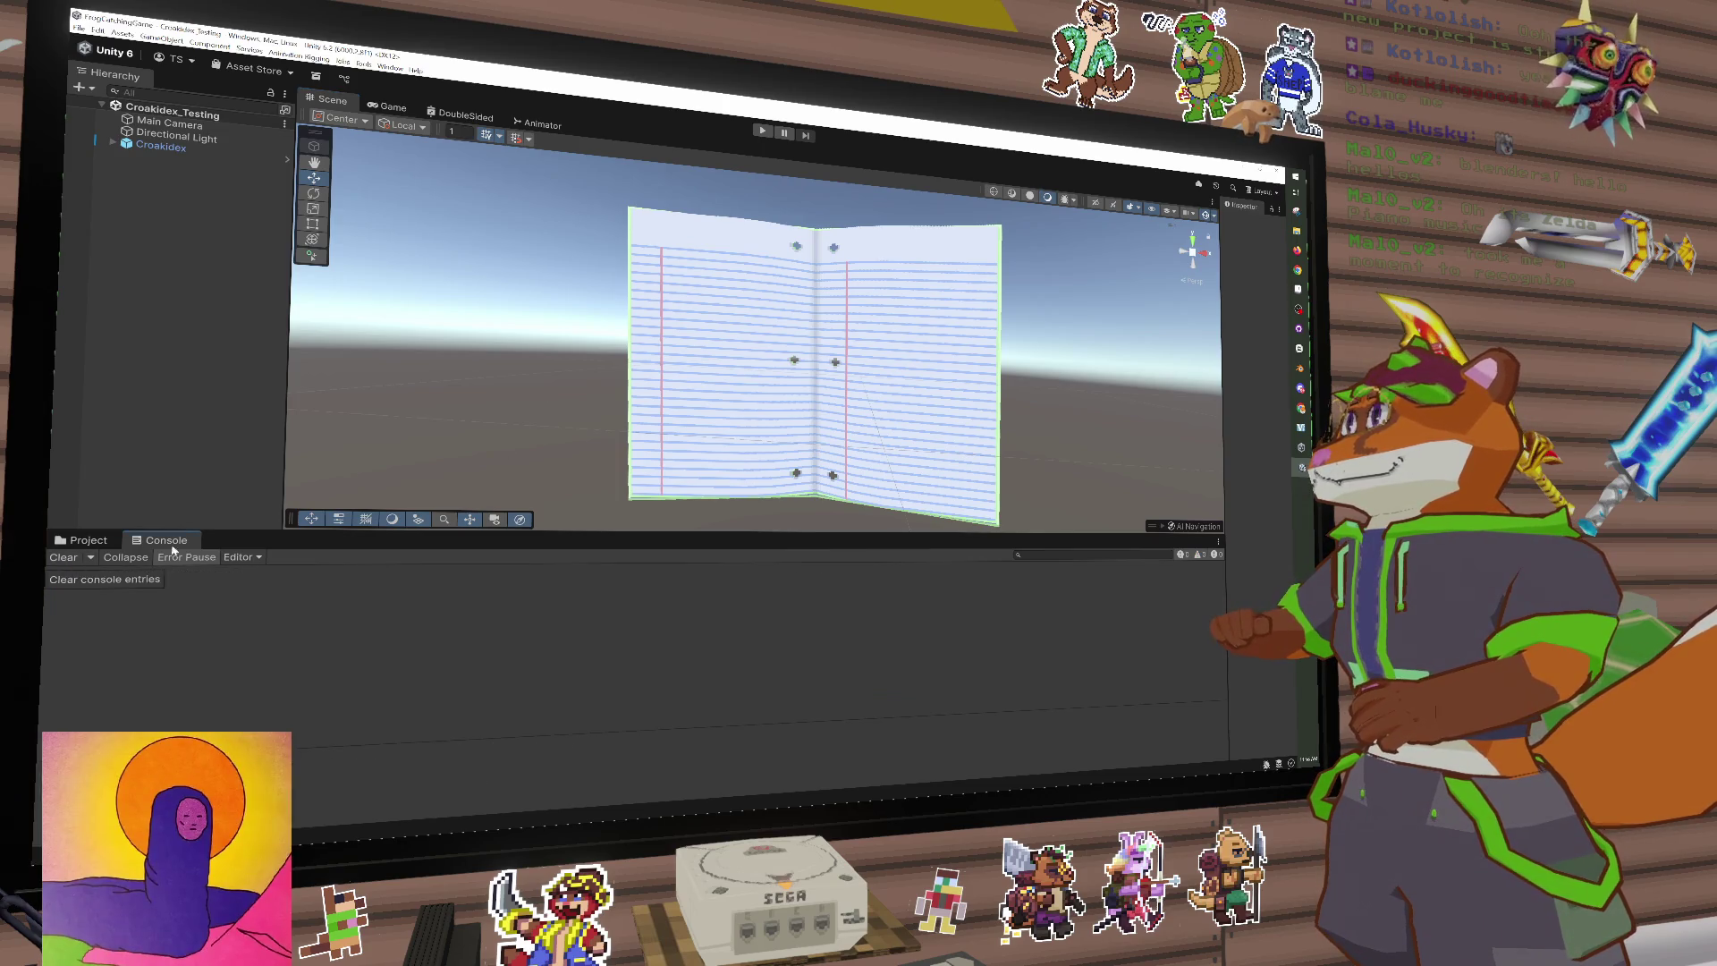
mouse_move(799, 436)
mouse_down()
mouse_move(858, 436)
mouse_move(799, 436)
mouse_up()
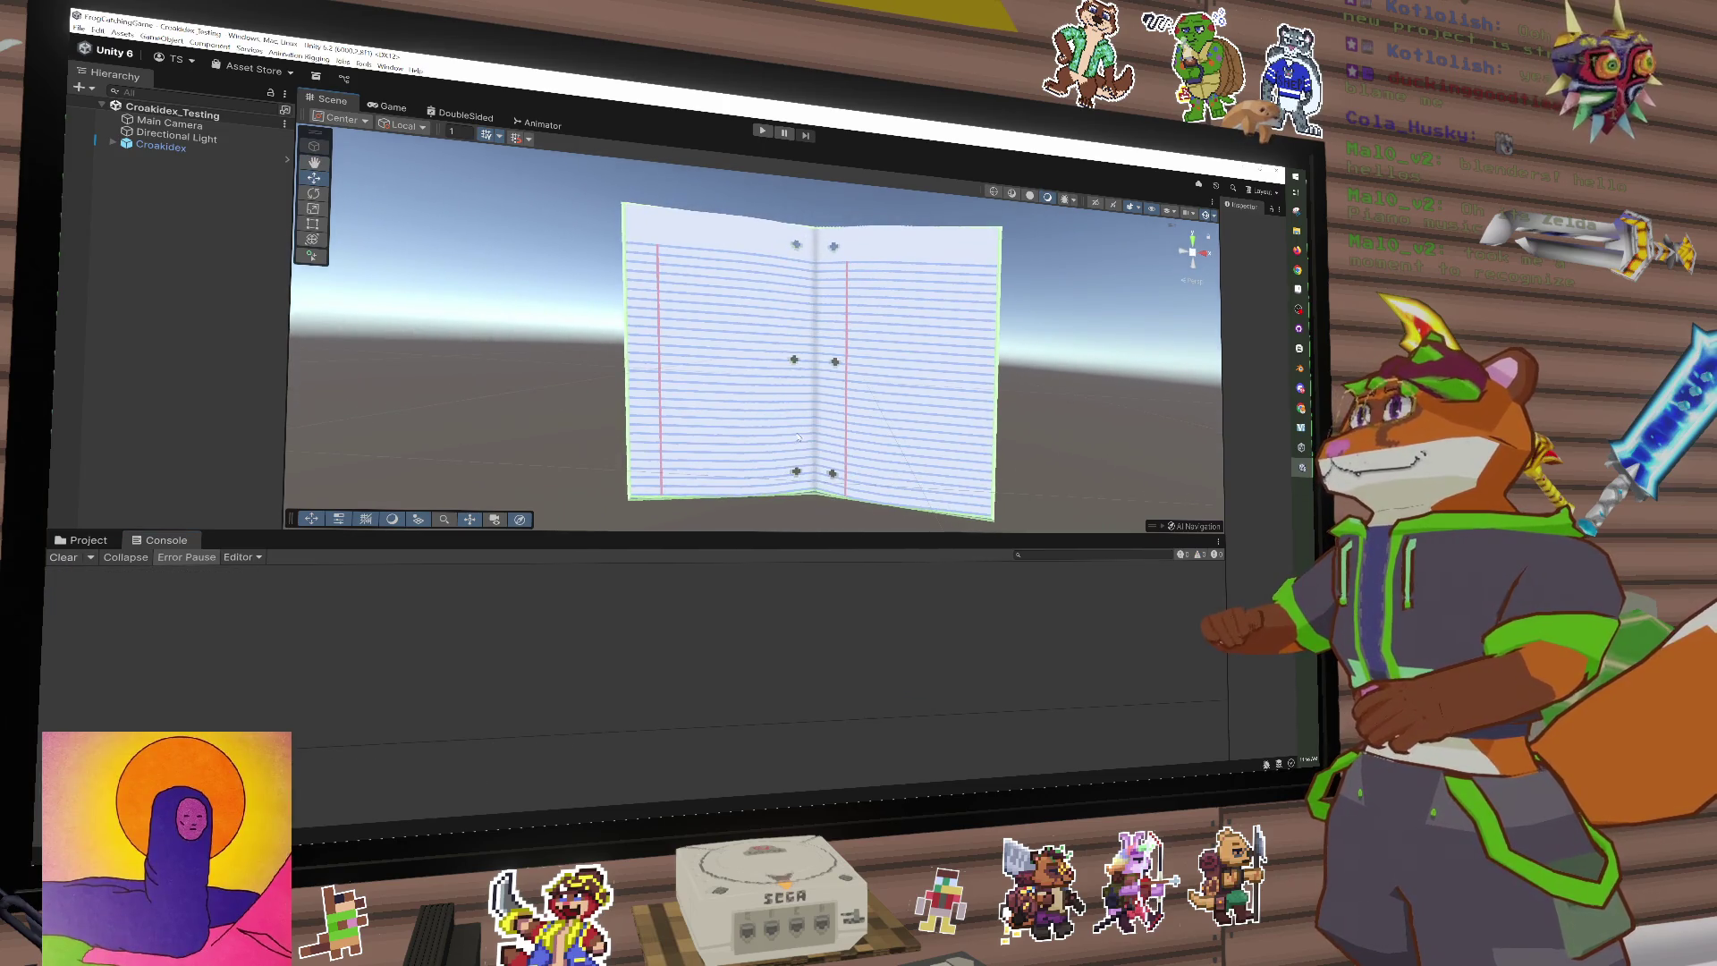
click(762, 133)
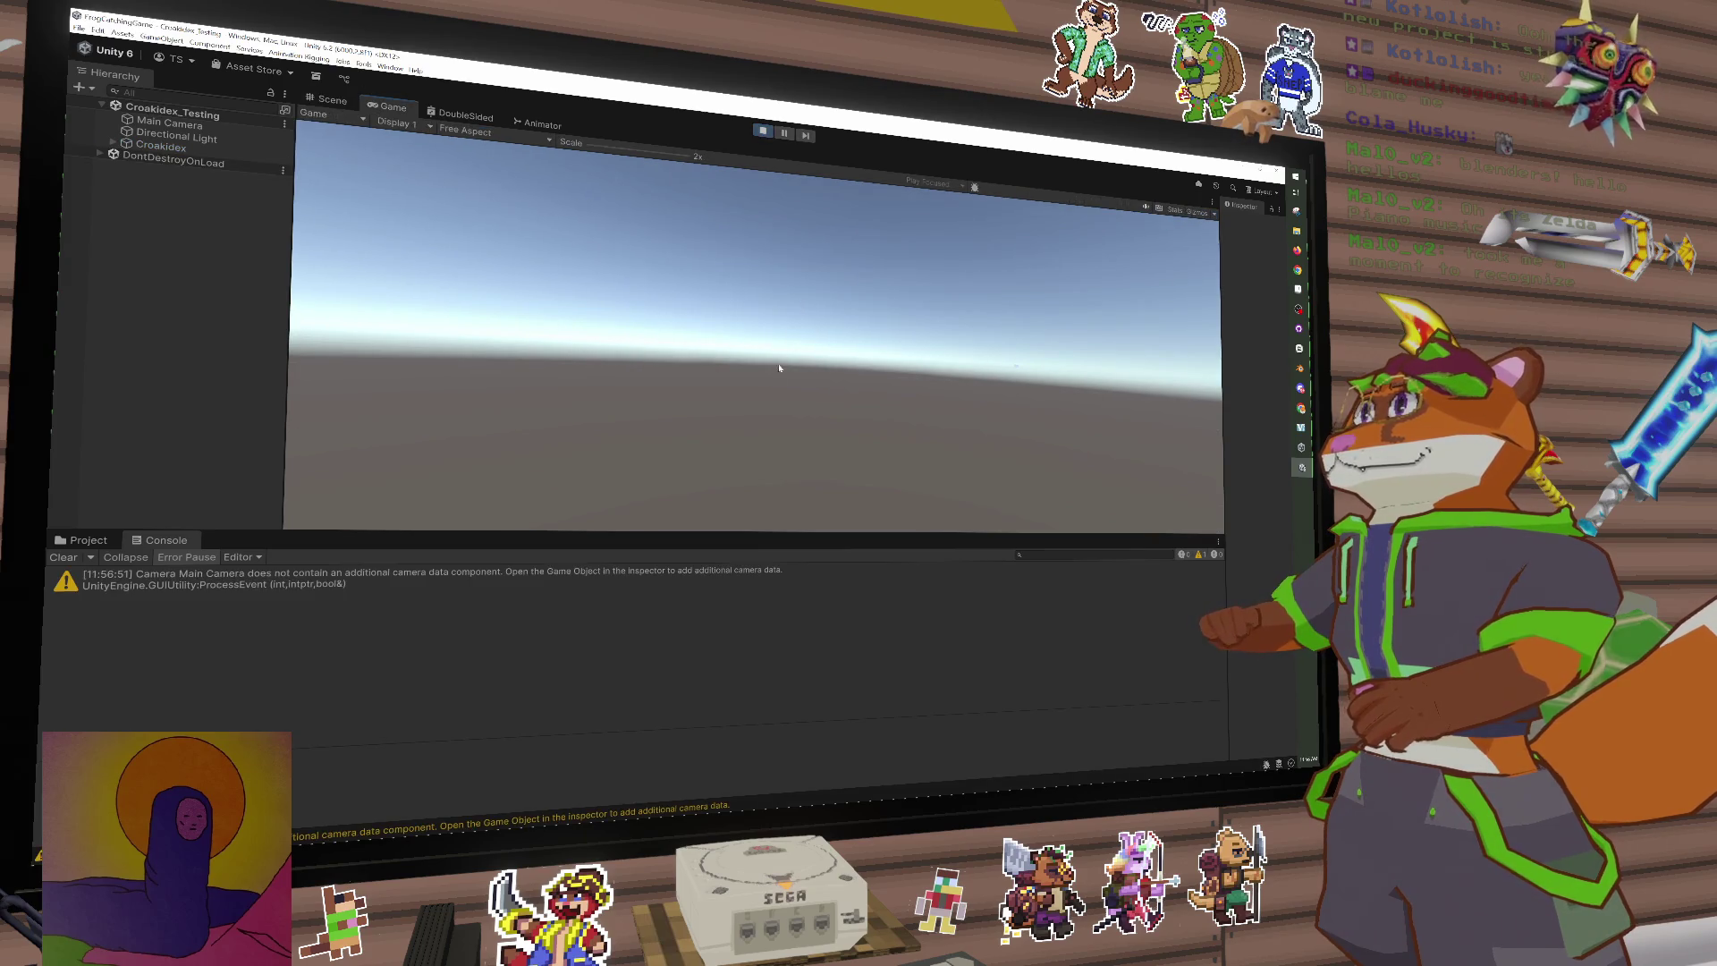
click(765, 134)
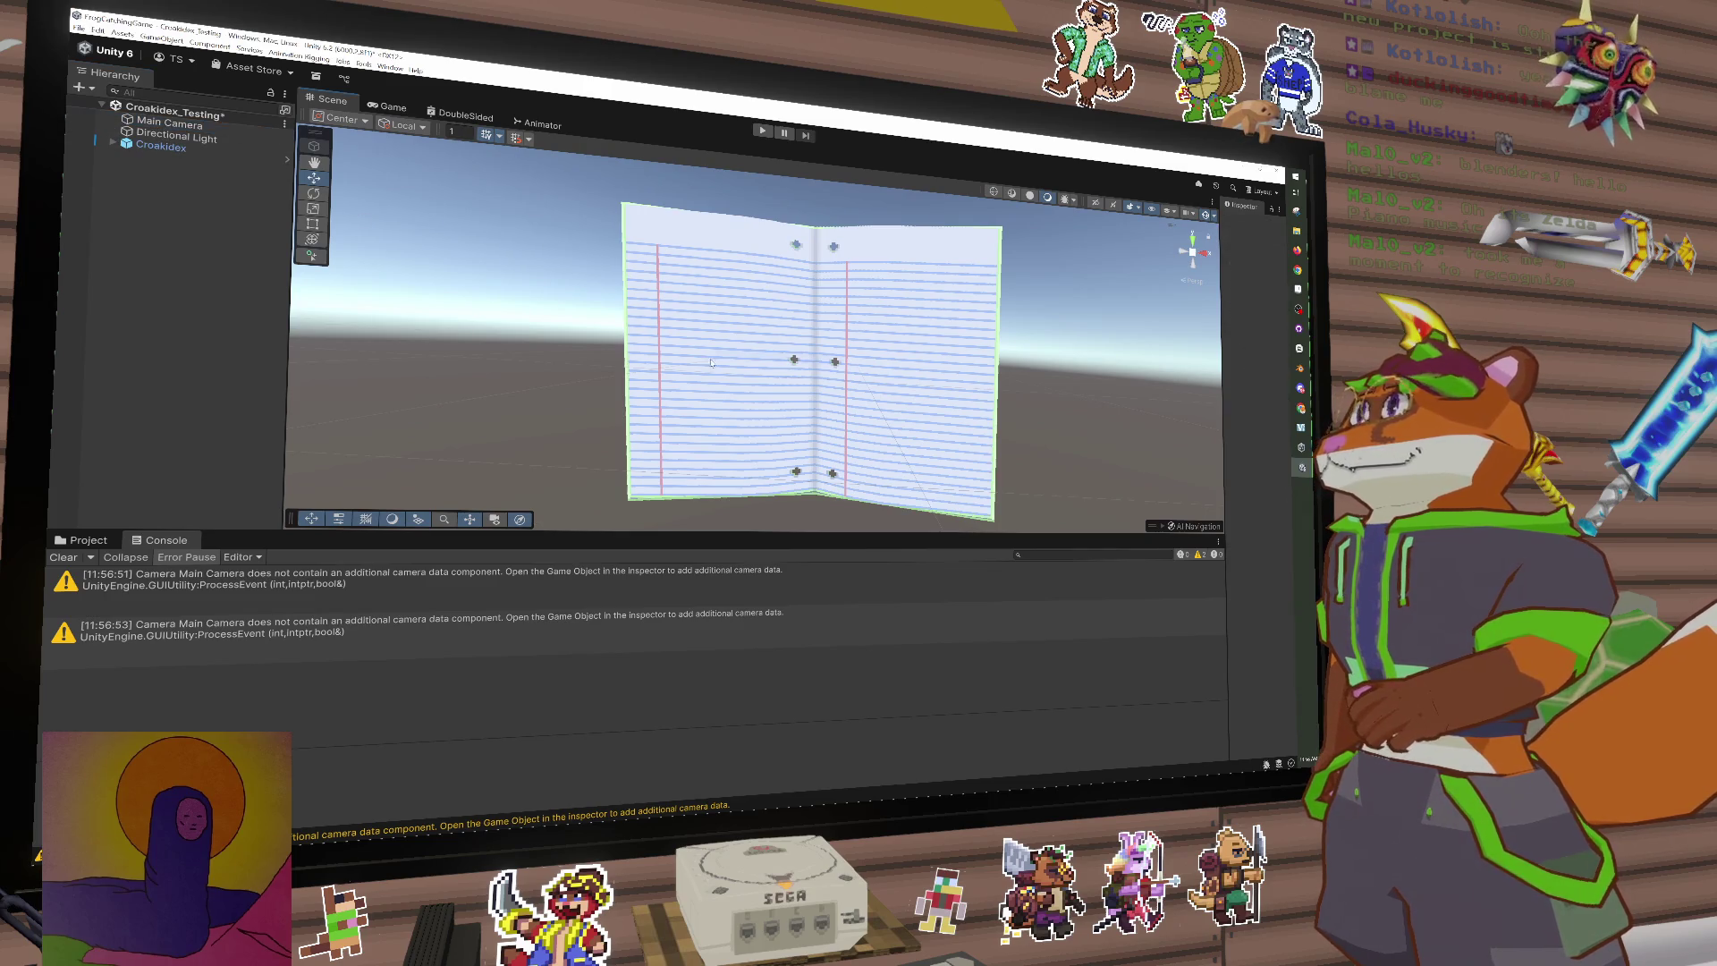
mouse_move(1012, 358)
mouse_down()
mouse_move(707, 317)
mouse_move(732, 297)
mouse_move(563, 211)
mouse_move(587, 287)
mouse_move(966, 295)
mouse_up()
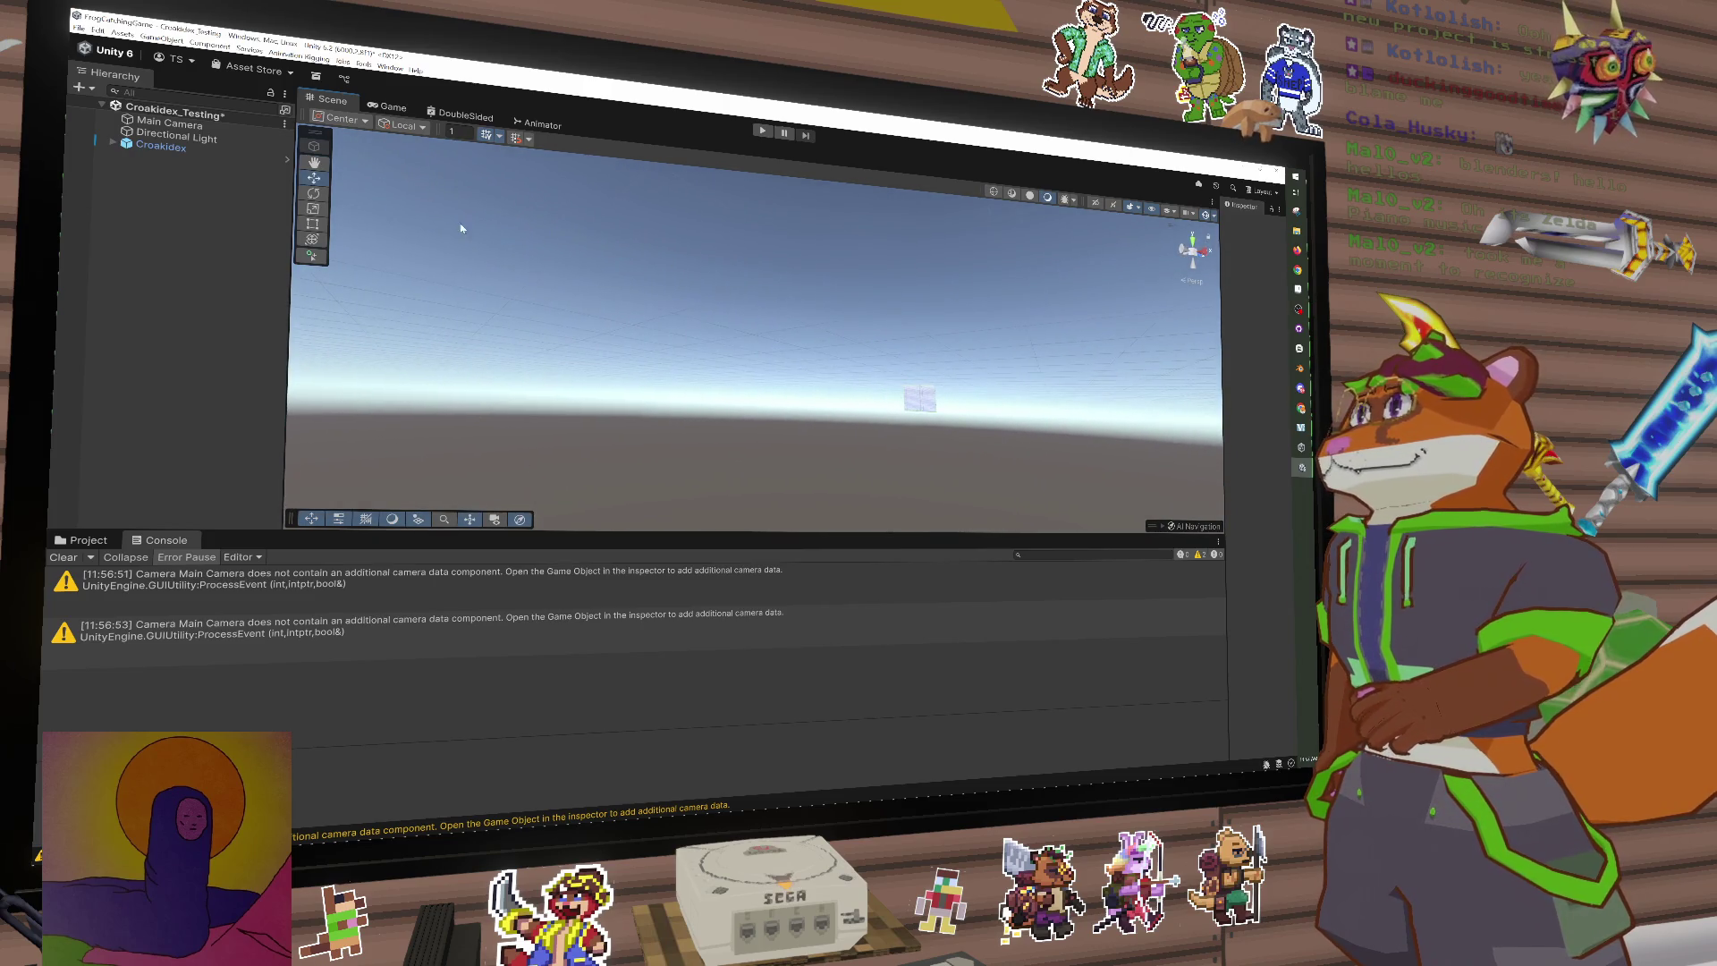
Step: Set the Croakidex notebook's Position X and Z to 0 in the Inspector
click(234, 134)
double_click(234, 134)
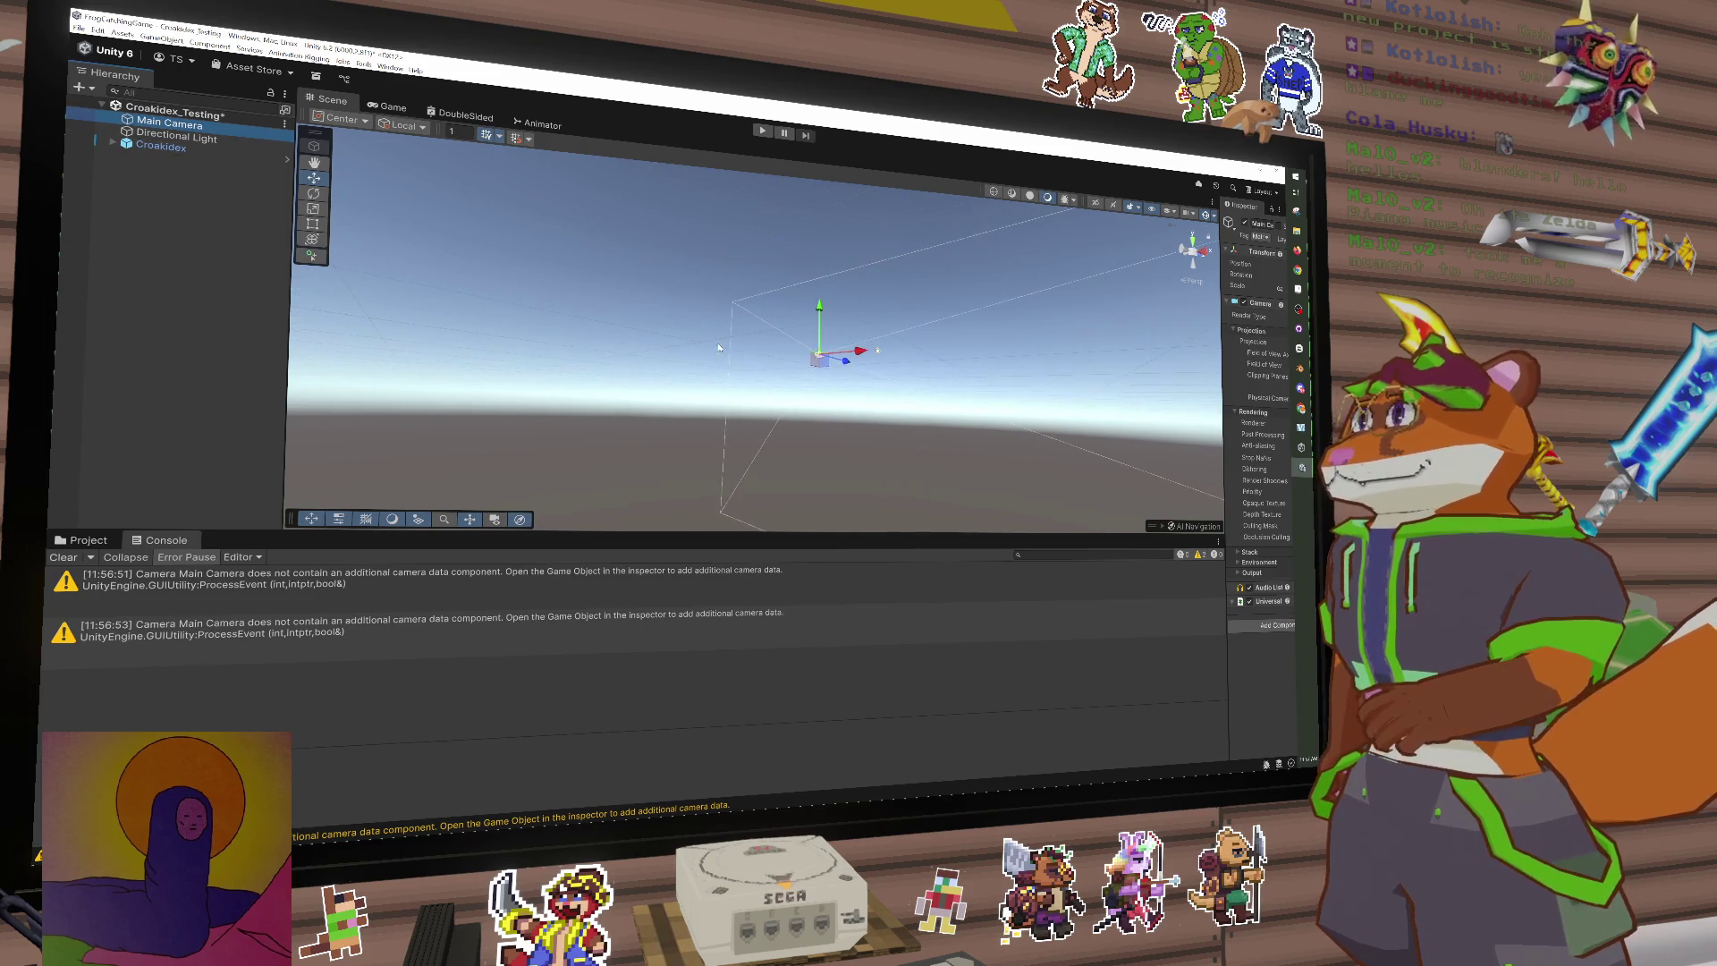
drag(895, 393, 984, 443)
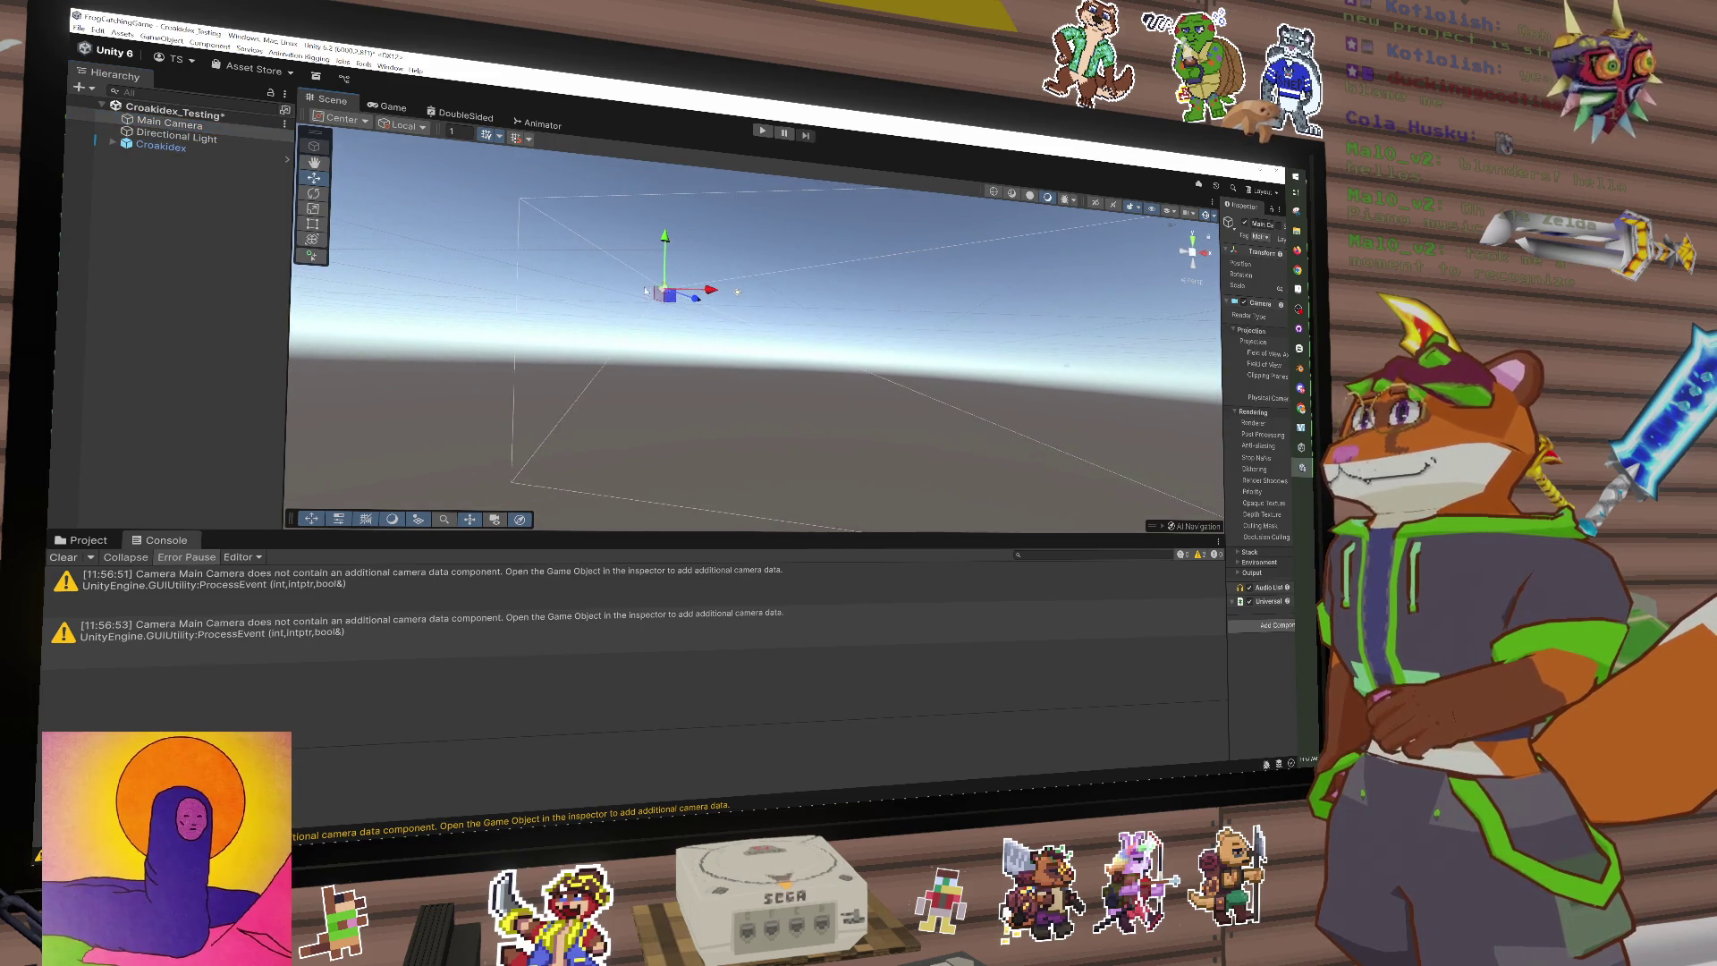
click(161, 147)
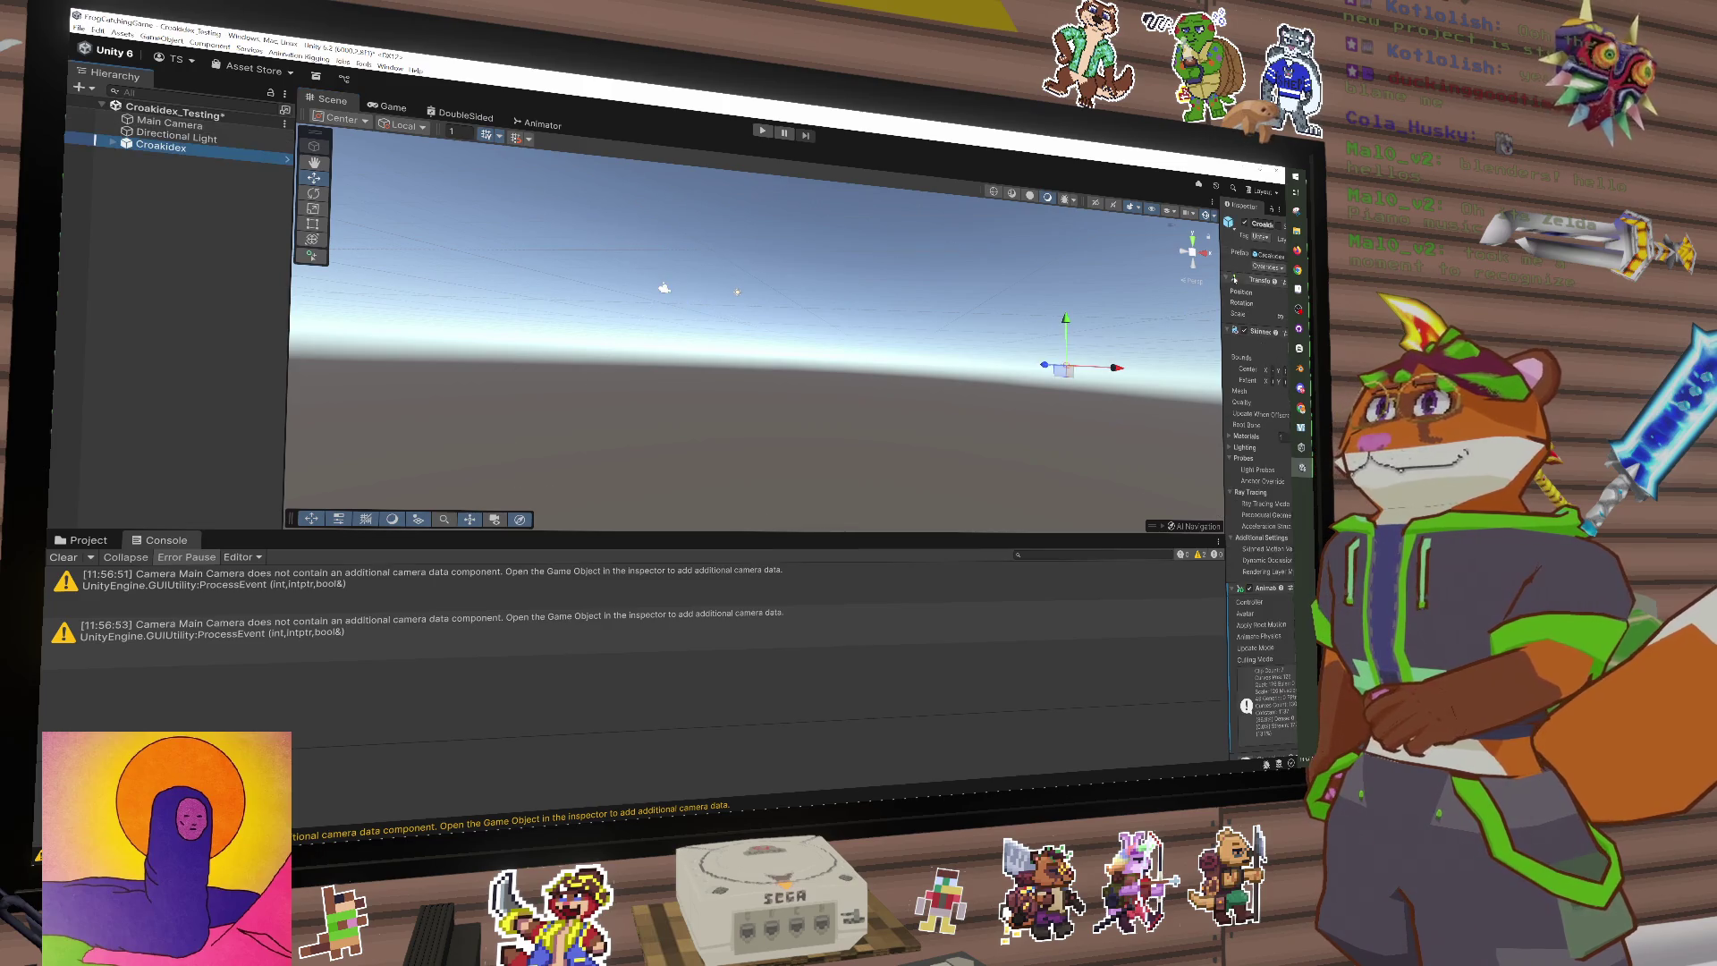
drag(1220, 280, 1000, 280)
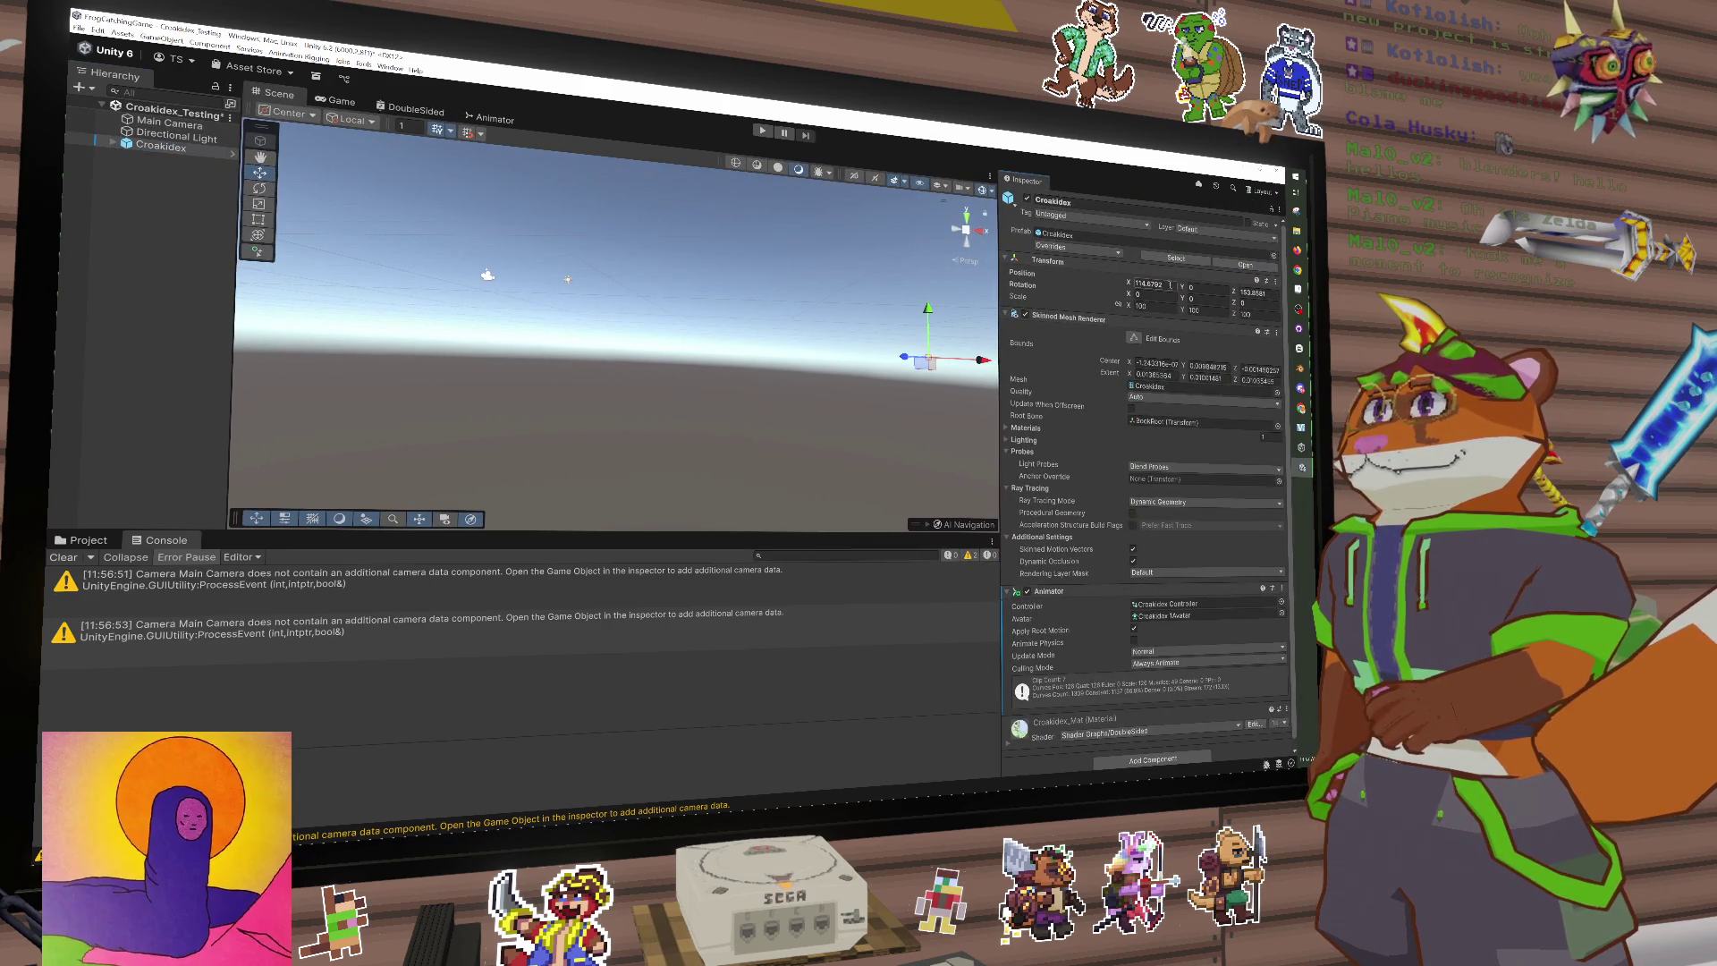
click(1149, 284)
text(0)
key(Return)
click(1251, 292)
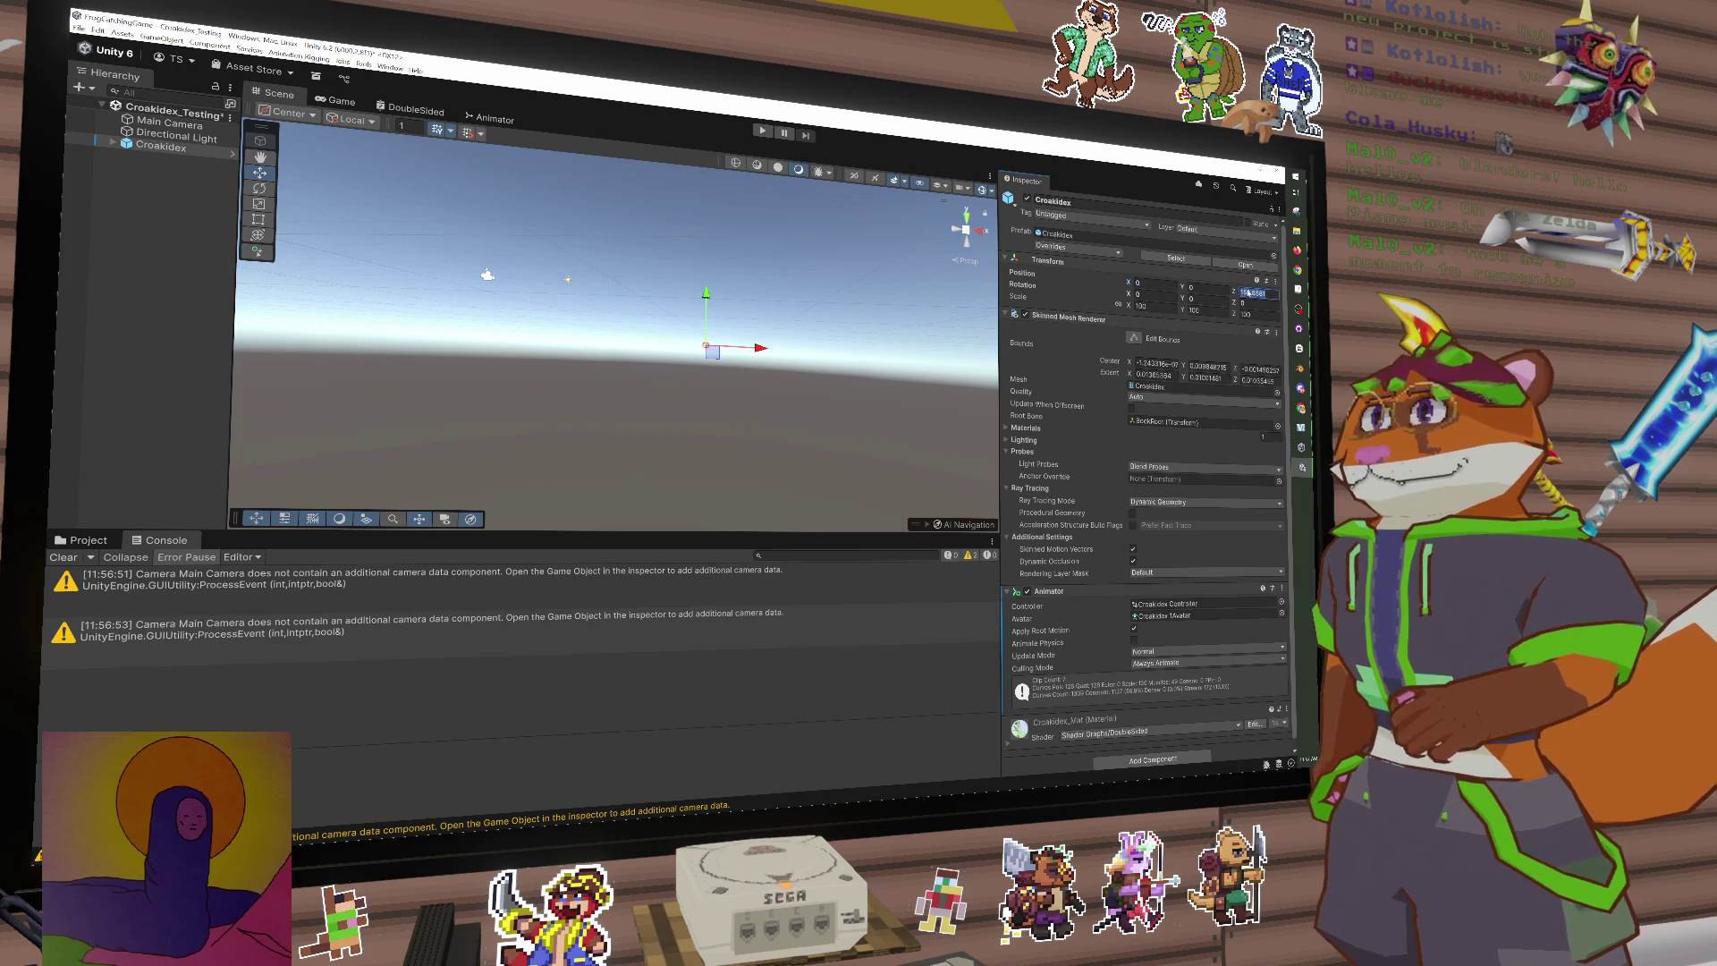
text(0)
key(Return)
Step: Test in Play mode, slide the notebook along Z, and retest its placement
key(ctrl+p)
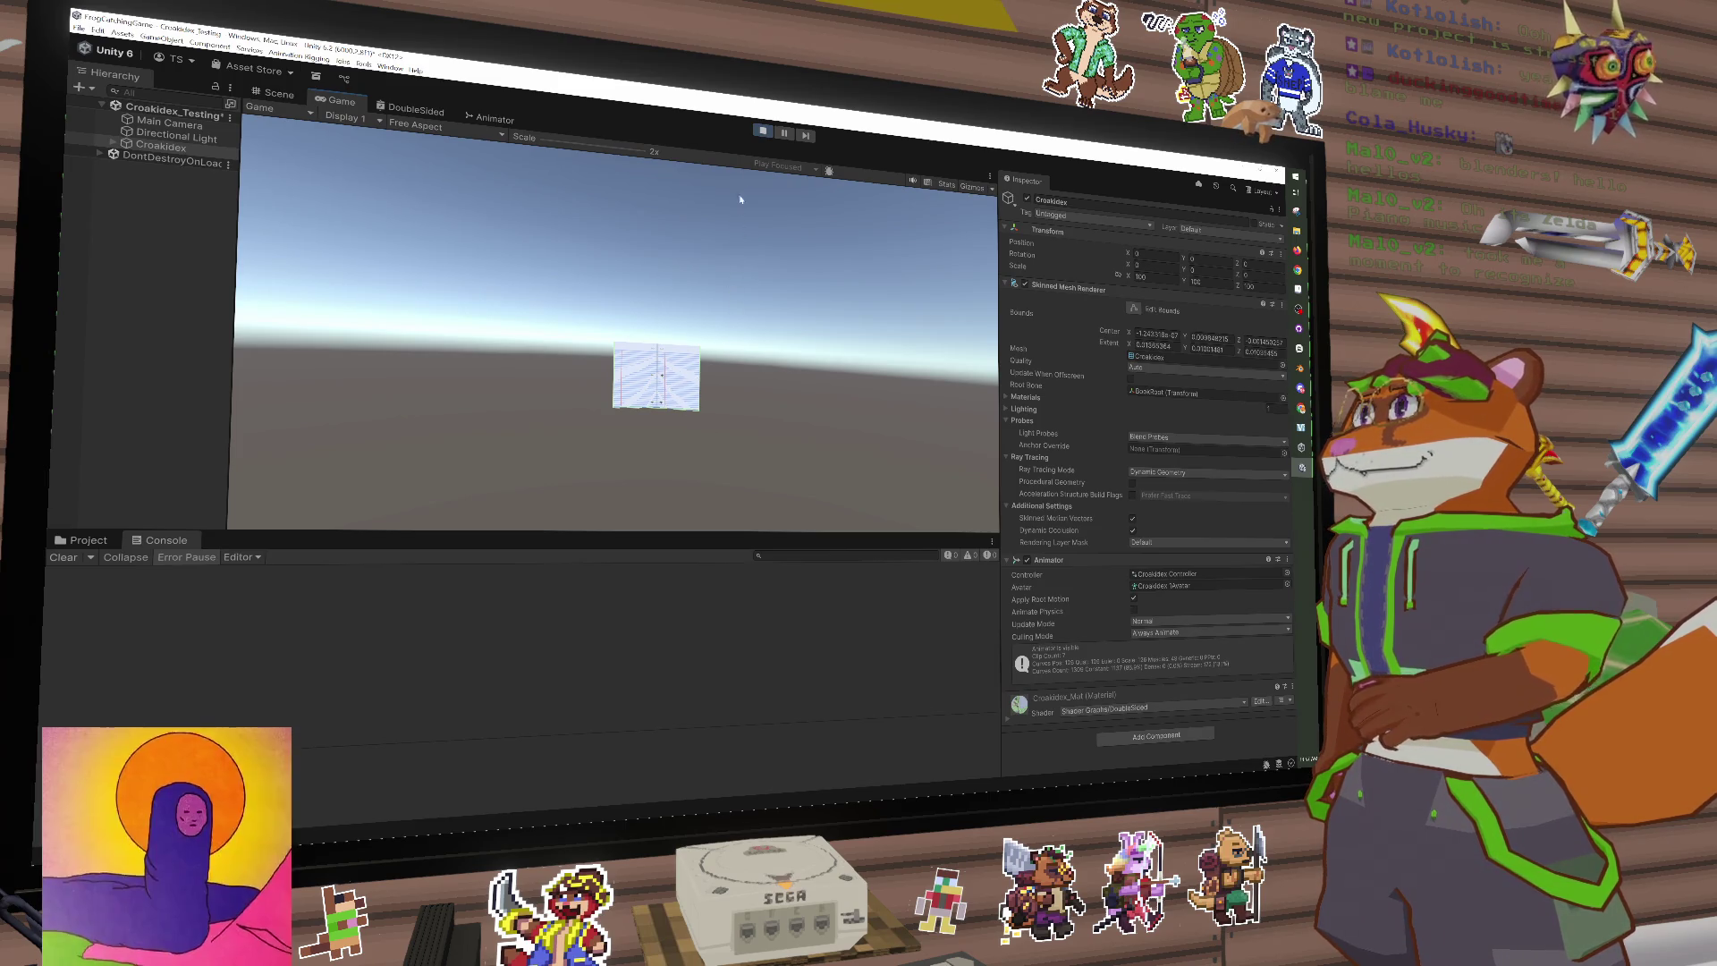
click(765, 133)
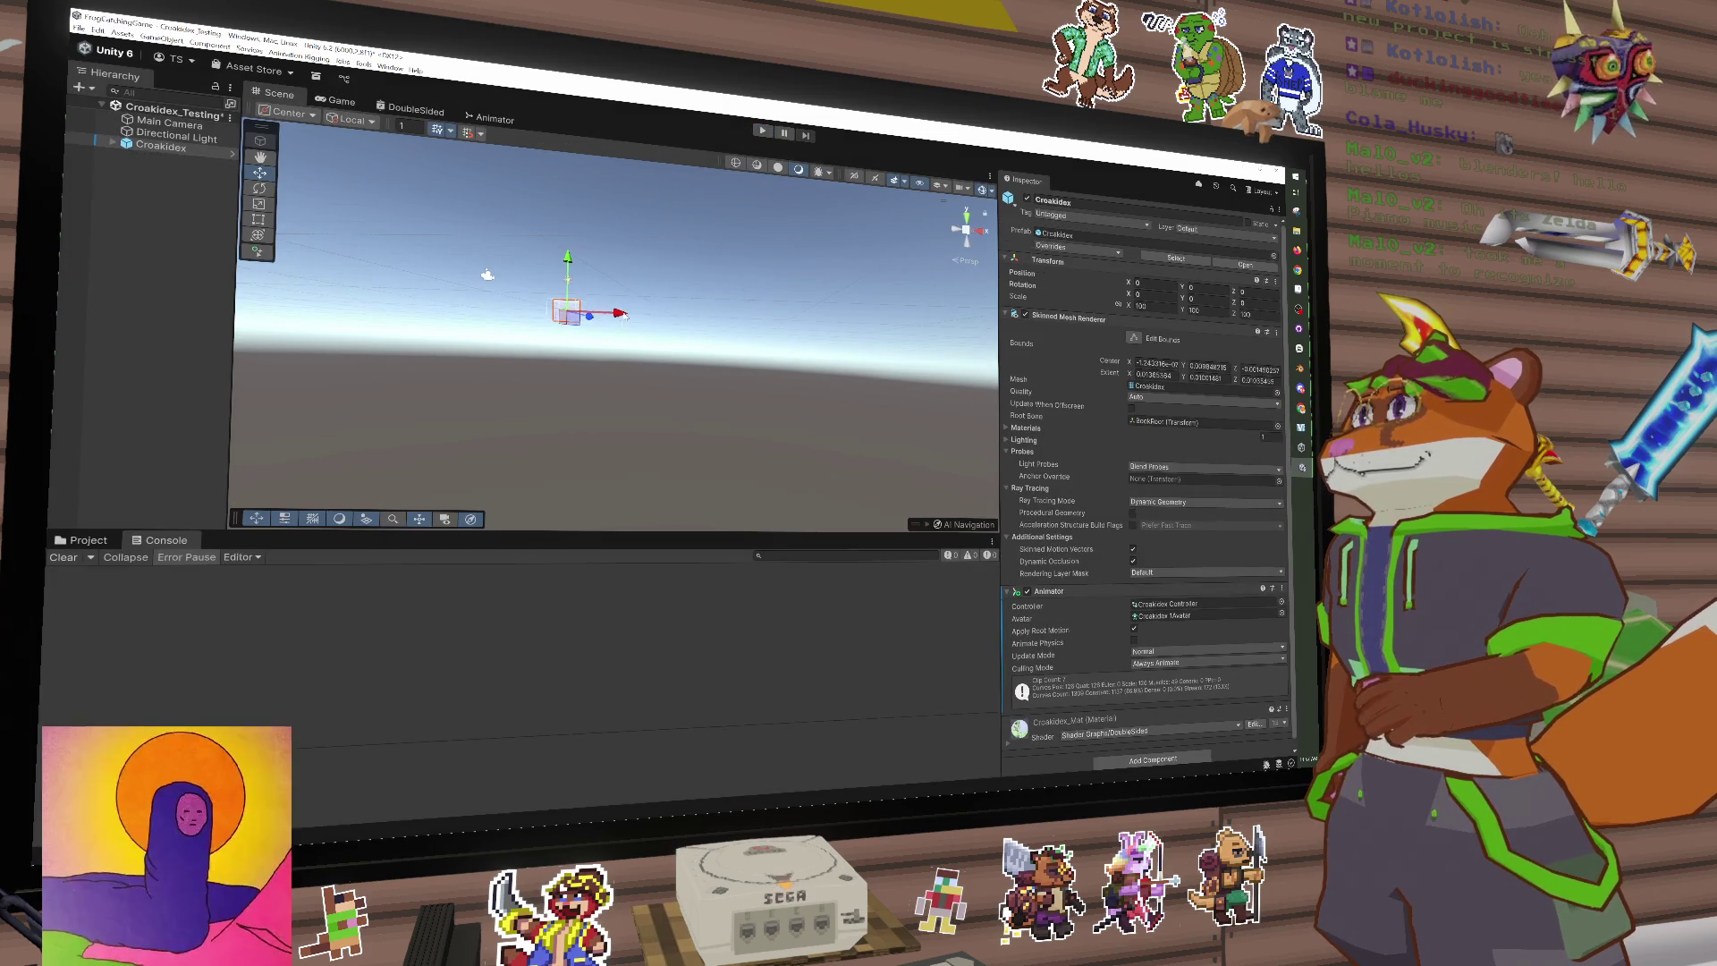
mouse_move(447, 268)
mouse_down()
mouse_move(463, 278)
mouse_move(440, 299)
mouse_up()
drag(429, 297, 402, 298)
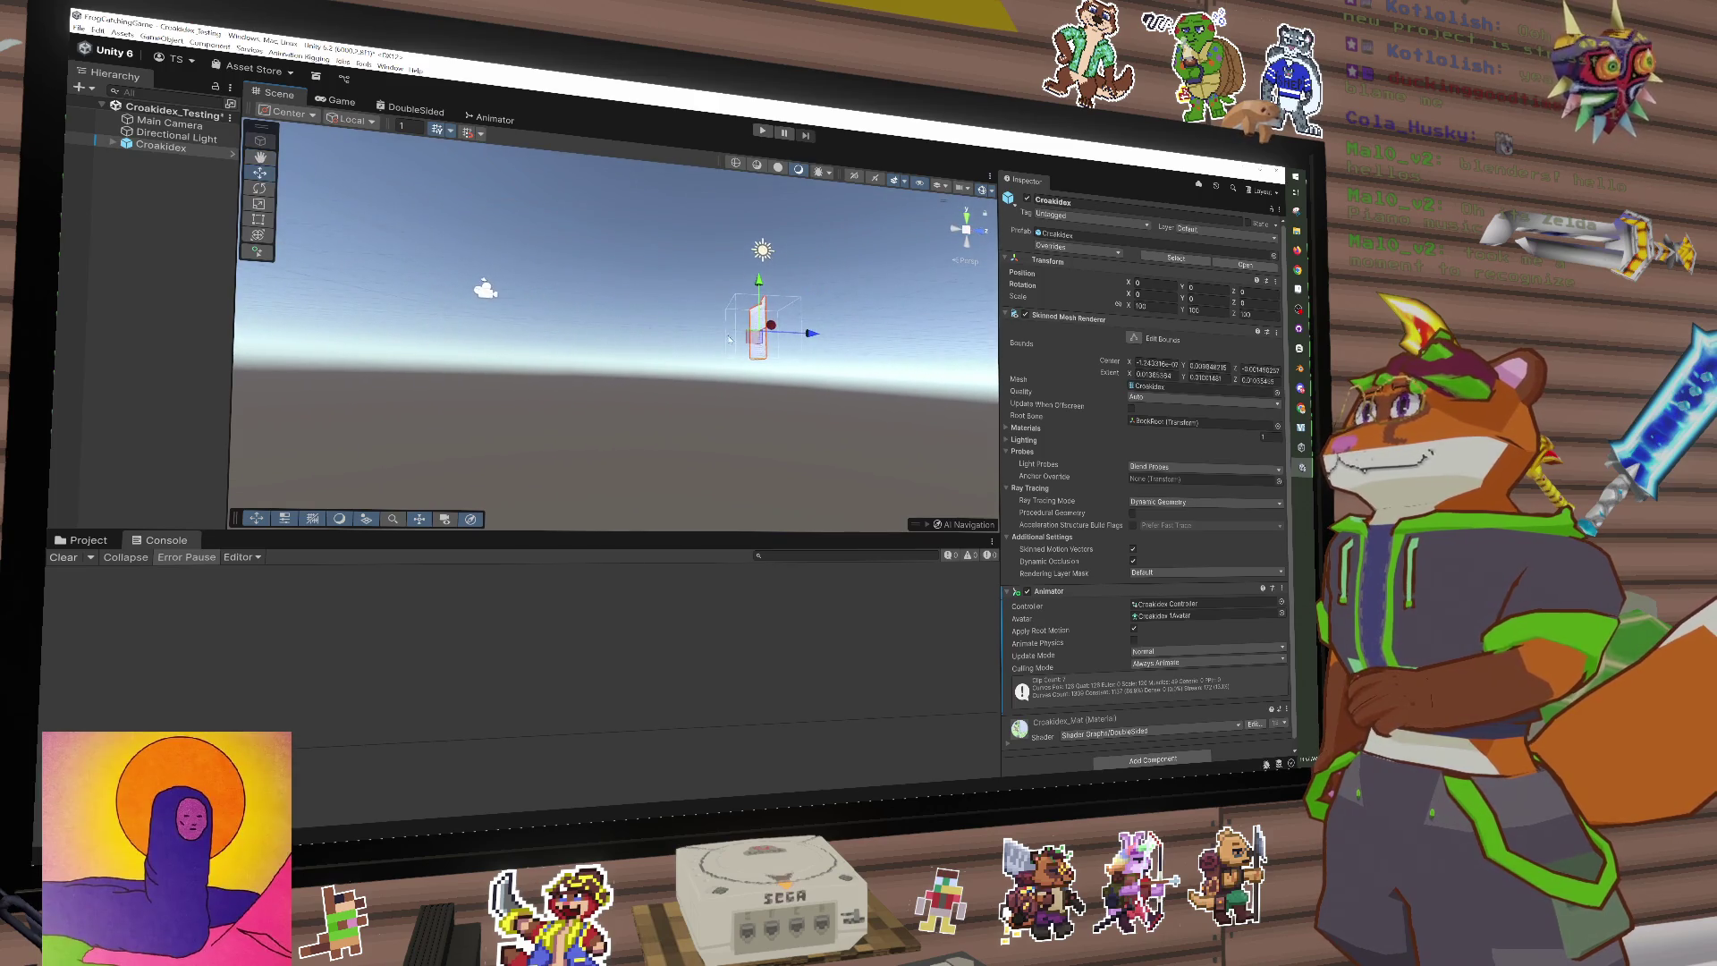
key(w)
mouse_move(831, 335)
mouse_down()
mouse_move(617, 325)
mouse_move(704, 268)
mouse_move(703, 289)
mouse_up()
key(f)
click(764, 132)
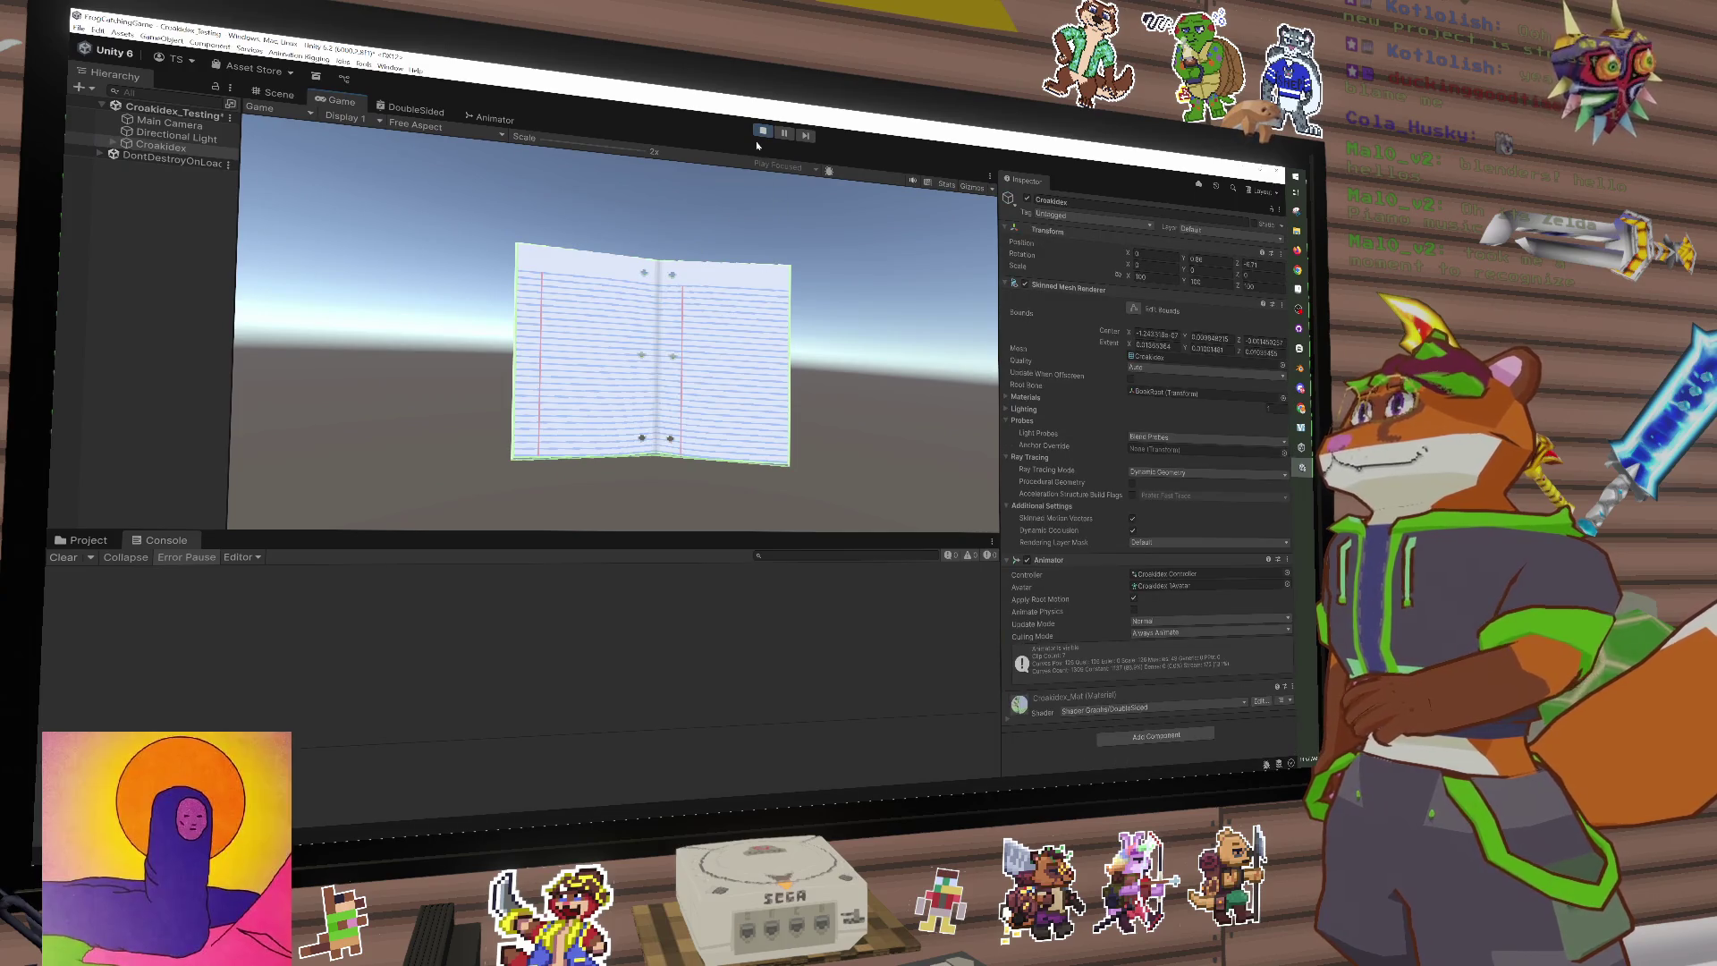
click(763, 134)
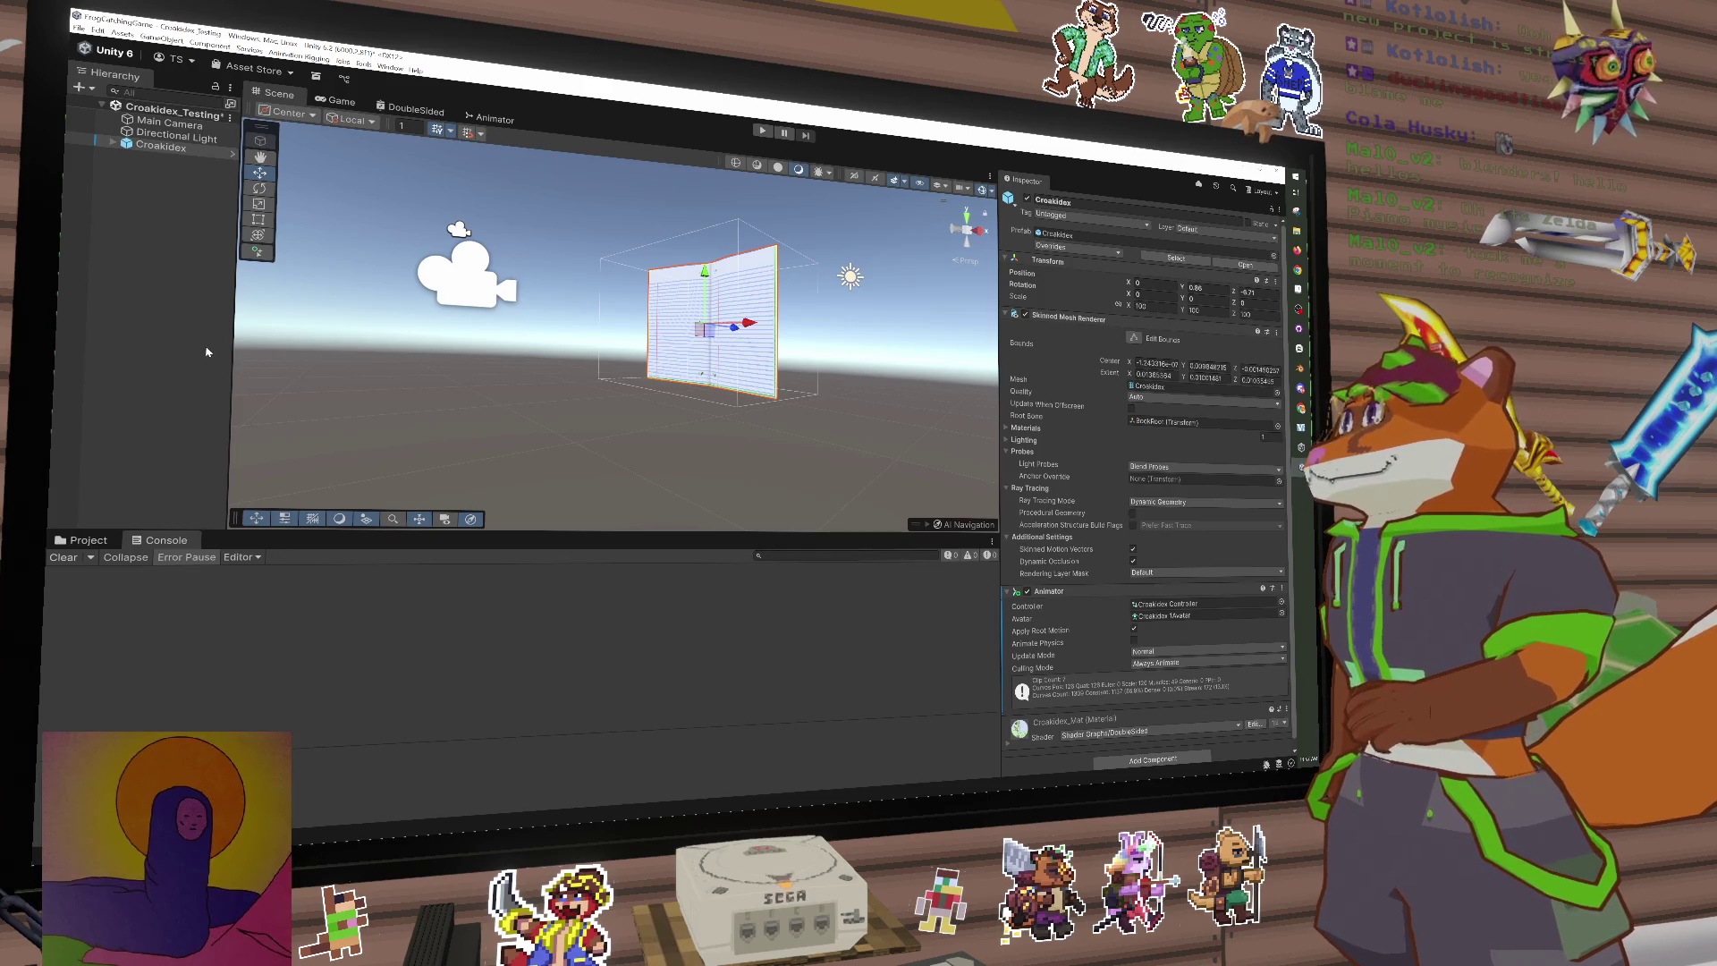
Step: Attach CroakidexTesting.cs from the Scripts folder to the Croakidex object
click(87, 541)
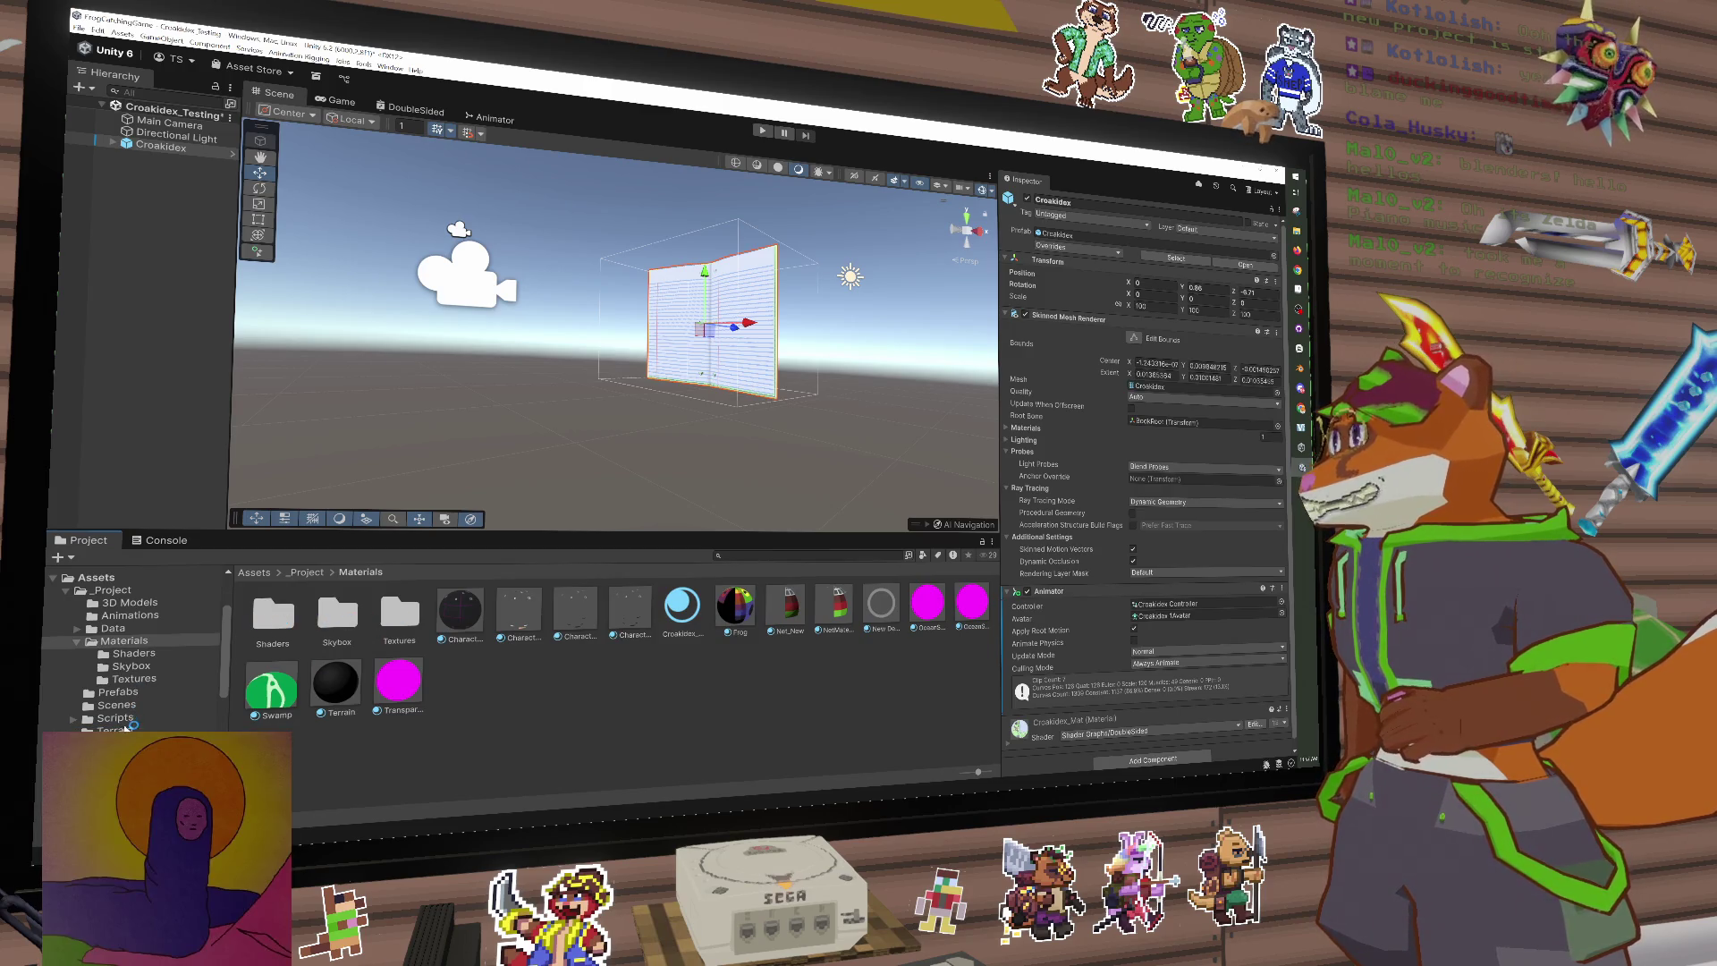
click(121, 720)
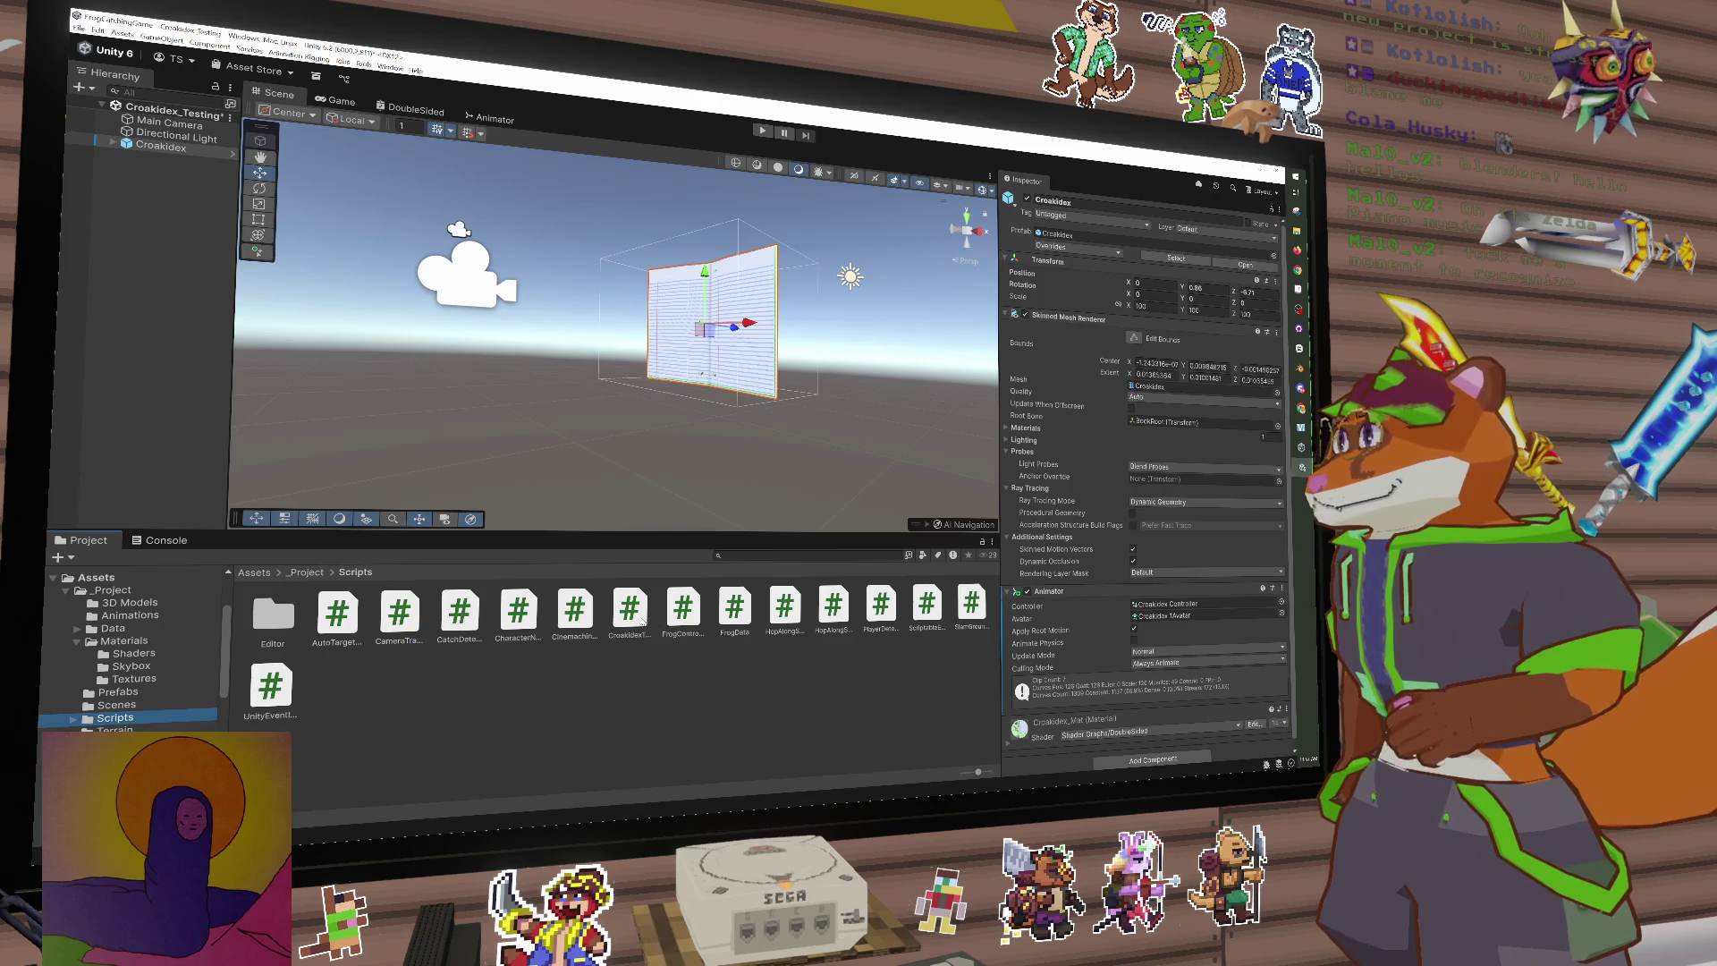
mouse_move(635, 617)
mouse_down()
mouse_move(219, 129)
mouse_move(168, 149)
mouse_up()
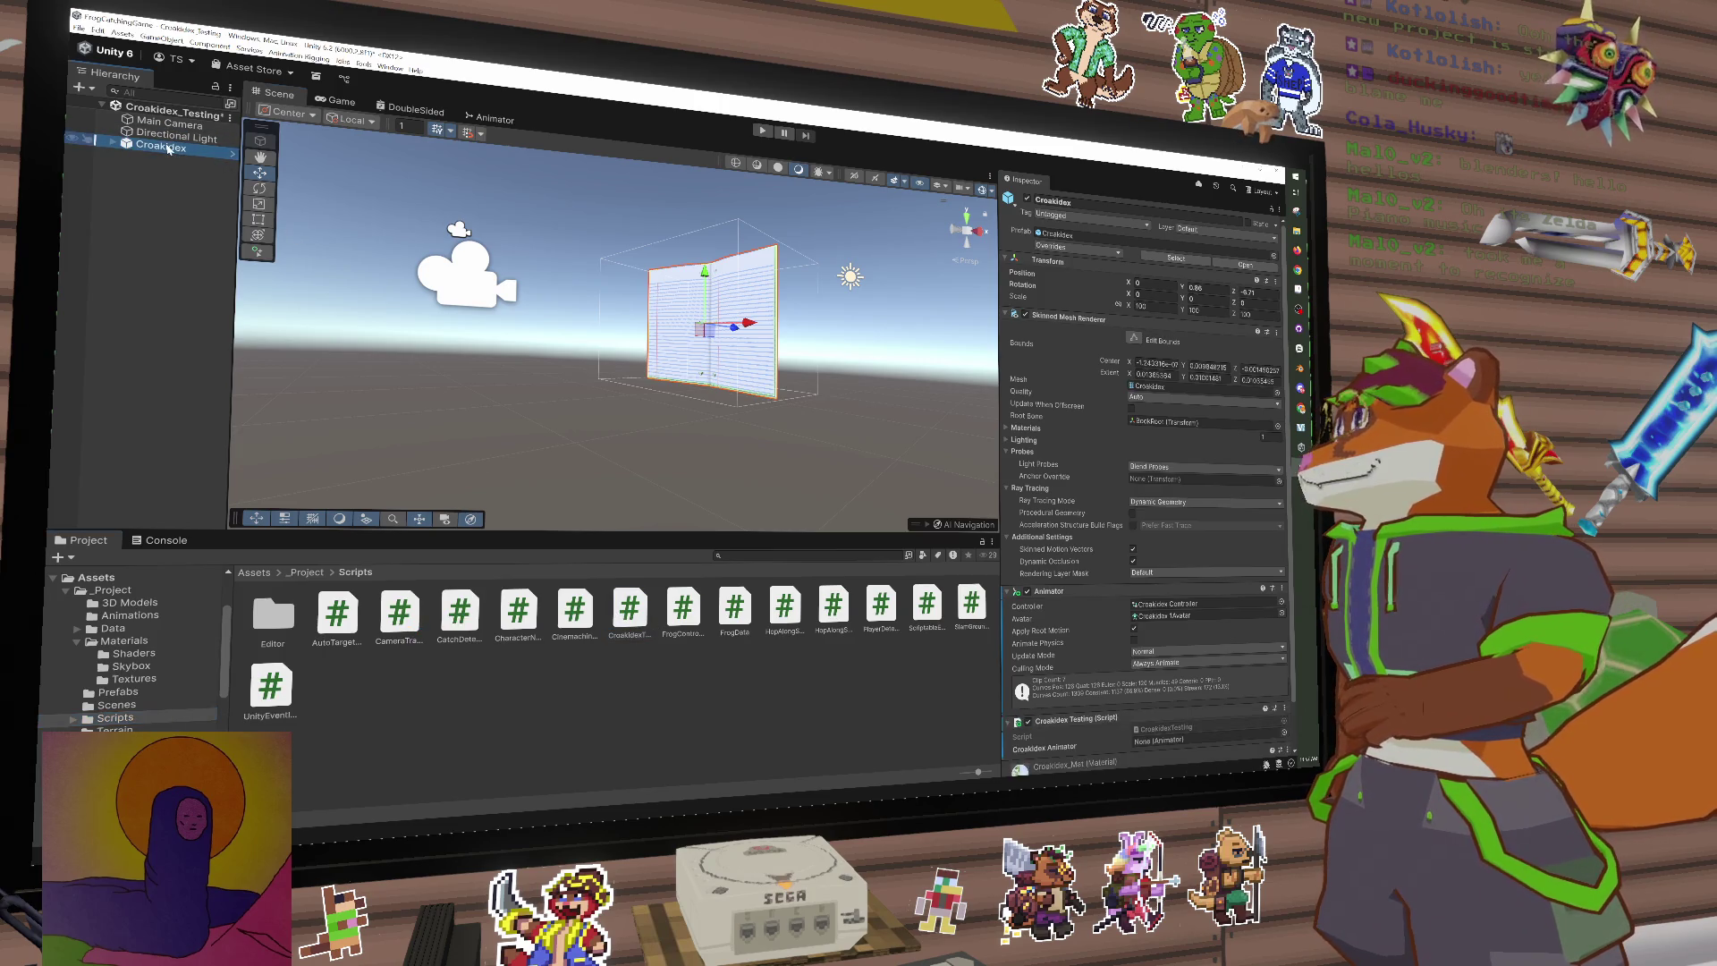
scroll(1183, 677, down, 1)
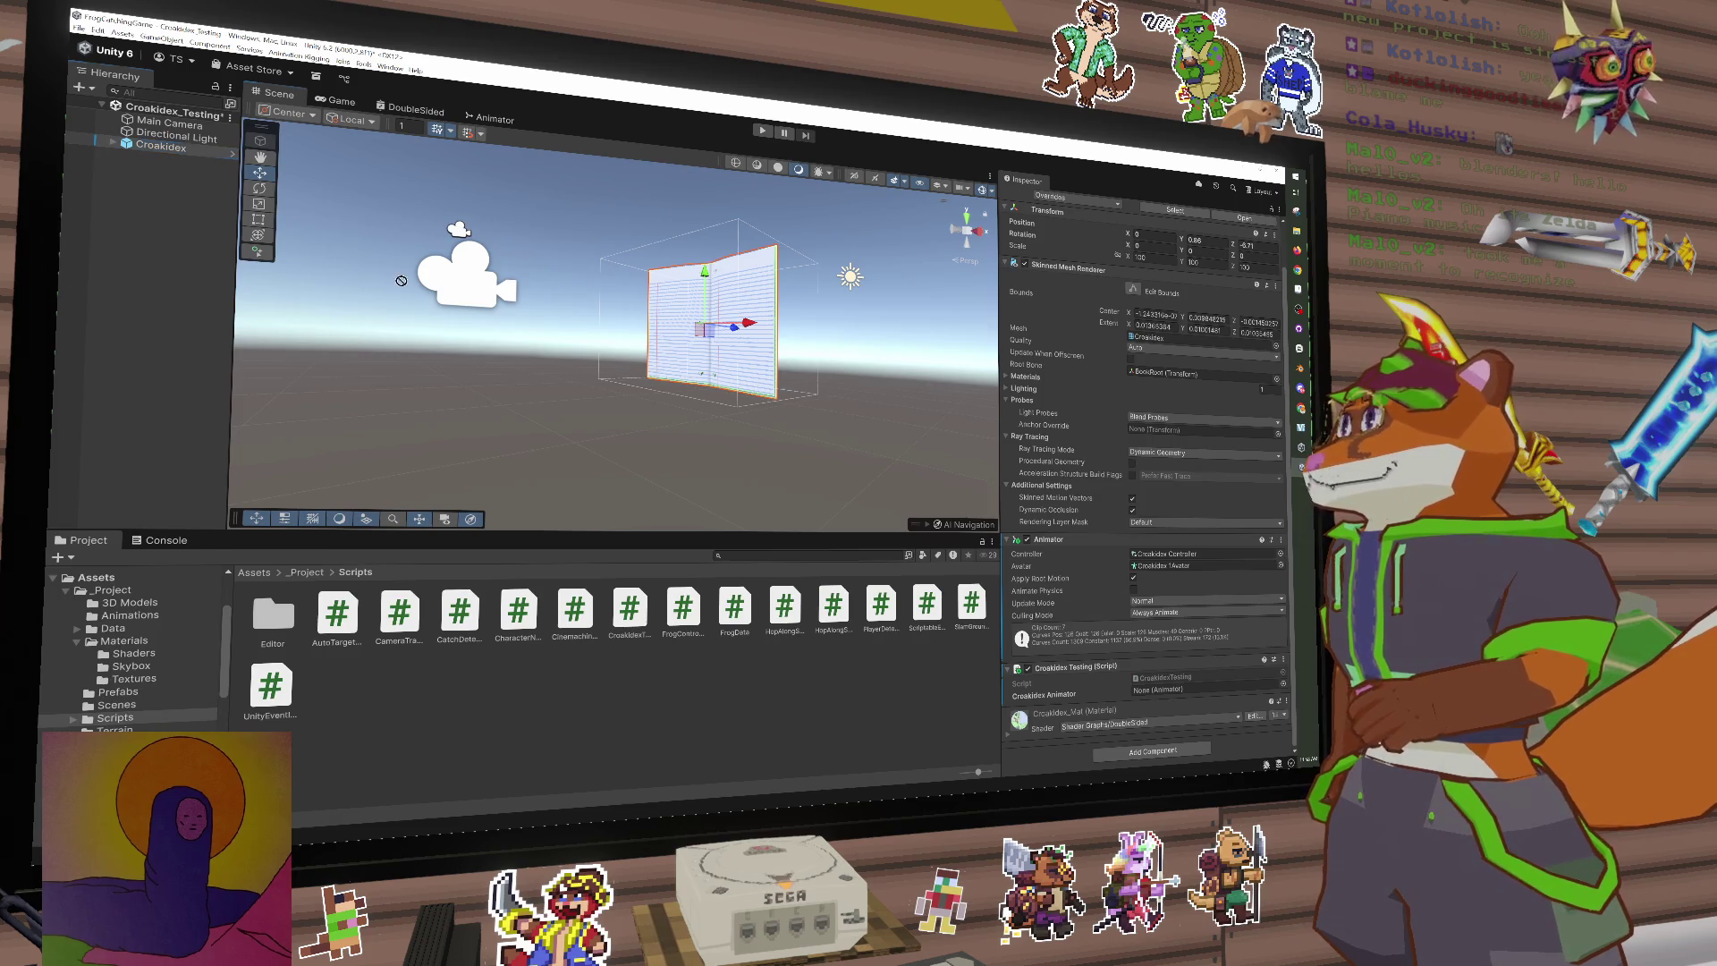
Step: Assign Croakidex to the Croakidex Animator field, test in Play mode, then open CroakidexTesting.cs
click(1168, 690)
drag(1173, 696, 1170, 692)
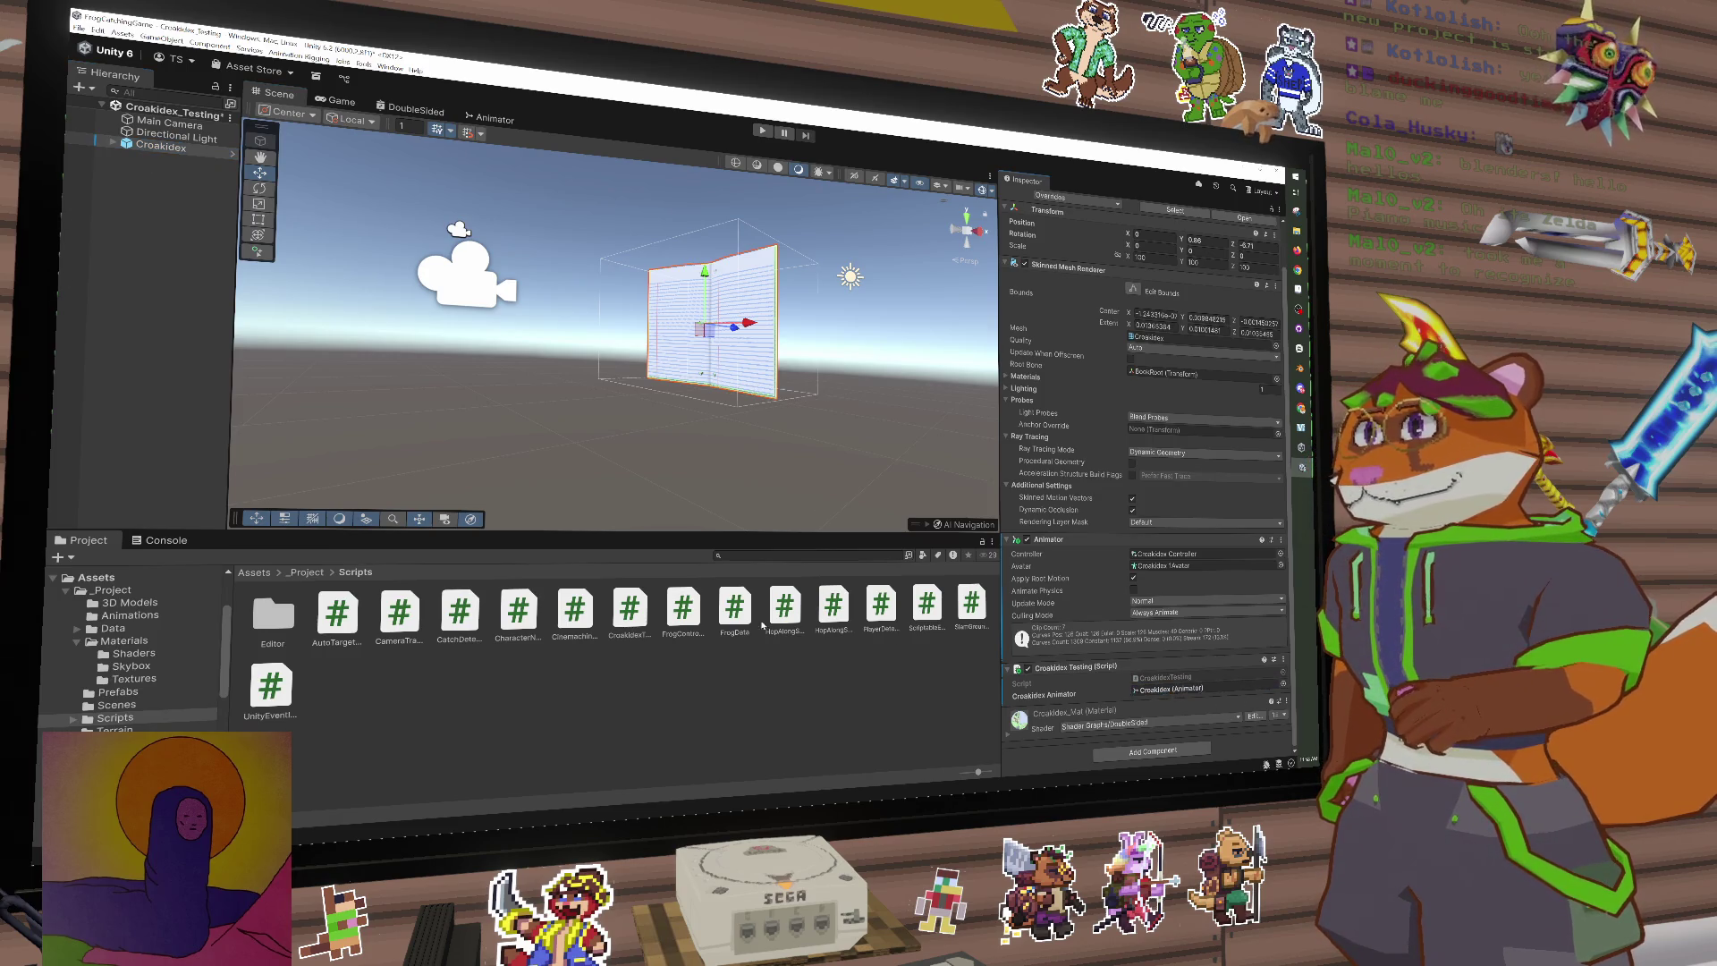
key(ctrl+p)
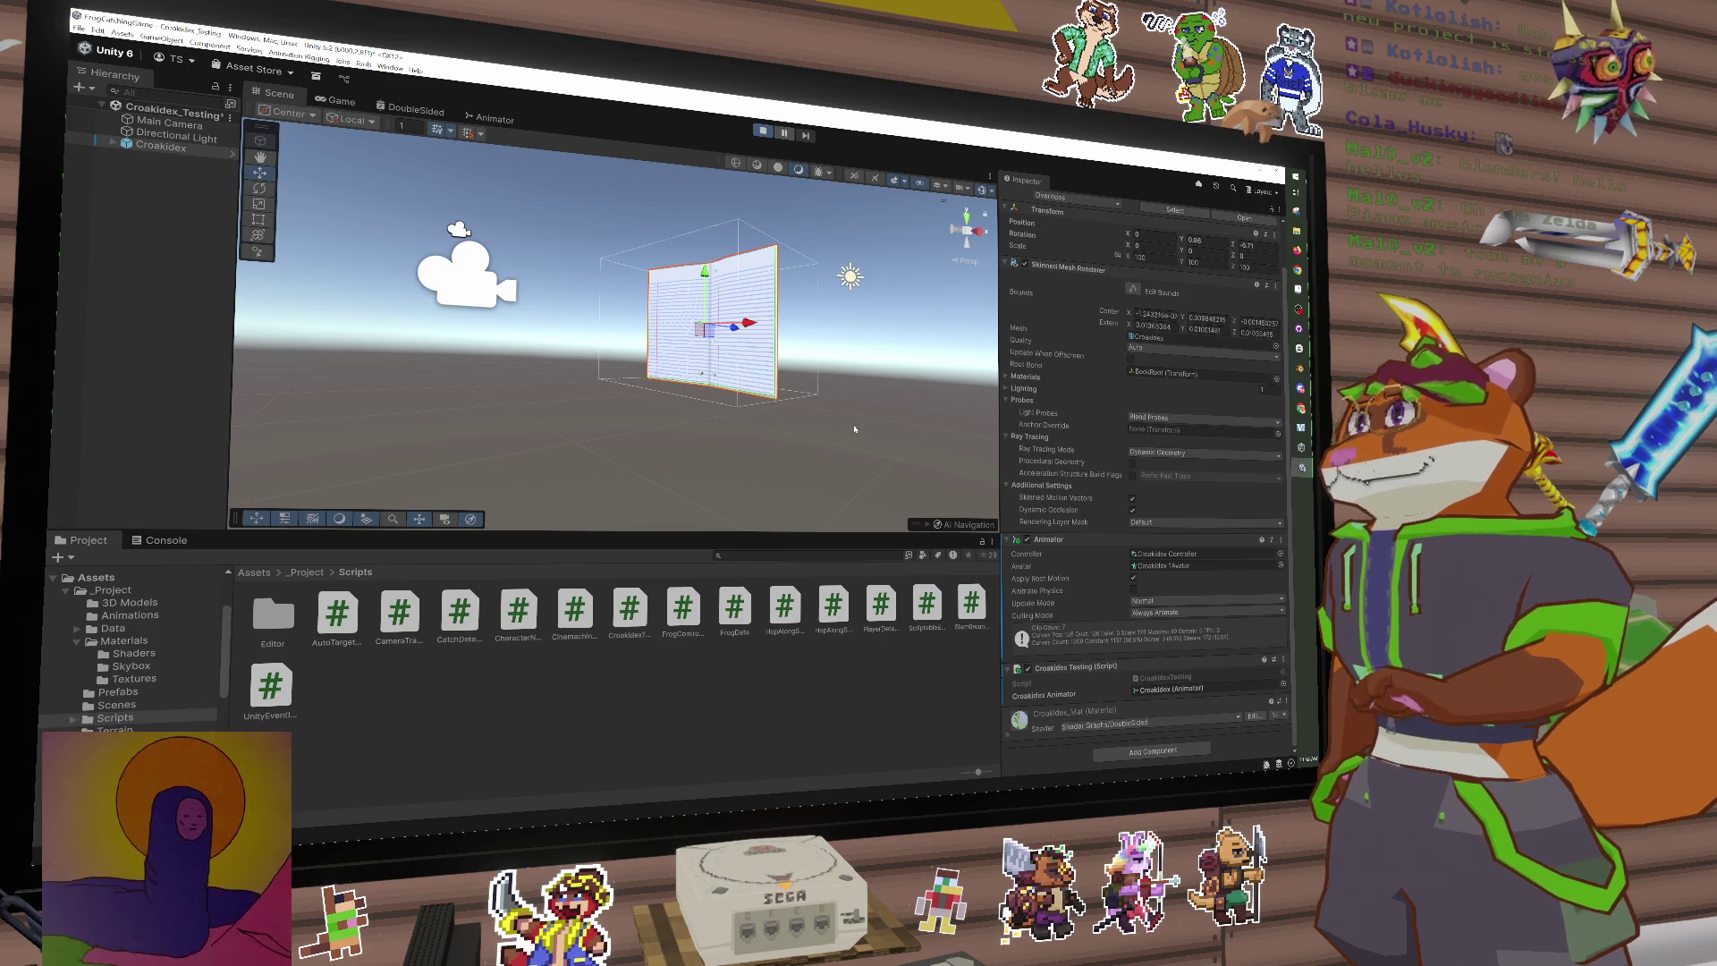
scroll(1114, 716, down, 2)
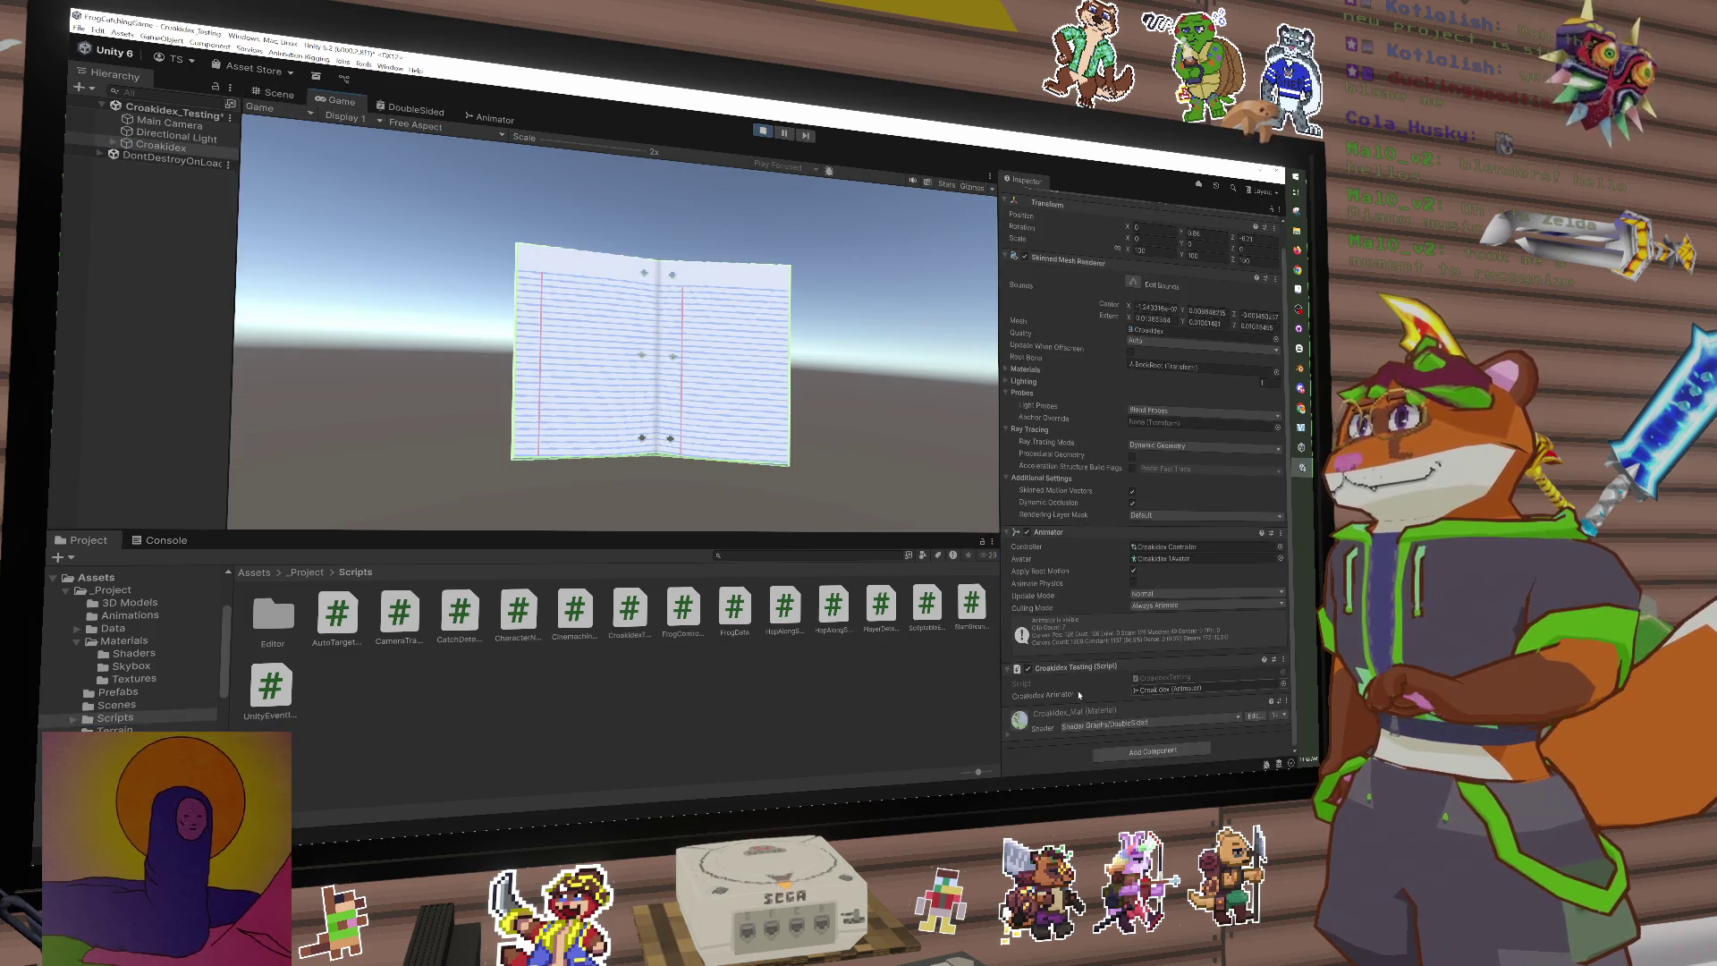
click(762, 130)
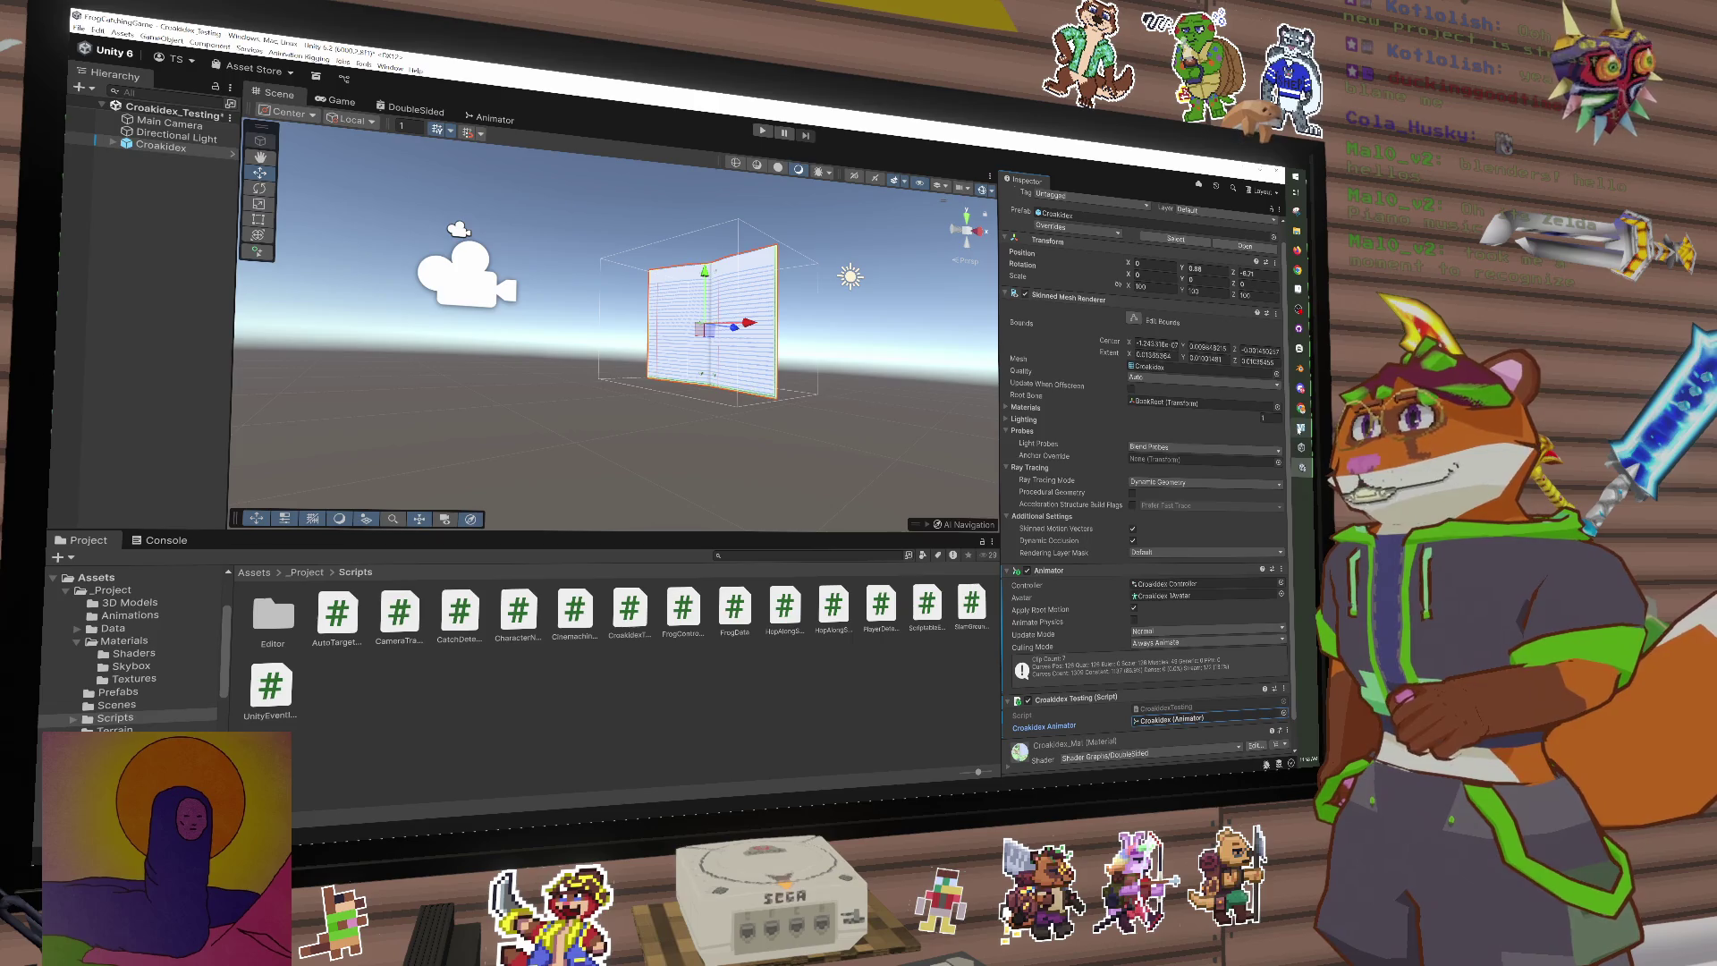
mouse_move(1302, 447)
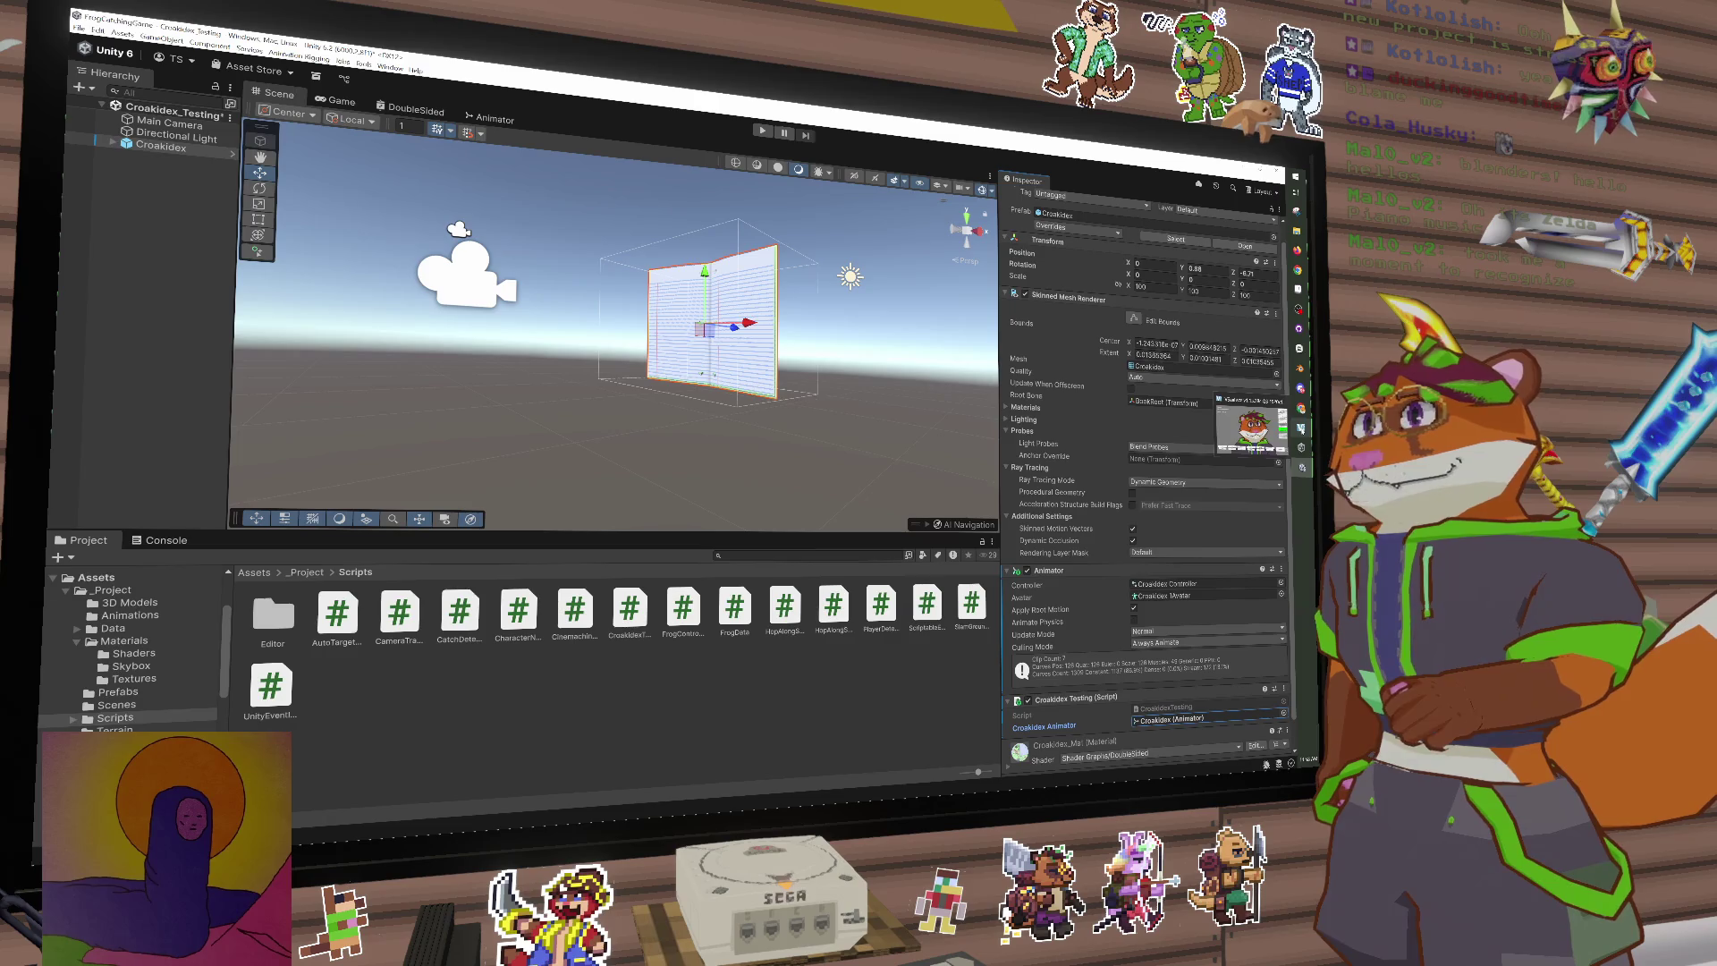
double_click(624, 617)
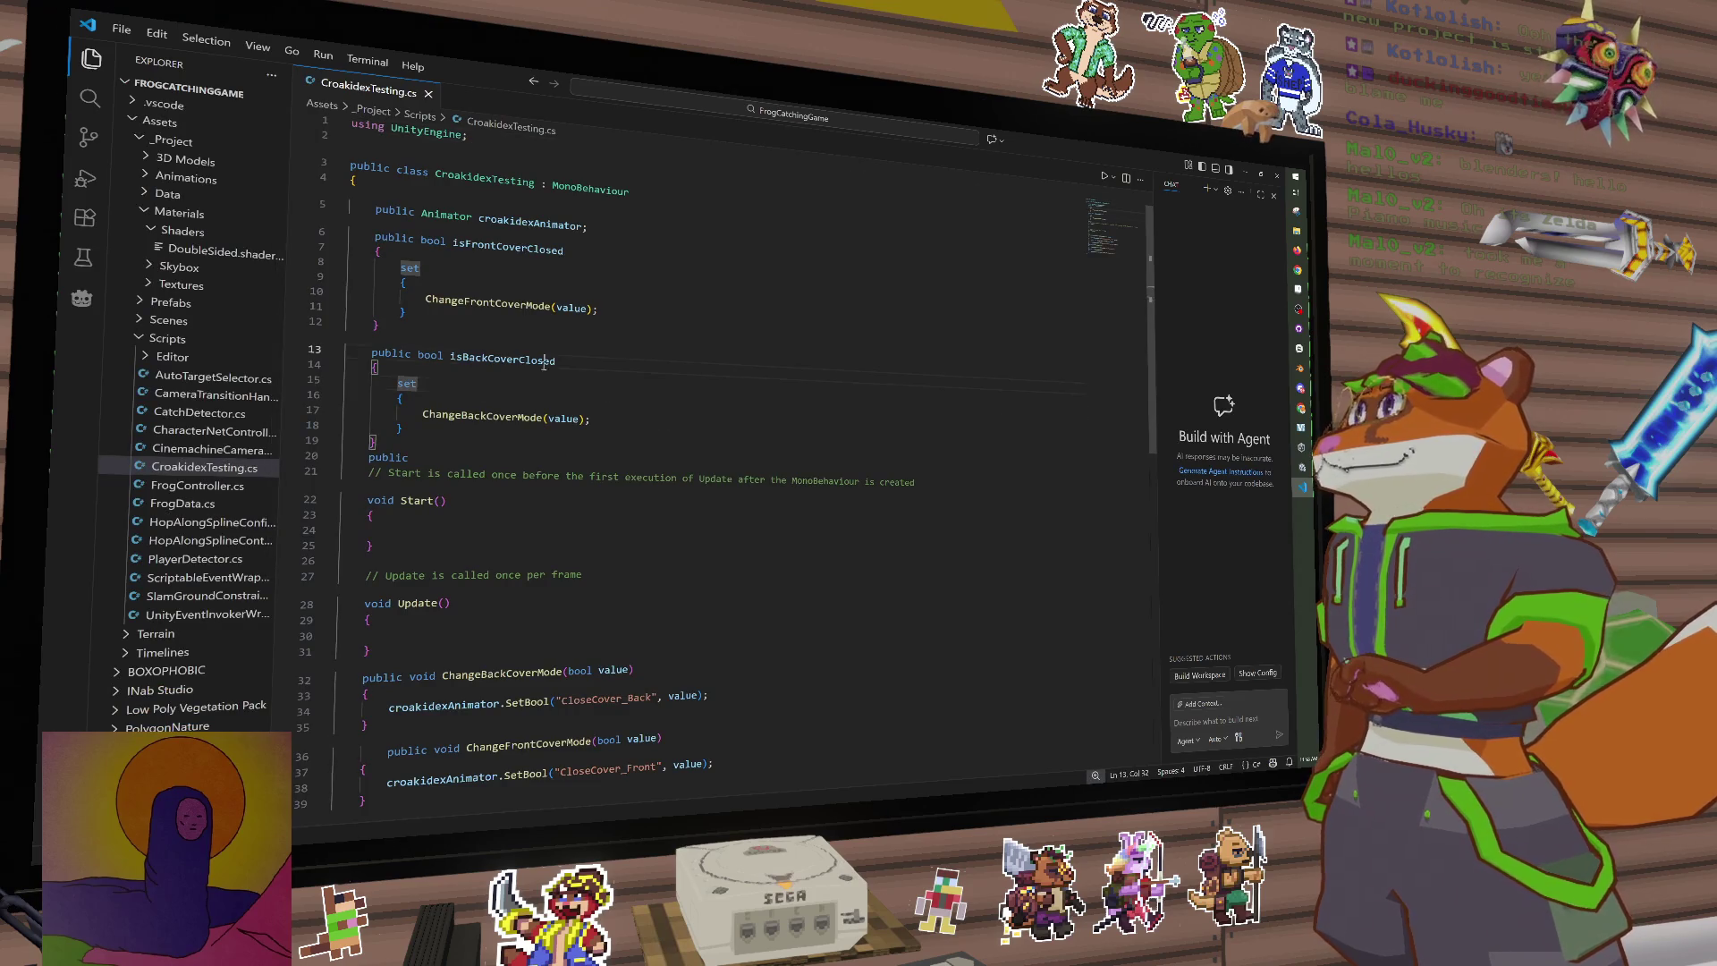
Step: Compare the isFrontCoverClosed property and its setter with the back cover setter
click(500, 360)
click(481, 275)
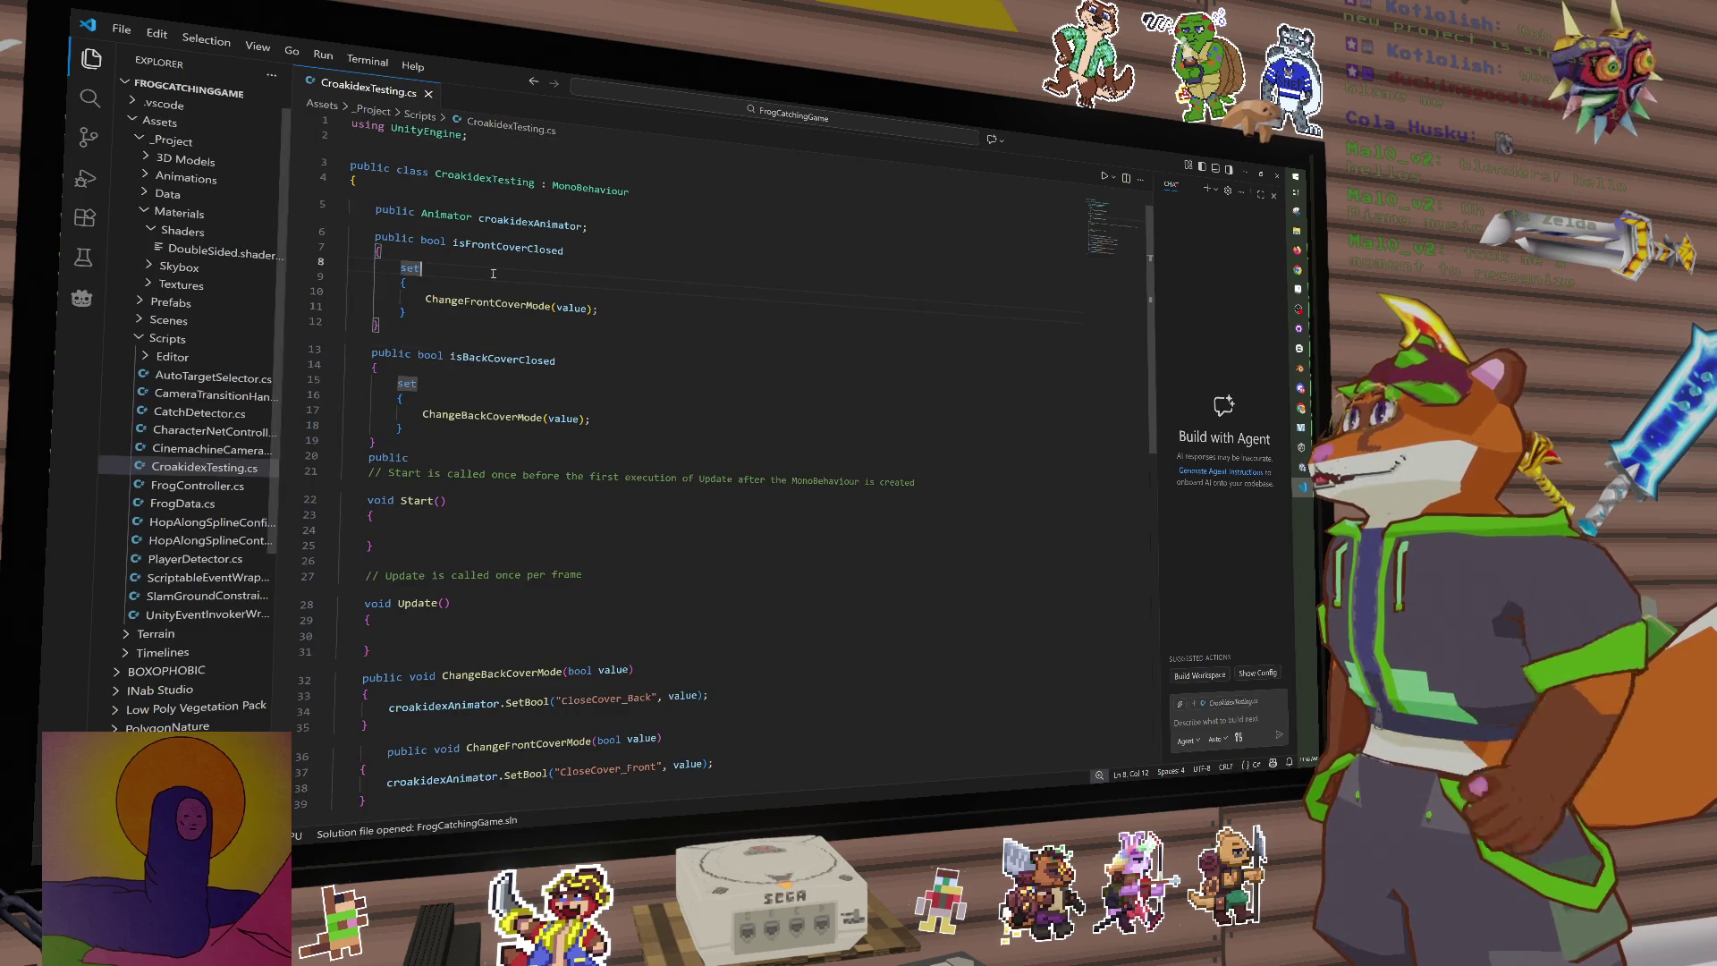
click(492, 245)
click(482, 268)
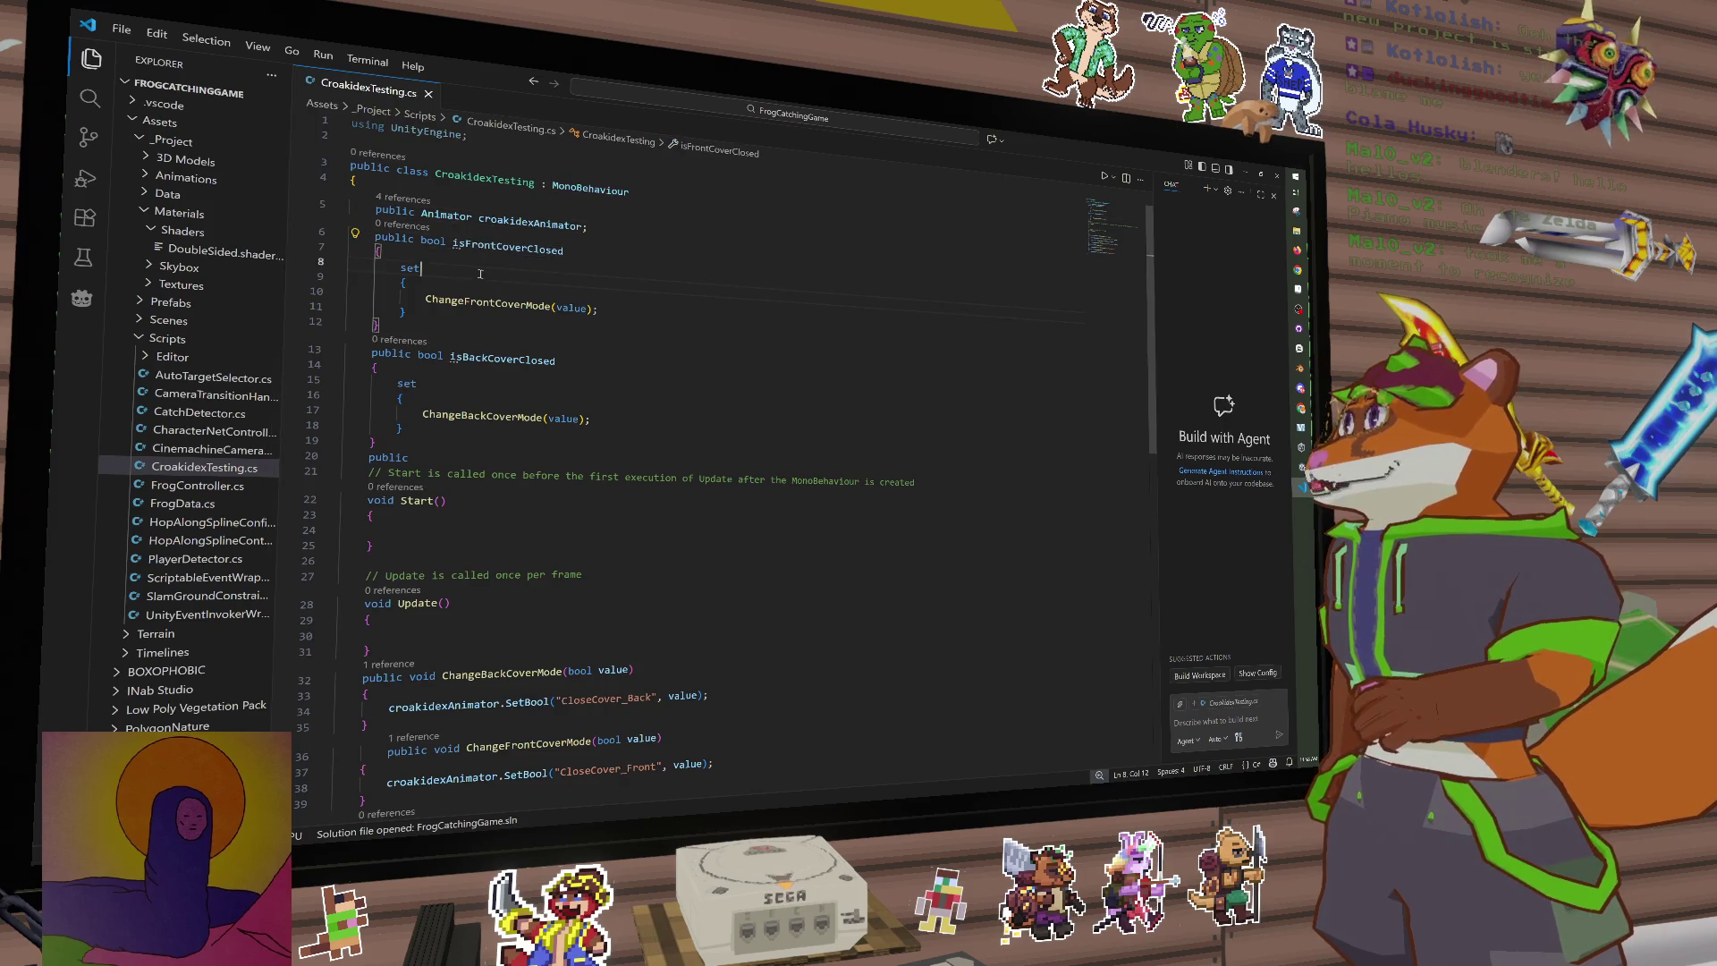
click(470, 386)
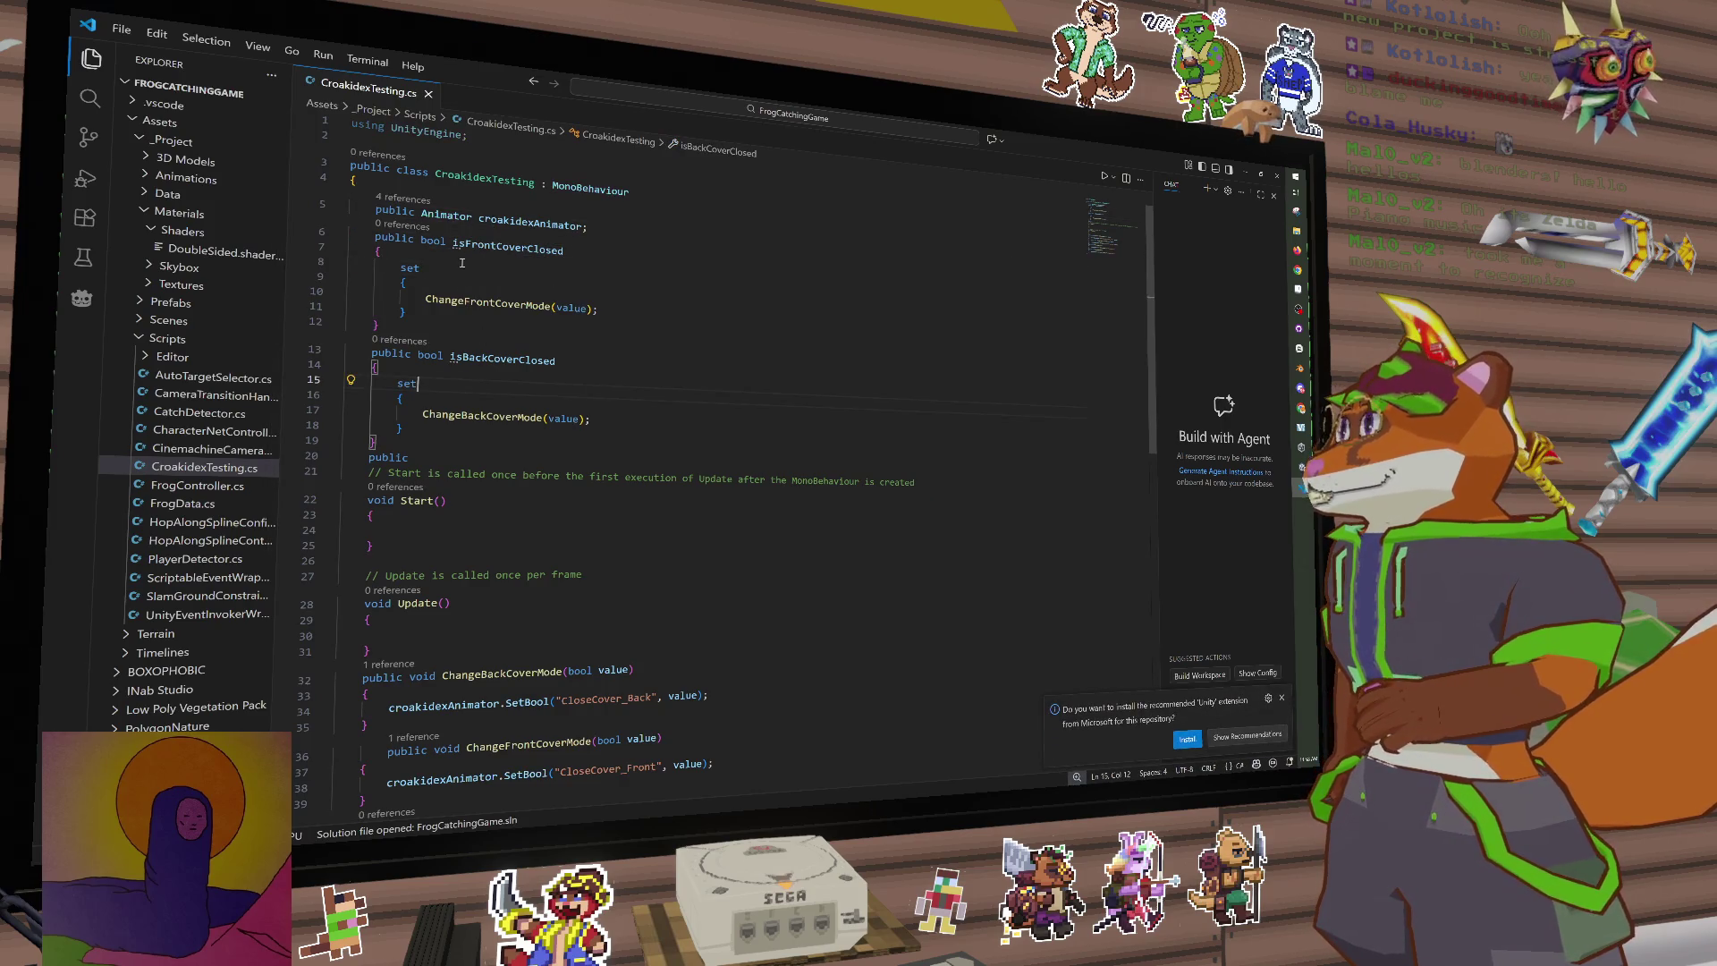
click(460, 275)
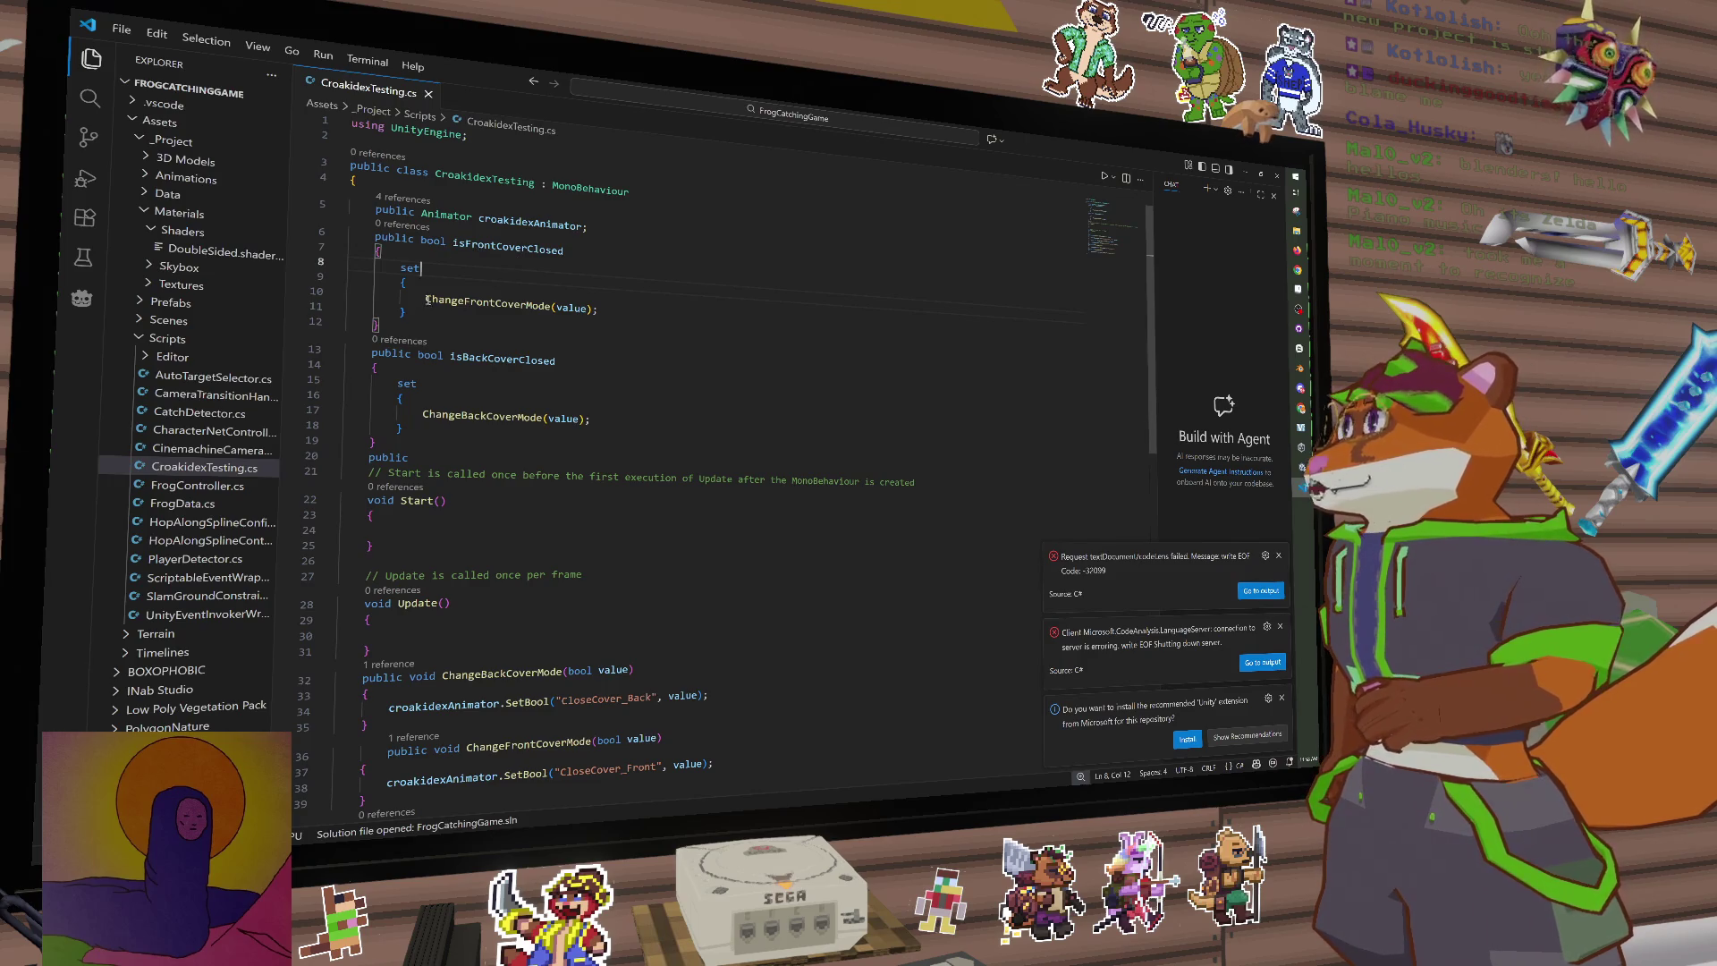
Step: Examine the ChangeFrontCoverMode call, the line 34 SetBool call and the ChangeBackCoverMode method
drag(424, 302, 604, 318)
click(609, 314)
scroll(511, 663, down, 3)
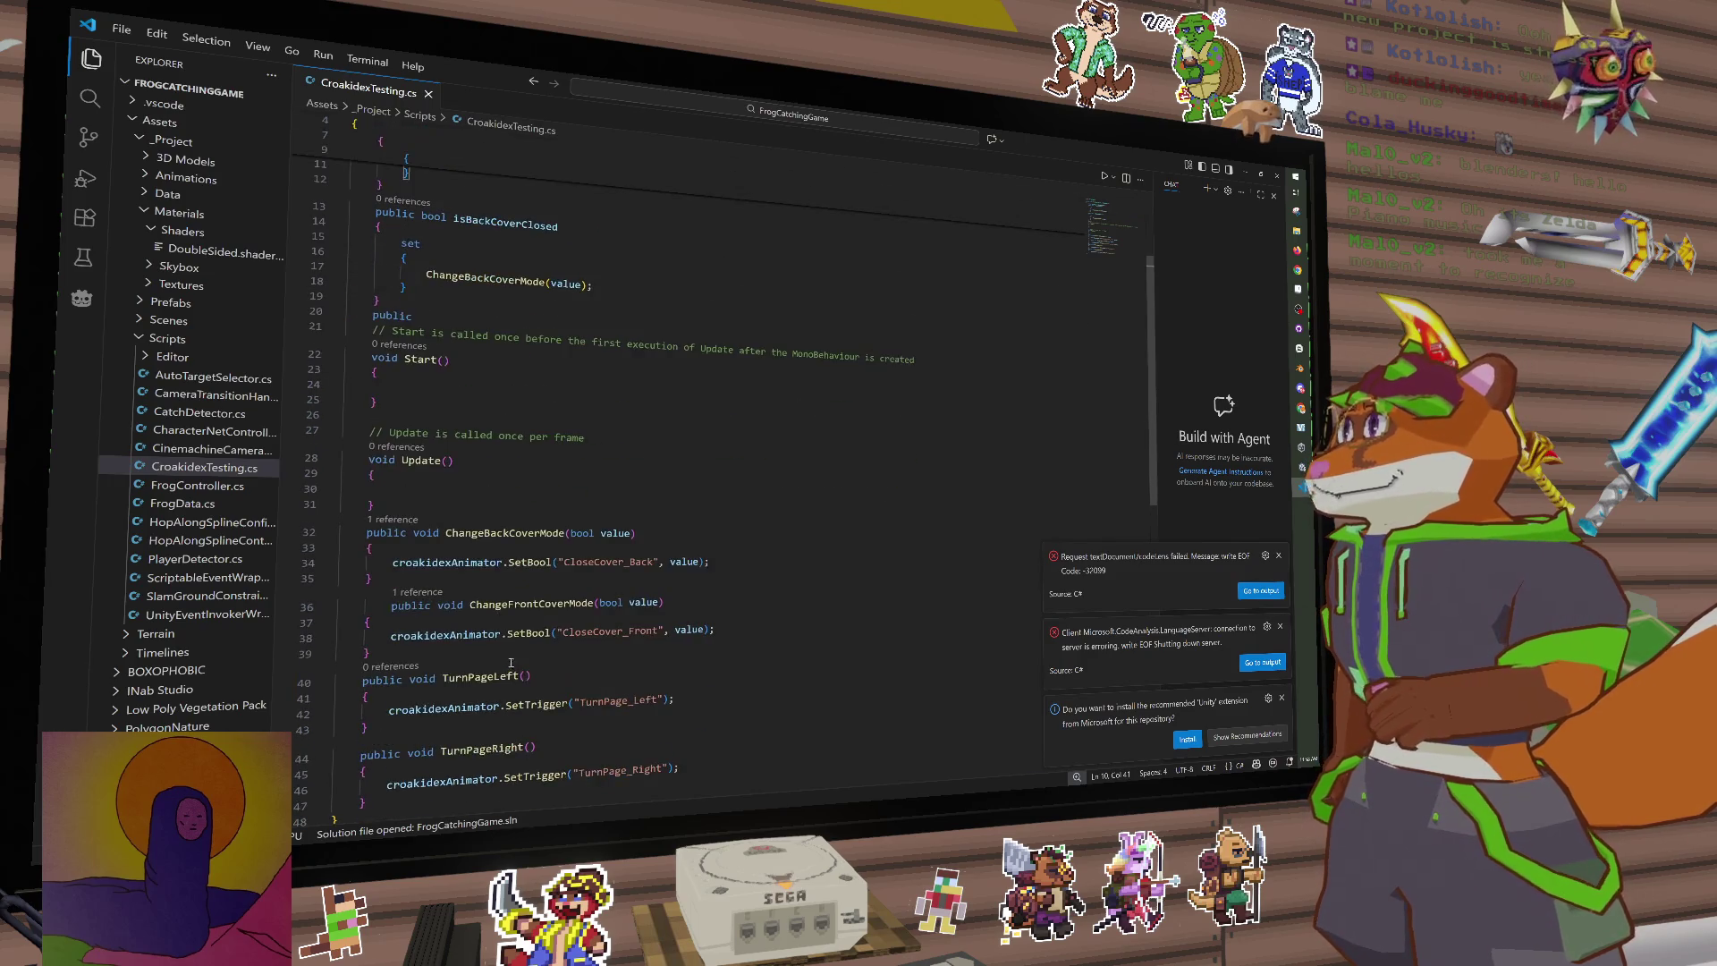
drag(390, 561, 706, 562)
click(702, 562)
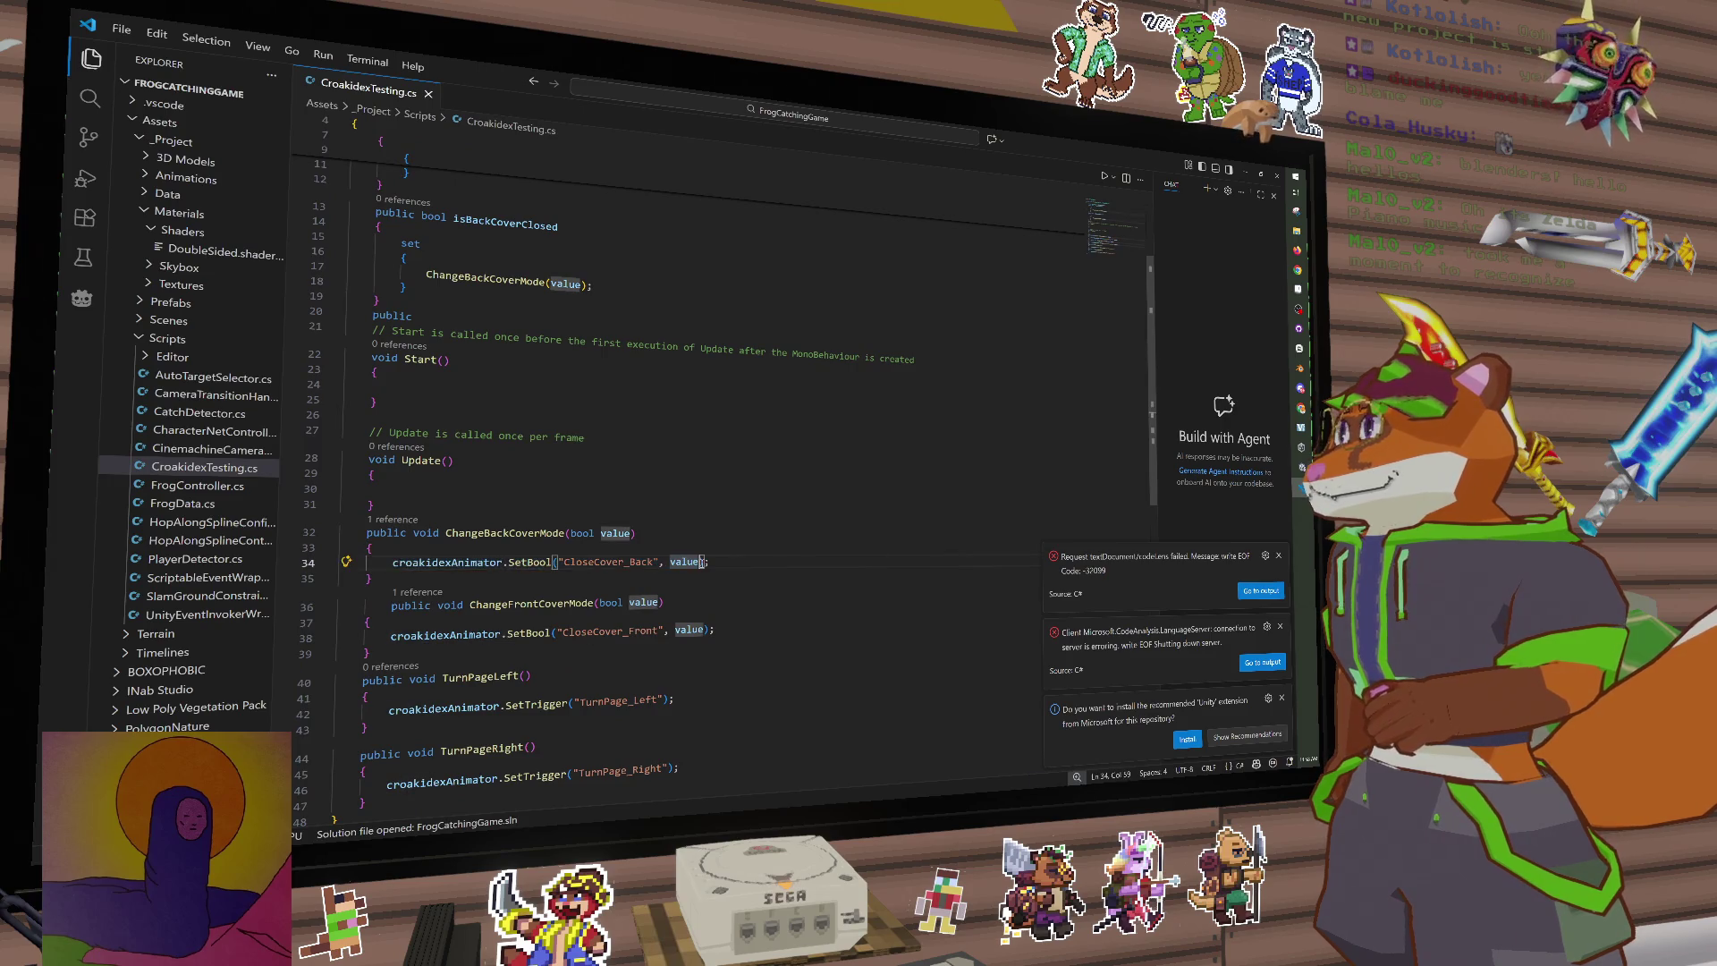
scroll(671, 564, down, 2)
drag(470, 494, 371, 461)
click(371, 461)
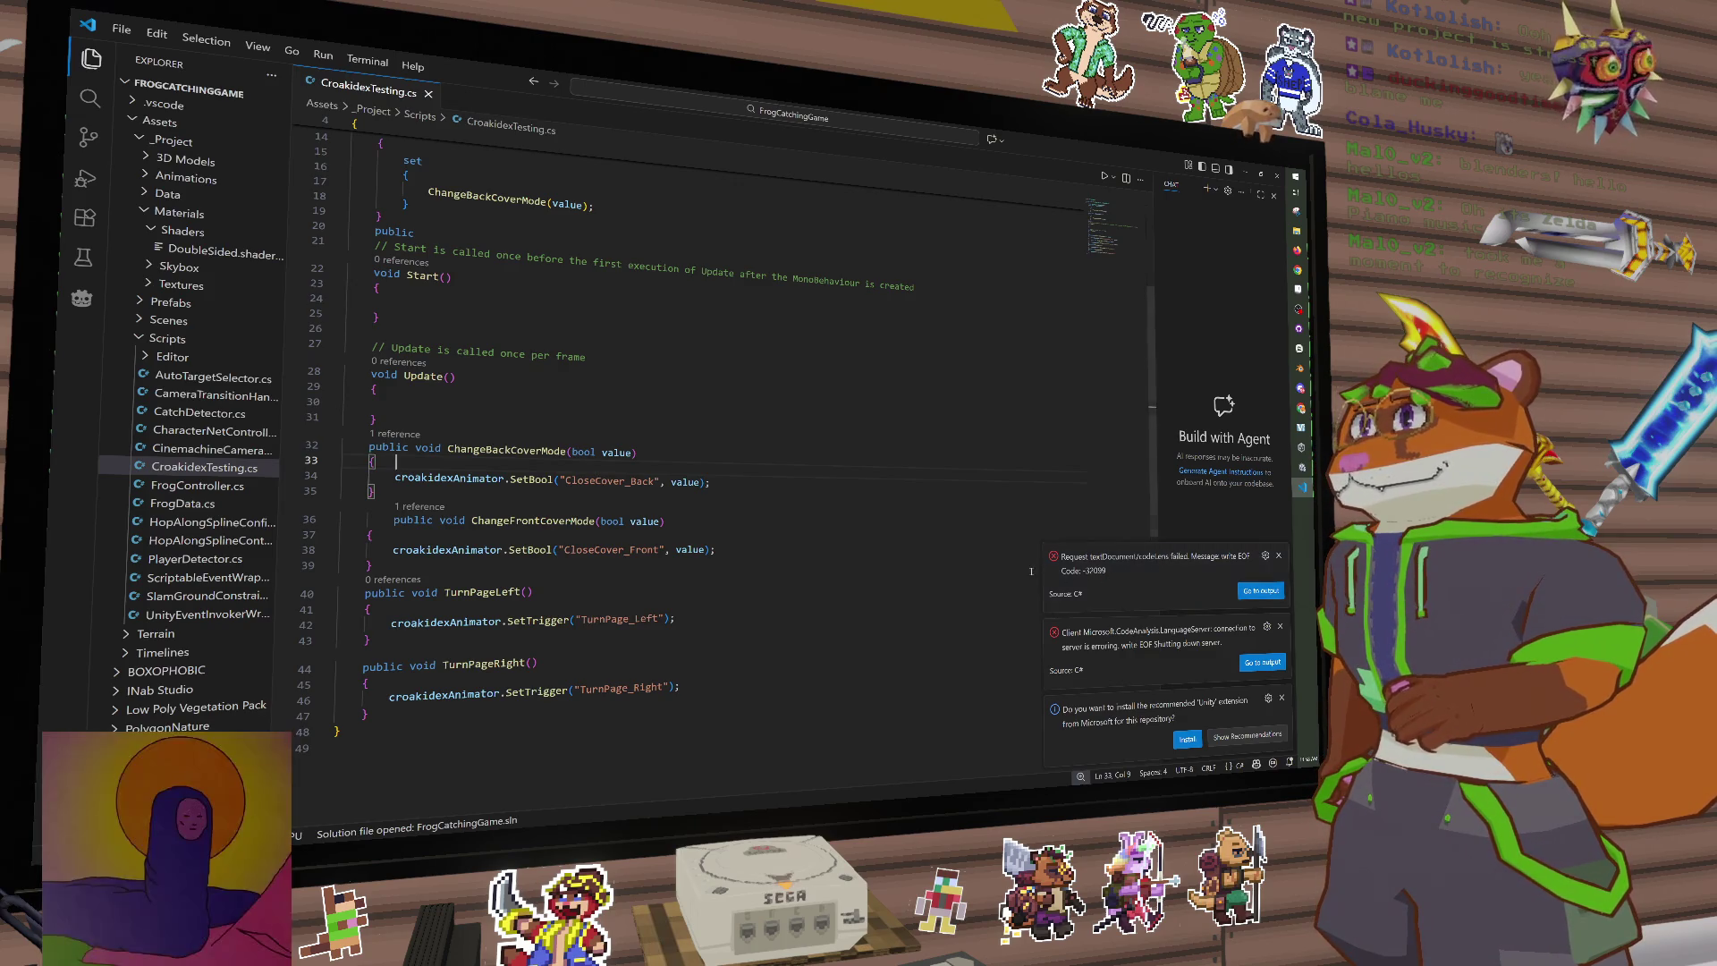
Step: Dismiss both language-server error notices, highlight croakidexAnimator usages, and return to Unity
click(1281, 557)
click(1281, 626)
scroll(559, 522, up, 4)
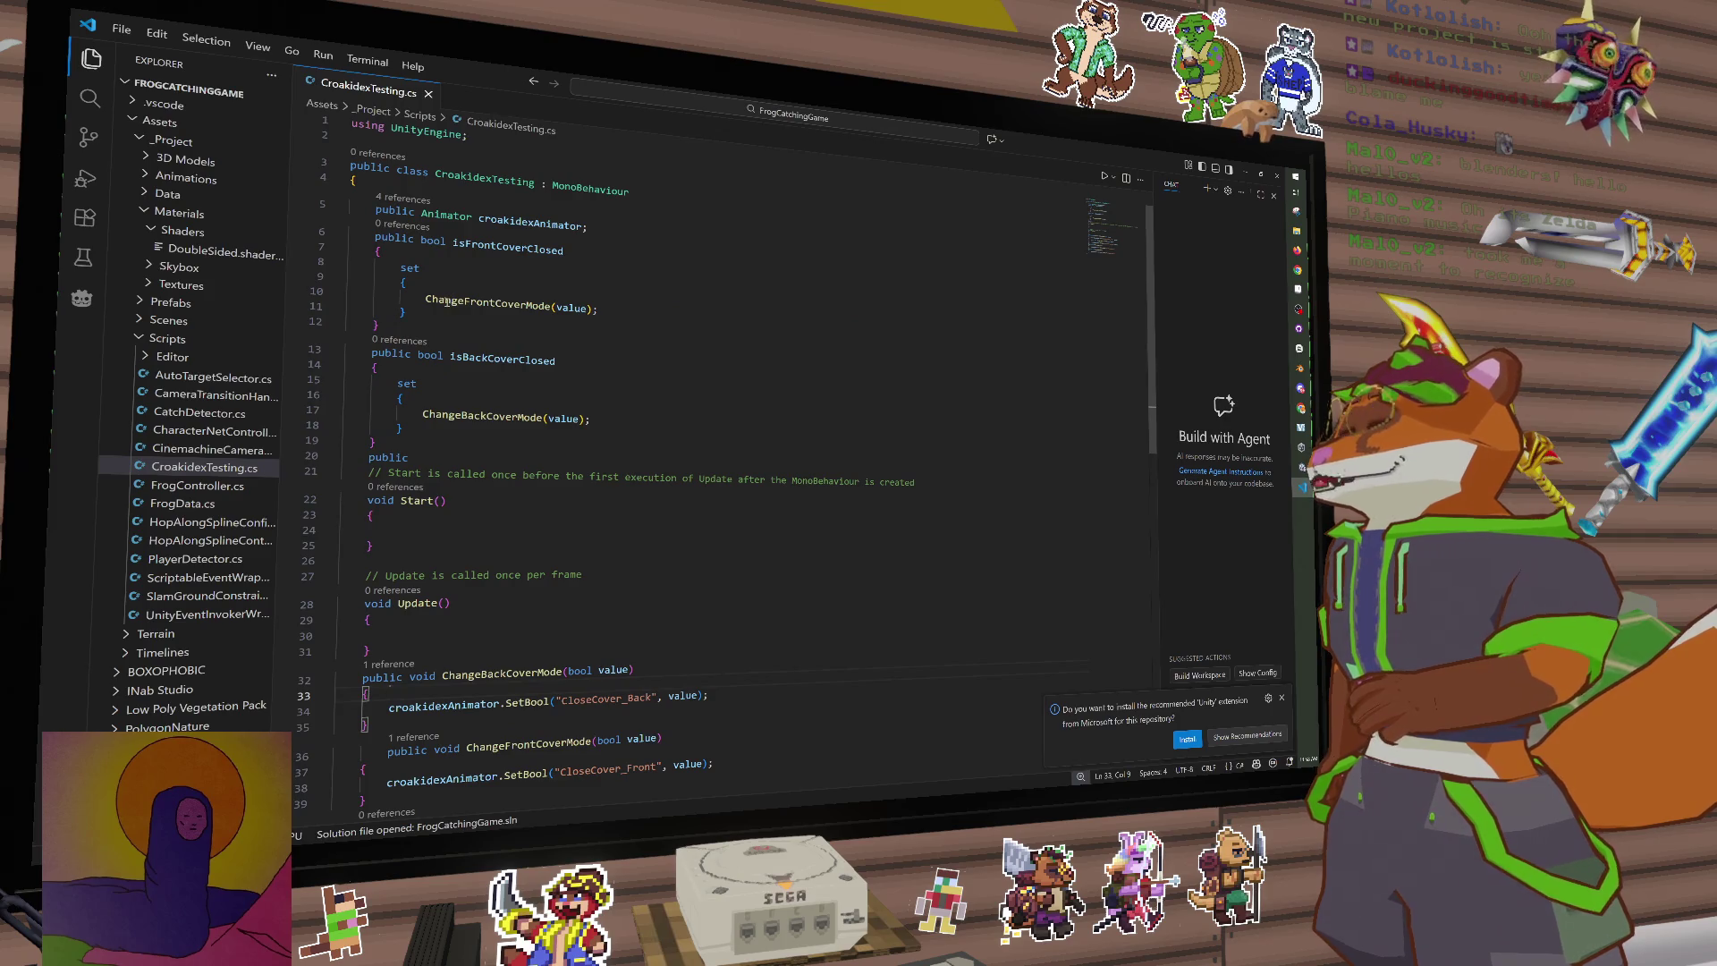
scroll(530, 331, down, 4)
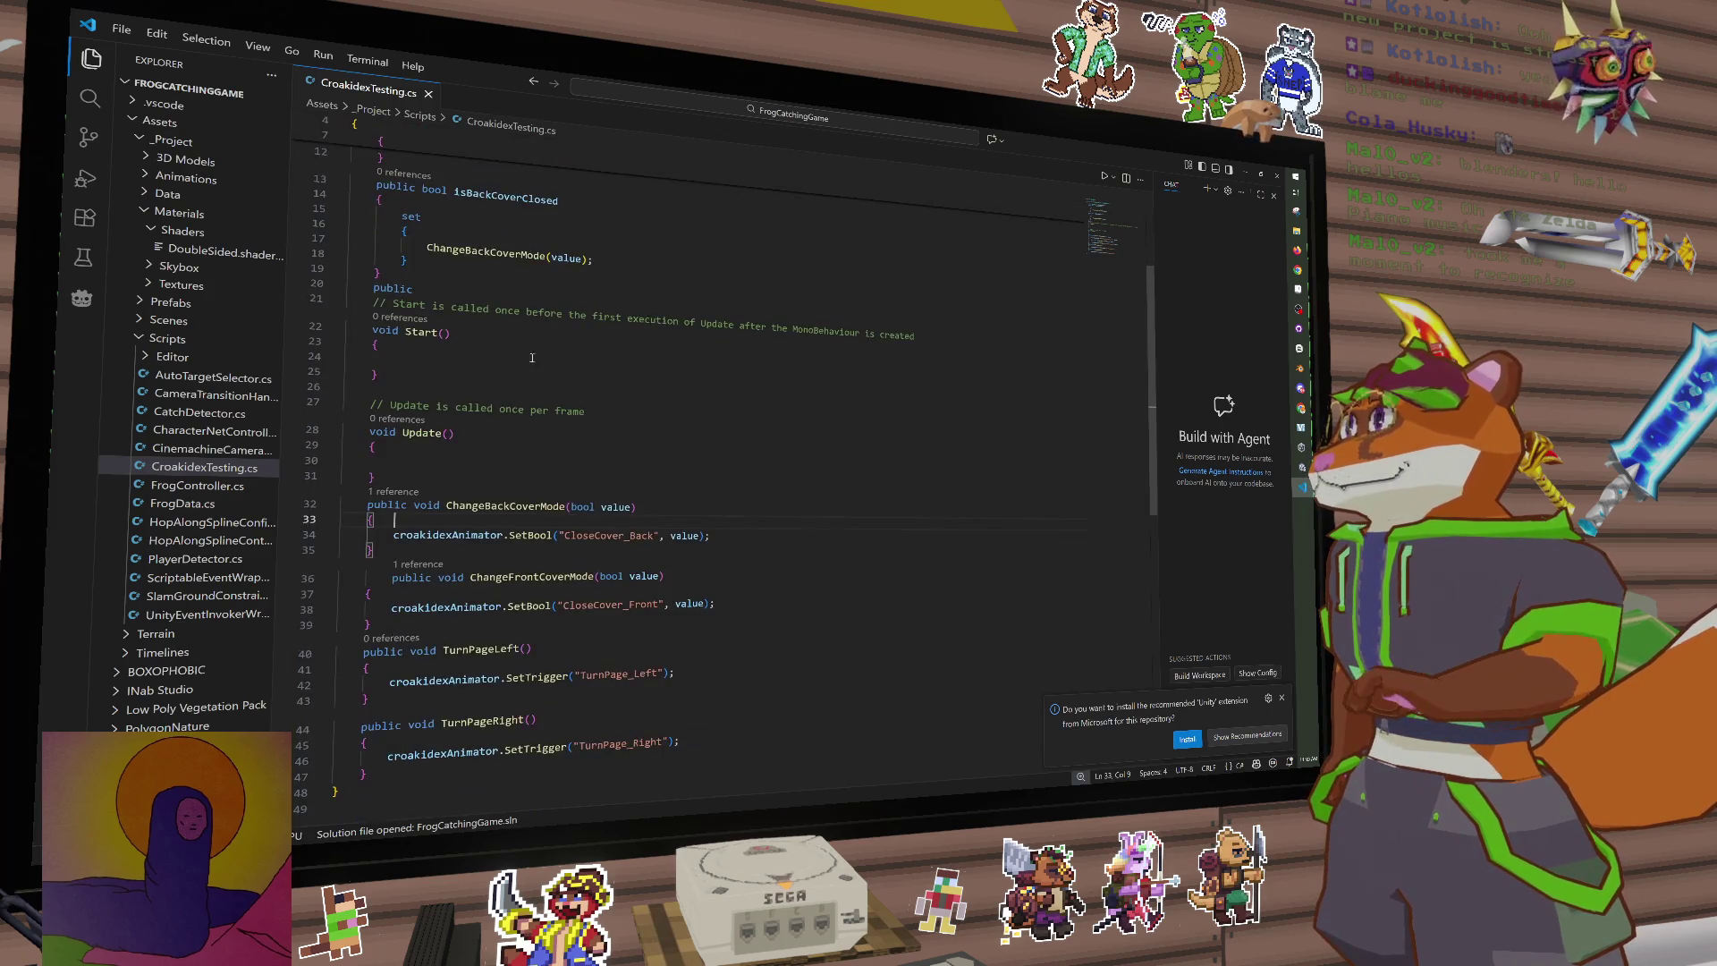
click(419, 535)
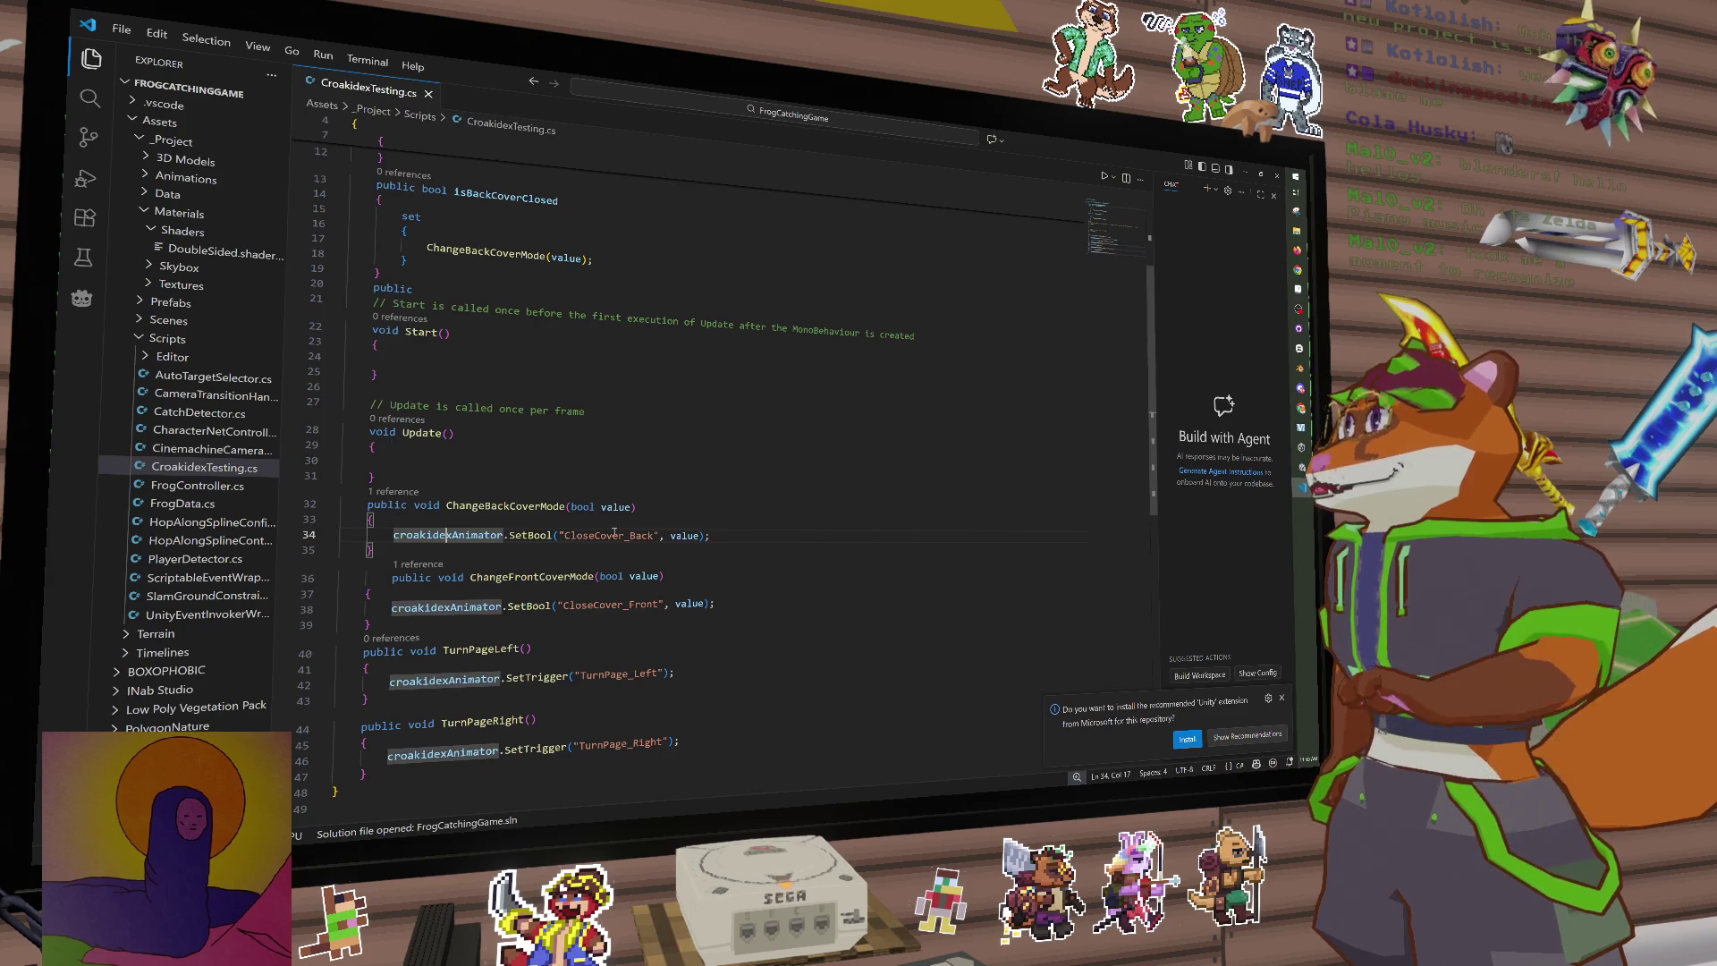
click(1302, 468)
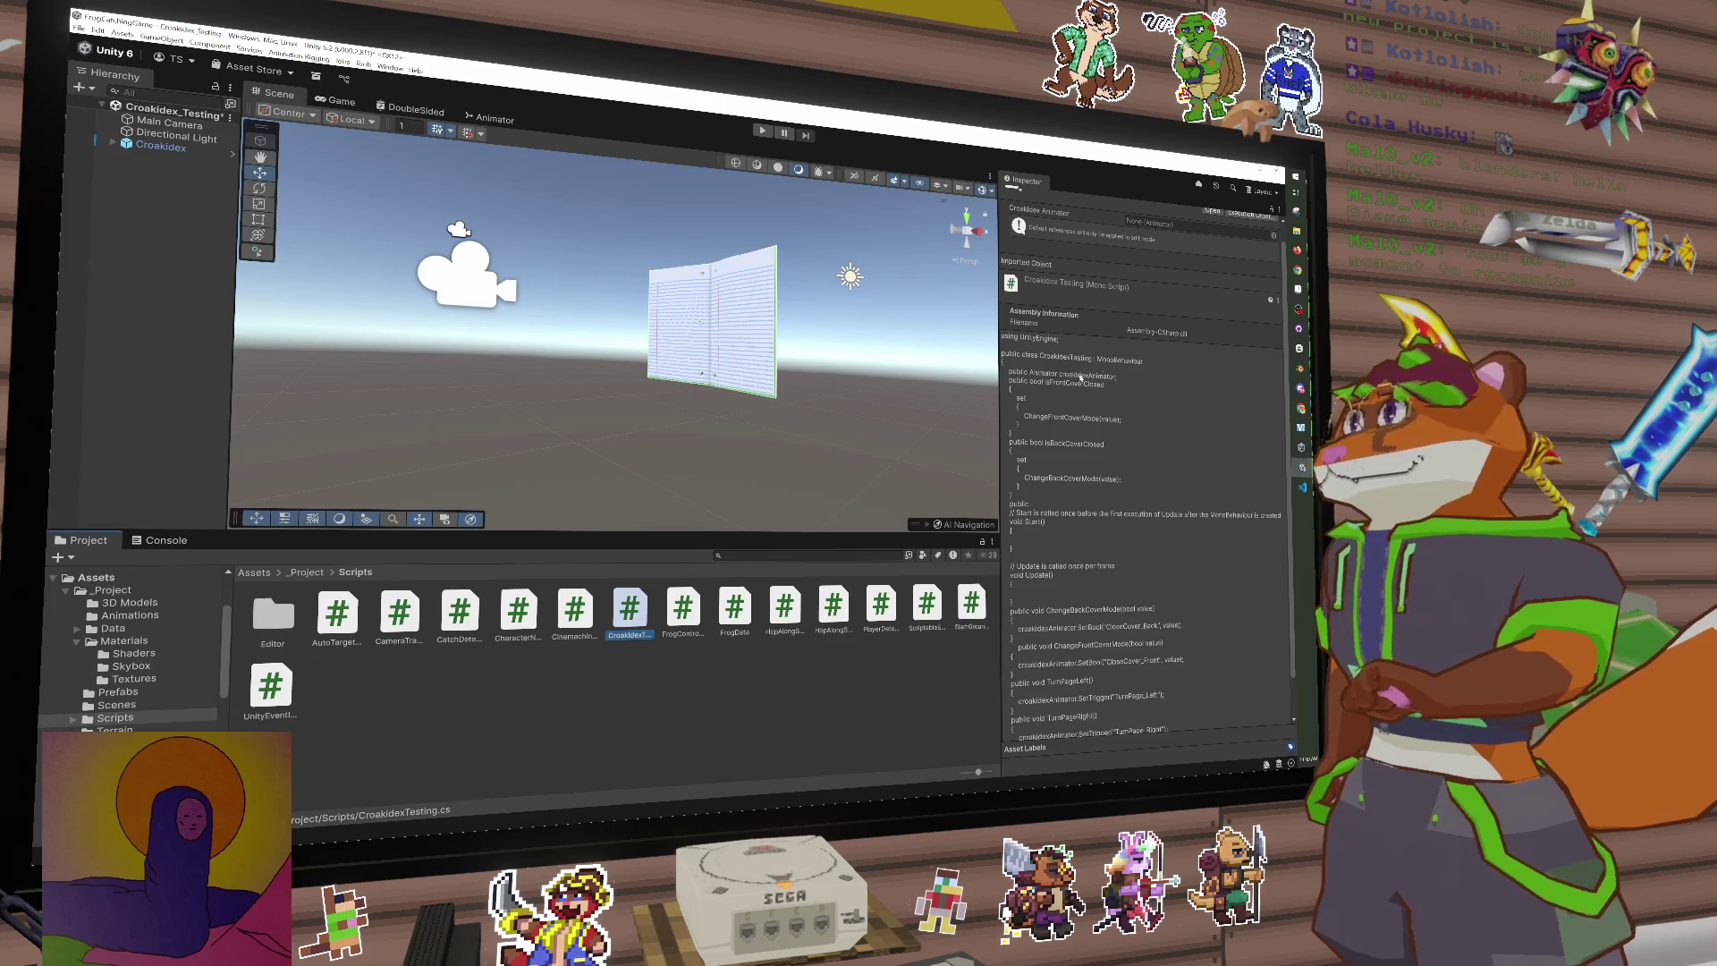
Step: Open the Croakidex Controller graph and widen the graph and parameters panels
click(161, 146)
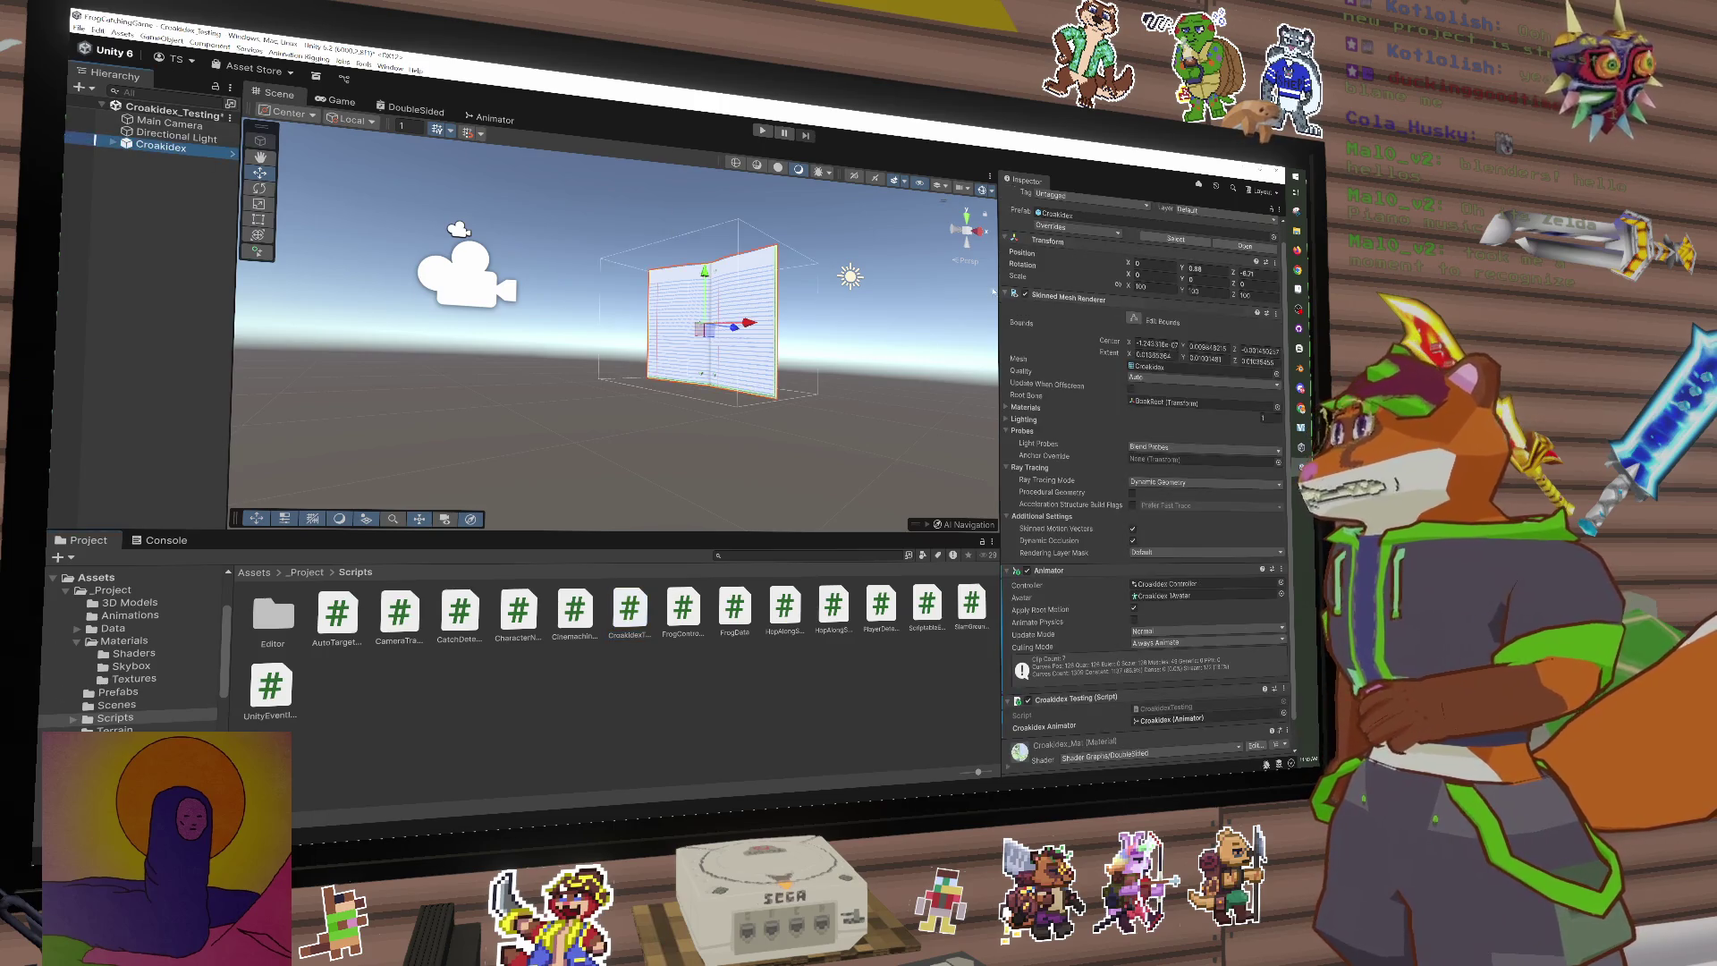
double_click(1177, 582)
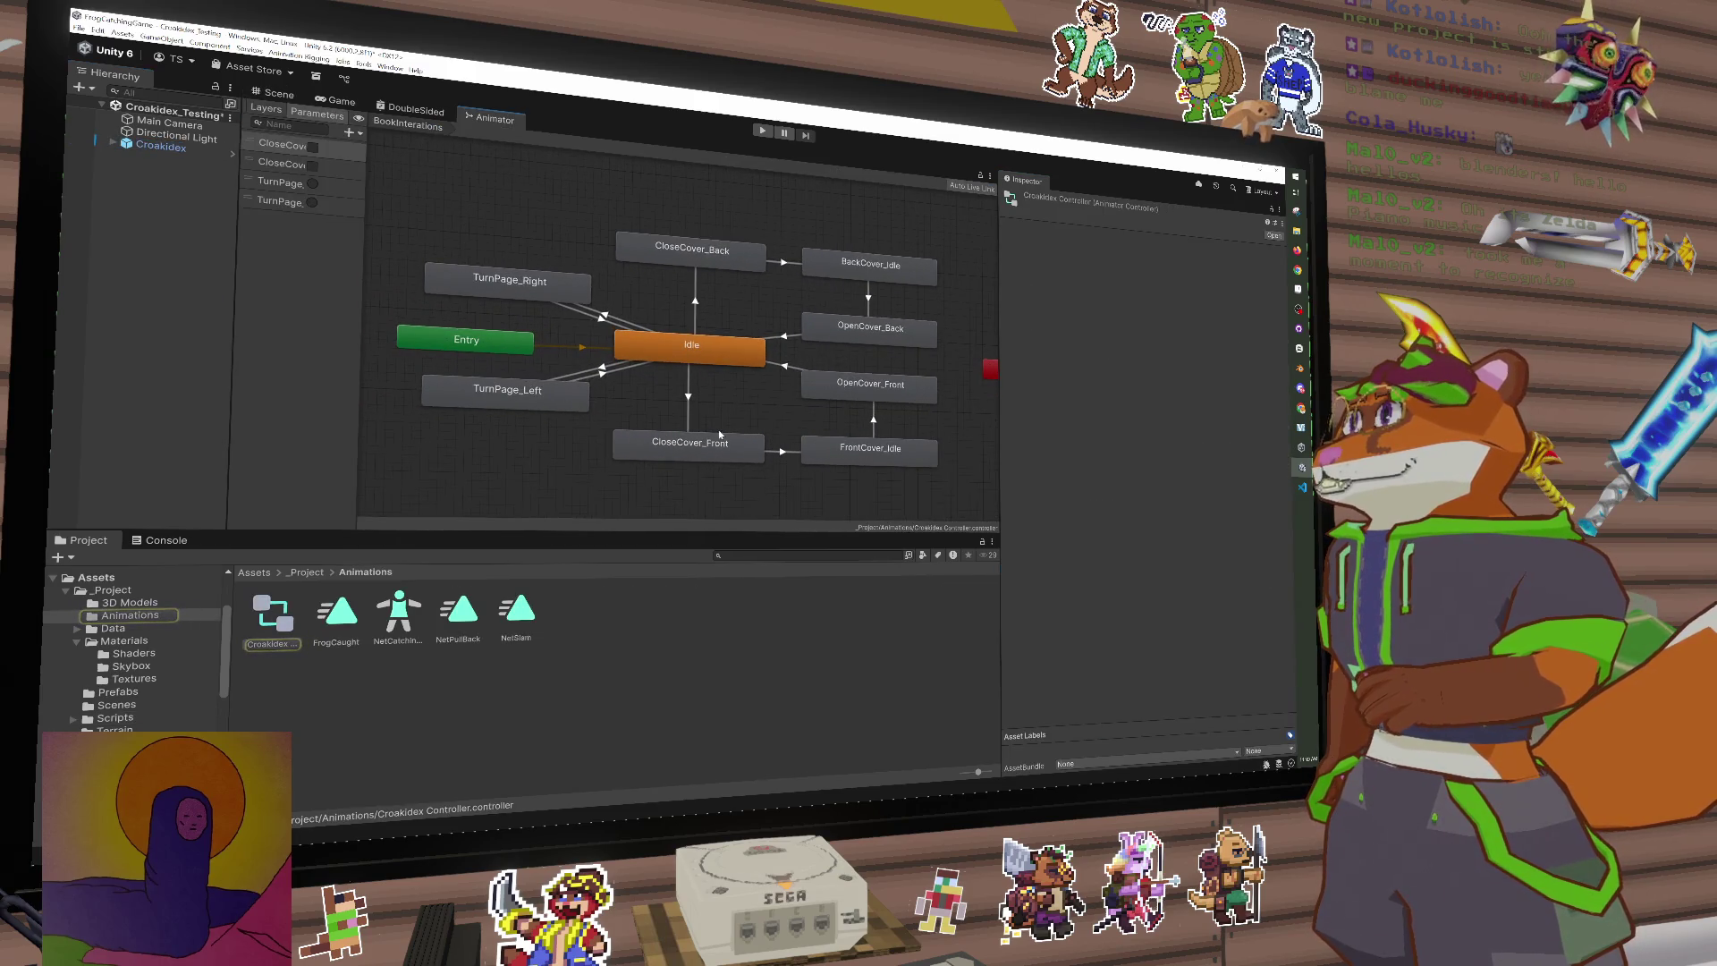
click(695, 451)
click(711, 394)
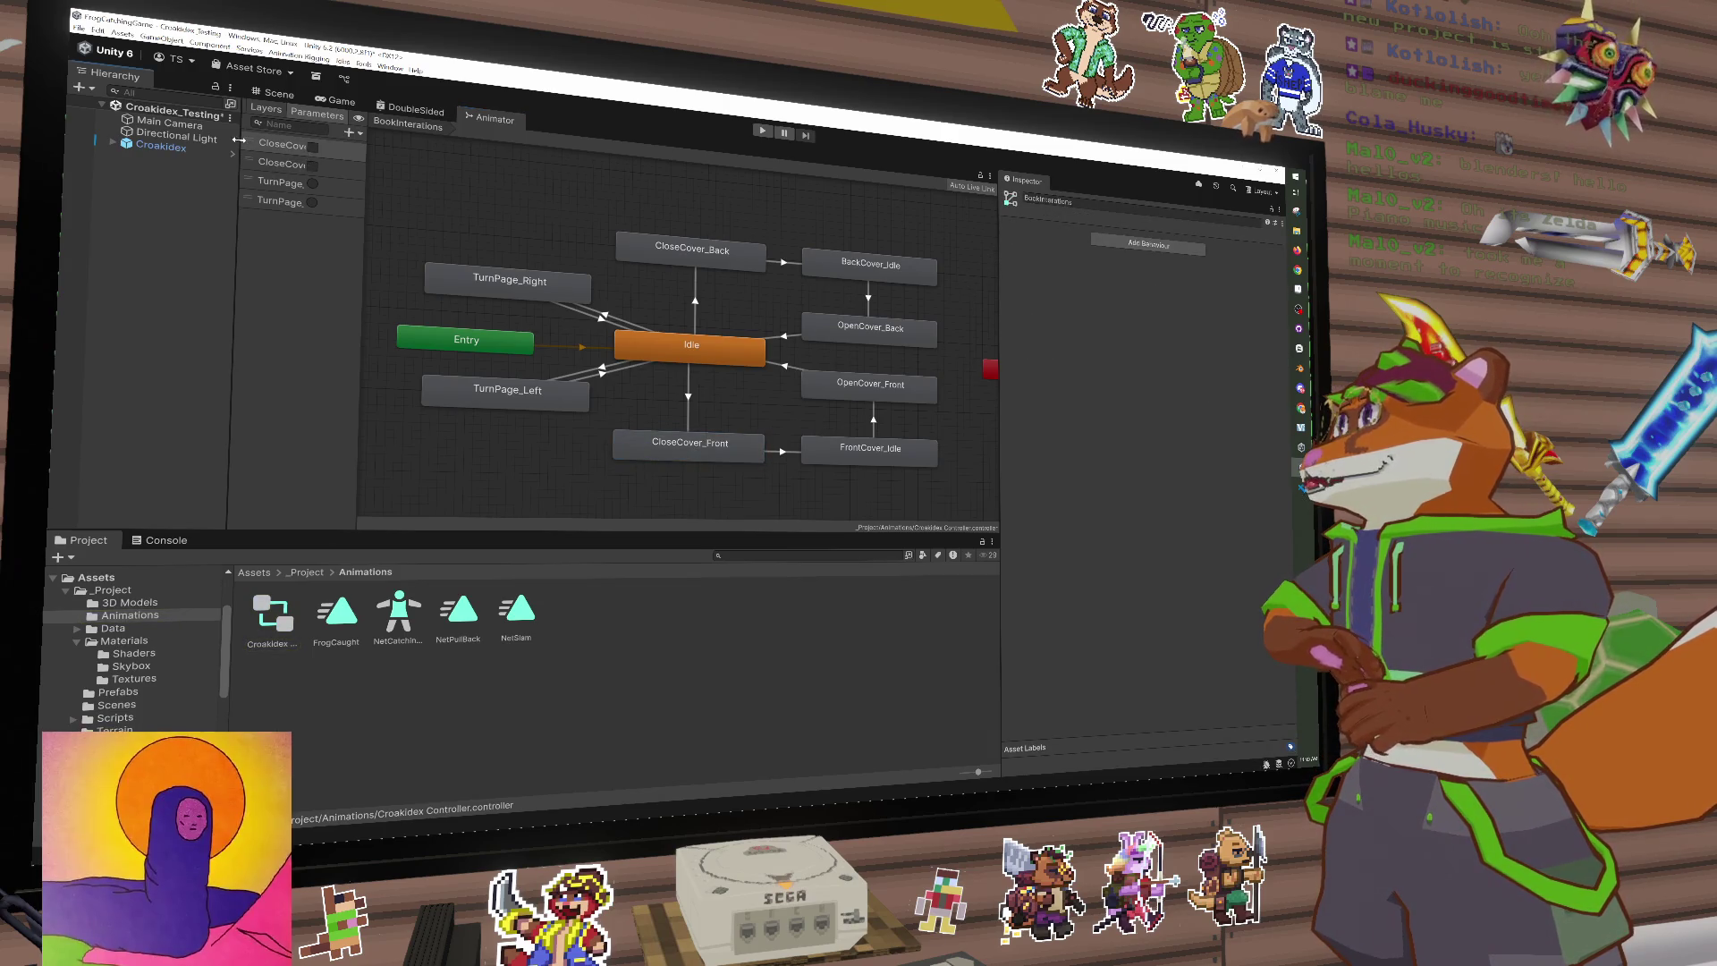
mouse_move(231, 143)
mouse_down()
mouse_move(143, 134)
mouse_move(288, 135)
mouse_up()
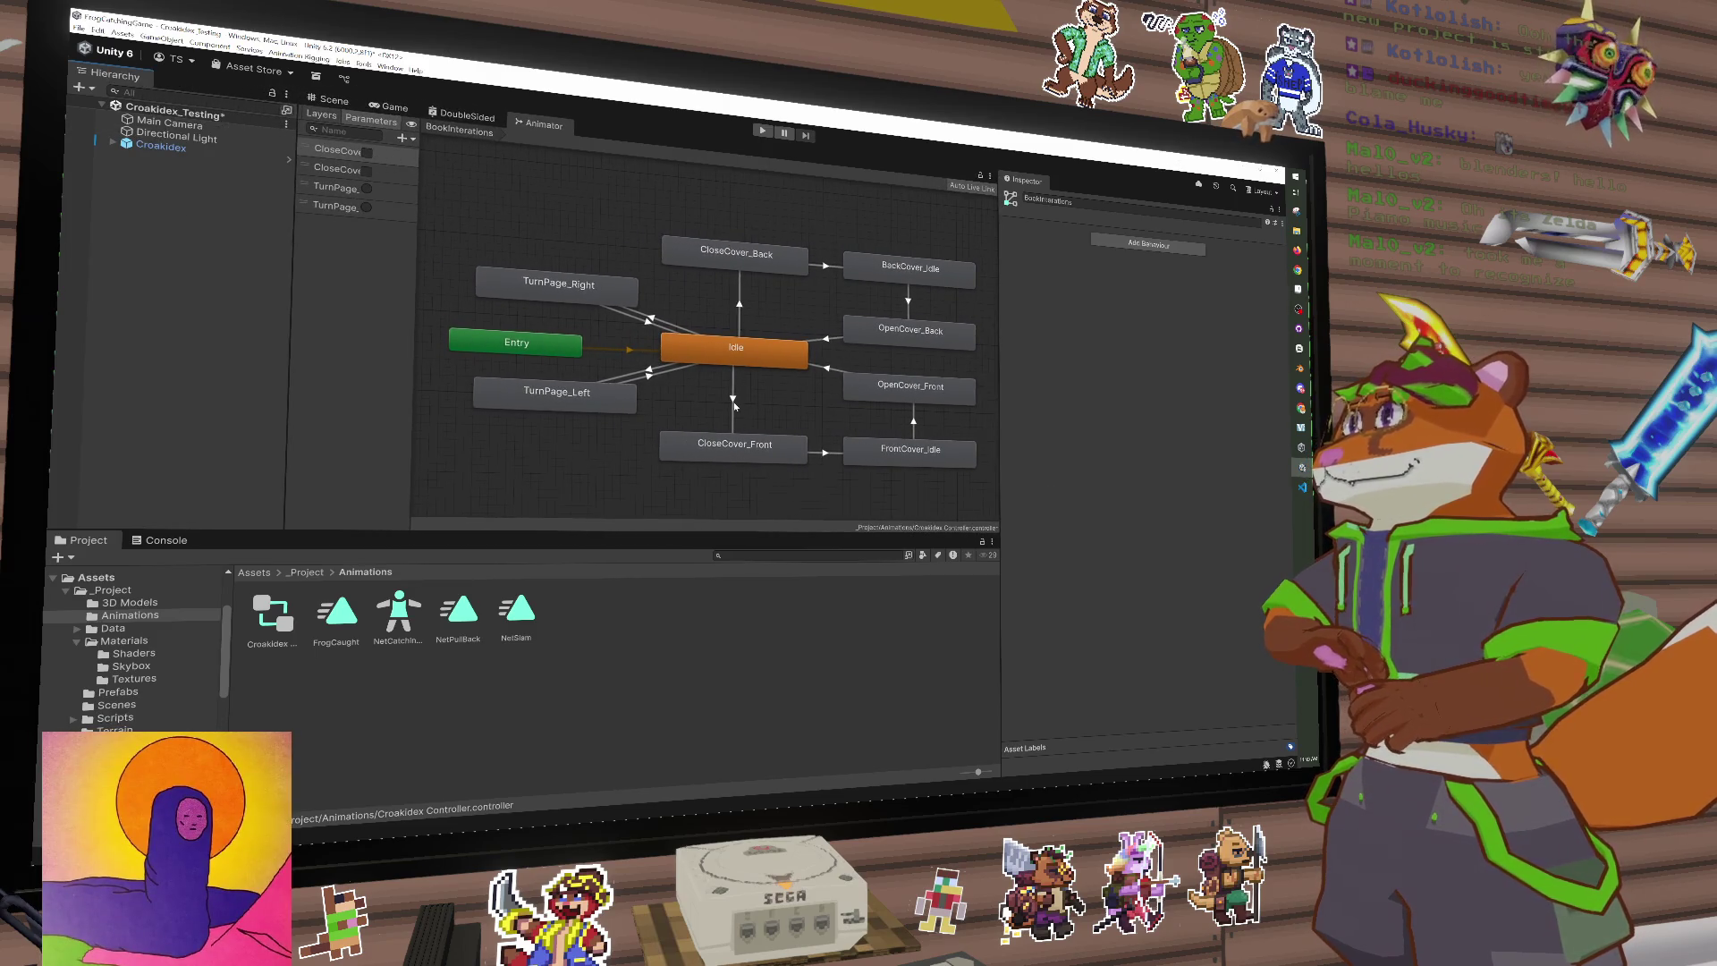
drag(418, 181, 454, 182)
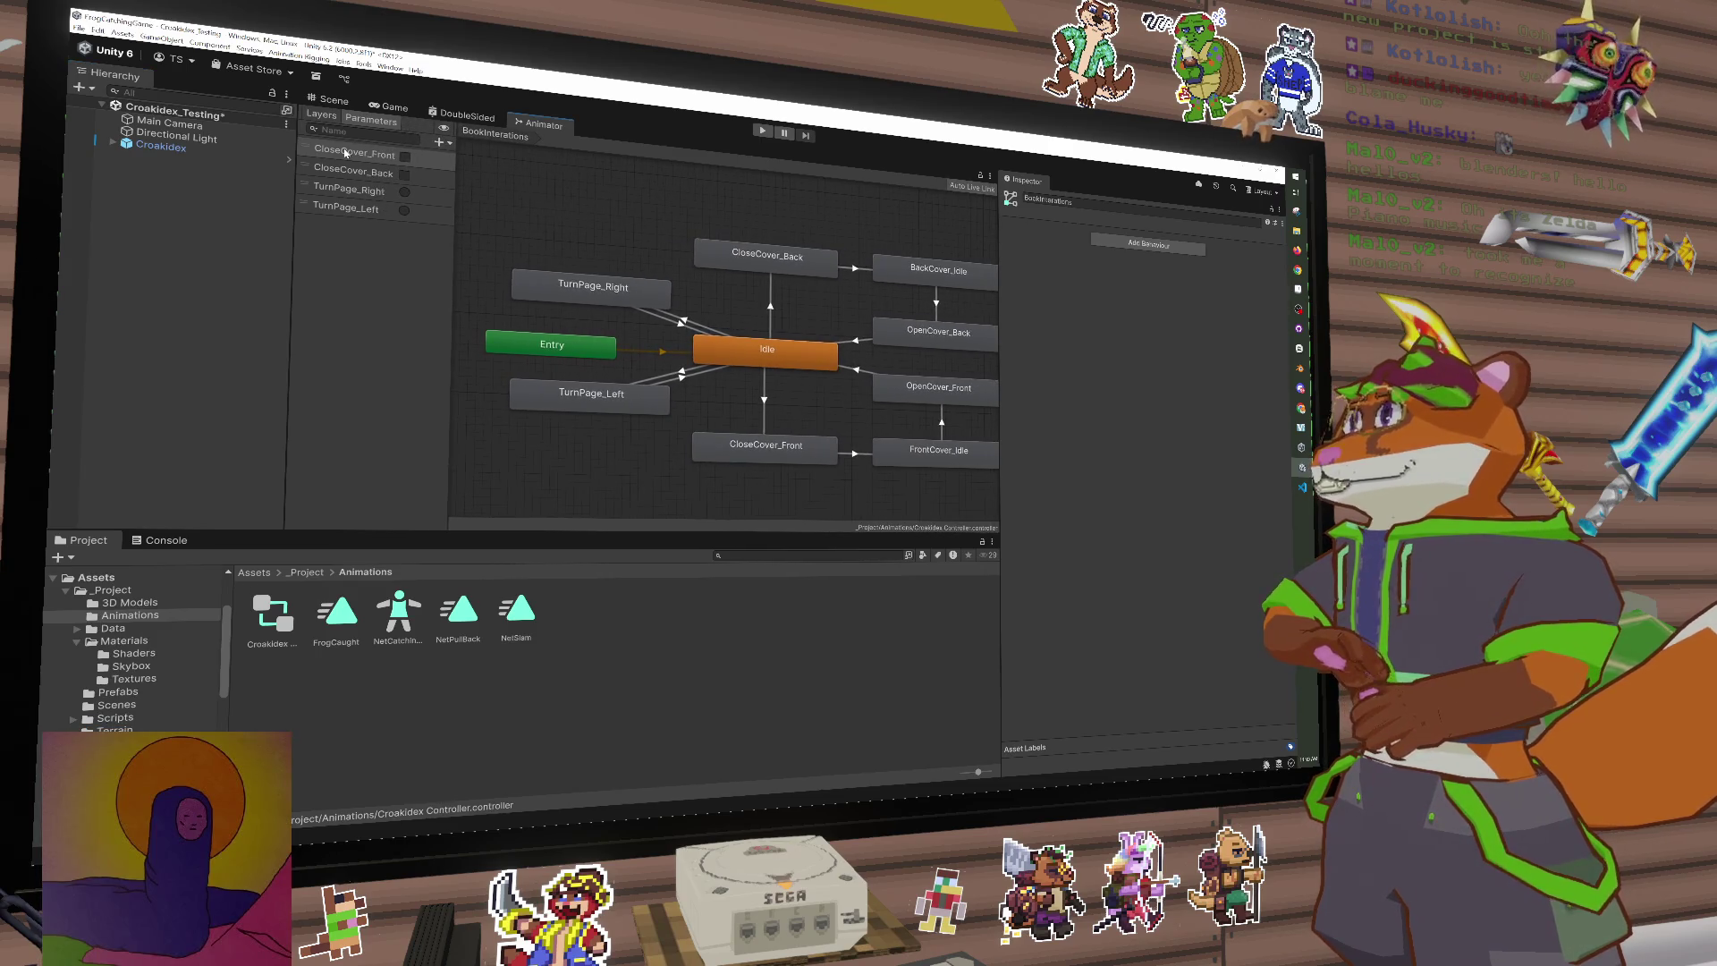
drag(693, 349, 601, 340)
Step: Inspect the CloseCover_Front, FrontCover_Idle, OpenCover_Front, CloseCover_Back and BackCover_Idle states and Idle's transitions
click(745, 448)
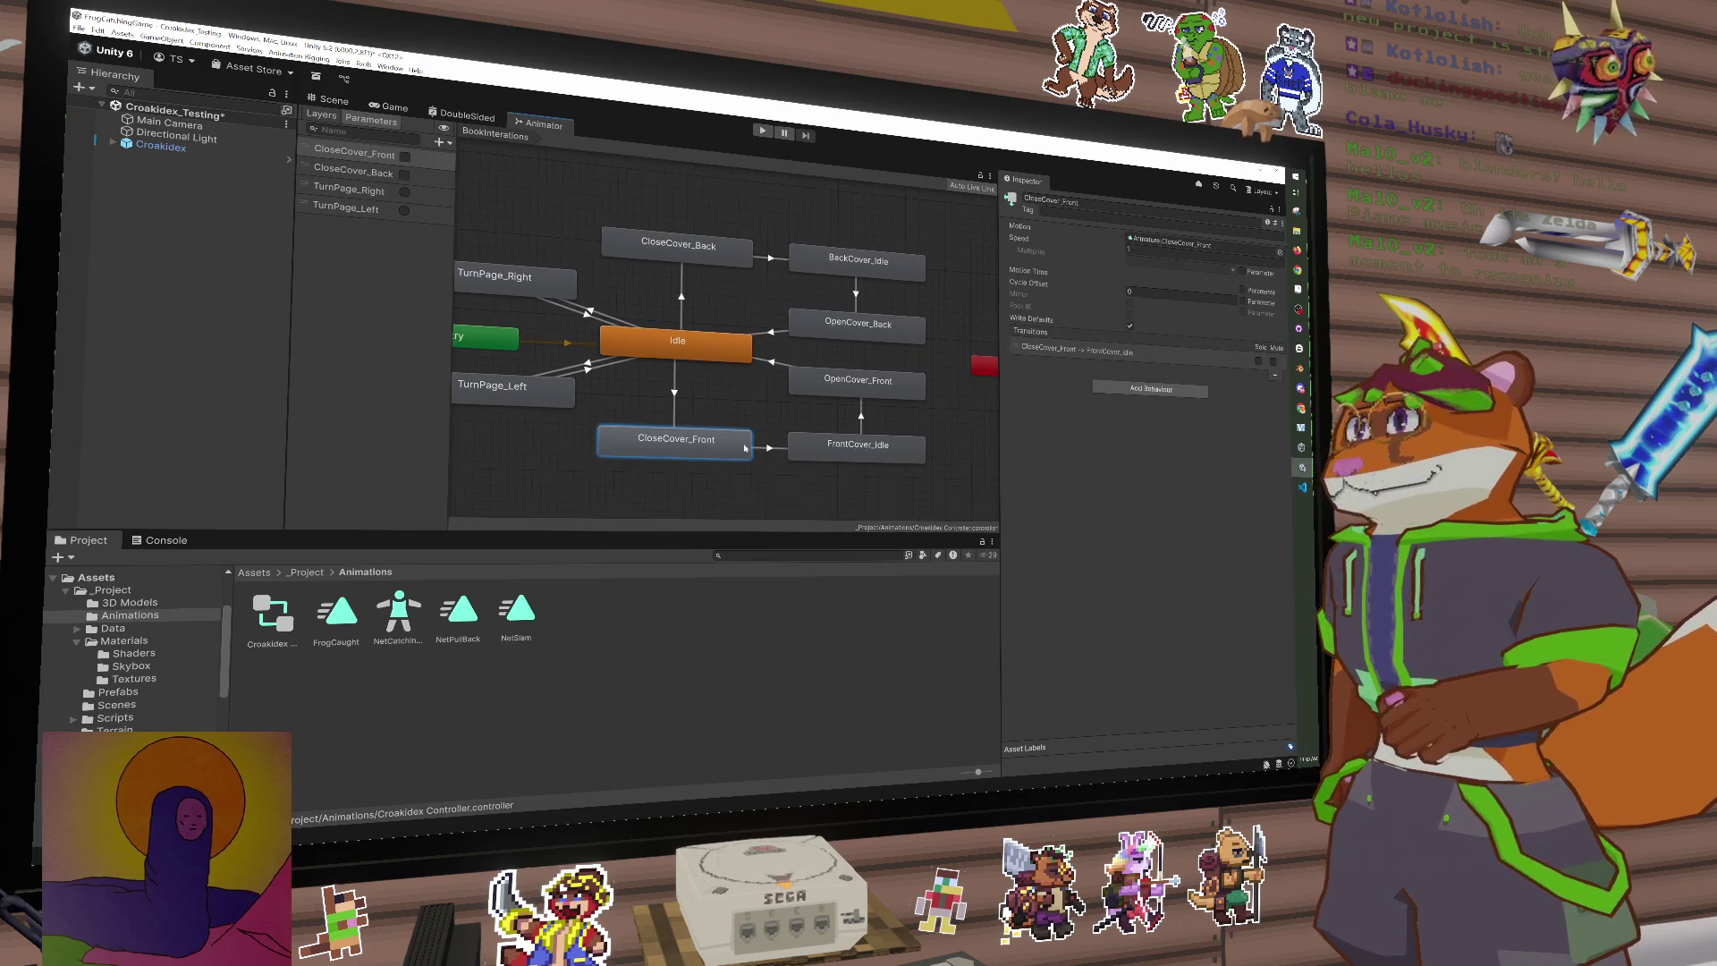
click(890, 457)
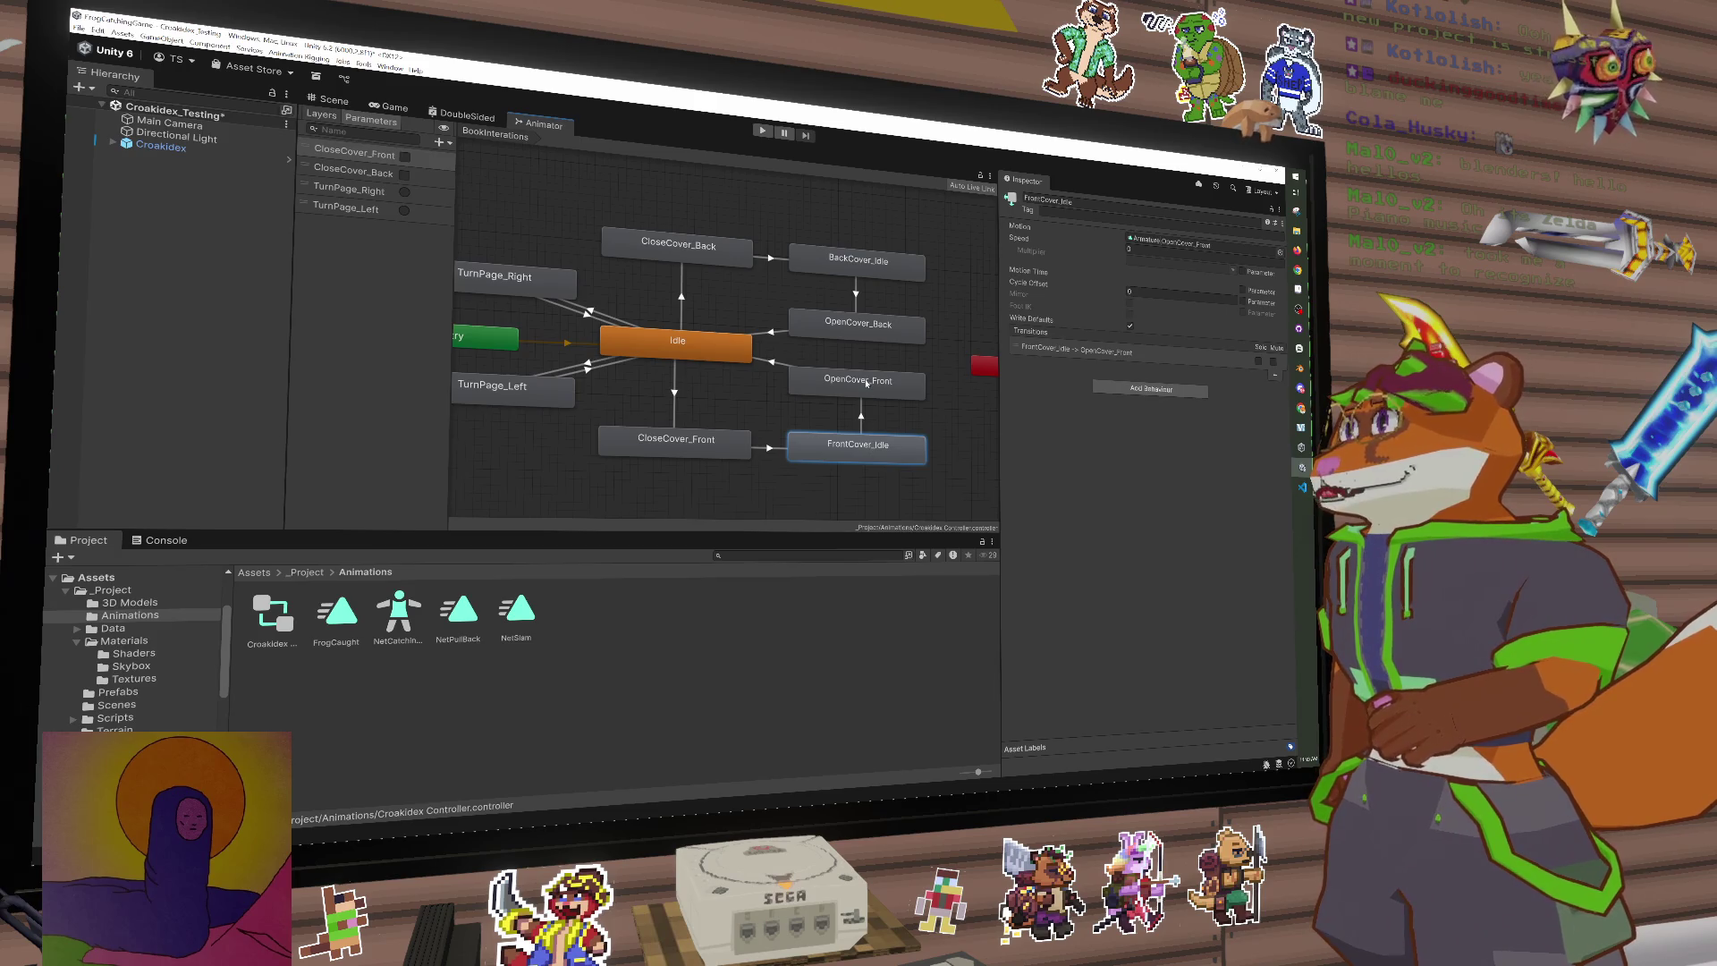
click(865, 383)
click(728, 352)
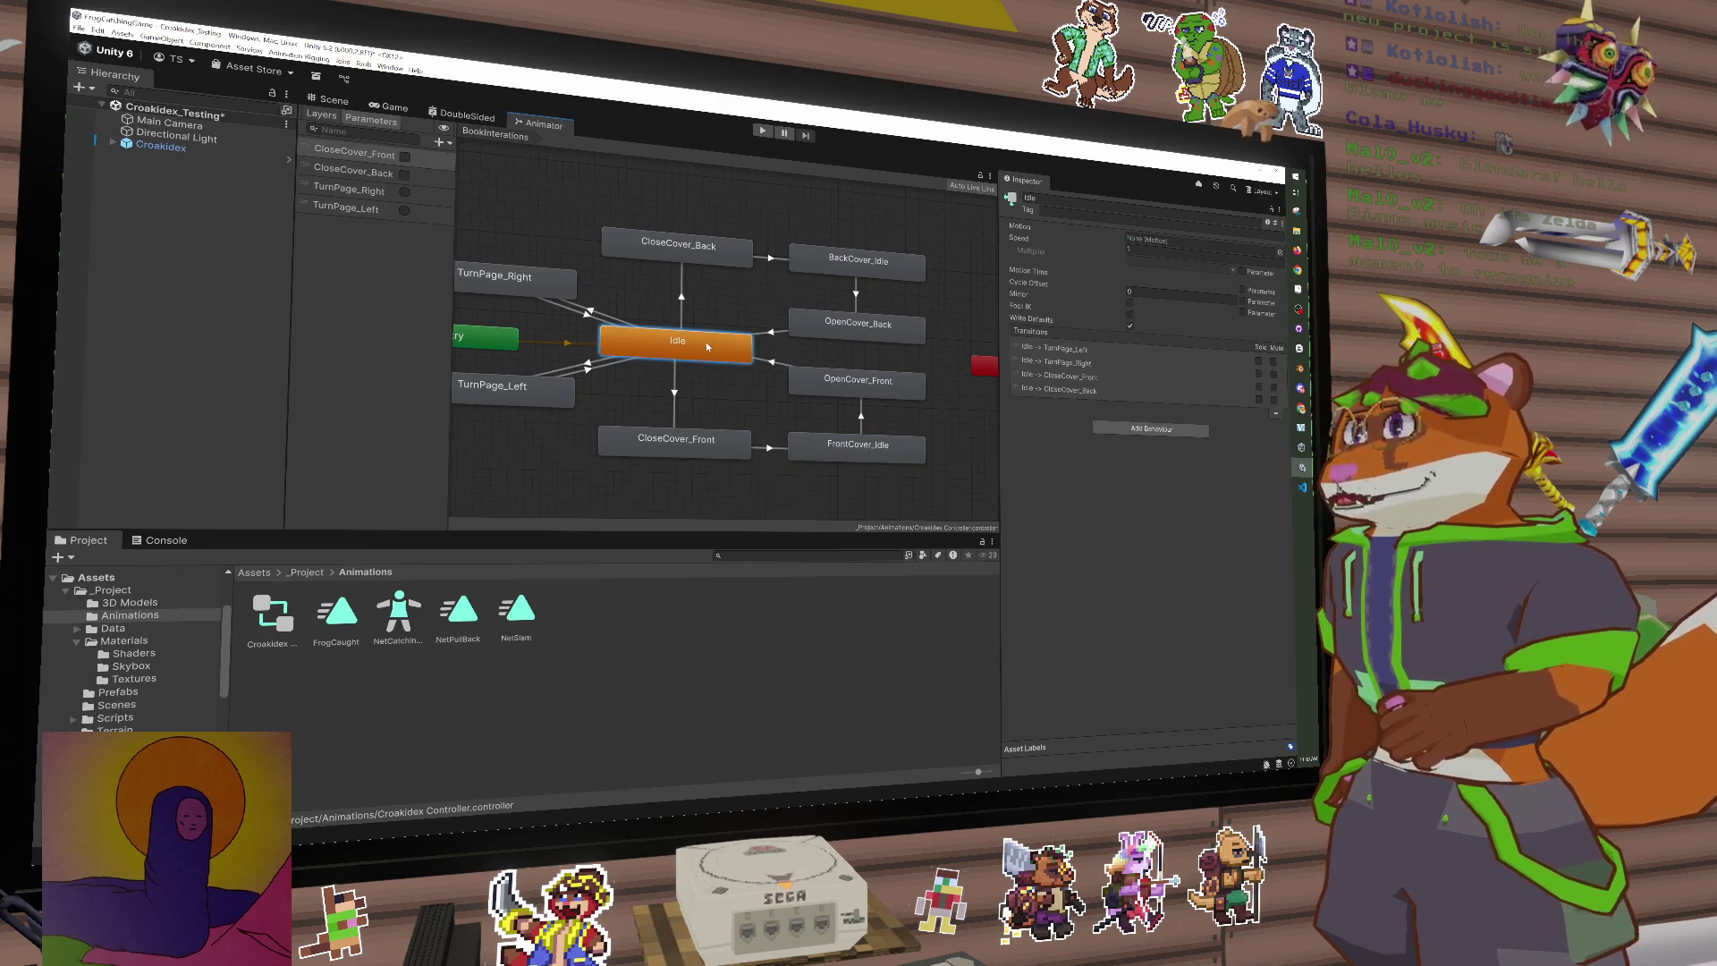
drag(706, 347, 745, 342)
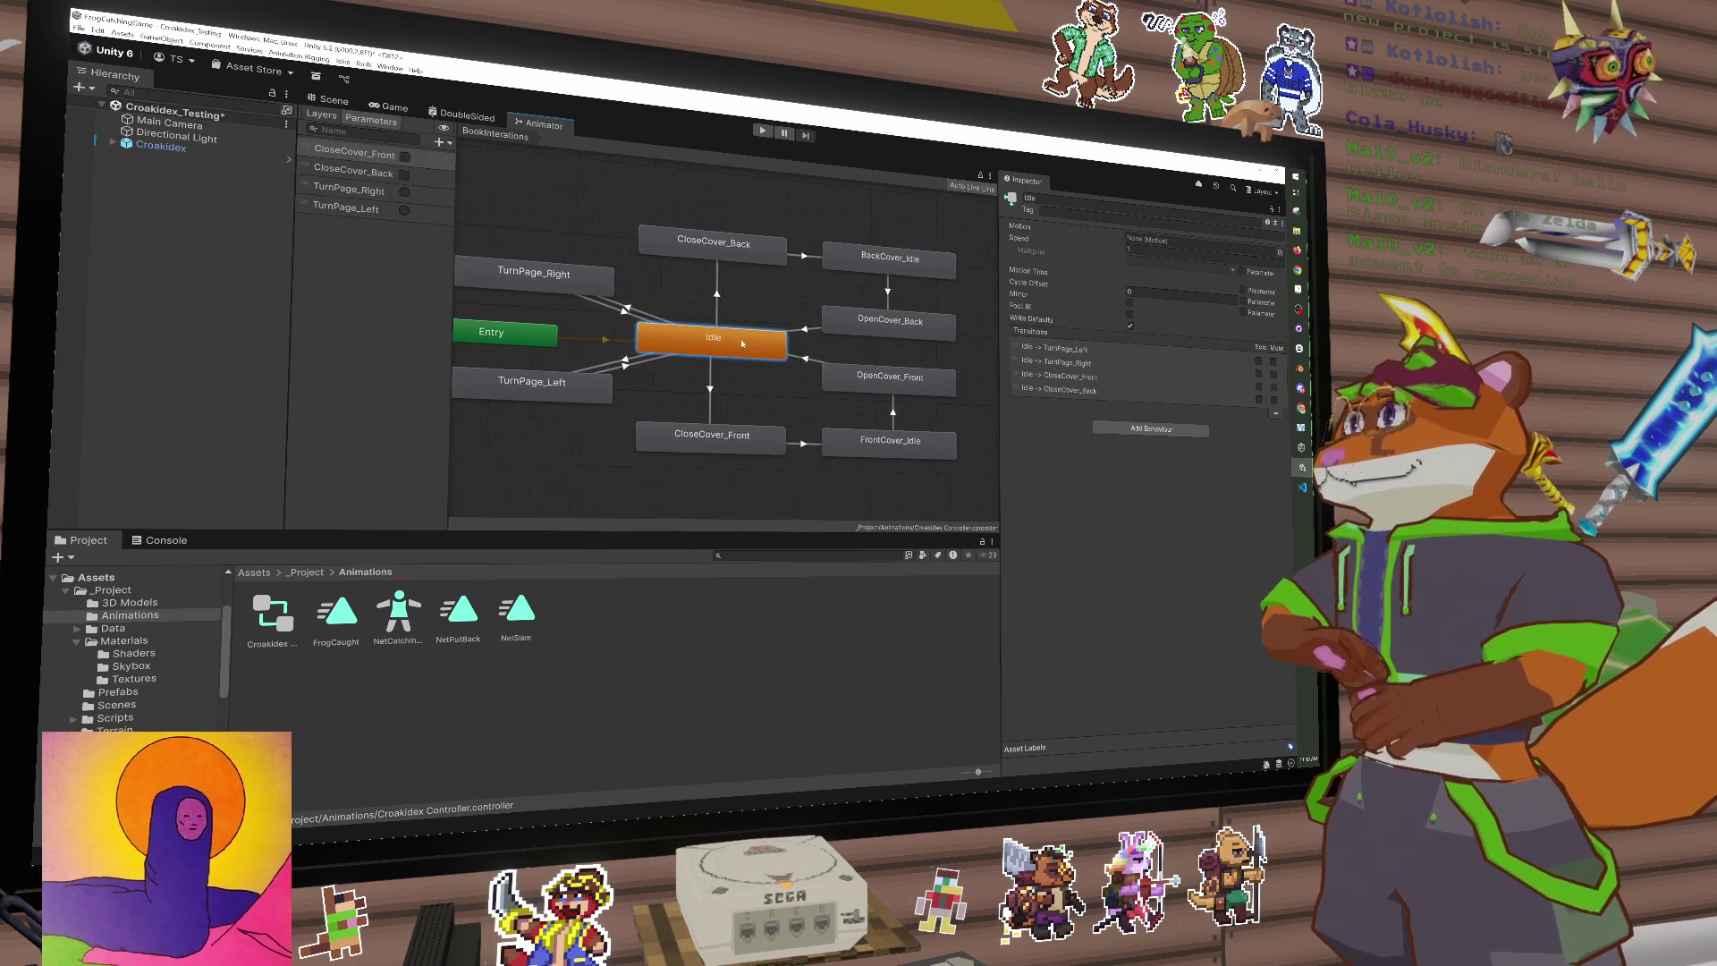
click(730, 258)
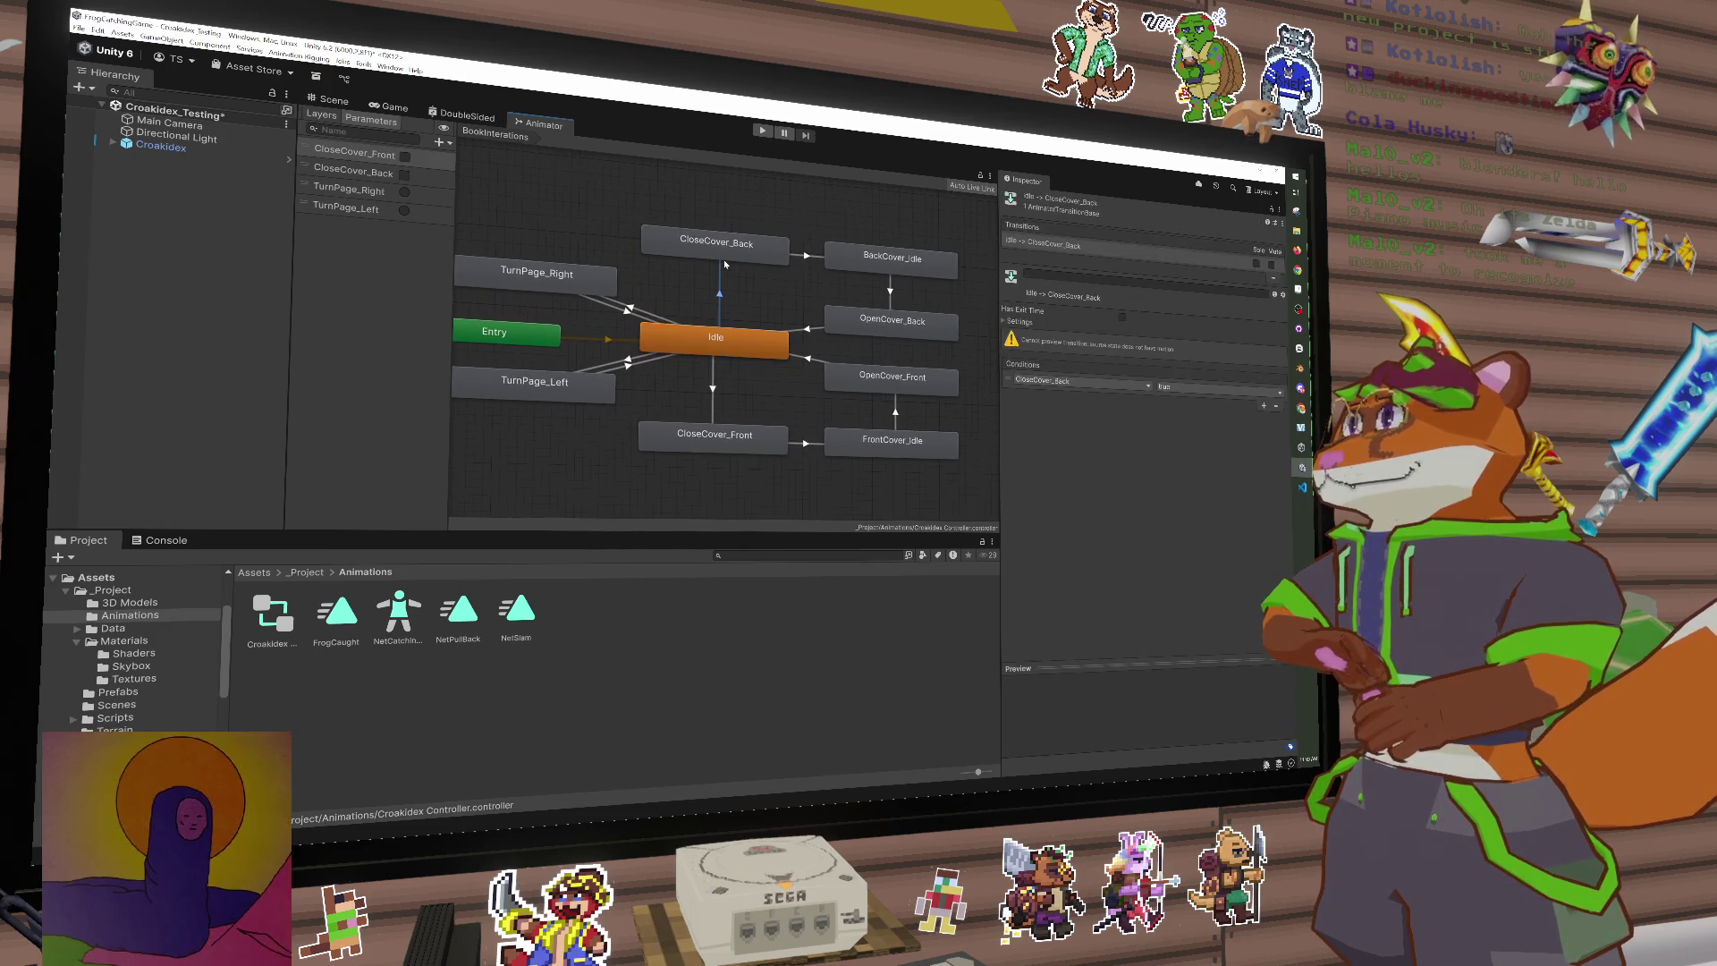
click(890, 260)
click(729, 344)
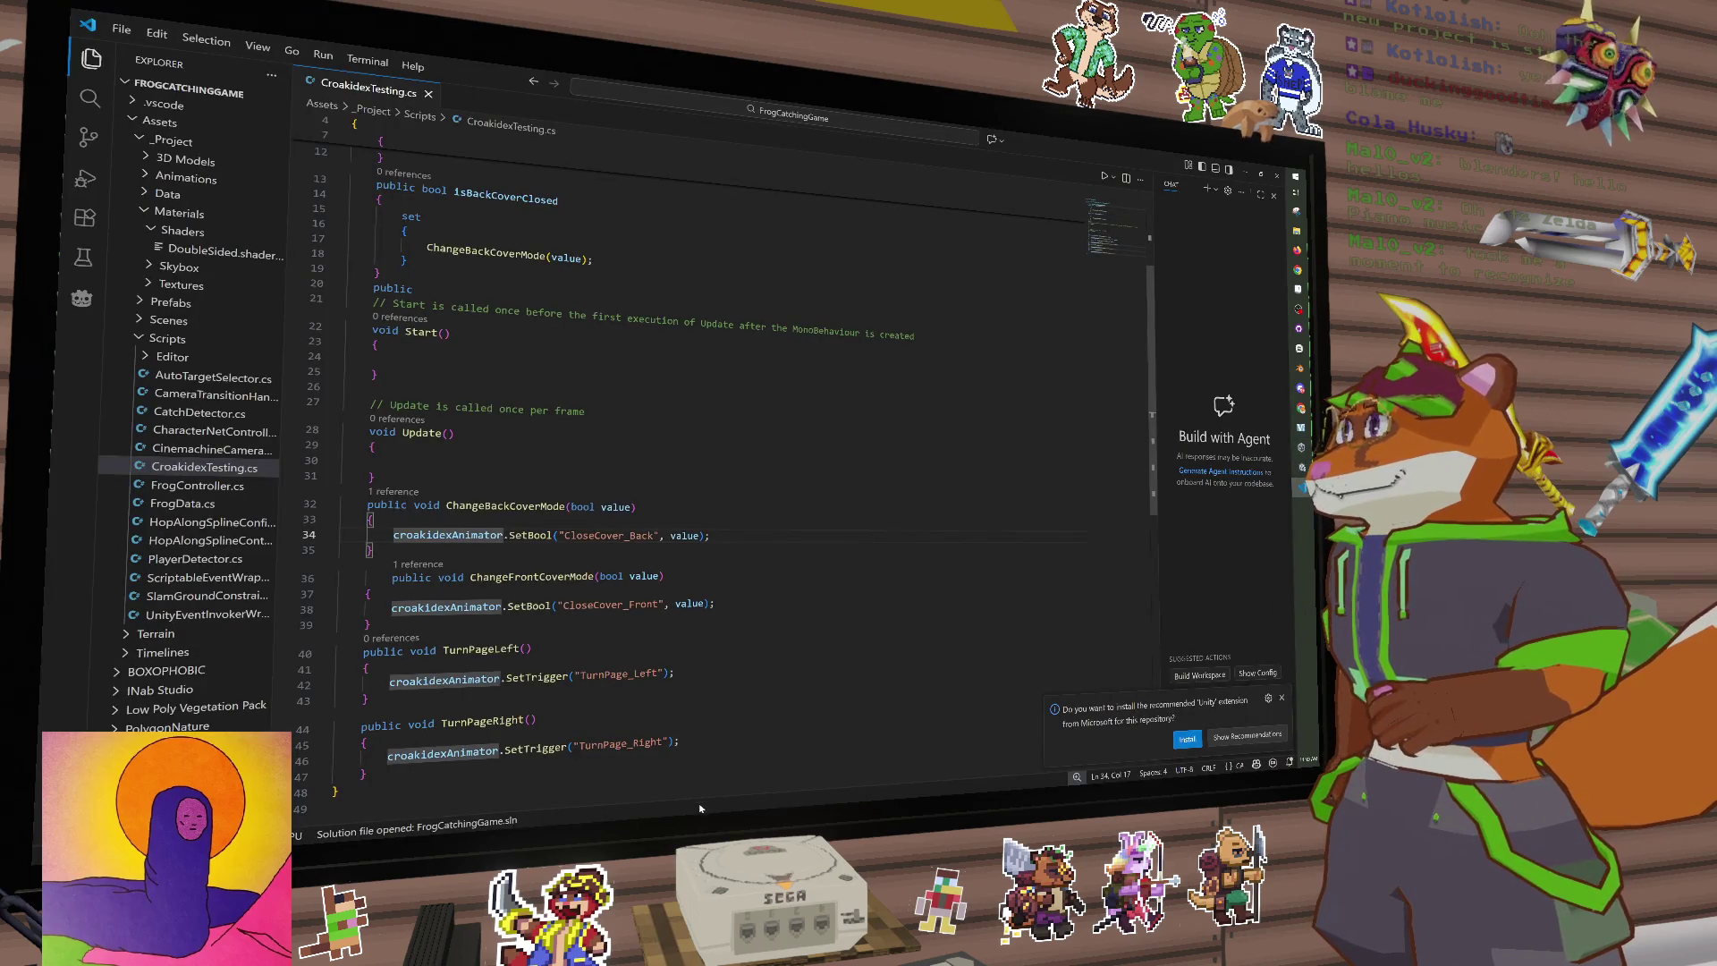
Step: Select every occurrence of croakidexAnimator, then clear the multi-selection
key(ctrl+shift+l)
scroll(810, 564, up, 4)
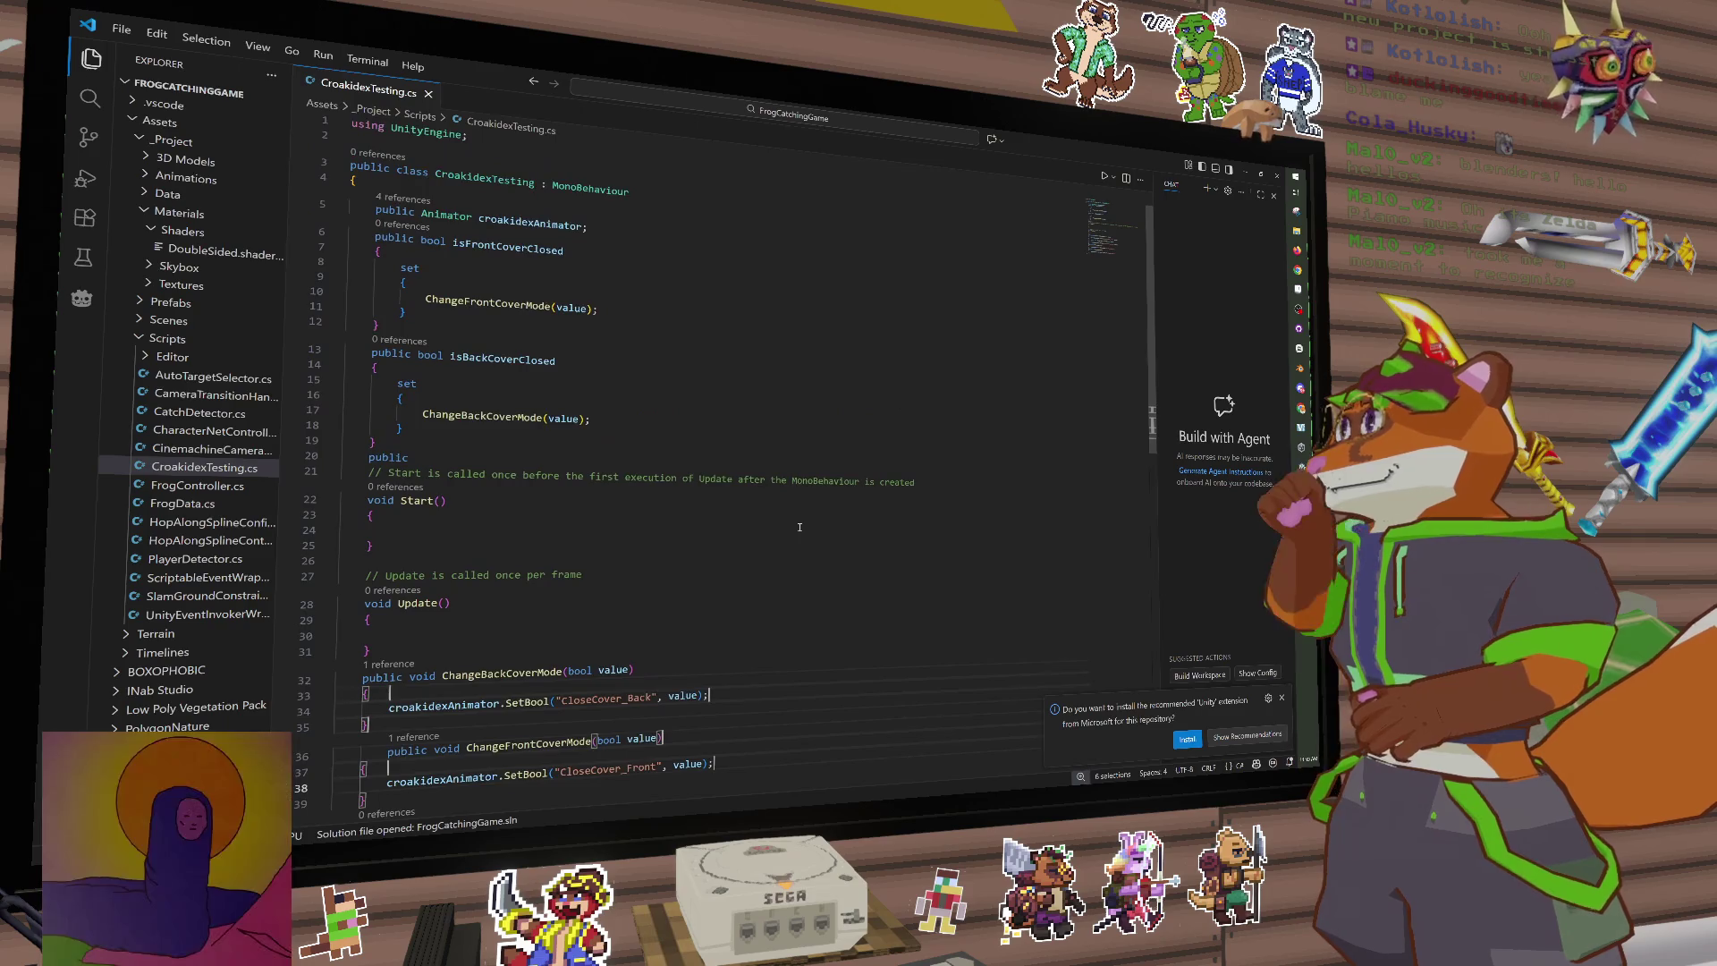
scroll(742, 532, down, 1)
click(683, 532)
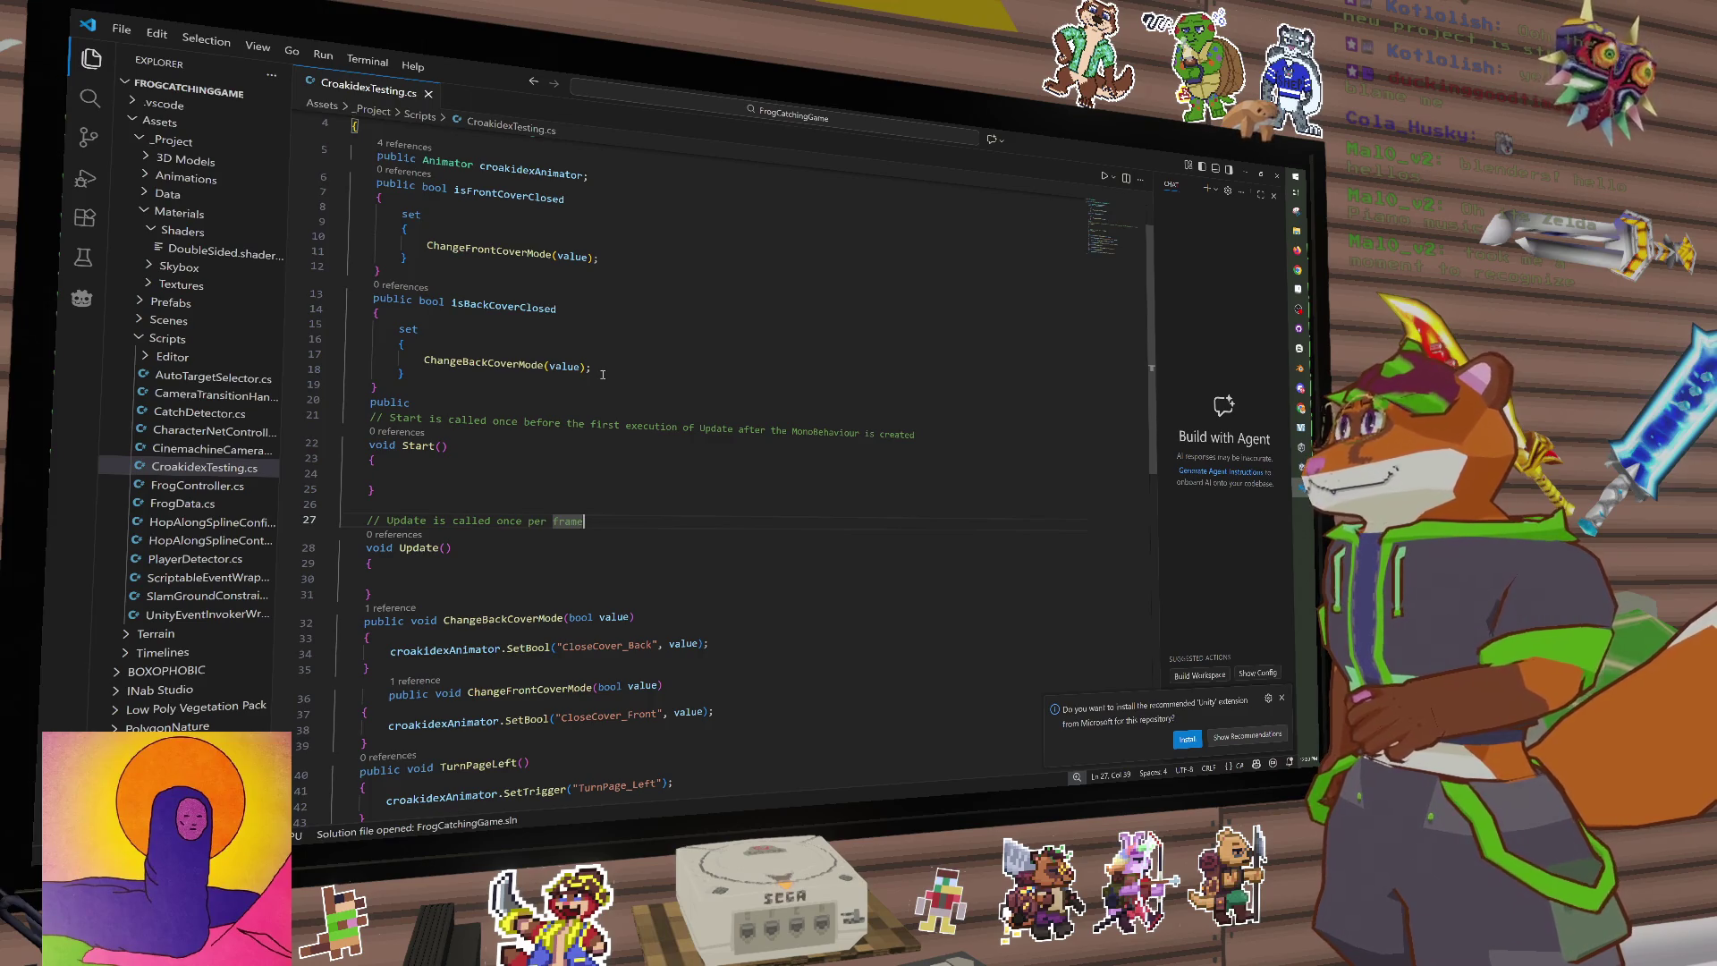
Step: Declare a private bool _isFrontCoverClosed backing field below the croakidexAnimator field
scroll(570, 426, up, 1)
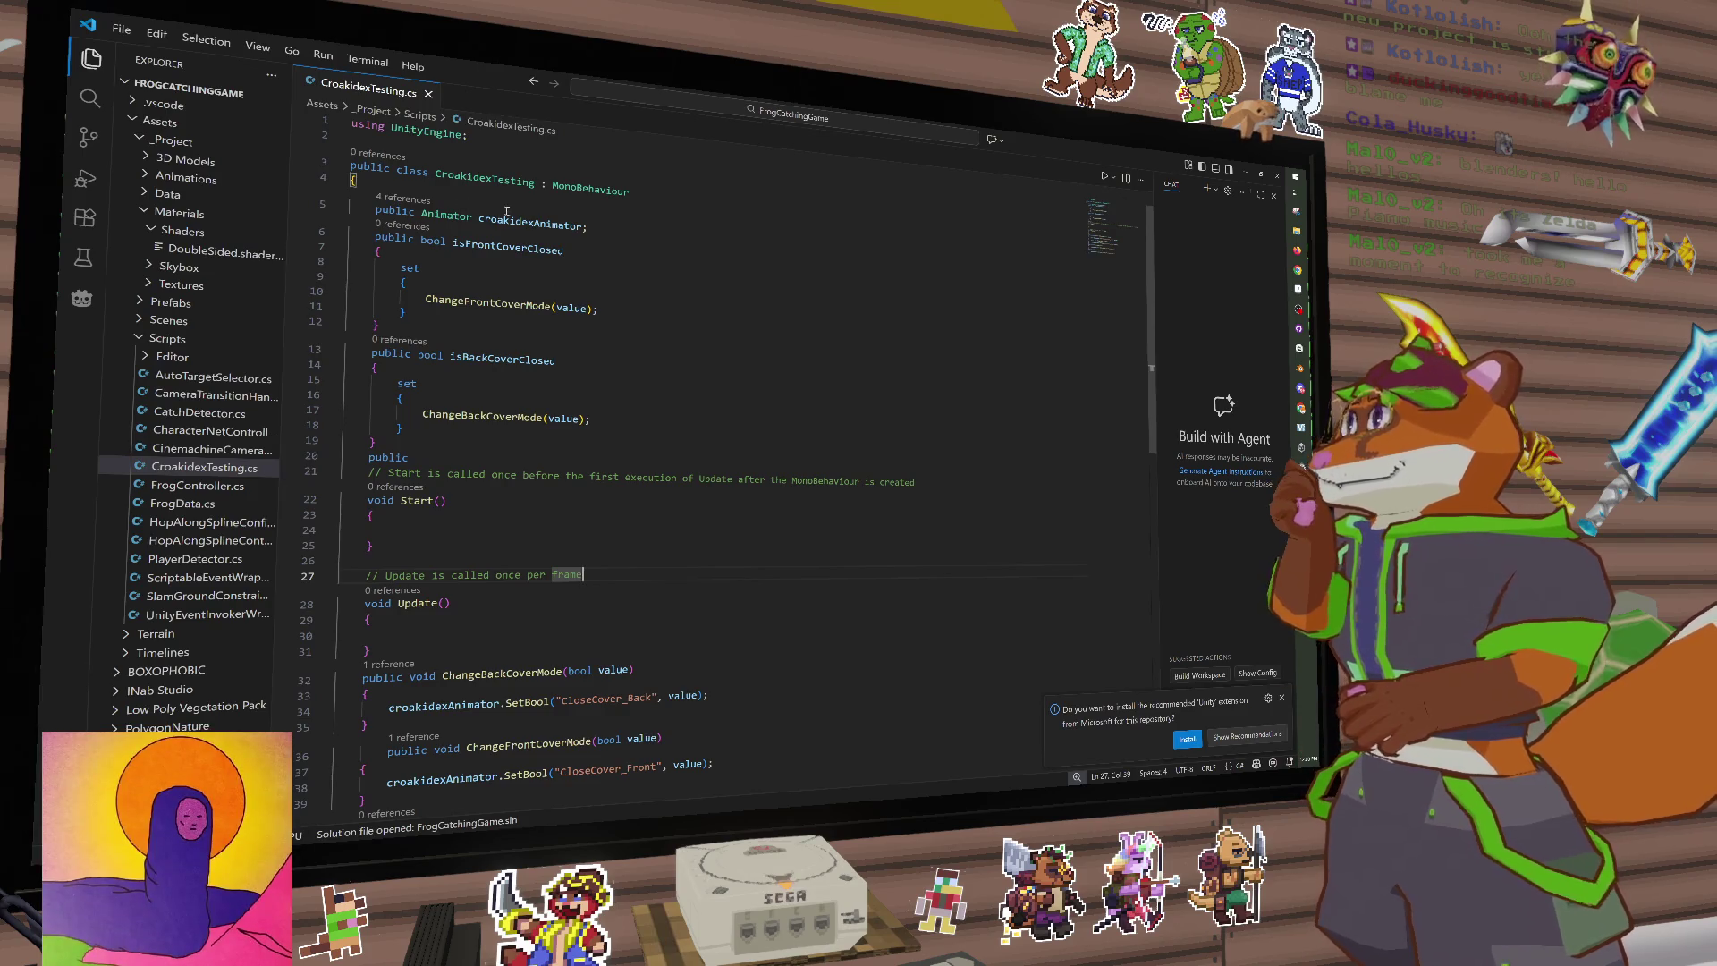
click(632, 239)
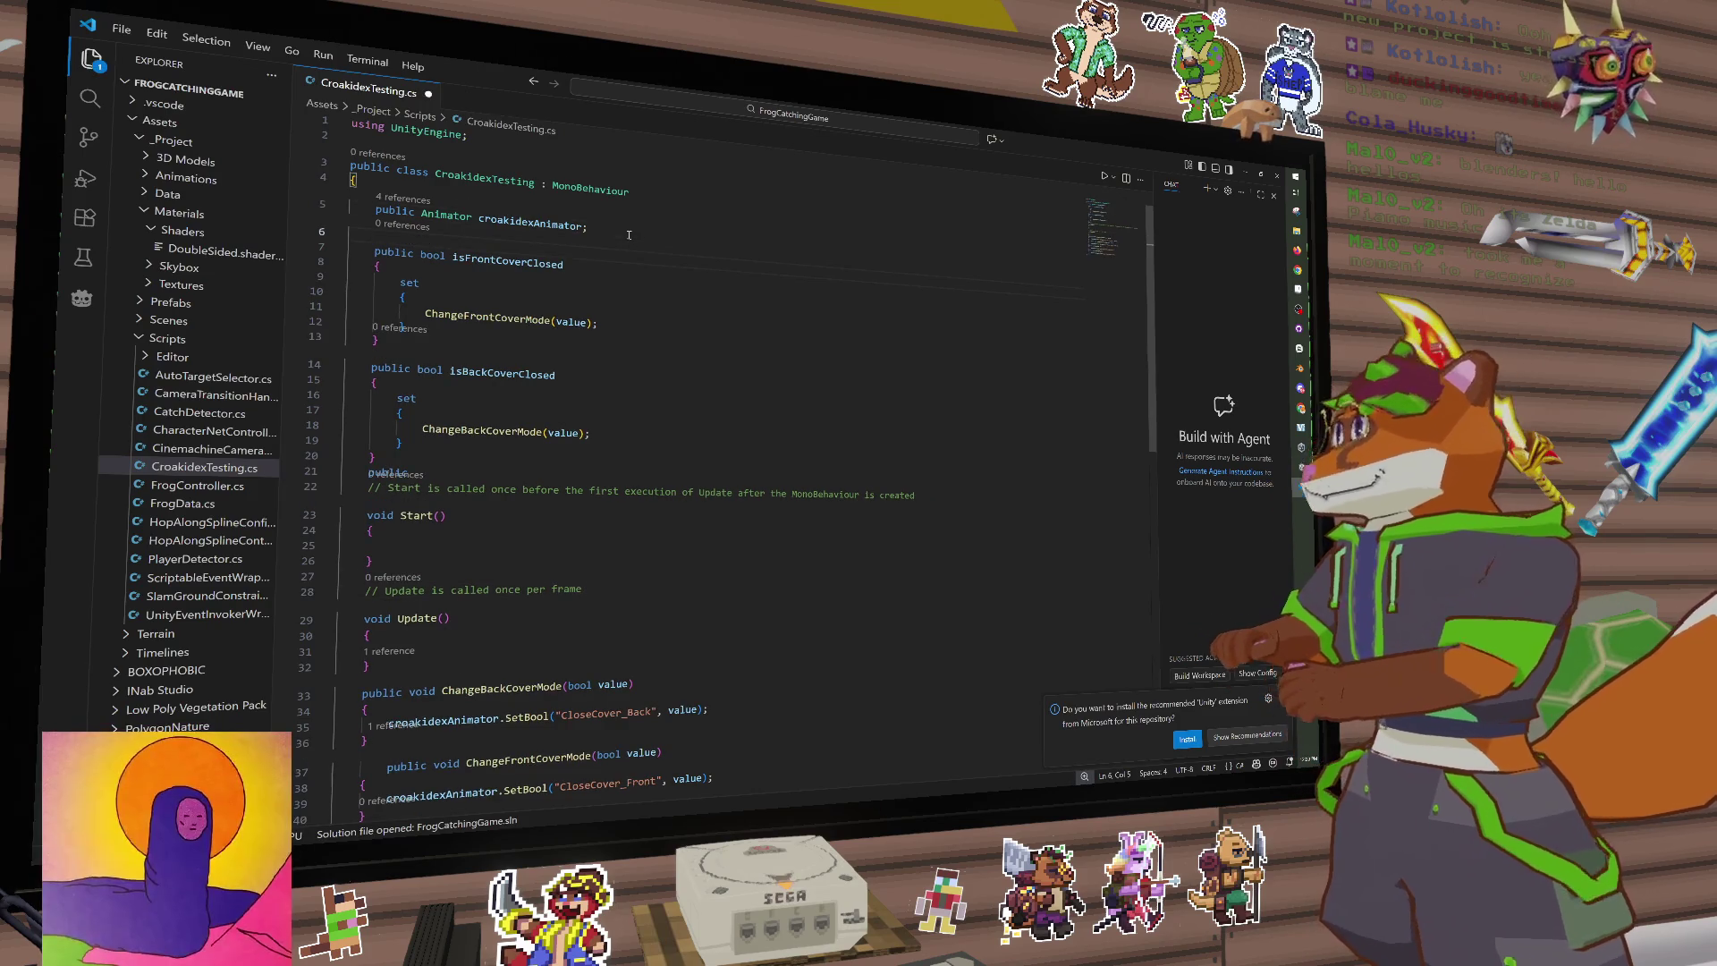
key(Return)
text(public bool)
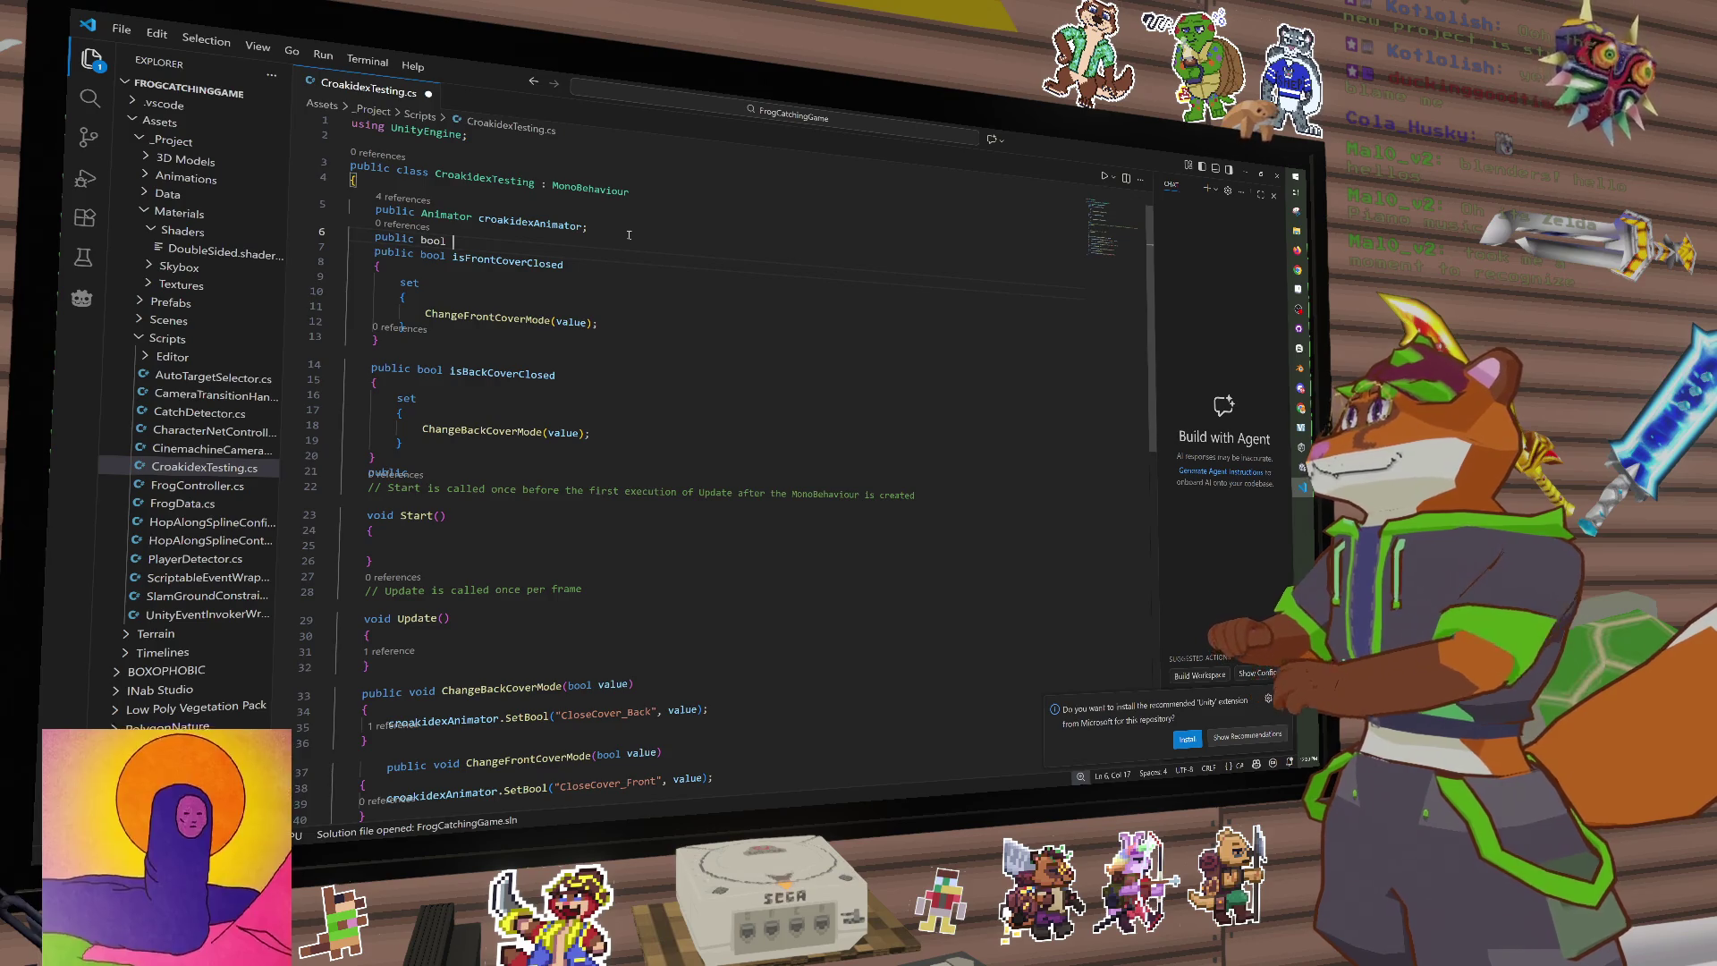
key(Left)
key(Left)
key(Left)
key(BackSpace)
key(BackSpace)
key(BackSpace)
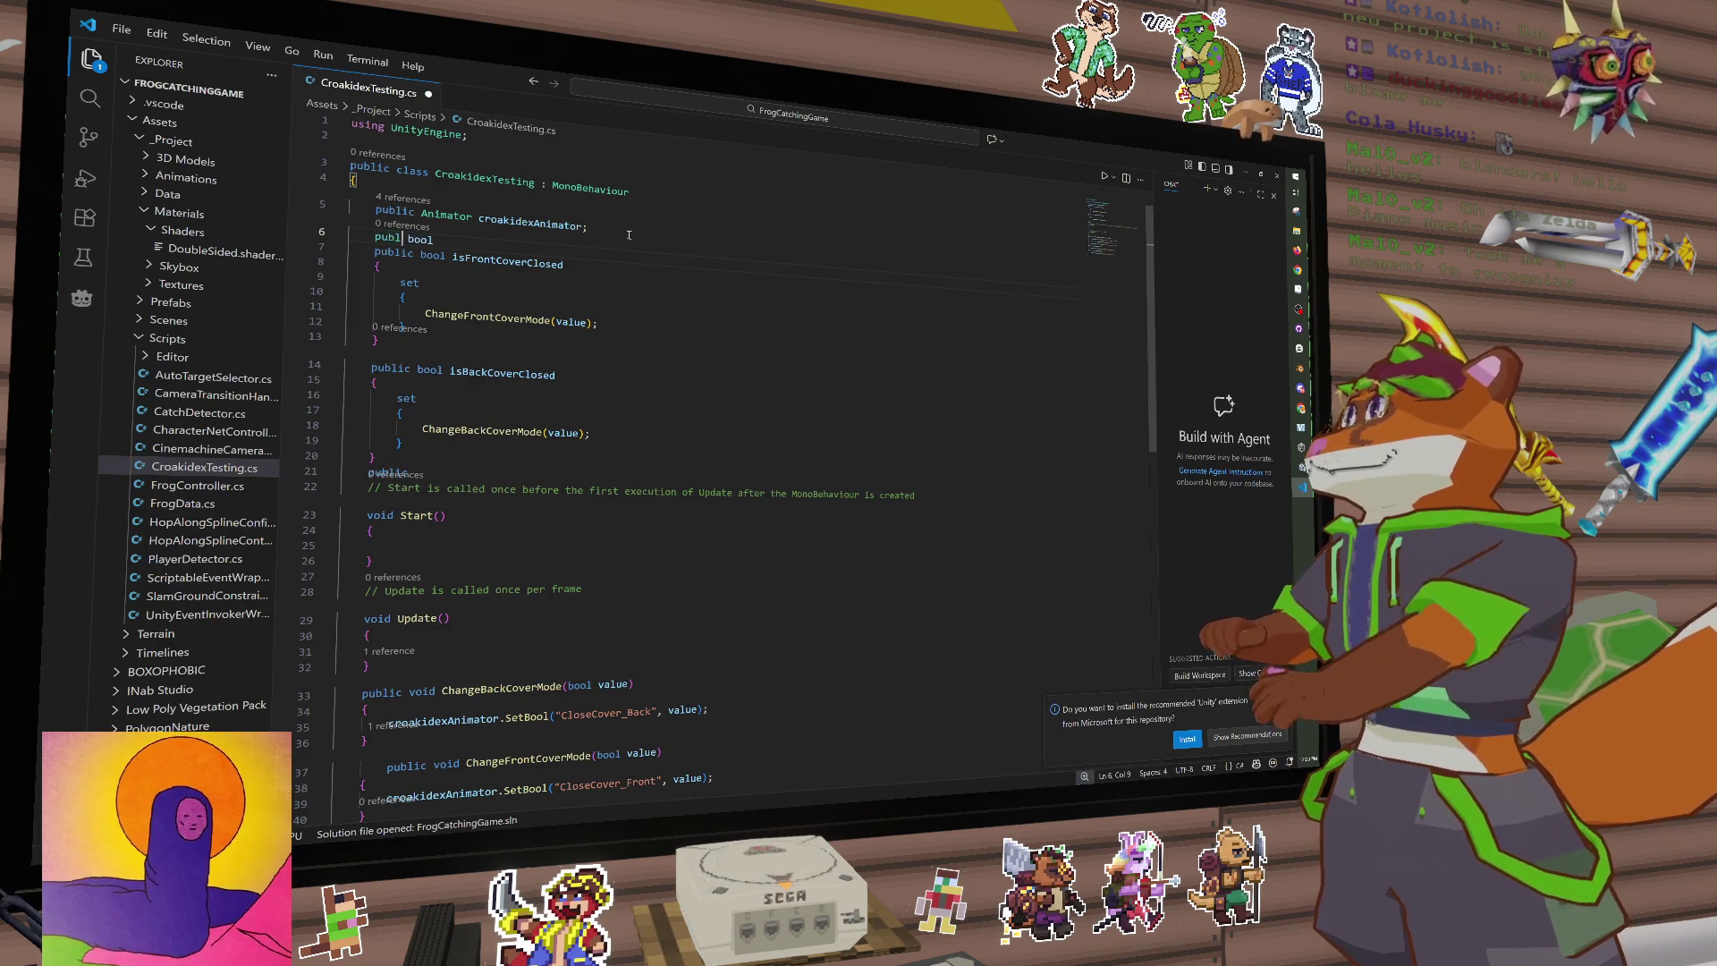
text(rivate )
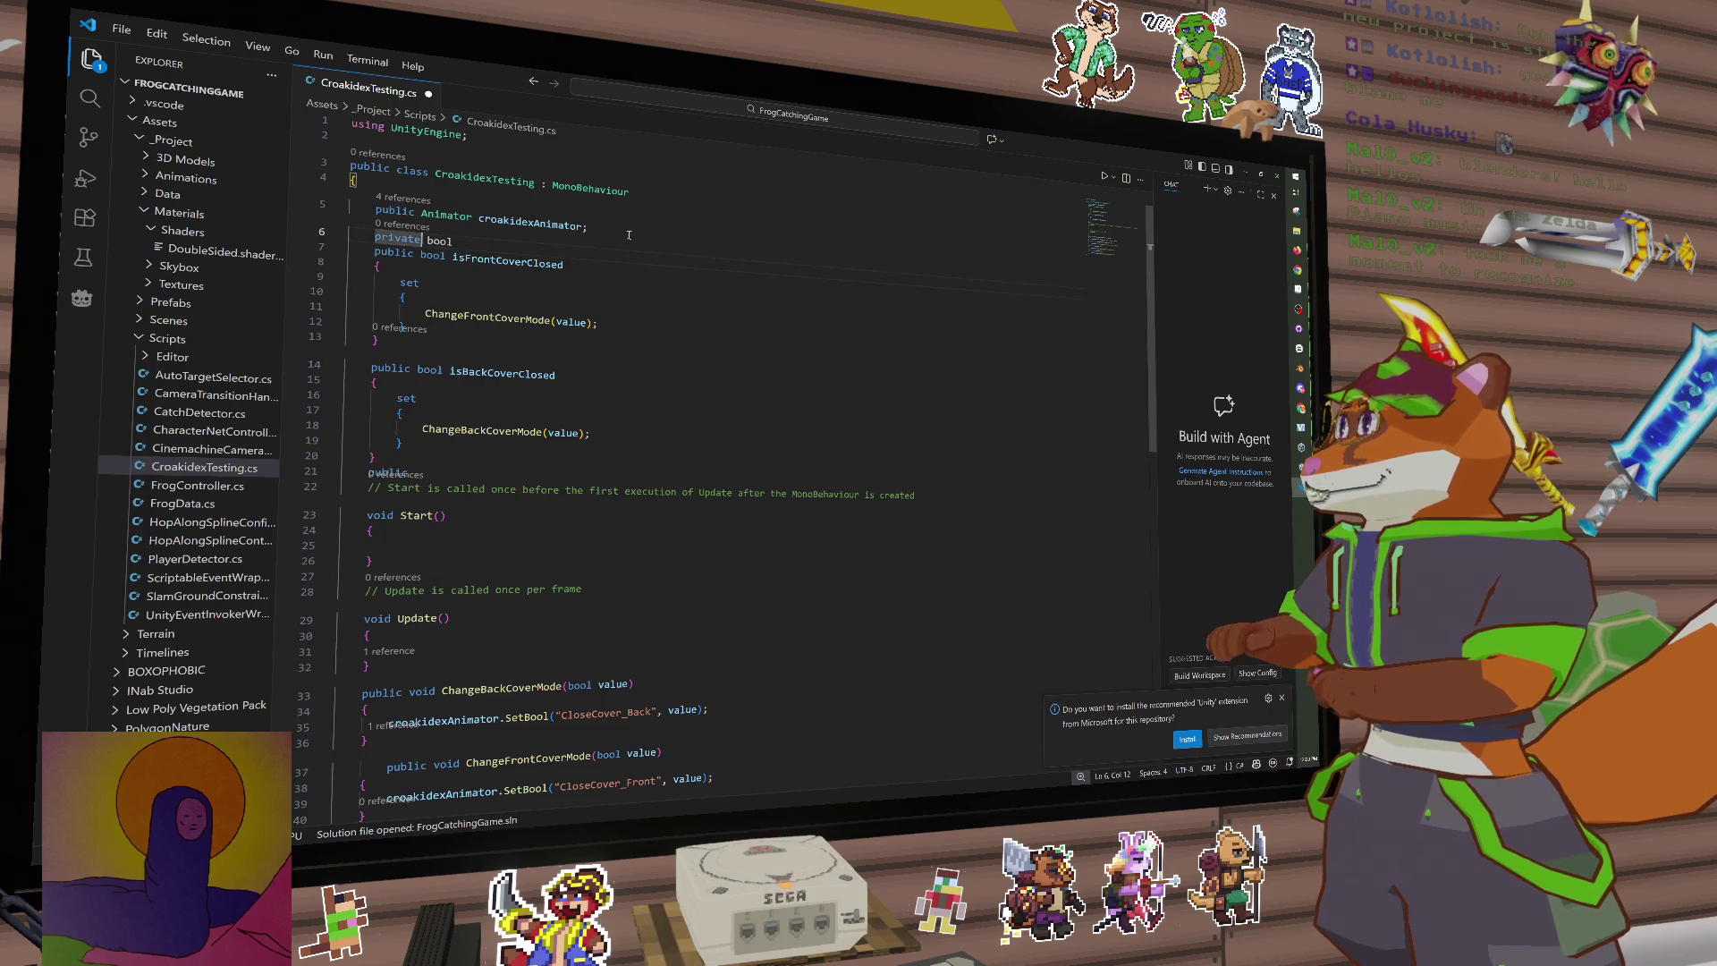
text(  _)
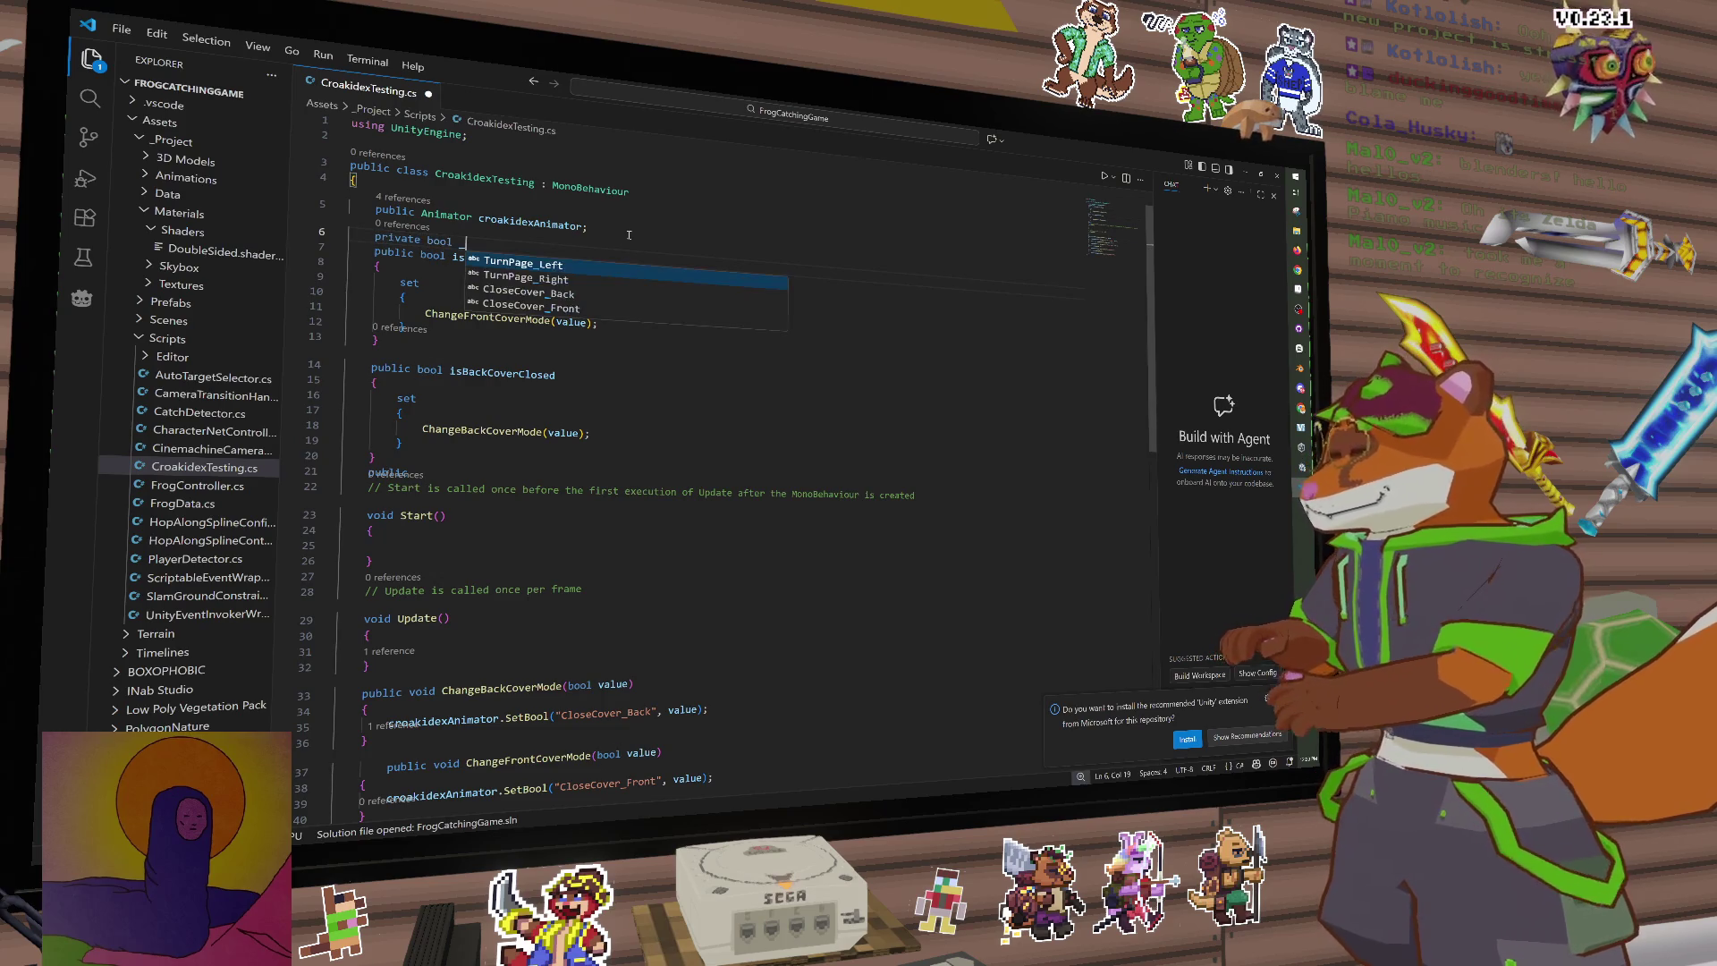
text(is)
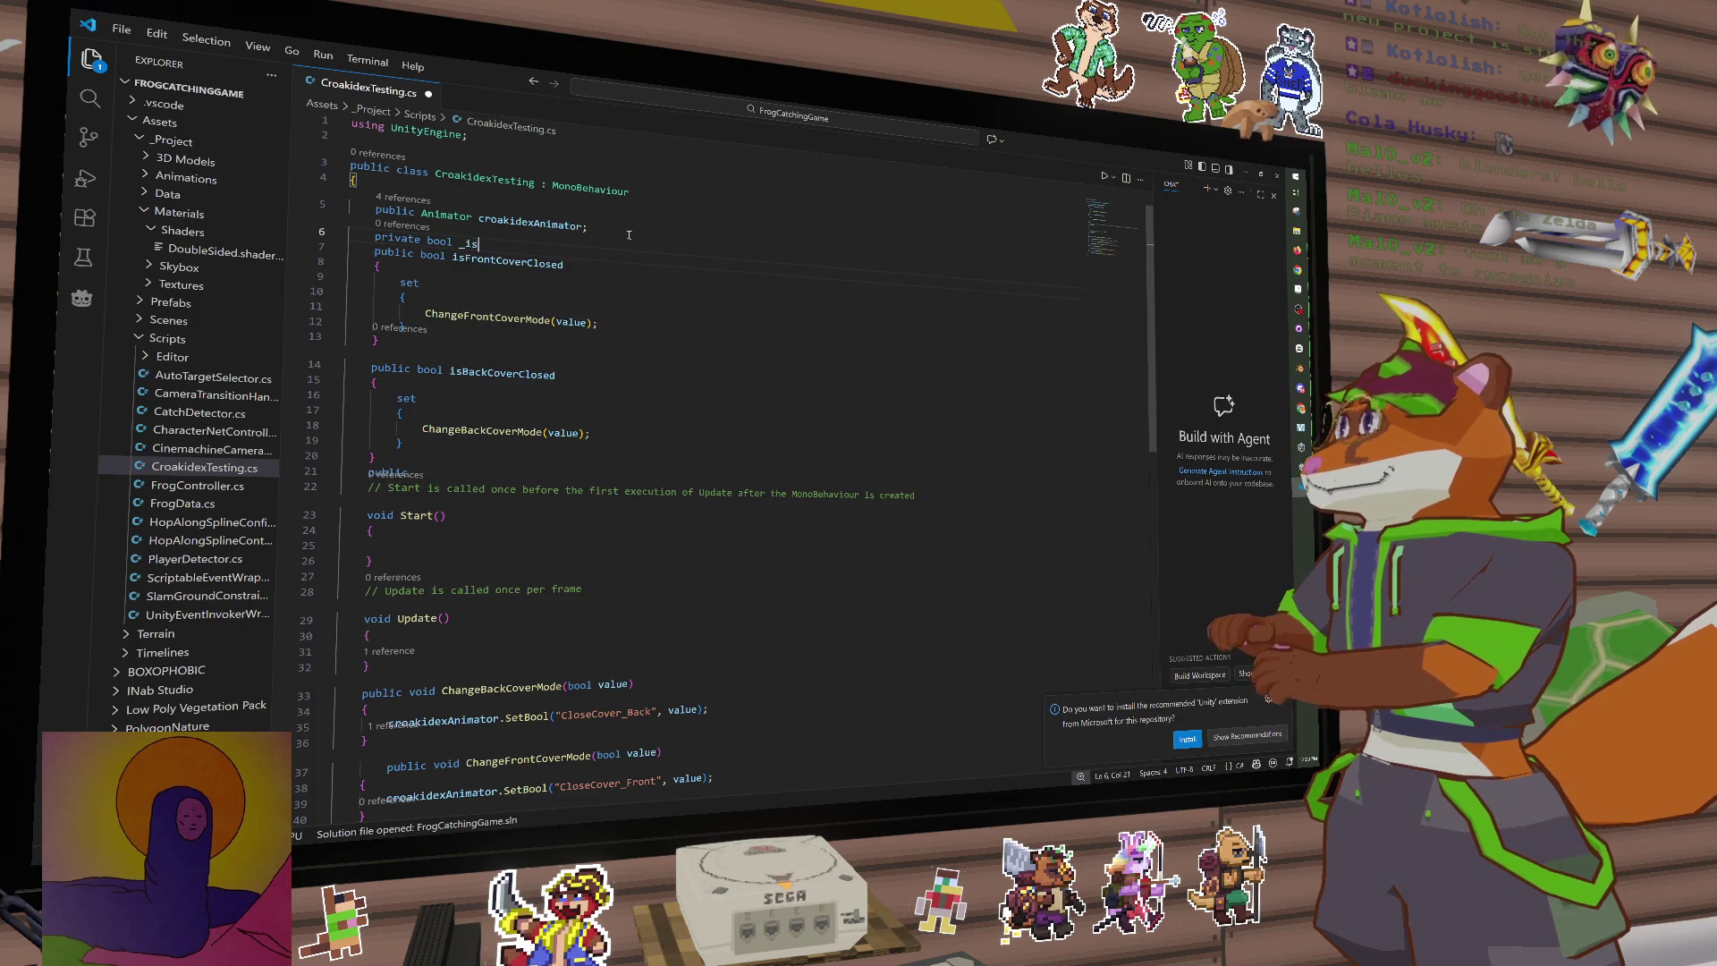
text(Front)
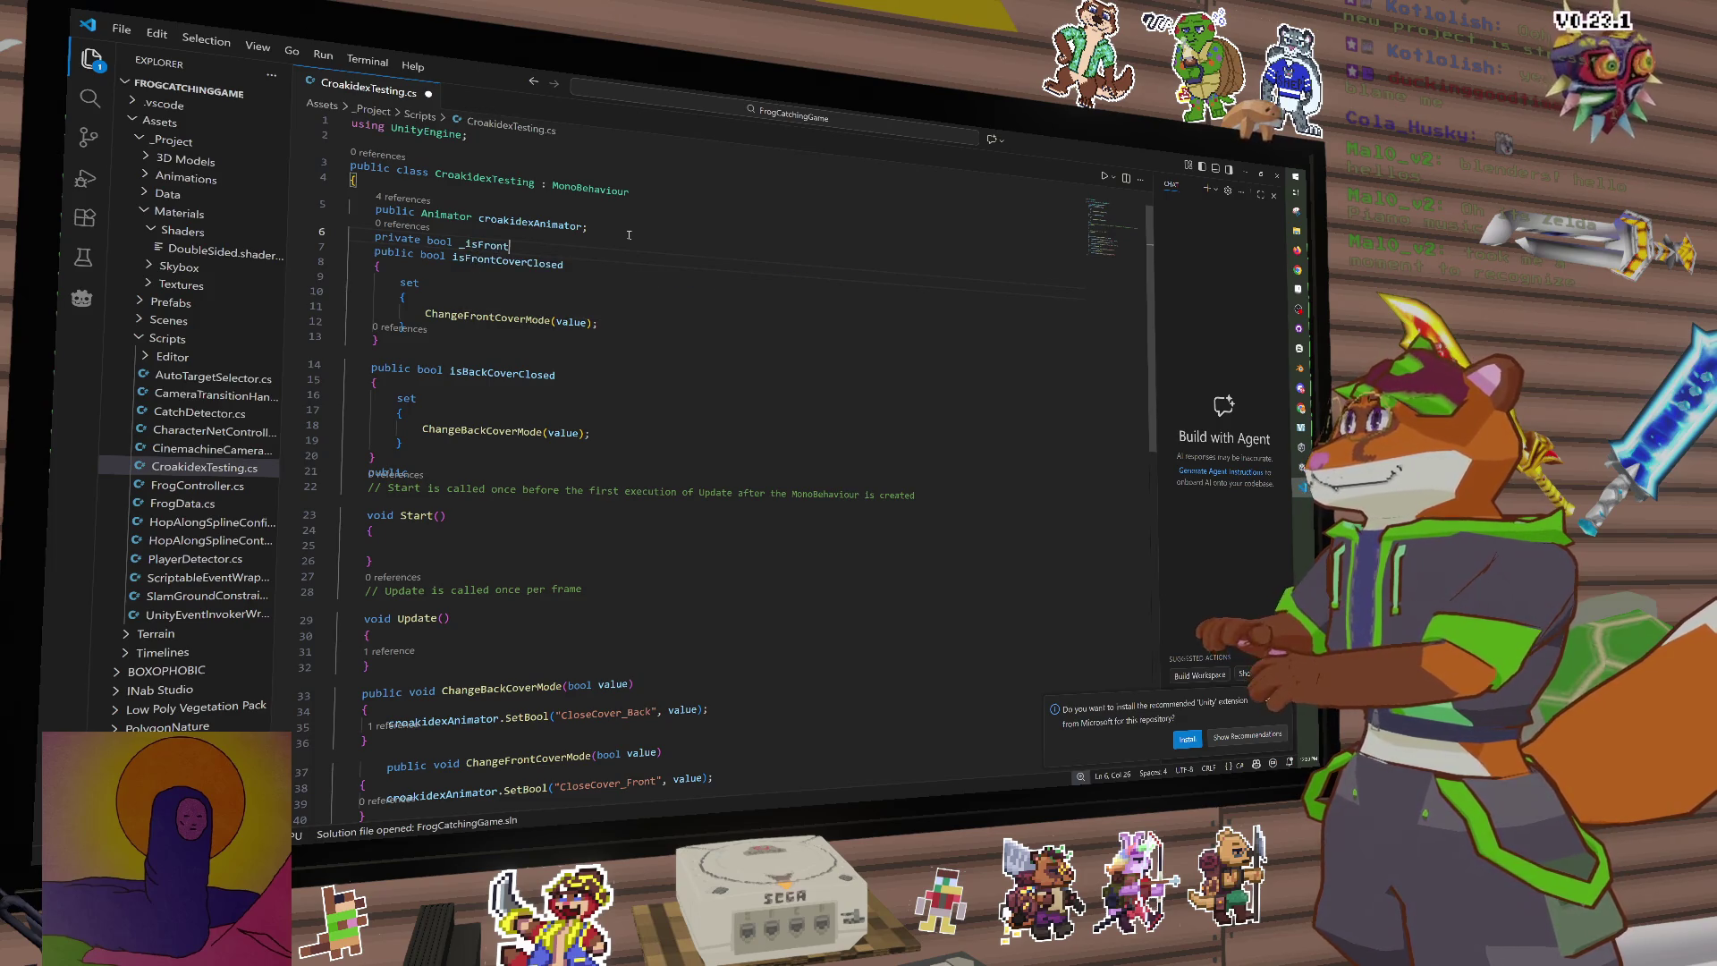
text(verLo)
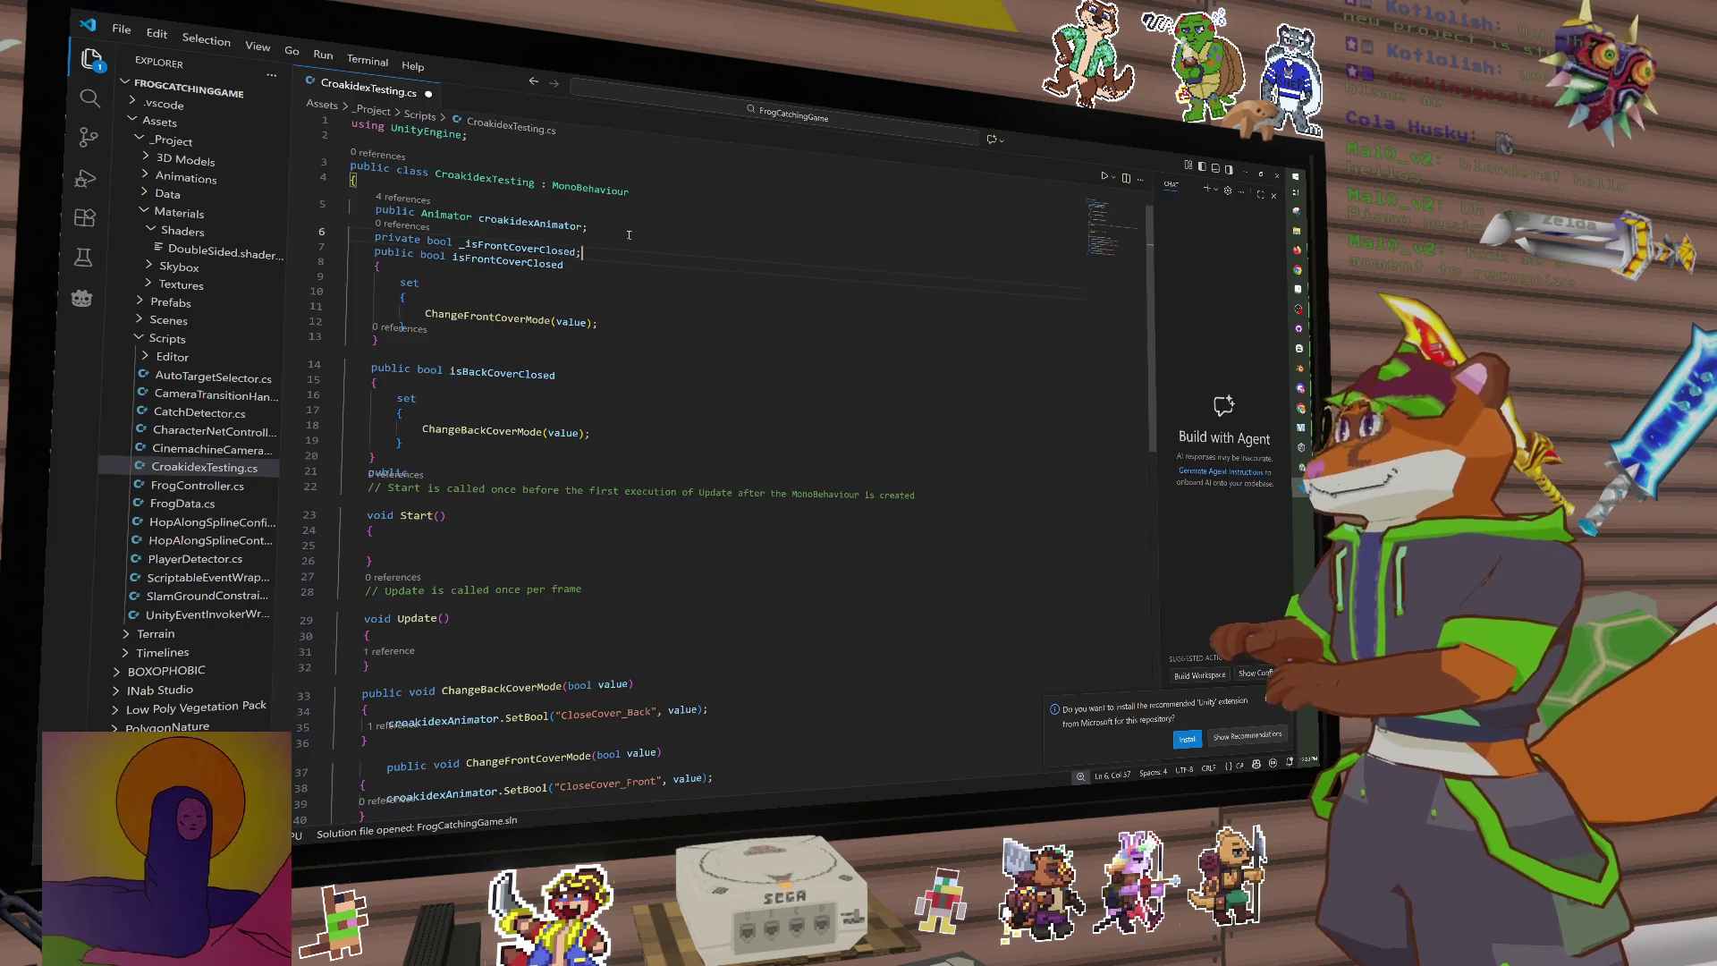
text(;)
key(Return)
text(p)
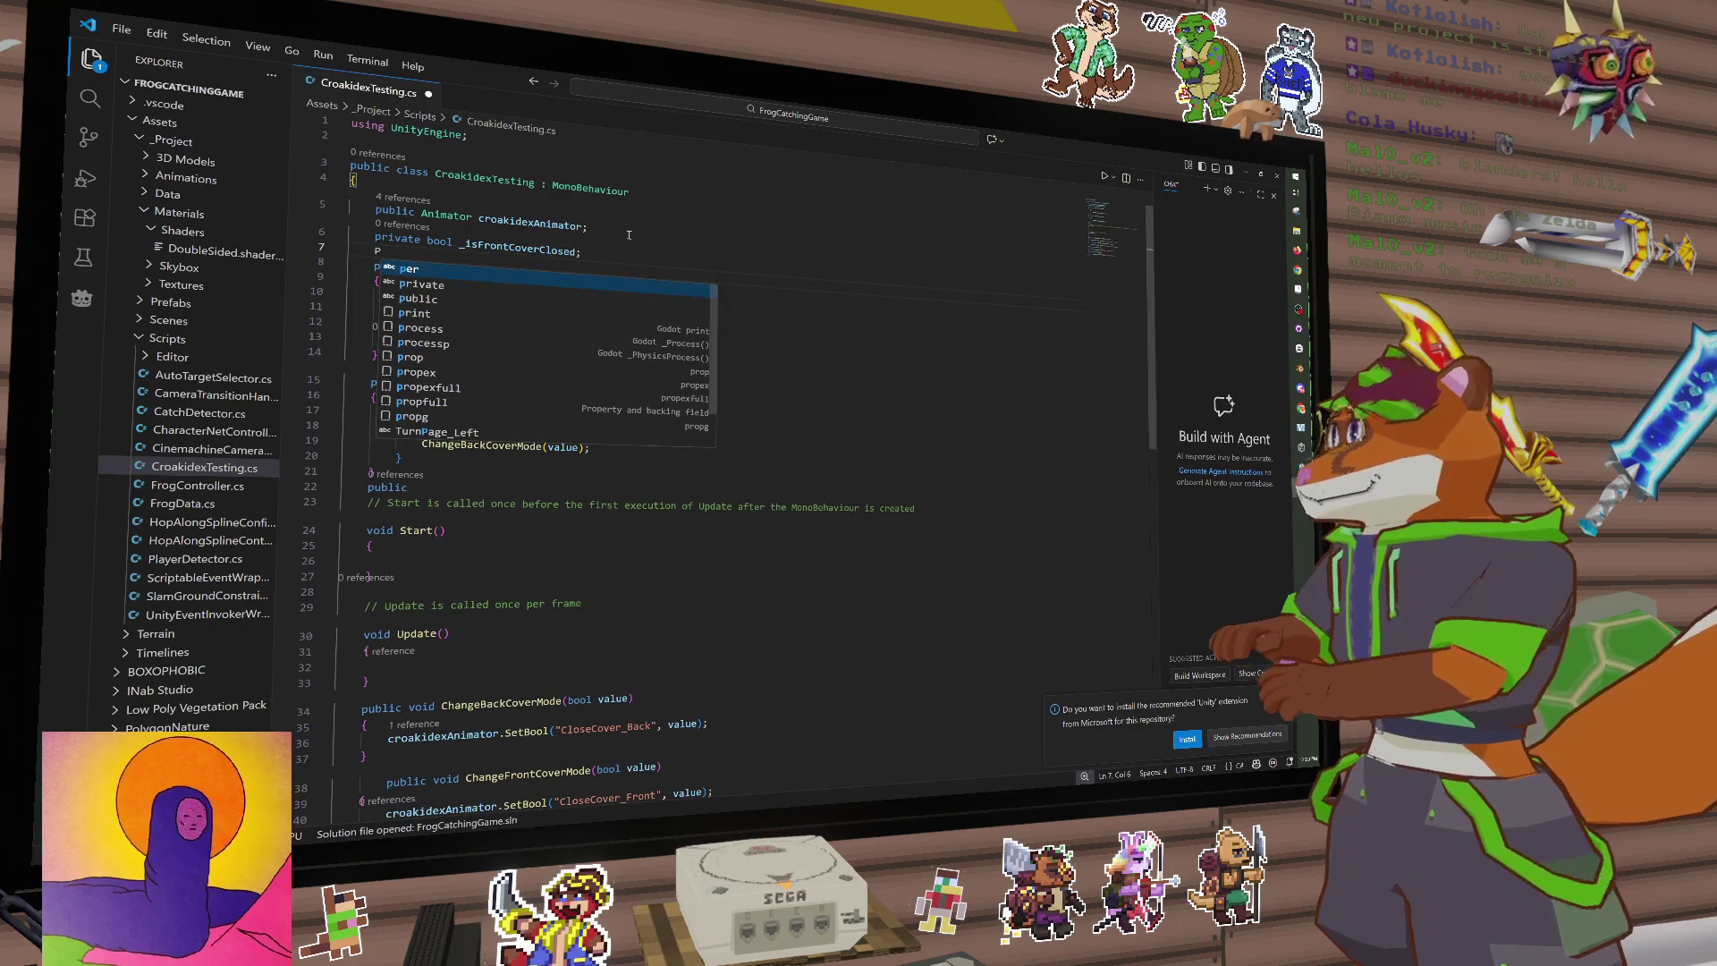
key(BackSpace)
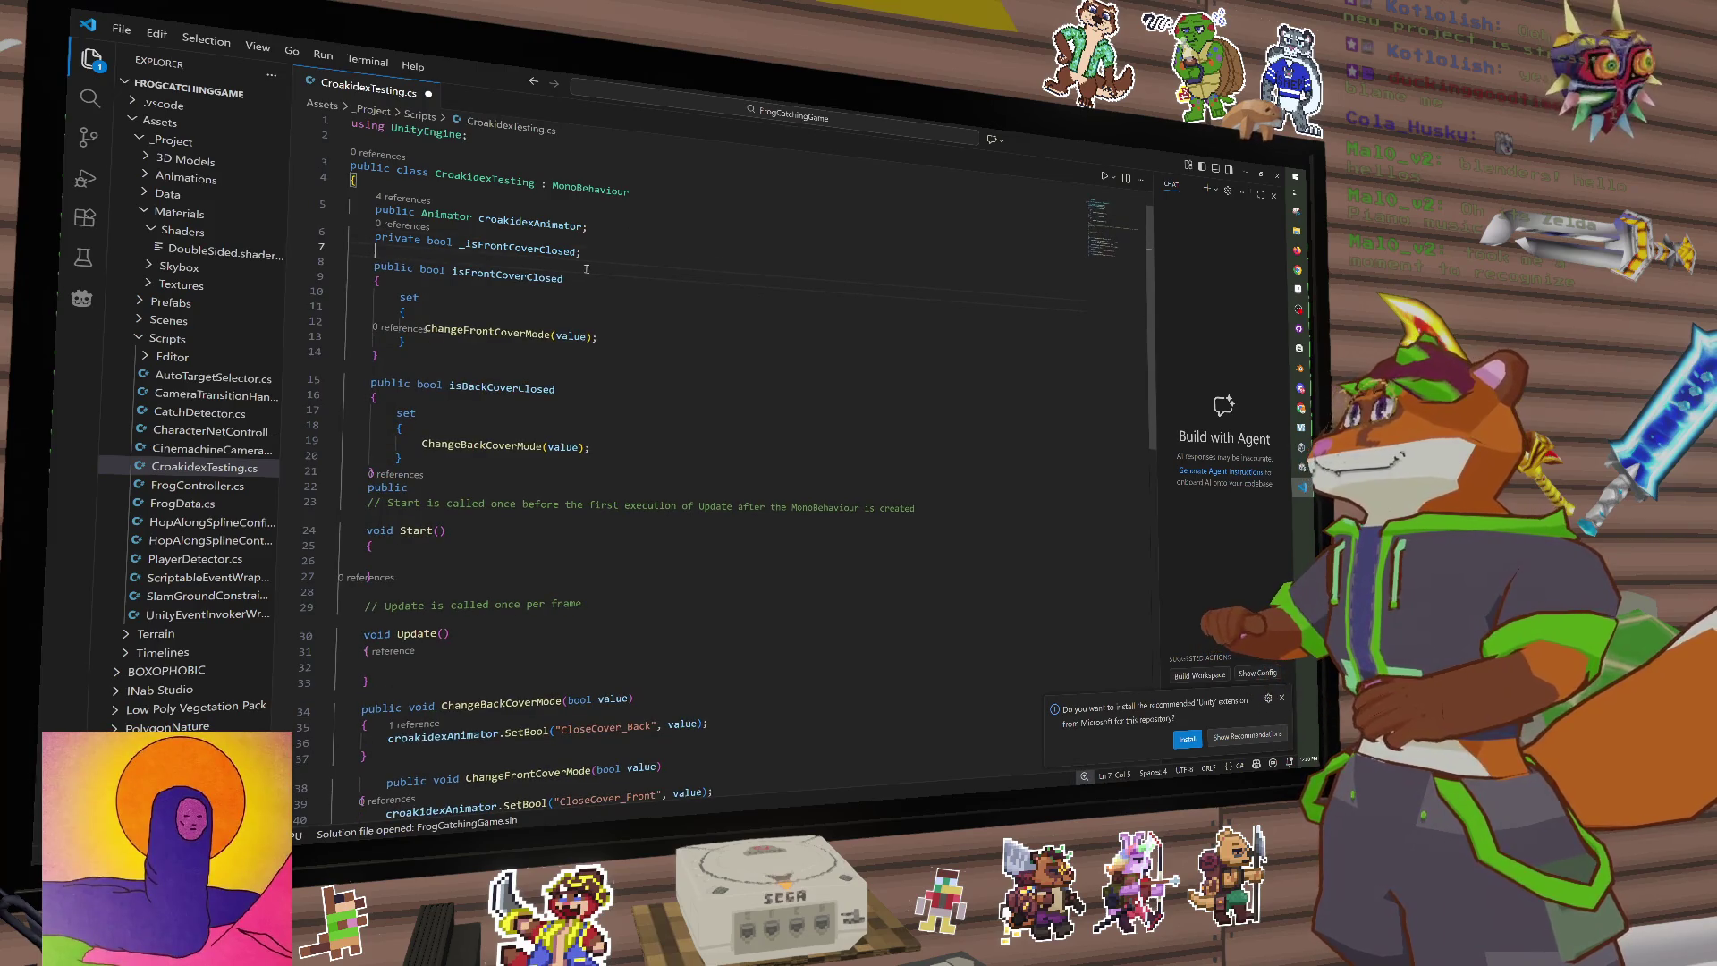
Step: Clean up the isFrontCoverClosed setter, removing stray (this) text and keeping ChangeFrontCoverMode
double_click(507, 276)
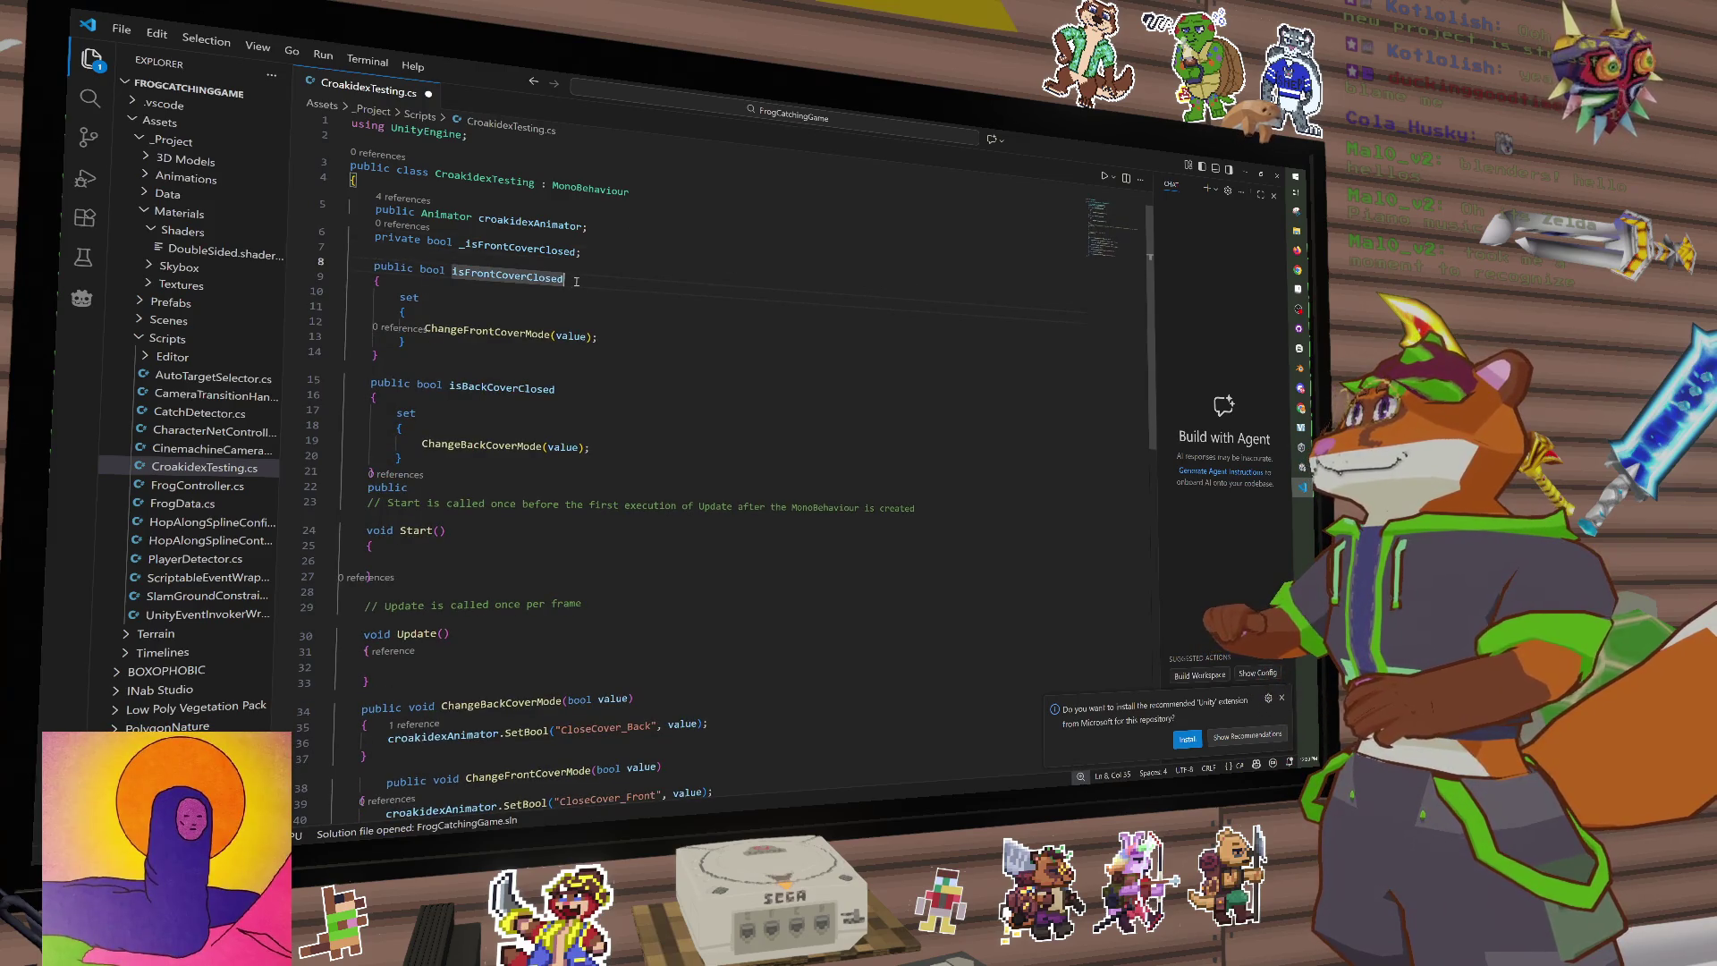
click(428, 298)
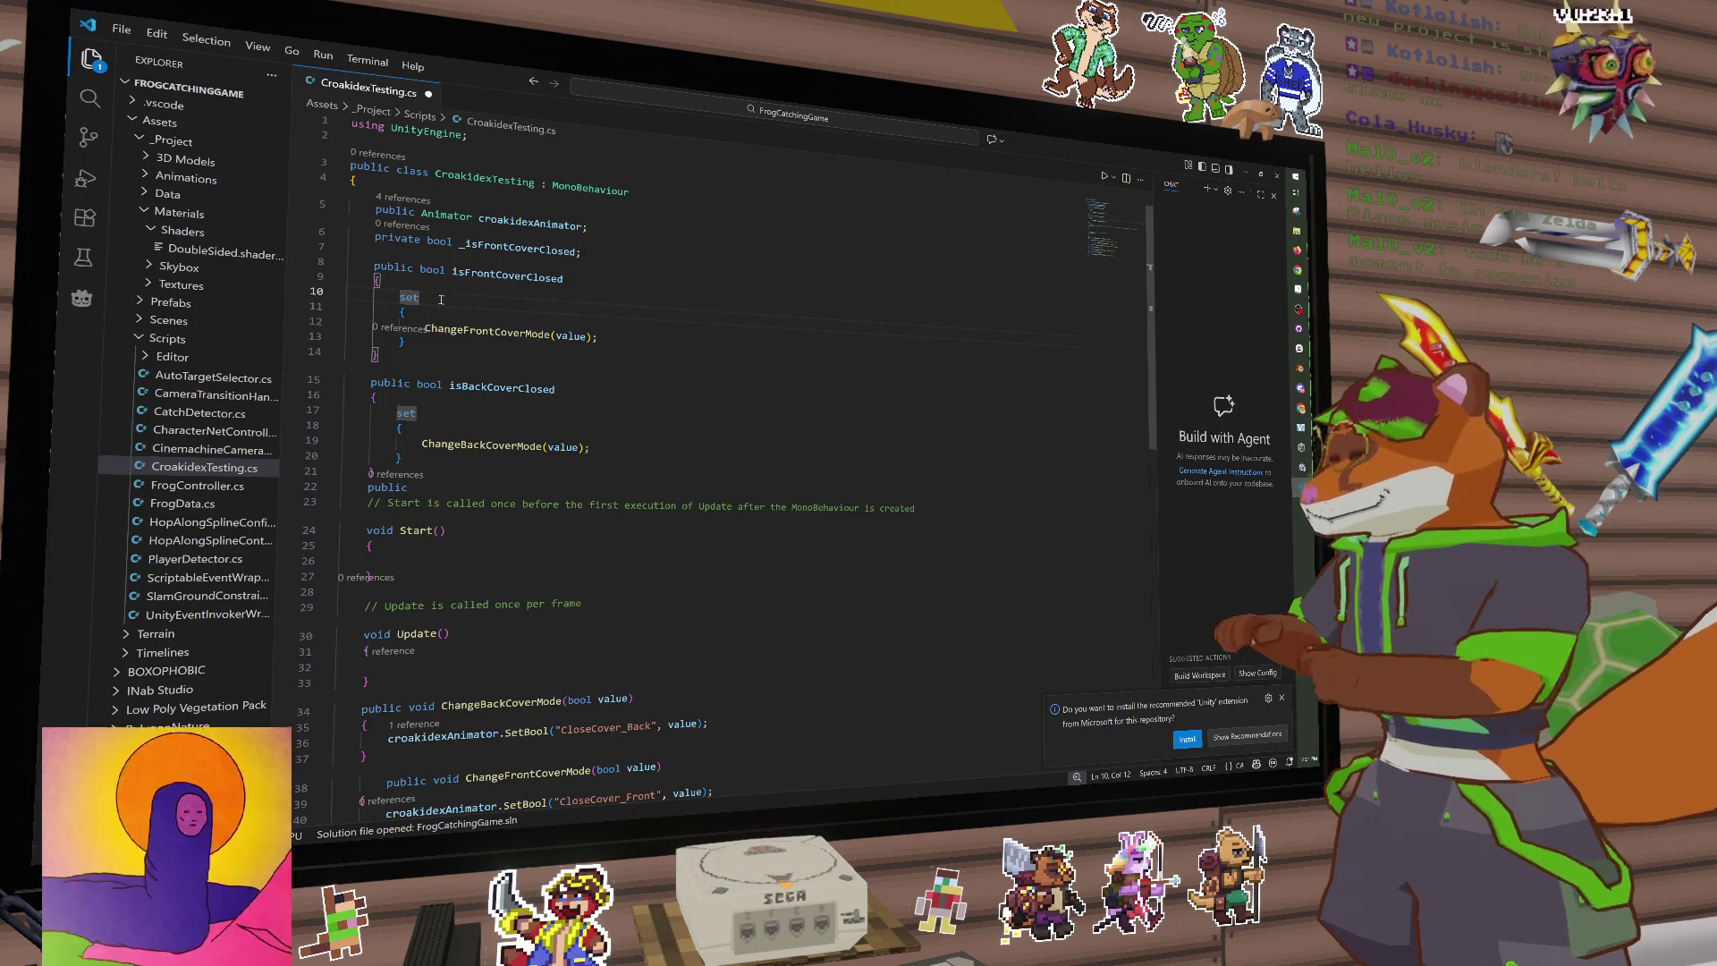
text((this)
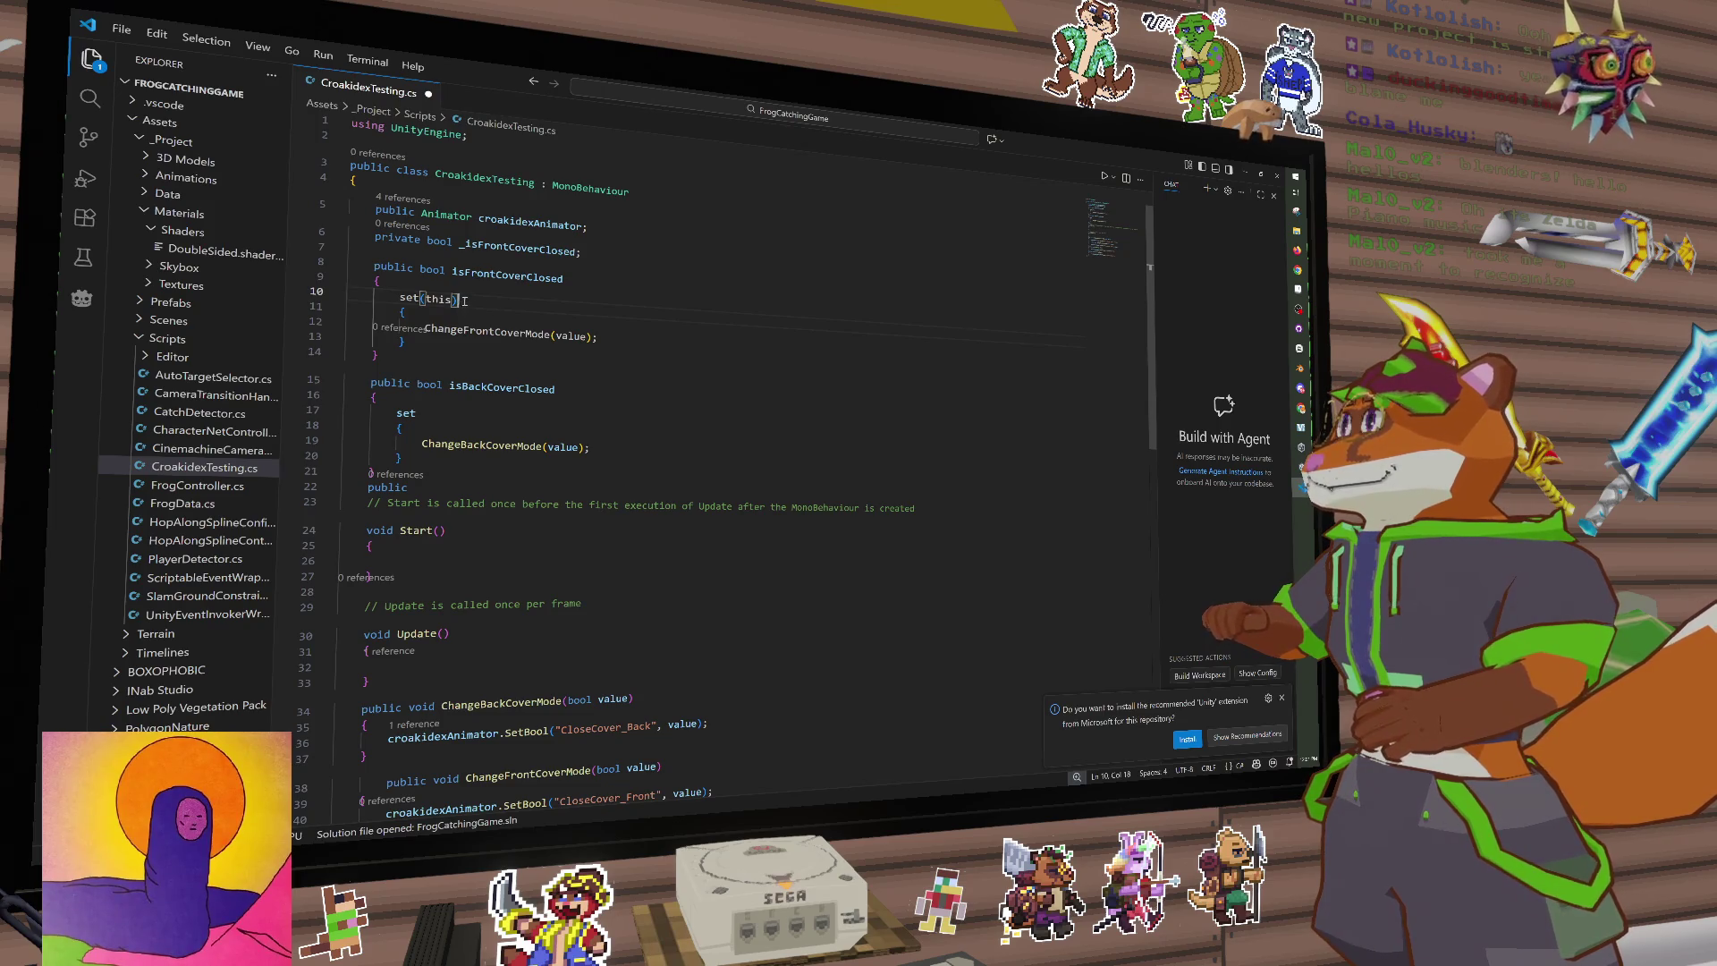
drag(464, 300, 399, 298)
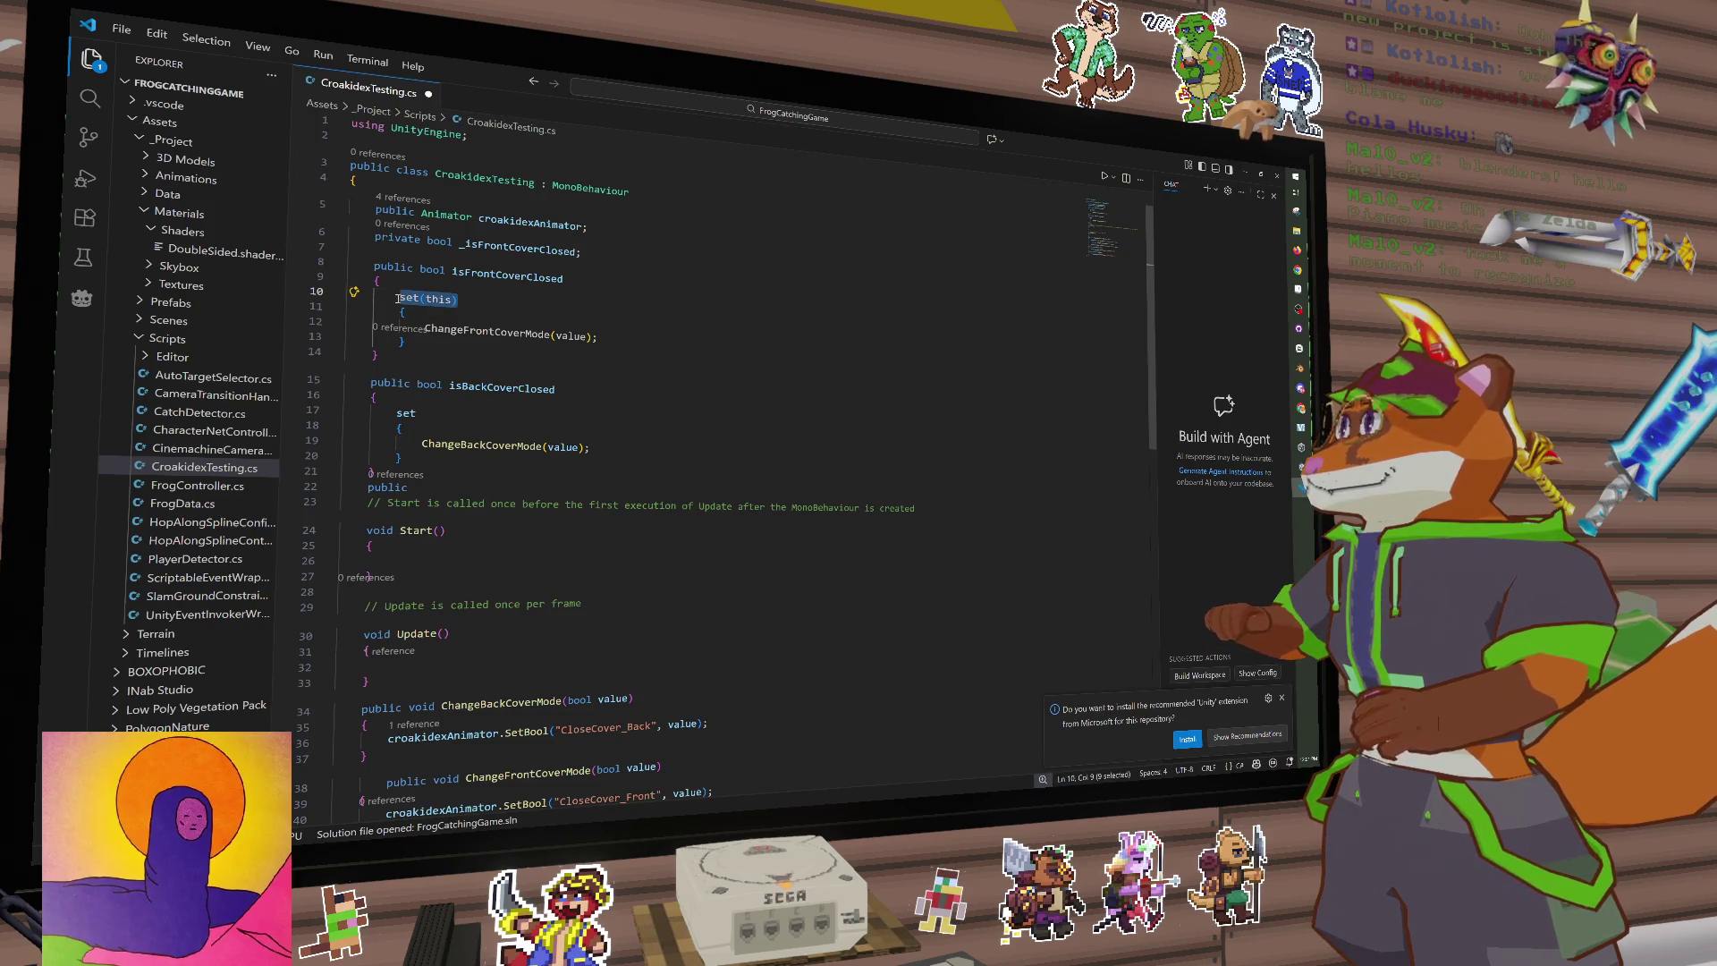
click(474, 298)
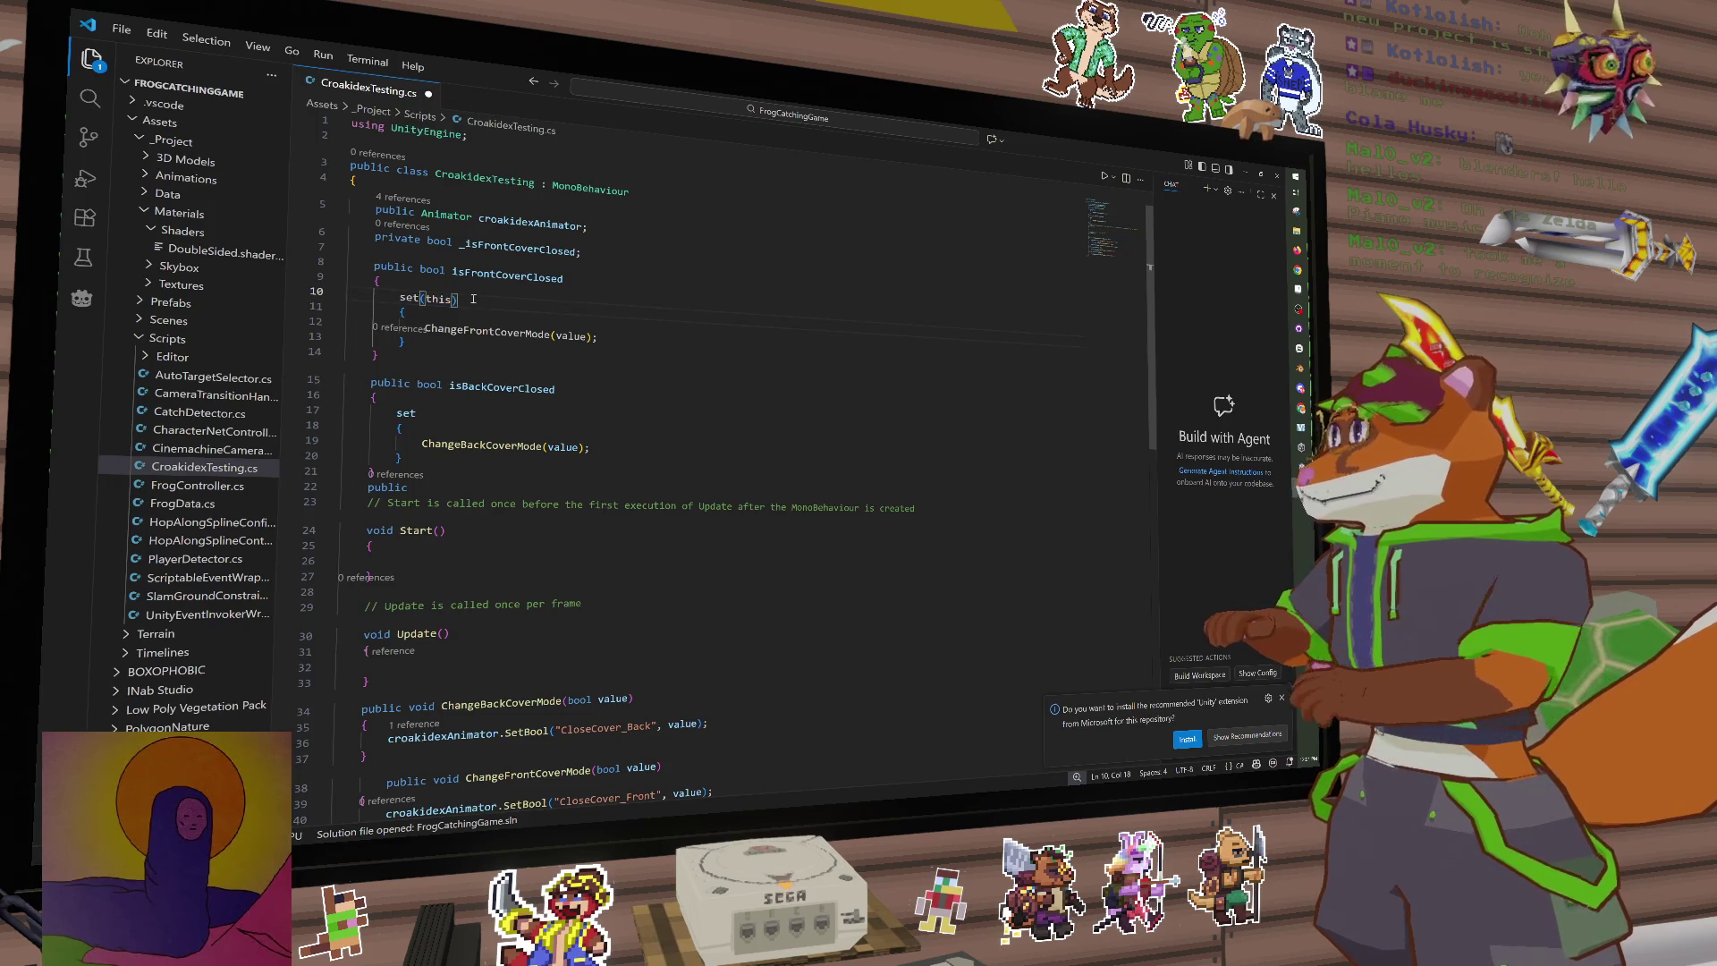
key(Left)
key(BackSpace)
key(BackSpace)
key(BackSpace)
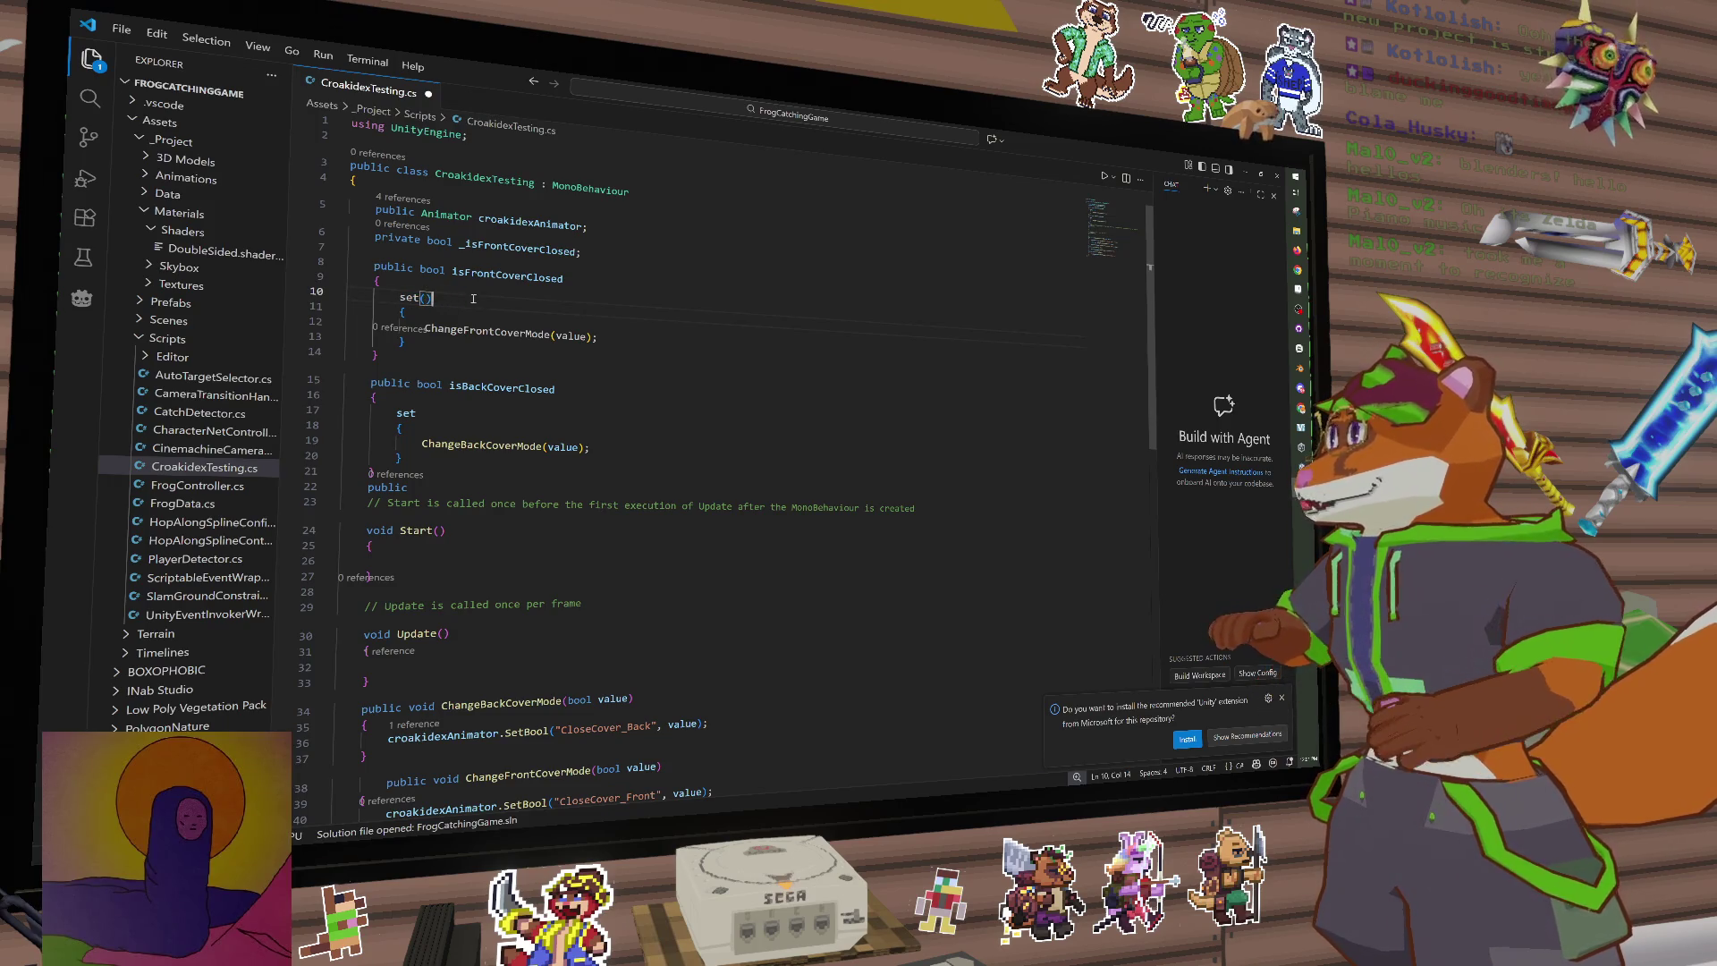
key(BackSpace)
drag(597, 337, 430, 330)
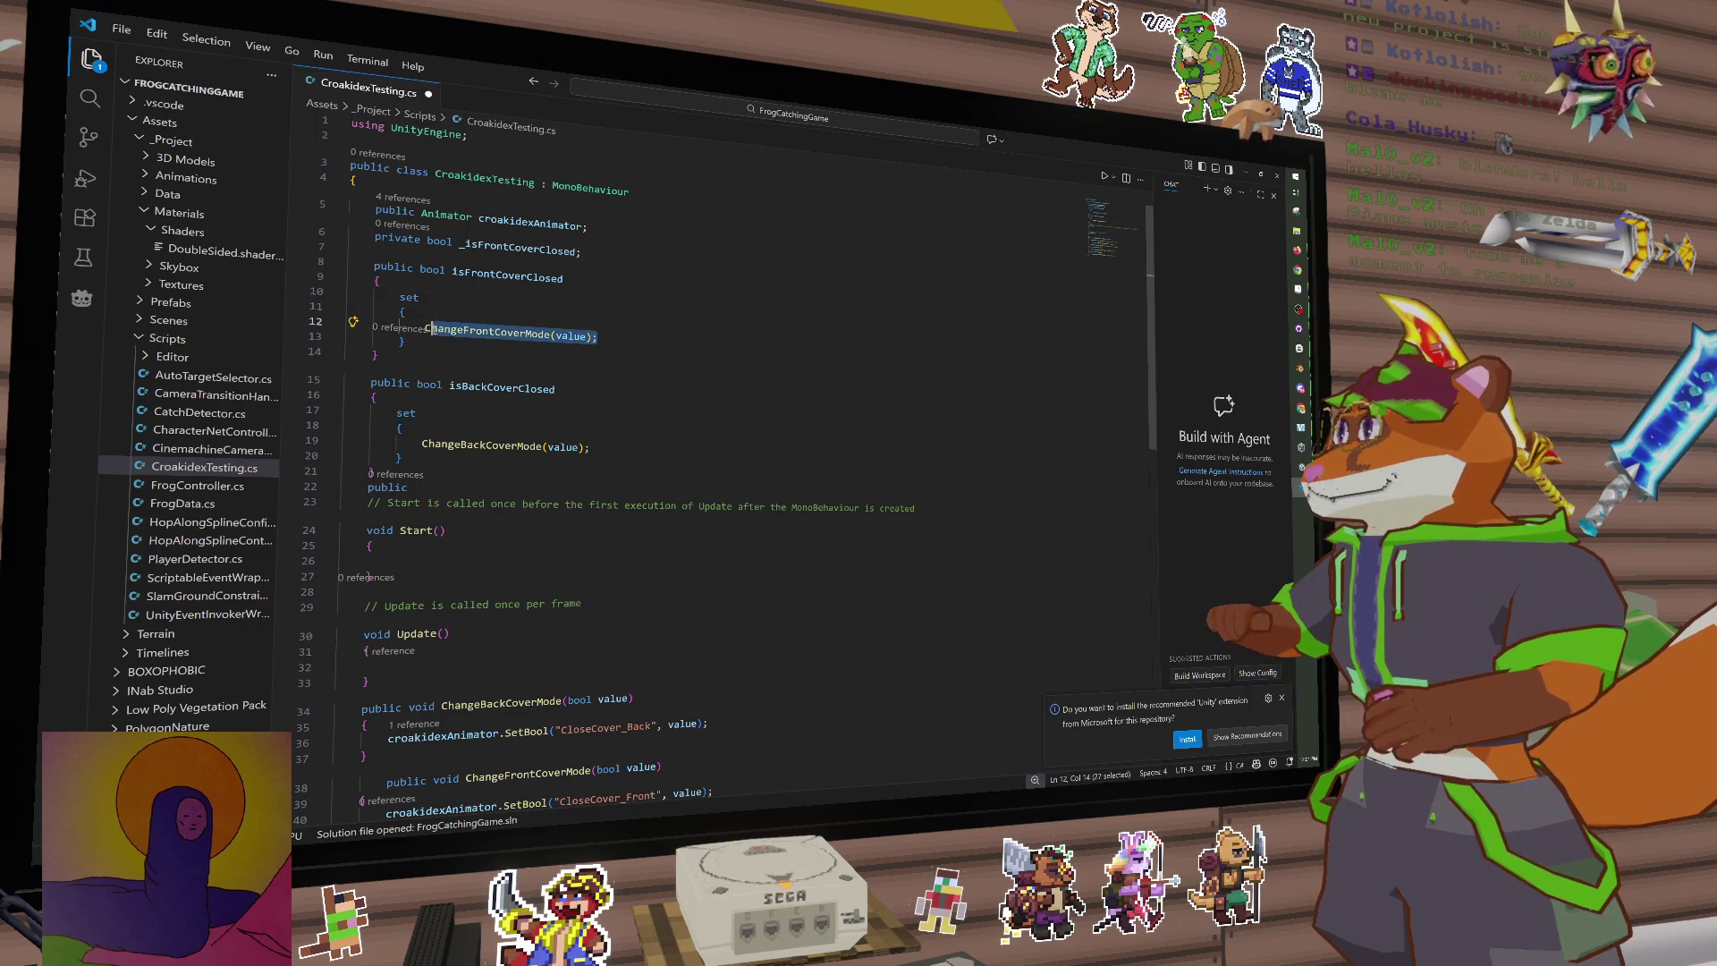
key(BackSpace)
key(BackSpace)
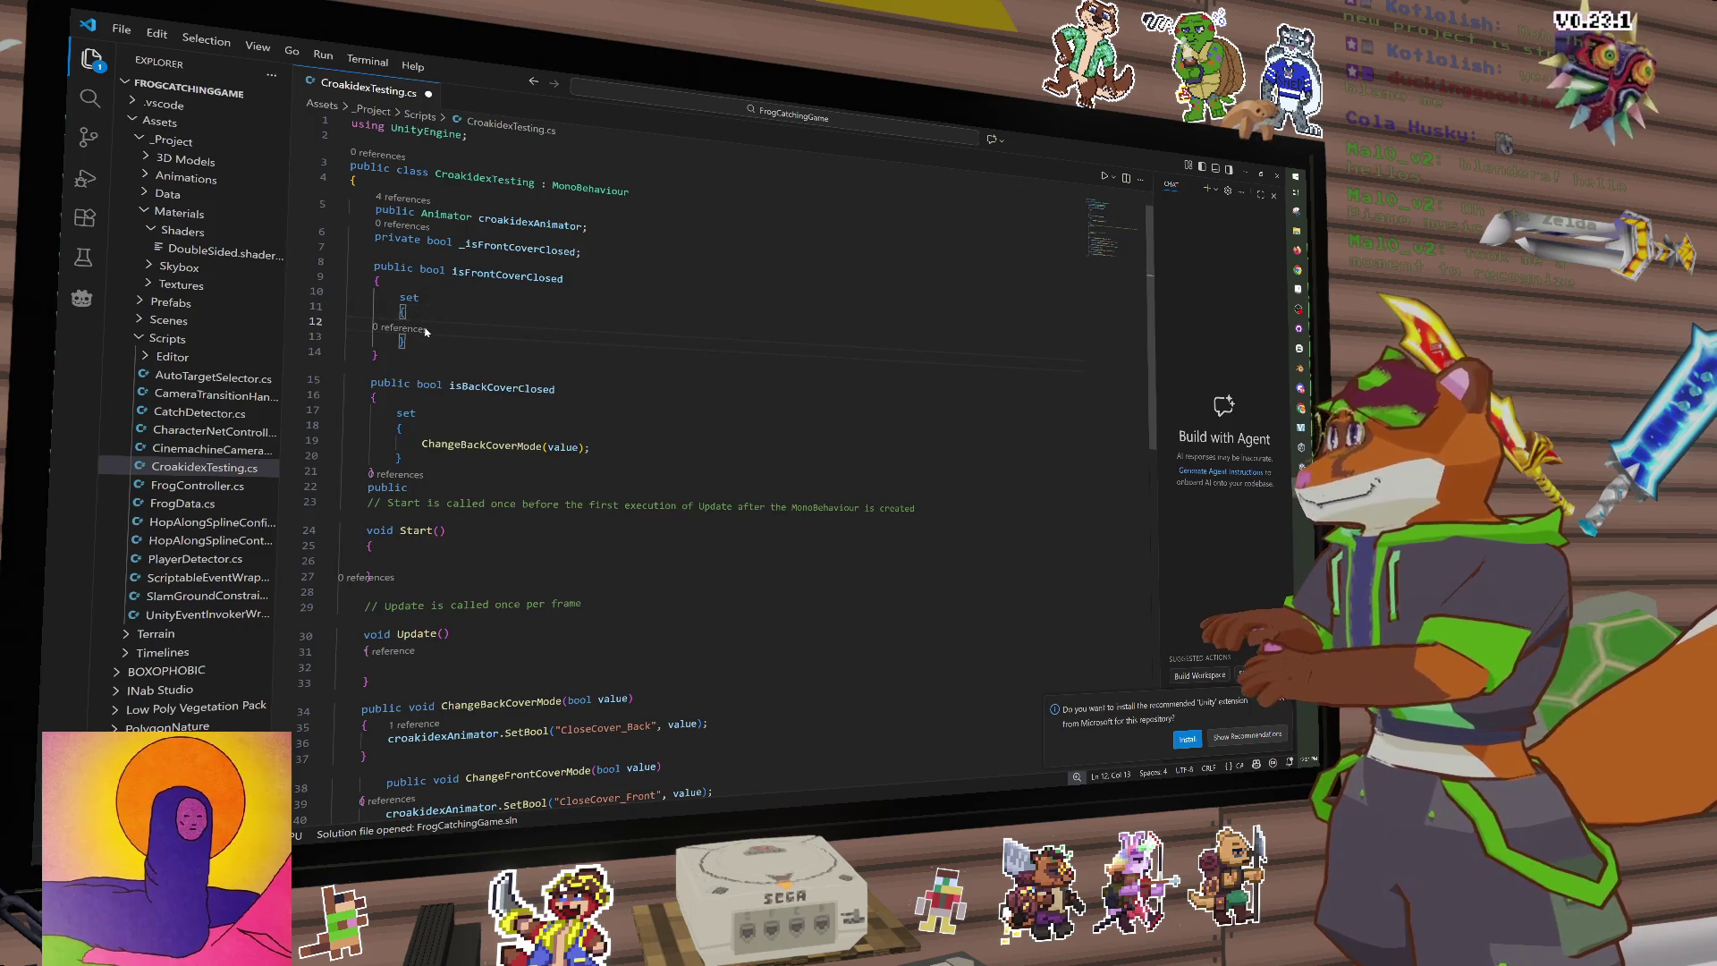
key(ctrl+z)
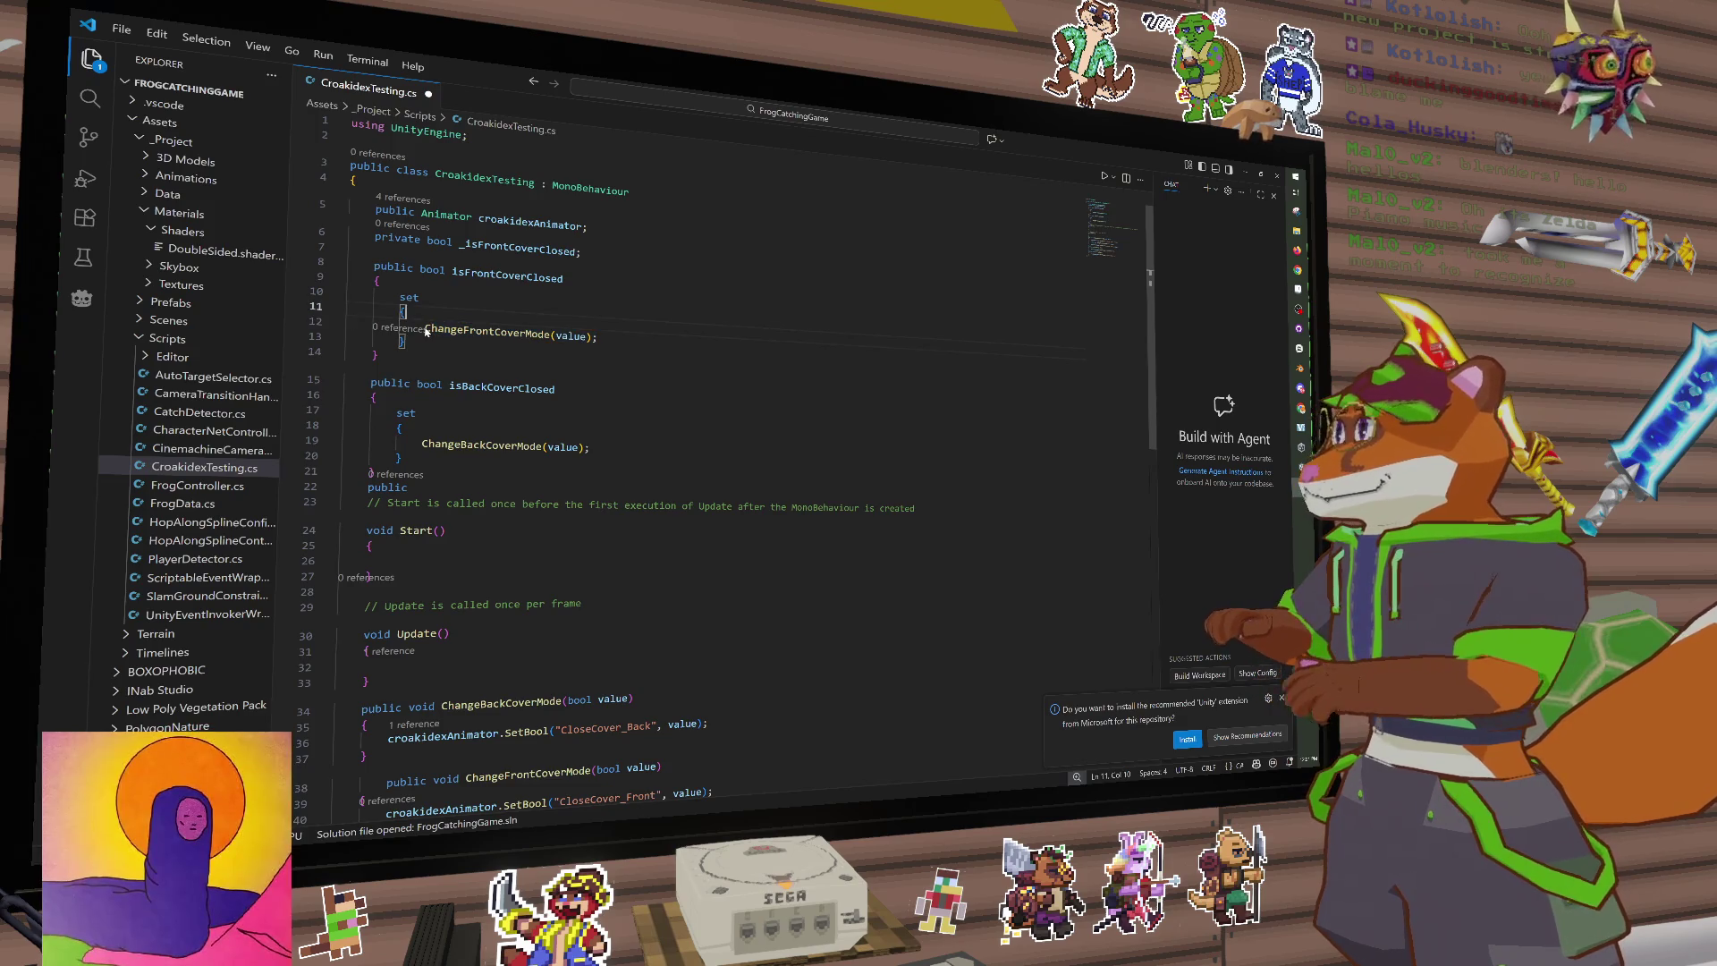
Step: Add '_isFrontCoverClosed = value' at the top of the isFrontCoverClosed setter
key(Return)
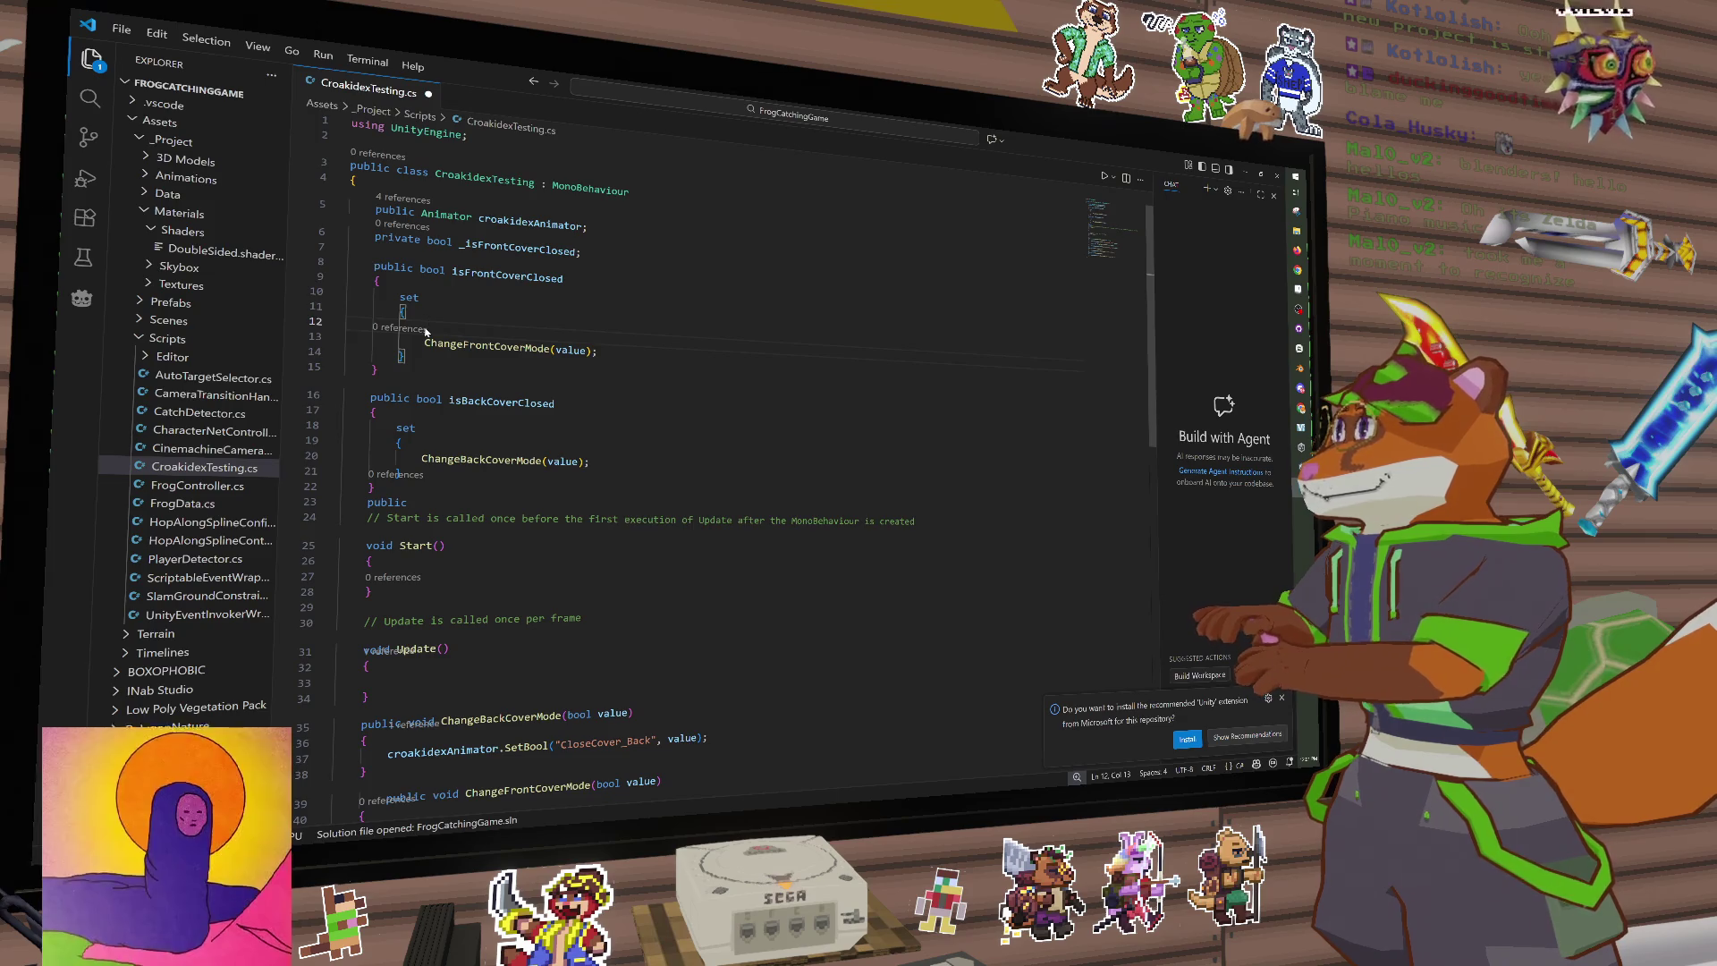
text(_)
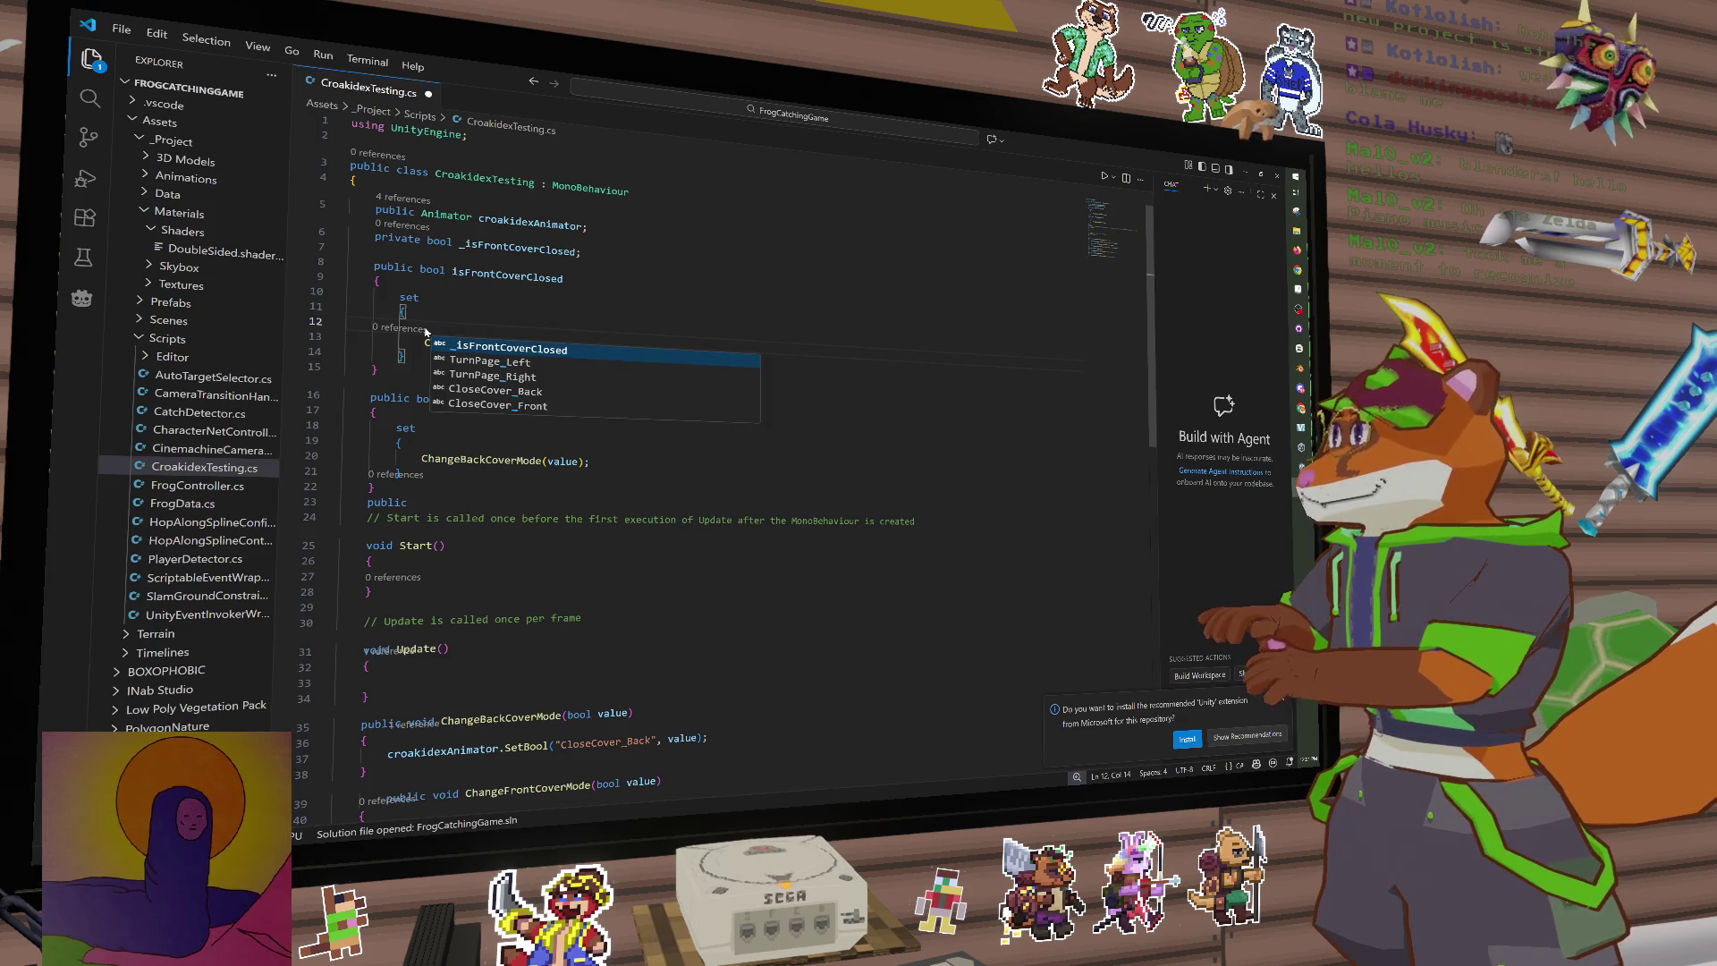
key(Tab)
text(= f)
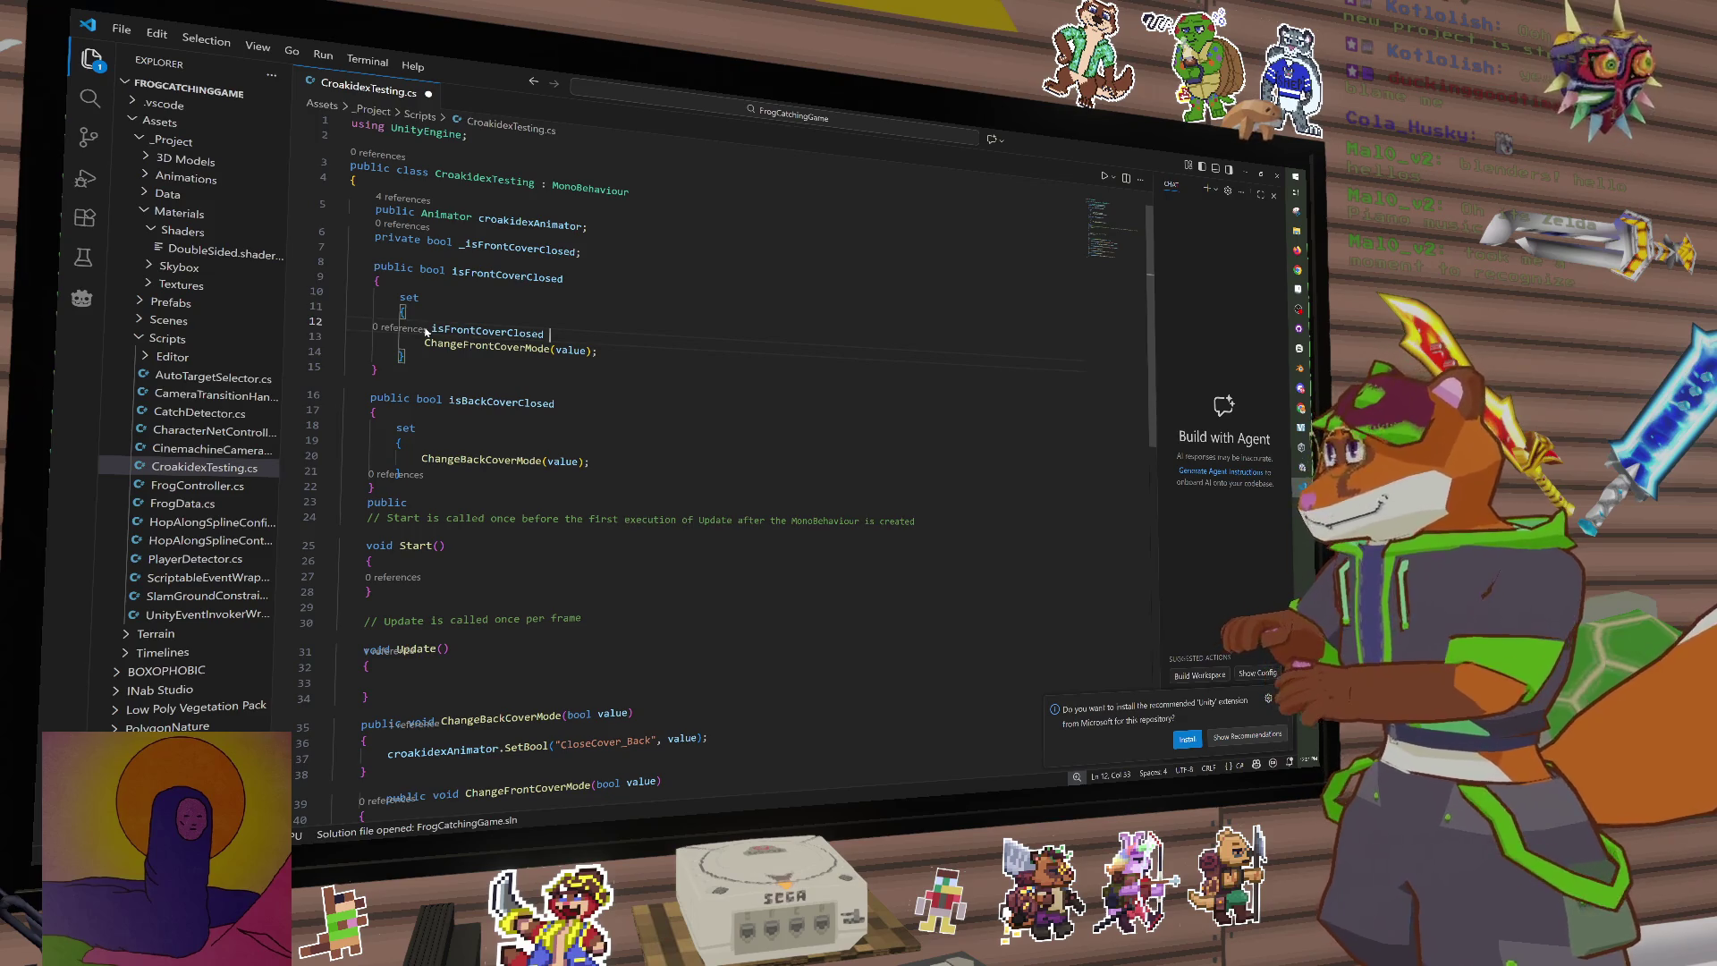
text(valeu)
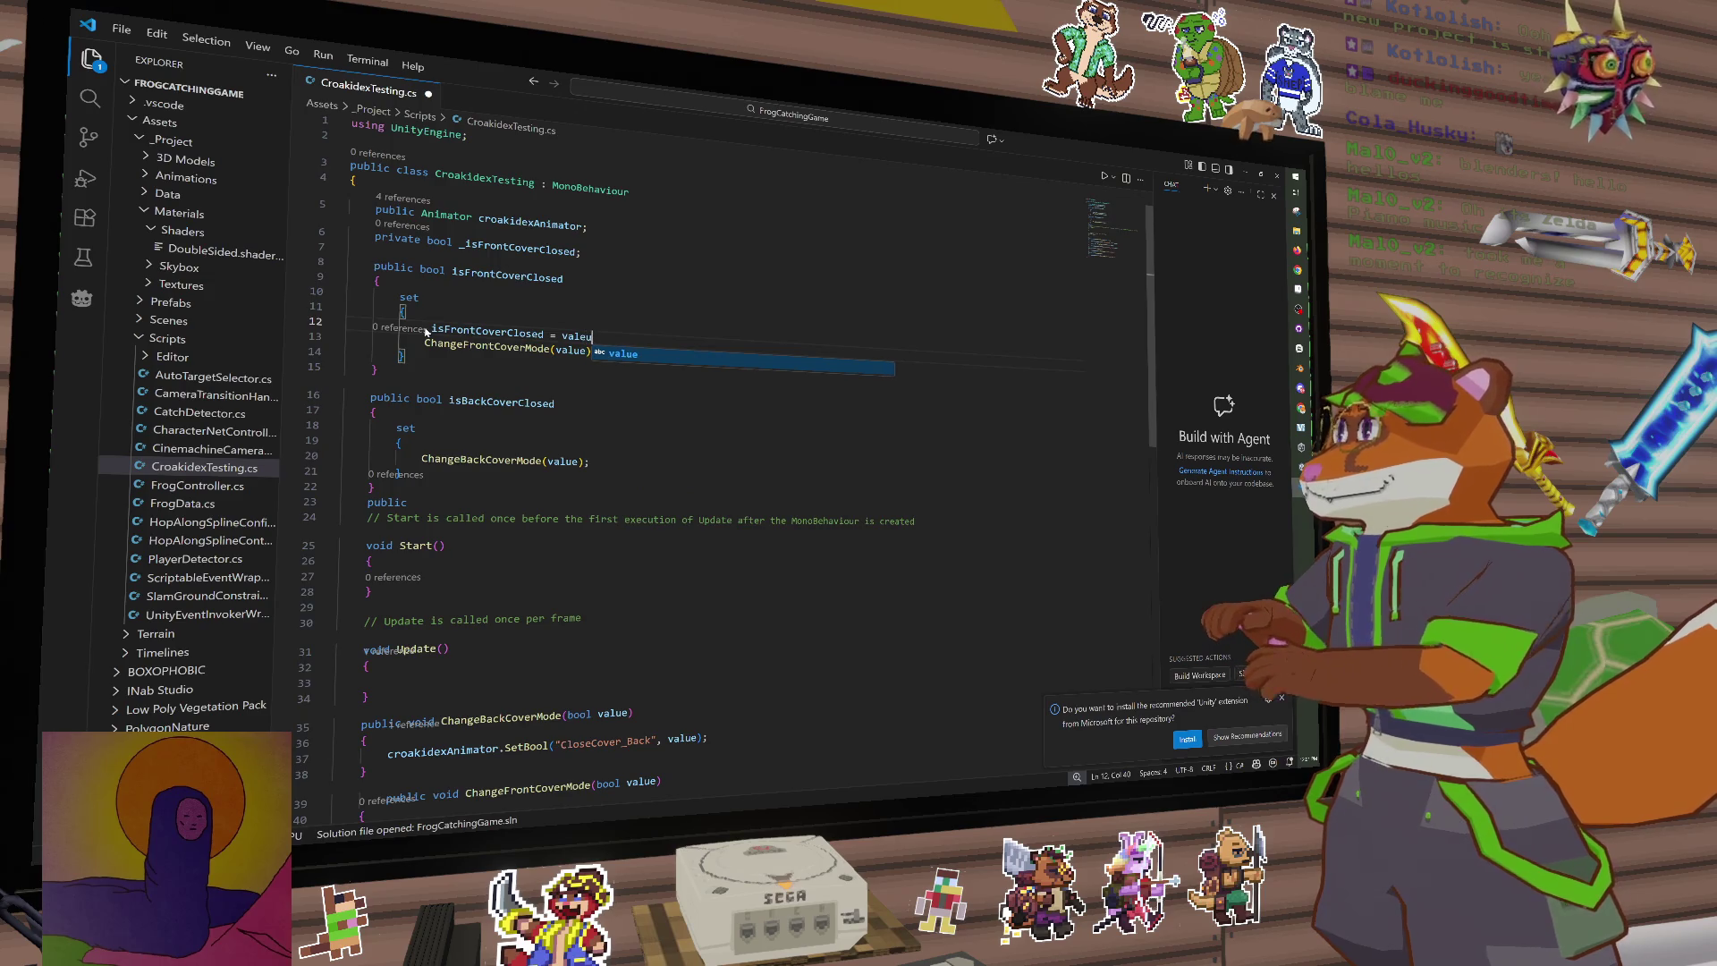
key(Tab)
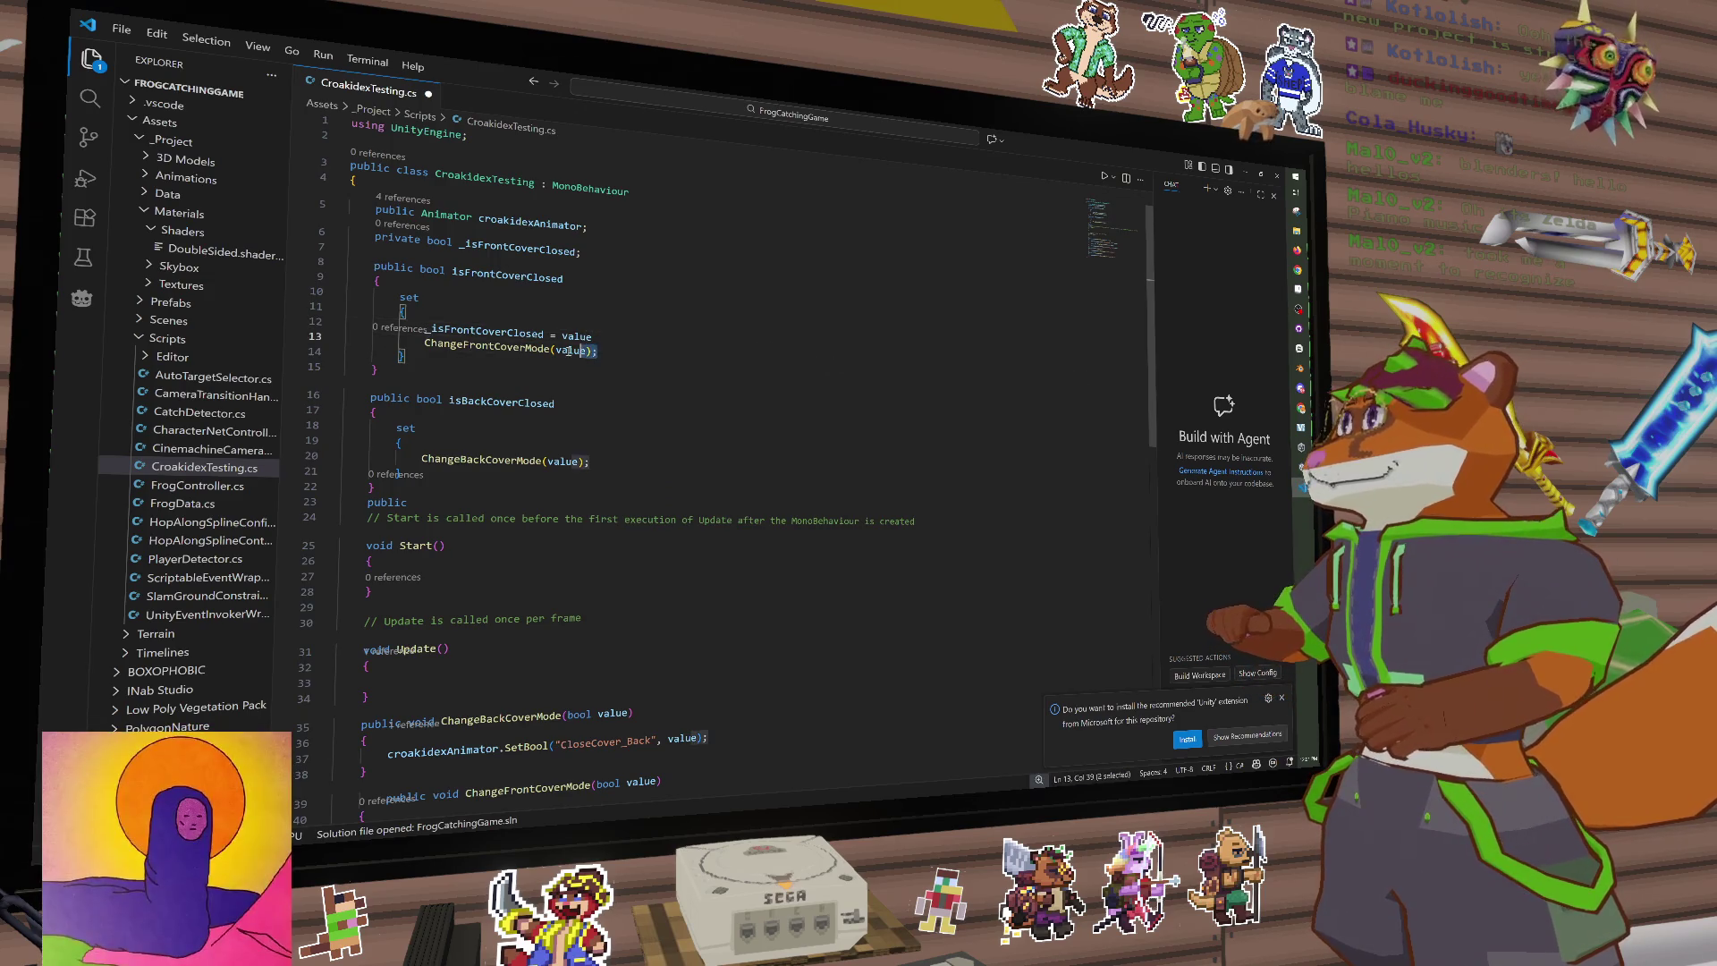
Step: Change the call to ChangeFrontCoverMode(_isFrontCoverClosed) via IntelliSense
mouse_move(597, 350)
mouse_down()
mouse_move(394, 343)
mouse_move(423, 345)
mouse_up()
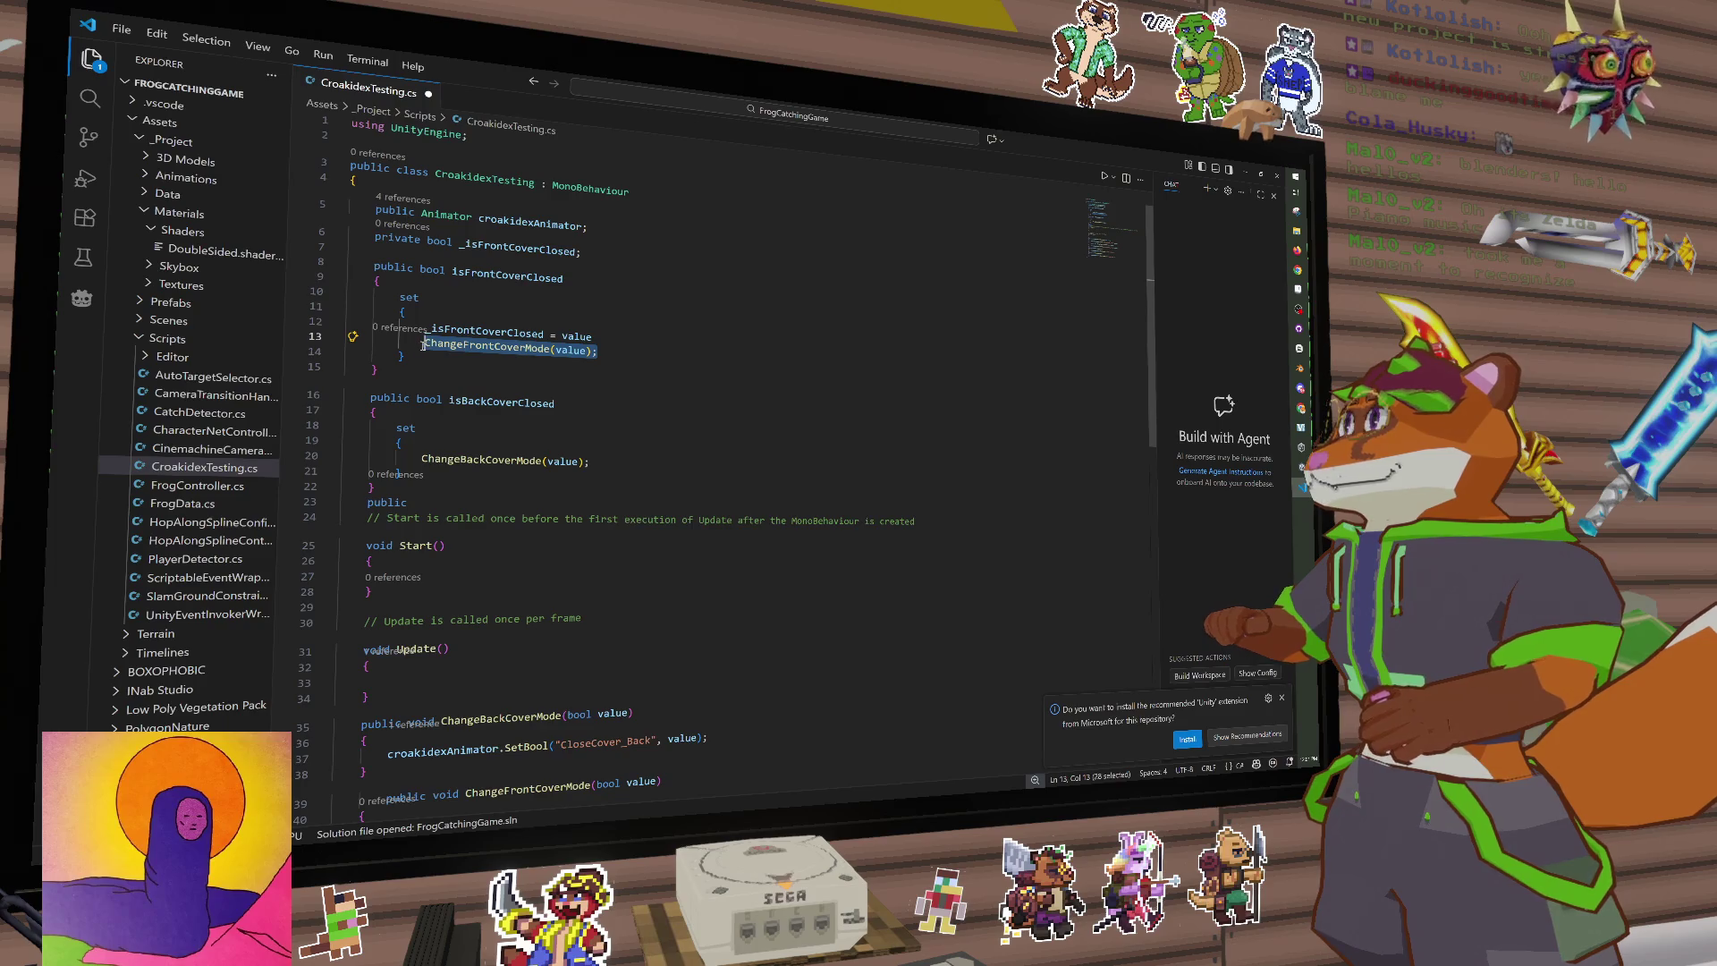
click(599, 351)
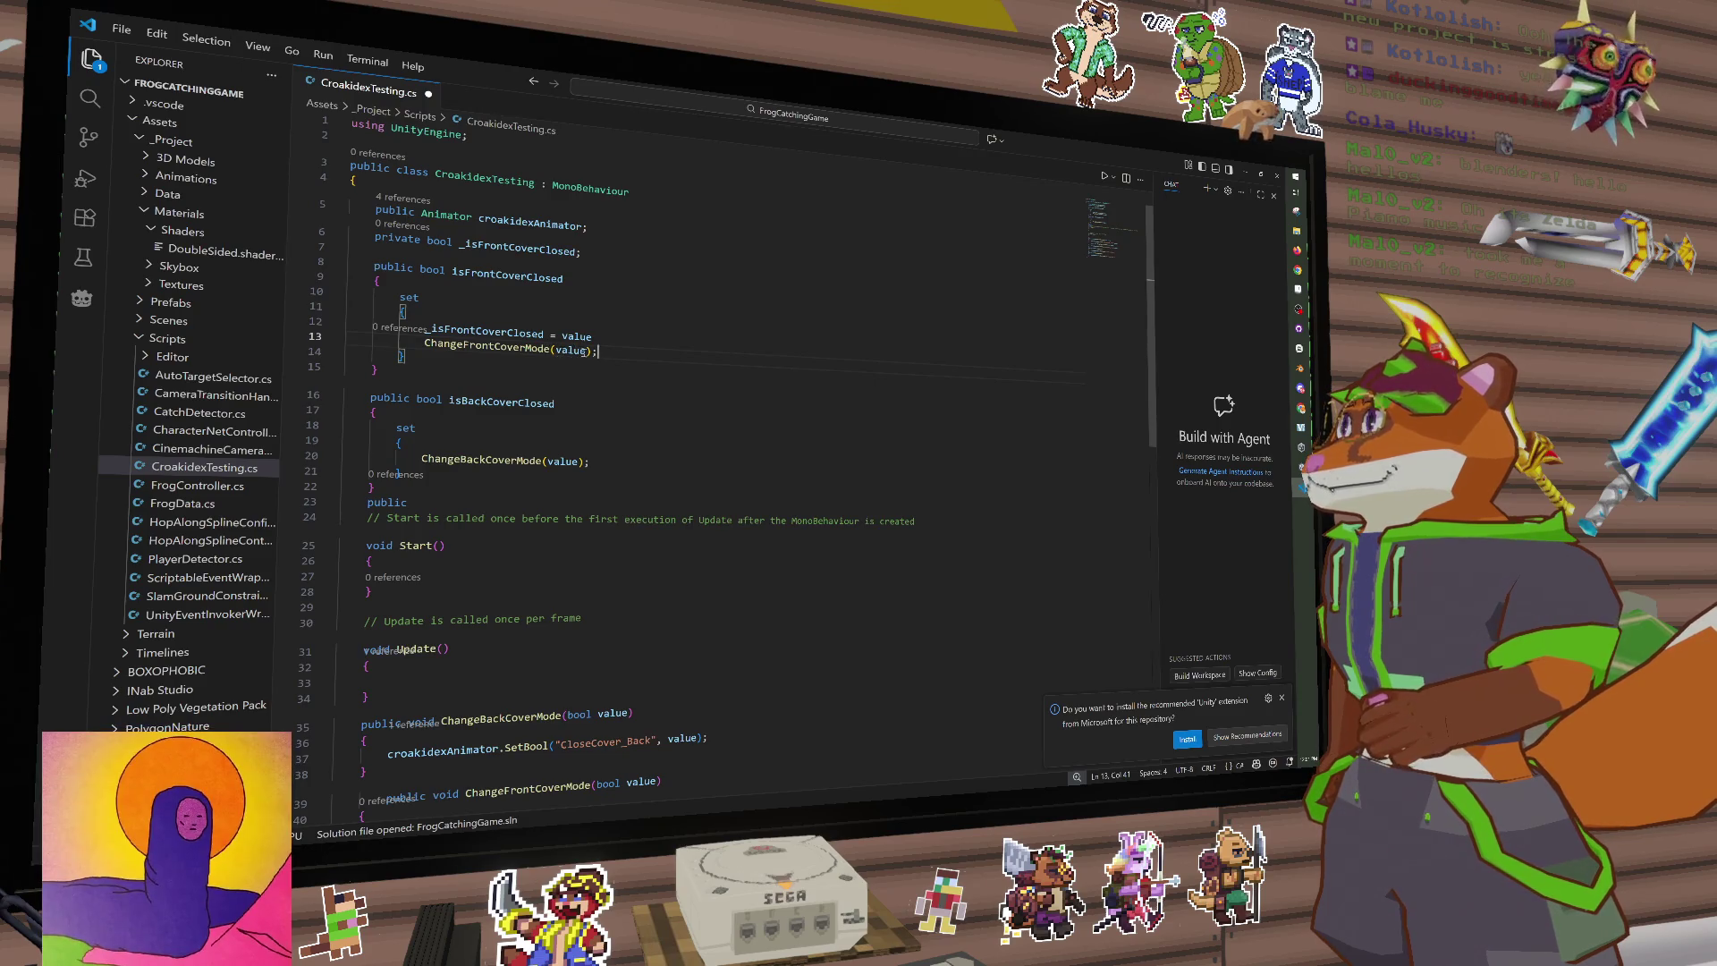
drag(587, 350, 558, 349)
key(BackSpace)
key(BackSpace)
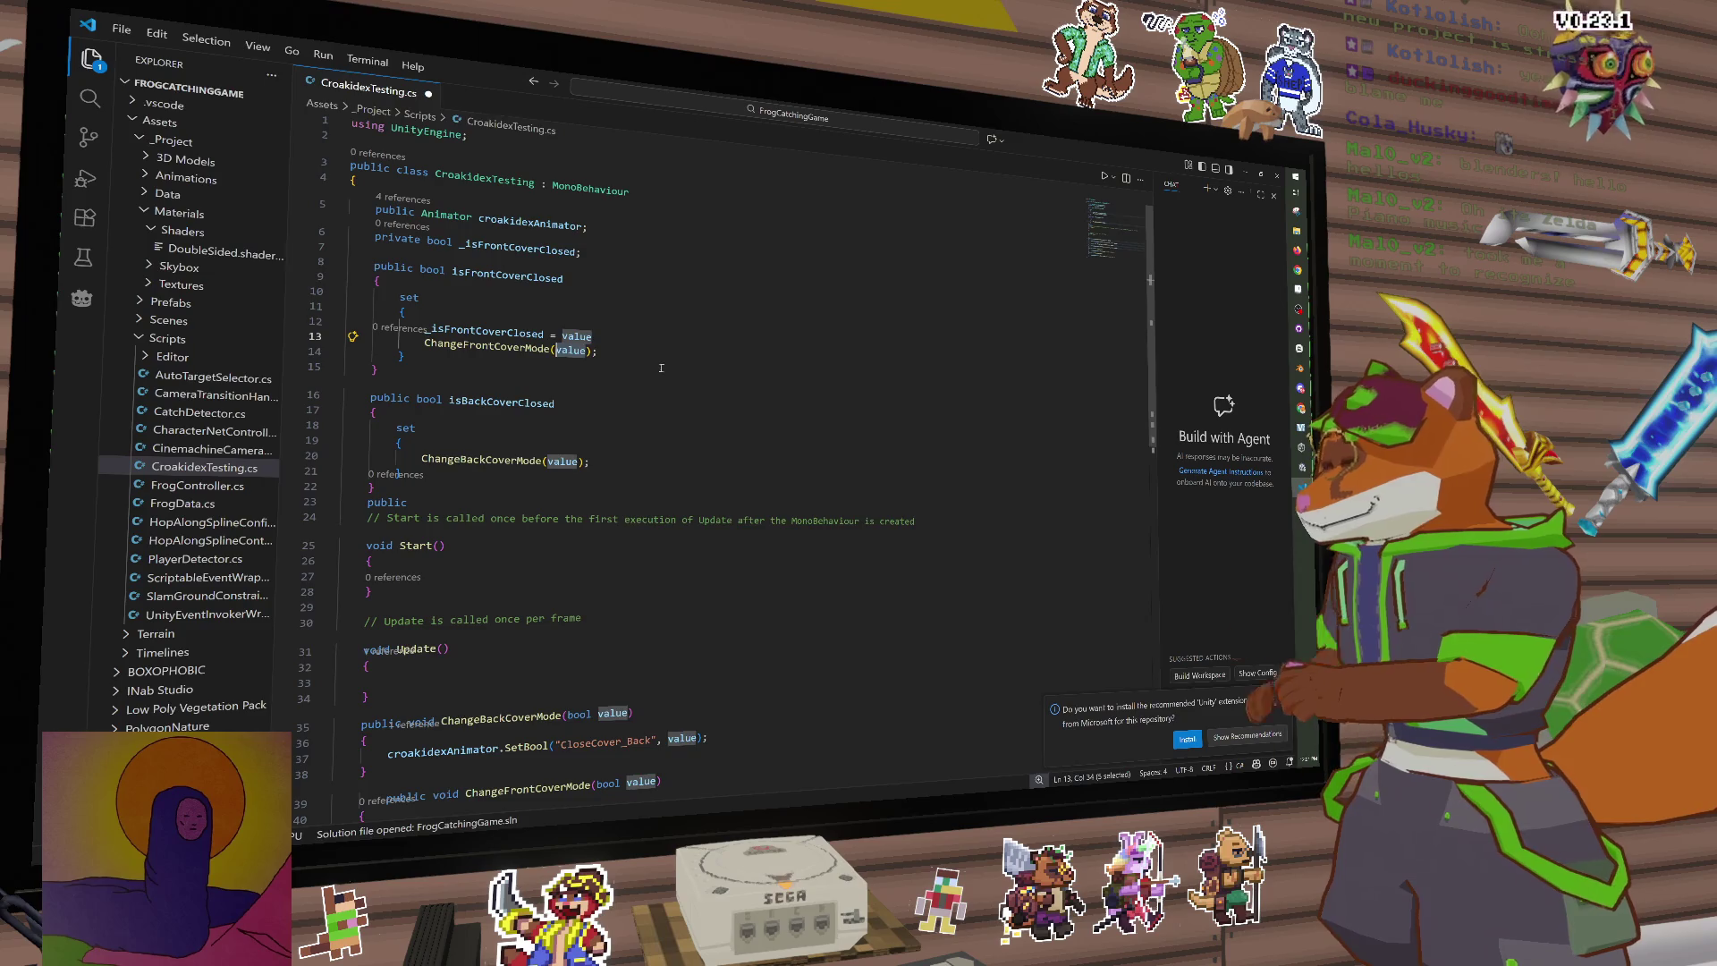
text(_is)
click(660, 370)
key(End)
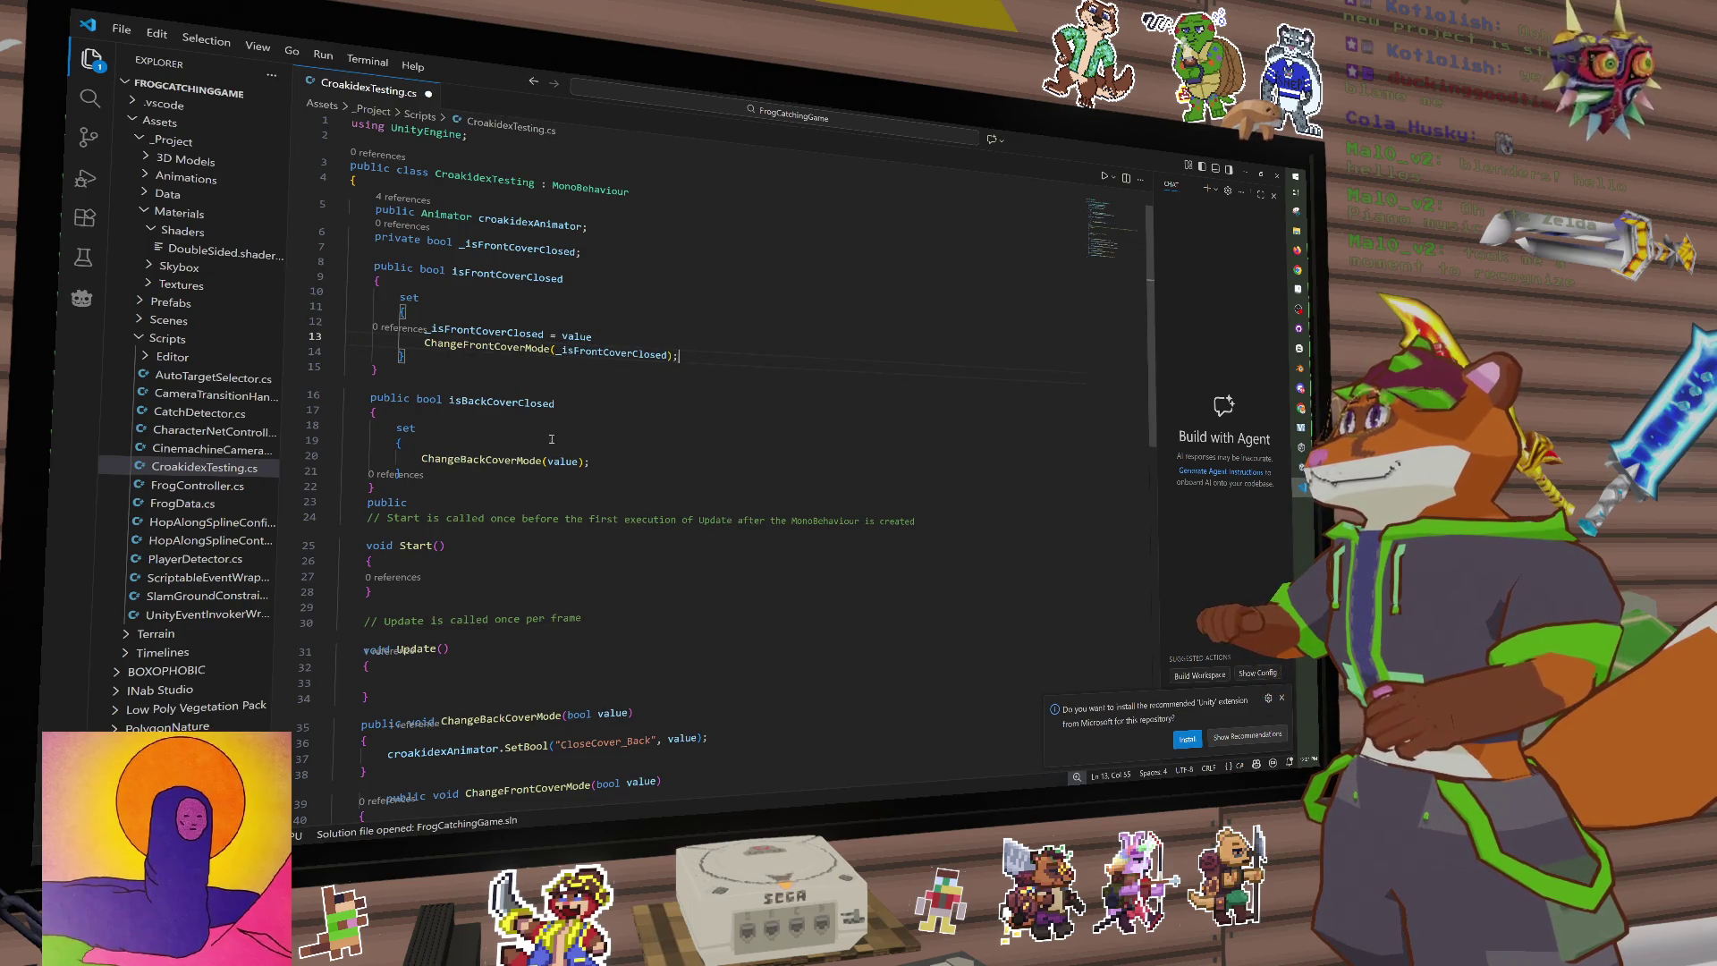
click(607, 338)
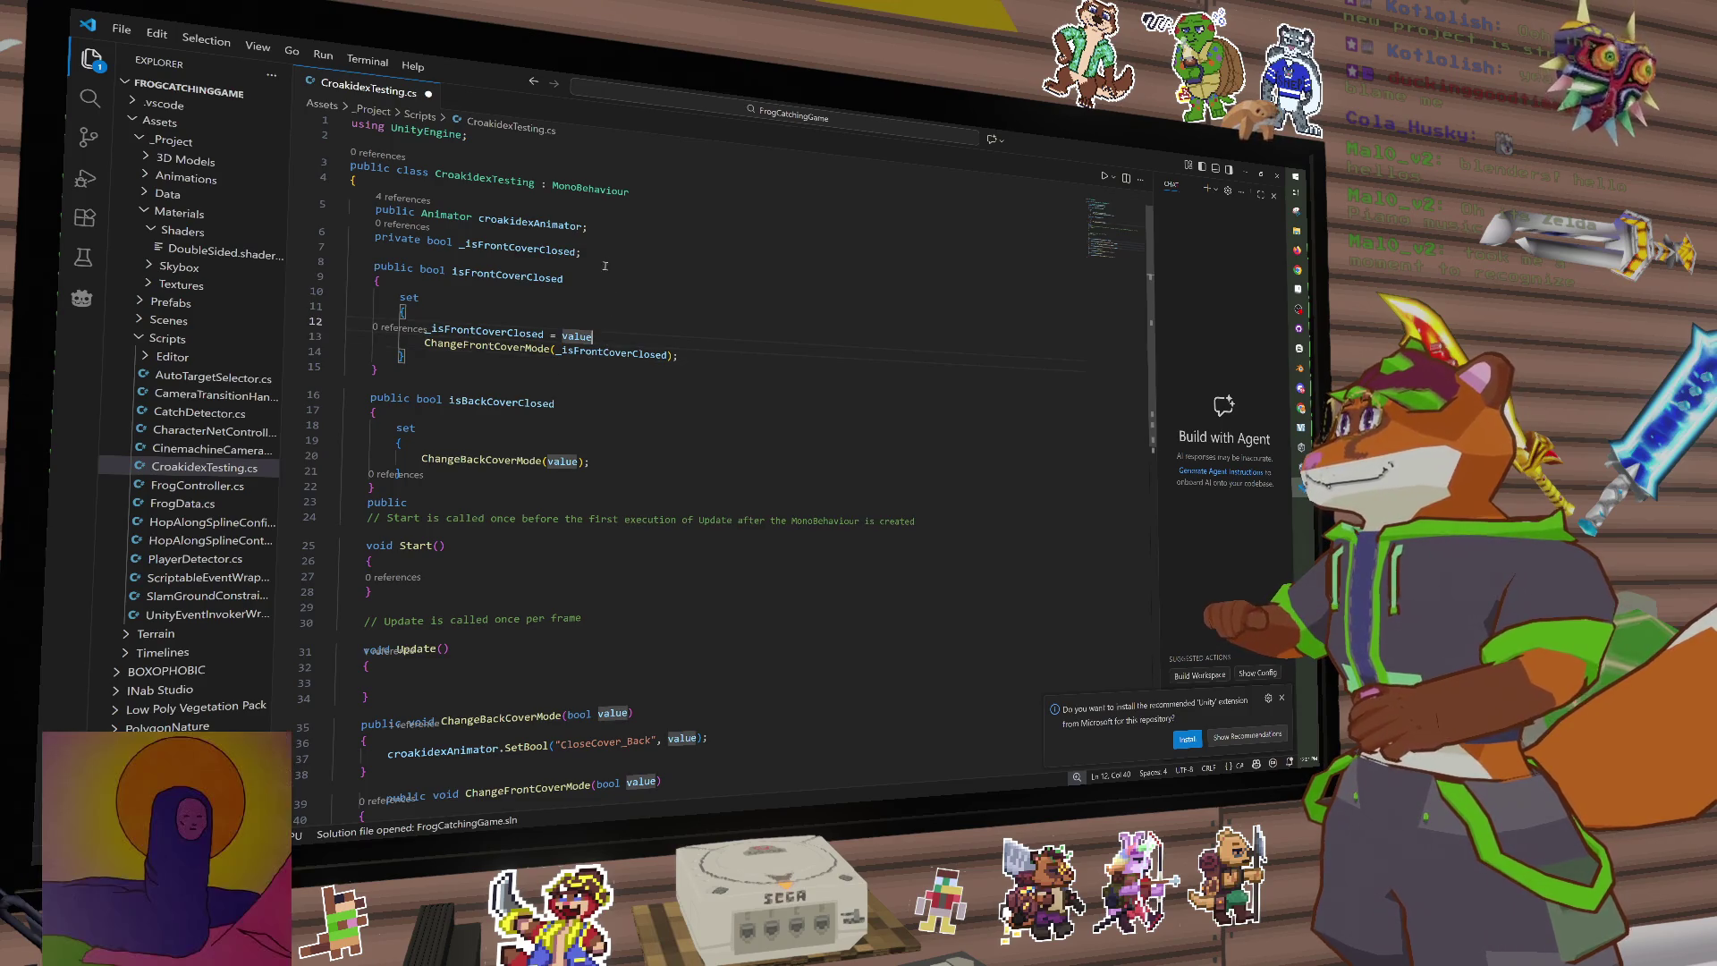
Step: Duplicate the field declaration and rename the copy to _isBackCoverClosed
drag(599, 252, 376, 239)
key(ctrl+c)
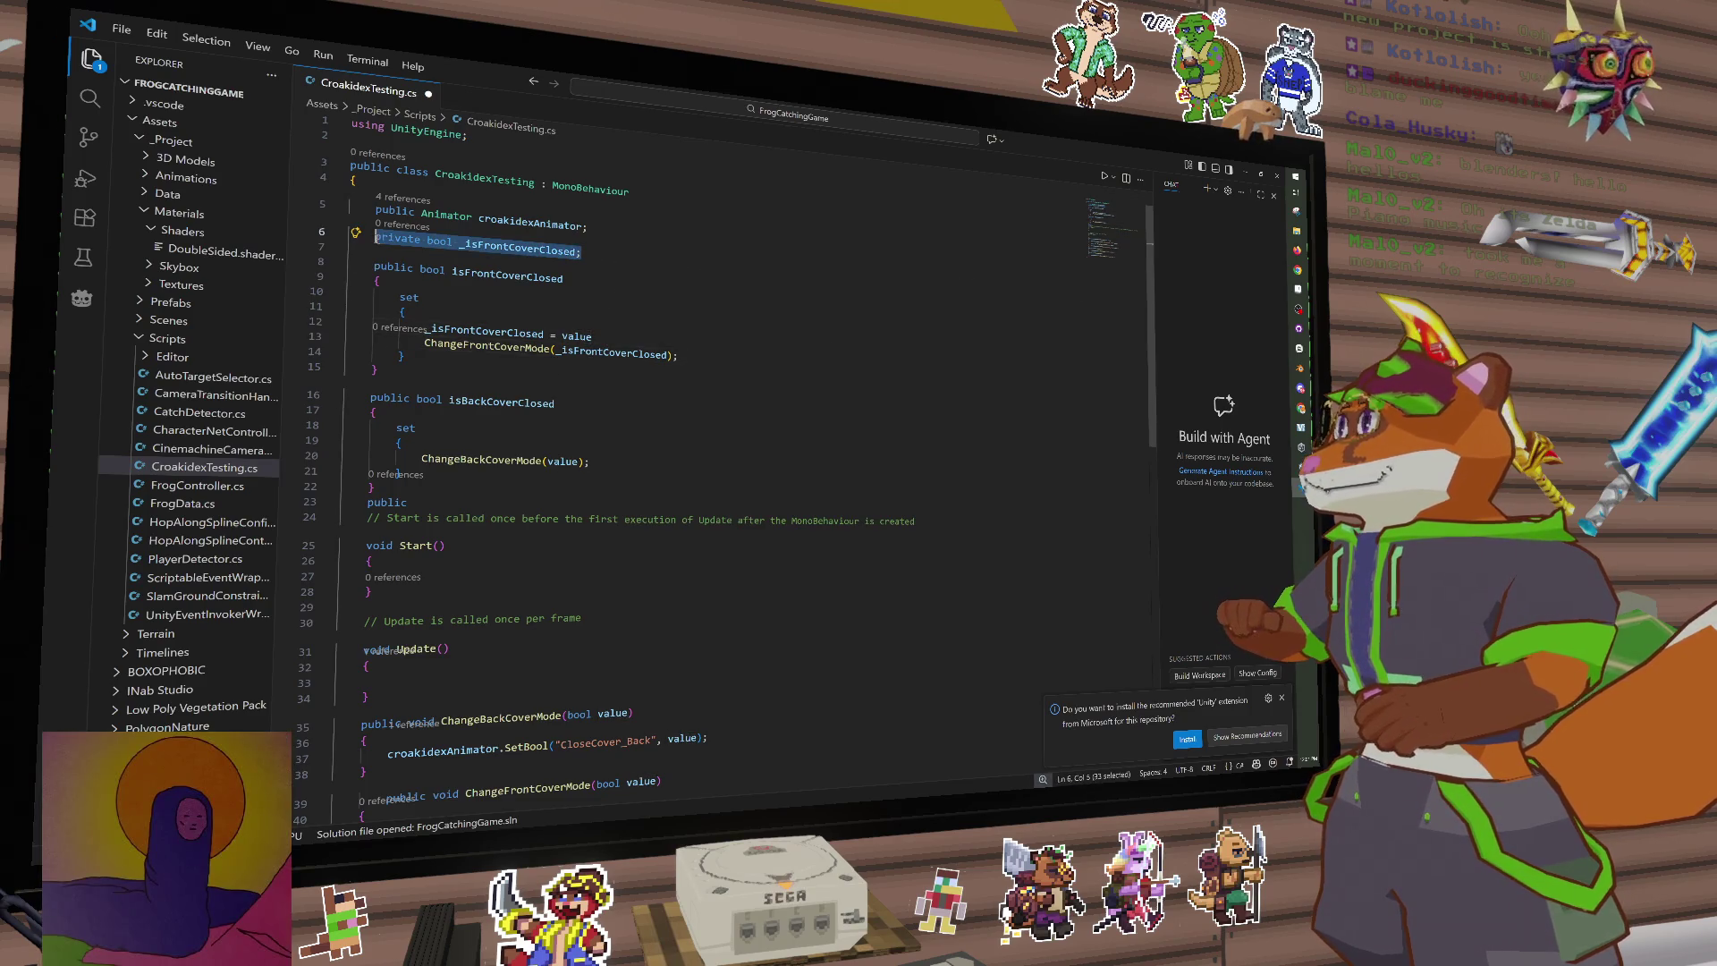
key(BackSpace)
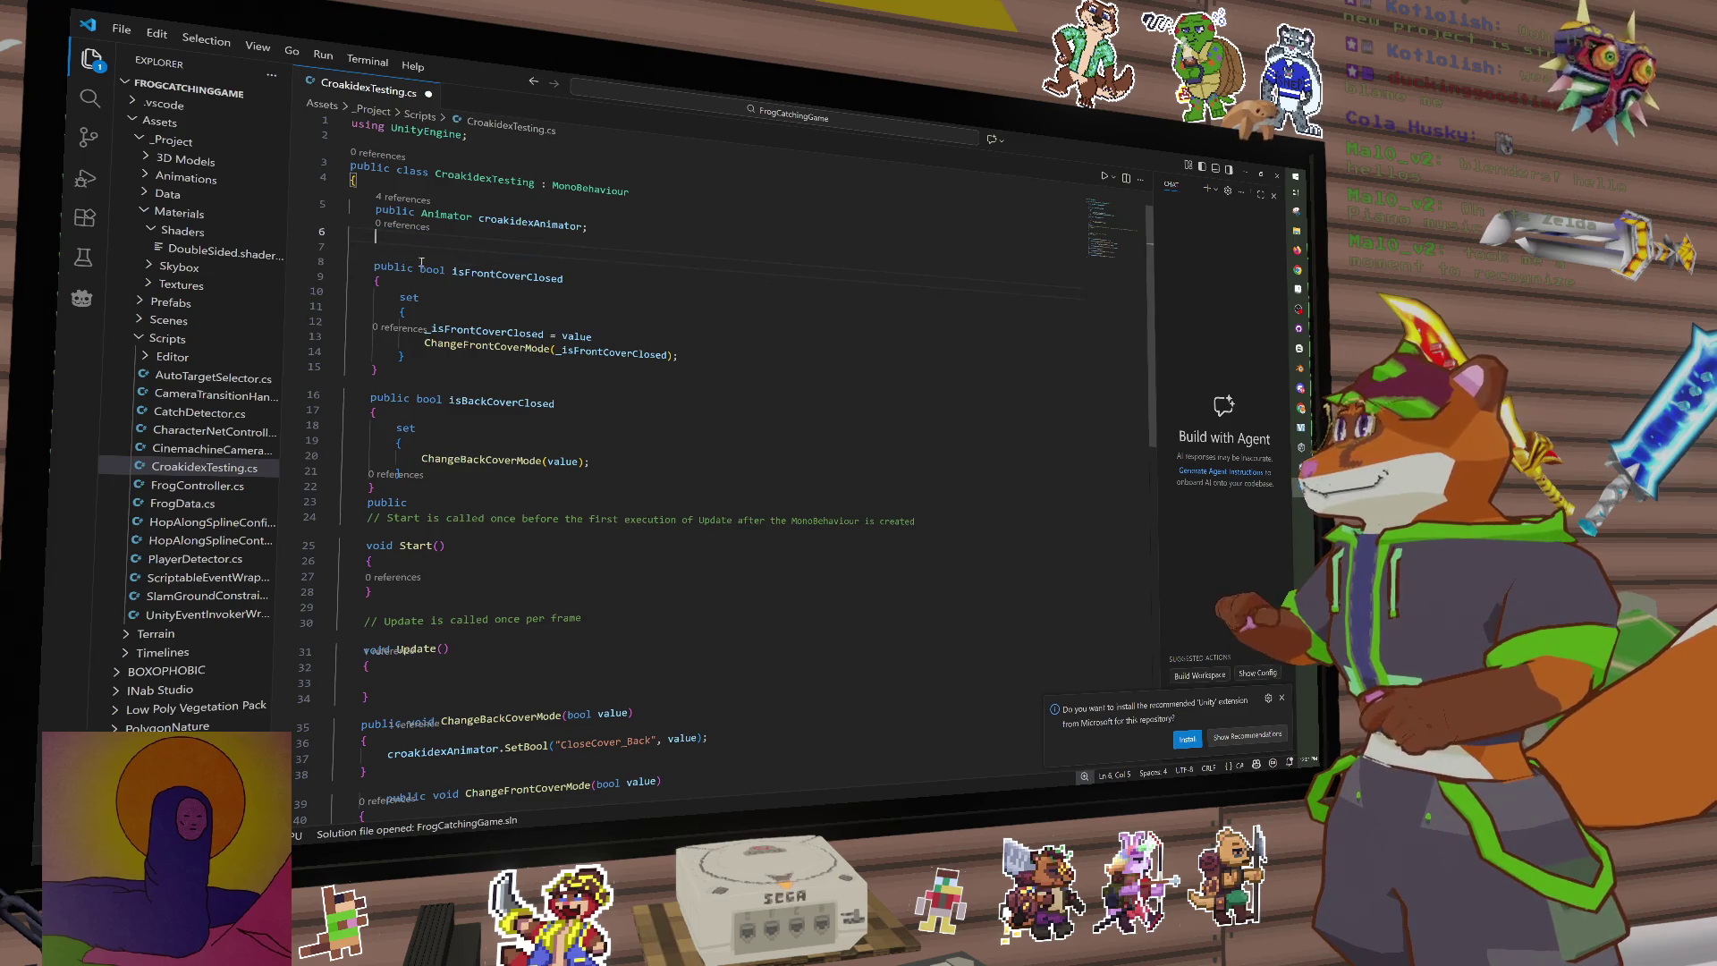
key(ctrl+z)
key(Down)
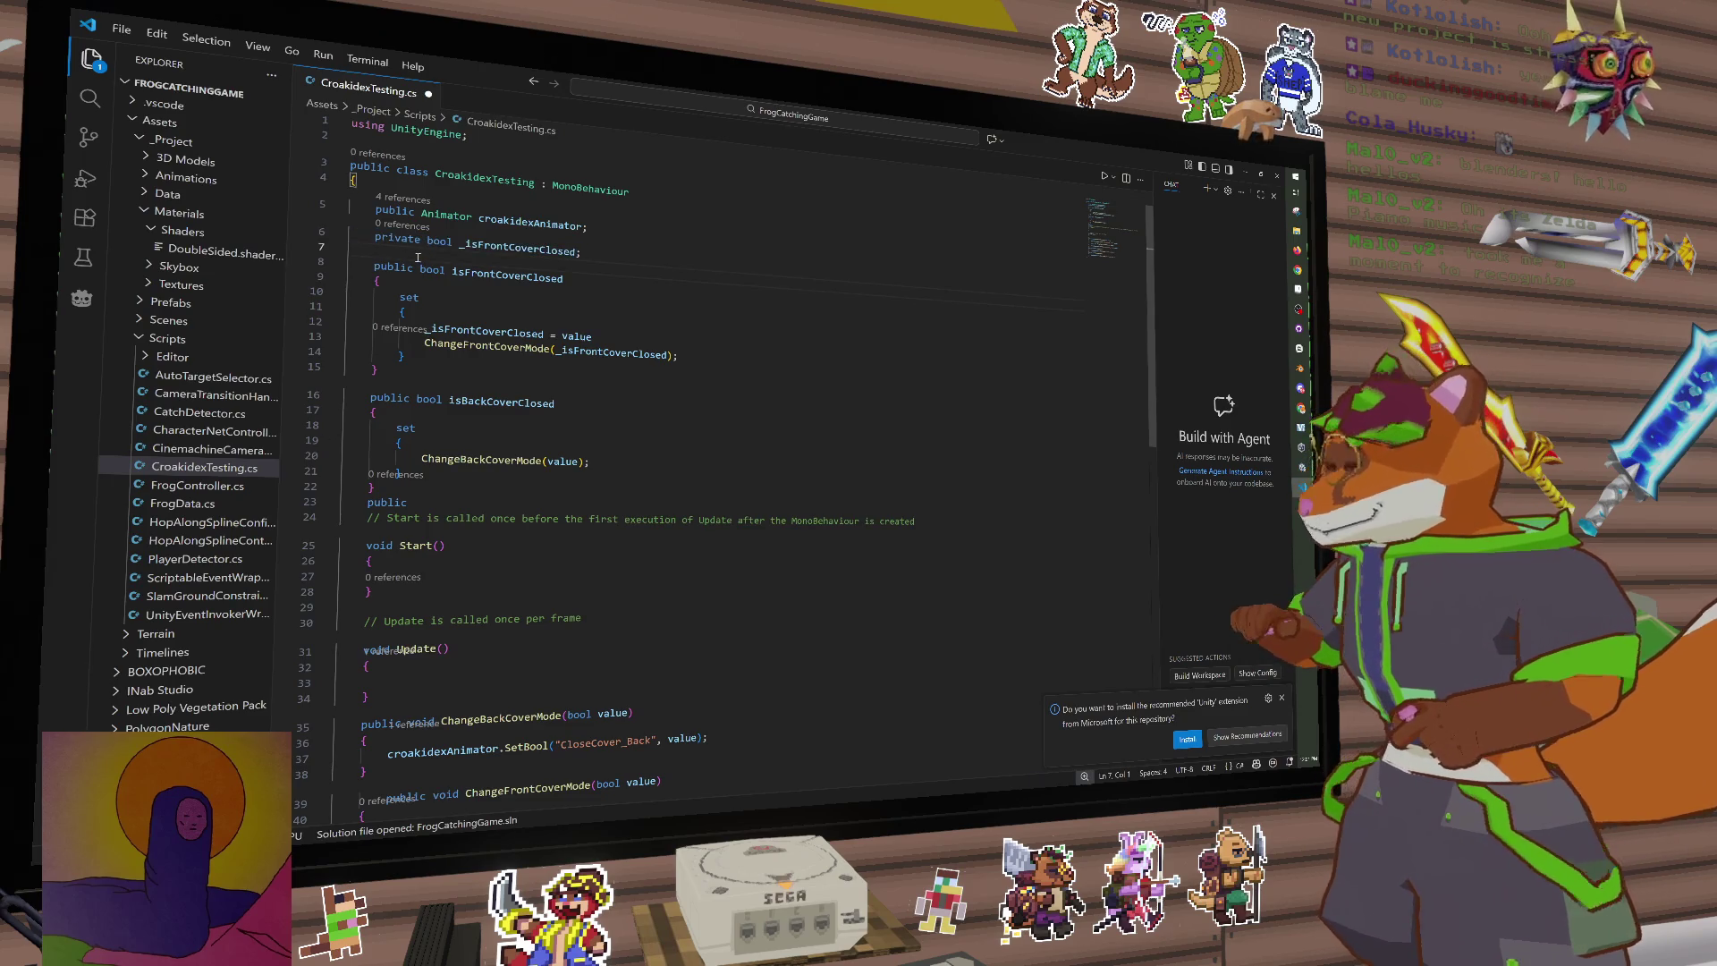
key(ctrl+v)
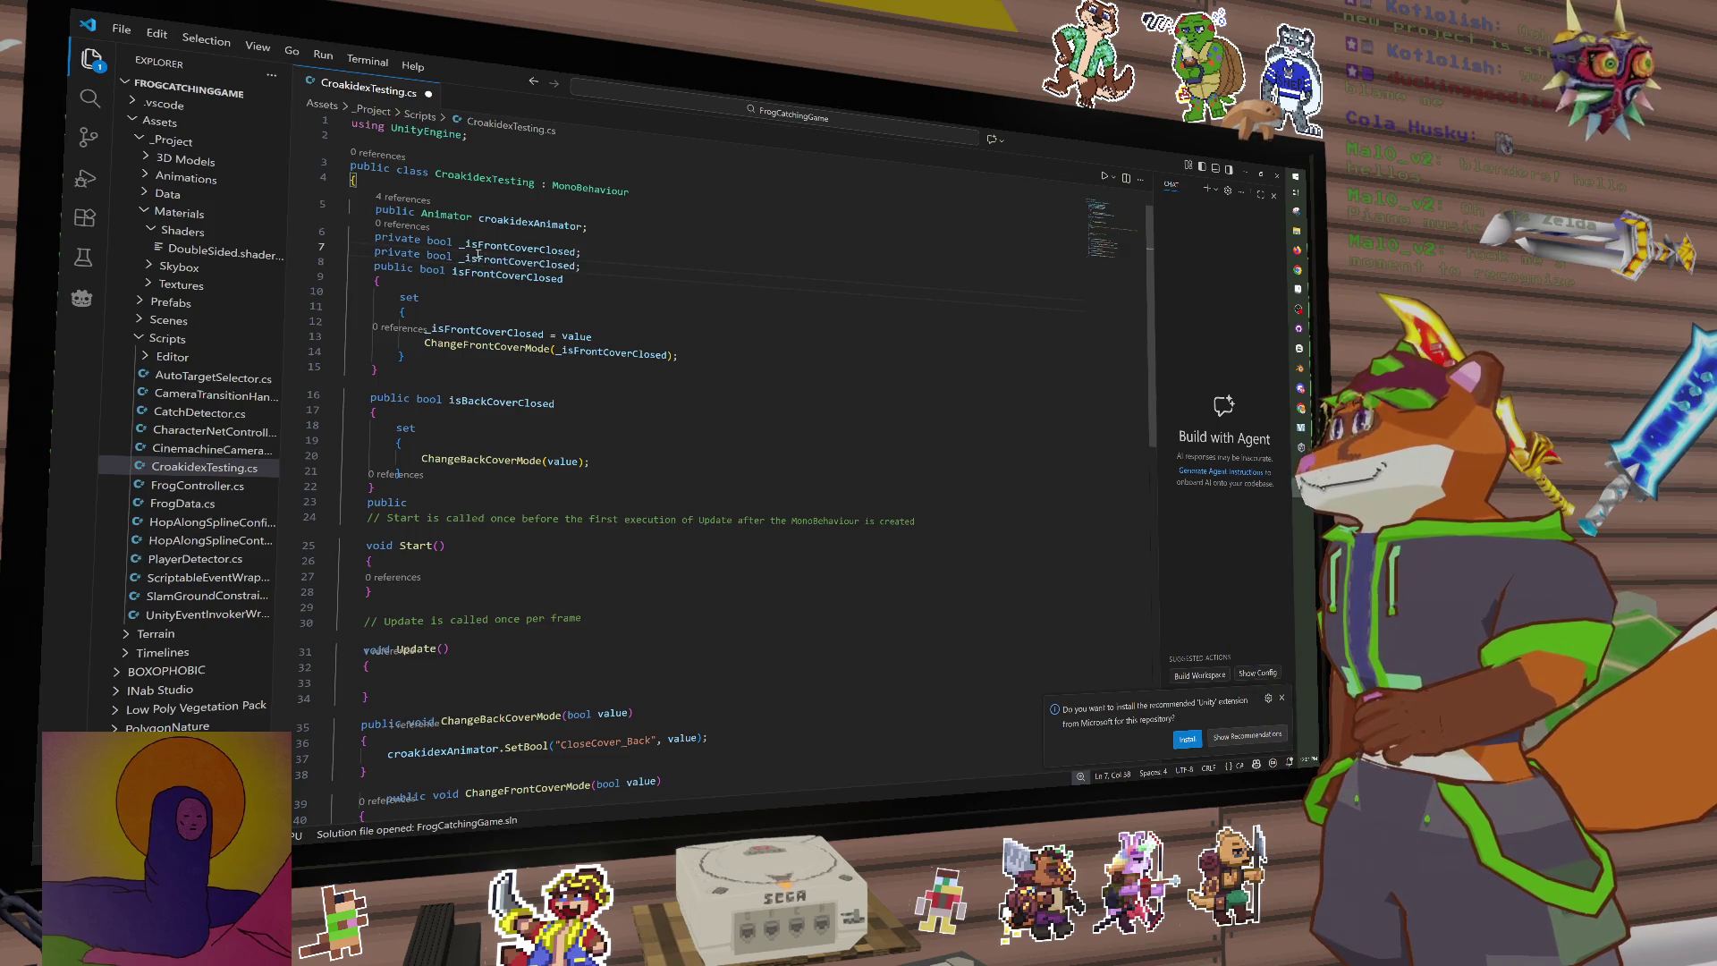
drag(479, 254, 511, 260)
text(Back)
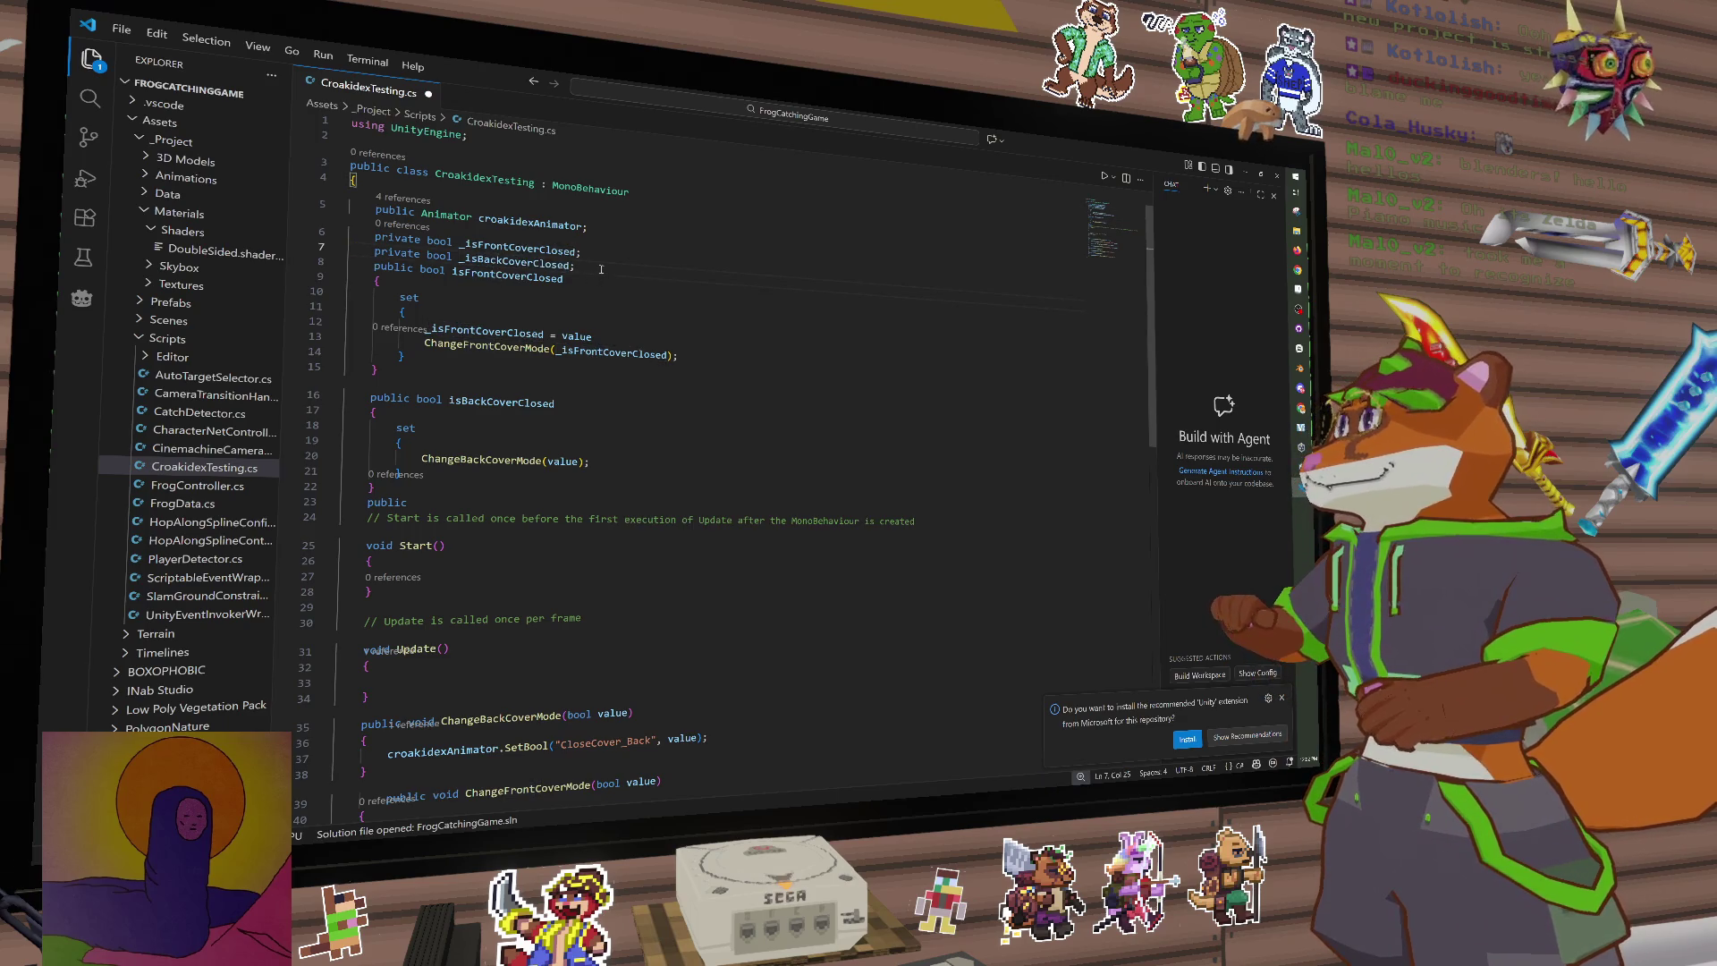
drag(577, 262, 460, 260)
key(ctrl+c)
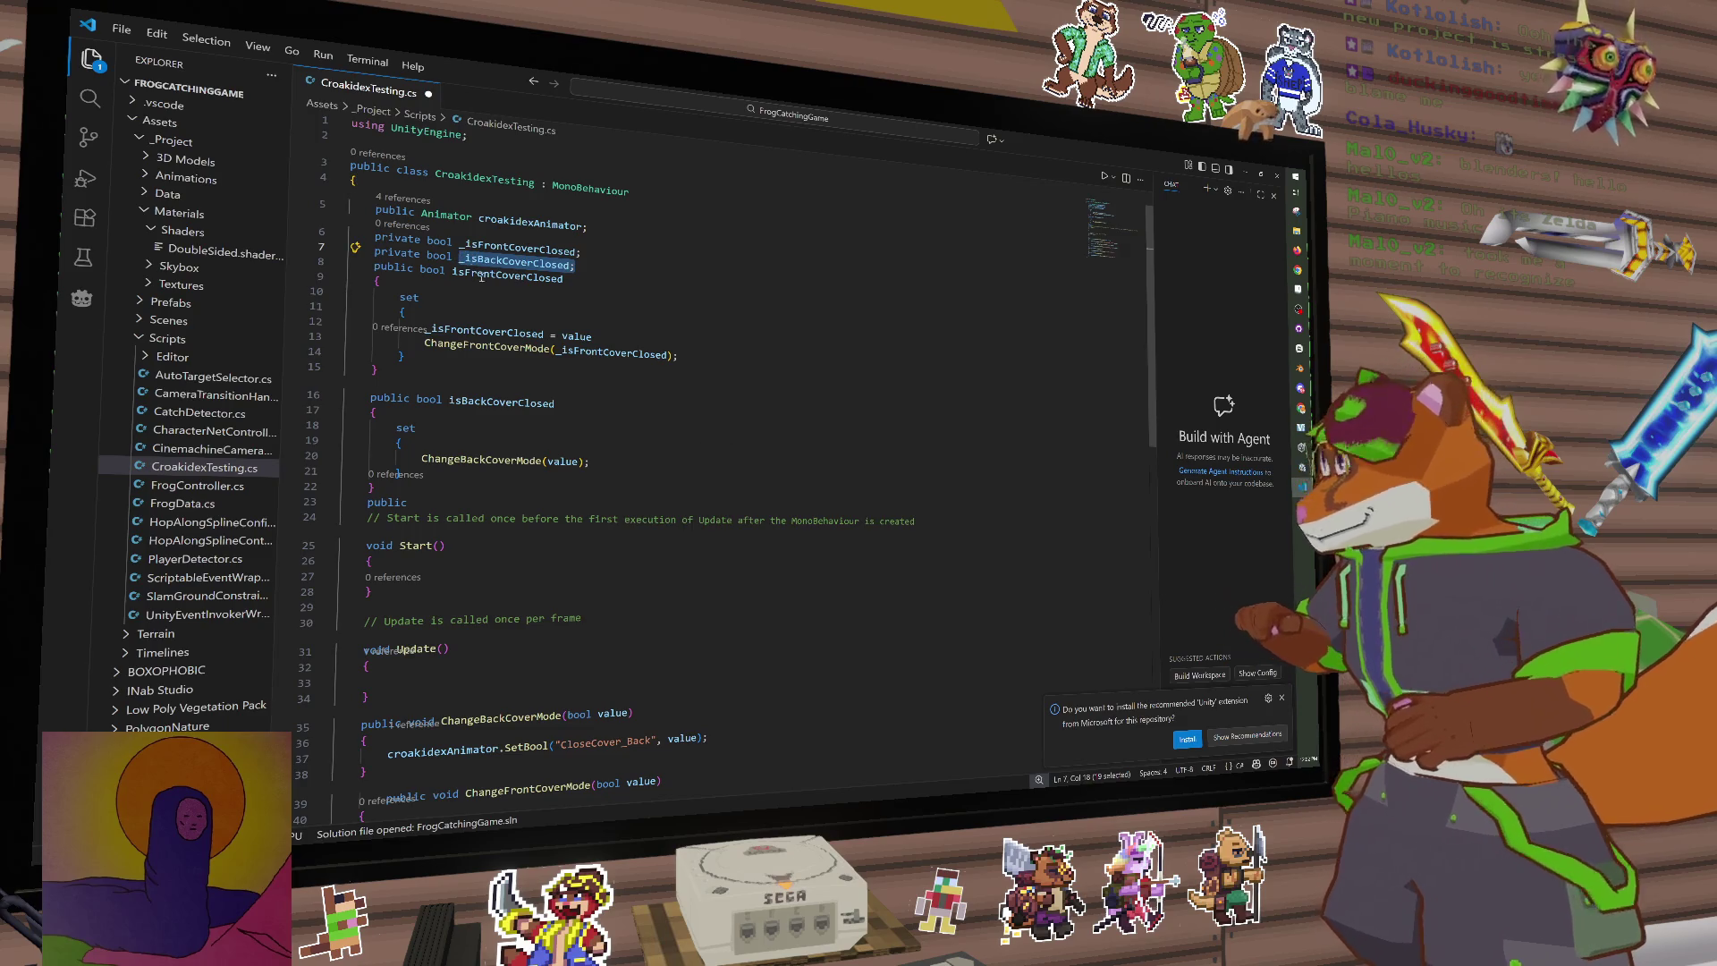
Step: Add '_isBackCoverClosed = value' in the back setter, pass _isBackCoverClosed to ChangeBackCoverMode, and save
click(488, 446)
key(Return)
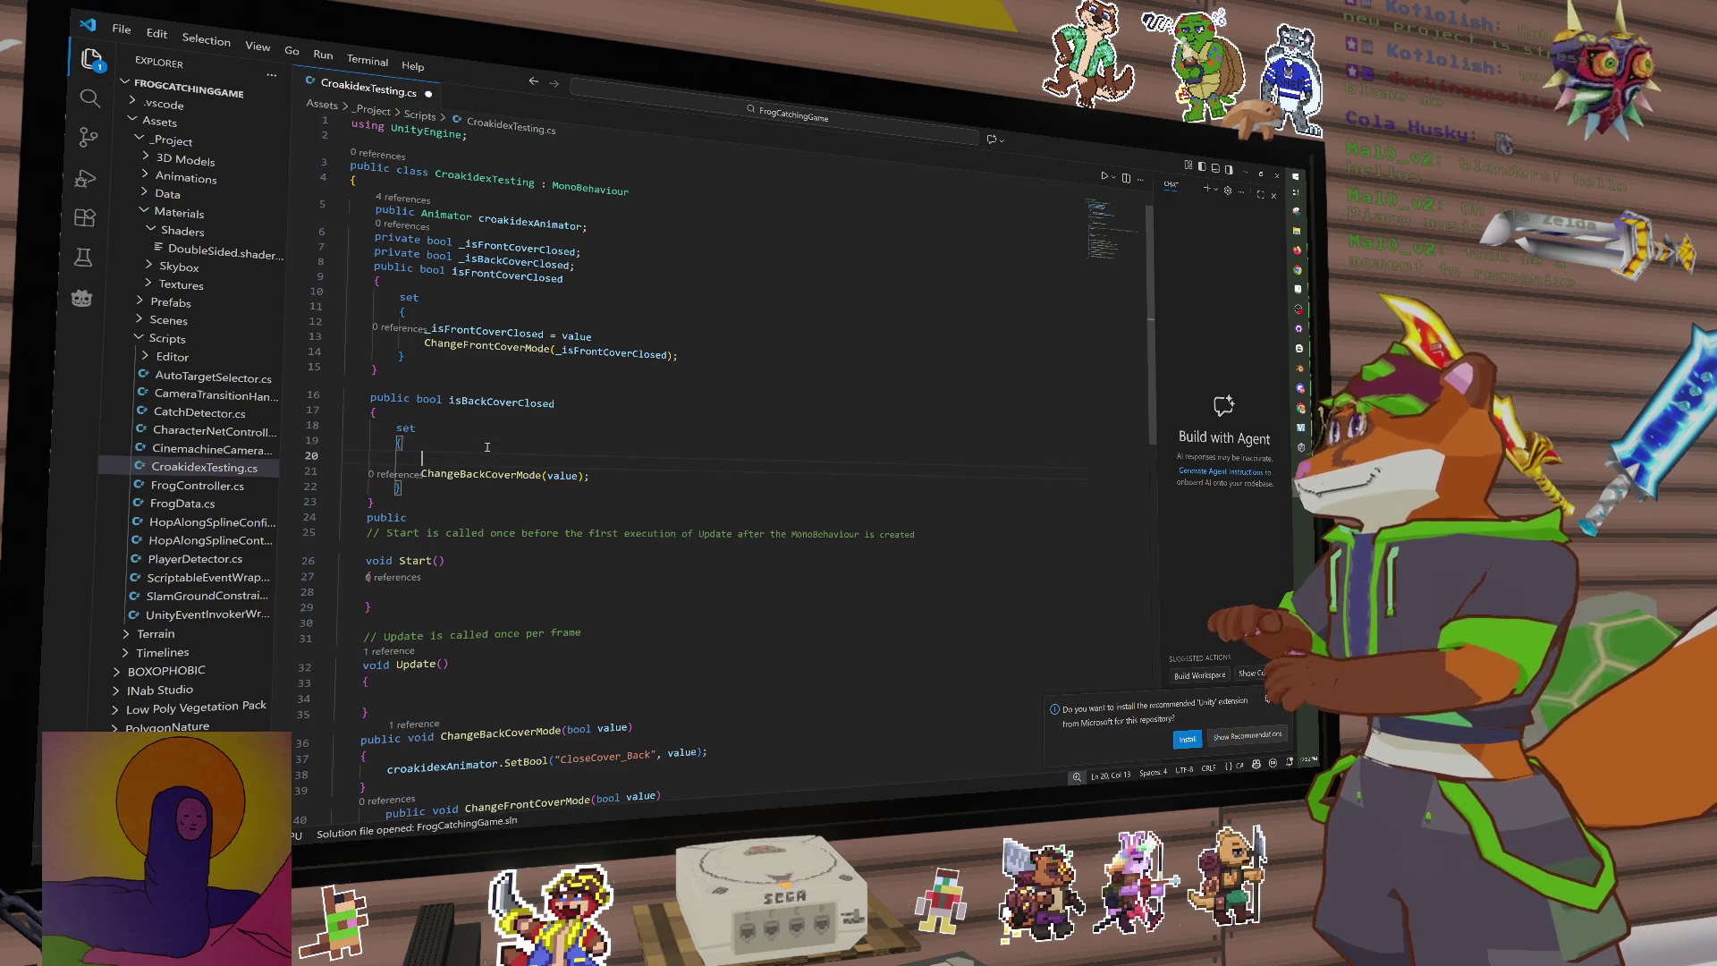
key(ctrl+v)
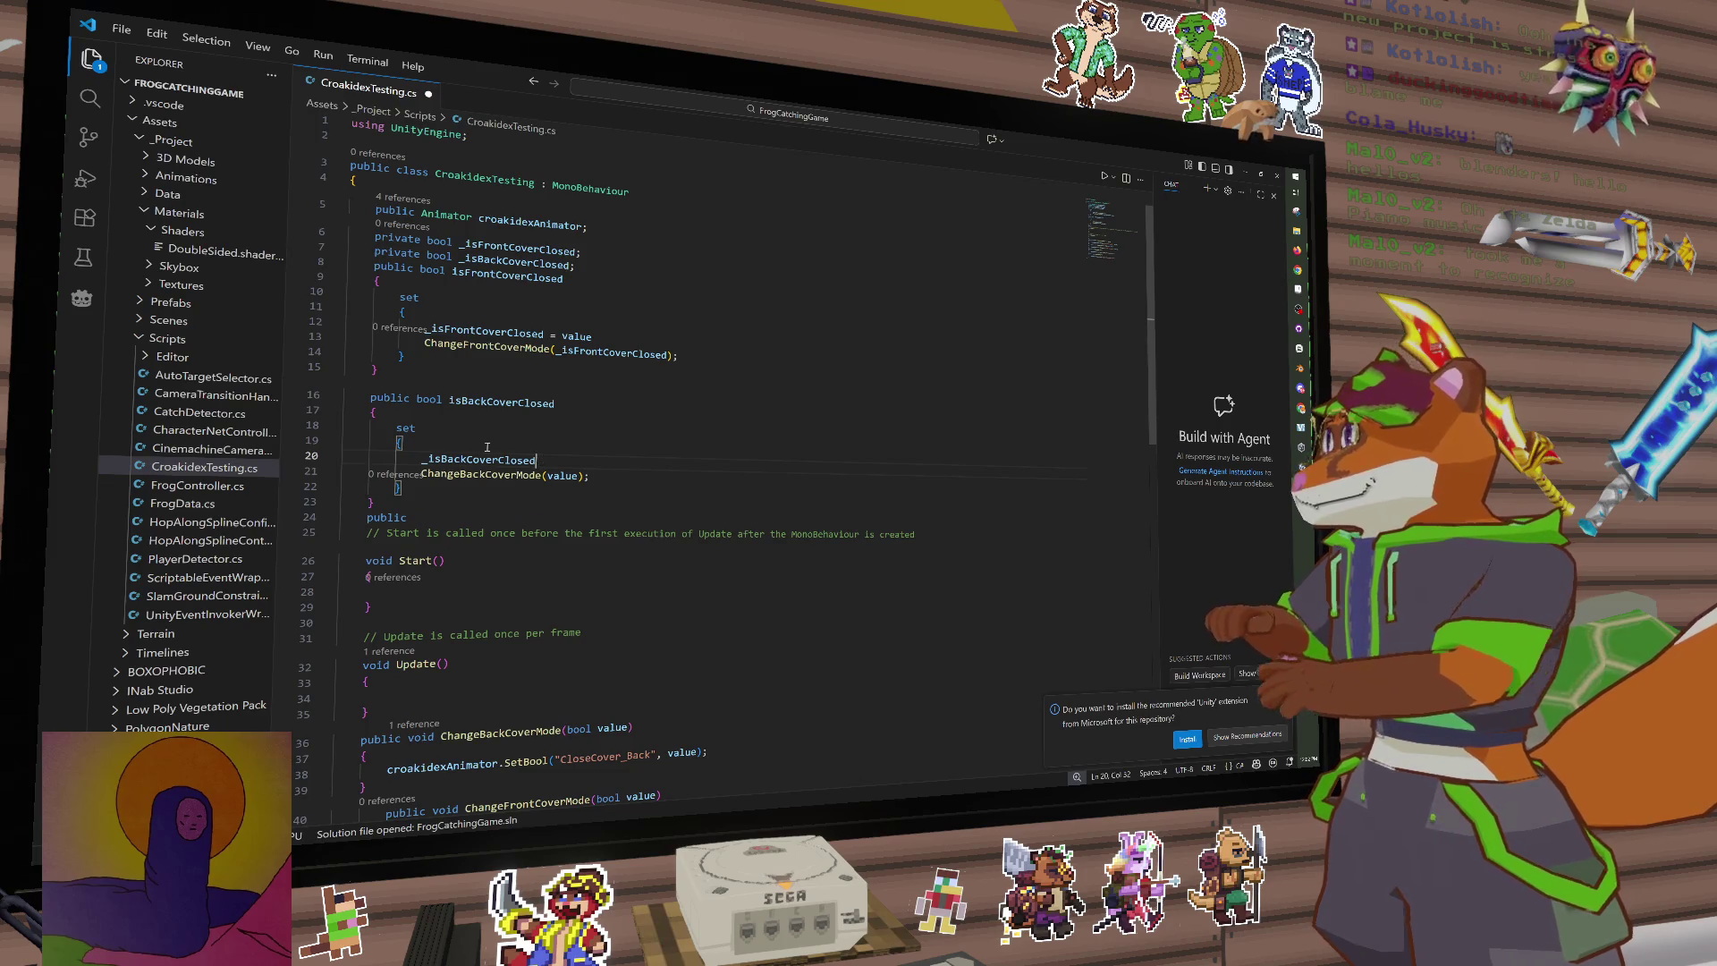
text( = value)
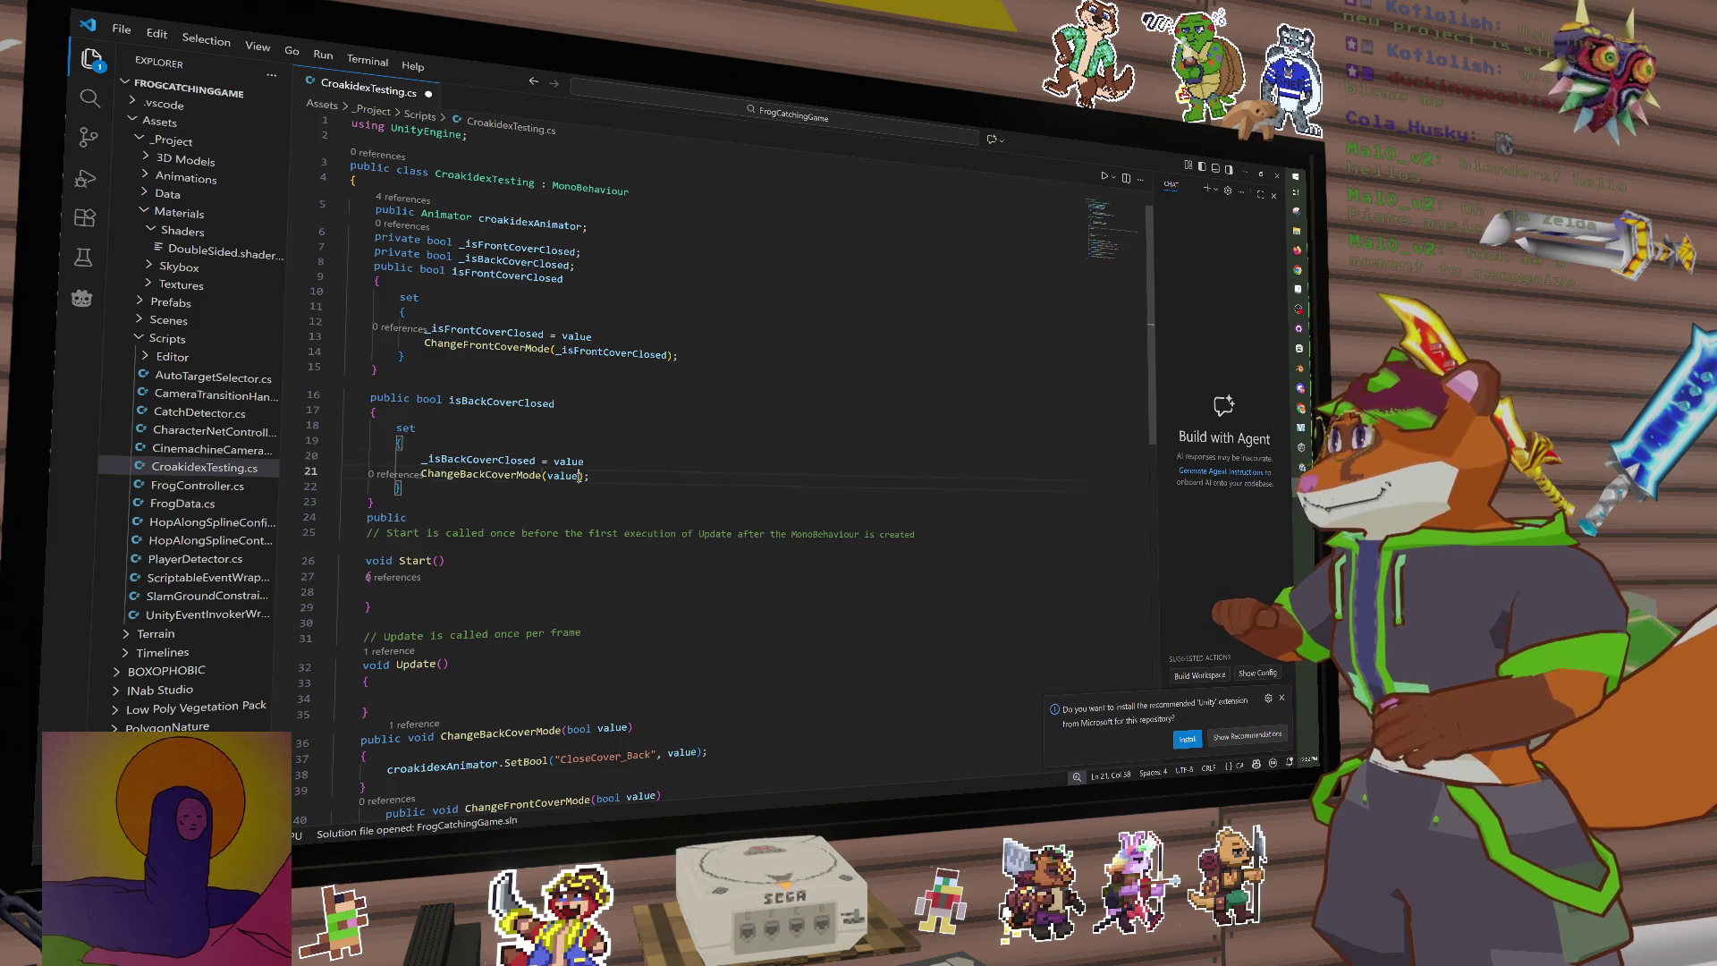
double_click(563, 475)
text(_)
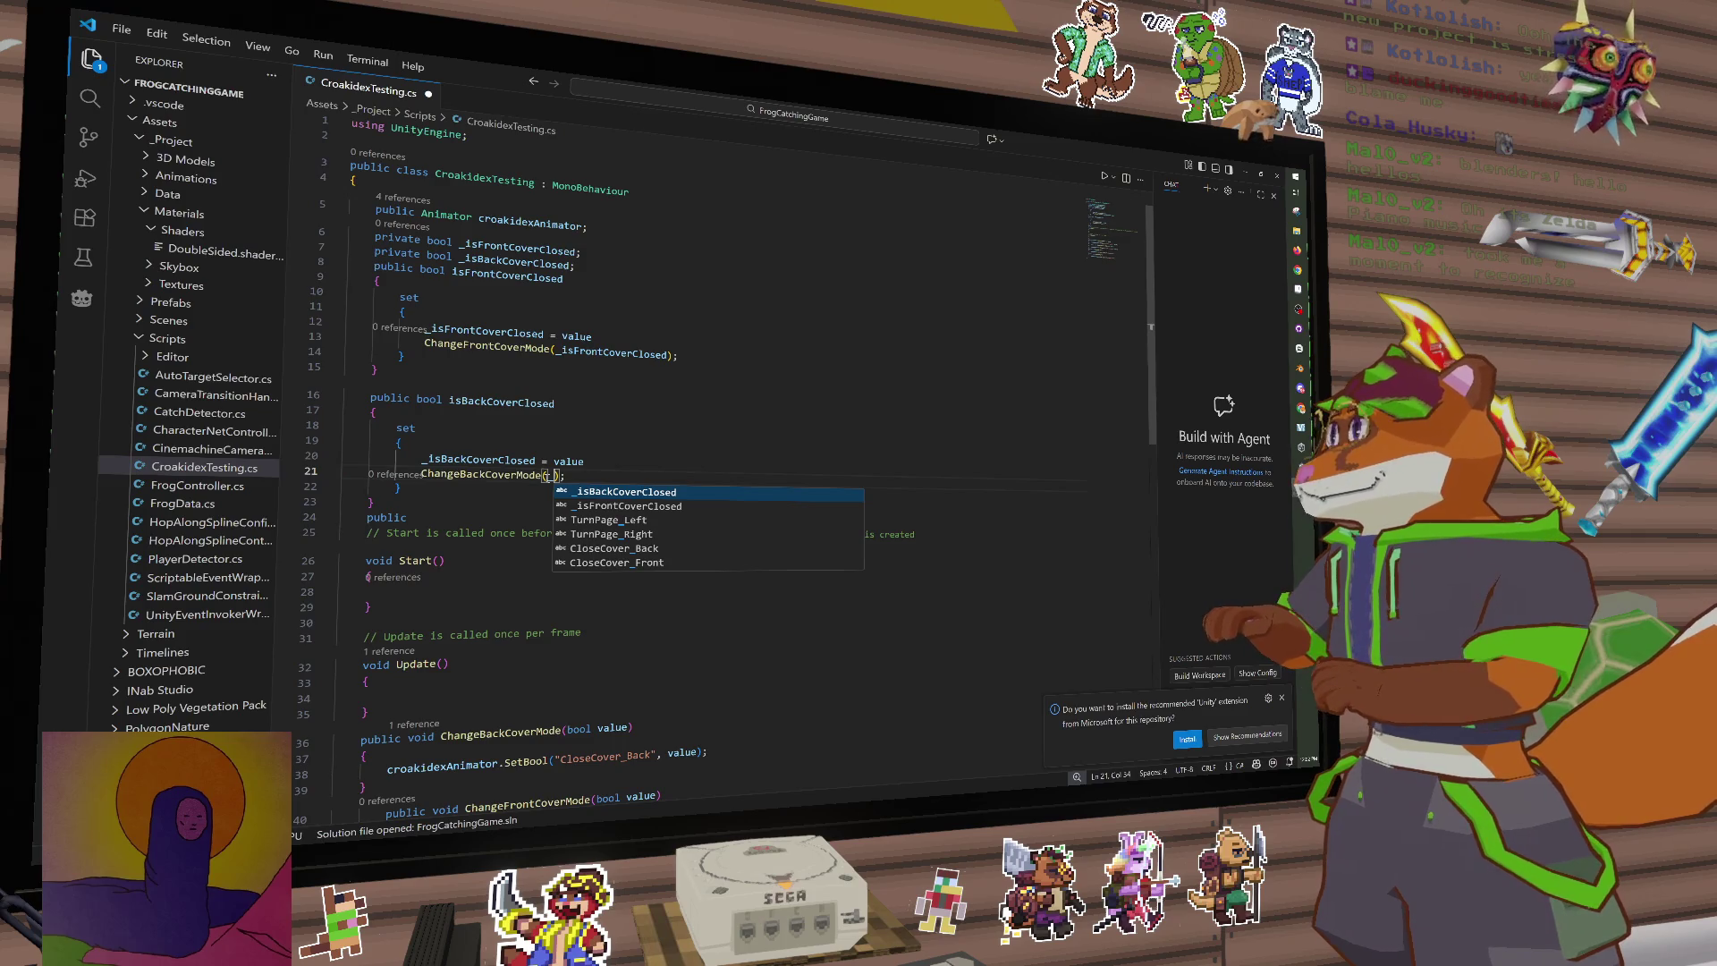
key(Tab)
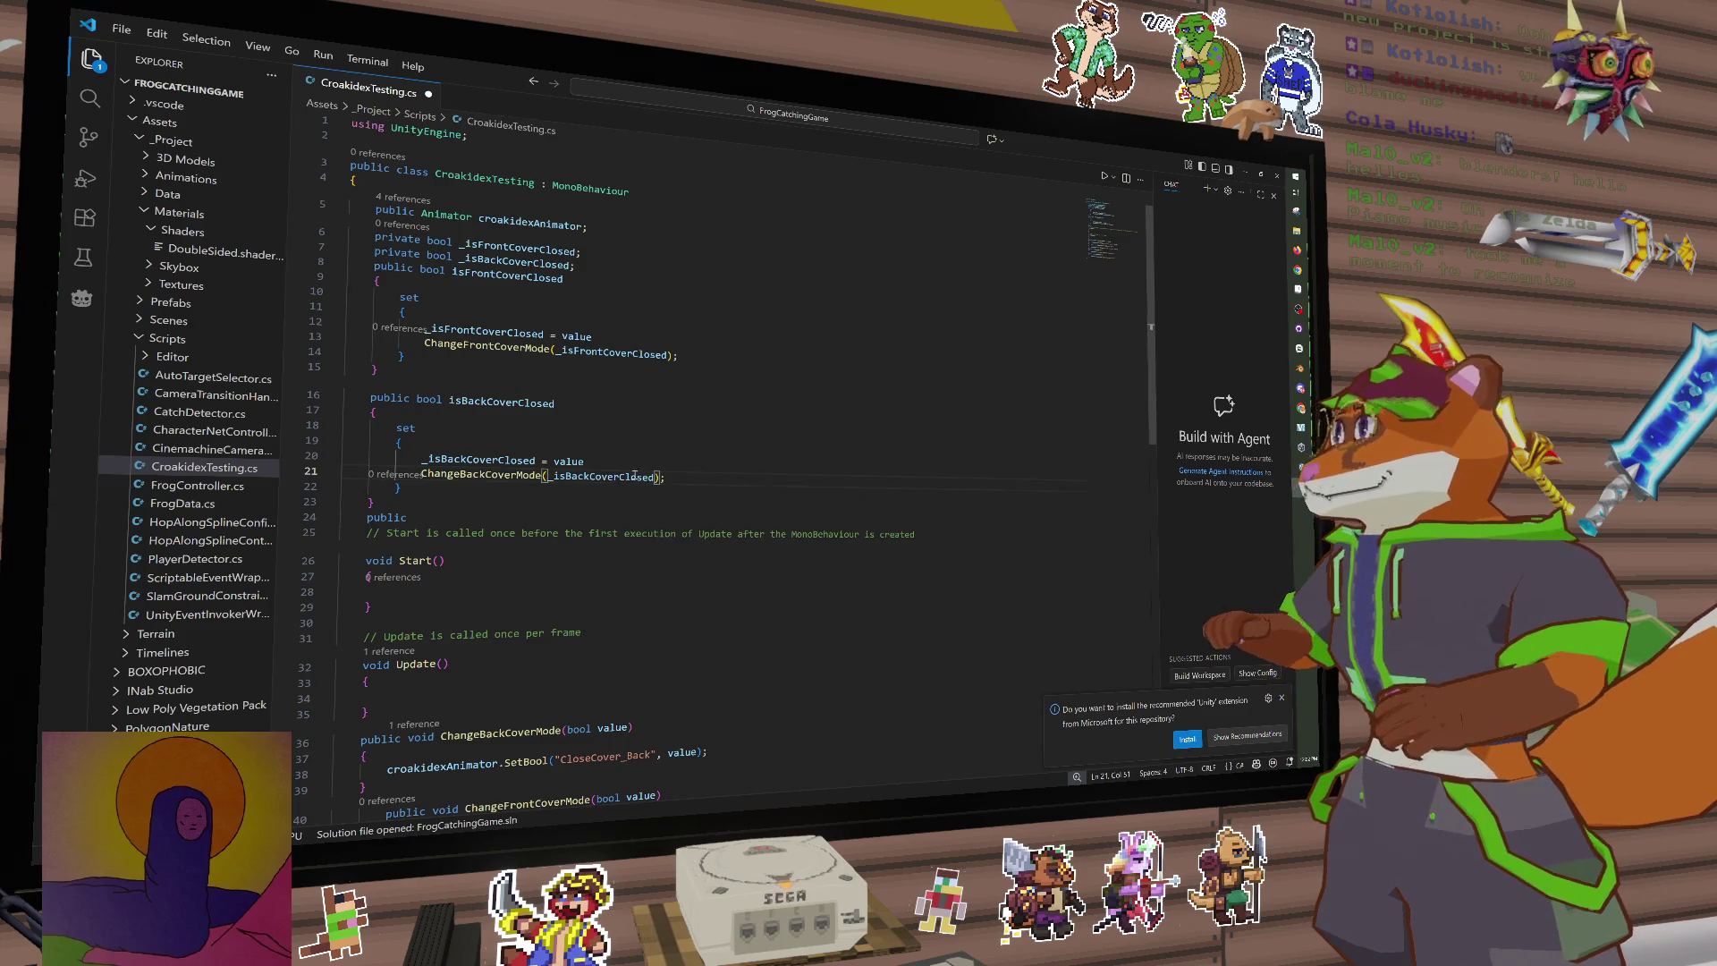
click(700, 485)
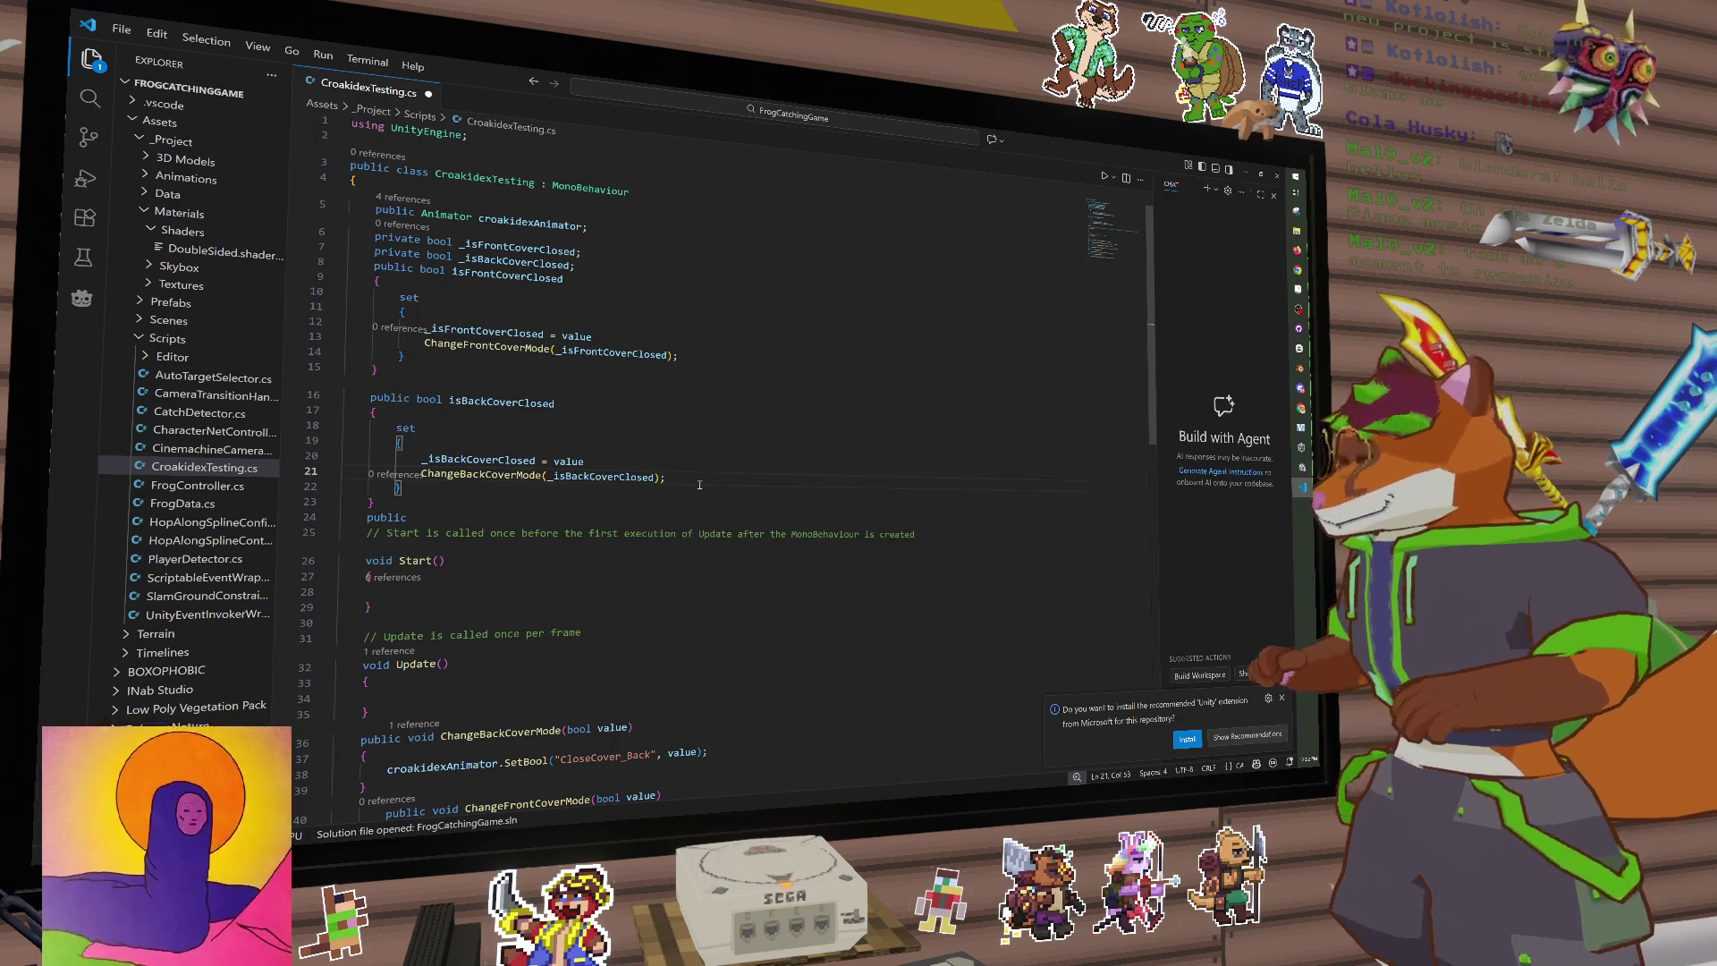
key(ctrl+s)
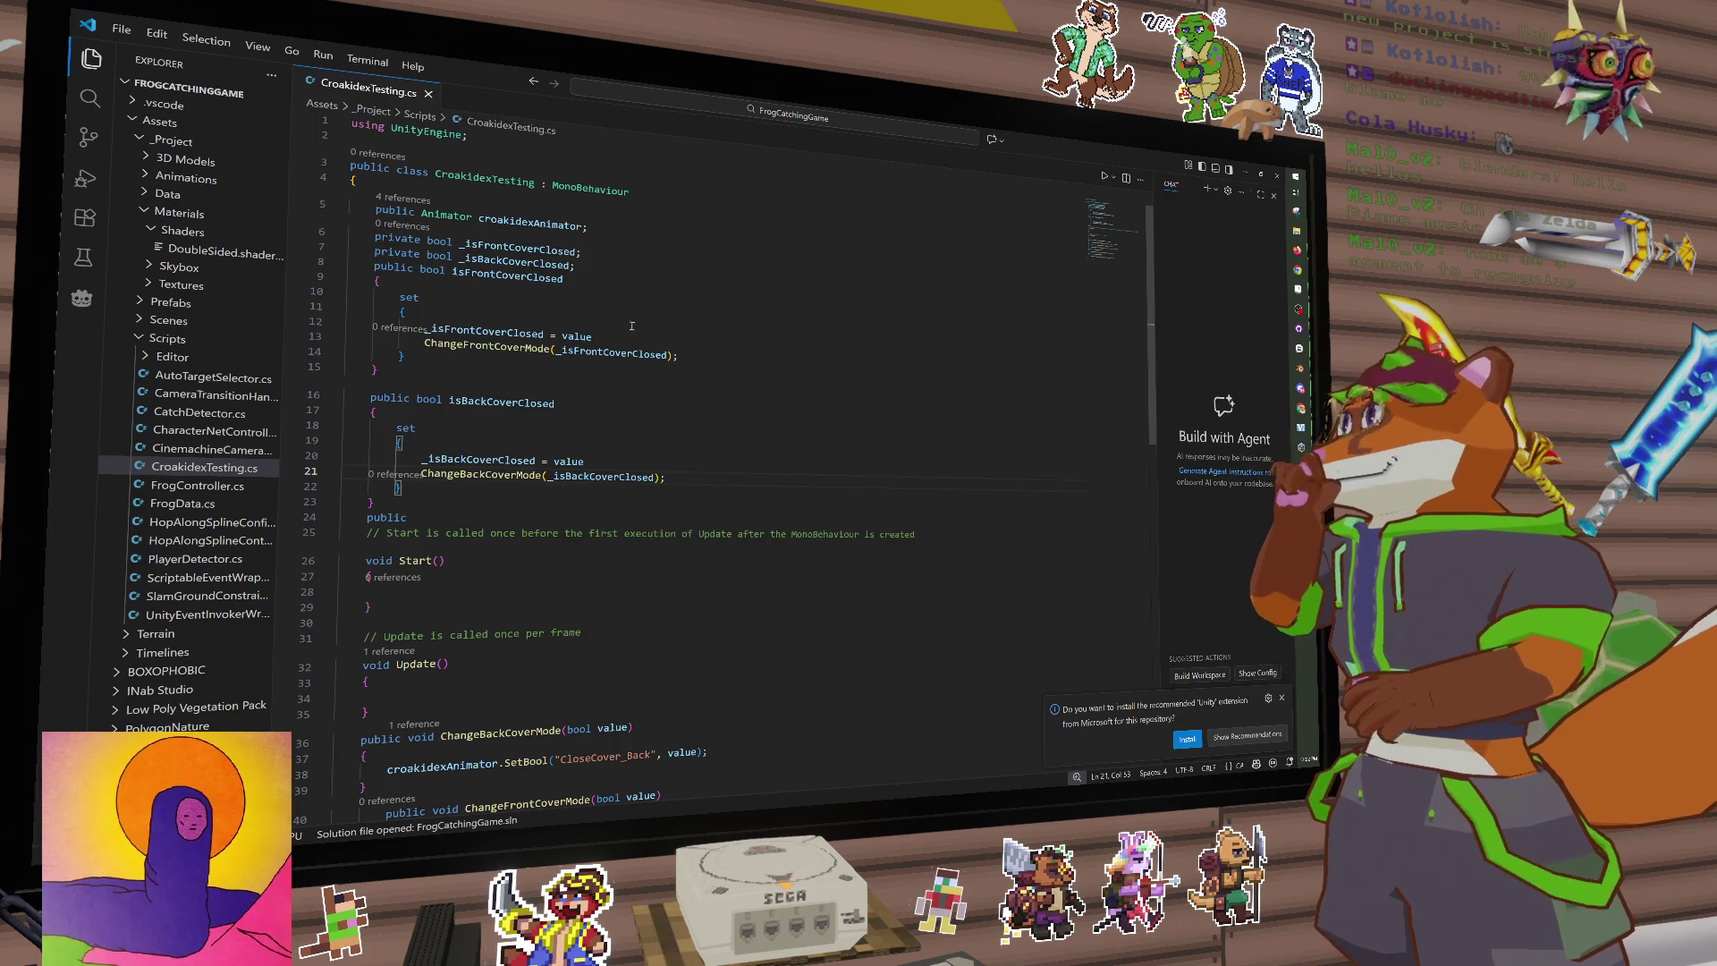
Step: Add the missing semicolons to the back and front cover field assignments
click(451, 447)
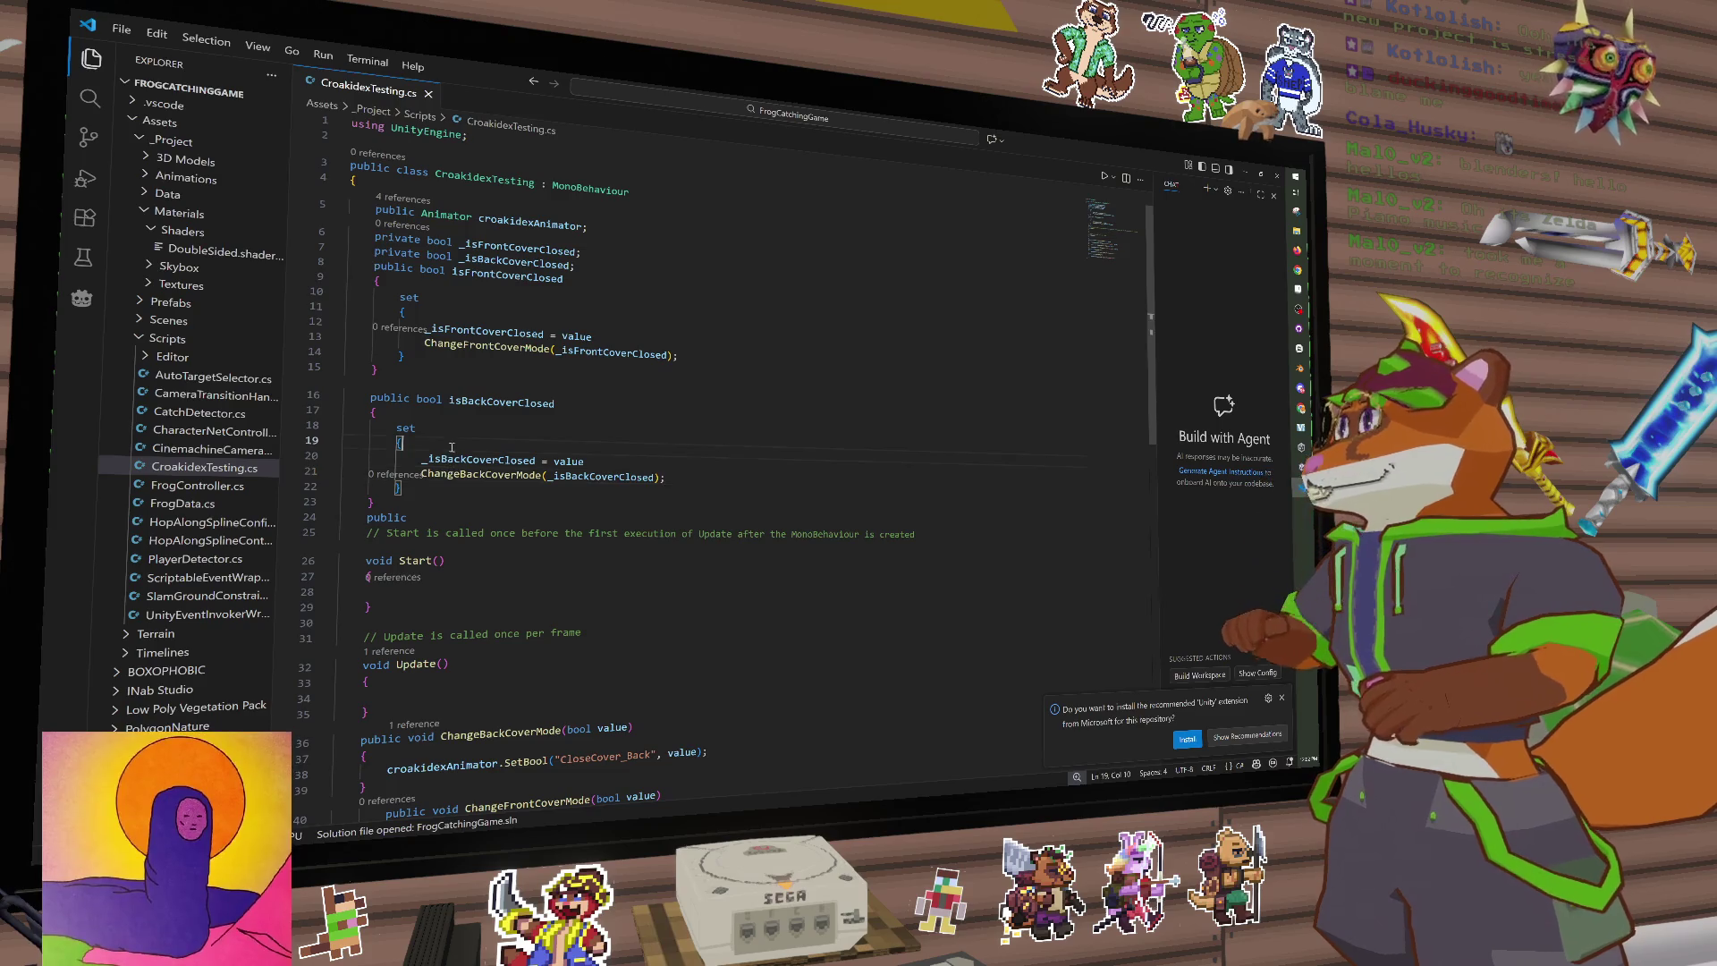
key(Return)
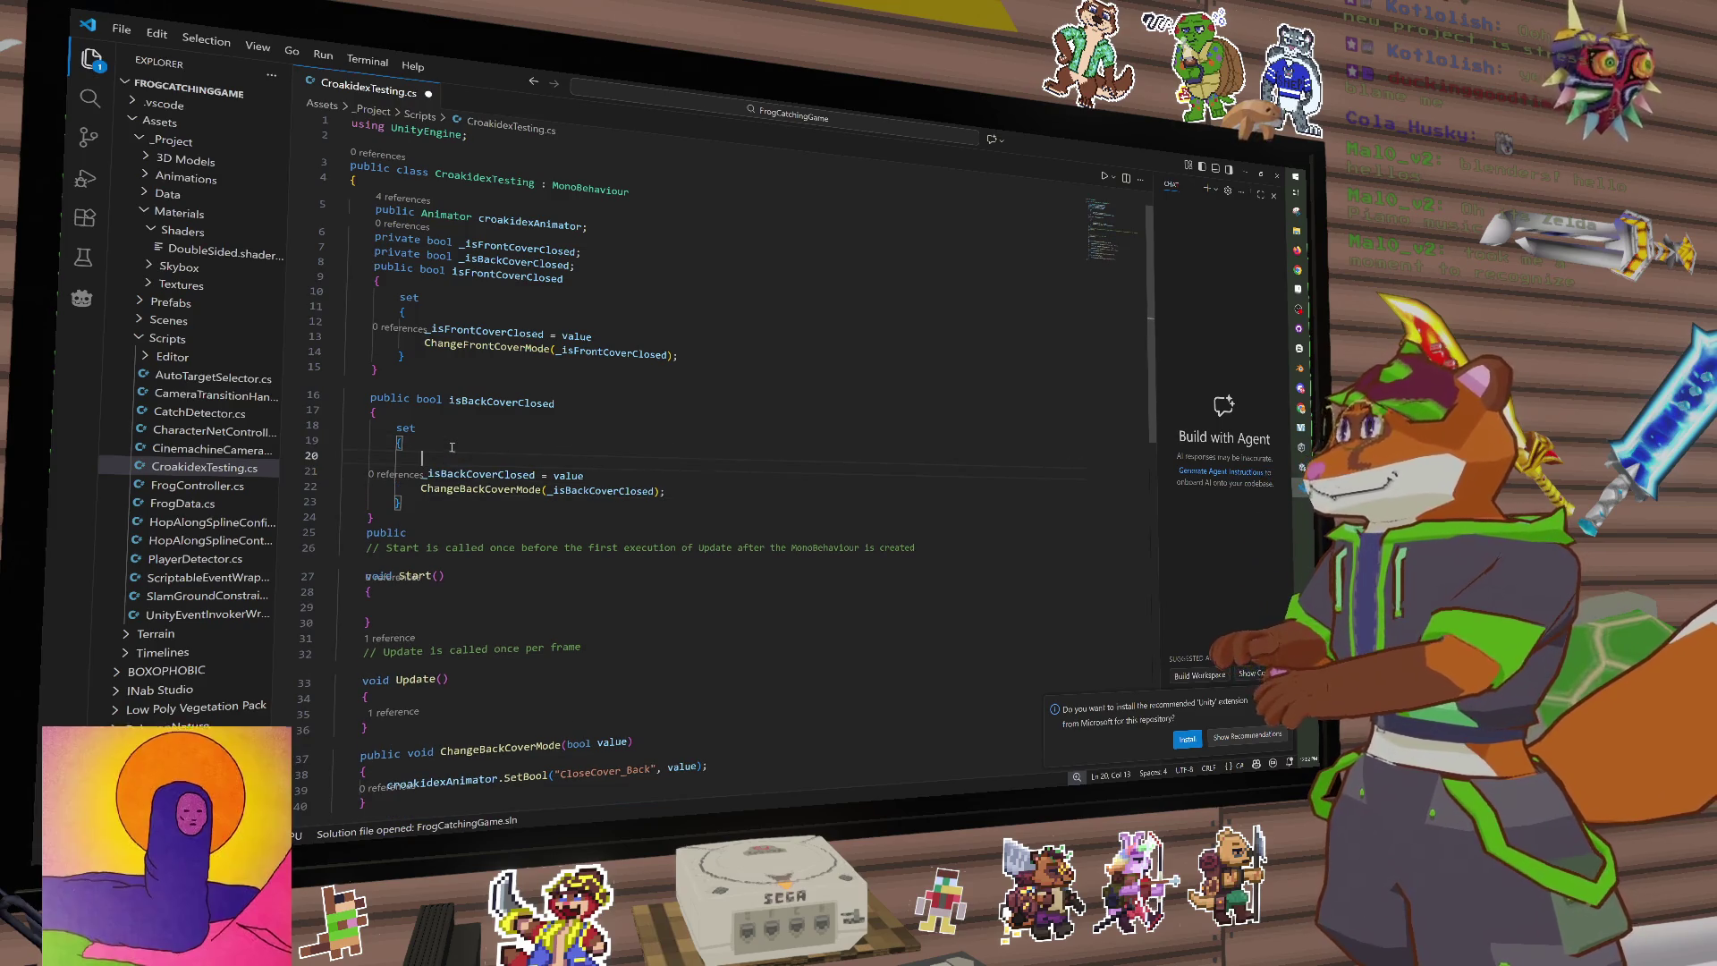
key(BackSpace)
key(BackSpace)
key(Up)
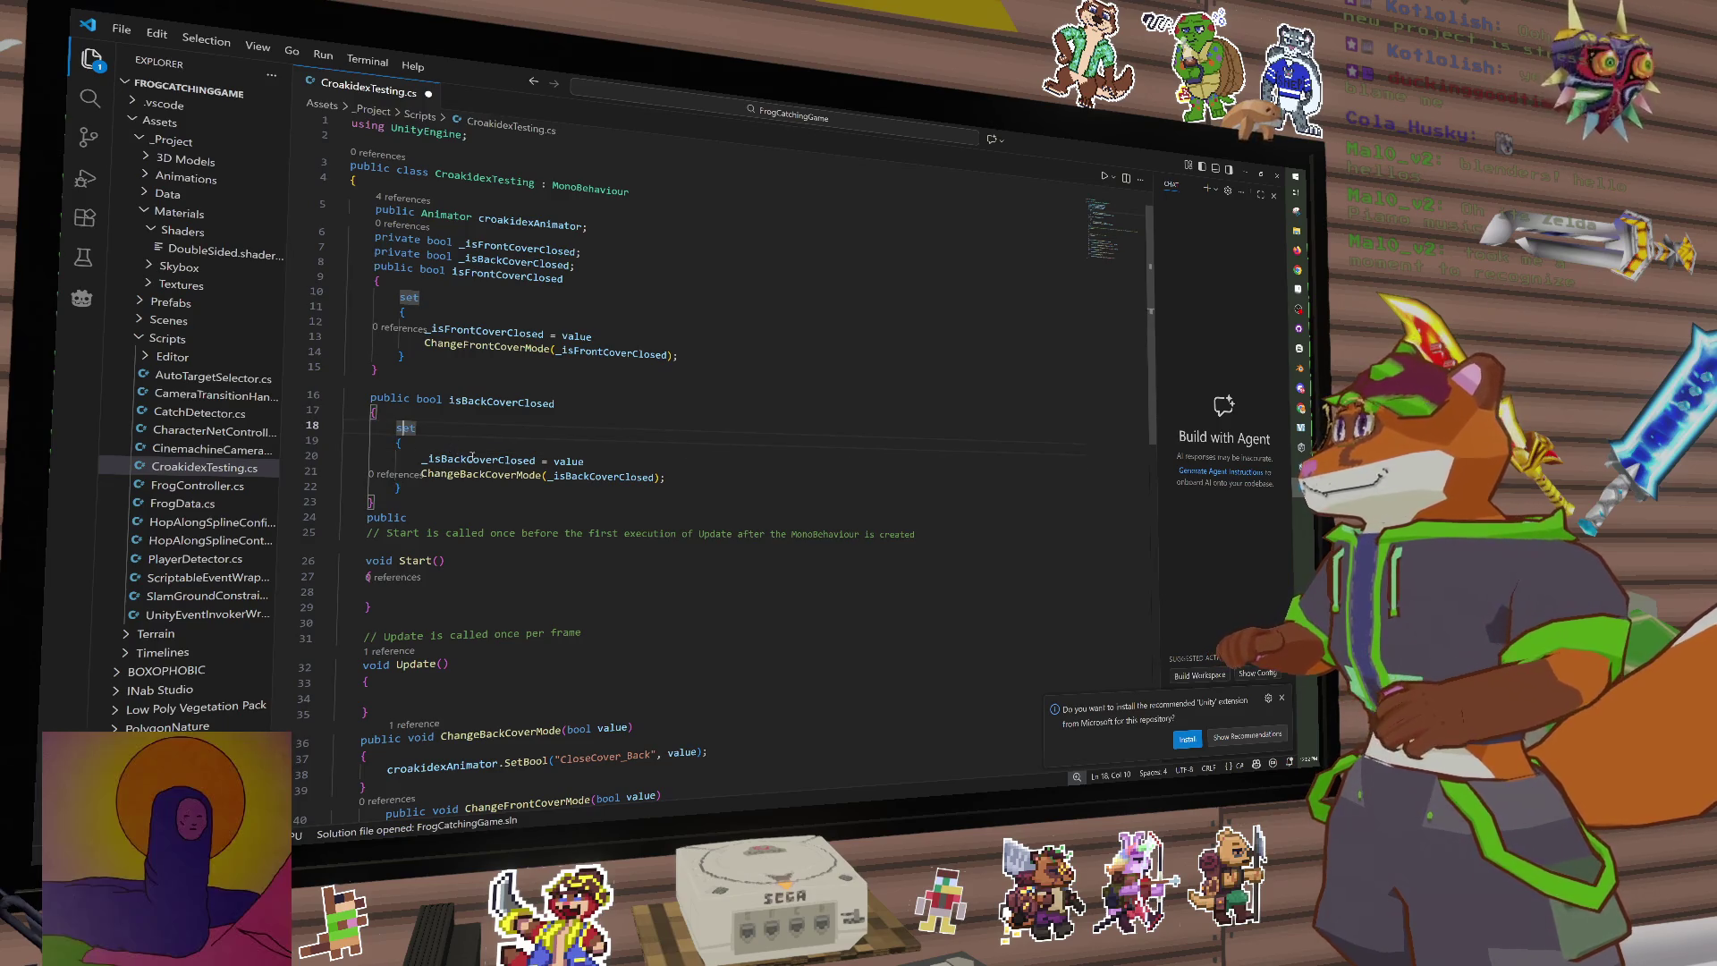
click(623, 462)
text(;)
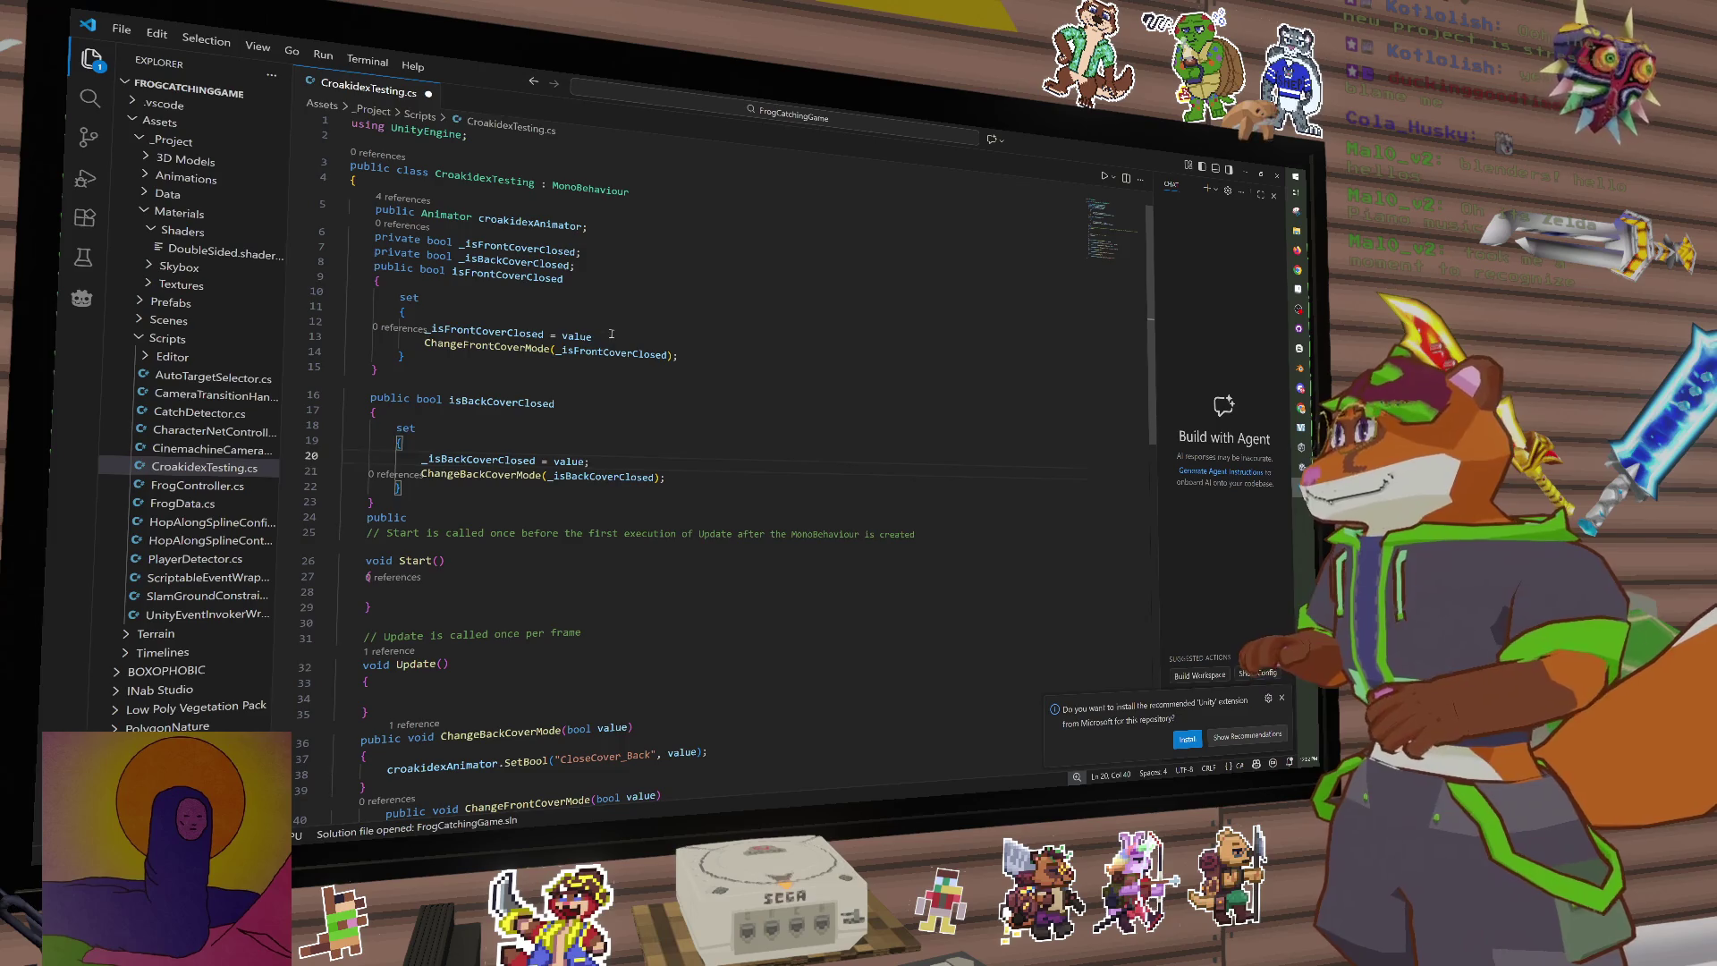
click(611, 333)
text(;)
click(615, 457)
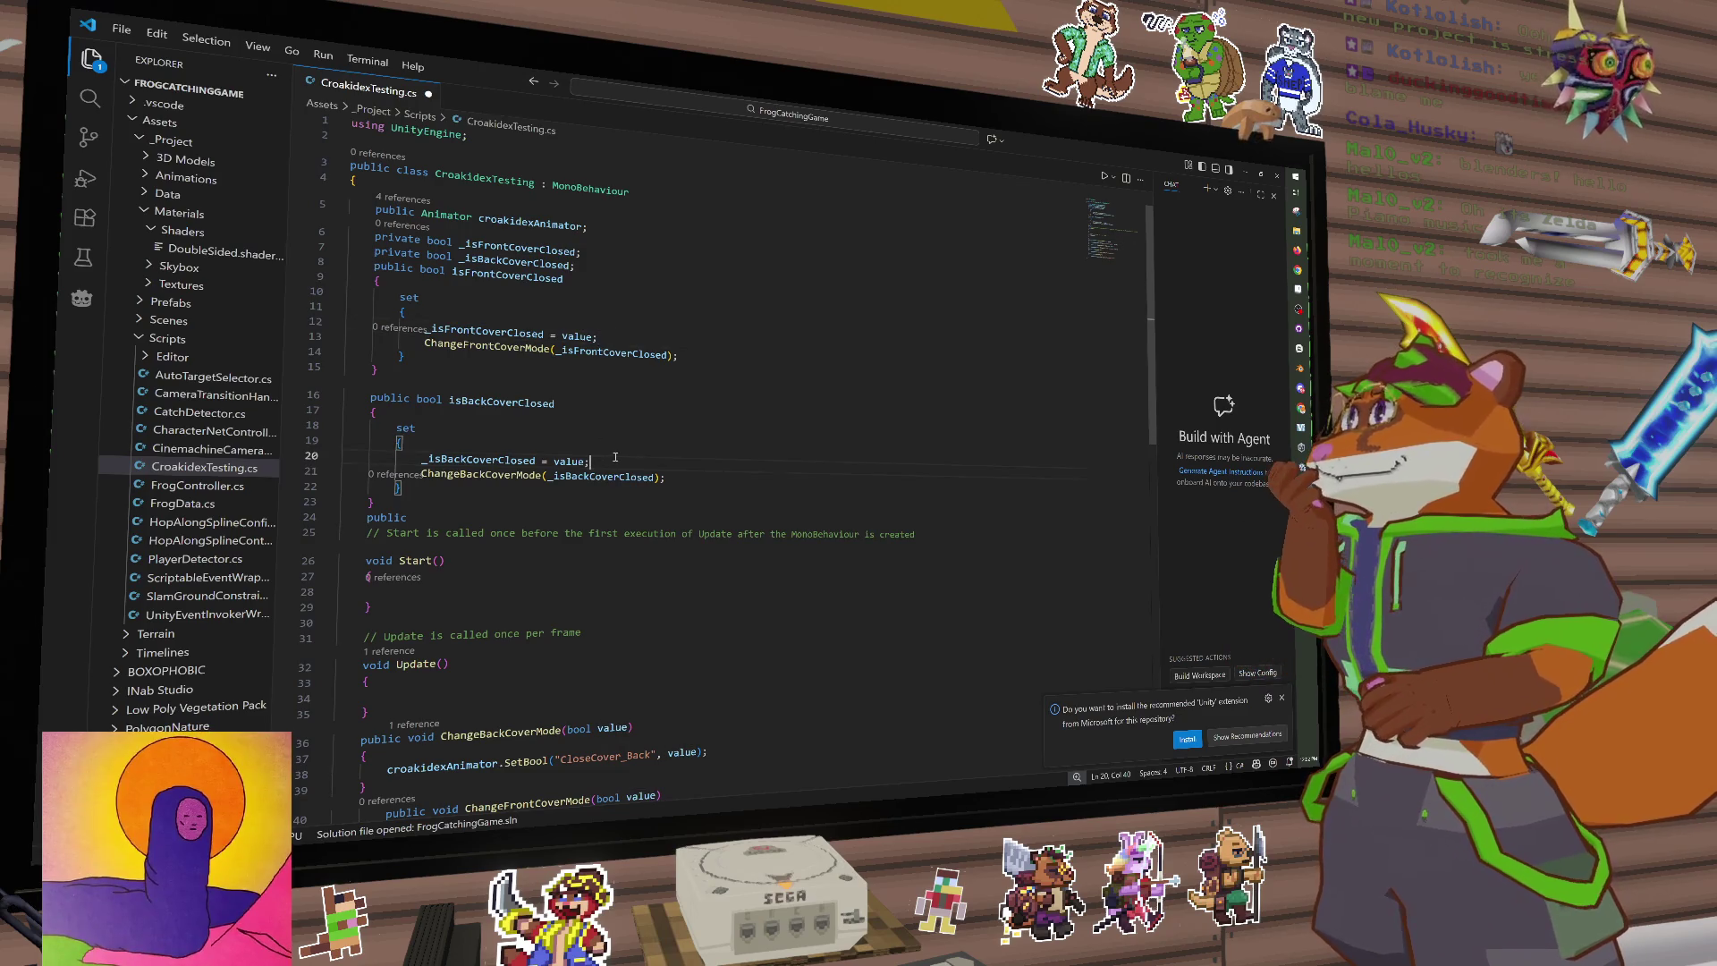
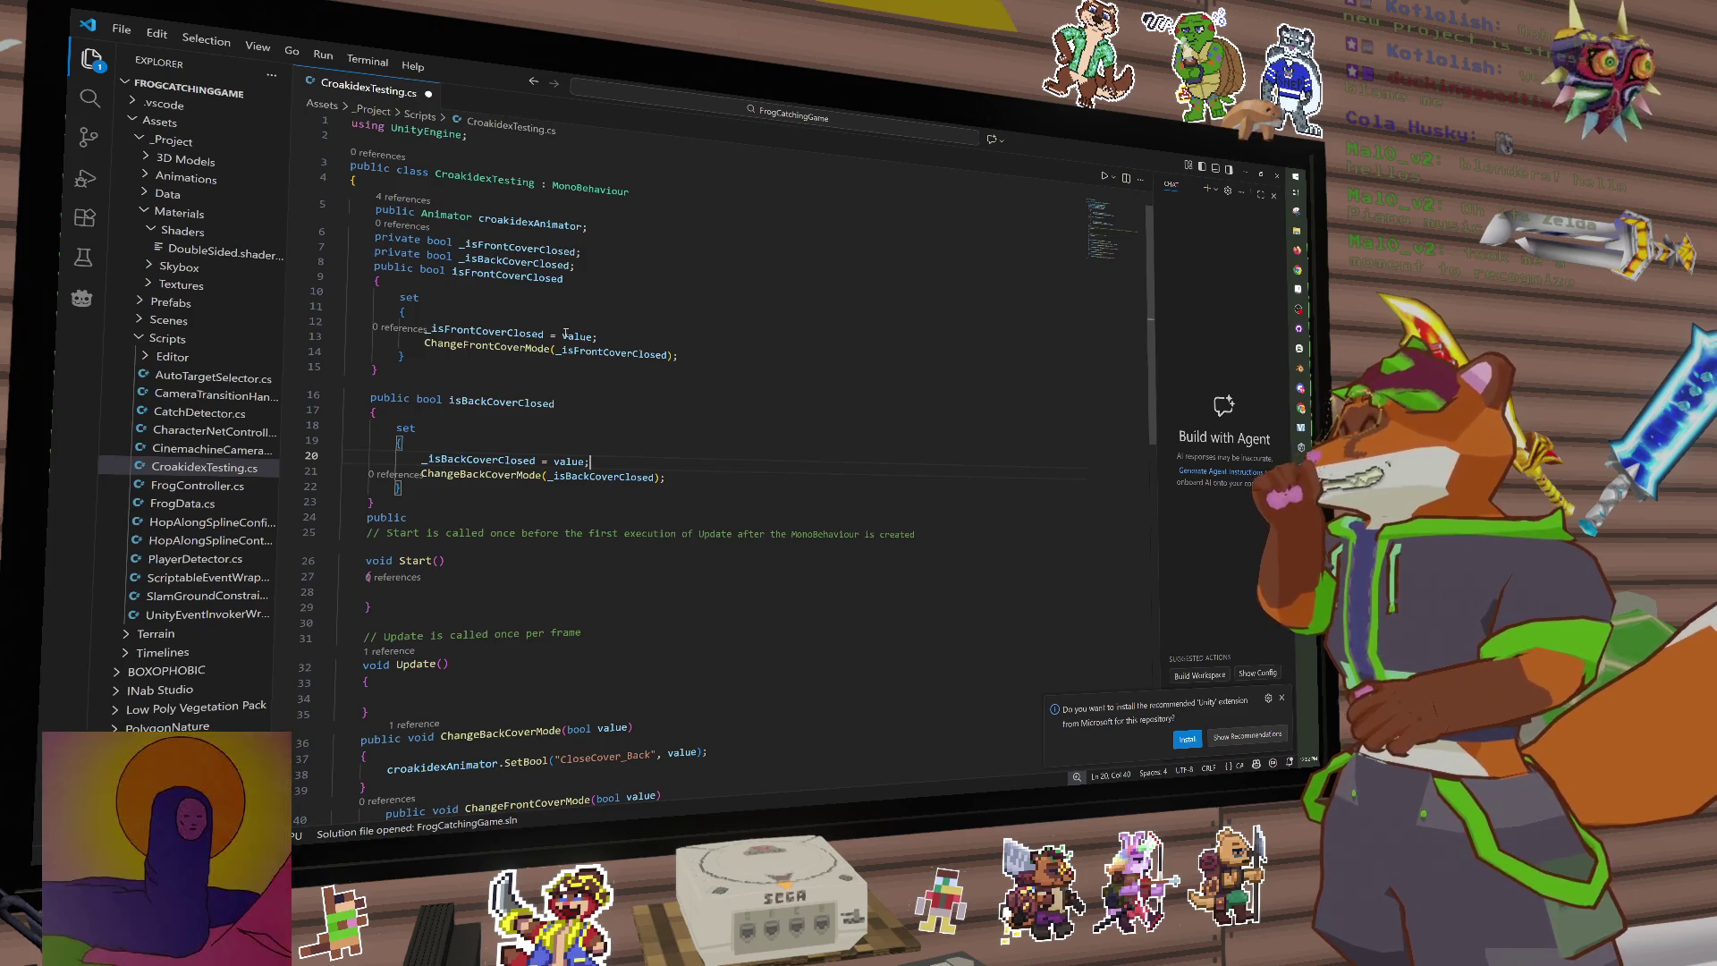
Step: Review the front and back cover property setters in CroakidexTesting.cs
click(404, 373)
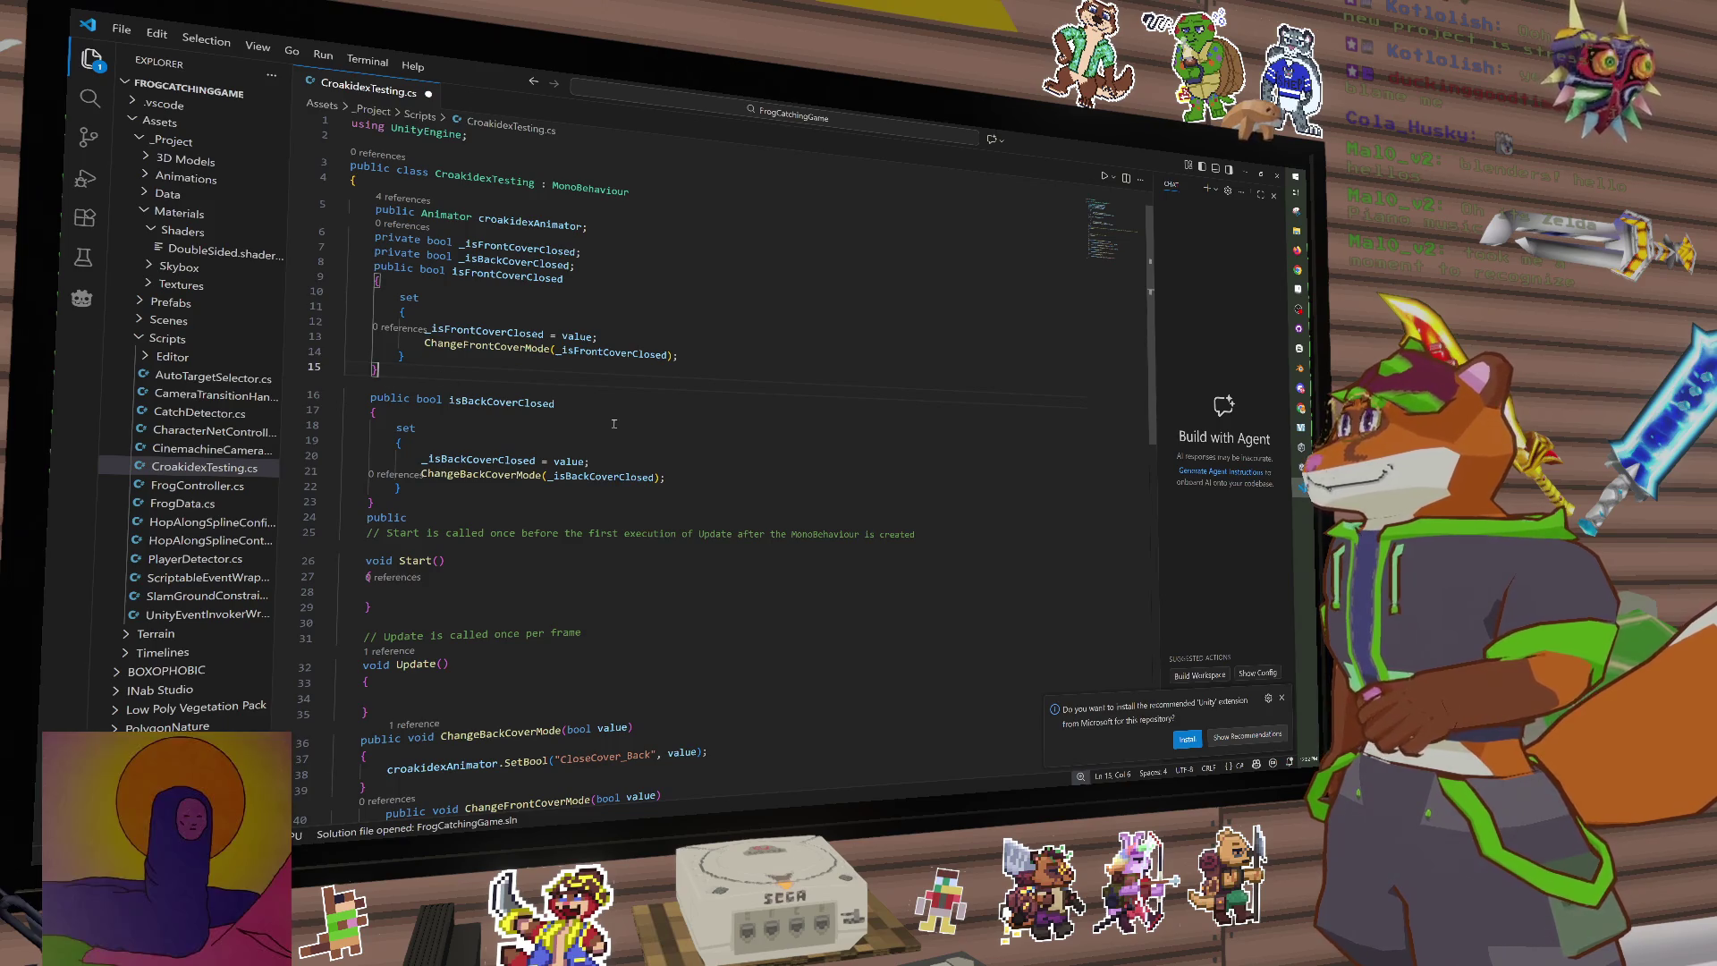
click(670, 436)
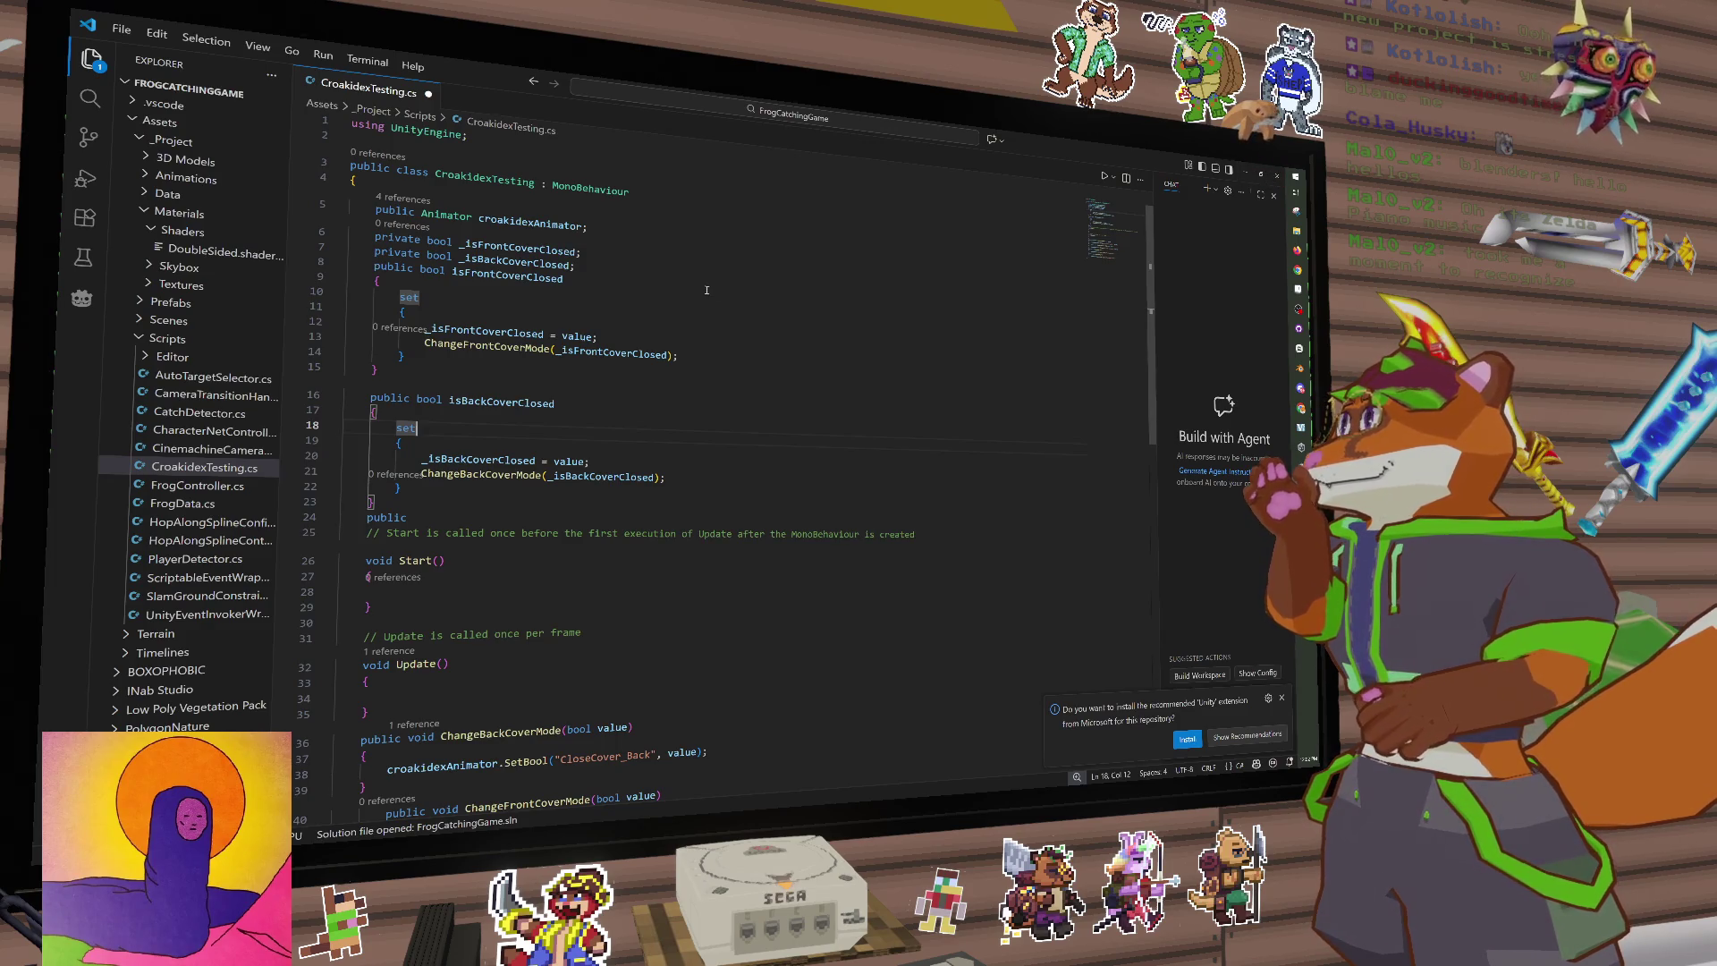
scroll(707, 290, down, 9)
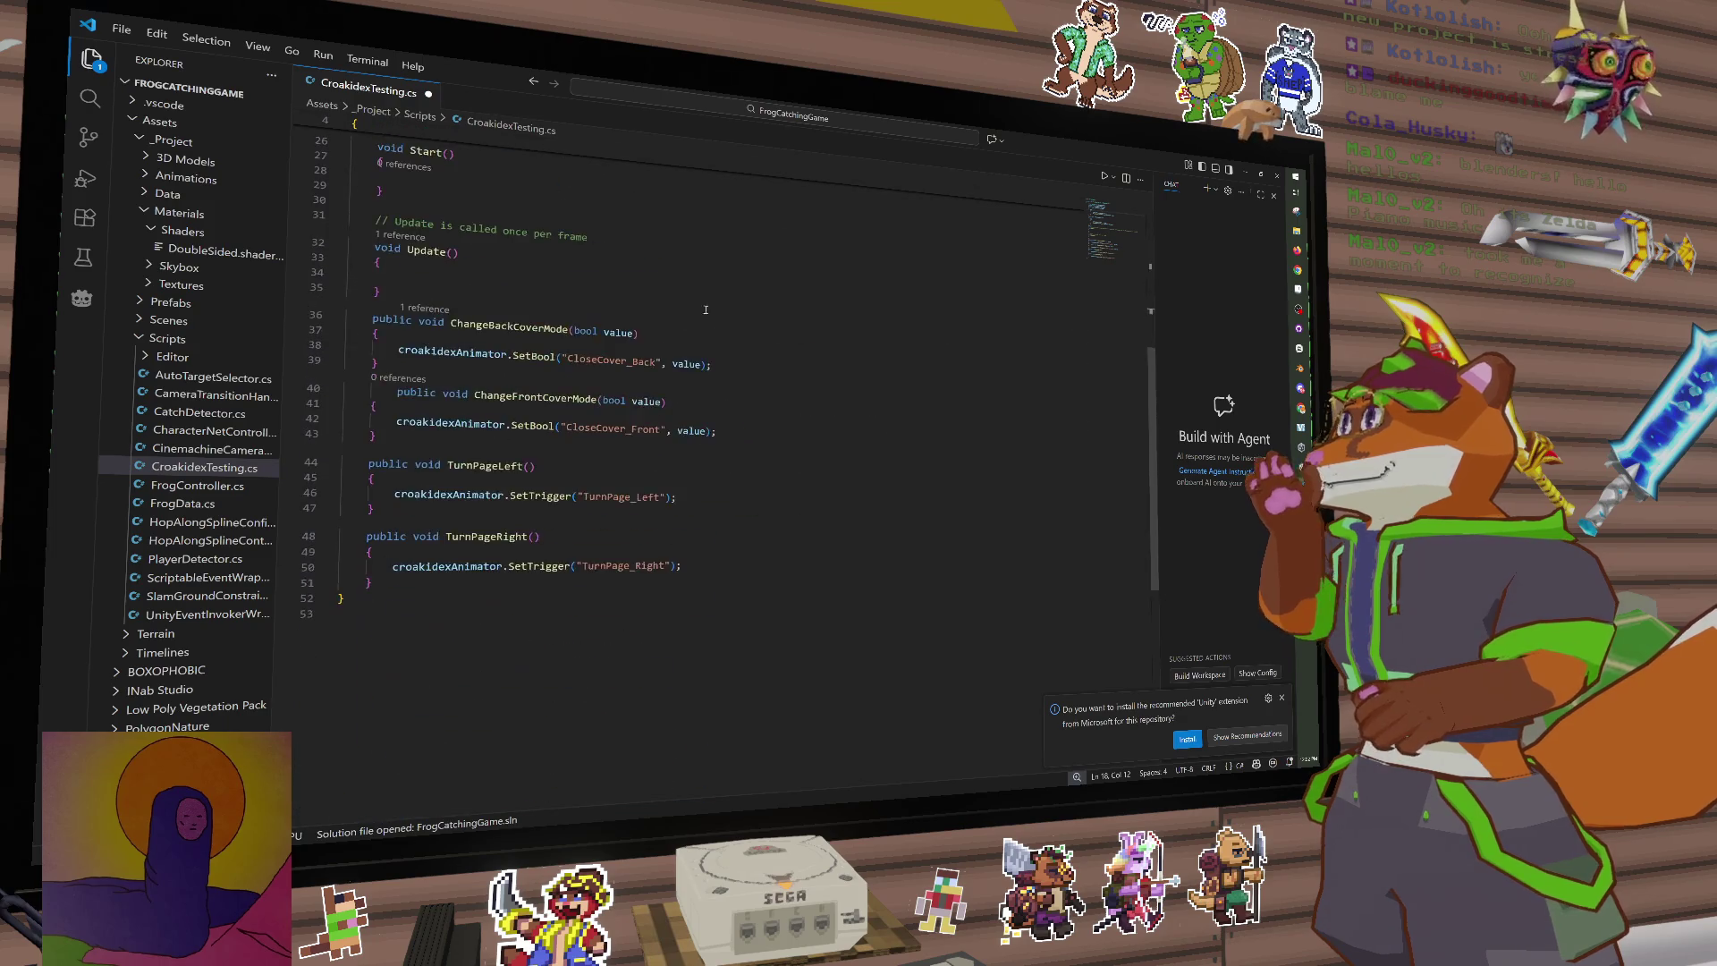
Step: Trace the SetBool call, croakidexAnimator and _isBackCoverClosed uses in ChangeBackCoverMode, then go to Unity
click(511, 330)
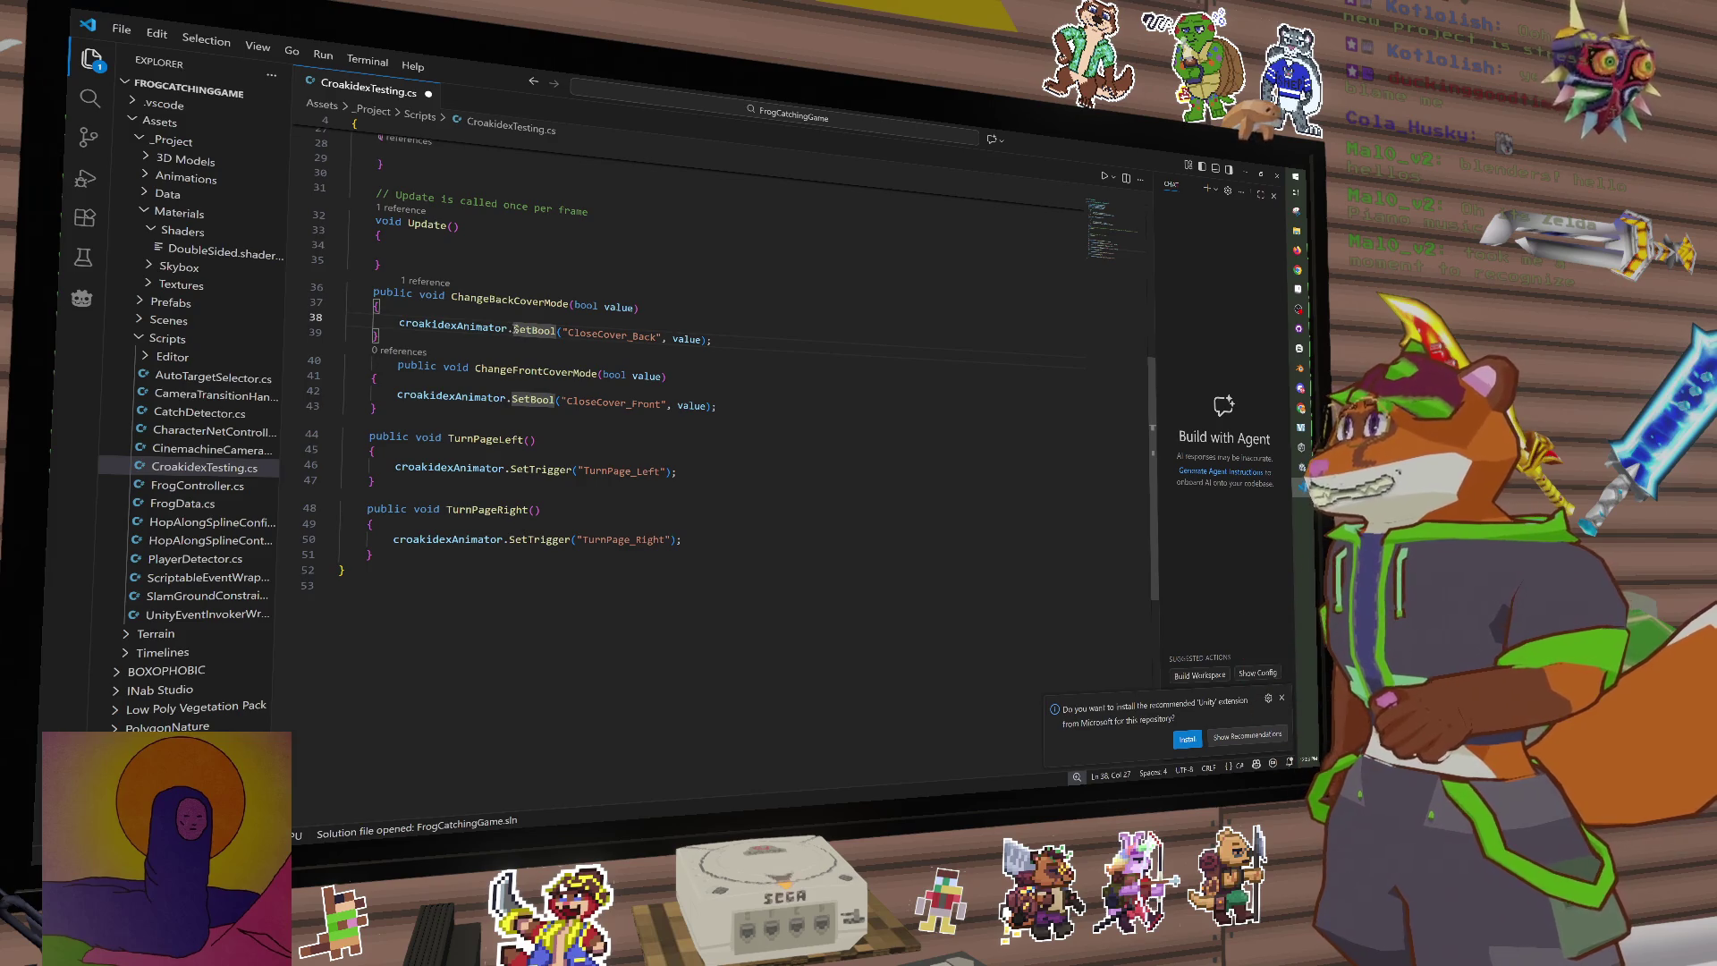
click(497, 328)
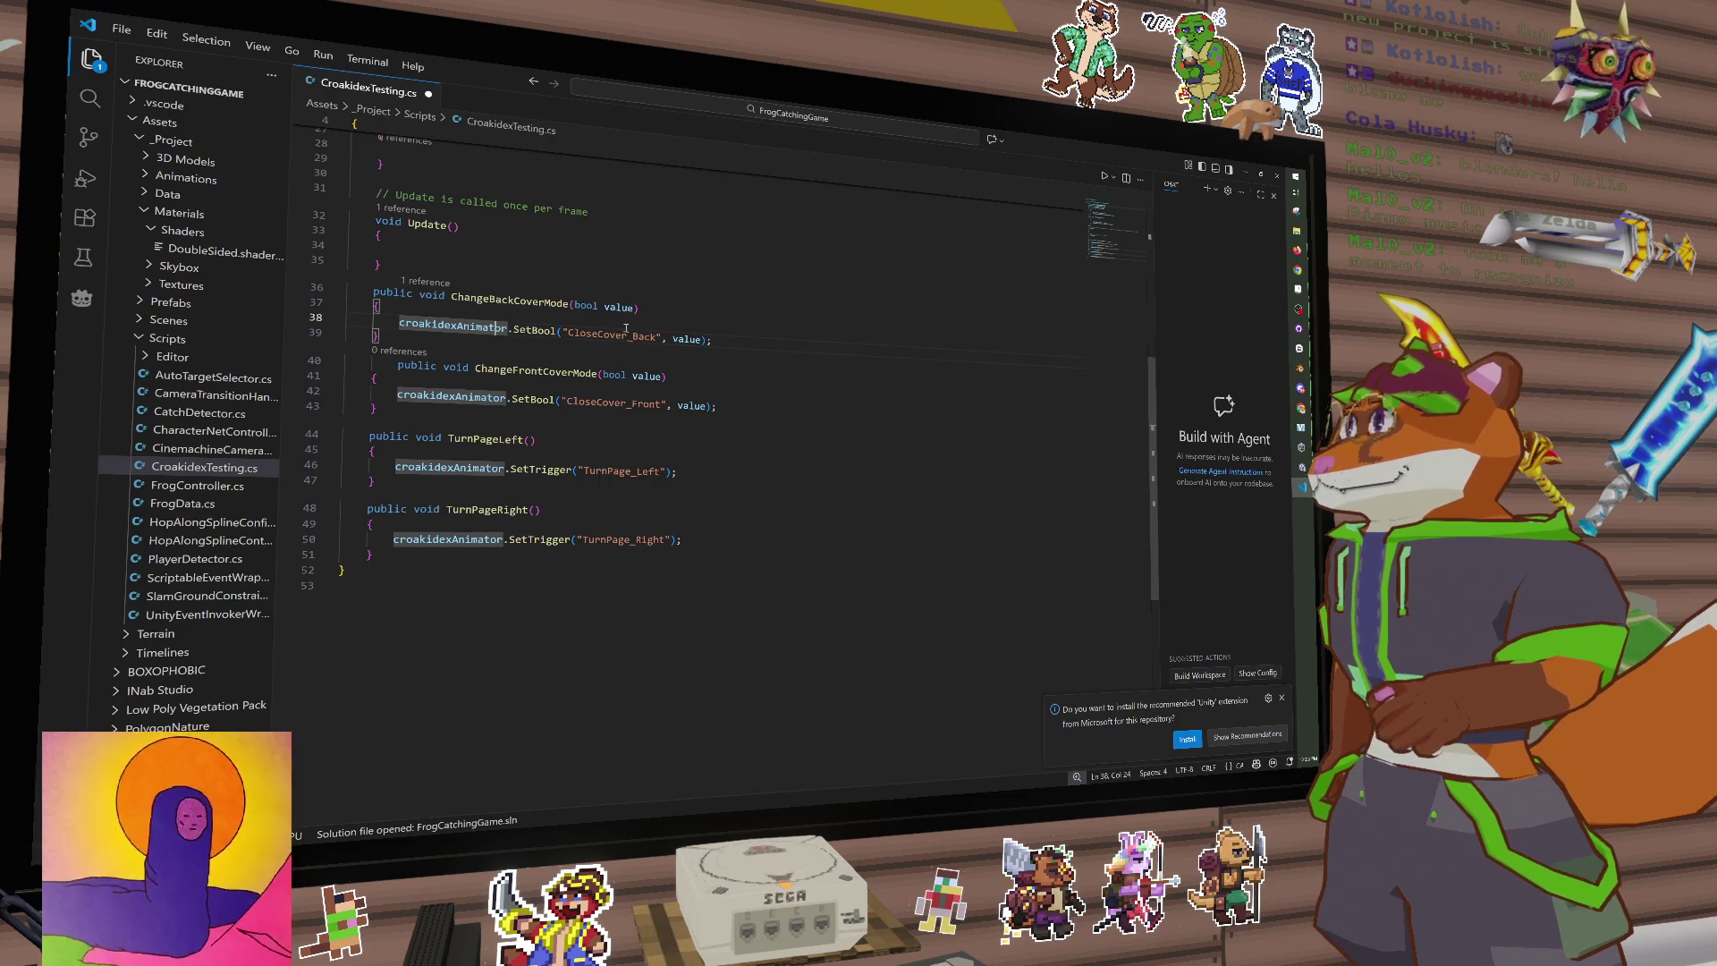
double_click(689, 340)
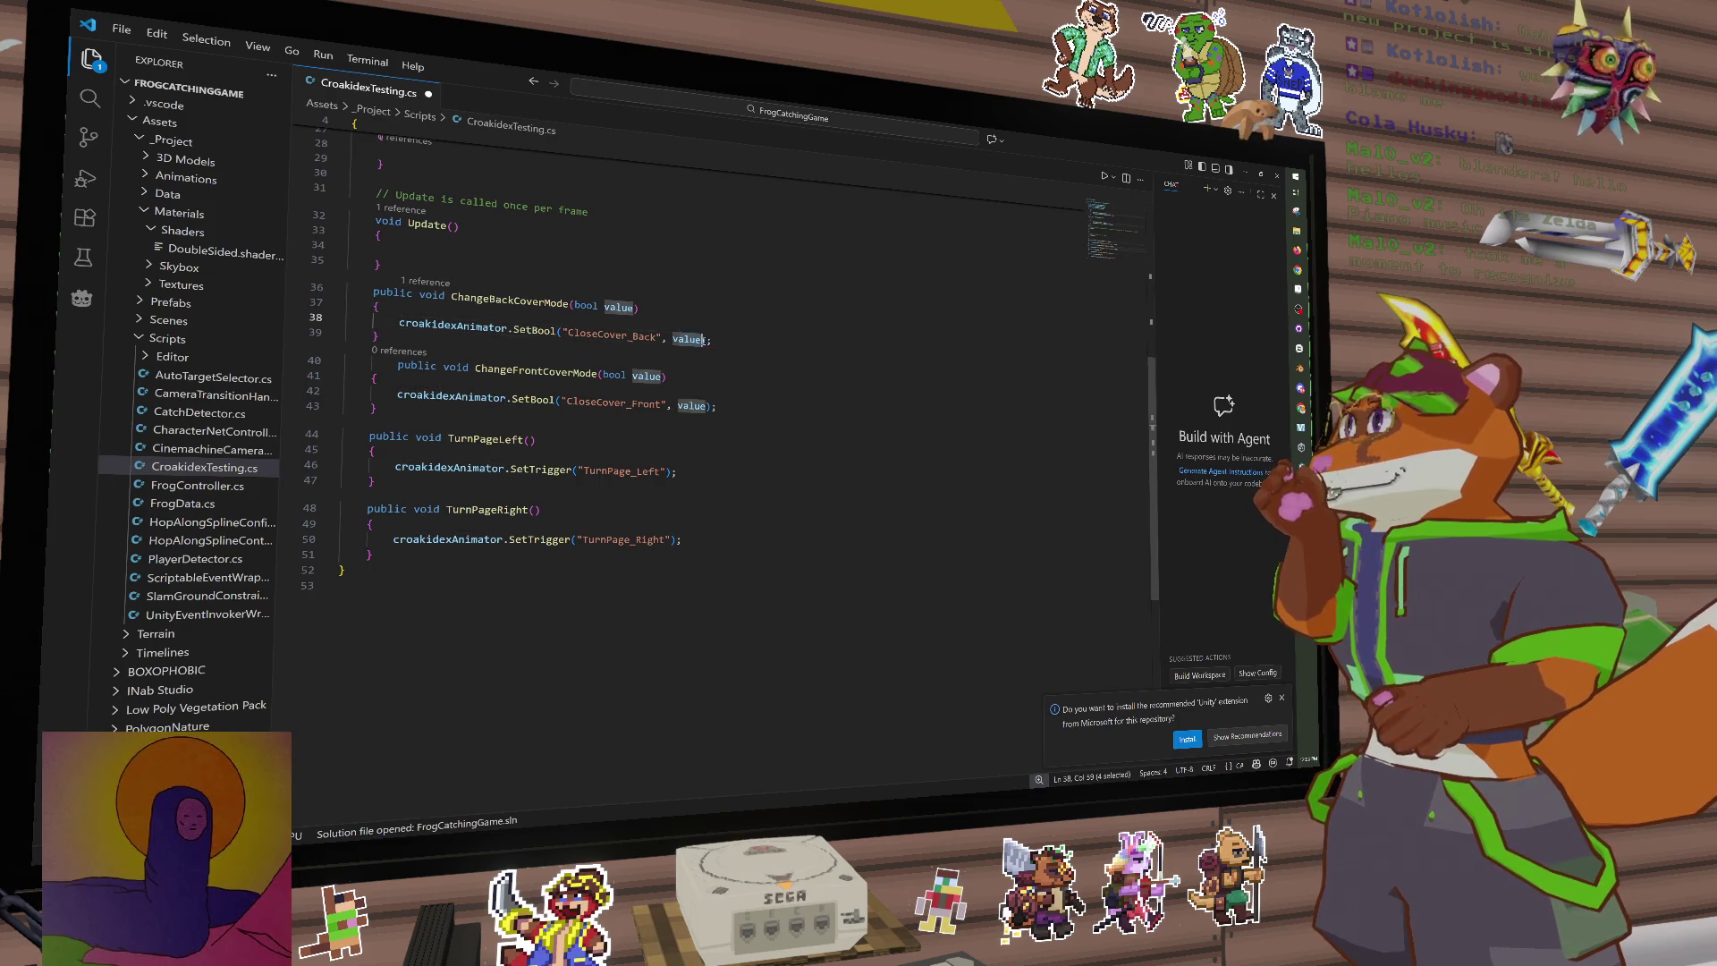
click(627, 308)
scroll(625, 310, up, 5)
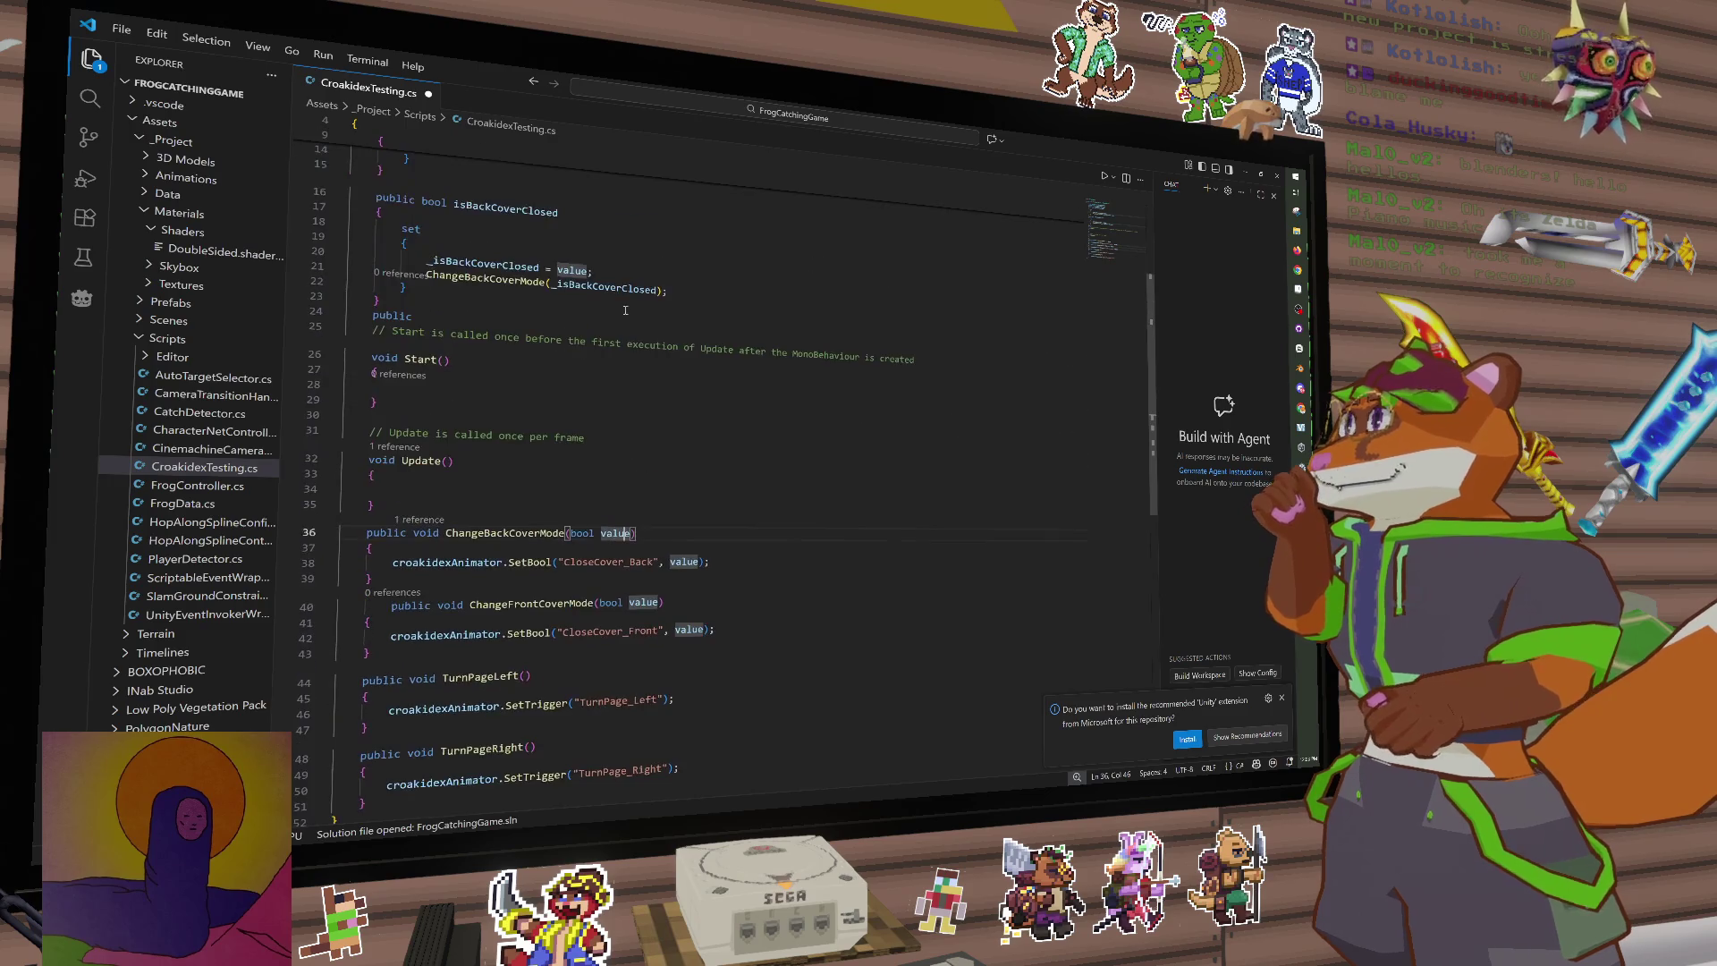
double_click(593, 286)
scroll(663, 372, down, 2)
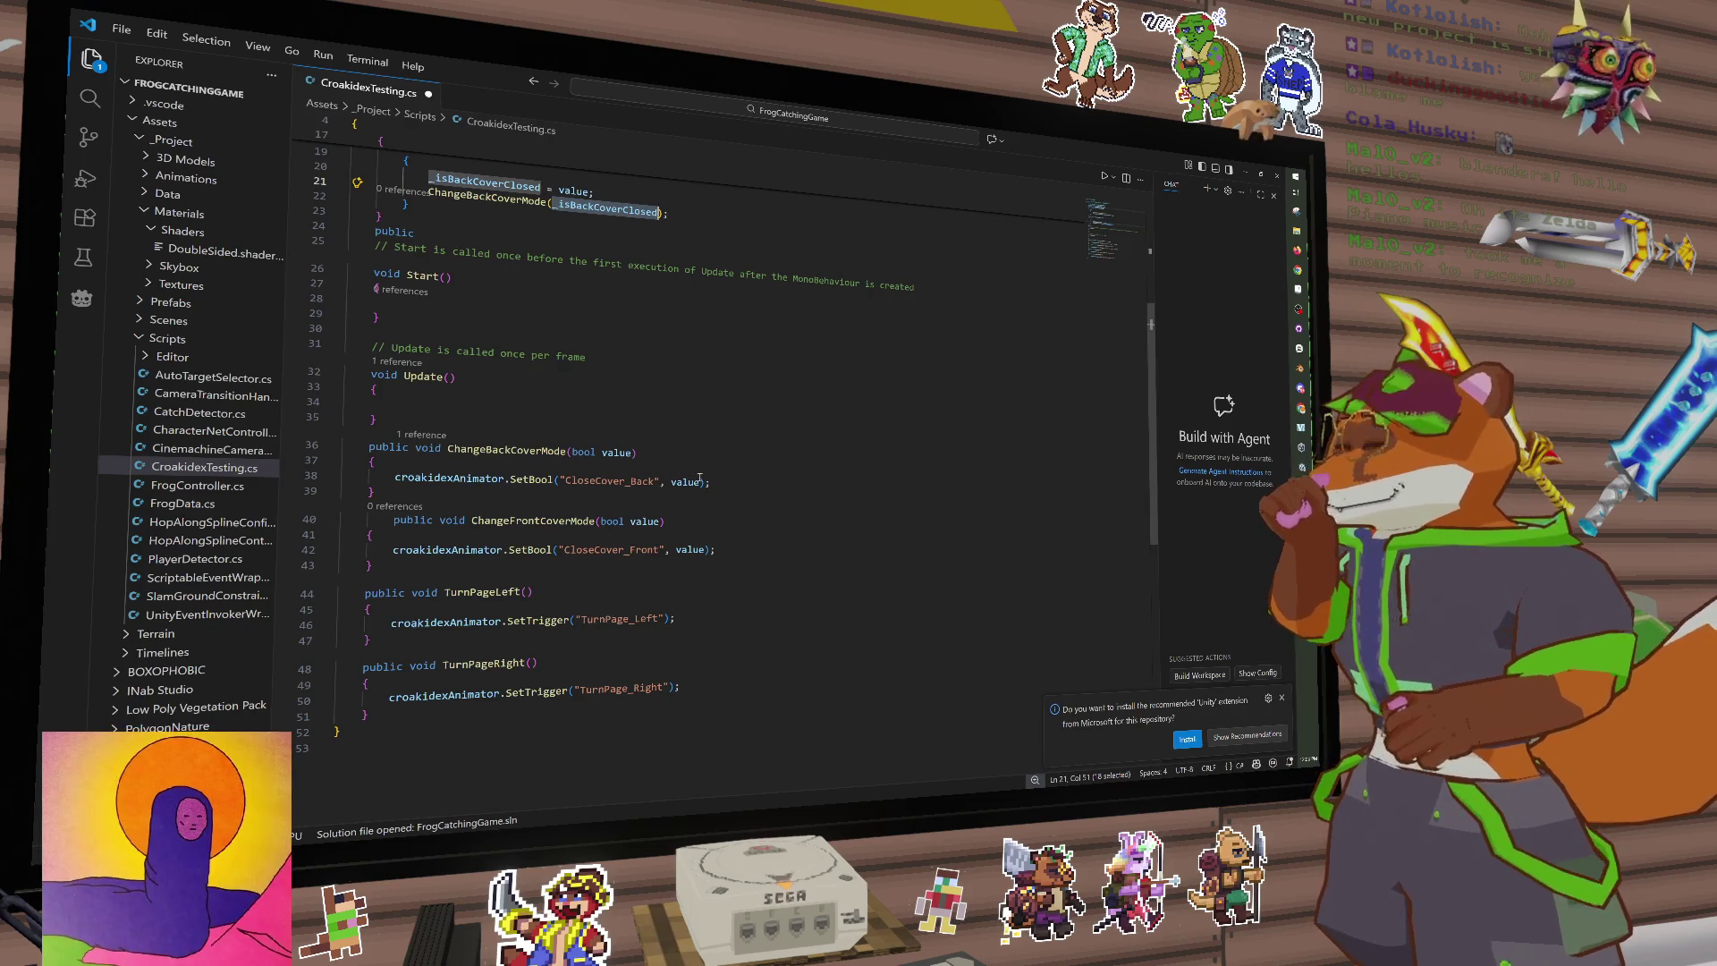
click(734, 484)
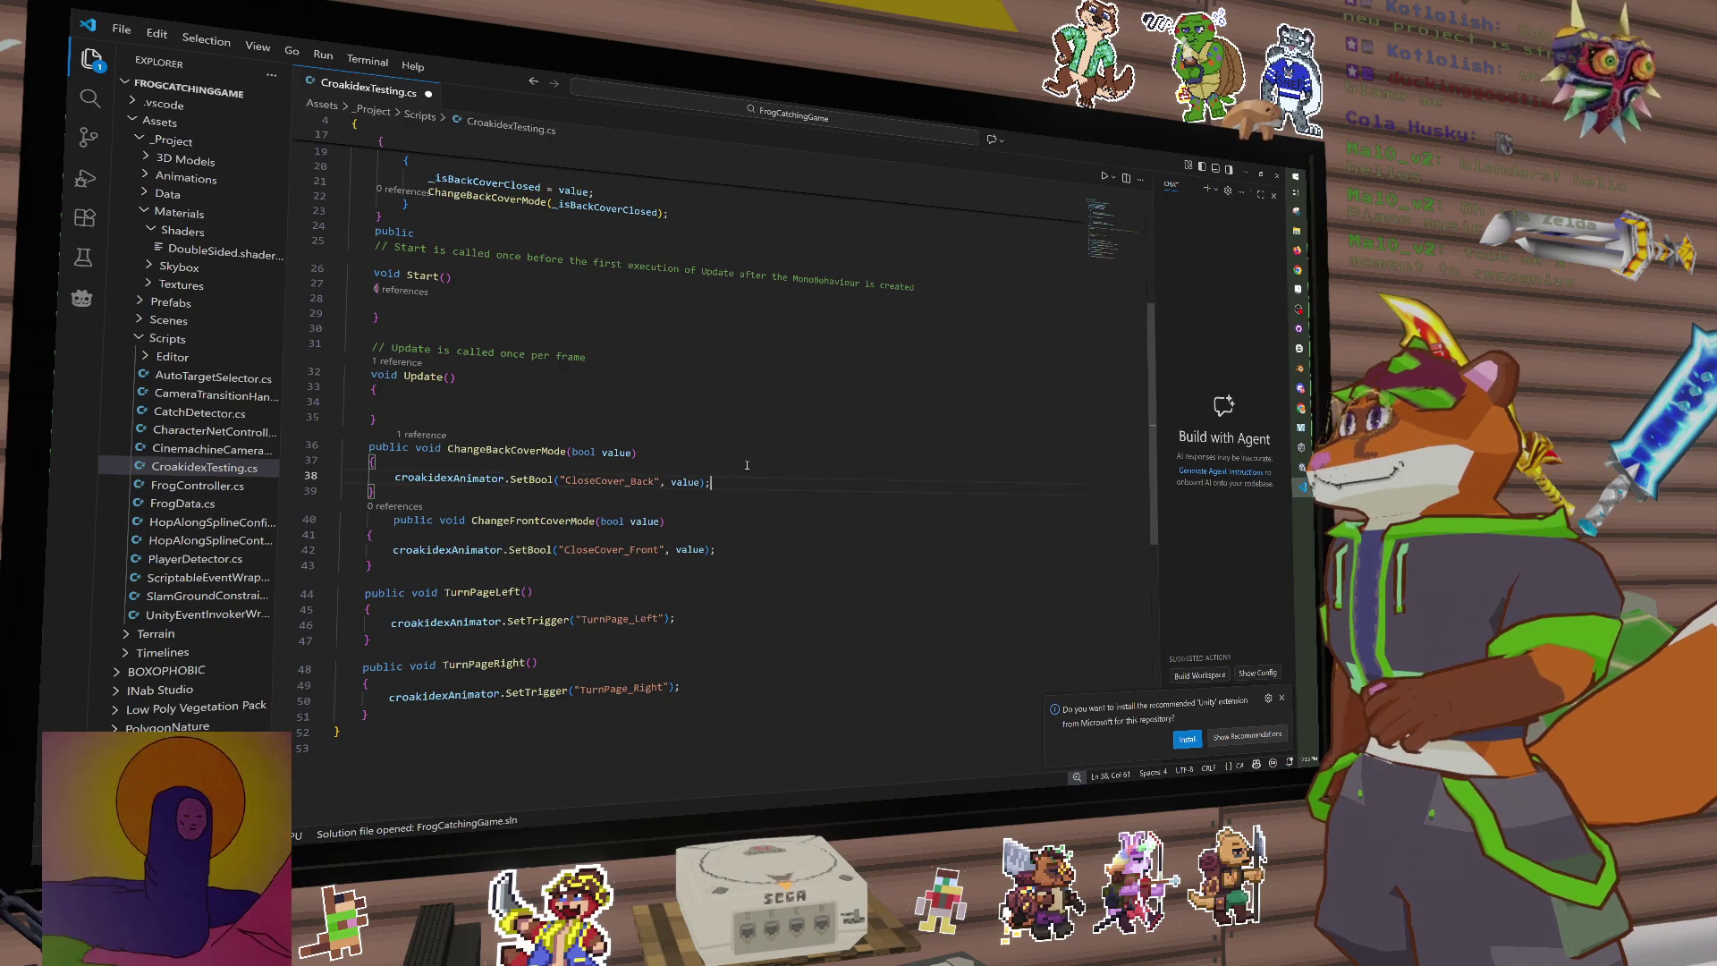
key(alt+Tab)
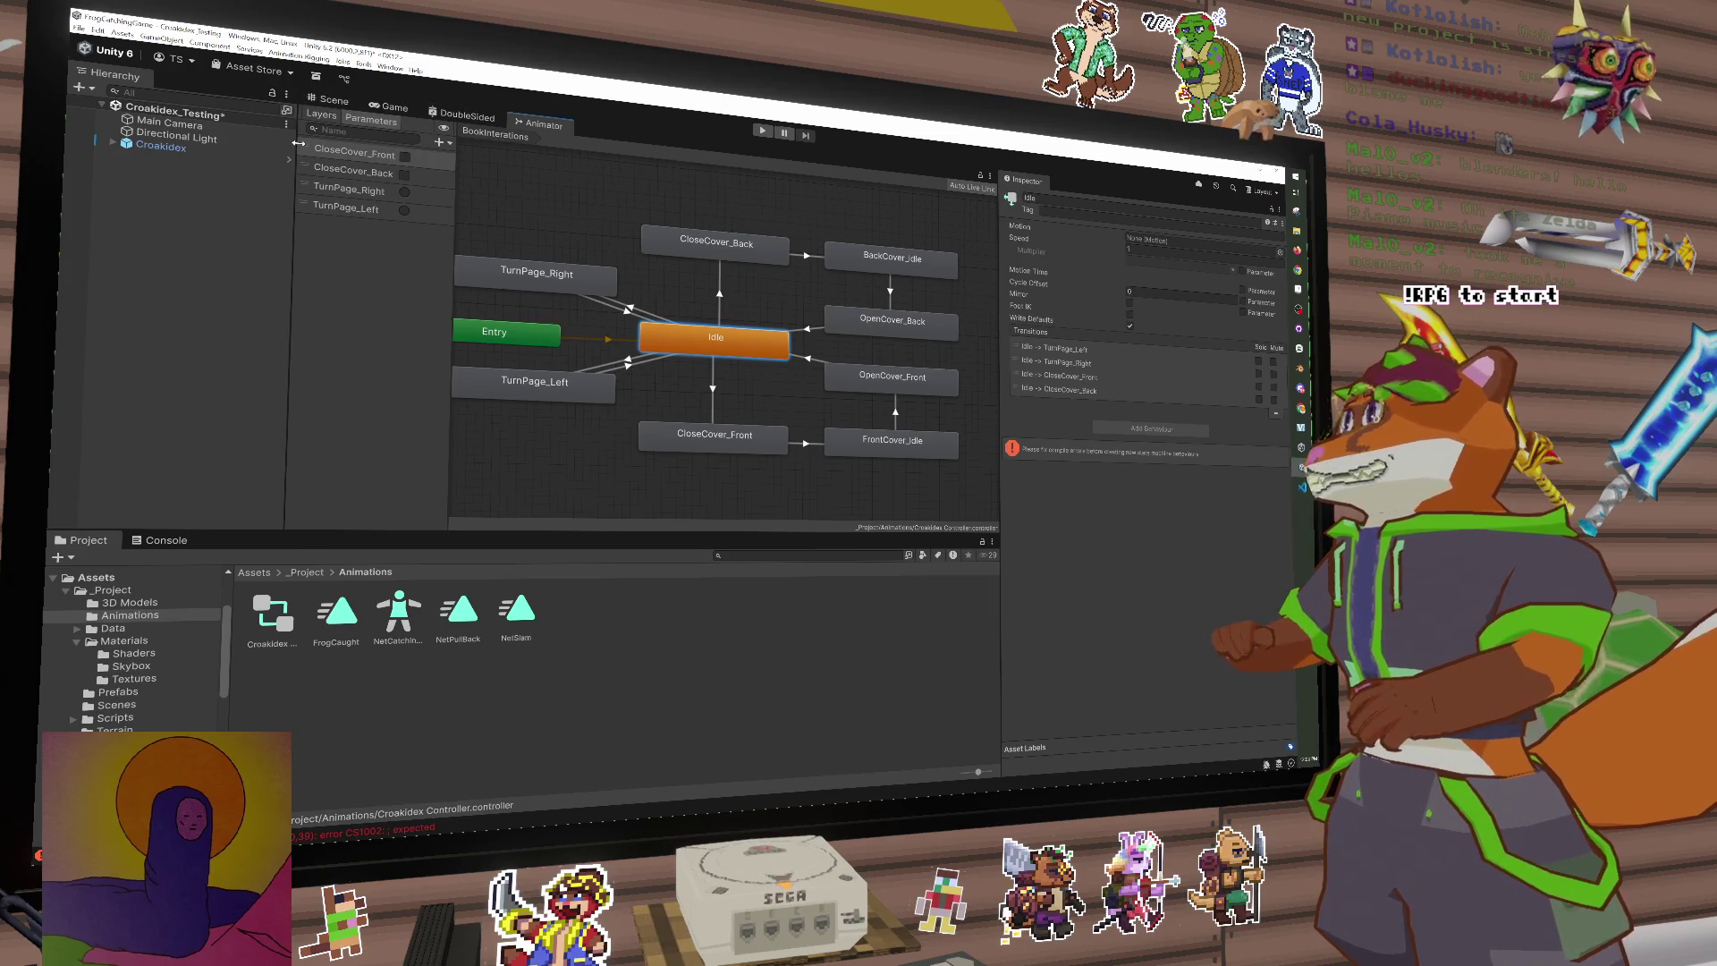
Step: Switch to the Scene view and select the Croakidex book object
click(338, 101)
drag(724, 377, 690, 377)
click(569, 324)
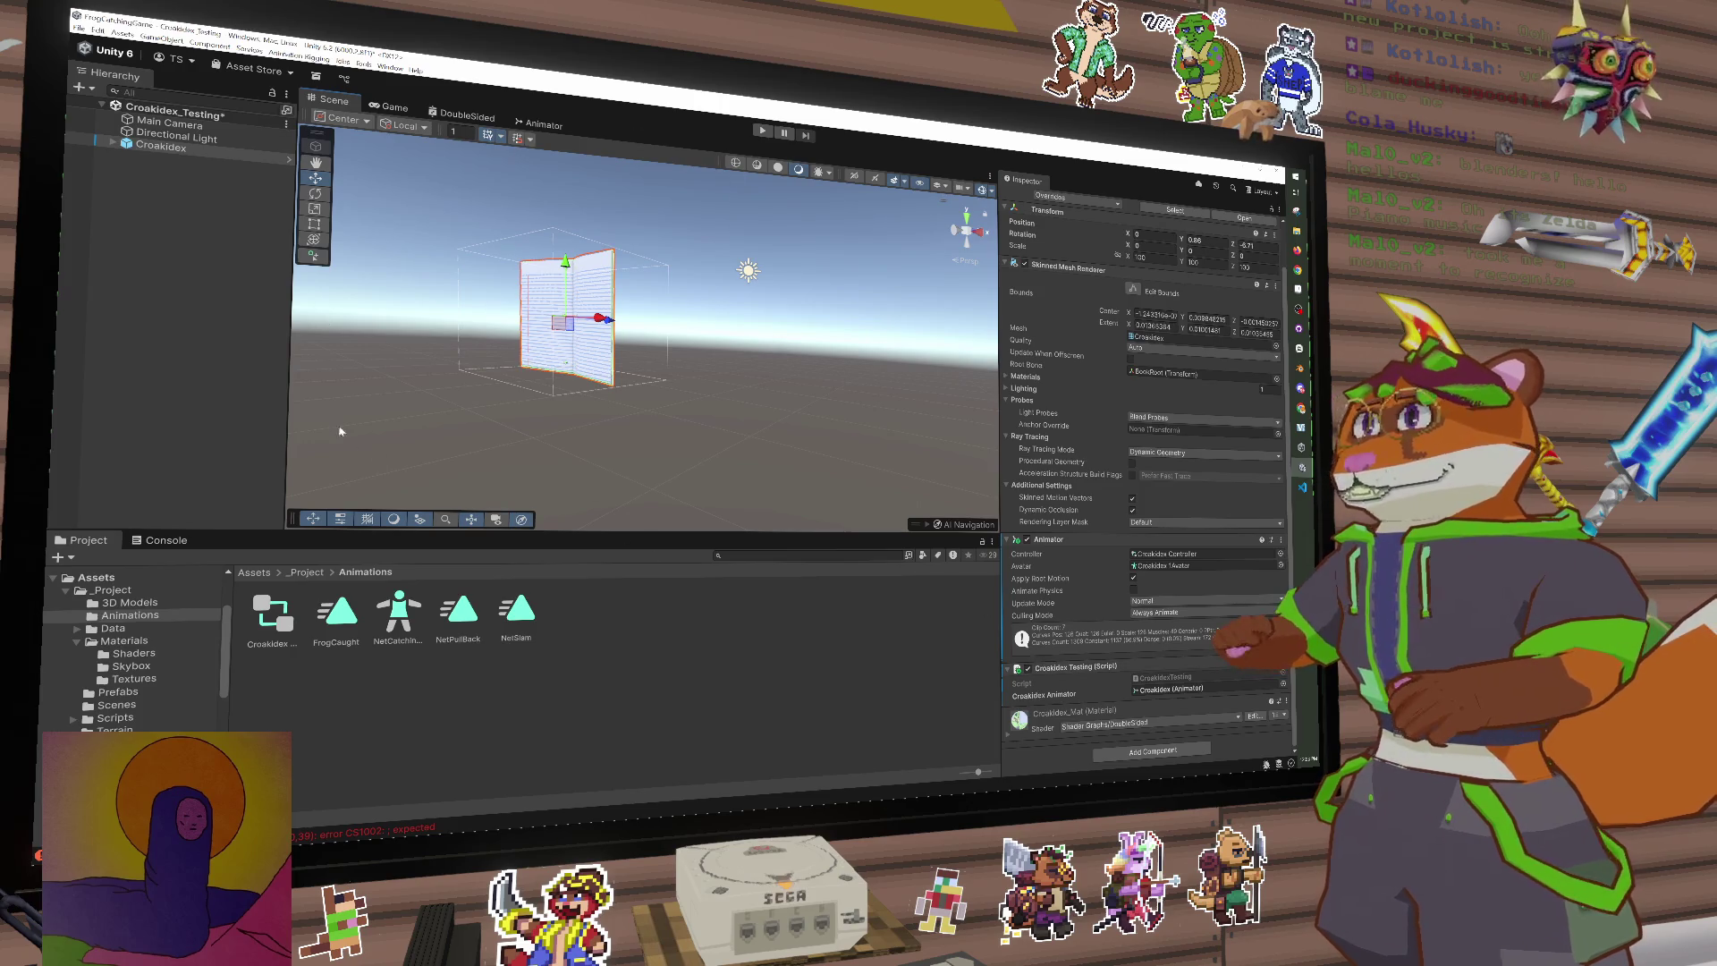
drag(325, 310, 500, 405)
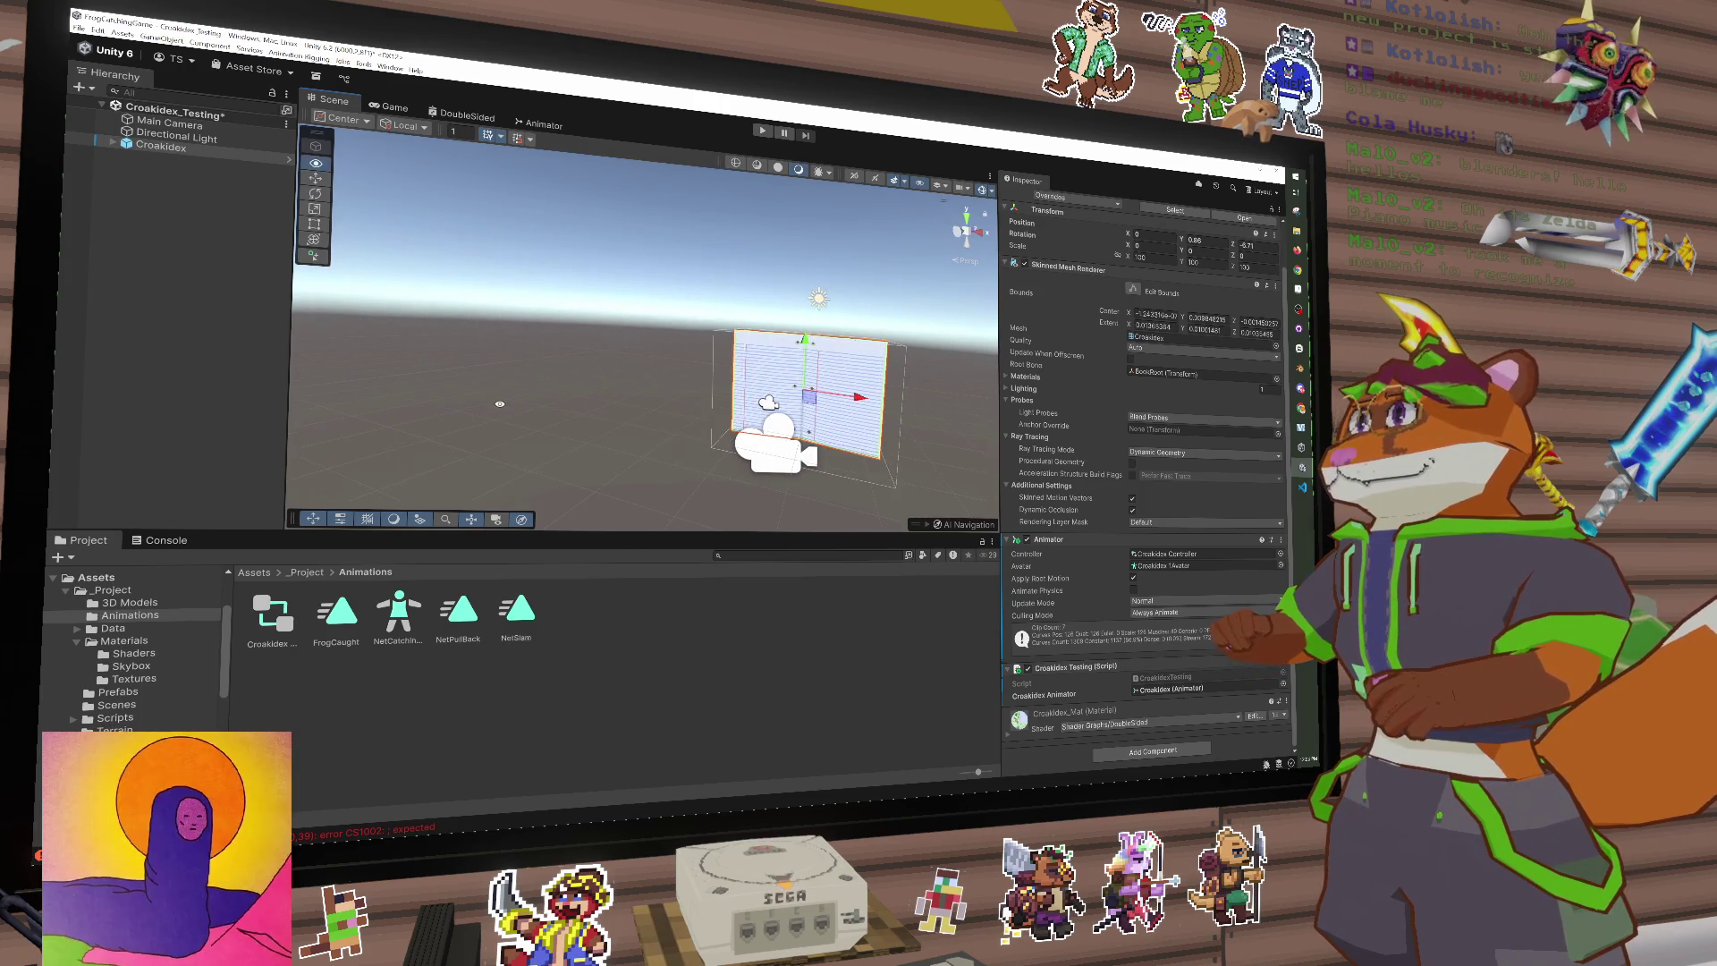
Step: Confirm Visual Studio Code as the external script editor in Preferences > External Tools
right_click(1078, 673)
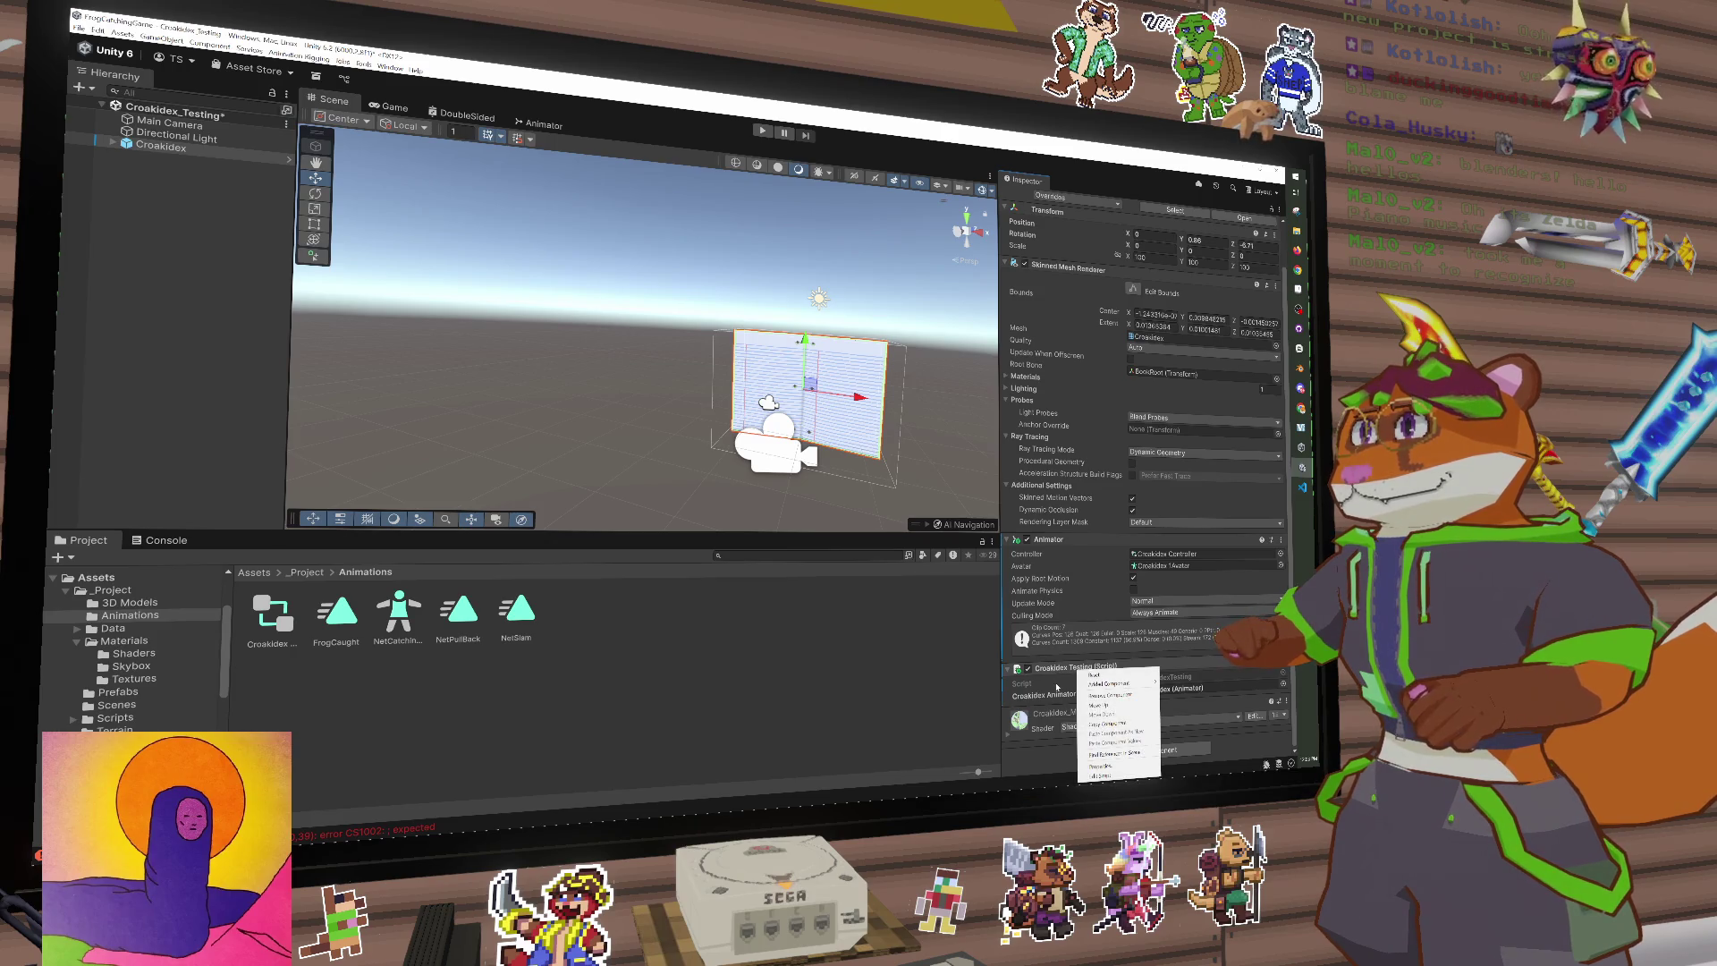
click(667, 281)
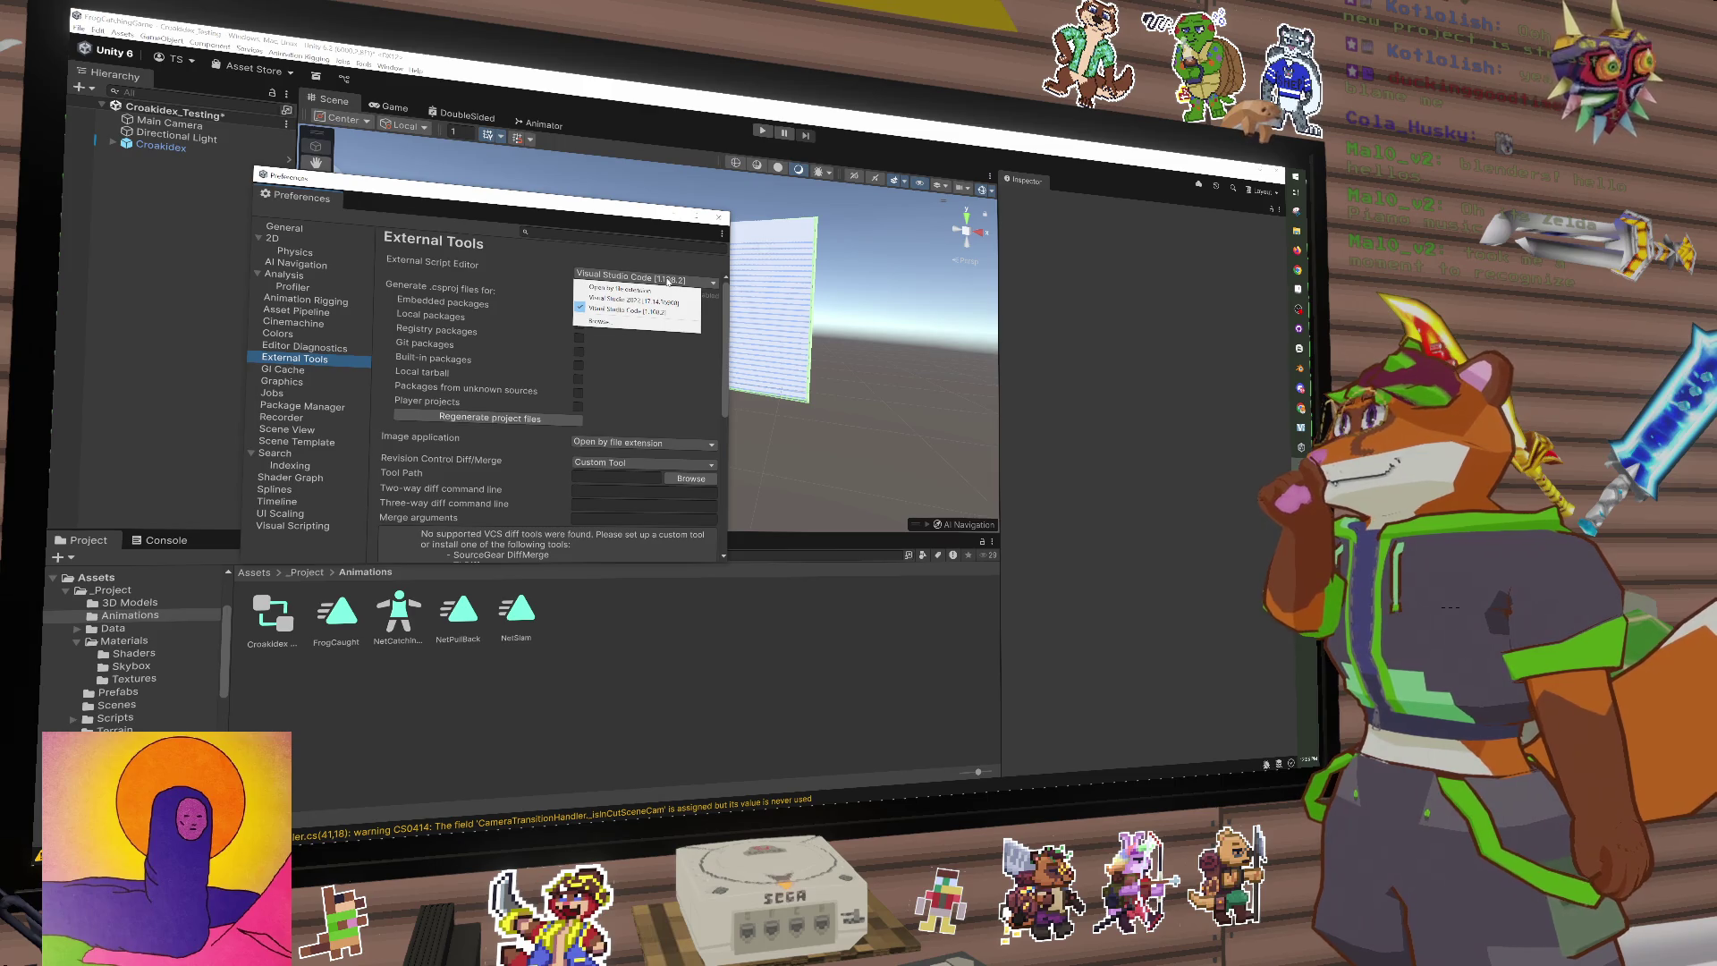
click(667, 281)
click(667, 282)
click(635, 309)
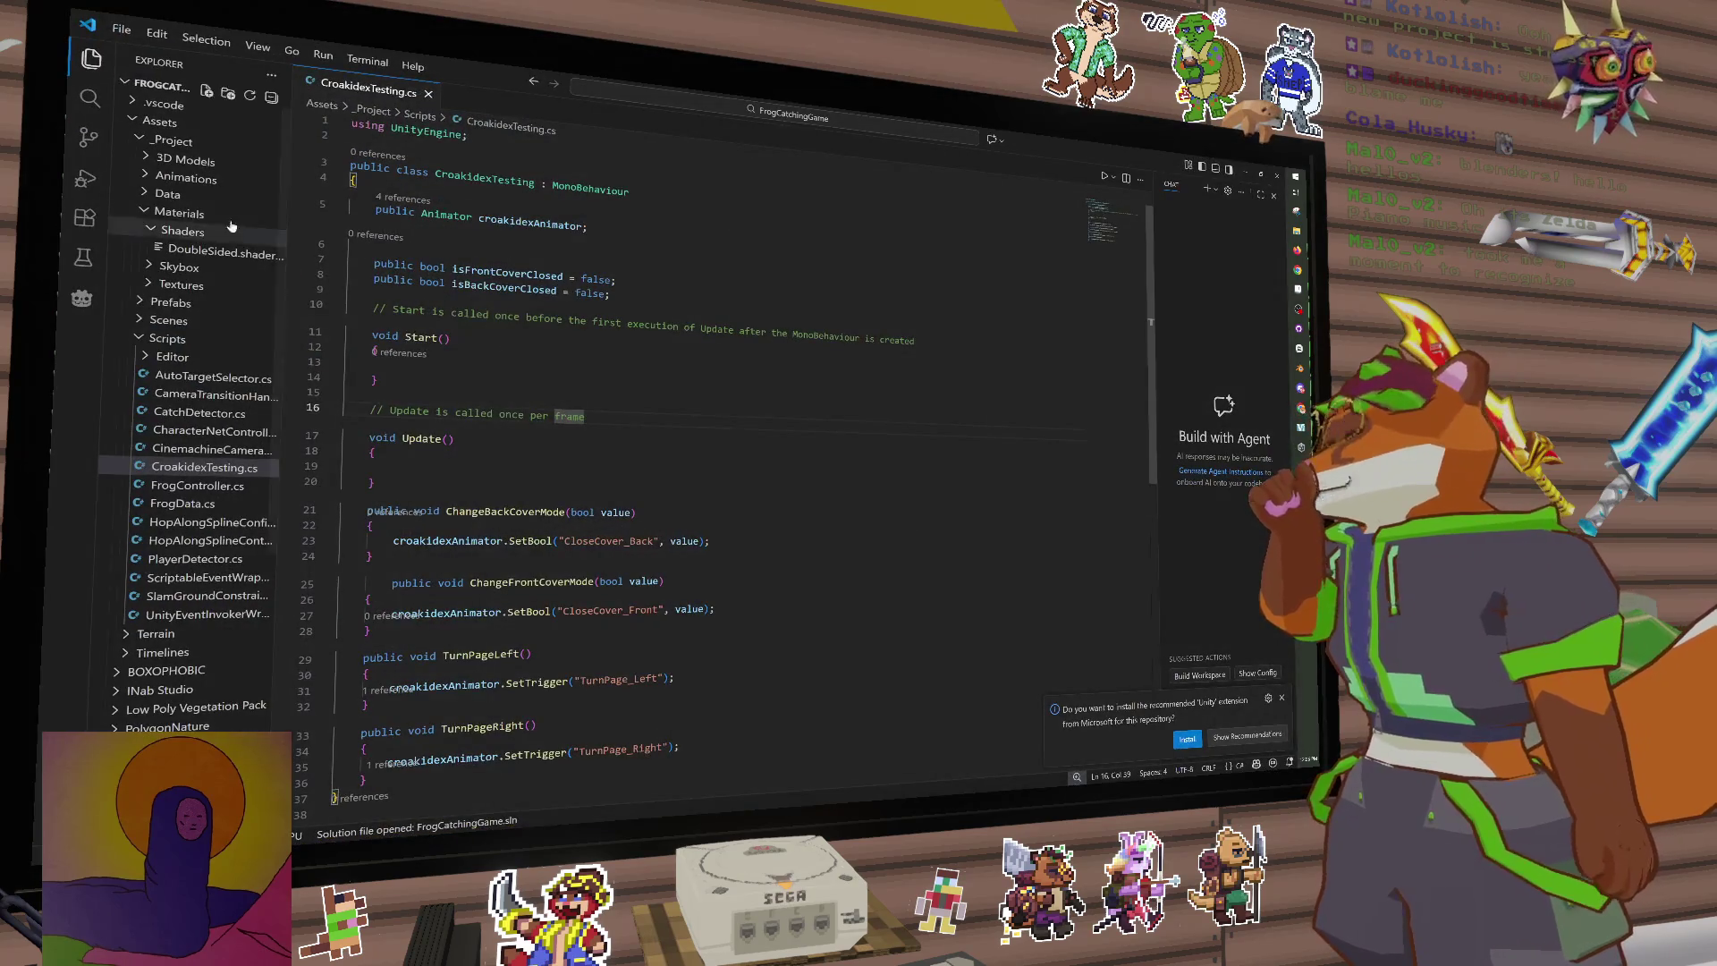
Step: Widen the Explorer and install the recommended Unity extension from the Extensions view
drag(285, 213, 389, 213)
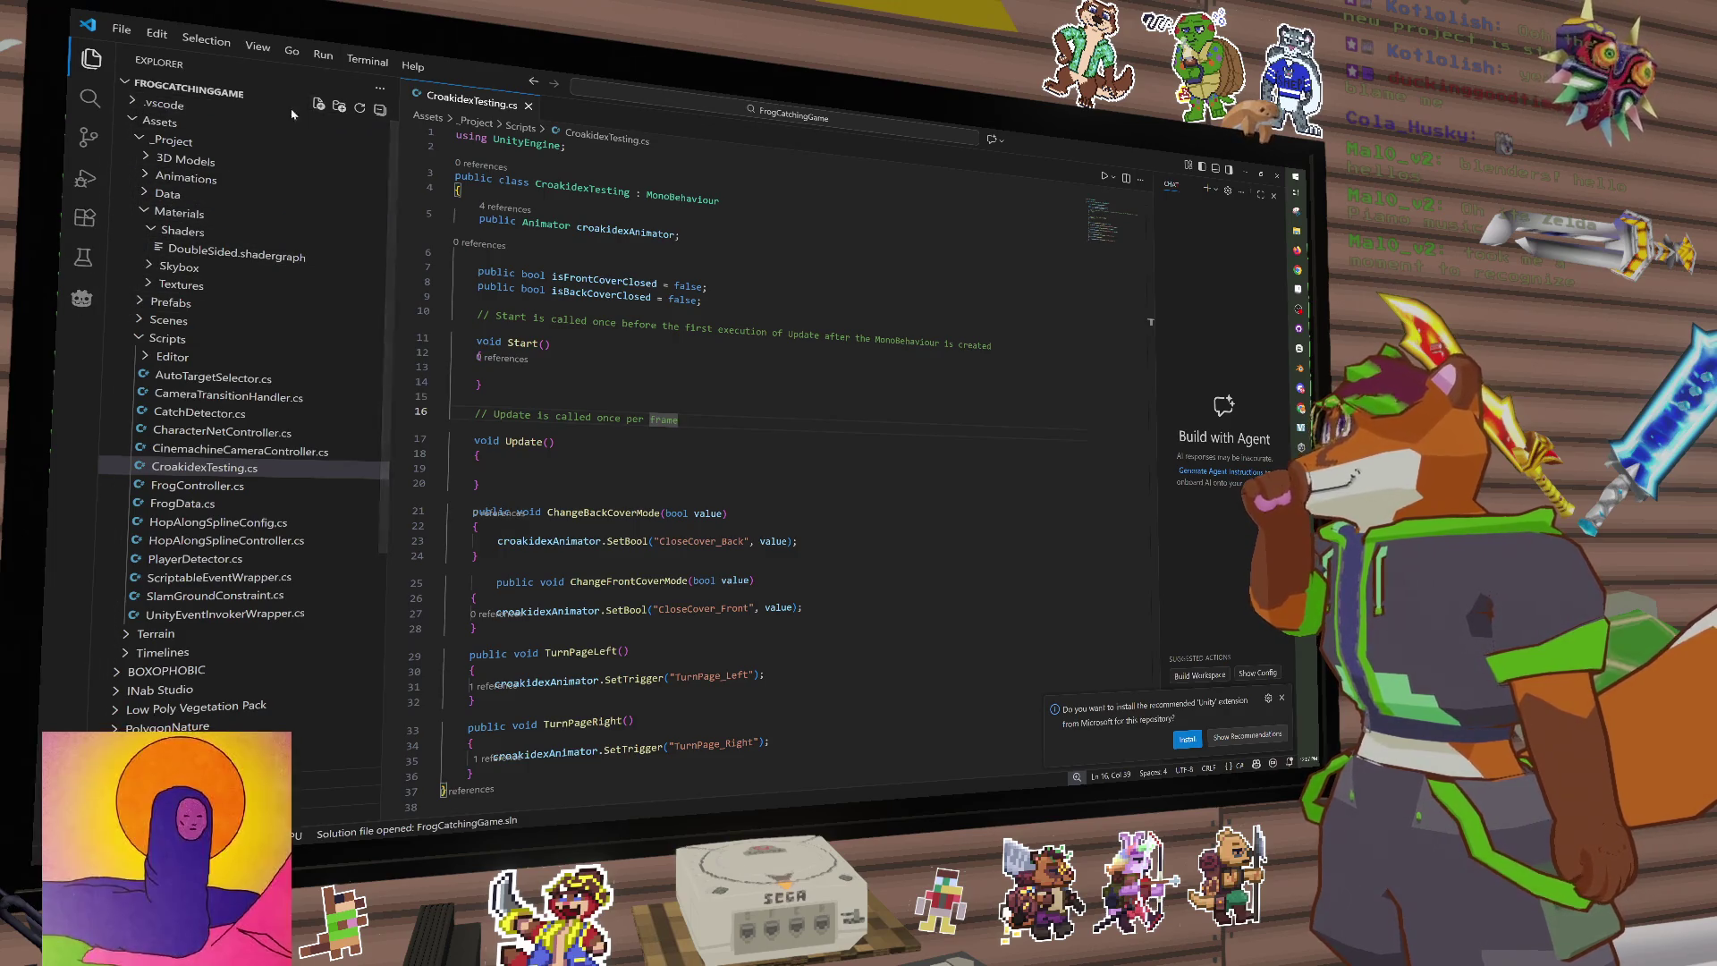
click(83, 220)
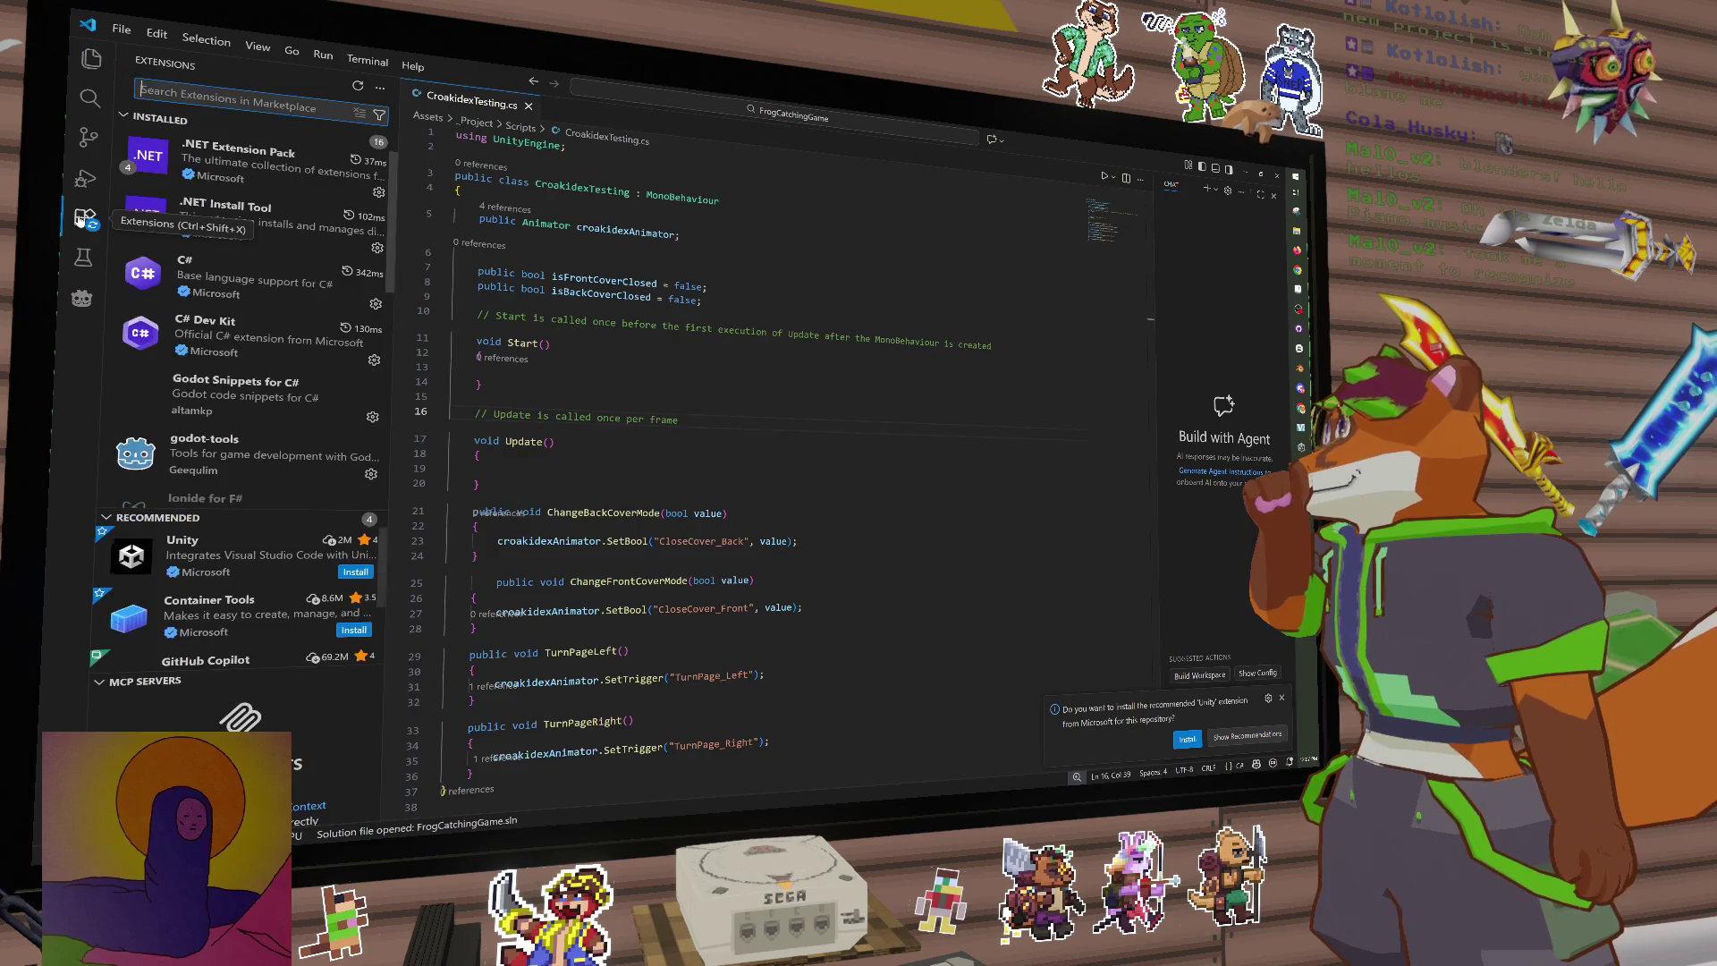
scroll(269, 358, up, 2)
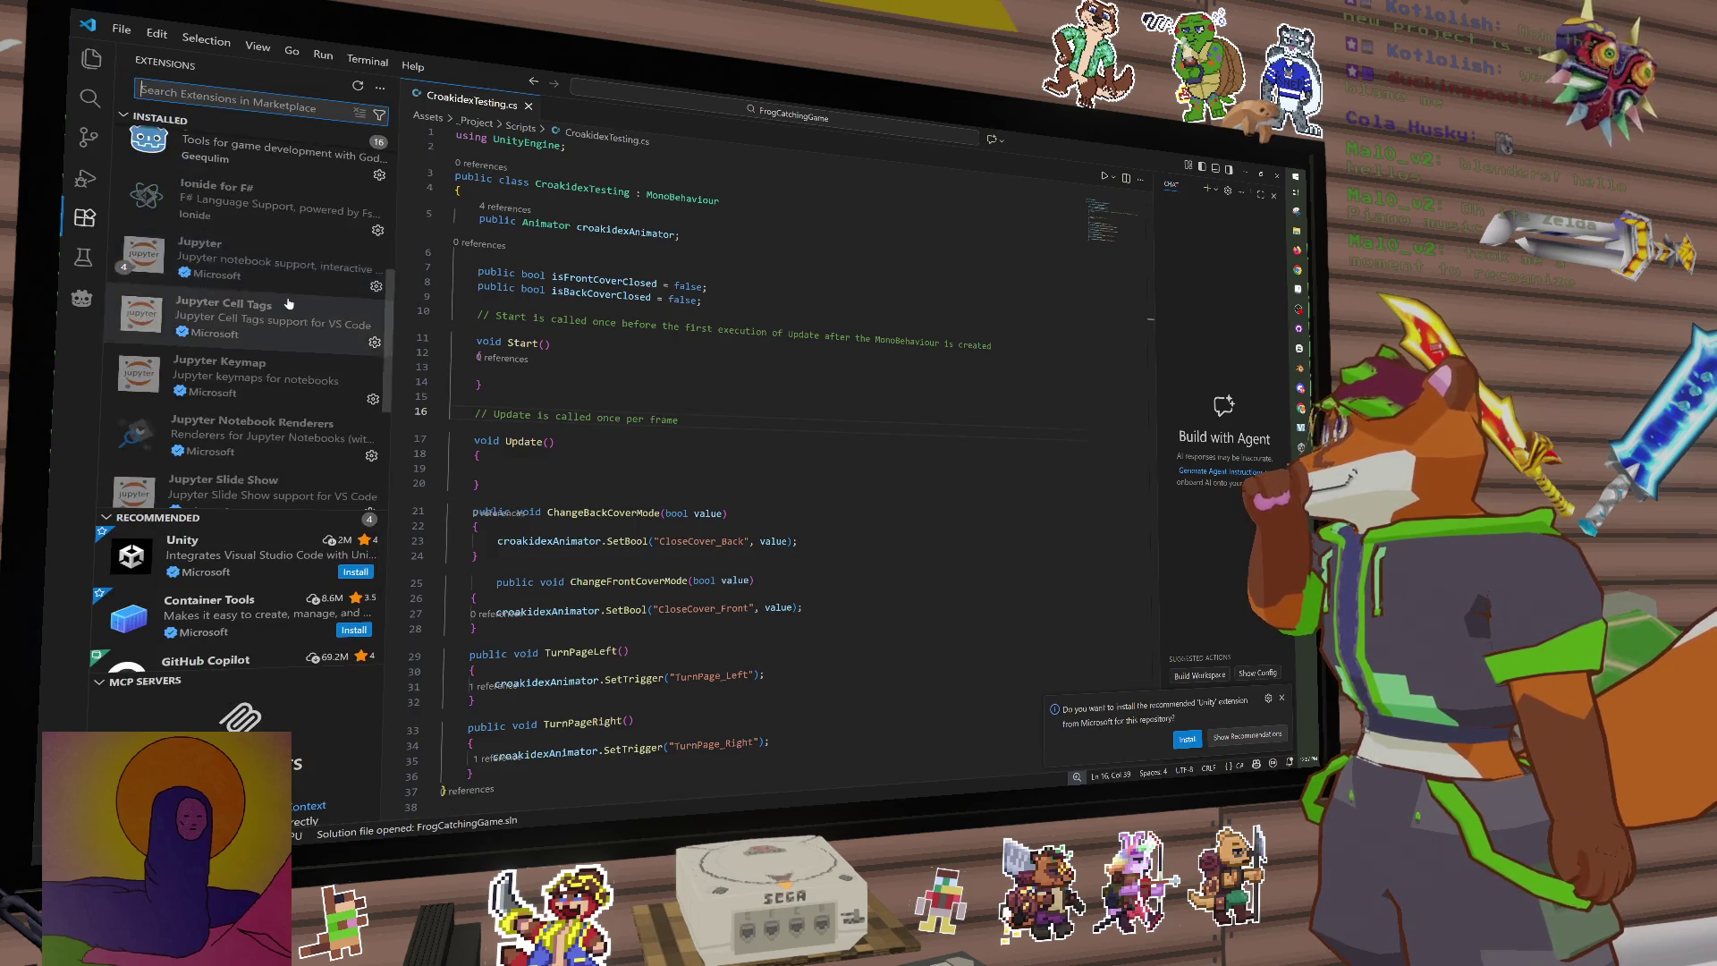
scroll(255, 421, up, 1)
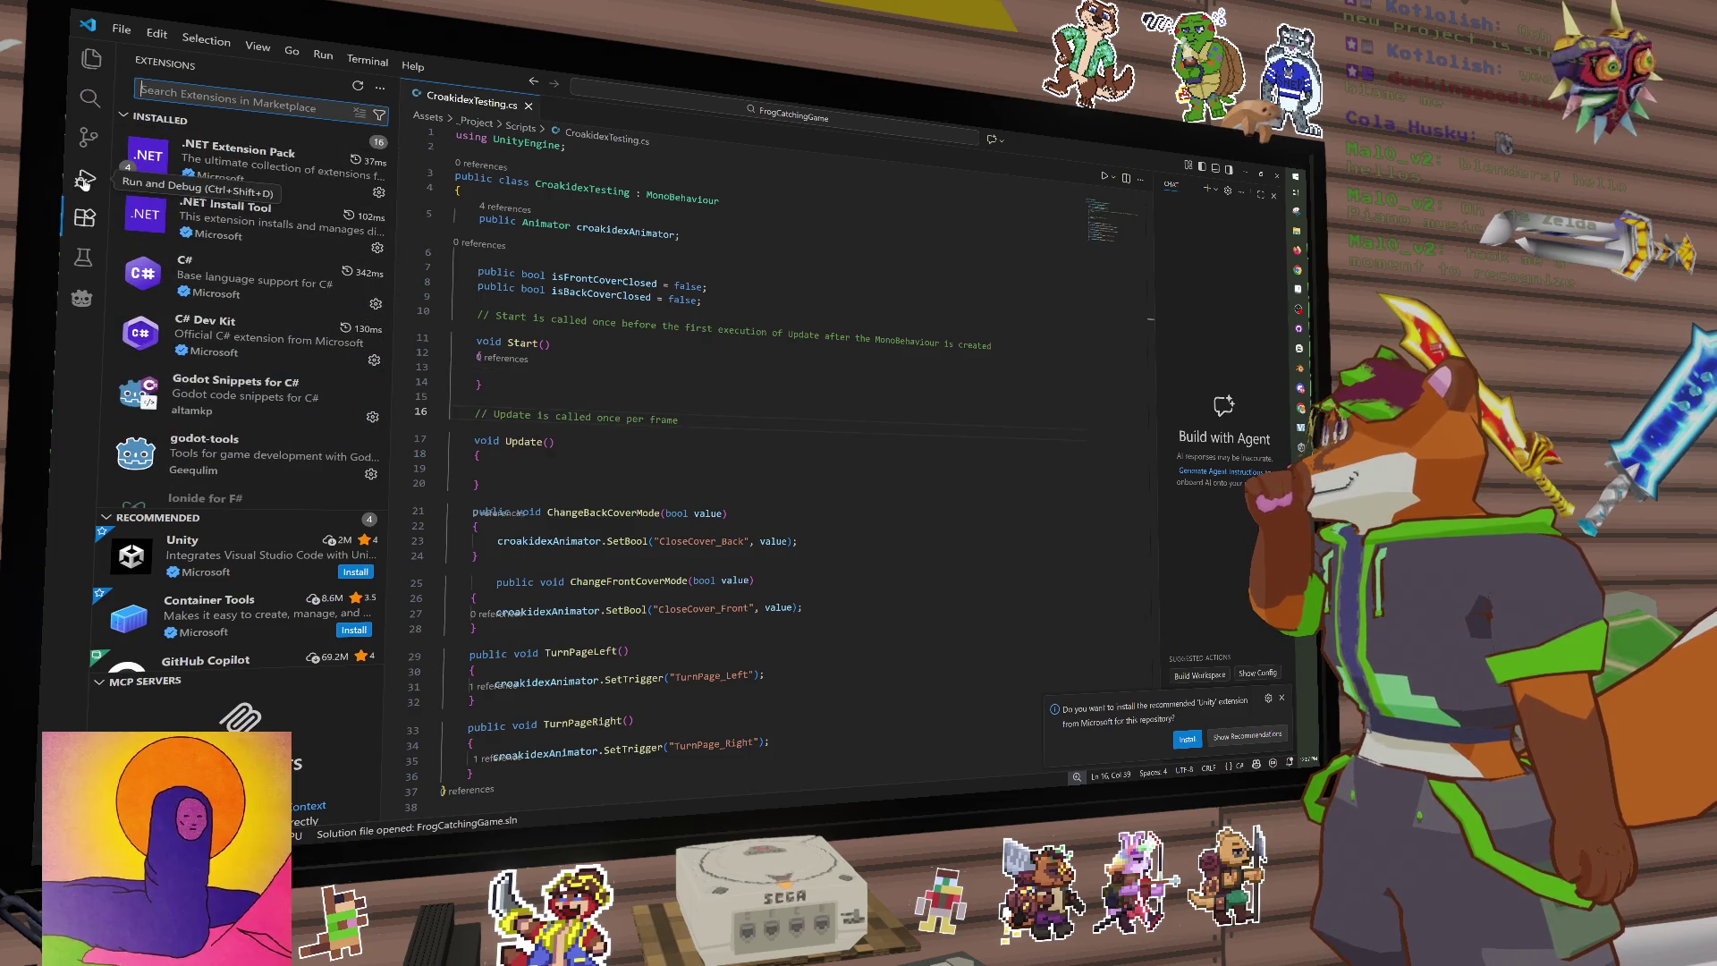
click(85, 221)
click(84, 235)
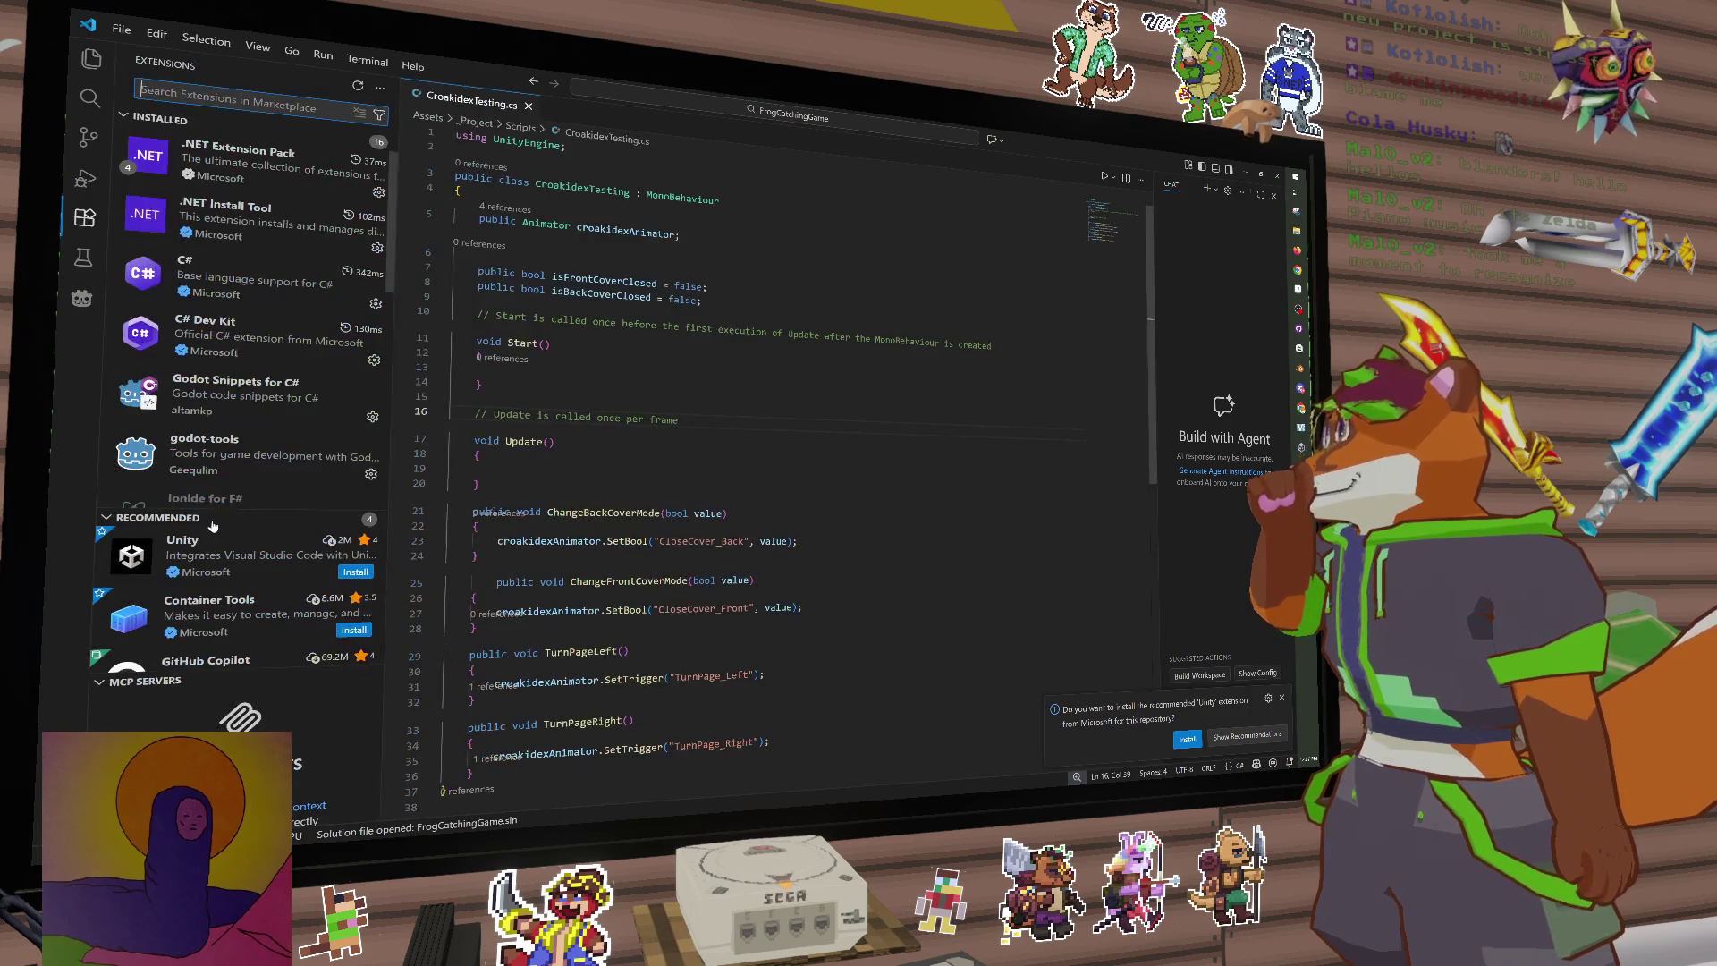
scroll(268, 394, down, 1)
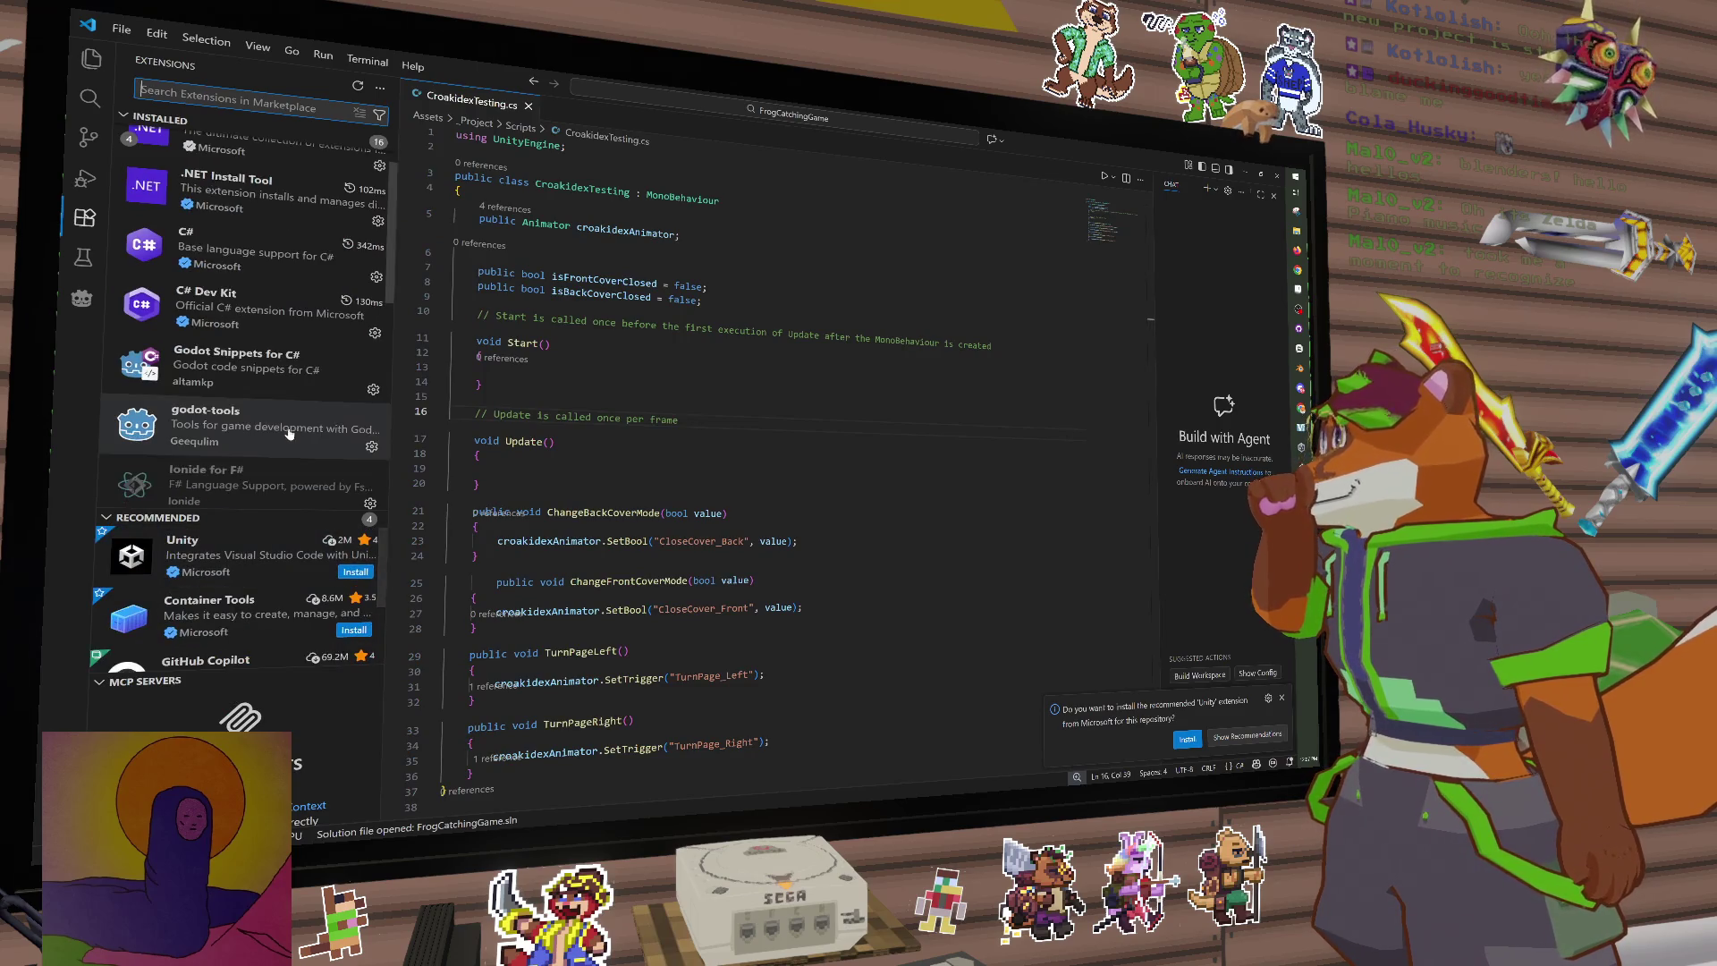
click(293, 558)
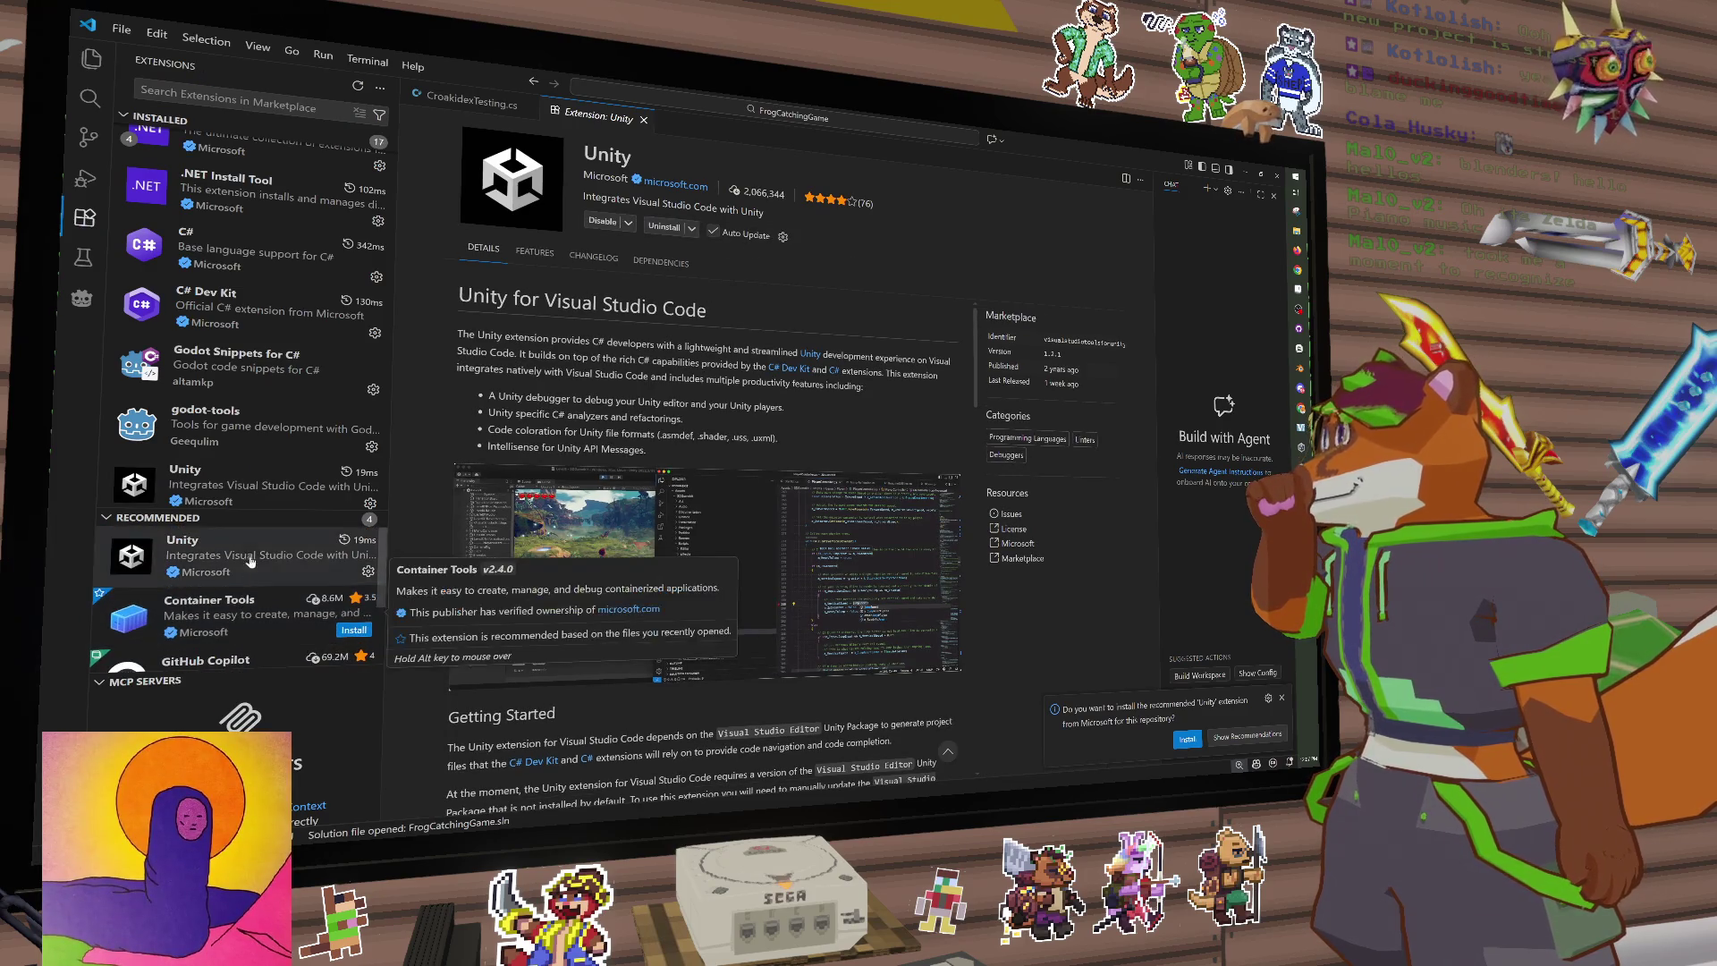
Step: Return to CroakidexTesting.cs and check the workspace's recommended extensions
click(461, 97)
click(764, 427)
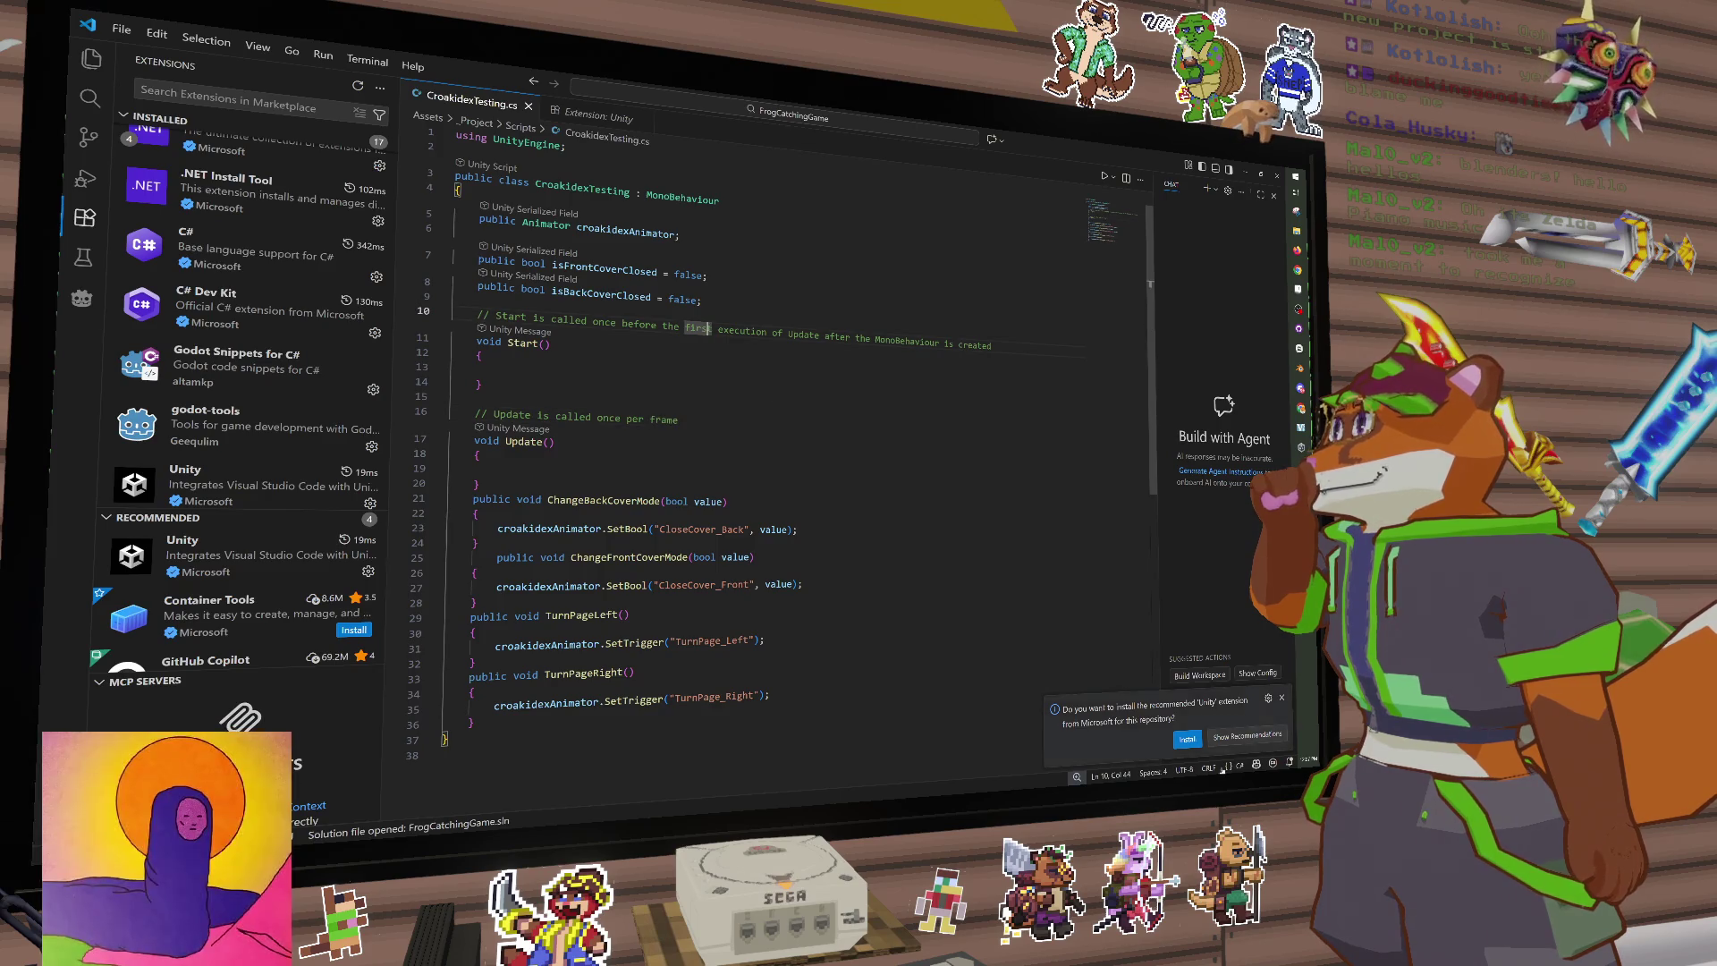
click(1248, 736)
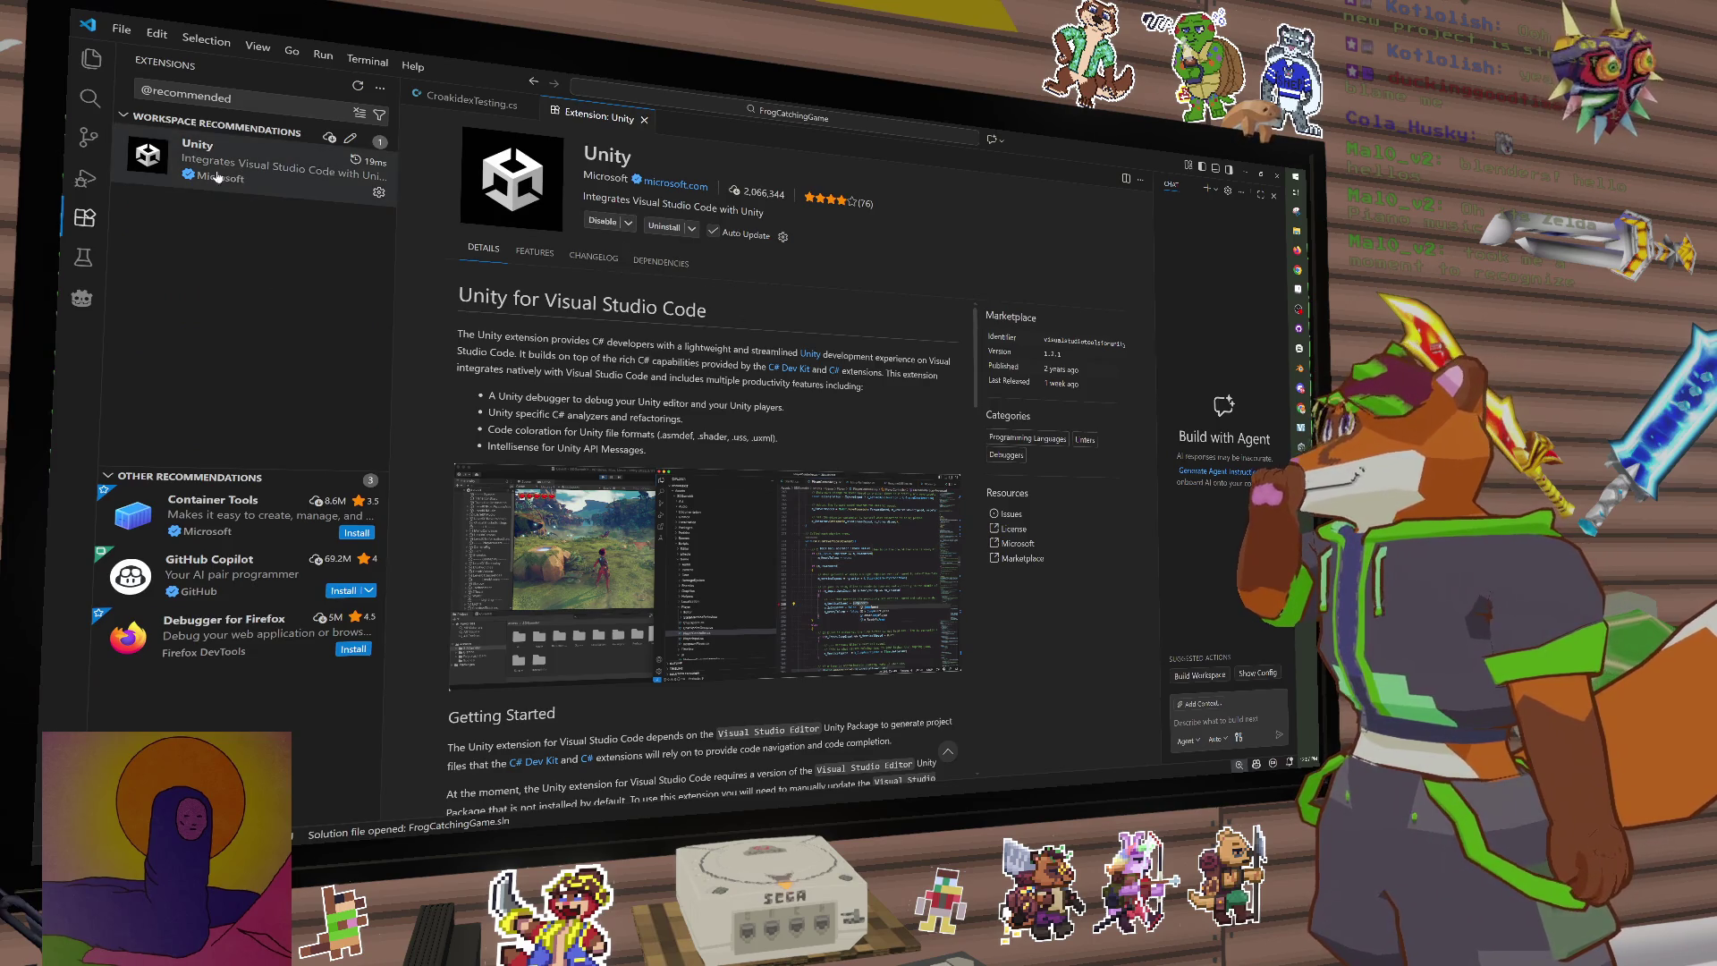
click(469, 101)
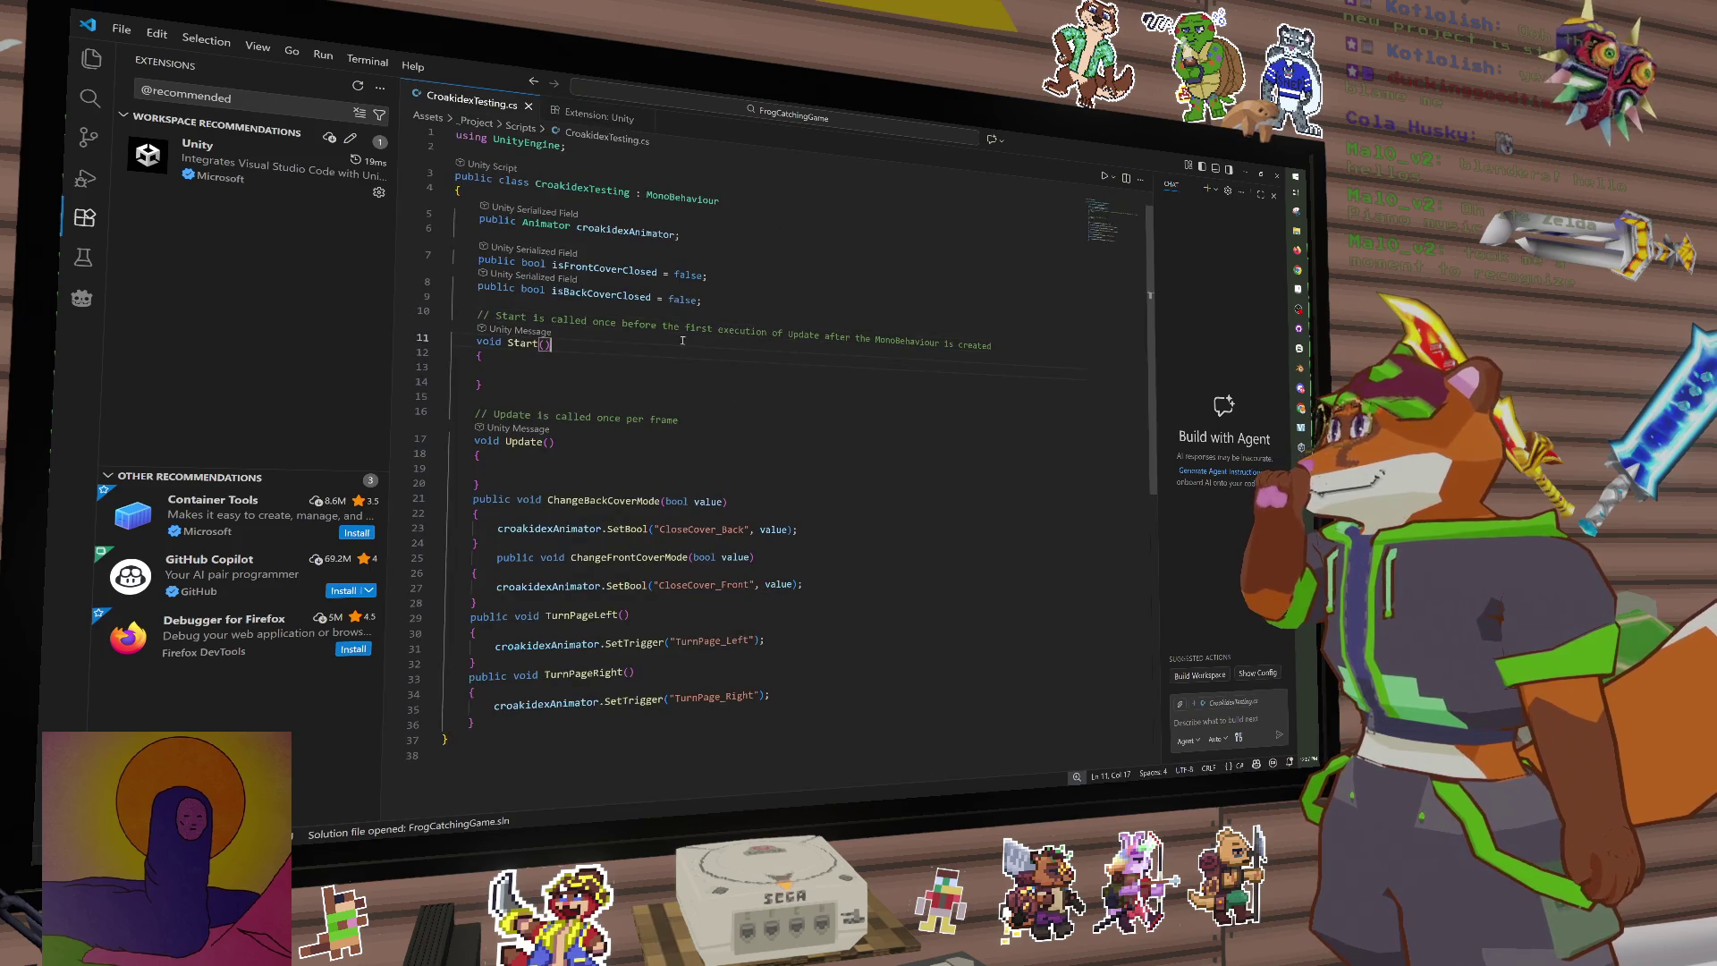
Step: Start an 'if' statement in Update, undoing the Godot _Input snippet autocomplete inserted
click(652, 295)
key(End)
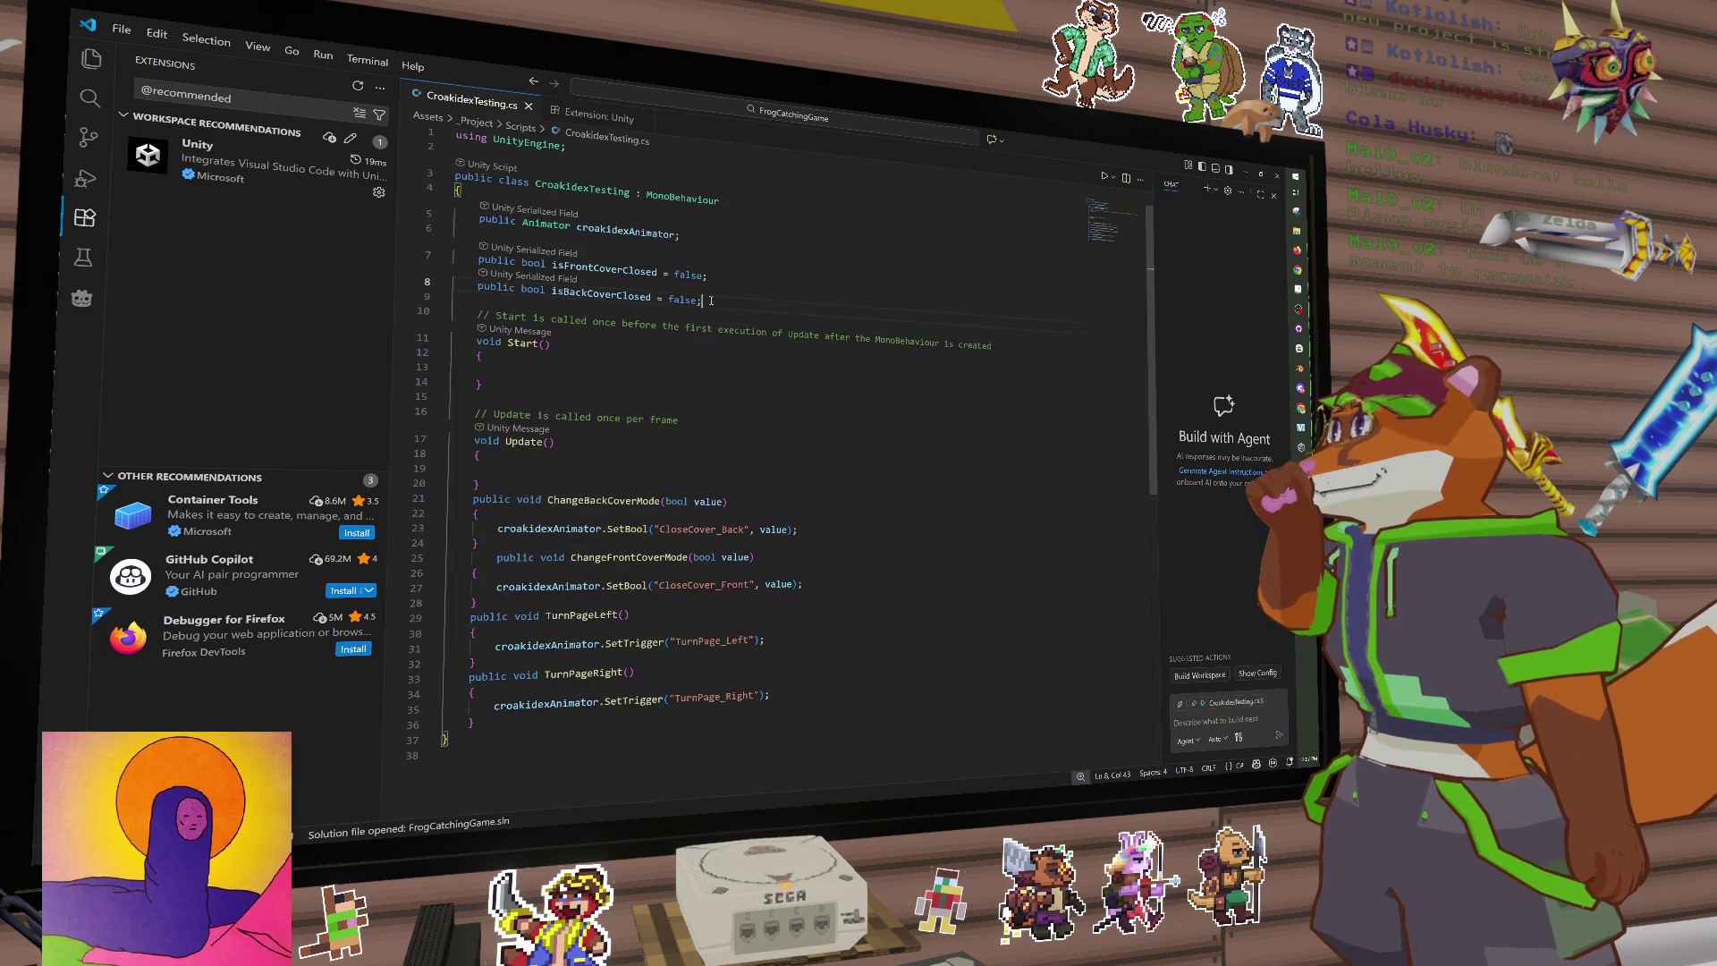
click(562, 470)
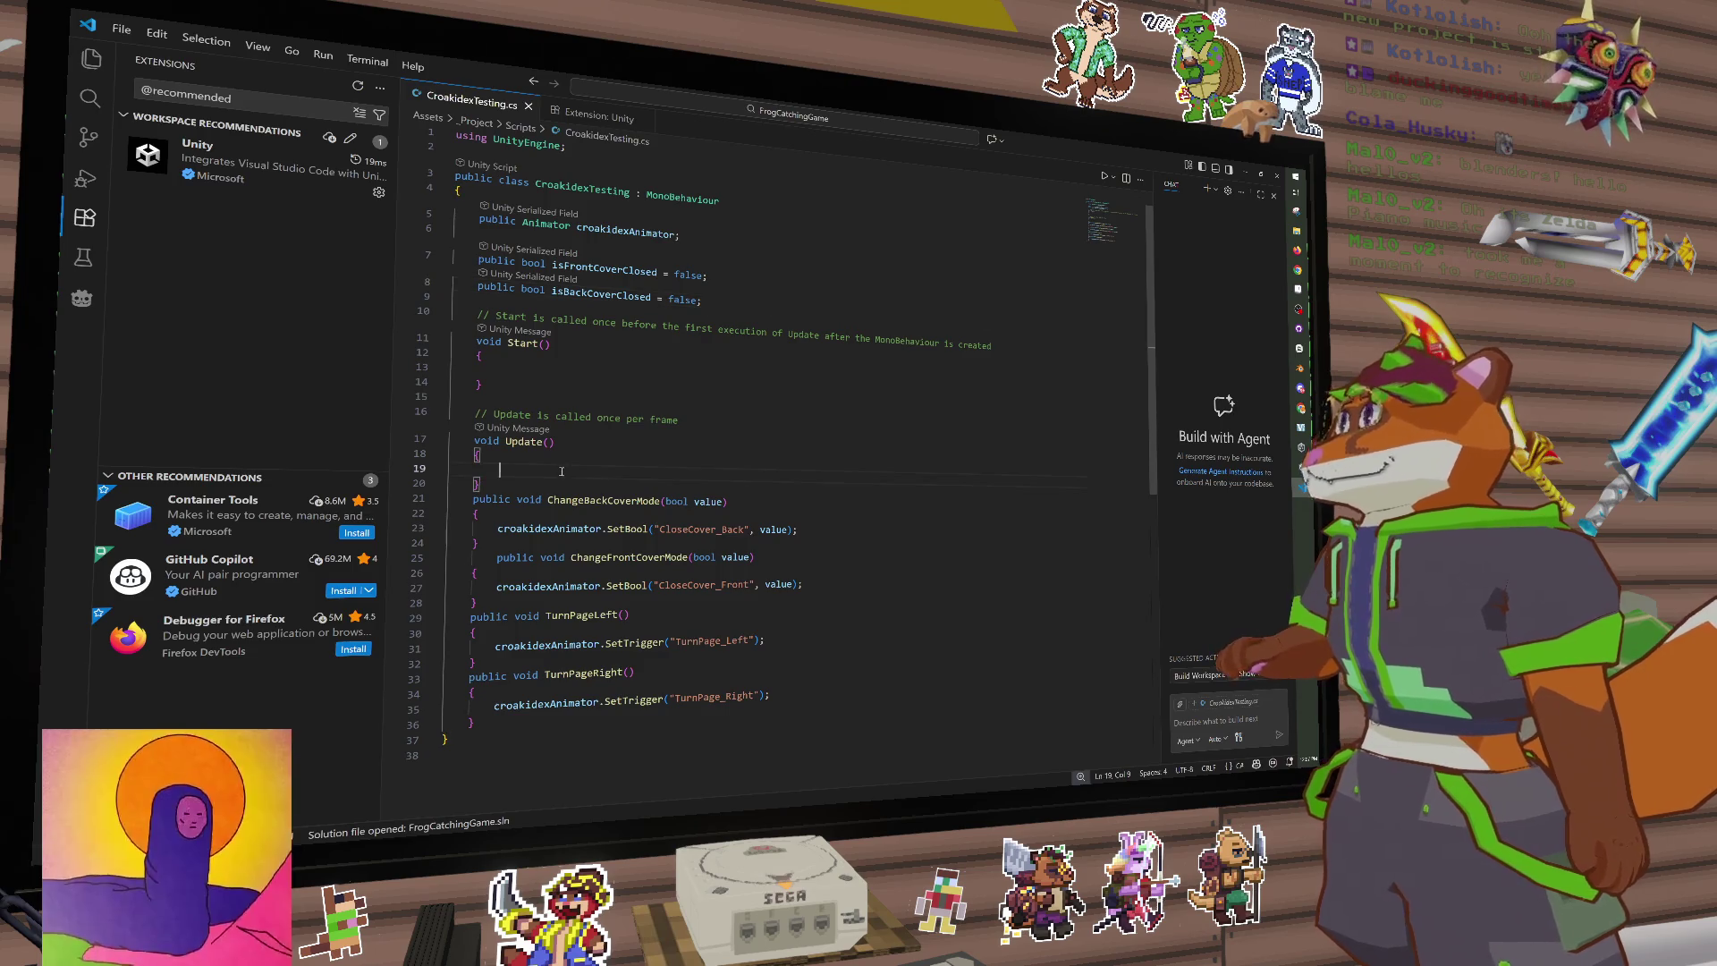
text(if(i)
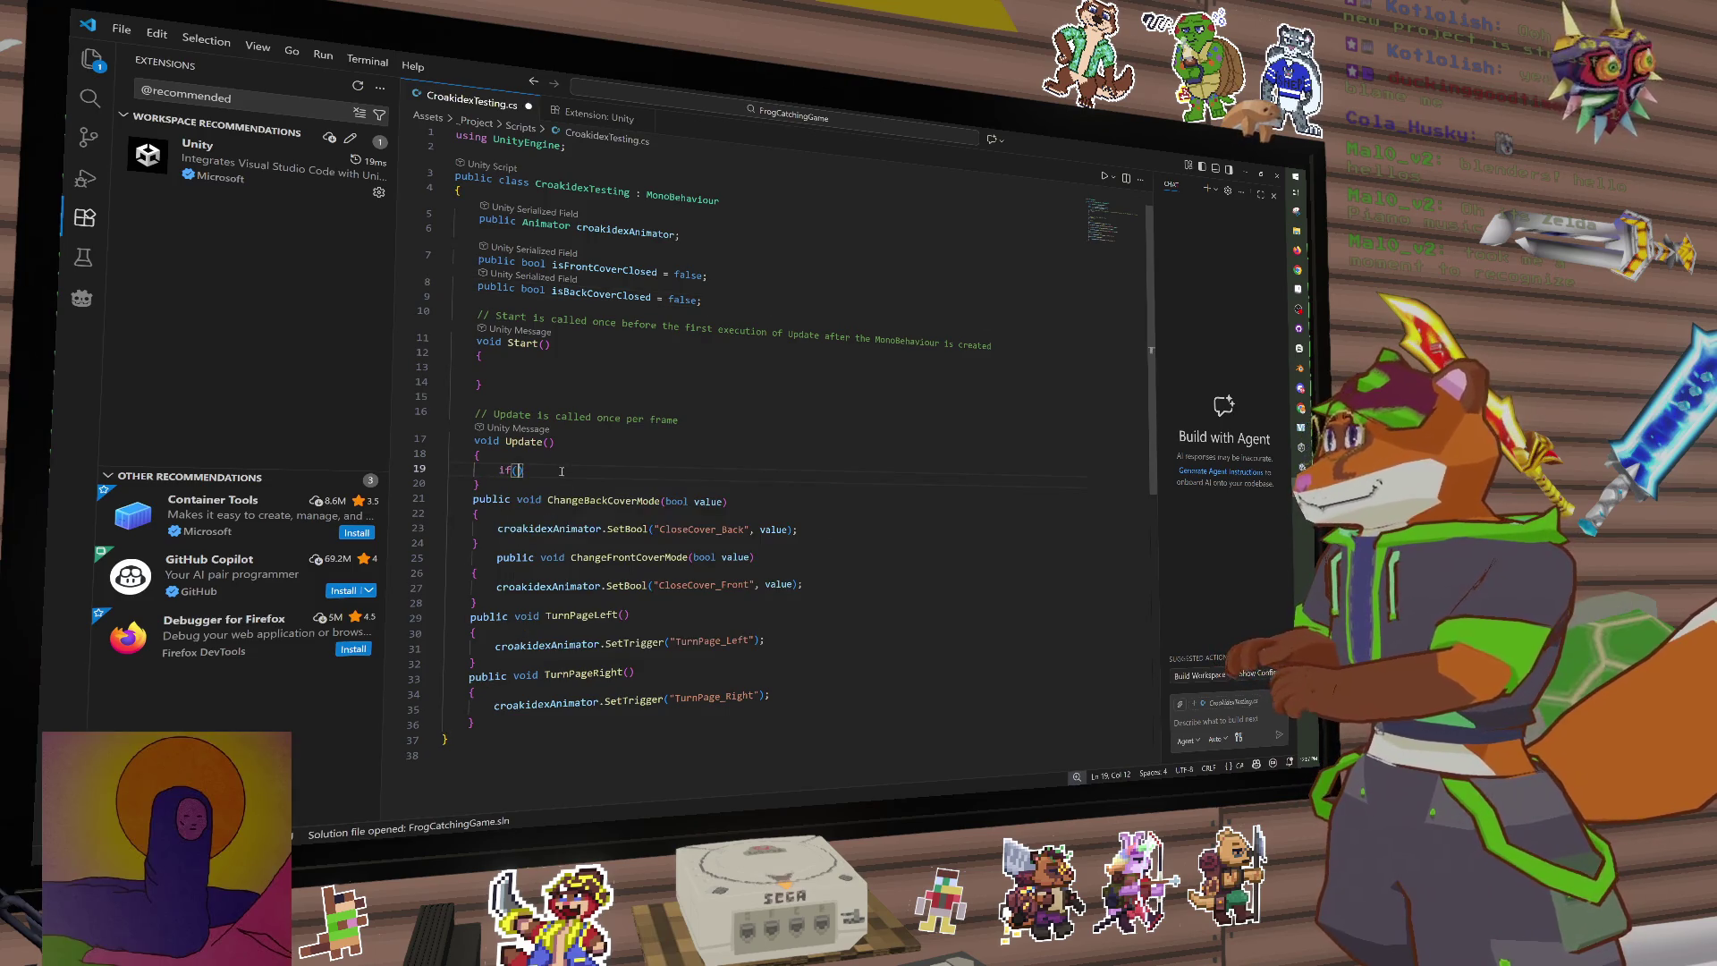
text(np)
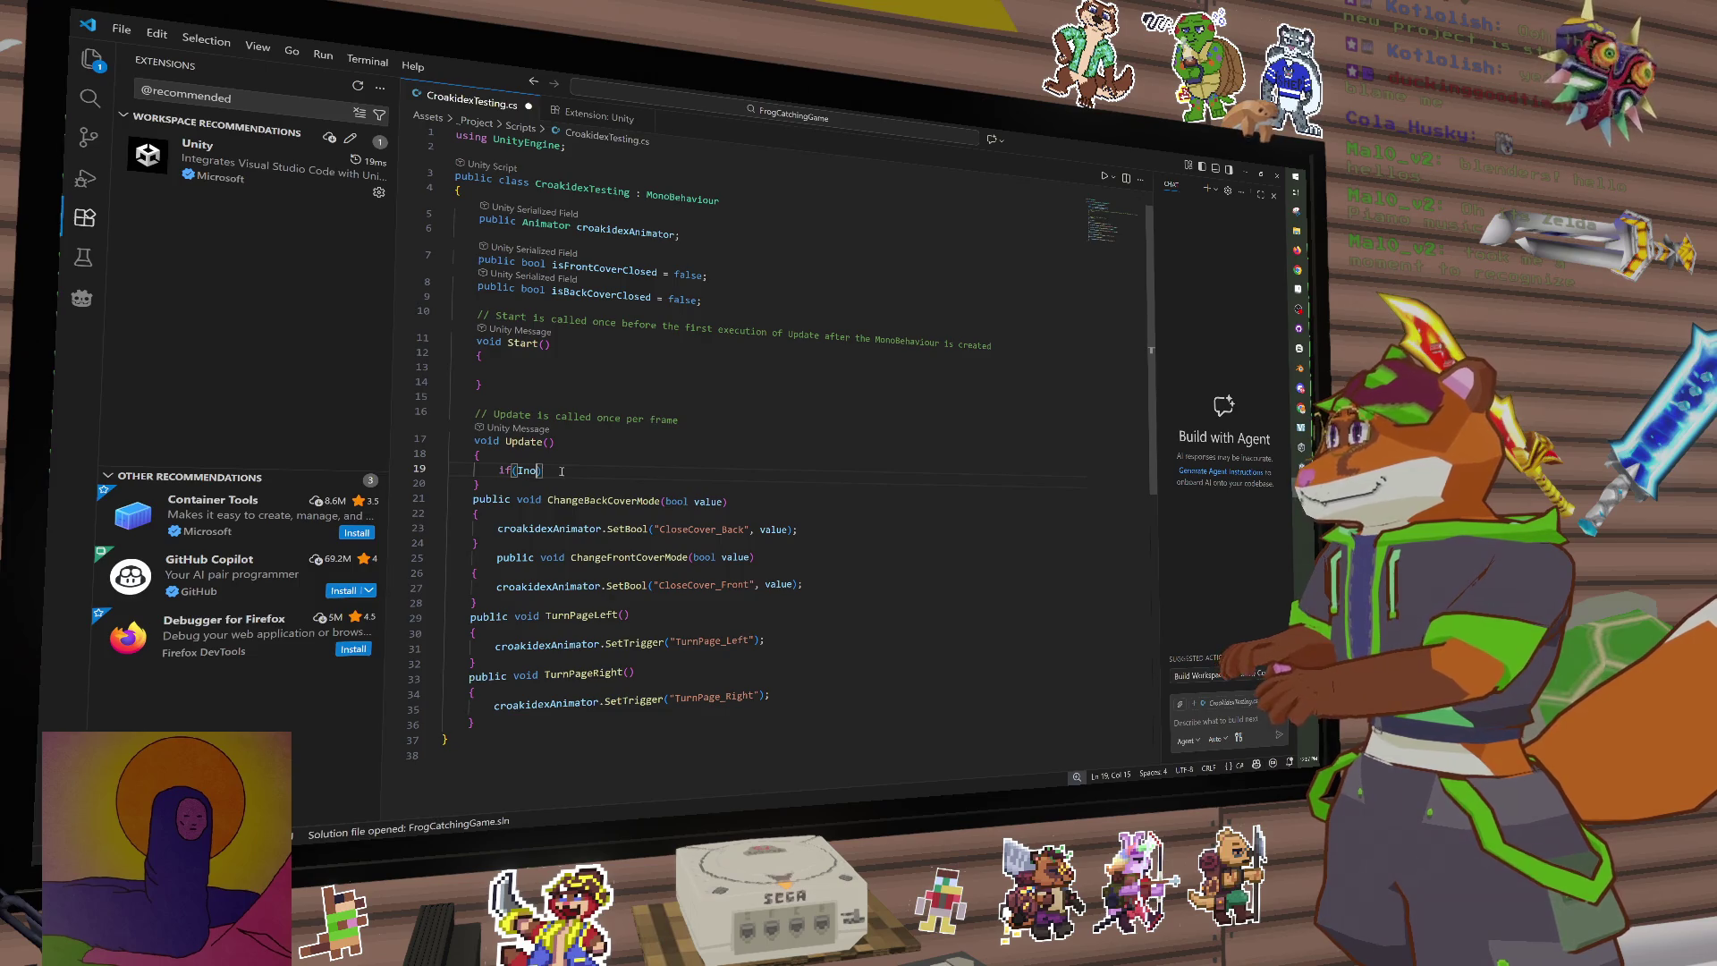
text(u)
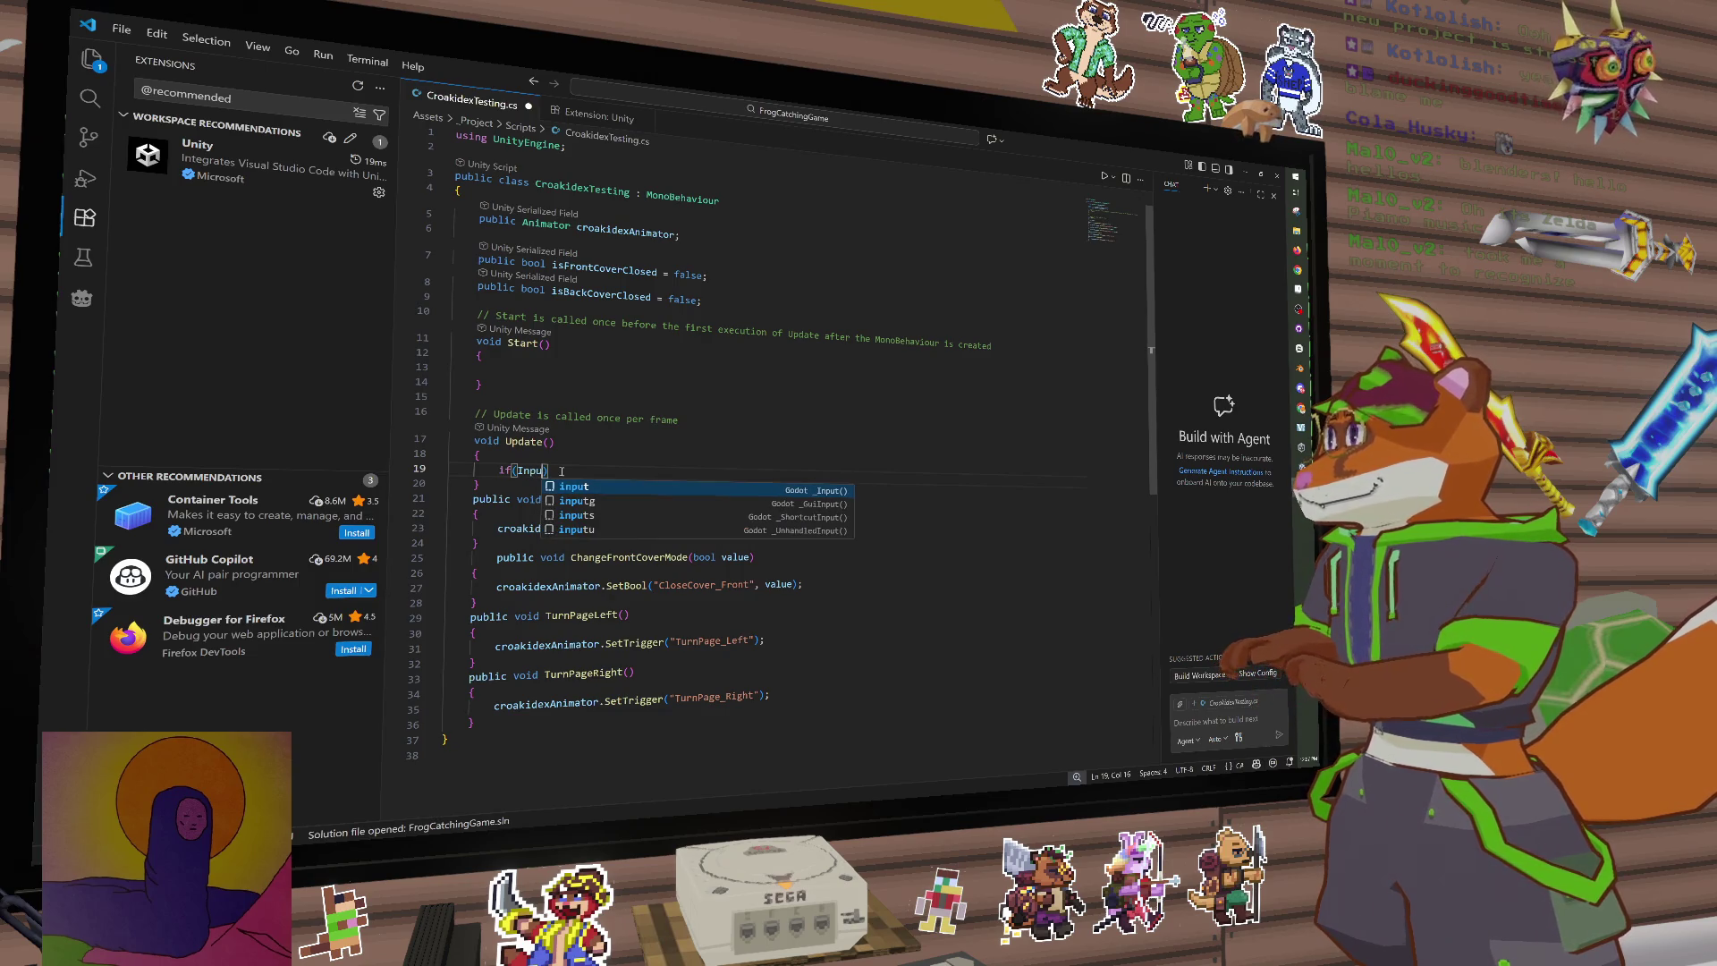
key(Return)
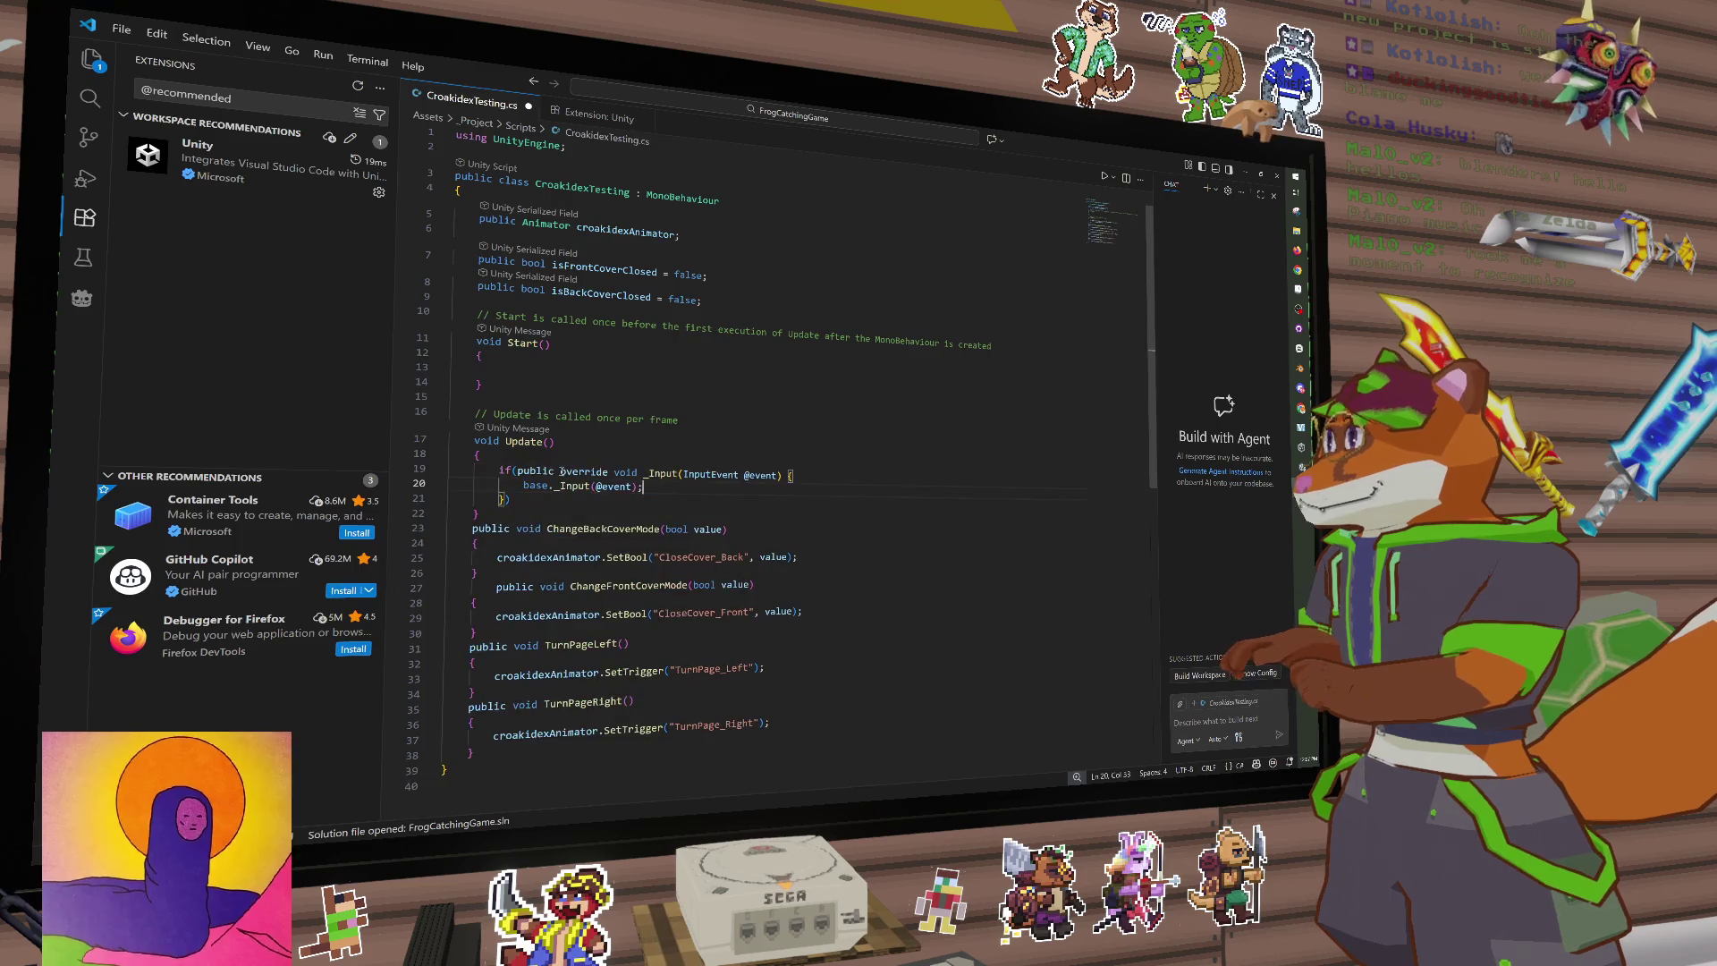
key(ctrl+z)
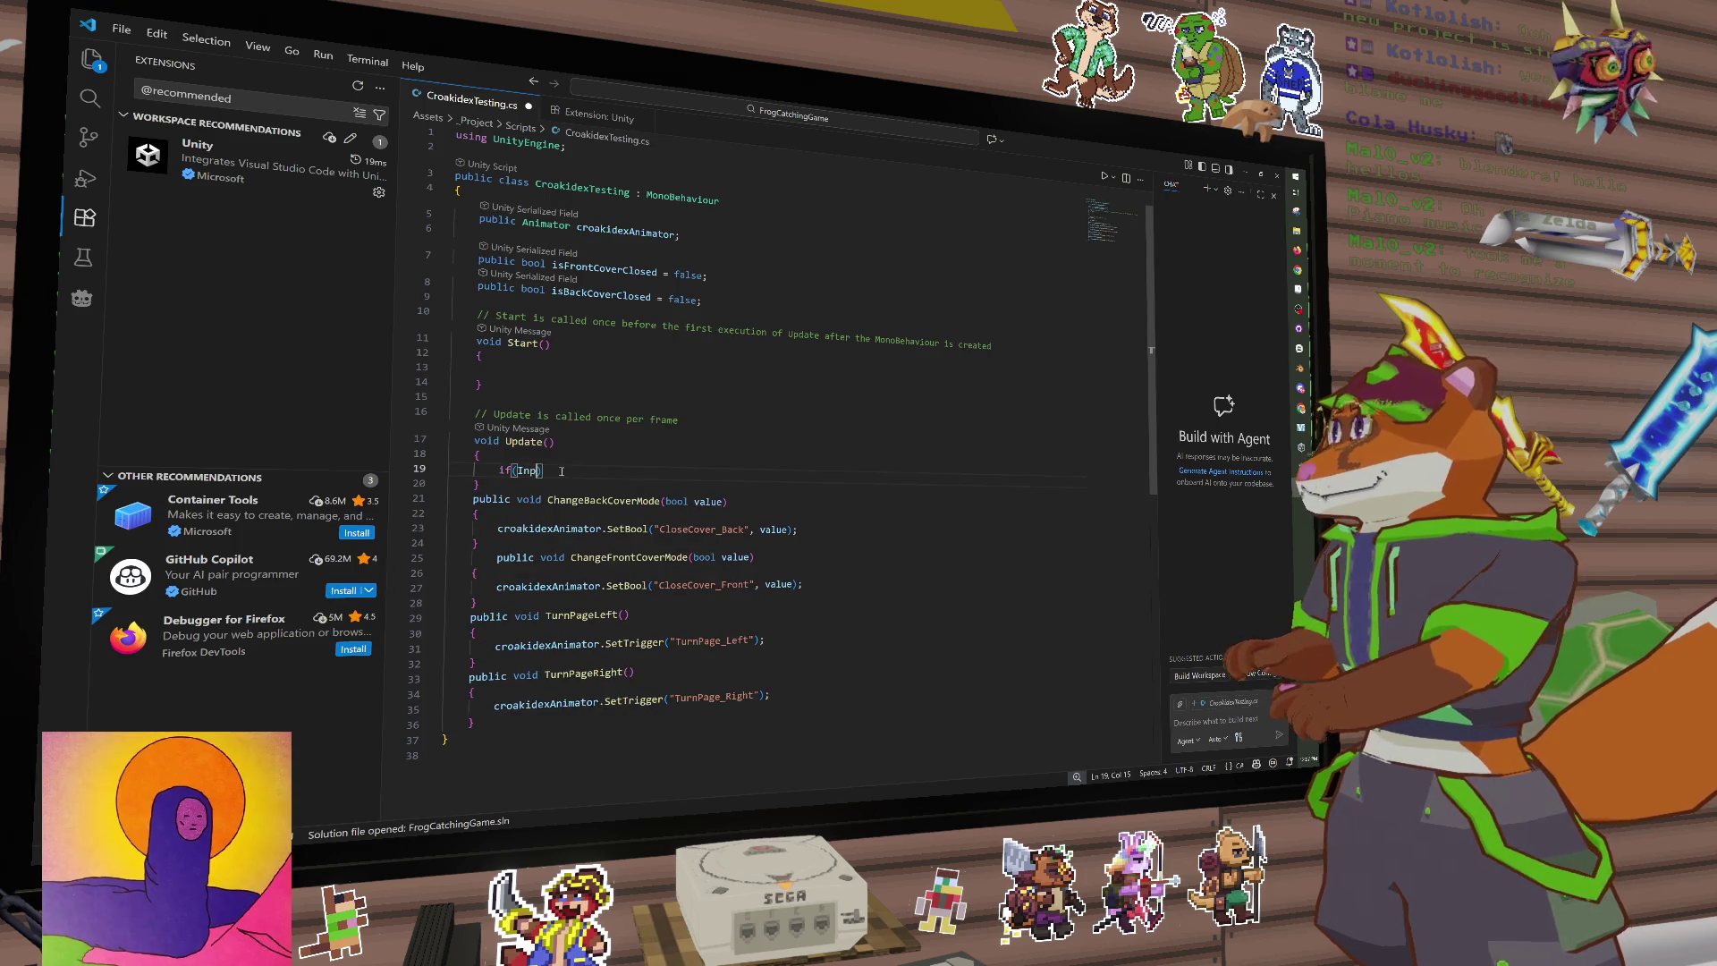
key(BackSpace)
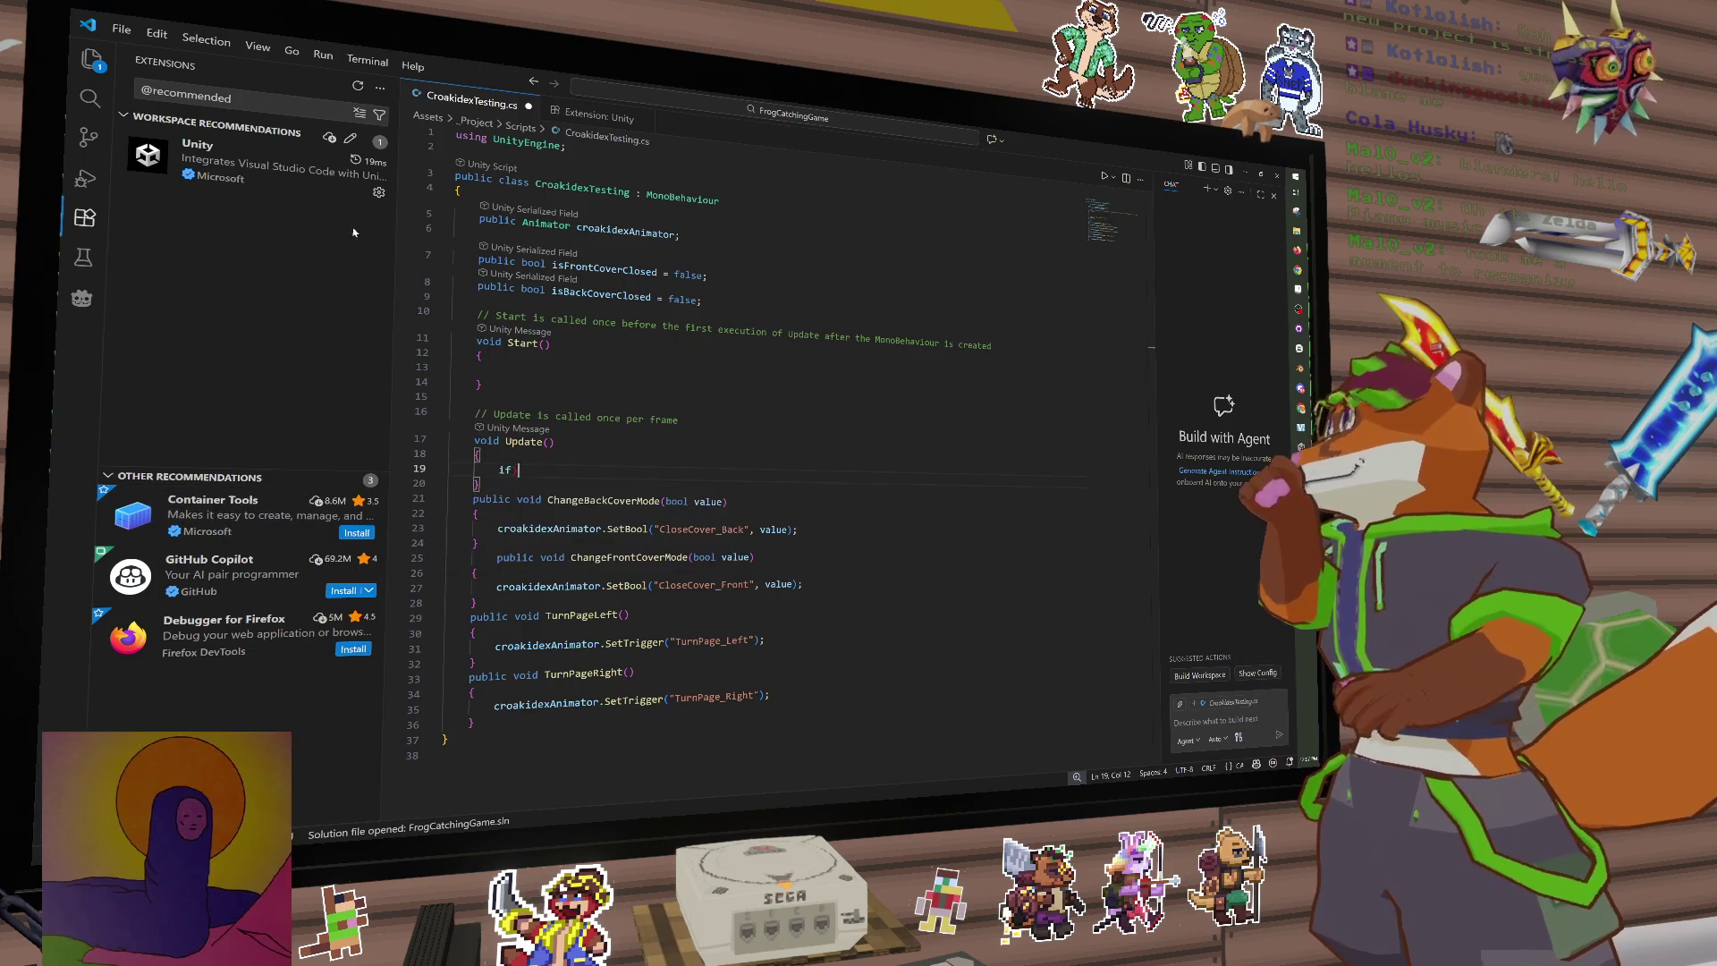
click(88, 220)
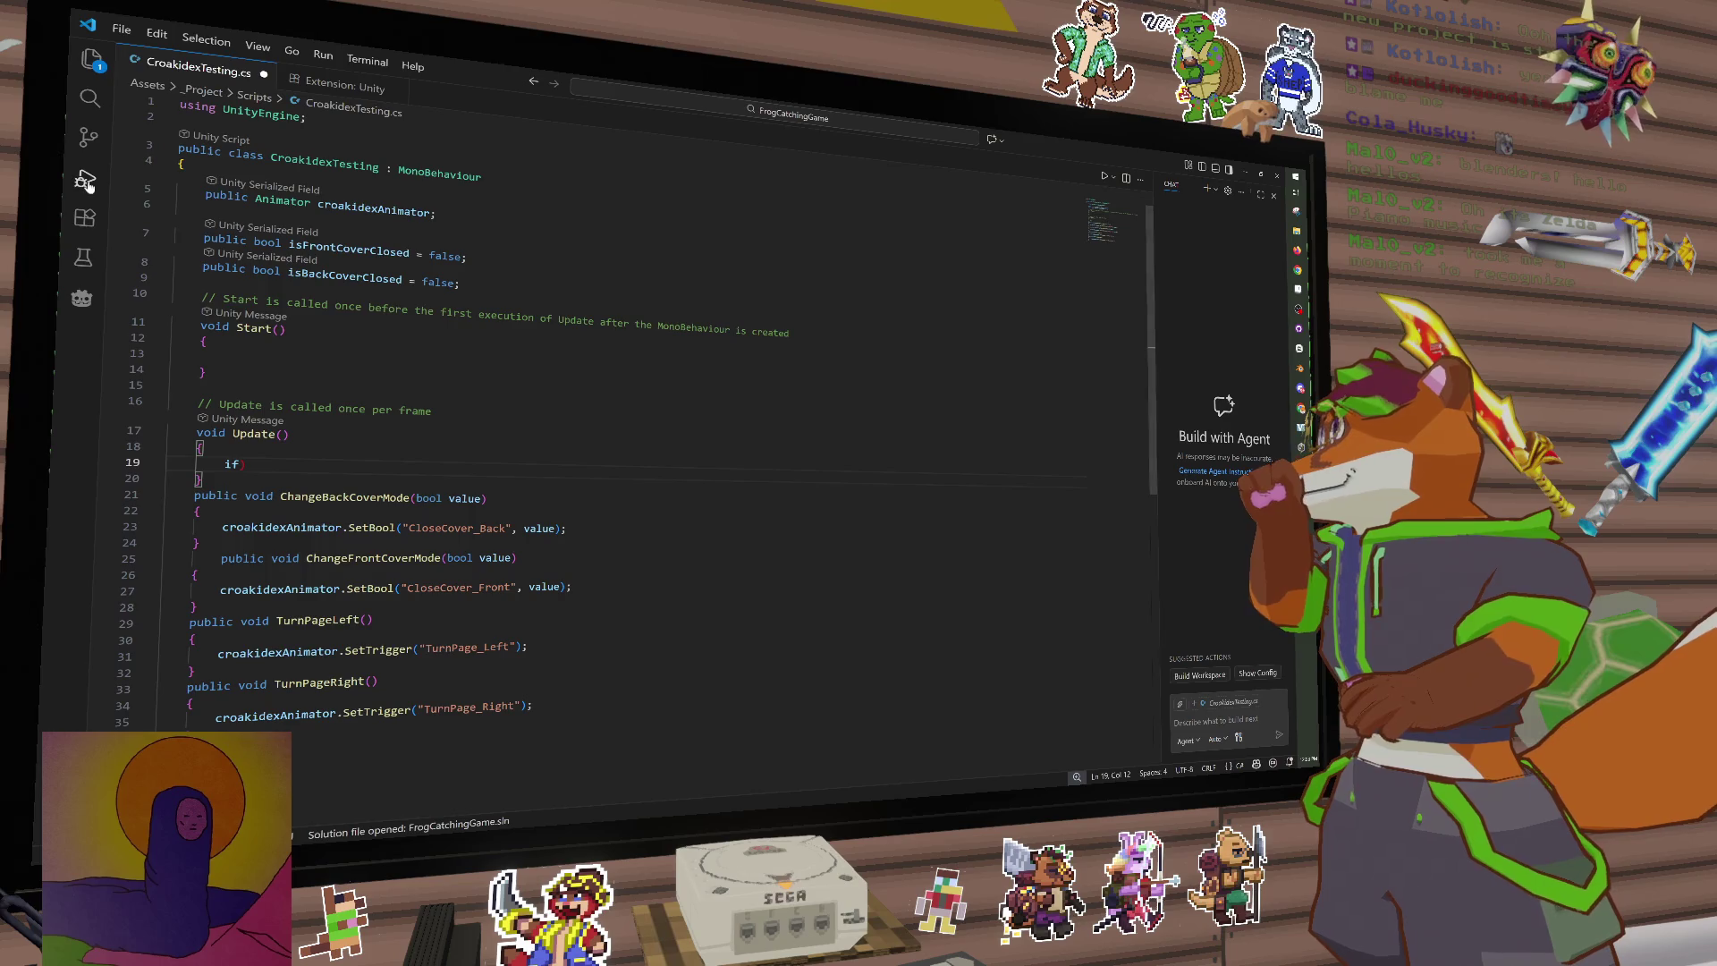
click(85, 218)
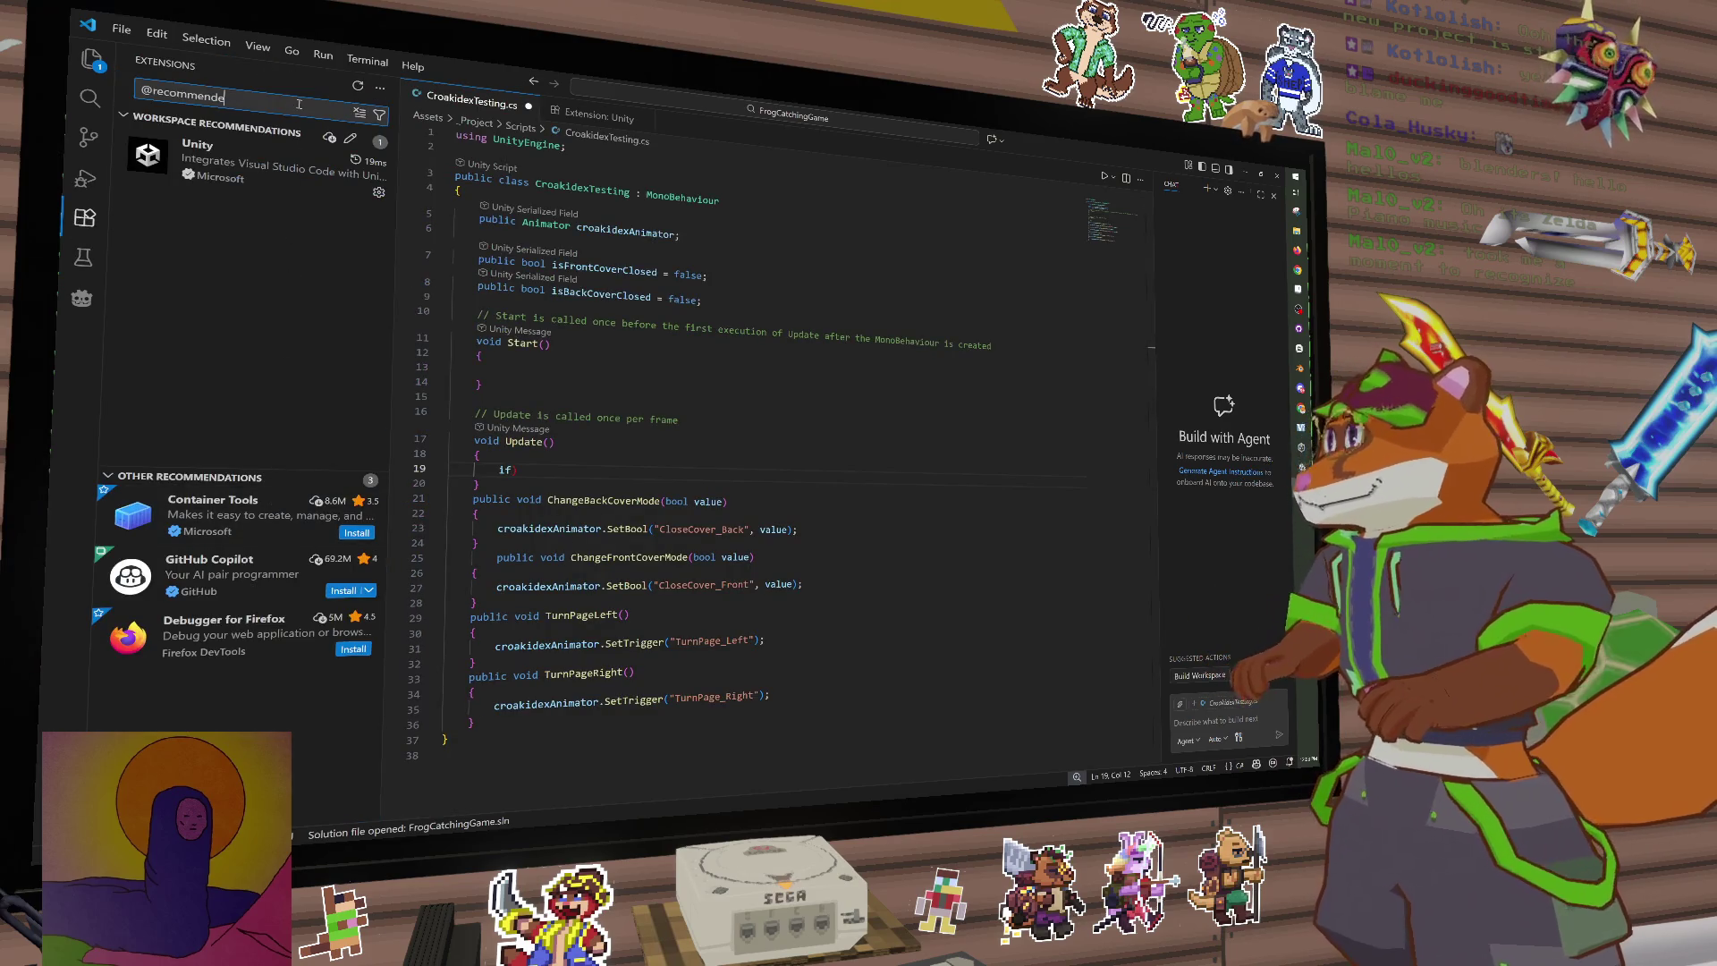
key(BackSpace)
key(BackSpace)
key(BackSpace)
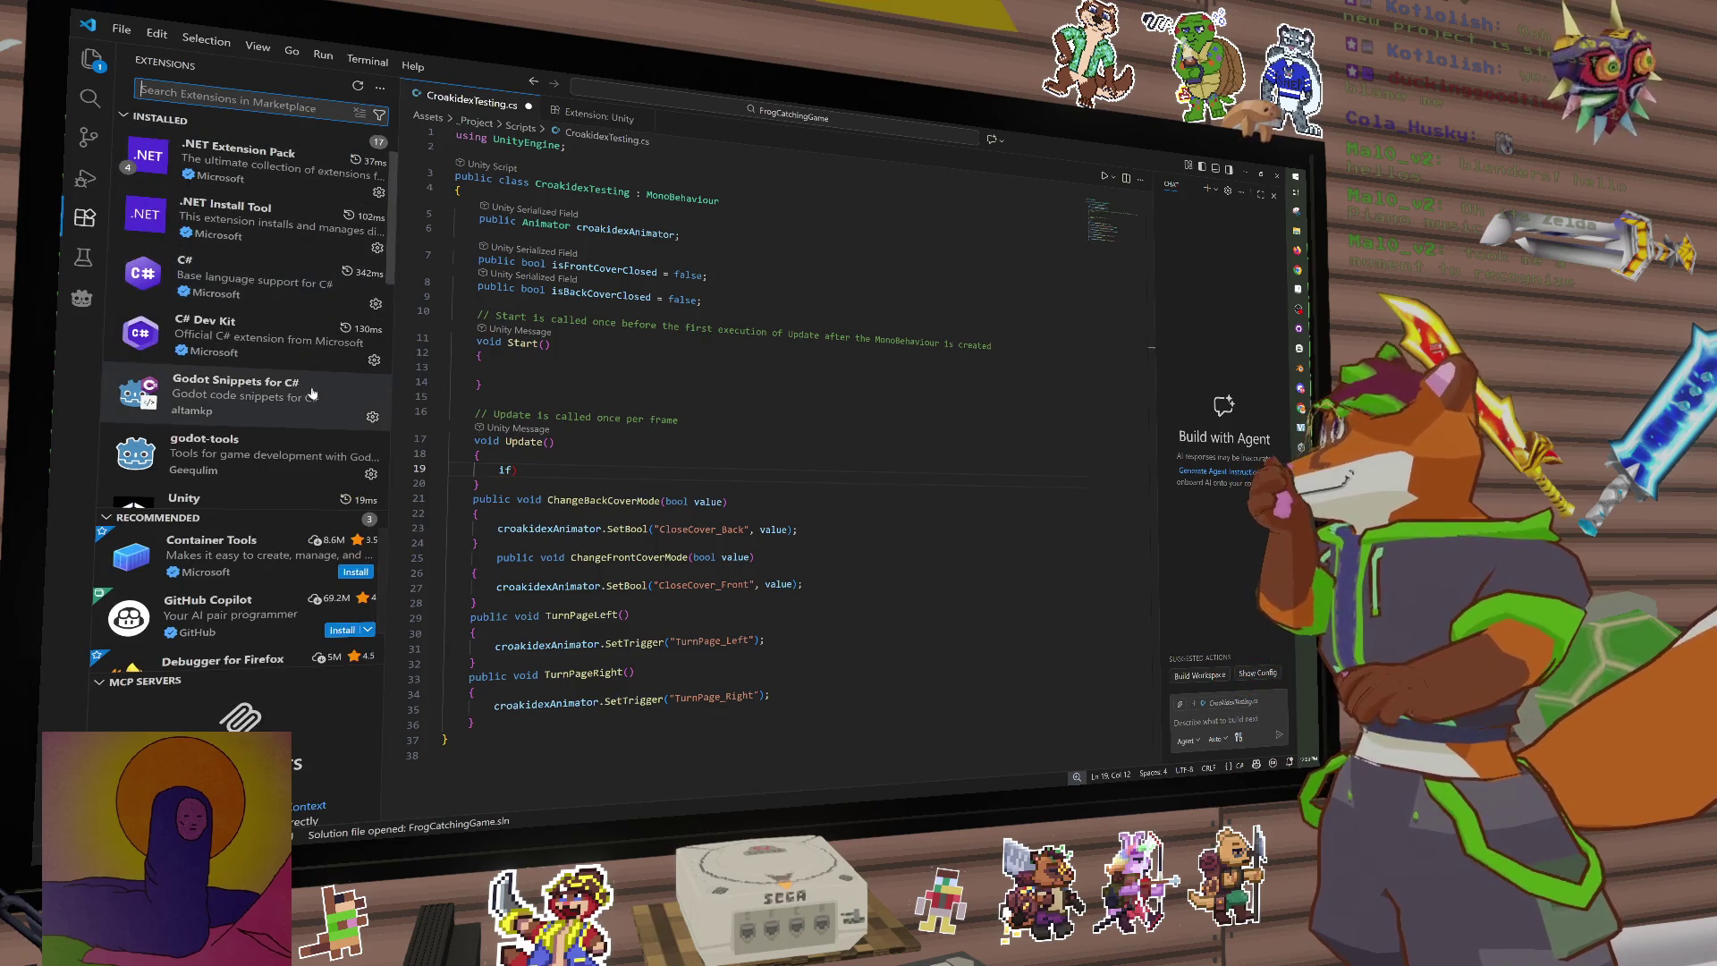
click(363, 420)
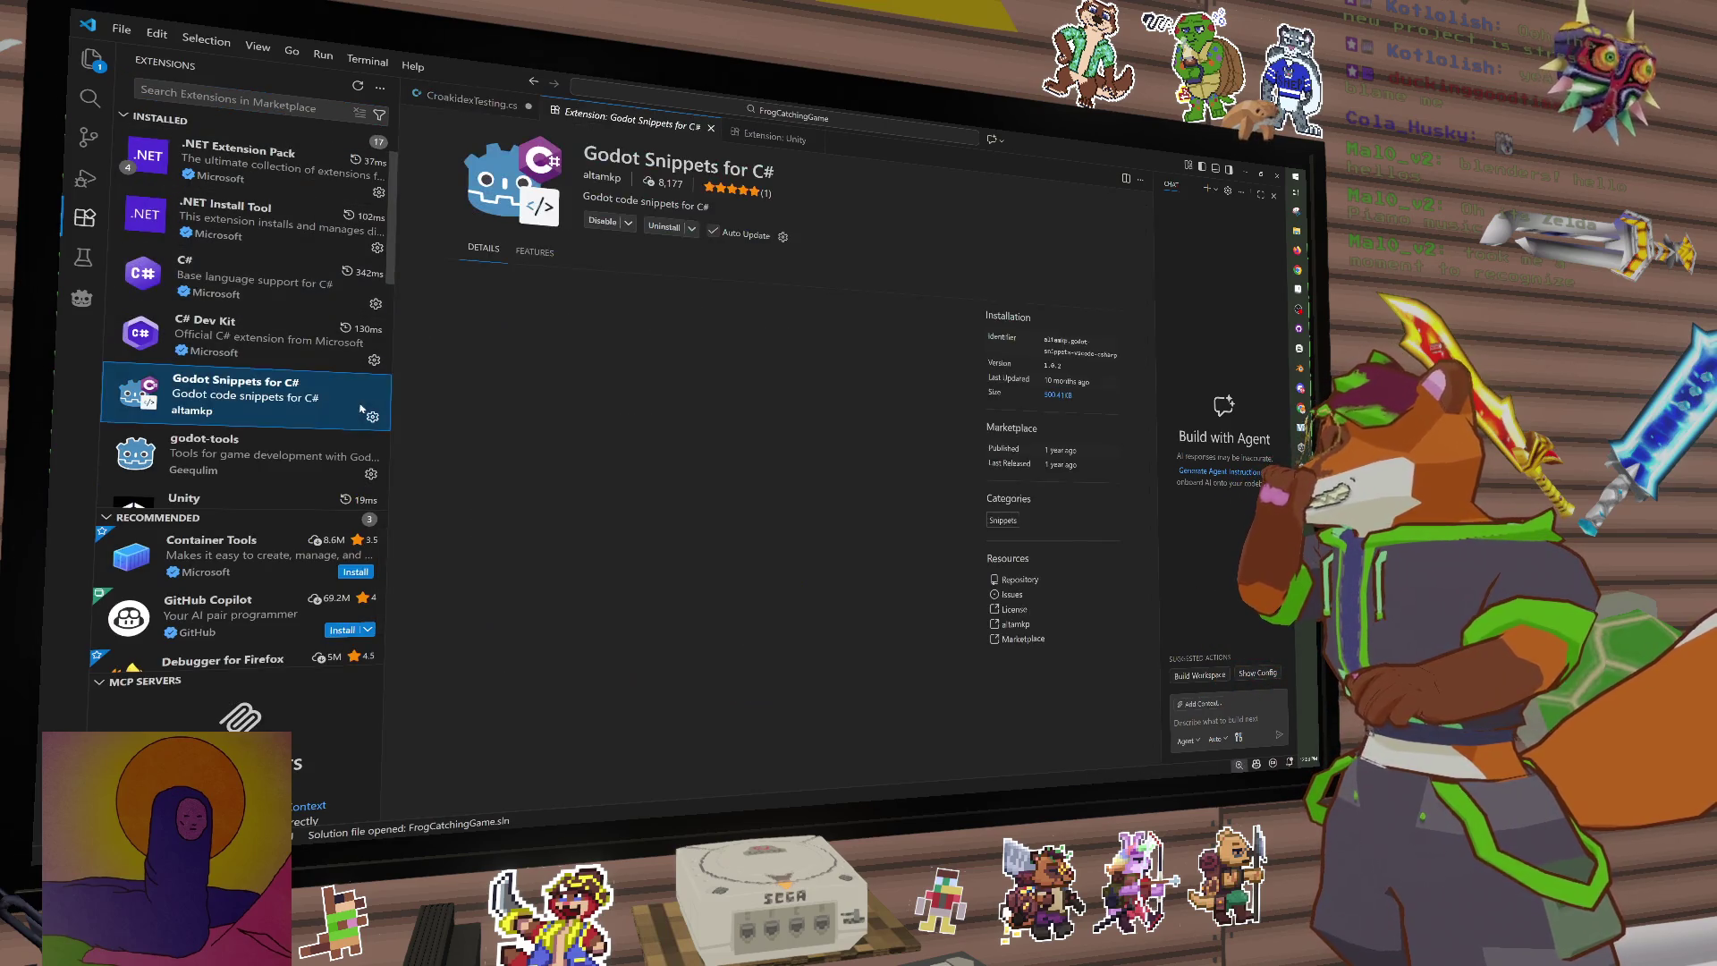
click(629, 223)
click(668, 250)
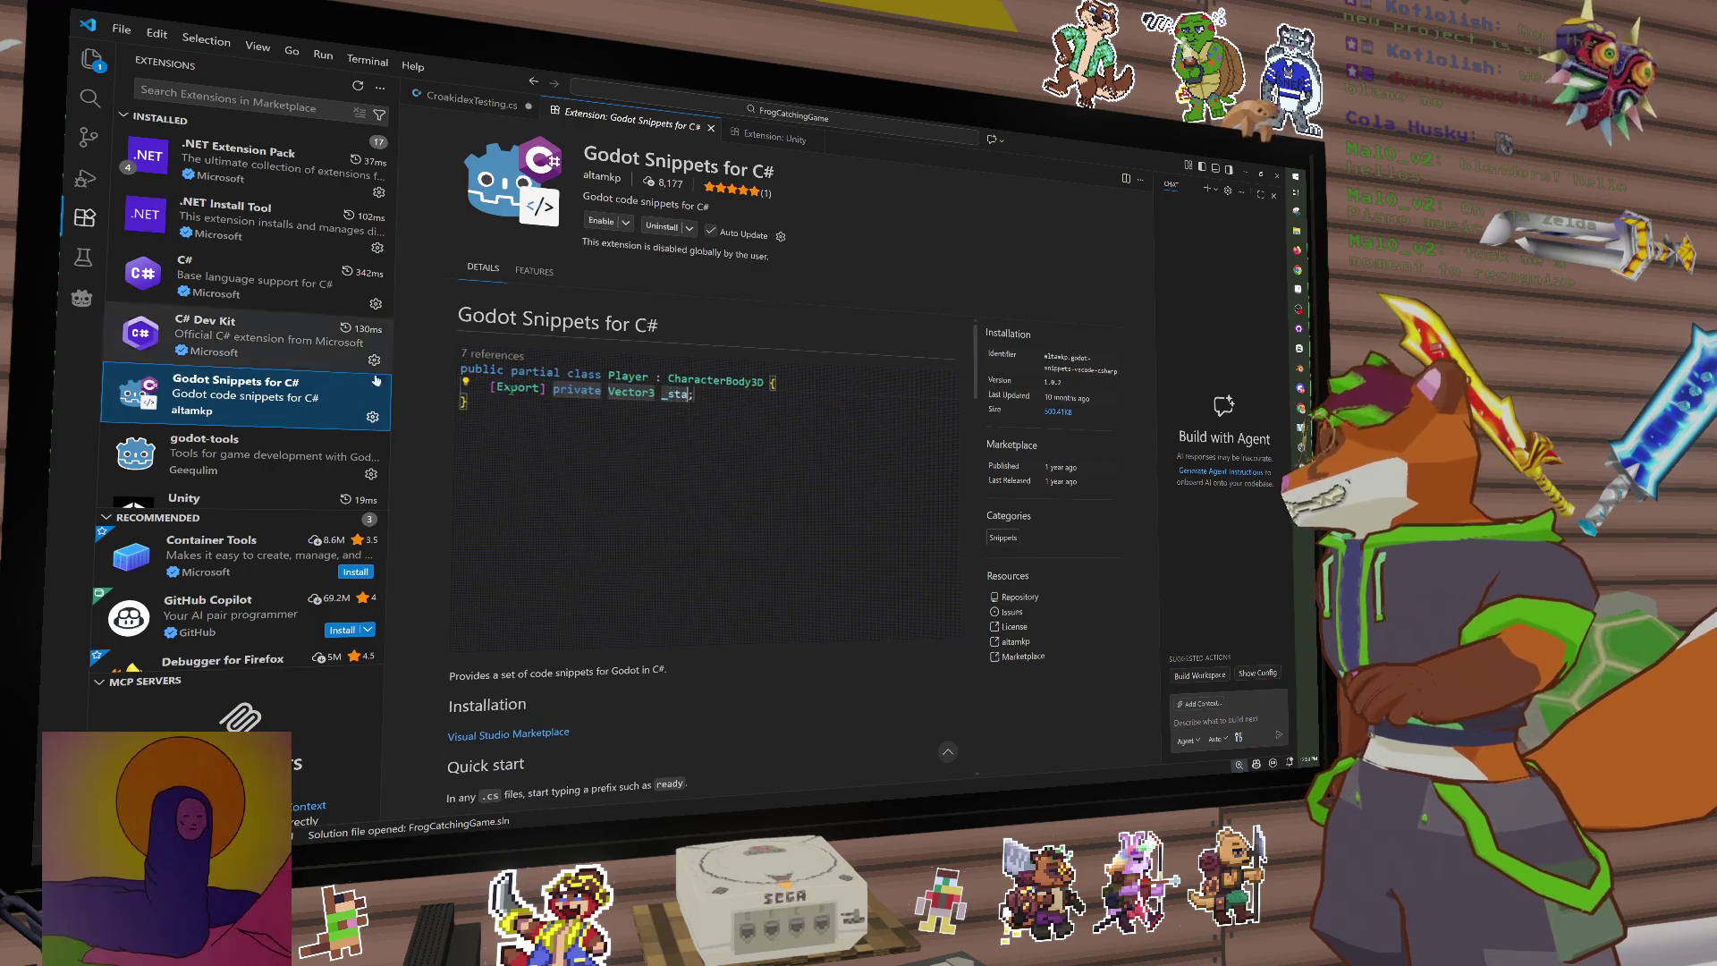
Step: Disable the godot-tools extension and return to CroakidexTesting.cs
click(259, 458)
click(602, 224)
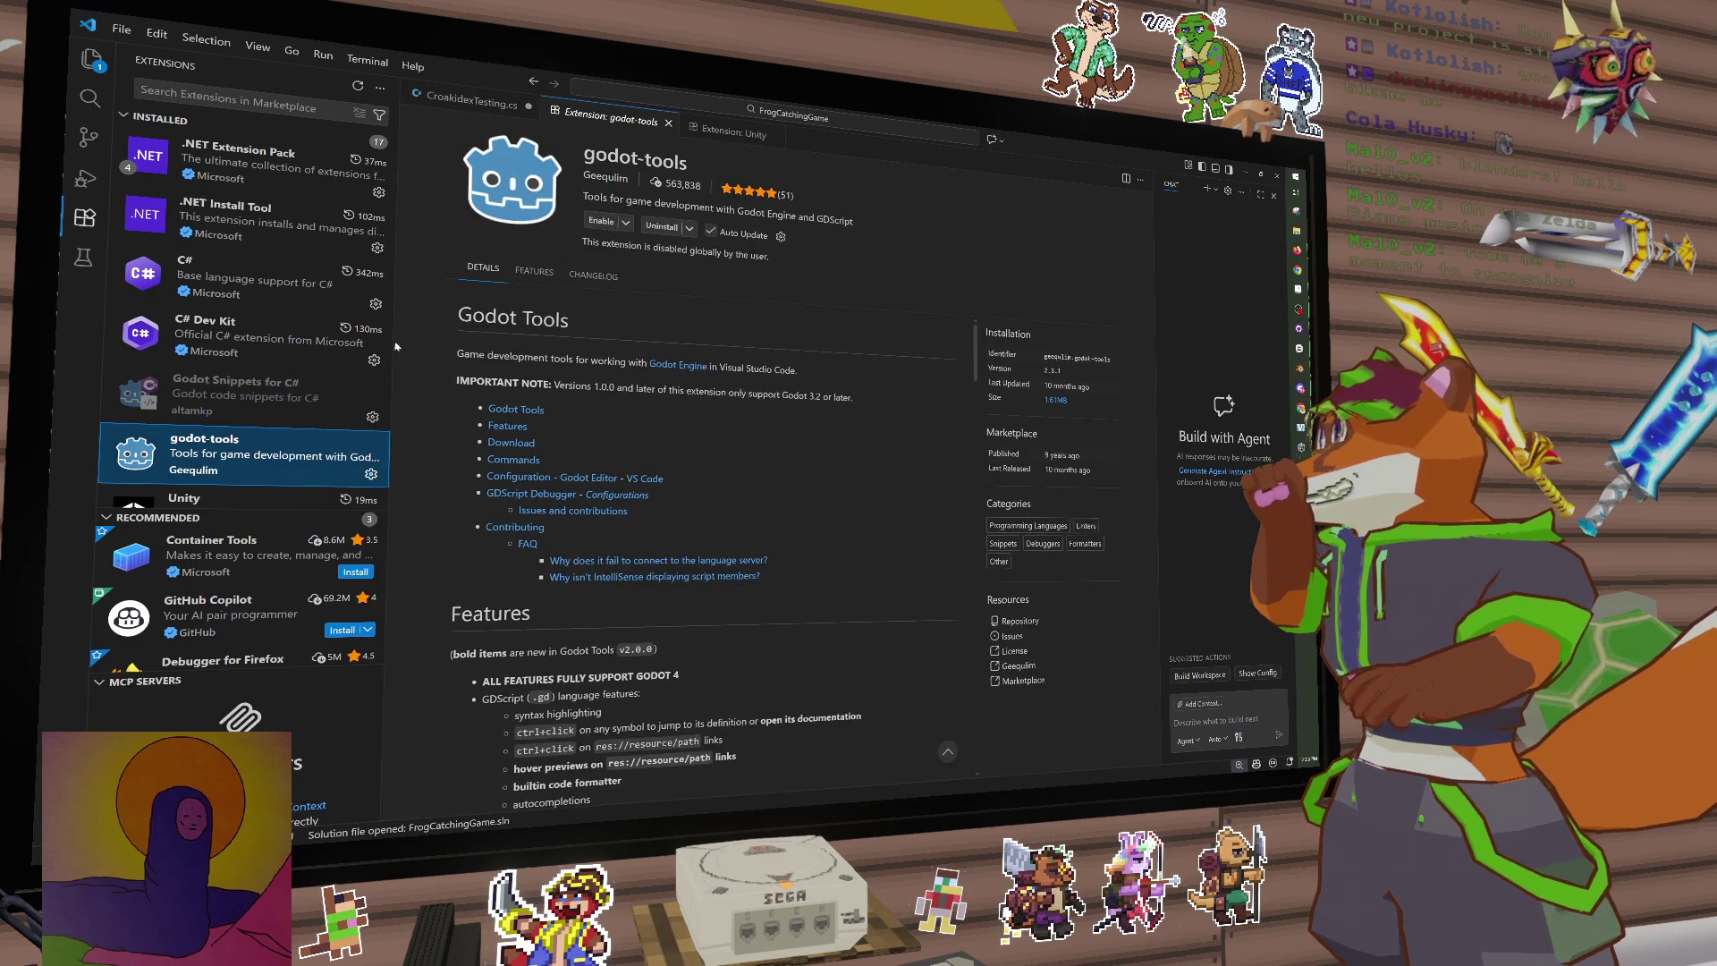
scroll(268, 411, down, 2)
click(286, 306)
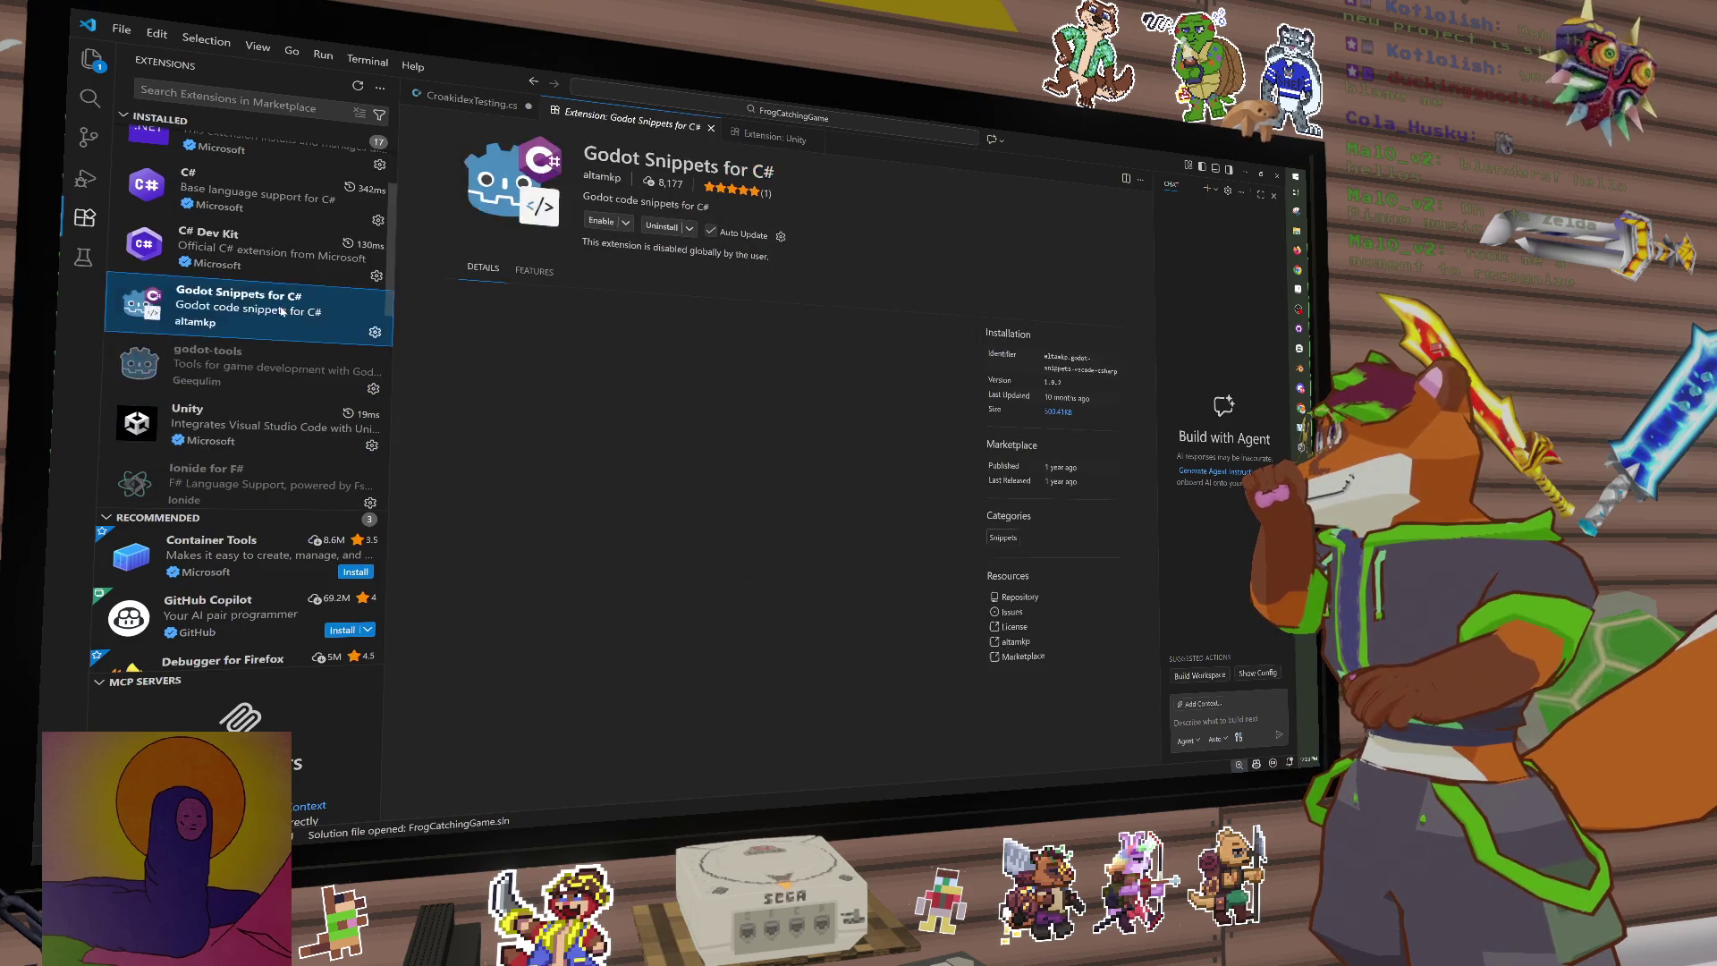
scroll(283, 273, up, 2)
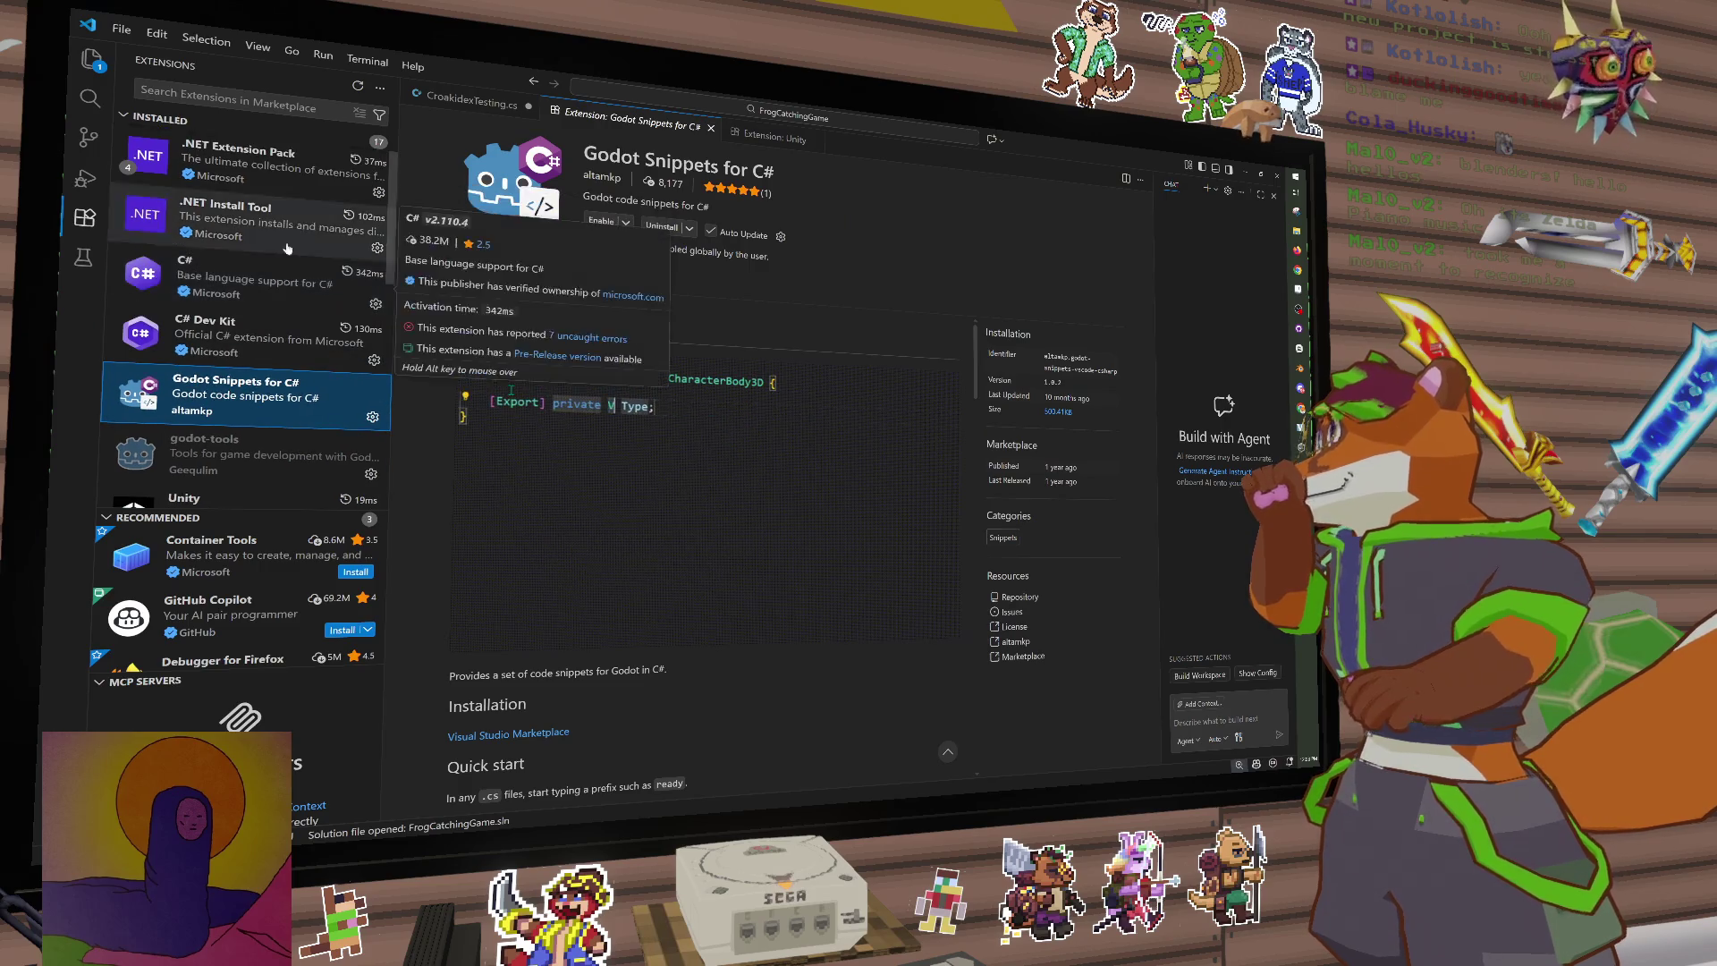
key(ctrl+Tab)
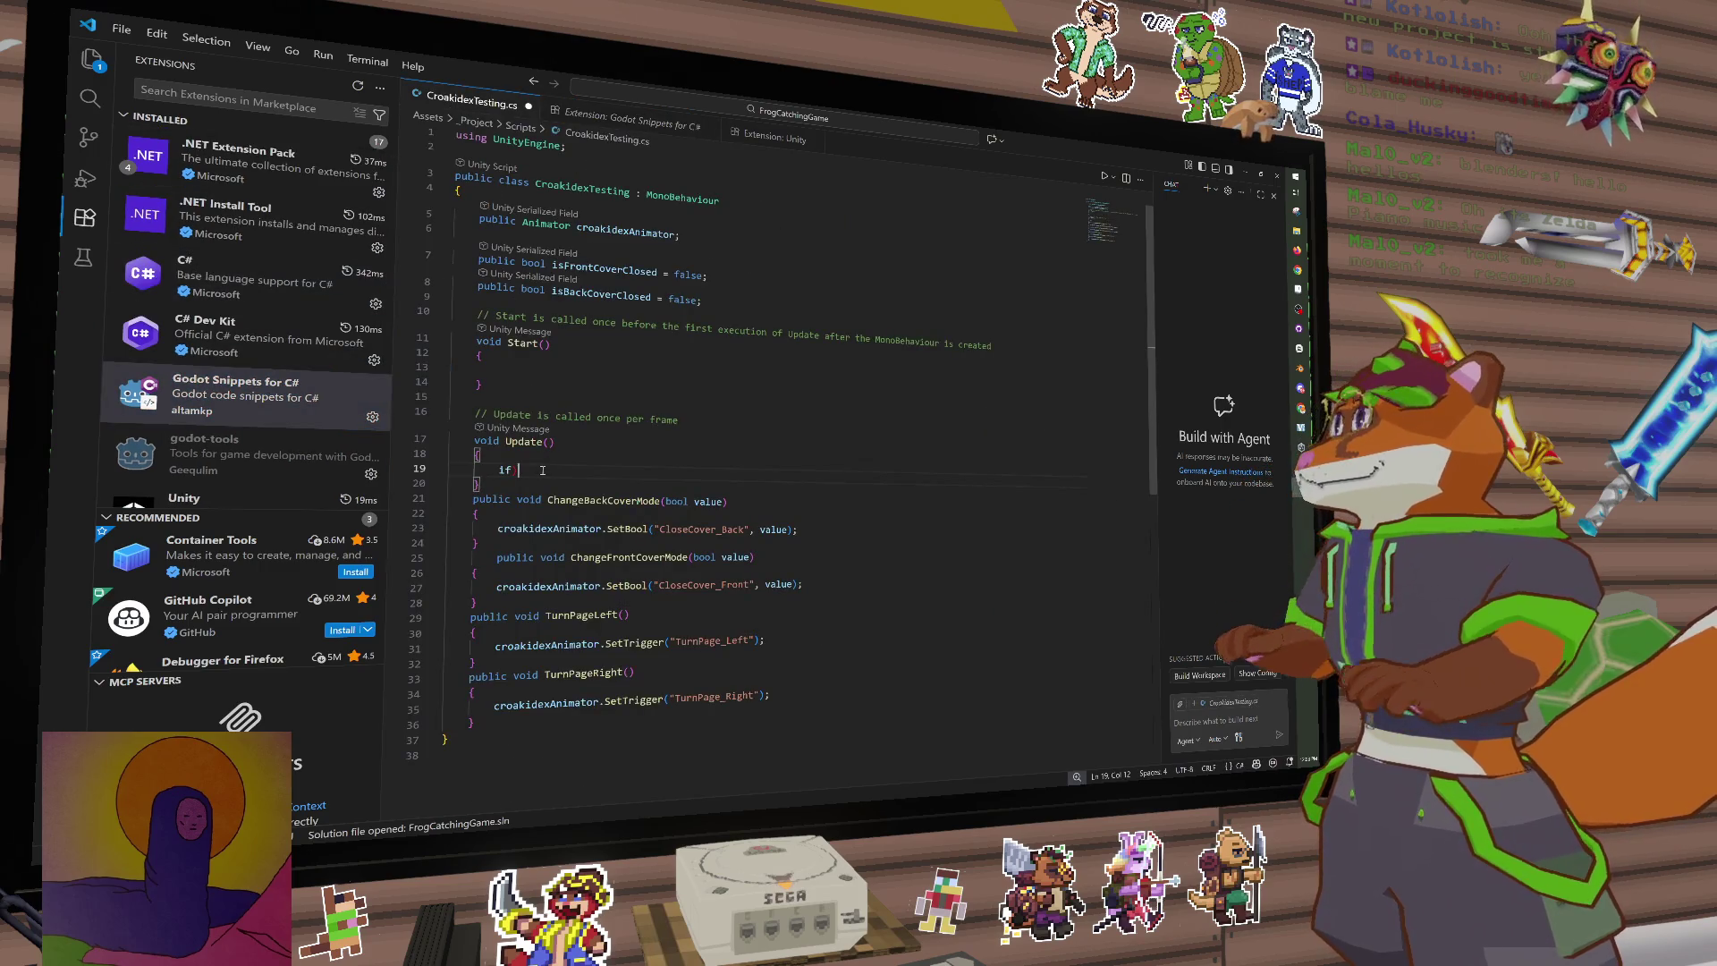
Step: Delete the trial 'if(inp' line from Update, save CroakidexTesting.cs, and switch to Unity
text(if()
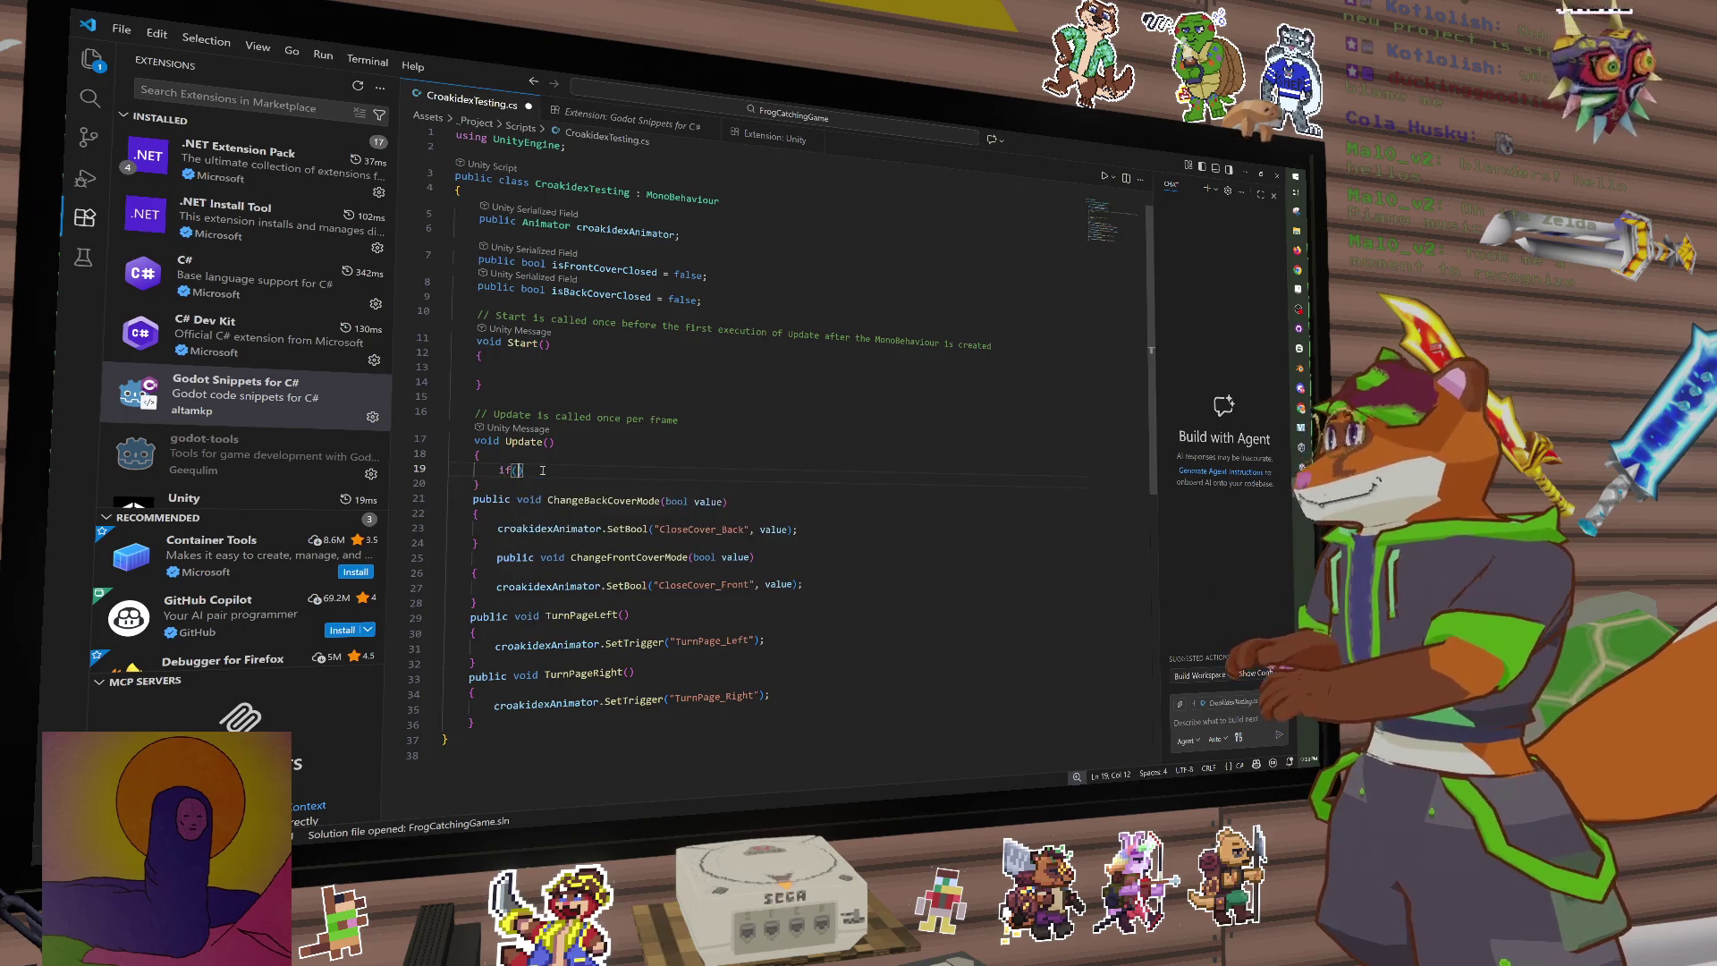
text(inp)
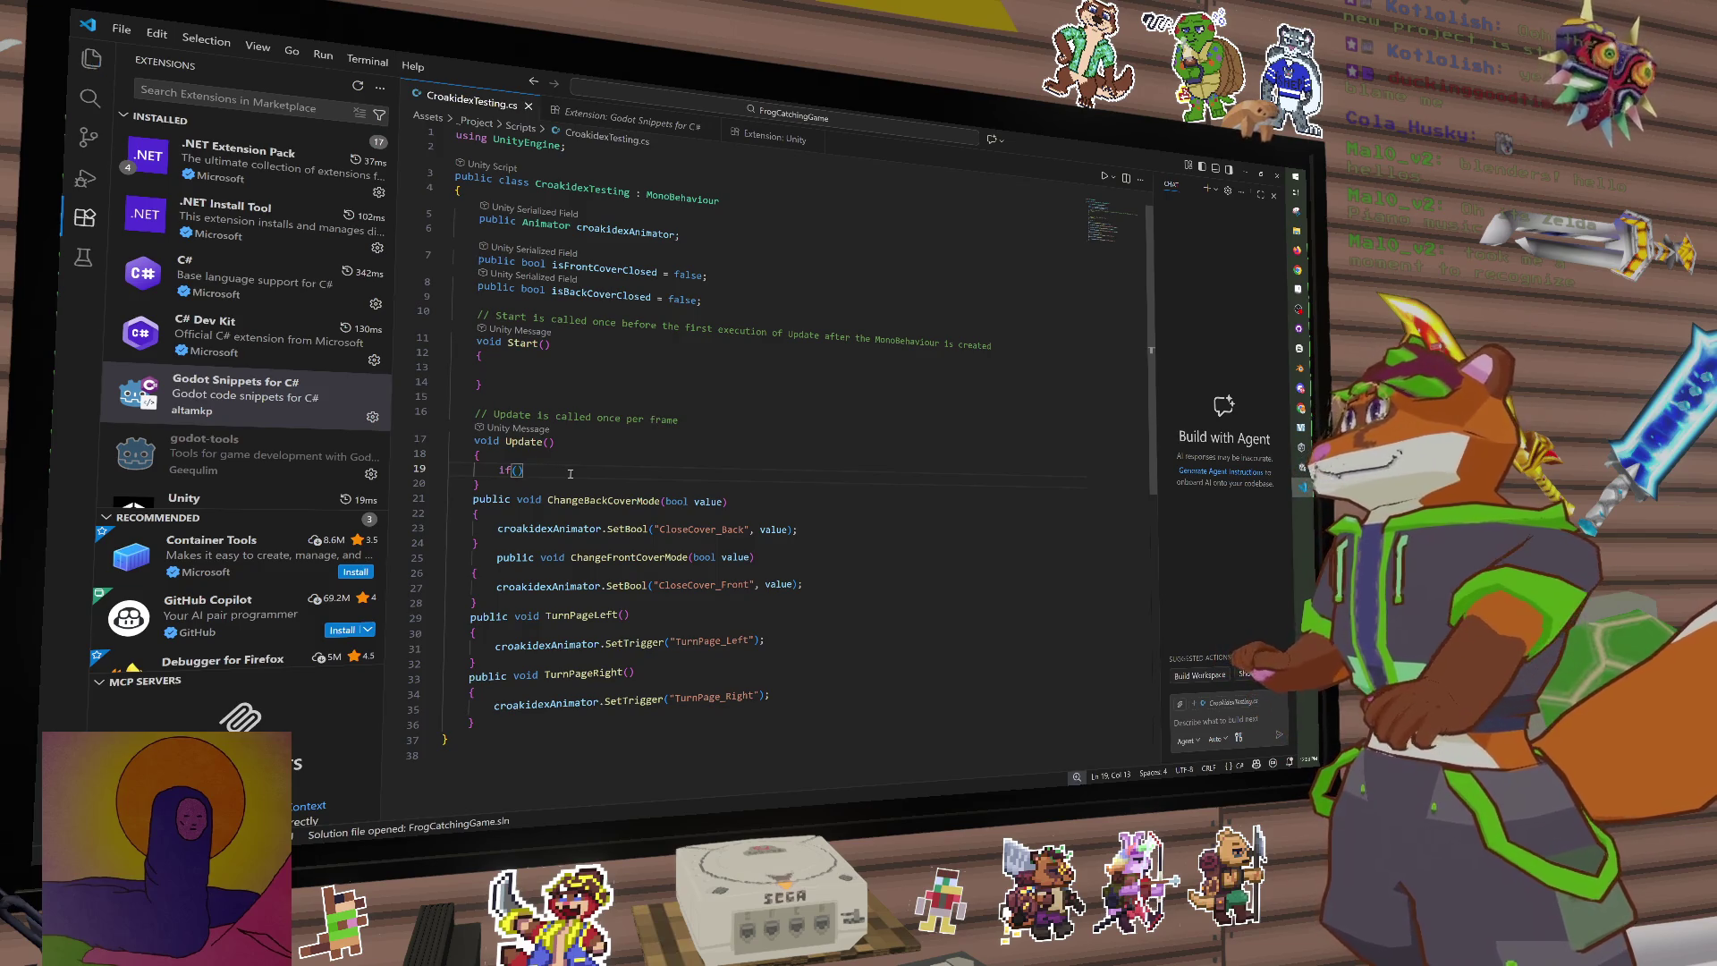
key(BackSpace)
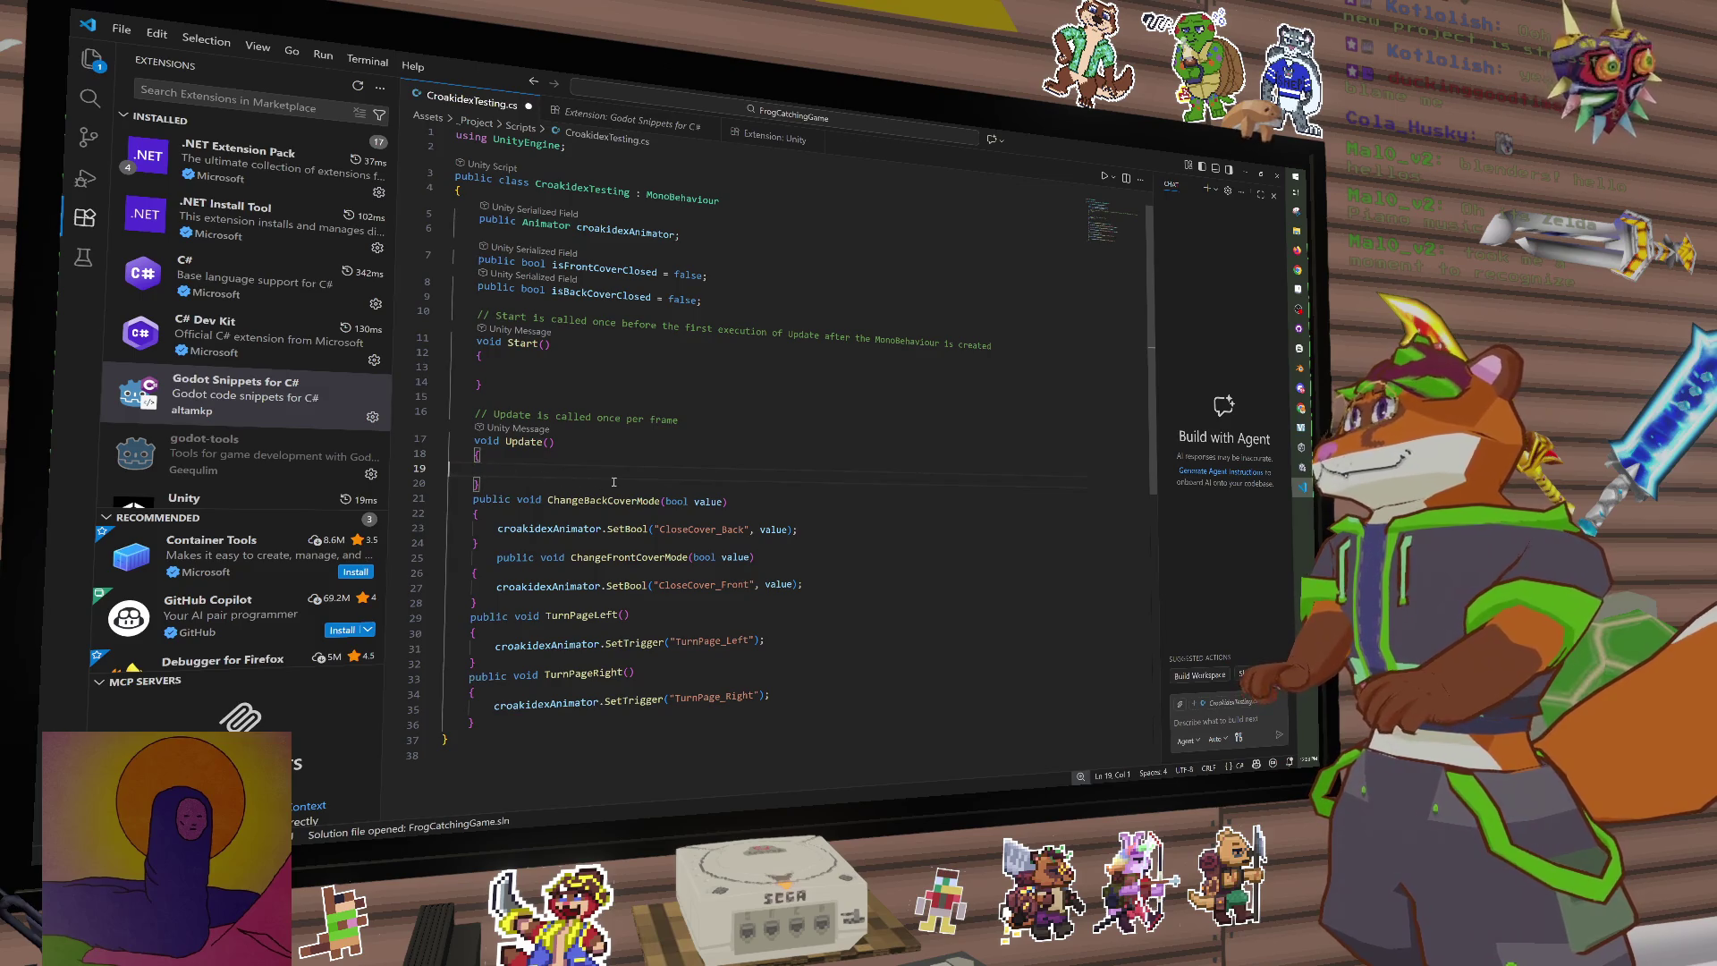
click(708, 463)
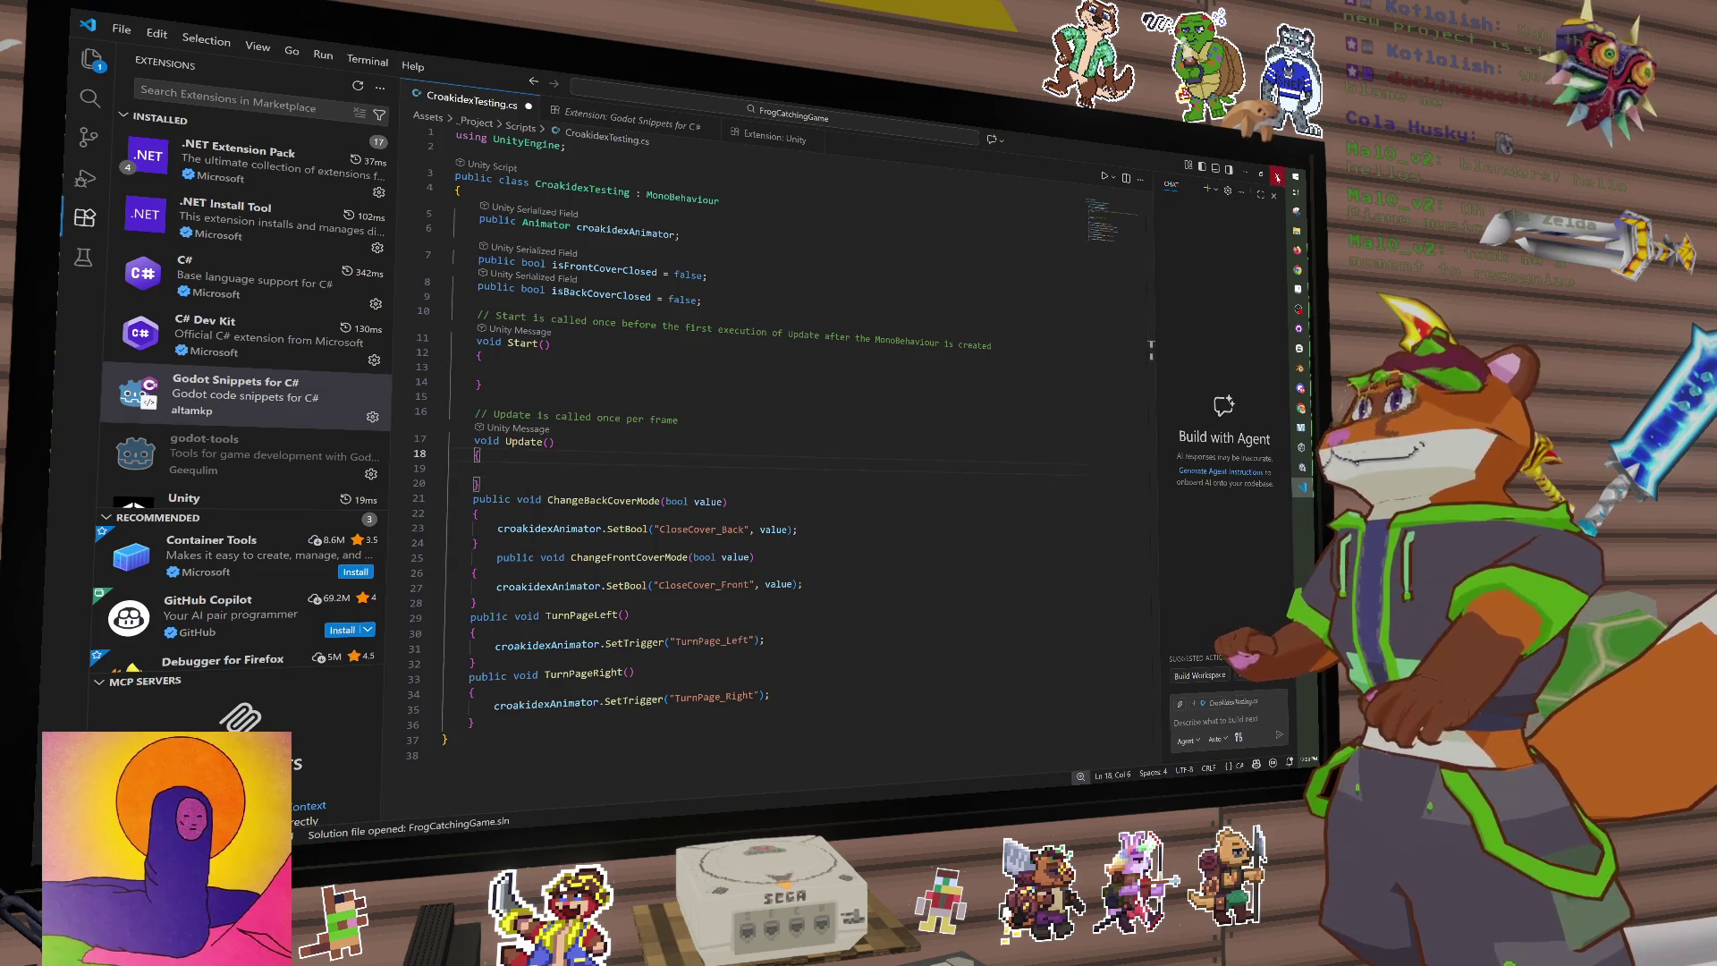
key(ctrl+s)
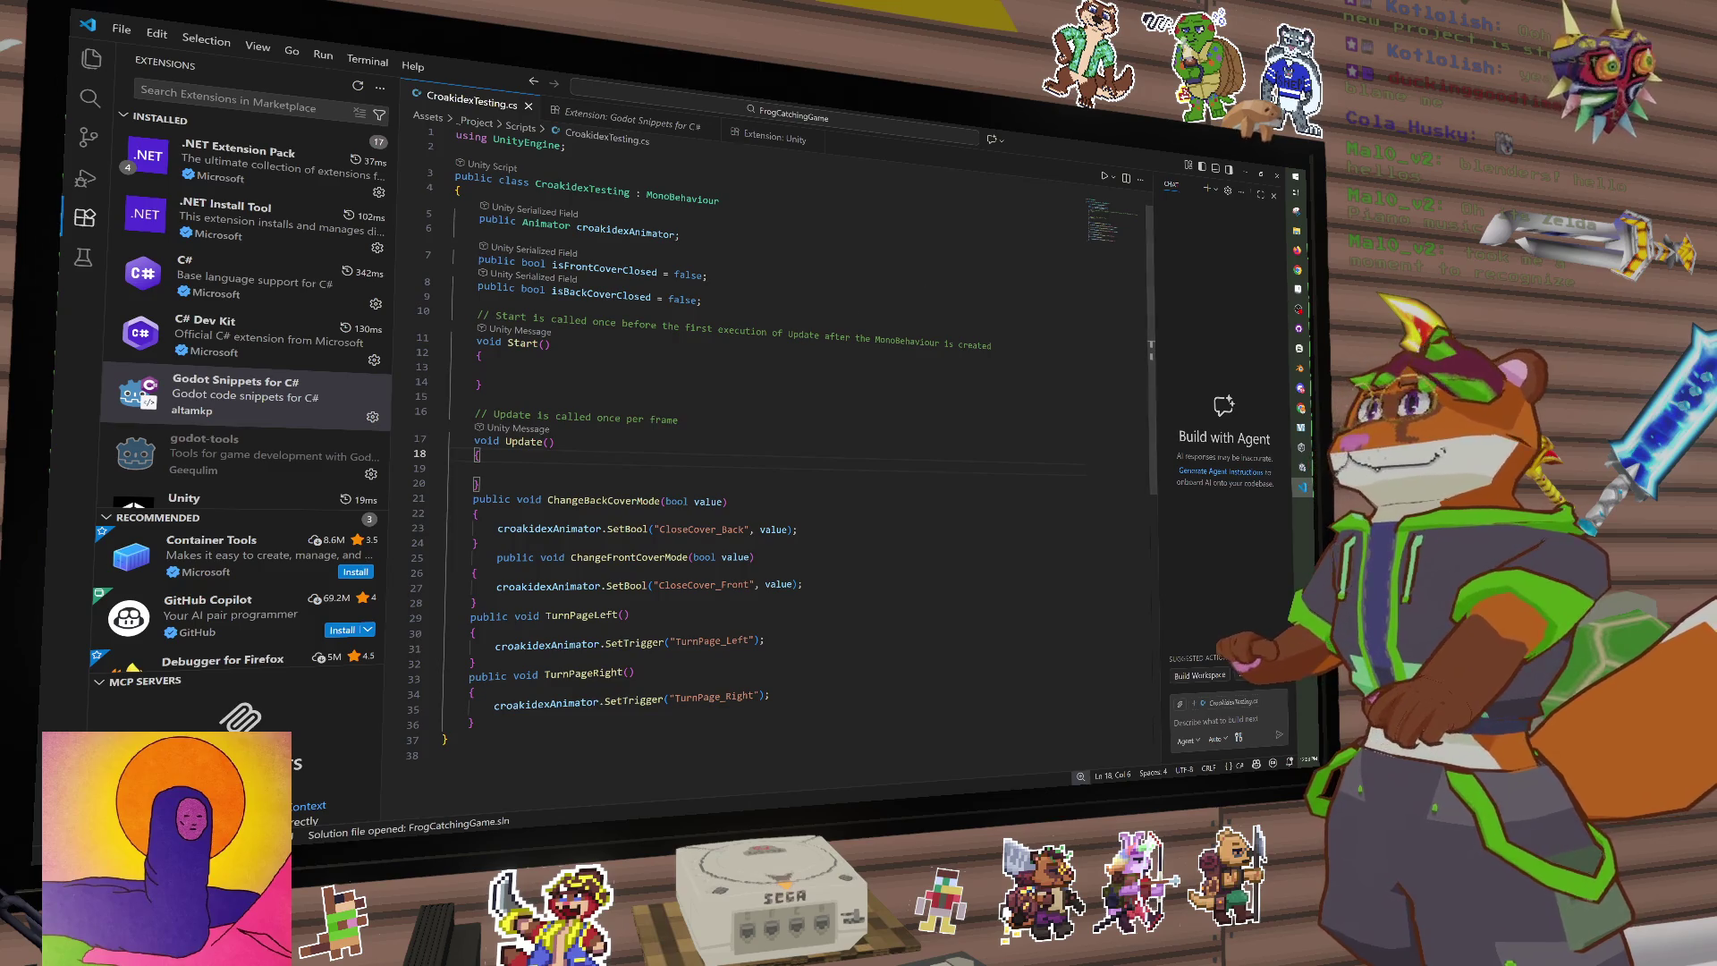
key(alt+Tab)
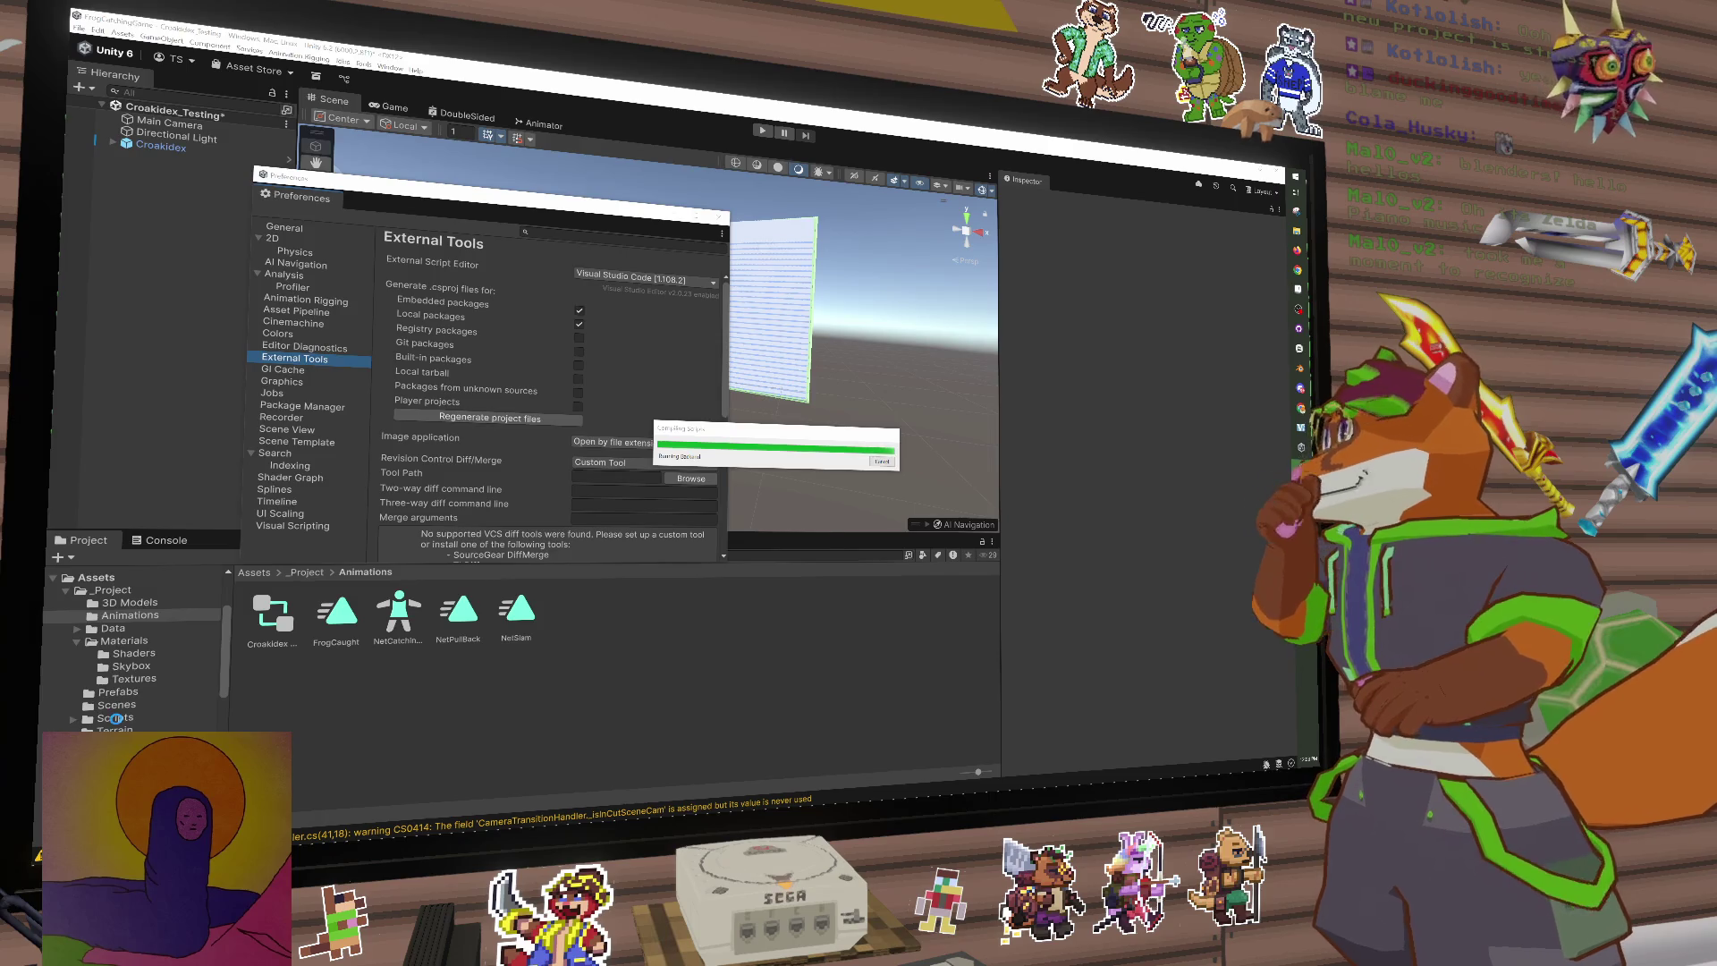
Step: Open CroakidexTesting from Assets/_Project/Scripts in Visual Studio Code
click(118, 693)
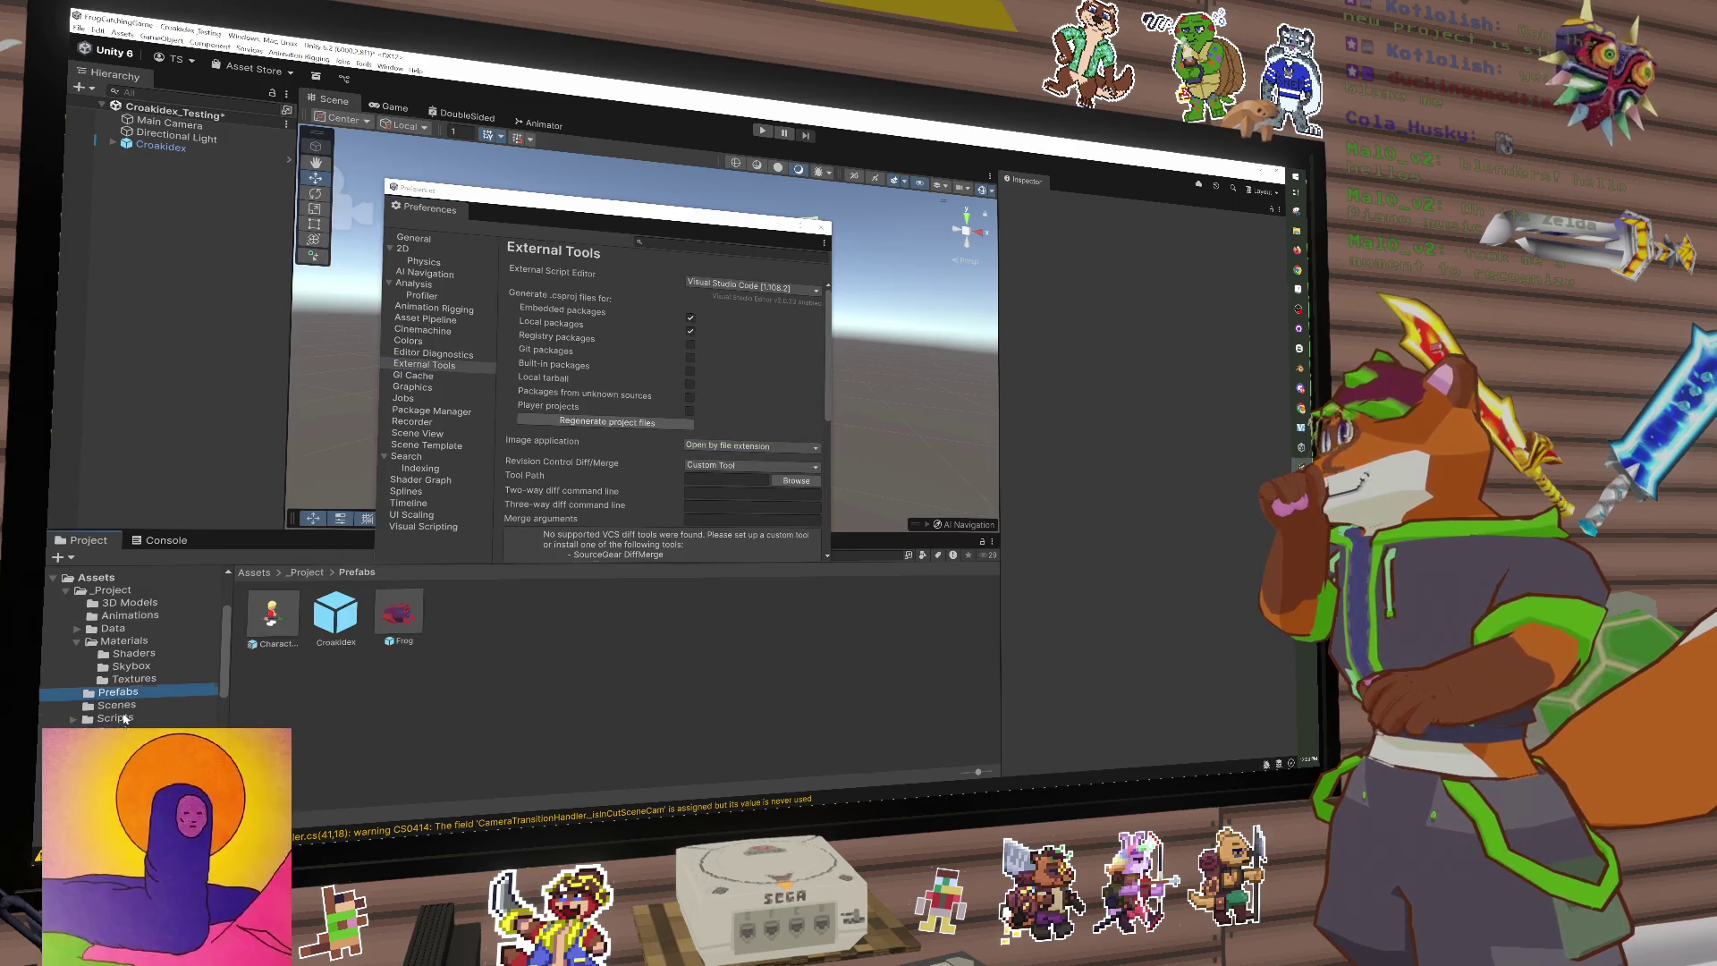
click(115, 718)
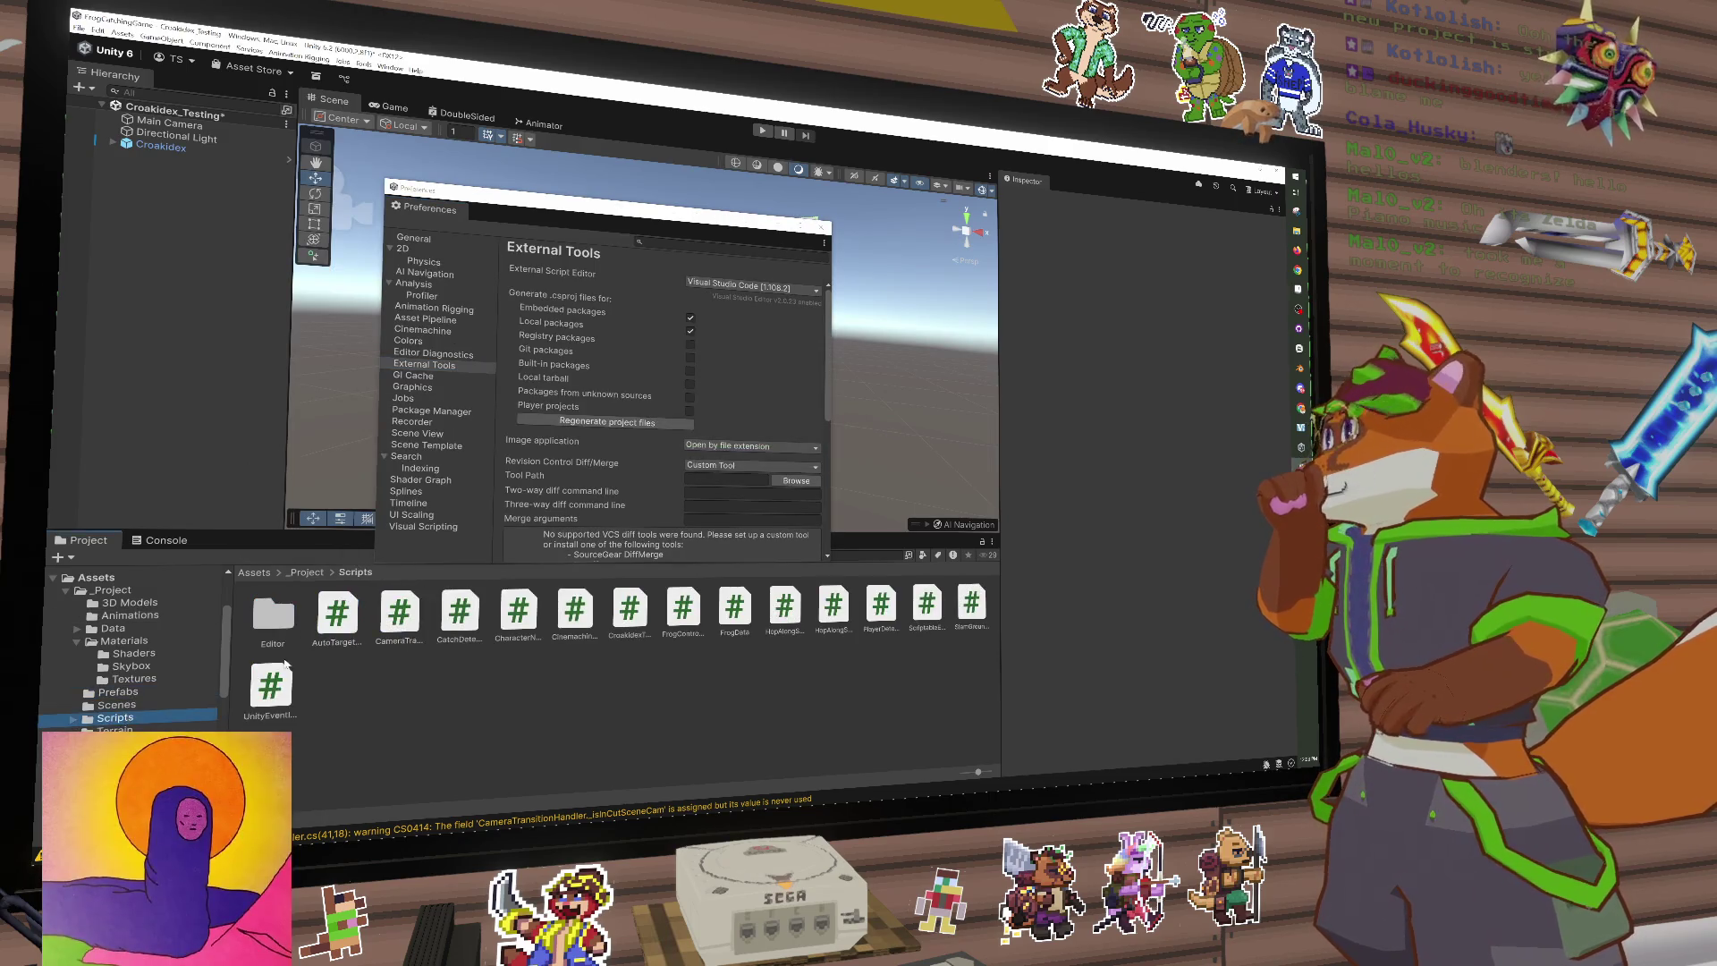
click(630, 612)
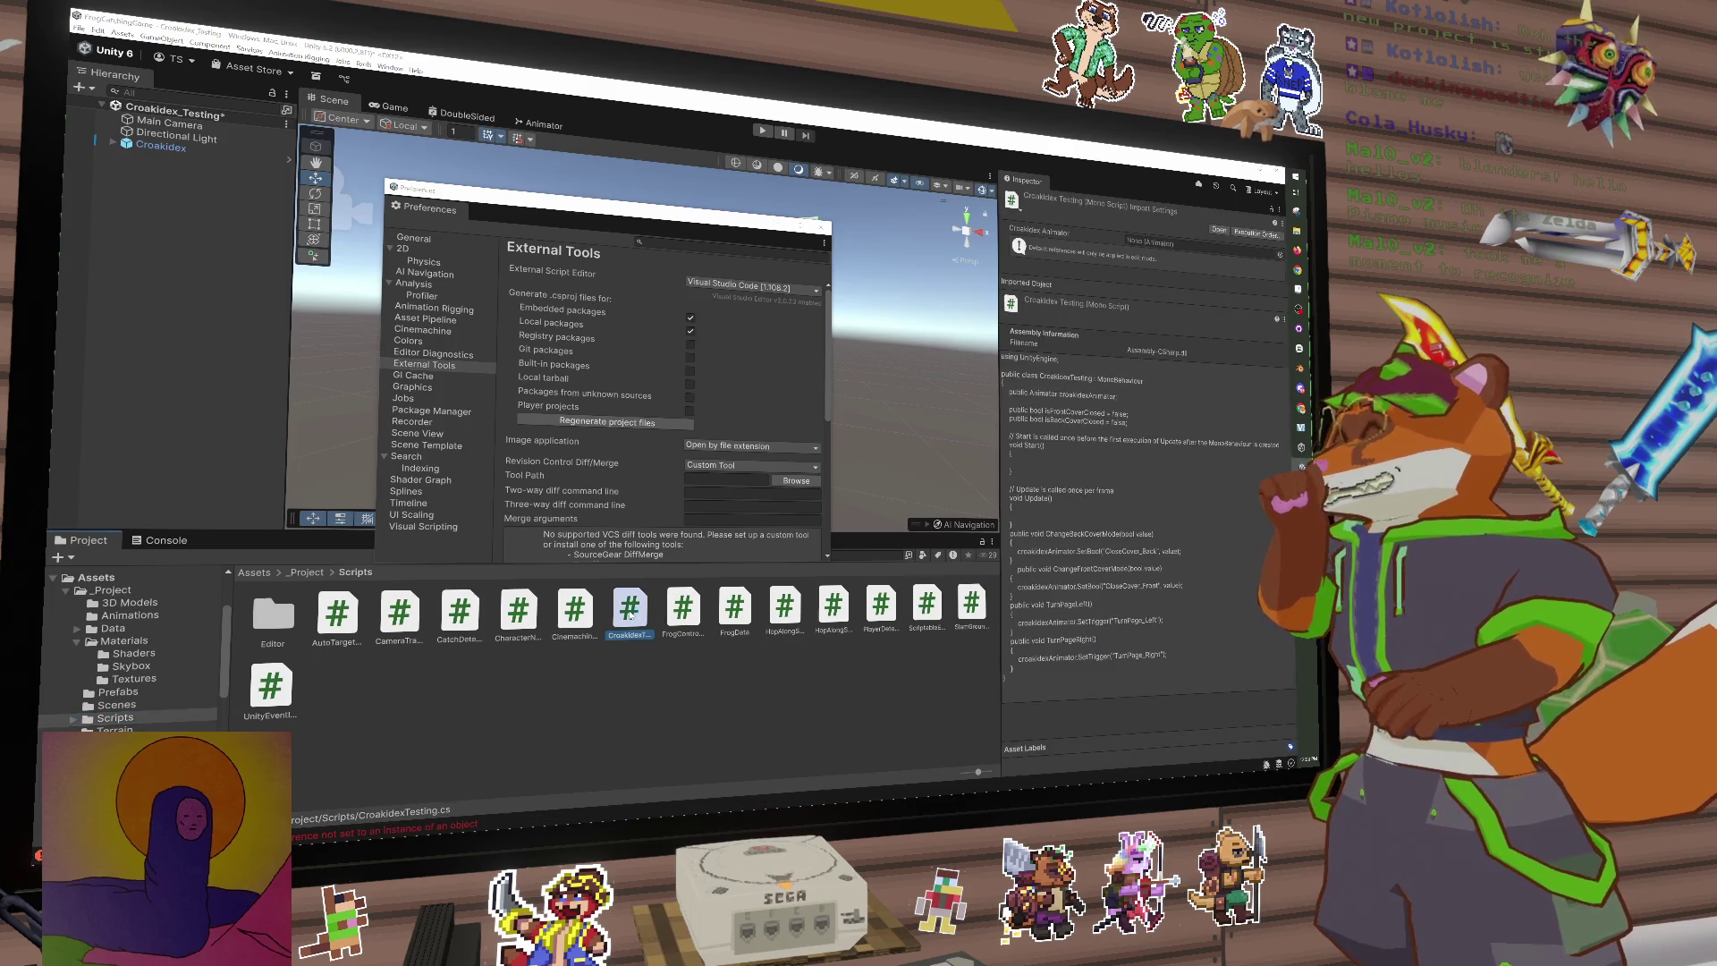
double_click(629, 611)
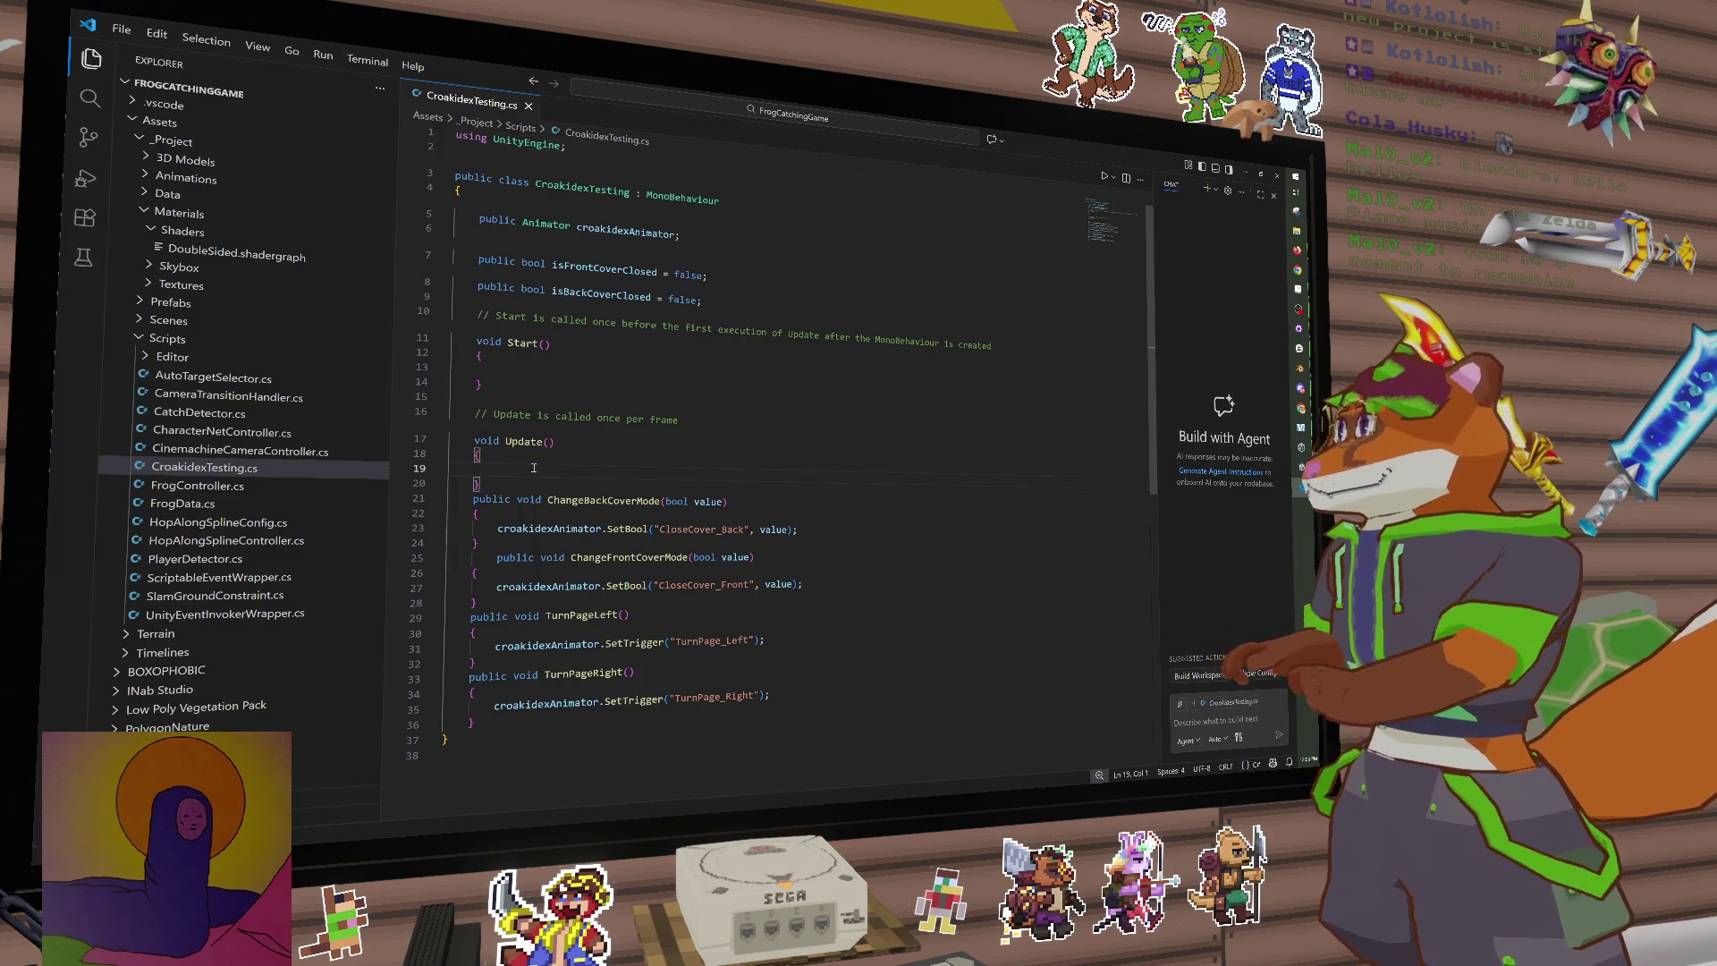
Step: Delete a trial 'if(in' line from Update, then search the installed extensions list
text(if)
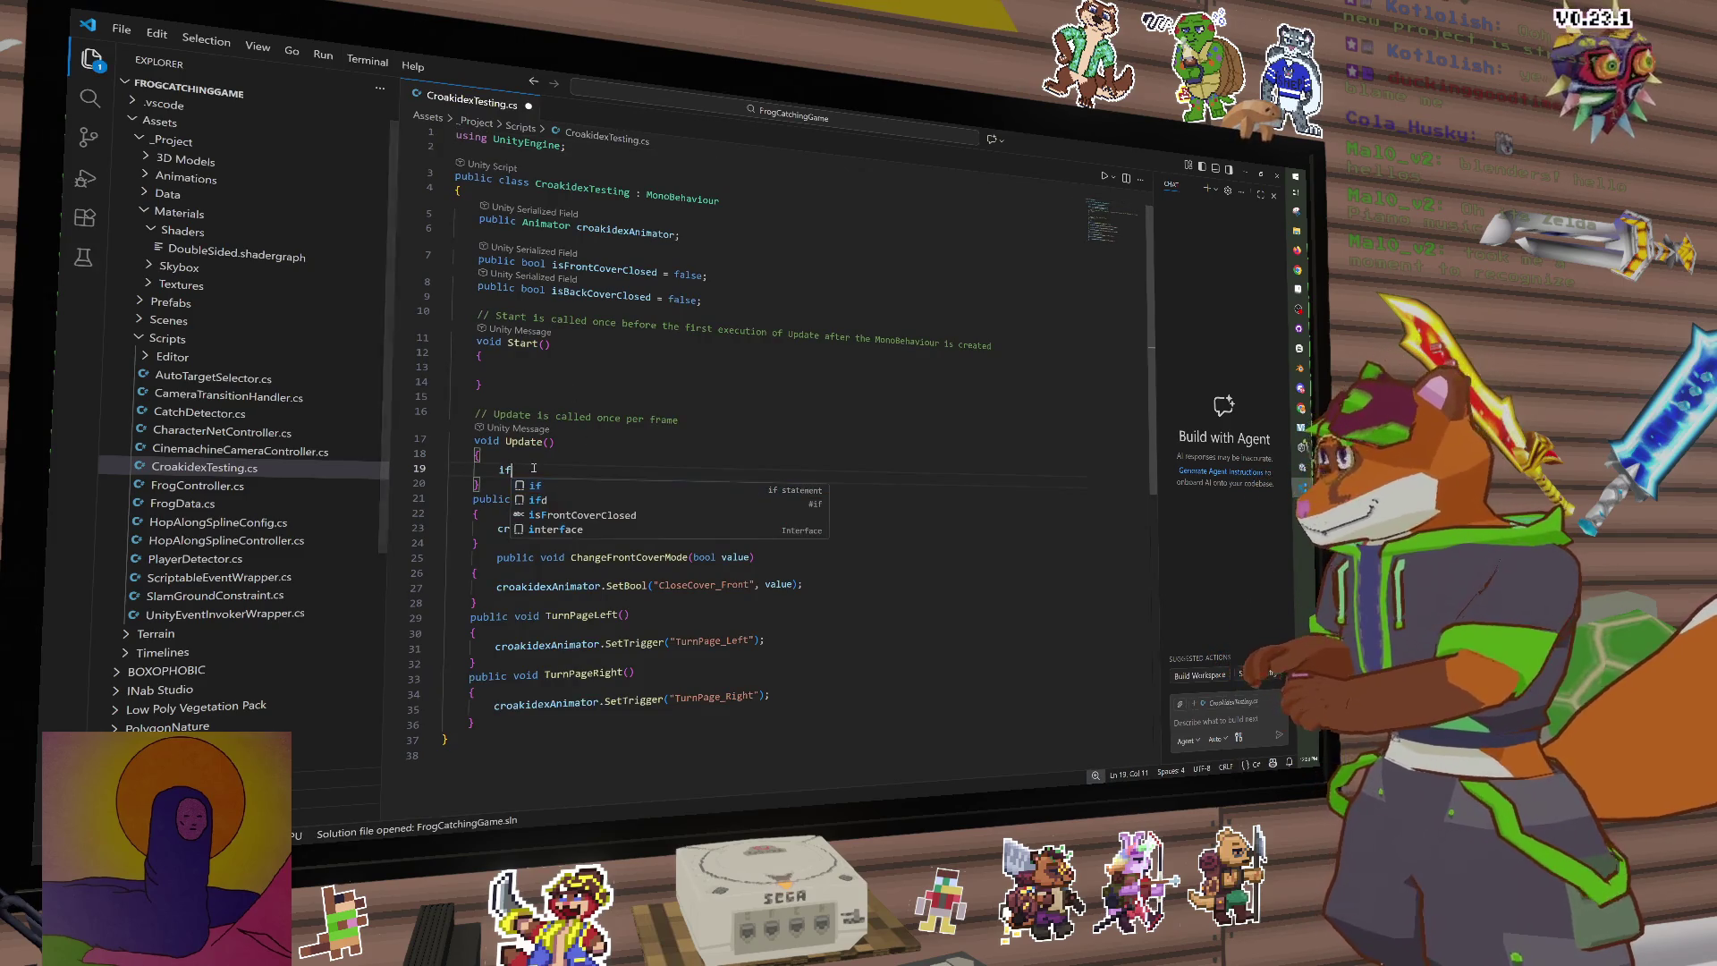
text((input)
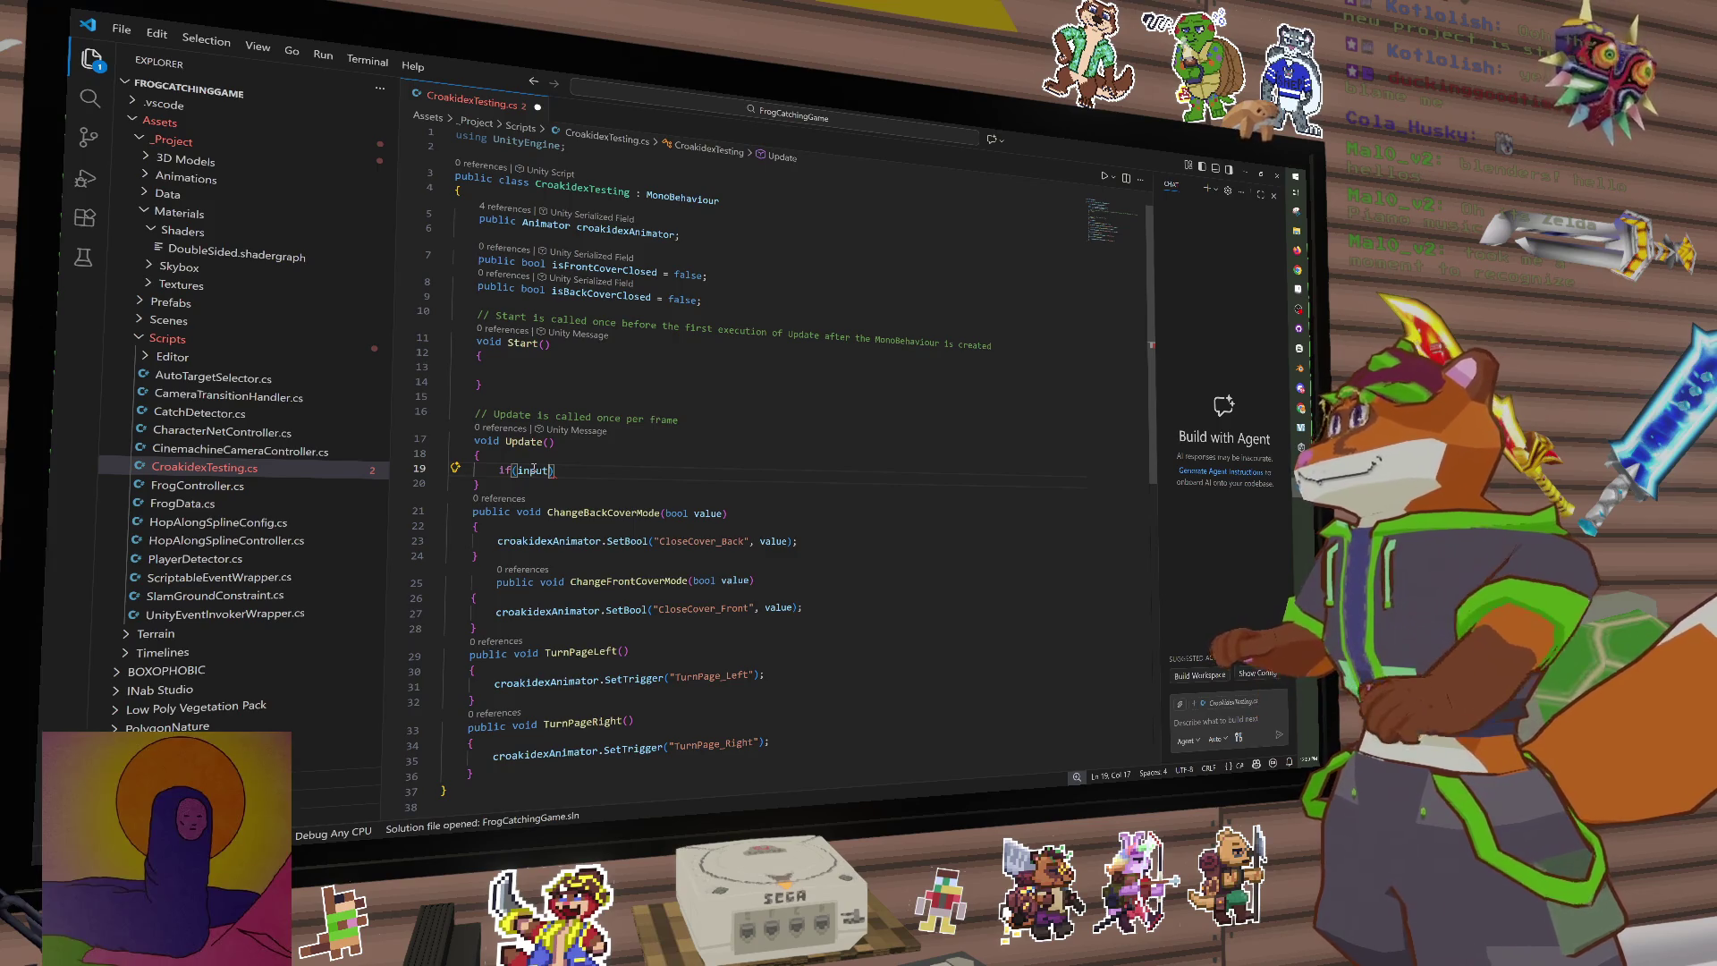
key(BackSpace)
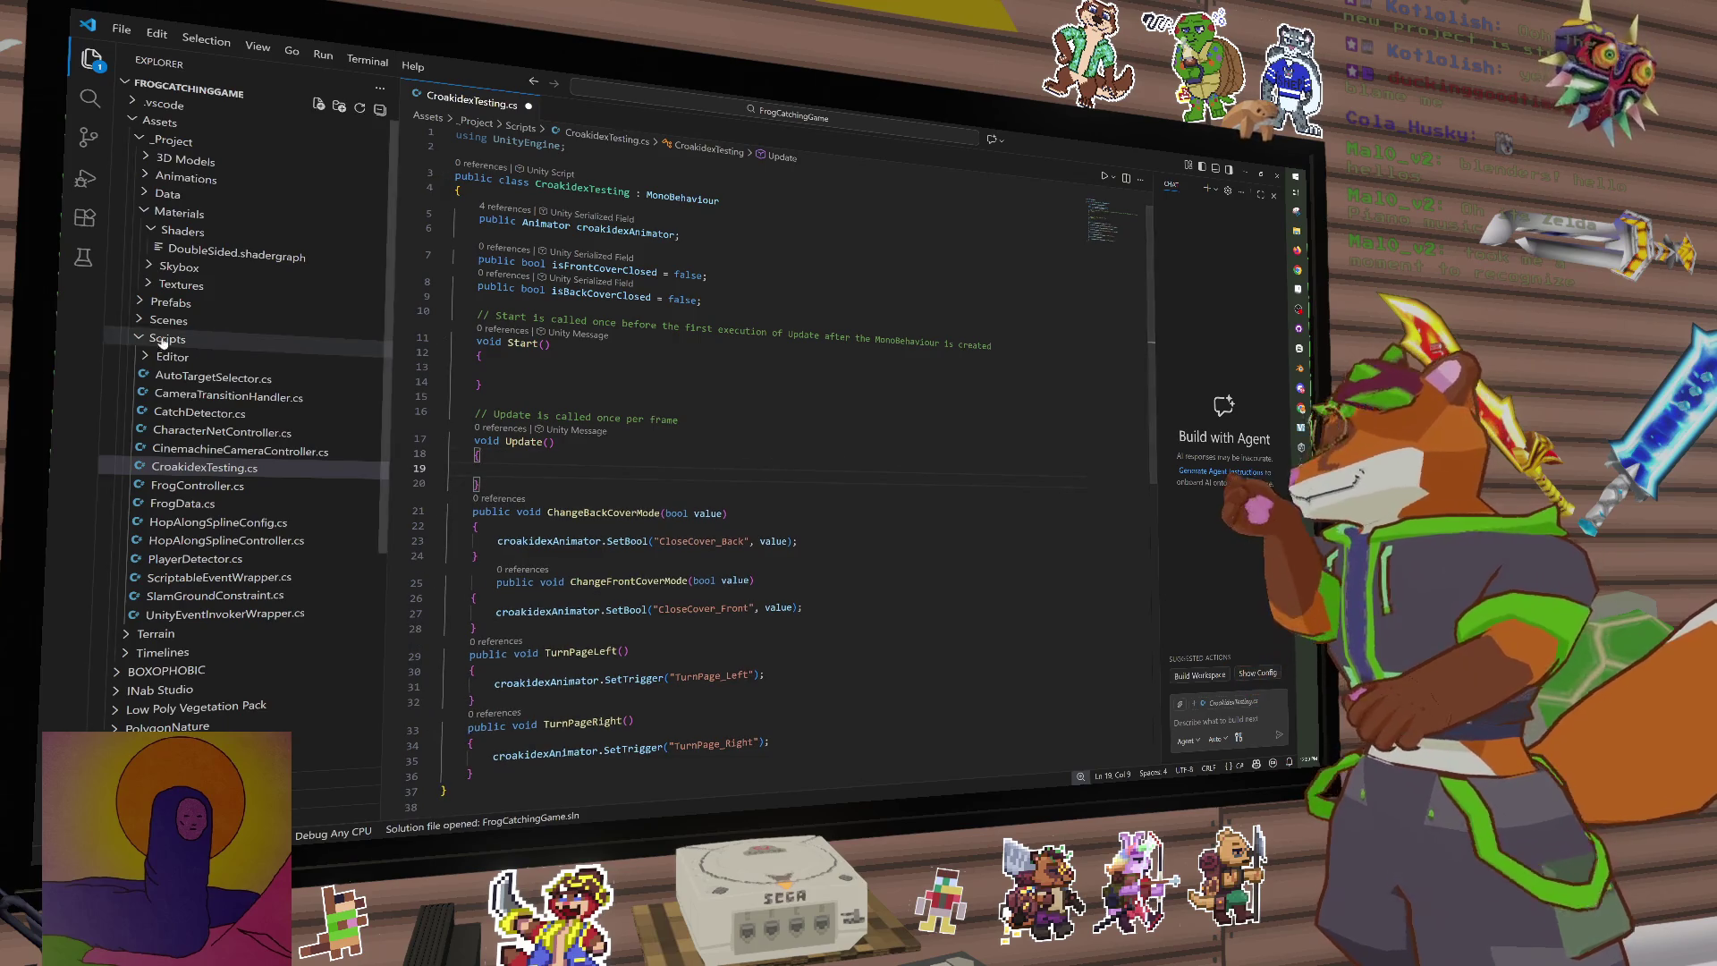
click(84, 218)
click(211, 98)
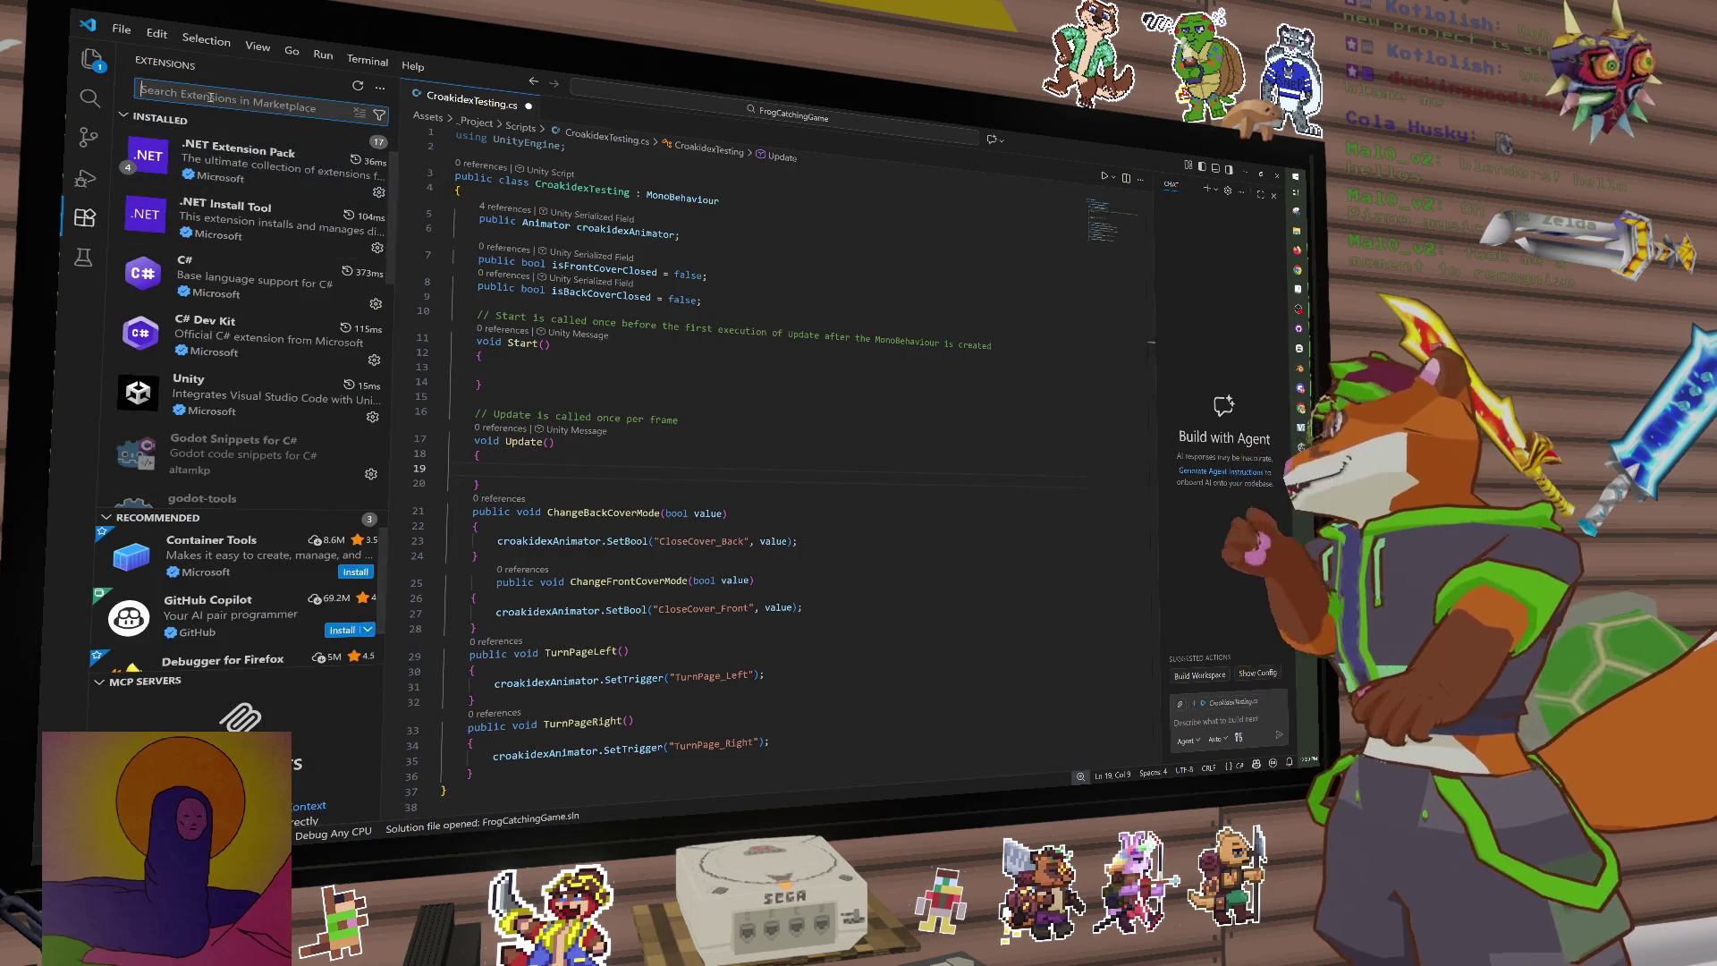